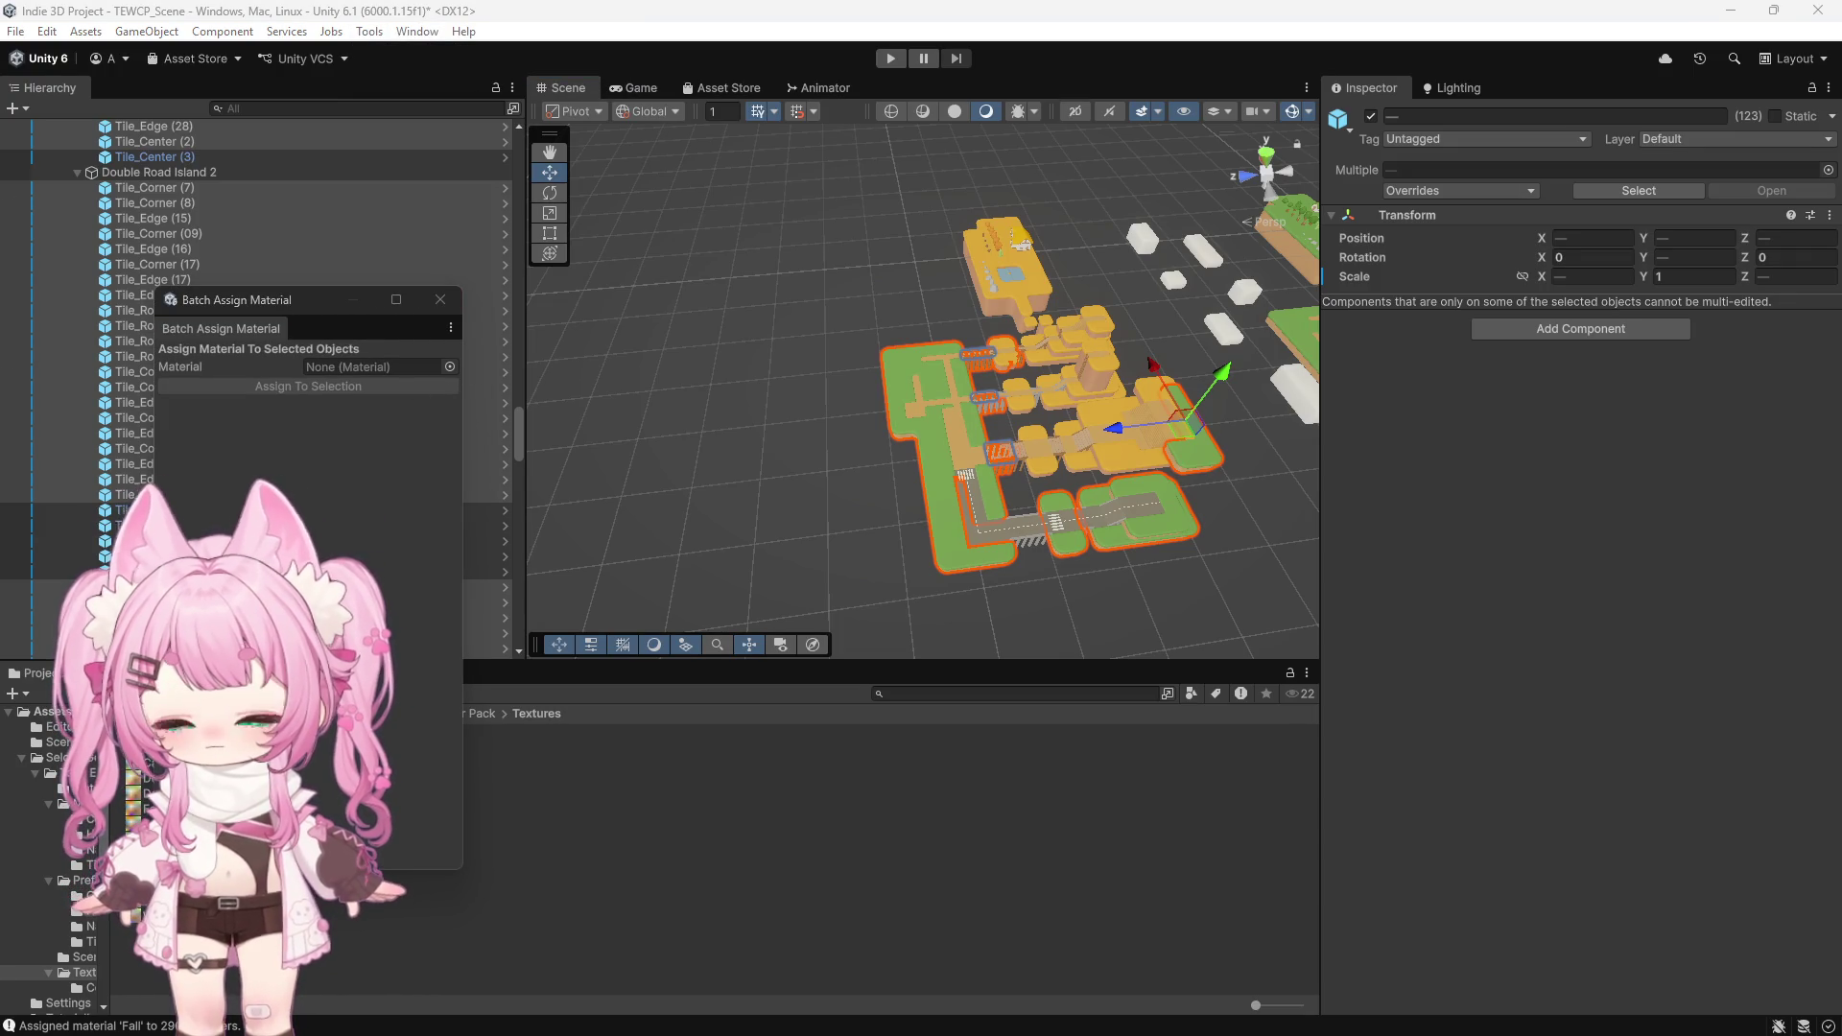
Batch-assign the Fall material to all 130 selected island objects
drag(144, 808, 374, 367)
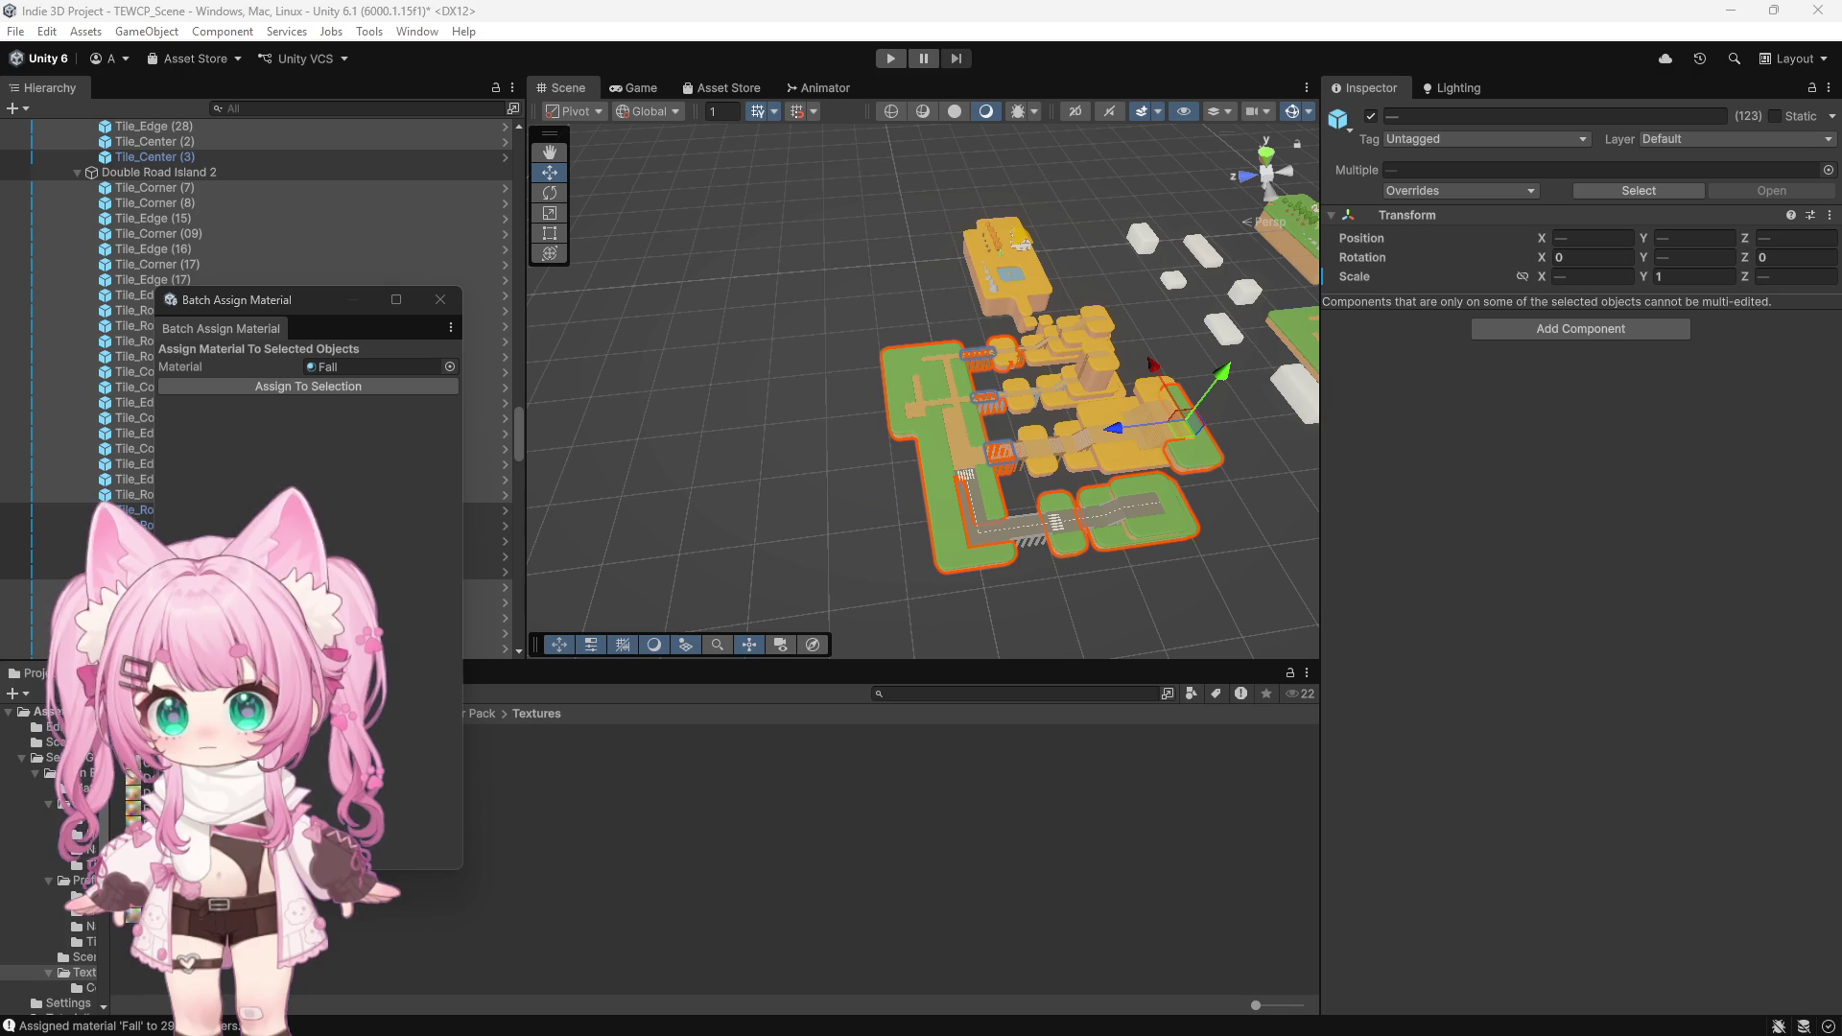
click(342, 389)
click(826, 476)
scroll(up, 3)
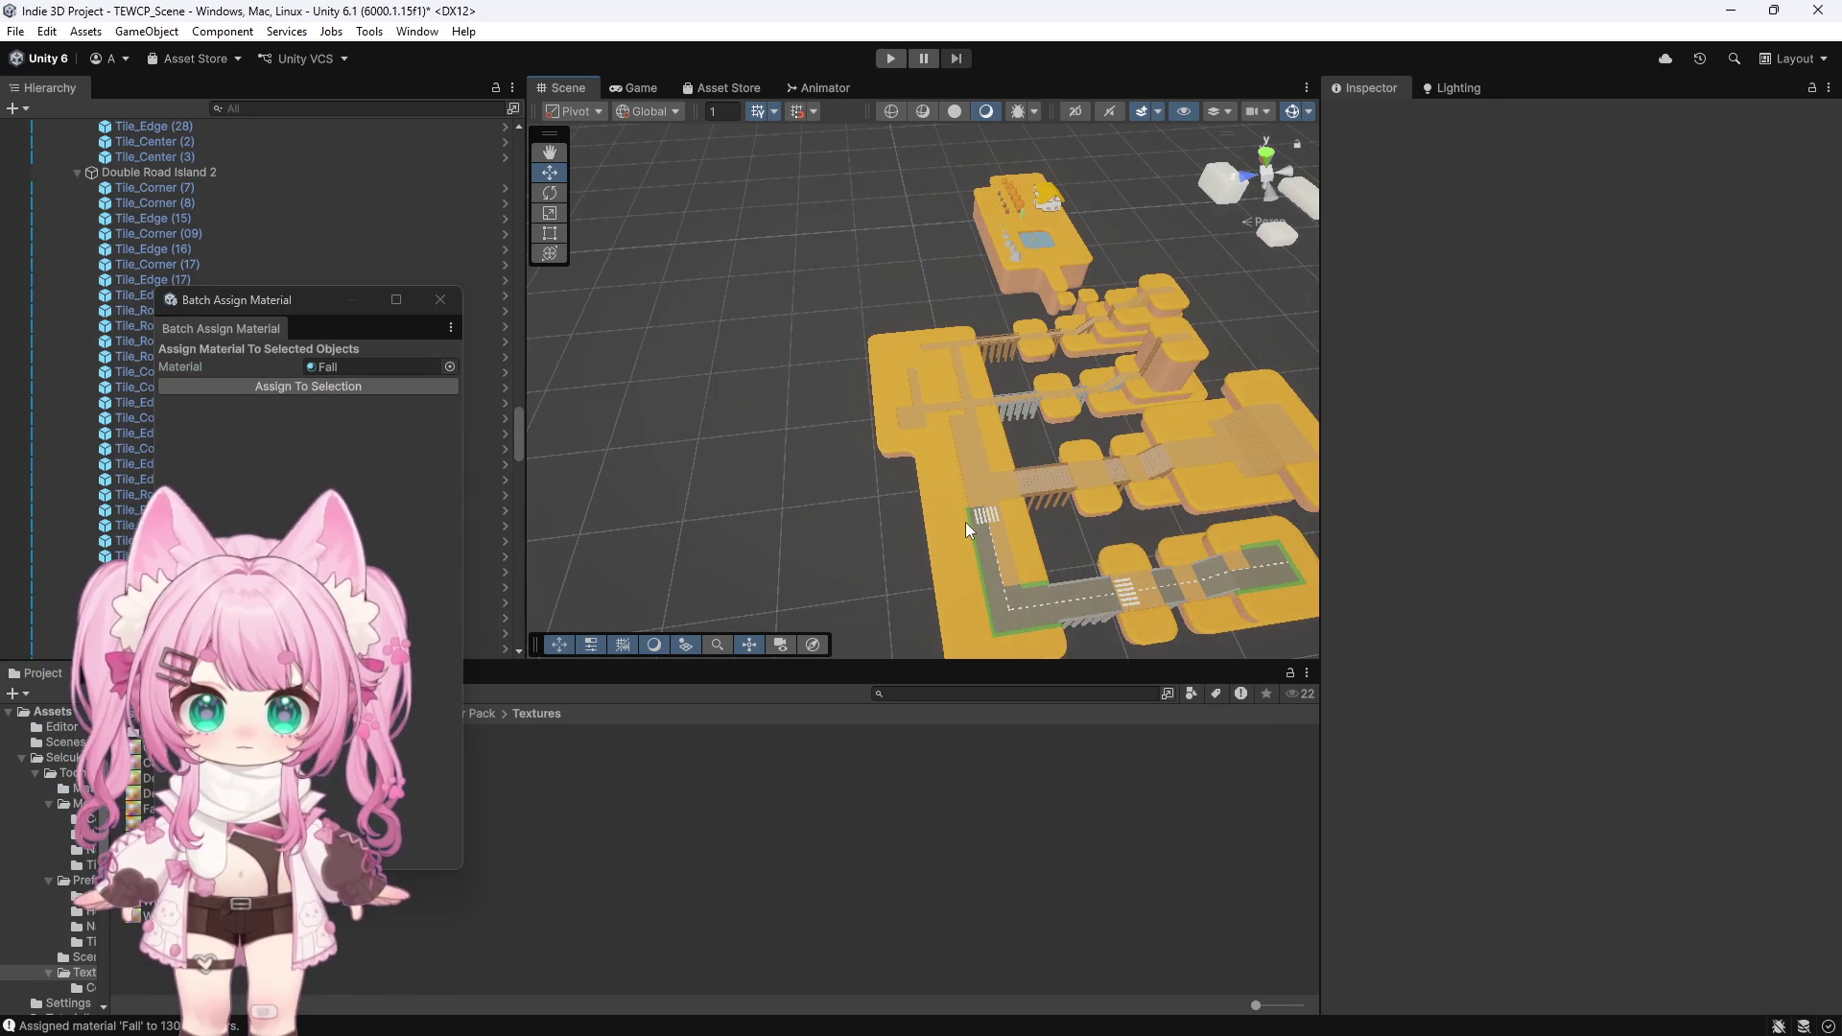
scroll(up, 3)
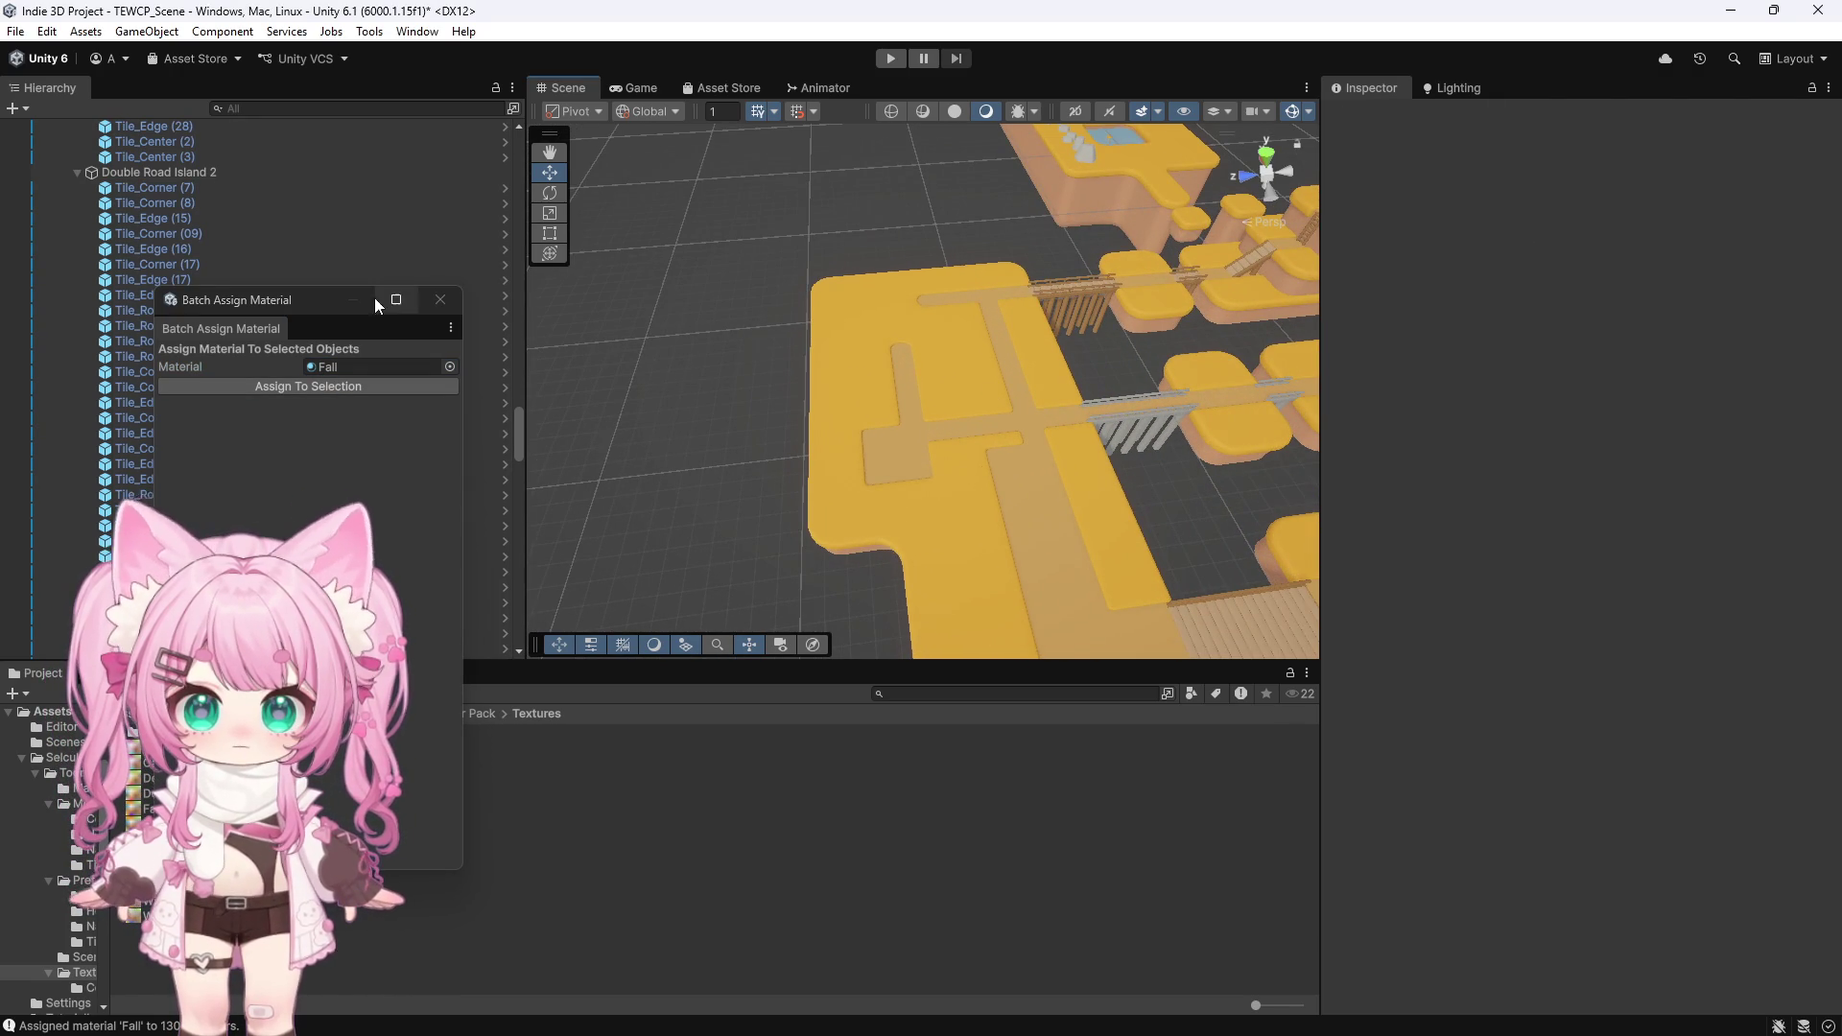
Close the Batch Assign Material window and select a wooden pillar foundation
click(372, 301)
scroll(up, 3)
click(1141, 298)
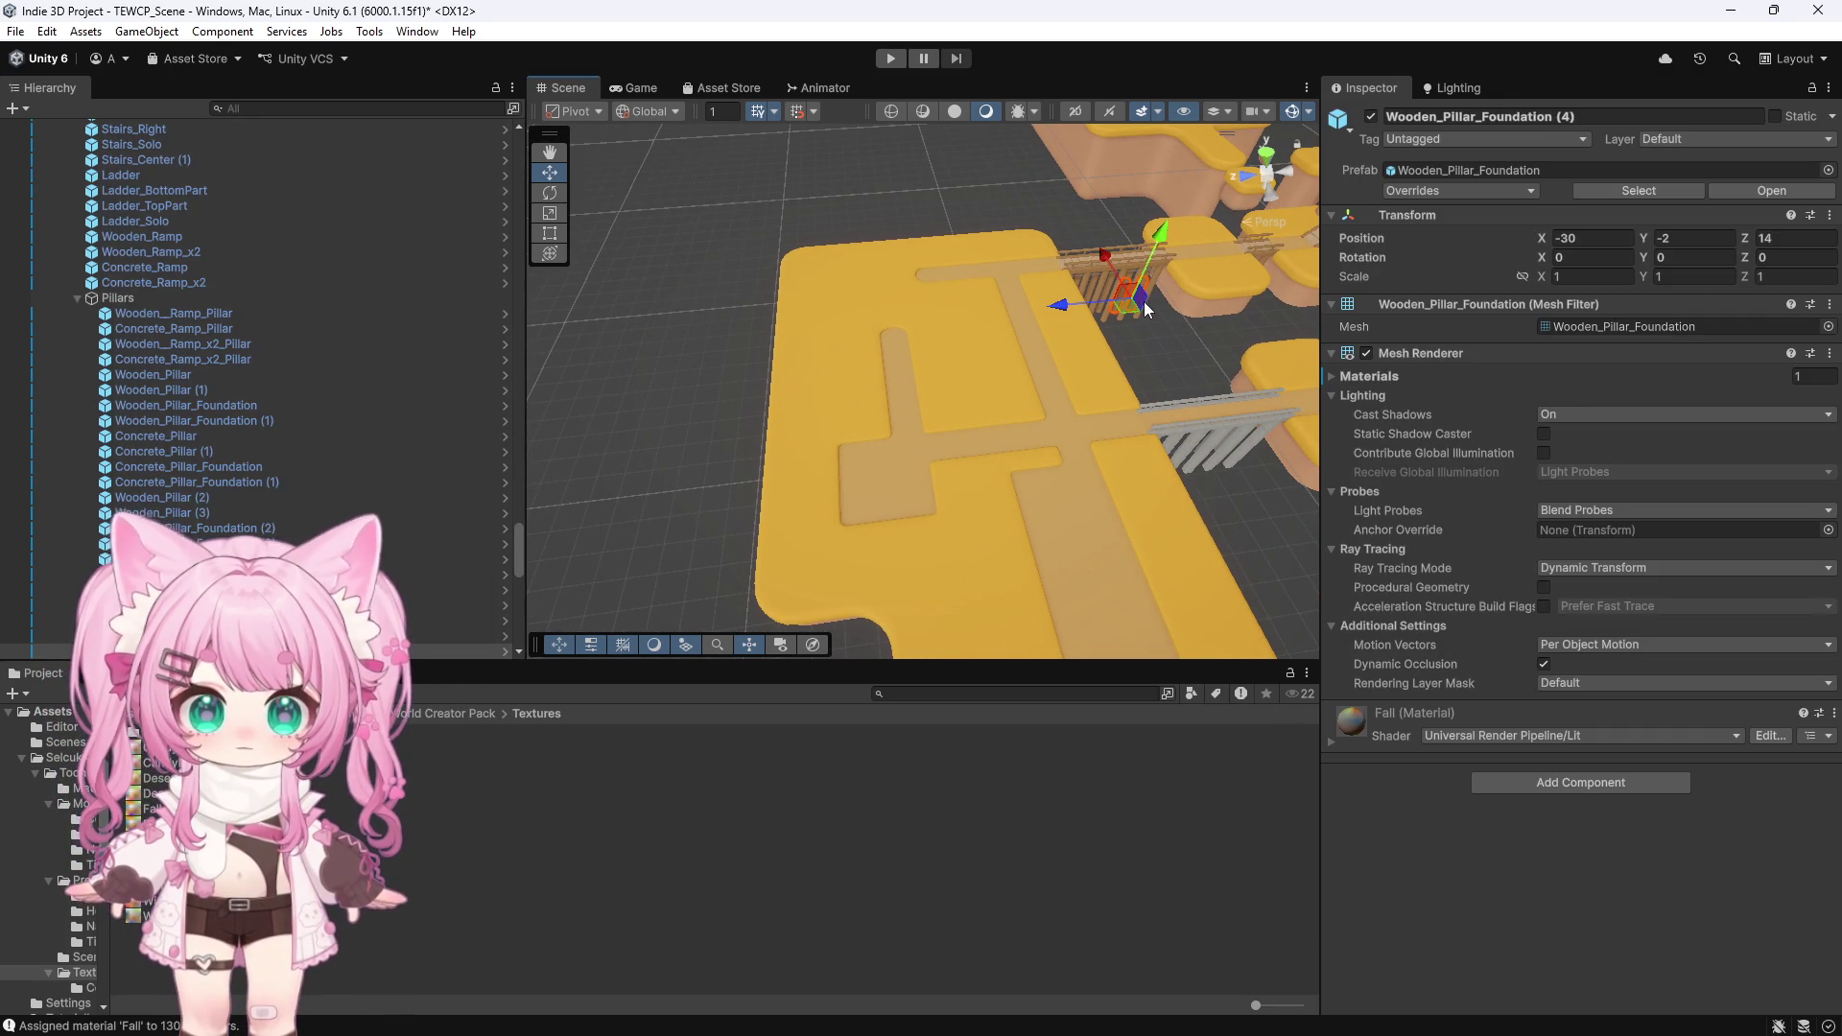
key(f)
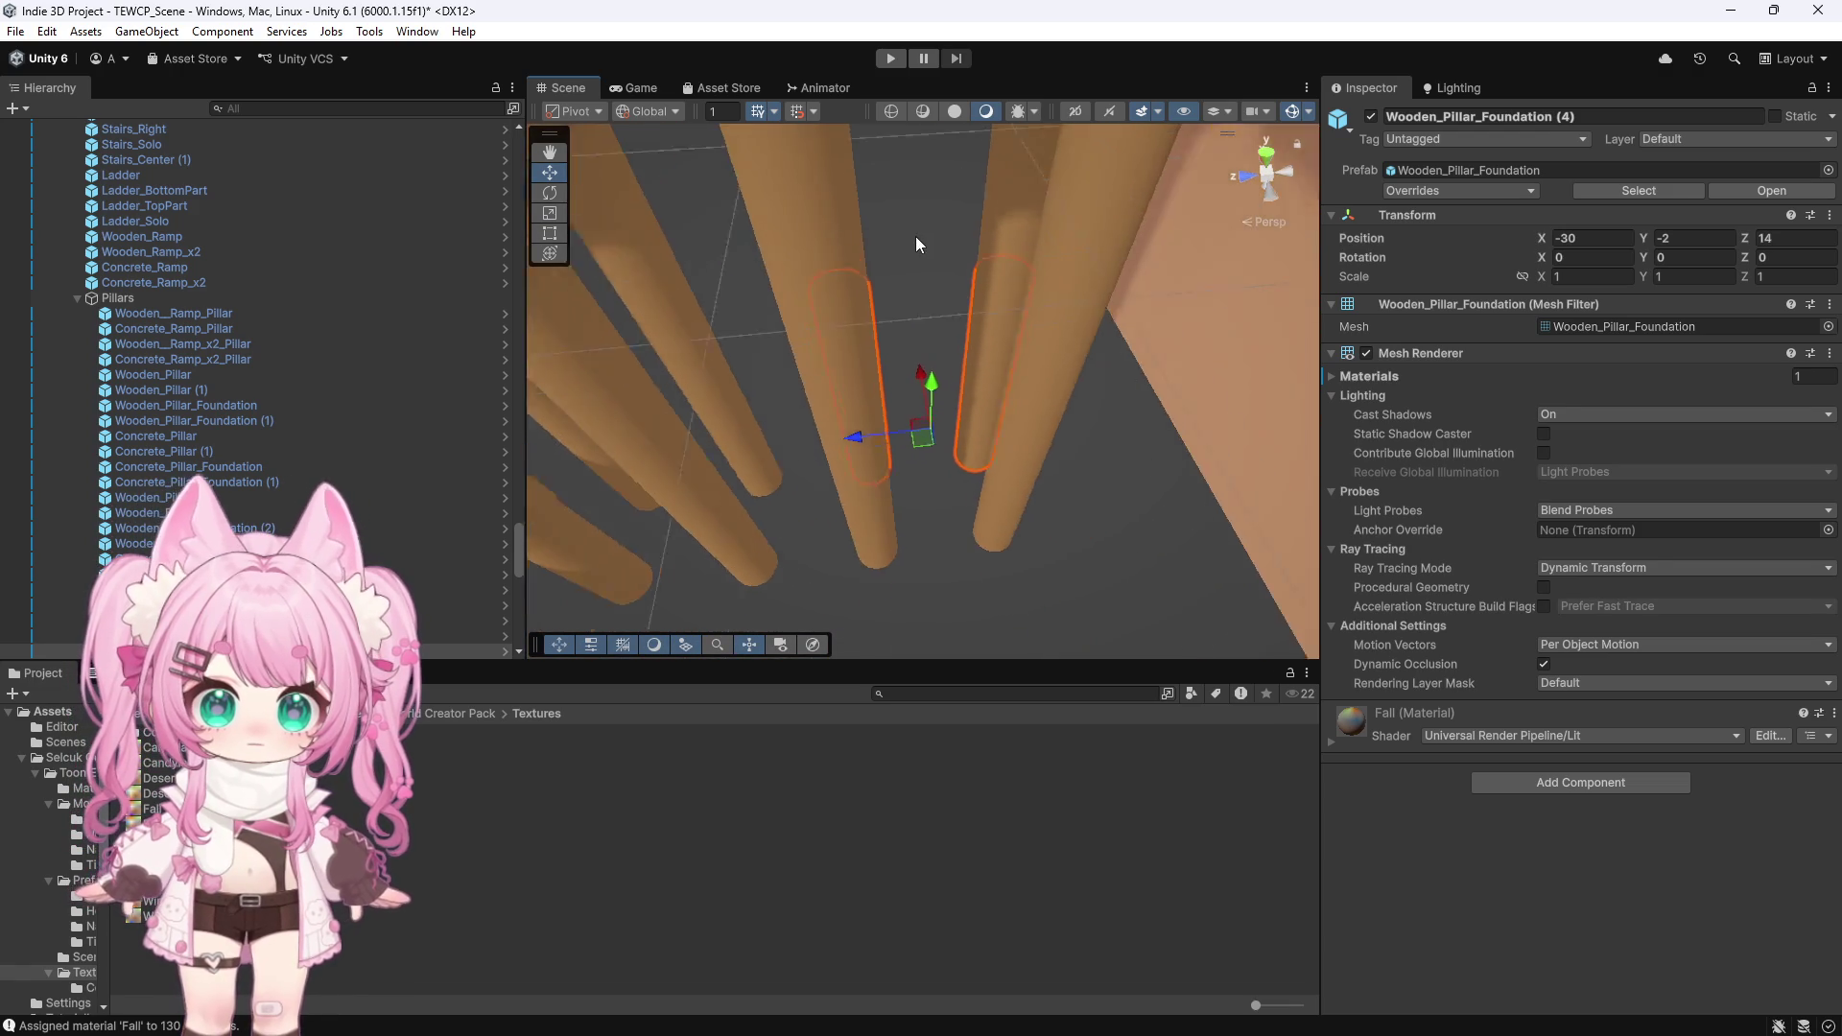
scroll(down, 3)
click(964, 279)
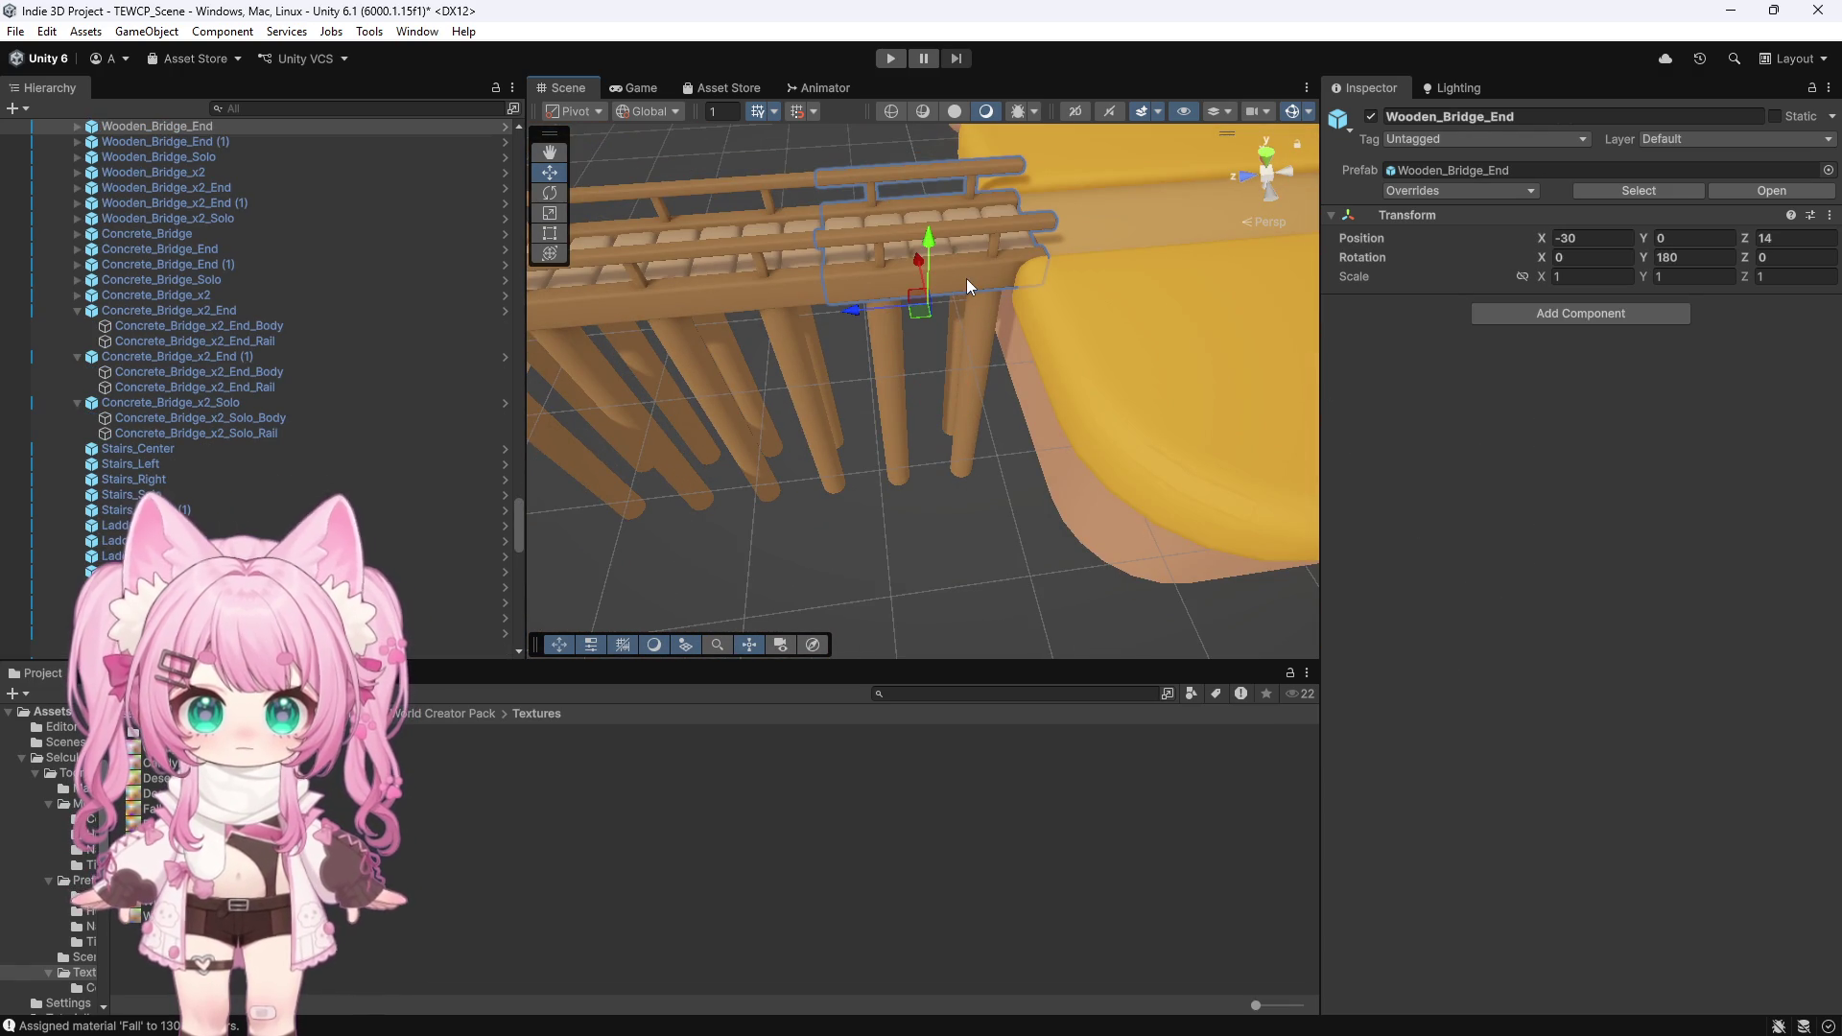
click(773, 278)
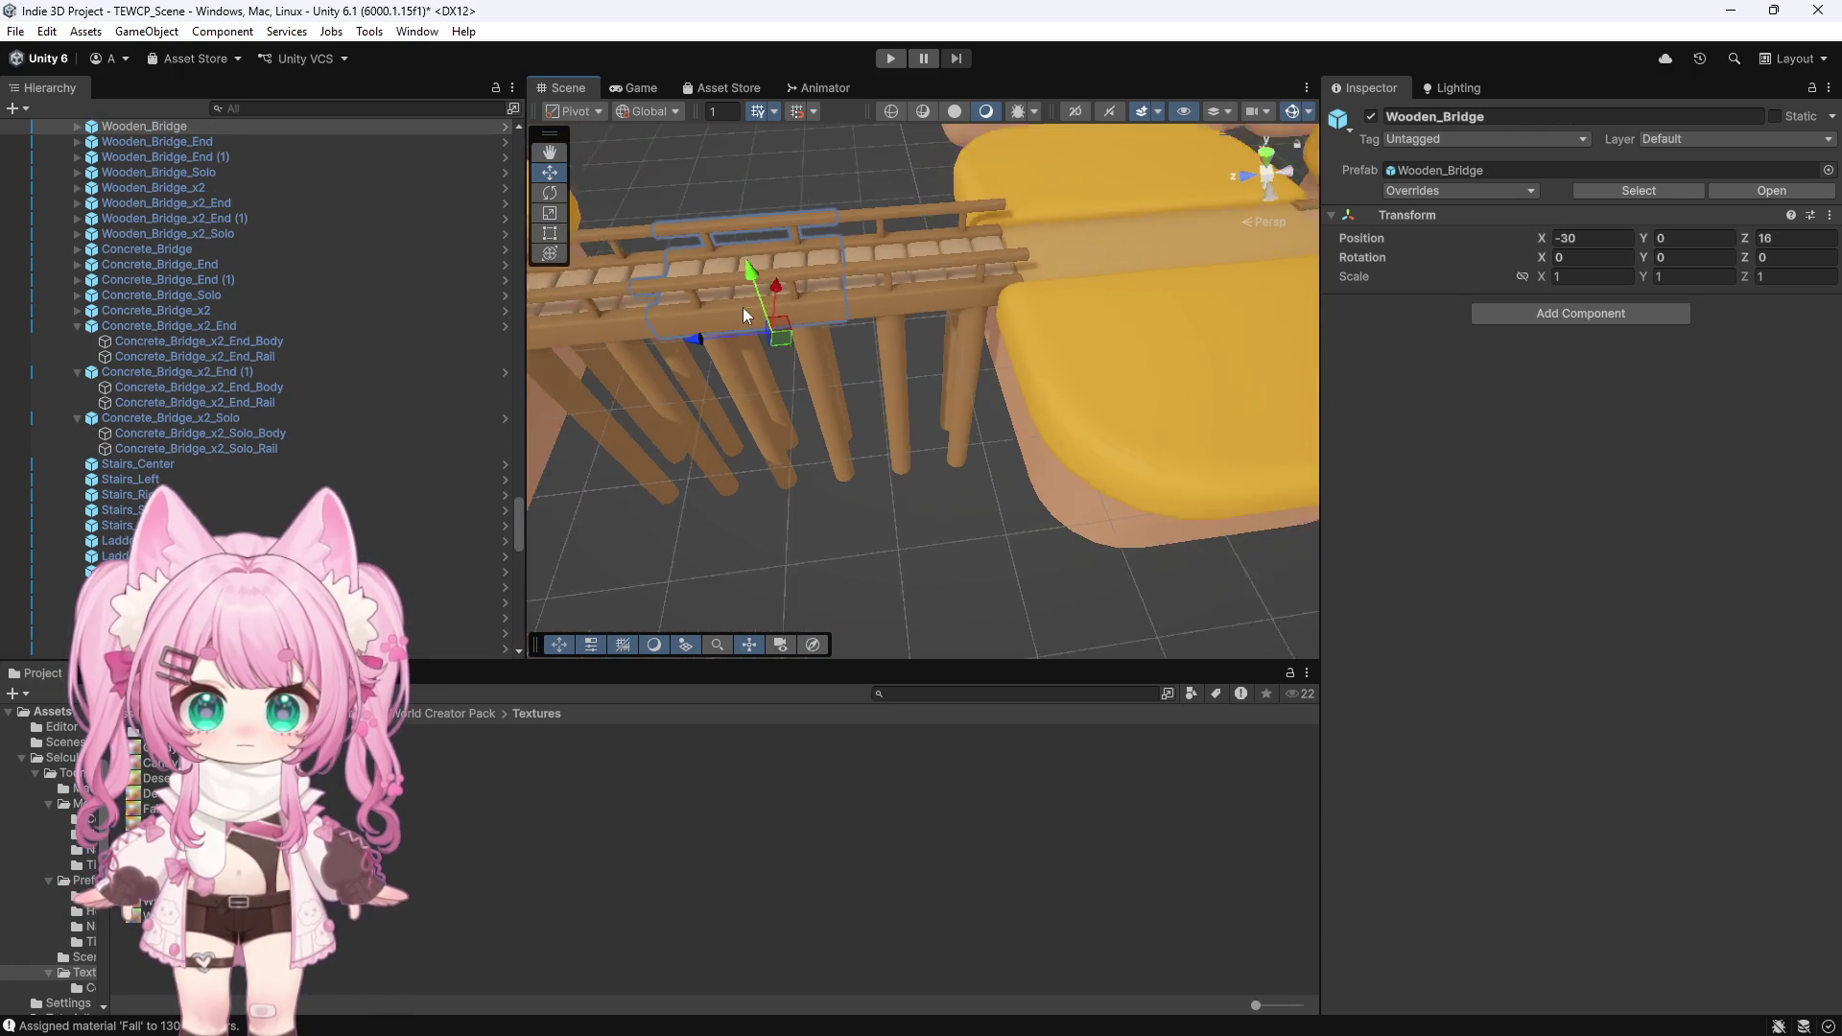
click(668, 315)
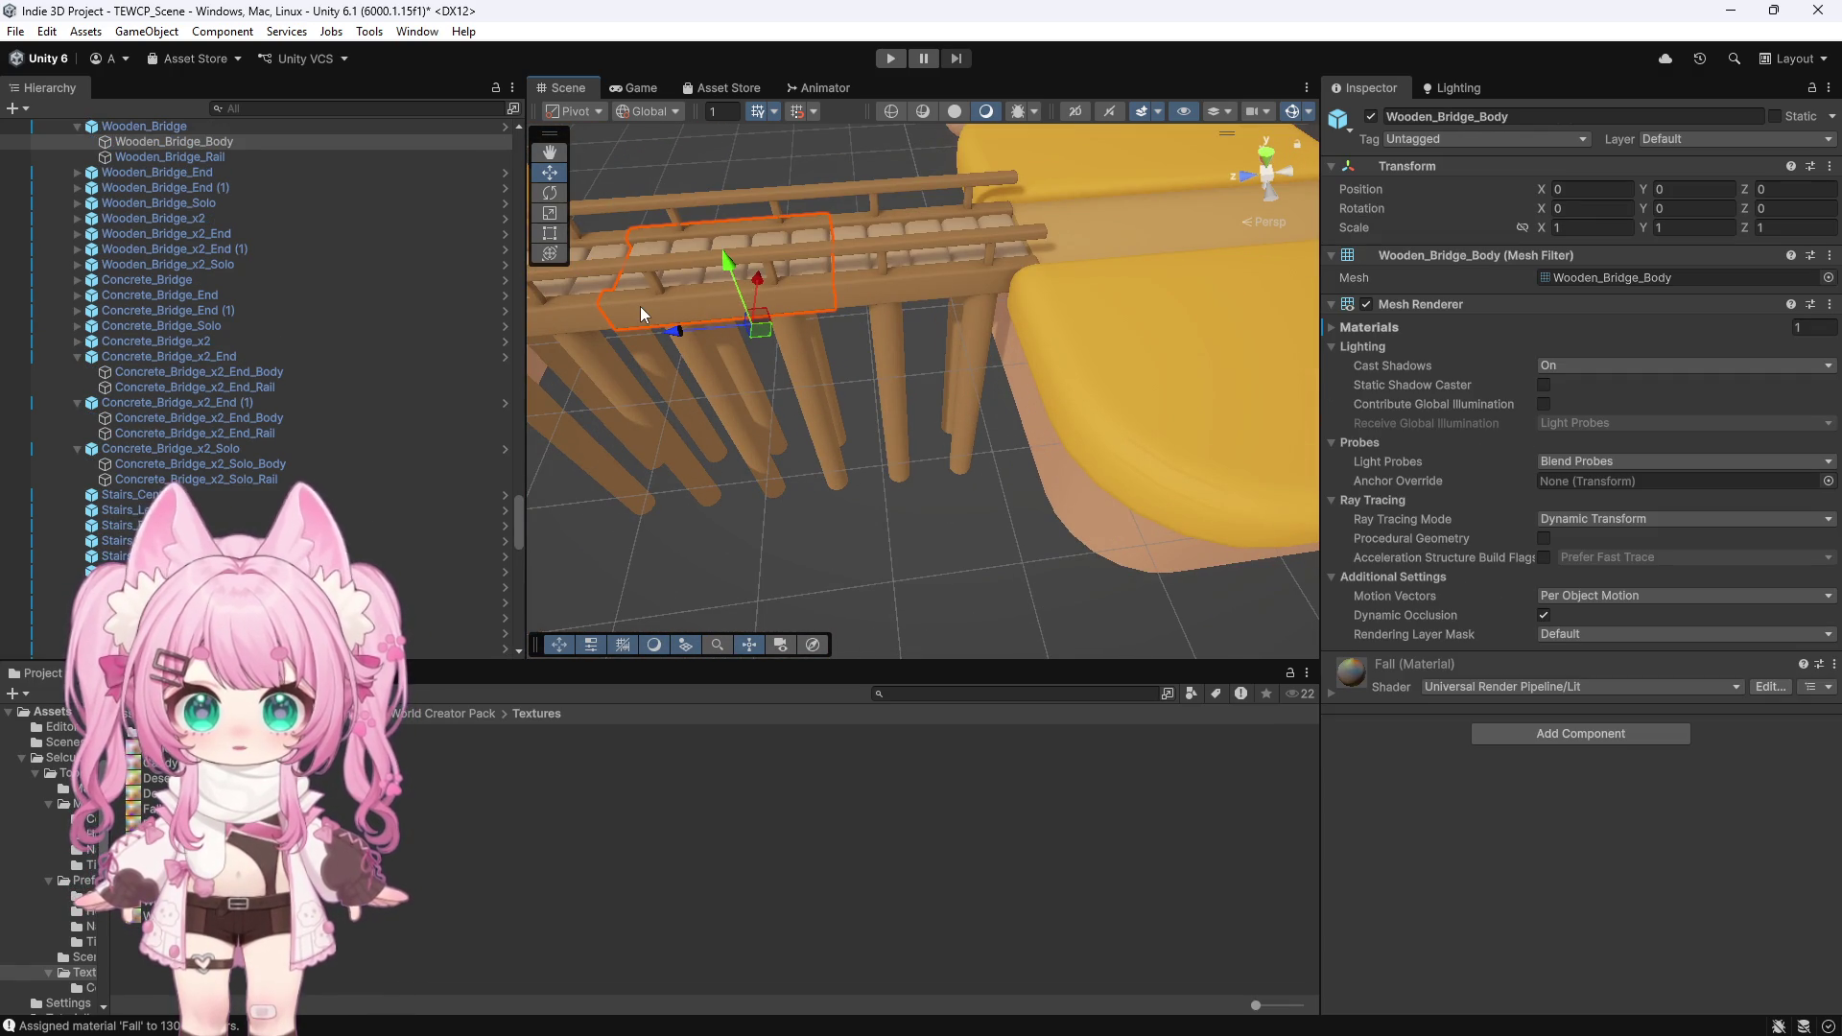
click(898, 286)
click(921, 291)
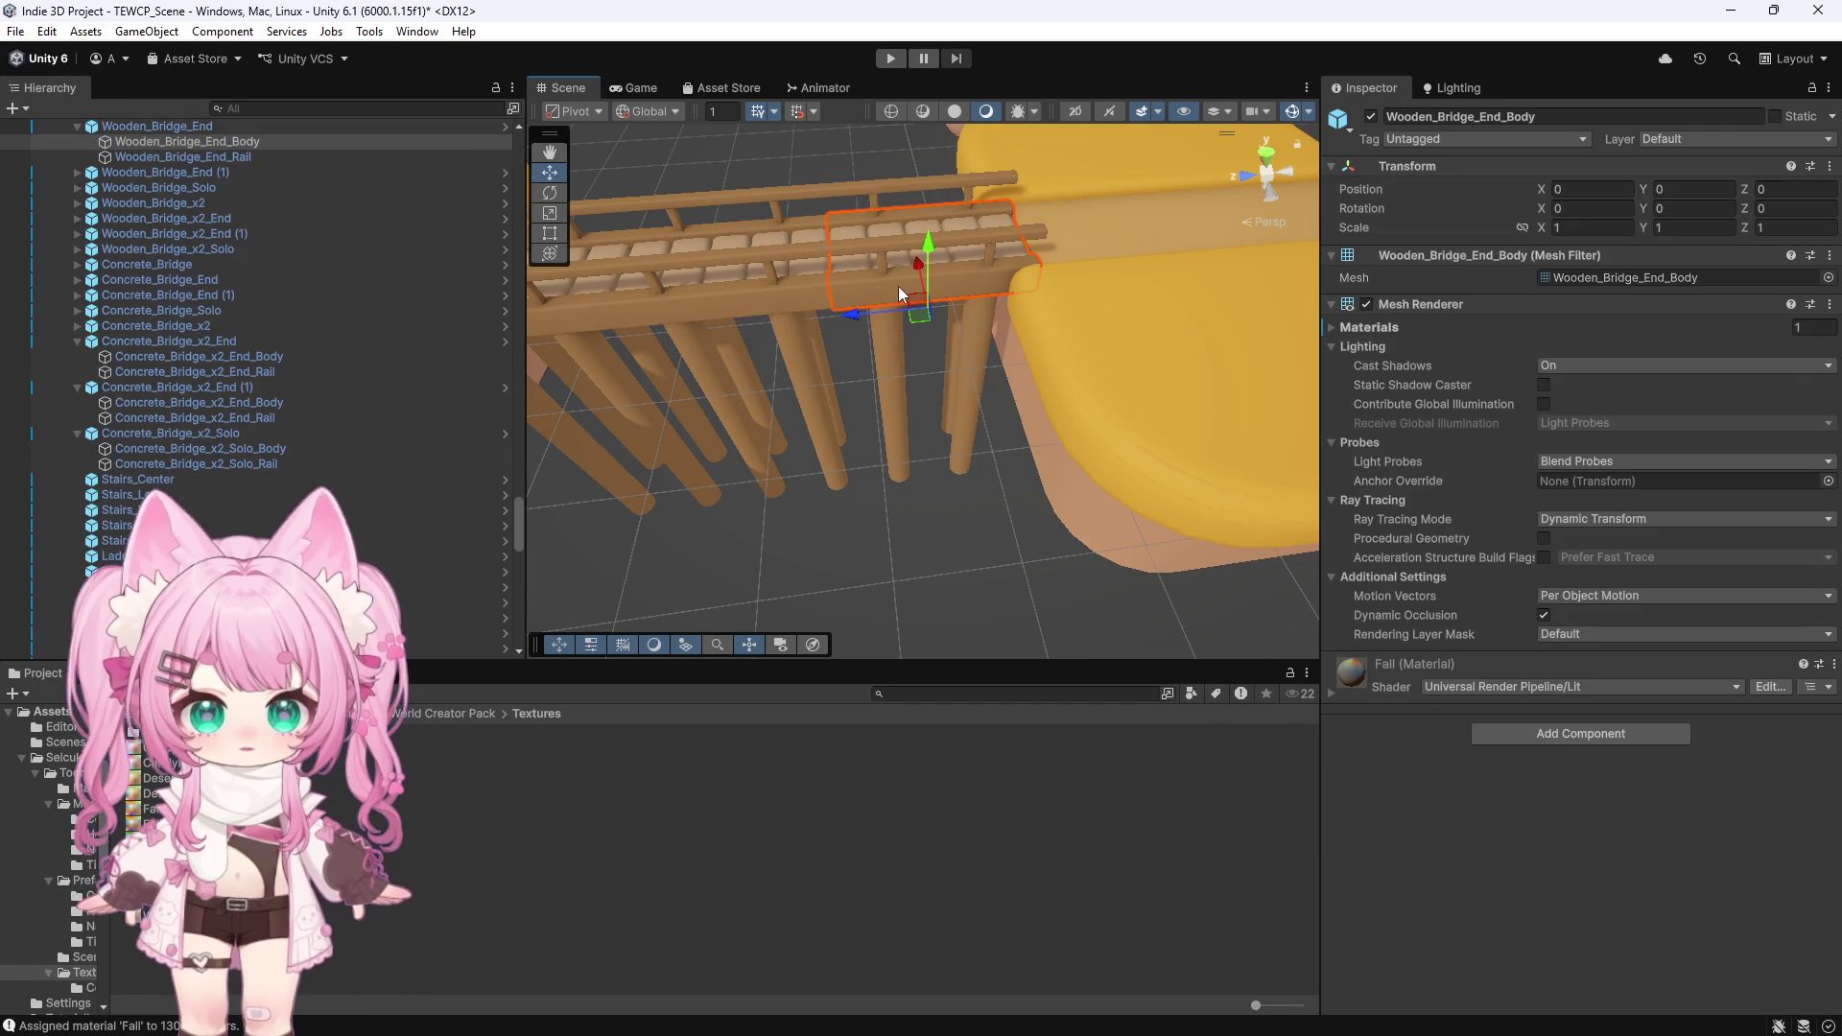
scroll(down, 3)
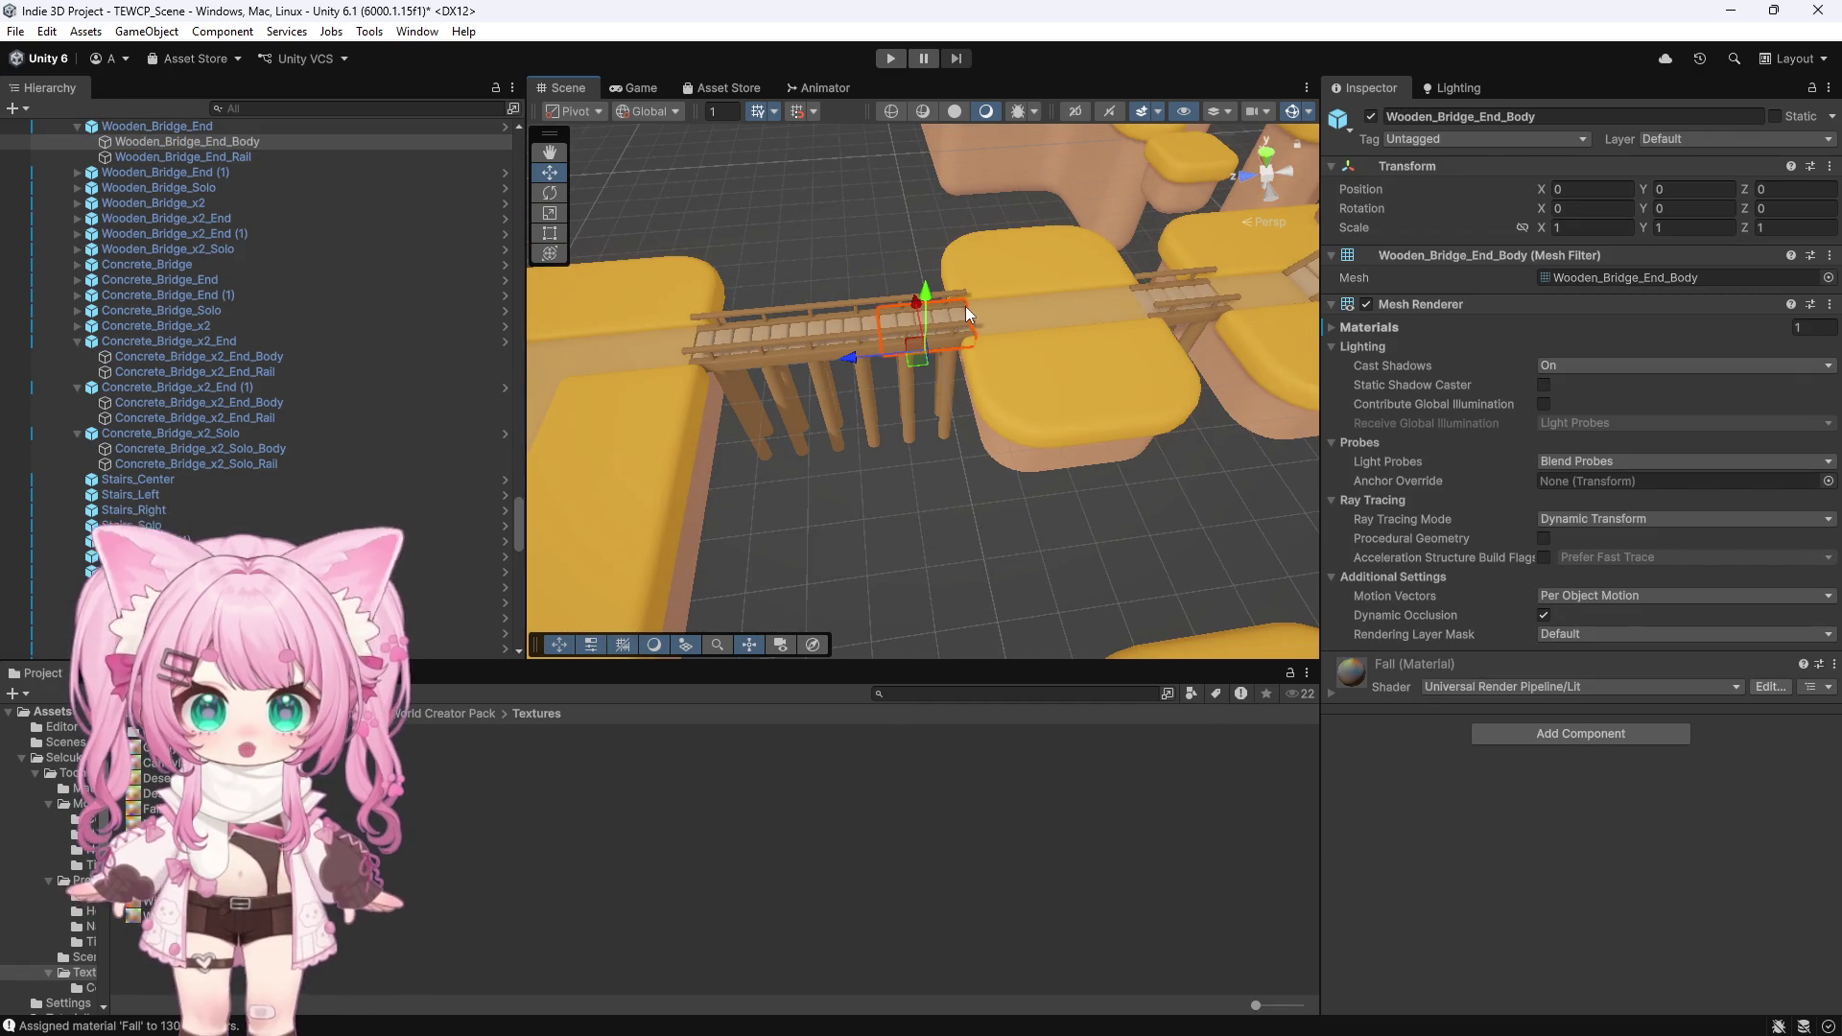
scroll(down, 3)
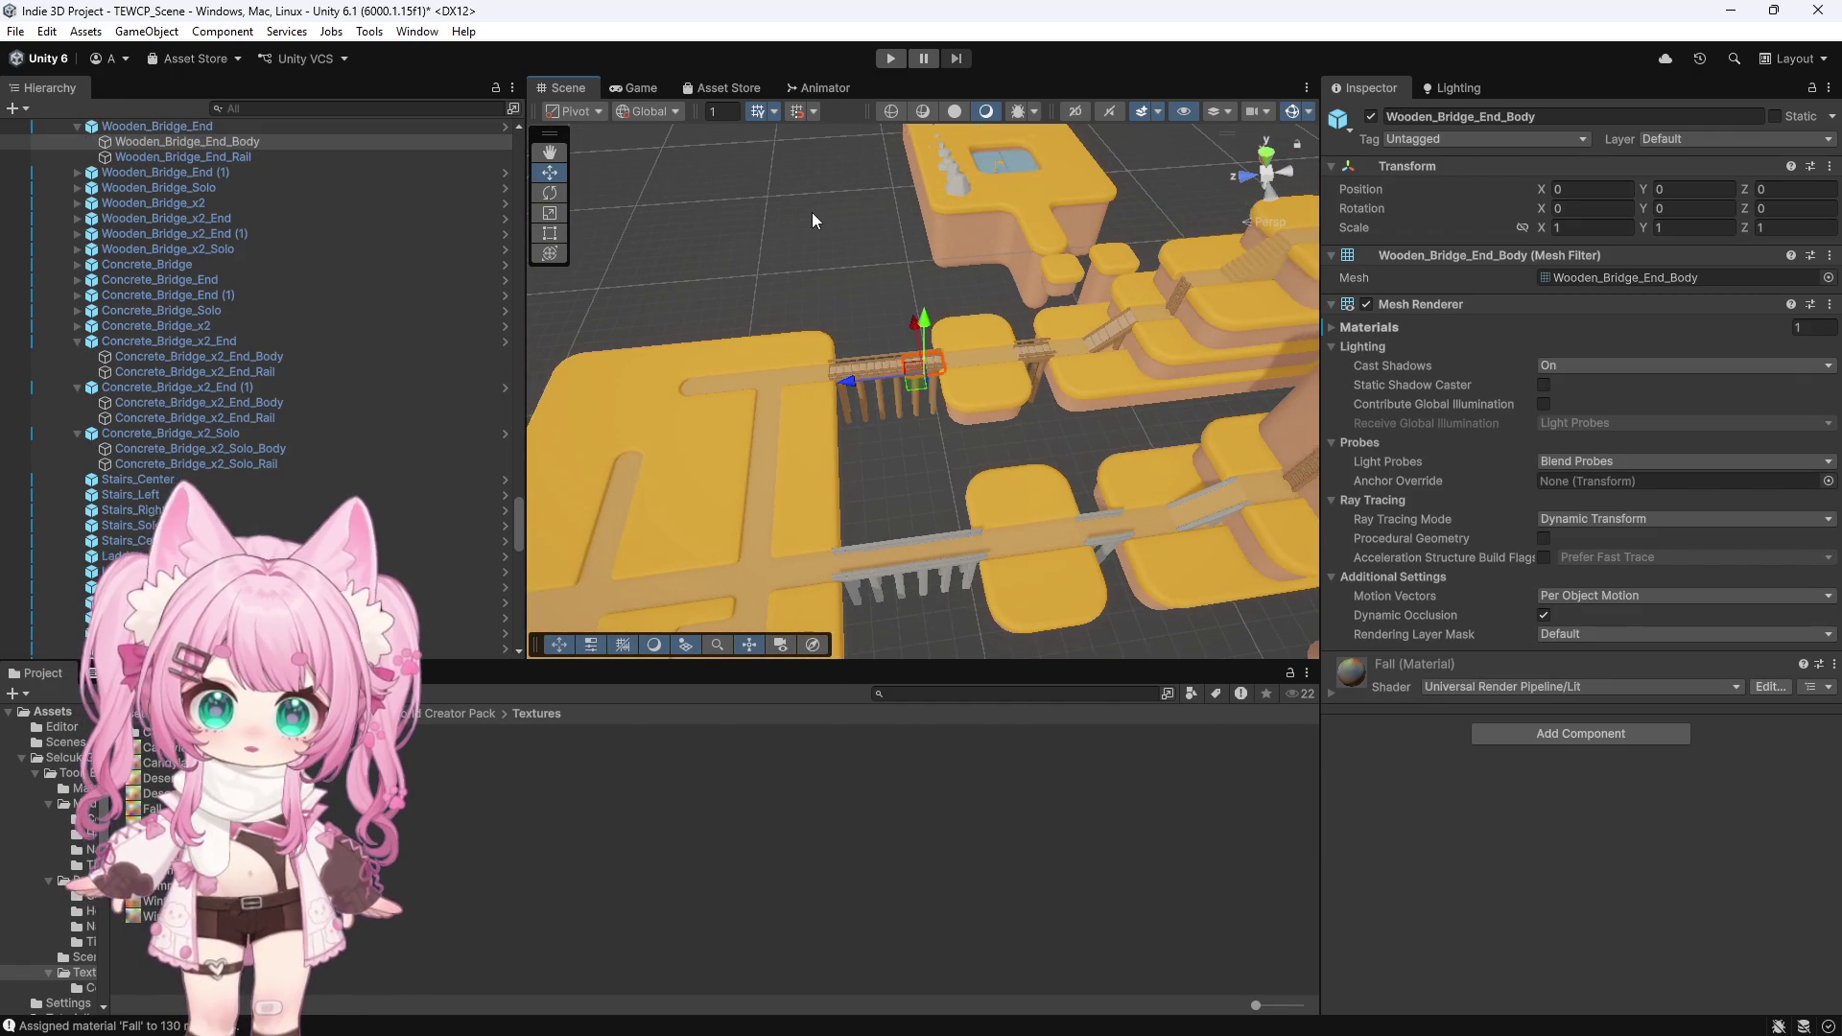
scroll(down, 3)
click(1232, 285)
scroll(down, 3)
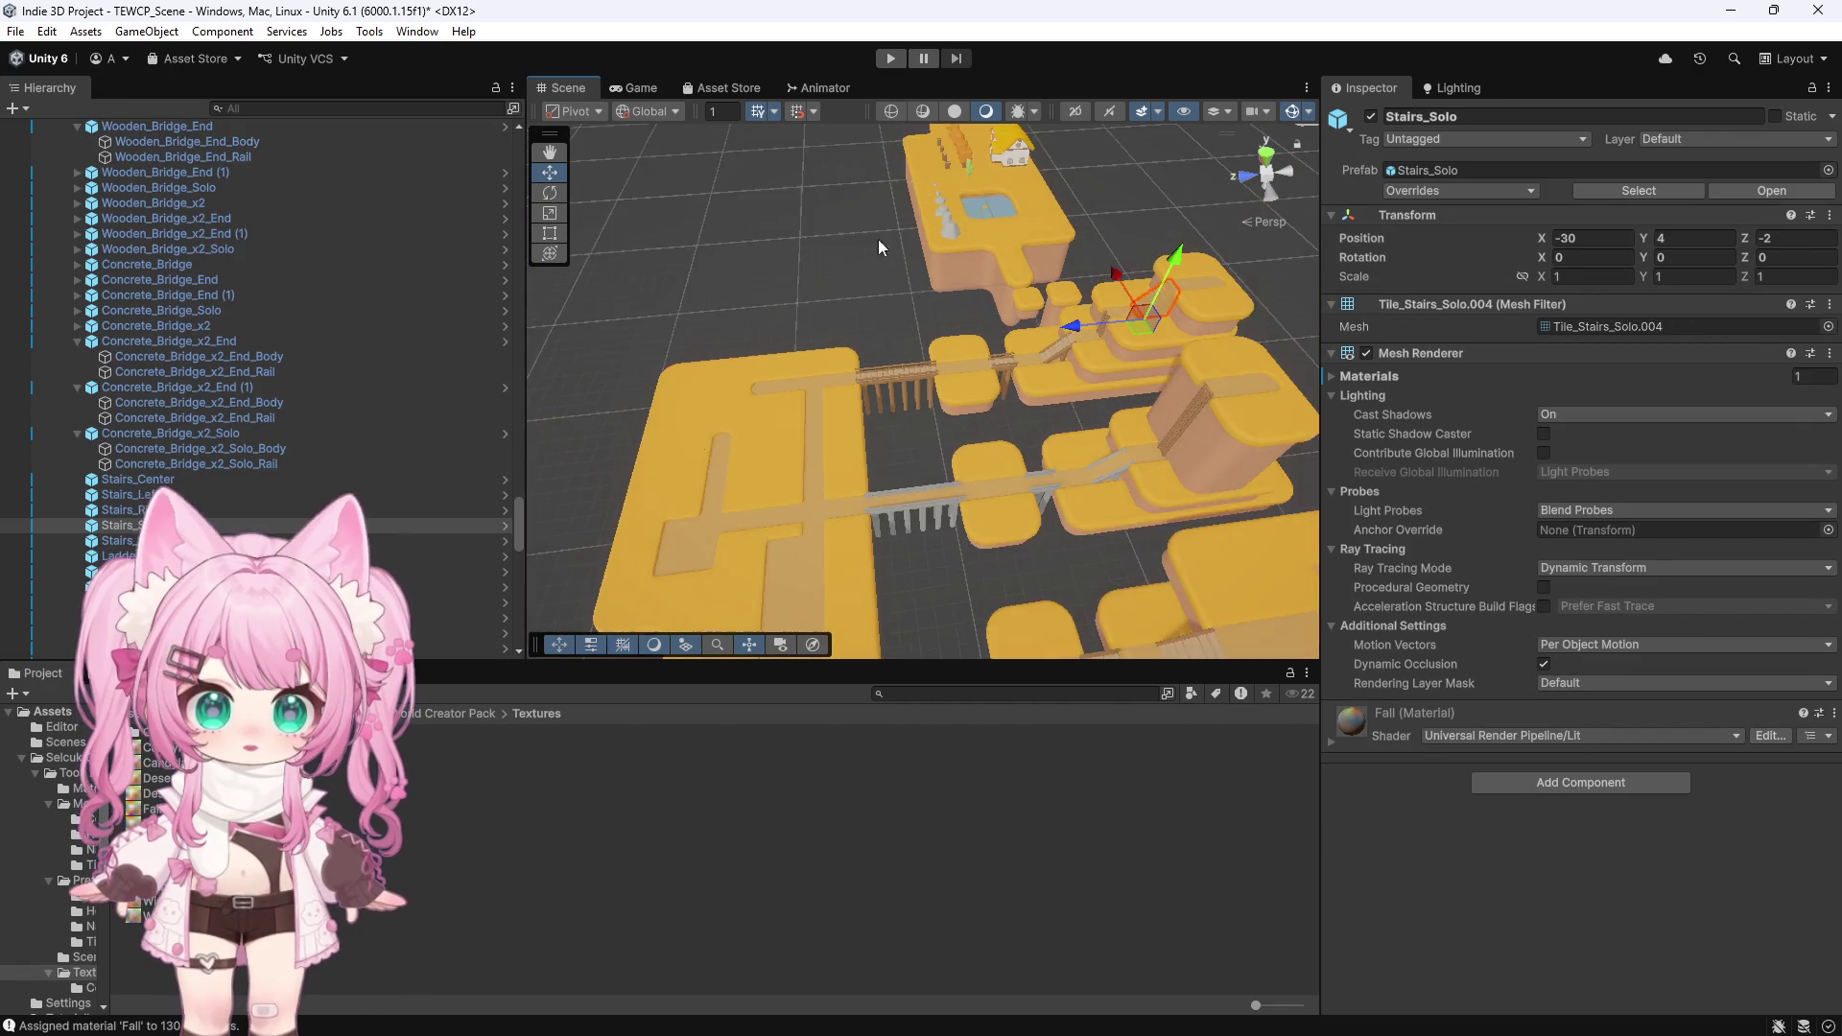
scroll(up, 3)
click(925, 505)
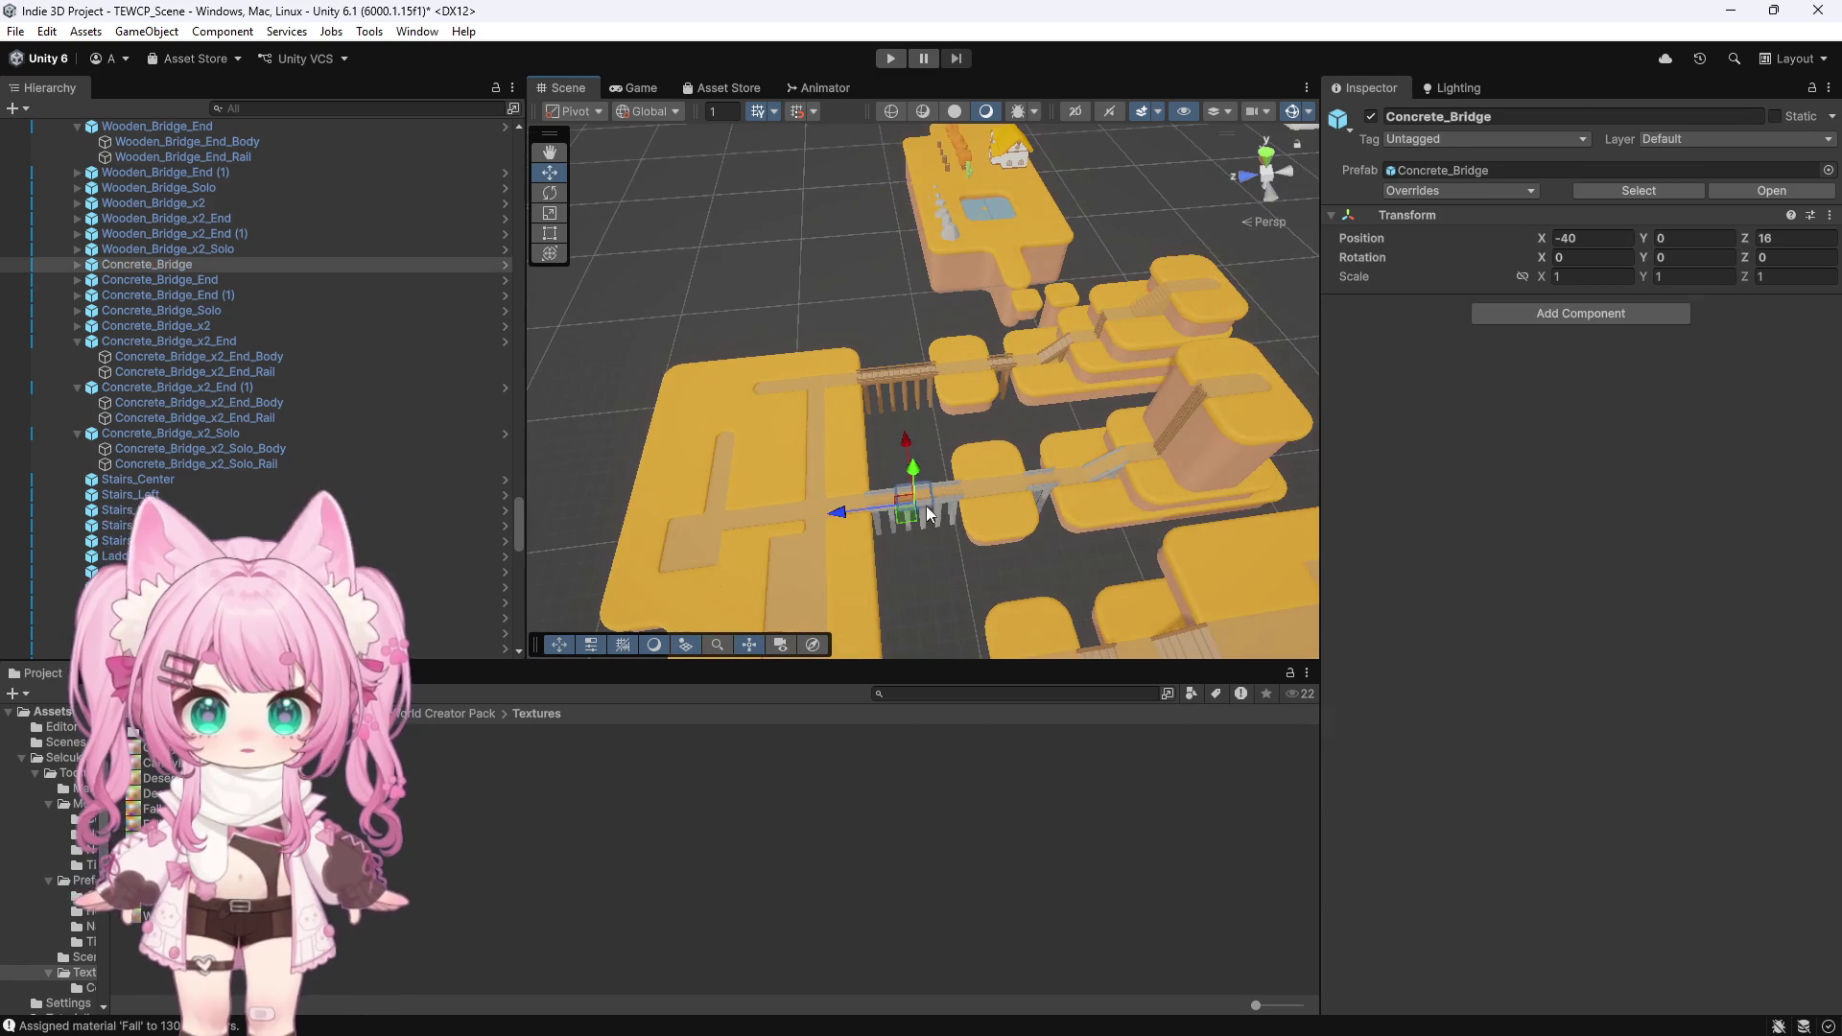
click(923, 520)
key(f)
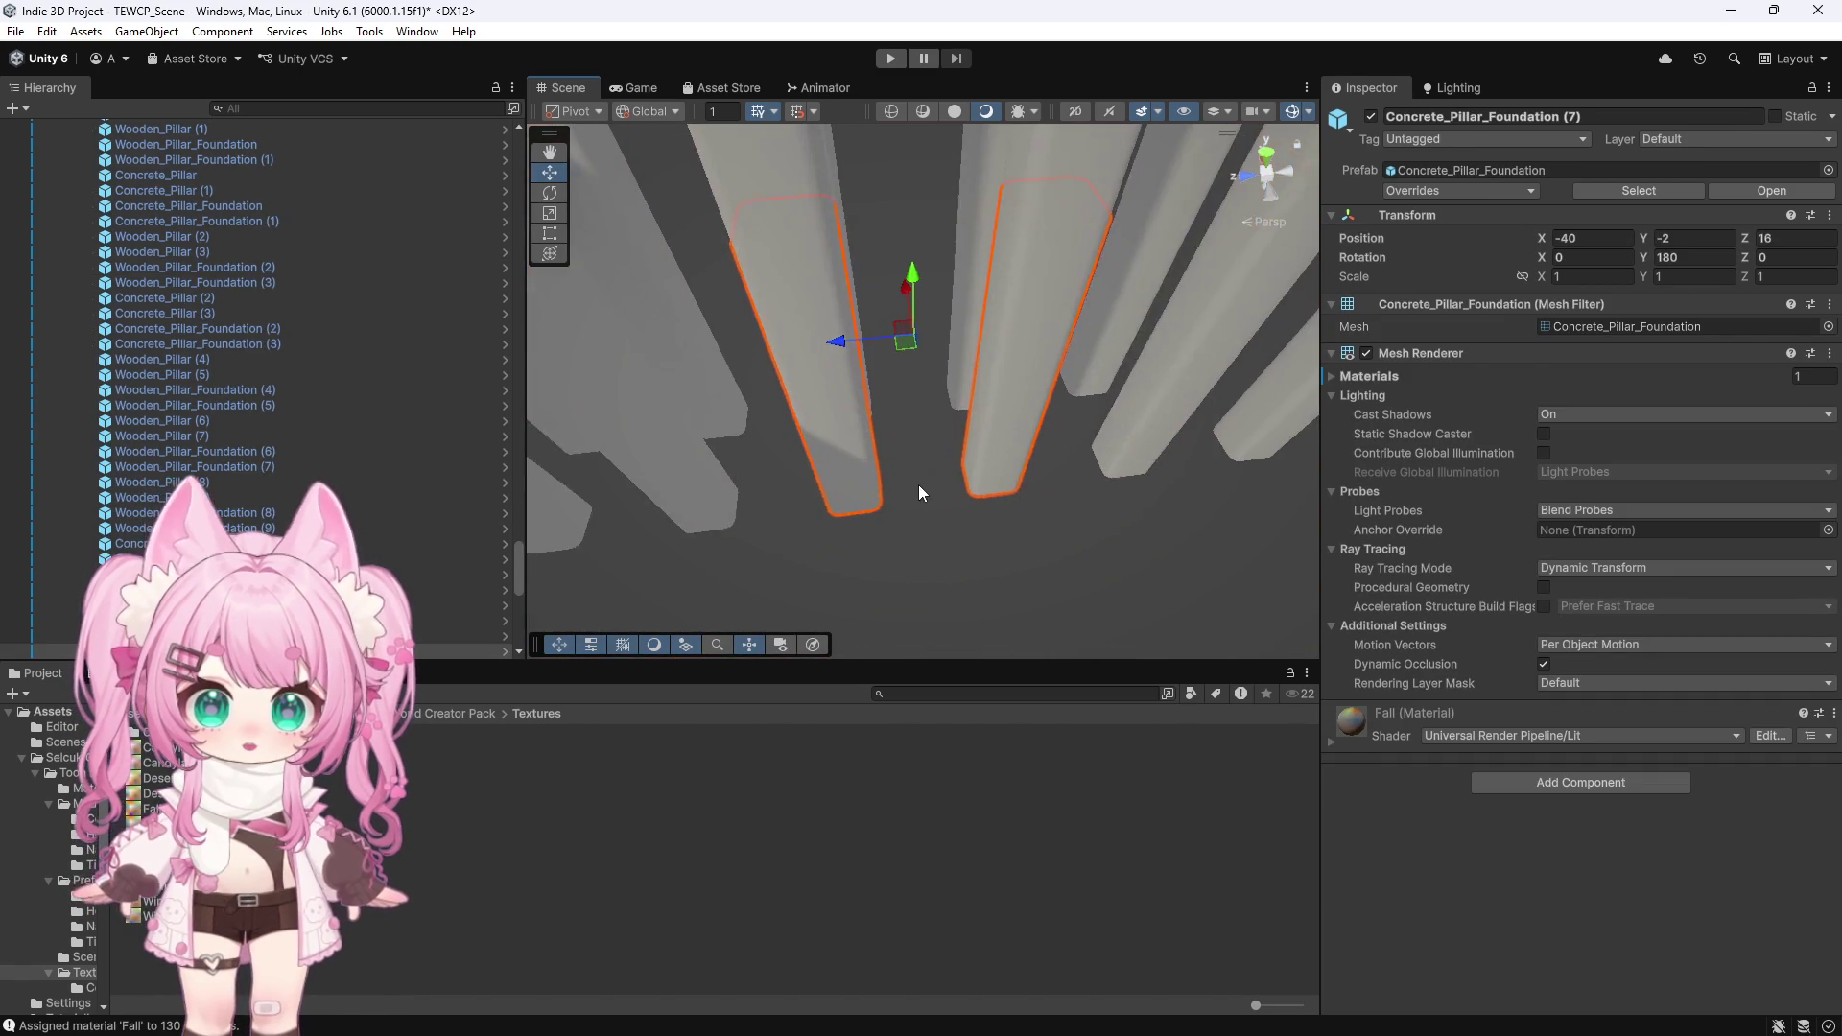
scroll(down, 3)
scroll(down, 3)
click(911, 257)
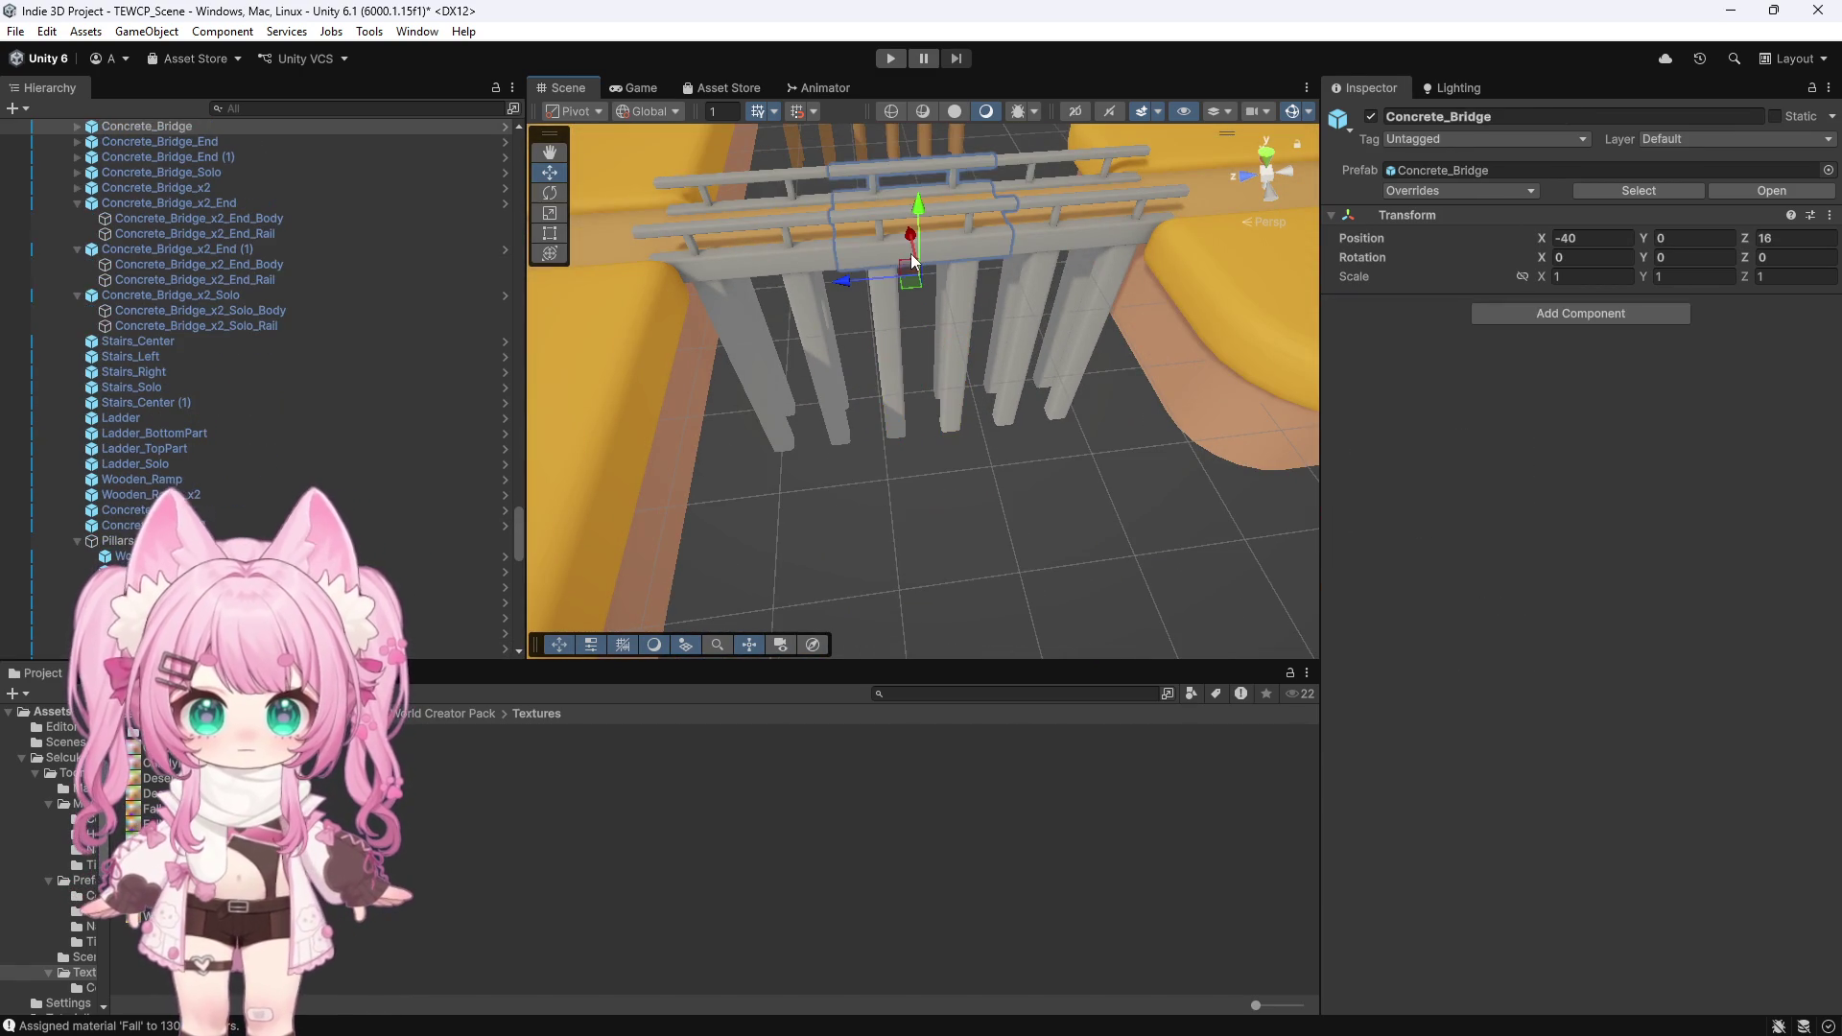
click(741, 264)
click(705, 274)
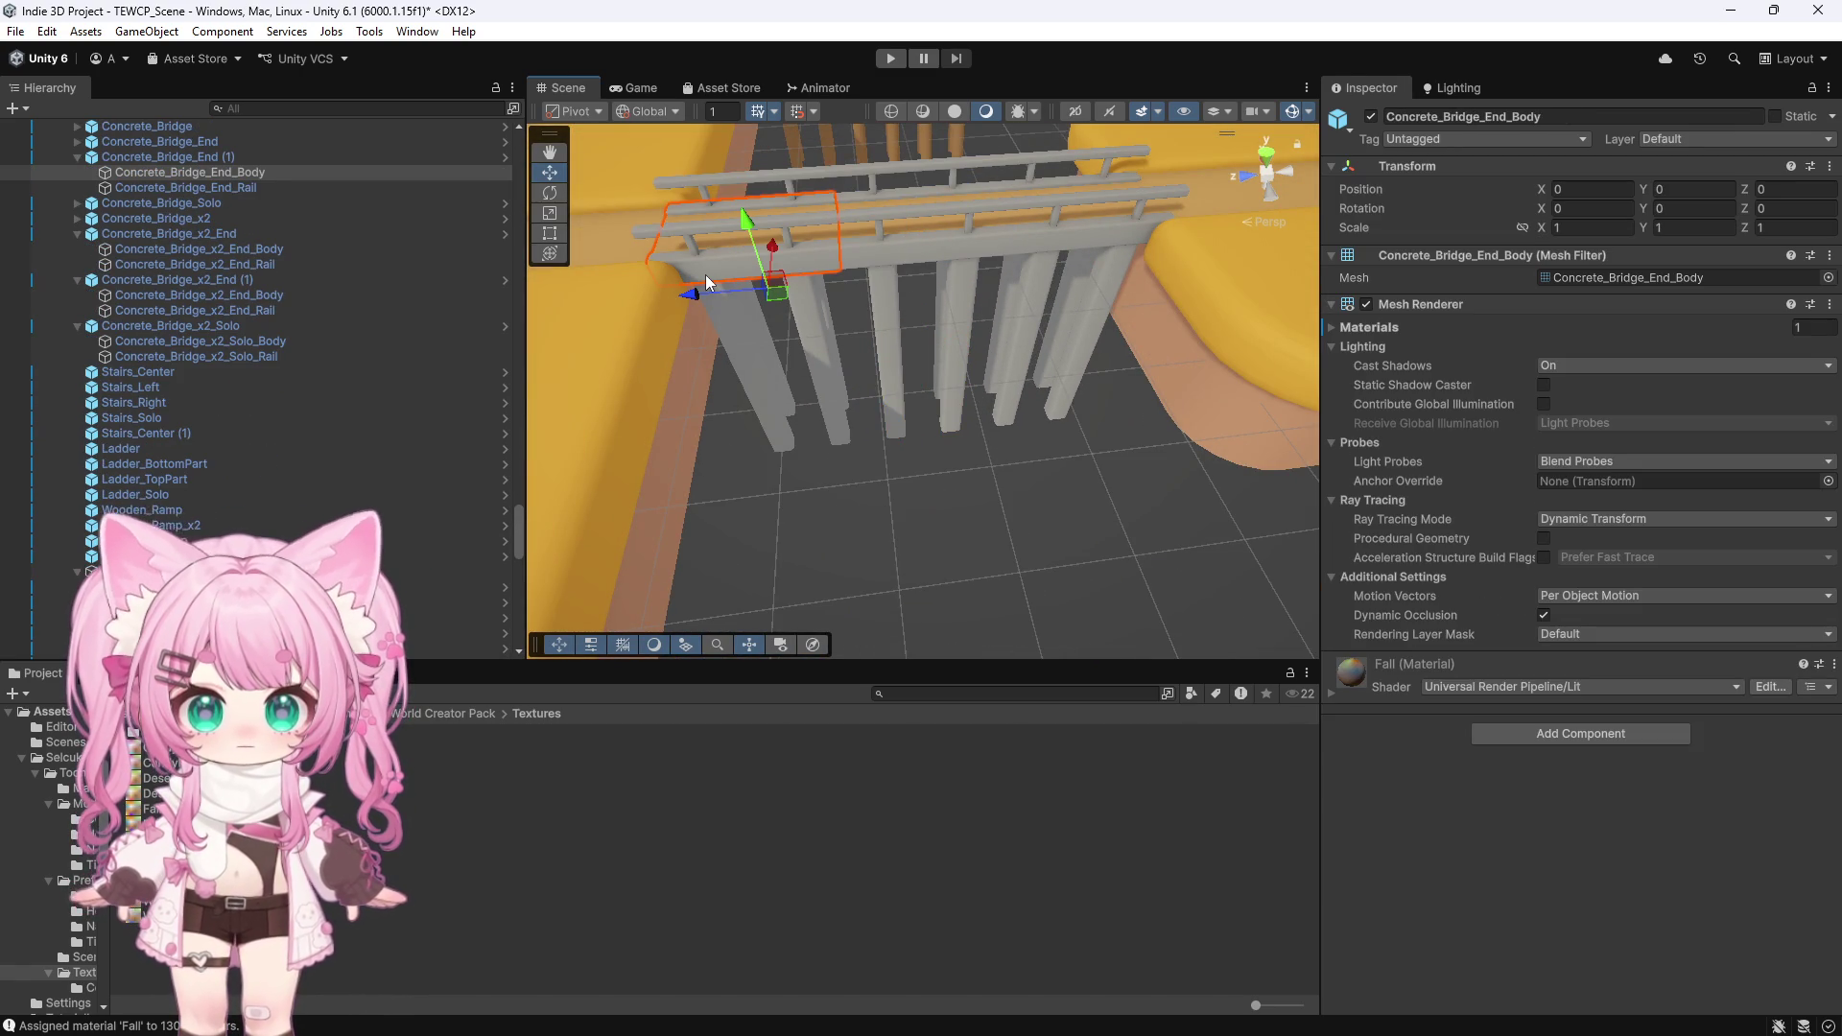
scroll(down, 3)
scroll(down, 3)
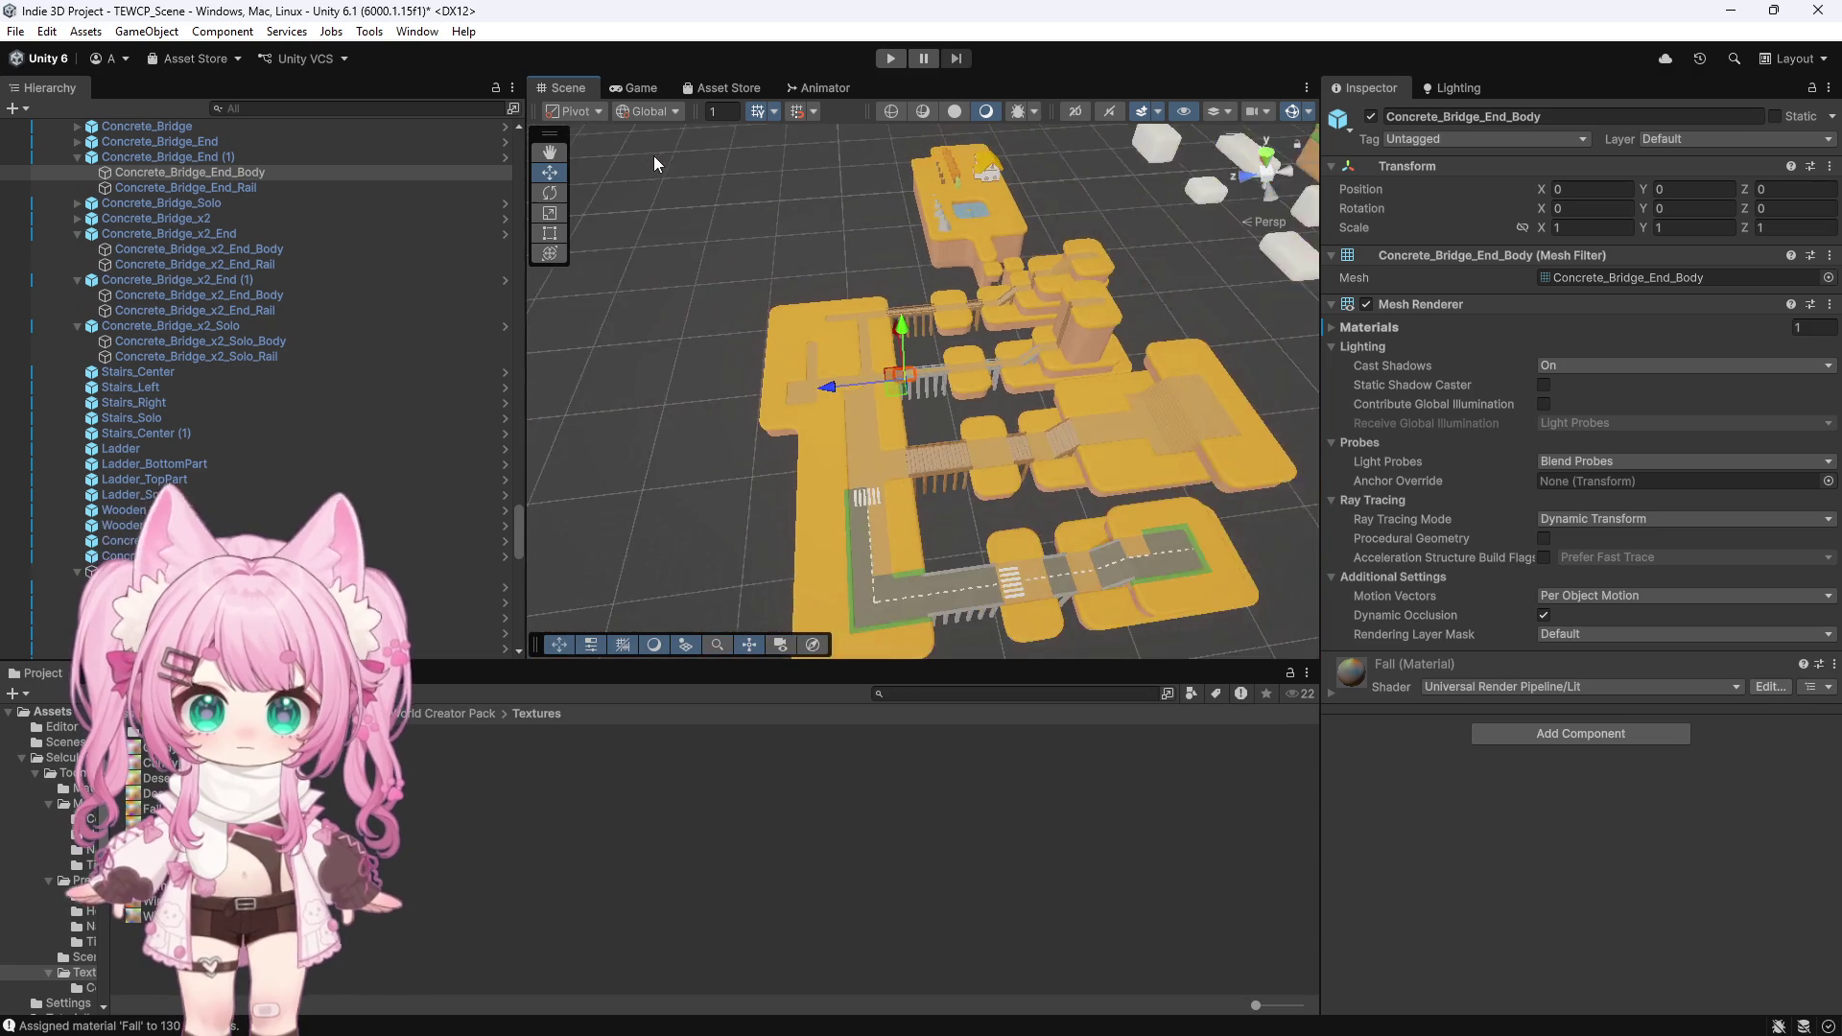
scroll(up, 3)
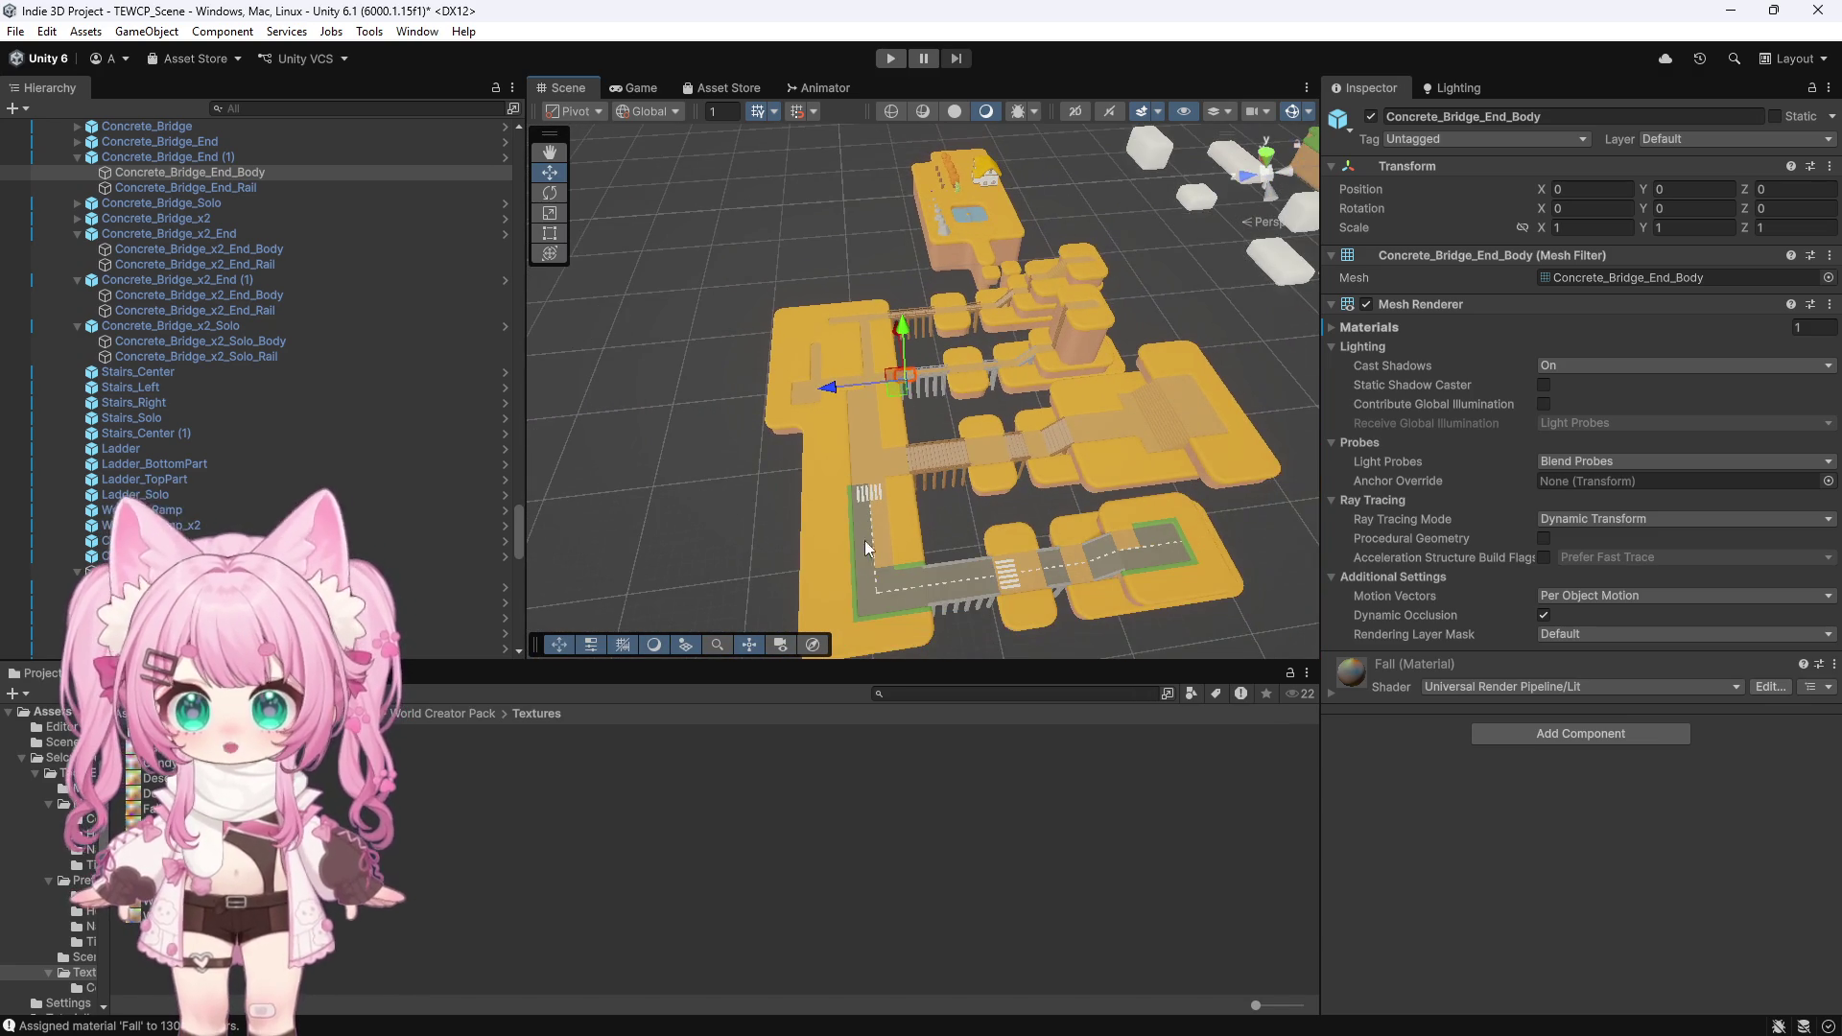
click(909, 571)
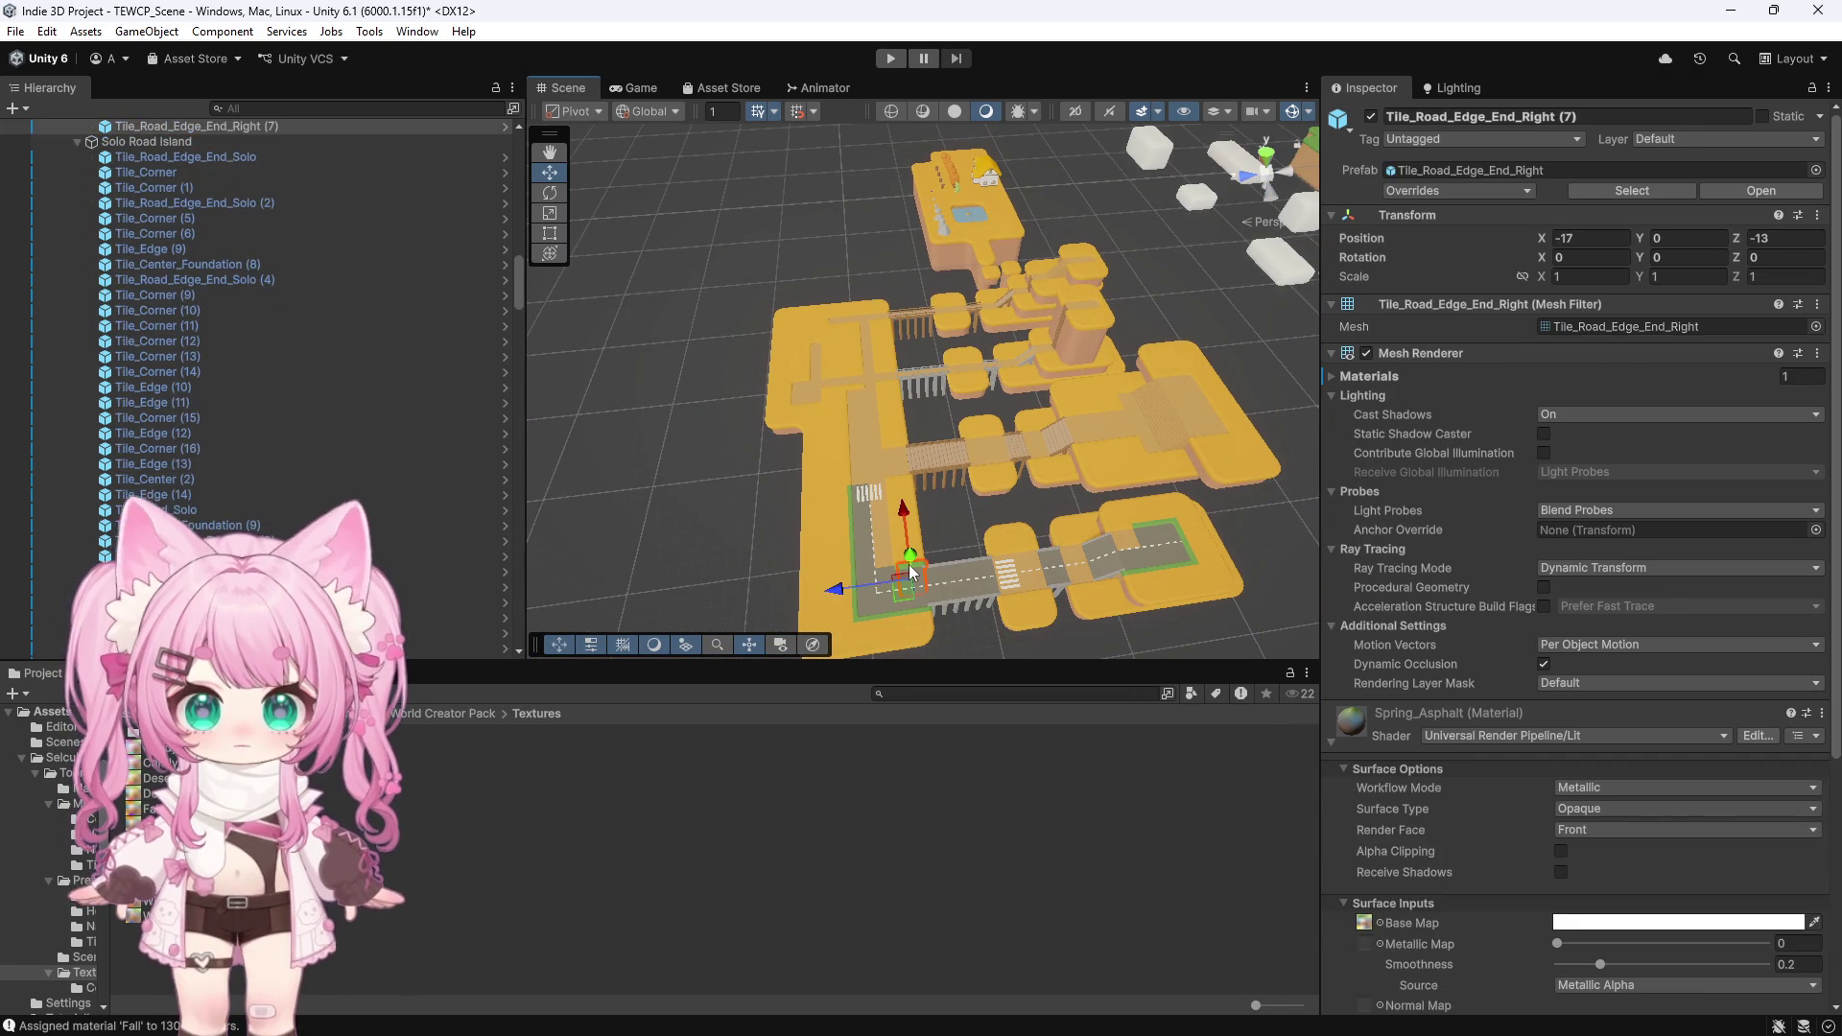
Frame the first road tile and add four more road tiles, including two left-edge ones
key(f)
scroll(down, 3)
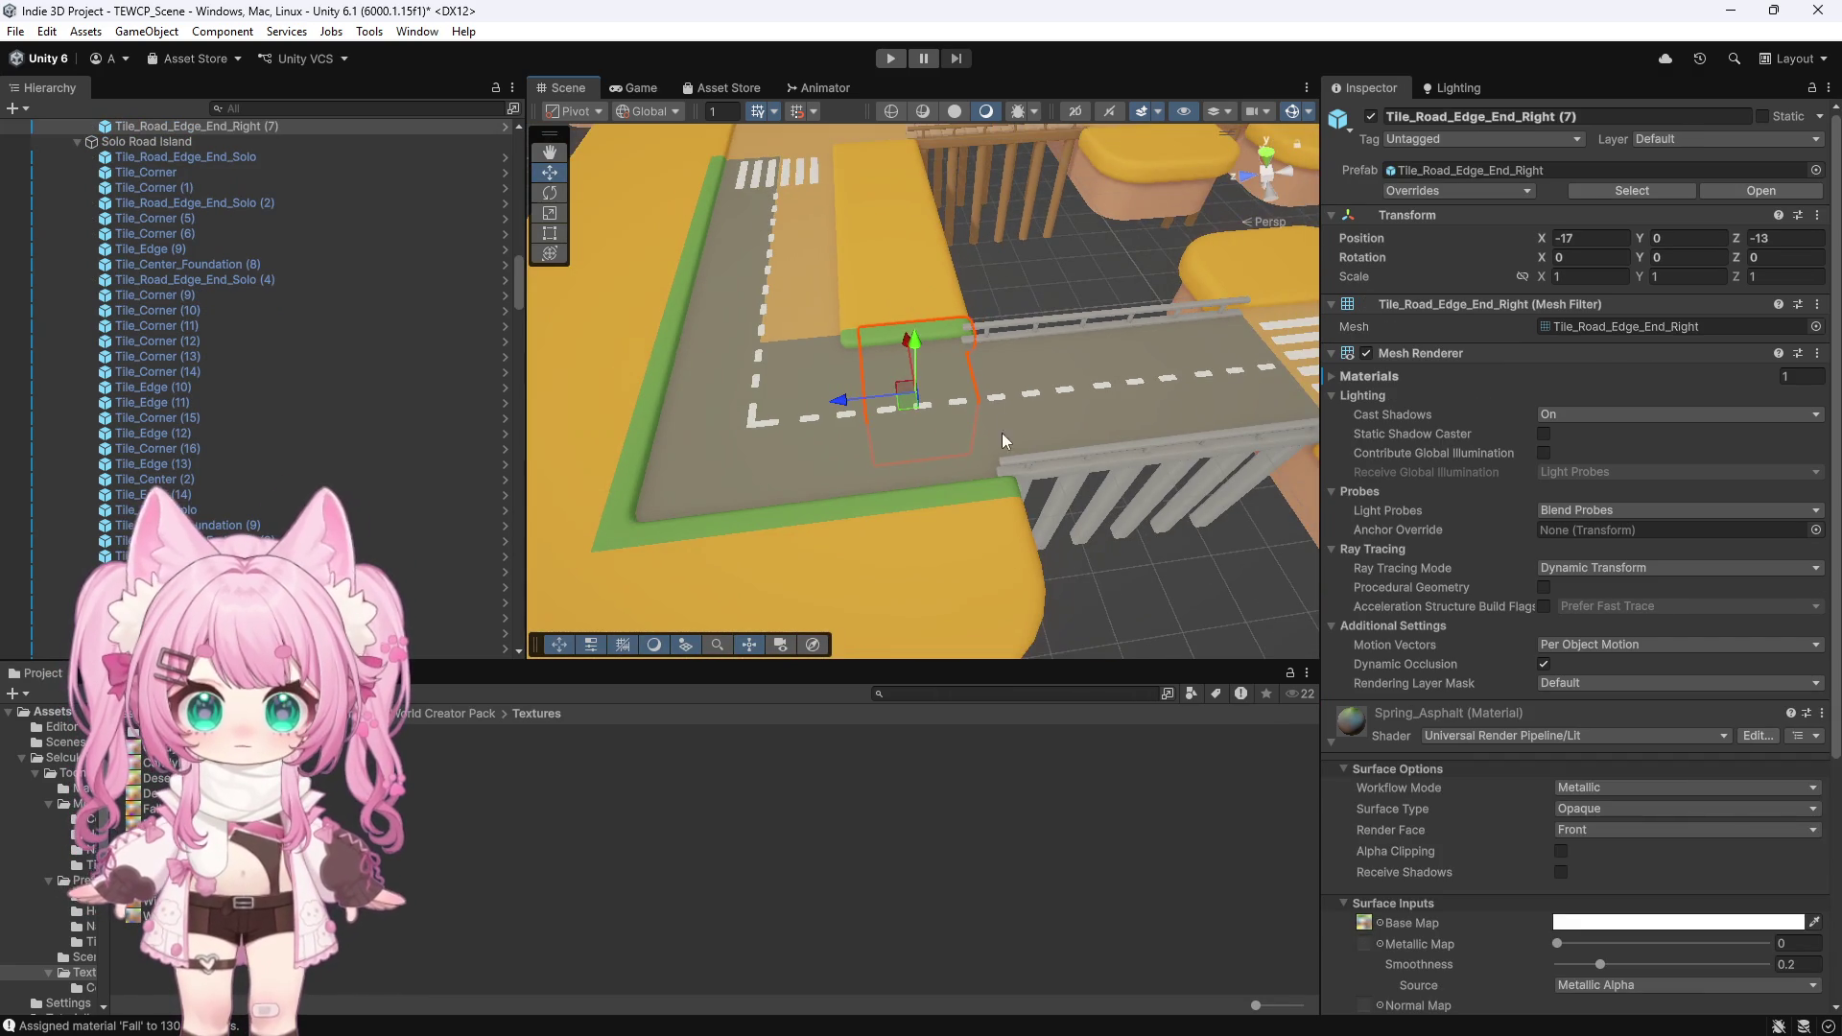
click(960, 487)
click(809, 513)
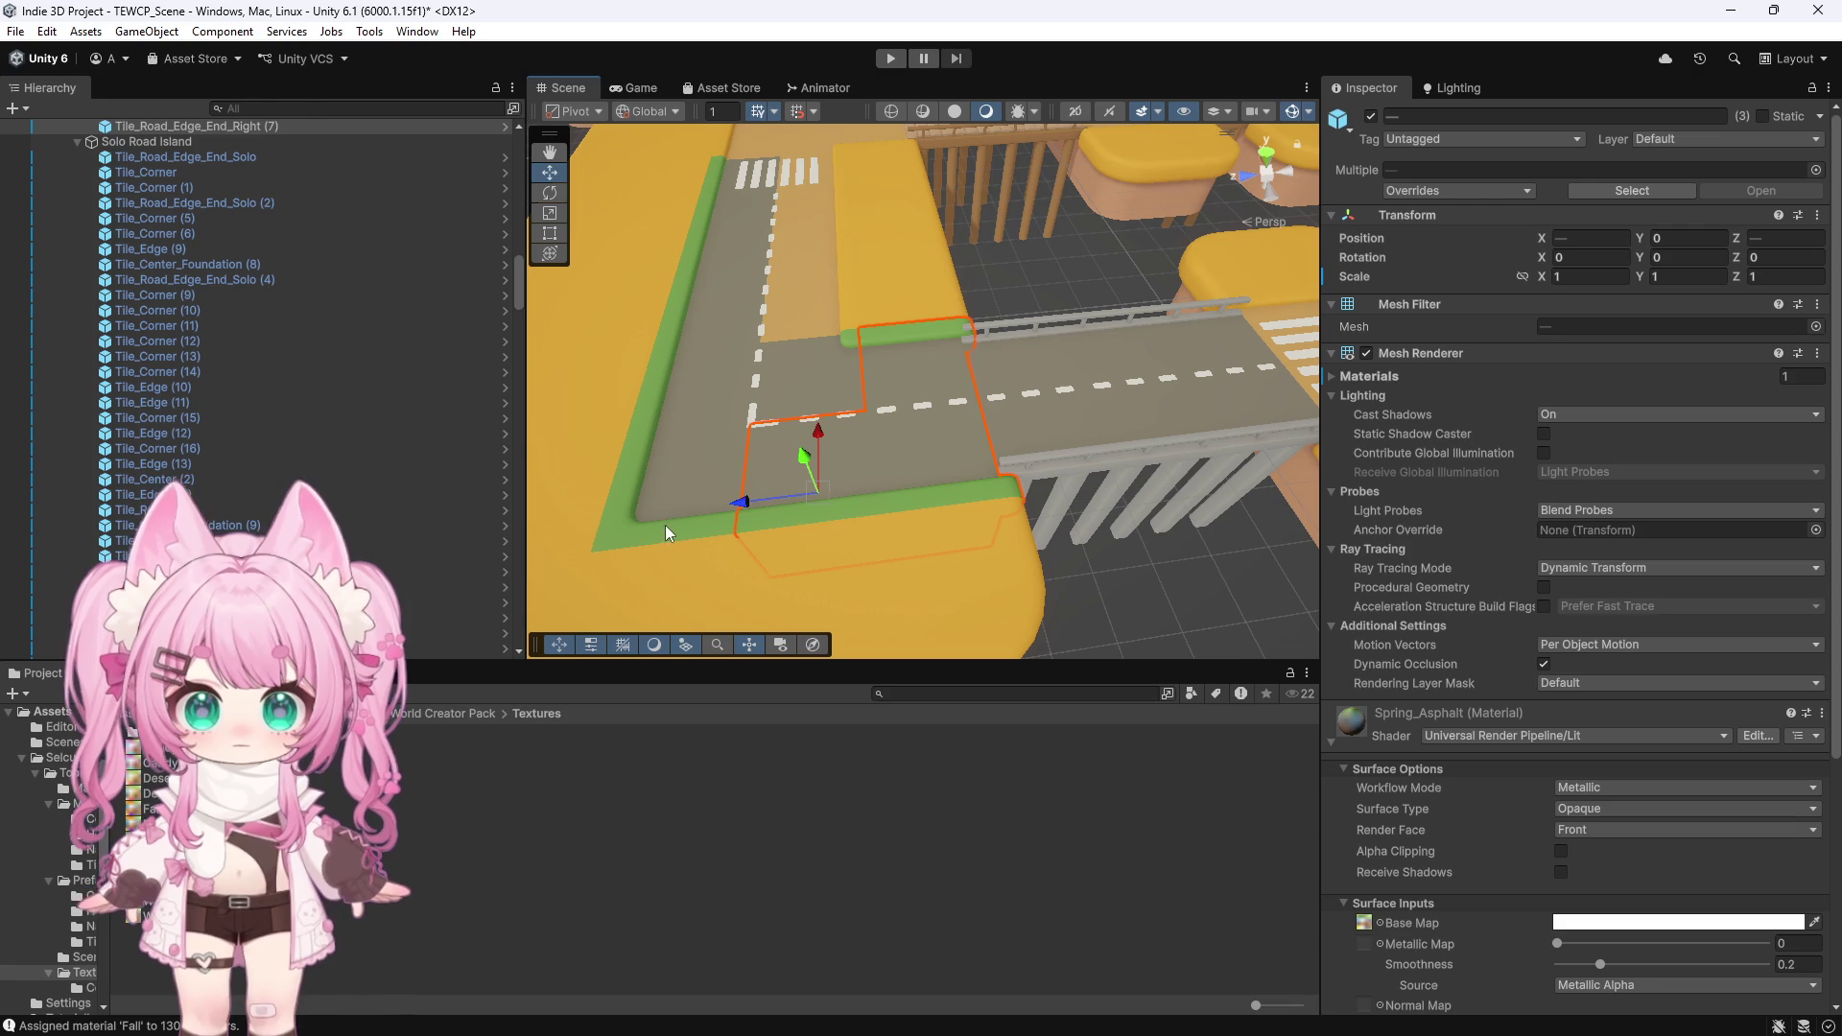
click(651, 397)
click(677, 298)
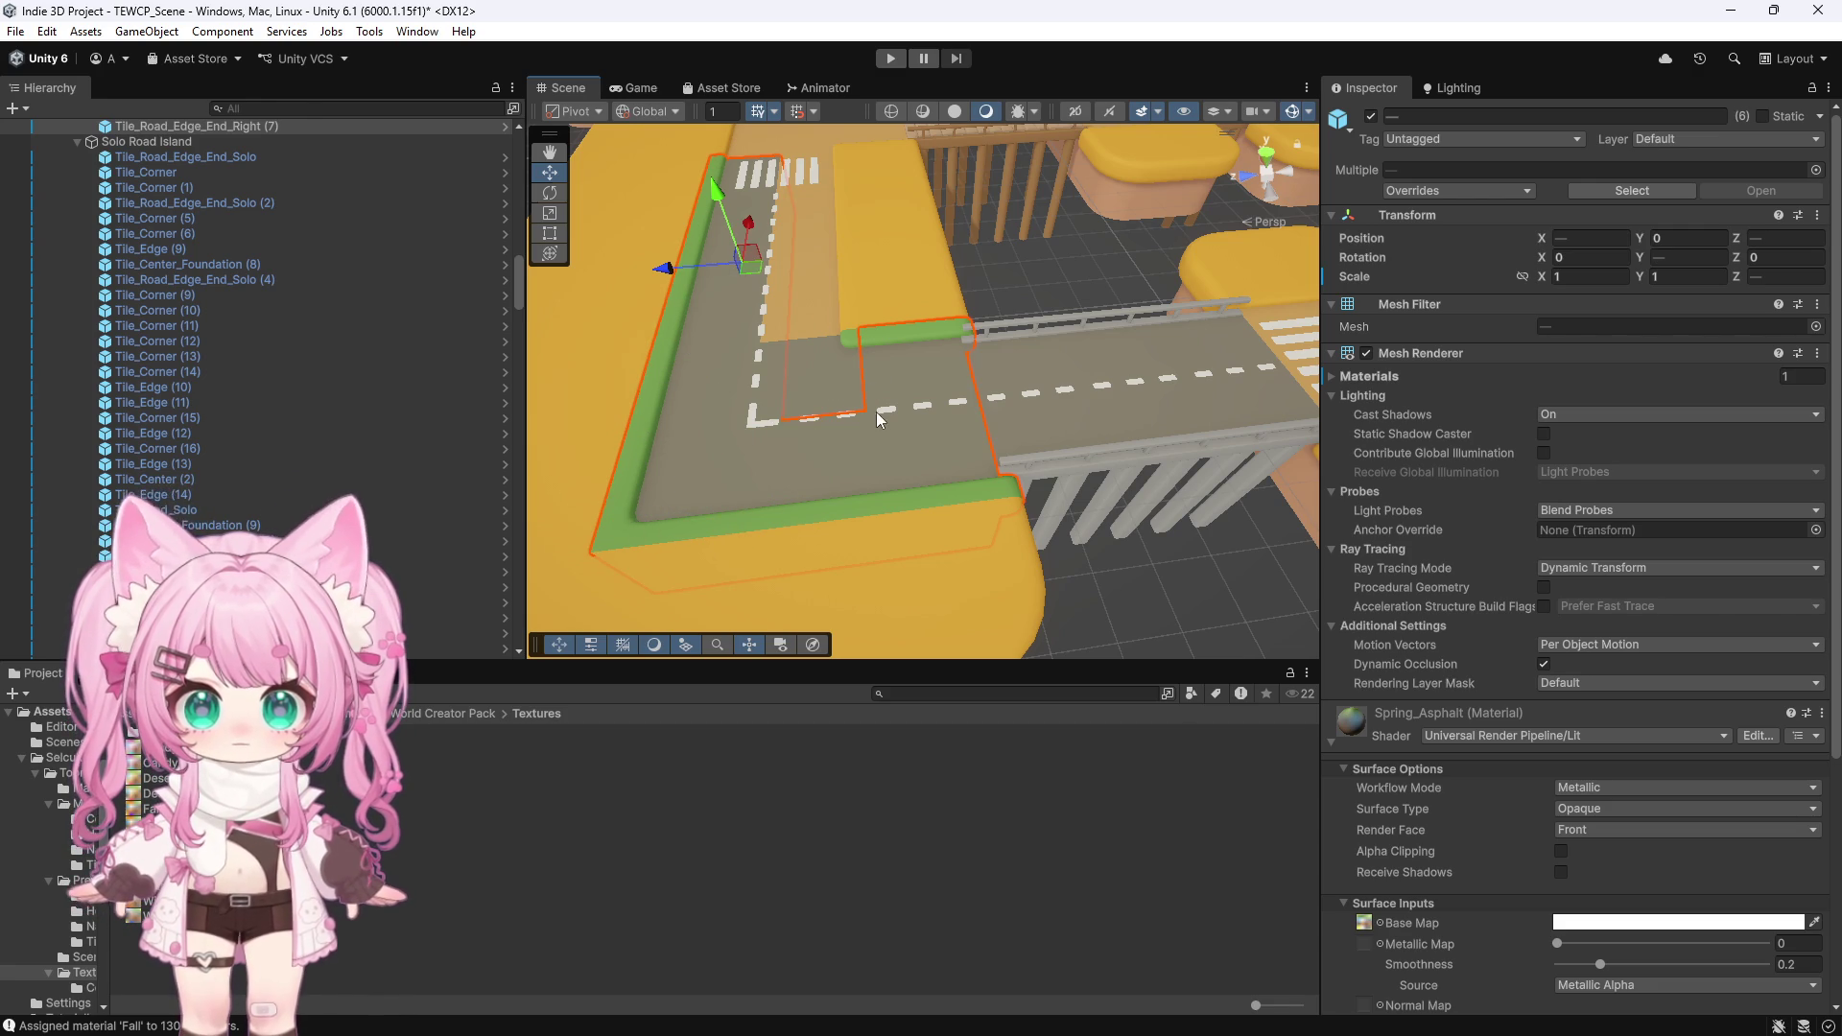
Orbit around the road and add the last road tiles to complete the twelve-tile selection
drag(957, 433, 1015, 149)
drag(900, 364, 618, 360)
scroll(down, 3)
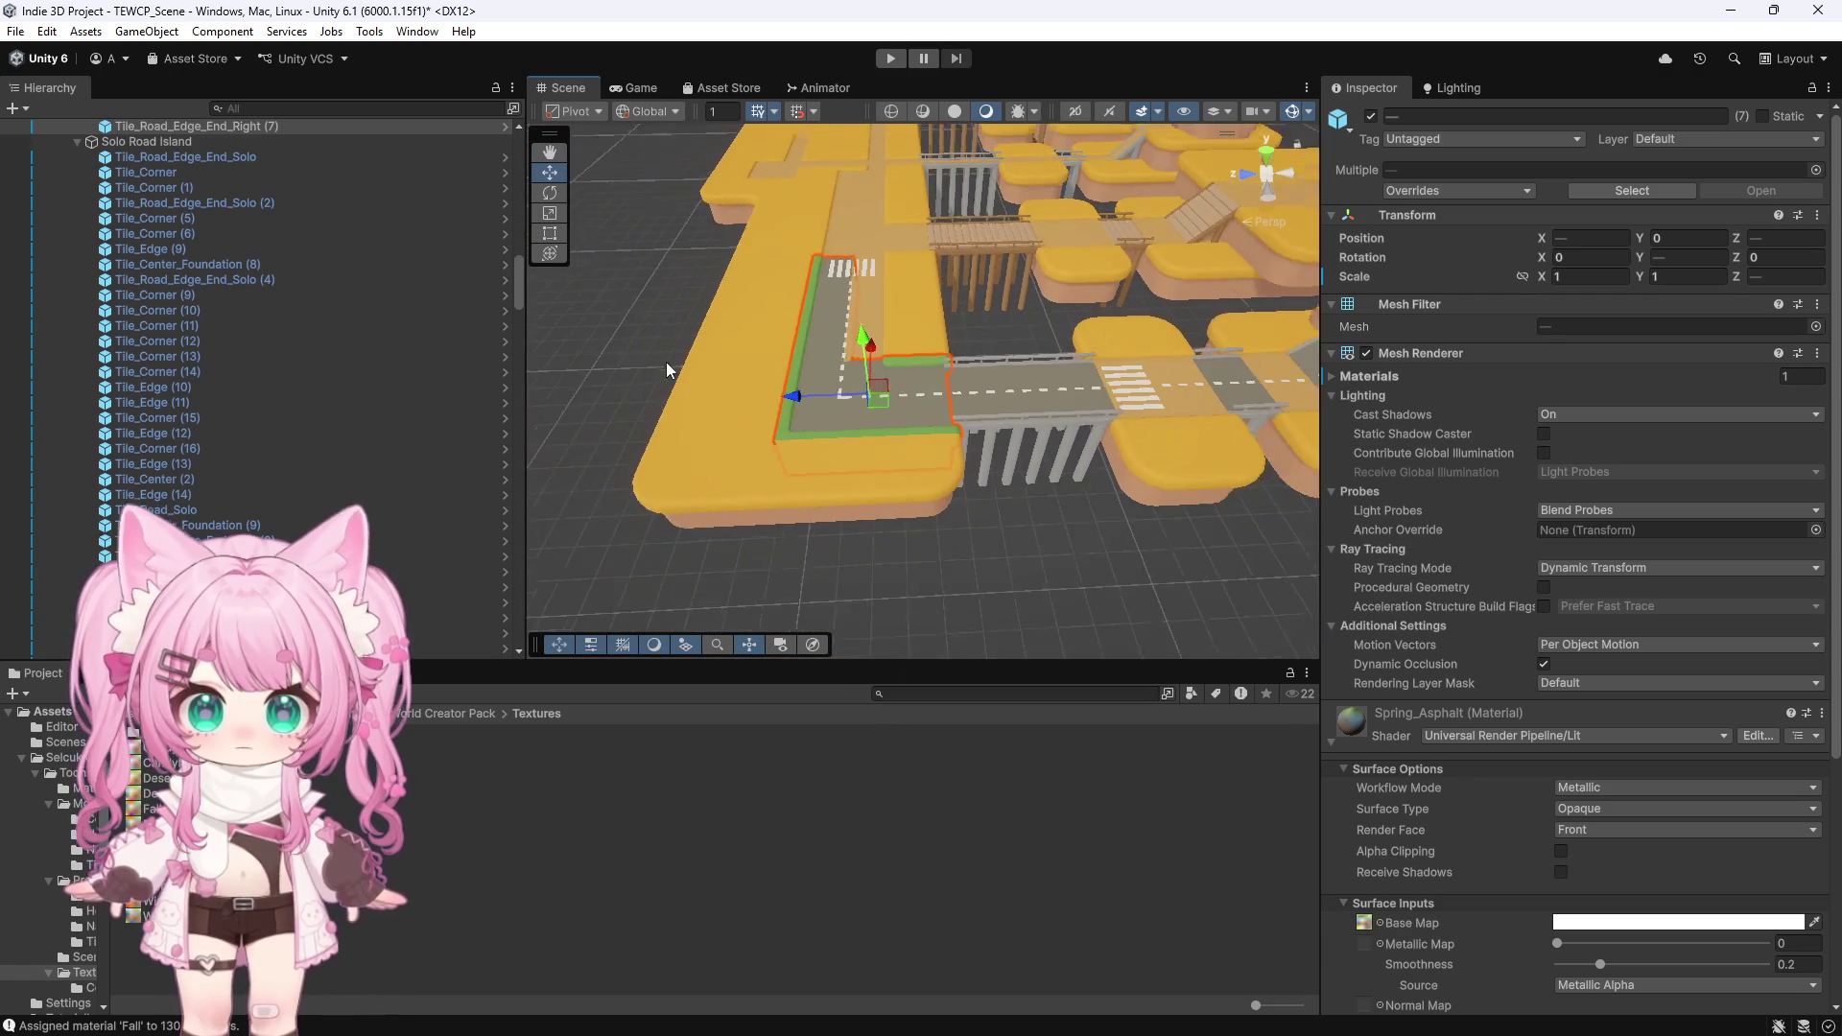
drag(1170, 486, 1026, 482)
click(1050, 537)
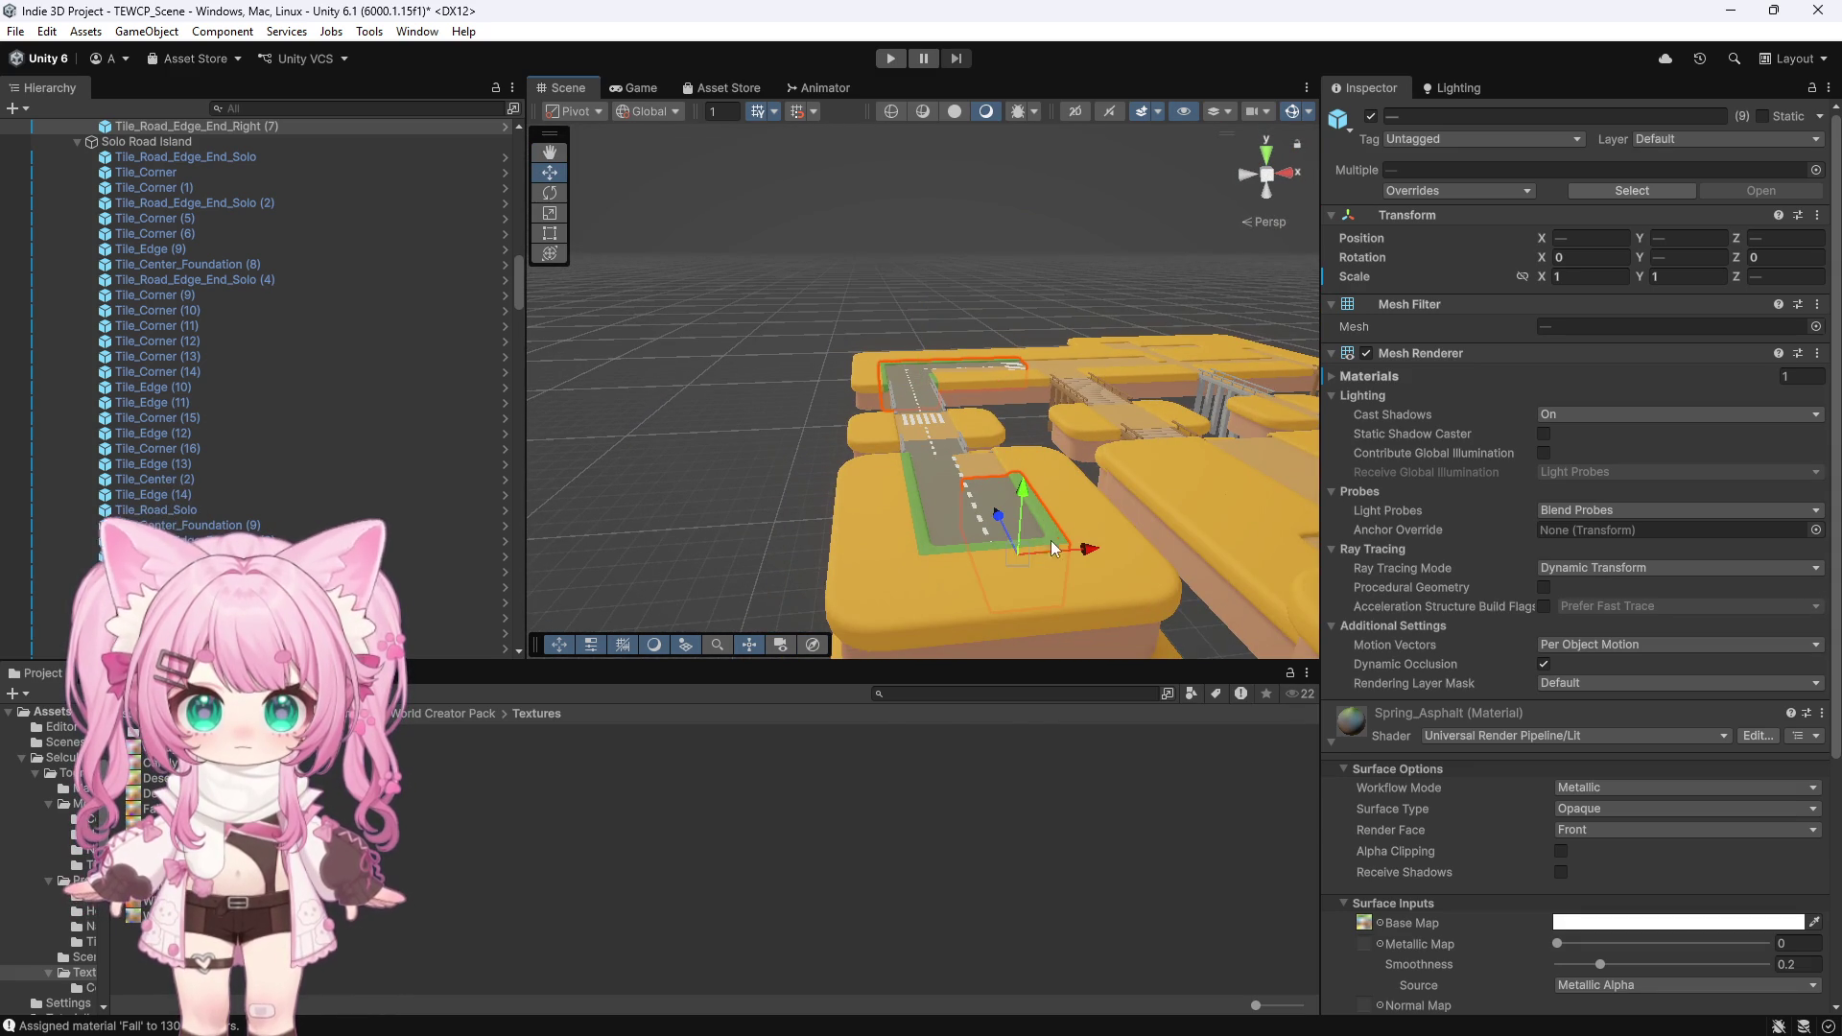
click(907, 463)
drag(780, 382, 443, 111)
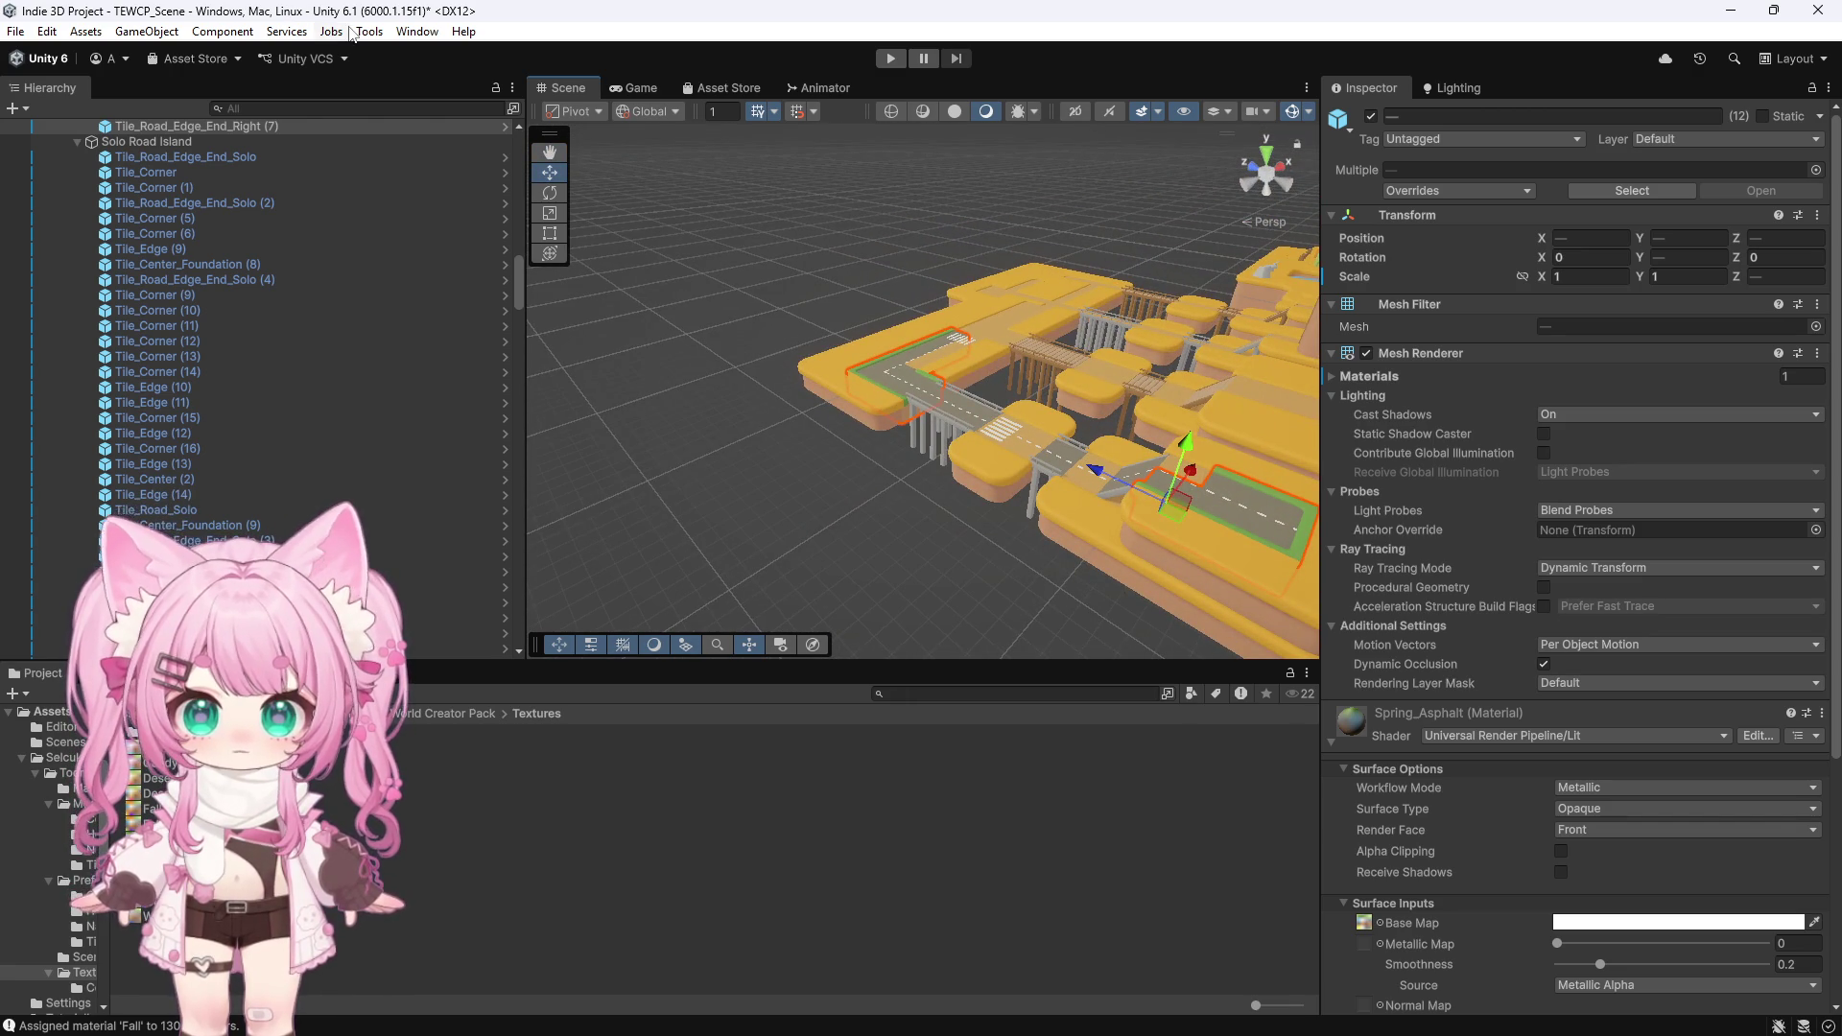
click(408, 32)
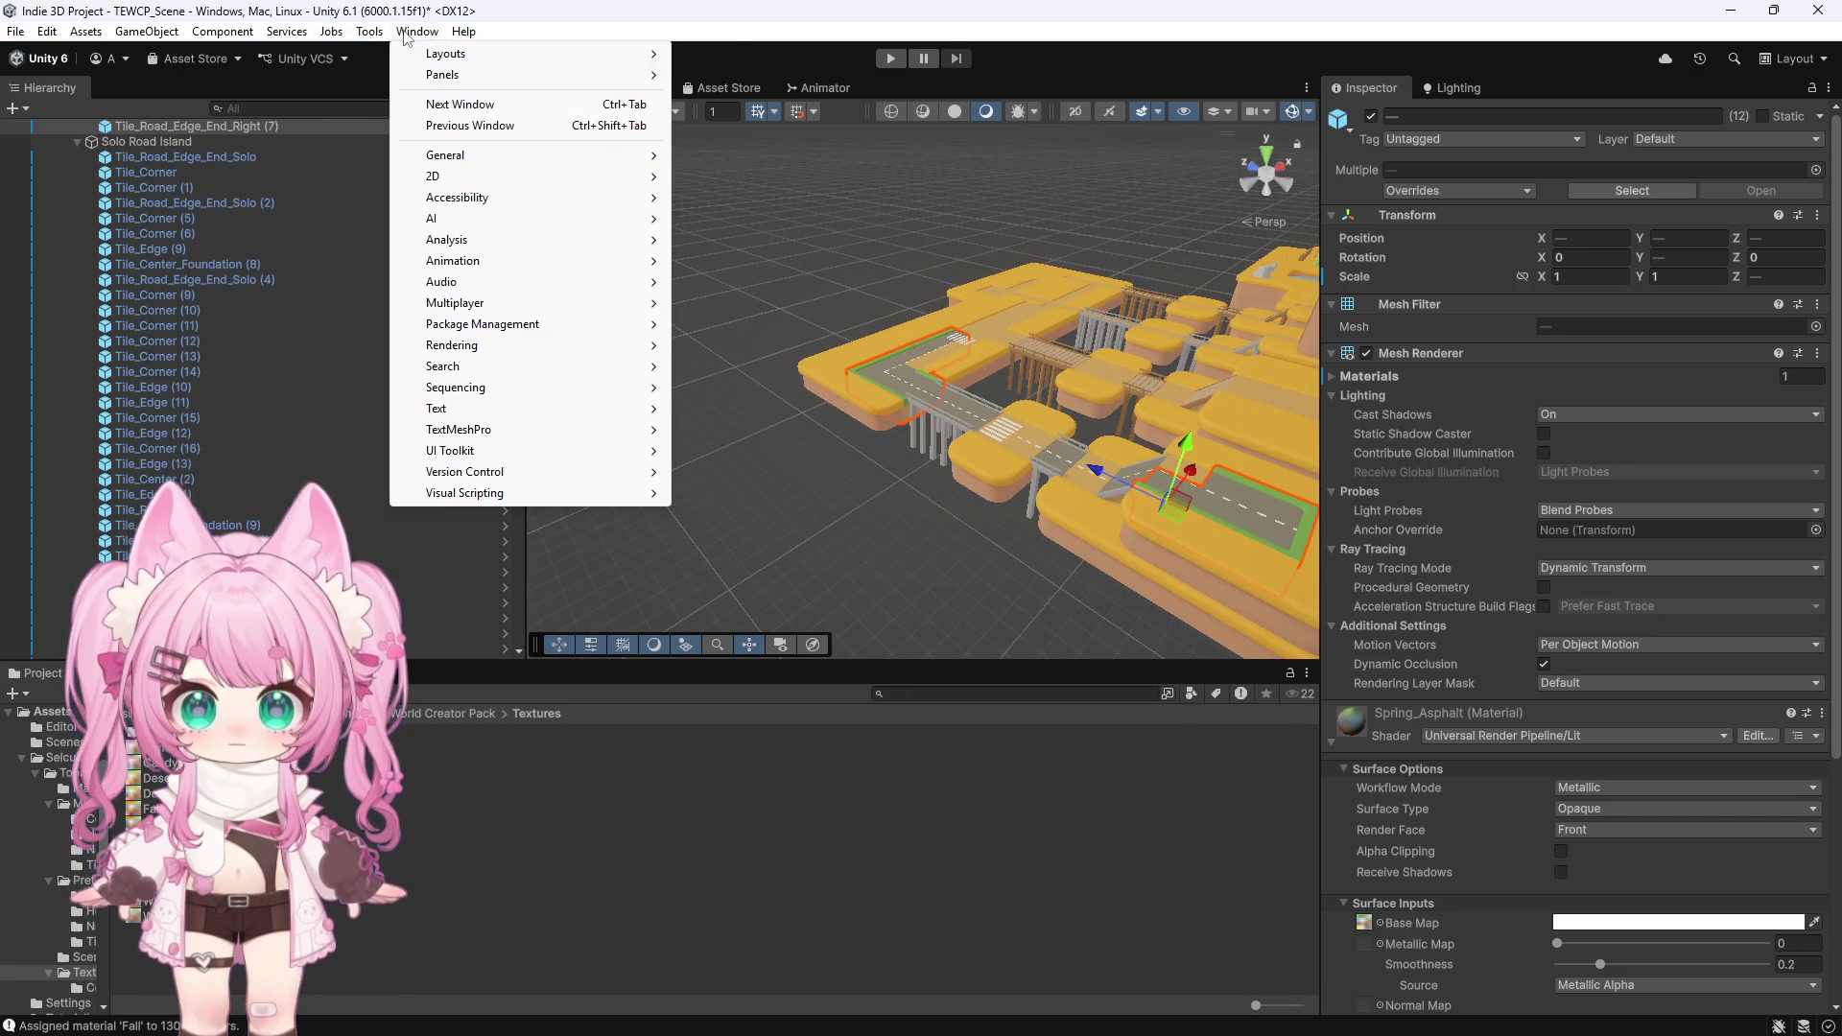
Assign Fall to the twelve Solo Road tiles with Batch Assign Material, then deselect everything
click(427, 53)
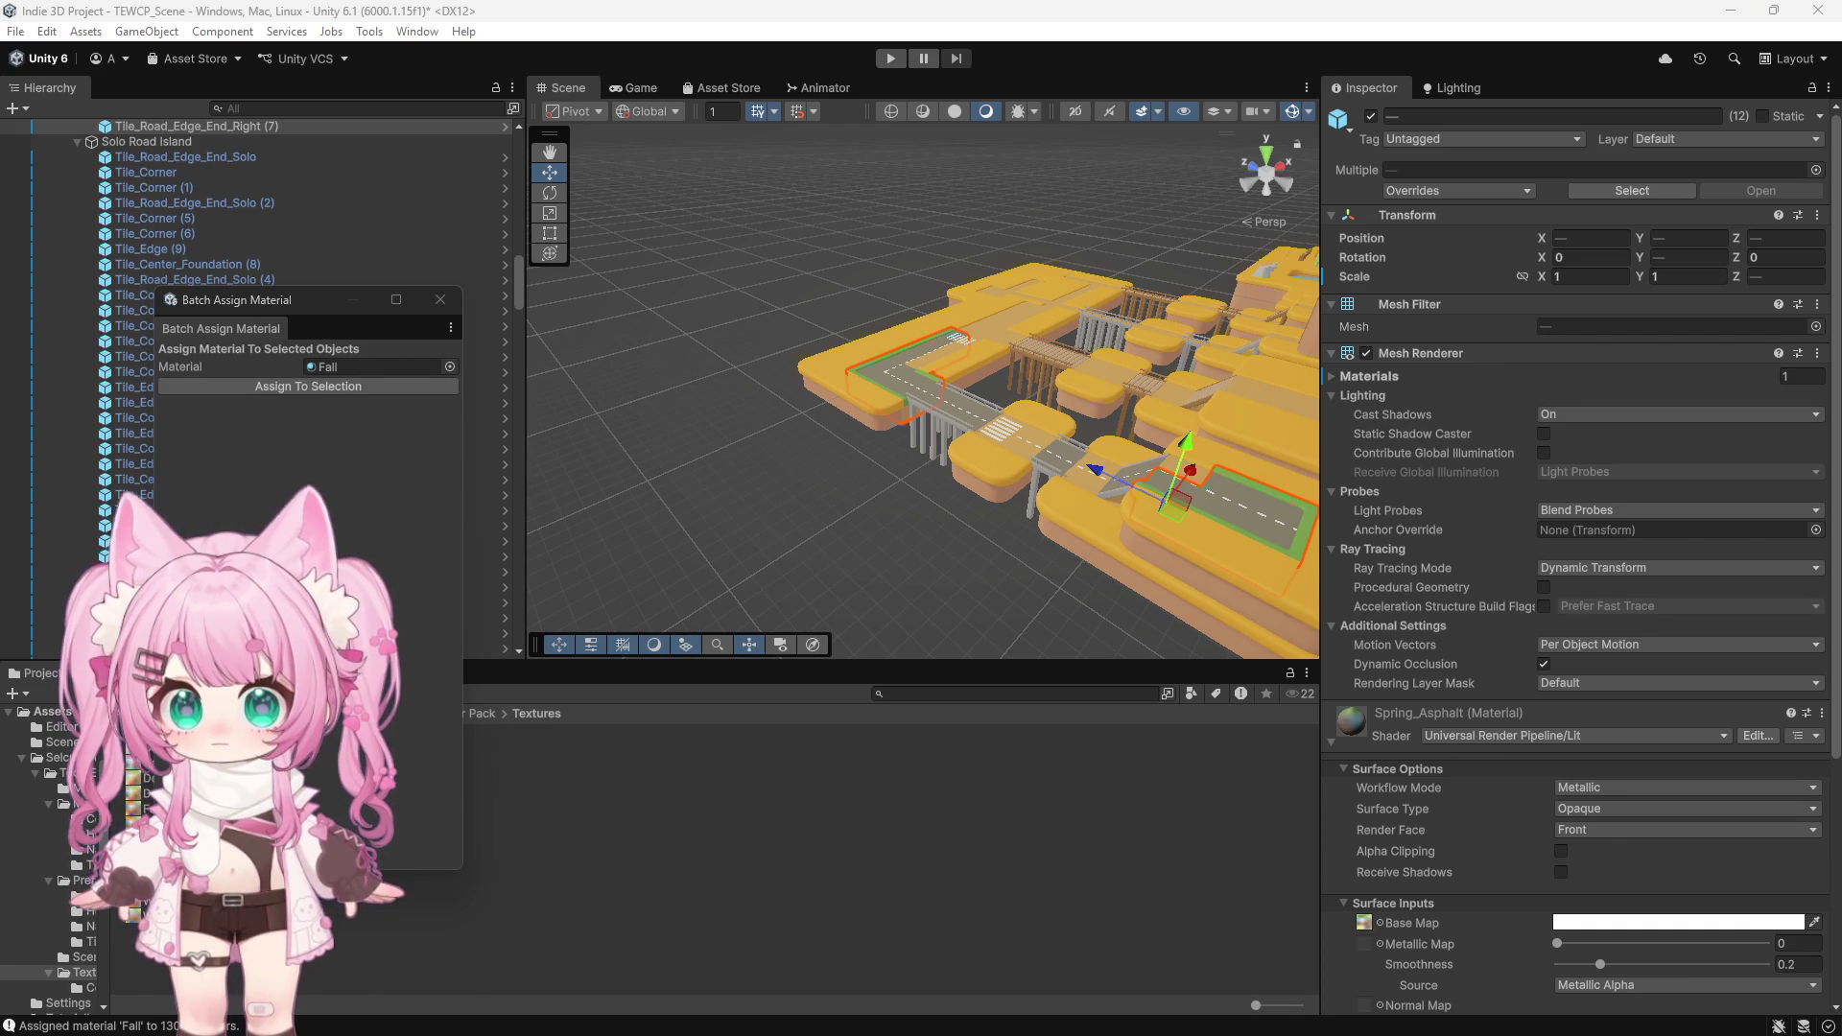
click(331, 386)
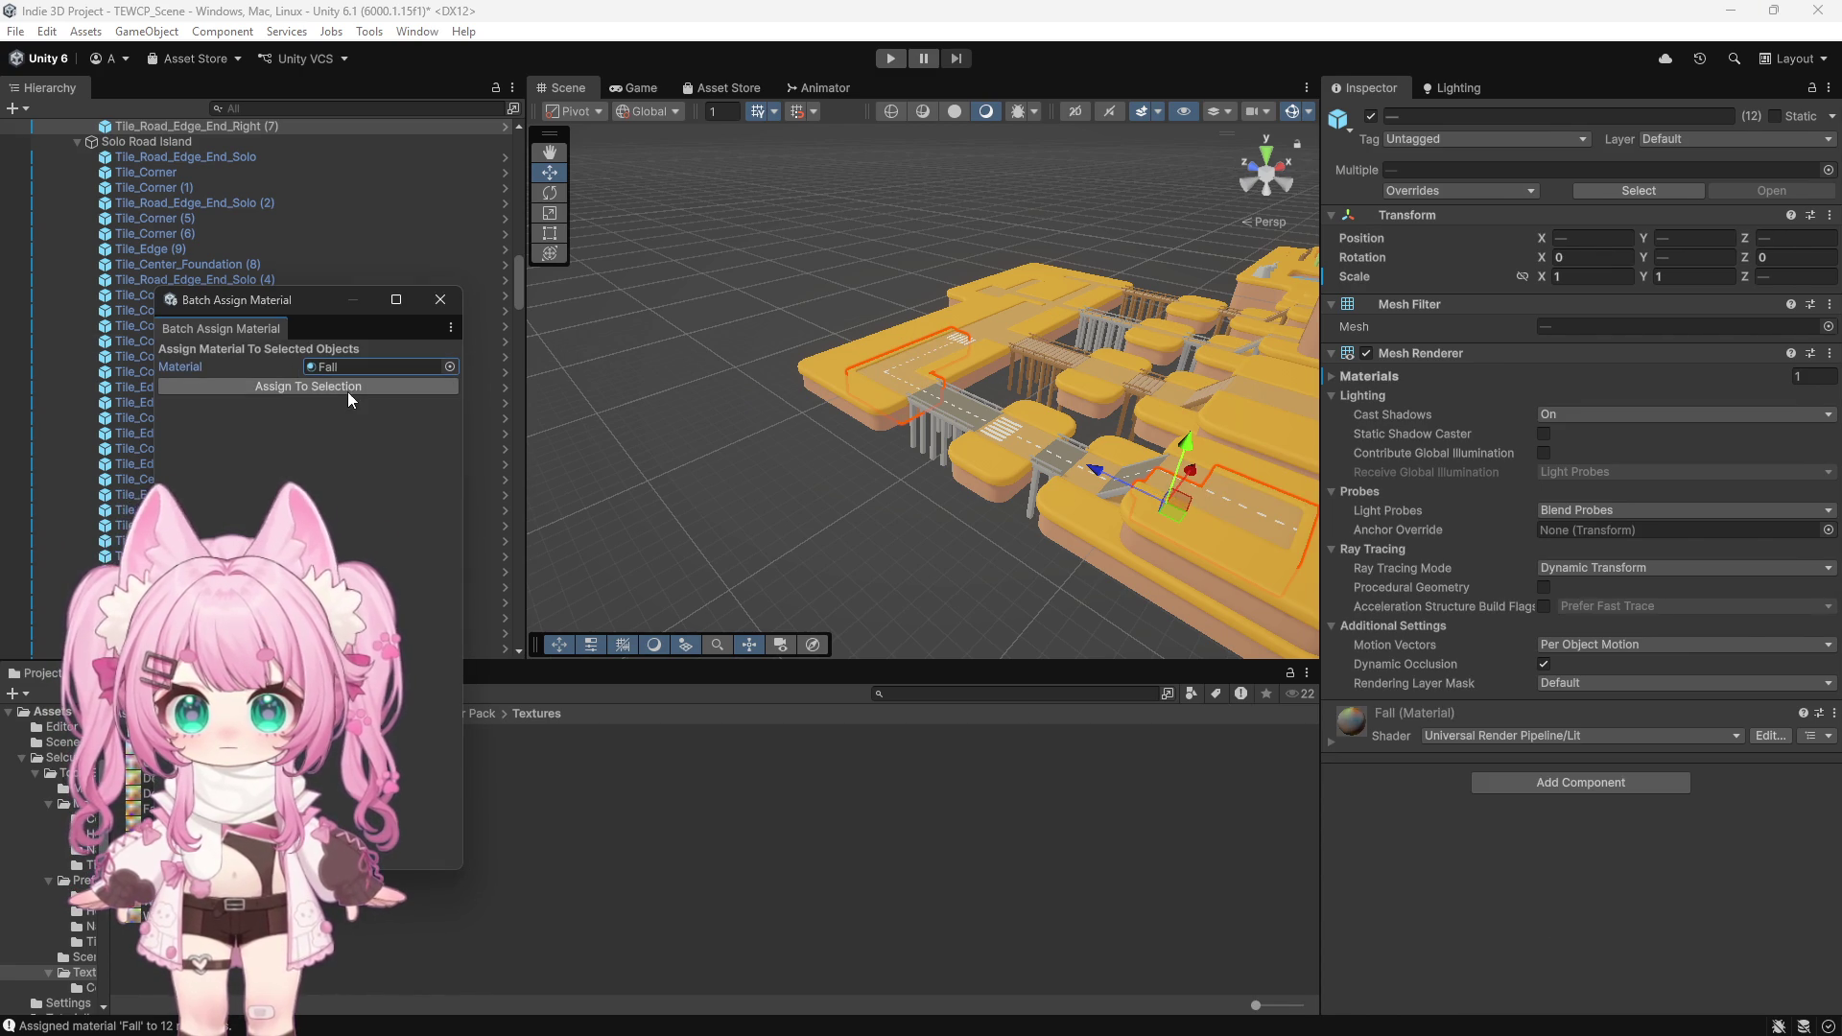
click(451, 300)
click(1006, 539)
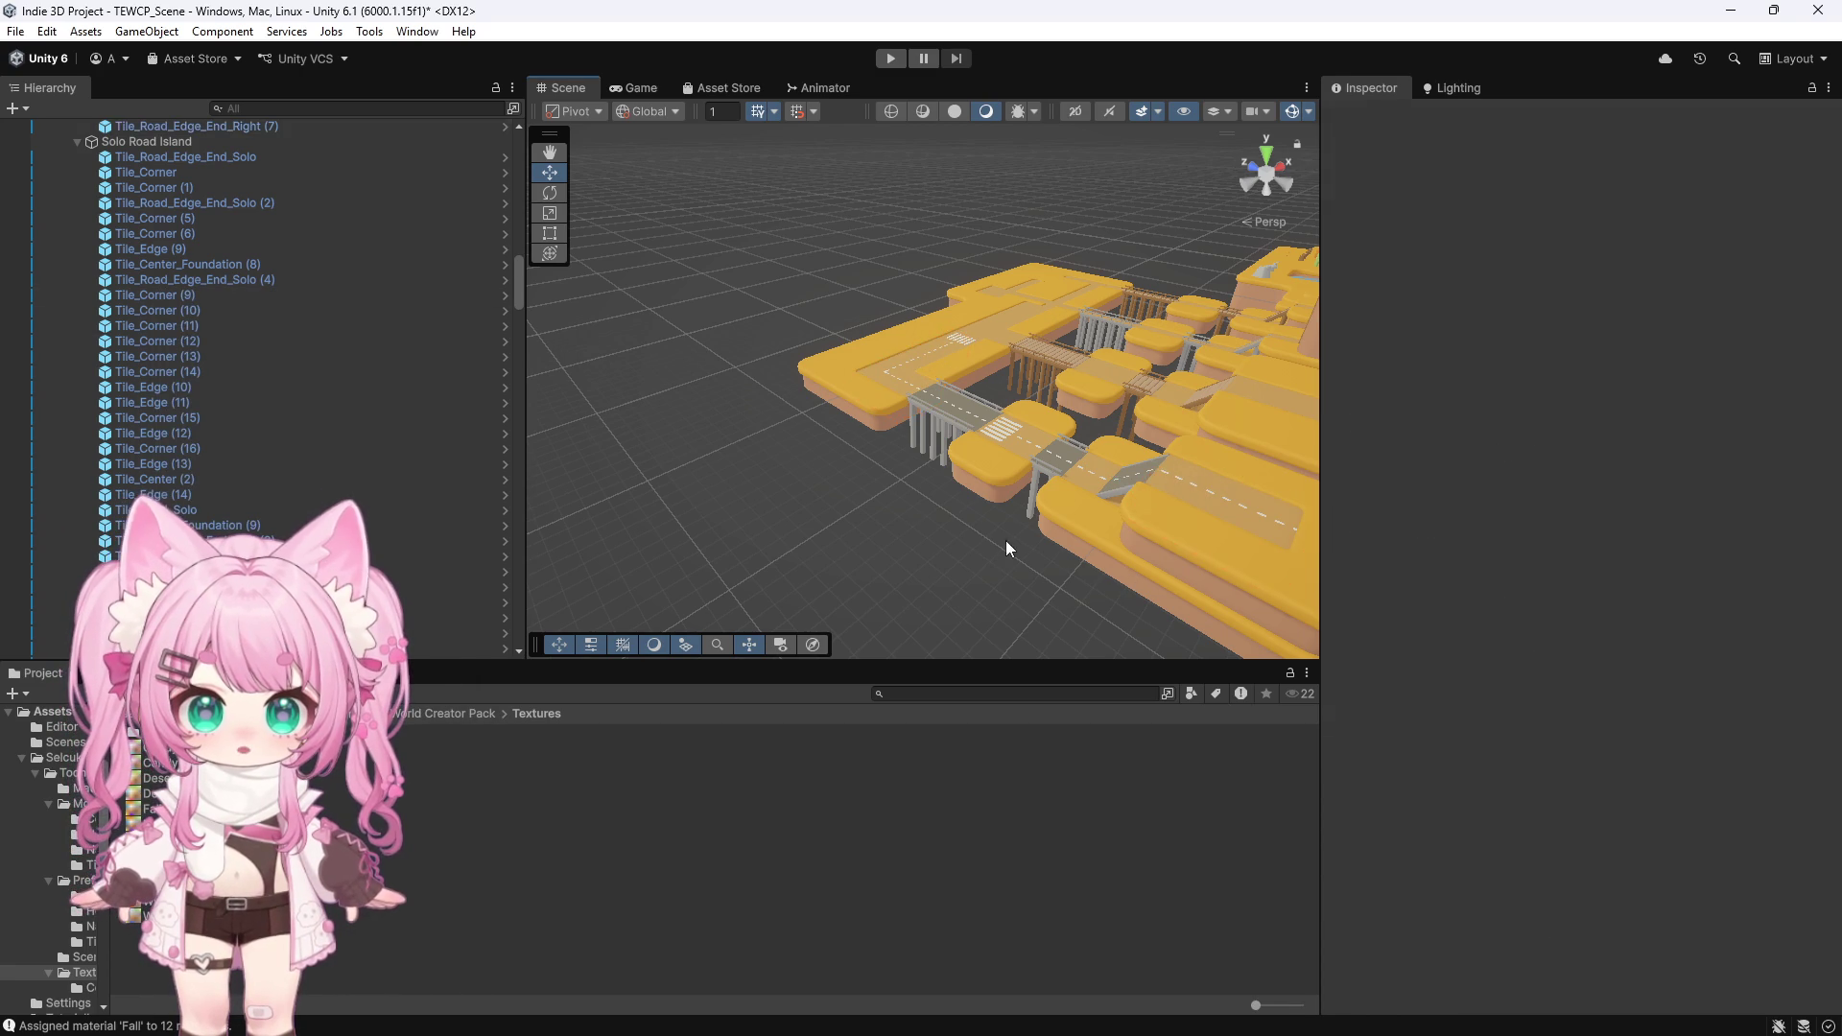
drag(778, 434, 1237, 508)
scroll(up, 3)
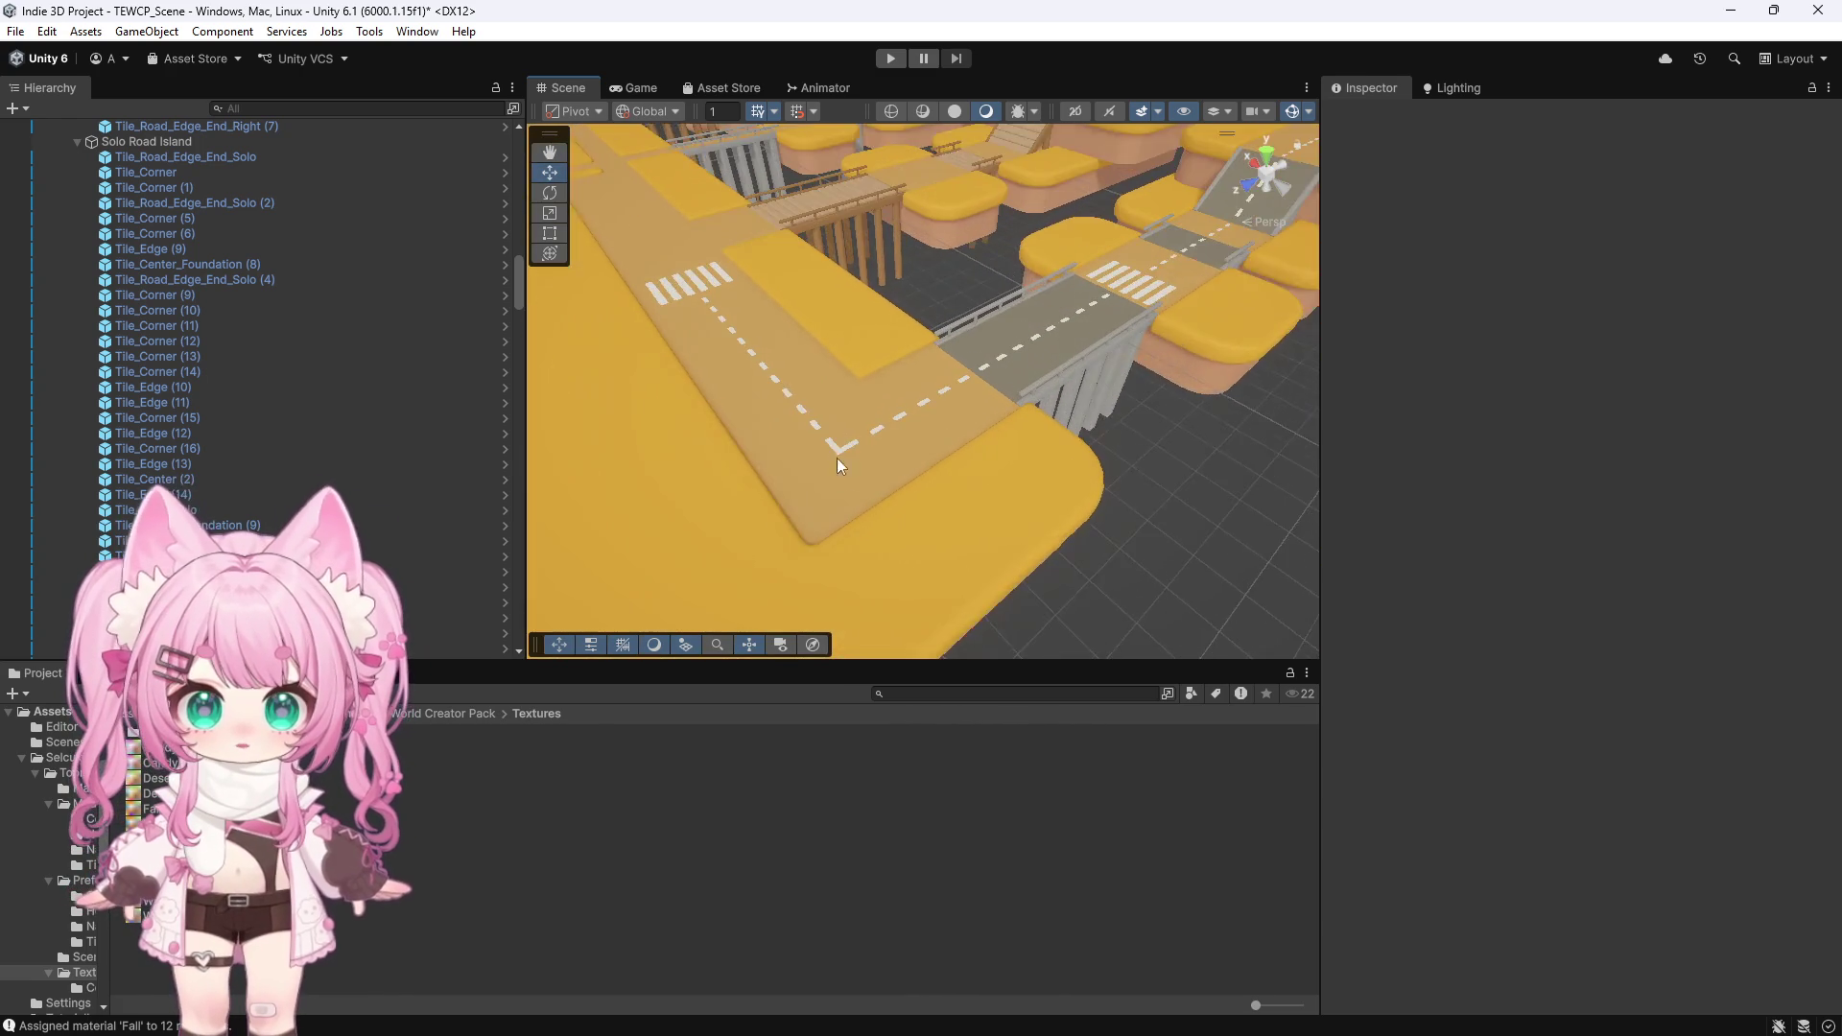
click(793, 426)
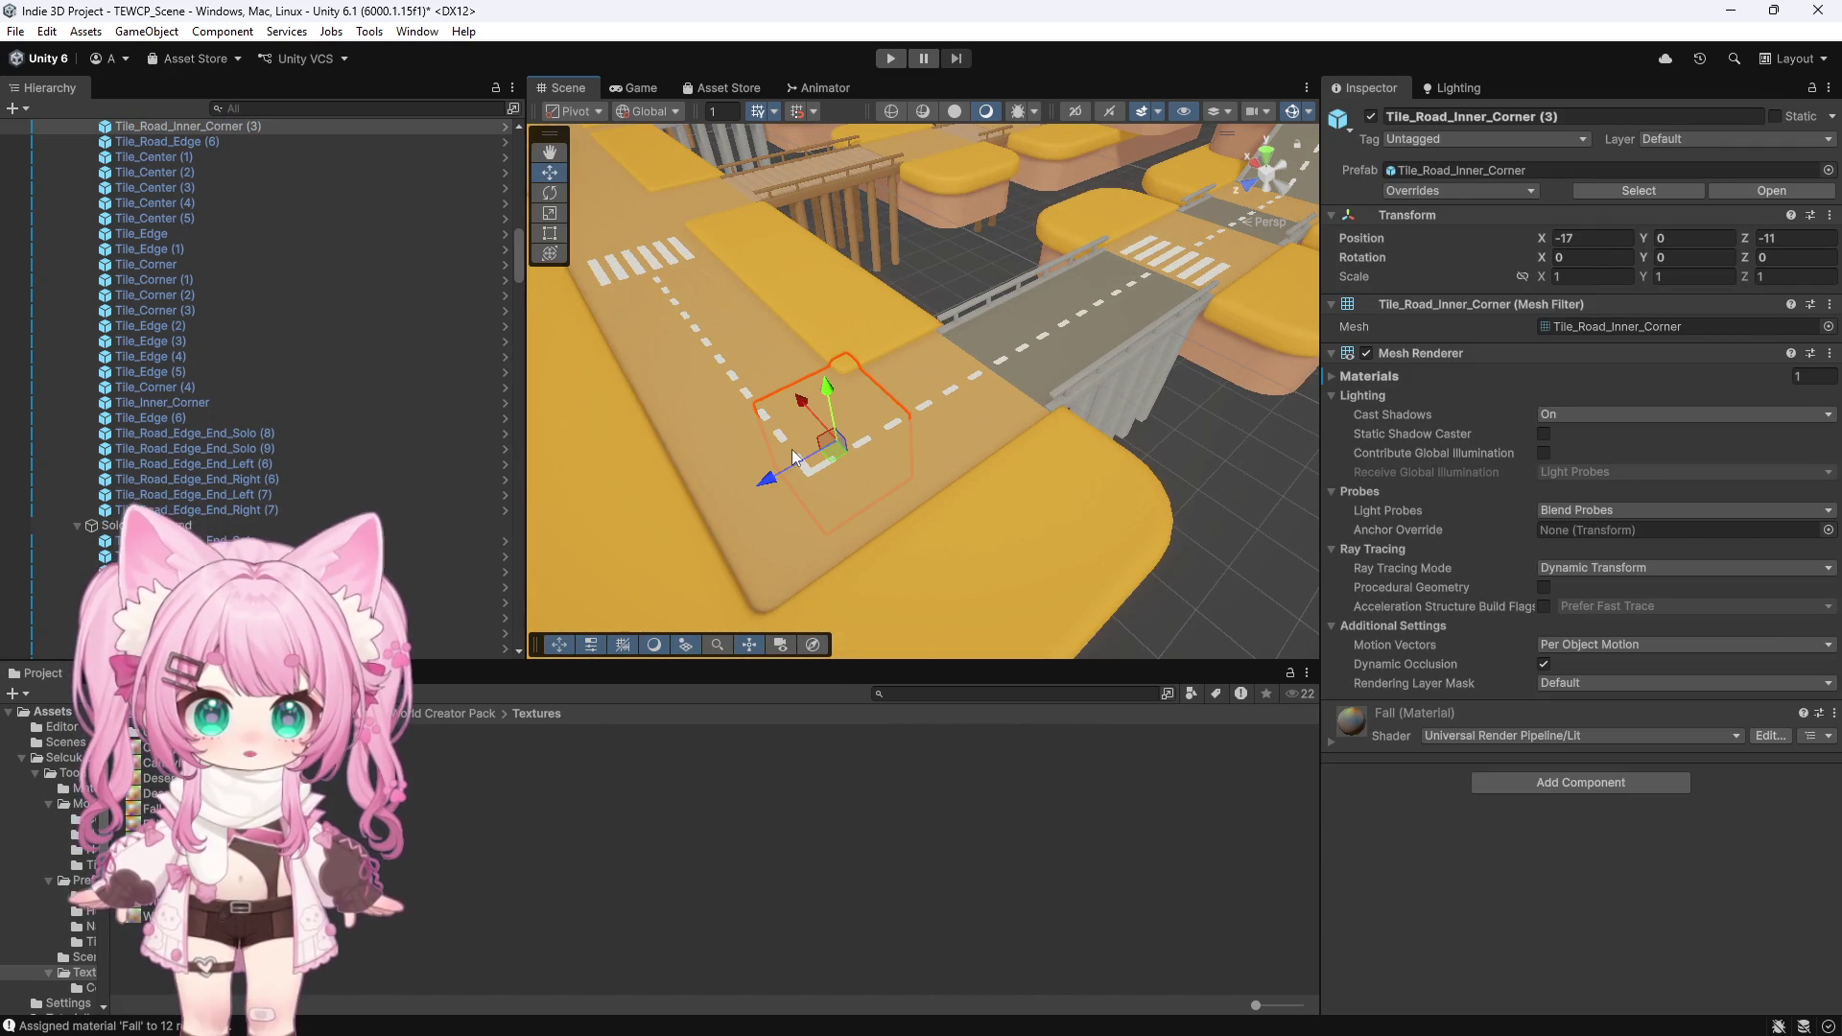
scroll(up, 3)
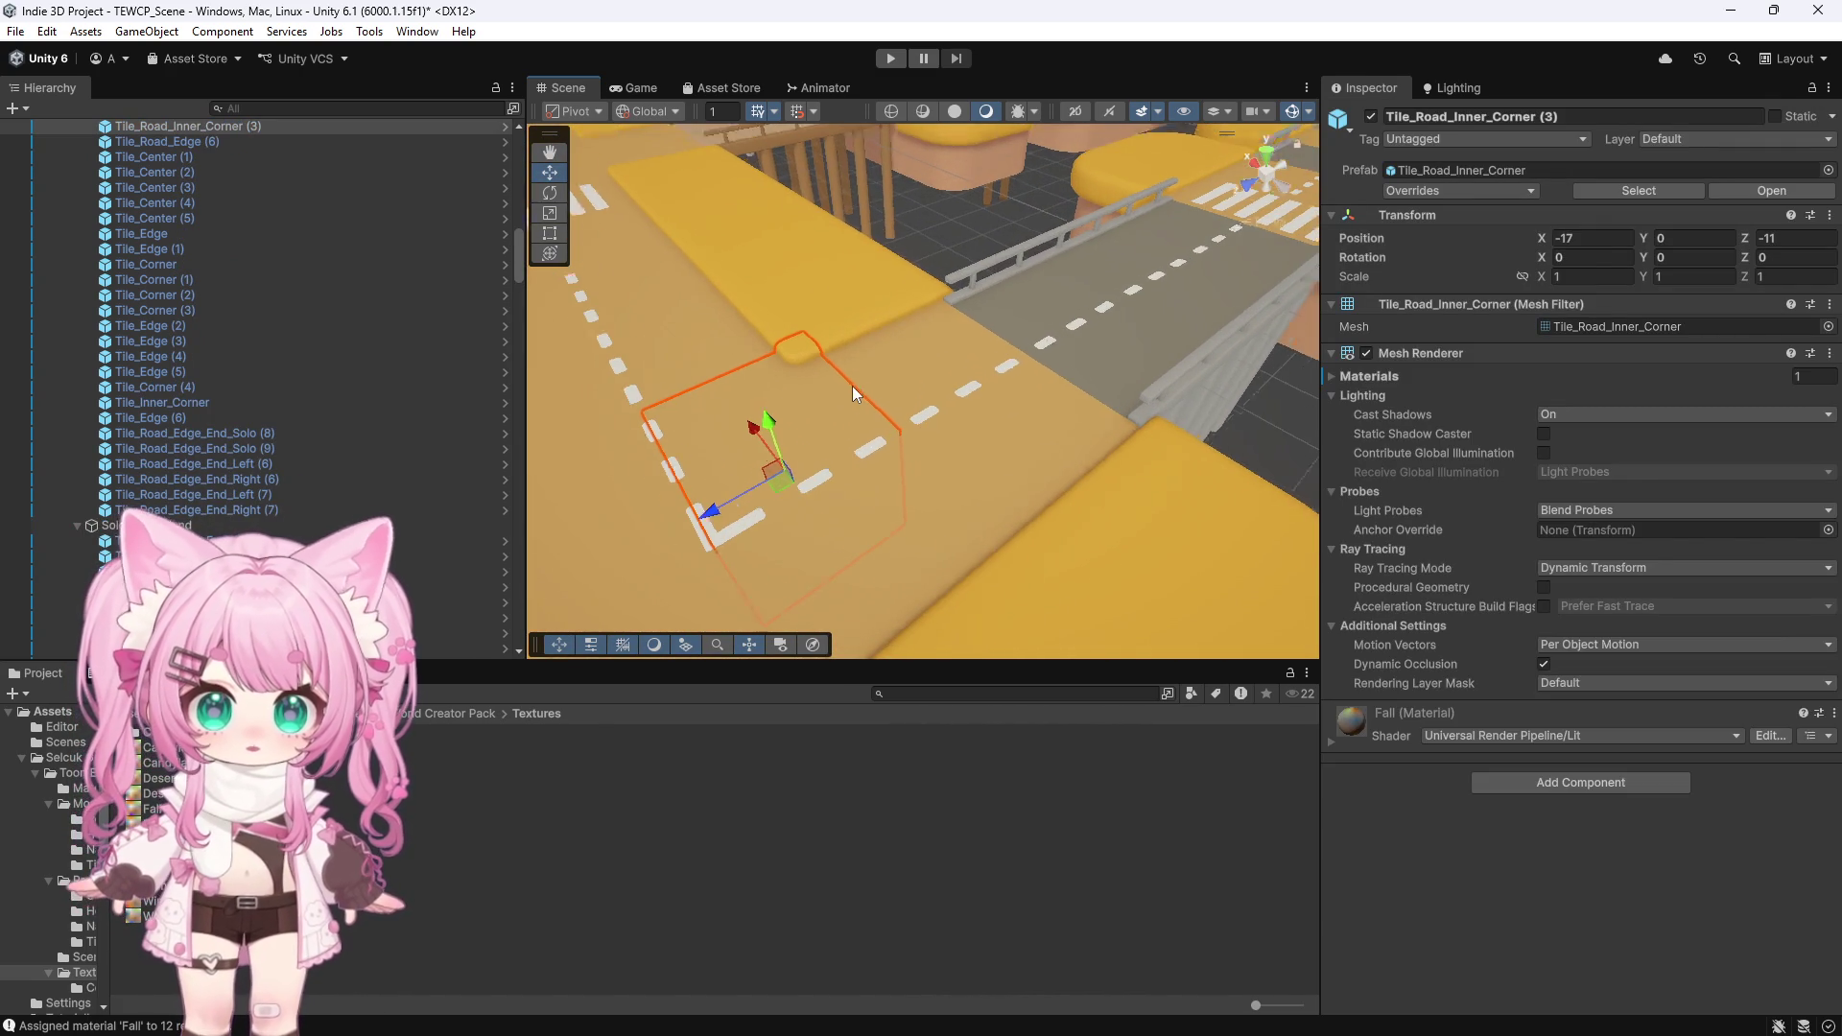
click(930, 424)
click(802, 422)
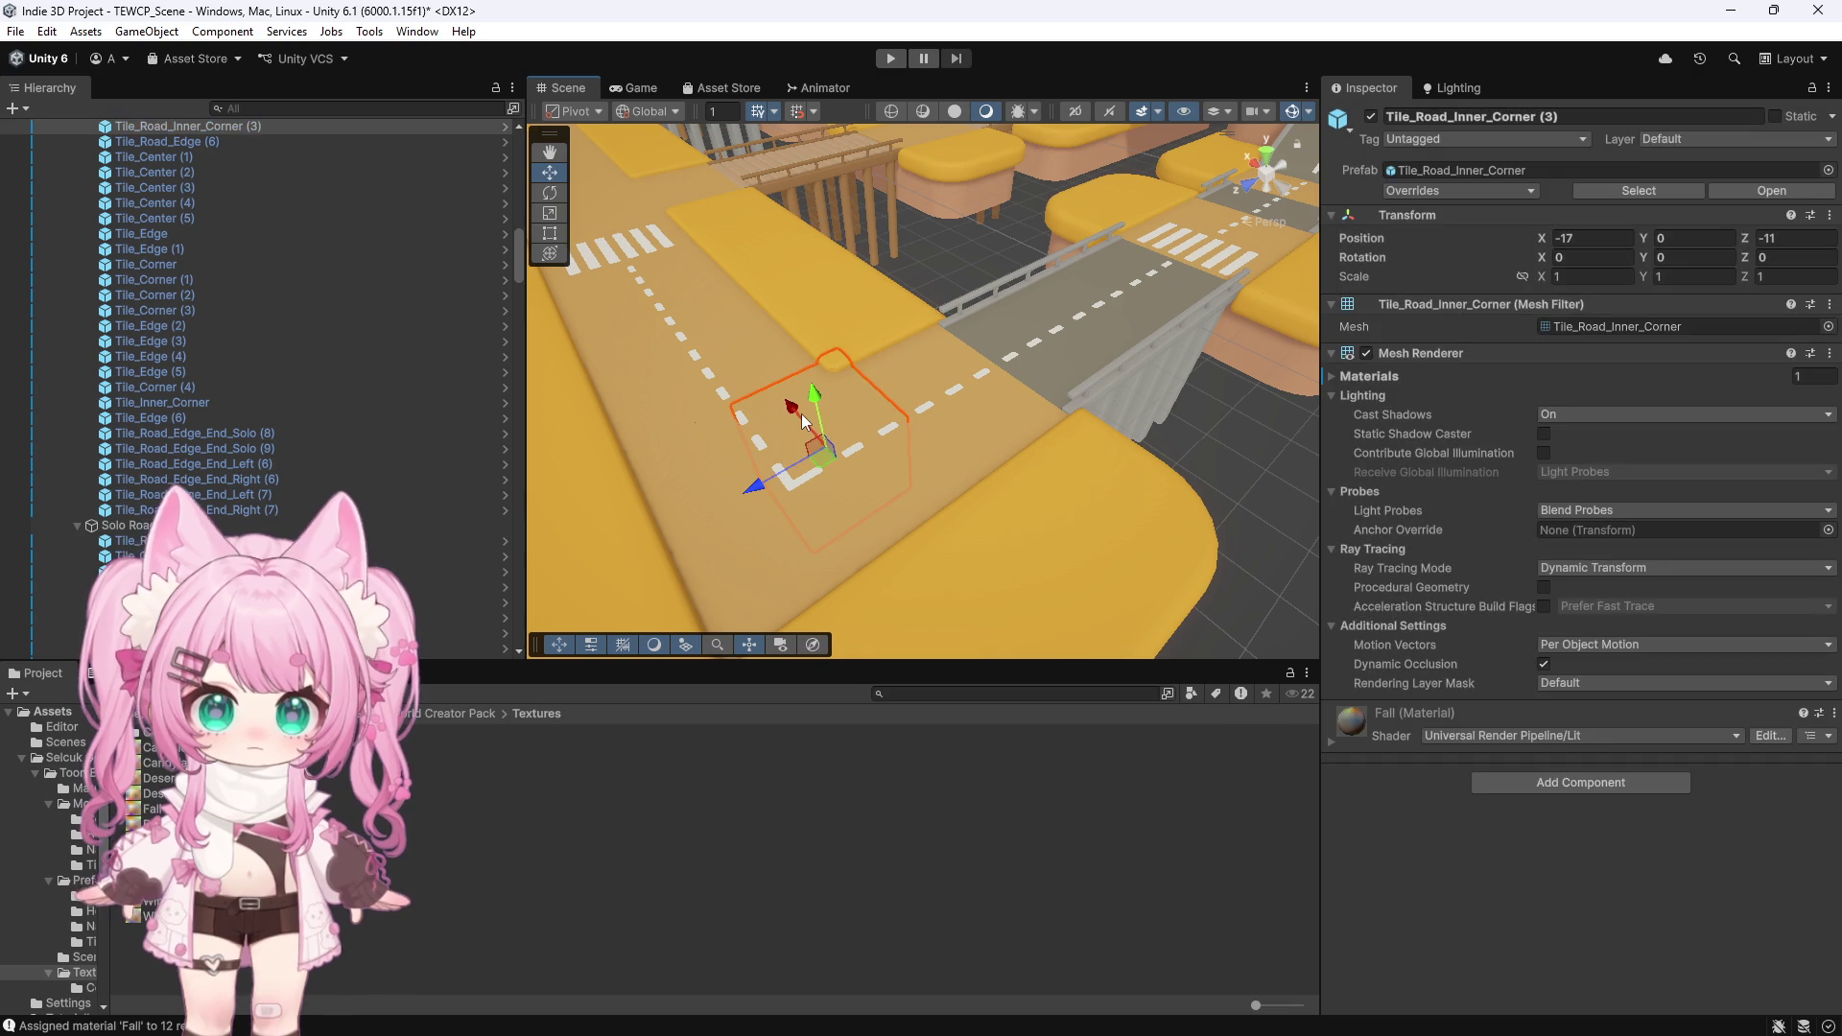
drag(1109, 347, 1055, 340)
click(1085, 354)
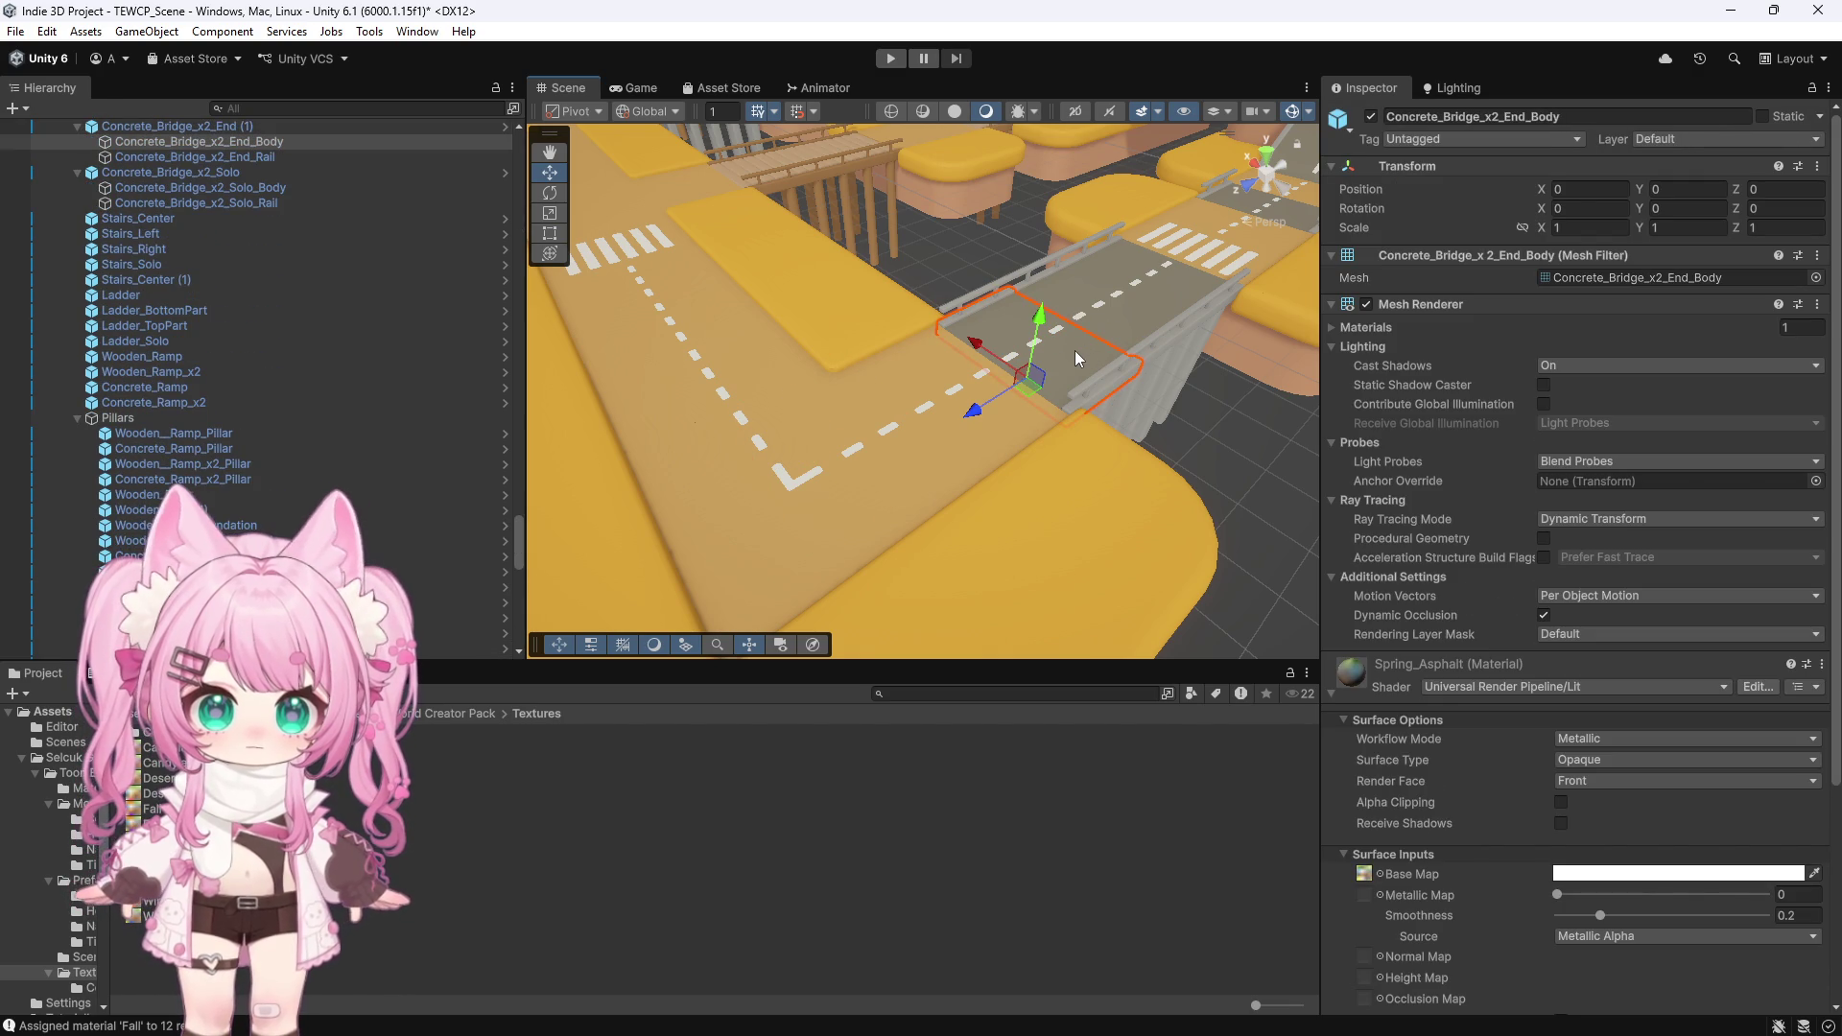
click(936, 459)
scroll(down, 3)
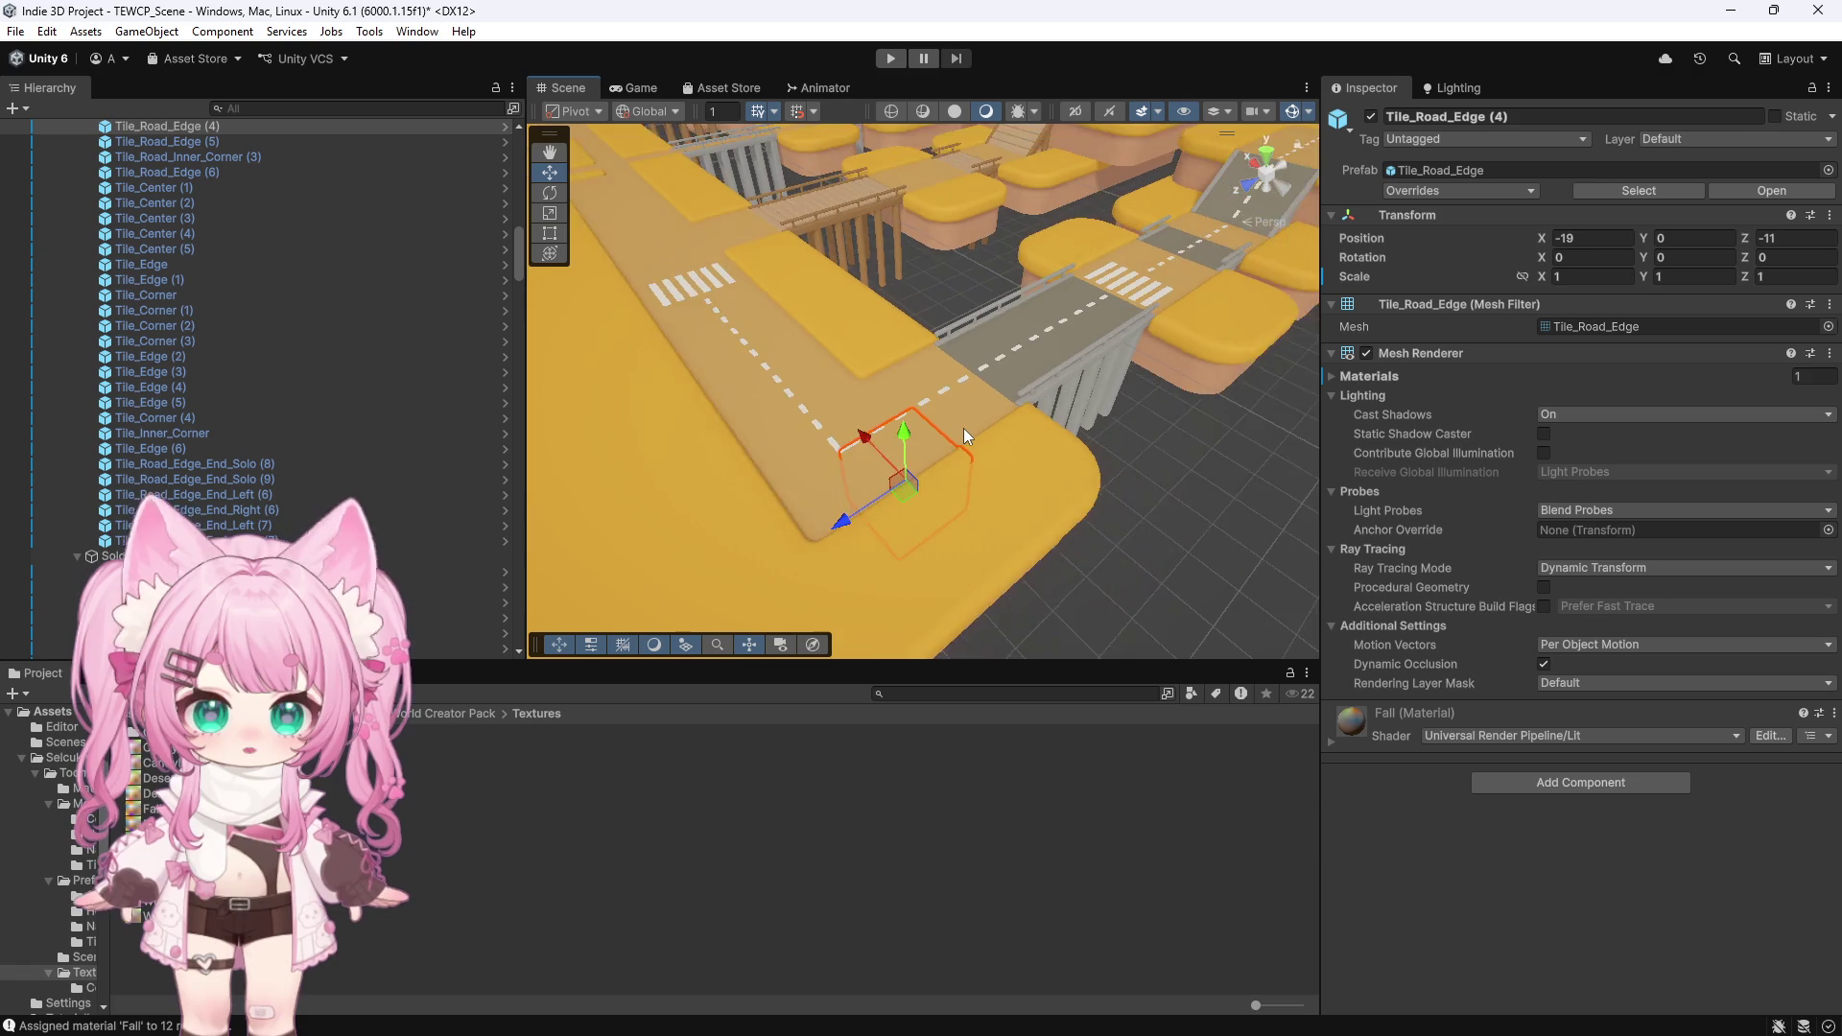
scroll(up, 3)
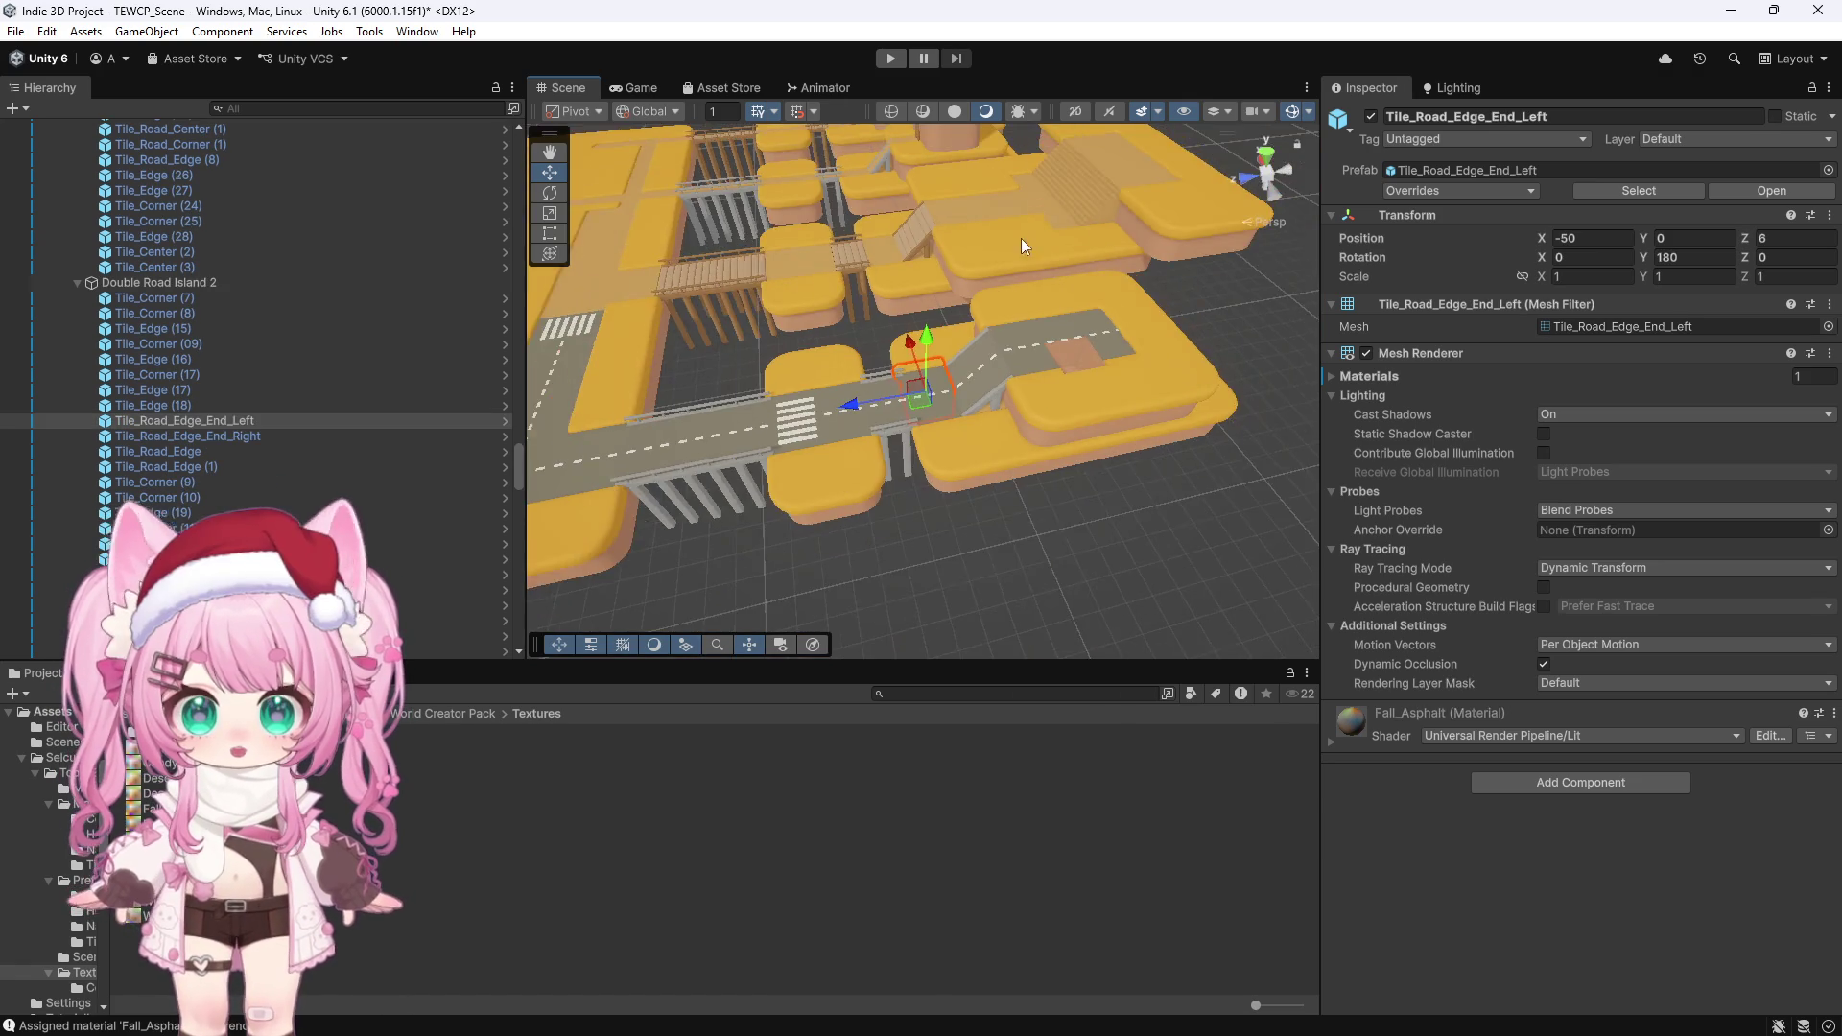
Orbit and zoom around the Fall island, checking a road edge tile, then clear the selection
drag(1007, 374, 925, 269)
scroll(up, 3)
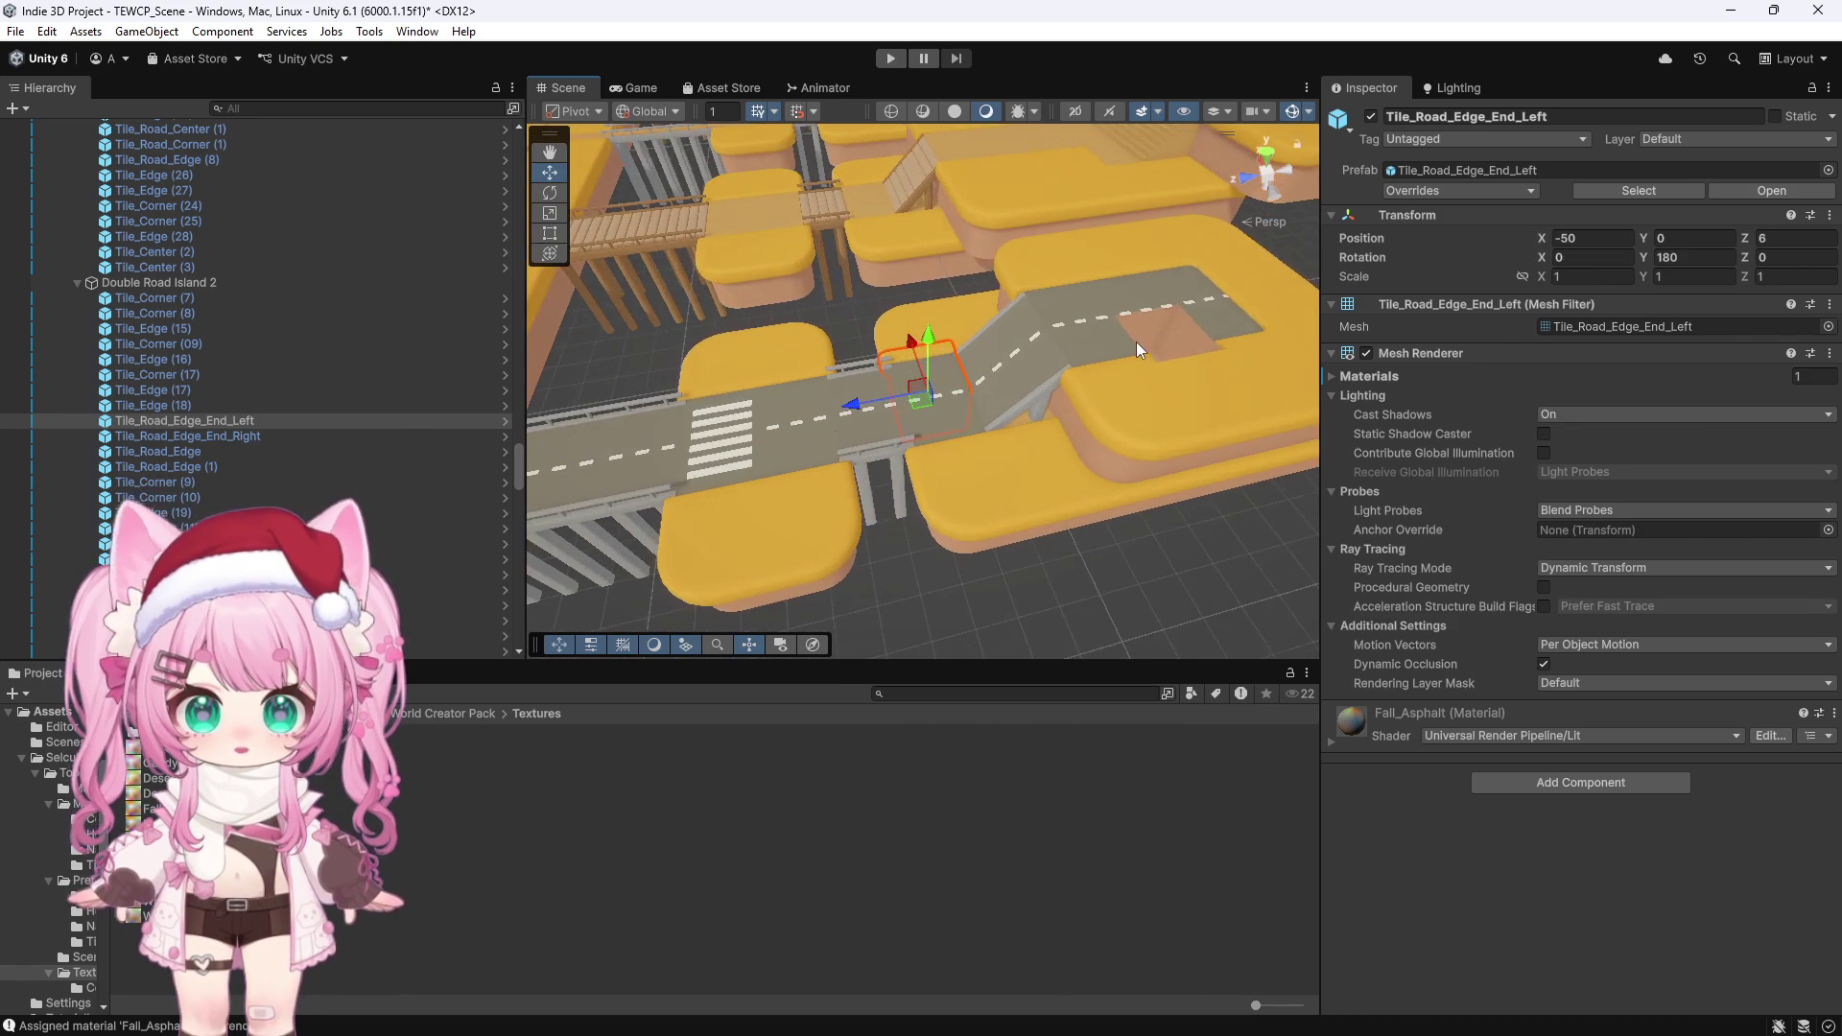
scroll(down, 3)
click(1072, 366)
click(1027, 606)
scroll(down, 3)
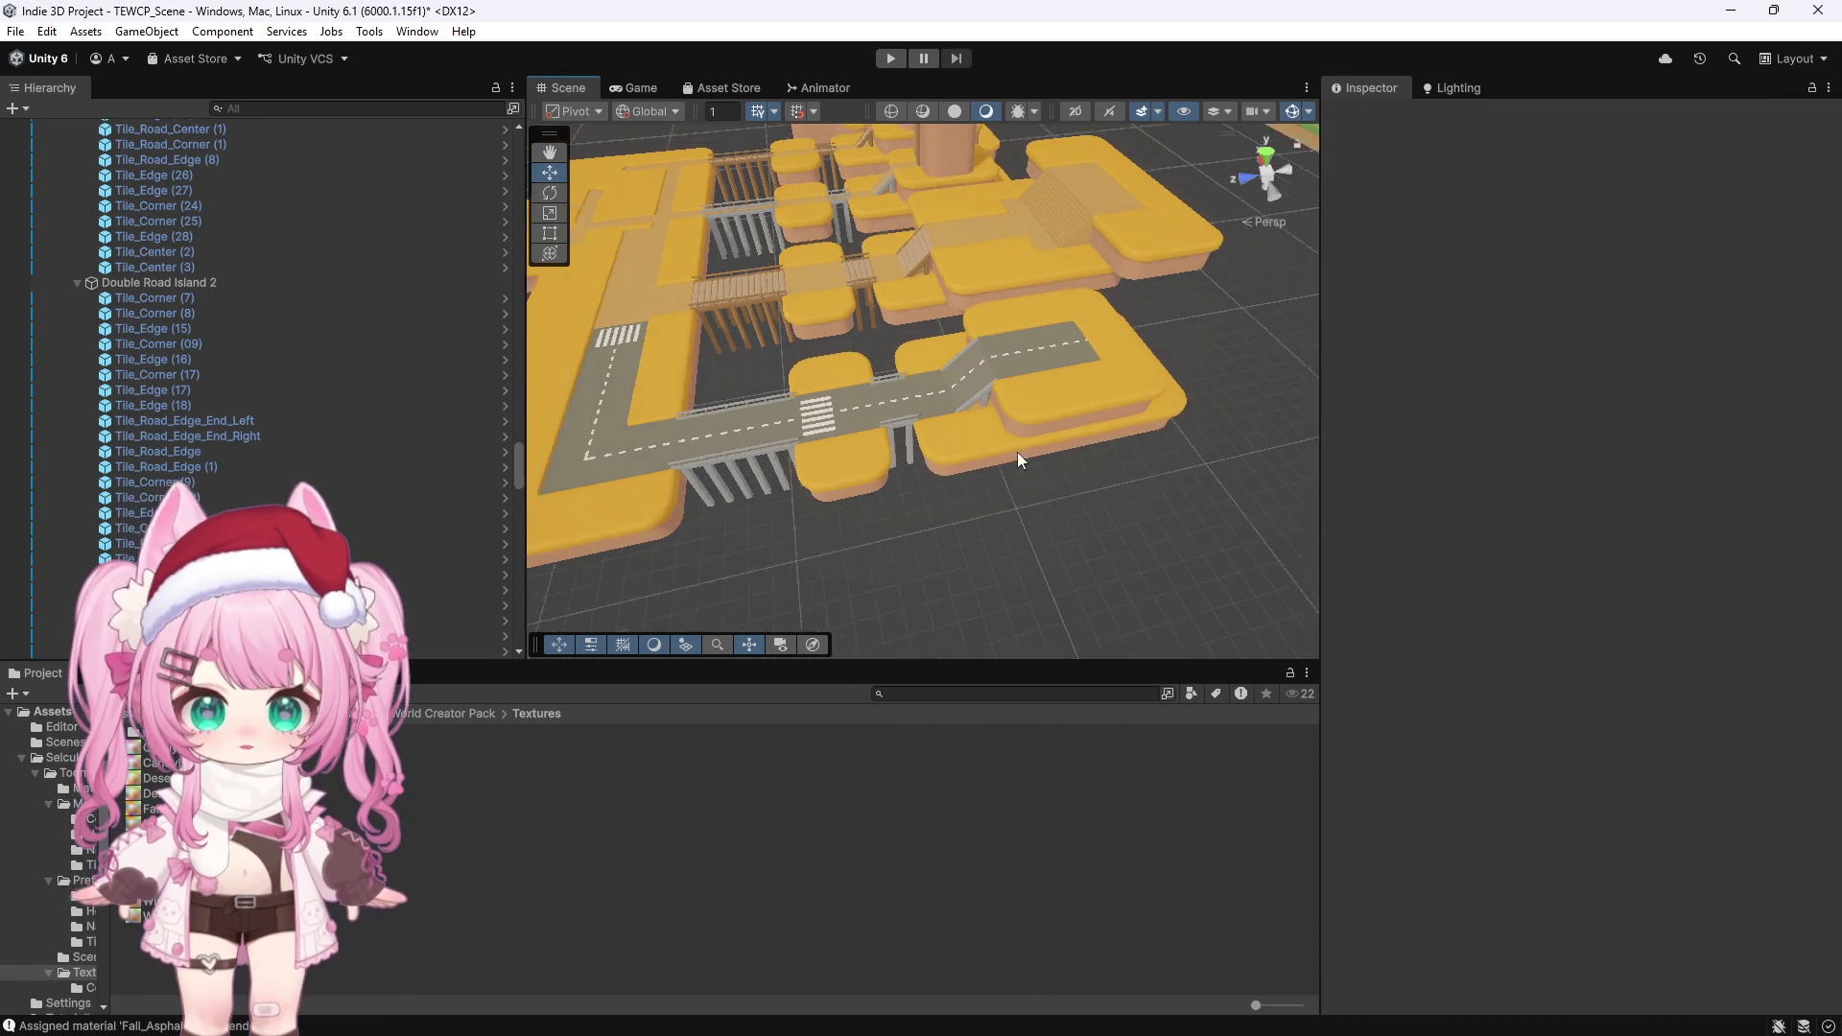
drag(622, 454, 796, 393)
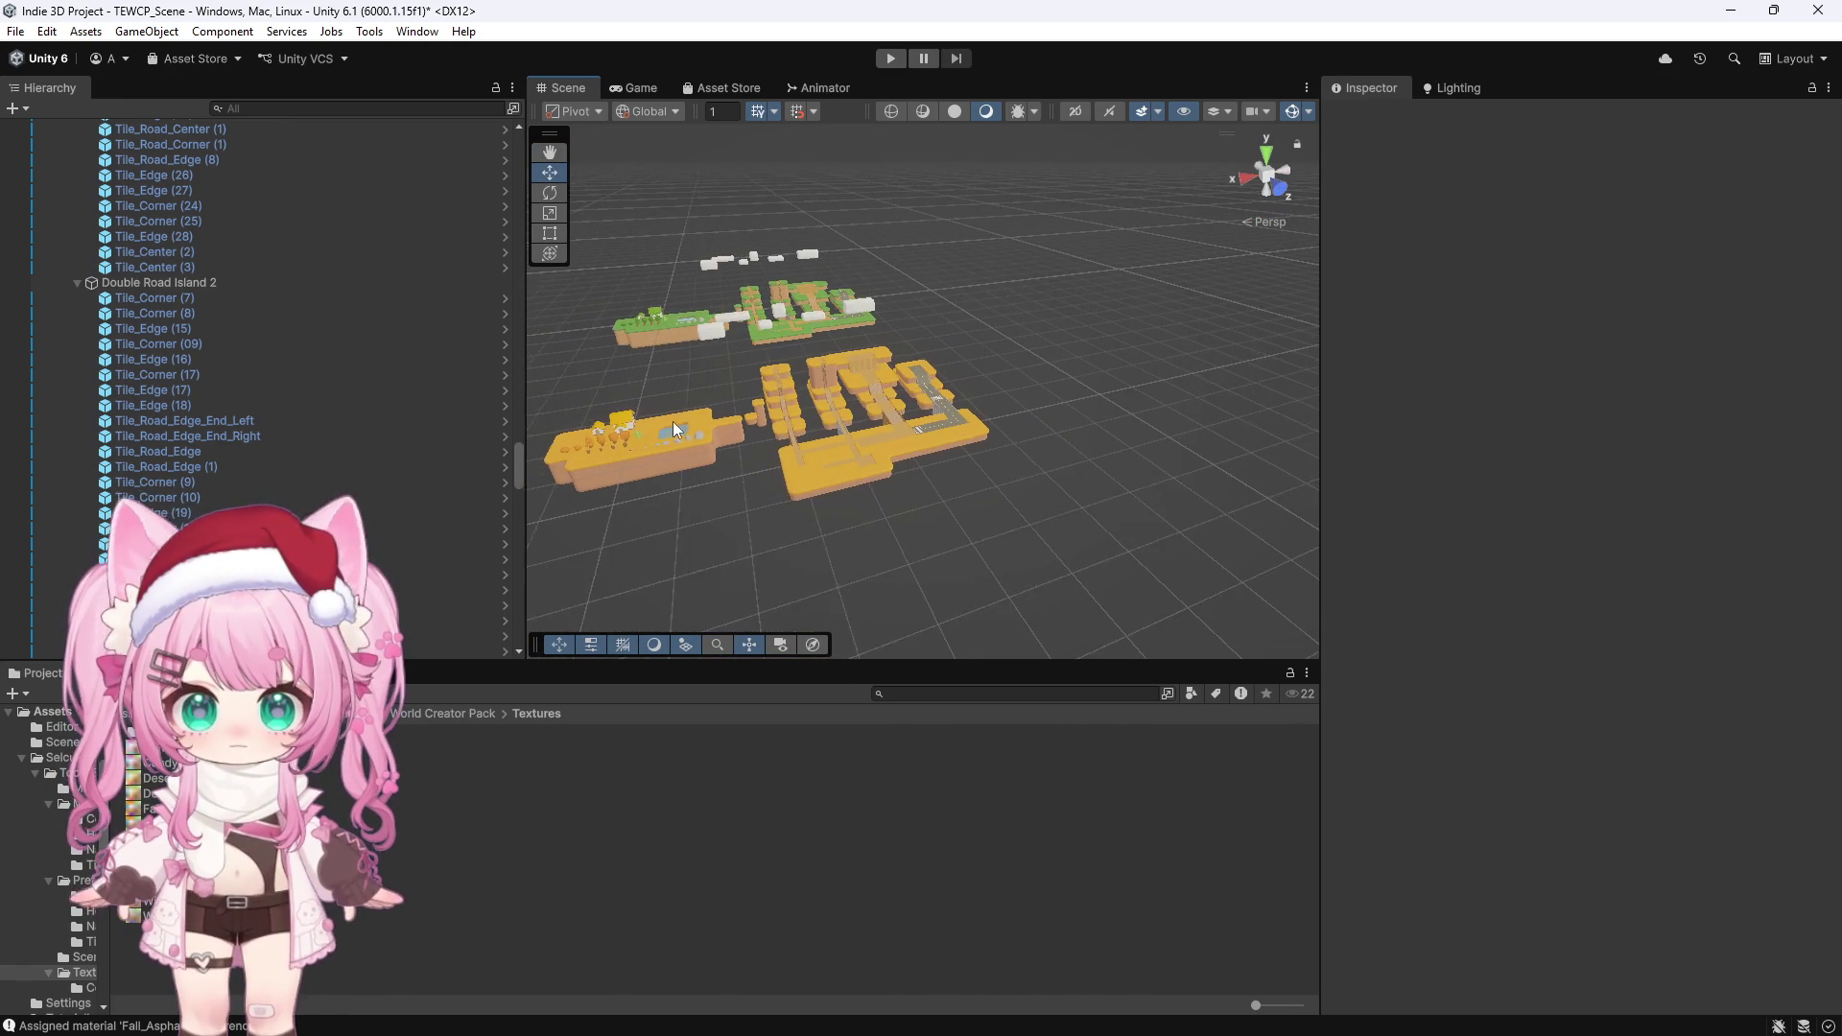
Inspect a centre tile and the cactus on the orange Fall island, framing and orbiting around it
drag(672, 422, 618, 434)
click(624, 453)
click(635, 470)
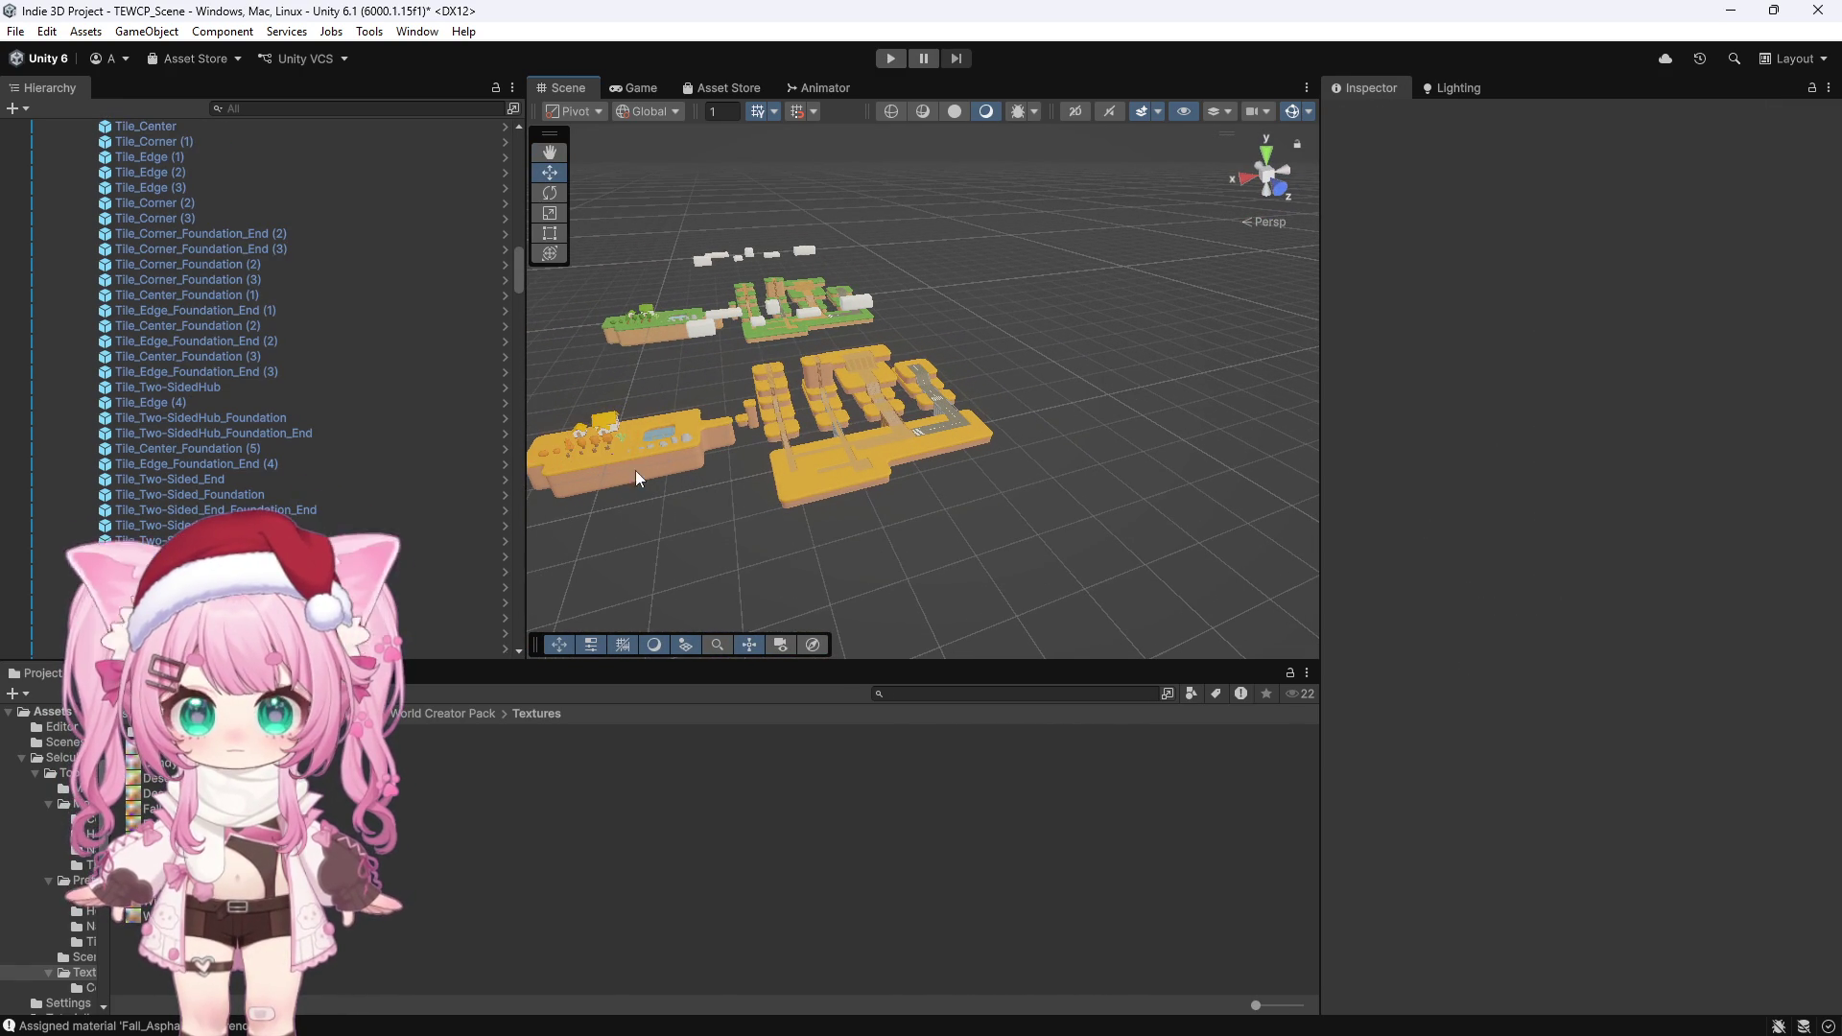
click(622, 441)
scroll(up, 3)
key(f)
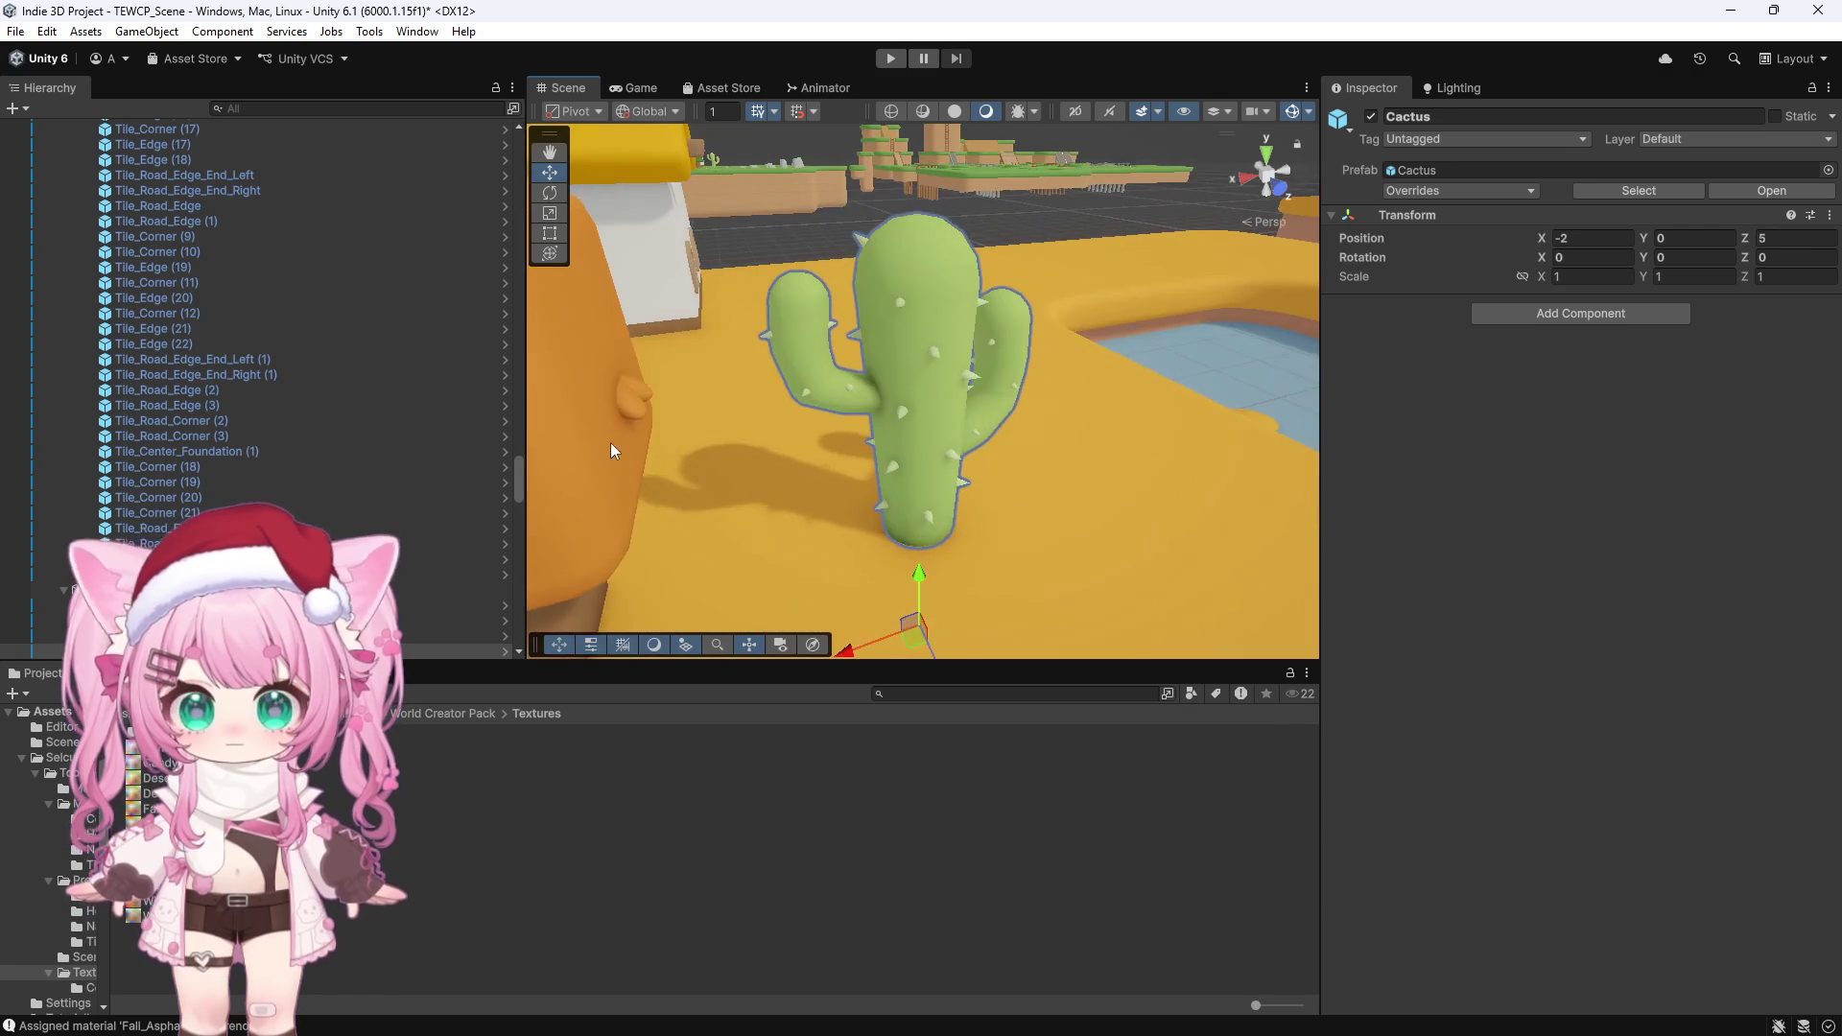
scroll(down, 3)
scroll(down, 3)
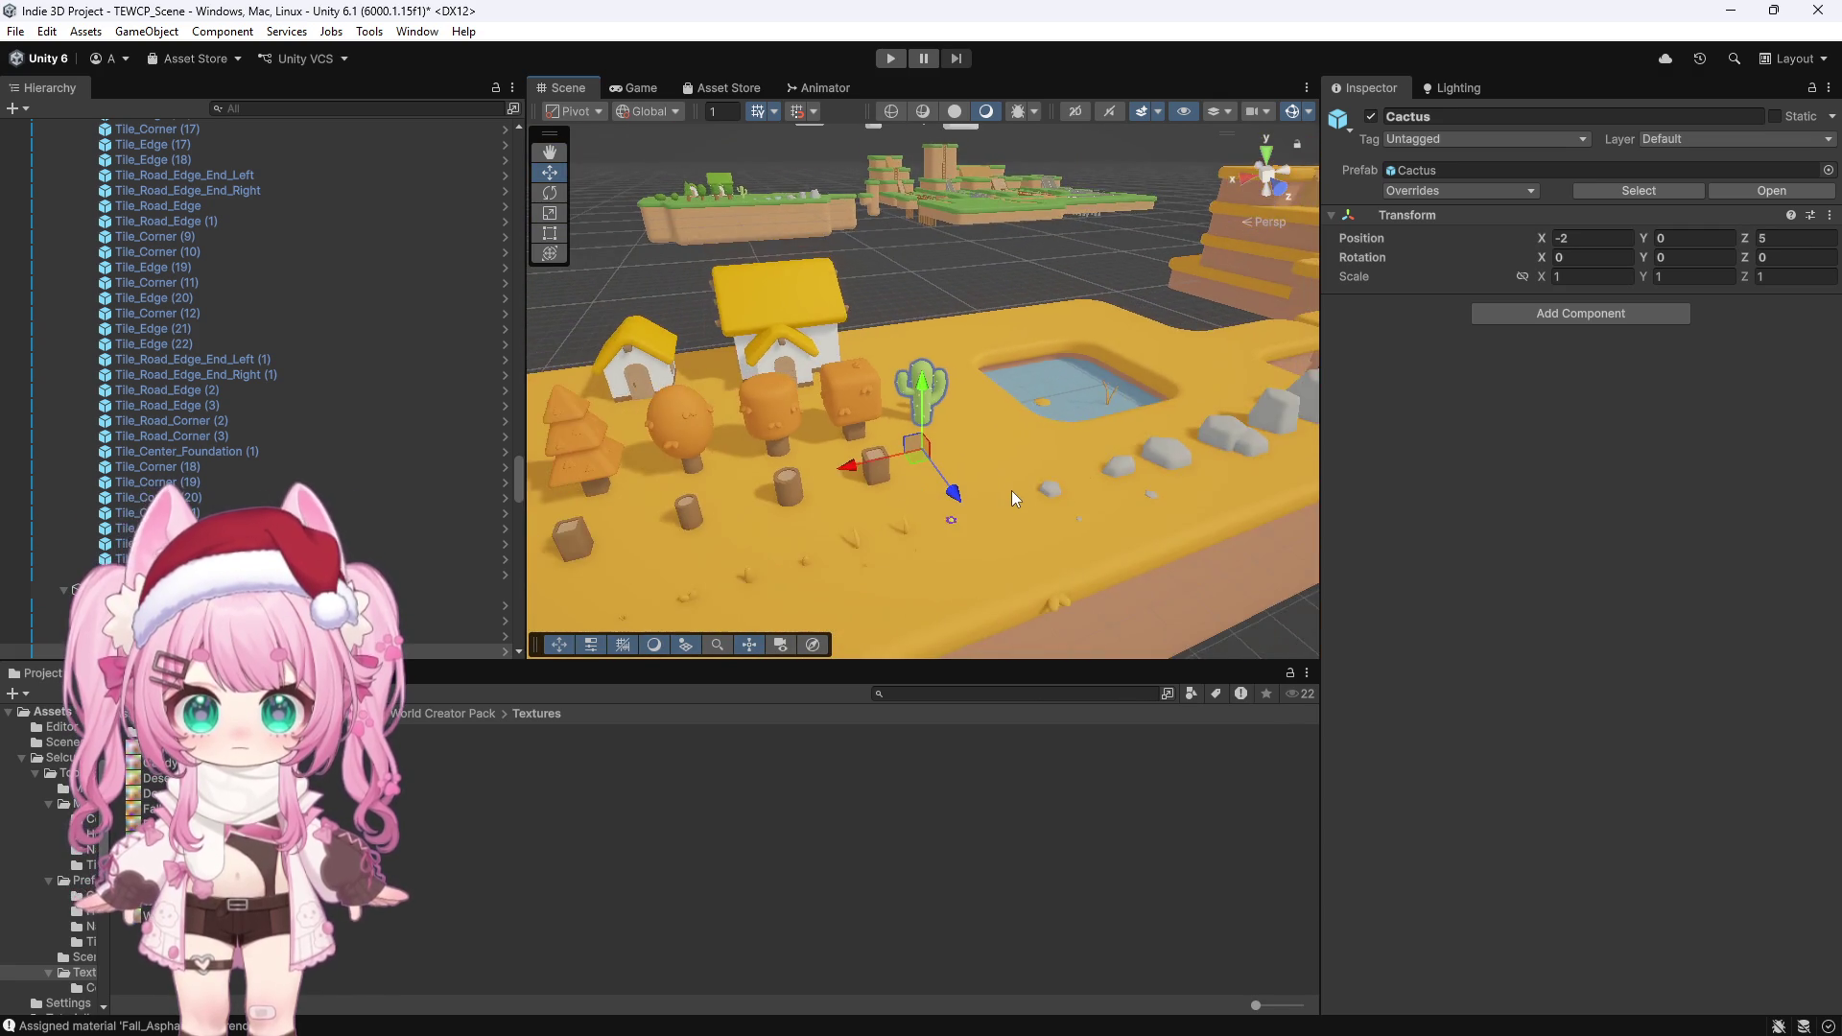
drag(669, 387, 1050, 405)
scroll(down, 3)
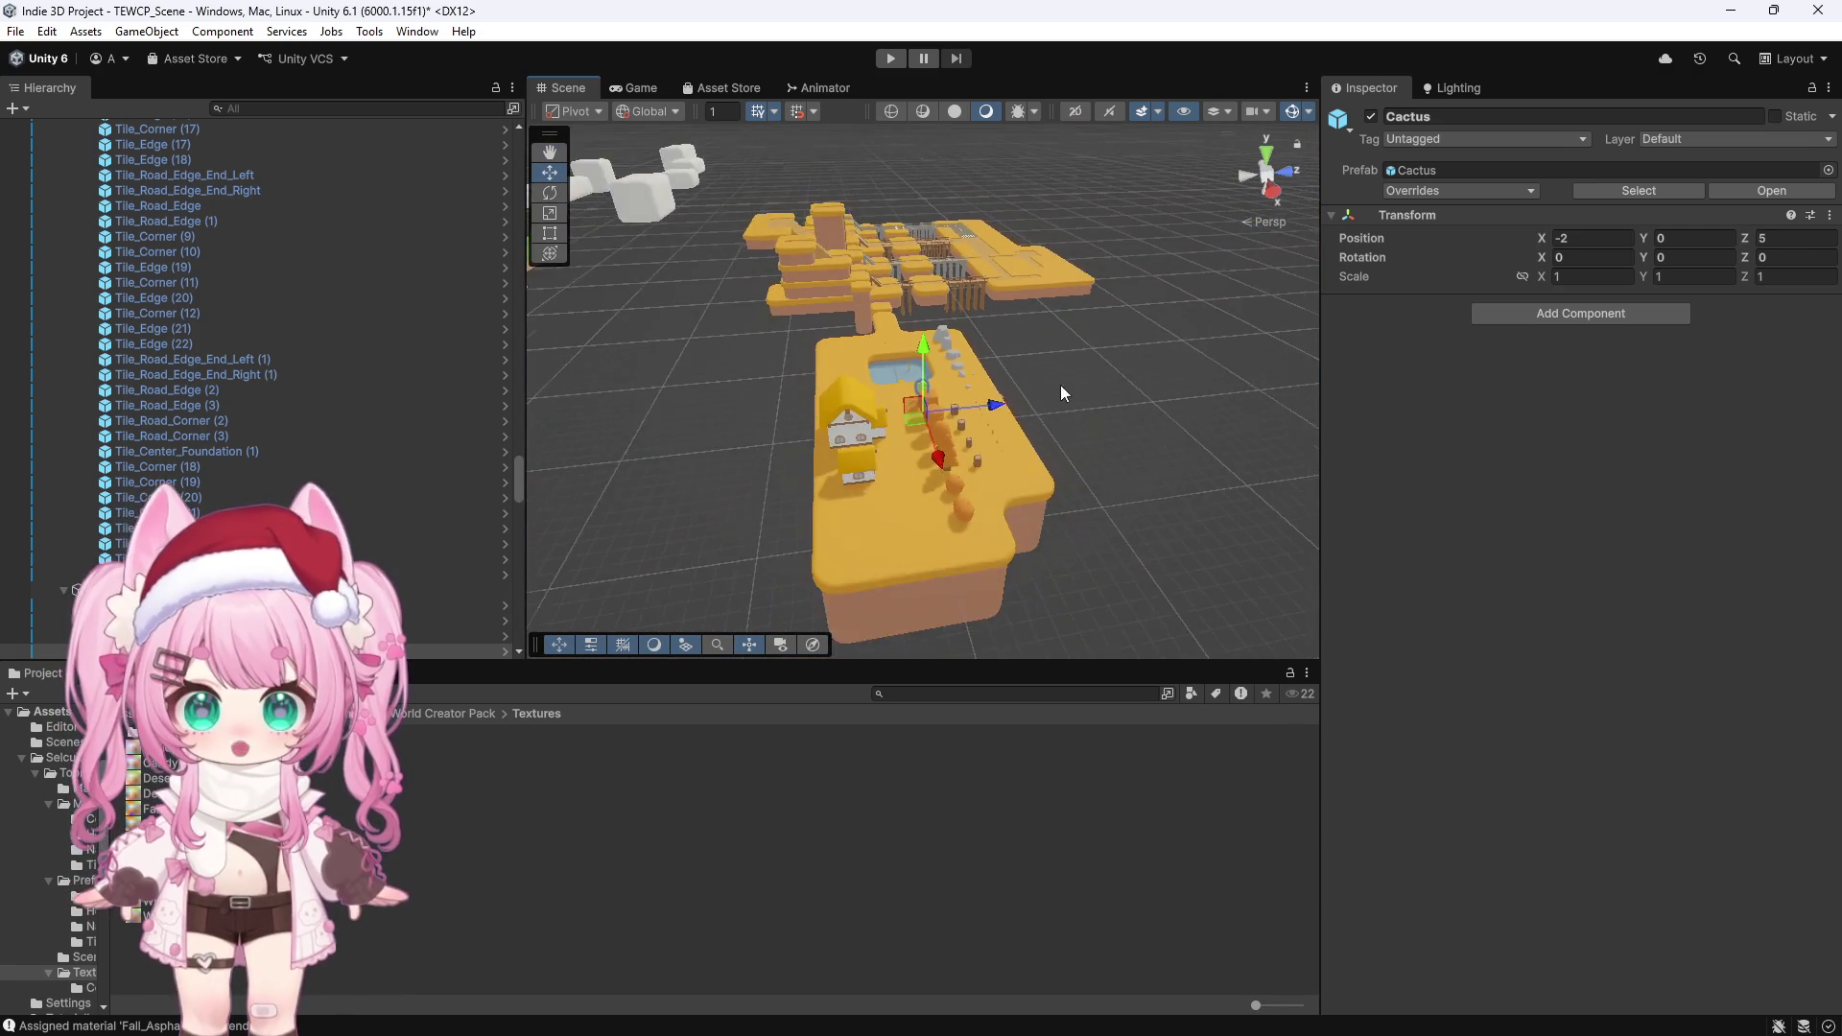
click(1185, 477)
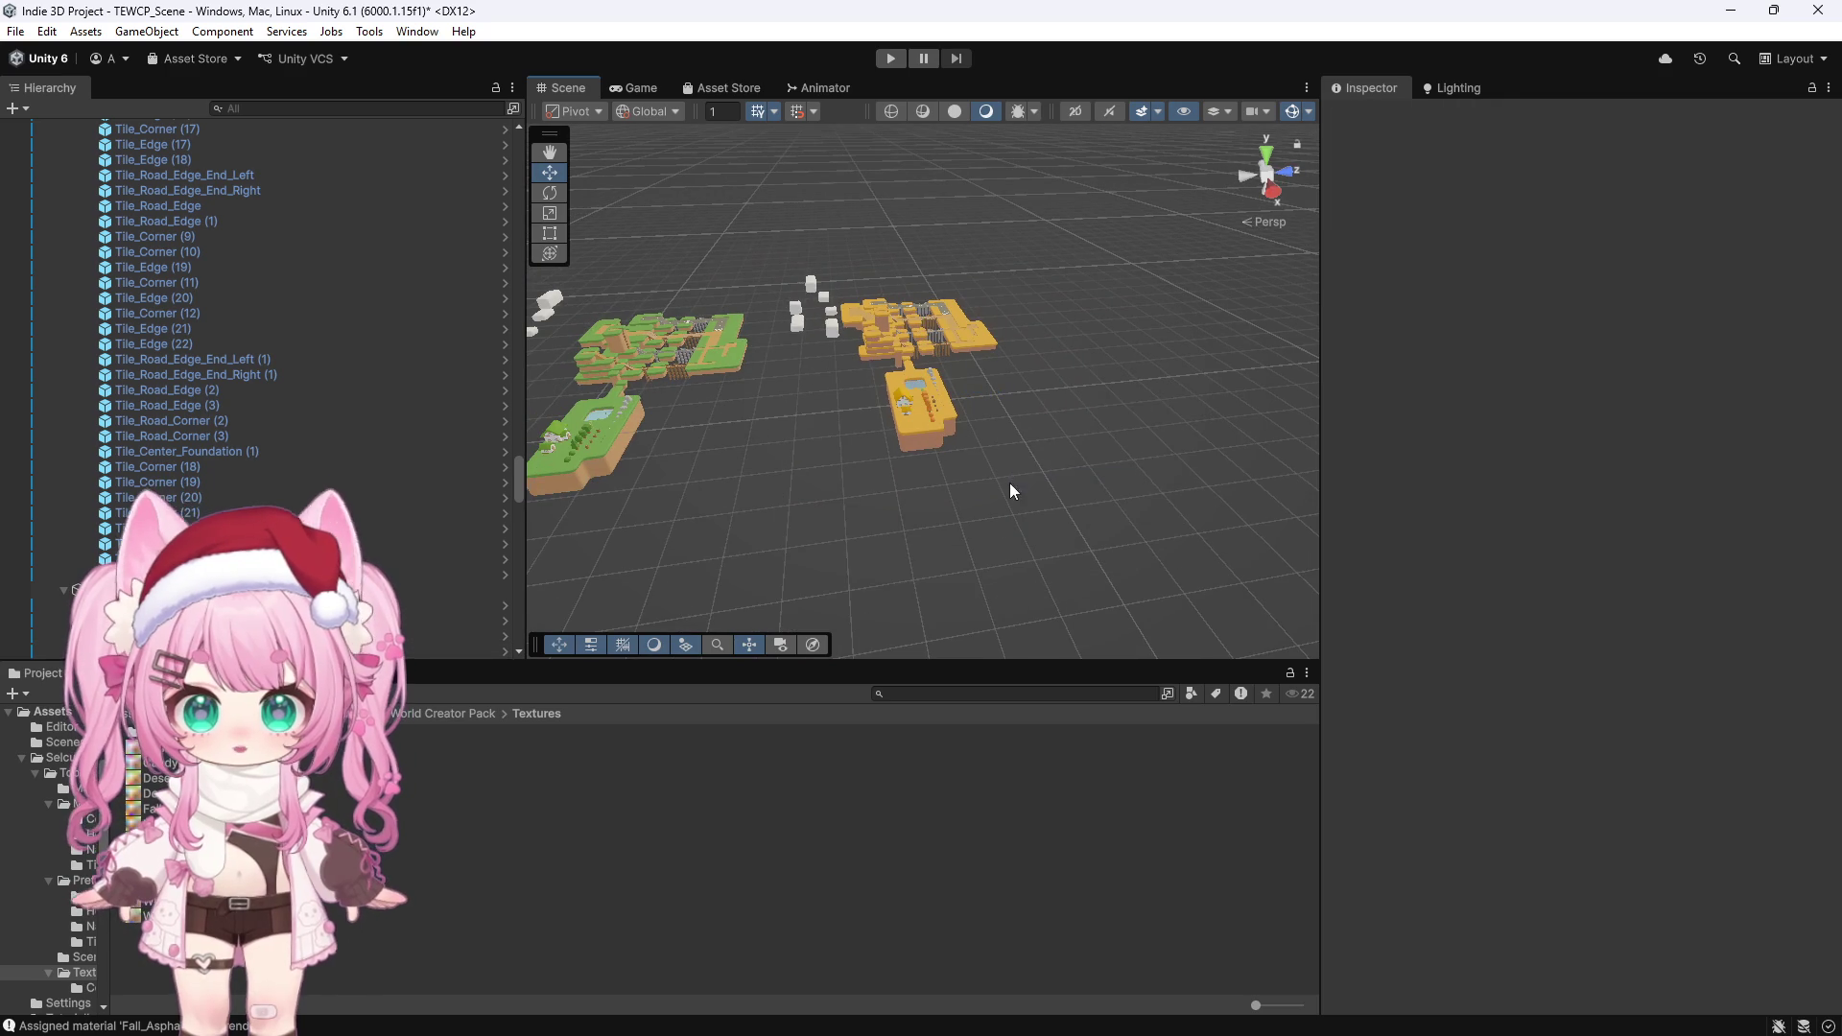
scroll(up, 3)
Inspect a tile and the cactus on the green Spring island from behind
click(636, 378)
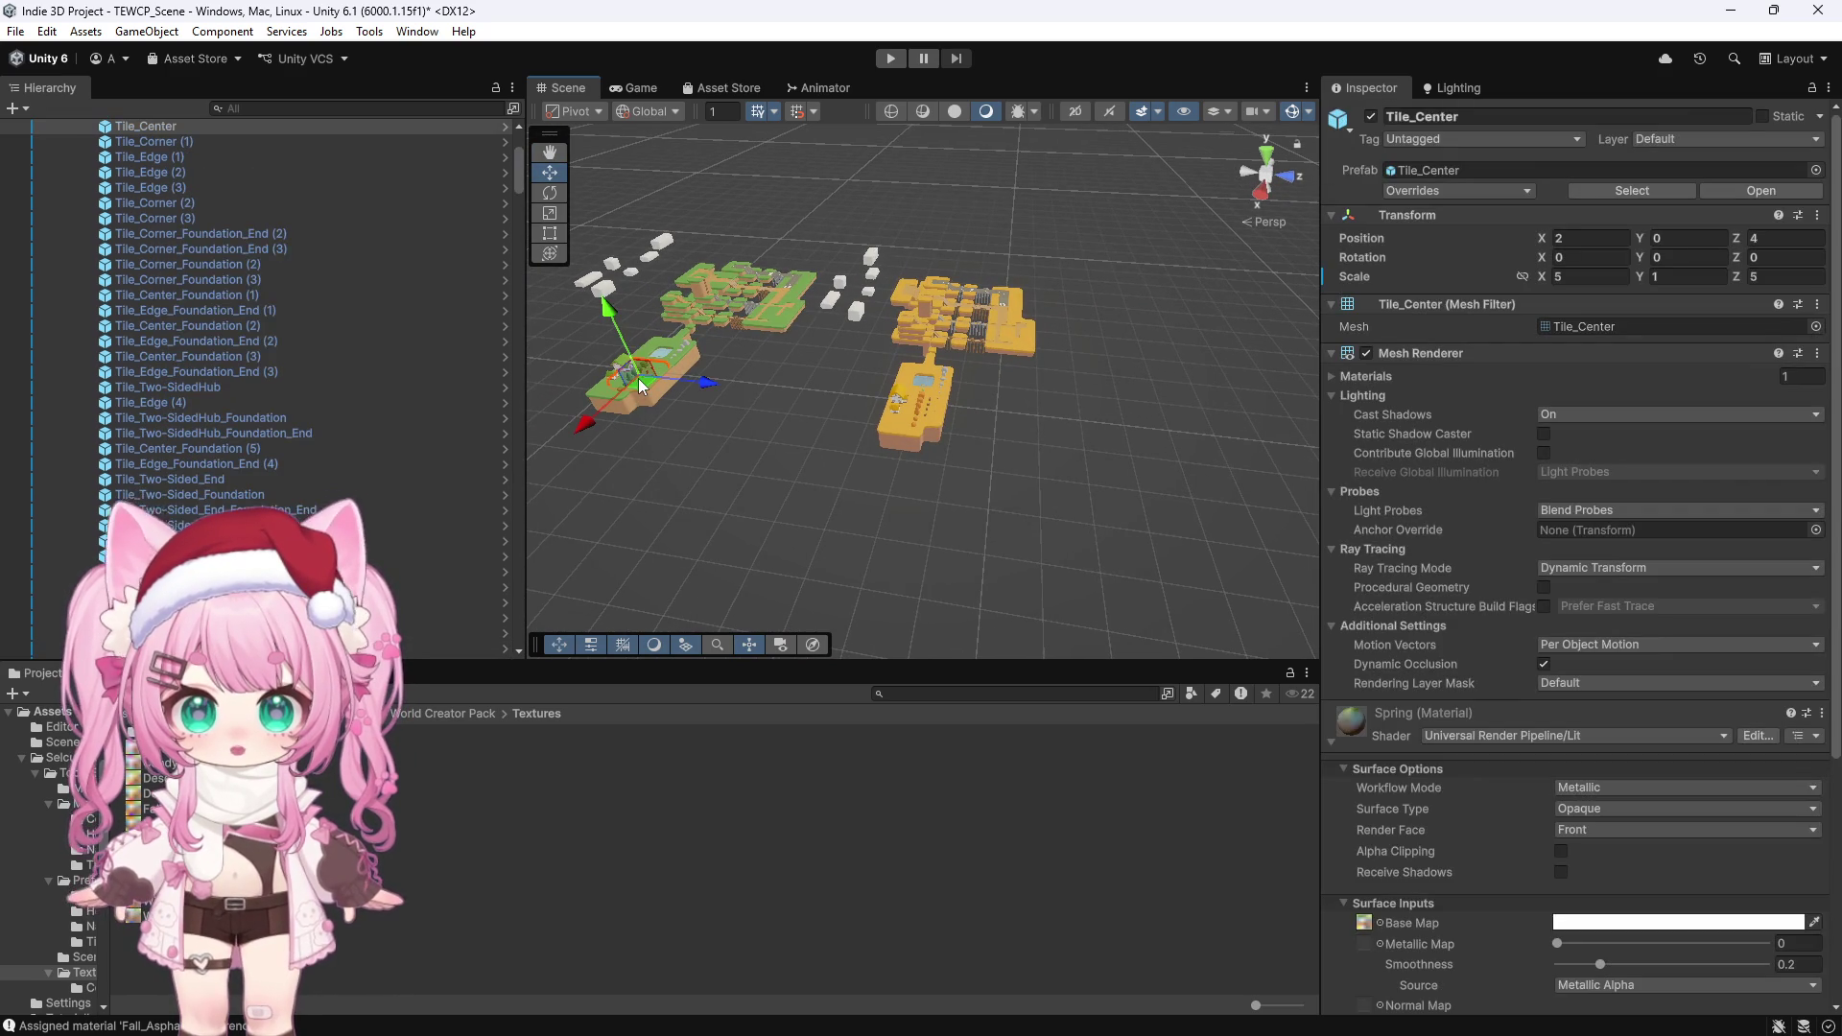
key(f)
drag(1040, 334, 418, 217)
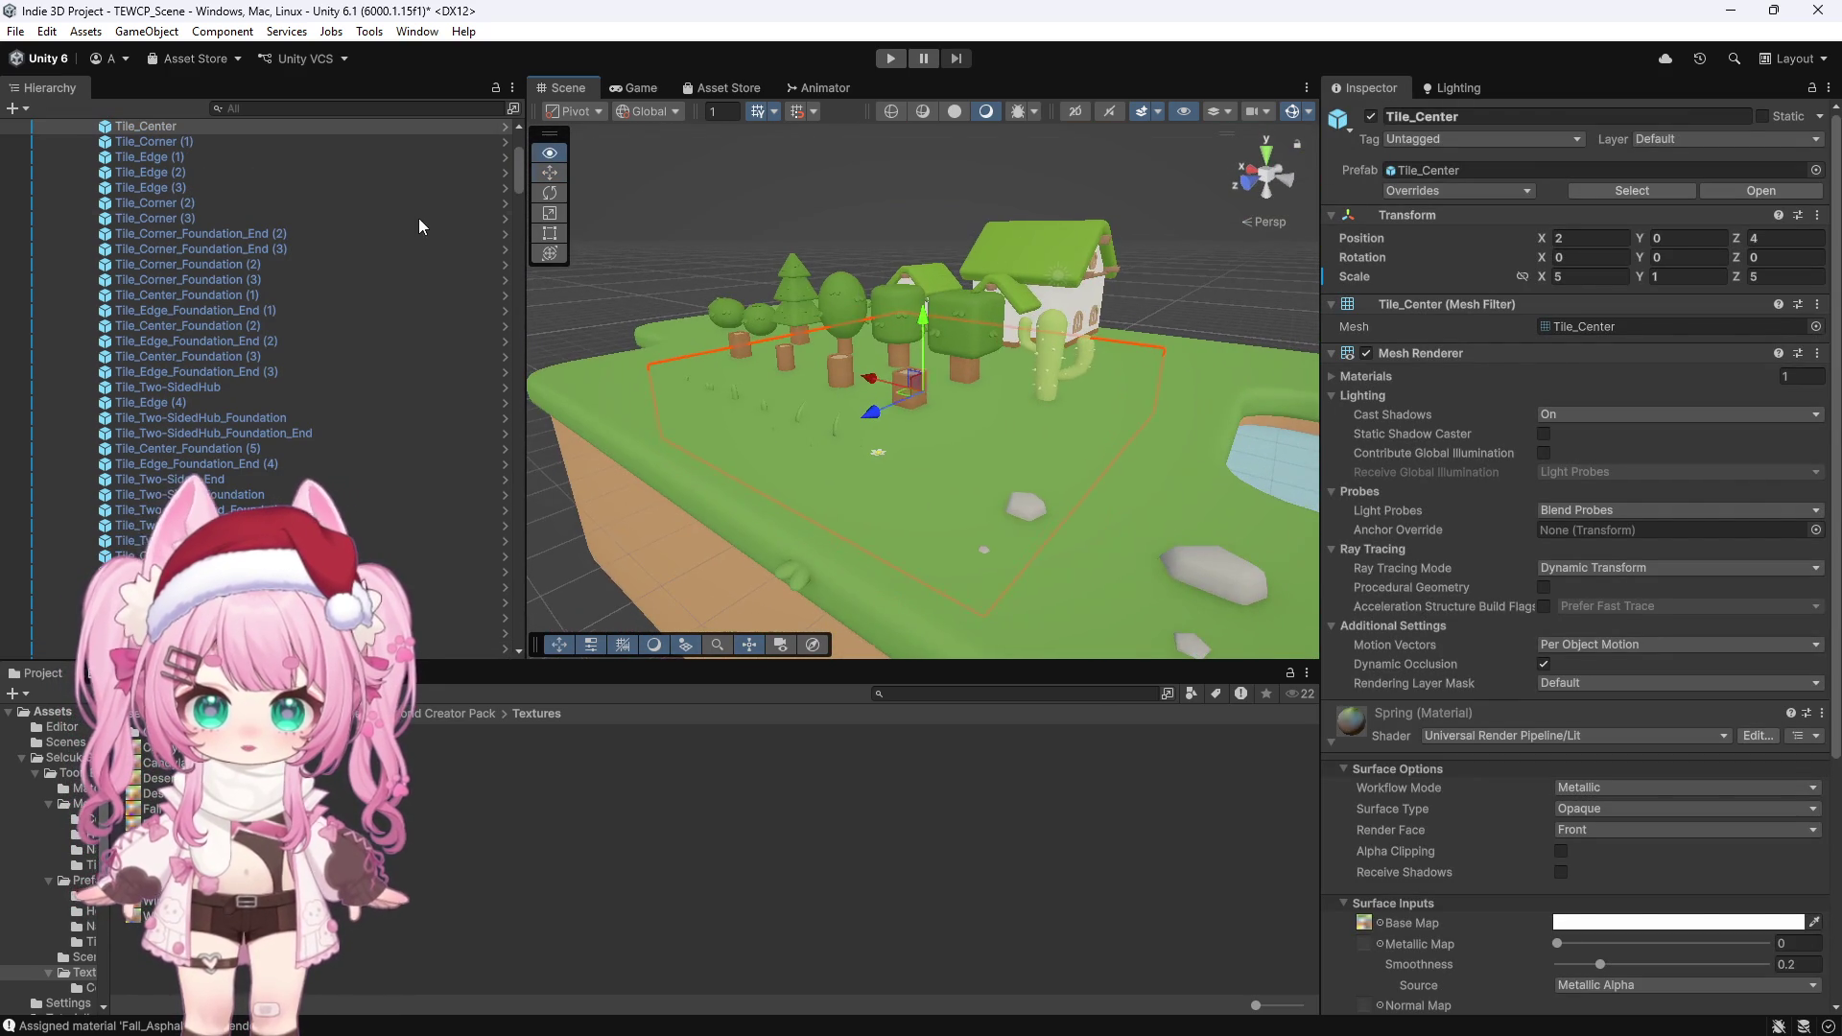
click(1052, 357)
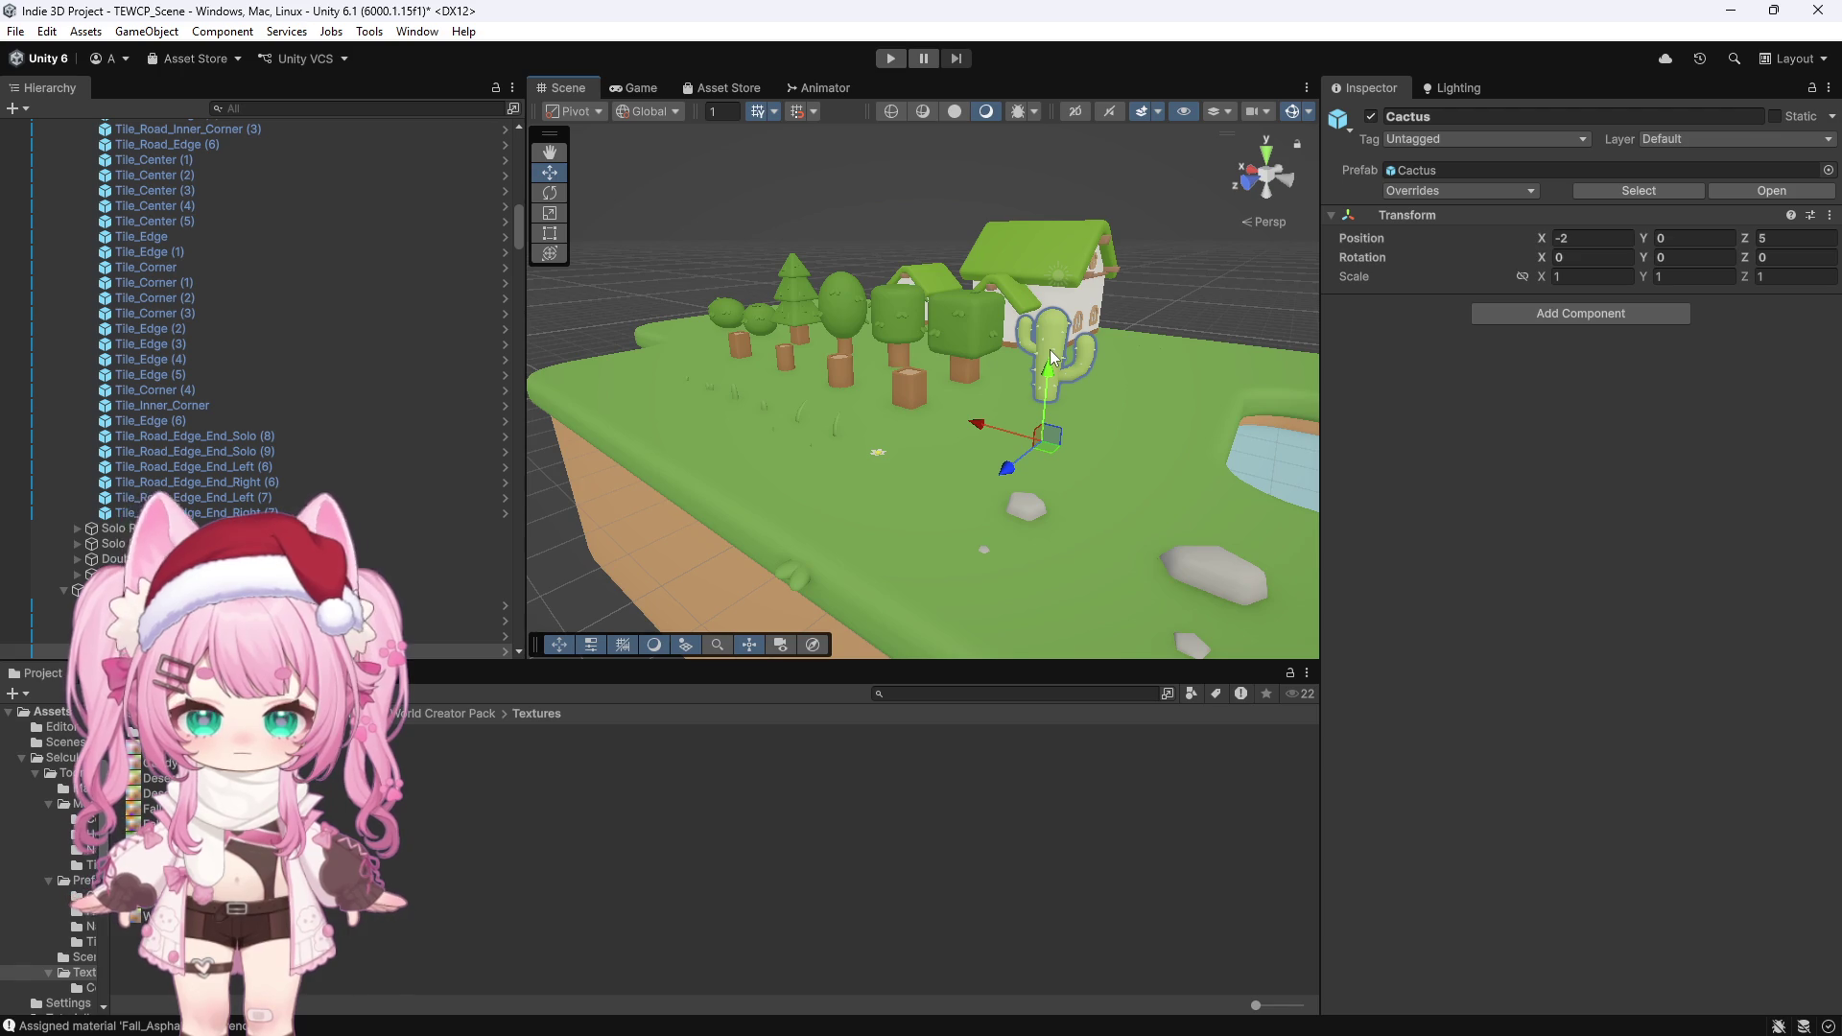
scroll(down, 3)
scroll(down, 3)
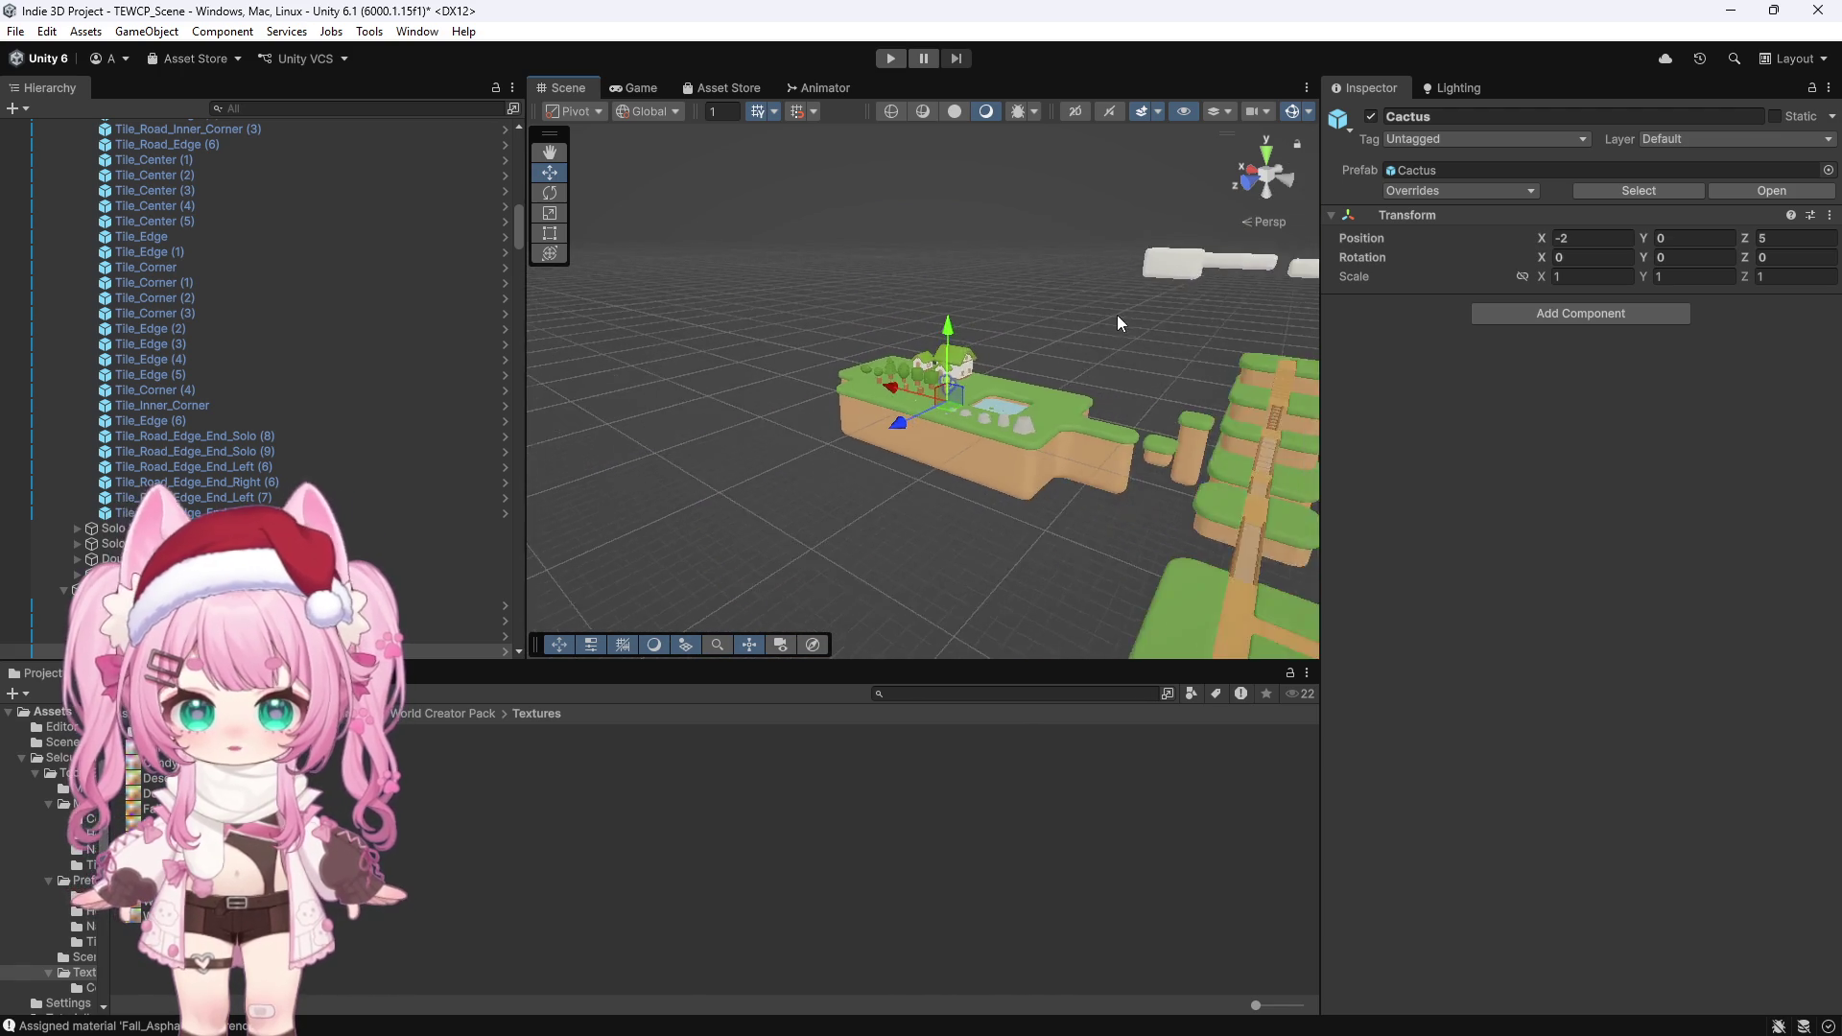
click(856, 401)
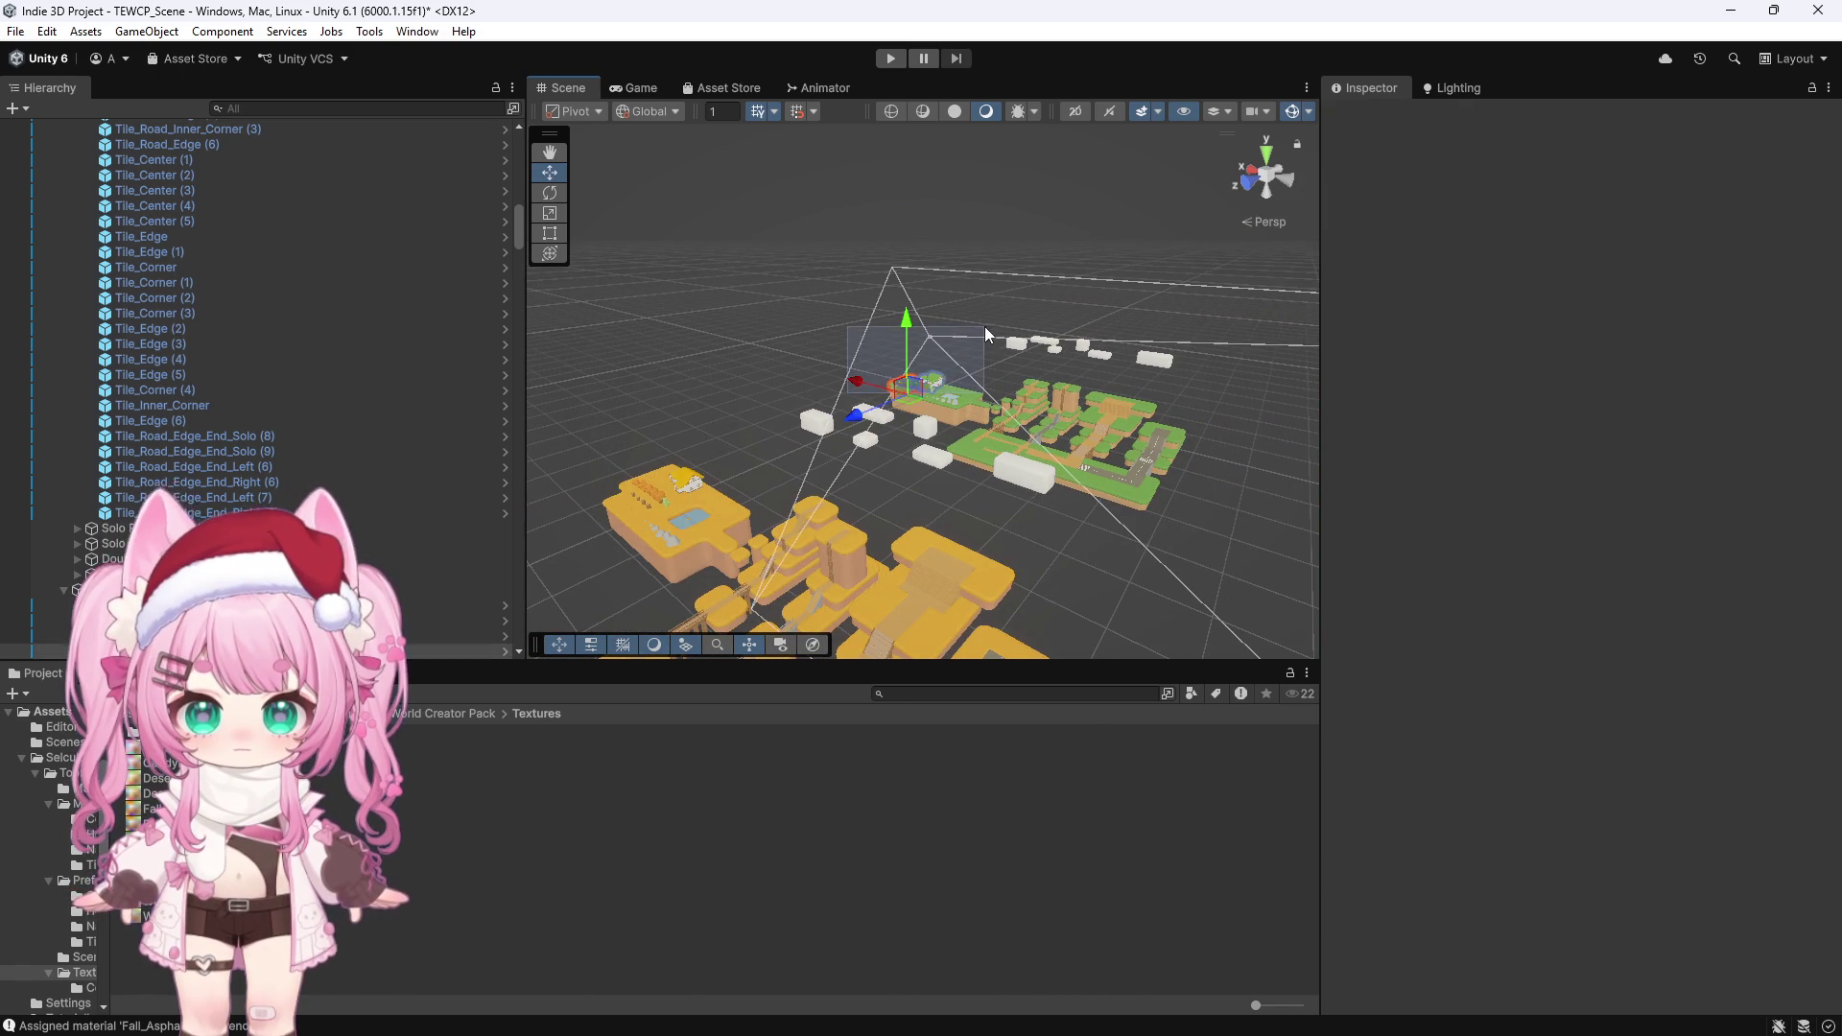
Expand the orange island's cactus and check the Cactus_Body and right-arm parts' materials
drag(742, 380, 915, 489)
scroll(up, 3)
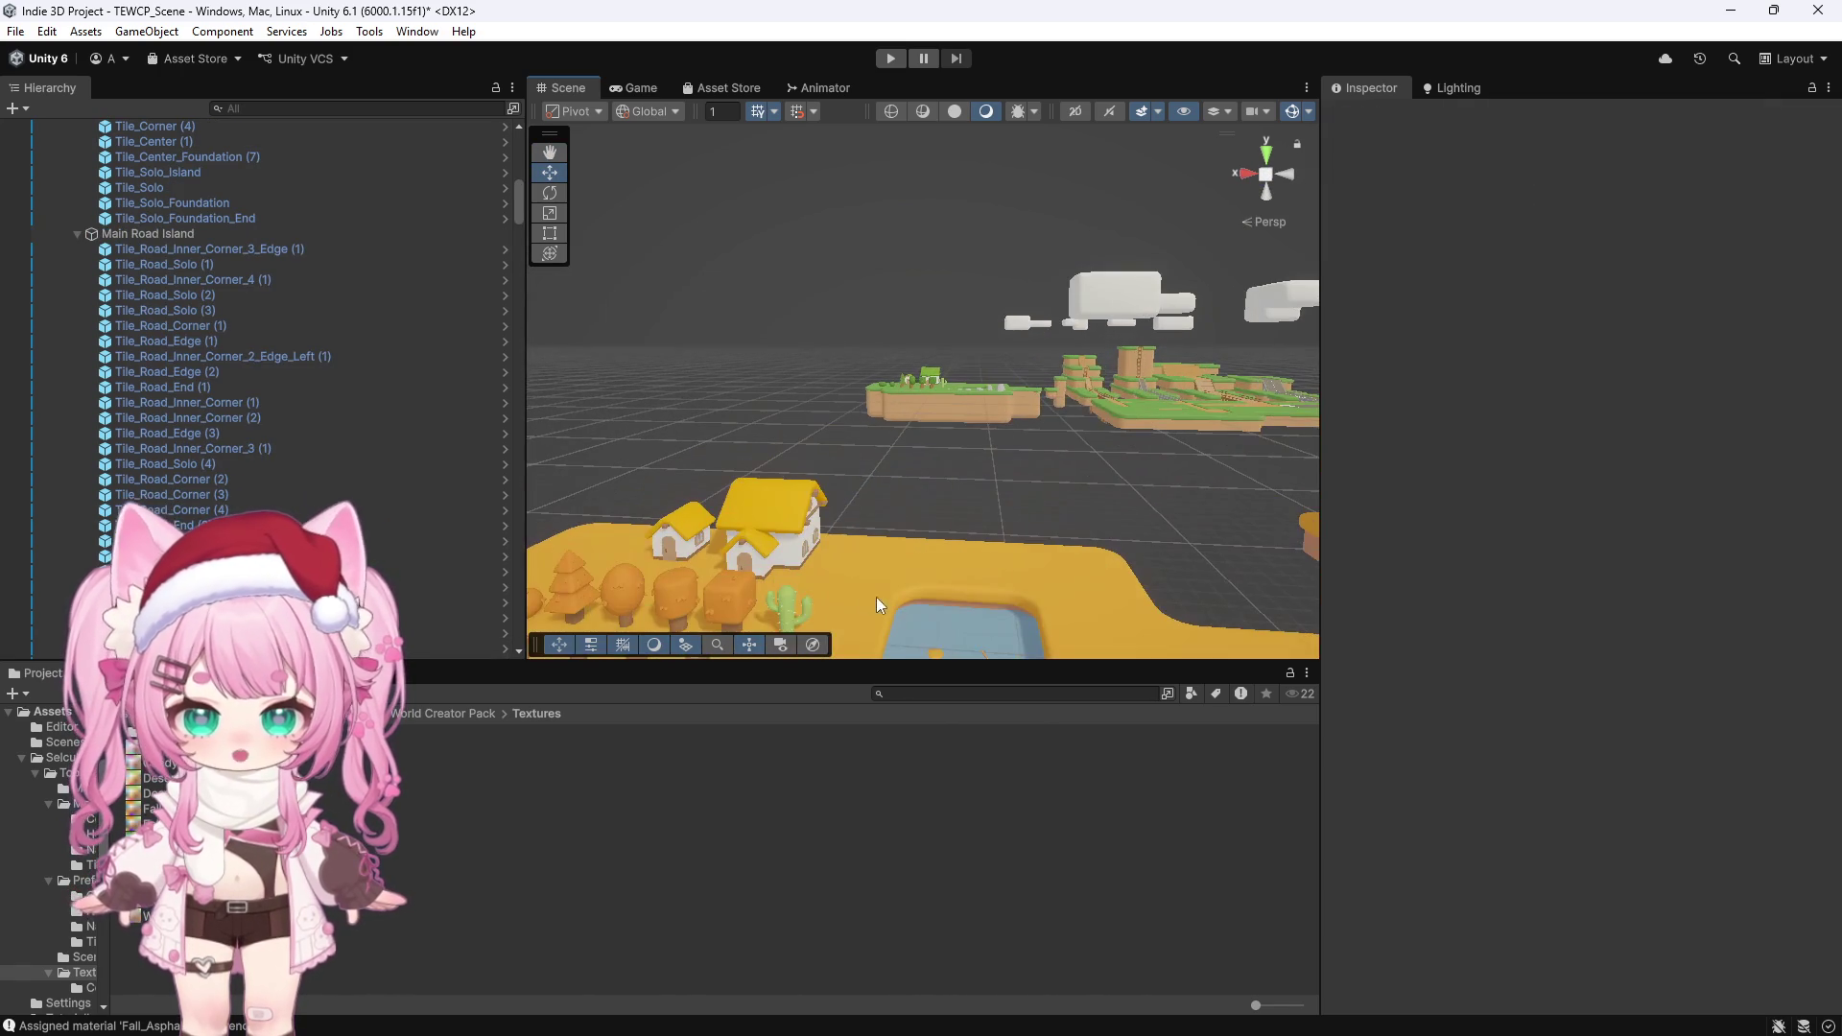
click(787, 611)
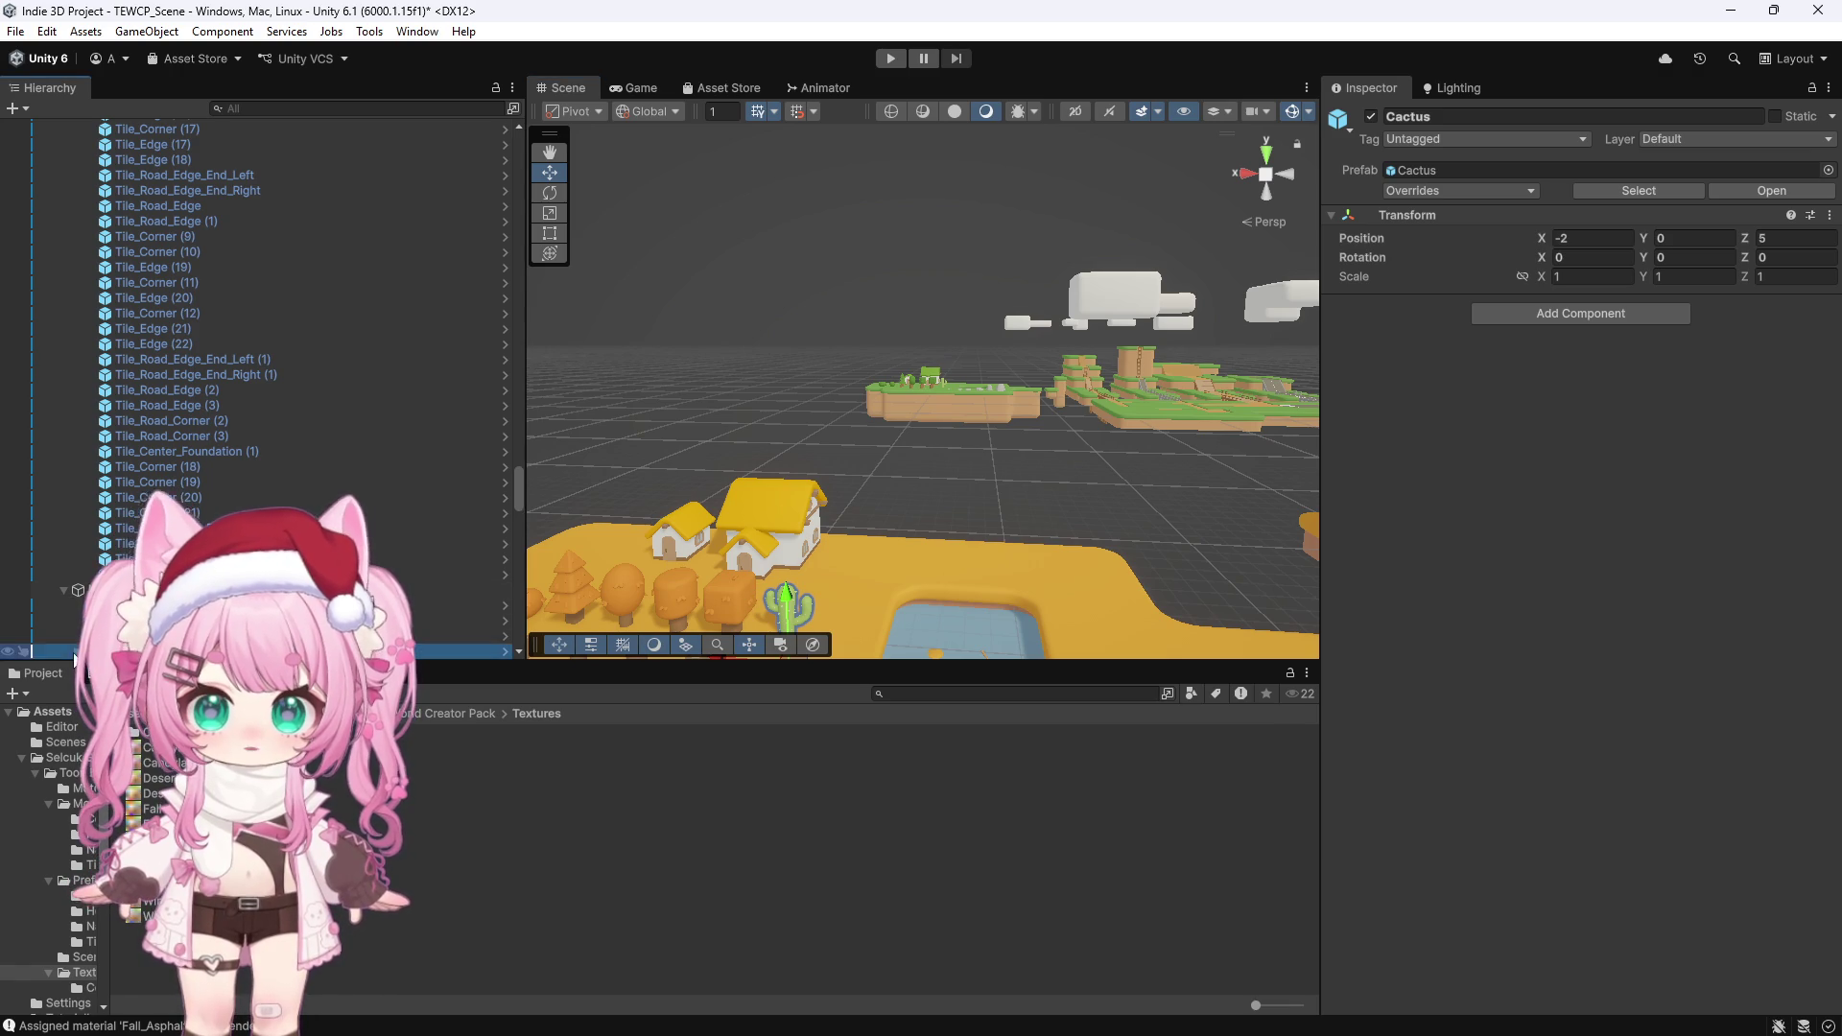
scroll(down, 3)
click(78, 477)
click(157, 497)
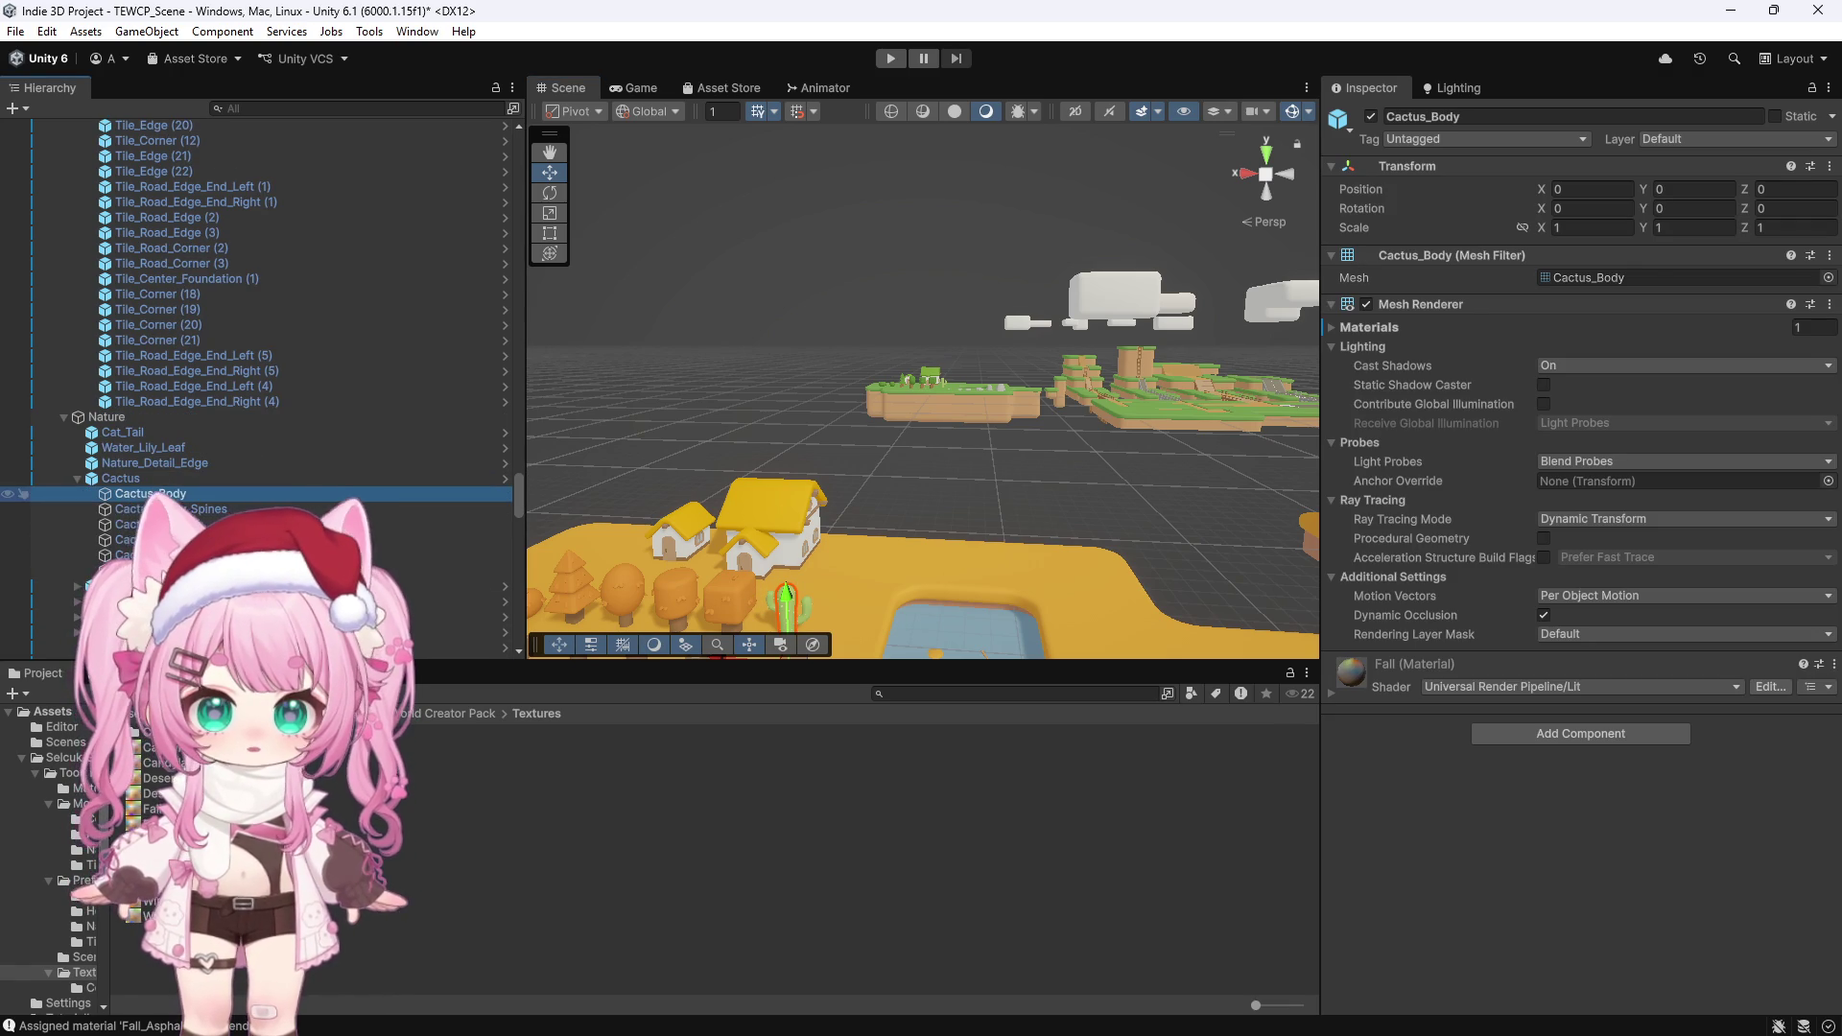
key(Down)
key(Down)
key(Down)
scroll(up, 3)
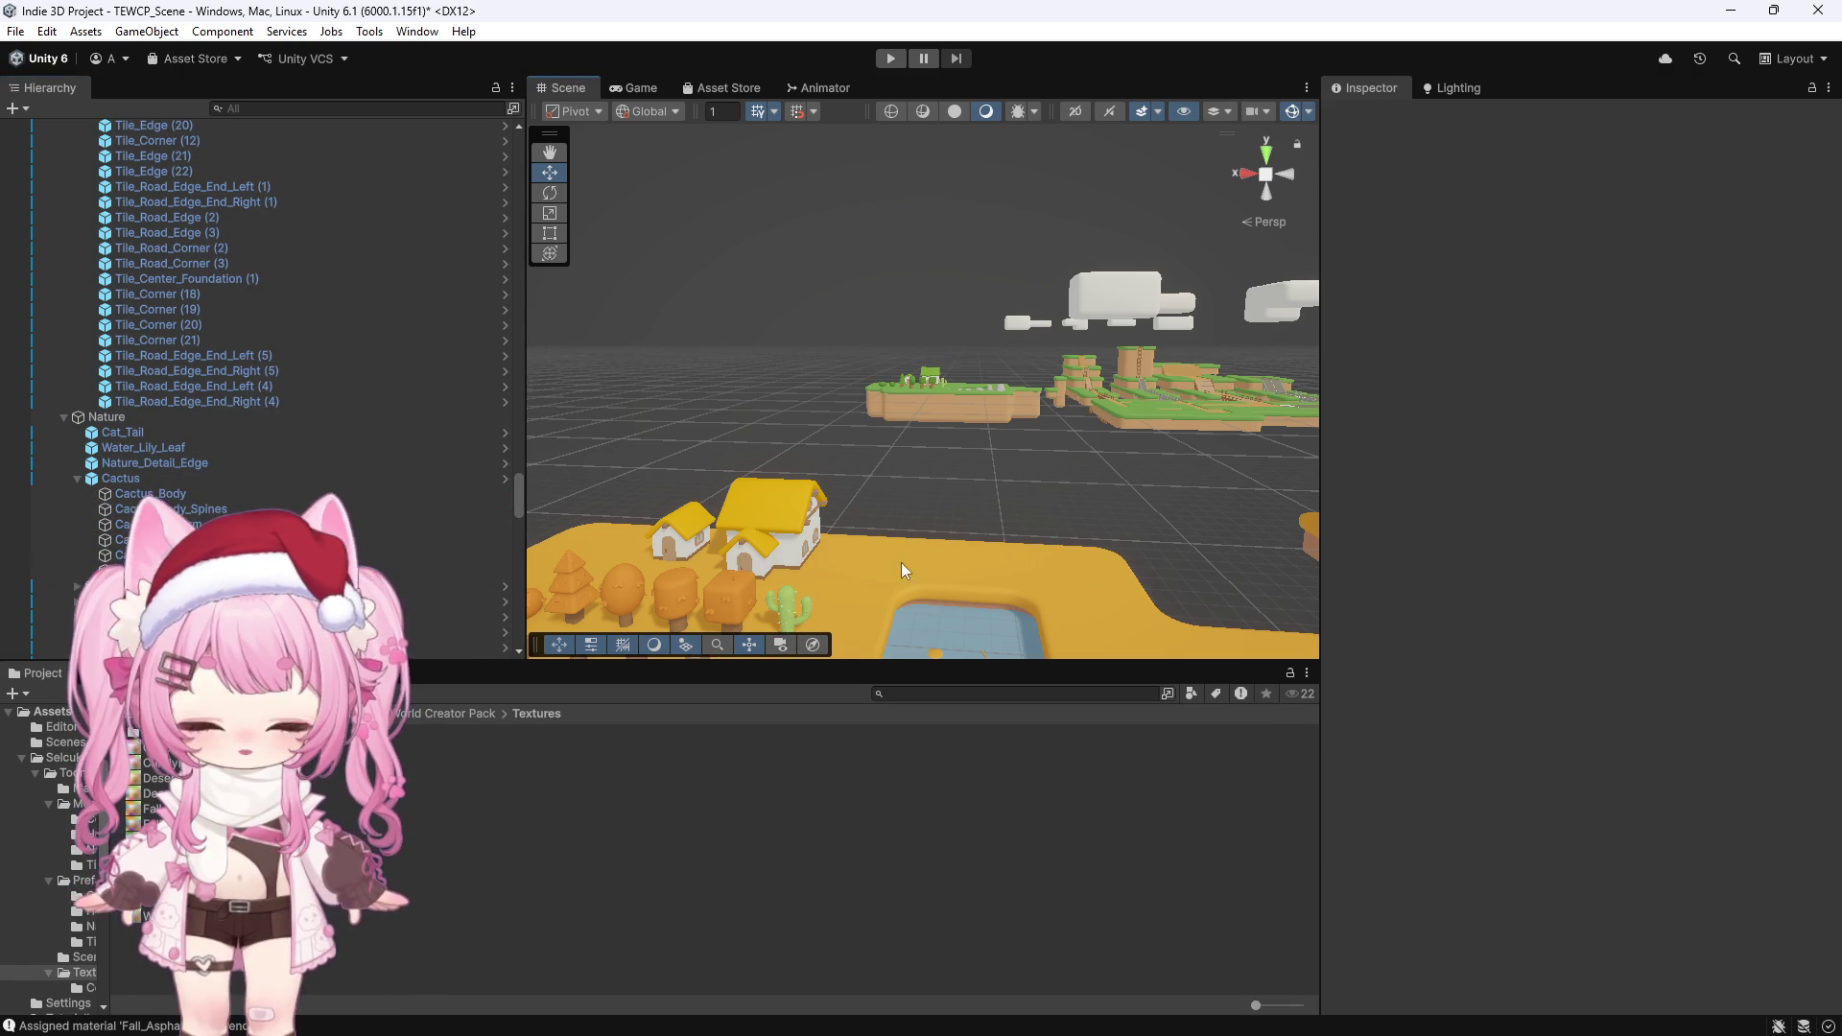
click(77, 477)
scroll(up, 3)
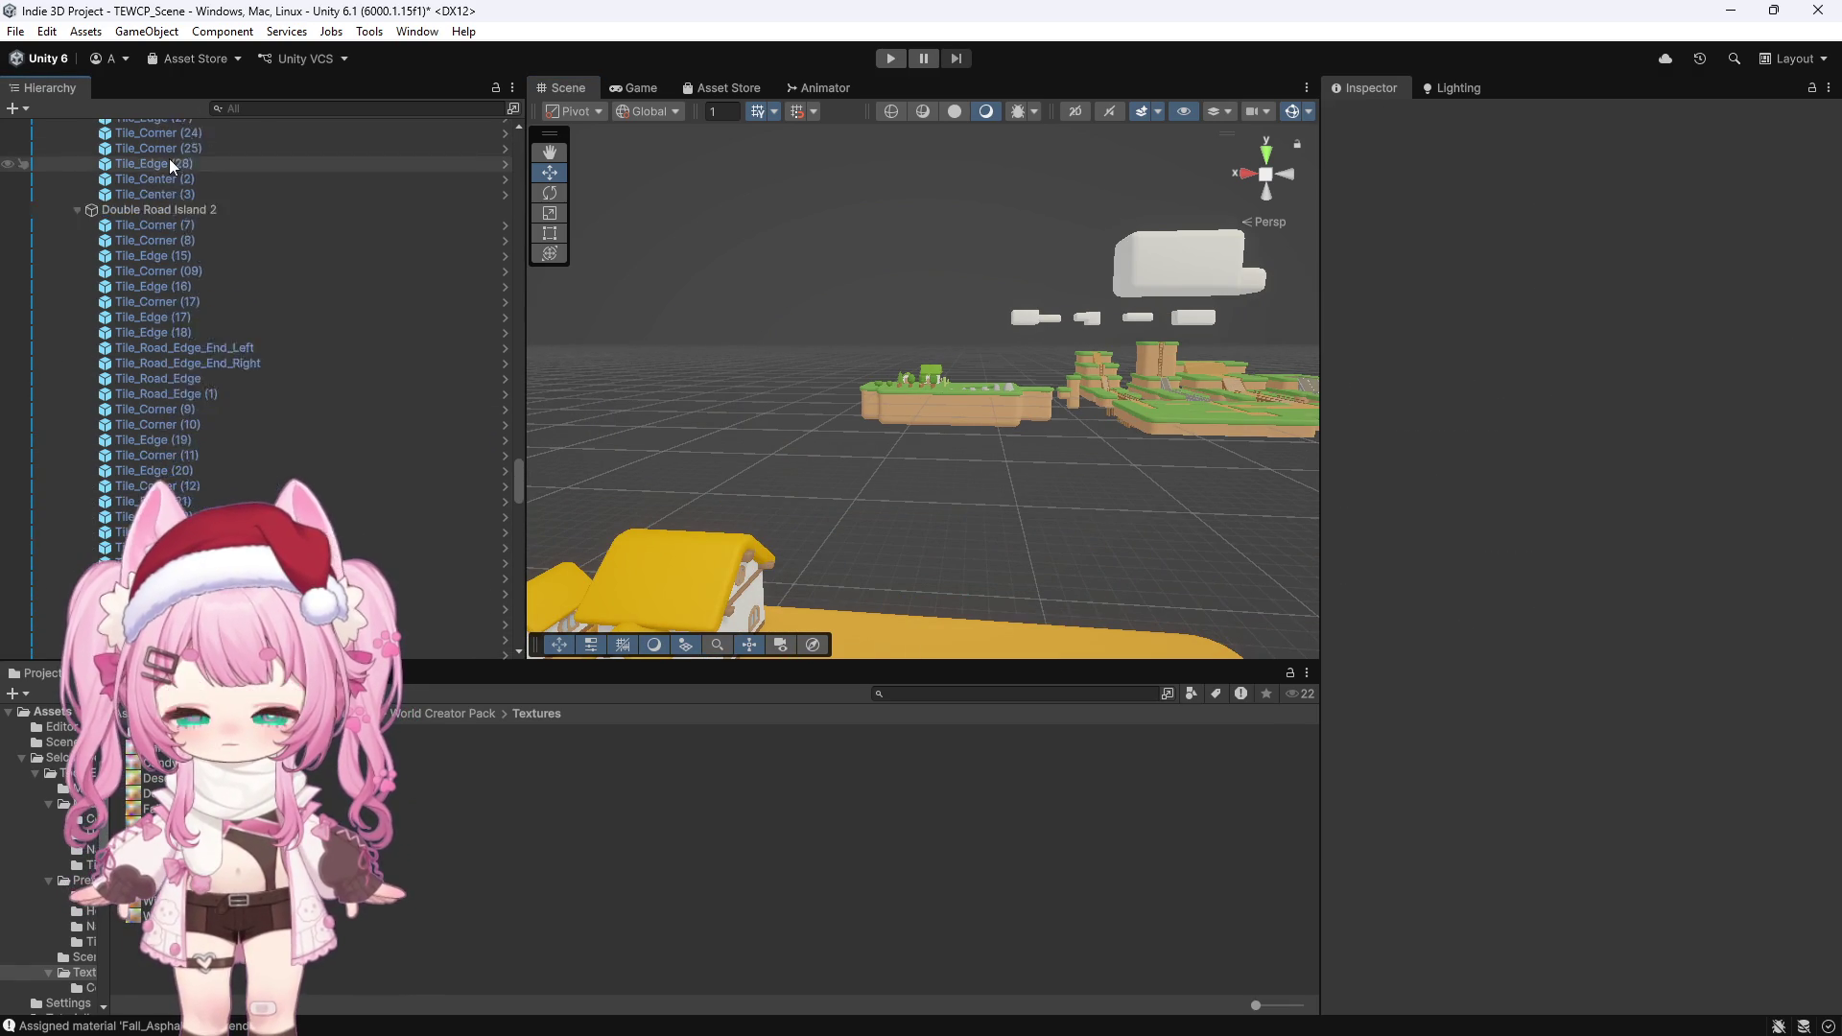
Collapse All in one scene_Fall in the Hierarchy, select it, and view the level from above
drag(514, 445, 491, 122)
click(176, 172)
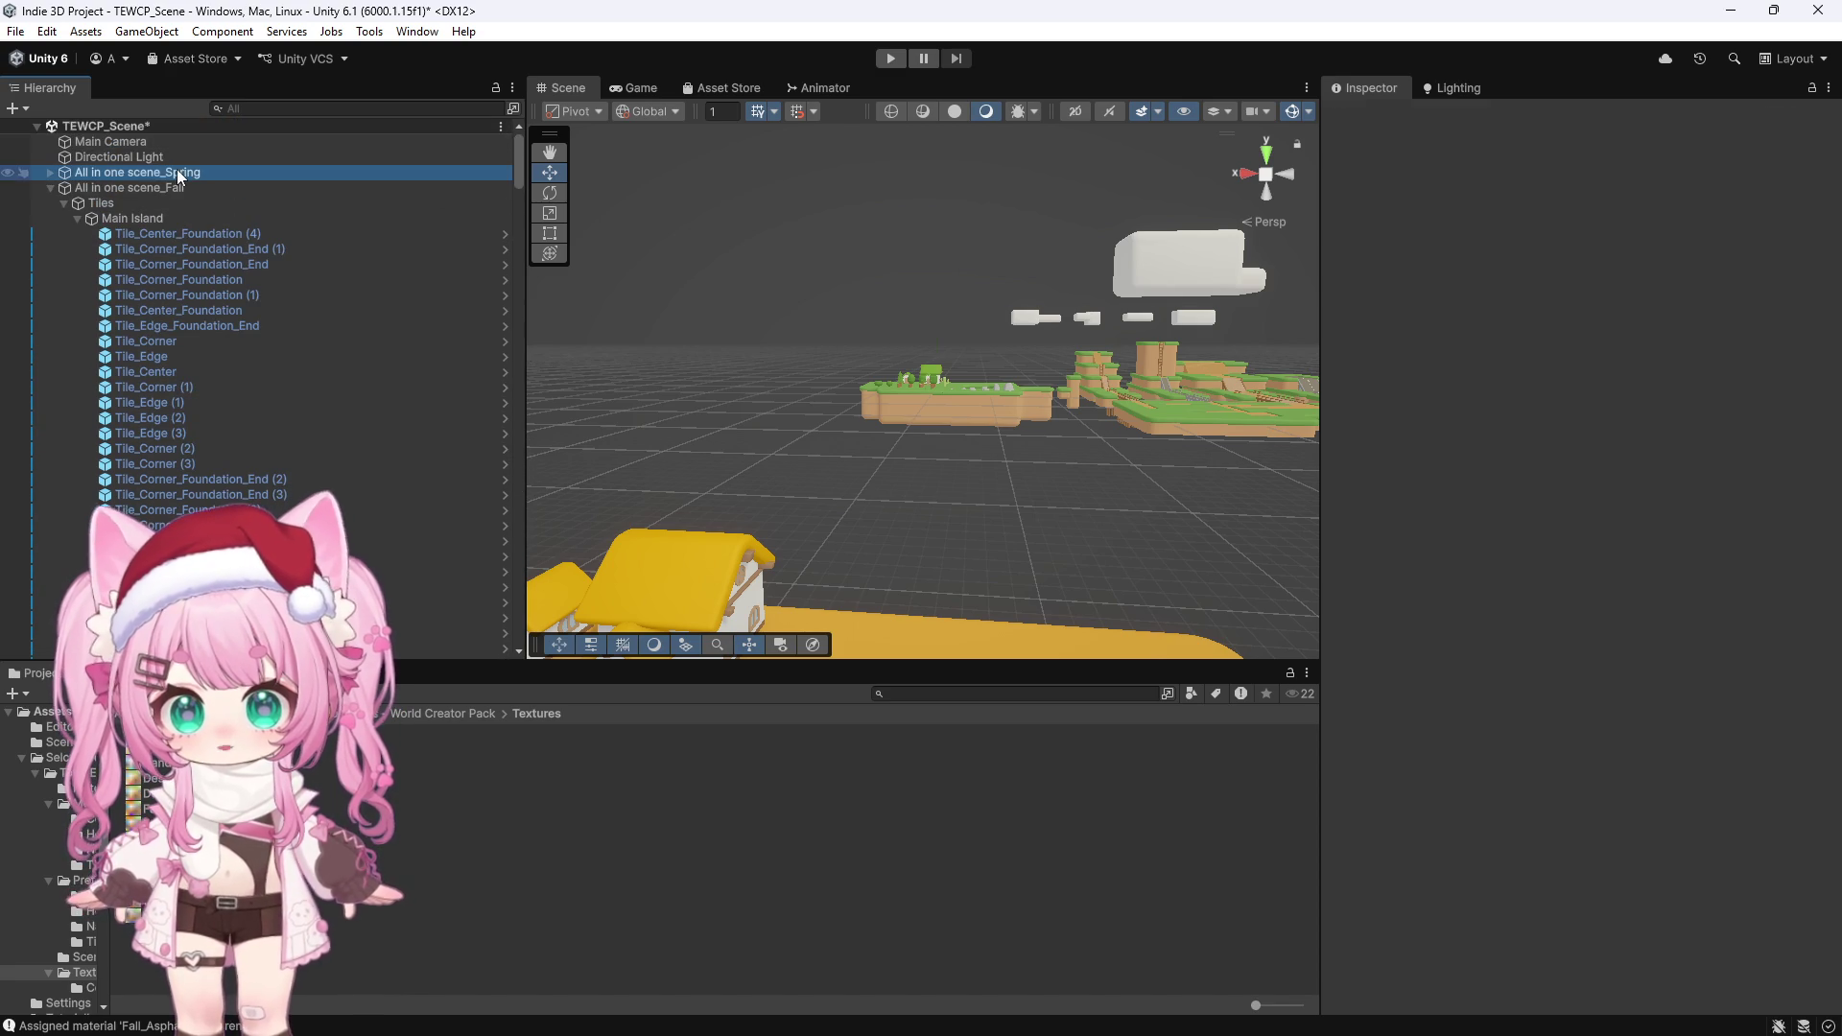
click(49, 188)
click(112, 188)
drag(773, 321, 922, 407)
drag(658, 394, 763, 336)
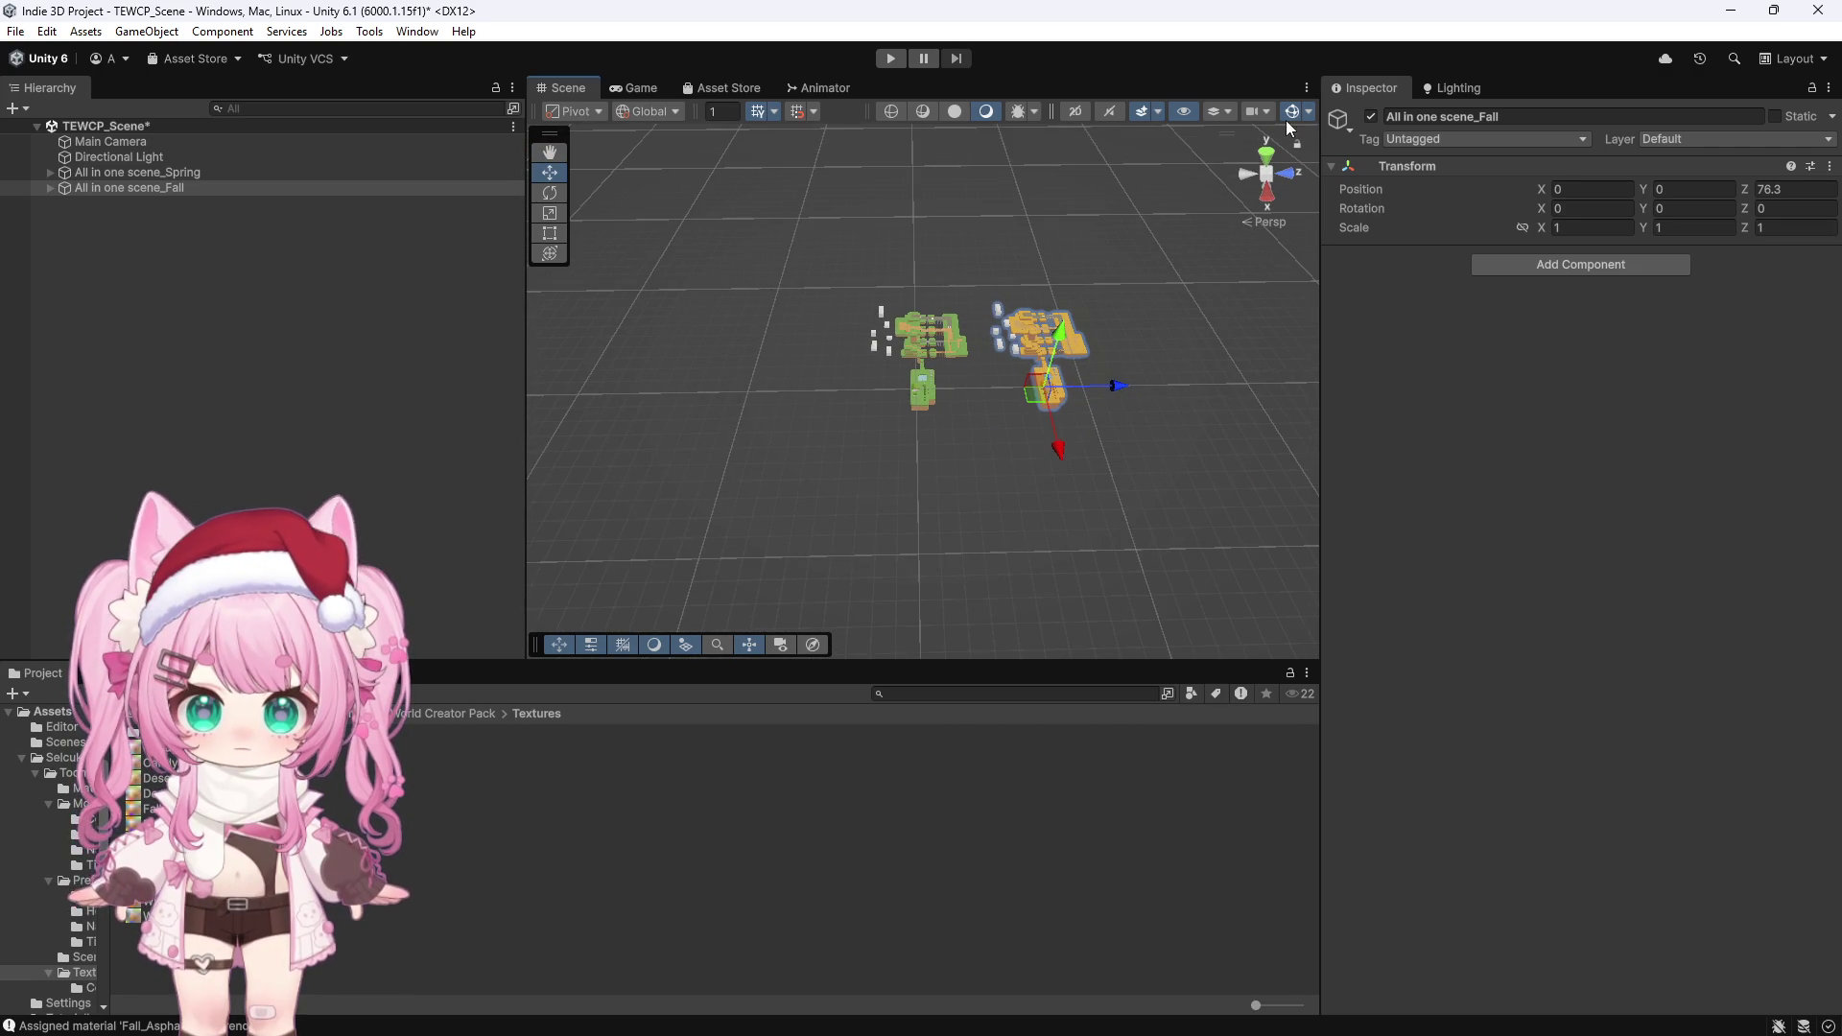
click(1264, 154)
drag(1057, 149, 673, 316)
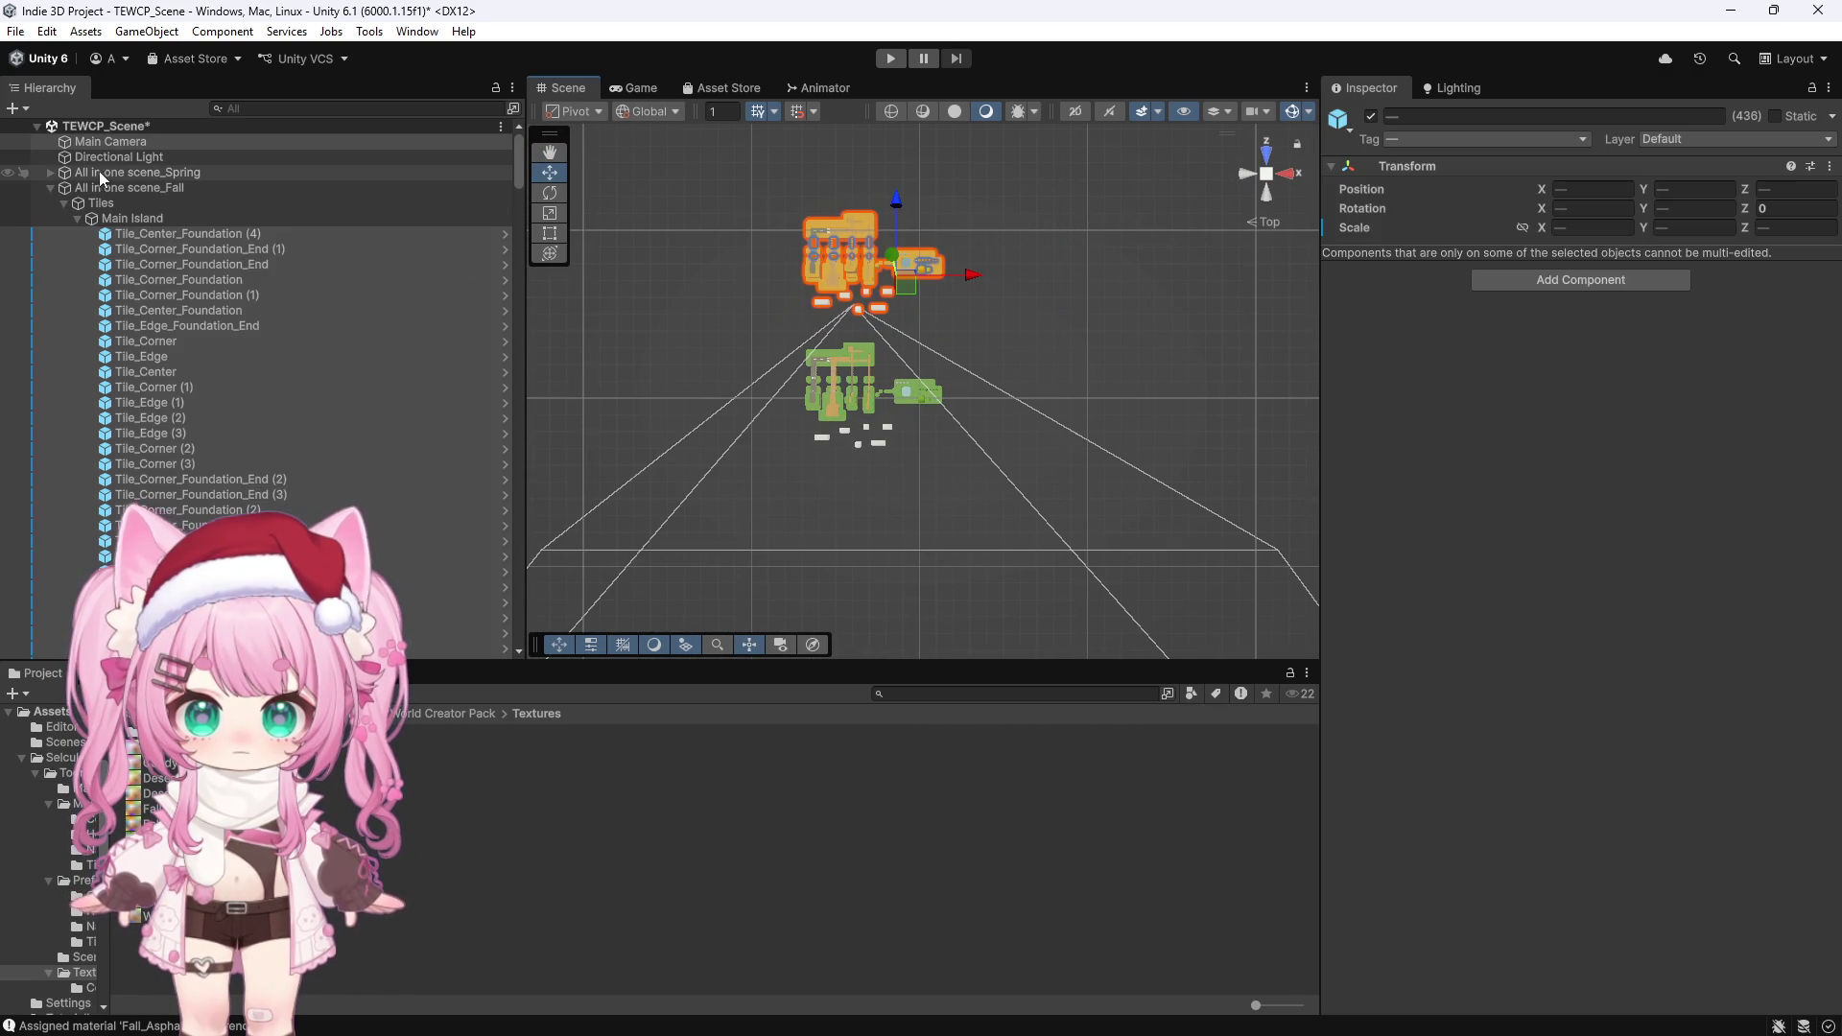
click(111, 142)
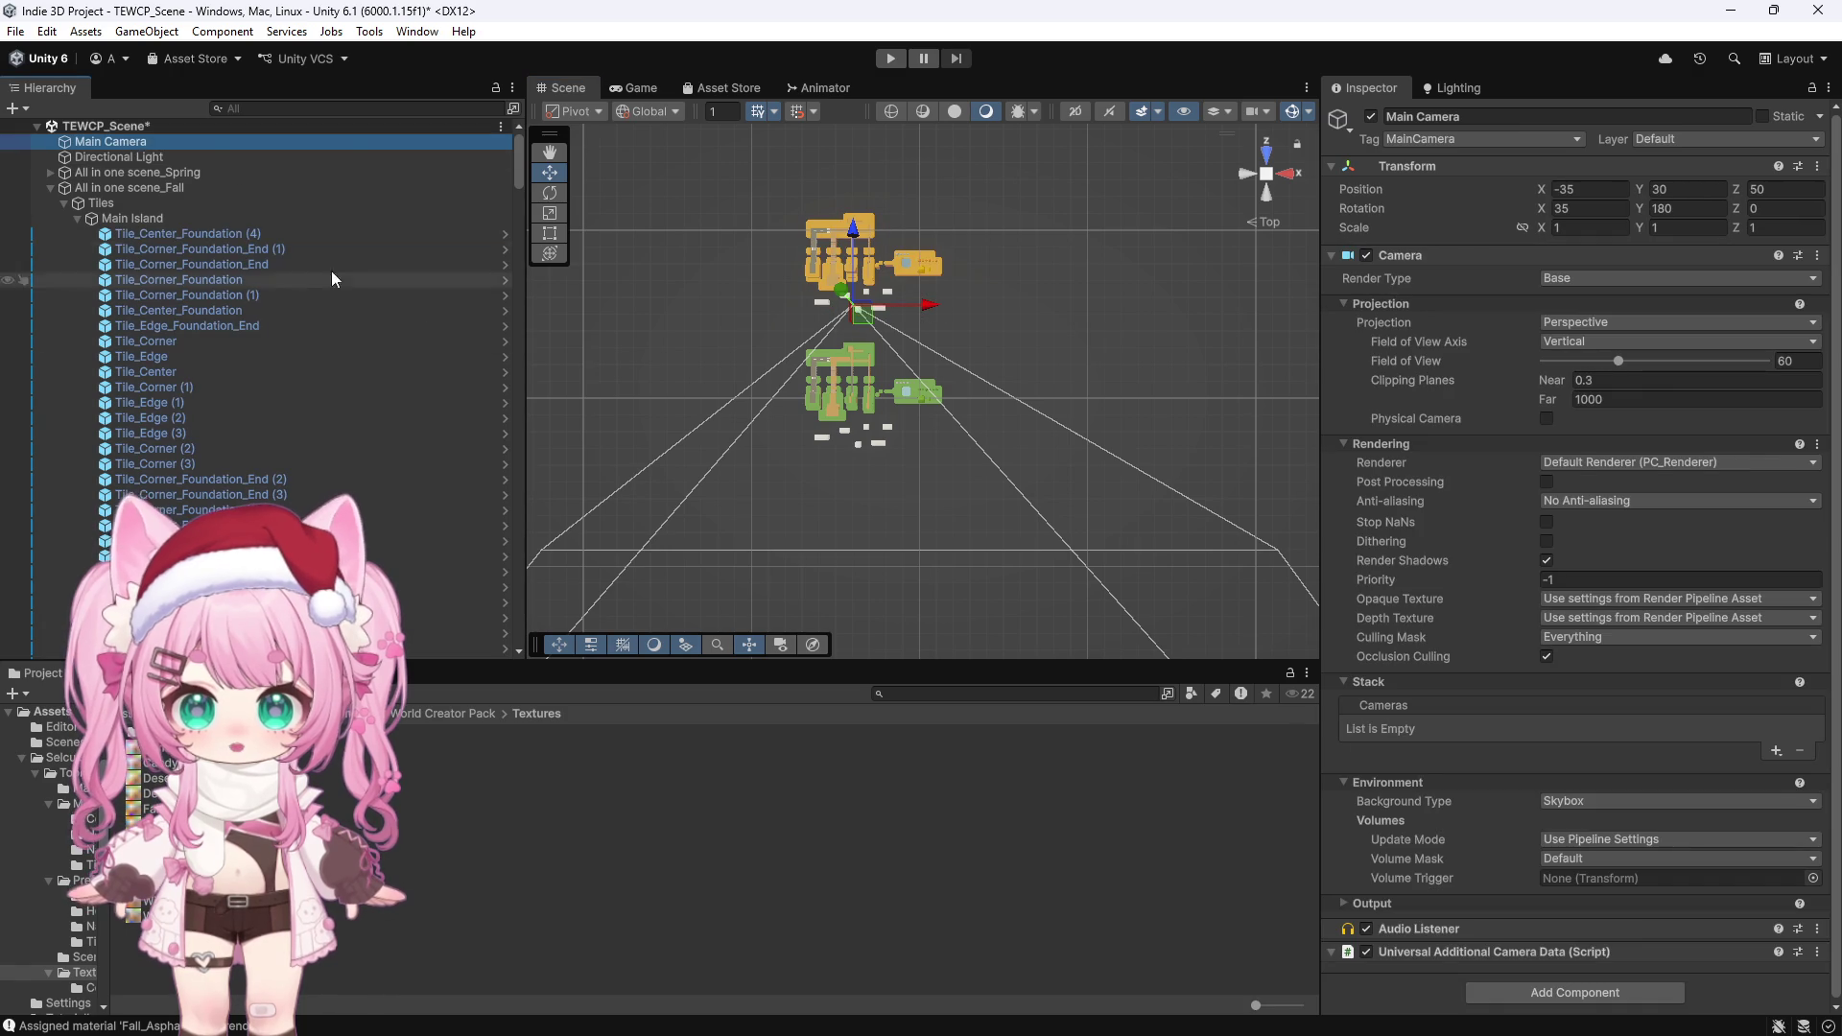
drag(1105, 171, 651, 326)
scroll(down, 3)
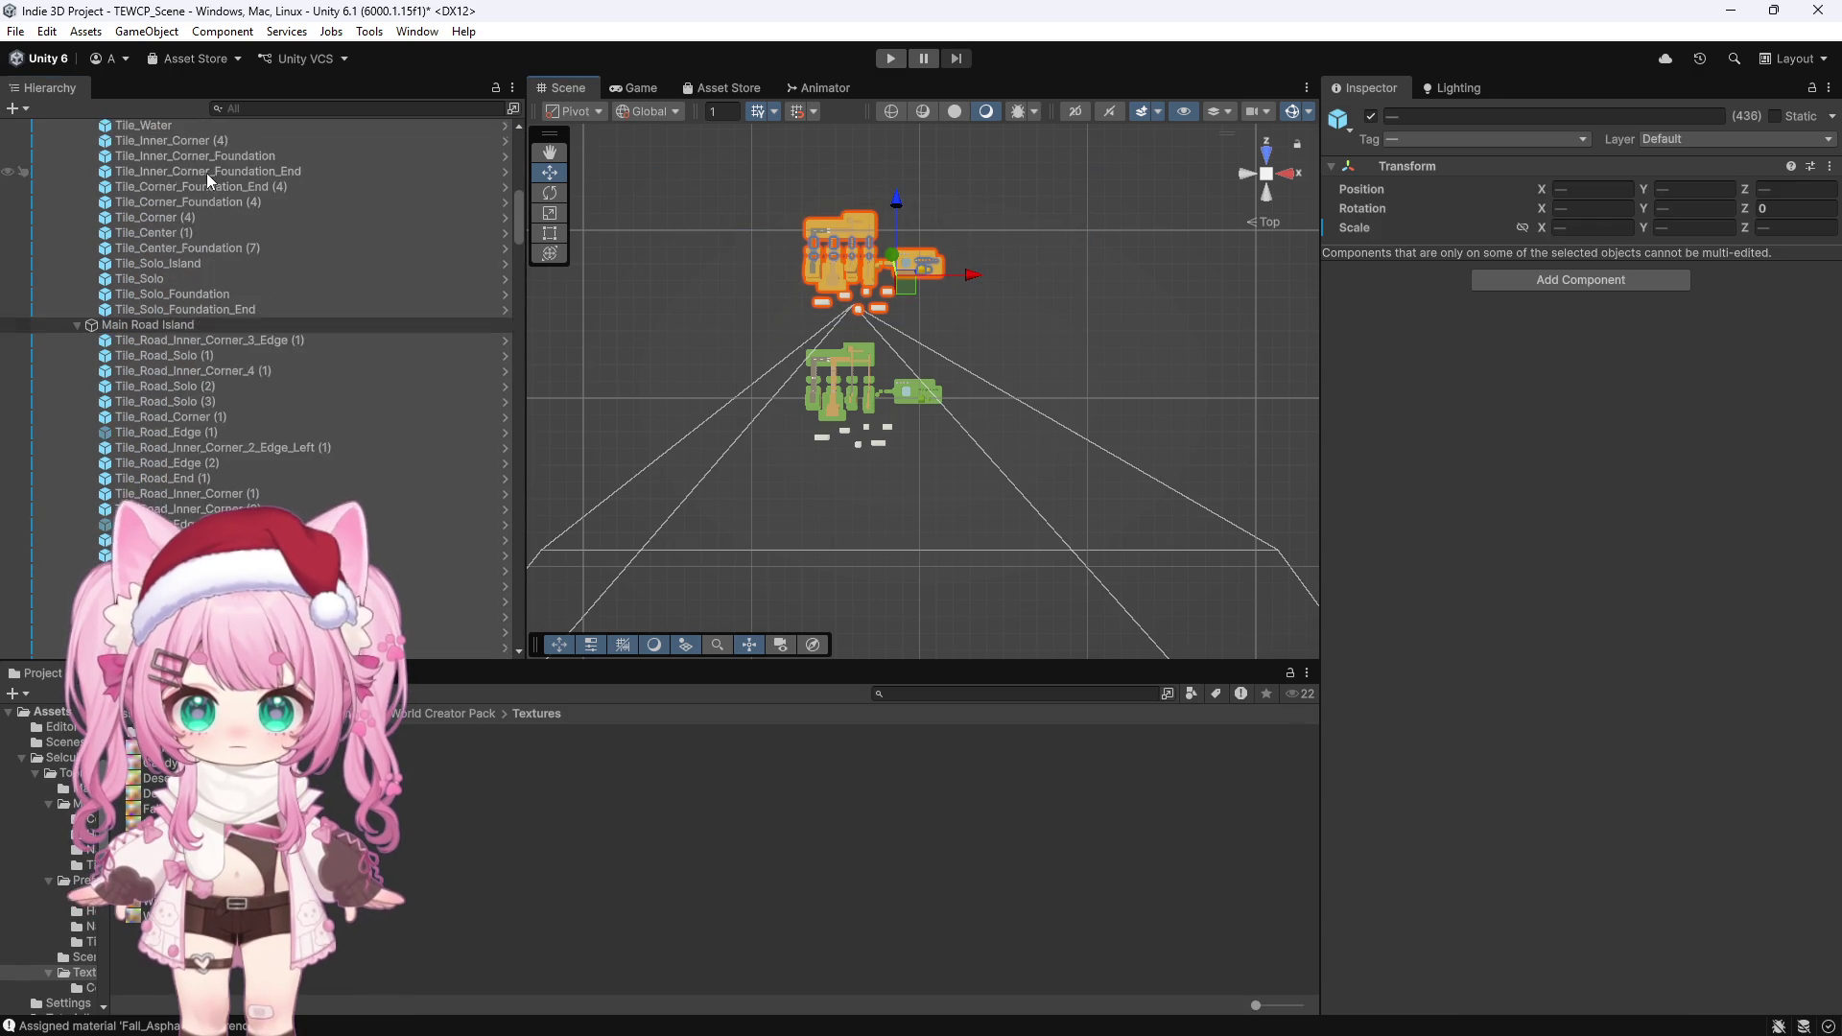
drag(517, 178, 516, 153)
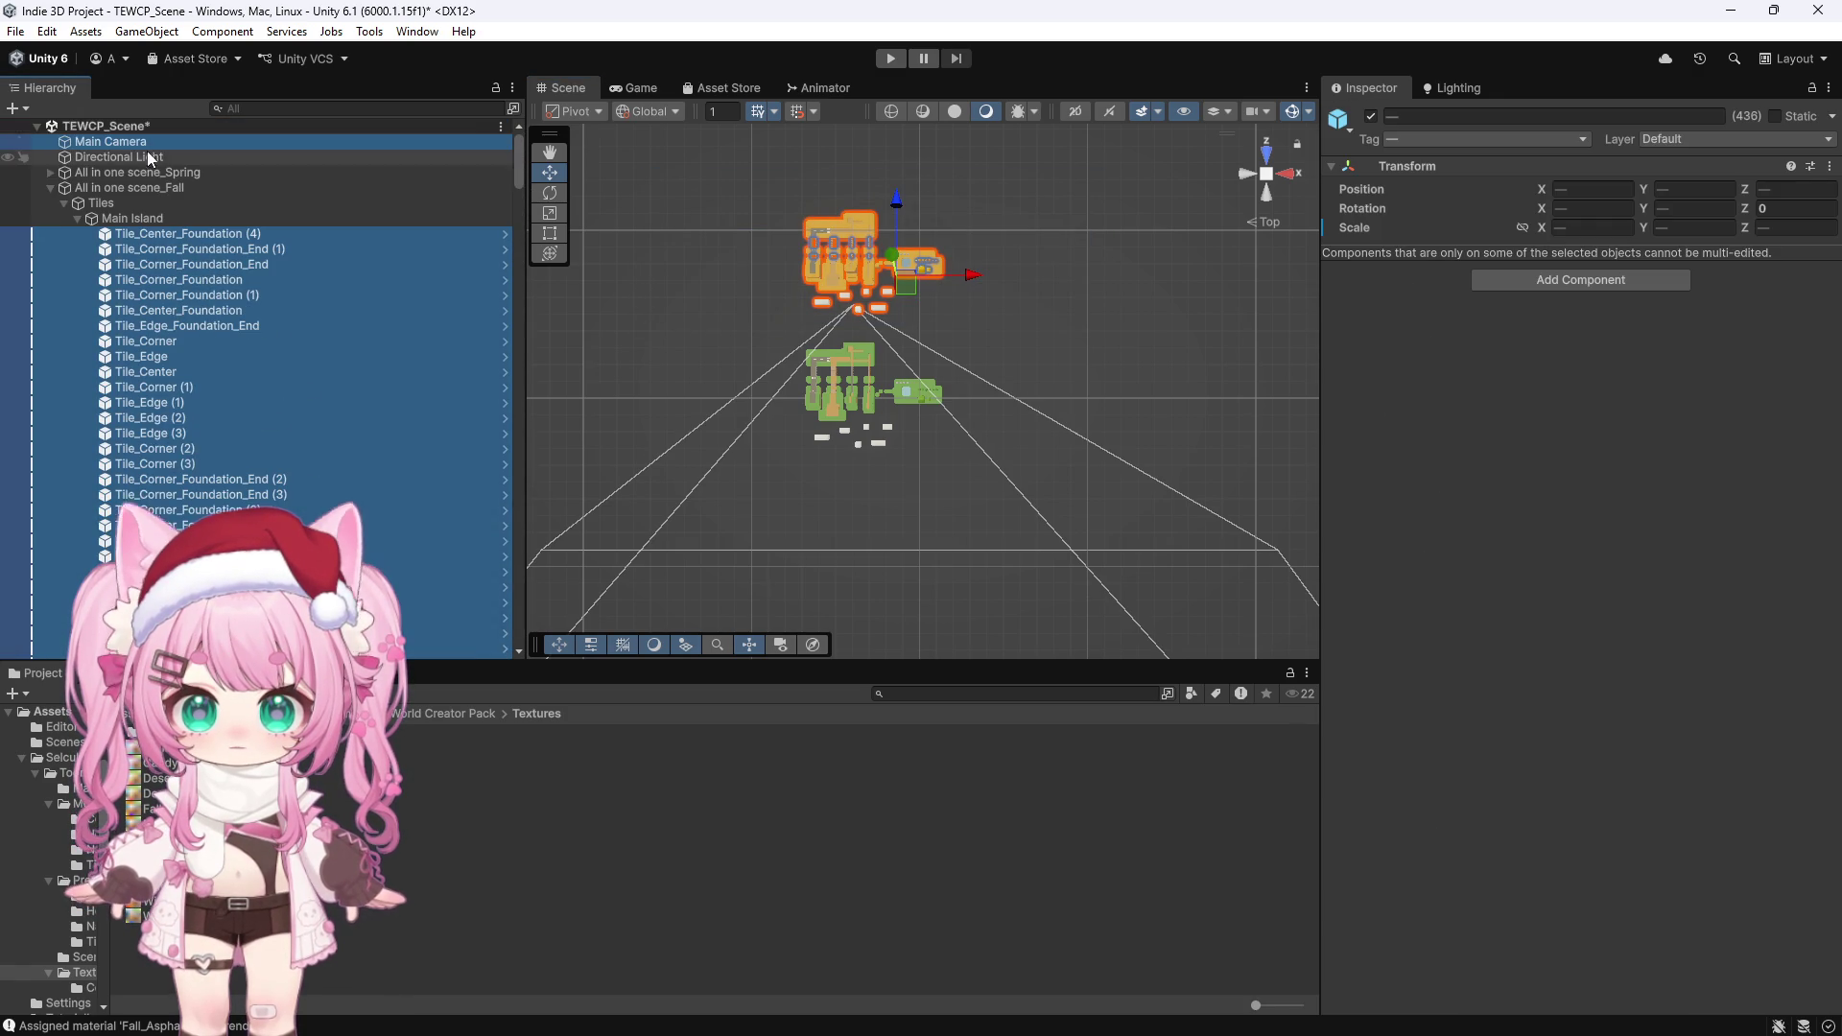
click(119, 144)
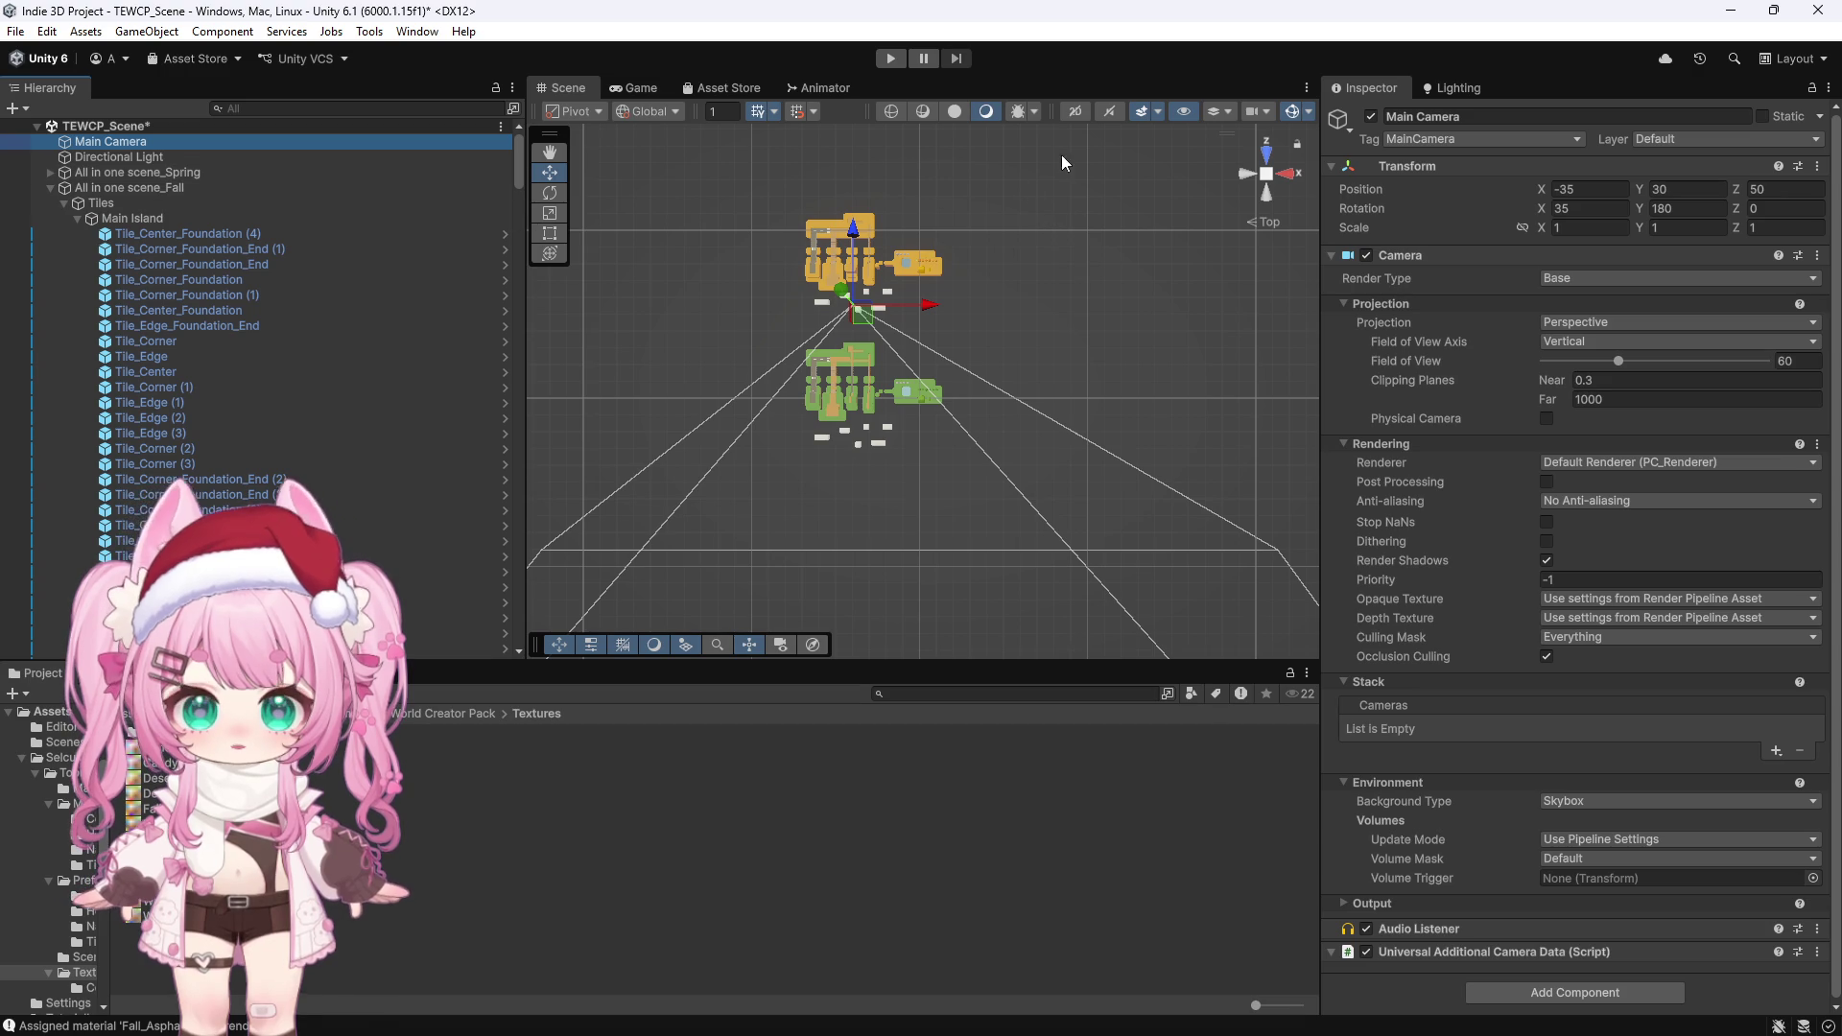
drag(1070, 147, 647, 326)
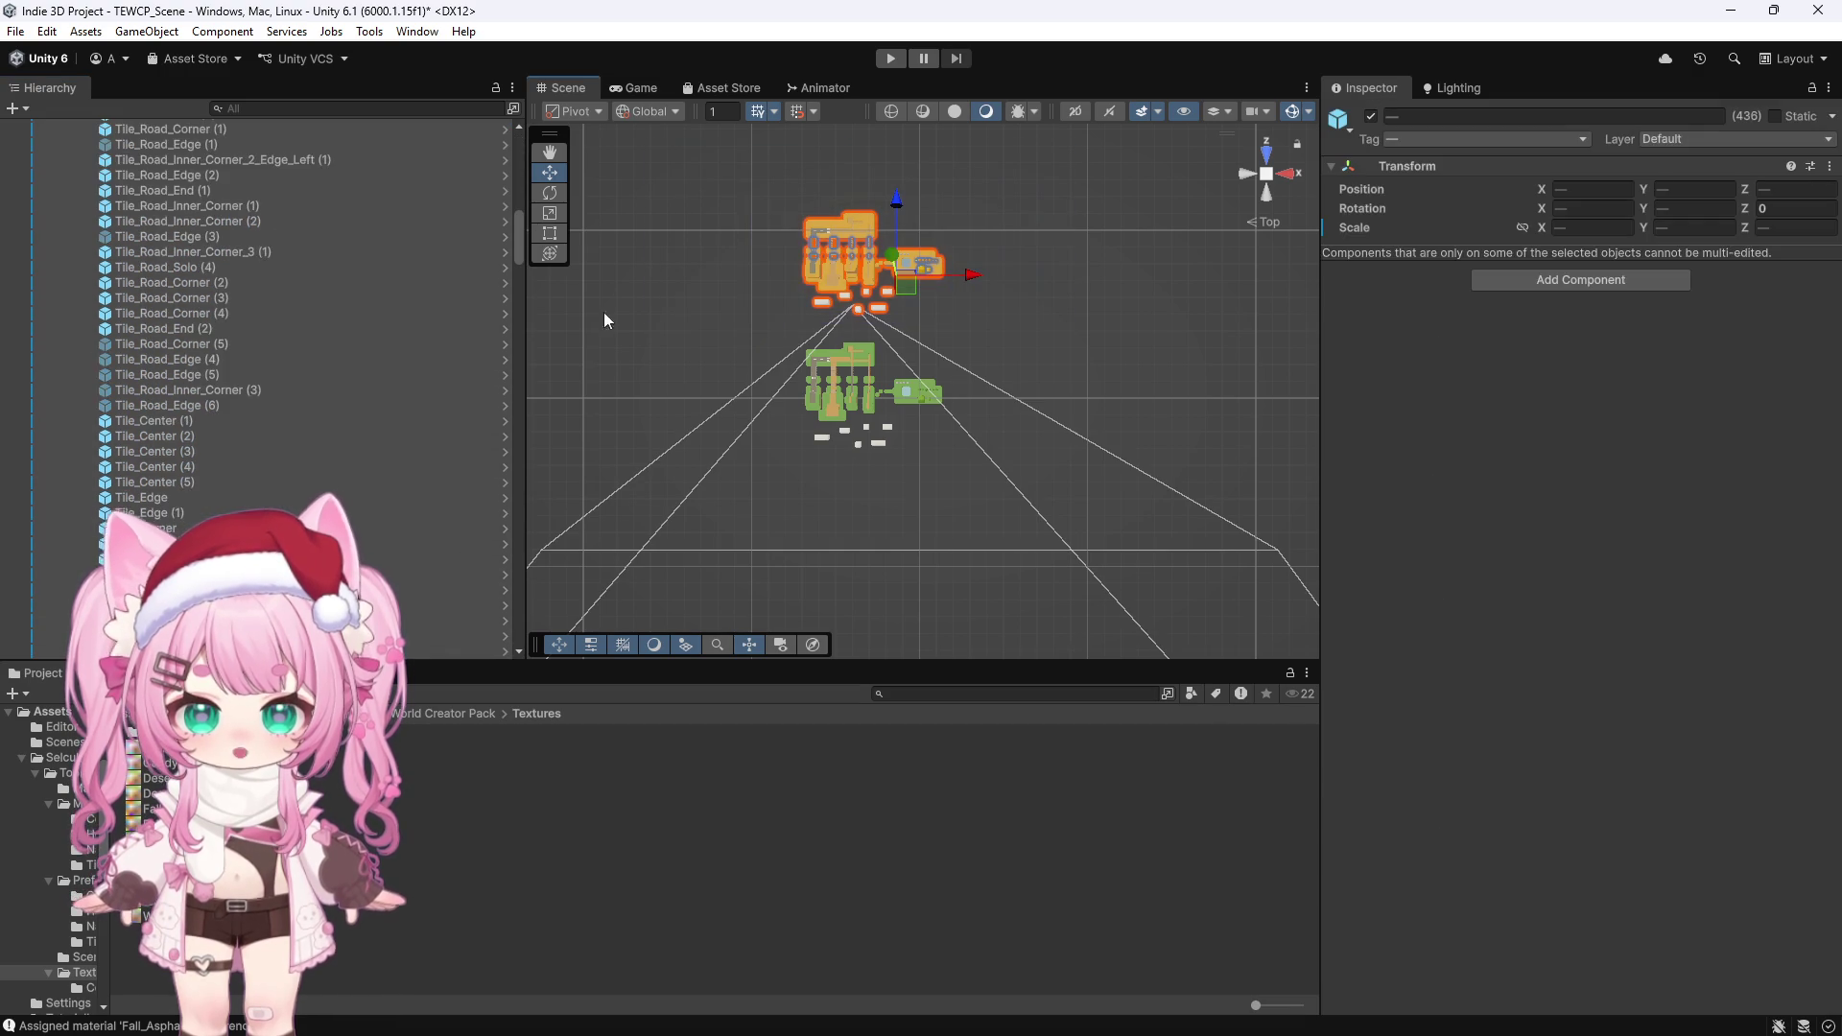
scroll(up, 3)
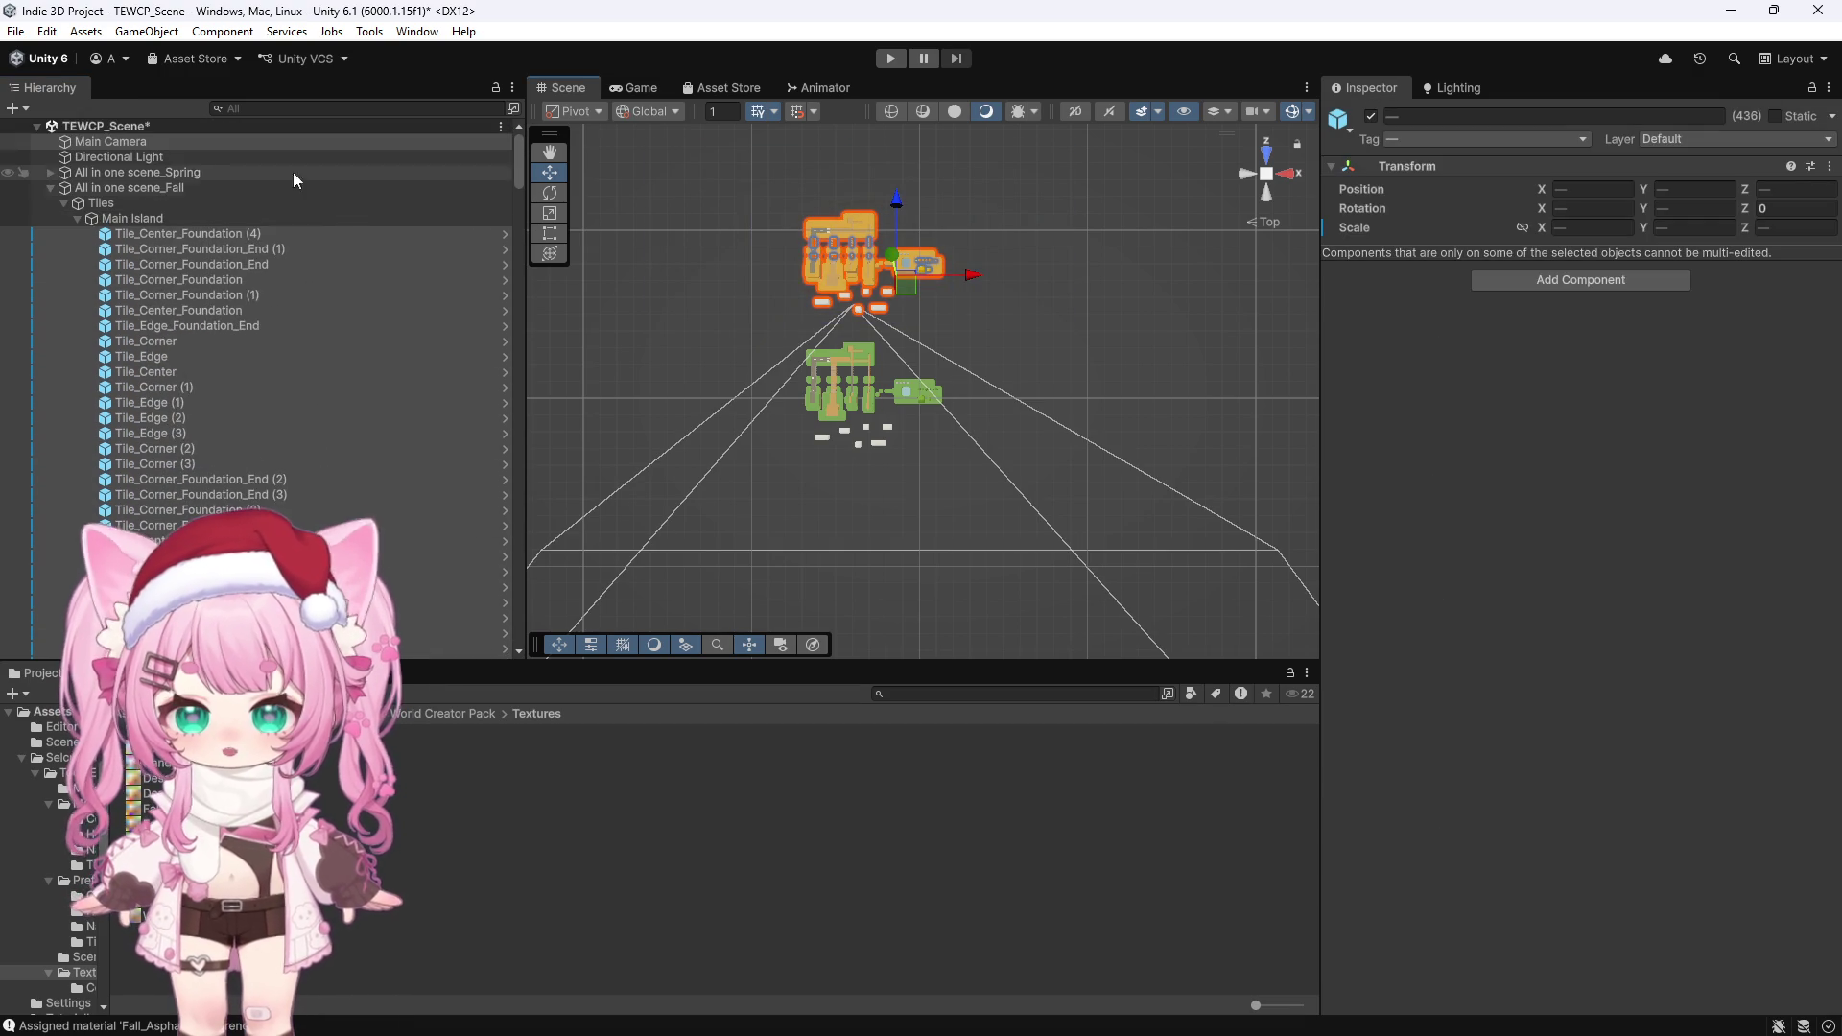
click(122, 142)
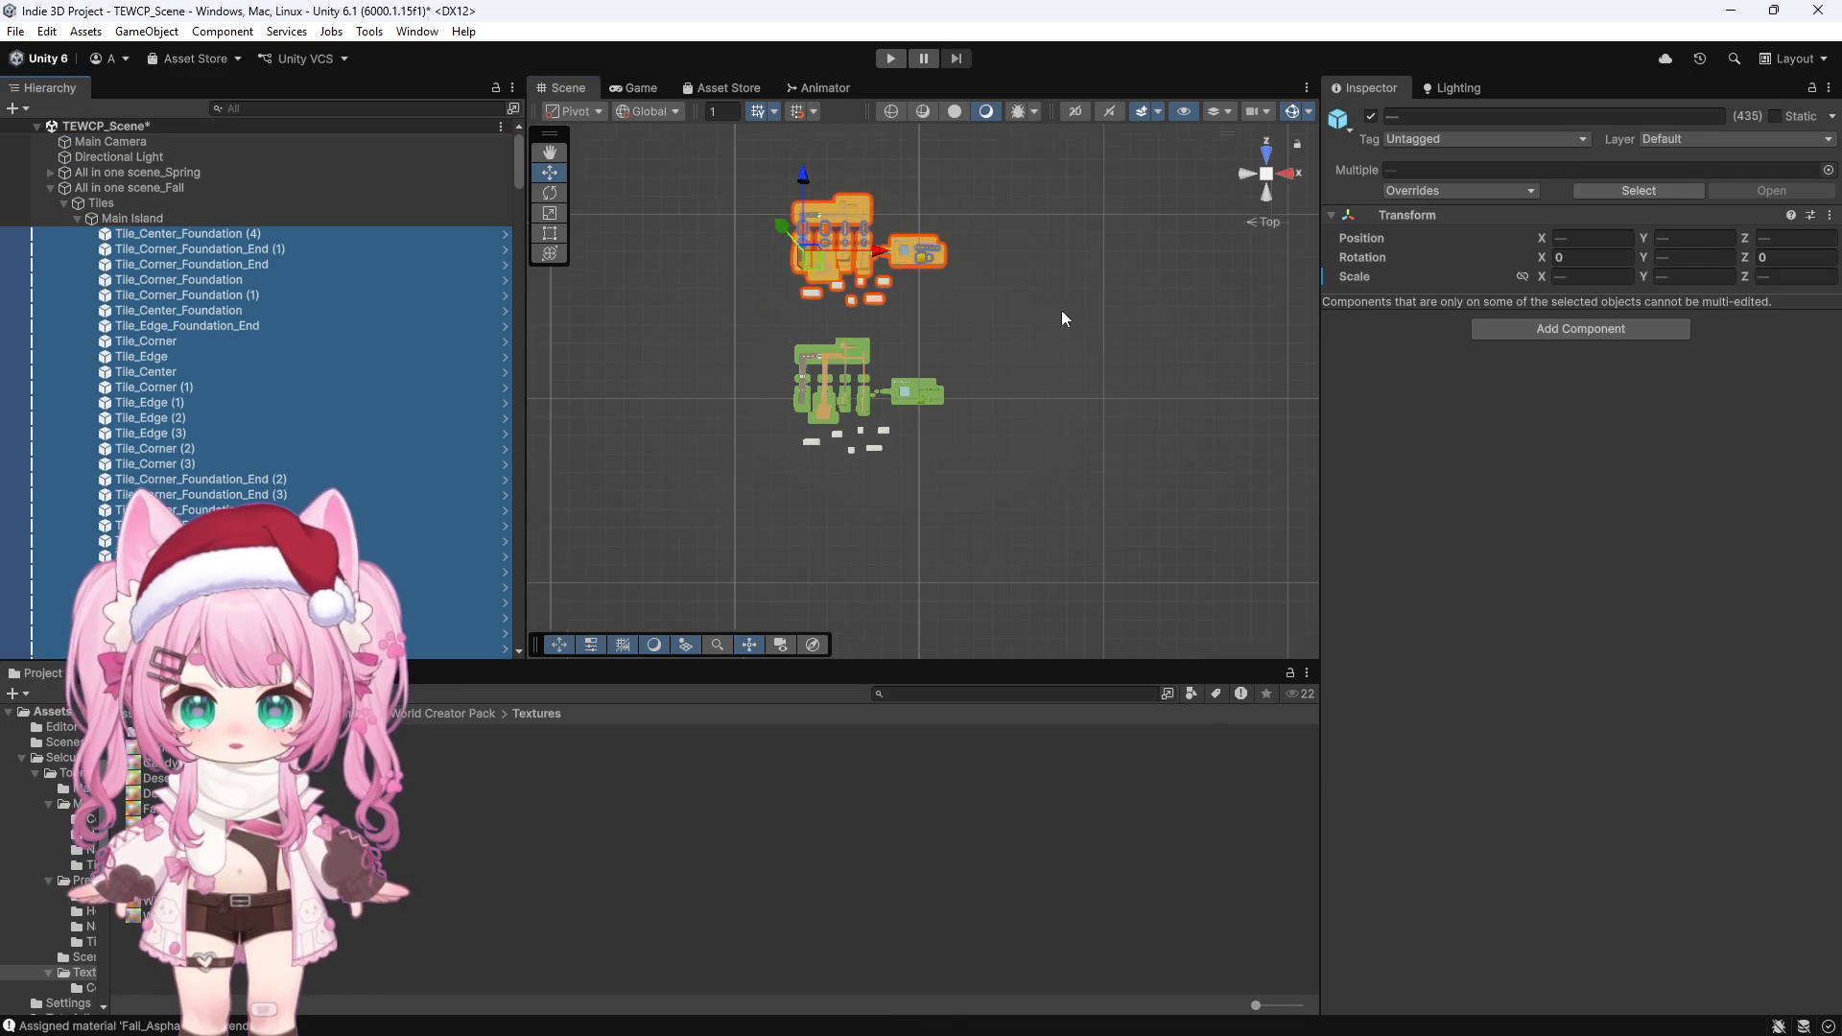
scroll(up, 3)
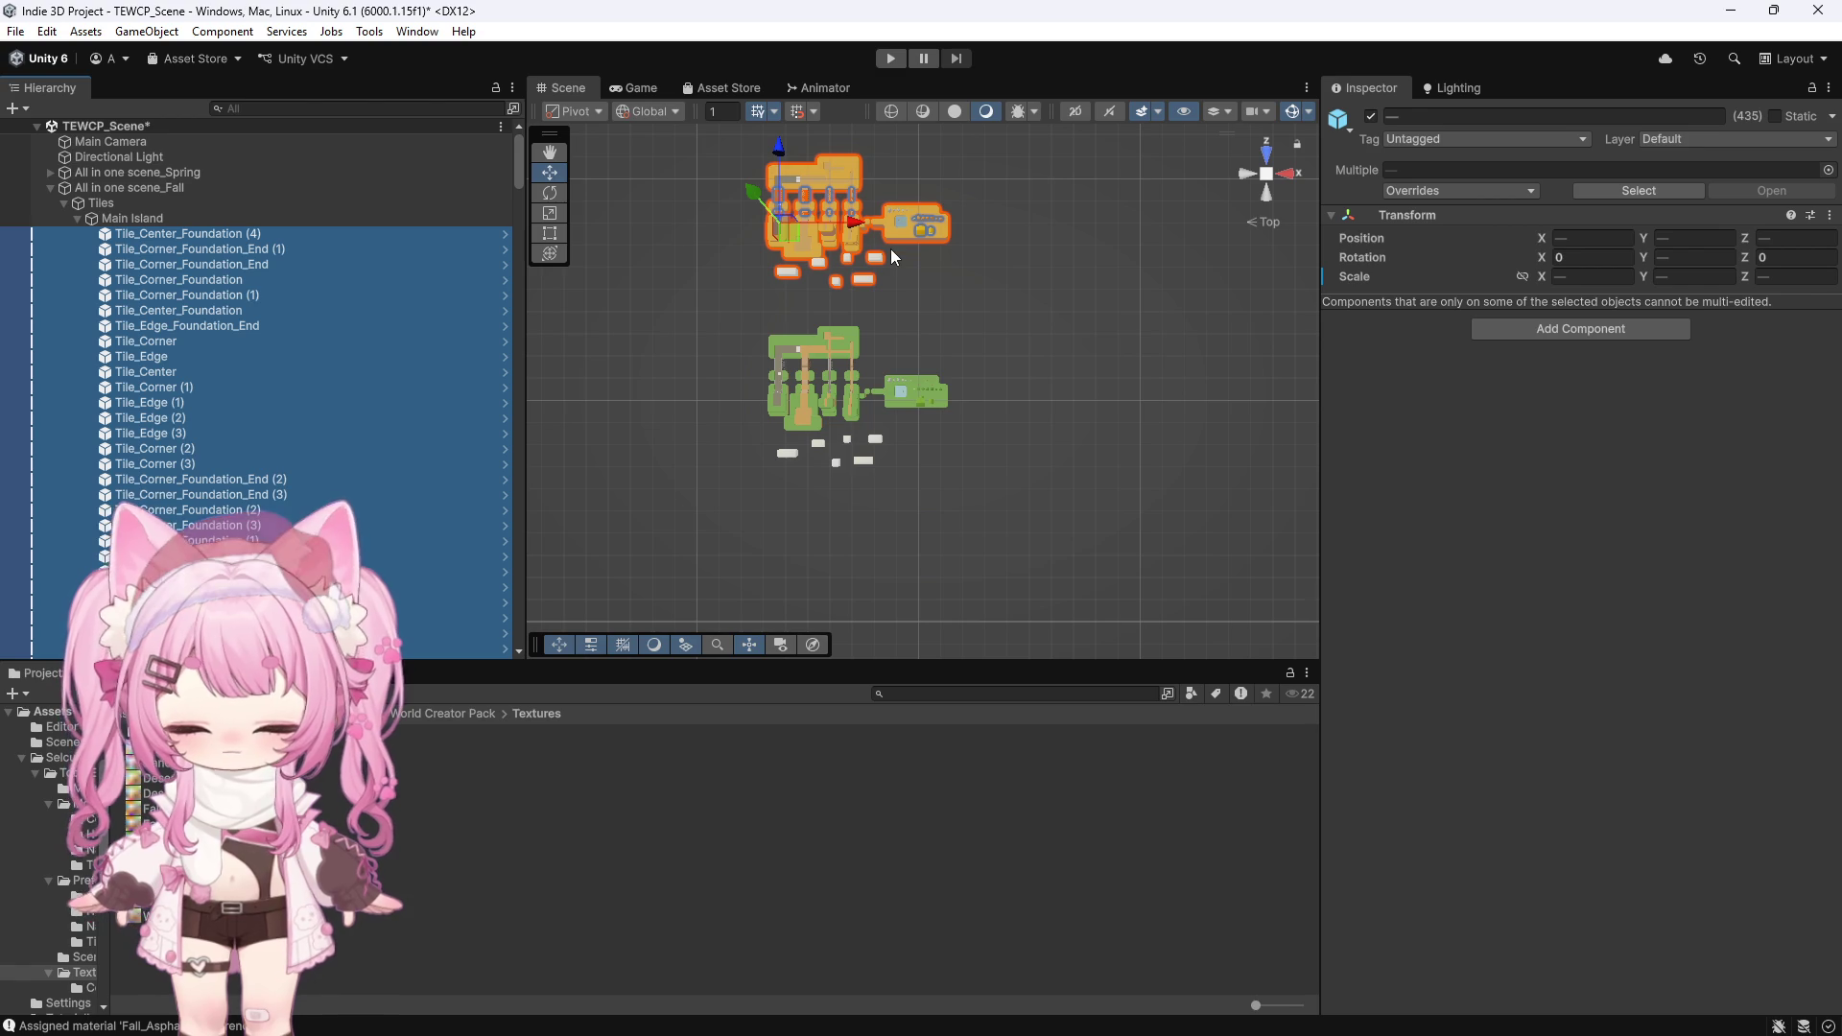
scroll(down, 3)
drag(826, 201, 828, 115)
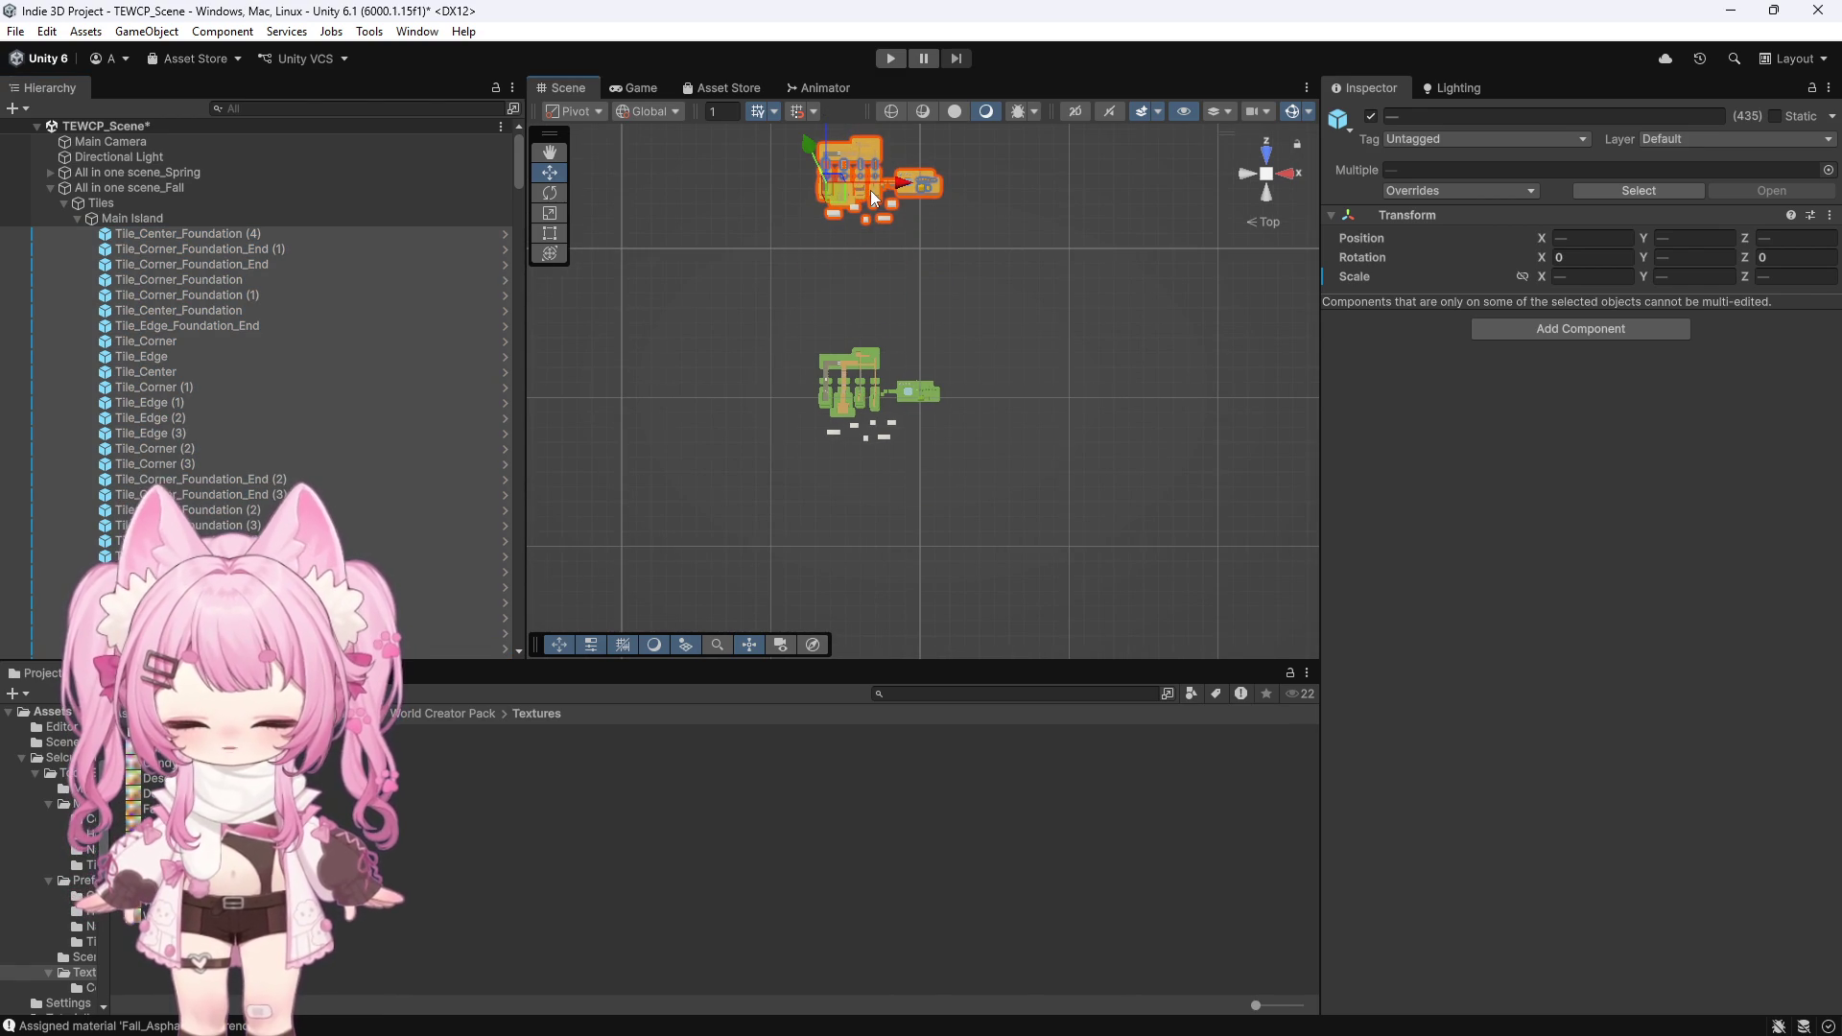
drag(844, 217, 844, 210)
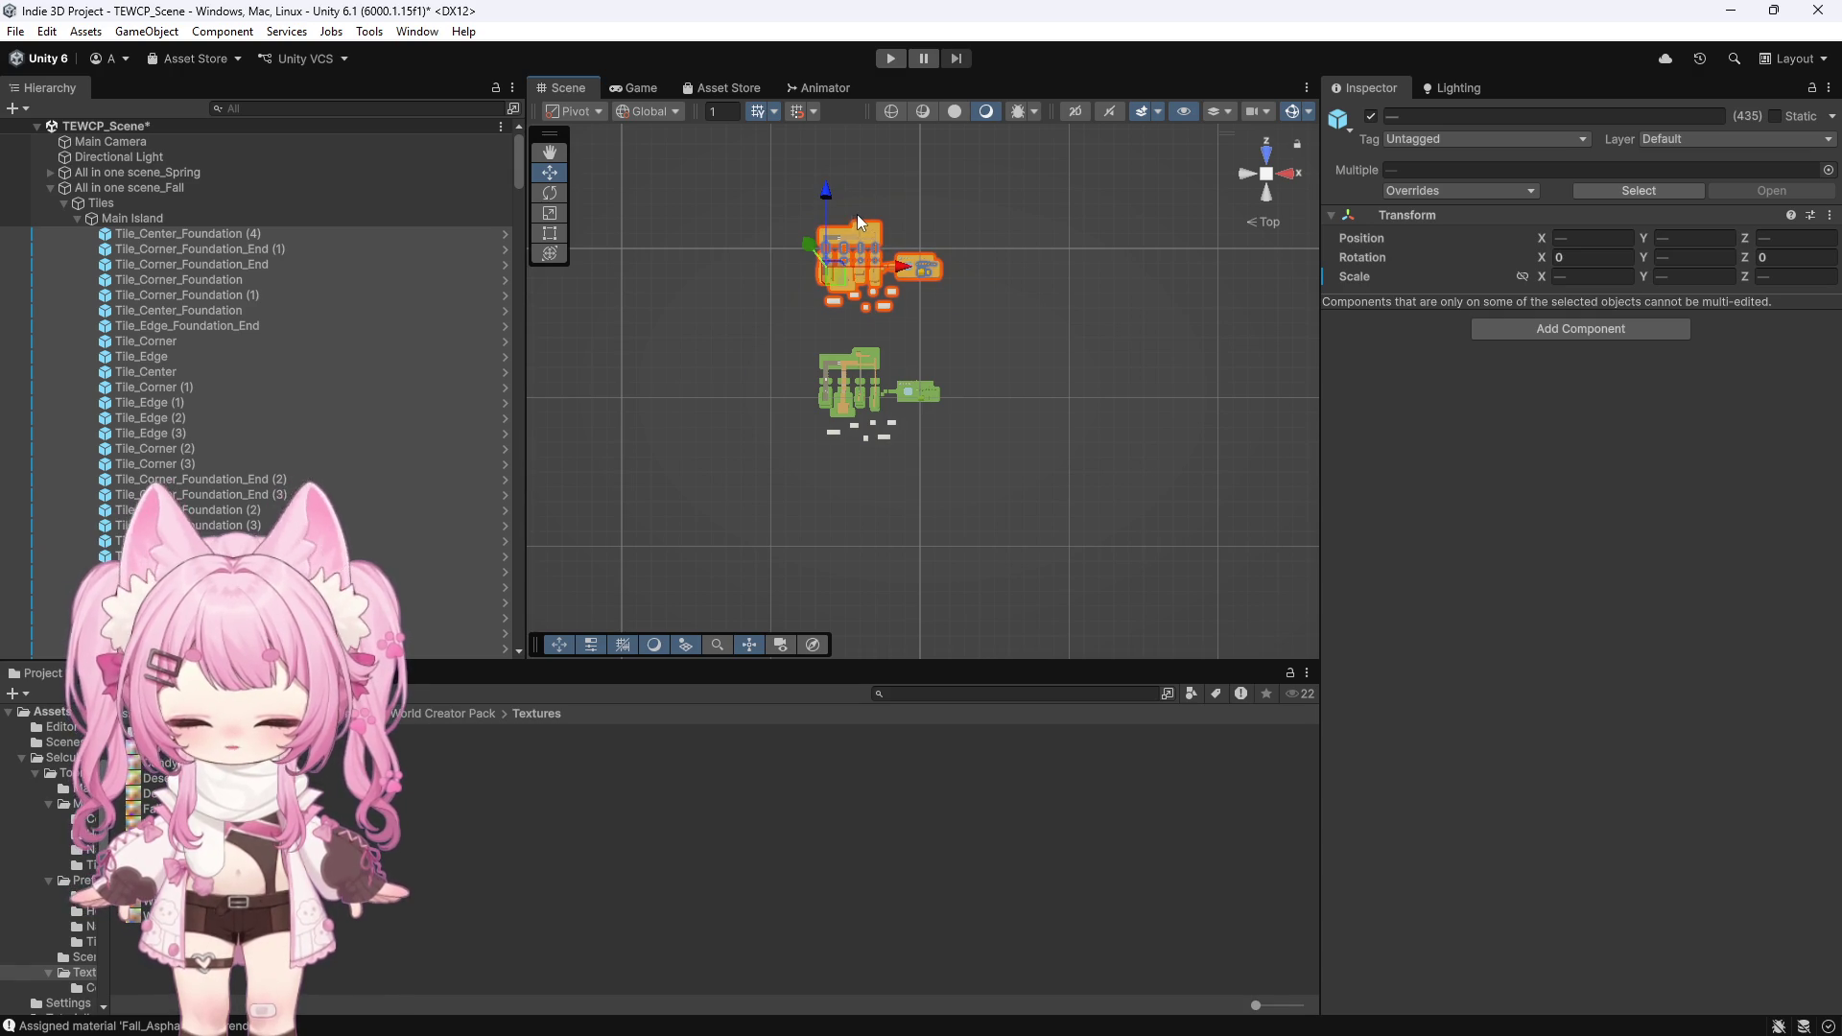
key(ctrl+d)
click(829, 184)
click(927, 192)
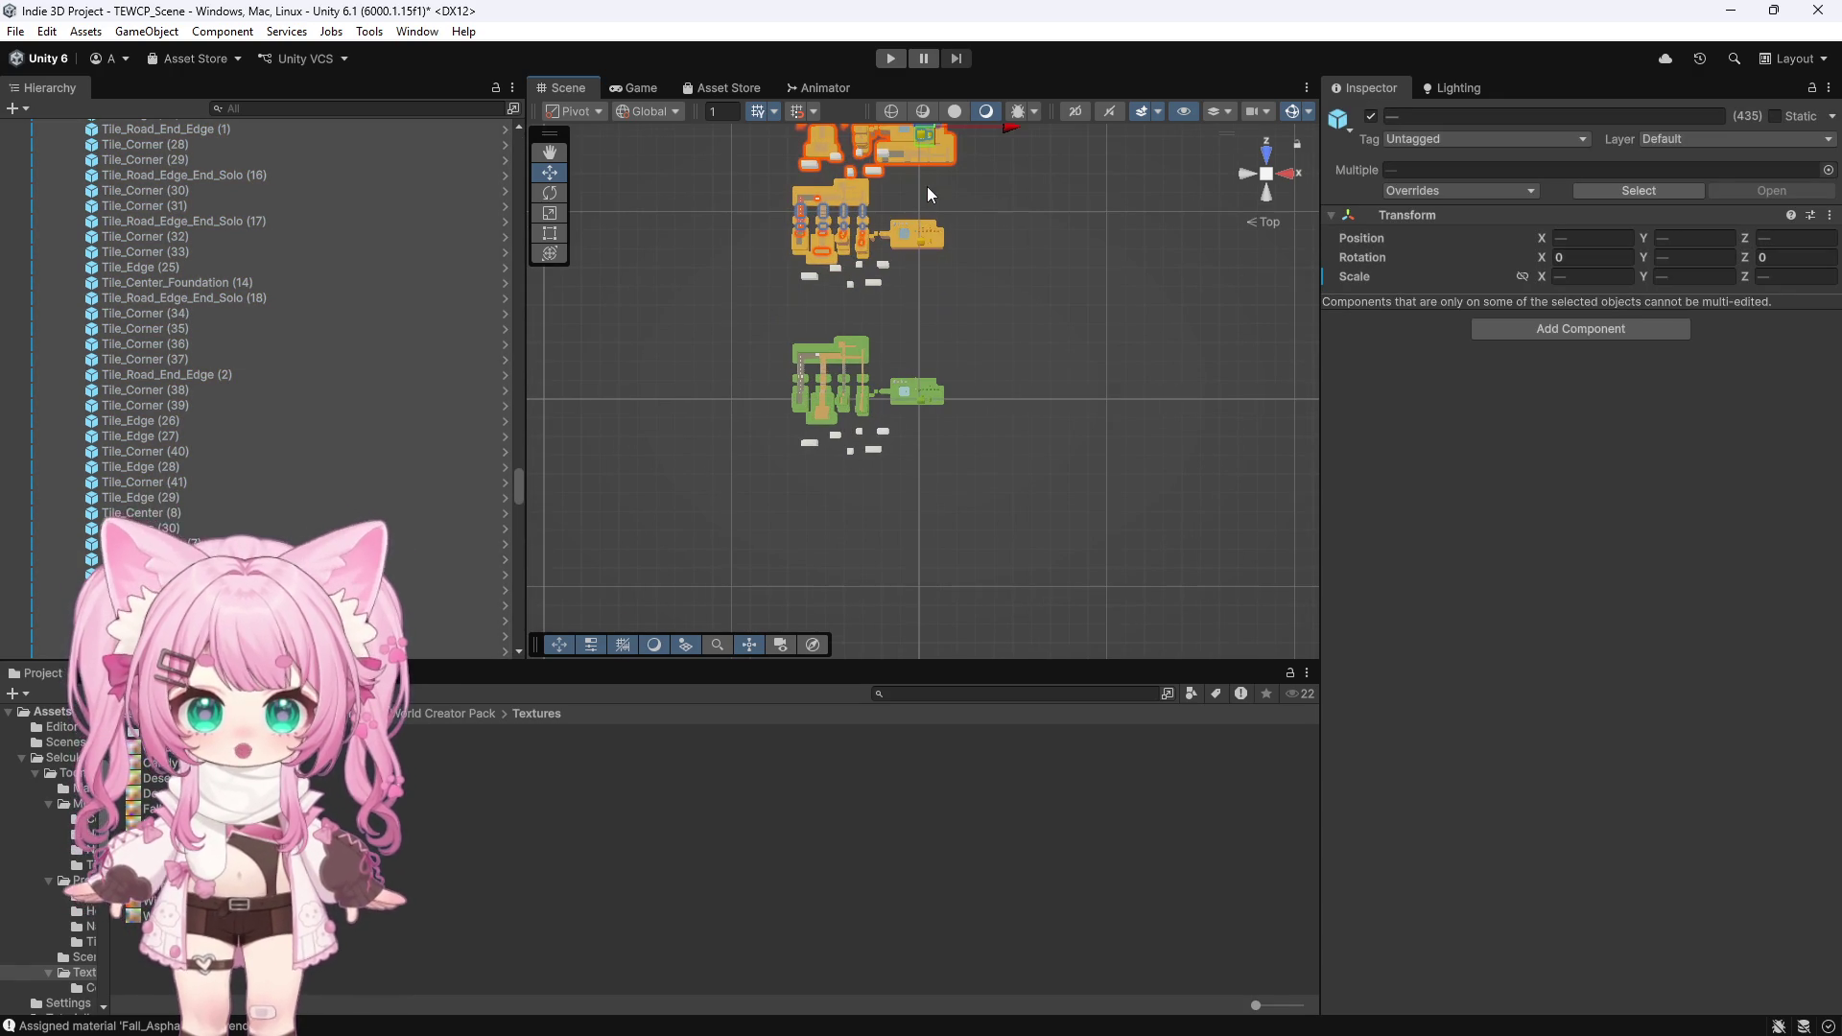
key(f)
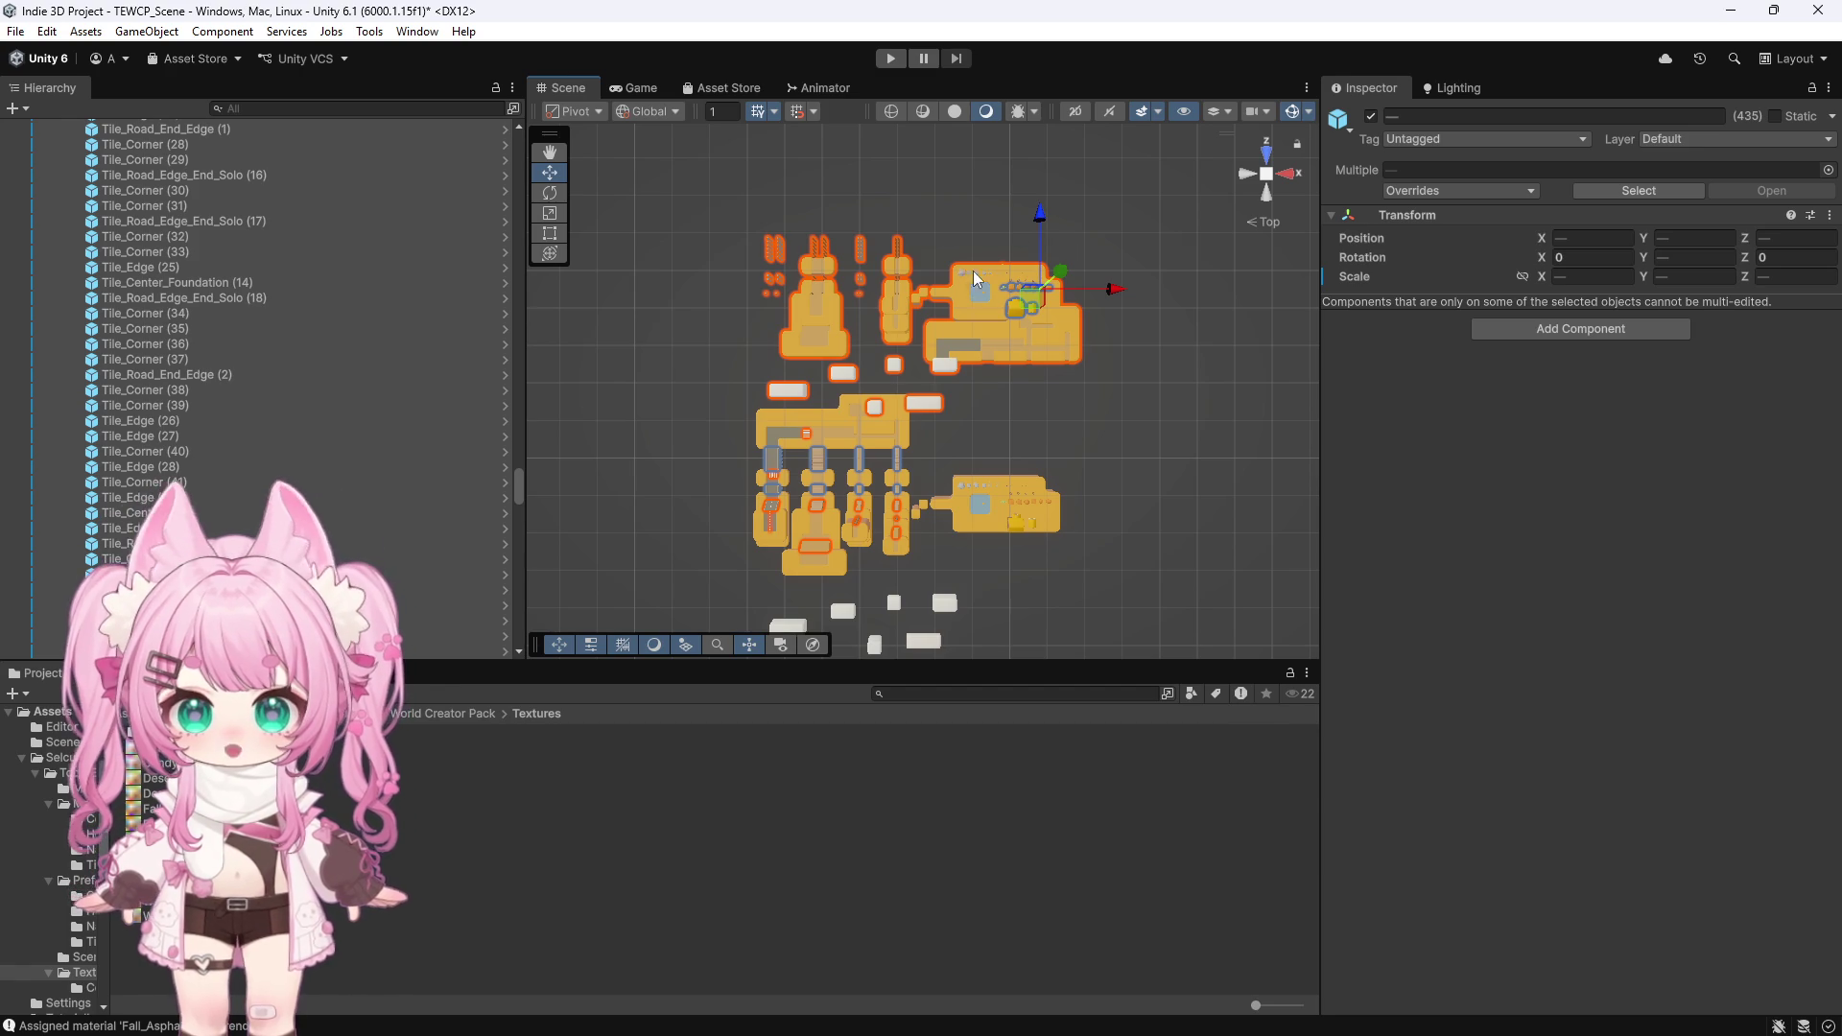
key(ctrl+z)
key(ctrl+y)
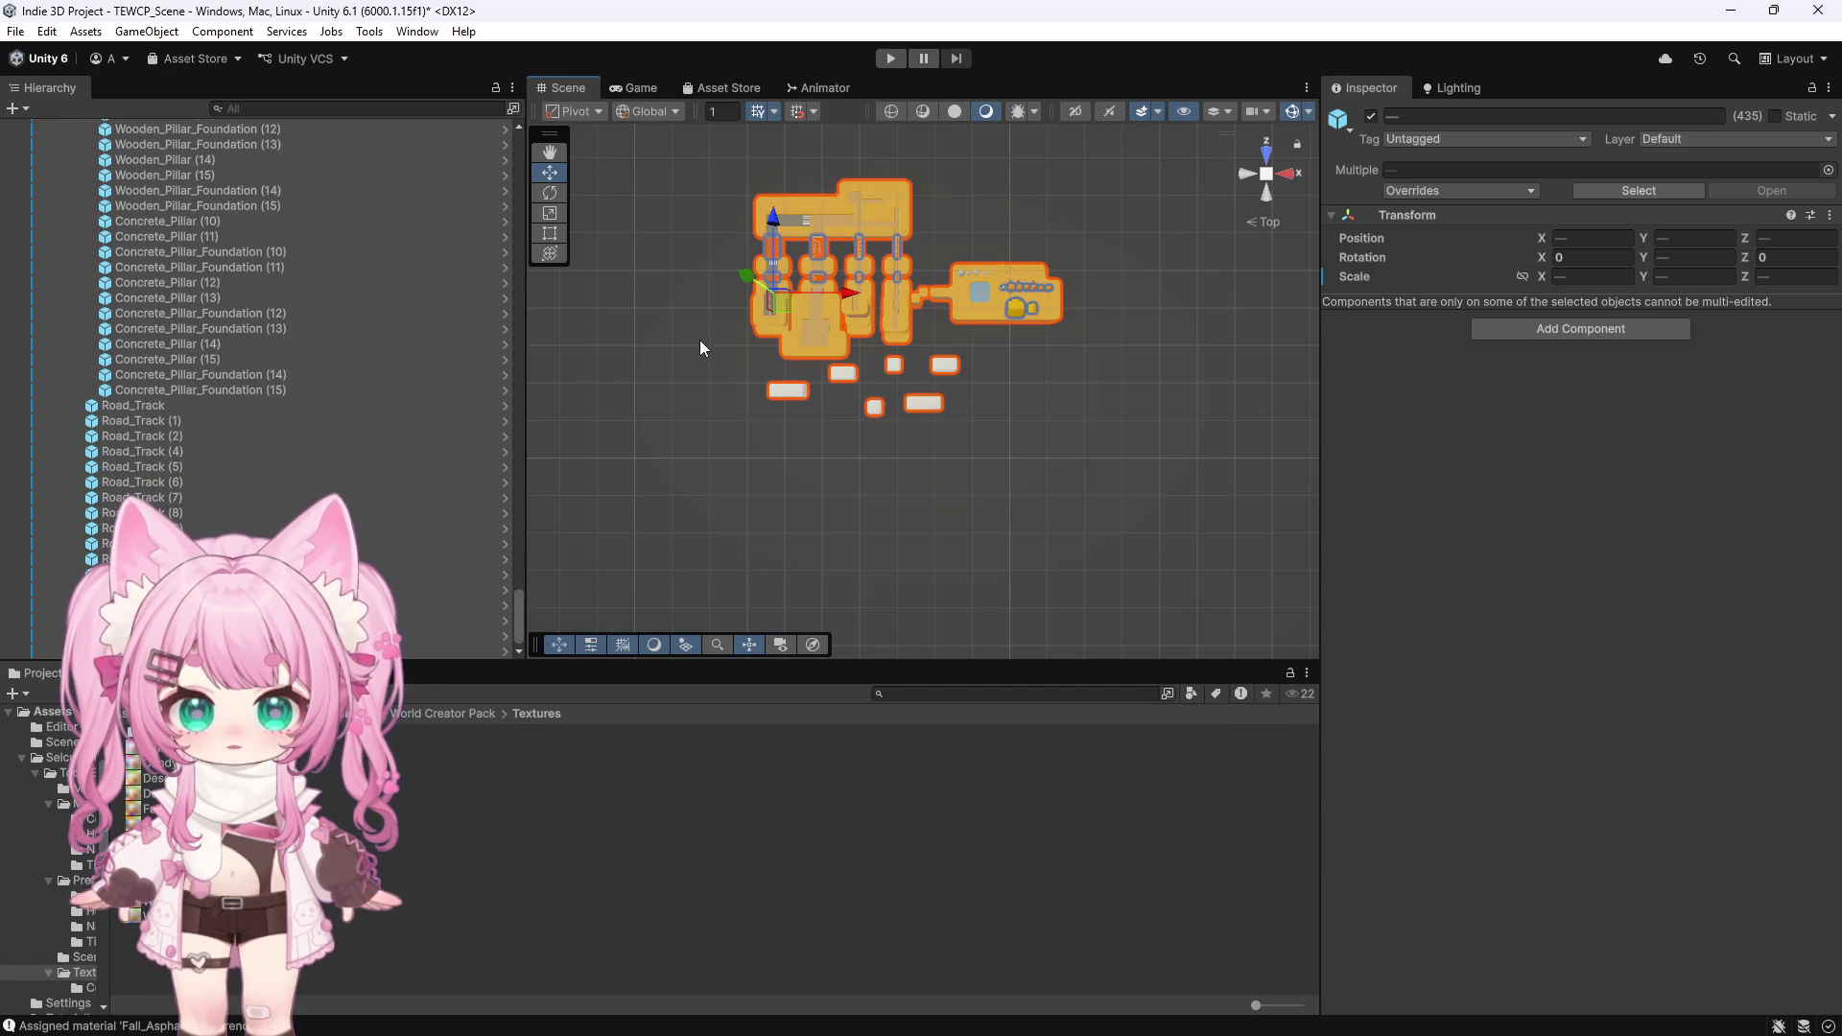
scroll(down, 3)
key(ctrl+z)
scroll(up, 3)
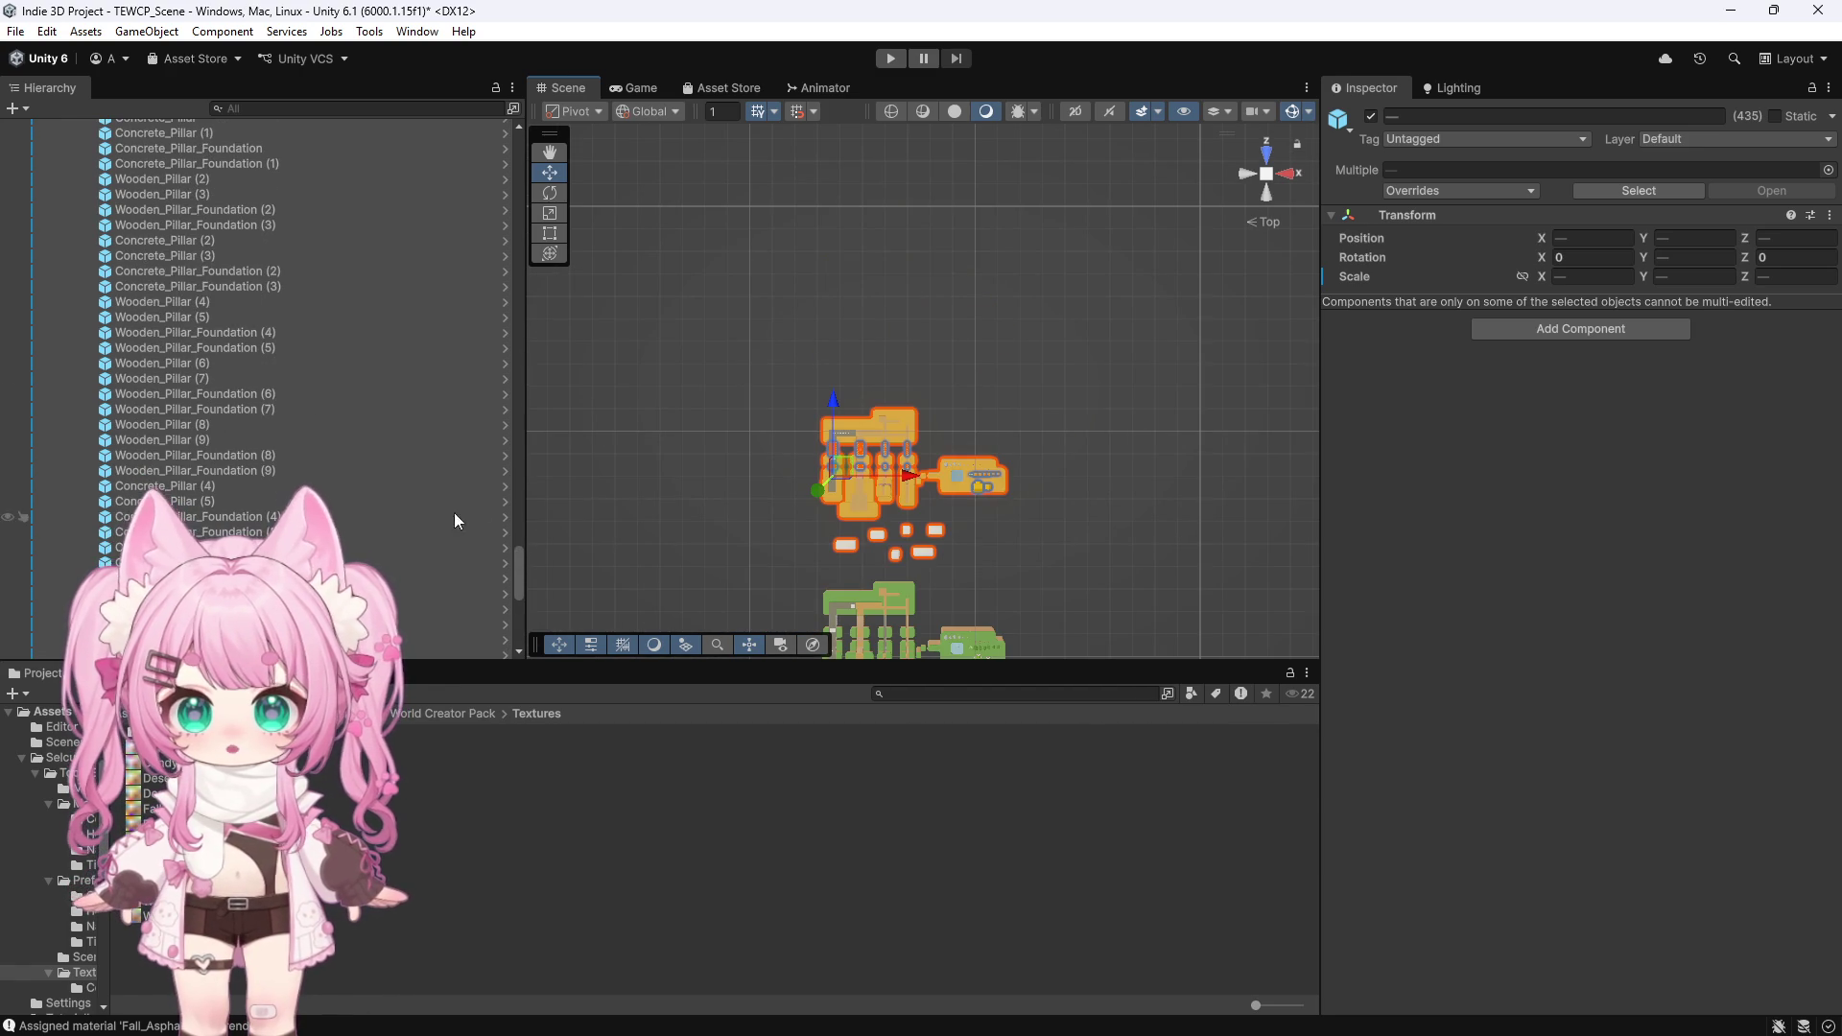
drag(516, 566, 543, 123)
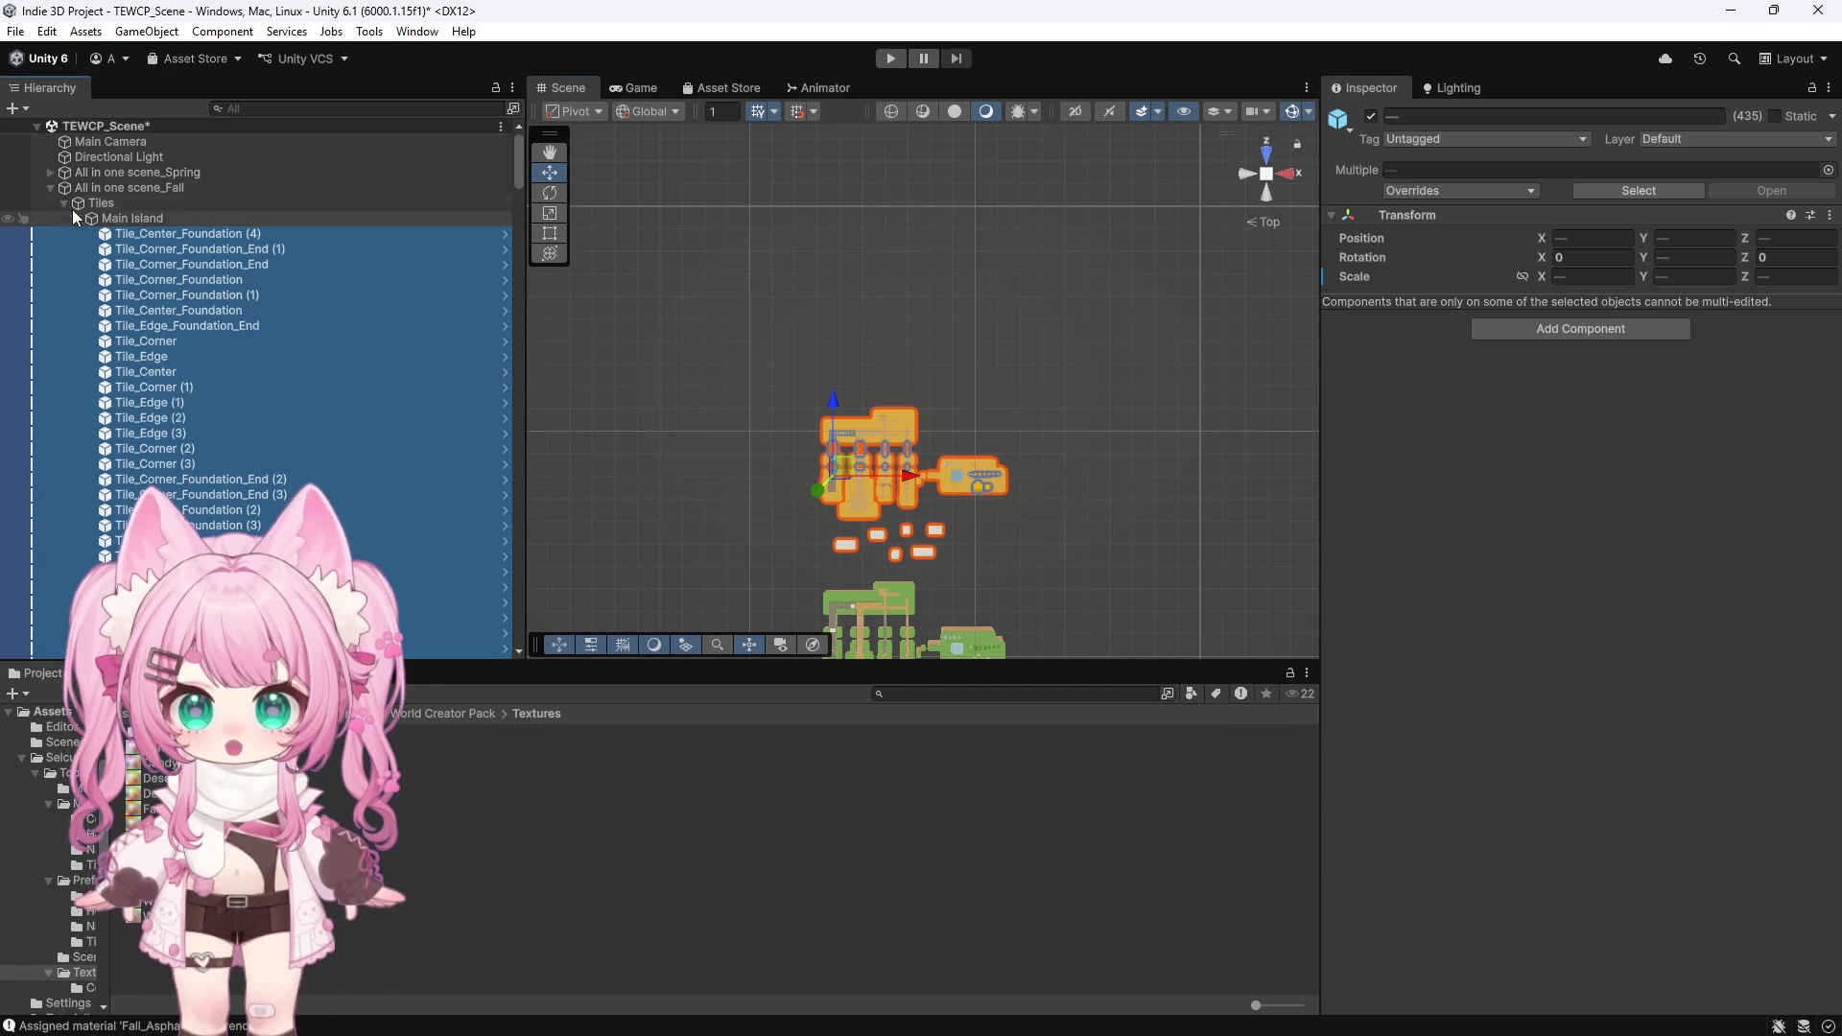
click(51, 188)
Duplicate All in one scene_Fall, move the copy up to Z 152.4, and rename it All in one scene_Winter
click(129, 188)
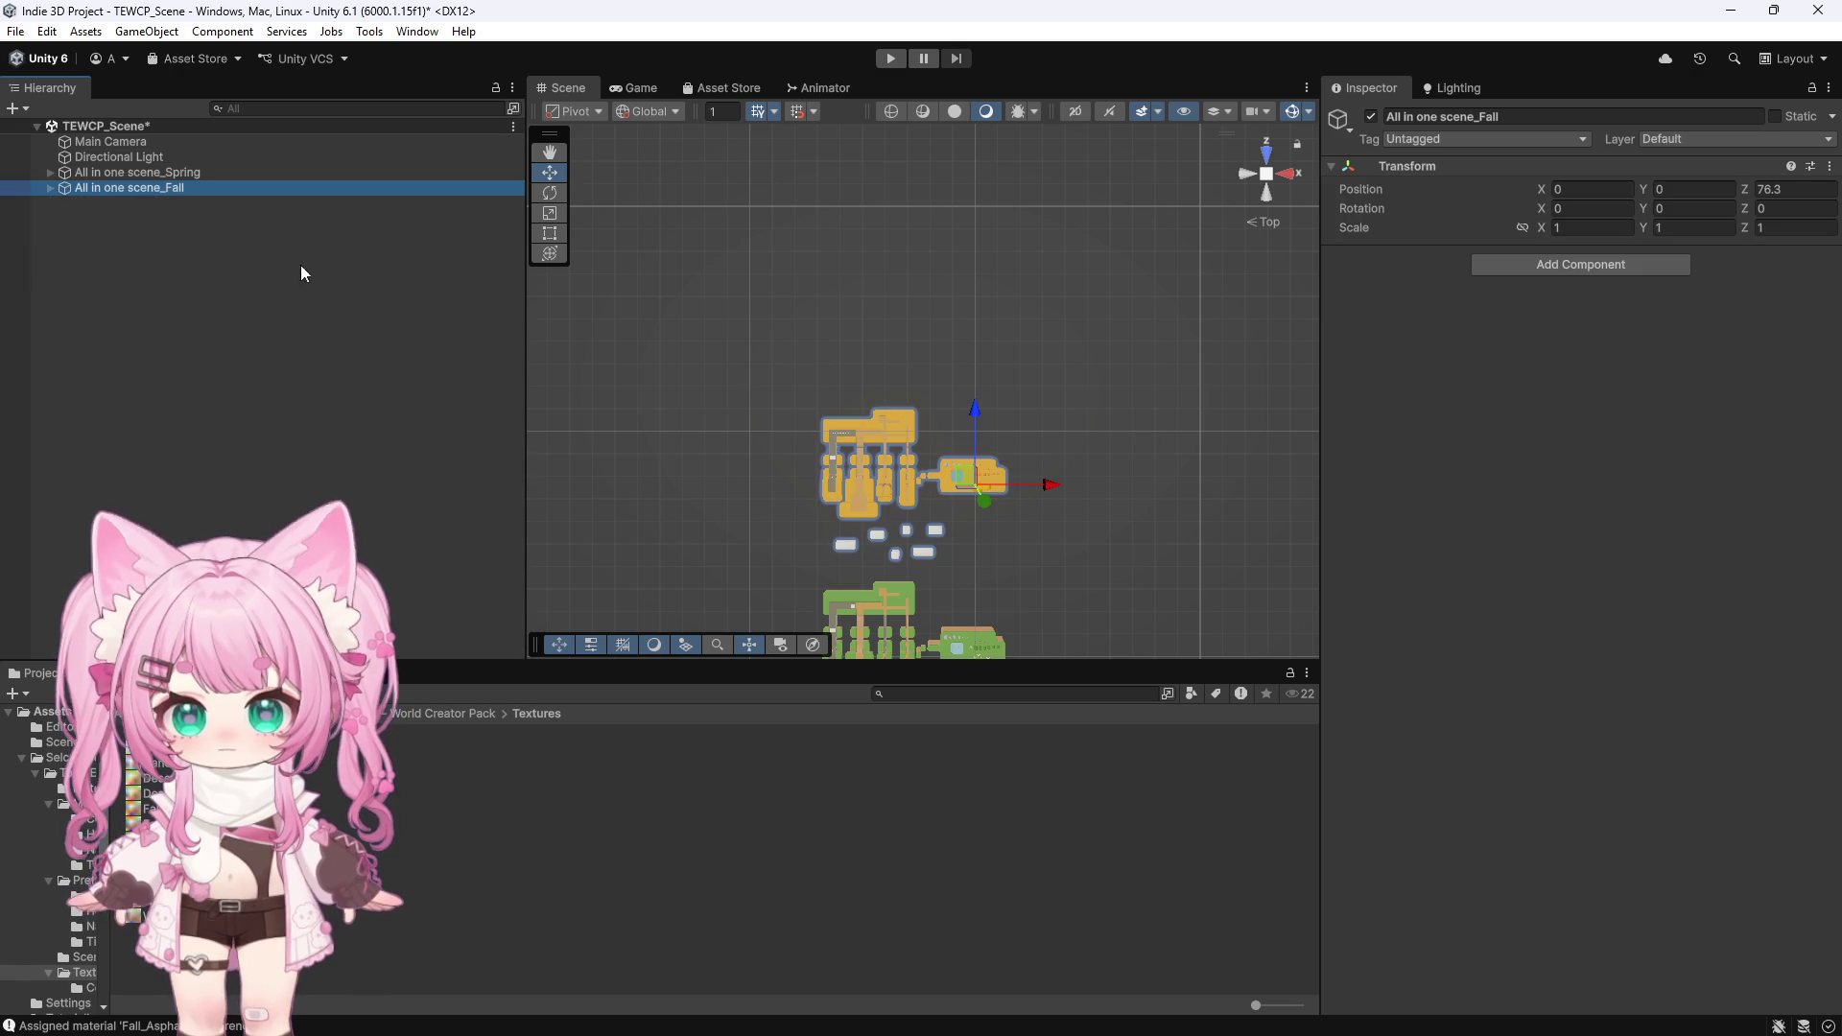
key(ctrl+d)
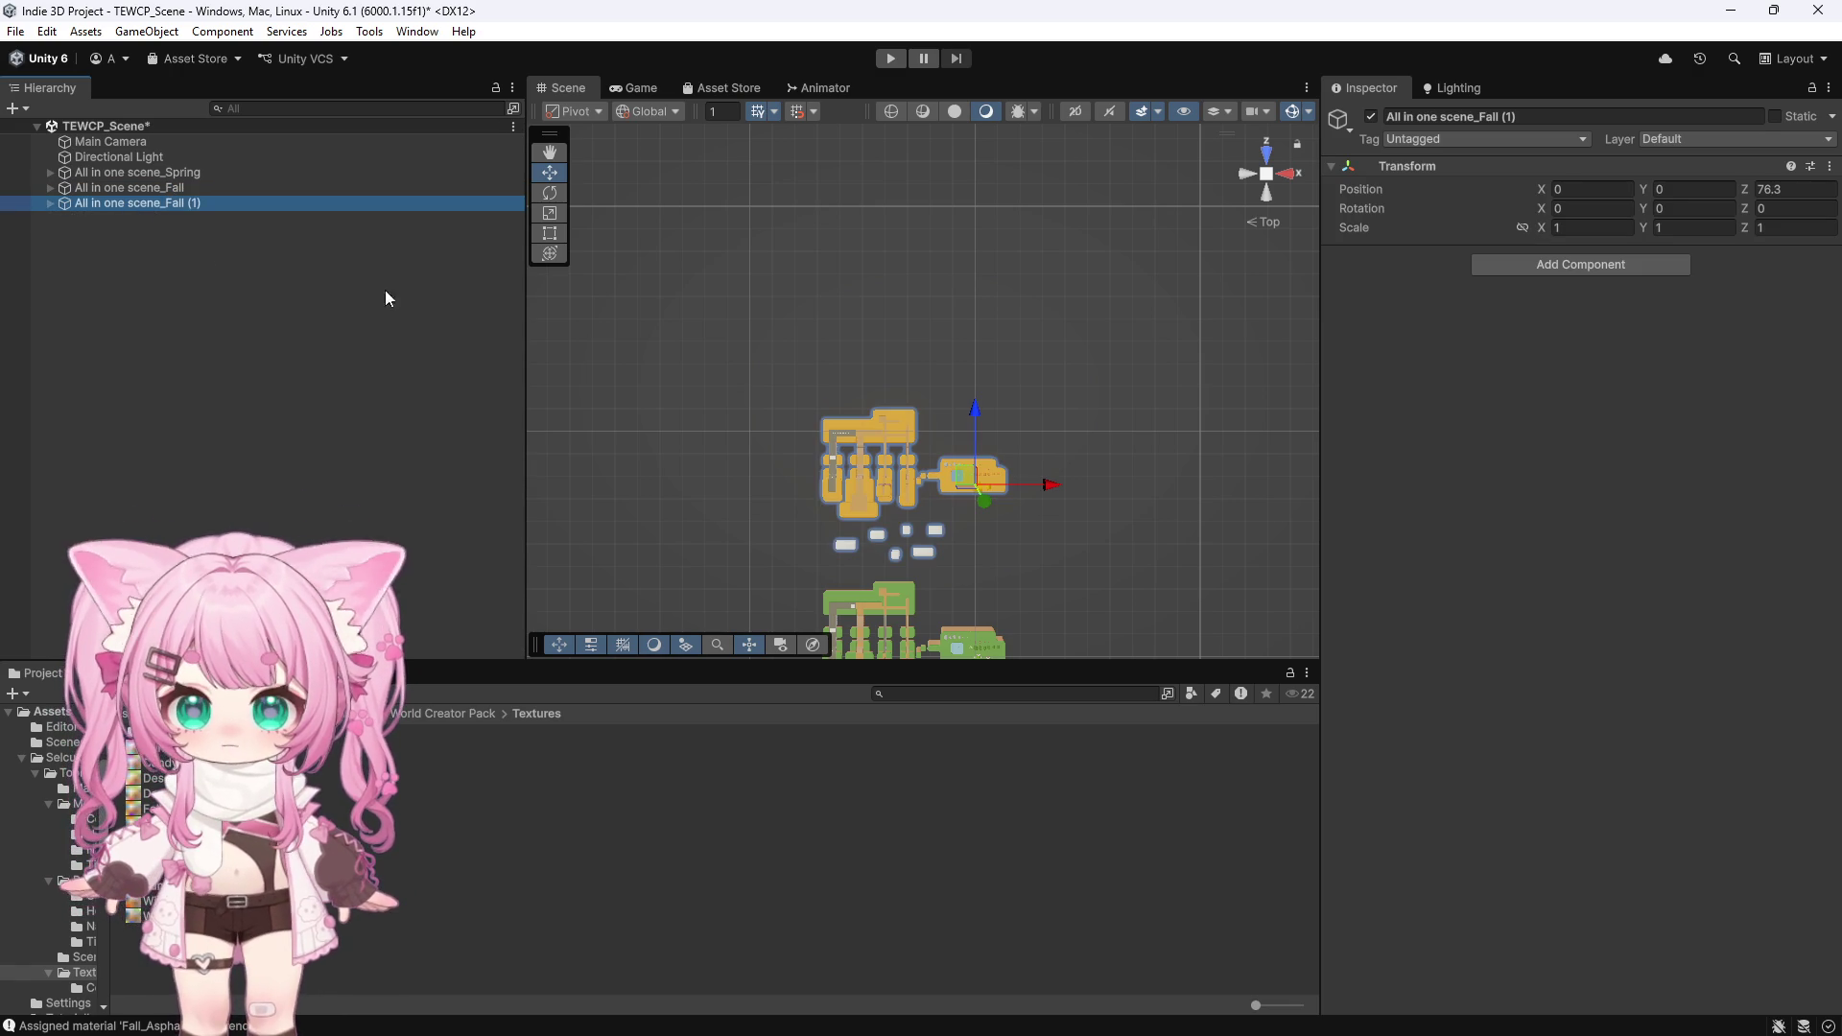
drag(973, 406, 988, 236)
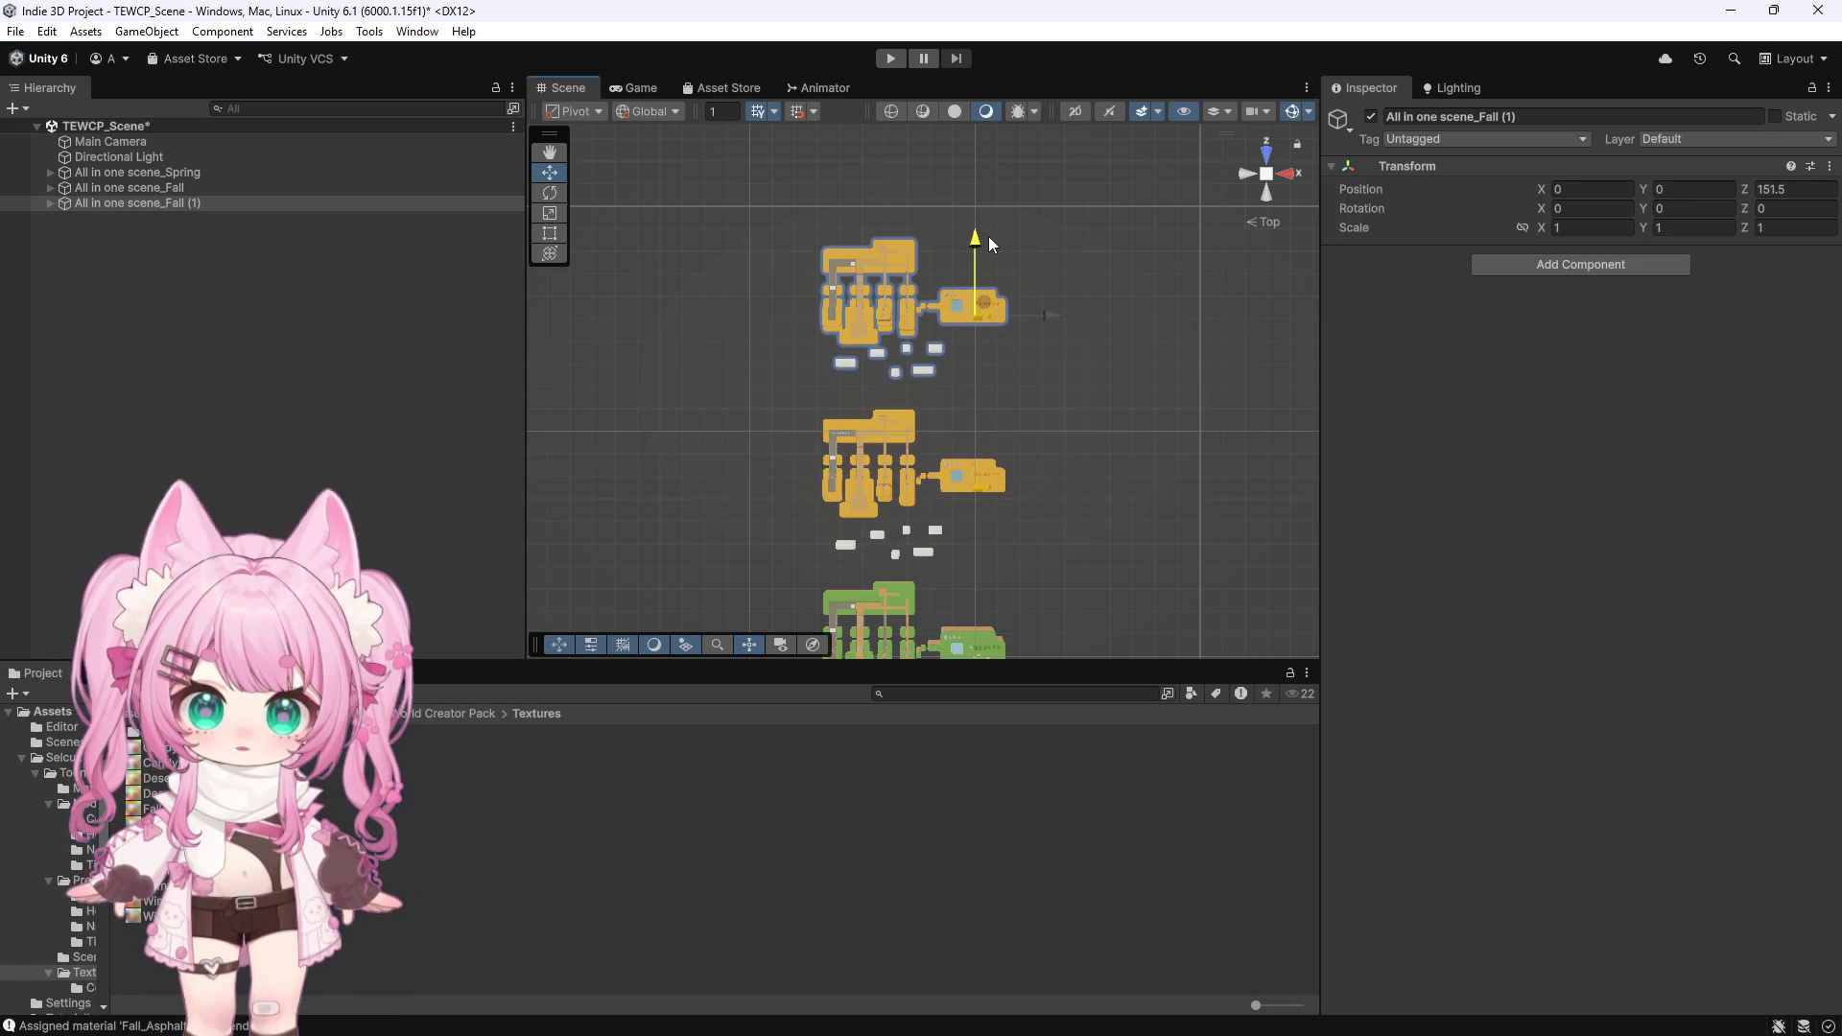
click(139, 204)
click(1540, 117)
text(Winter)
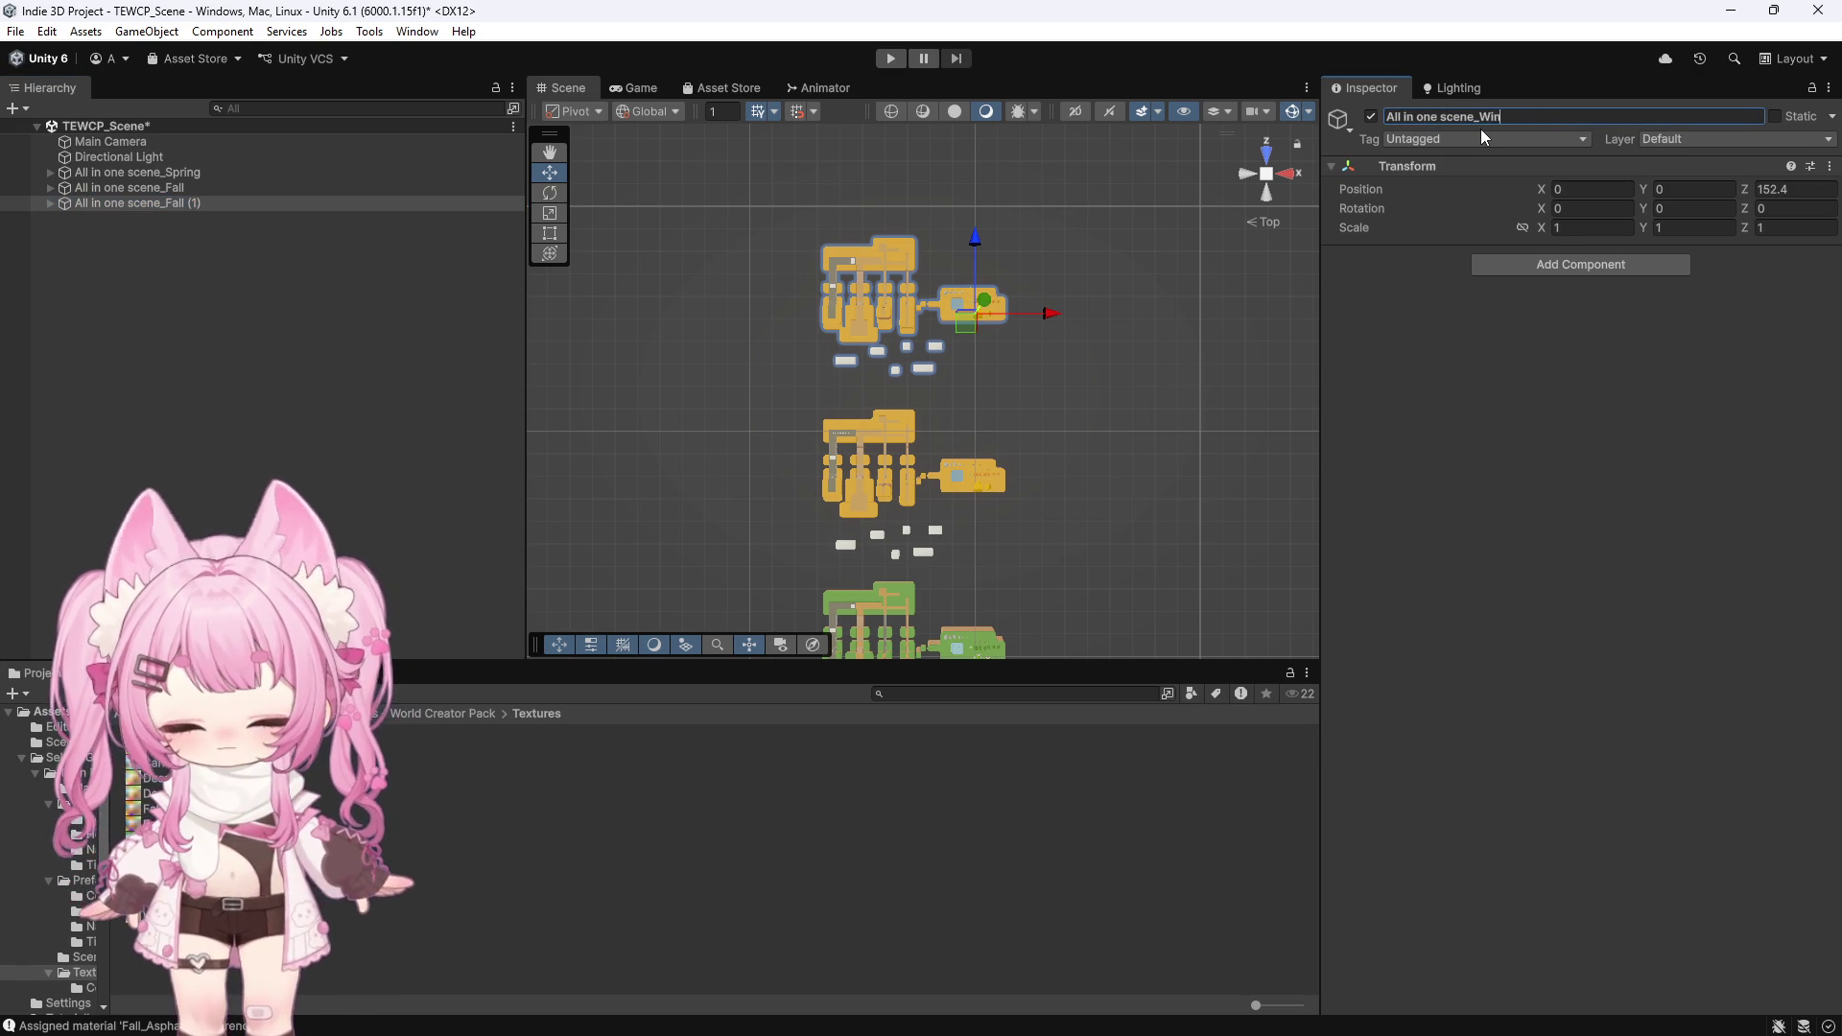
Box-select all tiles of the Winter island set
click(990, 359)
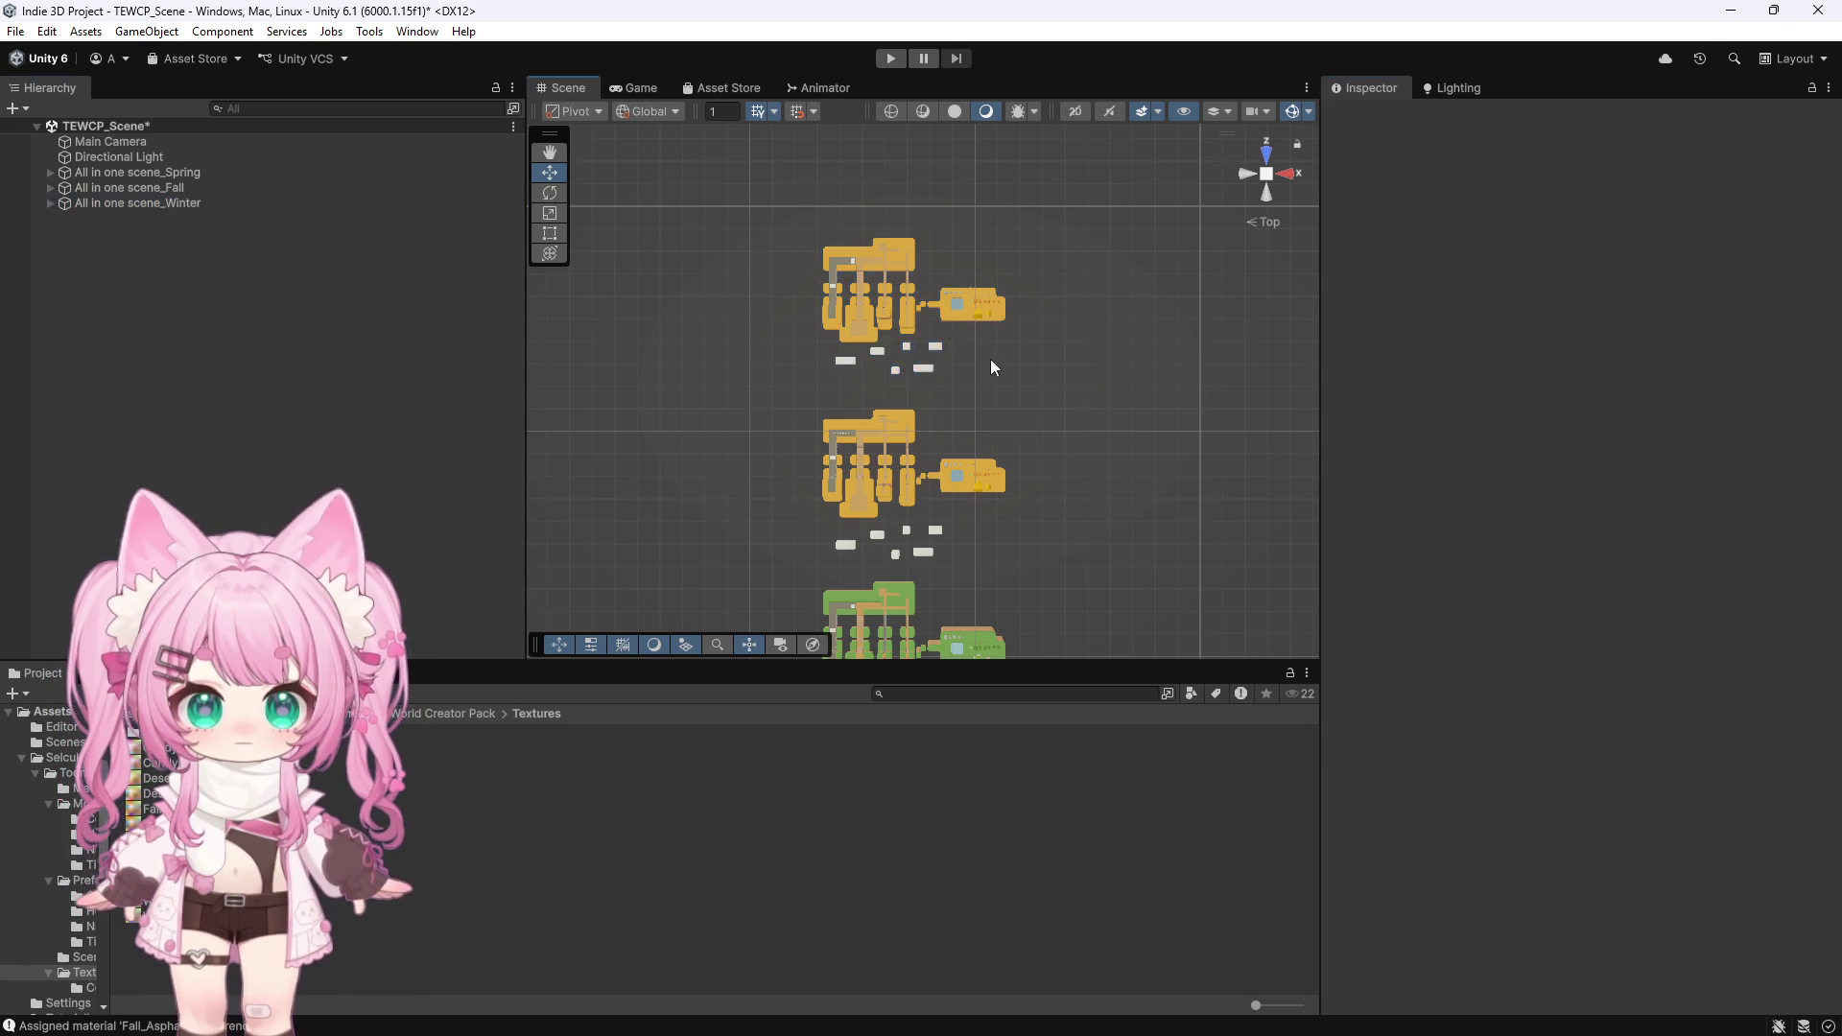
scroll(up, 3)
scroll(down, 3)
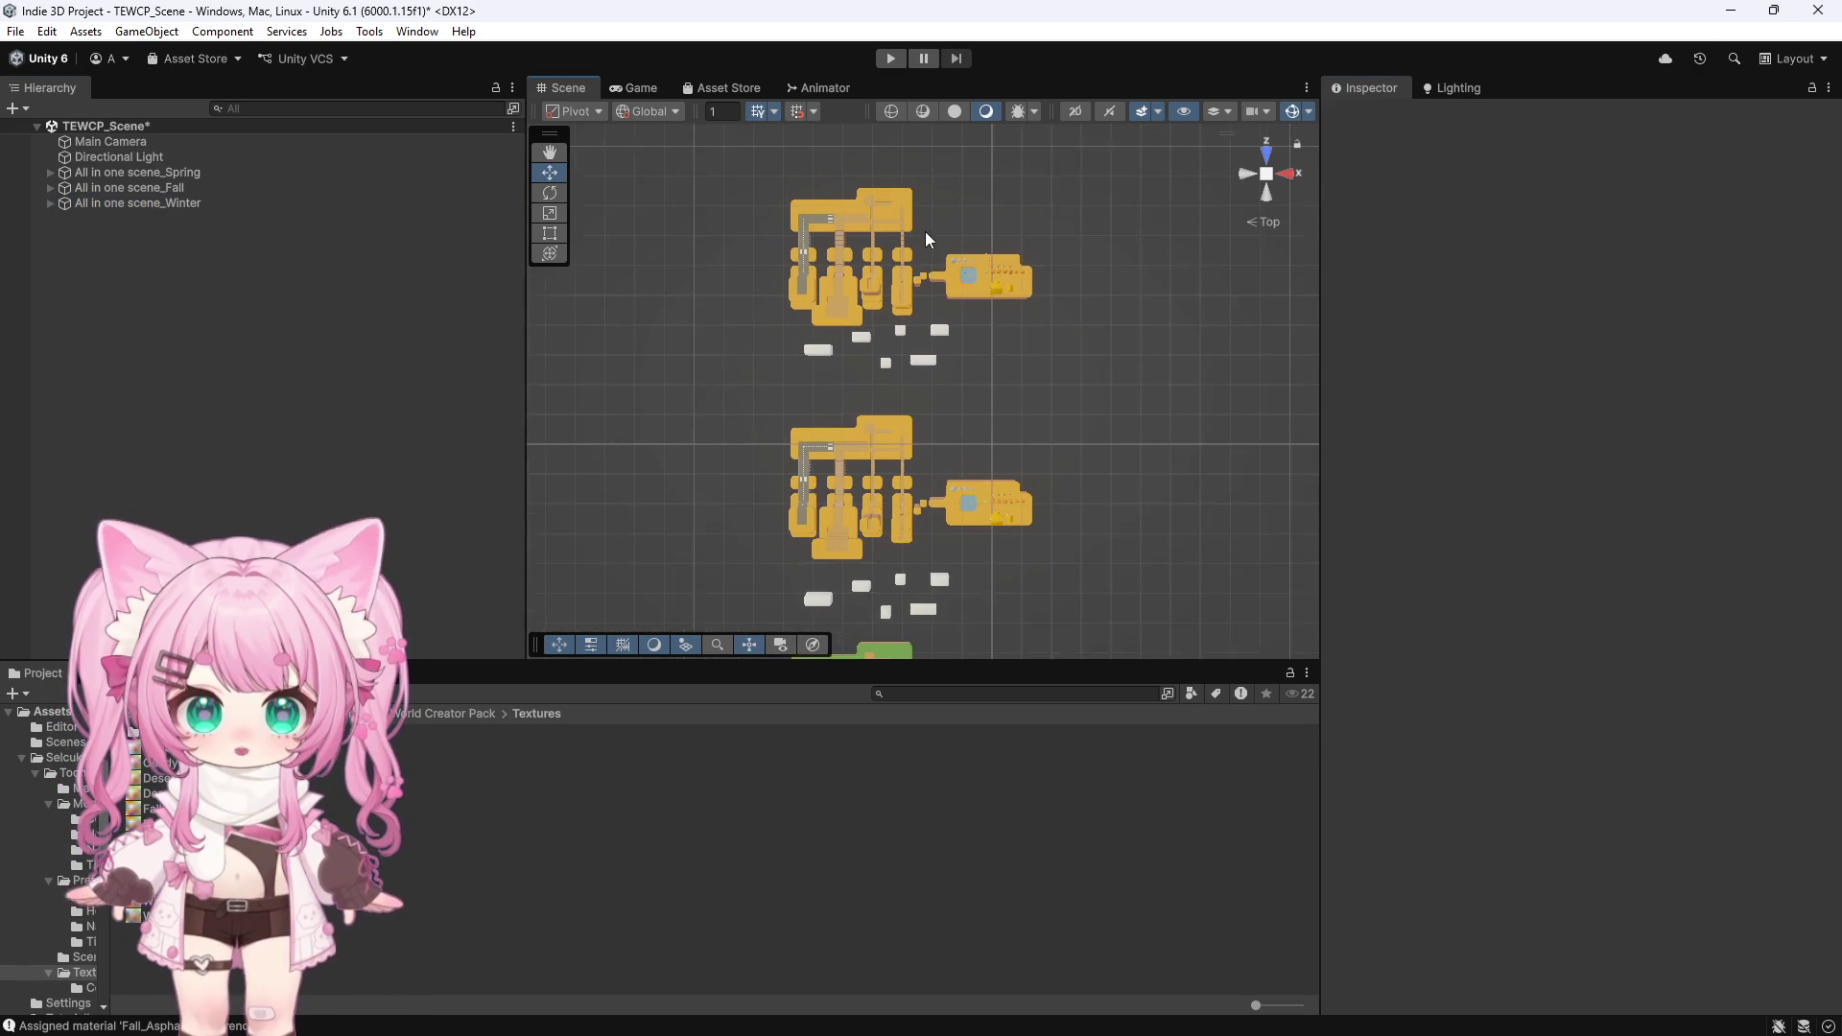
drag(1102, 146, 652, 380)
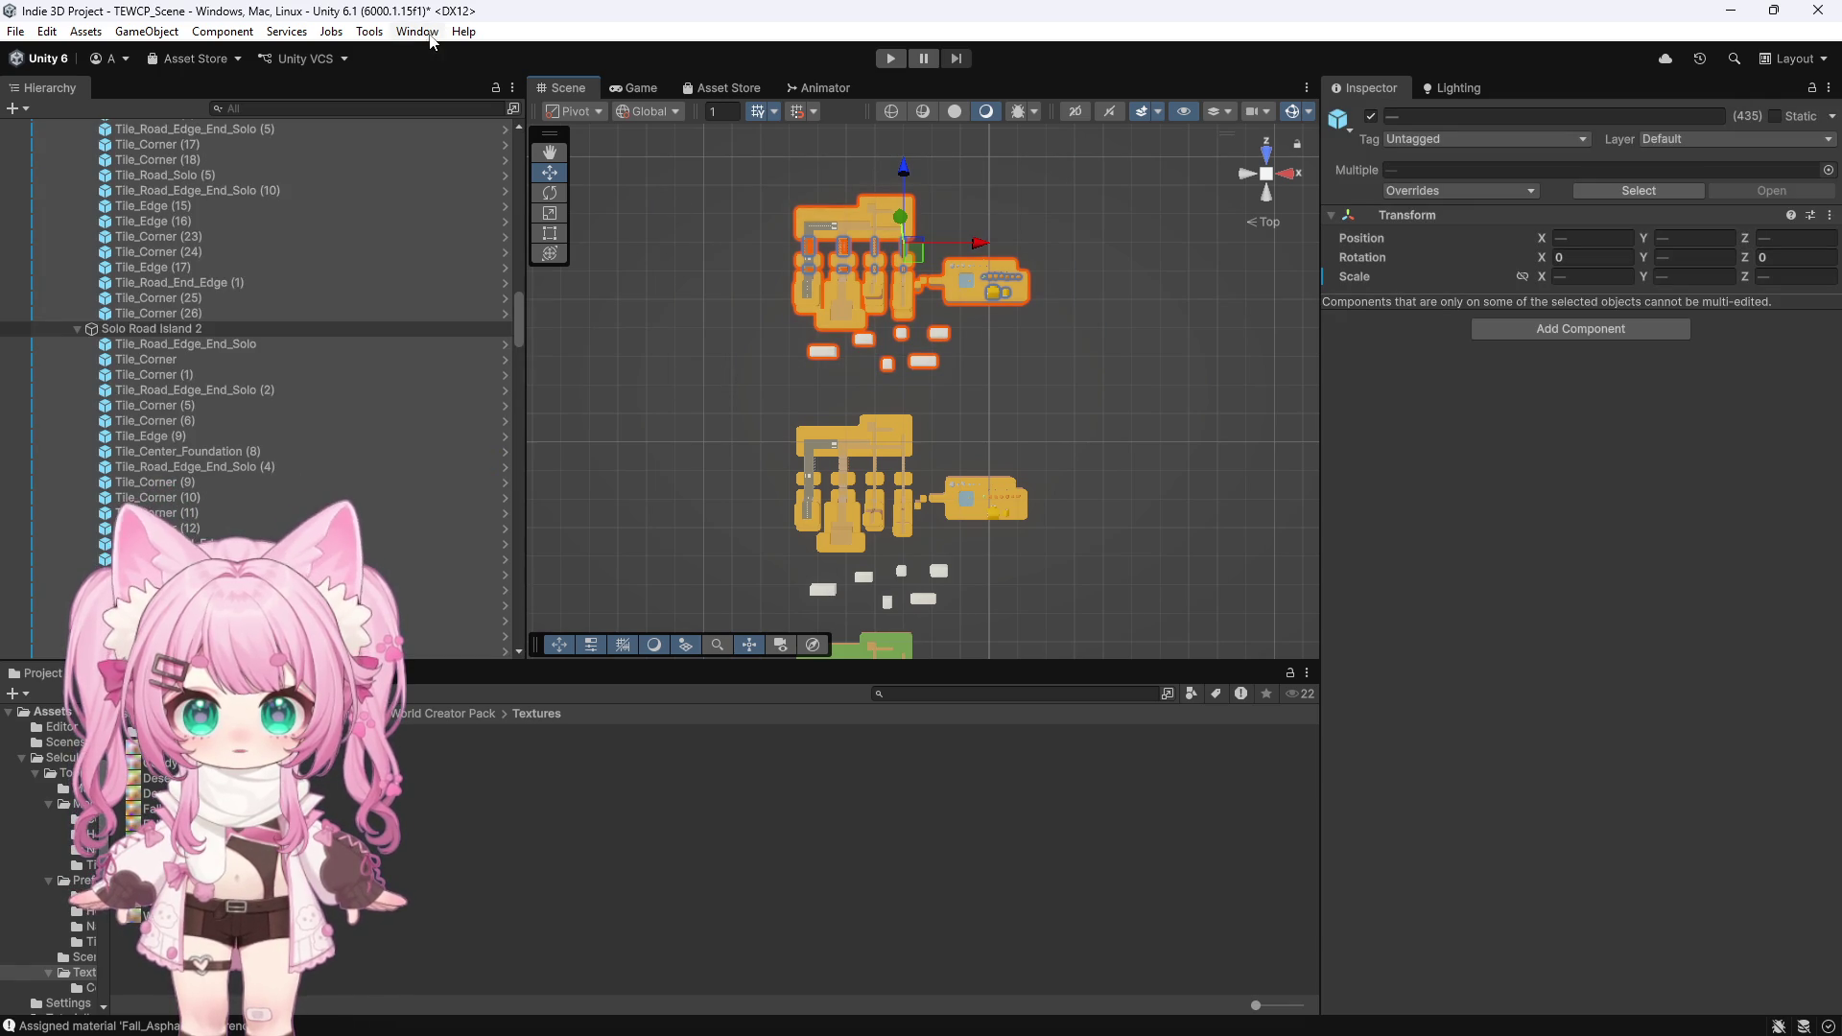
Batch-assign the Winter material to the selected Winter set tiles and close the tool window
click(418, 31)
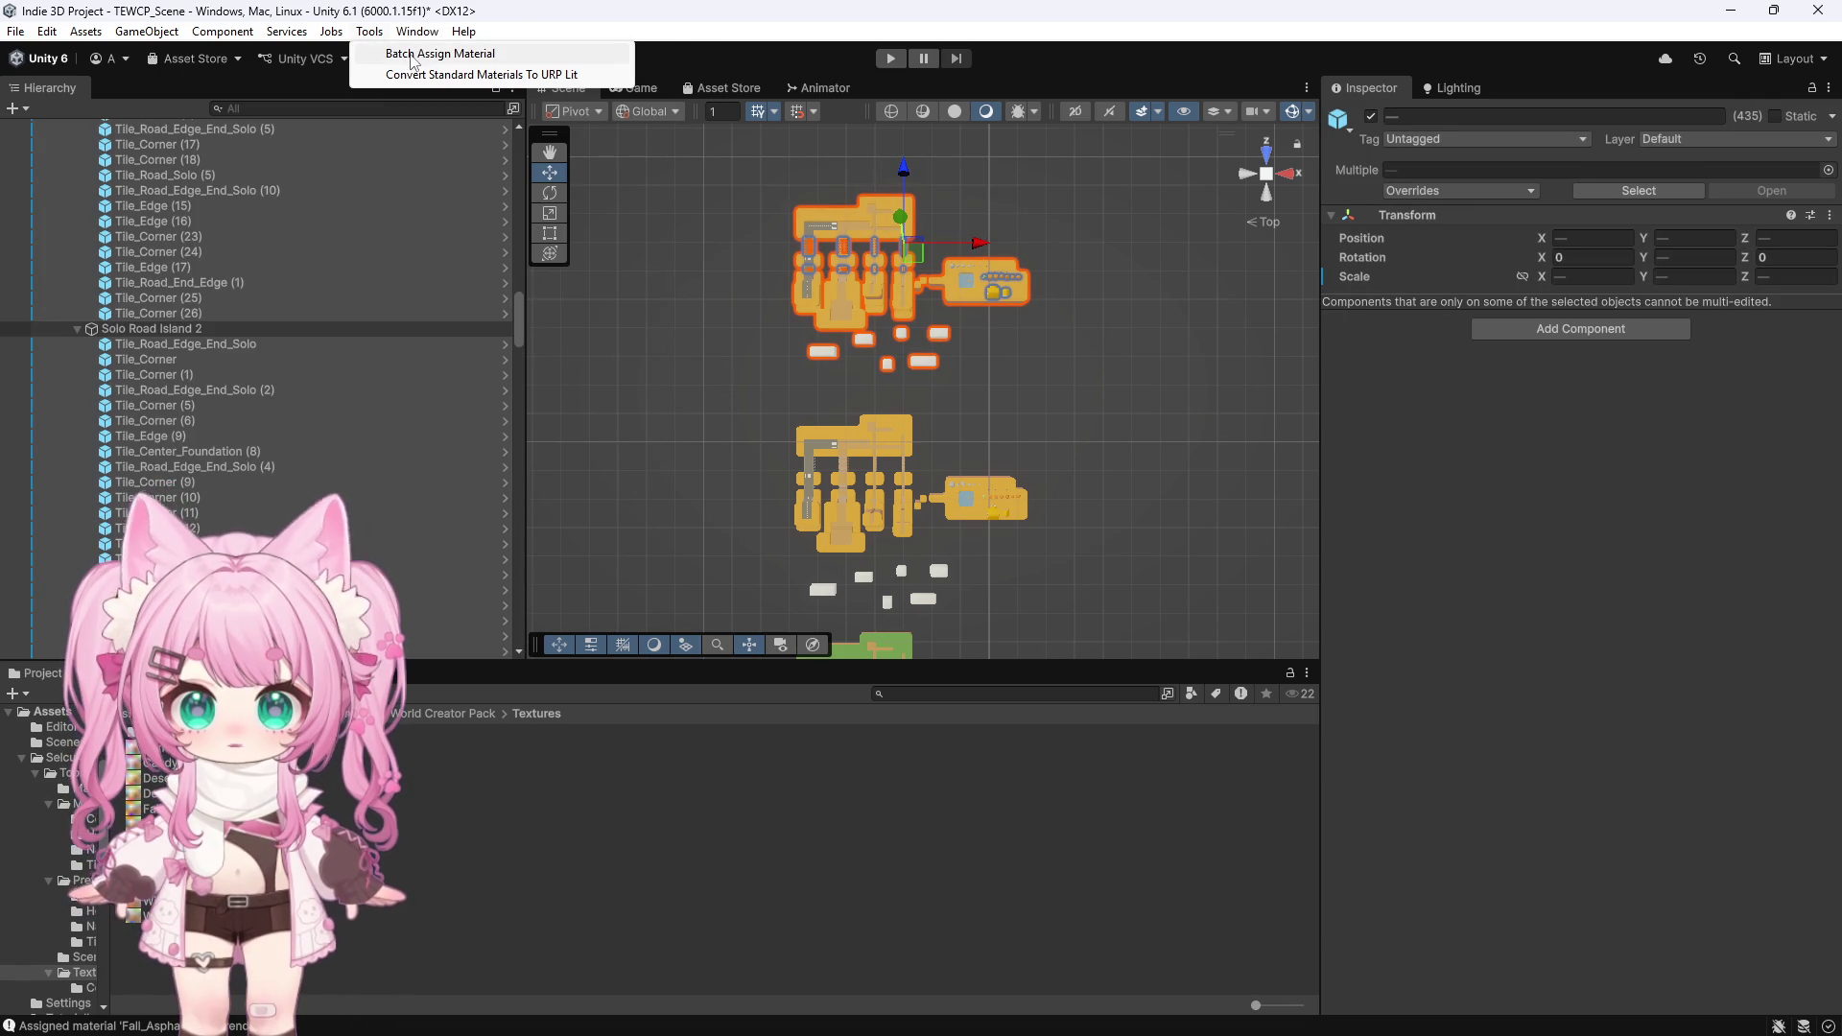
click(413, 55)
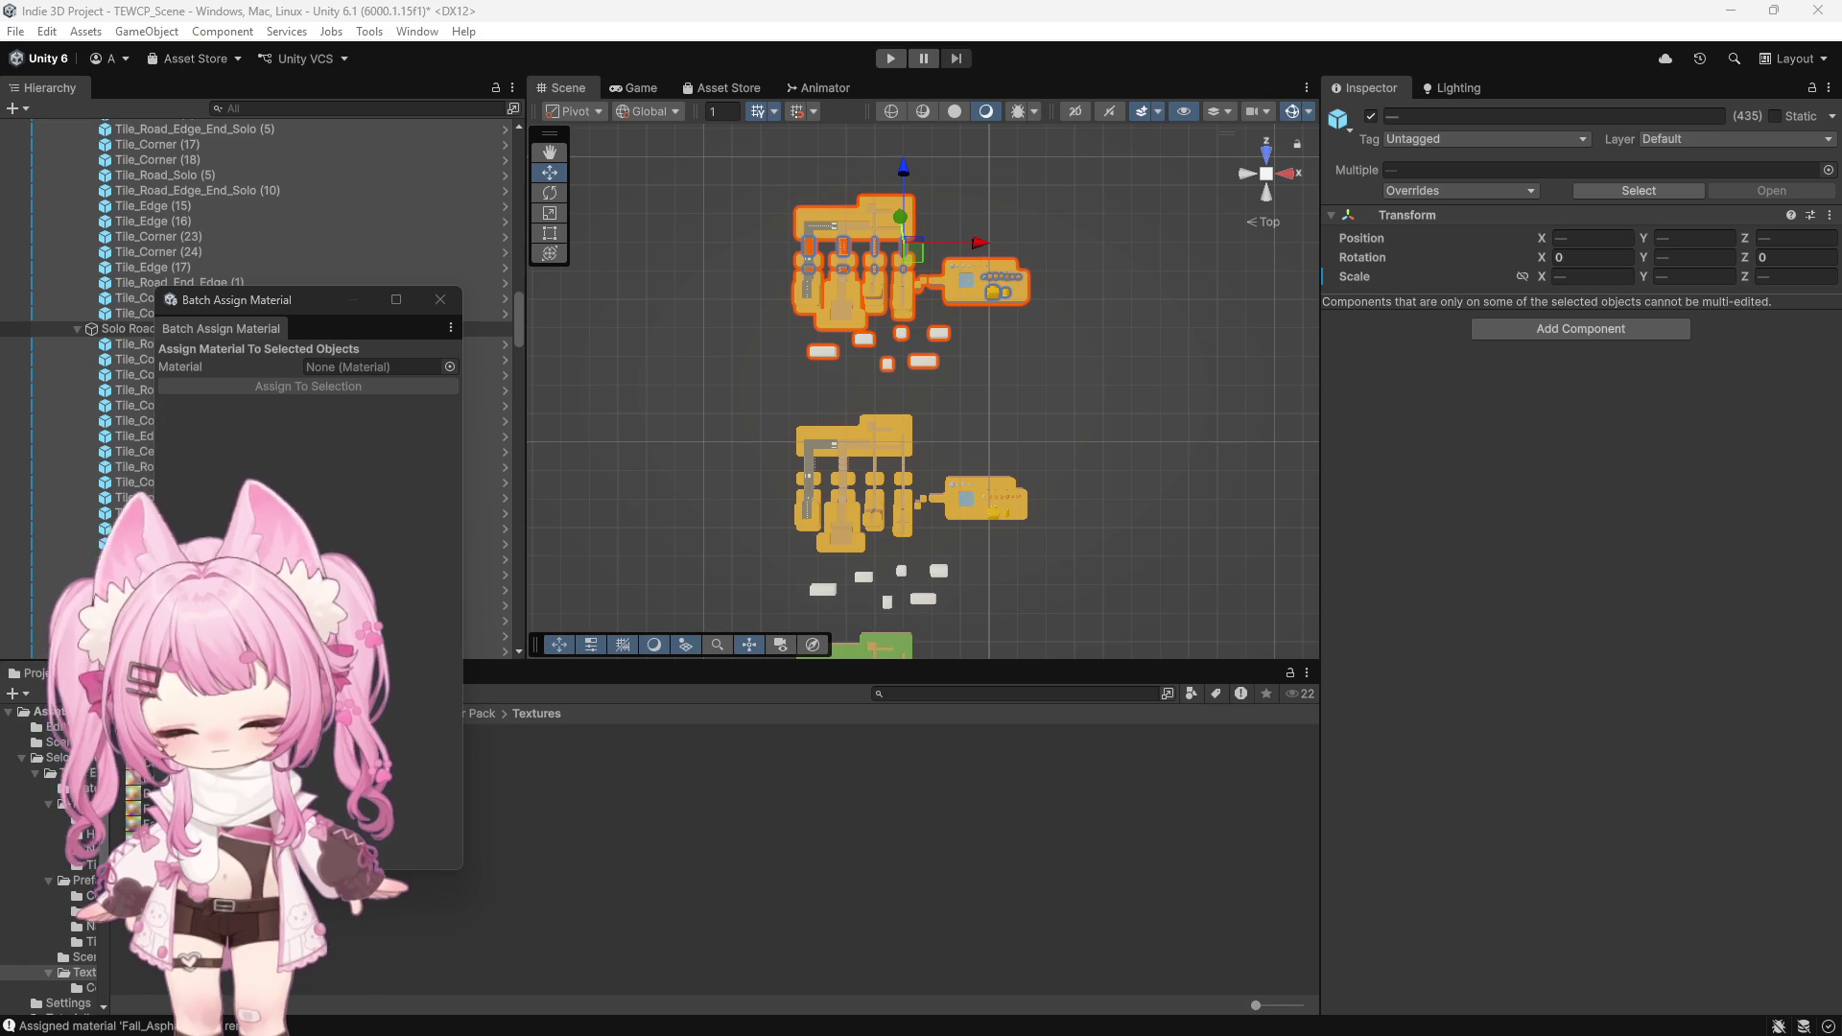
drag(135, 805, 374, 366)
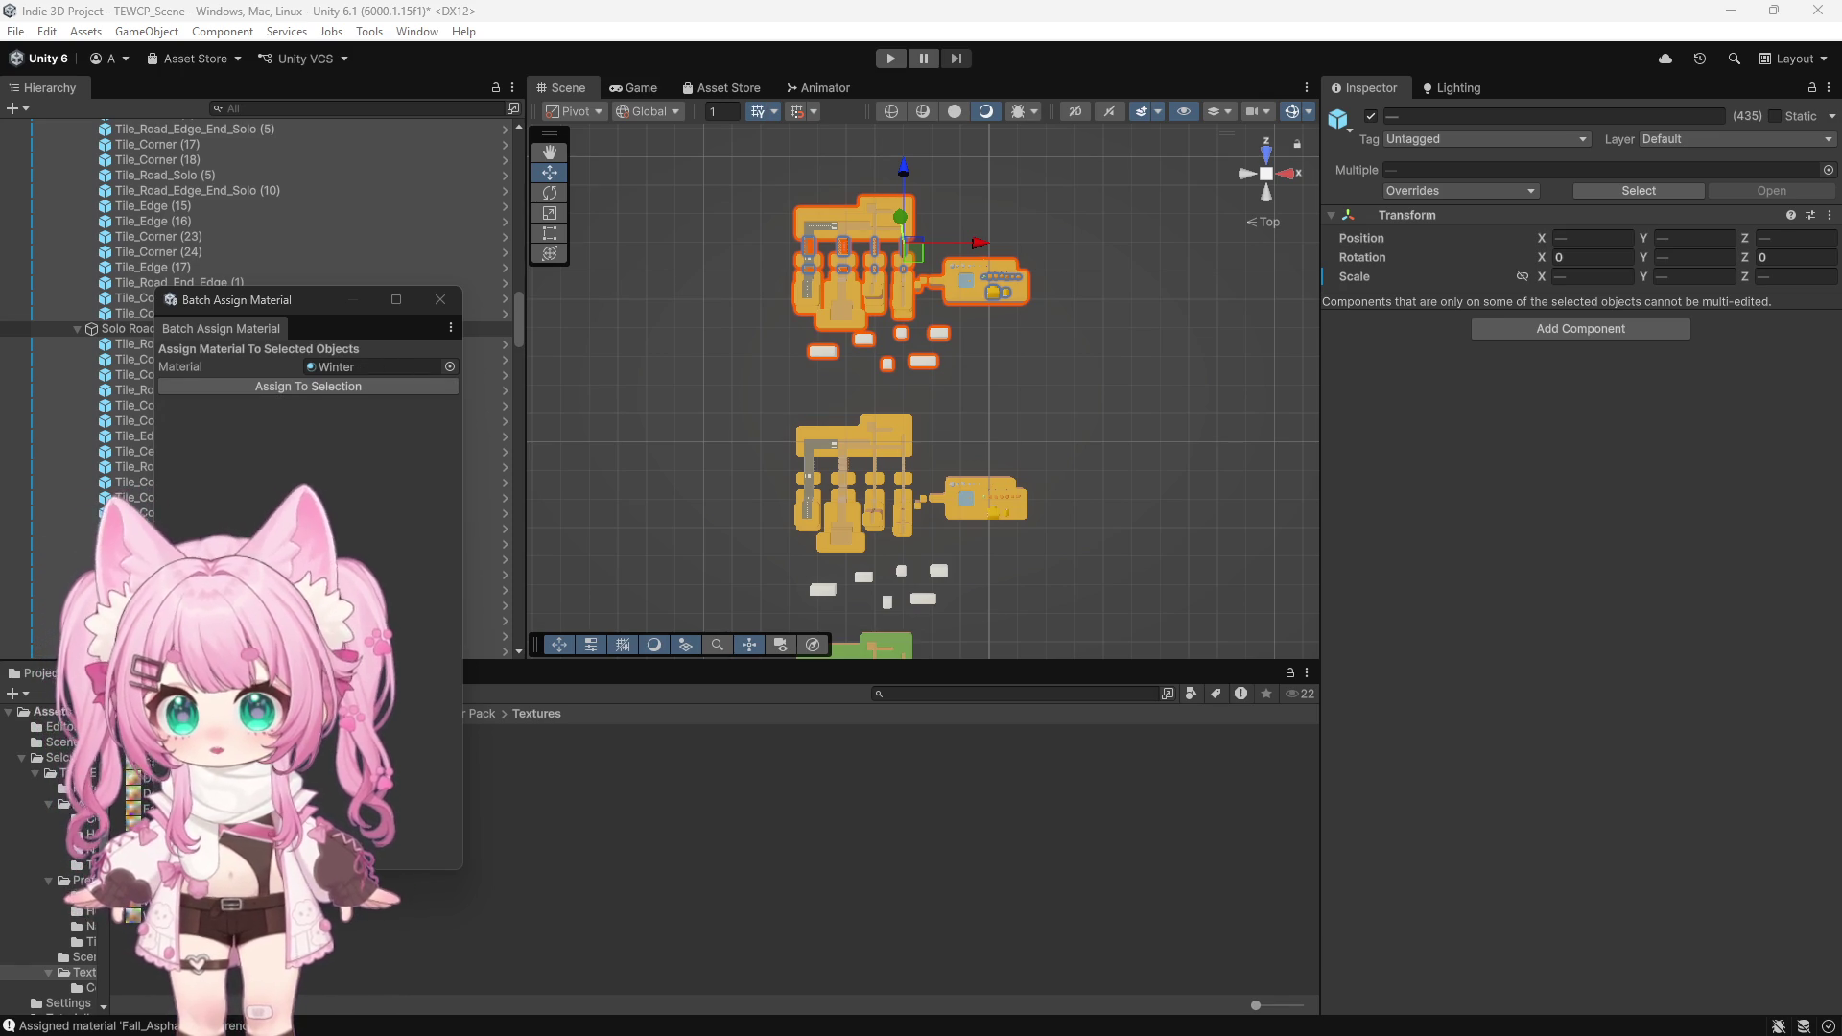
click(163, 366)
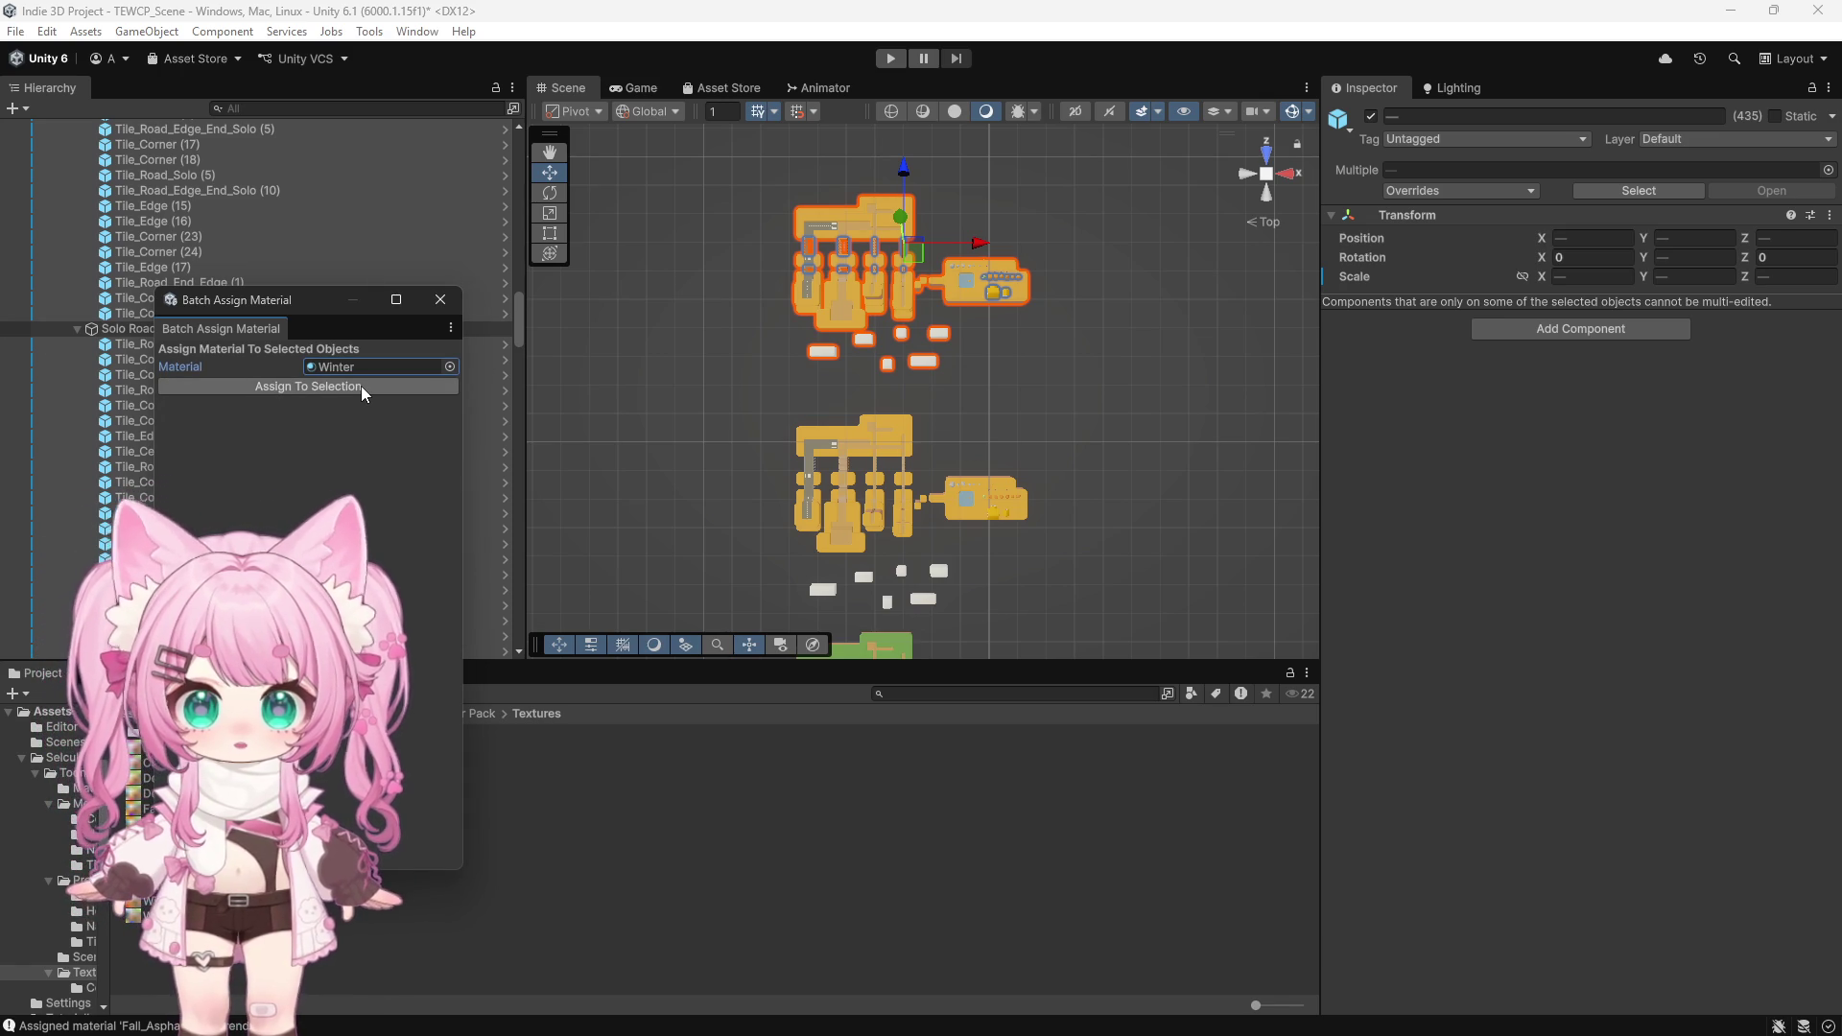
click(361, 385)
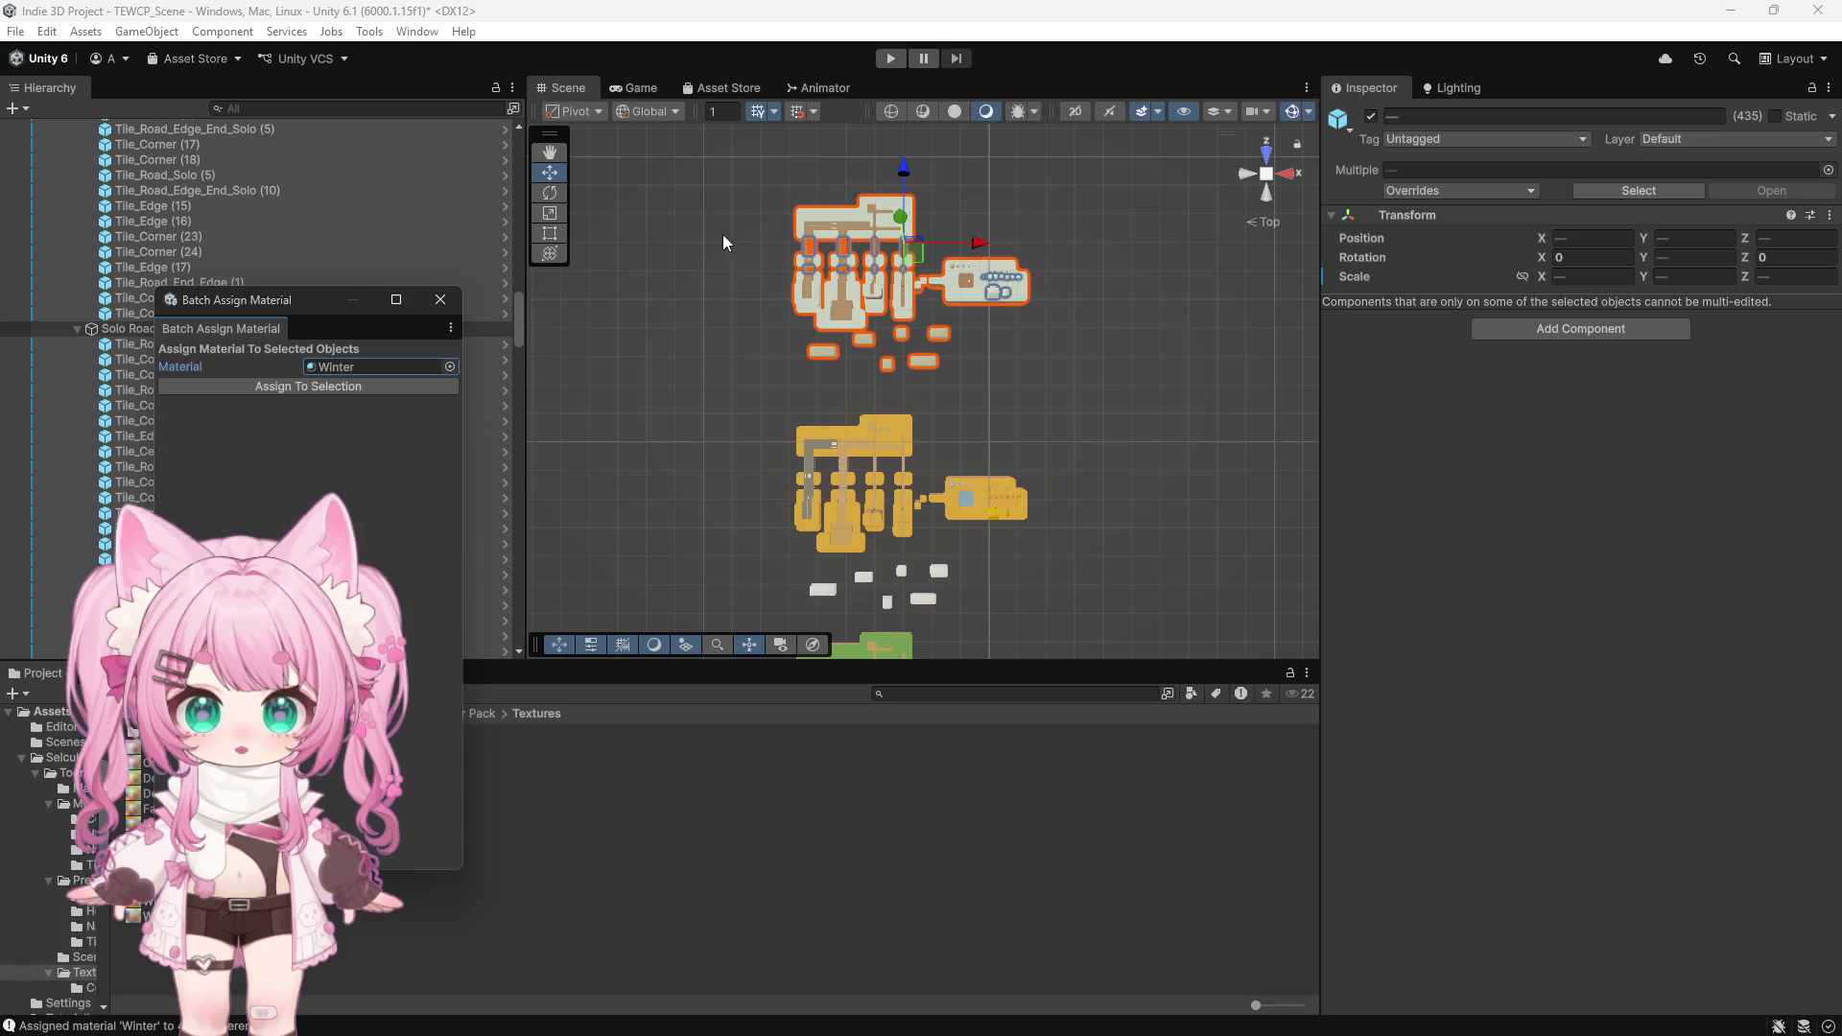
click(681, 263)
click(440, 299)
scroll(up, 3)
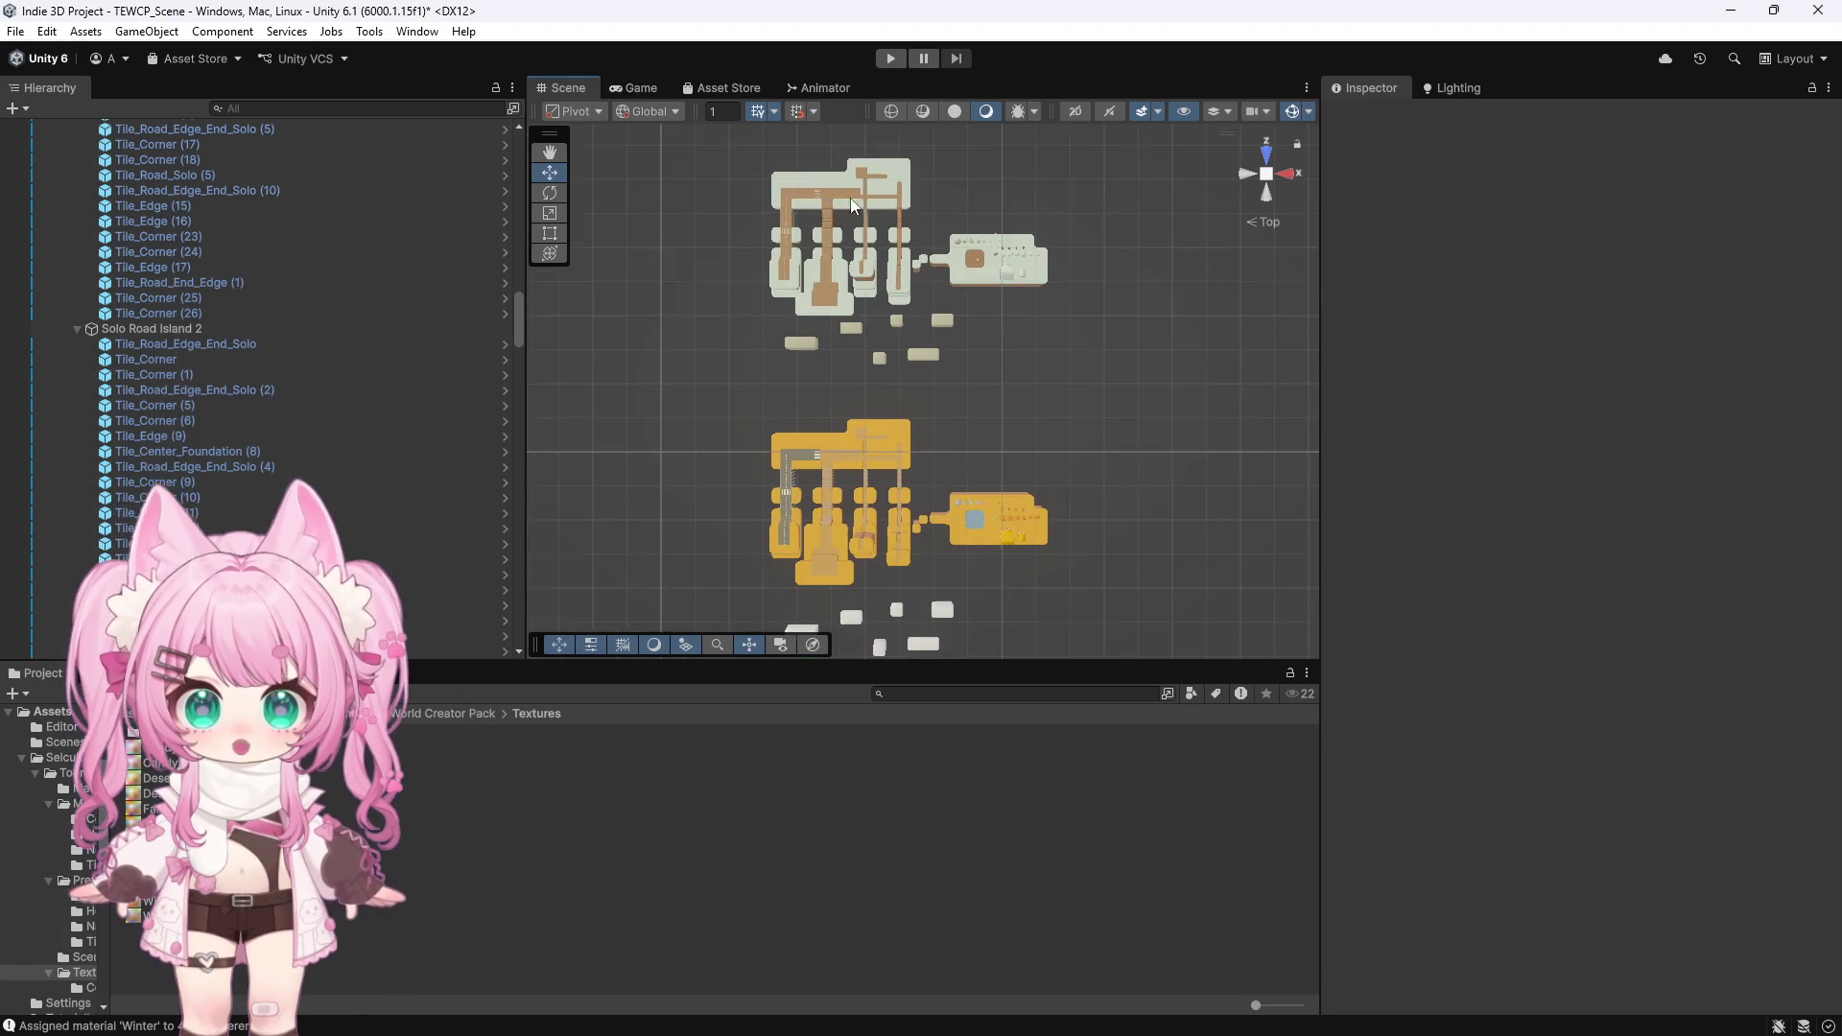
scroll(up, 3)
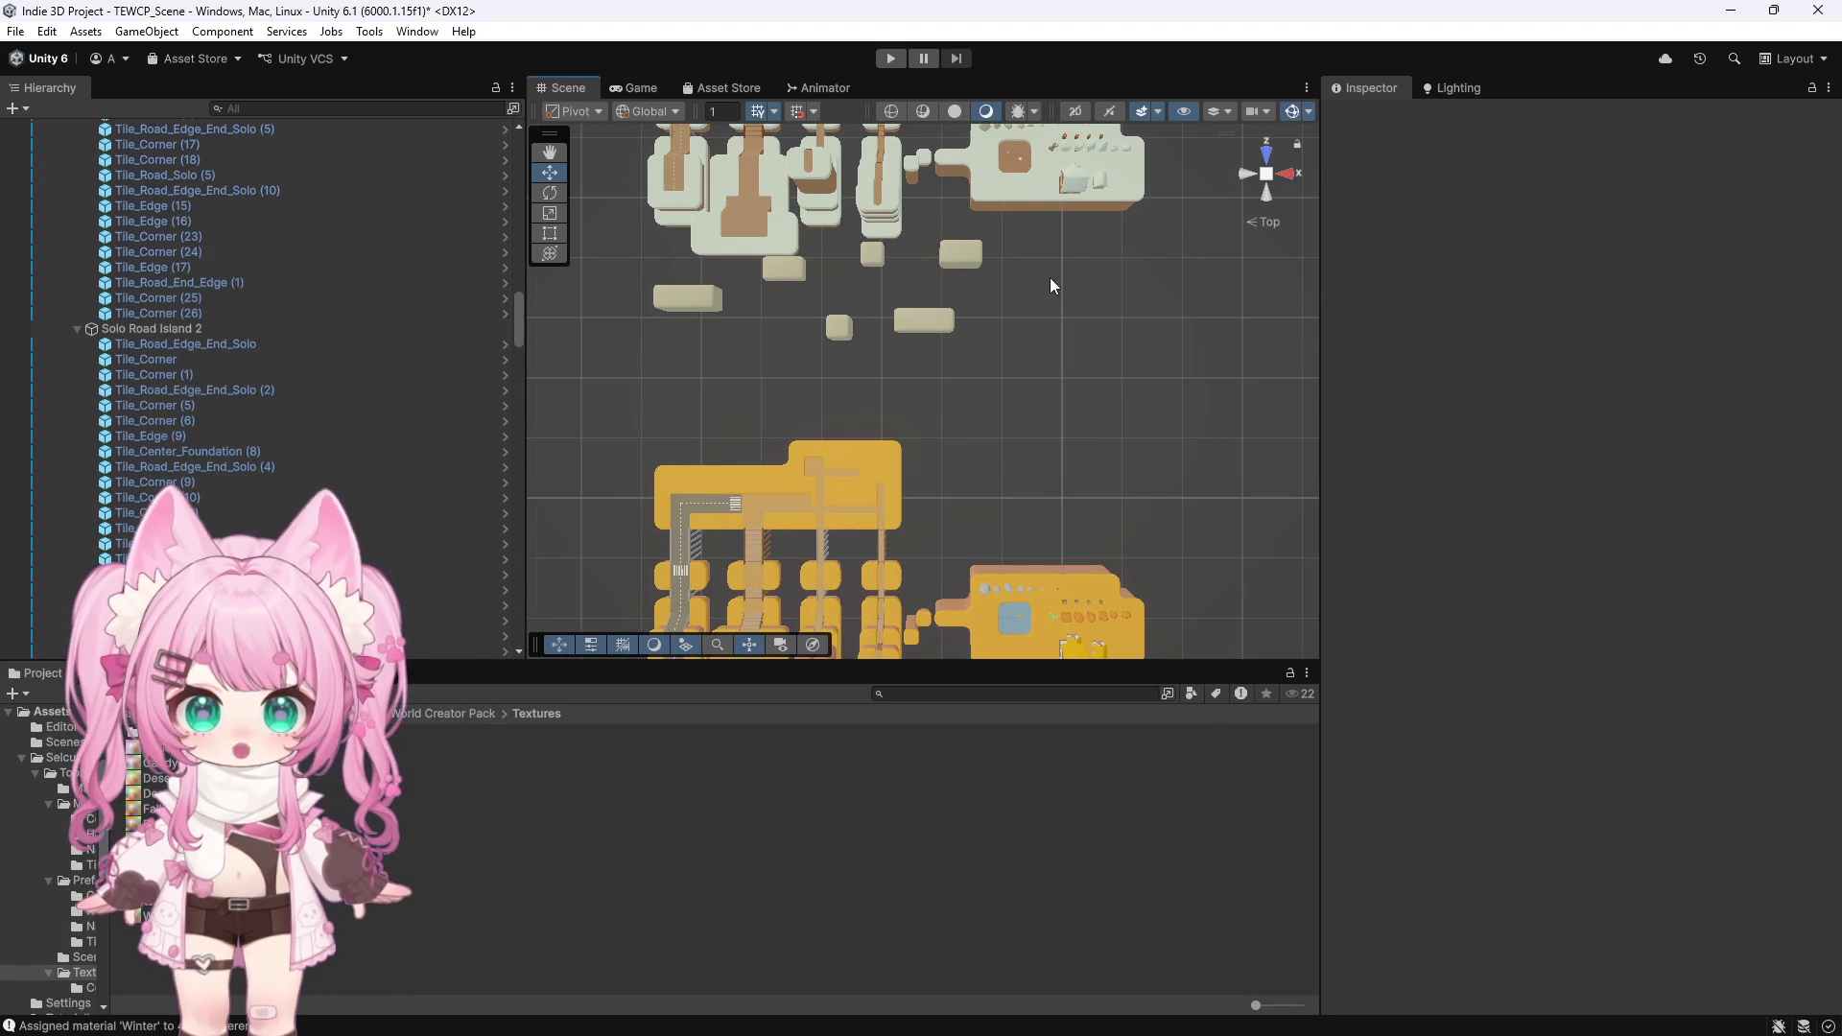
drag(1117, 339, 759, 225)
Select and frame the water tile on the snowy Winter island
scroll(up, 3)
click(848, 603)
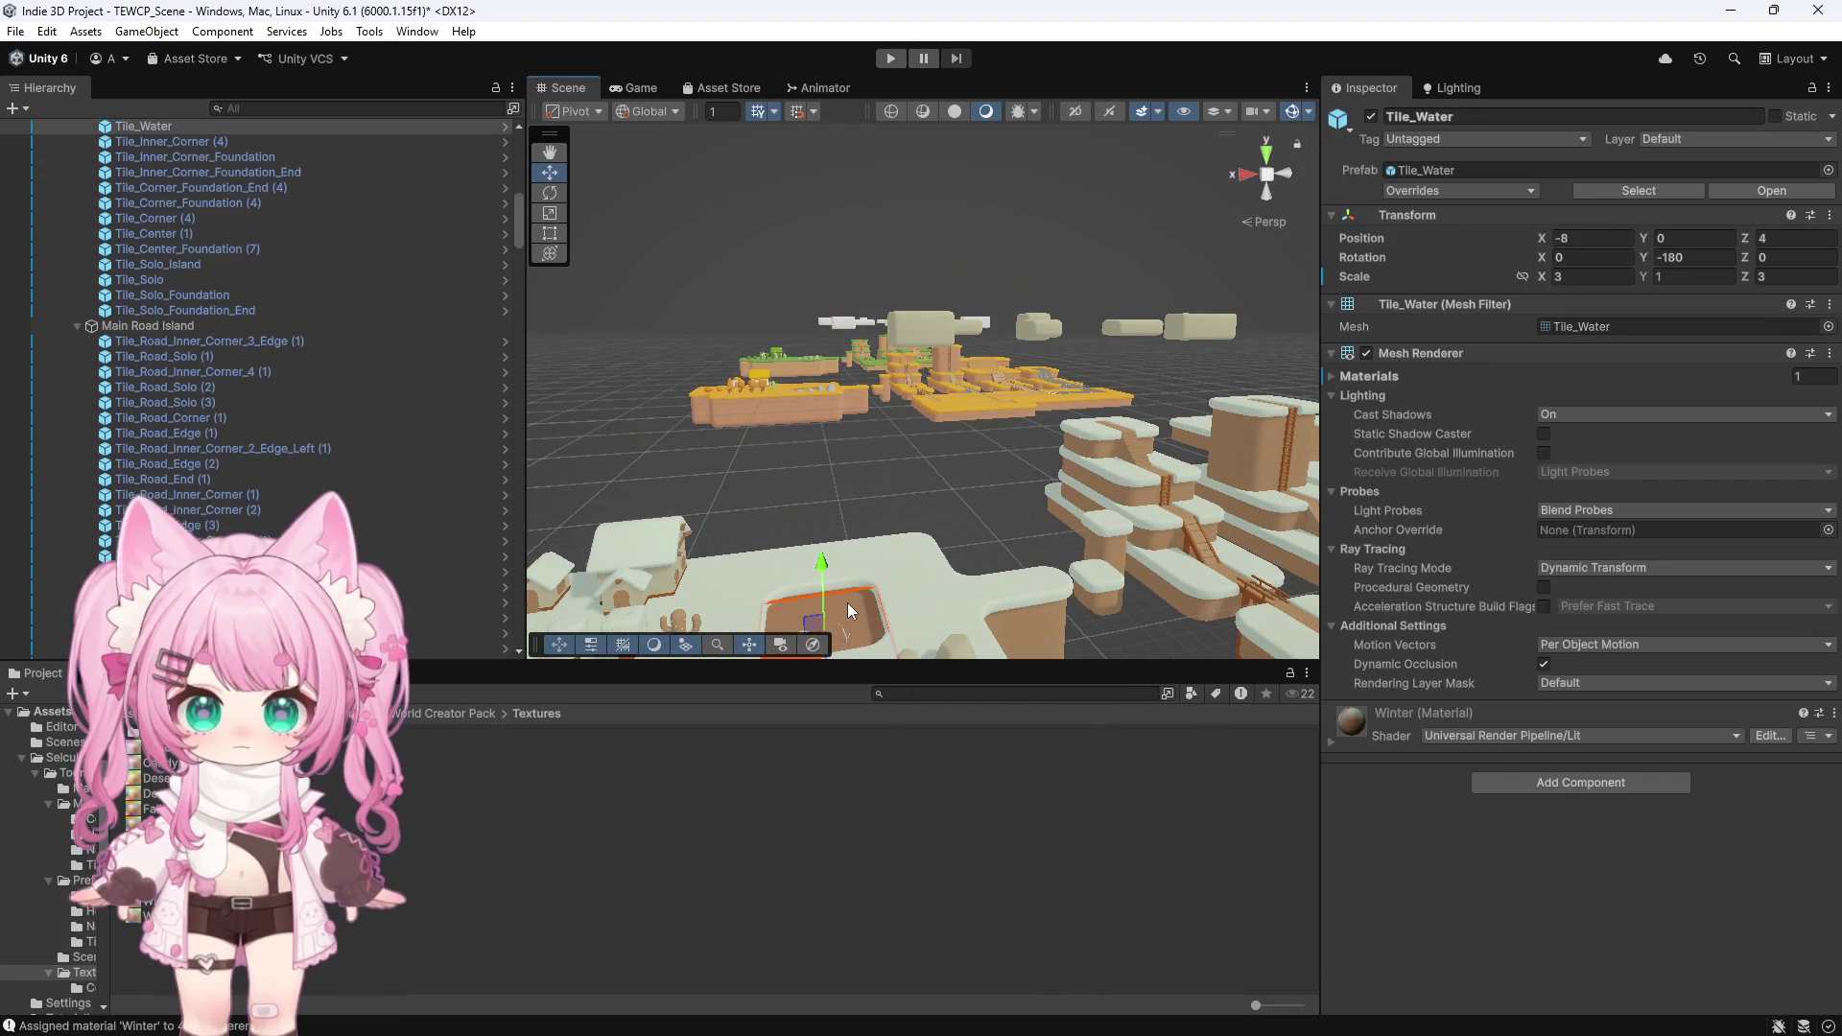
drag(841, 461, 866, 547)
key(f)
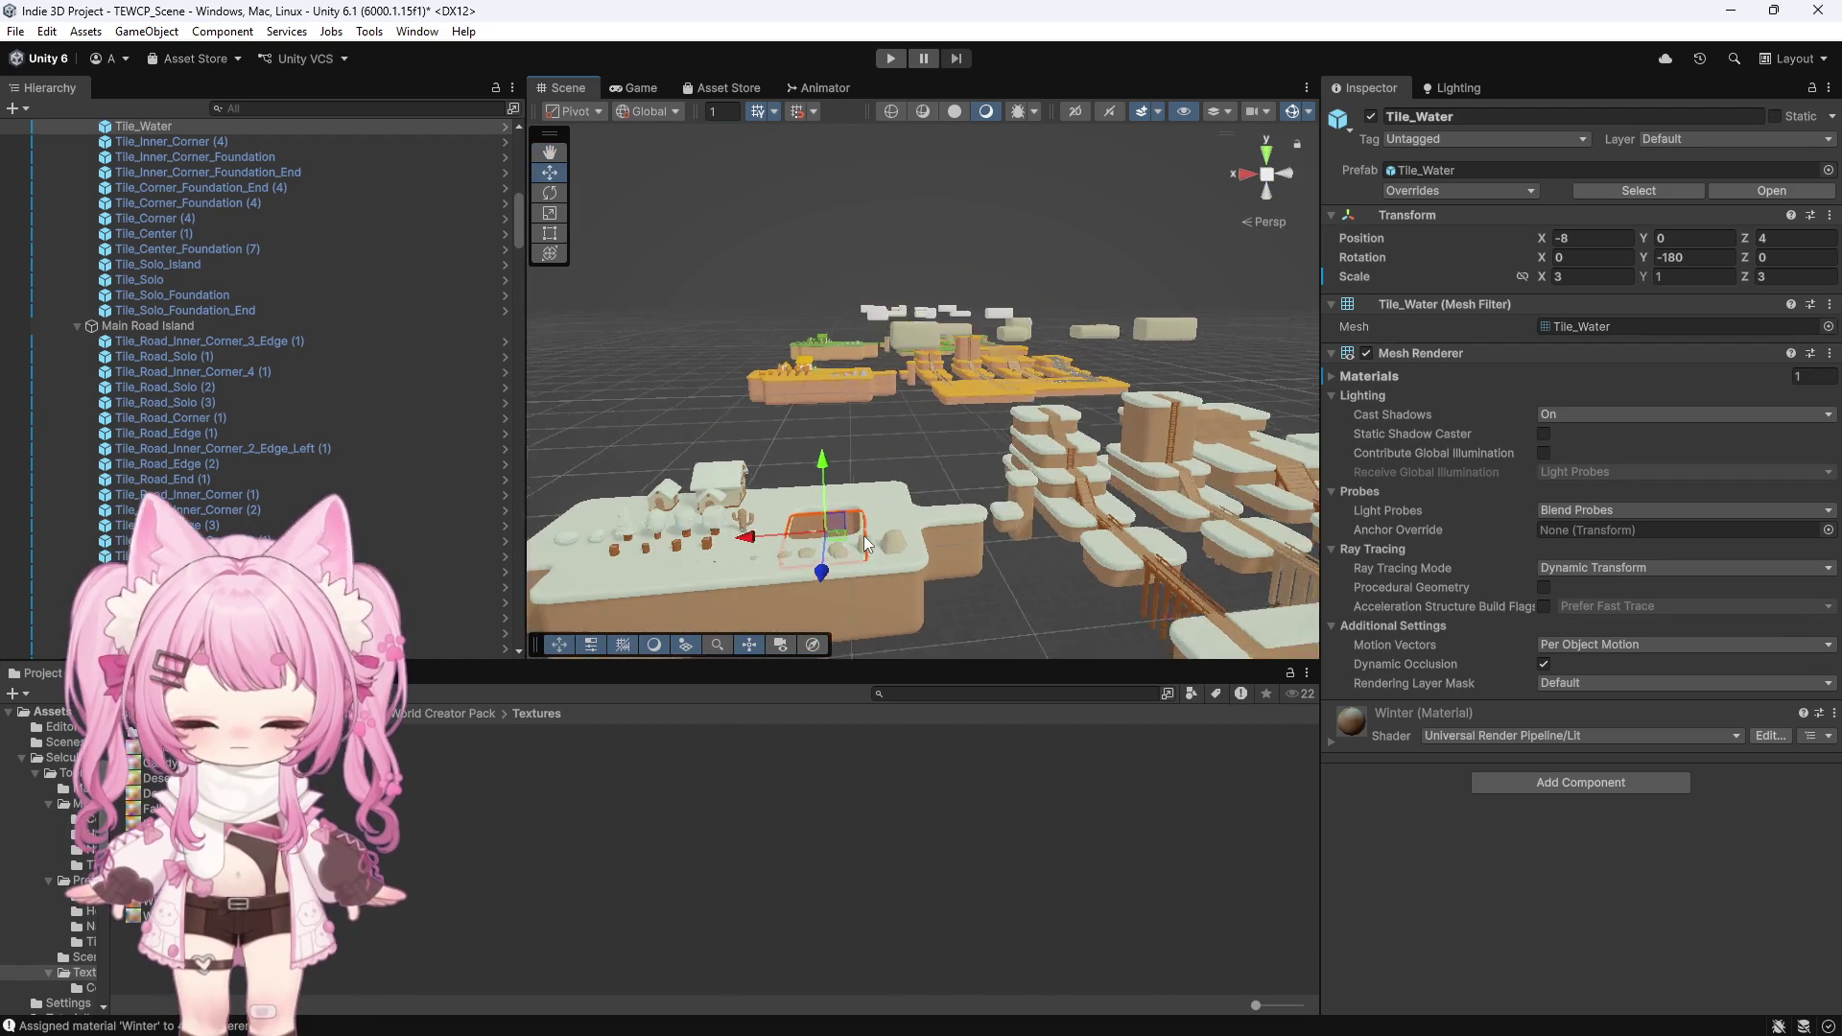
drag(998, 222, 756, 428)
click(1032, 275)
Select the orange Fall island's Tile_Water and frame it close up
scroll(down, 3)
scroll(down, 3)
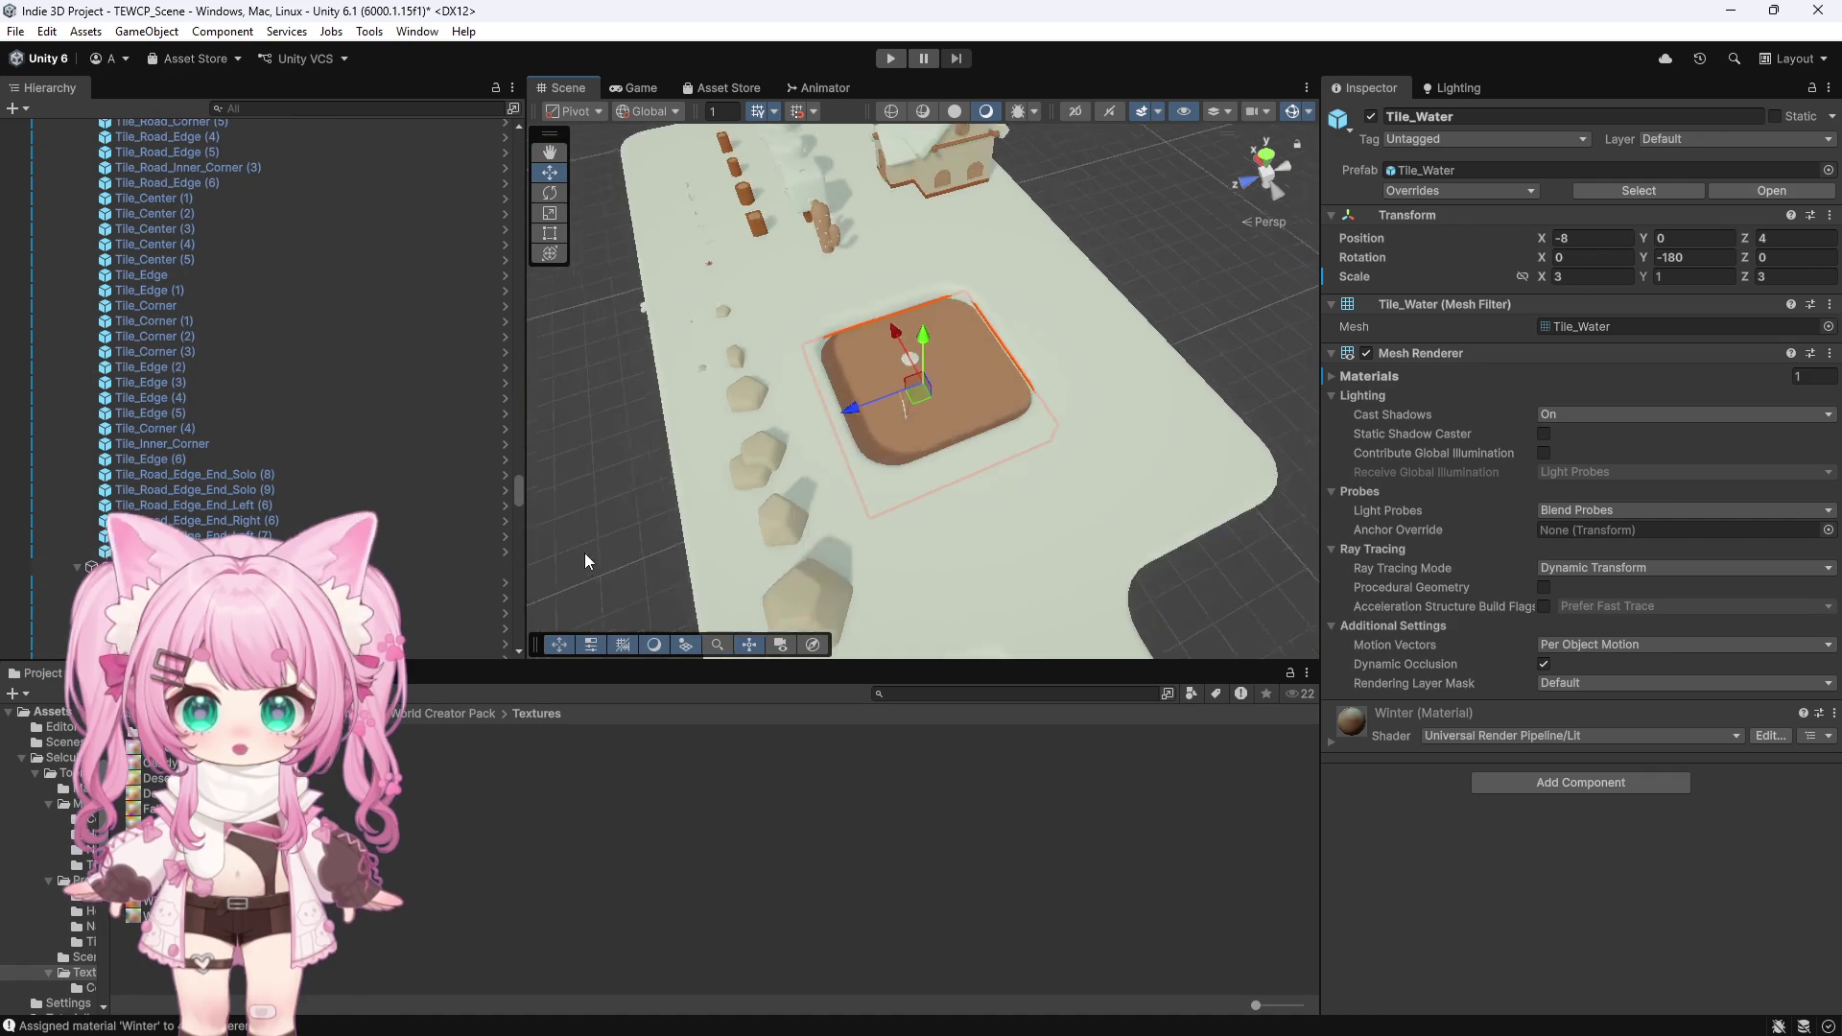
scroll(down, 3)
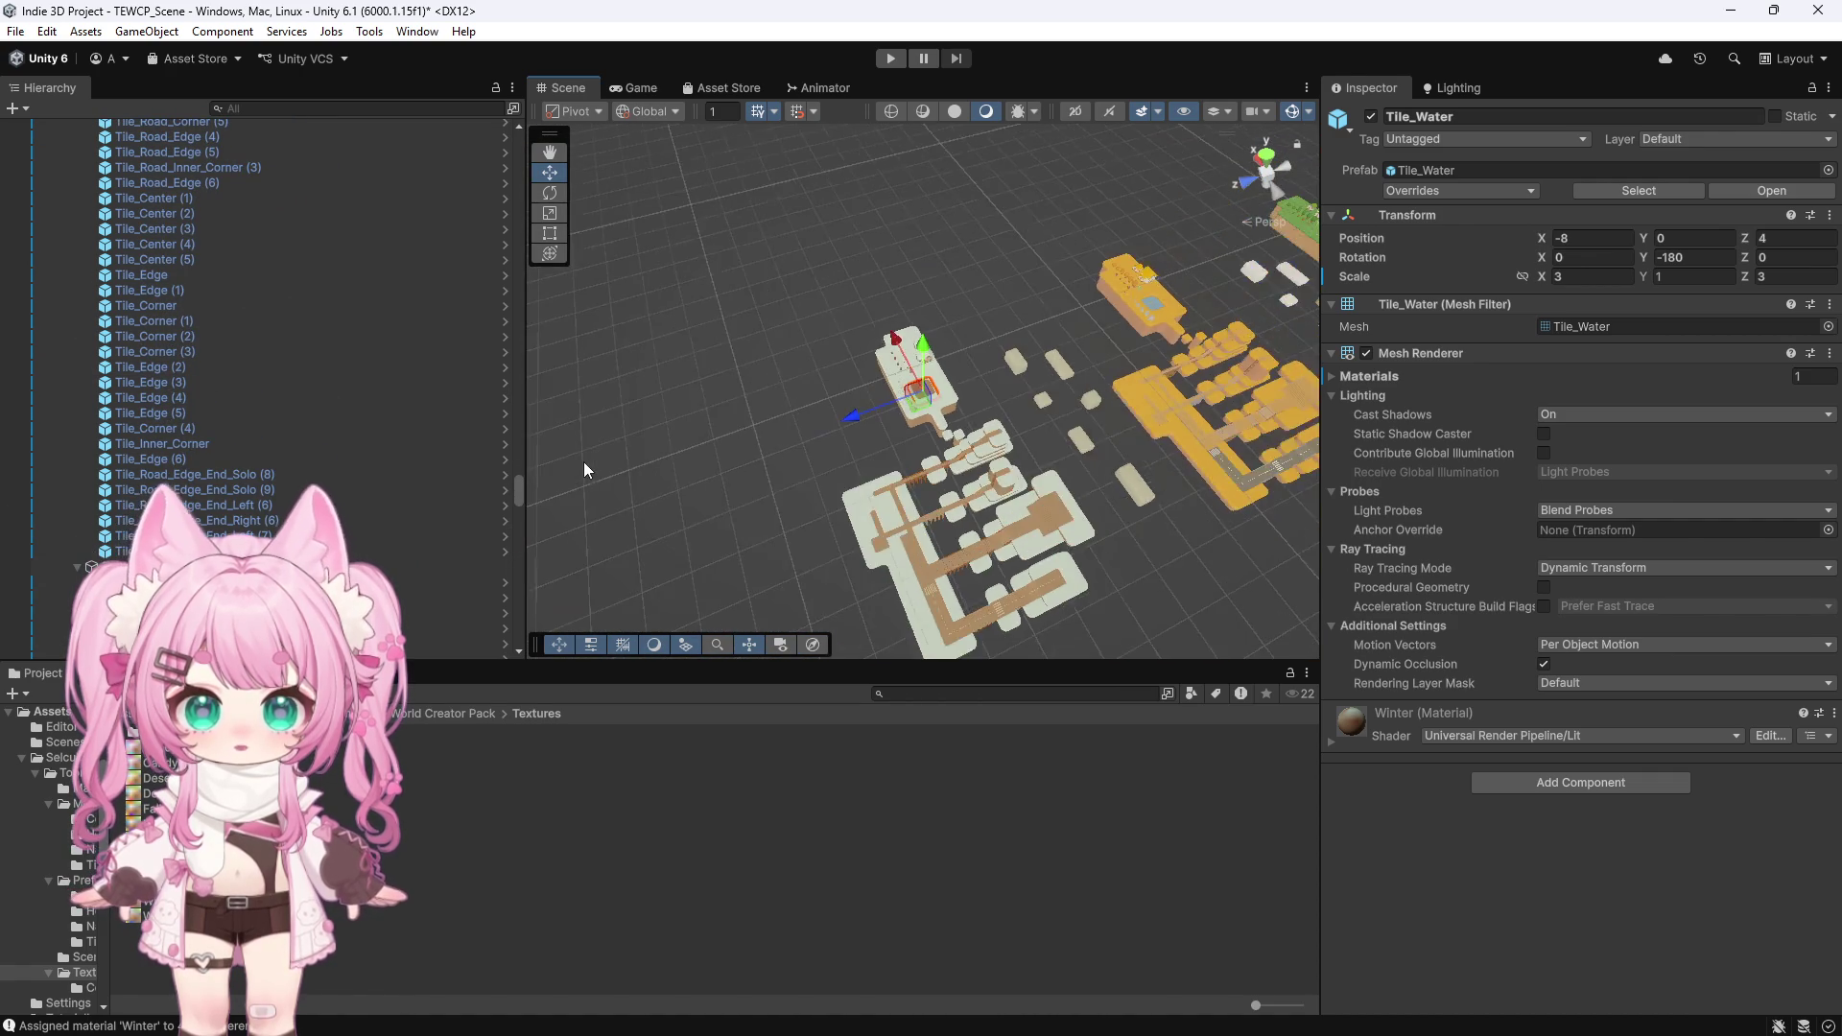
scroll(up, 3)
click(1179, 297)
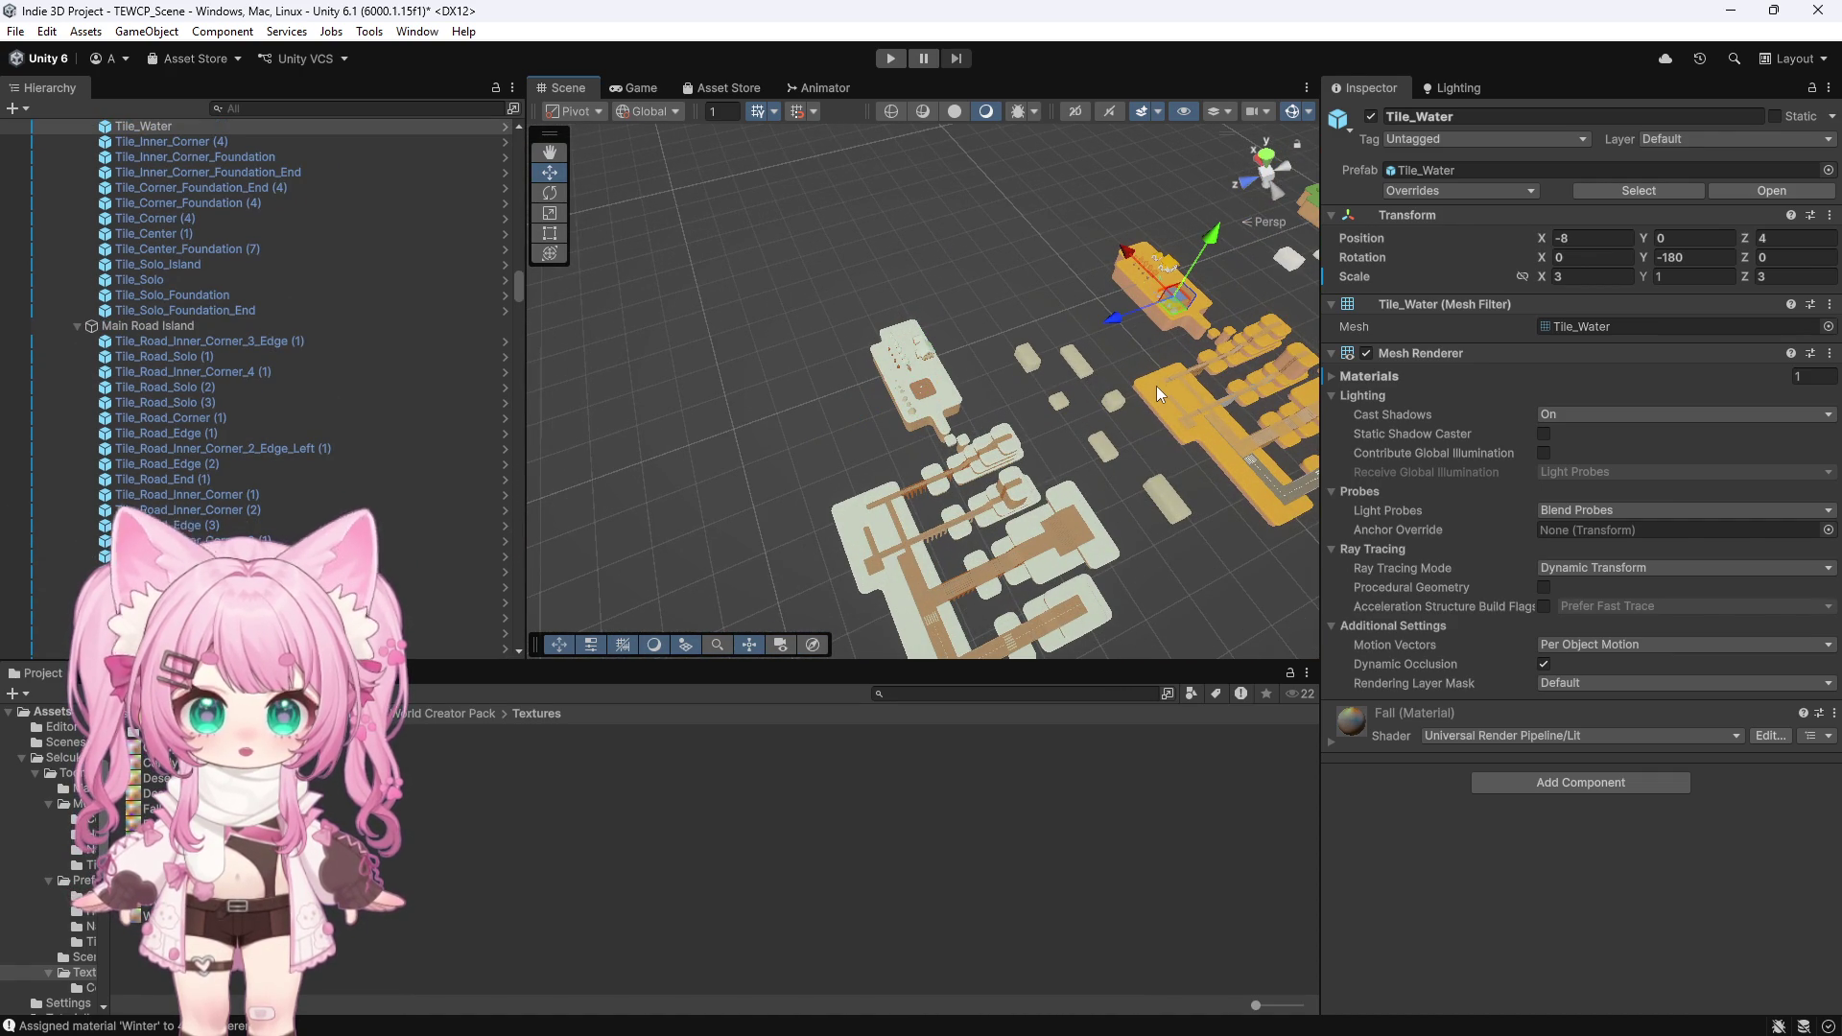
key(f)
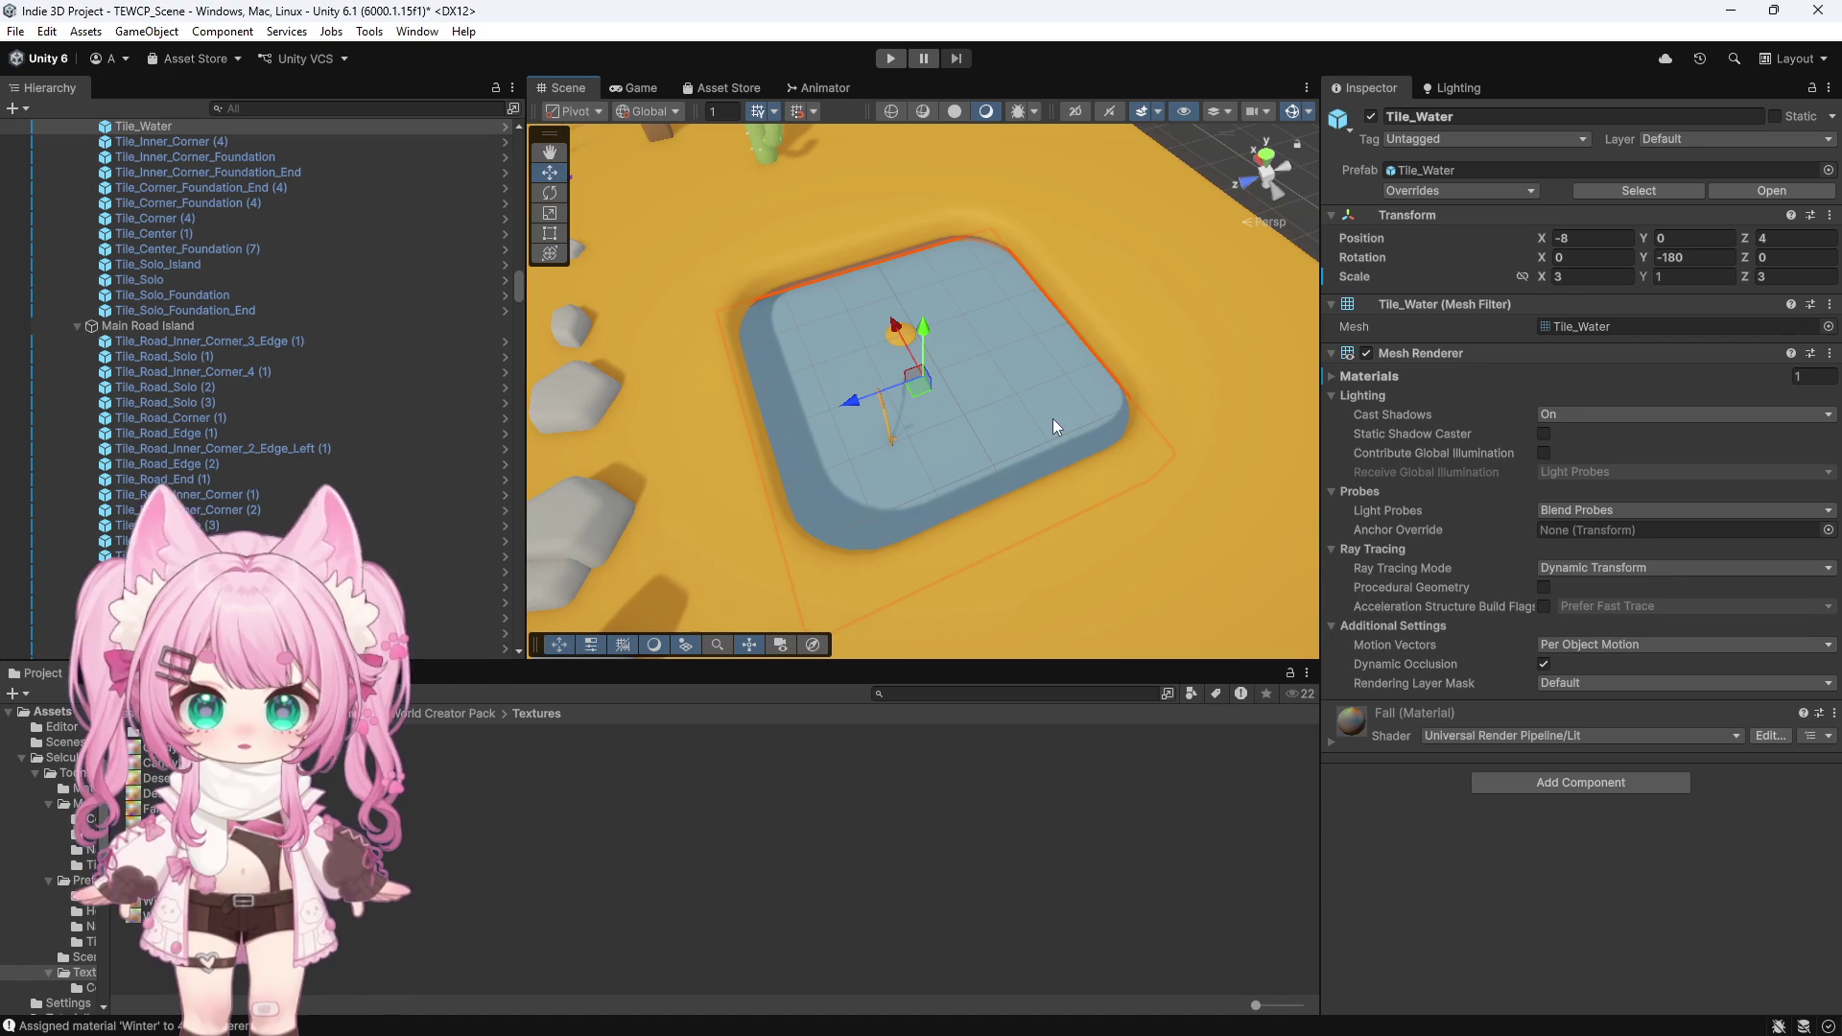
Follow the Fall material's Base Map to Fall.png and show it in Explorer
click(1330, 740)
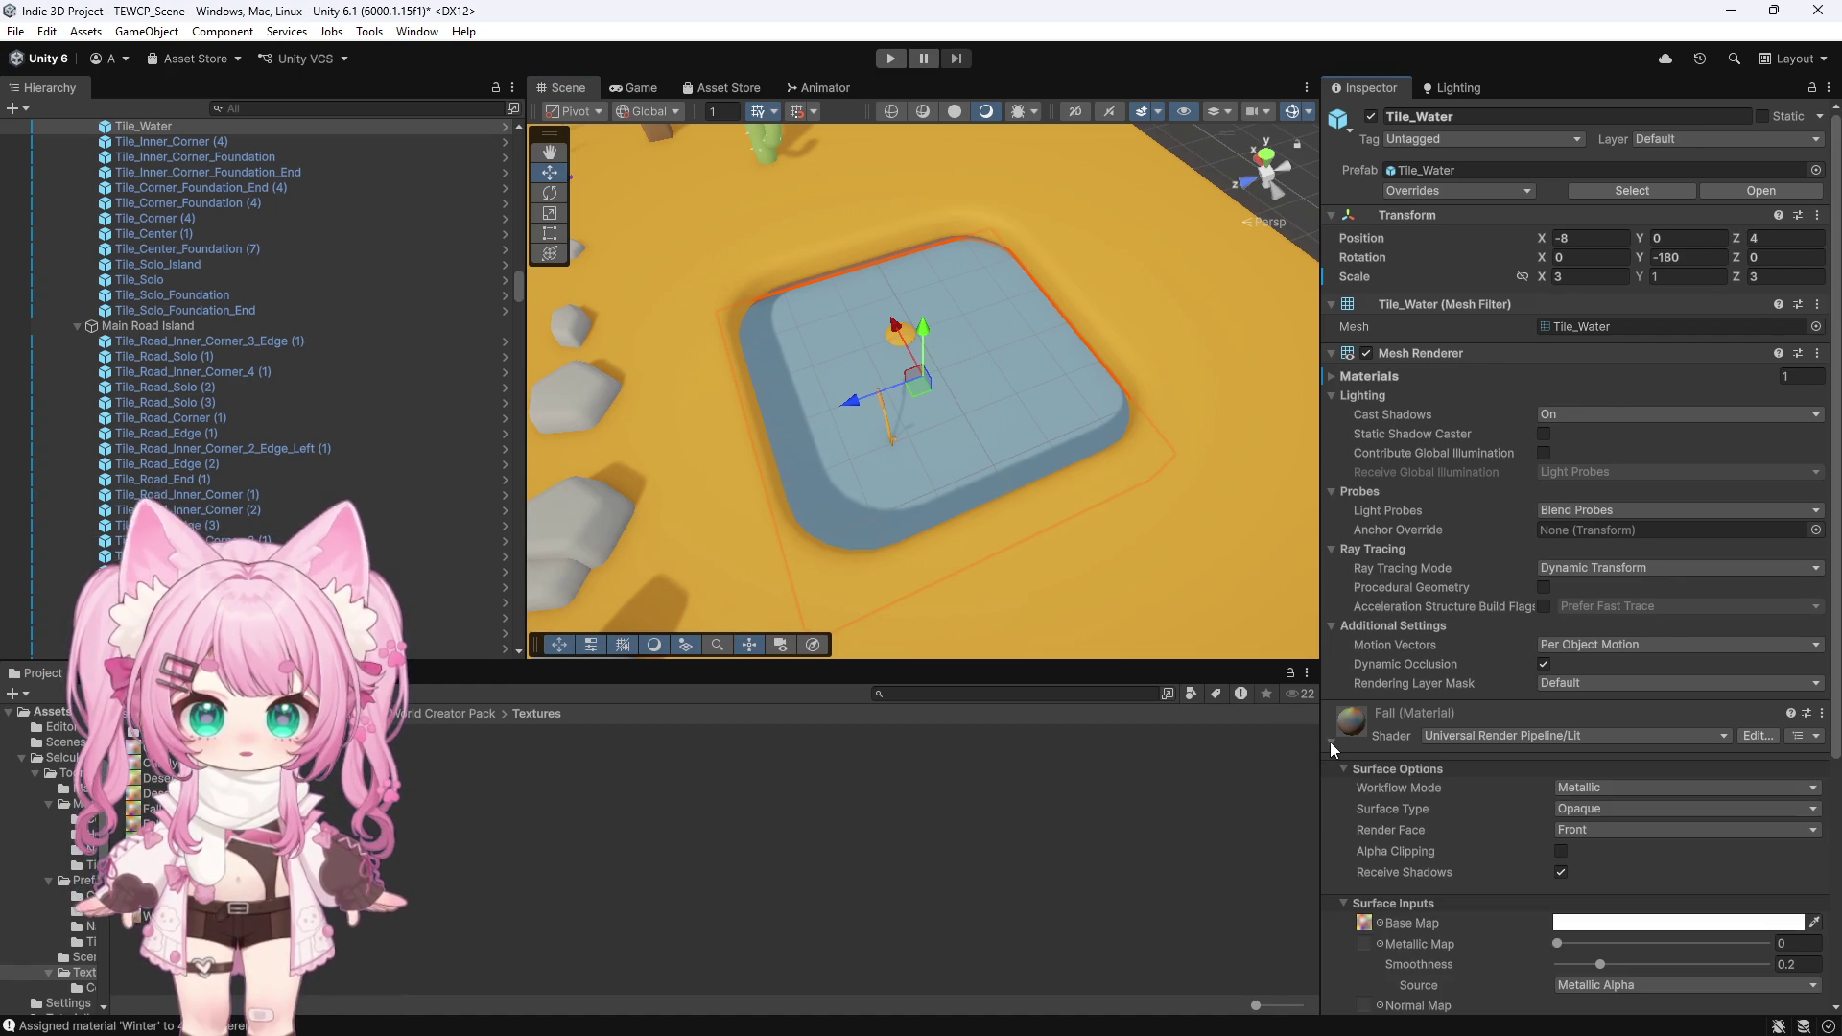
scroll(down, 3)
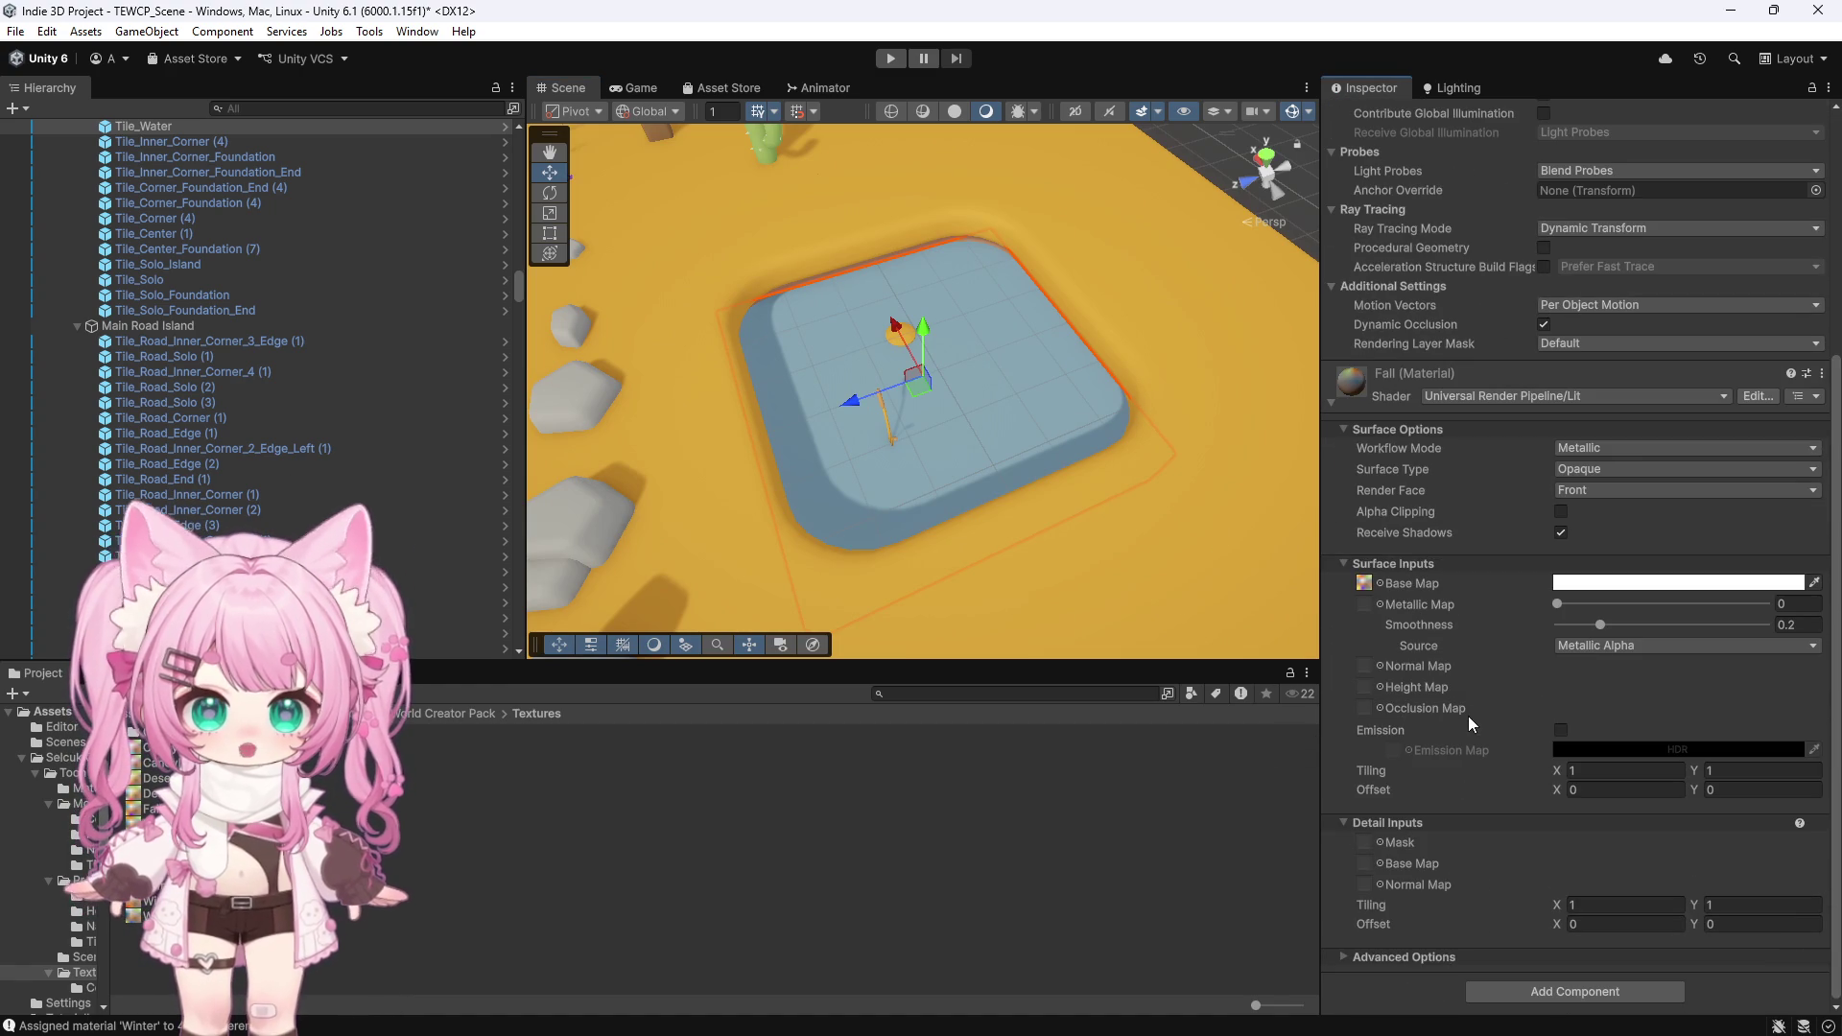
click(1363, 583)
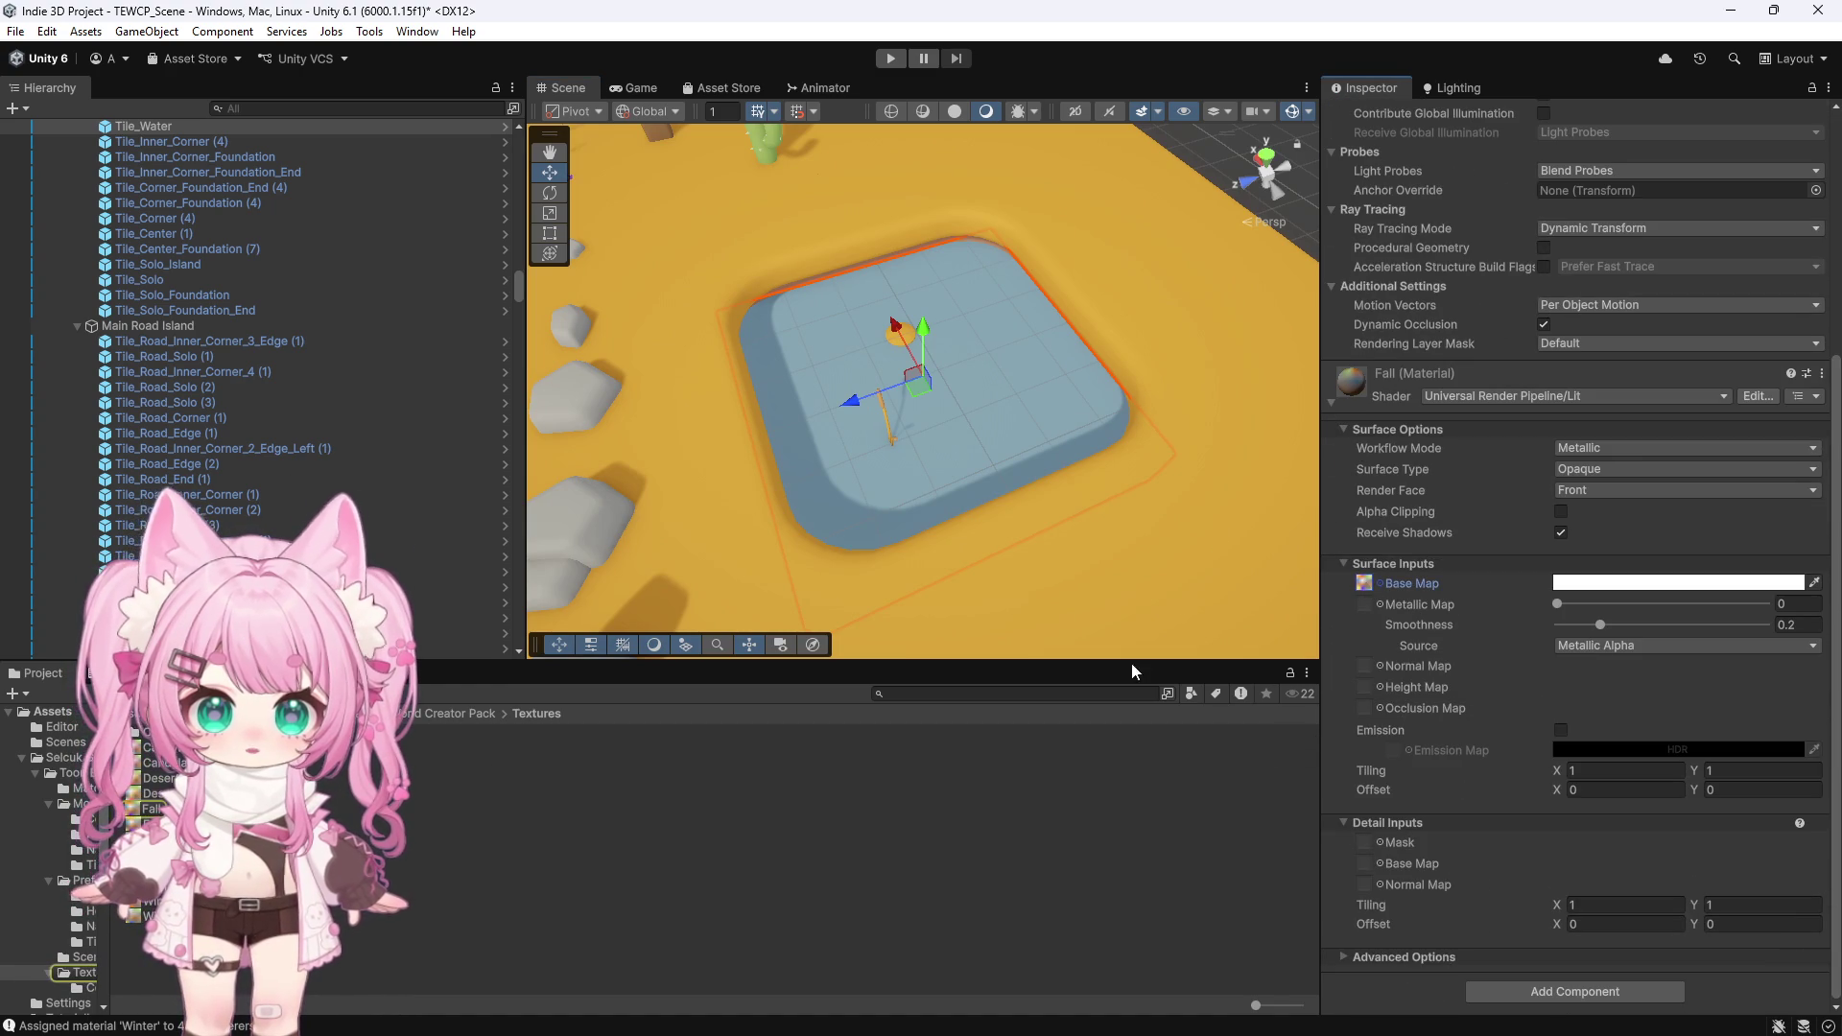
click(149, 808)
right_click(150, 809)
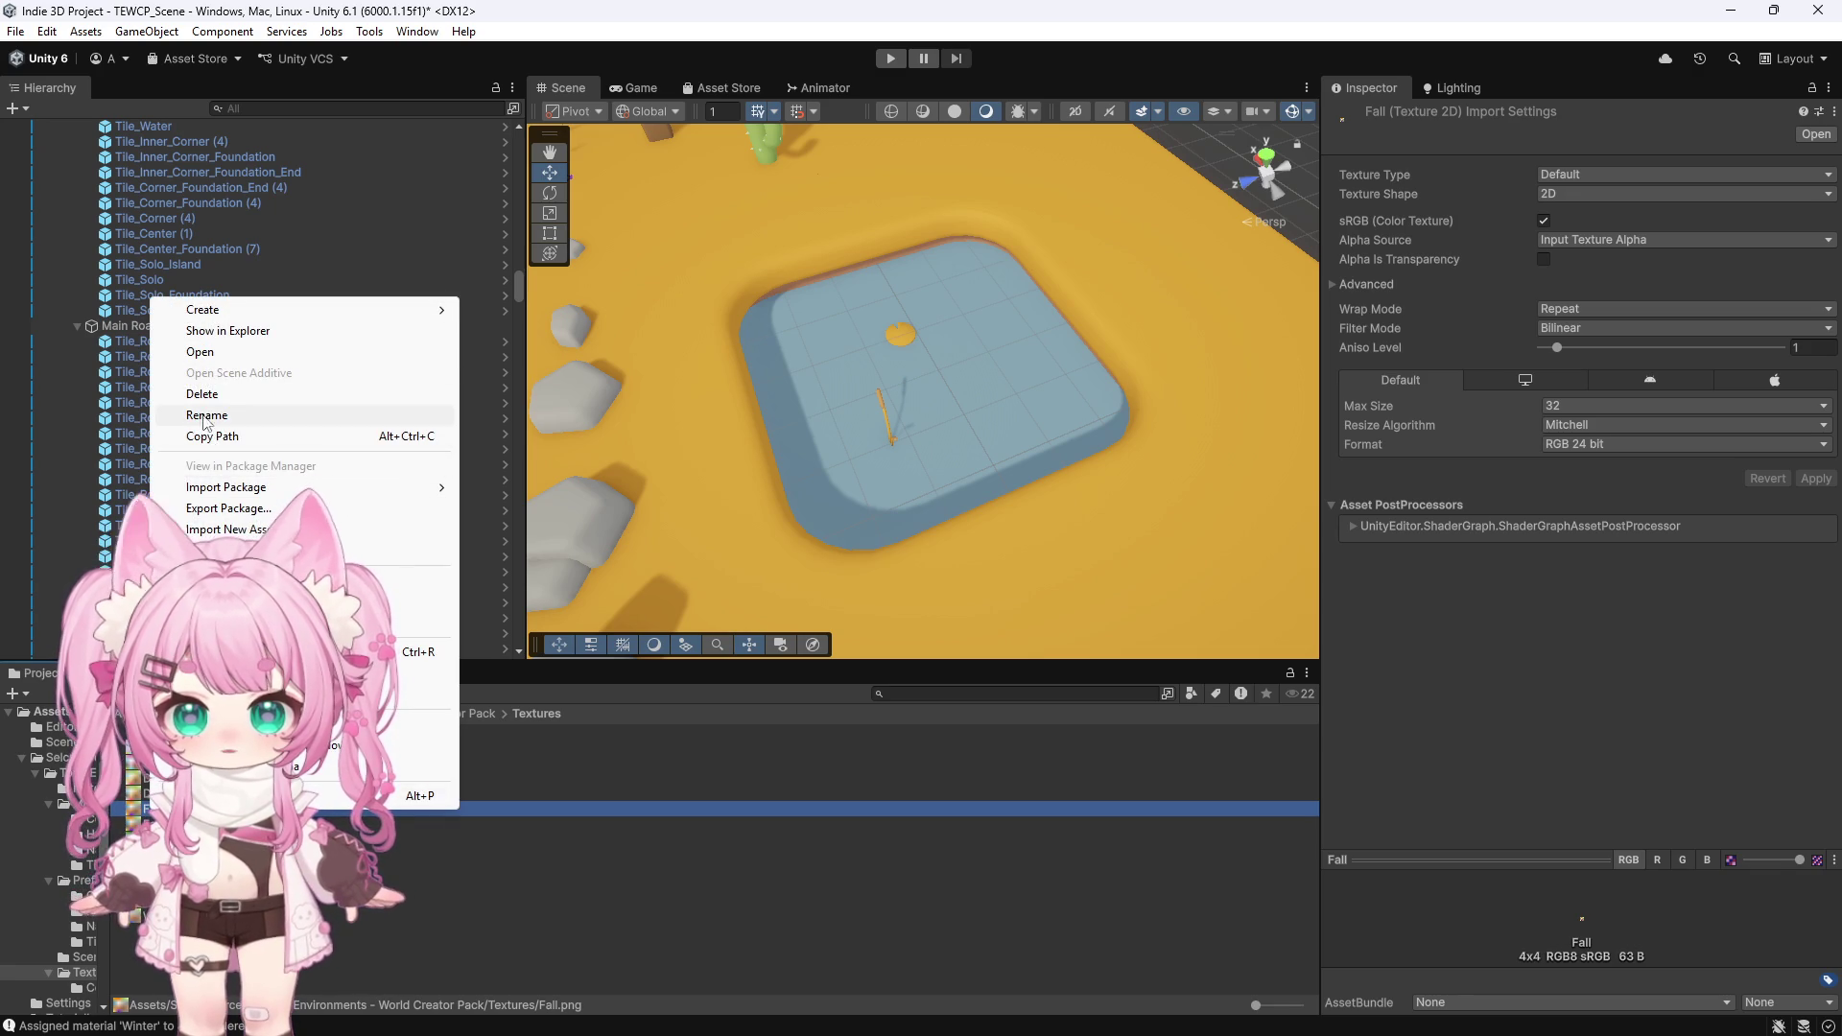
click(213, 332)
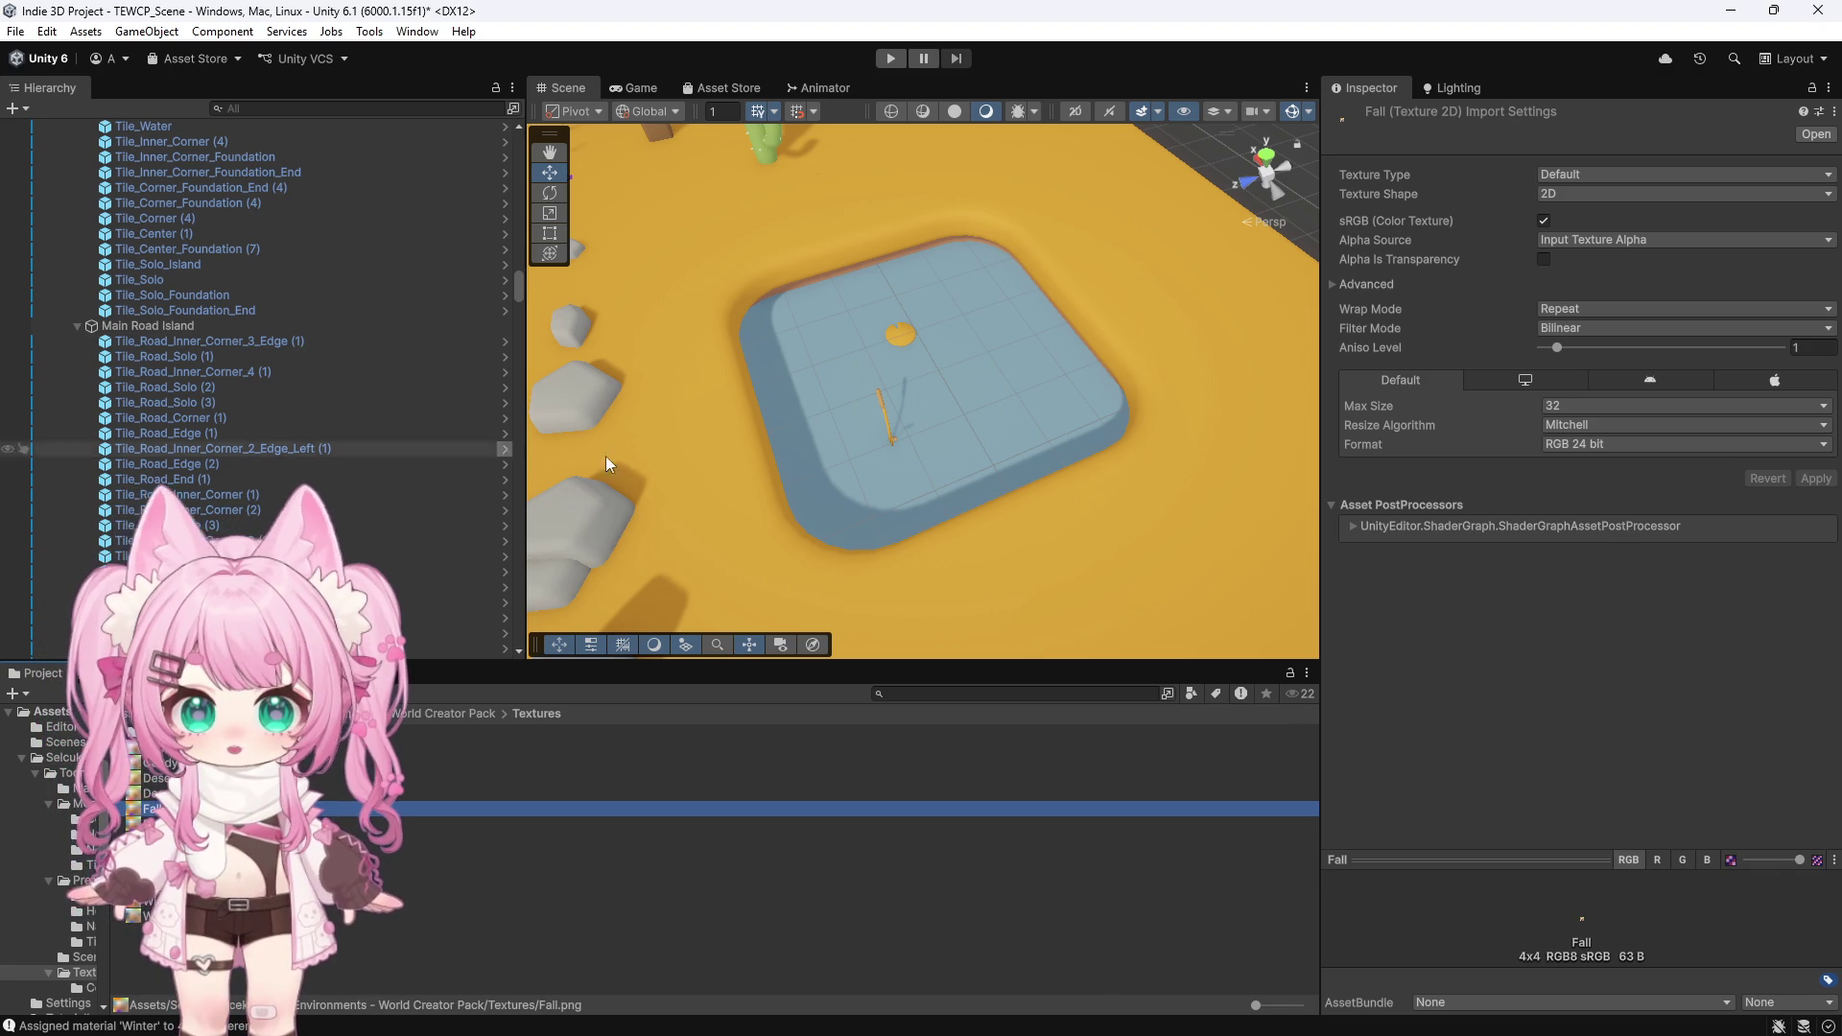
Select the snowy Winter island's water tile
scroll(down, 3)
scroll(down, 3)
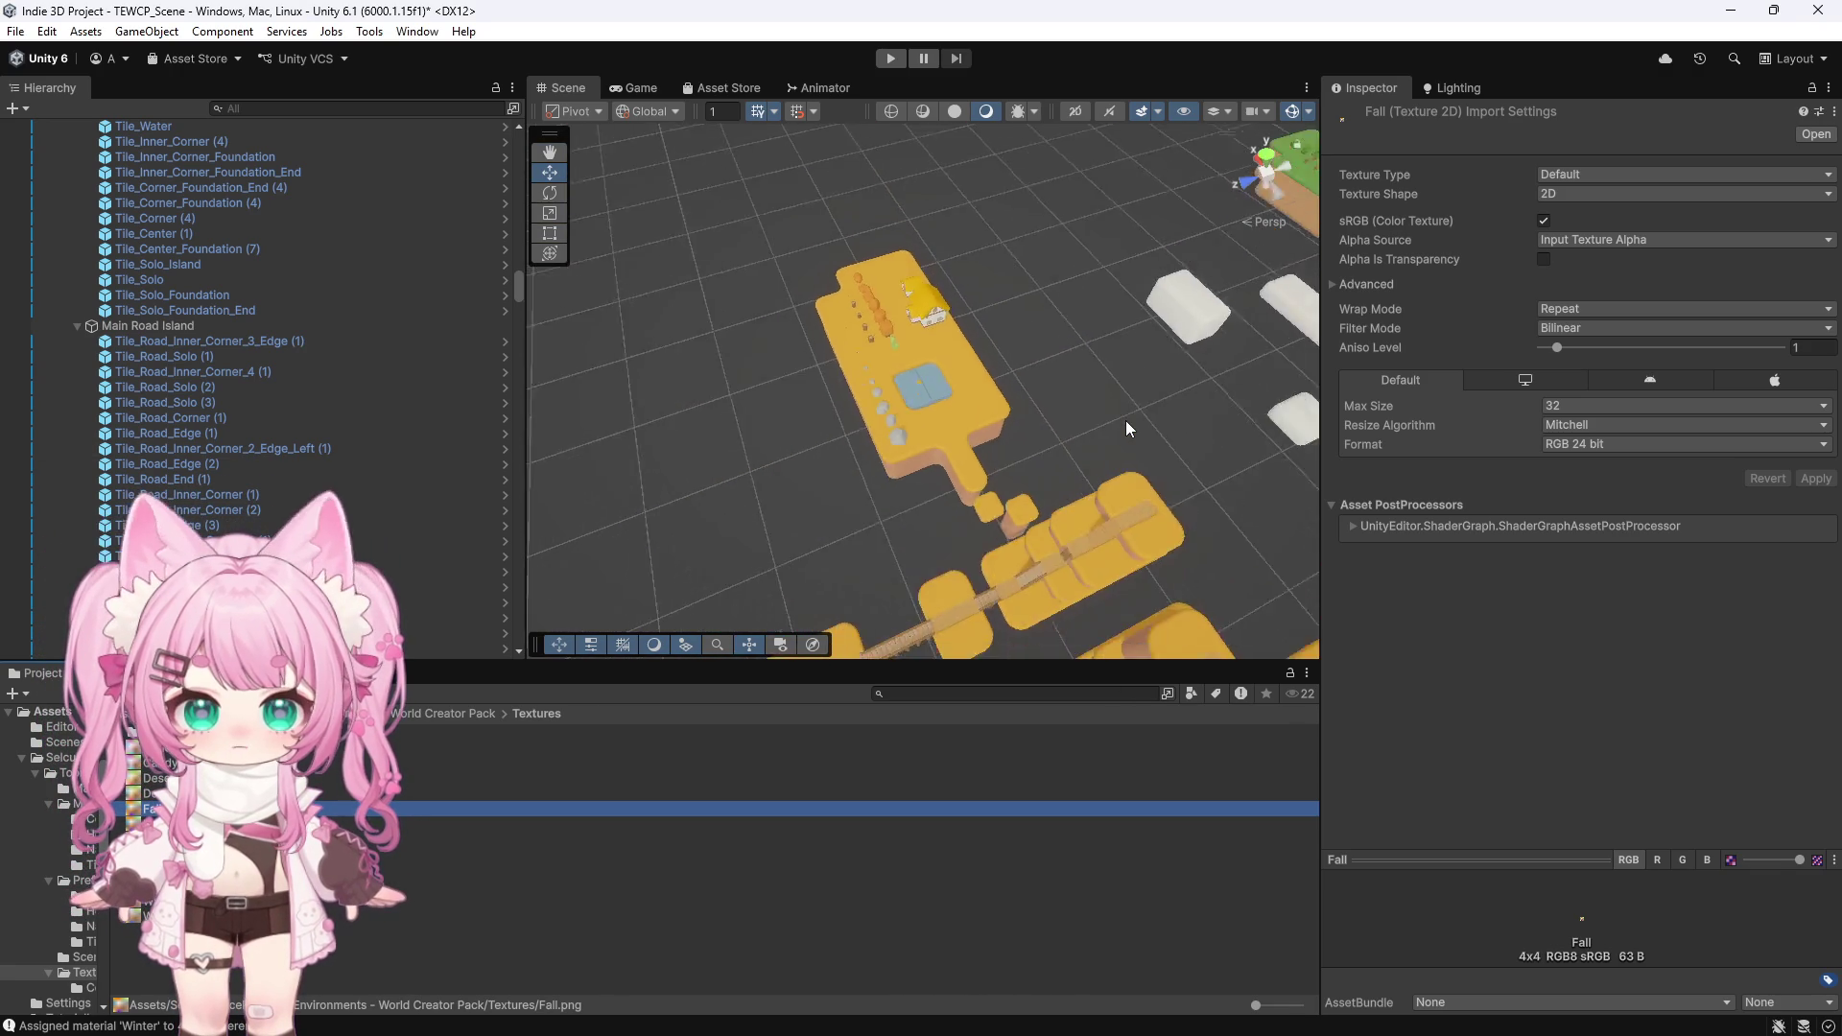
scroll(up, 3)
click(561, 528)
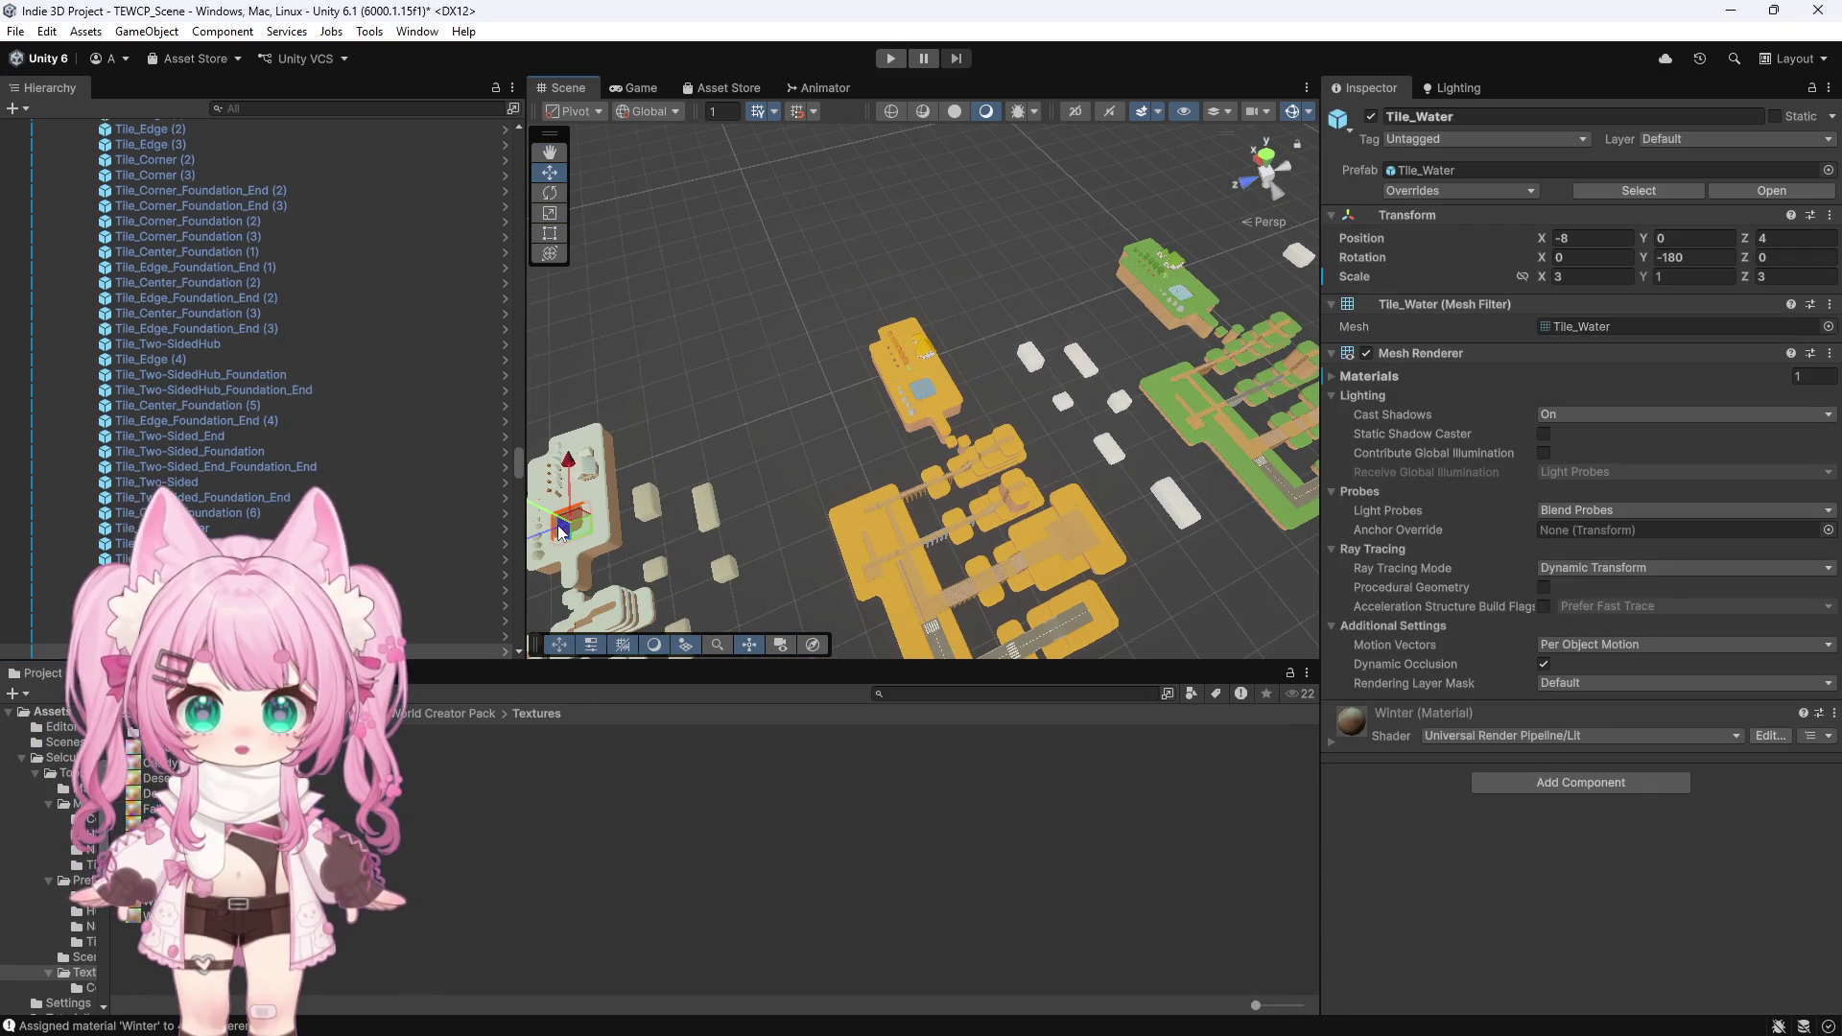
key(f)
scroll(up, 3)
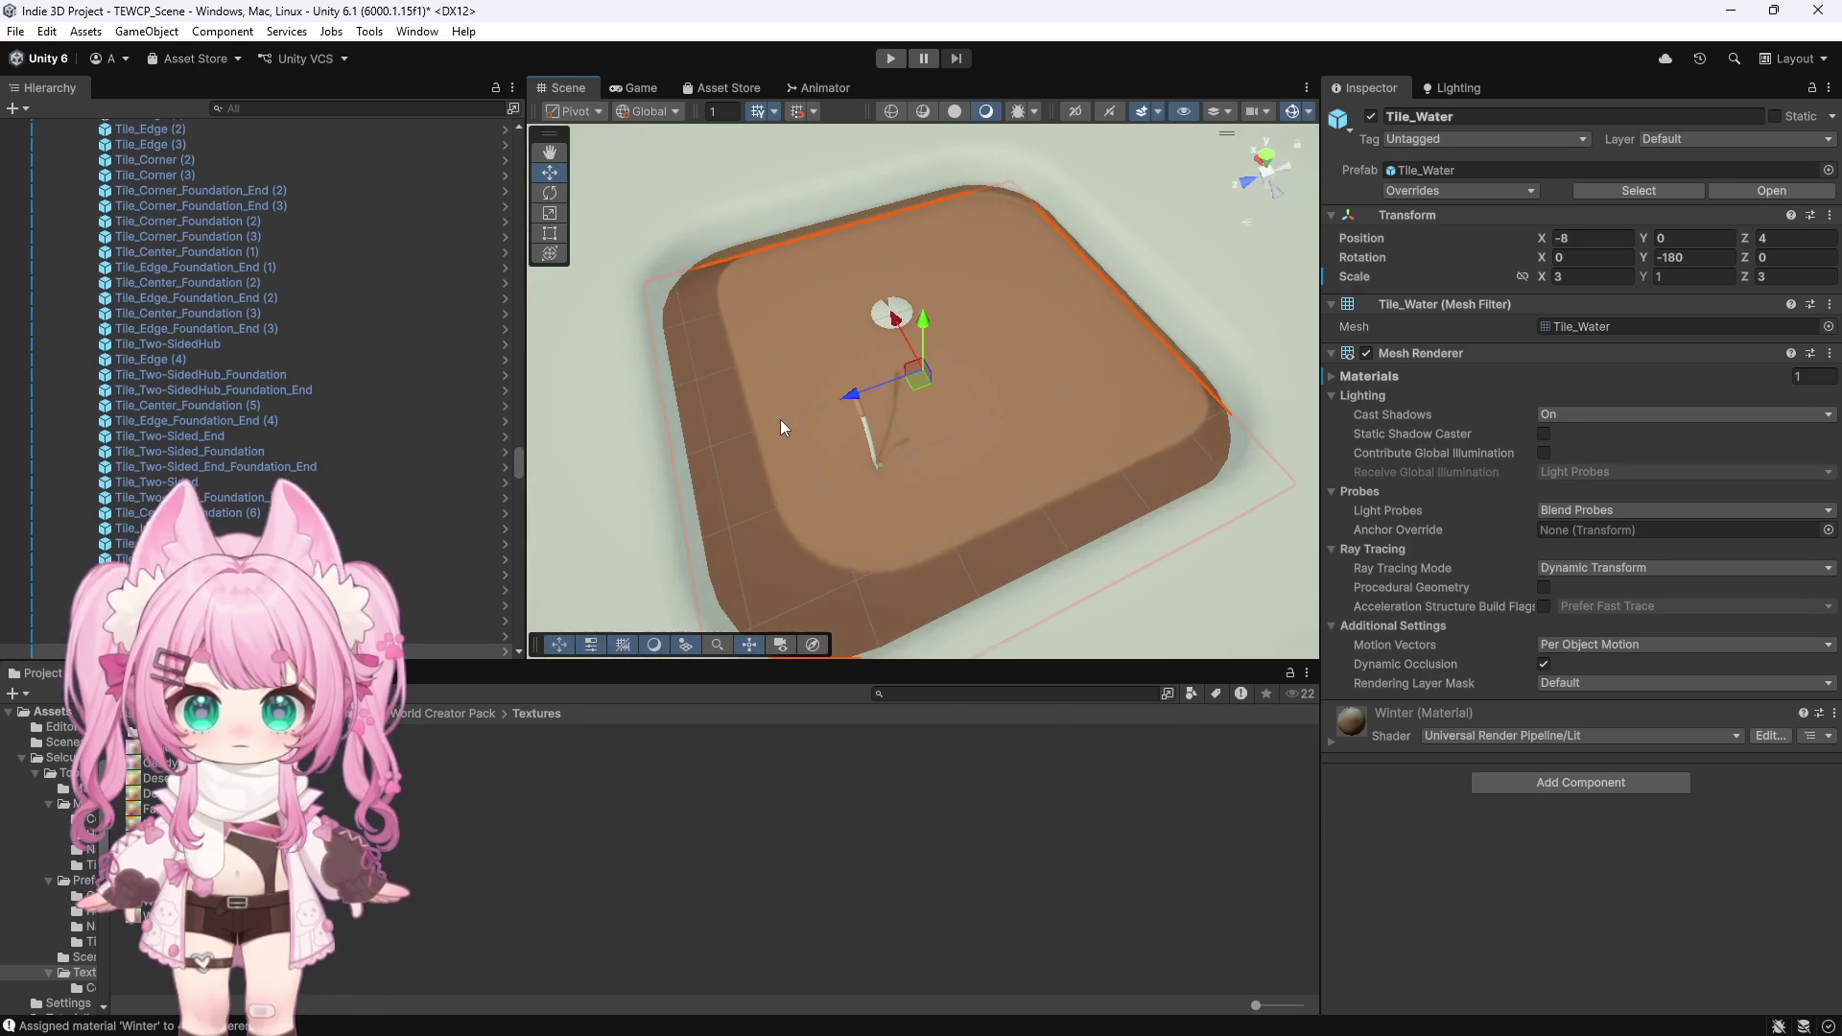
scroll(up, 3)
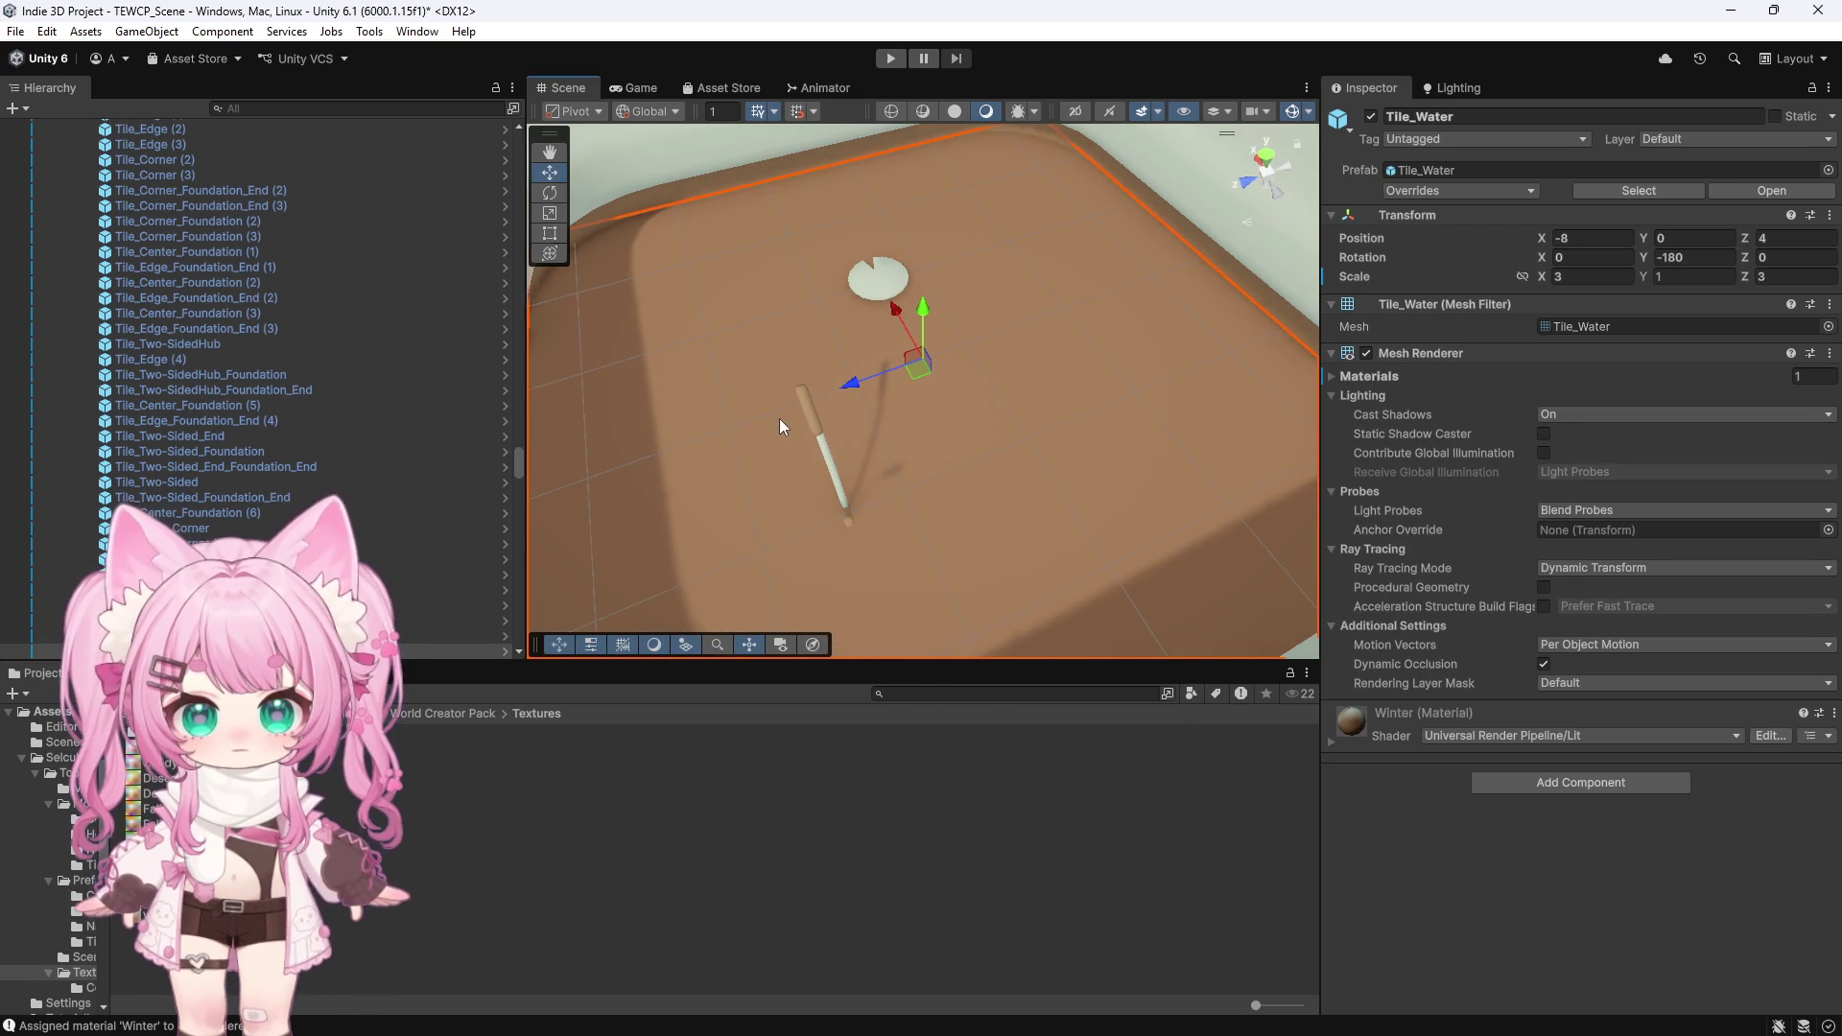
scroll(up, 3)
scroll(down, 3)
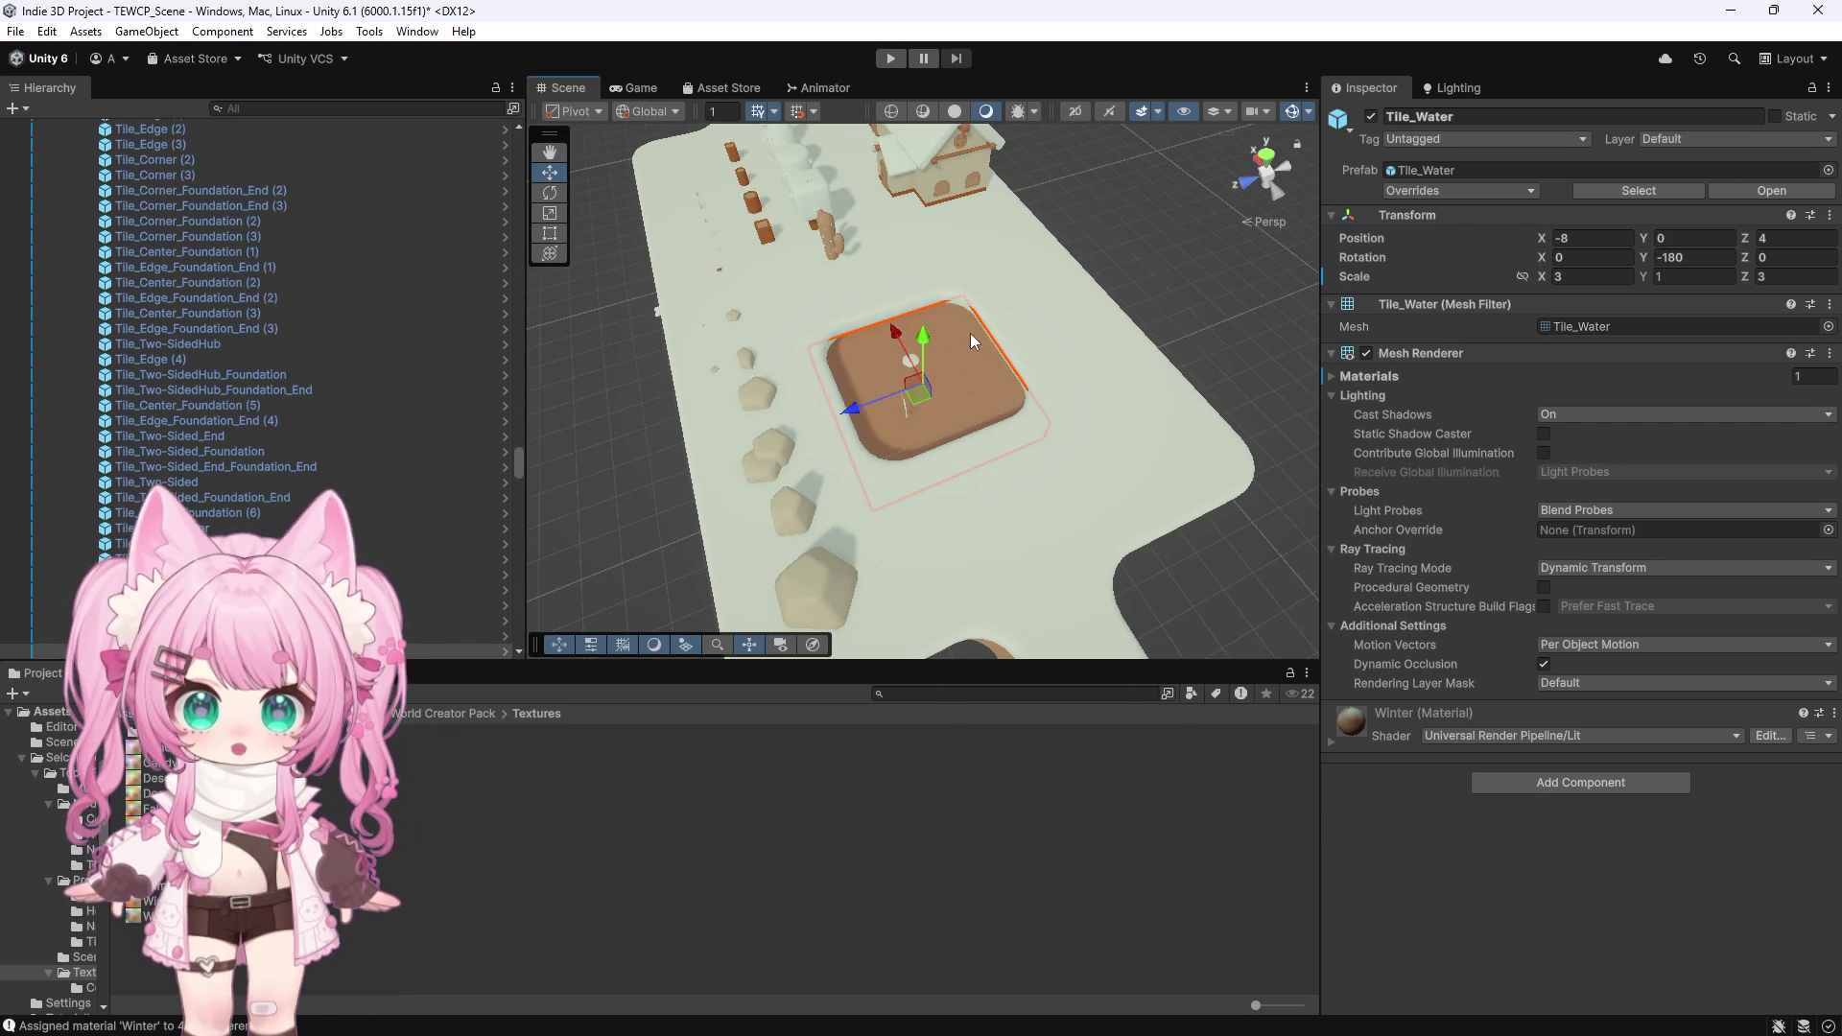
scroll(down, 3)
scroll(up, 3)
drag(619, 405, 729, 547)
scroll(up, 3)
scroll(down, 3)
drag(813, 495, 716, 532)
scroll(down, 3)
drag(568, 547, 1006, 424)
scroll(up, 3)
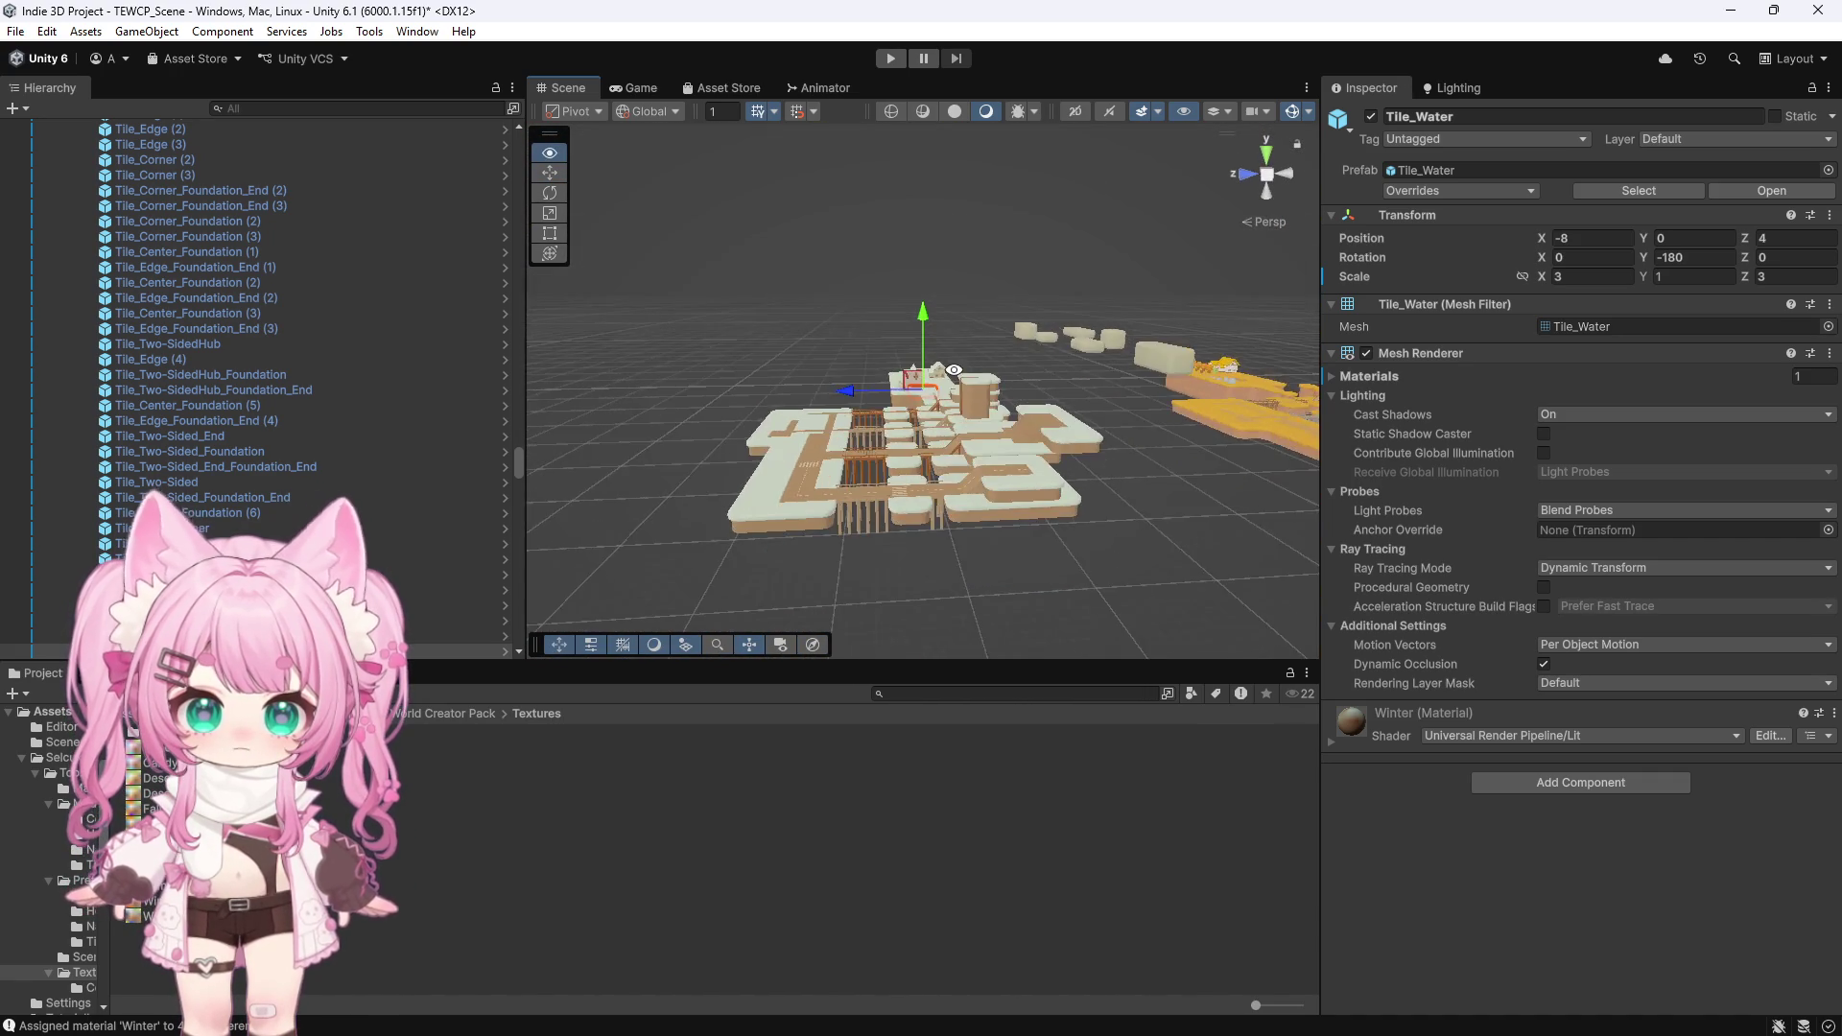
scroll(up, 3)
drag(1017, 536, 1006, 539)
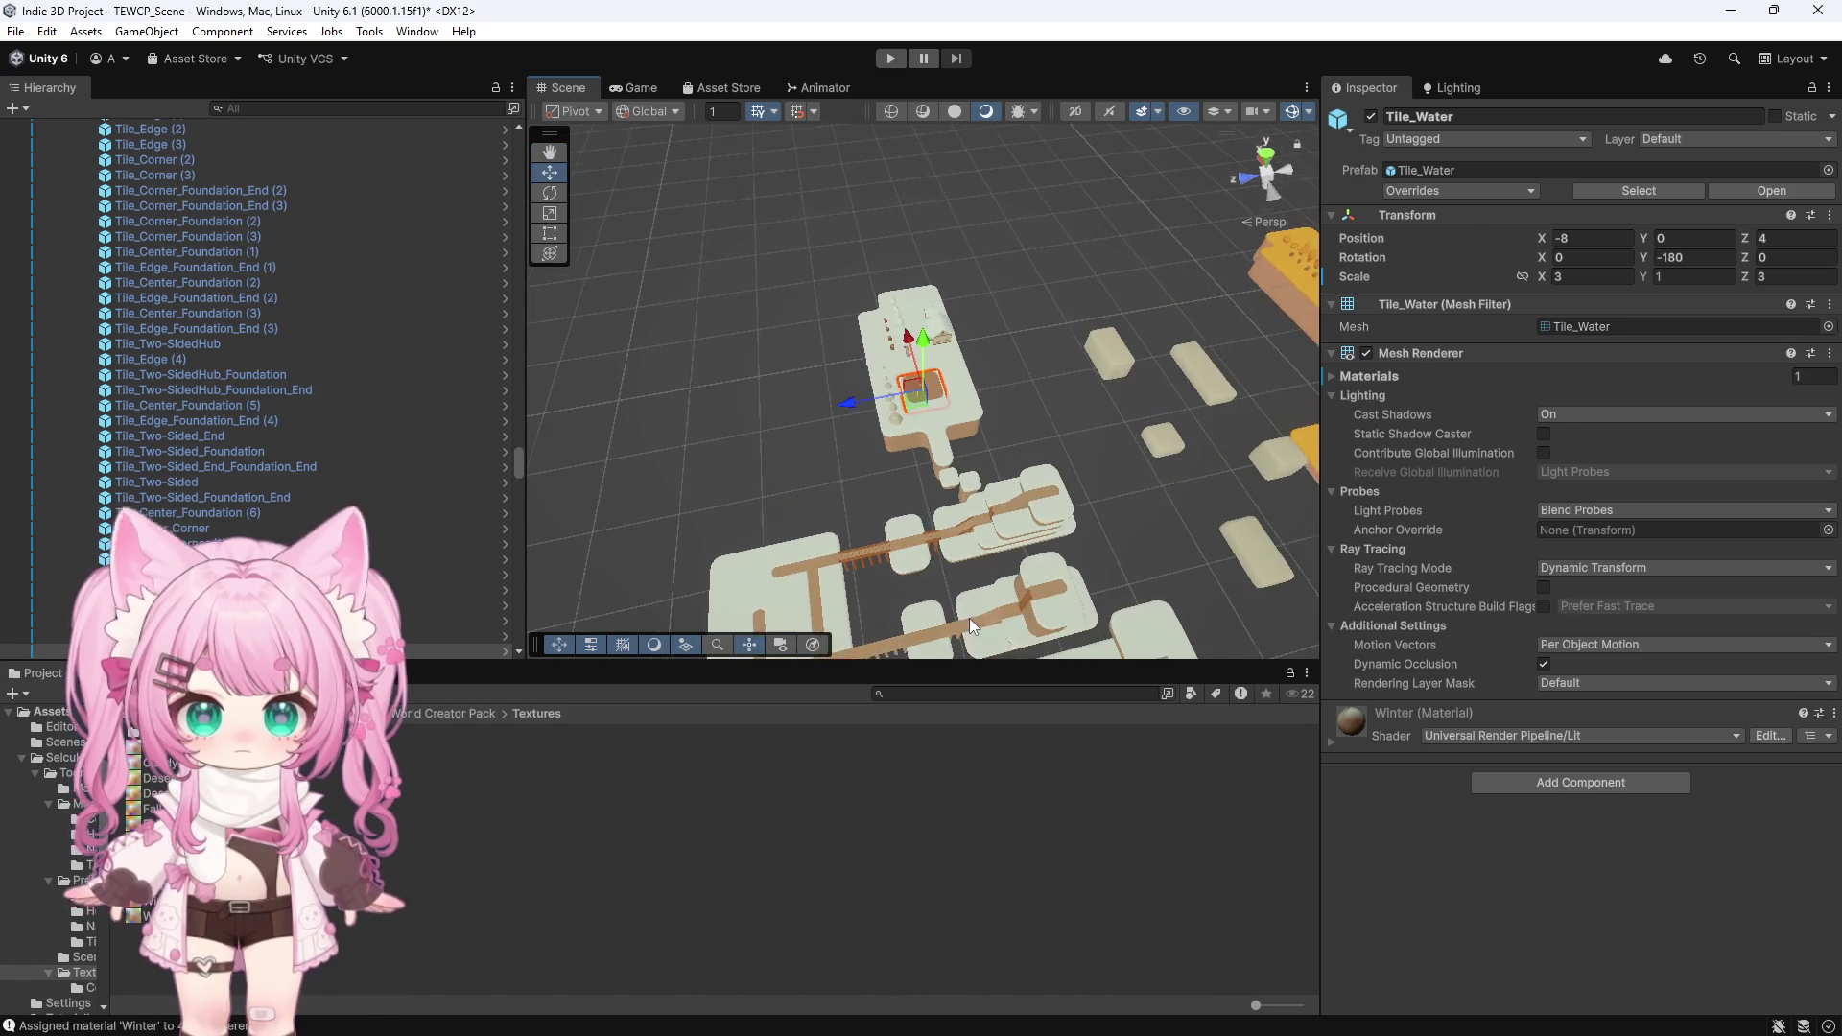
scroll(up, 3)
click(934, 541)
drag(922, 399, 872, 278)
click(848, 551)
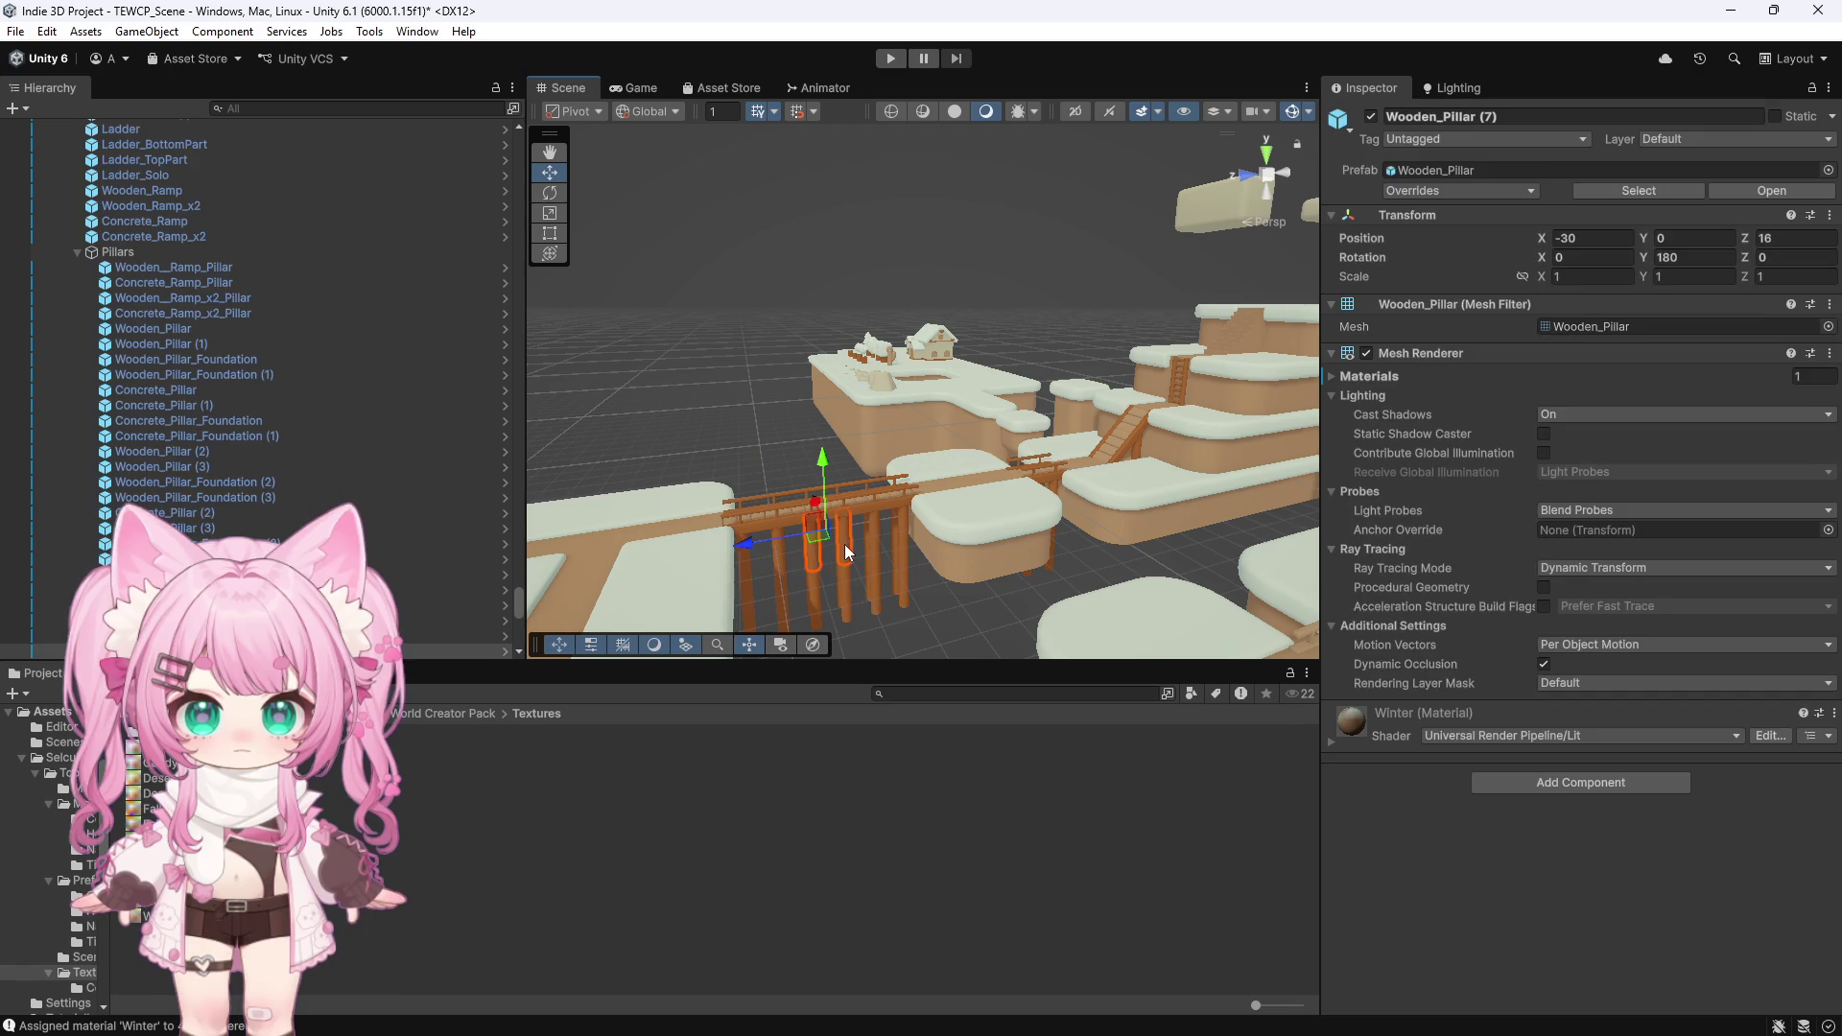
click(911, 534)
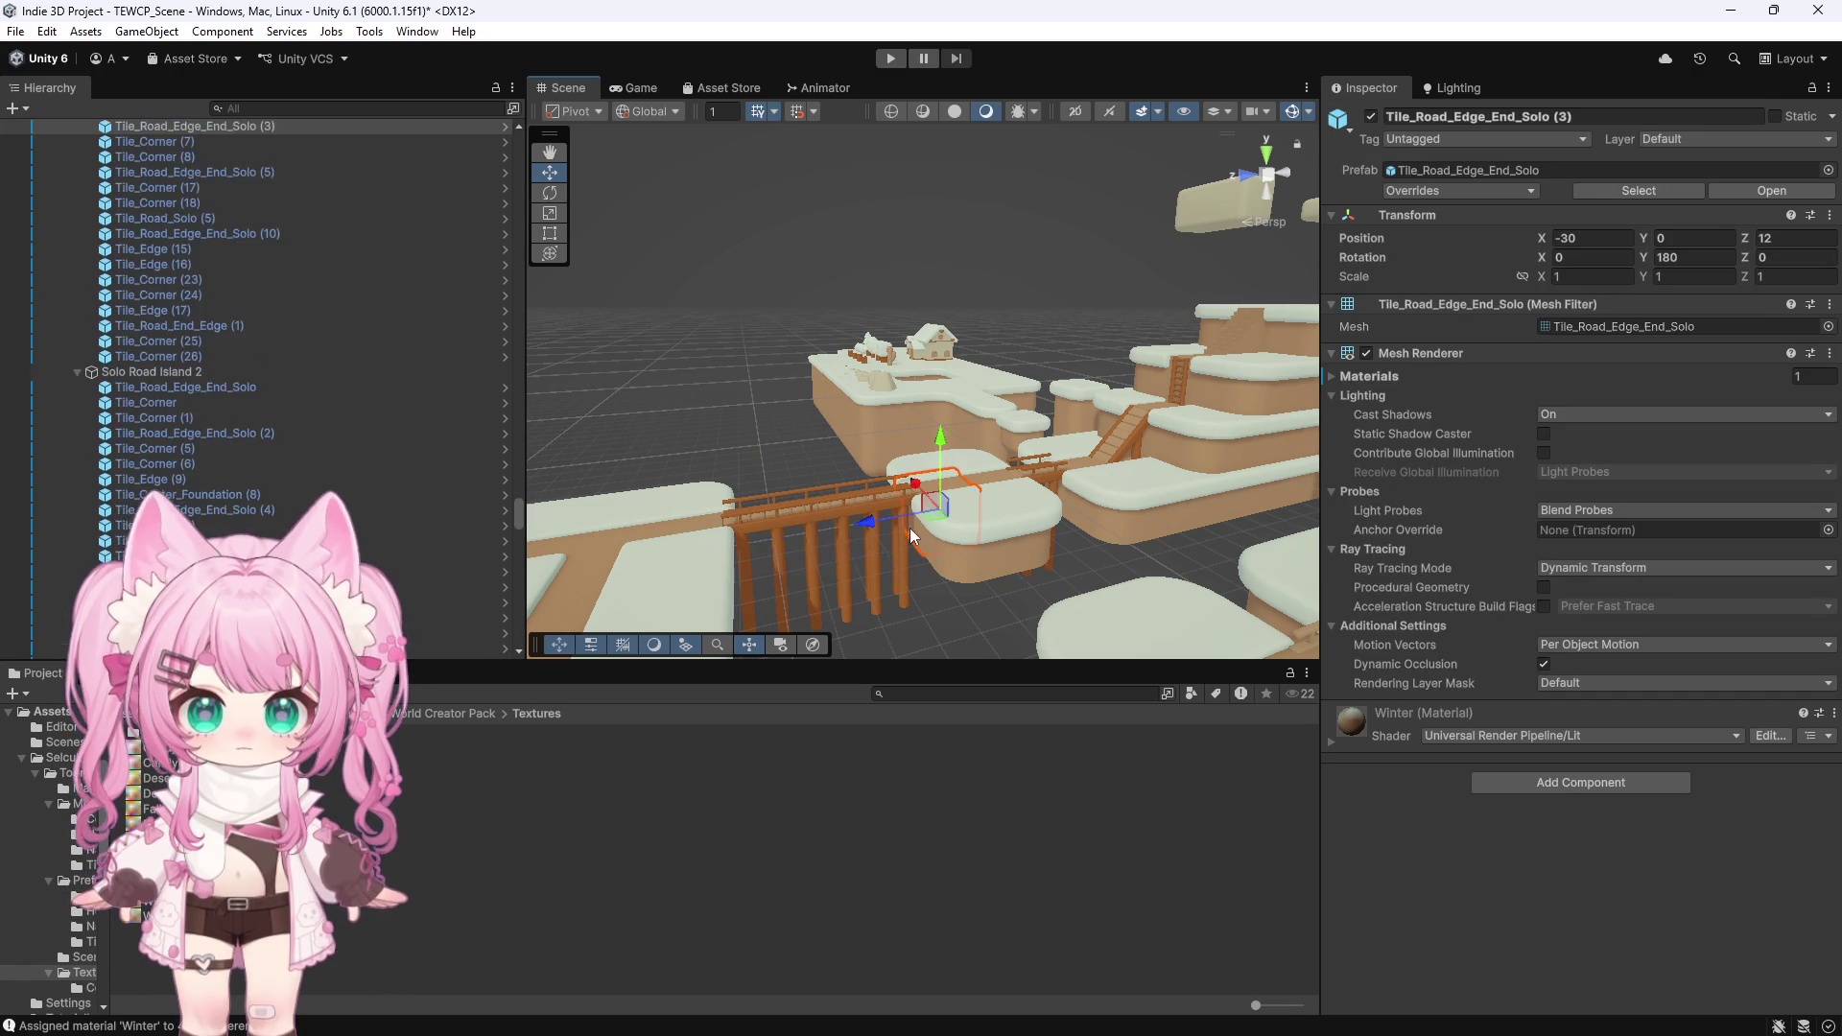
click(733, 481)
drag(725, 433, 734, 378)
click(1005, 595)
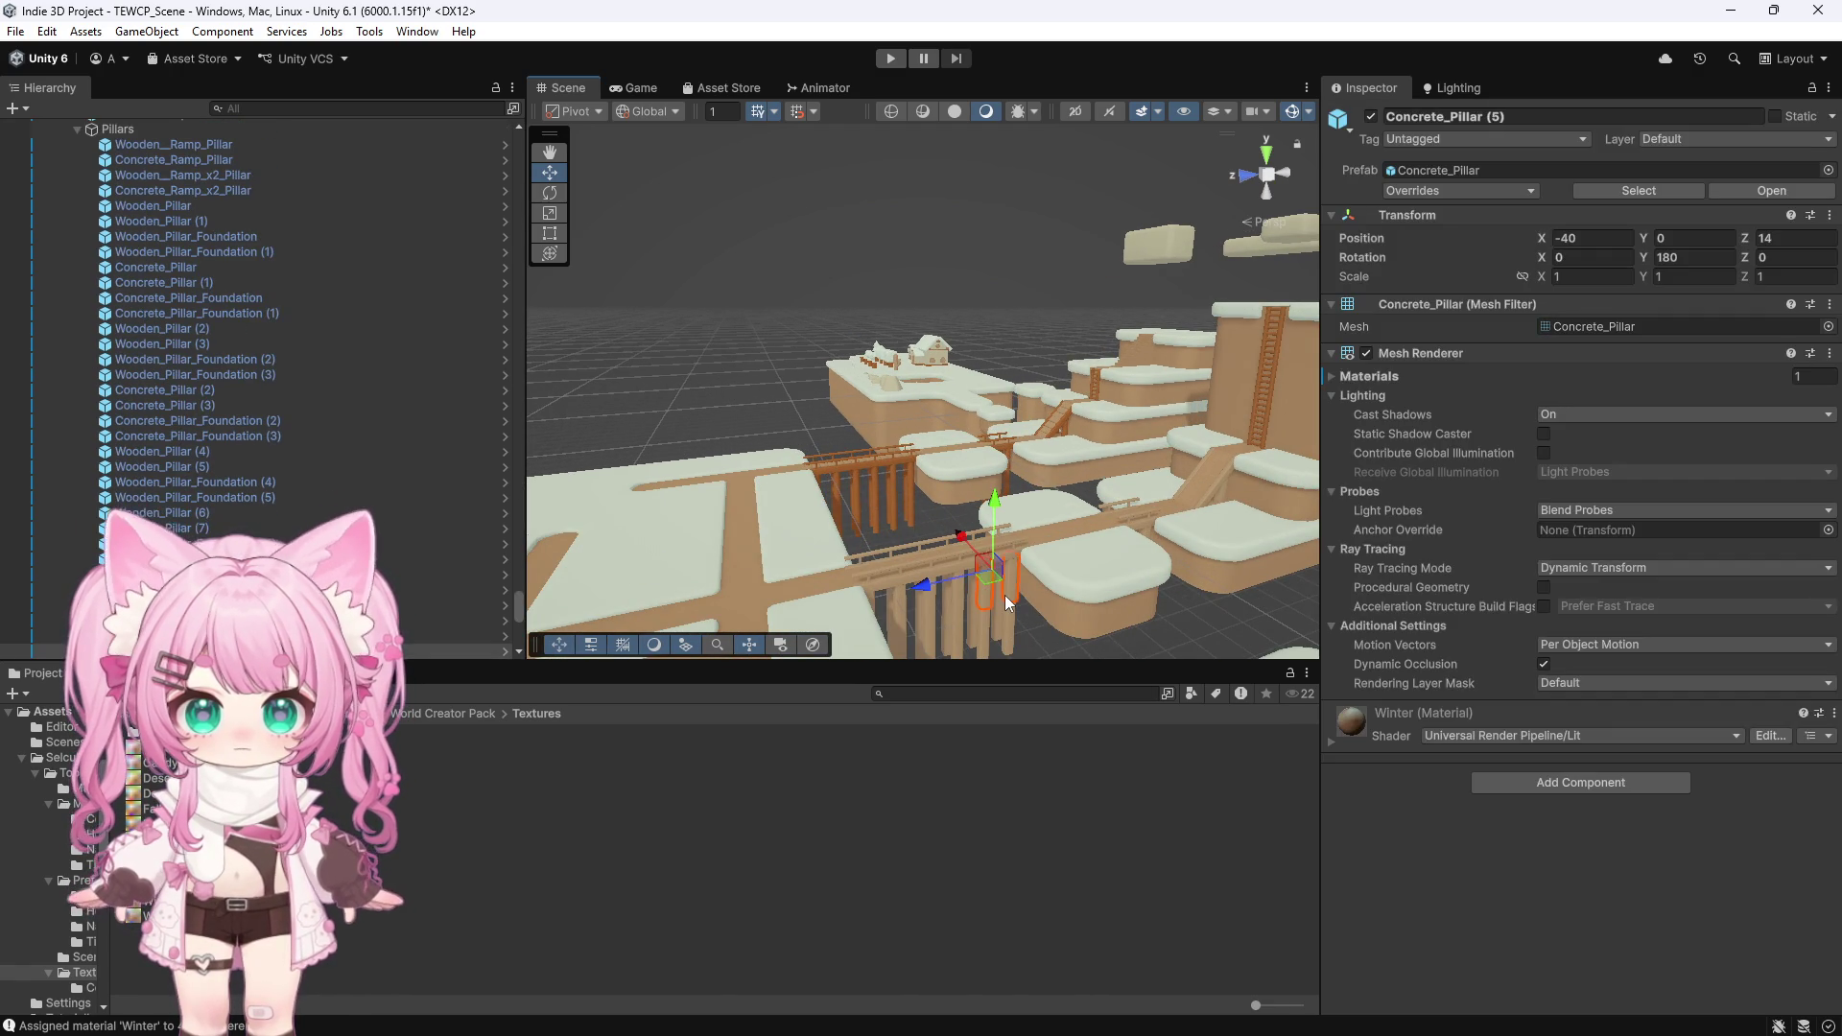
click(910, 484)
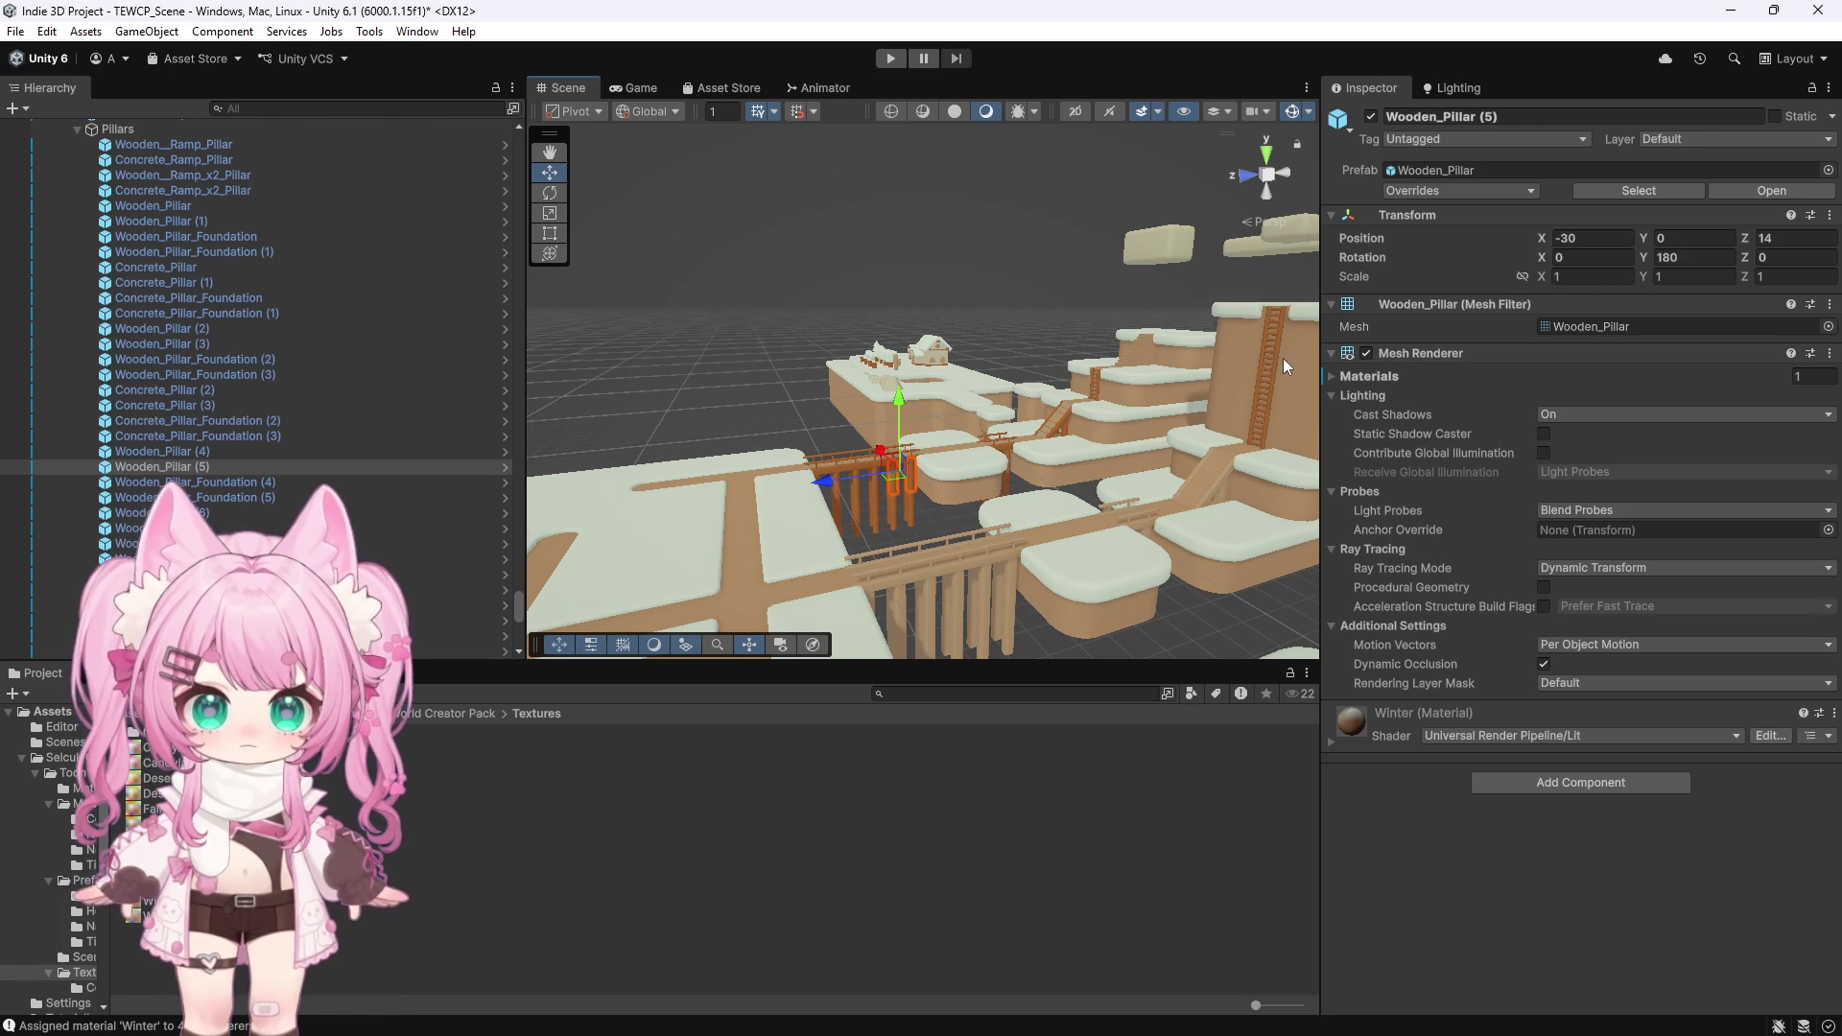
click(1282, 358)
scroll(down, 3)
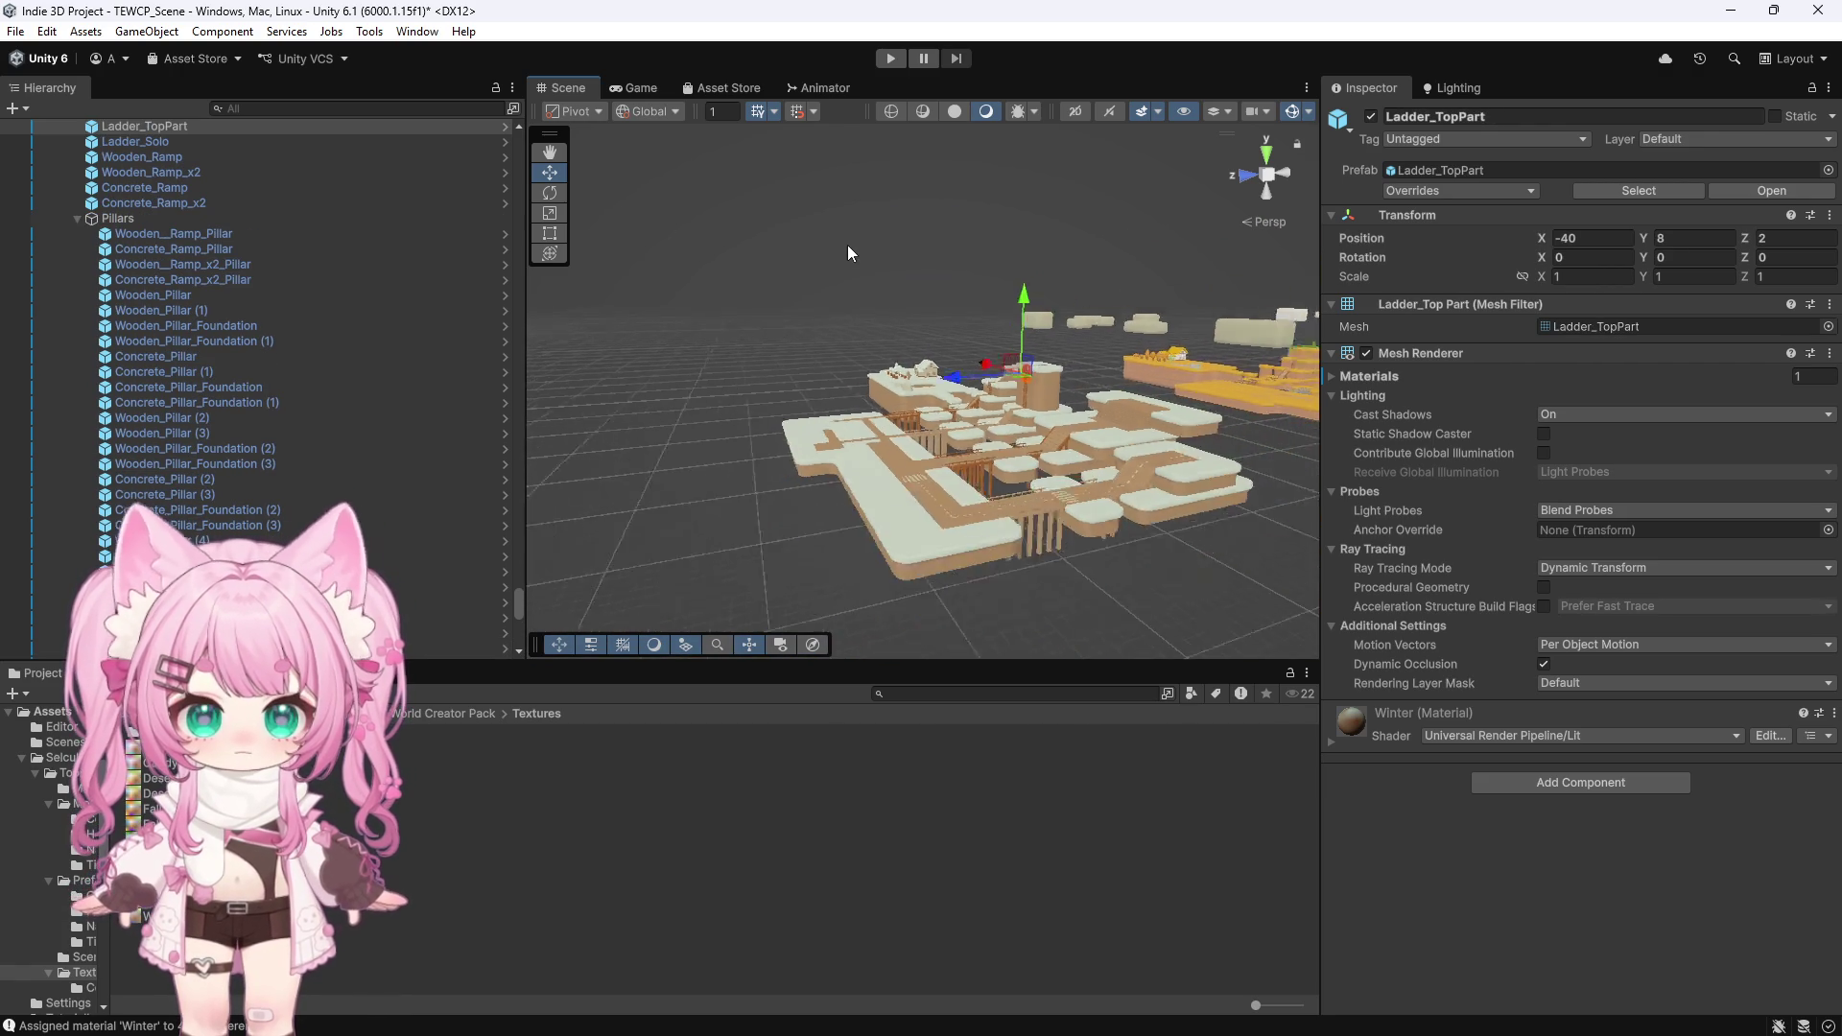
click(1013, 550)
scroll(up, 3)
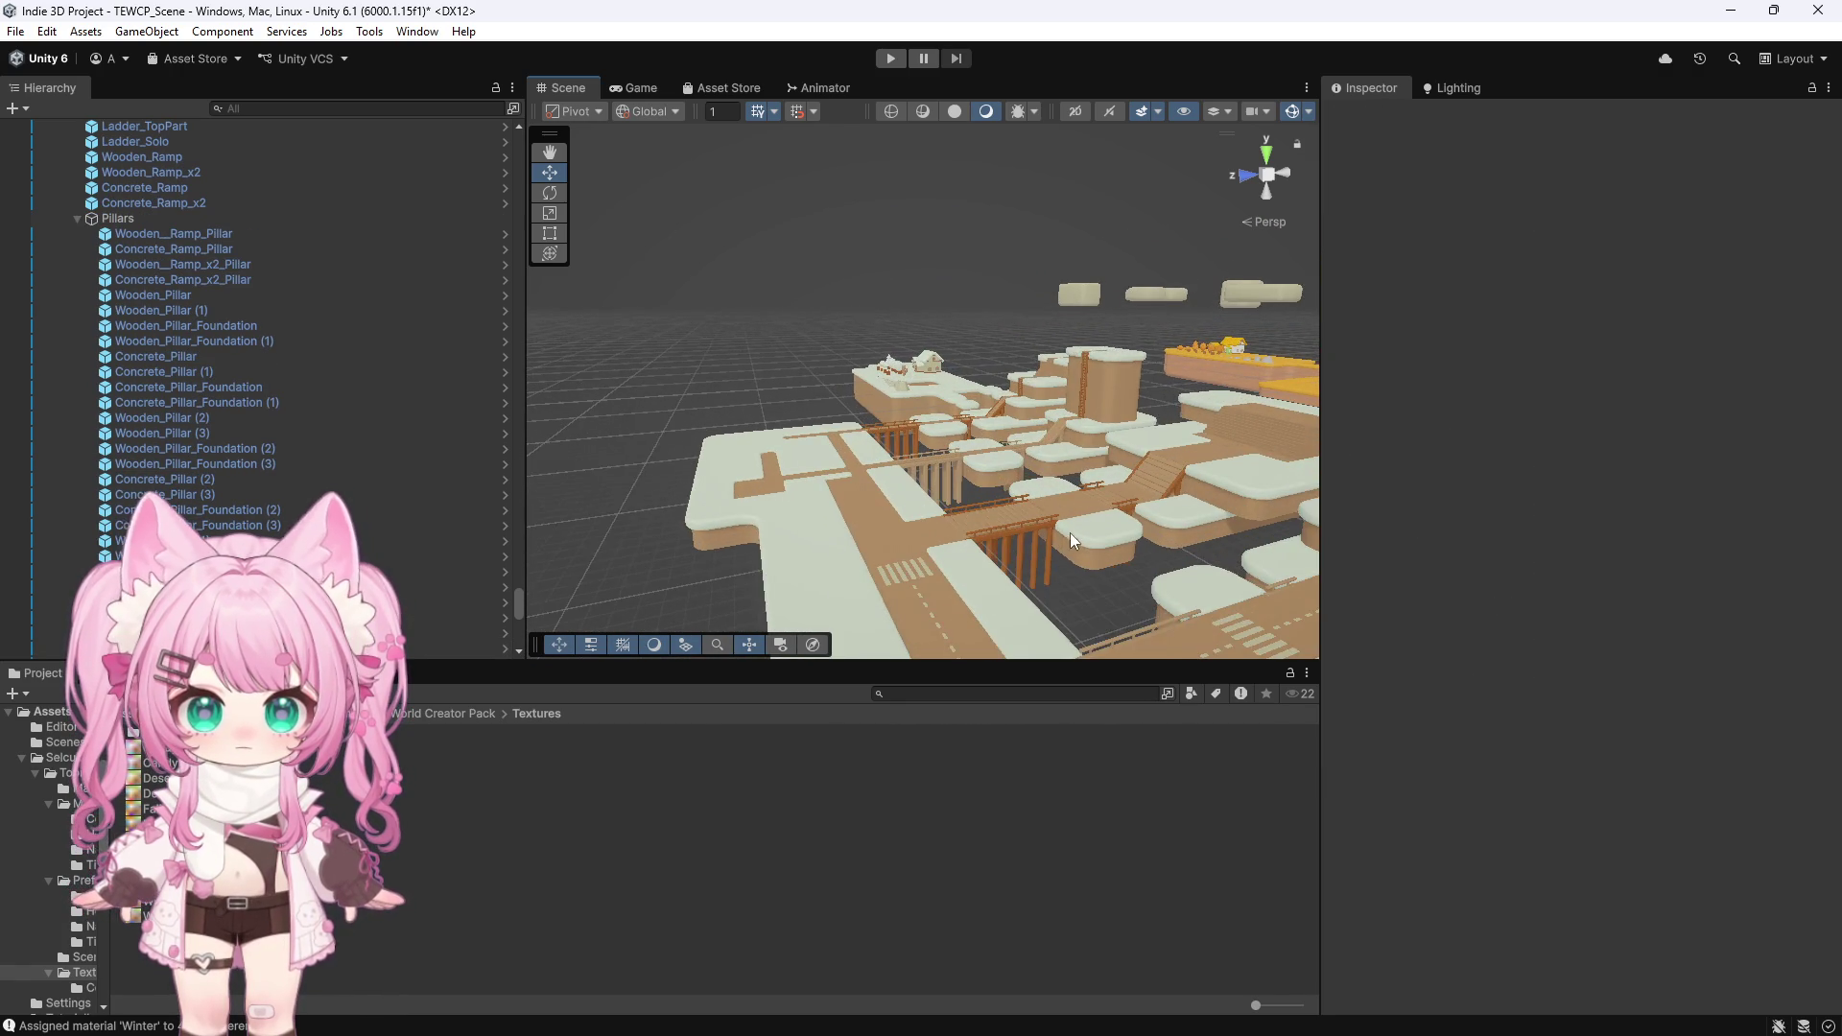
scroll(up, 3)
click(550, 152)
drag(958, 406, 670, 331)
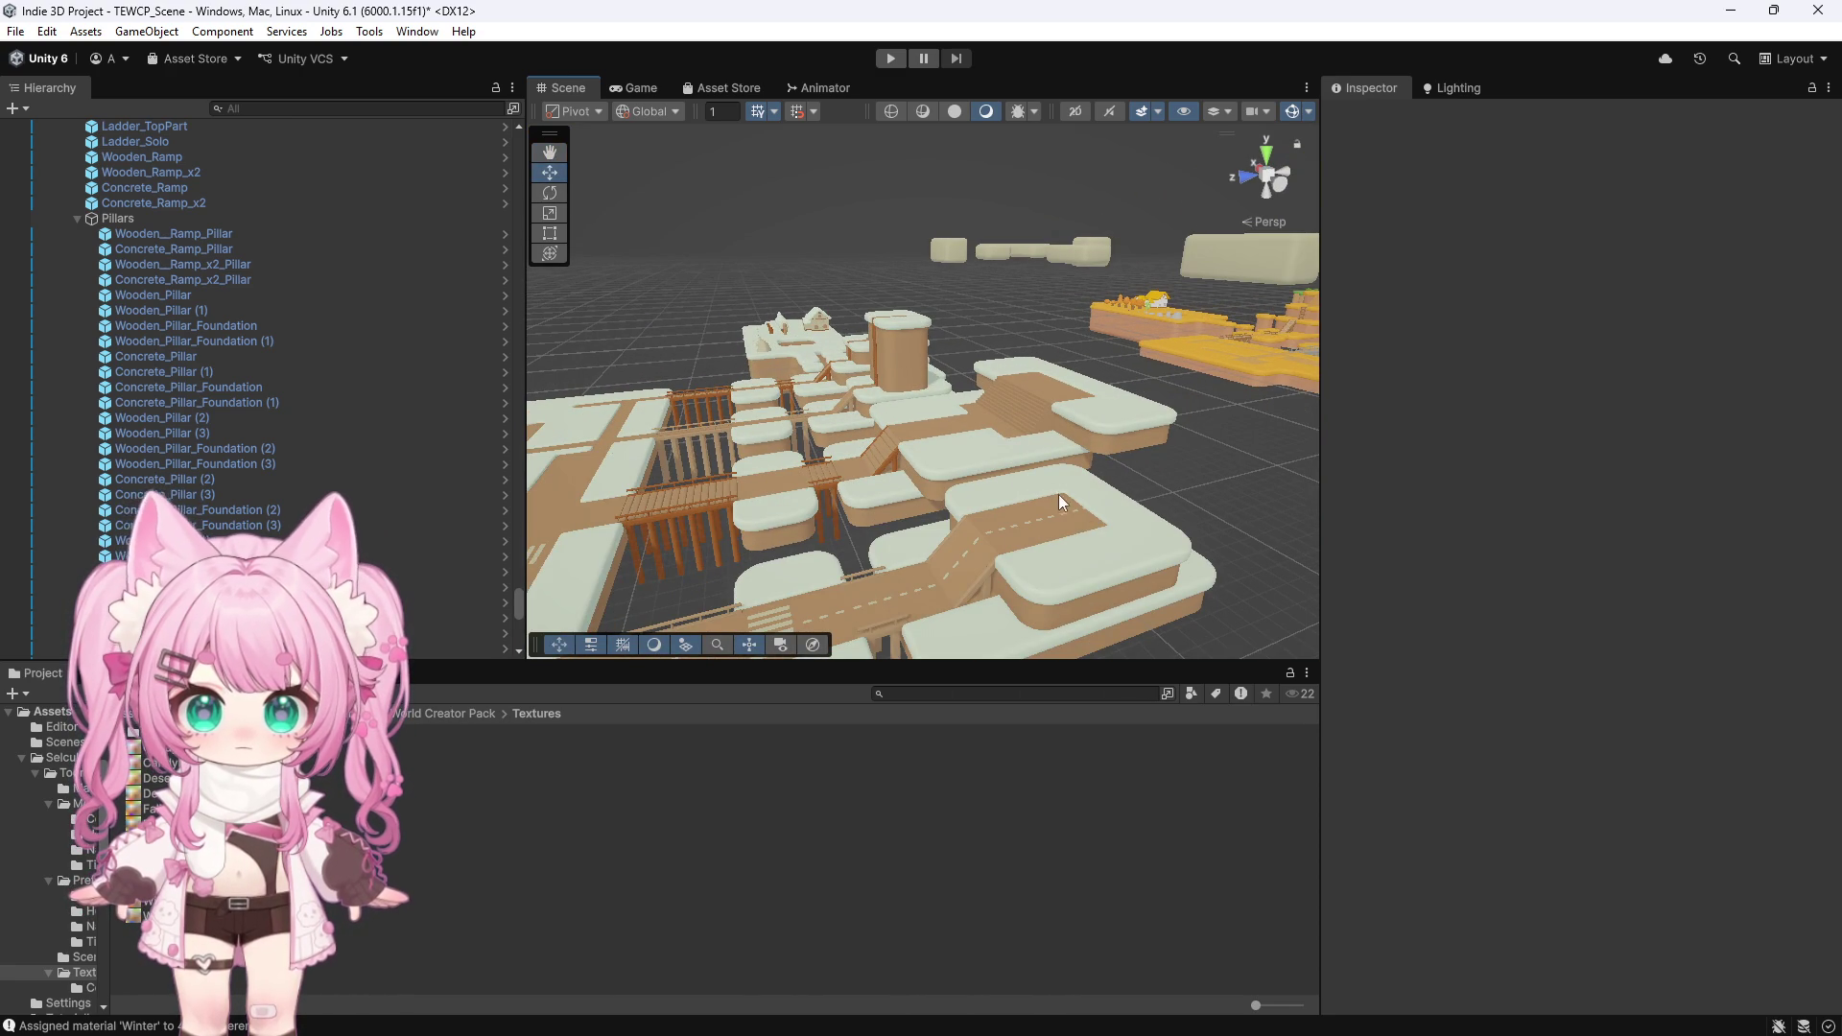
click(1067, 517)
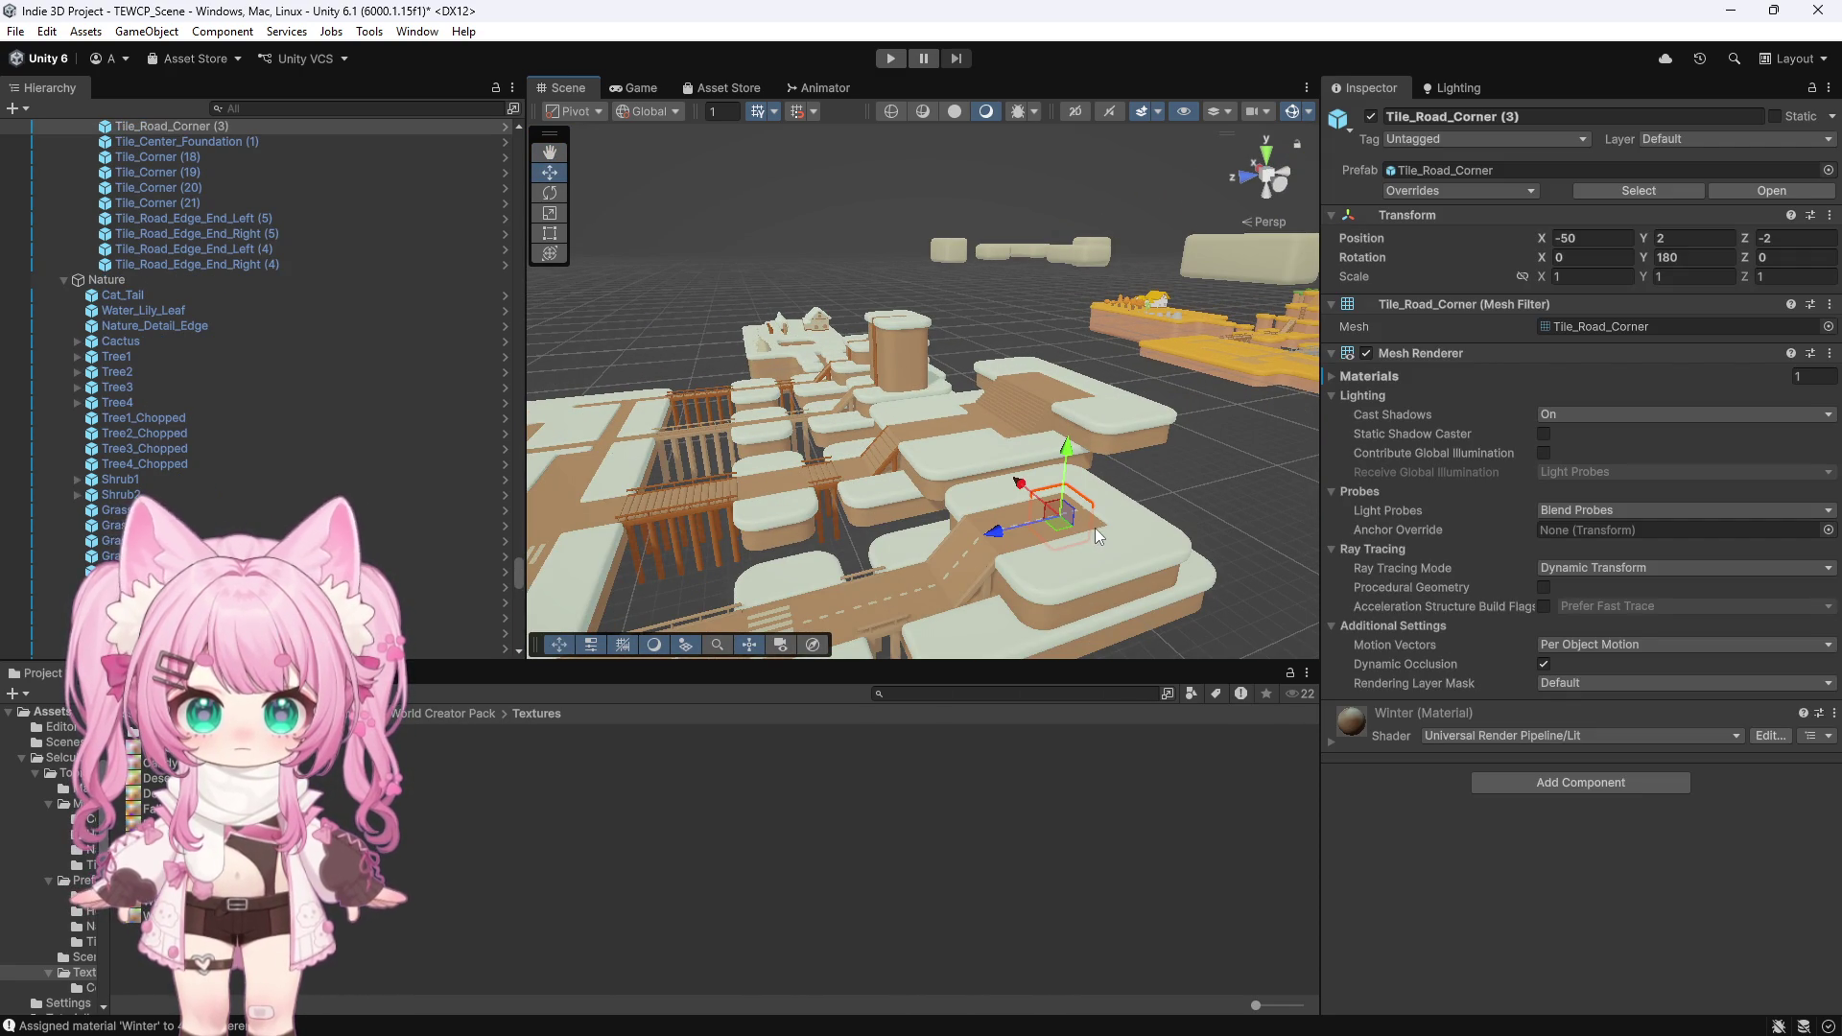
Select the overlapping road corner tile and frame it in a straight top-down view
click(1091, 527)
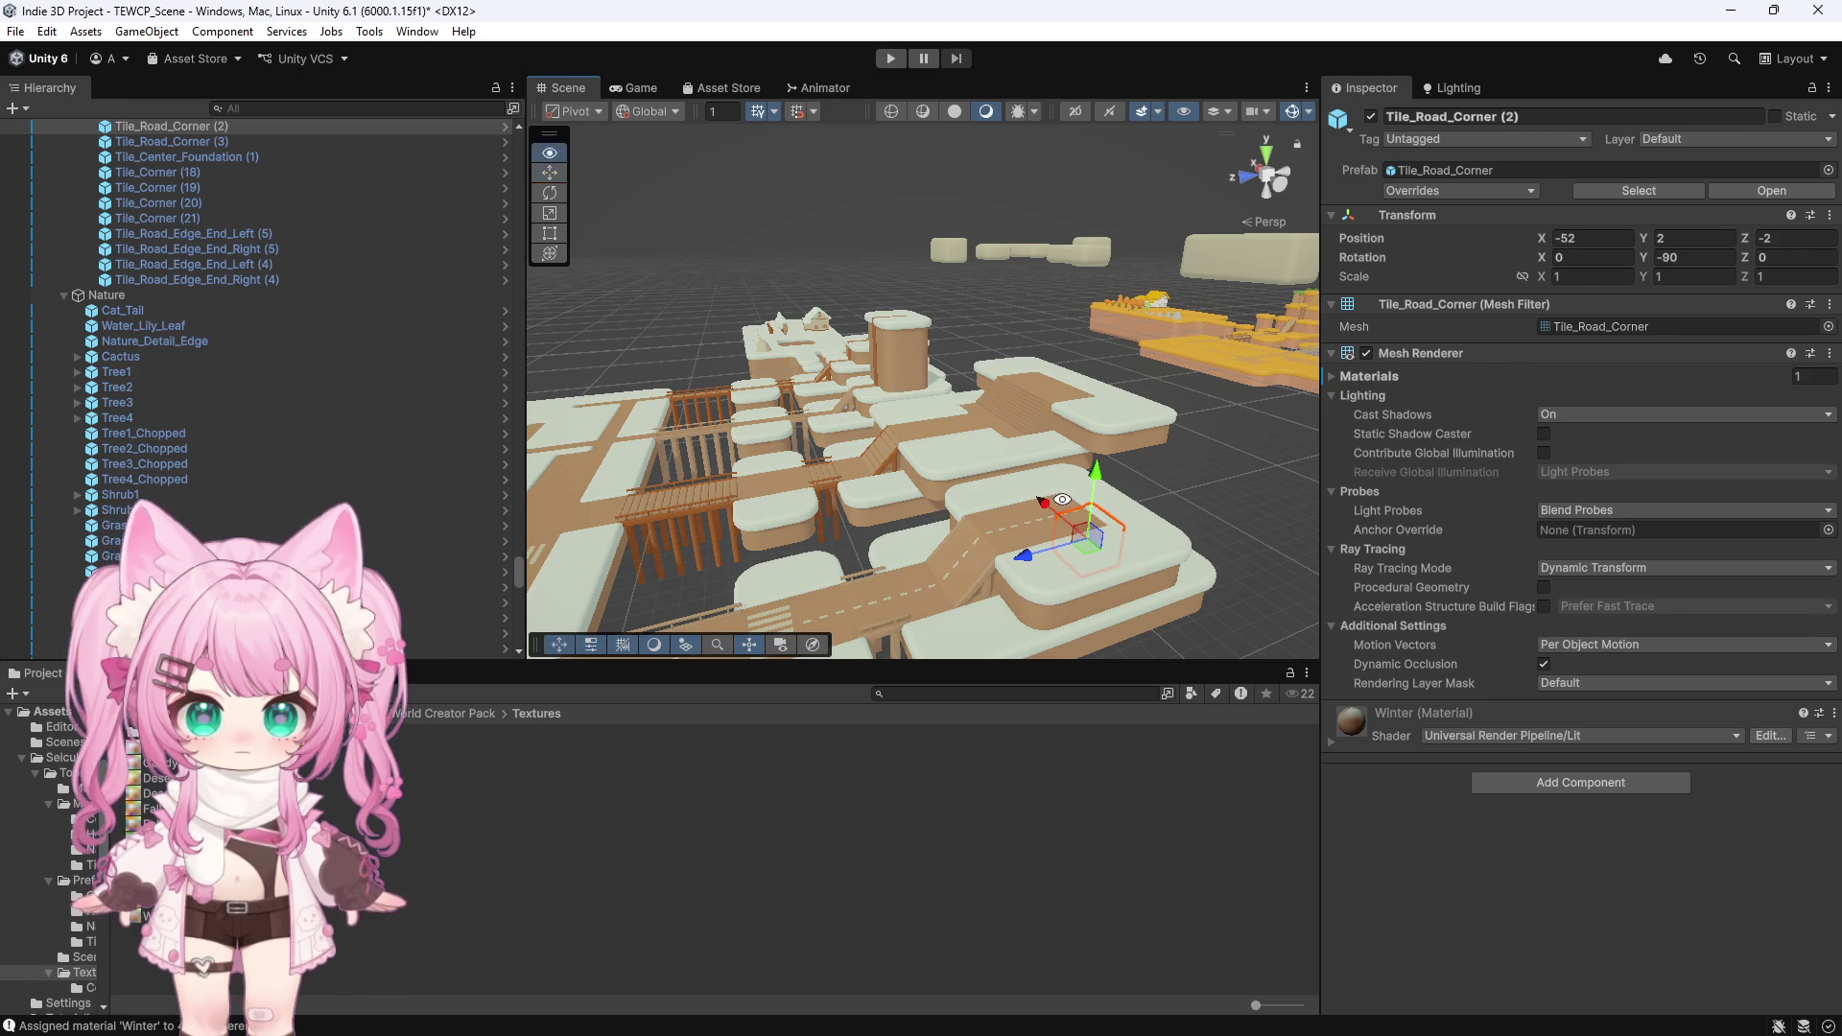
scroll(down, 3)
drag(916, 290, 935, 360)
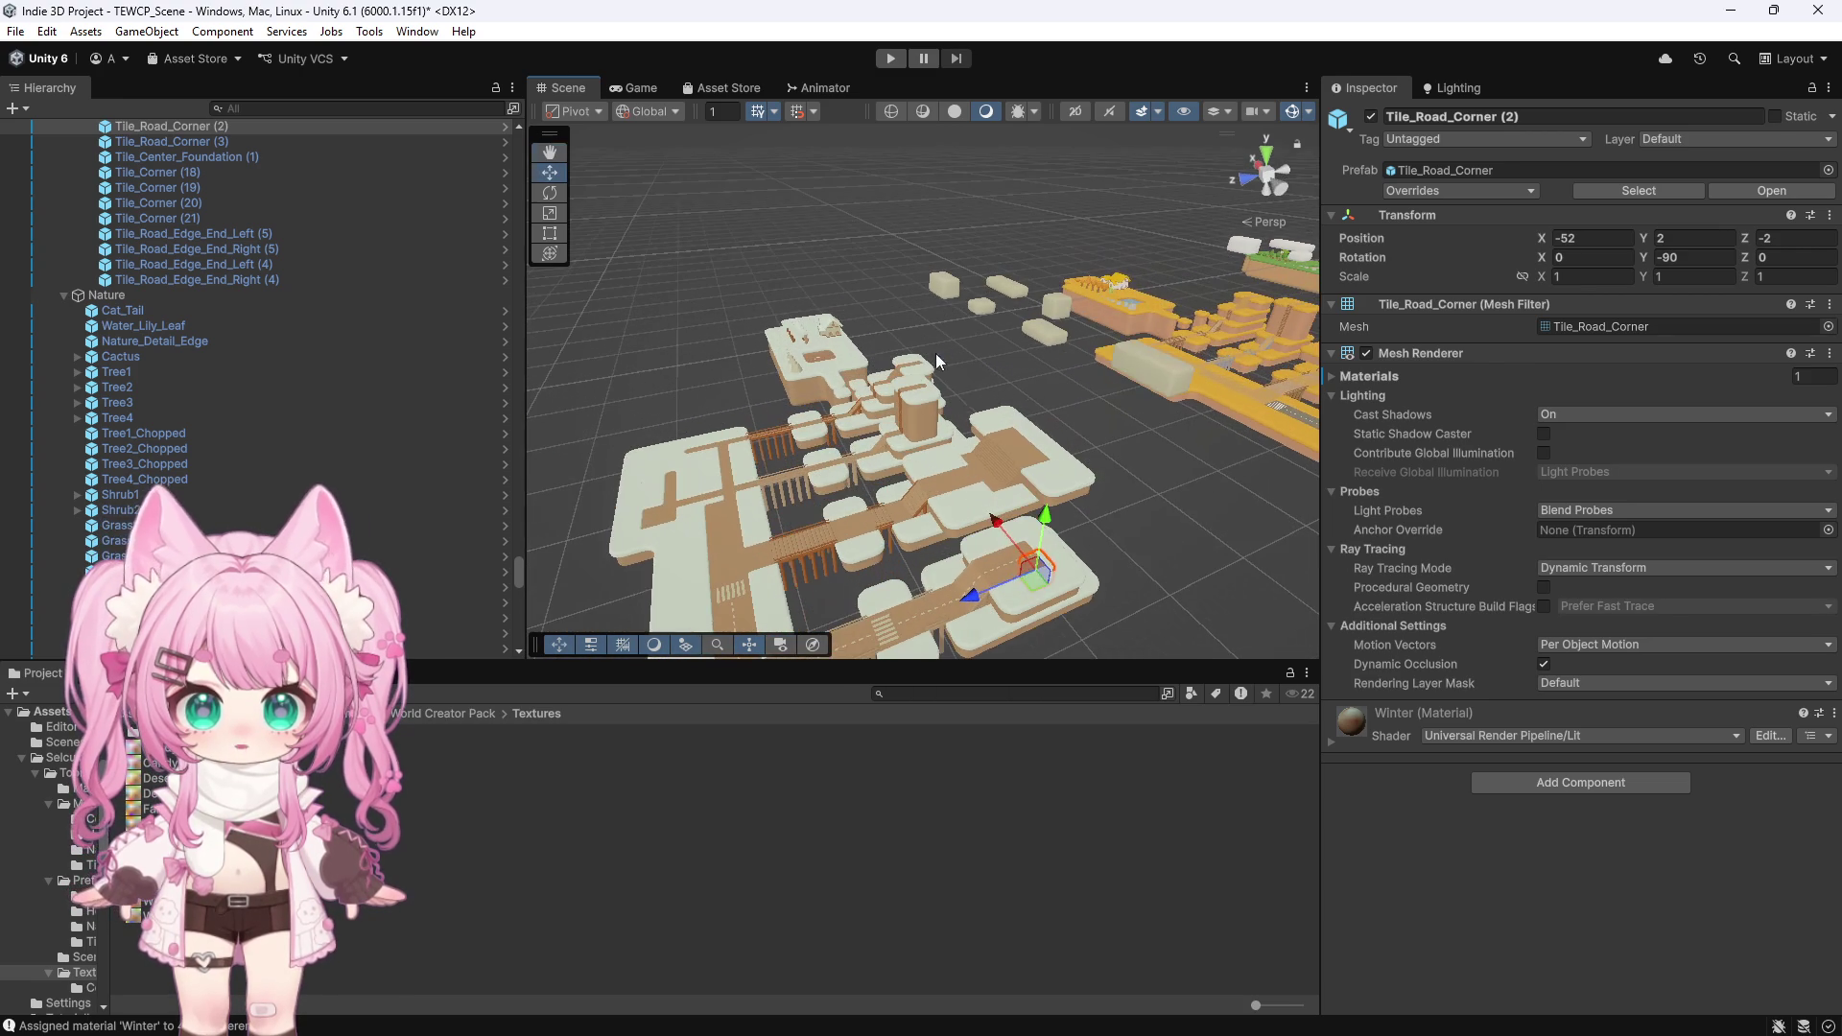
click(1280, 156)
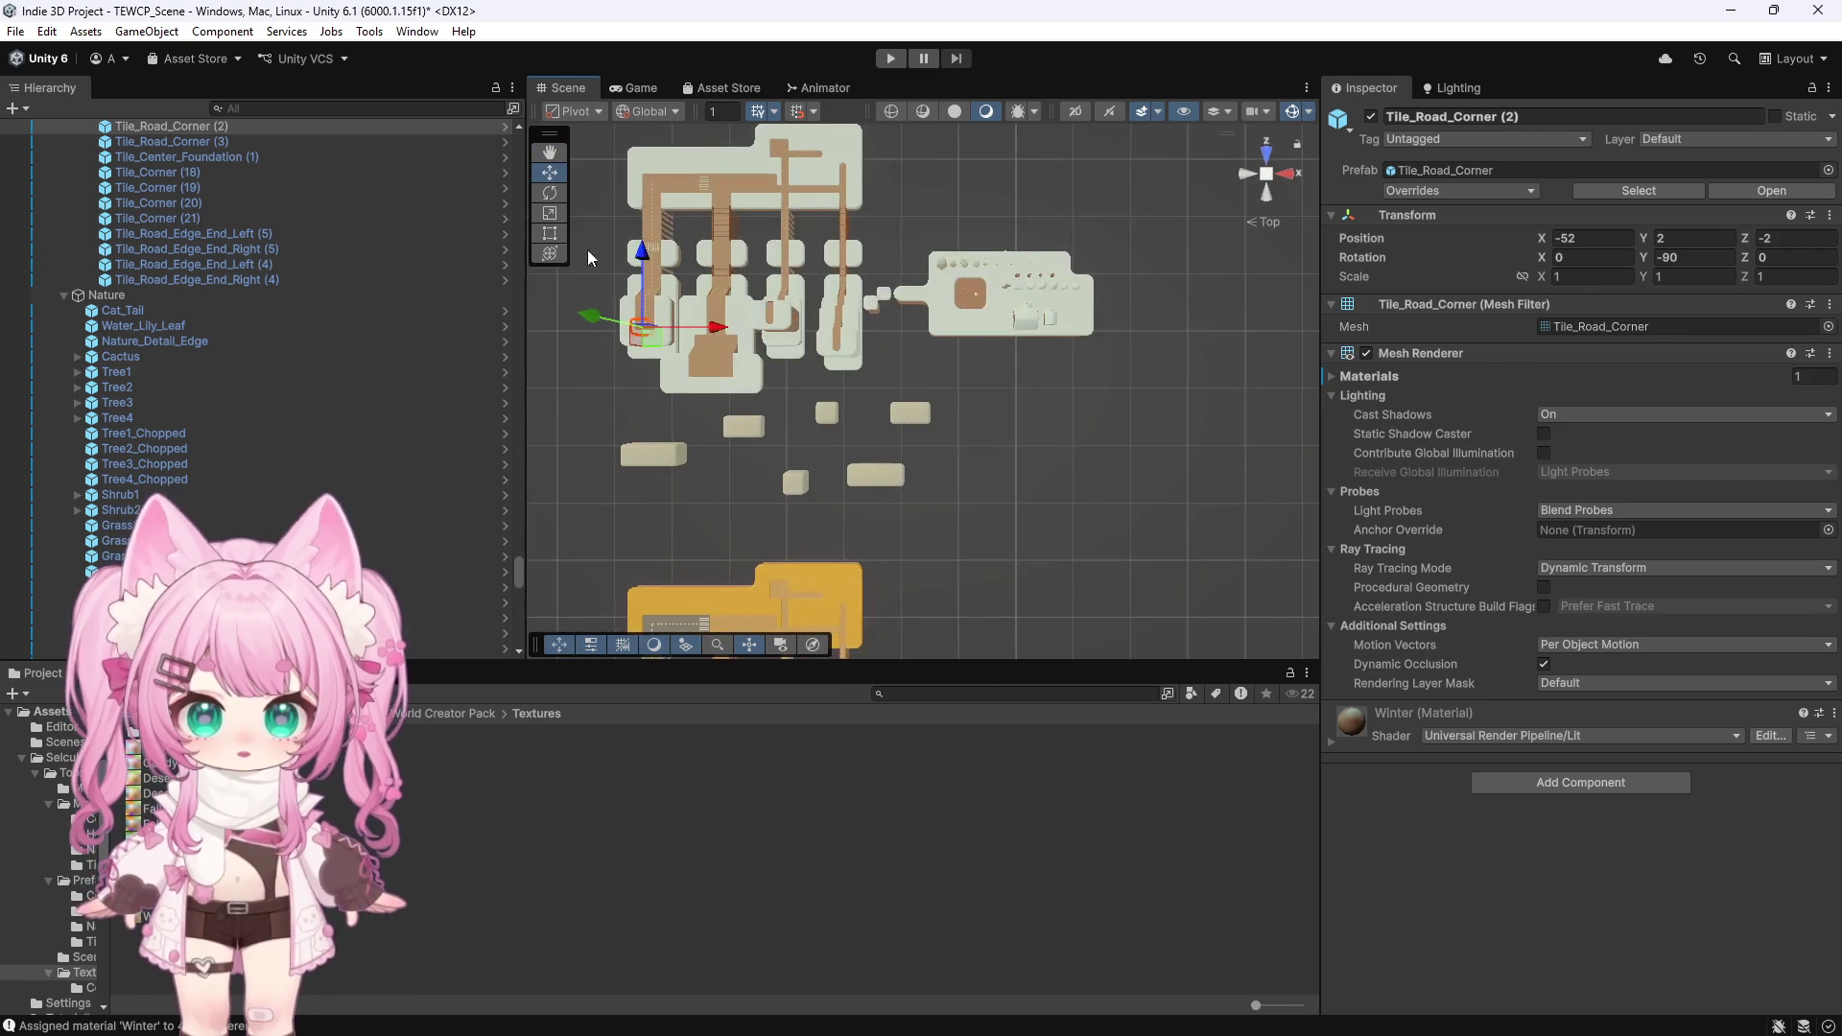
key(f)
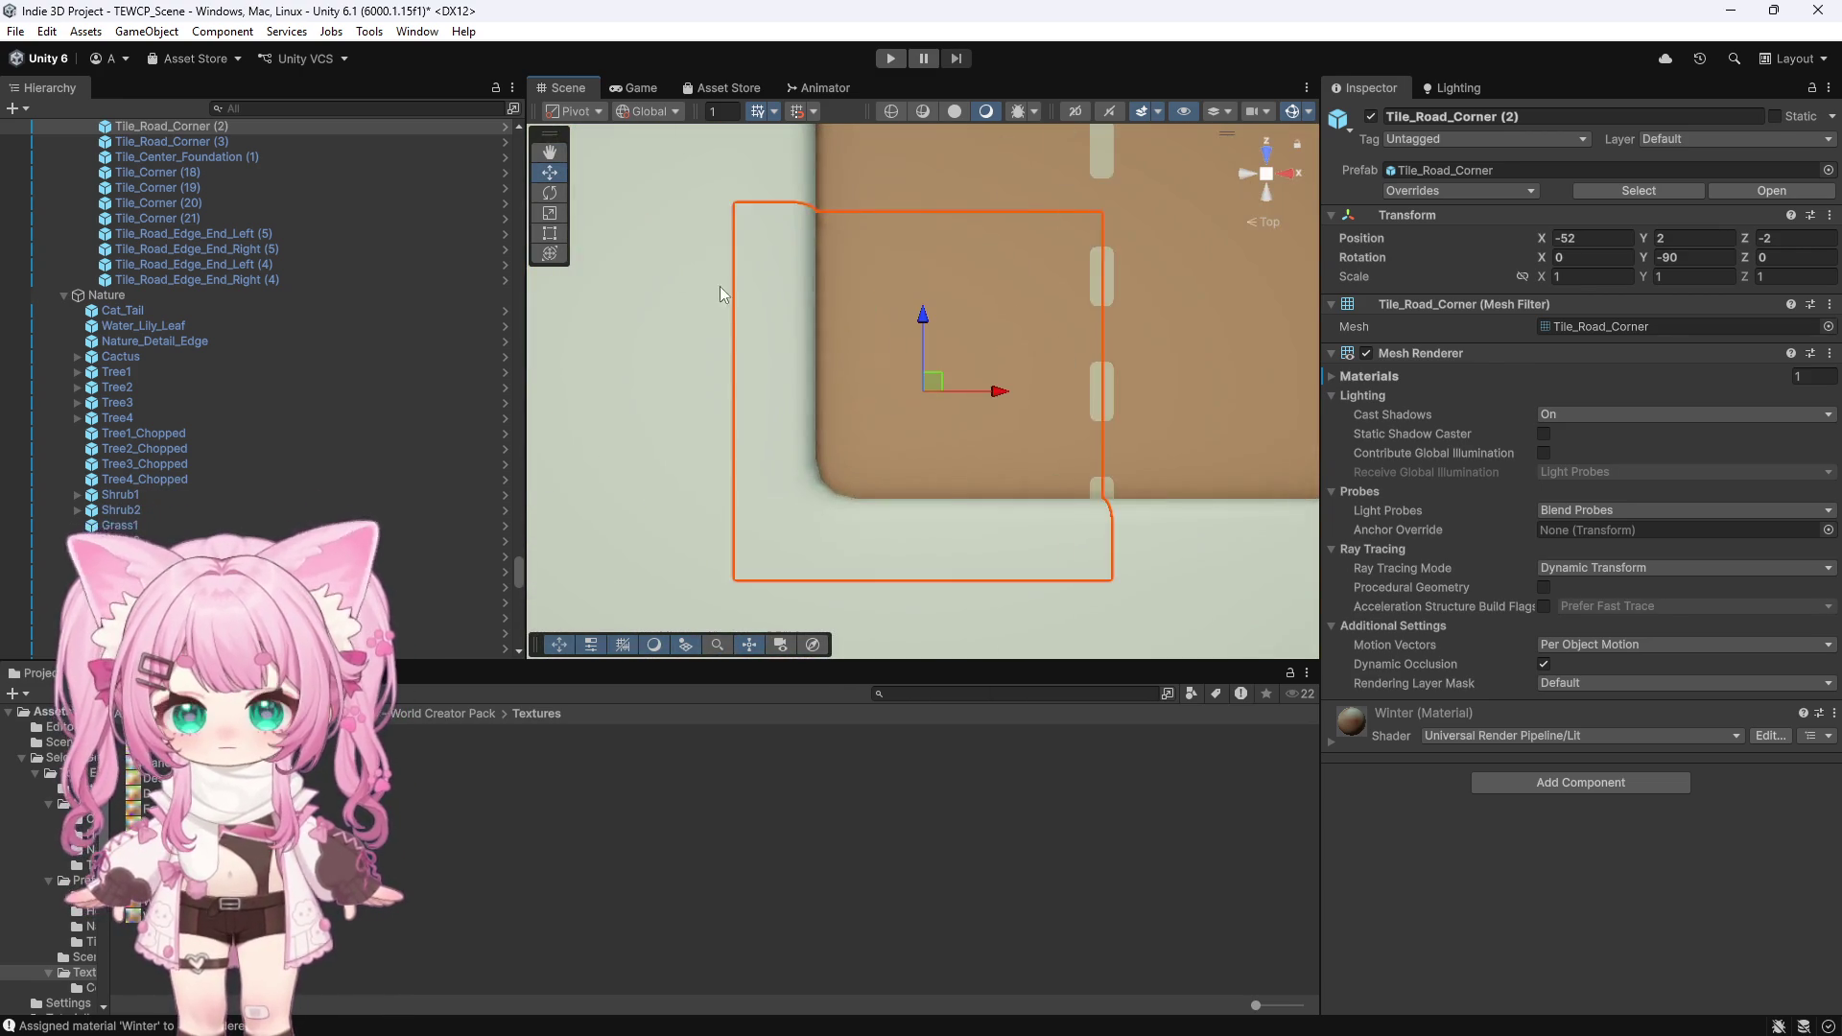
scroll(down, 3)
scroll(down, 3)
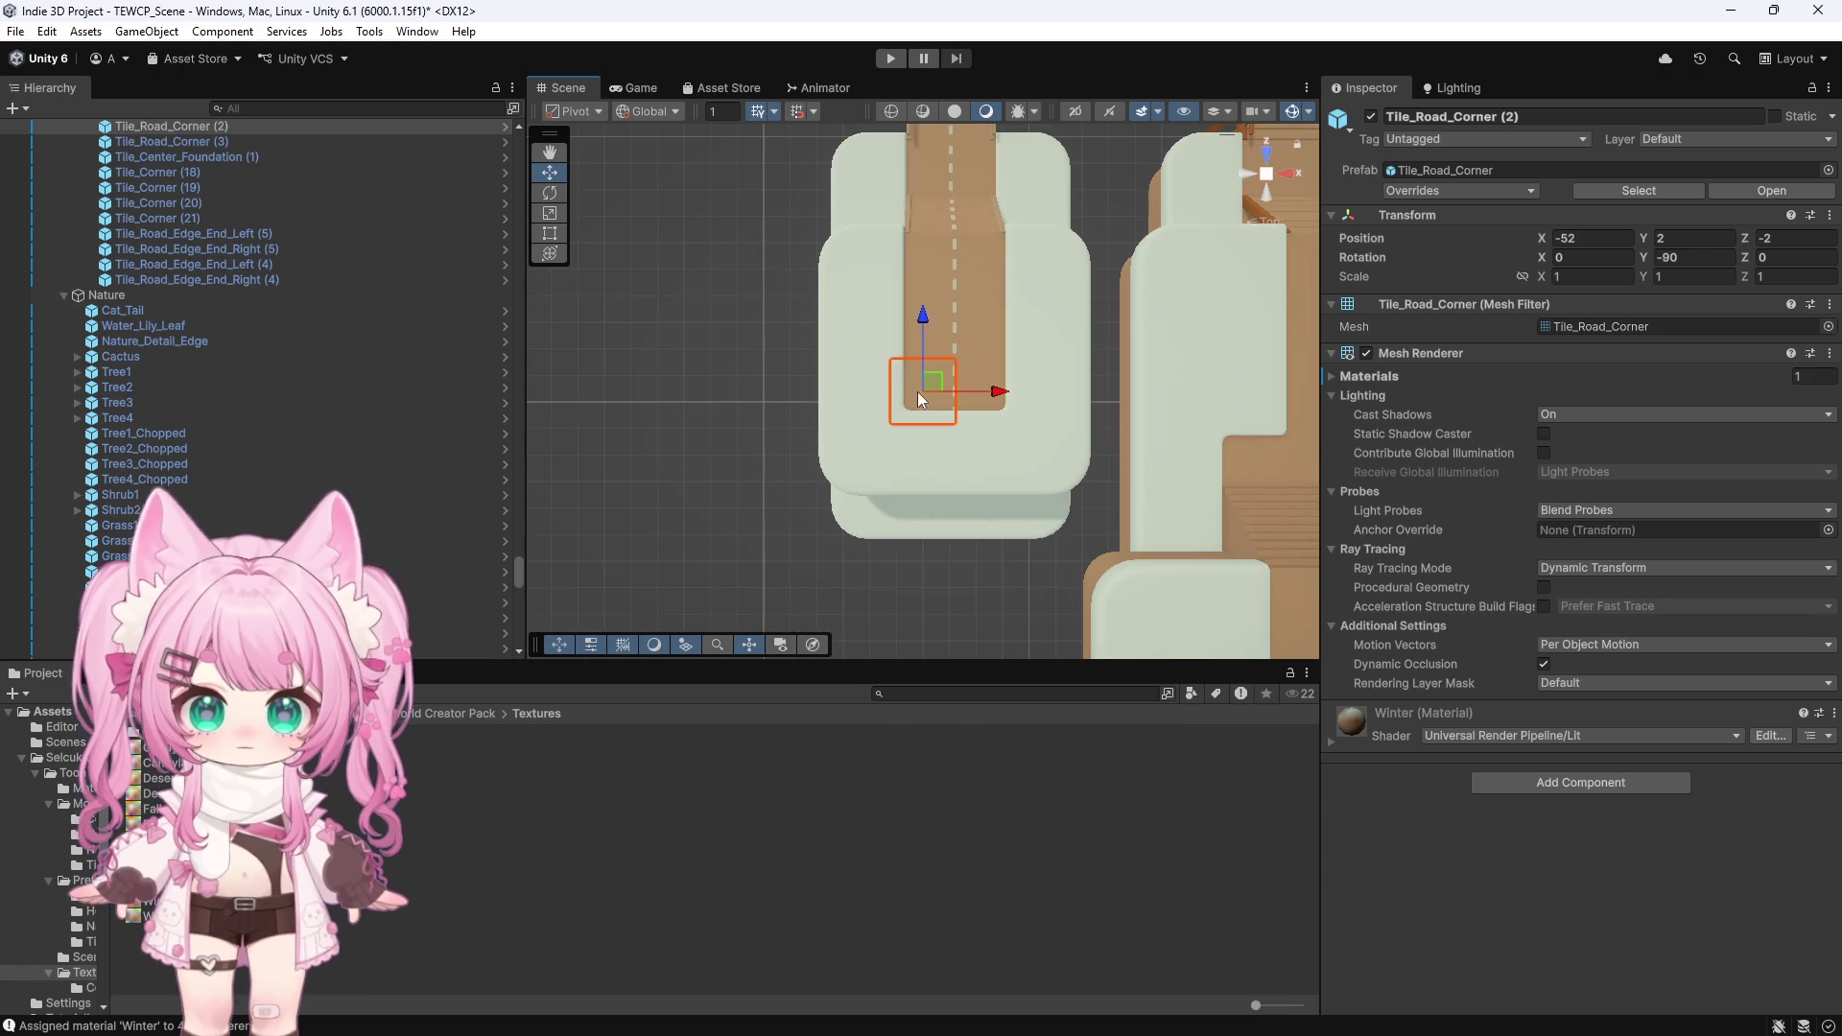
Add the next road corner and the tiles along the road up to its top end
click(980, 366)
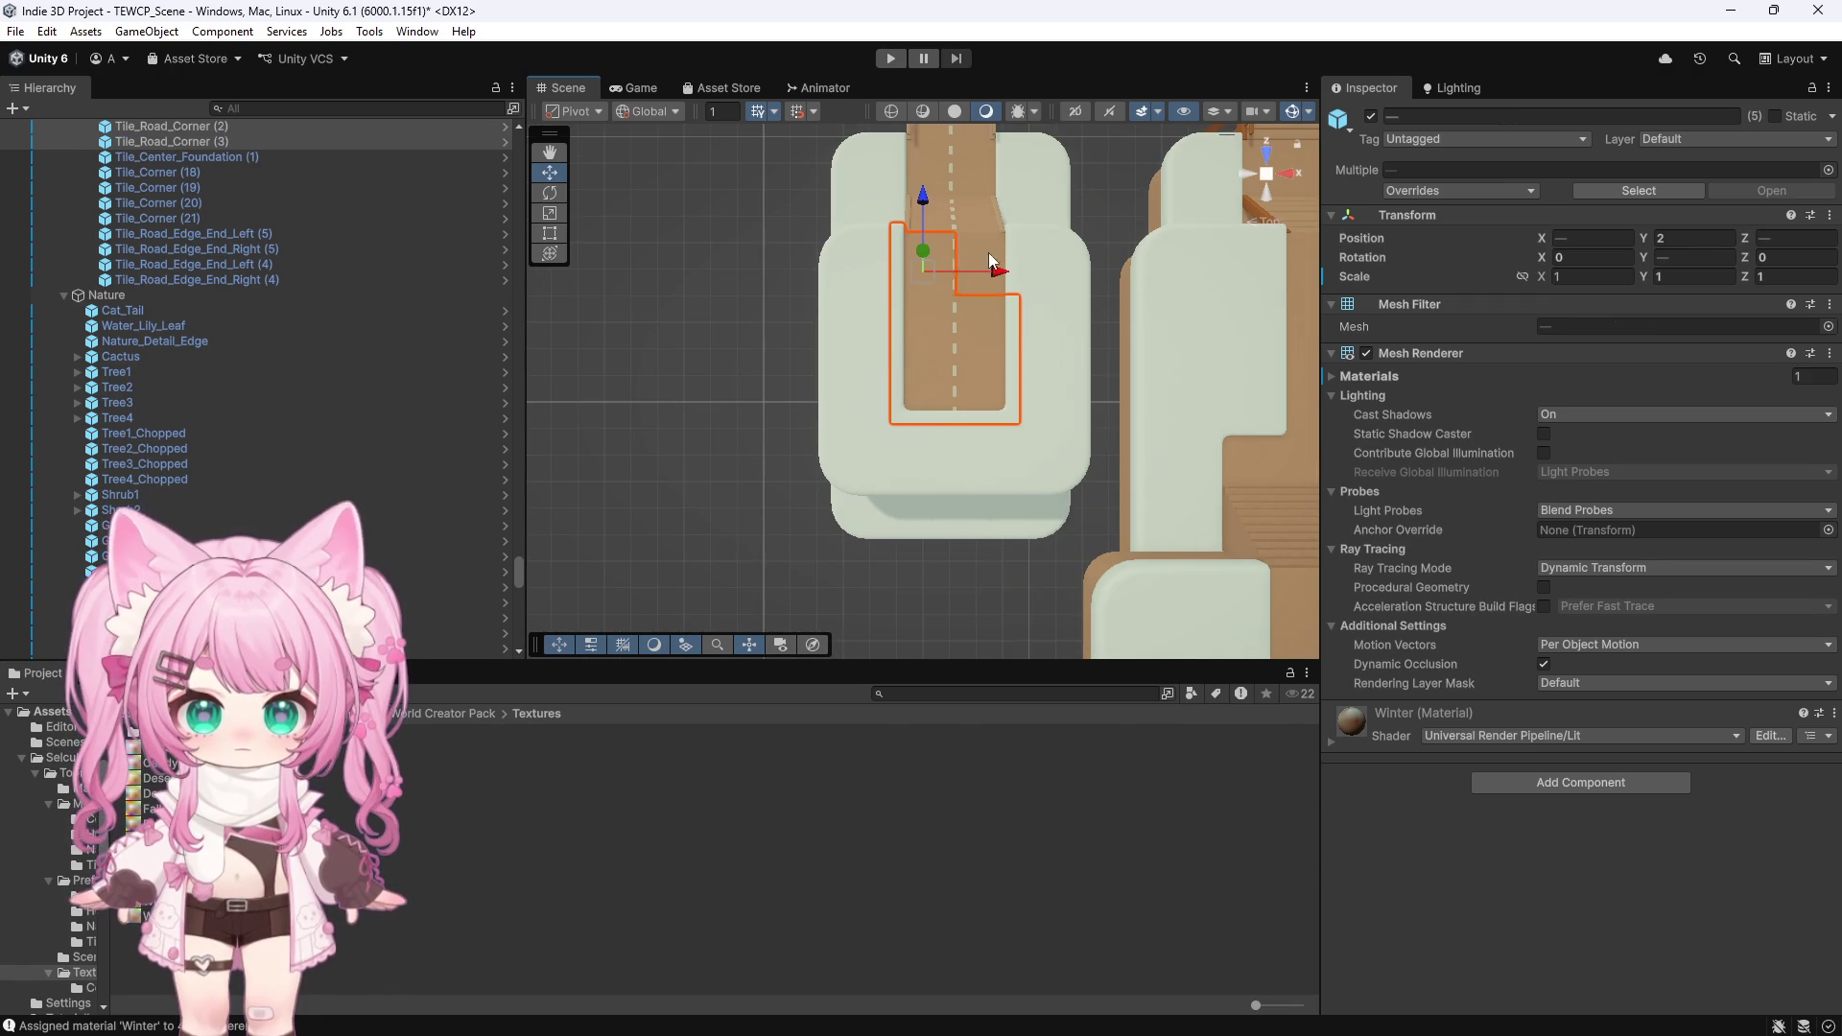
click(974, 167)
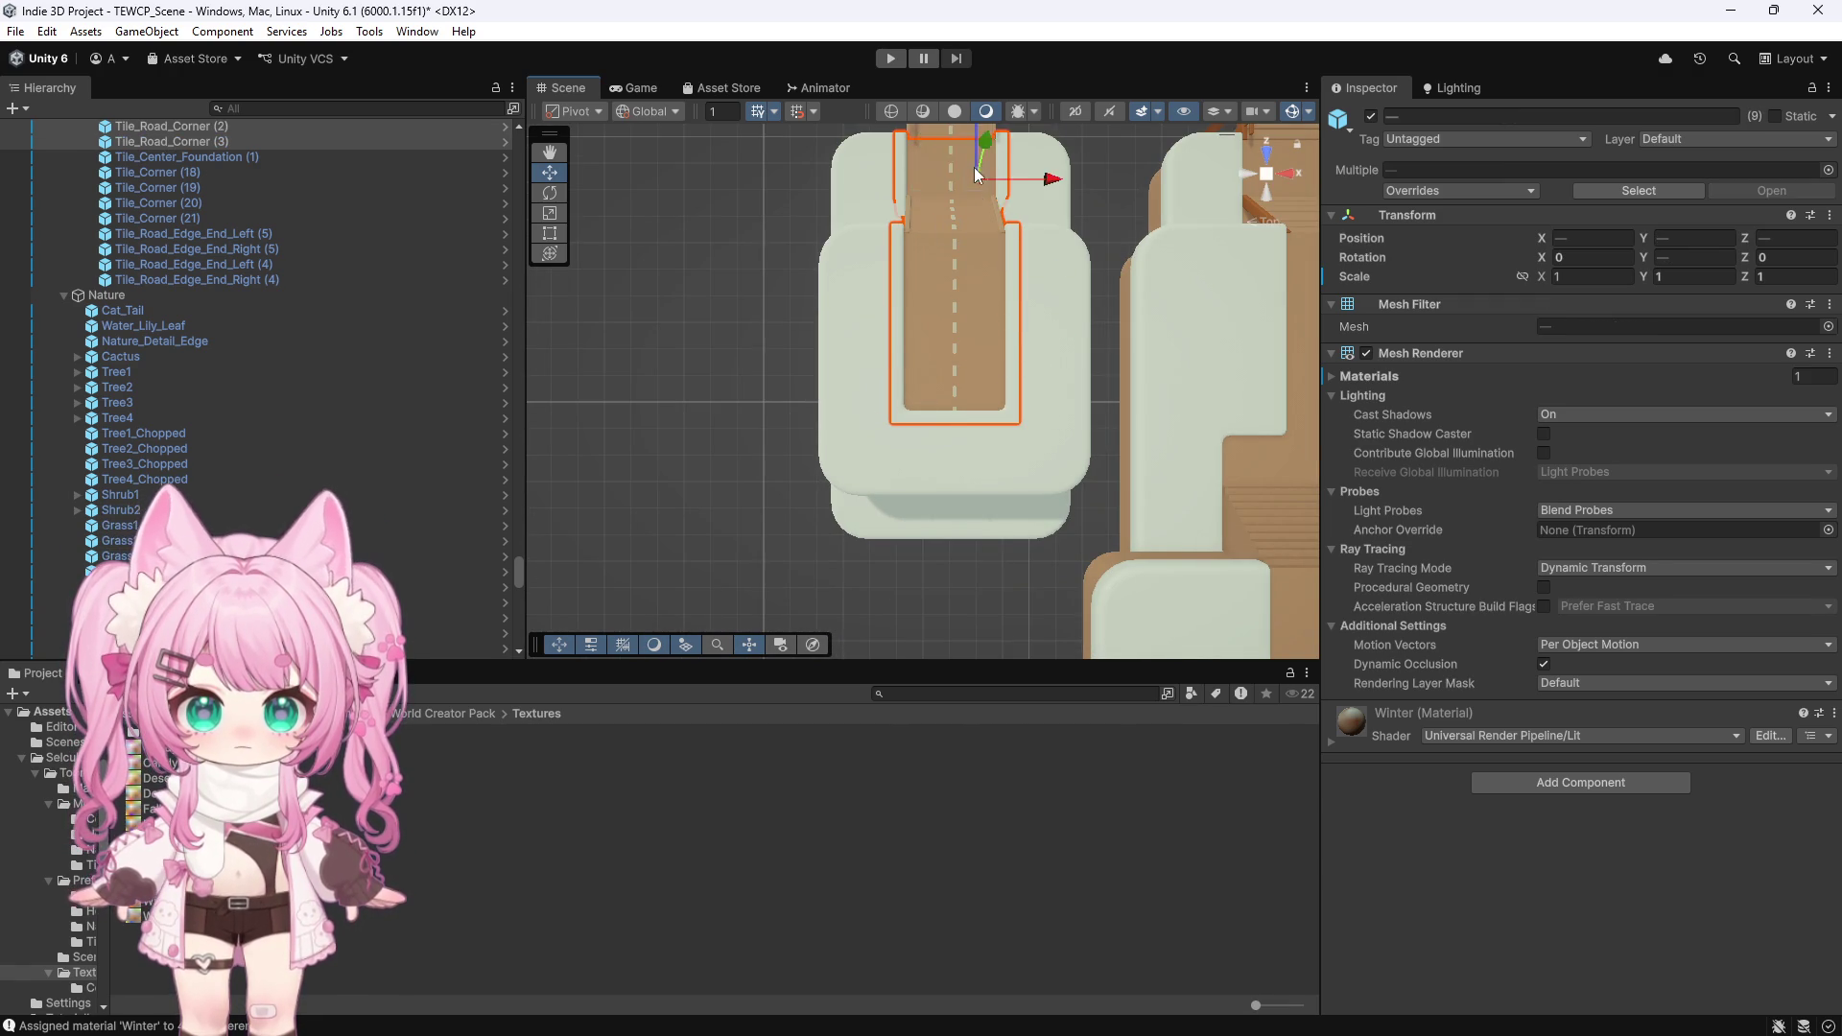
scroll(down, 3)
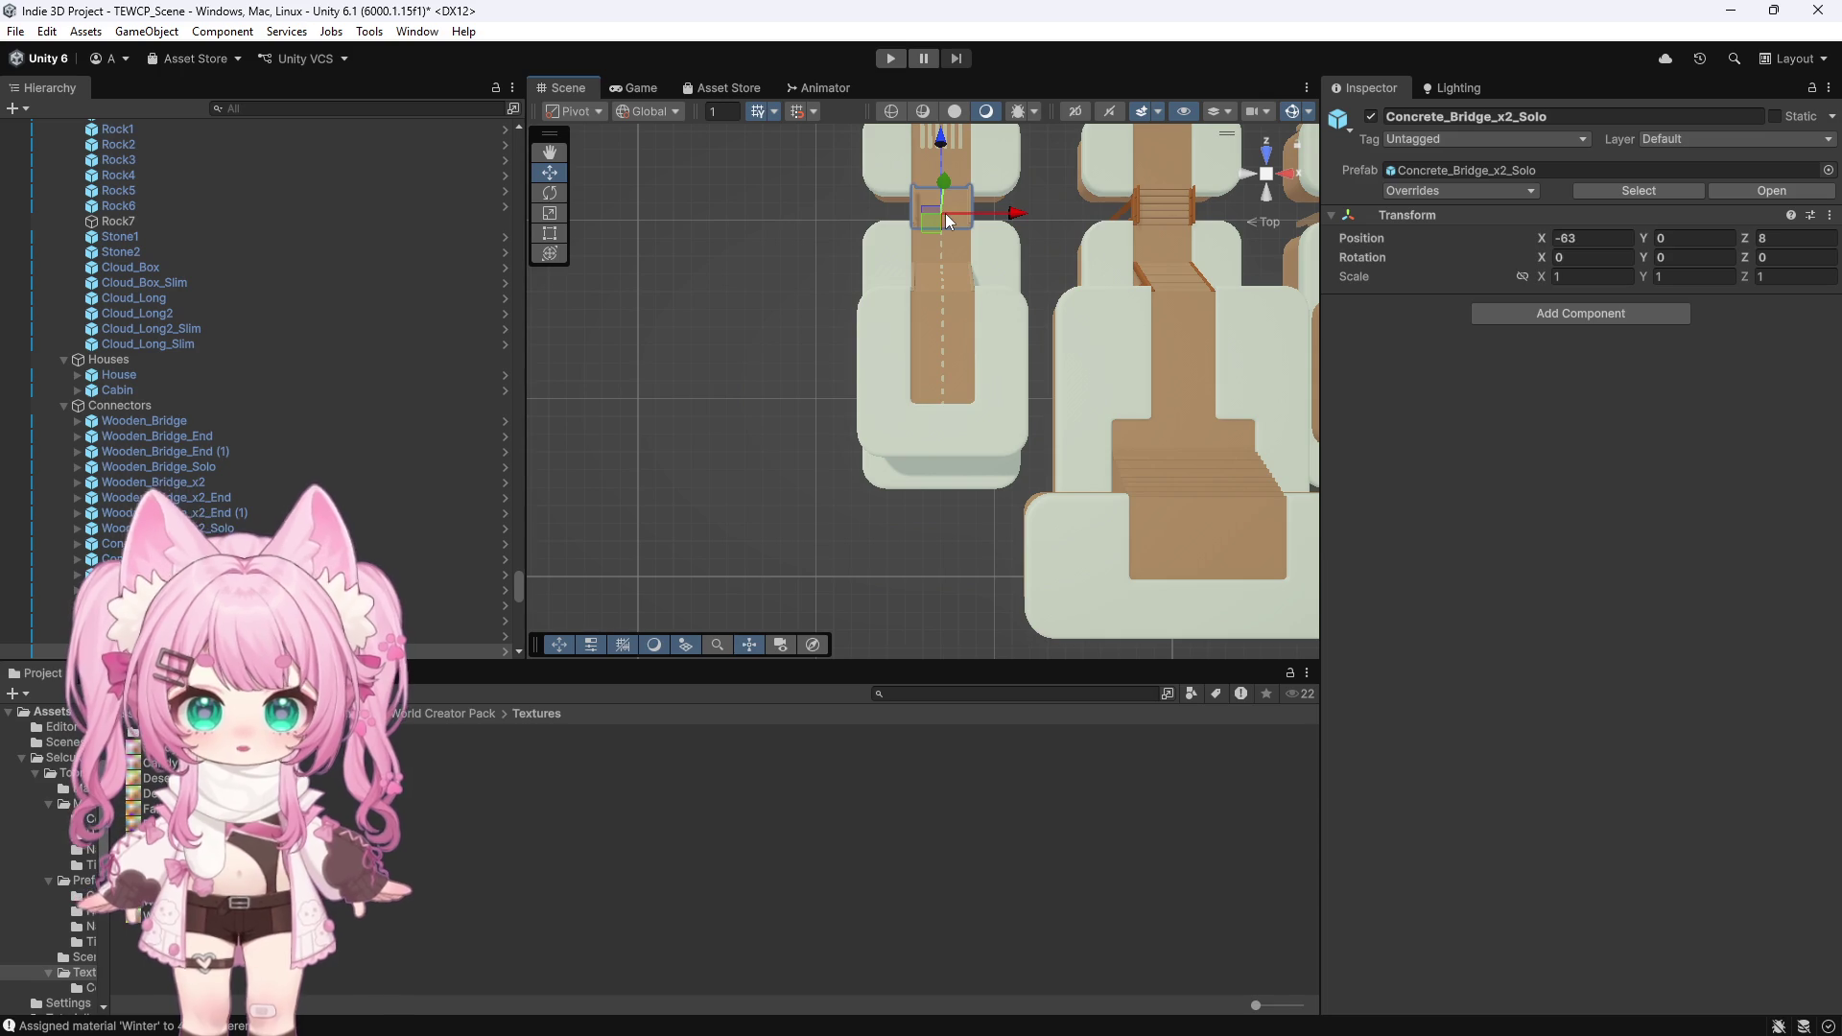
click(938, 211)
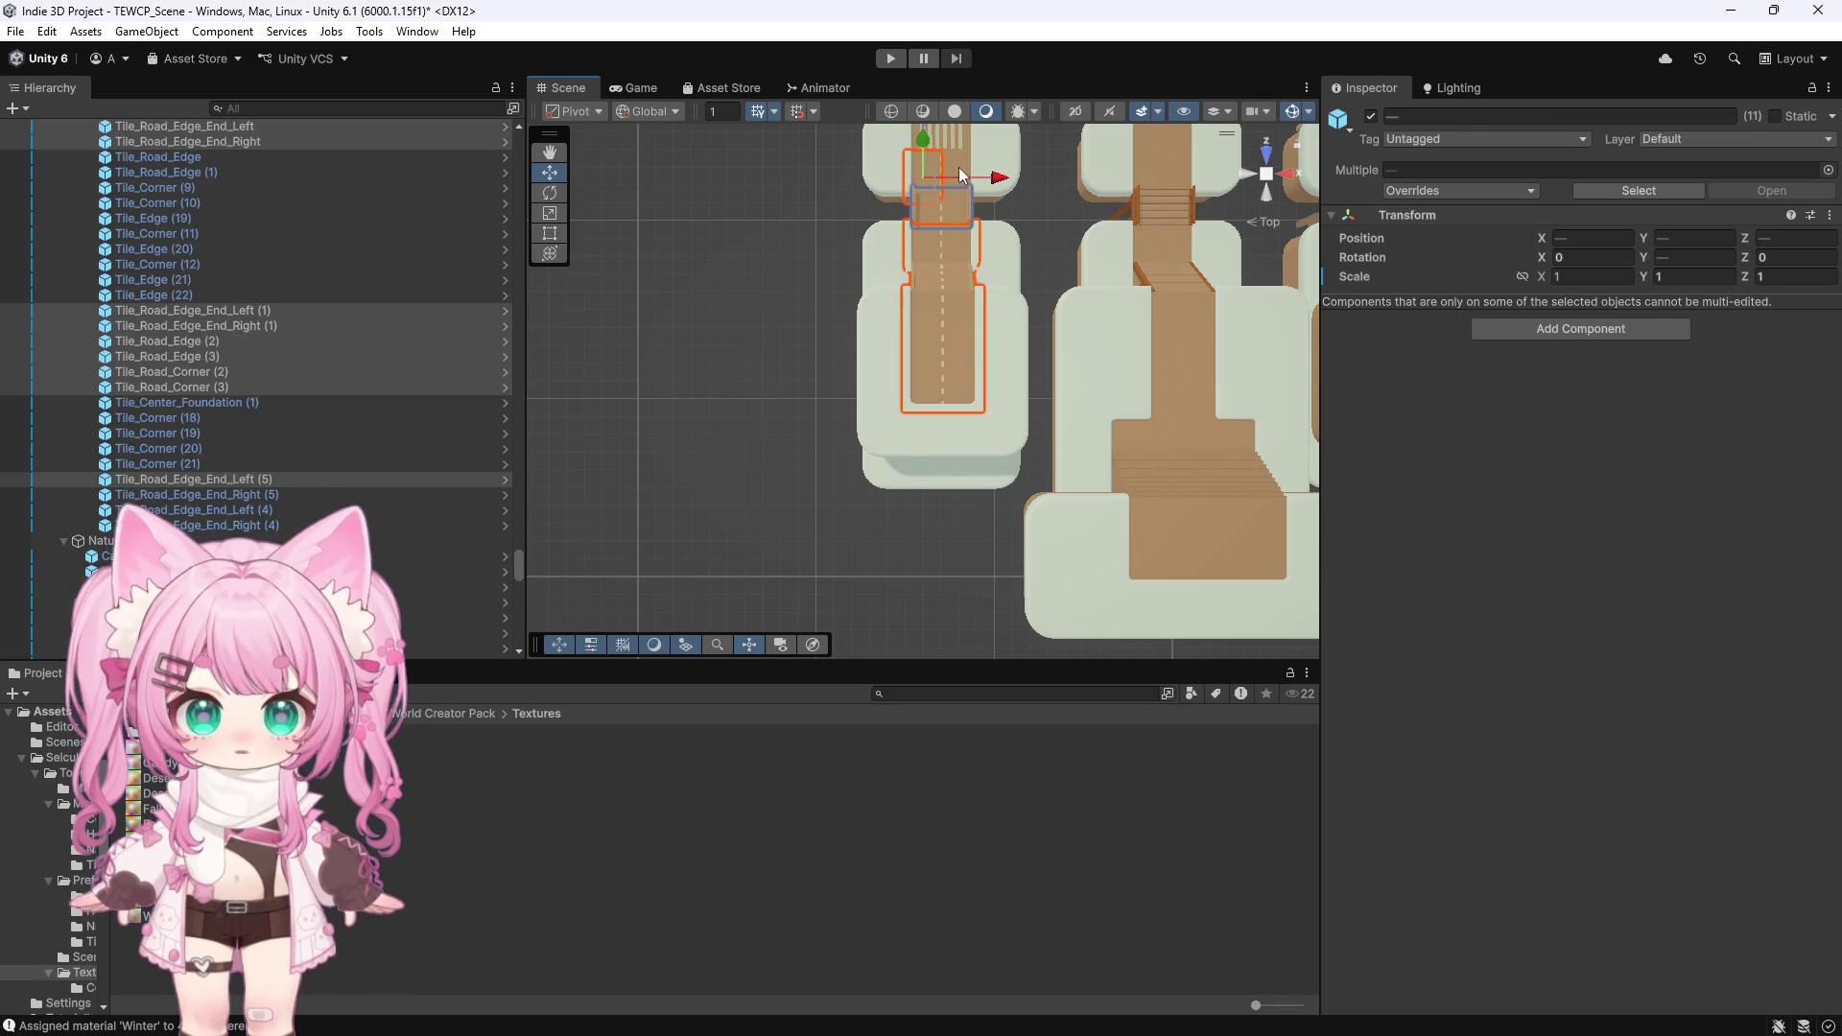
scroll(down, 3)
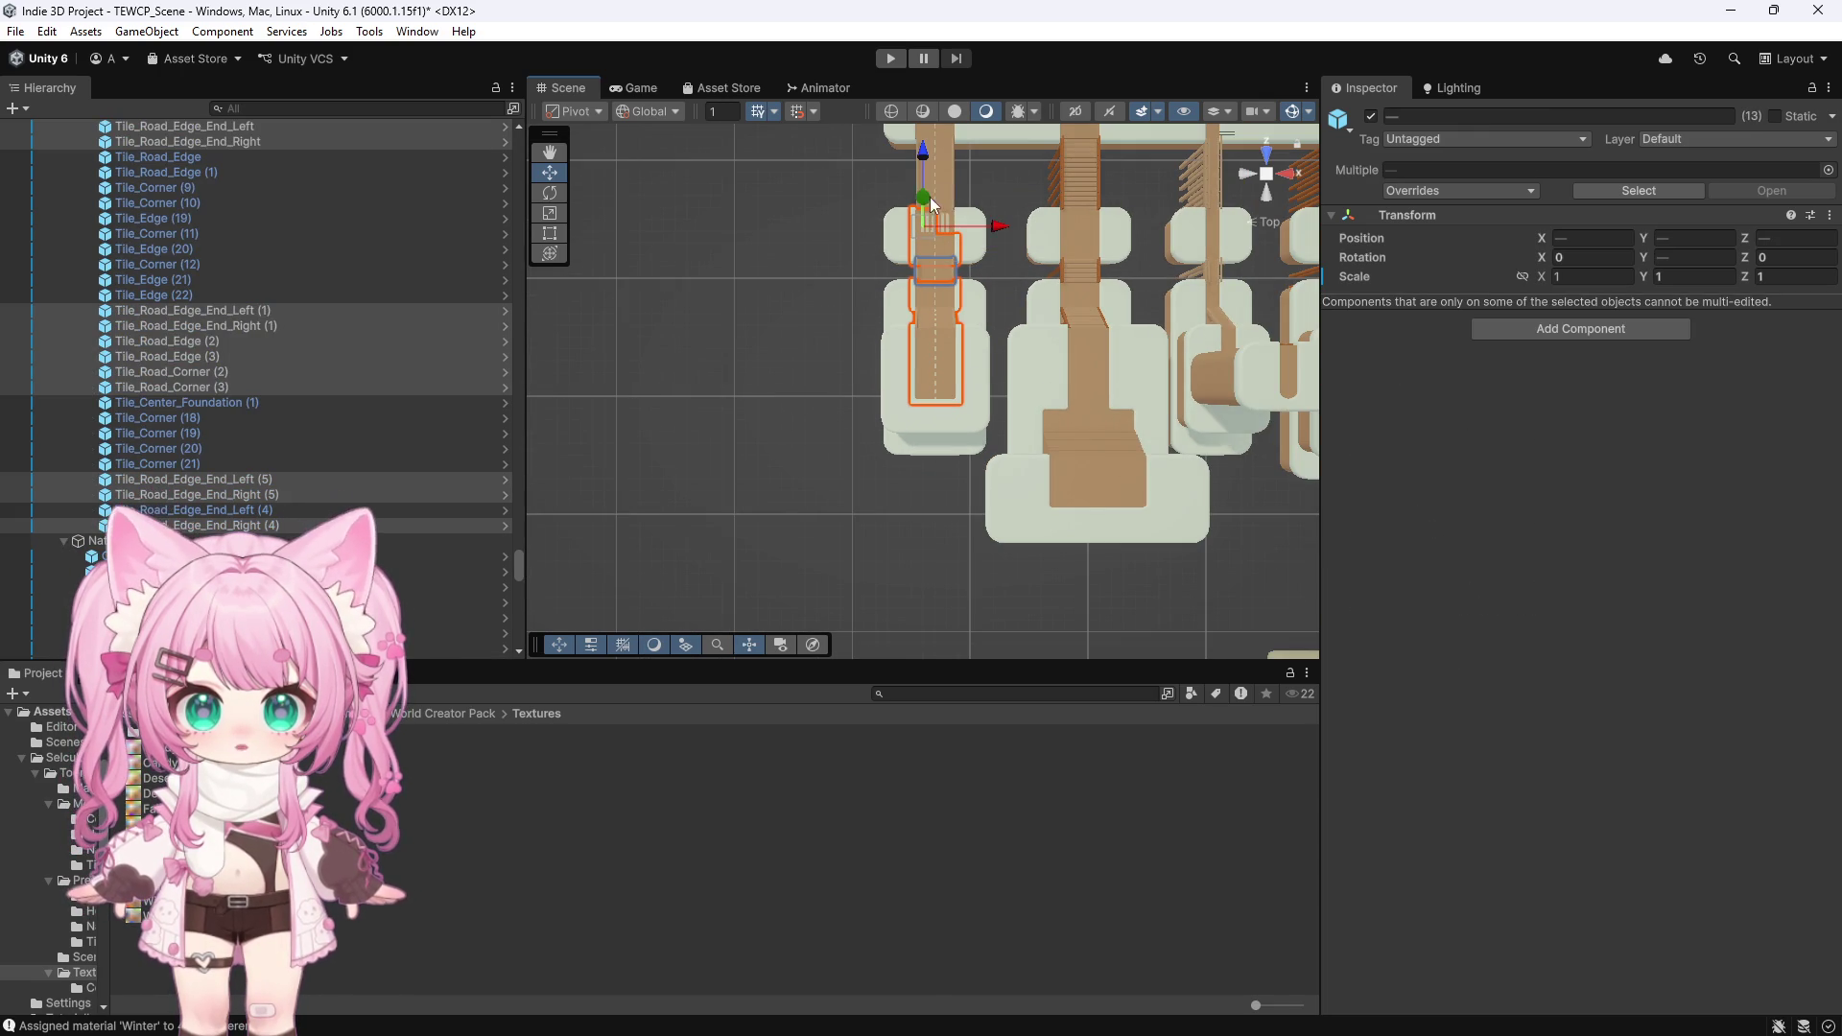
click(922, 169)
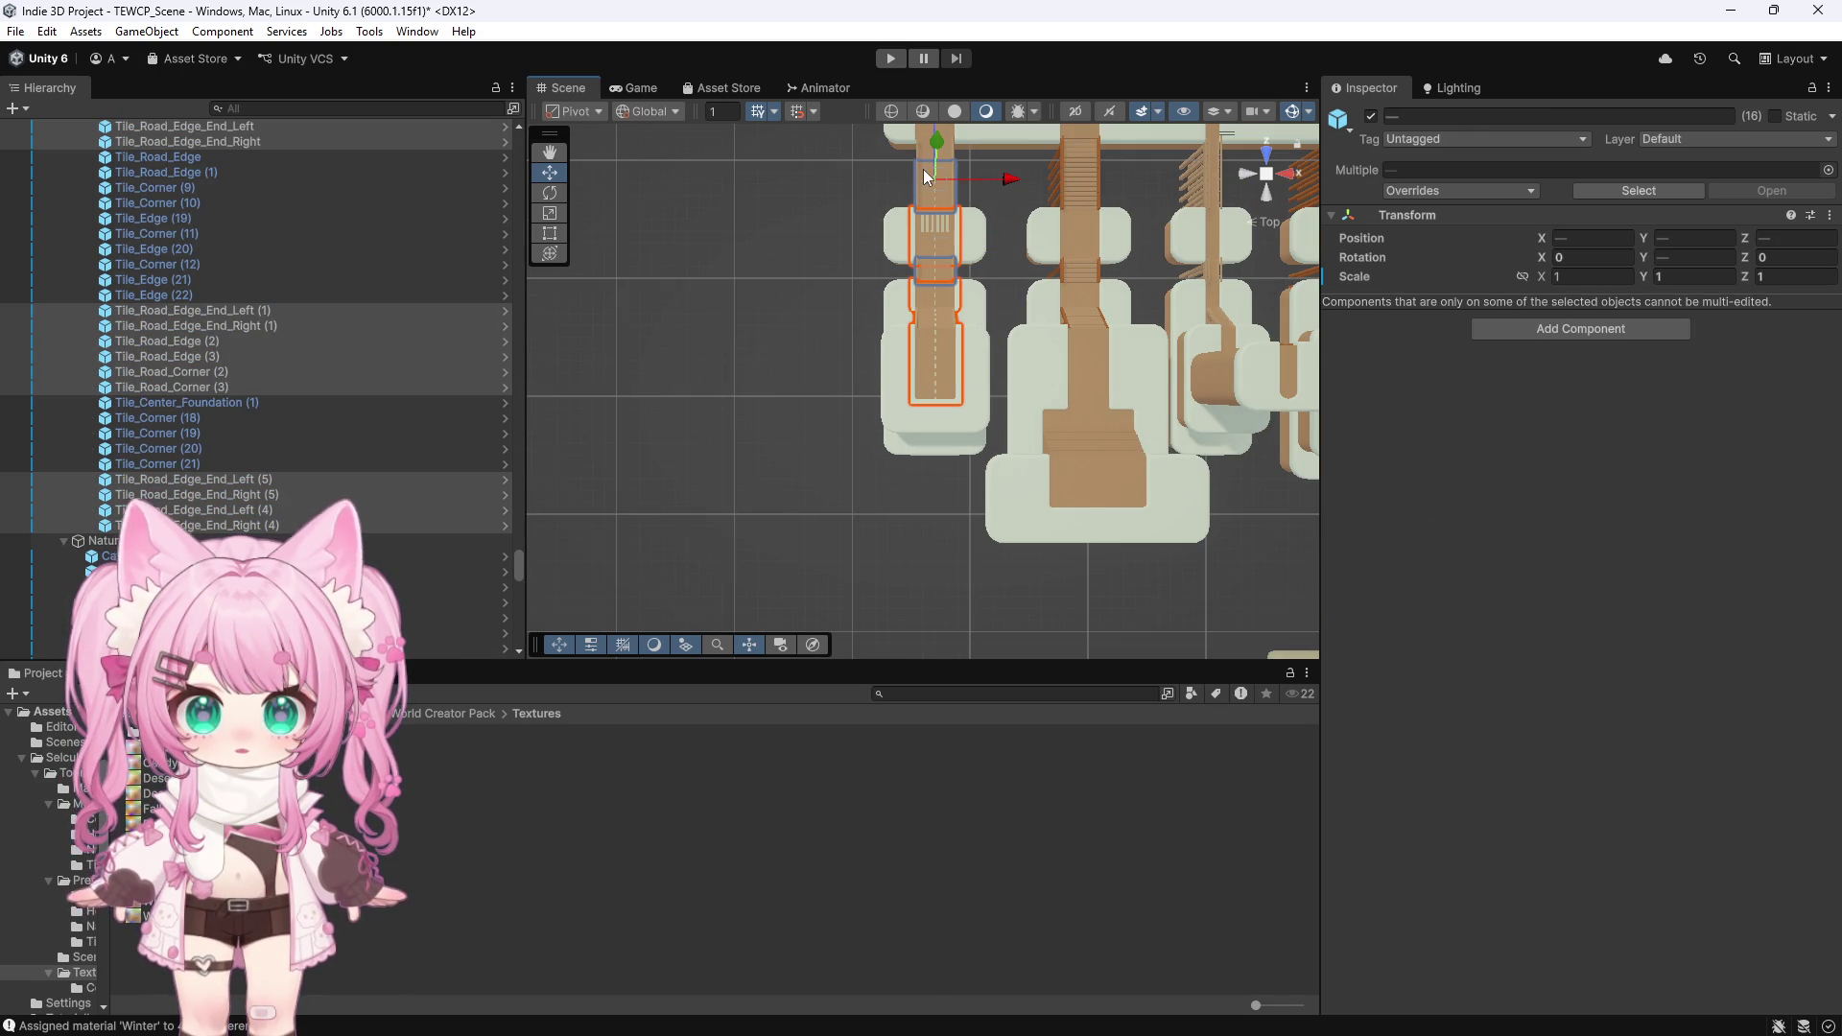
click(921, 147)
scroll(down, 3)
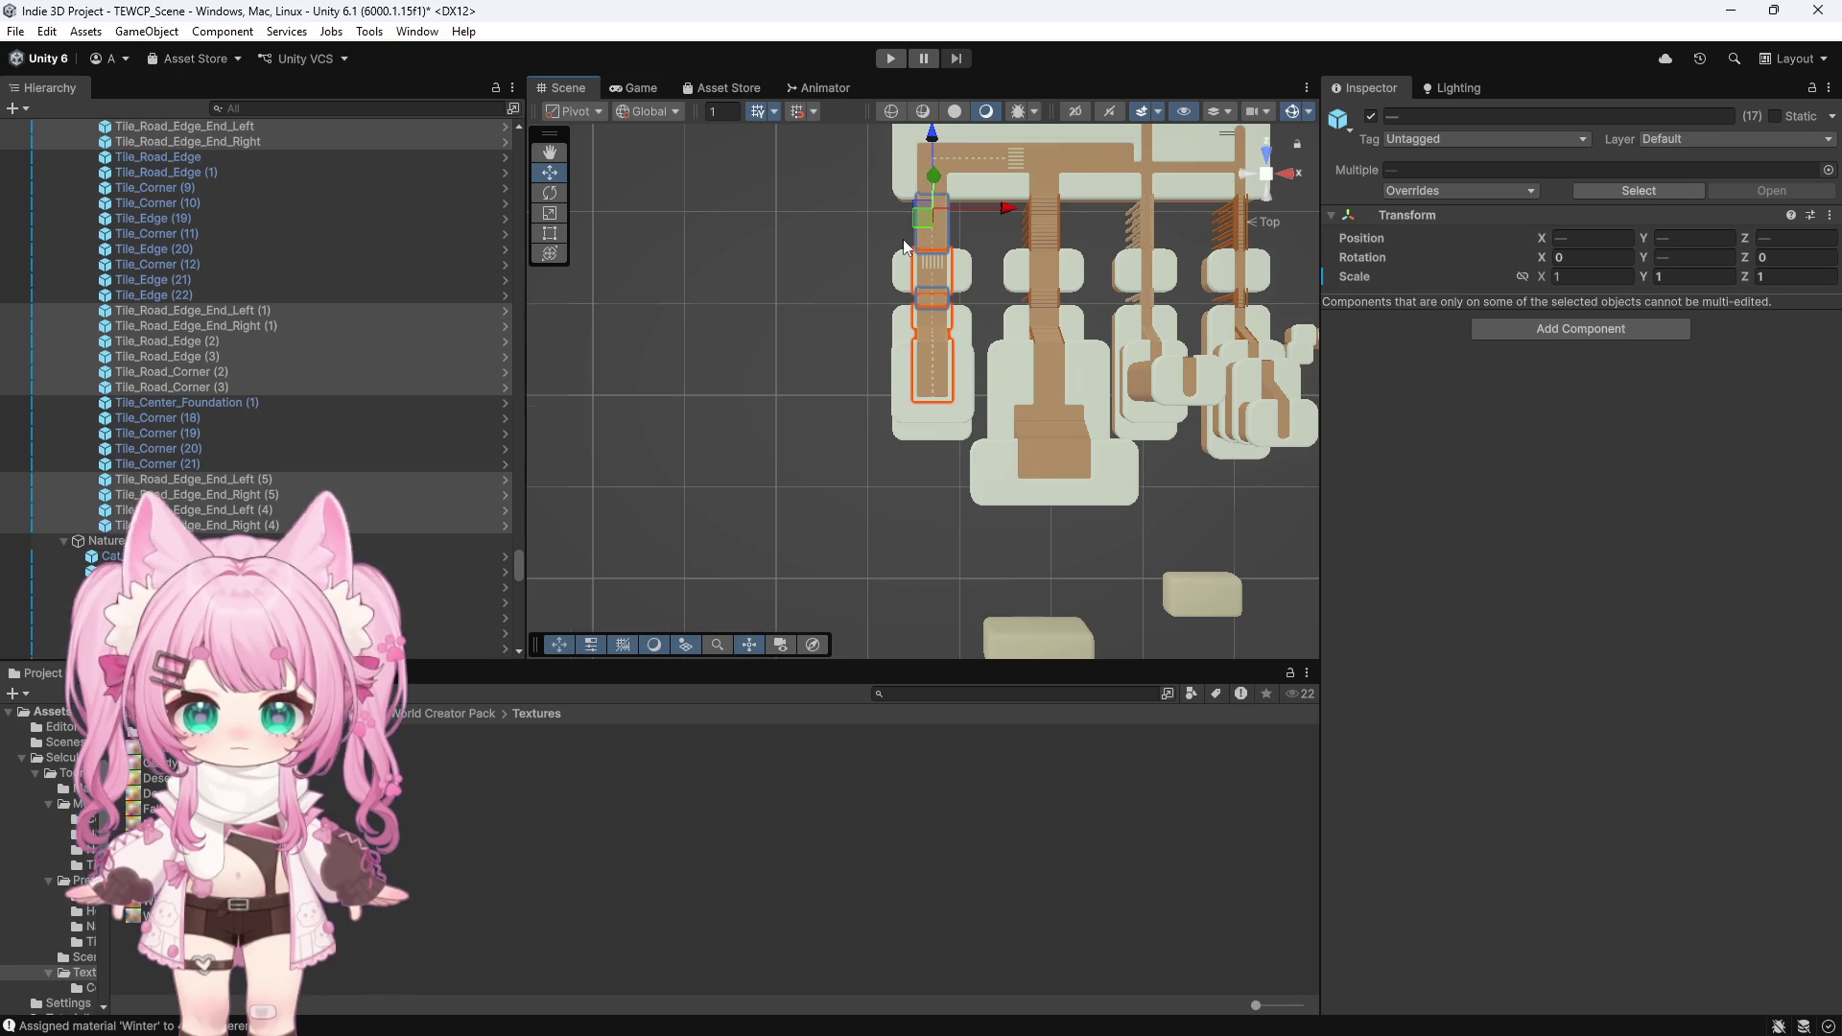
scroll(up, 3)
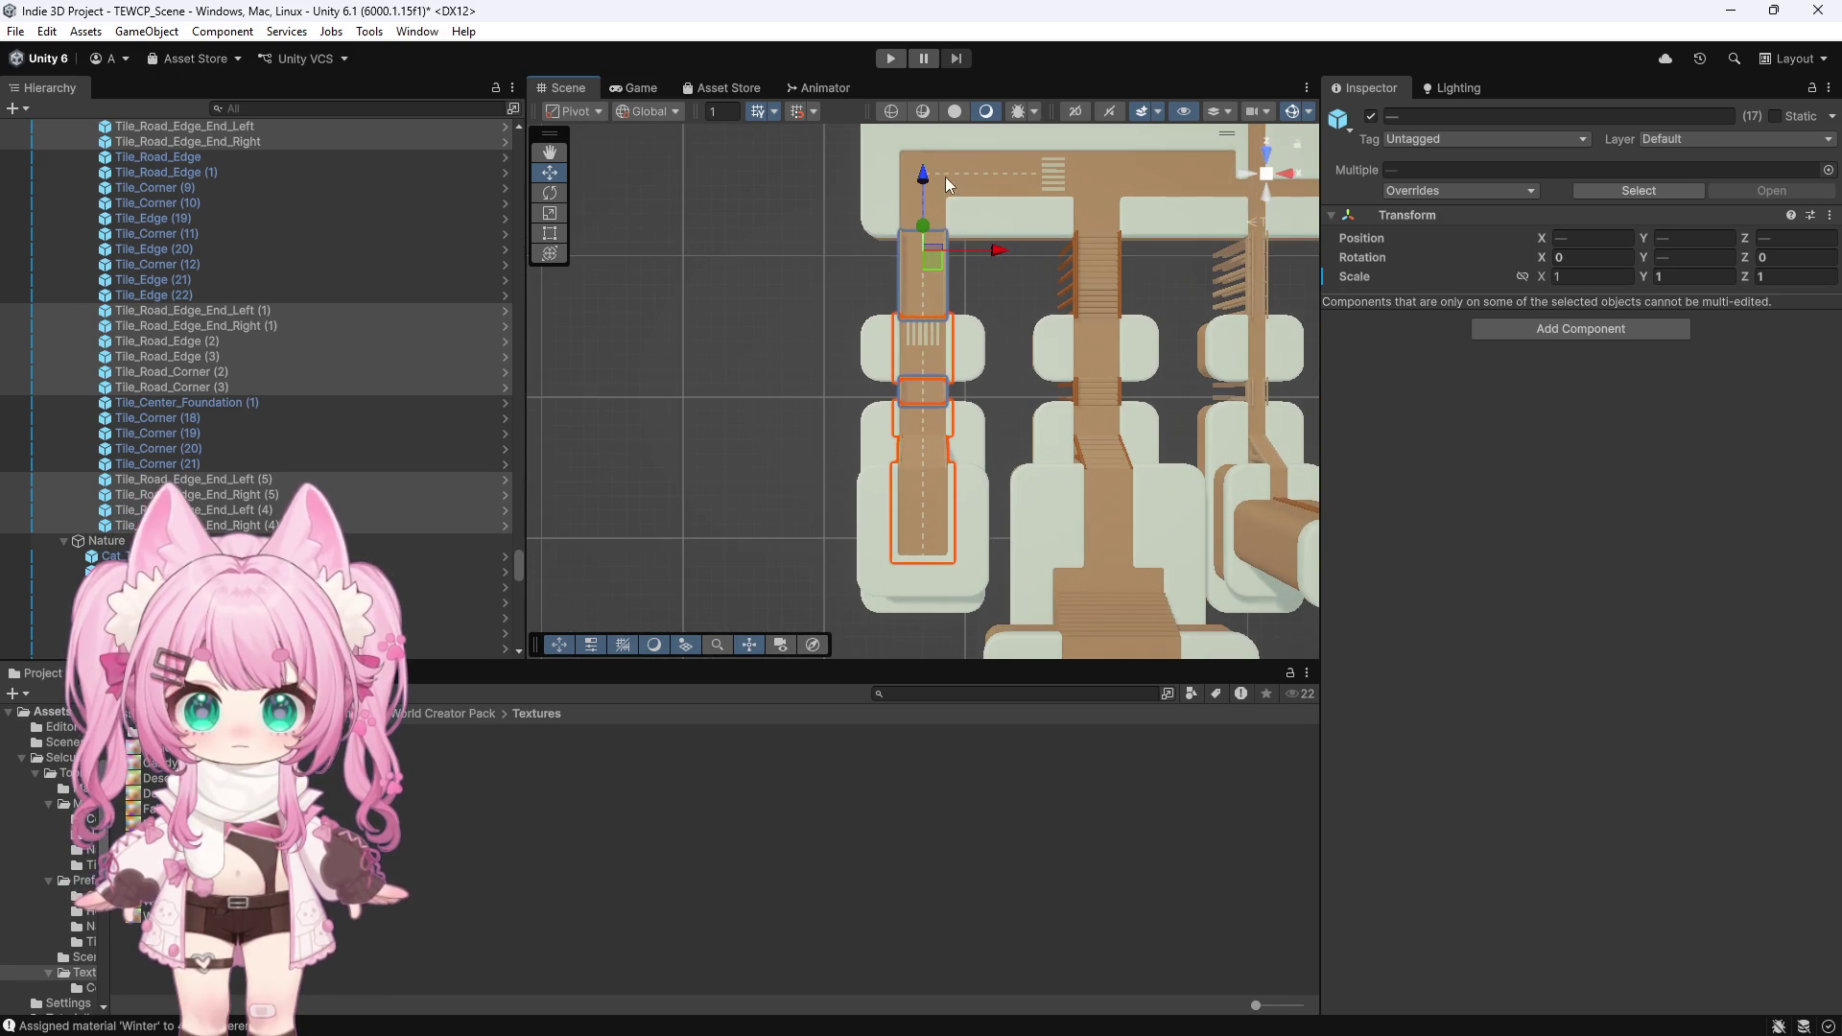
Add the left corner and left vertical road tiles to reach 25 selected road tiles
drag(825, 331, 743, 403)
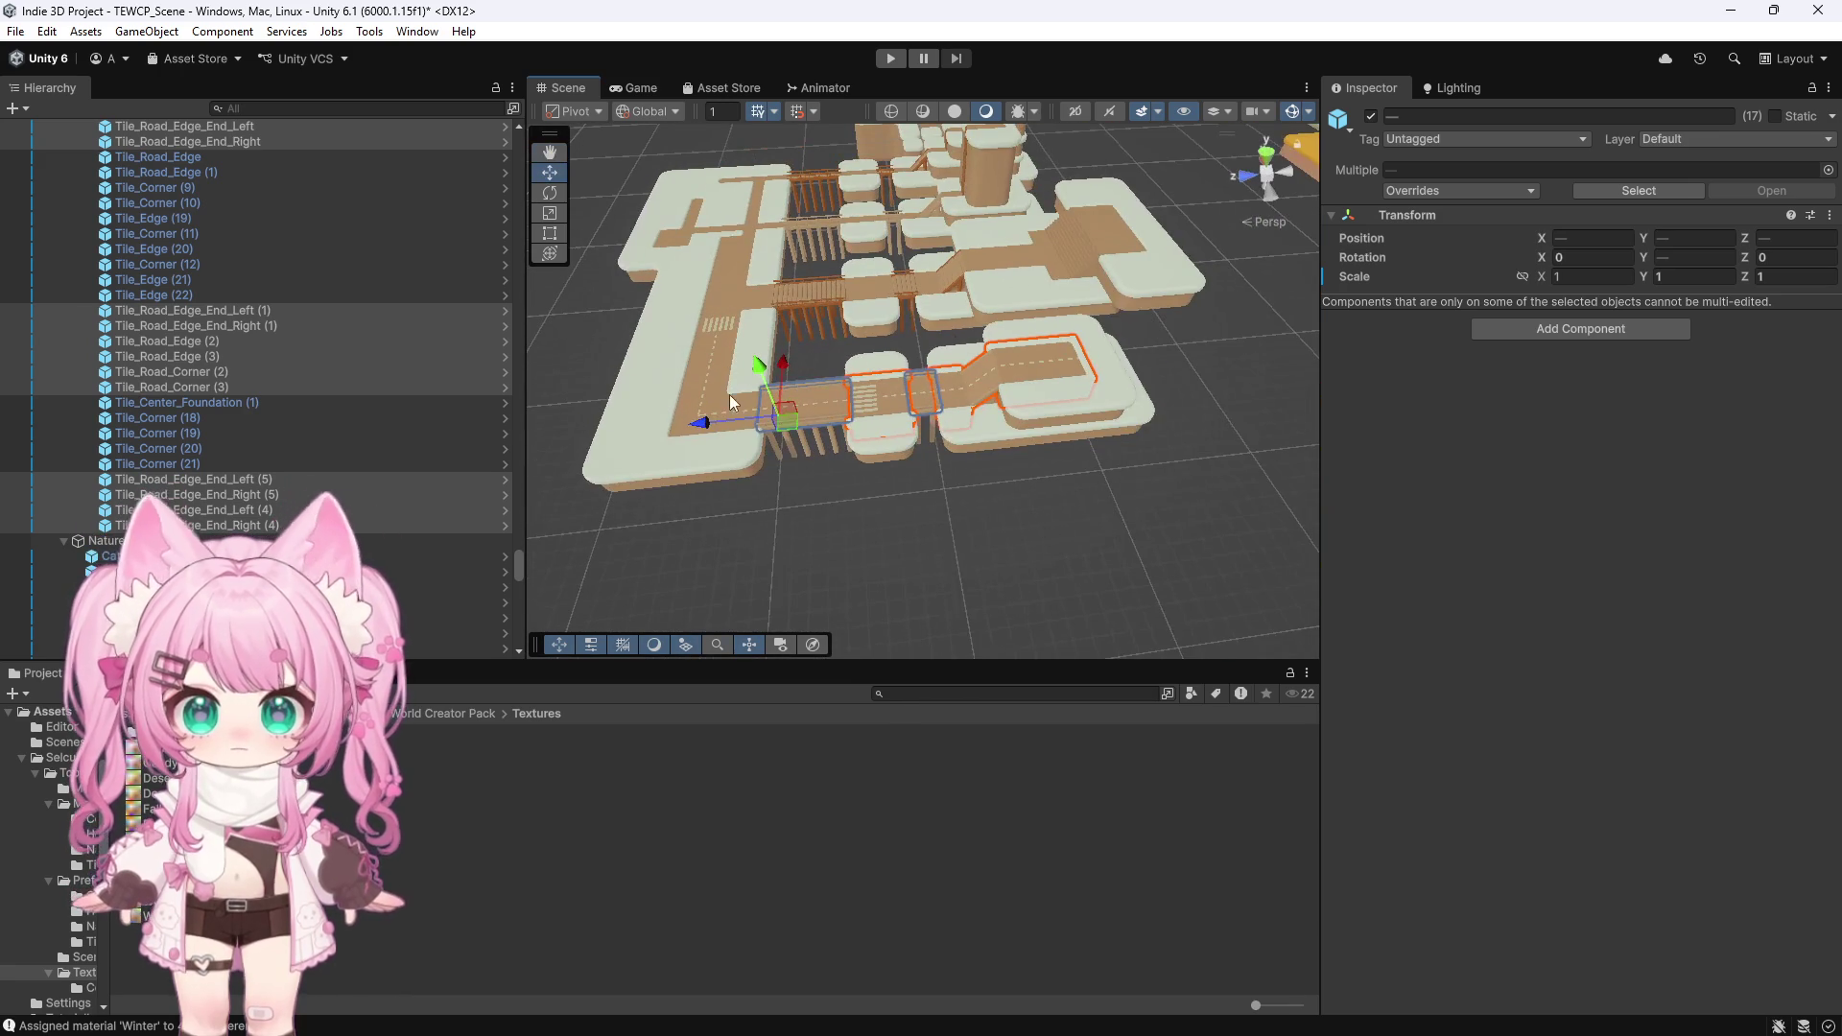
click(738, 418)
click(729, 422)
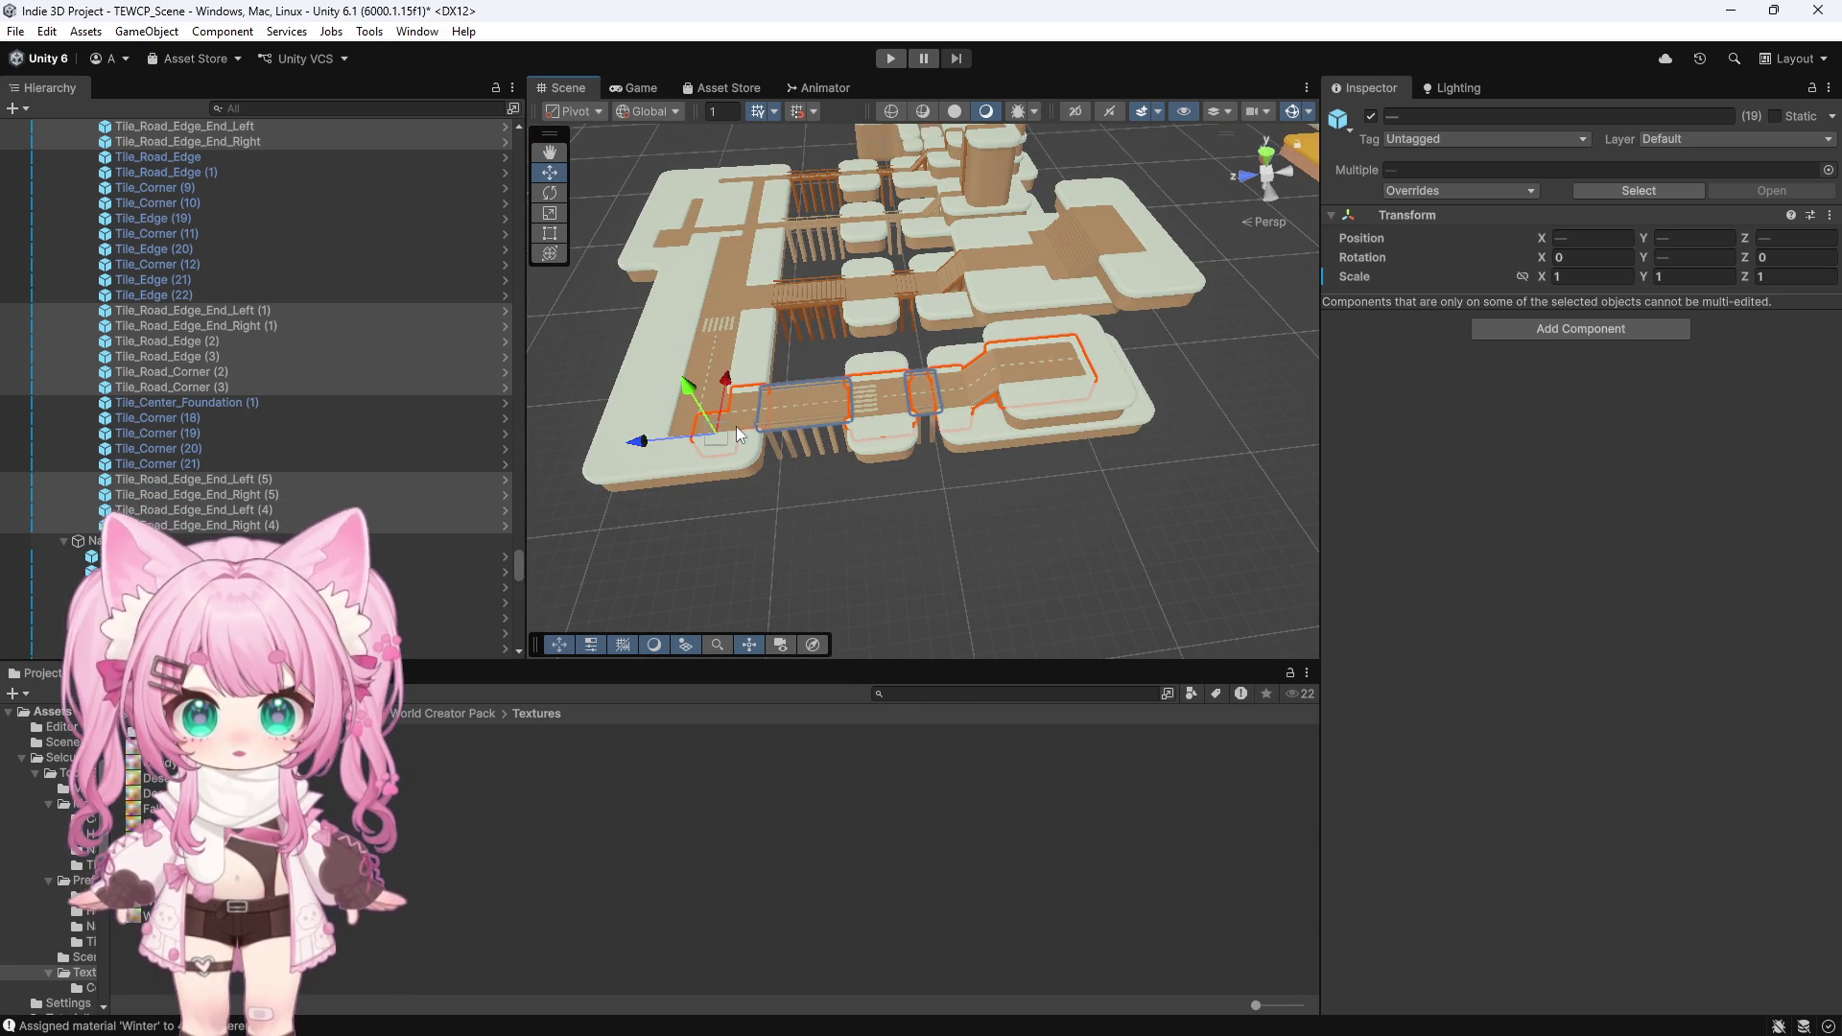
click(753, 437)
click(702, 401)
click(694, 395)
click(706, 376)
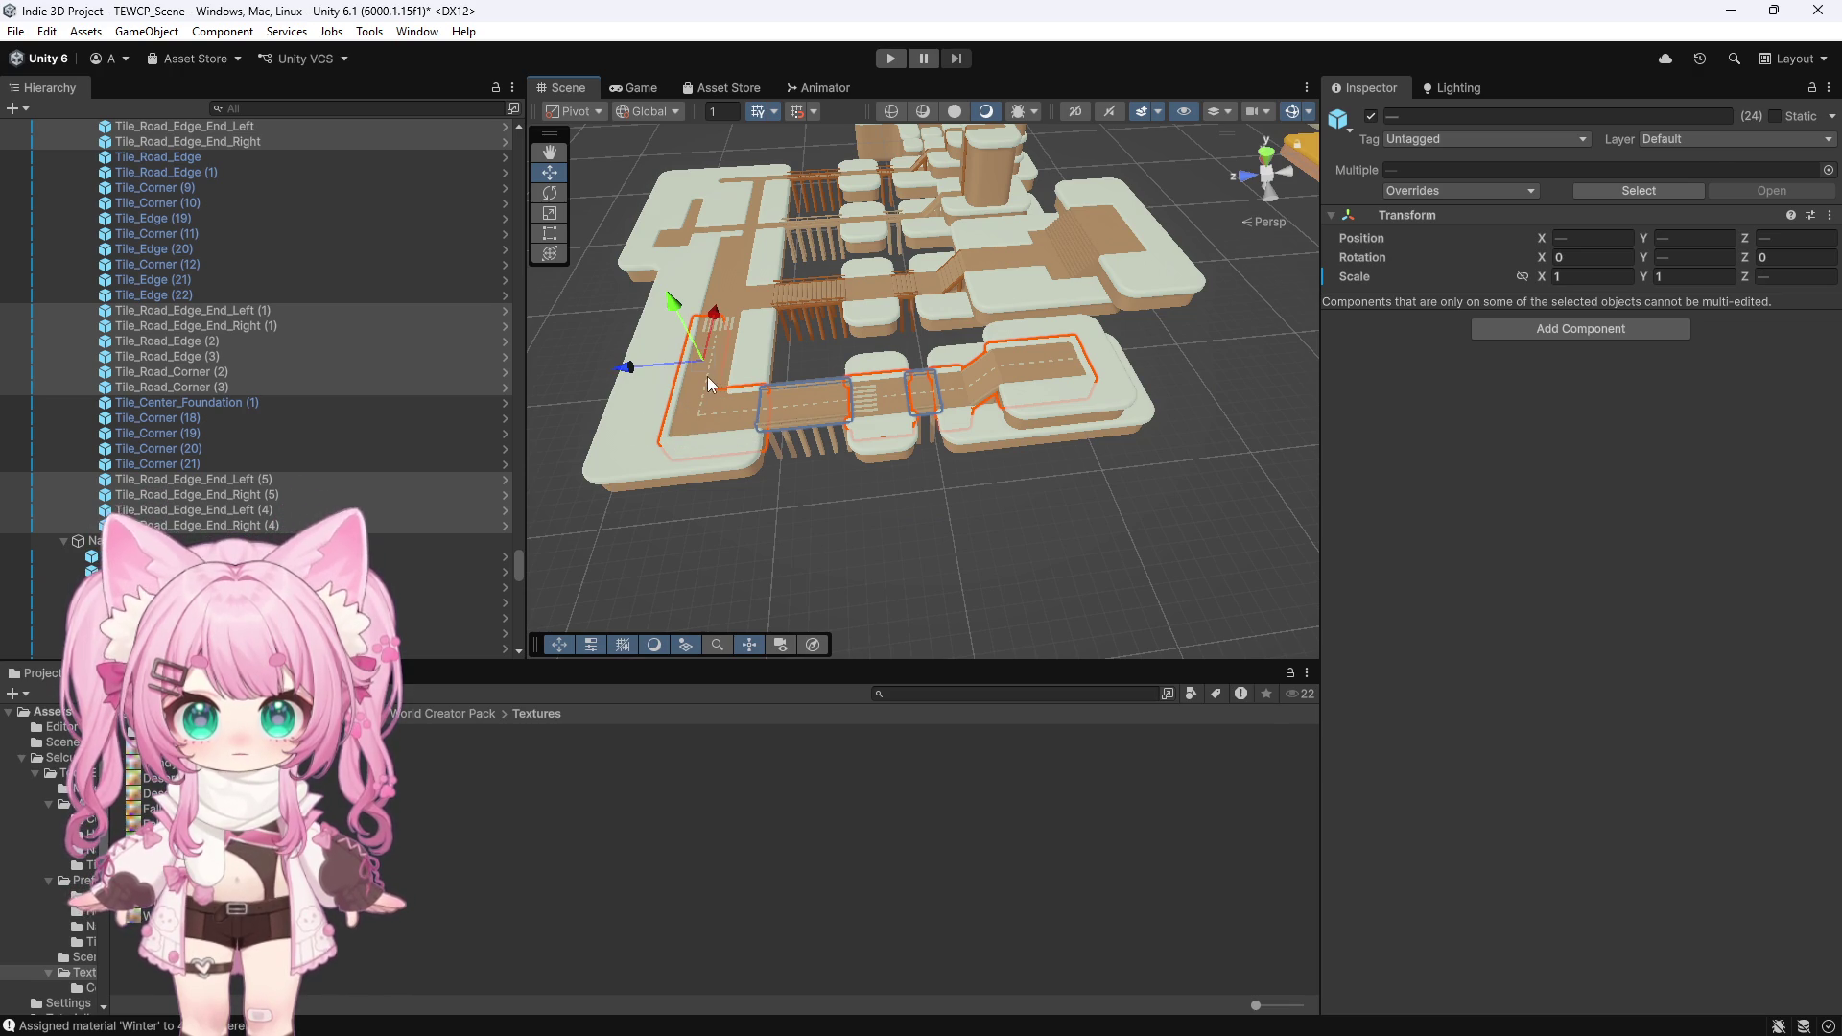
click(723, 374)
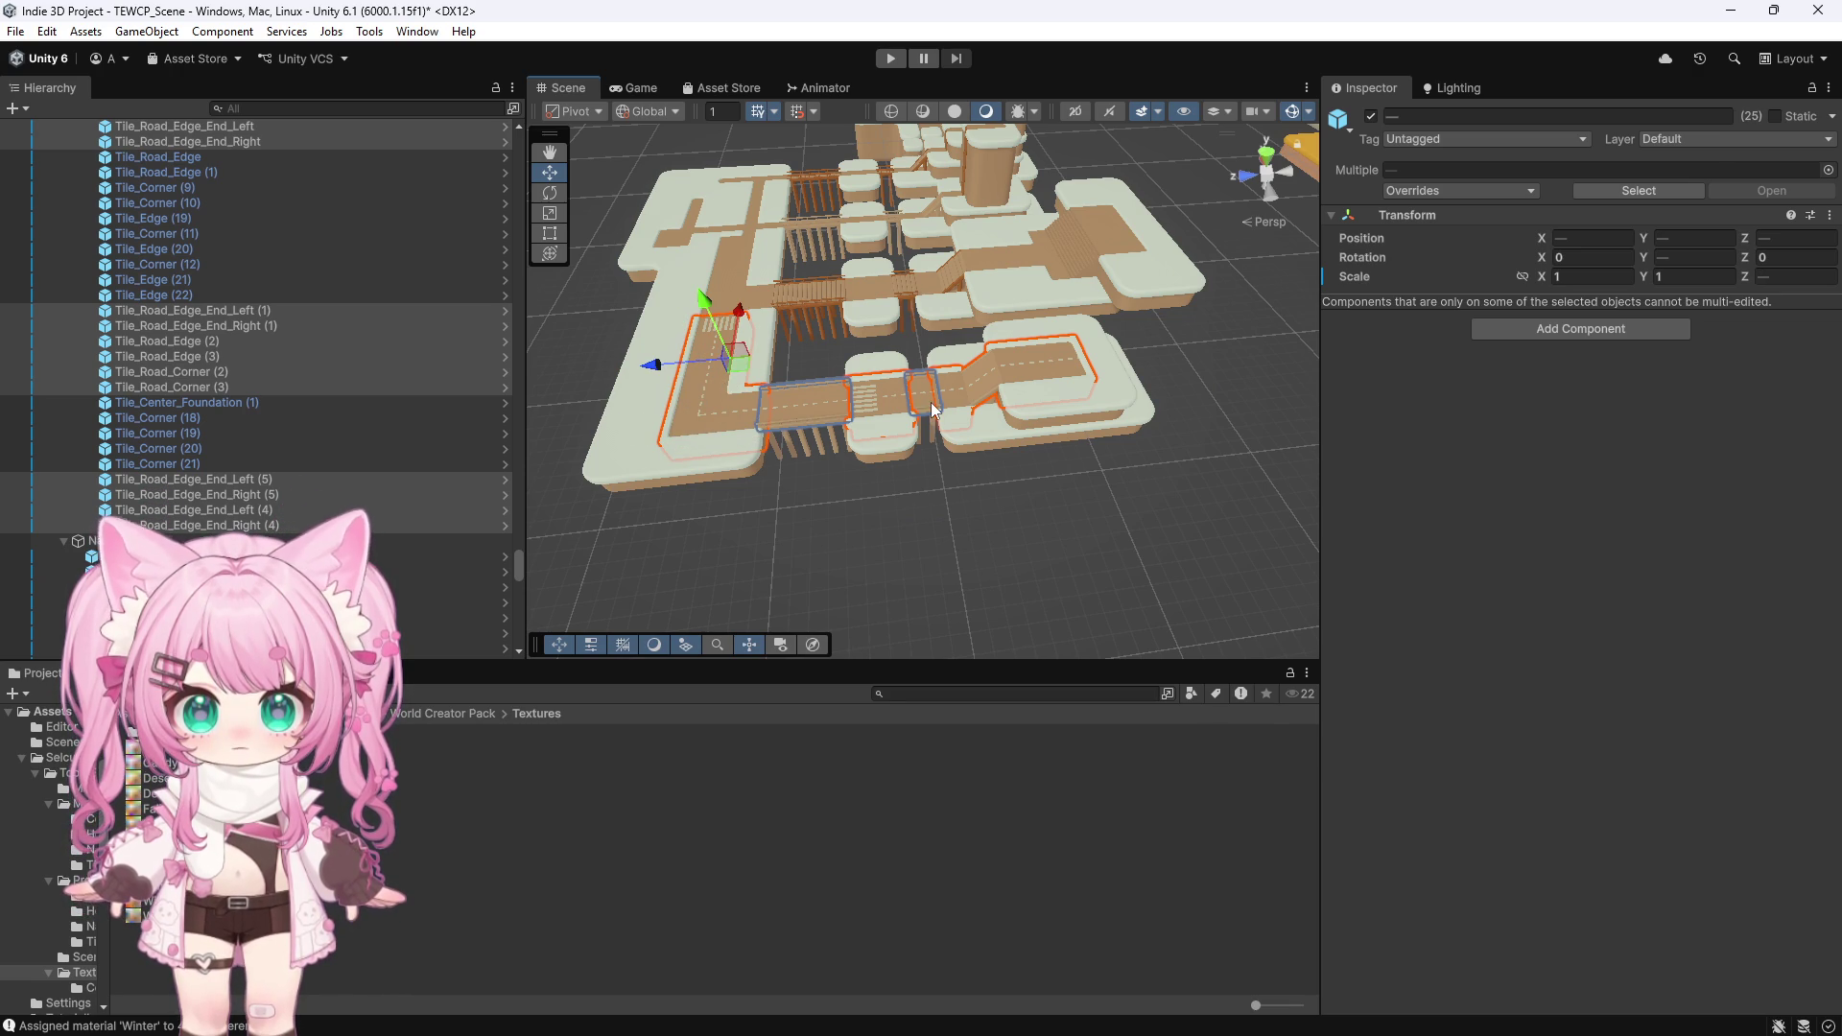
click(417, 31)
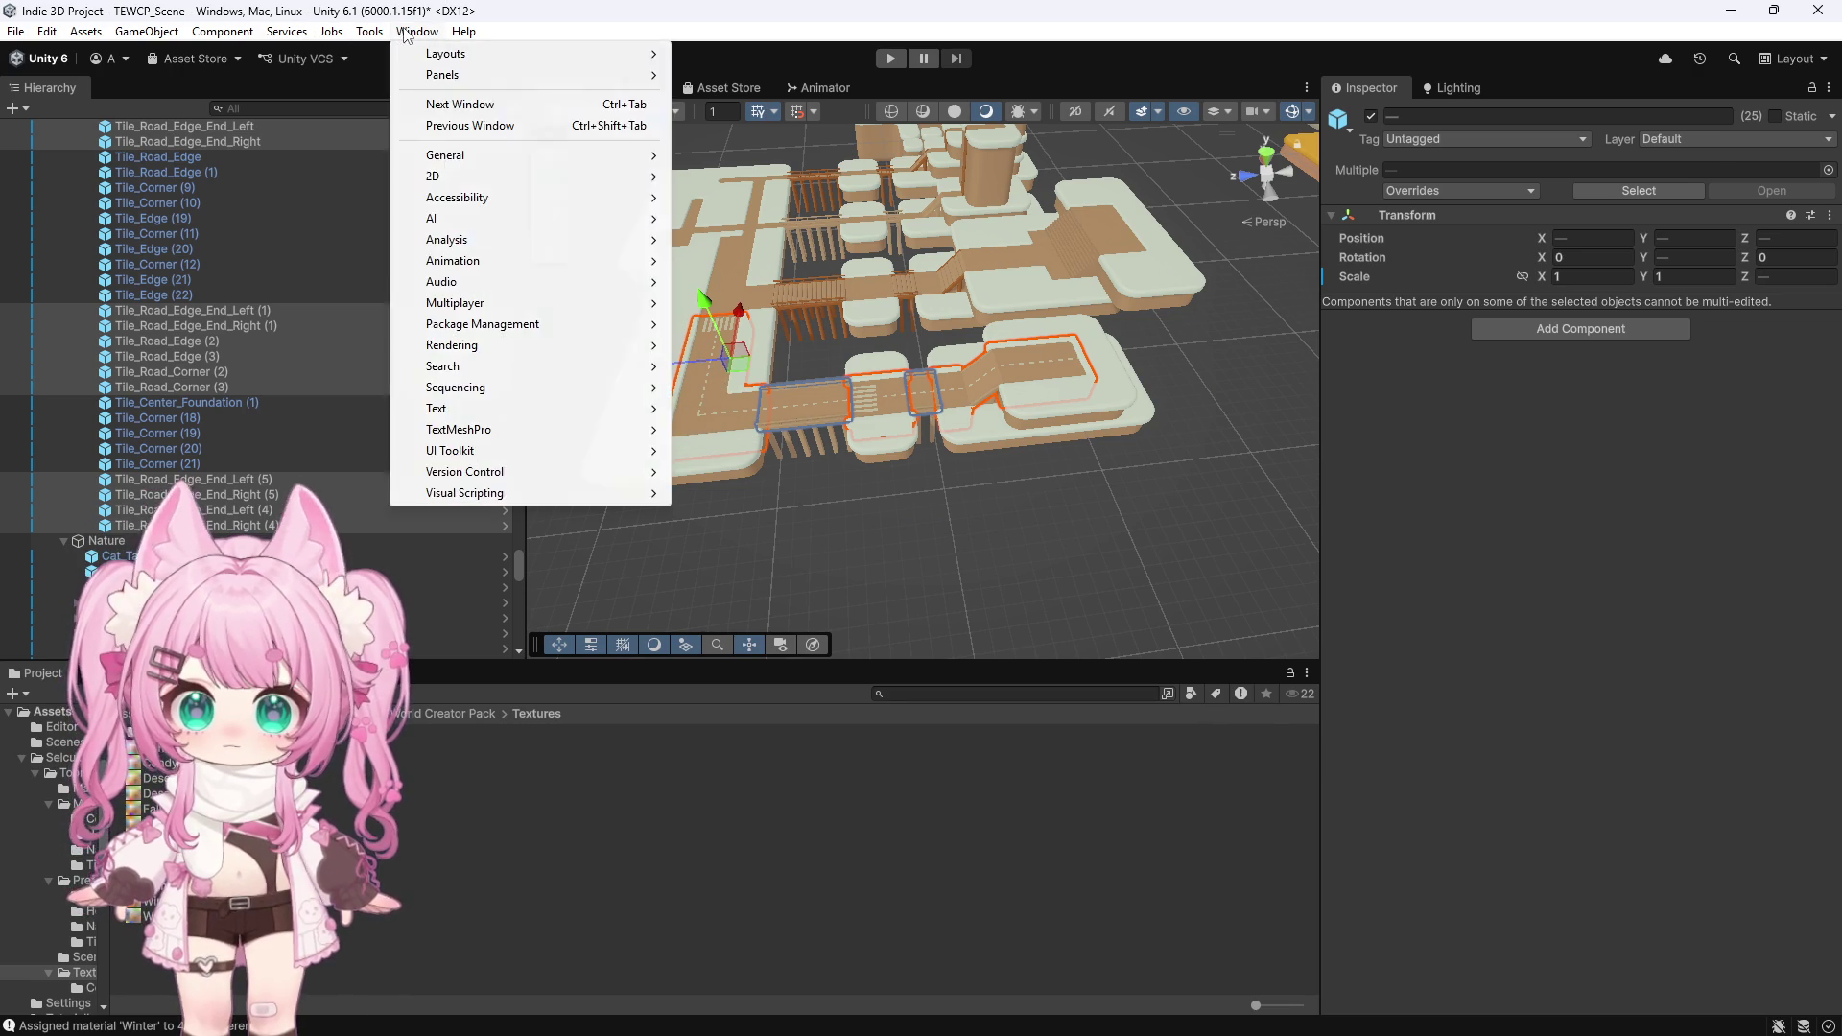
Batch-assign Winter_Asphalt to the selected road tiles and close the assignment window
click(414, 54)
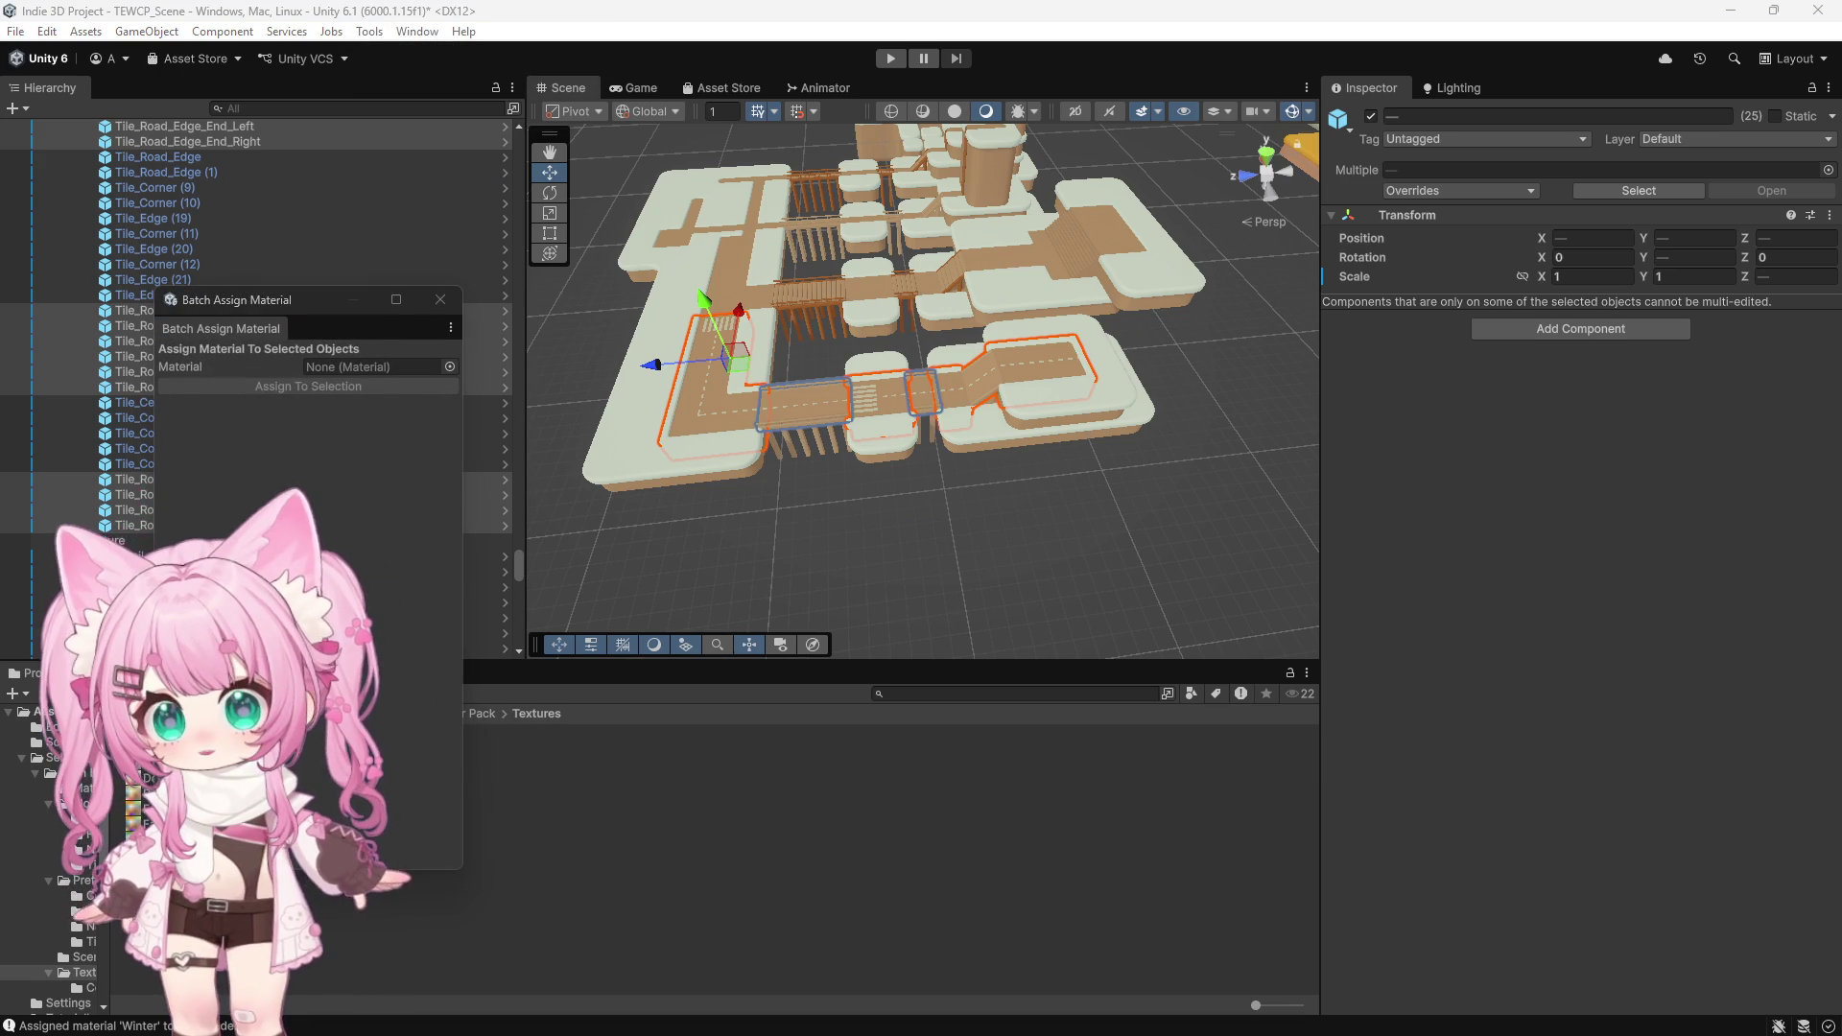
drag(144, 902, 374, 366)
click(348, 386)
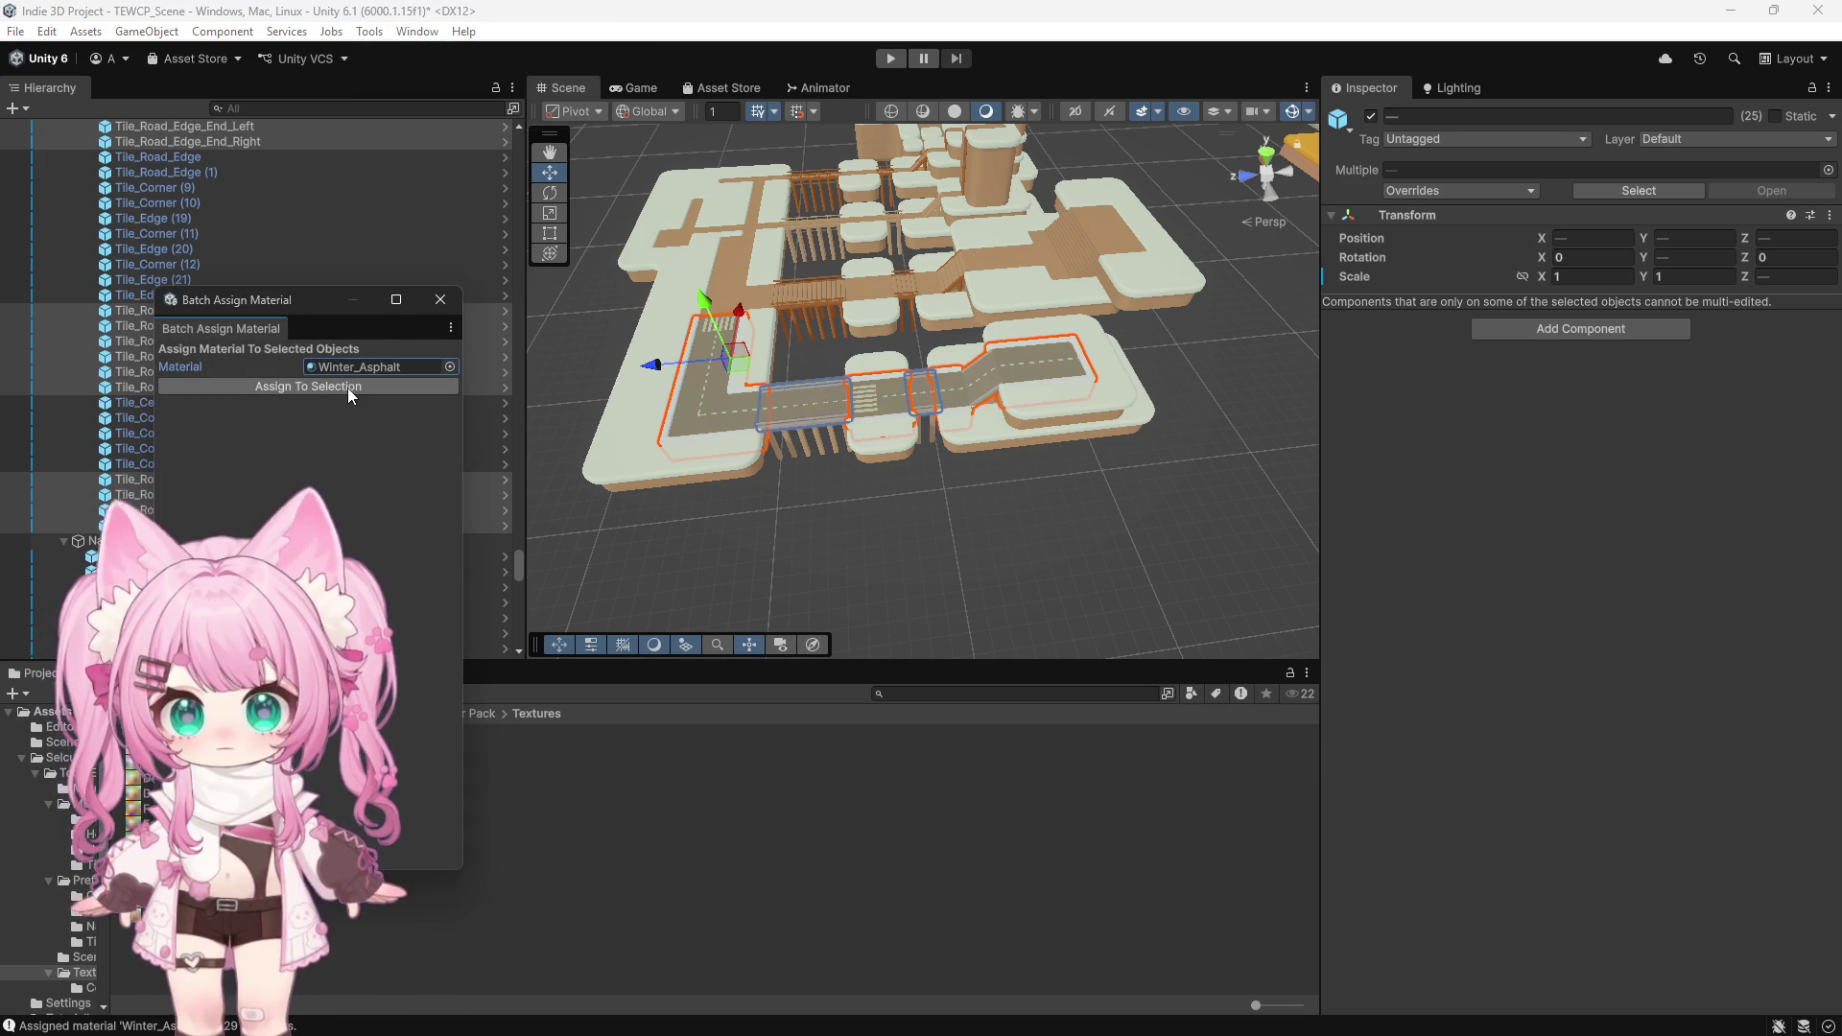
click(451, 305)
Clear the selection and orbit the view so the road runs vertically
click(911, 572)
scroll(up, 3)
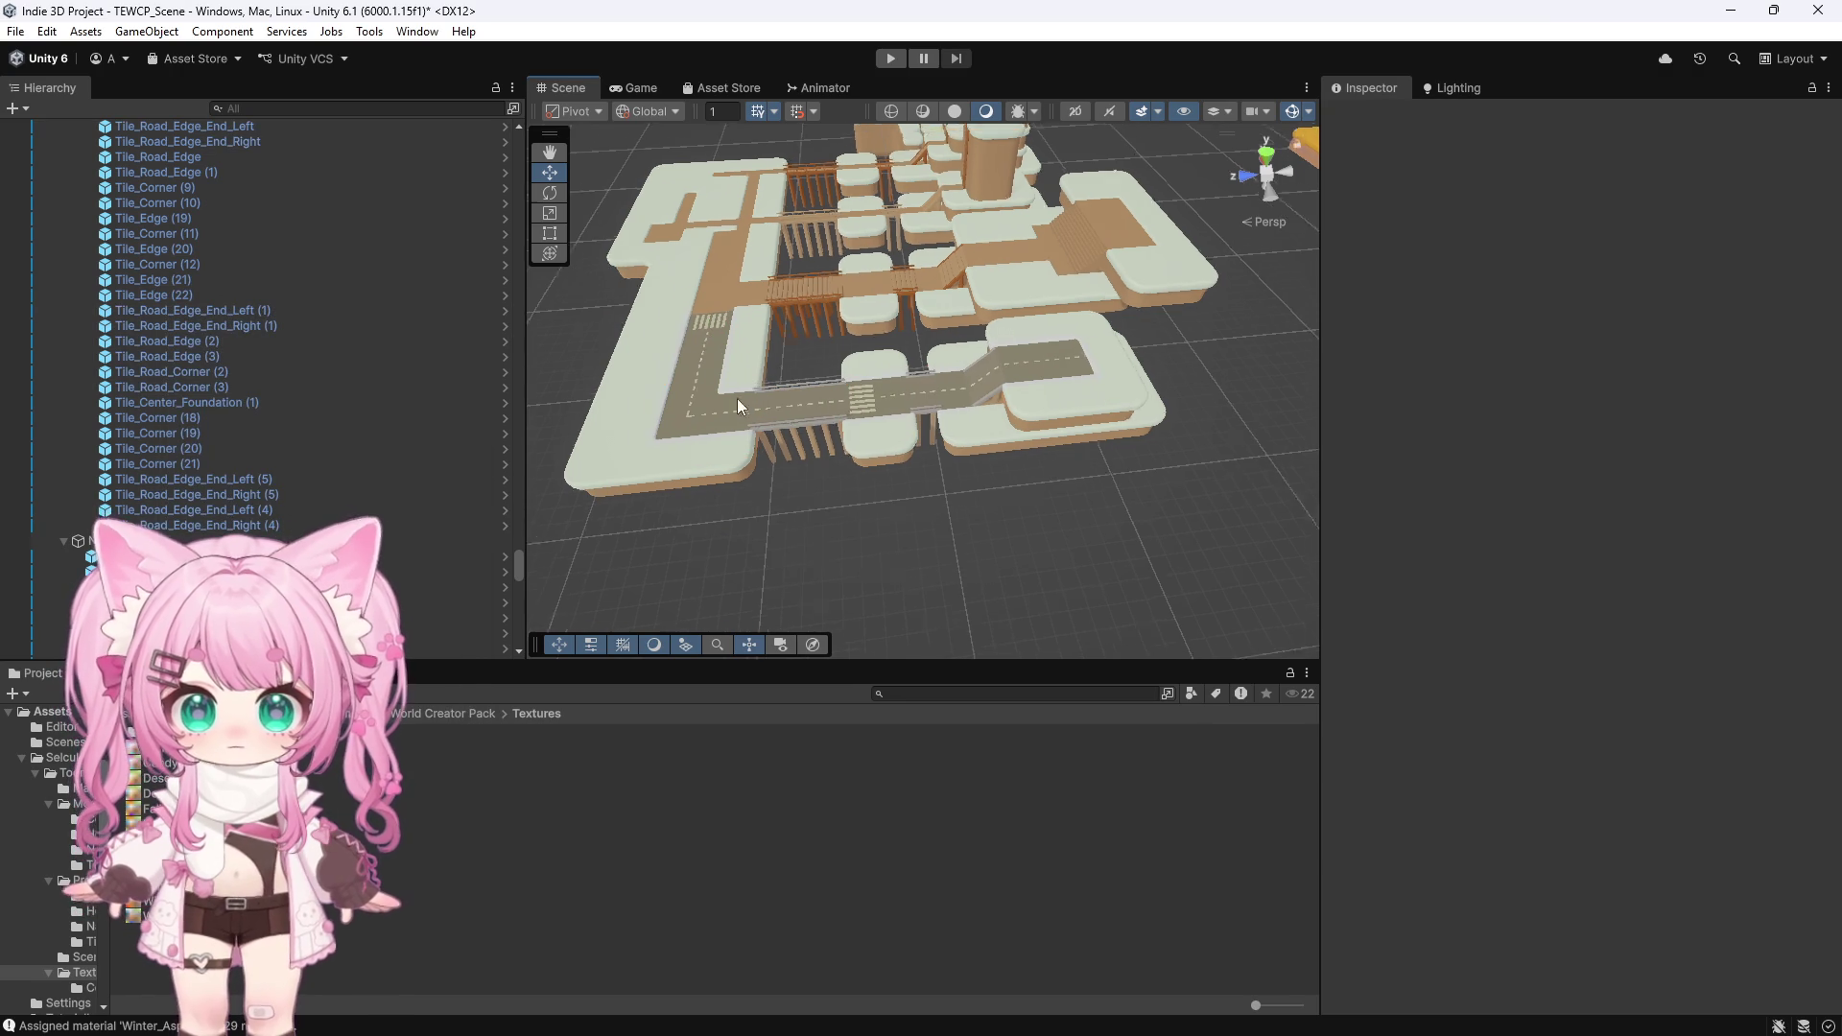
scroll(up, 3)
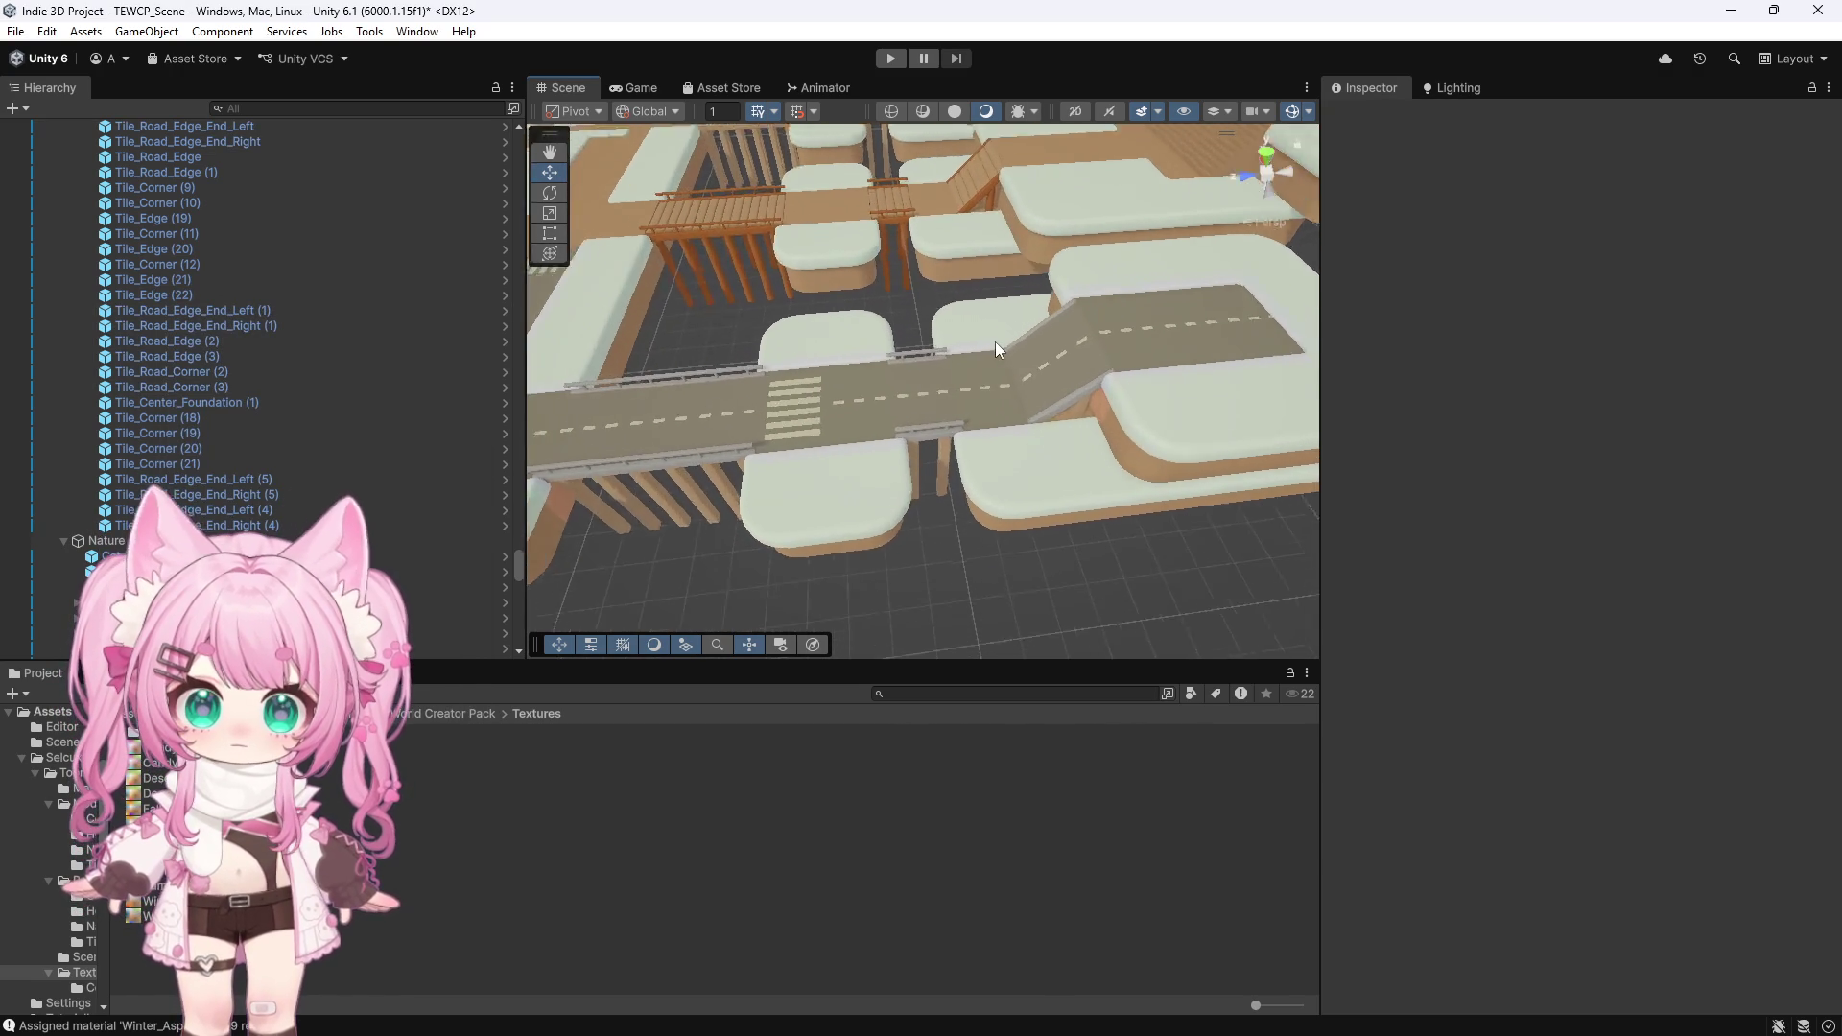
scroll(down, 3)
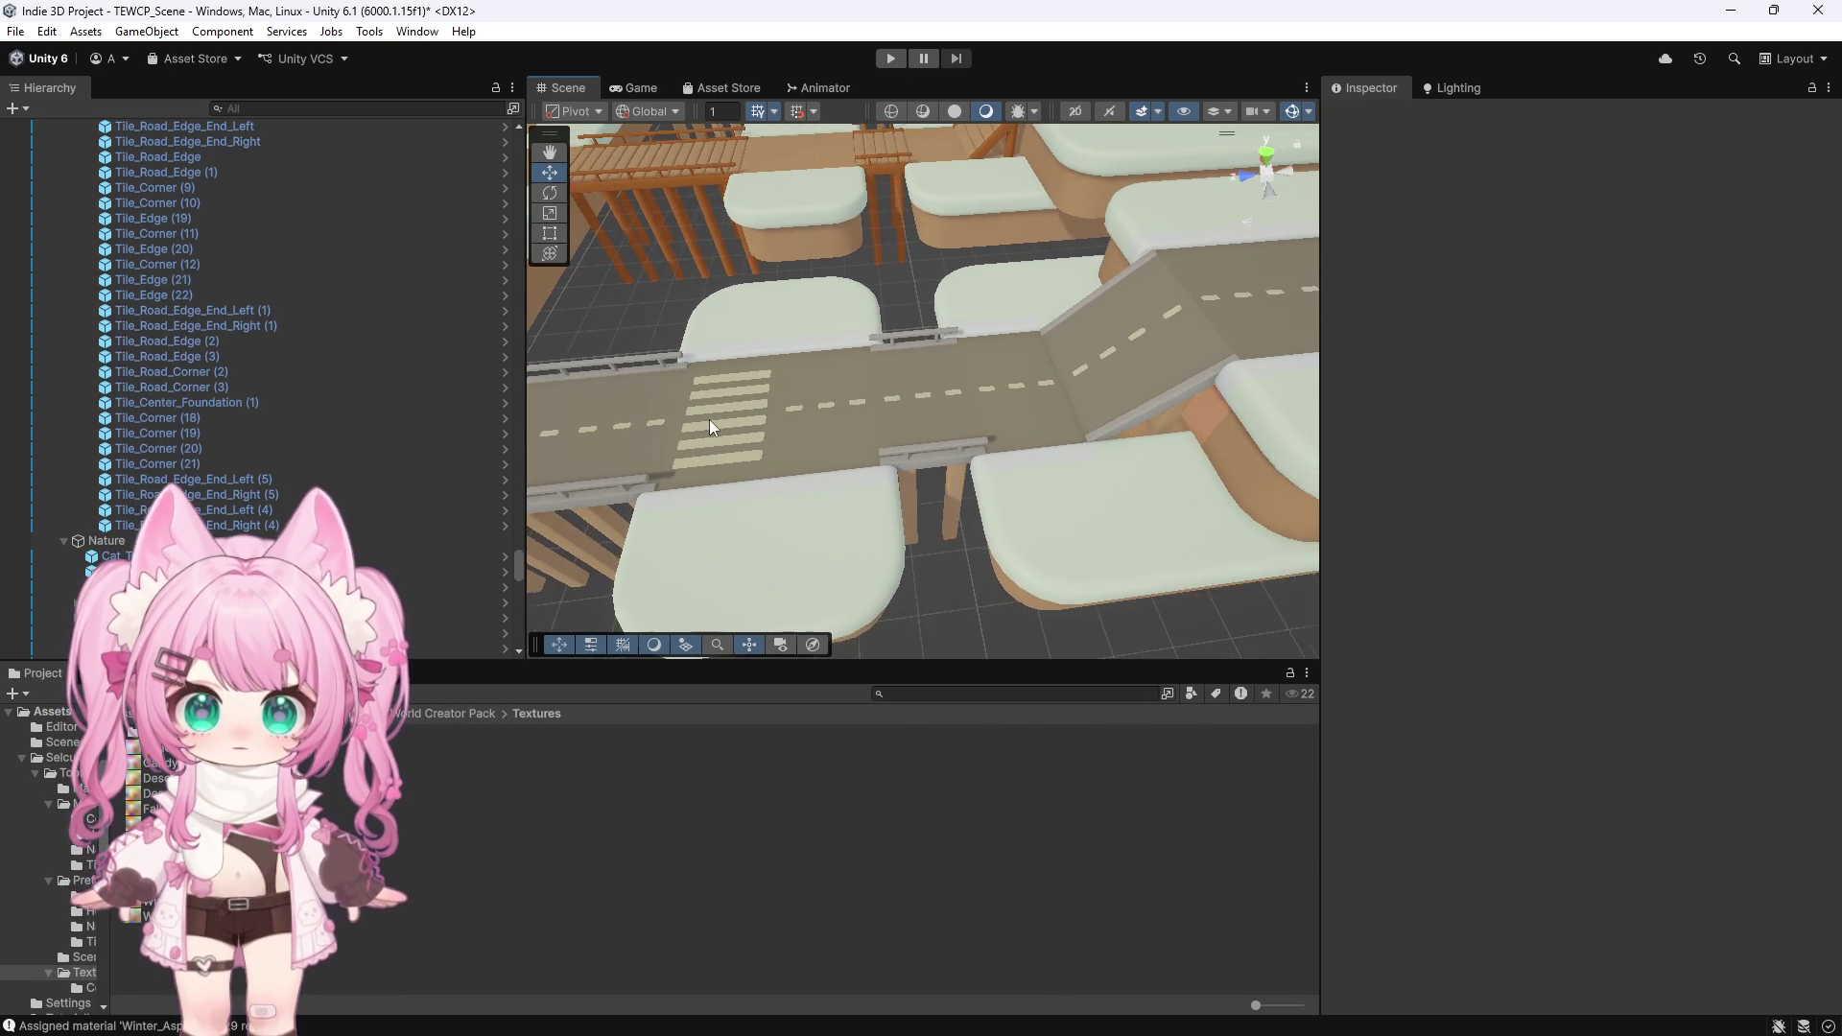
scroll(down, 3)
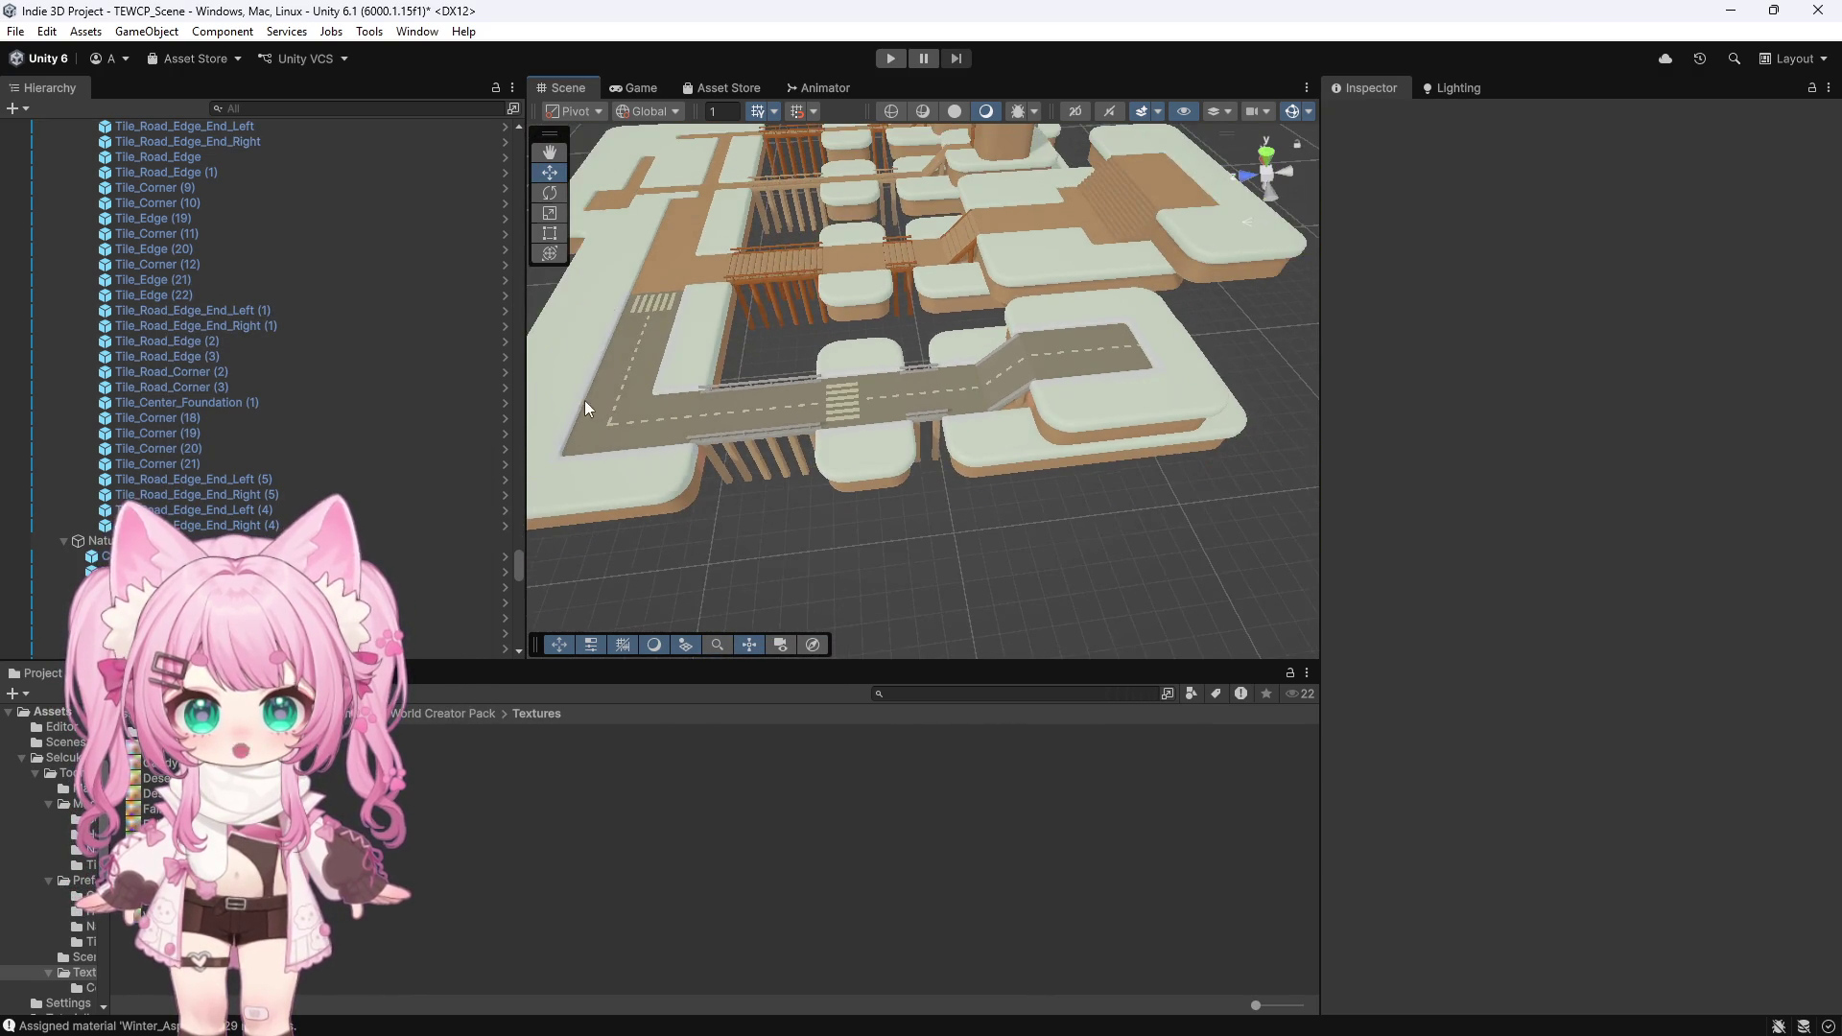
scroll(up, 3)
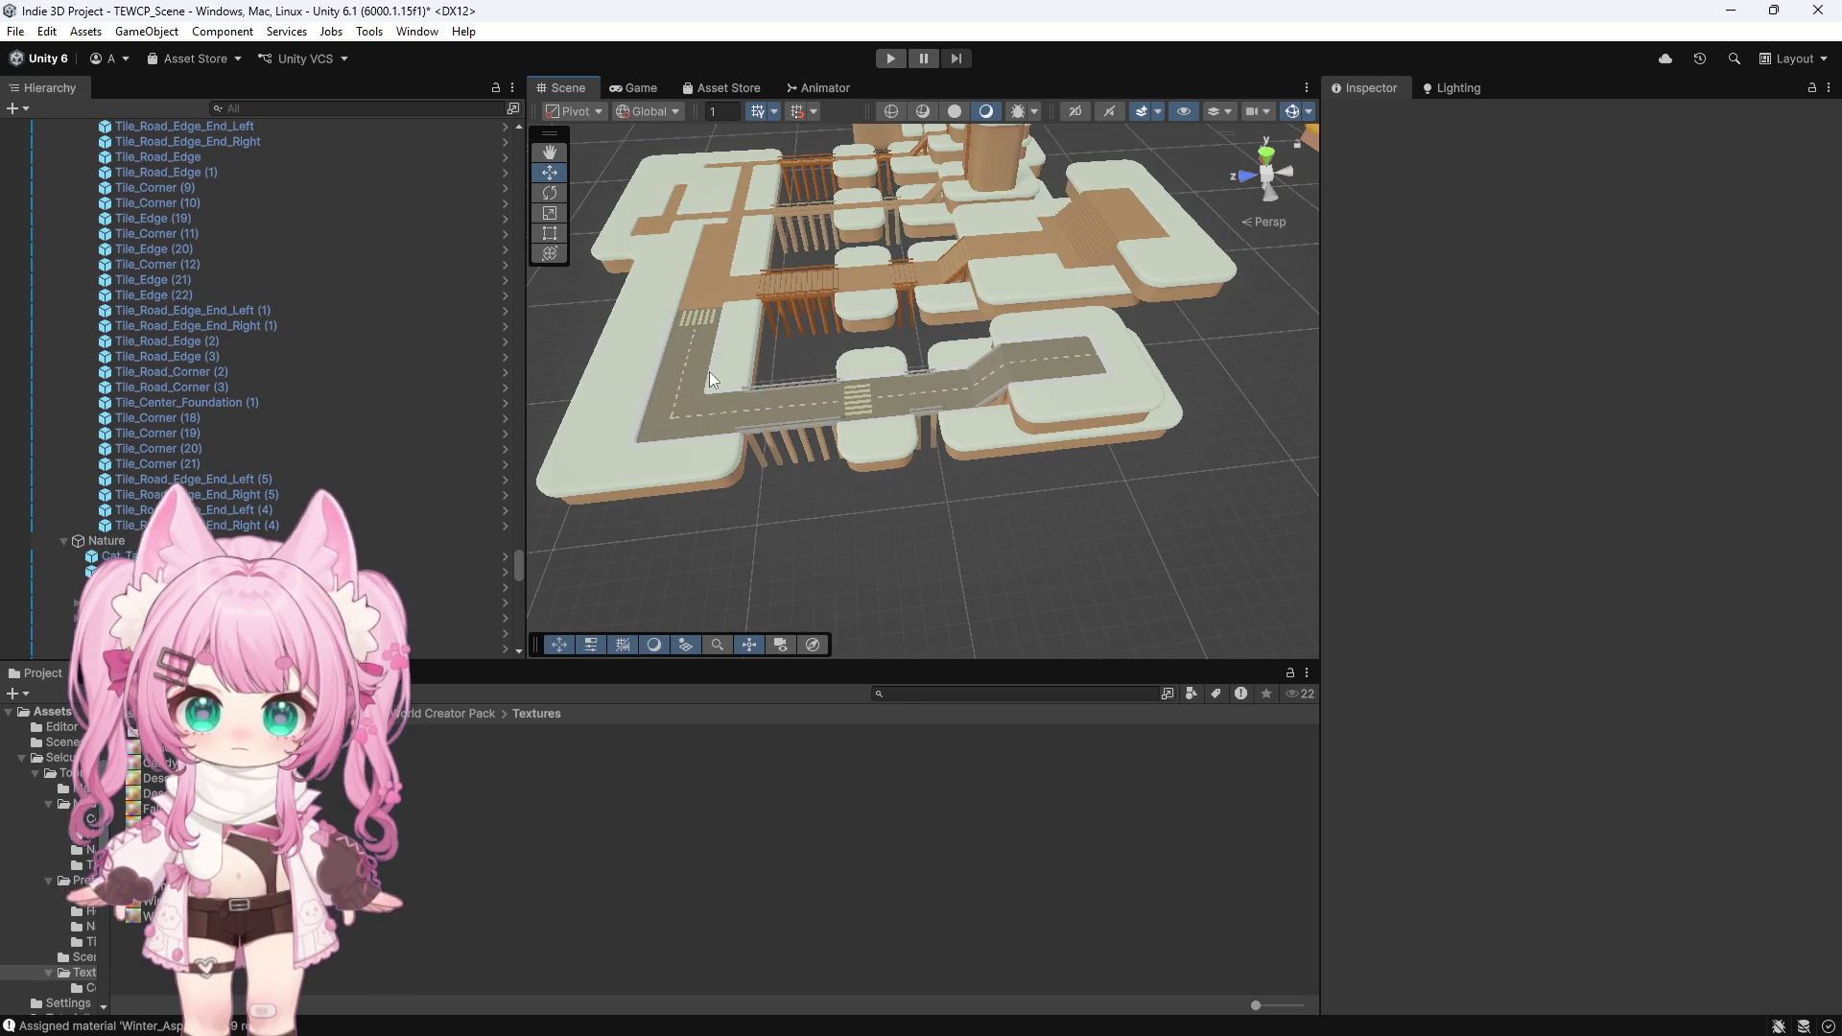
scroll(down, 3)
drag(745, 296, 661, 476)
click(662, 468)
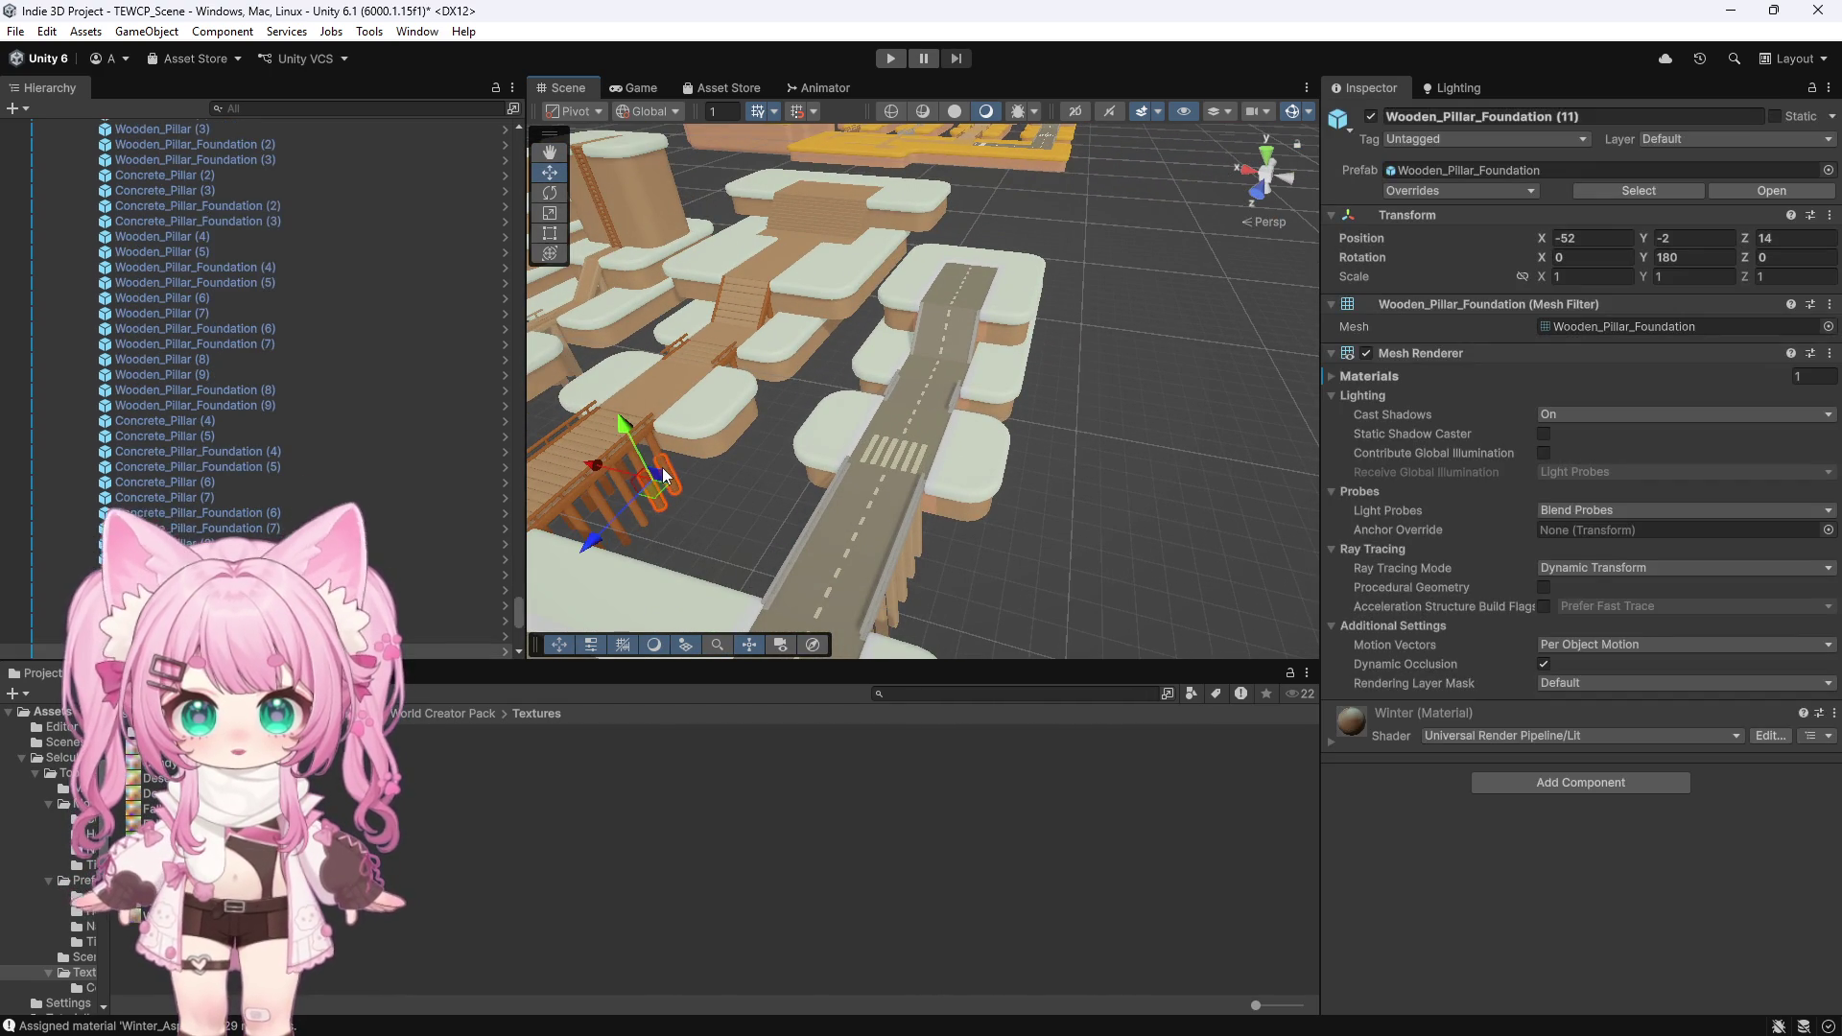
key(f)
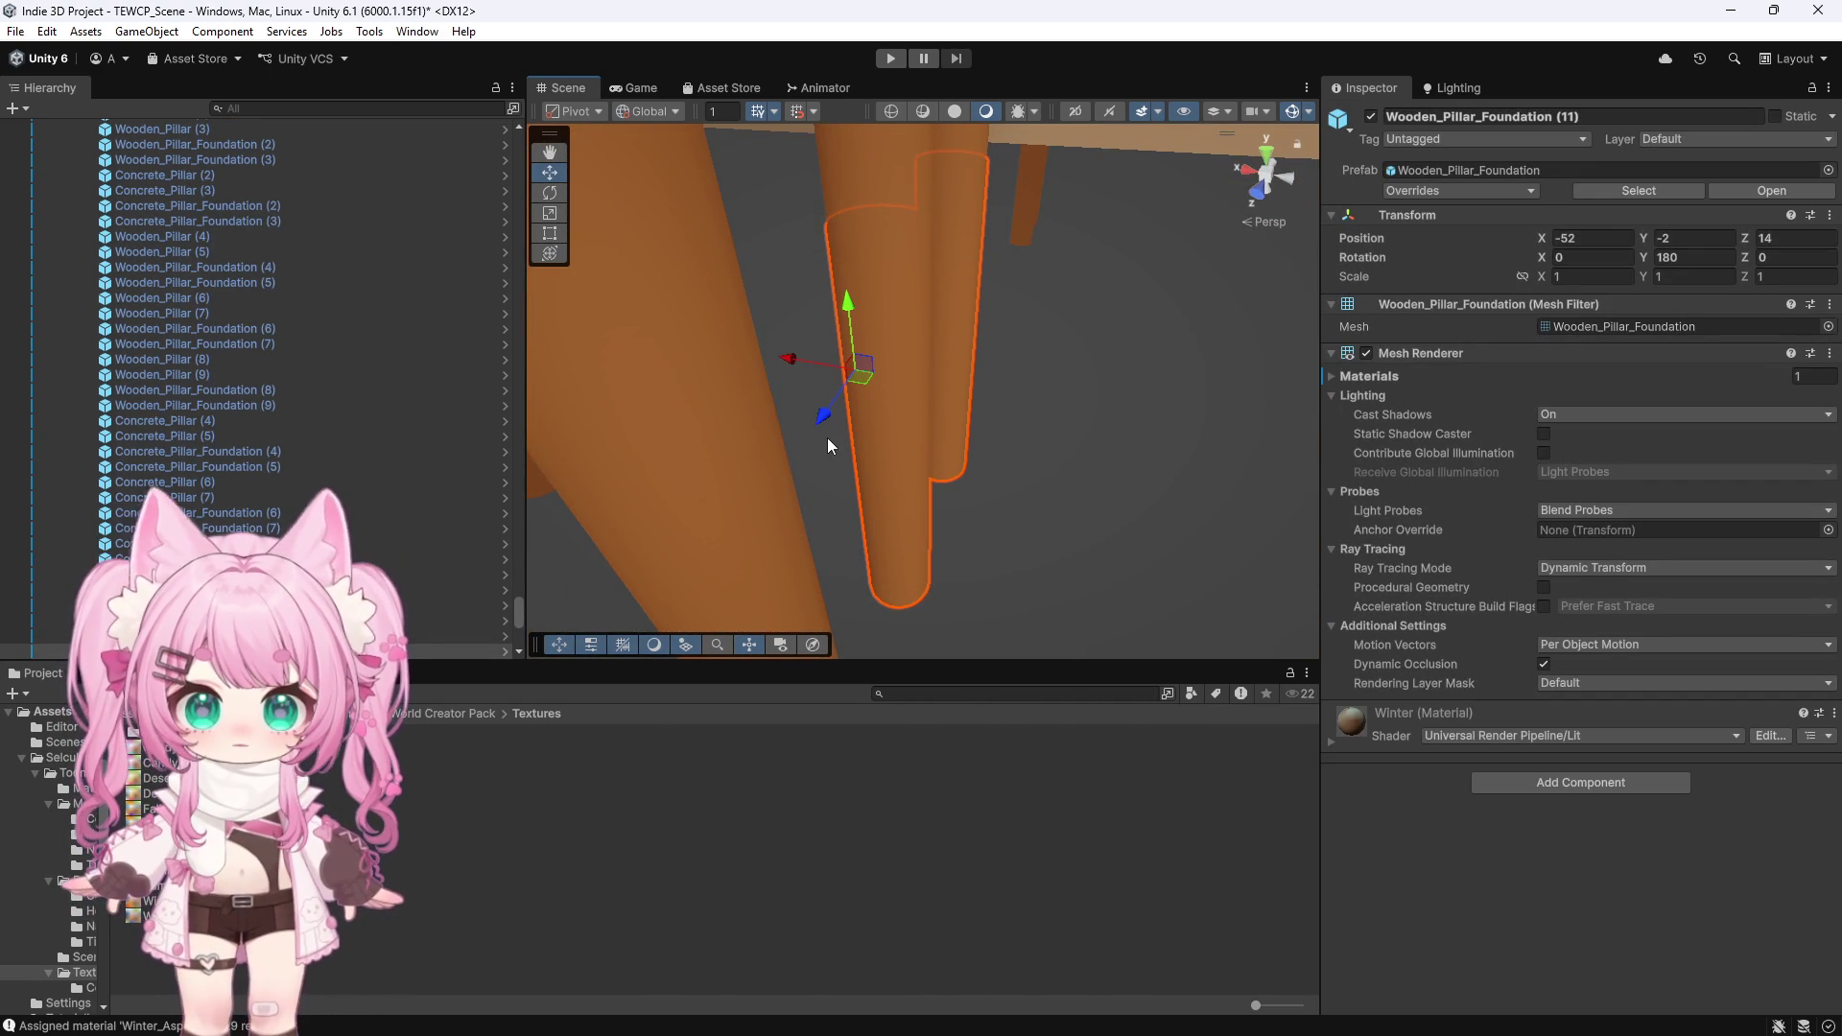
click(1333, 744)
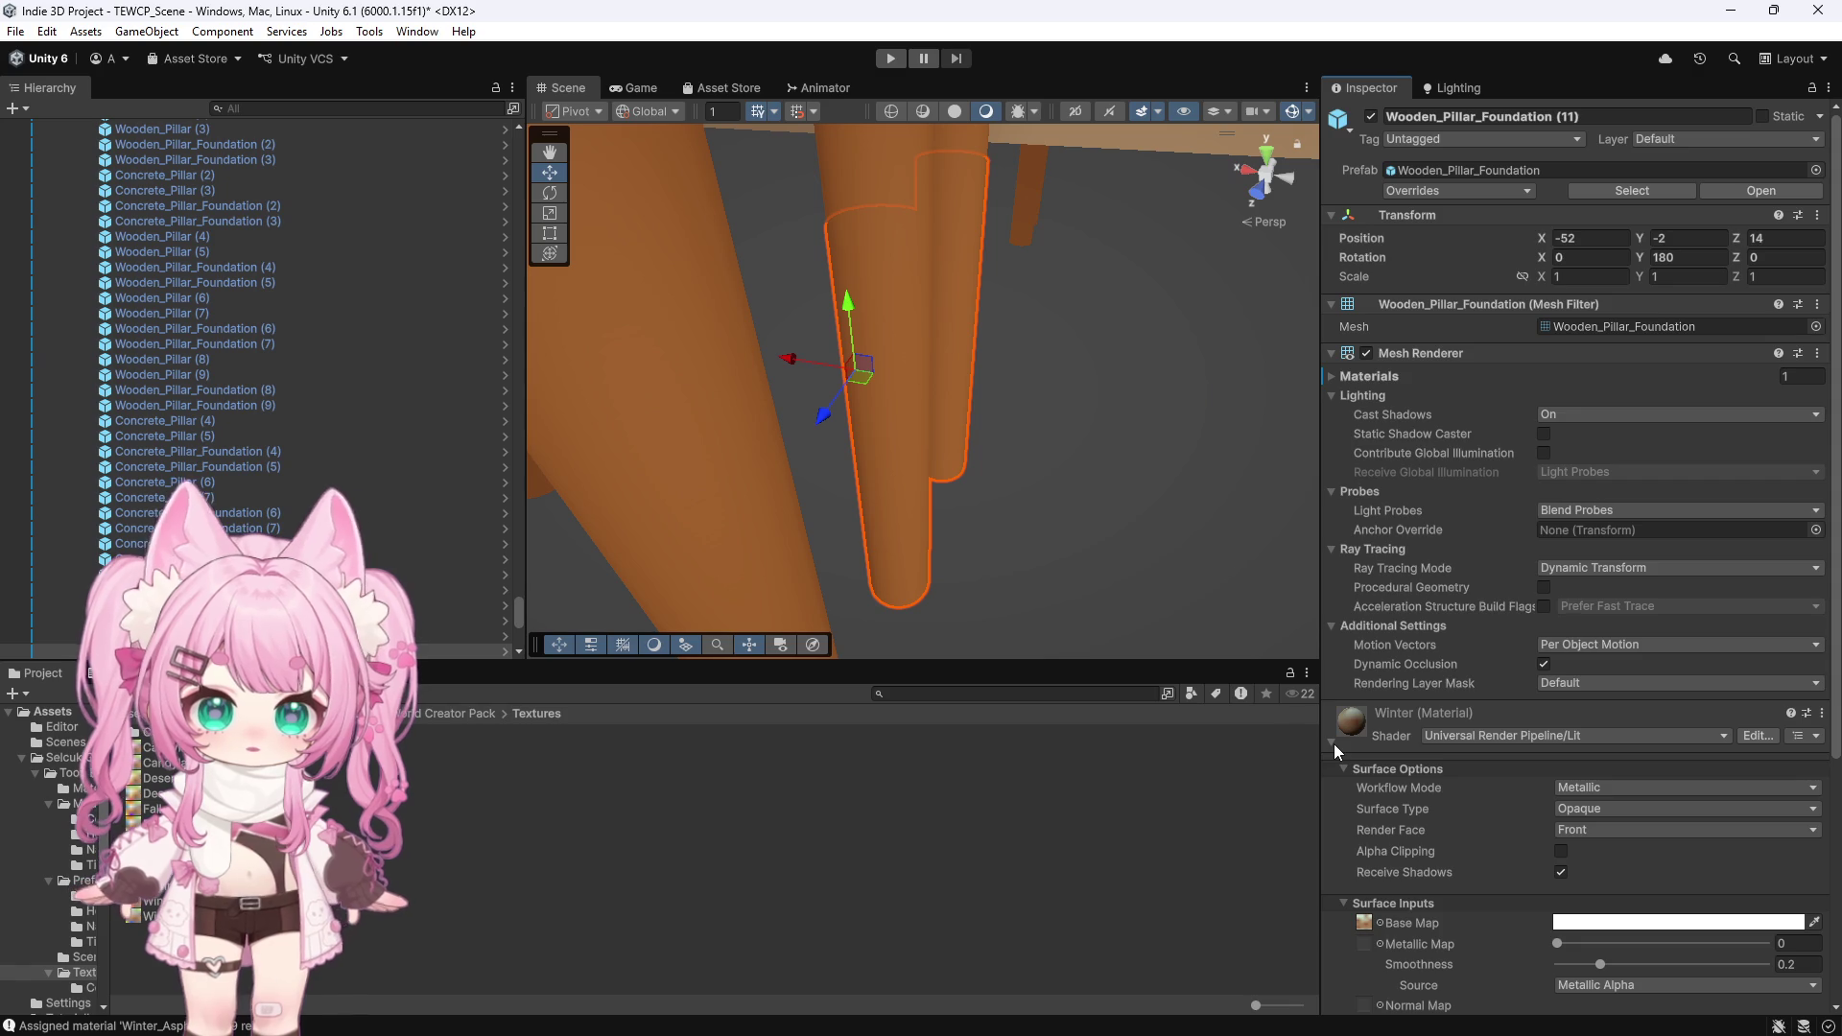
scroll(down, 3)
click(1082, 533)
scroll(down, 3)
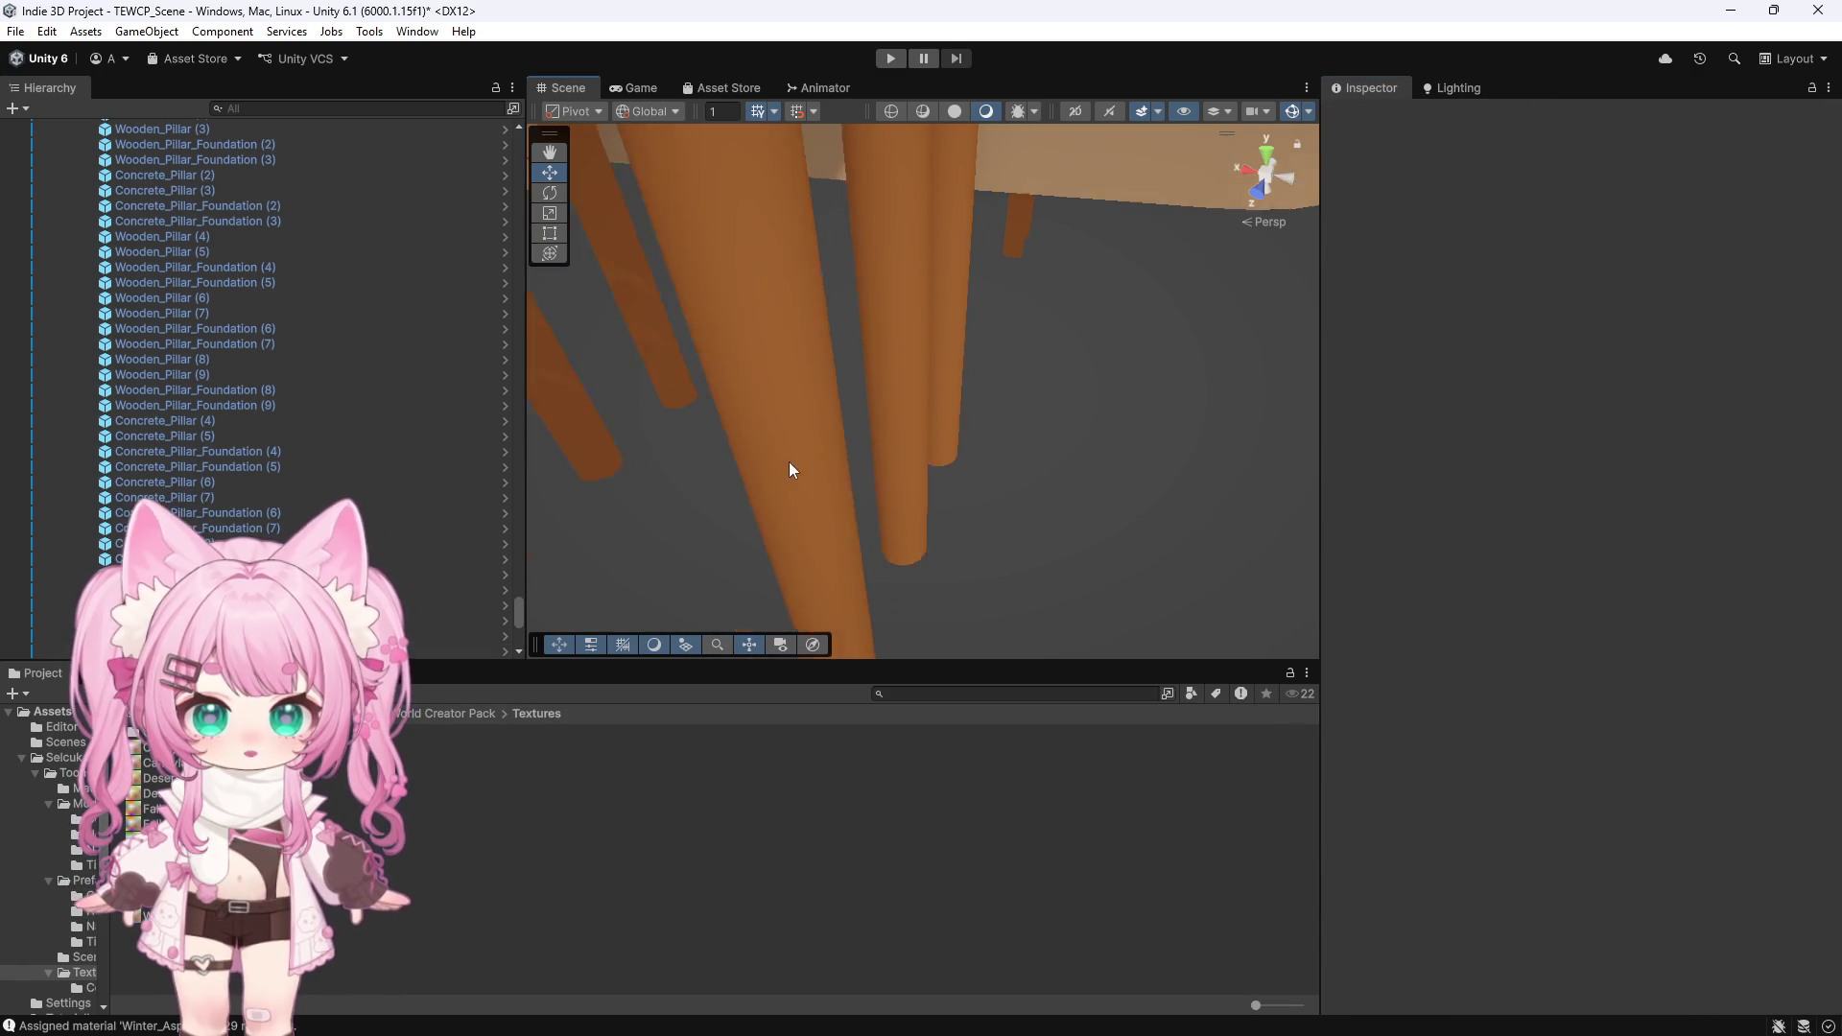
scroll(down, 3)
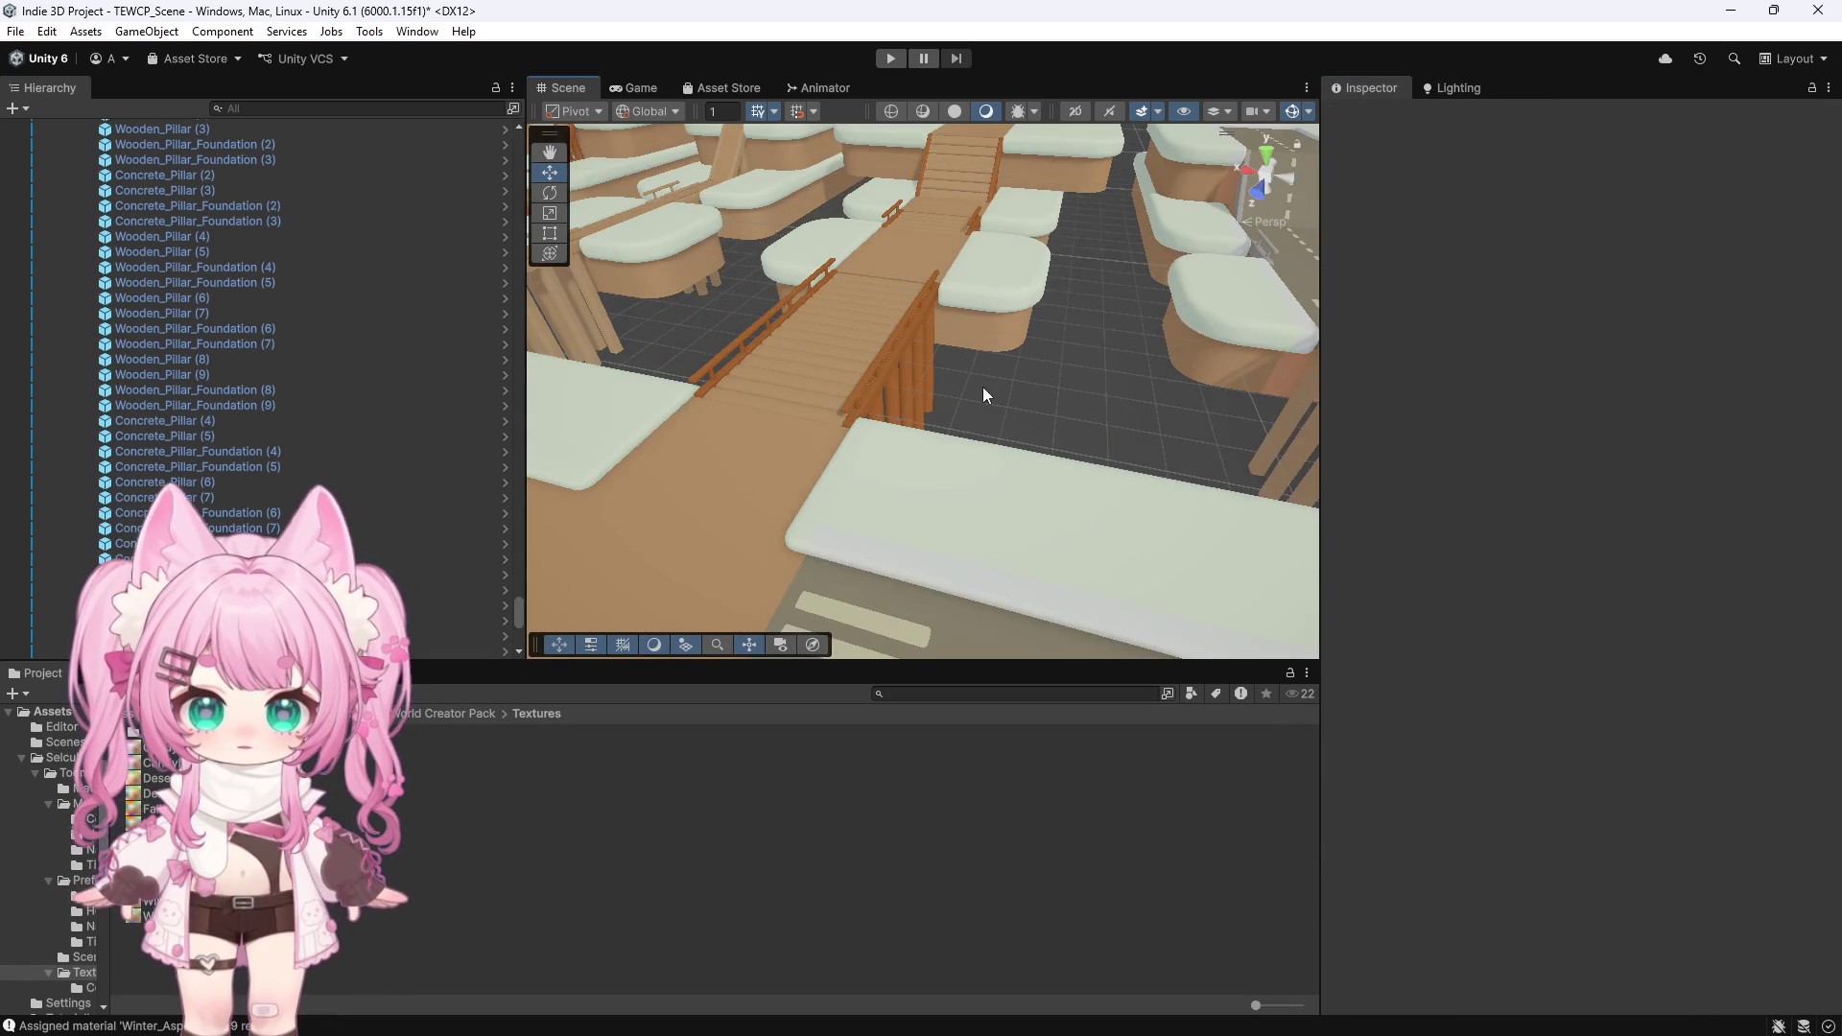
scroll(up, 3)
scroll(down, 3)
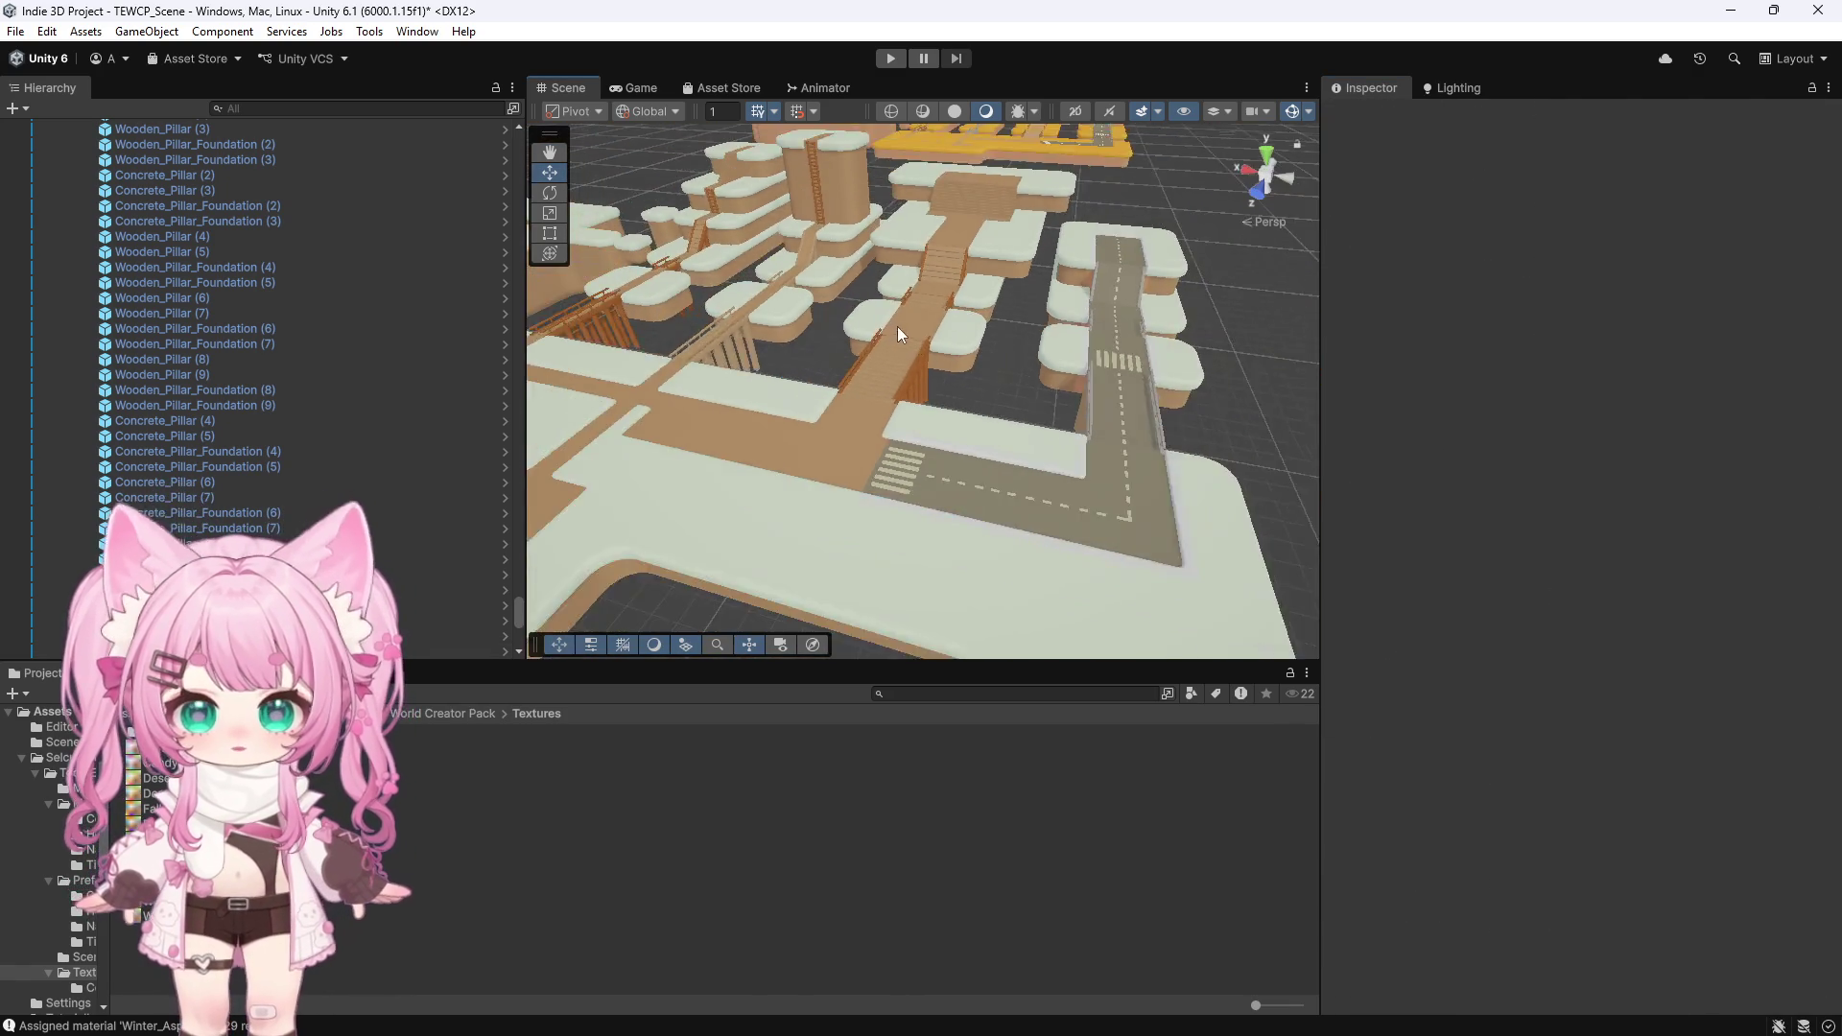
scroll(down, 3)
drag(621, 501, 839, 295)
click(540, 146)
scroll(up, 3)
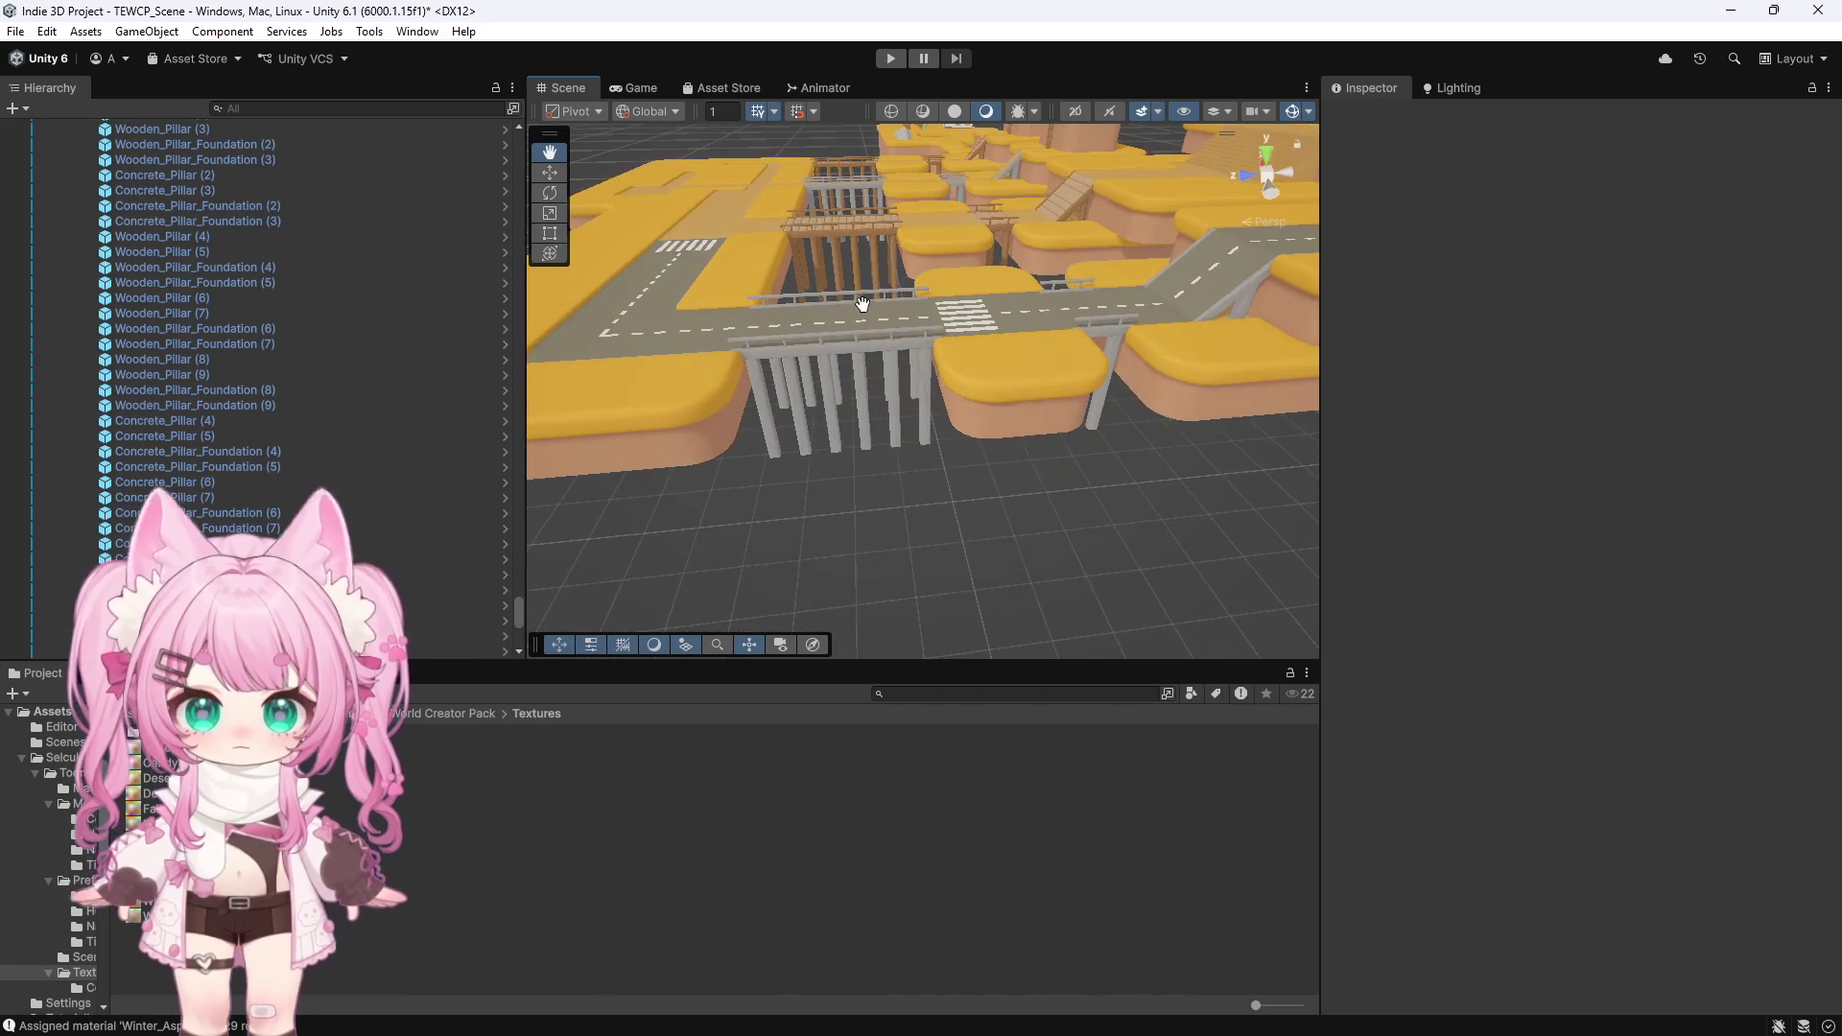
scroll(up, 3)
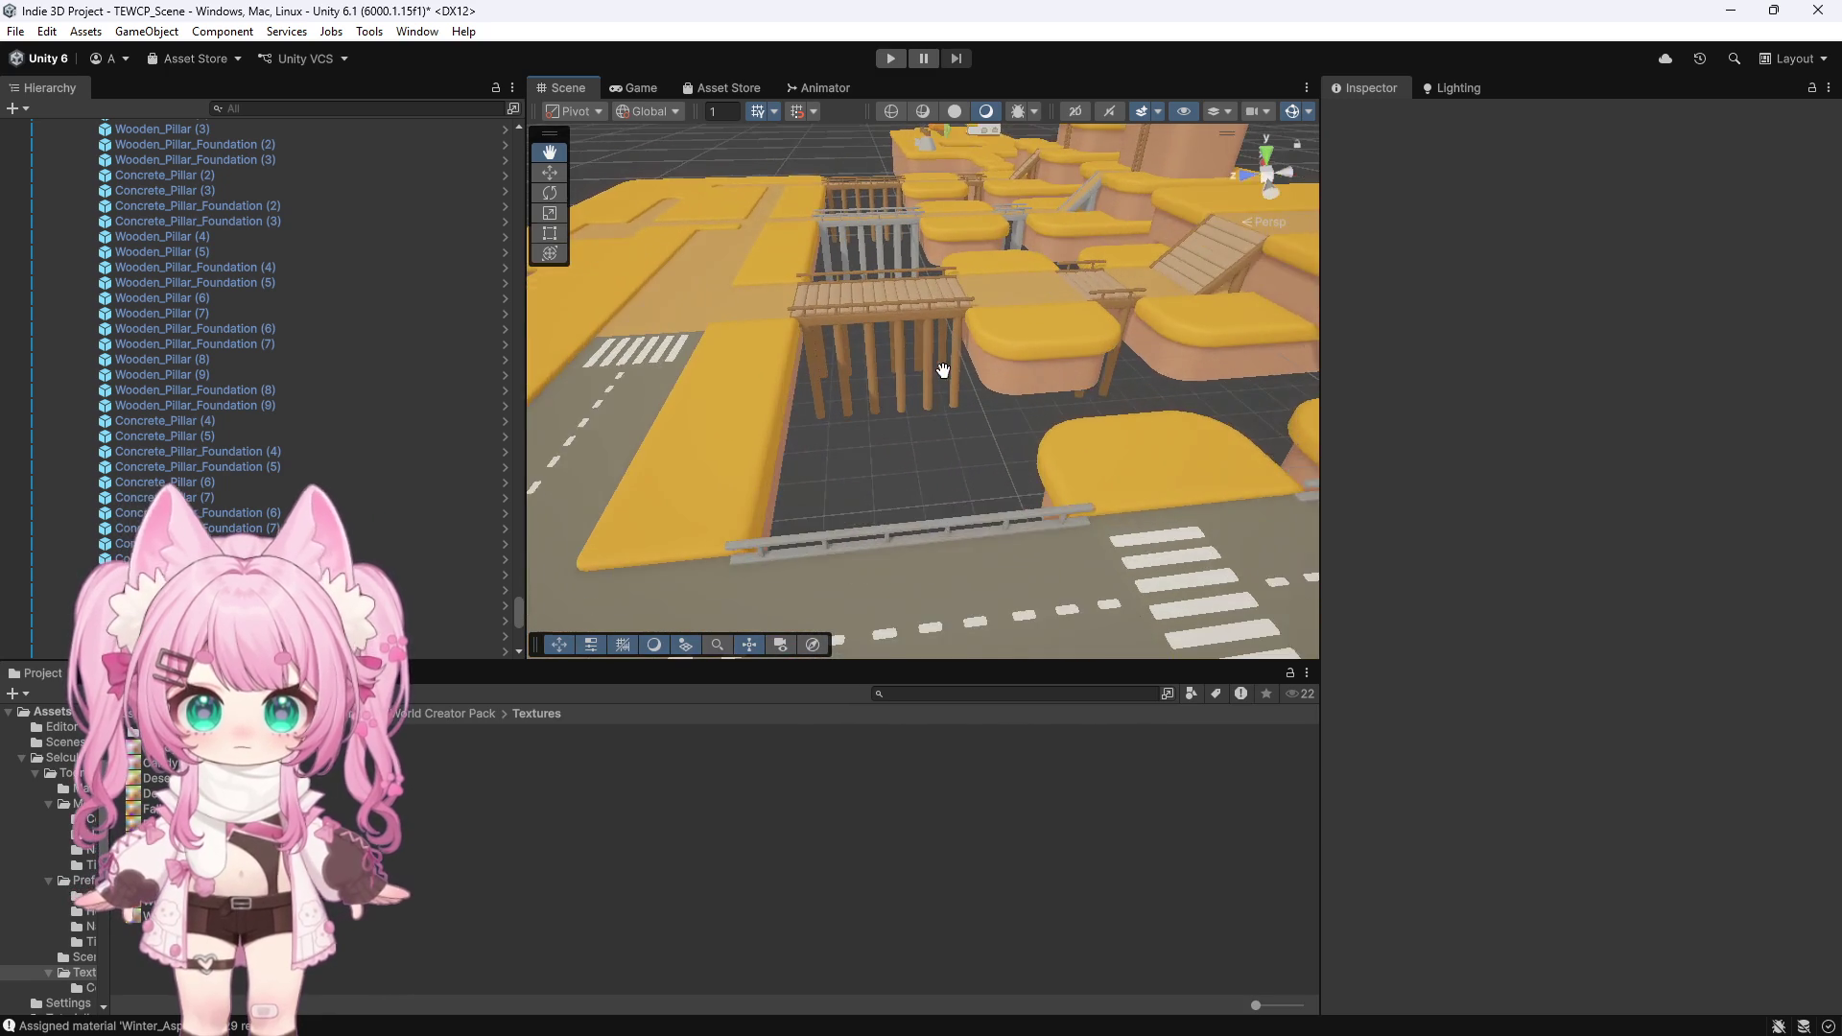
scroll(down, 3)
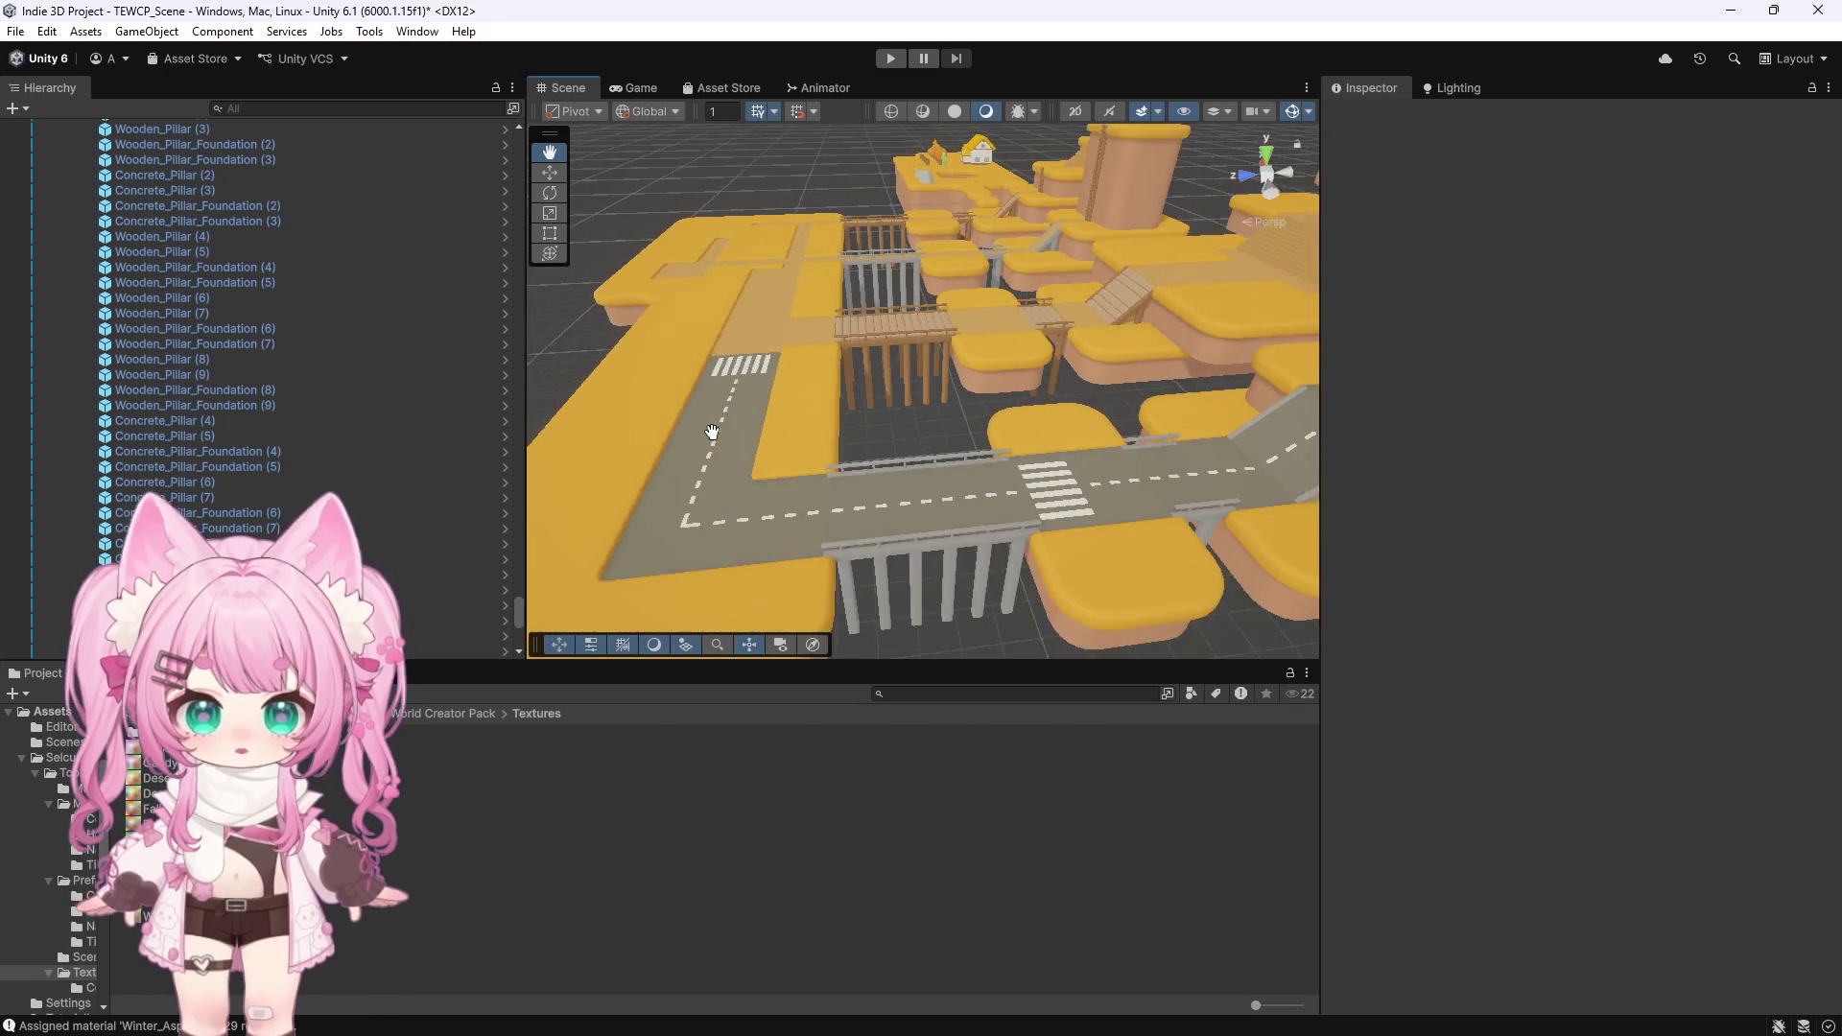
drag(779, 369, 833, 349)
scroll(up, 3)
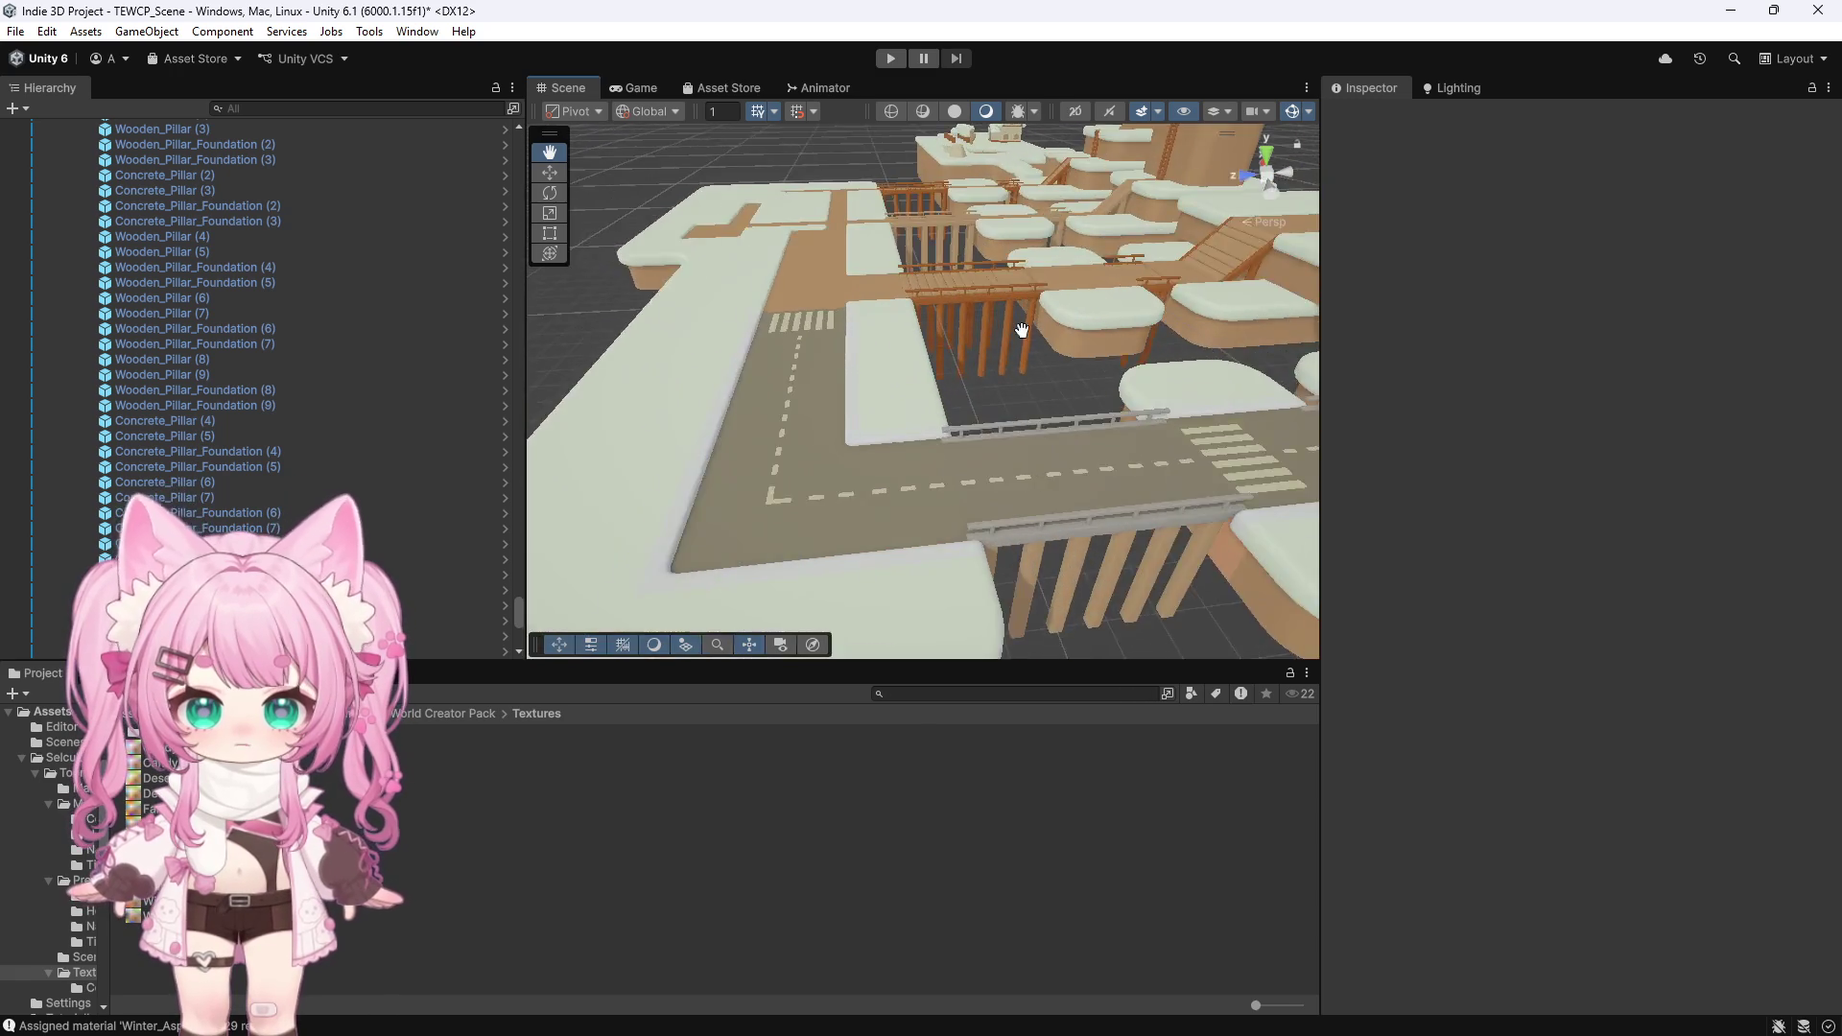
drag(1117, 259, 729, 259)
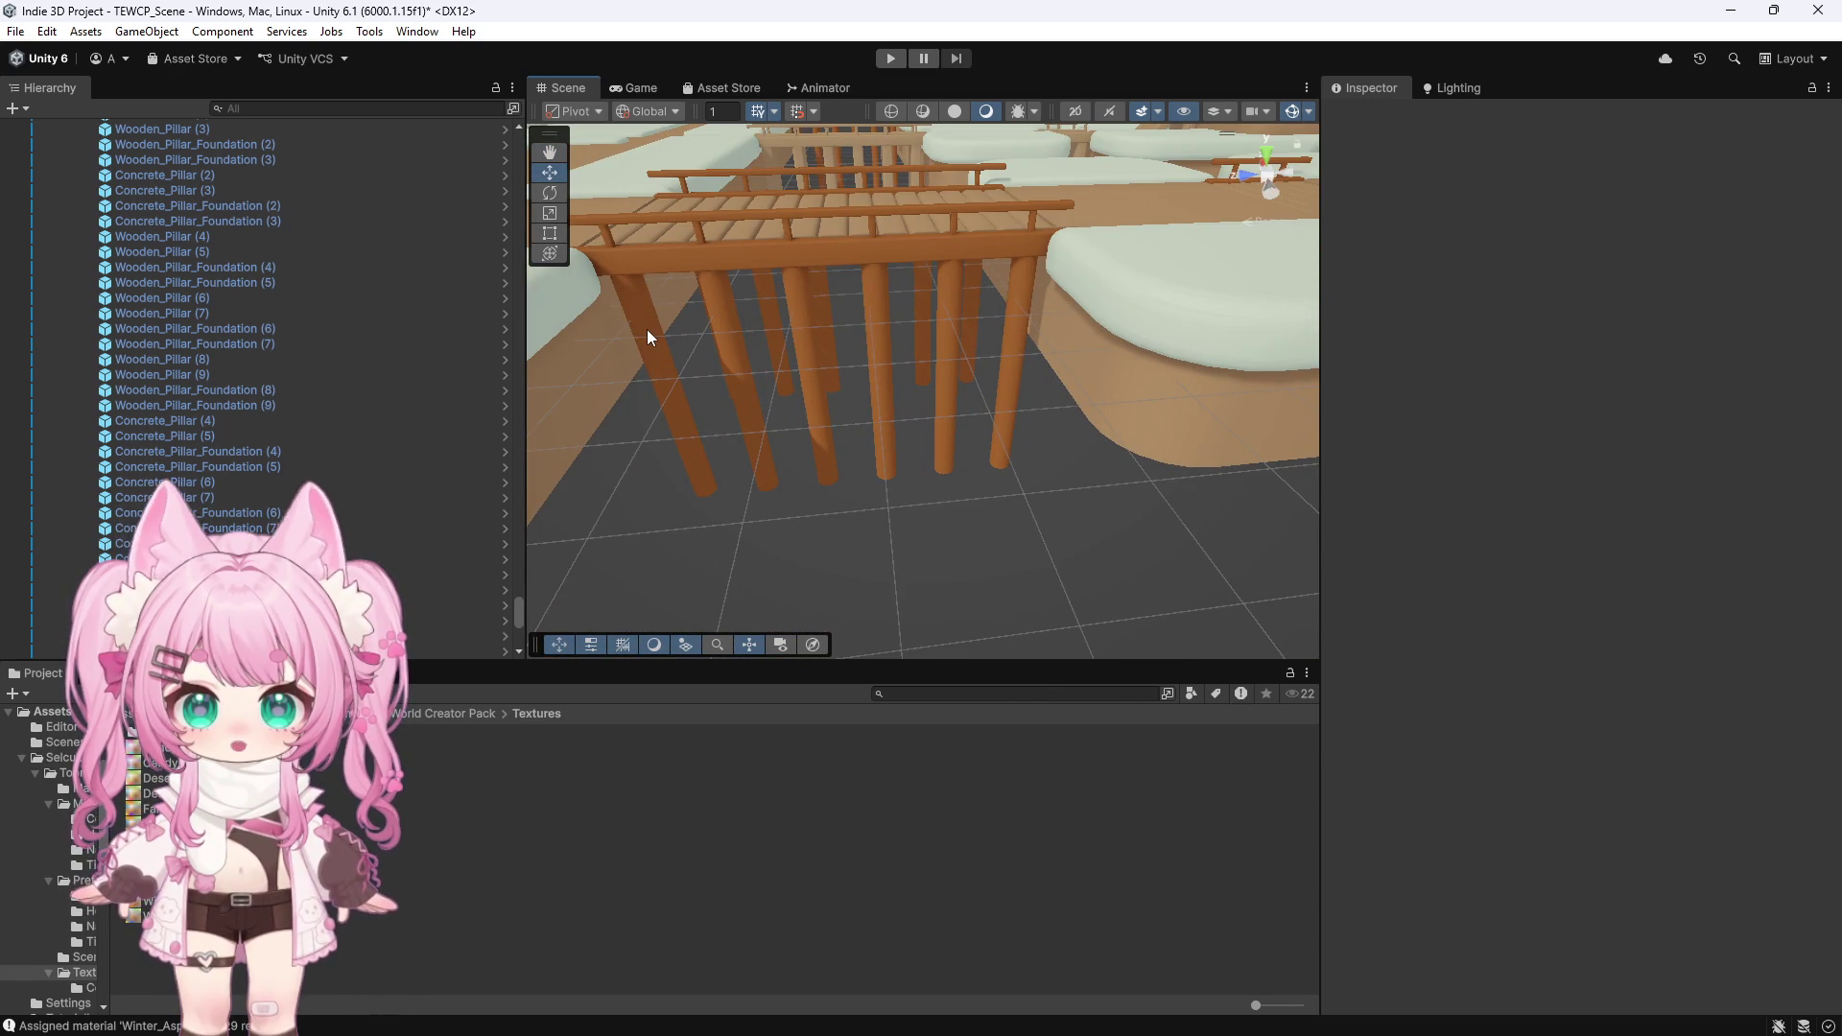
click(647, 331)
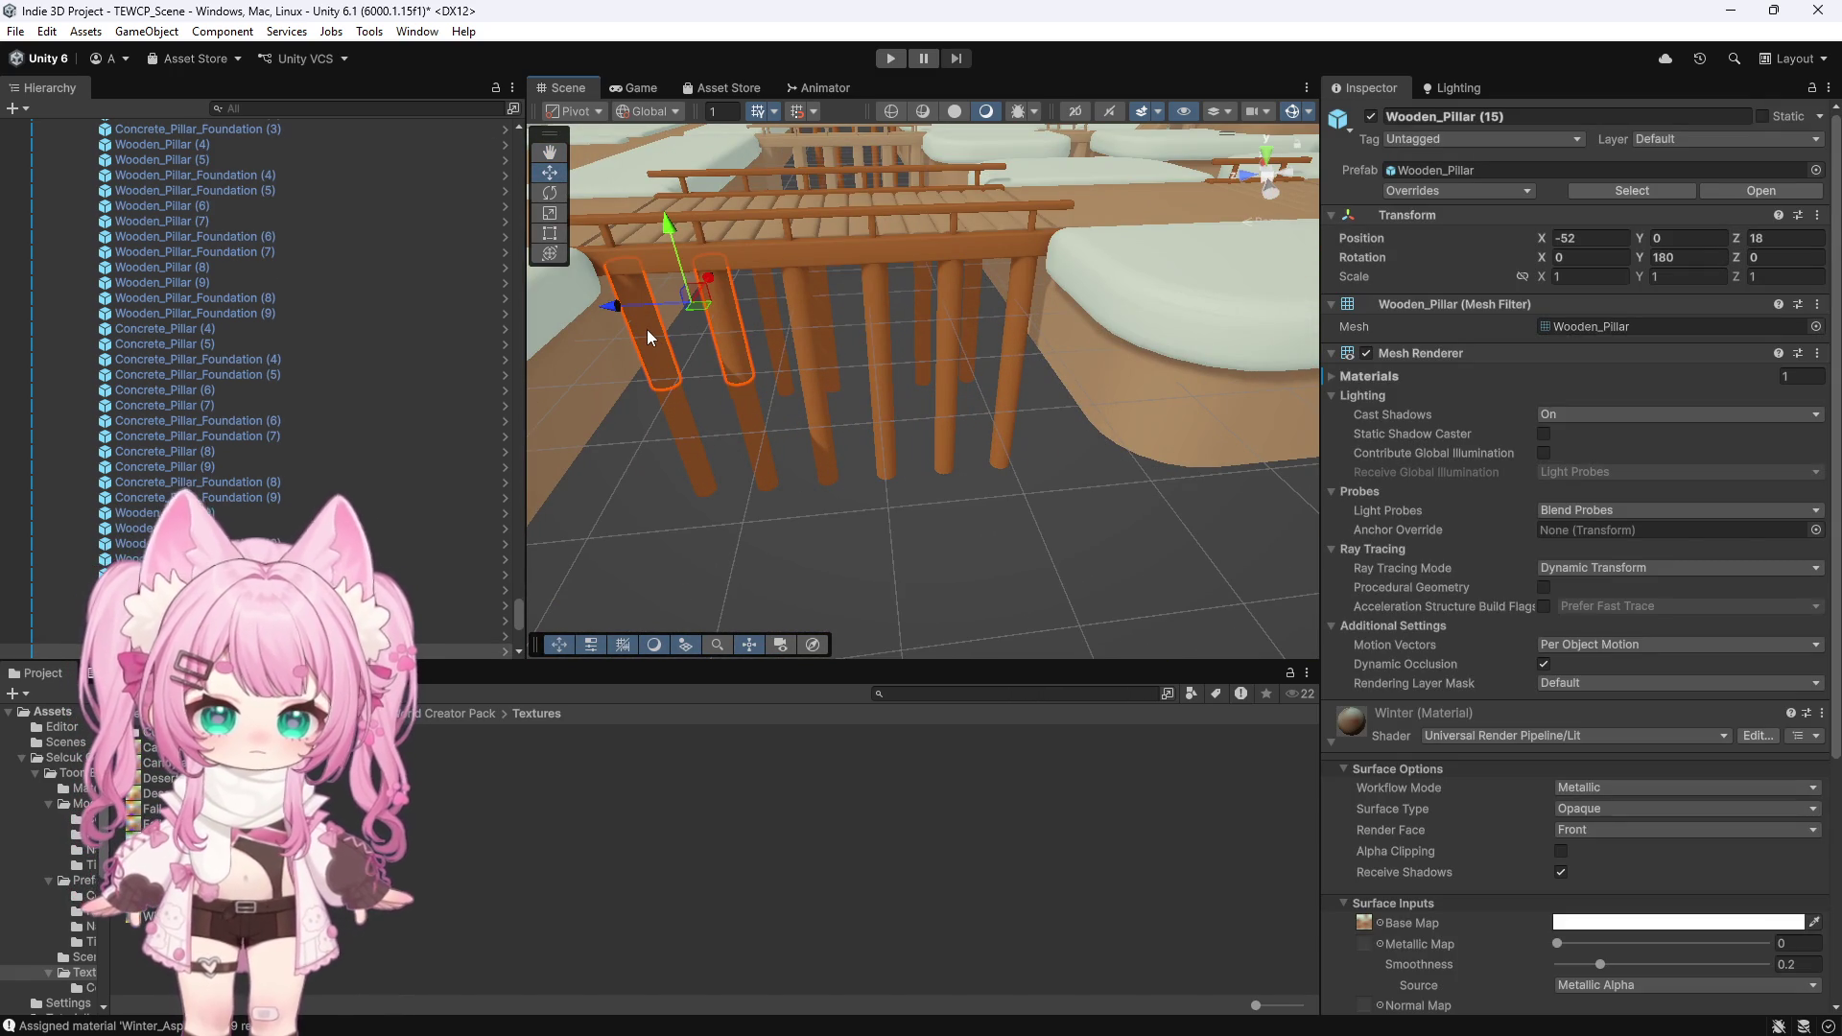
scroll(down, 3)
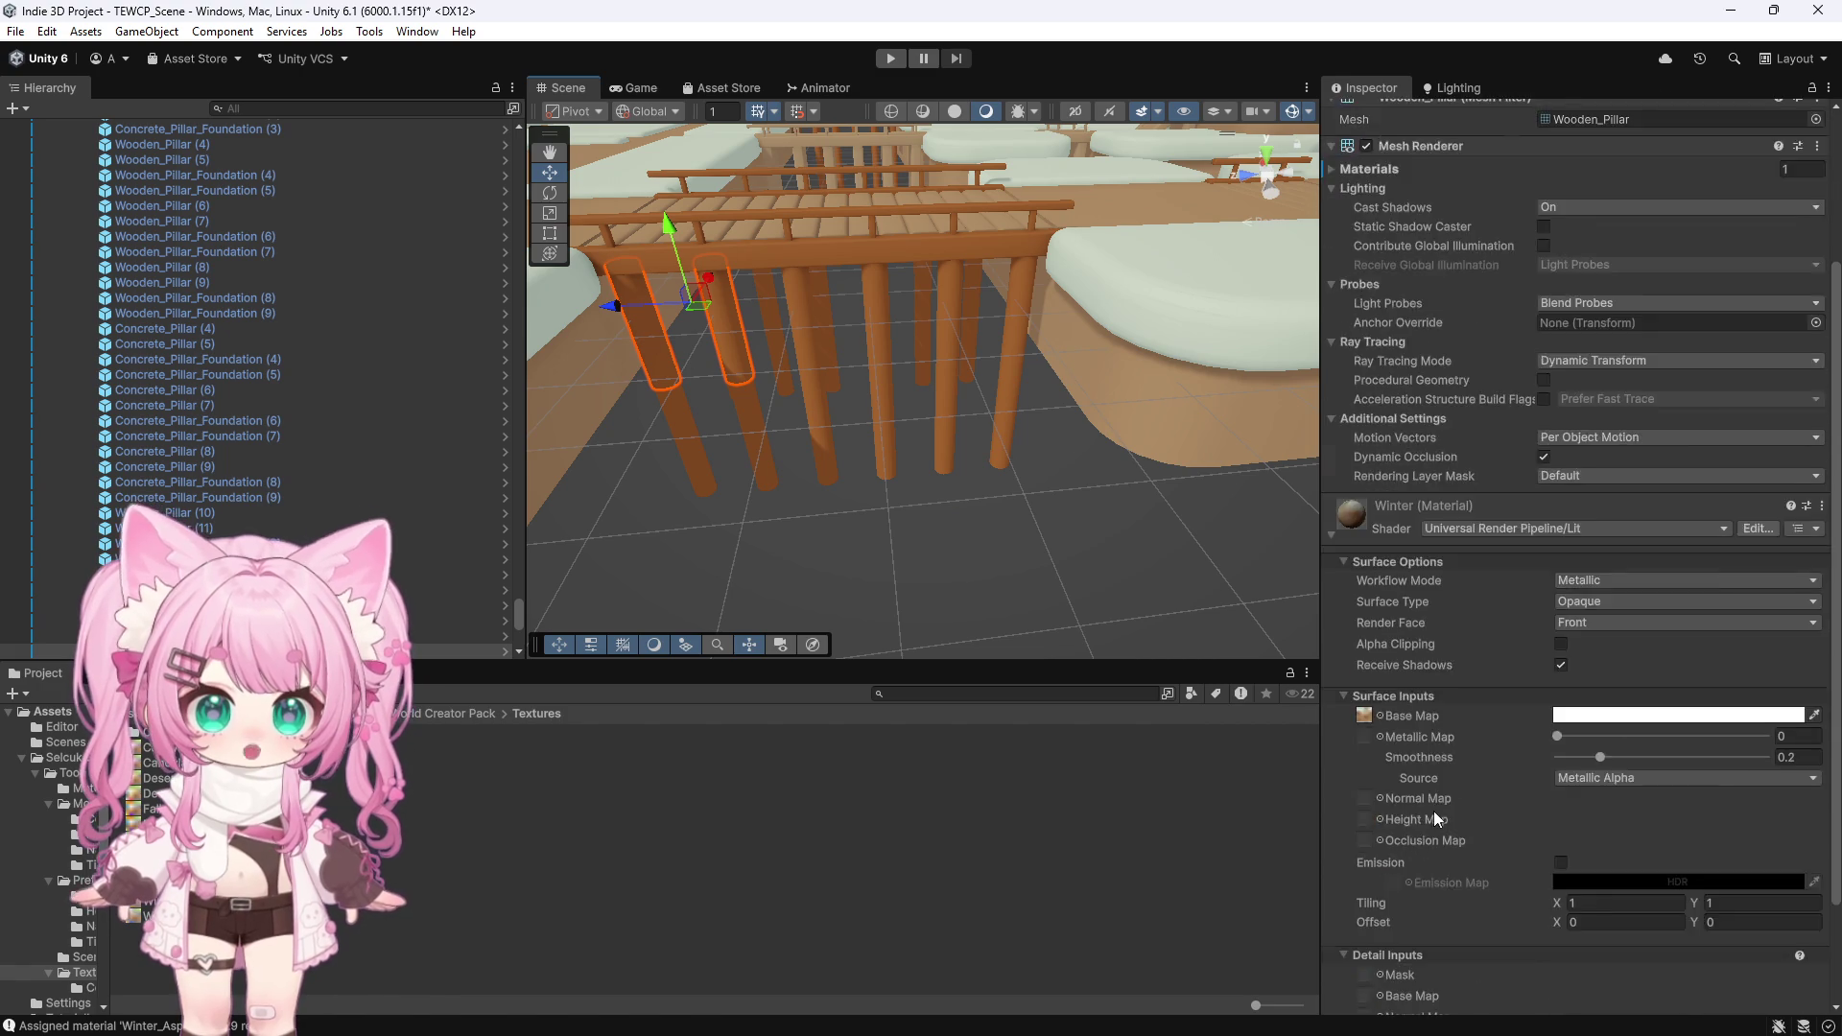
scroll(down, 3)
scroll(down, 3)
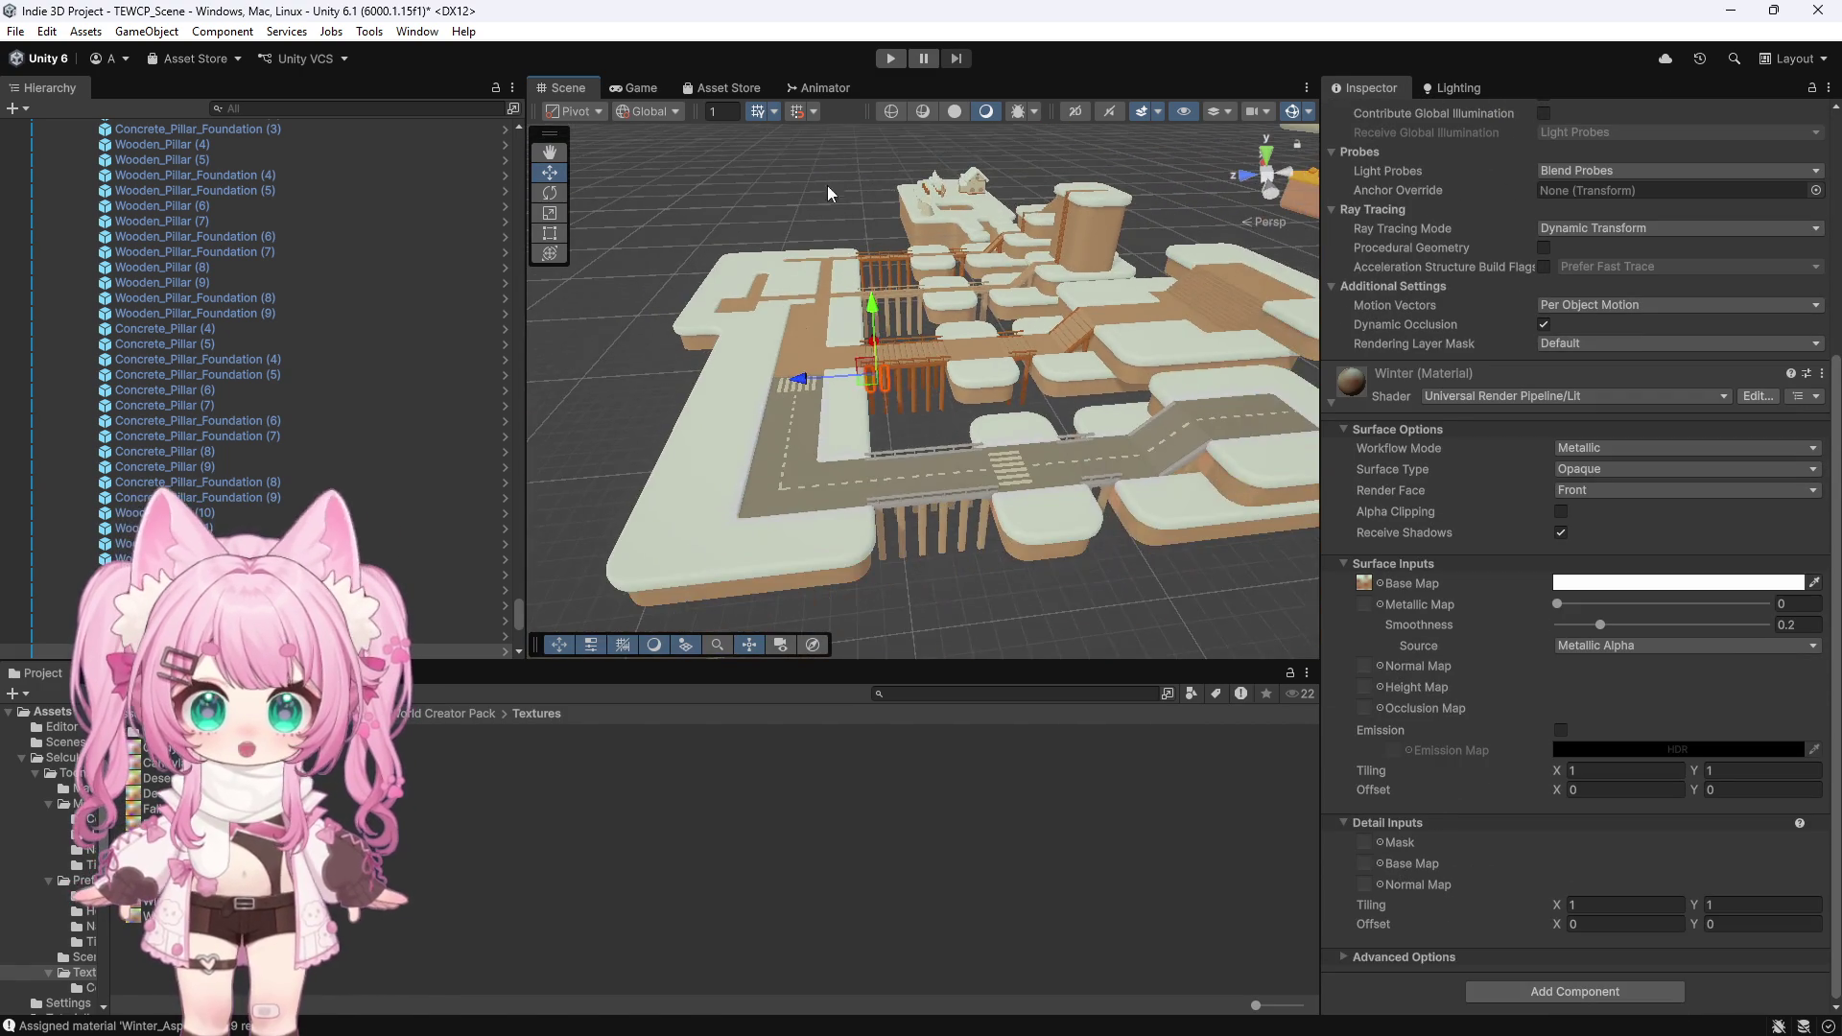
scroll(up, 3)
scroll(up, 3)
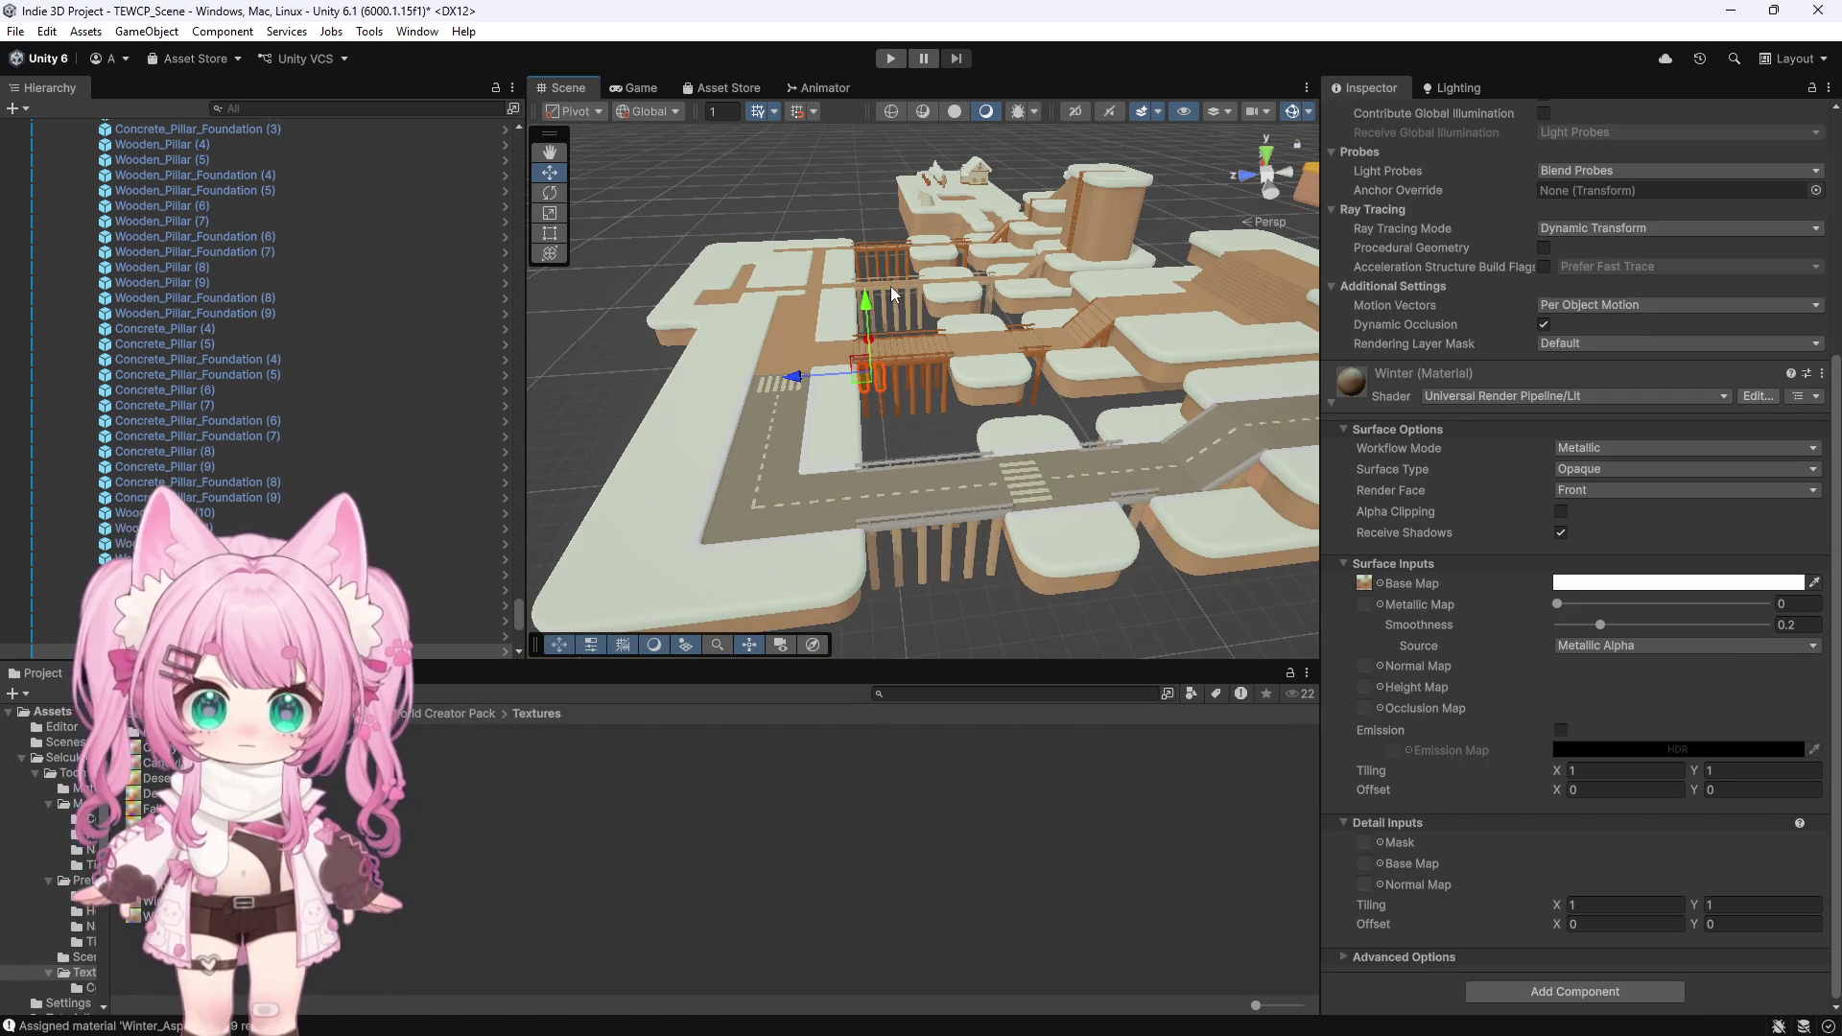
scroll(down, 3)
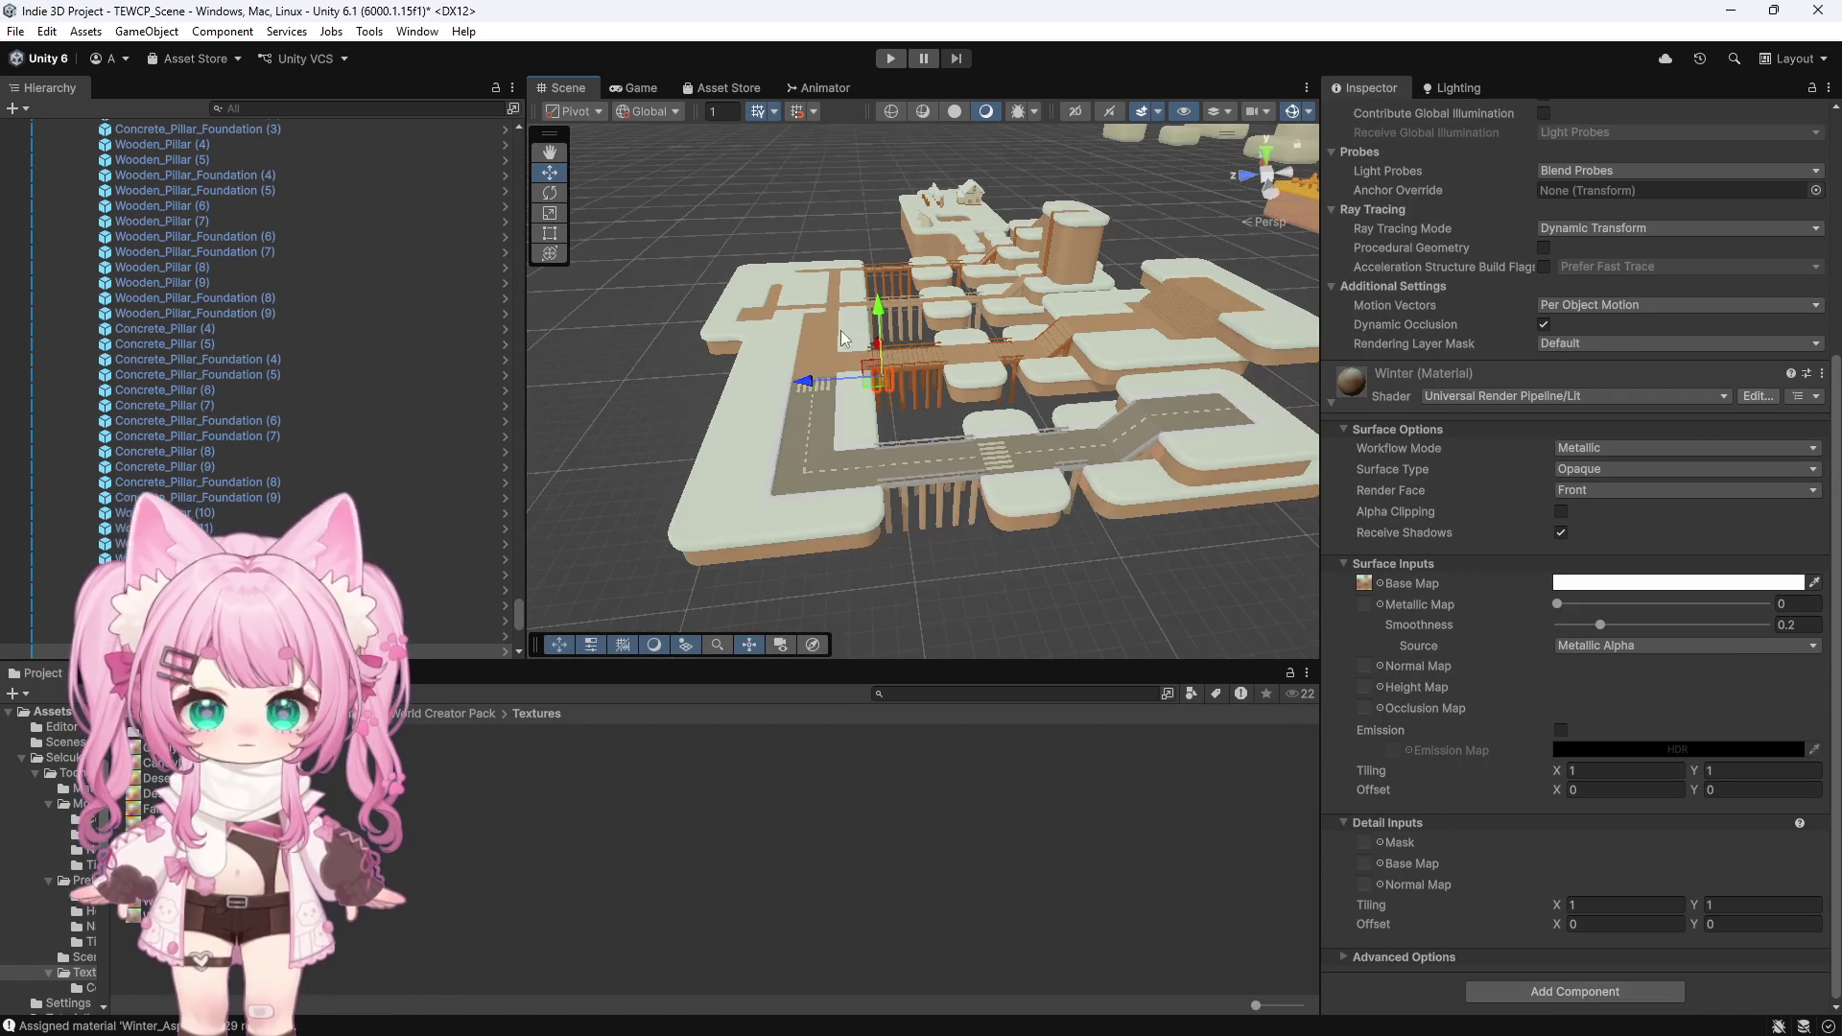
scroll(down, 3)
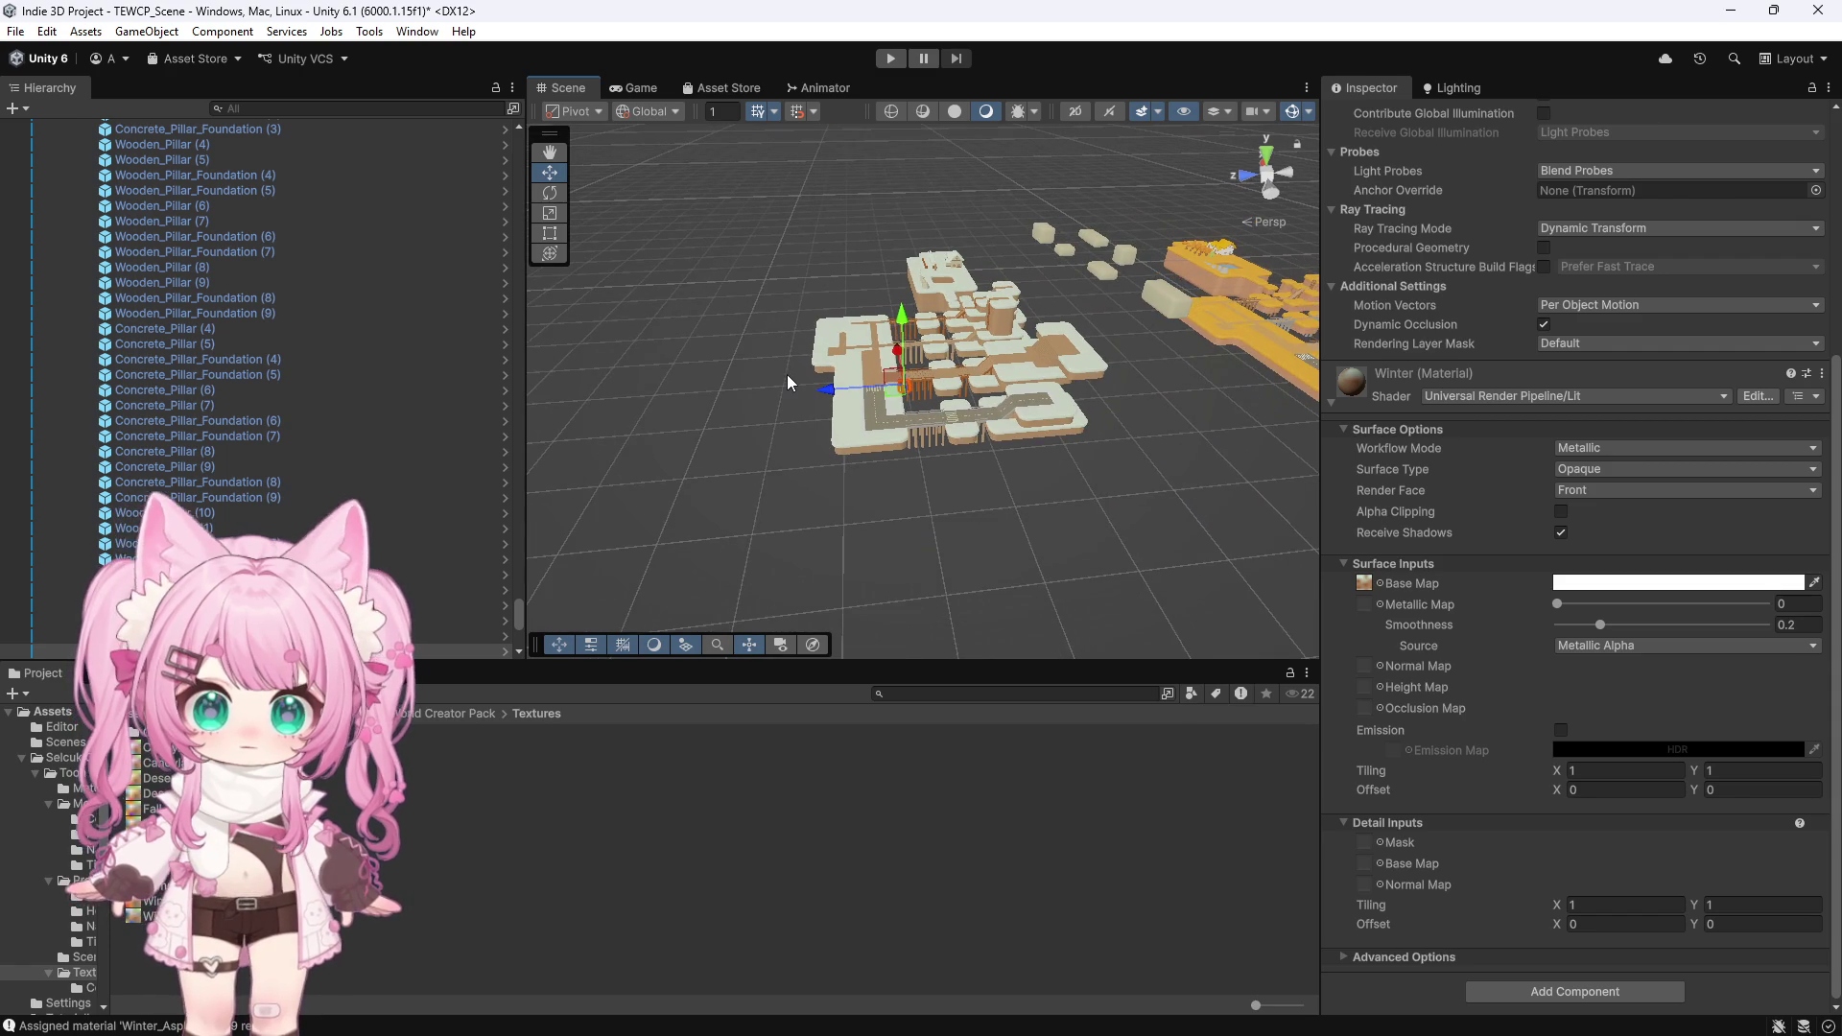
drag(704, 419, 969, 408)
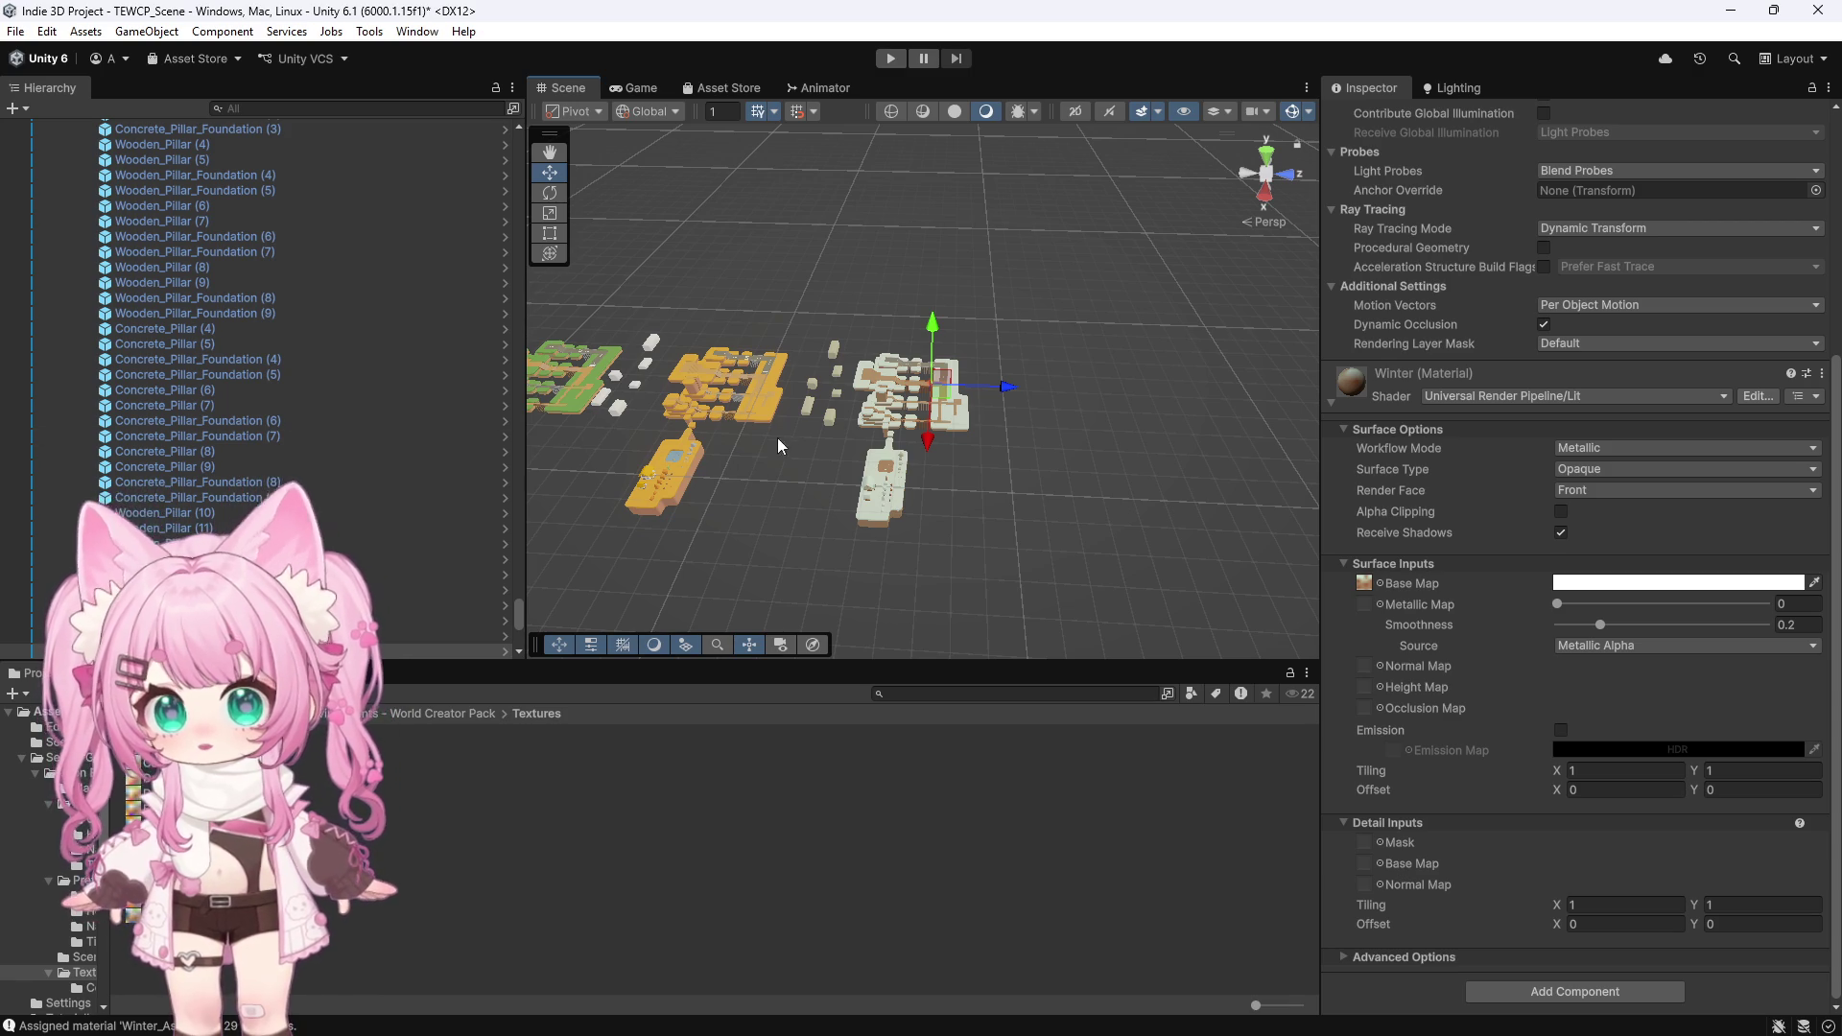
Box-select all tiles of the snowy Winter island in the Scene view
scroll(up, 3)
drag(682, 405, 717, 501)
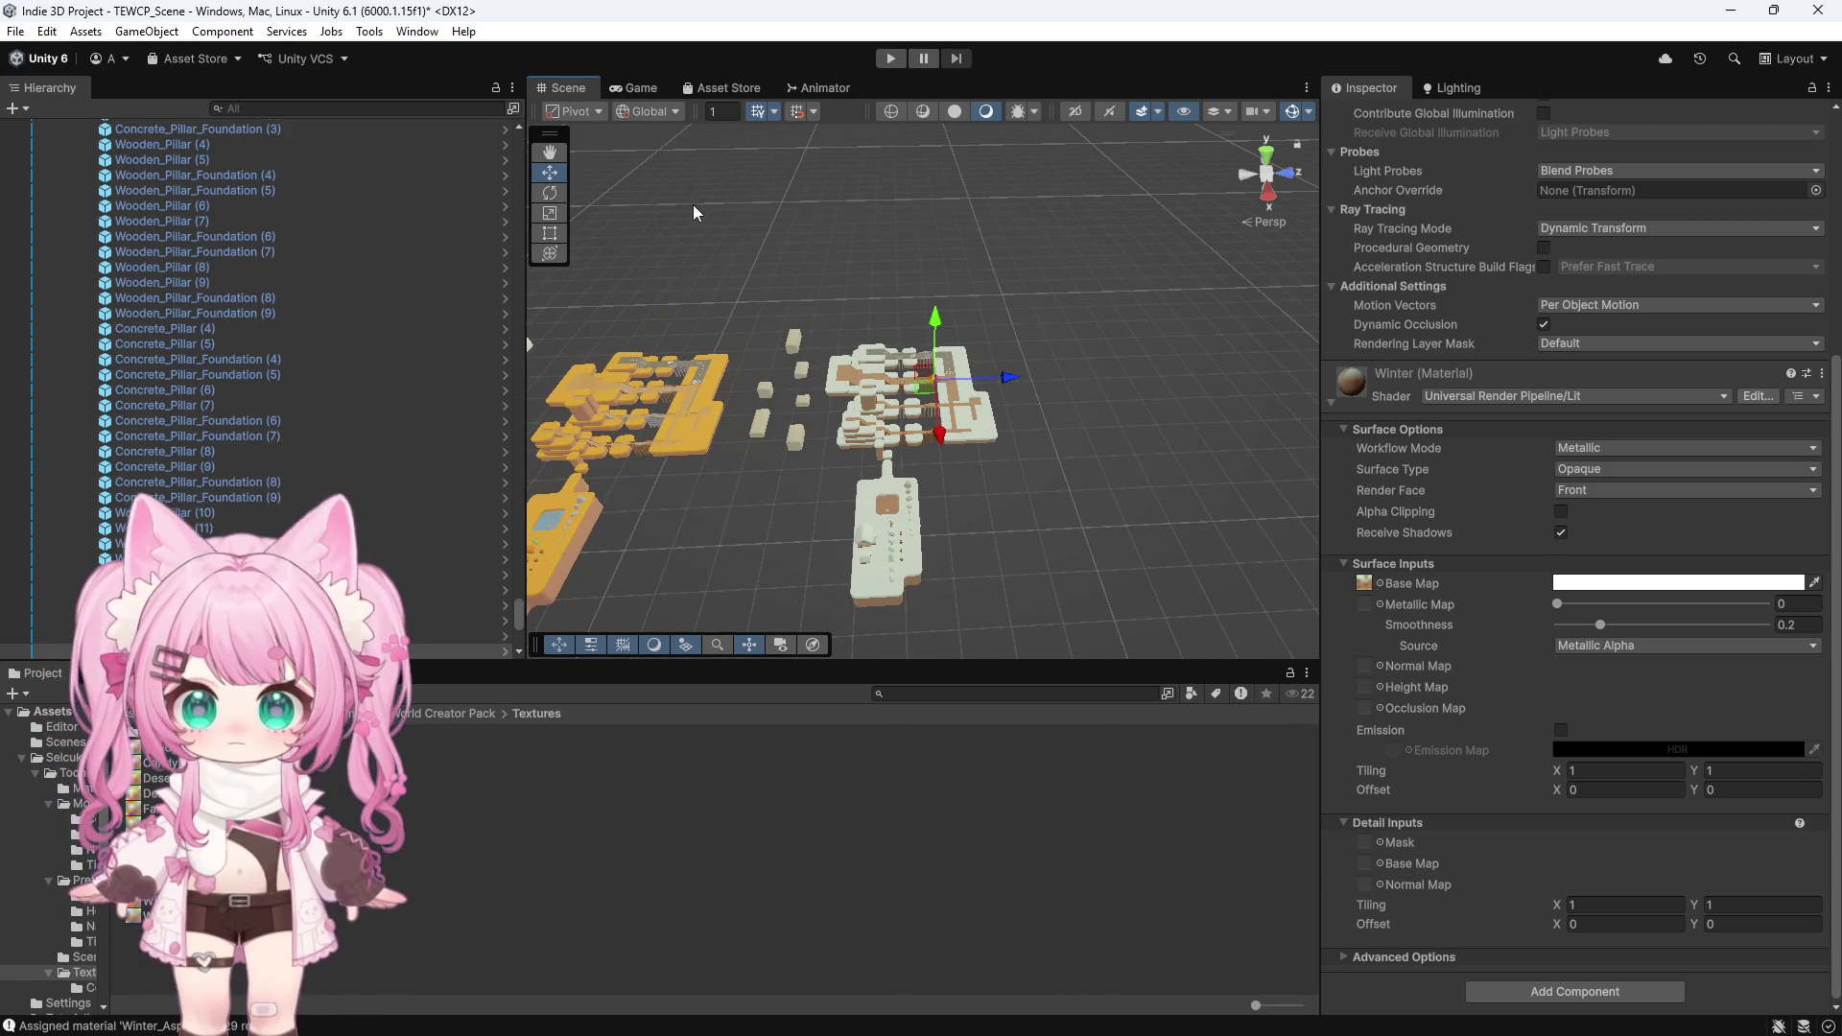
scroll(down, 3)
drag(1106, 257, 762, 602)
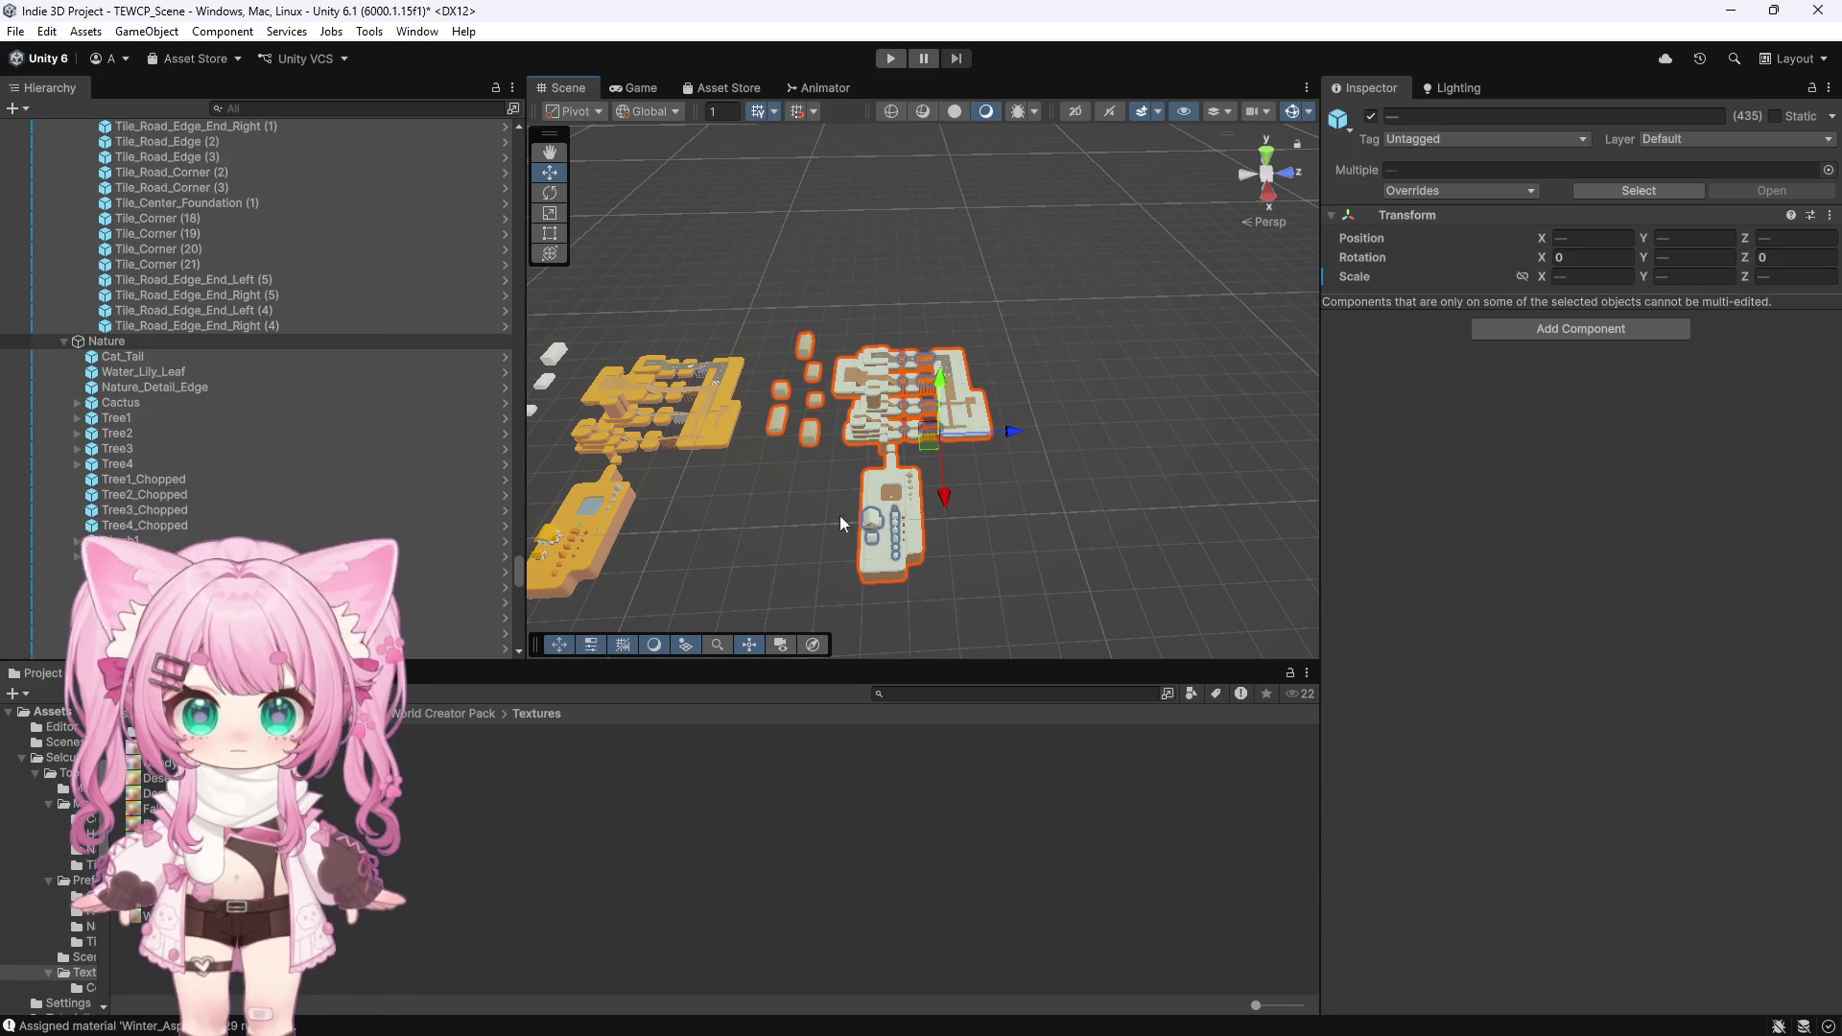
Drag the Hierarchy/Scene splitter left to widen the Scene view
scroll(up, 3)
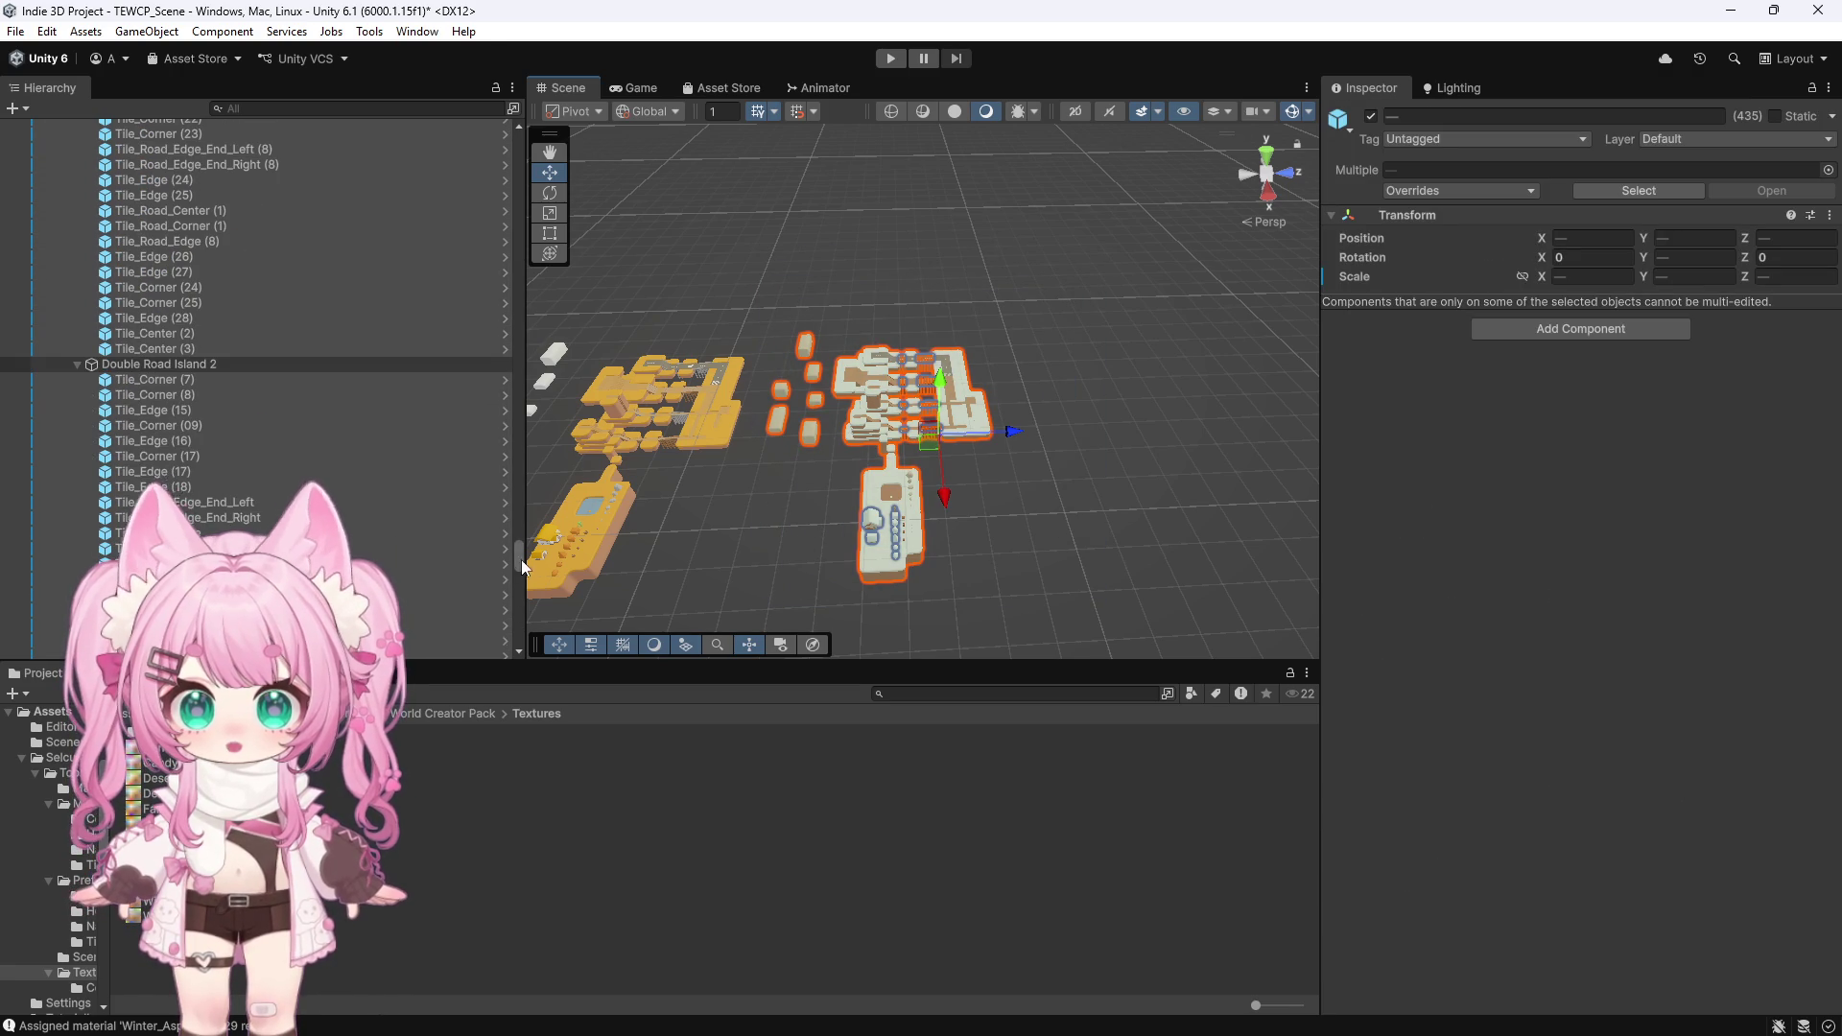
drag(522, 566, 485, 182)
drag(483, 545, 439, 111)
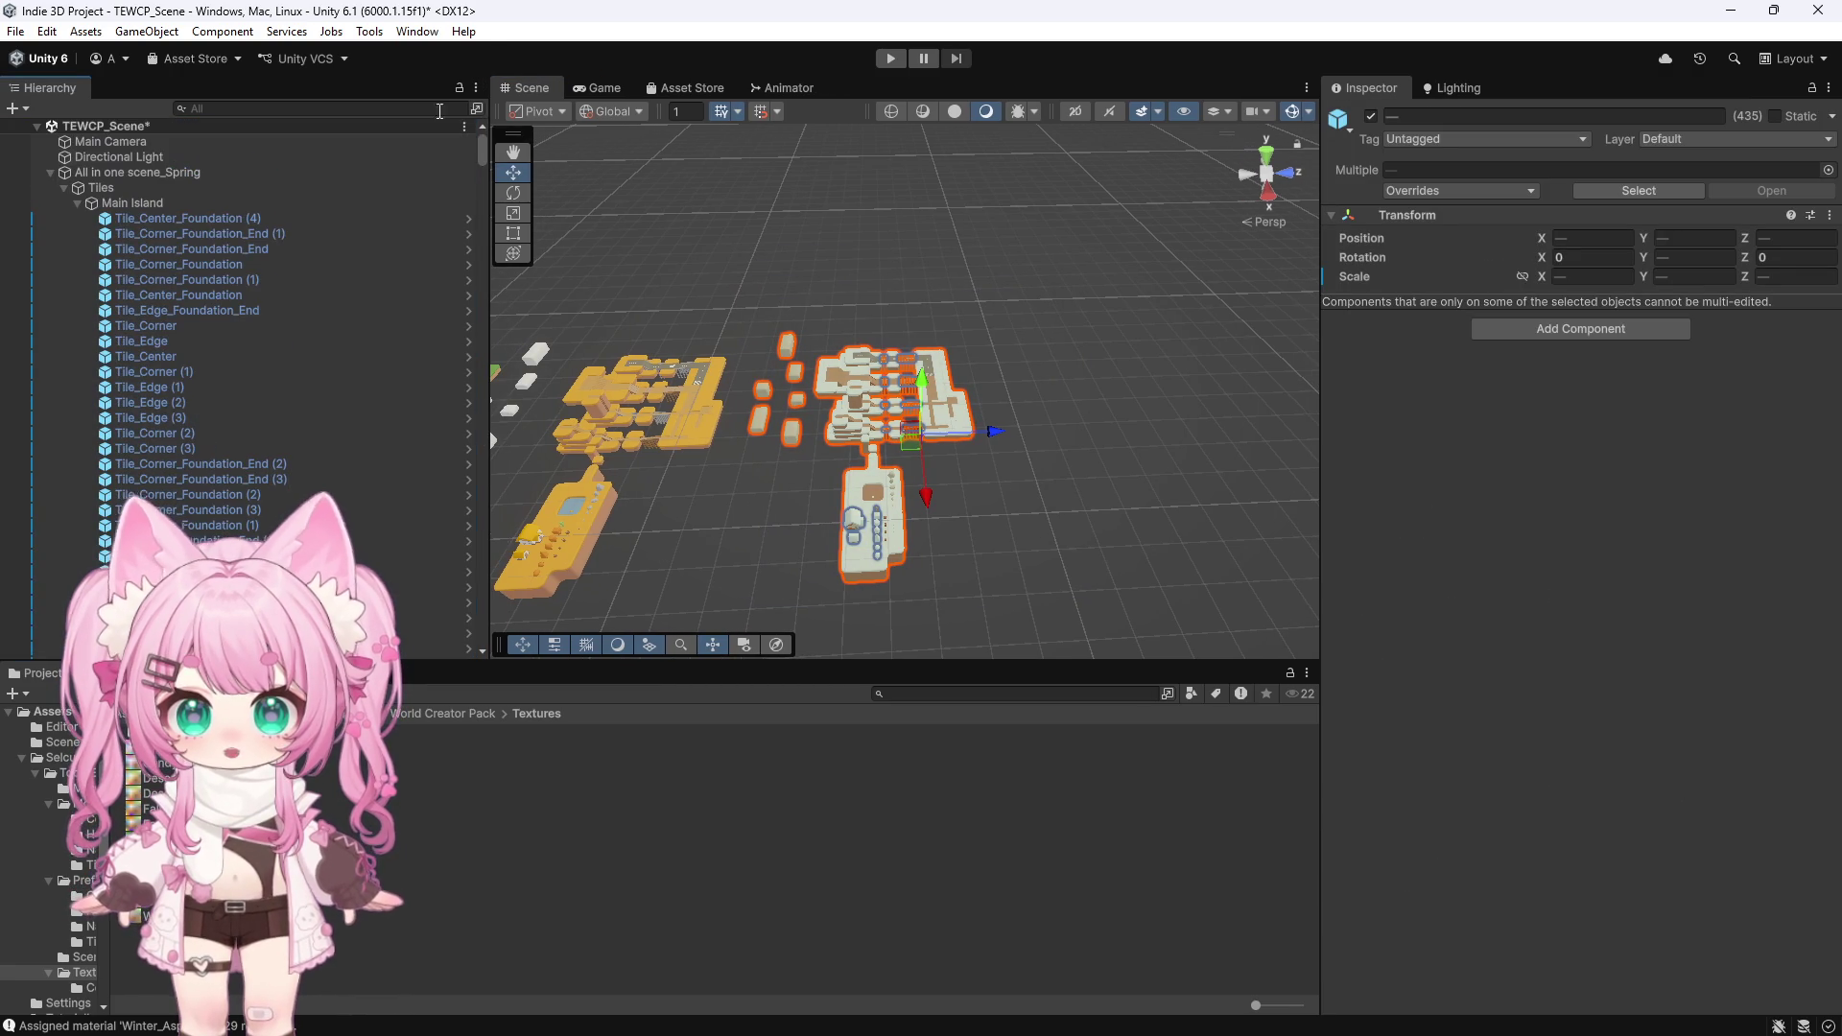
Collapse the Spring and Winter groups, duplicate All in one scene_Winter, and slide the copy along Z
click(59, 173)
click(50, 172)
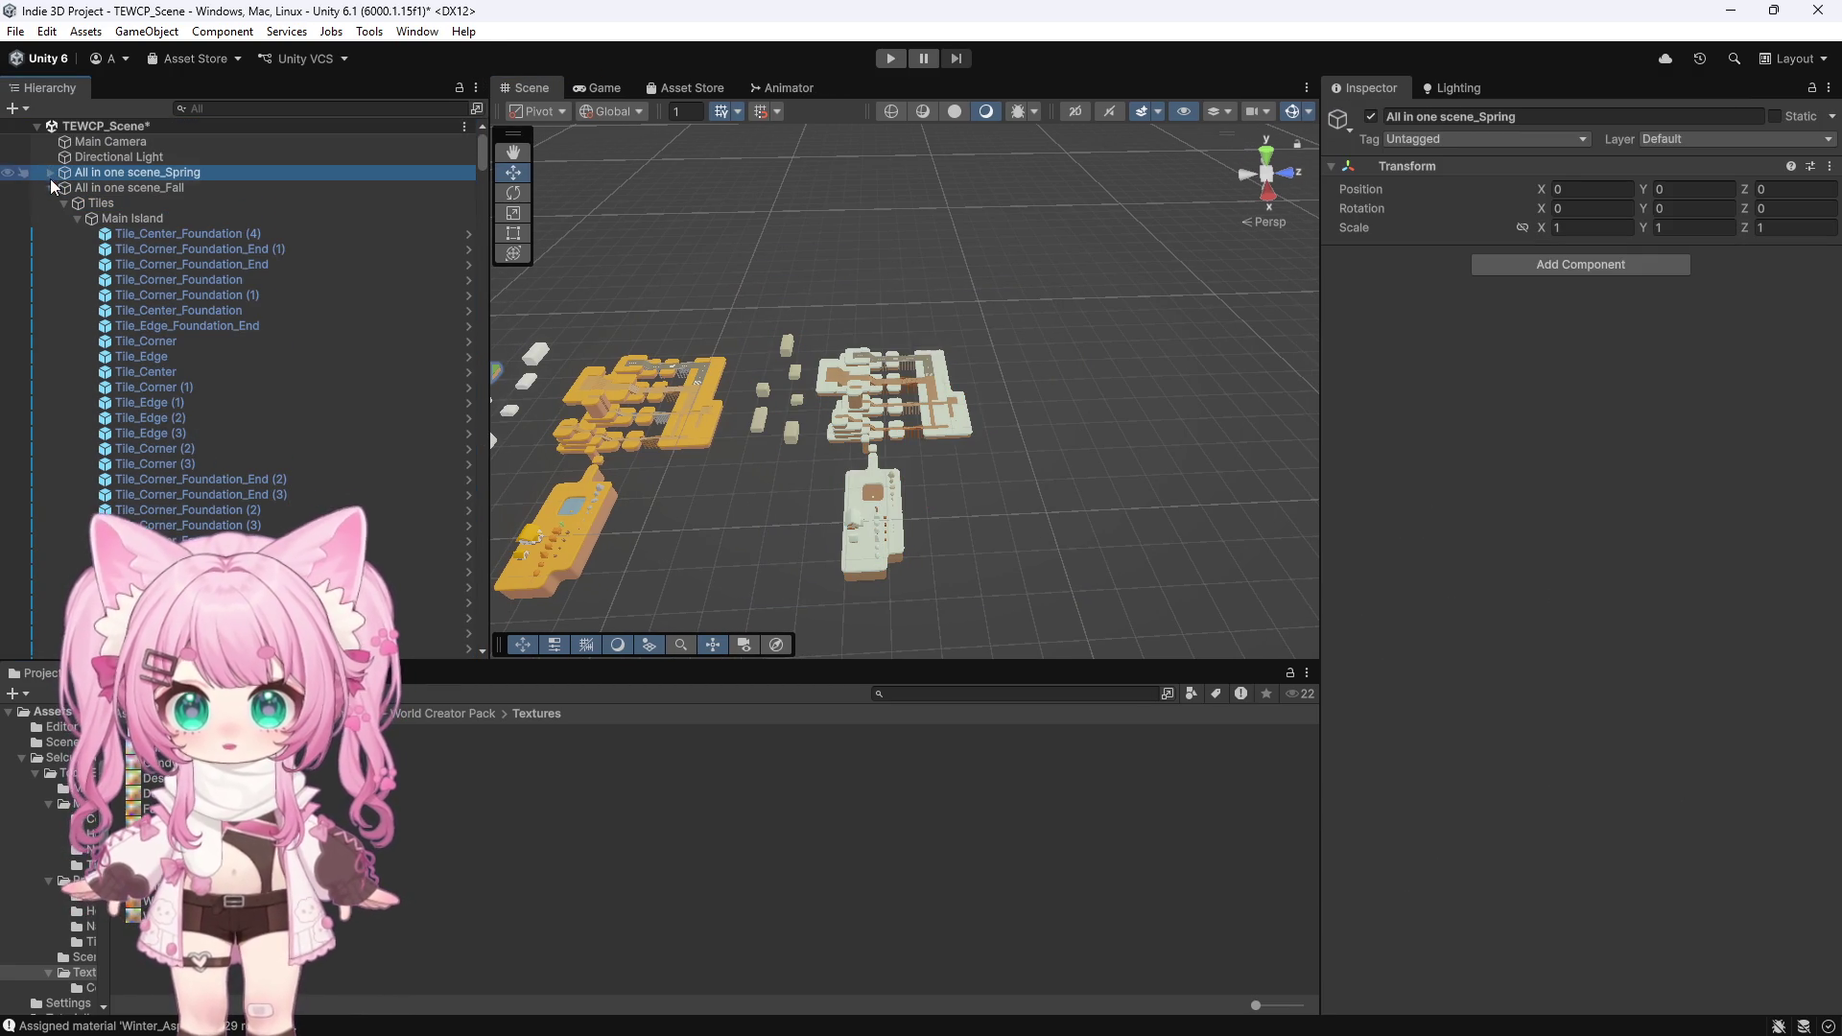
click(50, 202)
click(115, 203)
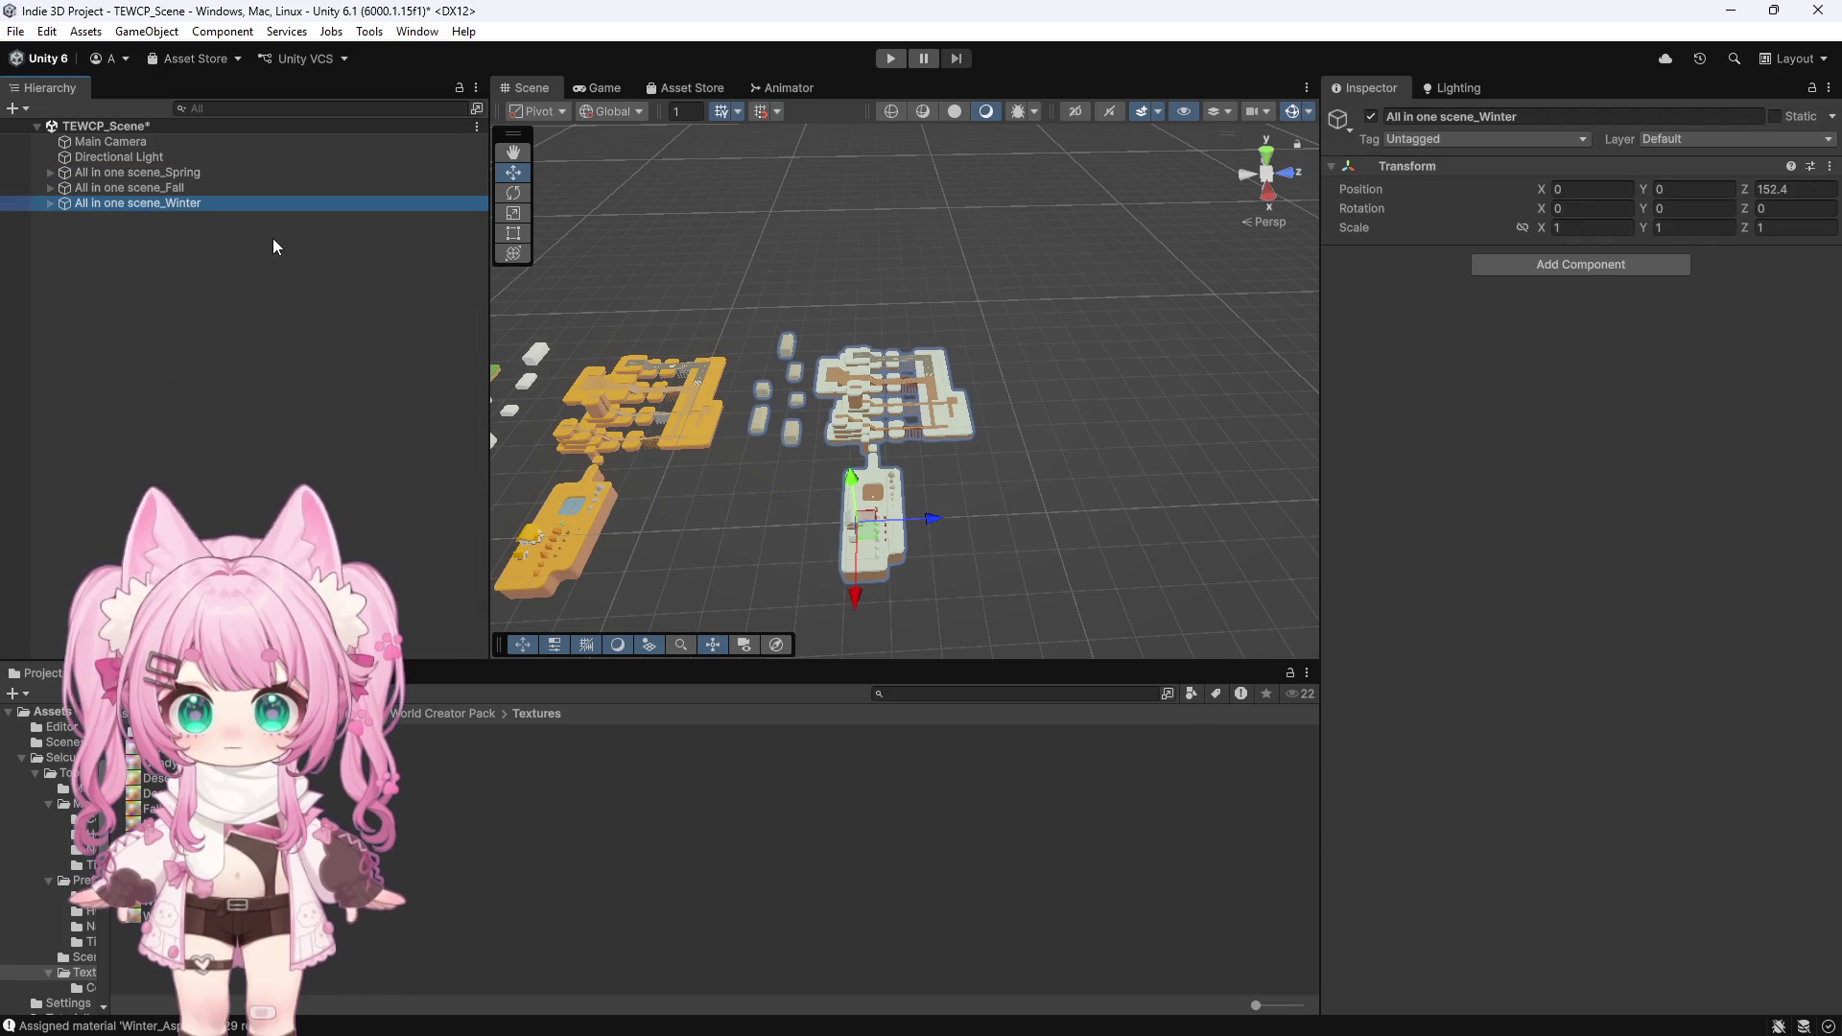
key(ctrl+d)
drag(929, 527, 1189, 509)
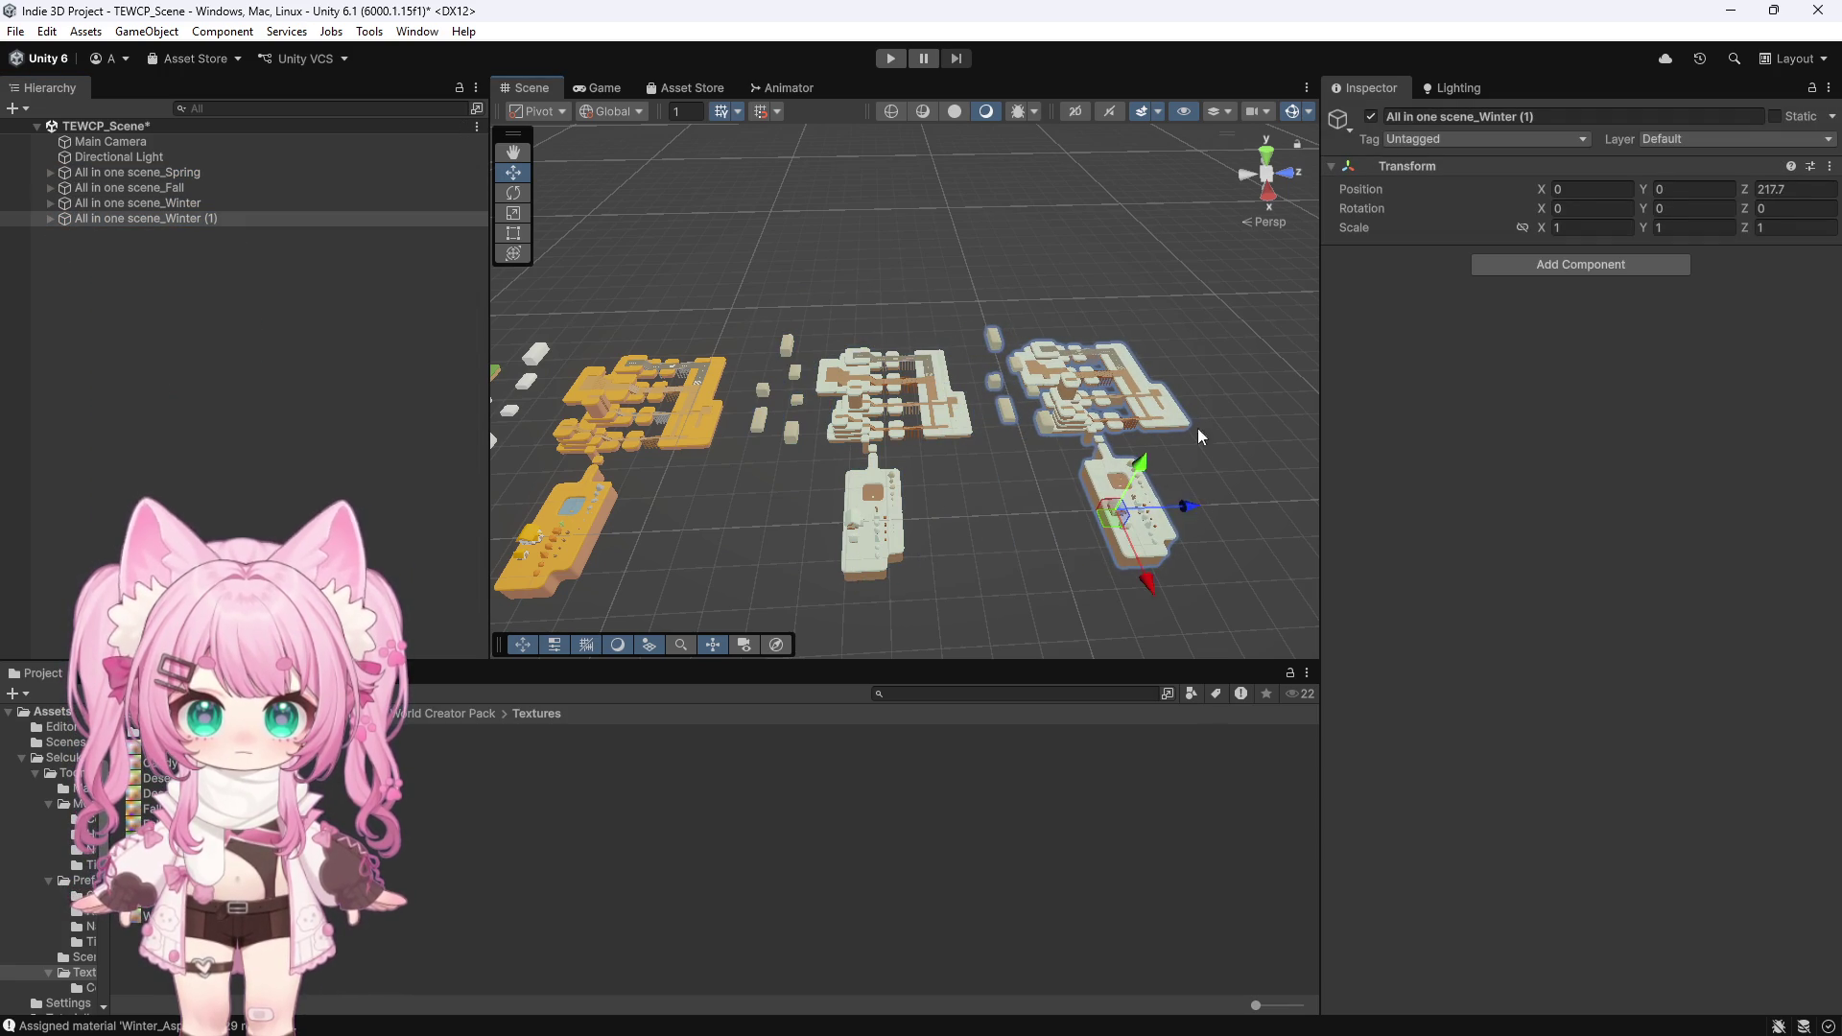
Deselect the copy and orbit around the islands, ending in a top-down view
scroll(up, 3)
click(1015, 532)
drag(844, 480, 1143, 533)
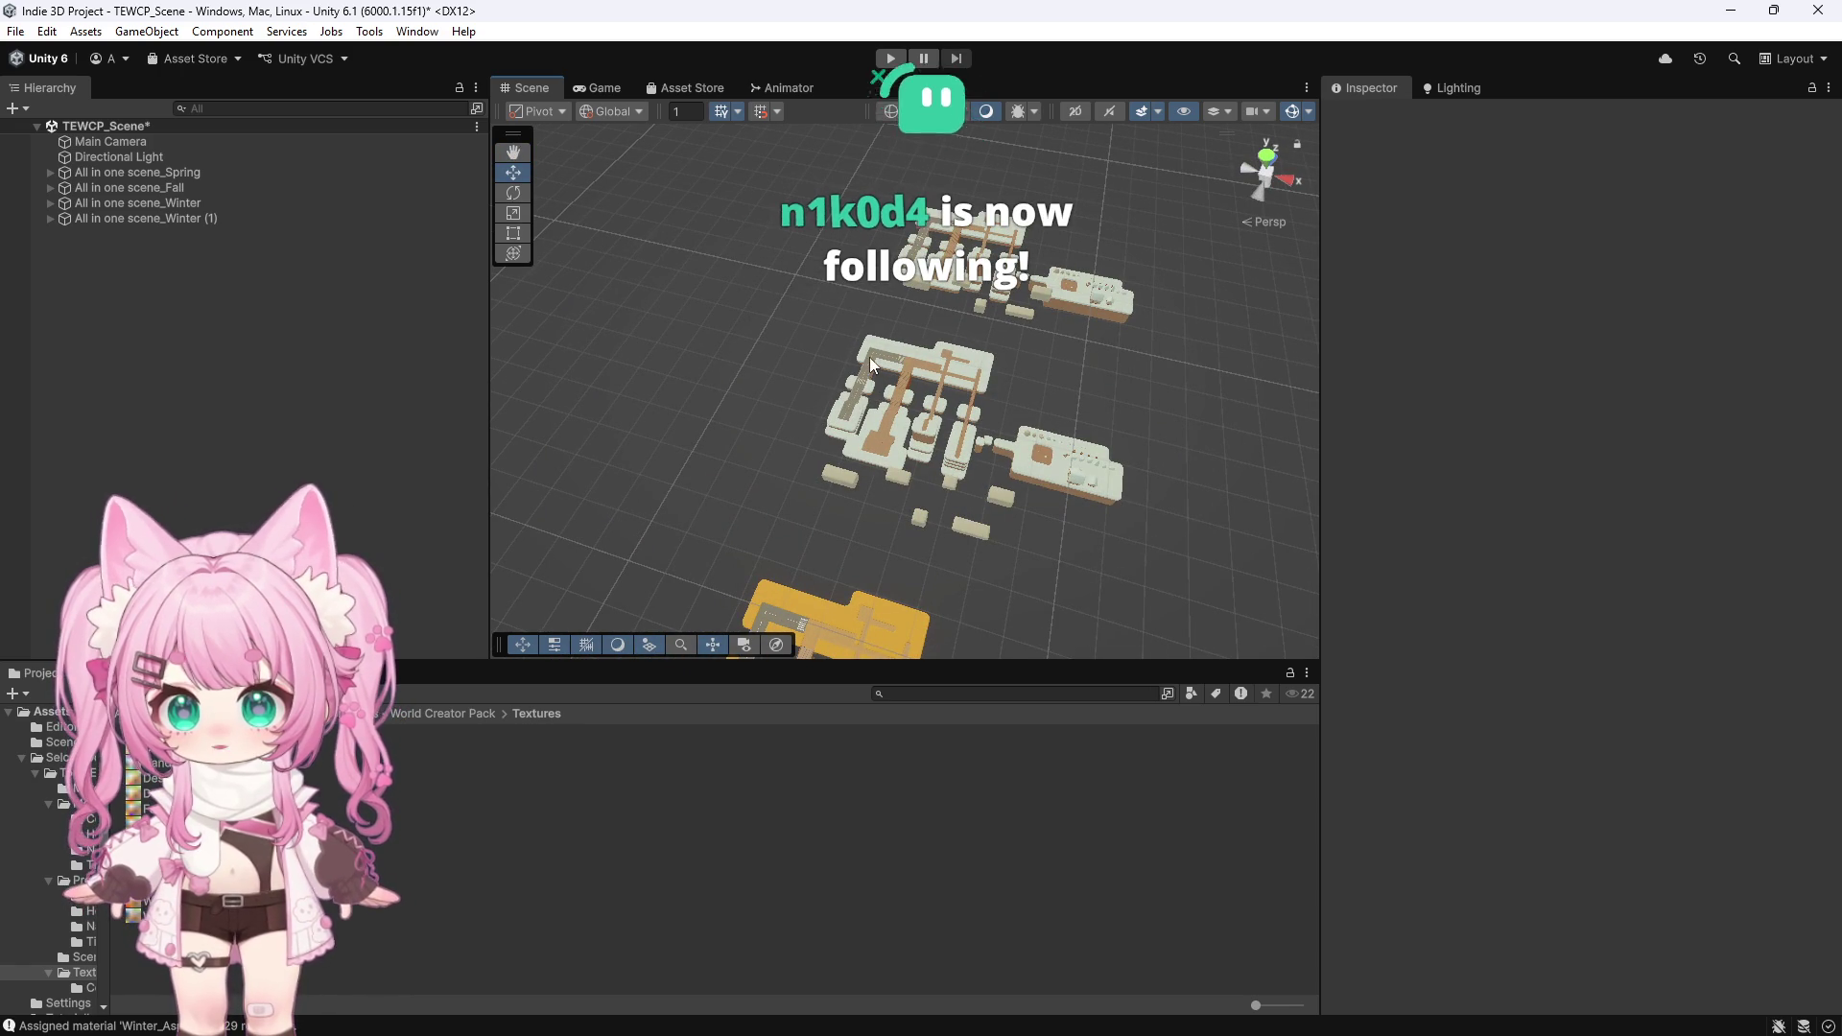
drag(848, 313, 623, 379)
scroll(up, 3)
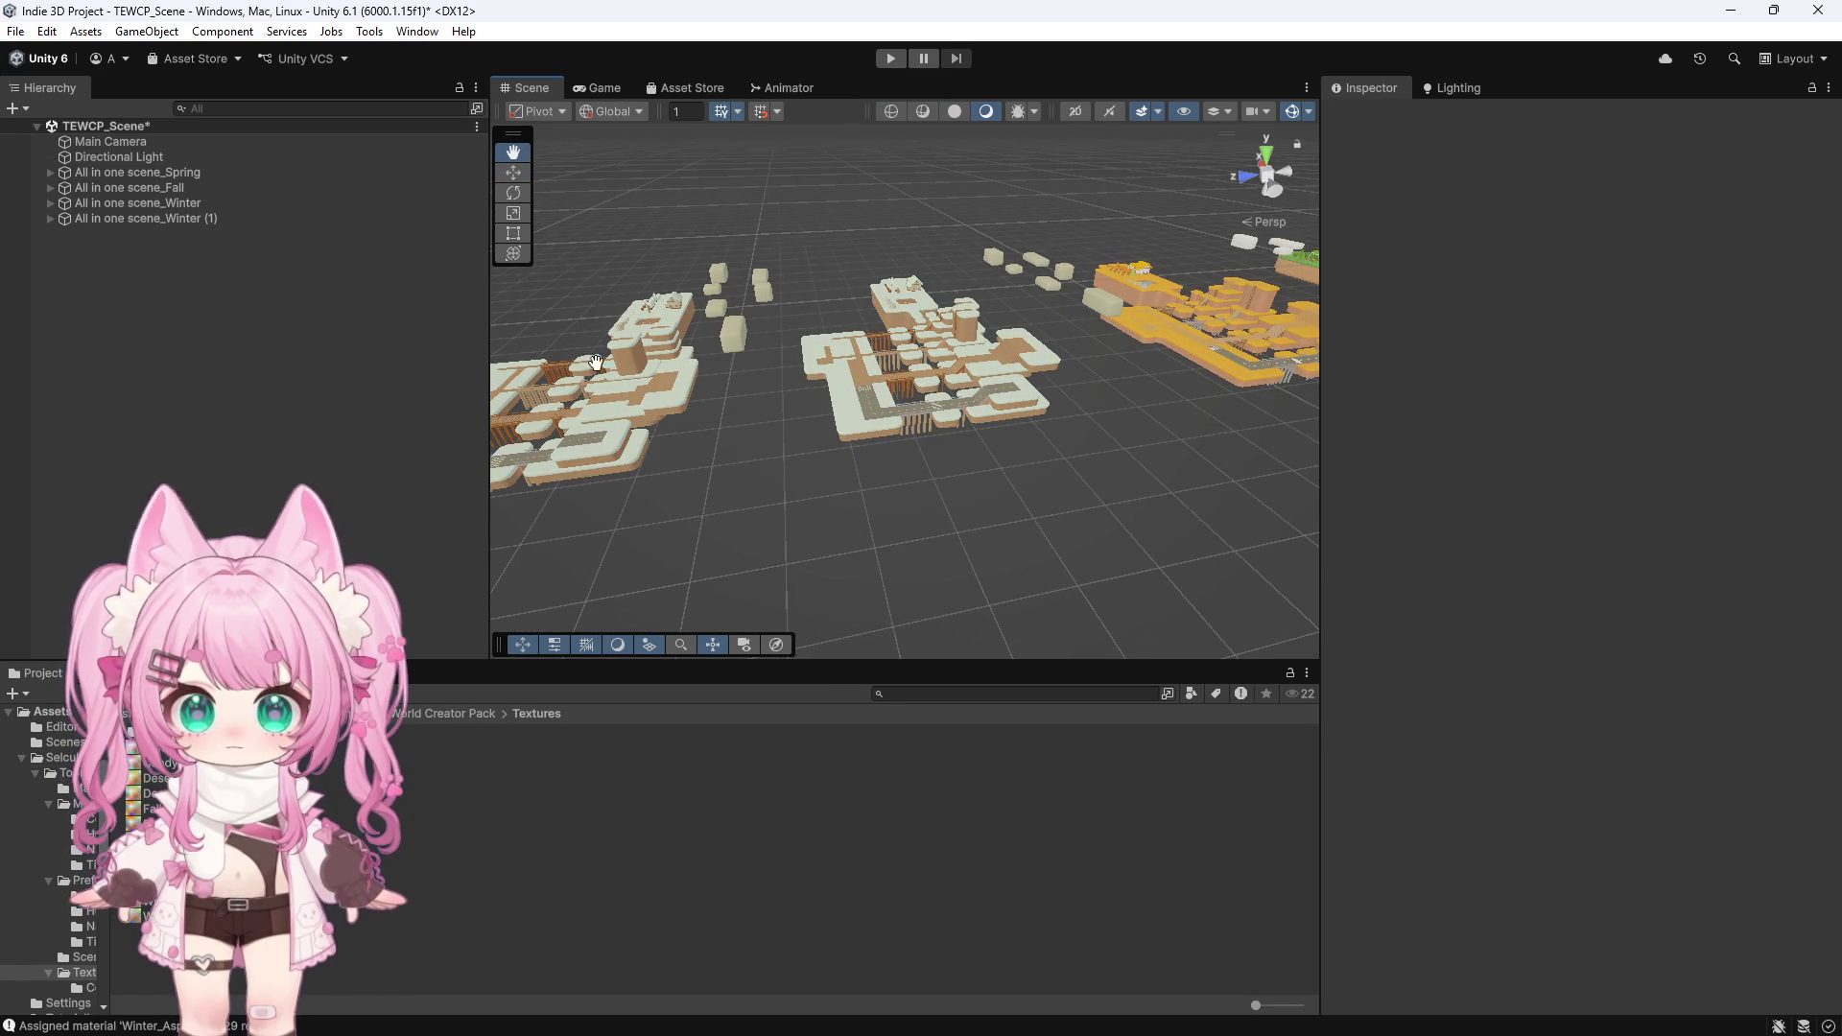
scroll(up, 3)
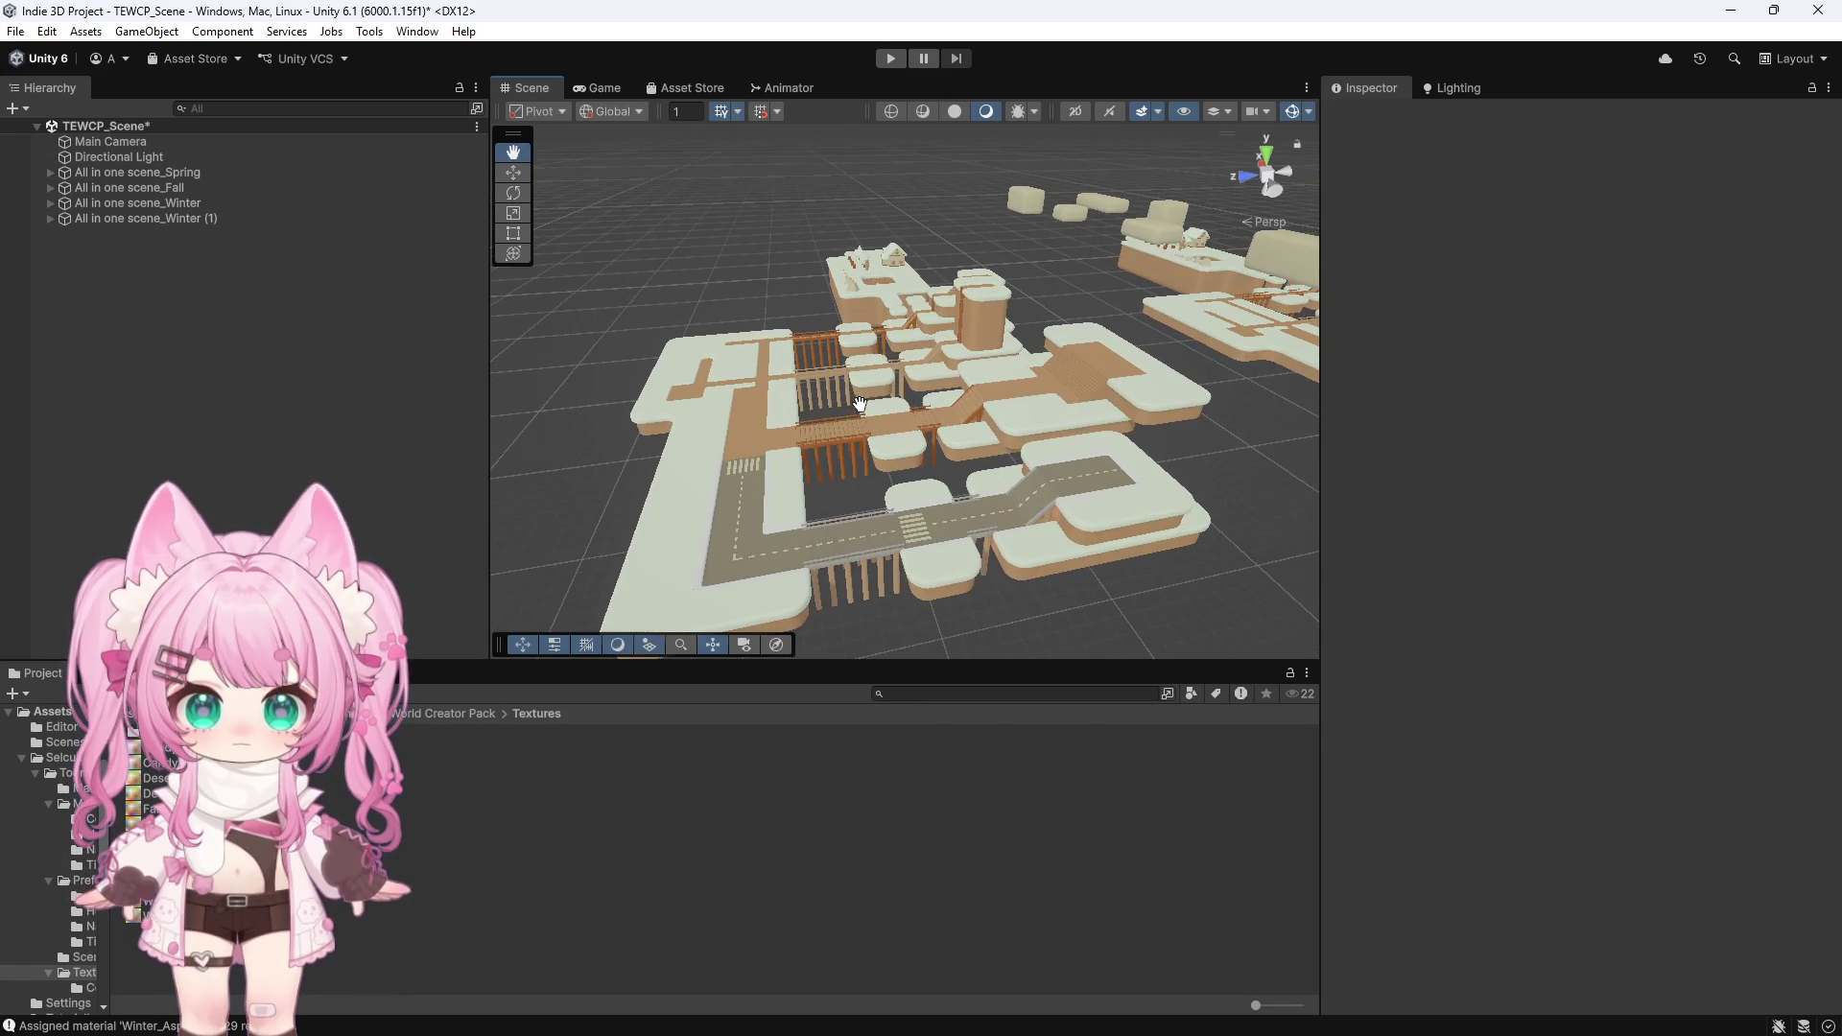
scroll(down, 3)
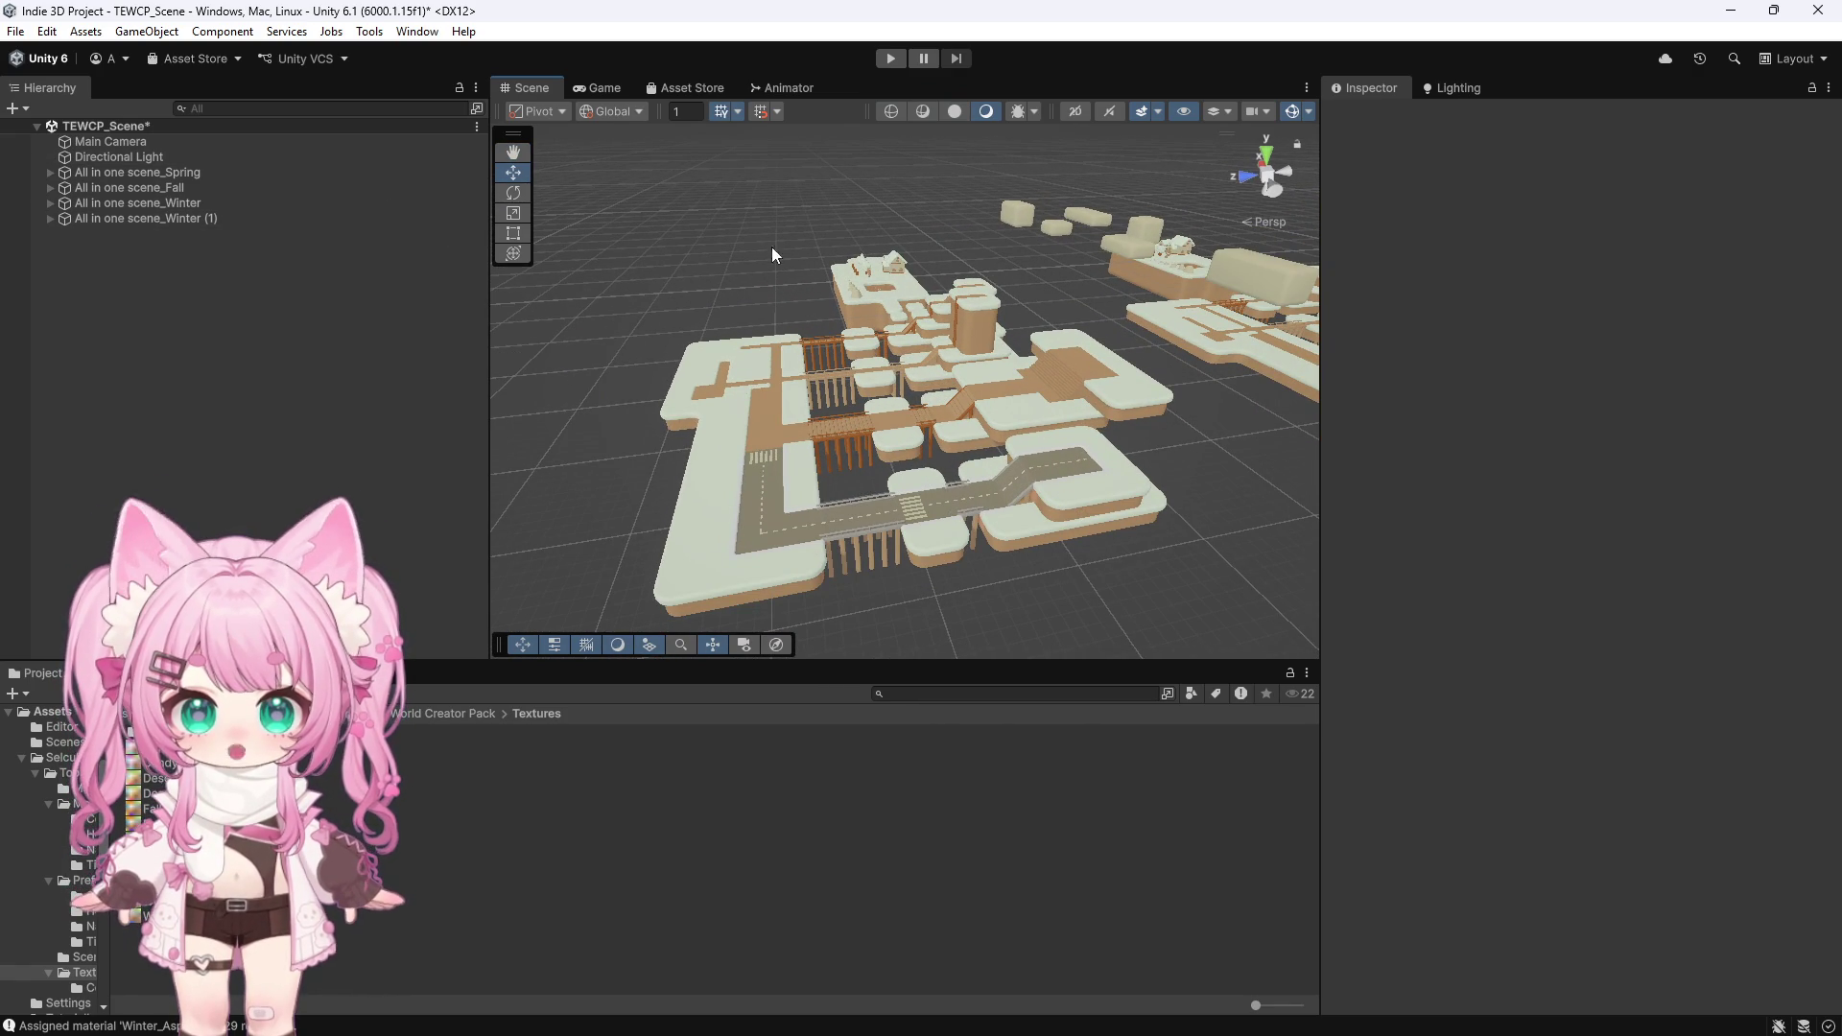
scroll(down, 3)
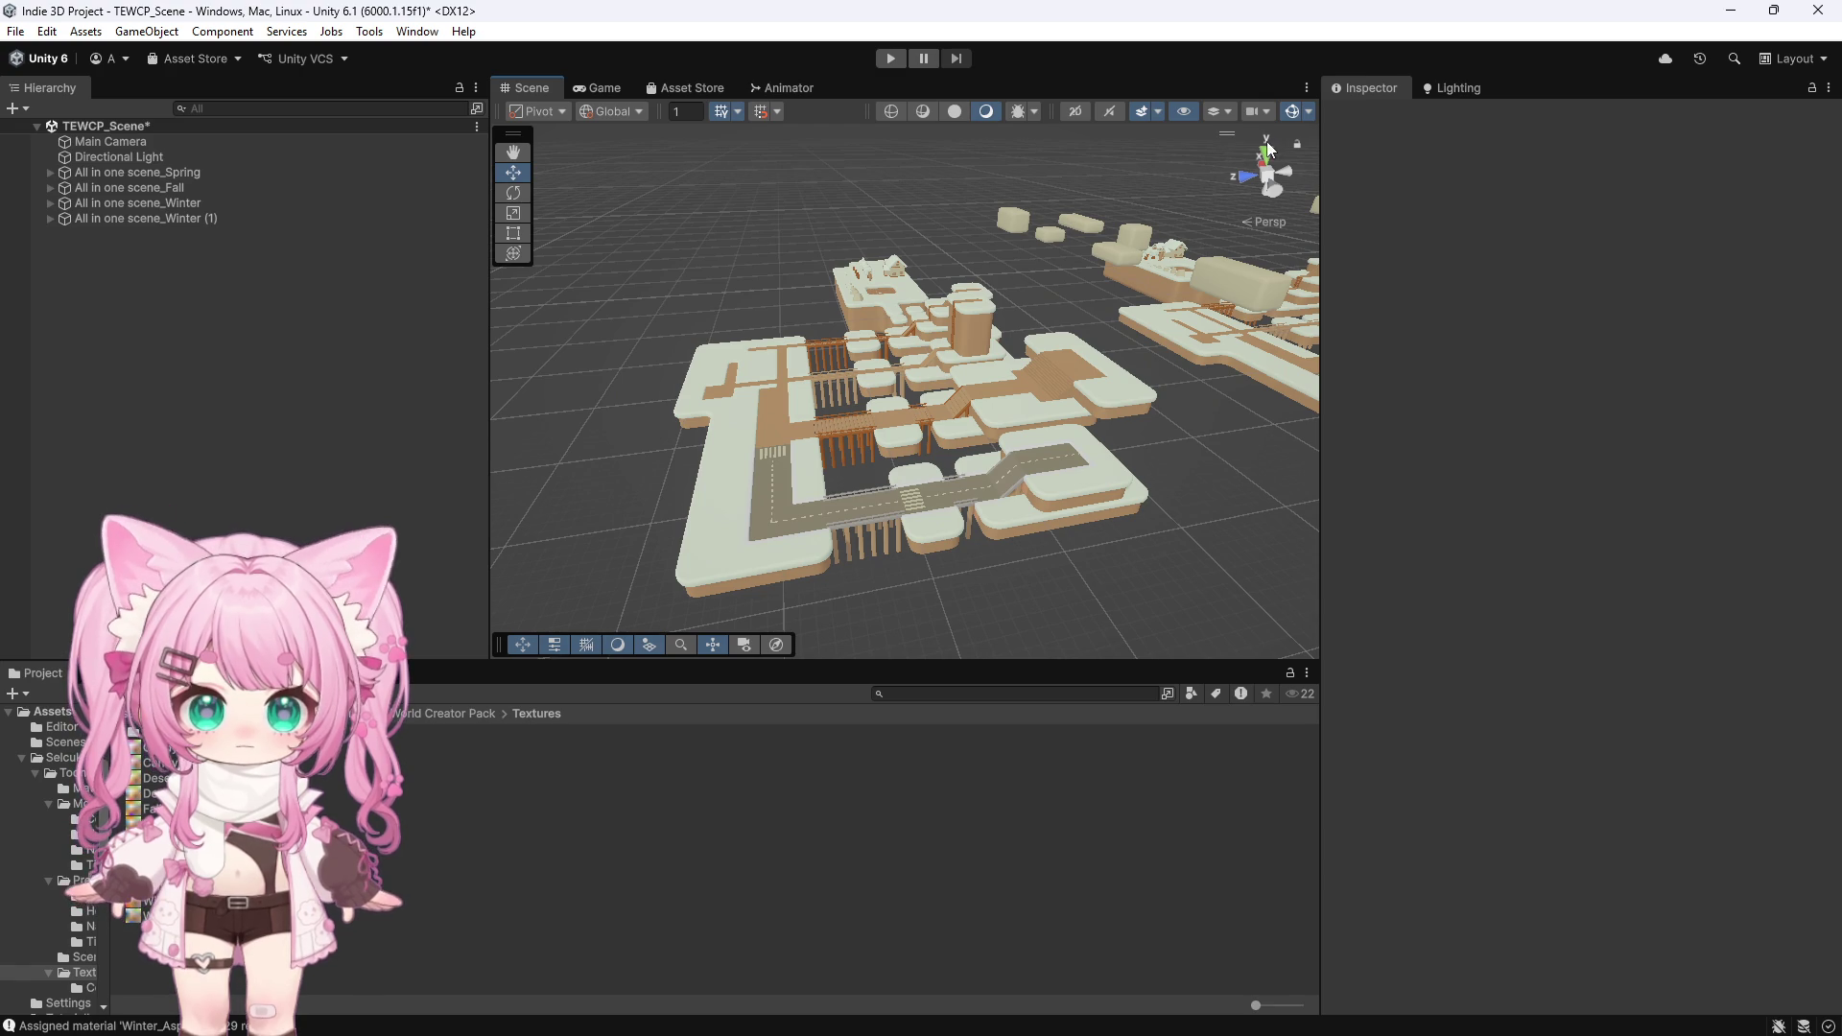
click(1266, 145)
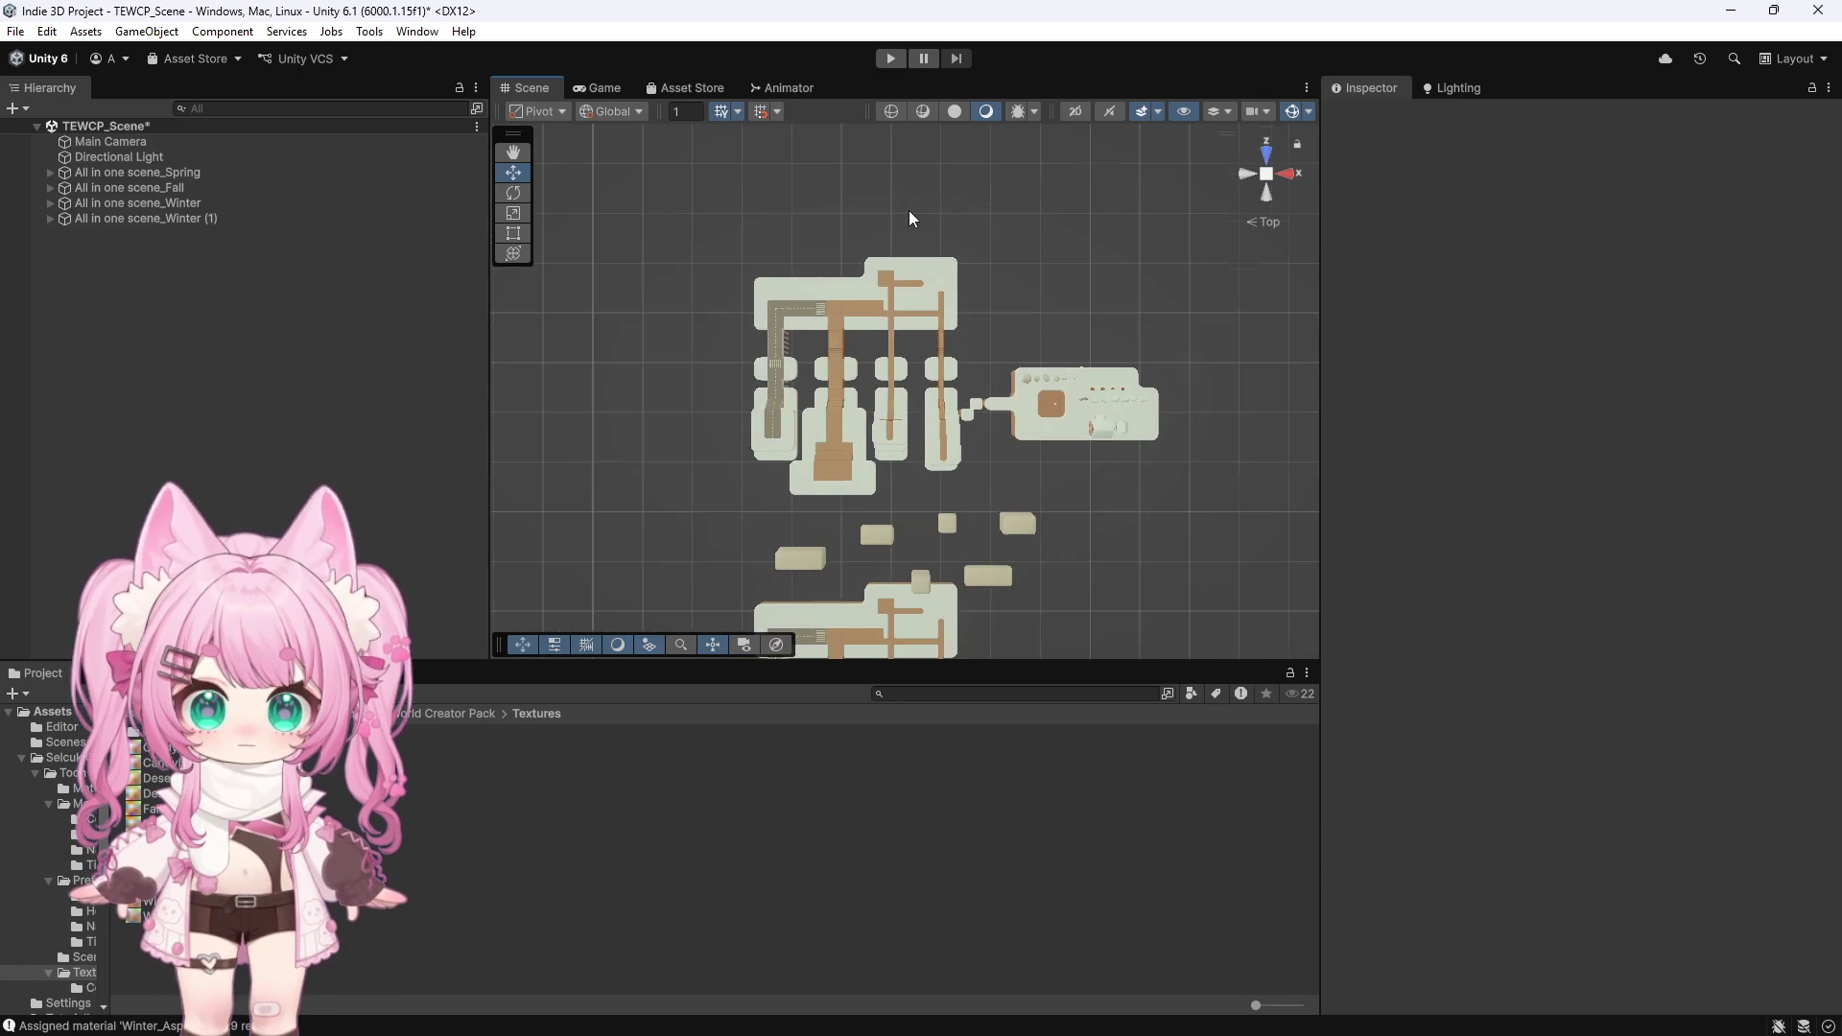
Move All in one scene_Winter (1) further along Z to 224
scroll(down, 3)
click(165, 219)
drag(1057, 346, 1062, 319)
Rename the copy 'All in one scene_Summer' and box-select all its tiles
click(144, 218)
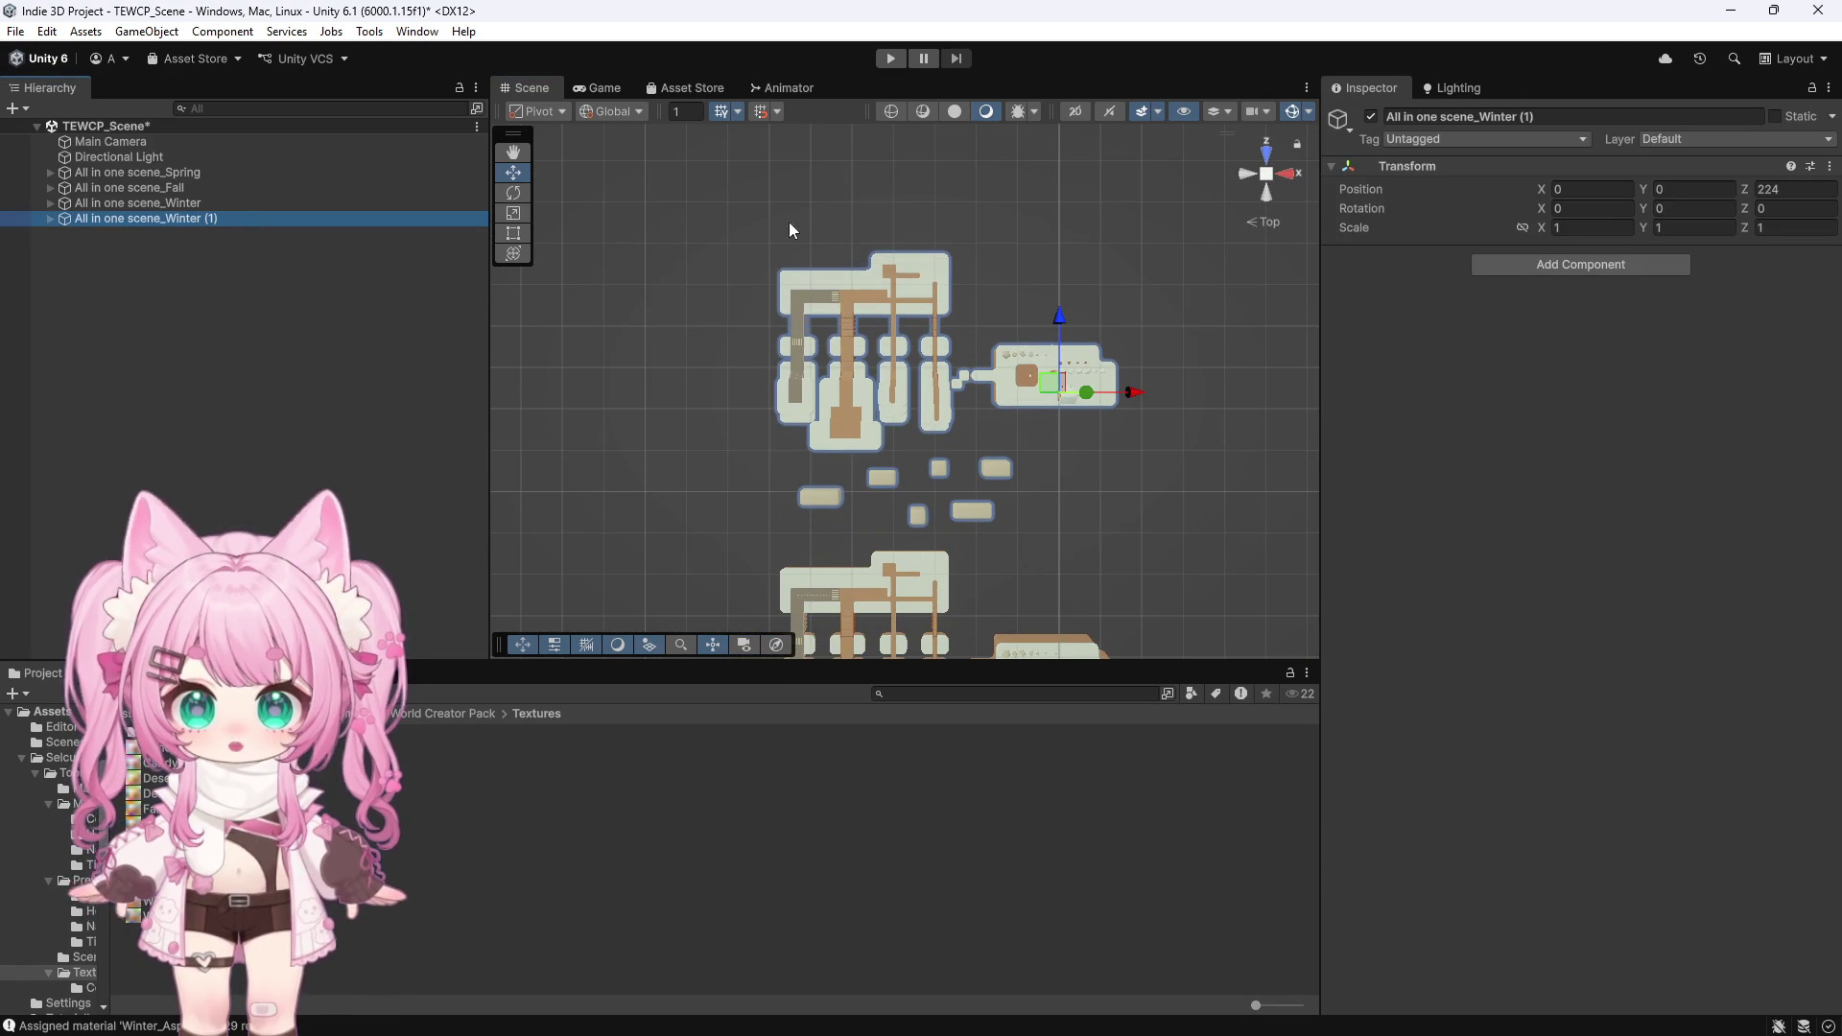
click(1560, 117)
text(S)
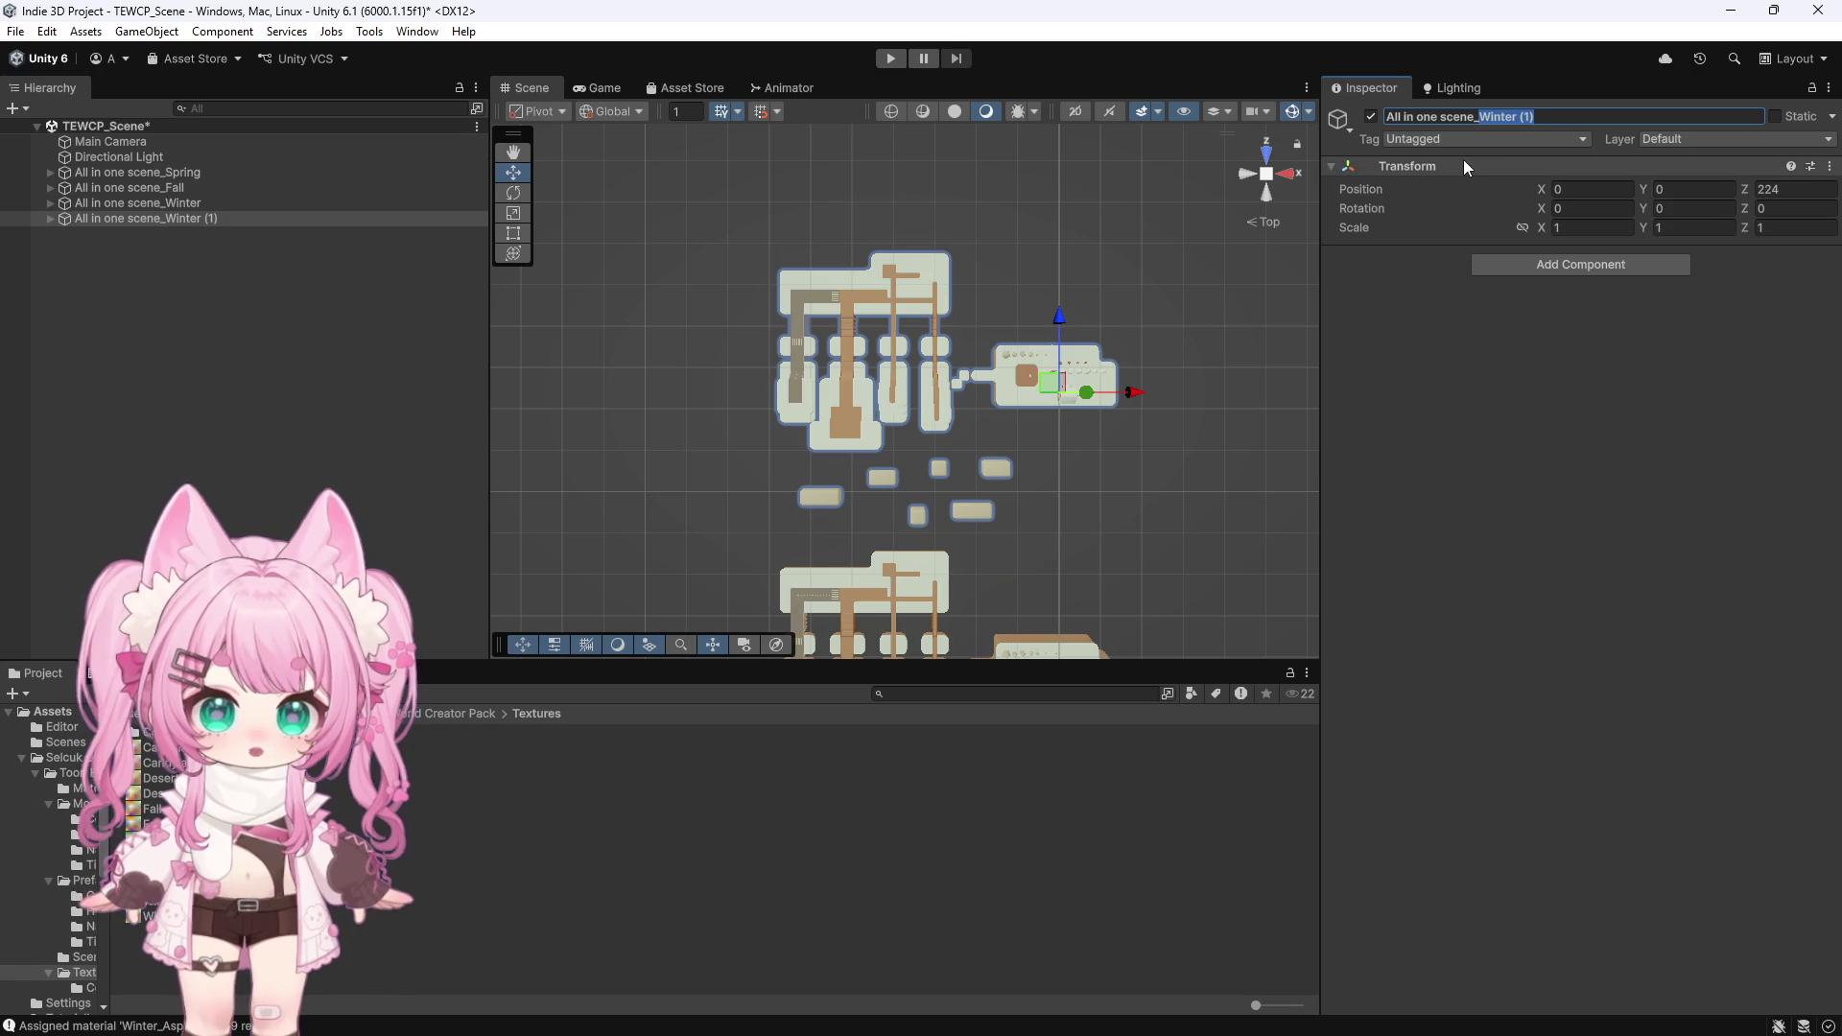
text(ummer)
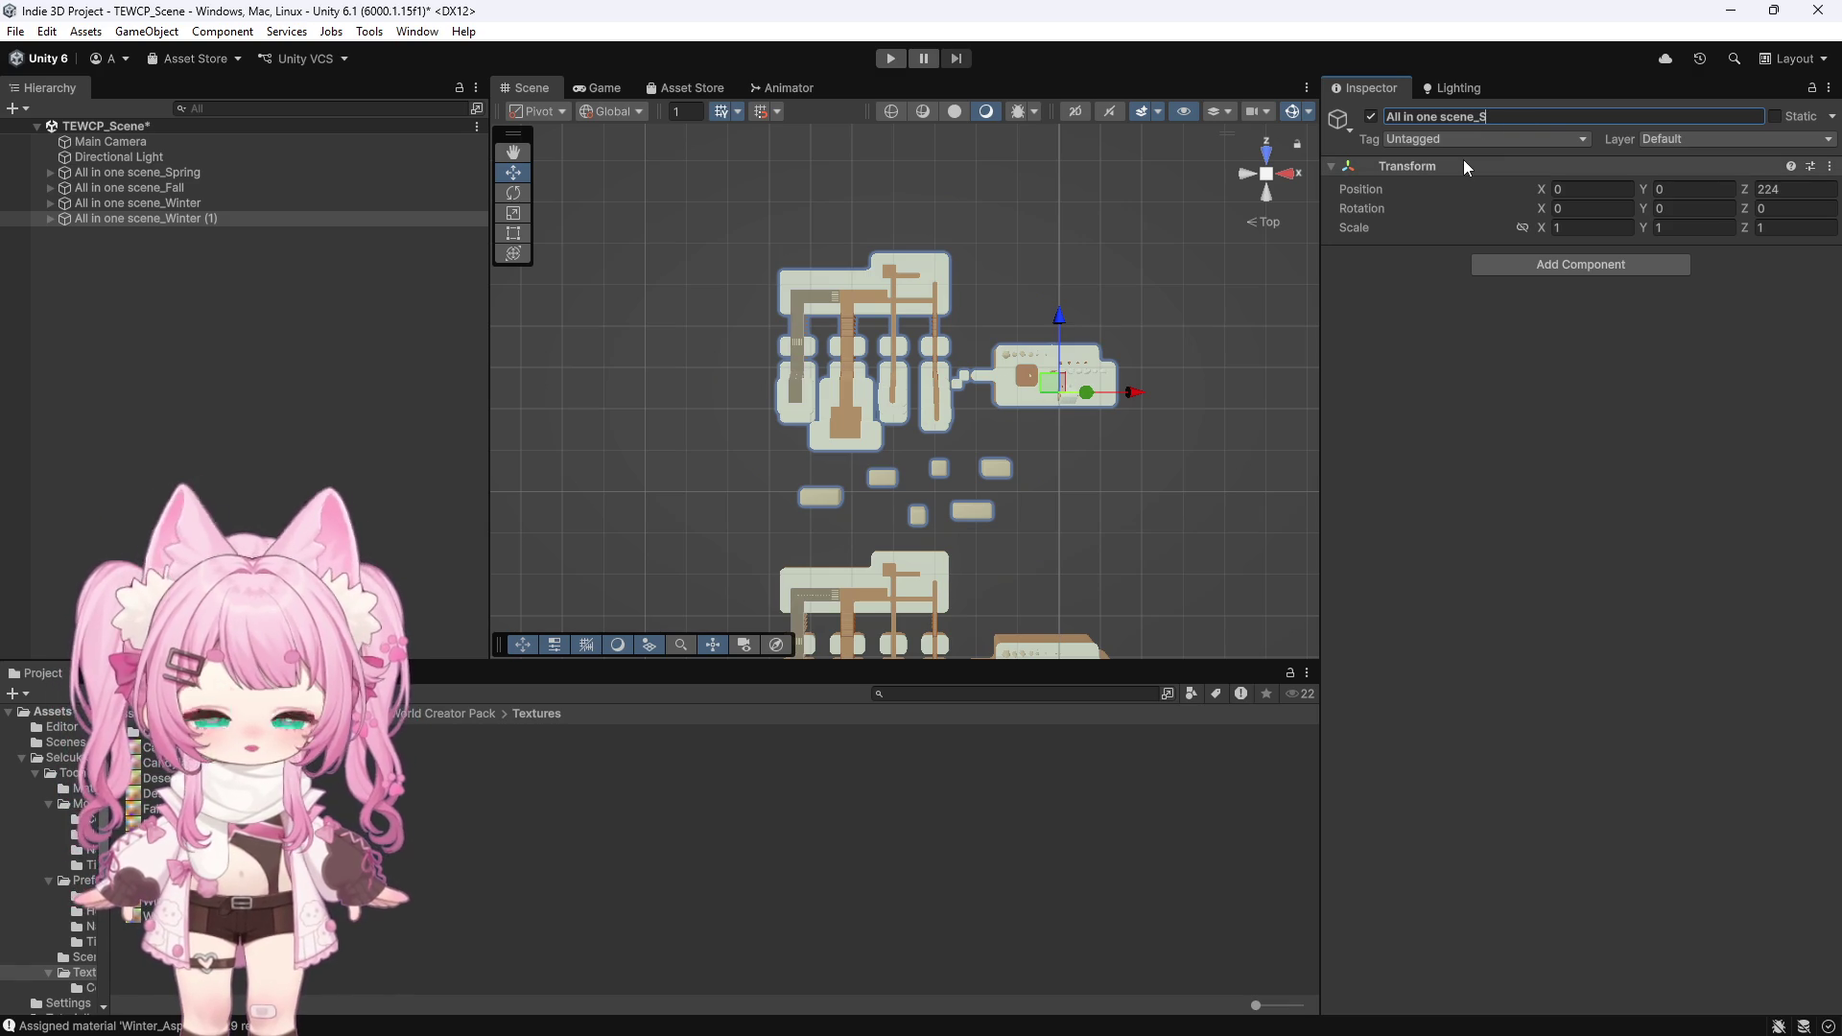
key(Return)
click(820, 247)
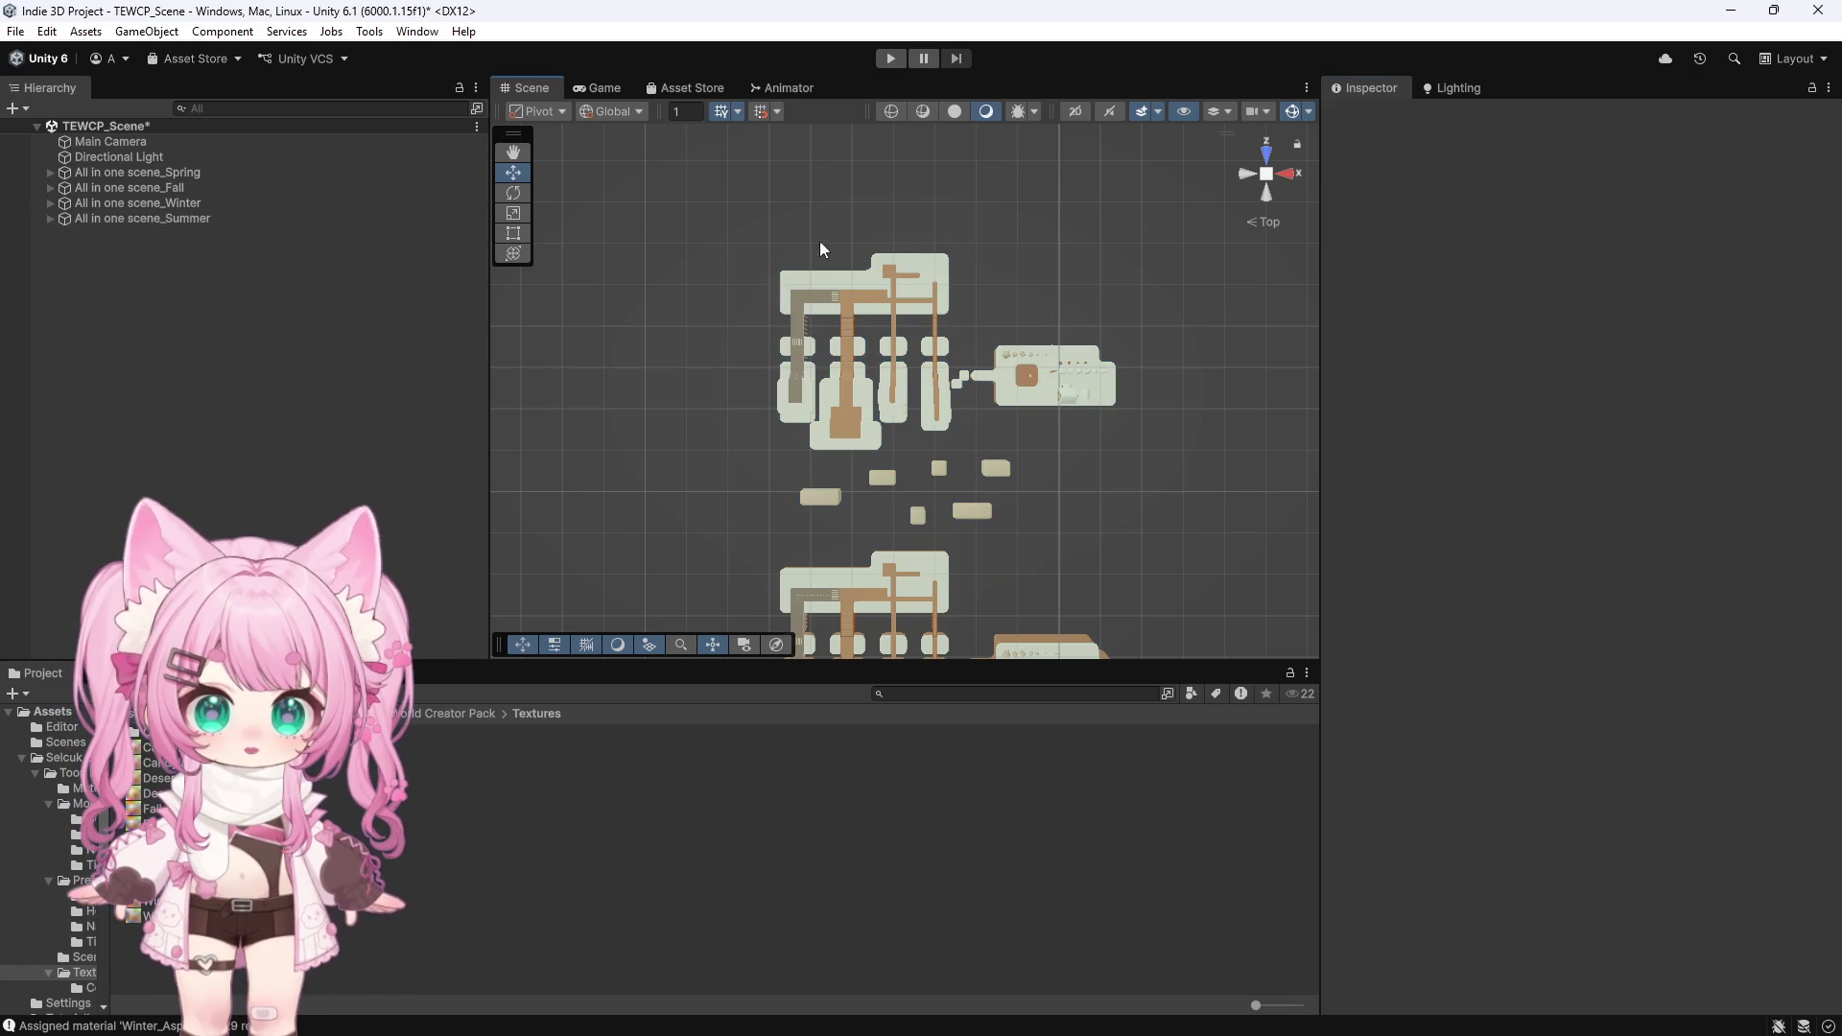
drag(1171, 192, 664, 535)
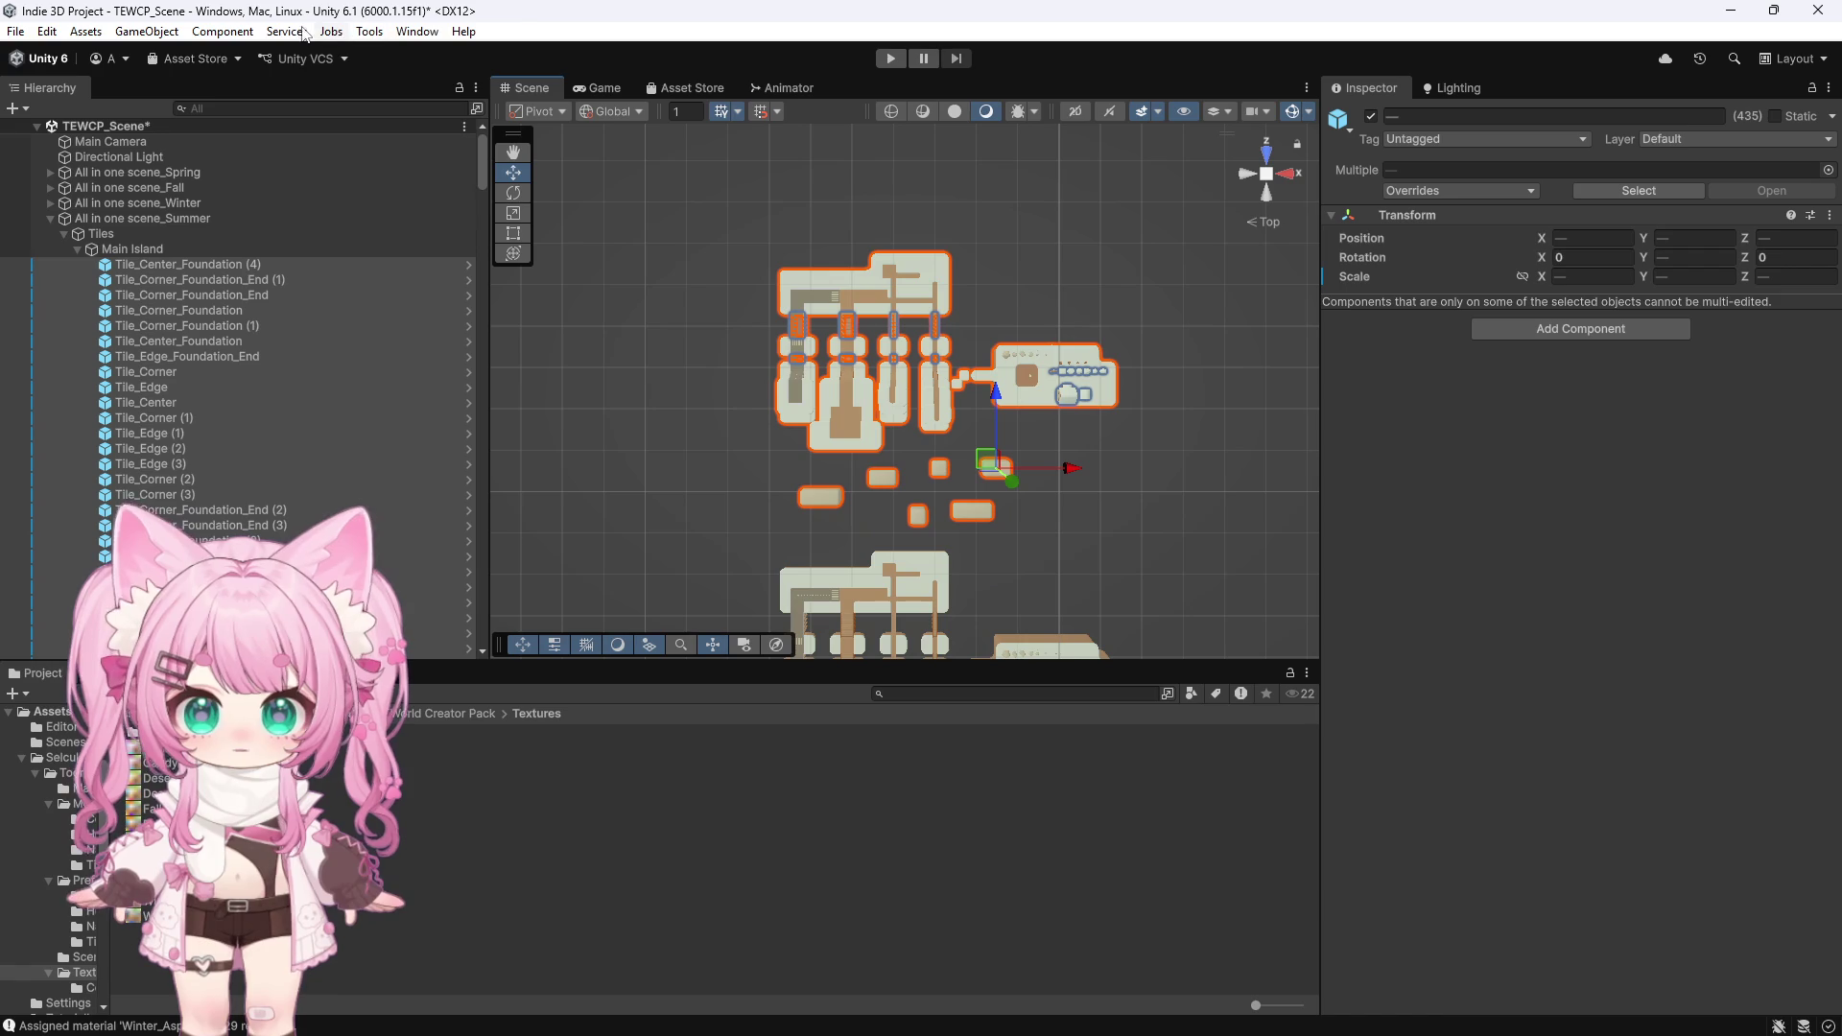
Batch-assign the green Summer material to the selected tiles, close the window, and deselect
click(369, 31)
click(451, 53)
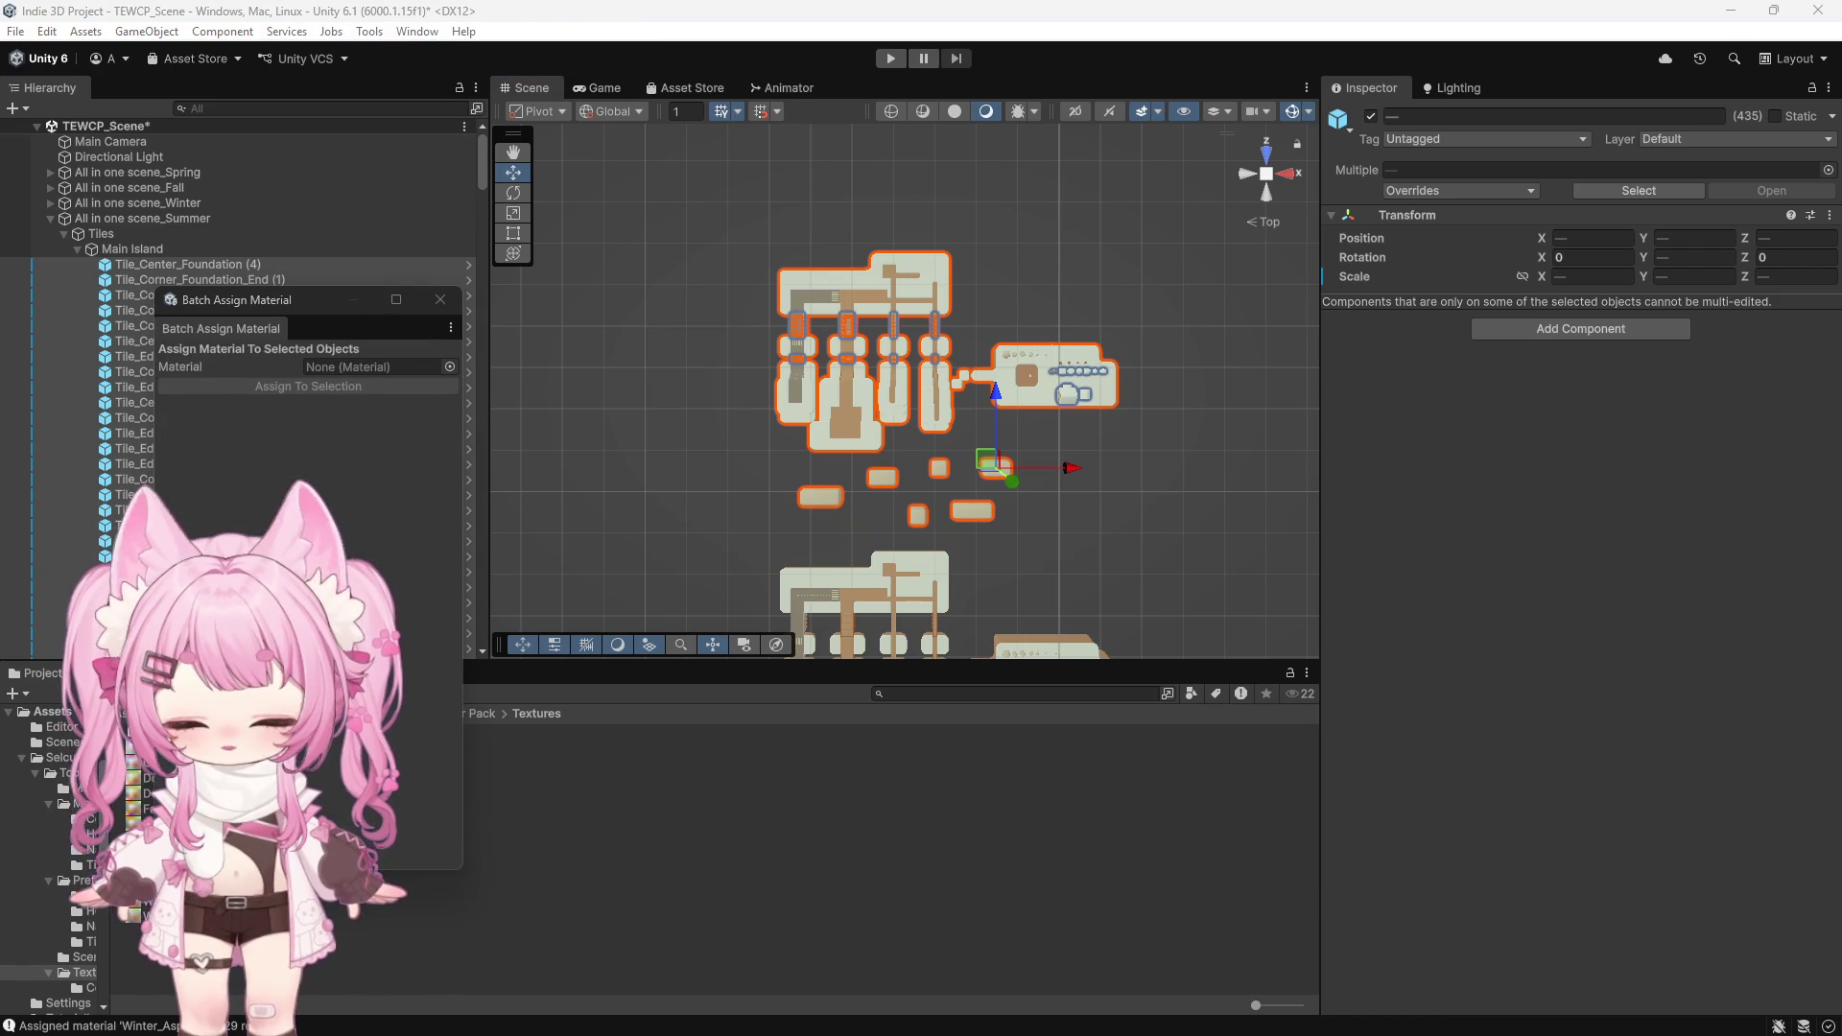
drag(134, 792, 374, 366)
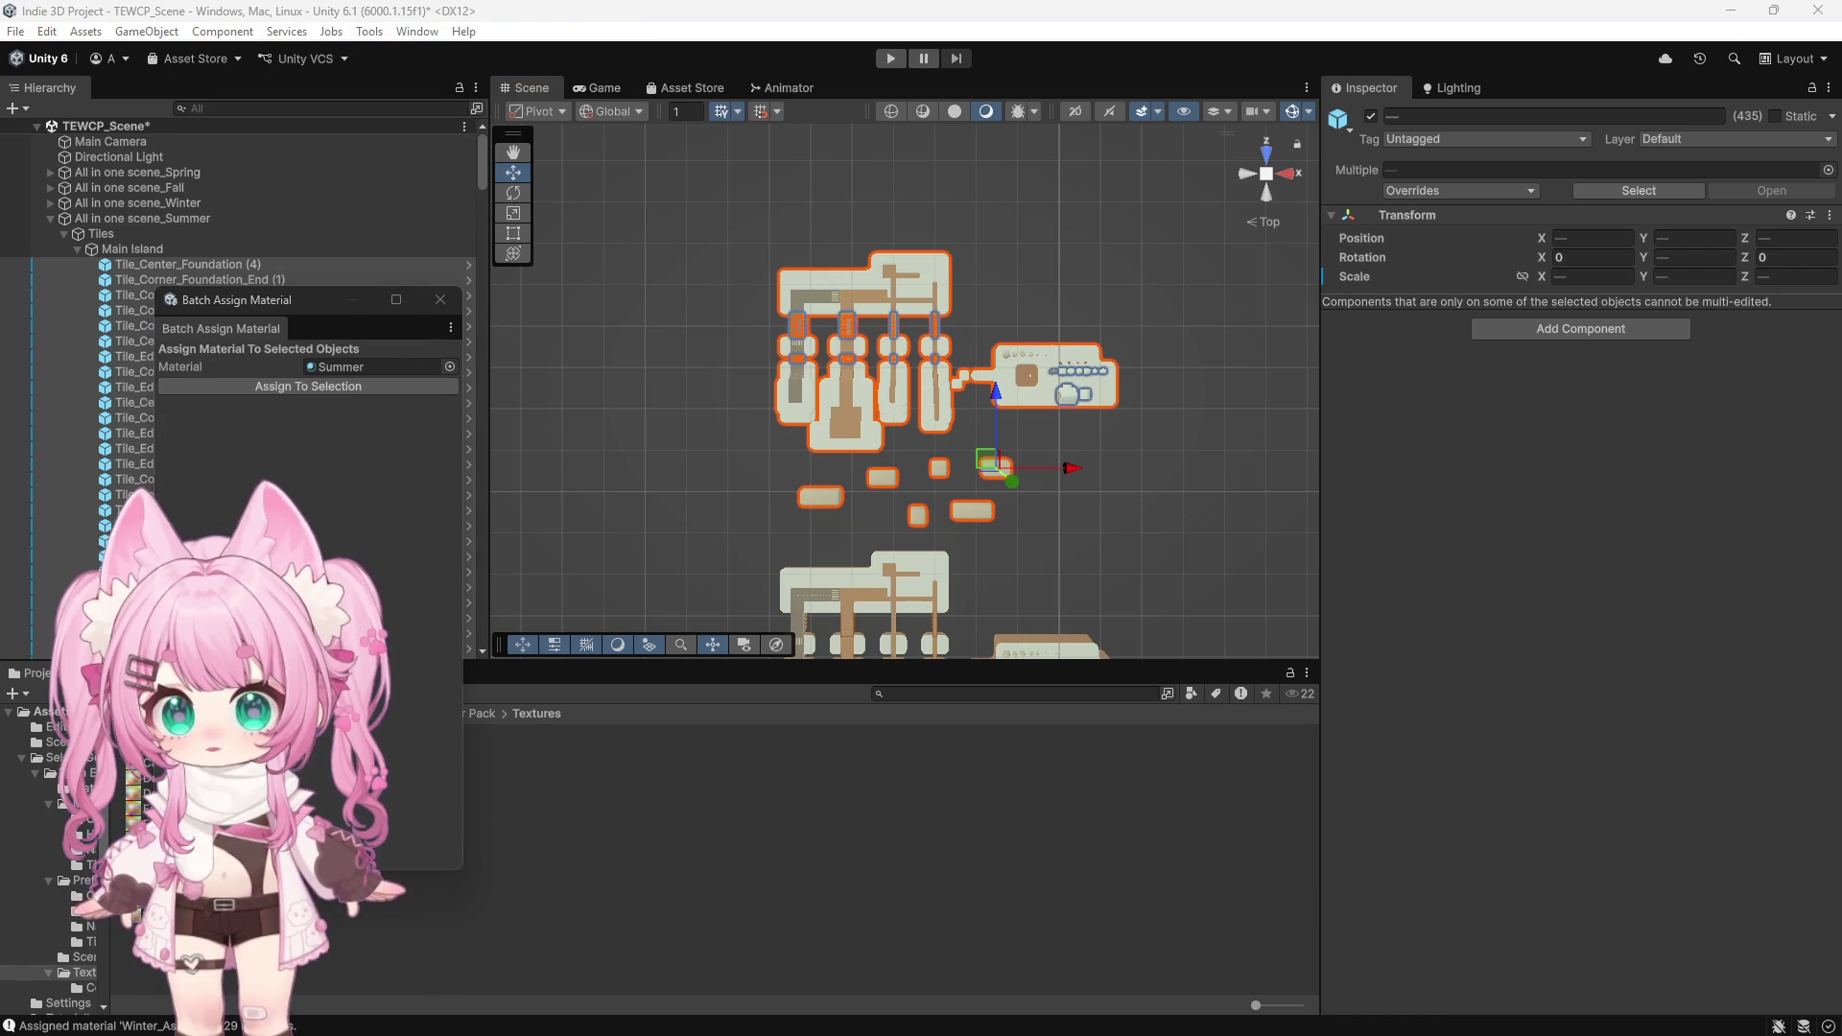
click(343, 386)
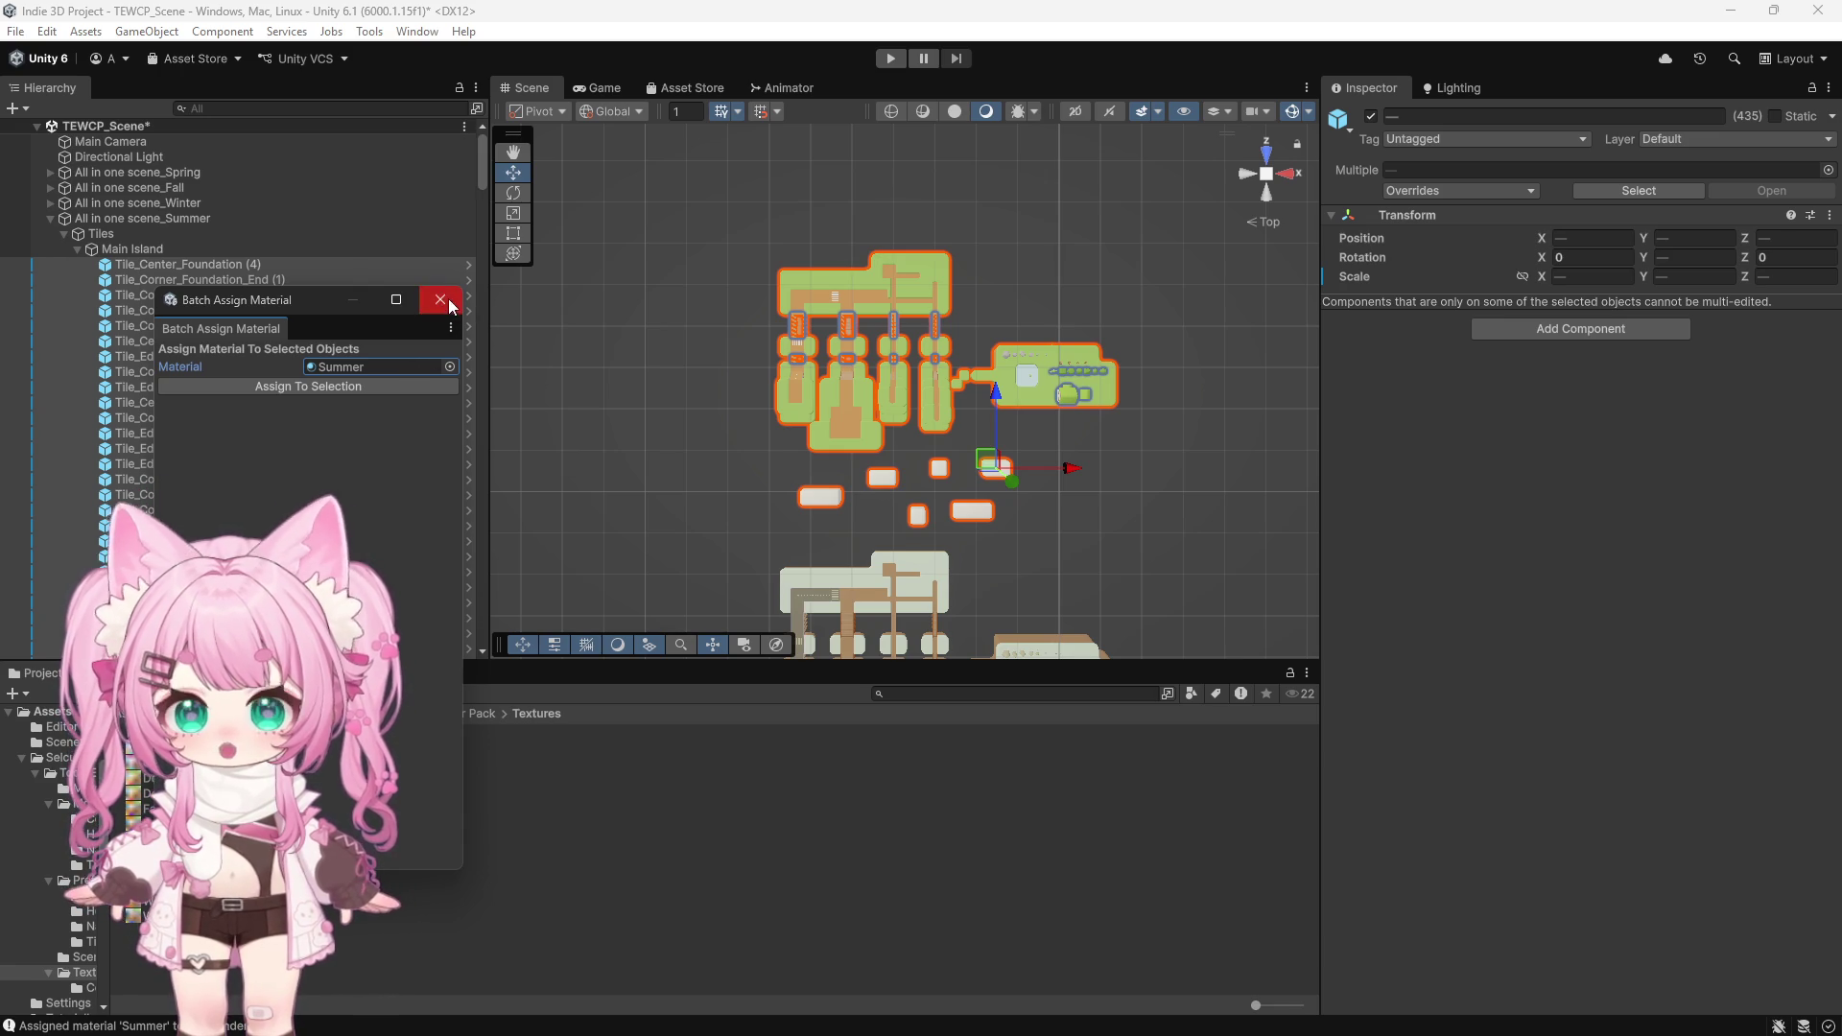
click(441, 300)
click(1172, 422)
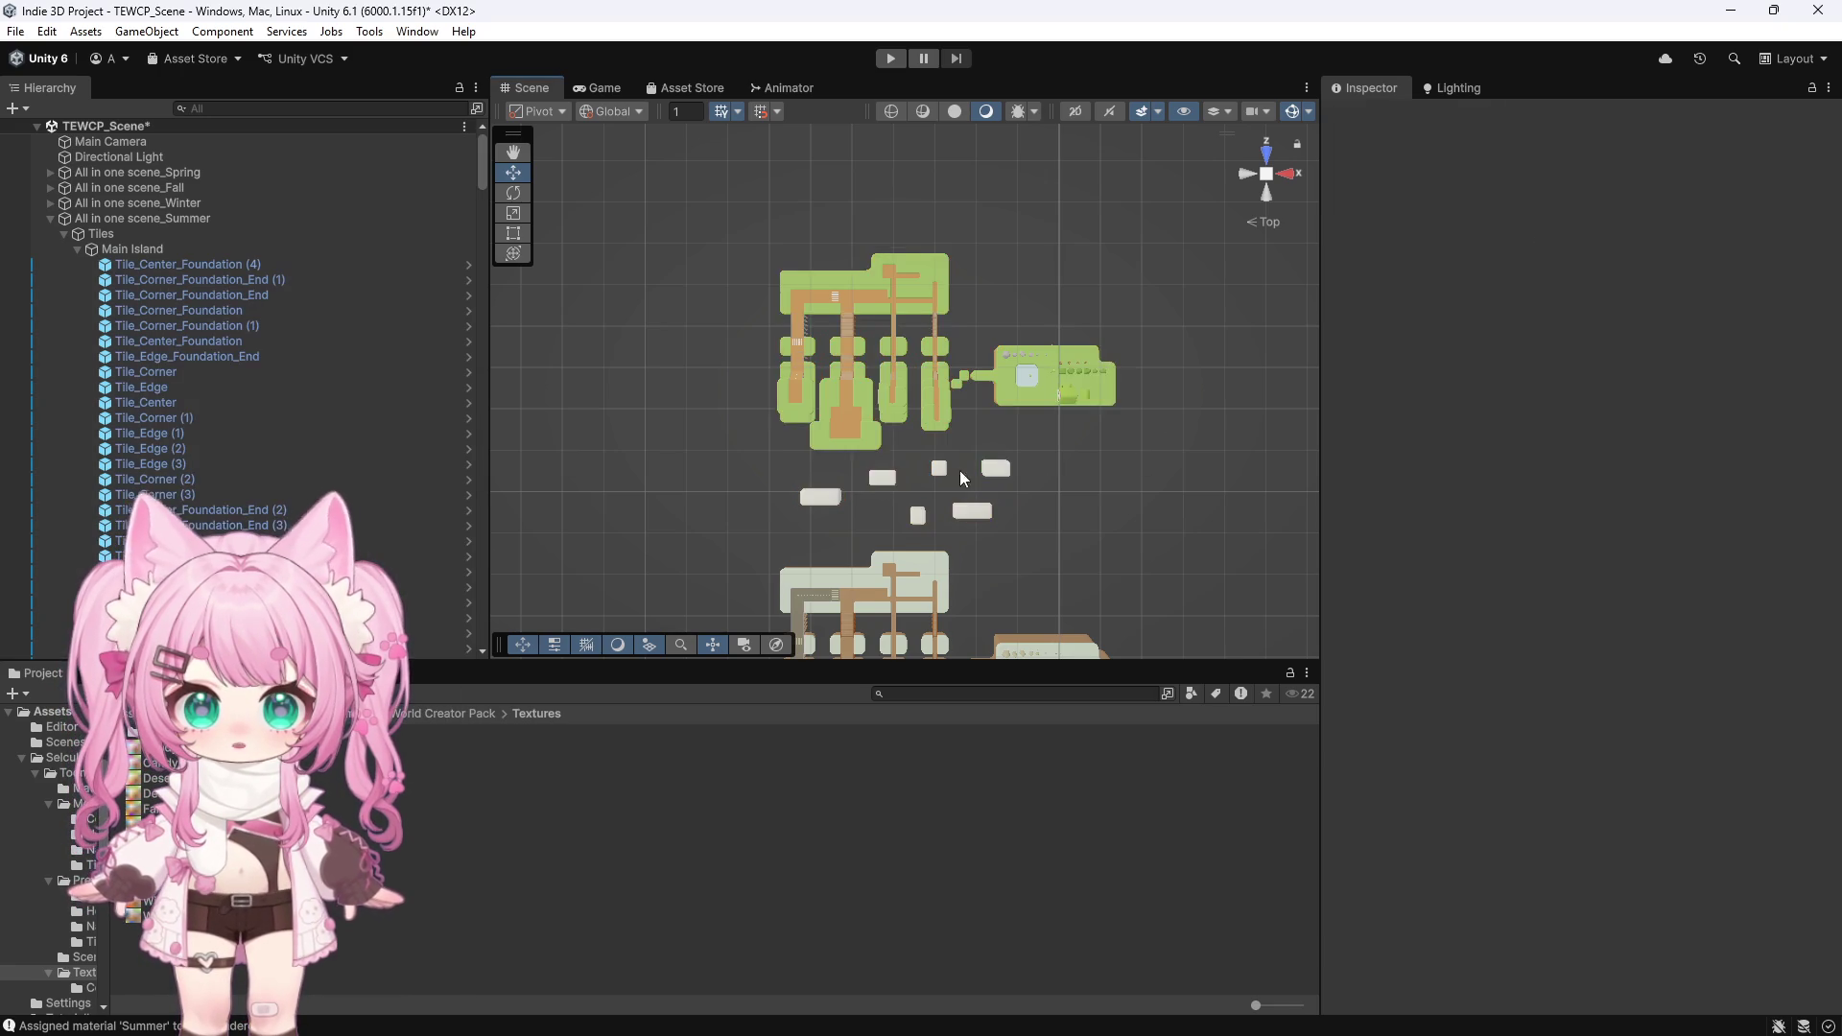
scroll(up, 3)
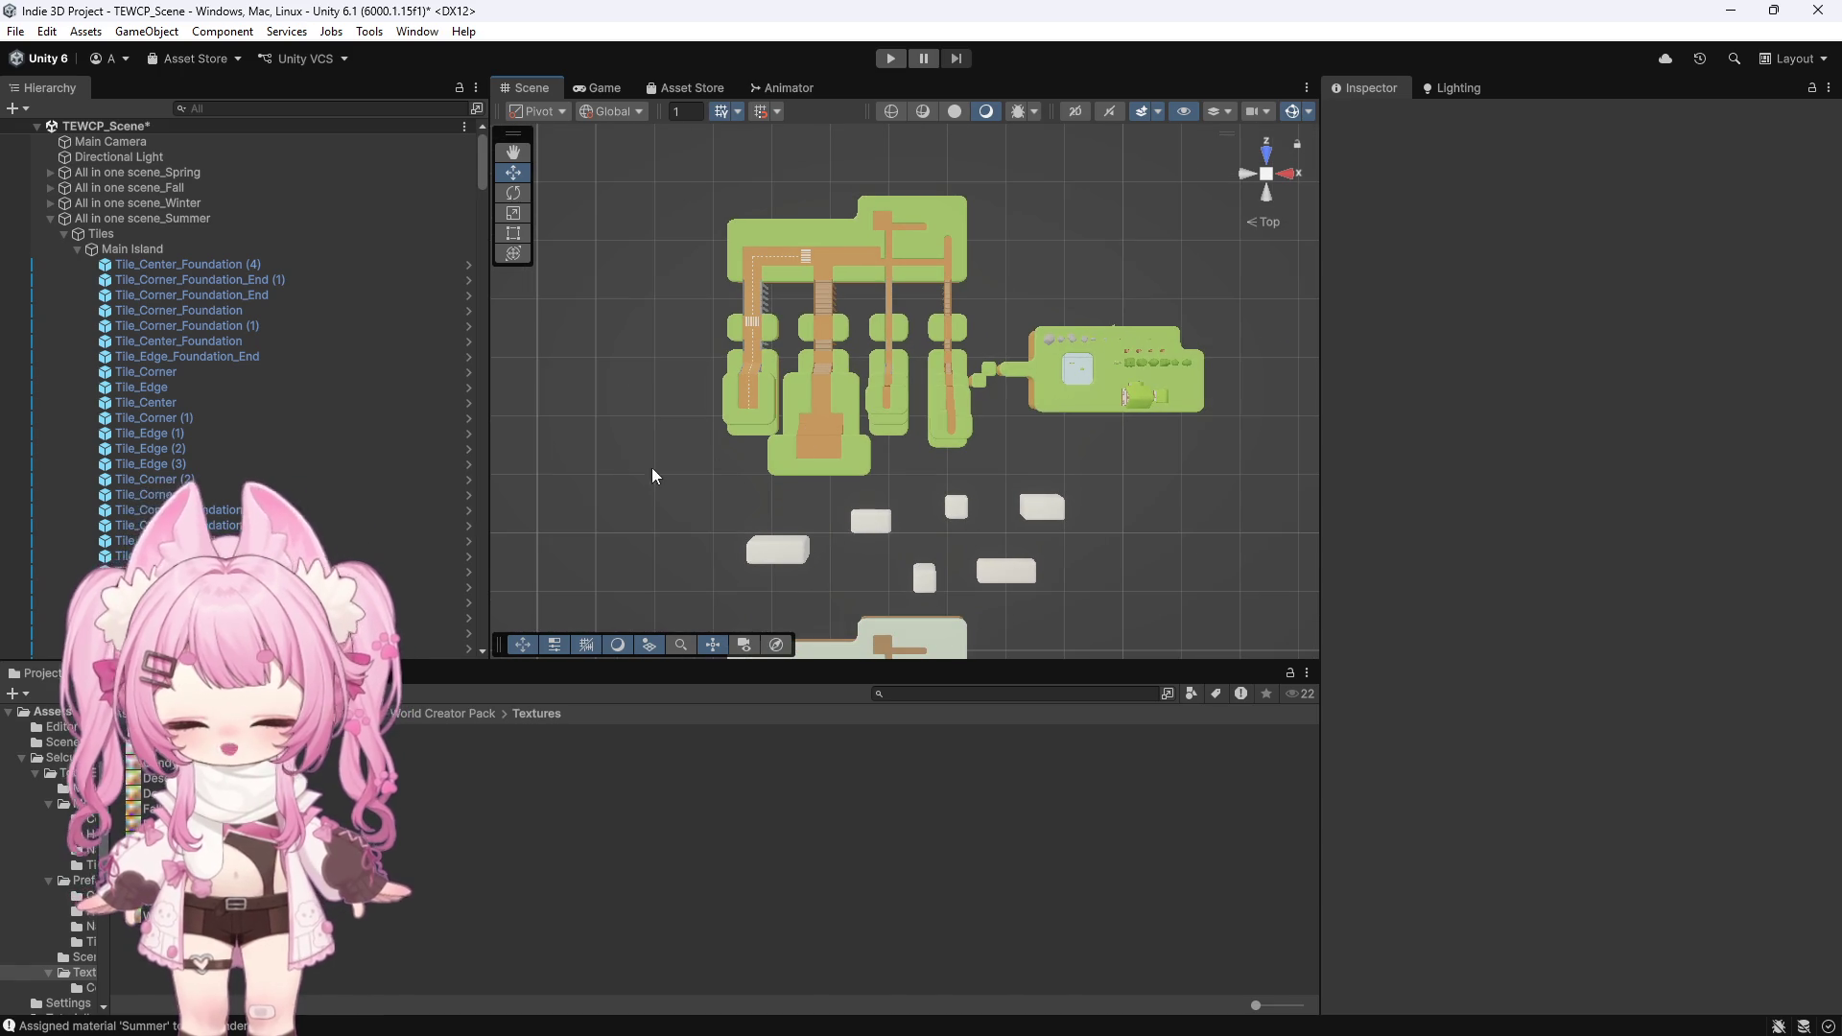
drag(619, 474, 890, 577)
scroll(down, 3)
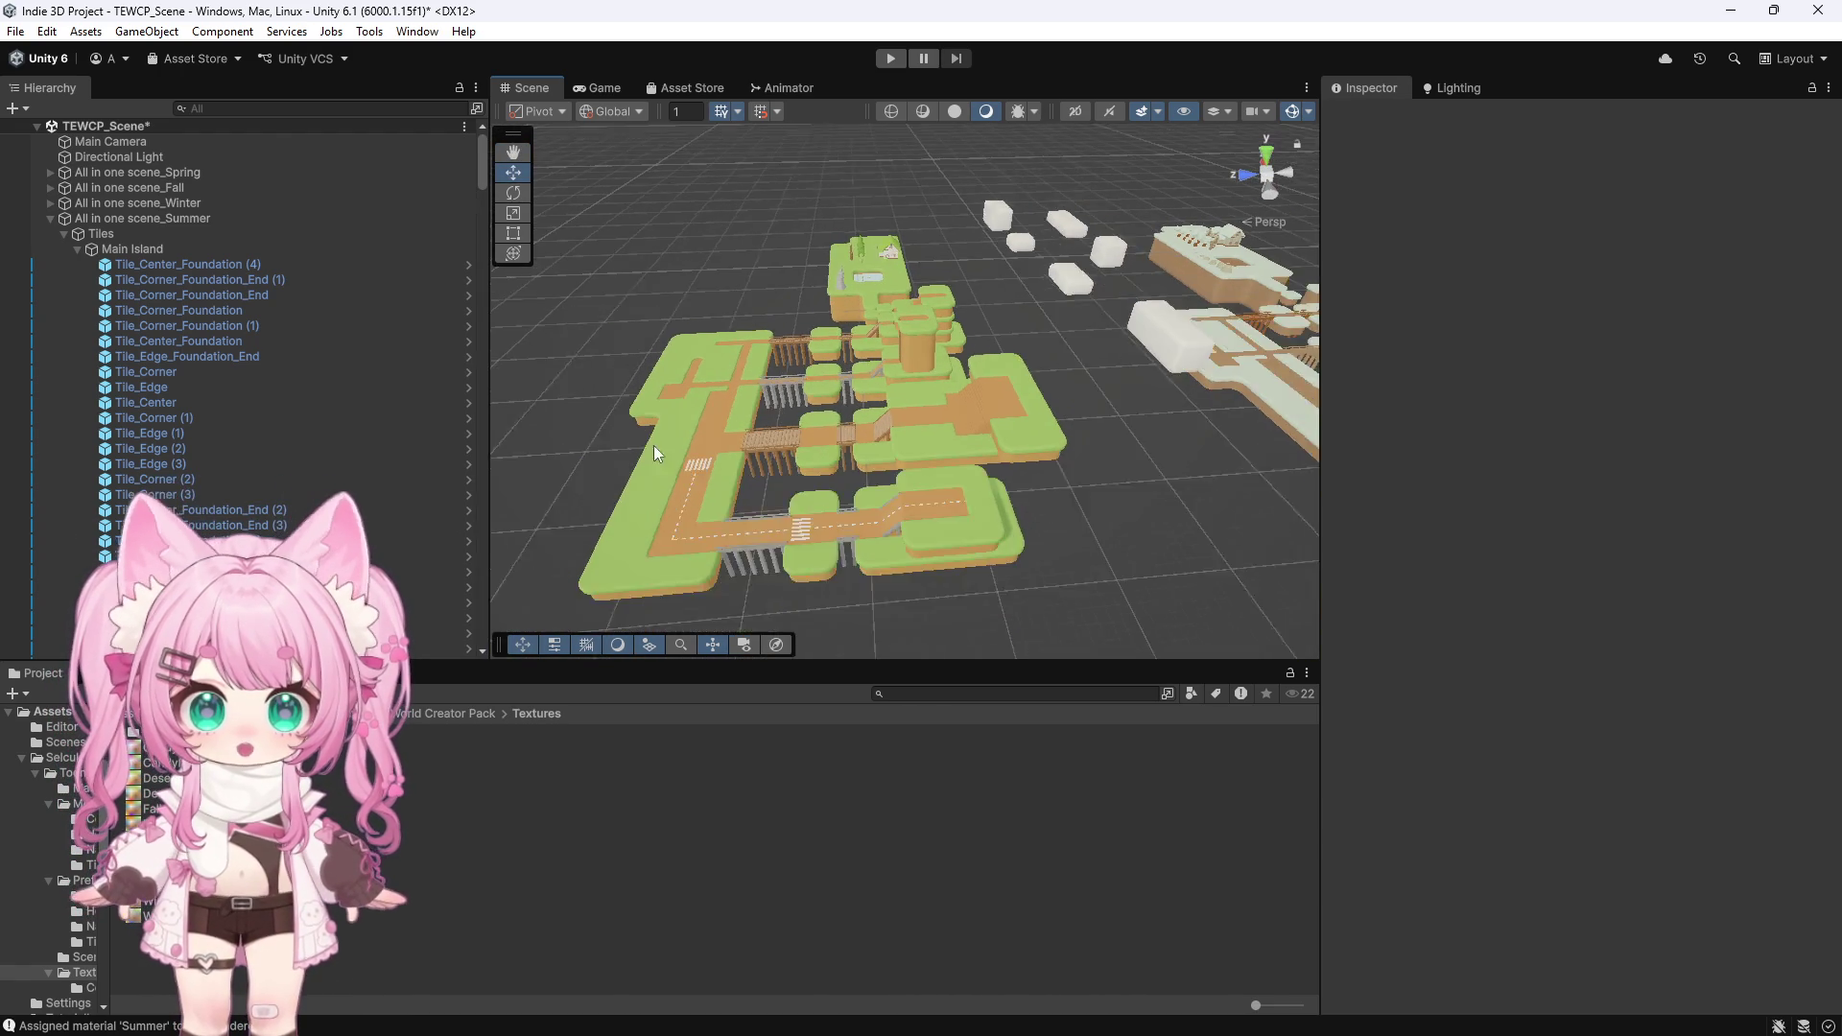
scroll(down, 3)
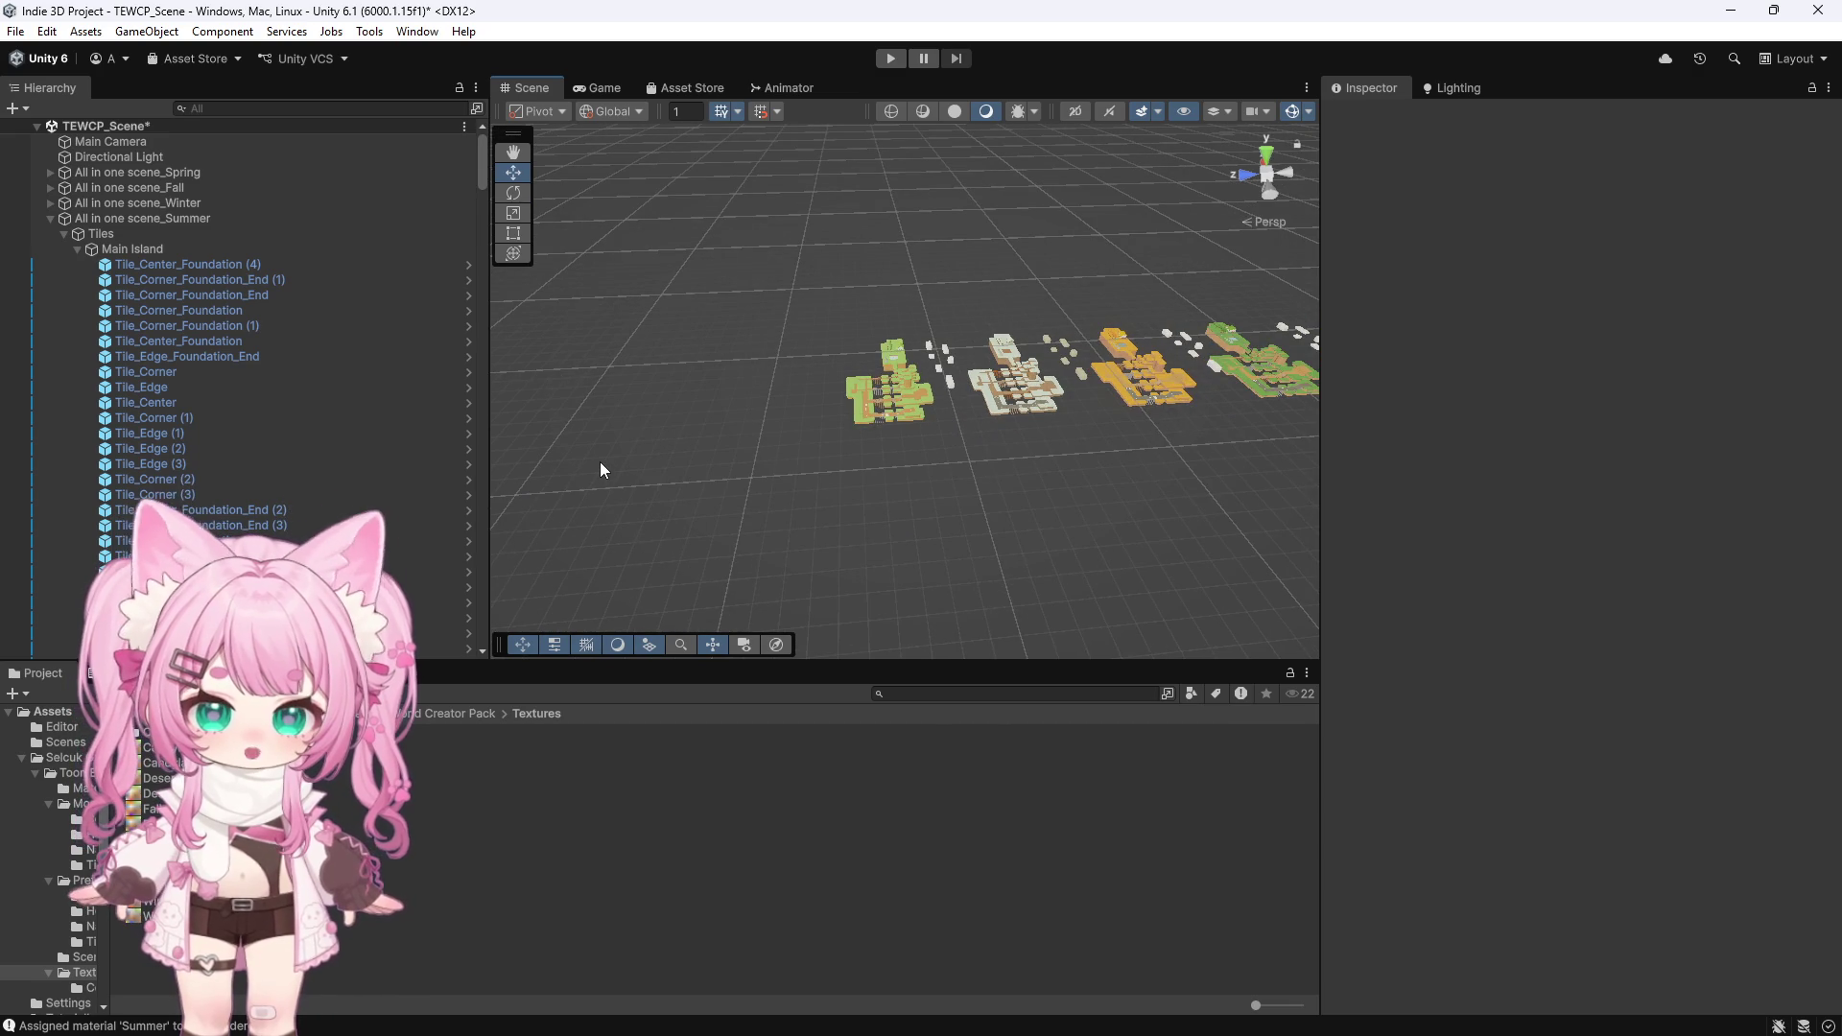
scroll(up, 3)
scroll(up, 3)
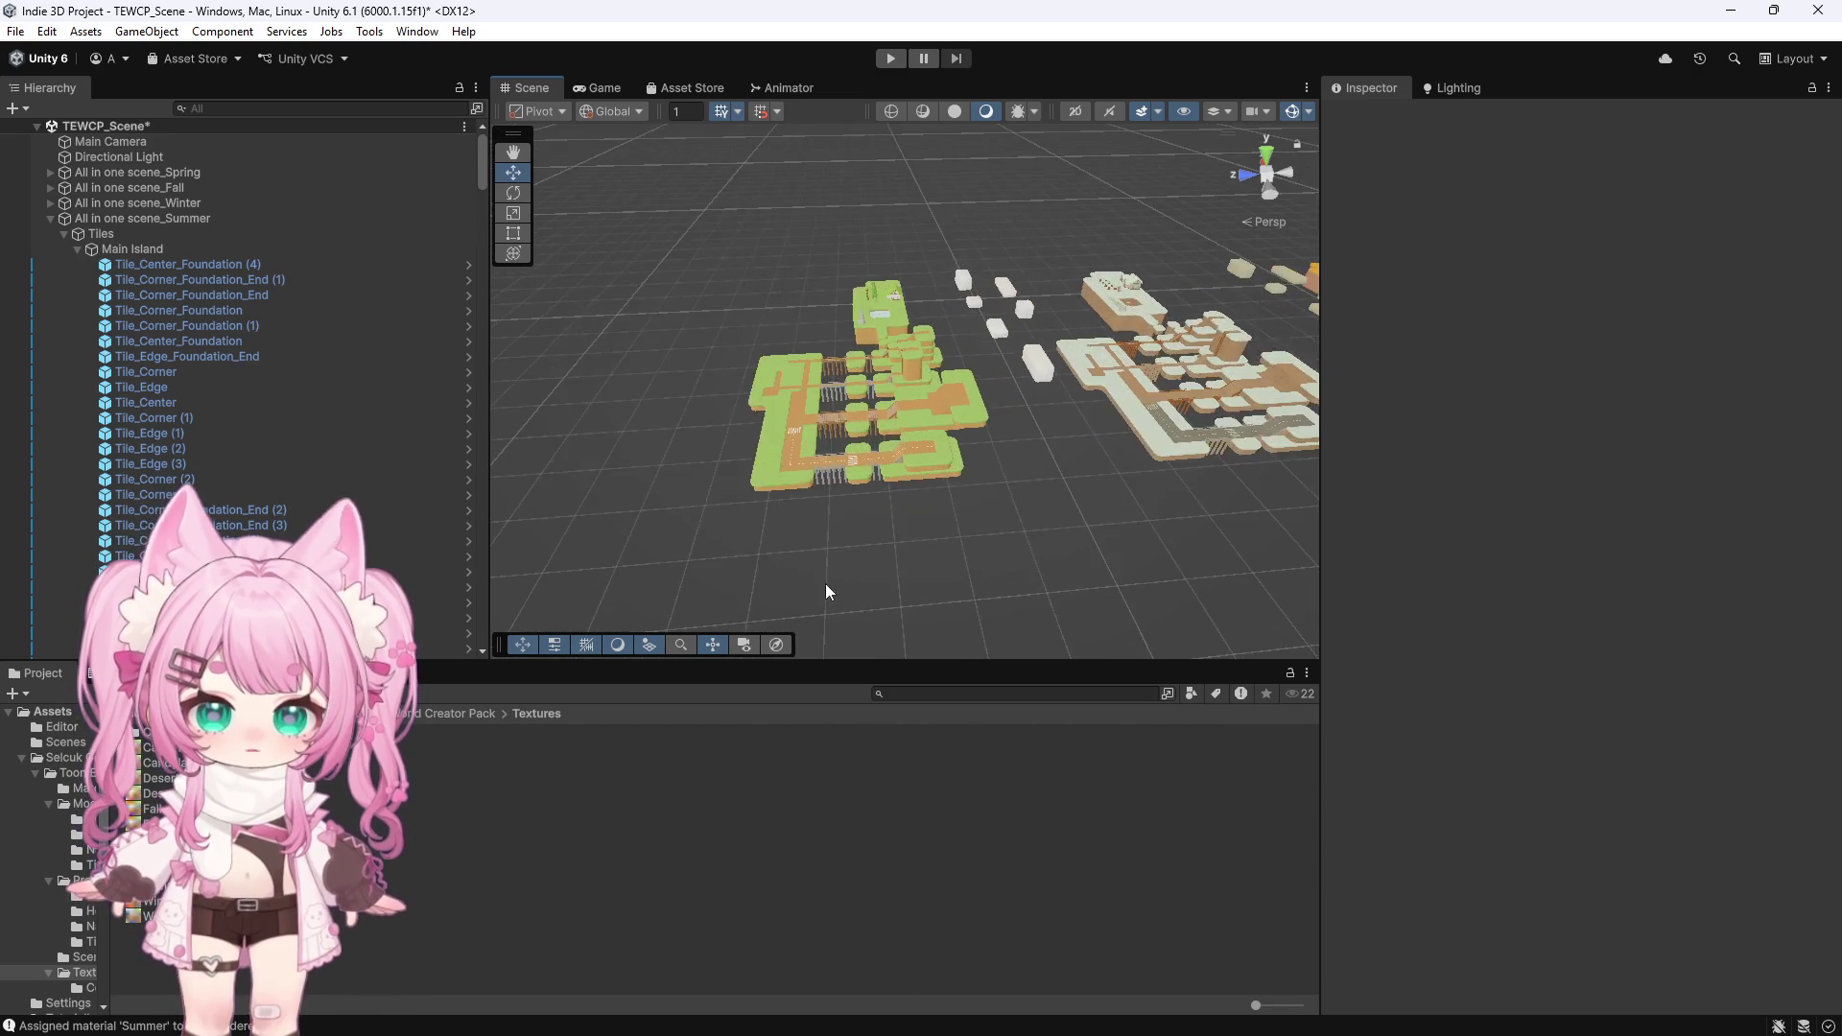
scroll(up, 3)
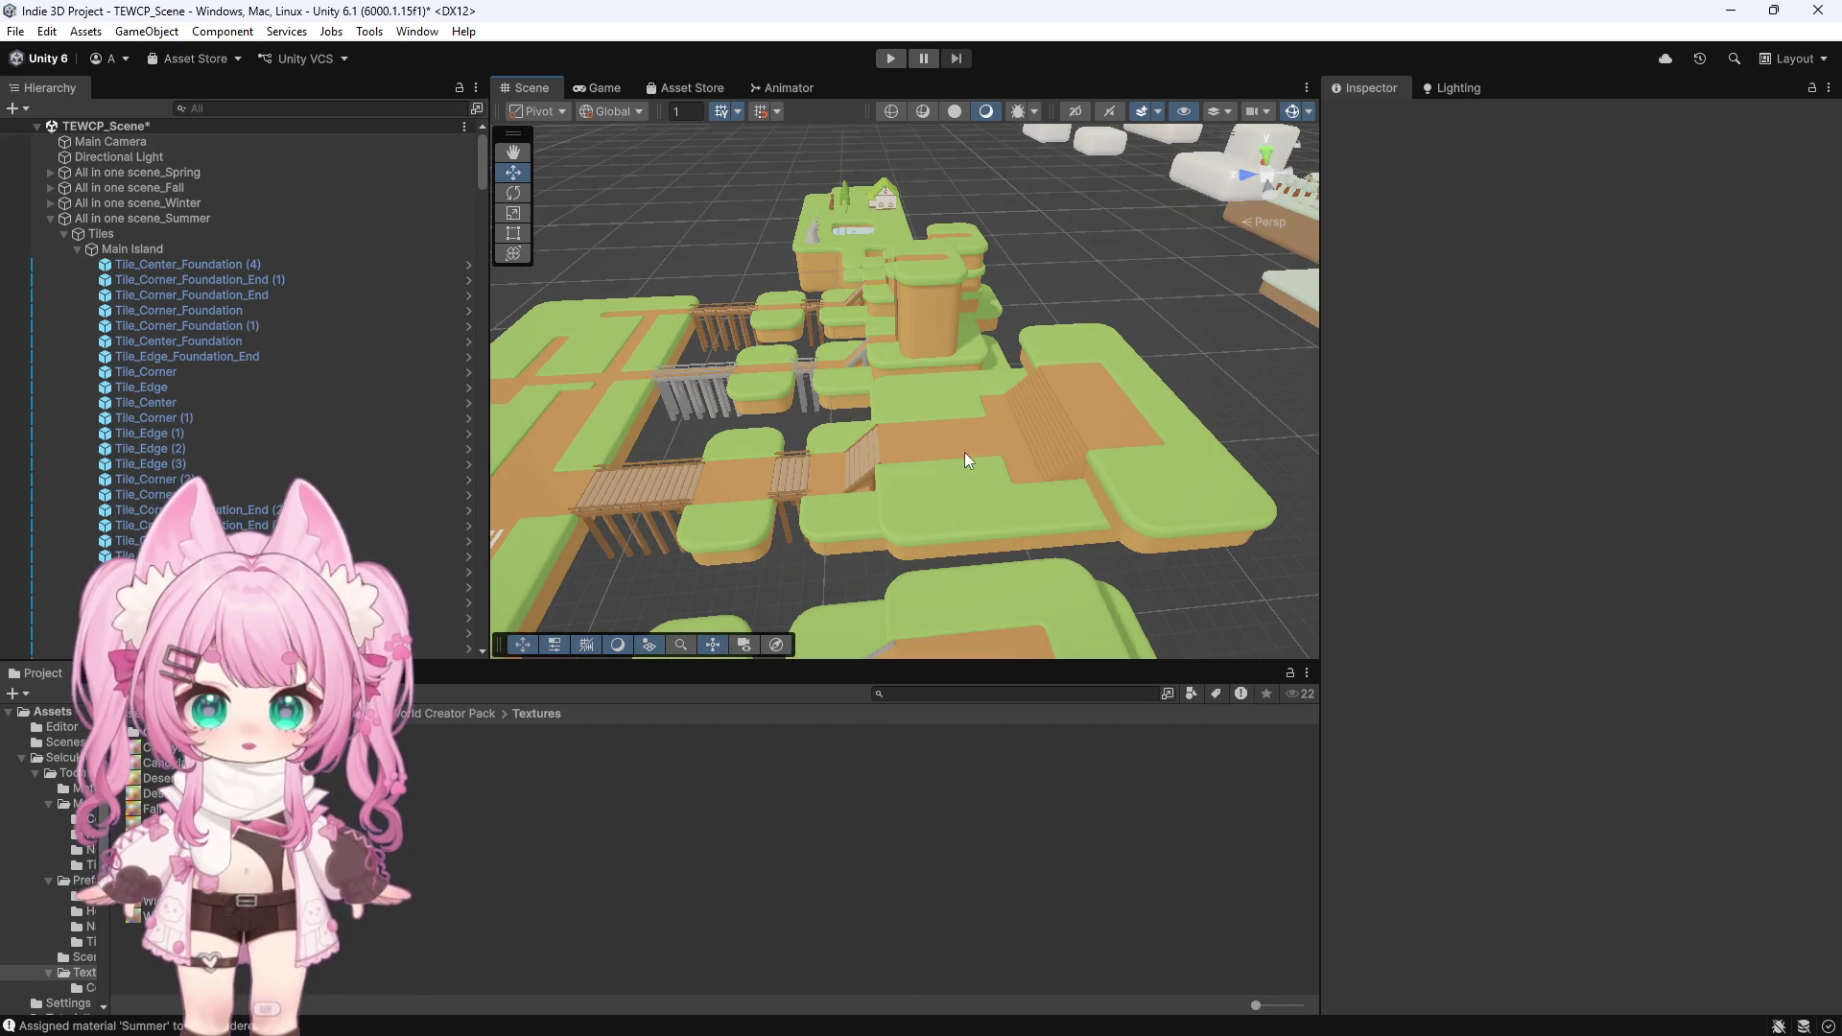
scroll(down, 3)
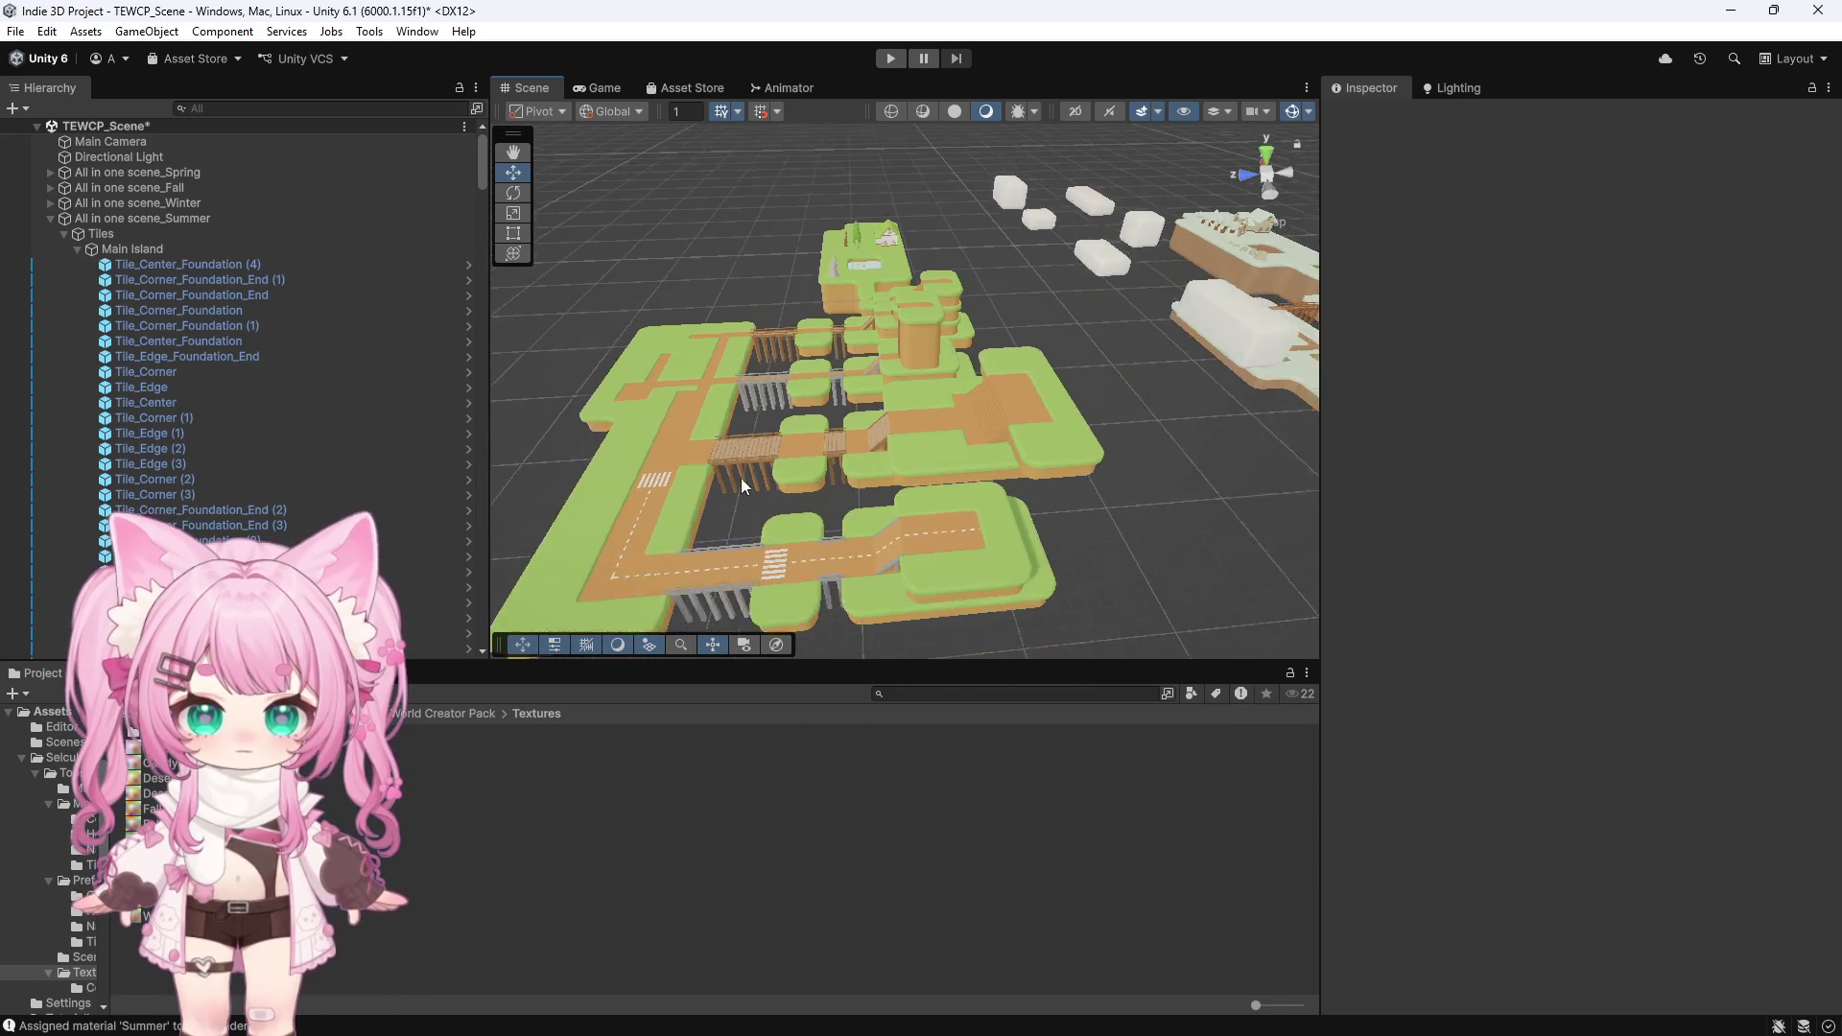
click(890, 252)
key(f)
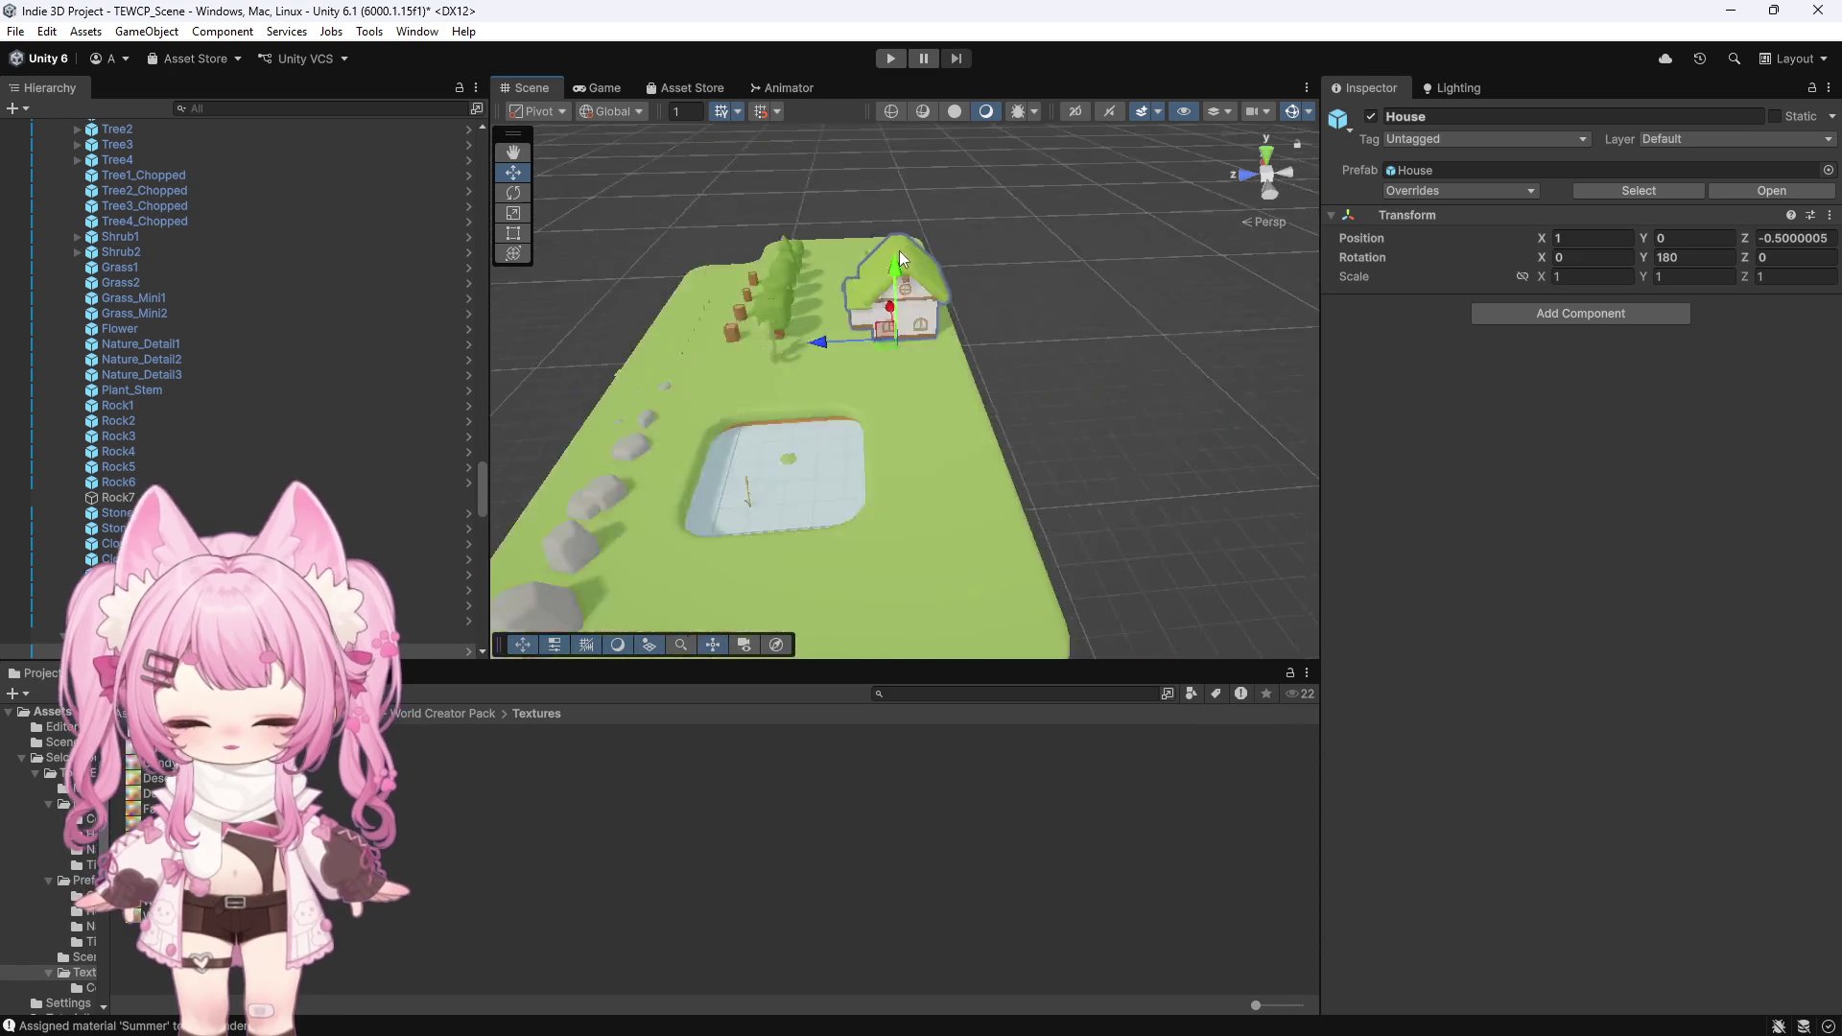
scroll(down, 3)
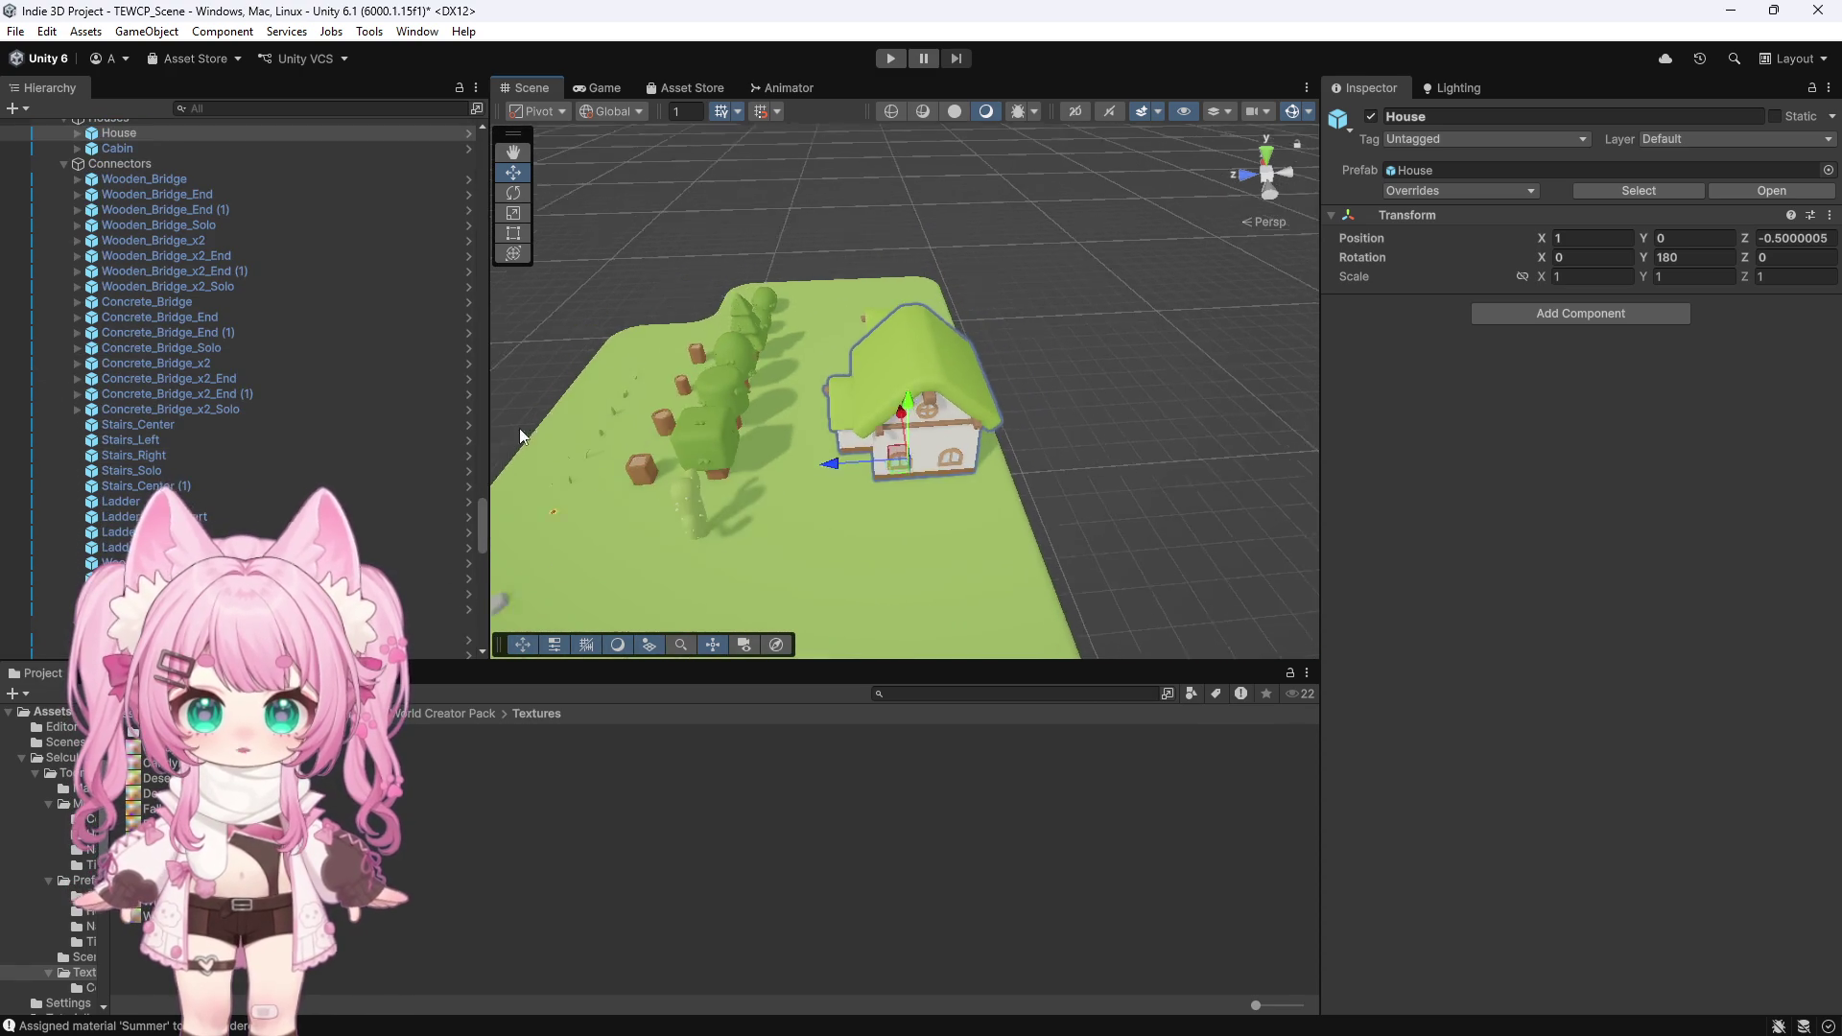
scroll(down, 3)
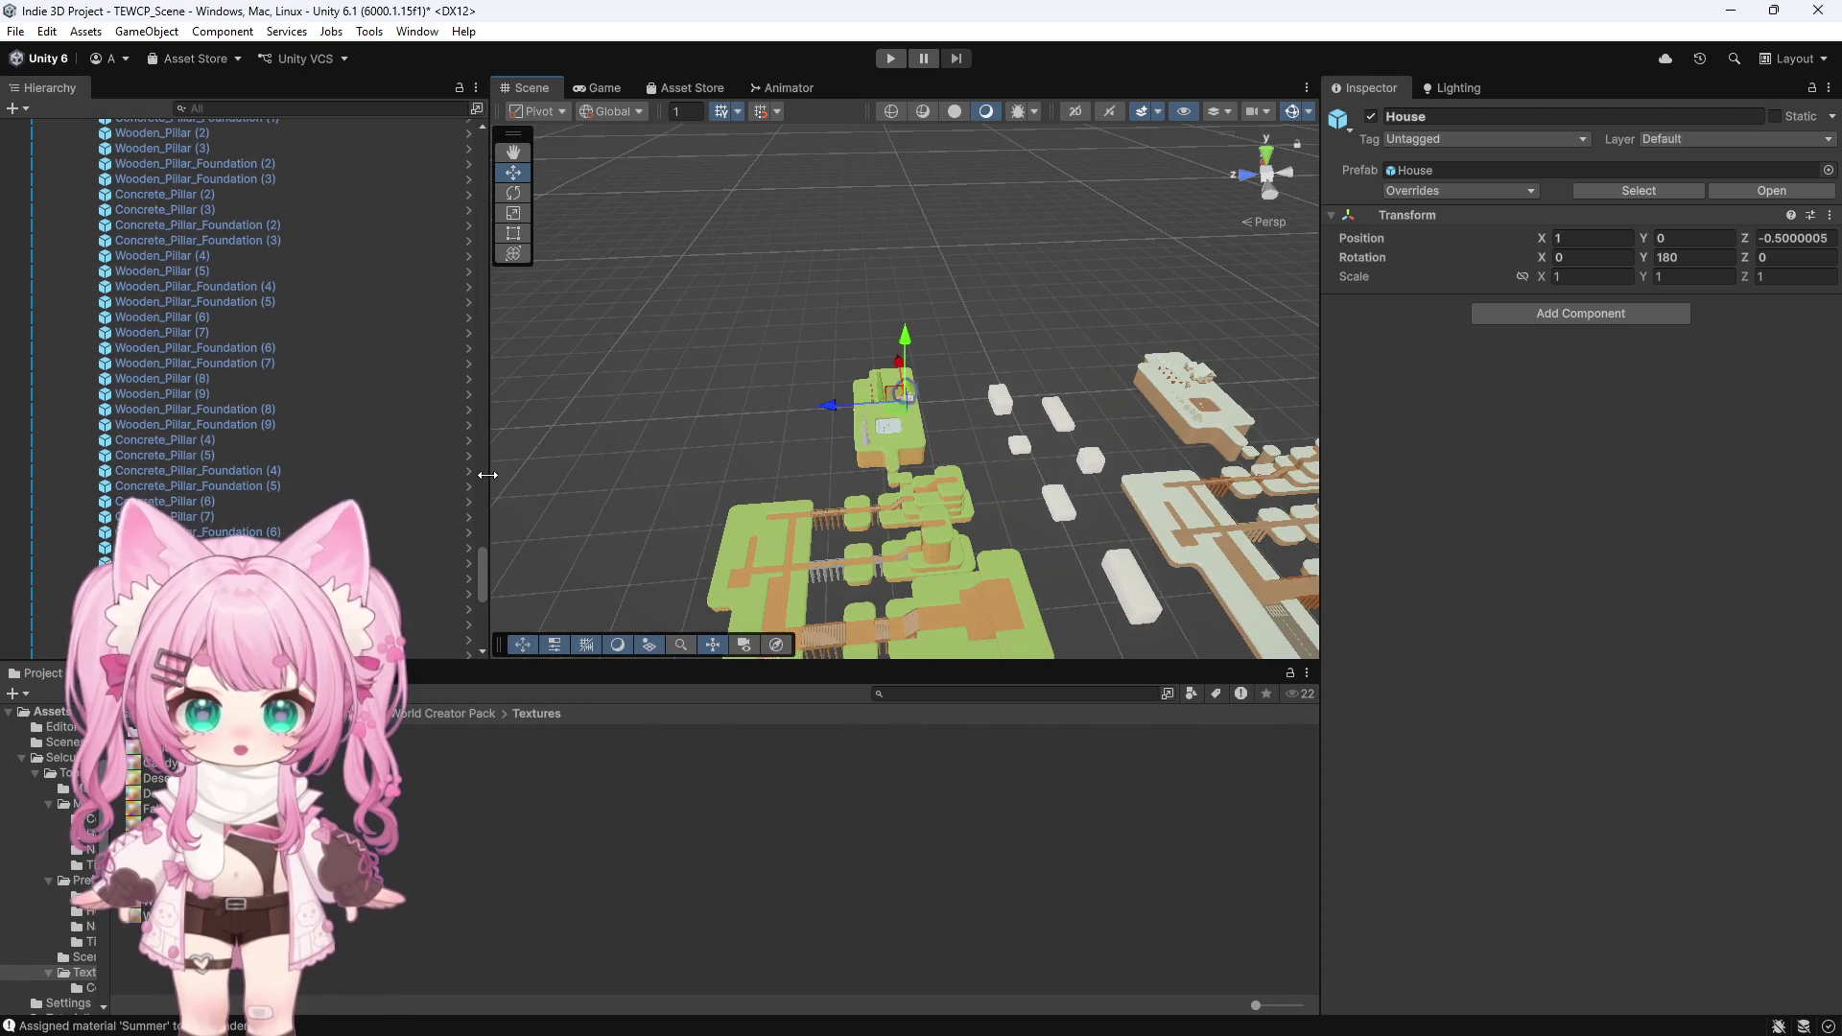
scroll(down, 3)
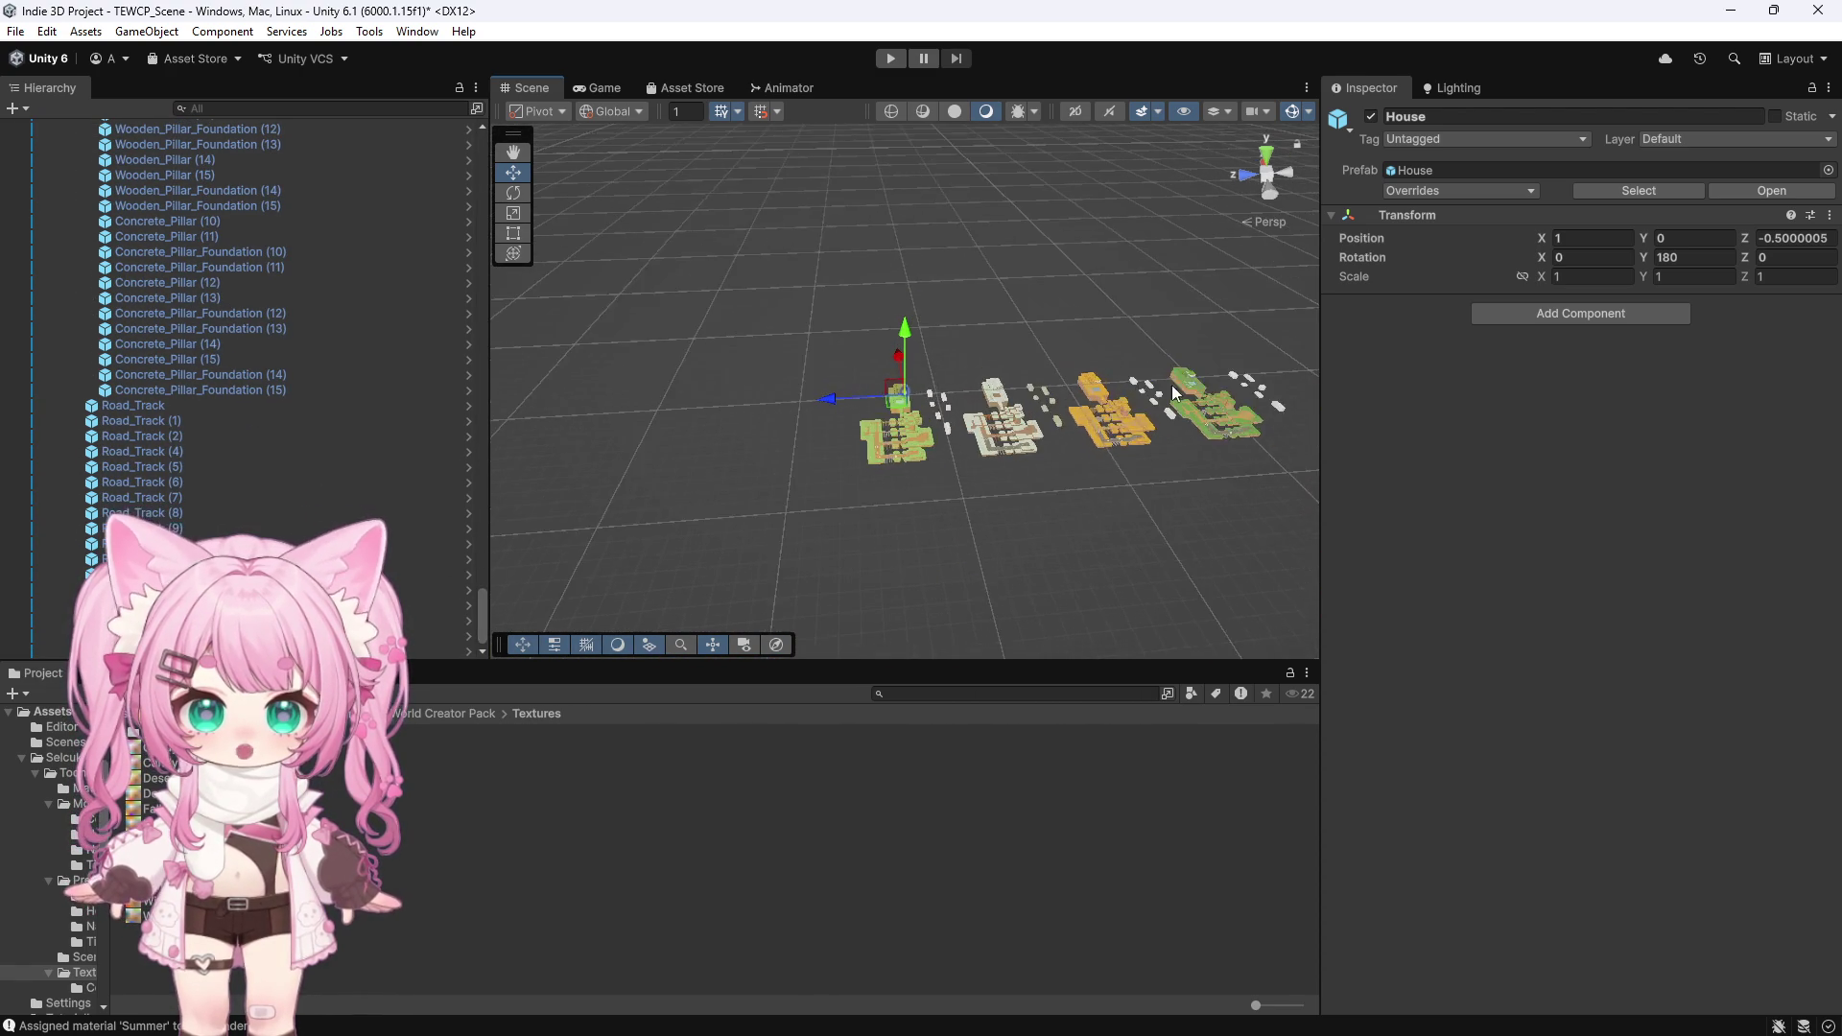
click(1268, 376)
key(f)
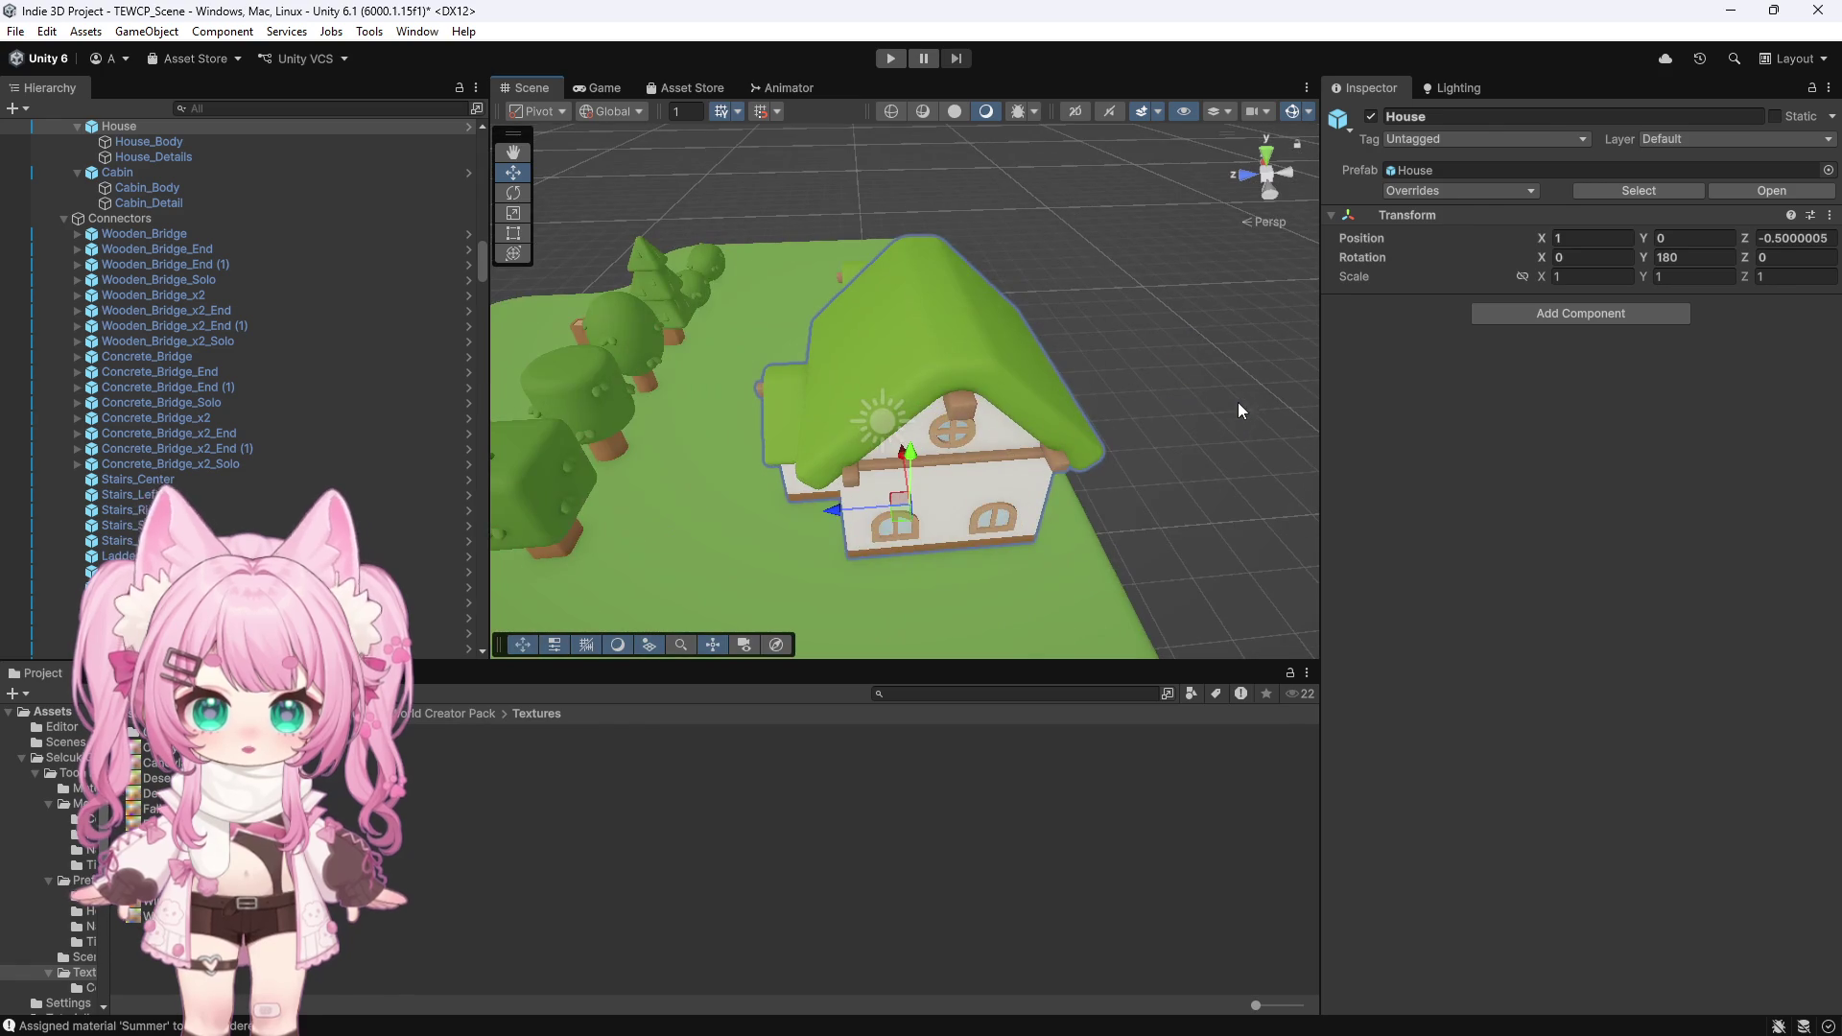
scroll(down, 3)
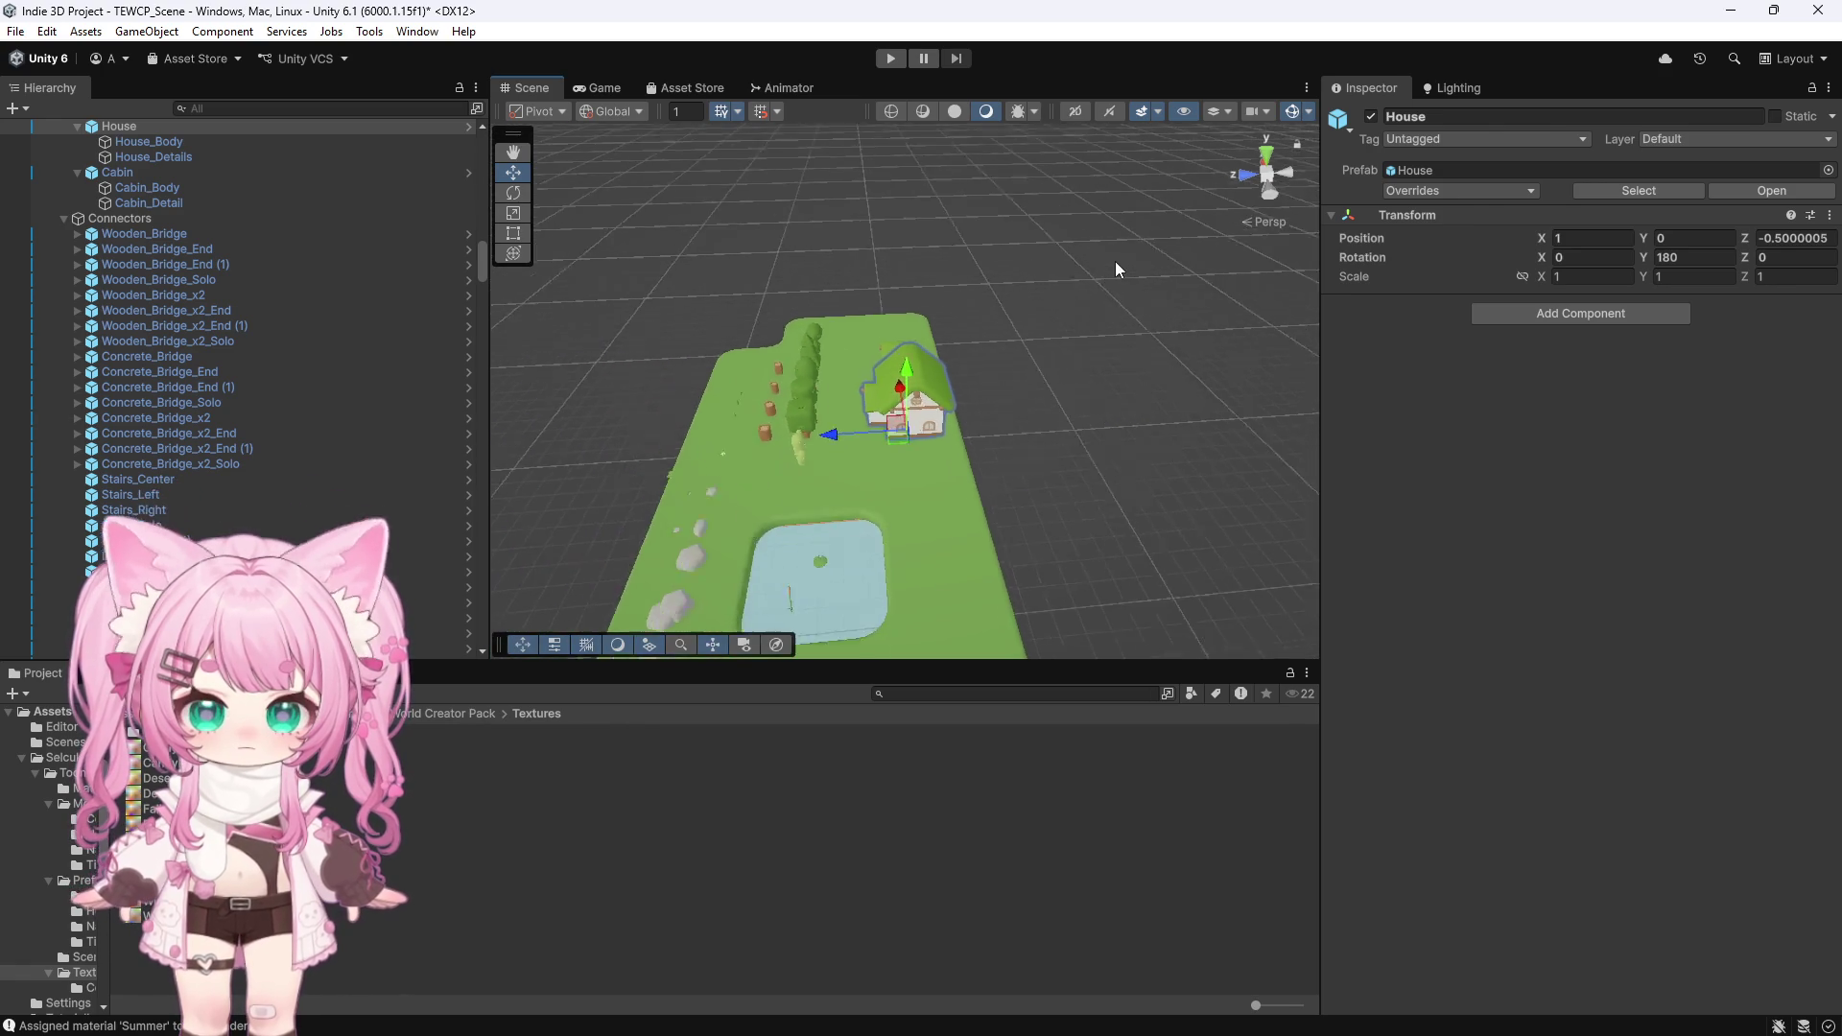
scroll(down, 3)
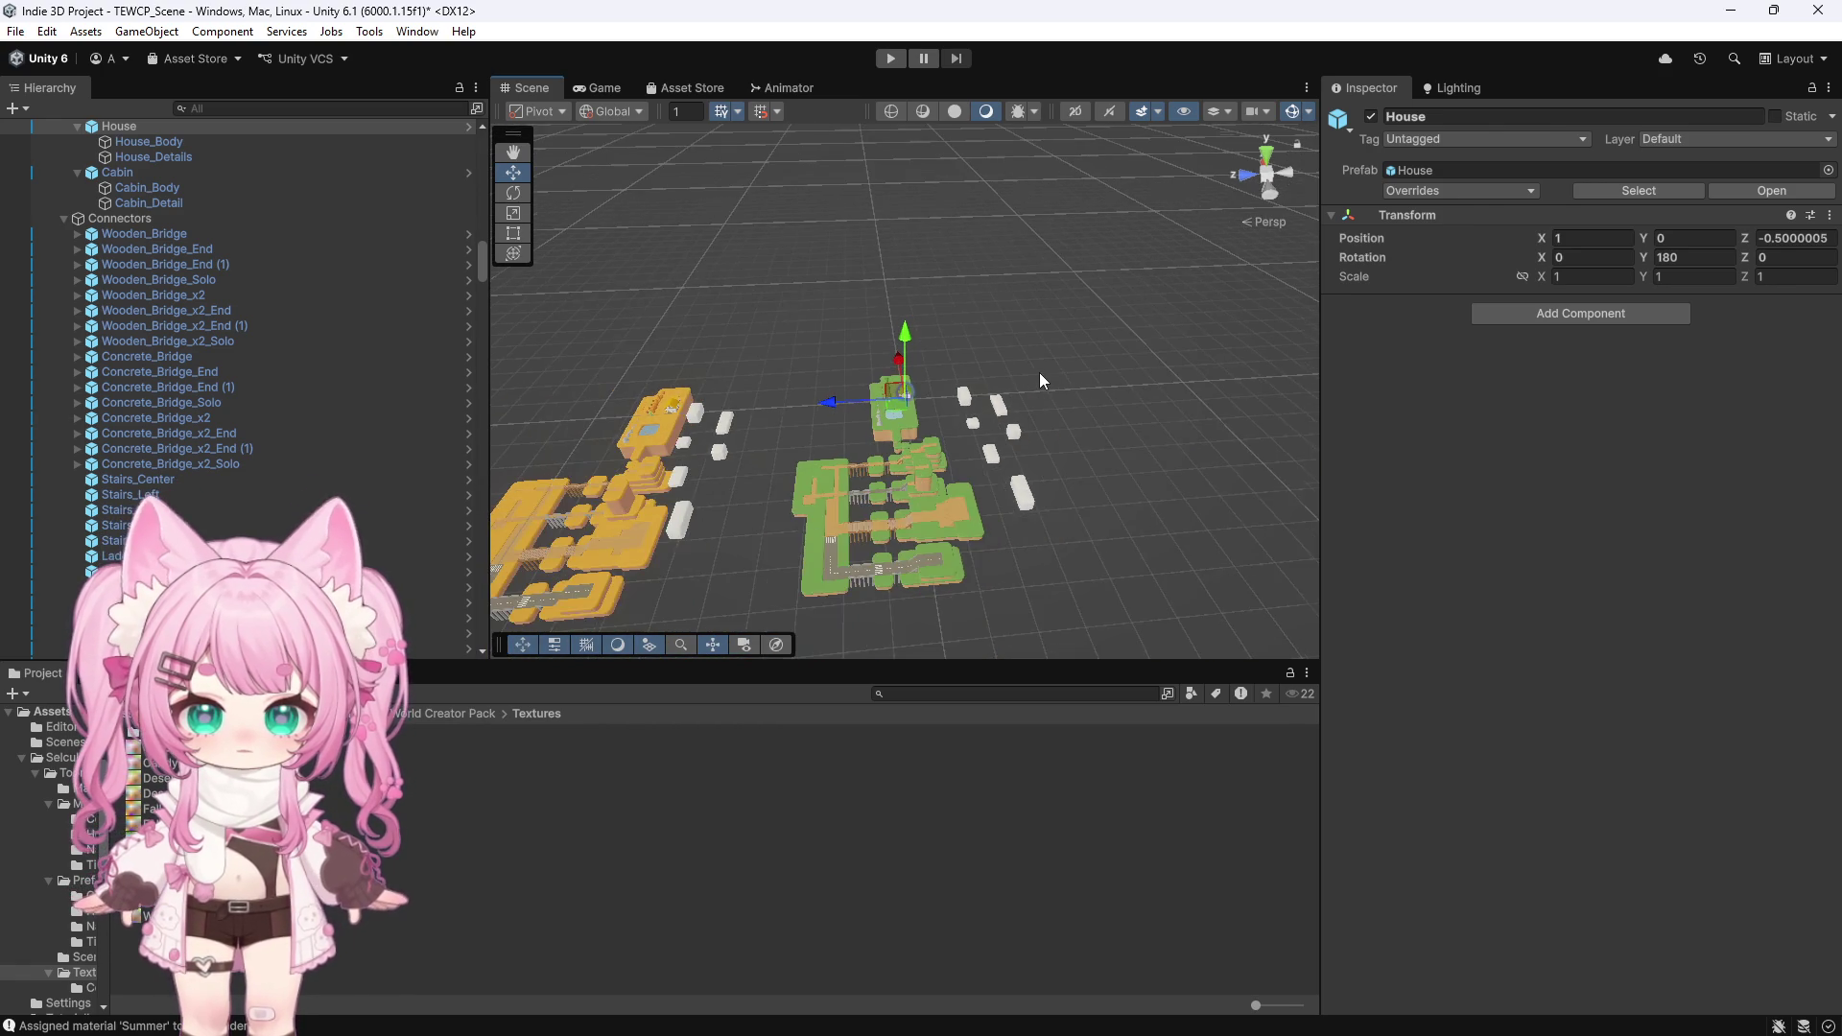
scroll(down, 3)
scroll(down, 3)
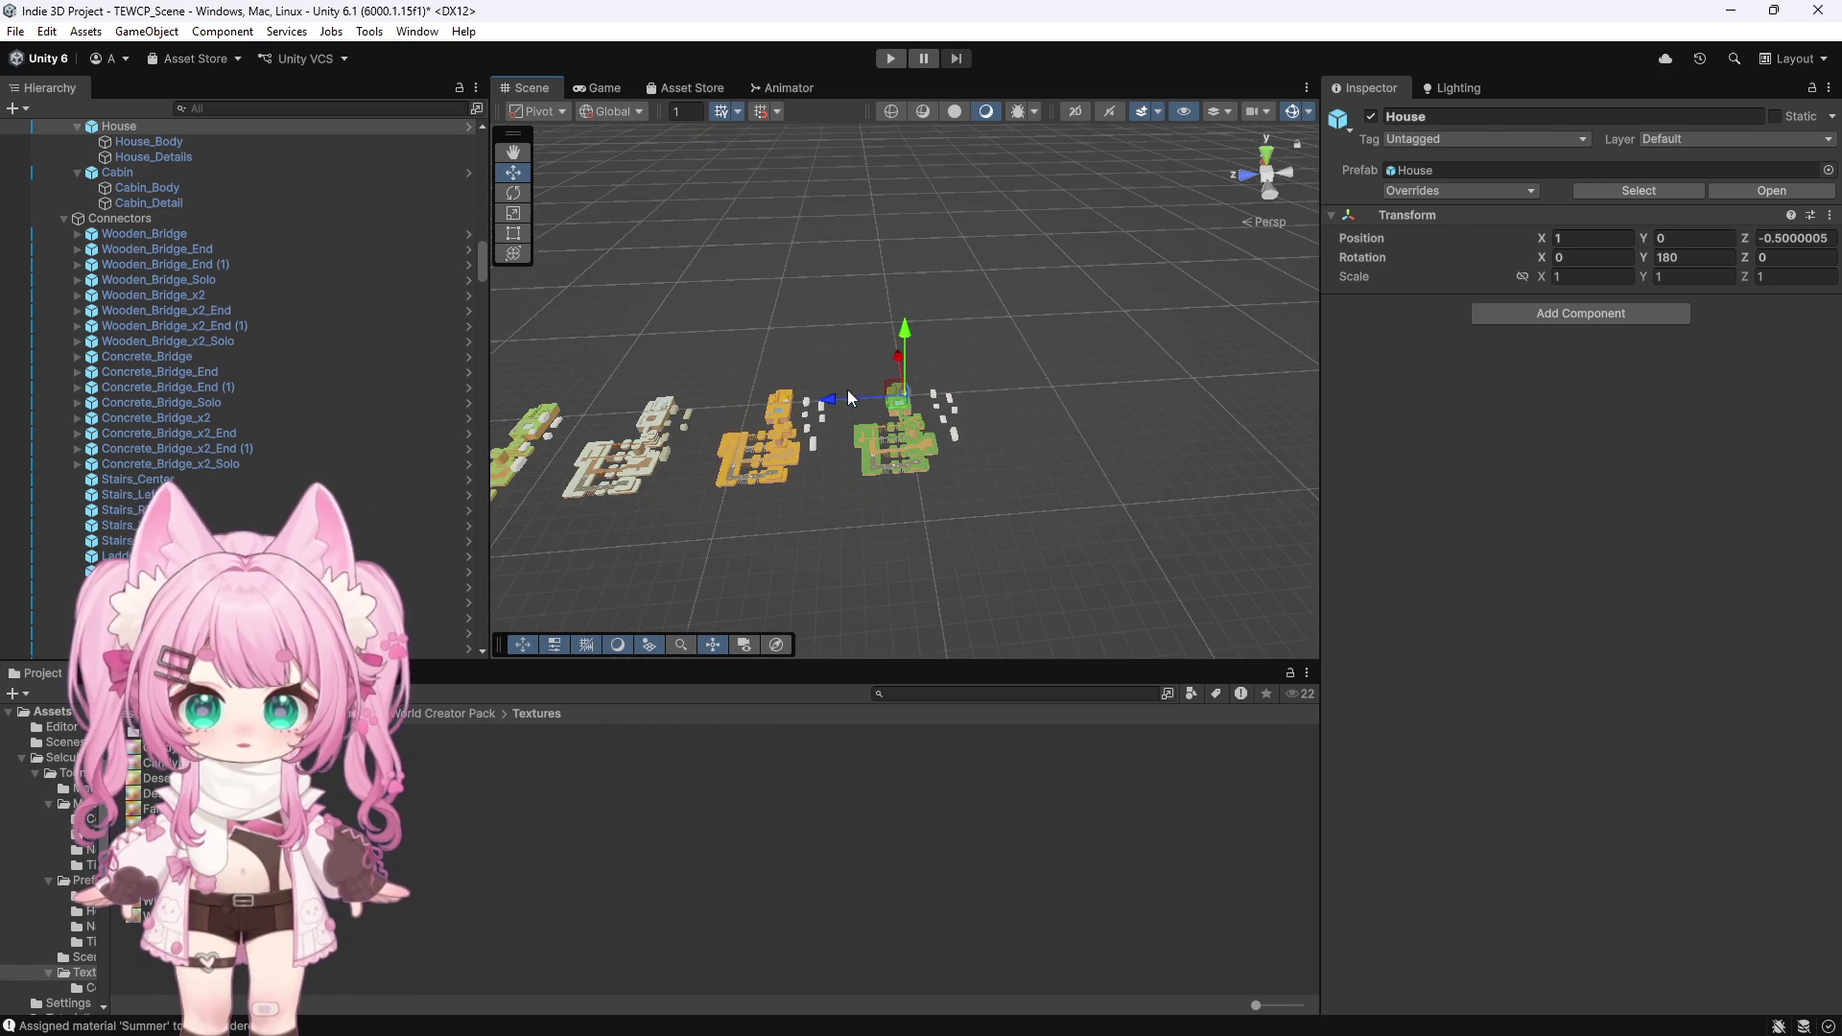
Frame the Summer left road from a top view and select Tile_Road_Corner (3)
click(498, 428)
key(f)
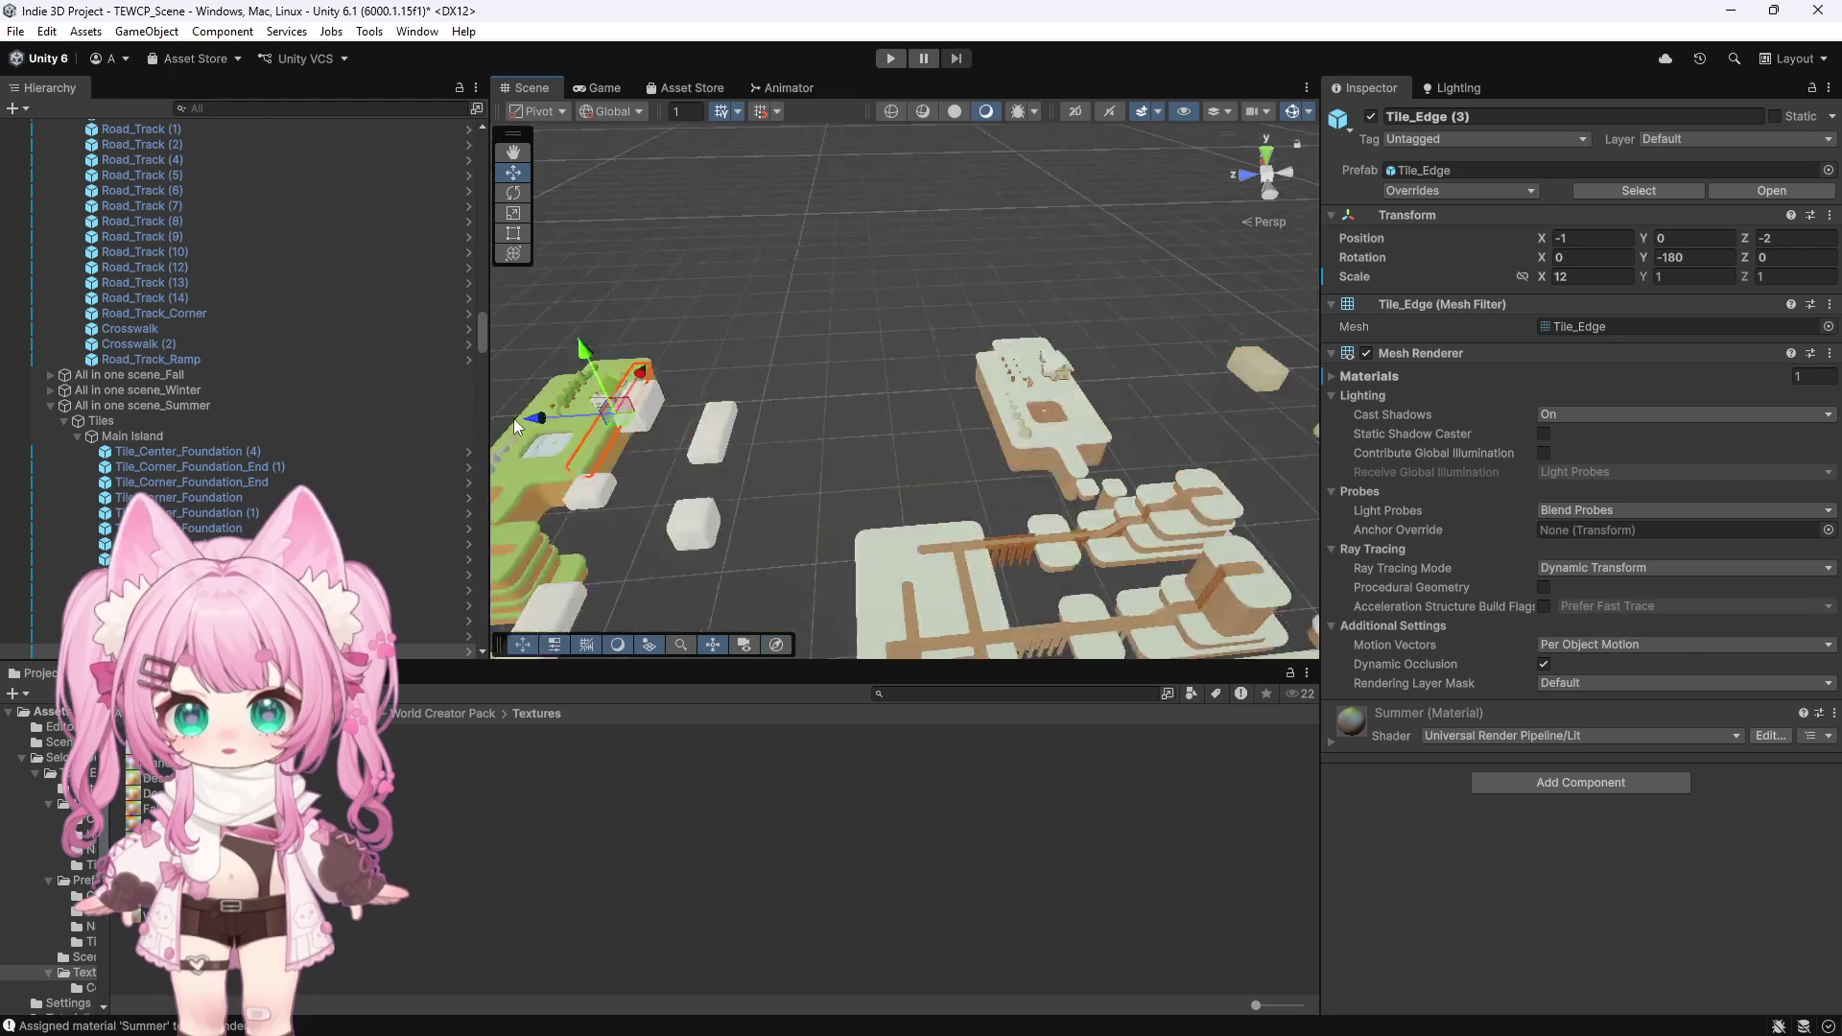
scroll(down, 3)
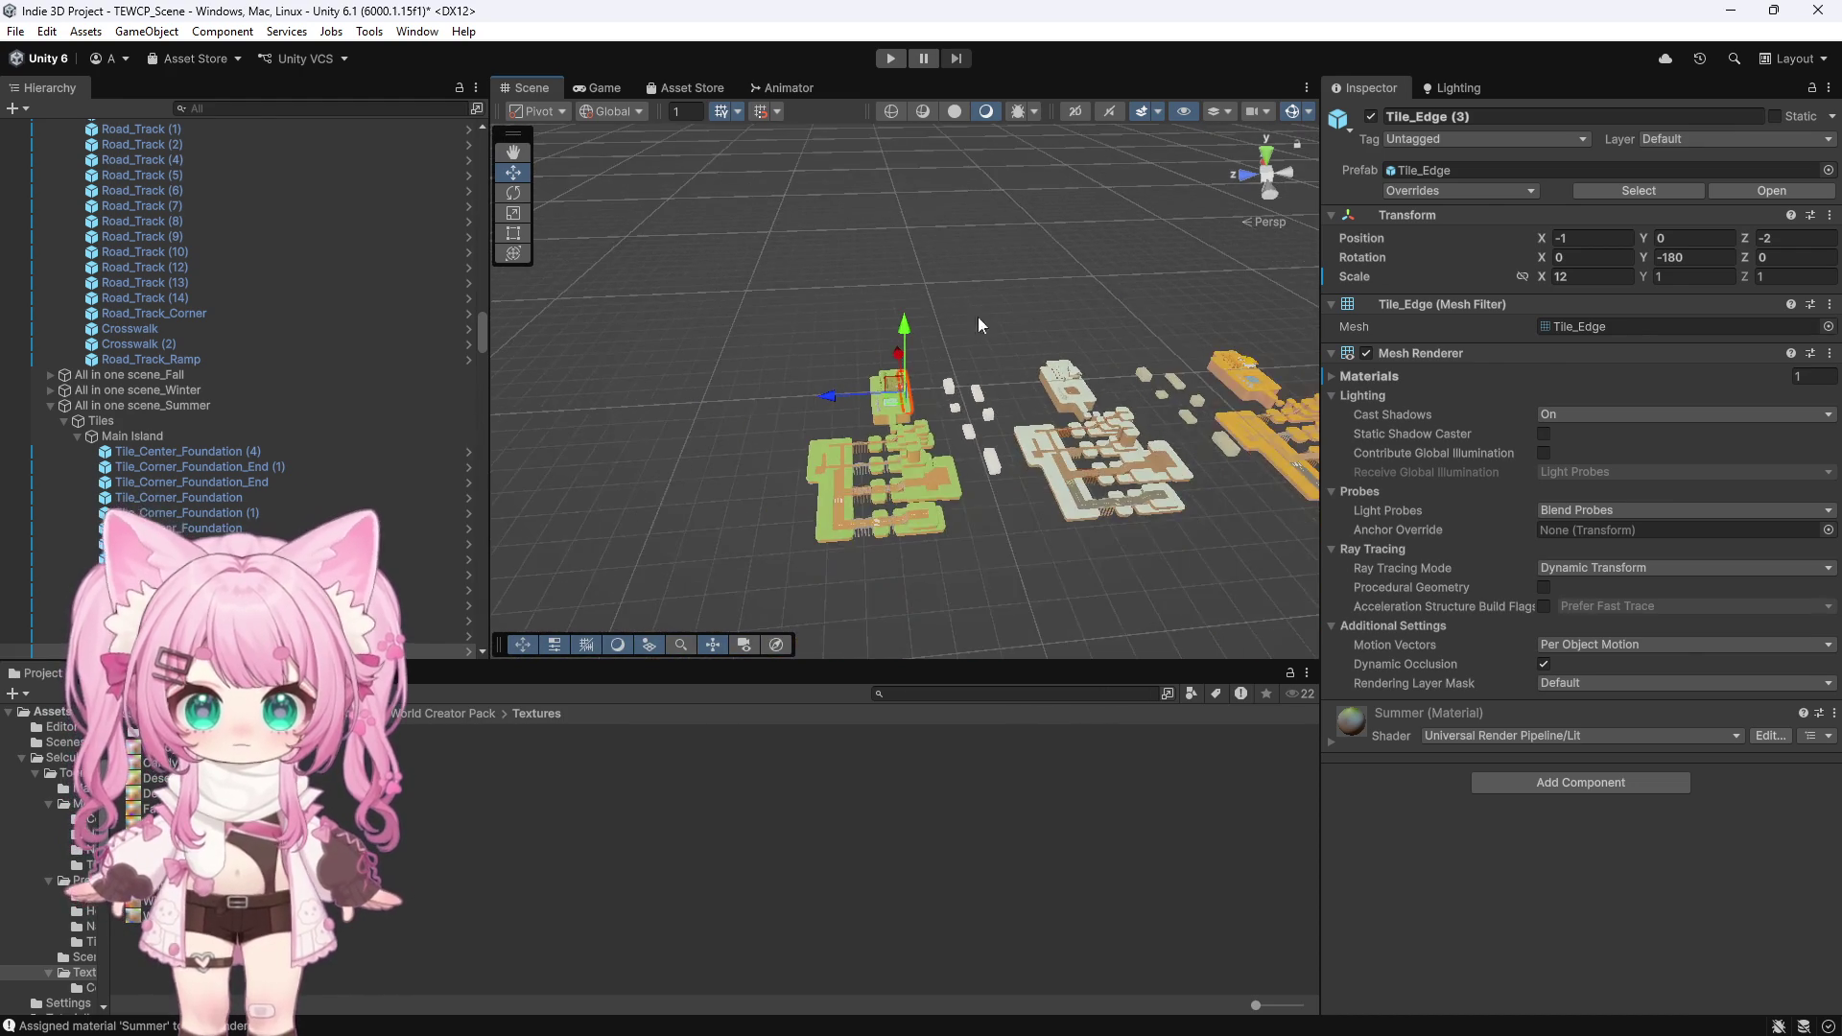
click(1266, 155)
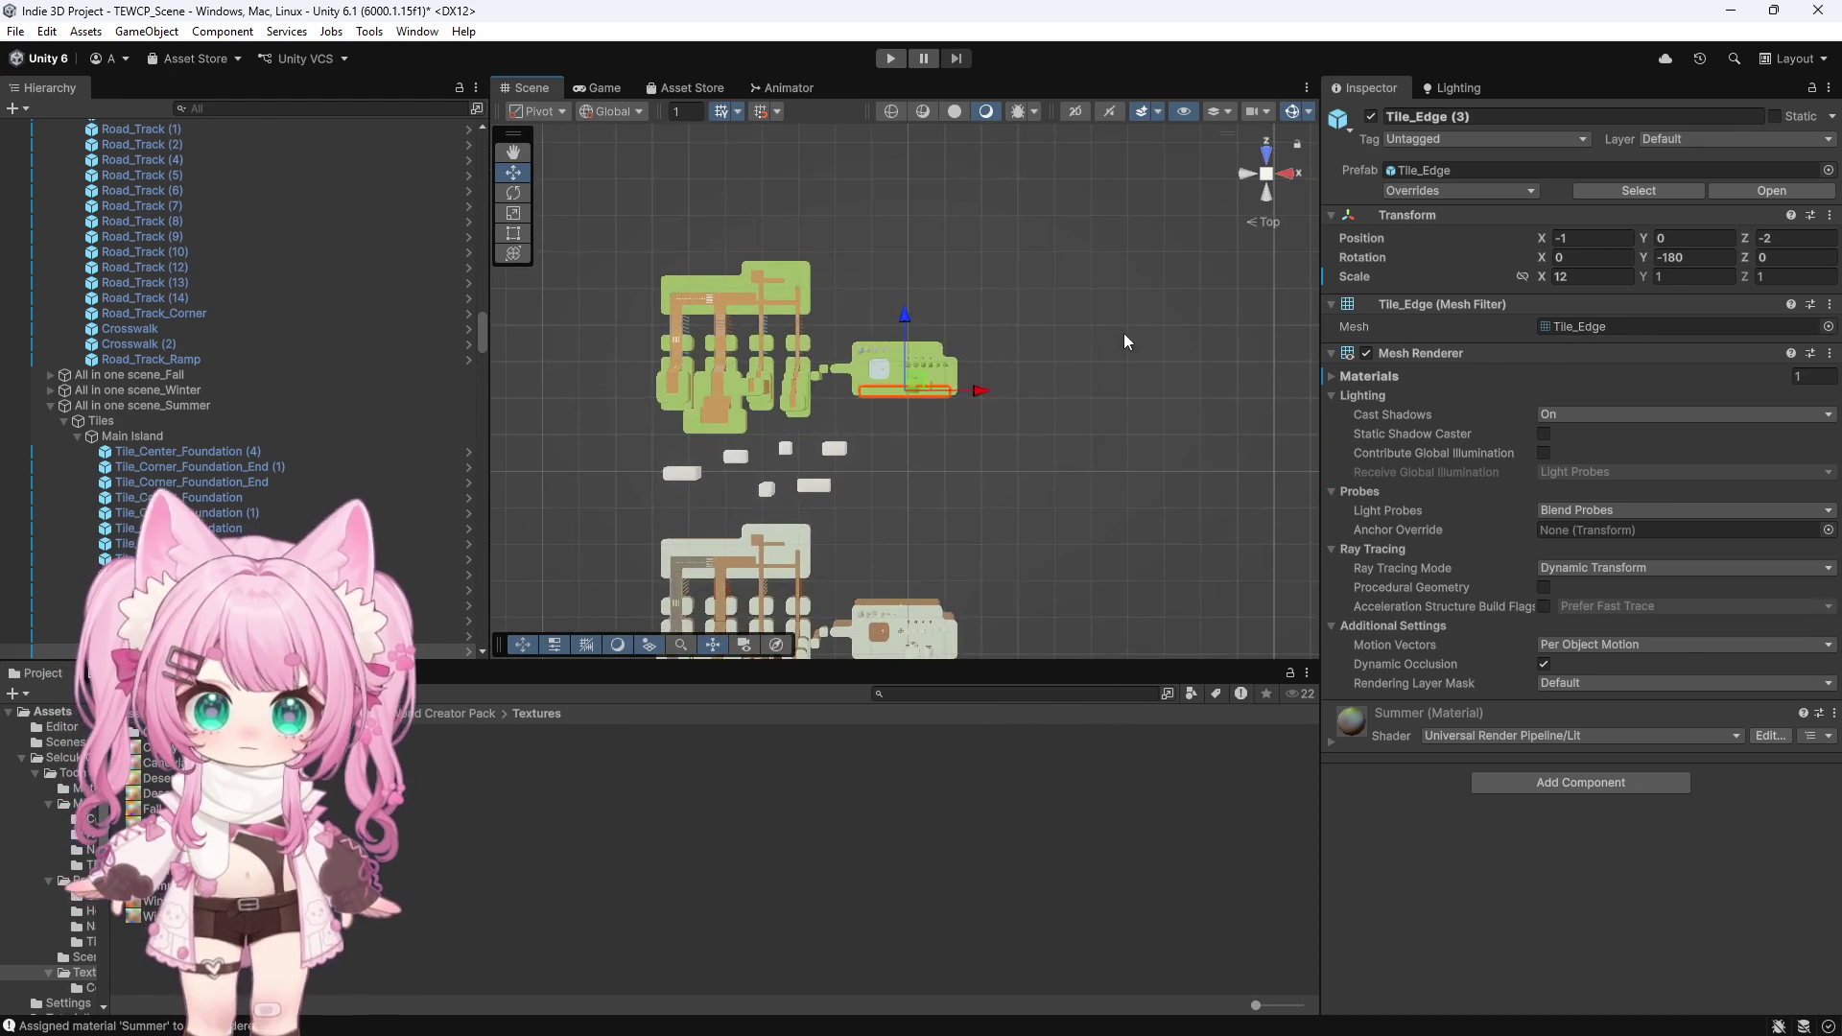
scroll(up, 3)
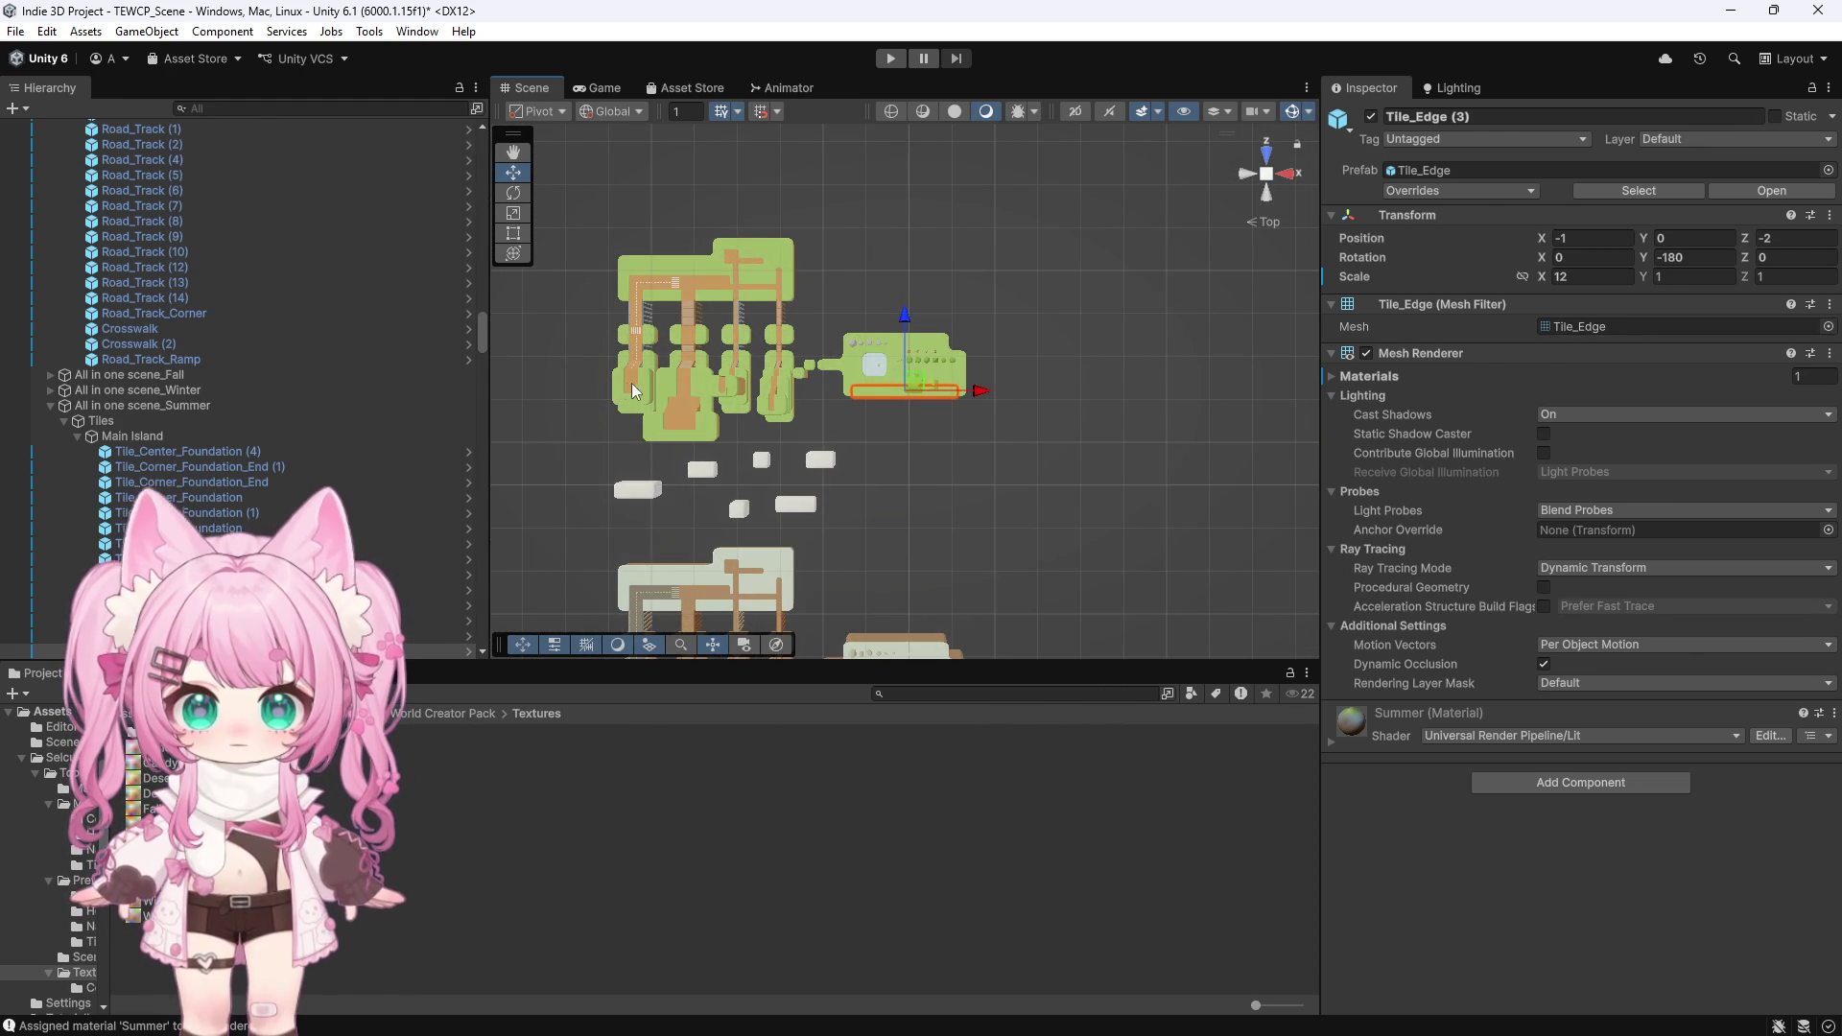
click(633, 388)
key(f)
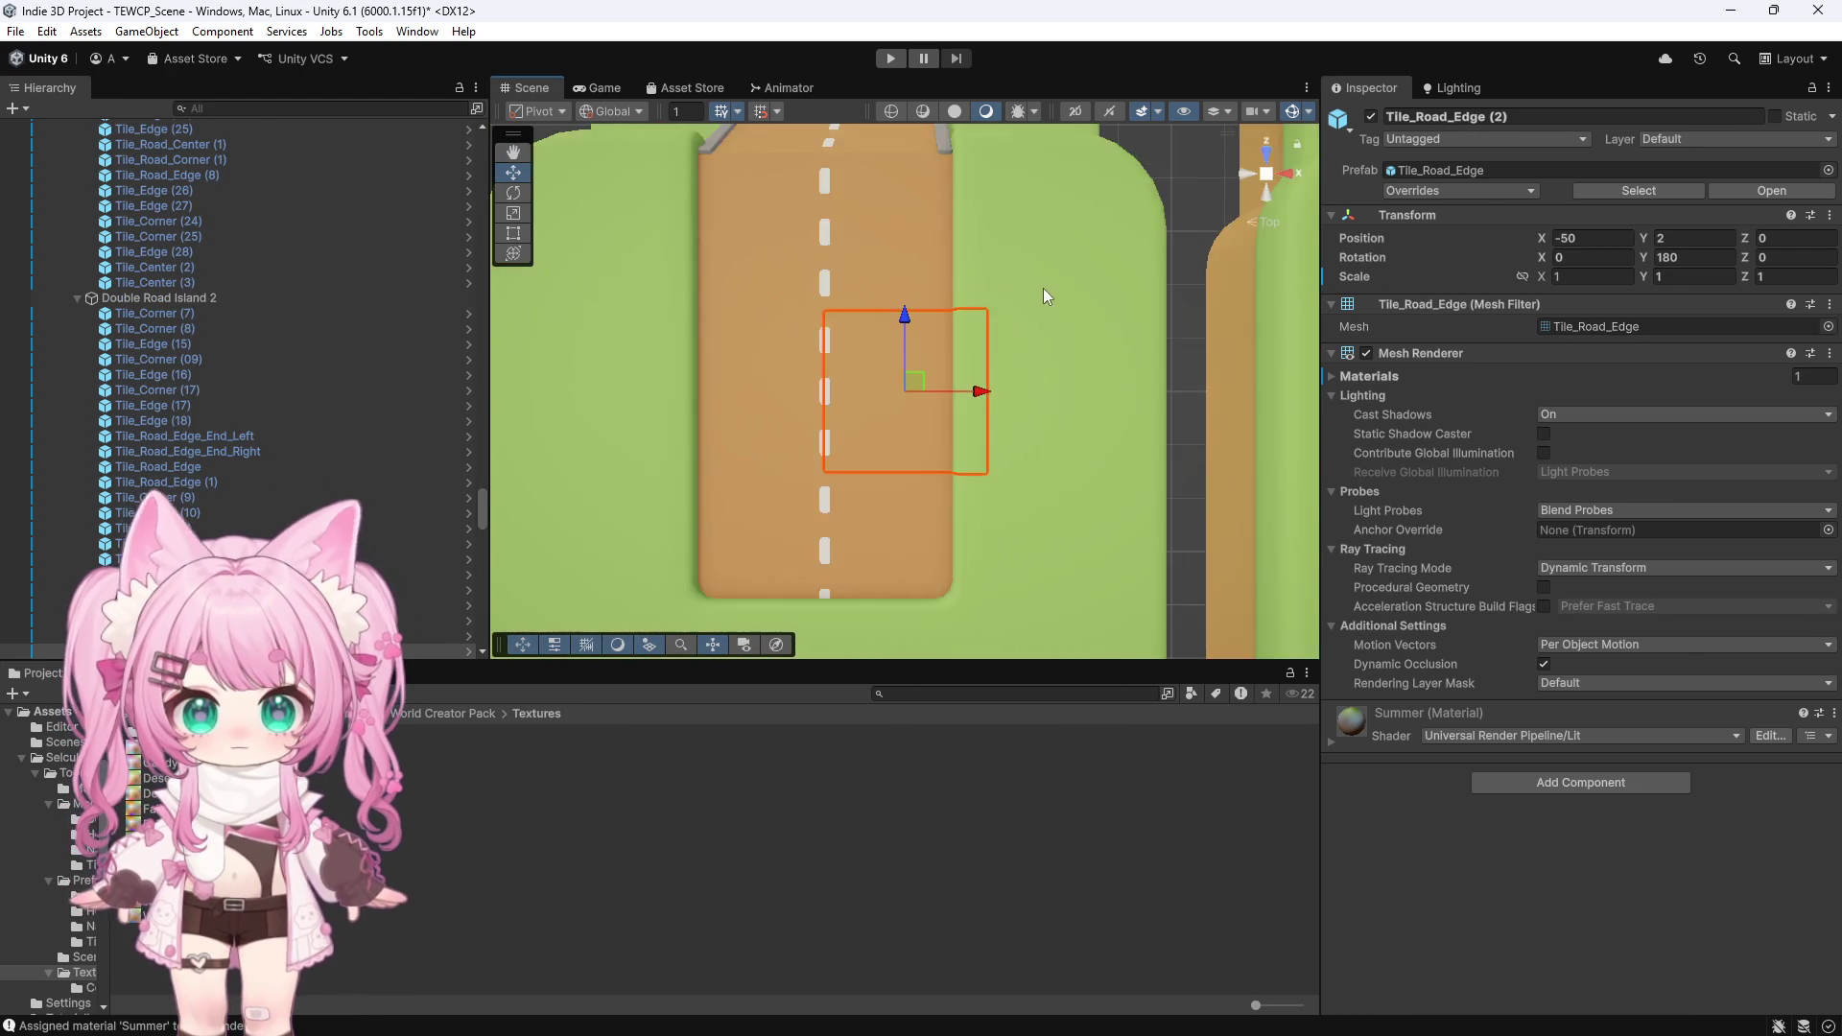
scroll(down, 3)
click(906, 470)
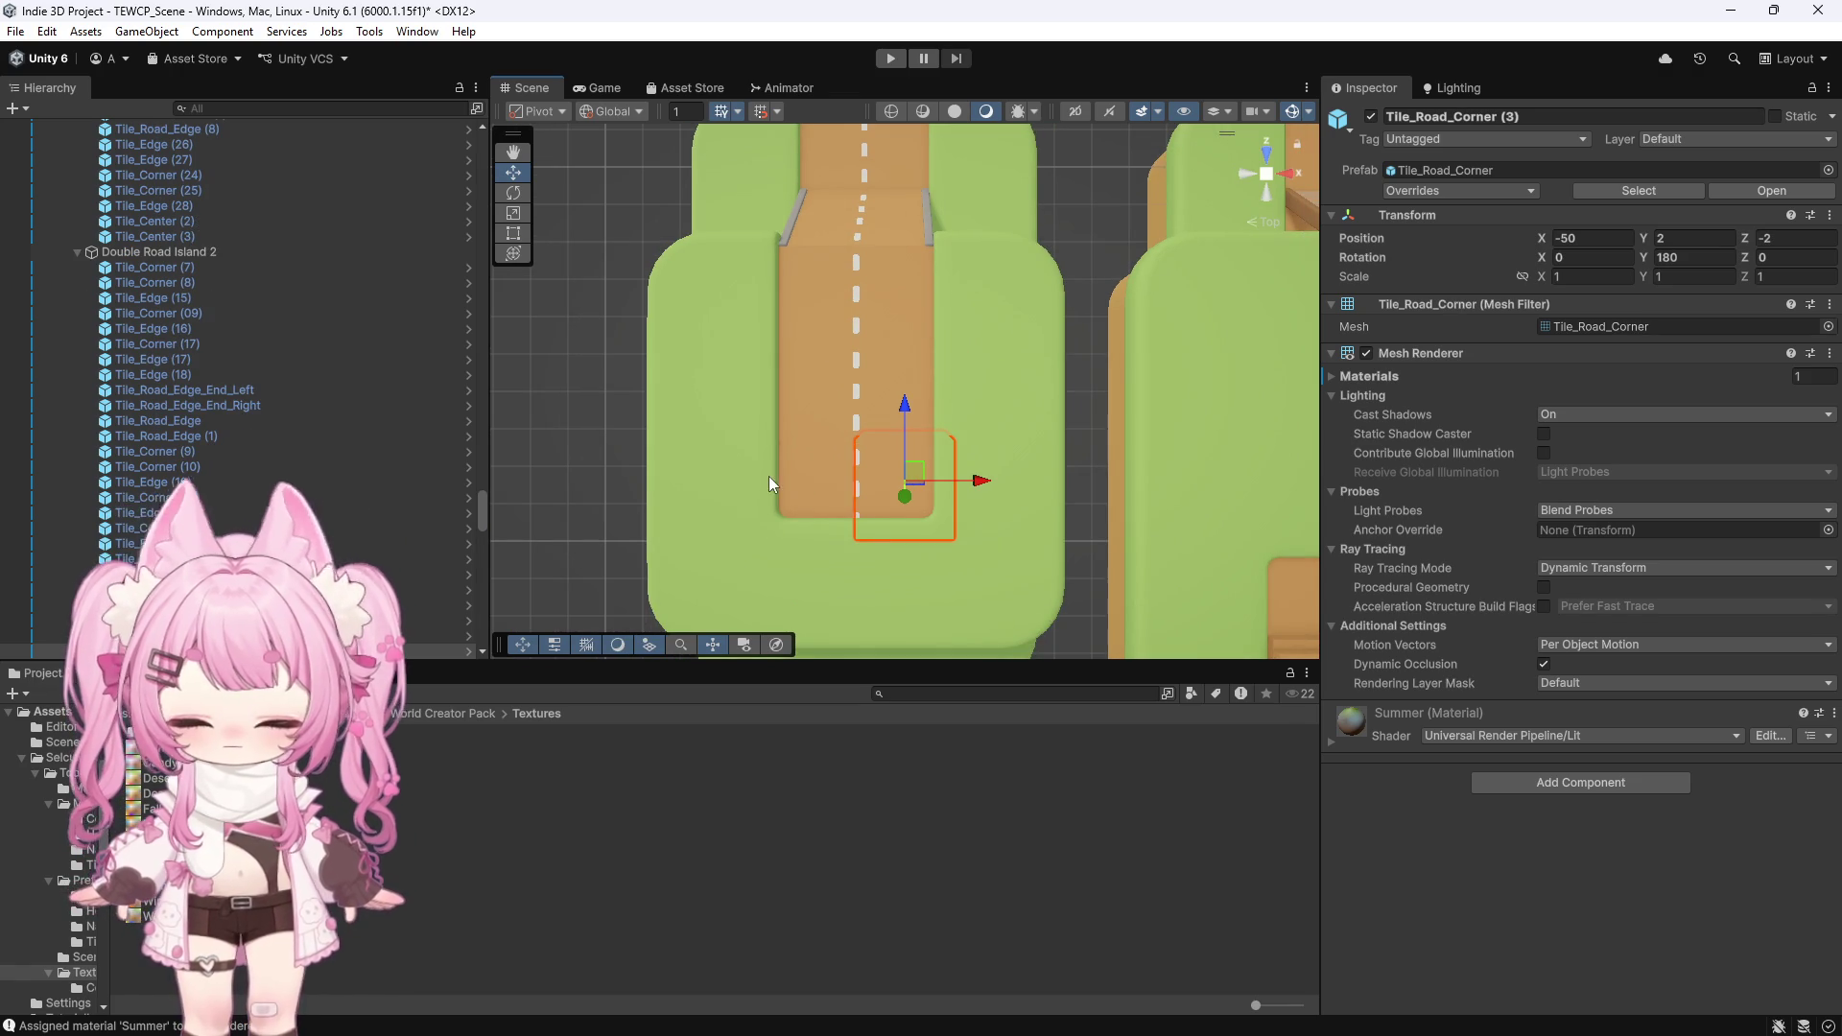
Add more road tiles, including Tile_Road_Edge_End_Left and the crosswalk piece, to the selection
click(829, 476)
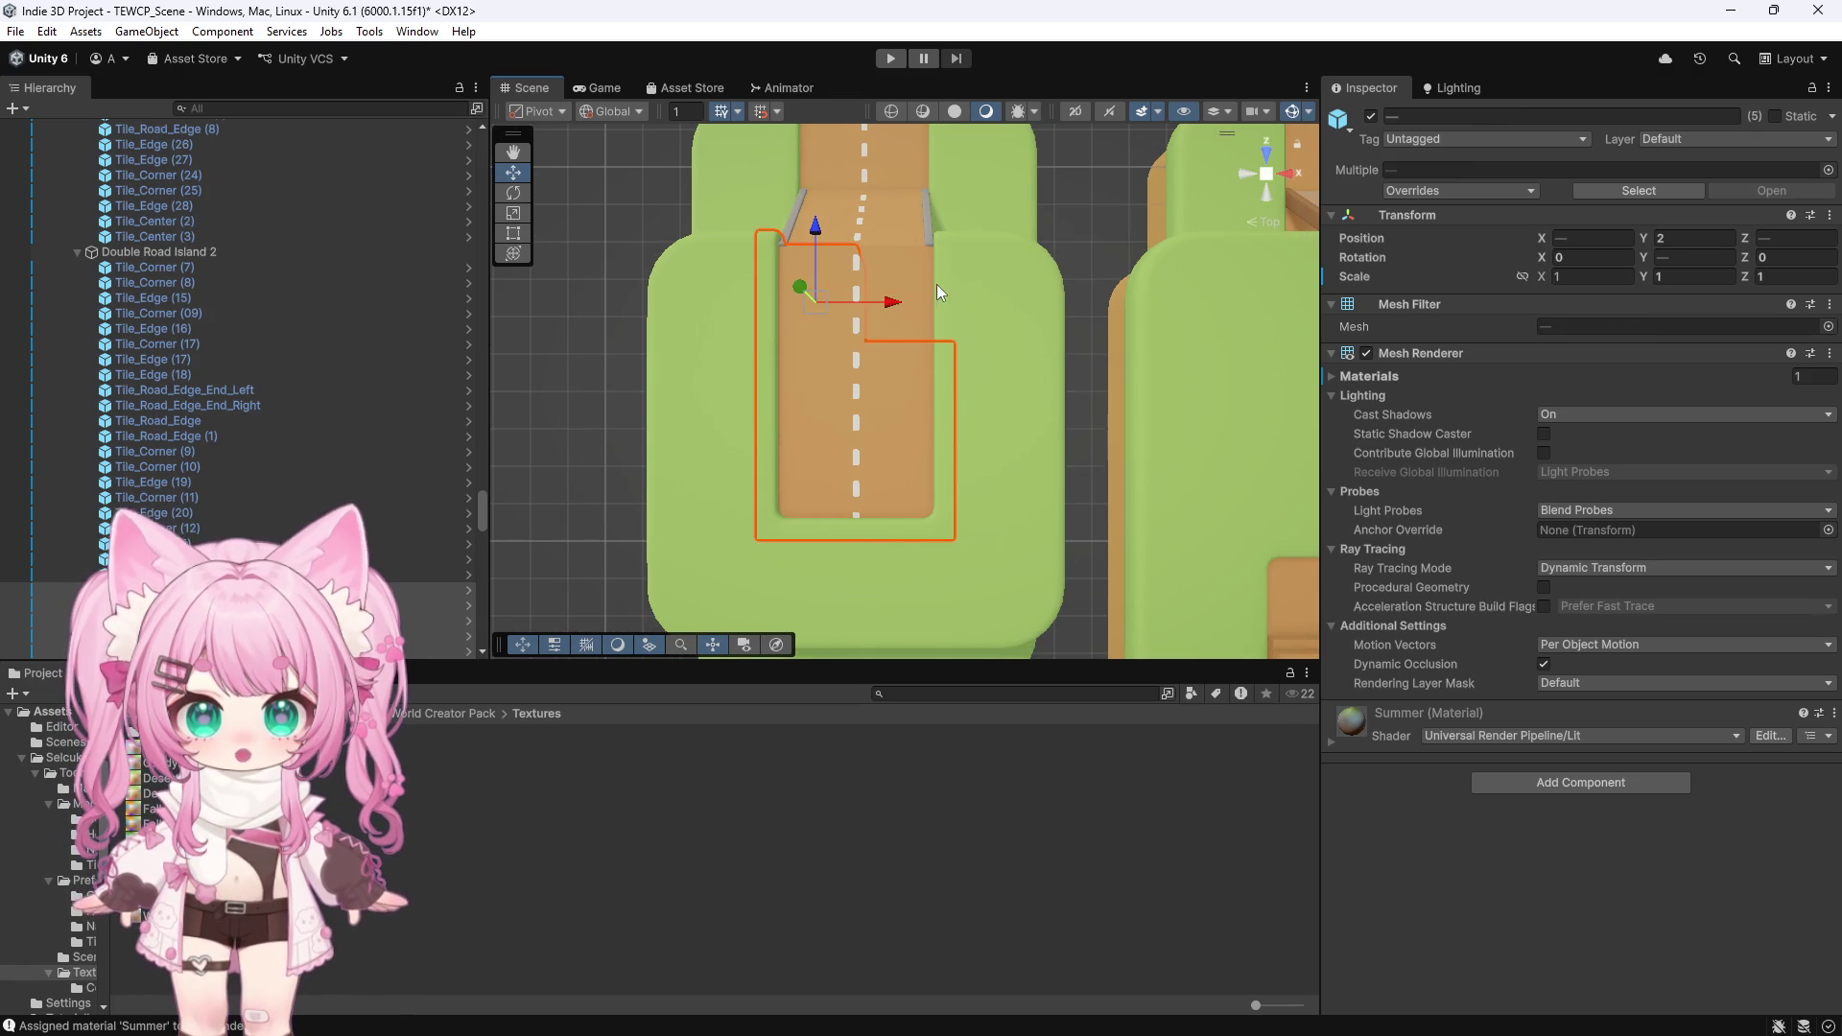
scroll(down, 3)
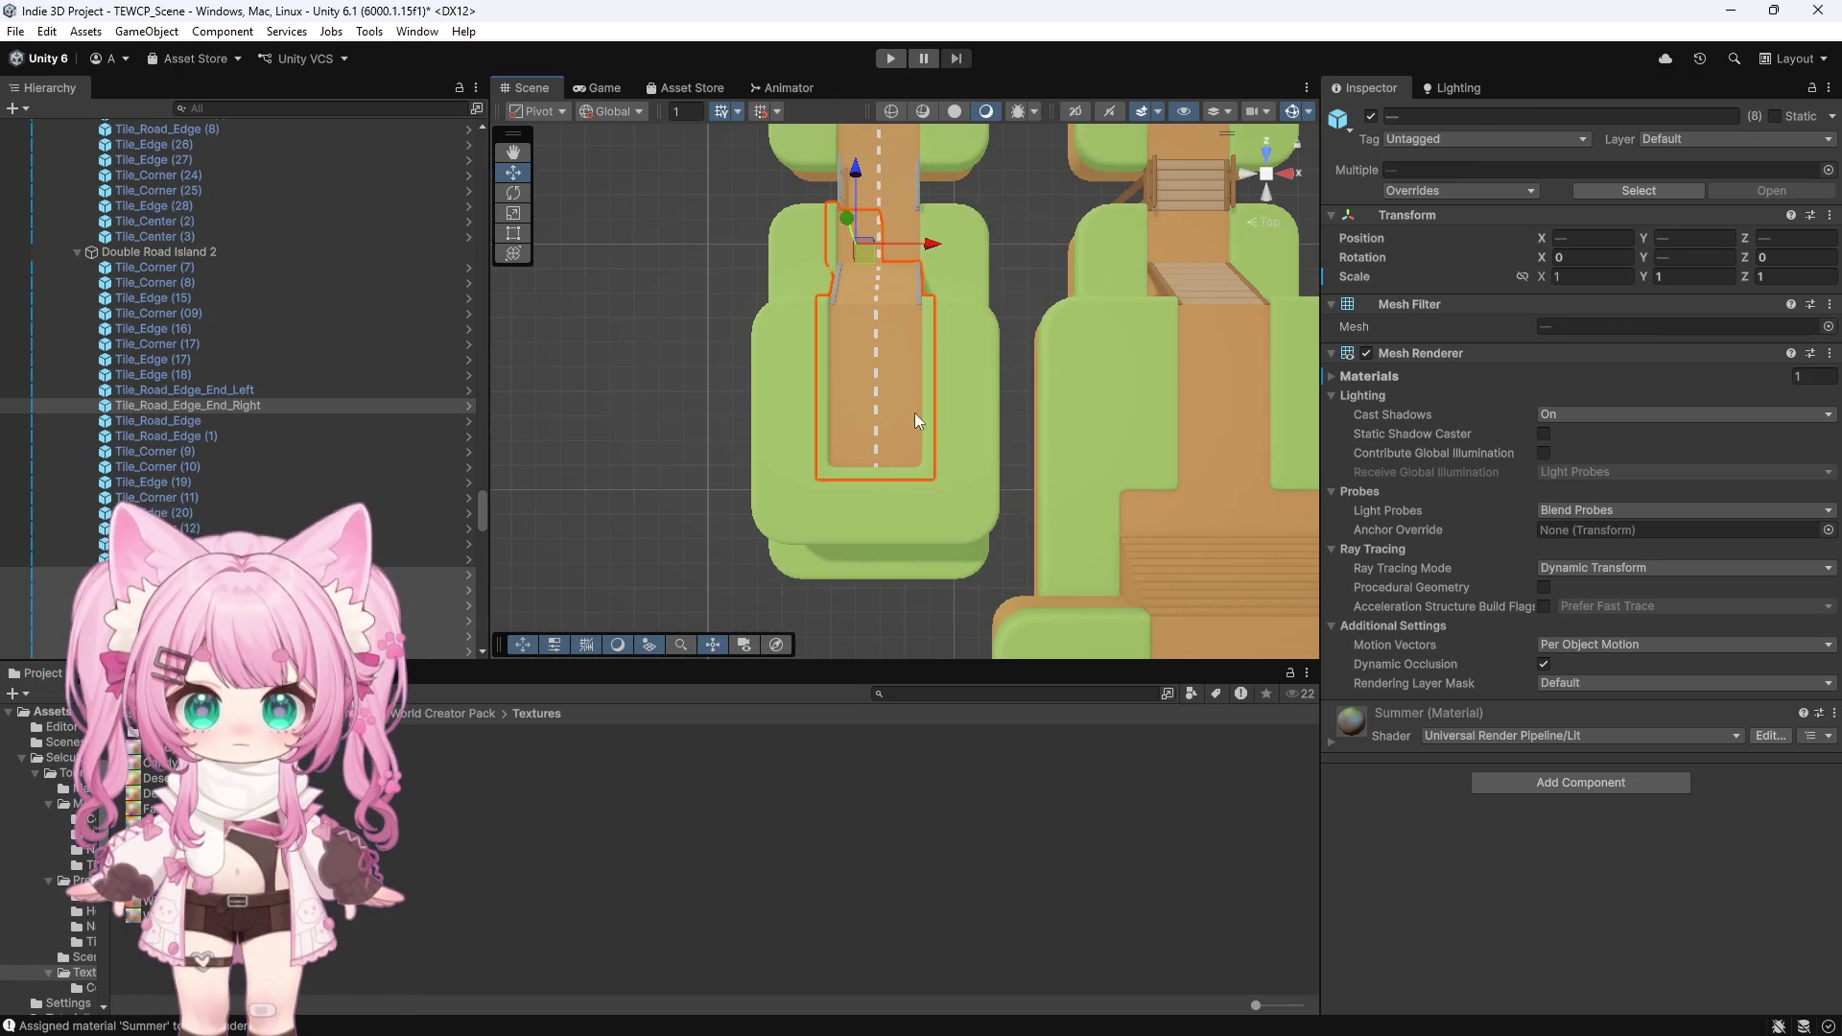
click(906, 231)
click(872, 209)
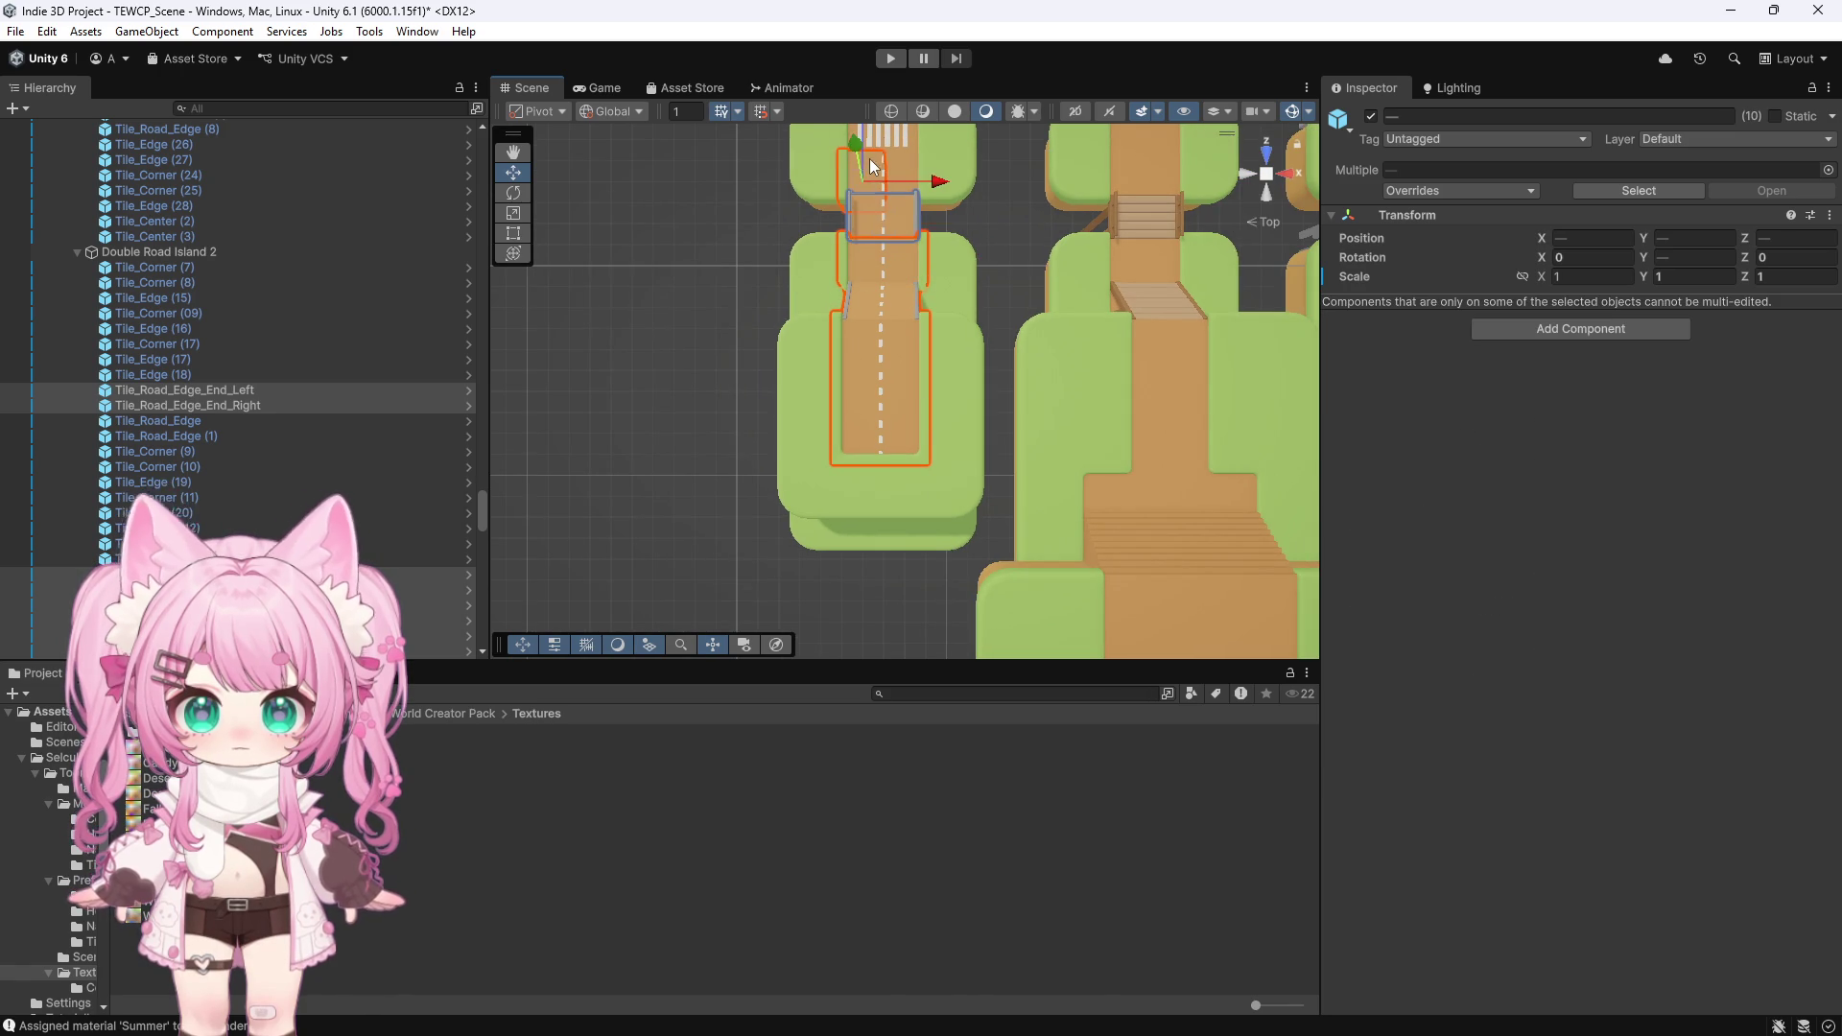
scroll(down, 3)
click(902, 197)
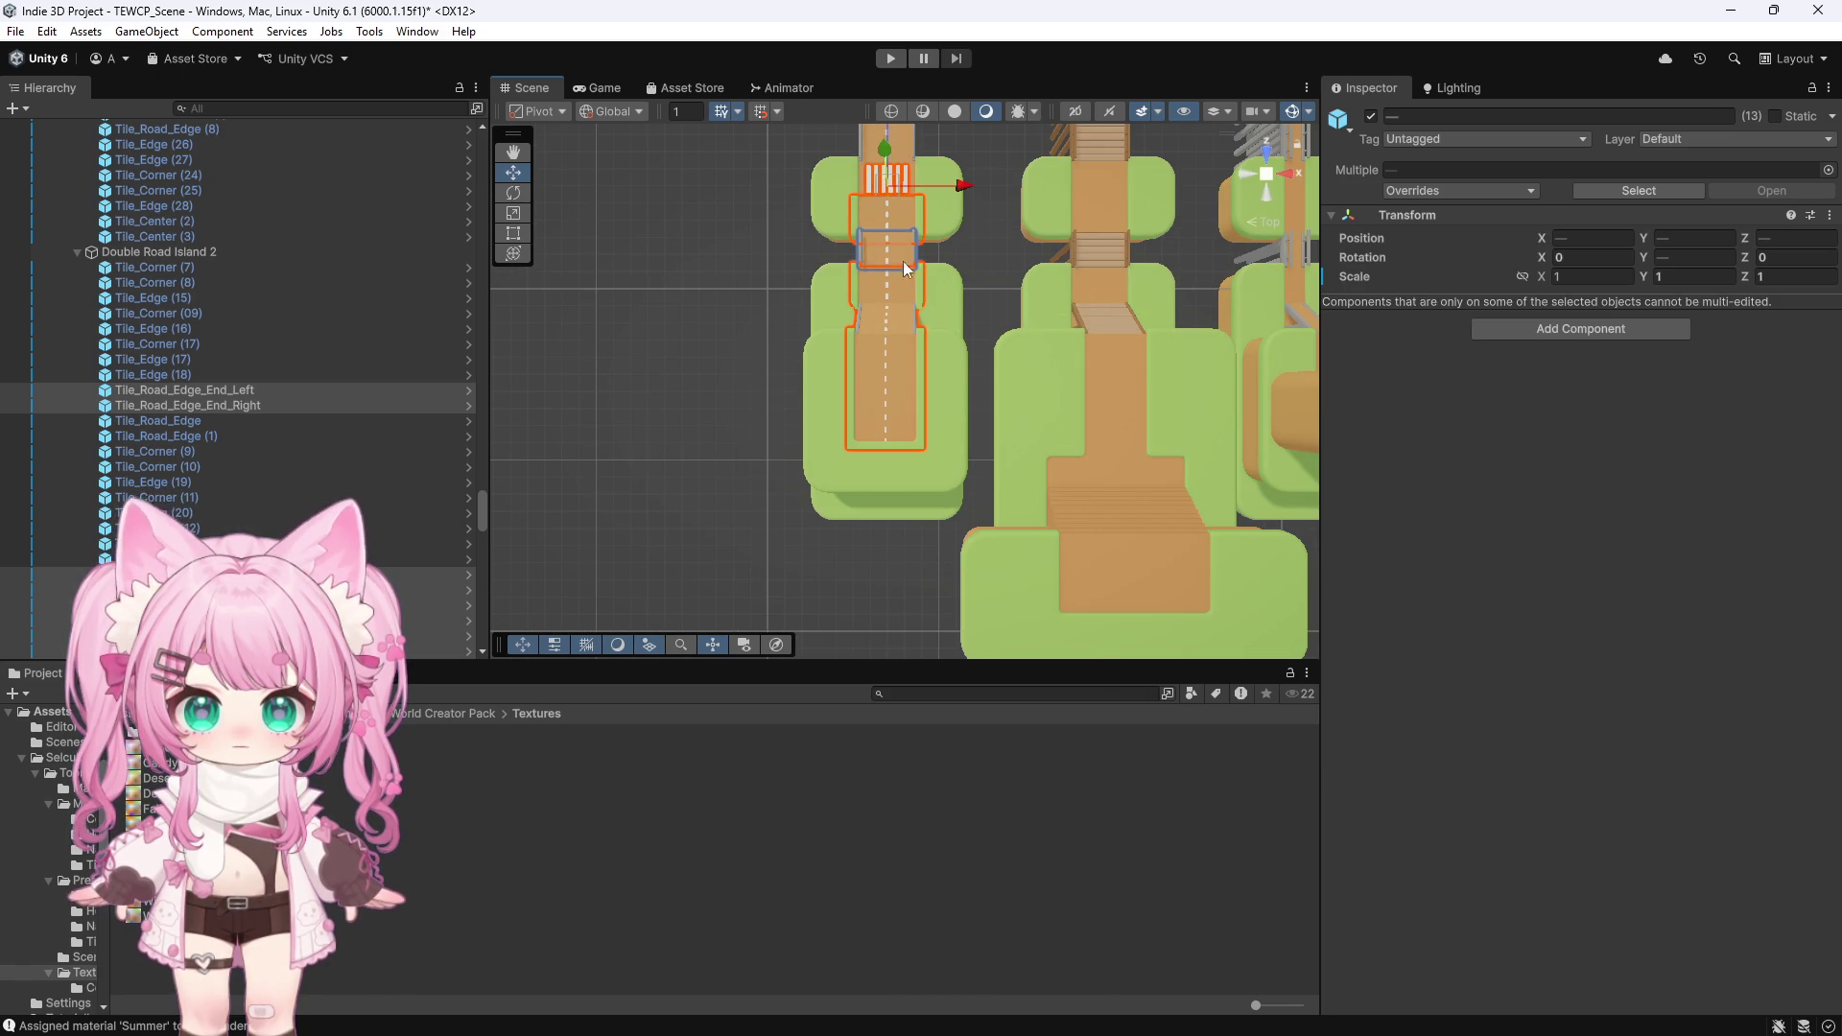
scroll(down, 3)
key(ctrl+z)
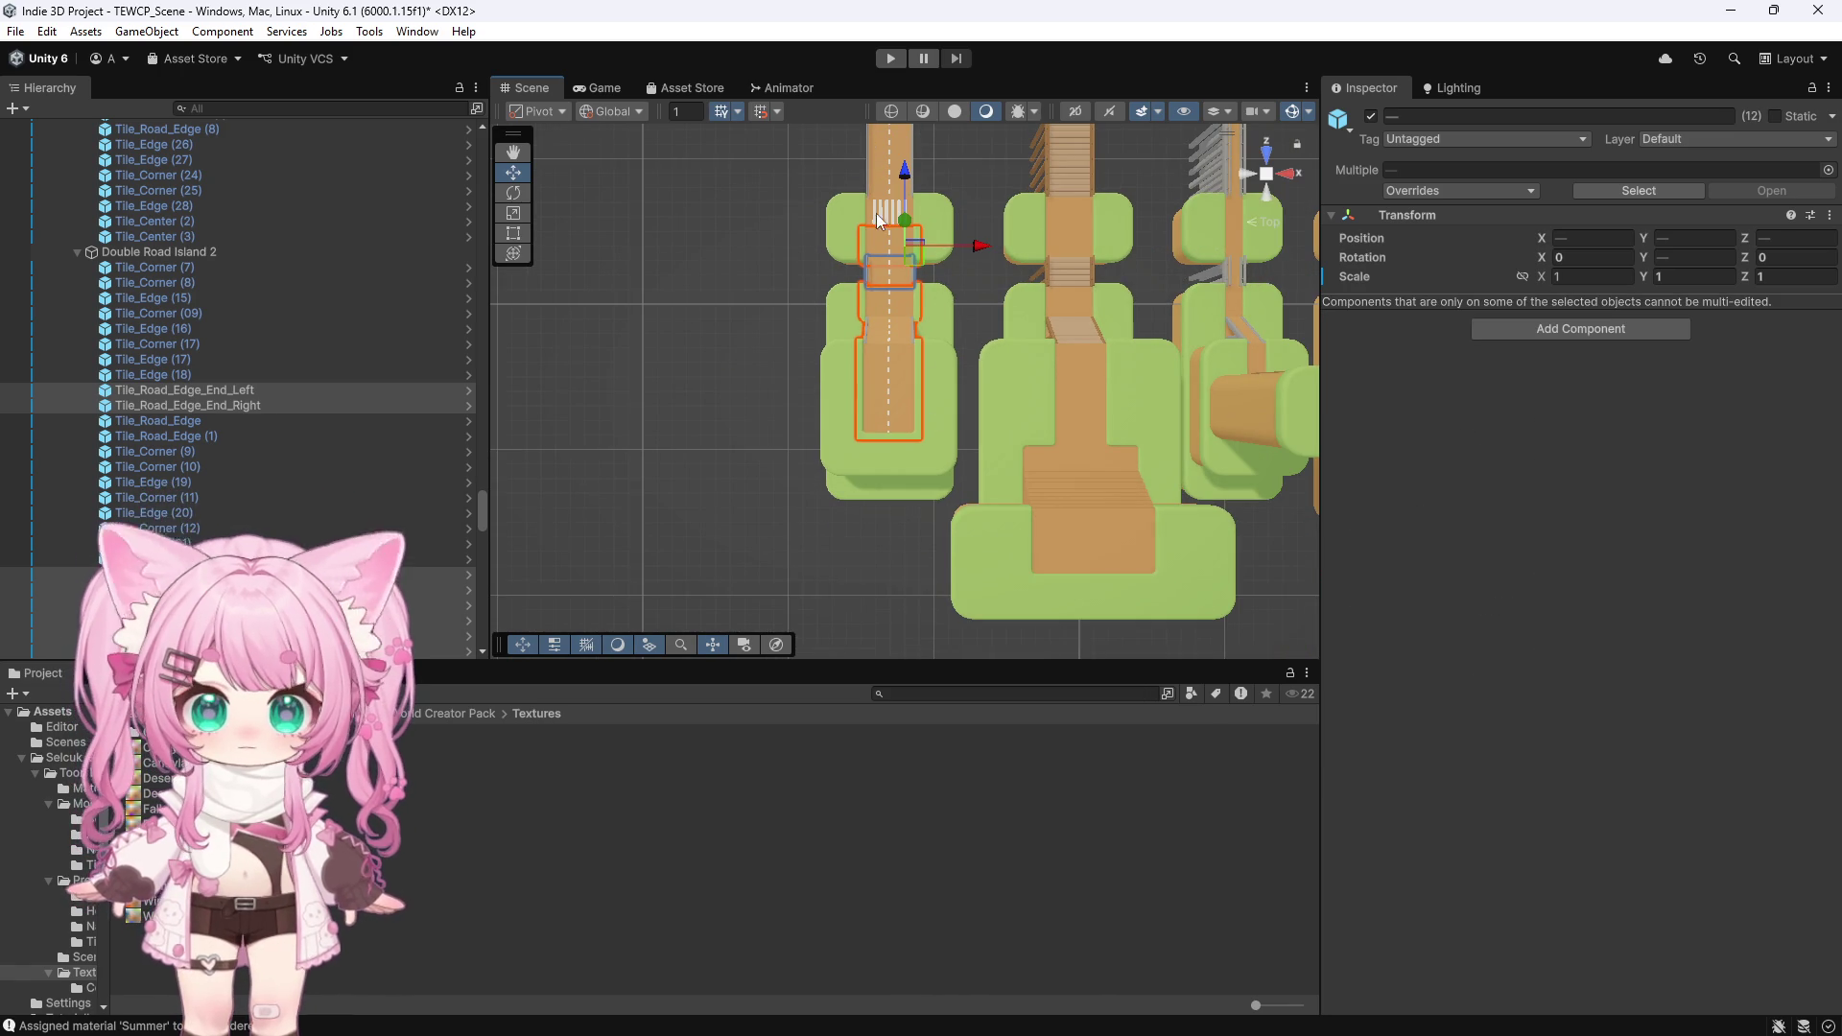
click(867, 209)
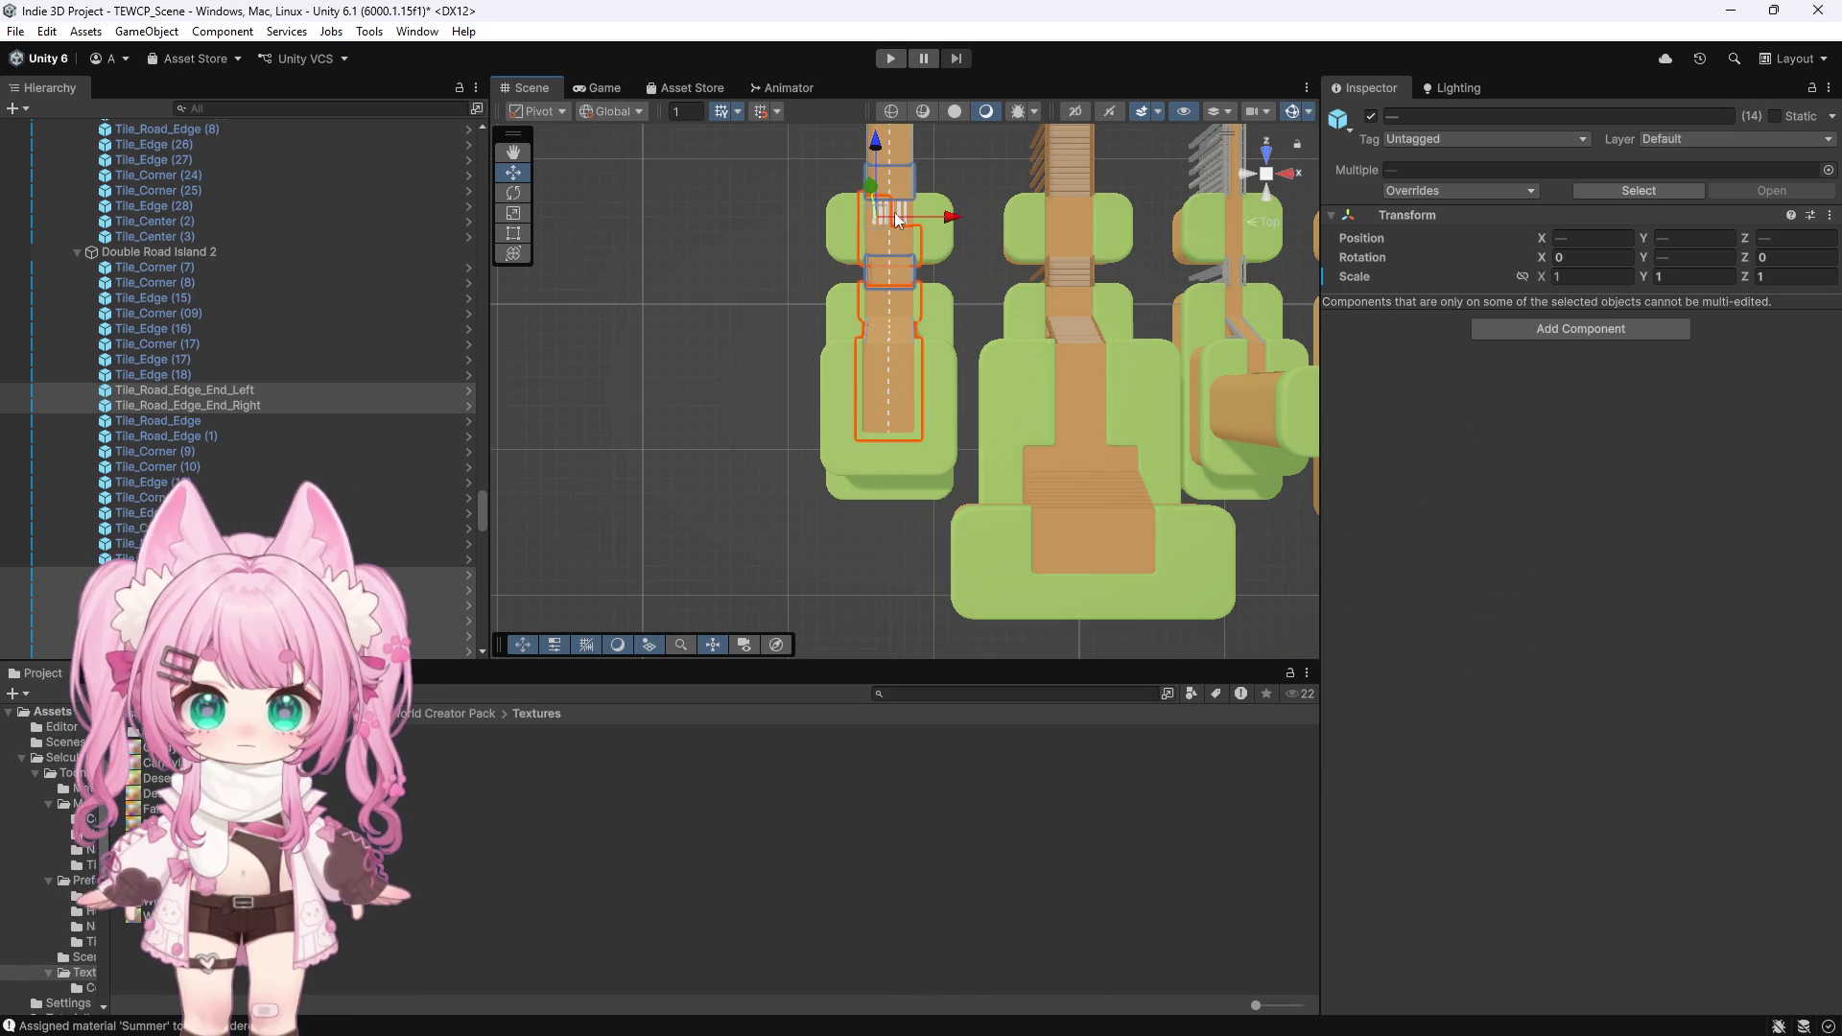
scroll(down, 3)
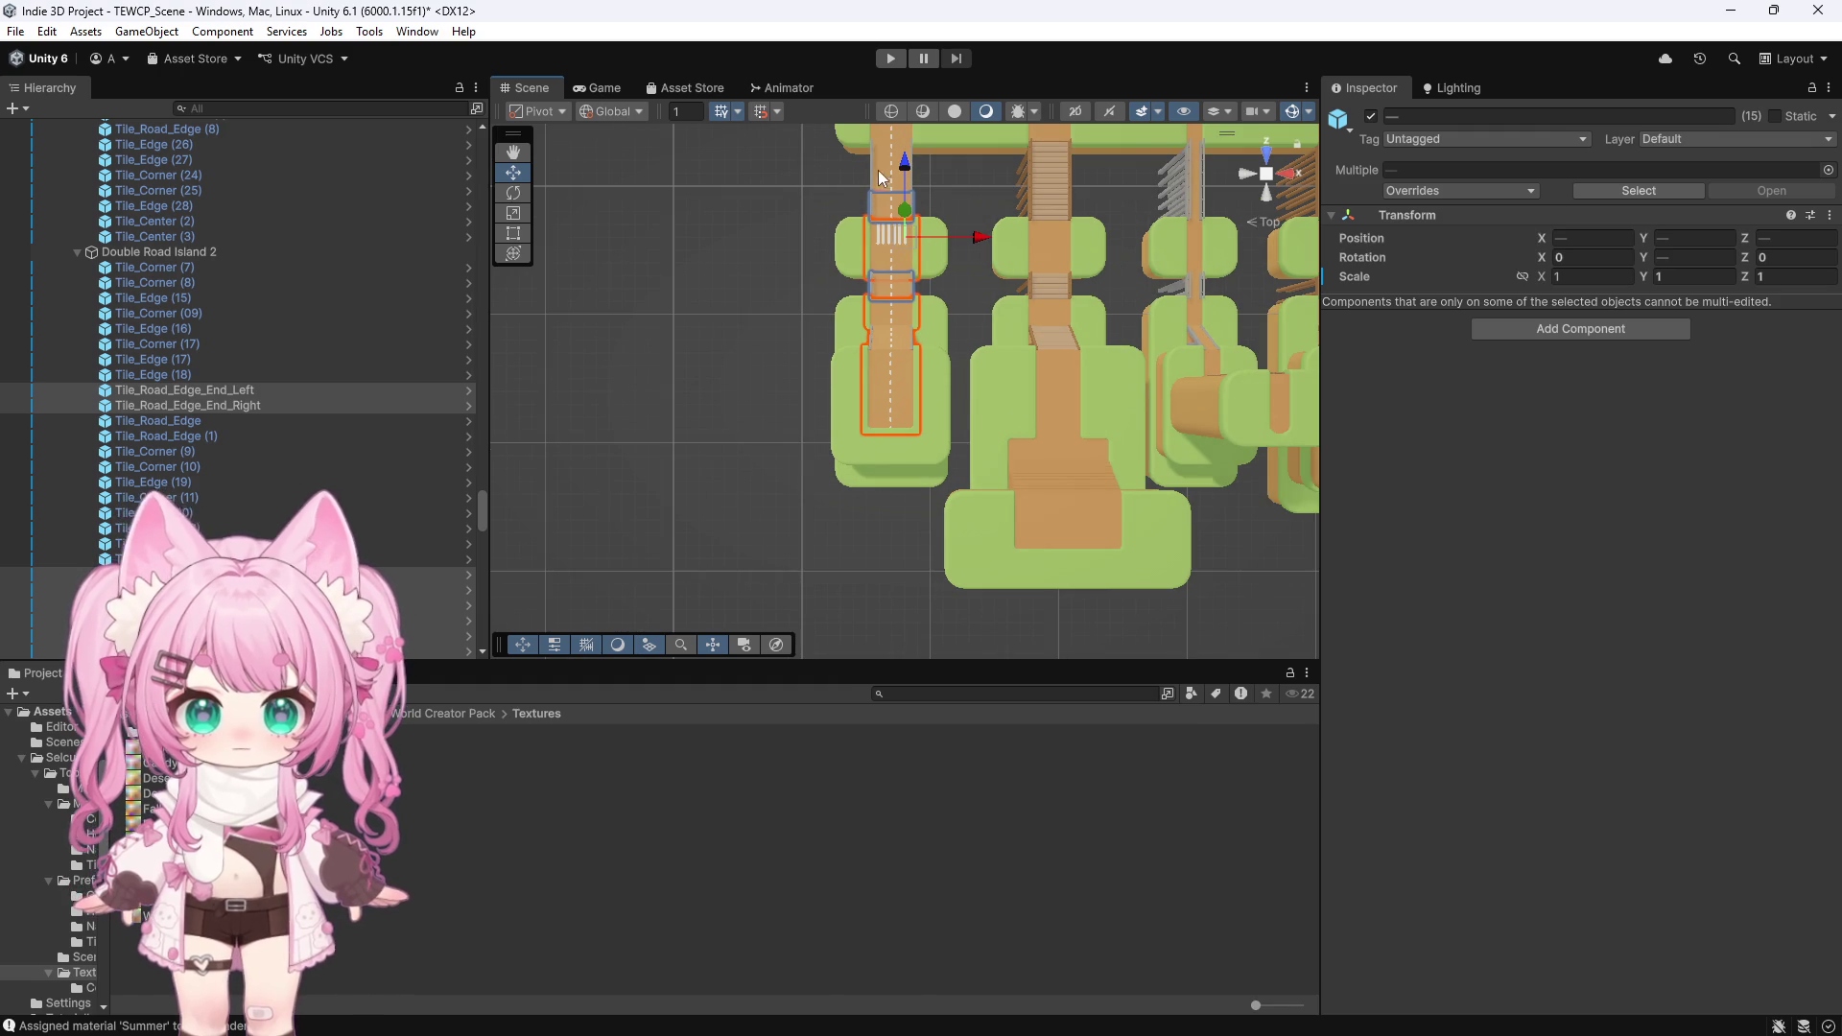
scroll(down, 3)
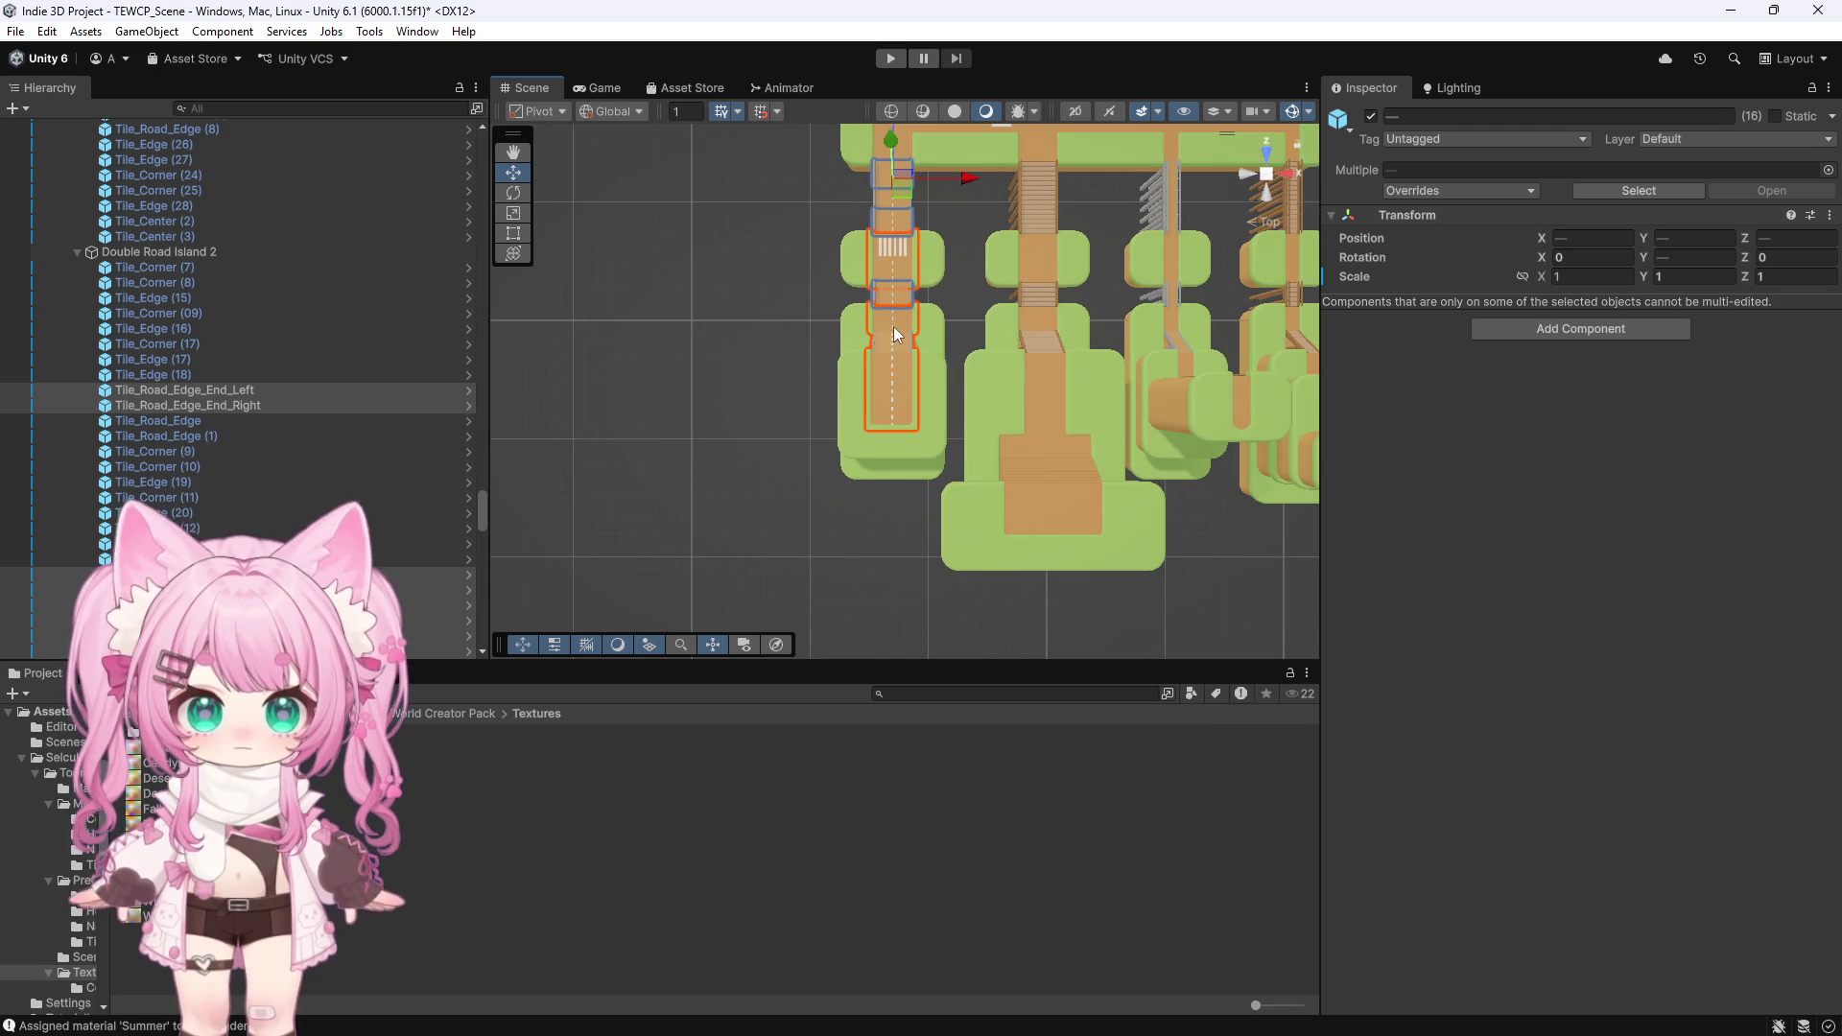
scroll(up, 3)
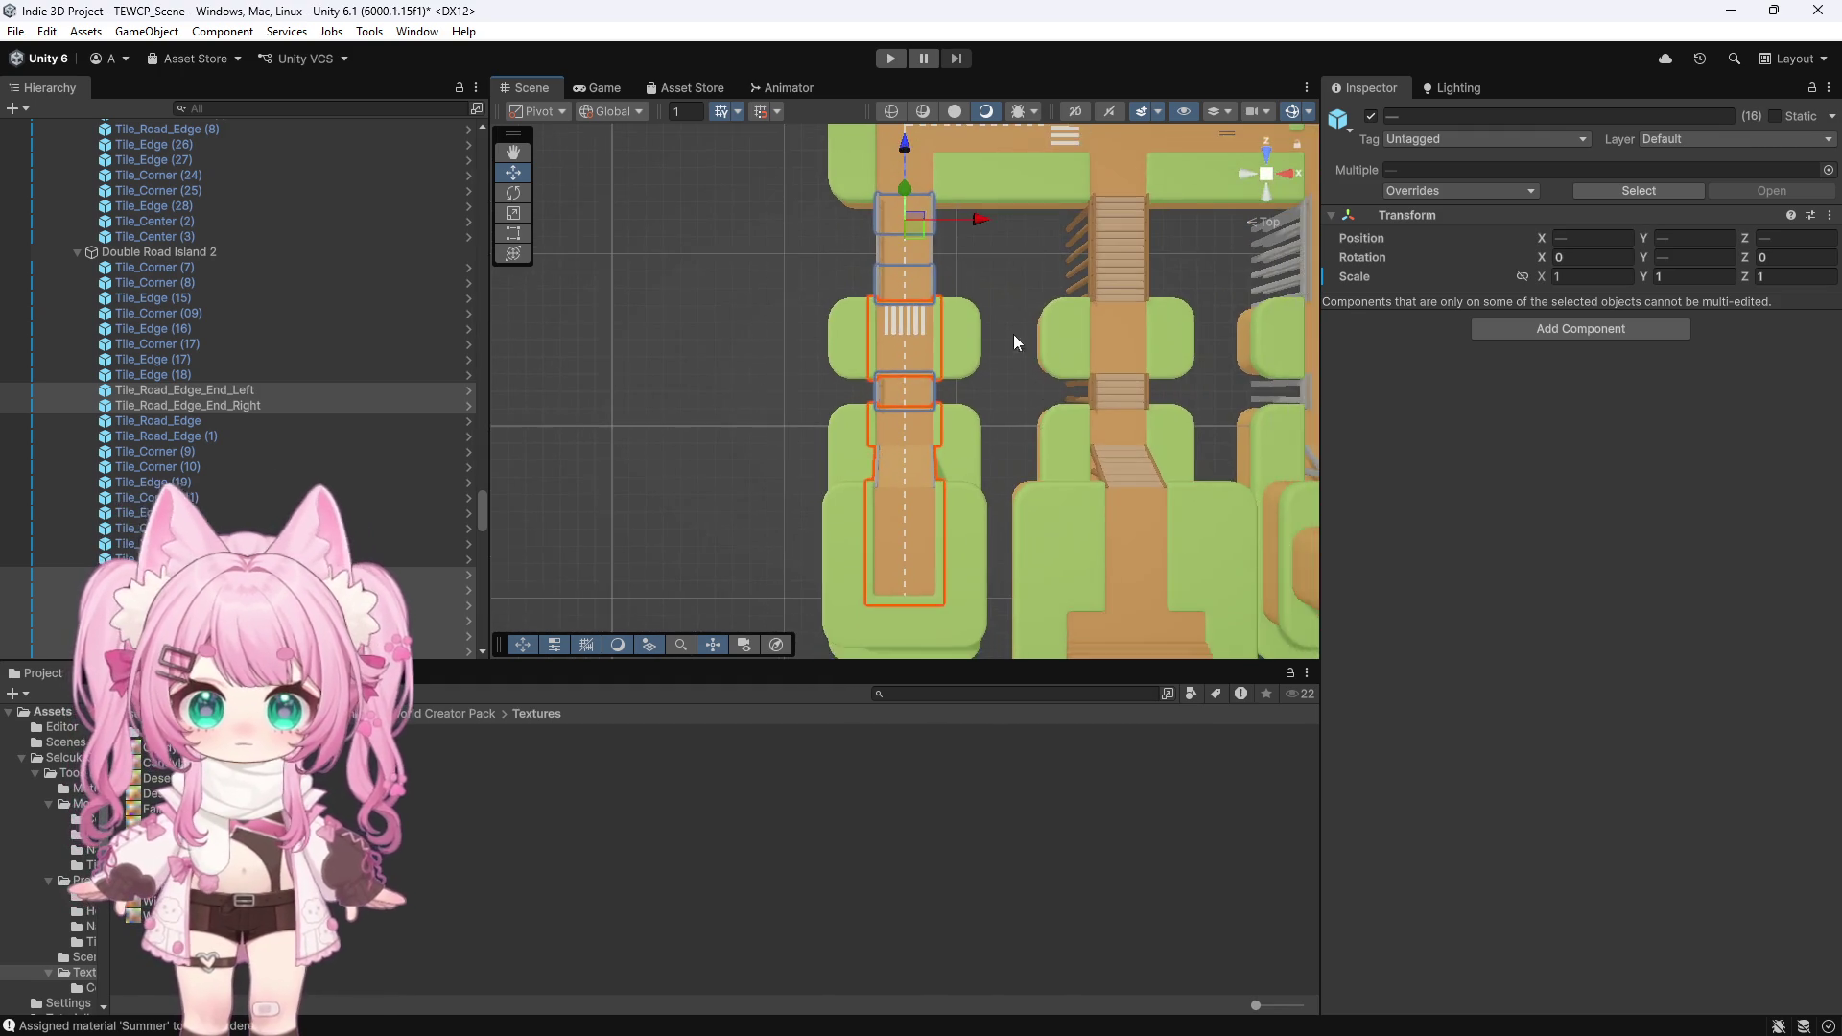
Add the remaining top-left road tiles until 25 are selected, then open Batch Assign Material
click(888, 165)
scroll(down, 3)
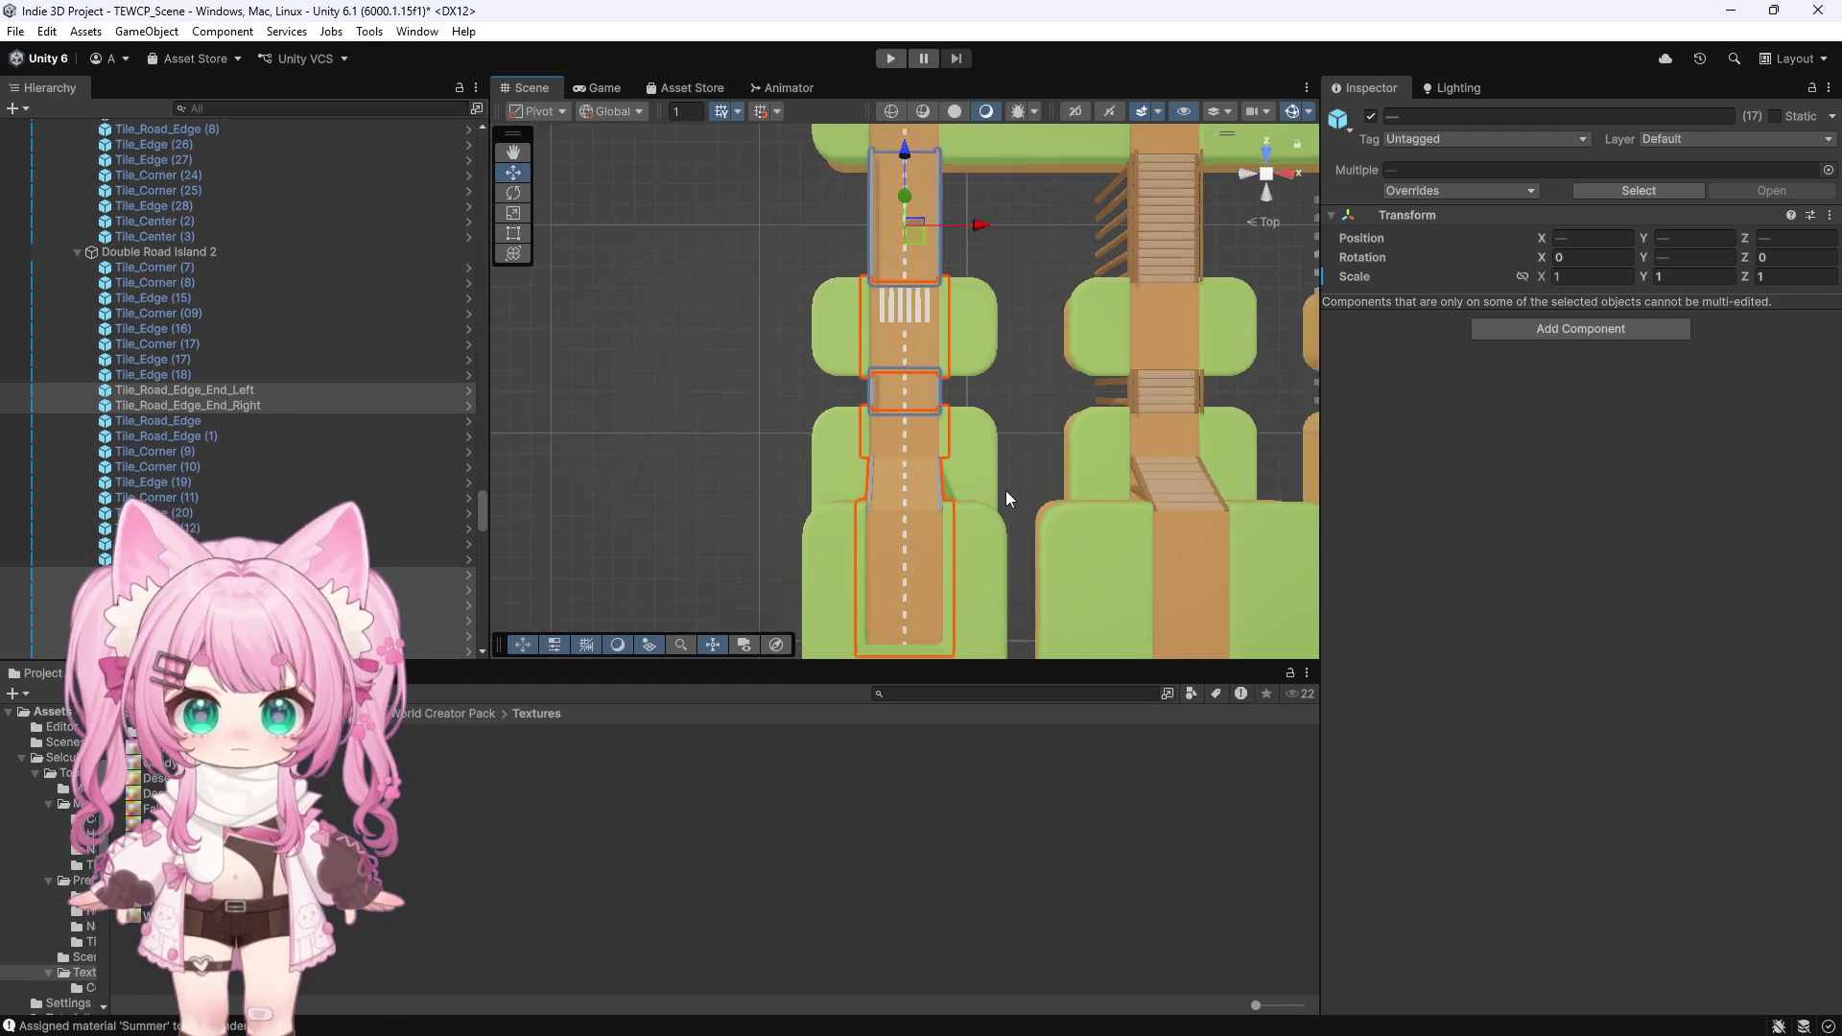
click(891, 224)
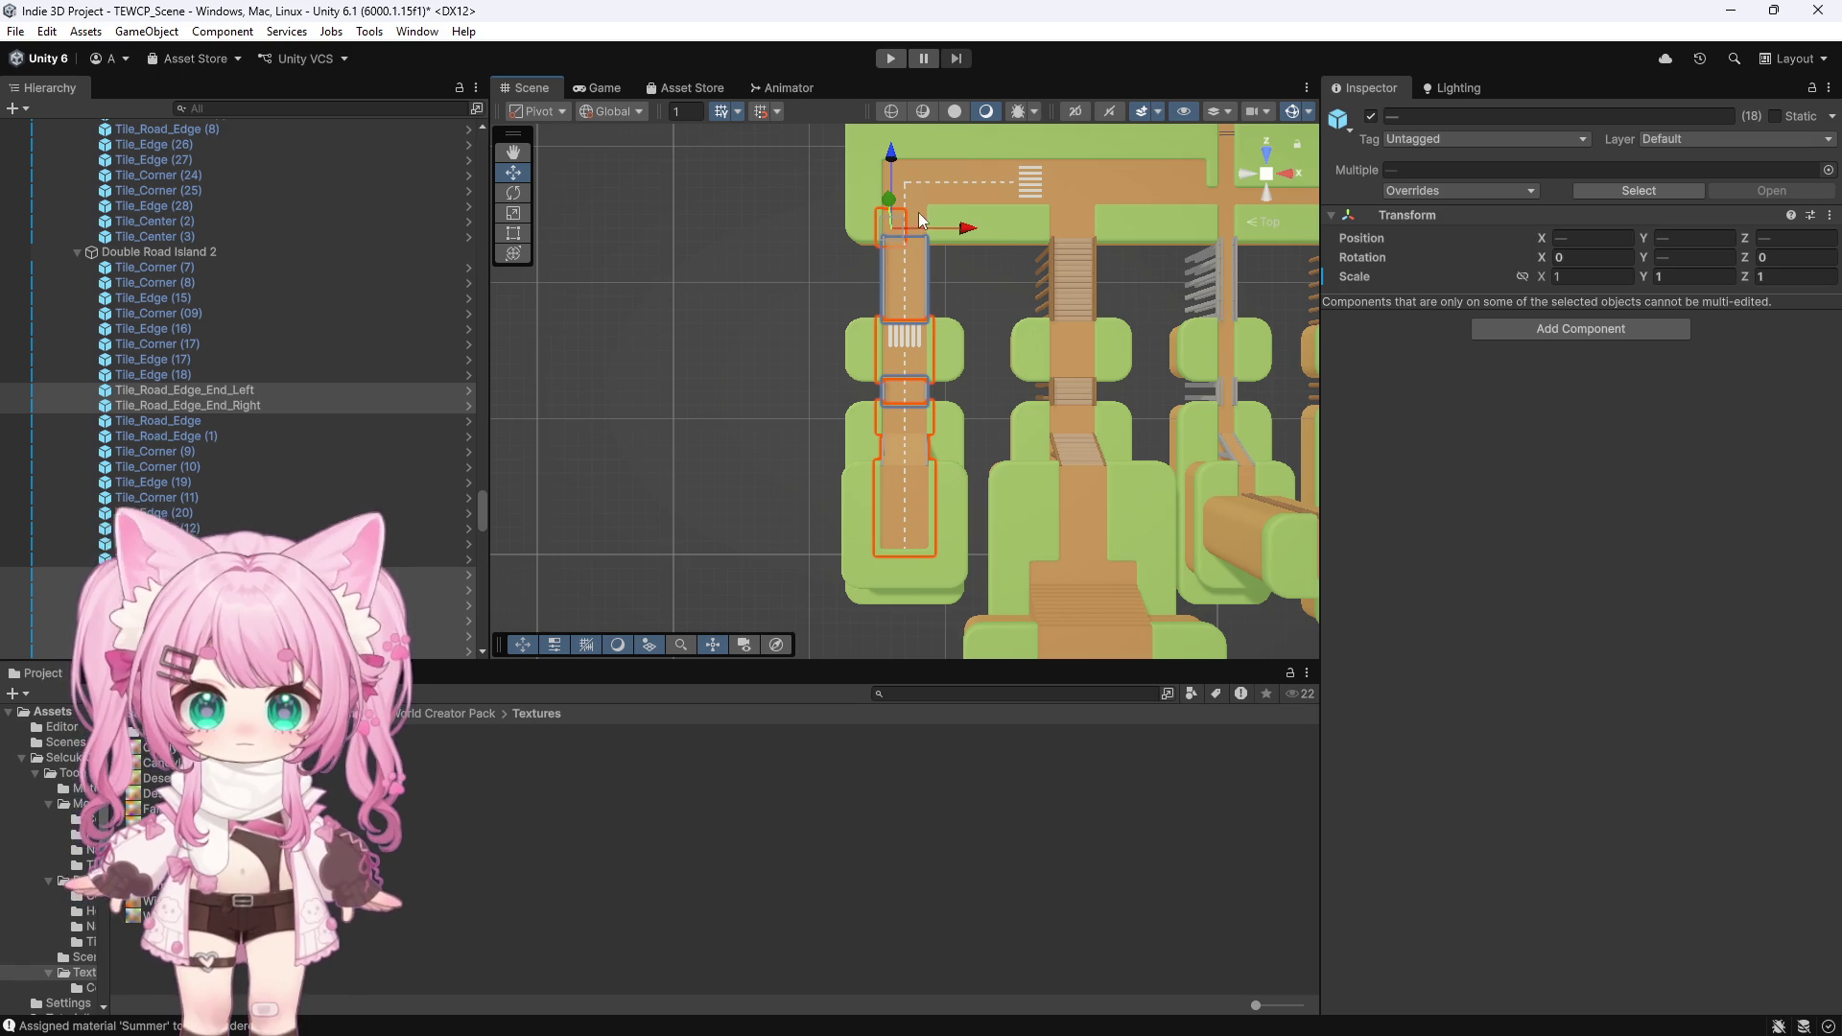
click(918, 211)
click(895, 192)
click(922, 188)
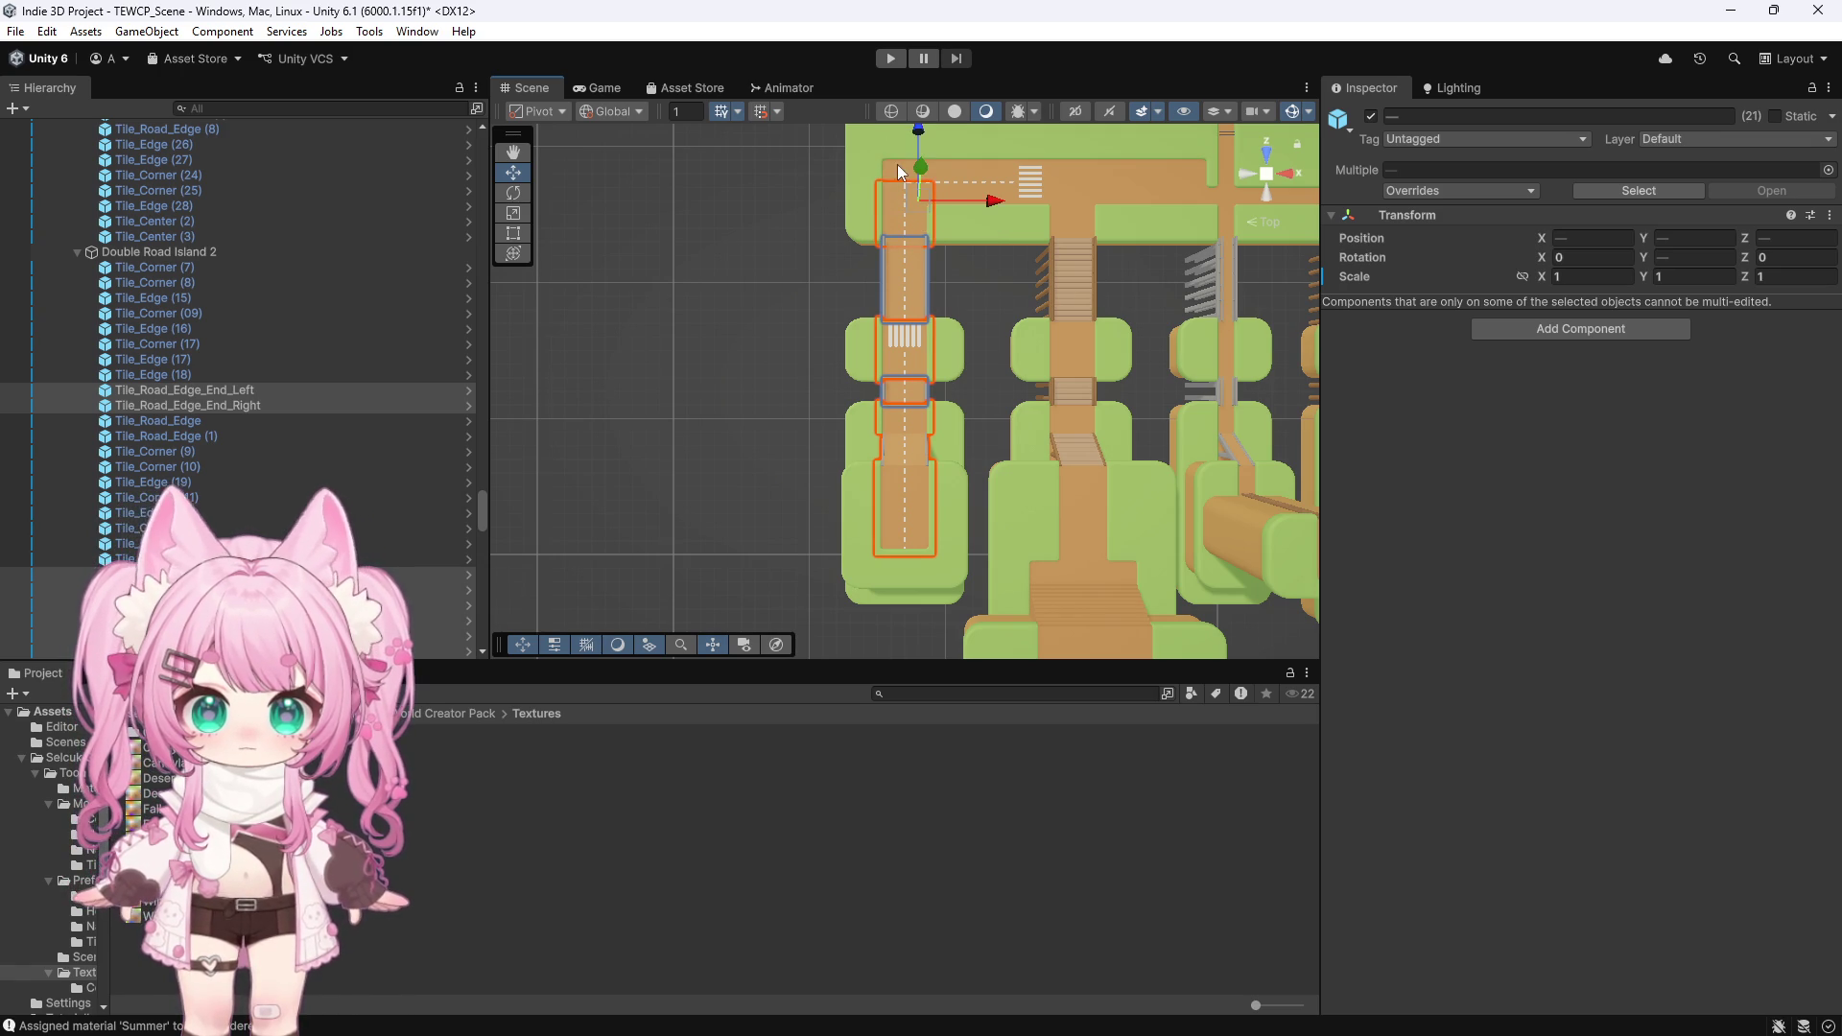
click(896, 164)
click(959, 172)
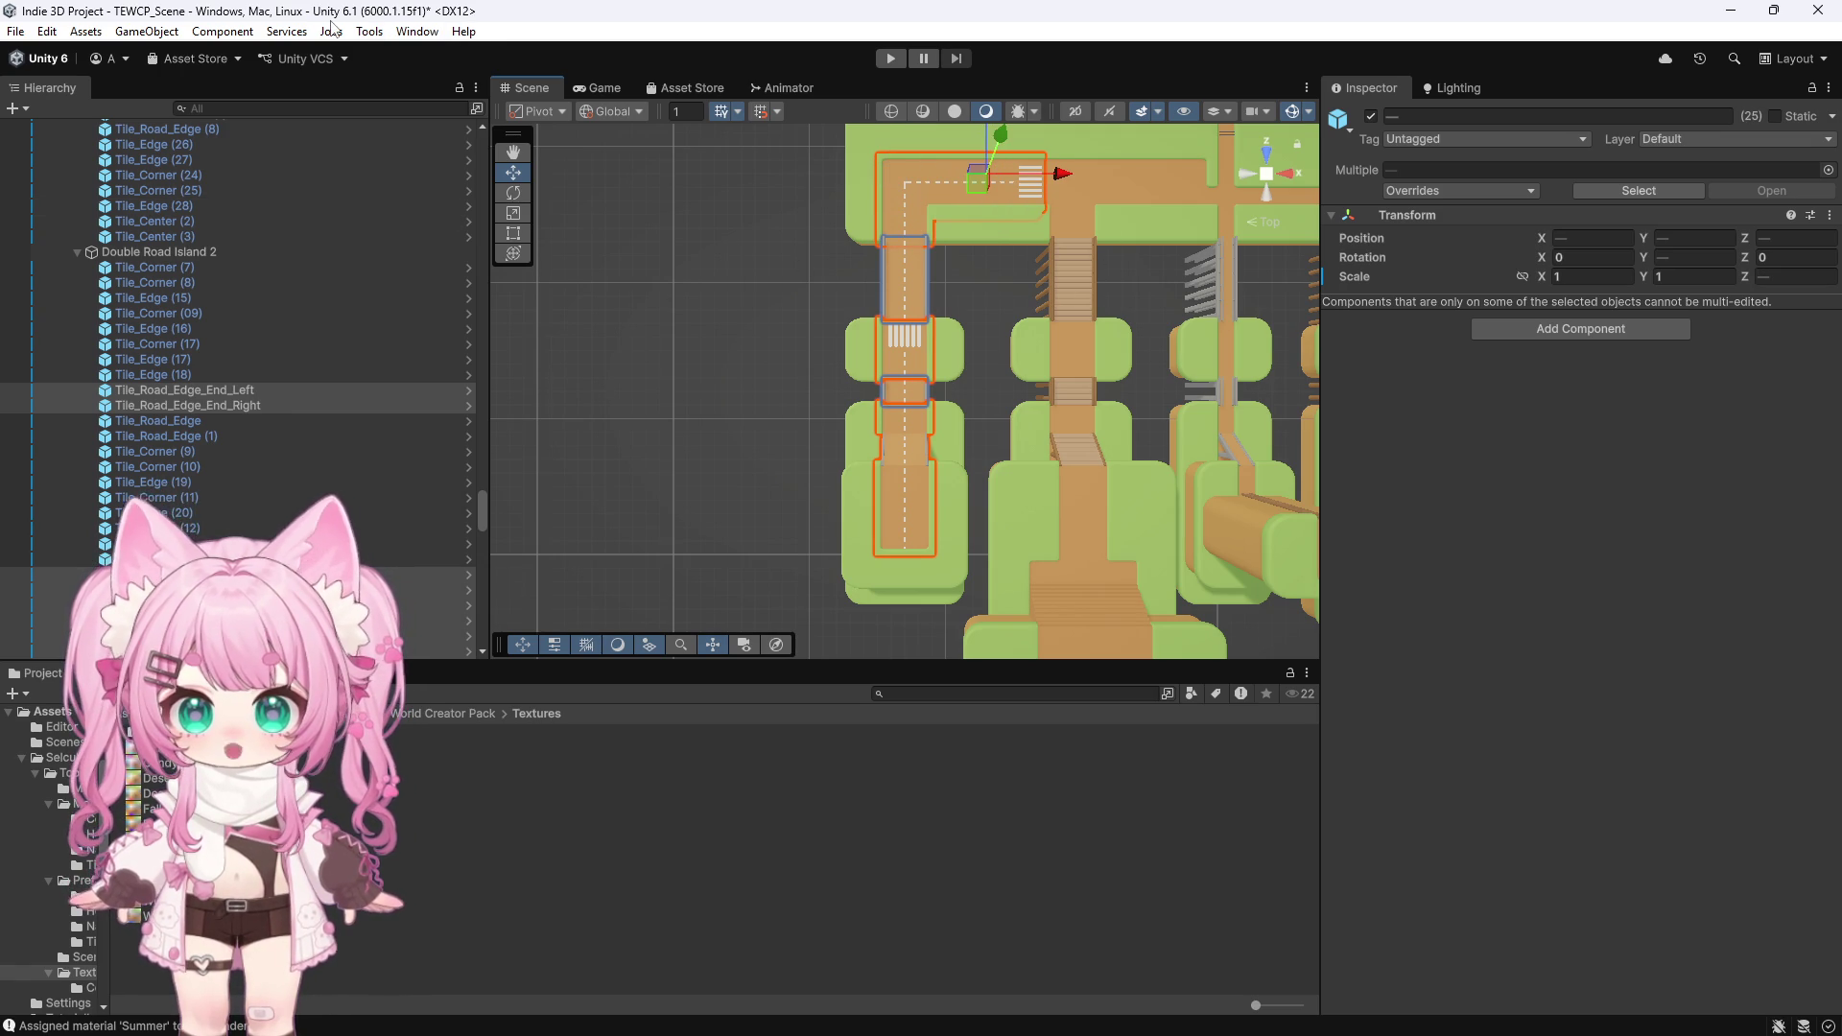
click(380, 39)
click(422, 50)
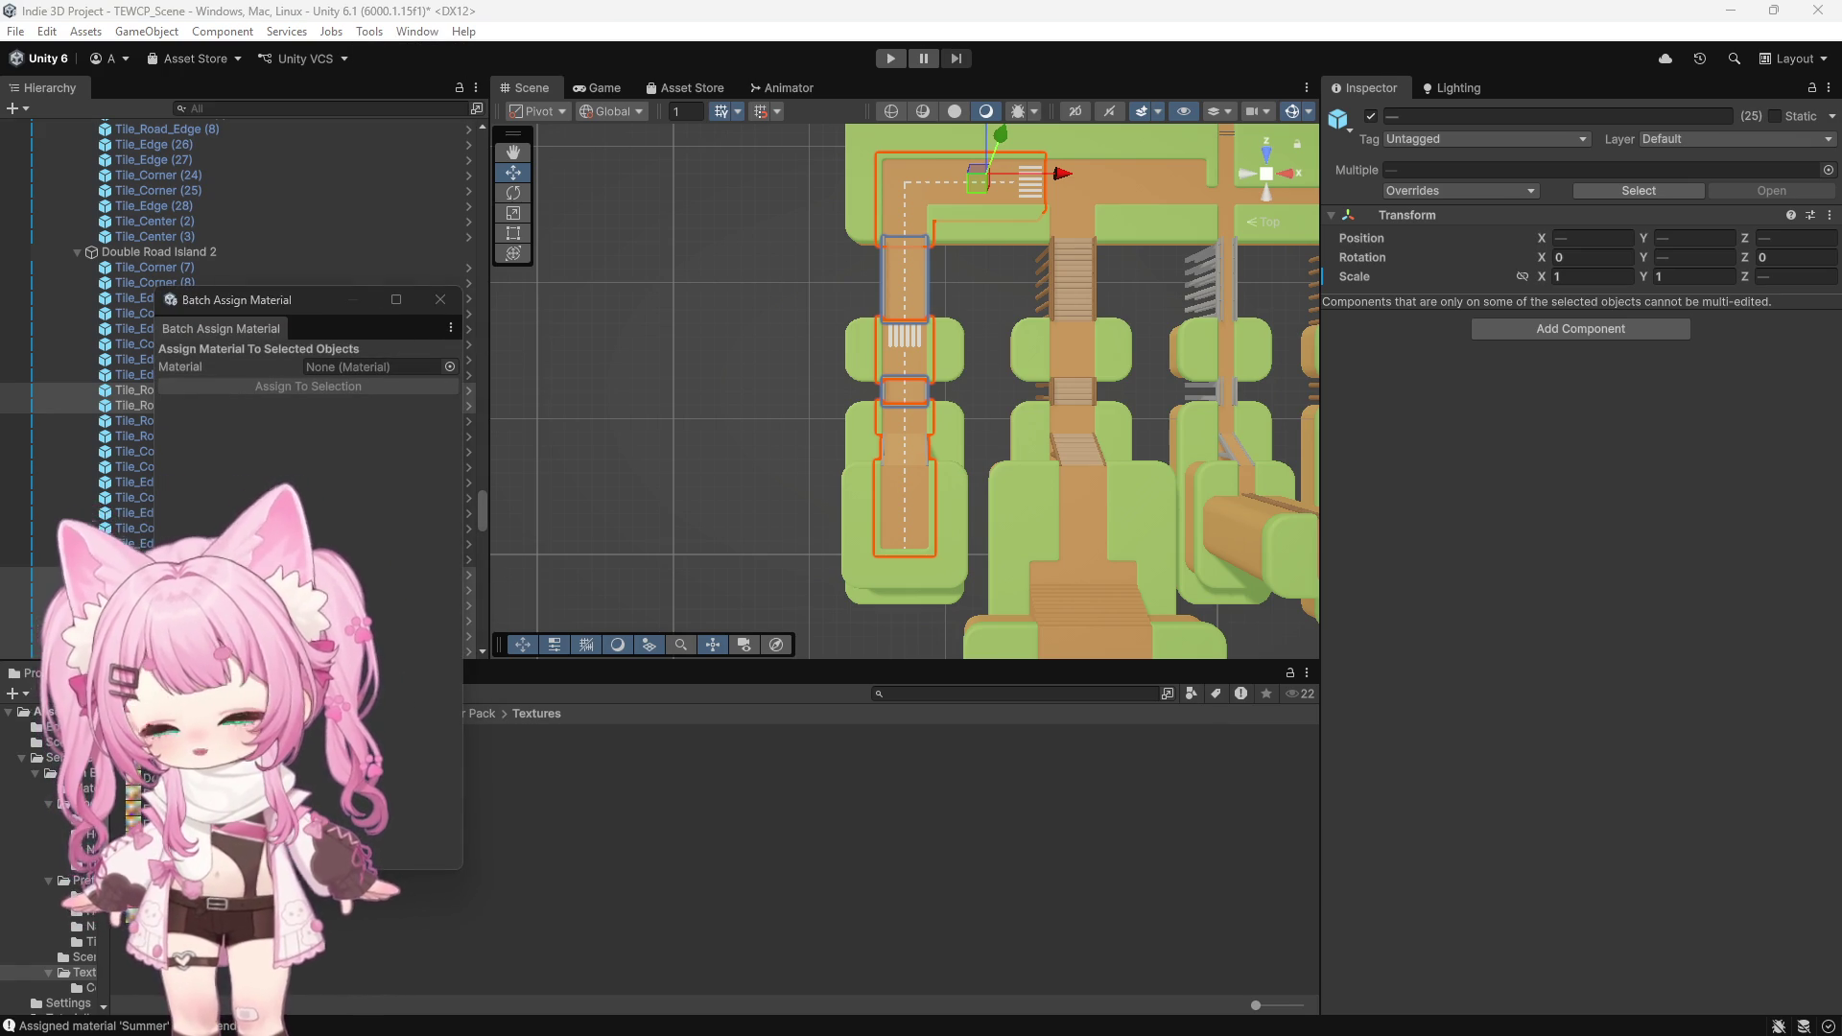
Assign Summer_Asphalt to the selected road tiles and close the Batch Assign Material window
drag(134, 777, 374, 366)
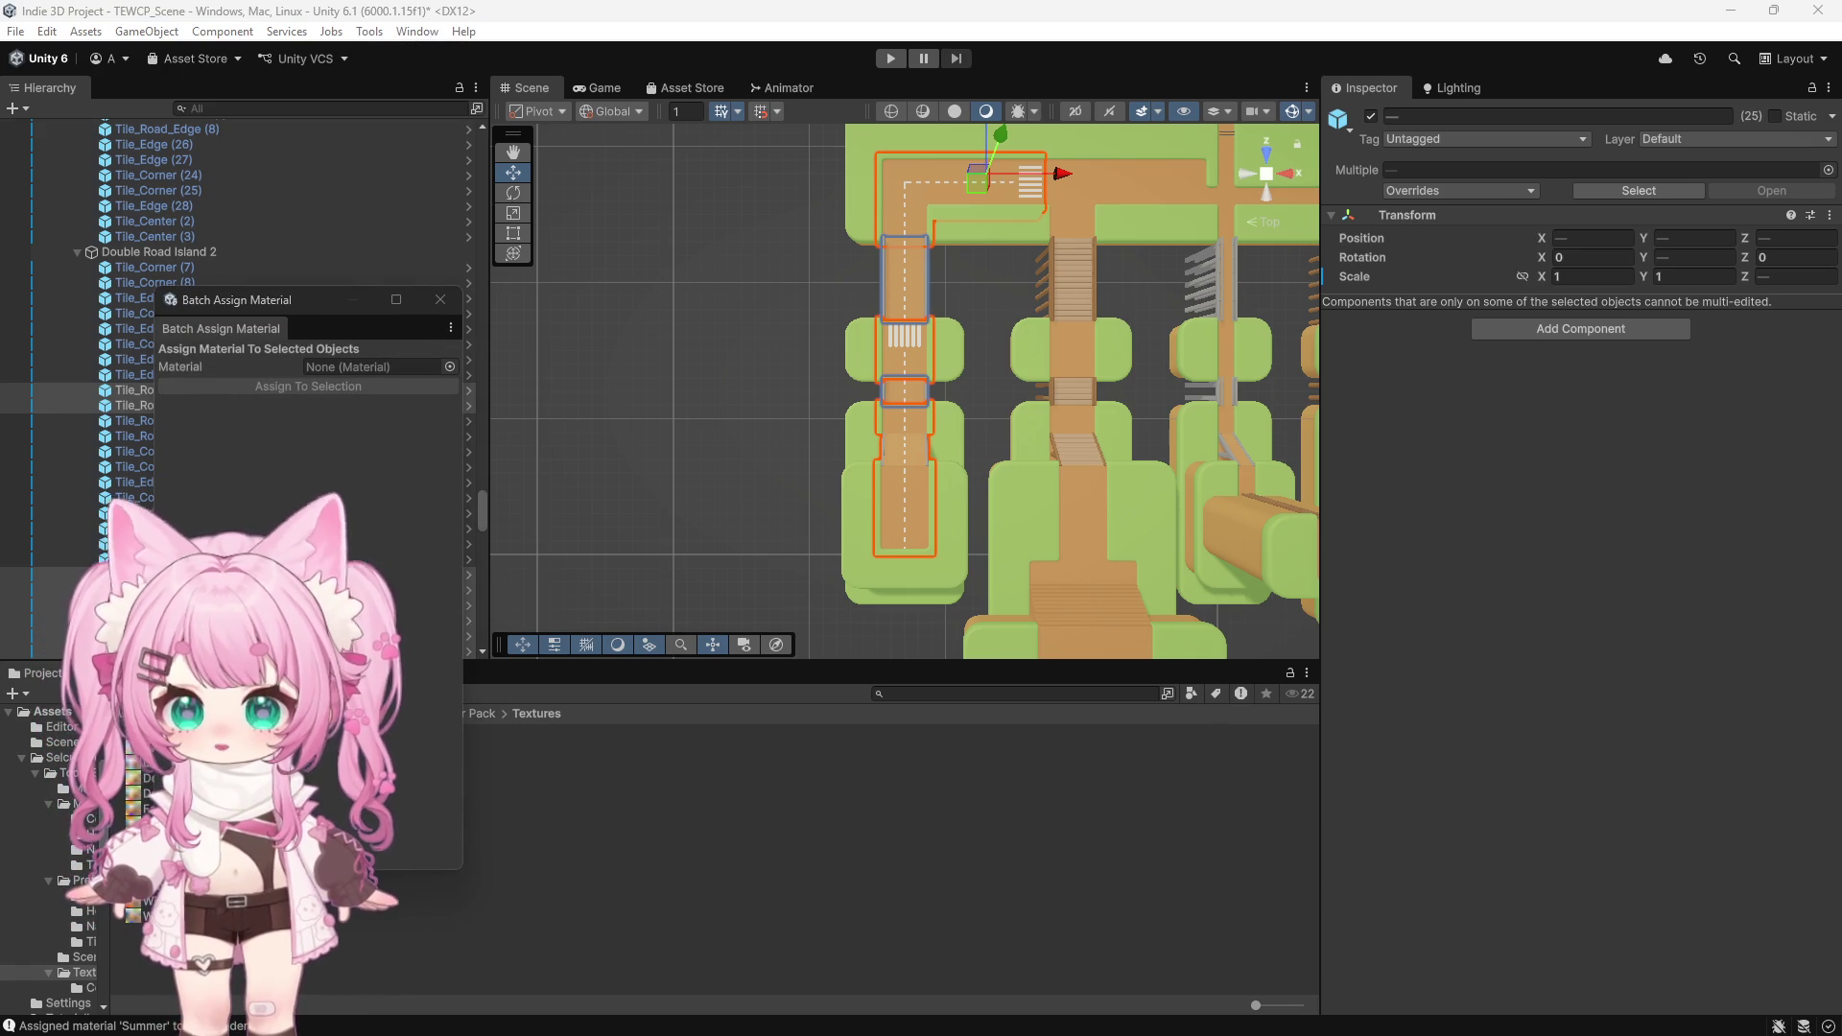
click(240, 363)
click(360, 387)
click(758, 373)
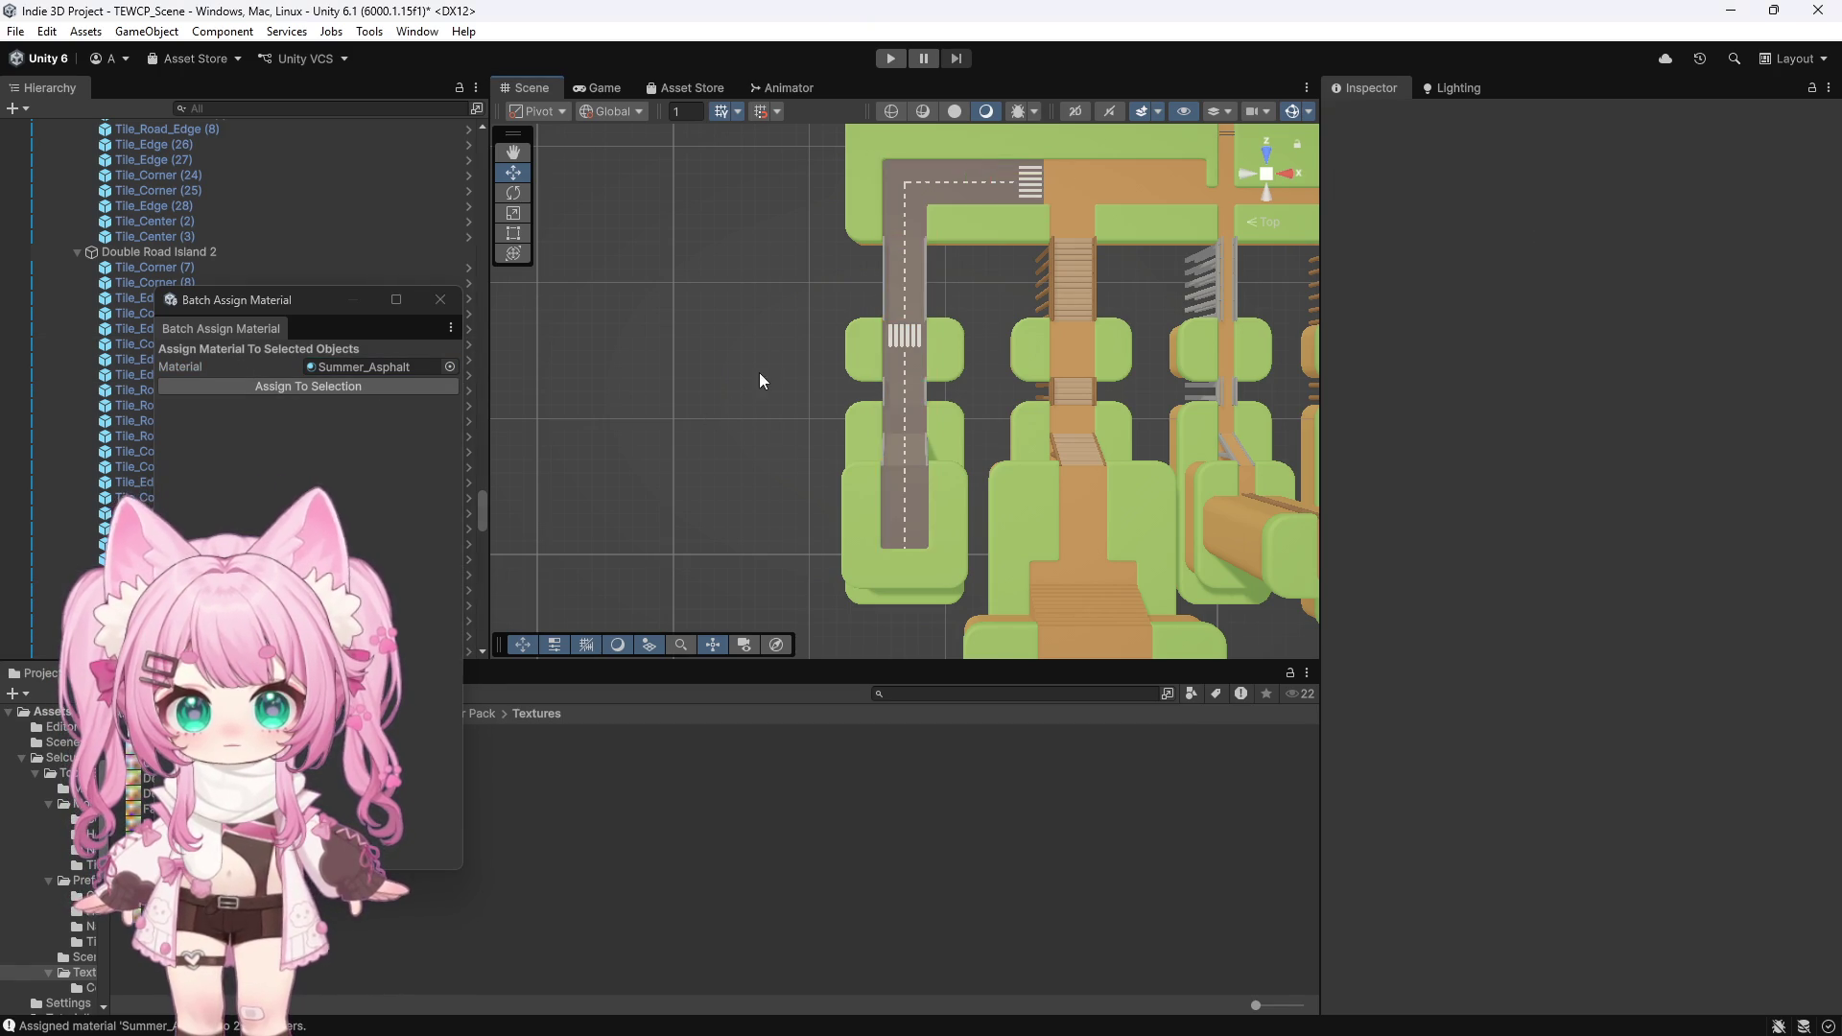
scroll(down, 3)
drag(635, 423, 859, 326)
scroll(down, 3)
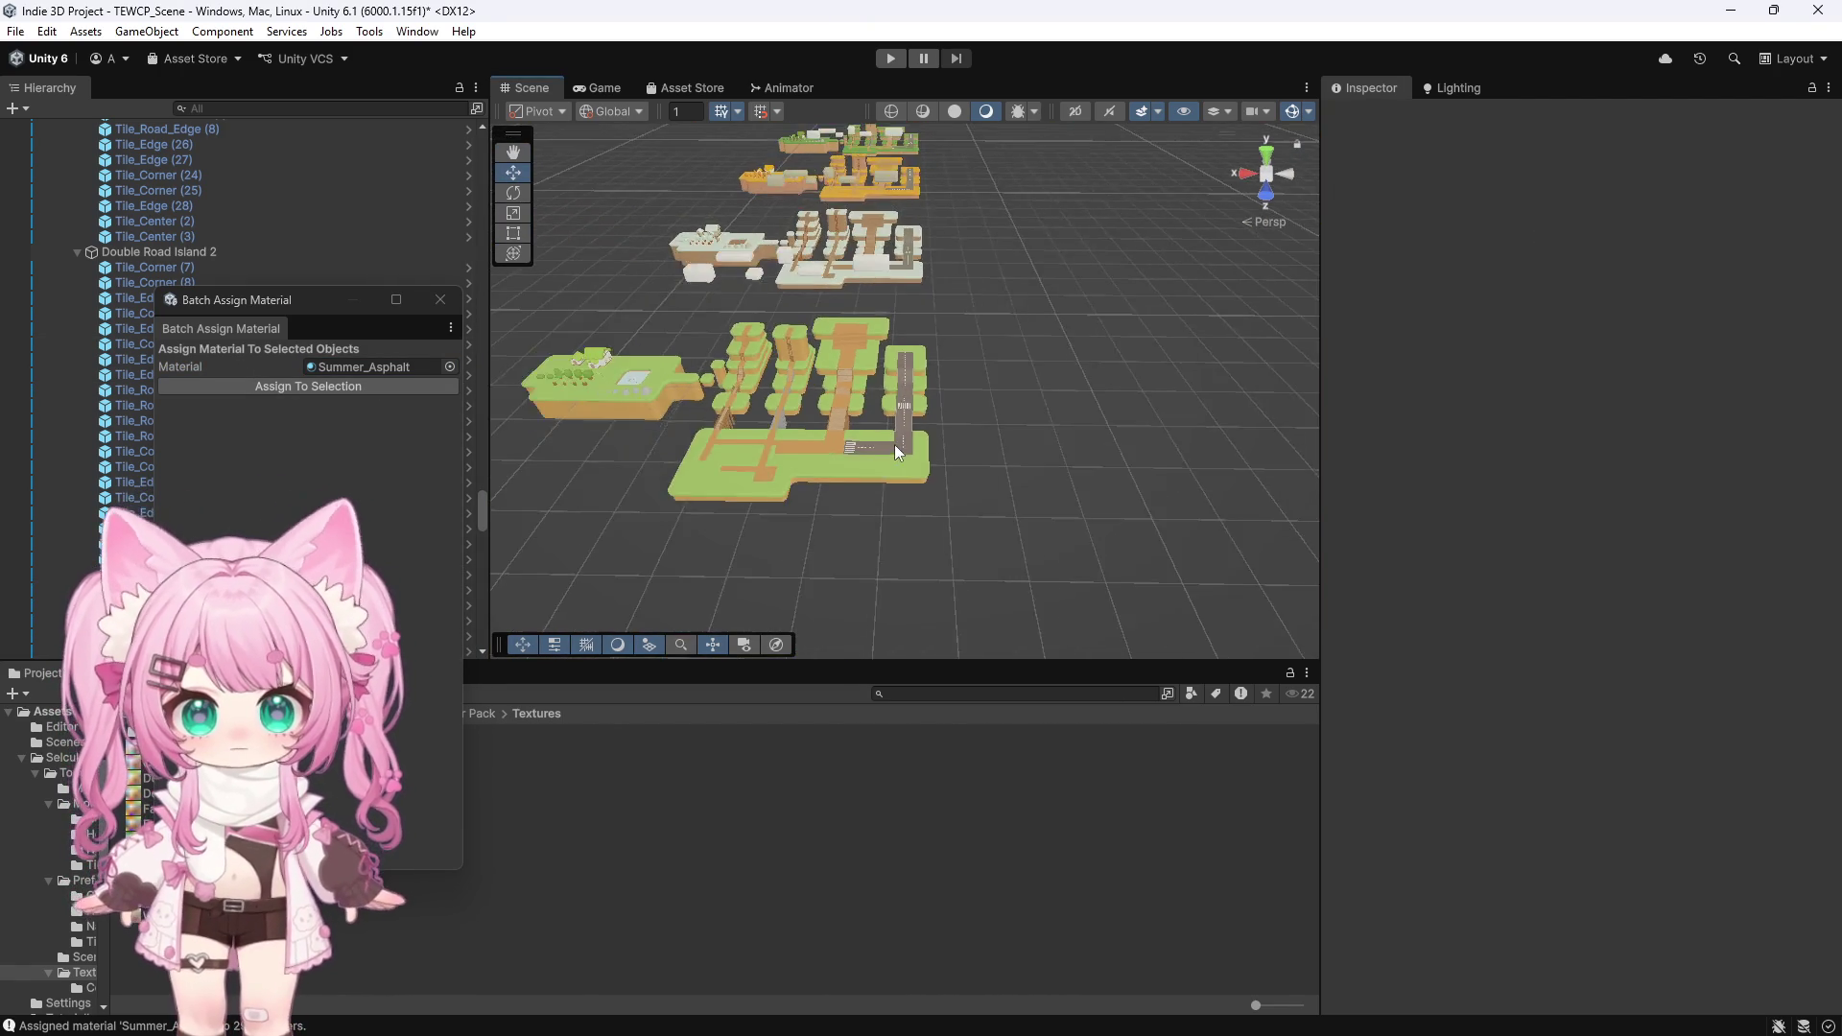
drag(893, 445, 660, 528)
scroll(down, 3)
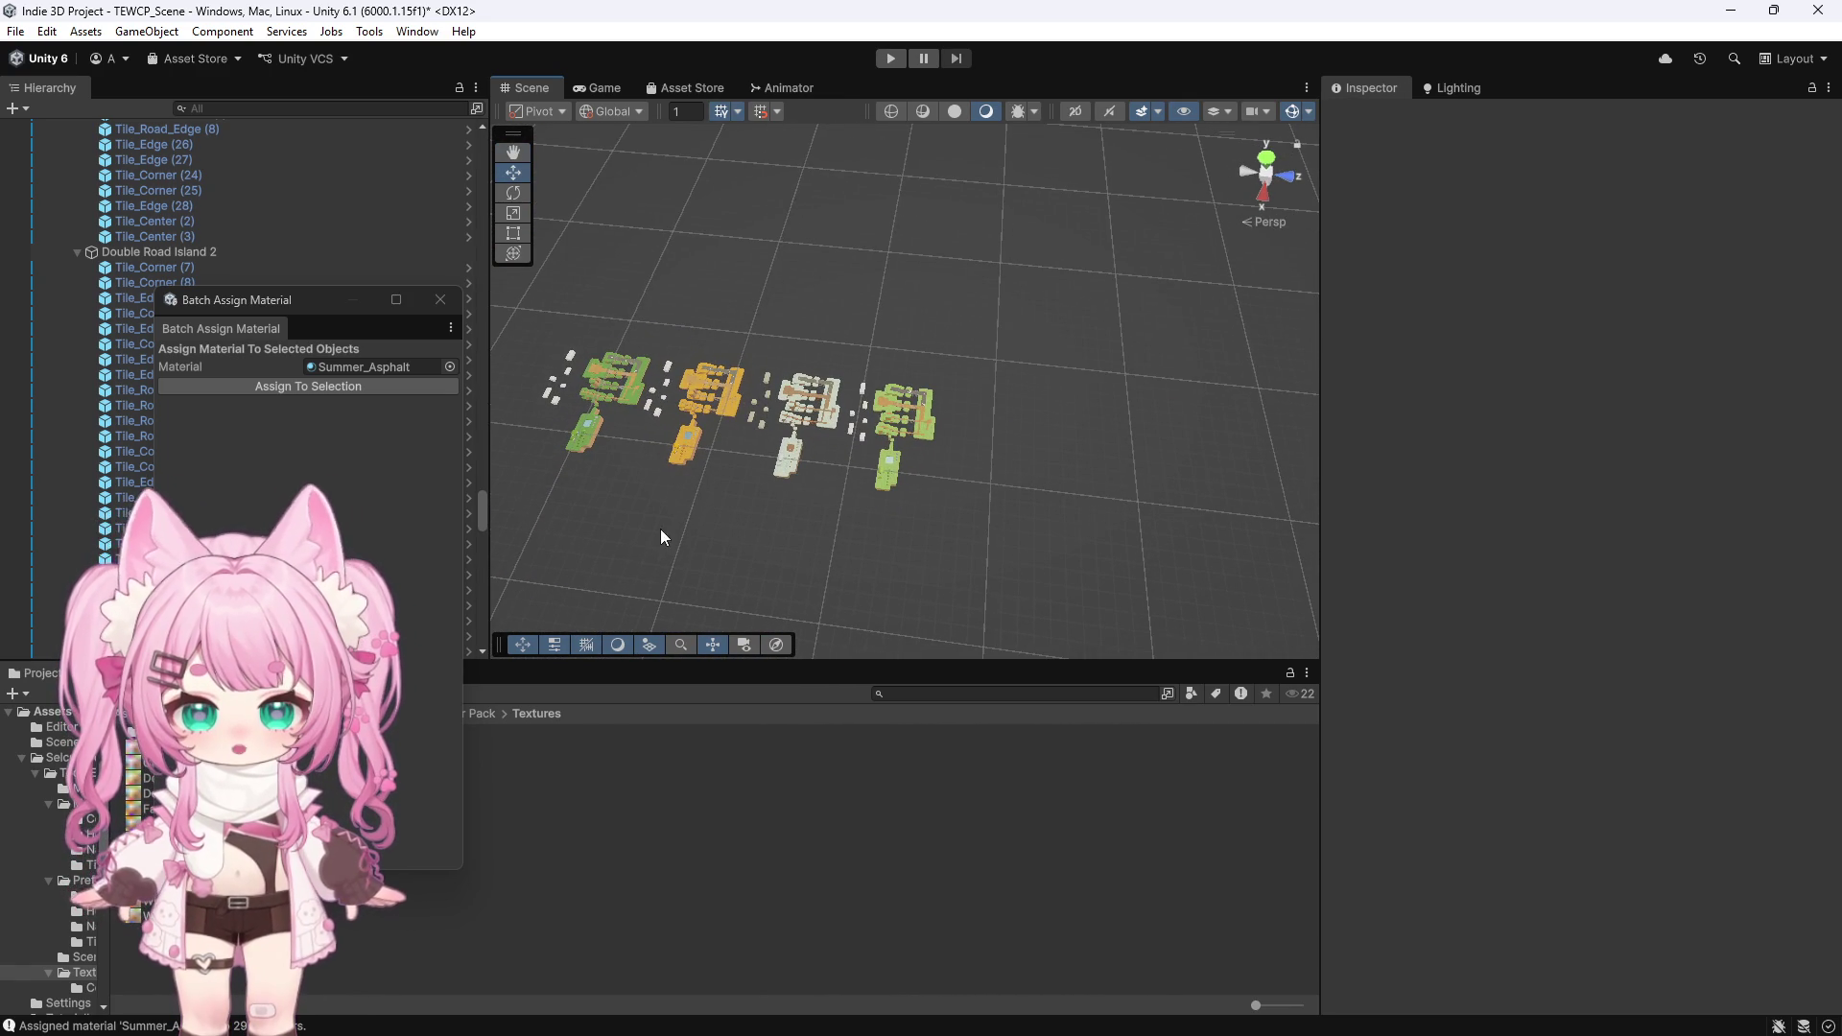
click(440, 301)
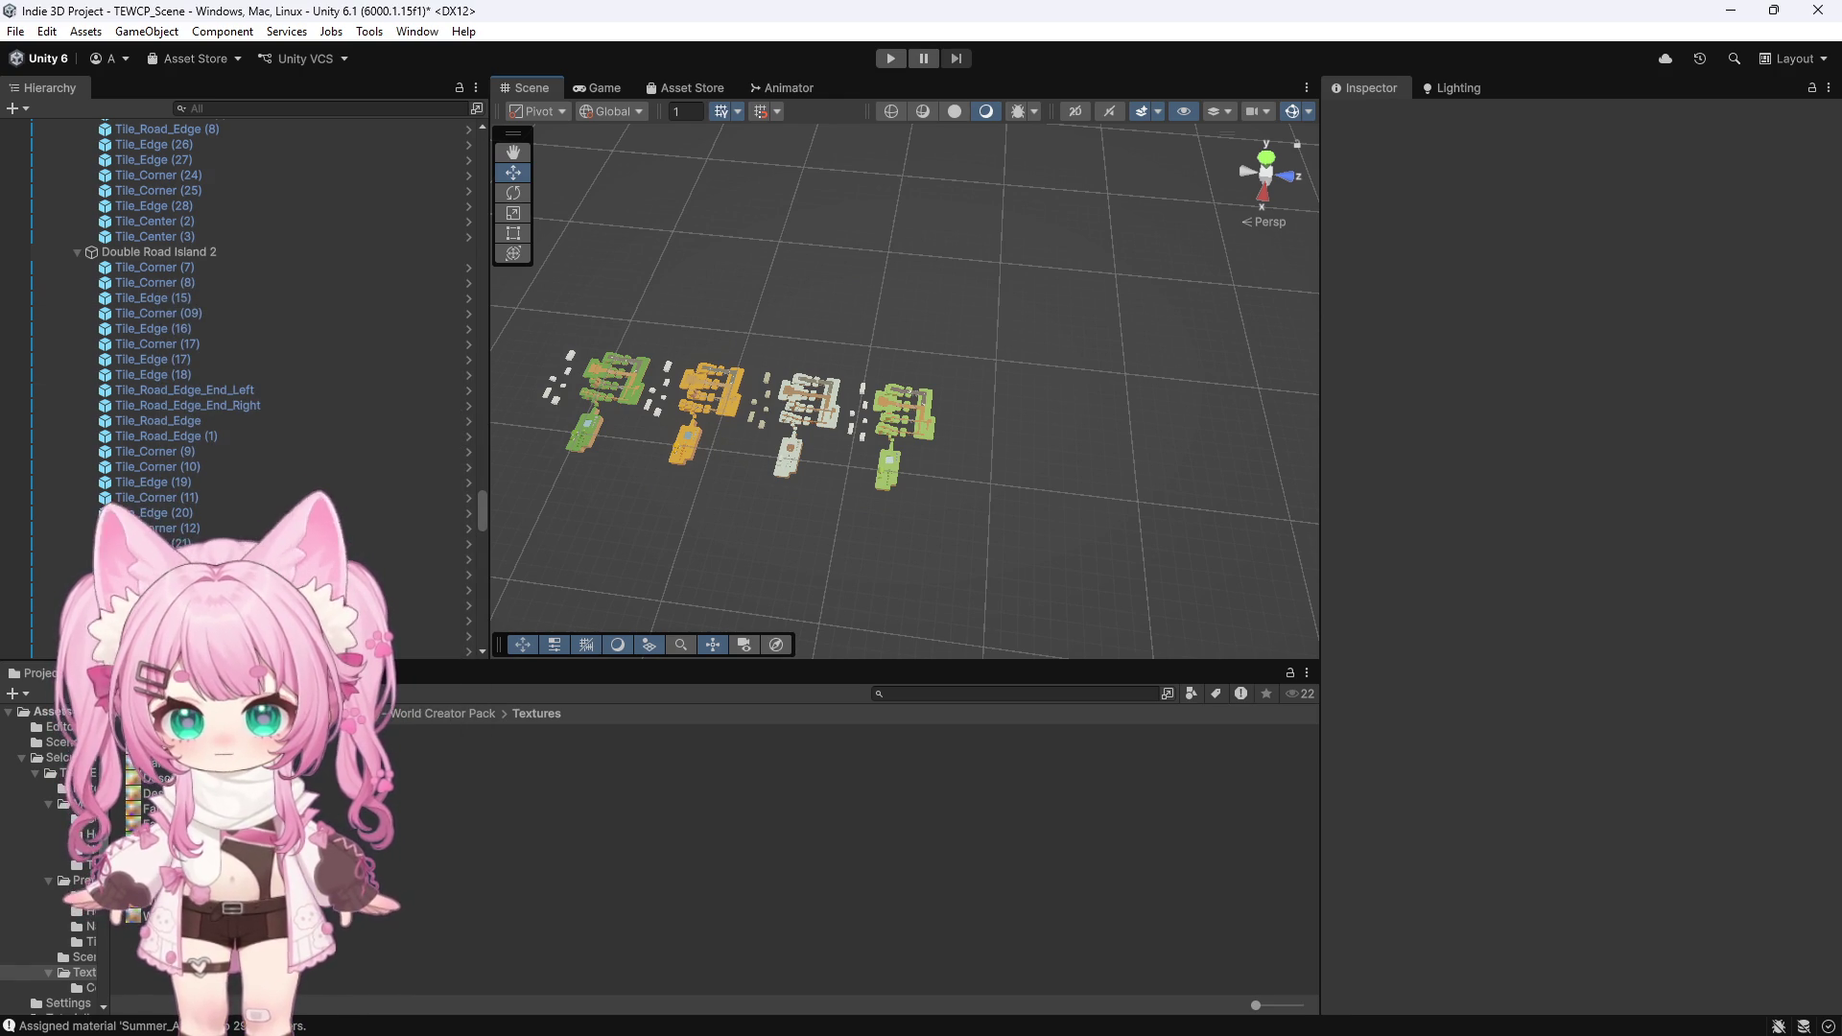
click(153, 747)
key(Down)
key(Down)
key(Down)
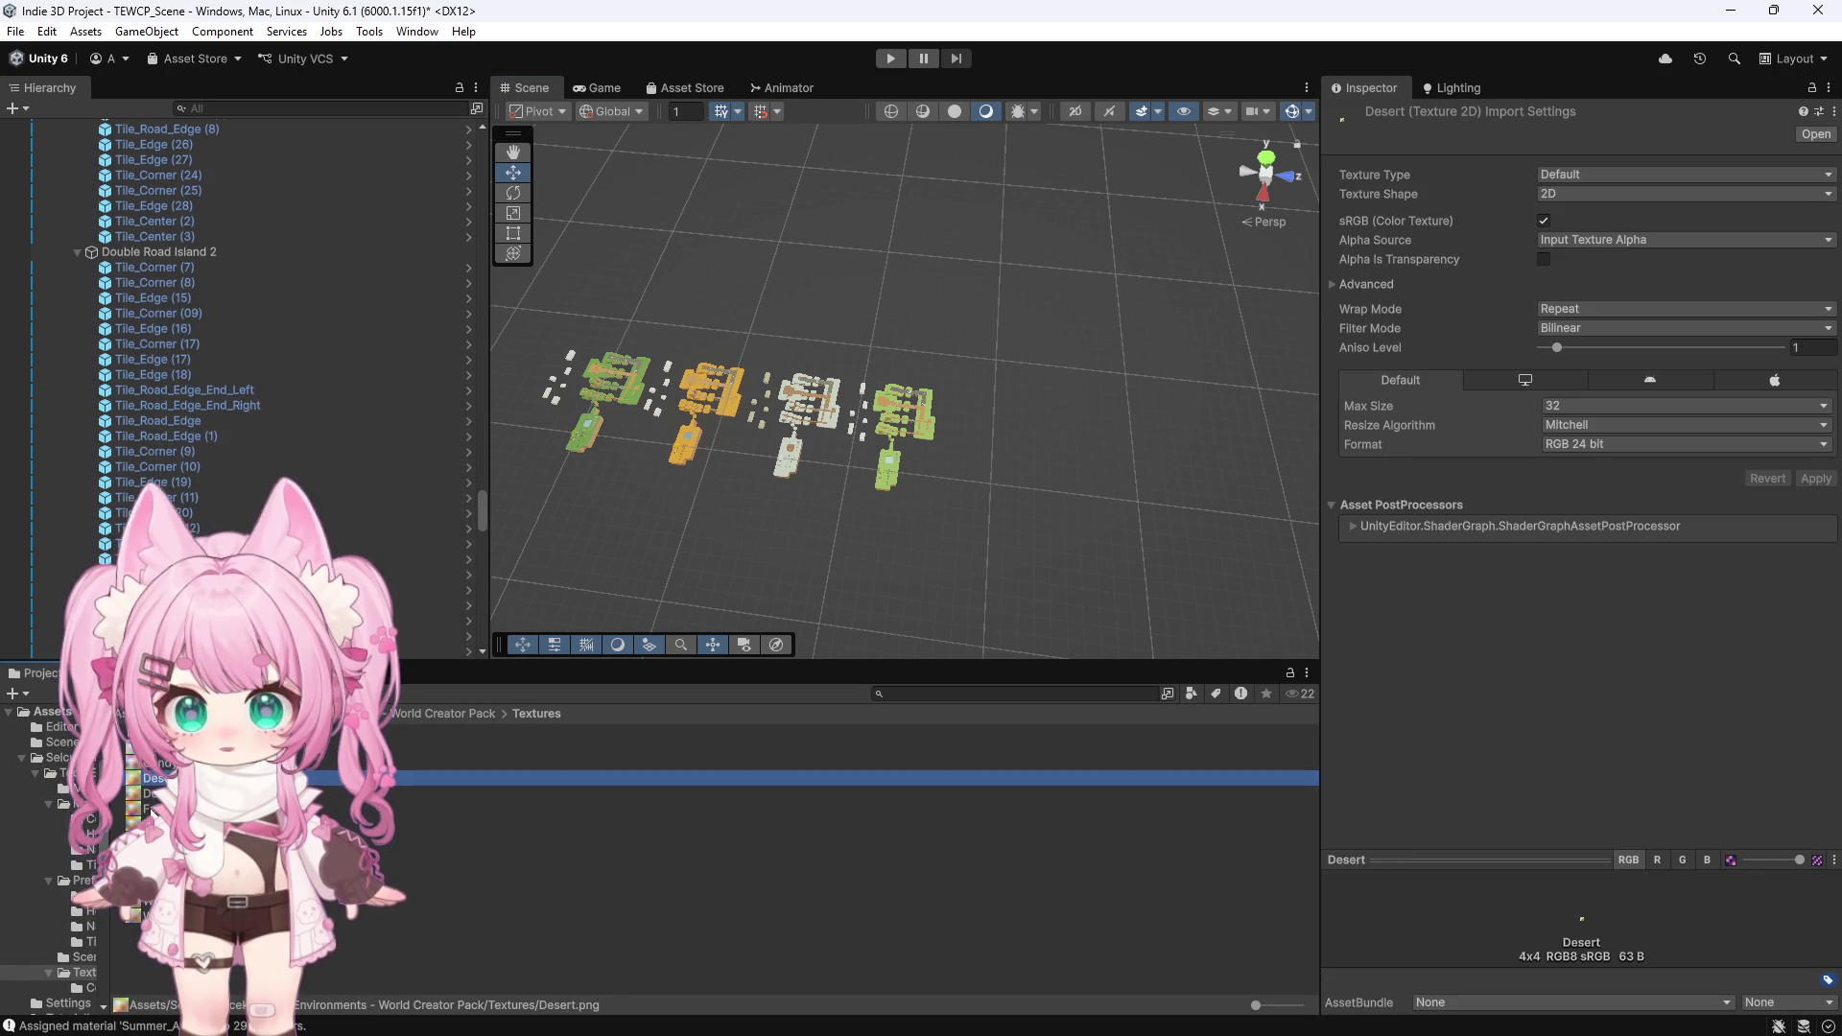
key(Down)
key(Down)
key(Down)
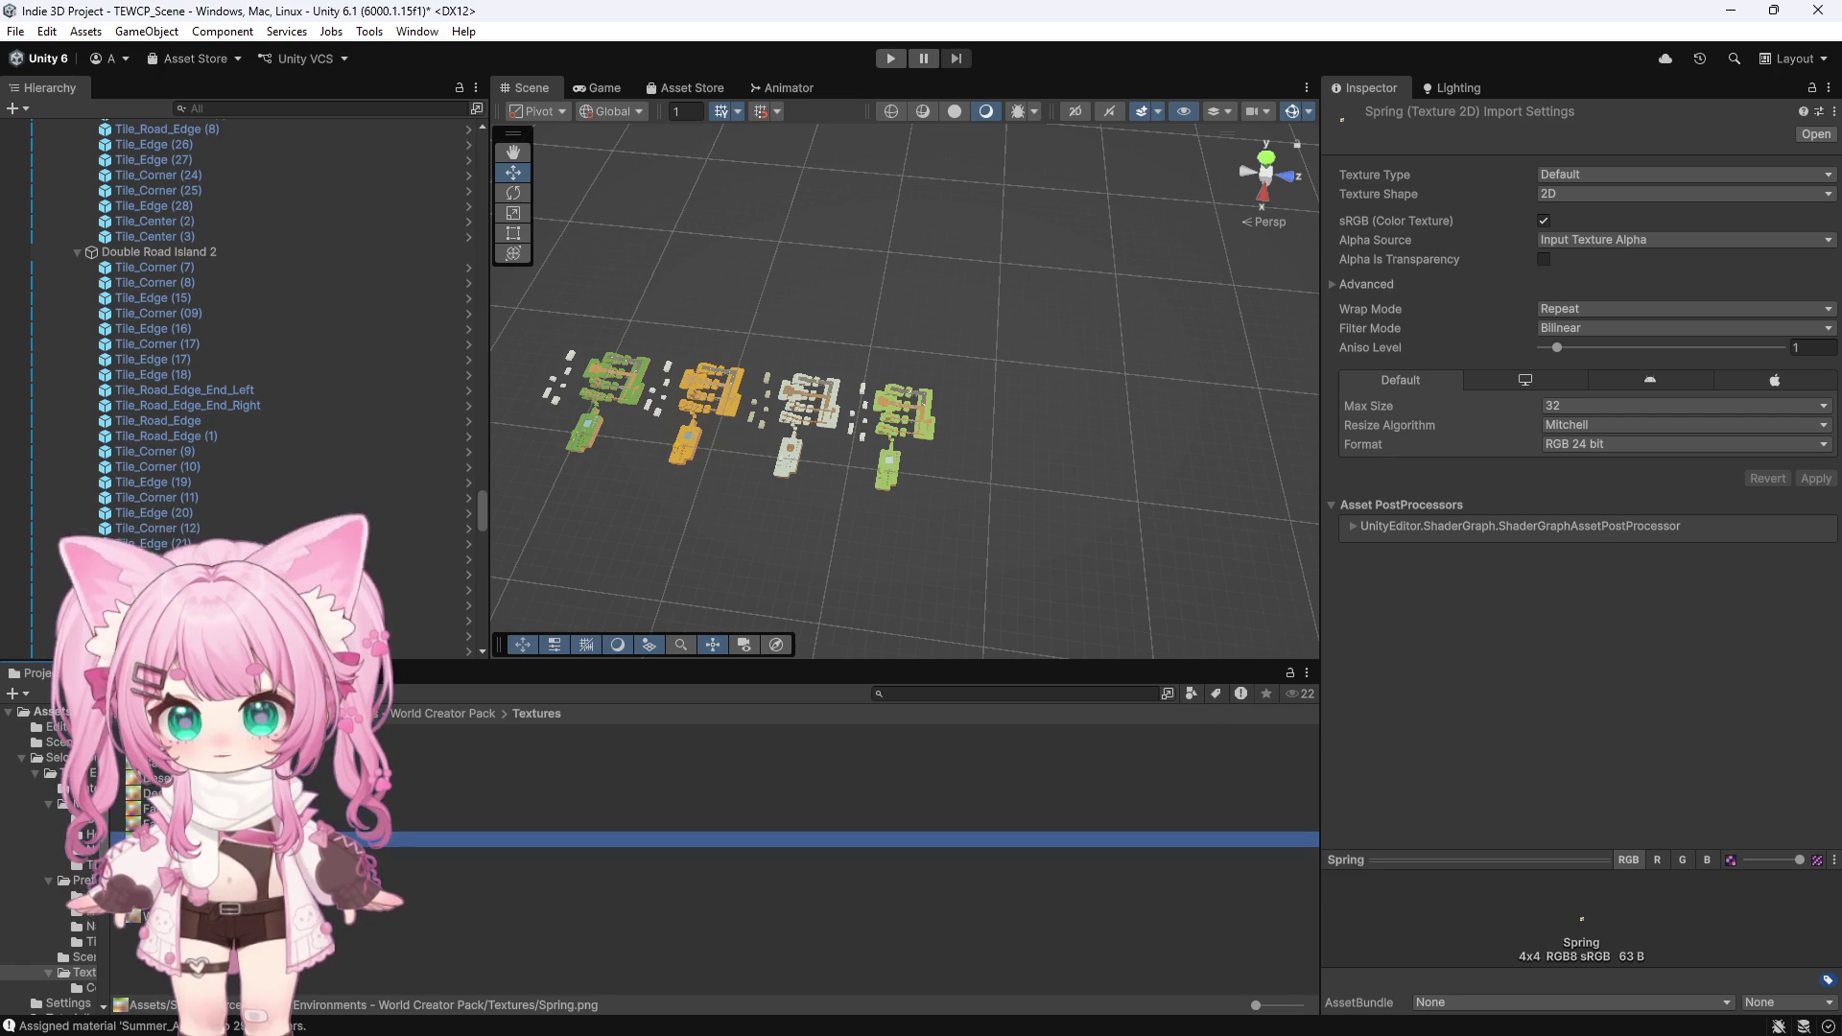
scroll(up, 3)
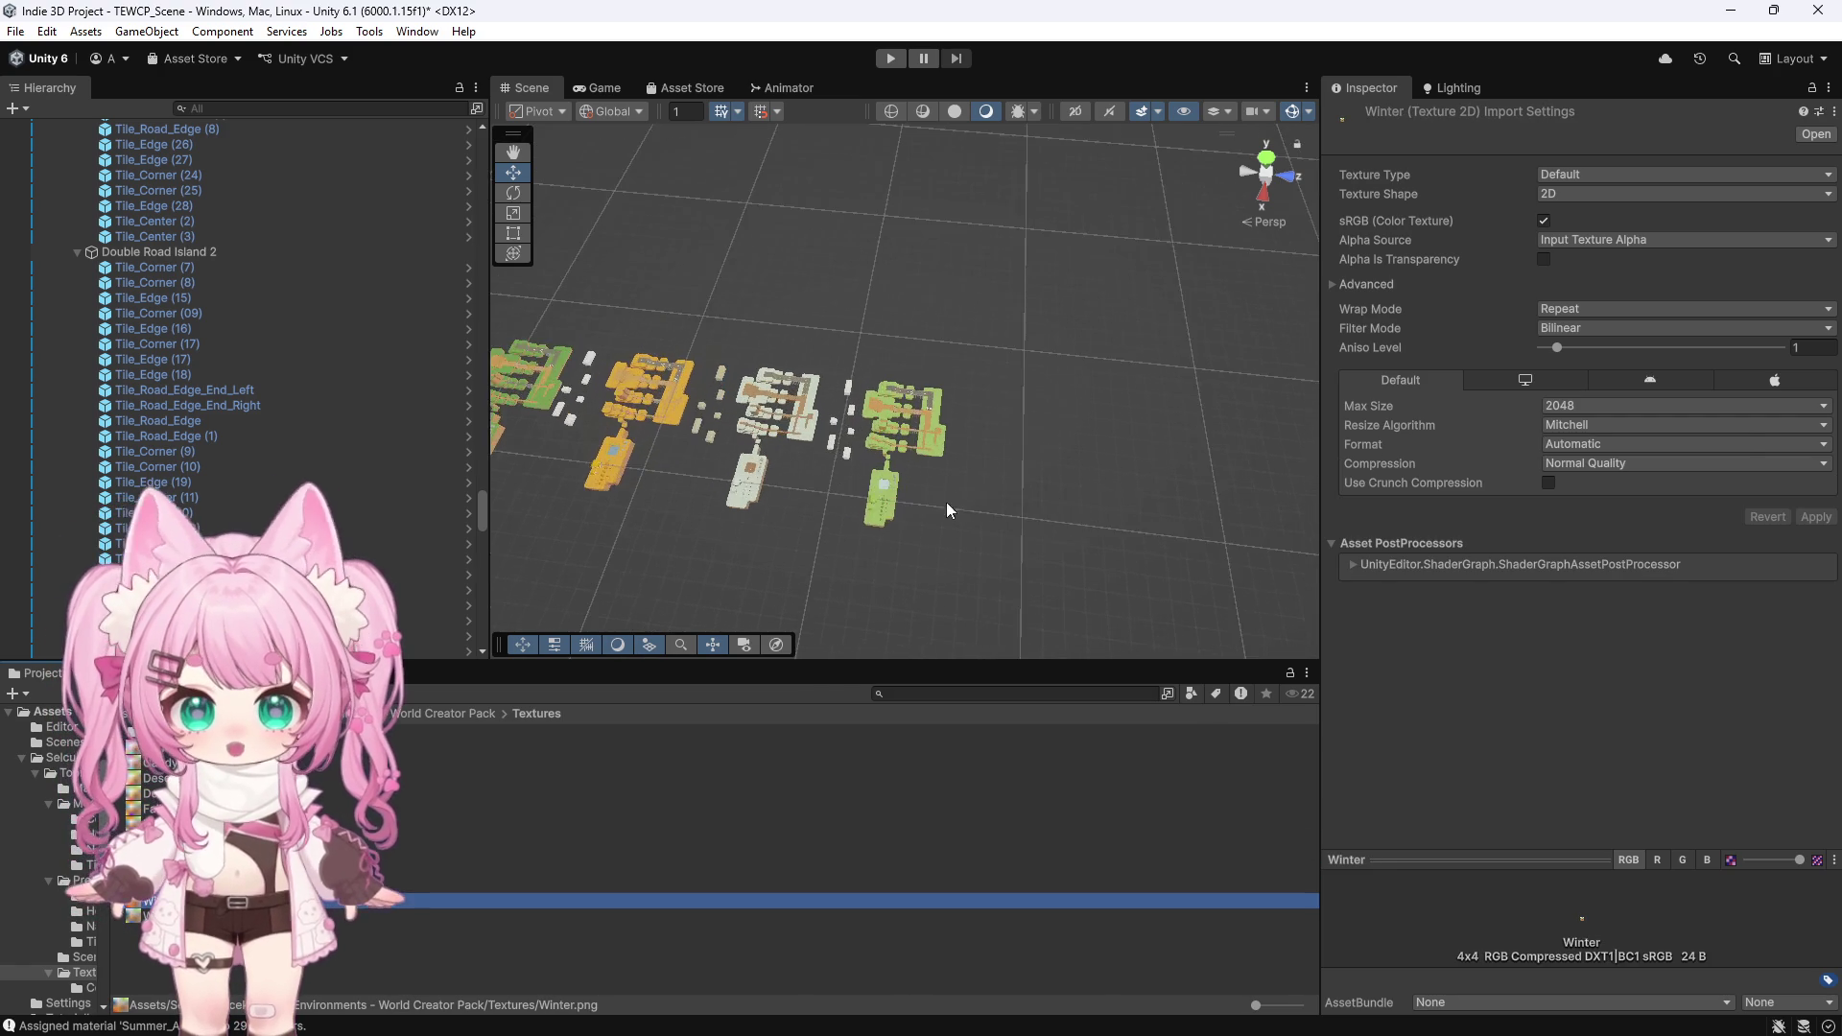
click(934, 601)
drag(937, 610, 549, 277)
drag(533, 213, 687, 418)
scroll(up, 3)
drag(481, 498, 504, 128)
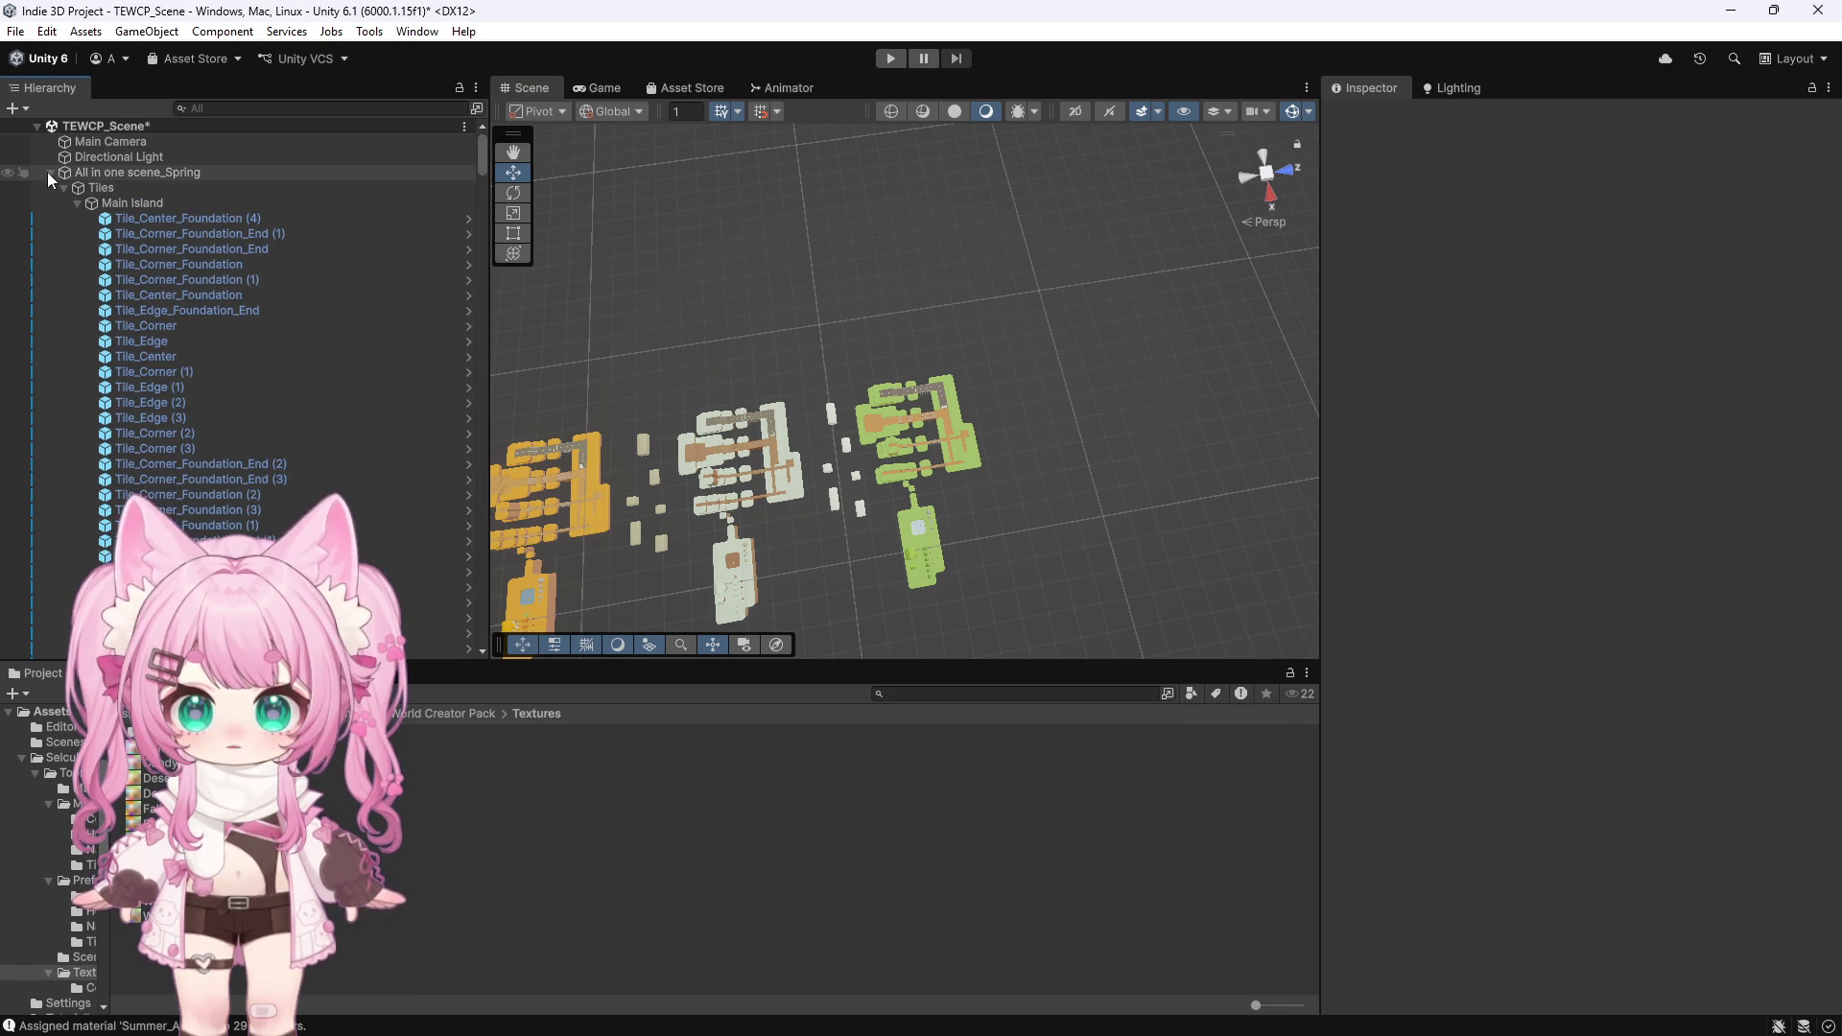
Duplicate All in one scene_Summer and slide the copy along Z to 295.4
click(50, 172)
click(50, 218)
click(124, 219)
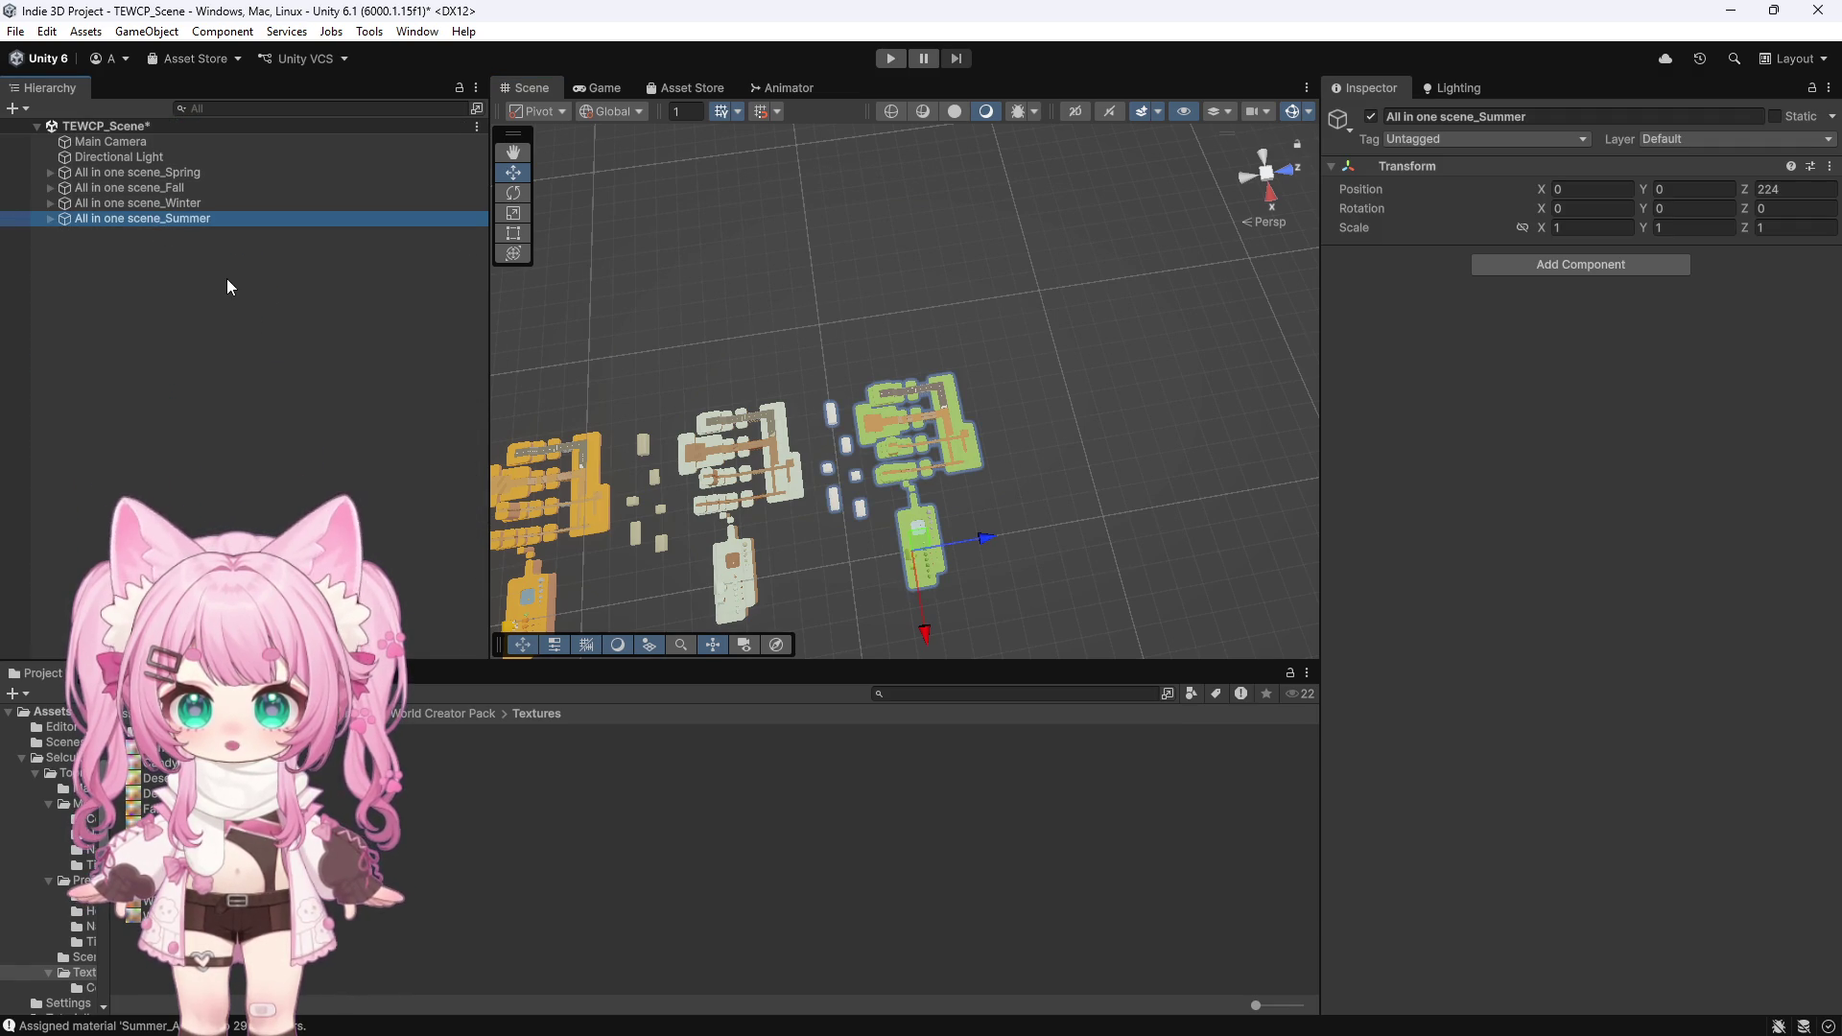
key(ctrl+d)
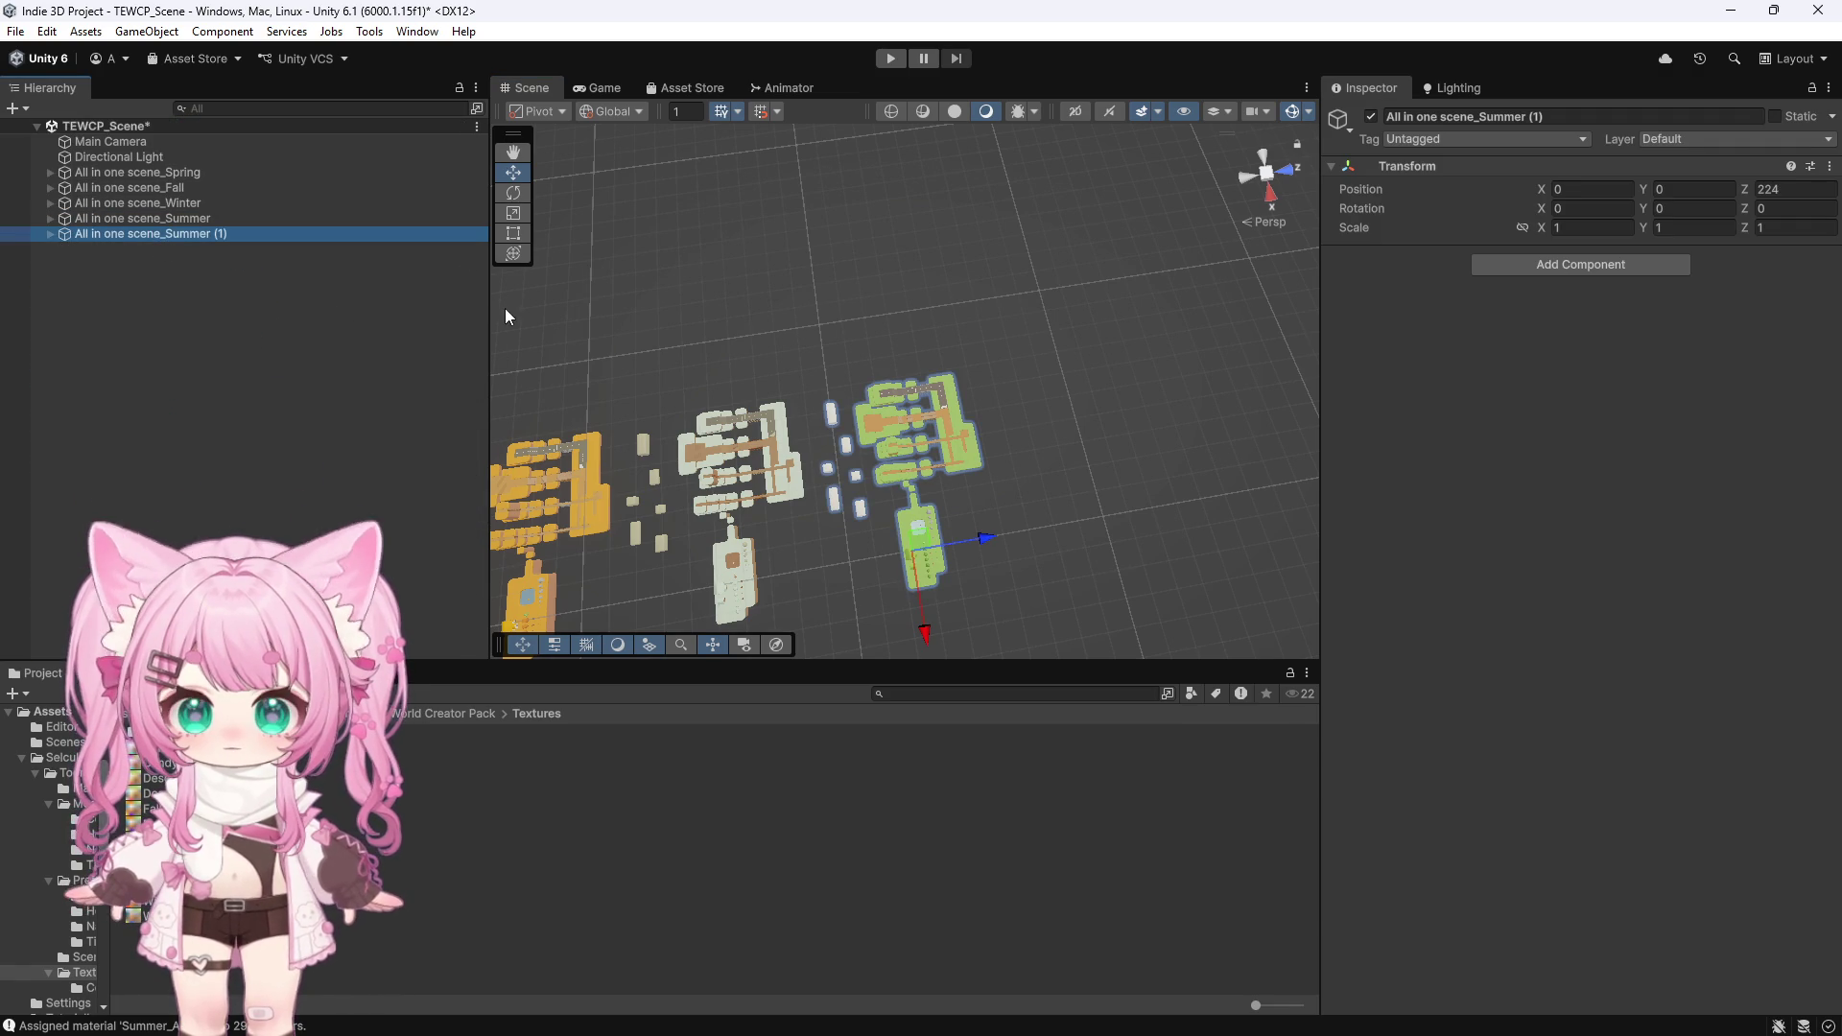
drag(982, 535, 1174, 520)
Rename the copied island set to 'All in one scene_Desert'
click(167, 234)
click(1585, 118)
text(Desert)
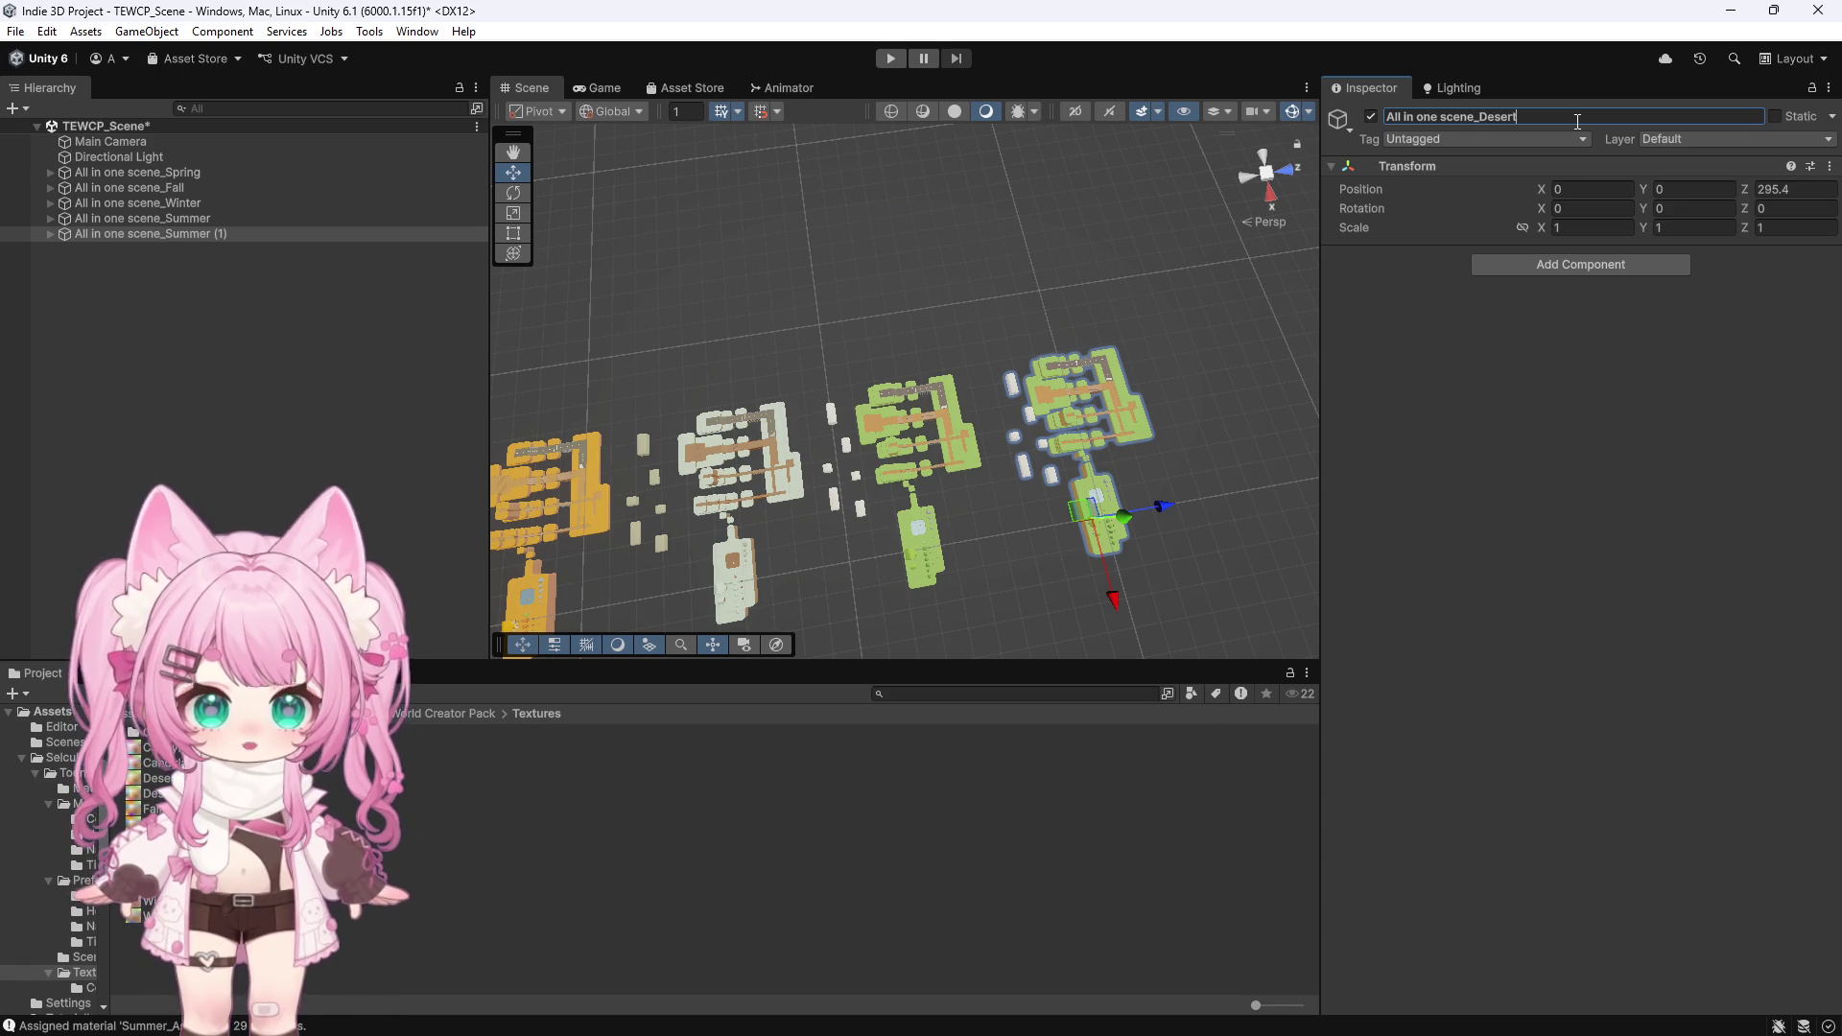
key(Return)
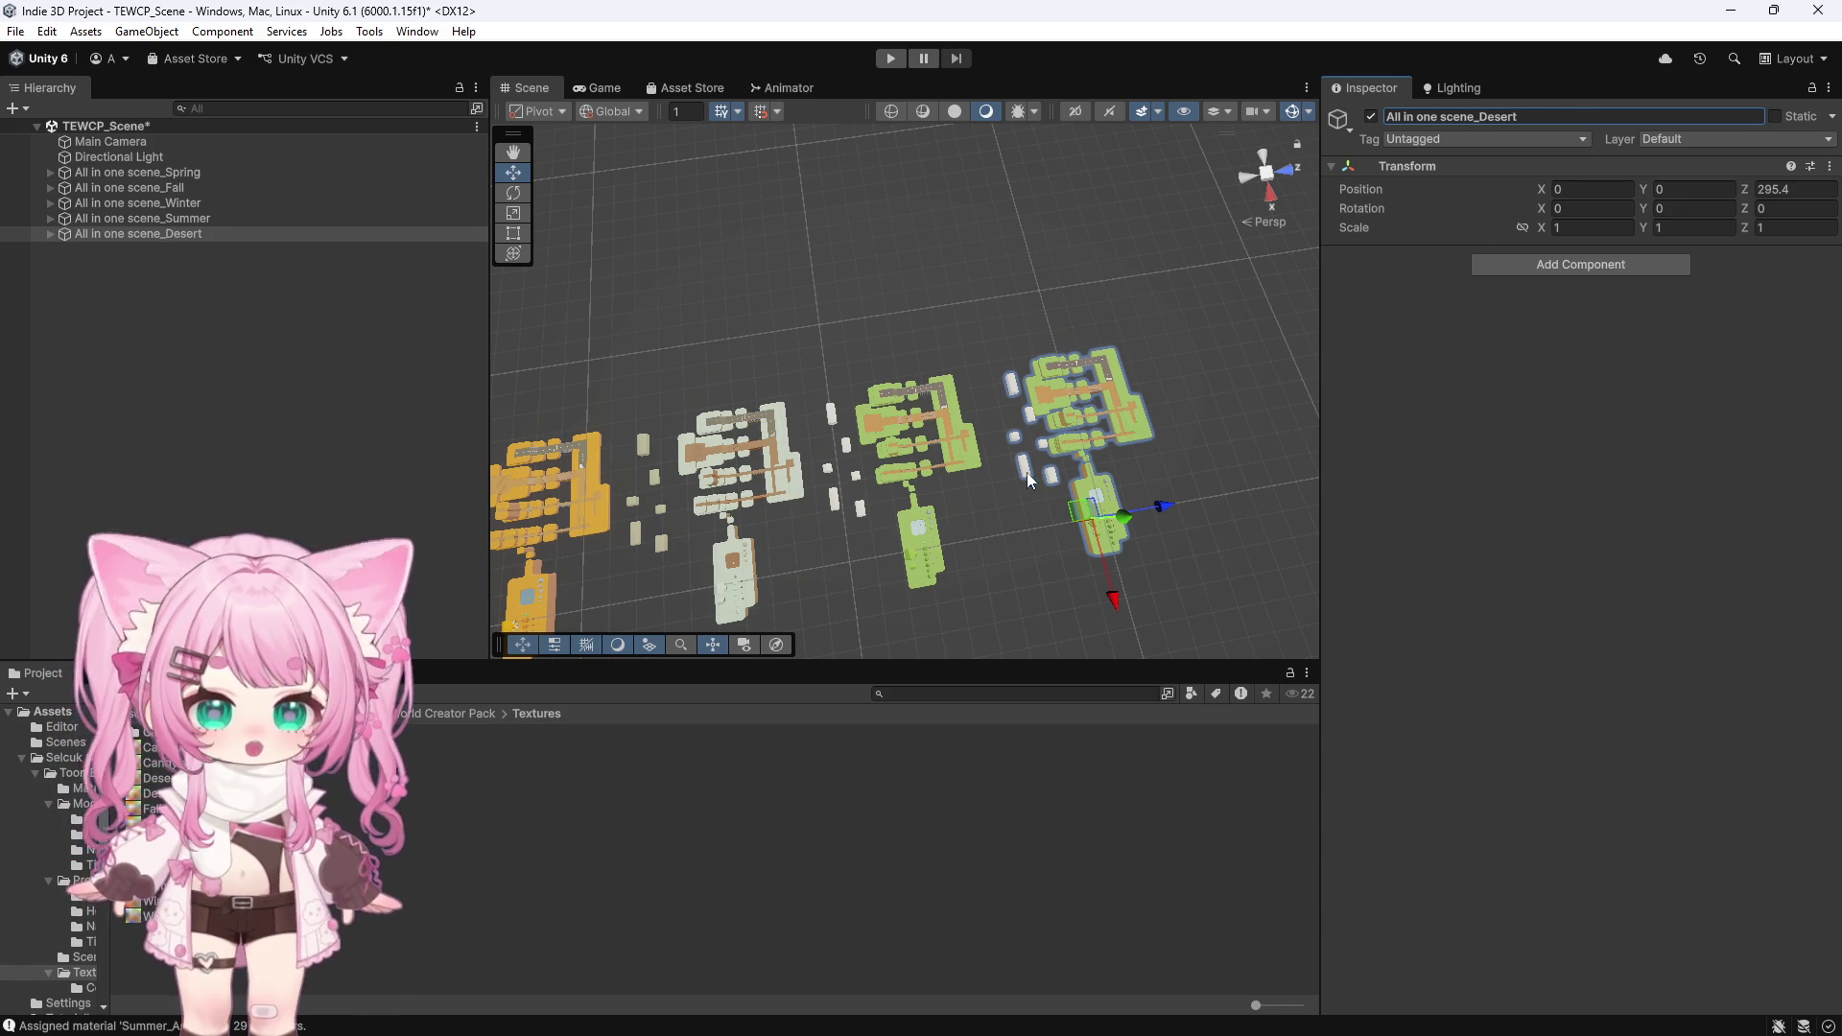
Box-select all Desert island tiles from a top view and open Batch Assign Material
scroll(up, 3)
drag(683, 297, 1157, 263)
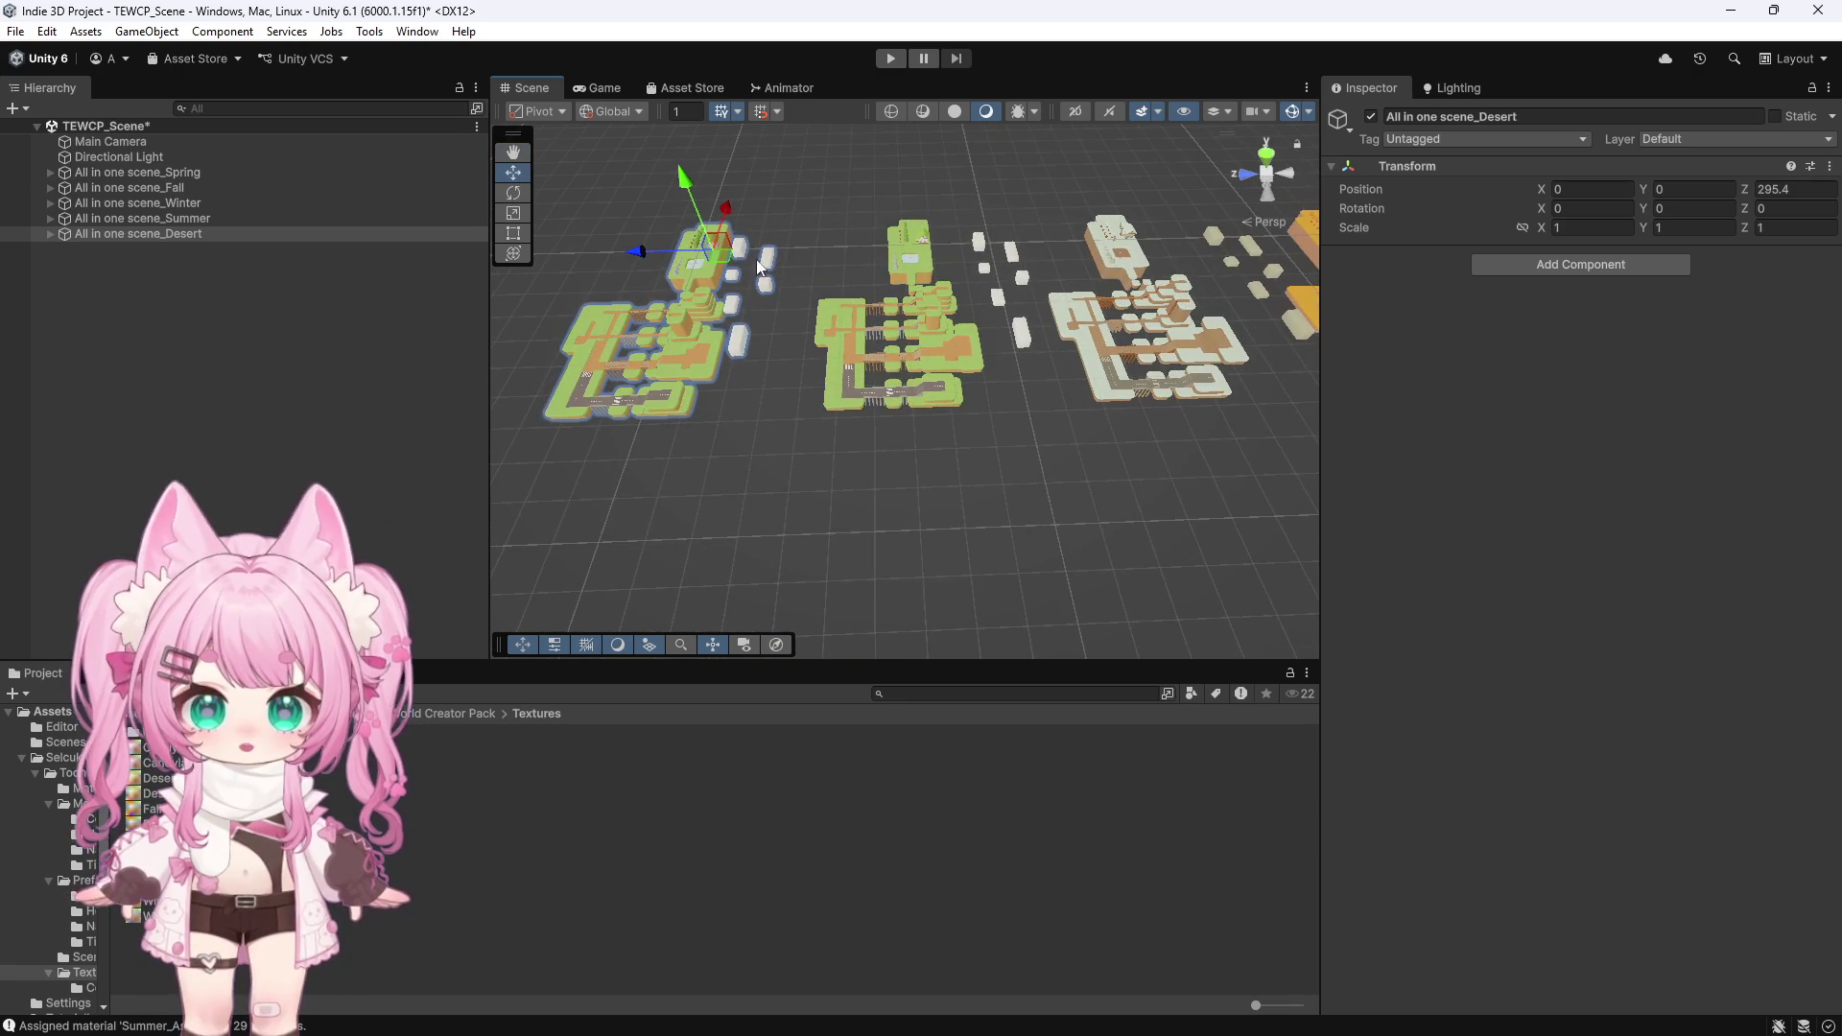
key(f)
scroll(down, 3)
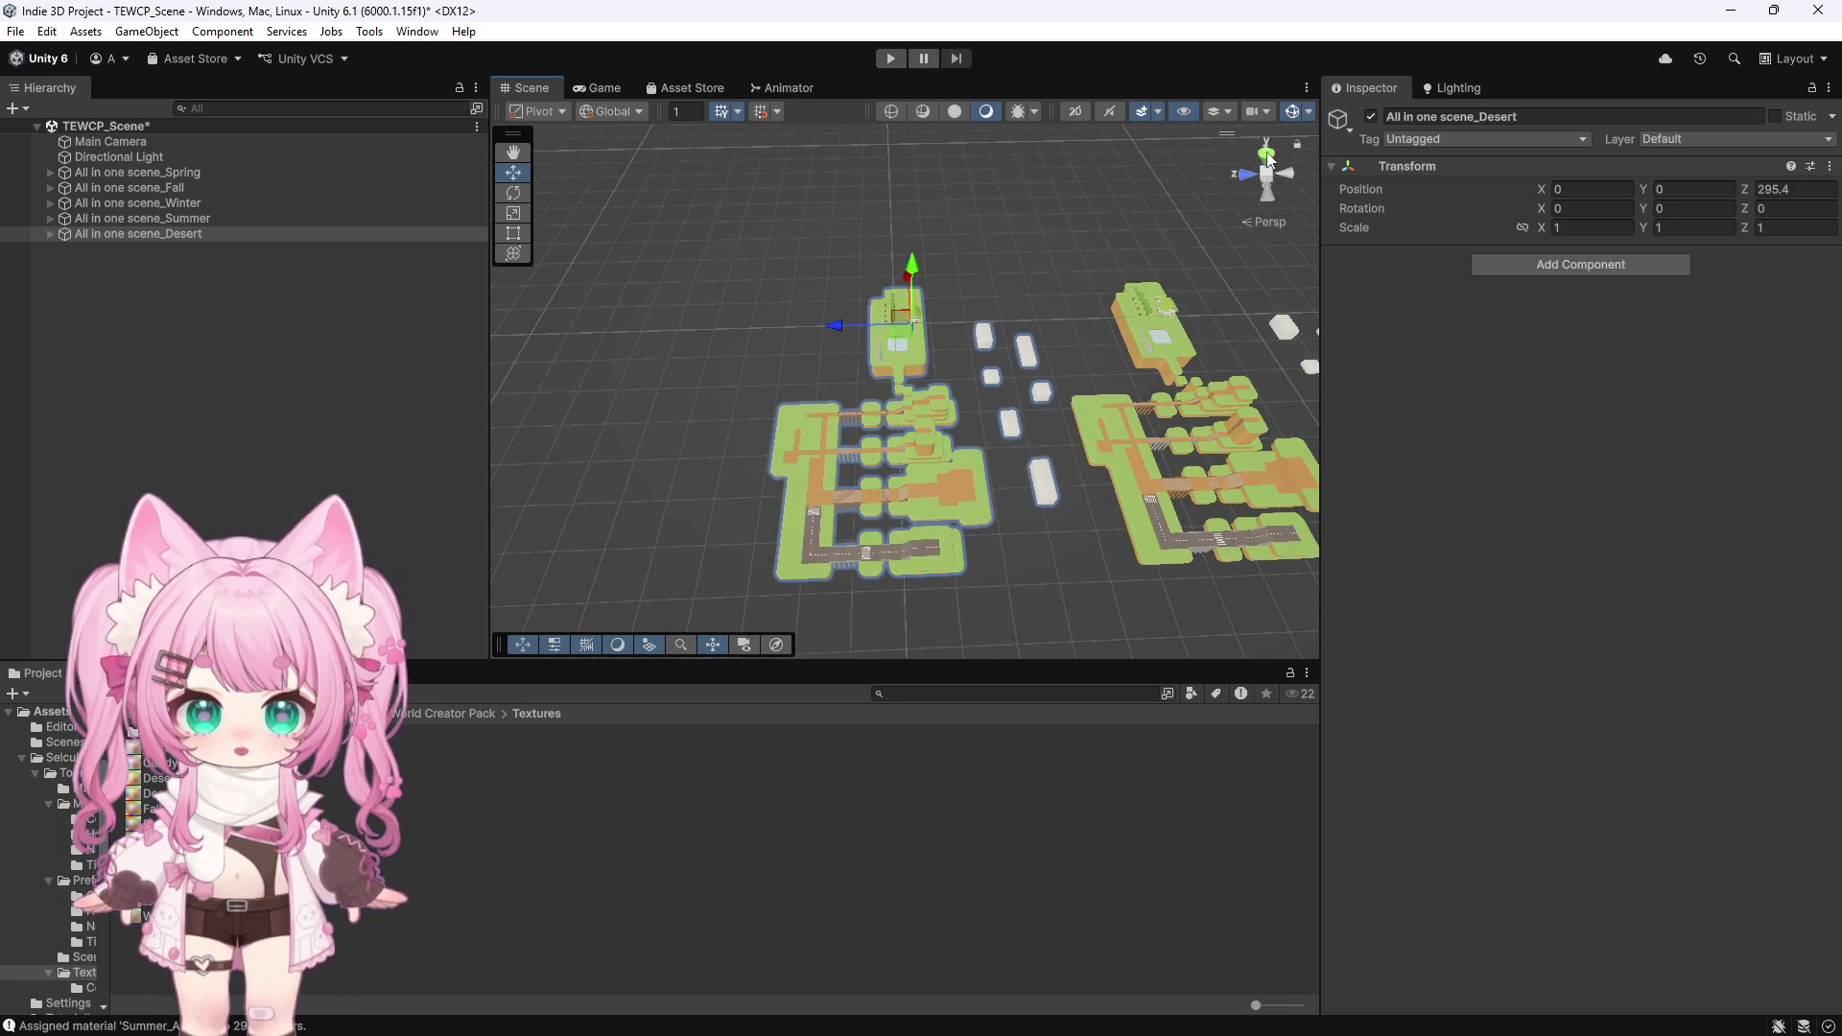
click(1267, 155)
click(1049, 225)
drag(1161, 174, 577, 544)
click(372, 33)
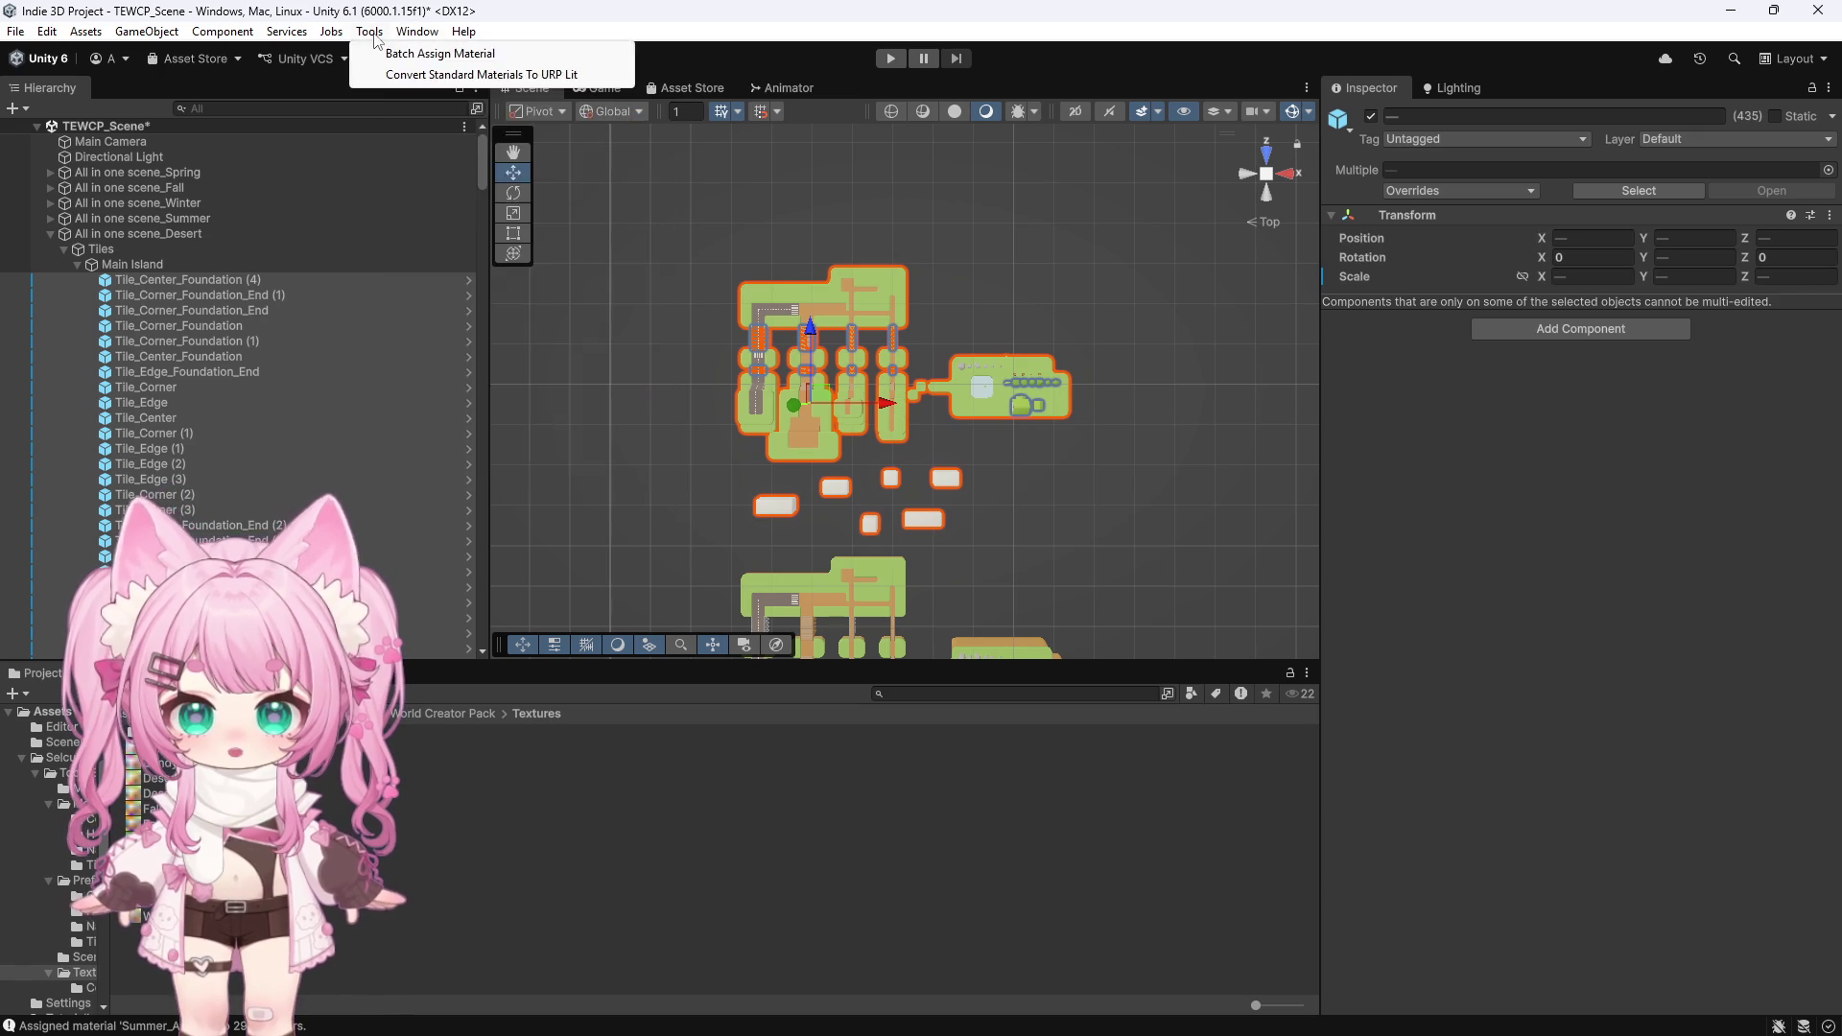
click(388, 50)
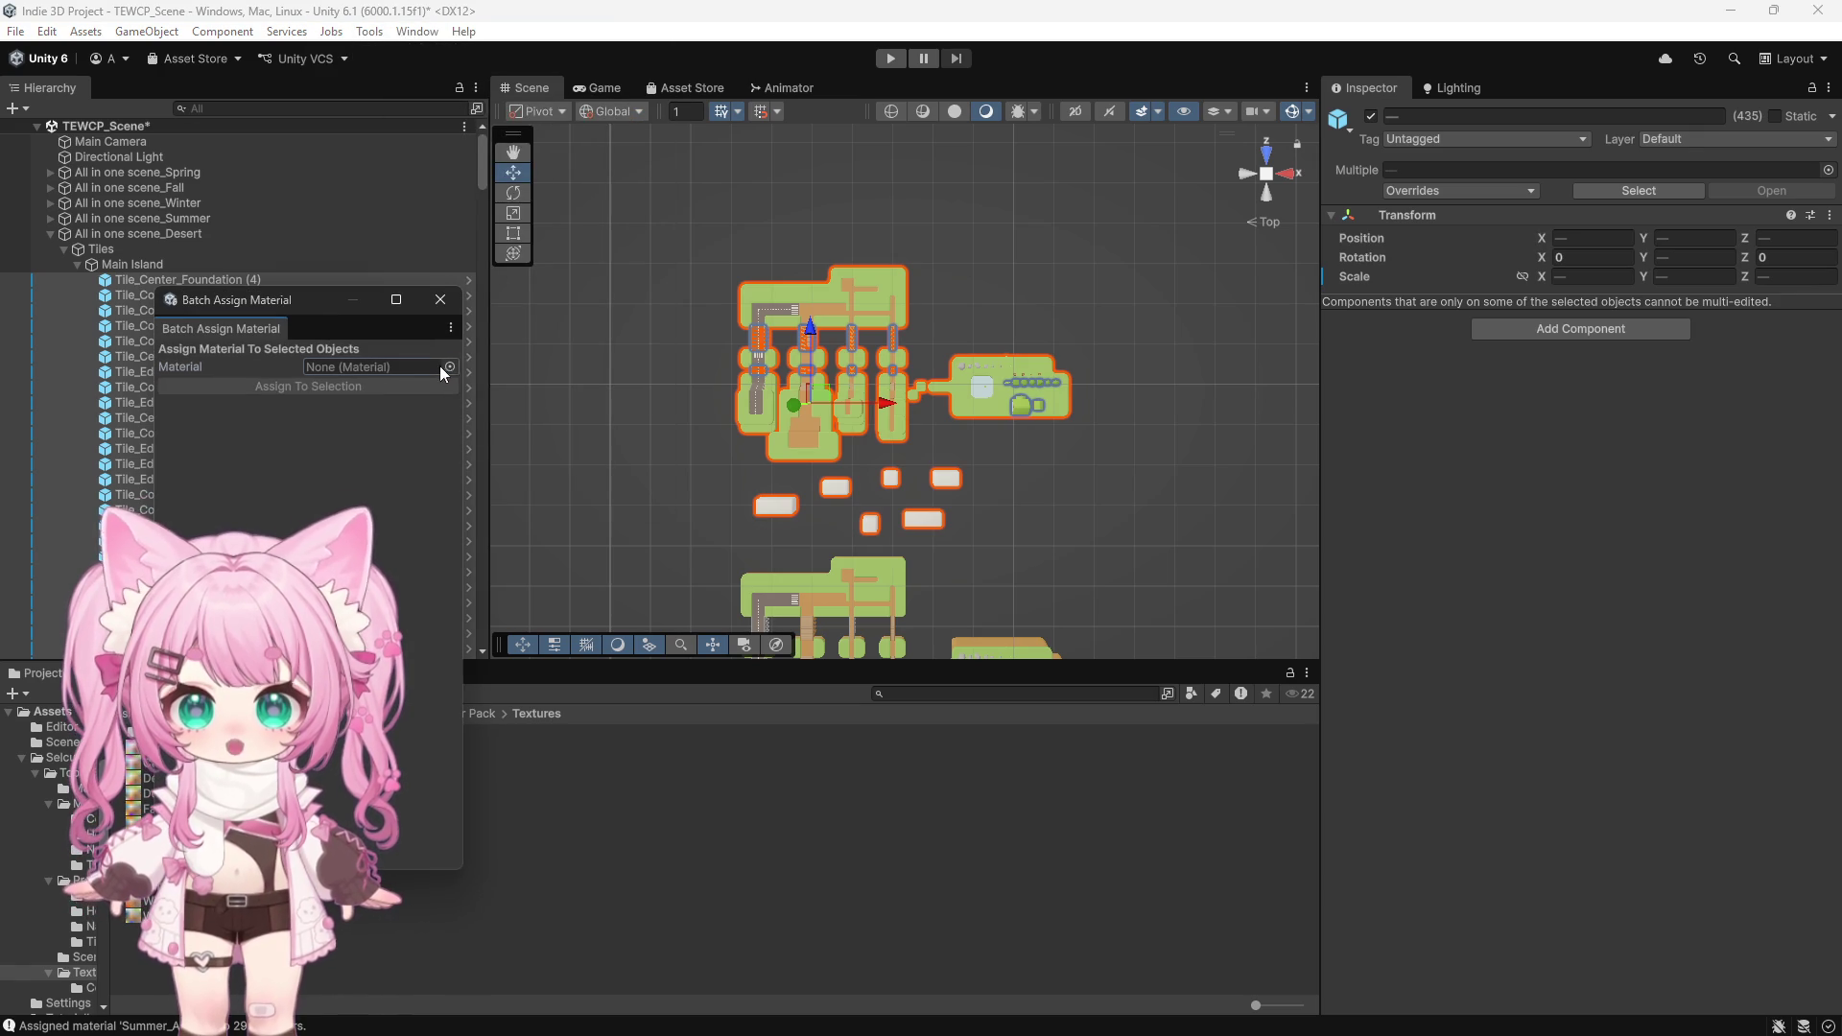
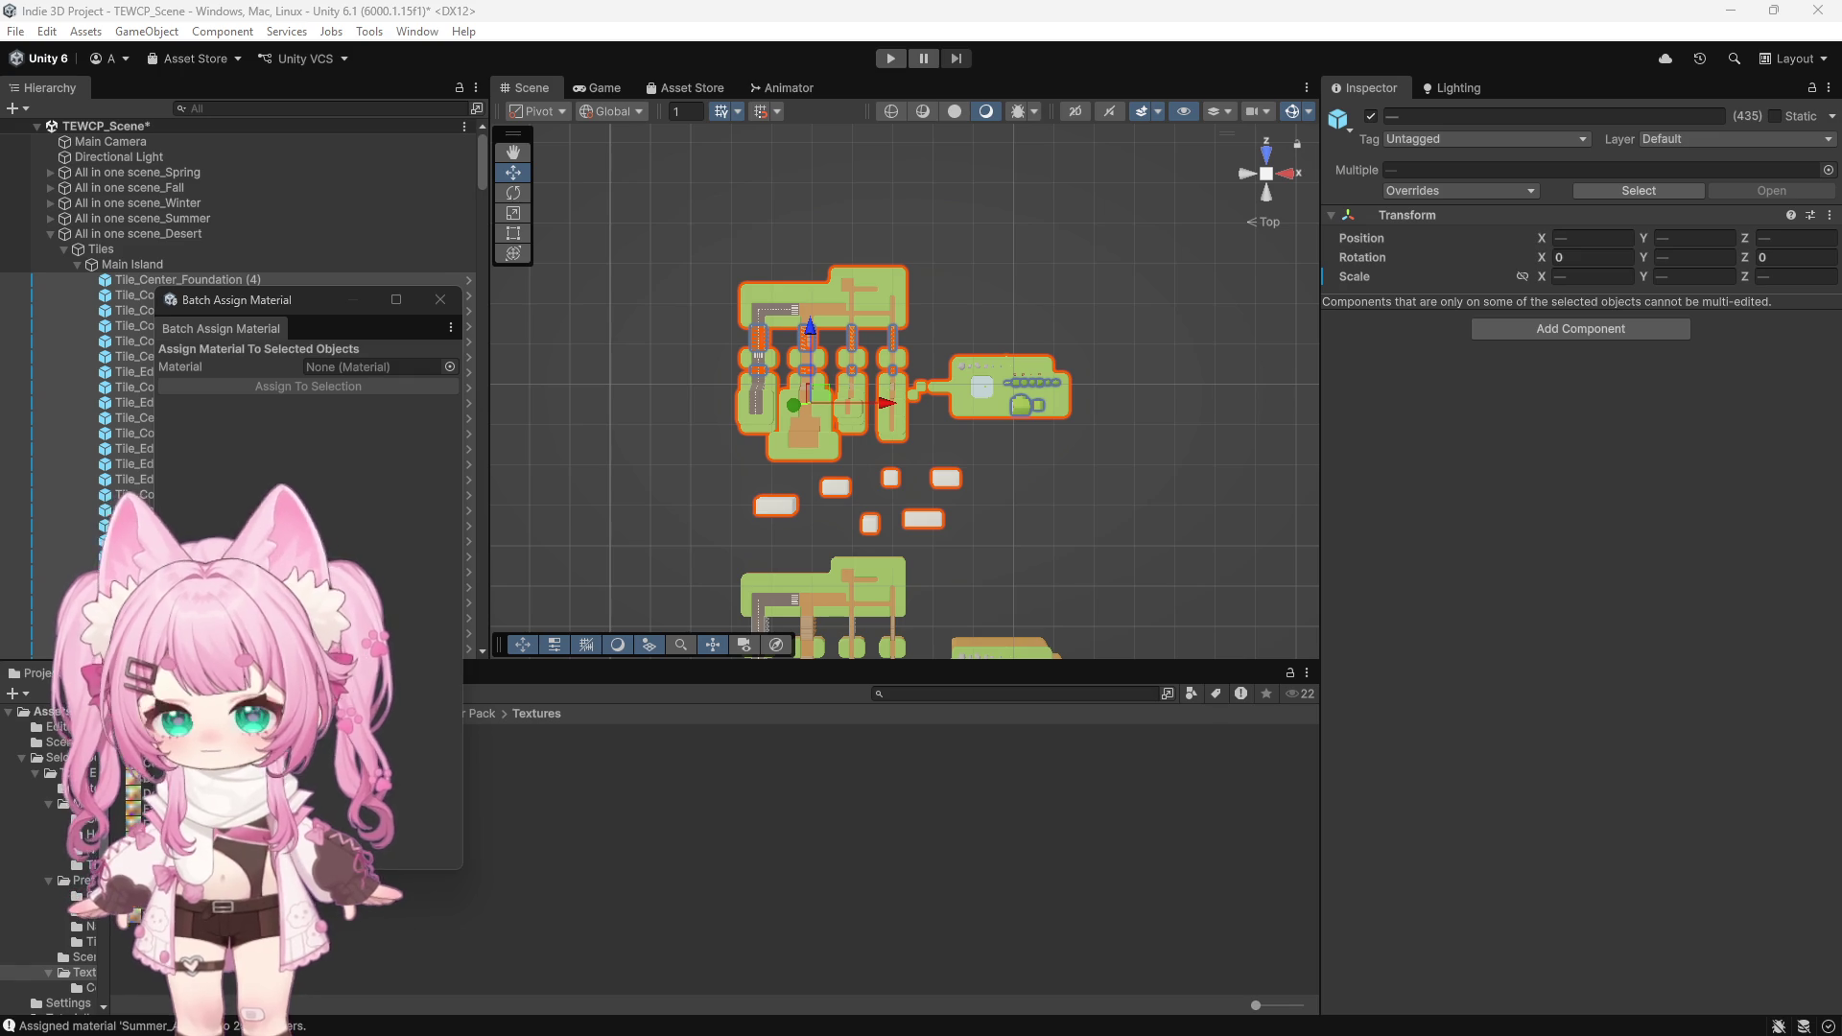
Assign the Desert material to the selected Main Island tiles, then deselect them
drag(135, 914, 374, 367)
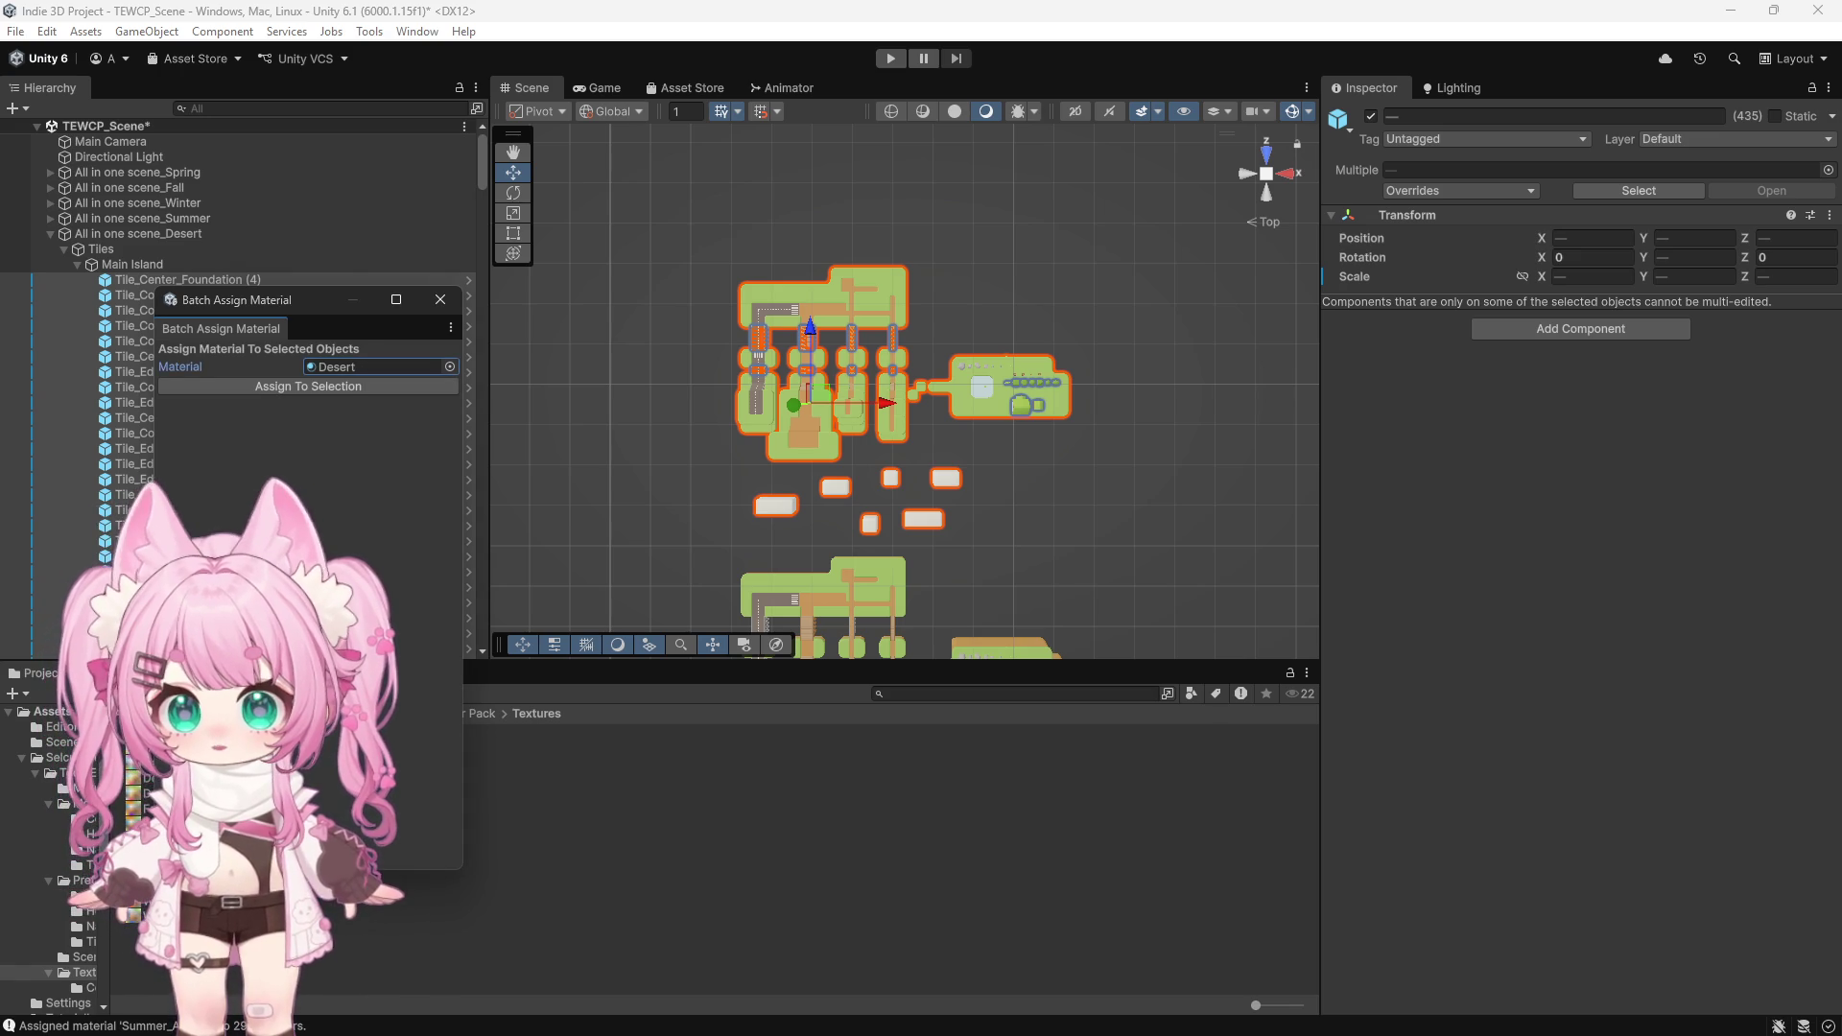
click(308, 386)
click(675, 395)
Zoom over the tan island, close the Batch Assign Material window, and orbit to a perspective view
scroll(up, 3)
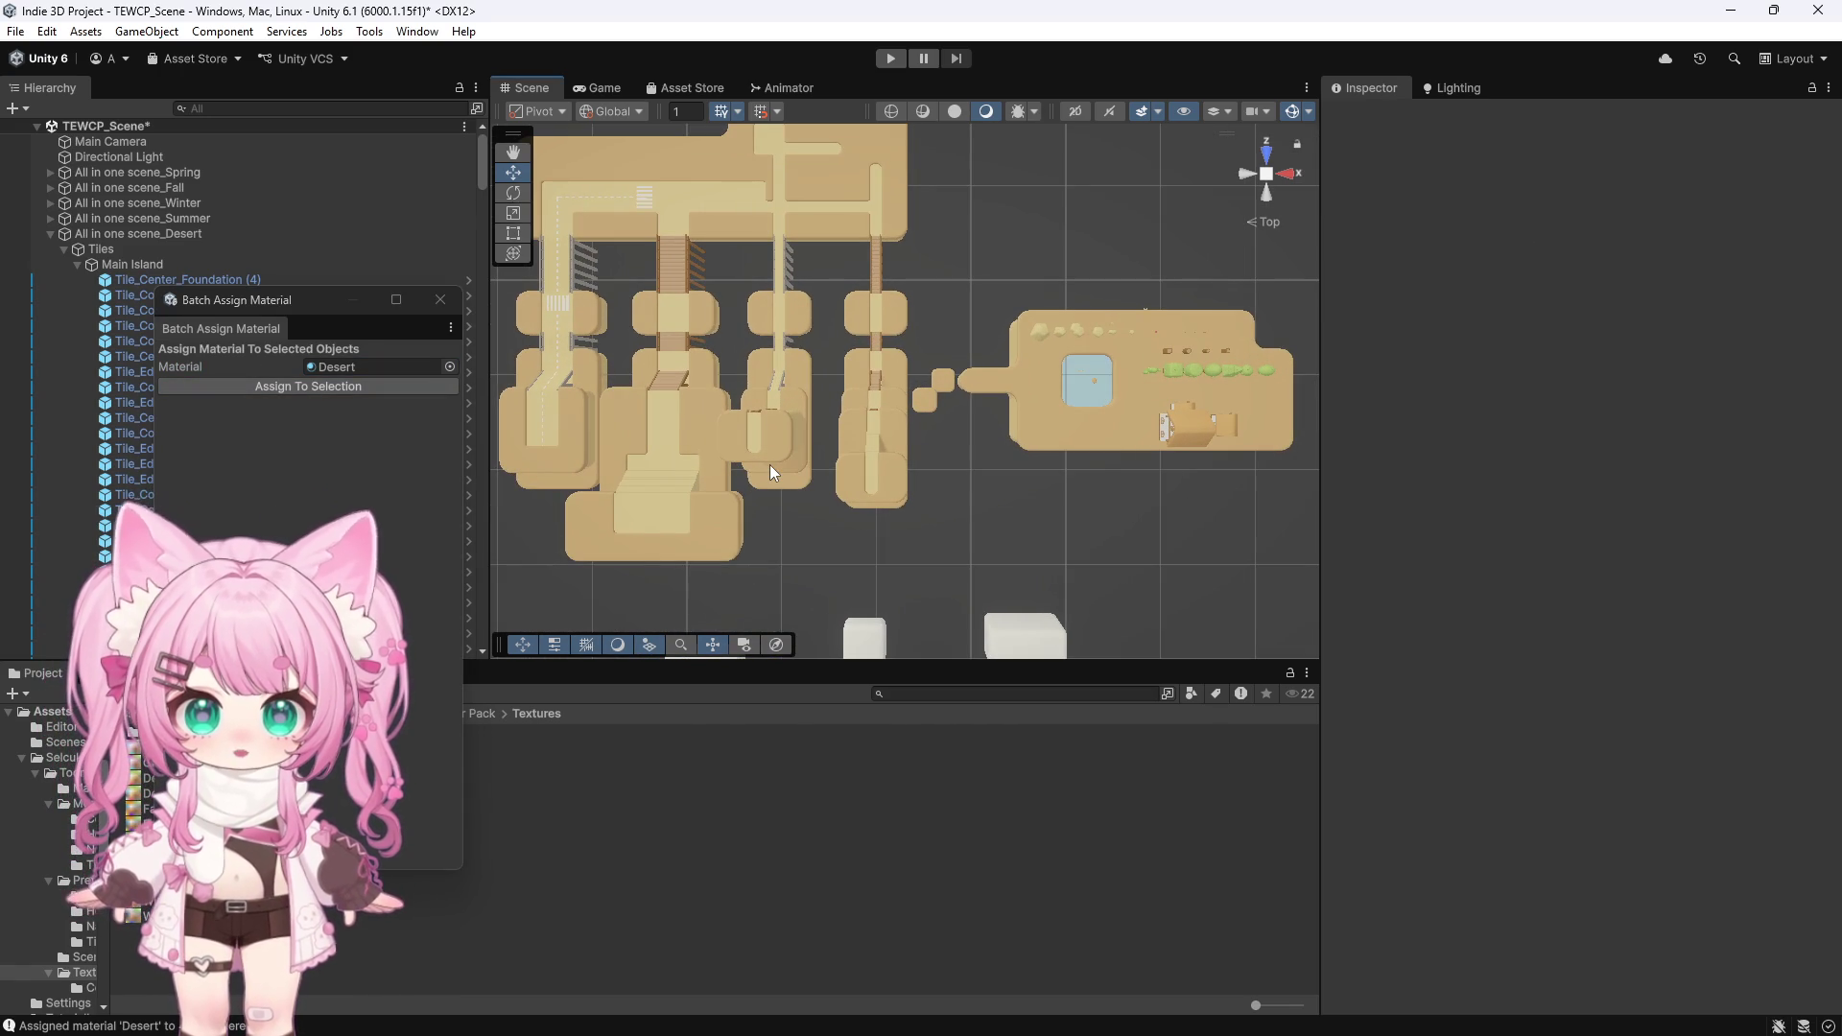
scroll(up, 3)
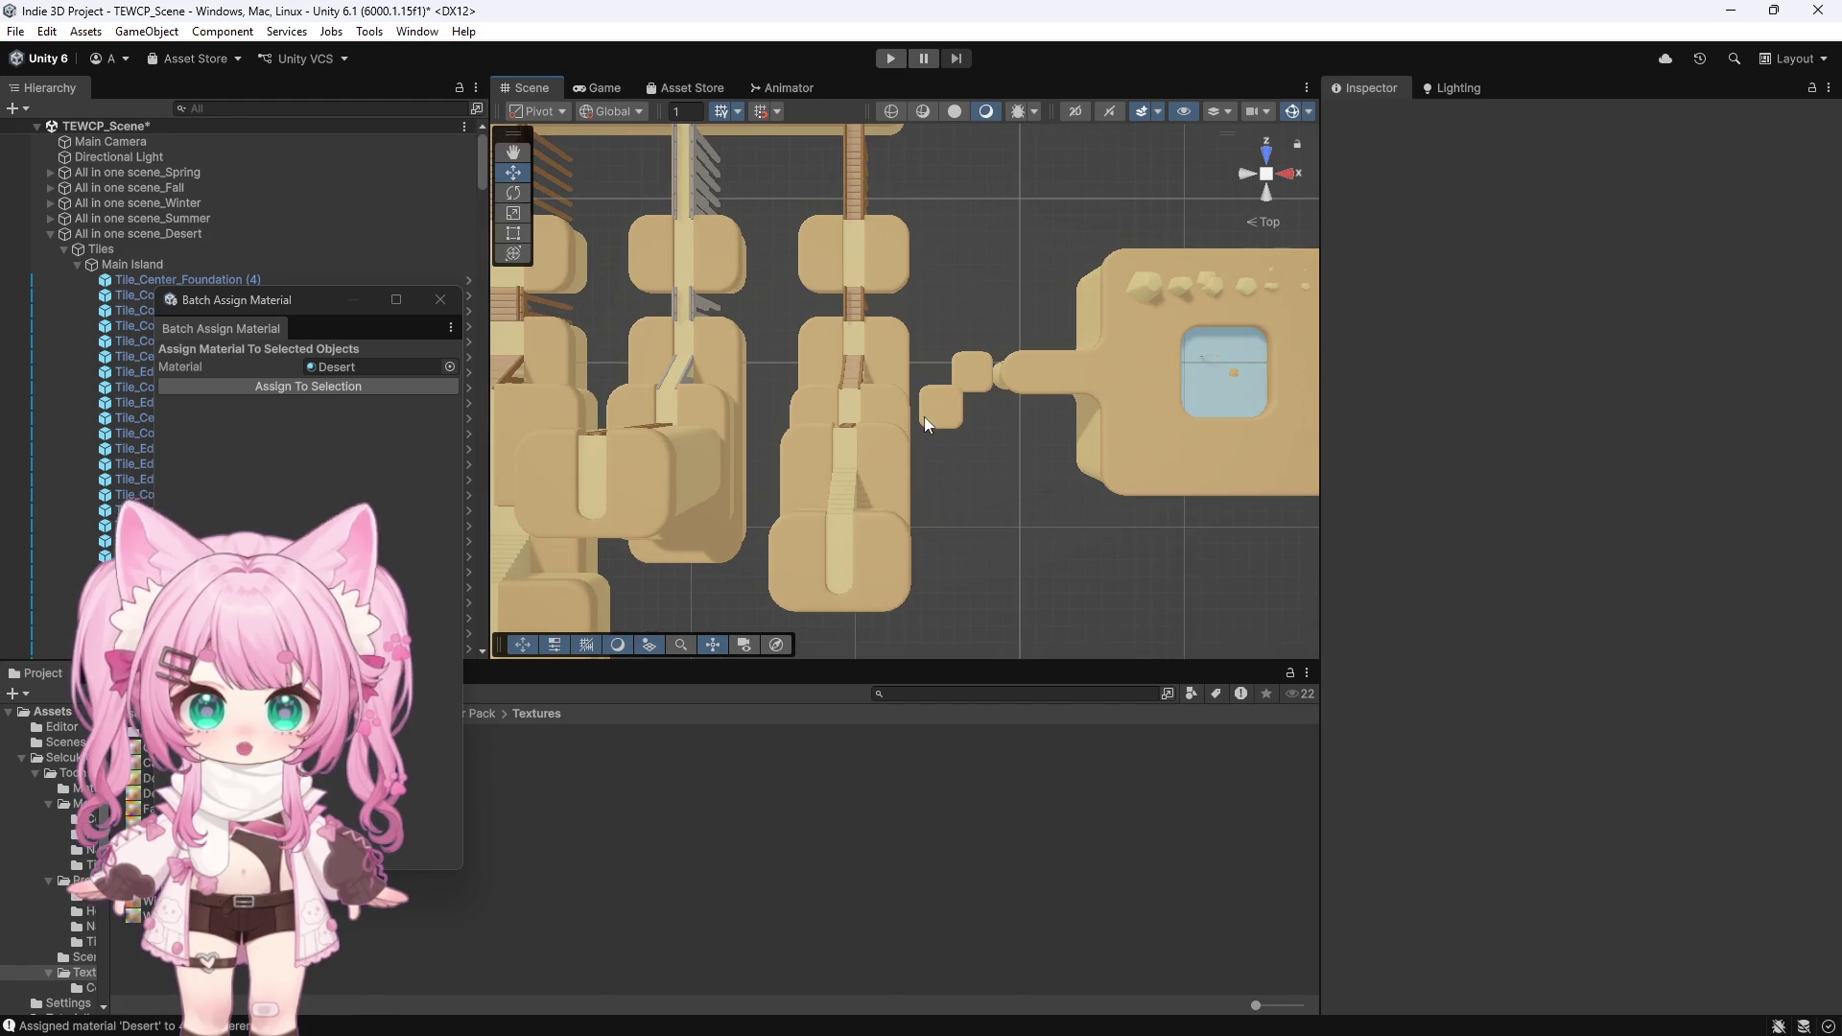
scroll(down, 3)
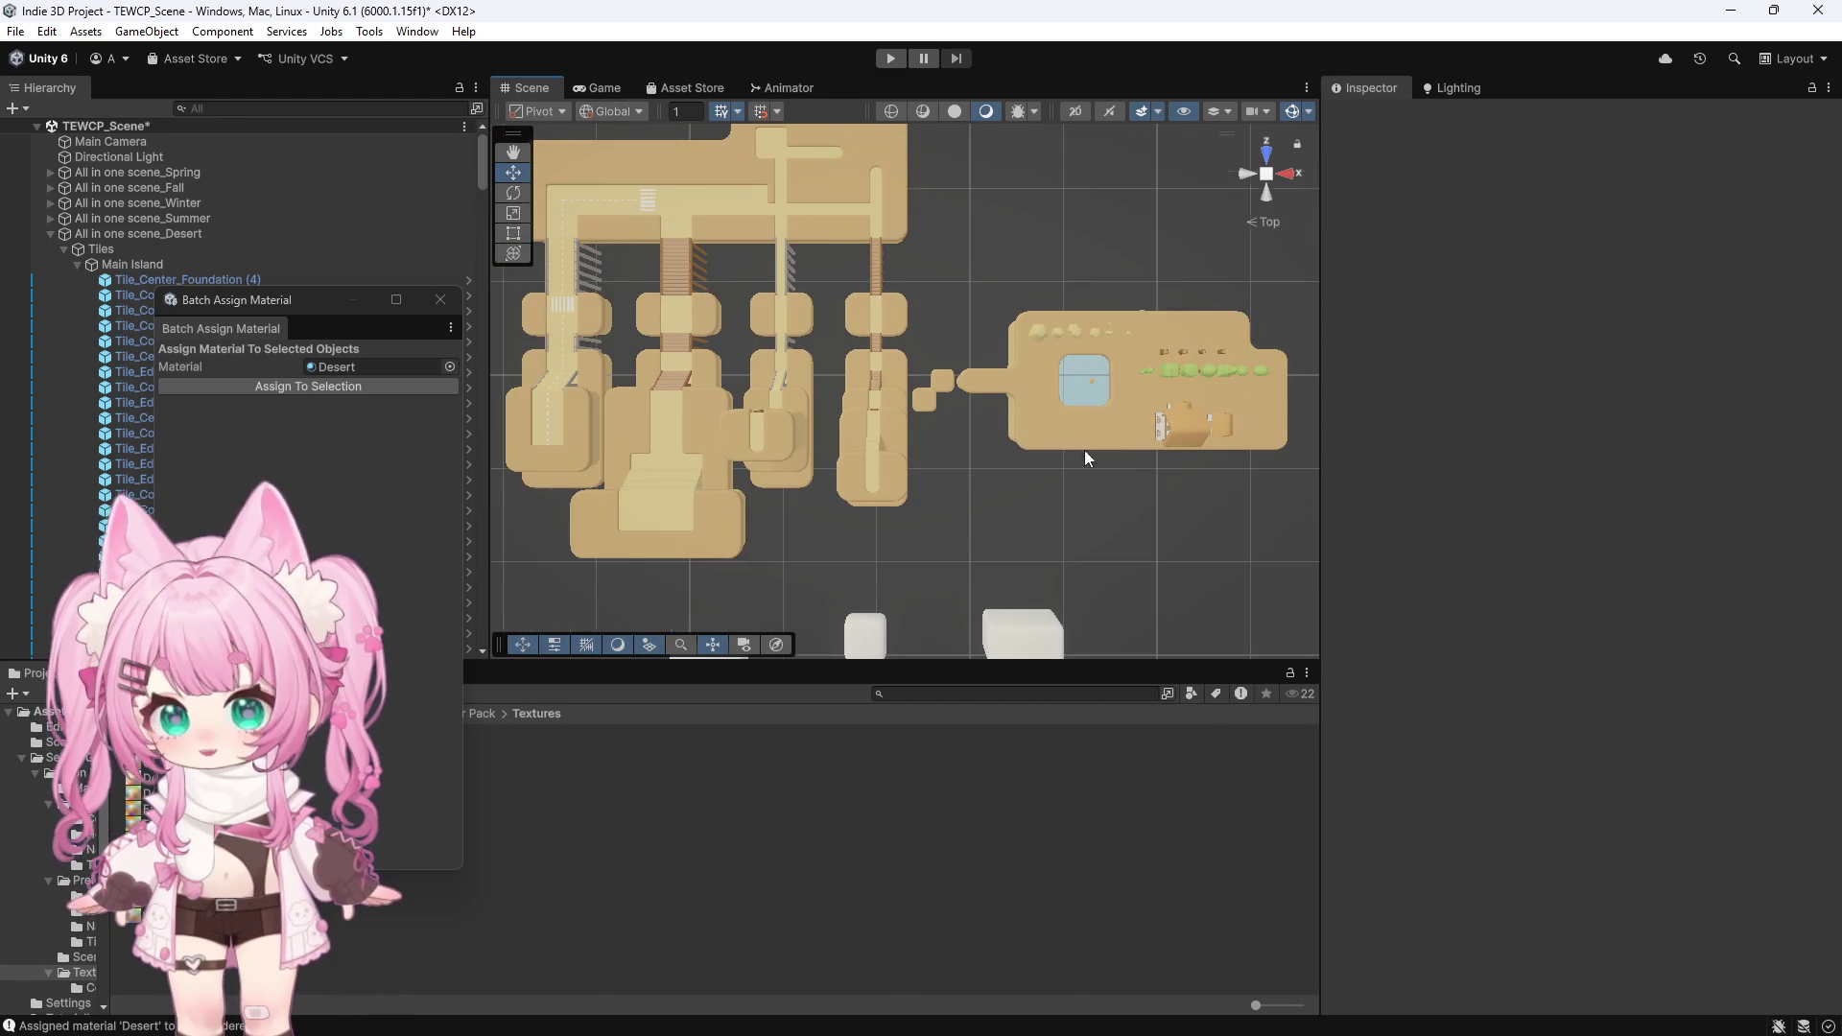
scroll(up, 3)
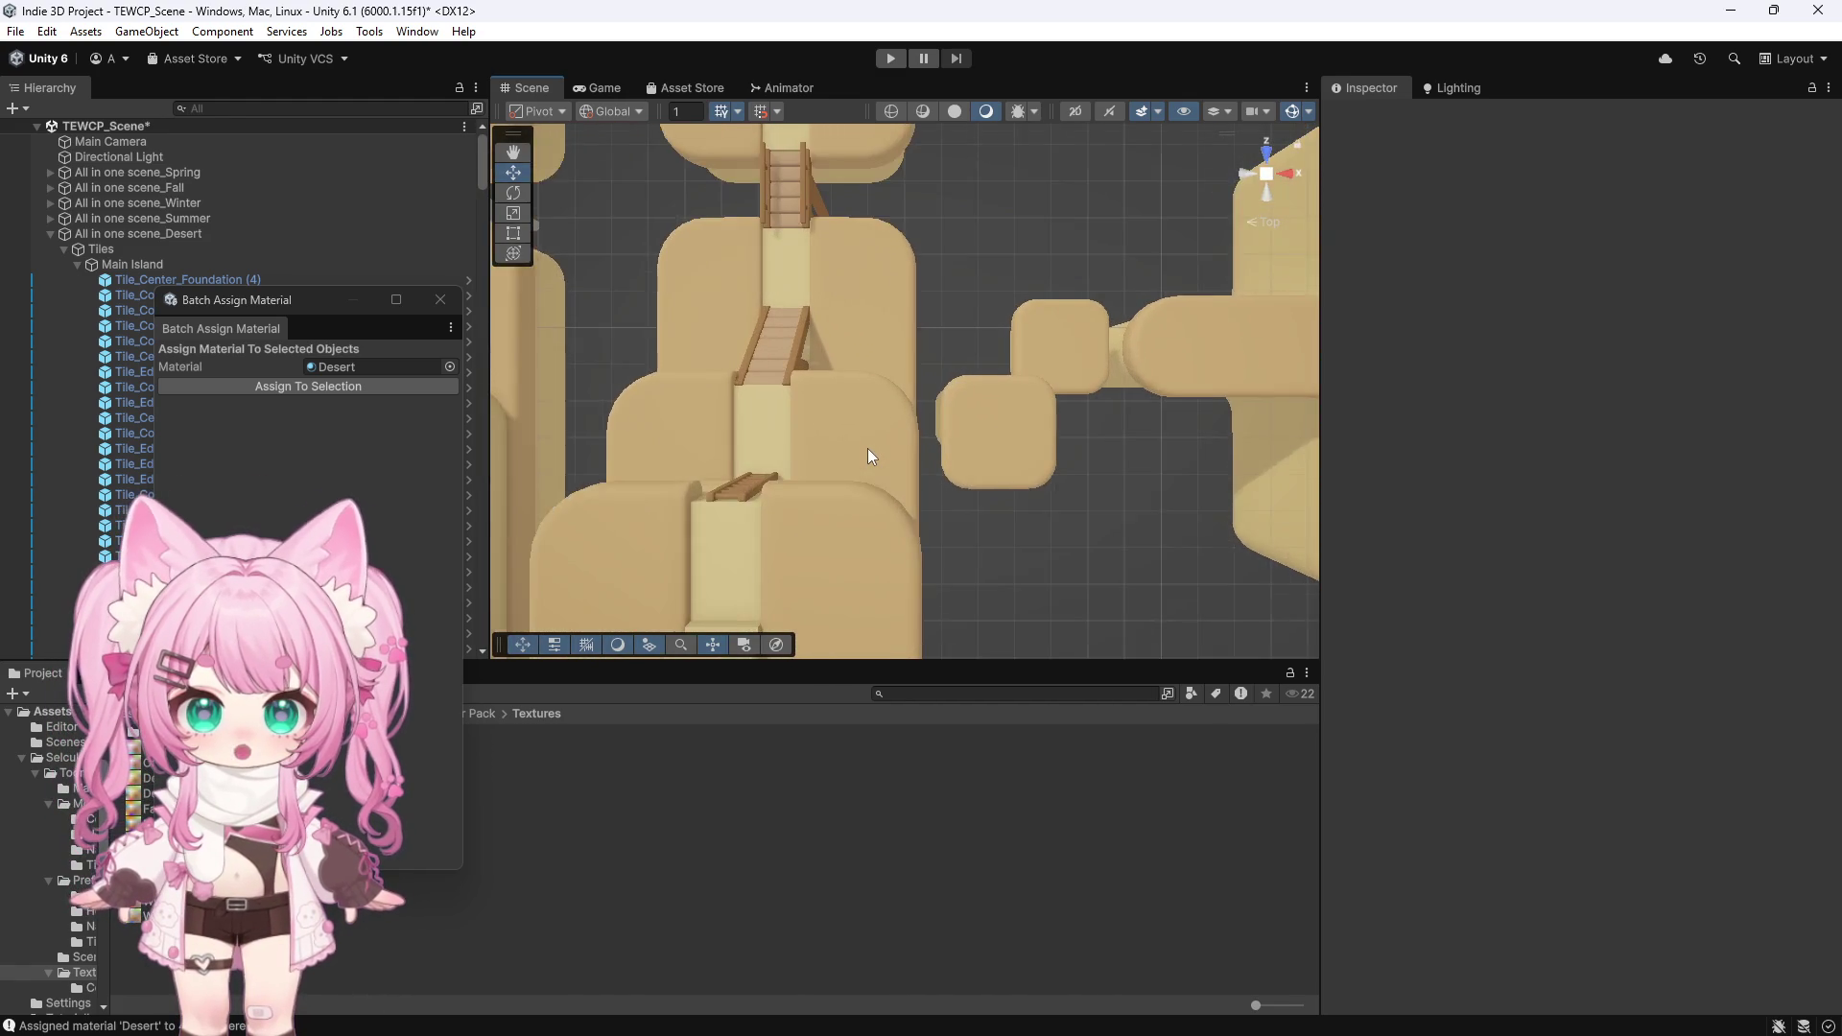
scroll(up, 3)
scroll(down, 3)
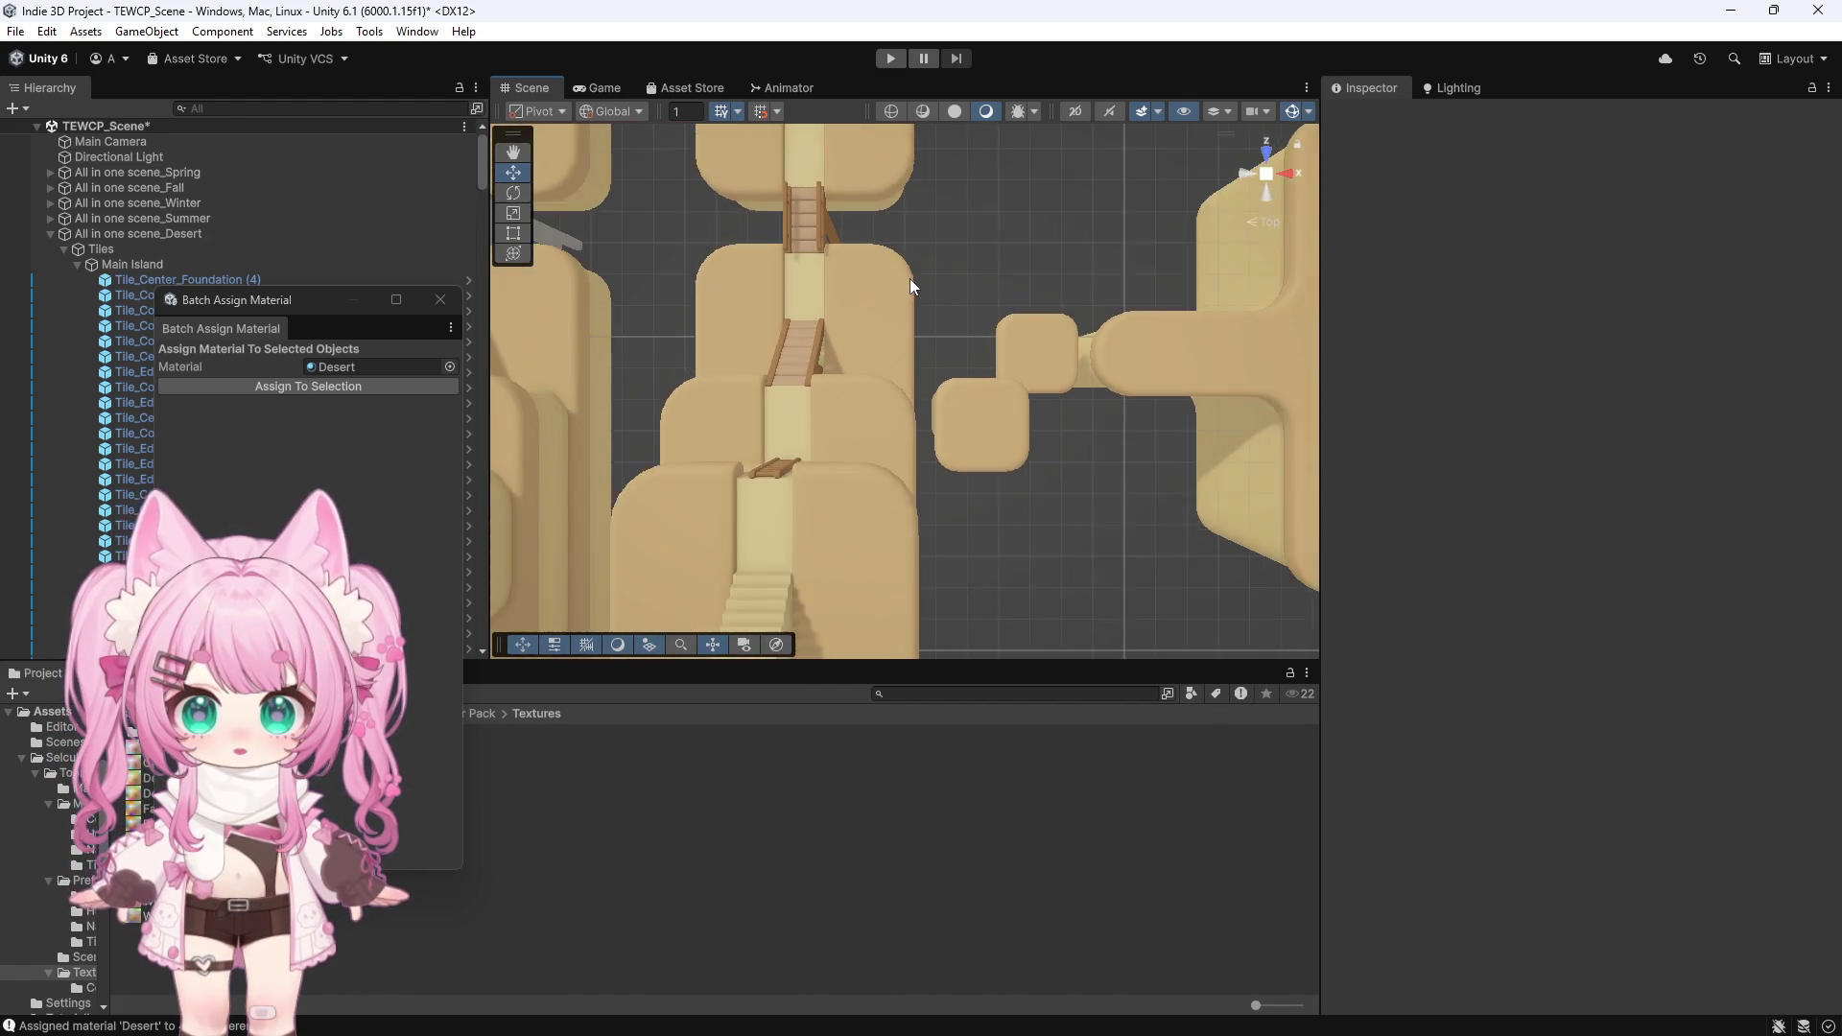
scroll(down, 3)
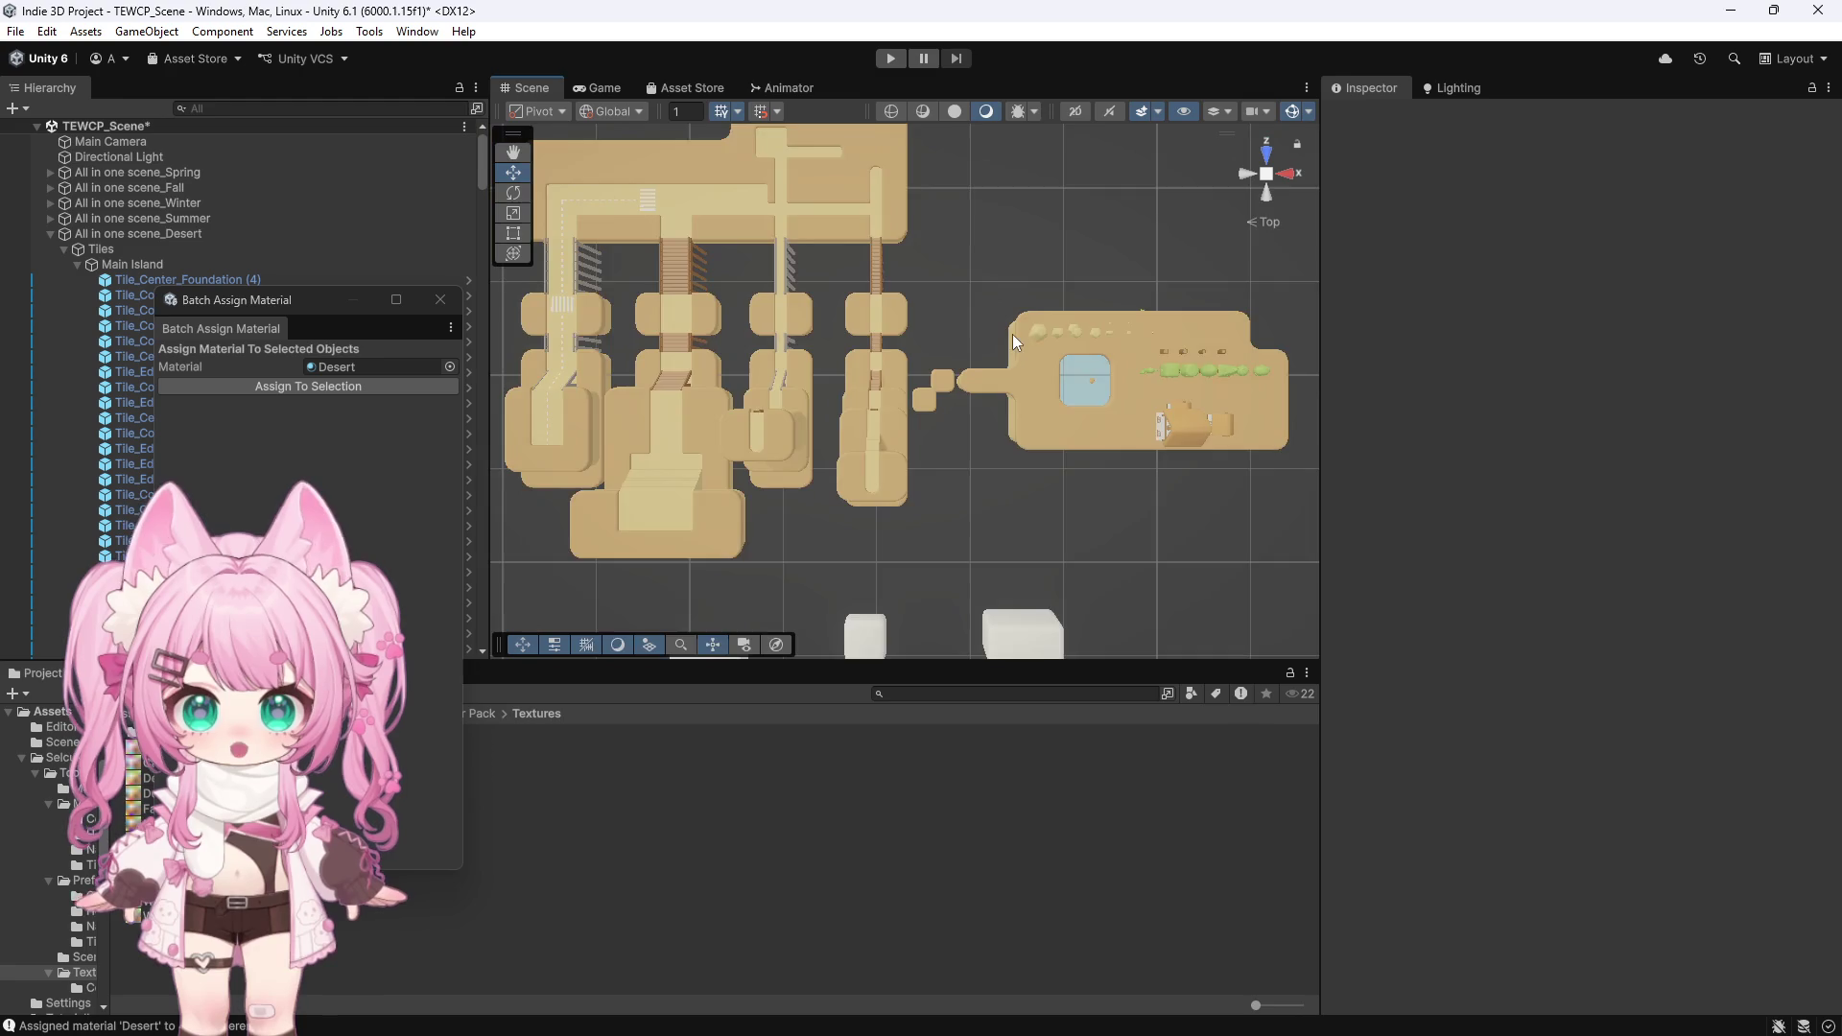
scroll(up, 3)
scroll(up, 3)
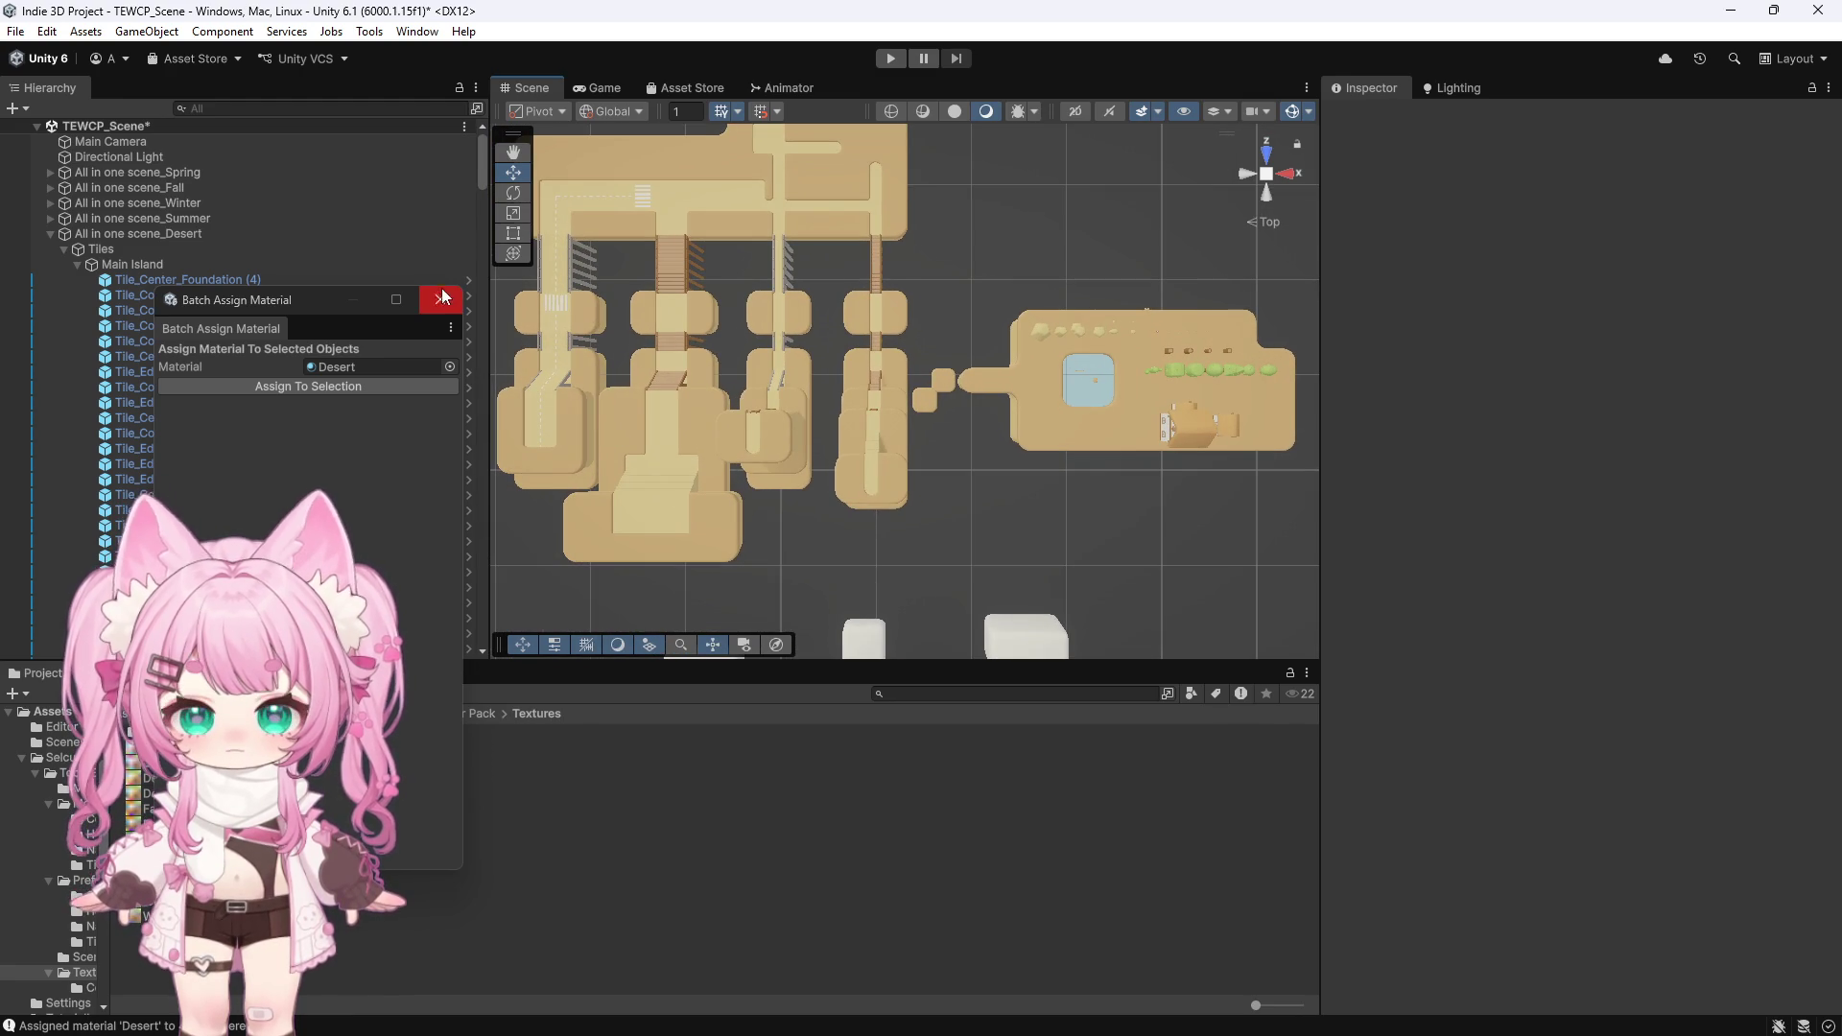
click(442, 300)
scroll(down, 3)
drag(521, 537, 919, 583)
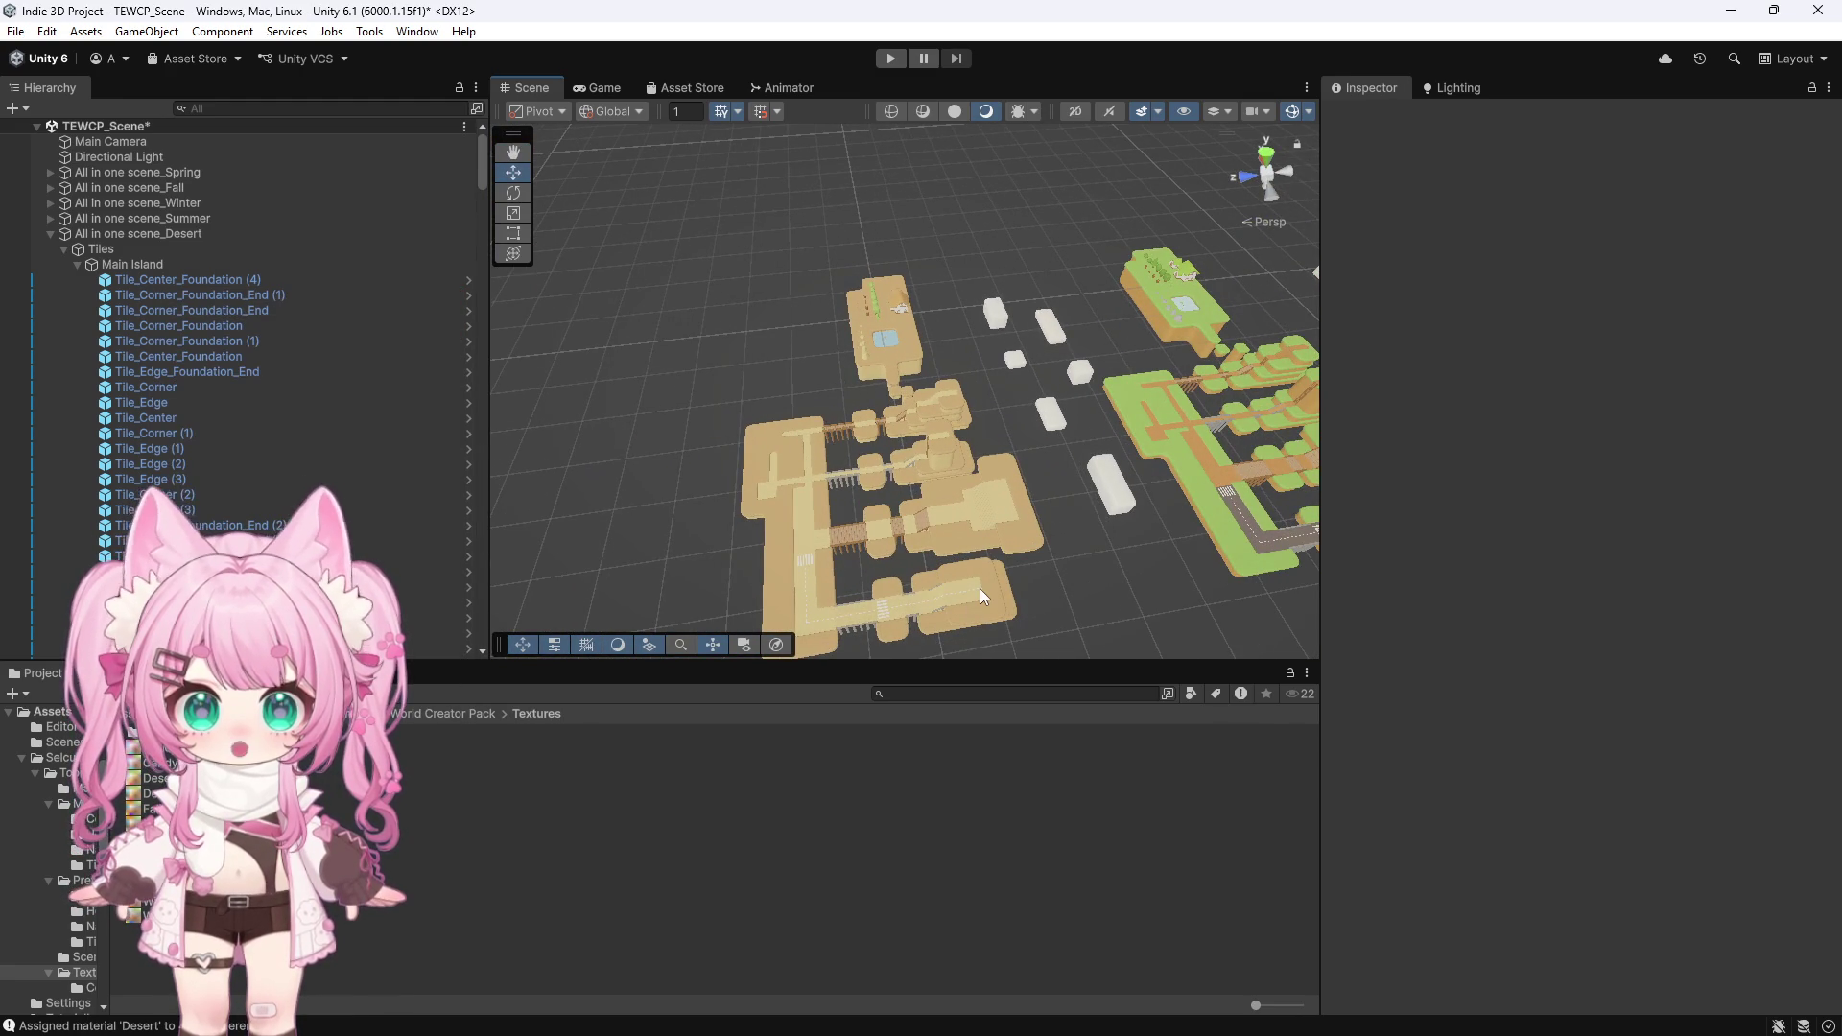
Frame a desert road tile, then multi-select the road corner, neighbouring and end tiles
click(980, 589)
key(f)
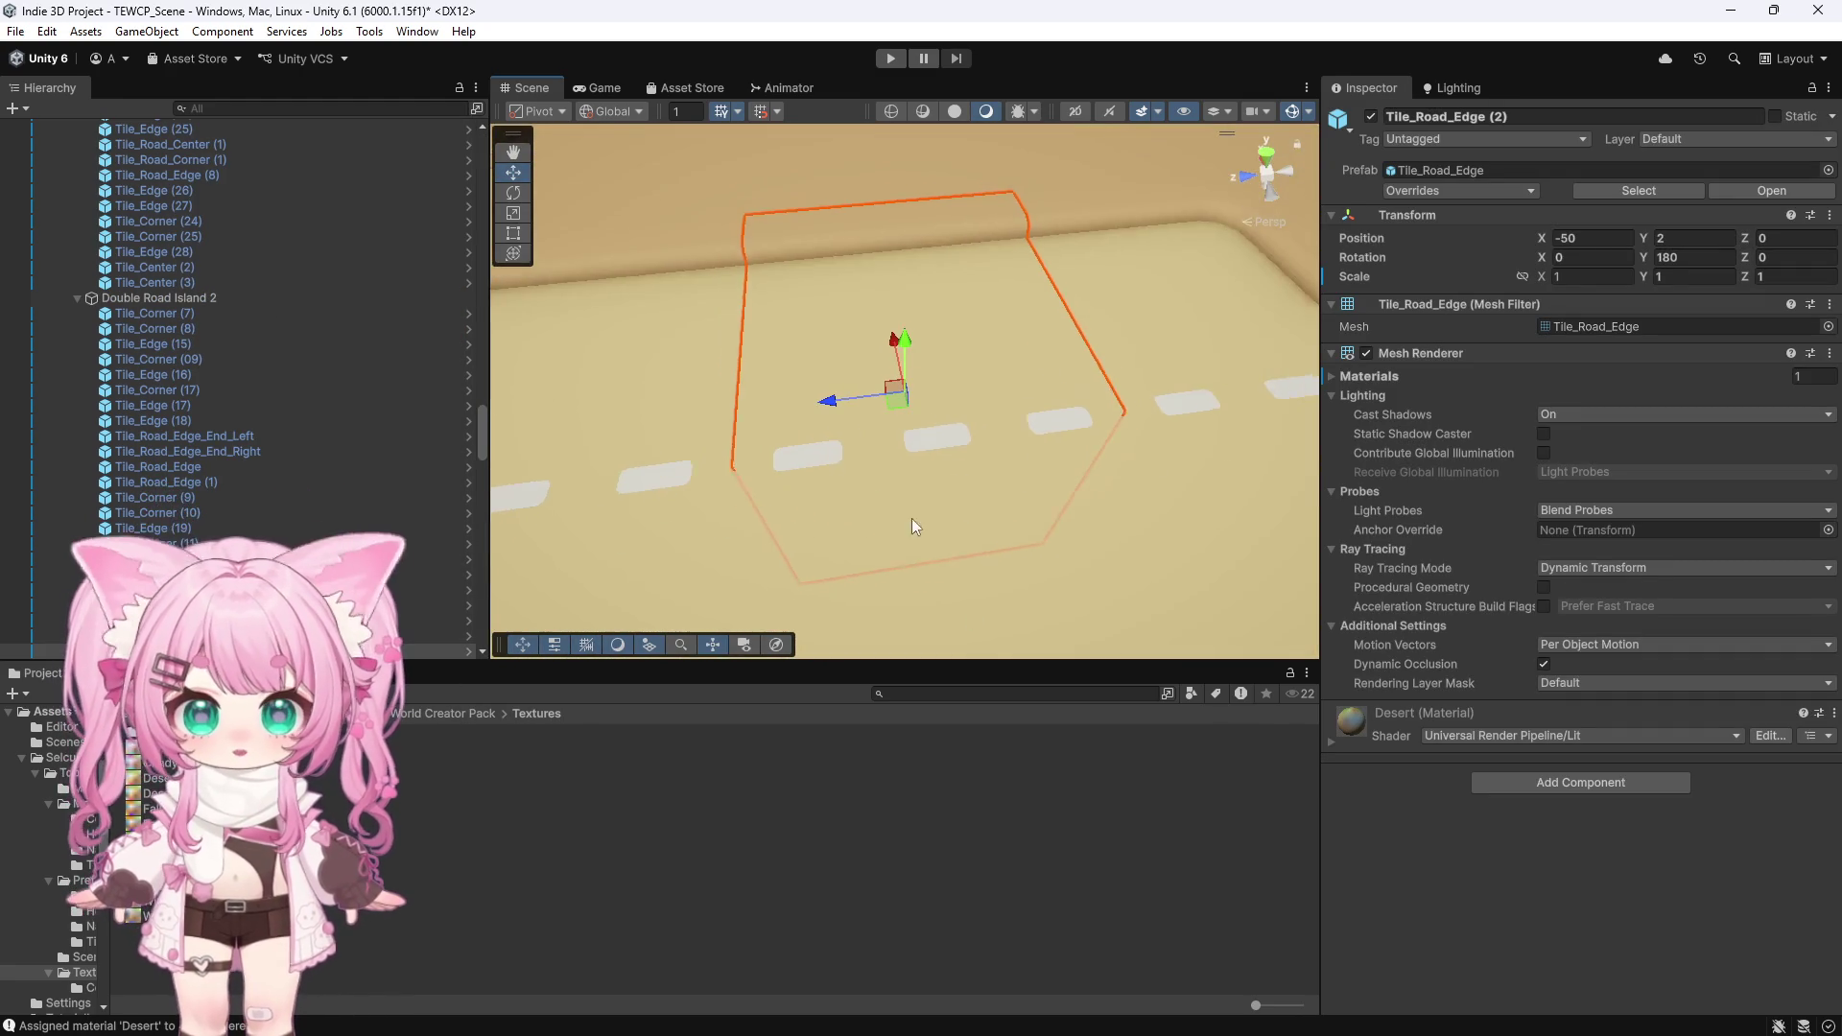
scroll(down, 3)
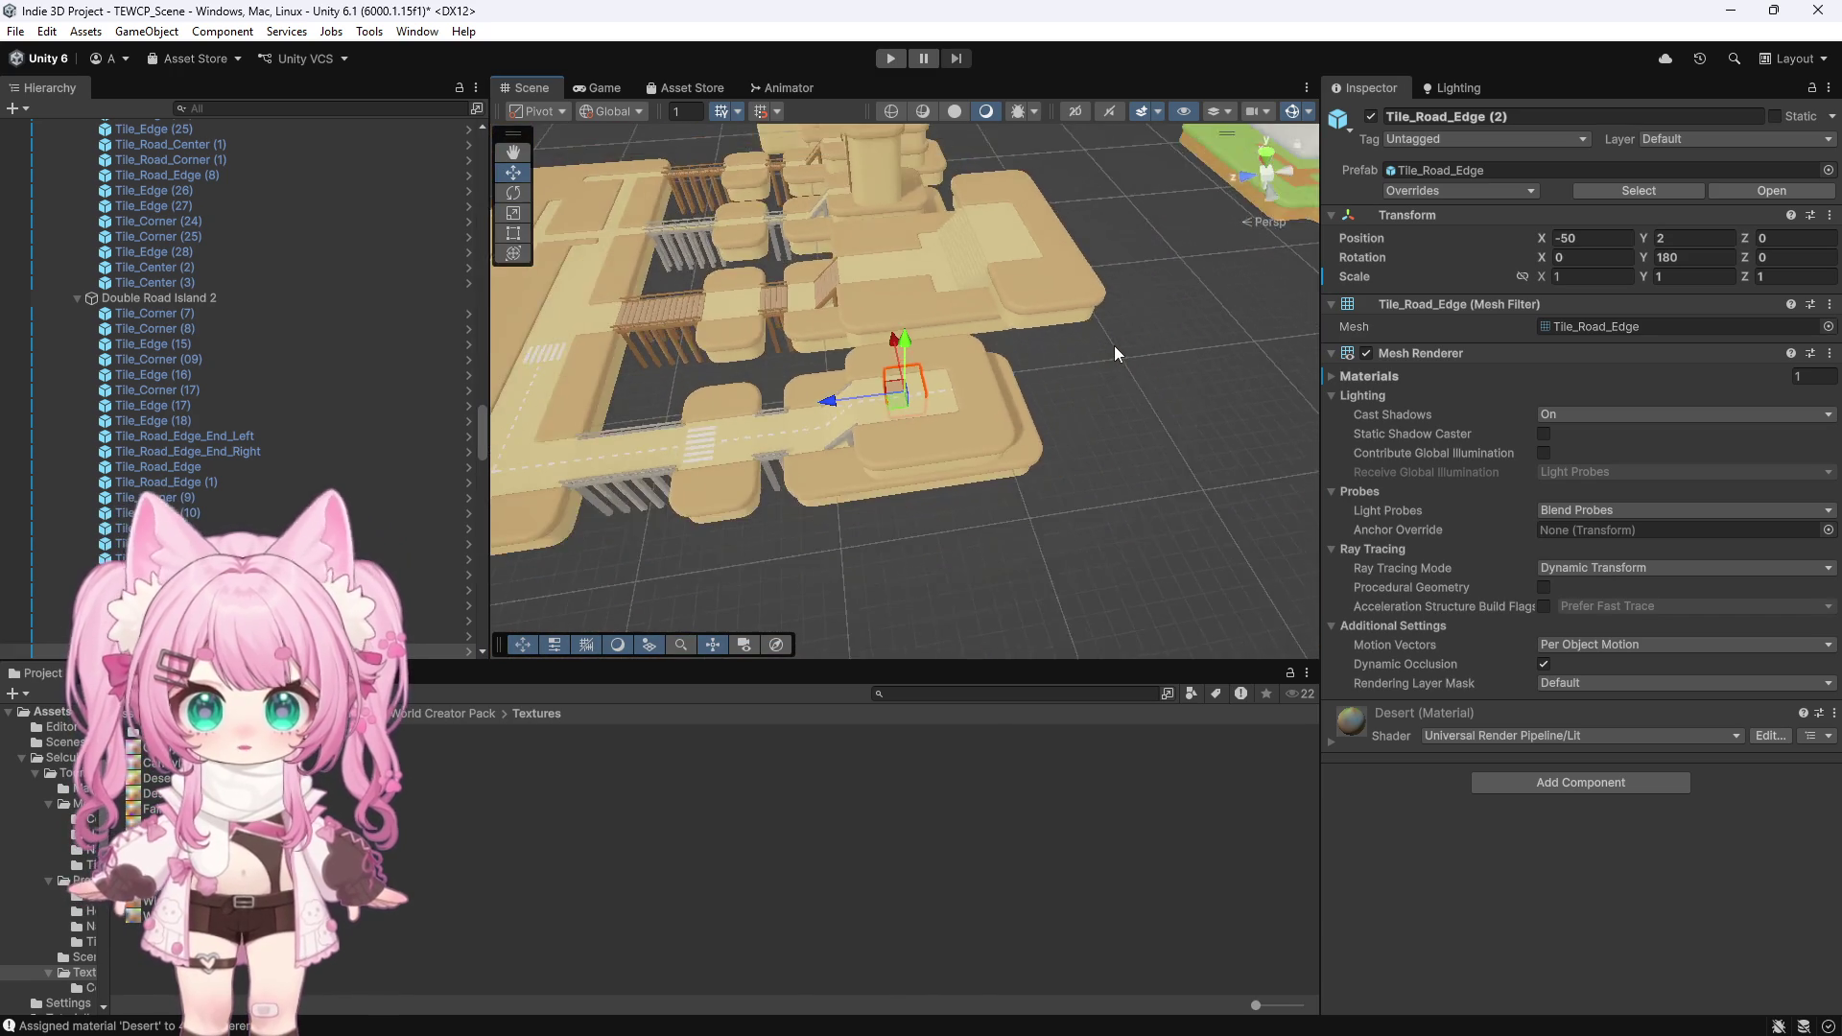
scroll(down, 3)
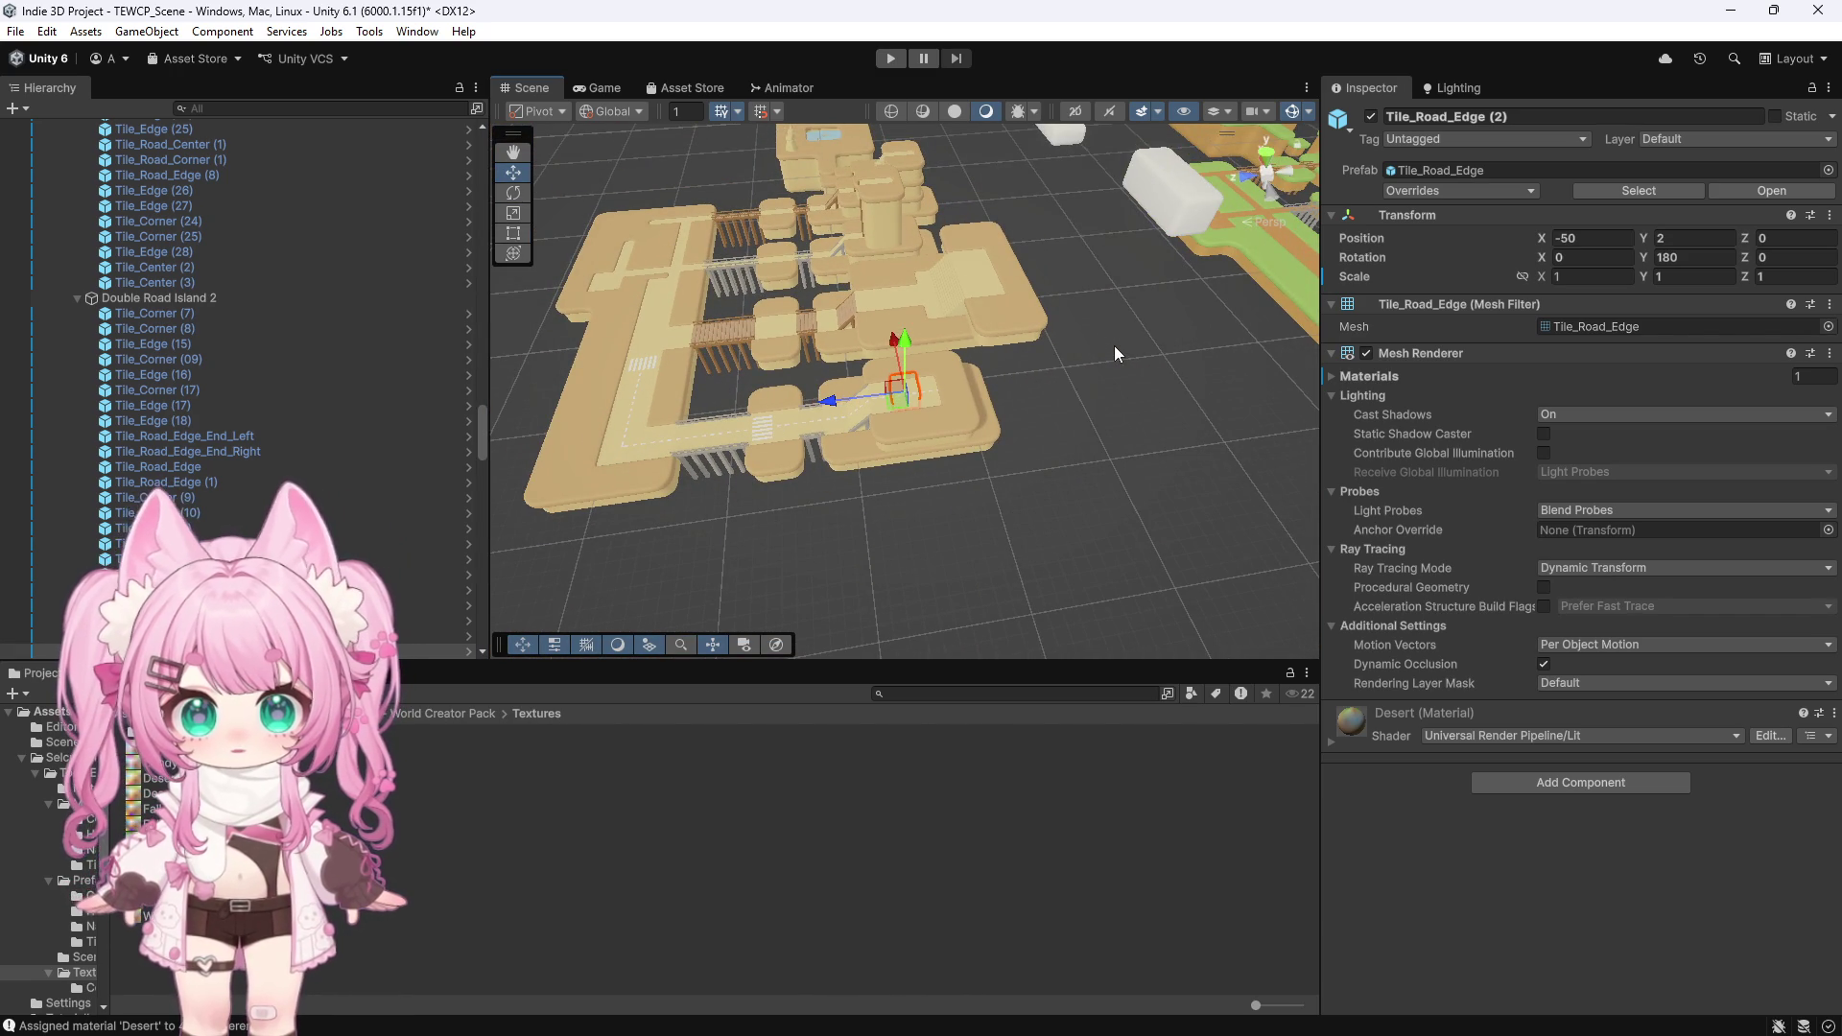
scroll(down, 3)
scroll(up, 3)
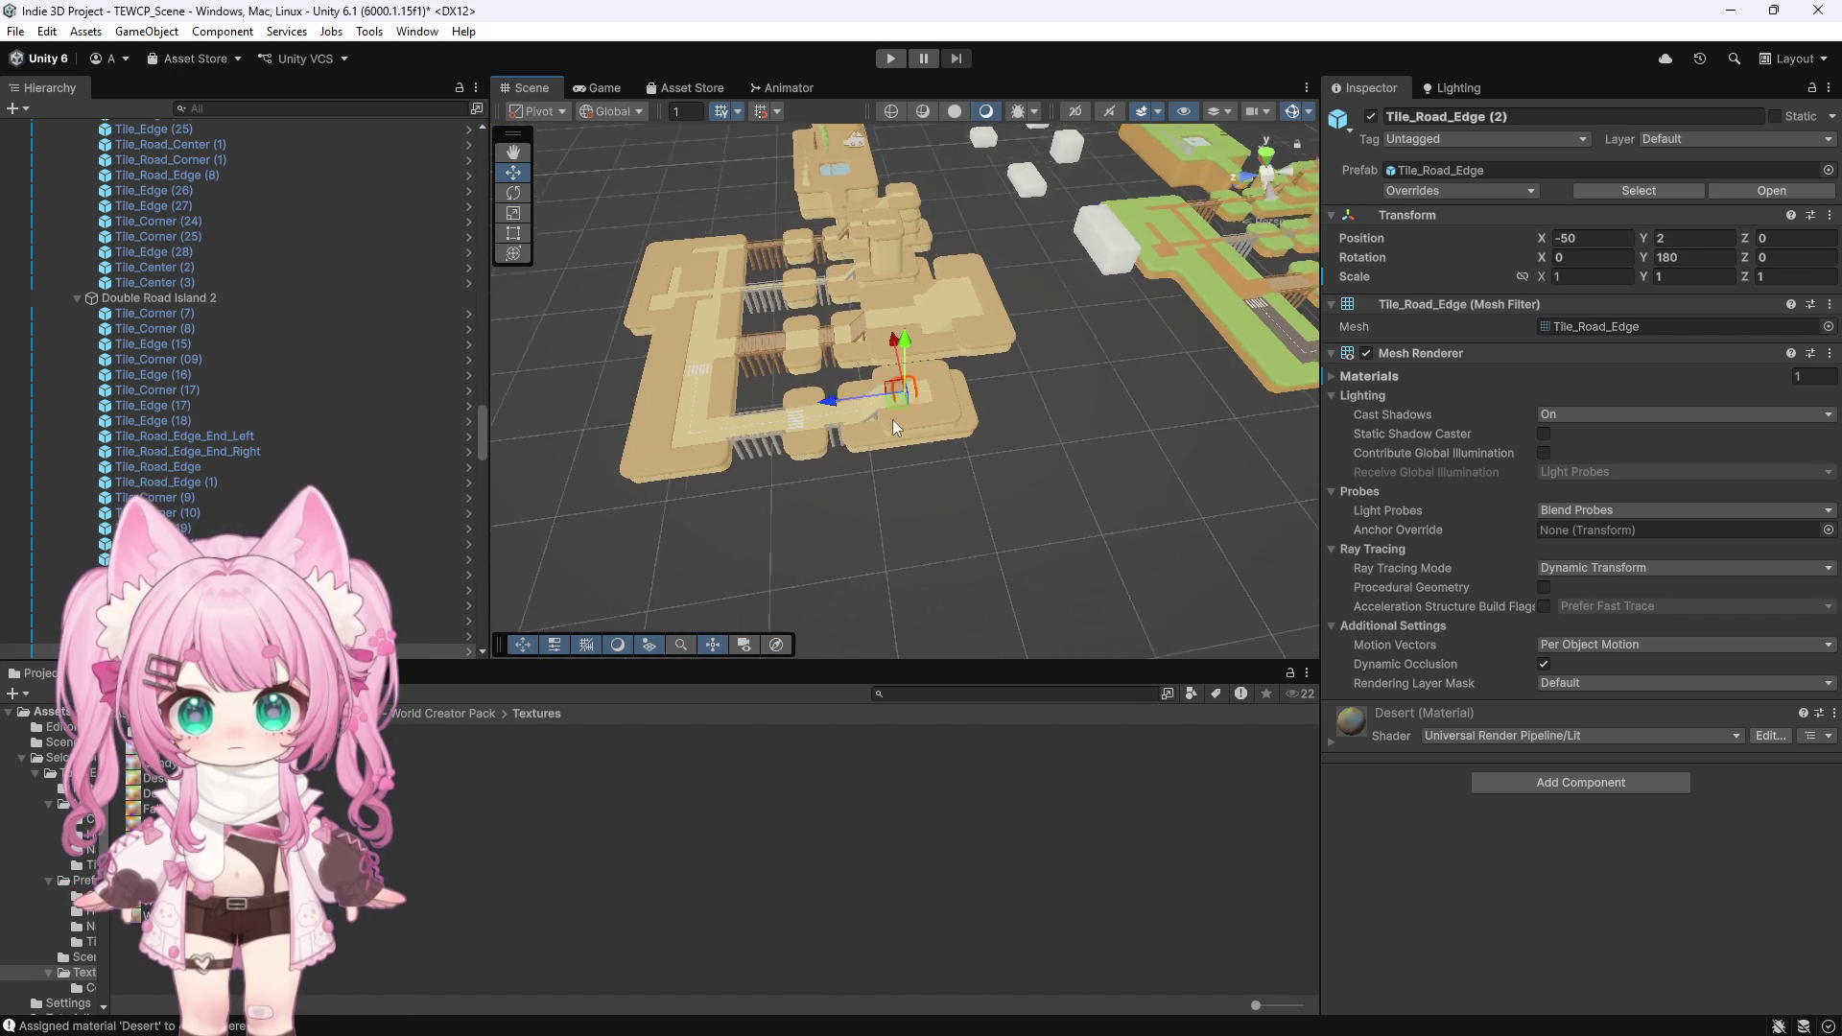
scroll(up, 3)
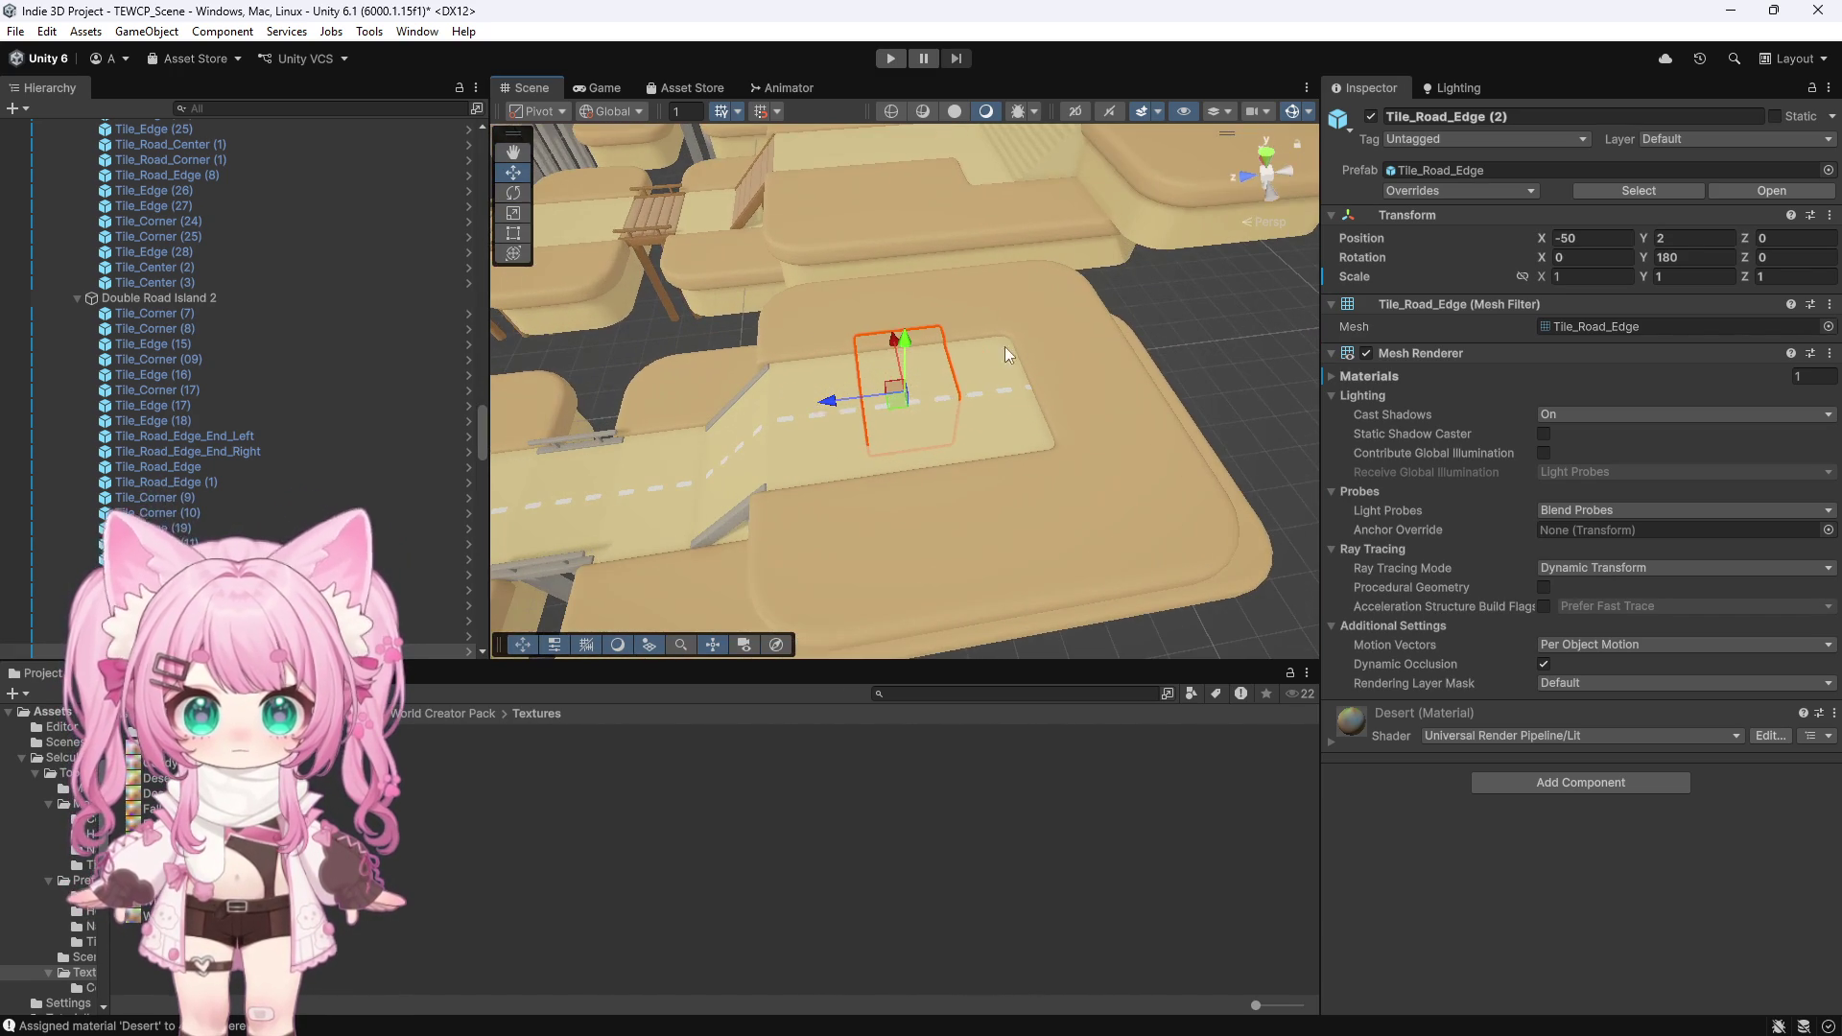
click(993, 357)
click(898, 362)
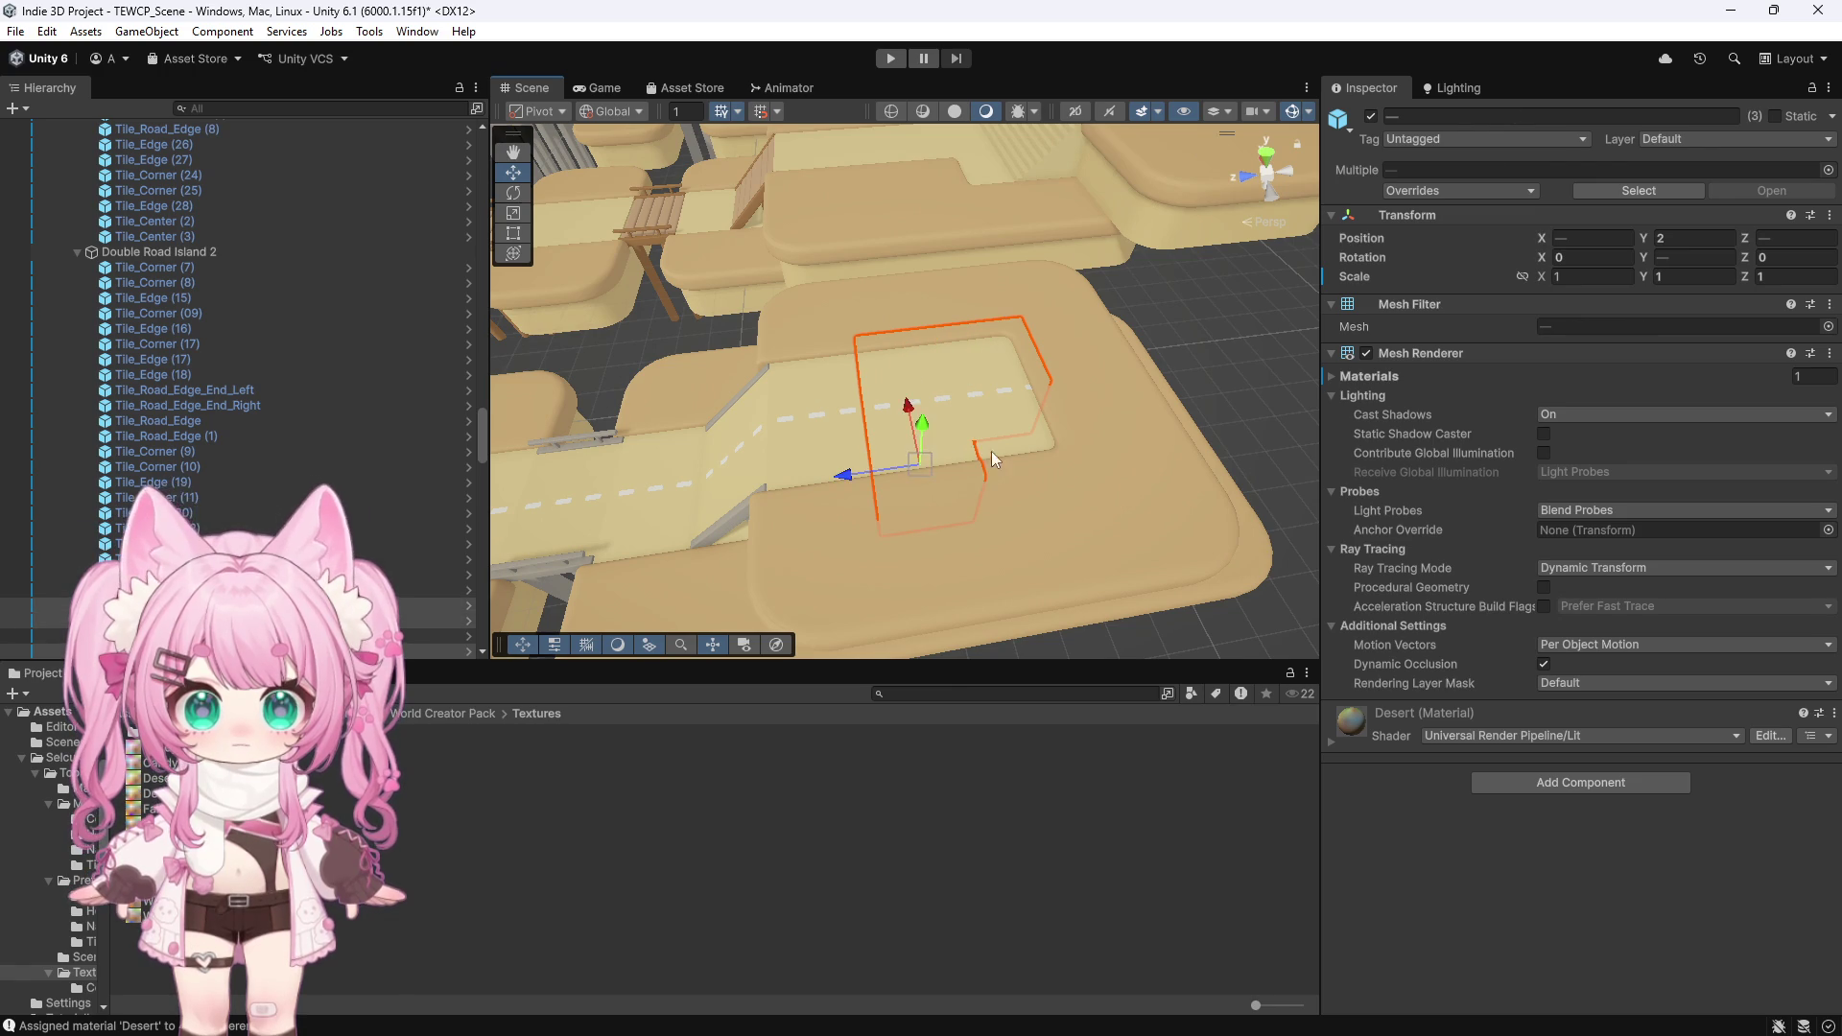
click(820, 446)
click(830, 374)
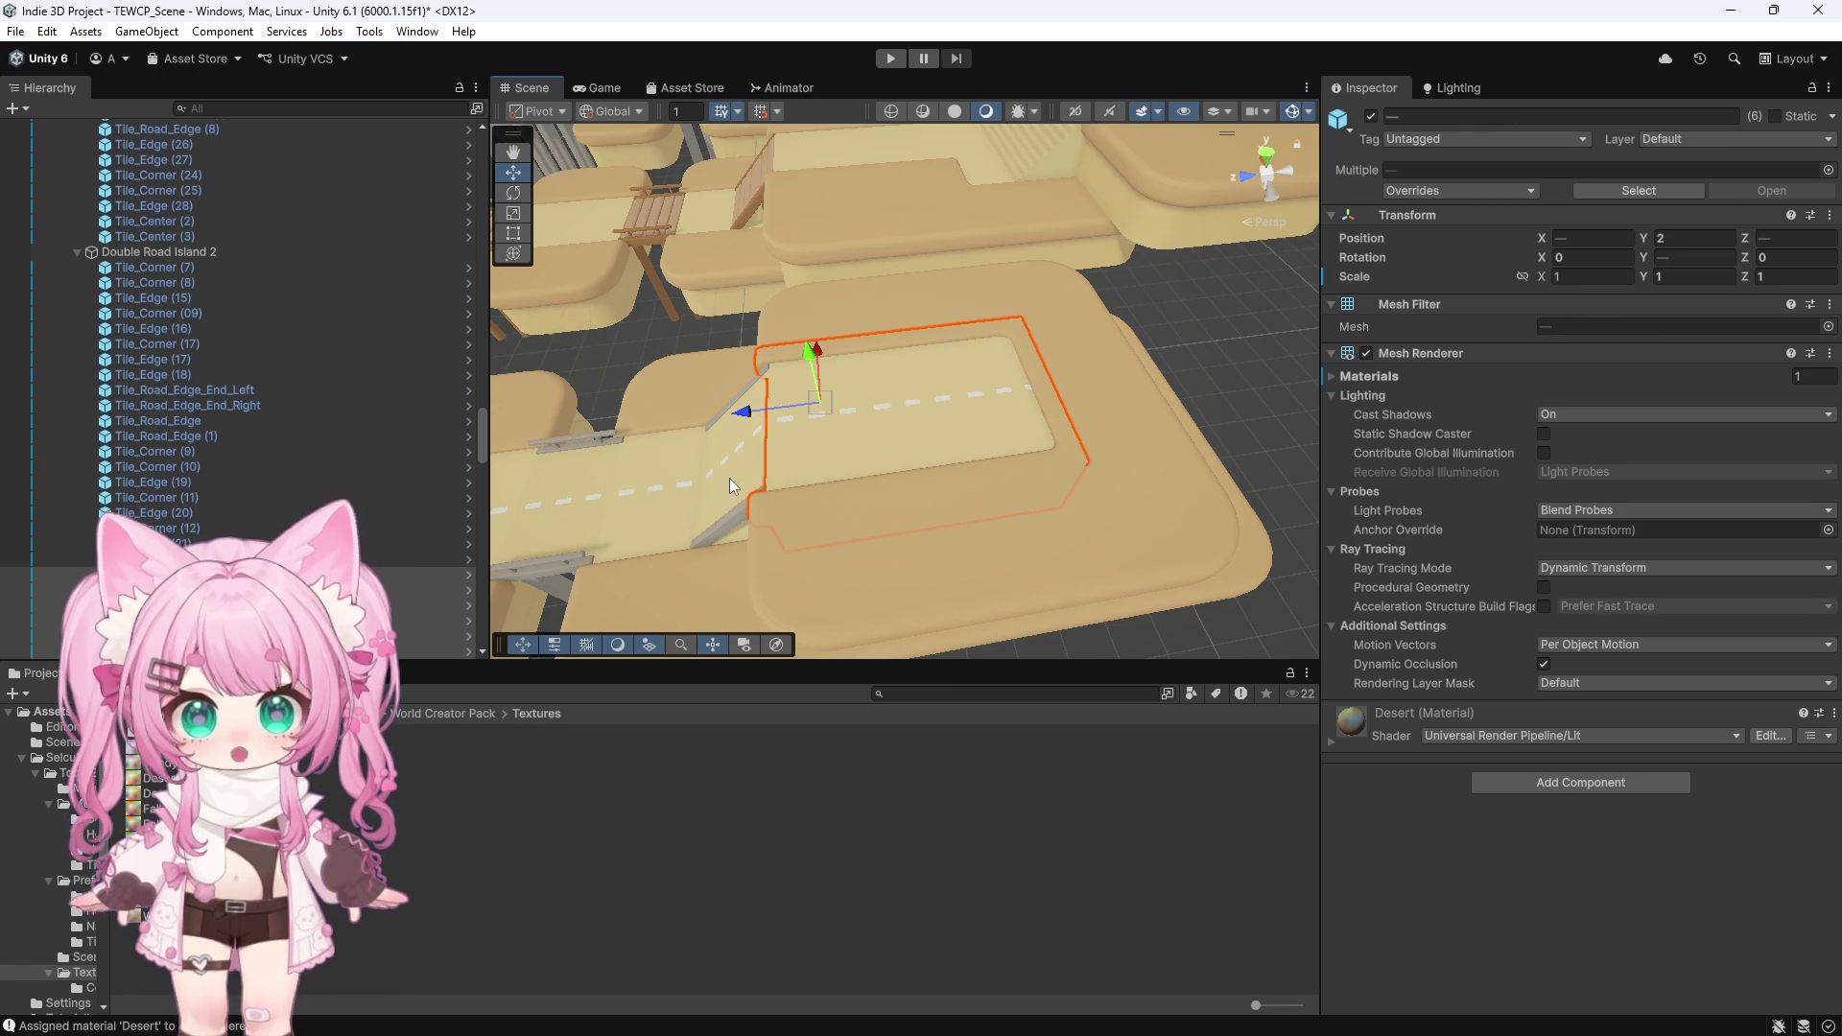
click(728, 496)
click(623, 537)
click(643, 480)
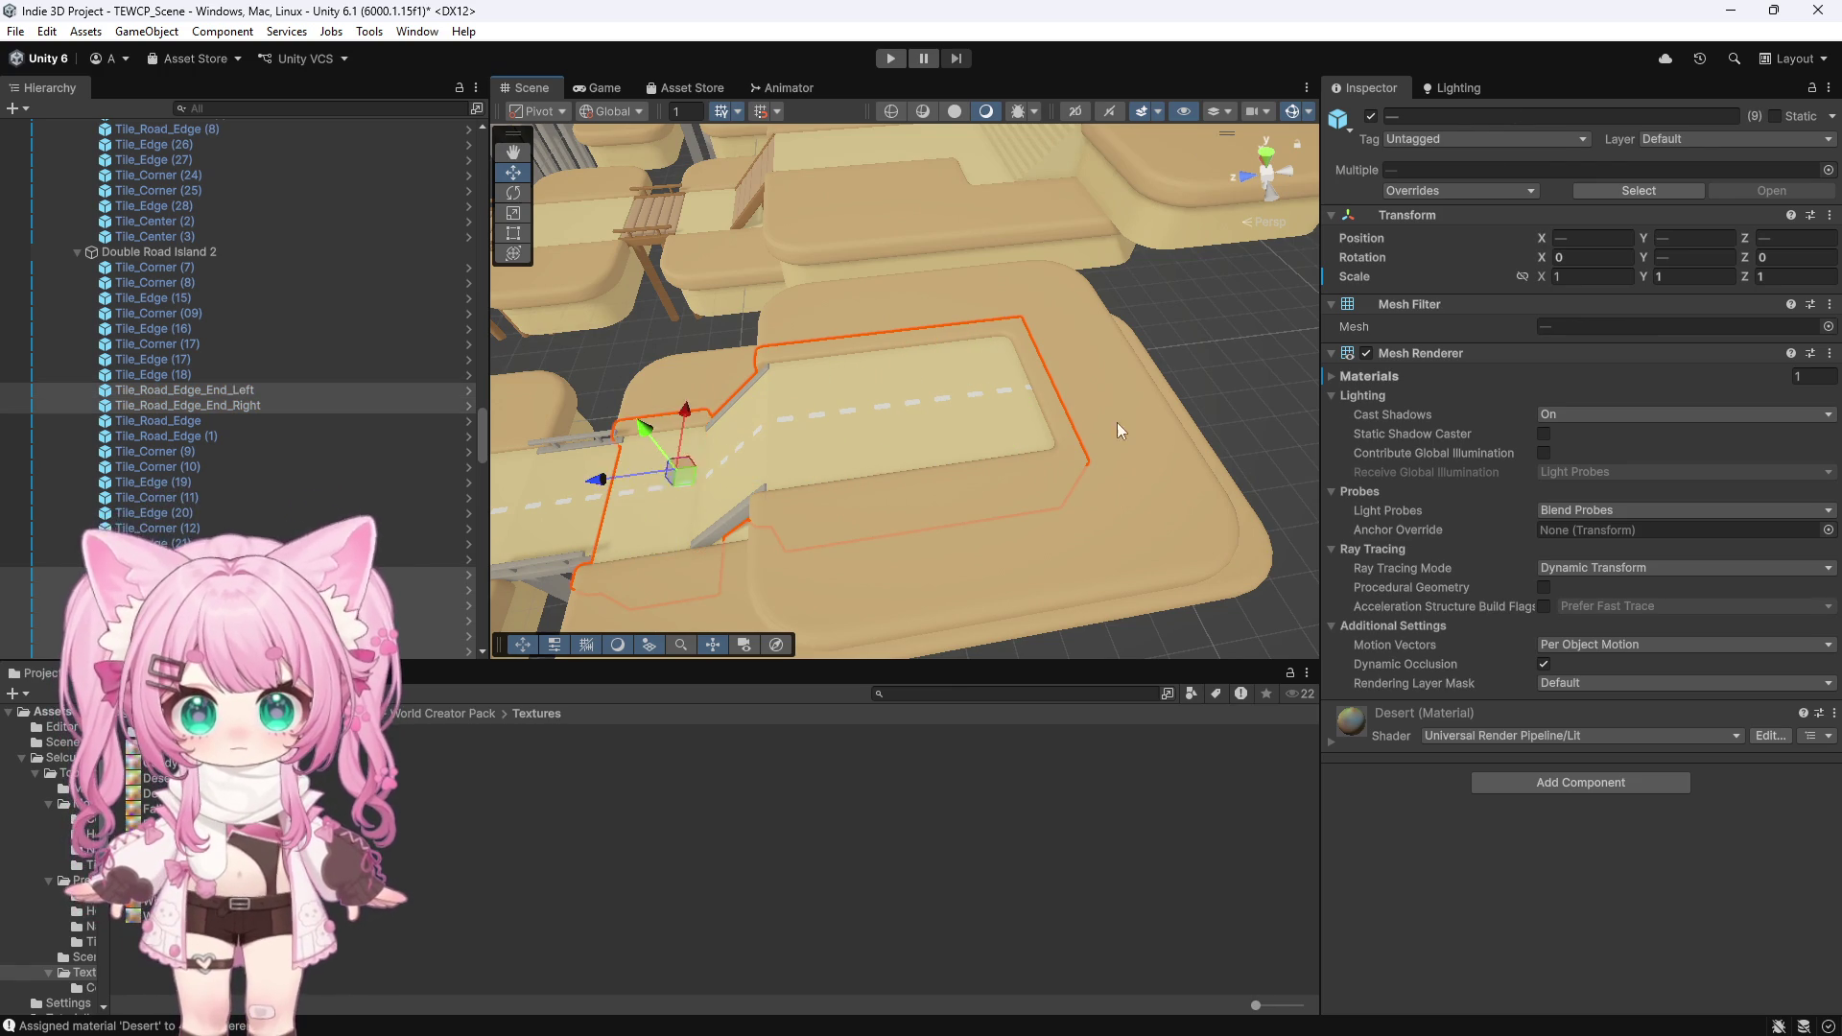
Add further road end pieces and the left road piece to the selection
scroll(down, 3)
scroll(up, 3)
click(612, 507)
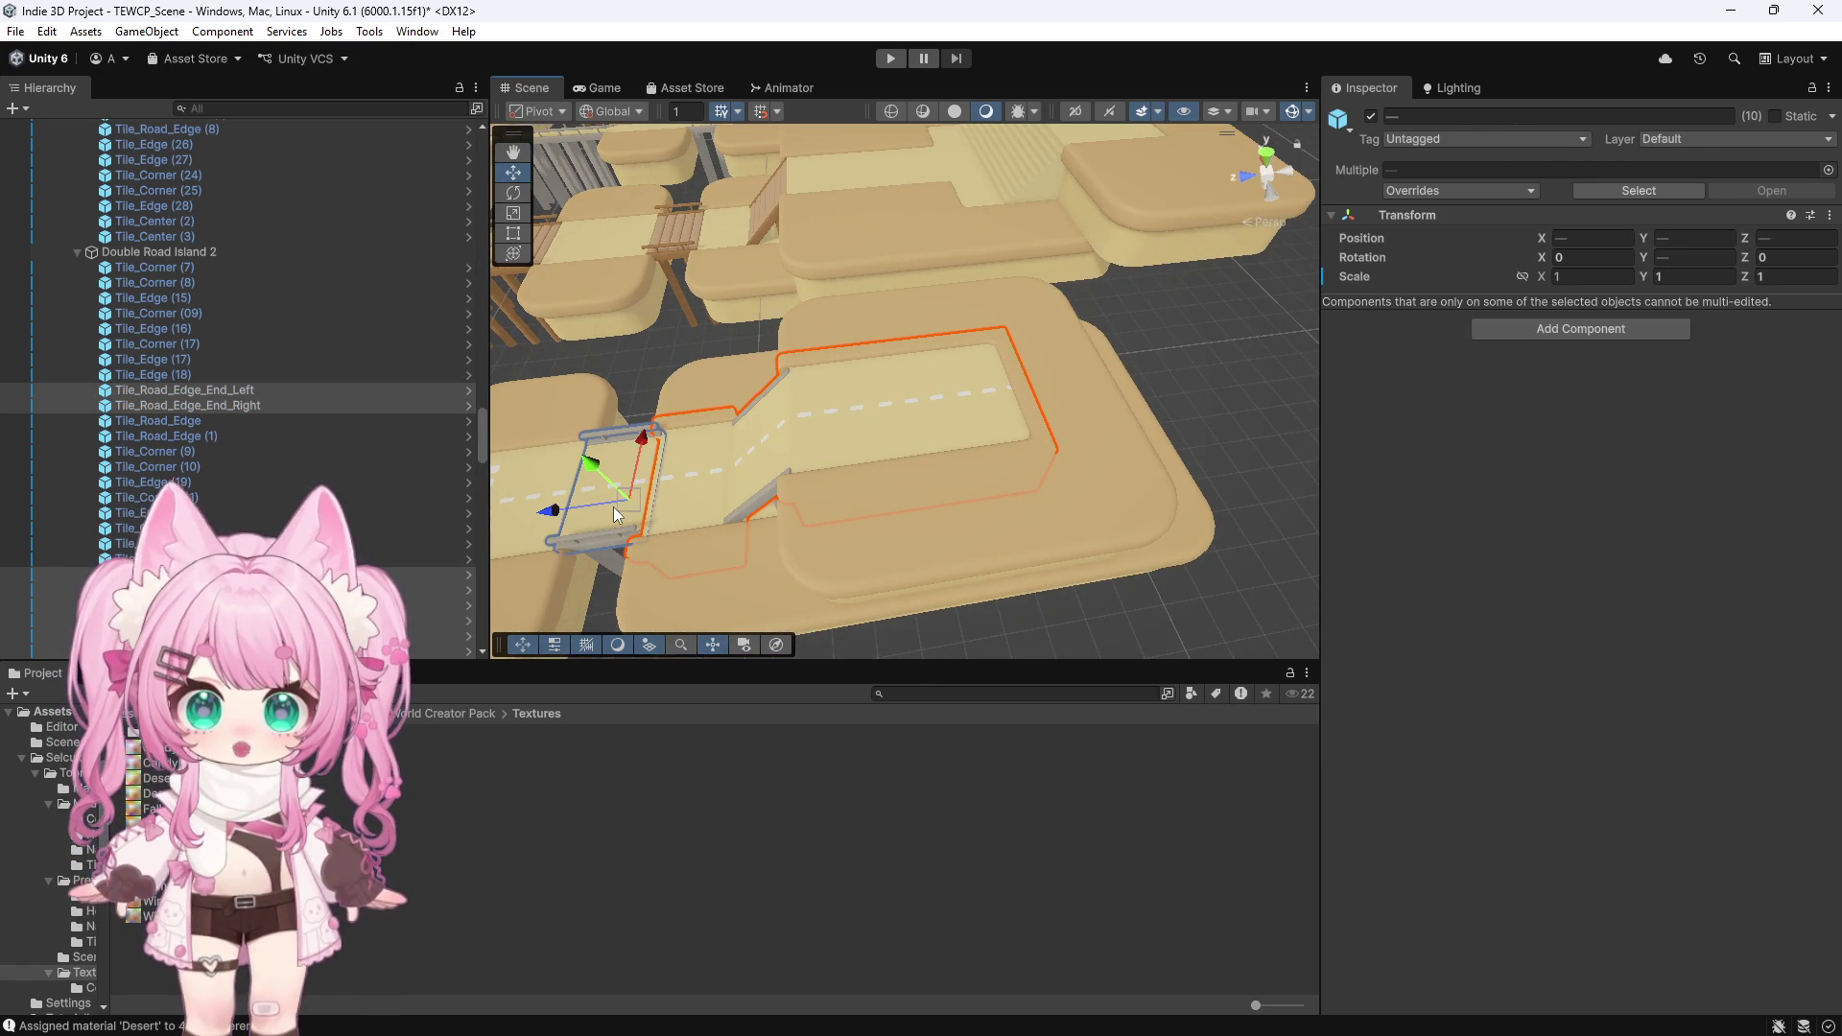
click(578, 545)
scroll(down, 3)
scroll(up, 3)
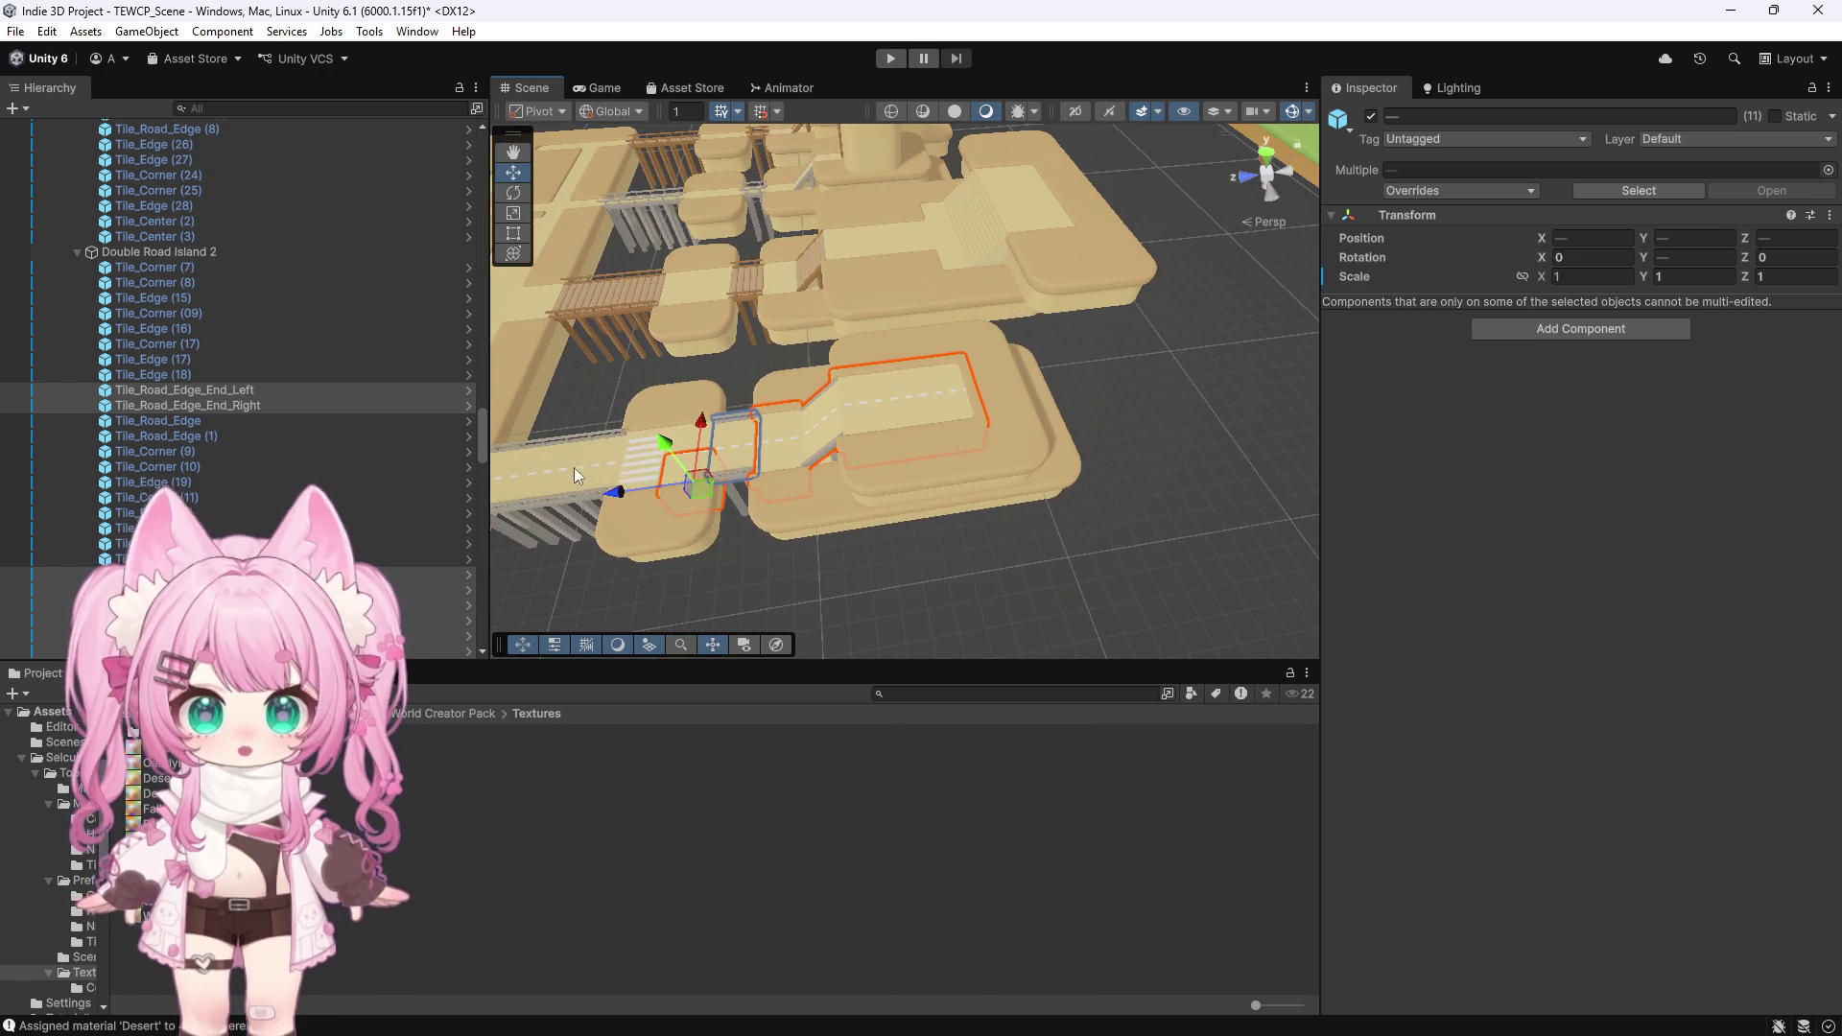
click(635, 474)
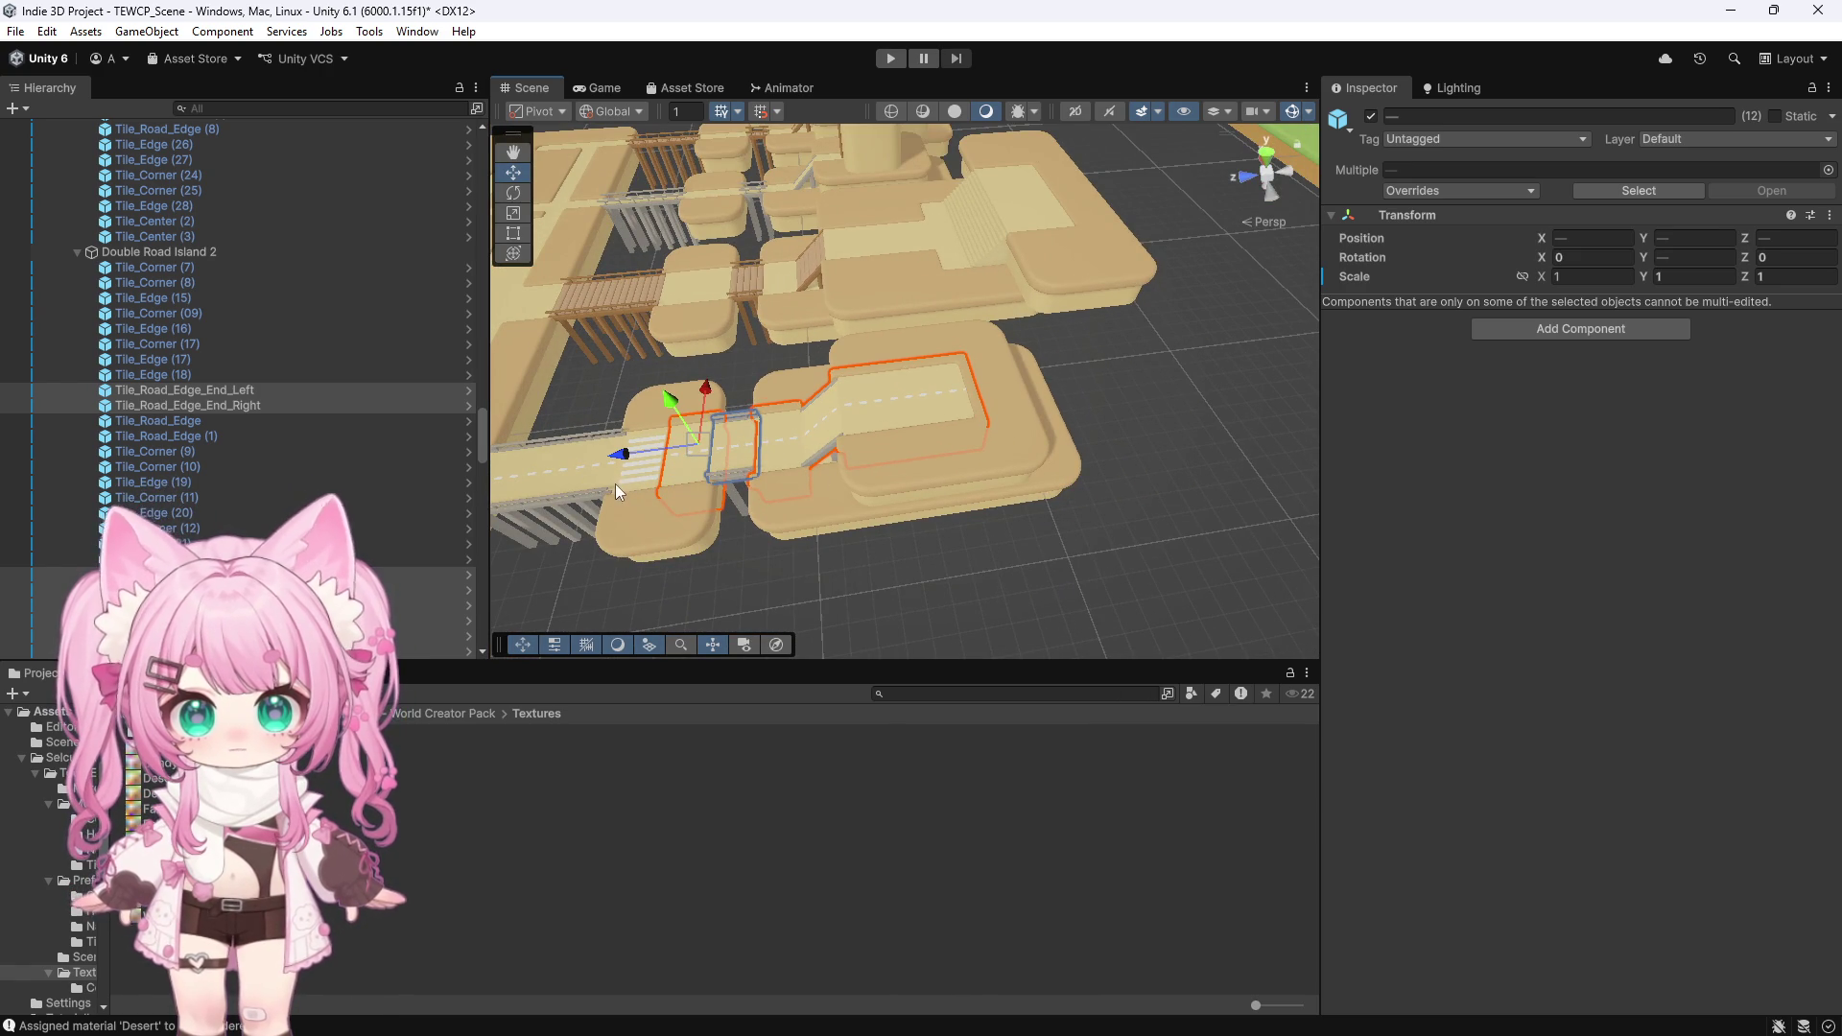
click(625, 487)
click(633, 431)
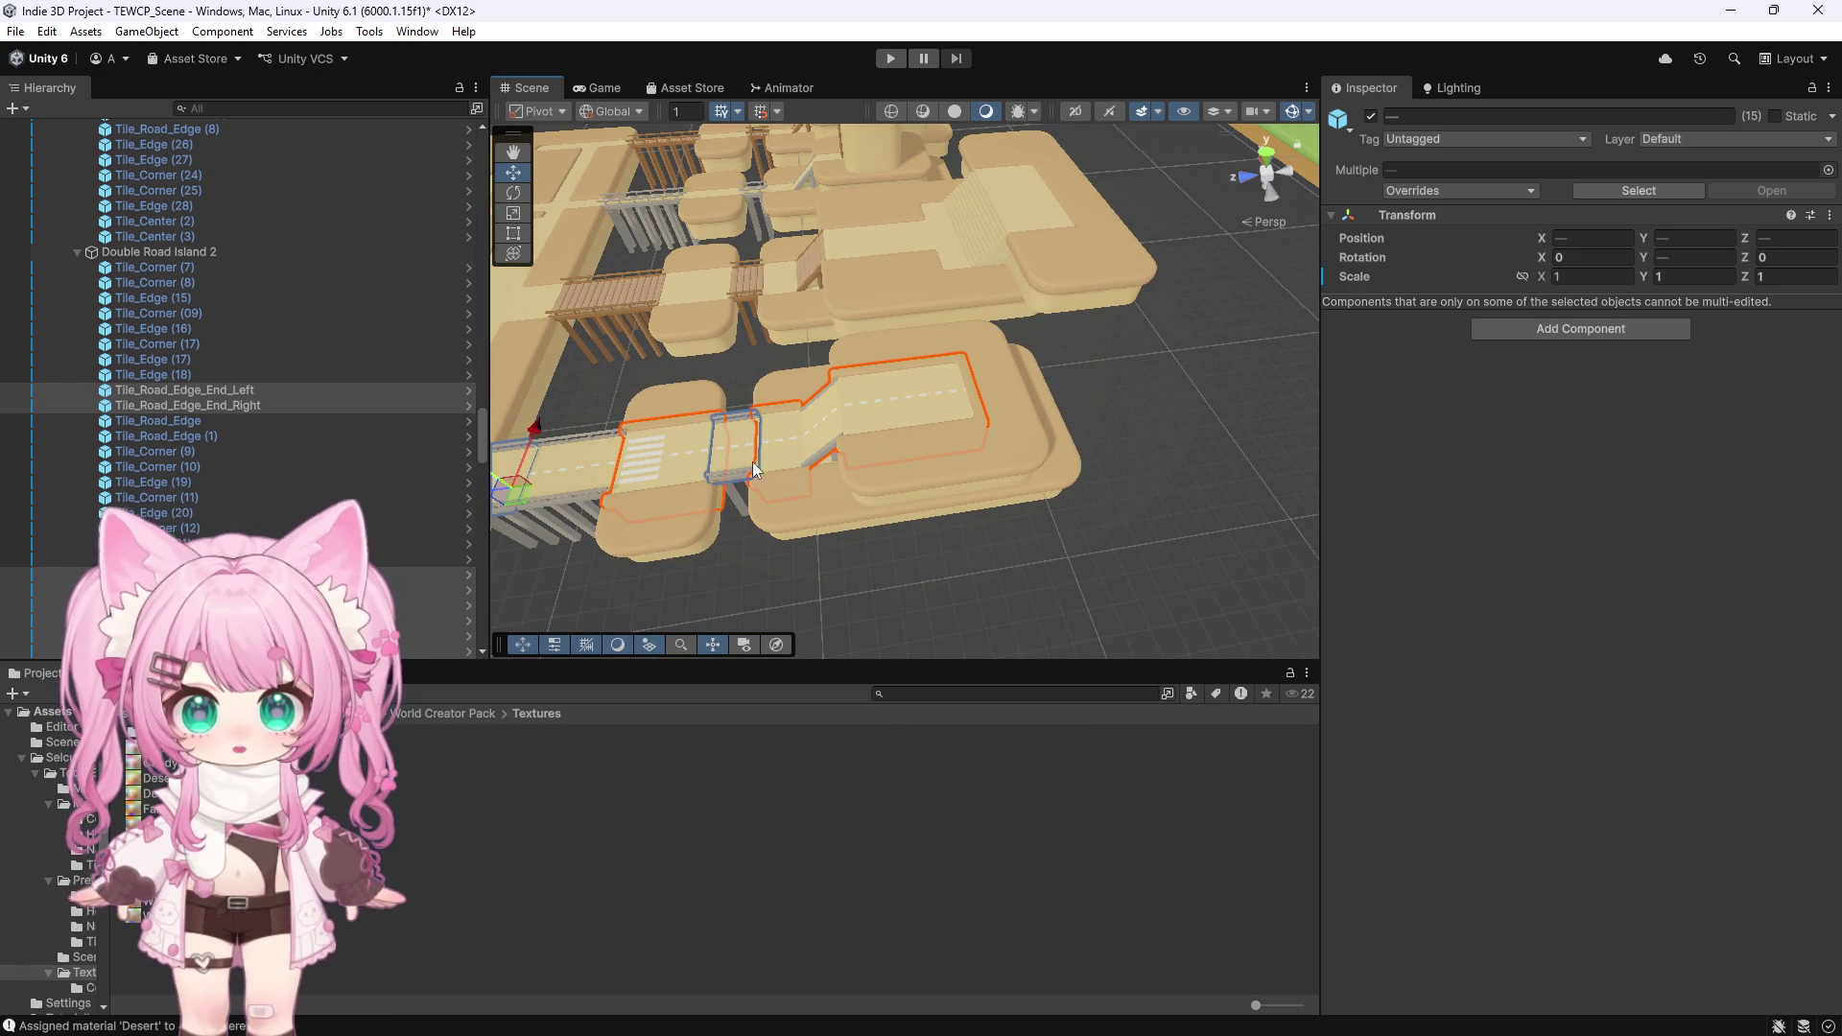
scroll(down, 3)
scroll(up, 3)
click(617, 437)
Add the last road tiles to the selection and open Tools > Batch Assign Material
scroll(down, 3)
scroll(up, 3)
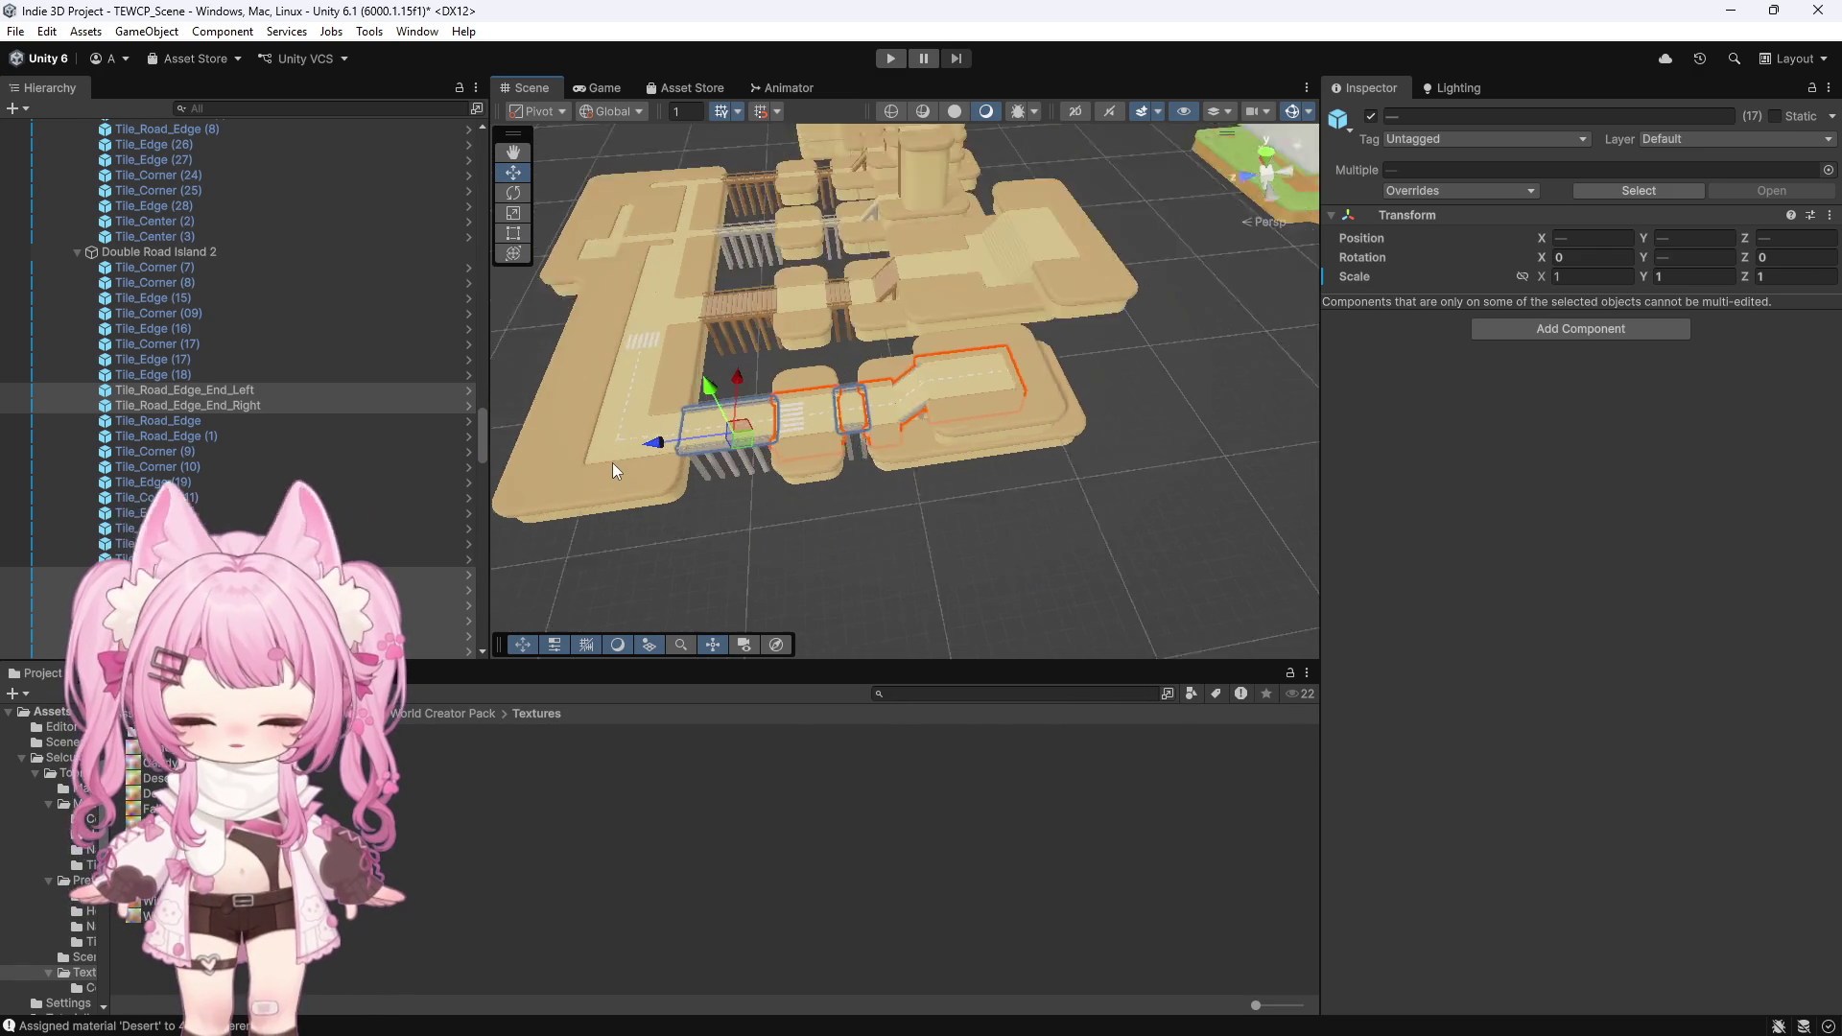
scroll(down, 3)
scroll(up, 3)
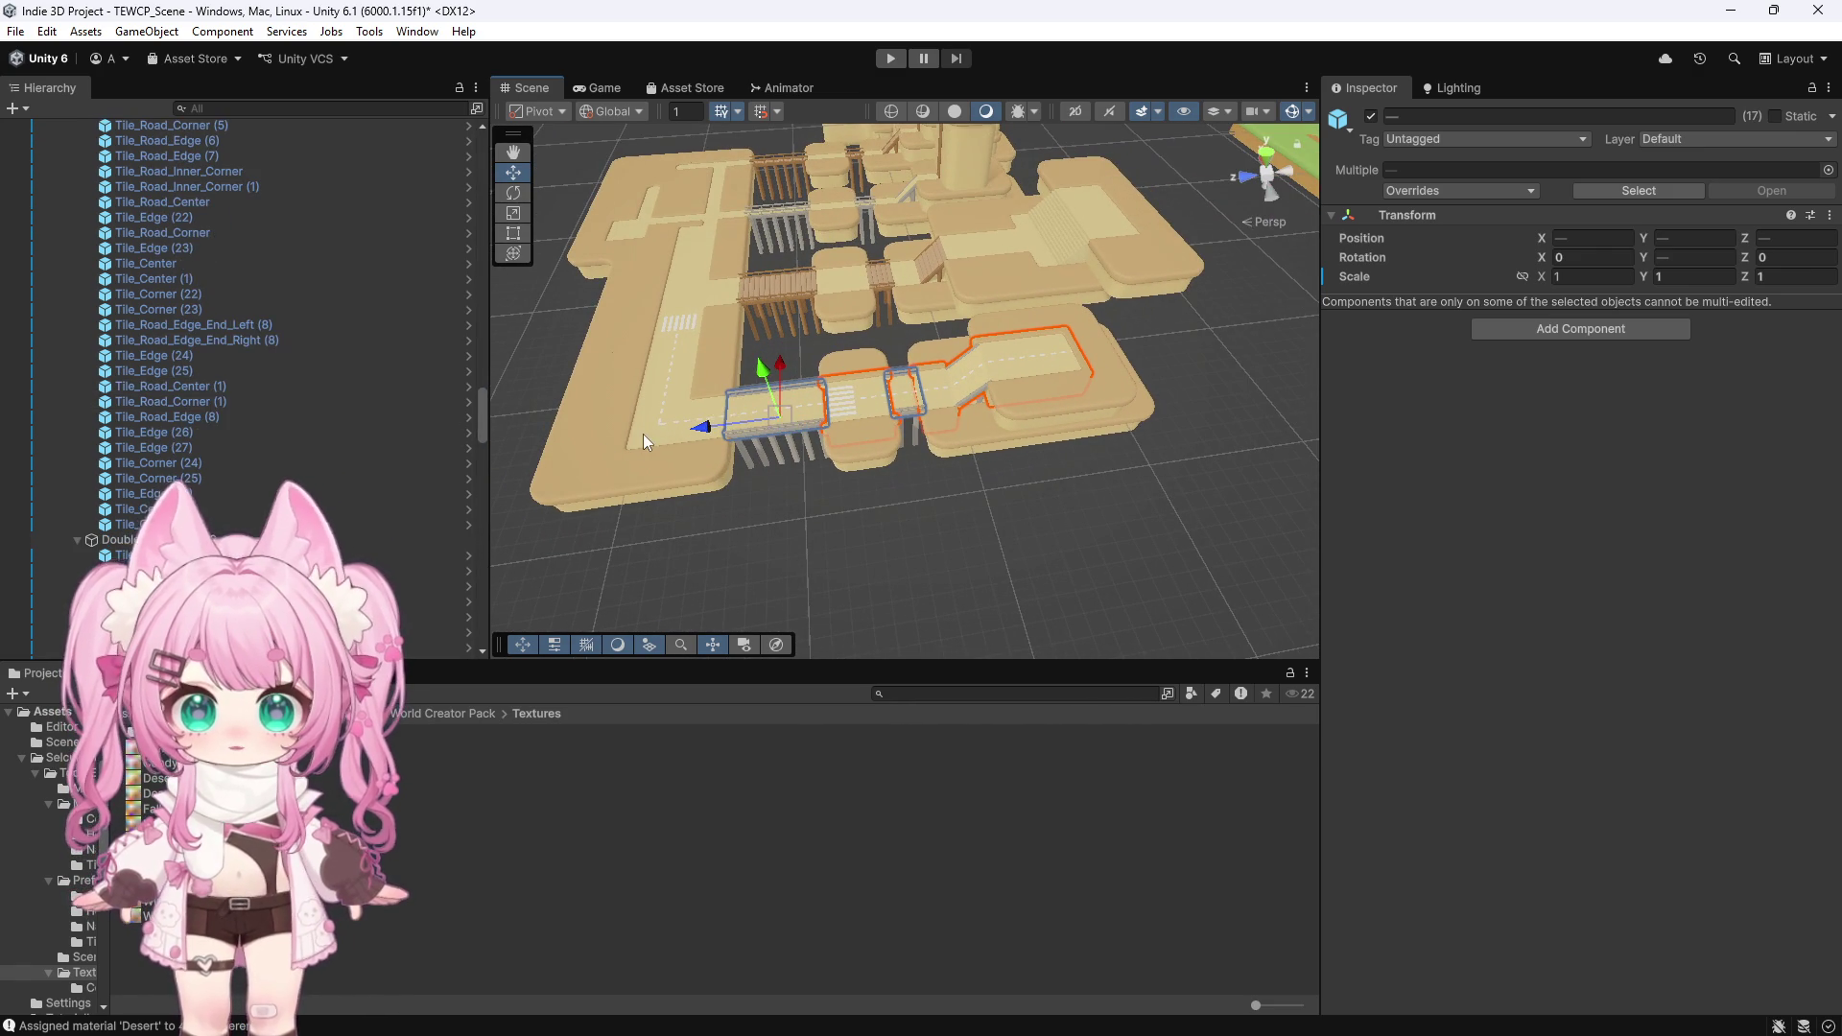
click(644, 438)
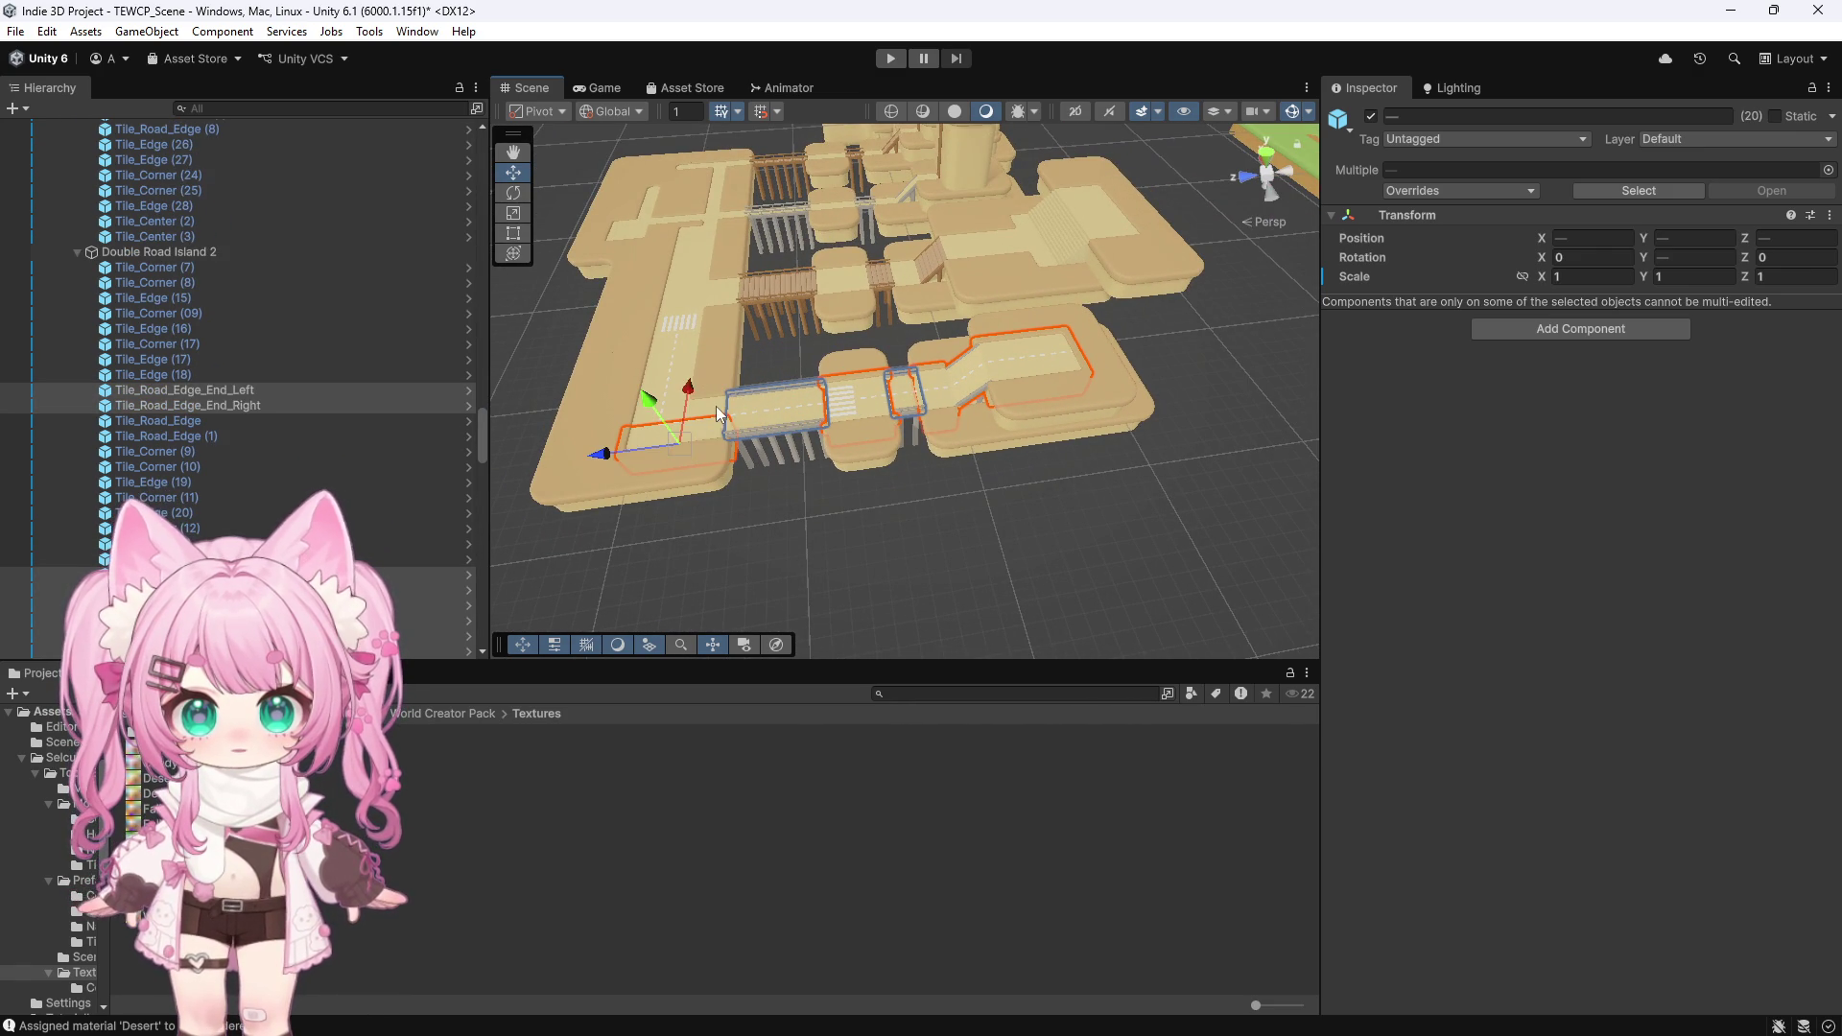
click(662, 412)
click(675, 386)
click(689, 370)
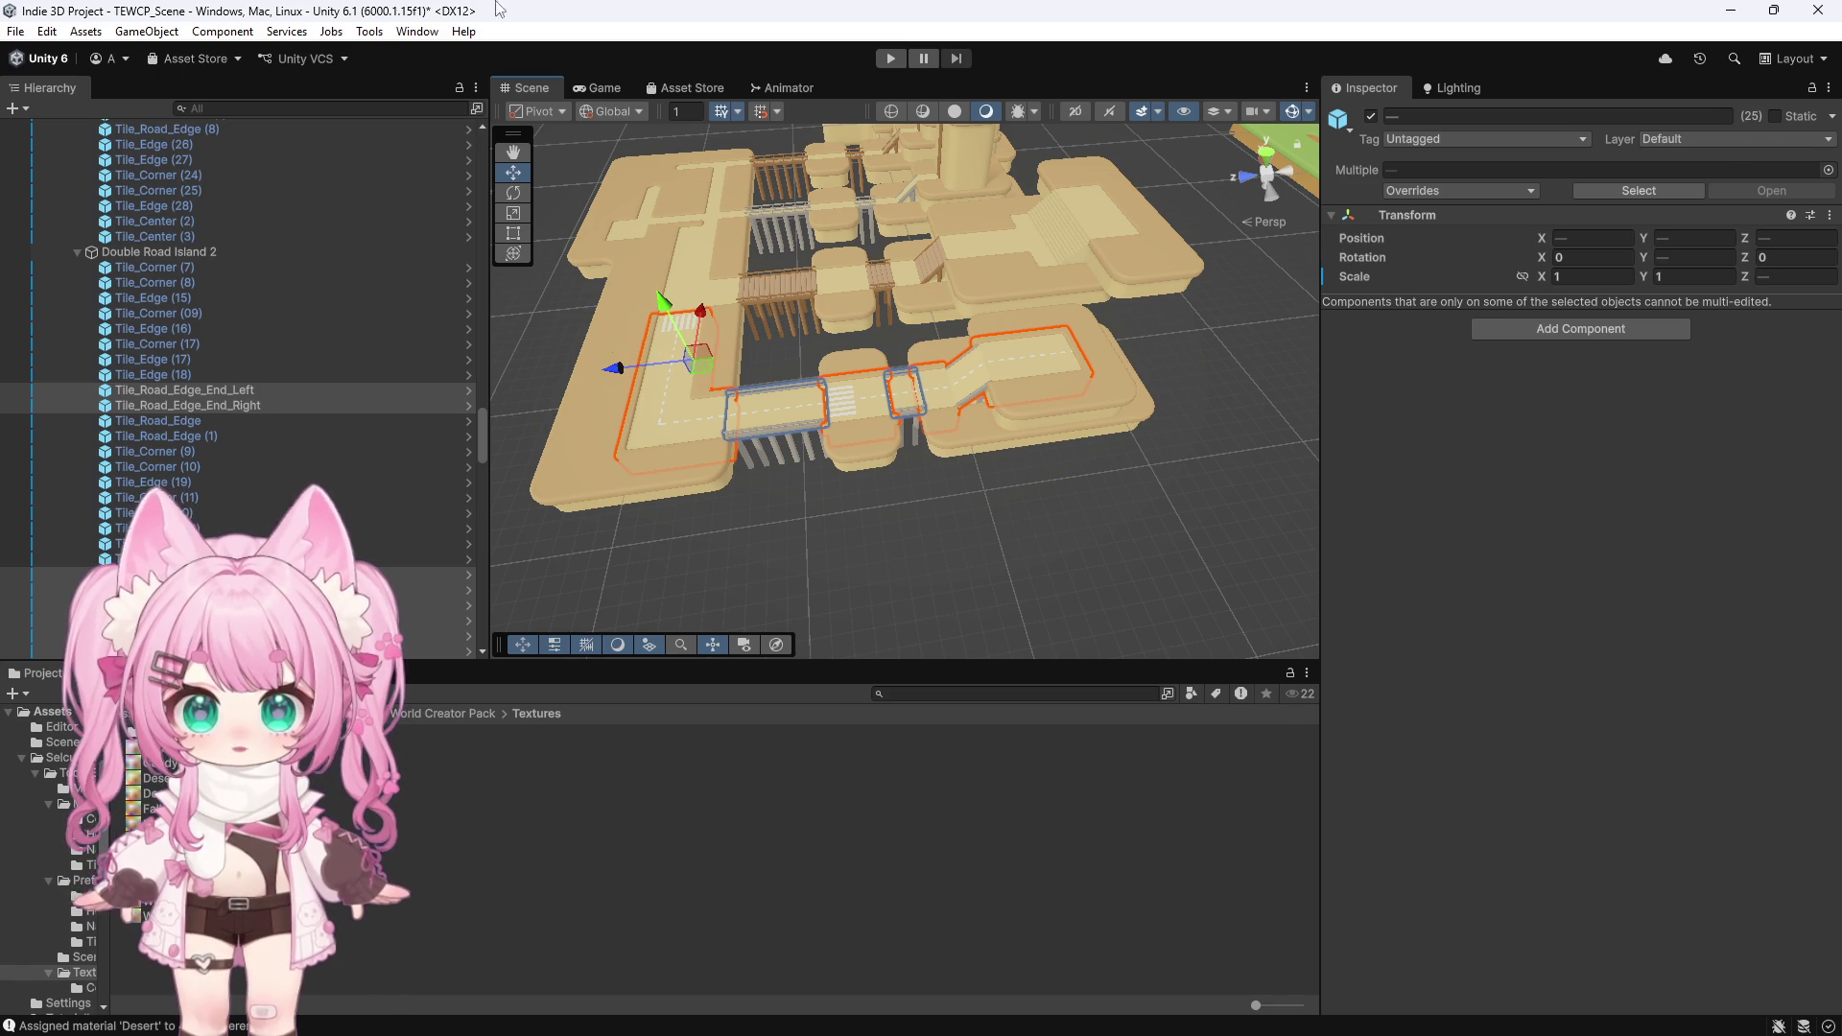
click(369, 32)
click(422, 54)
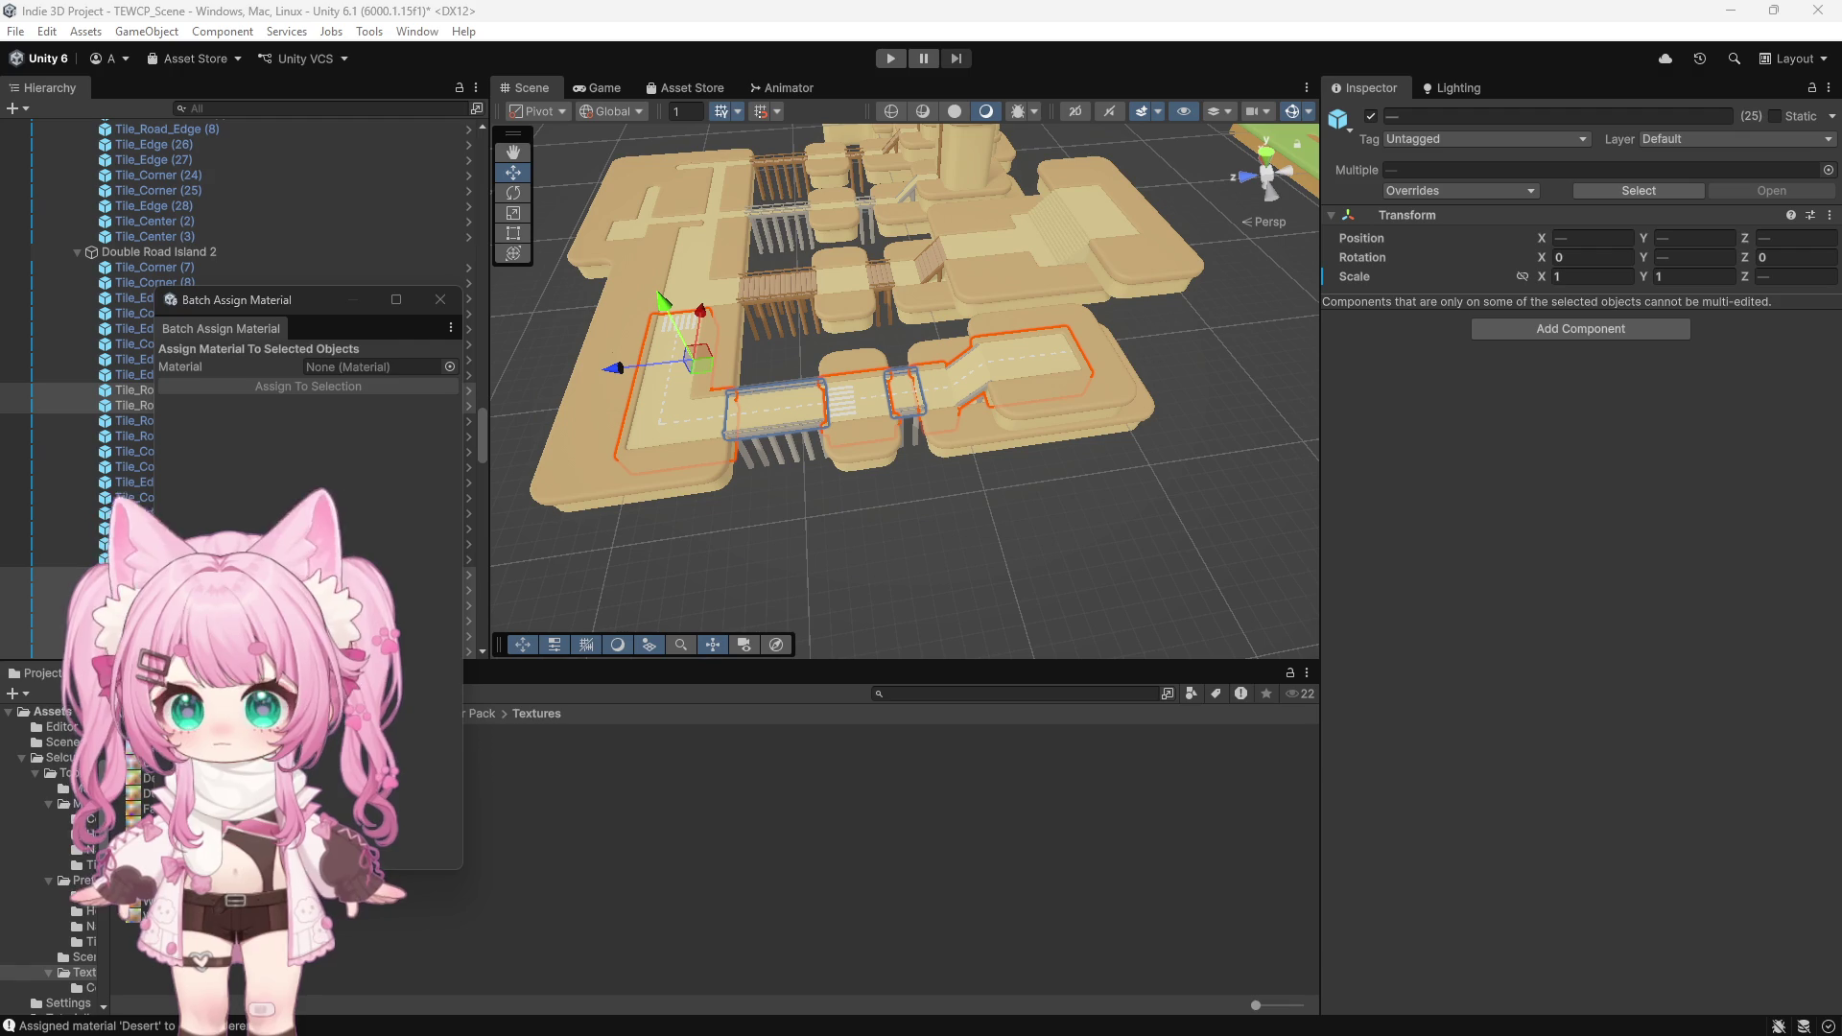
Assign Desert_Asphalt to the selected road tiles, giving the desert island grey roads
drag(134, 778, 374, 367)
click(302, 384)
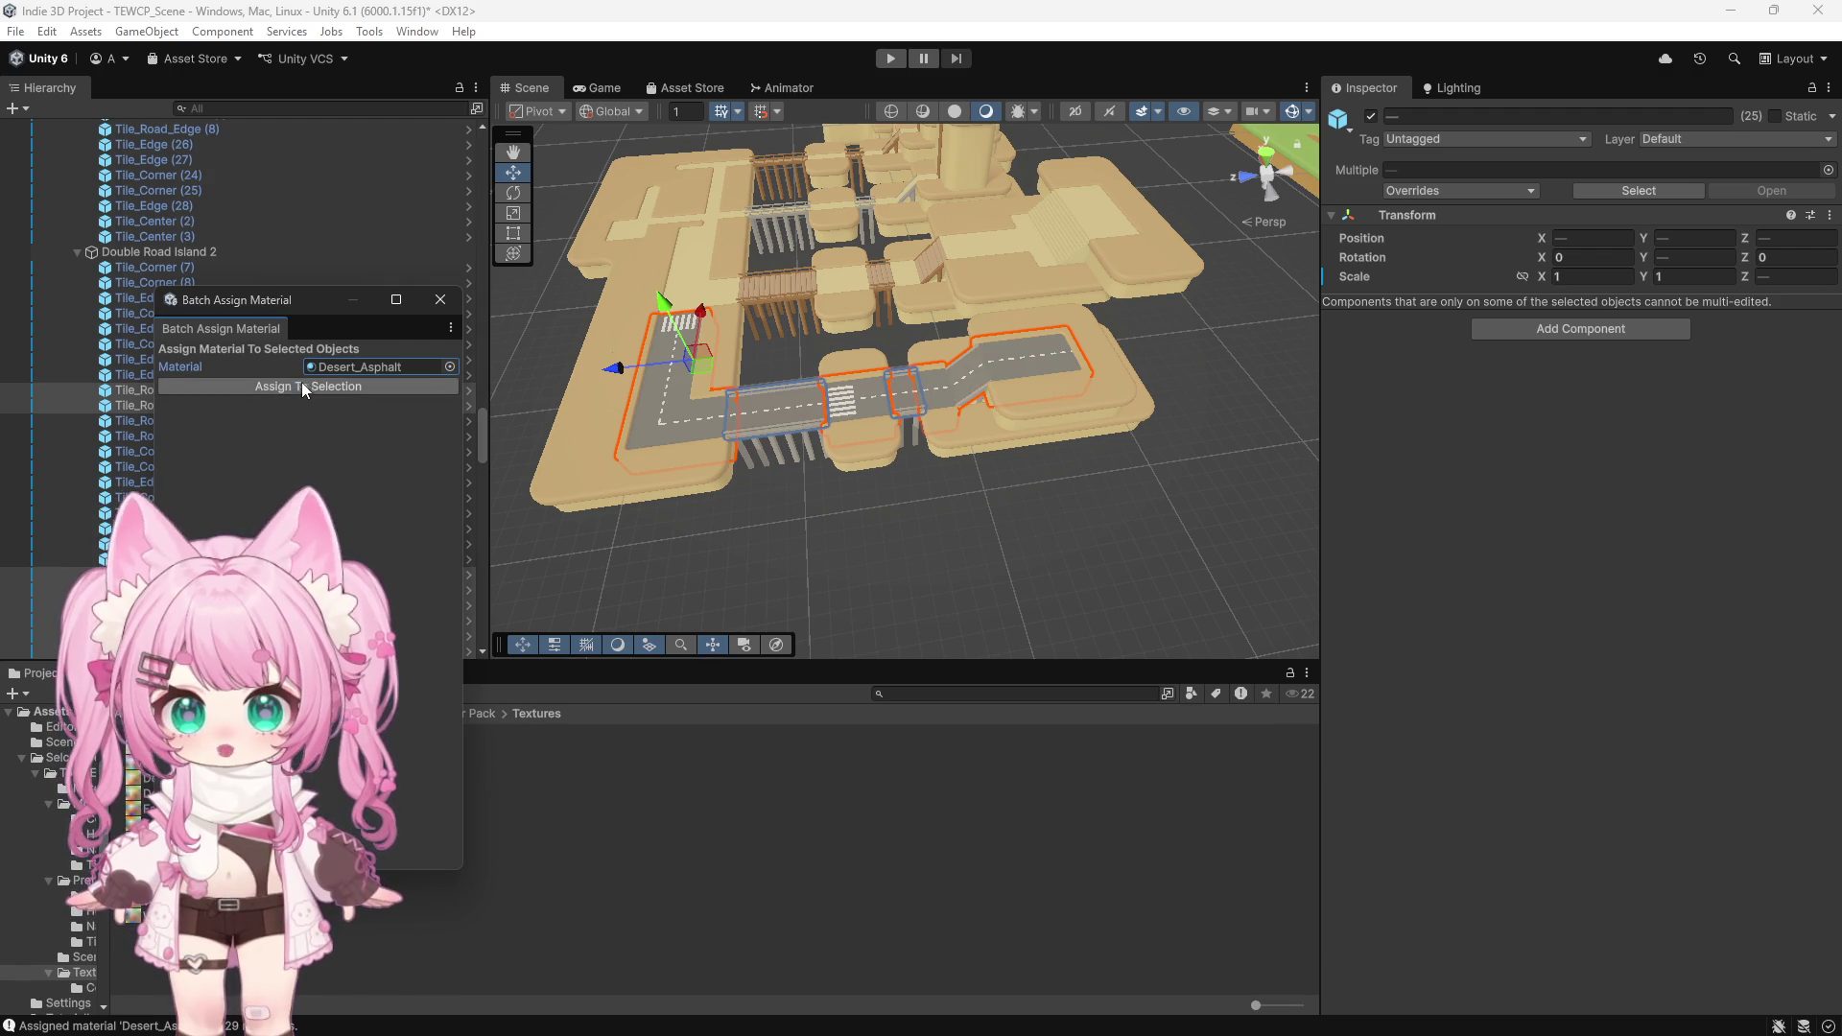
click(440, 300)
click(801, 589)
Orbit across the islands and pick a road tile on the snowy island
scroll(down, 3)
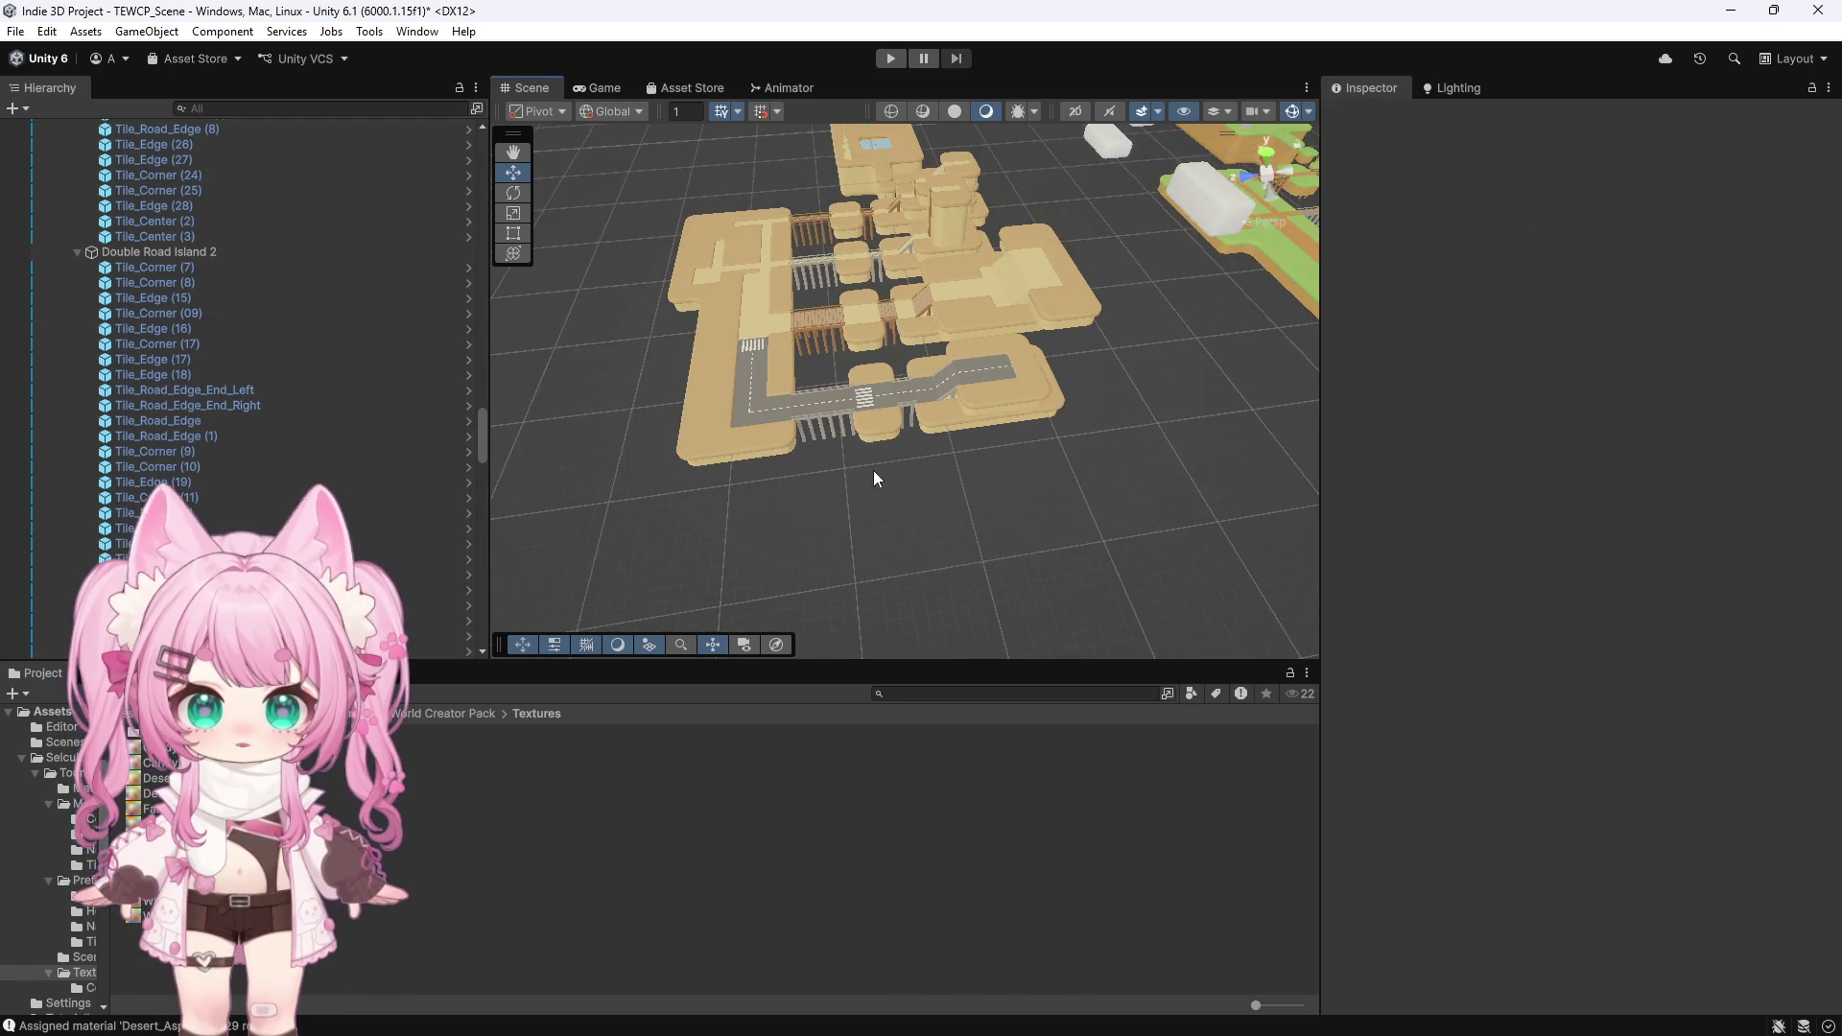
scroll(down, 3)
drag(1019, 424, 992, 355)
scroll(down, 3)
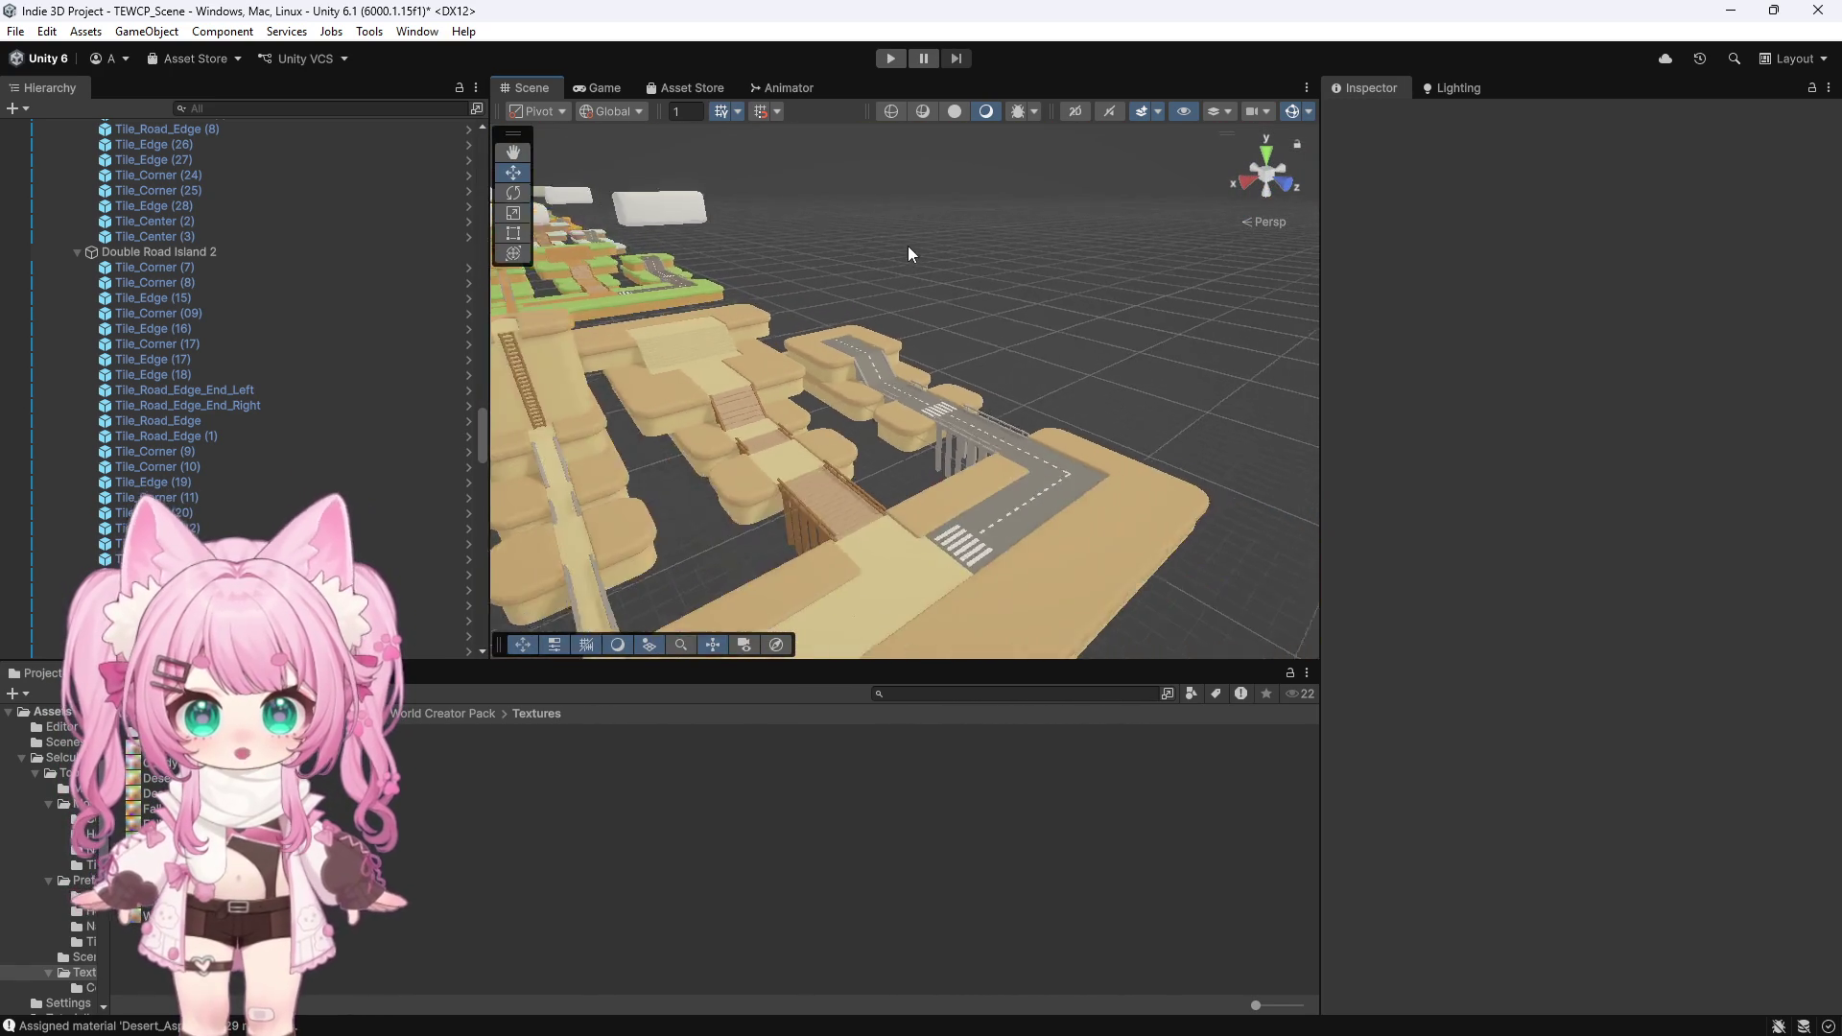
scroll(up, 3)
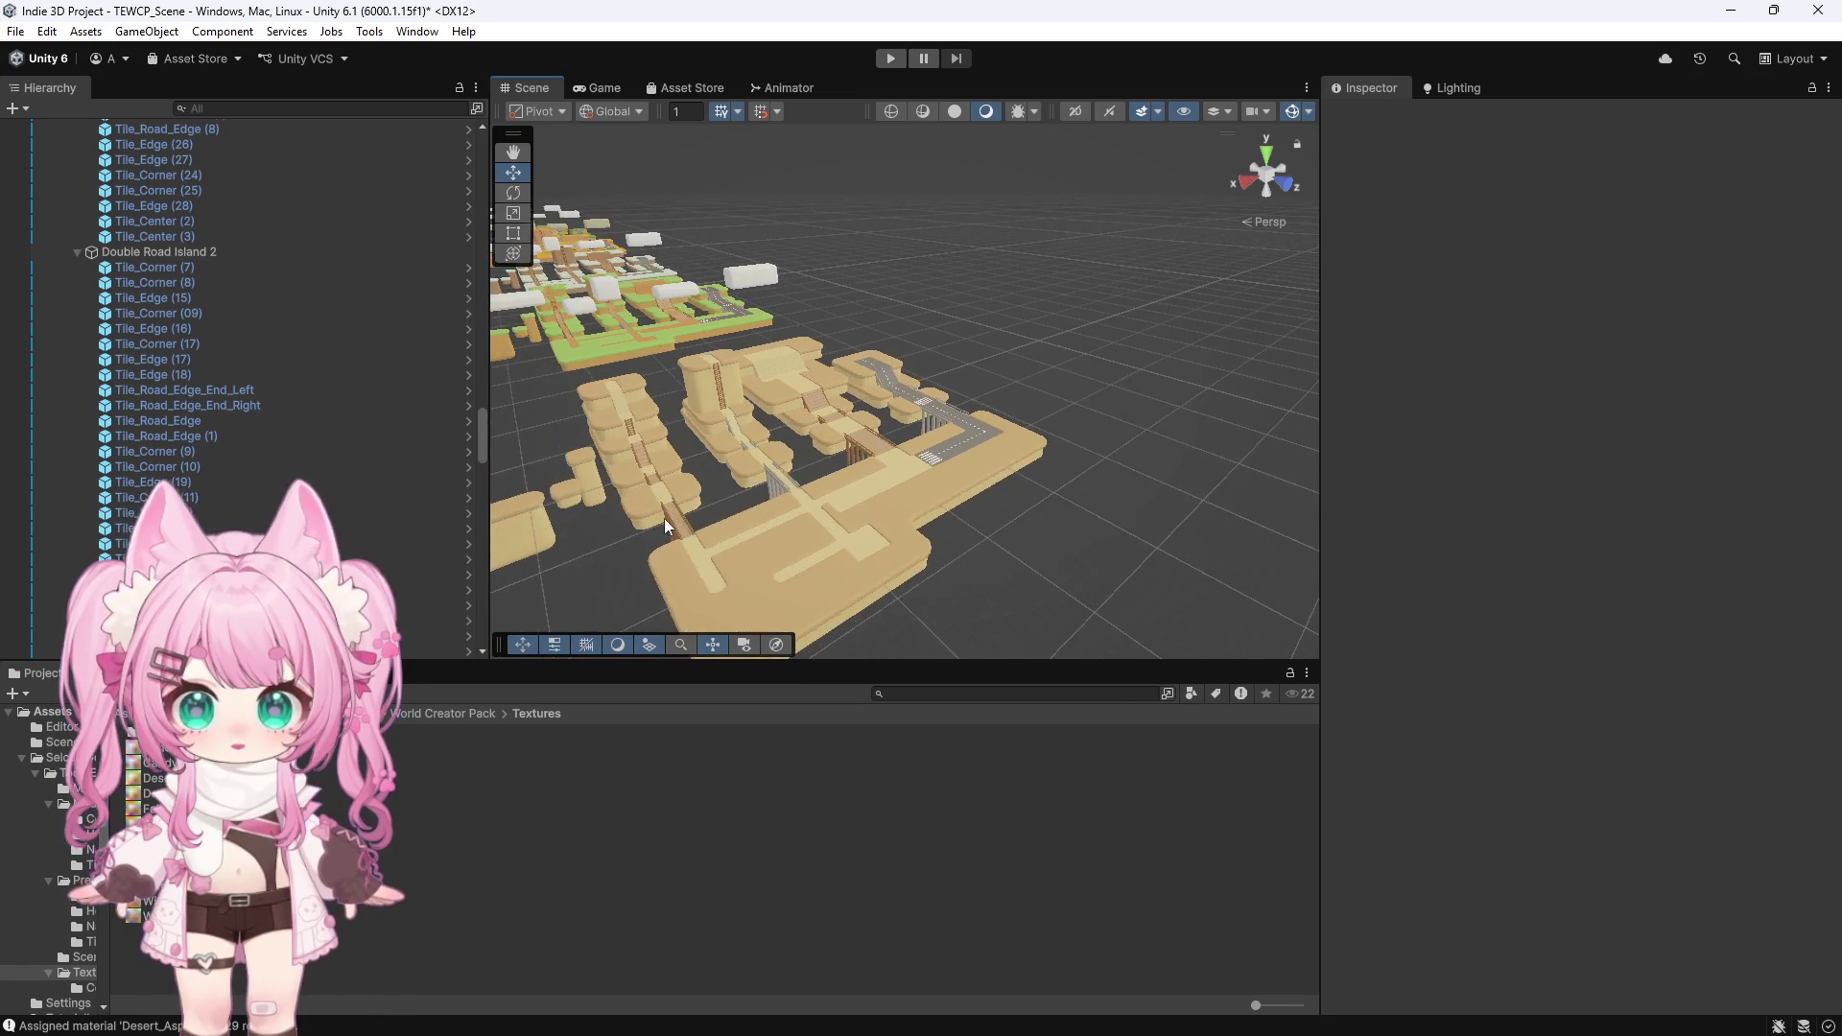
drag(622, 522, 988, 299)
scroll(down, 3)
drag(427, 631, 990, 489)
scroll(up, 3)
scroll(down, 3)
click(685, 332)
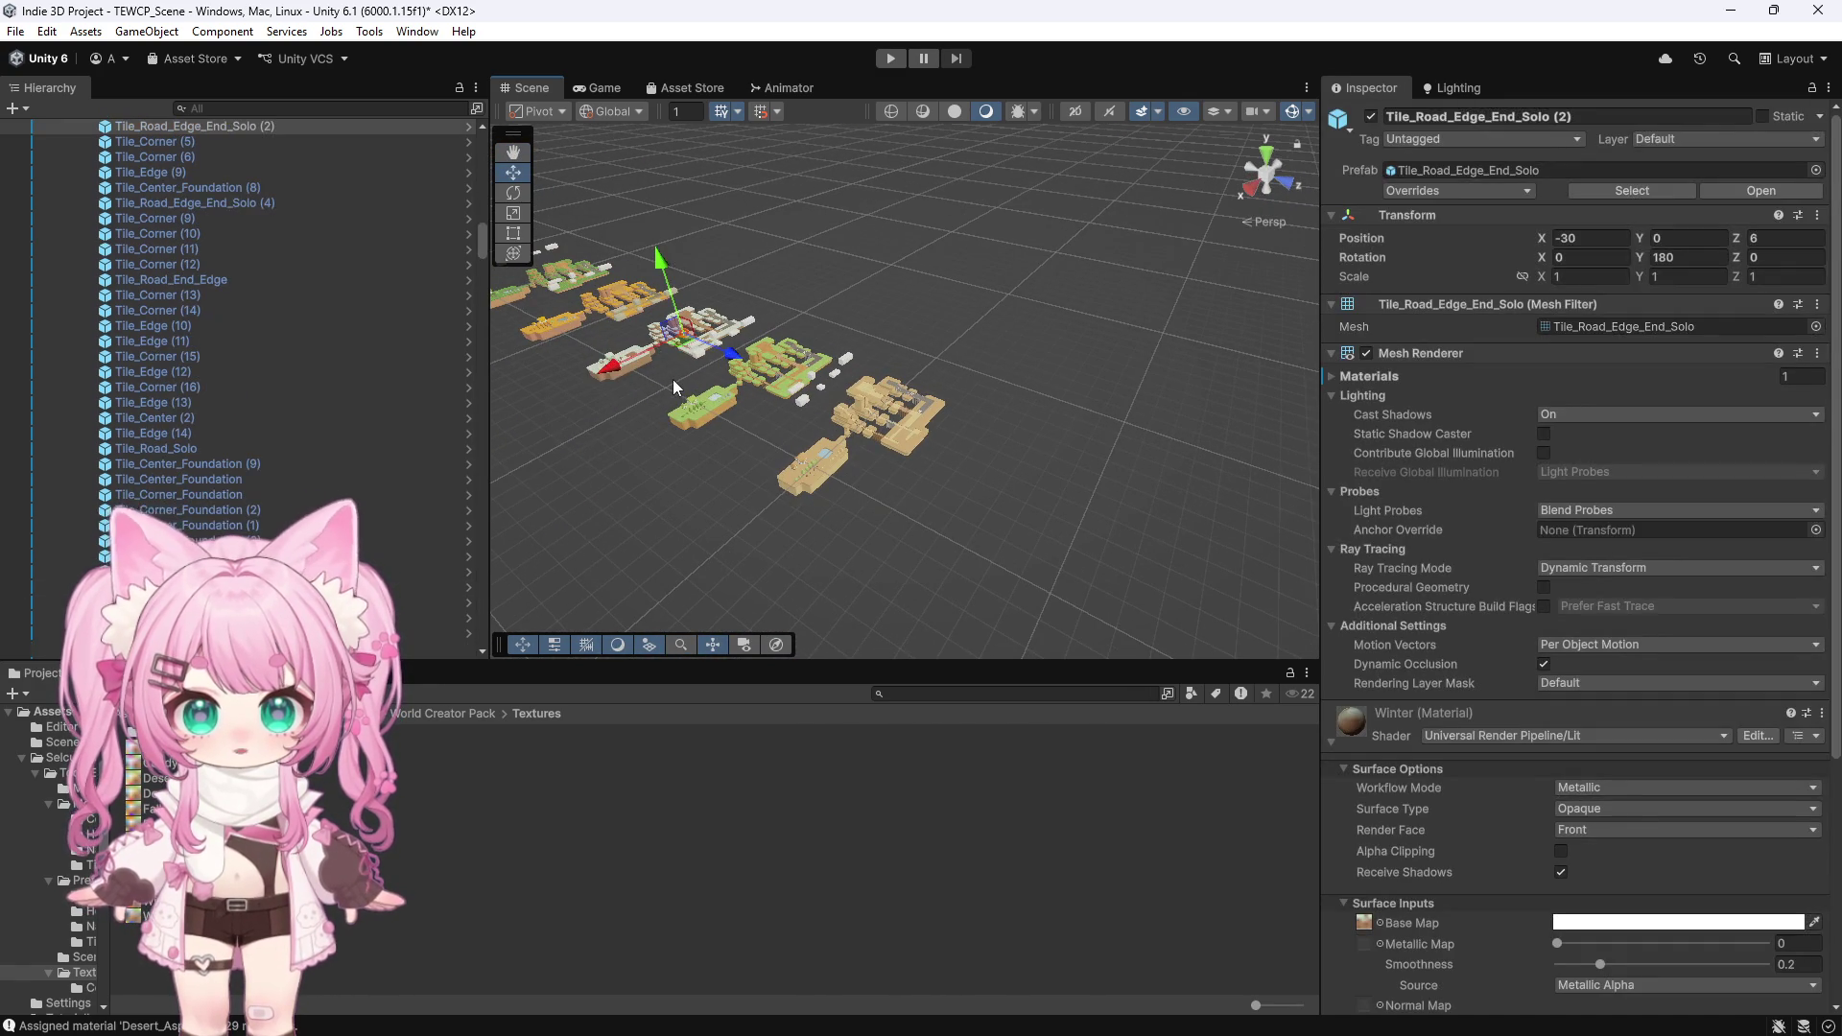
Frame the snowy road tile and check the materials of its bridge, Wooden_Ramp and Stairs_Solo pieces
key(f)
scroll(down, 3)
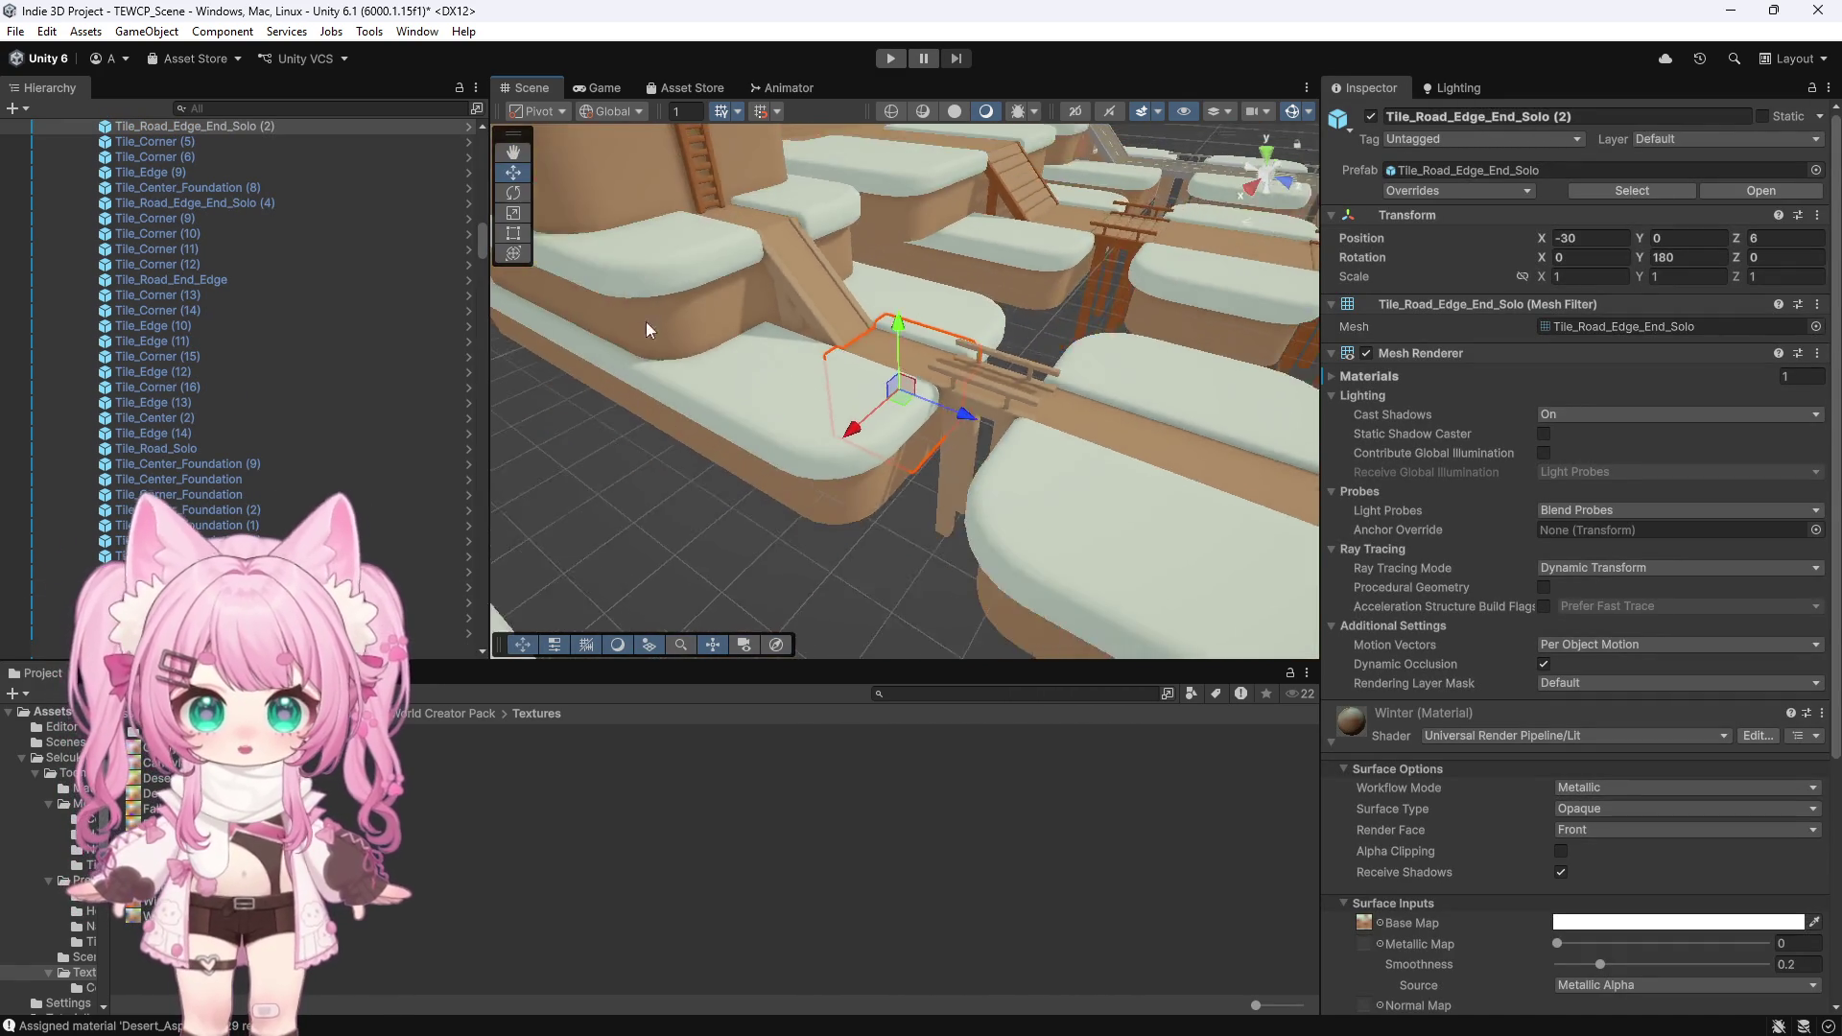
scroll(up, 3)
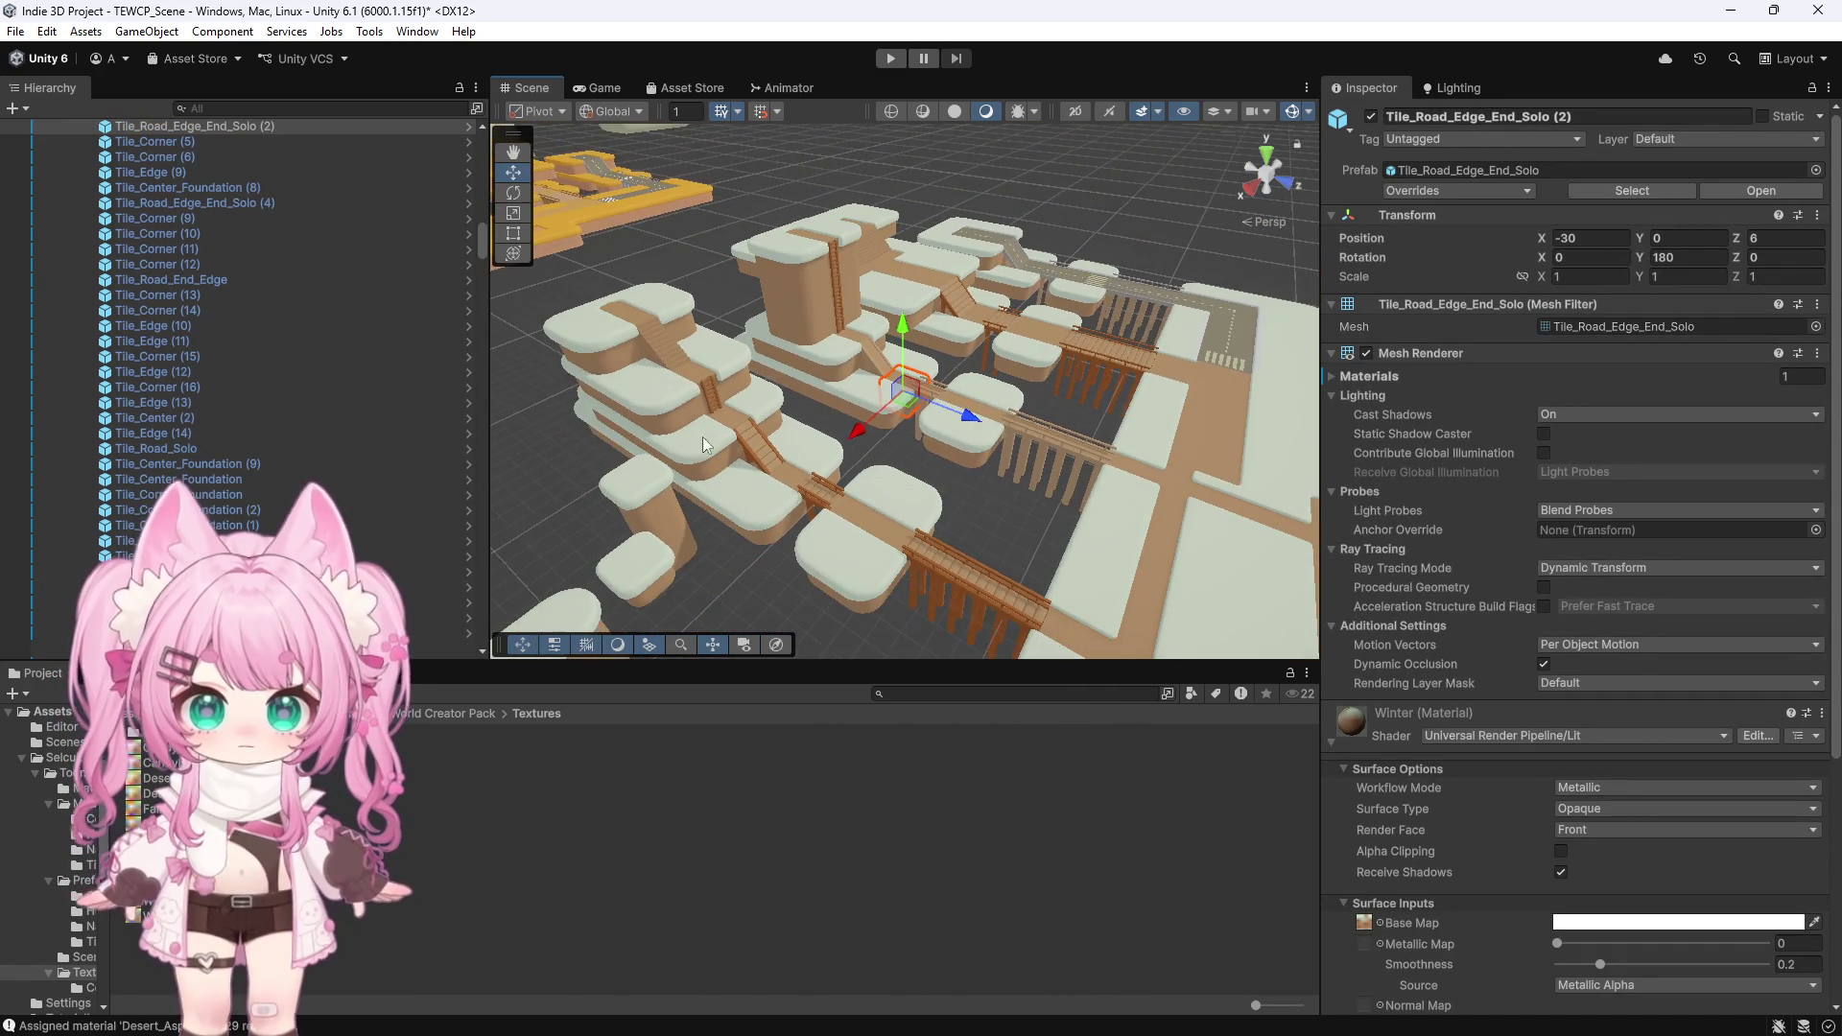
click(792, 554)
click(872, 604)
click(940, 641)
click(694, 475)
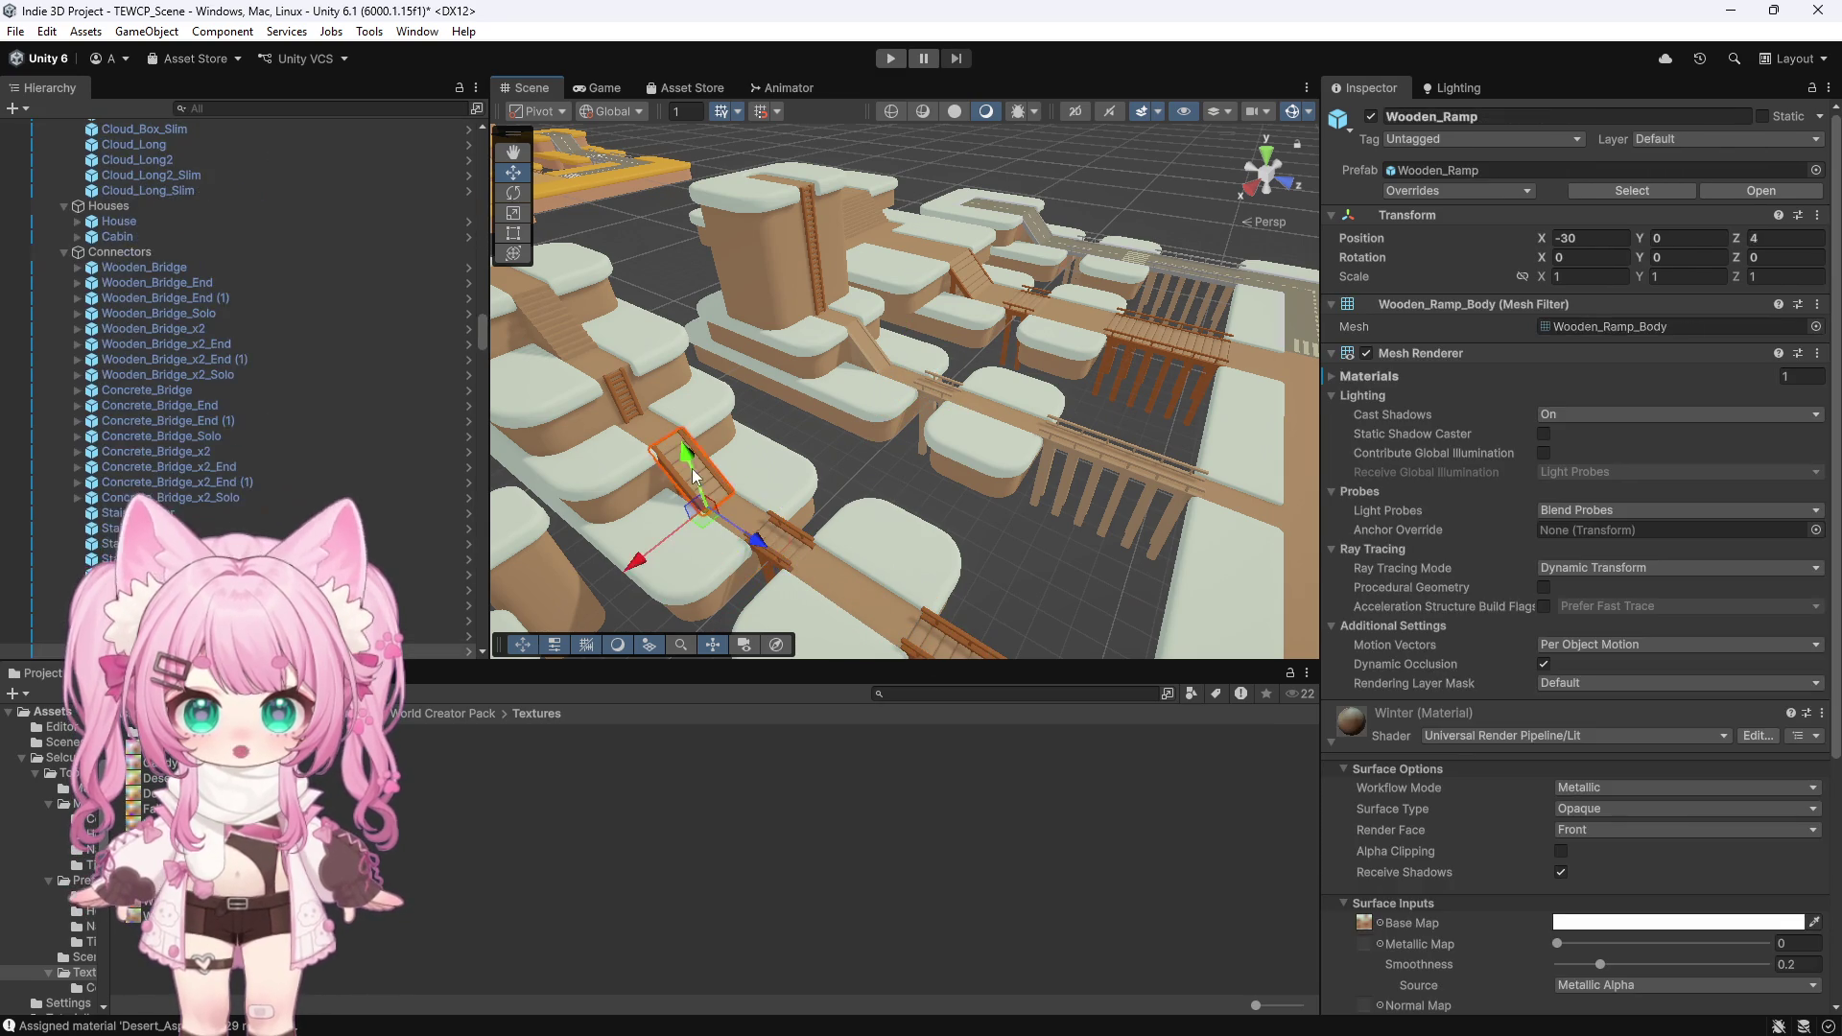
click(623, 401)
click(587, 363)
click(555, 318)
scroll(down, 3)
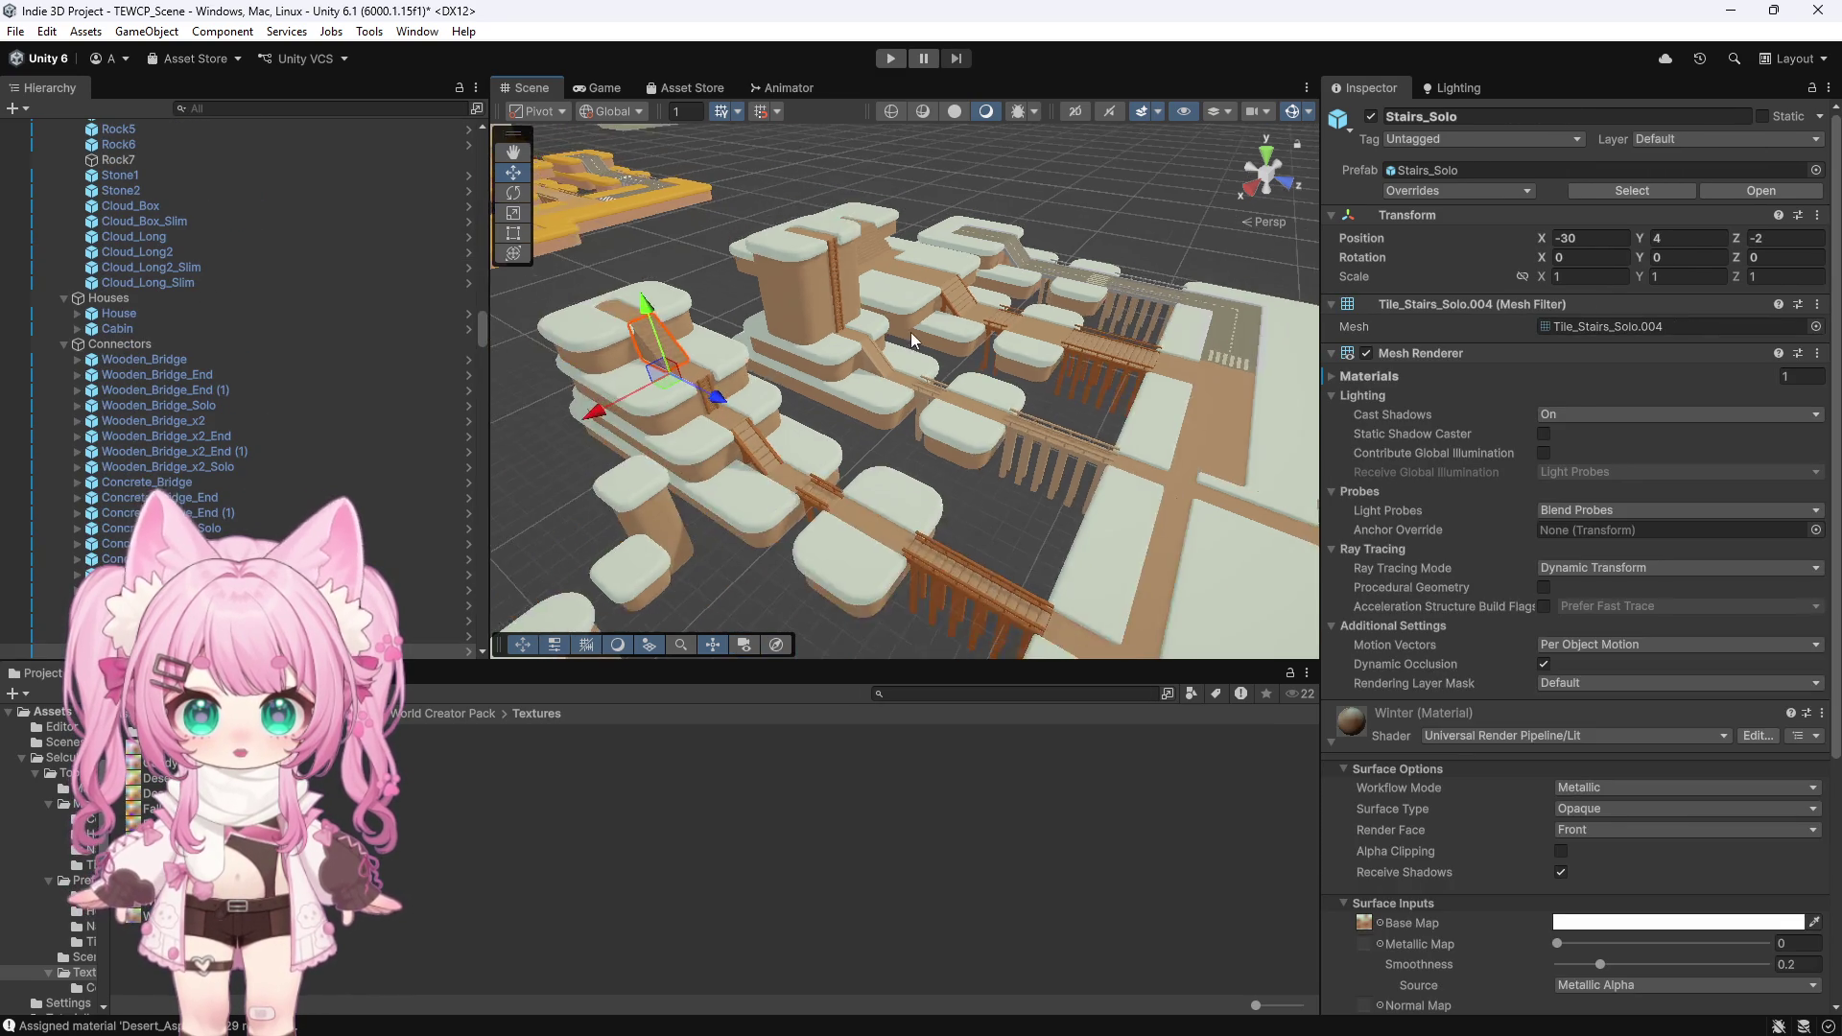
scroll(down, 3)
Frame an orange-island road edge tile and inspect the double wooden bridge's body and rail materials
click(614, 253)
key(f)
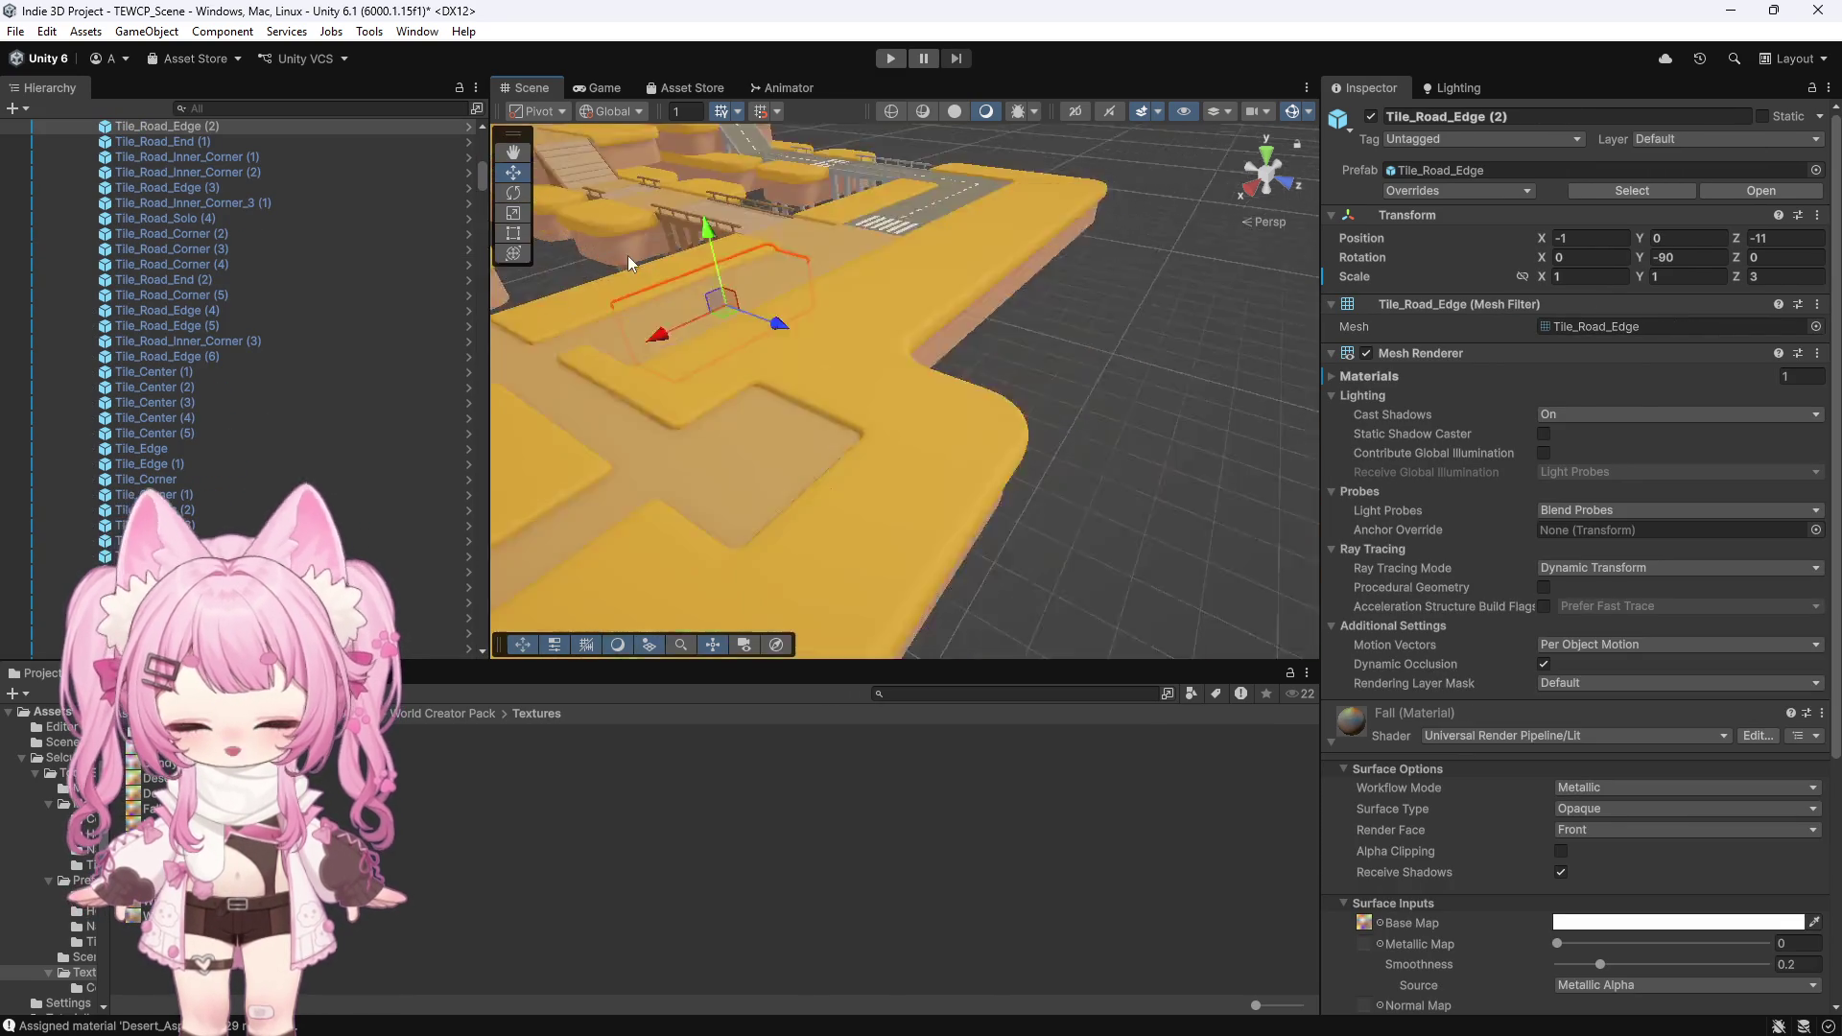
scroll(down, 3)
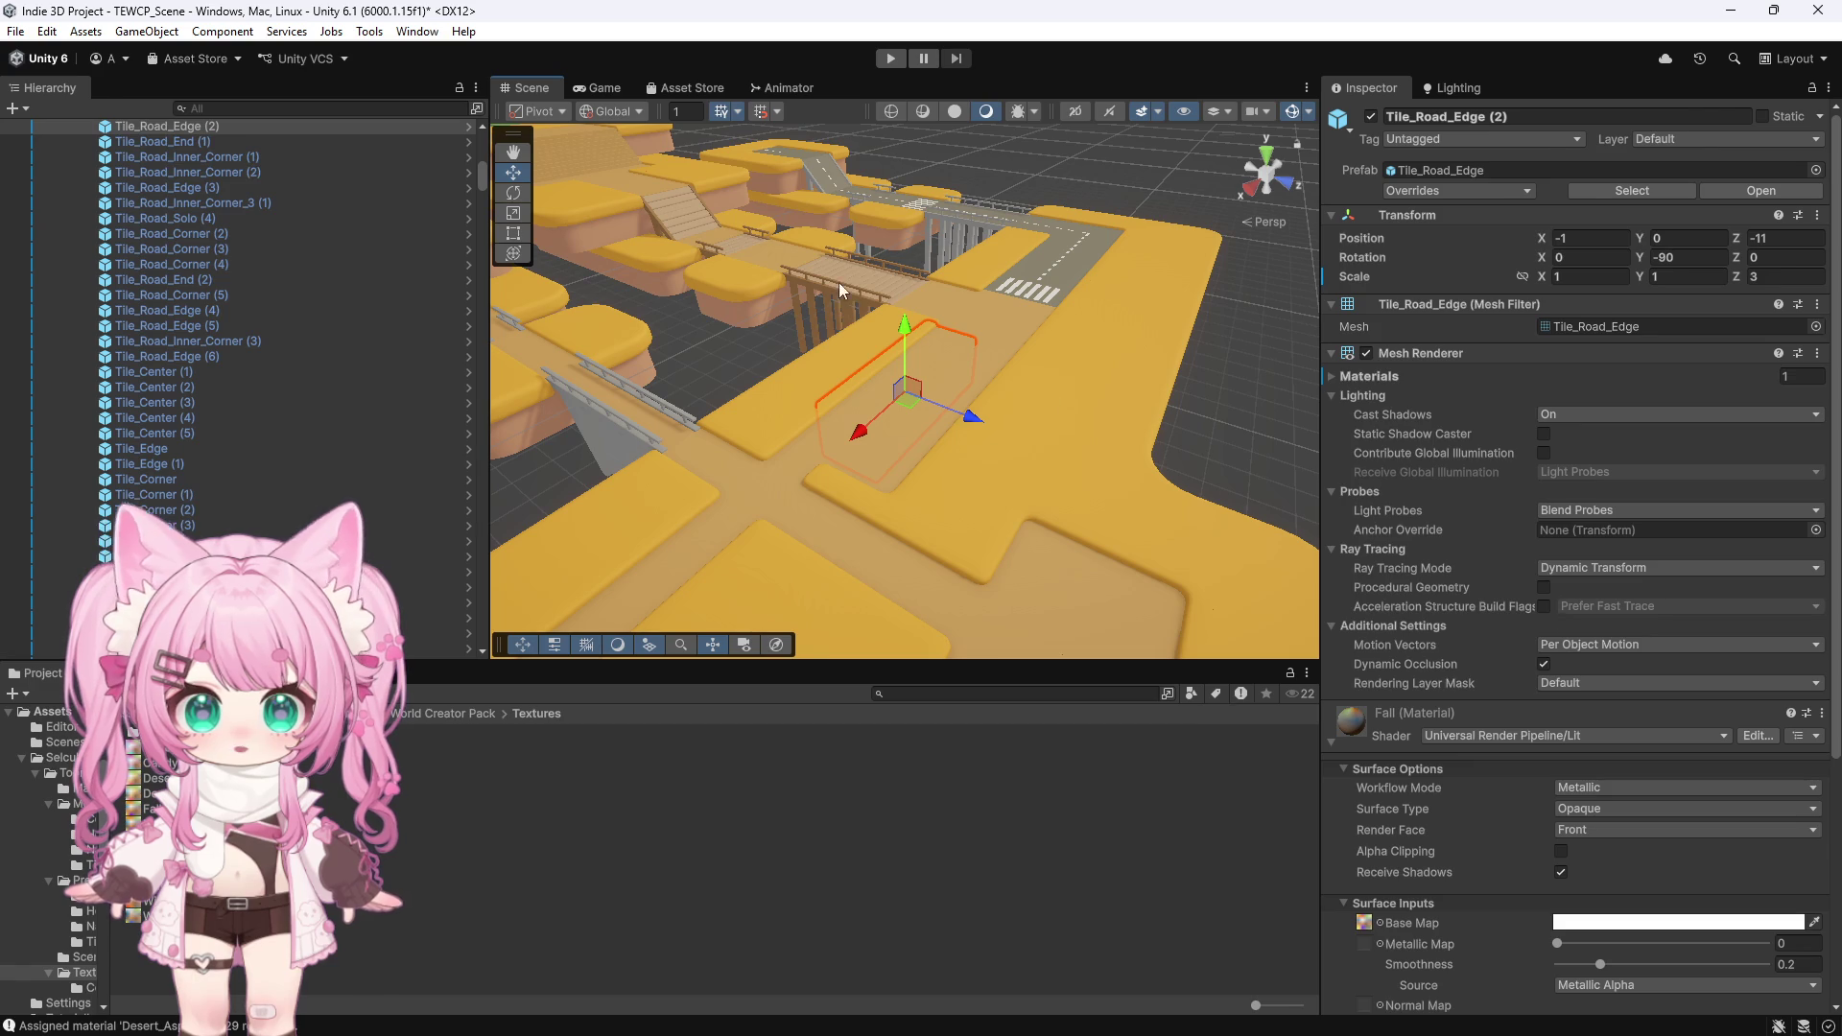
click(860, 271)
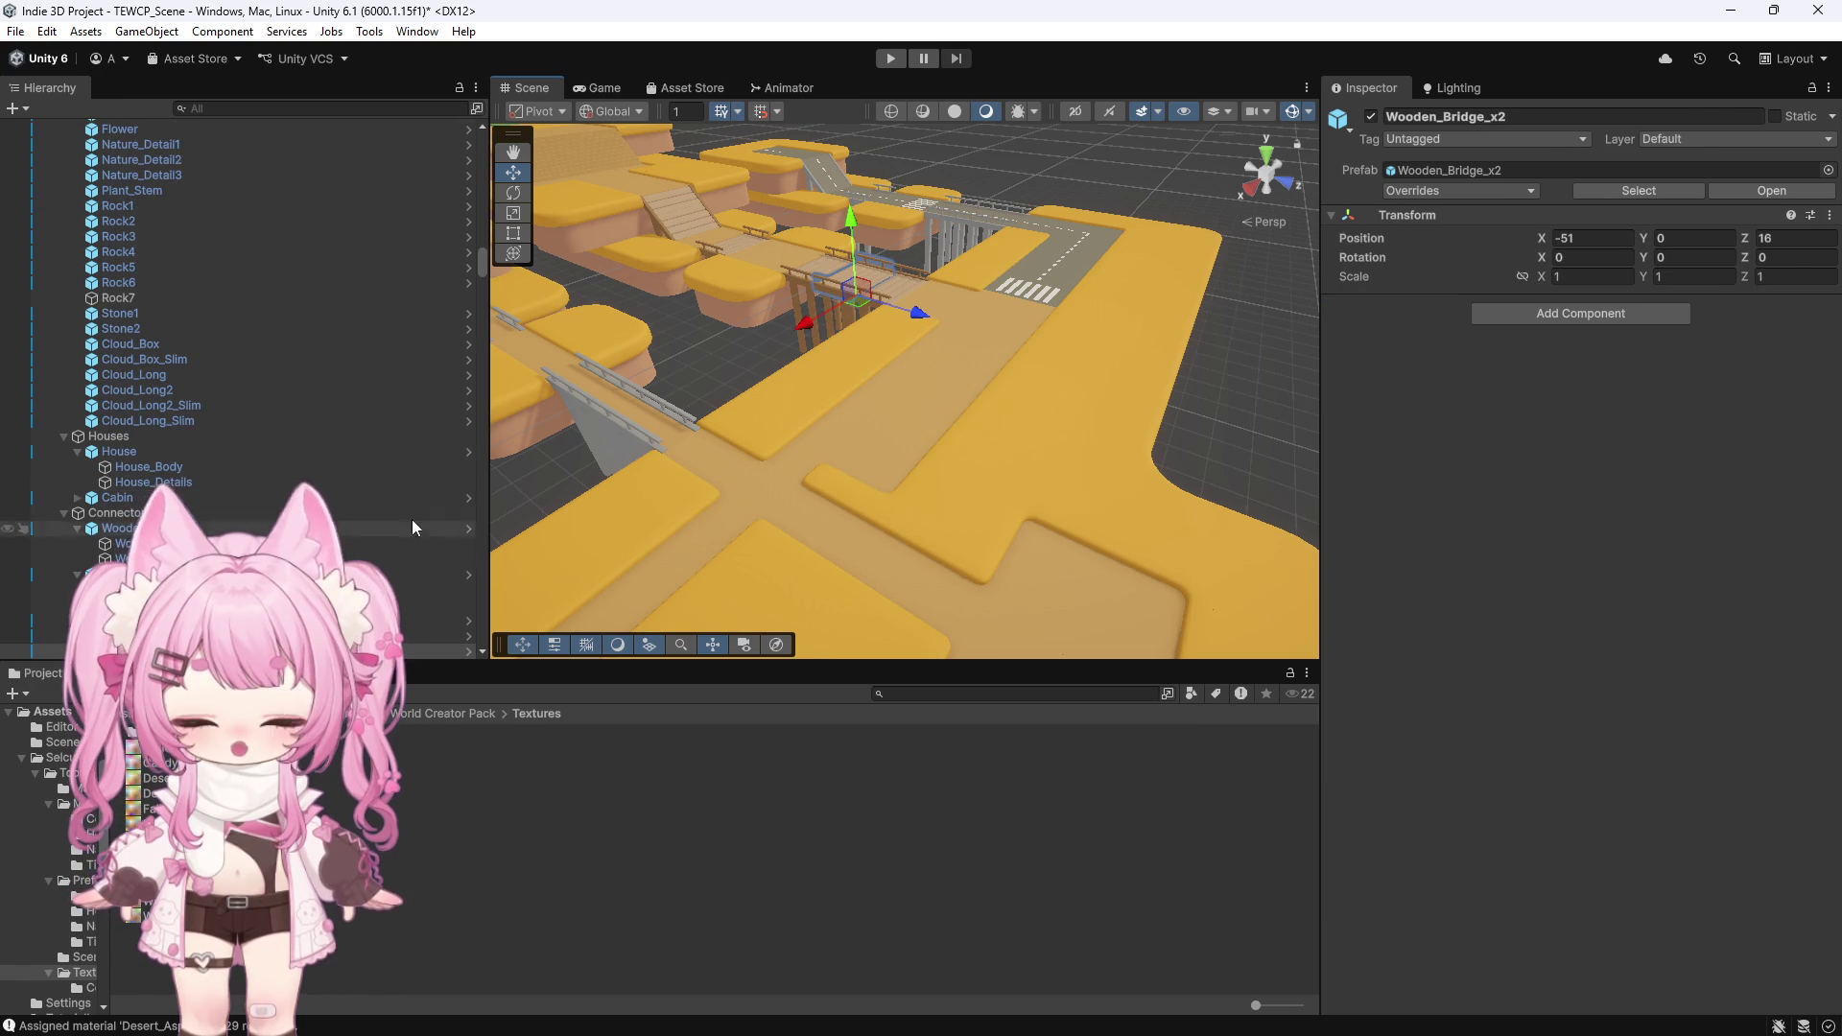
scroll(down, 3)
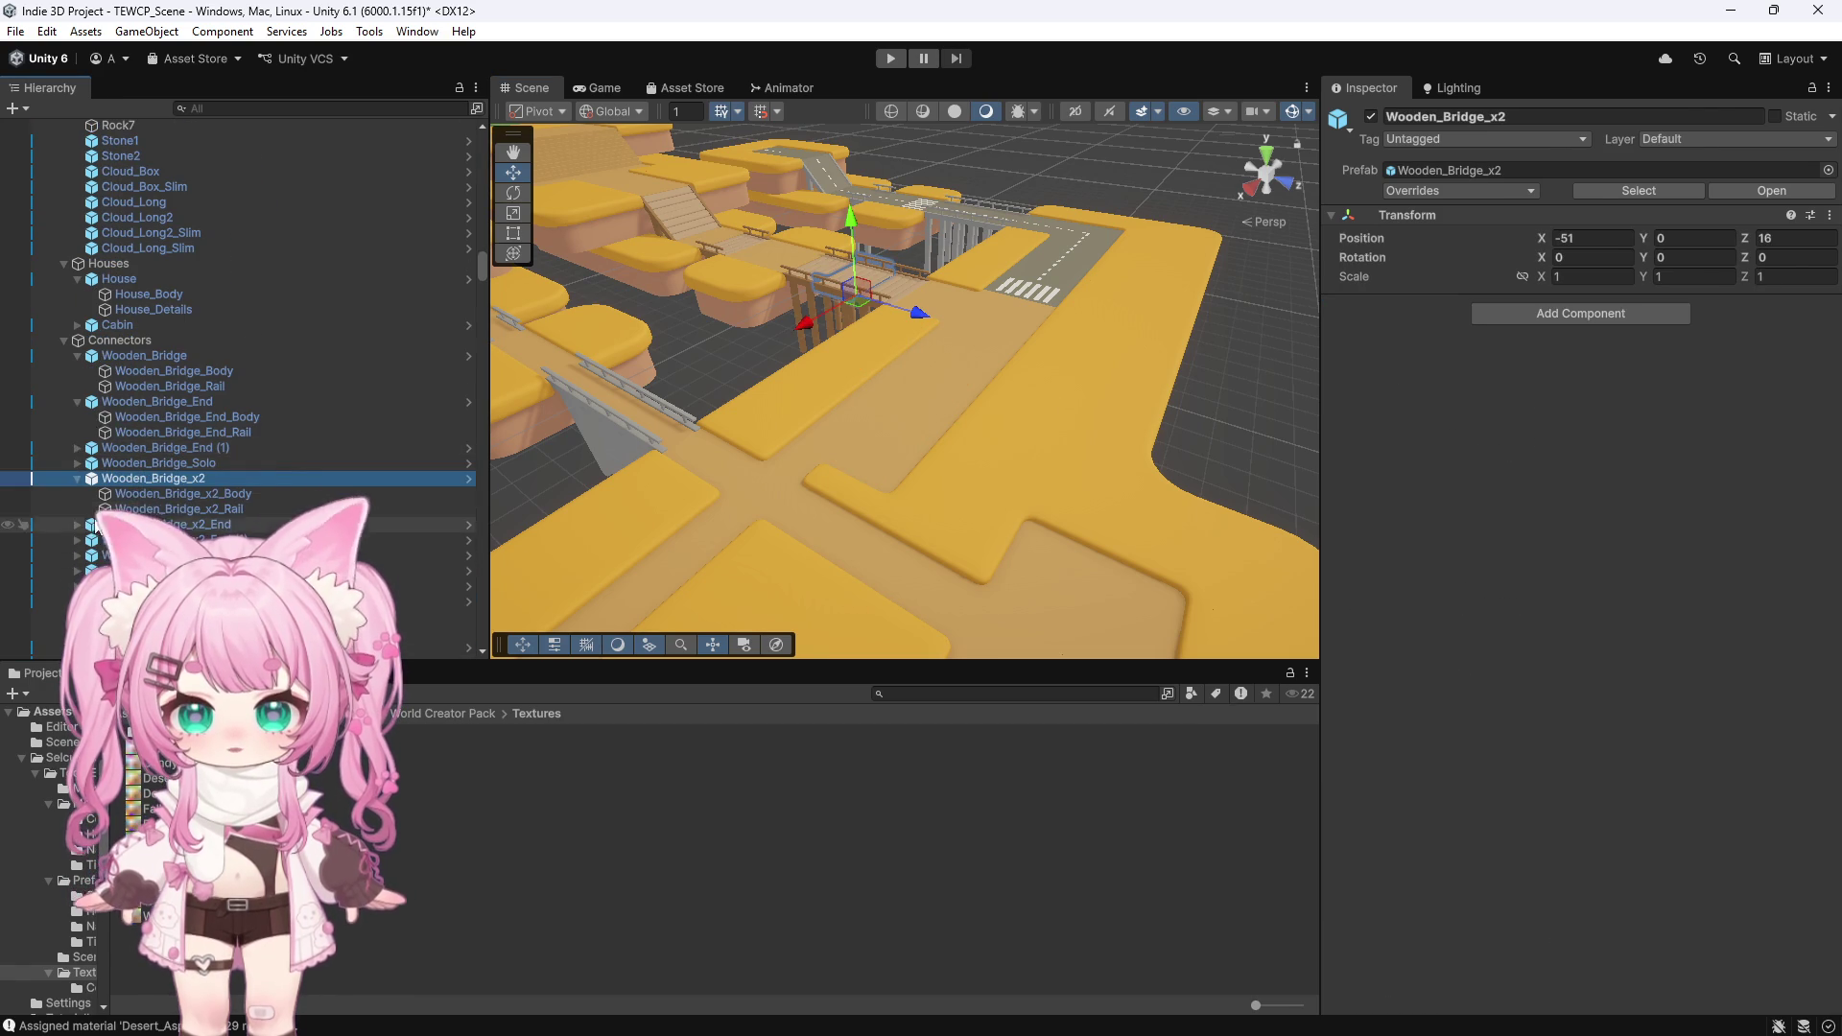
click(131, 493)
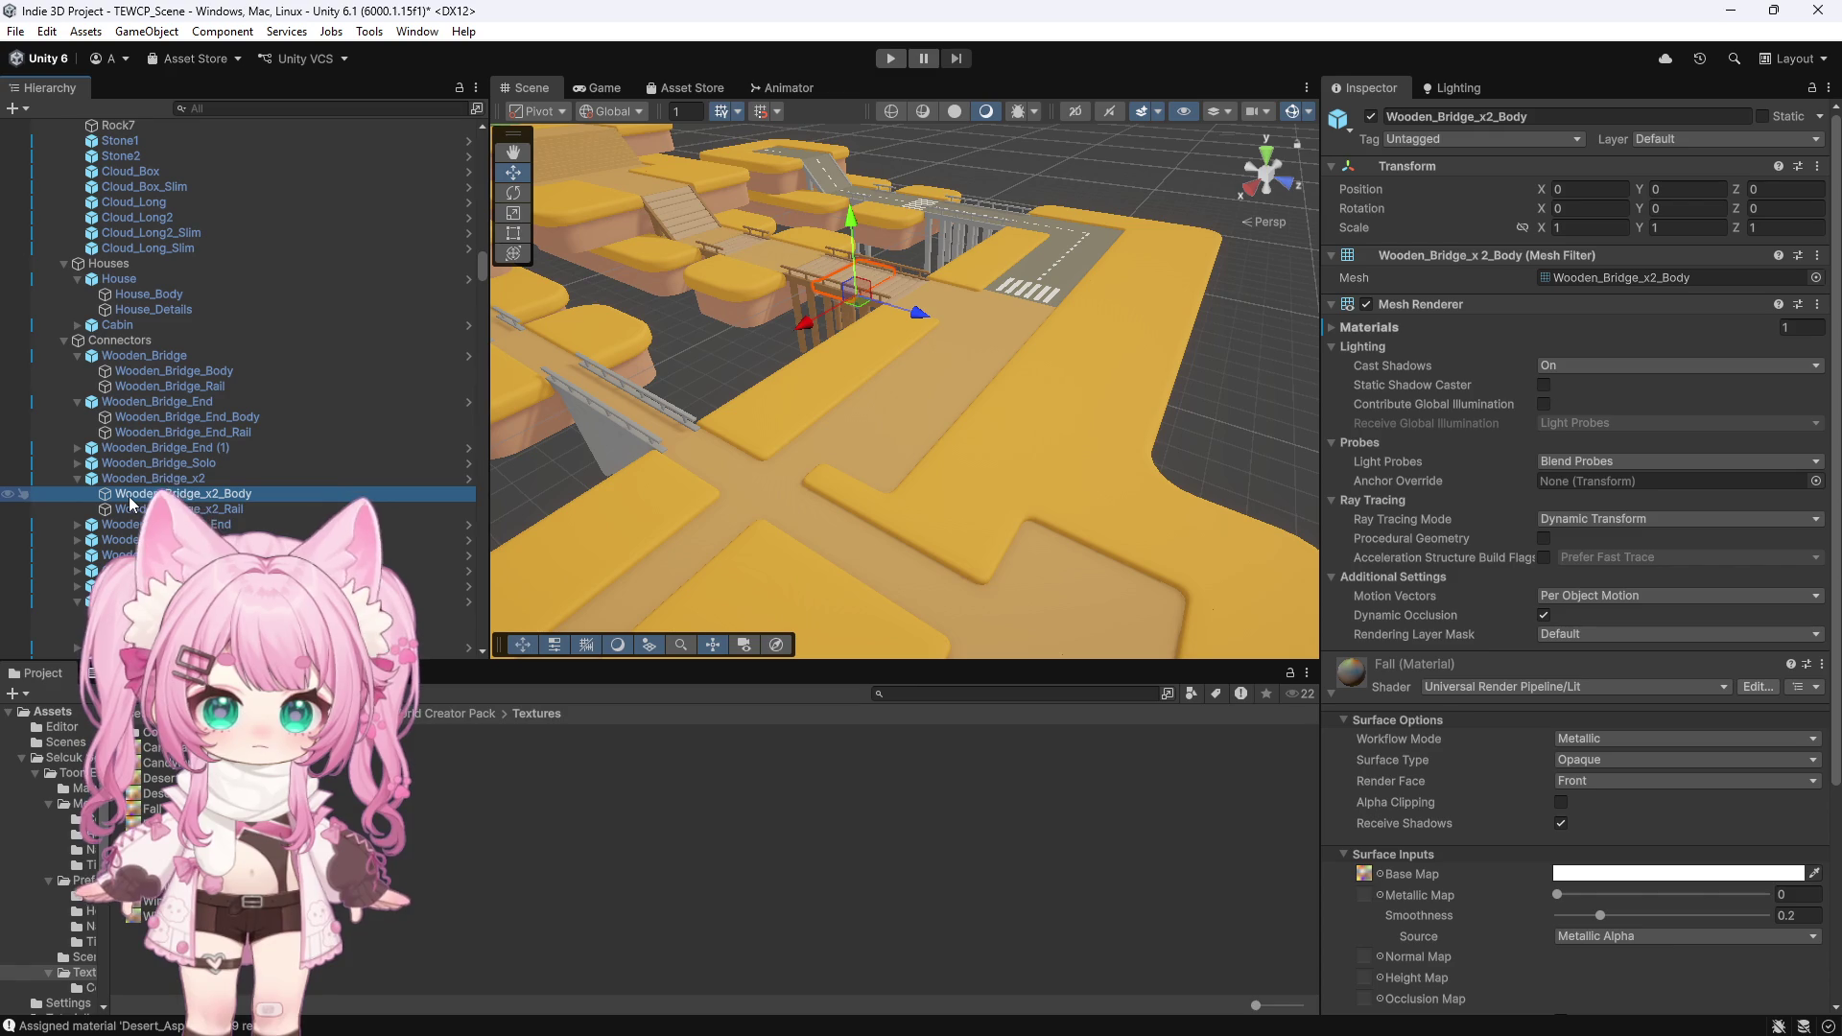
click(178, 510)
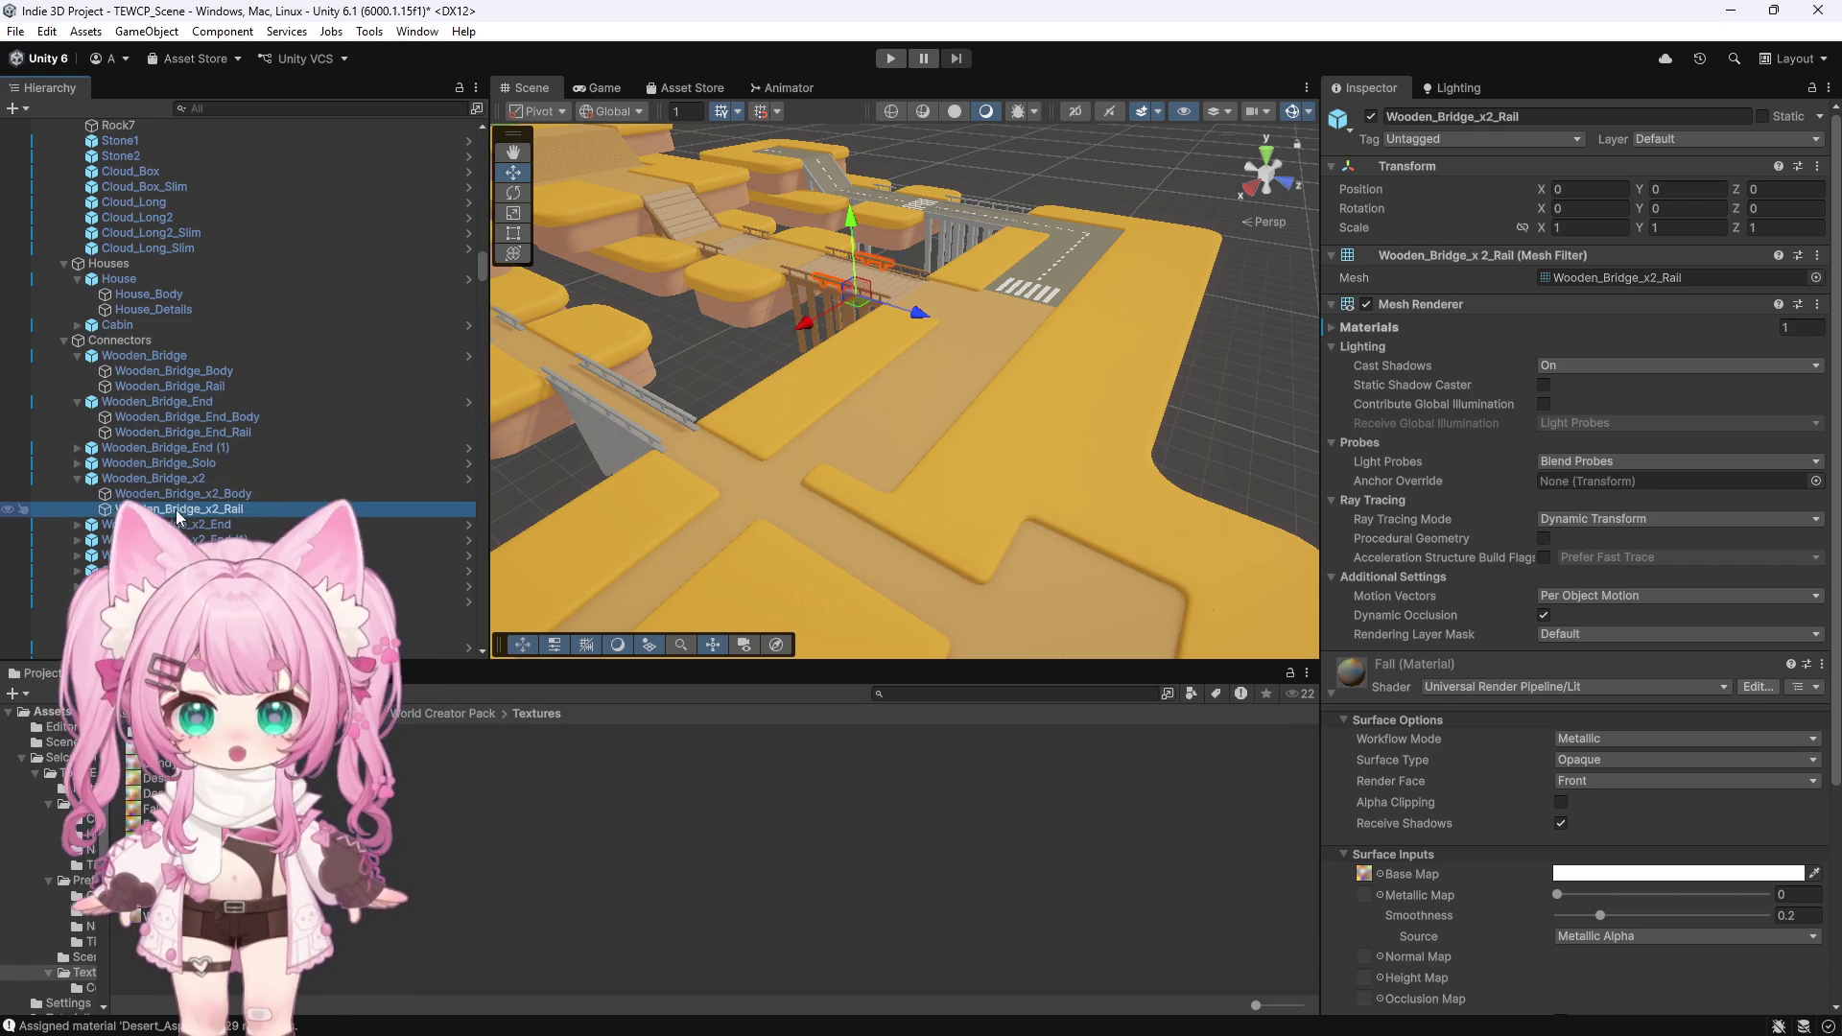
scroll(up, 3)
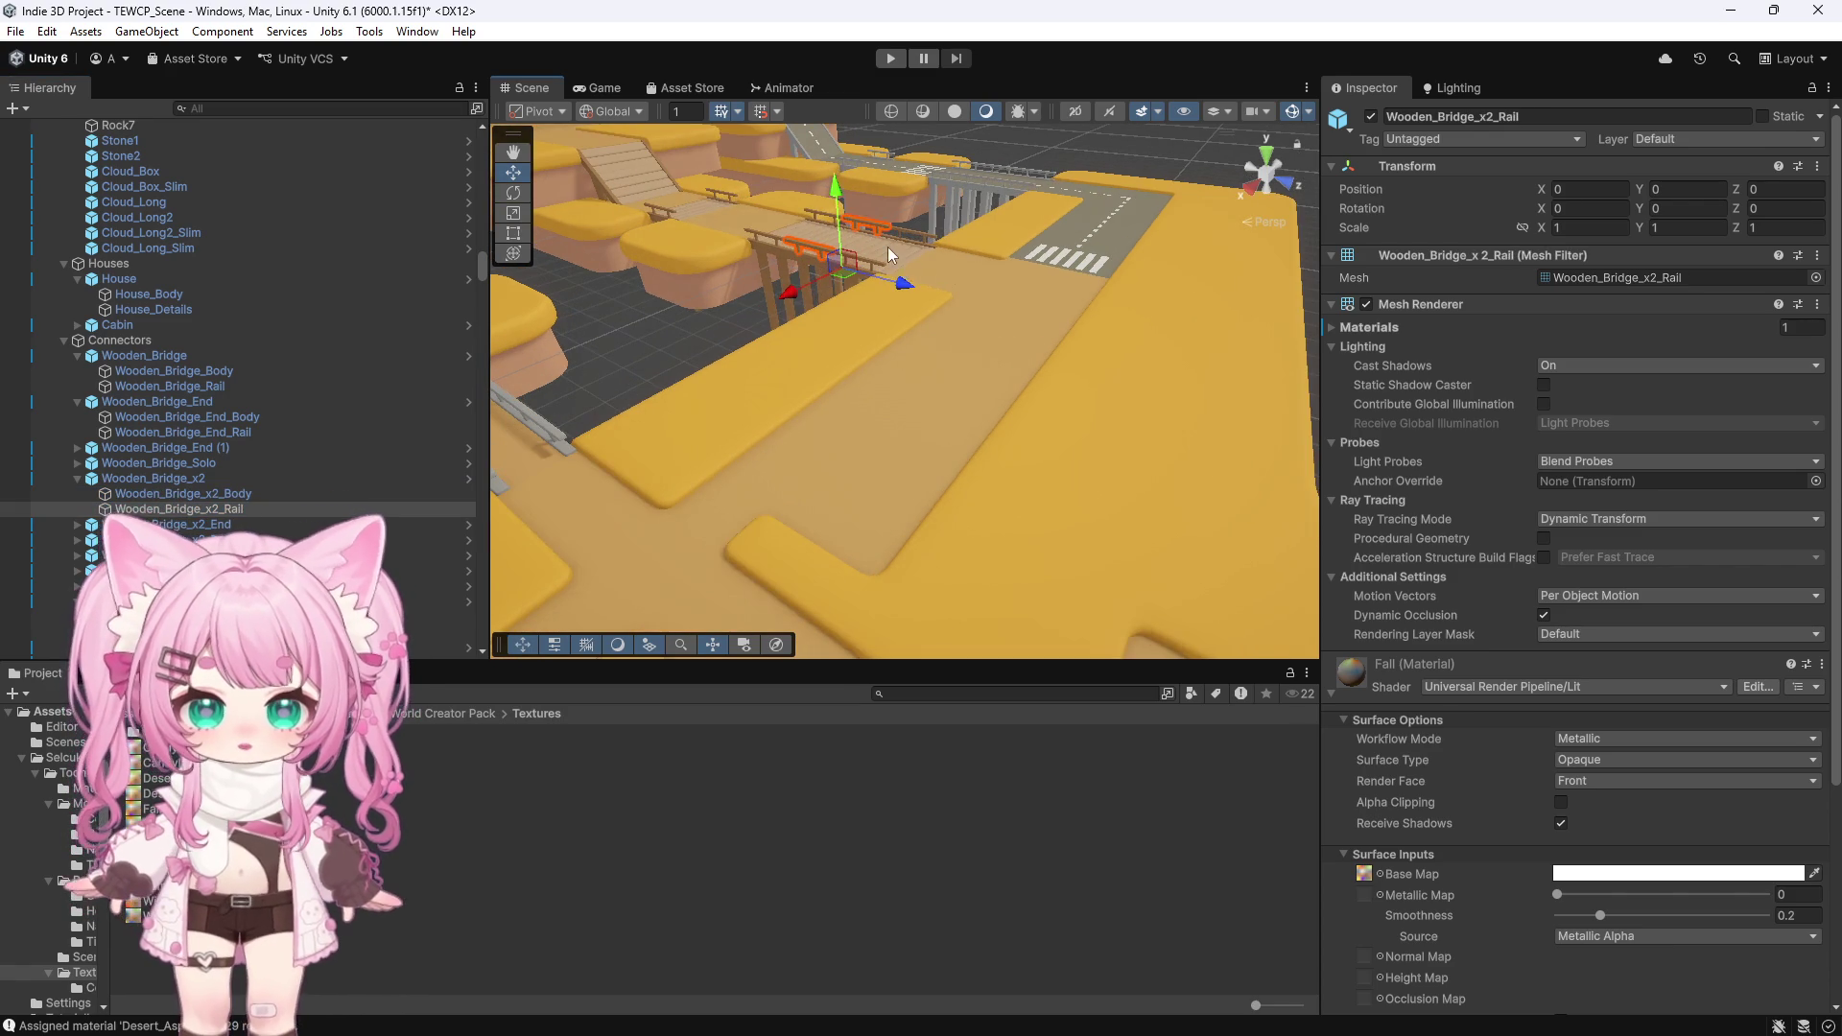
Frame the bridge end piece, then frame a road edge tile on the green island
click(889, 246)
key(f)
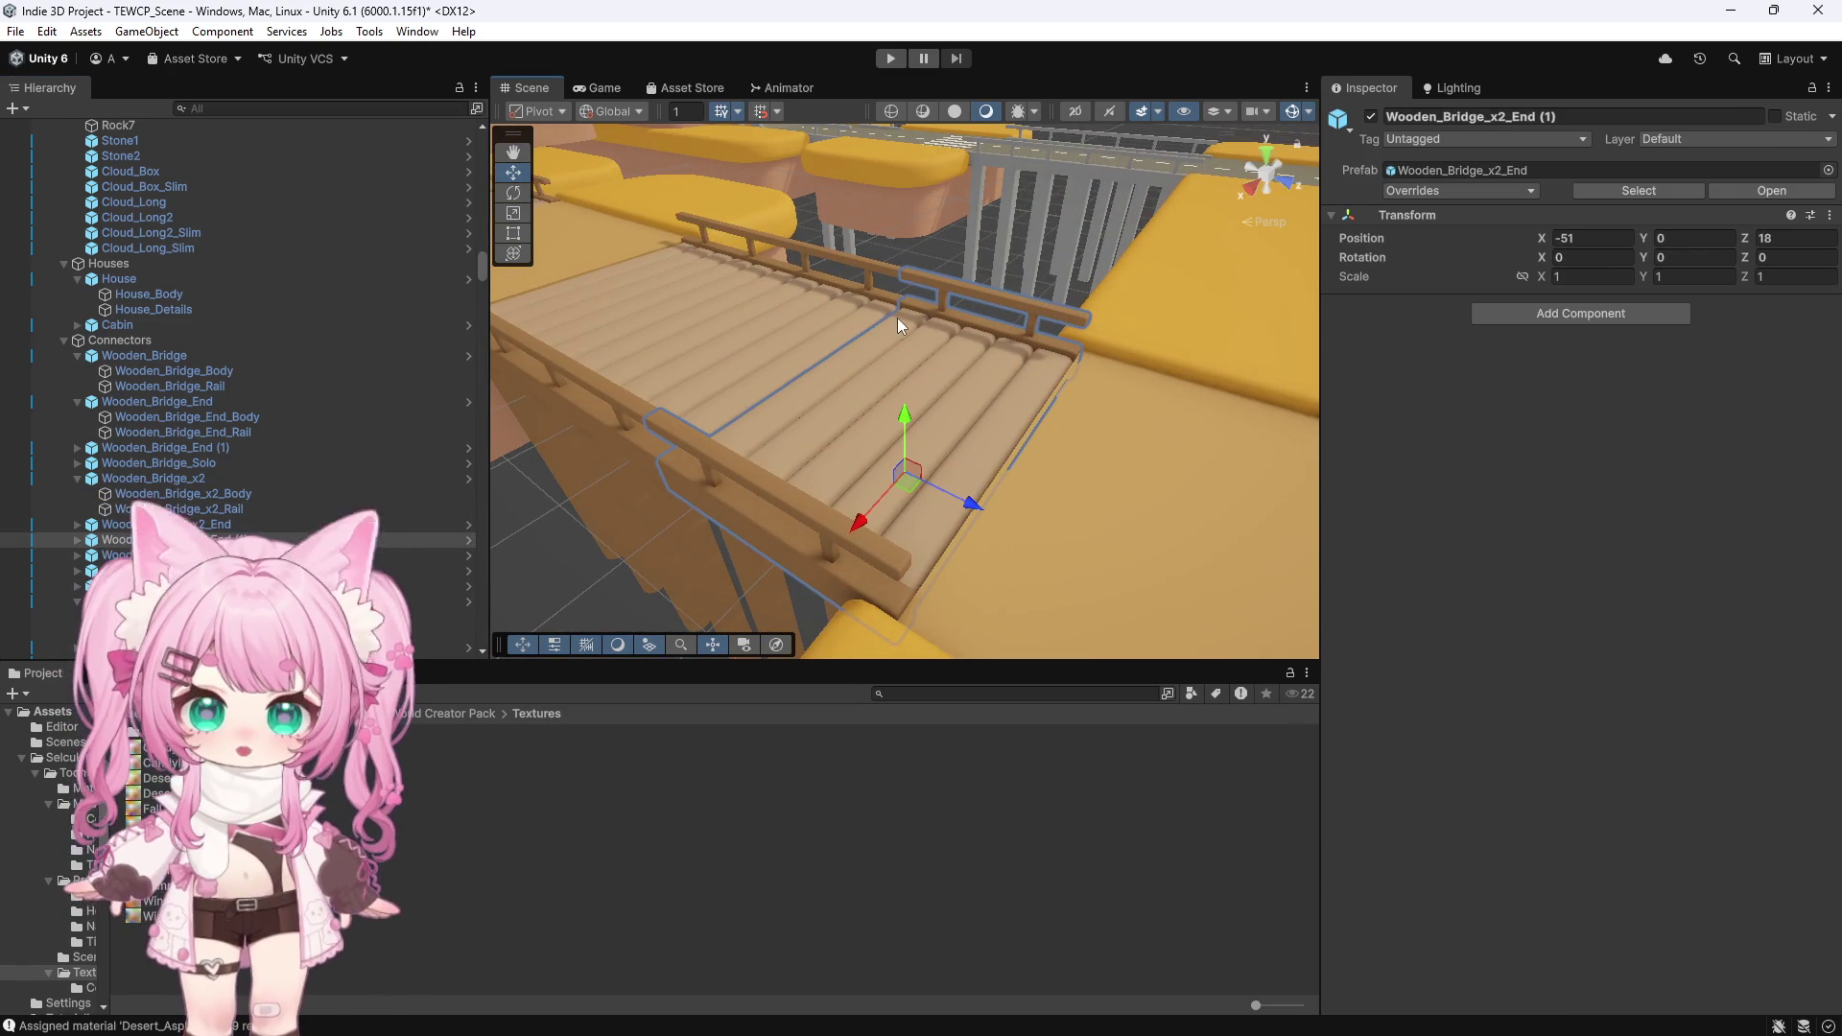
scroll(down, 3)
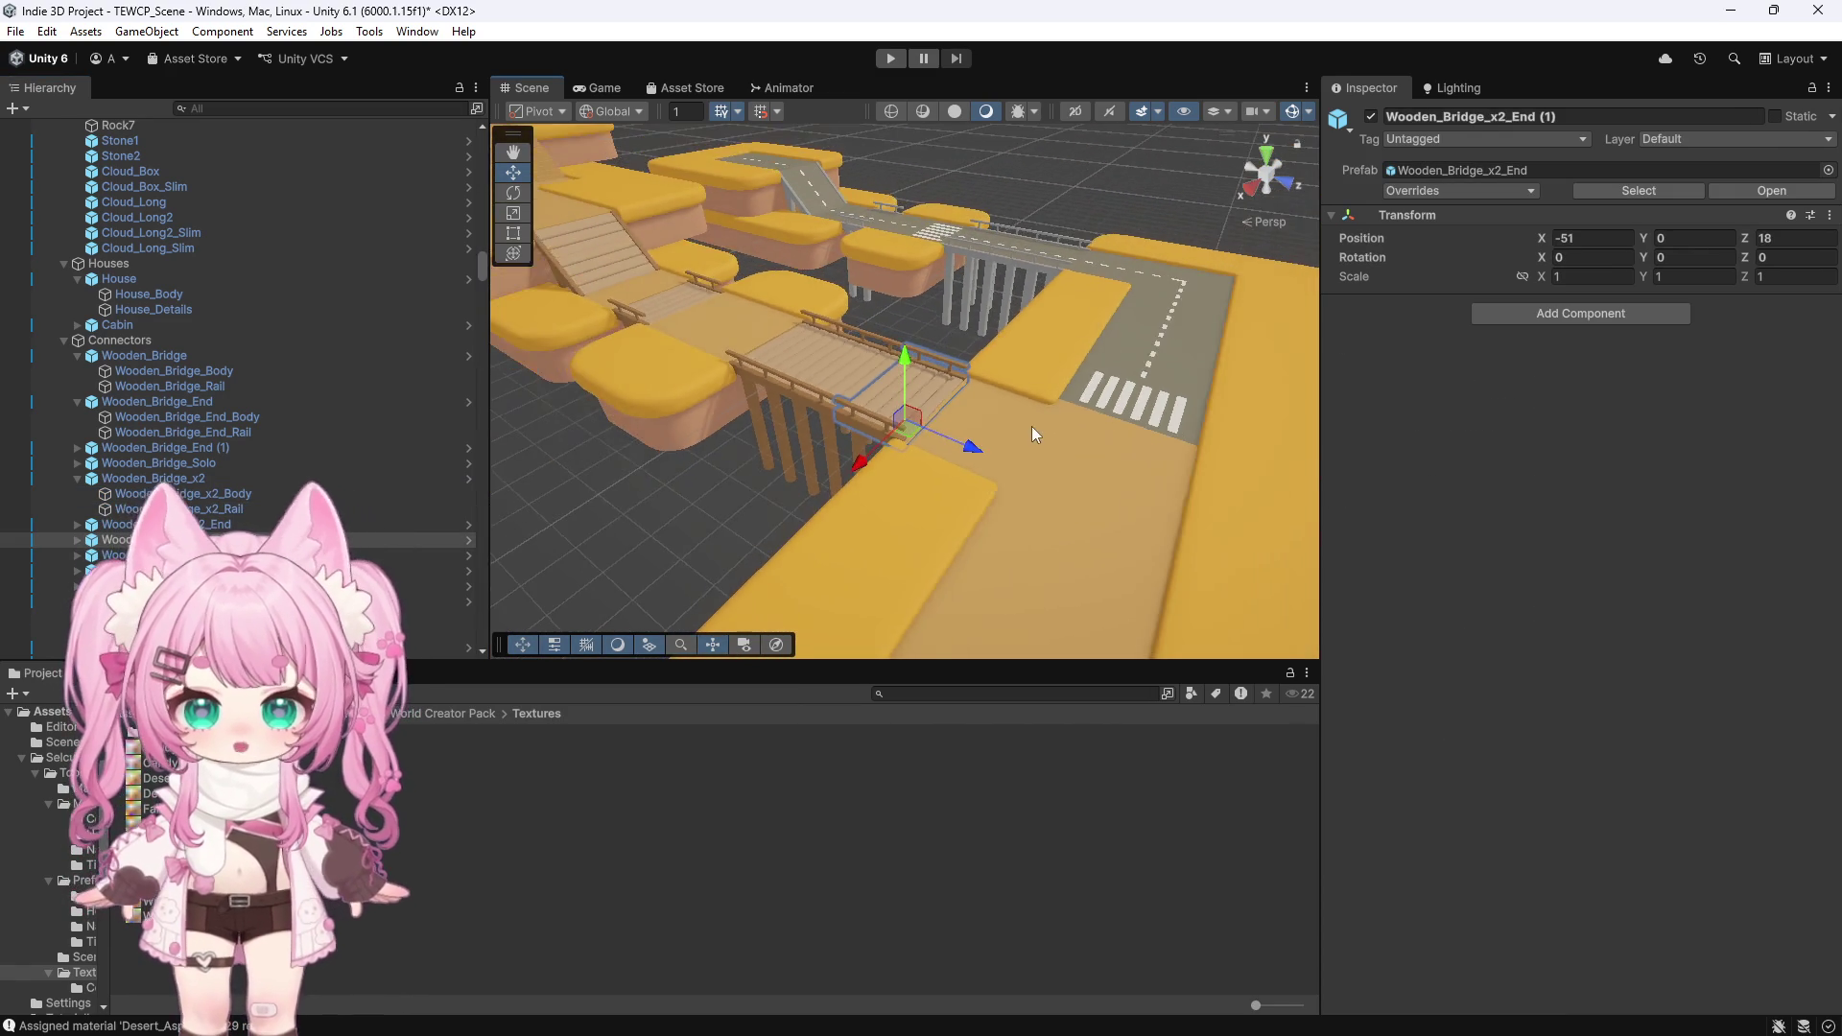
scroll(down, 3)
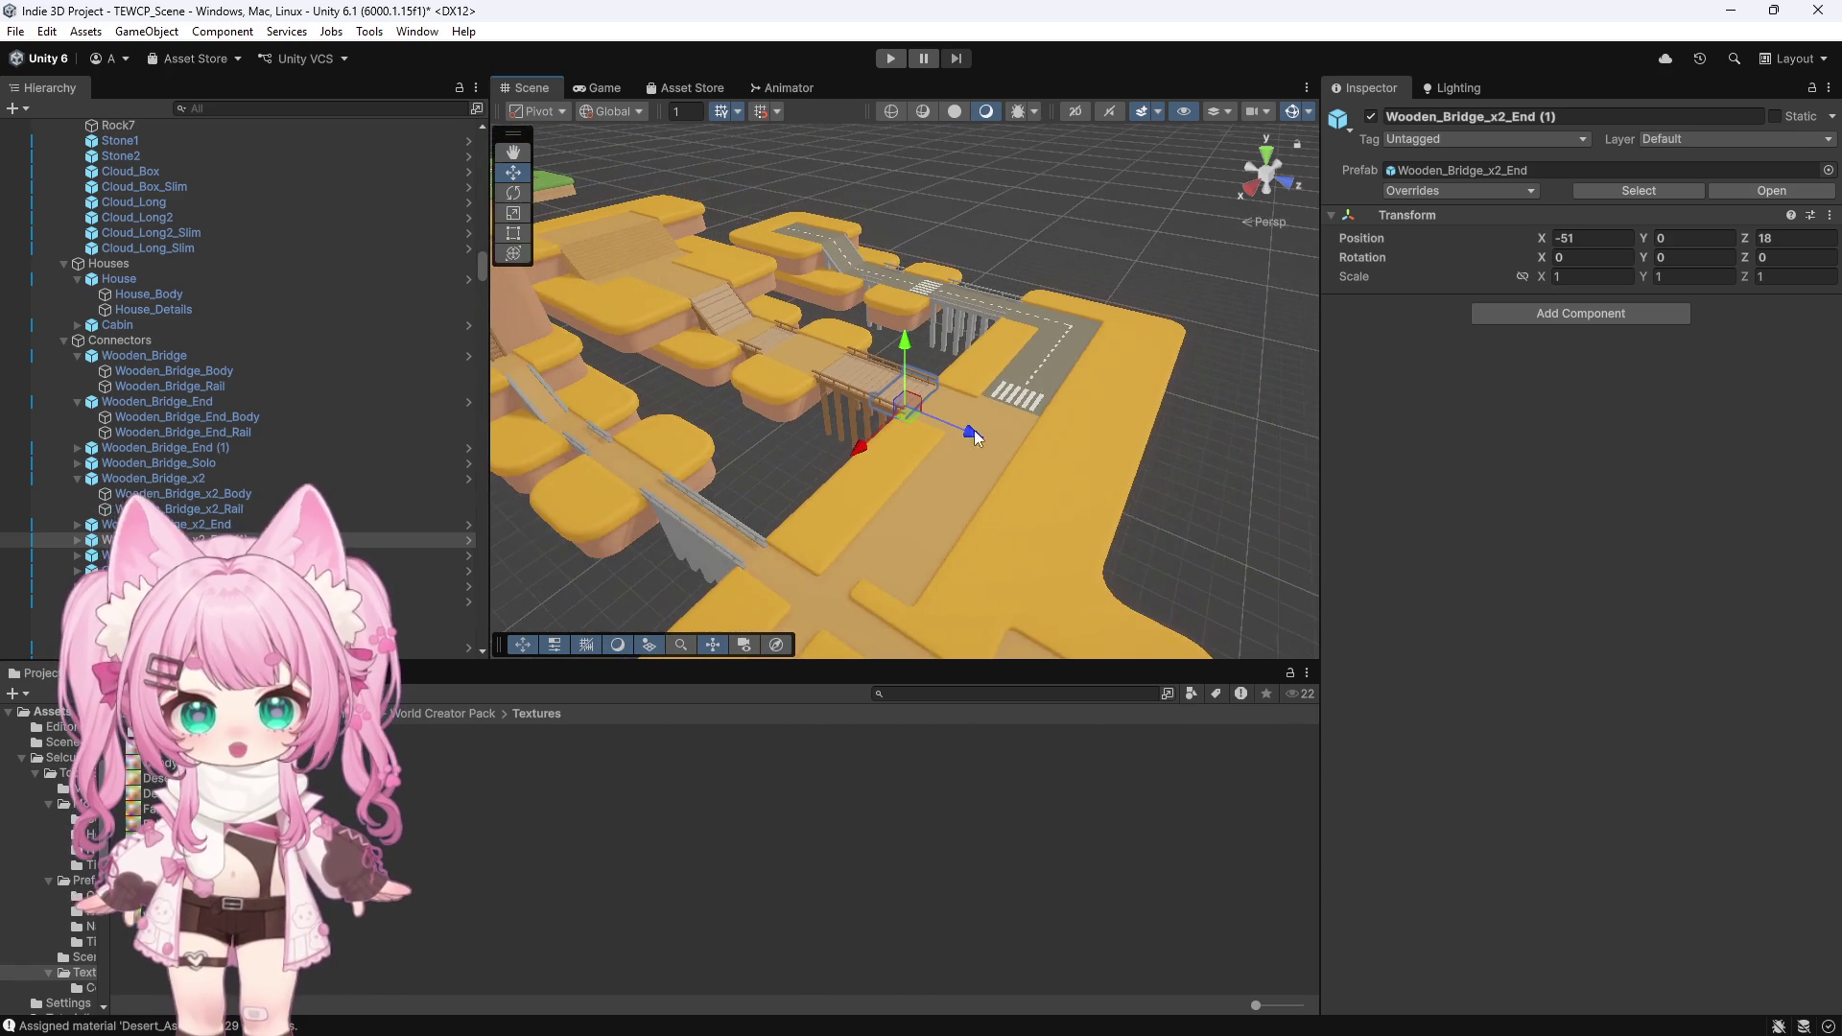
scroll(down, 3)
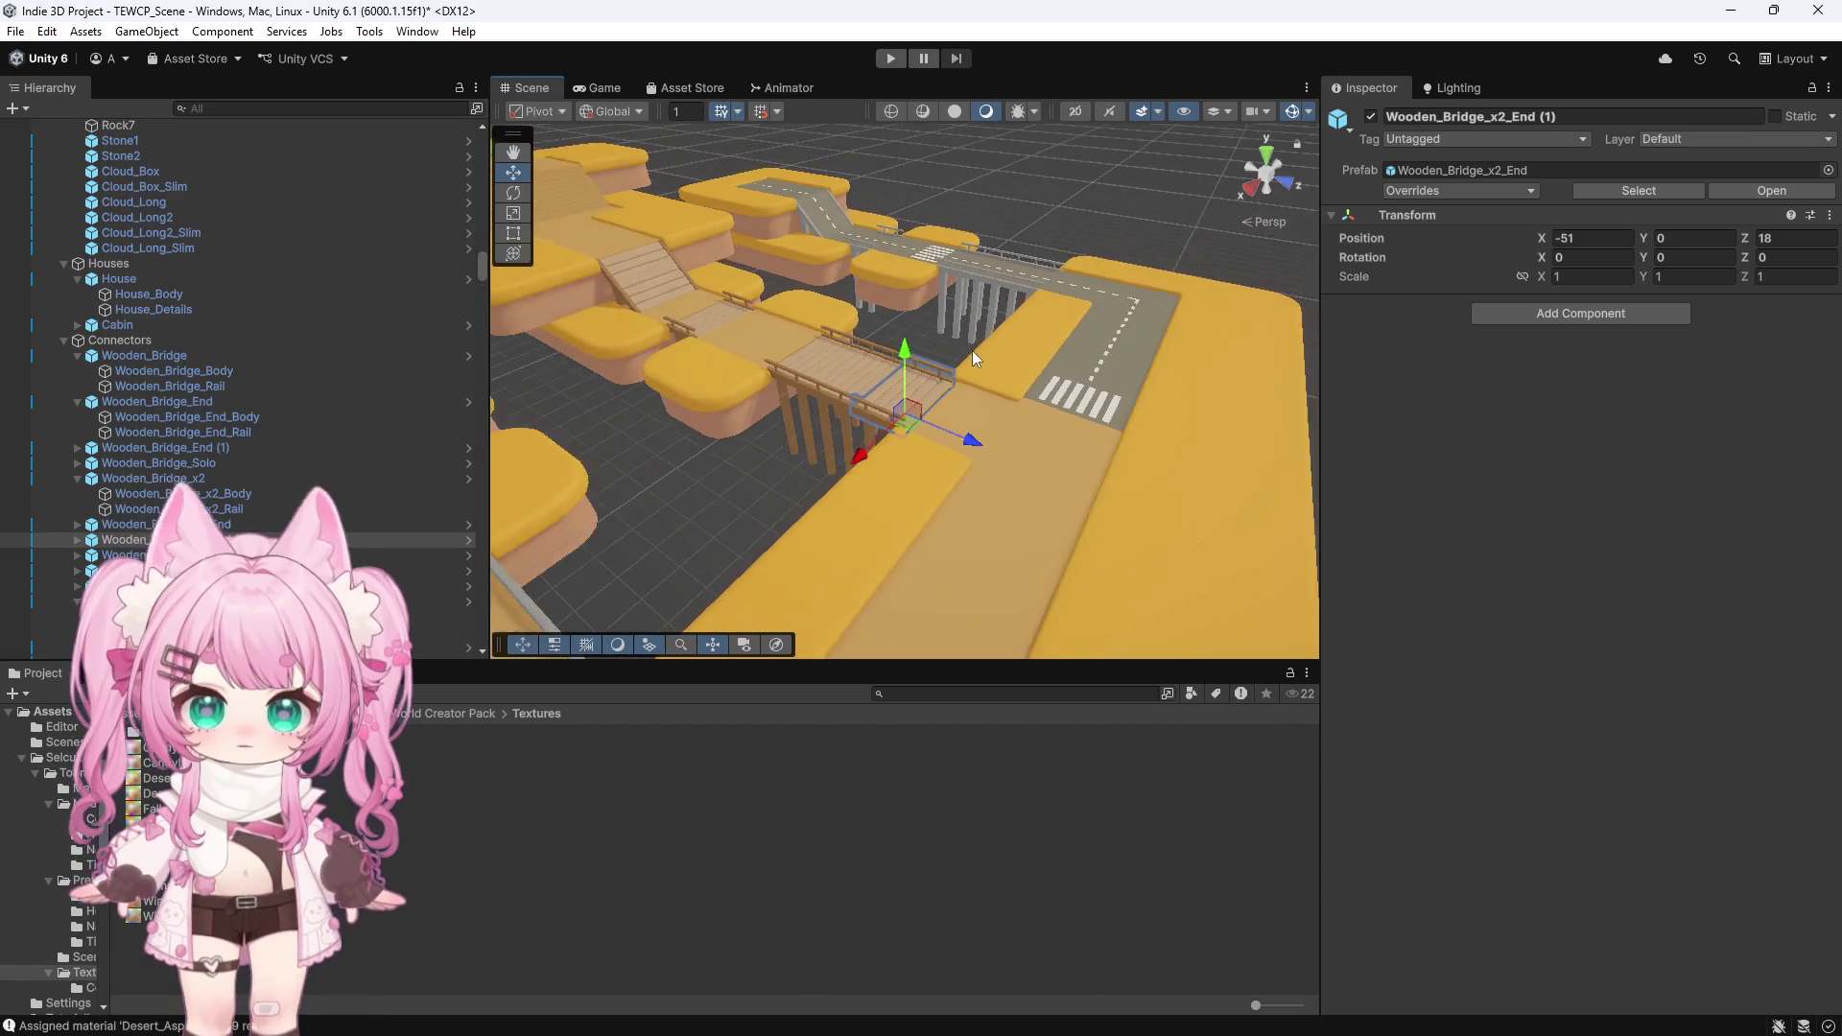
scroll(up, 3)
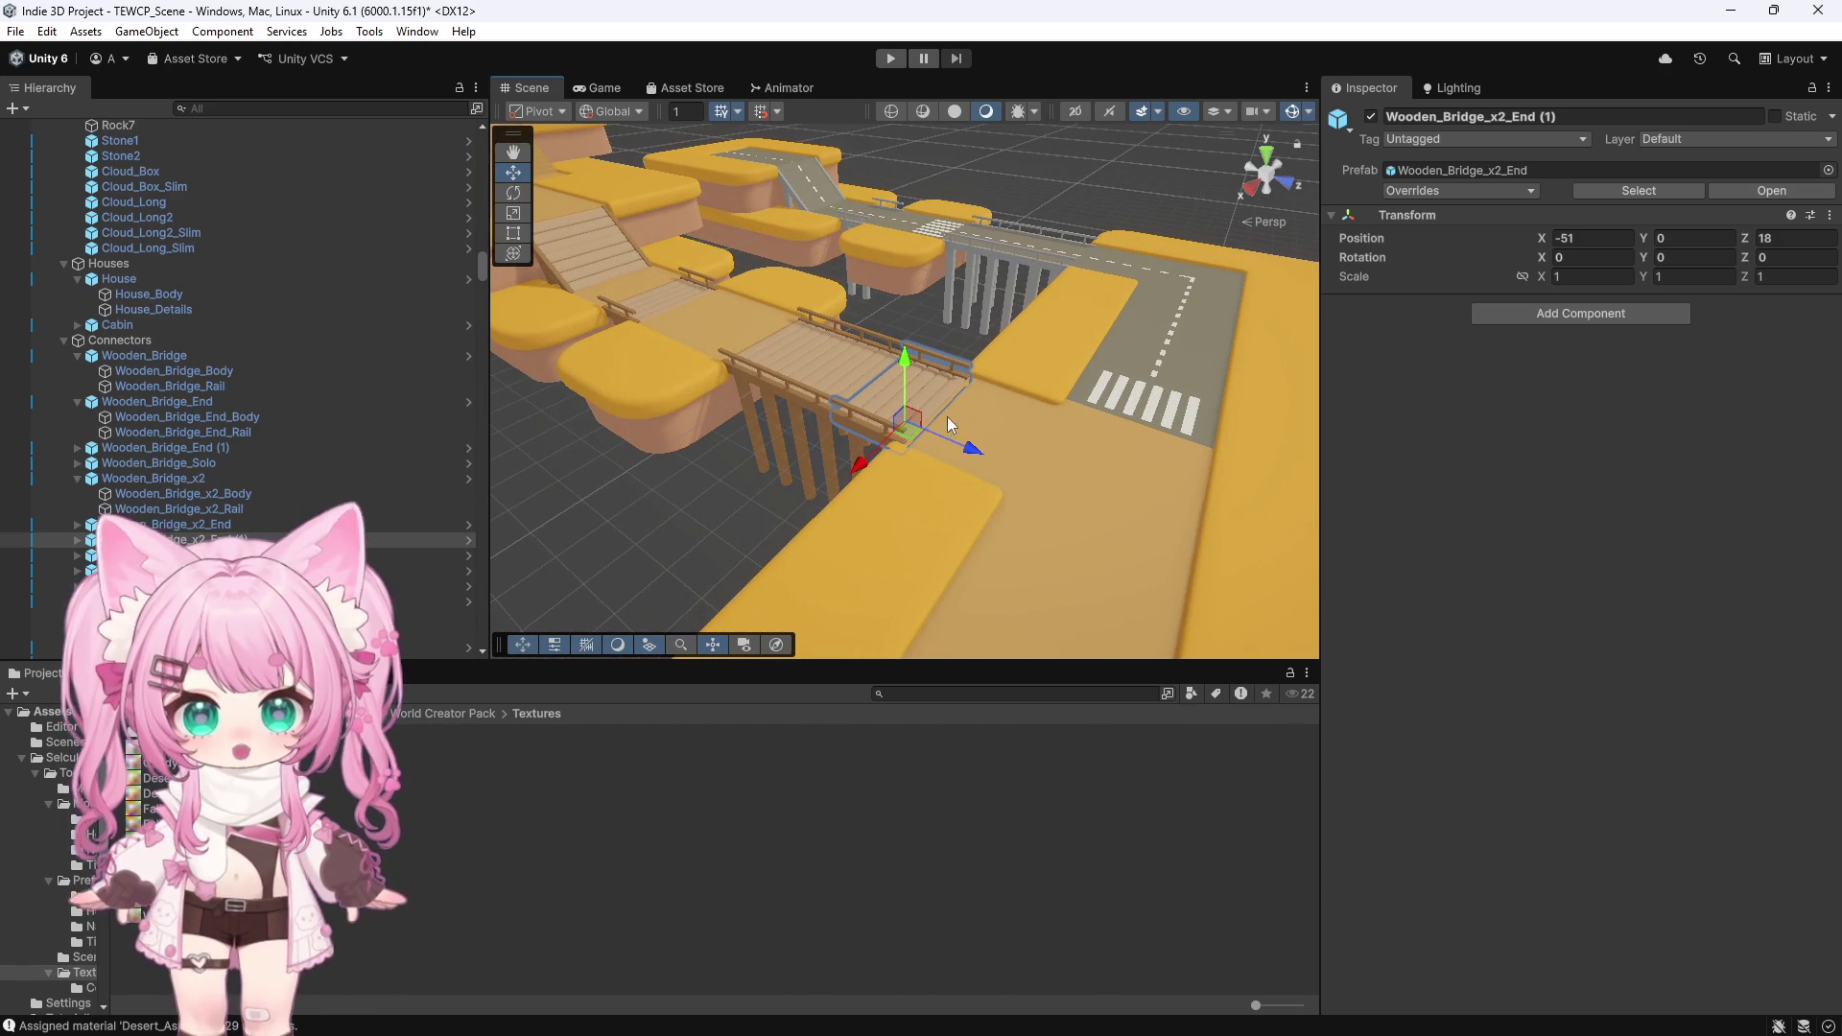
scroll(down, 3)
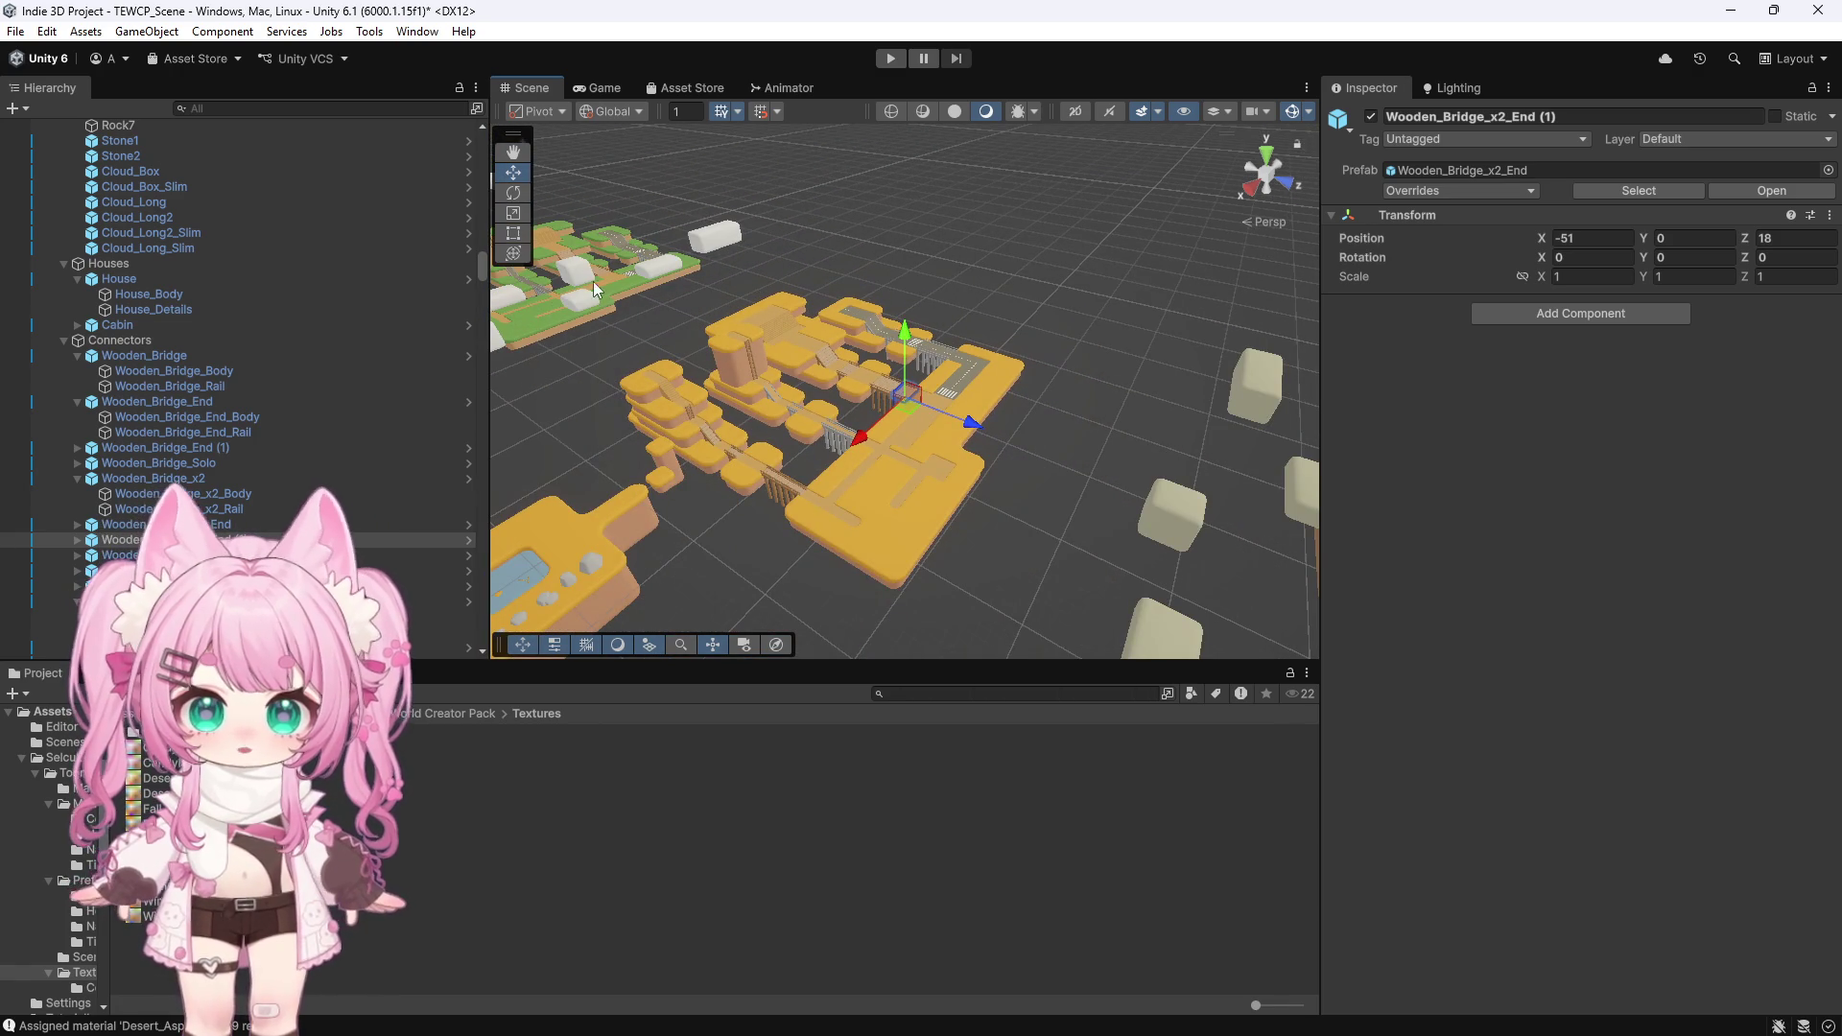
click(608, 275)
key(f)
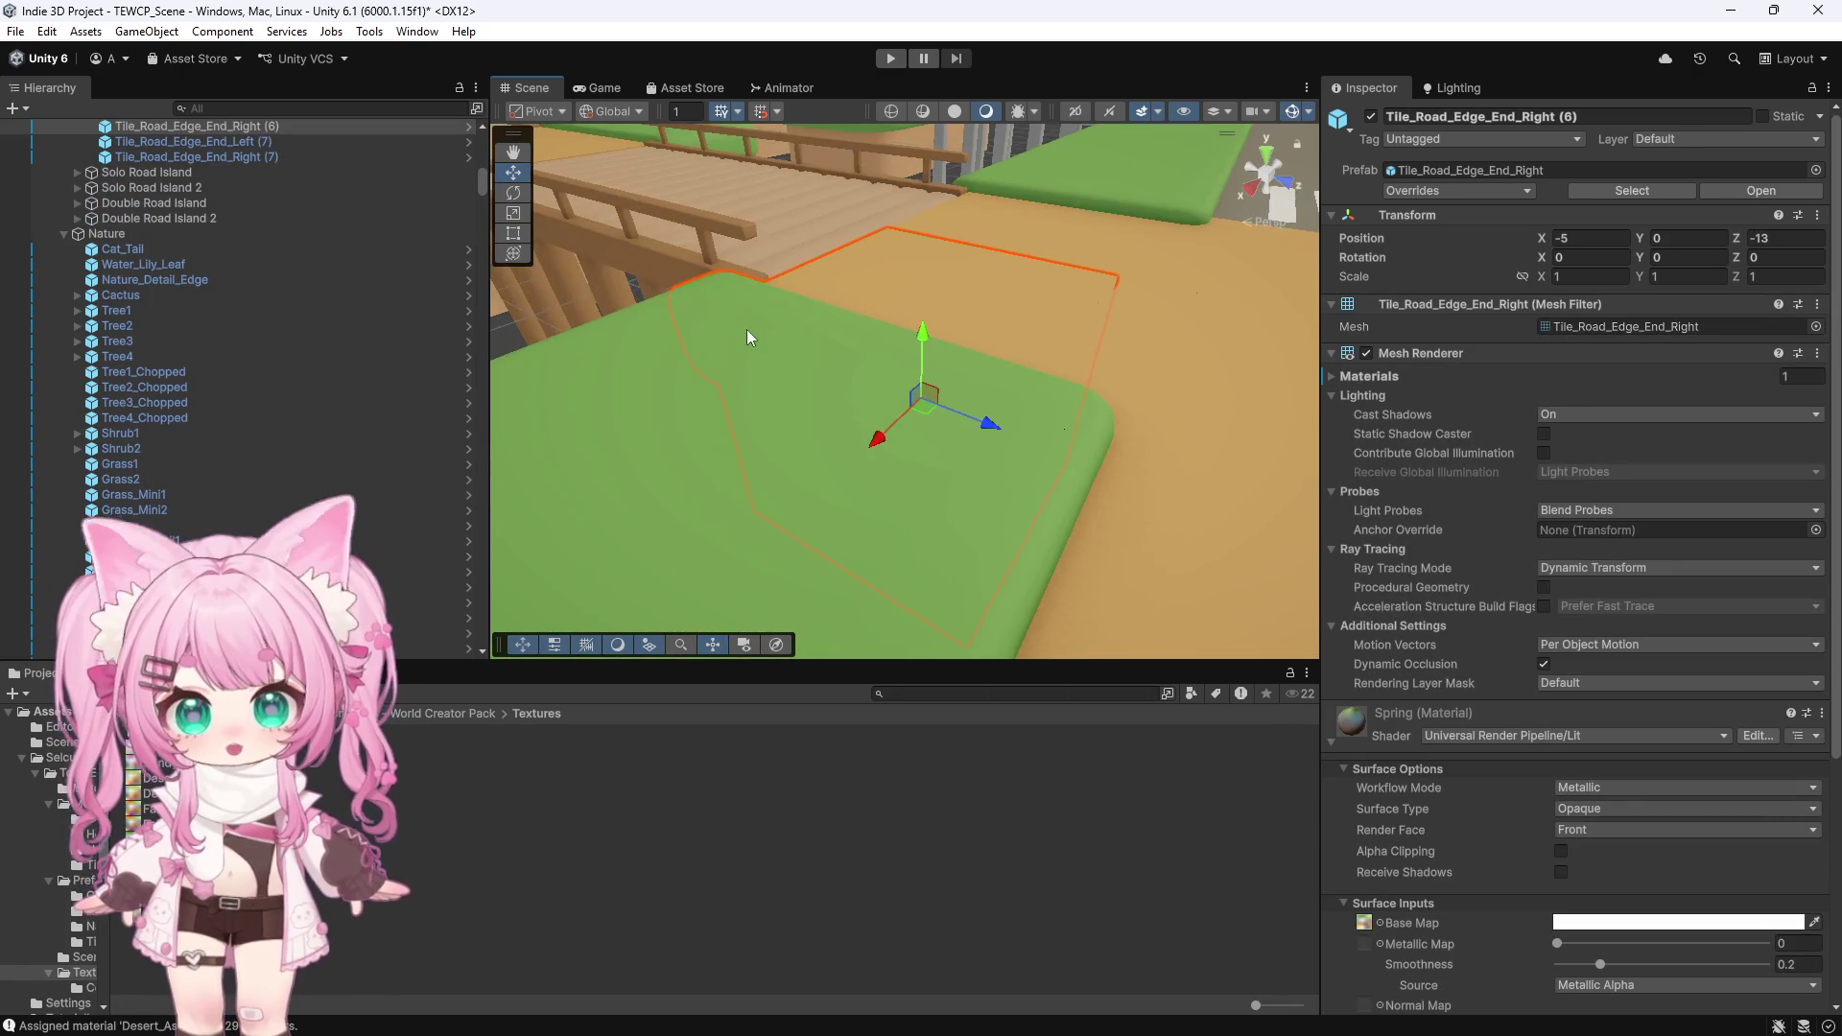
scroll(down, 3)
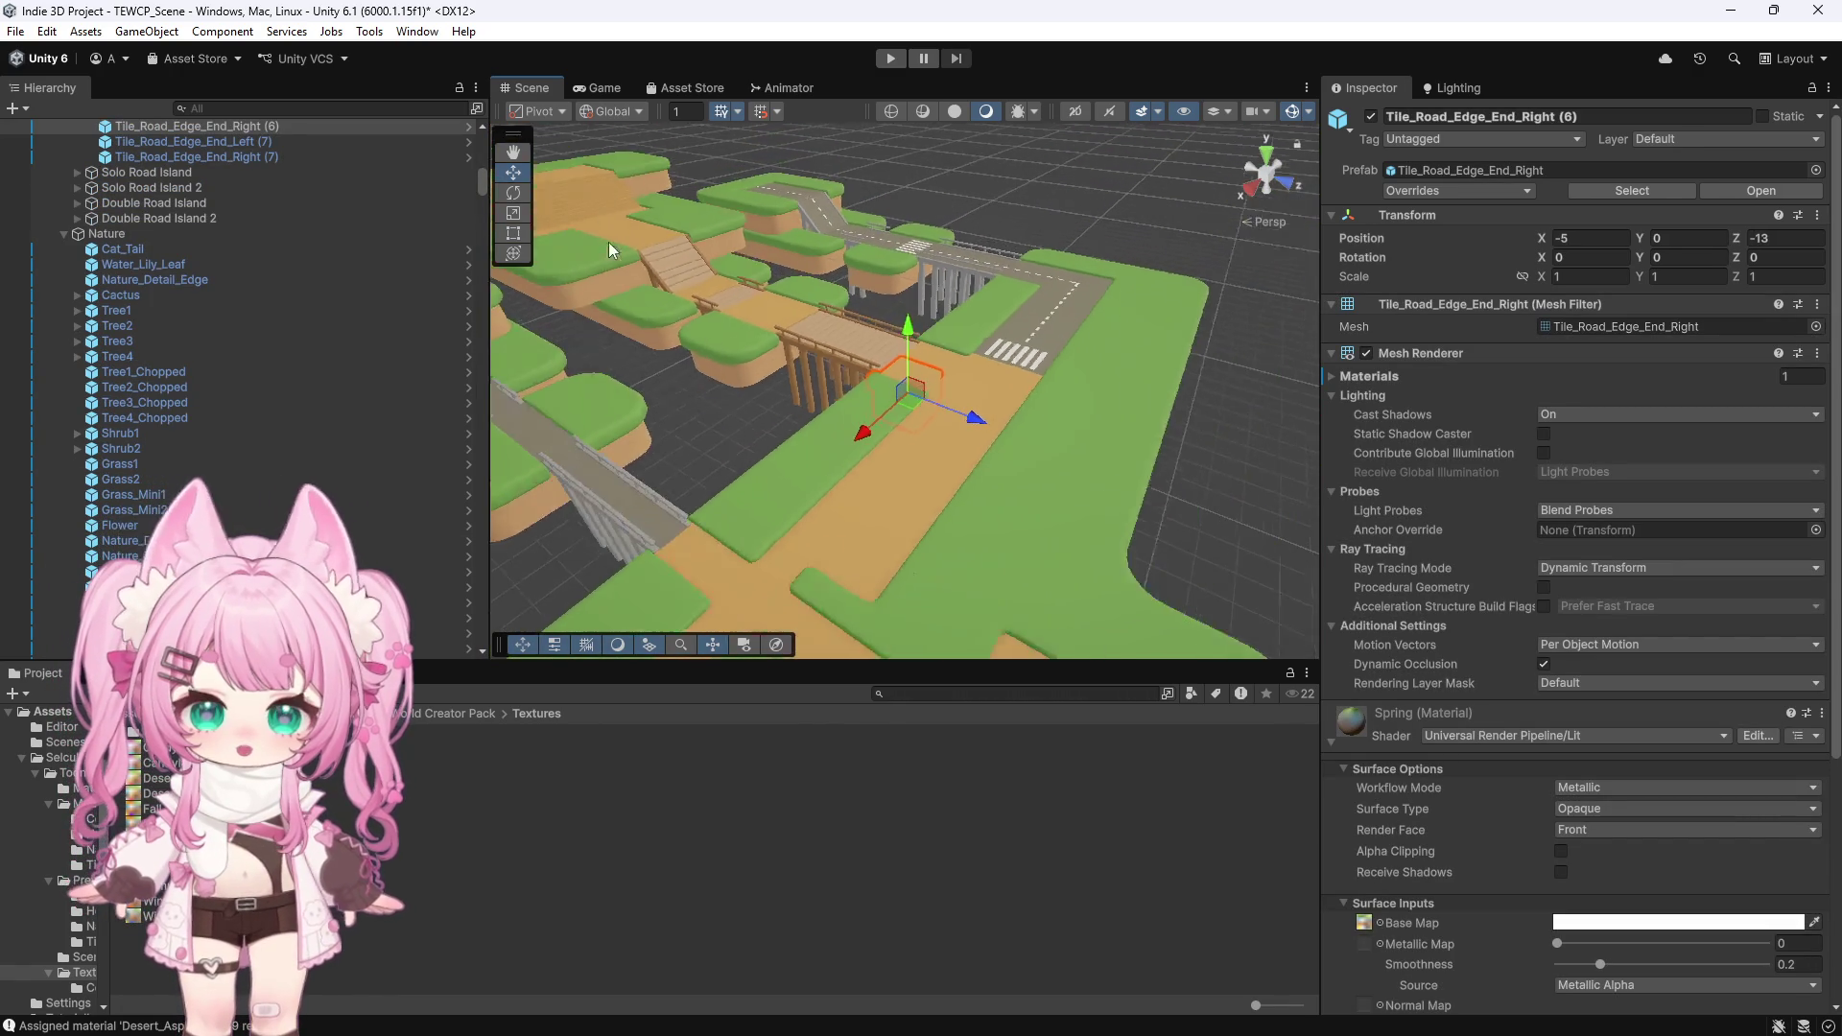
scroll(down, 3)
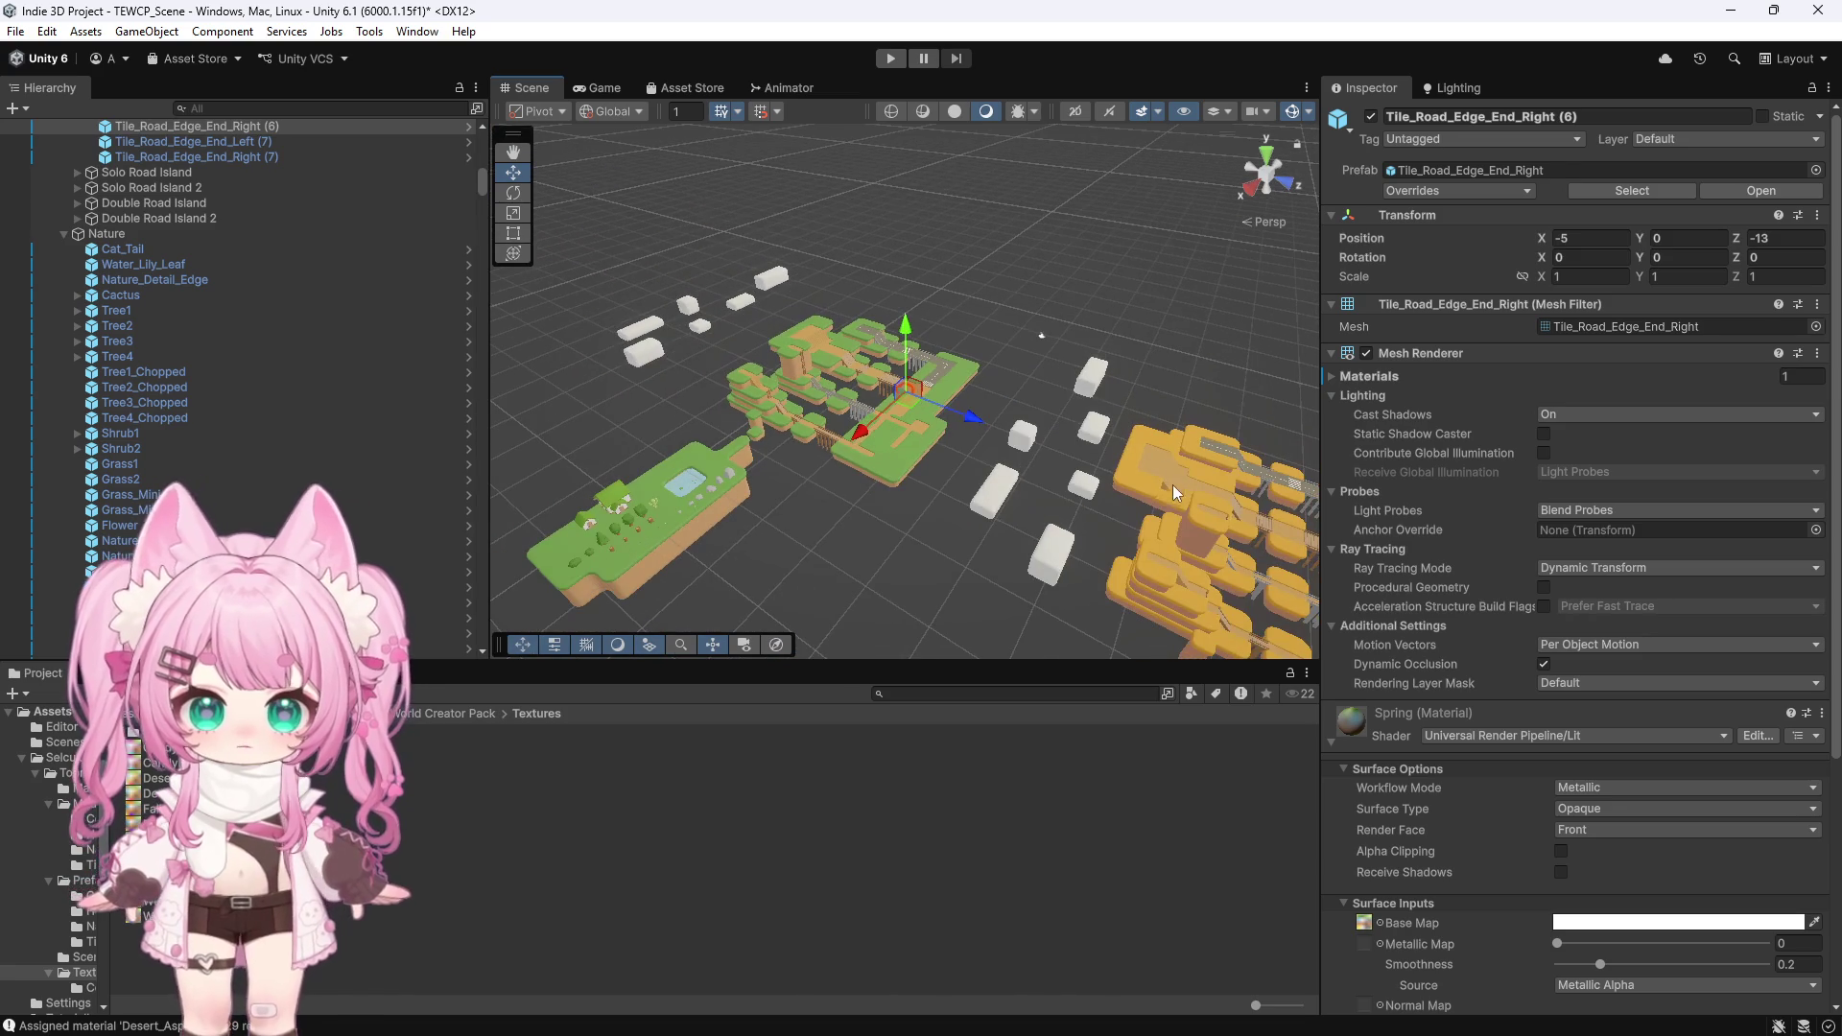
Inspect a yellow road corner, a road edge end tile and the bridge end piece up close
click(1173, 487)
click(1291, 541)
key(f)
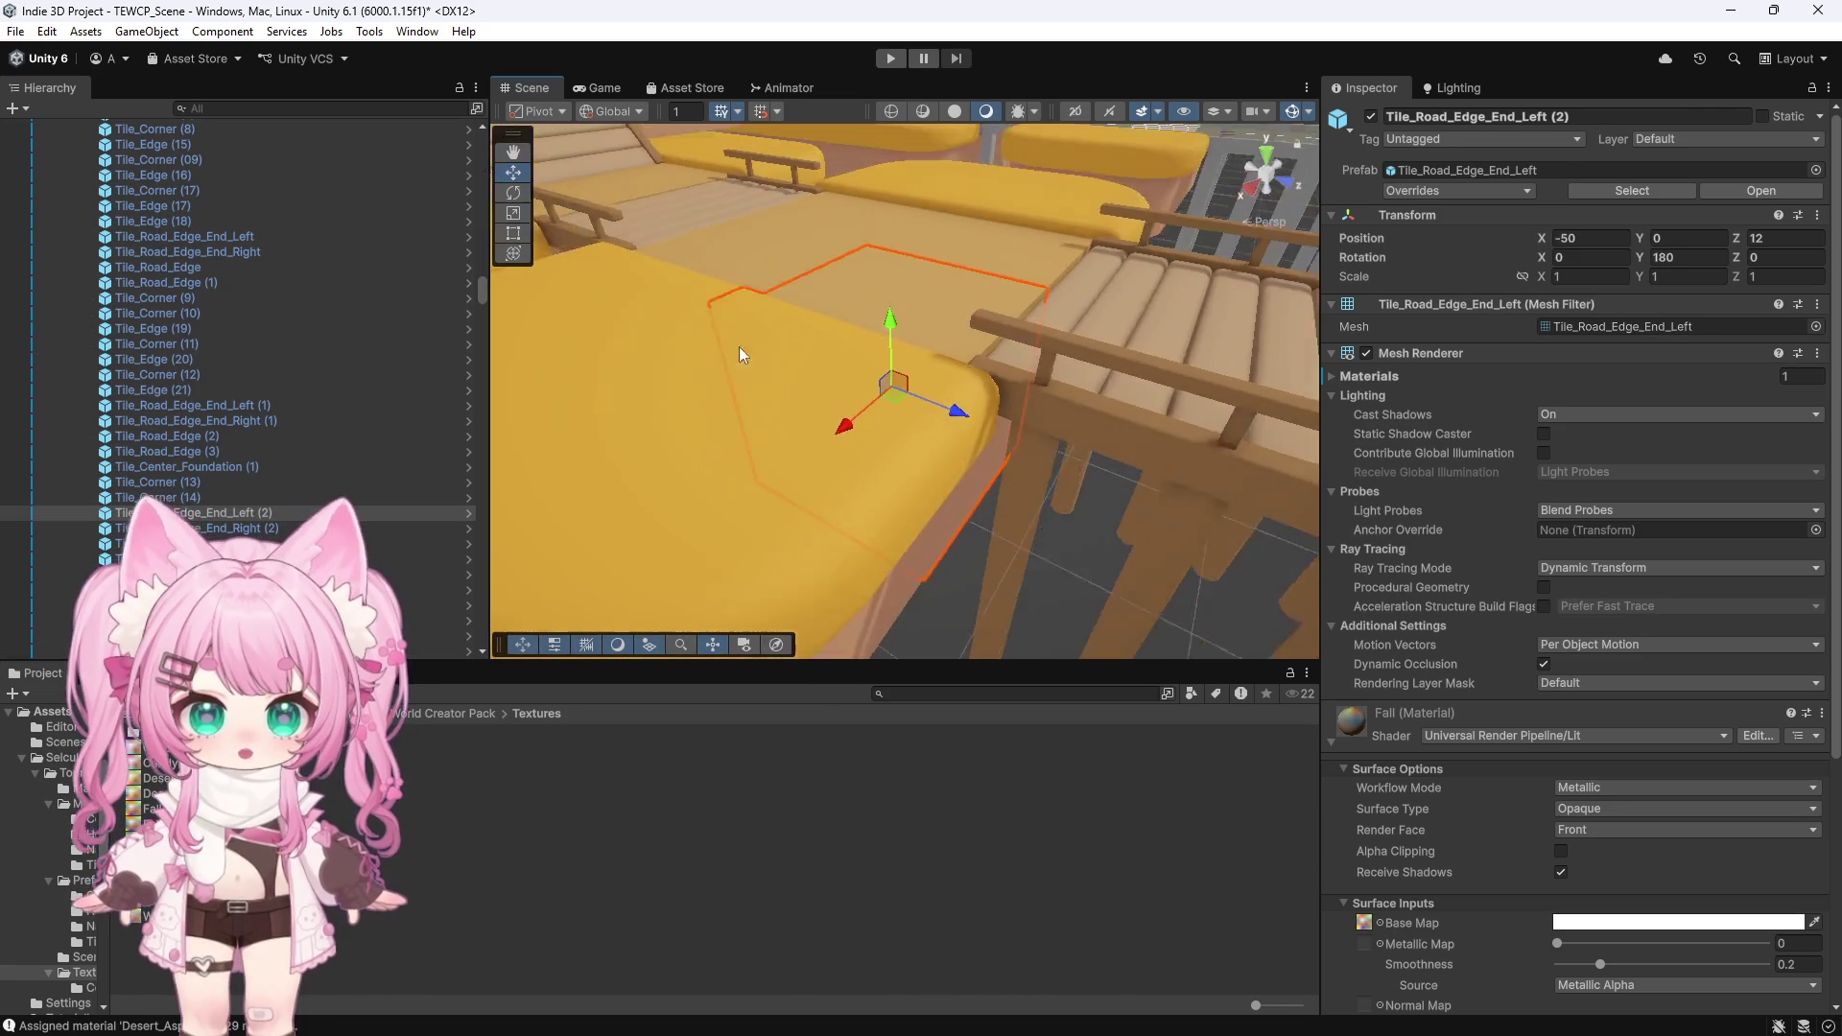
scroll(down, 3)
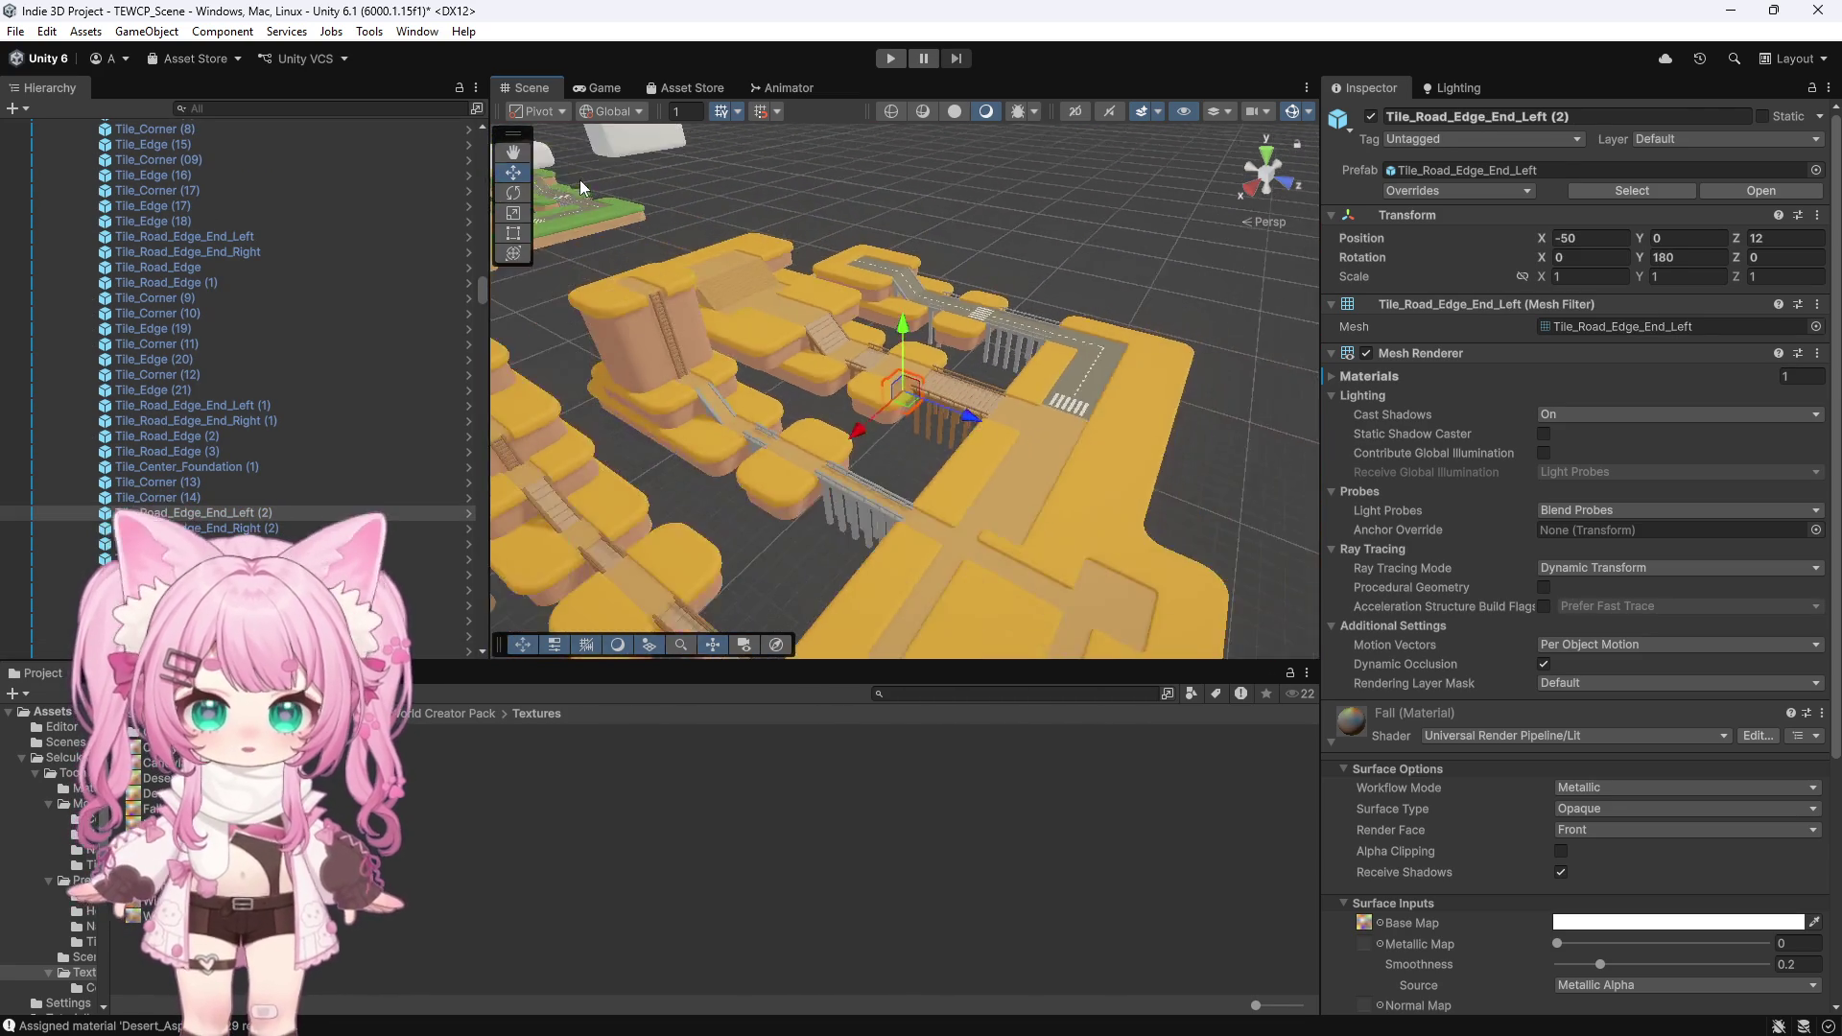
scroll(down, 3)
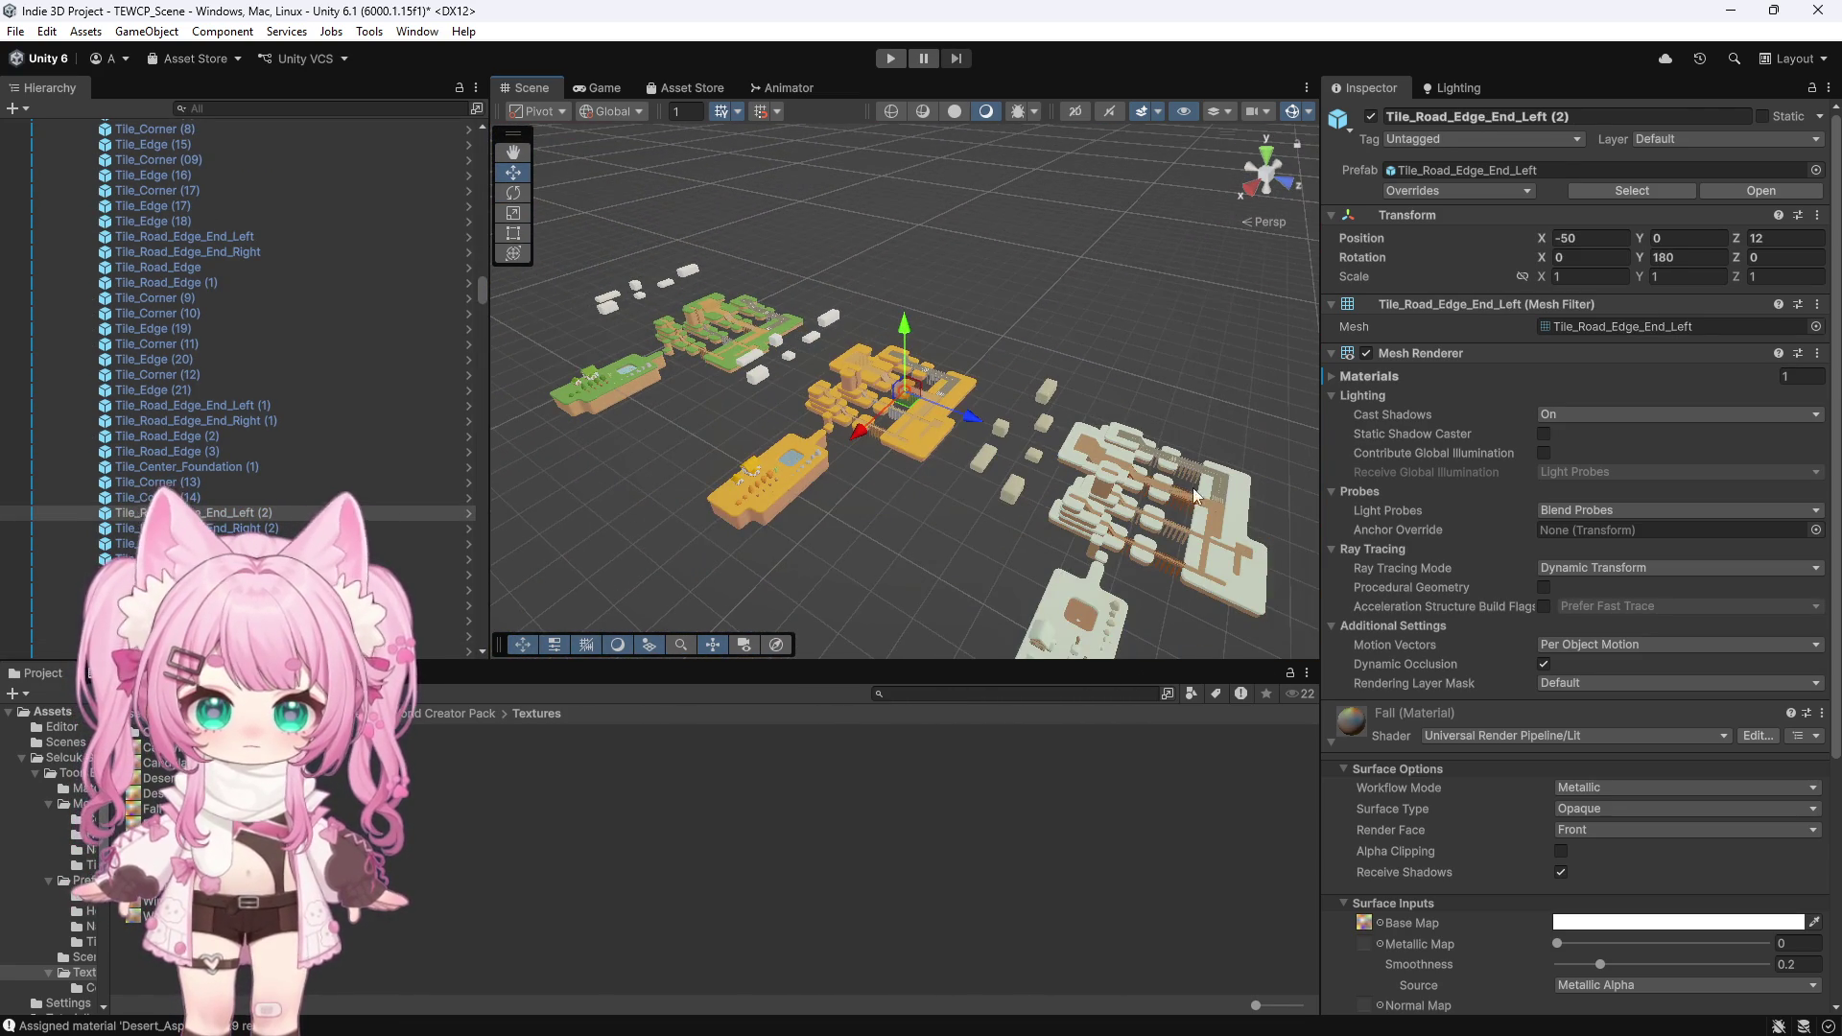
click(1194, 487)
key(f)
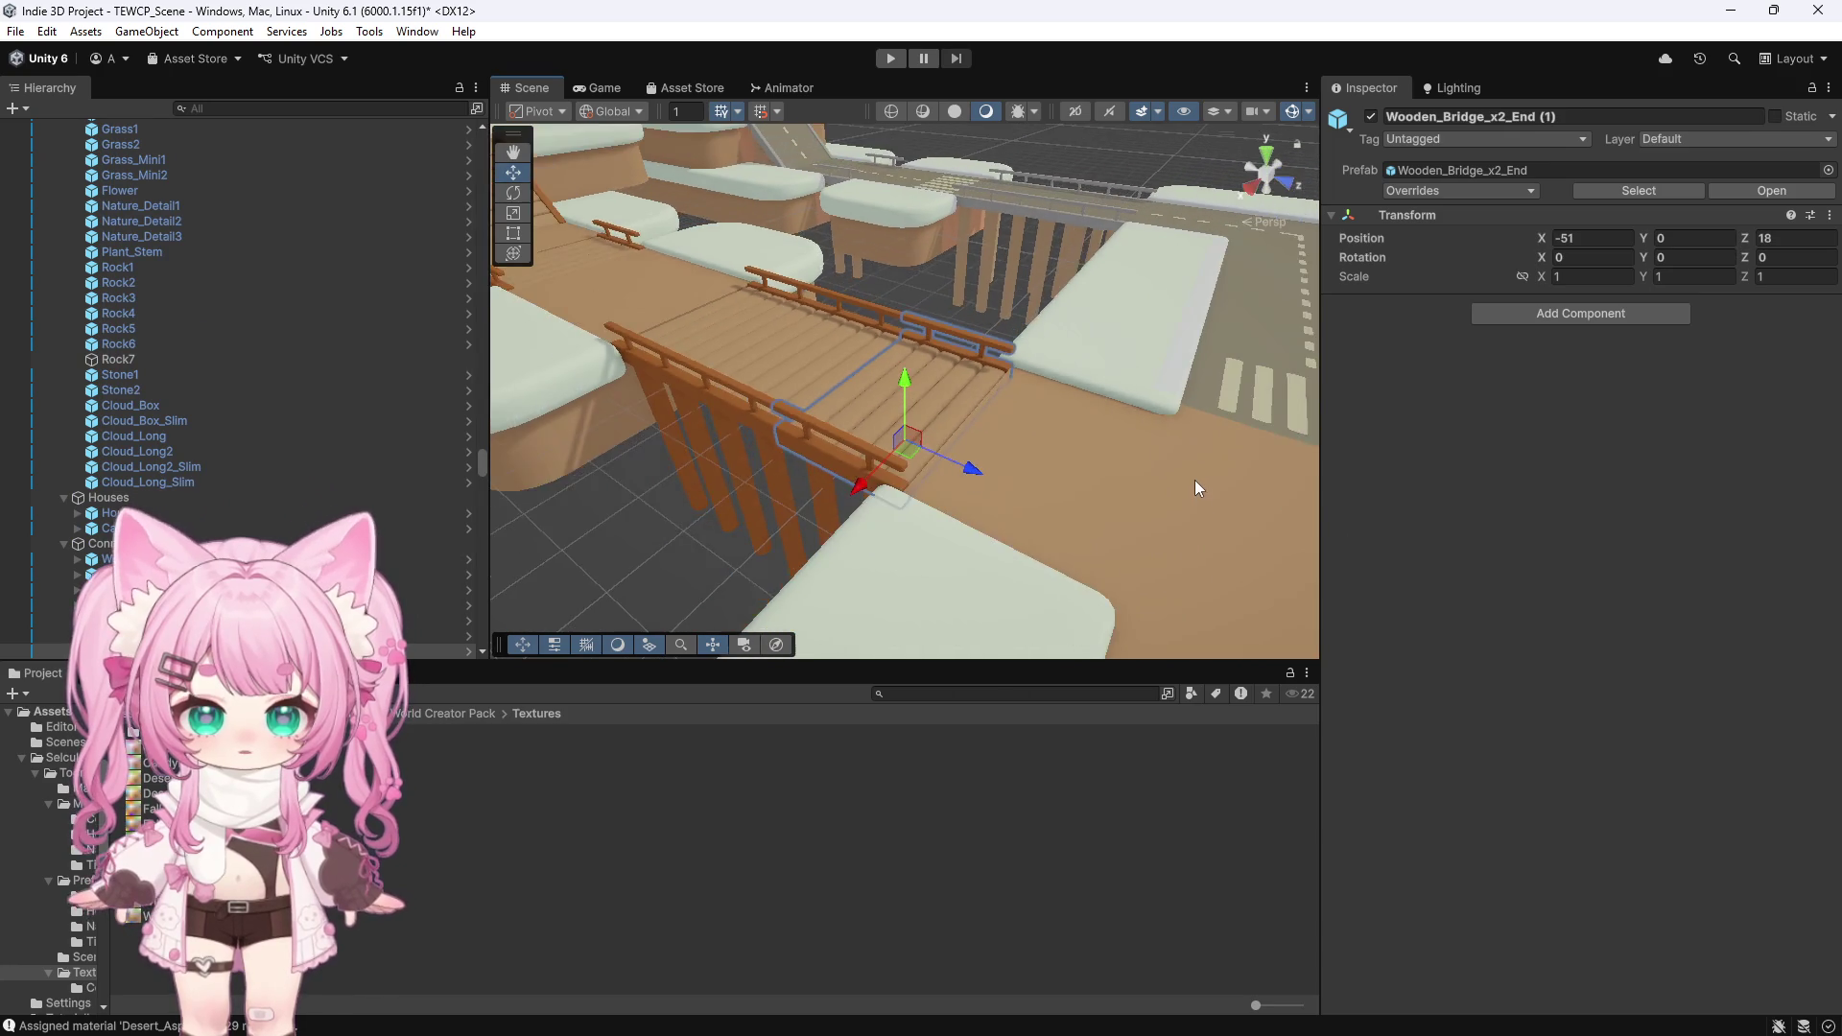
scroll(down, 3)
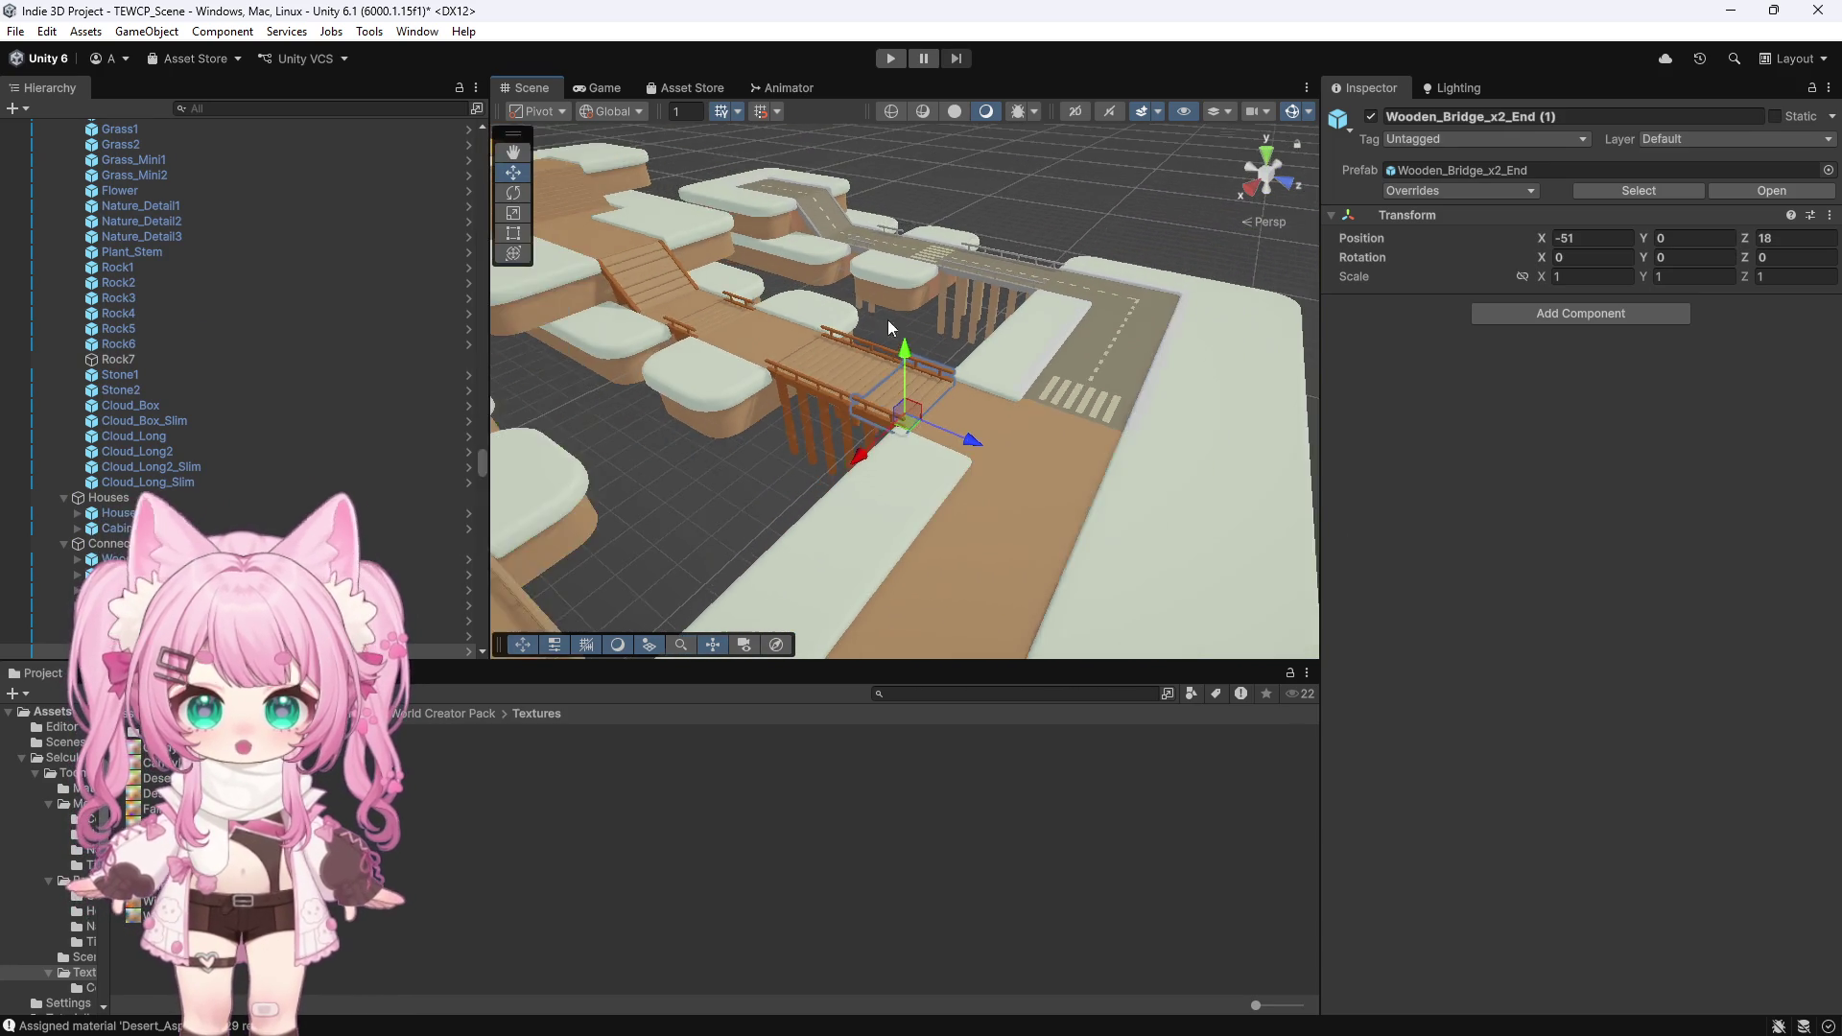
scroll(down, 3)
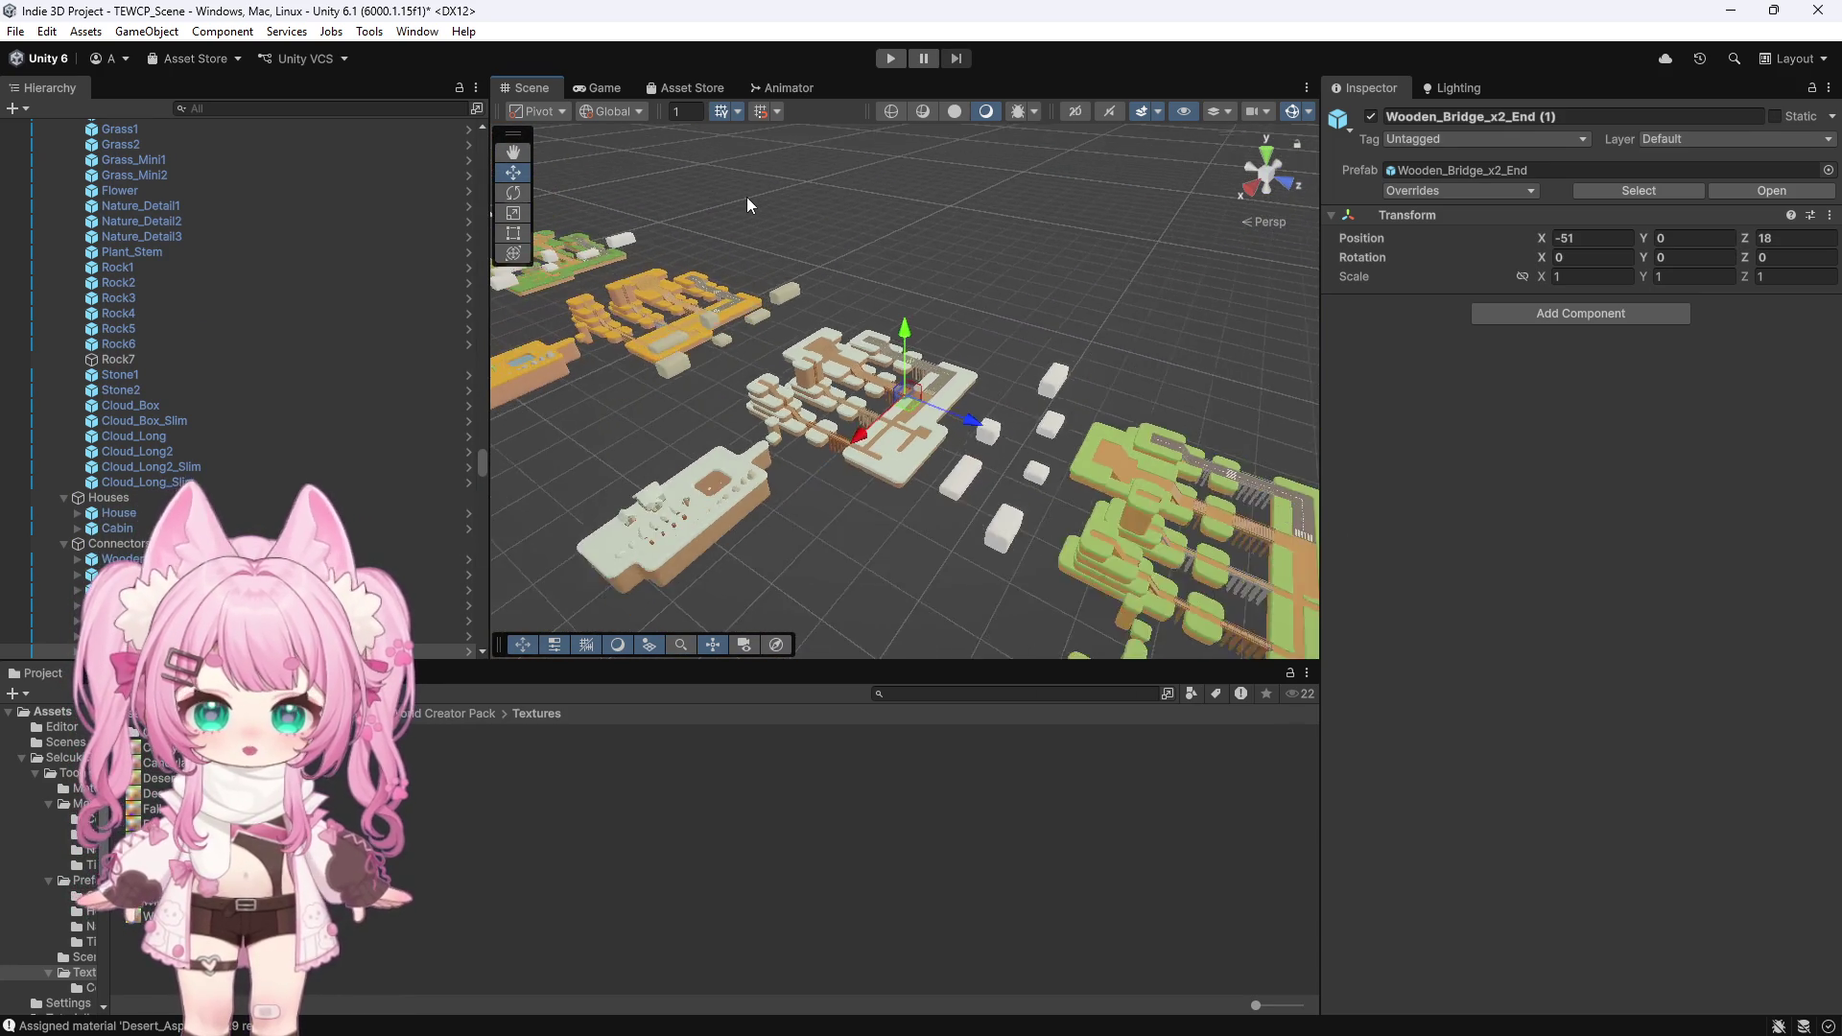
scroll(down, 3)
scroll(up, 3)
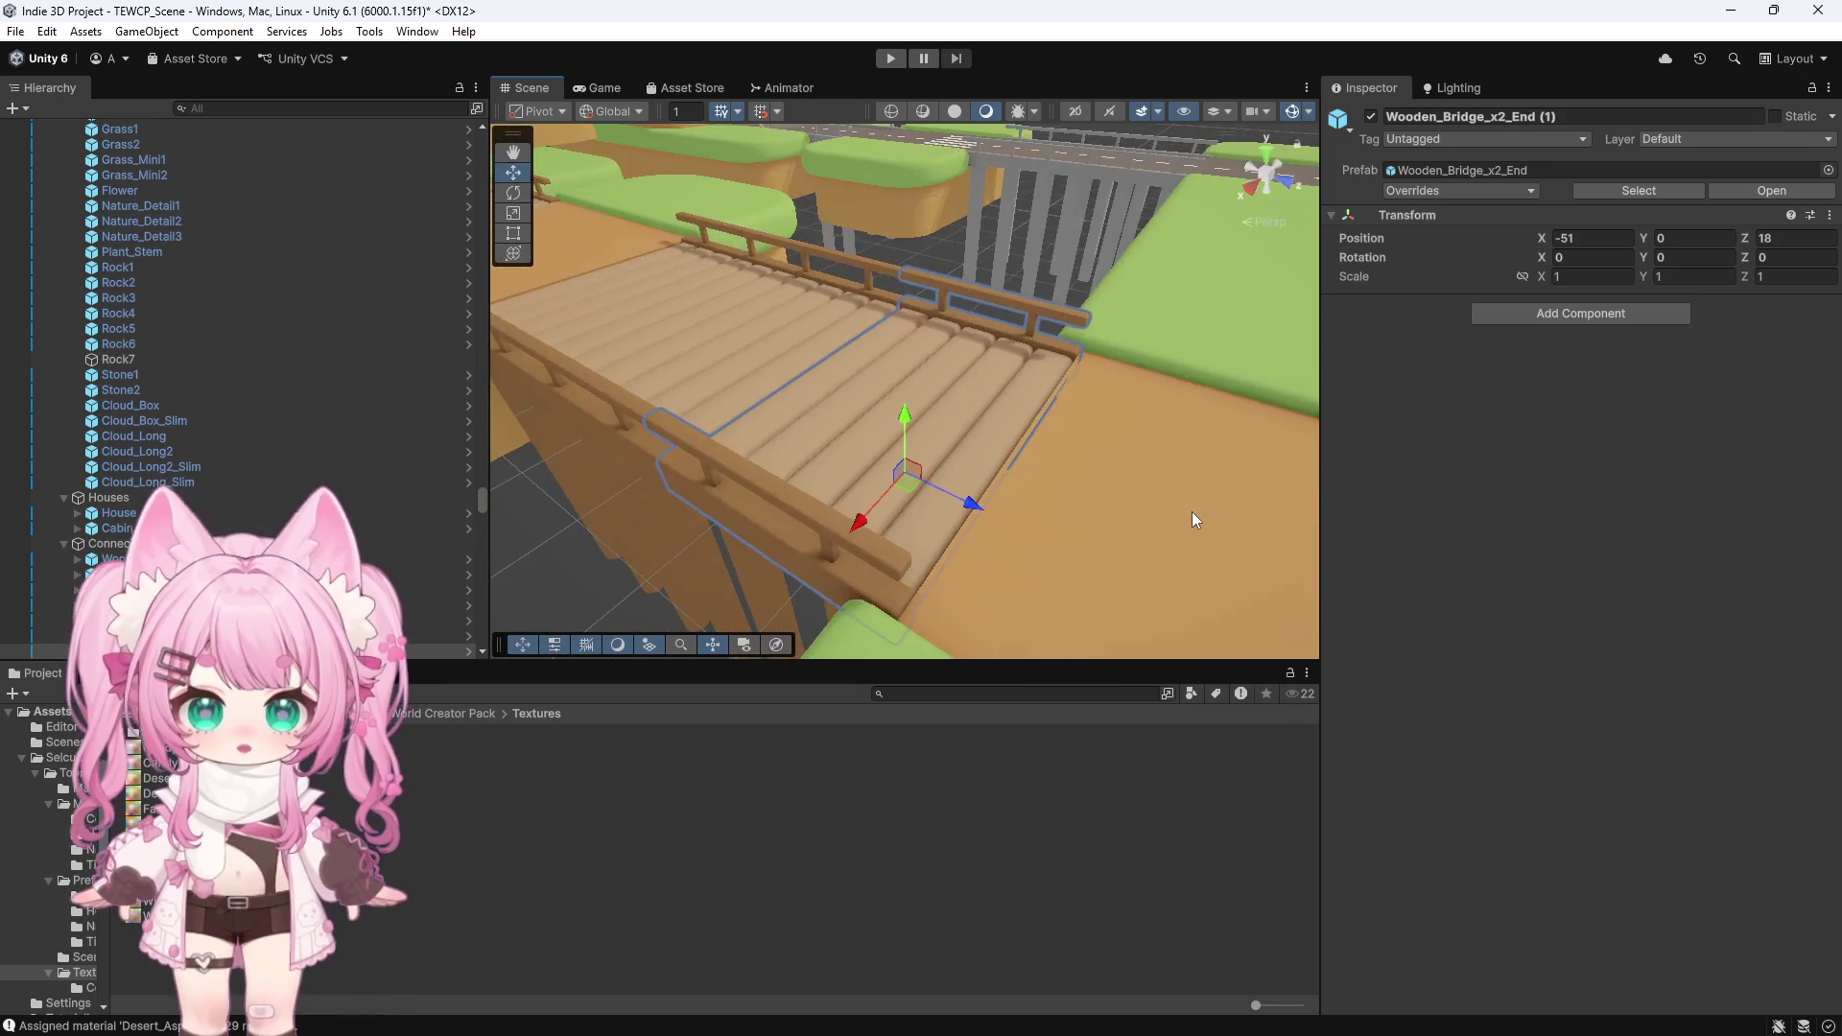
scroll(down, 3)
scroll(down, 3)
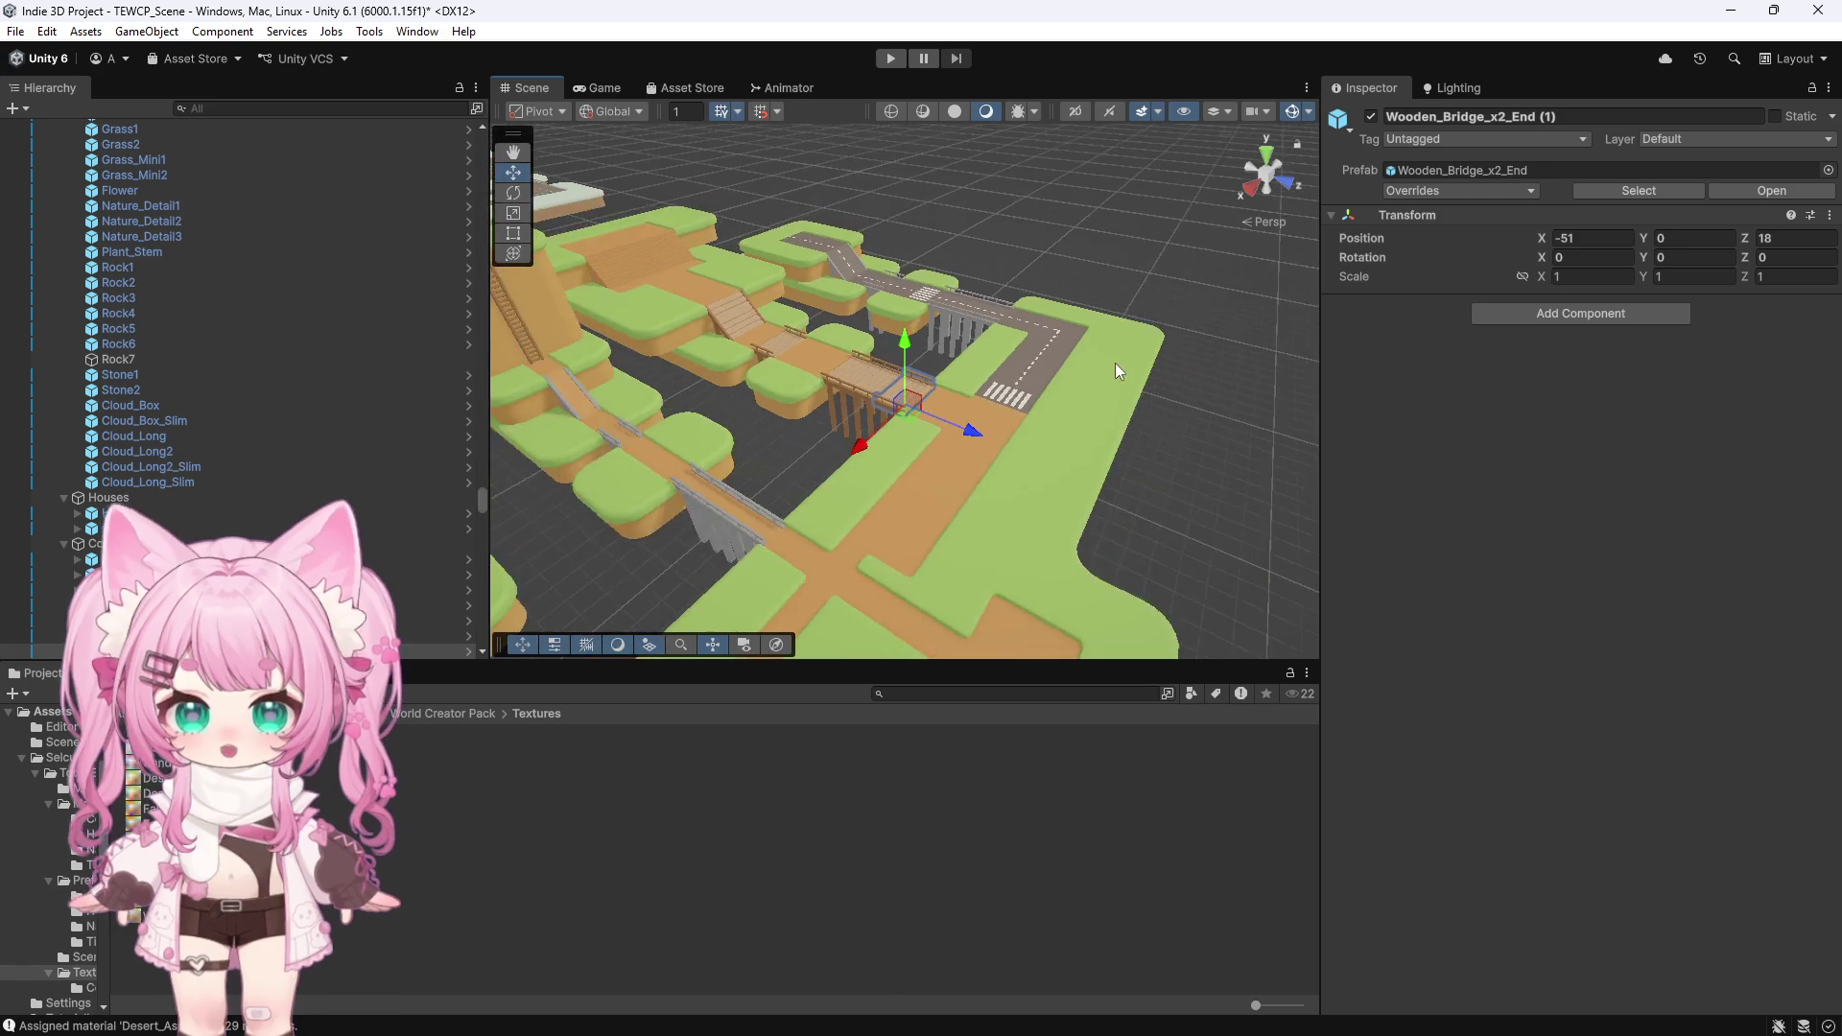
scroll(down, 3)
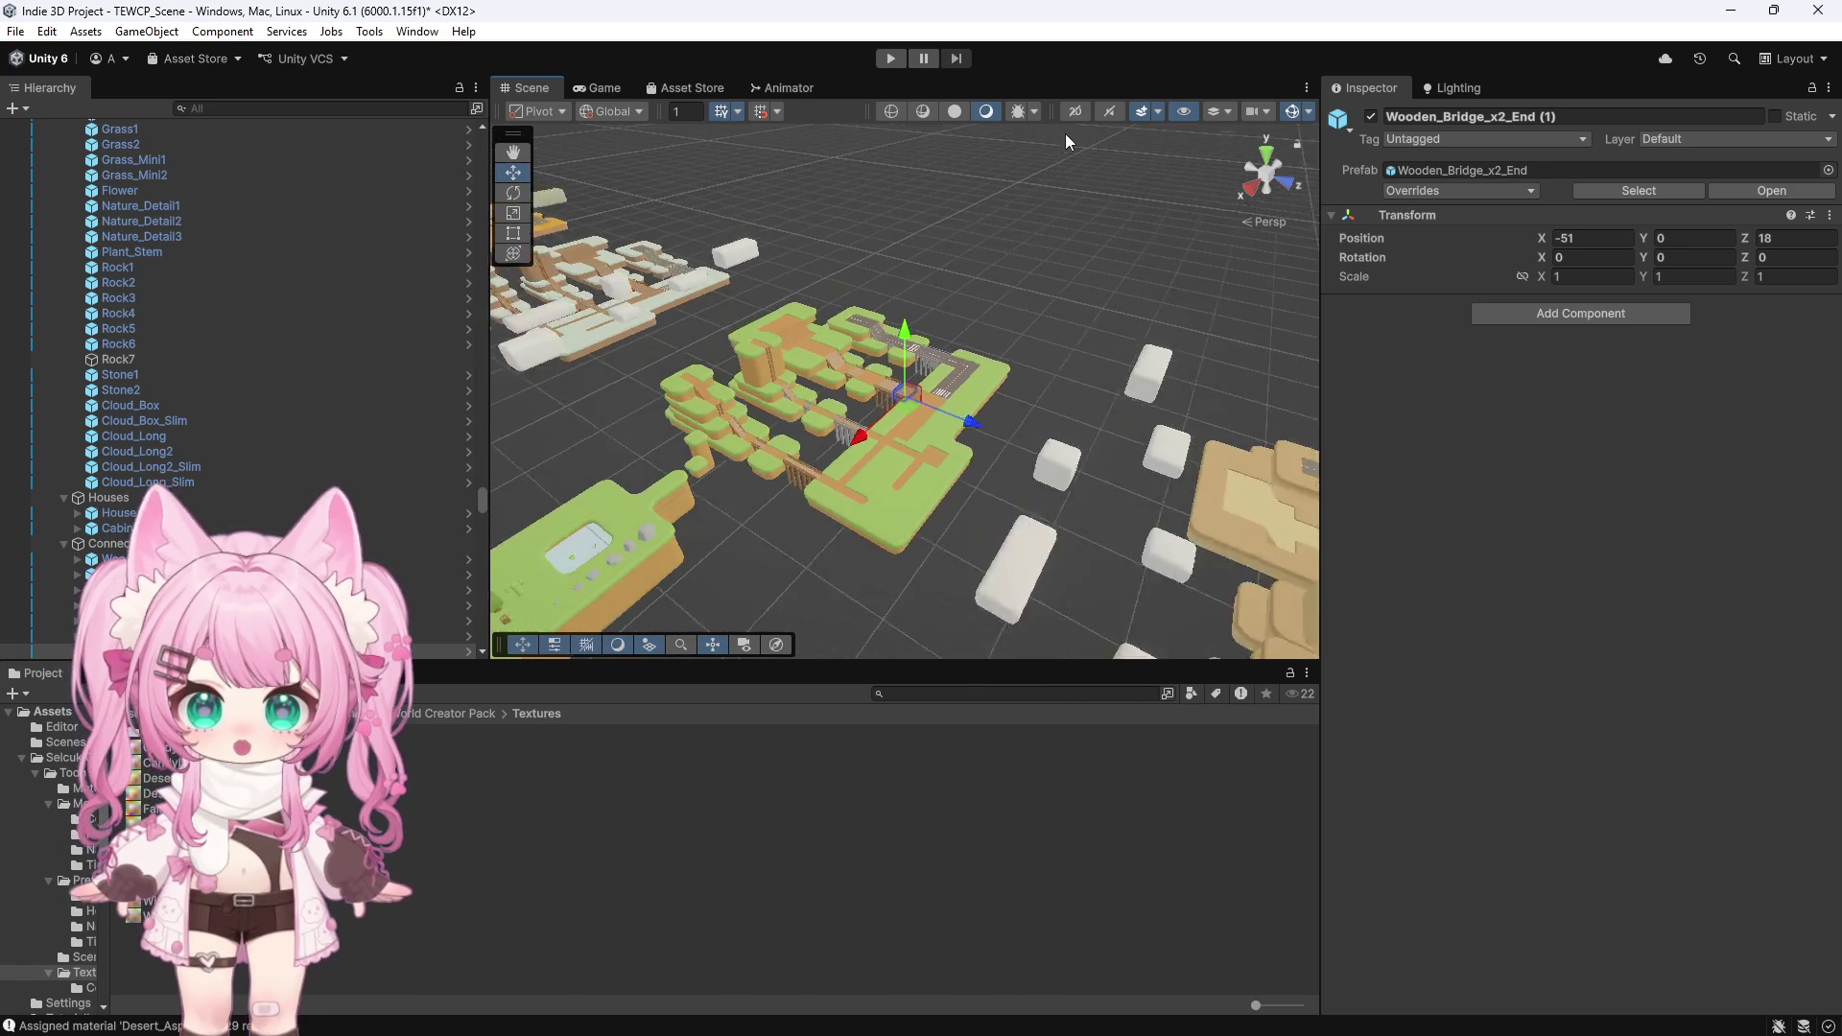
Frame Wooden_Bridge_x2, zoom out, and switch the scene to Top view
click(1229, 516)
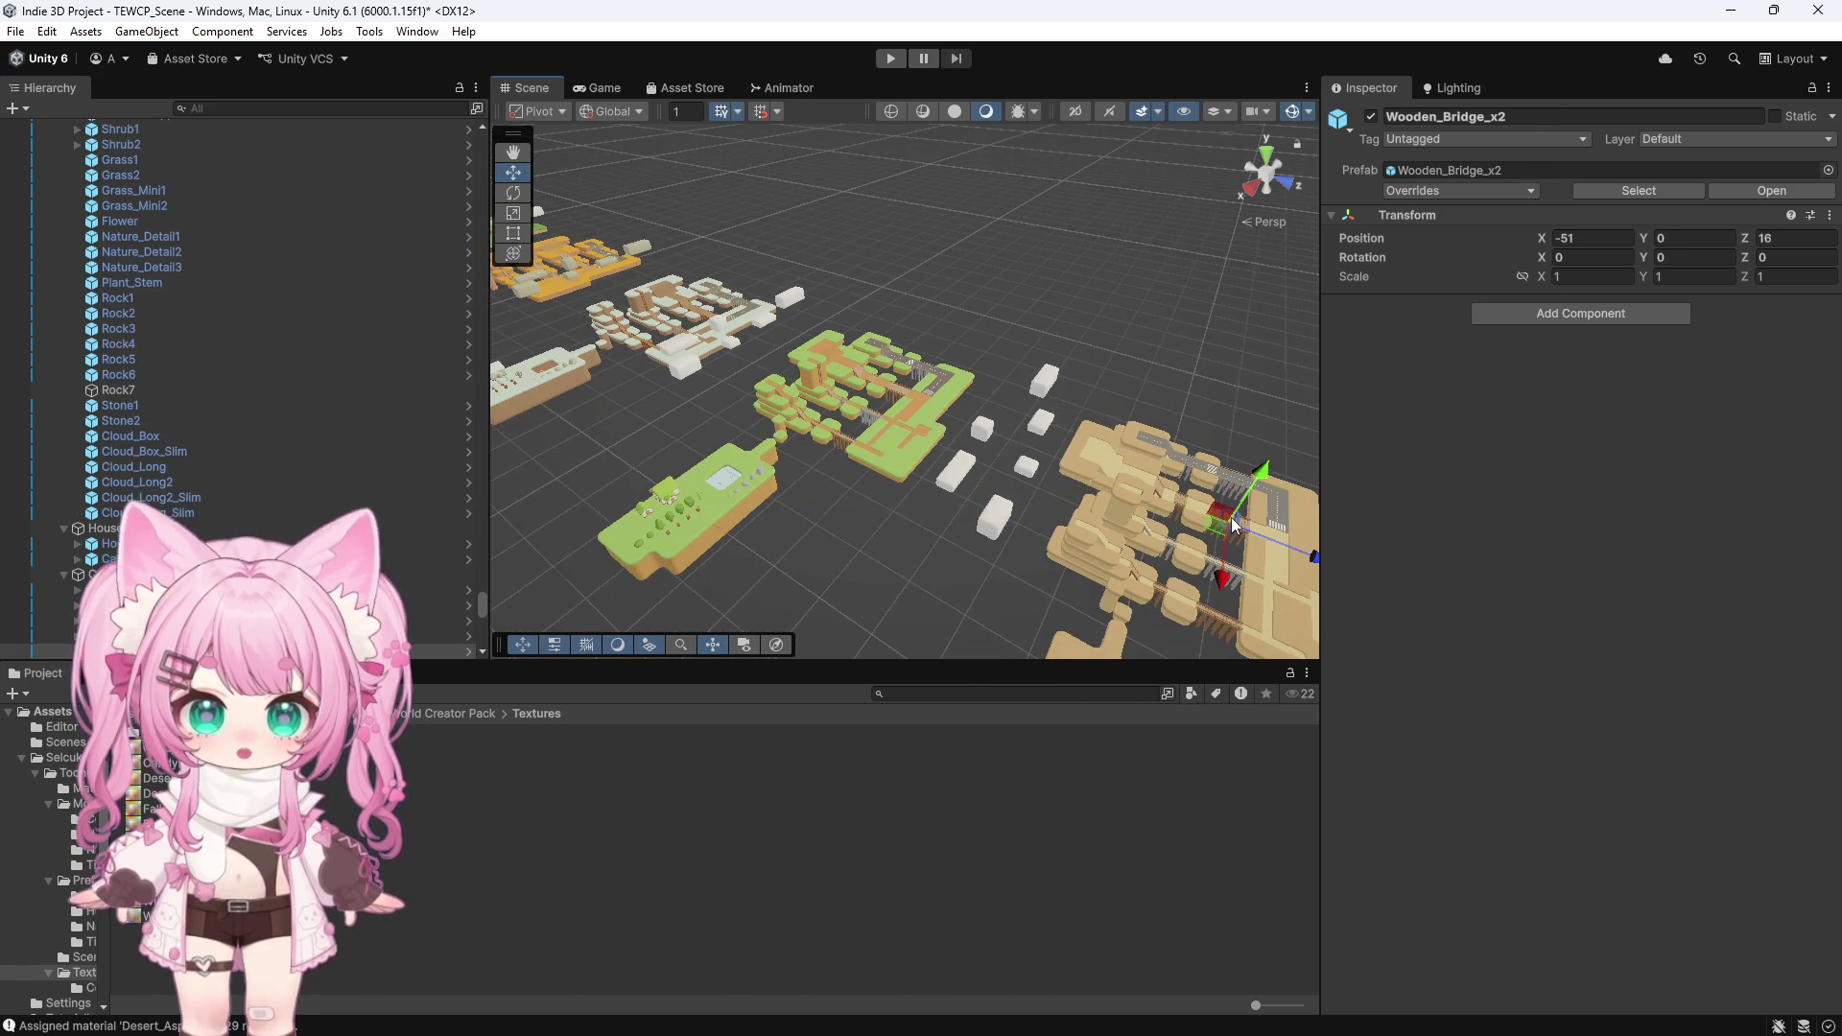
key(f)
scroll(down, 3)
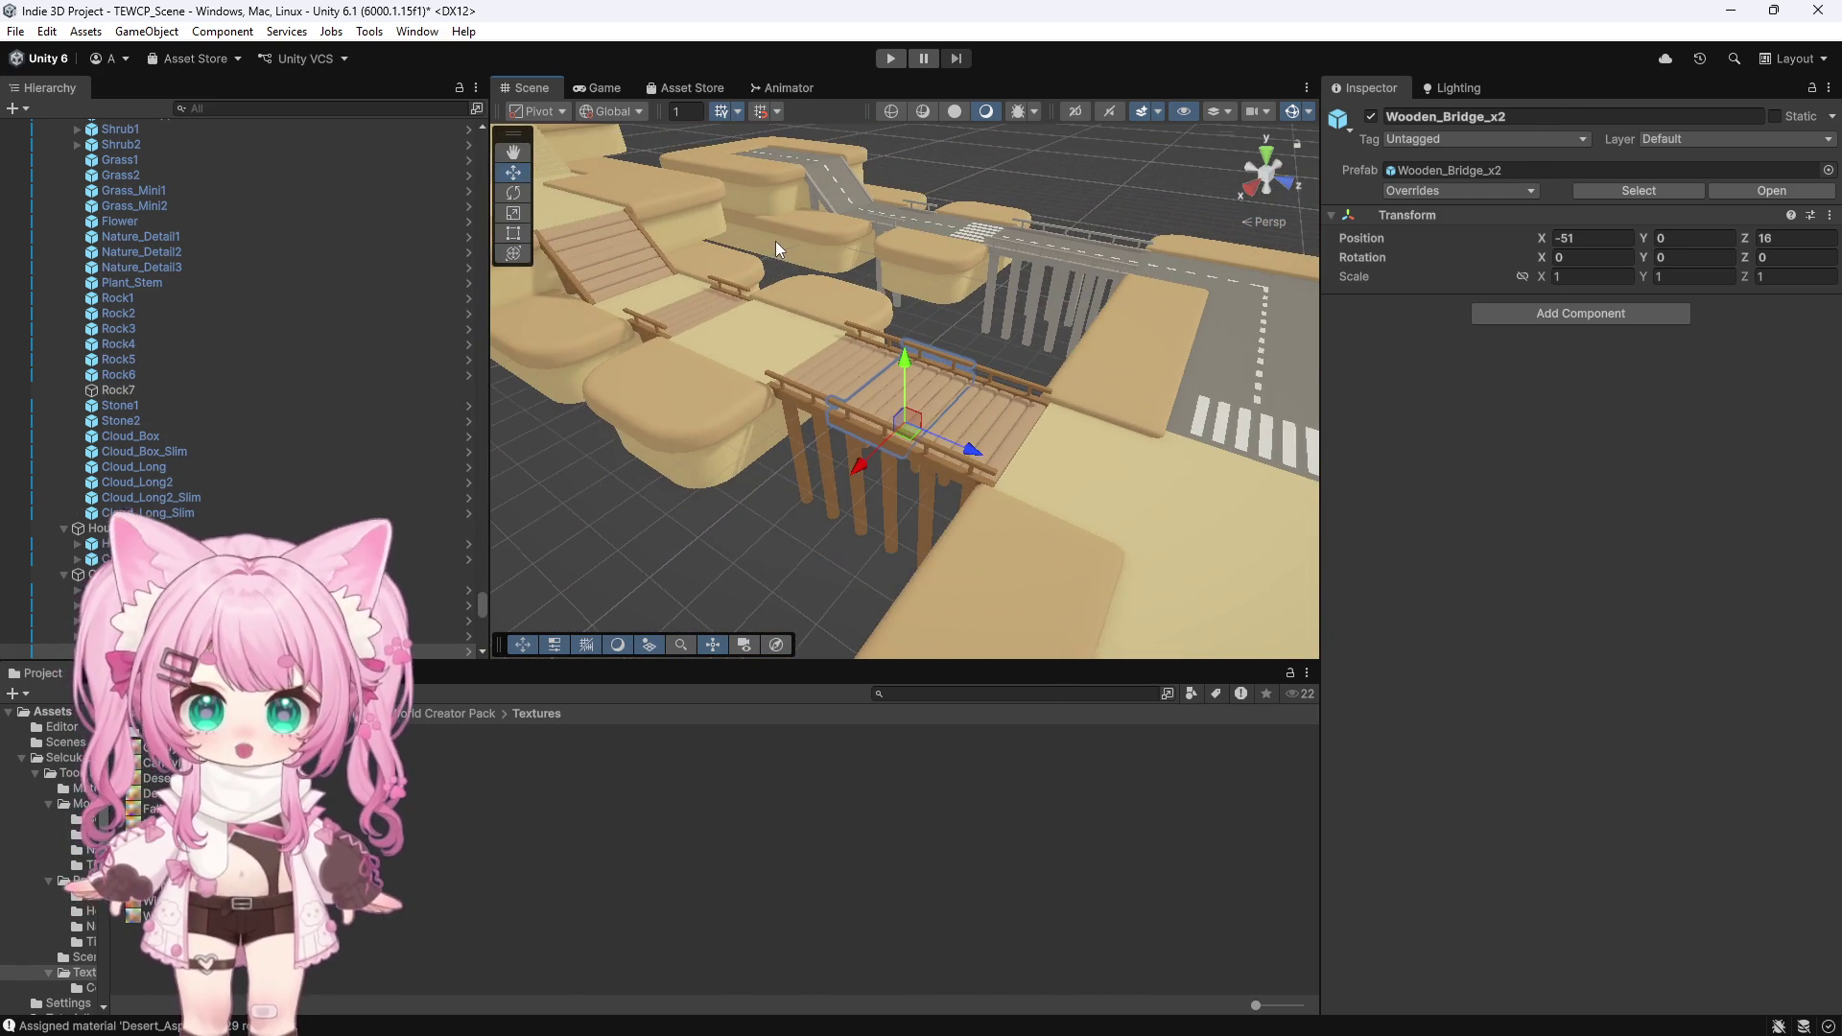
scroll(down, 3)
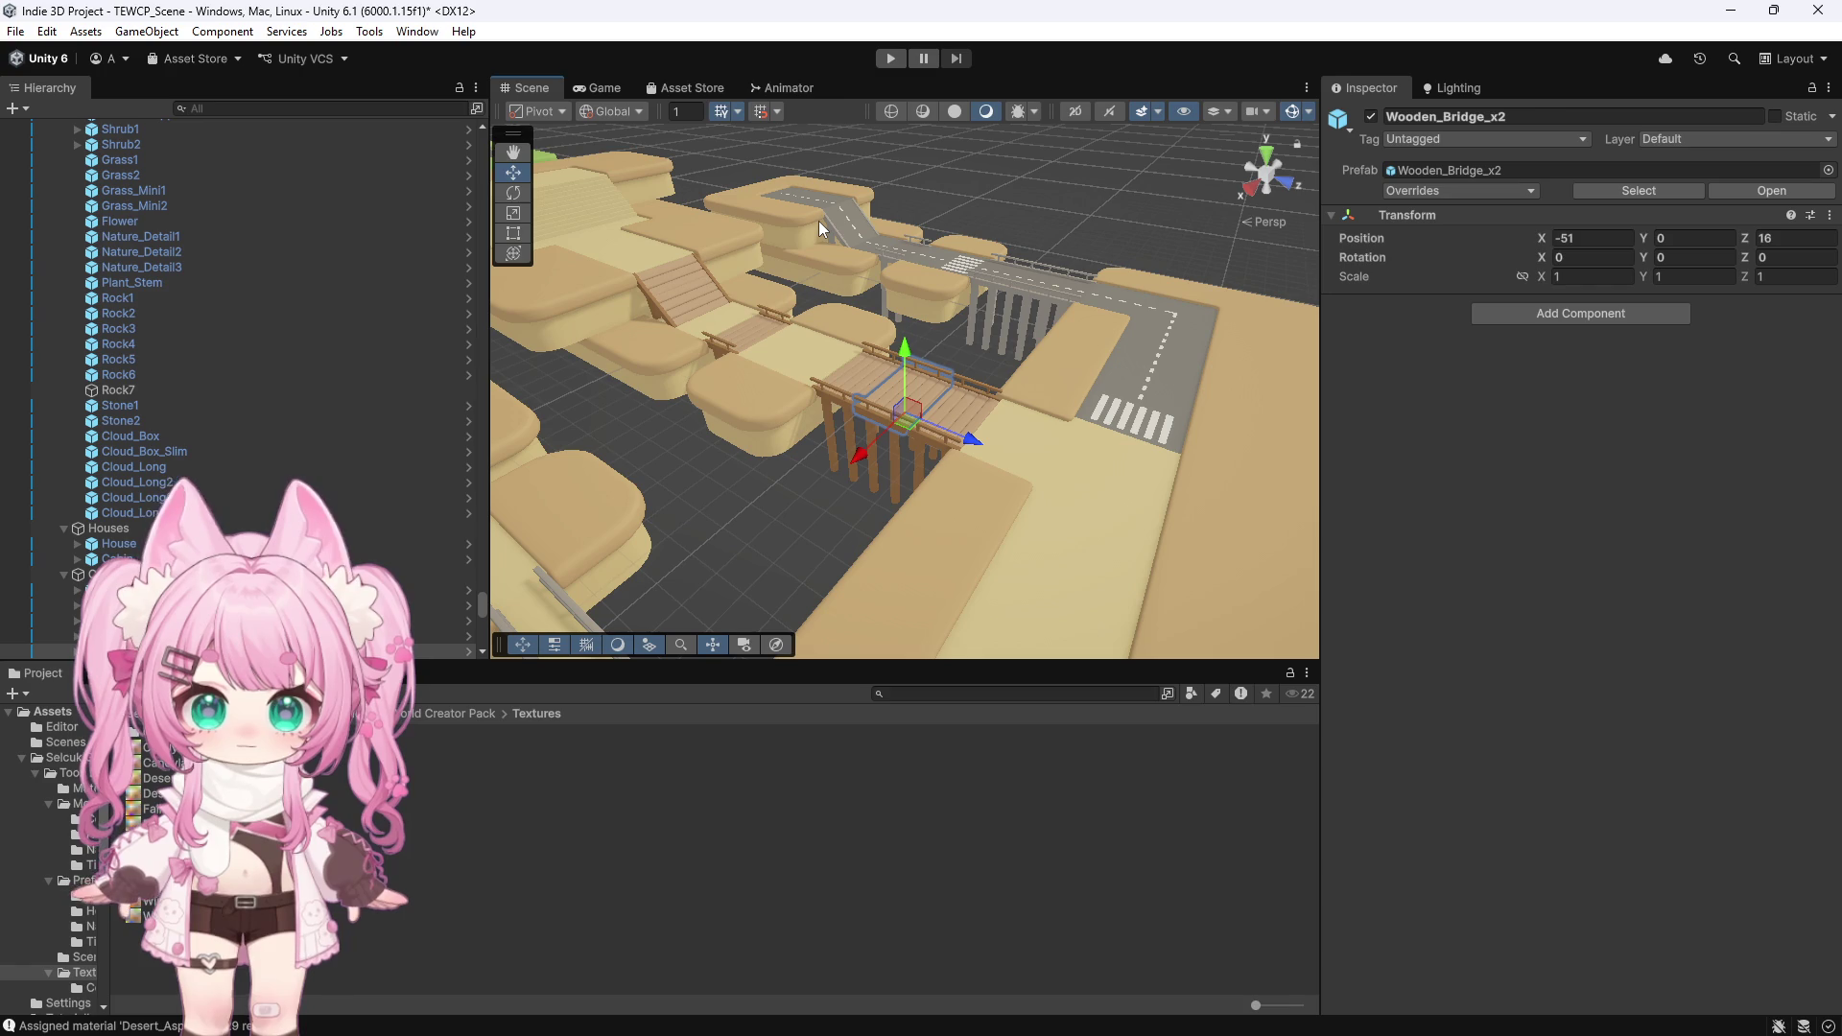
scroll(down, 3)
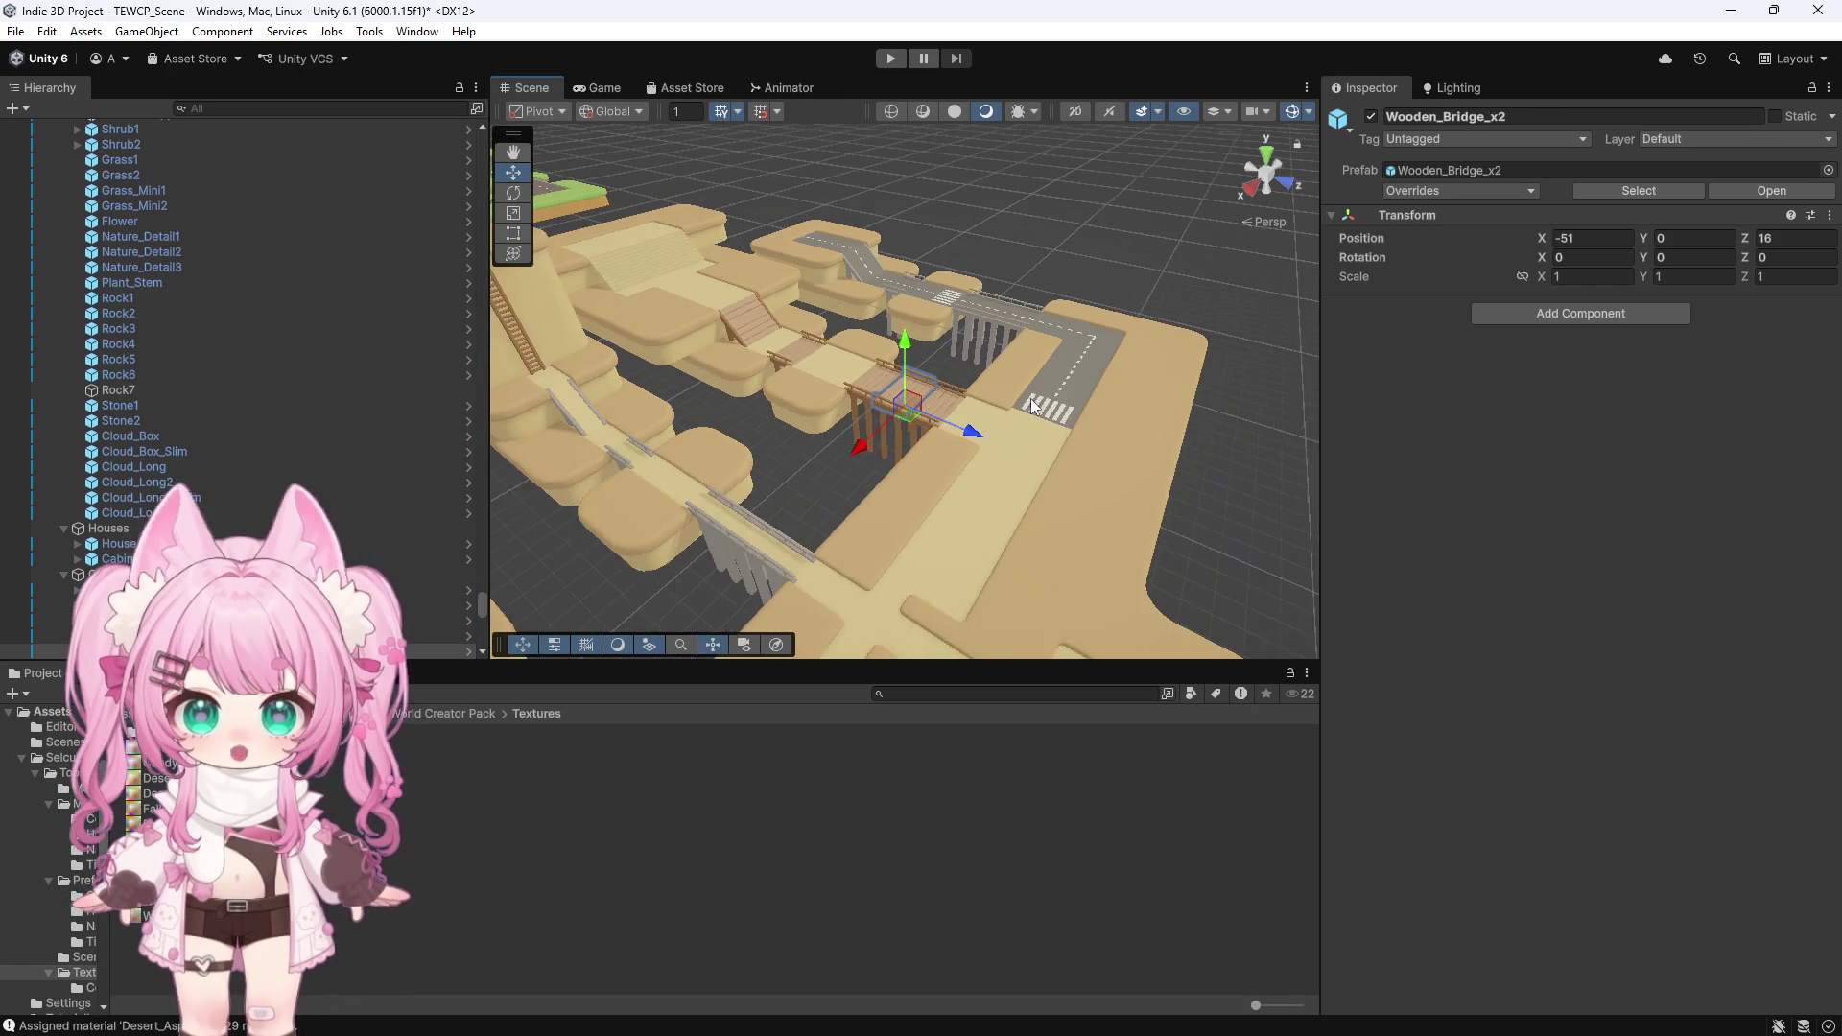
scroll(down, 3)
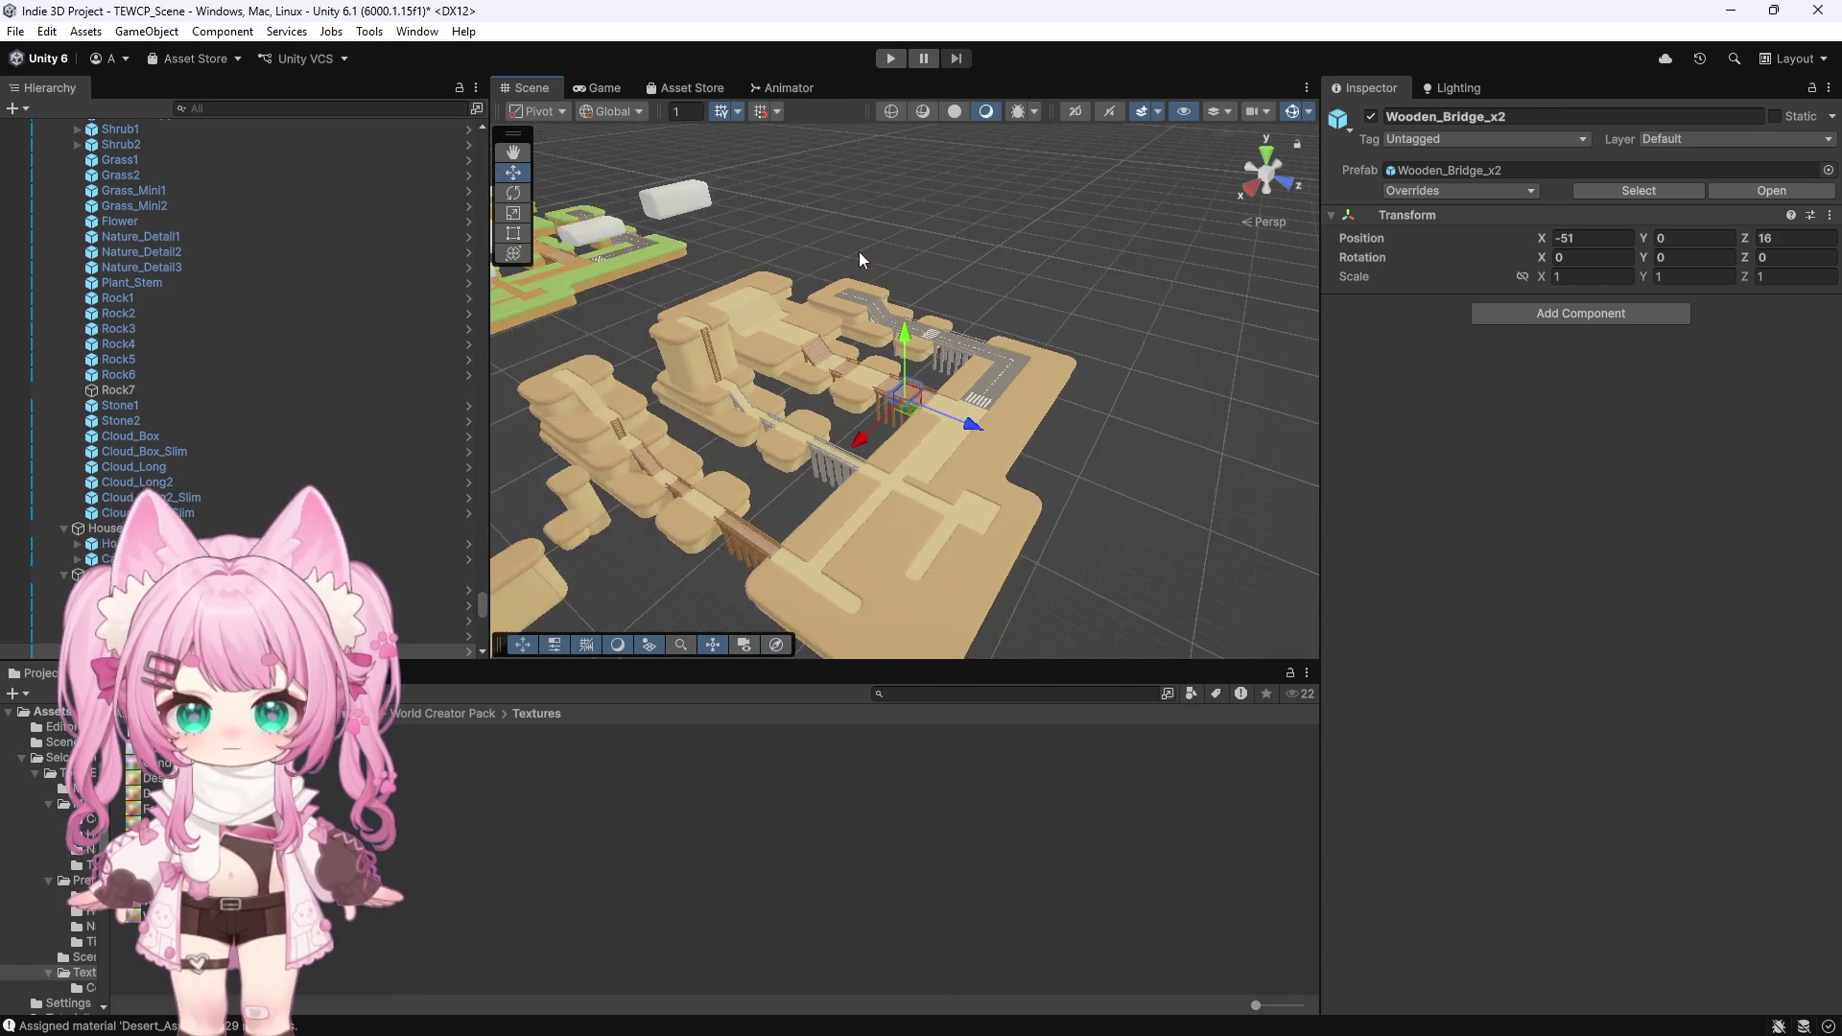
scroll(down, 3)
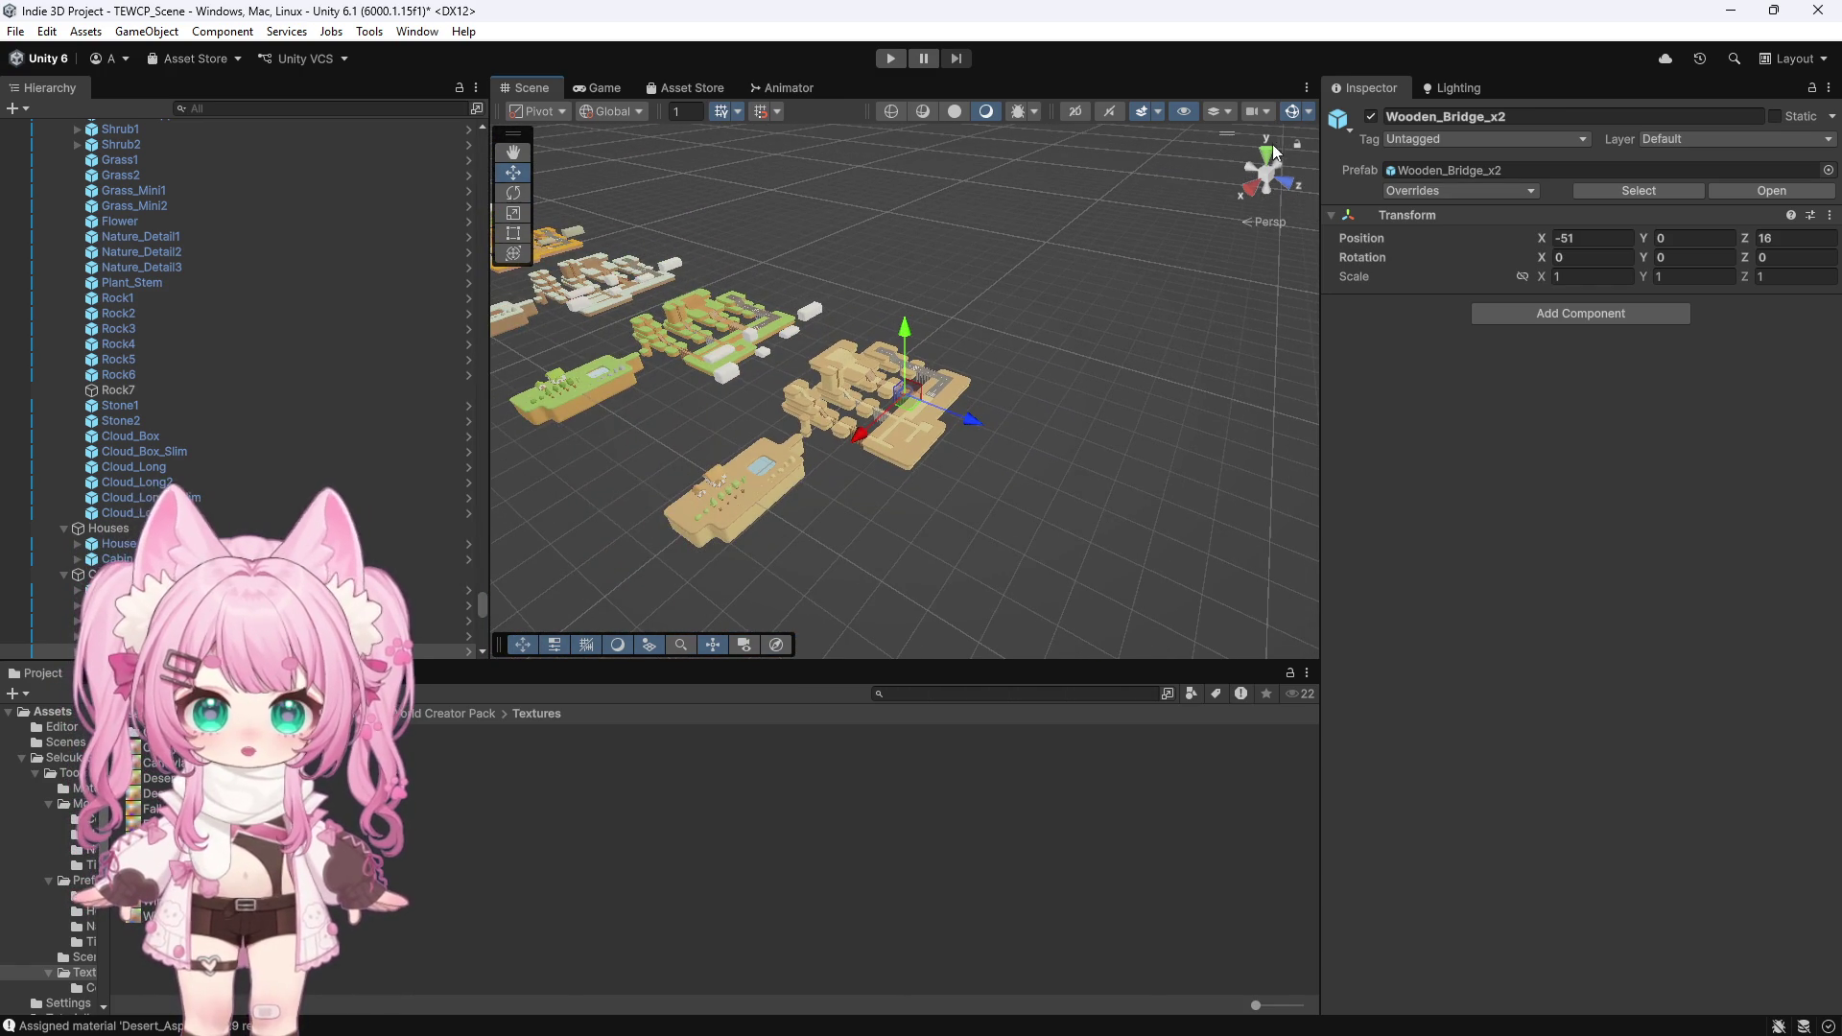
click(1267, 154)
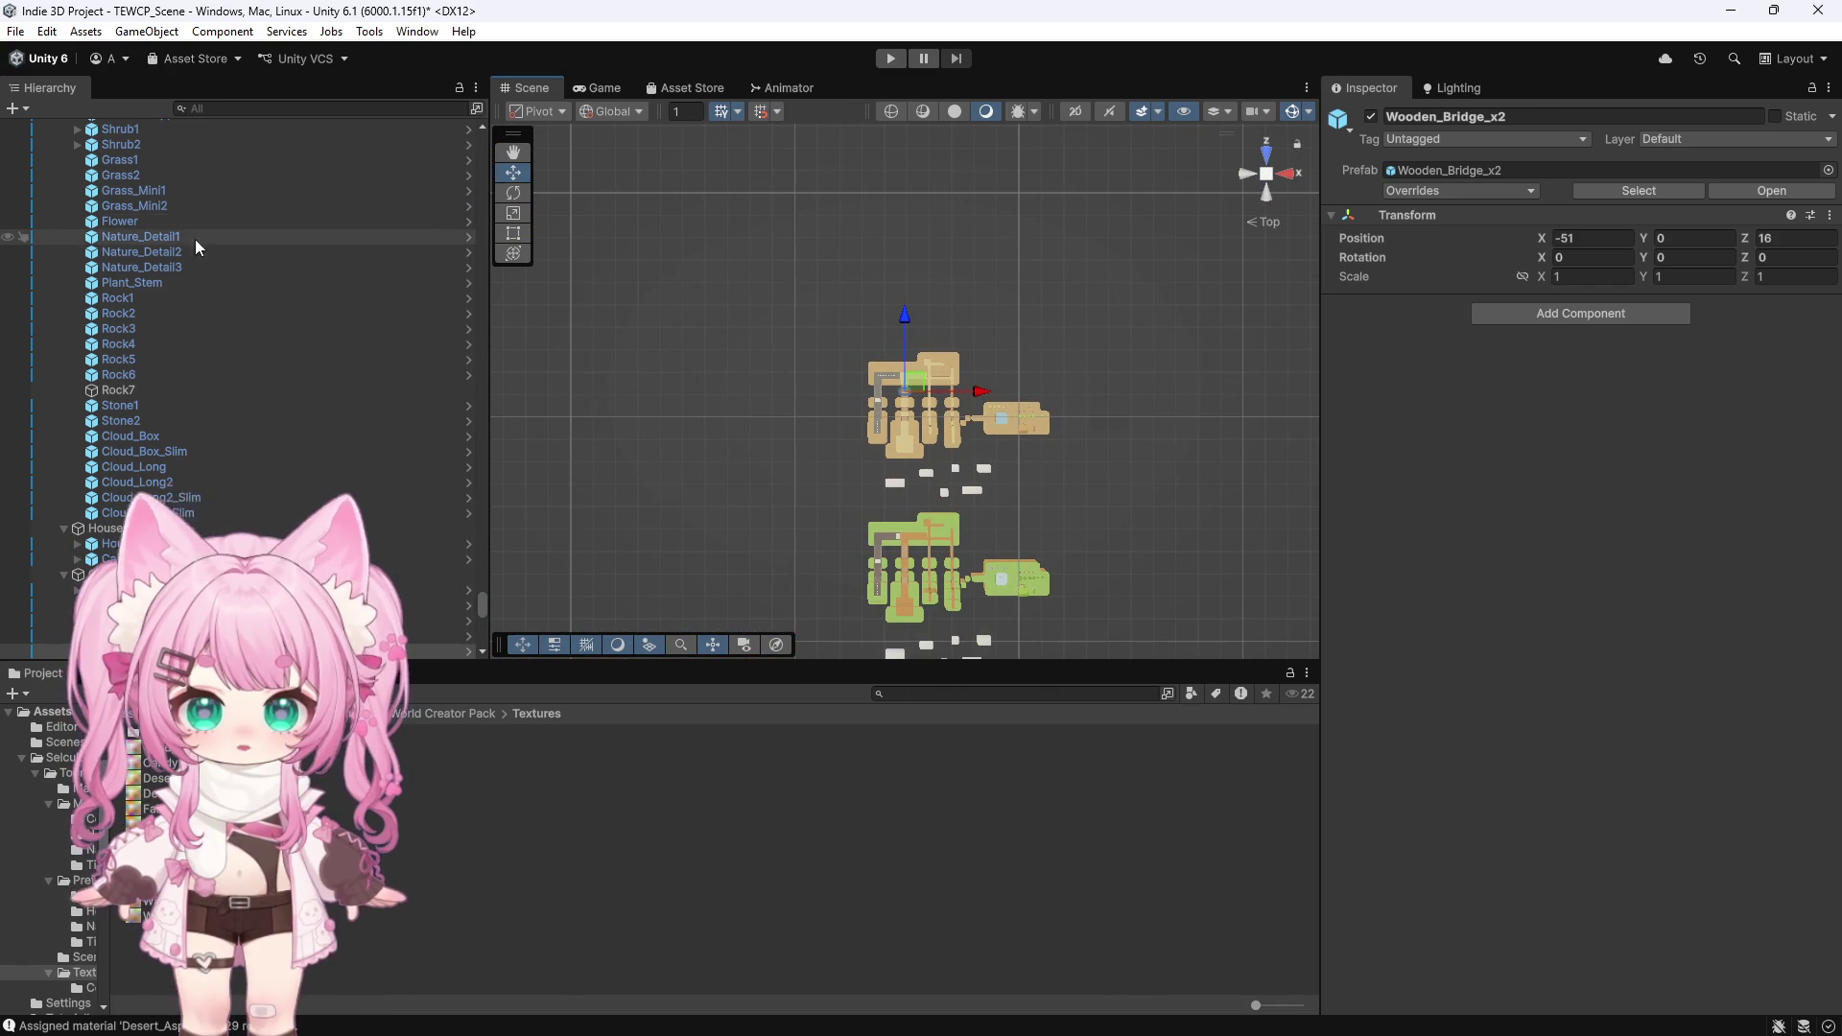
Collapse the Spring, Fall, Winter and Summer island groups in the Hierarchy
scroll(up, 3)
scroll(up, 3)
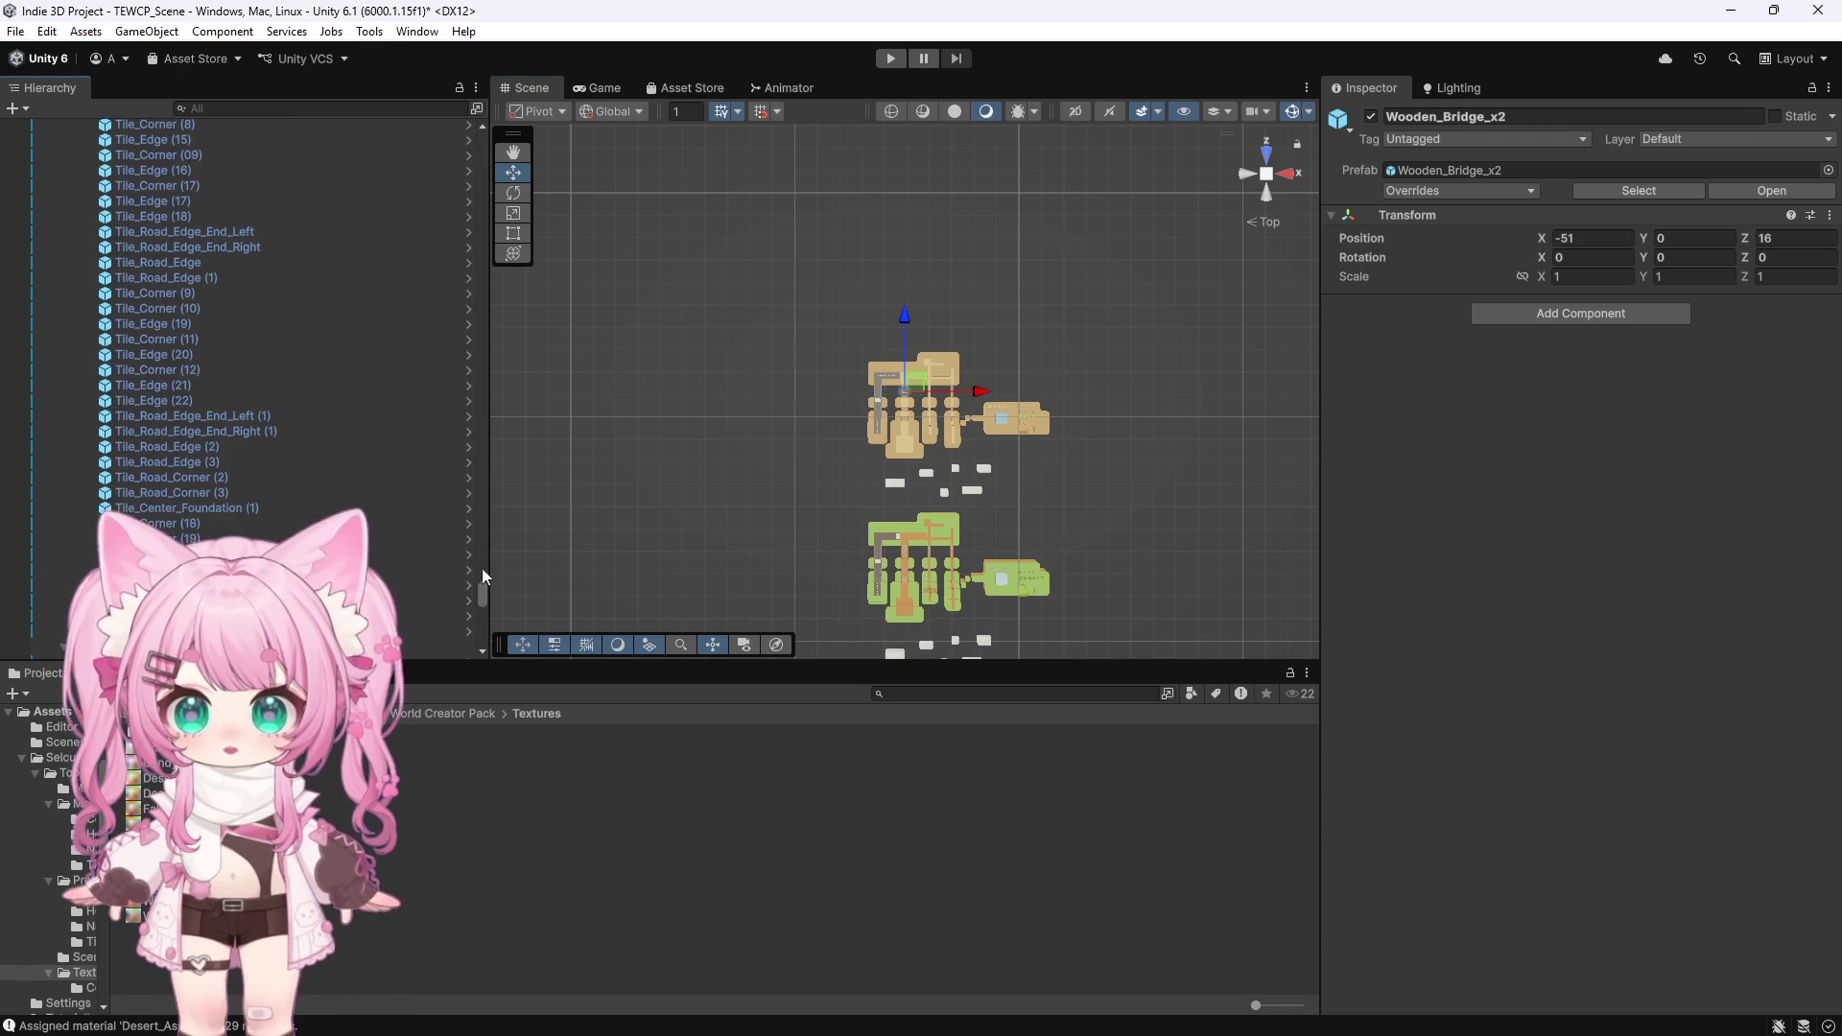
scroll(up, 3)
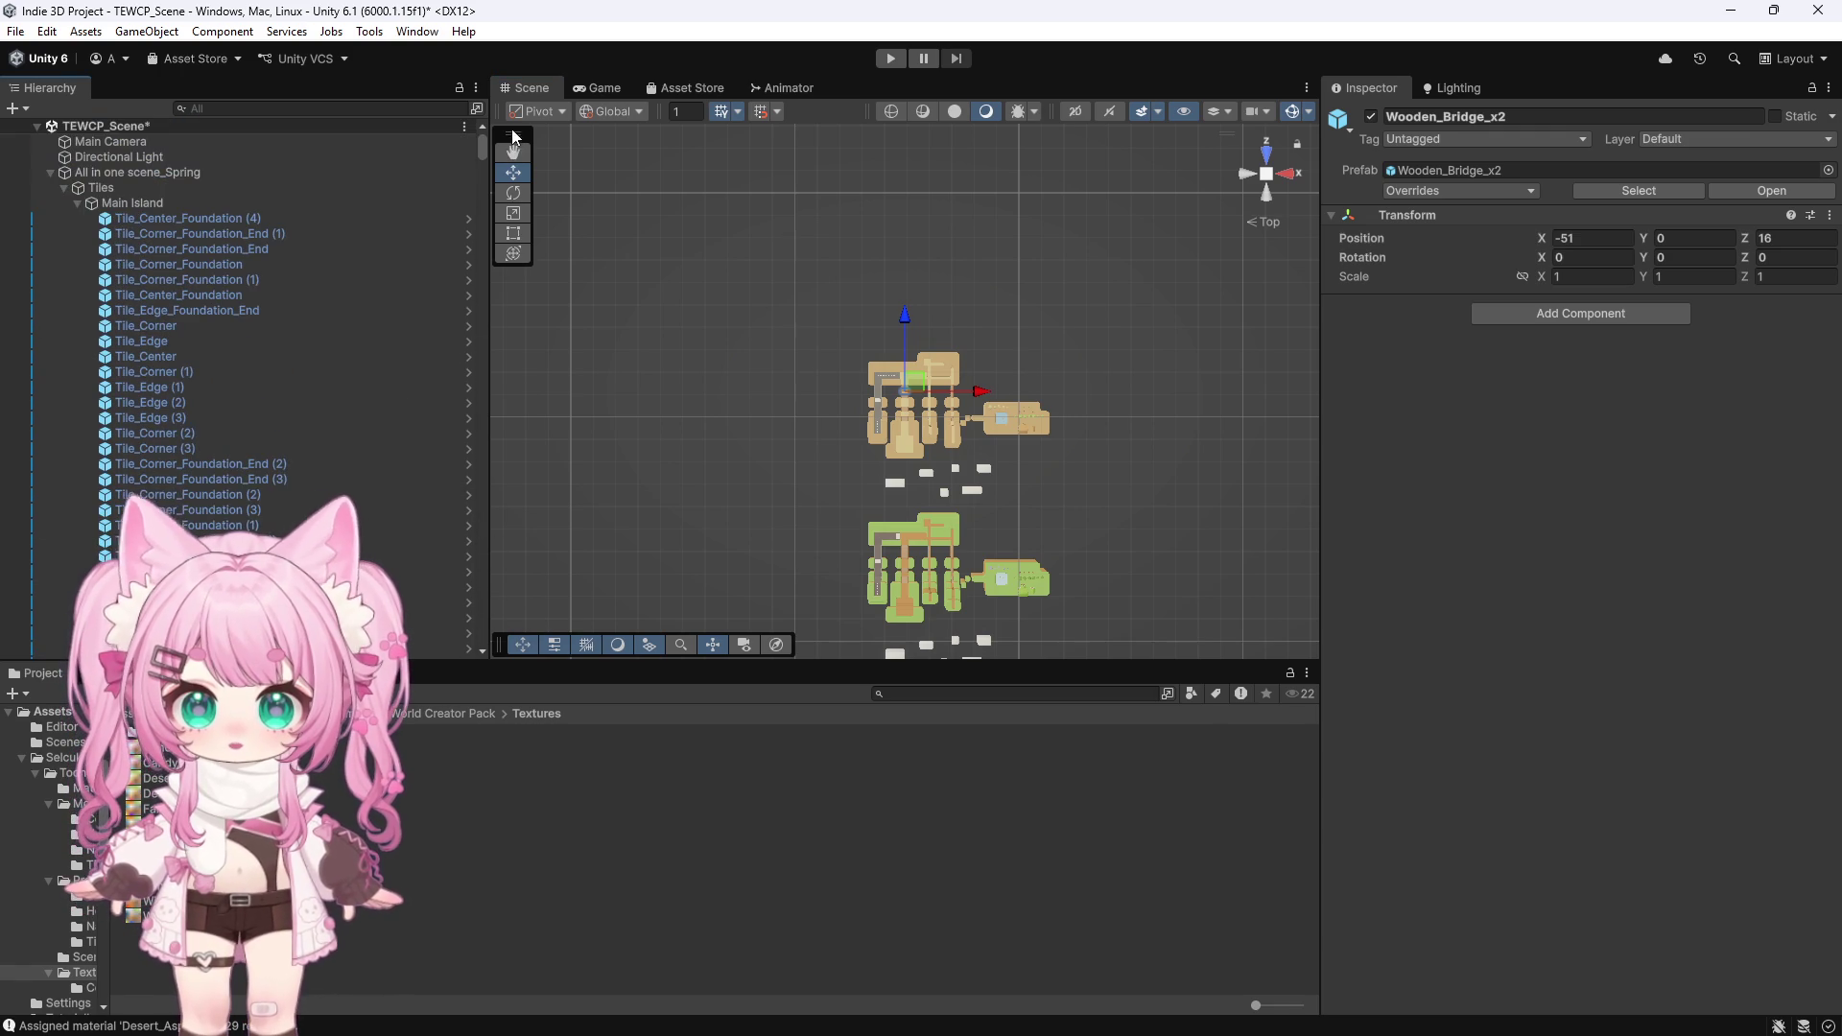
click(48, 175)
click(49, 188)
click(50, 203)
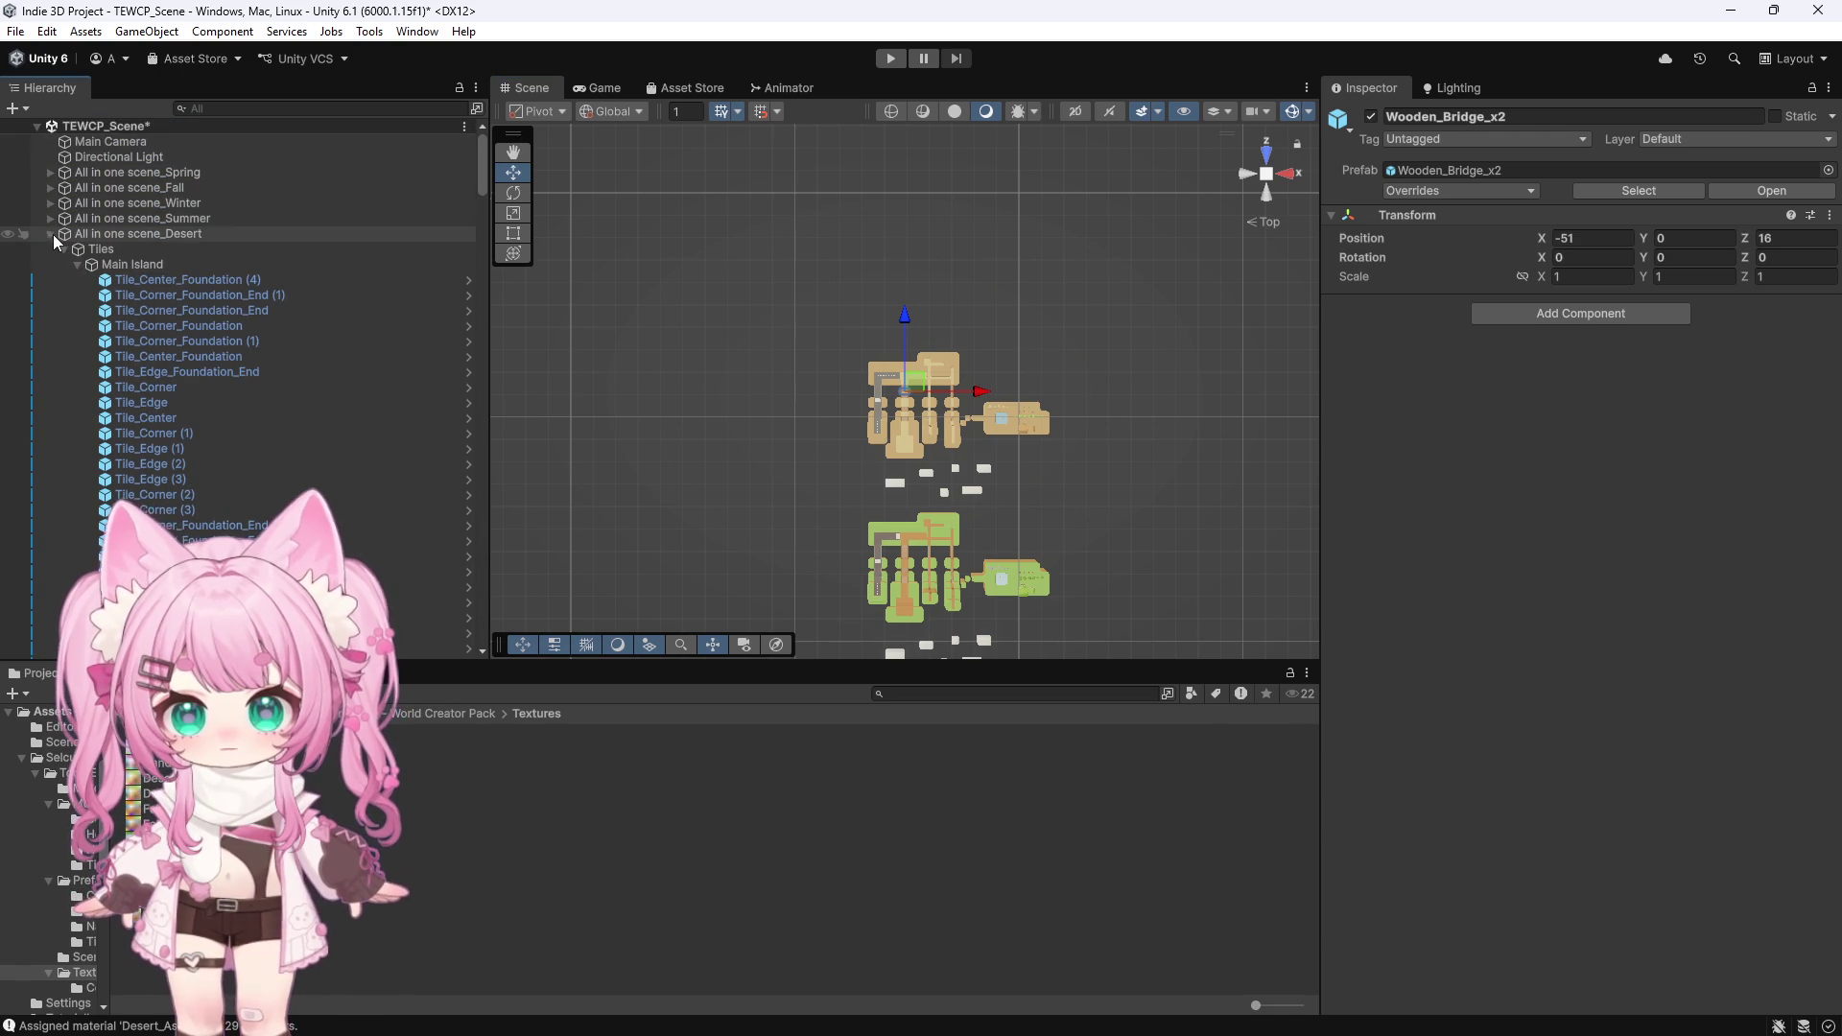
click(51, 219)
Duplicate All in one scene_Desert, move the copy above the others, and rename it All in one scene_CandyLand
click(152, 235)
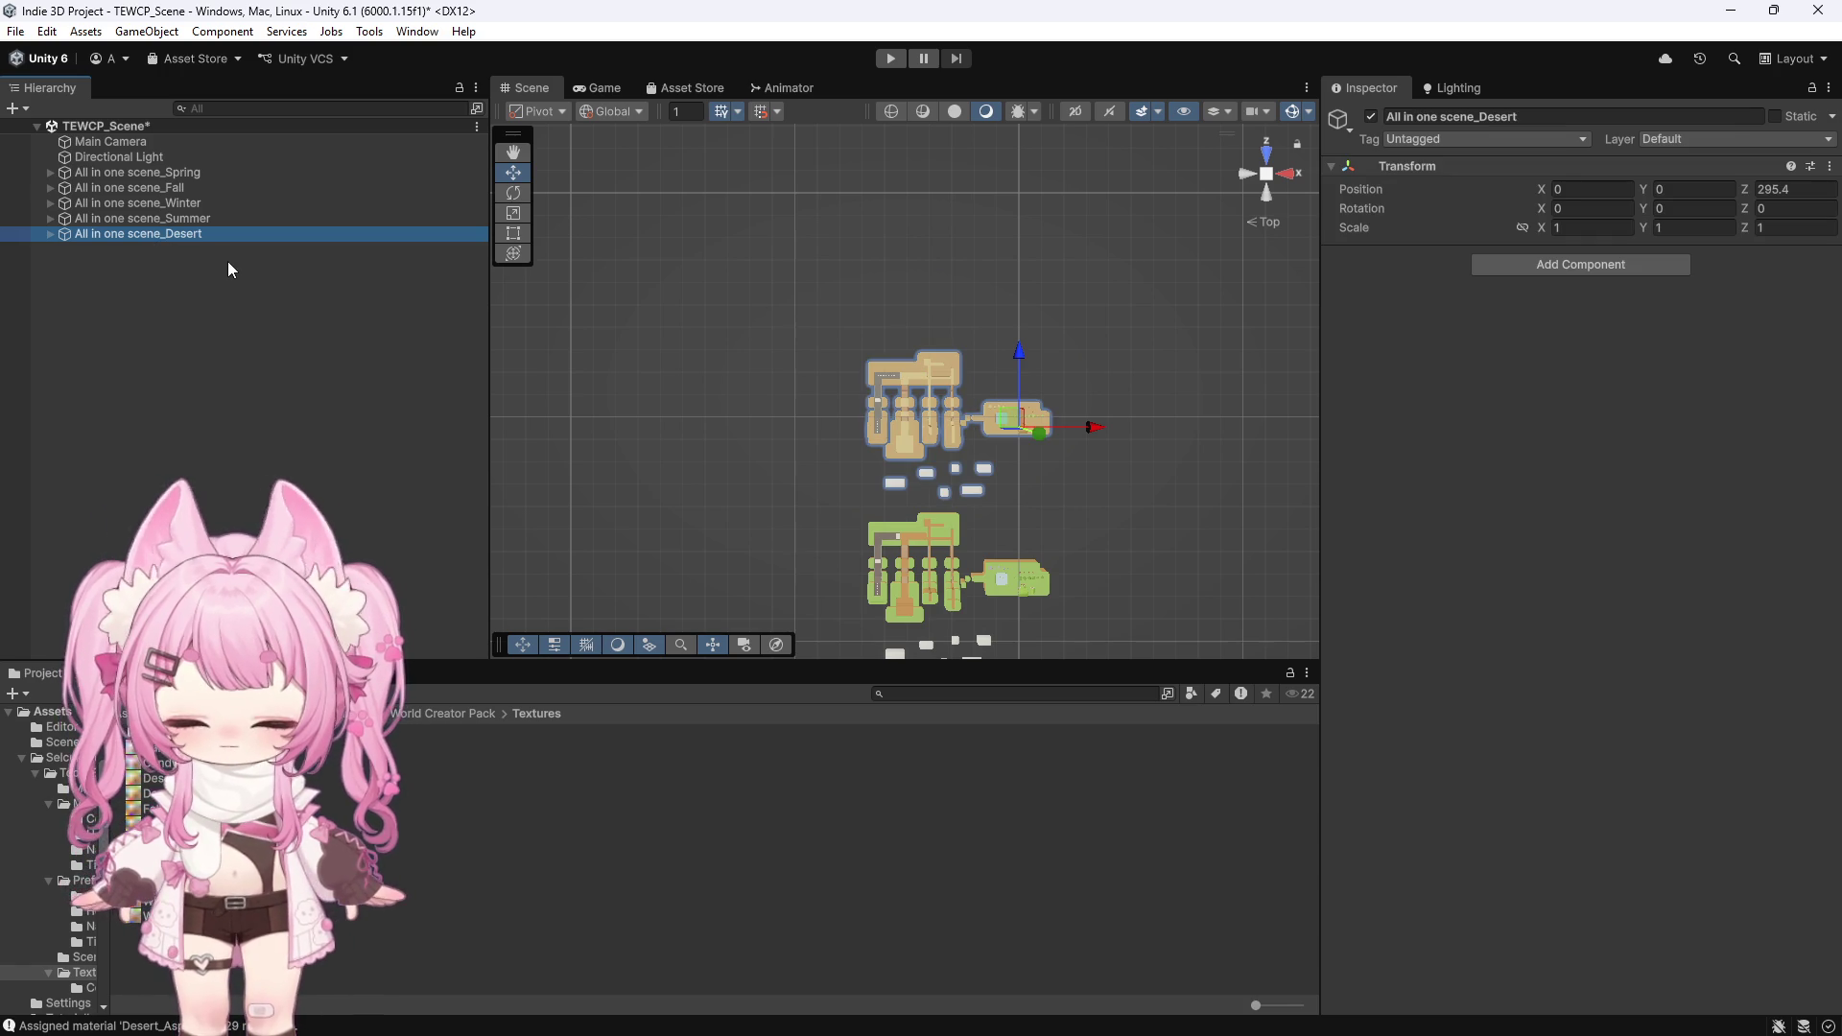
key(ctrl+d)
drag(1020, 342, 1044, 180)
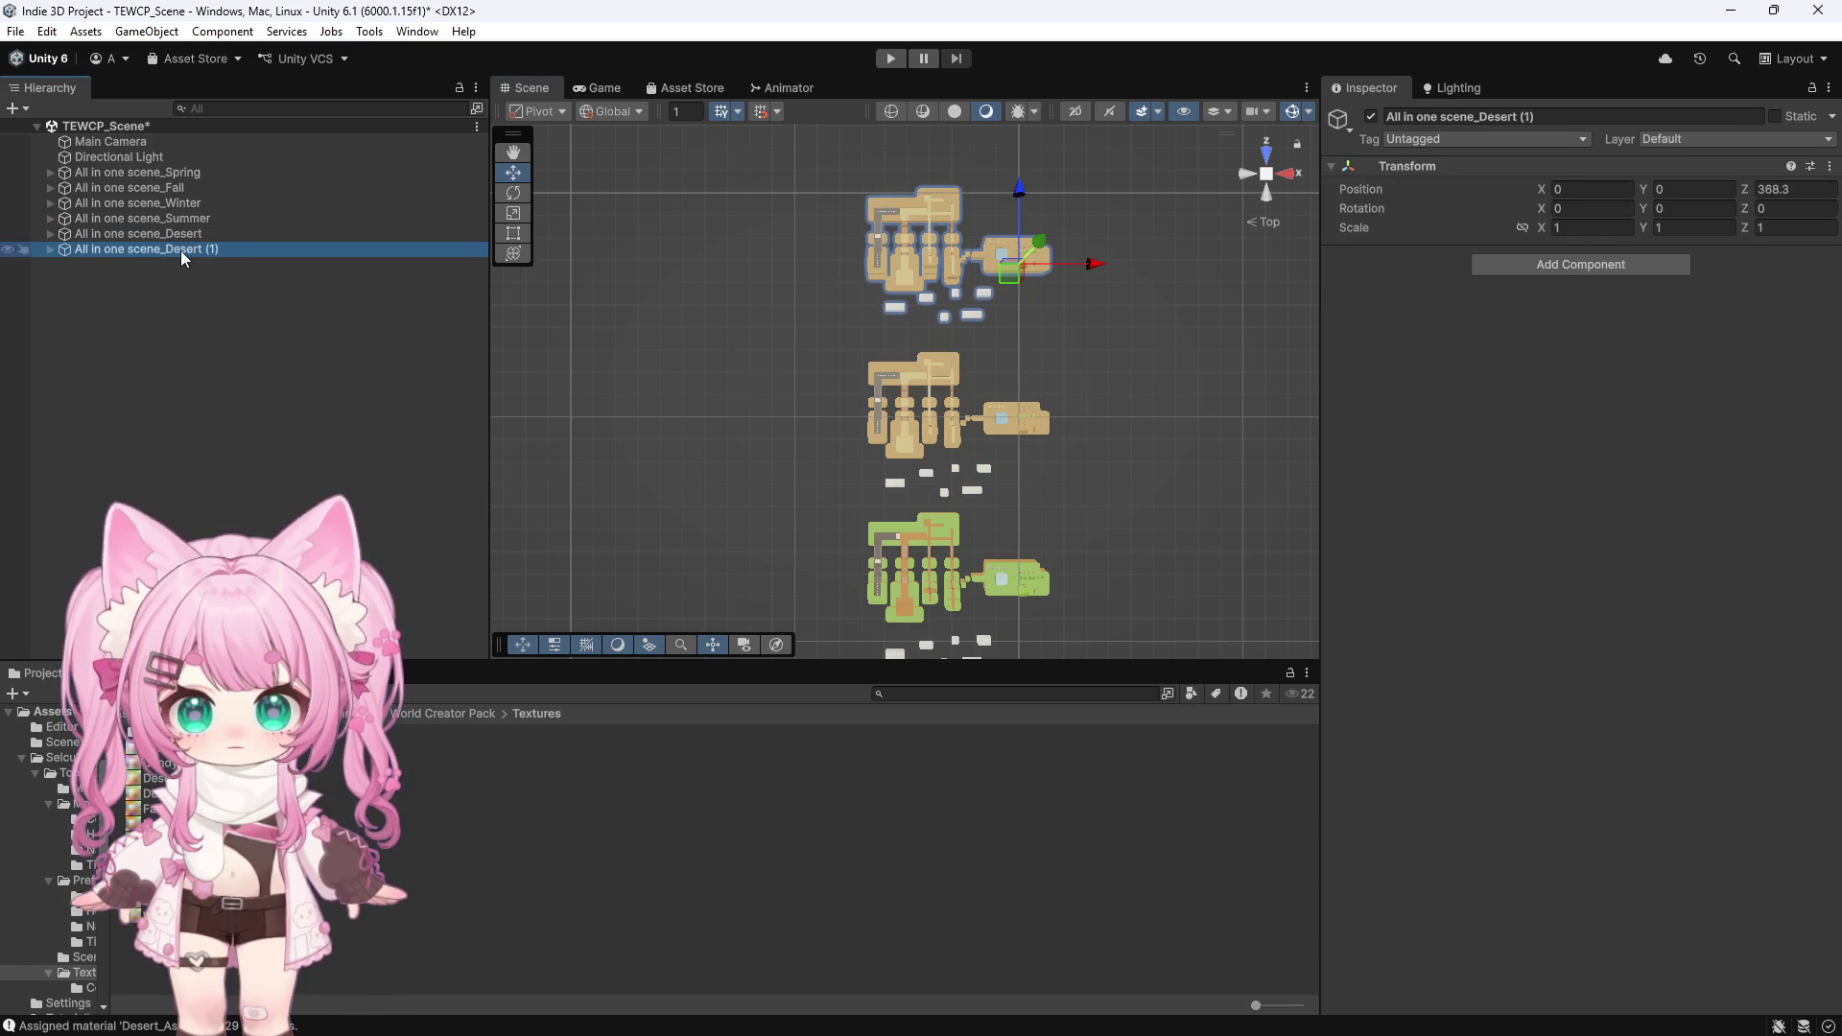
click(1552, 117)
drag(1552, 117, 1478, 117)
text(CandyLand)
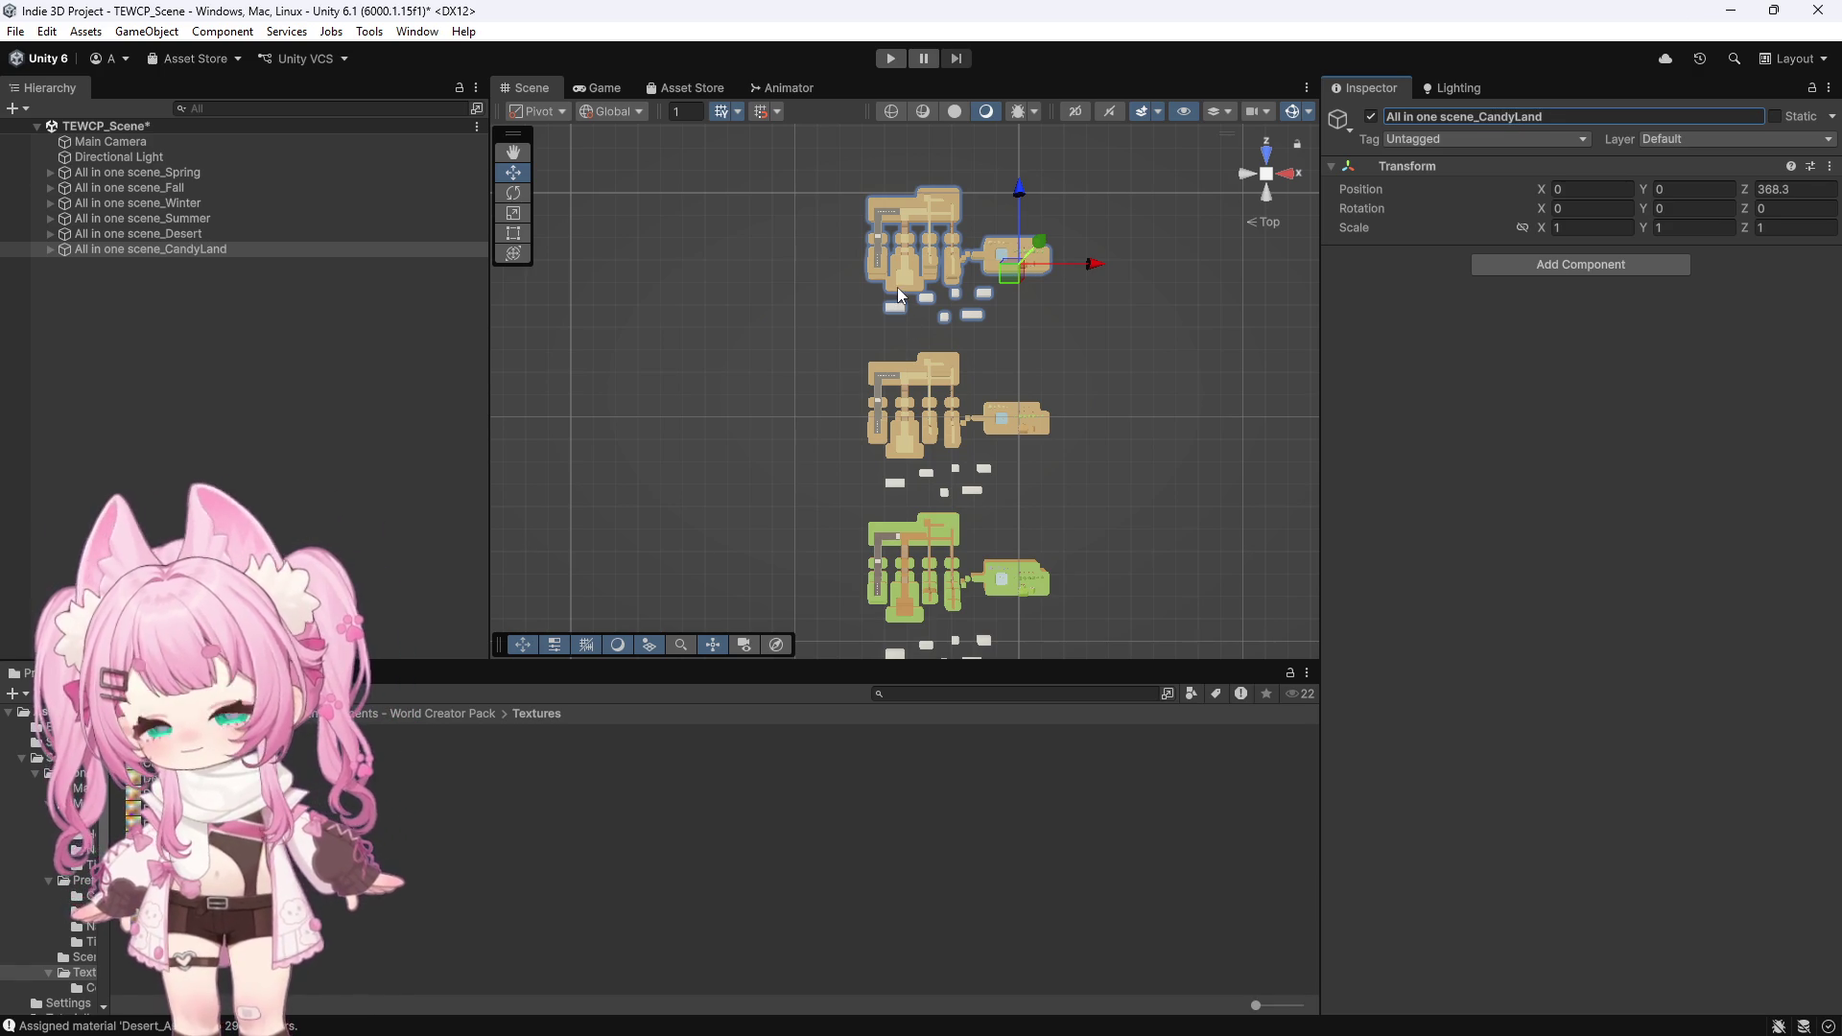
scroll(down, 3)
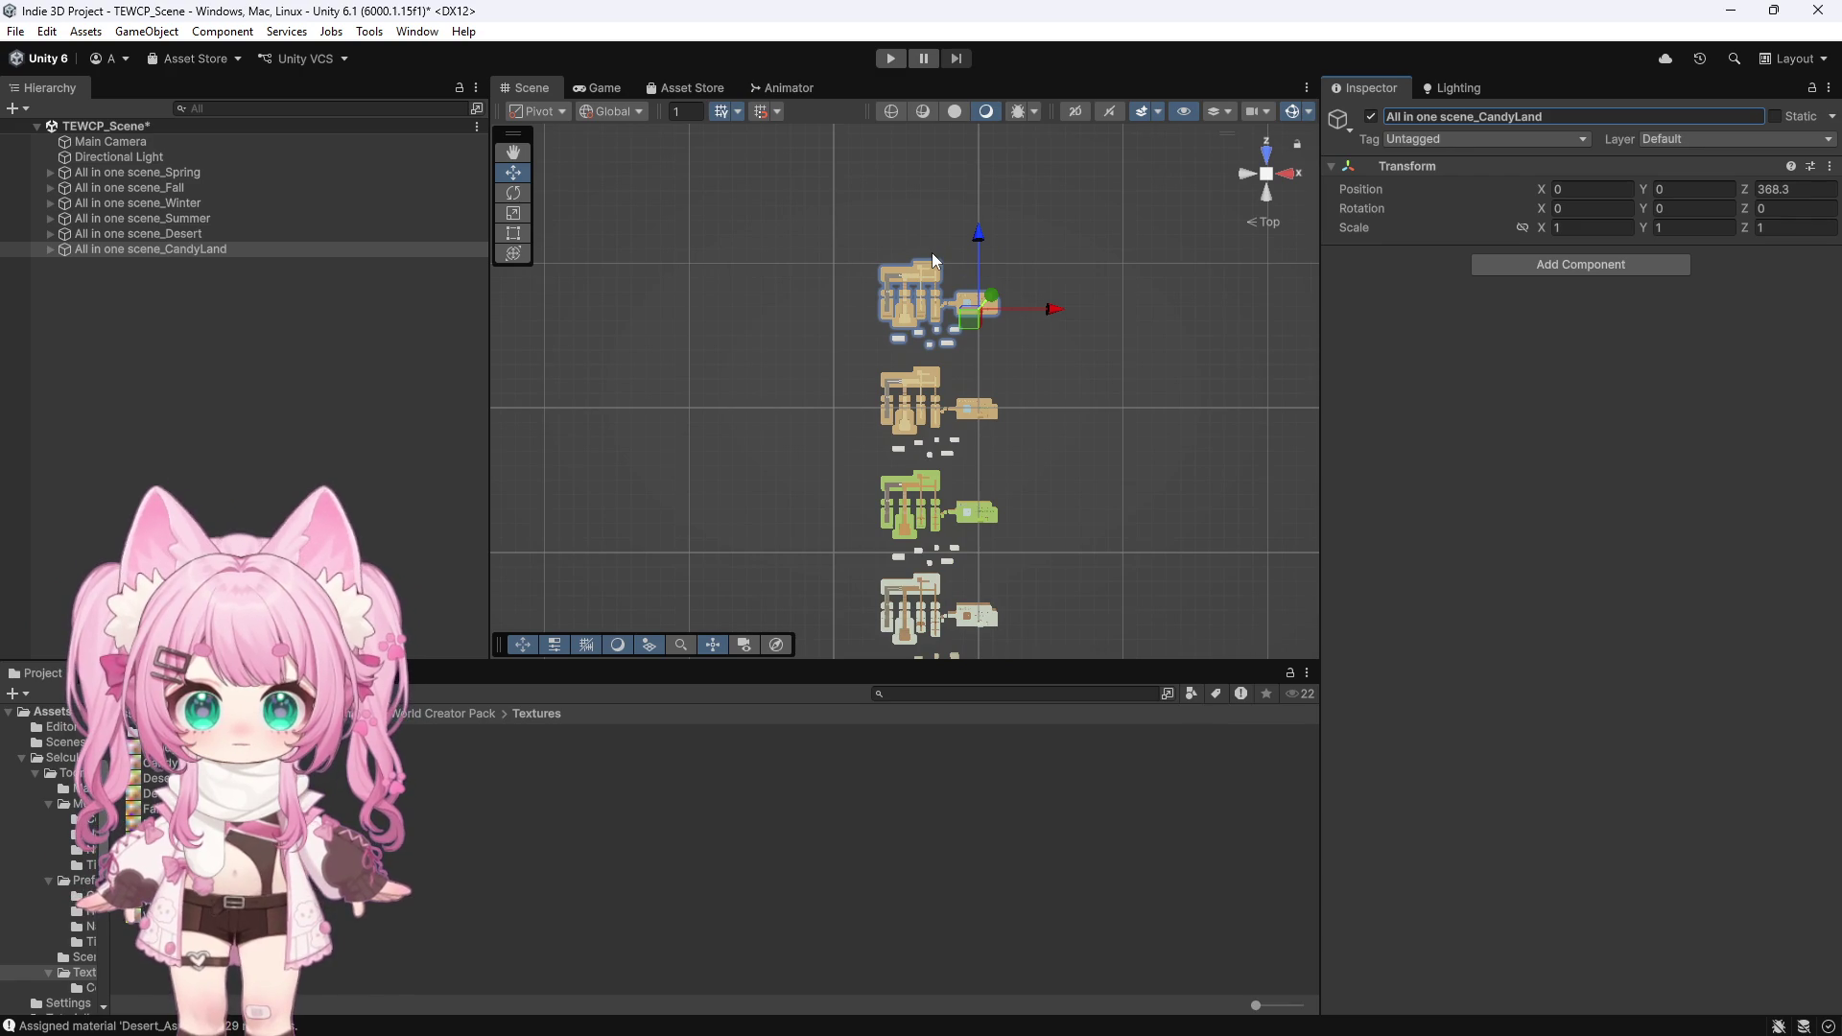
Zoom around the Scene view, then expand the All in one scene_CandyLand group in the Hierarchy
scroll(down, 3)
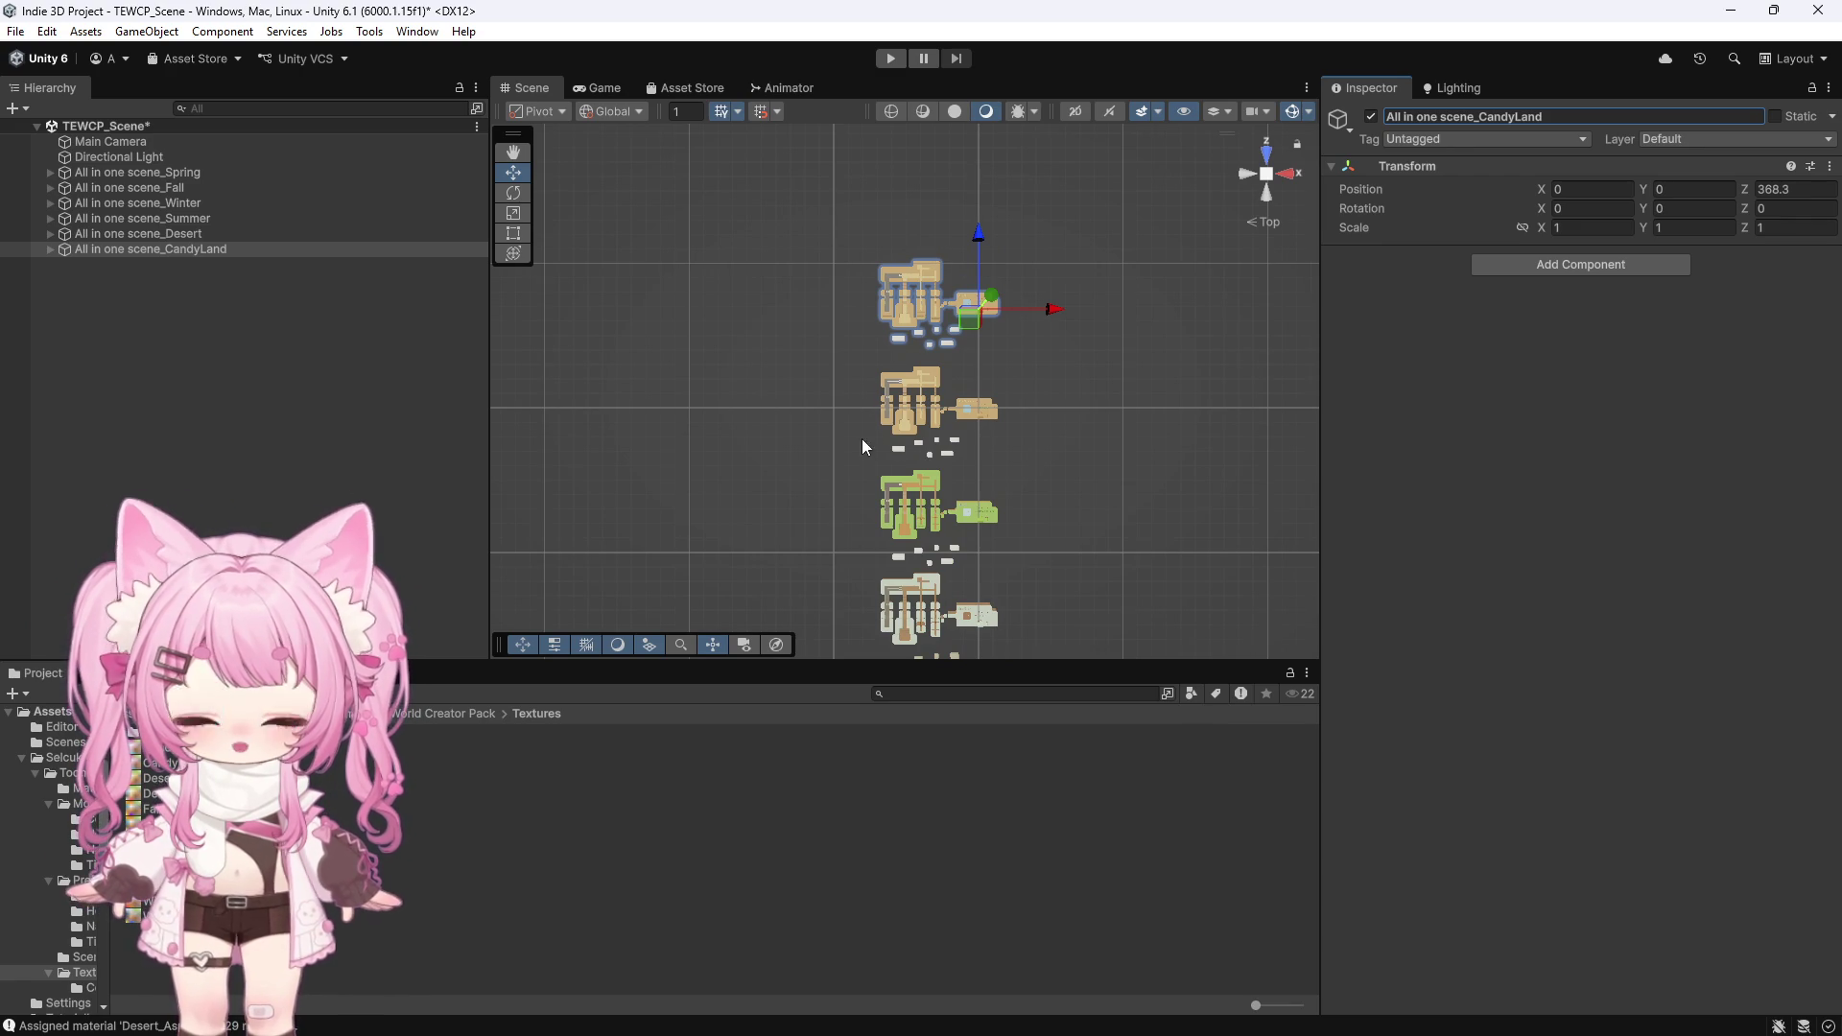
scroll(up, 3)
scroll(down, 3)
scroll(up, 3)
scroll(up, 3)
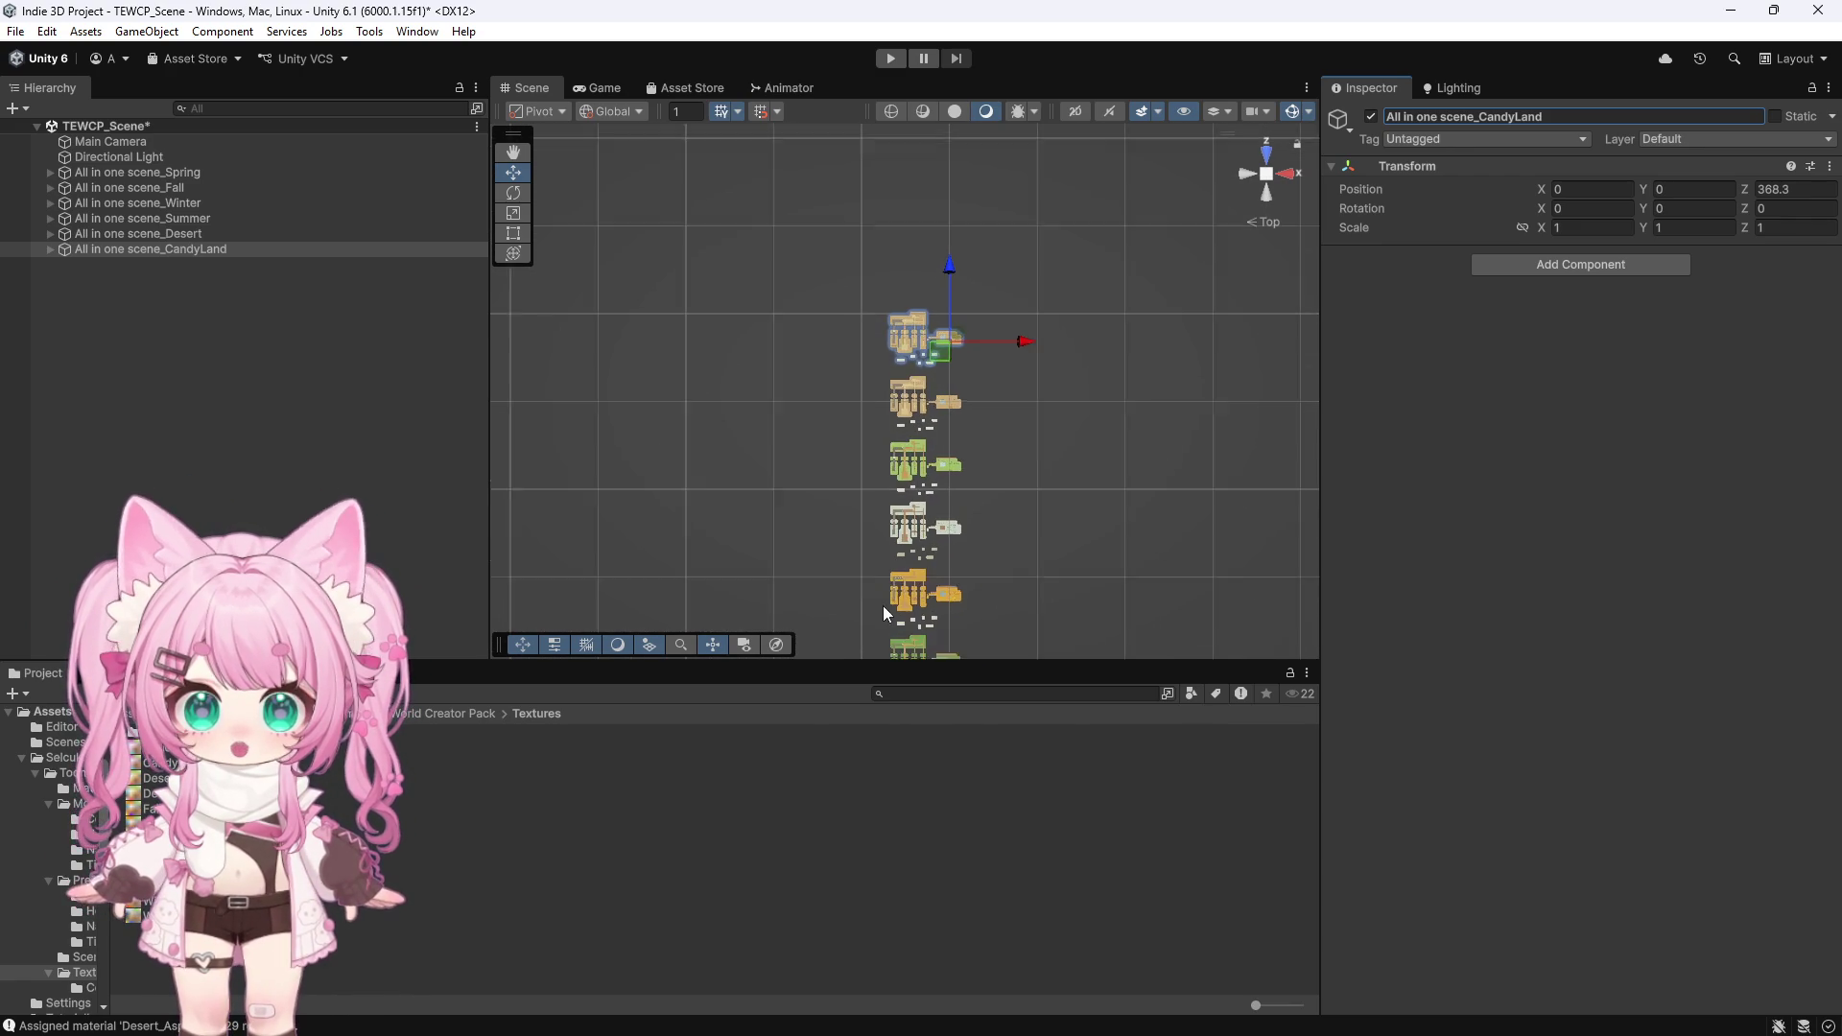
scroll(up, 3)
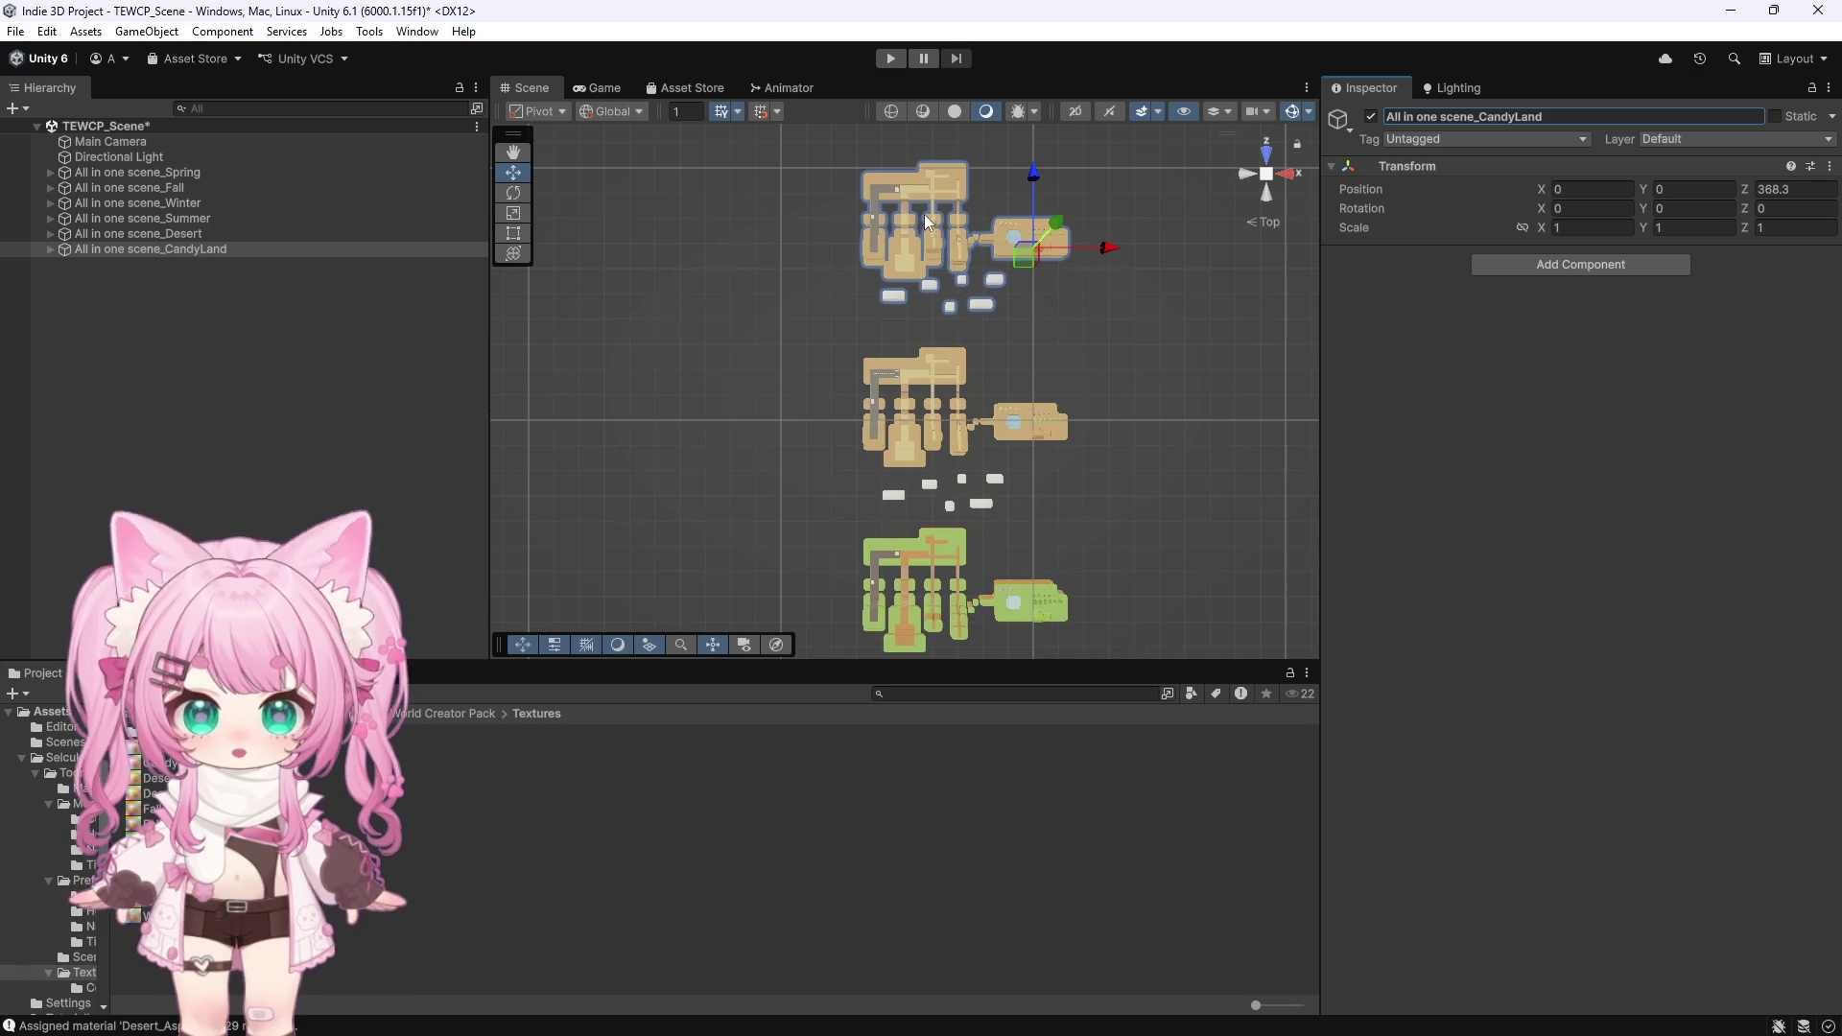
scroll(up, 3)
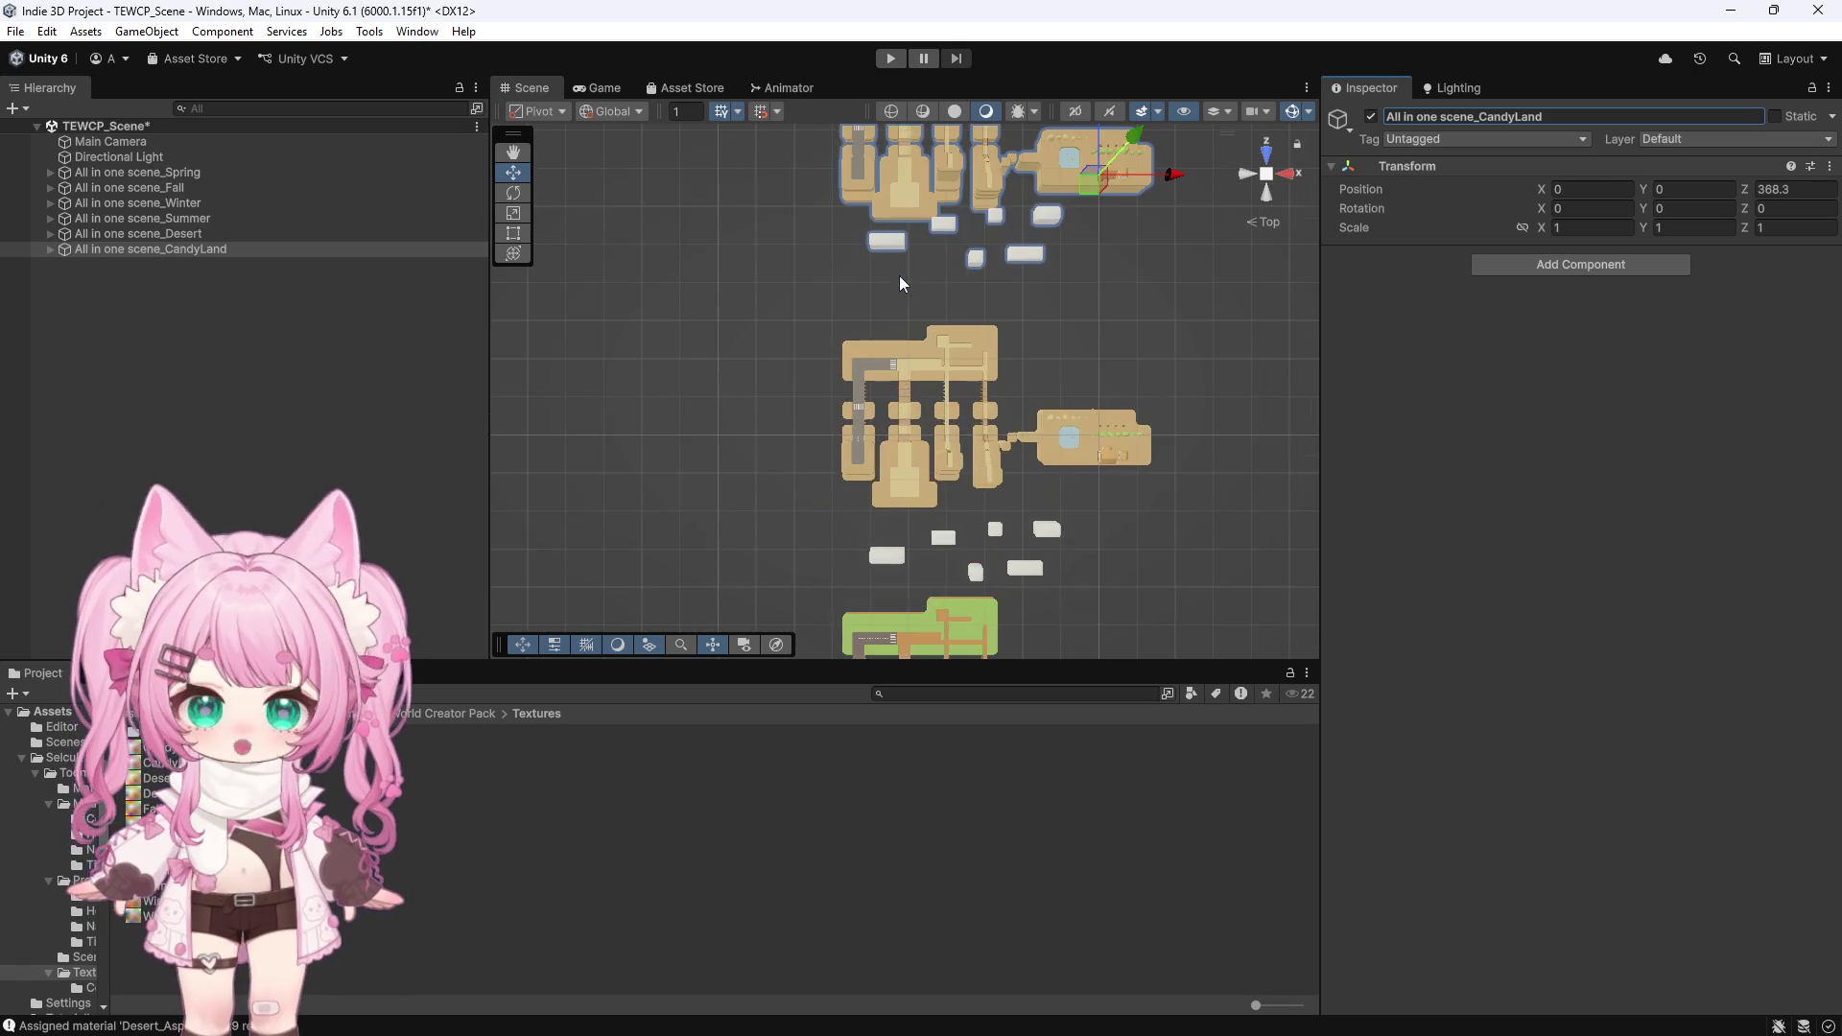
scroll(up, 3)
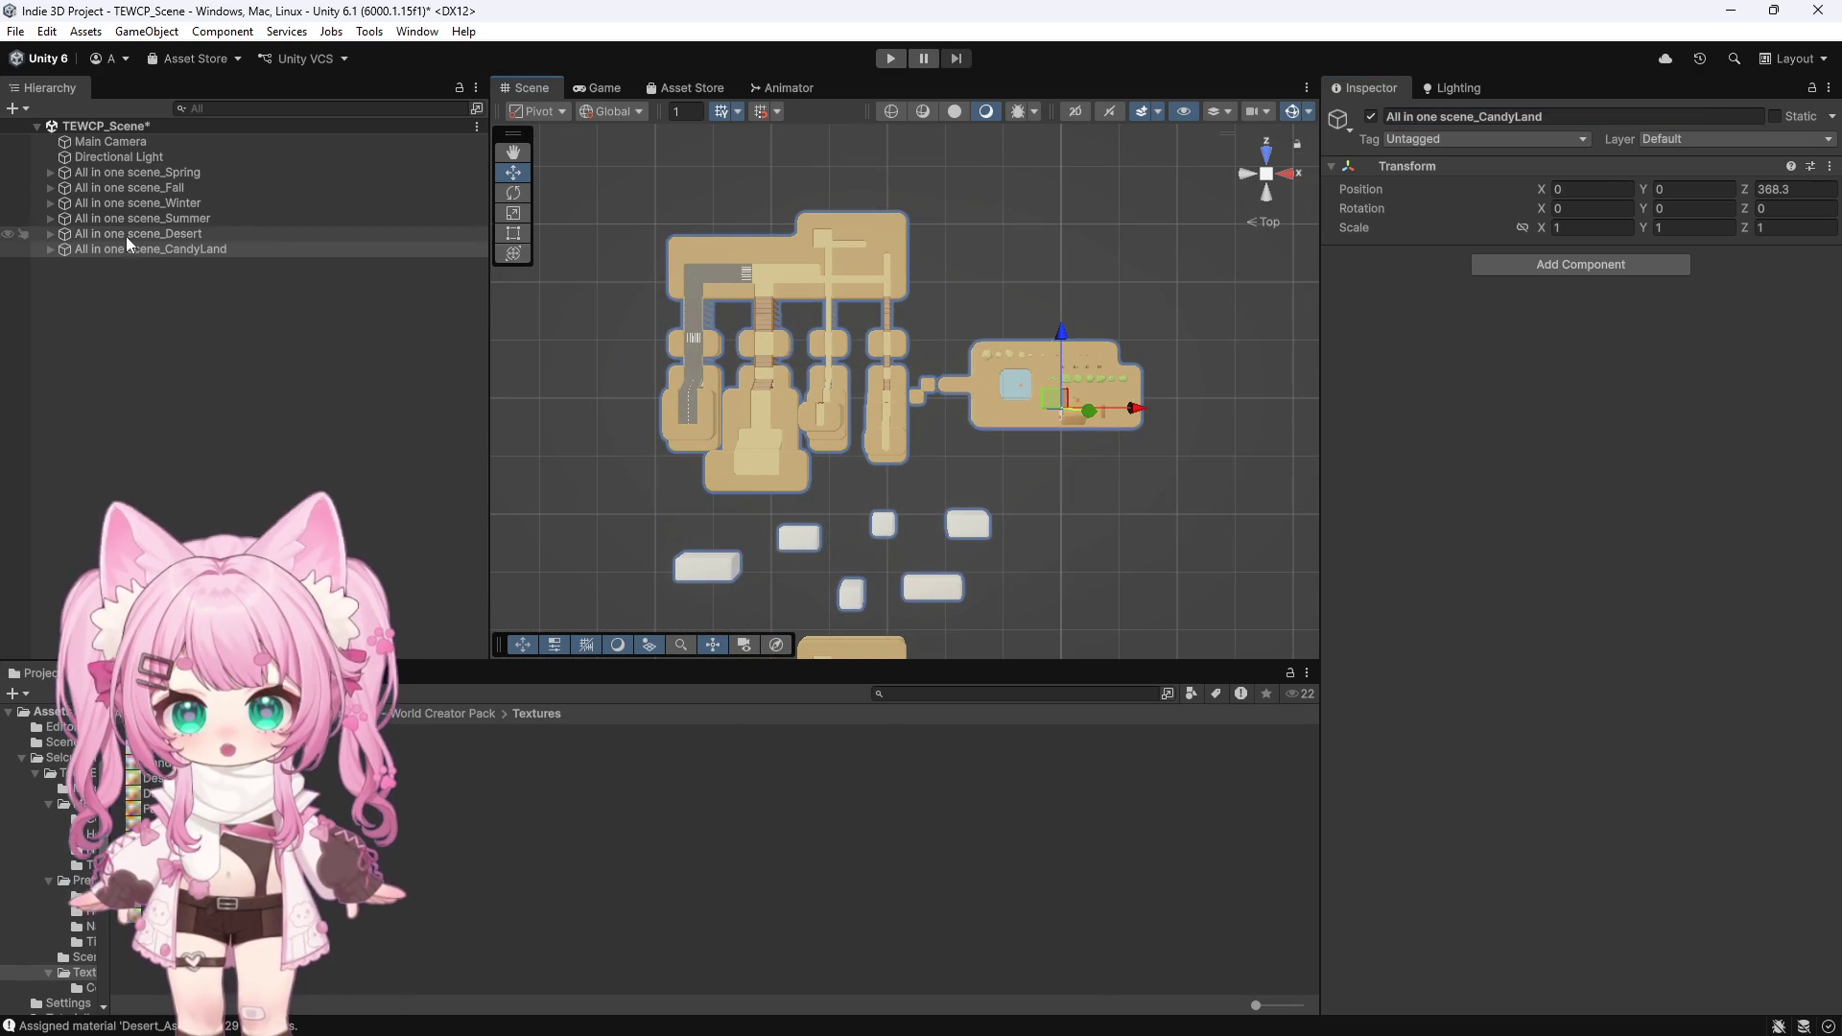
click(50, 250)
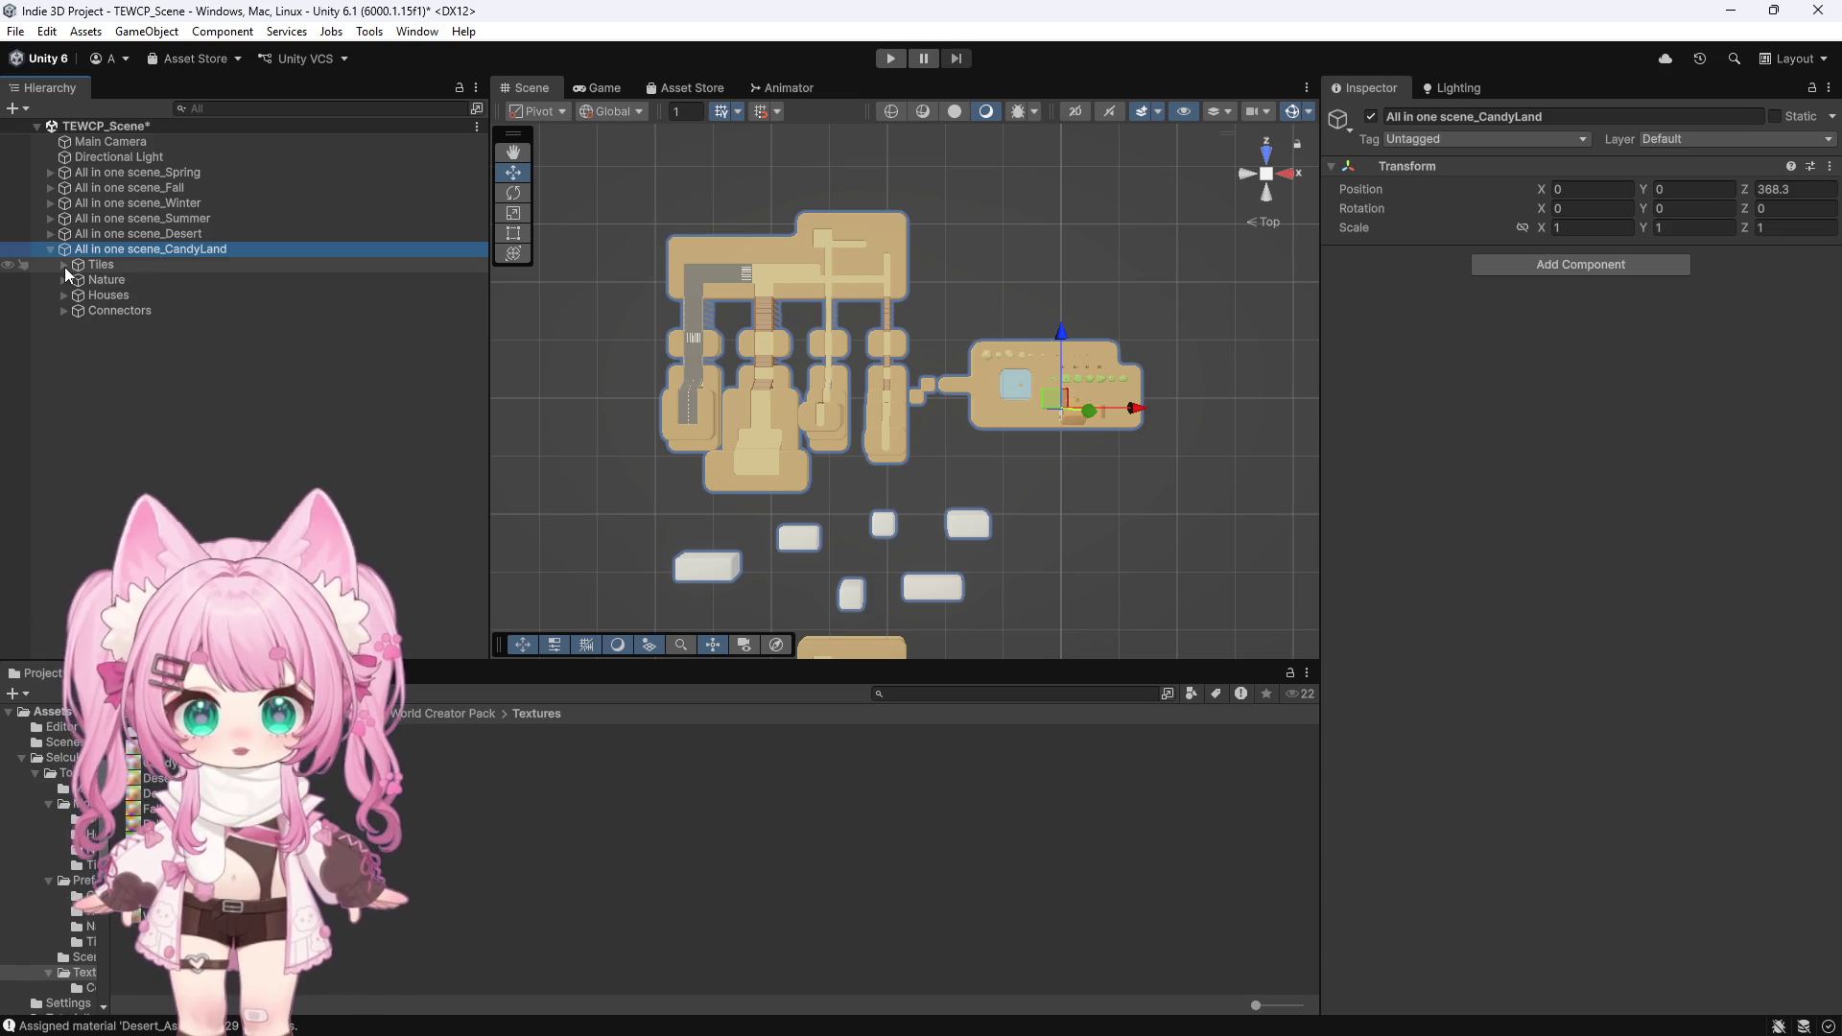
Box-select the top island's tiles, assign them the Candyland material with Batch Assign Material, then deselect
scroll(up, 3)
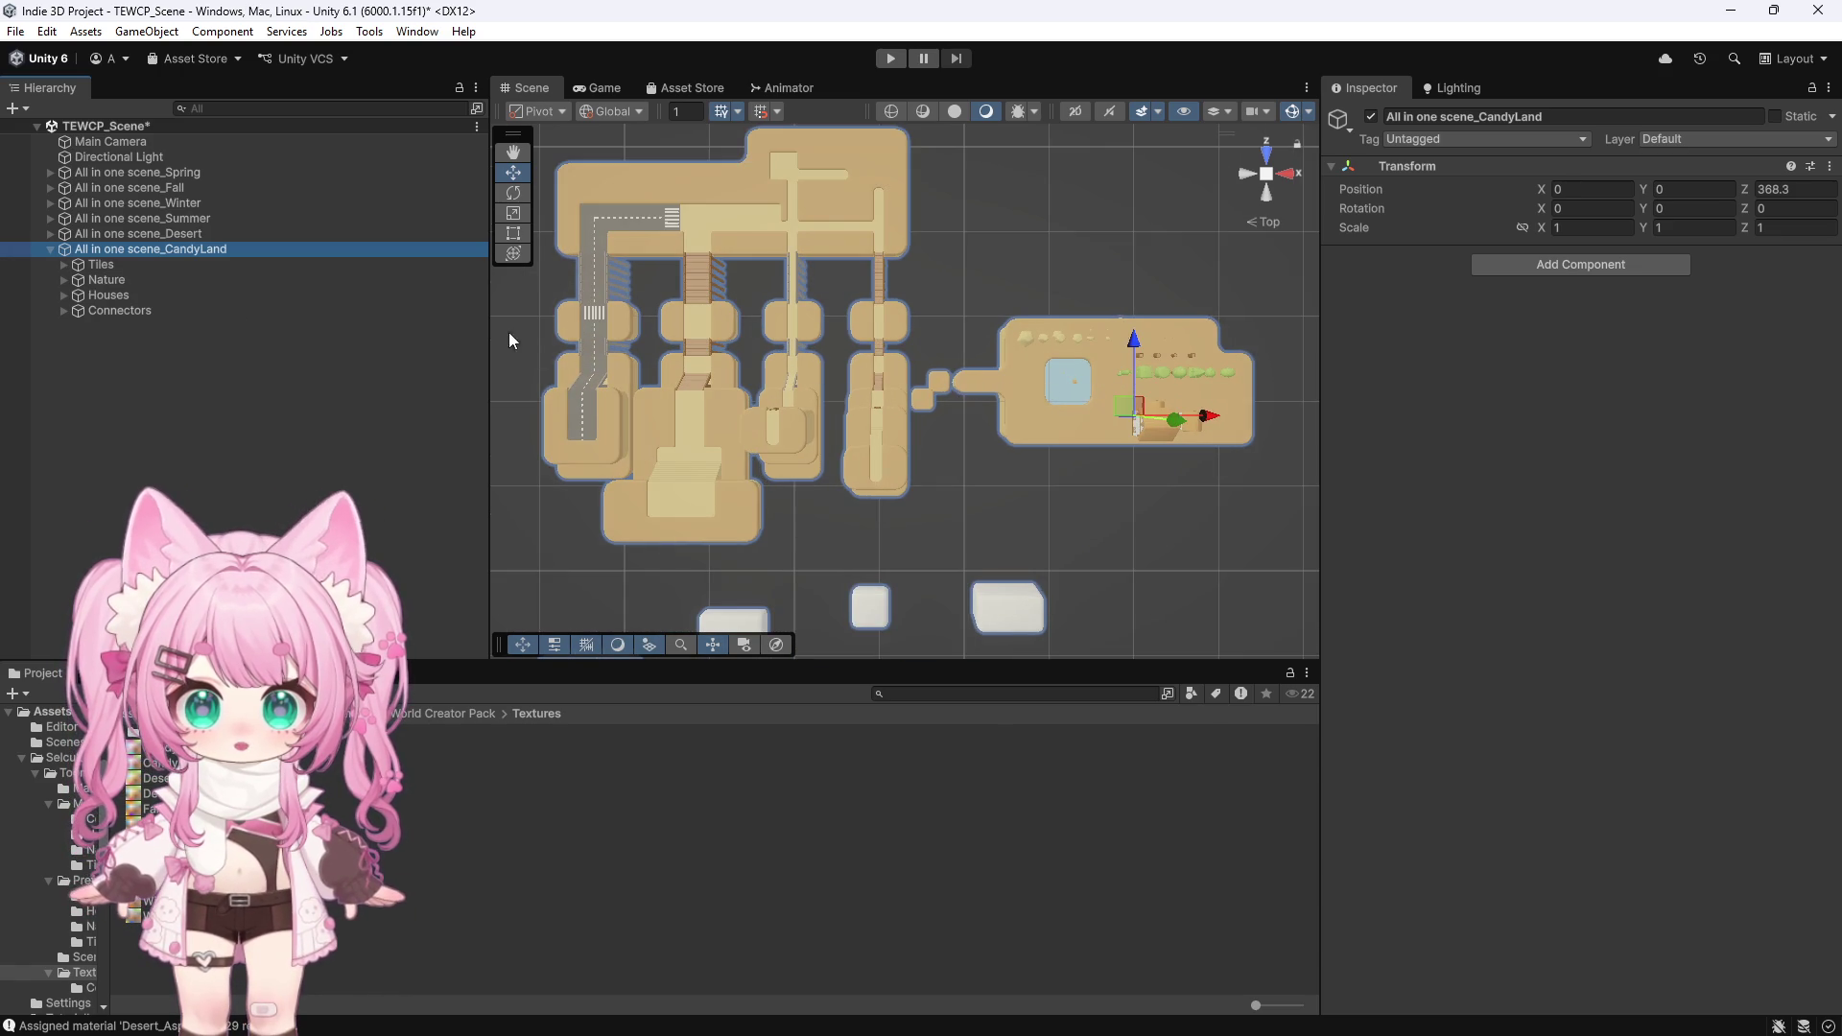
scroll(down, 3)
drag(1168, 182, 584, 556)
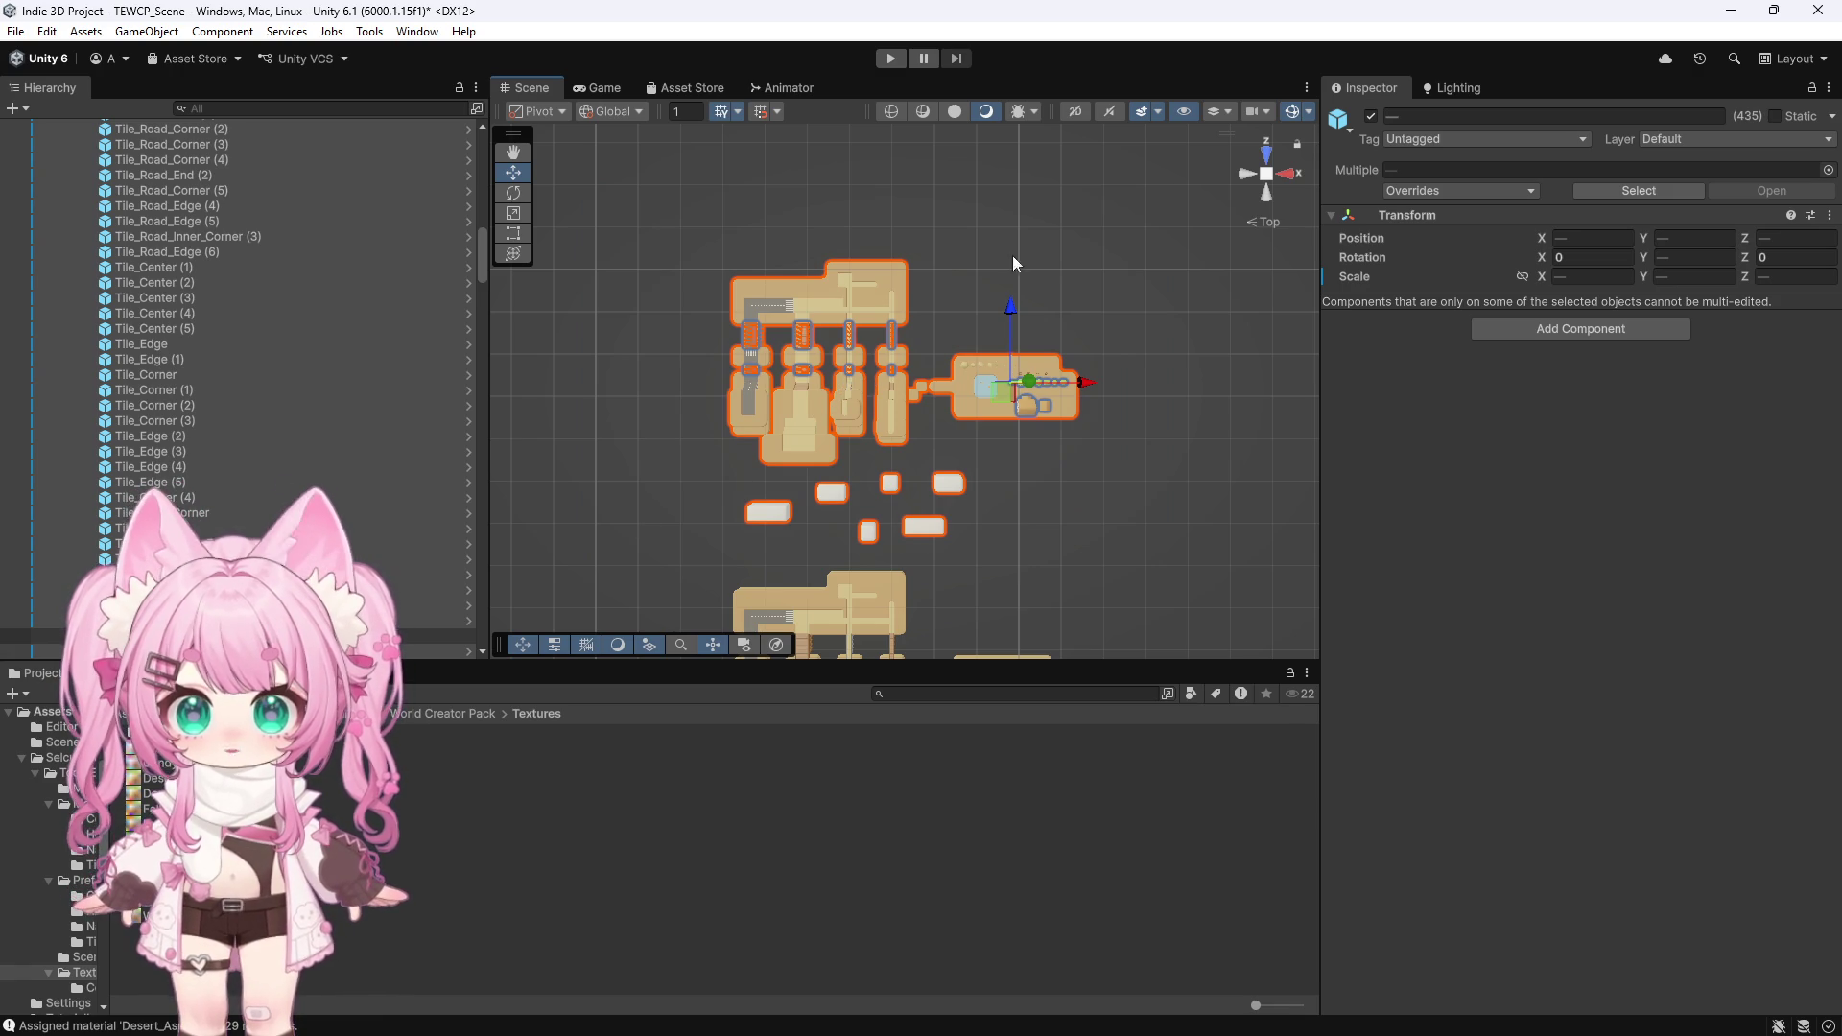
click(370, 32)
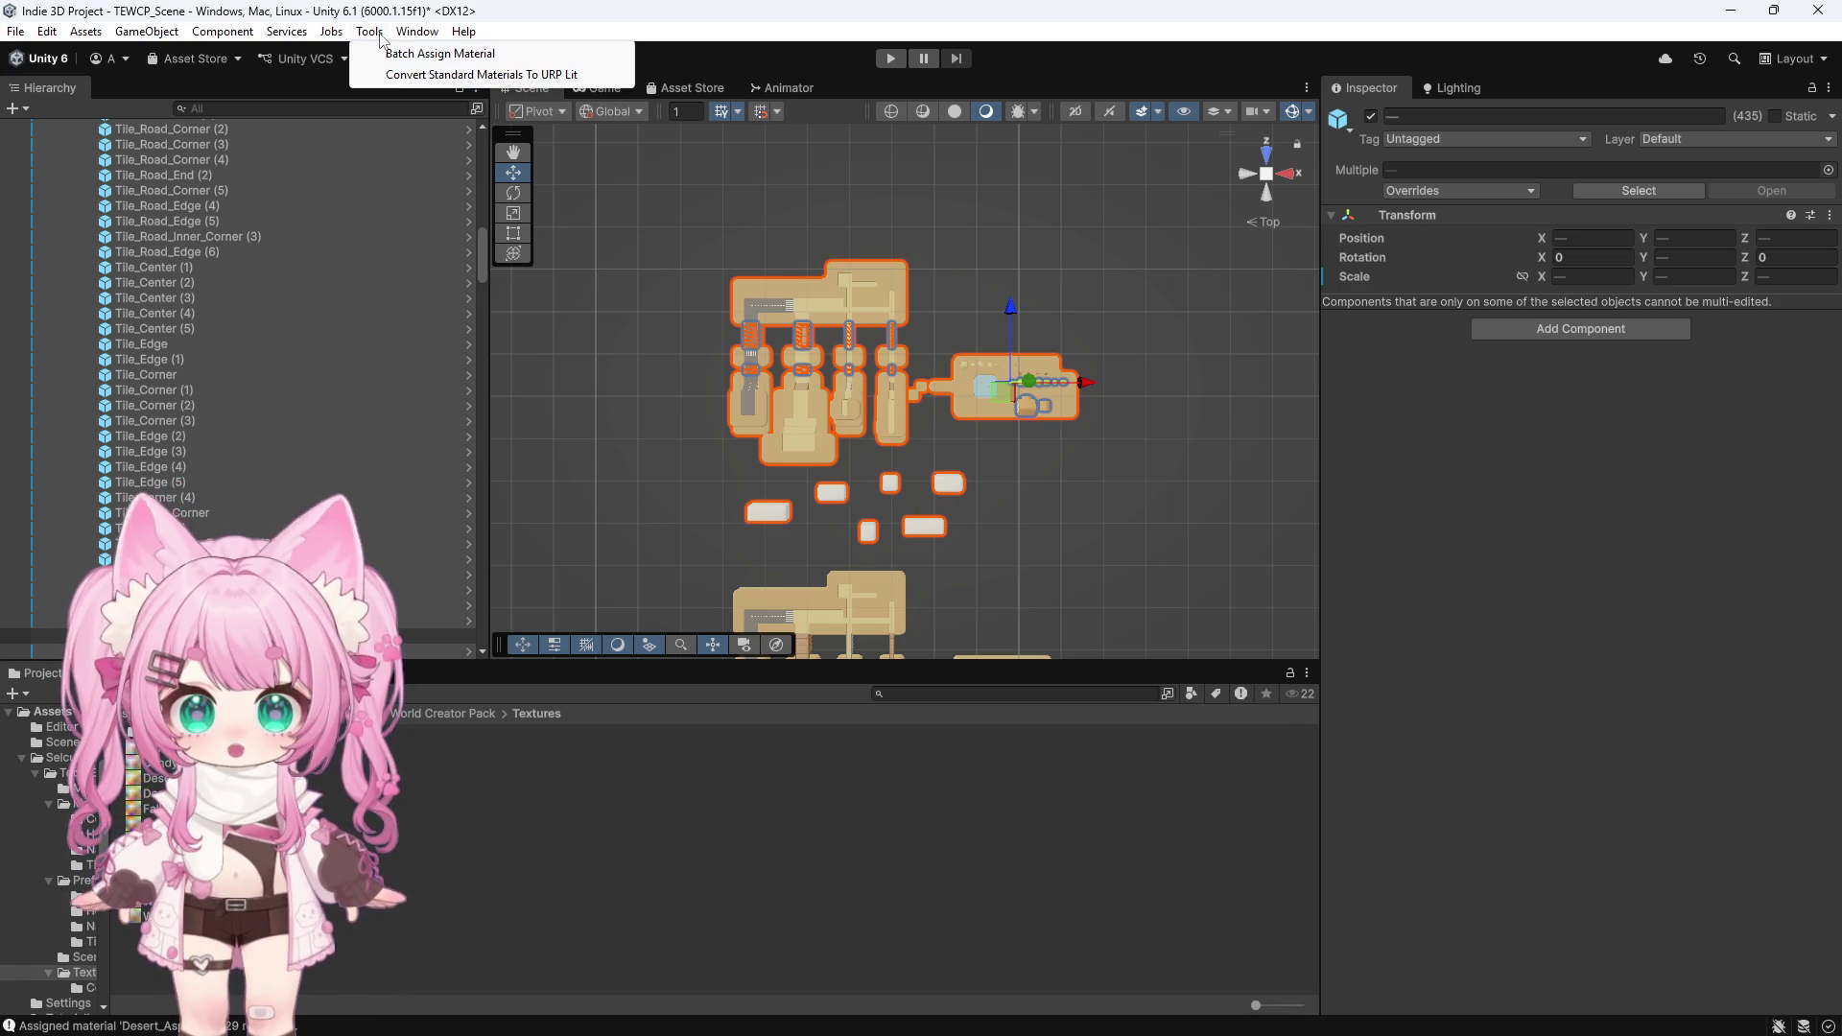
click(416, 54)
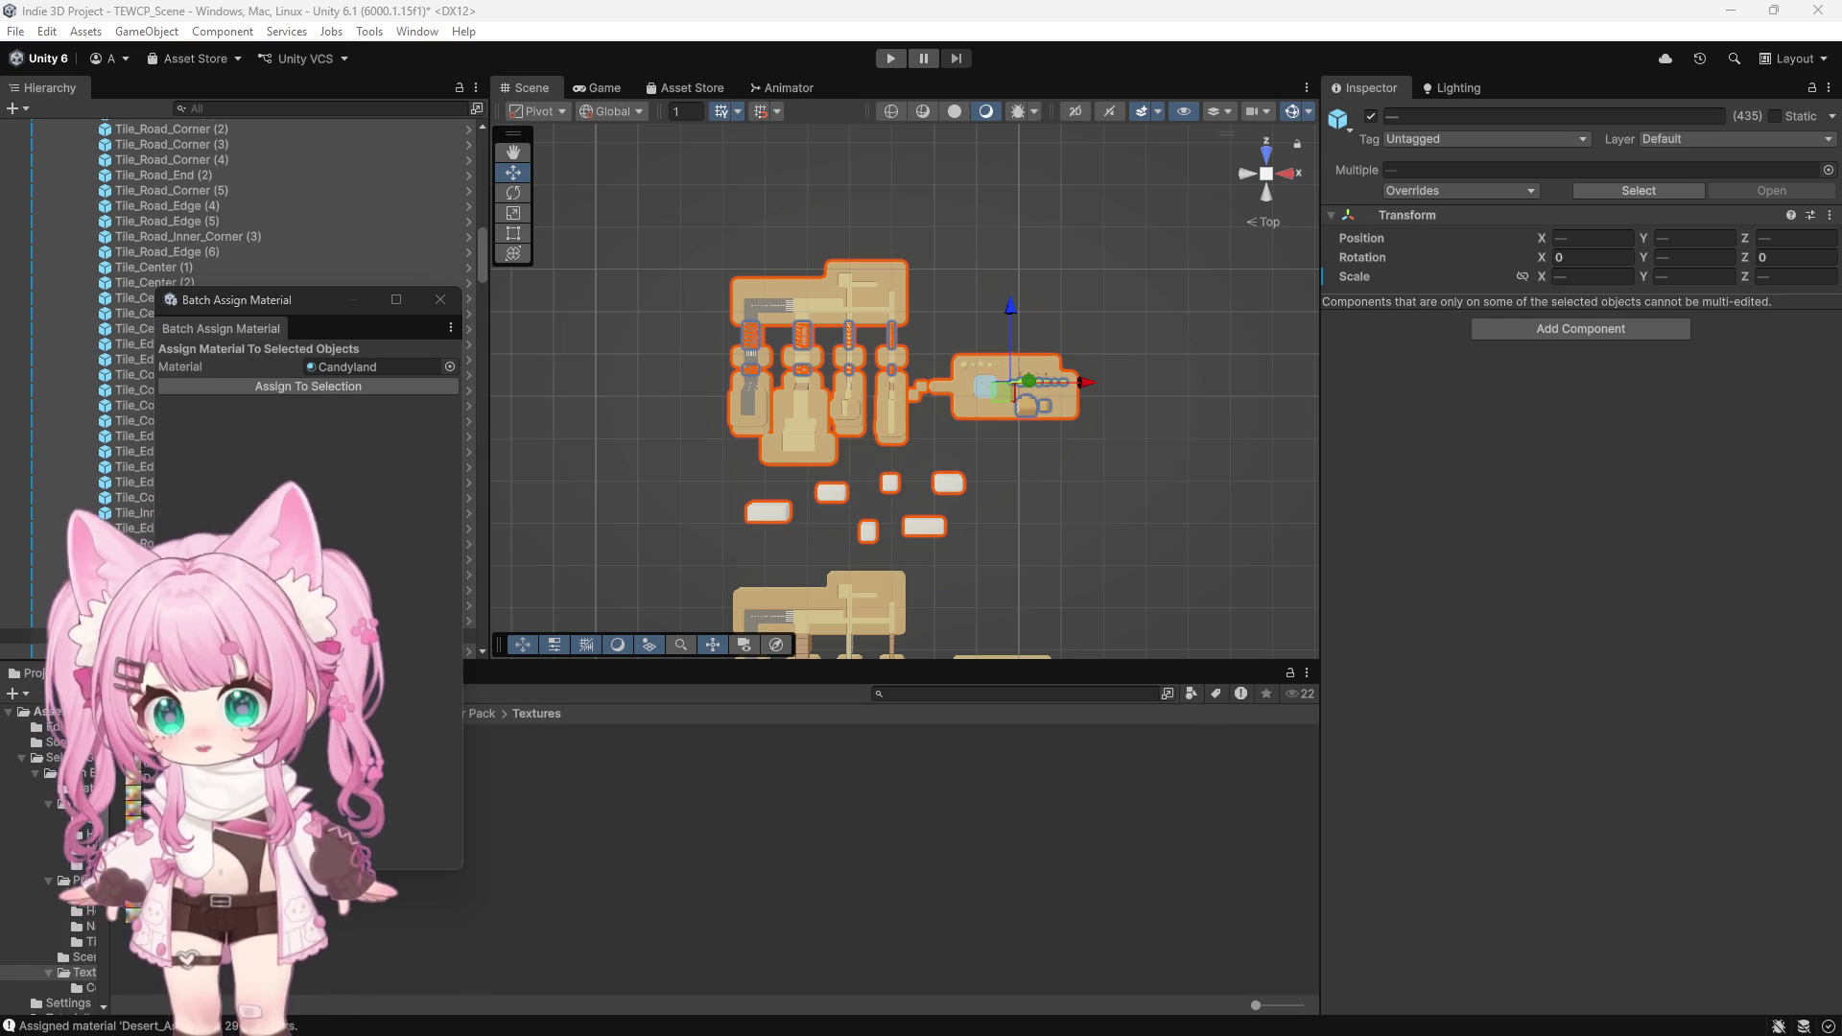
click(374, 394)
click(440, 301)
scroll(up, 3)
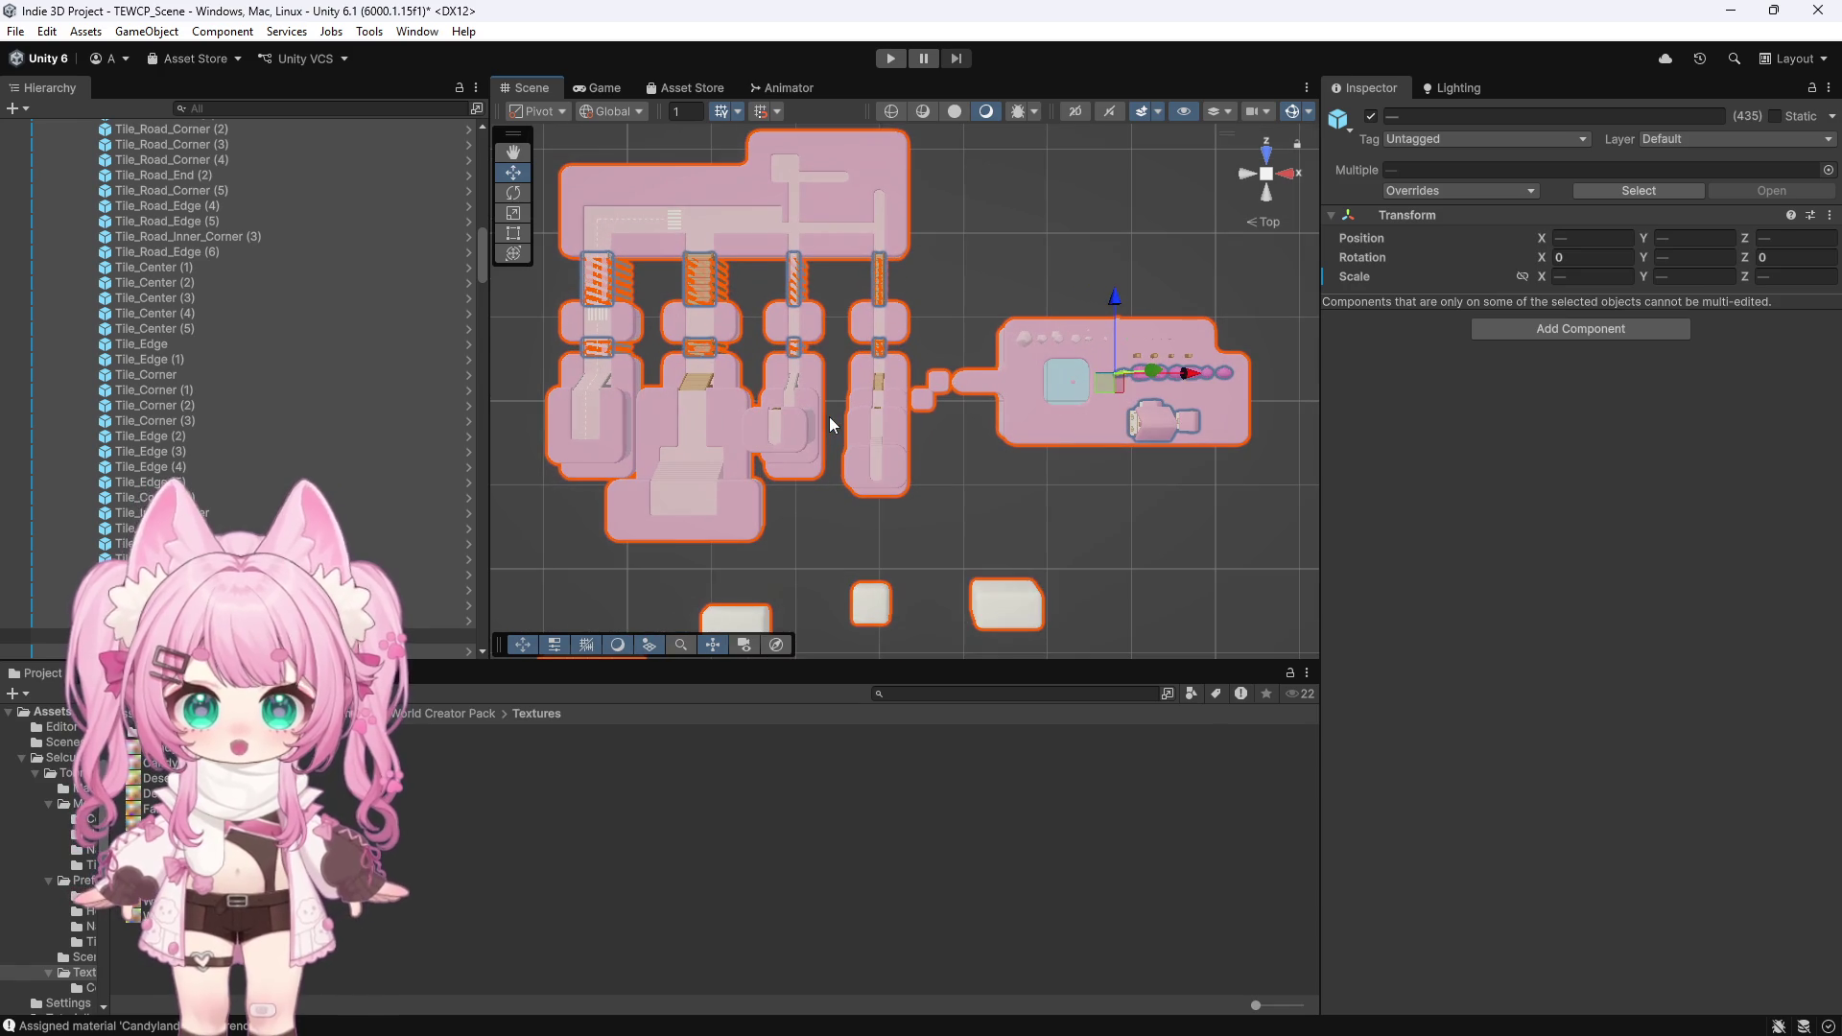
click(1123, 511)
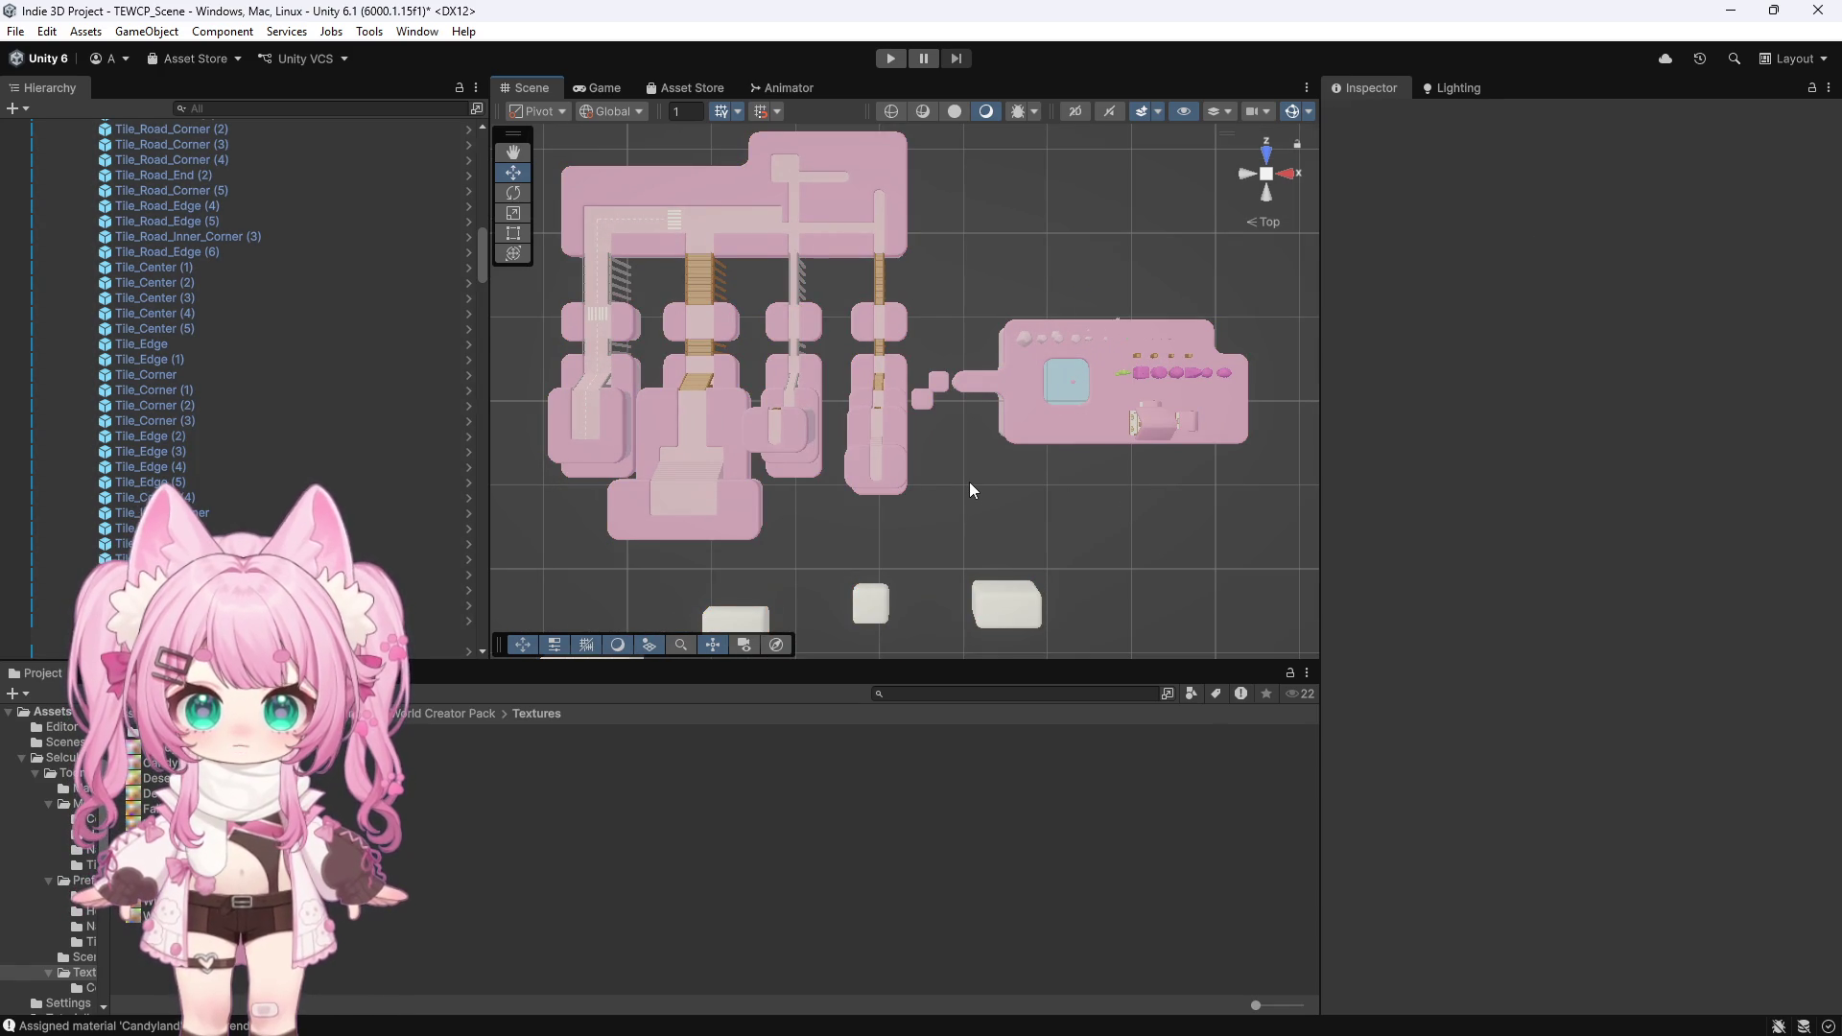
Tilt the view, frame a road tile and start selecting the winding road's tiles
scroll(up, 3)
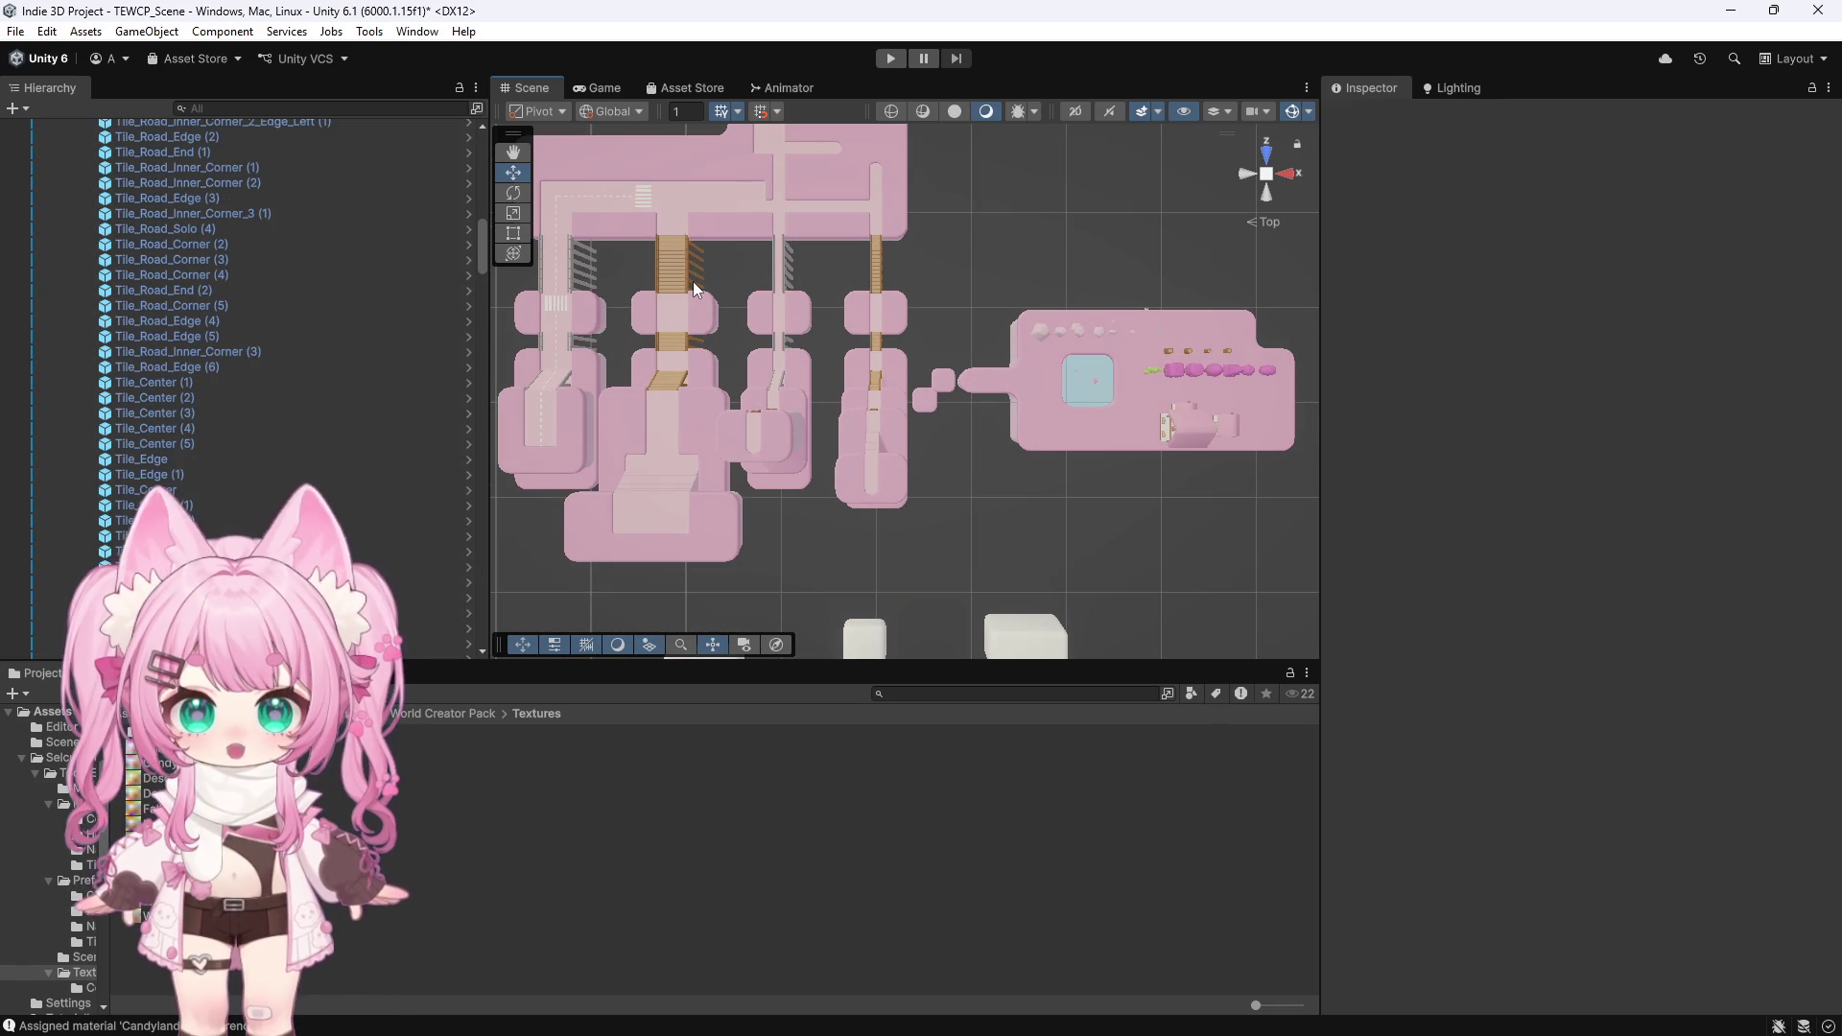
scroll(down, 3)
drag(595, 523, 993, 573)
click(993, 580)
key(f)
click(777, 287)
click(777, 225)
click(671, 307)
Add further straight road tiles, the left corner and the road end tiles to the selection
click(685, 254)
click(585, 324)
click(572, 268)
scroll(down, 3)
click(674, 381)
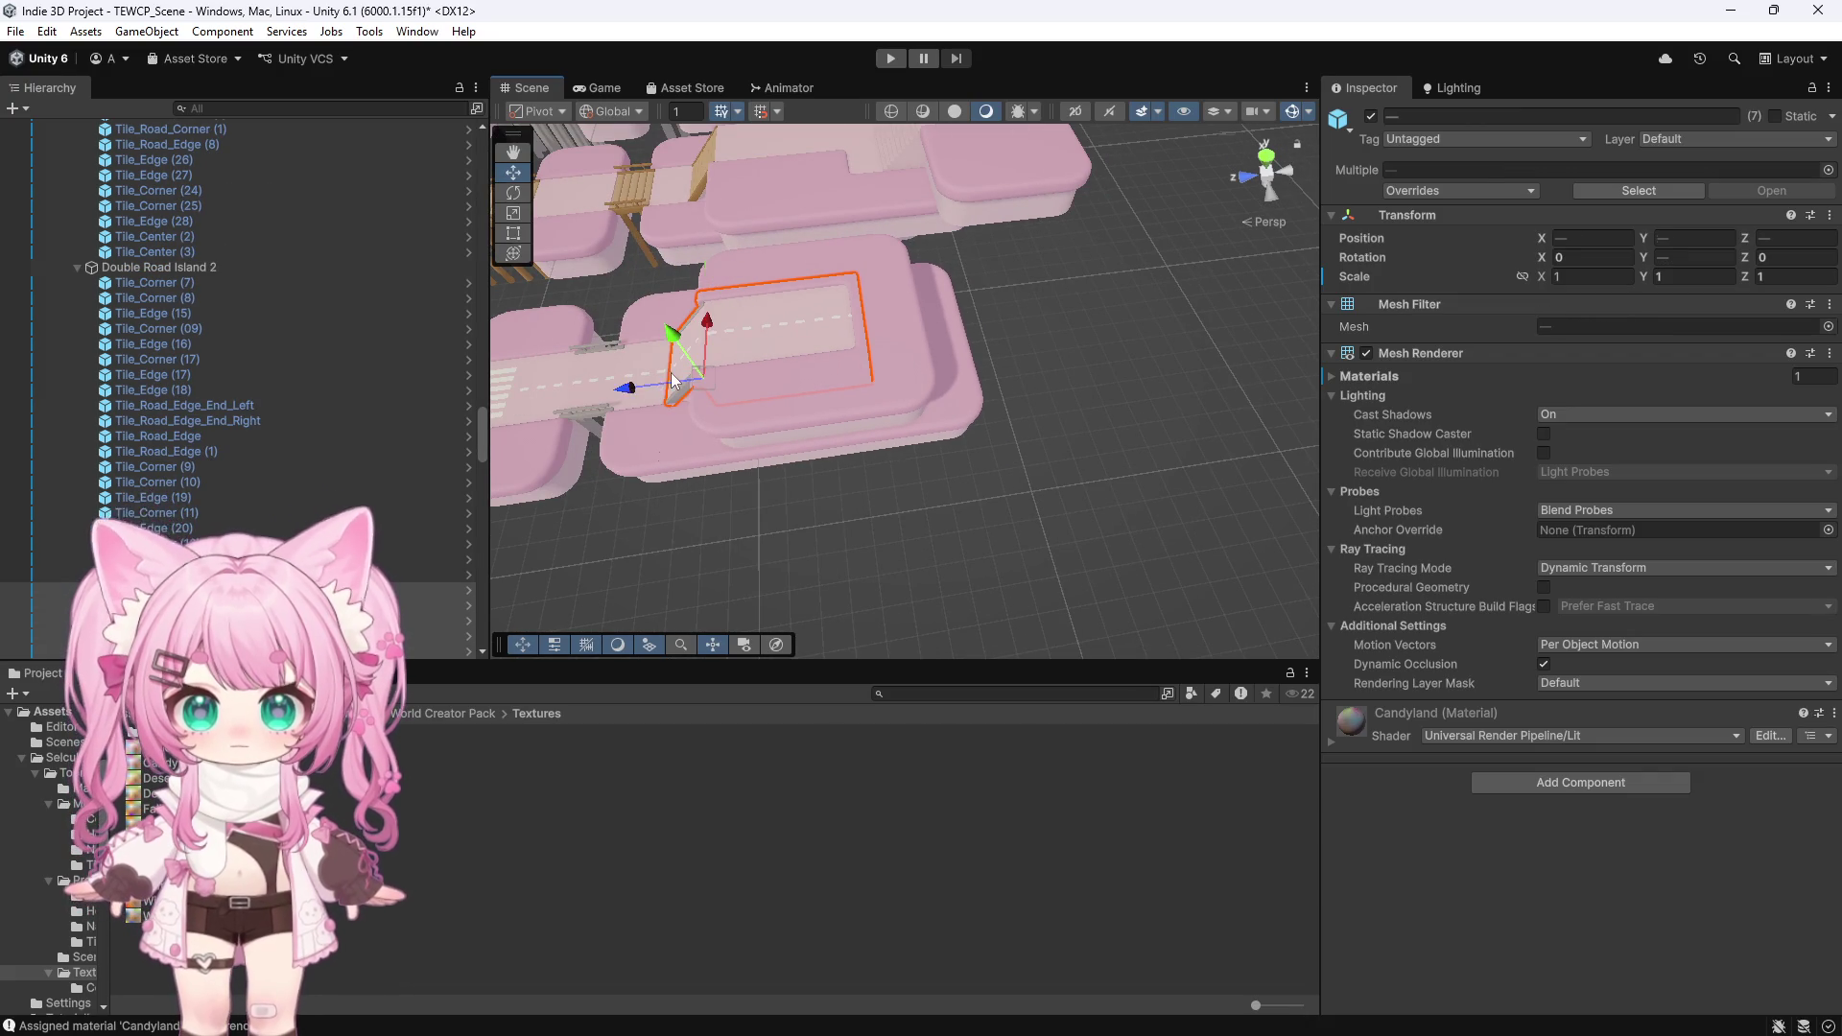
click(625, 383)
click(618, 396)
click(633, 399)
scroll(up, 3)
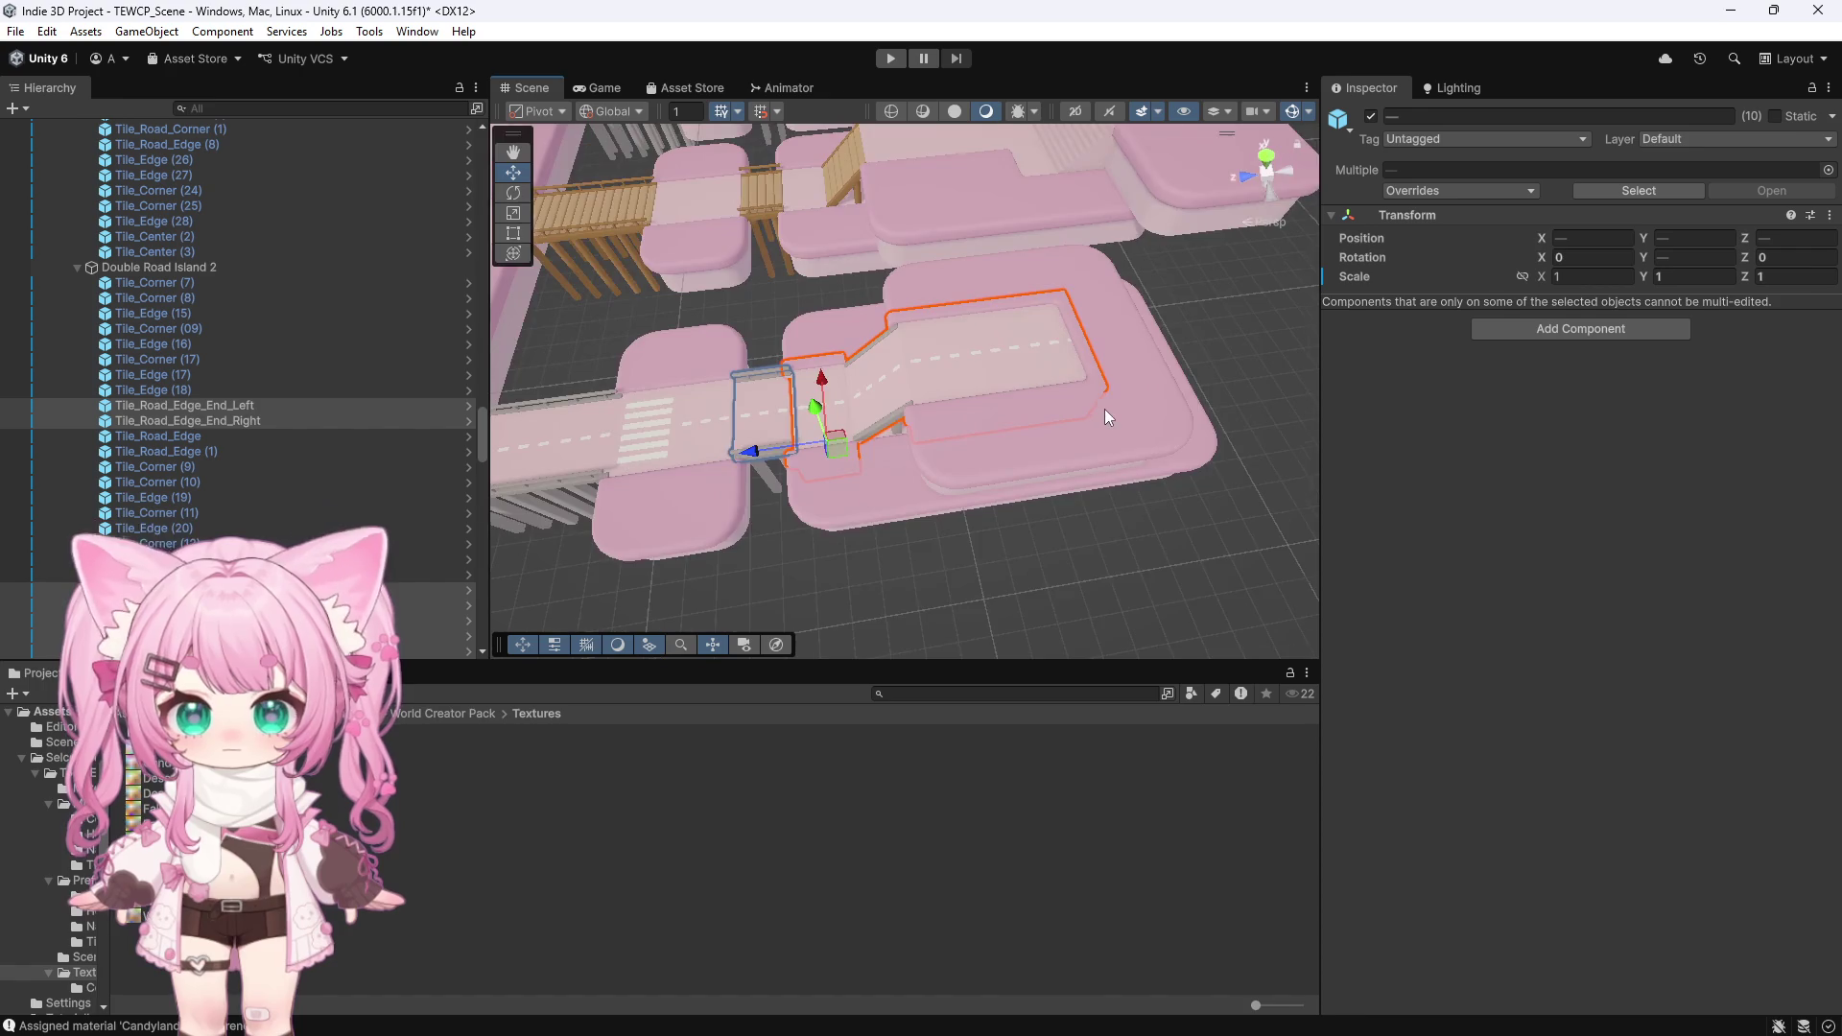
Add the crosswalk, its neighbouring road tiles, the corner, end and L-shaped corner tiles
drag(683, 435, 972, 272)
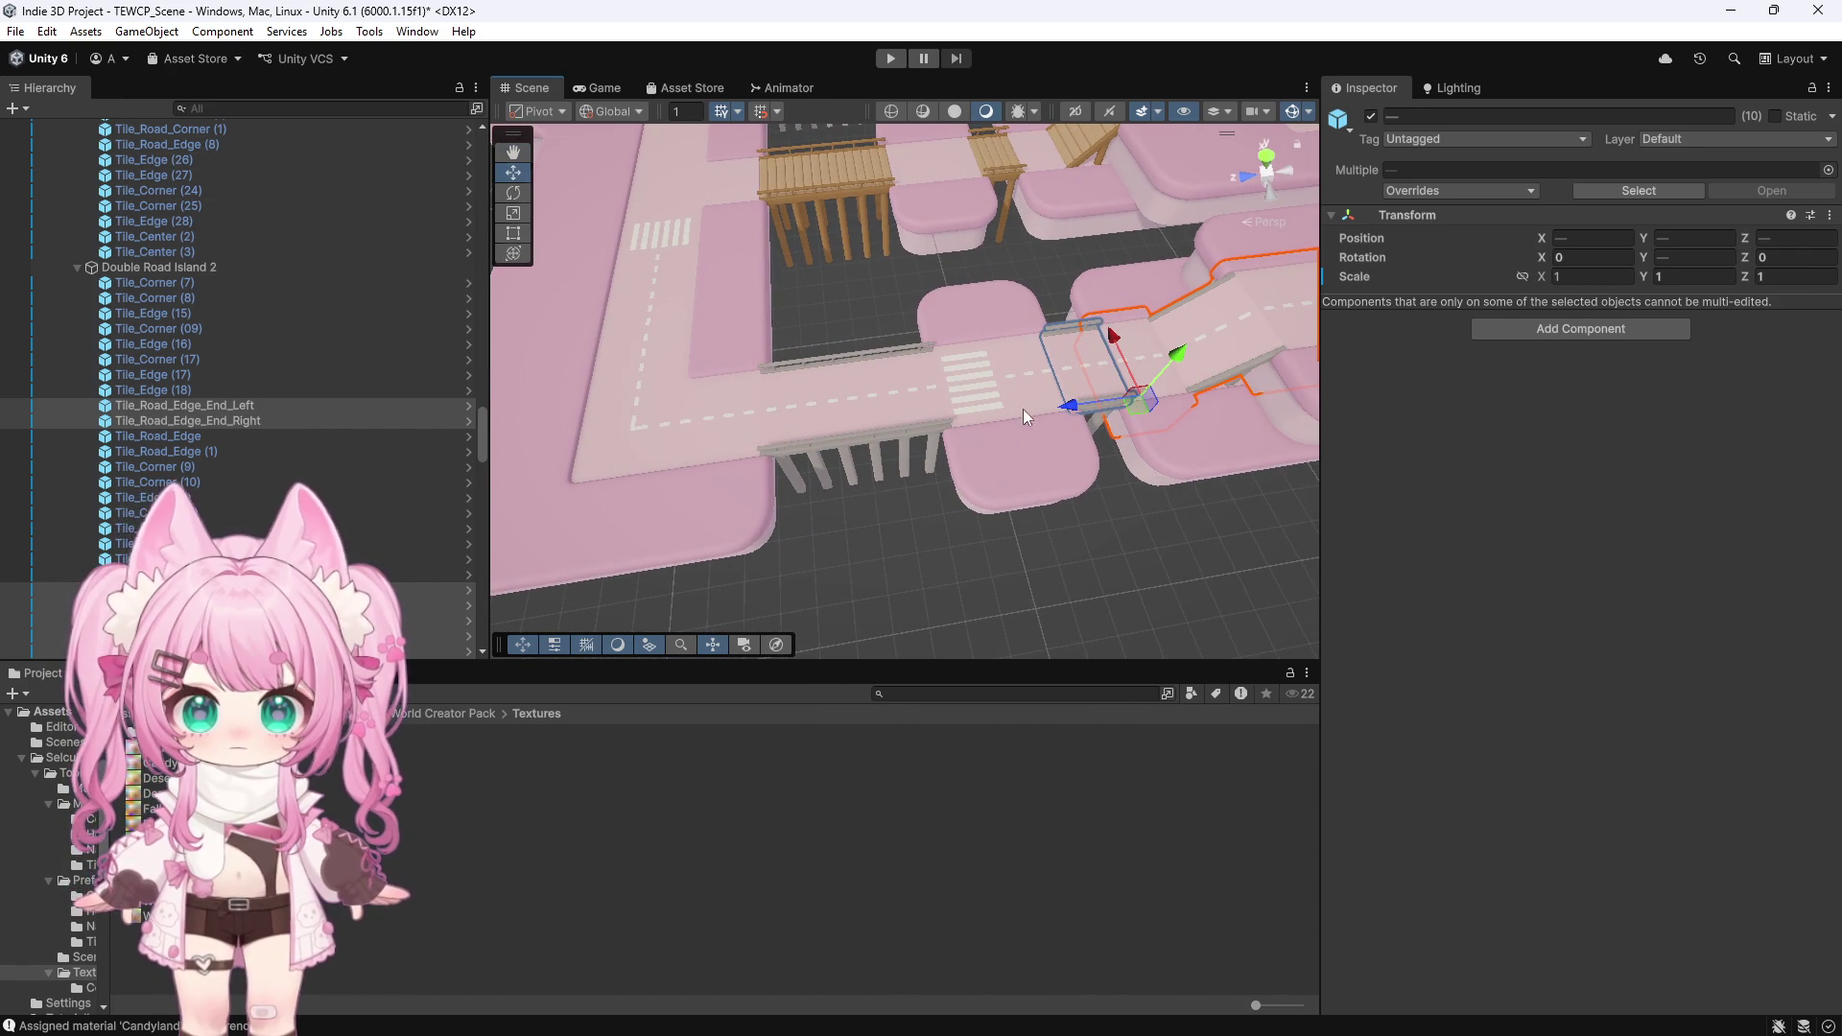
click(971, 388)
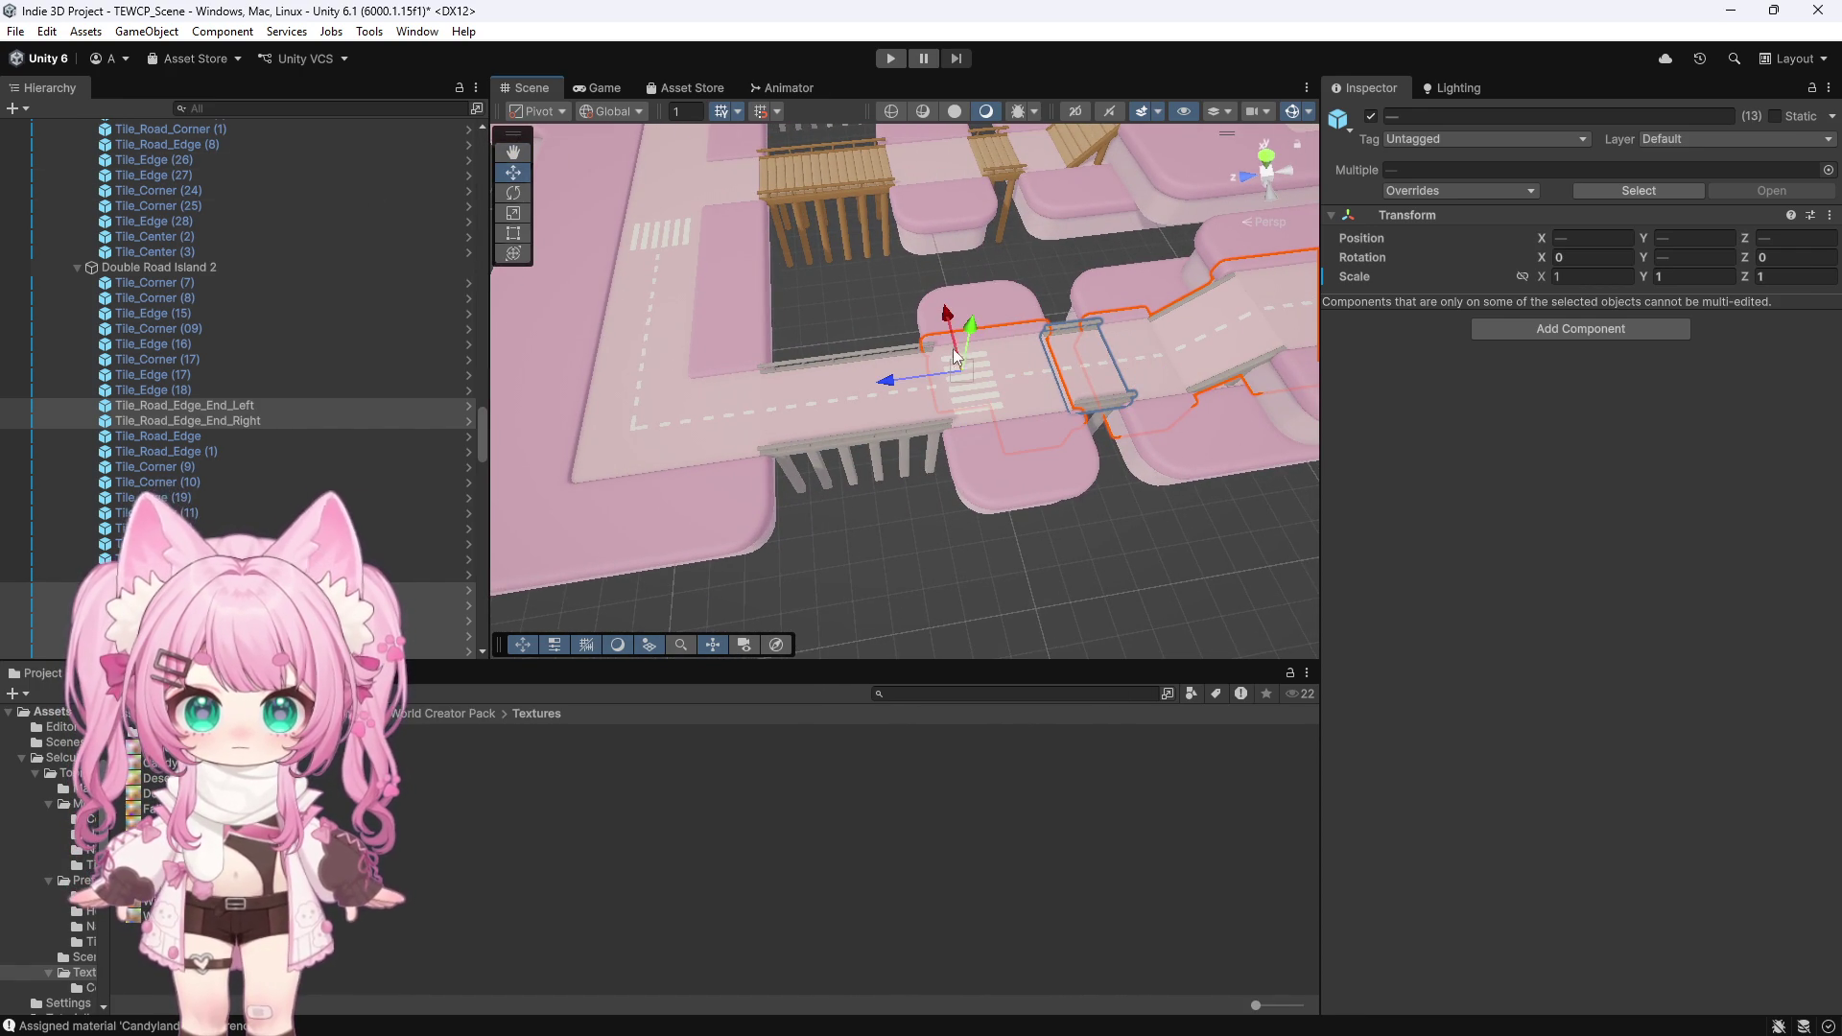
click(906, 410)
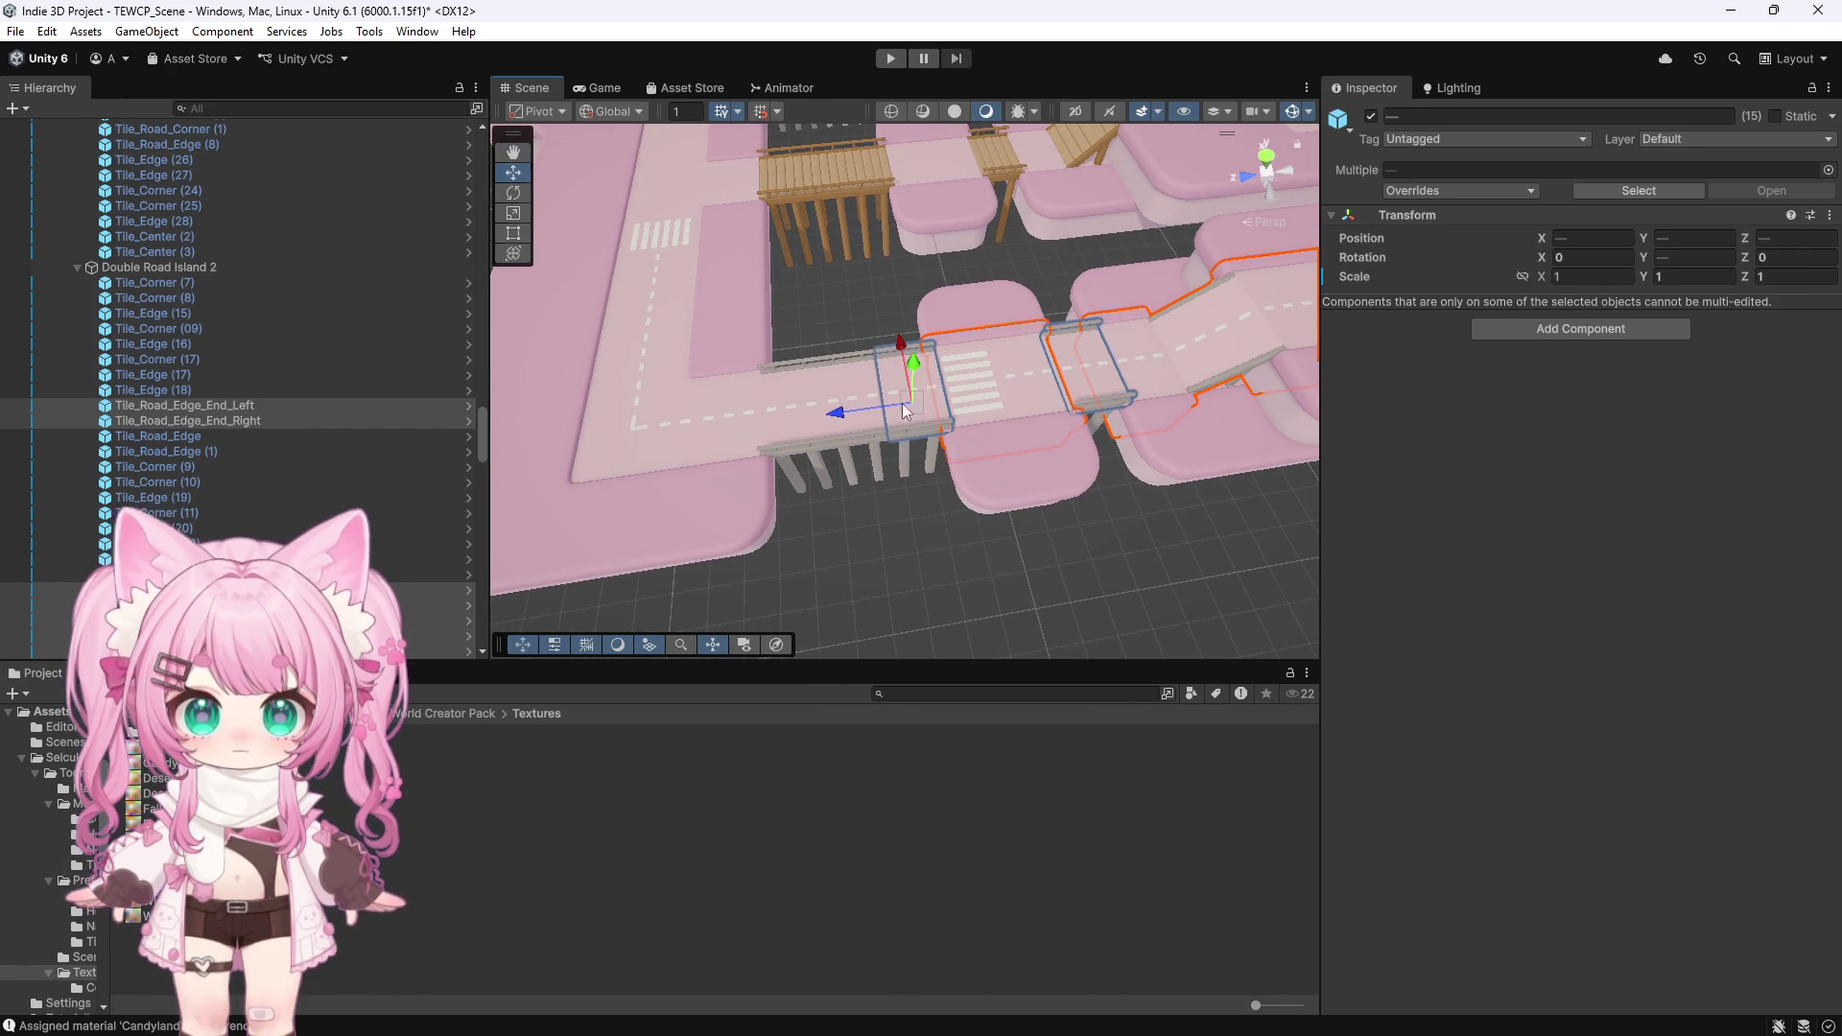
click(785, 395)
click(718, 427)
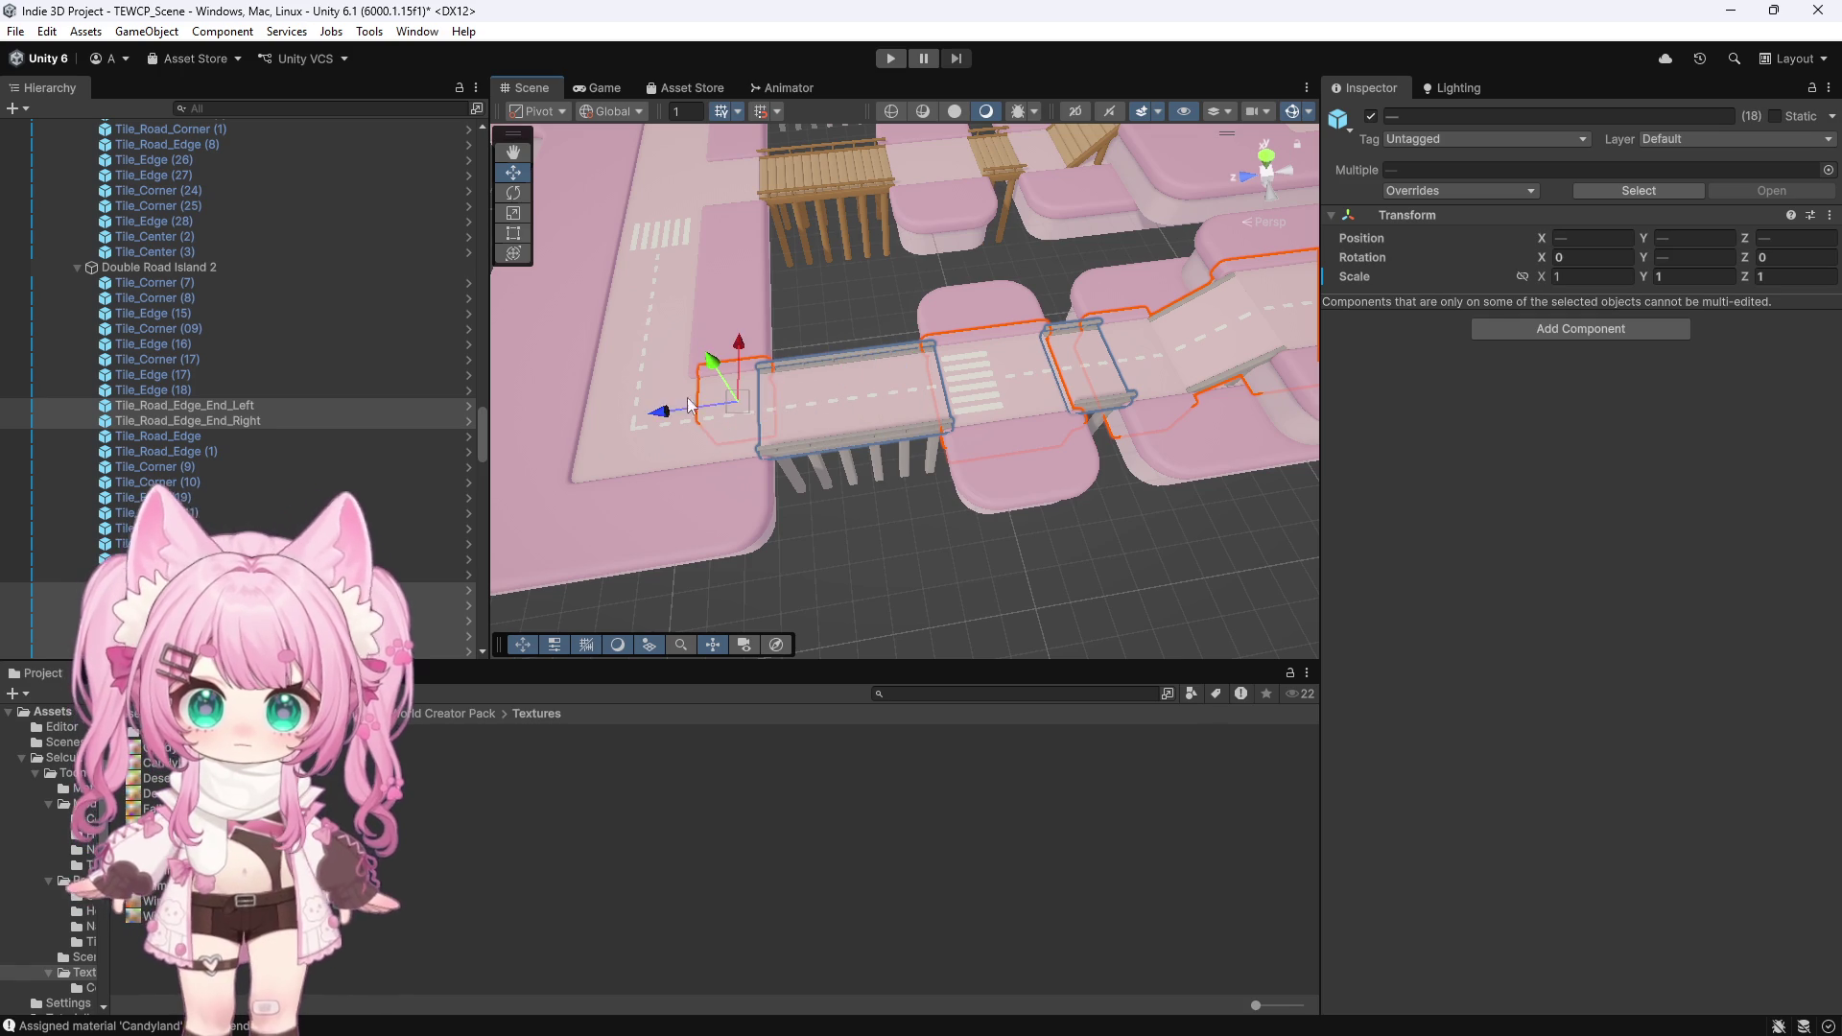
click(635, 444)
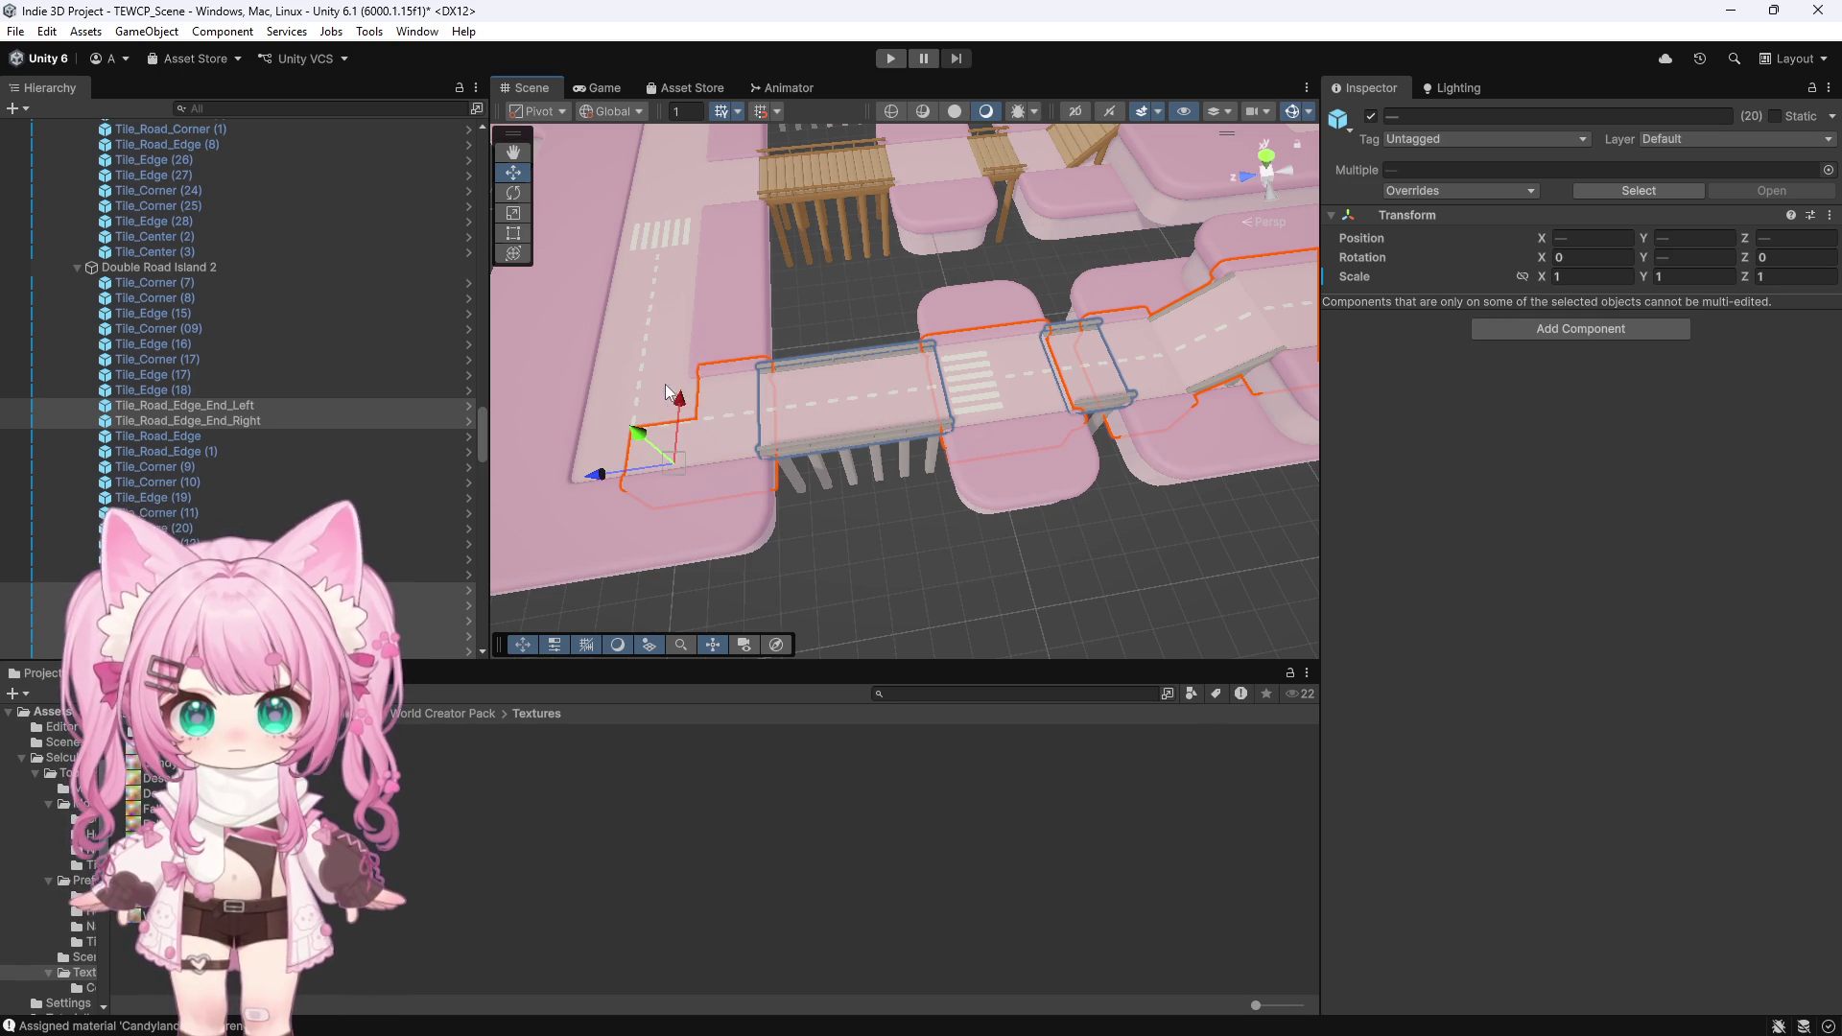
click(673, 330)
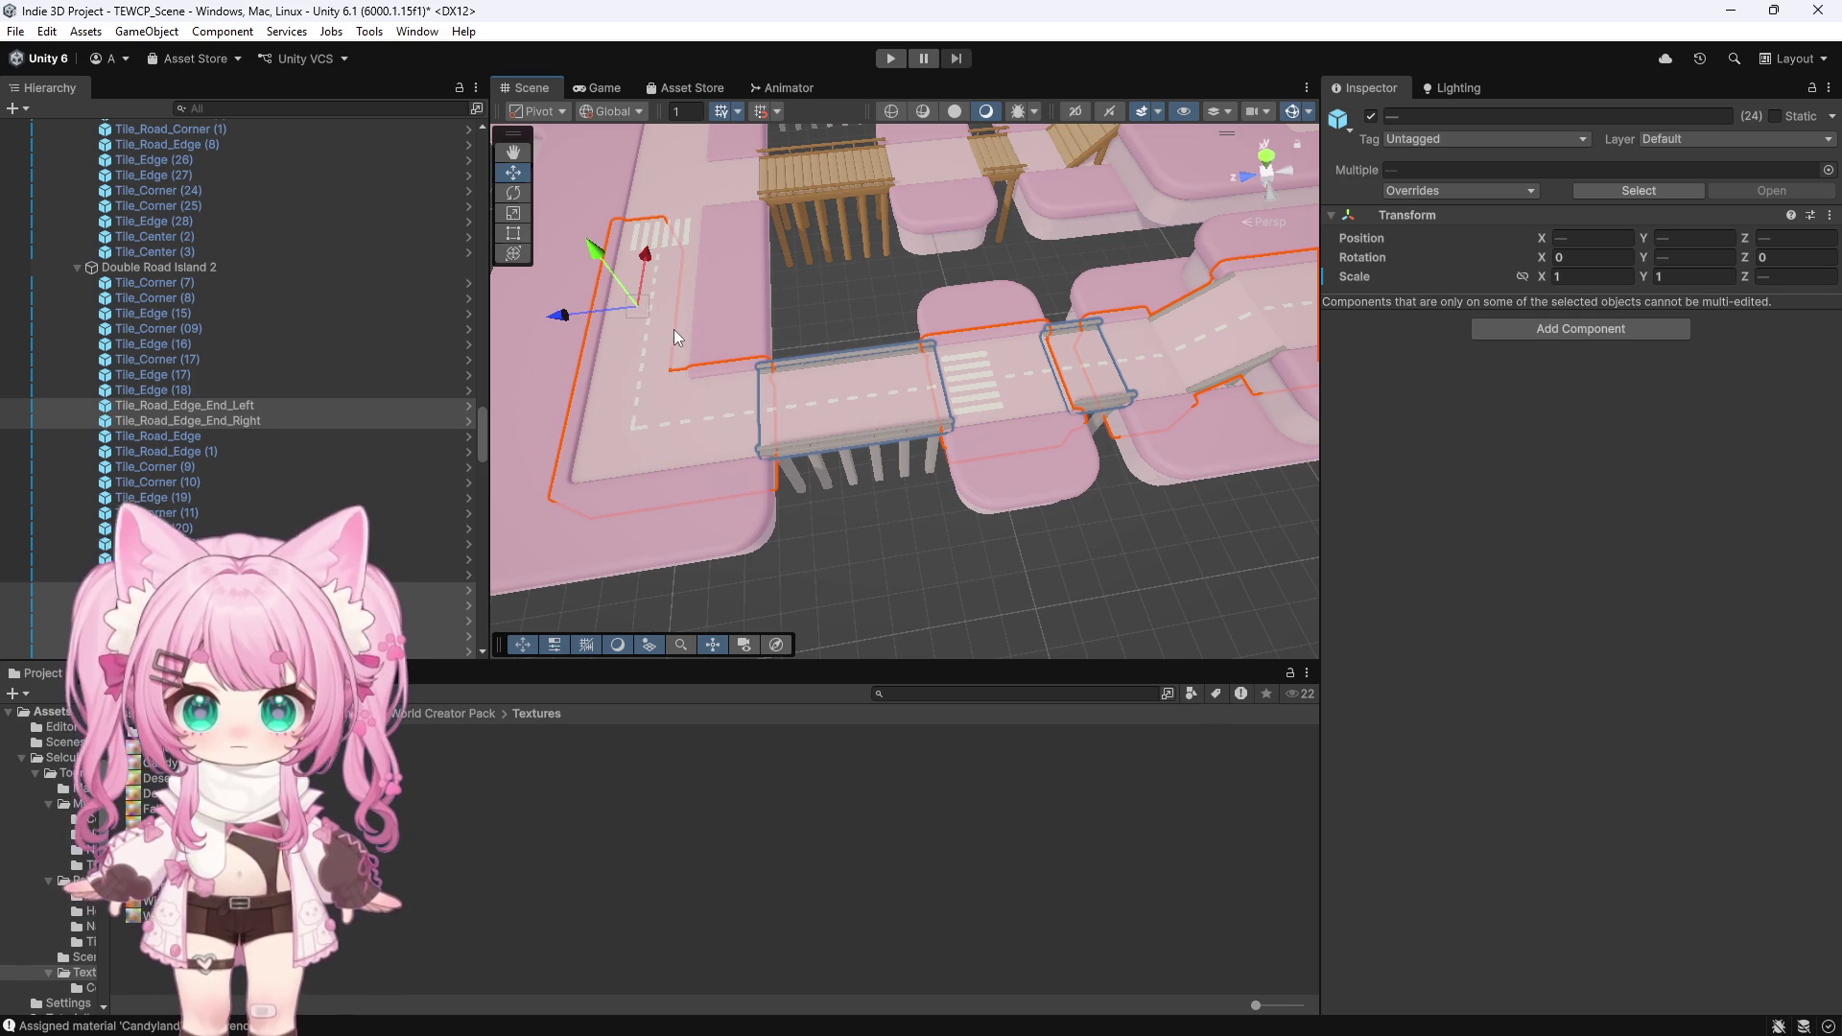
click(369, 32)
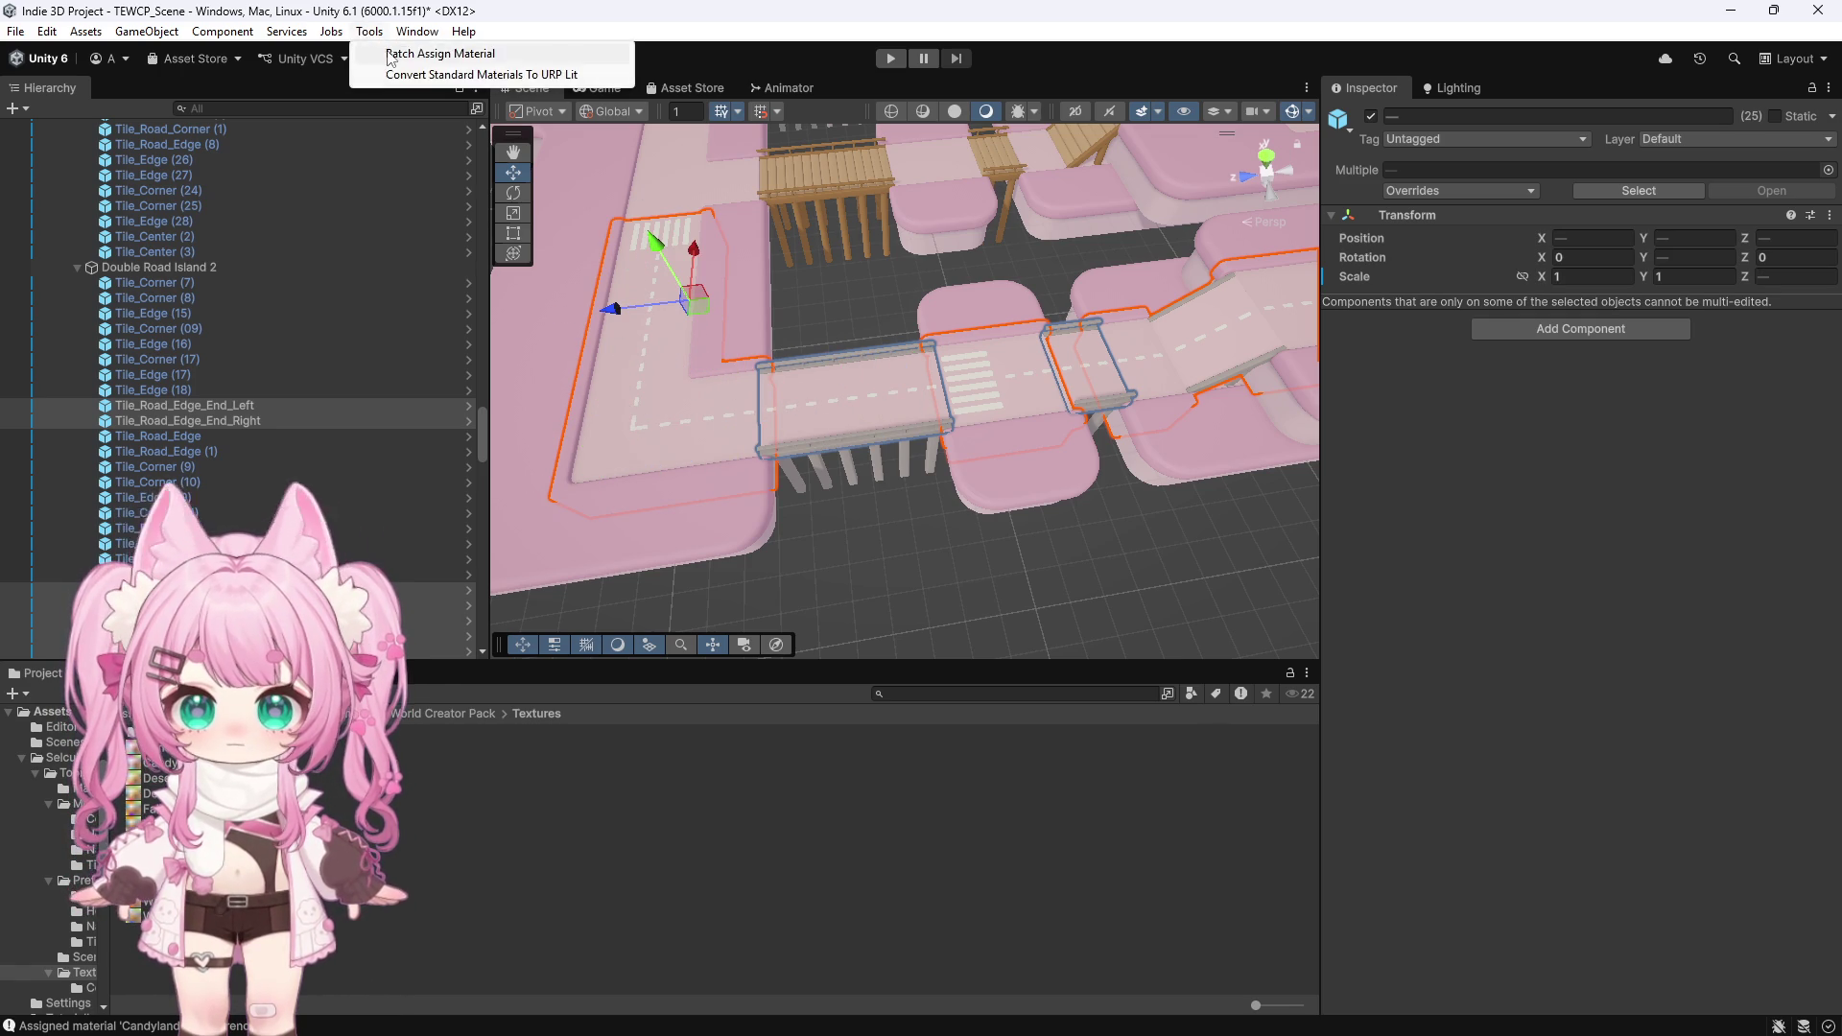
Assign the Candyland_Asphalt material to the selected road tiles with Batch Assign Material
click(537, 53)
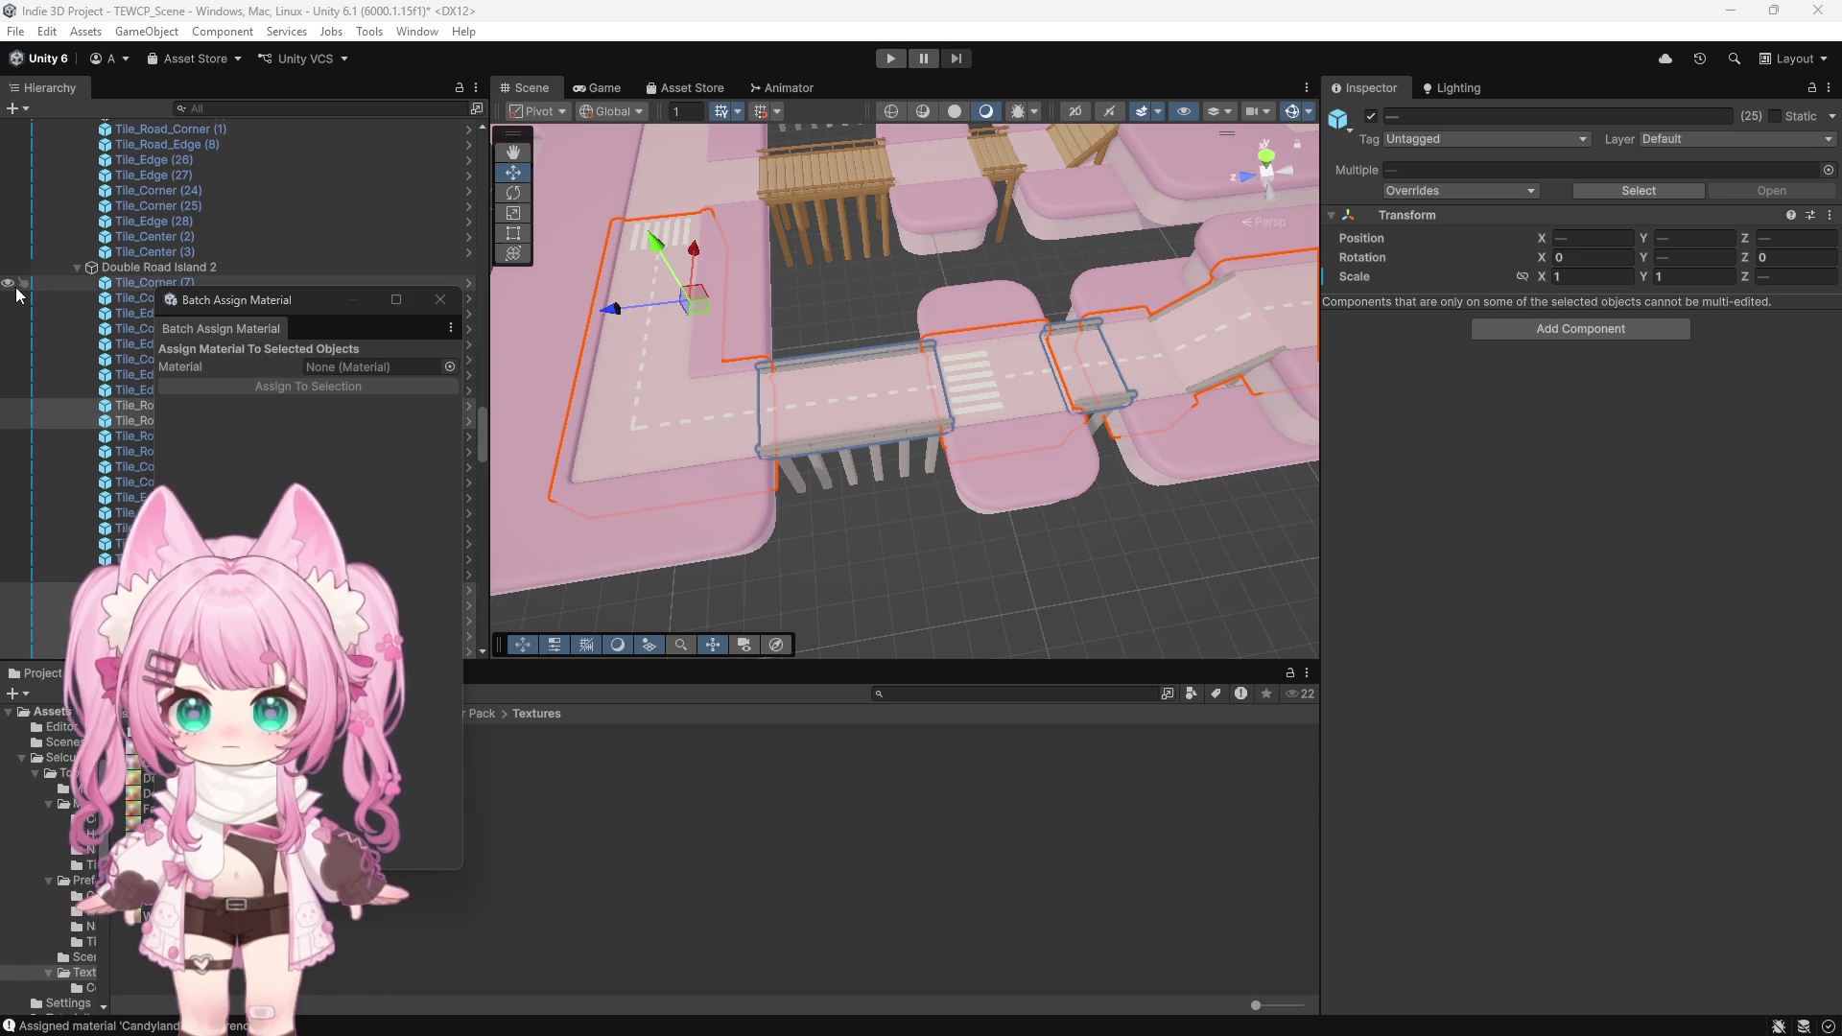
drag(132, 796, 374, 367)
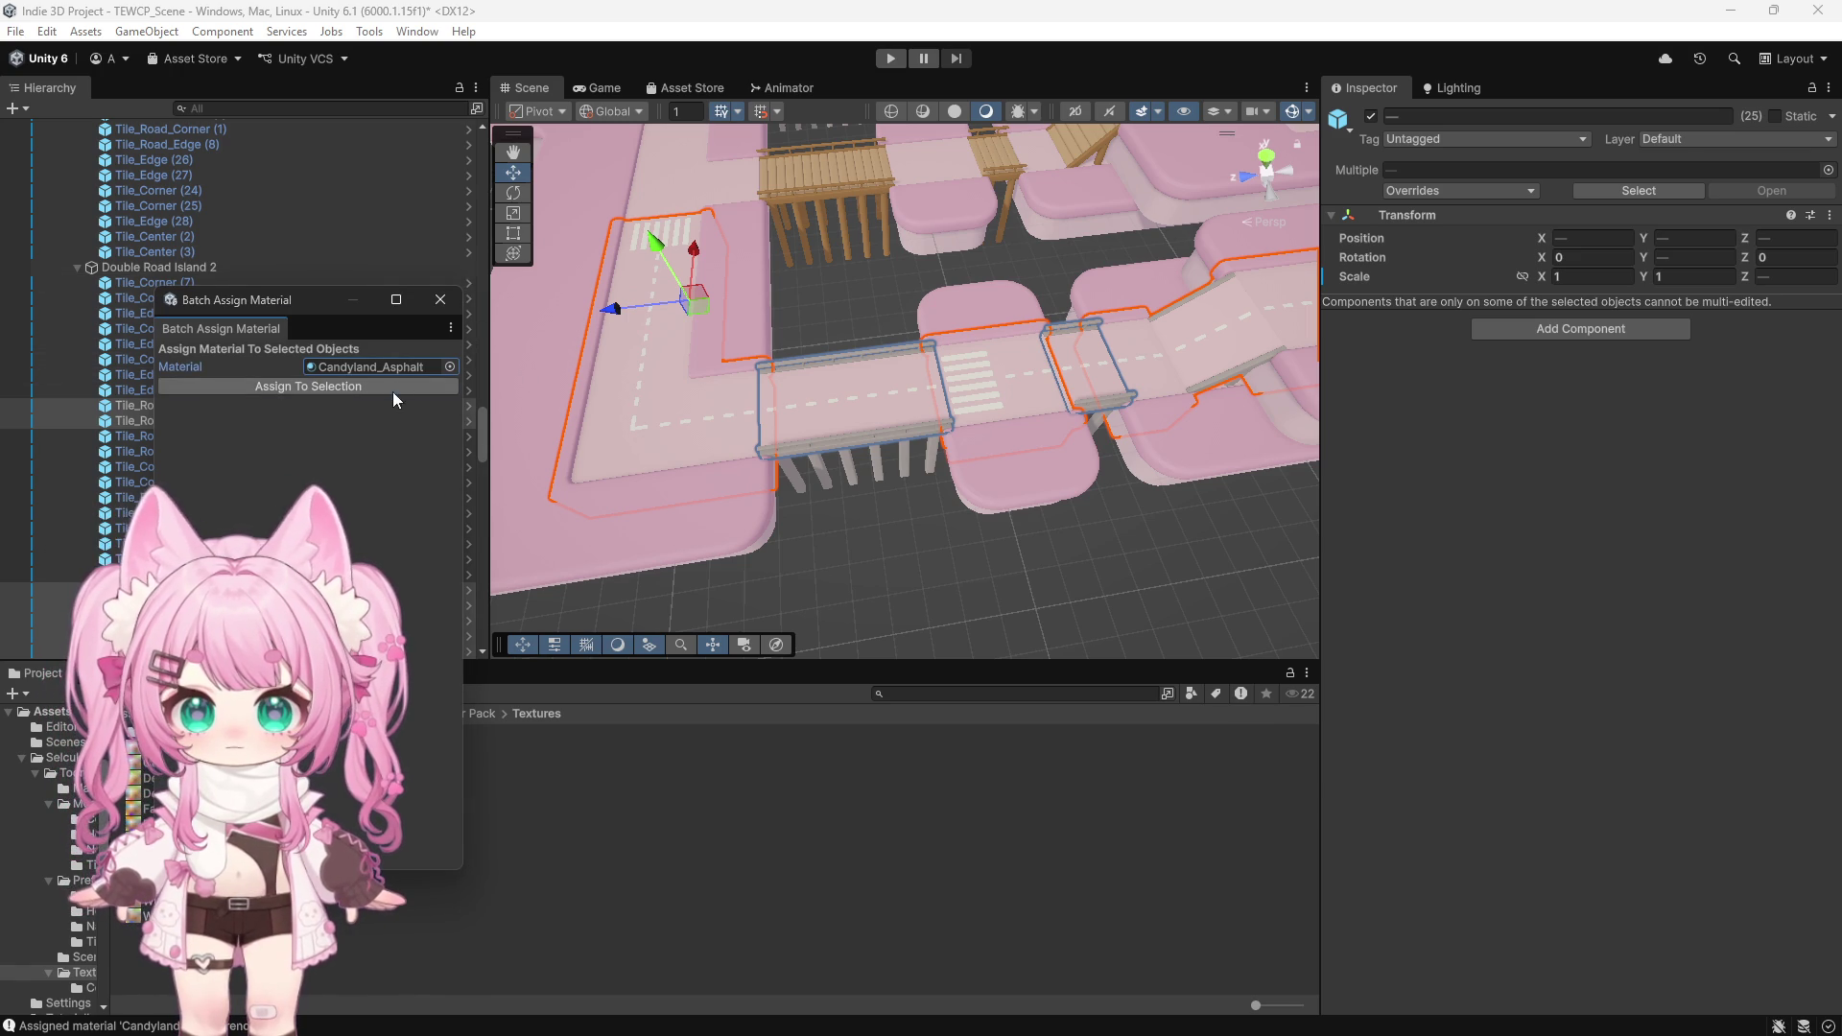
click(395, 386)
click(440, 299)
Deselect the road tiles and orbit over the pink island with its grey roads
click(911, 562)
scroll(down, 3)
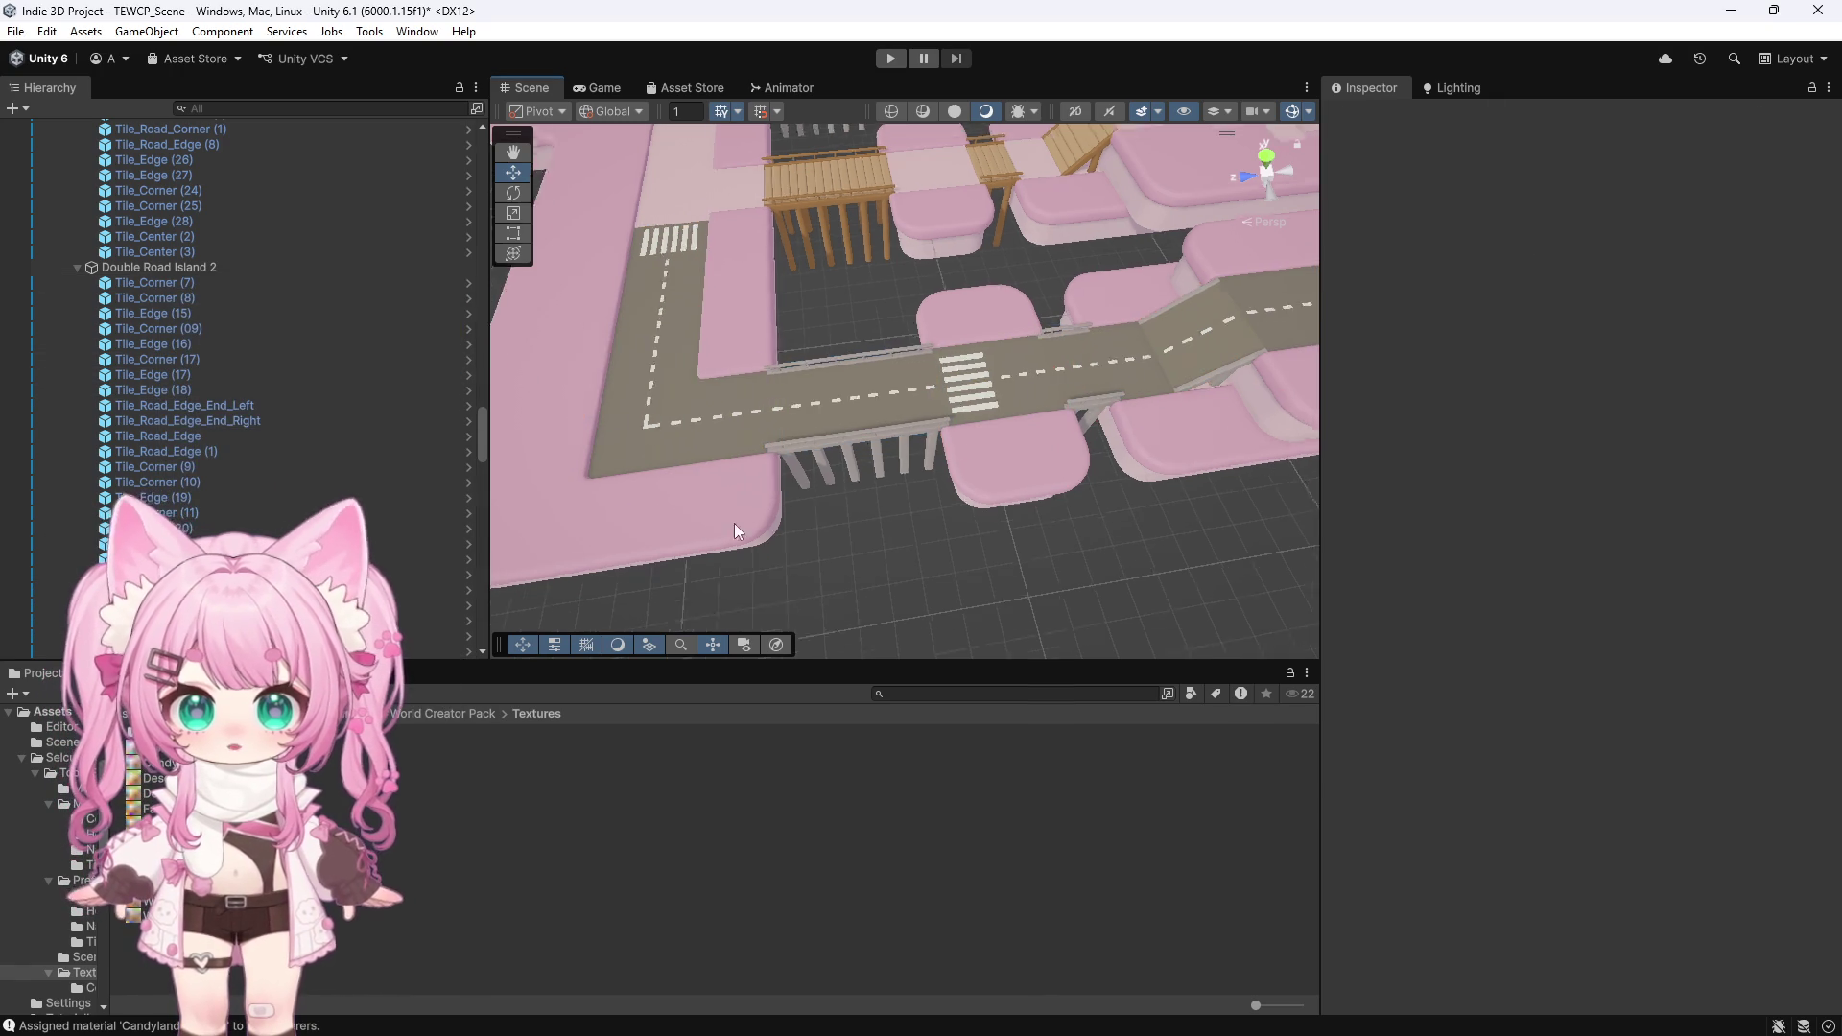
scroll(down, 3)
drag(681, 485, 1044, 430)
scroll(down, 3)
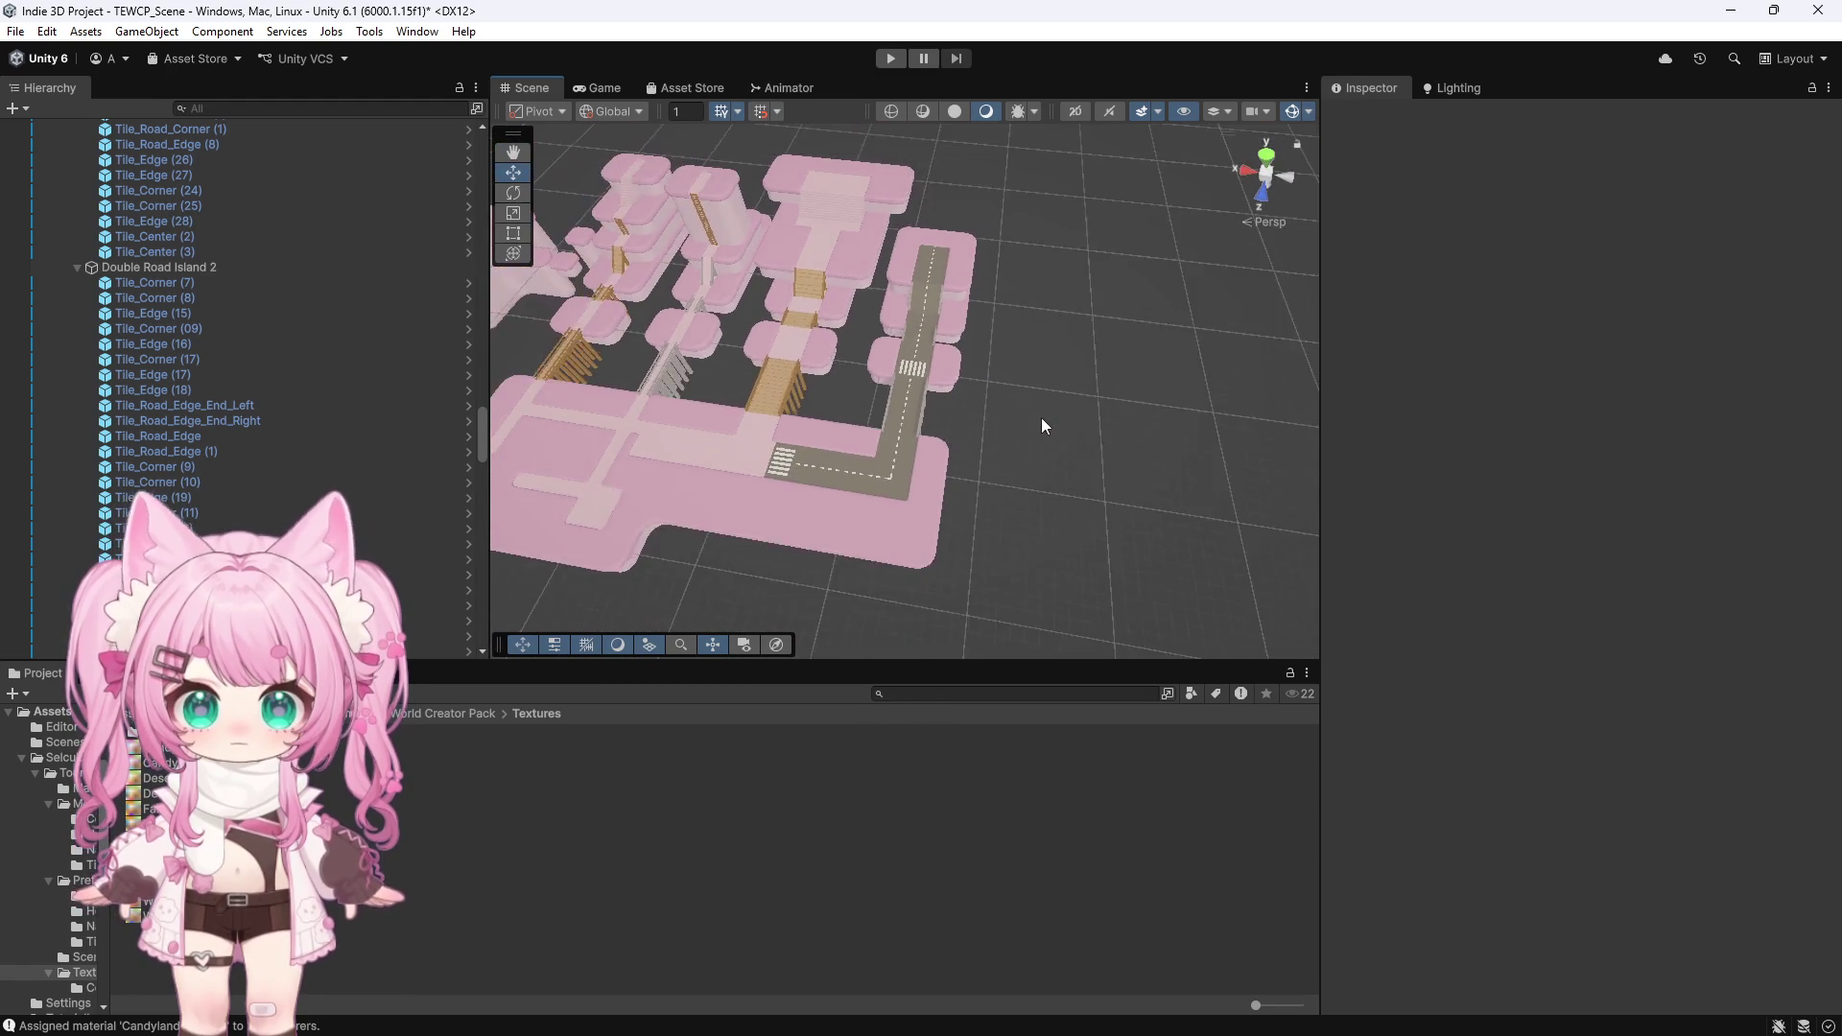
Select and frame Tree2 on the pink island, then zoom back out
scroll(down, 3)
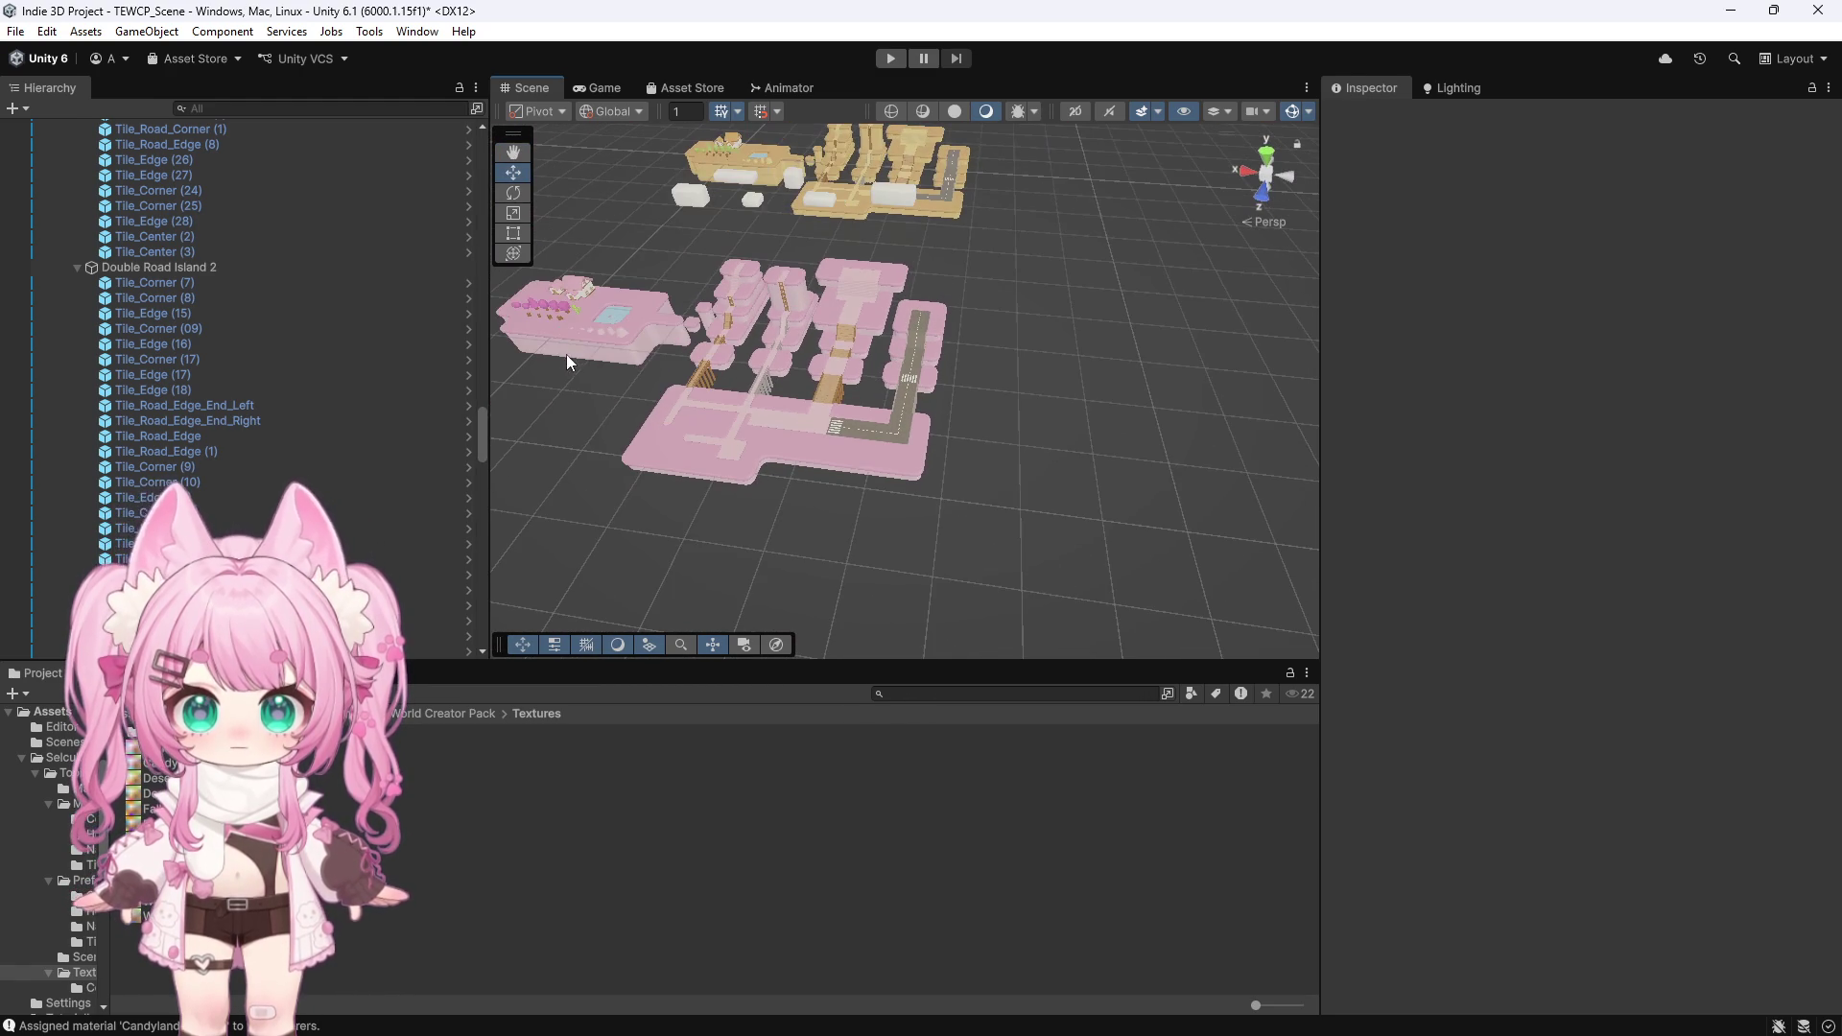
click(561, 317)
key(f)
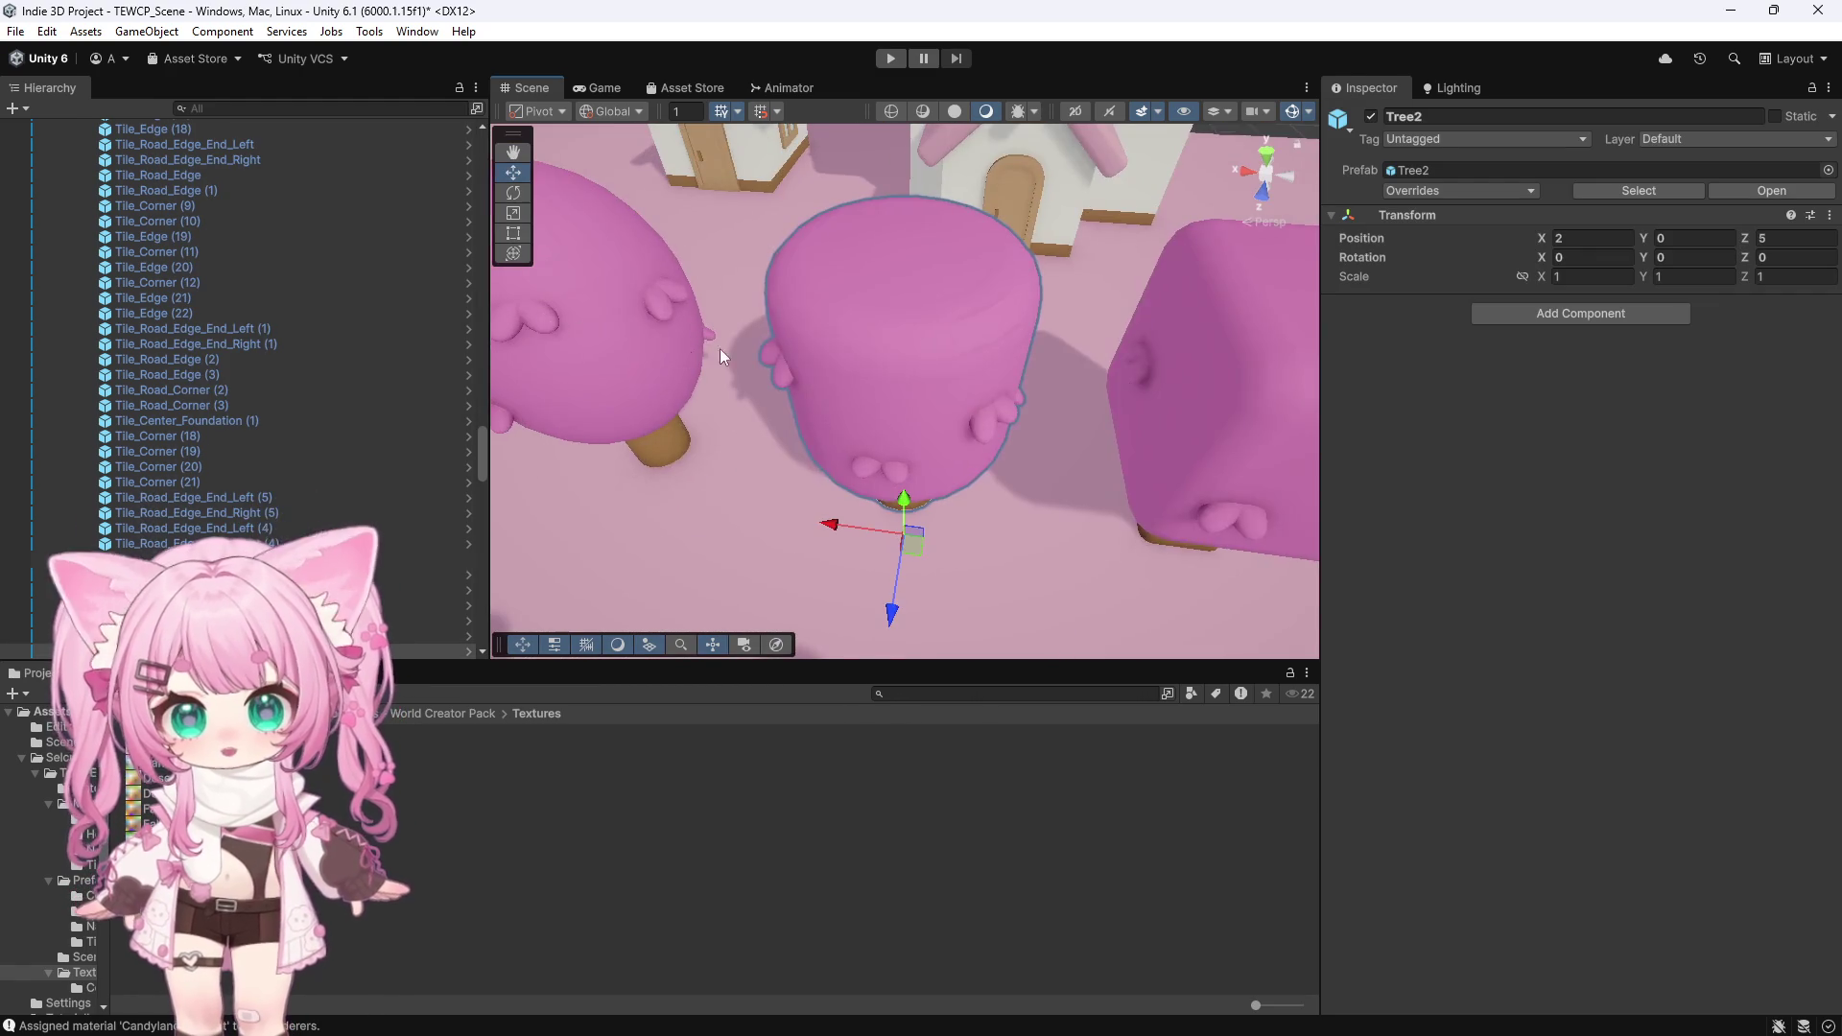
scroll(down, 3)
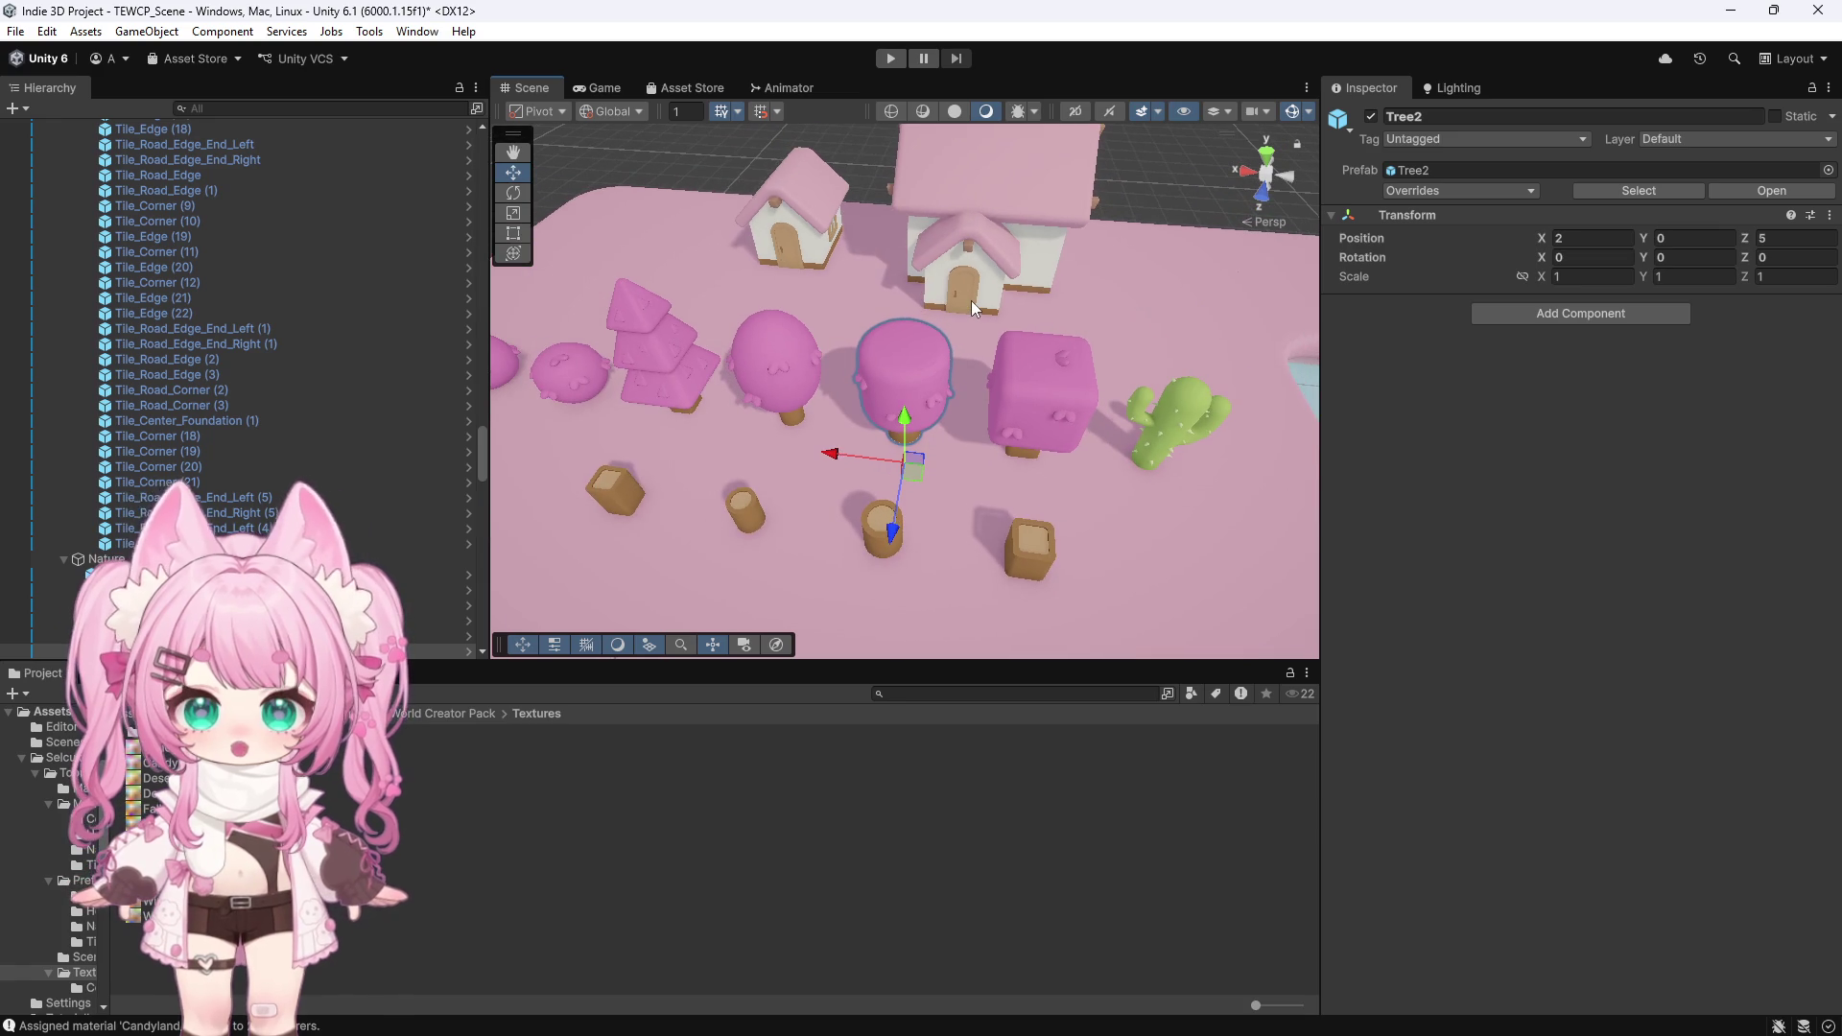
scroll(down, 3)
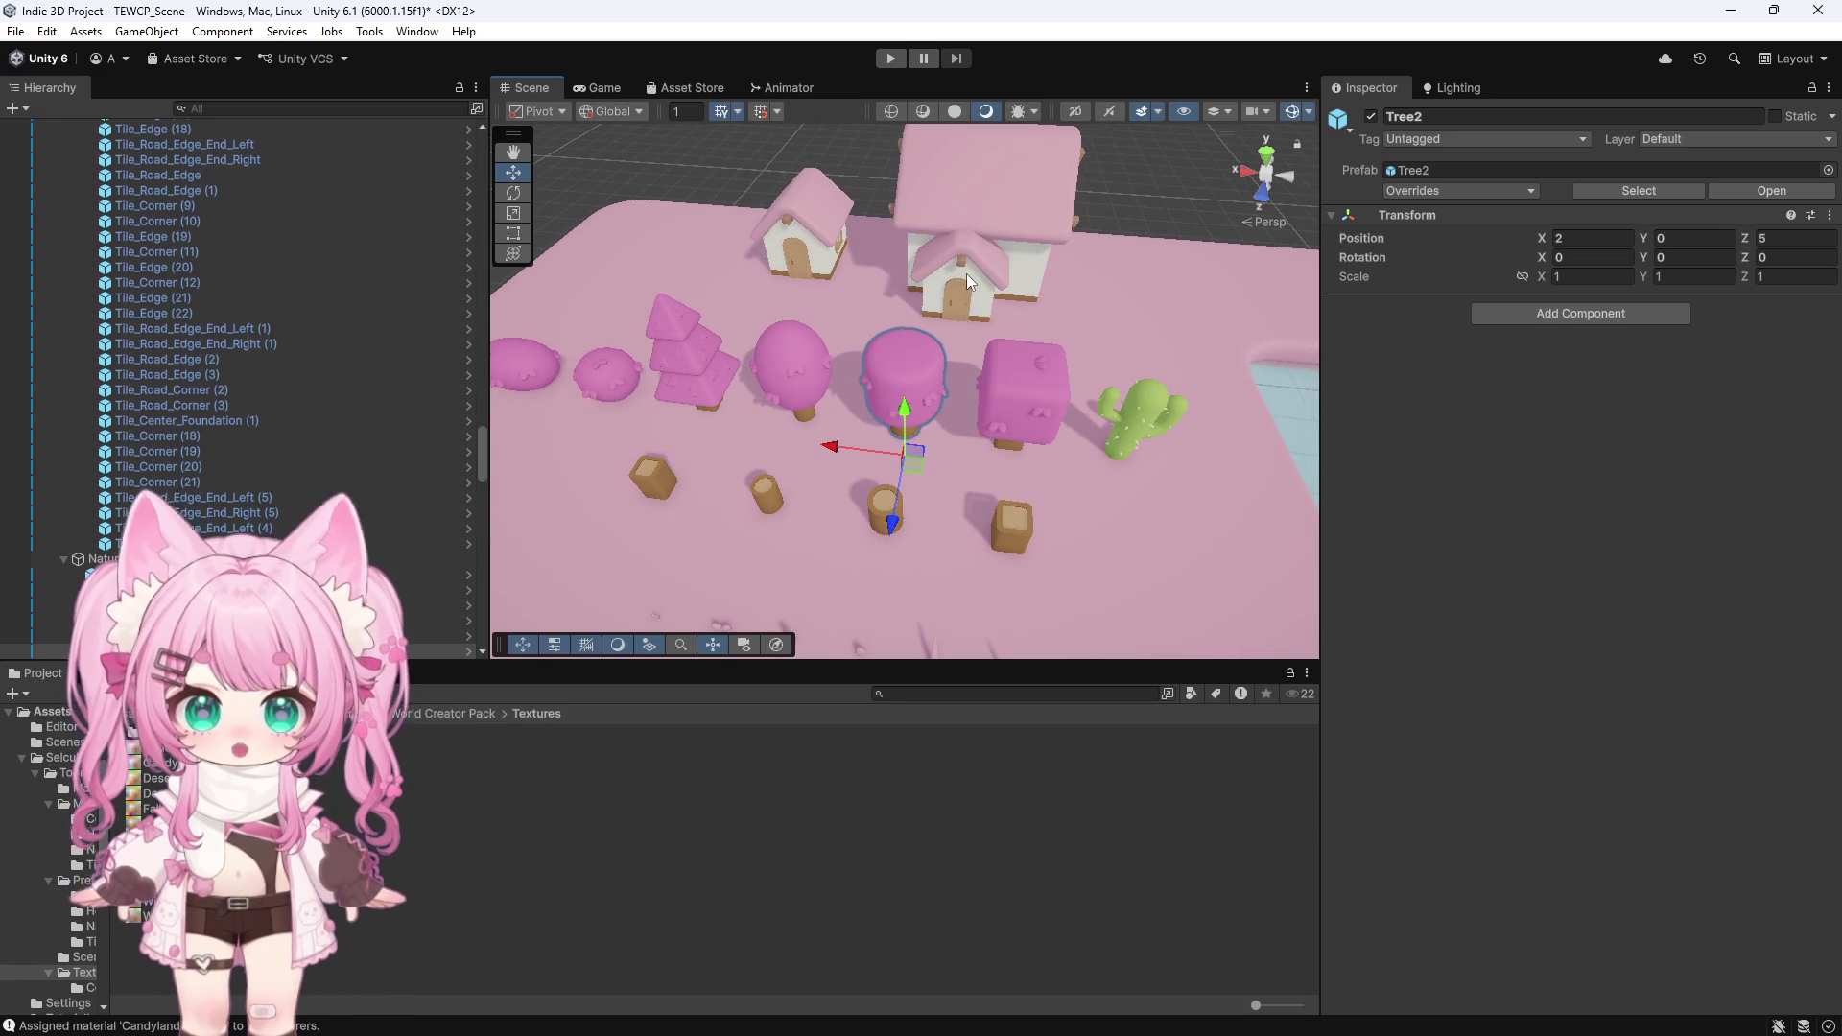
scroll(down, 3)
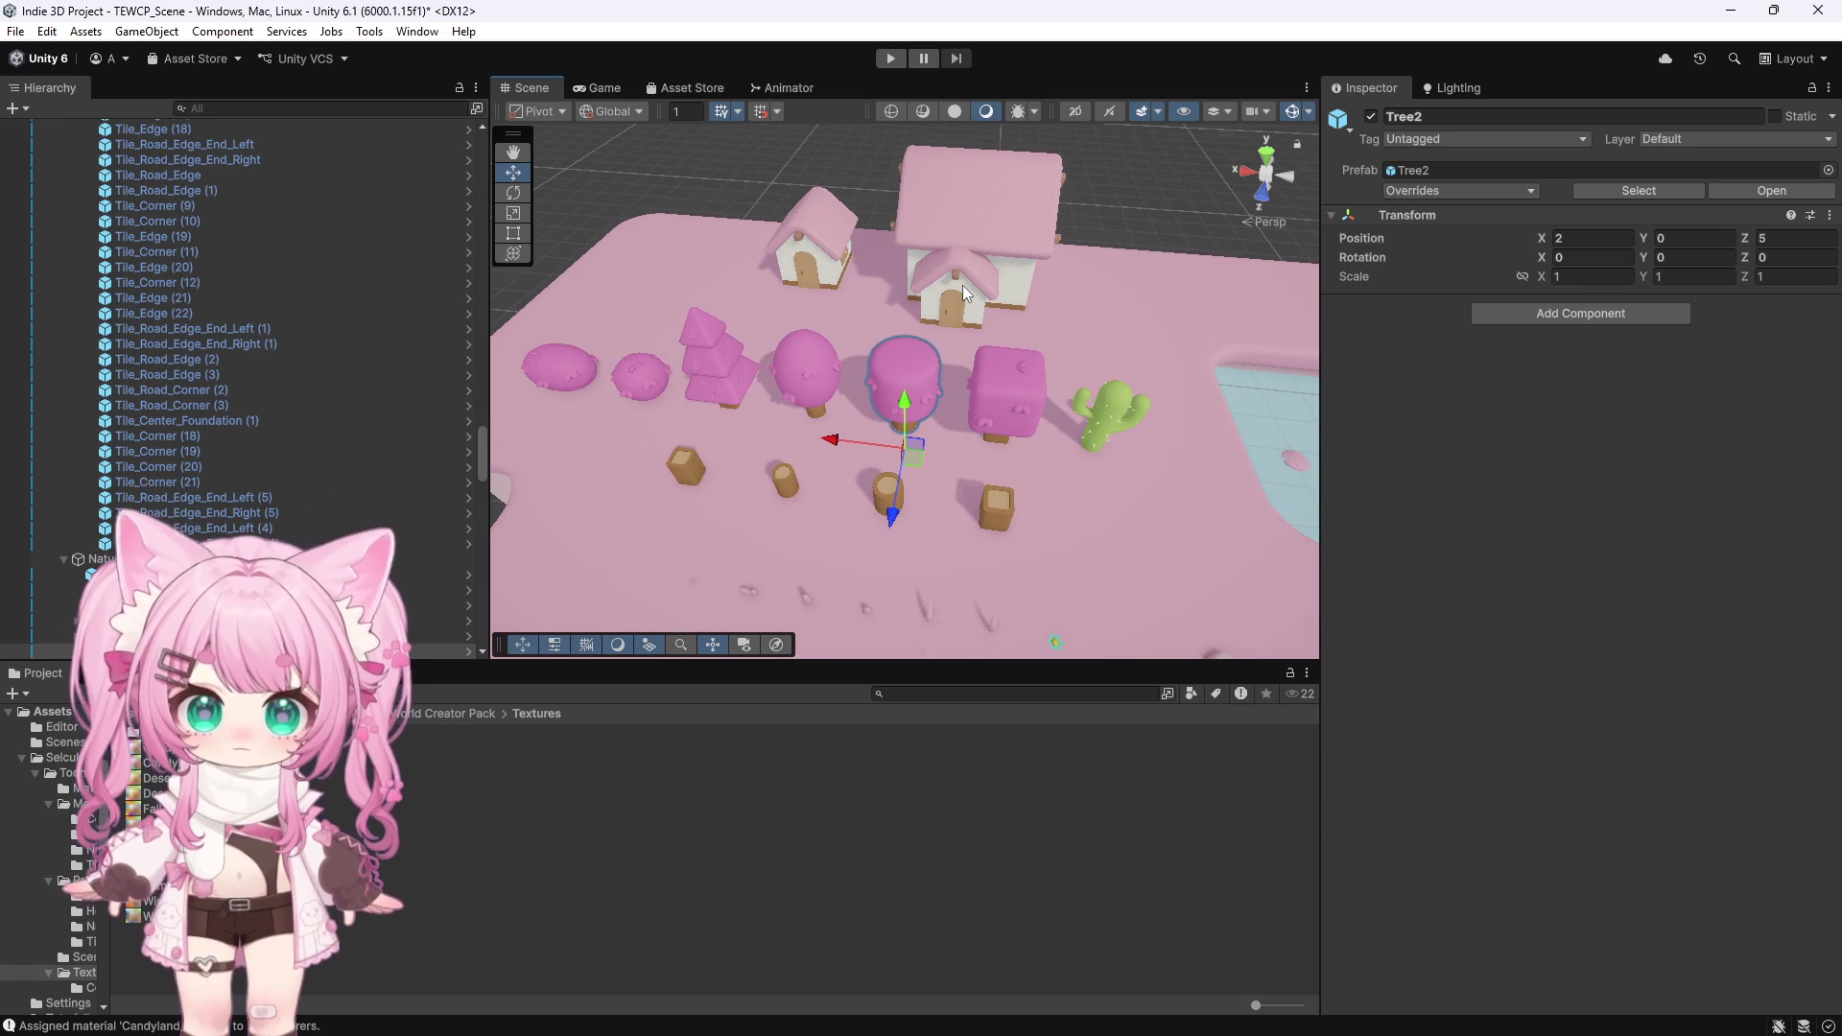
scroll(down, 3)
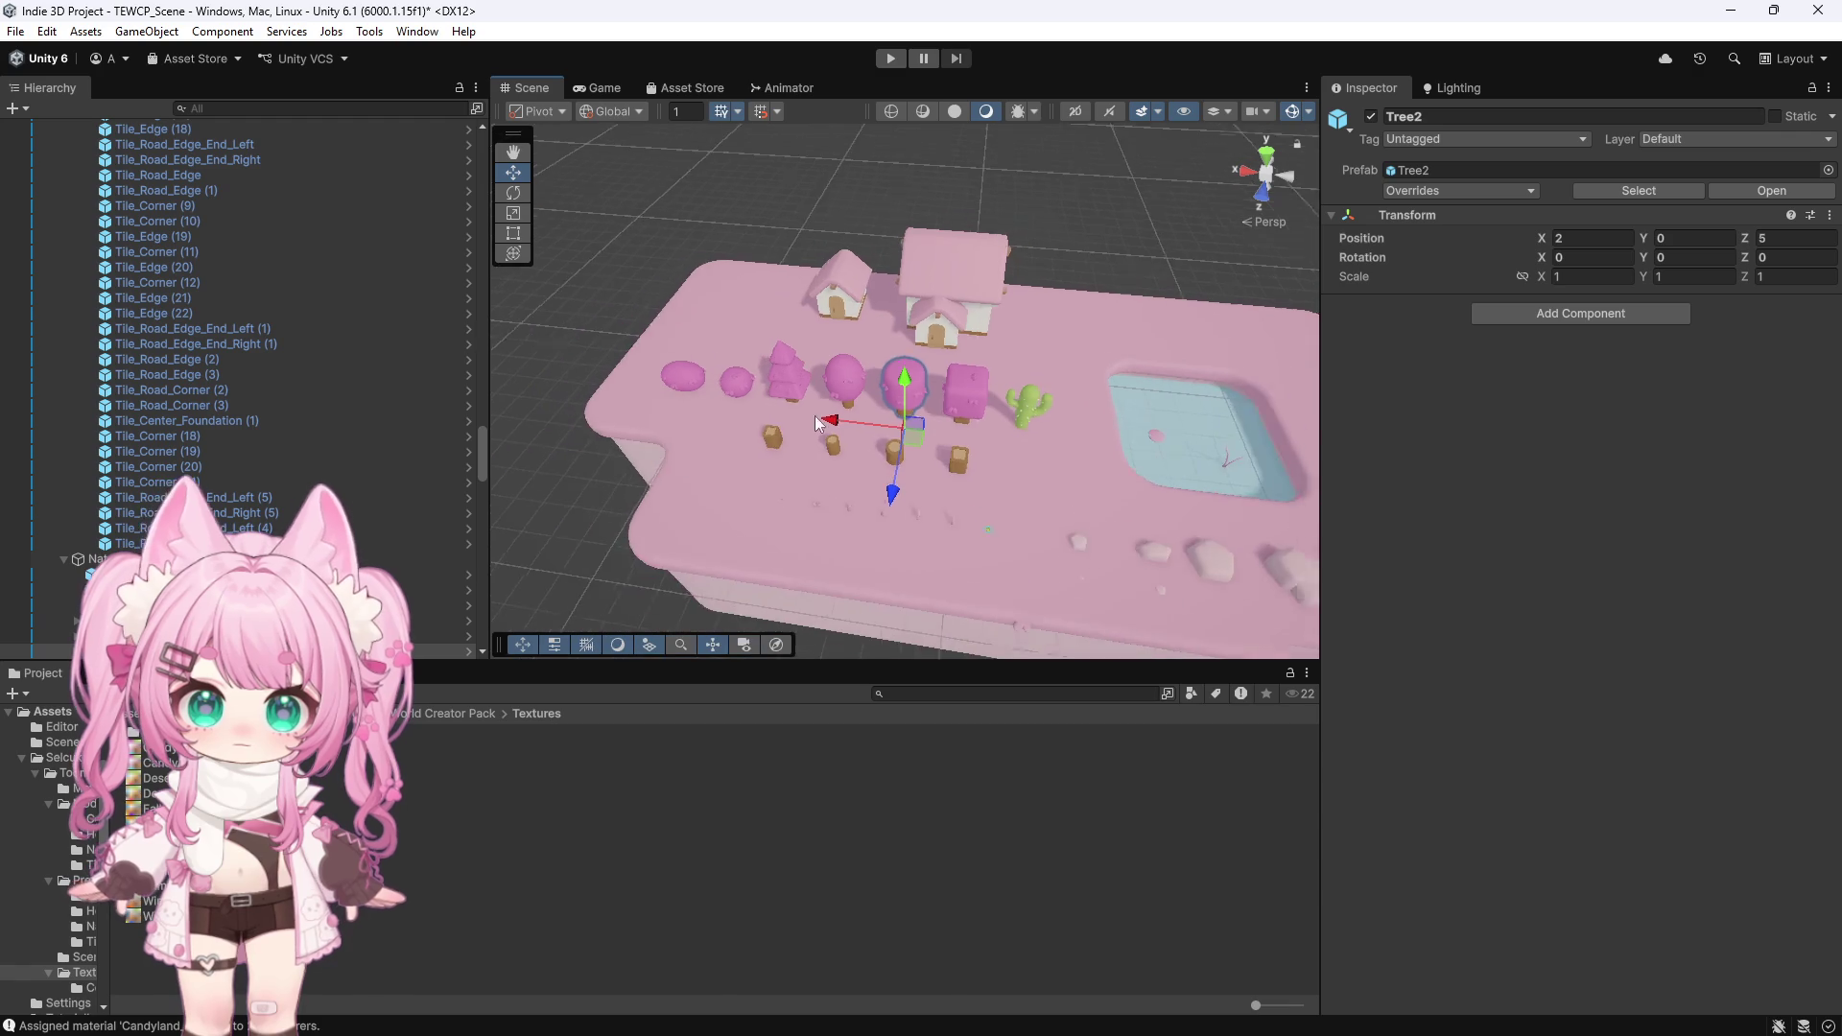
scroll(up, 3)
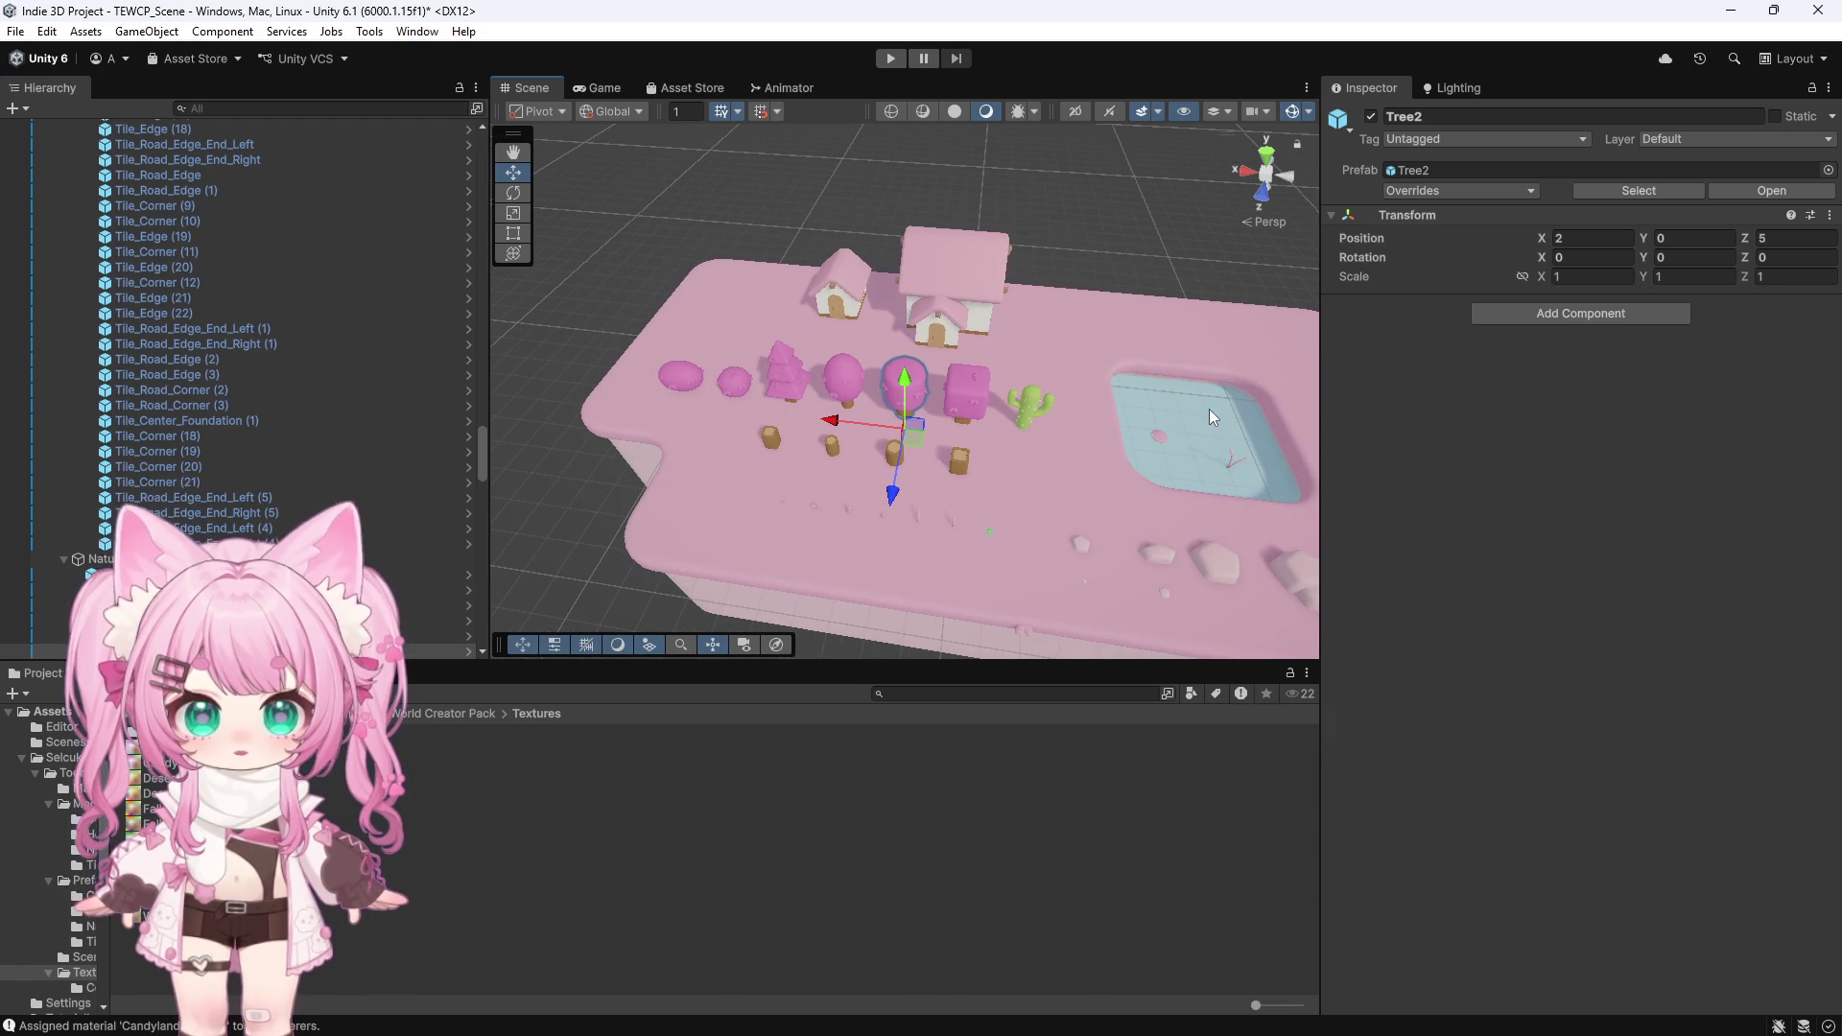
Select the pink island's Tile_Water pool and review its Candyland material in the Inspector
click(1209, 410)
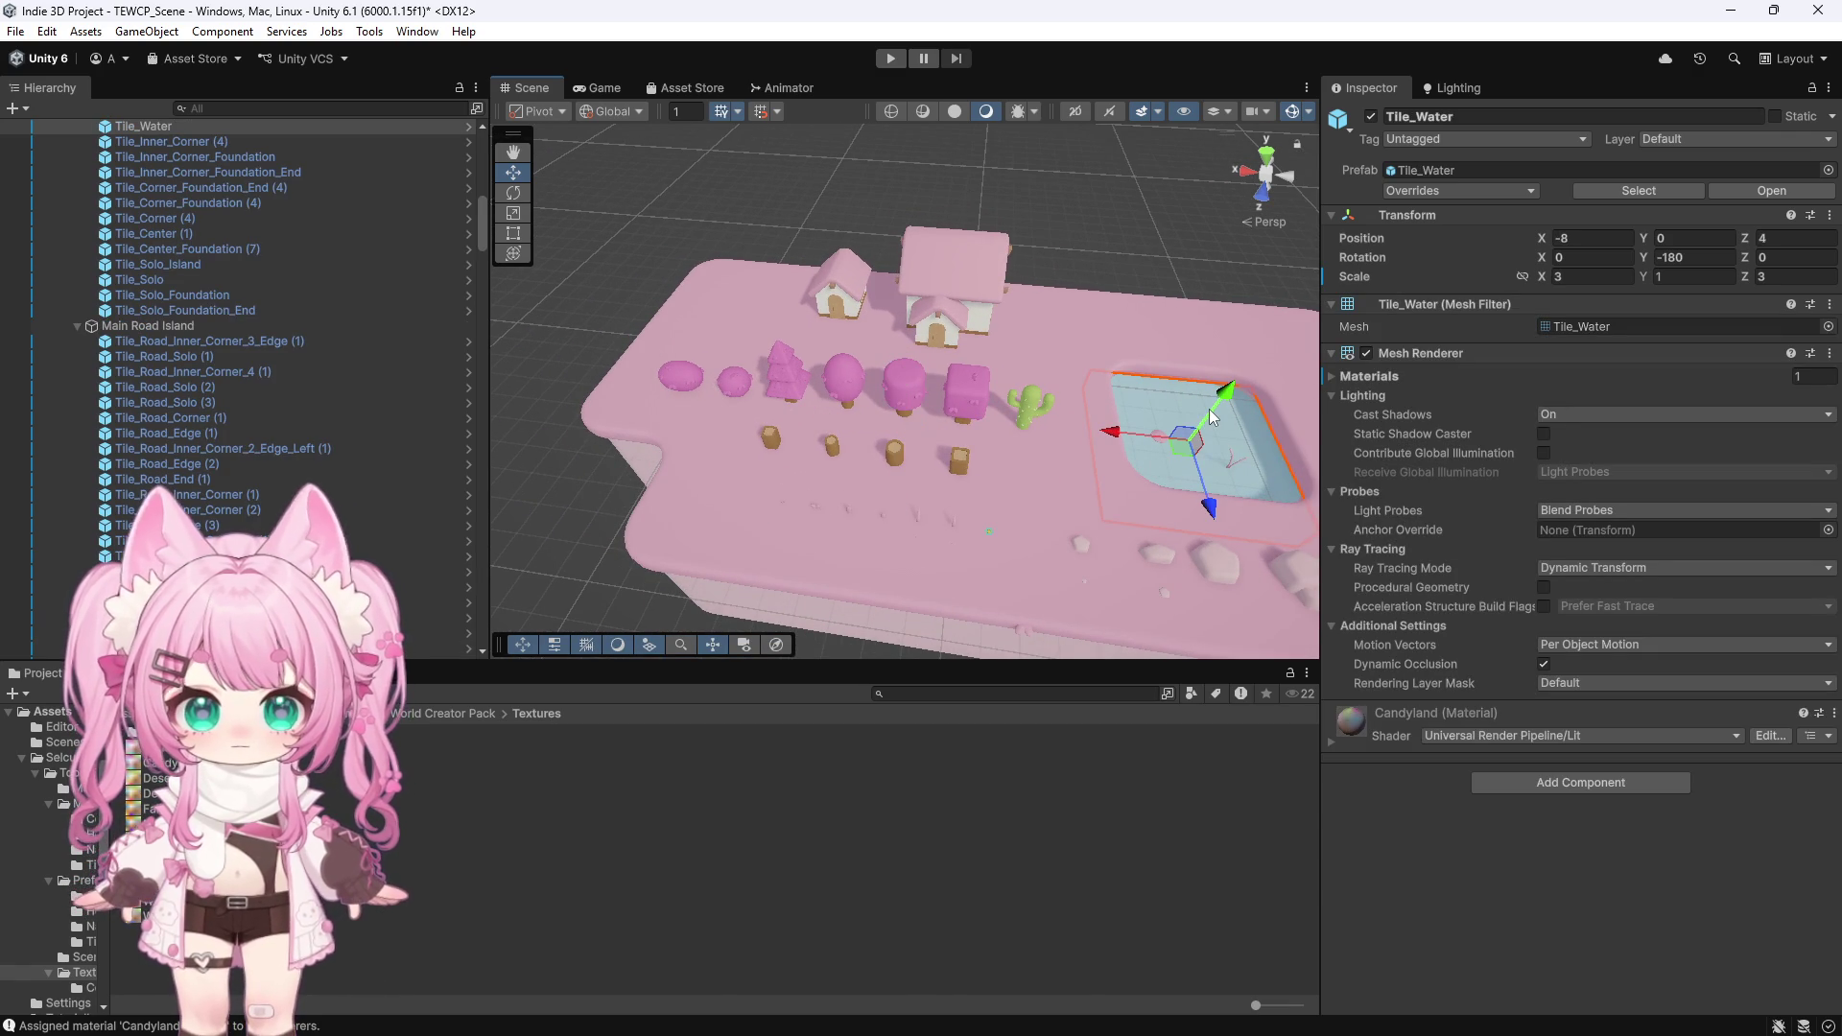
scroll(down, 3)
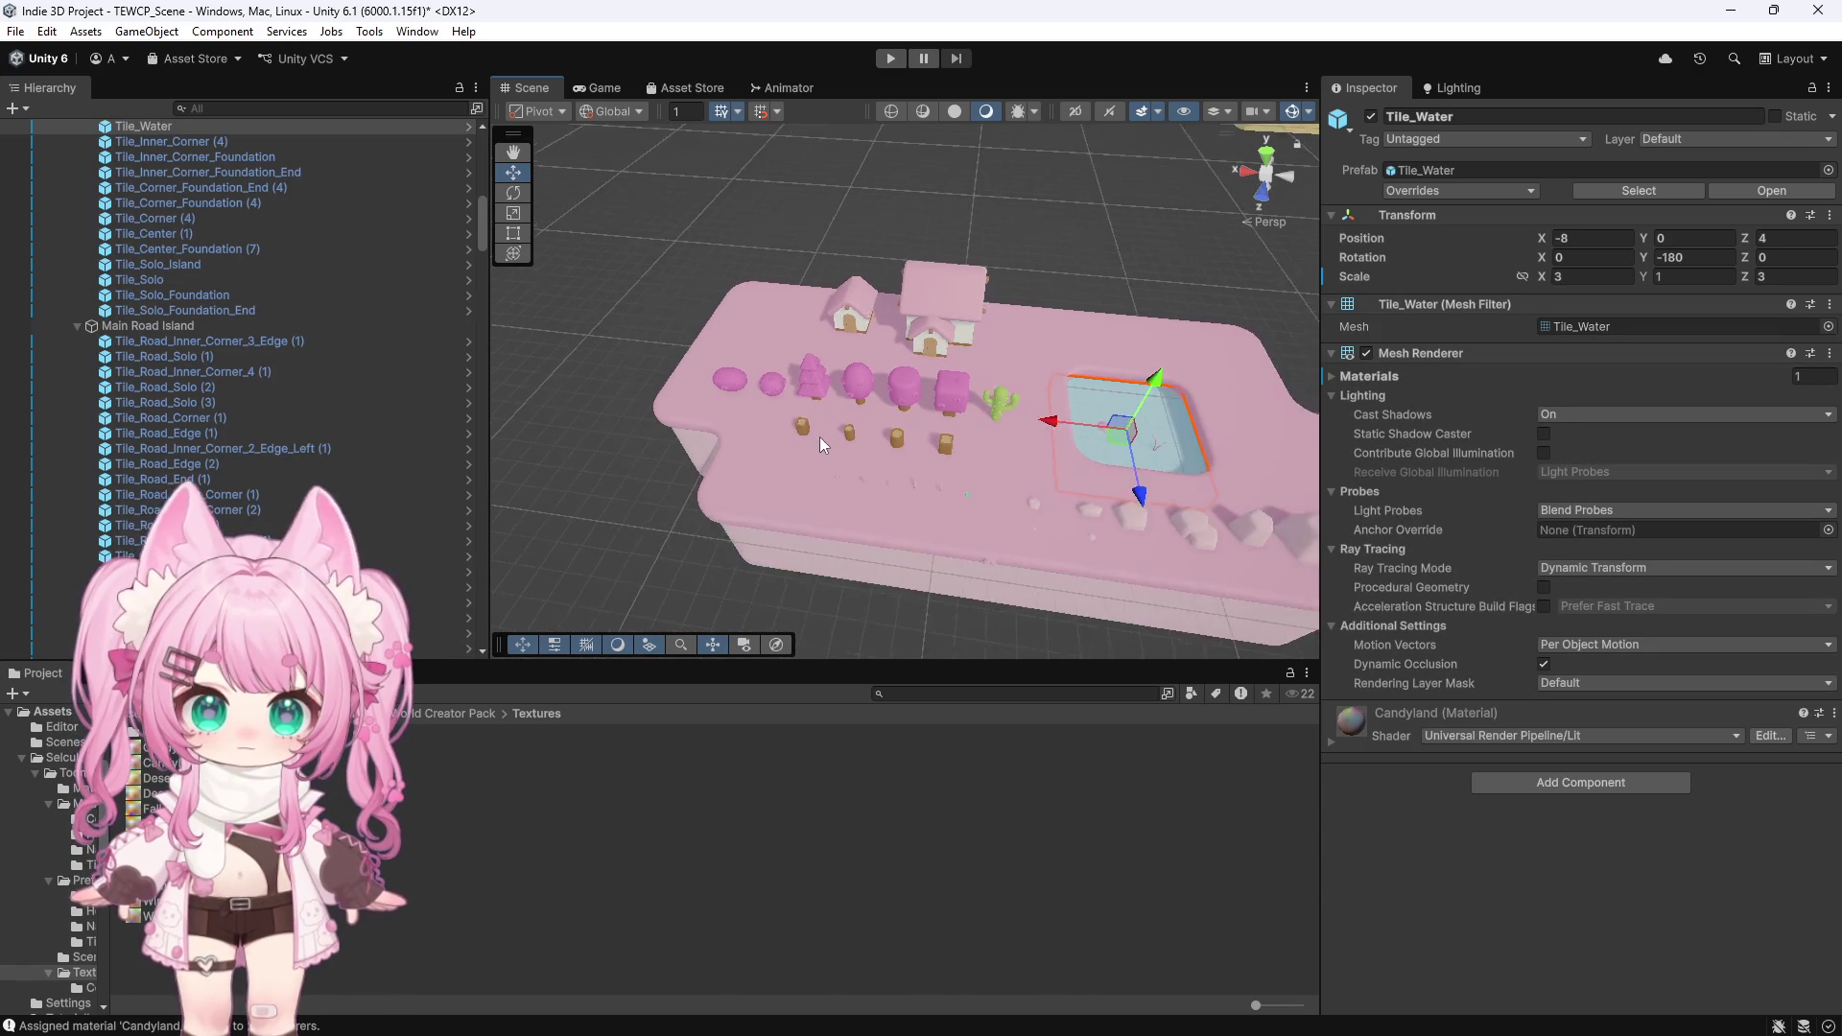
scroll(down, 3)
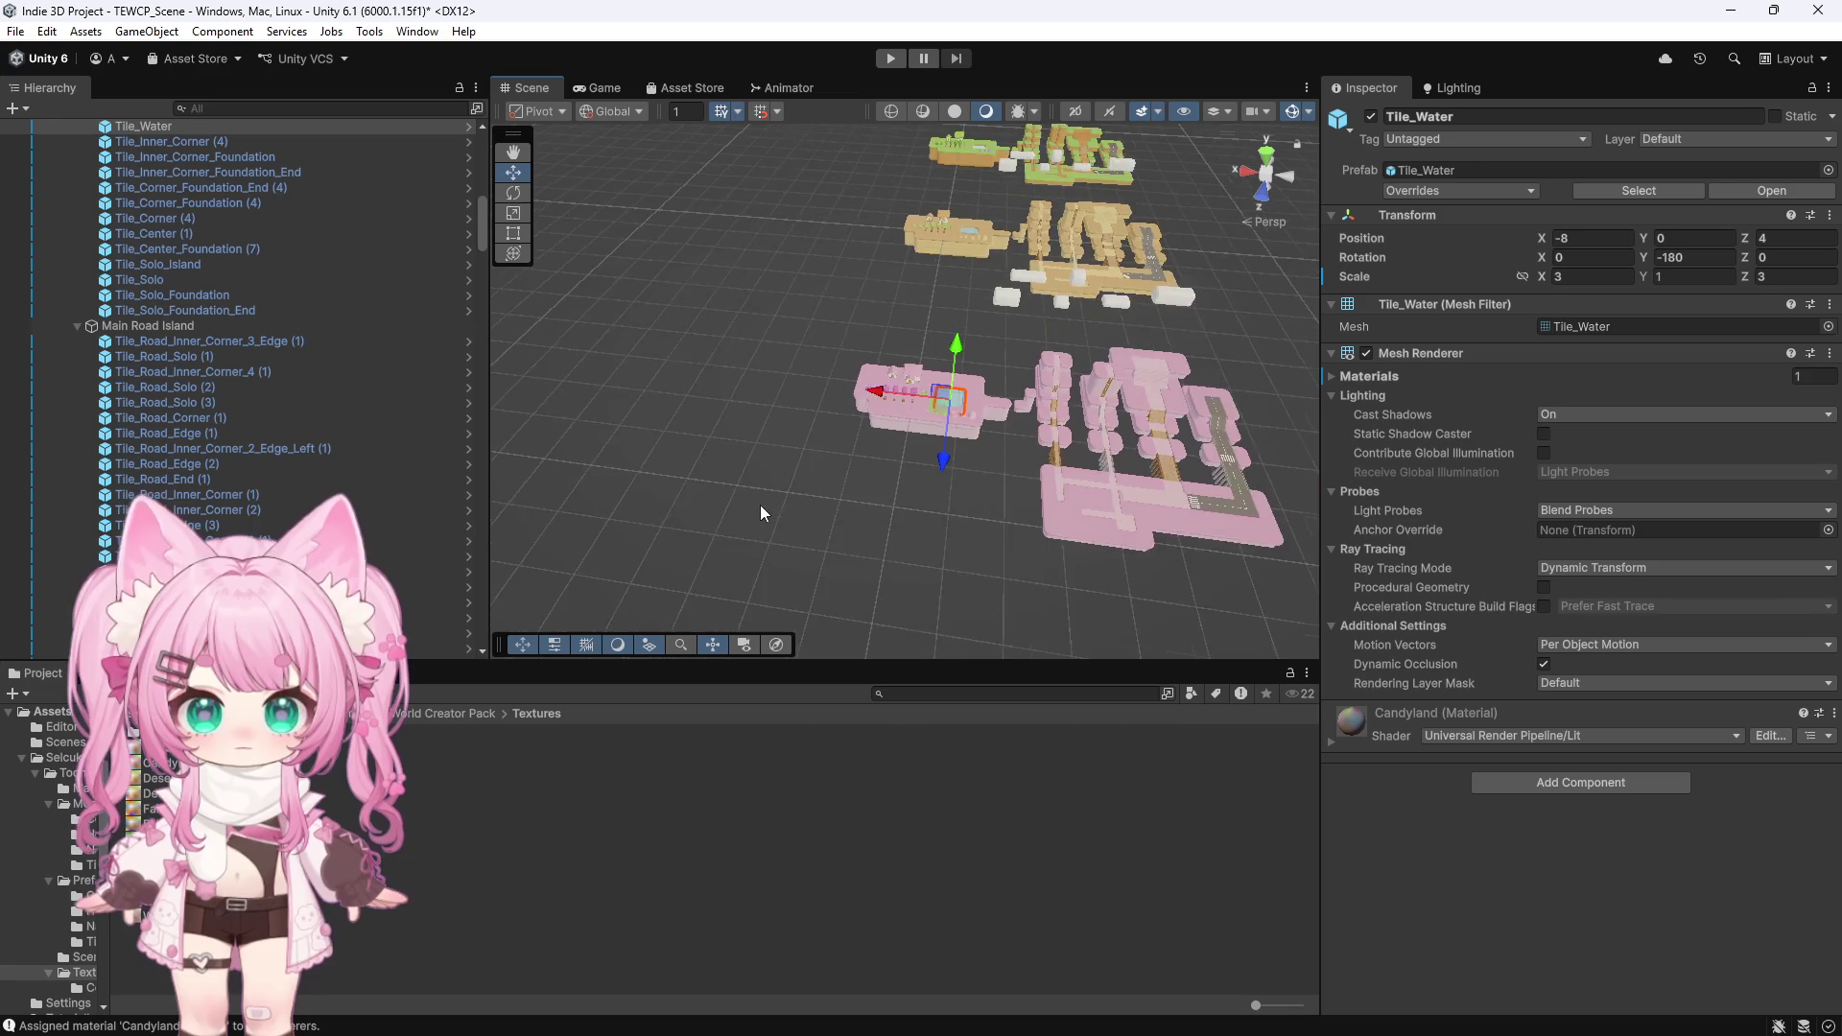
scroll(down, 3)
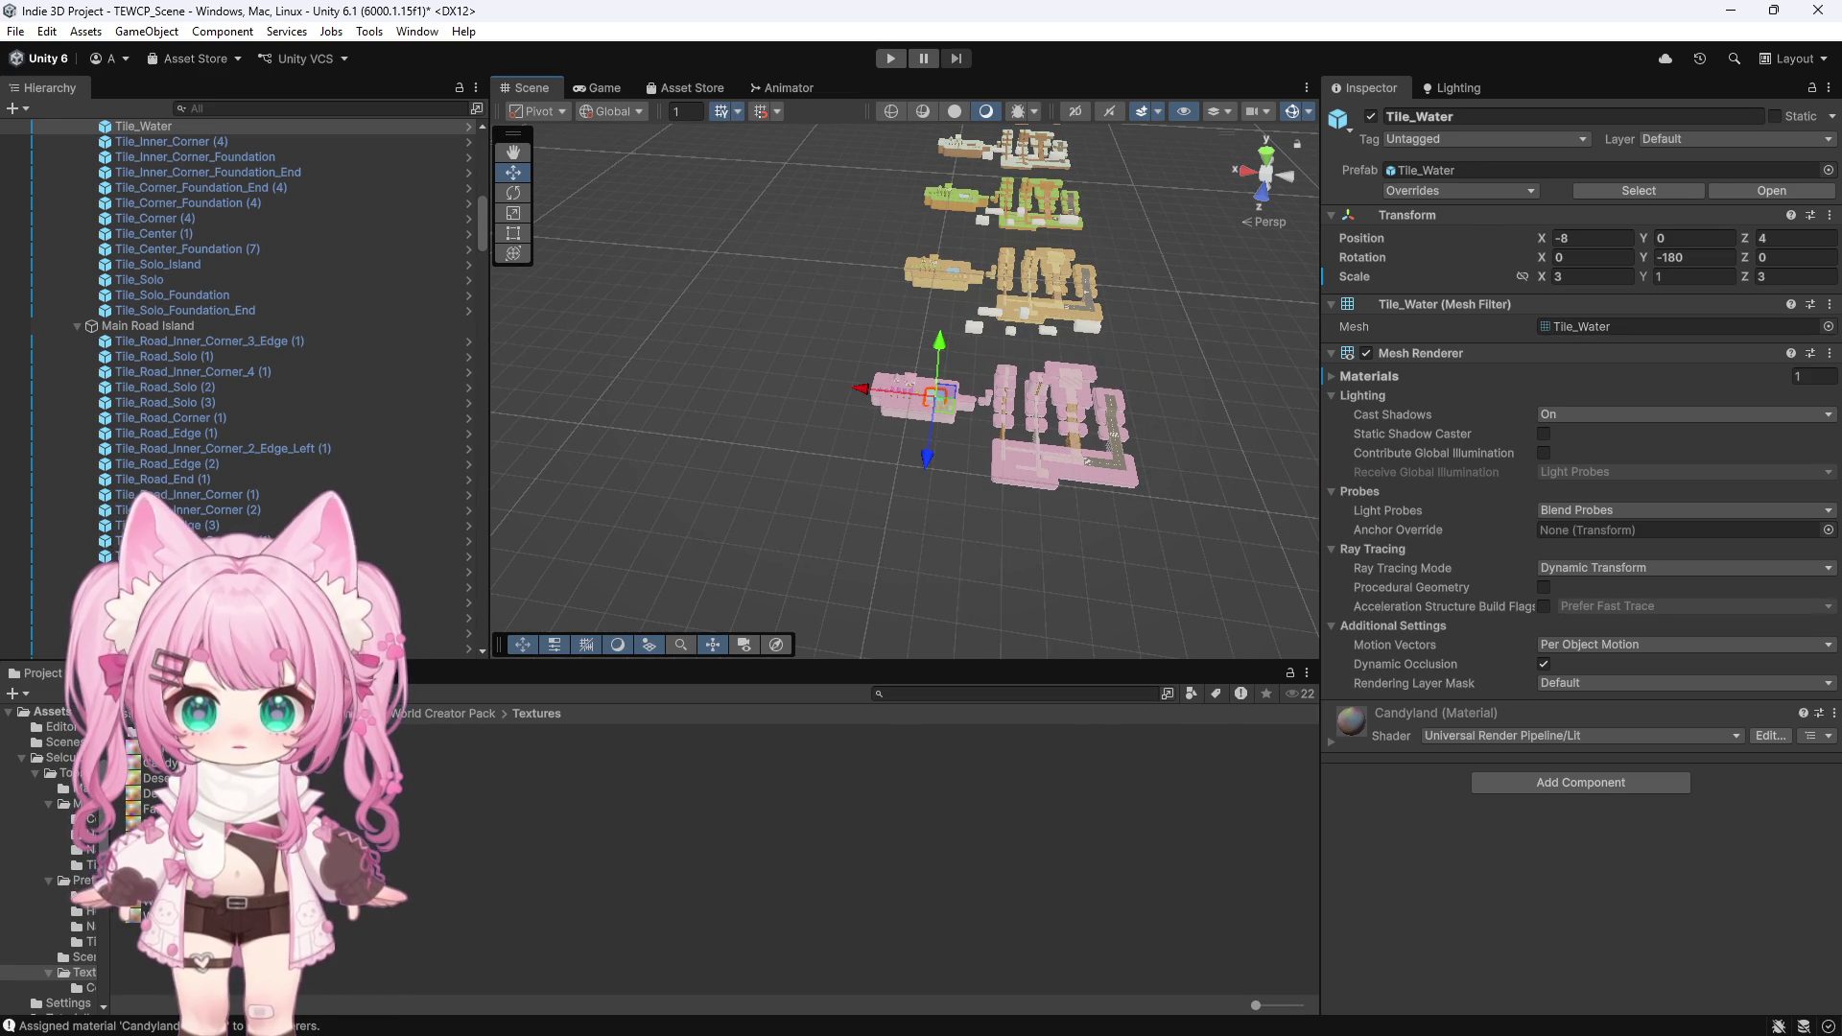
Frame a winter island corner tile and select the winter island's Tile_Water
click(980, 174)
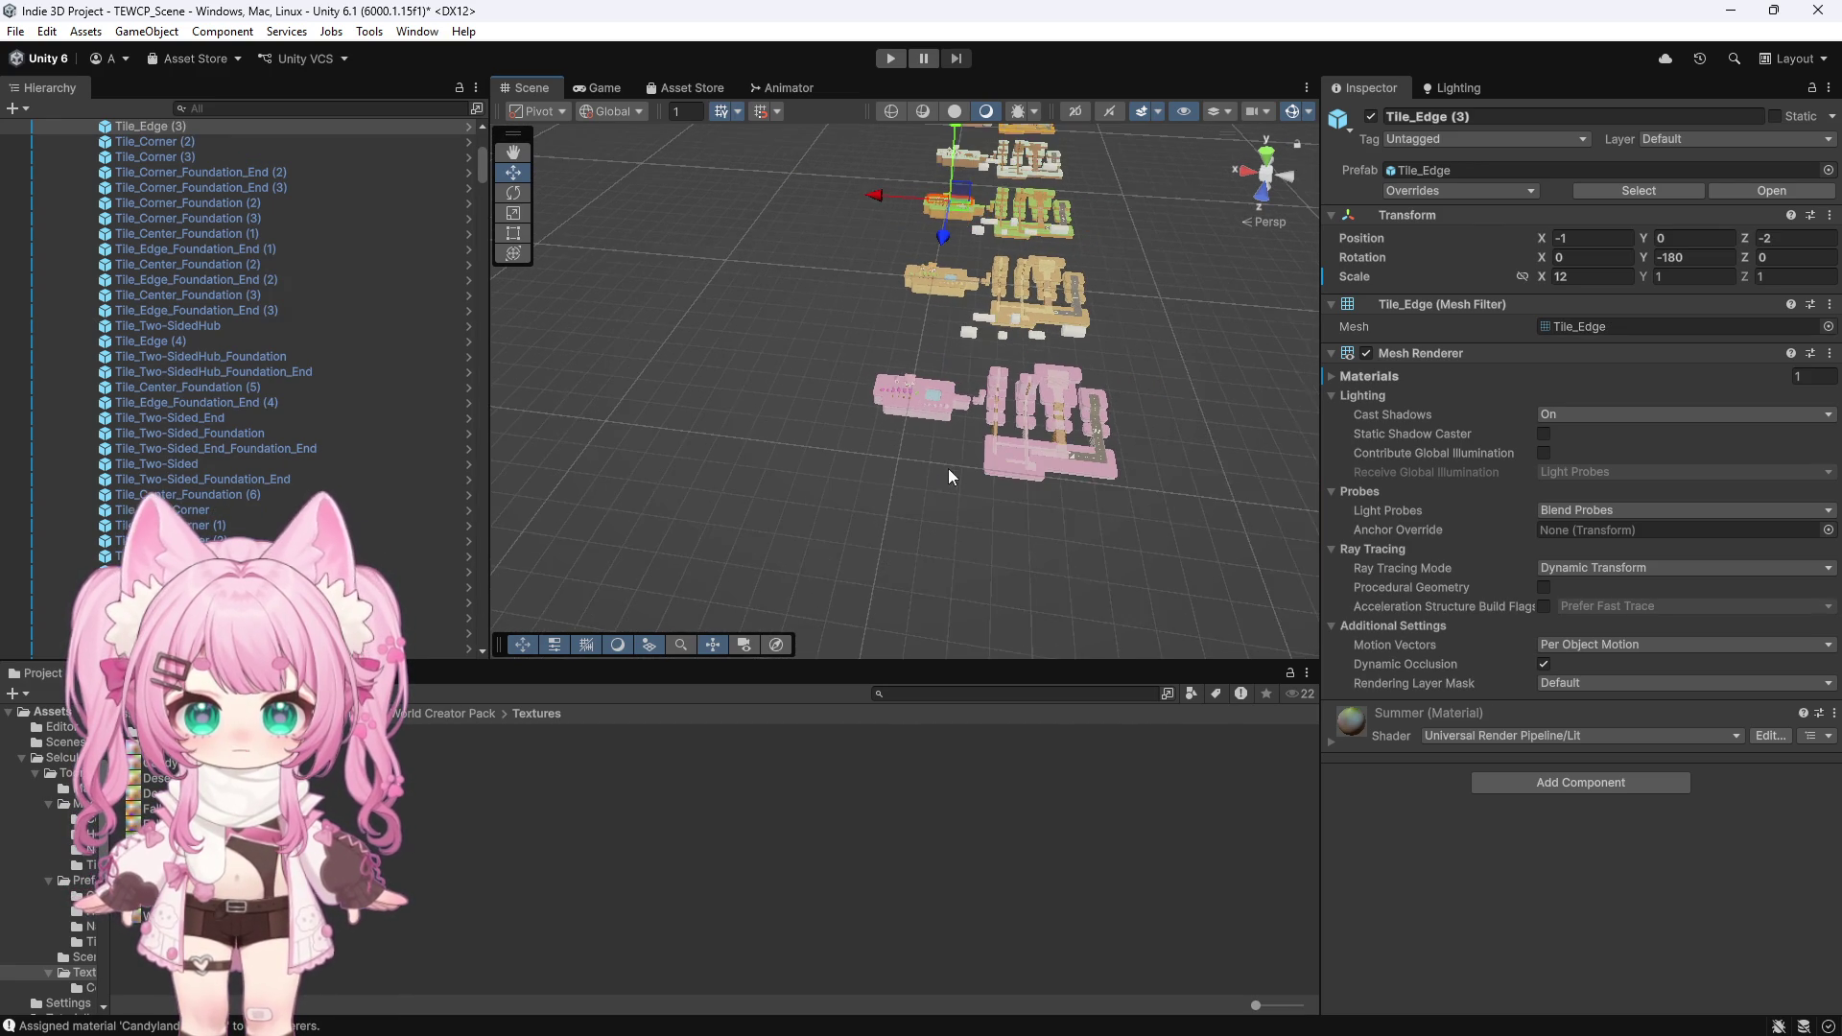
click(971, 159)
key(f)
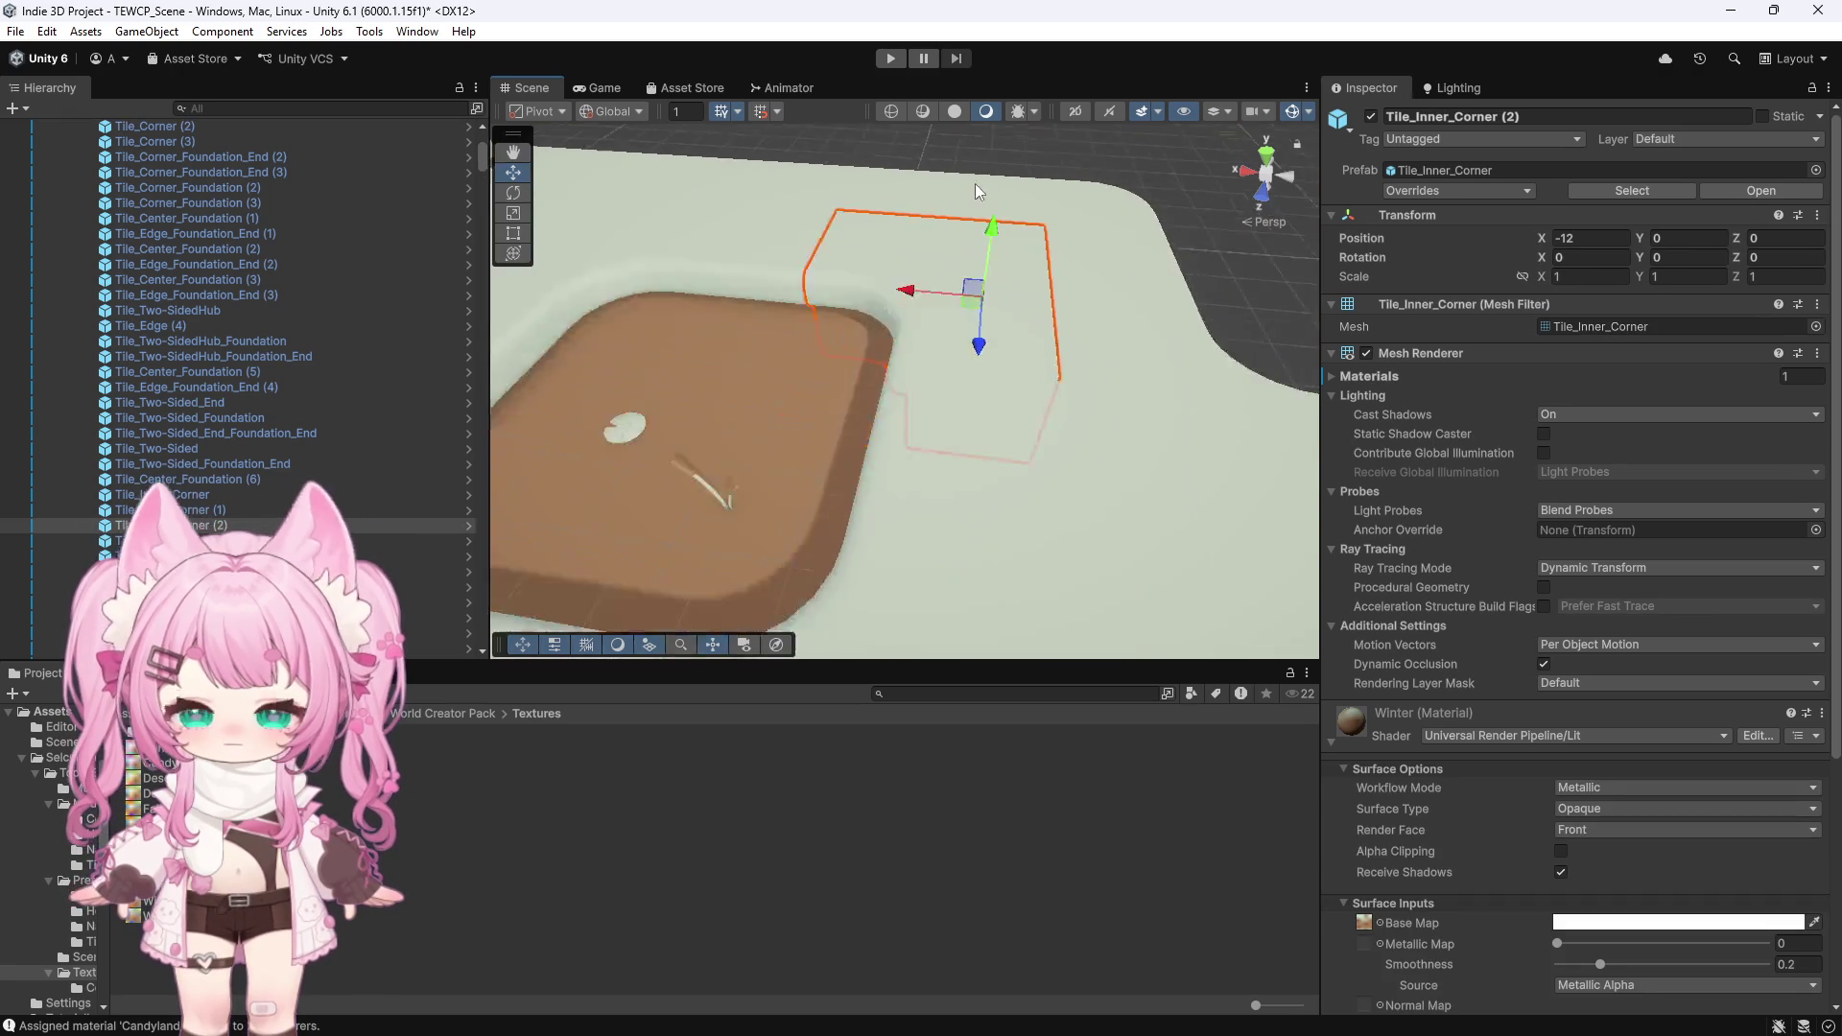
click(749, 408)
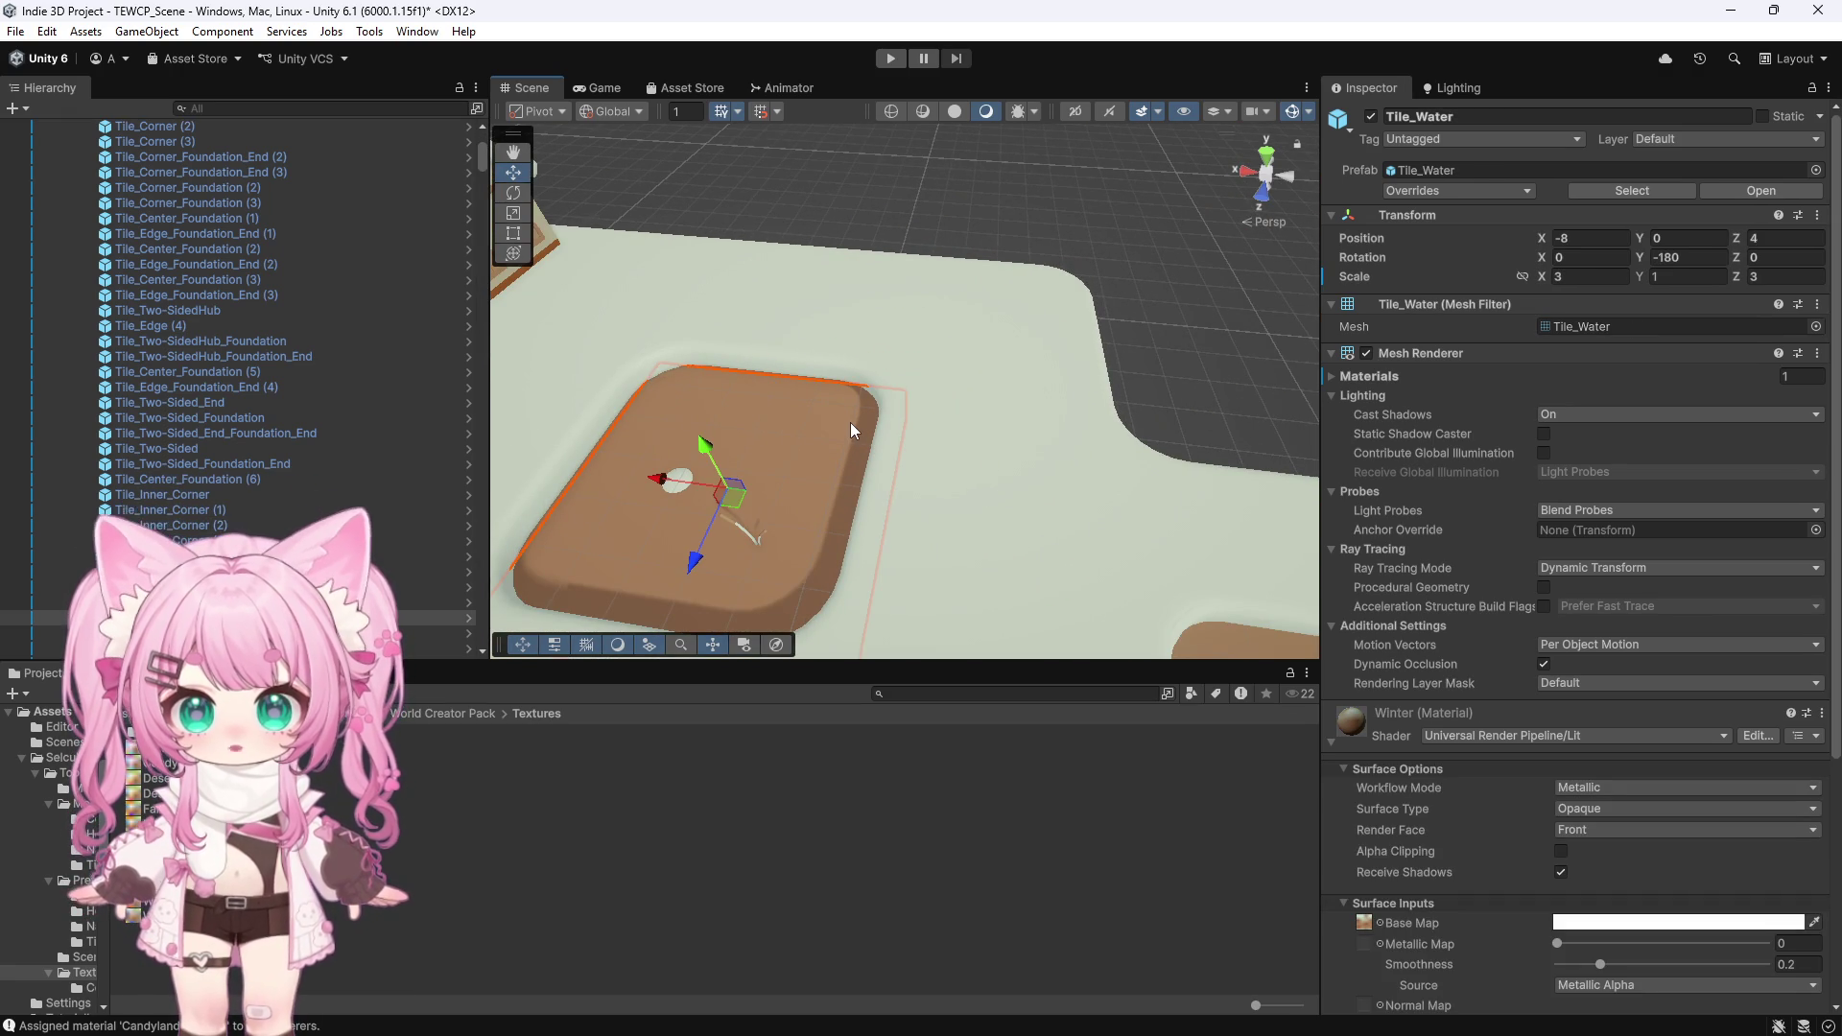
Locate the water material's Base Map texture Winter.png and bring up its file options
click(1366, 923)
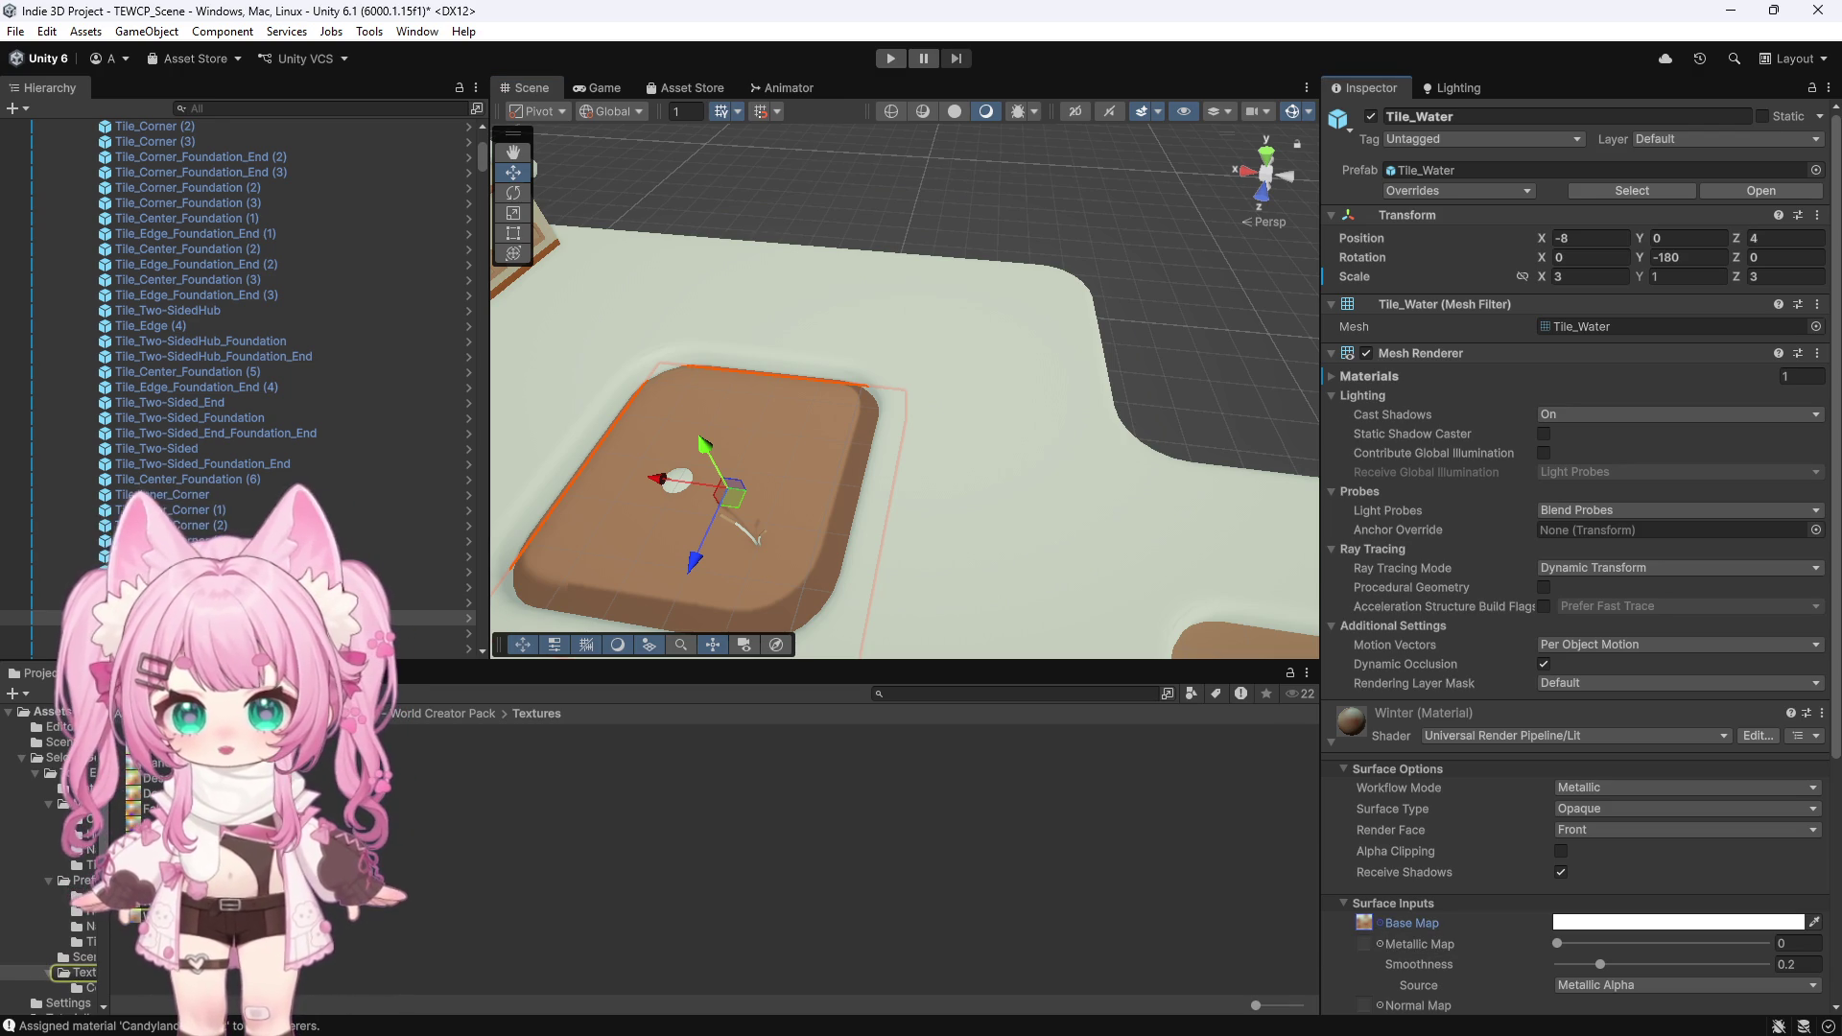
click(163, 900)
right_click(171, 900)
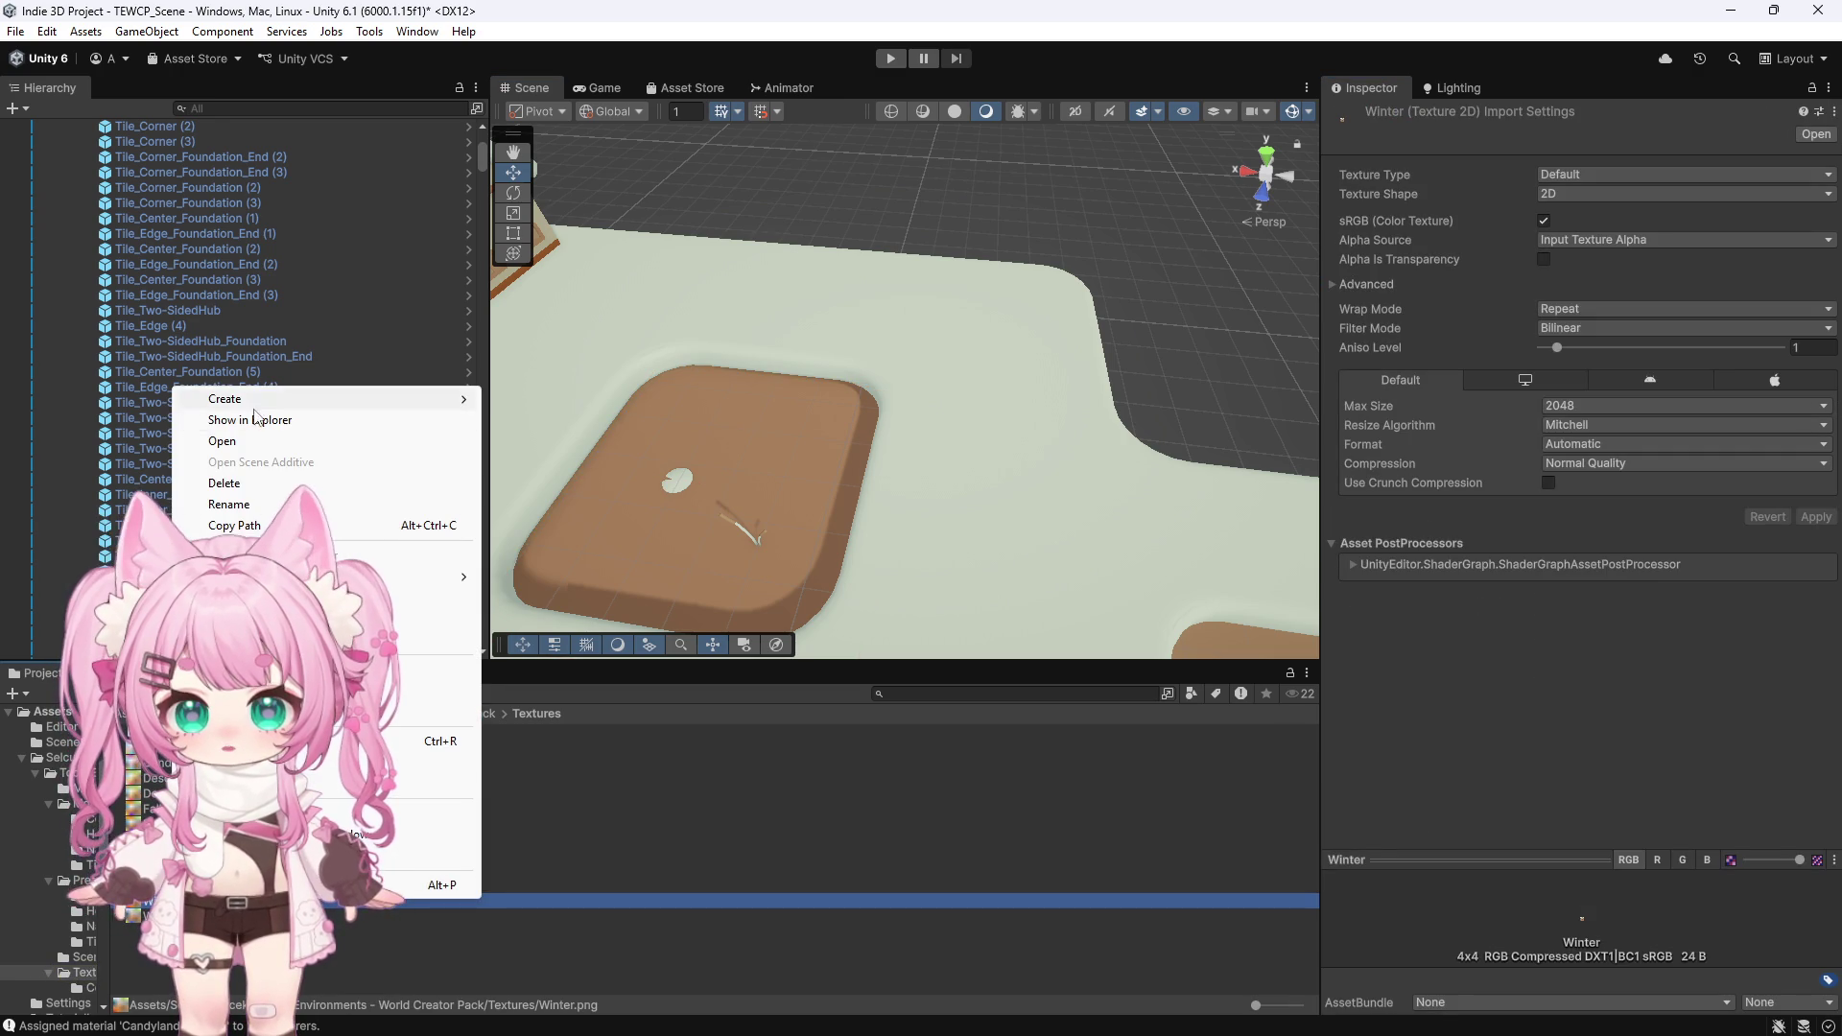
Reveal Winter.png on disk to open it in Photoshop, then reselect the winter water tile in Unity
click(249, 420)
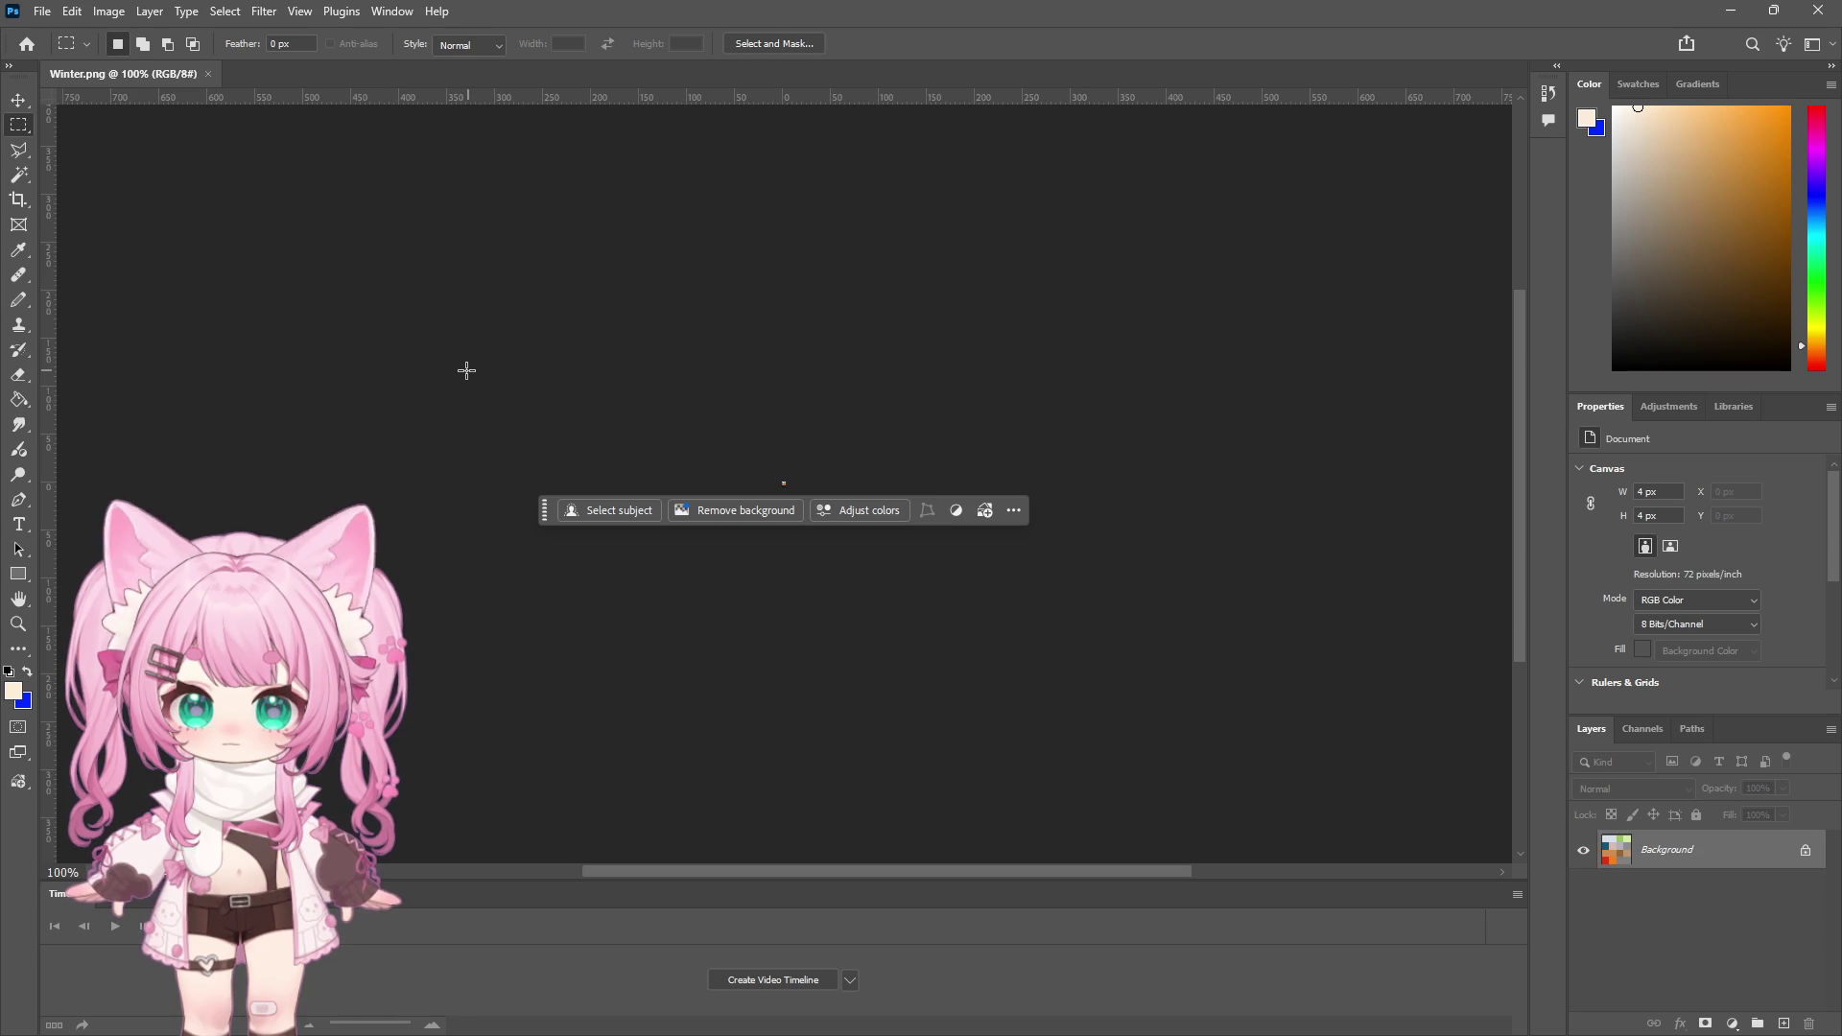
click(1731, 11)
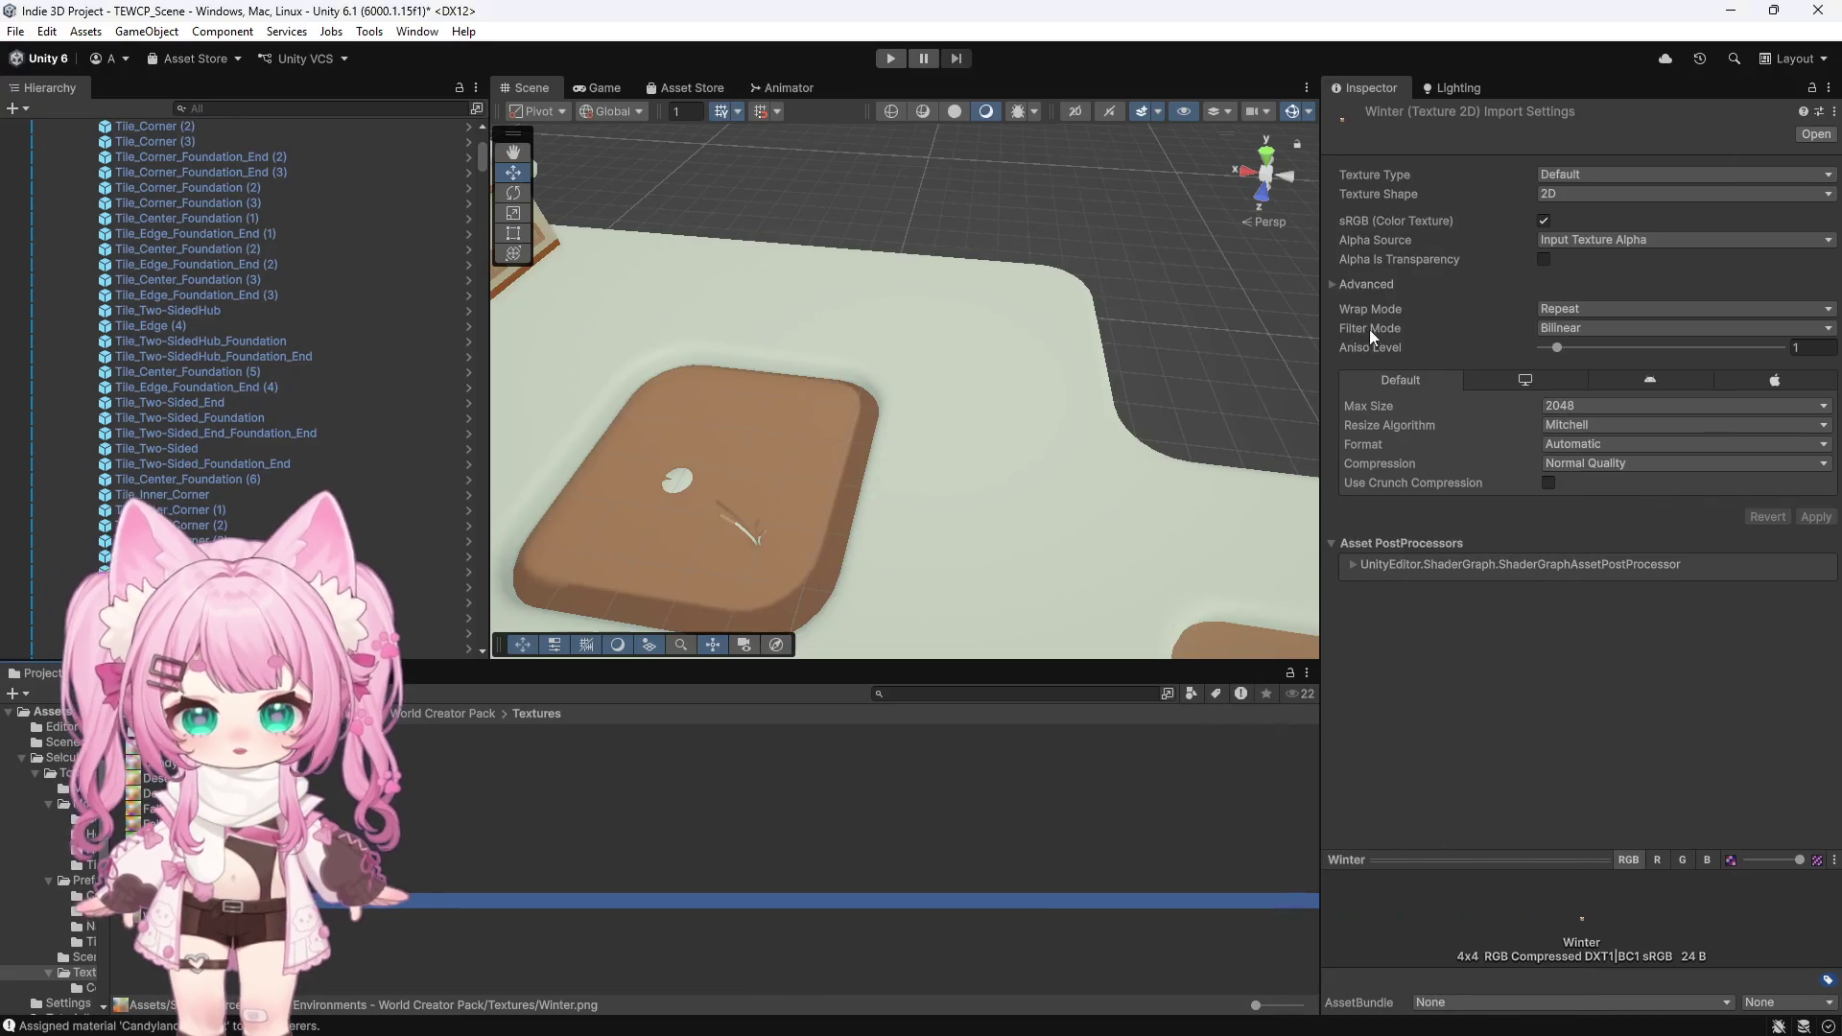
scroll(down, 3)
click(838, 427)
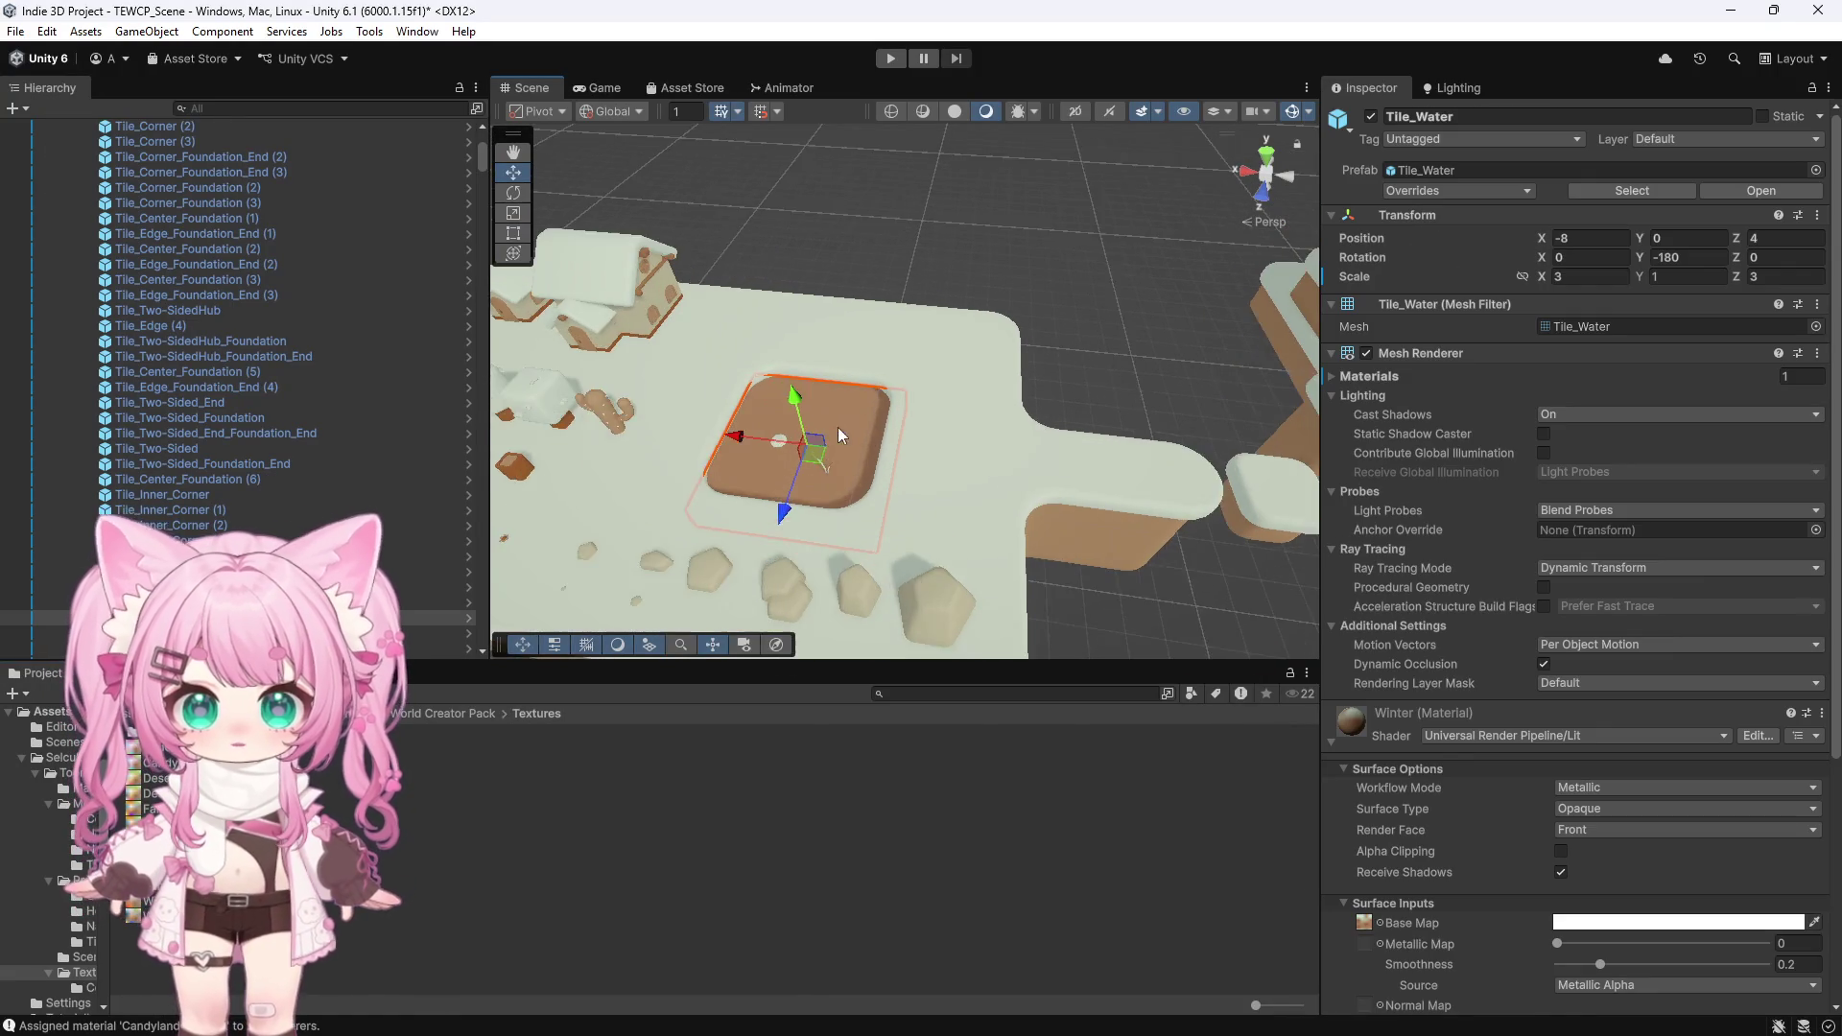
scroll(up, 3)
scroll(up, 3)
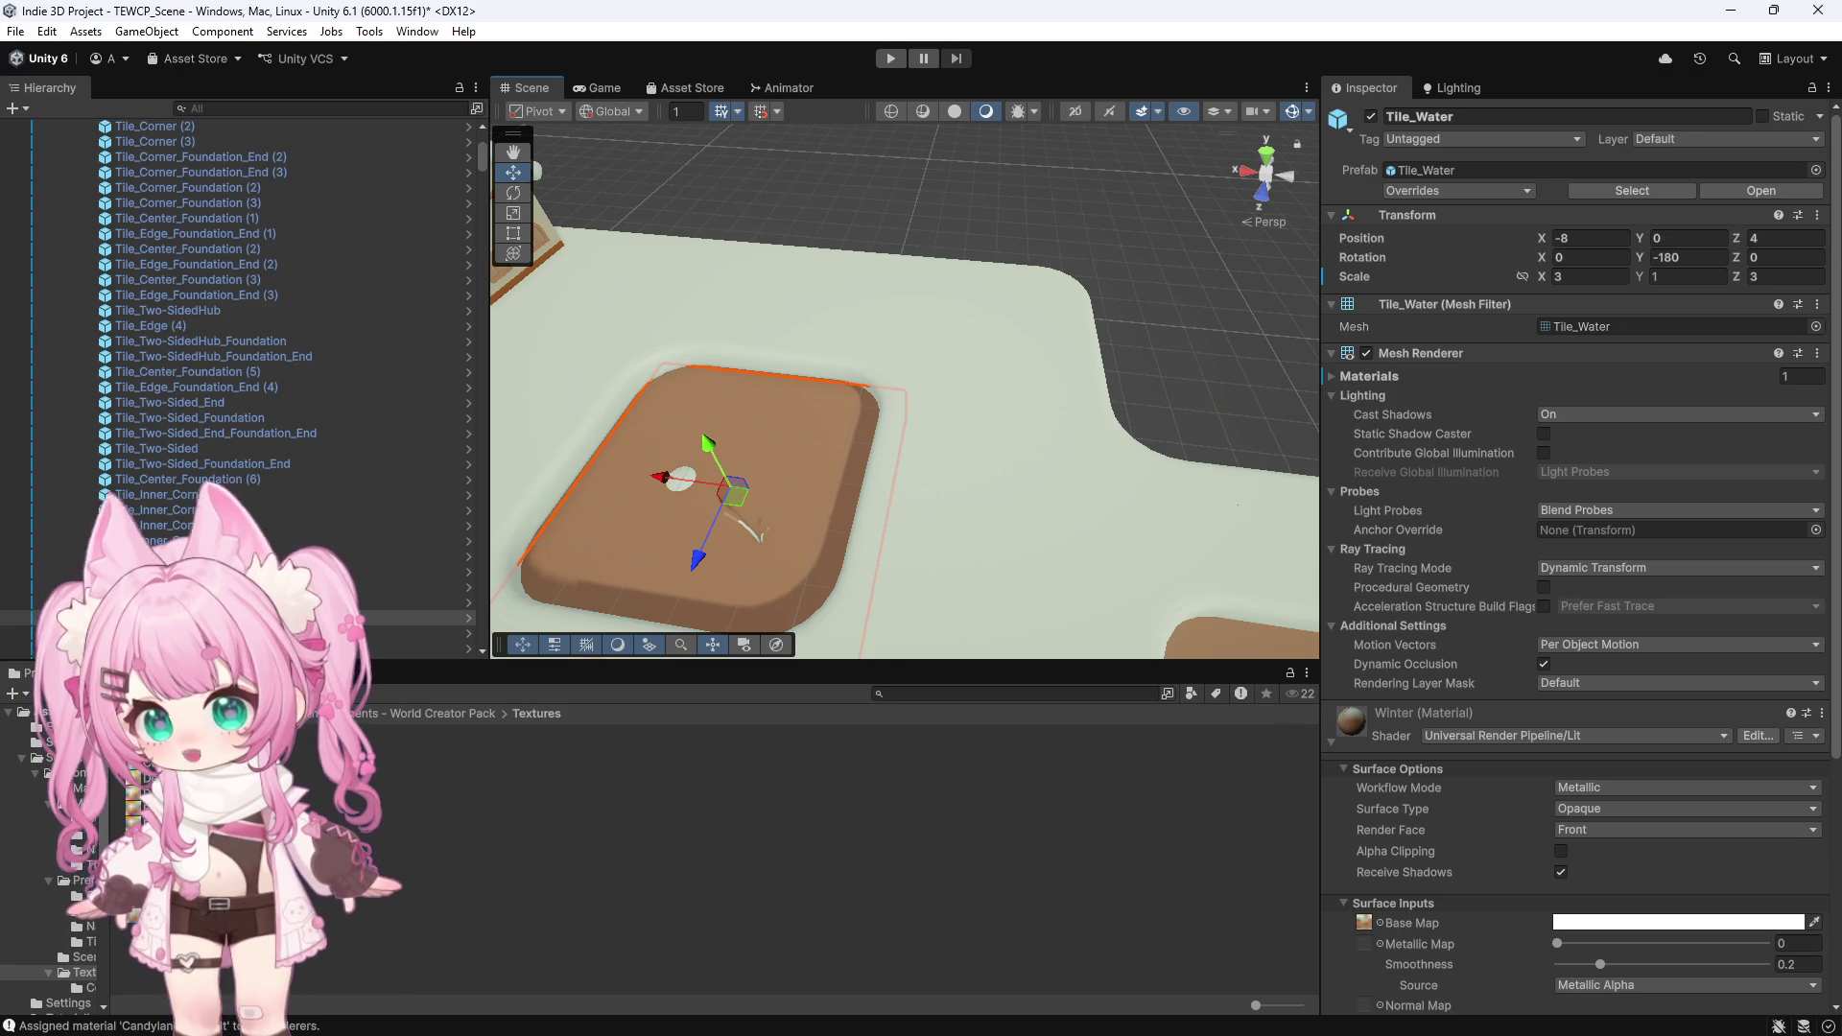
scroll(up, 3)
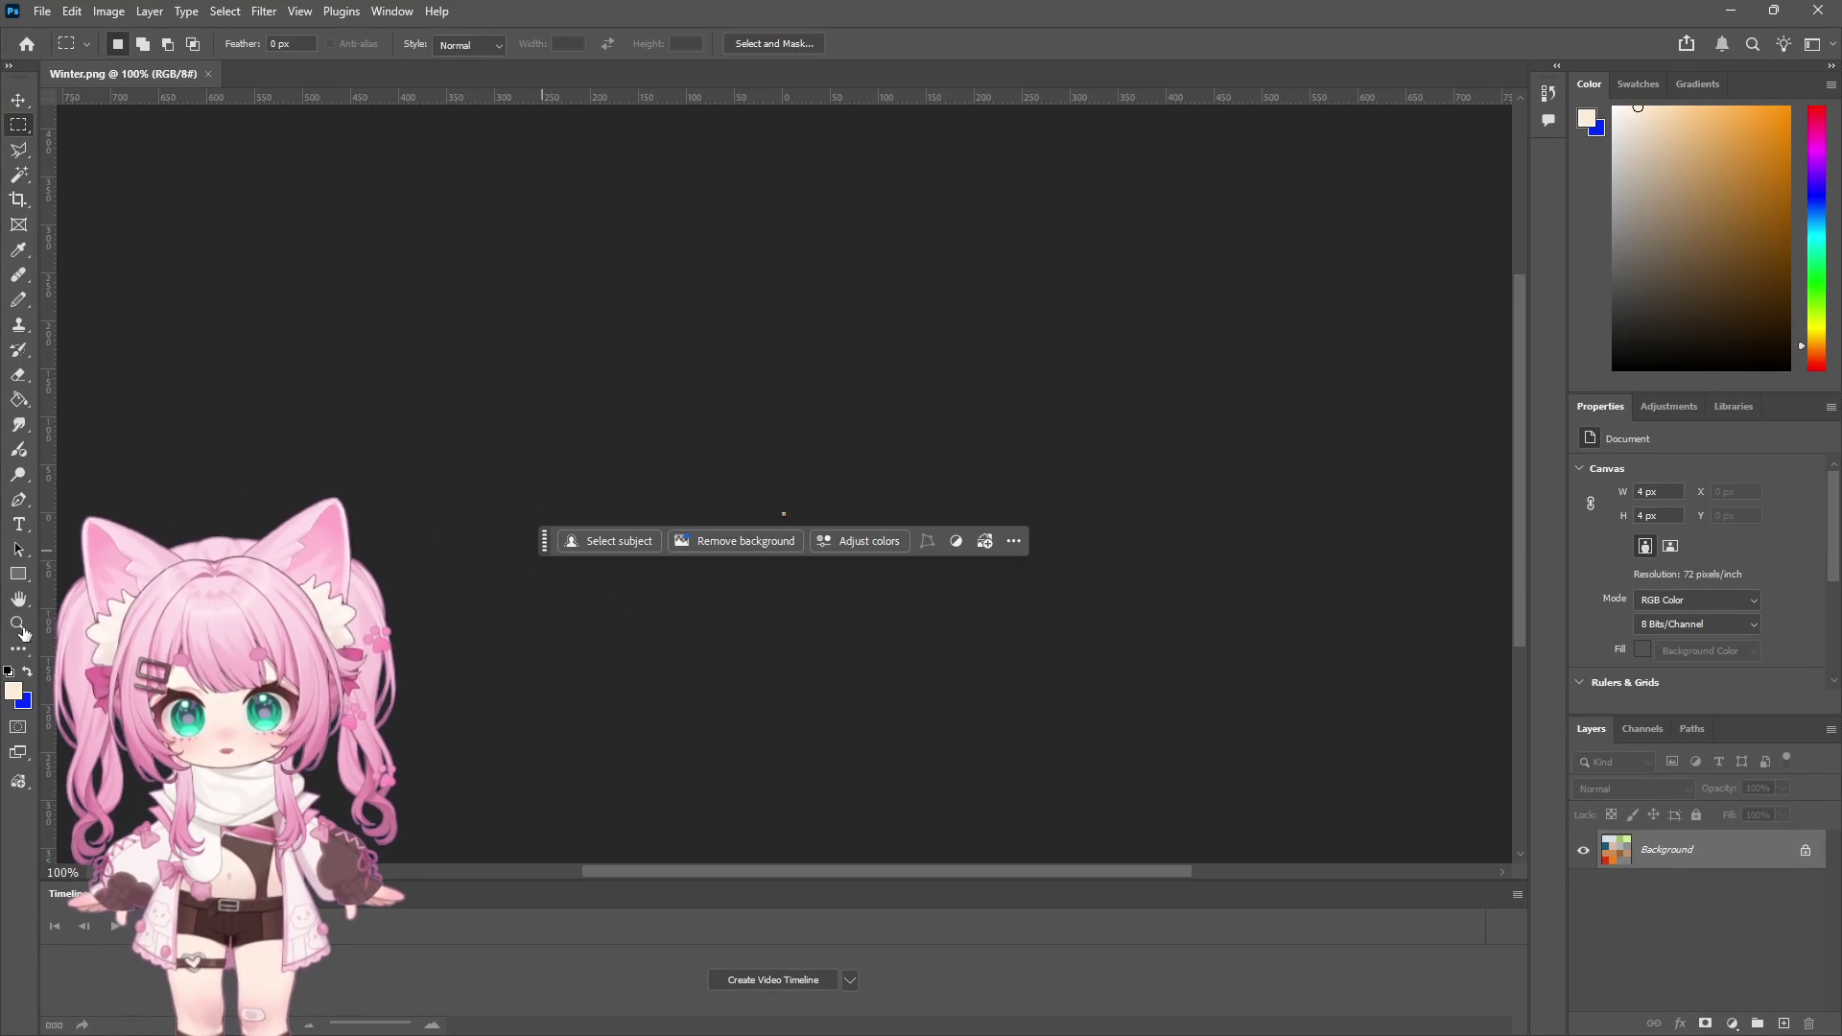
Zoom in on the tiny 4x4 Winter palette until it fills the canvas
key(z)
click(780, 509)
click(786, 516)
click(785, 511)
click(786, 511)
click(795, 535)
click(795, 535)
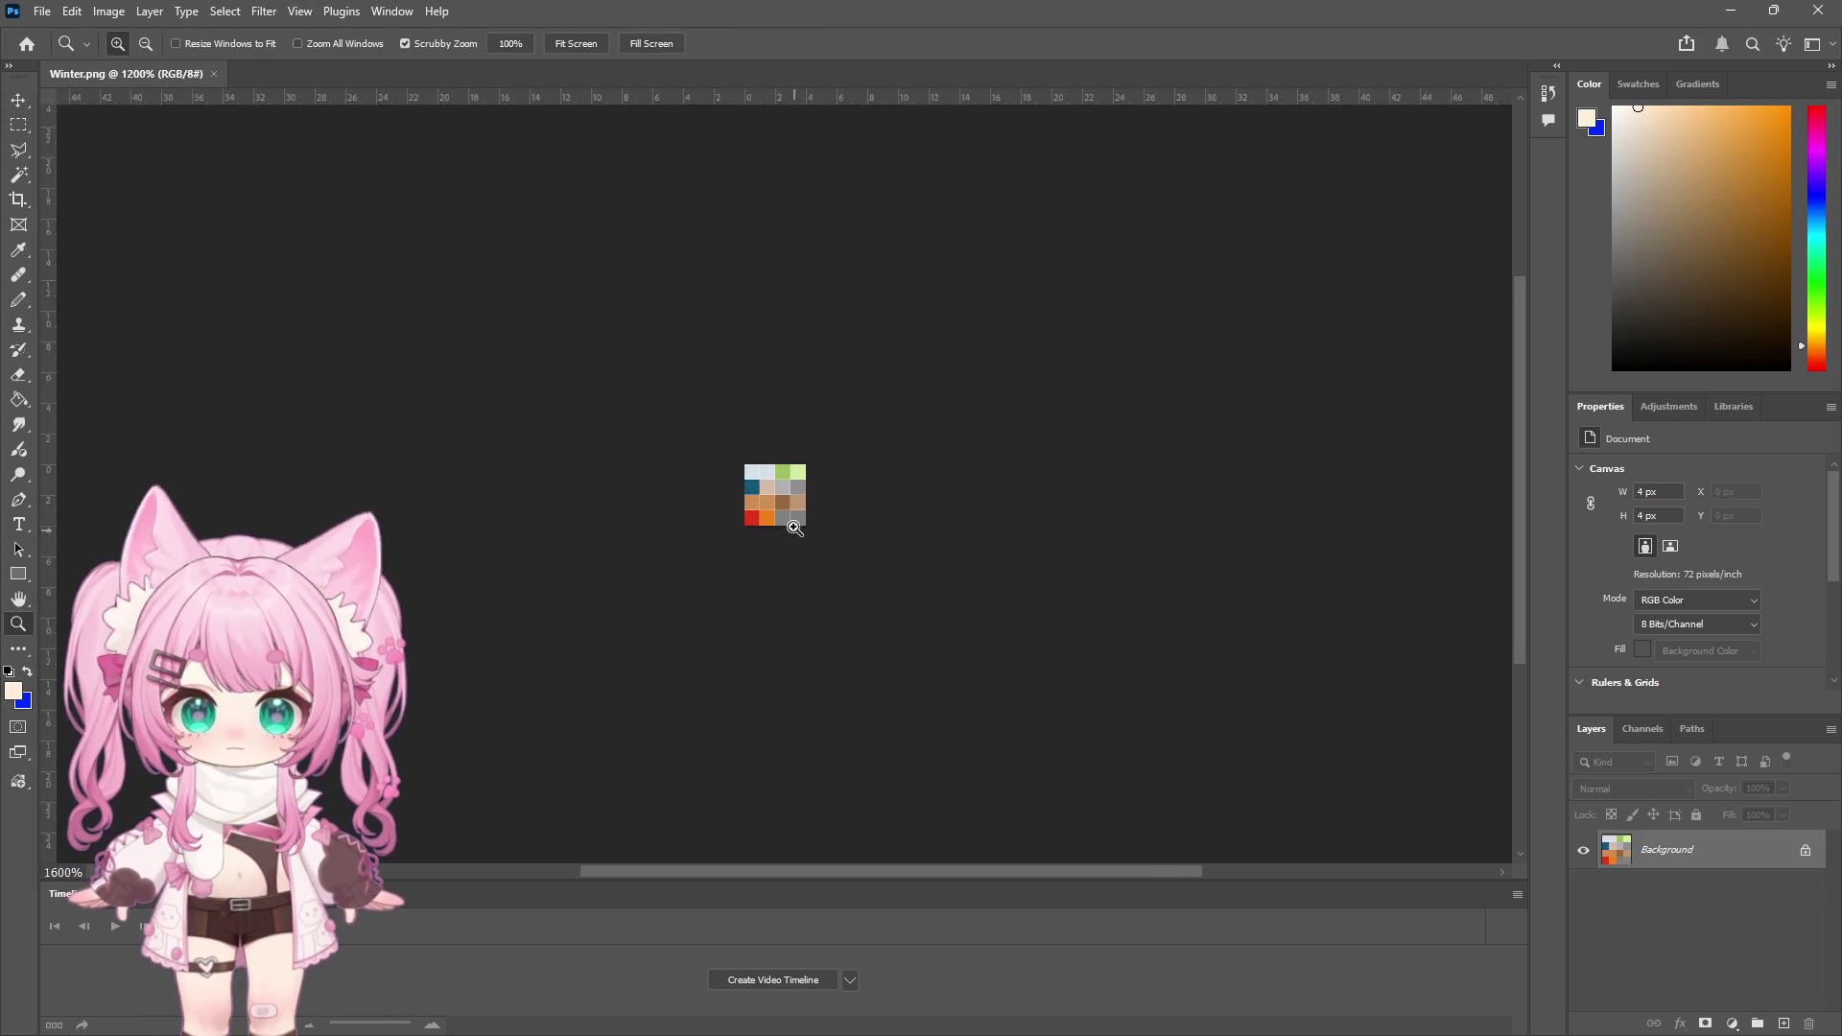
click(785, 509)
click(744, 468)
scroll(up, 3)
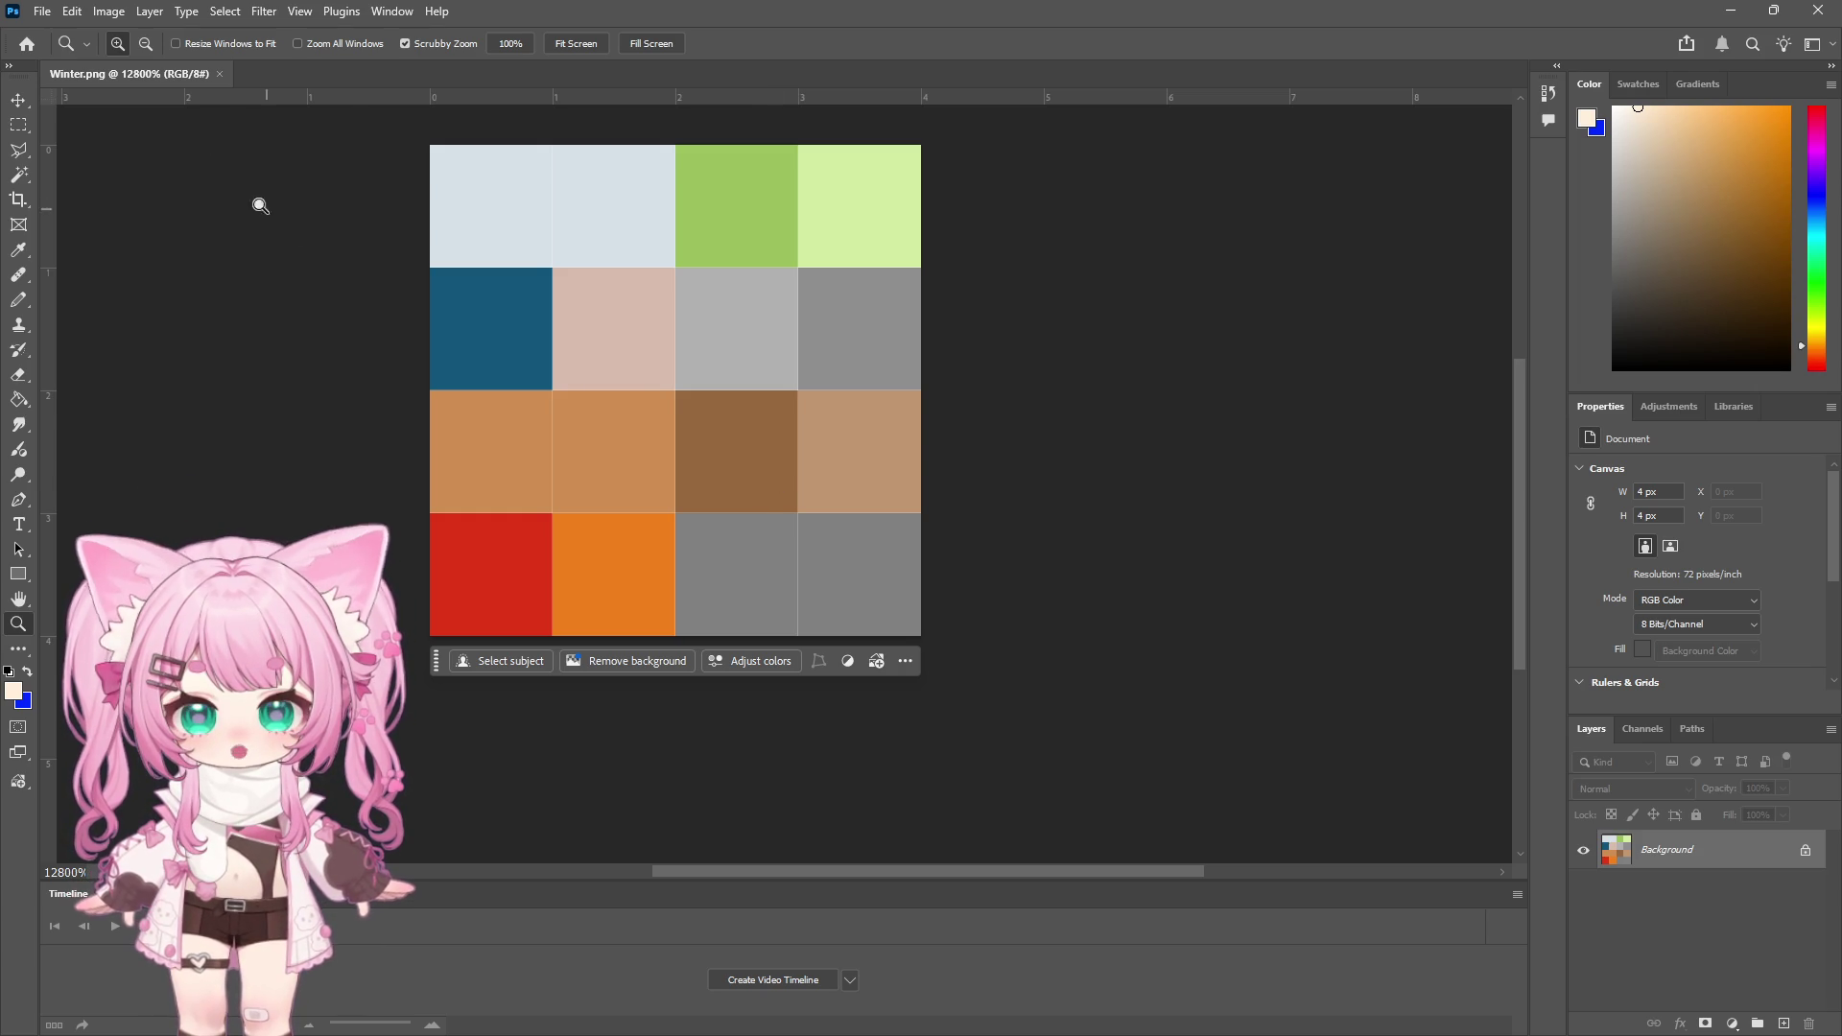
click(145, 43)
click(892, 403)
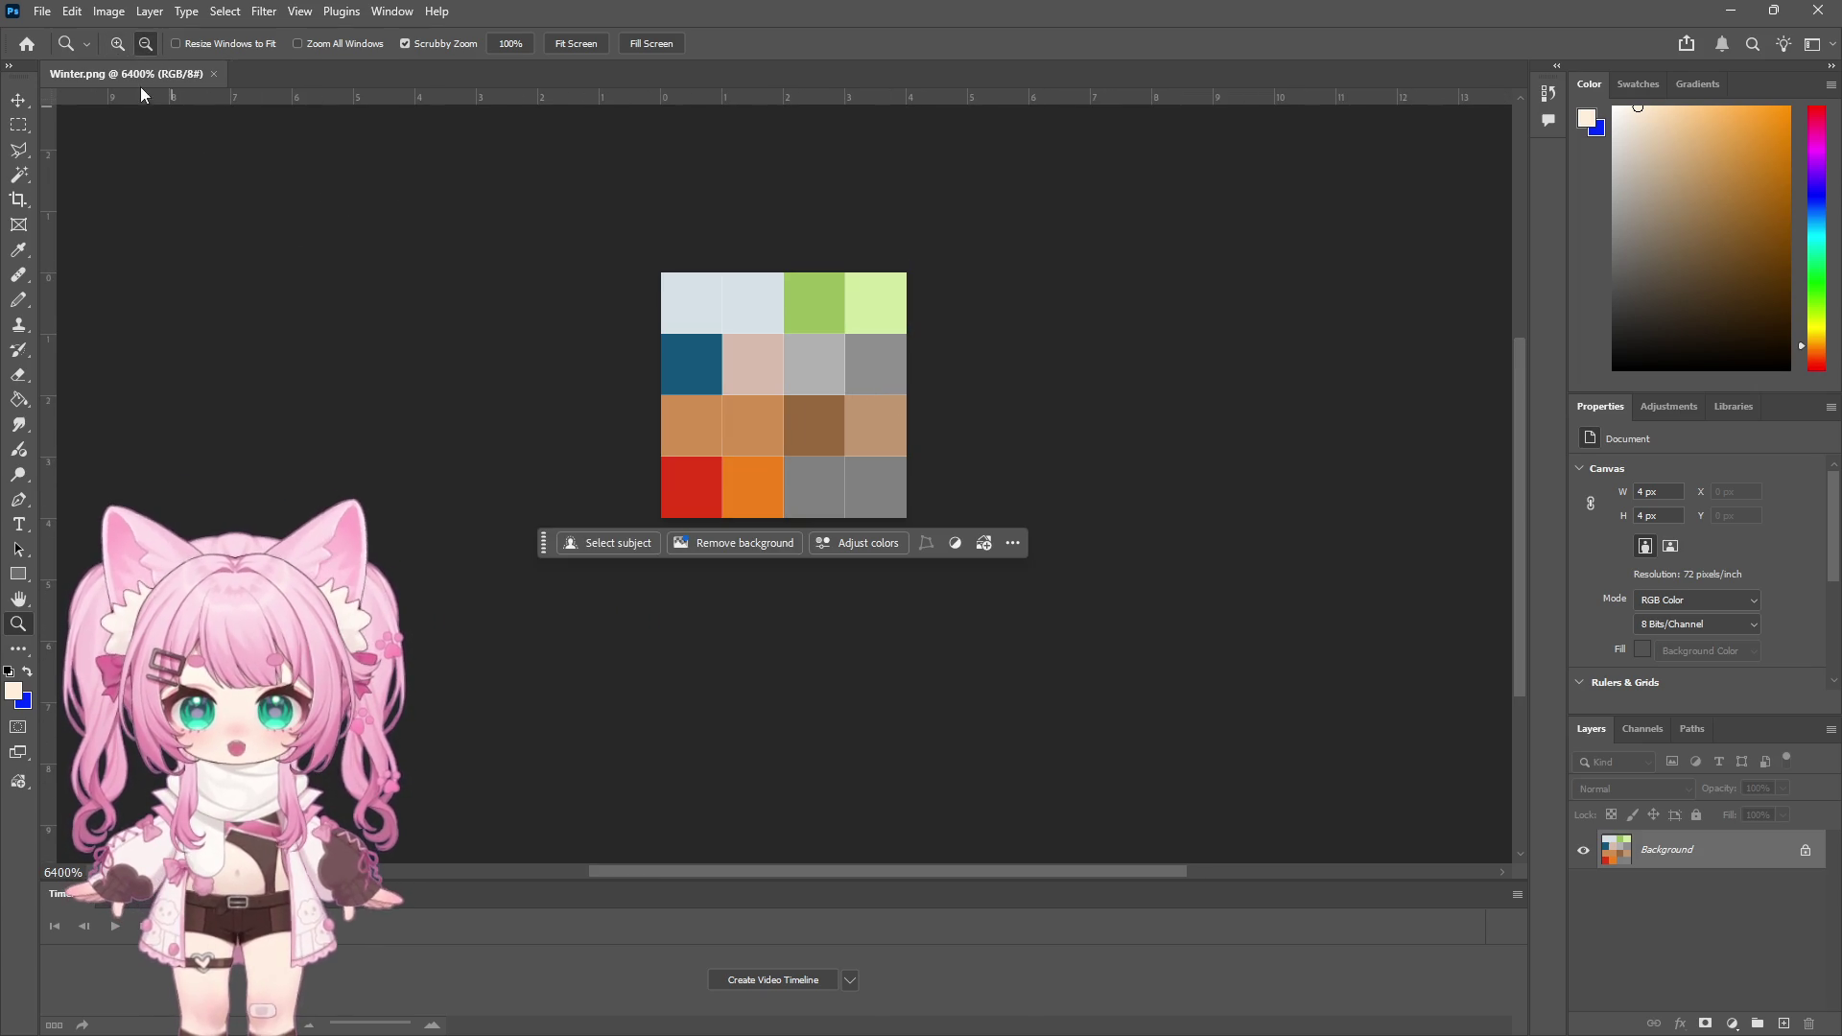
click(115, 43)
click(842, 377)
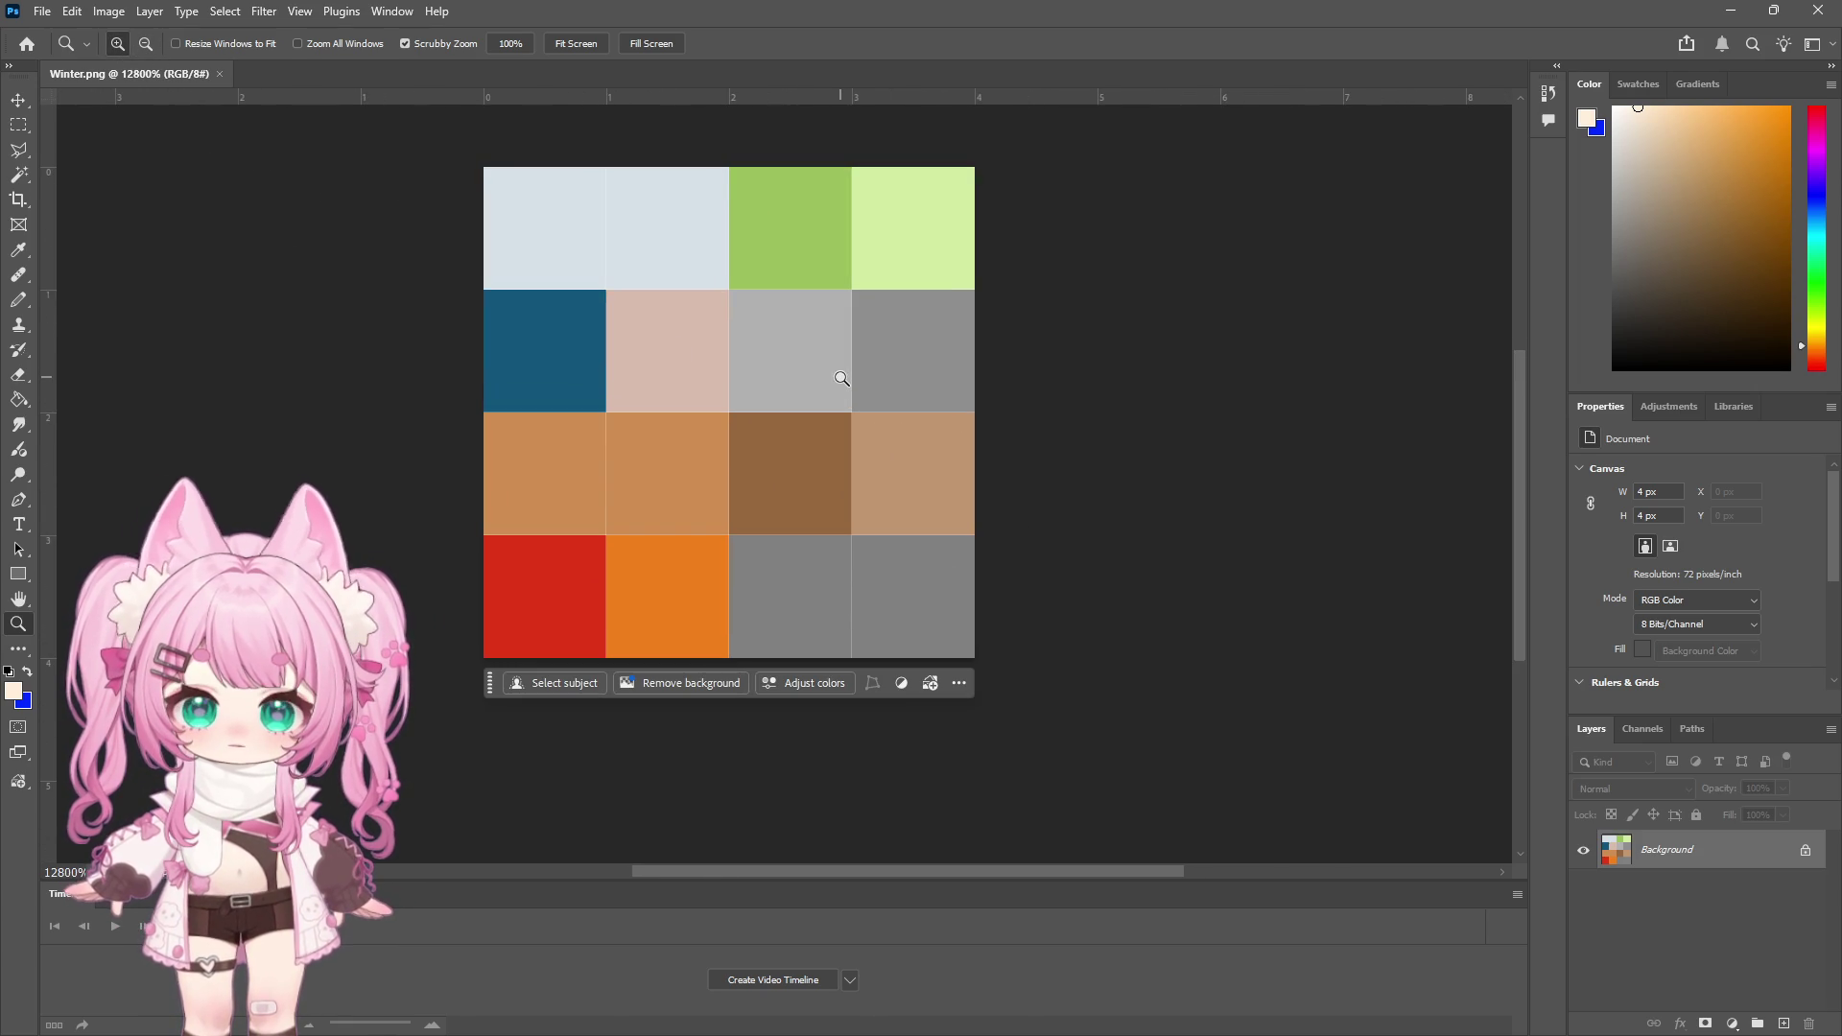
Try selecting the dark-brown cell by its colour, clearing and reselecting it
click(21, 176)
click(811, 464)
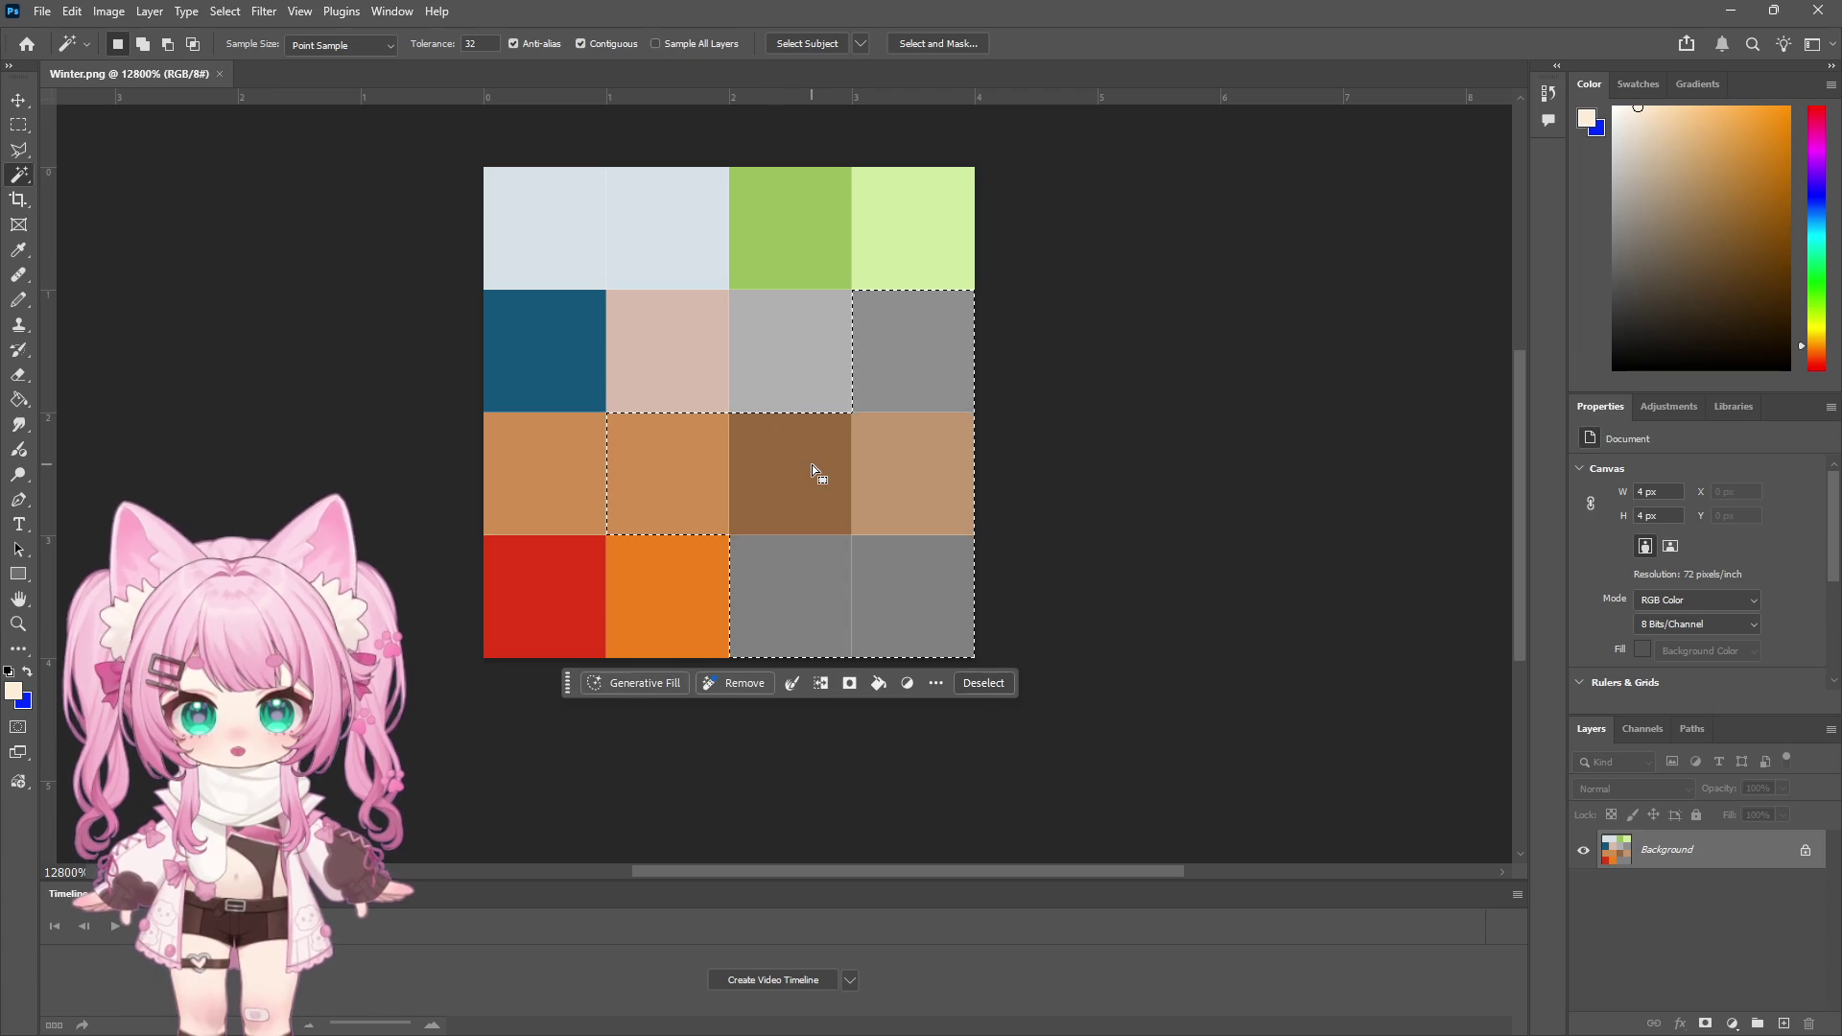
click(19, 125)
click(803, 379)
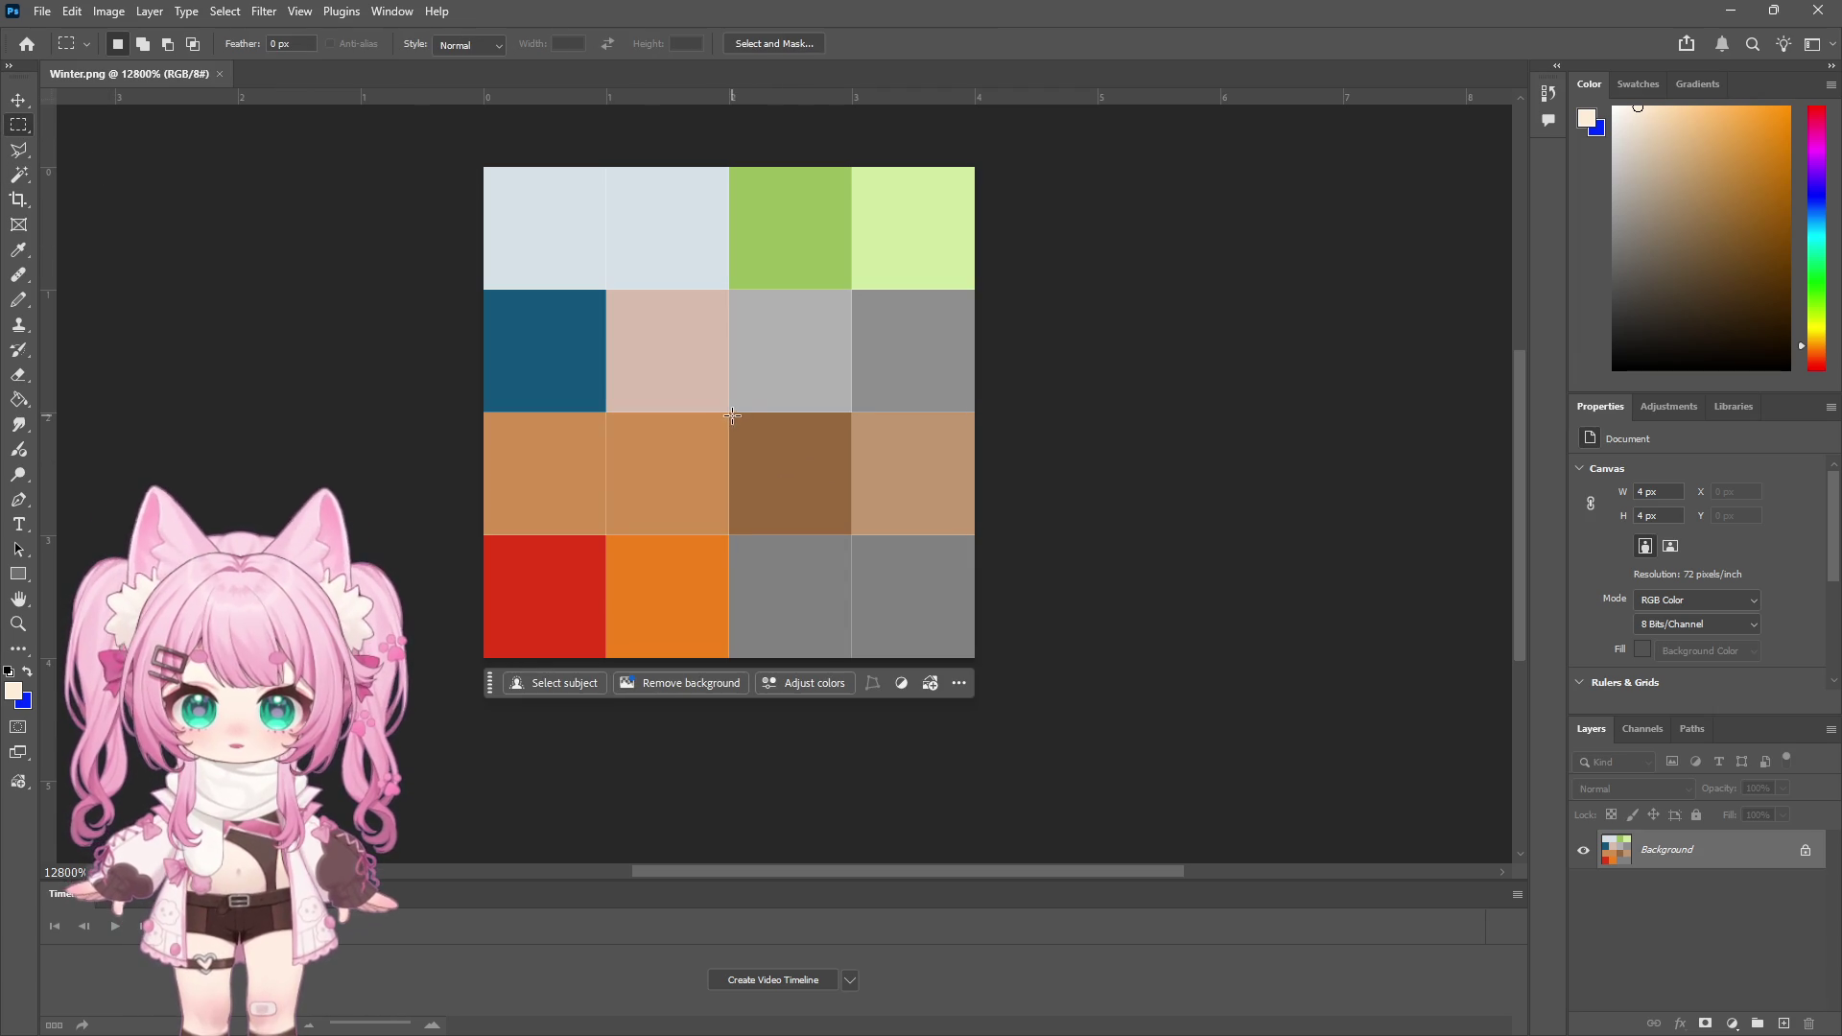
click(19, 176)
click(792, 469)
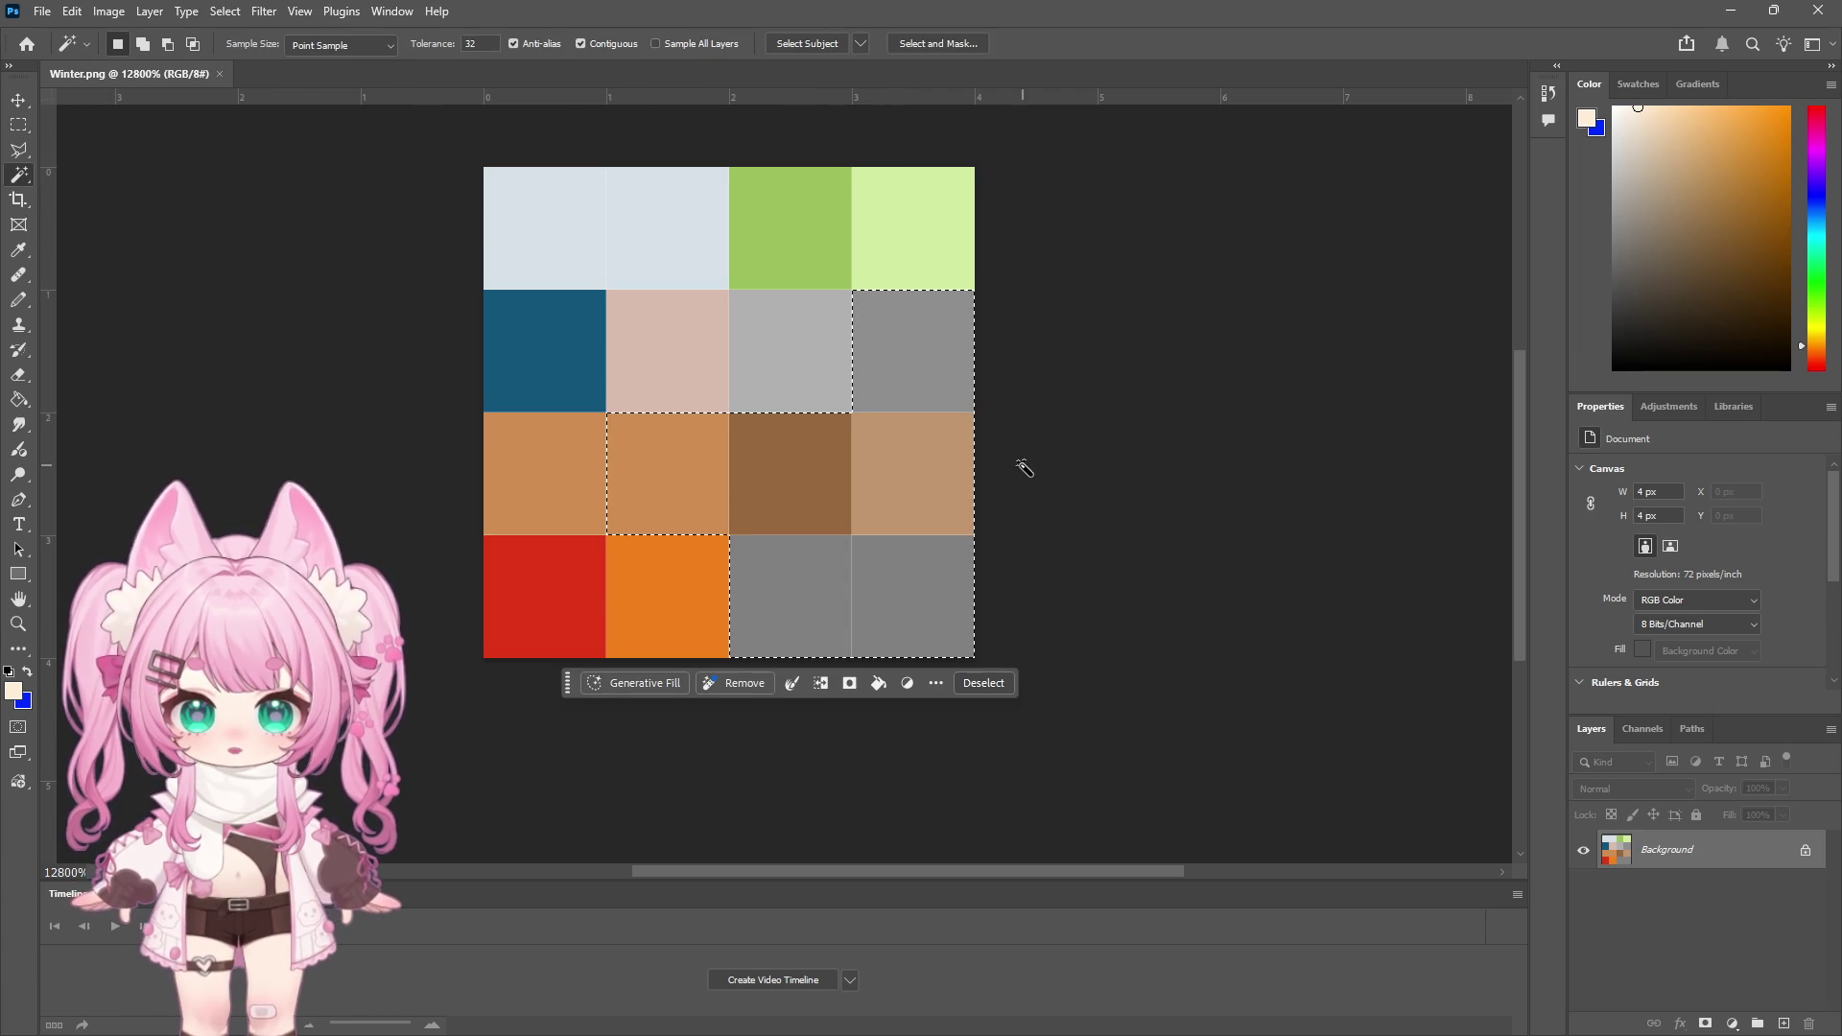
click(1023, 467)
click(227, 12)
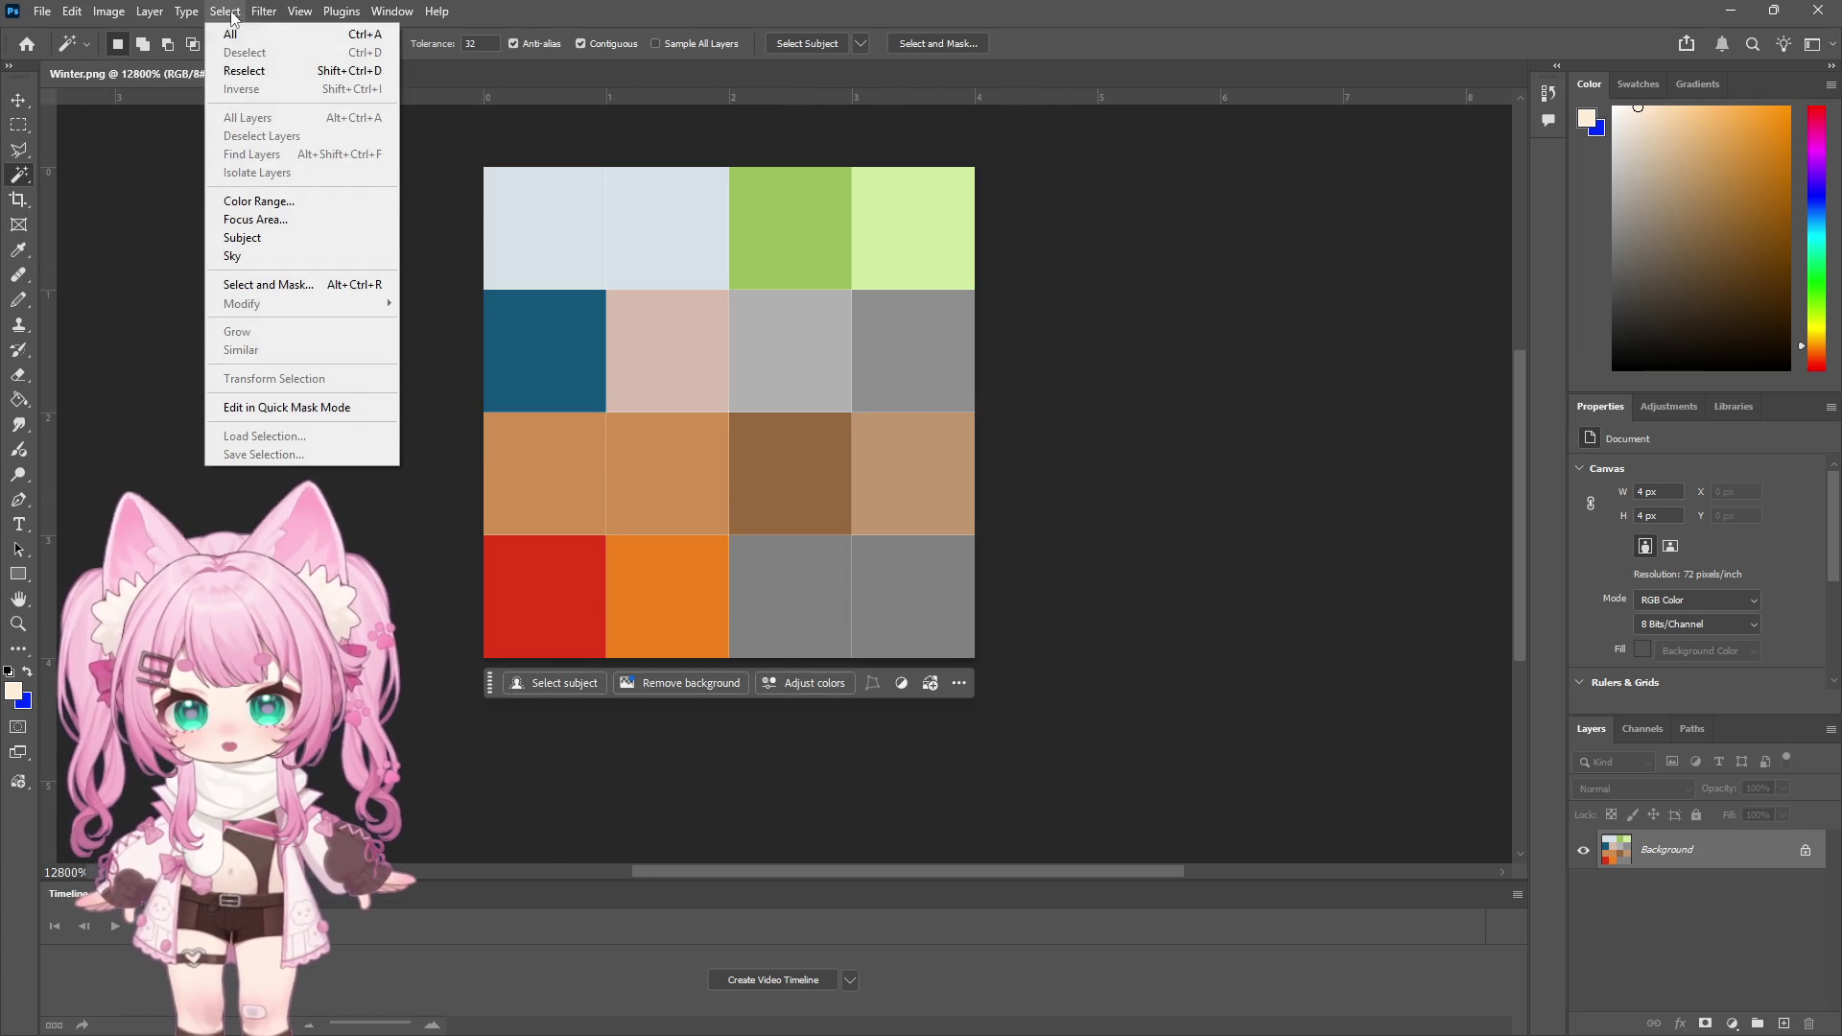
Sample the dark-brown cell's colour with the eyedropper and try a Magic Wand selection
key(Escape)
key(i)
click(806, 445)
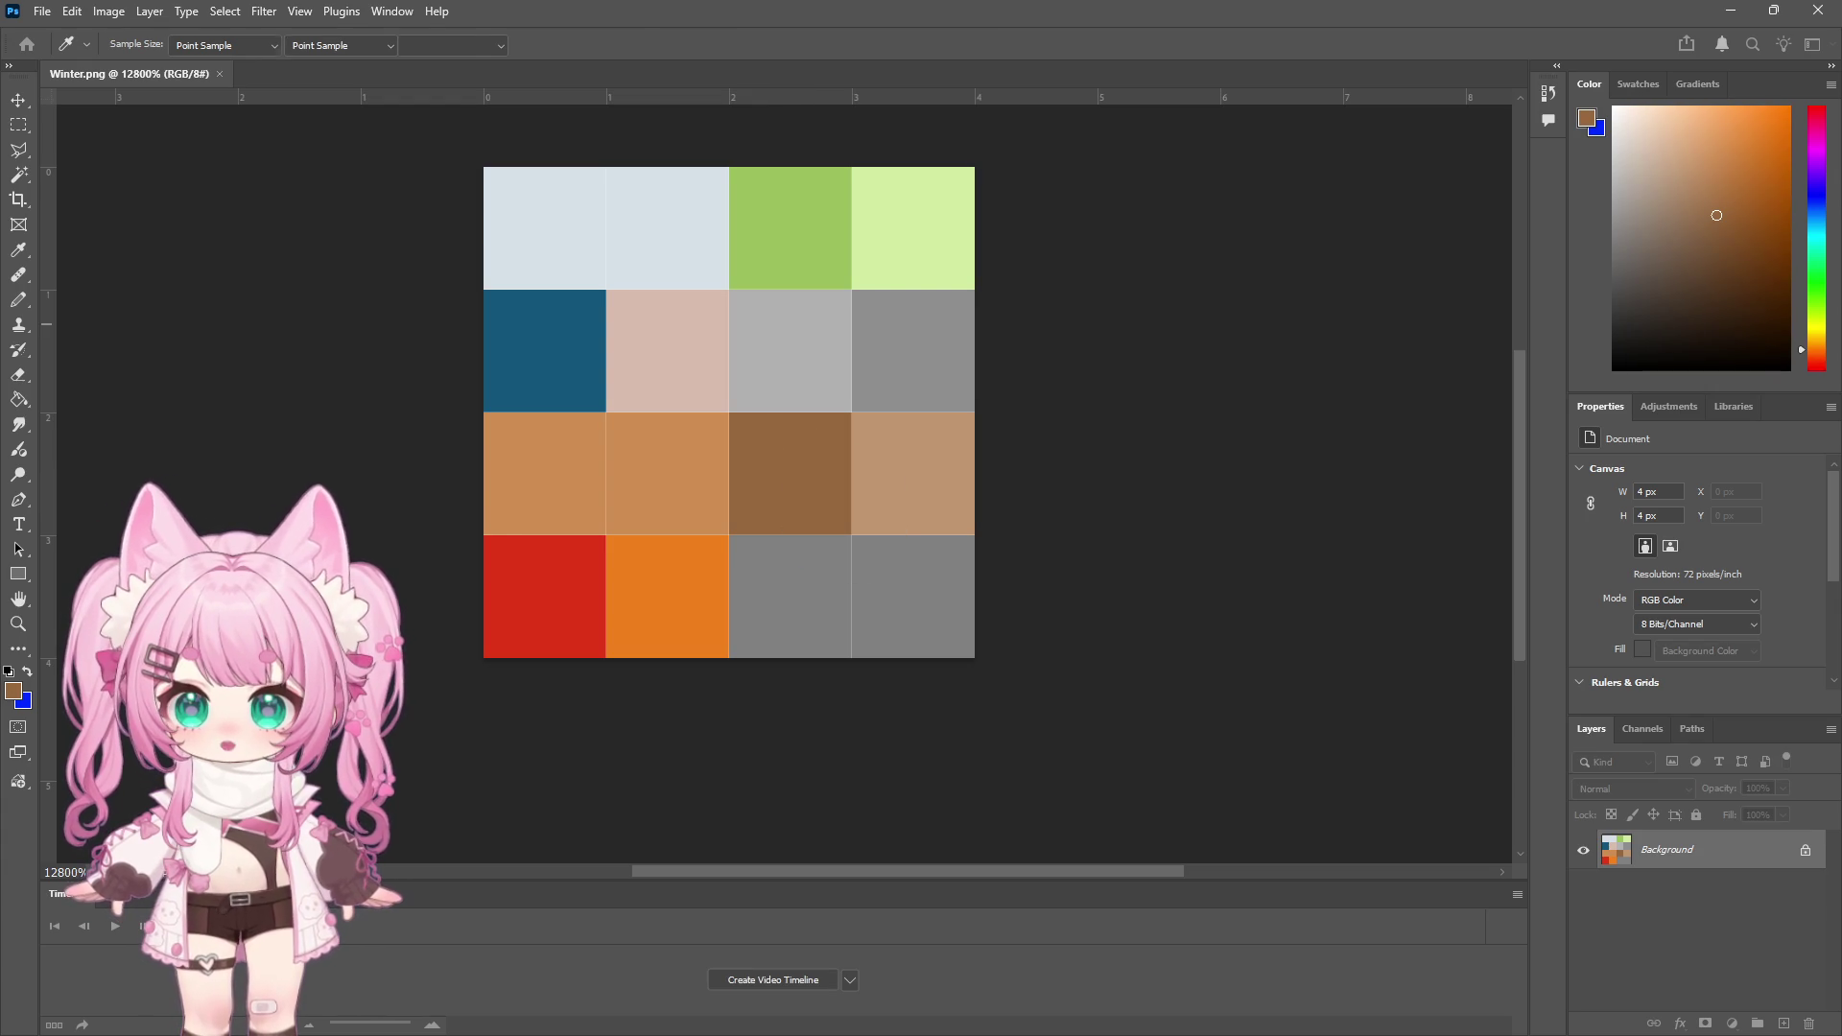
key(w)
click(913, 526)
click(18, 126)
click(240, 181)
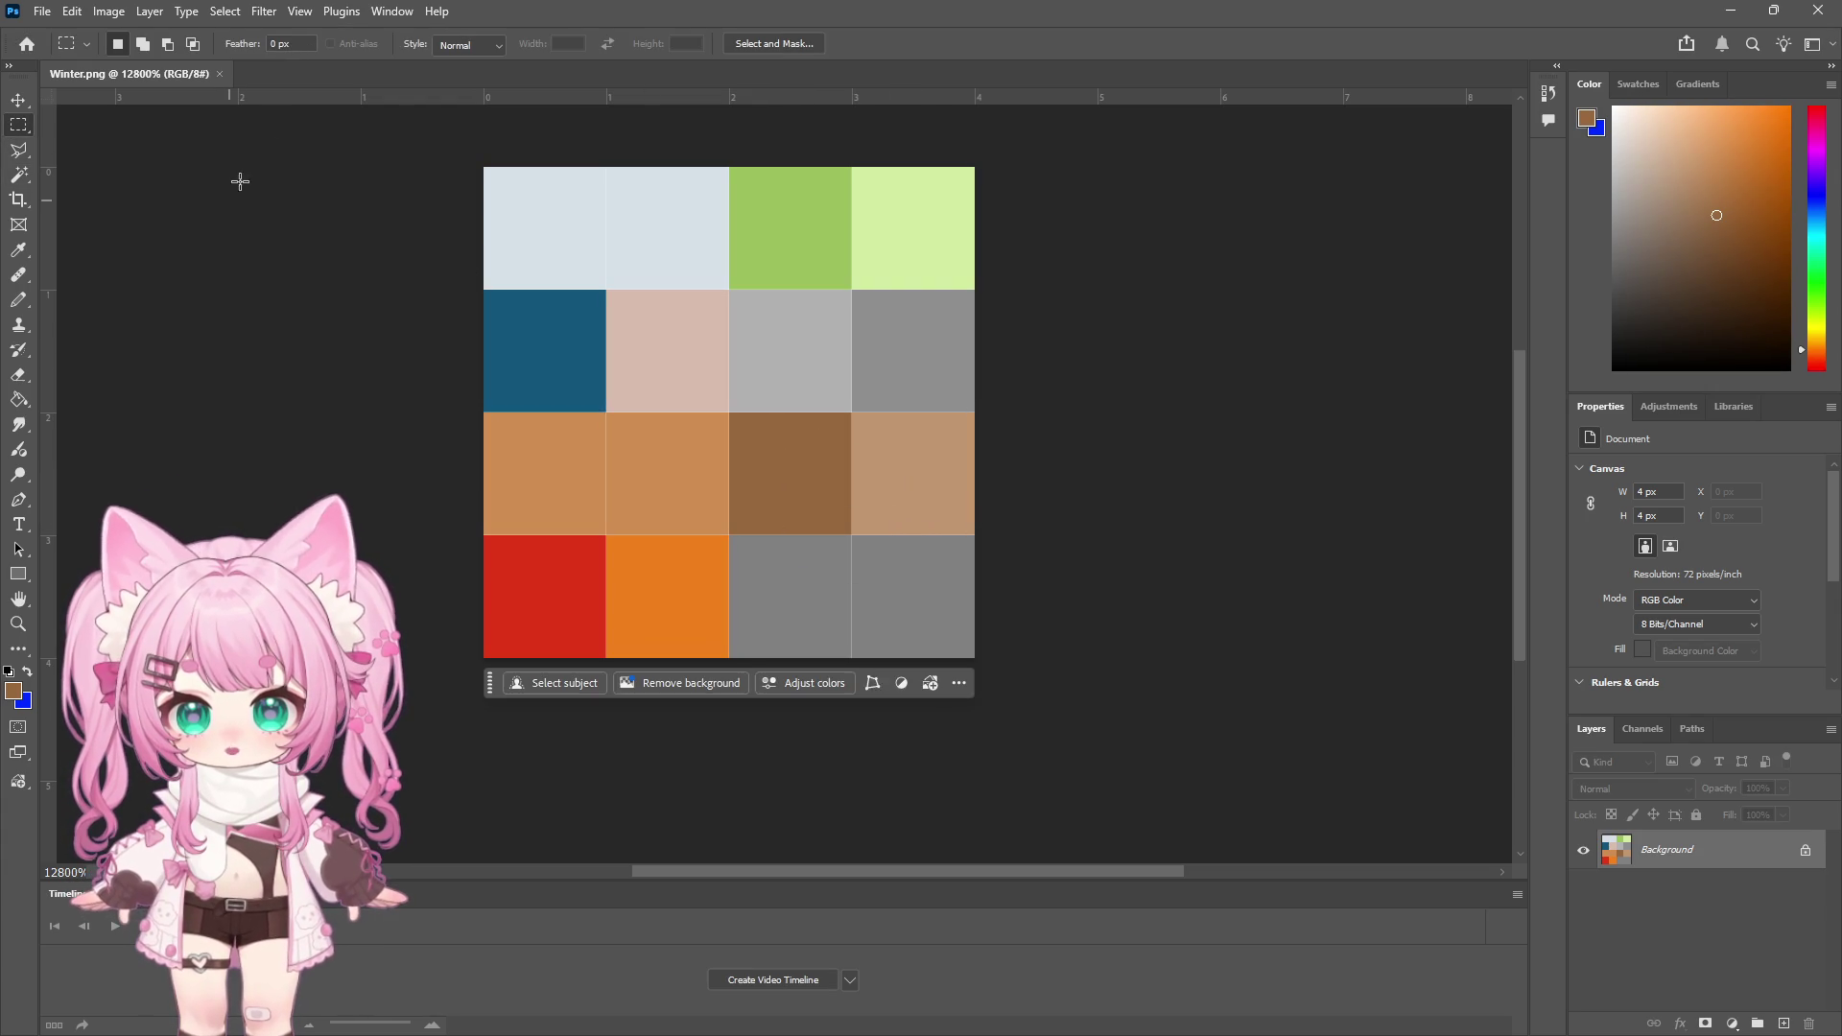
click(216, 18)
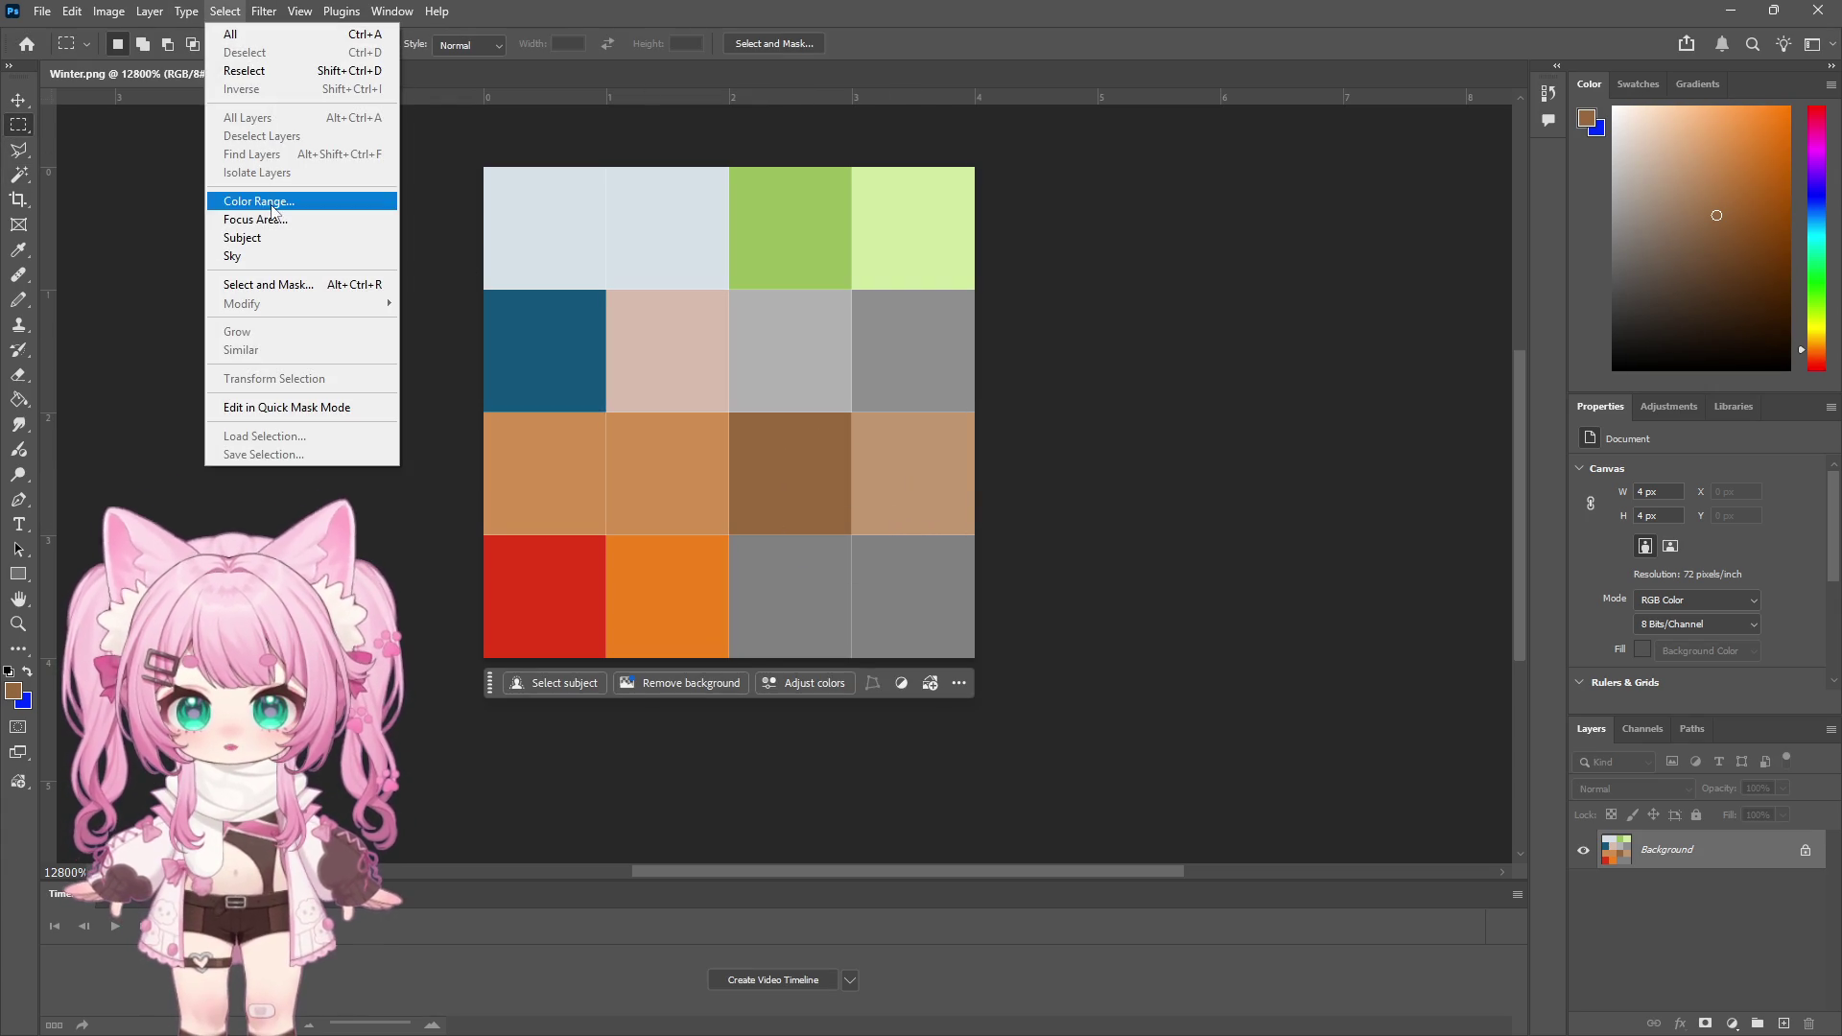
key(Escape)
key(i)
click(816, 445)
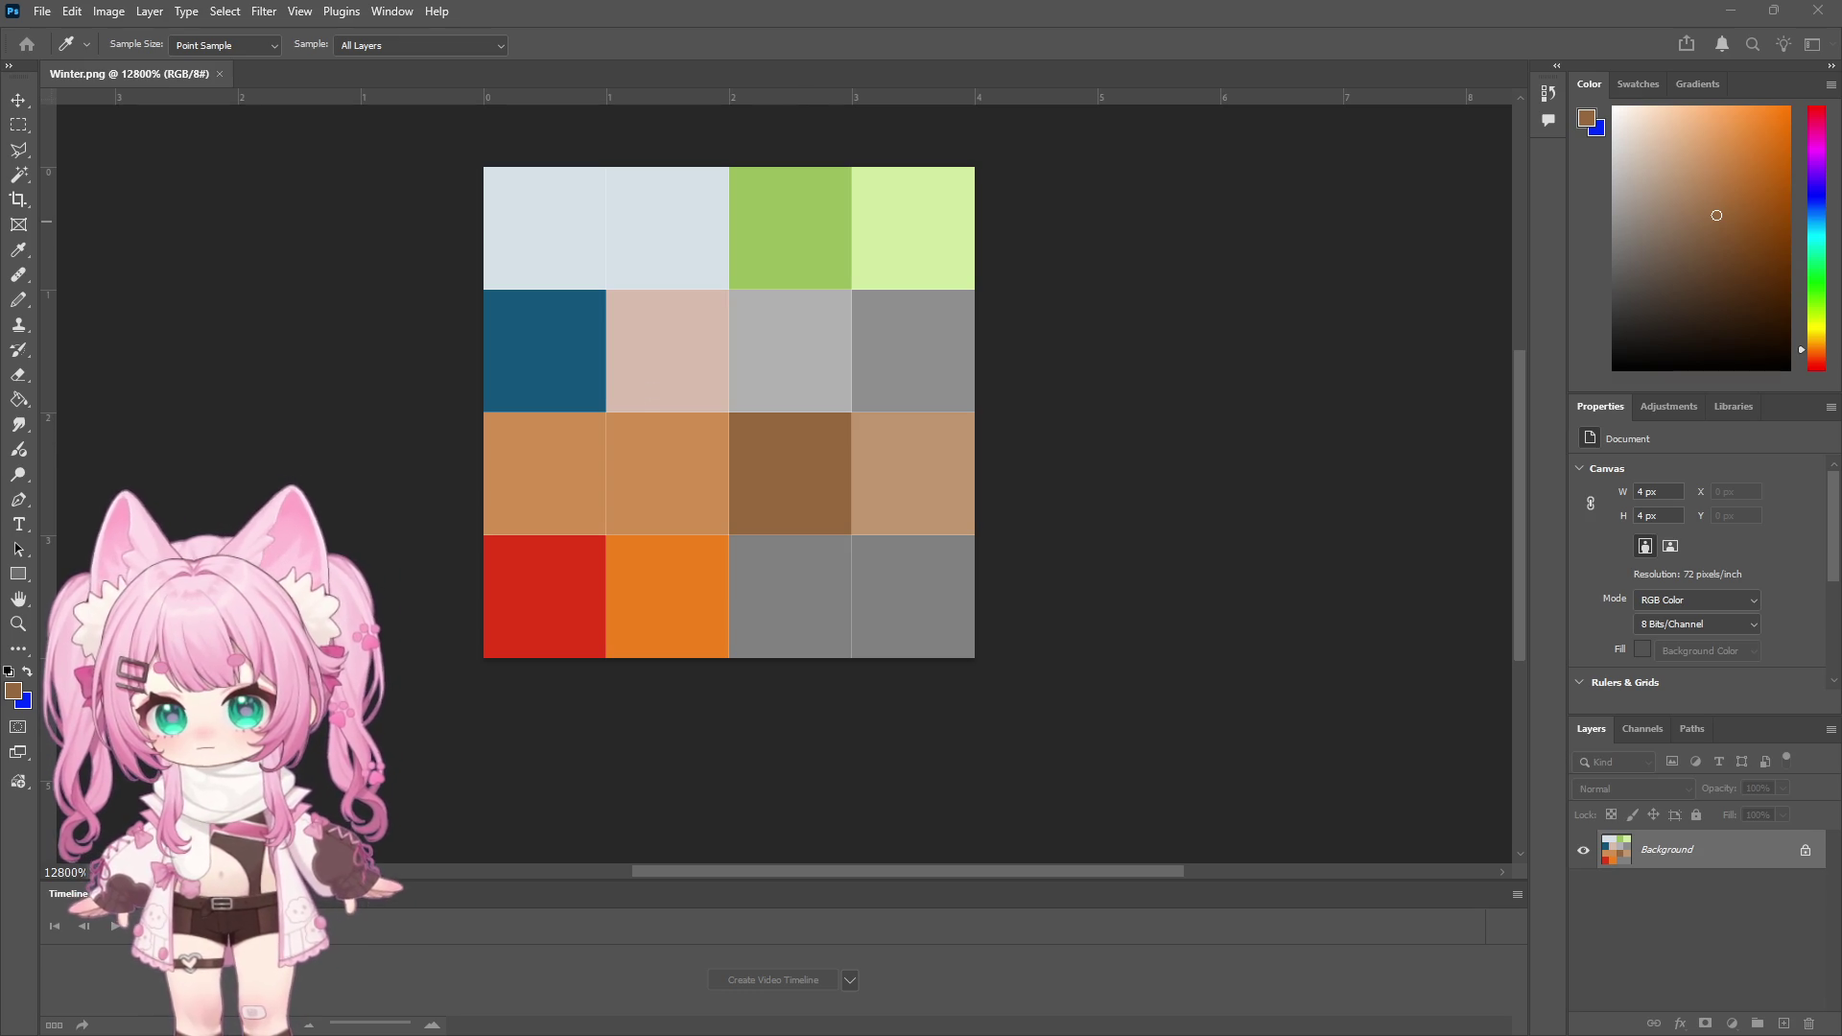
Marquee-select the dark-brown cell and fill it light blue with the Paint Bucket
key(m)
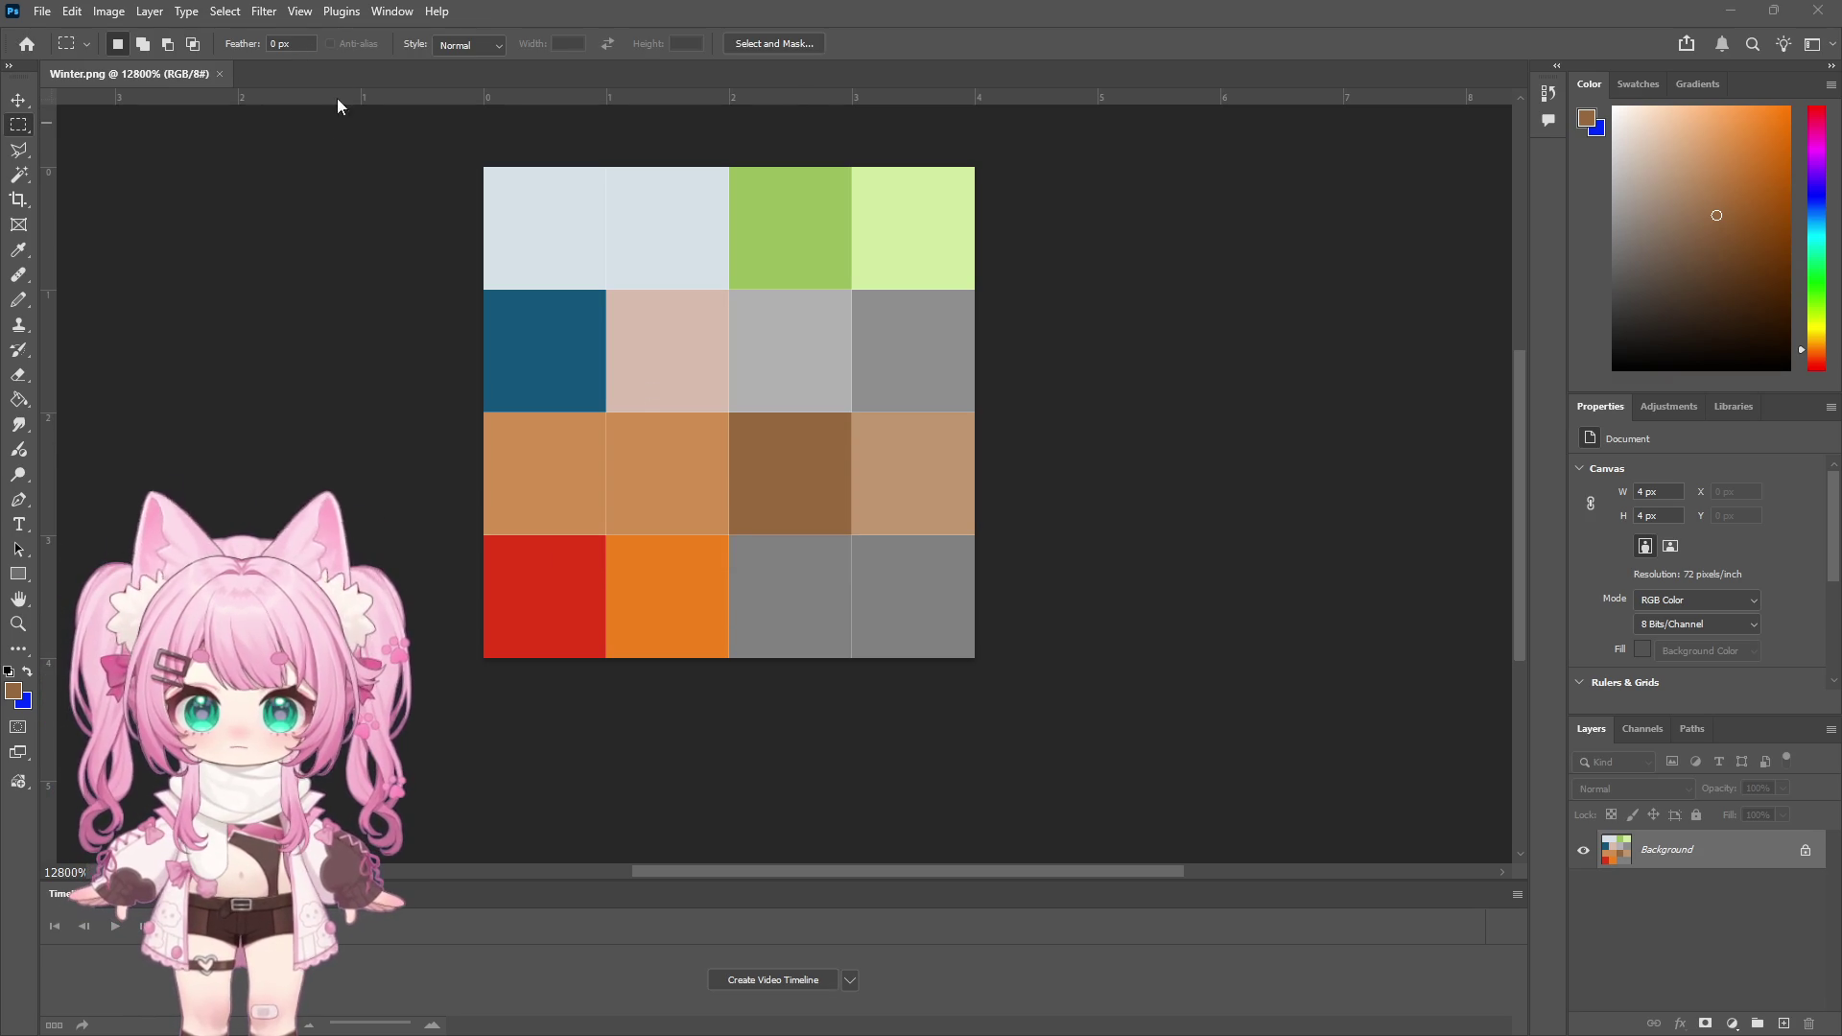
click(221, 12)
mouse_move(264, 11)
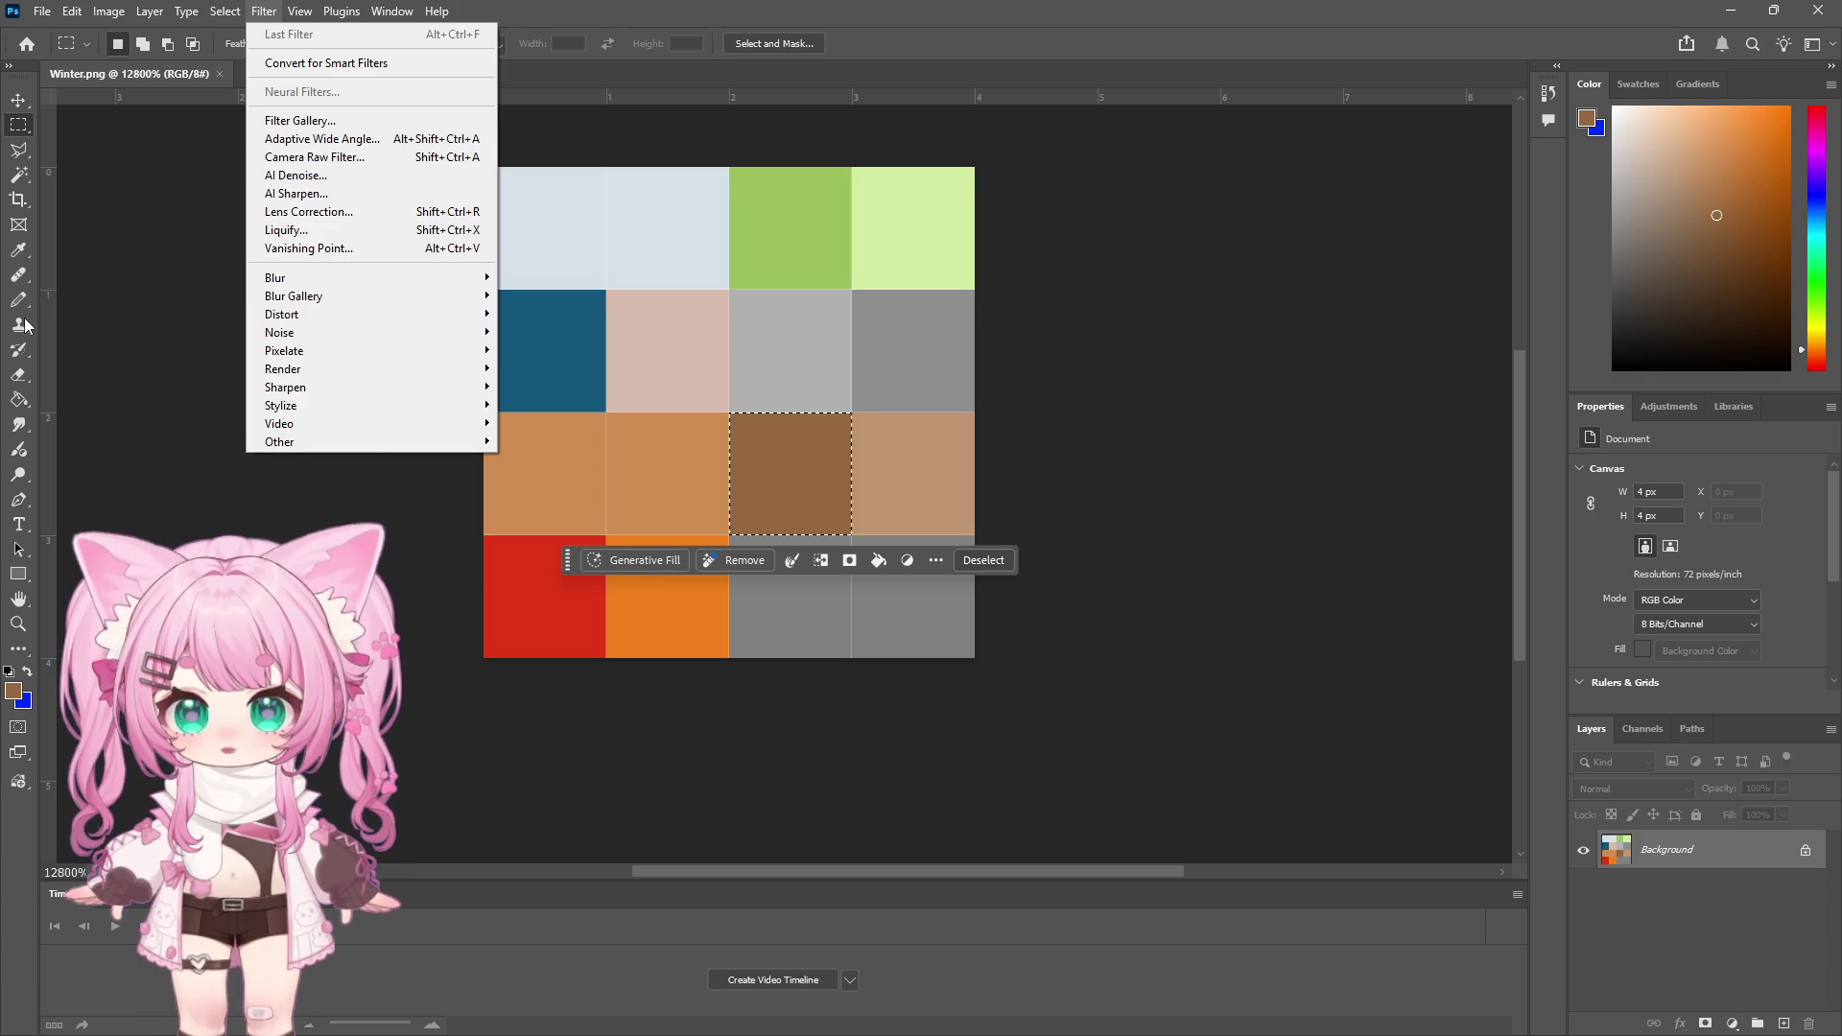
click(21, 400)
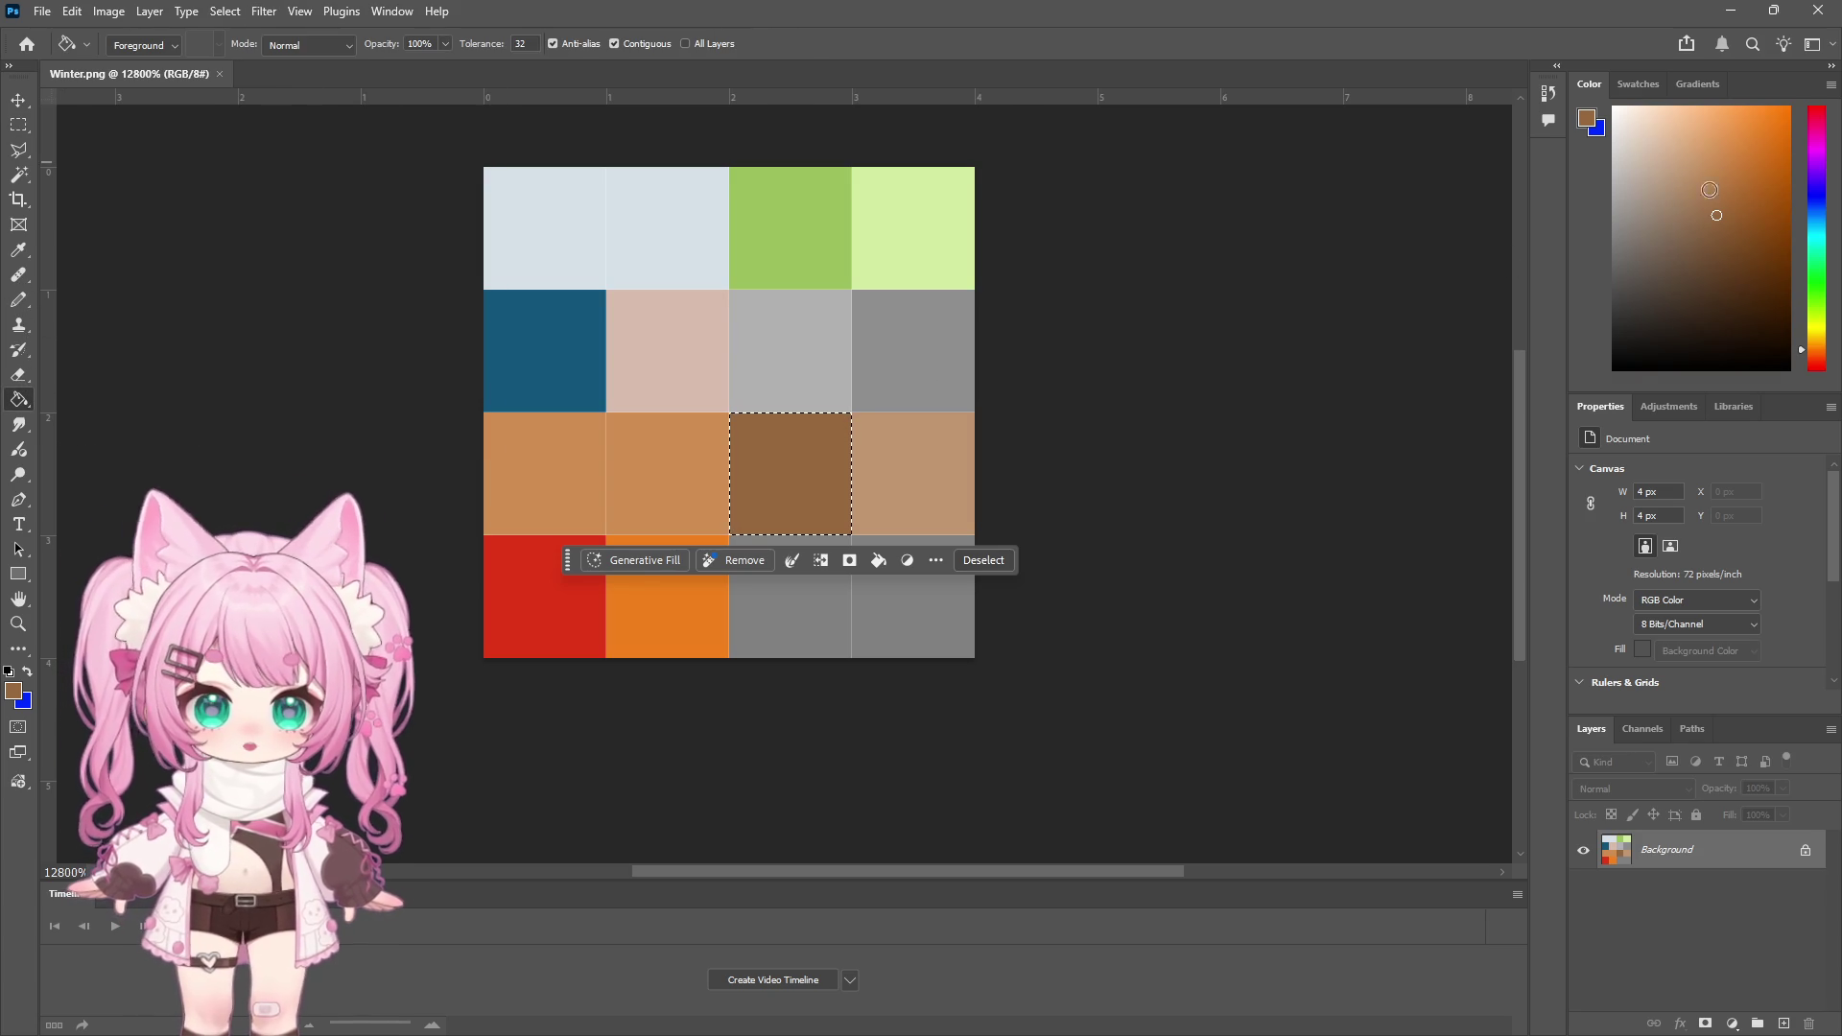
click(1815, 227)
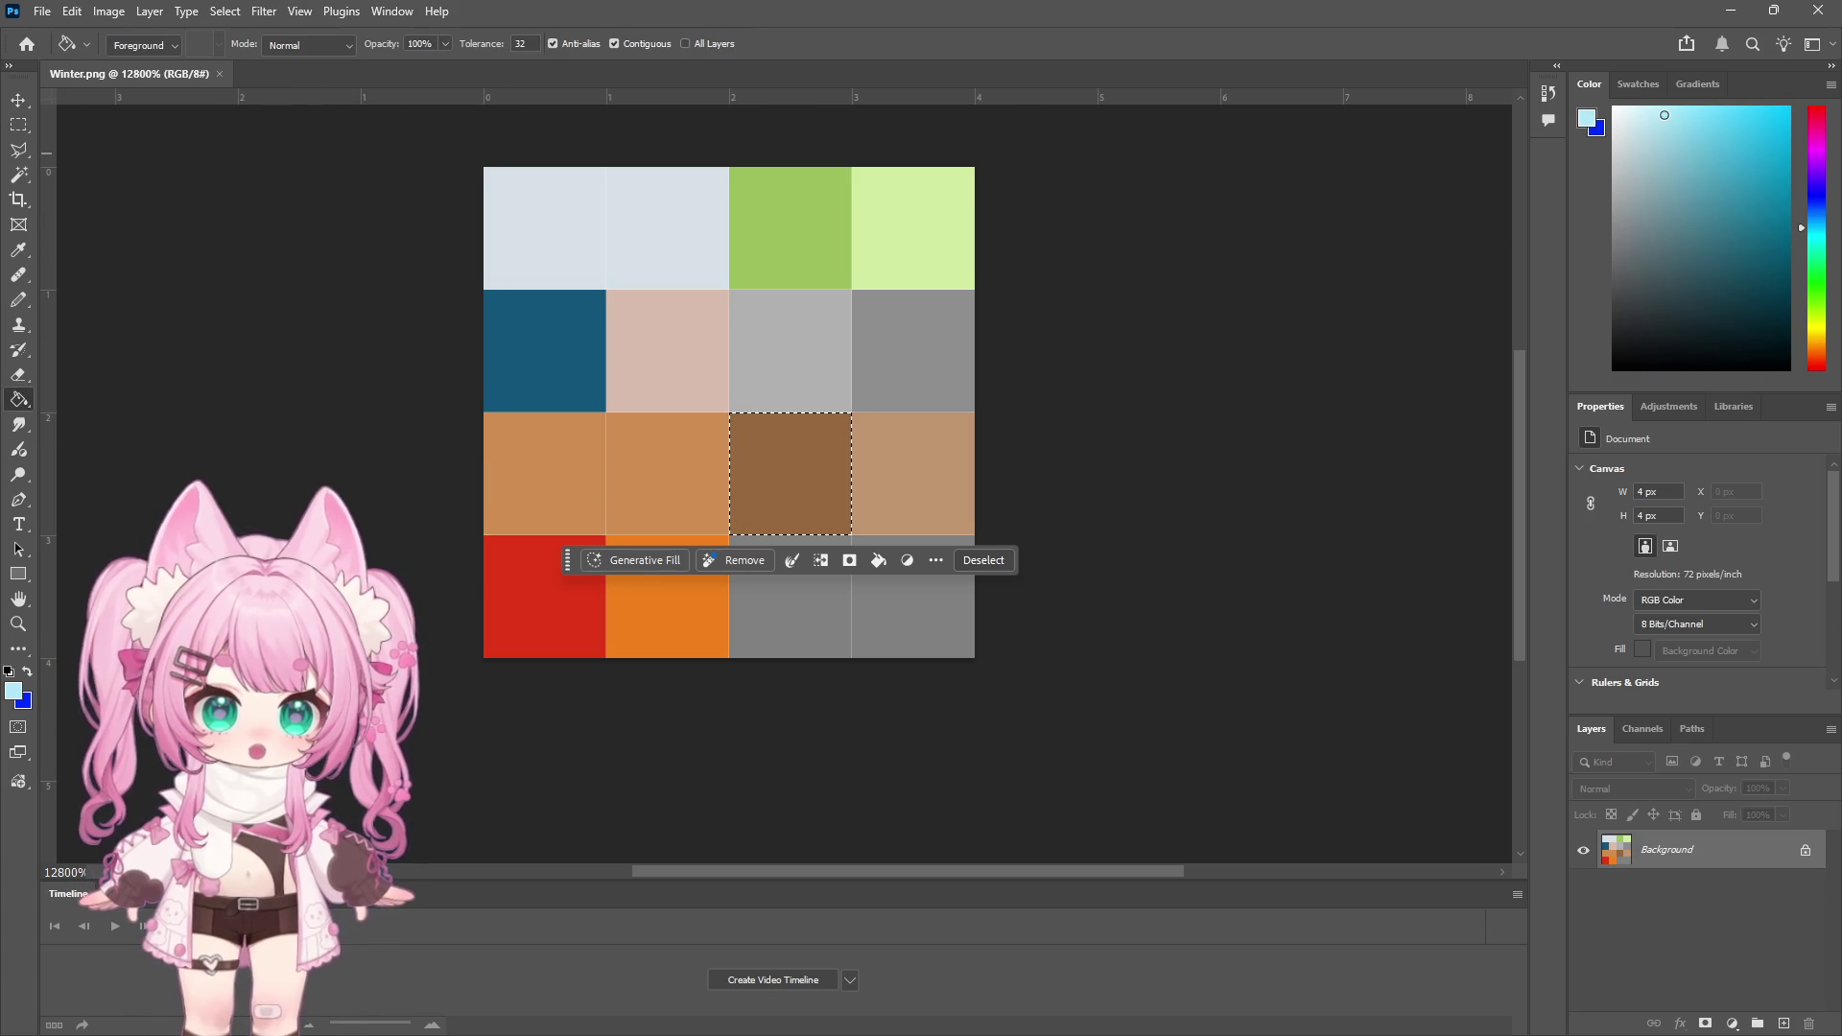
click(789, 472)
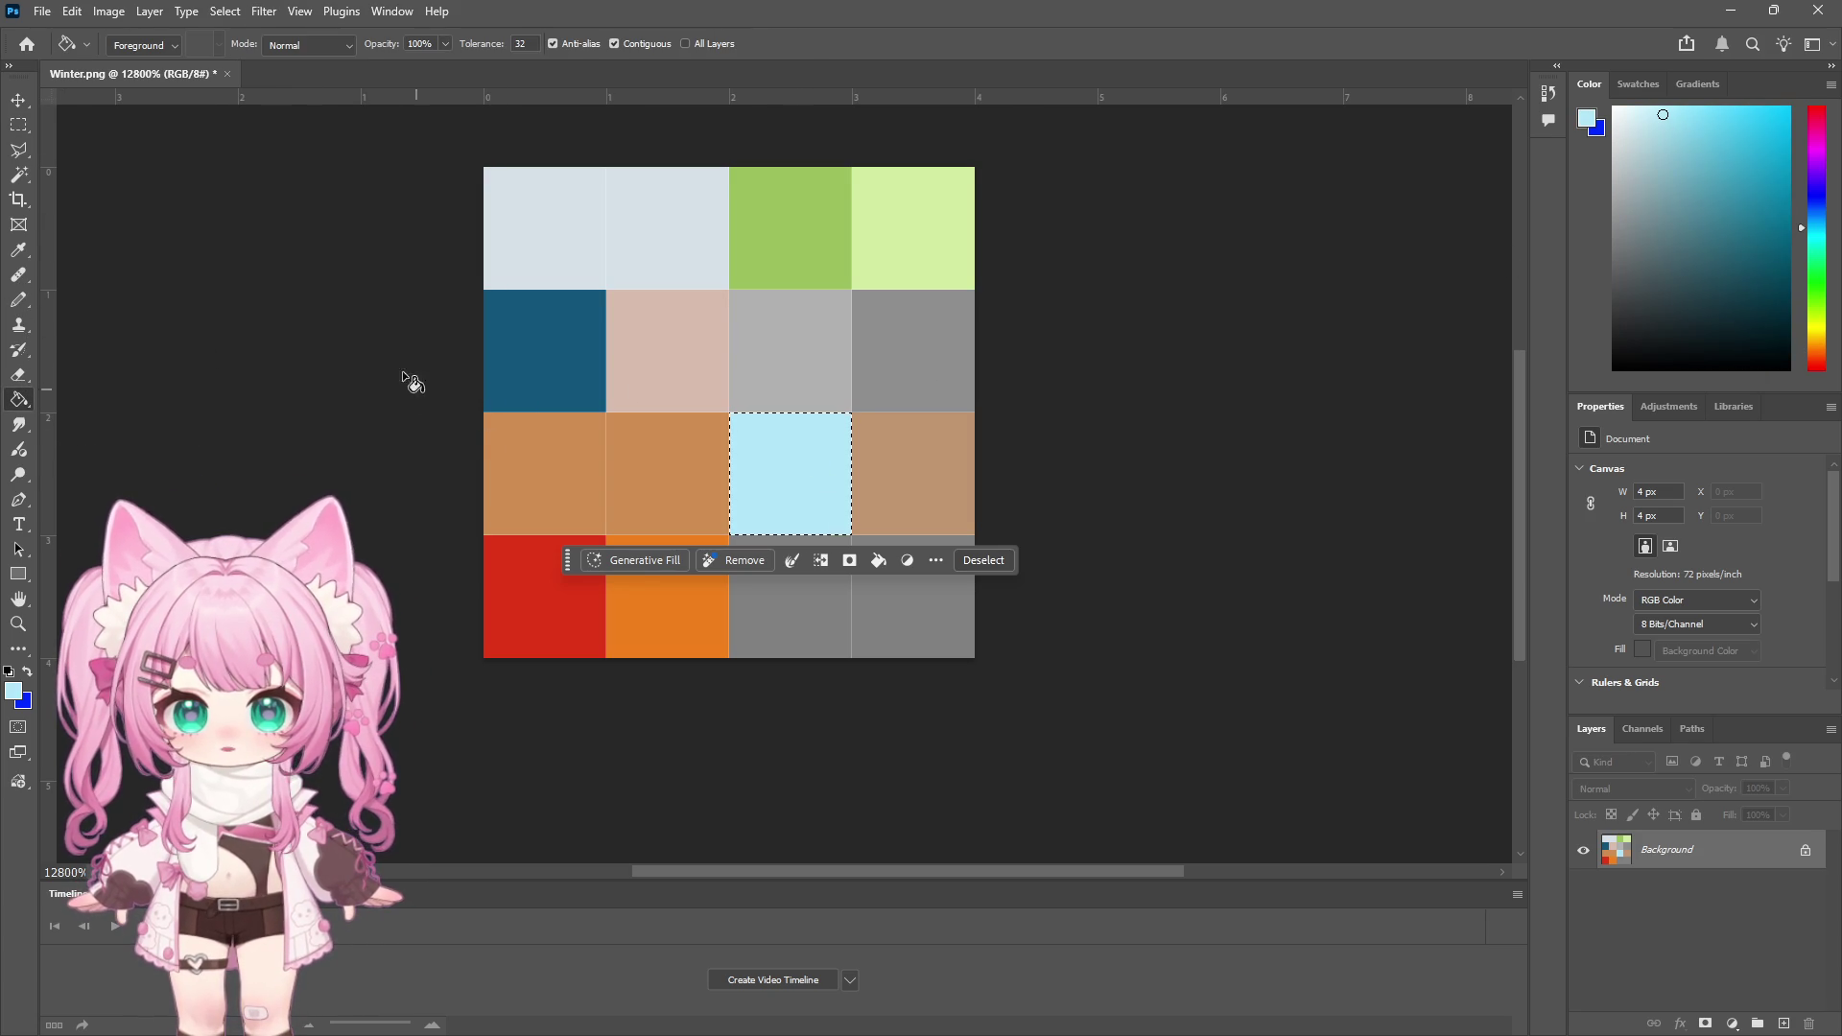
Deselect and save the recoloured Winter.png, returning to Unity
click(18, 125)
click(239, 173)
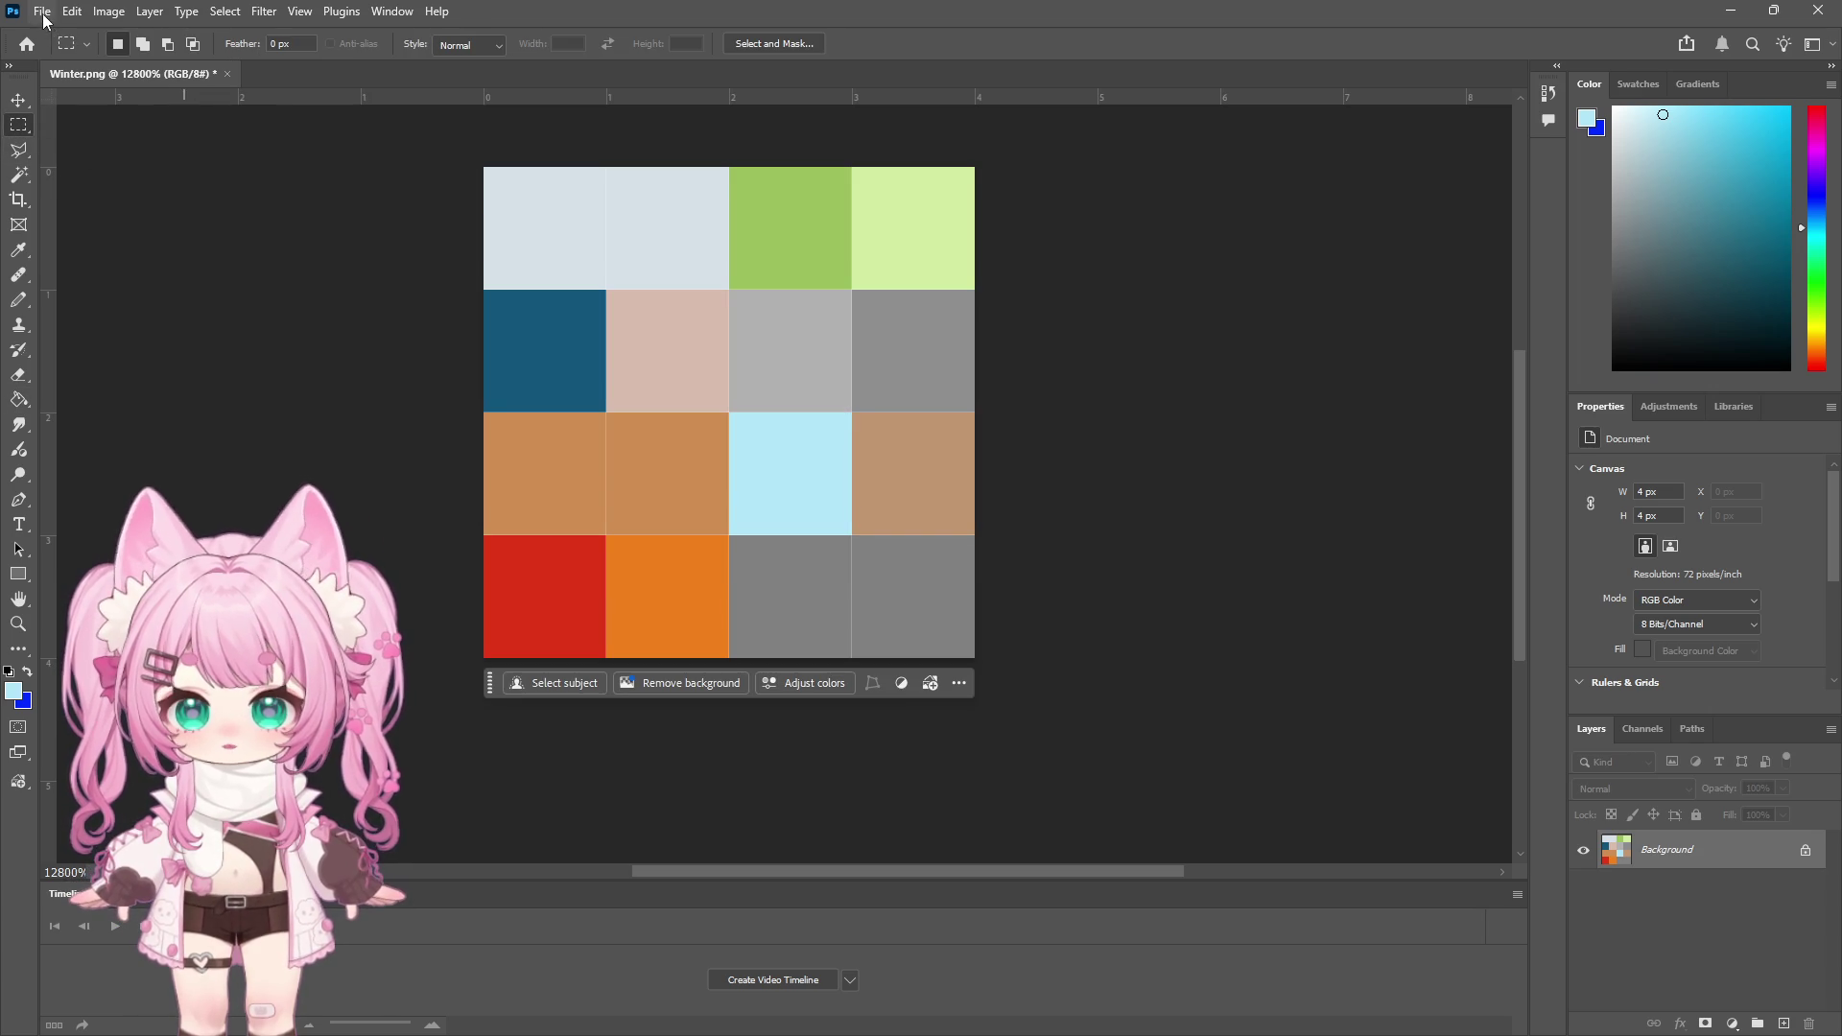
click(44, 13)
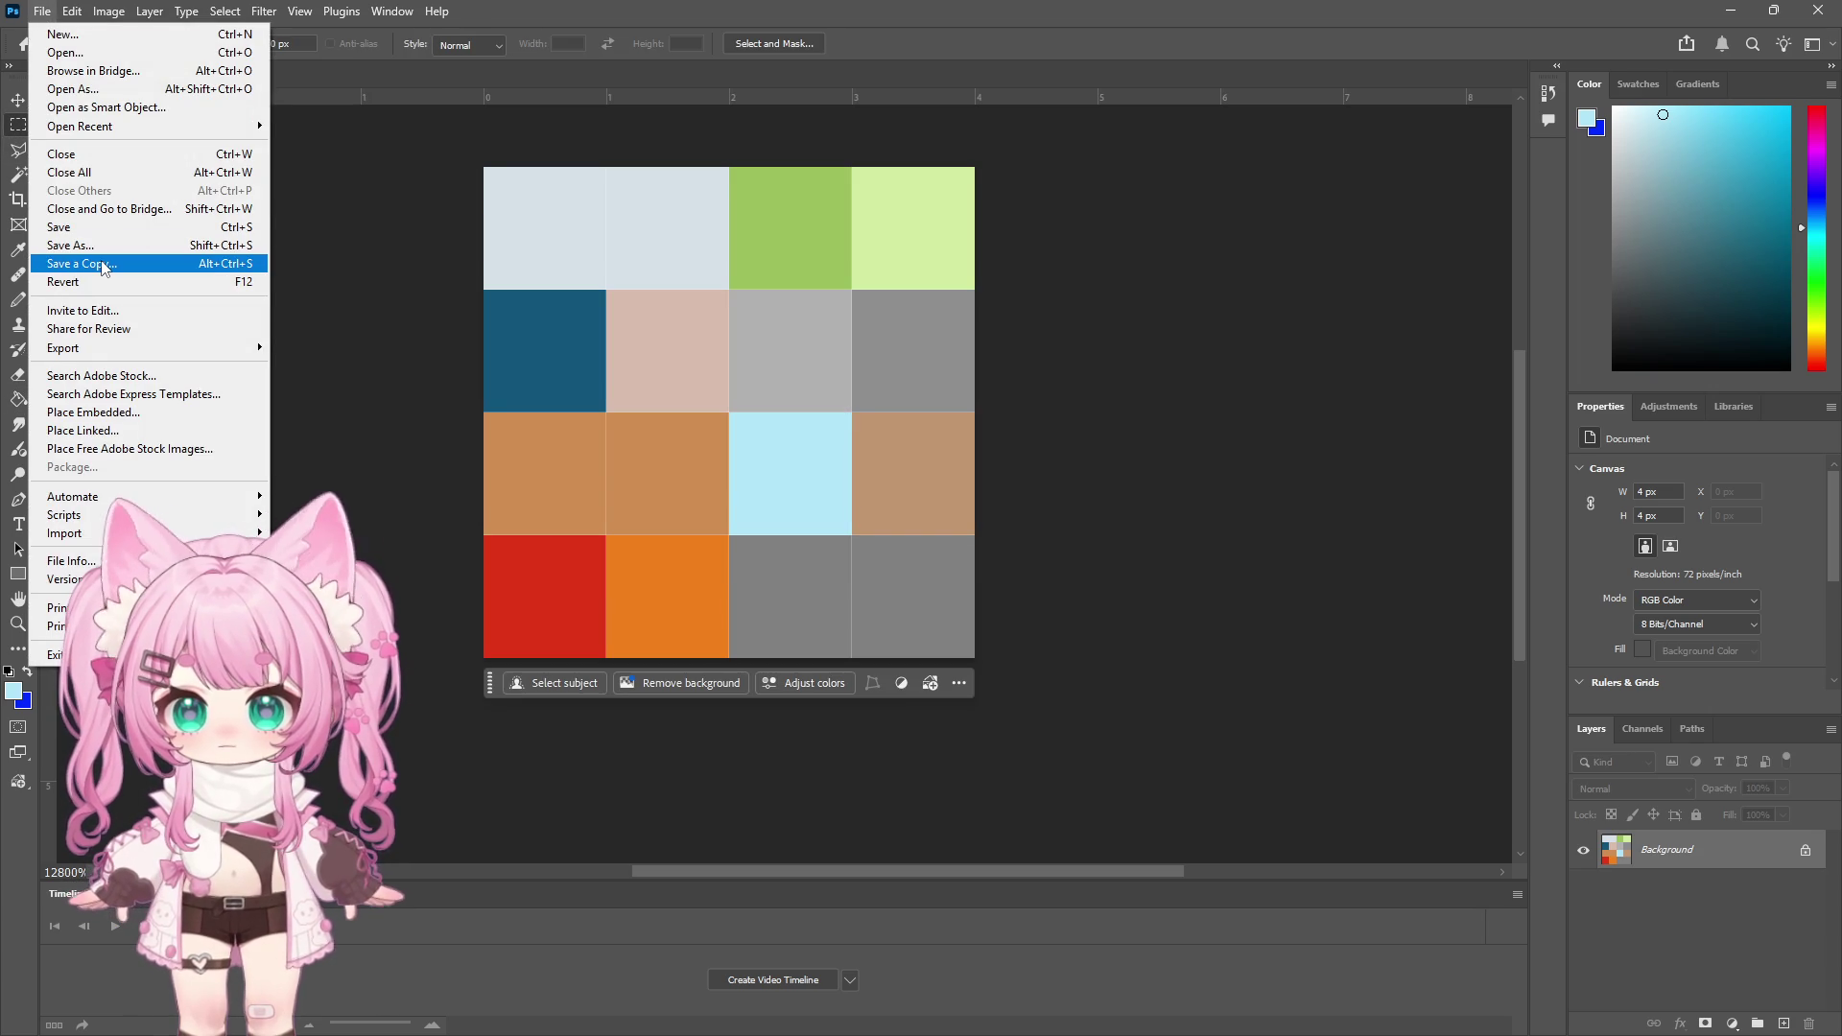
click(78, 229)
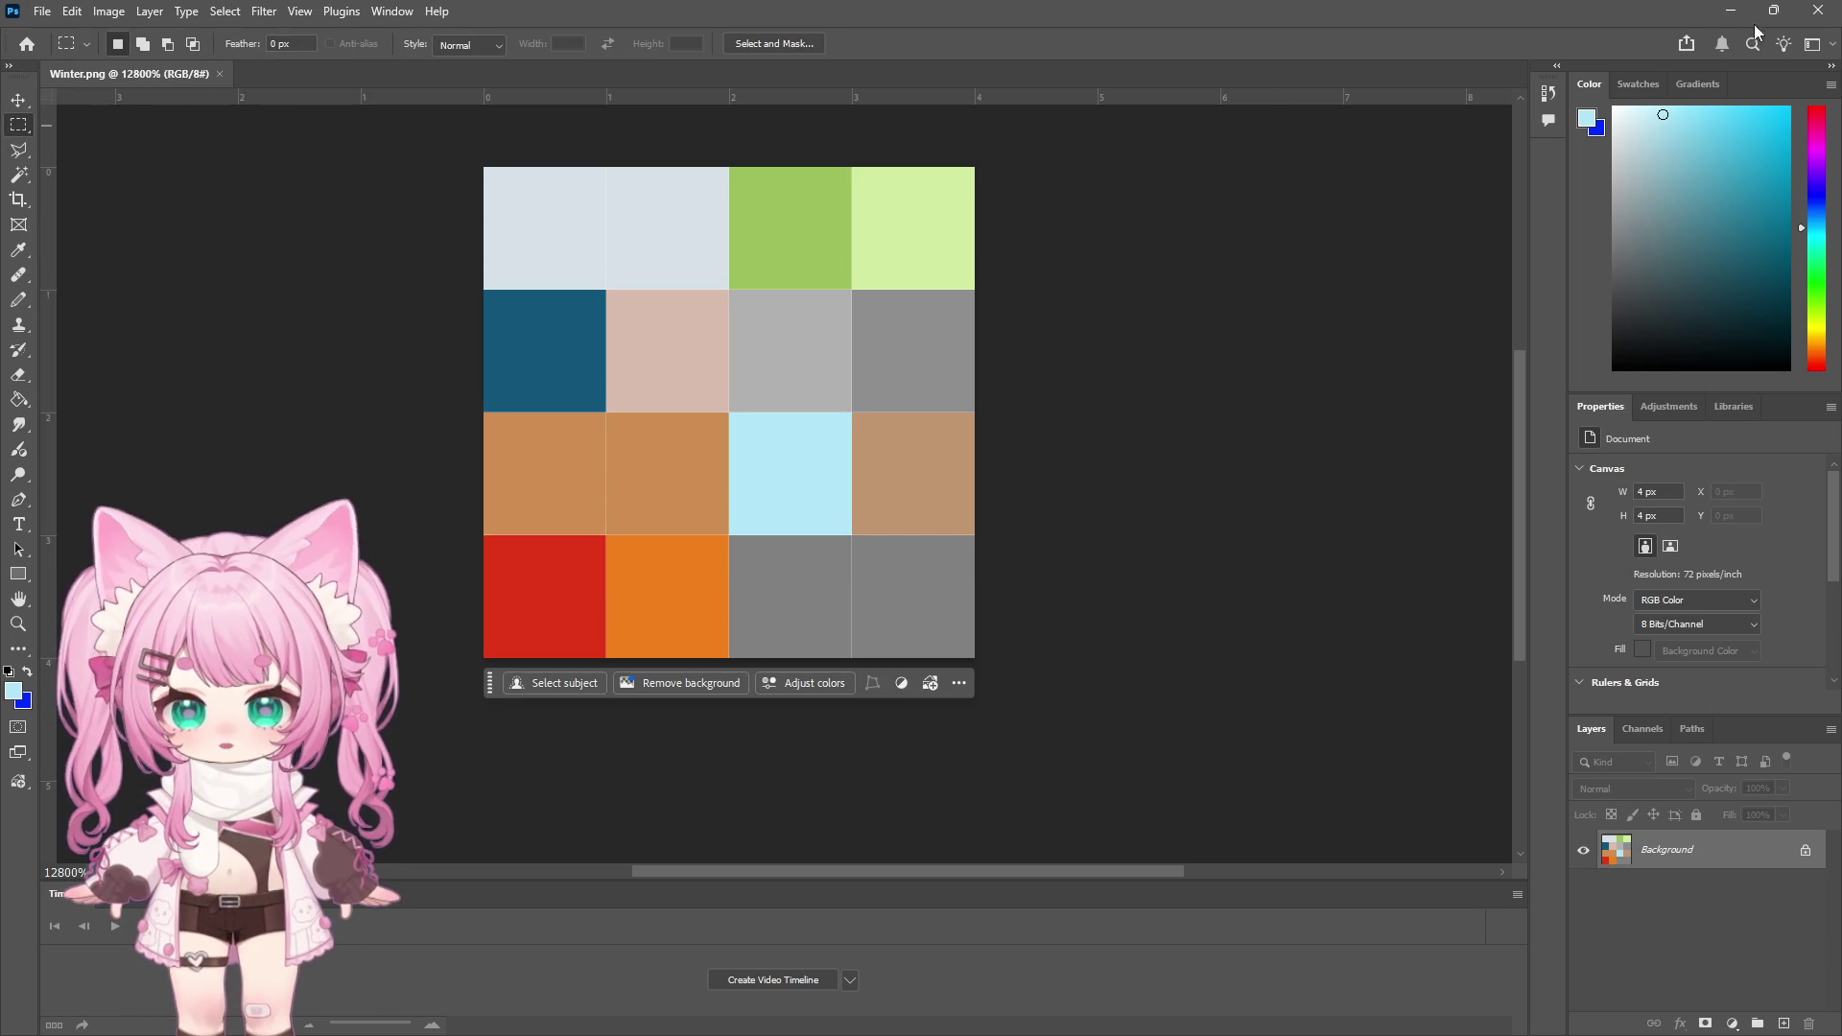
click(1733, 14)
scroll(down, 3)
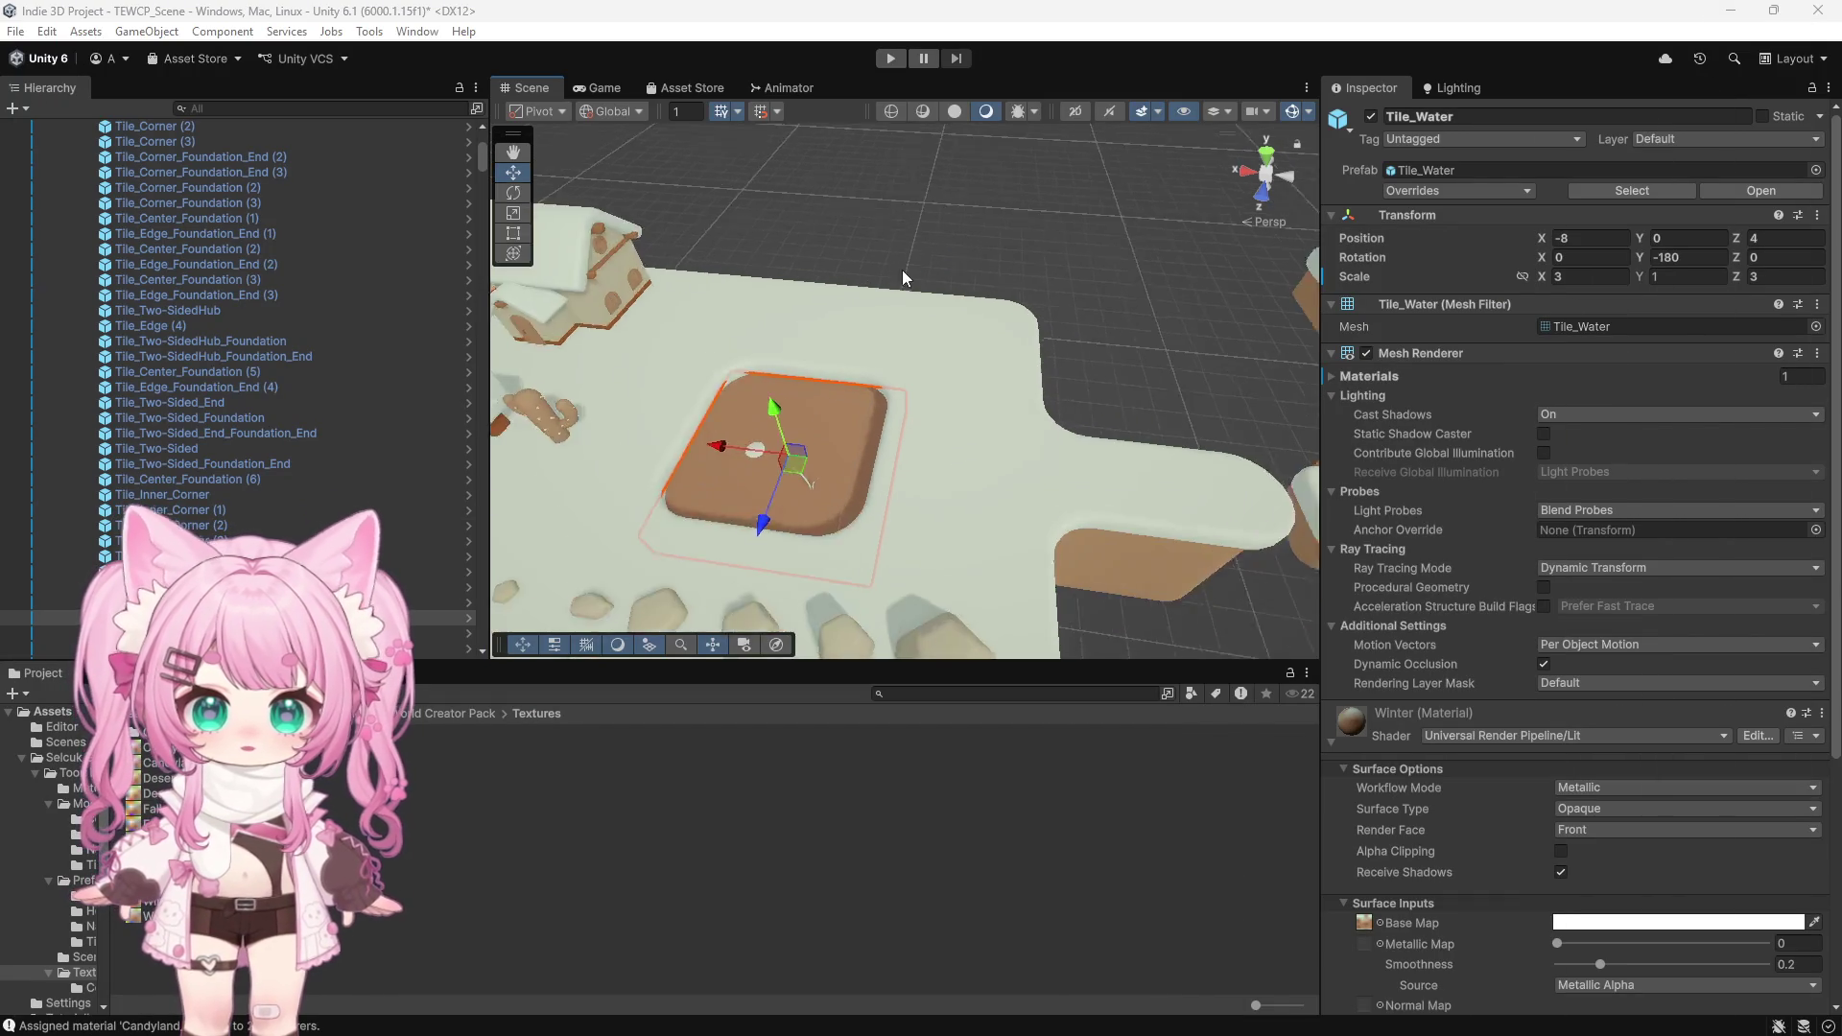
Orbit around the water tile, then select Winter.png in Textures and open its context menu
scroll(up, 3)
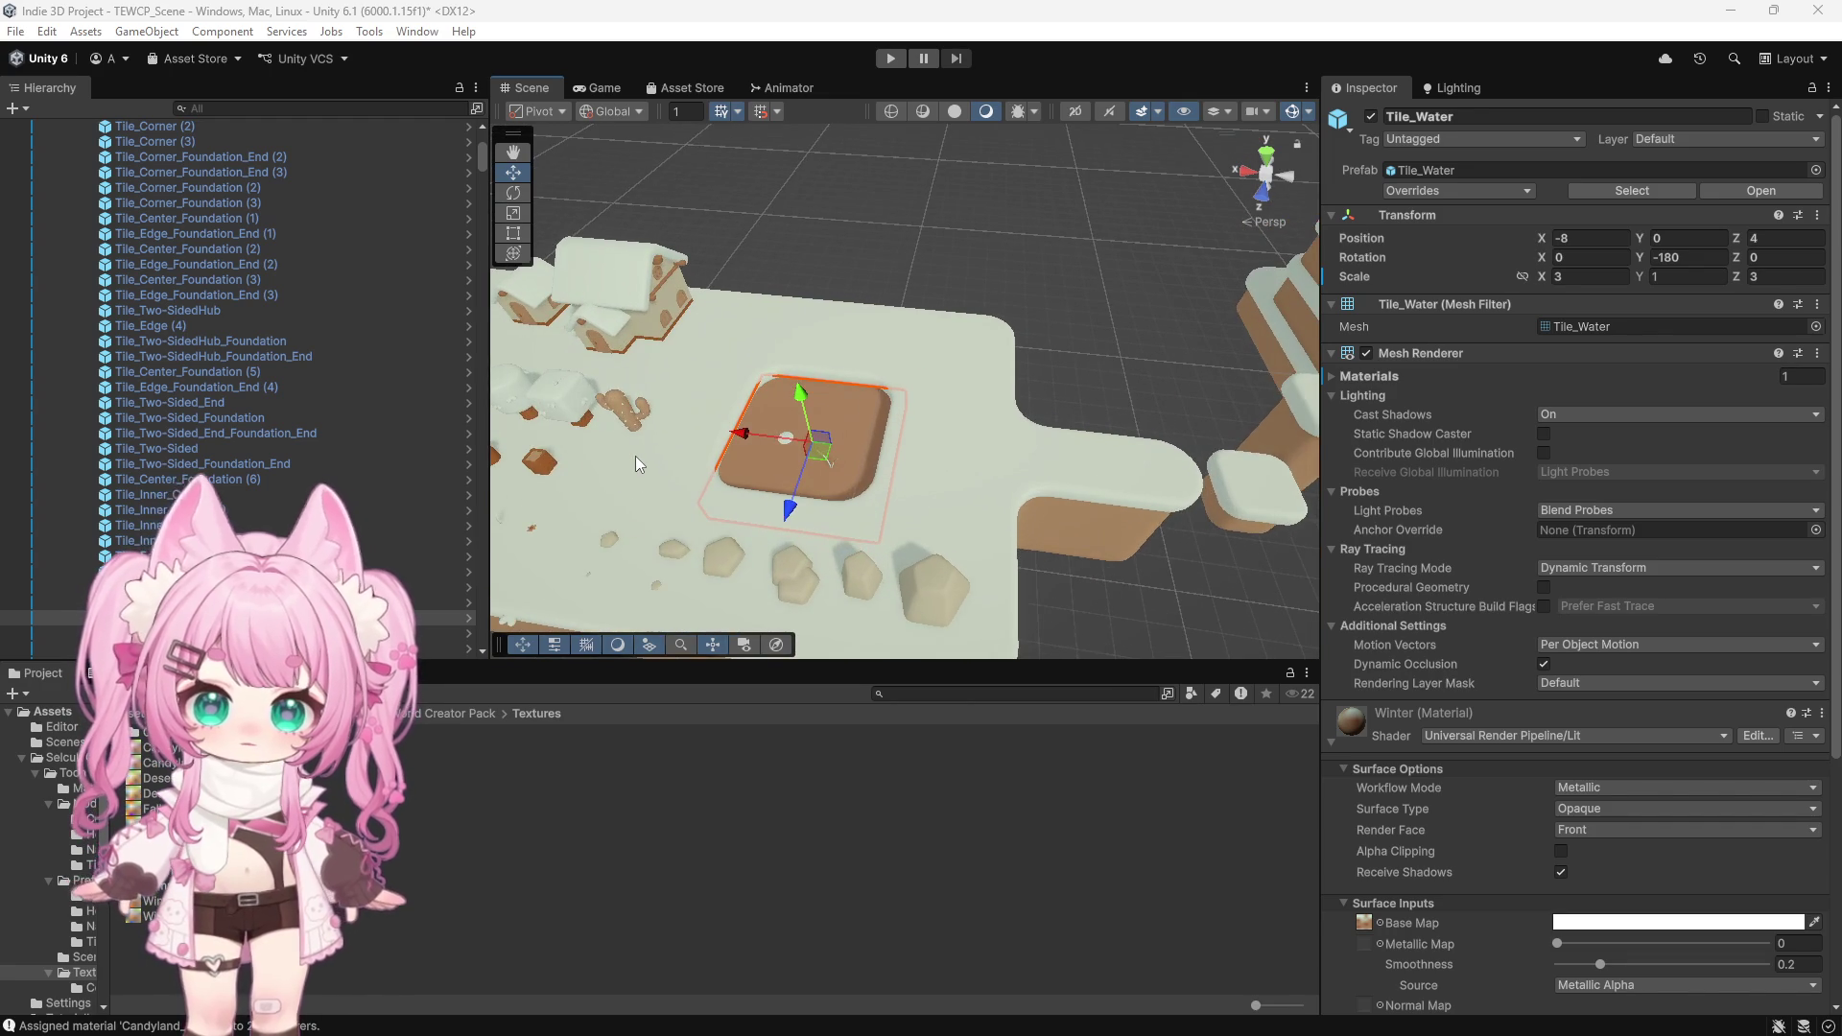
drag(655, 449, 762, 408)
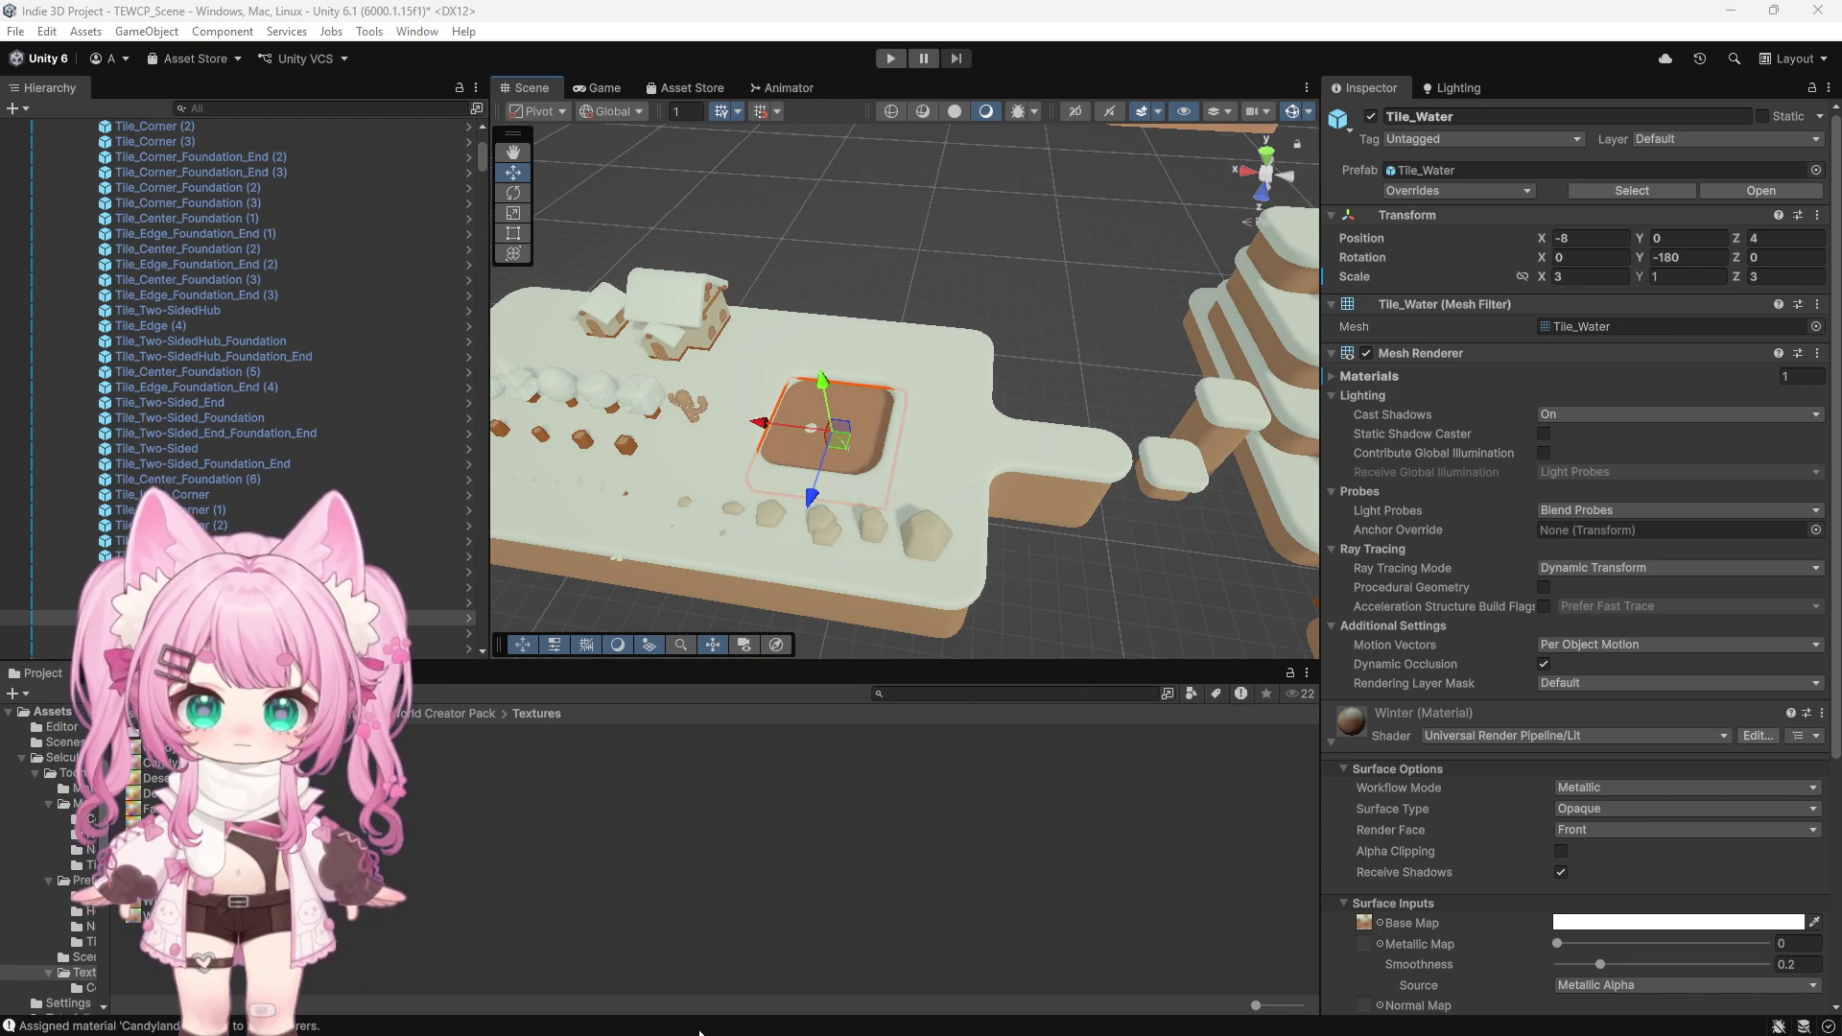
scroll(down, 3)
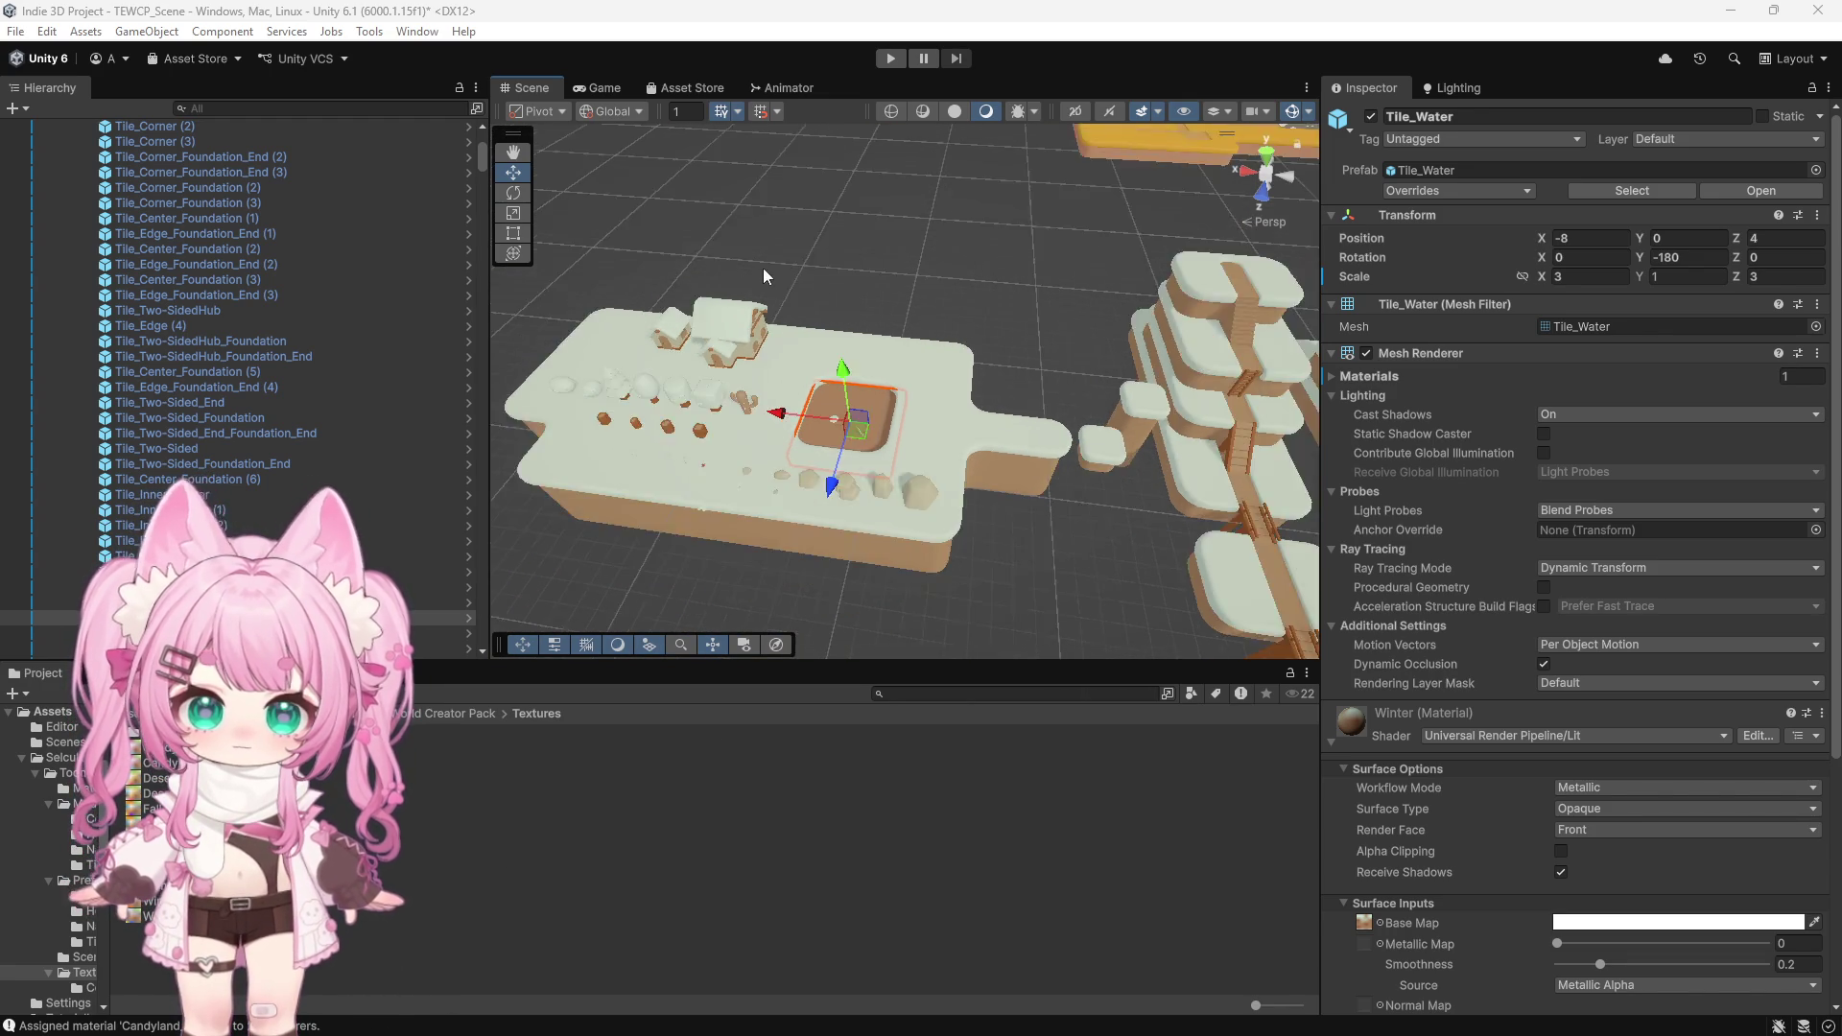
scroll(down, 3)
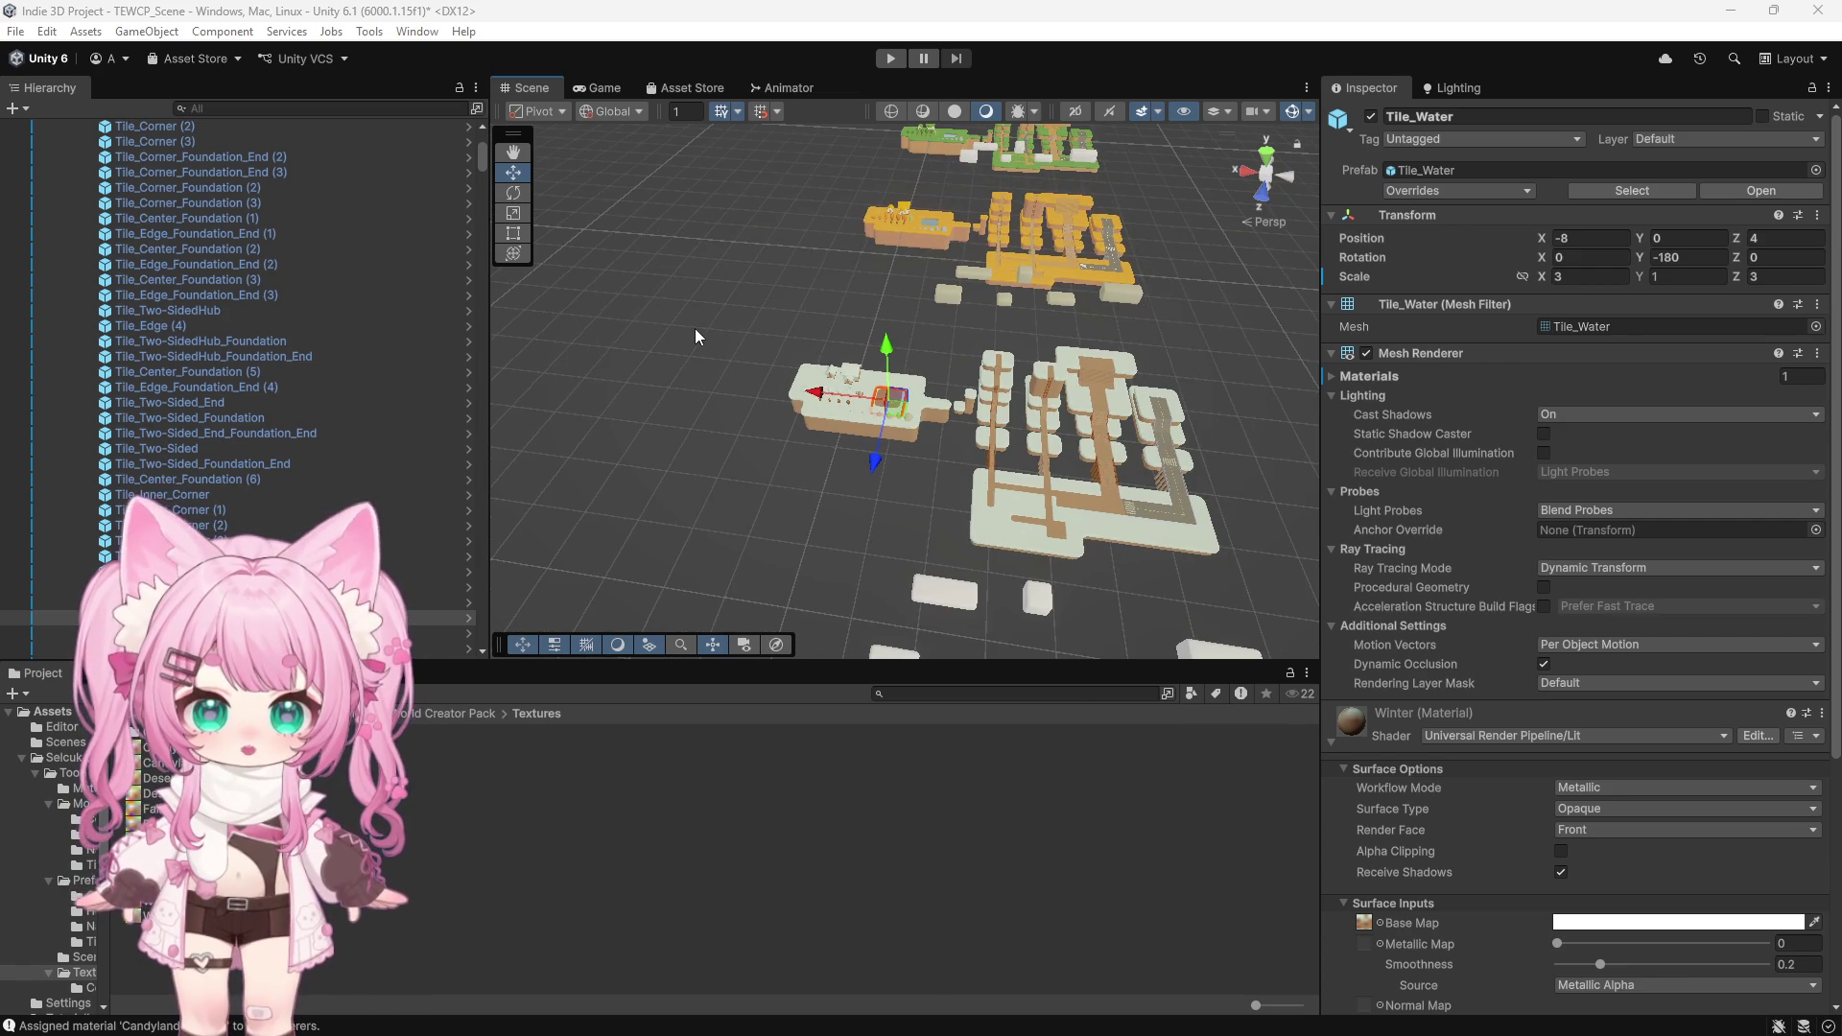
scroll(up, 3)
scroll(up, 3)
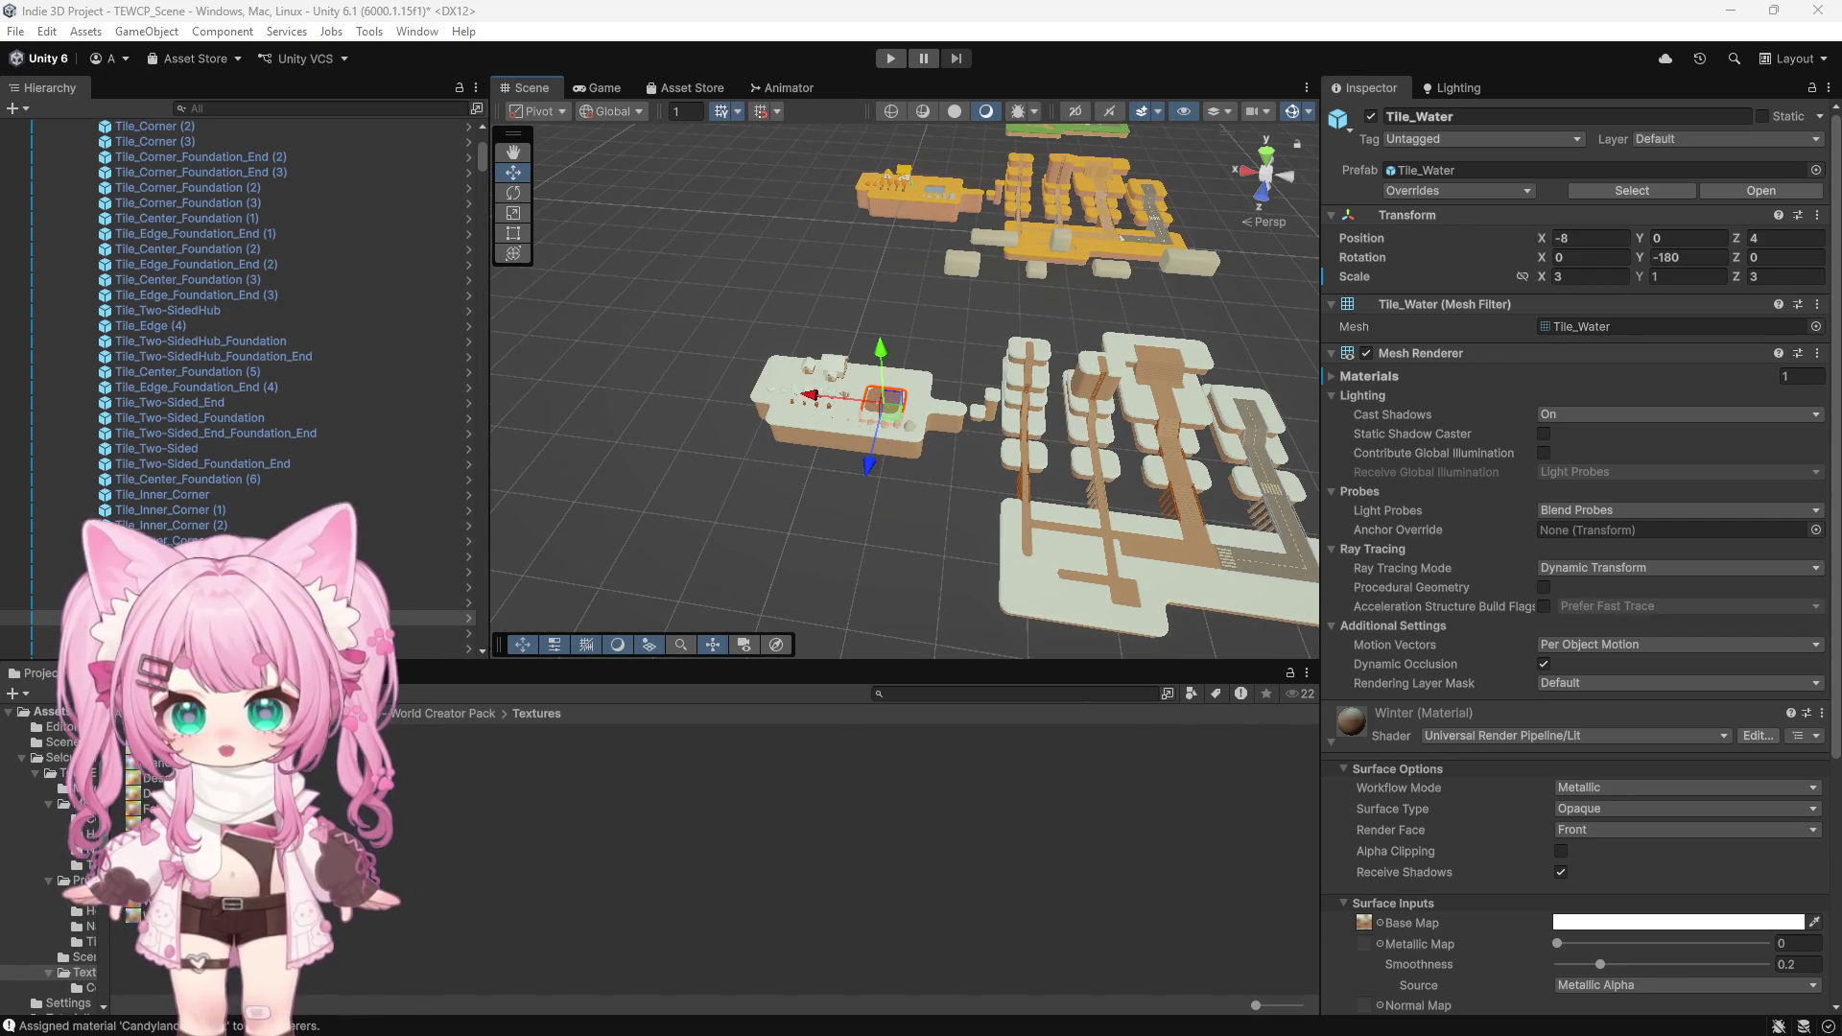
click(193, 900)
right_click(193, 899)
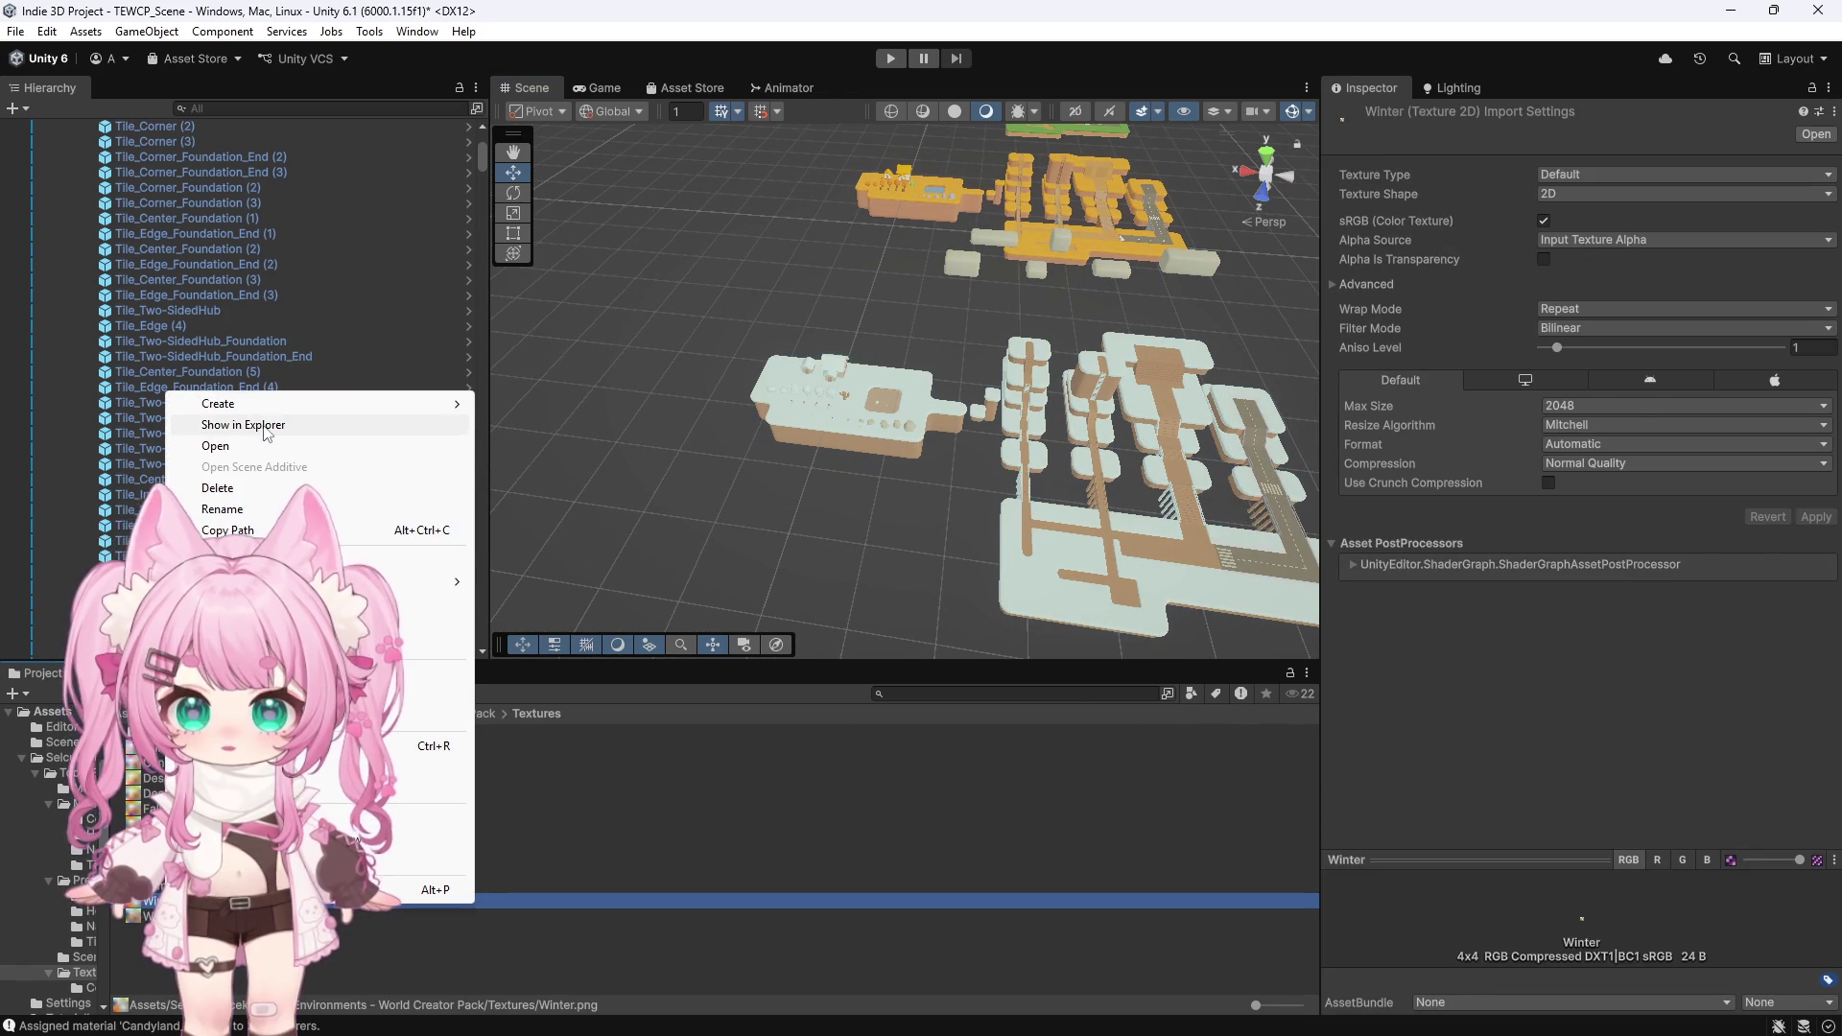
Turn the light-blue cell in the Winter palette back to brown
click(435, 477)
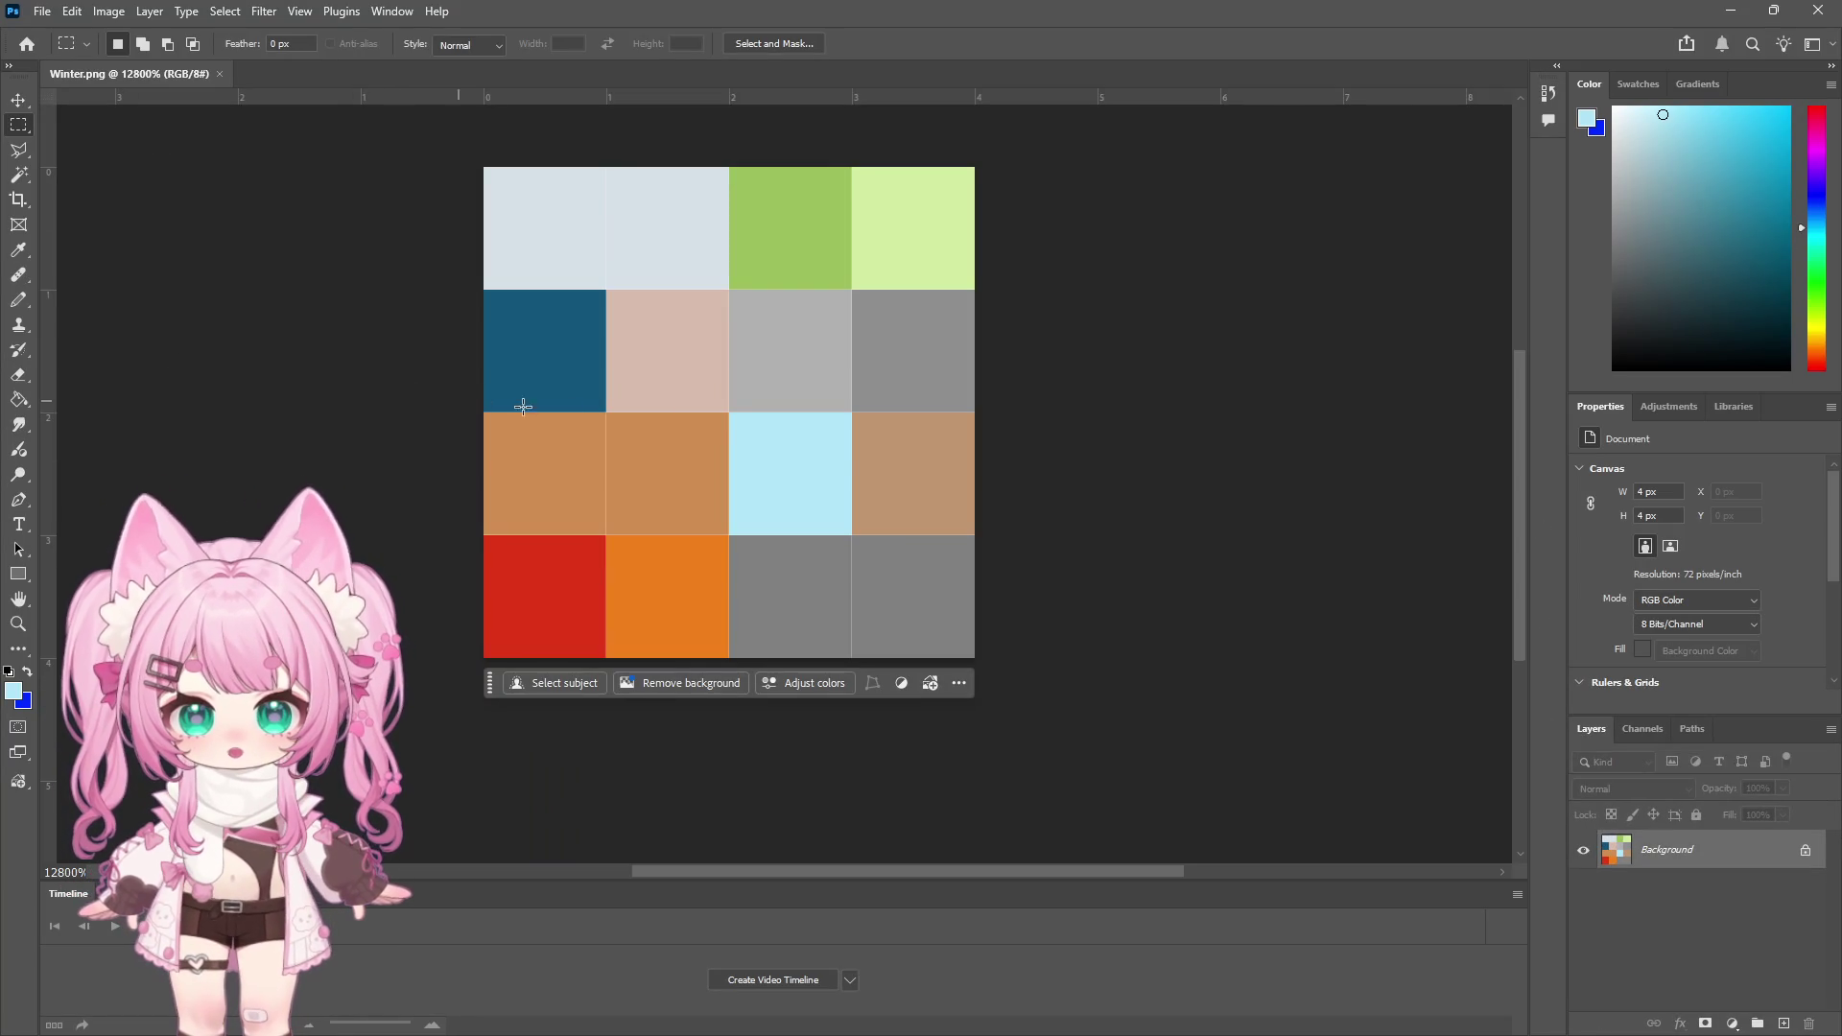
drag(834, 443, 758, 523)
key(Delete)
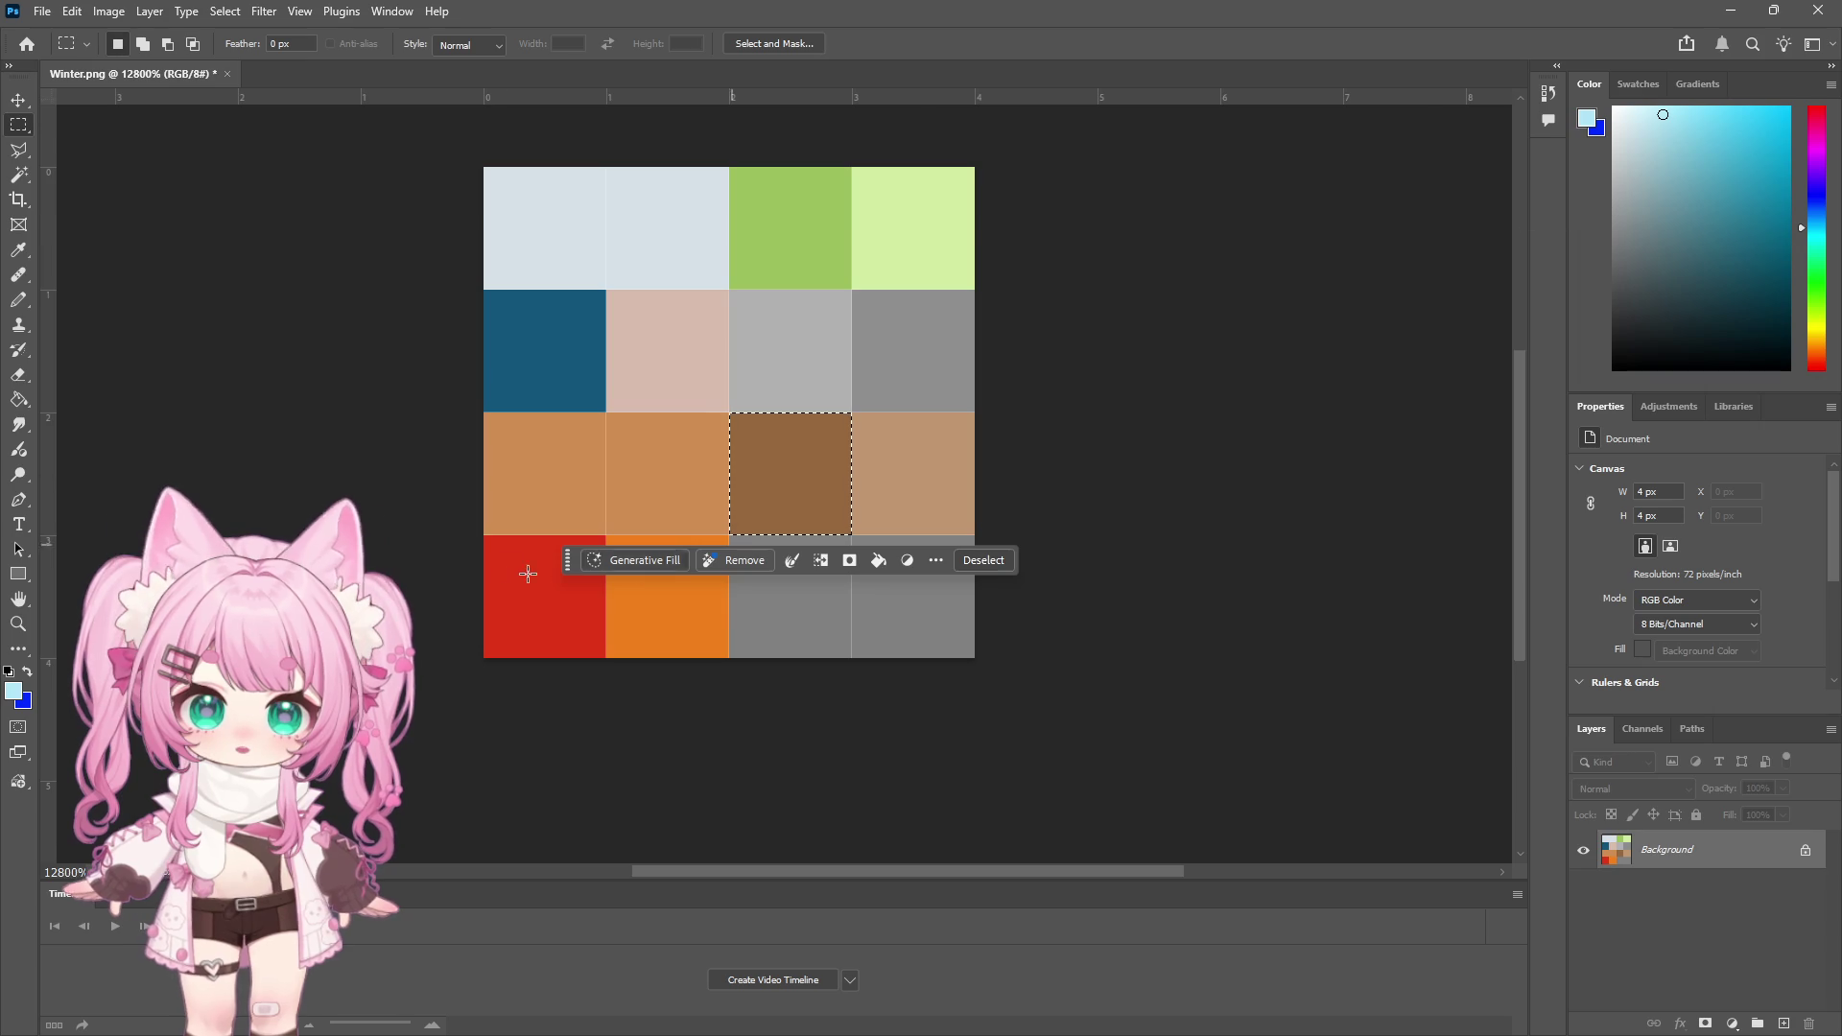
Restore down and minimize Photoshop to bring the Unity island scene back
key(super+Down)
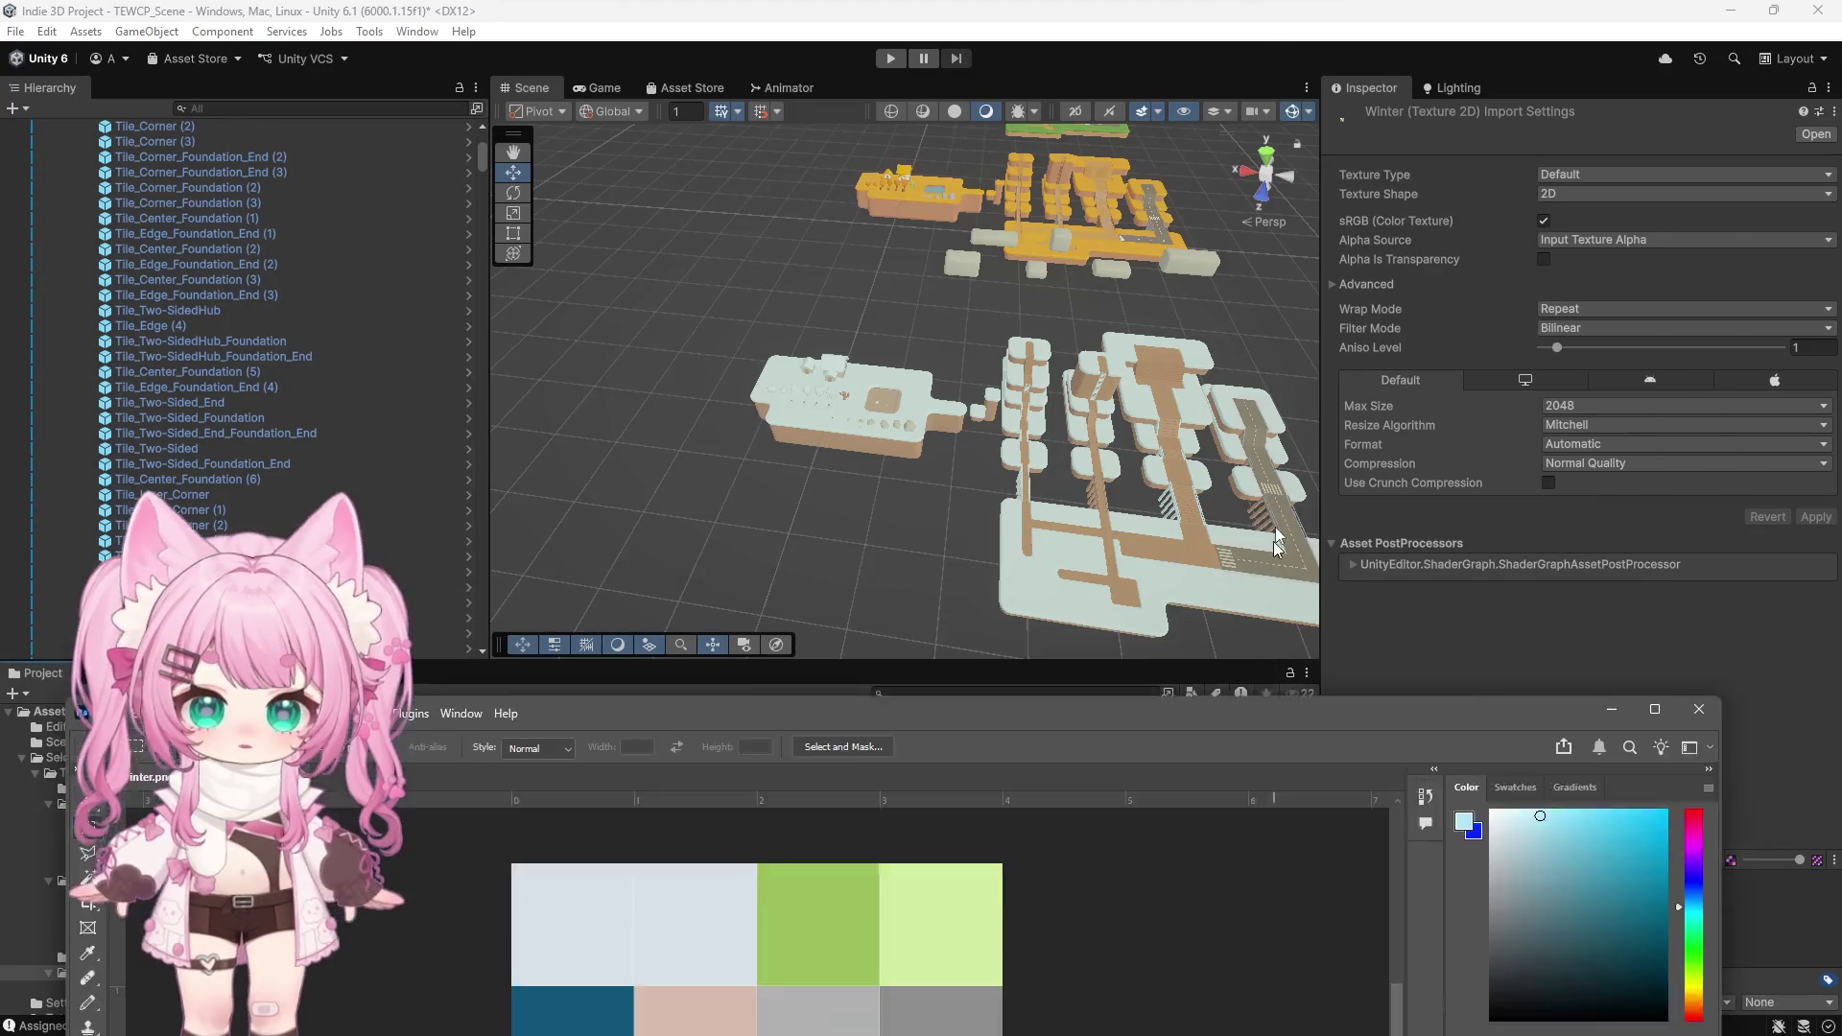
scroll(up, 3)
scroll(up, 3)
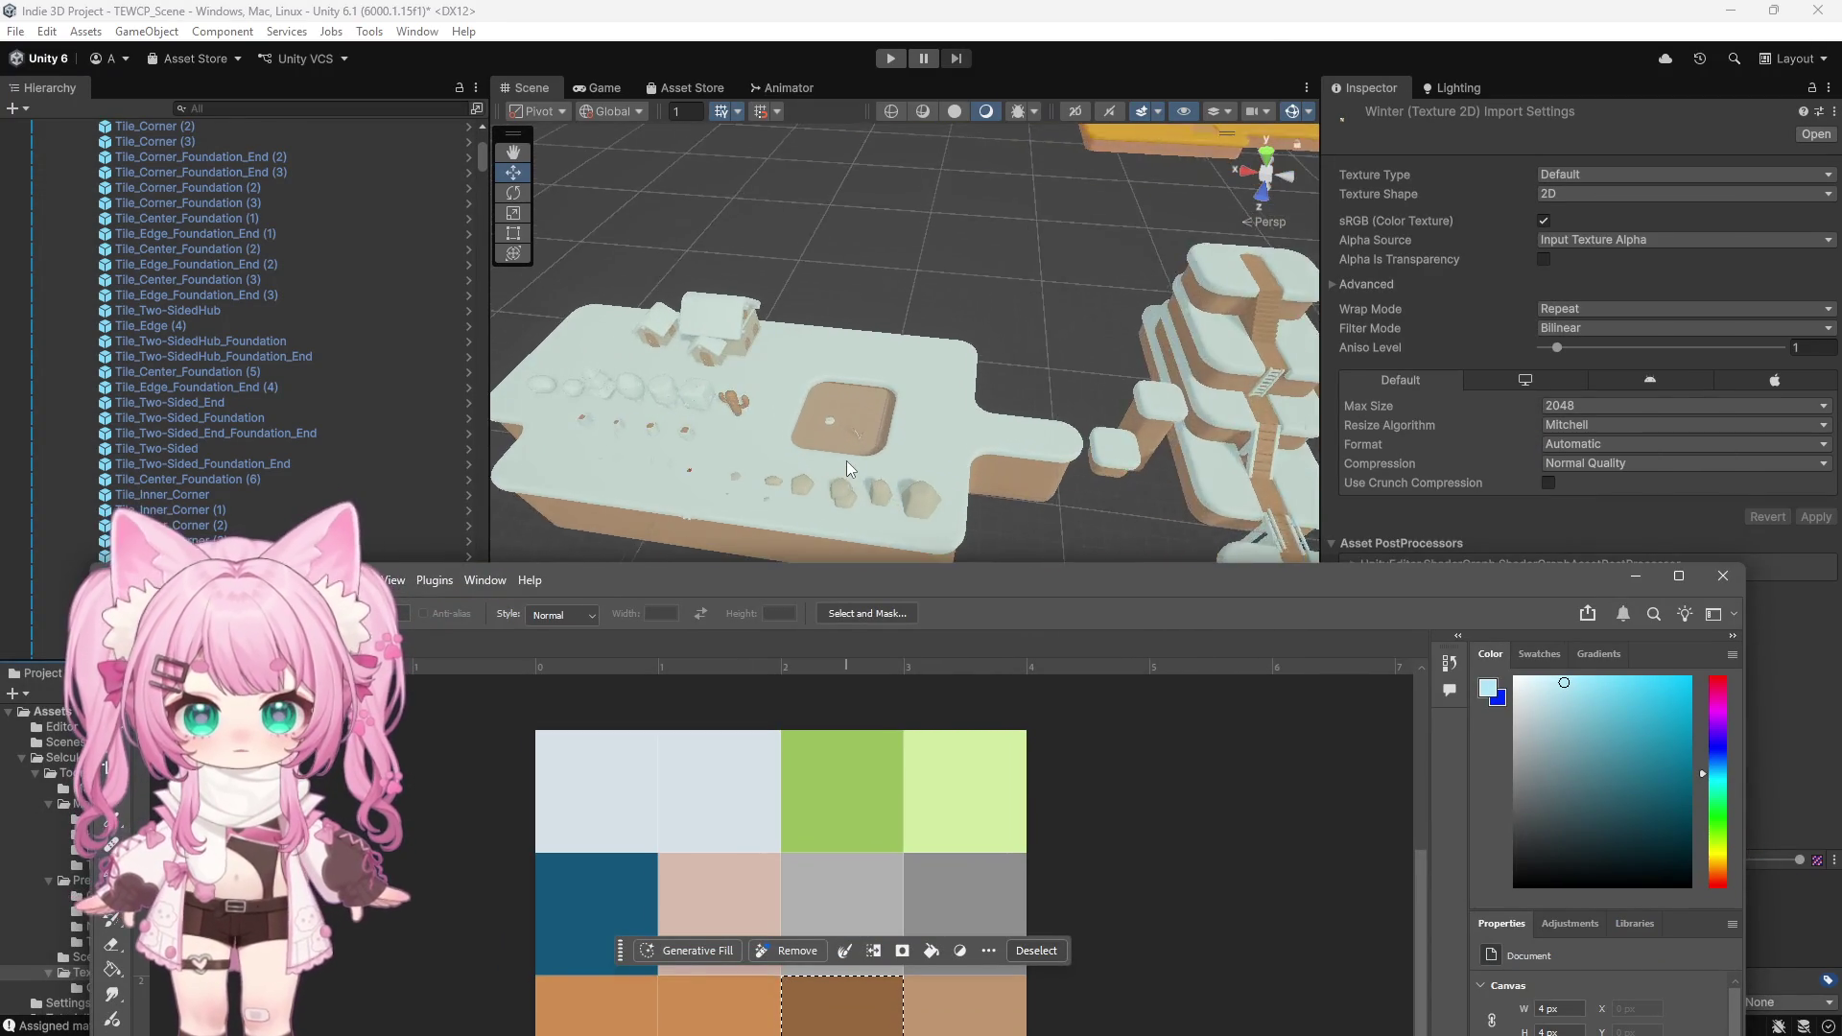
scroll(up, 3)
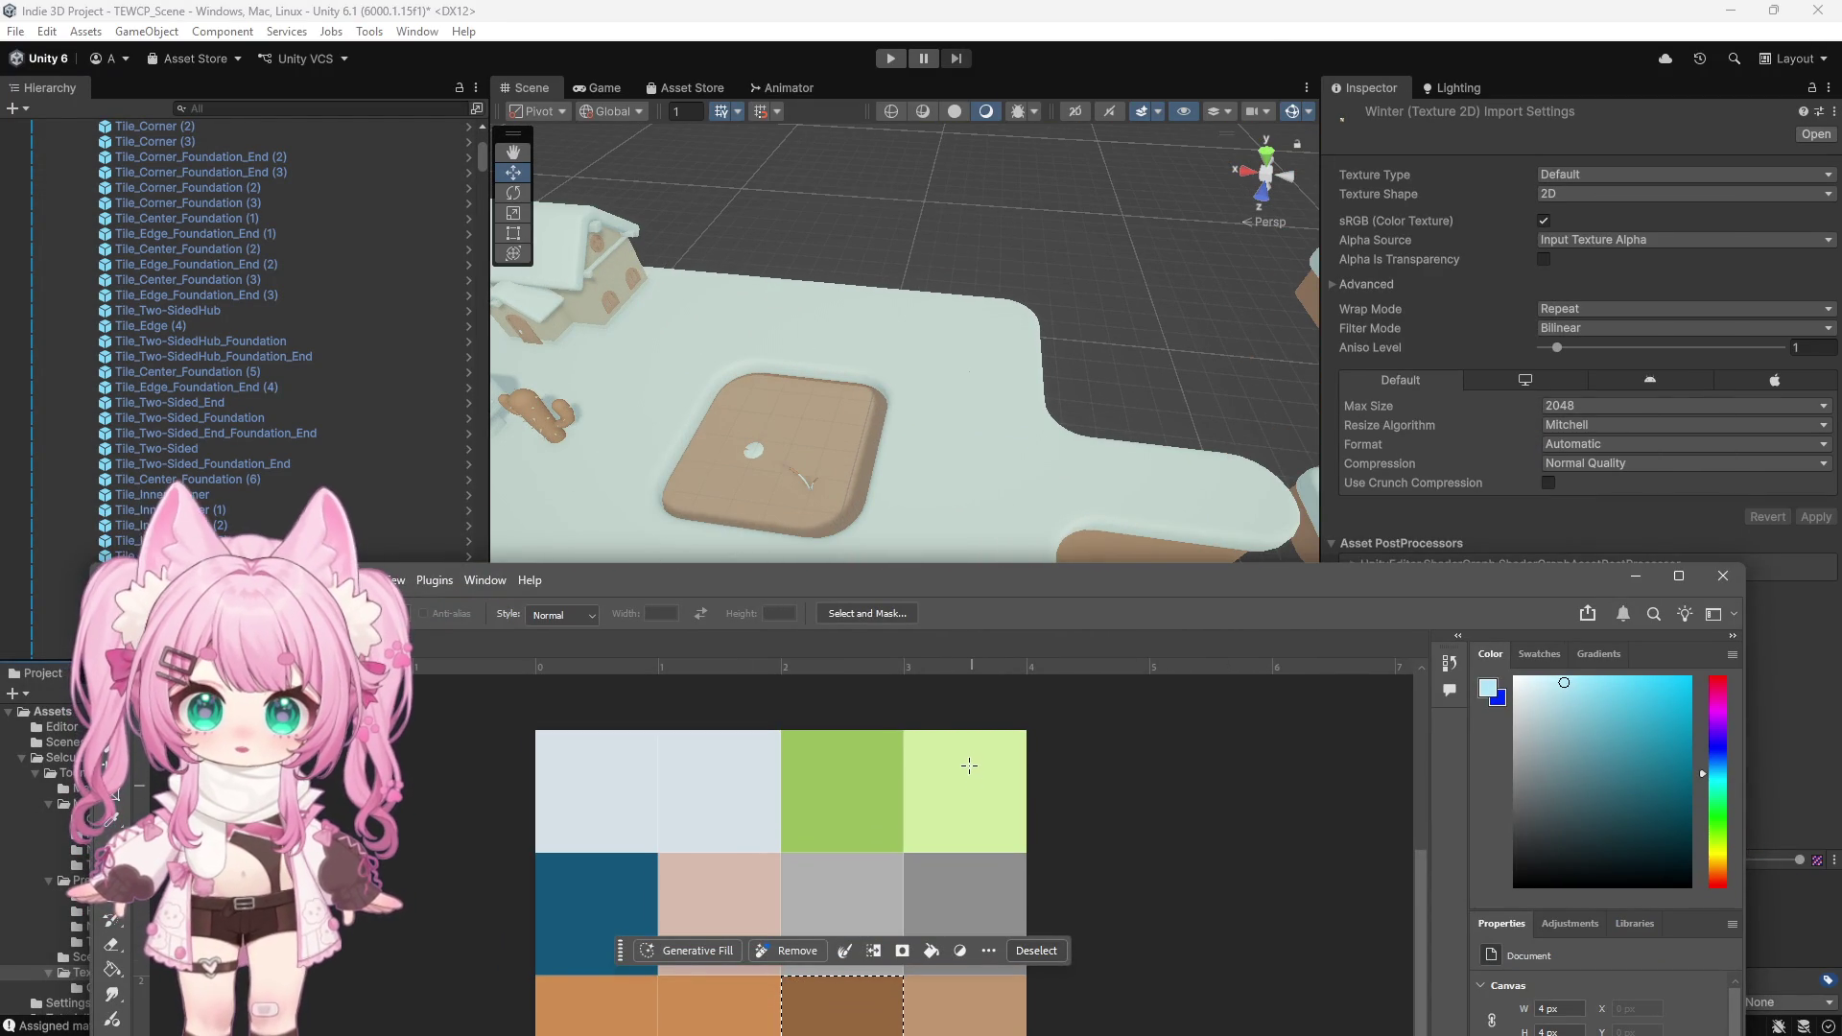
scroll(down, 3)
scroll(down, 3)
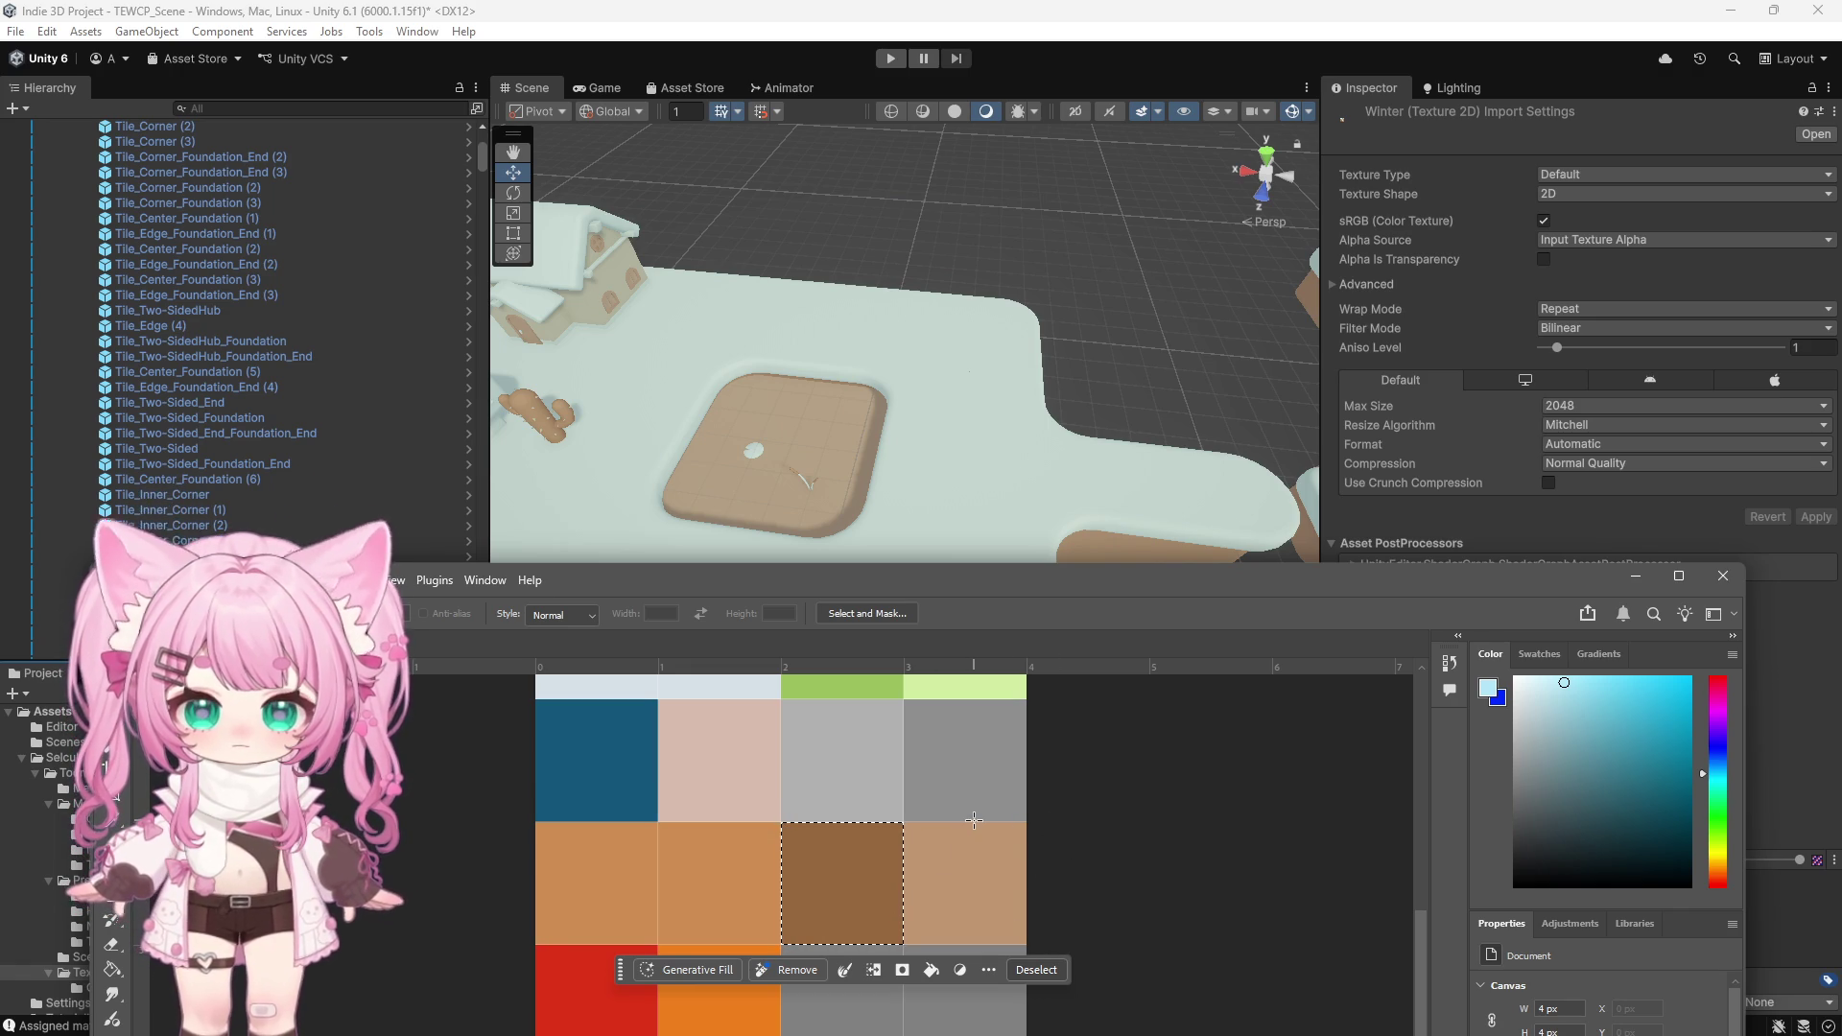
click(1631, 578)
scroll(down, 3)
scroll(up, 3)
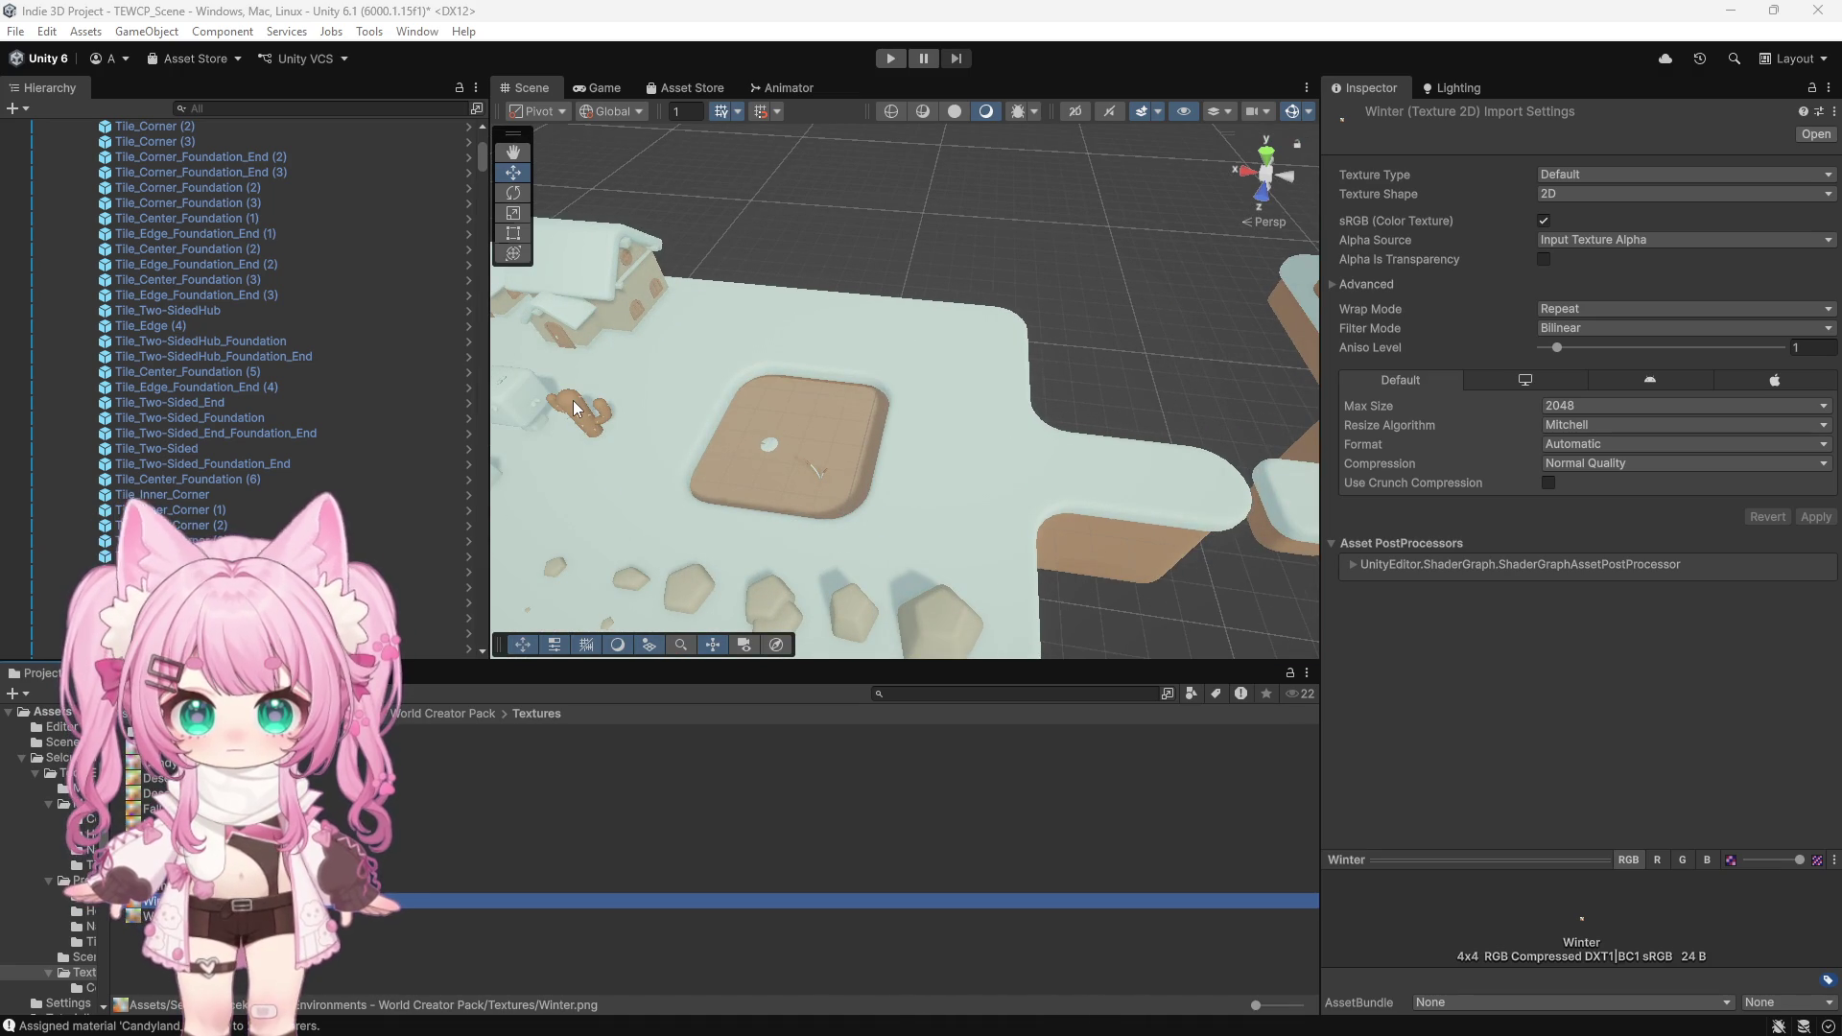
Select the Tile_Water tile in the island to show its Winter material settings
click(576, 410)
scroll(down, 3)
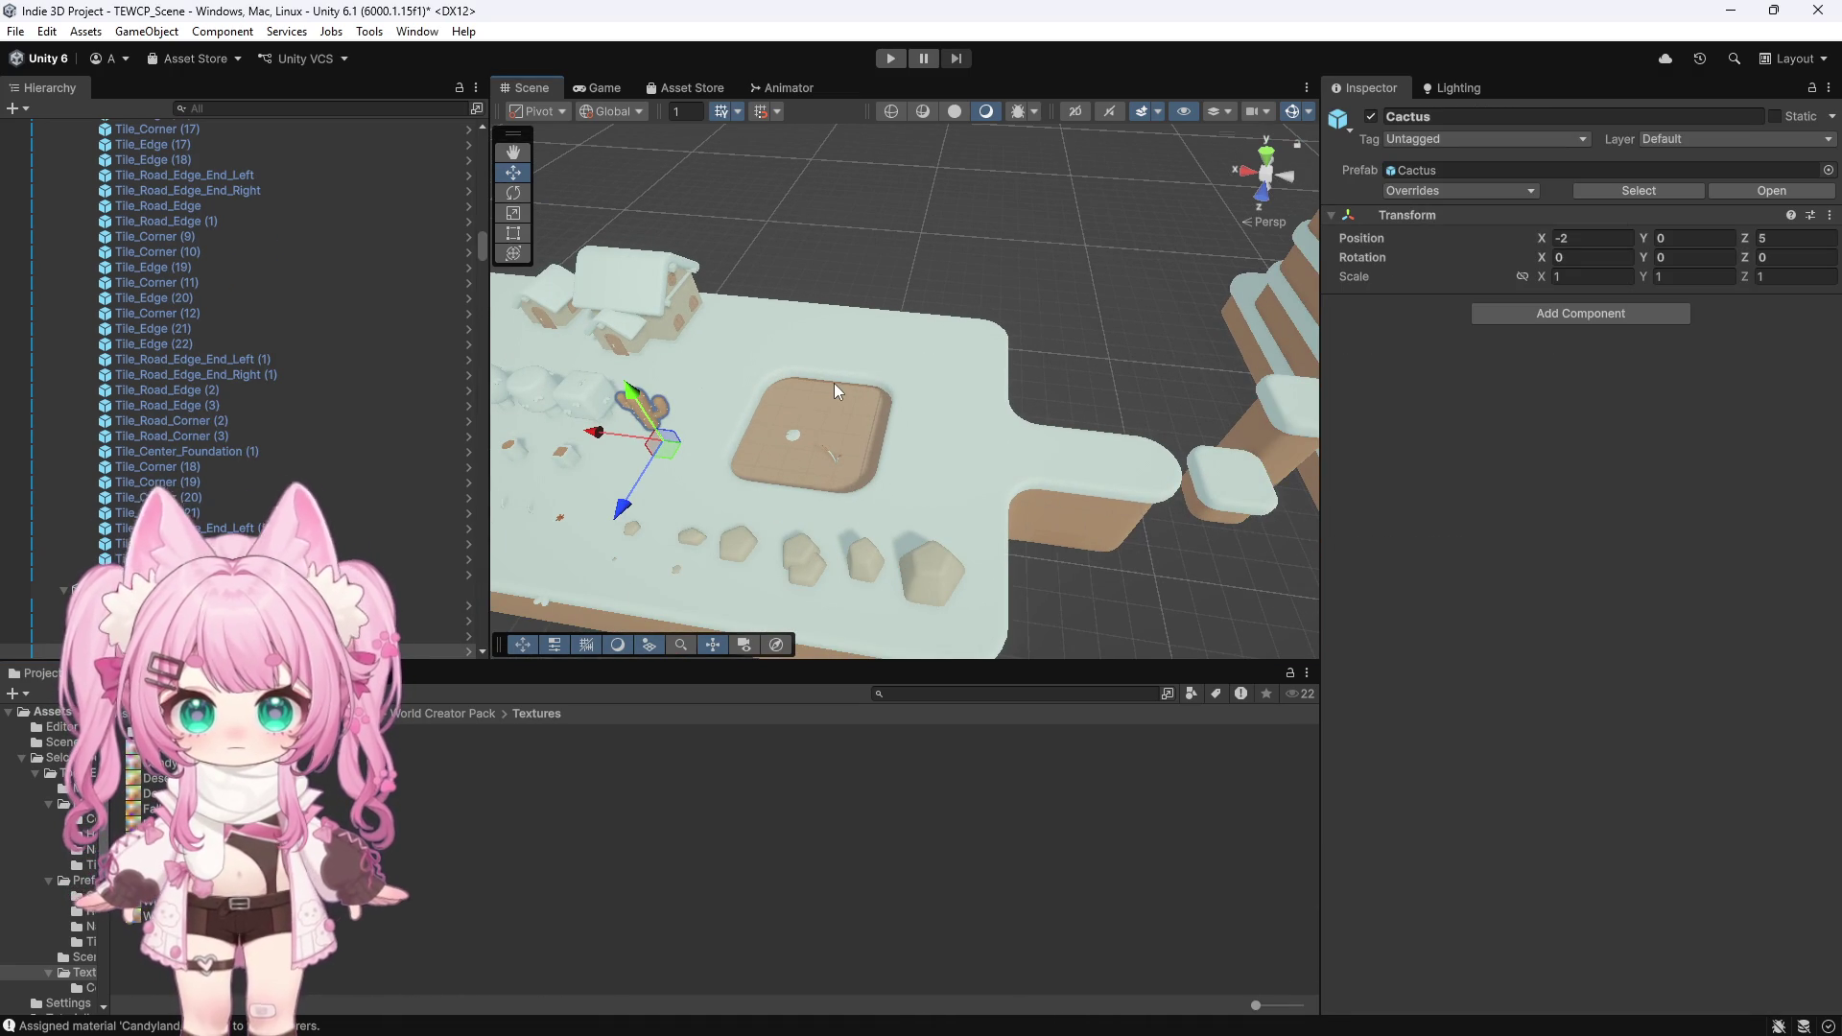
scroll(up, 3)
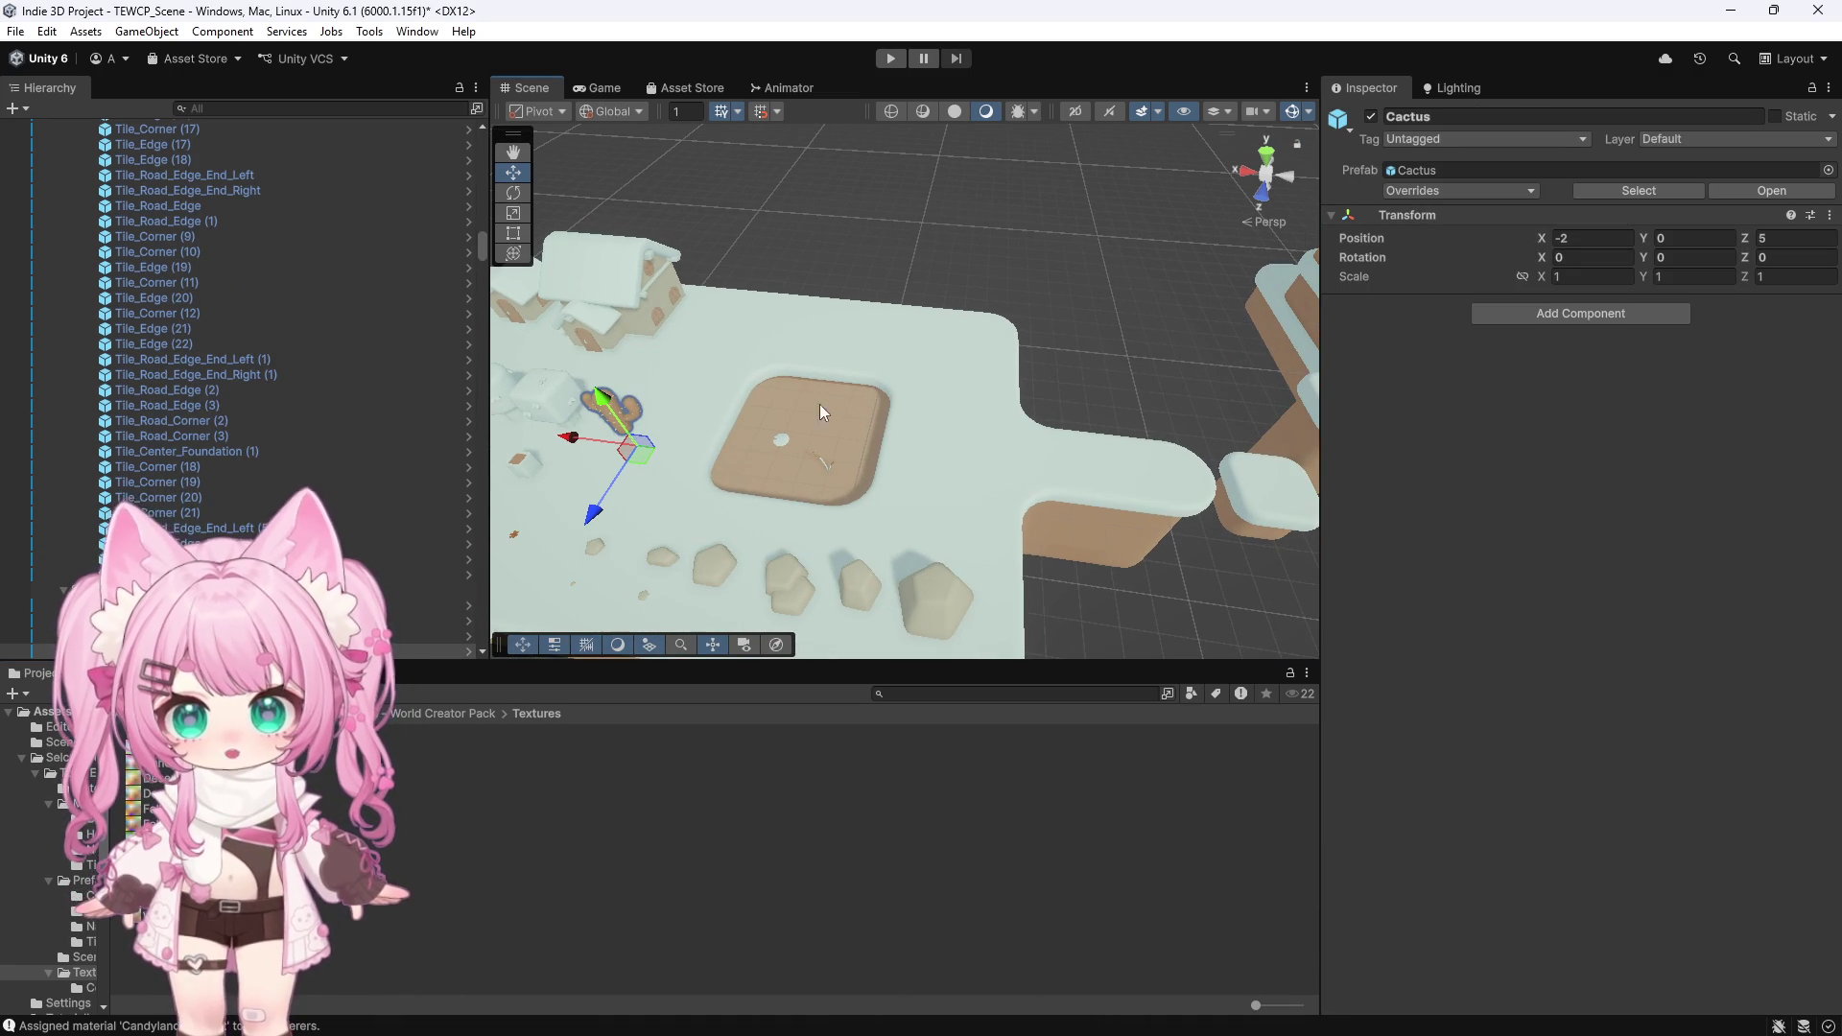
scroll(up, 3)
scroll(up, 3)
scroll(down, 3)
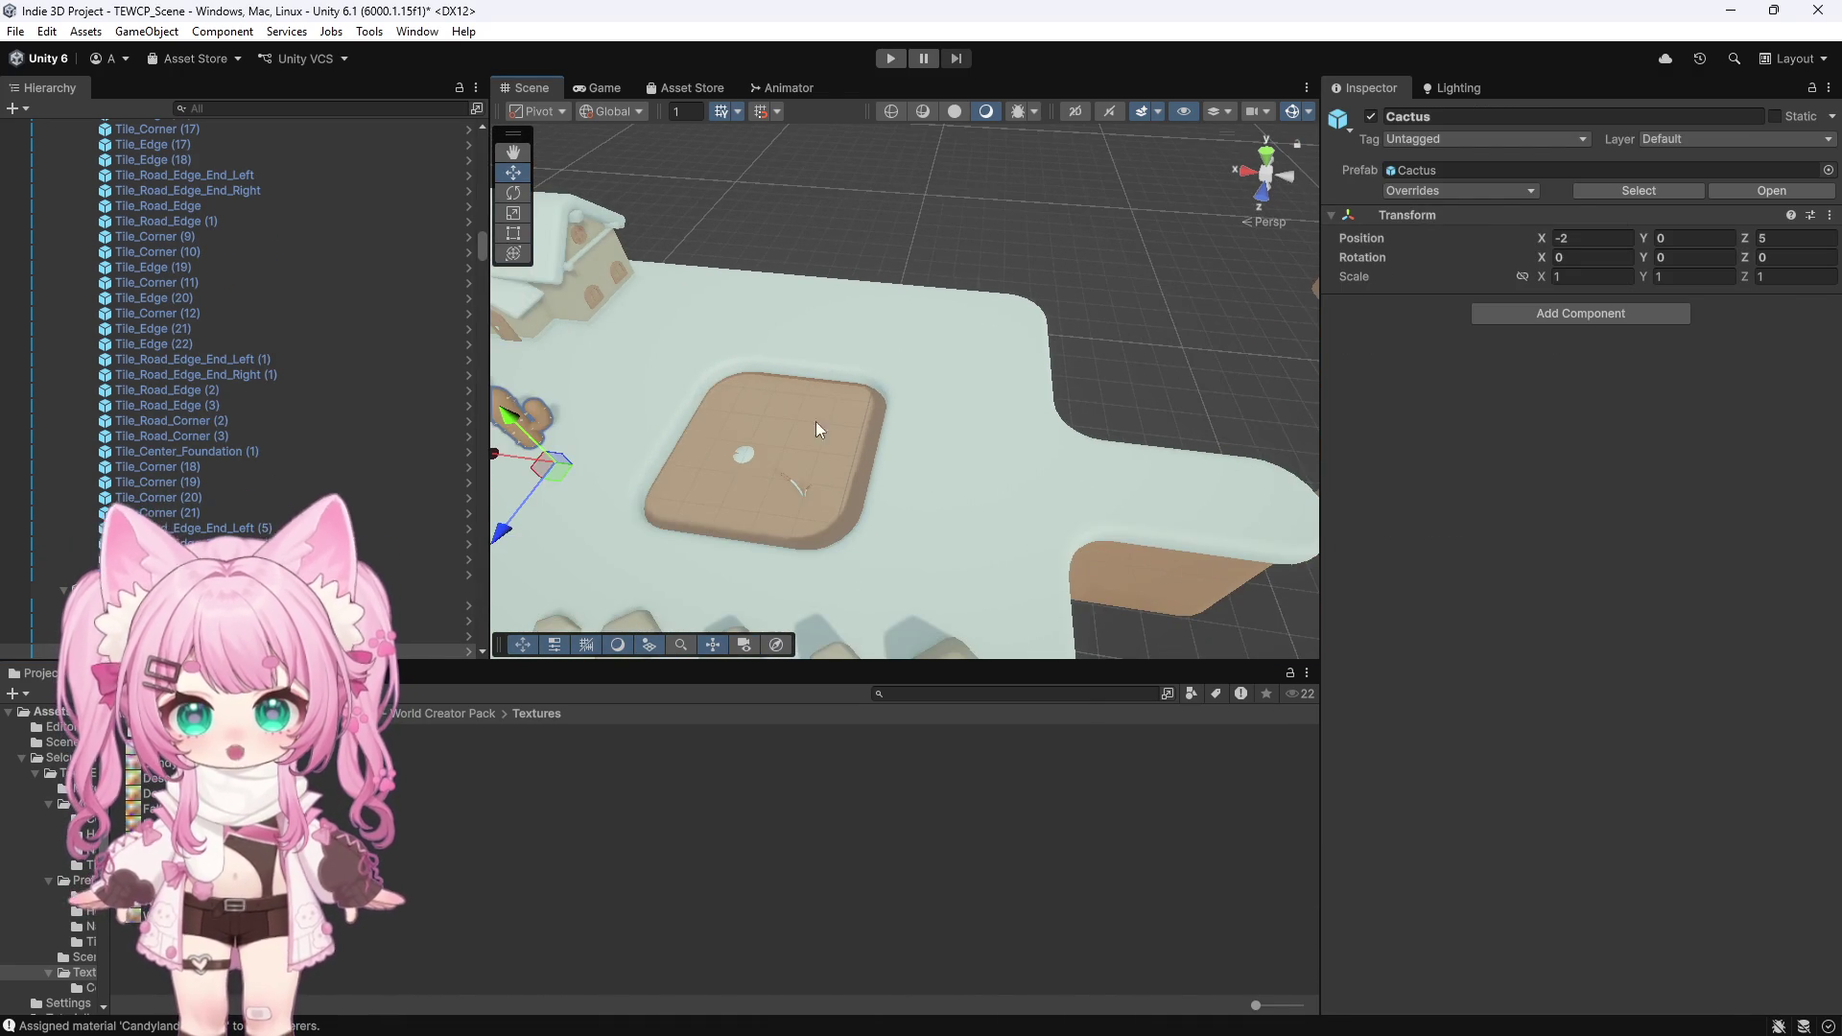
scroll(down, 3)
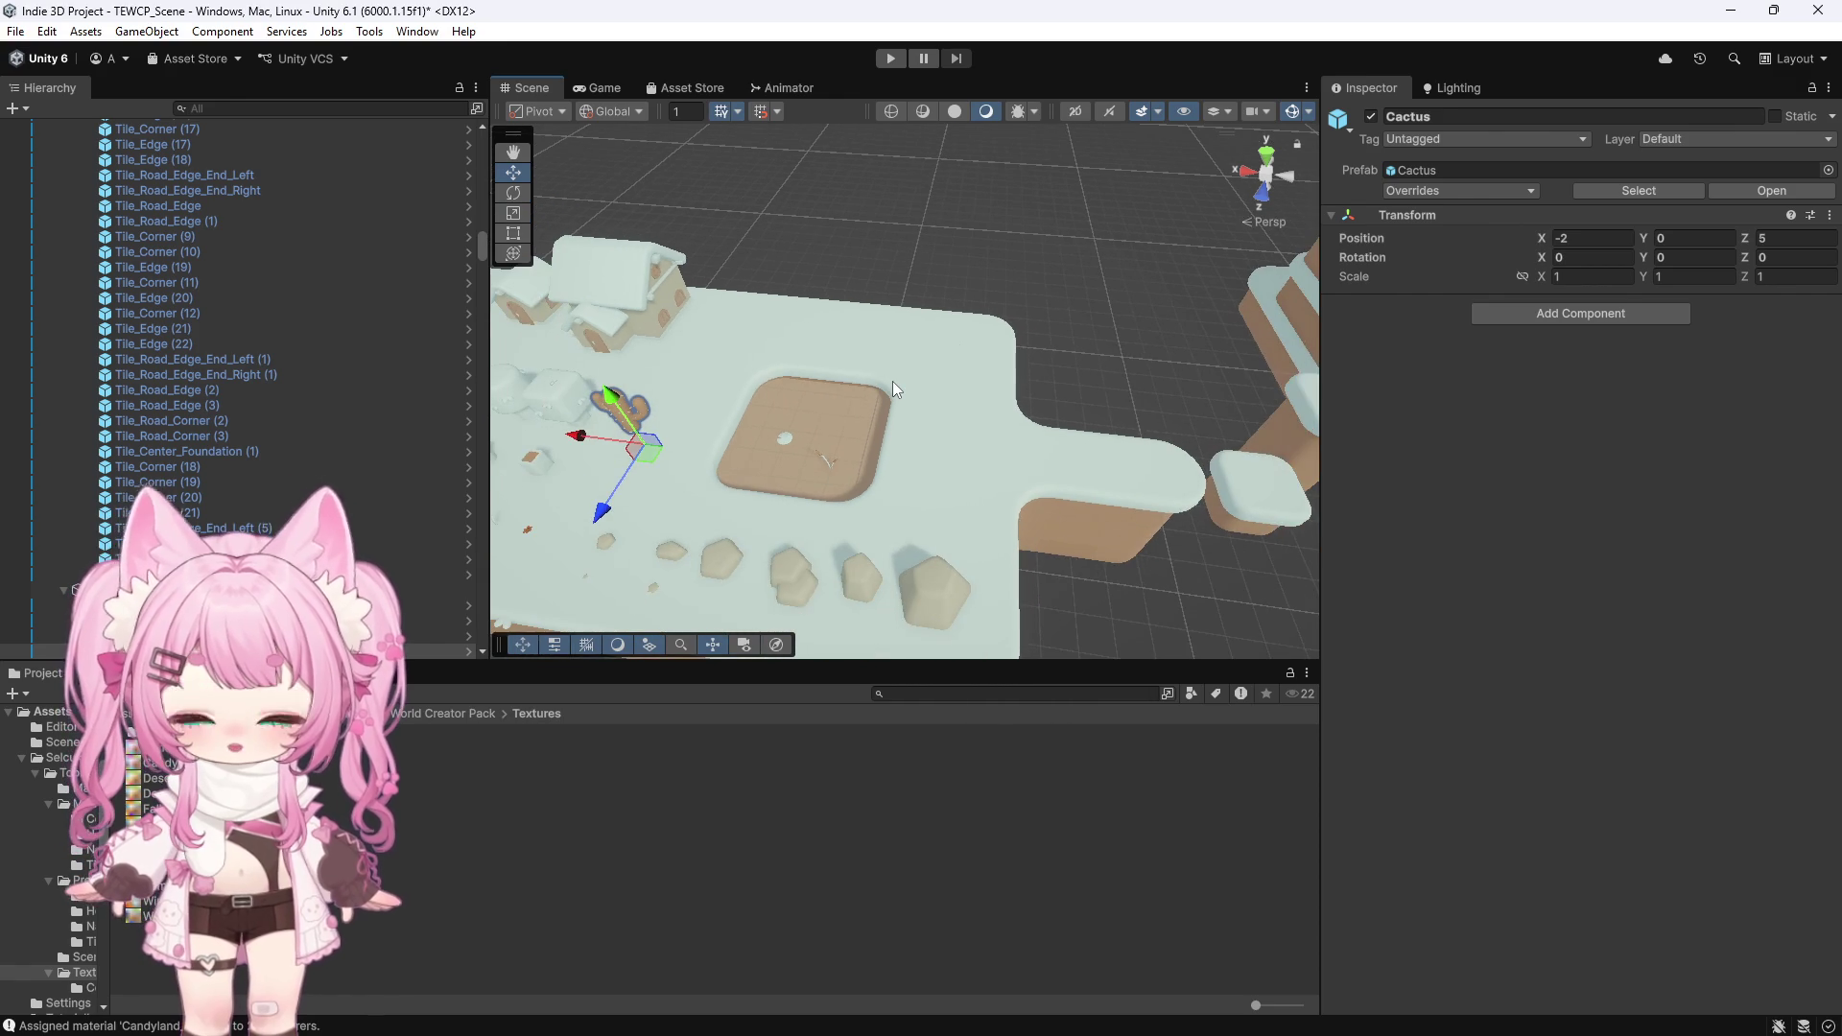
click(831, 422)
scroll(up, 3)
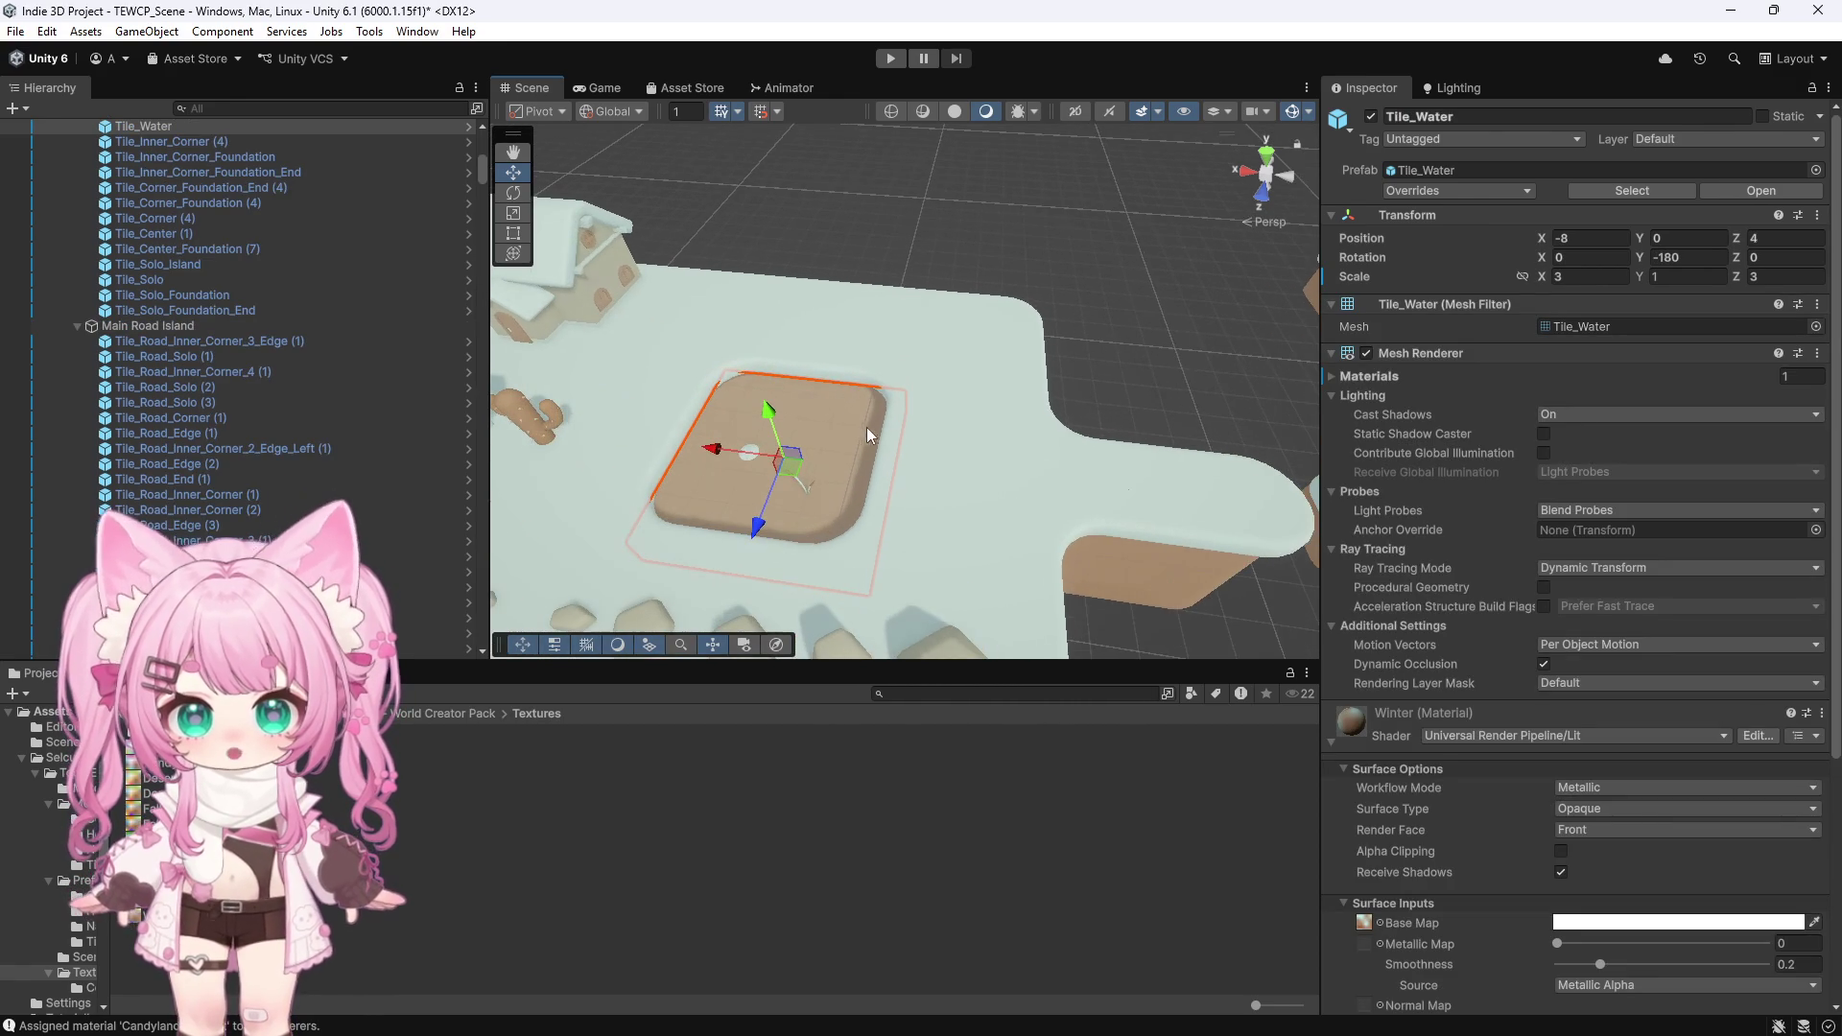
scroll(down, 3)
Try the candy and green palette textures in the material's Base Map slot
click(1366, 768)
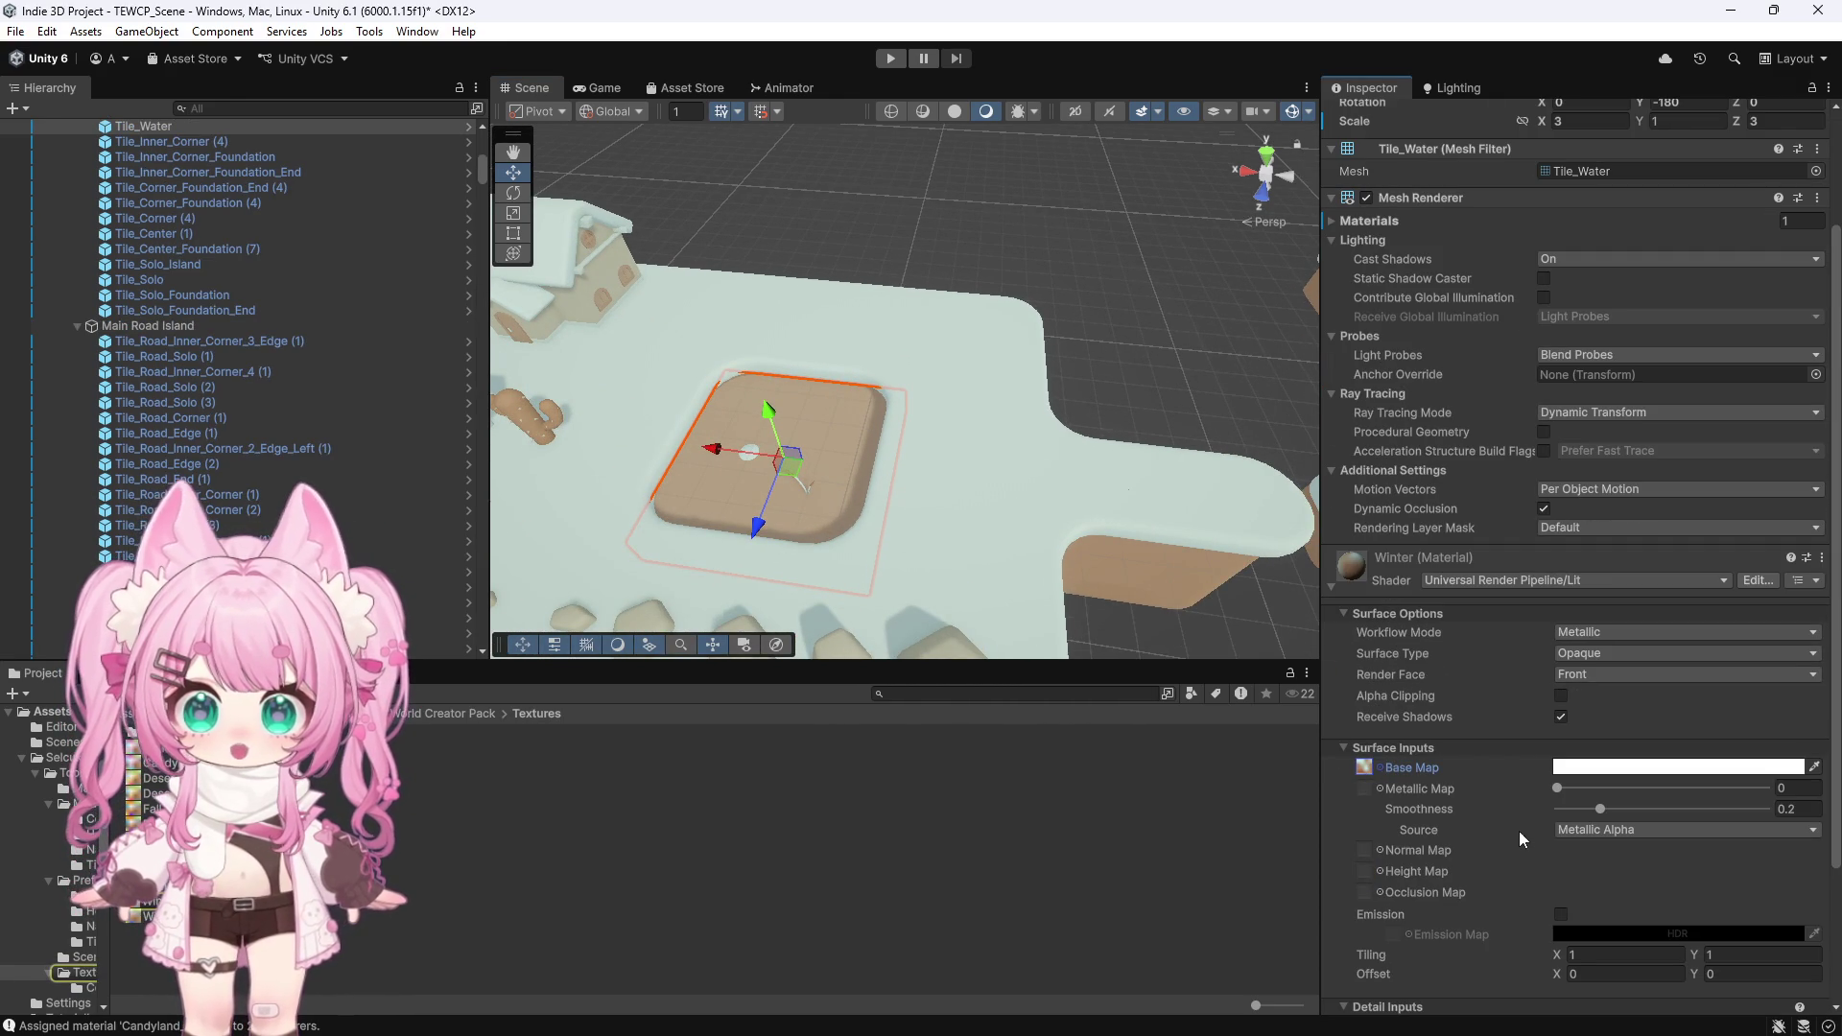
drag(154, 809, 1363, 768)
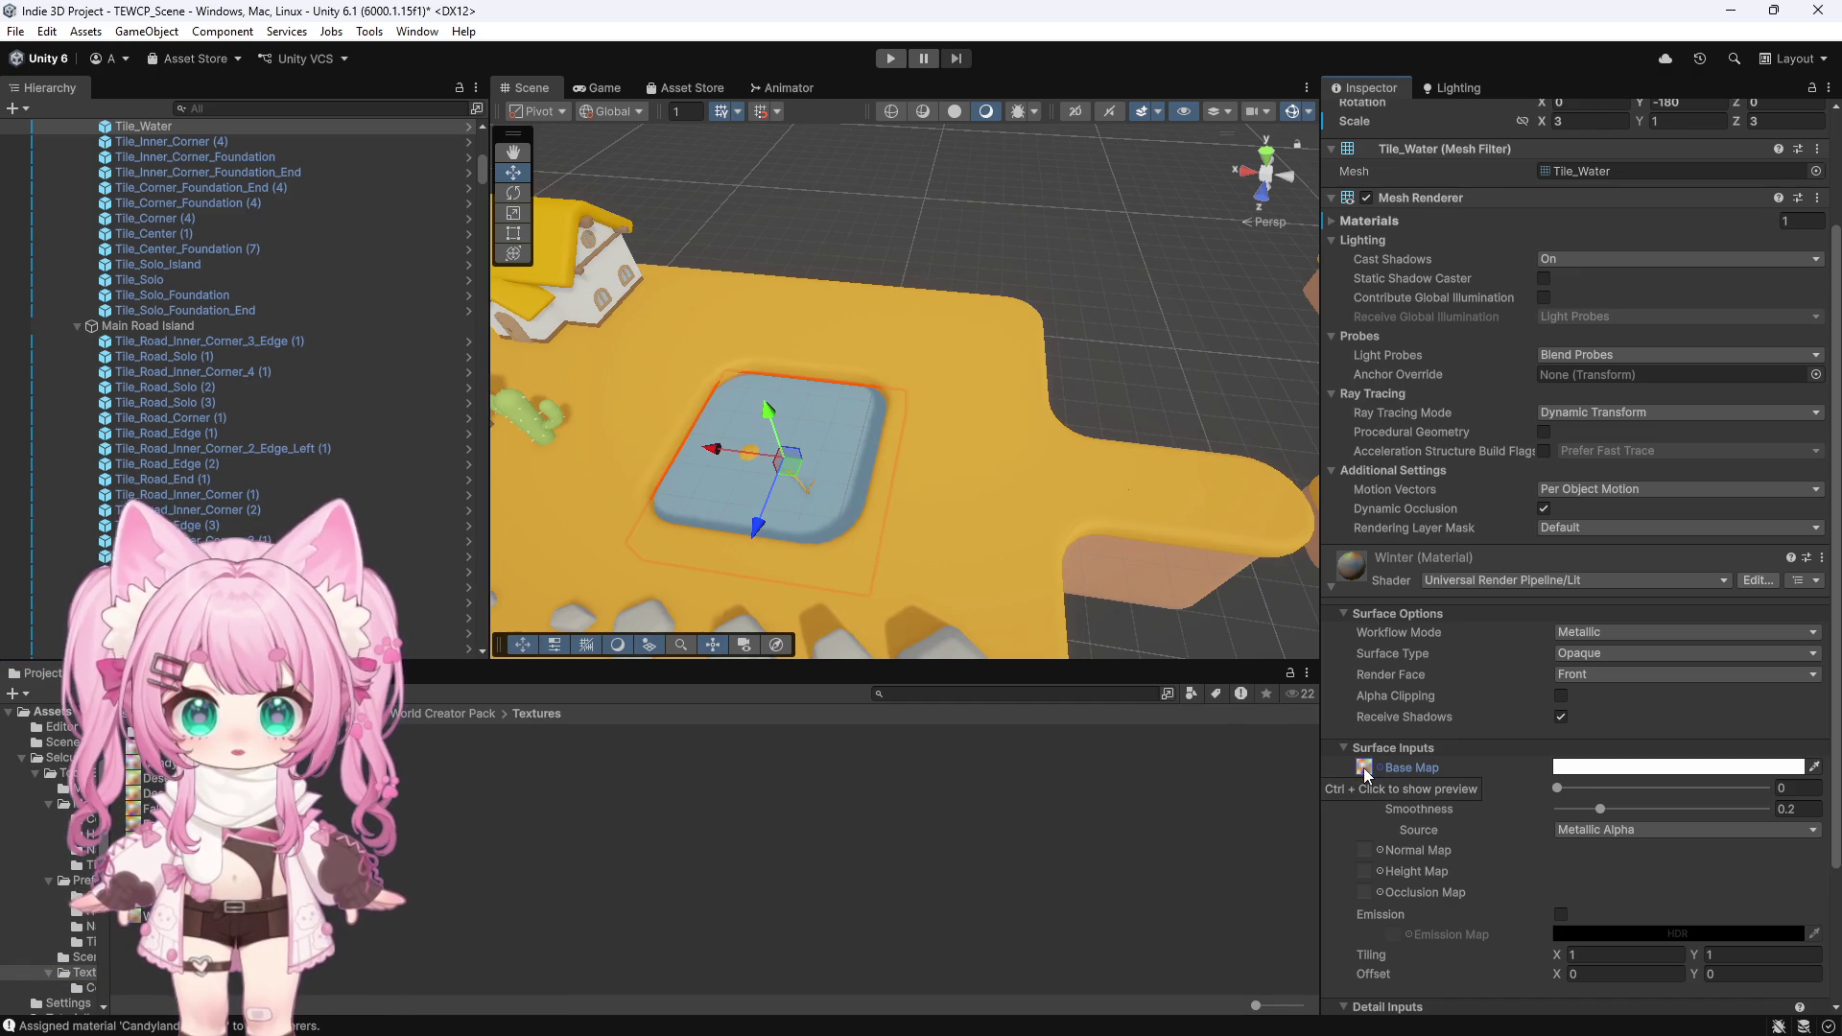
key(ctrl+z)
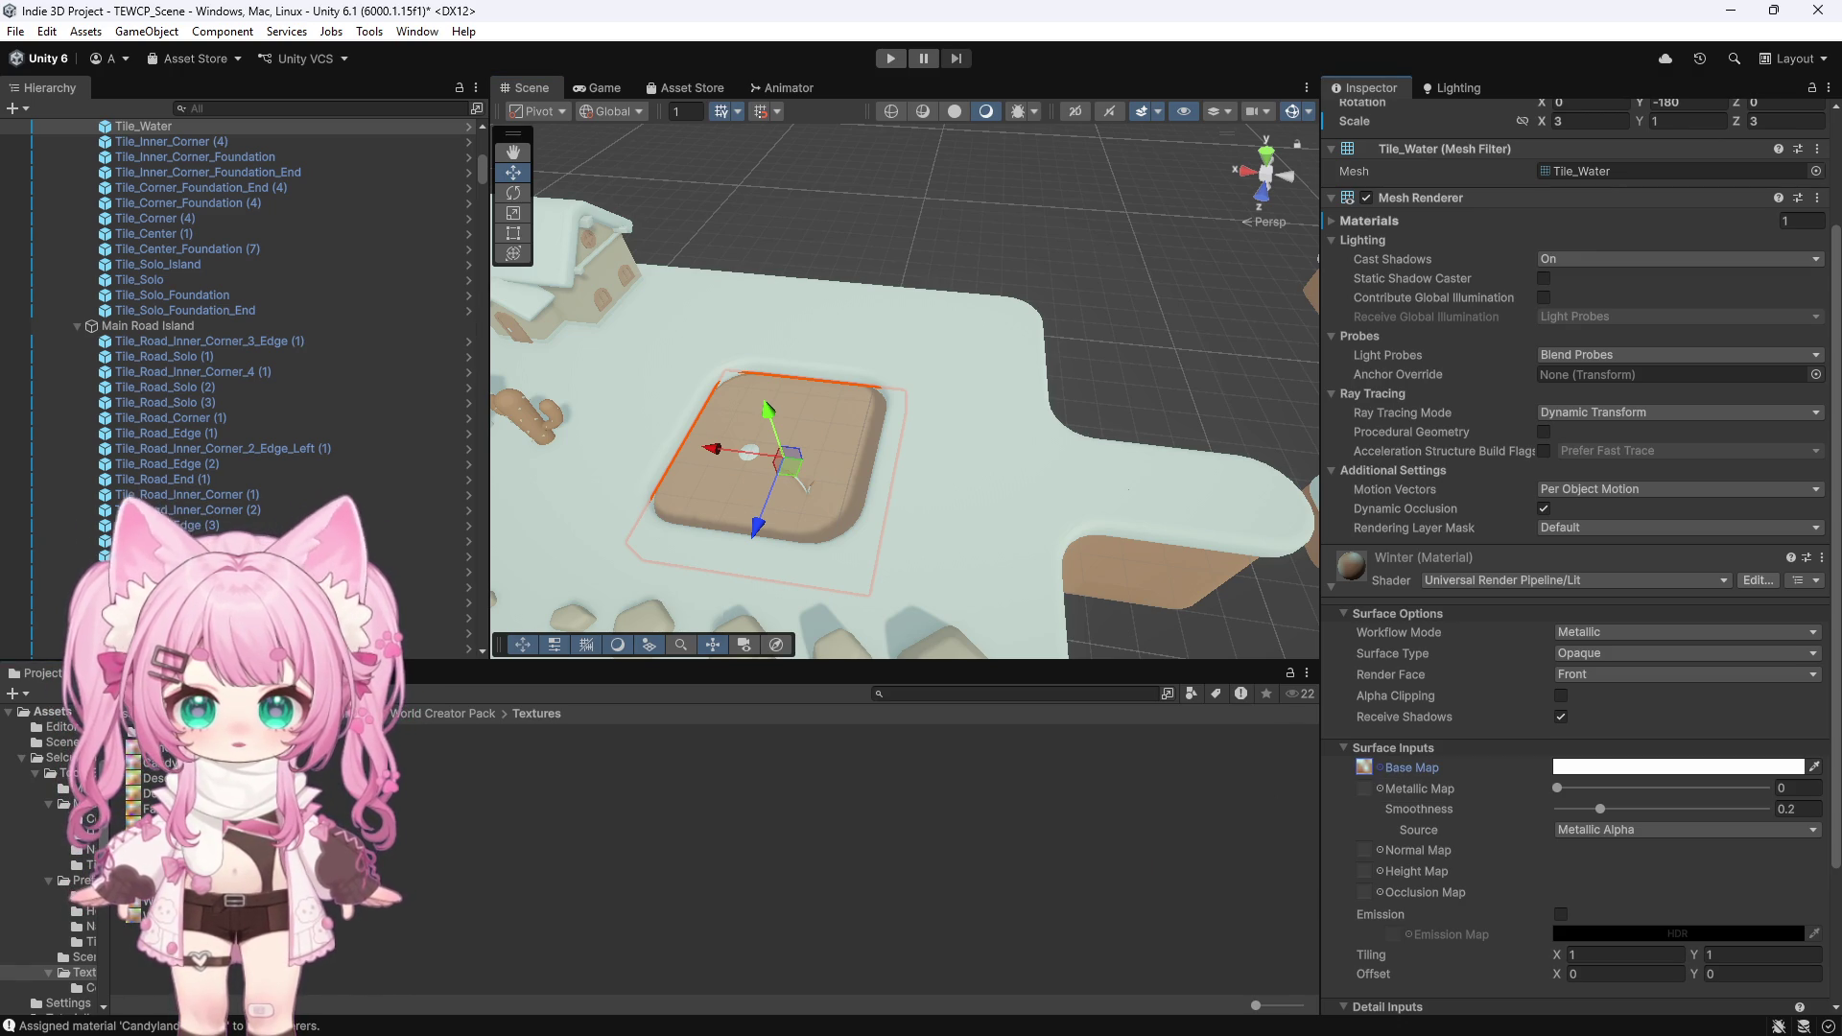
drag(134, 778, 1367, 768)
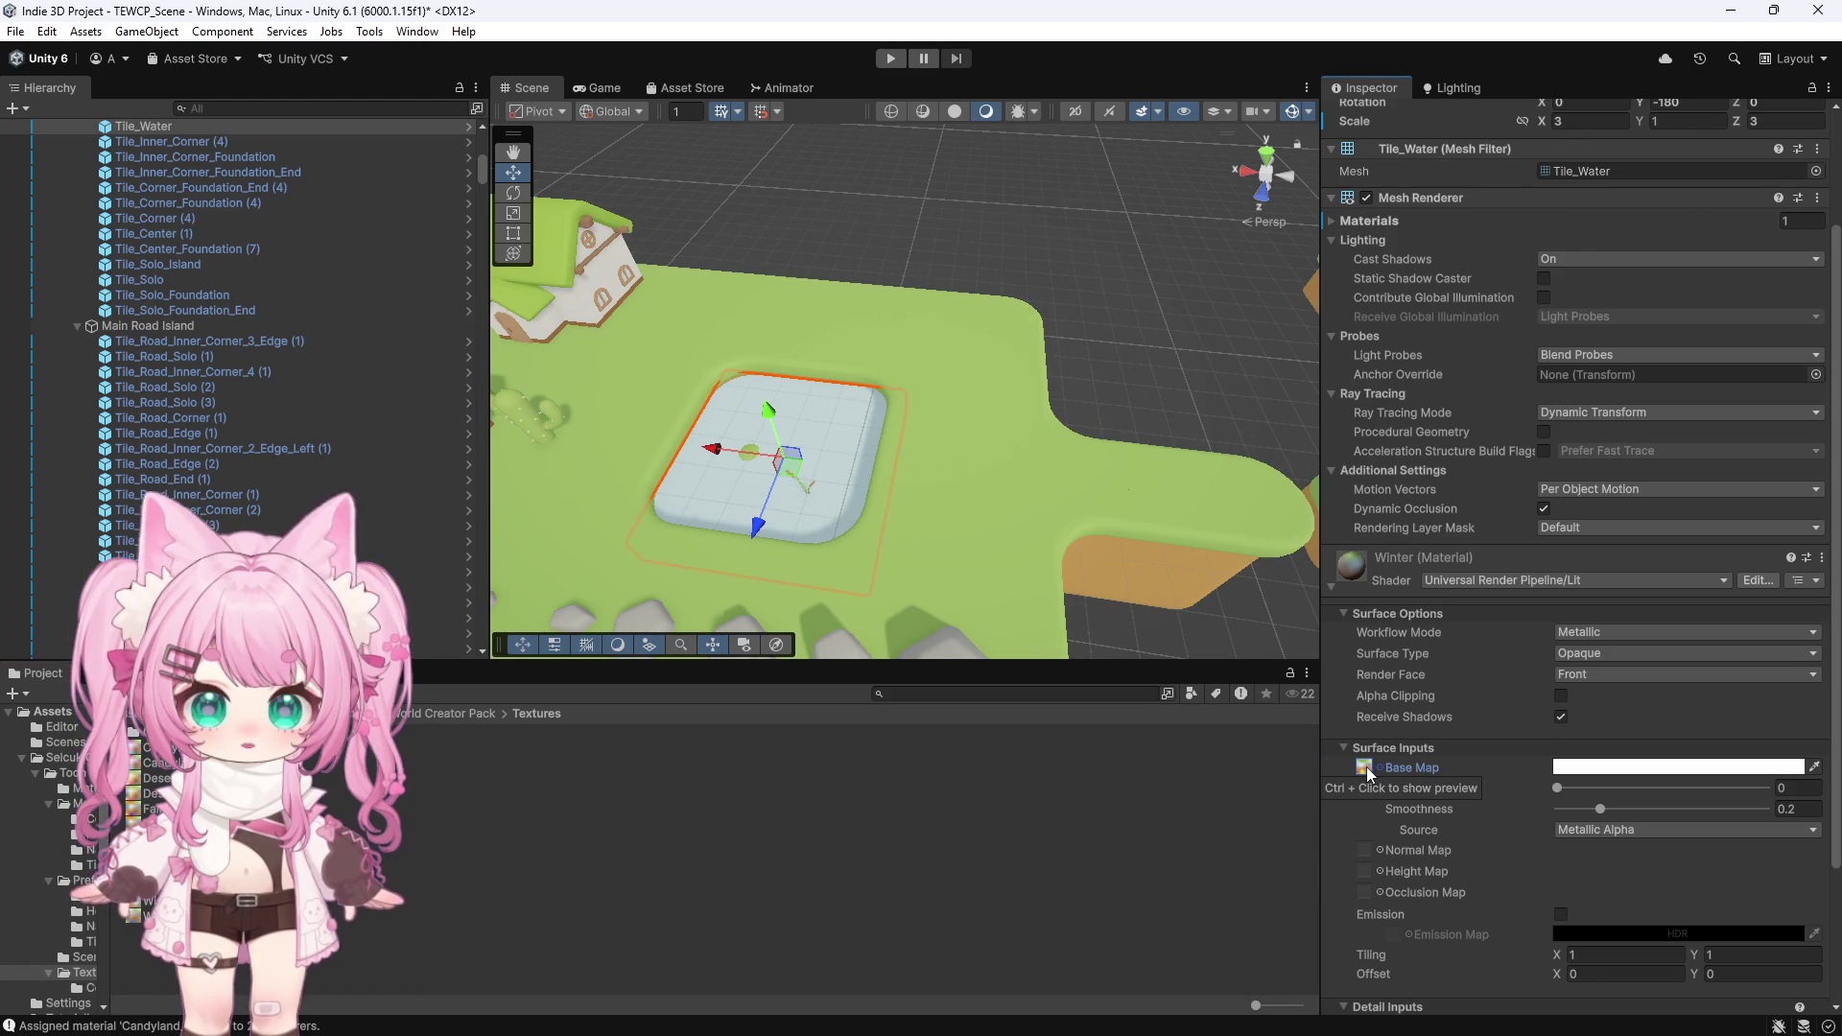
scroll(down, 3)
scroll(up, 3)
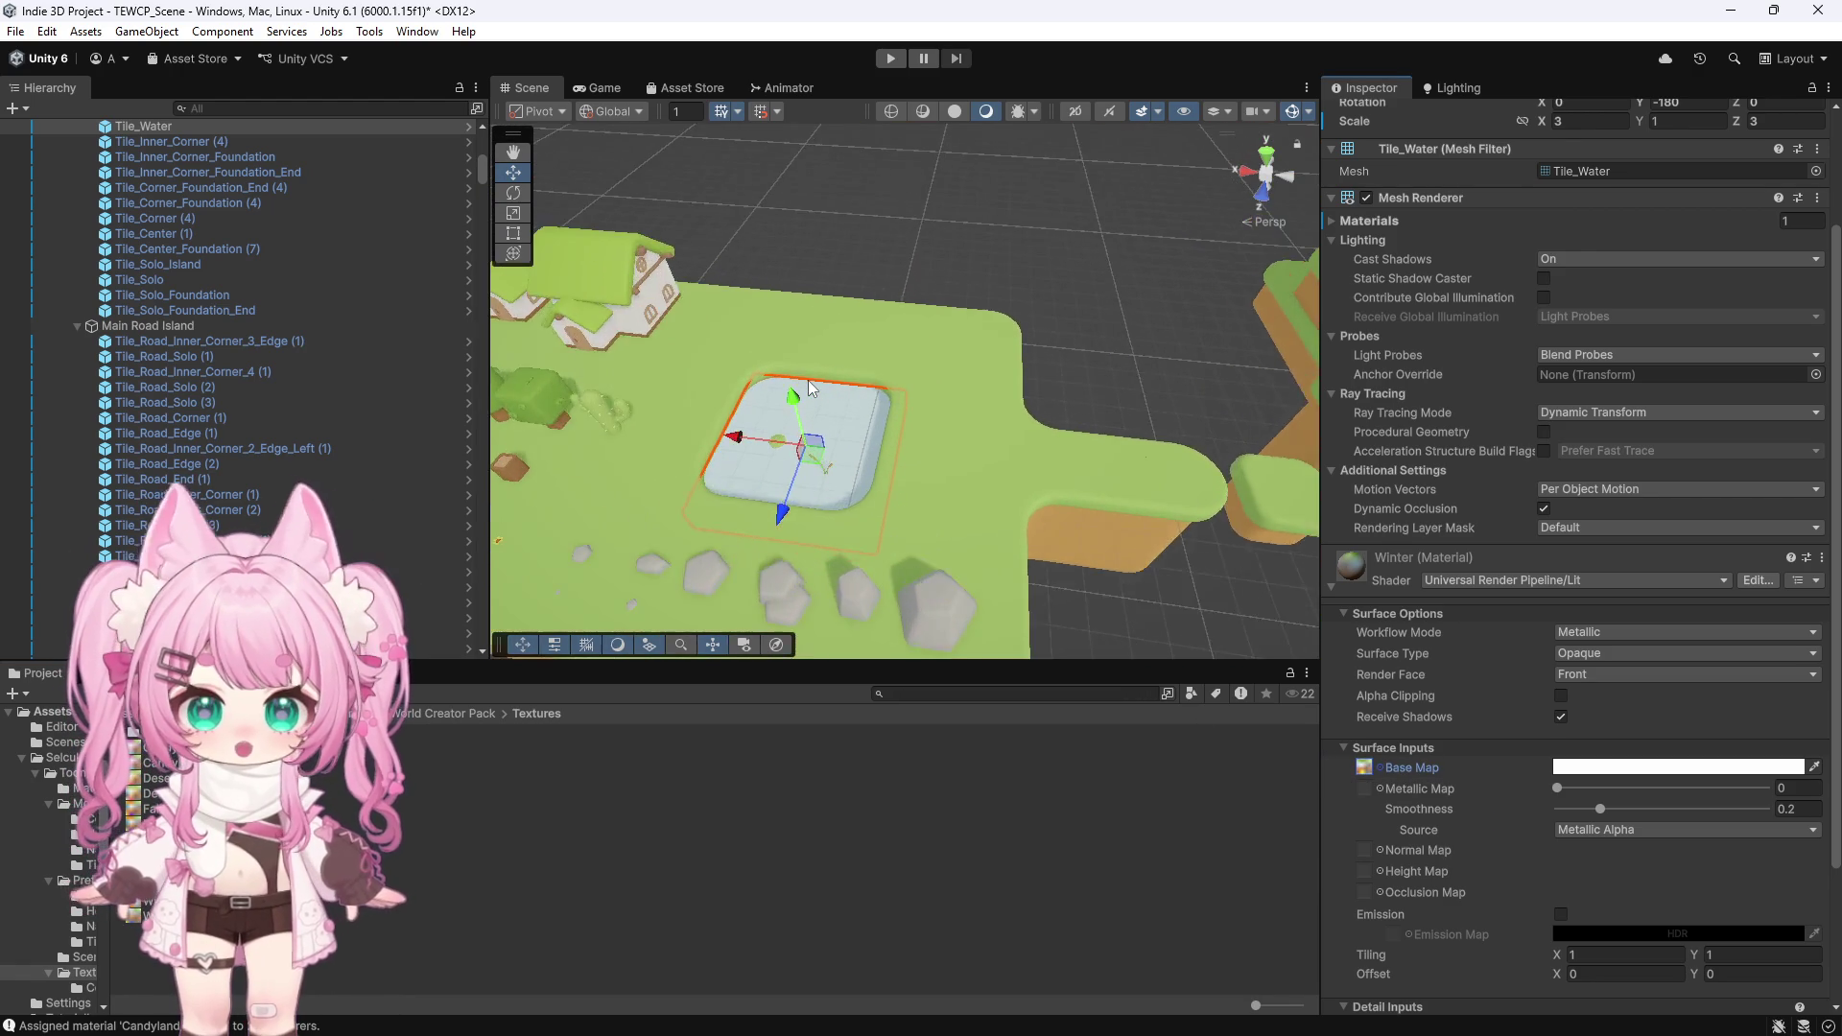
scroll(up, 3)
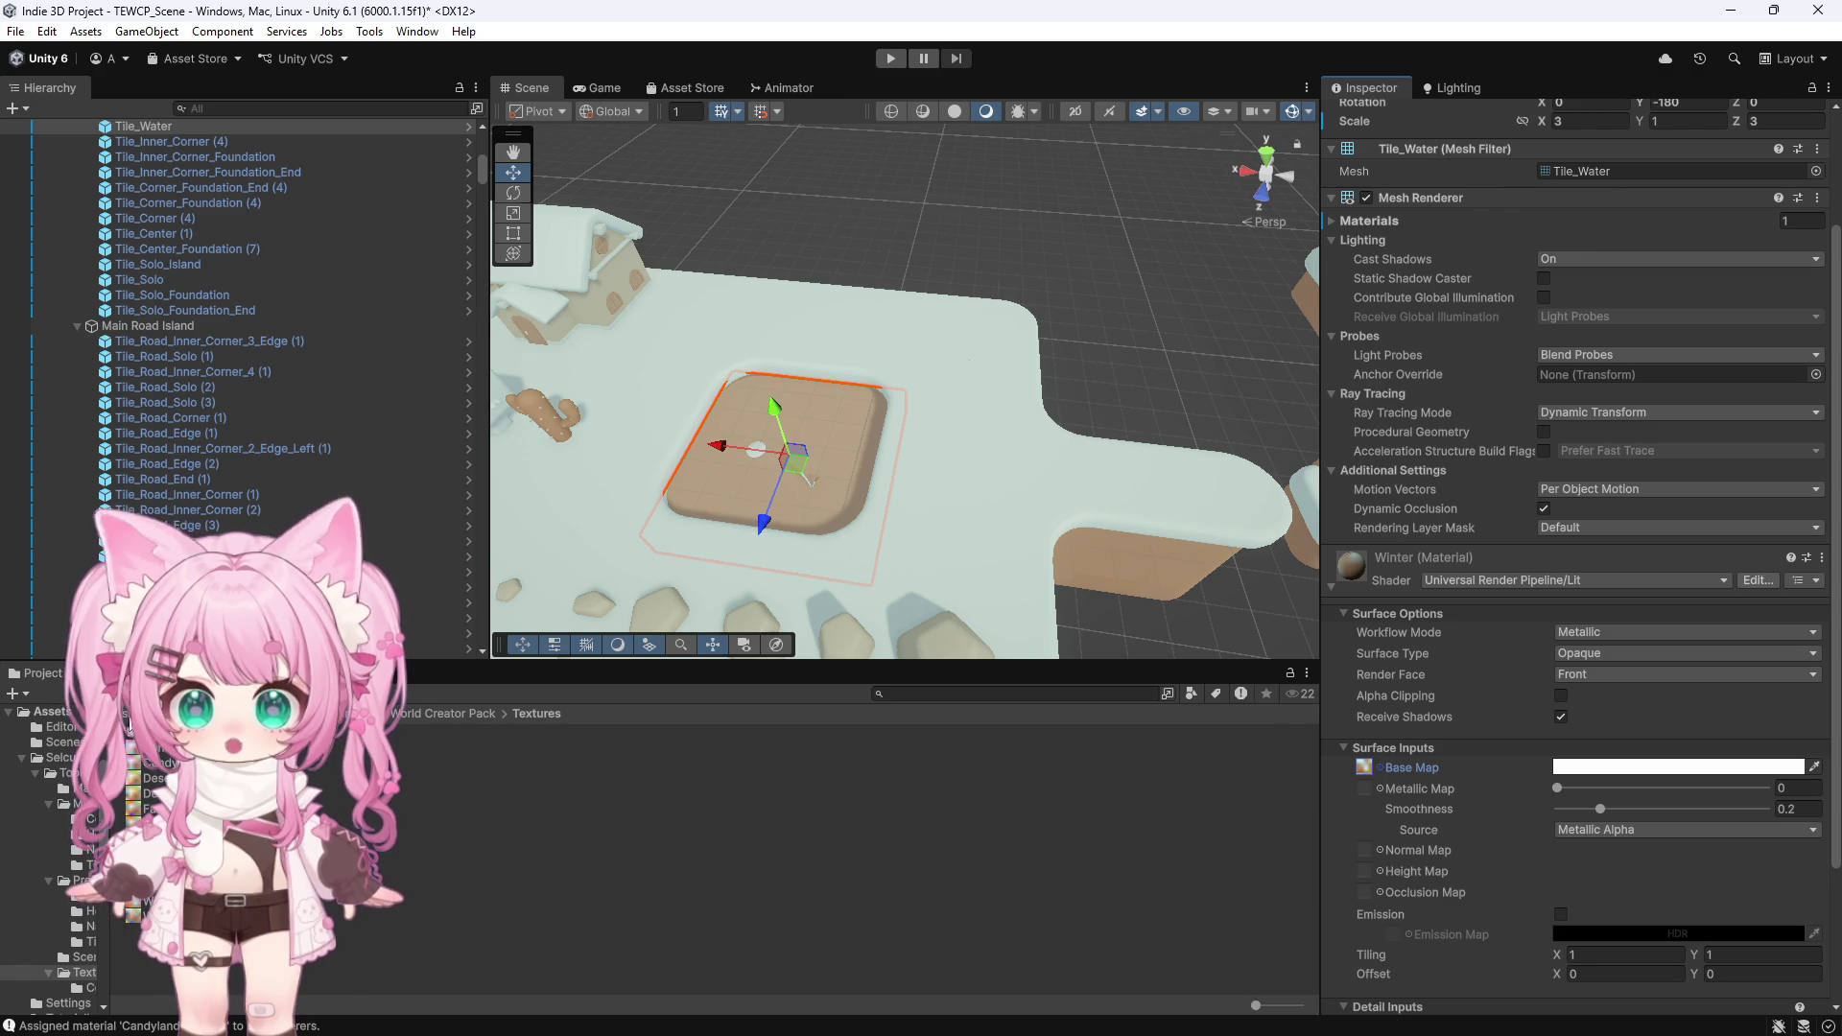
Browse to Toon Environments - World Creator Pack > Materials and create a new material there
click(51, 711)
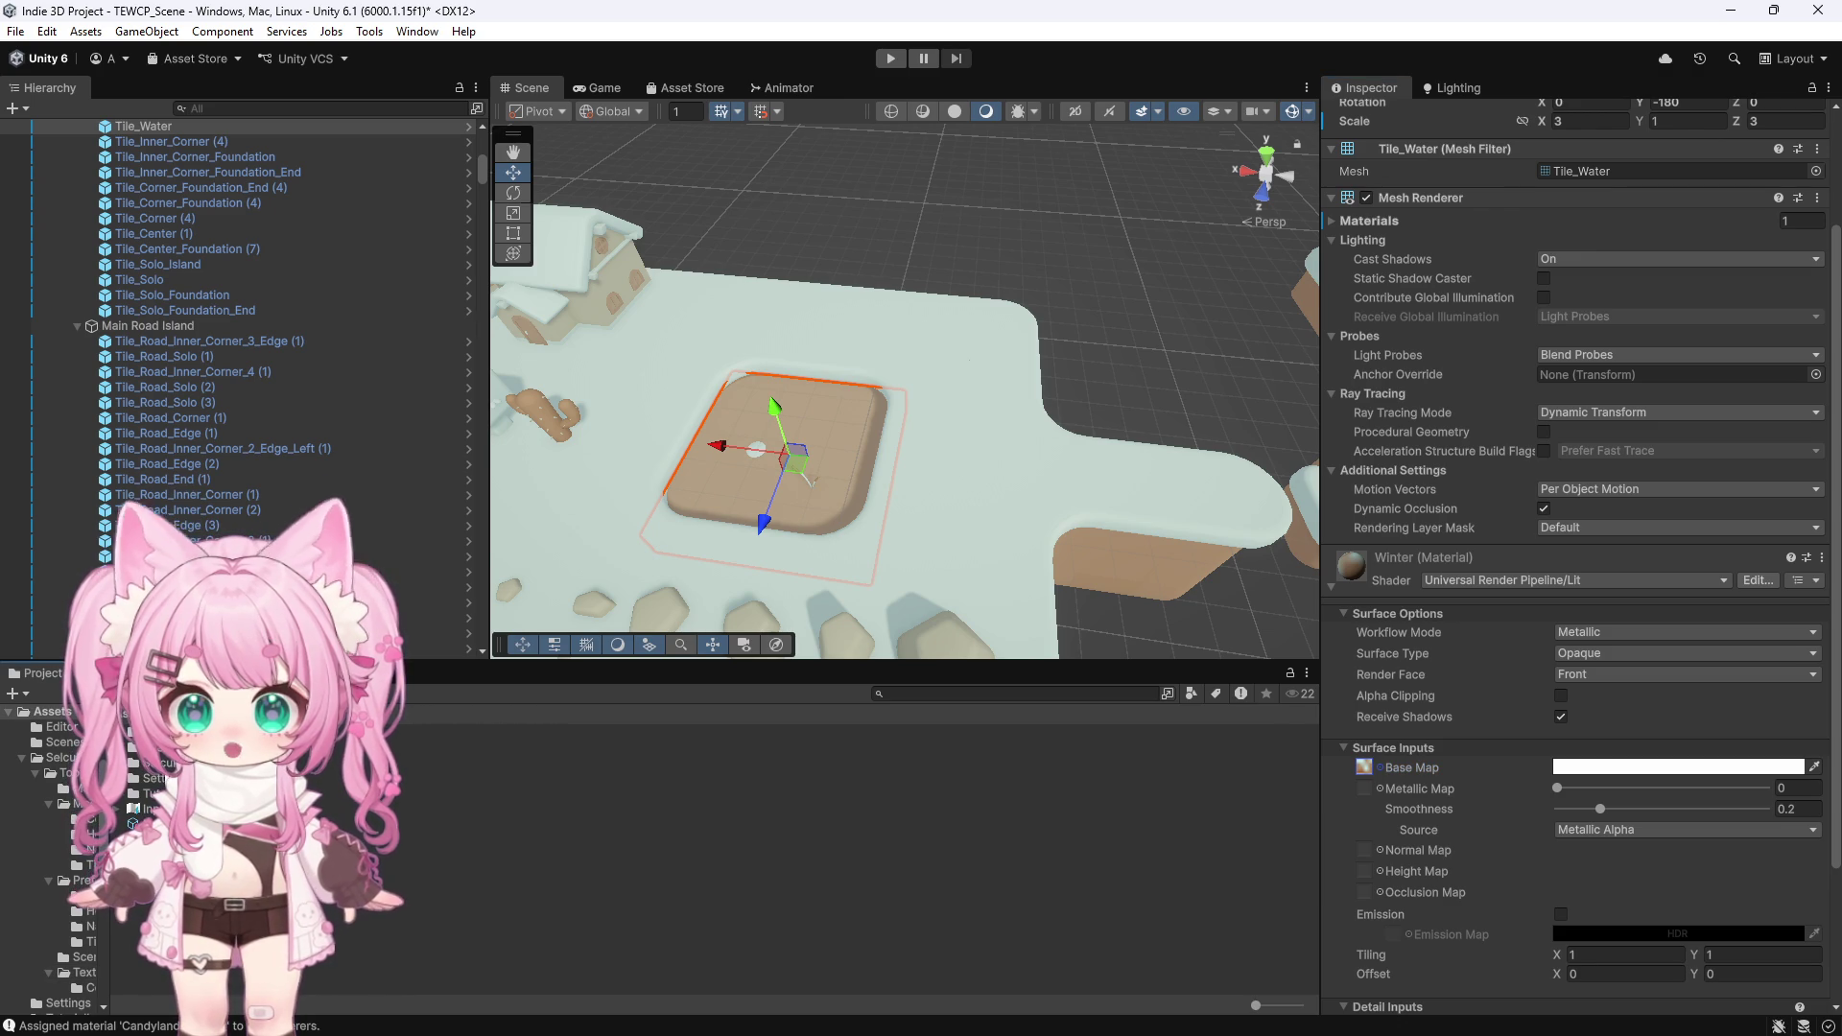
click(65, 772)
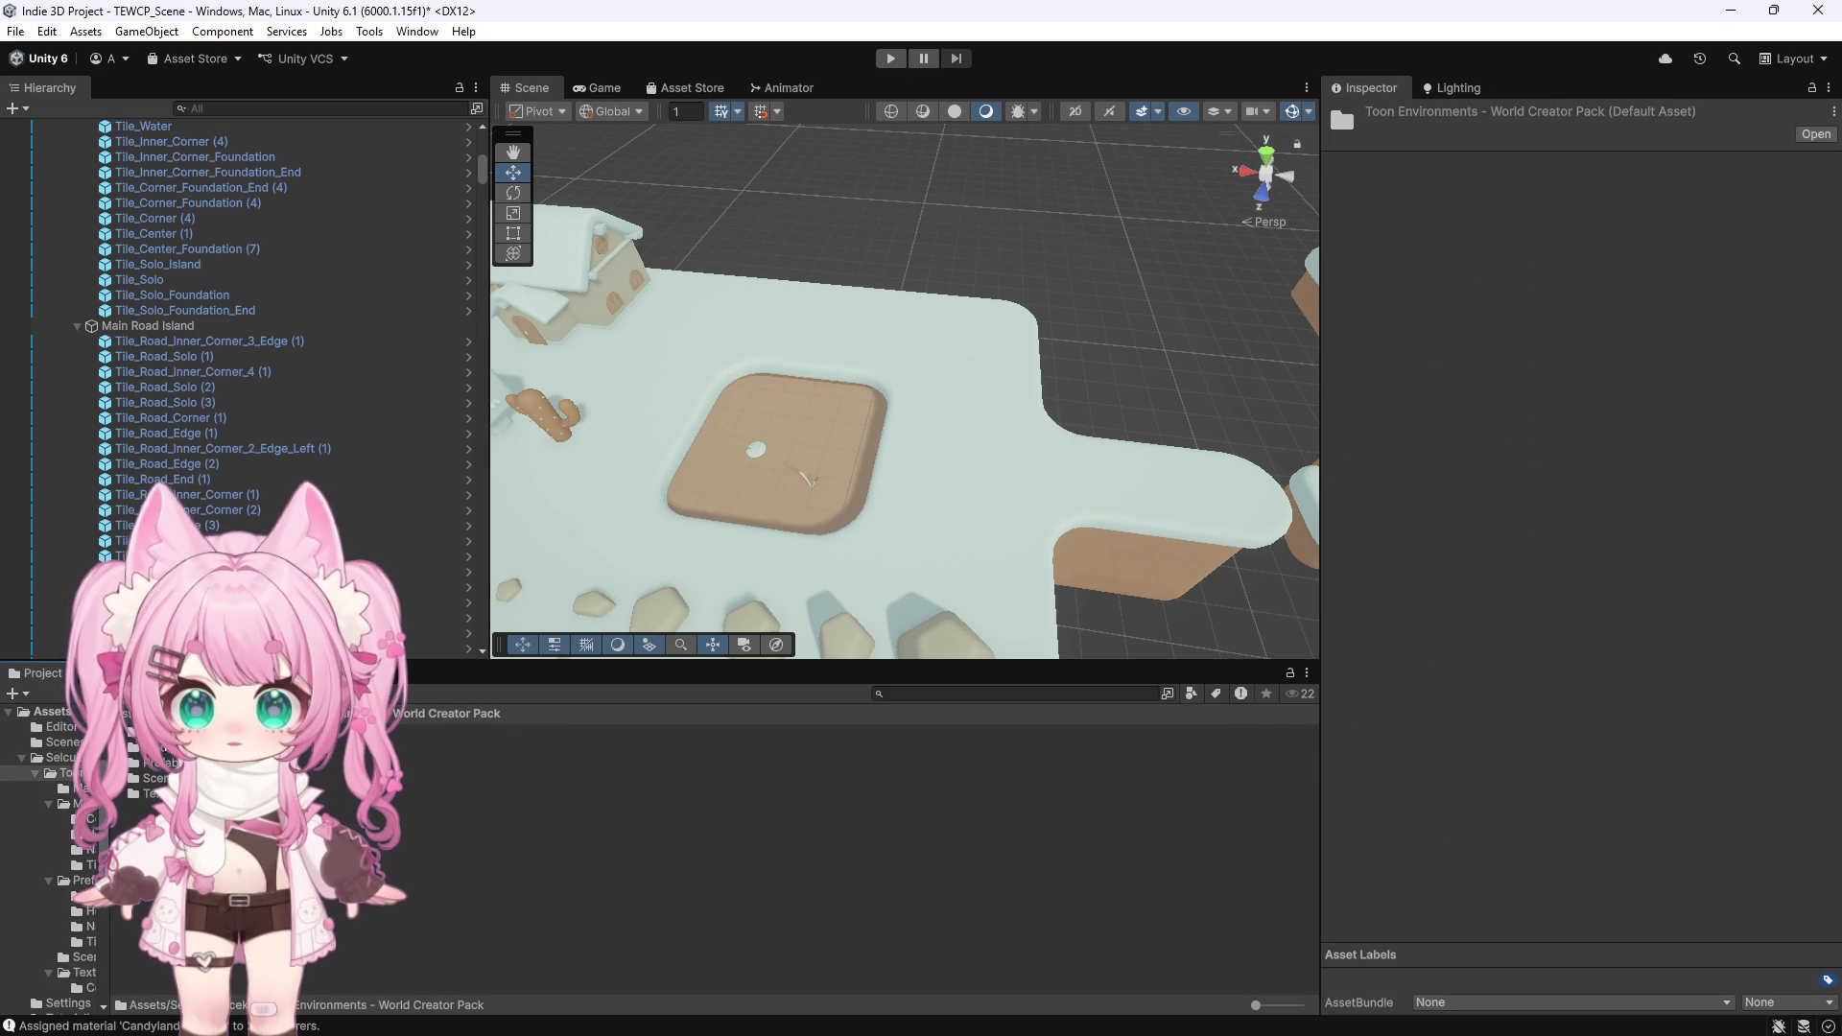
double_click(163, 732)
right_click(174, 958)
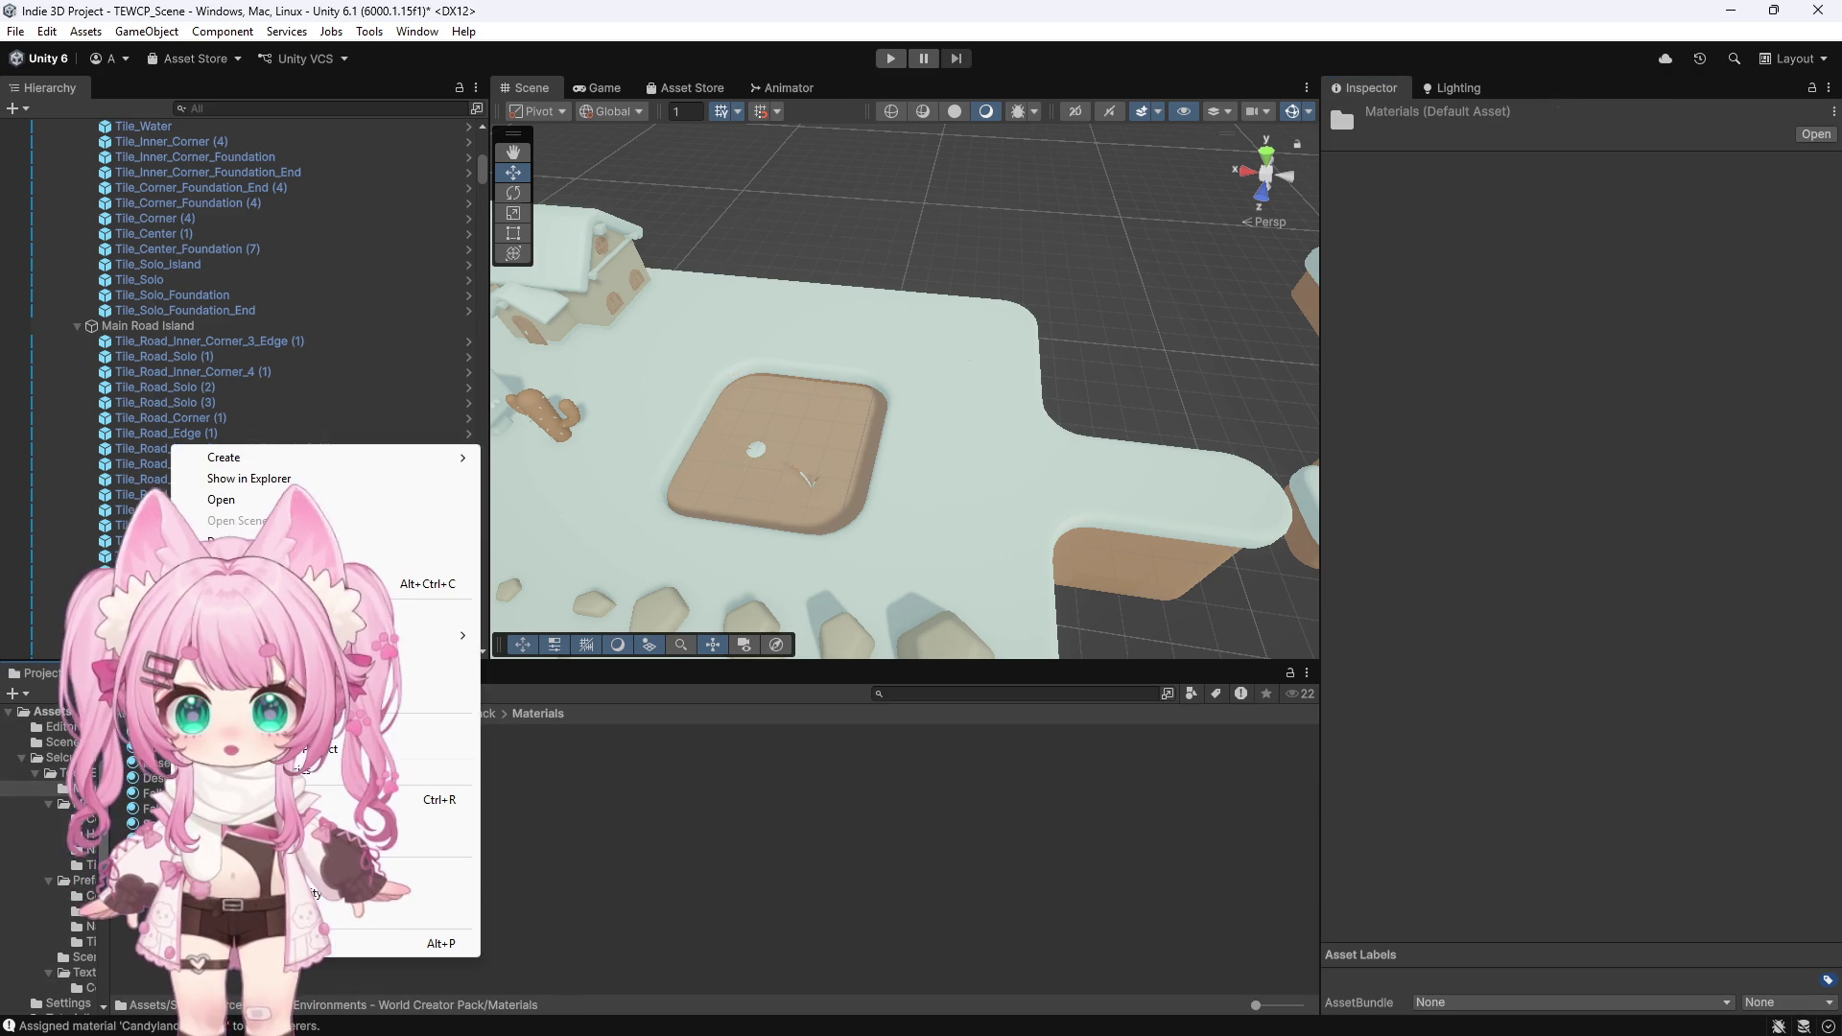
mouse_move(422, 457)
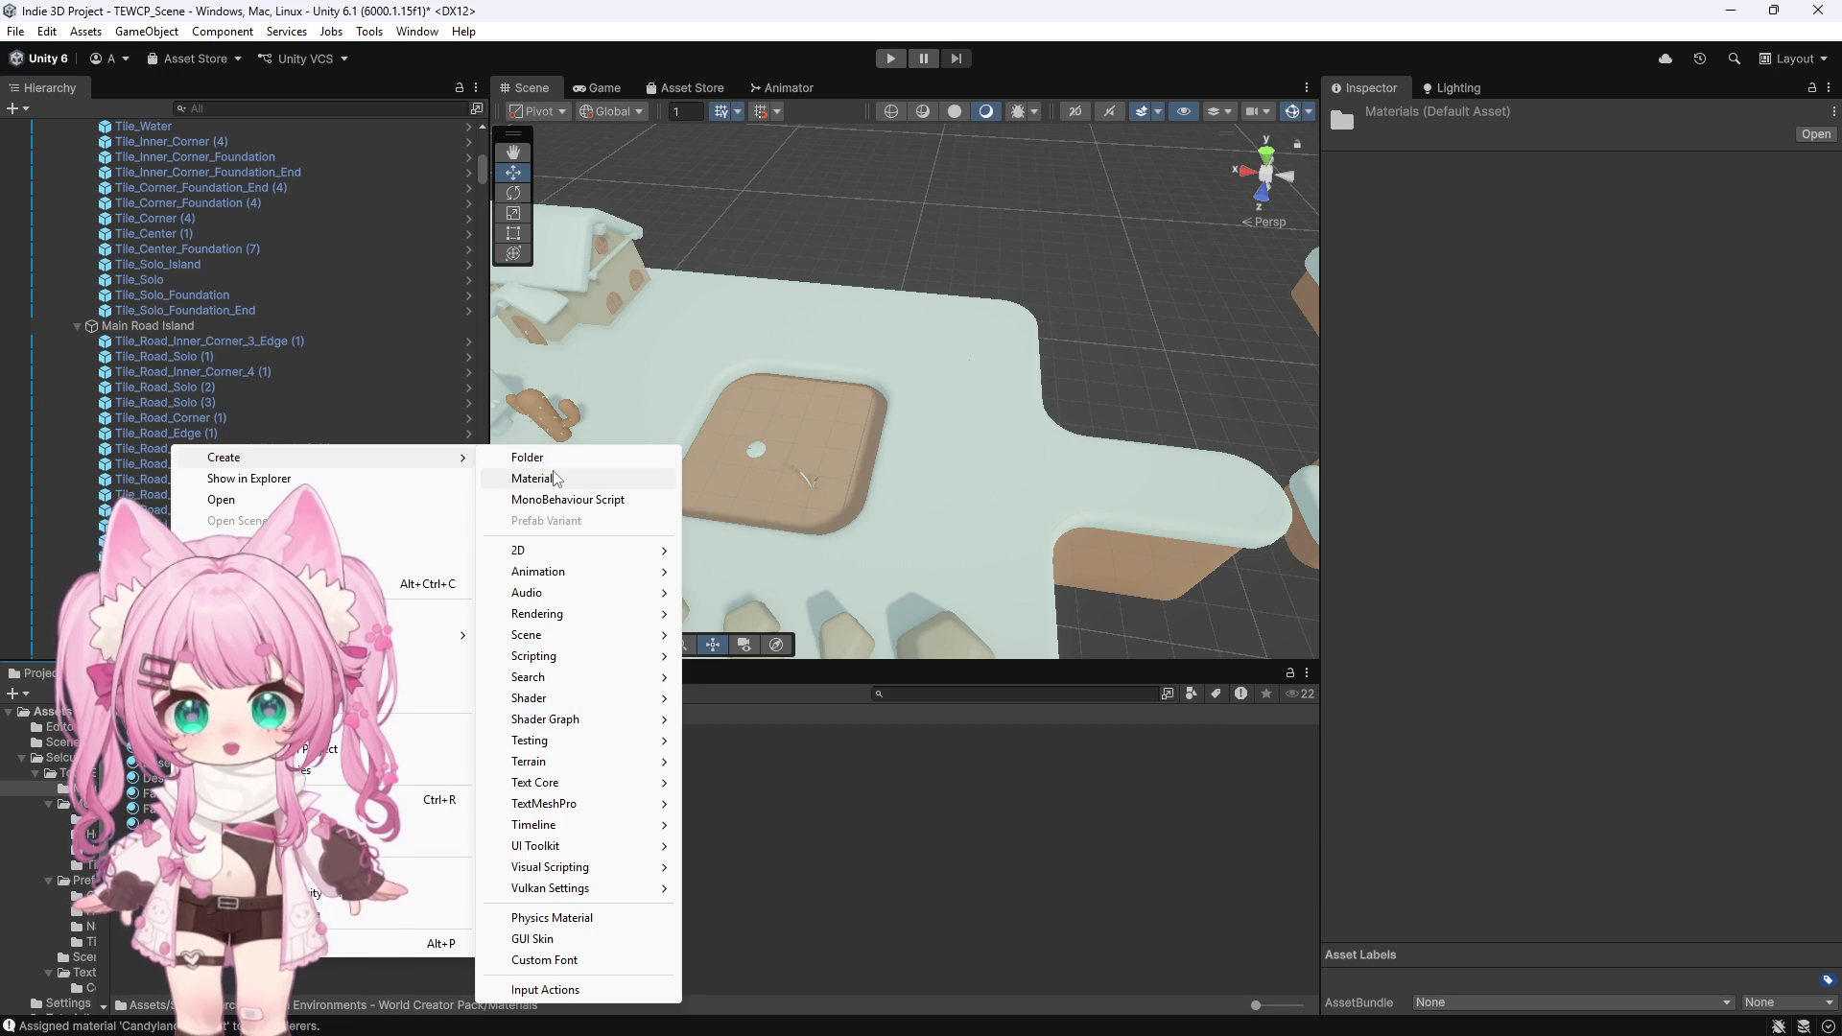
click(556, 478)
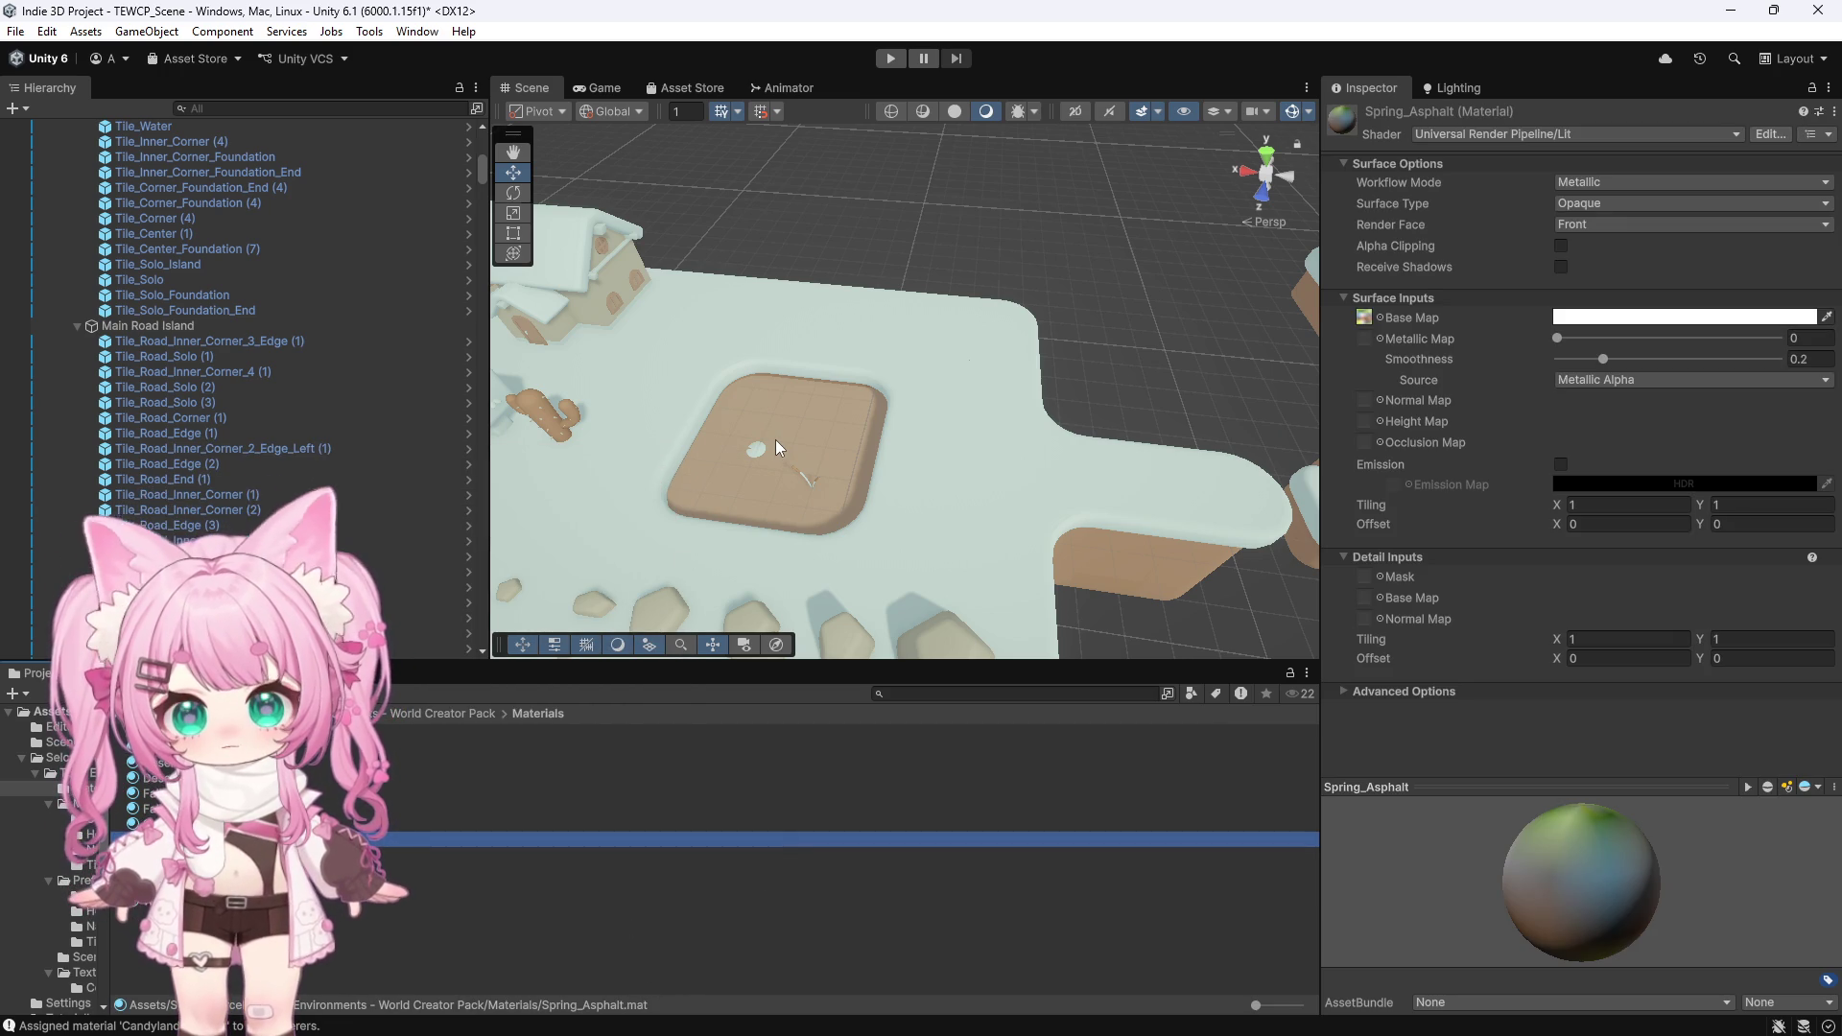
right_click(184, 940)
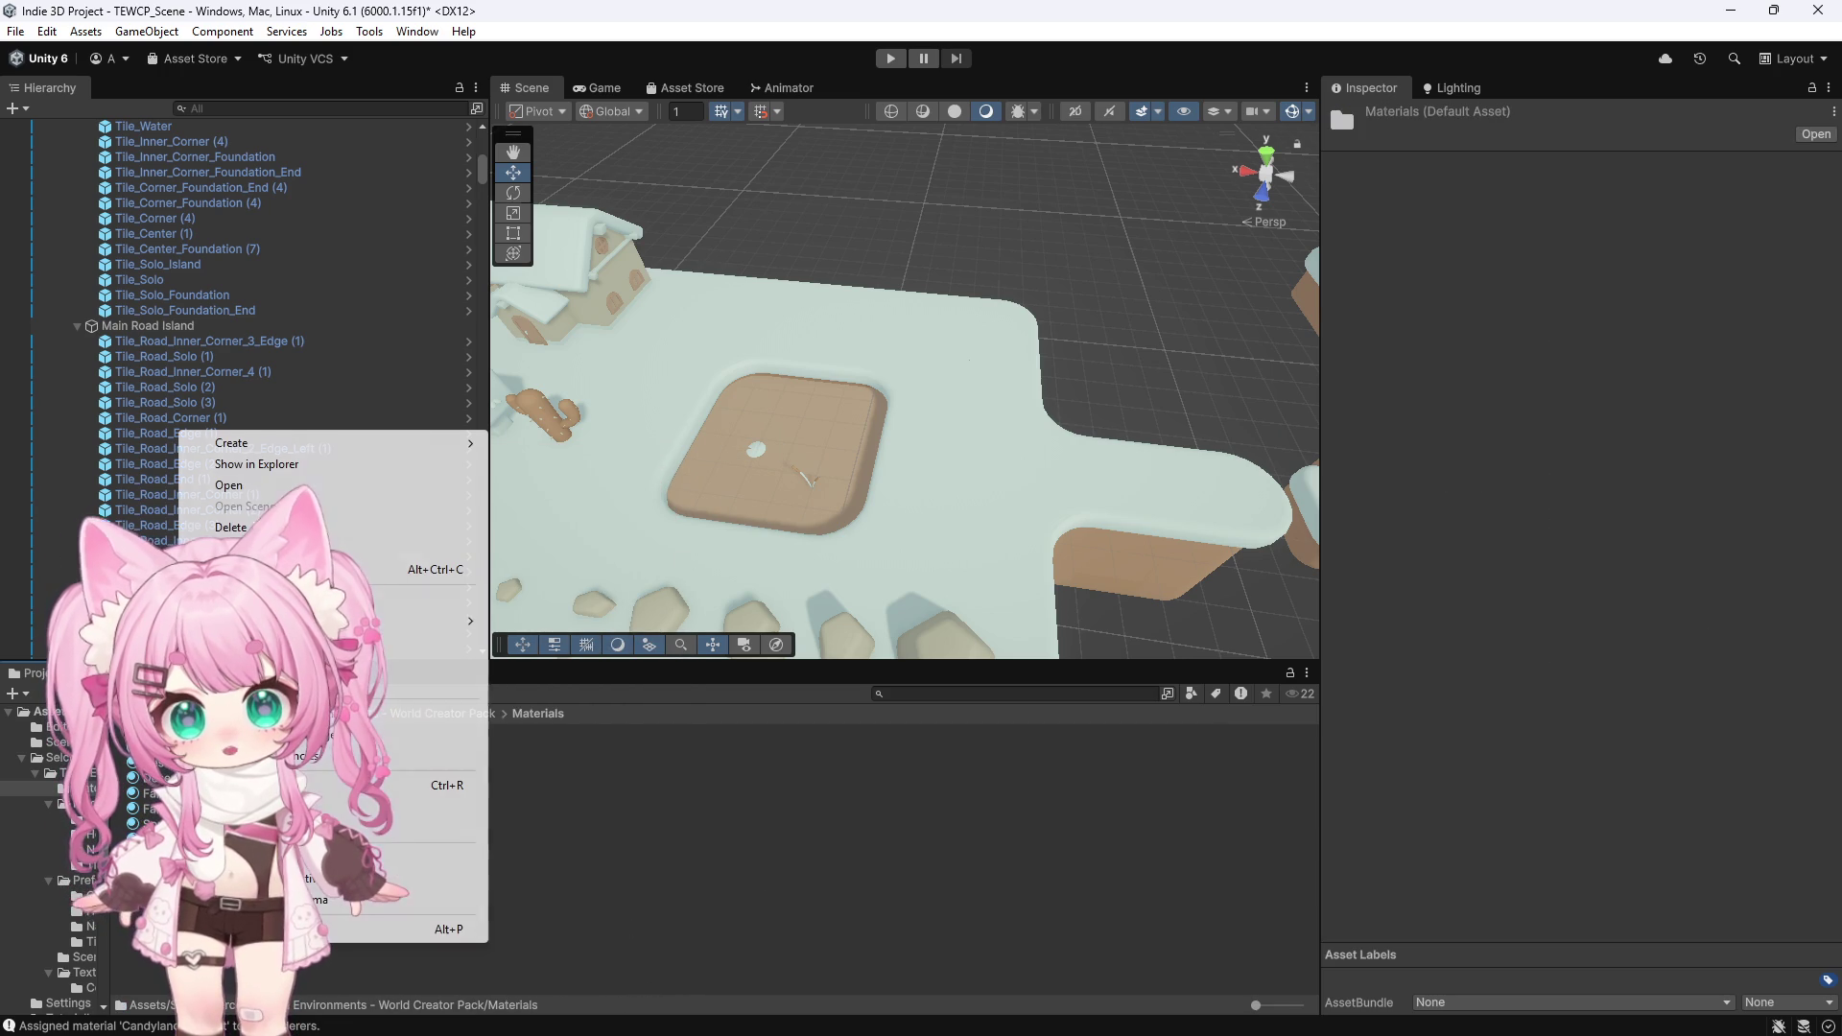
Create a new material in the Materials folder named Winter_Ice
mouse_move(461, 443)
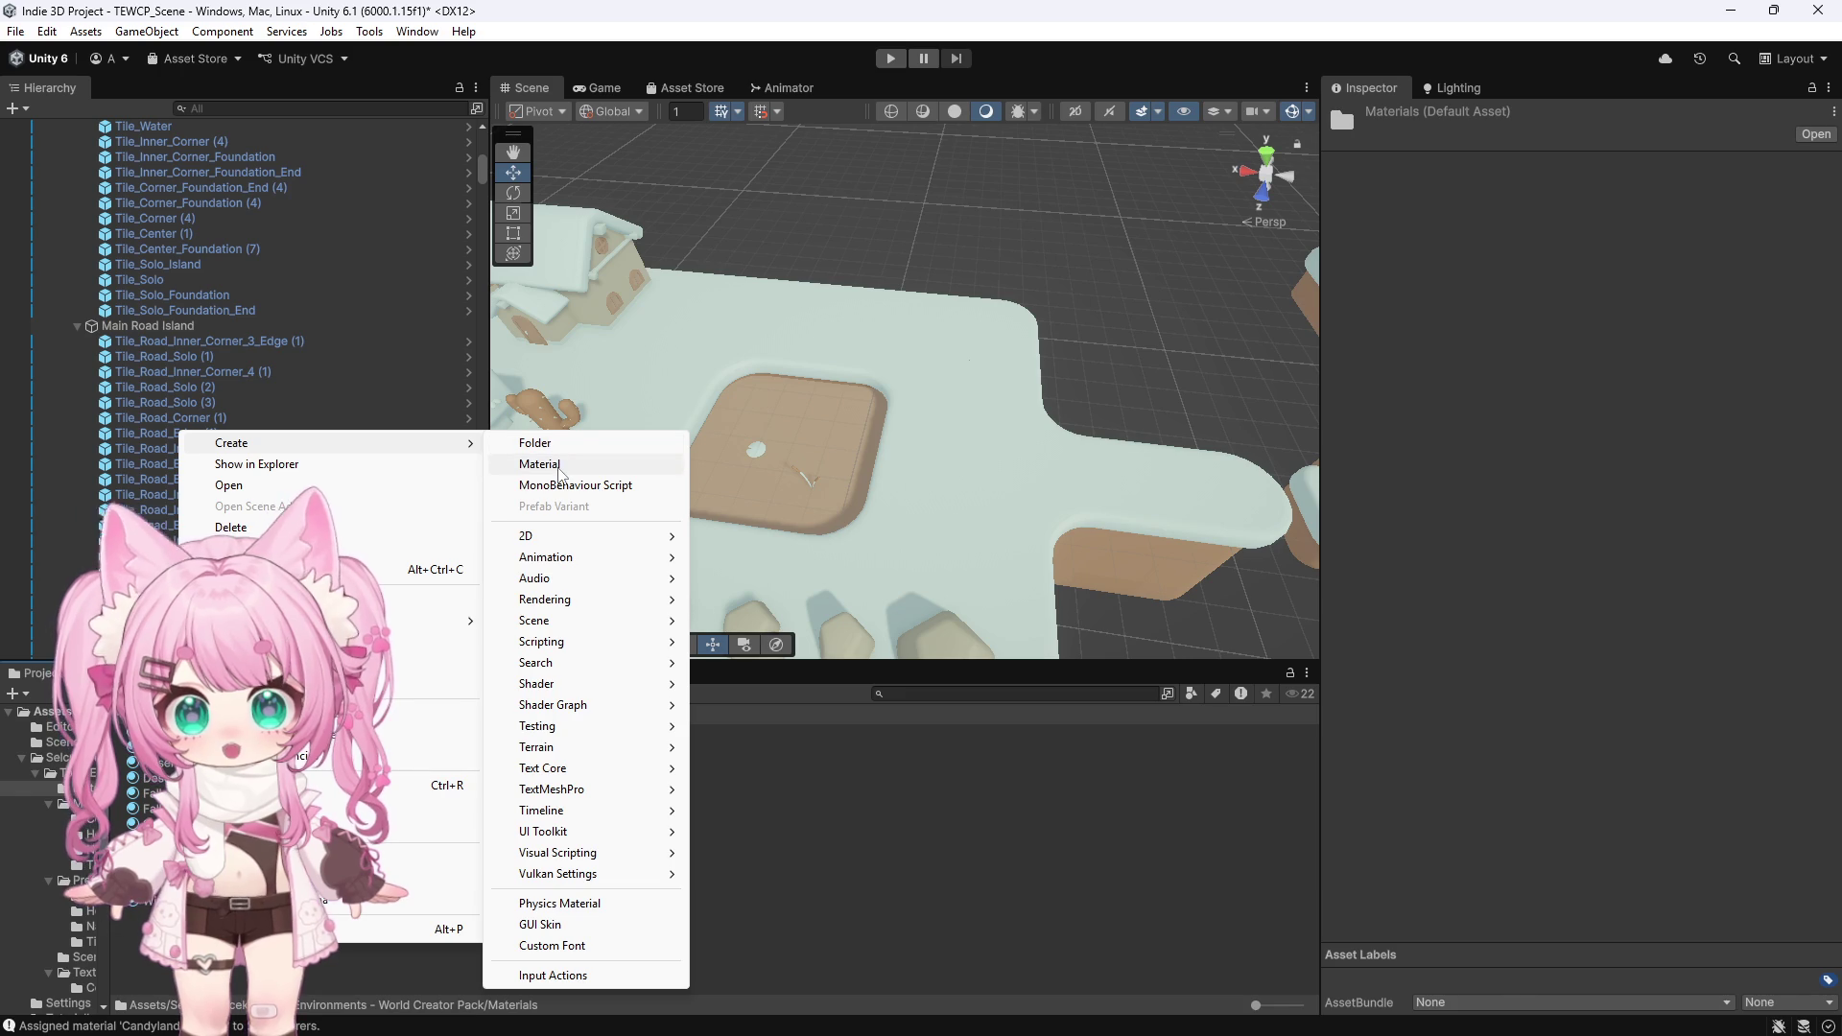
click(555, 464)
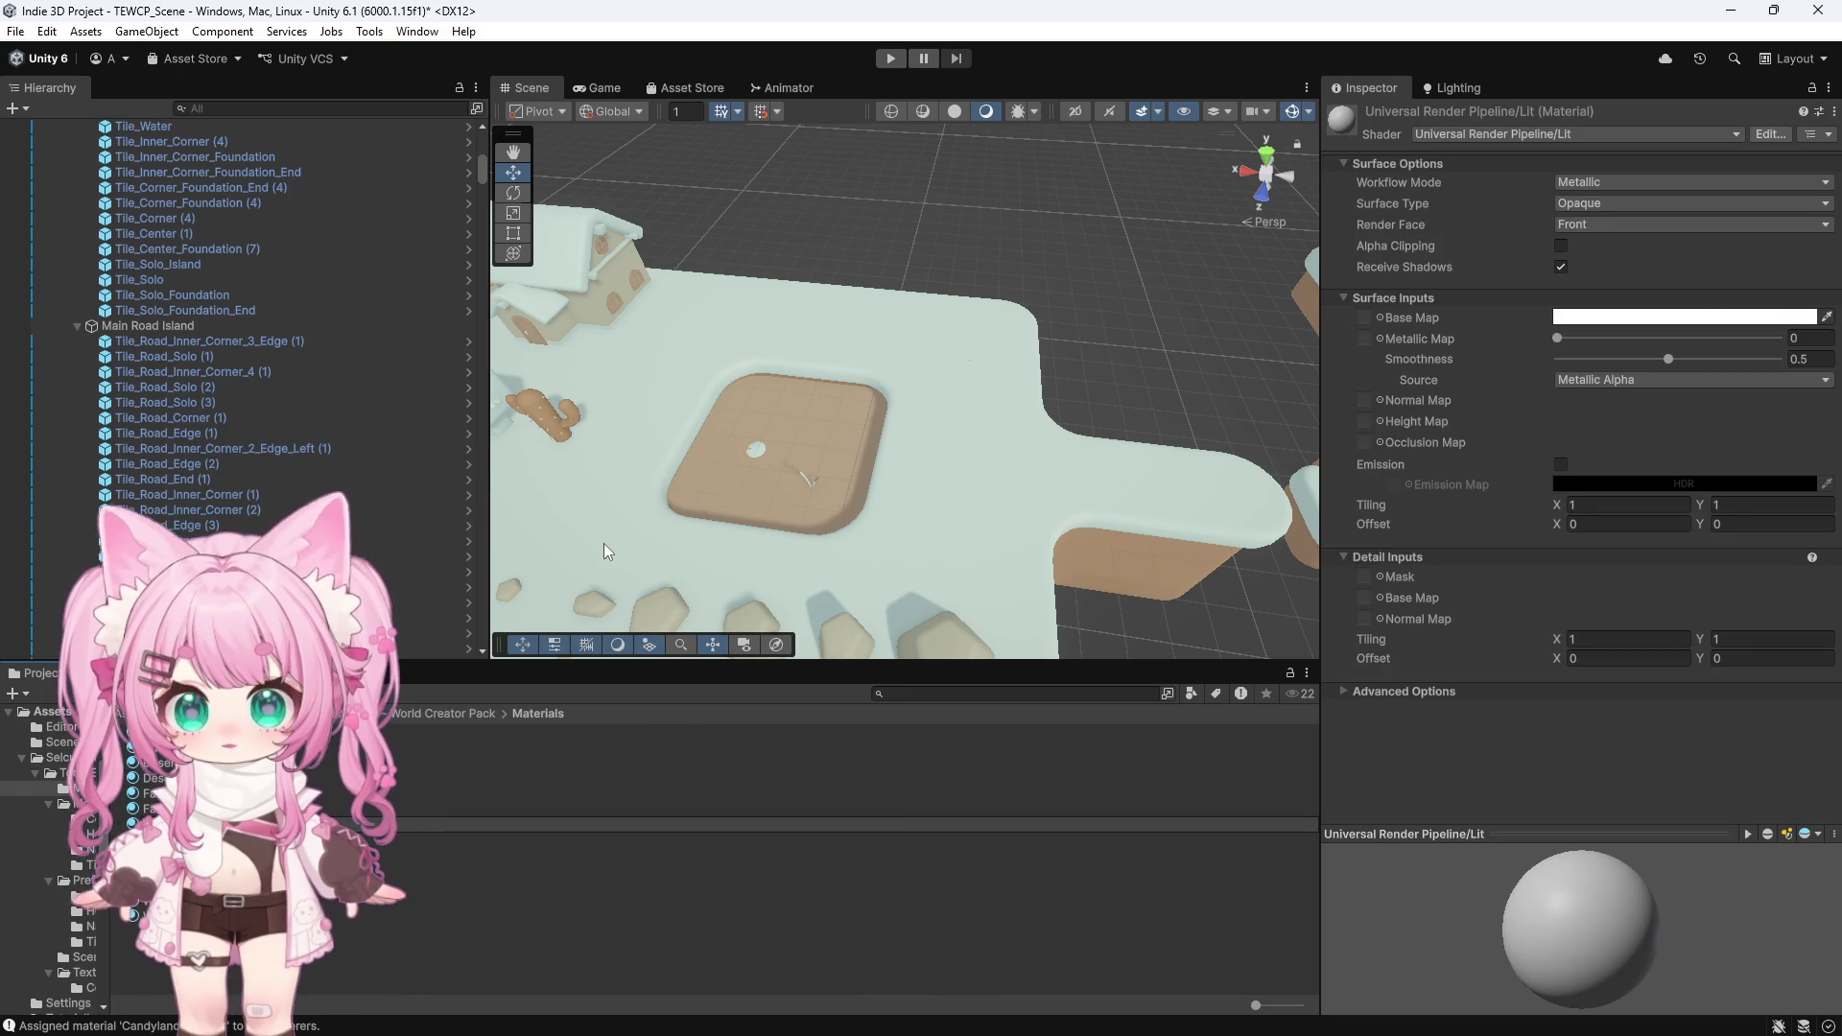
key(Return)
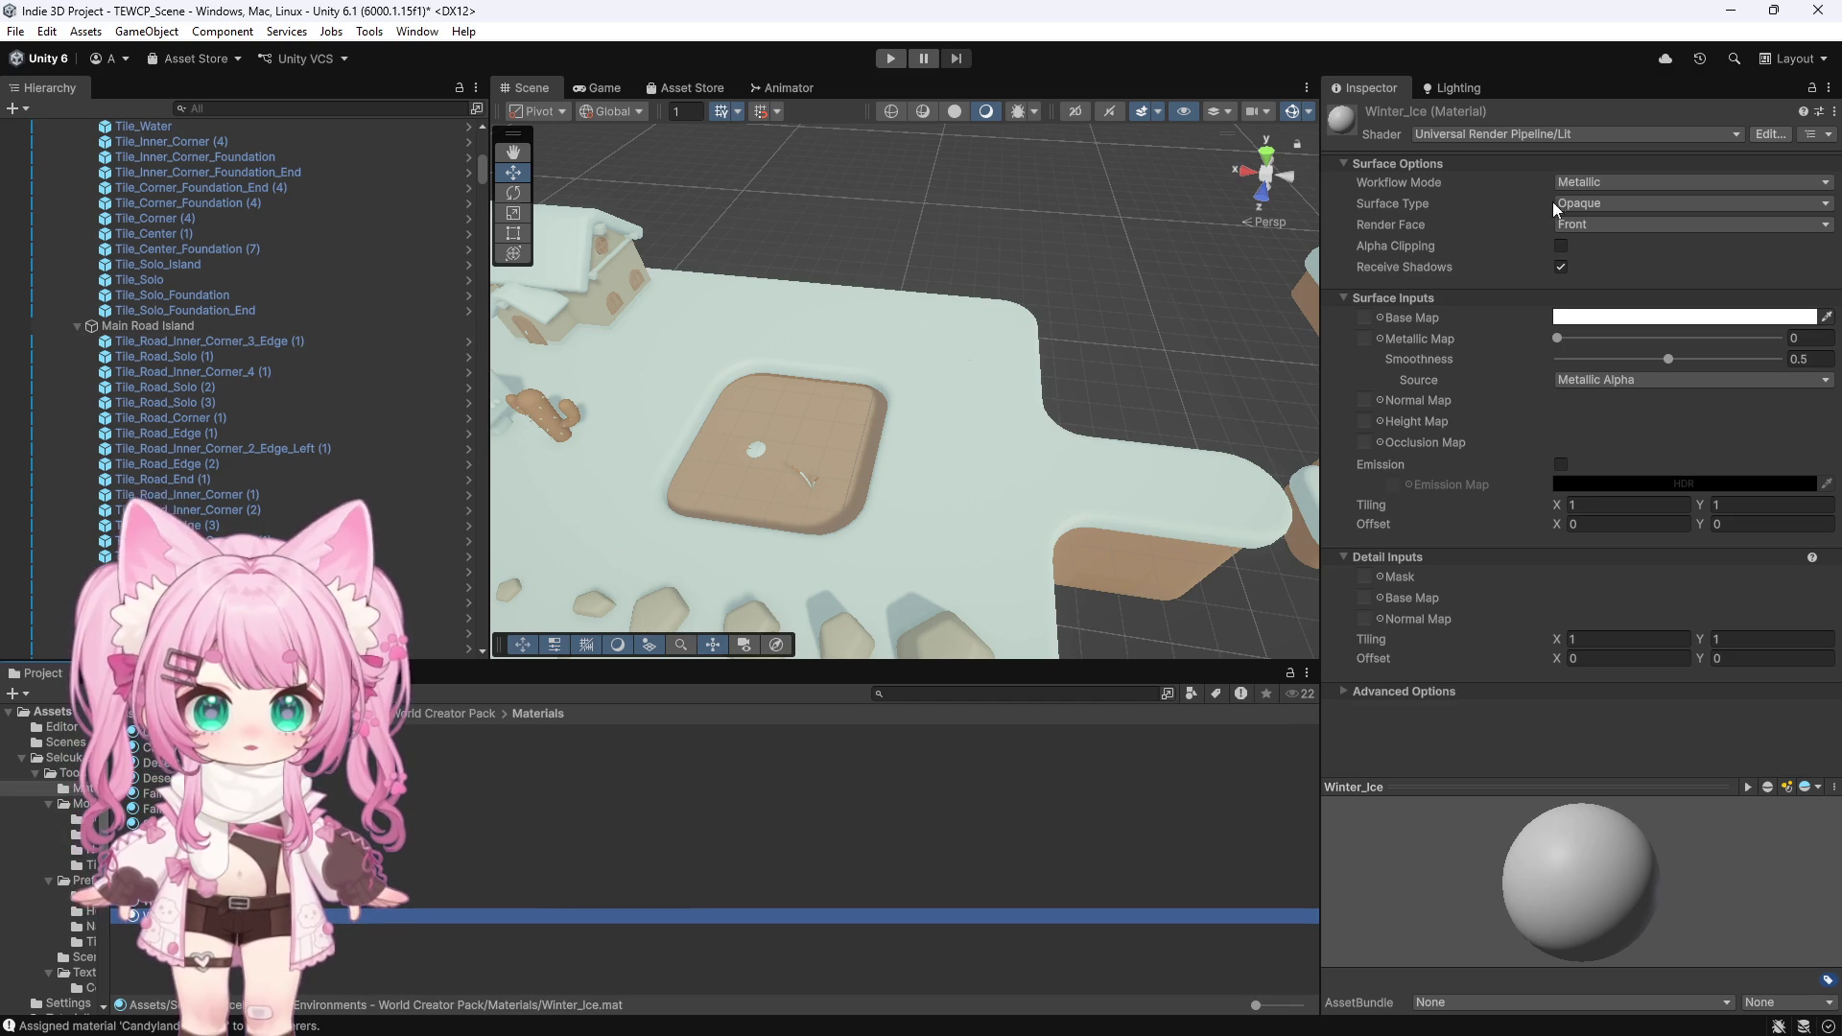
Apply Winter_Ice to the water tile with a pale cyan base colour
drag(572, 621, 721, 458)
scroll(up, 3)
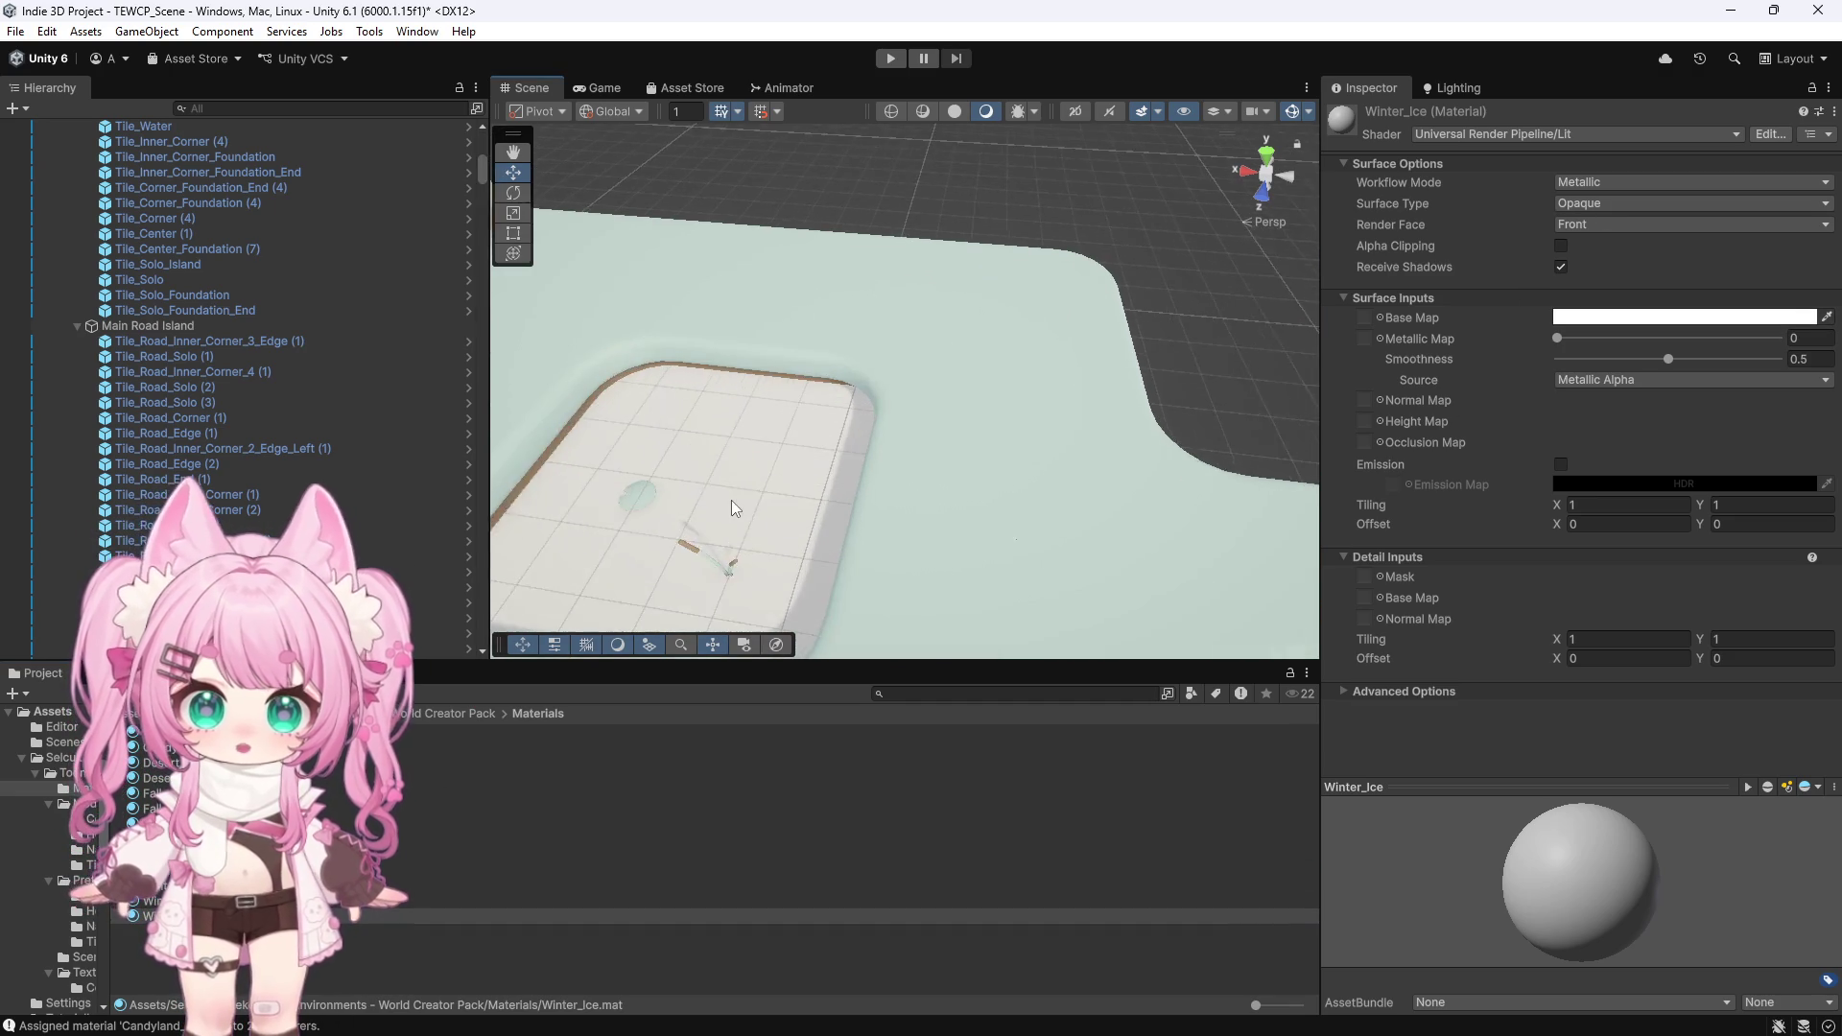
scroll(down, 3)
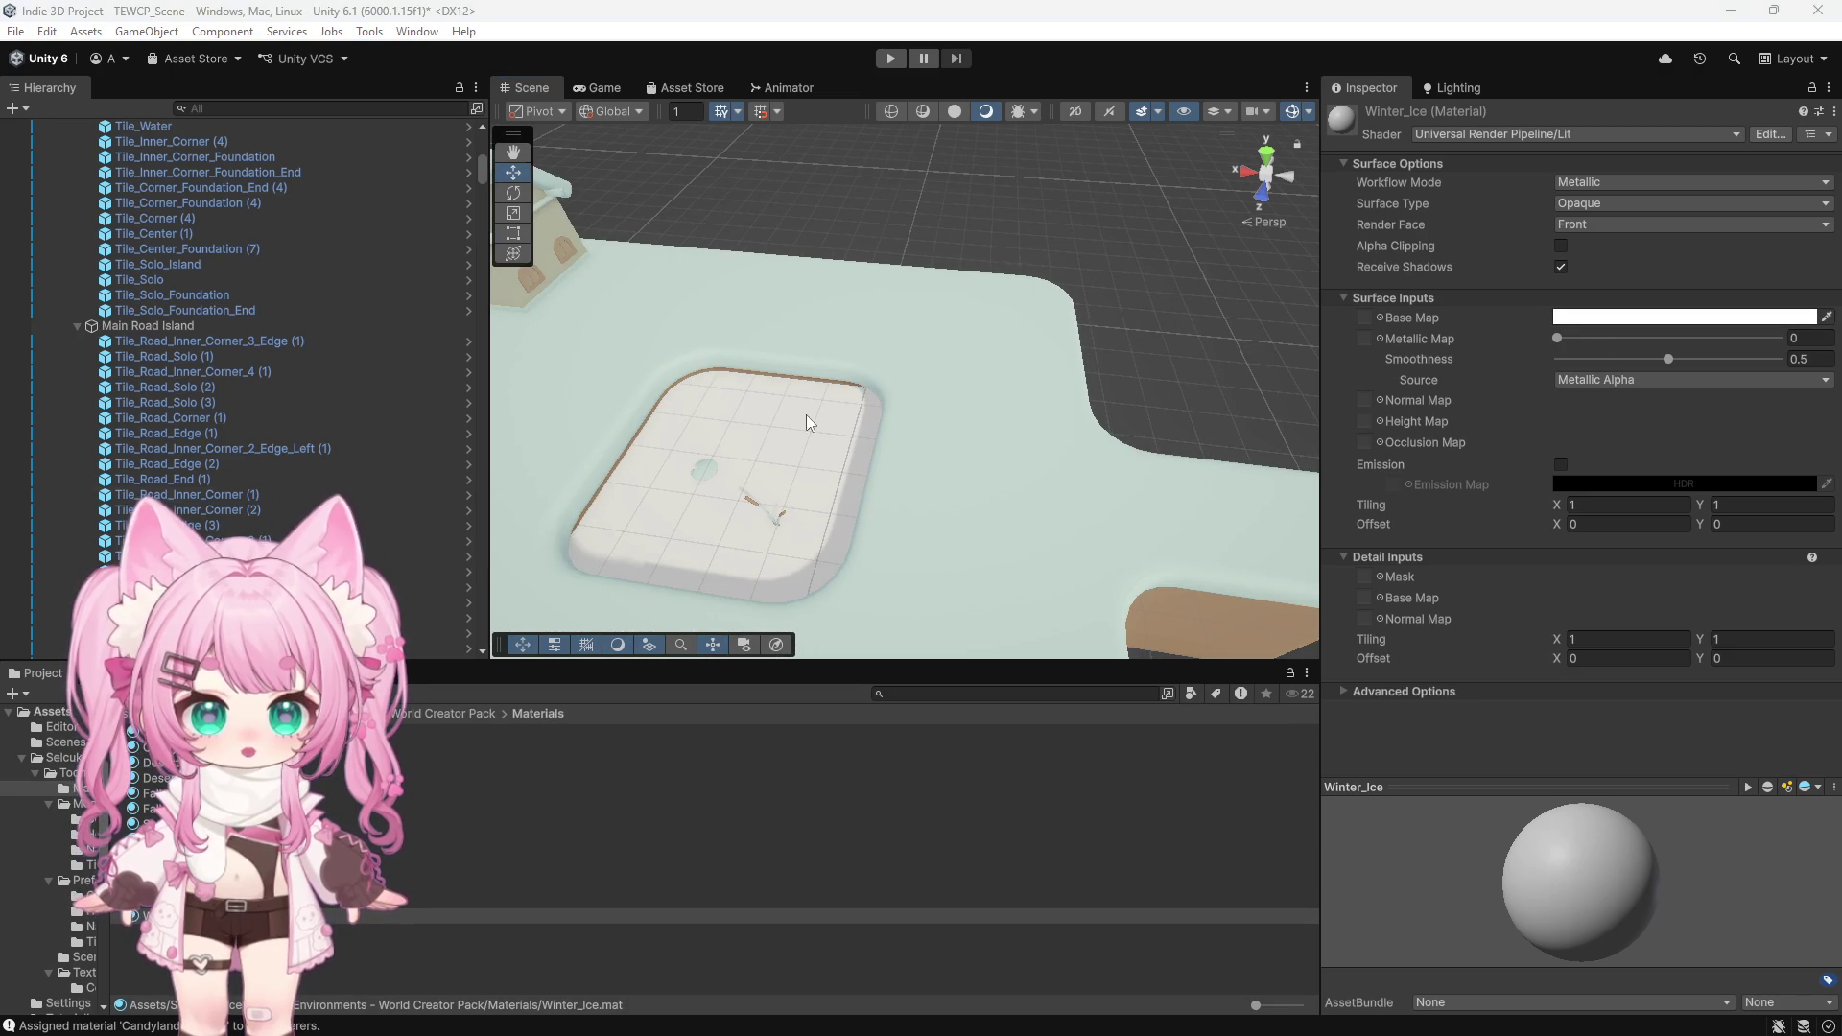
key(ctrl+z)
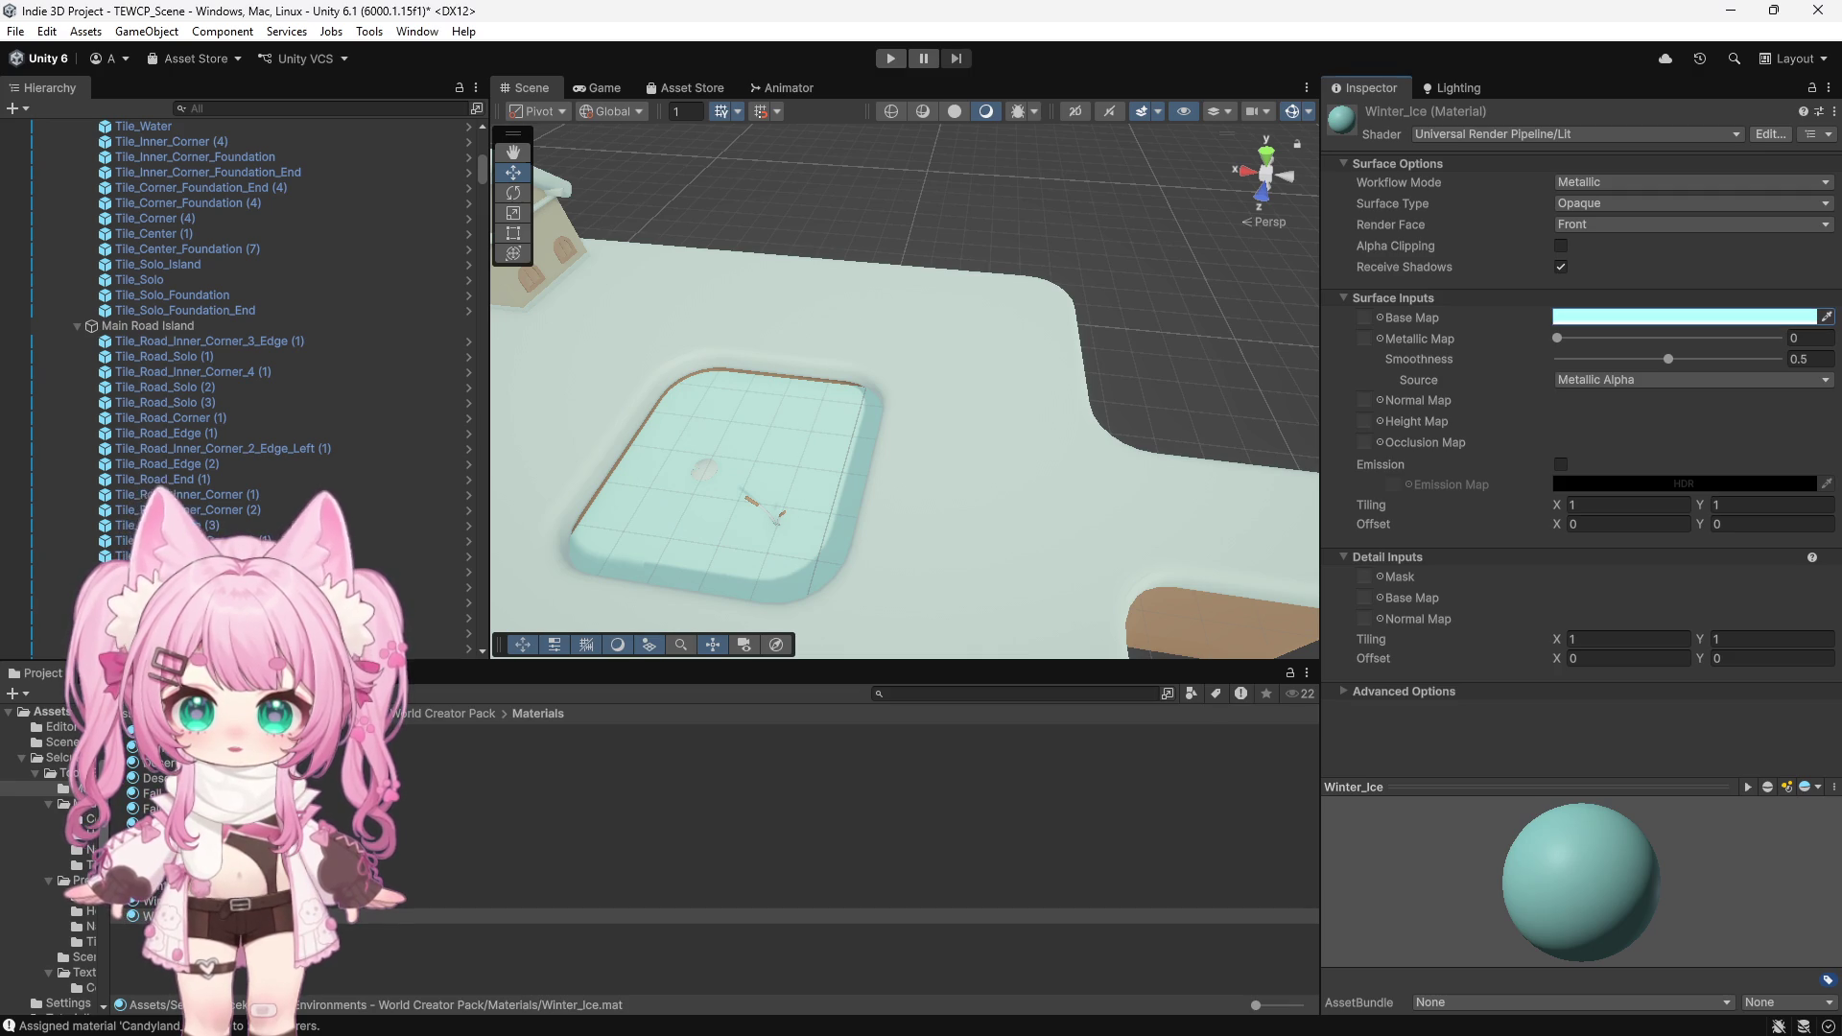
click(710, 468)
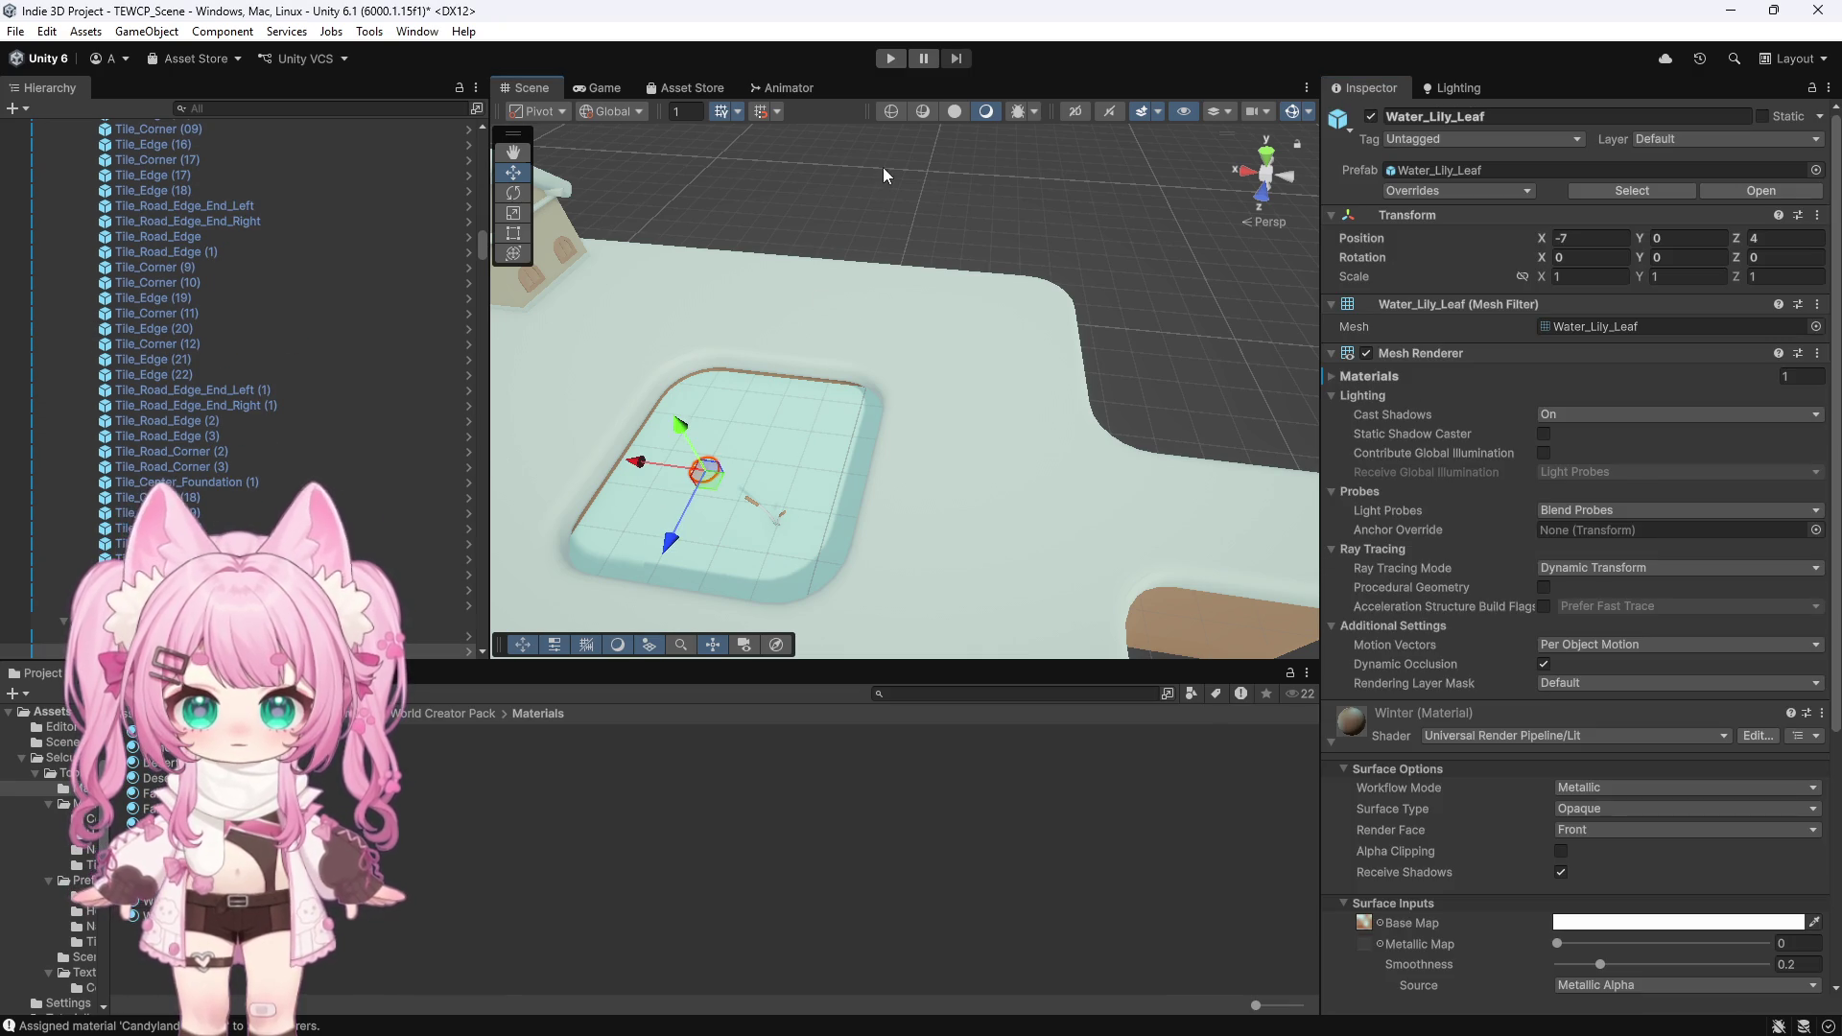
Orbit and zoom the Scene view to a close-up of the pool
click(883, 167)
scroll(down, 3)
scroll(up, 3)
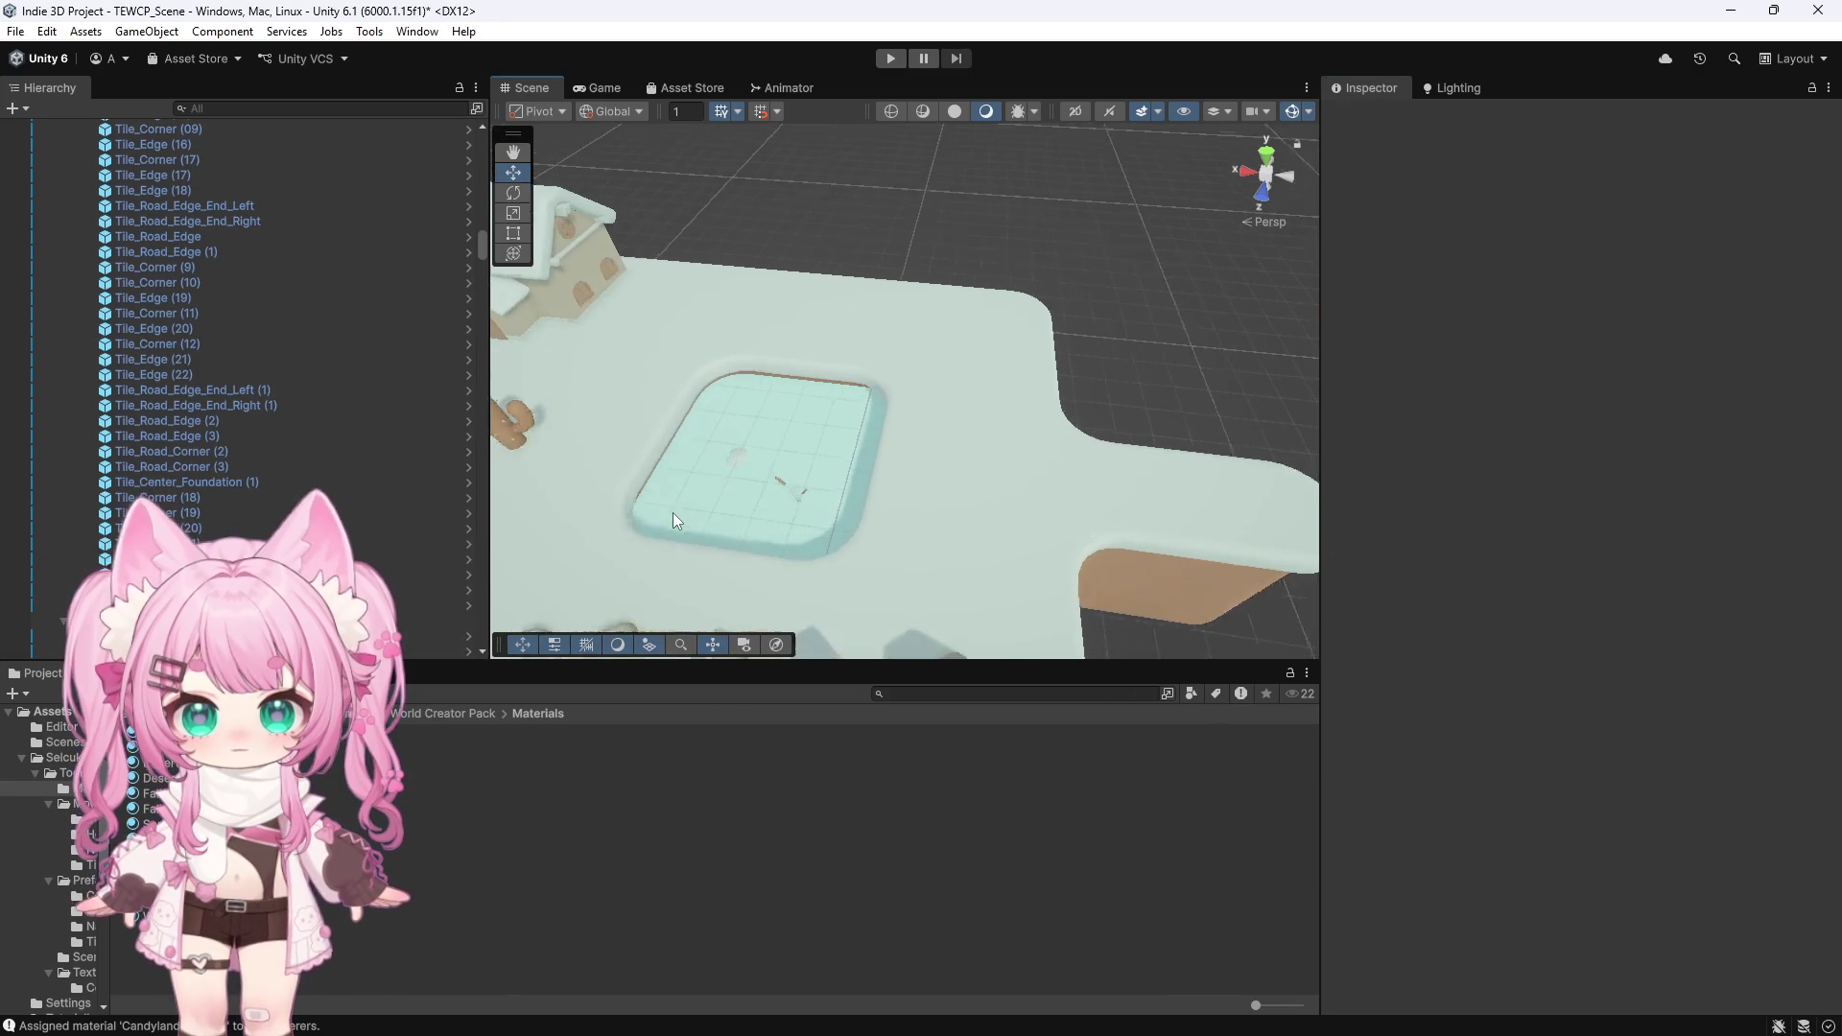
scroll(down, 3)
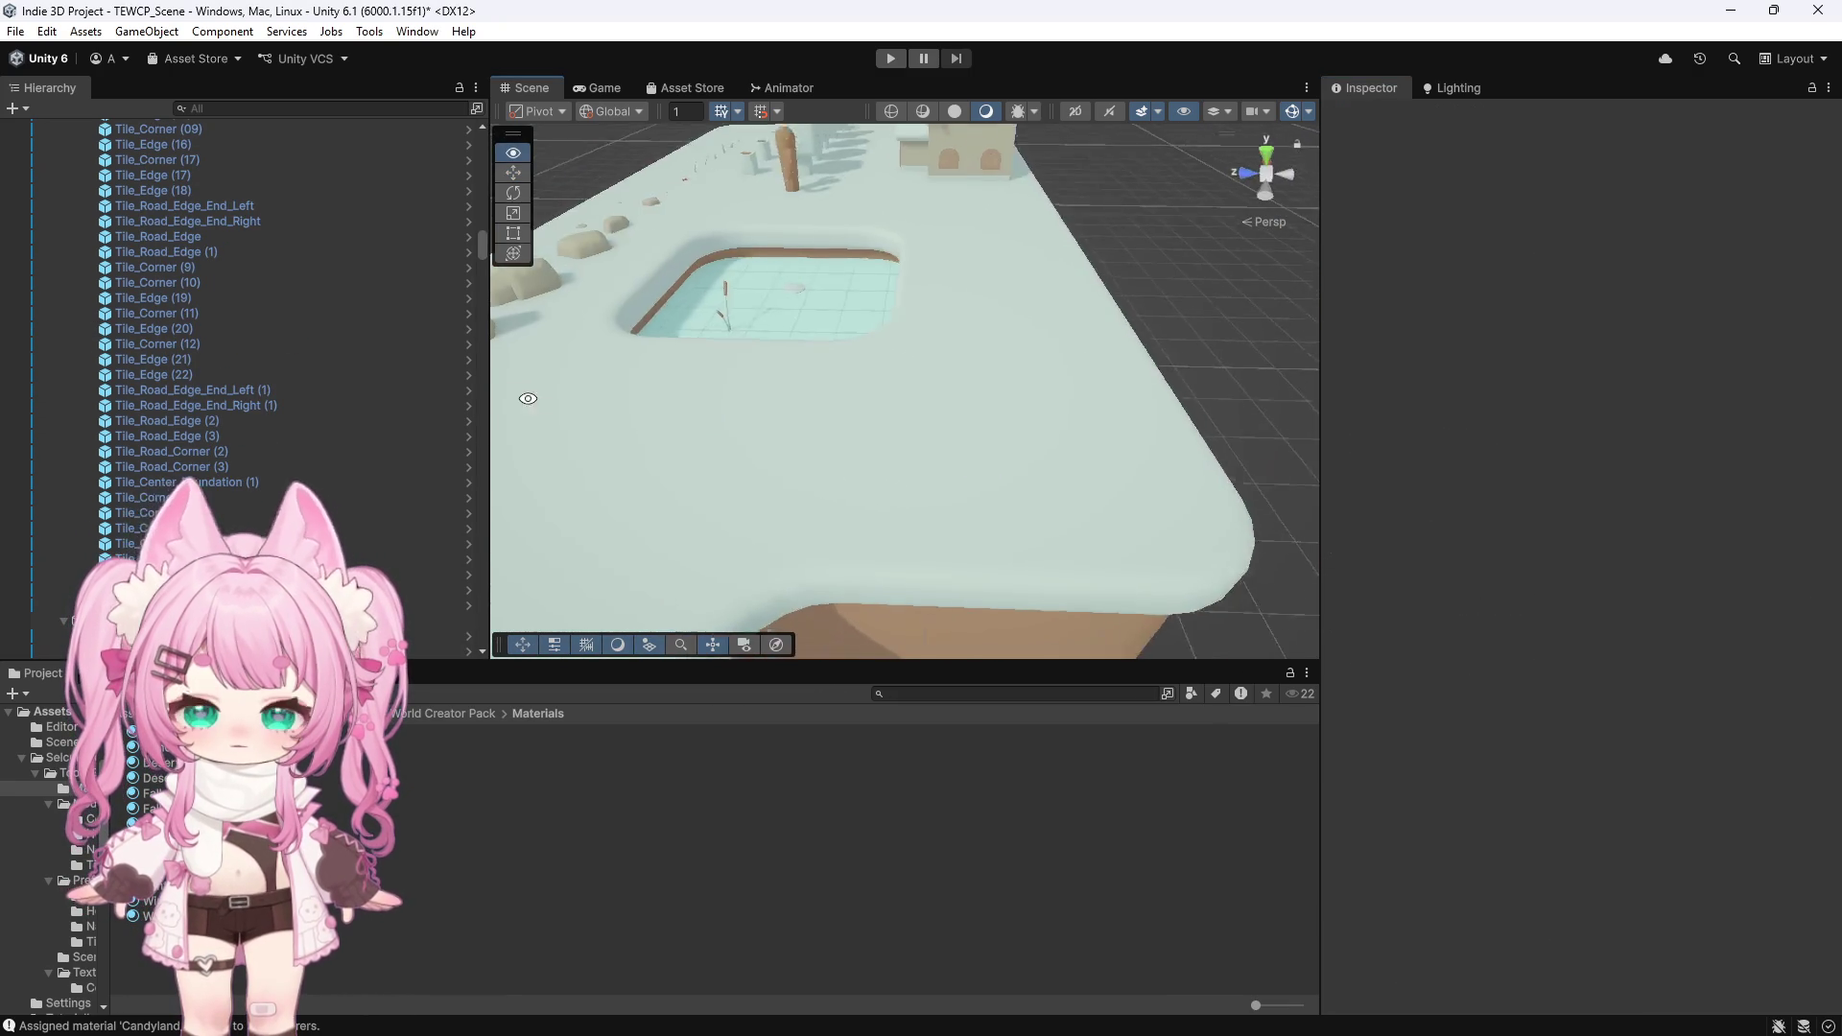
drag(713, 425, 618, 446)
scroll(down, 3)
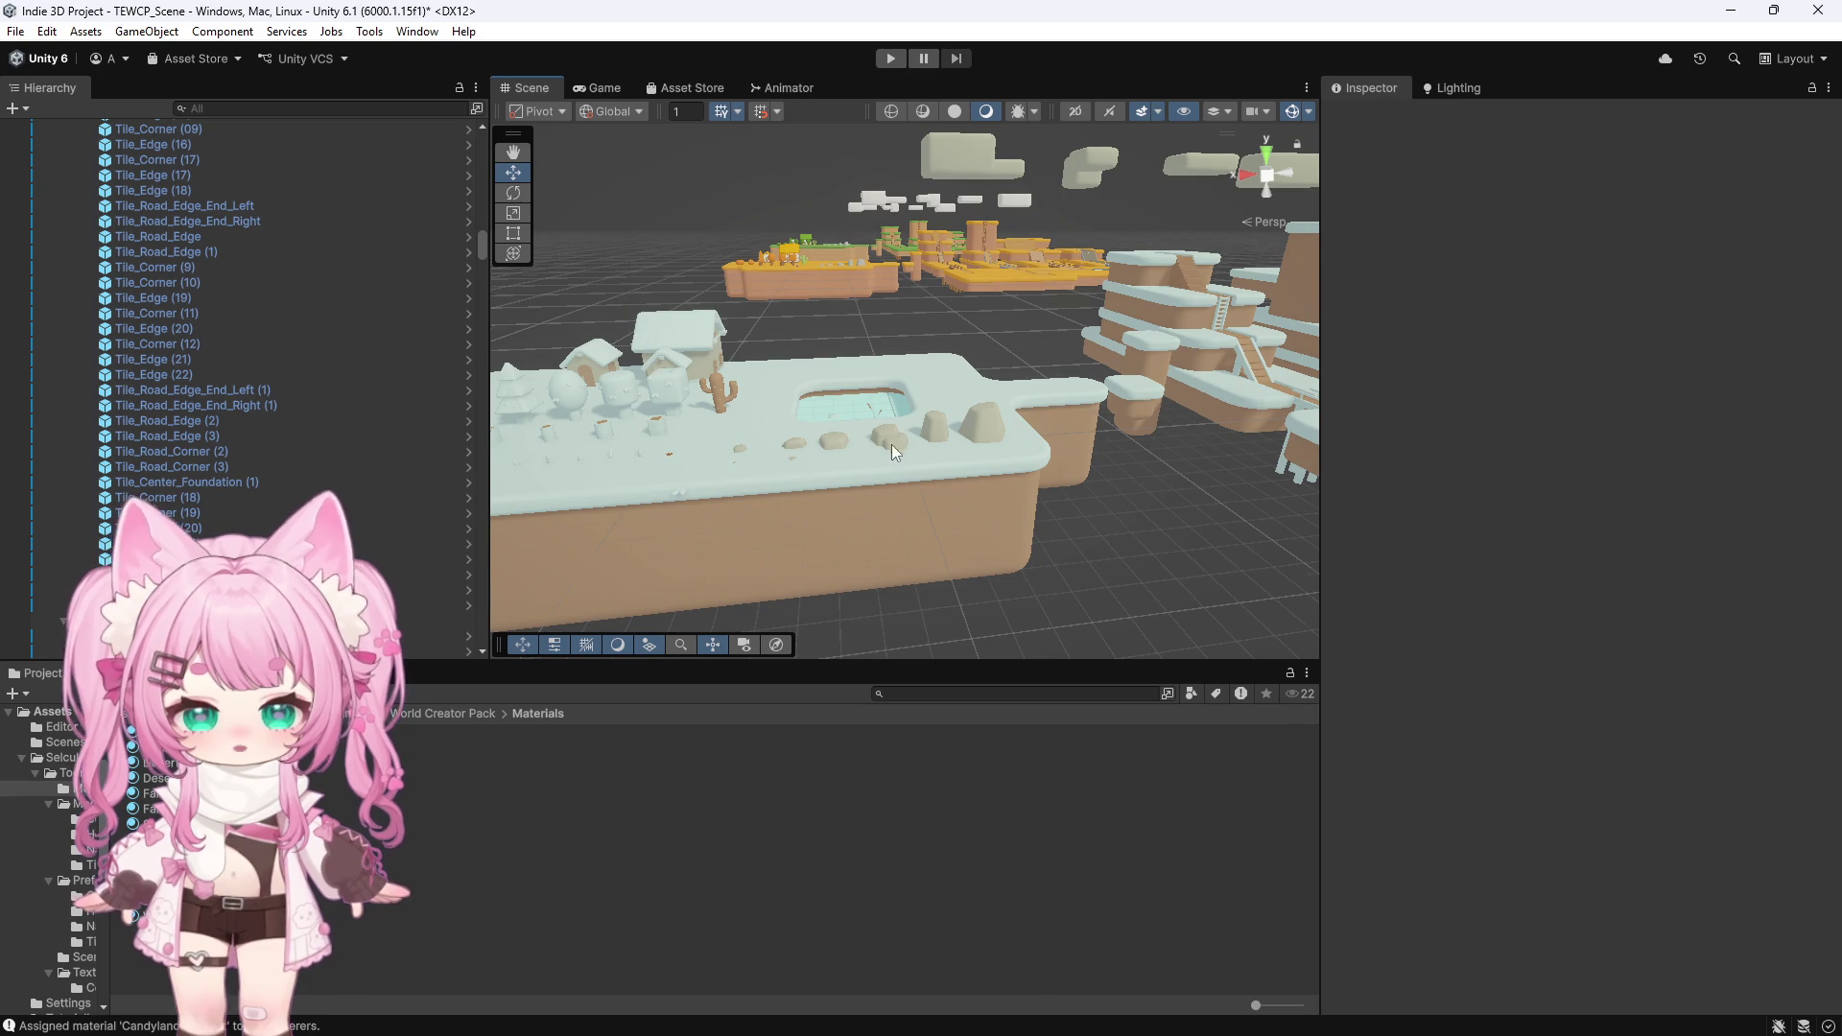
scroll(up, 3)
scroll(up, 3)
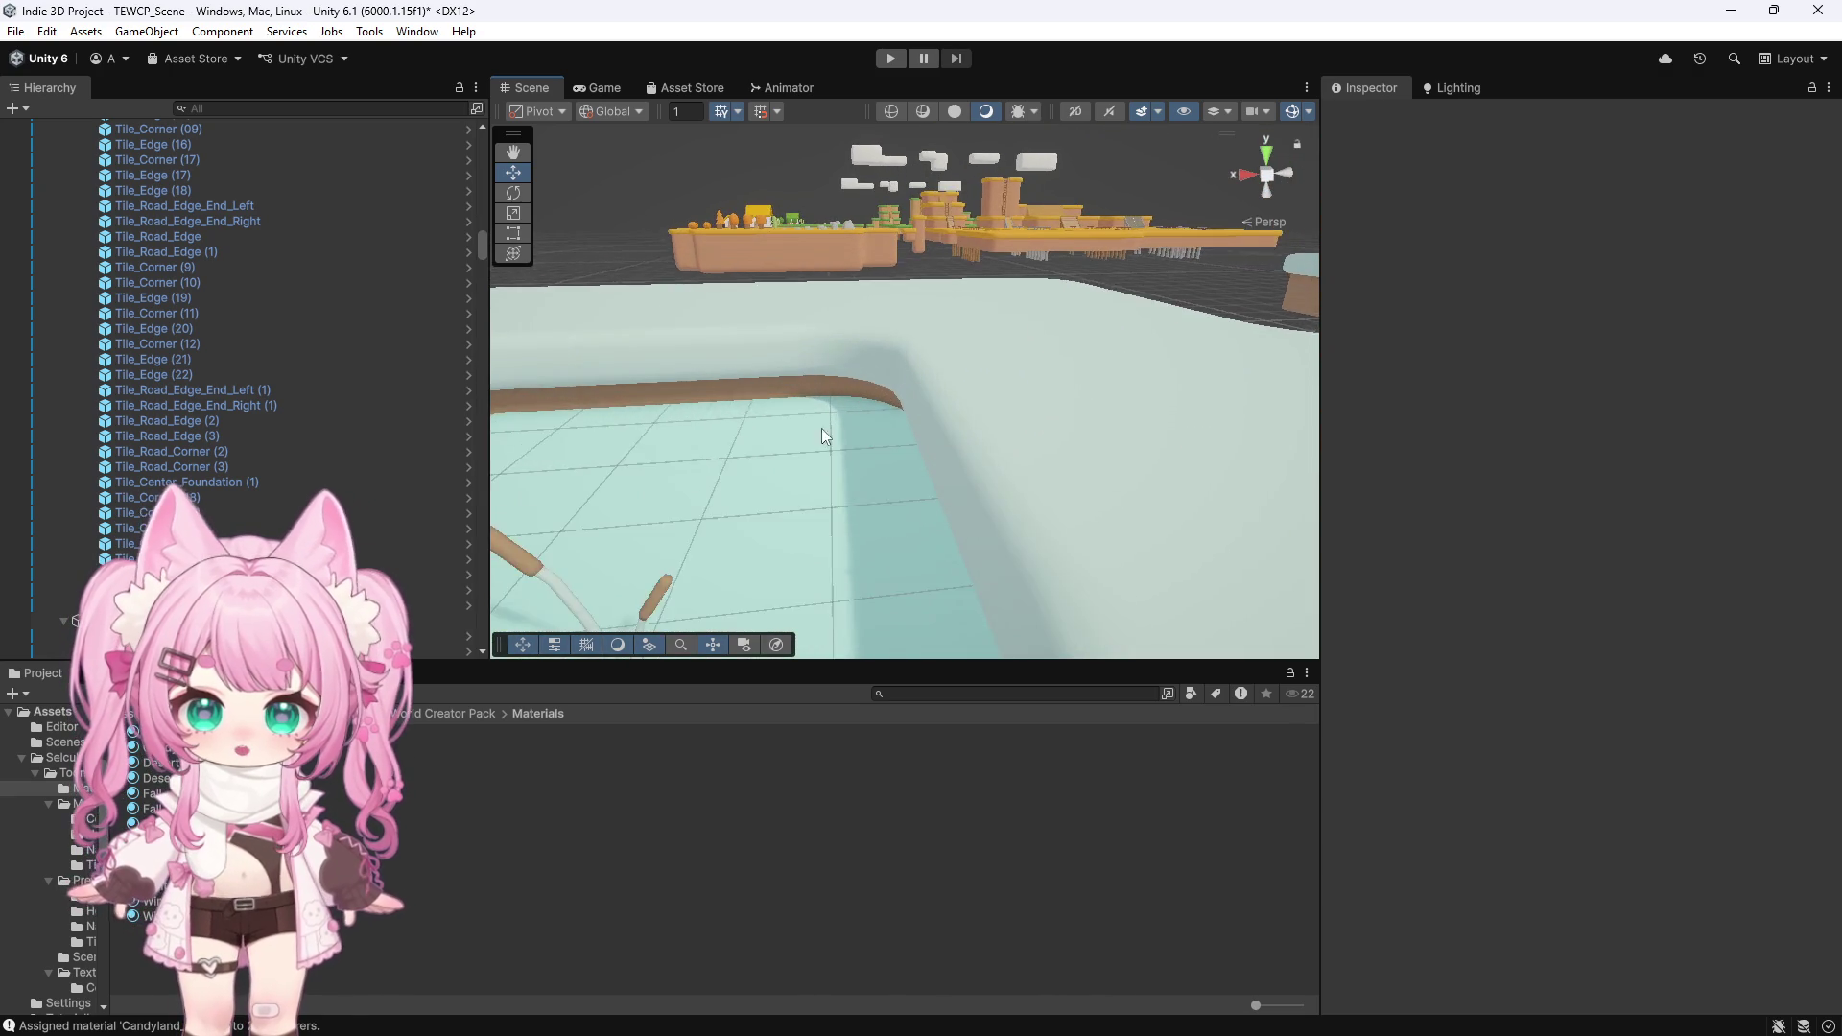
scroll(down, 3)
Undo the Winter_Ice material on the pool water and switch to Photoshop's Winter palette
key(ctrl+z)
key(ctrl+z)
key(ctrl+z)
scroll(down, 3)
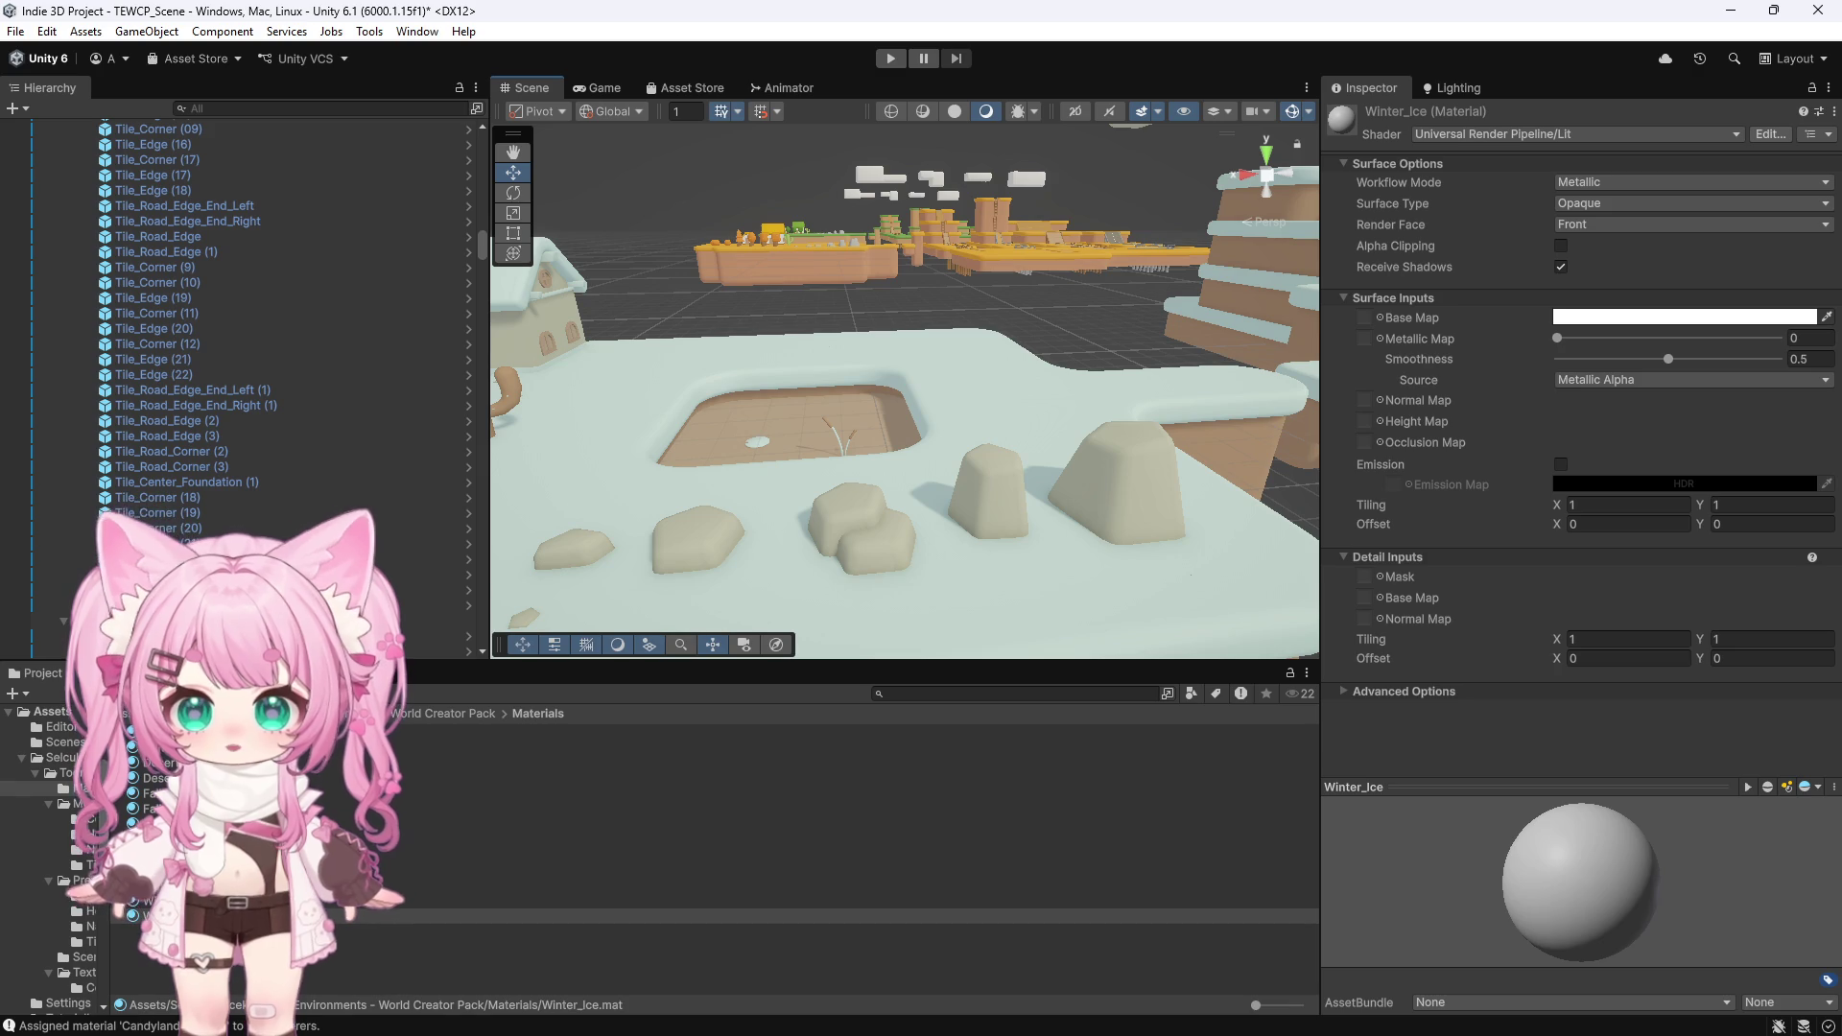
key(alt+Tab)
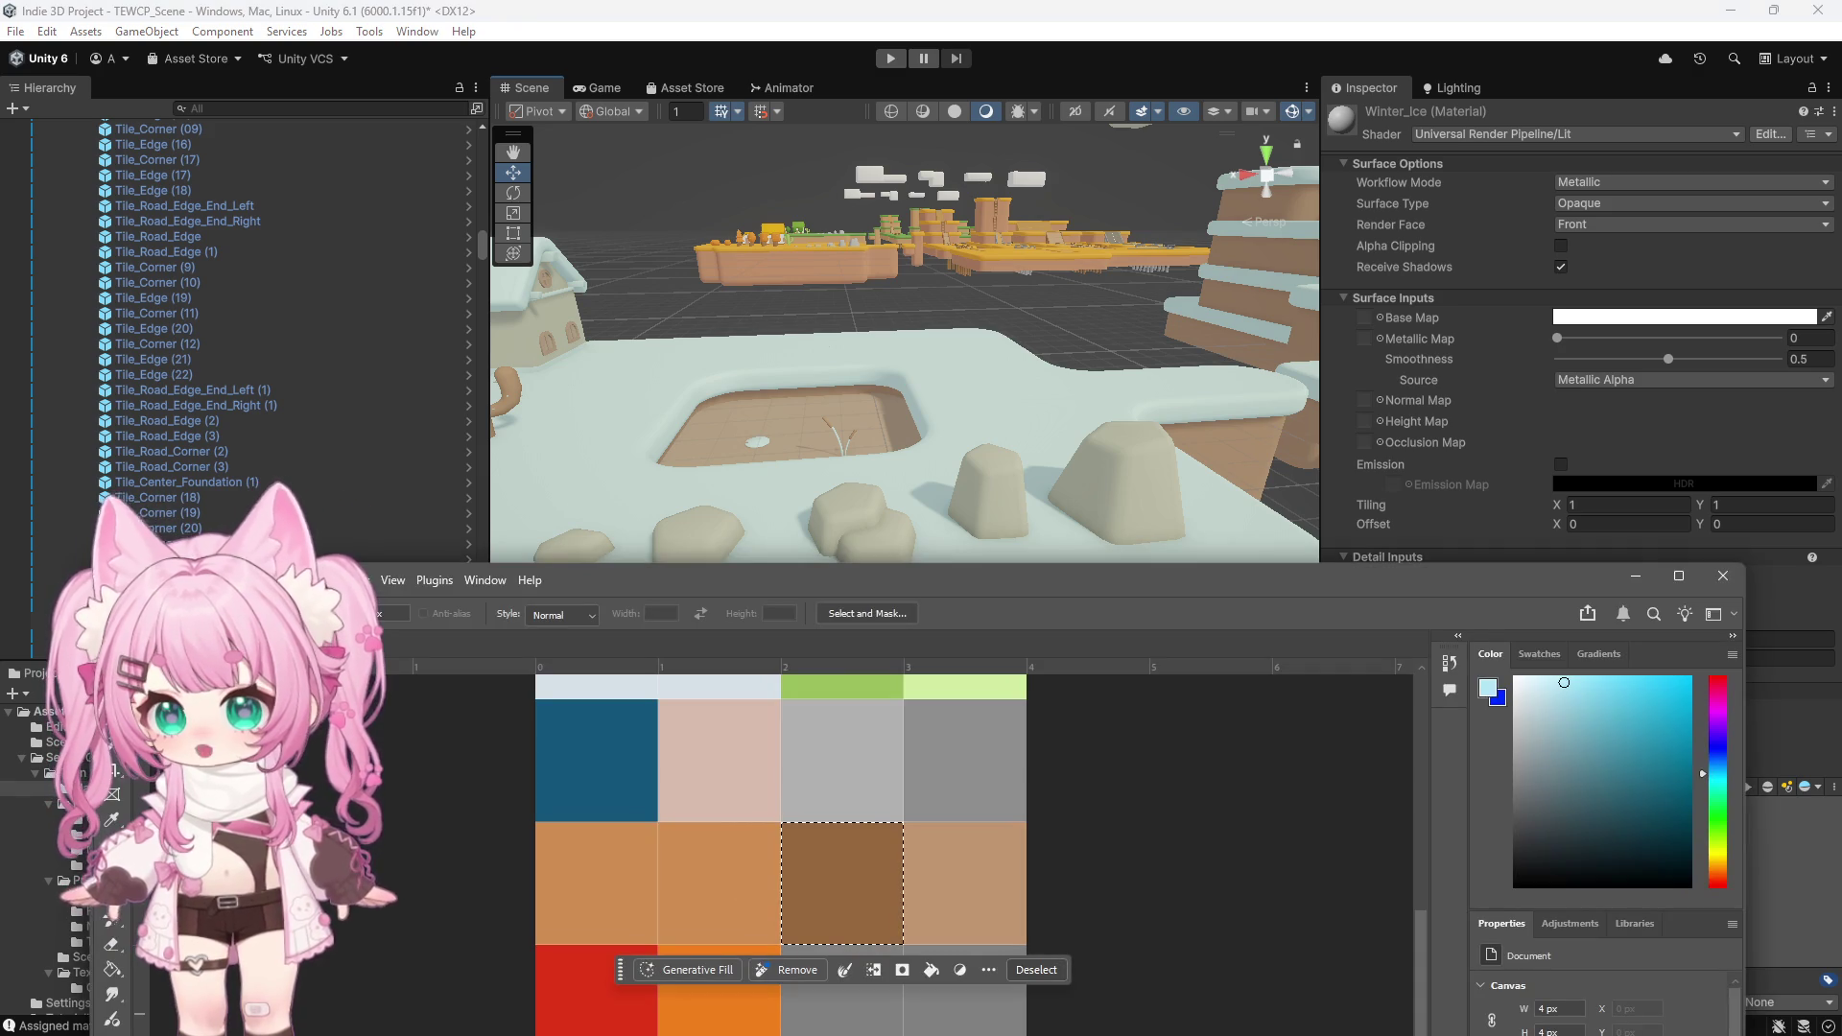
Sample the pale pink tile's colour in the Winter palette with the Eyedropper
click(949, 875)
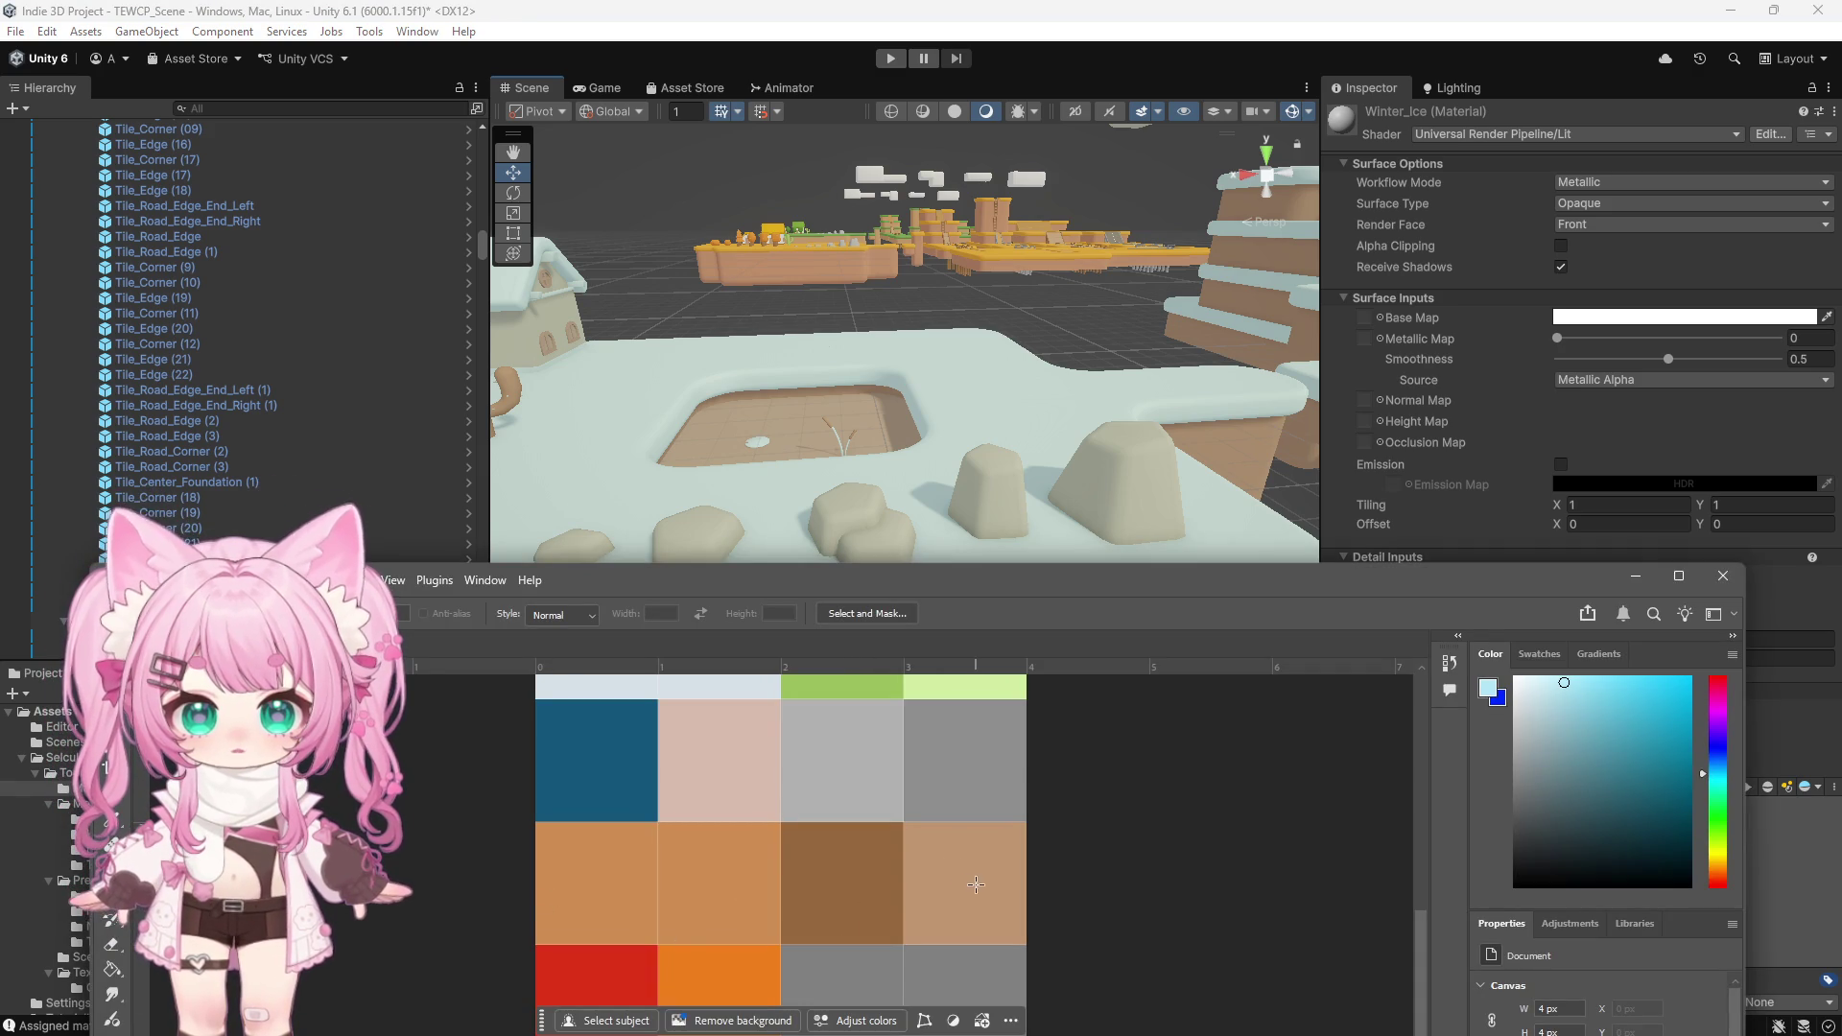
double_click(662, 581)
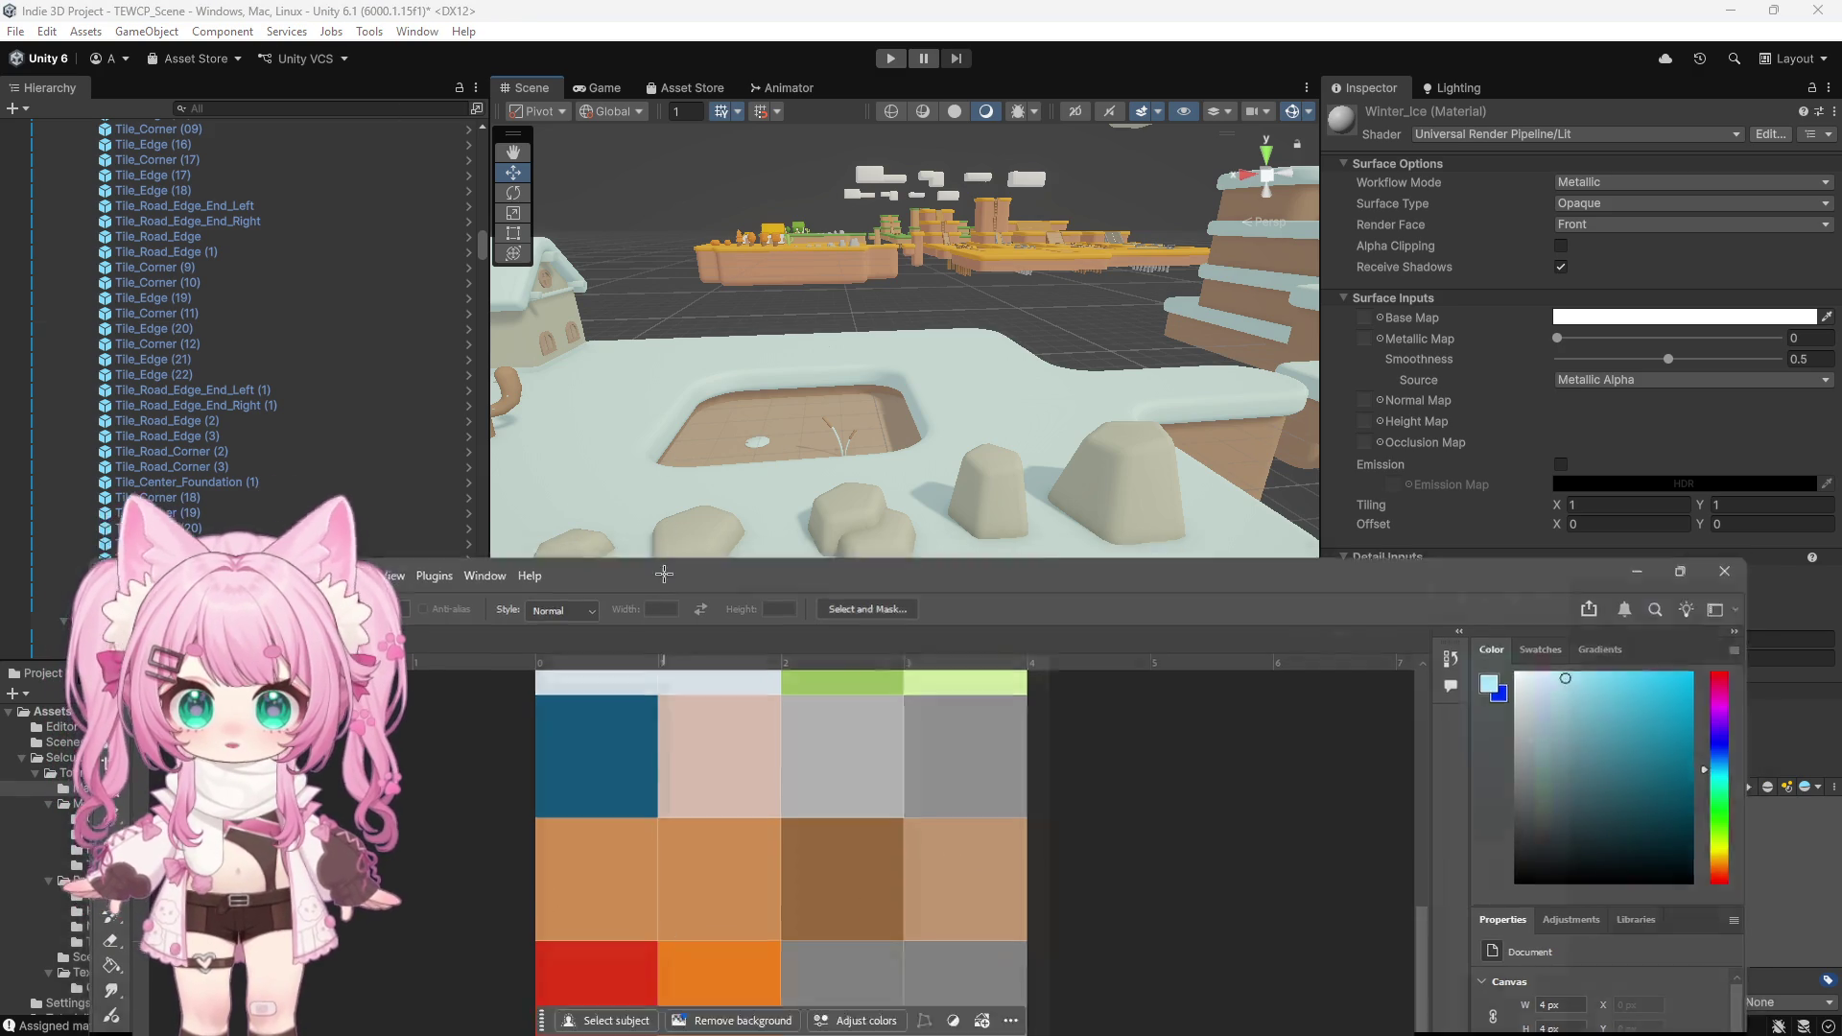
click(239, 18)
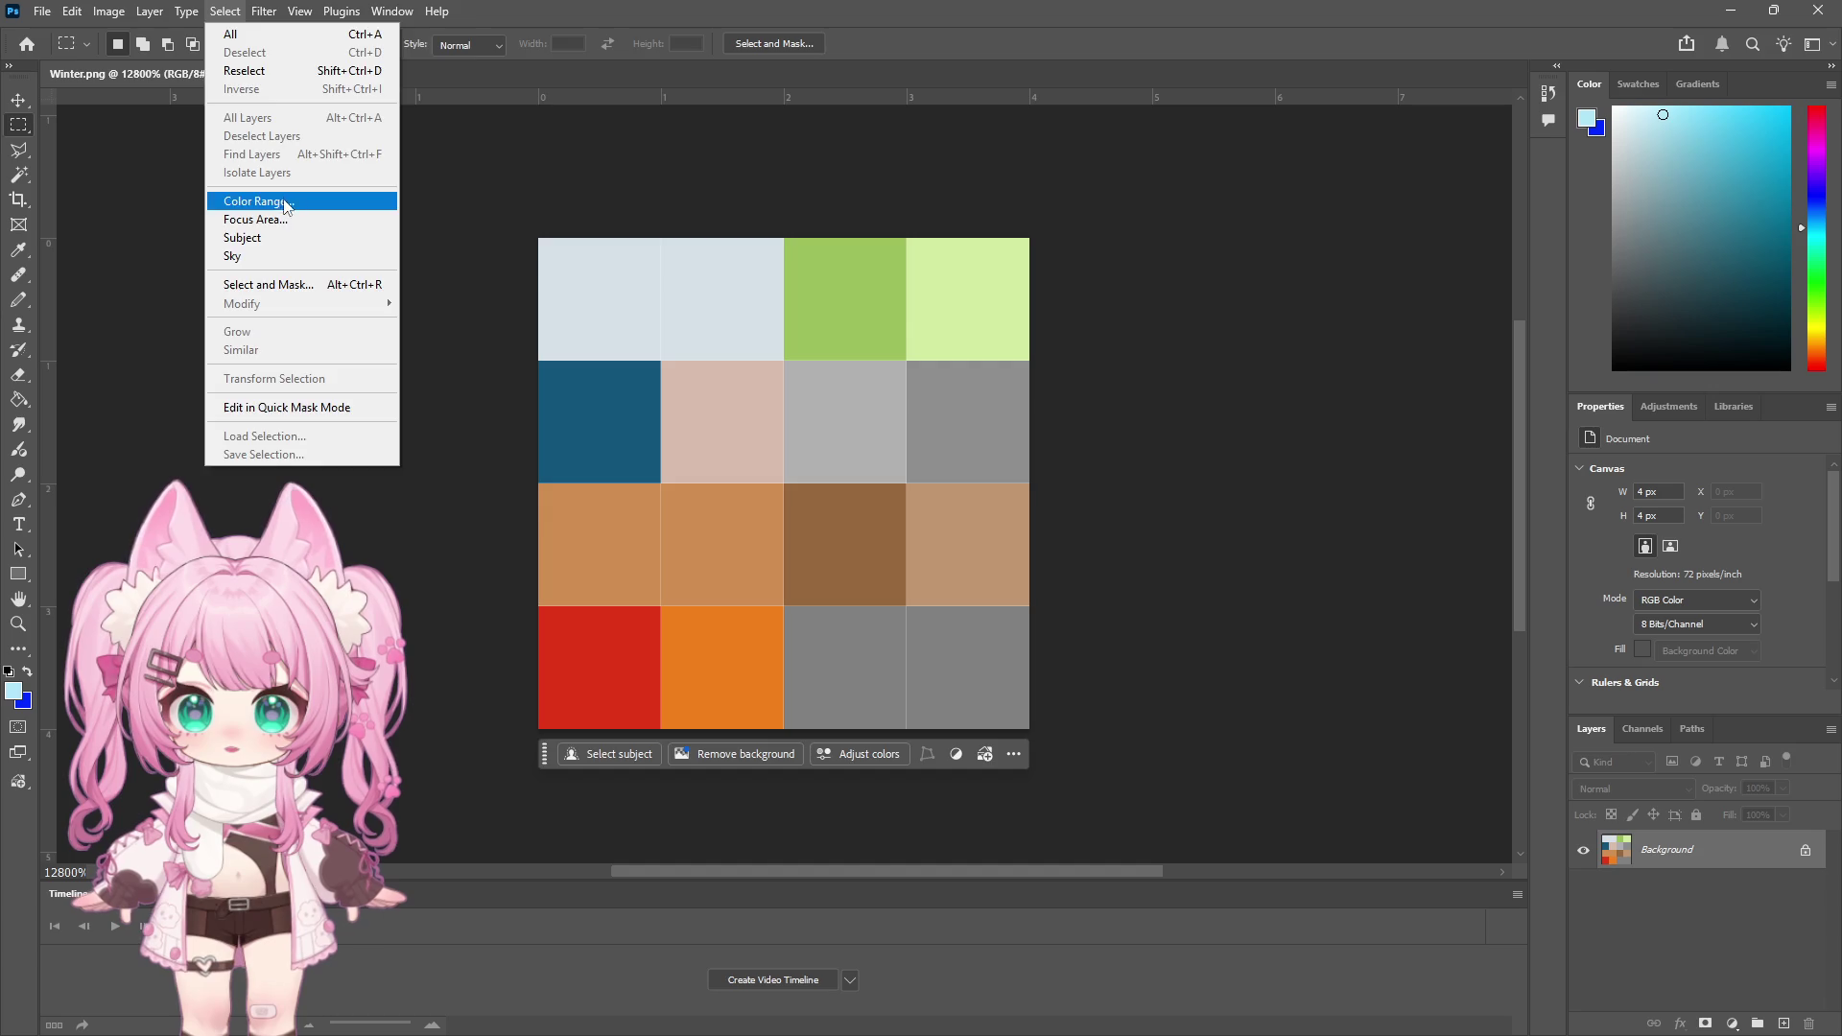
key(i)
click(988, 537)
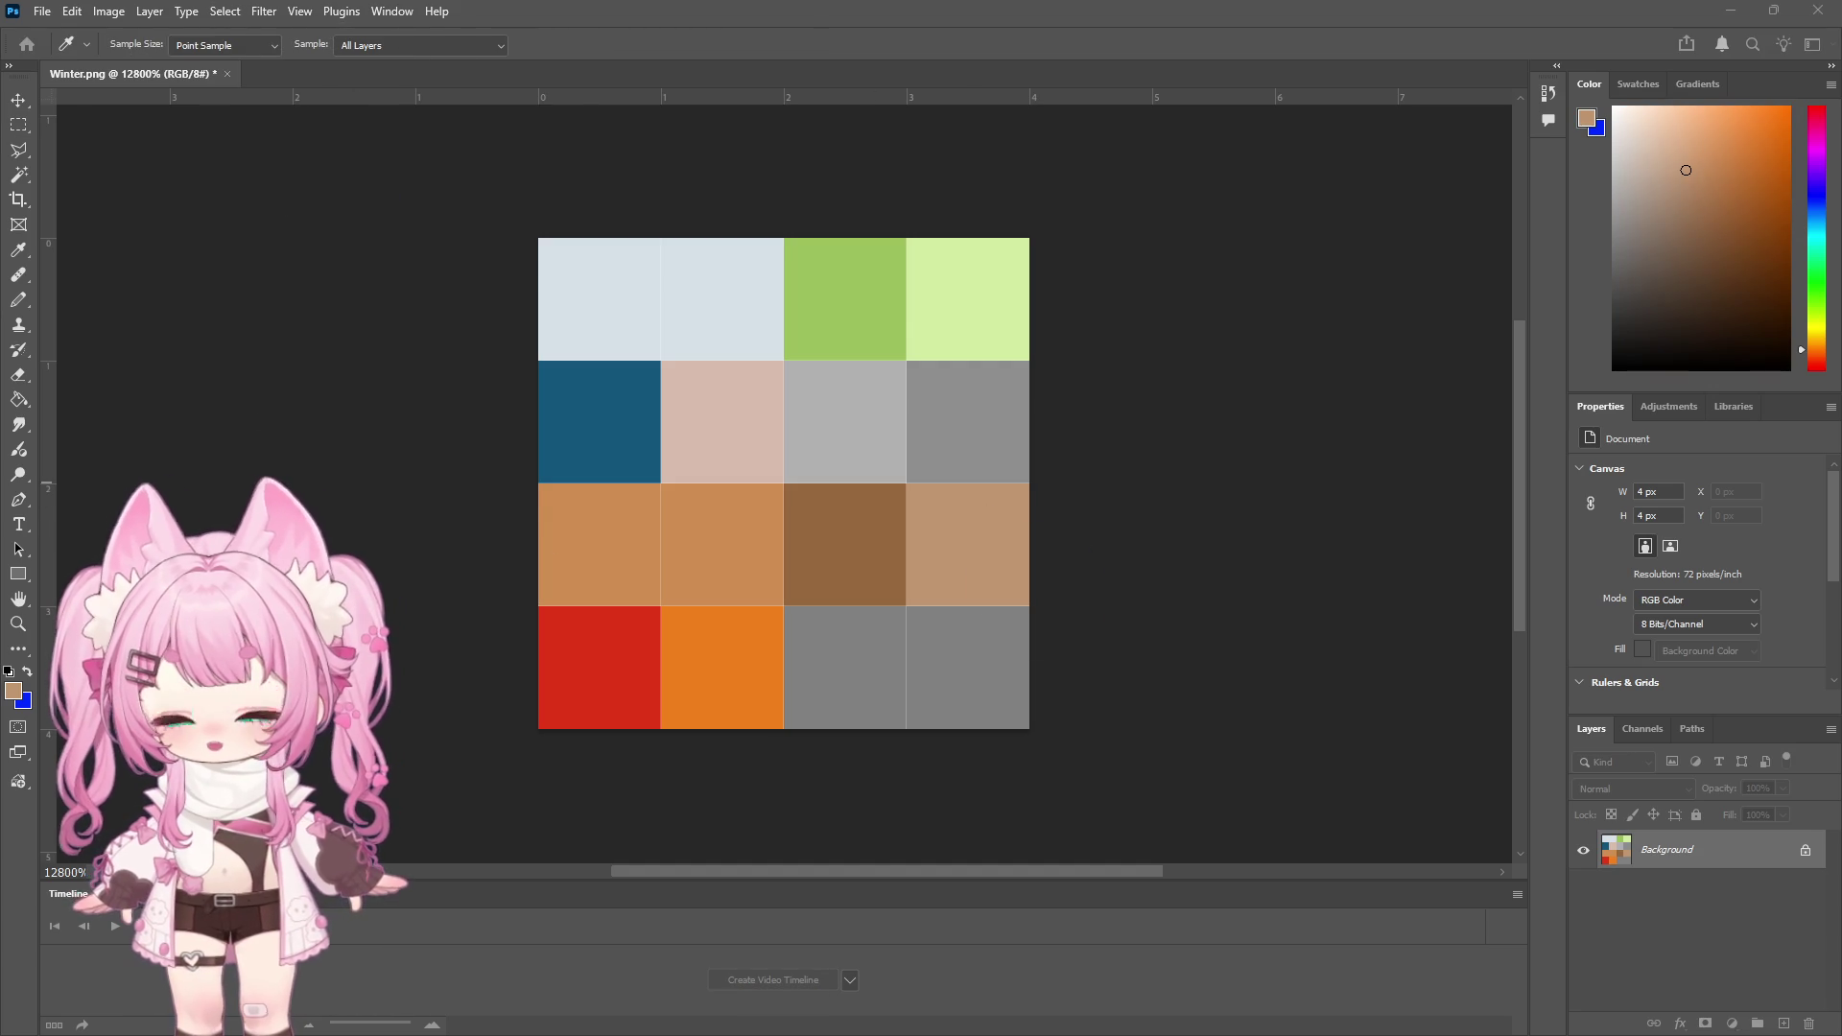
drag(740, 11, 734, 723)
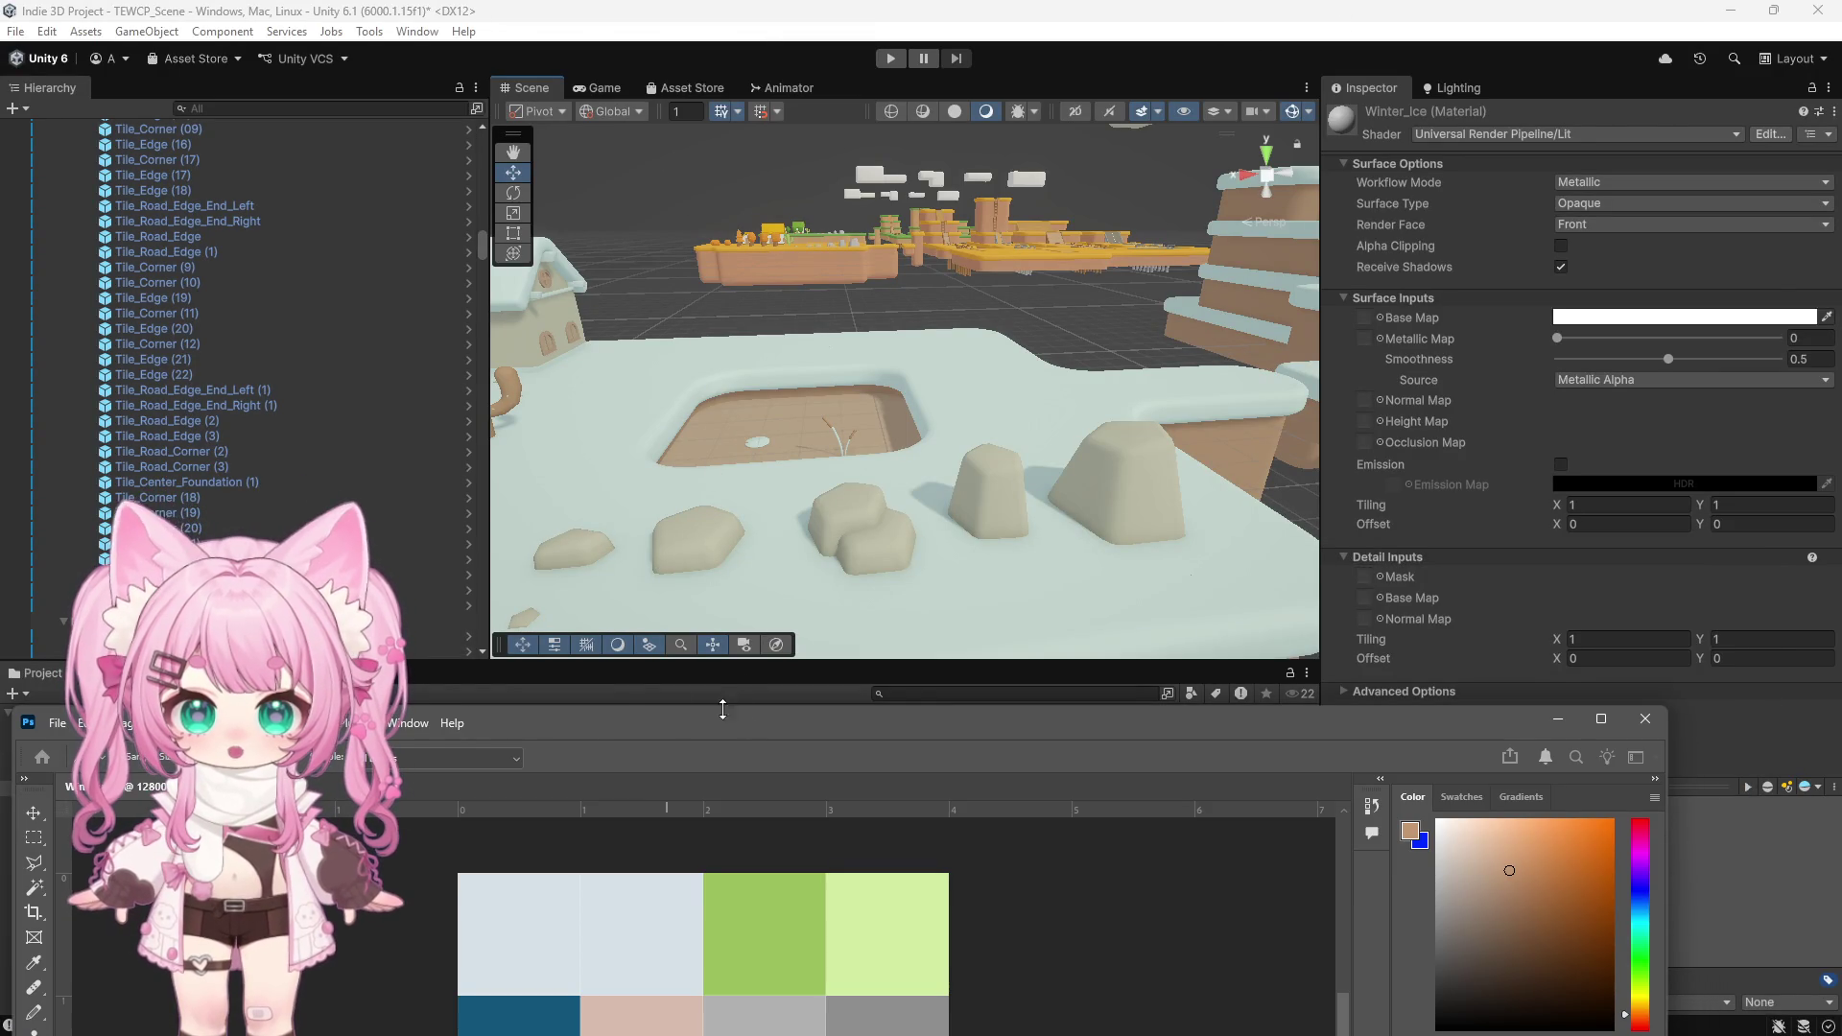
double_click(593, 721)
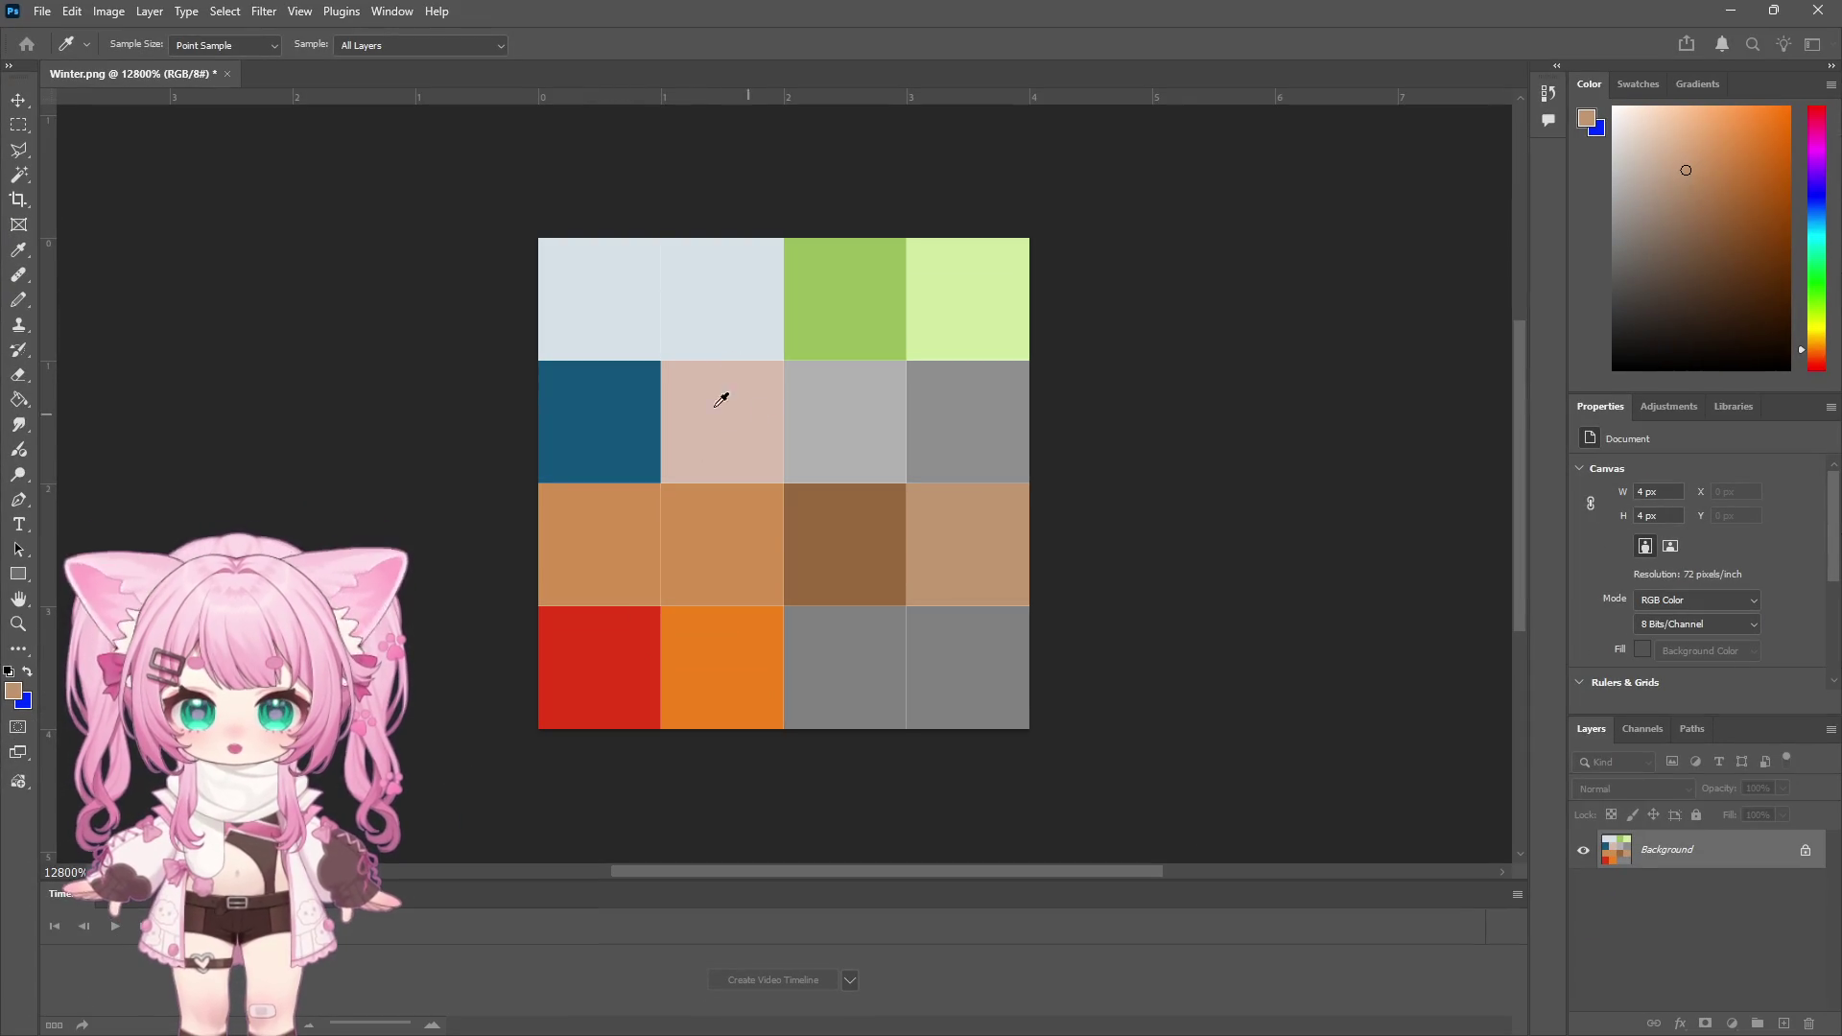
click(746, 409)
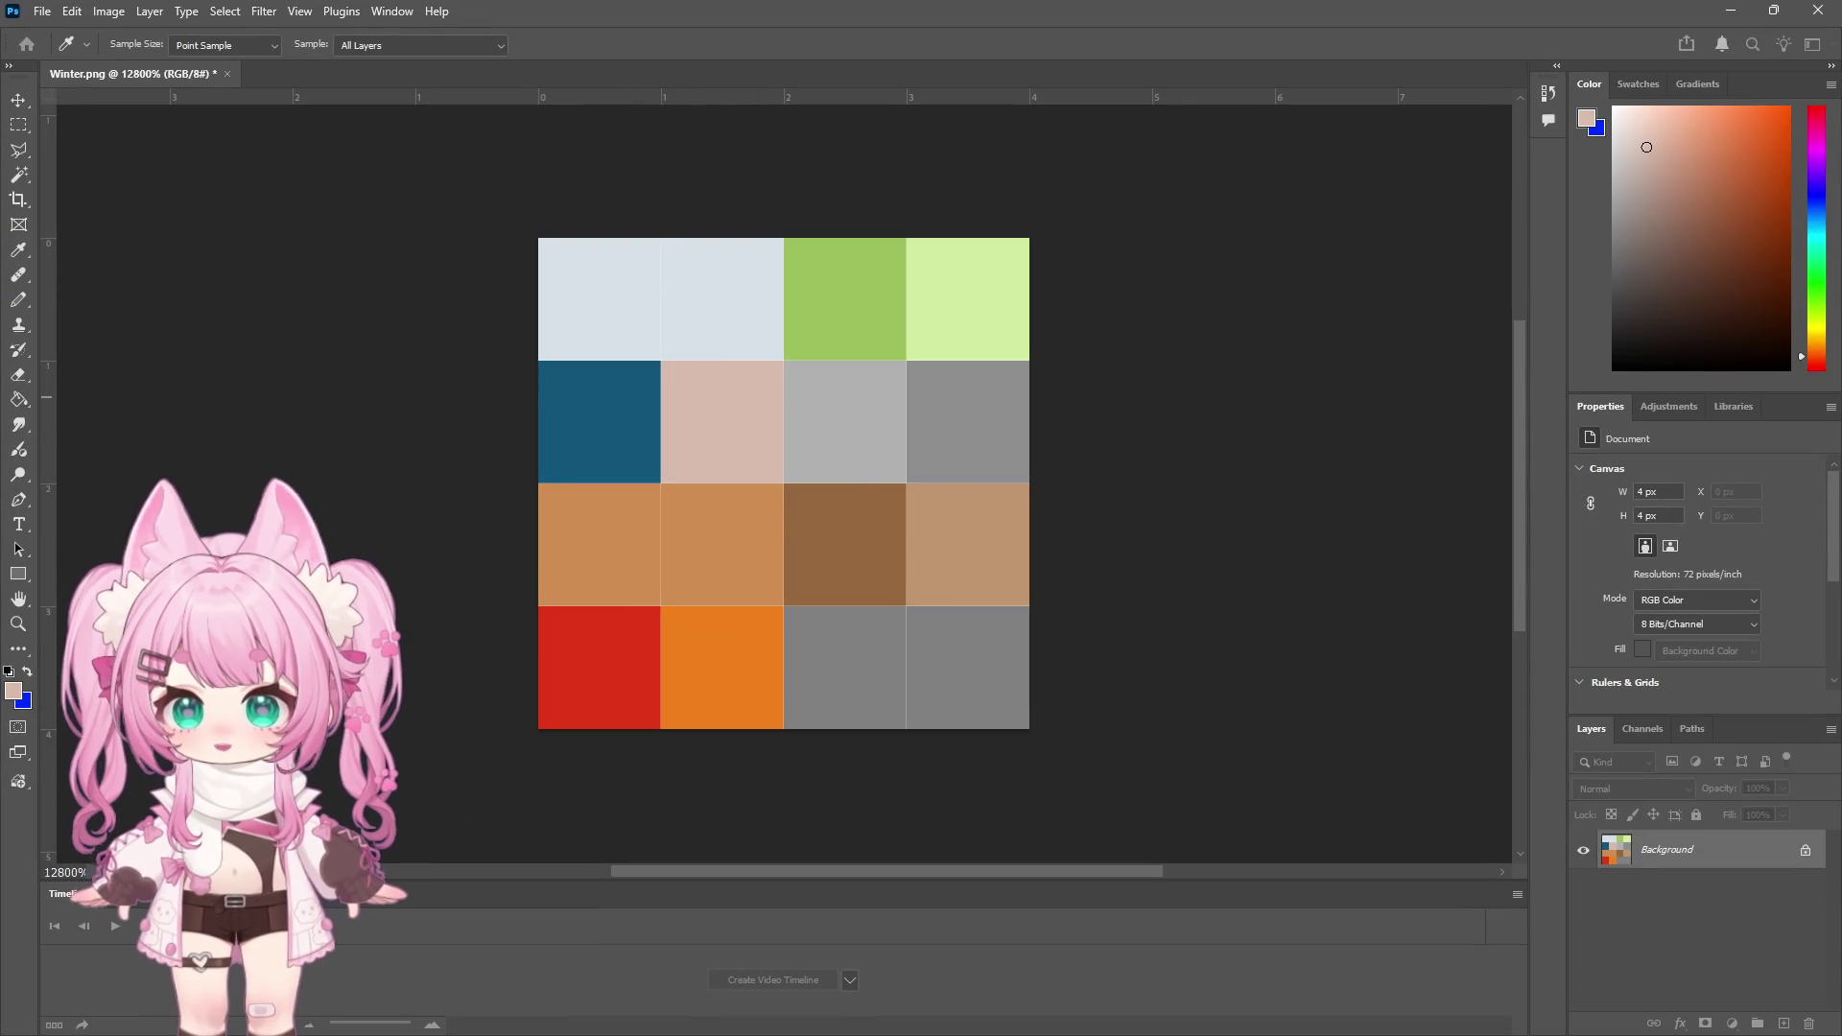
Marquee-select the pink tile, fill it light icy blue, and deselect
key(m)
drag(662, 361, 782, 482)
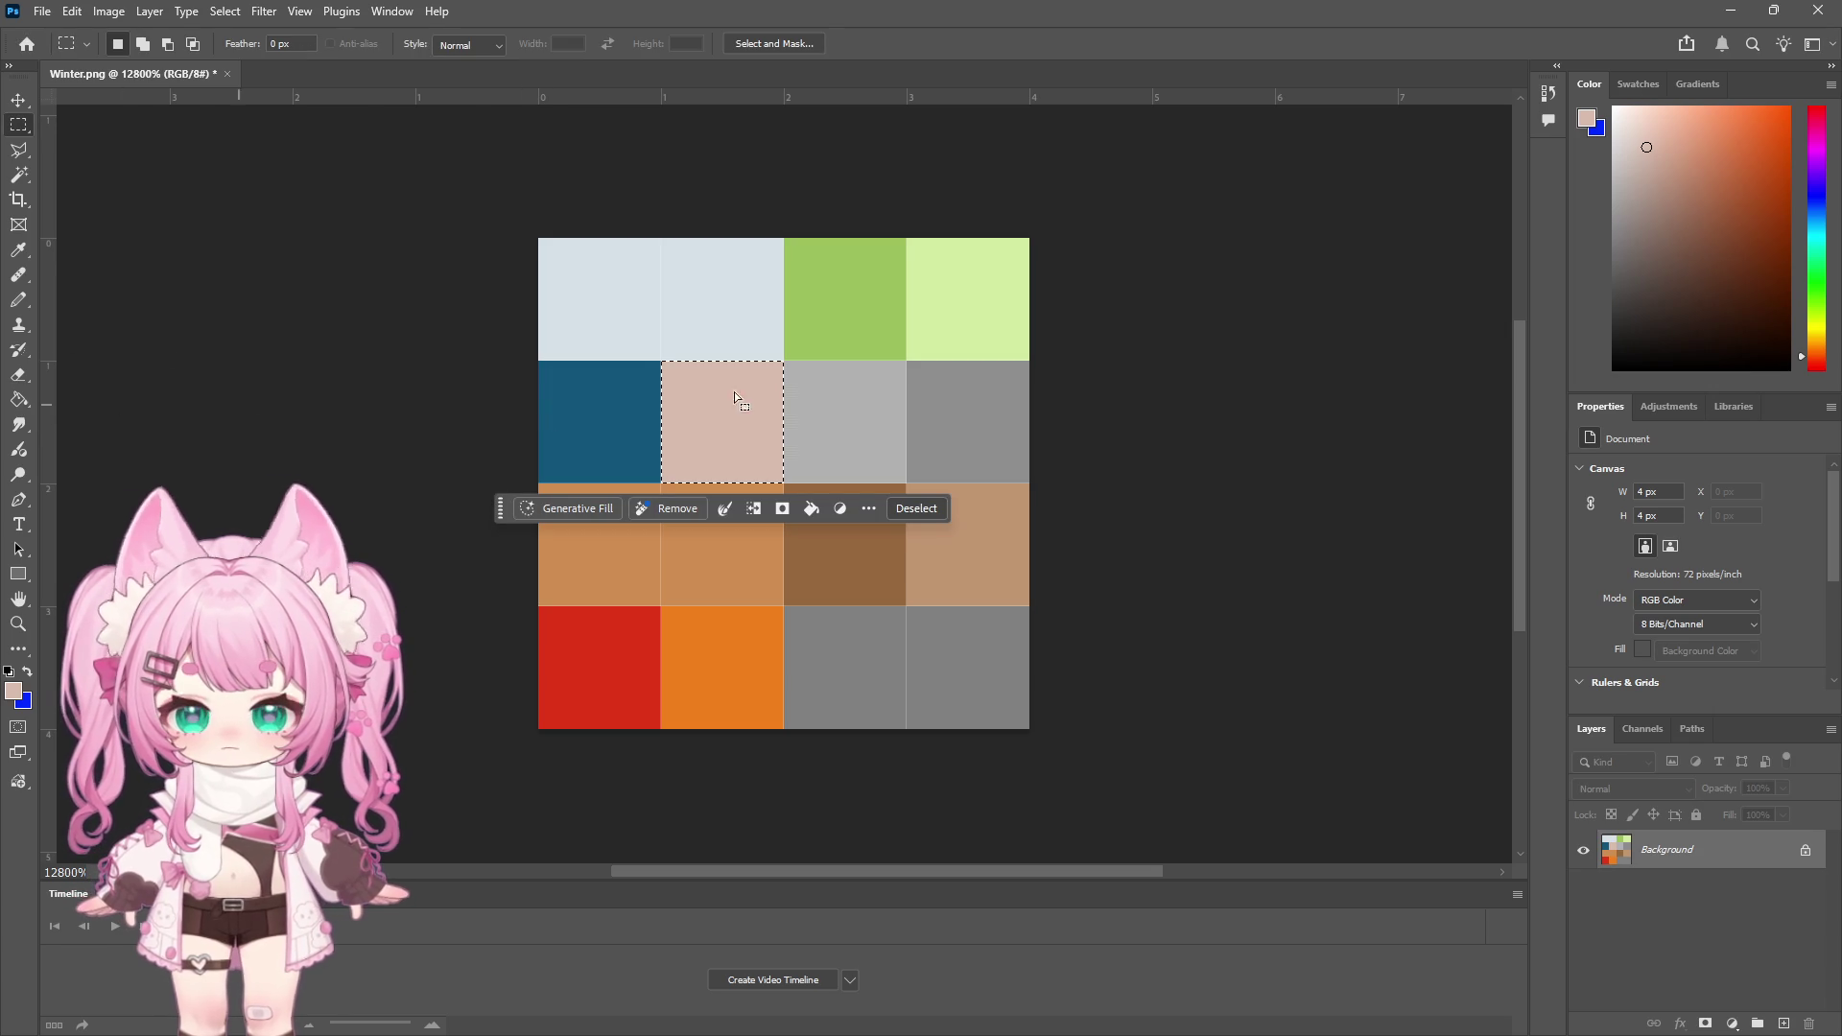
click(1811, 223)
click(1645, 120)
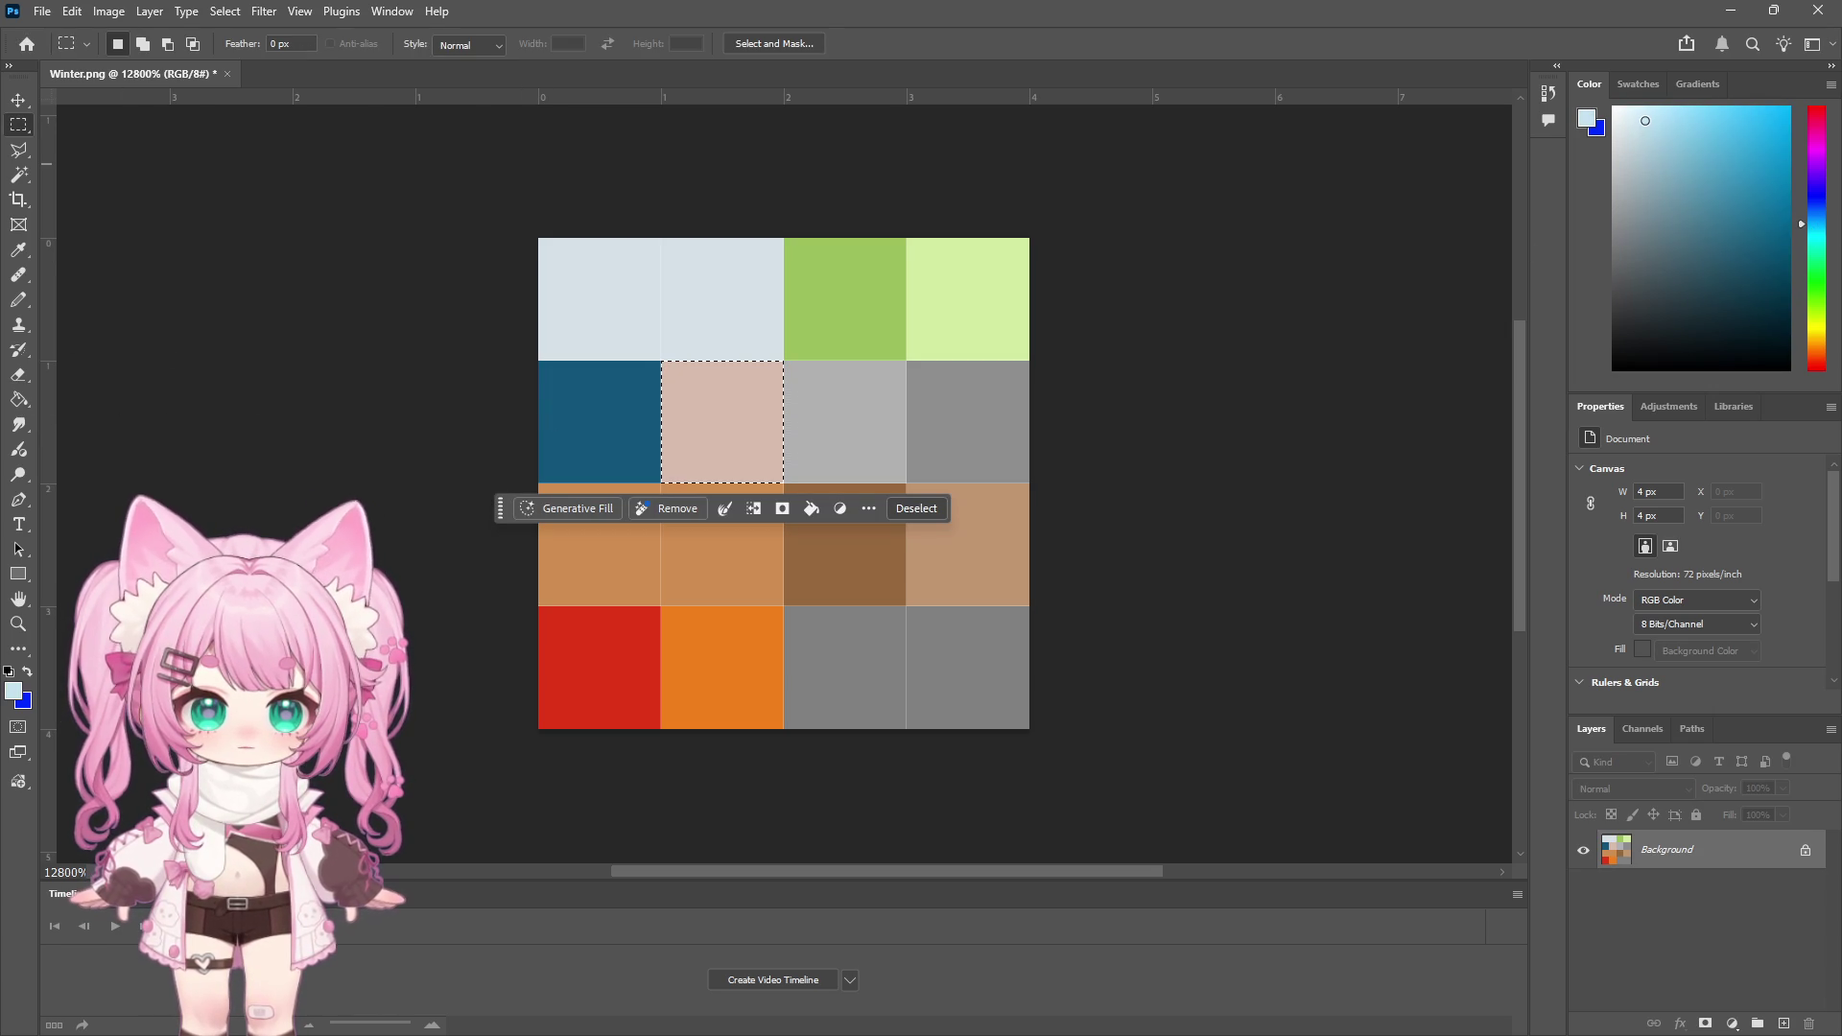
click(18, 399)
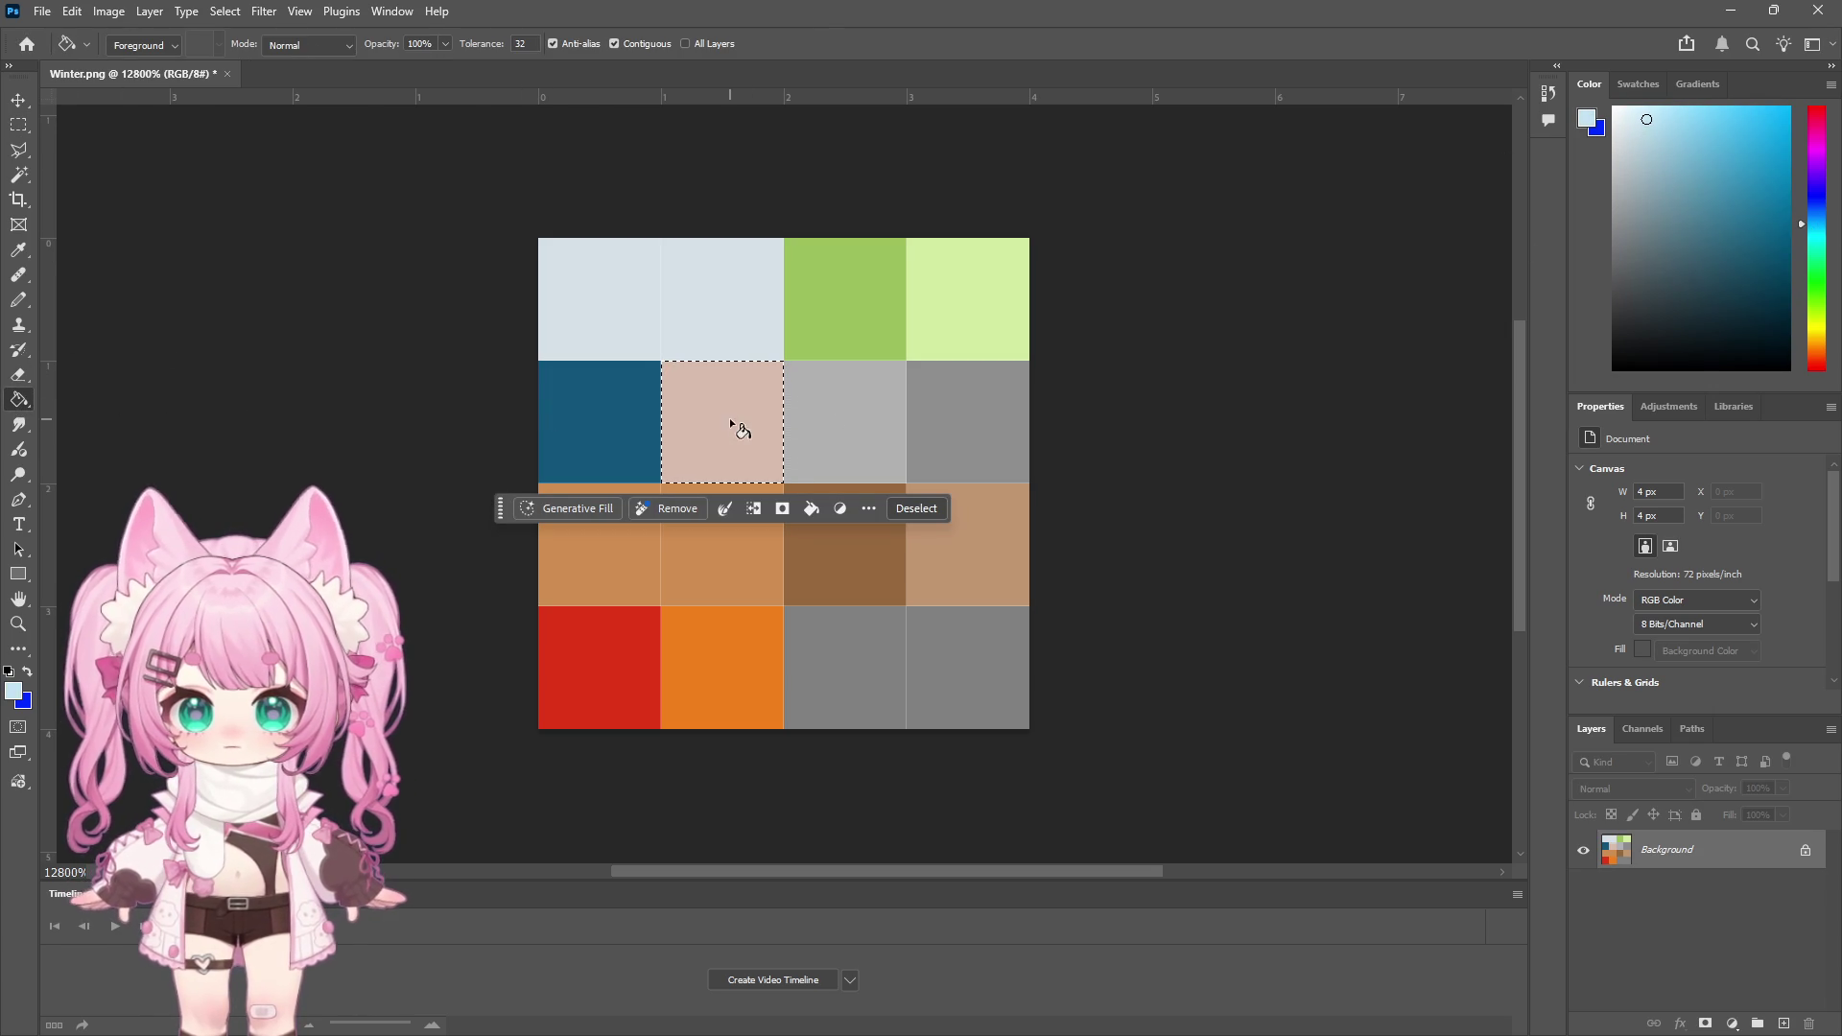
click(734, 441)
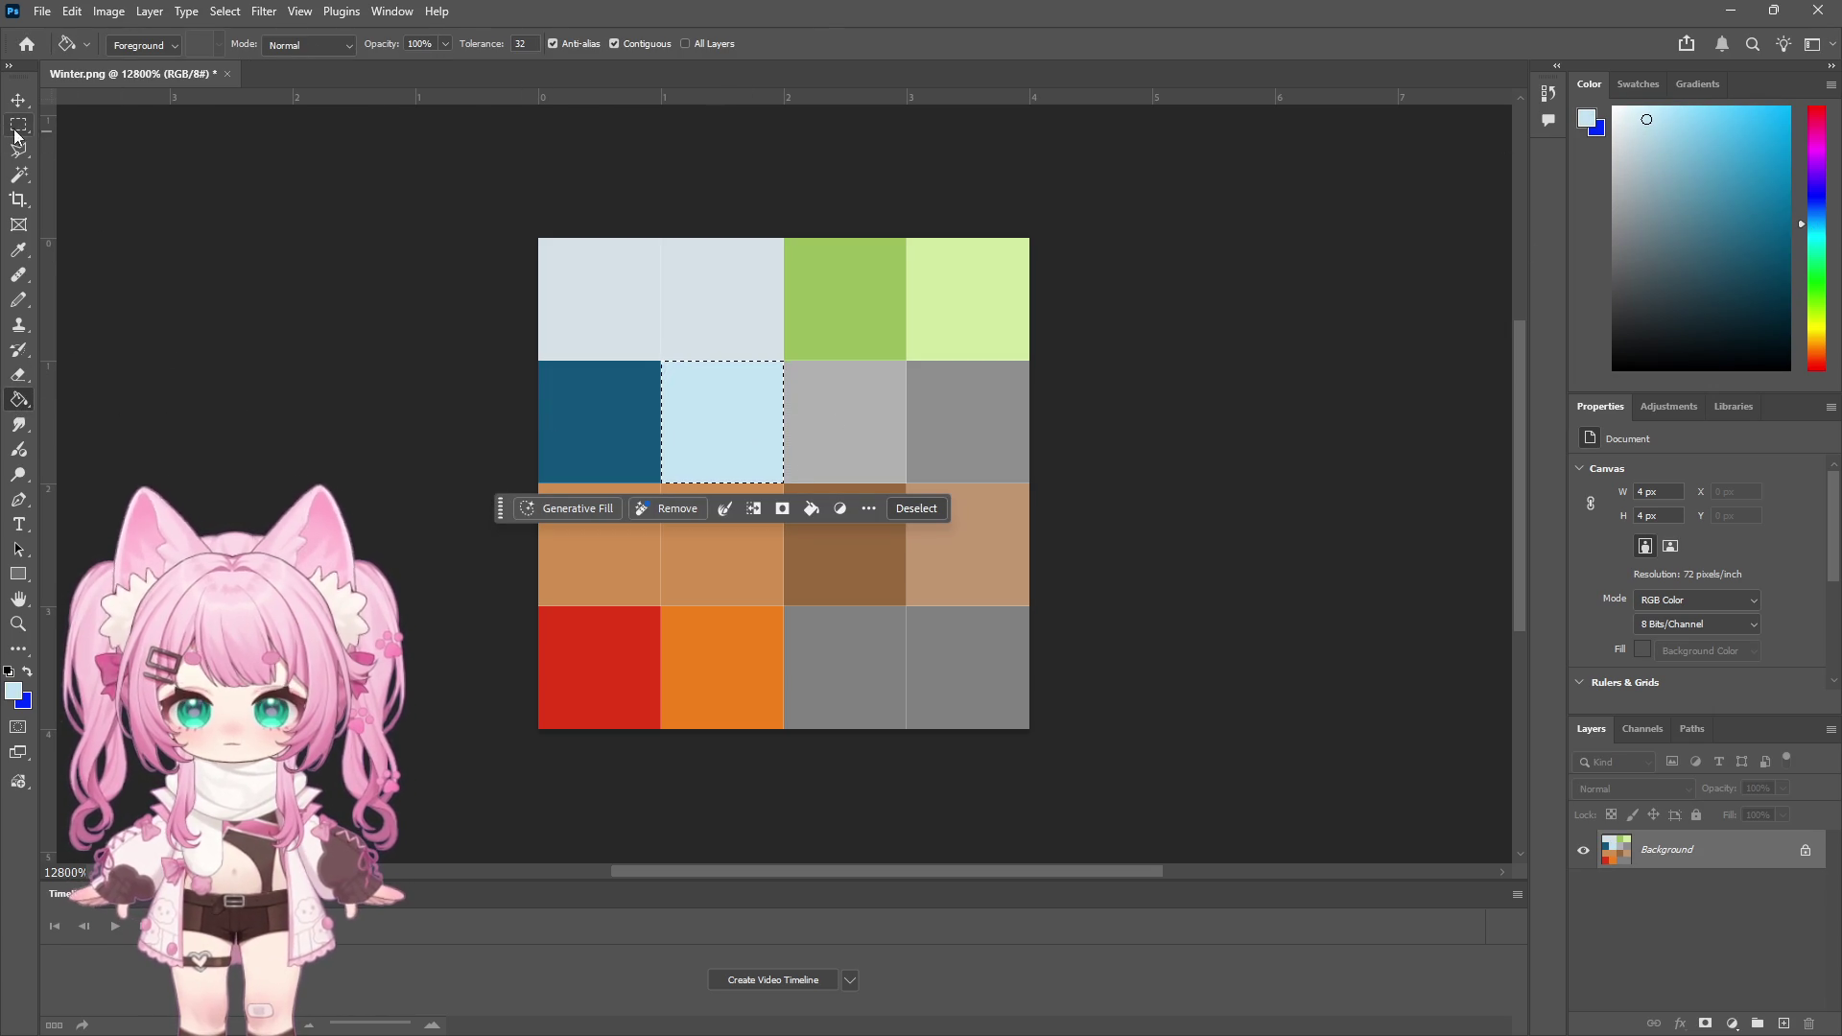
click(18, 125)
click(343, 233)
click(38, 11)
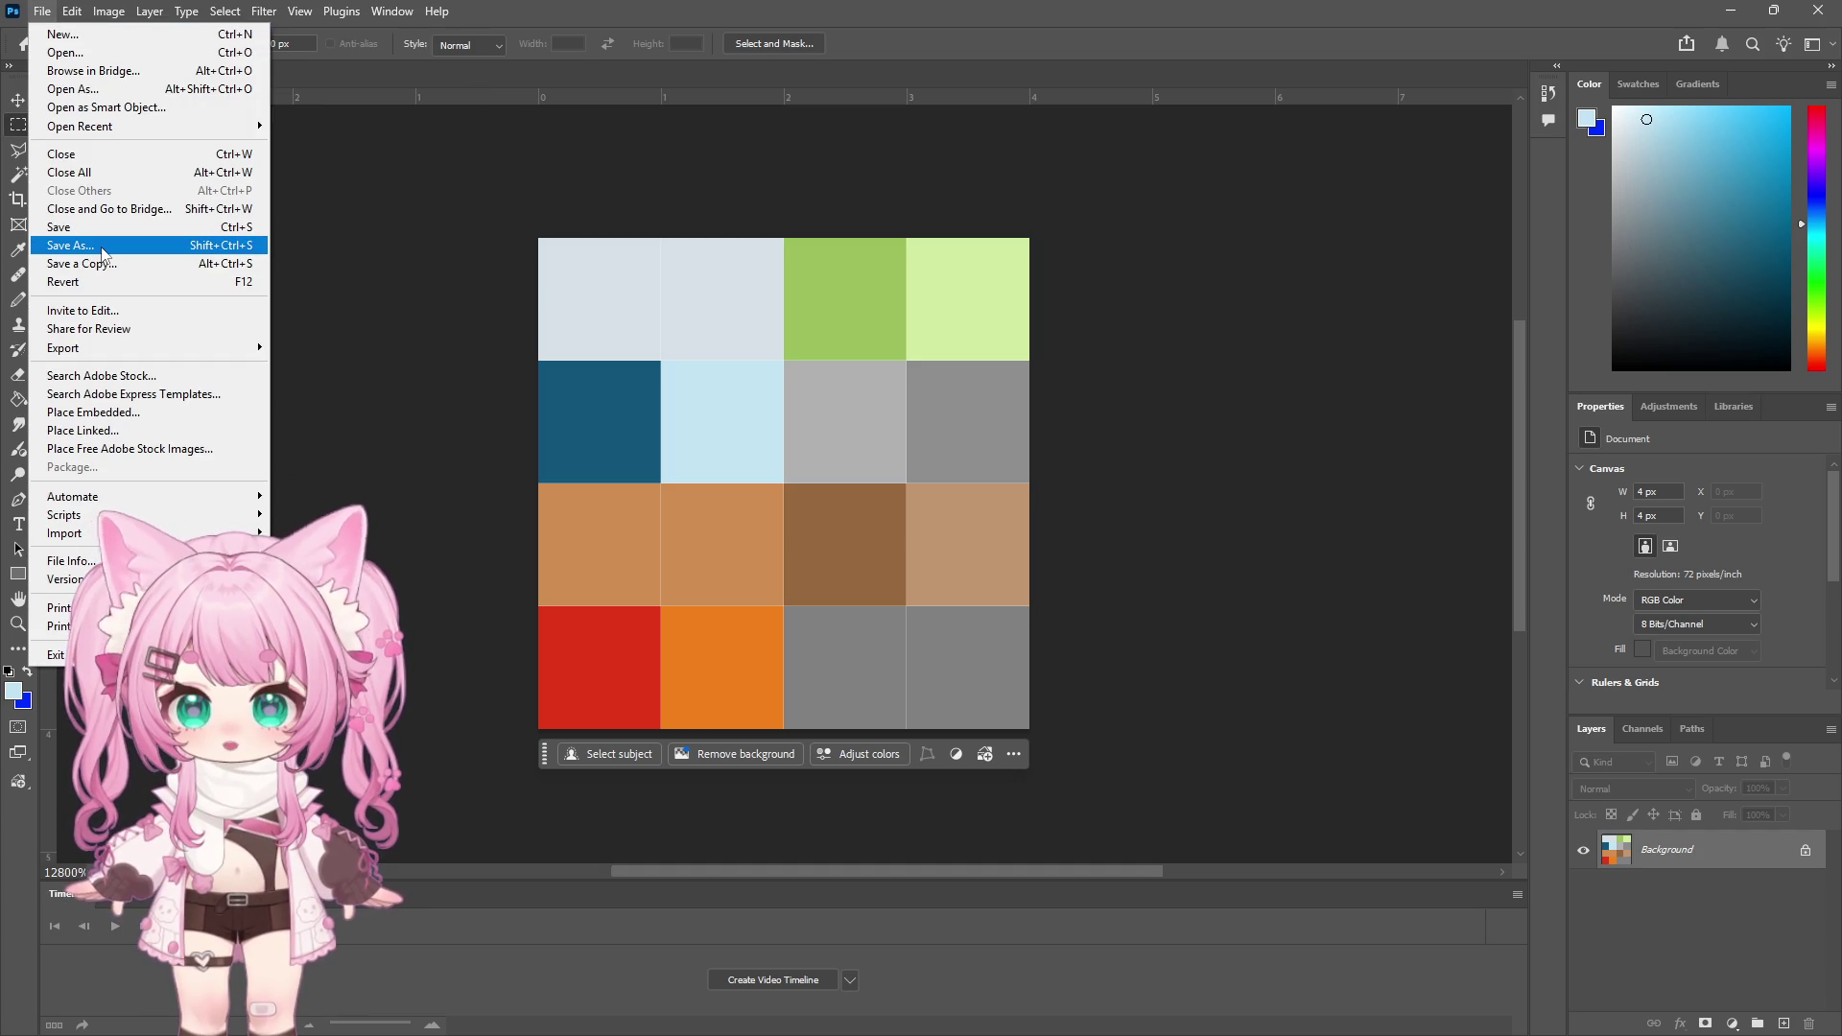
Save the recoloured Winter.png as a PNG, confirming the PNG format options
click(102, 248)
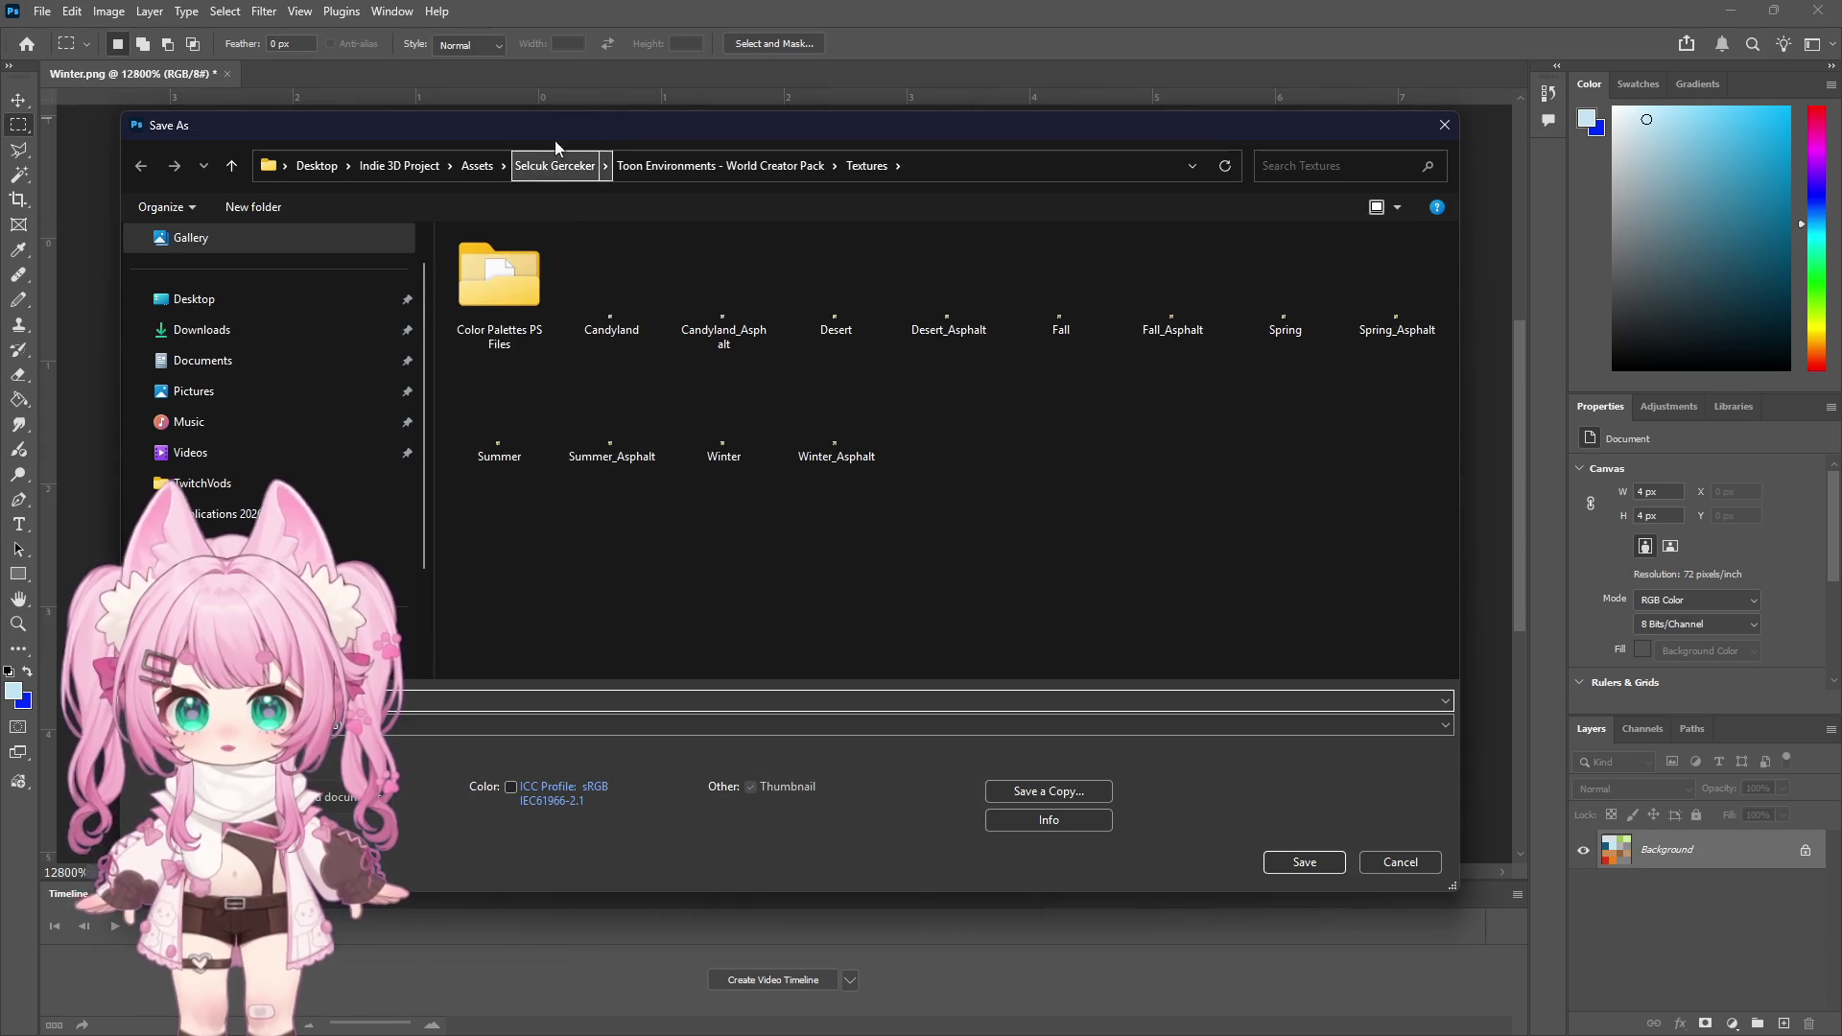
key(Escape)
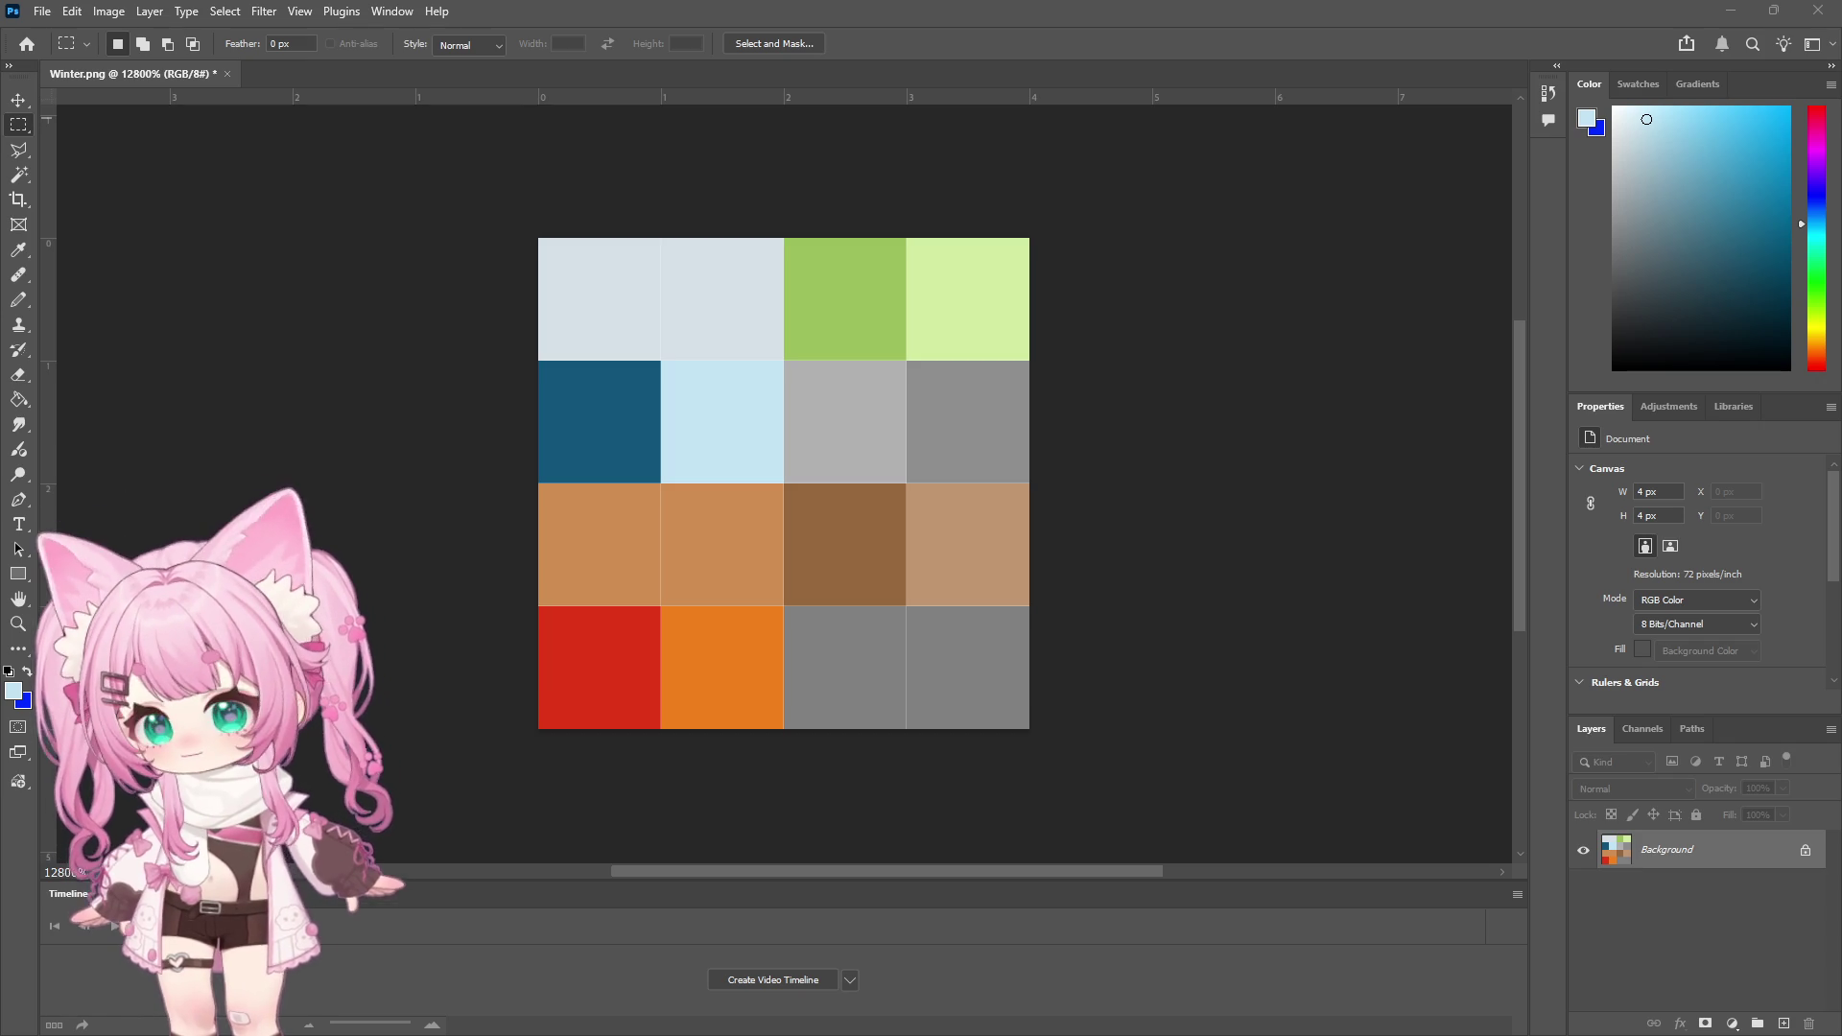
key(ctrl+s)
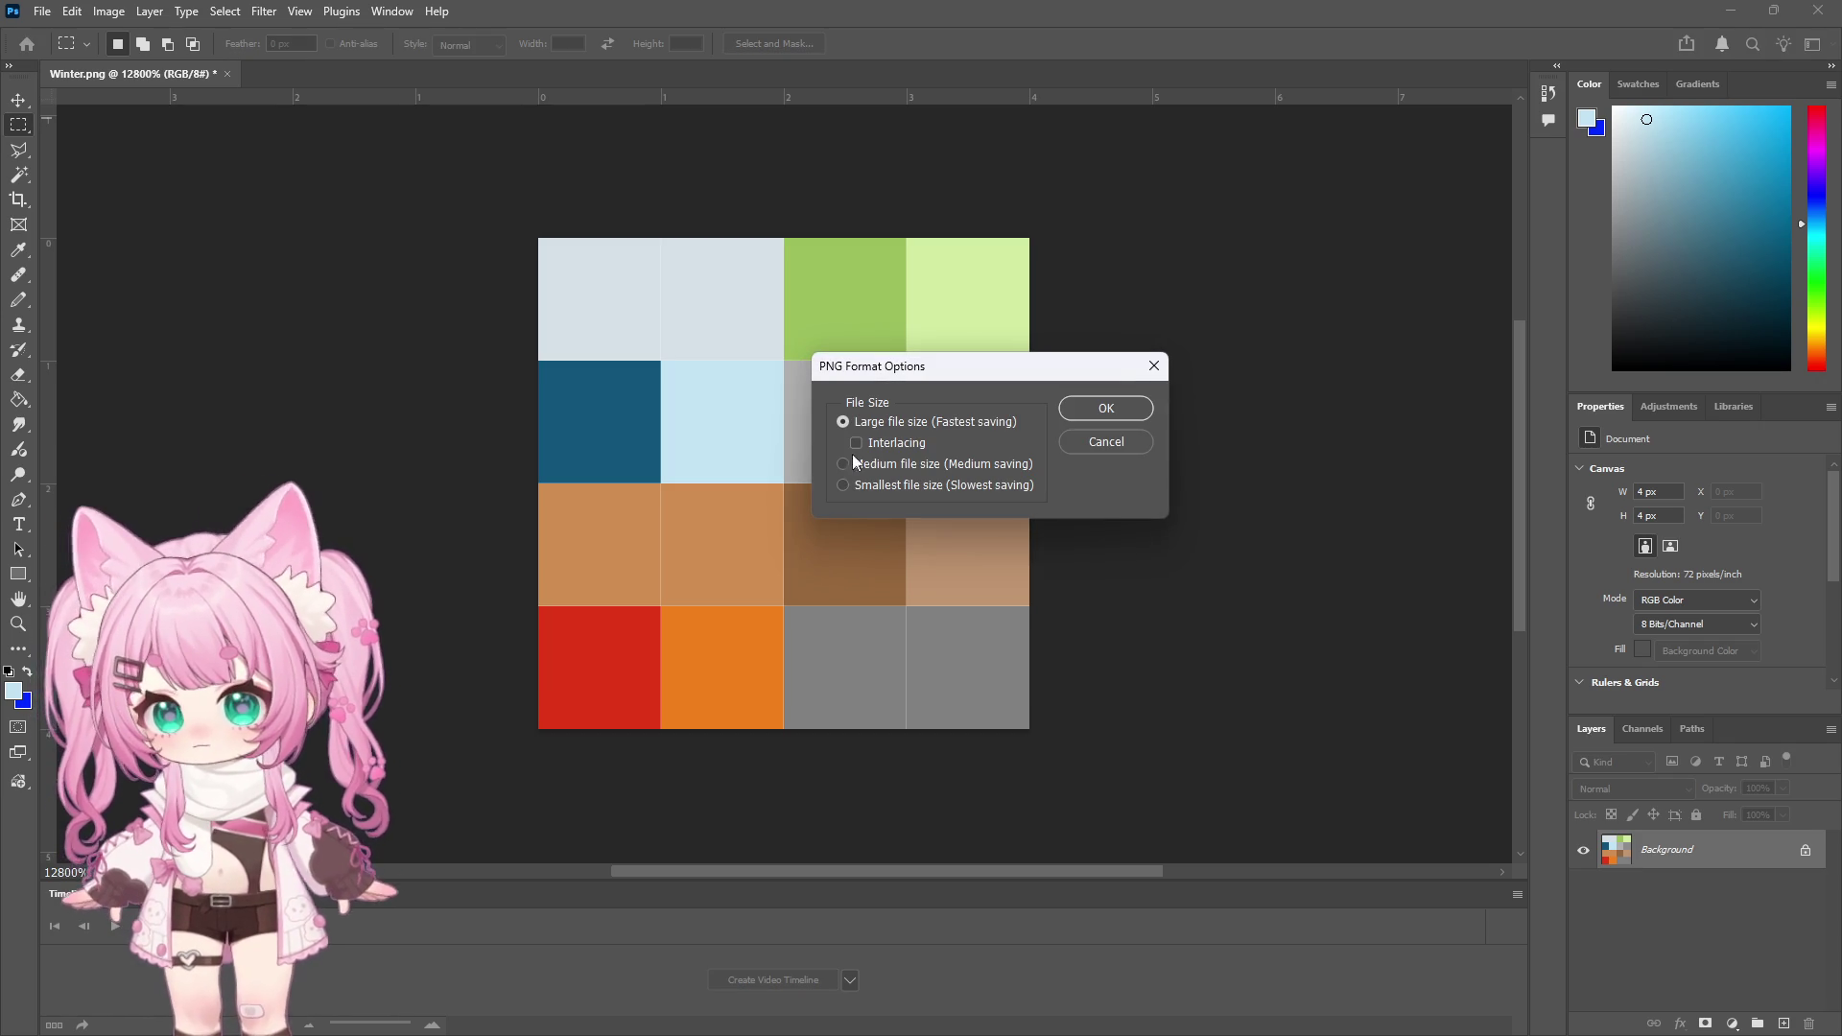
click(1103, 409)
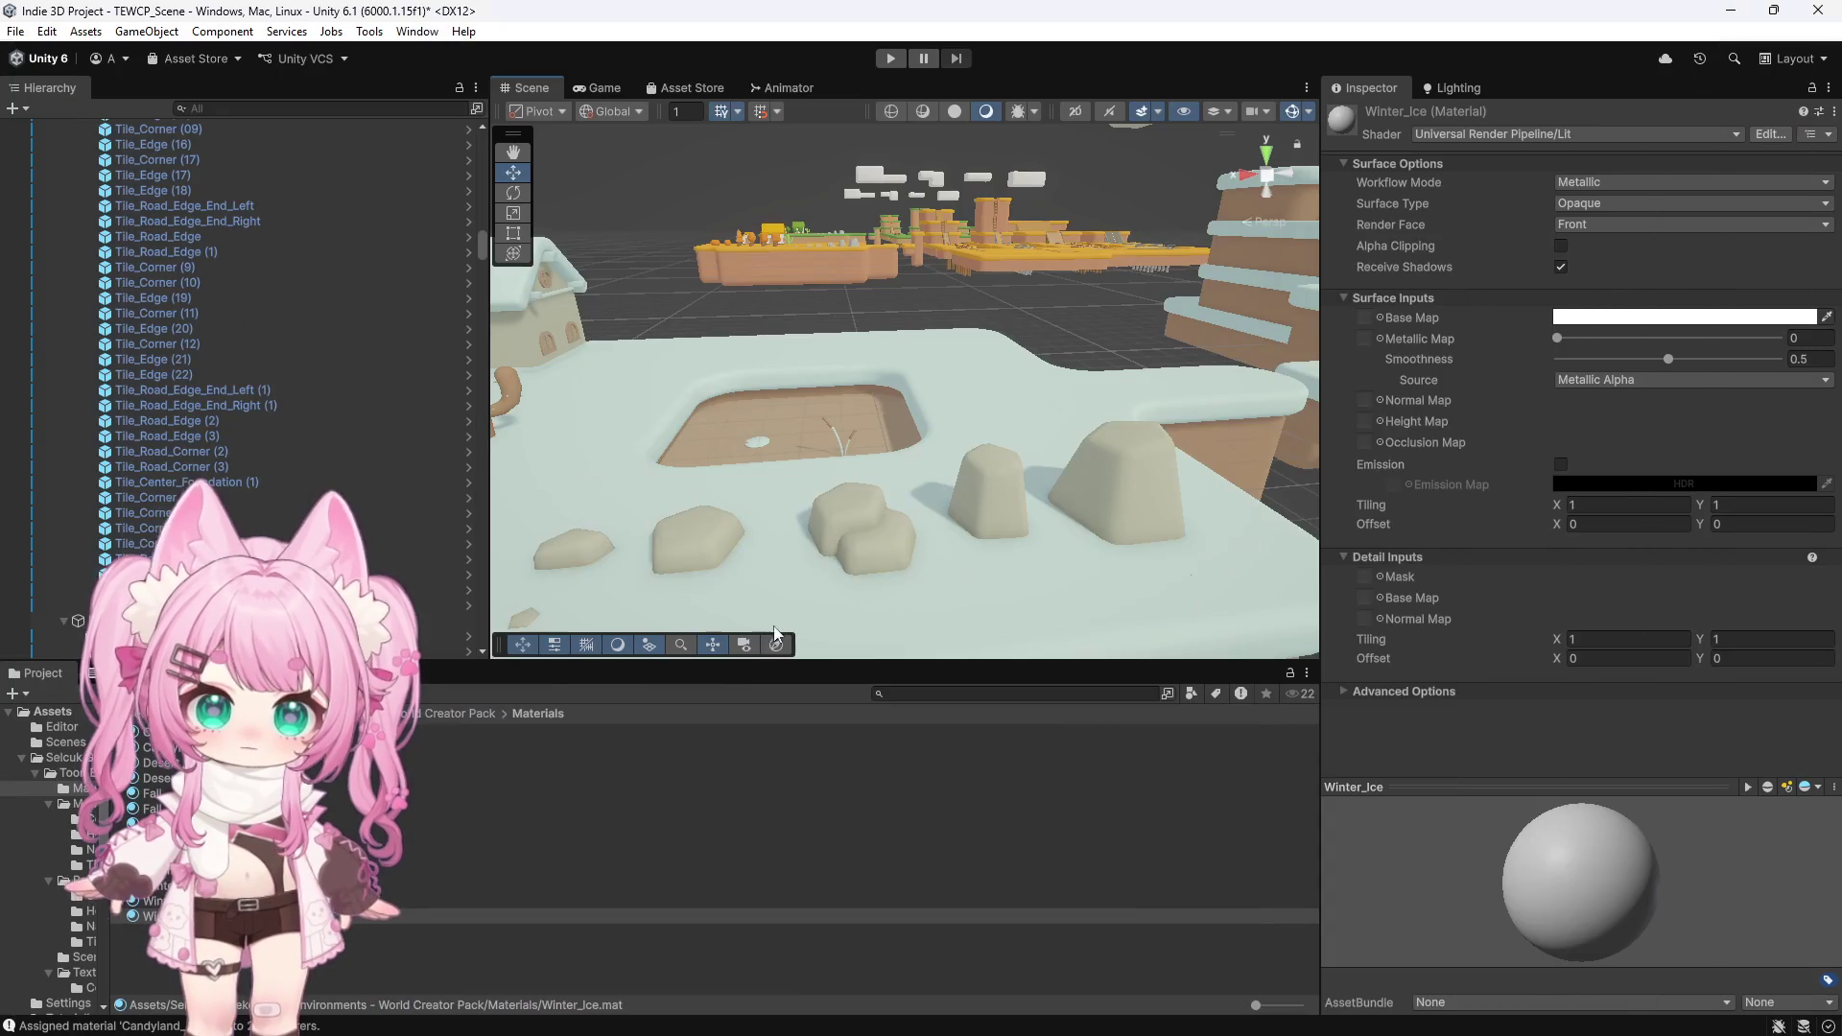
Open the World Creator Pack's Textures folder and select the pool's water tile
click(433, 714)
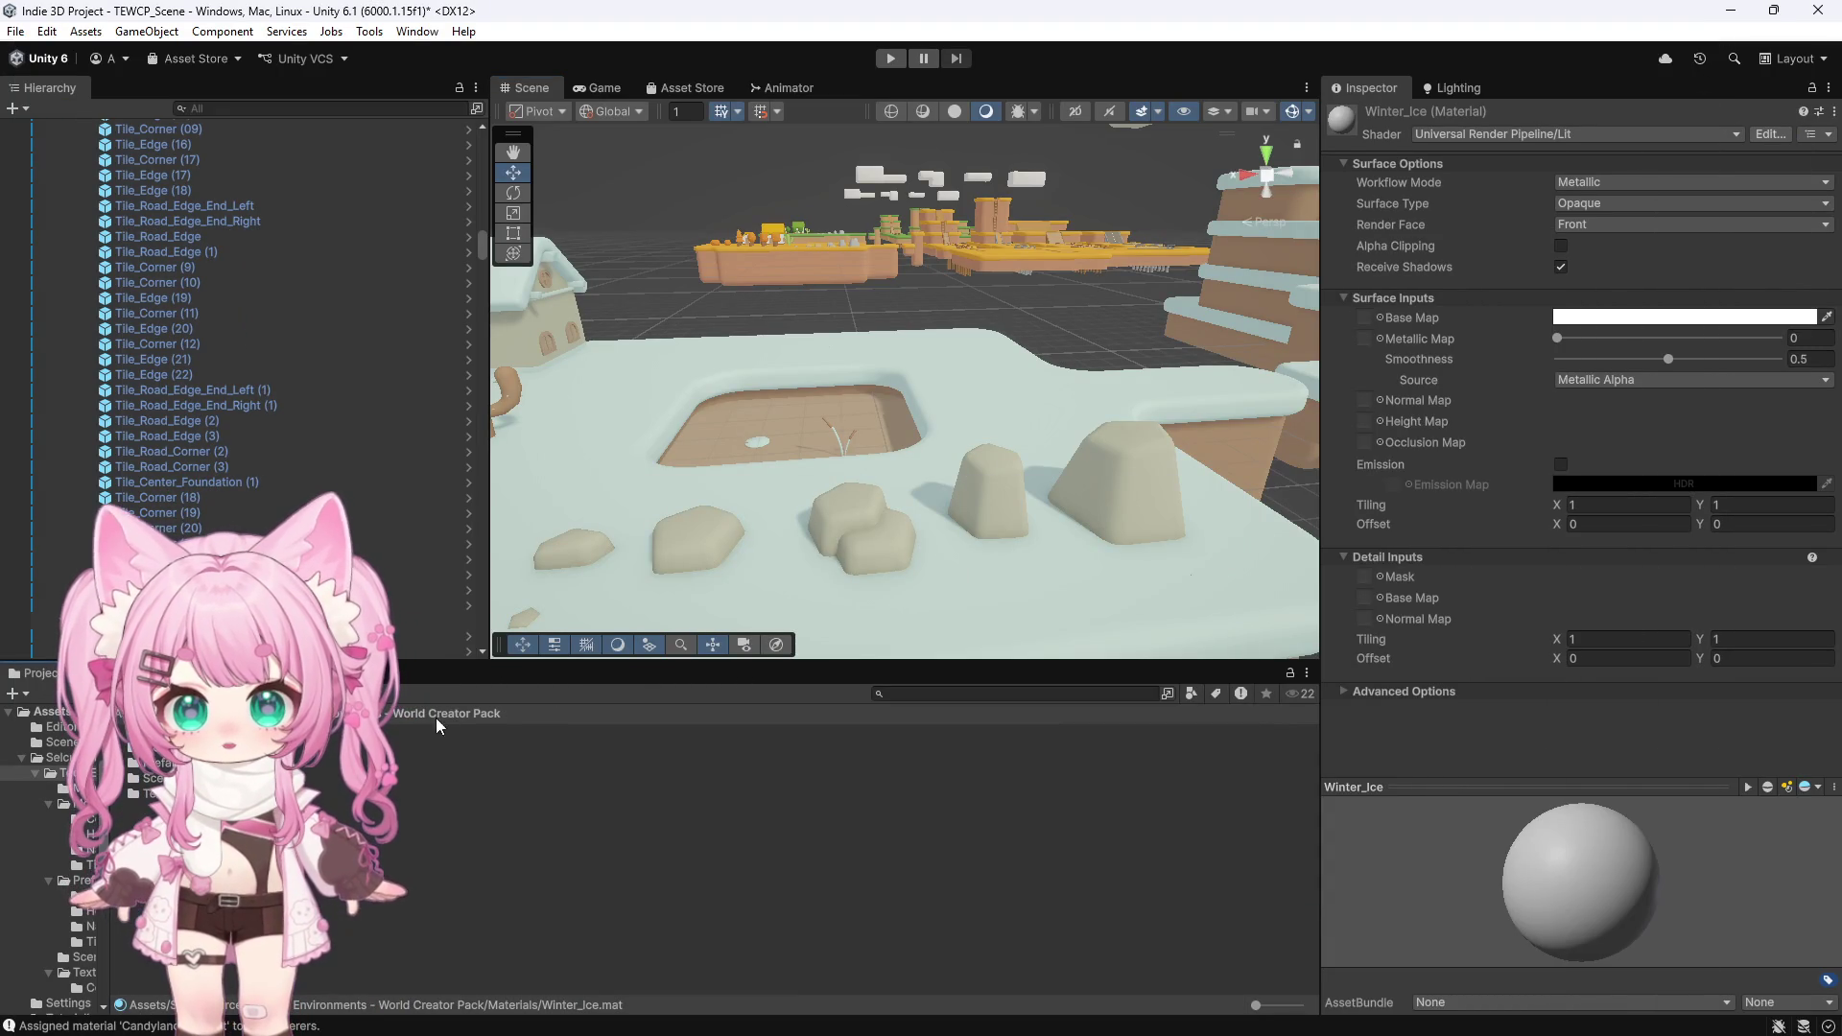
double_click(149, 793)
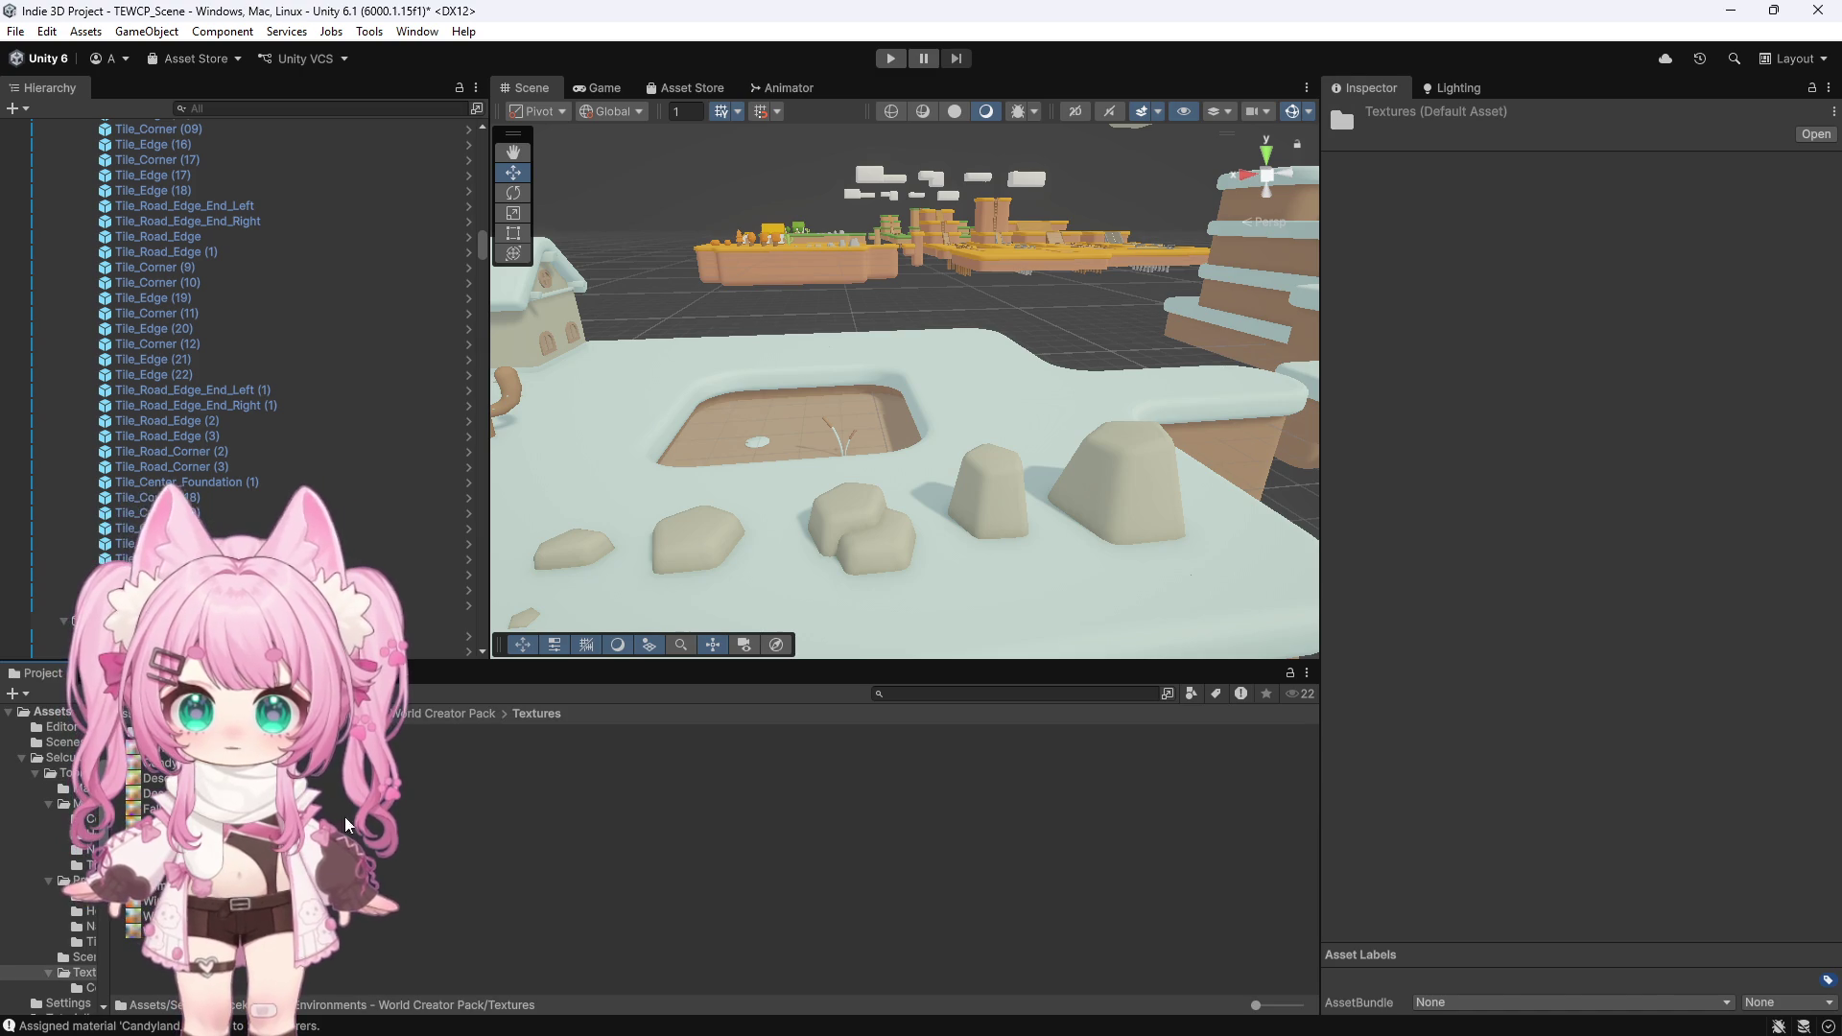
click(720, 418)
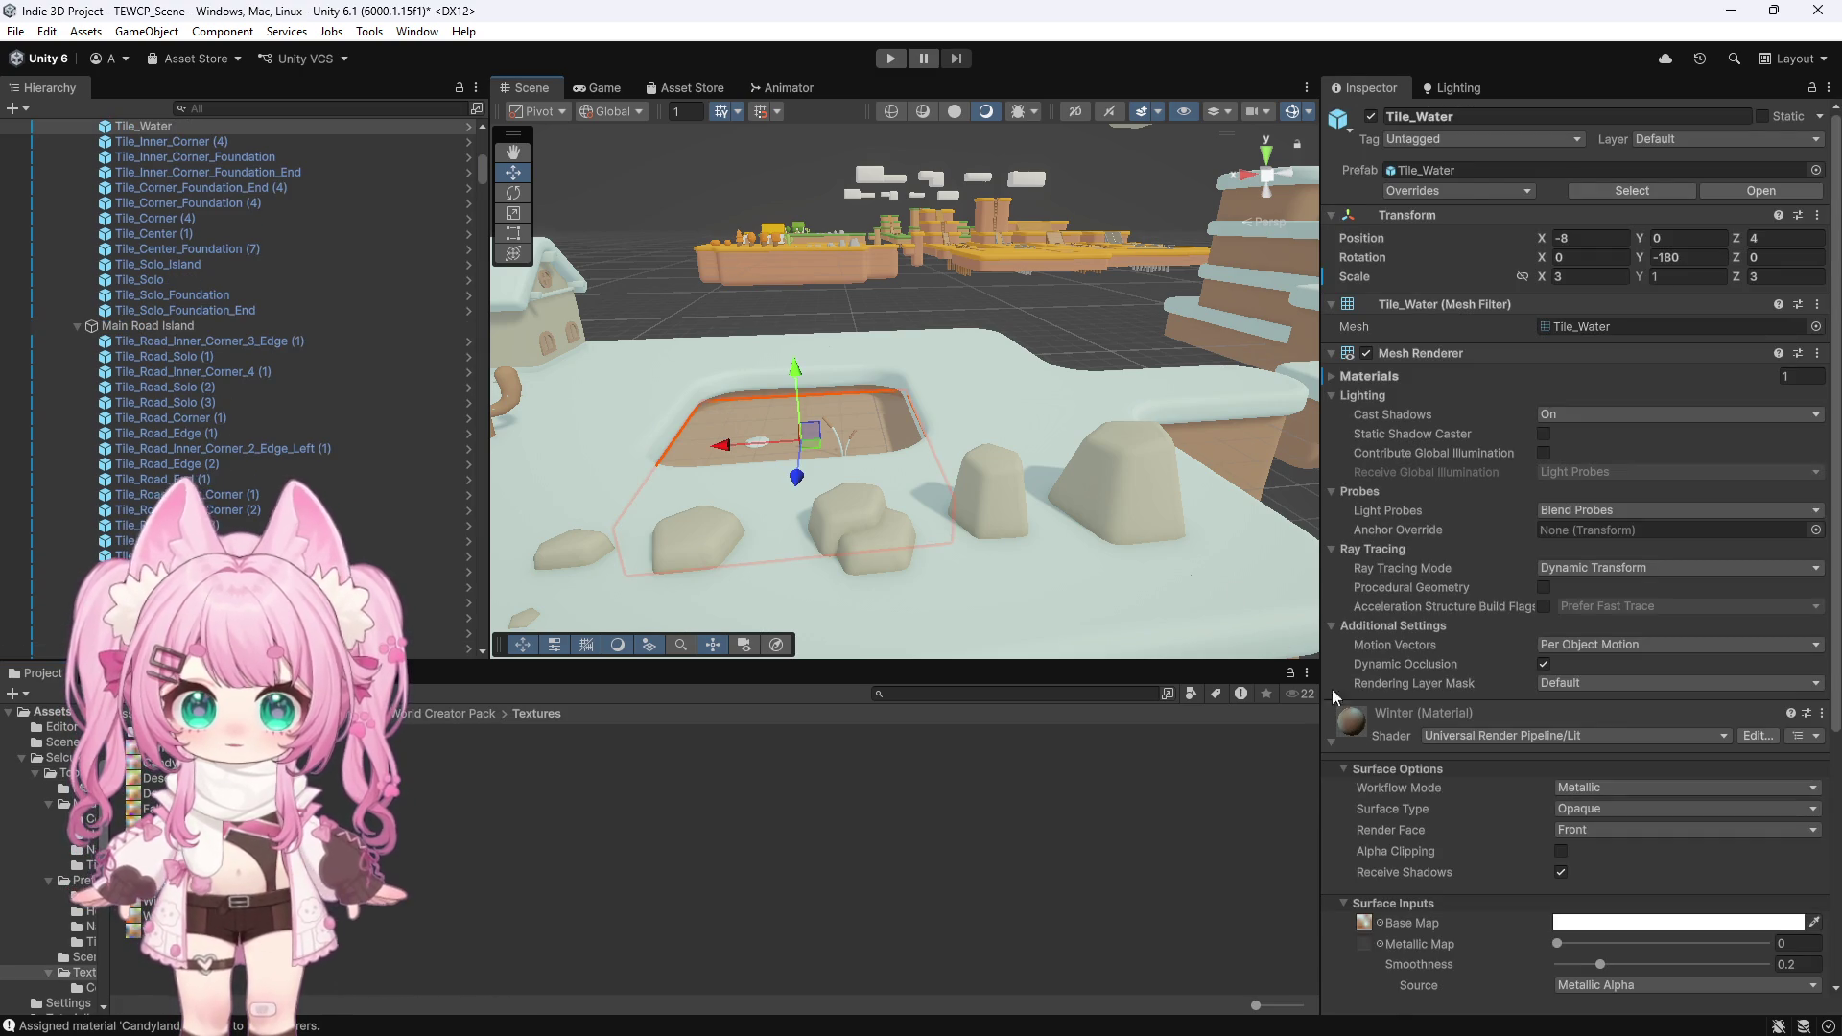
Orbit and zoom the Scene view to a low angle across the island
scroll(down, 3)
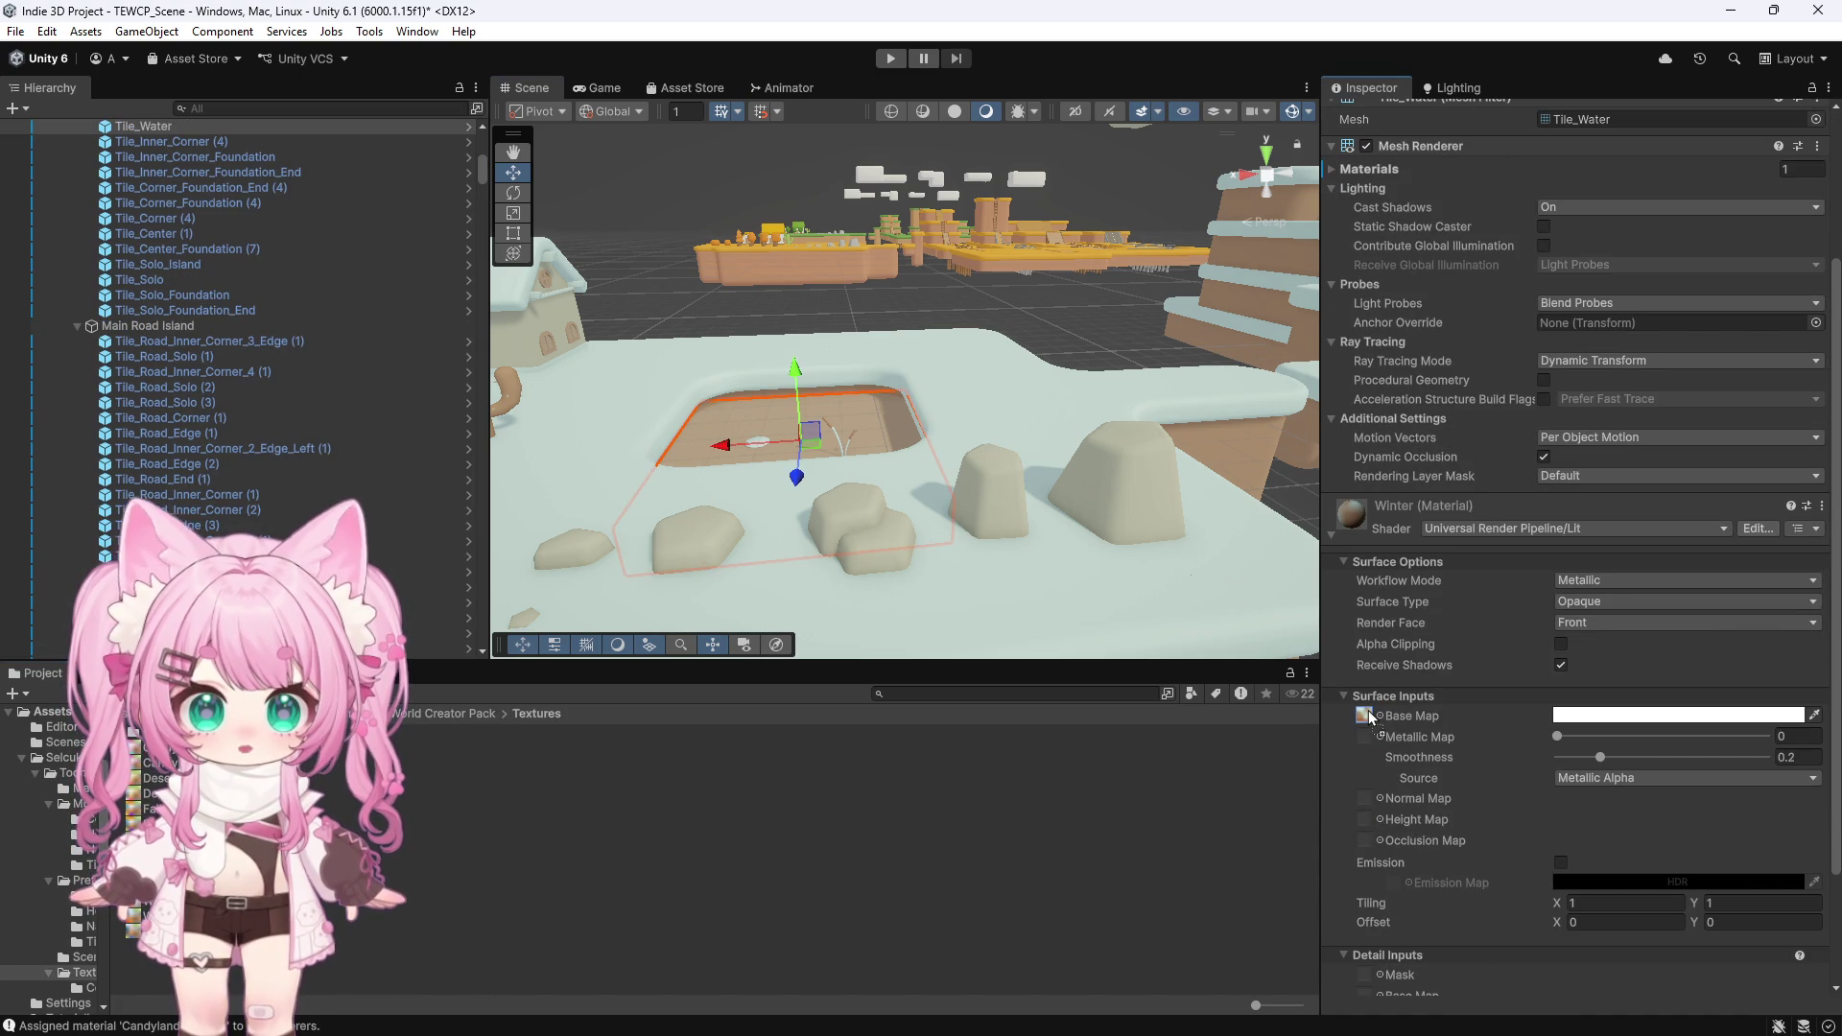
scroll(down, 3)
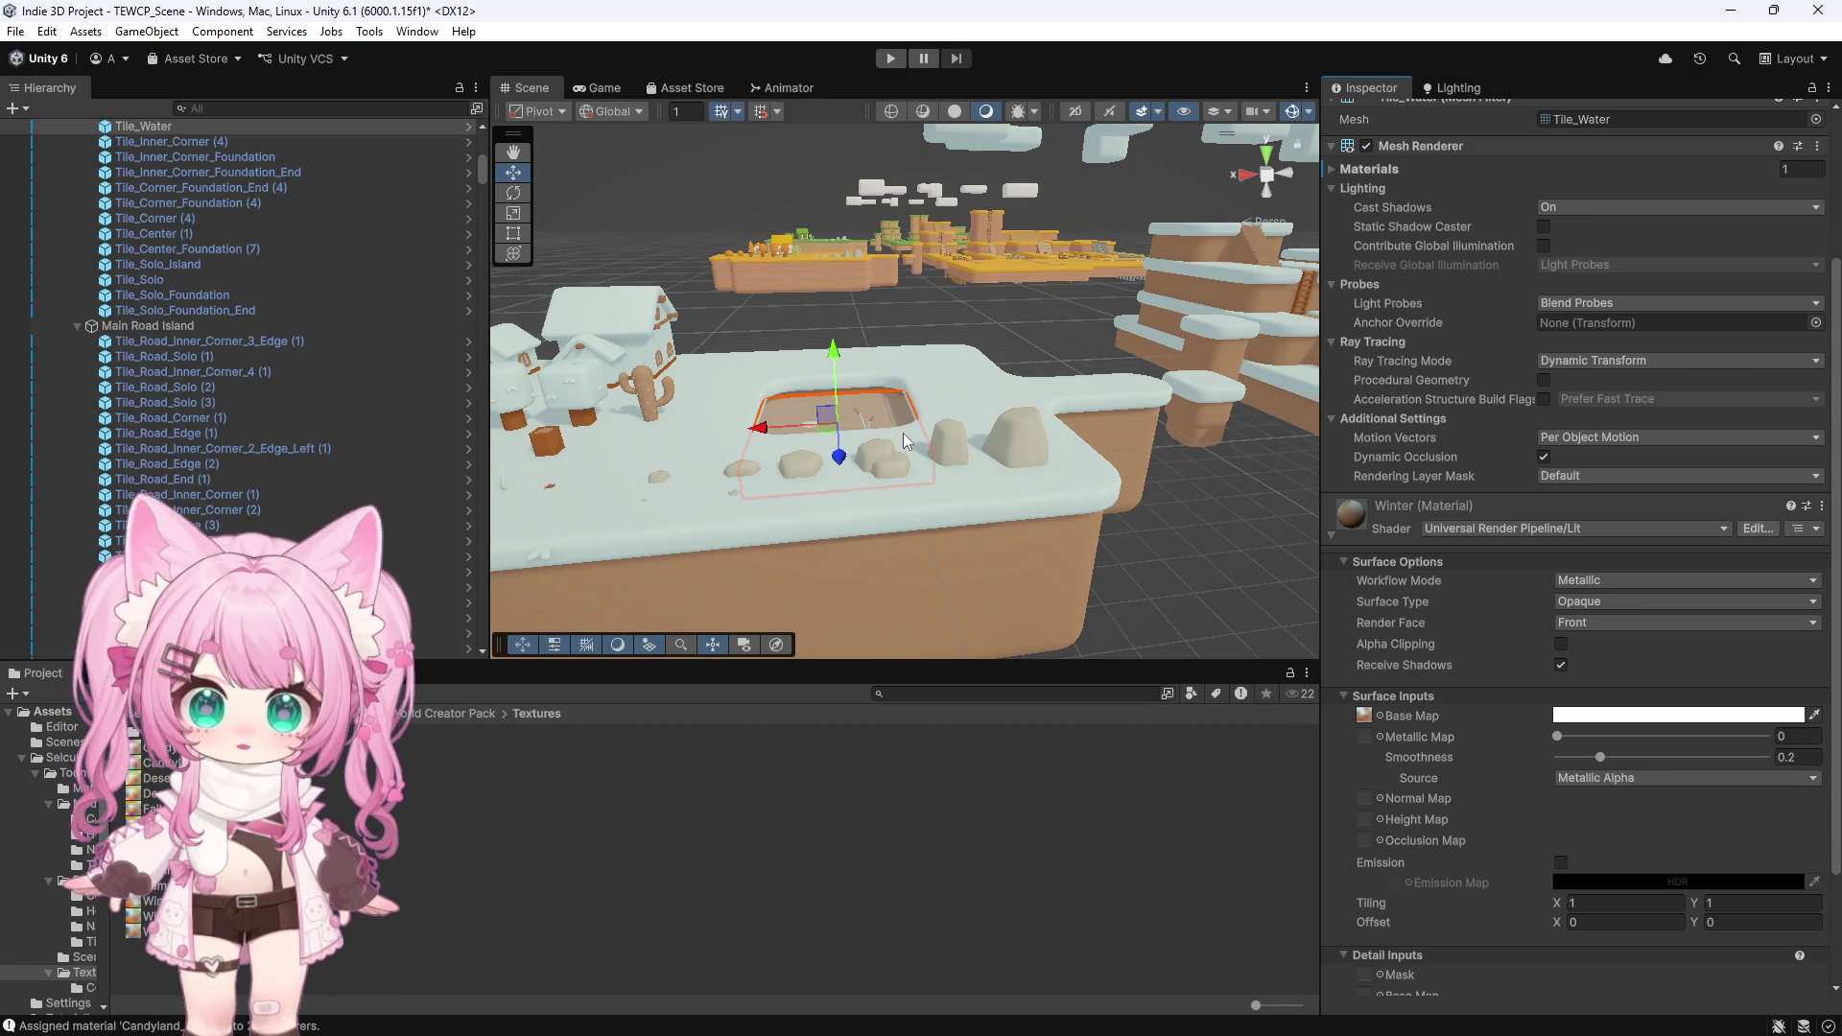
scroll(up, 3)
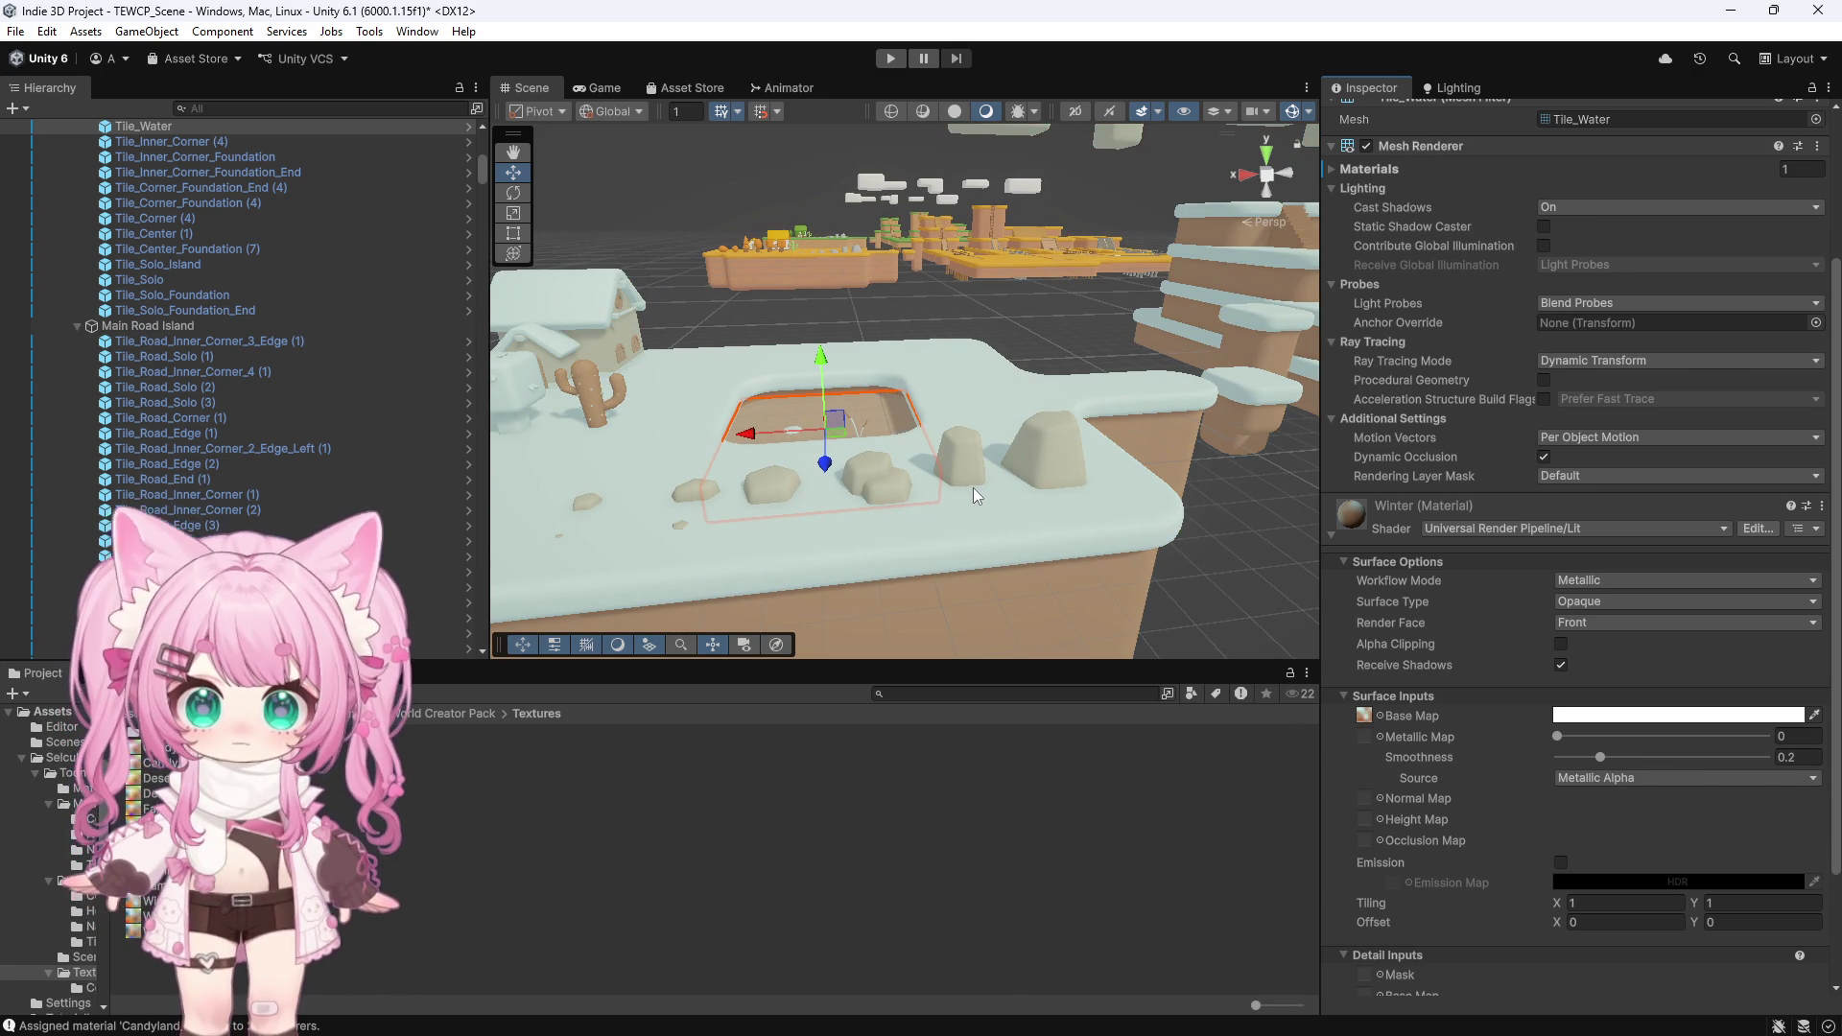
drag(1127, 523, 959, 283)
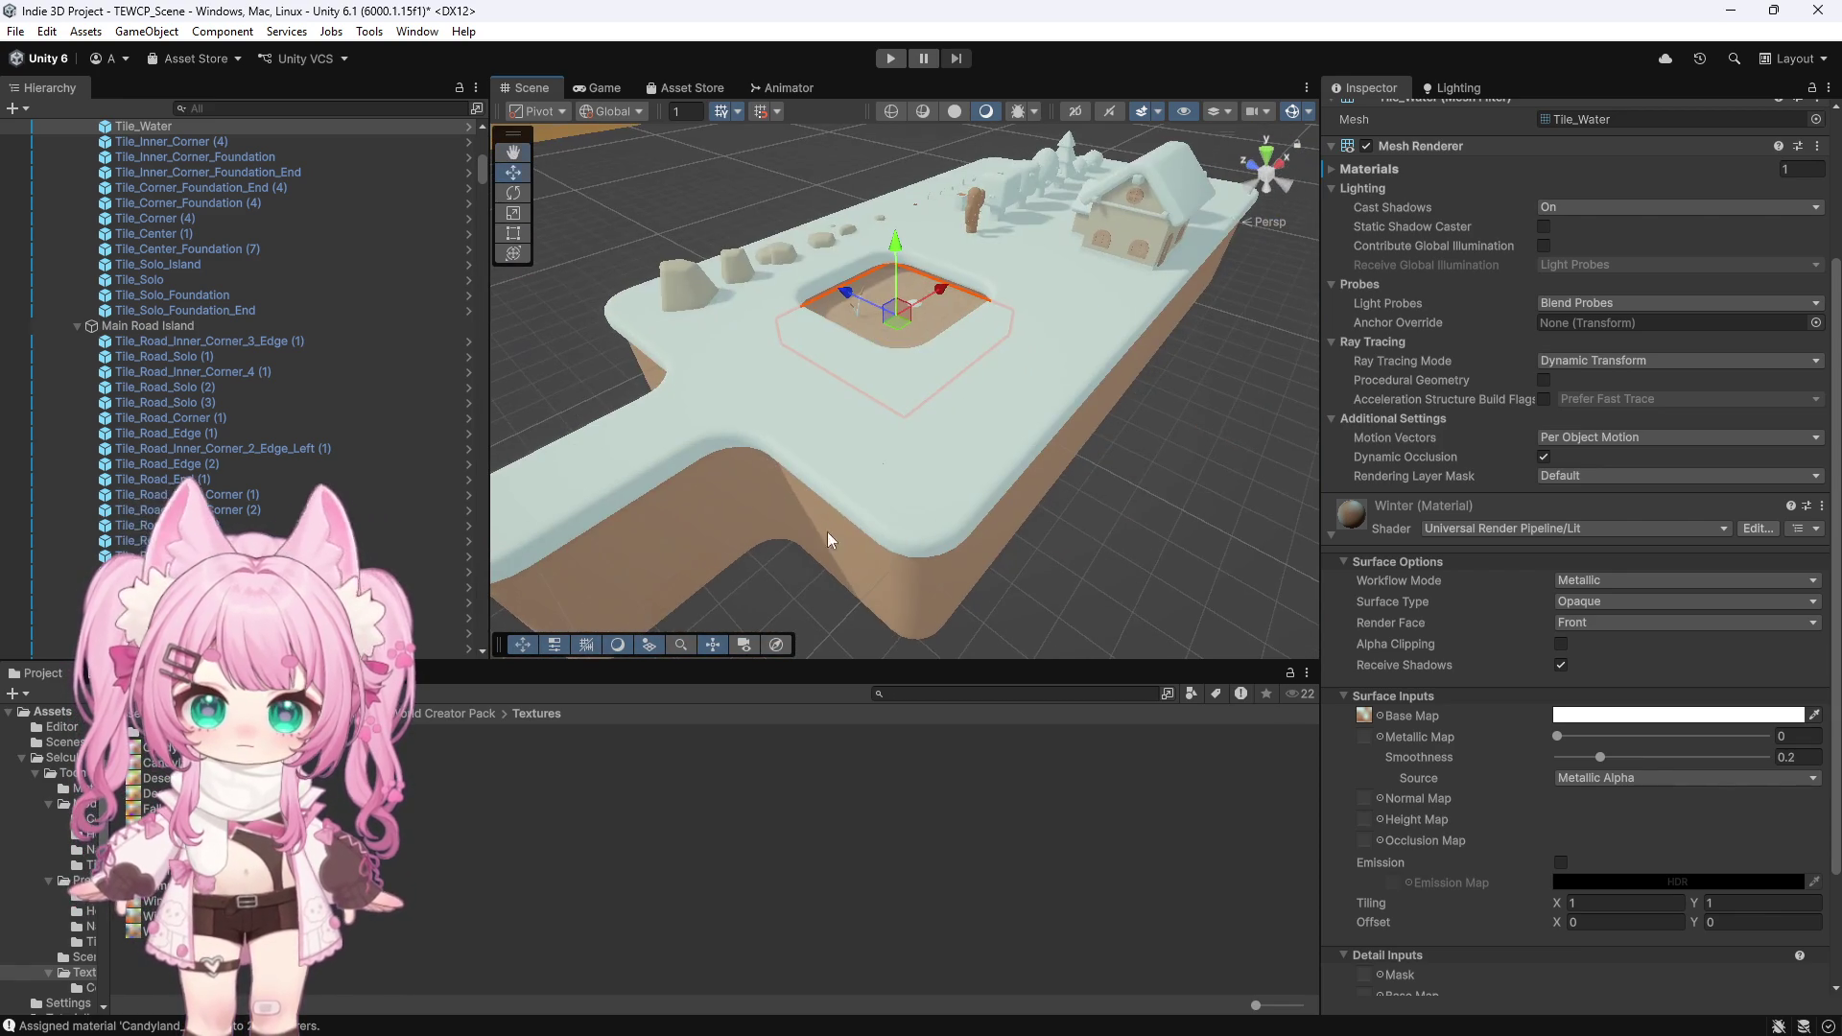
scroll(up, 3)
scroll(down, 3)
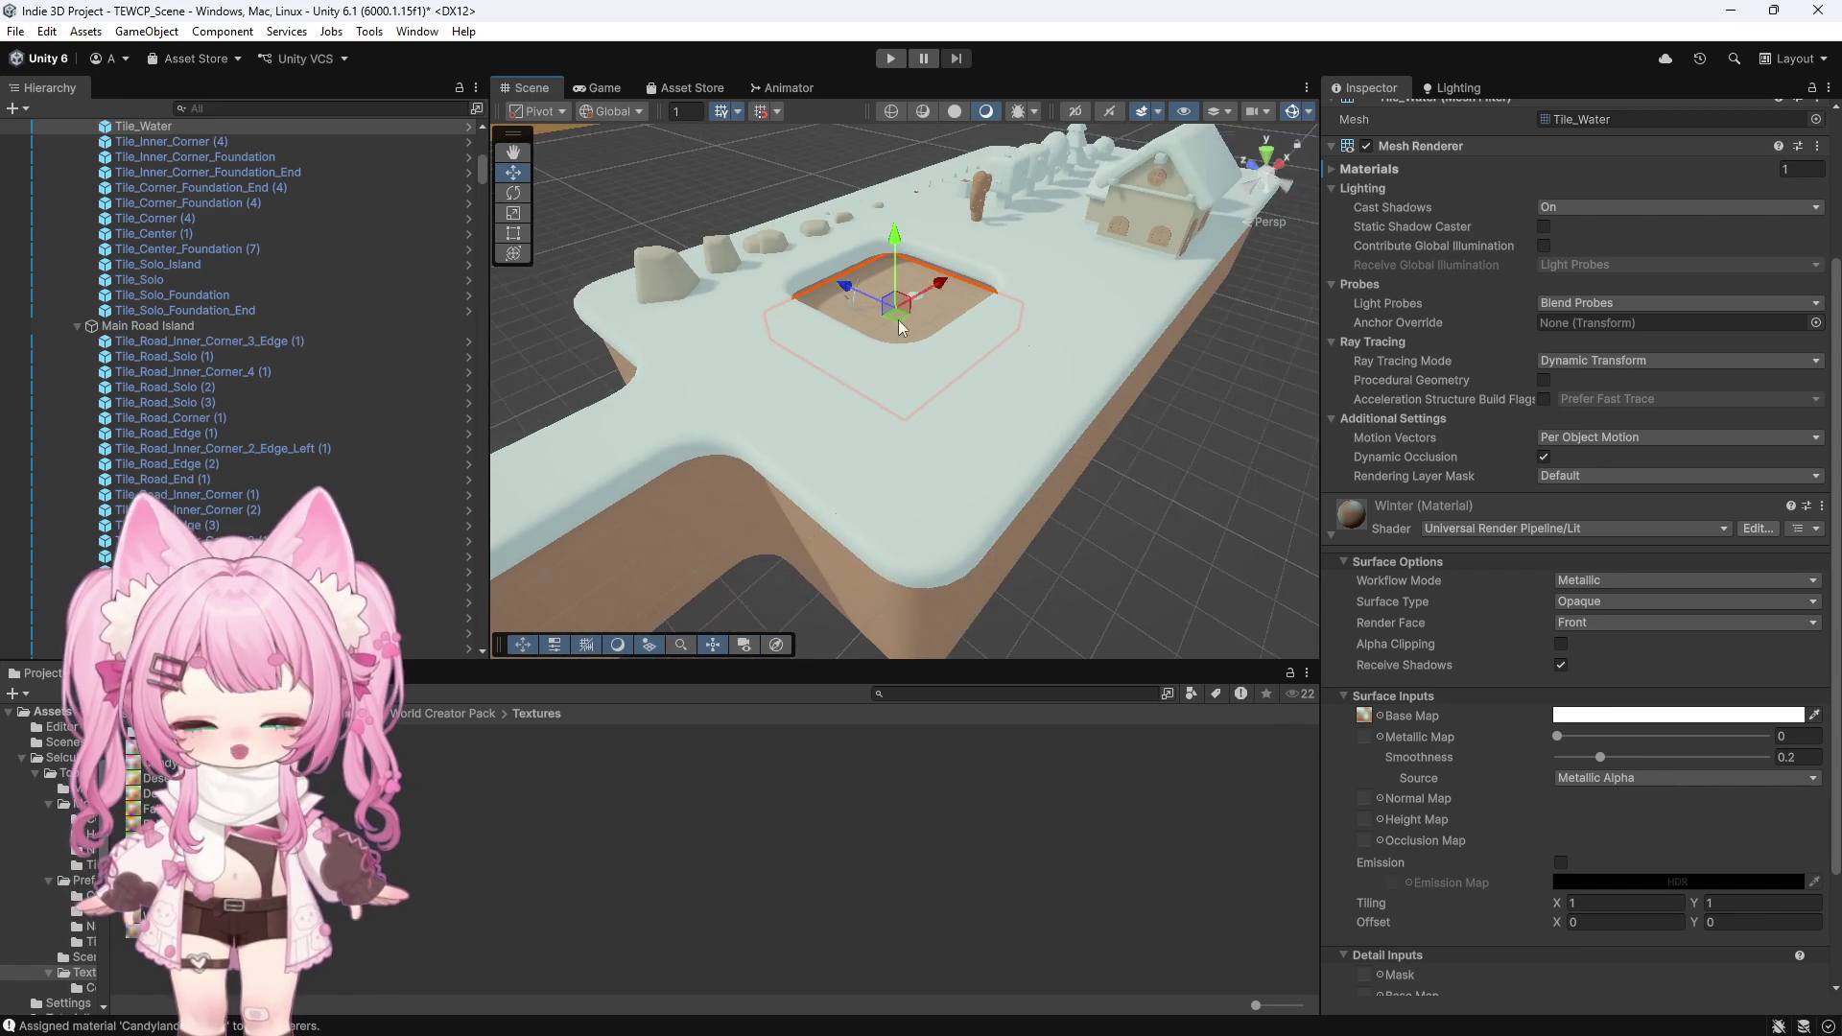
drag(752, 514, 1004, 349)
scroll(down, 3)
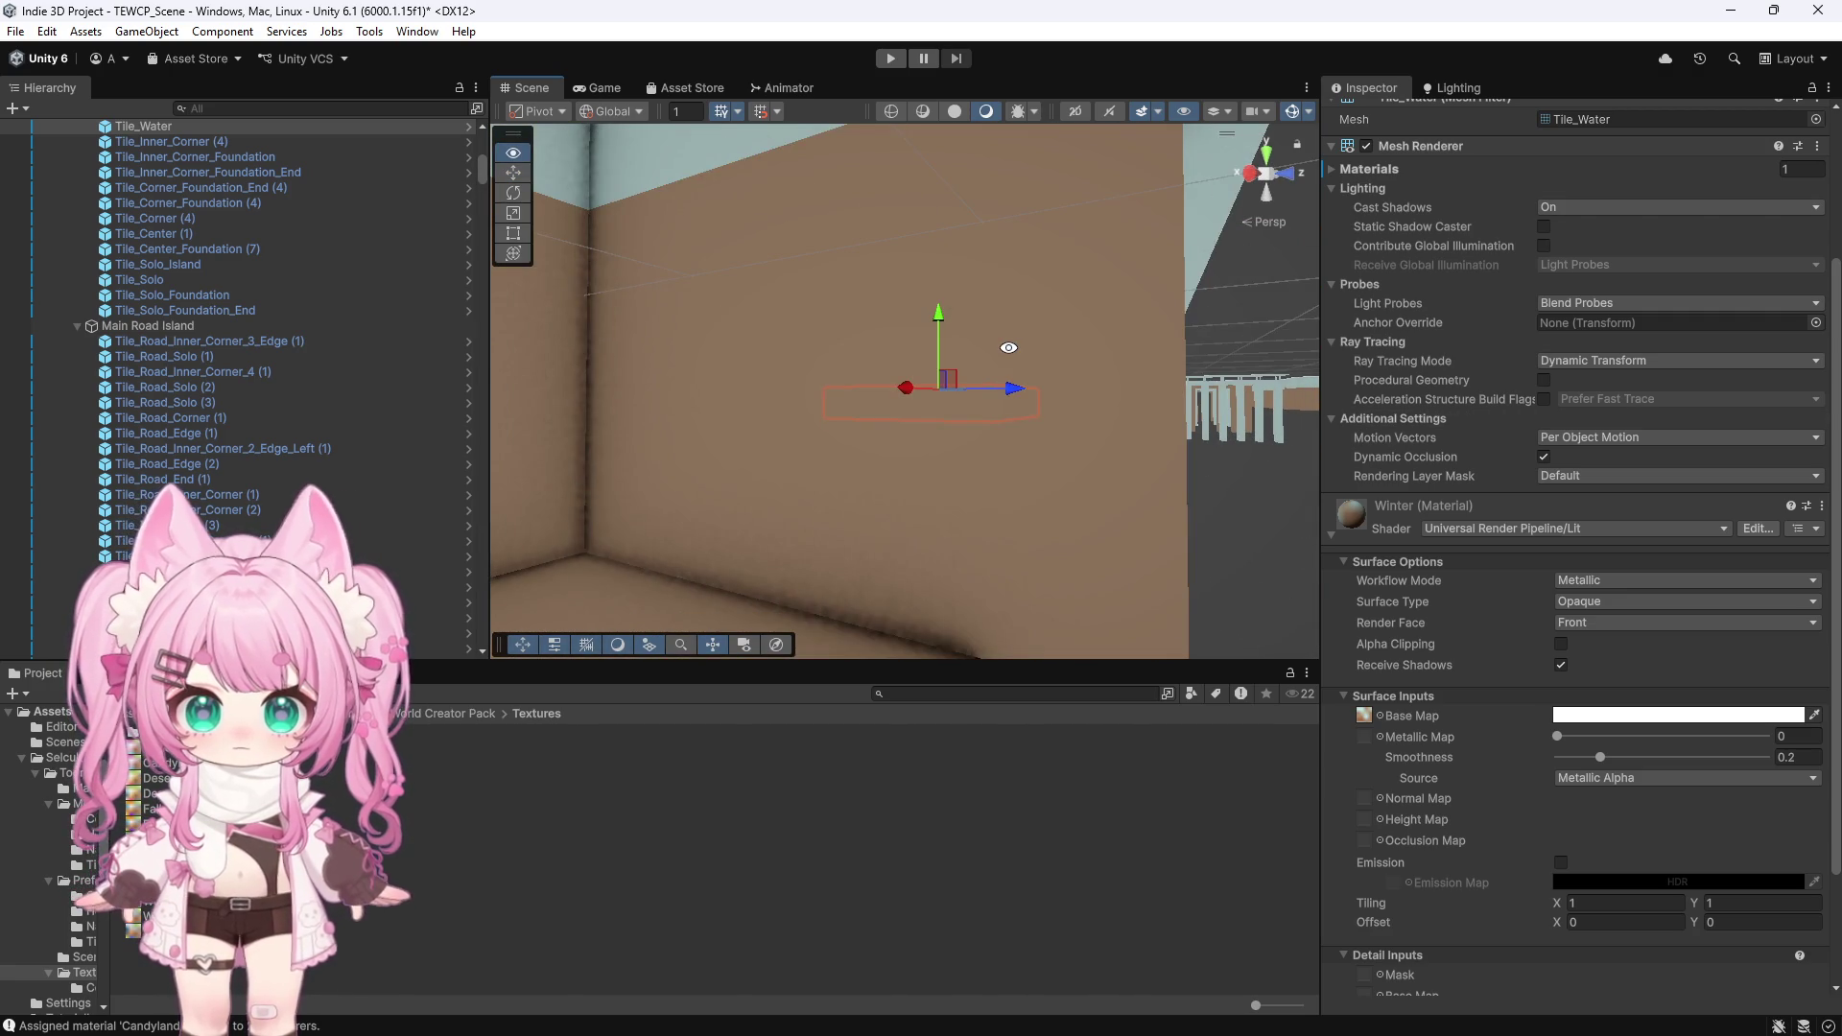
scroll(up, 3)
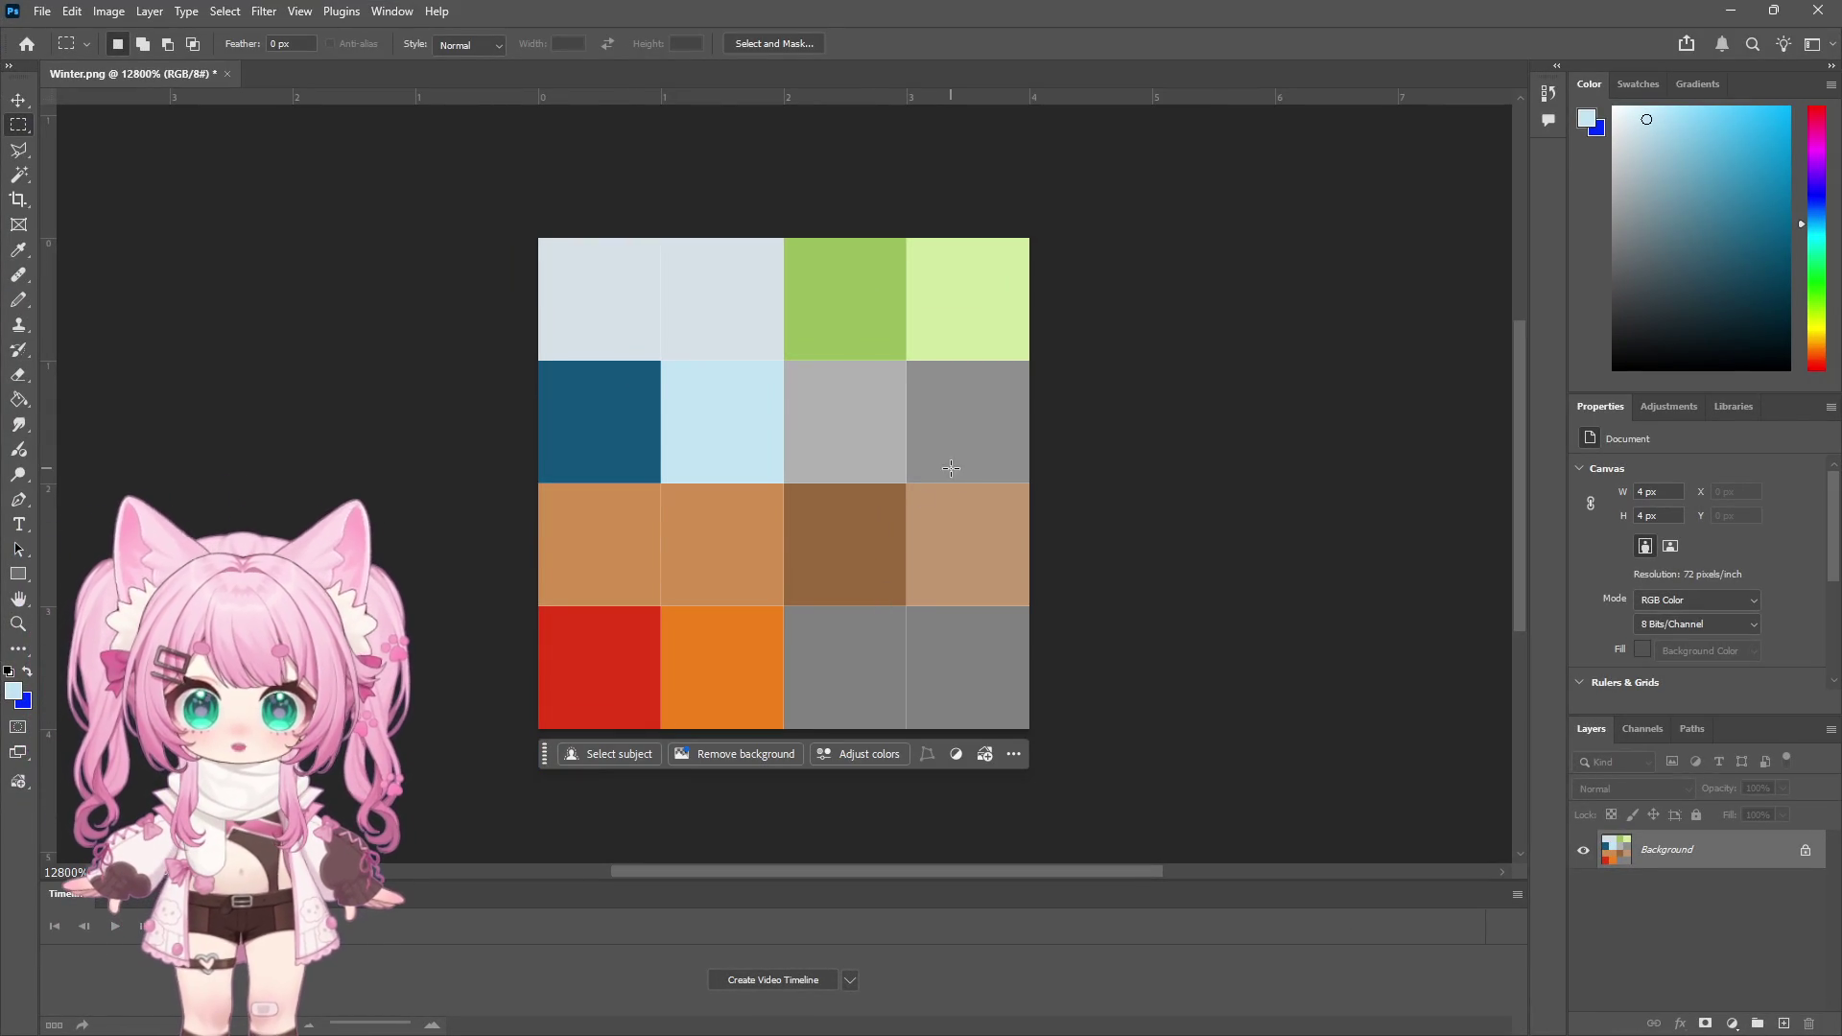
Undo the earlier light fill, deselect, and sample the beige palette colour
key(ctrl+z)
key(ctrl+z)
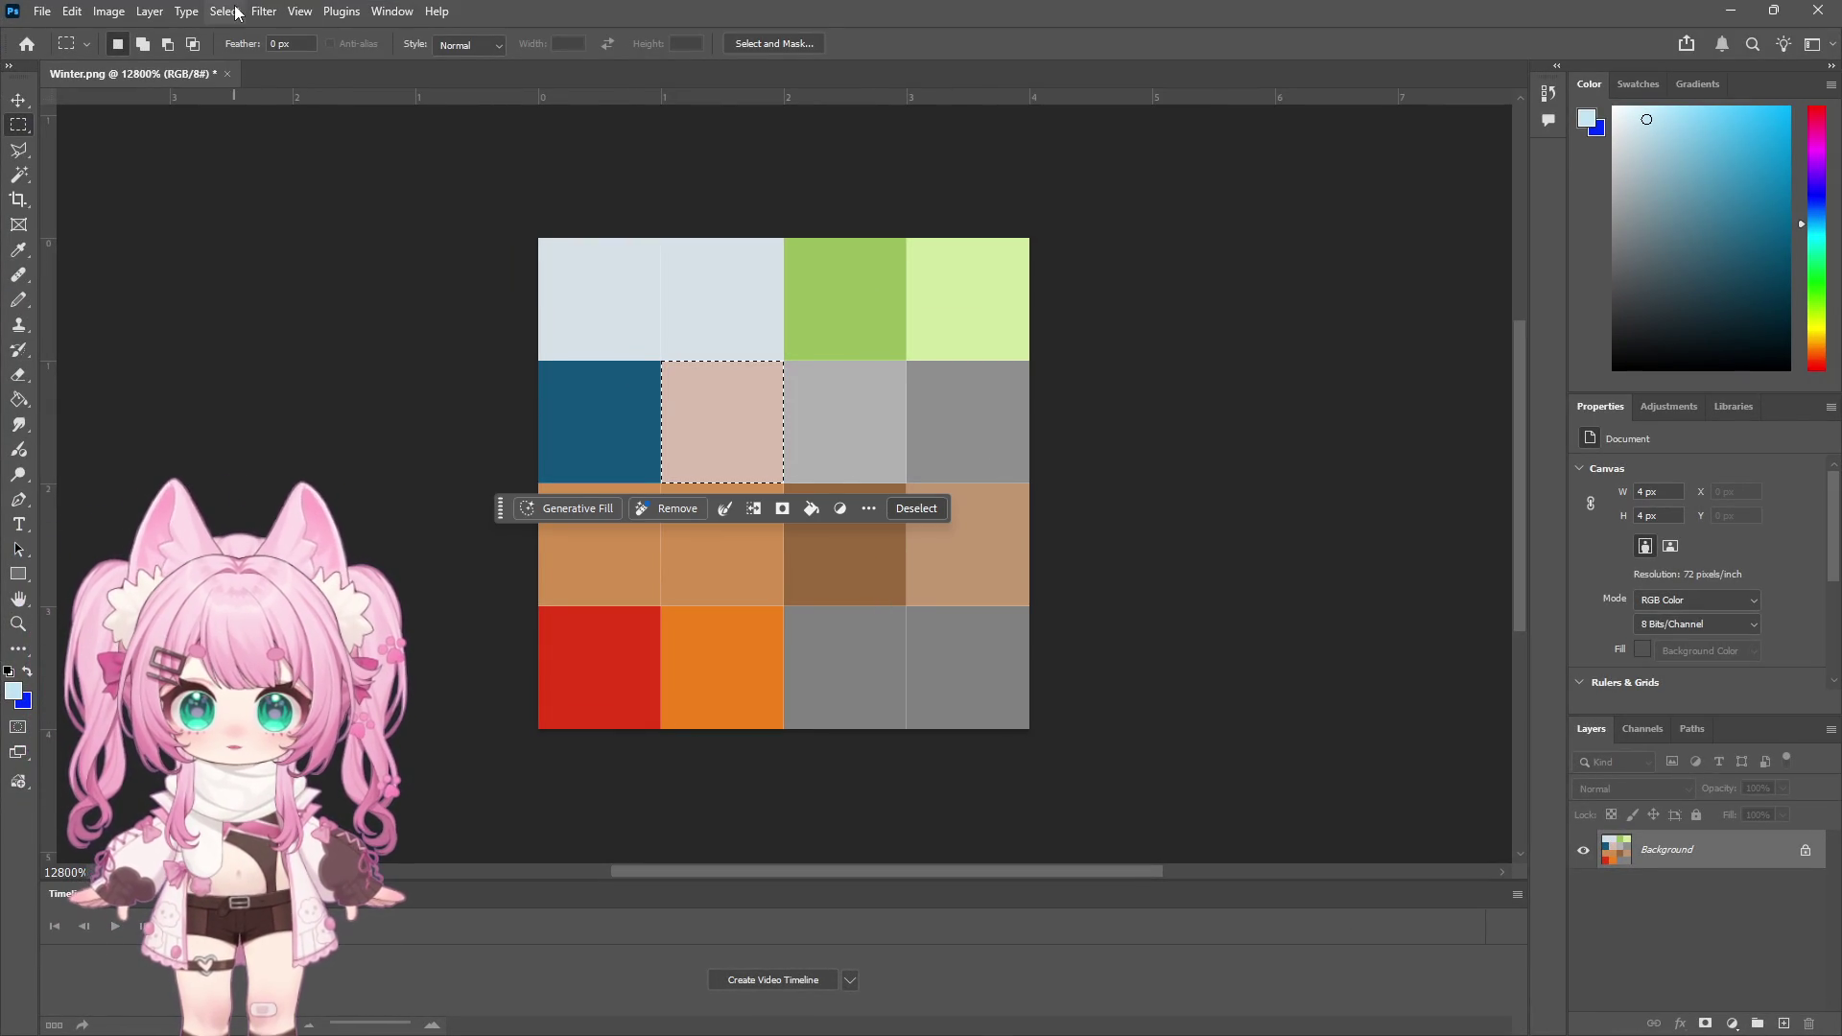
key(ctrl+d)
click(299, 11)
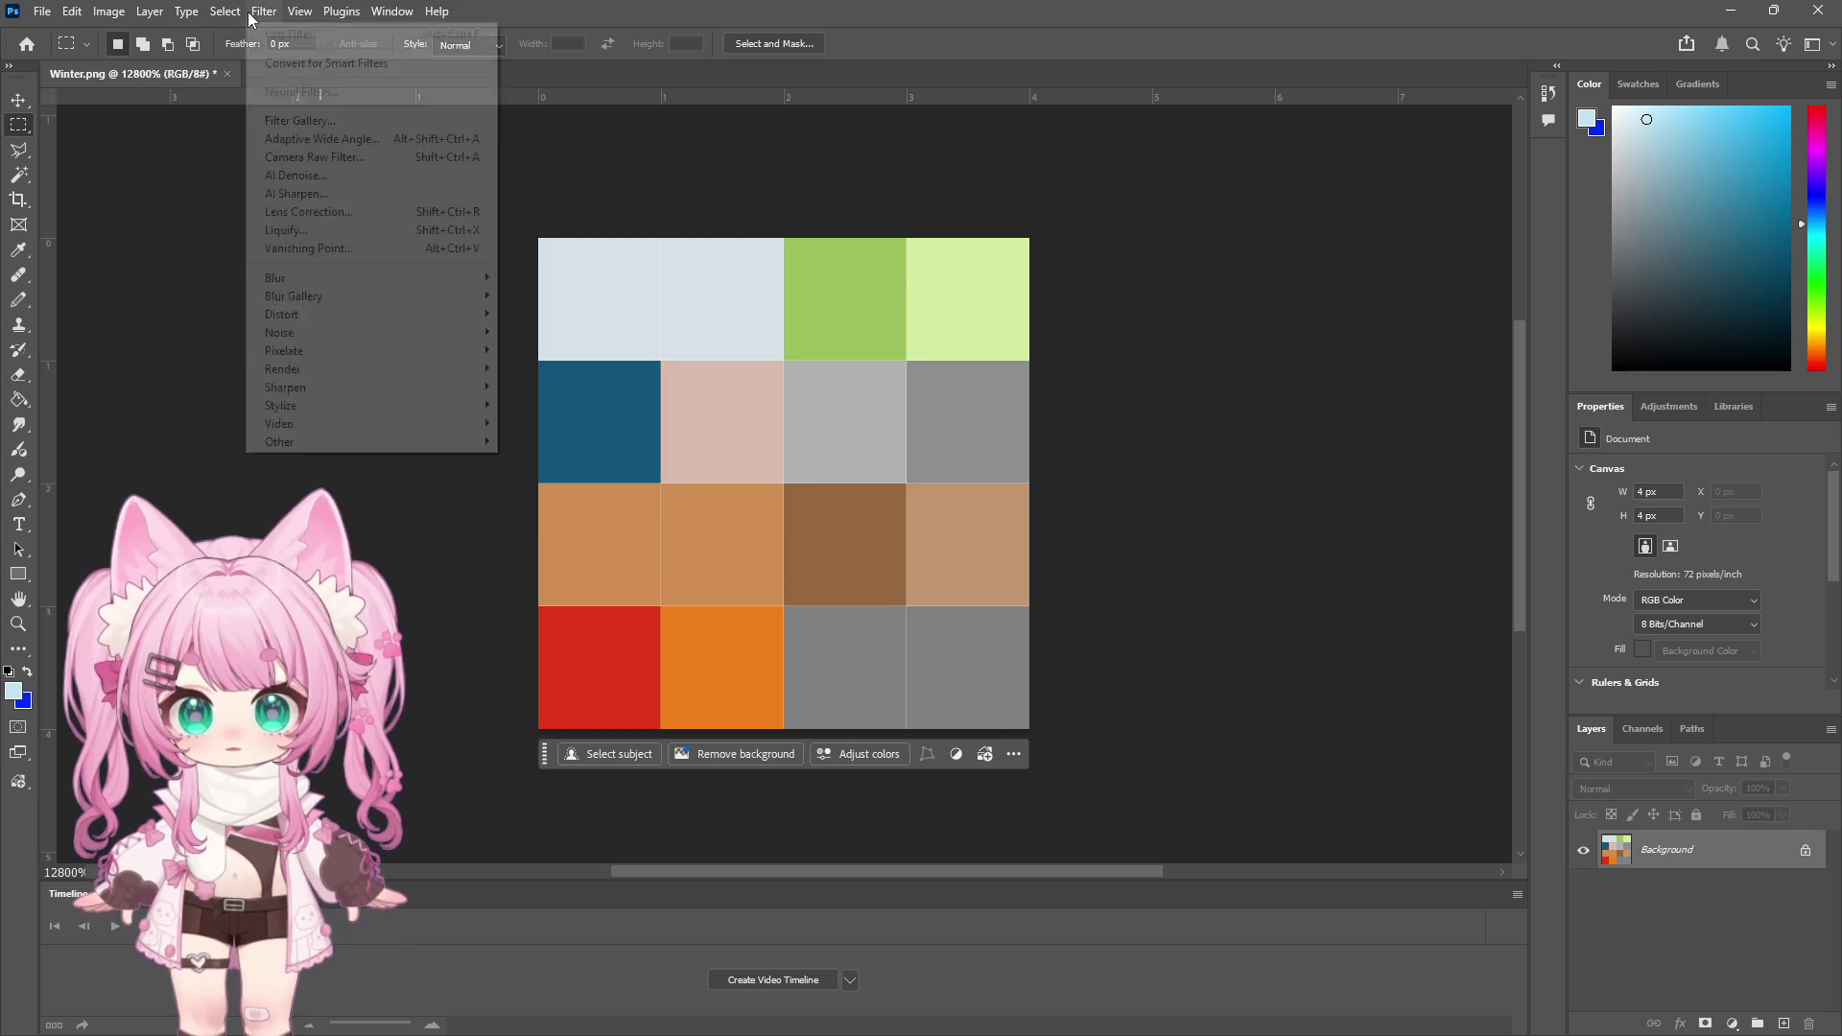
key(Escape)
key(i)
click(1015, 580)
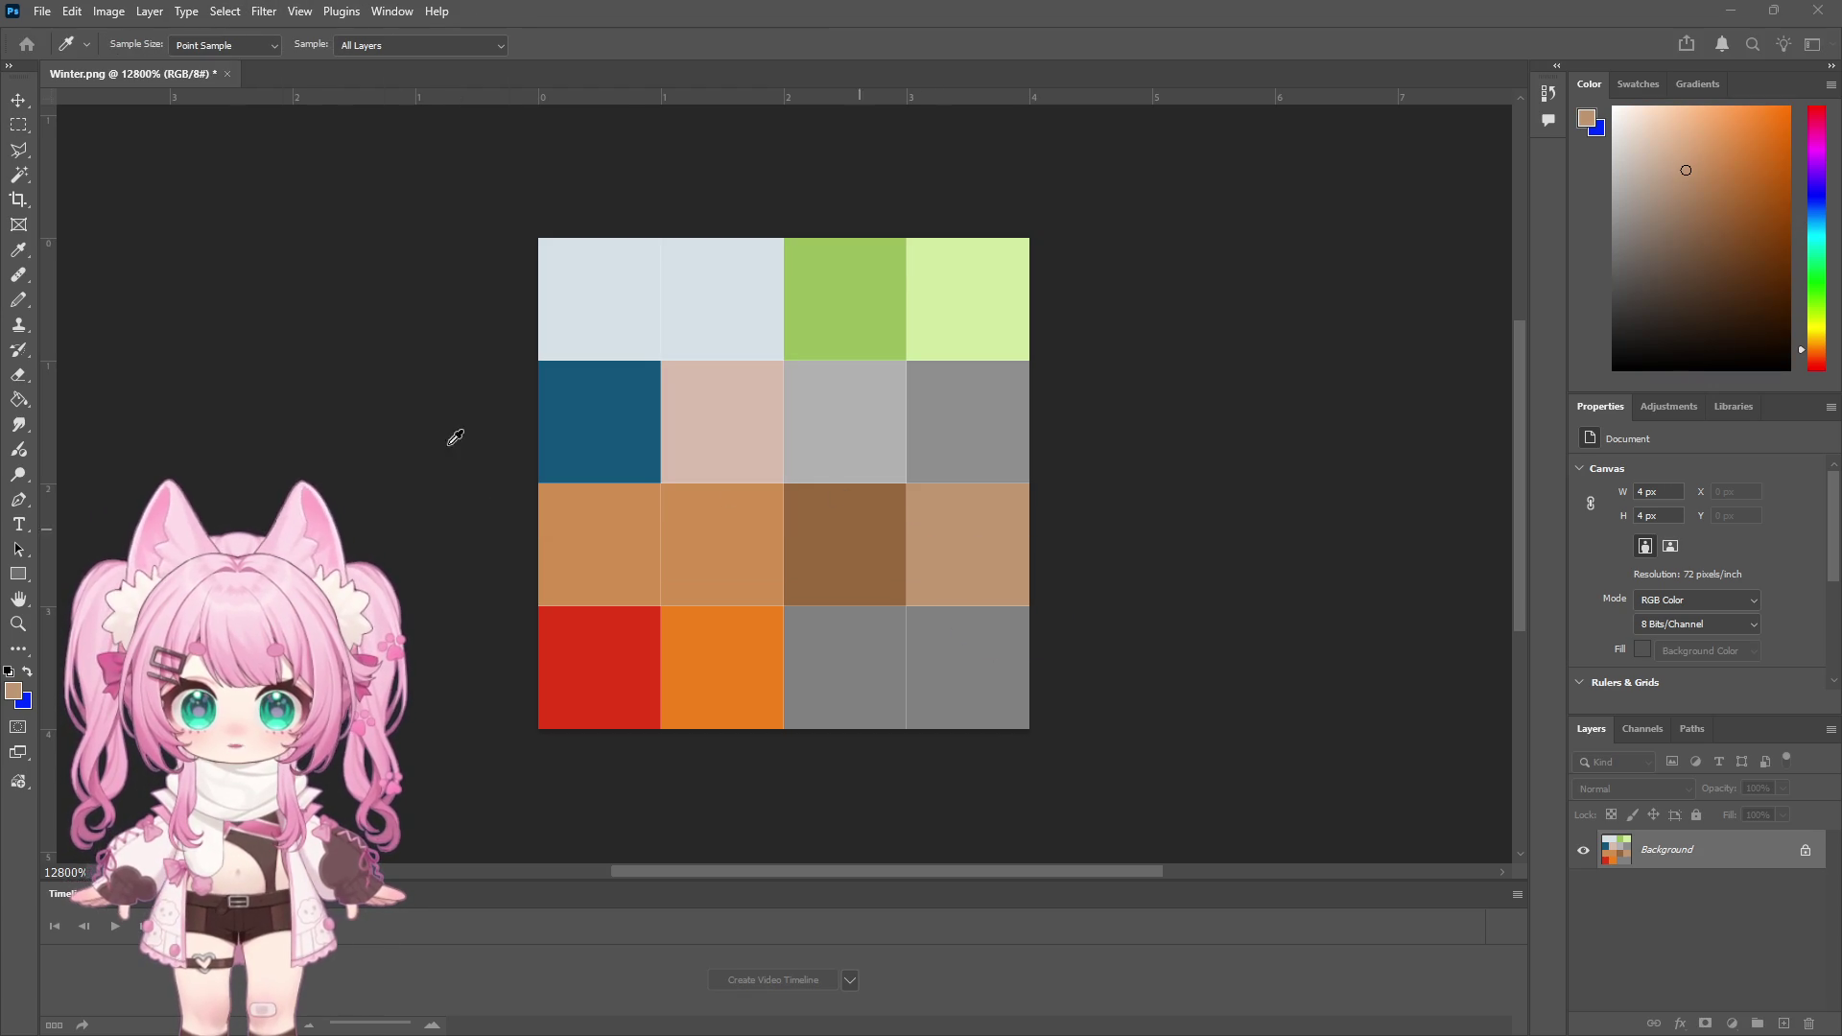
Fill the beige cell at row three, right column with light cyan
key(m)
key(ctrl+shift+d)
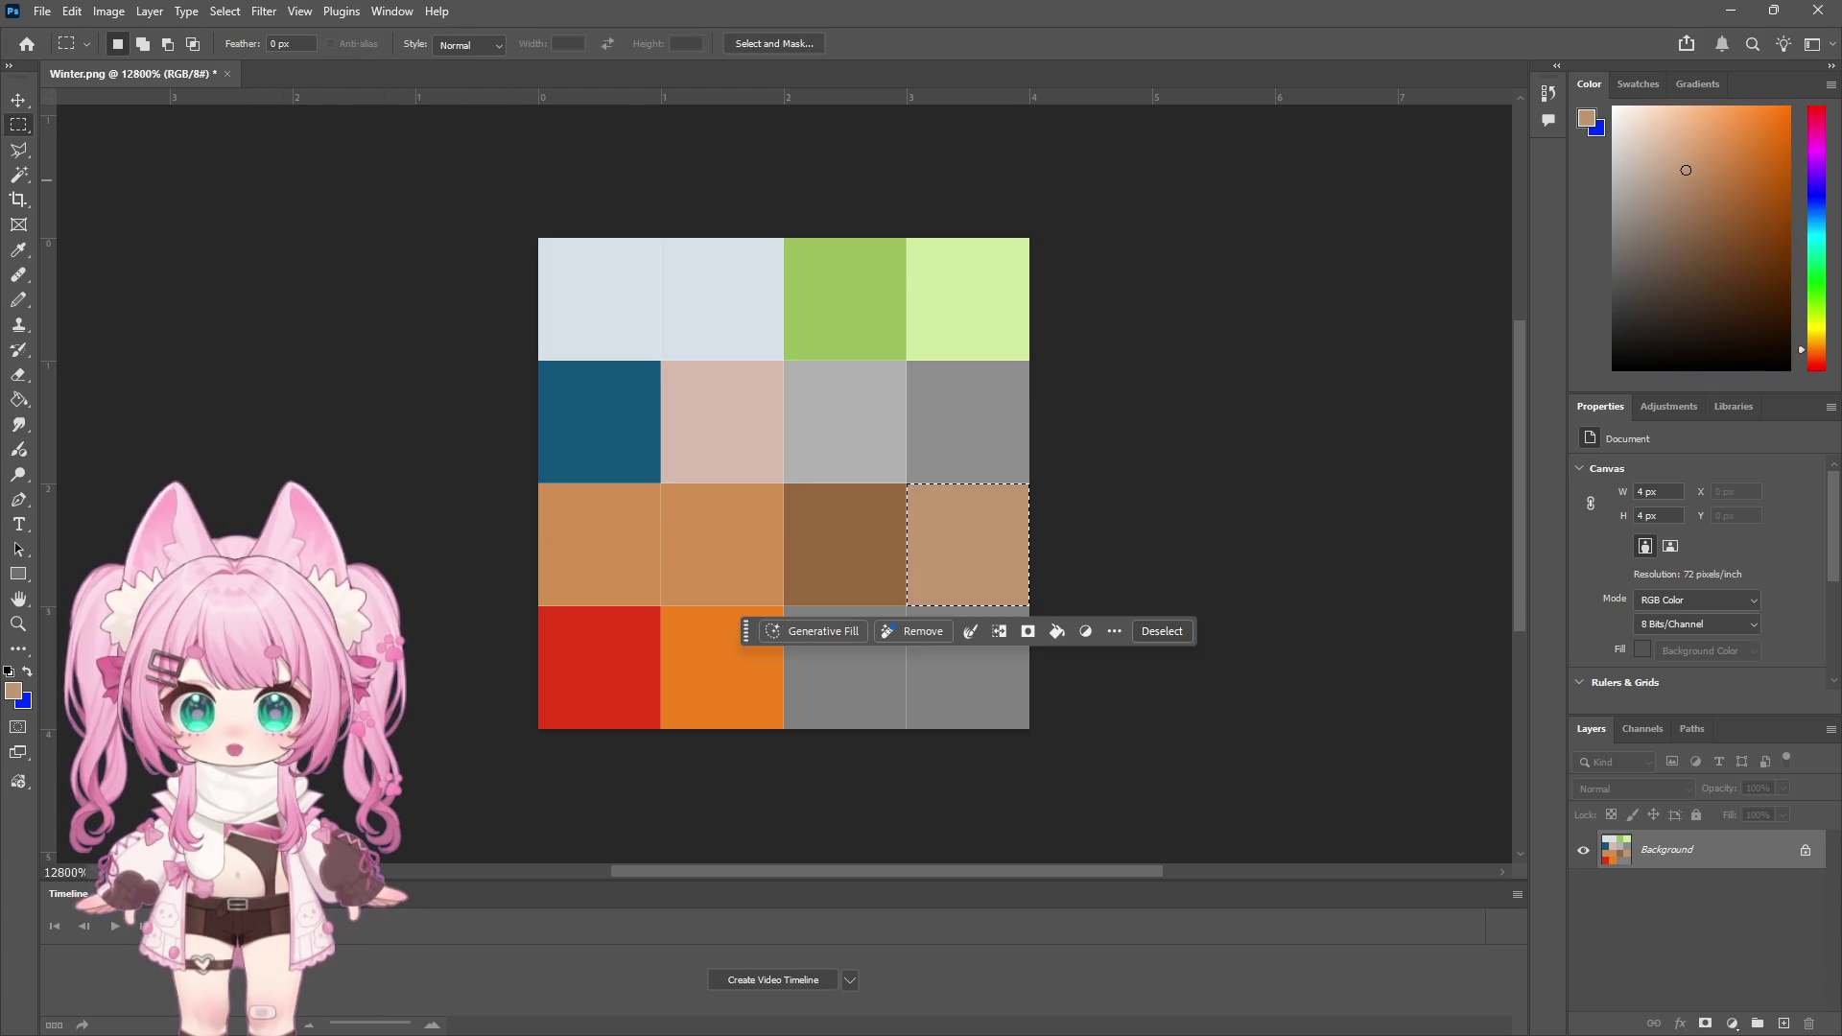
click(1815, 230)
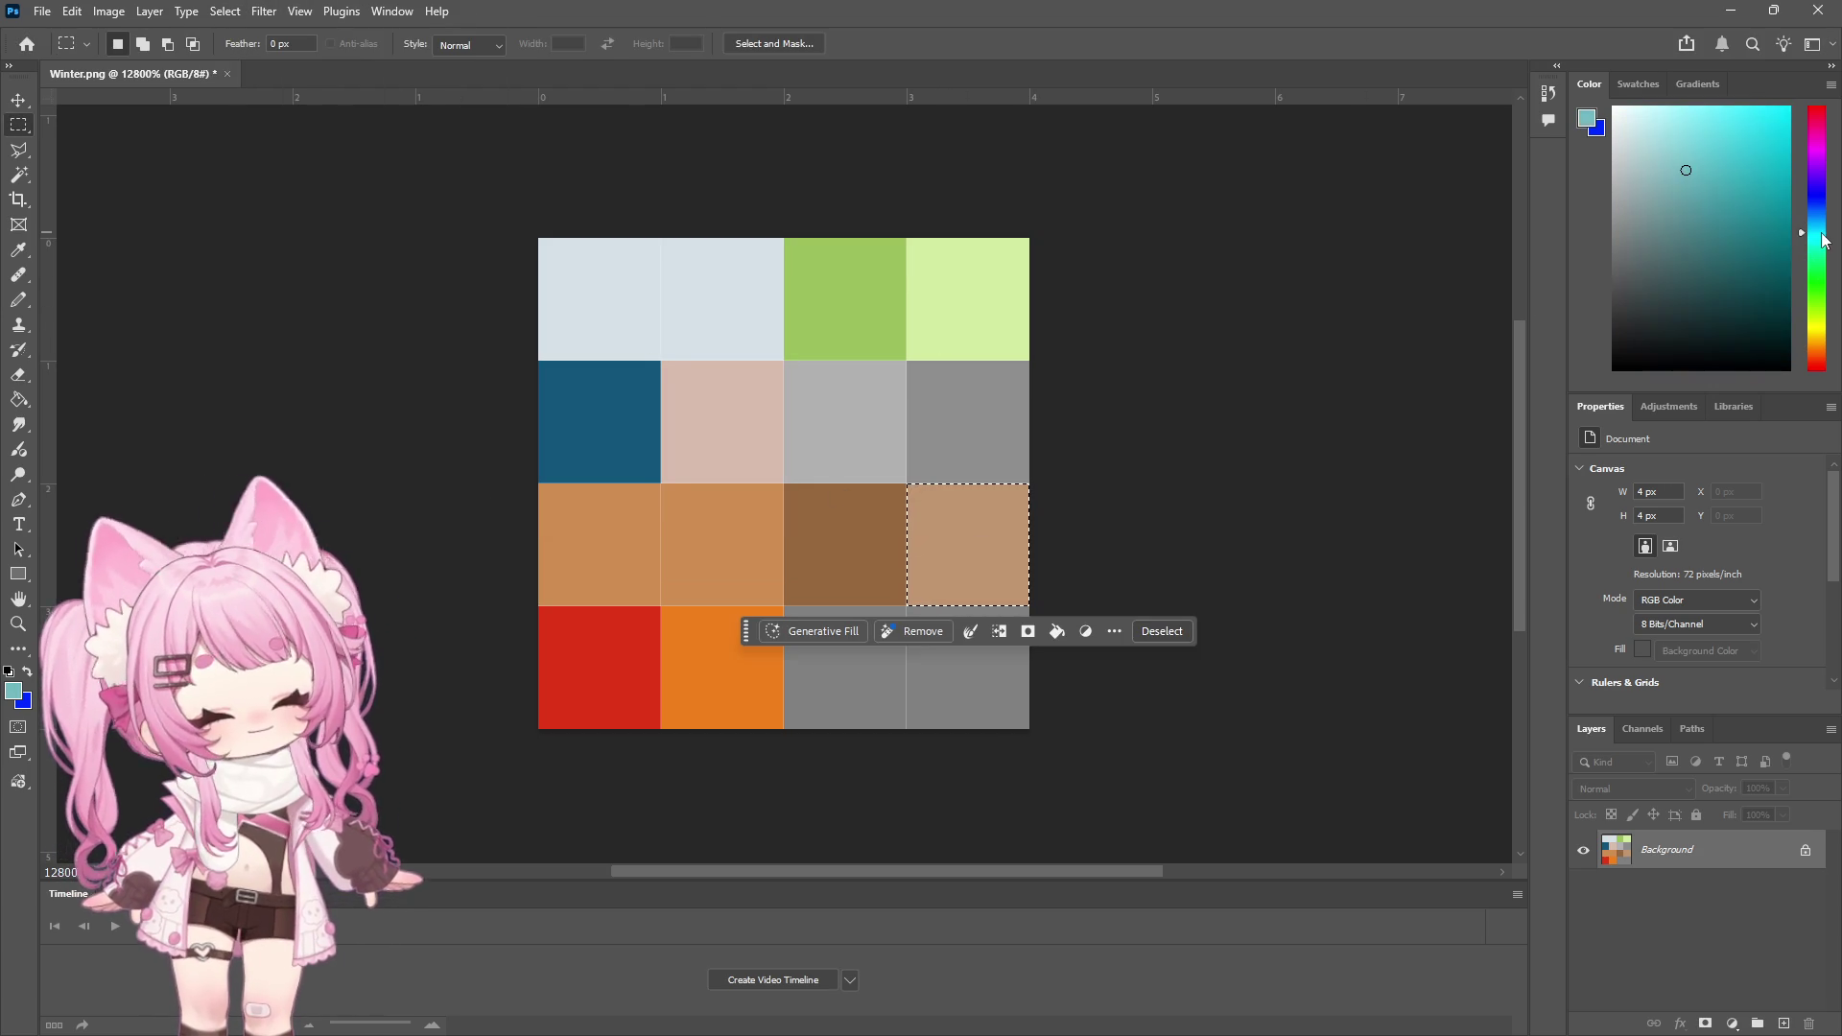
click(1664, 136)
drag(1664, 135, 1661, 125)
click(19, 399)
click(1007, 546)
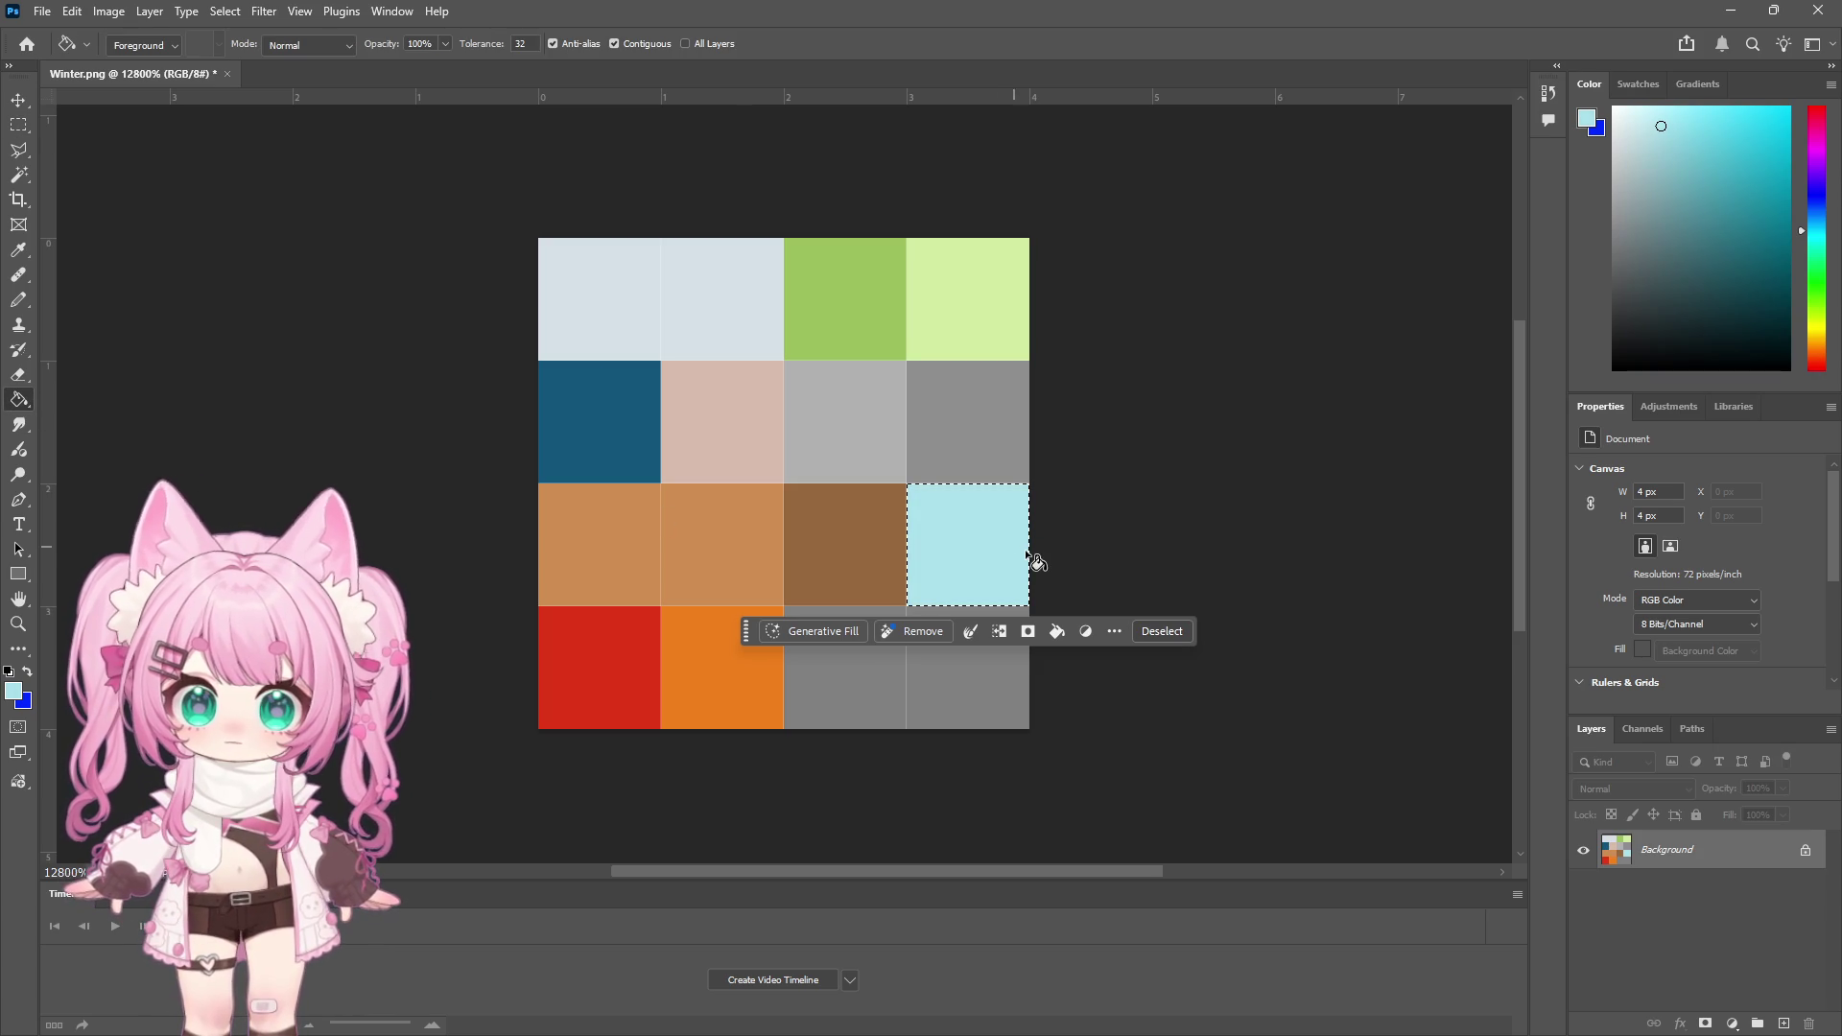
click(19, 125)
click(404, 239)
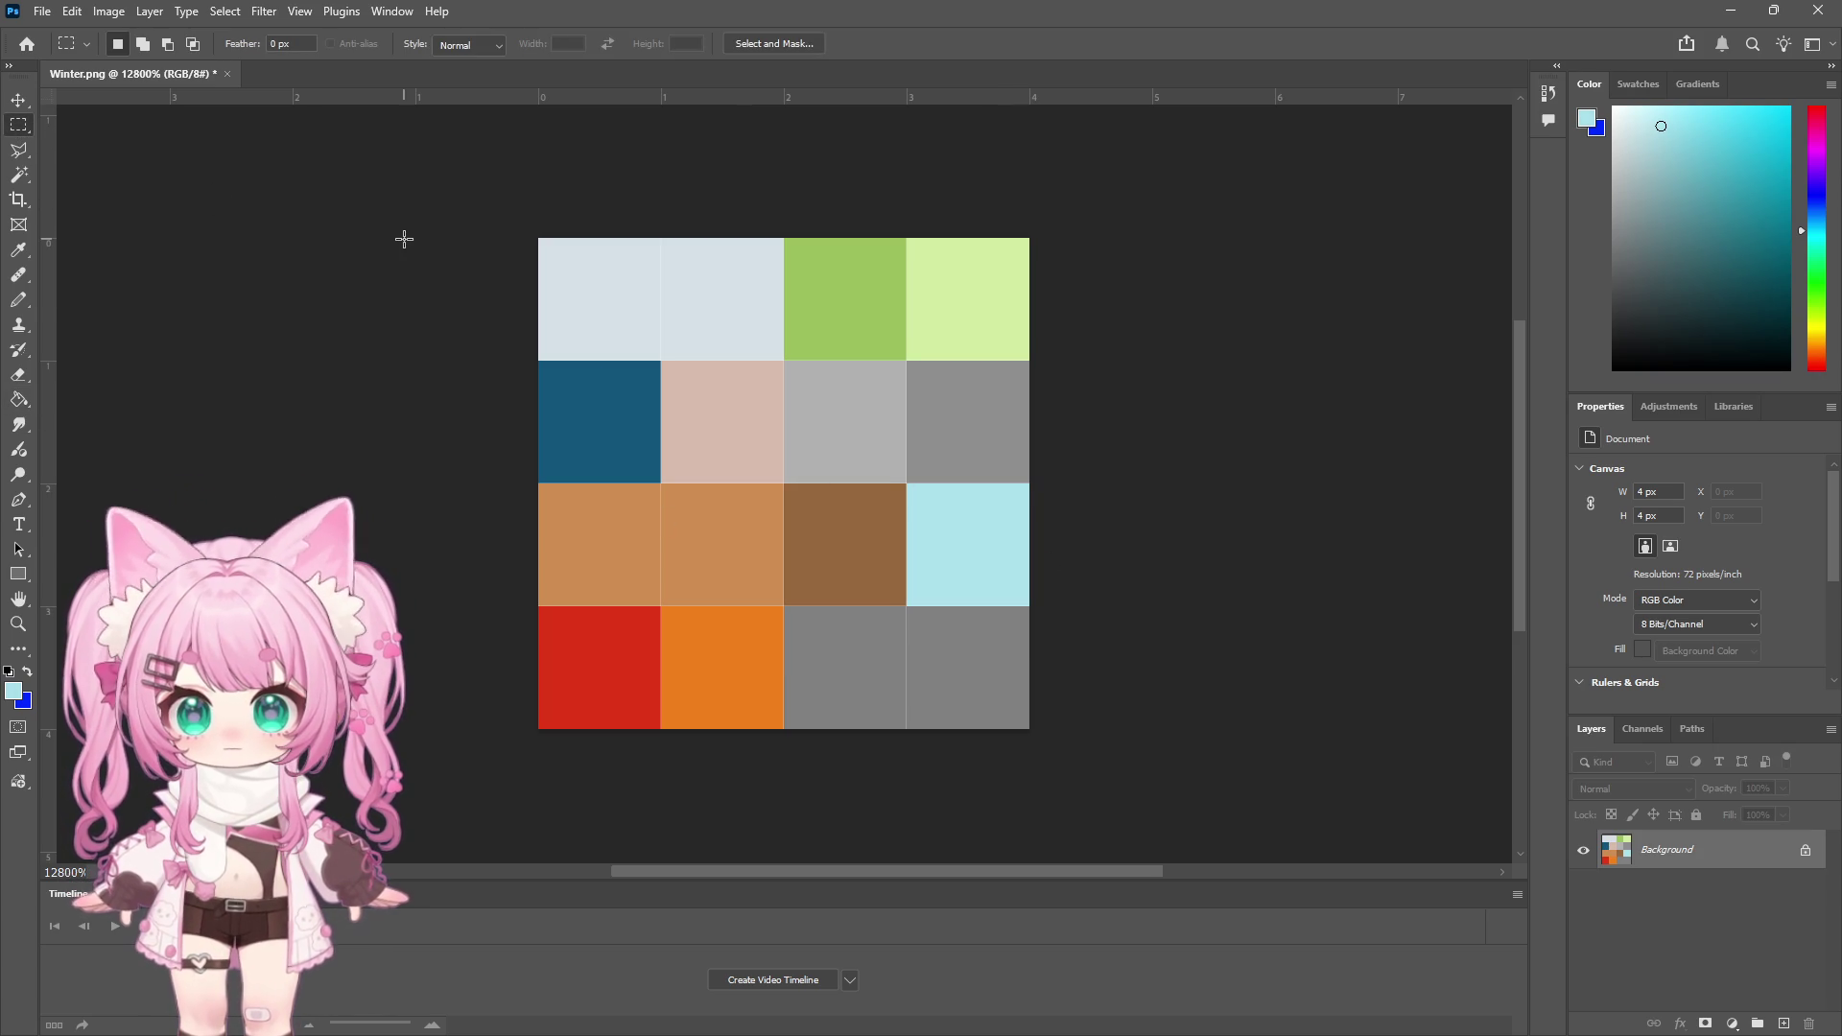
Save the palette as Winter_2.png and minimise Photoshop
click(42, 11)
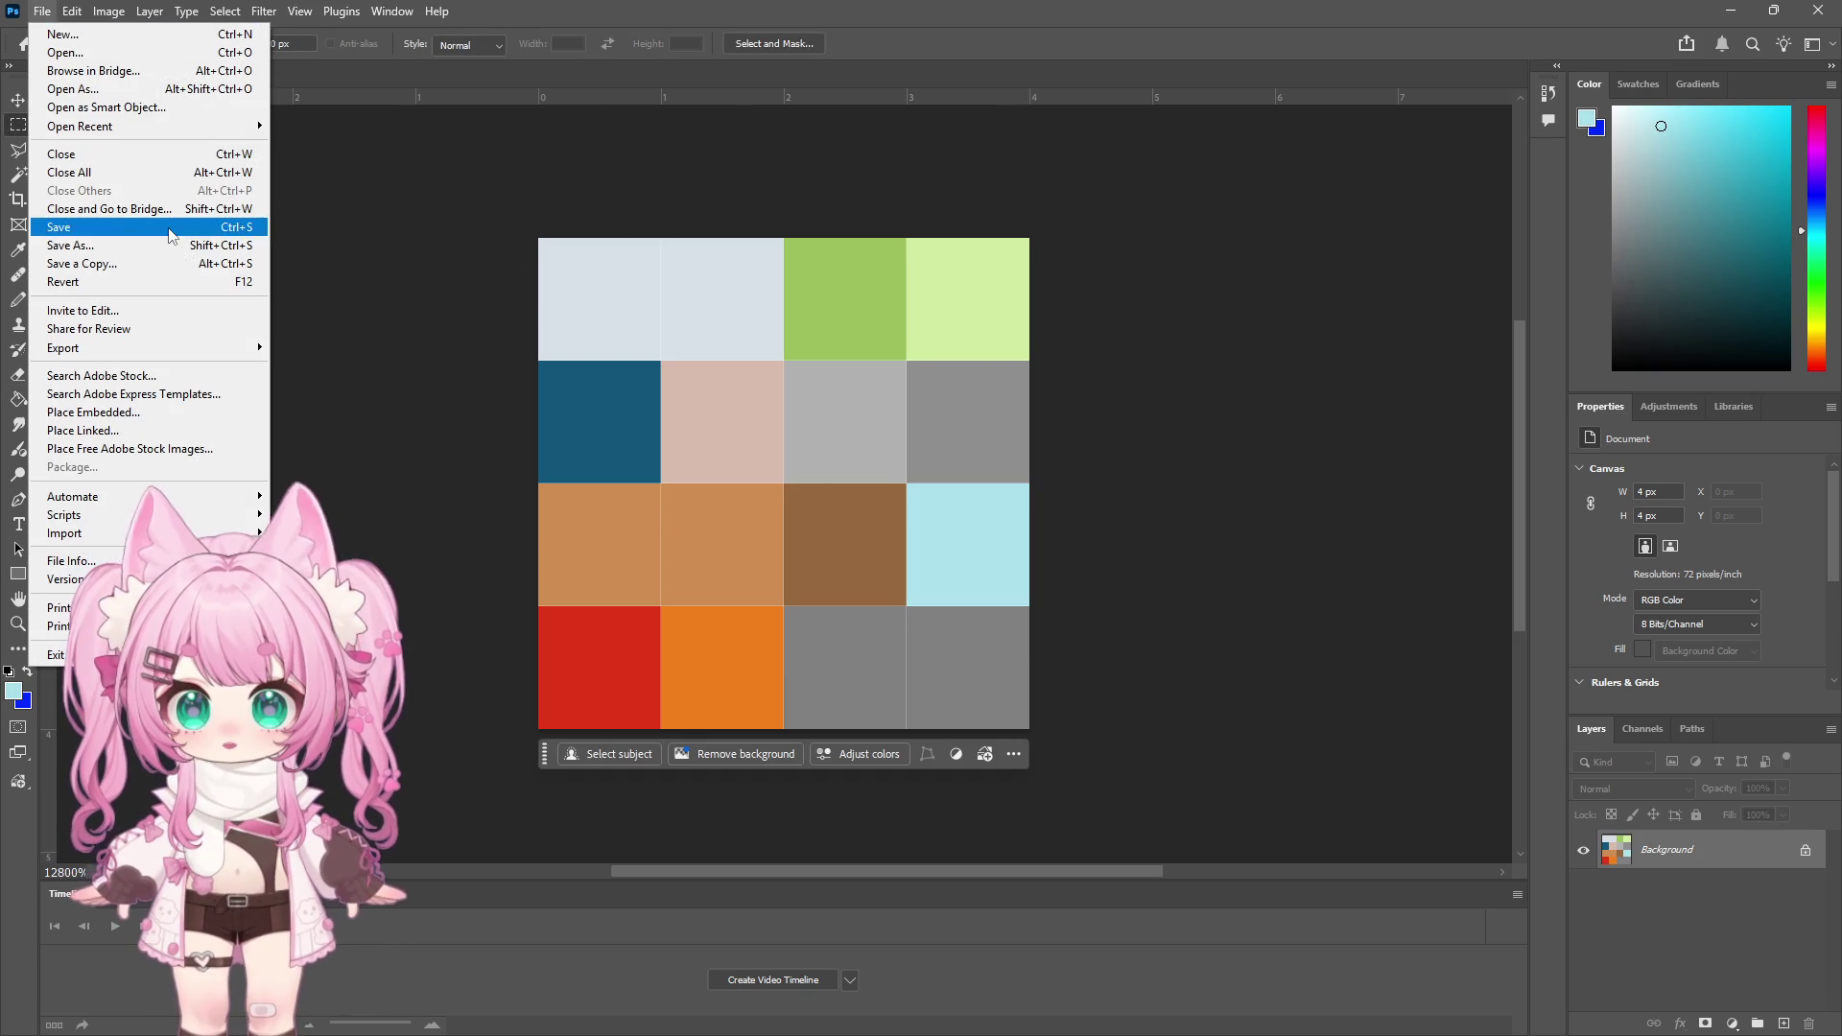
click(80, 245)
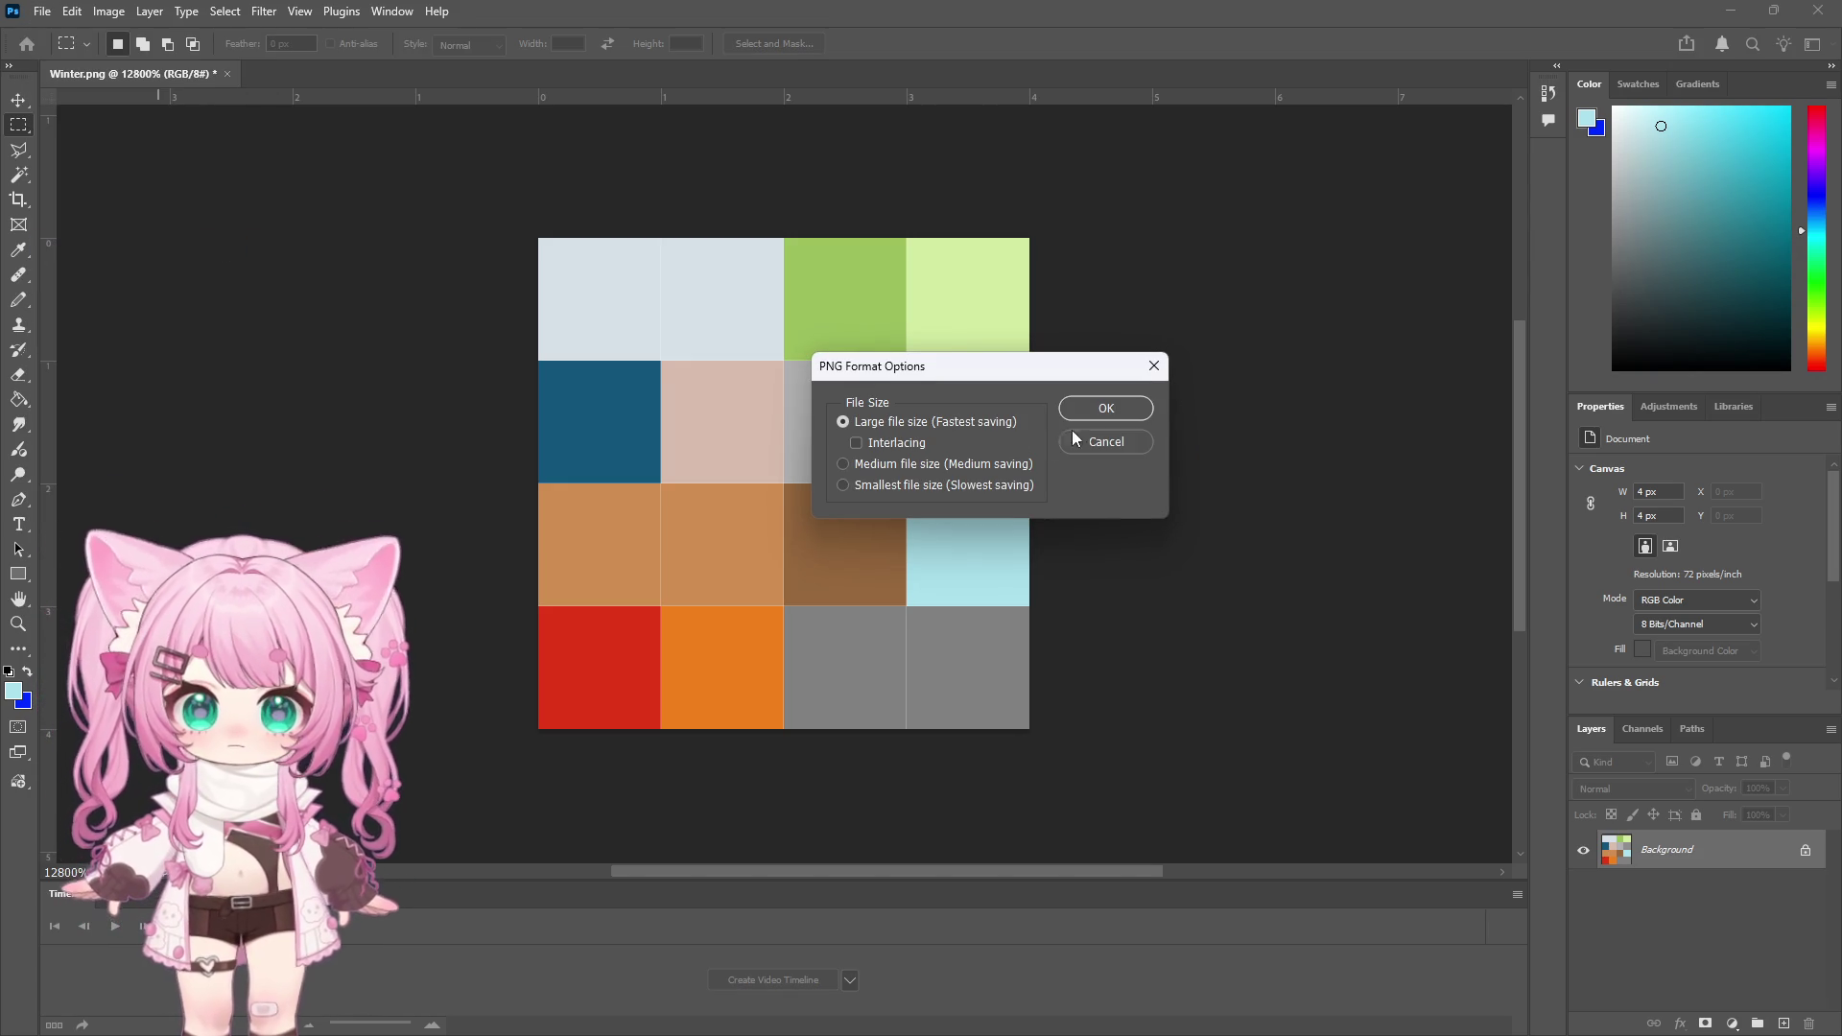
click(1103, 408)
click(1734, 11)
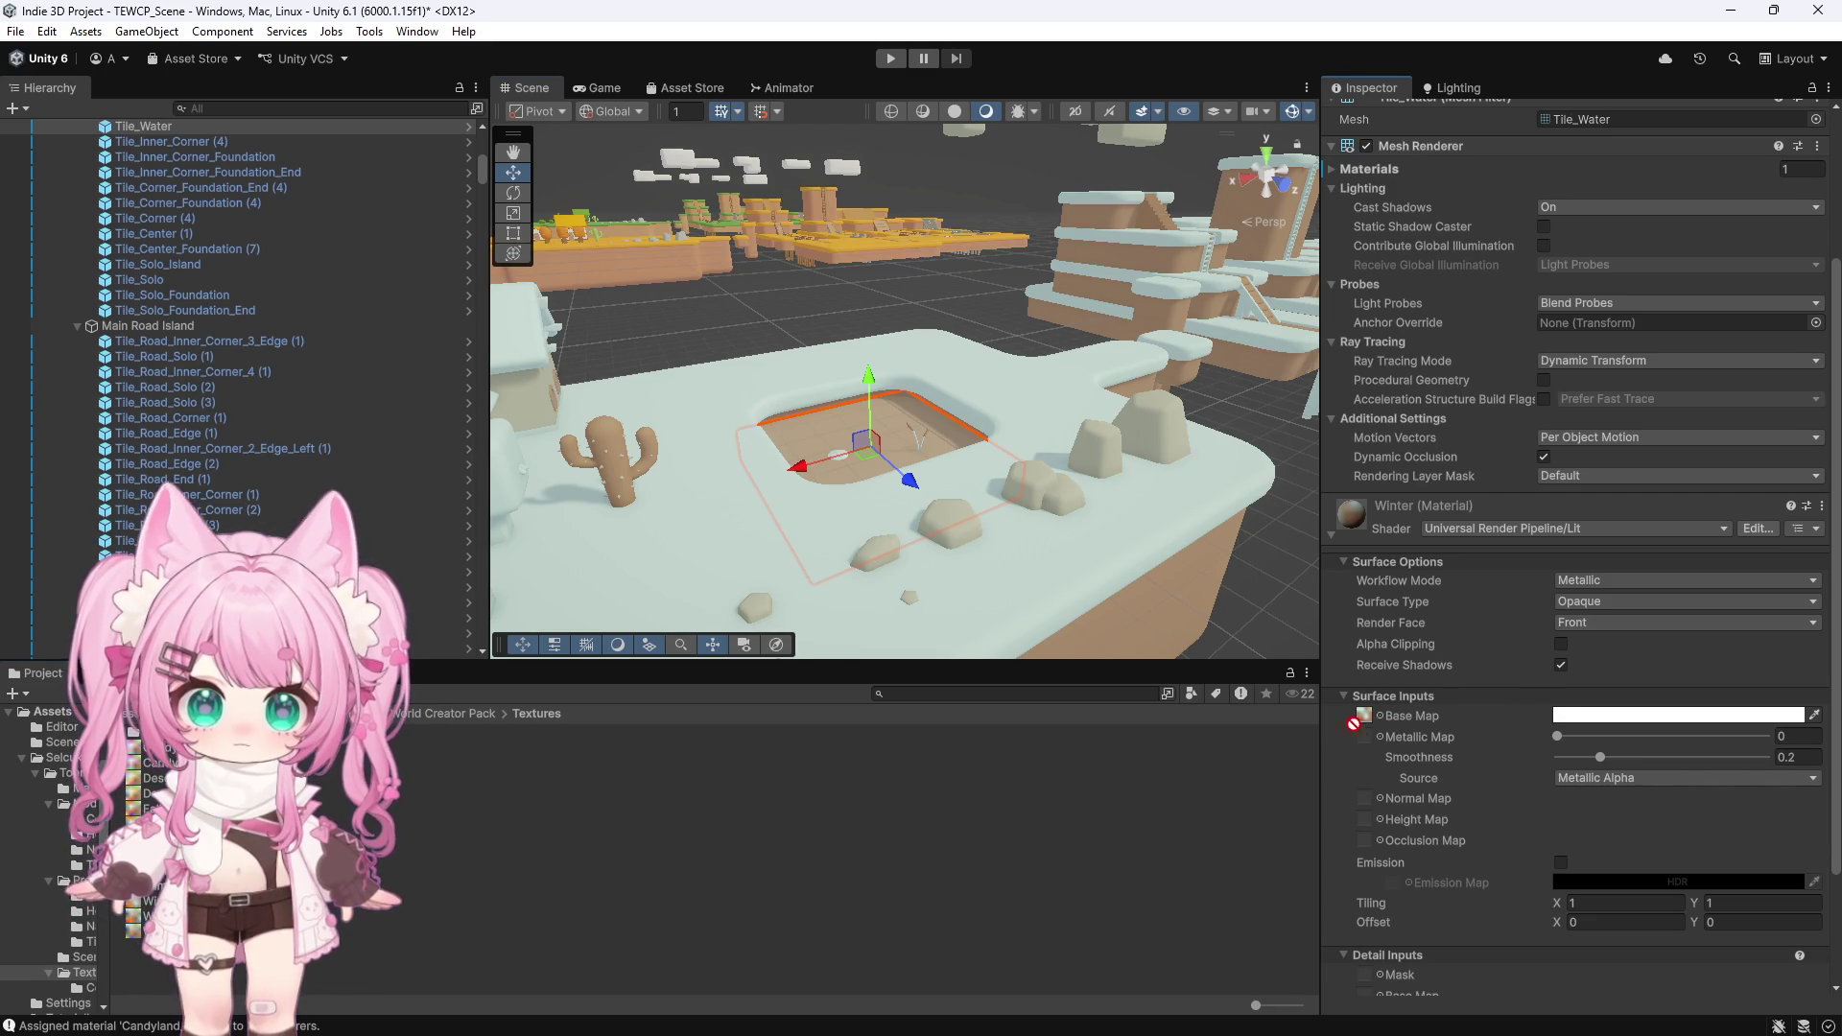
Zoom and orbit the Scene view around the water tile's sunken hole
scroll(down, 3)
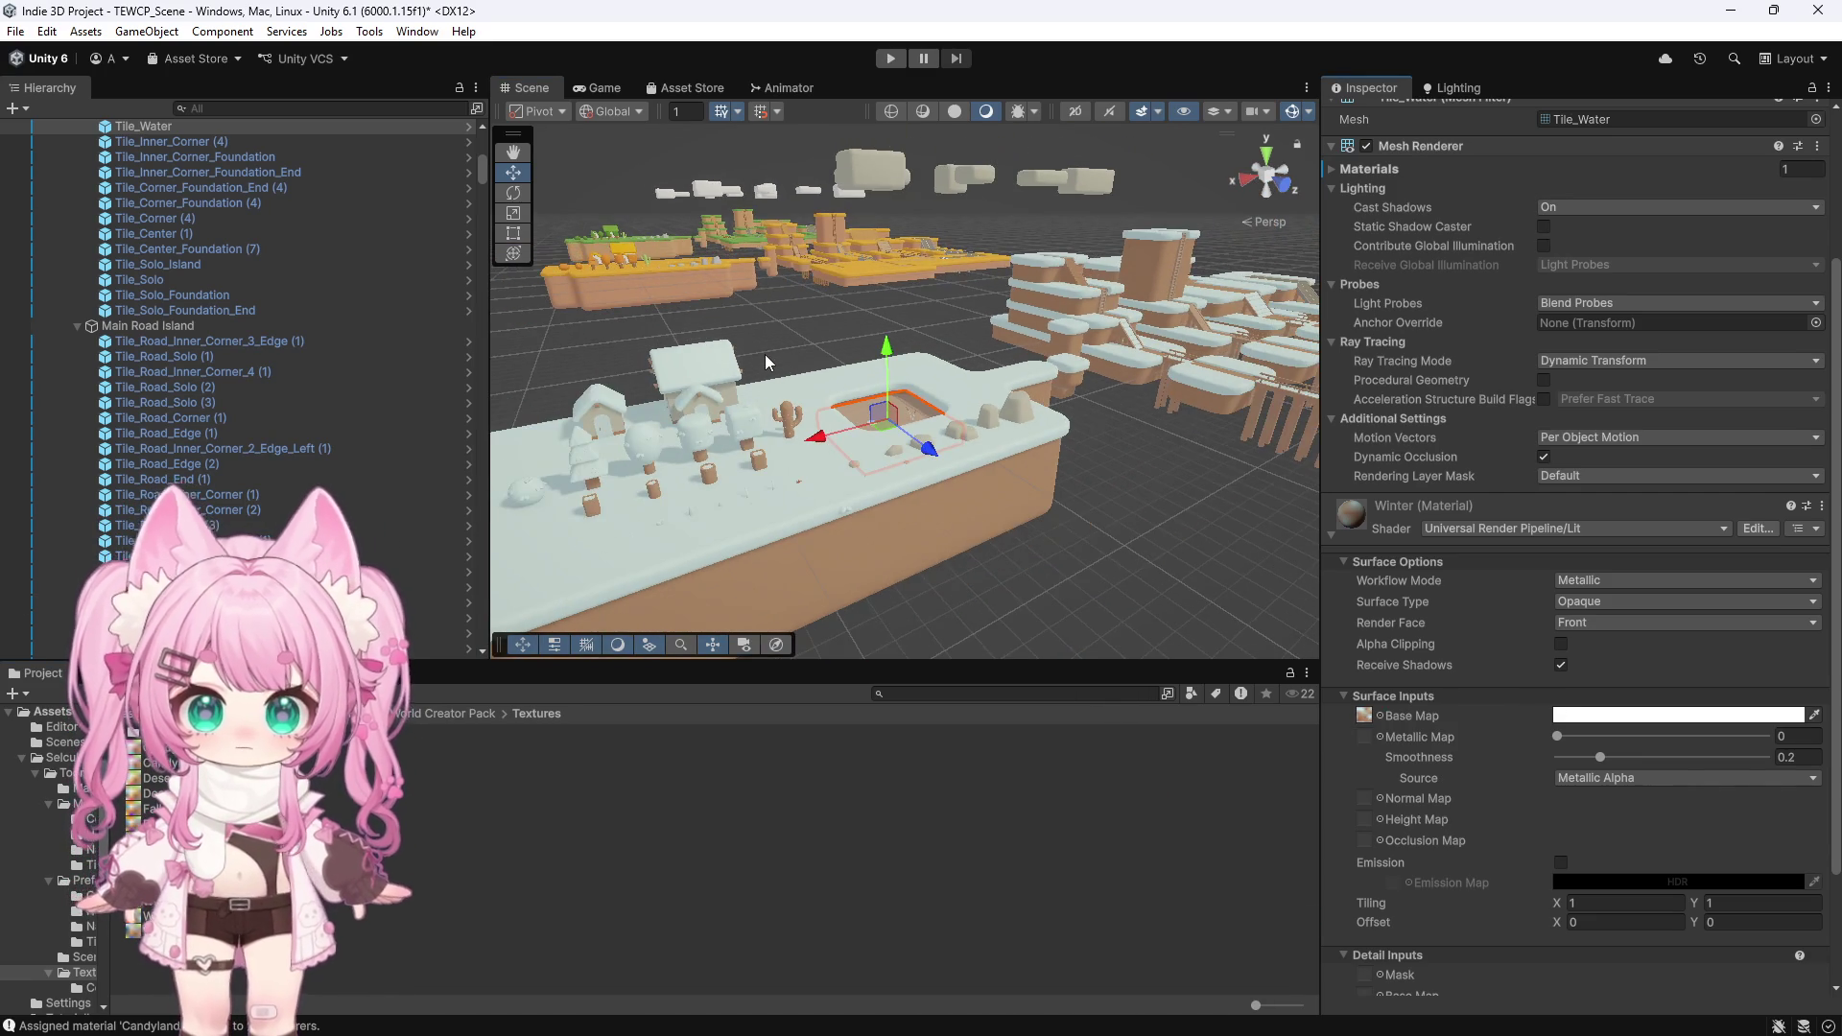
scroll(down, 3)
scroll(up, 3)
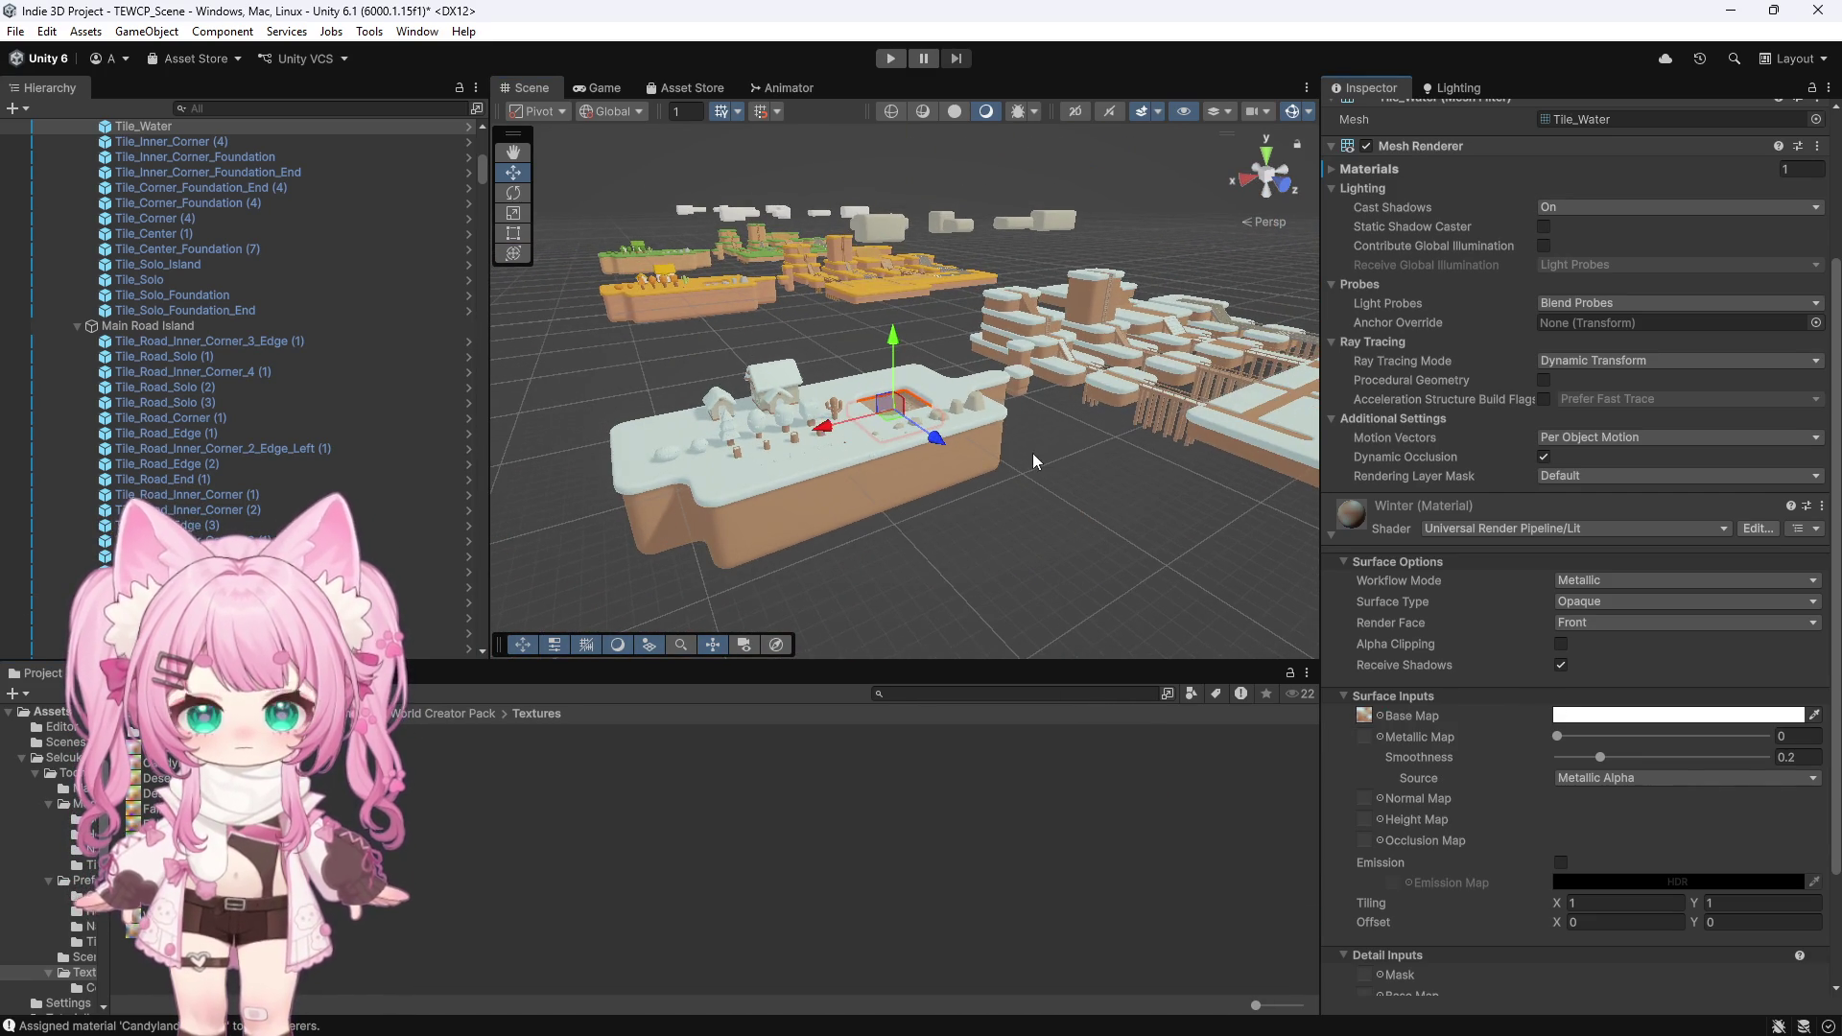
scroll(up, 3)
scroll(up, 3)
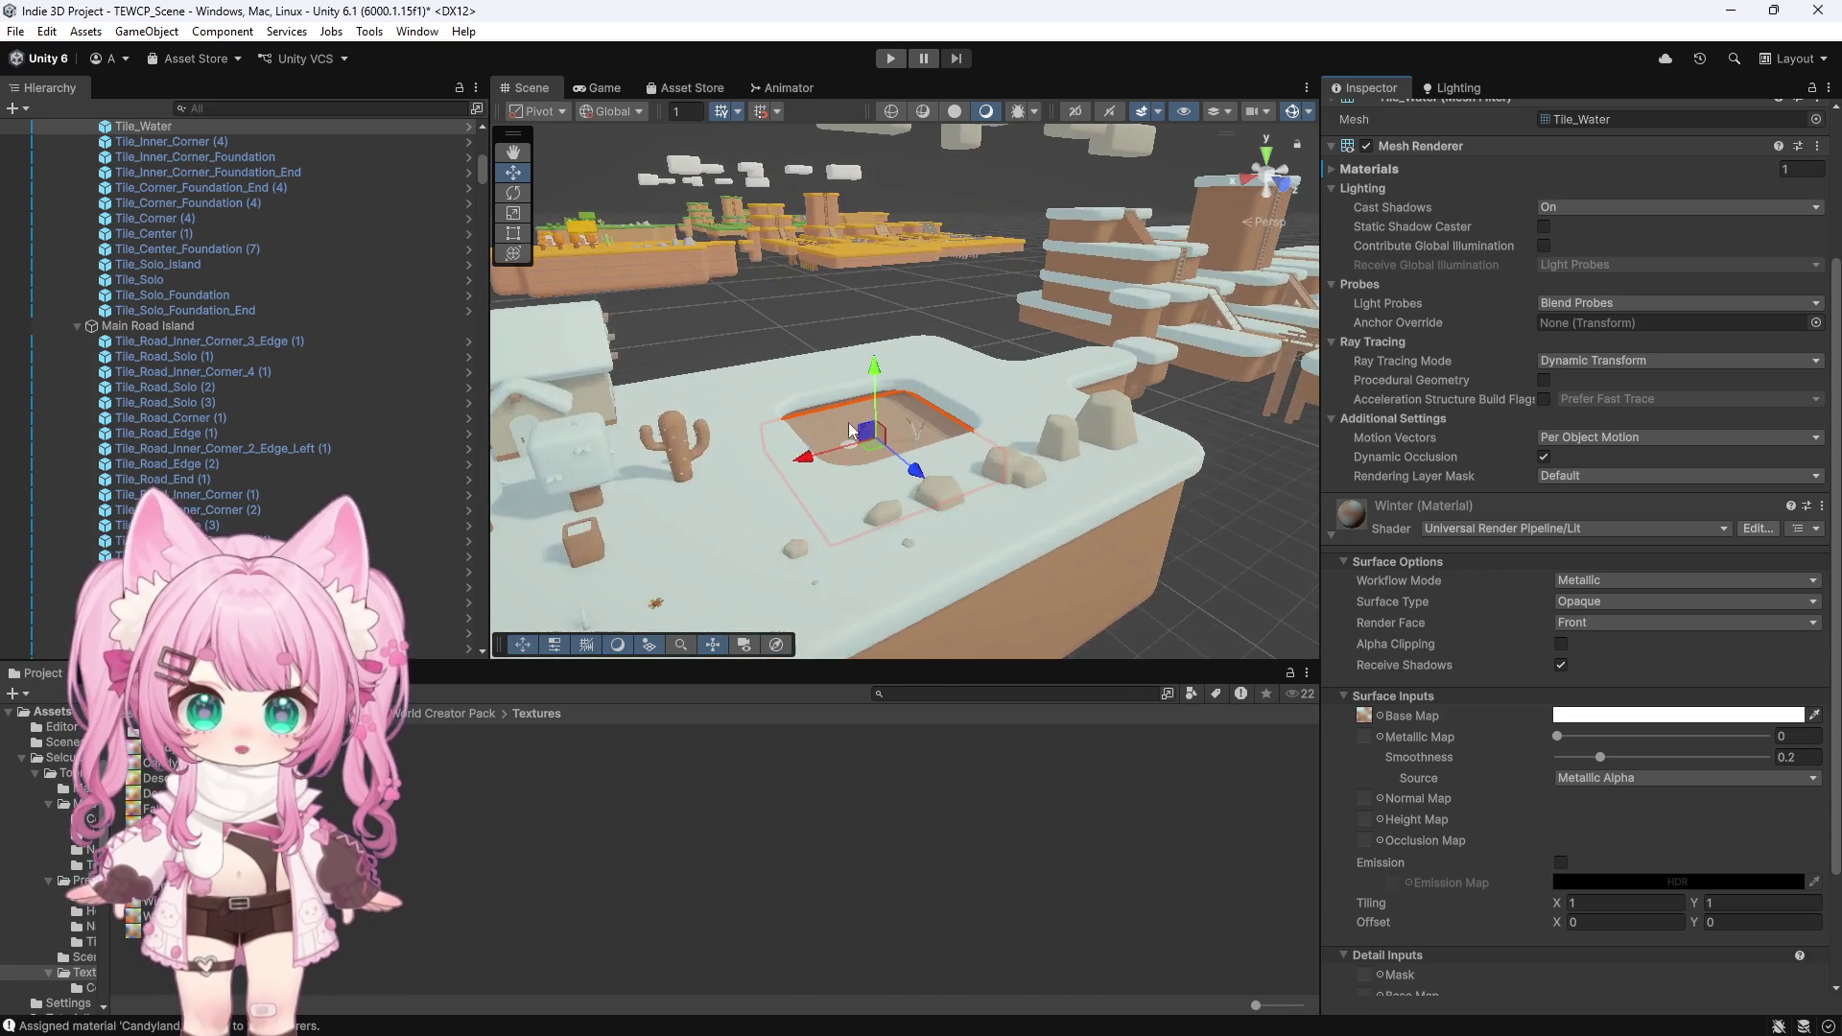
scroll(down, 3)
scroll(down, 3)
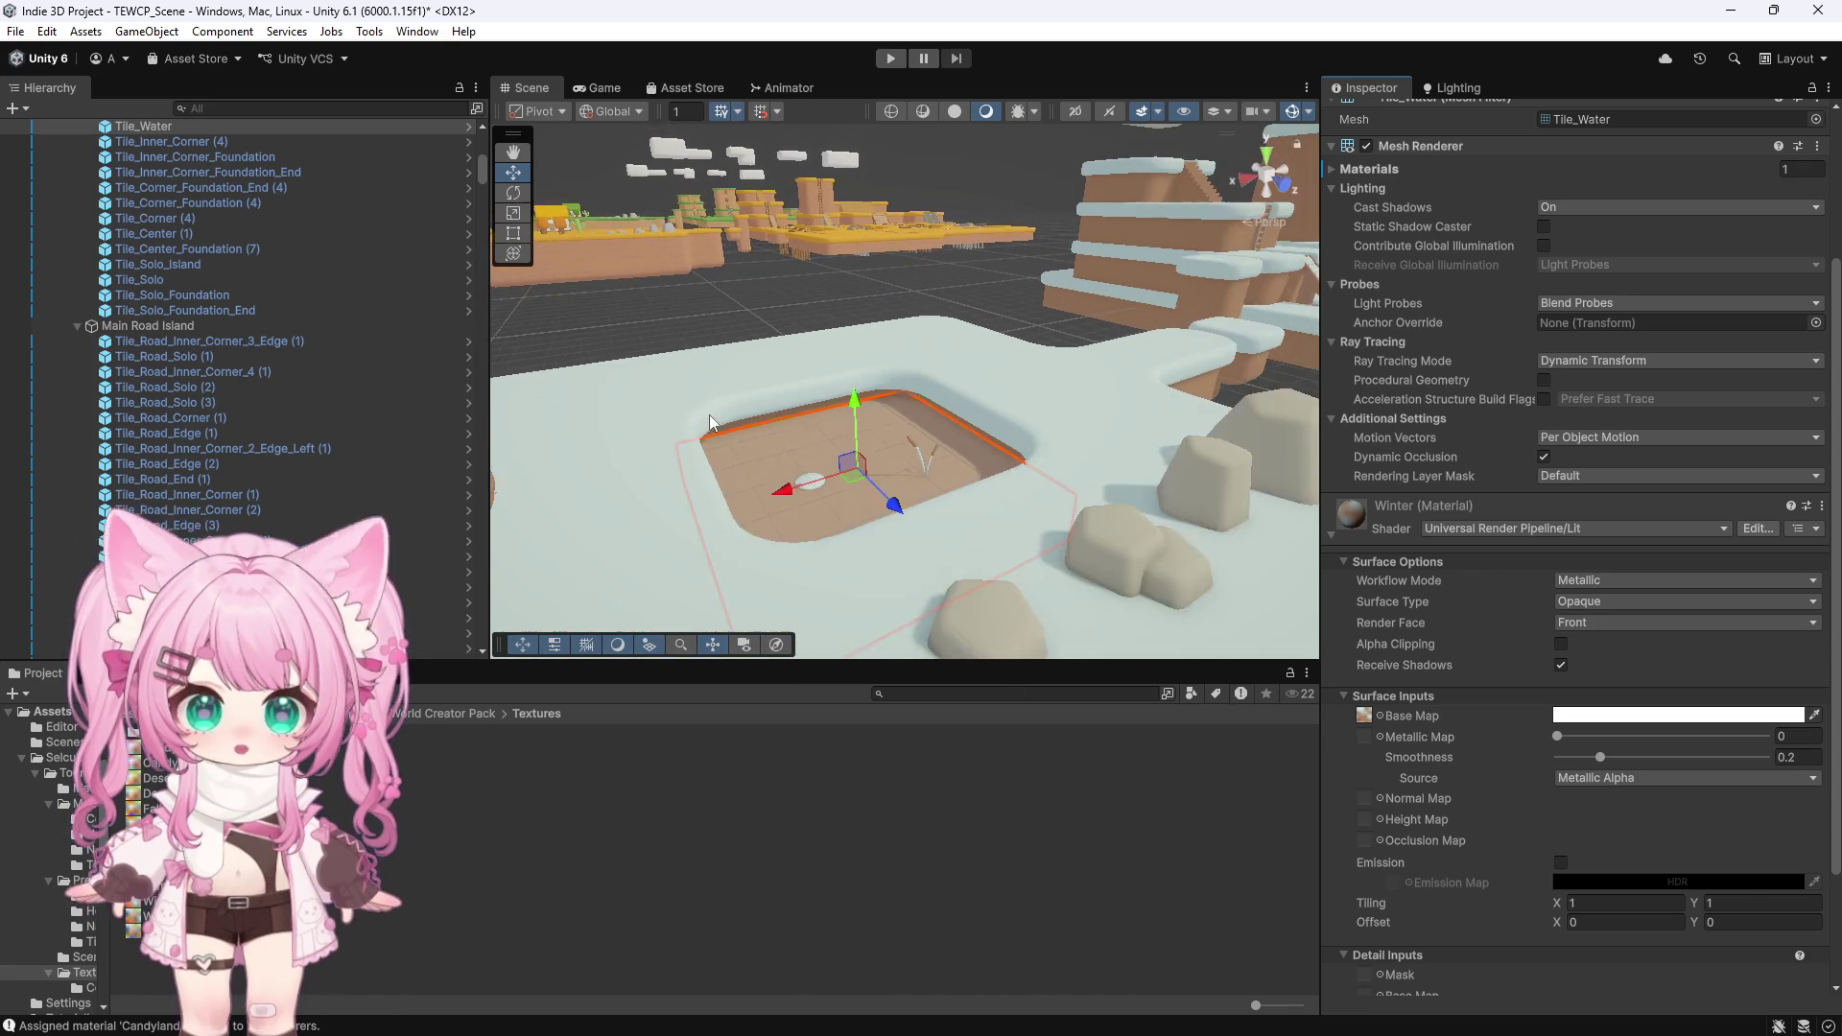
scroll(down, 3)
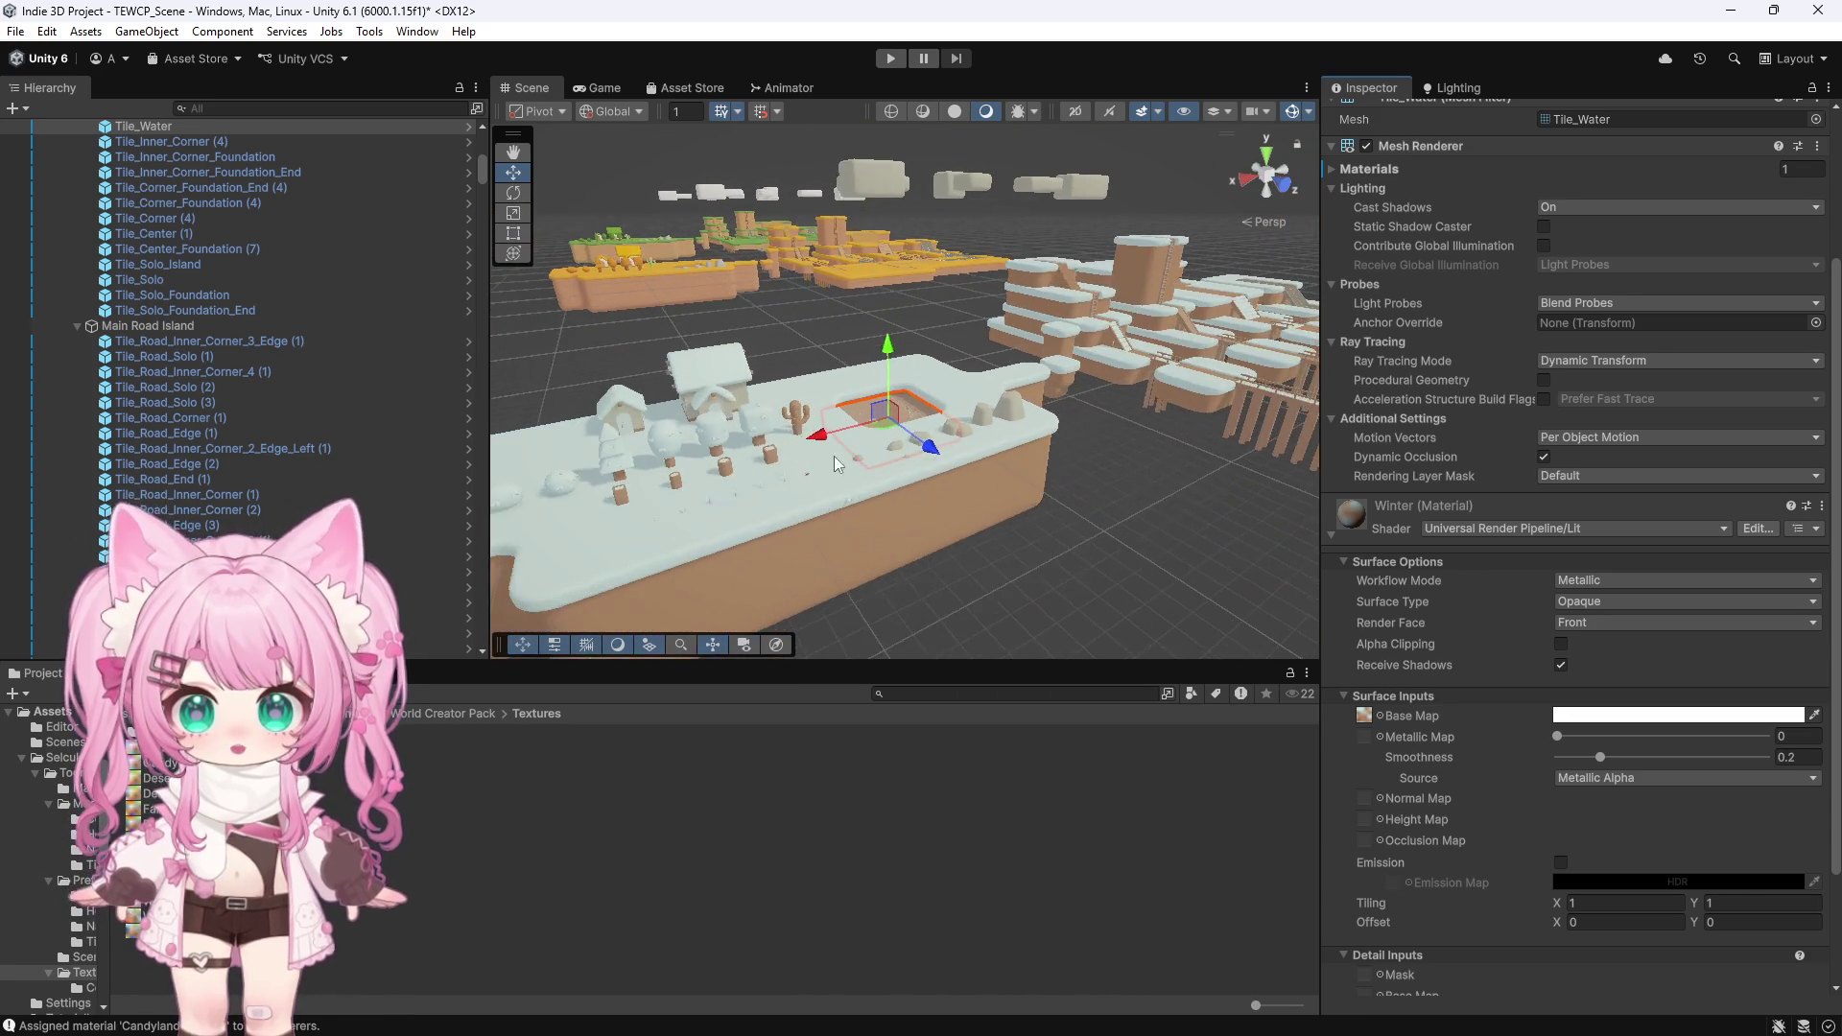
scroll(up, 3)
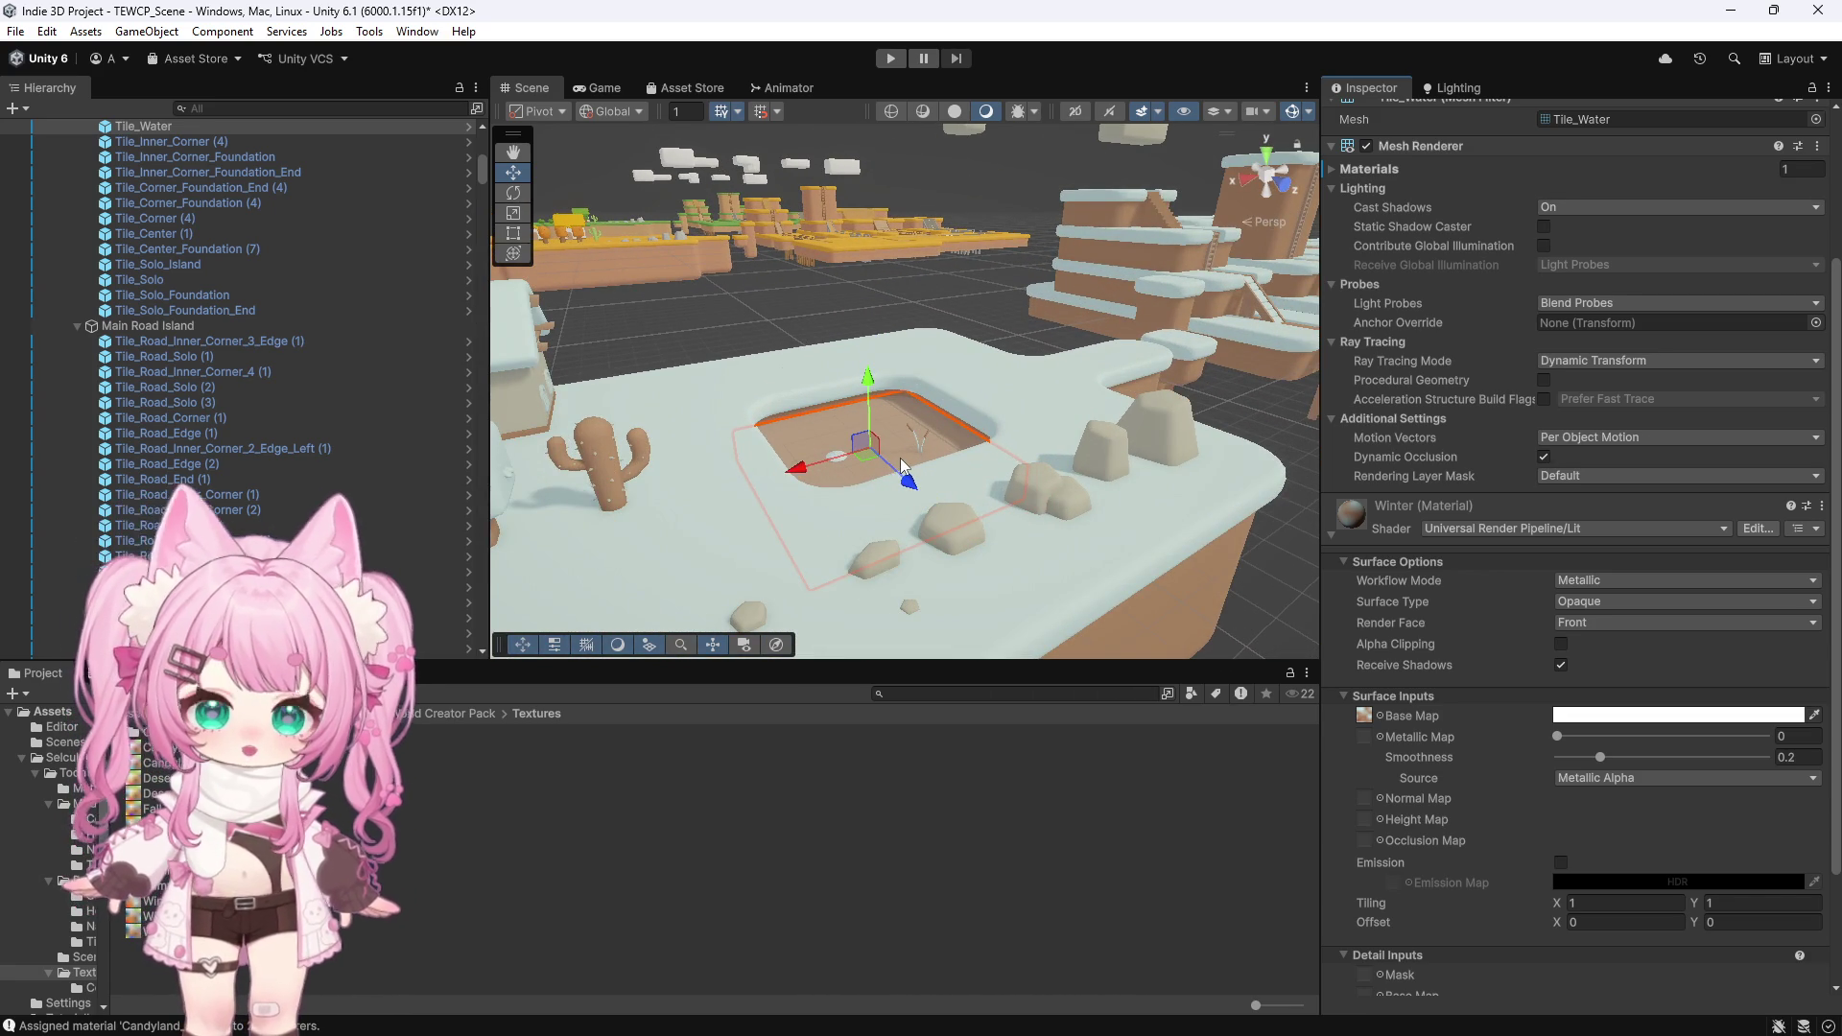
scroll(down, 3)
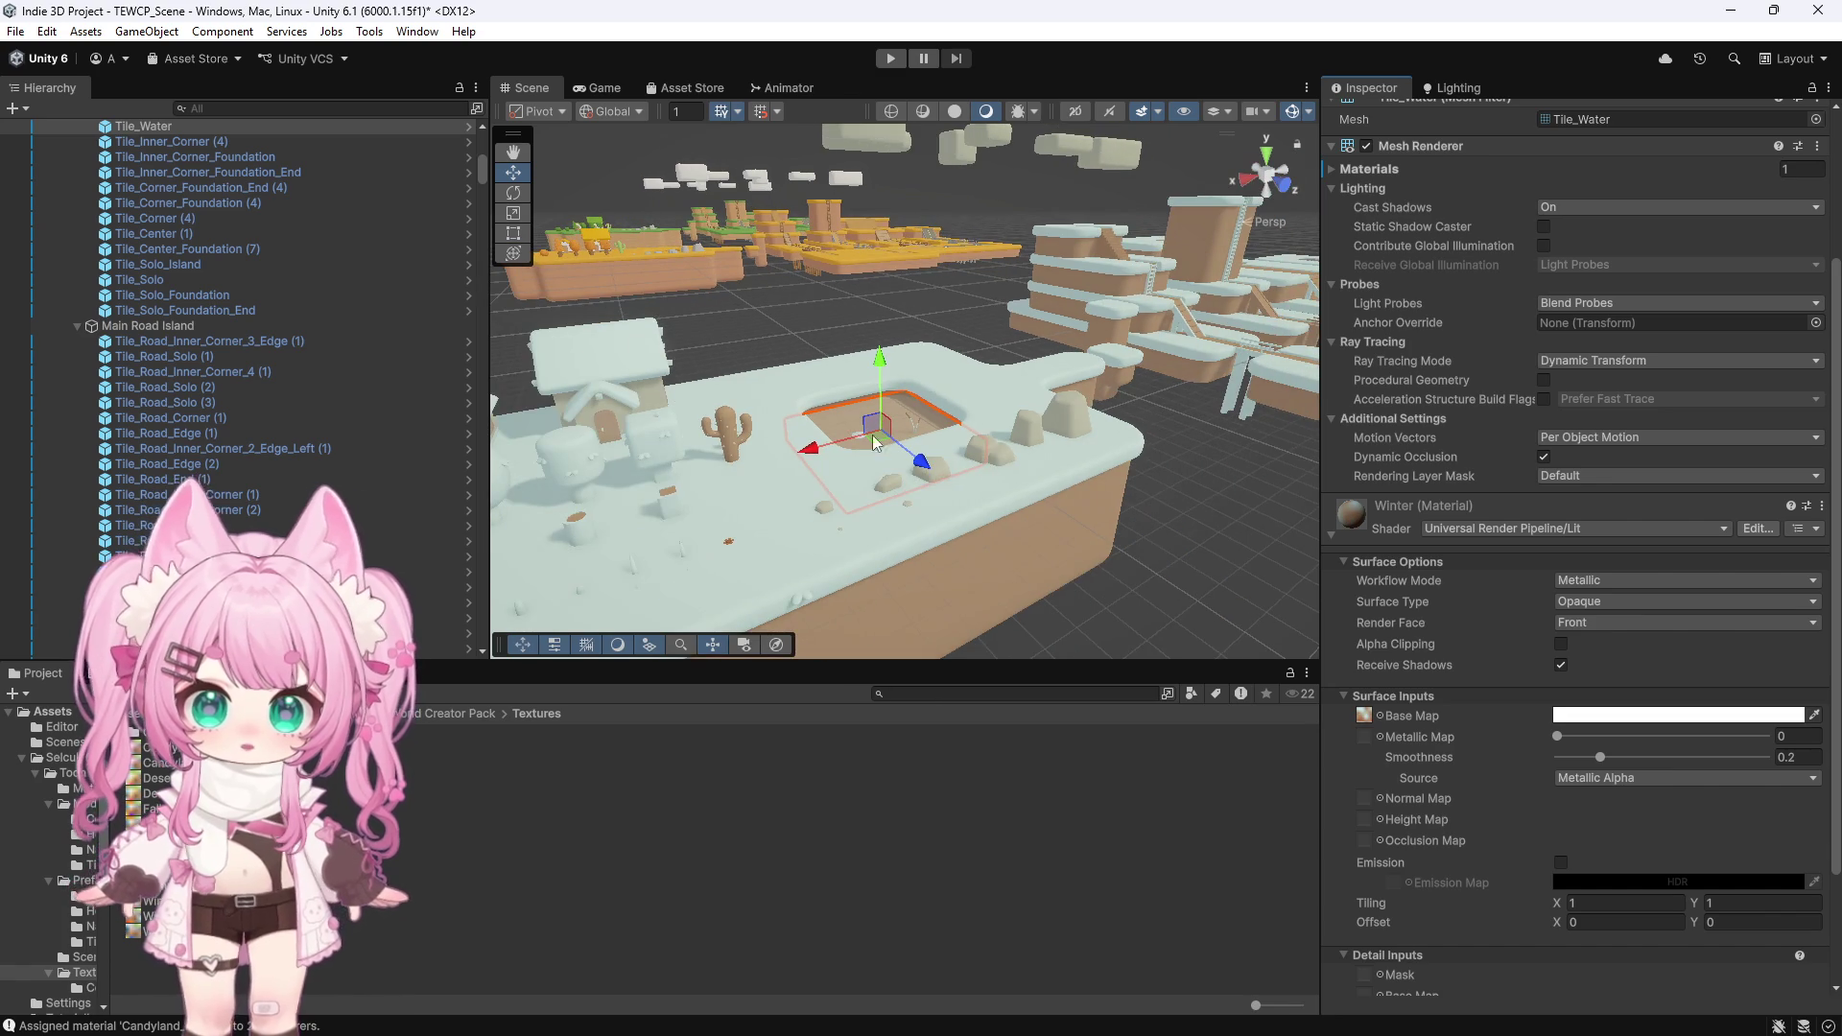
drag(767, 508, 565, 562)
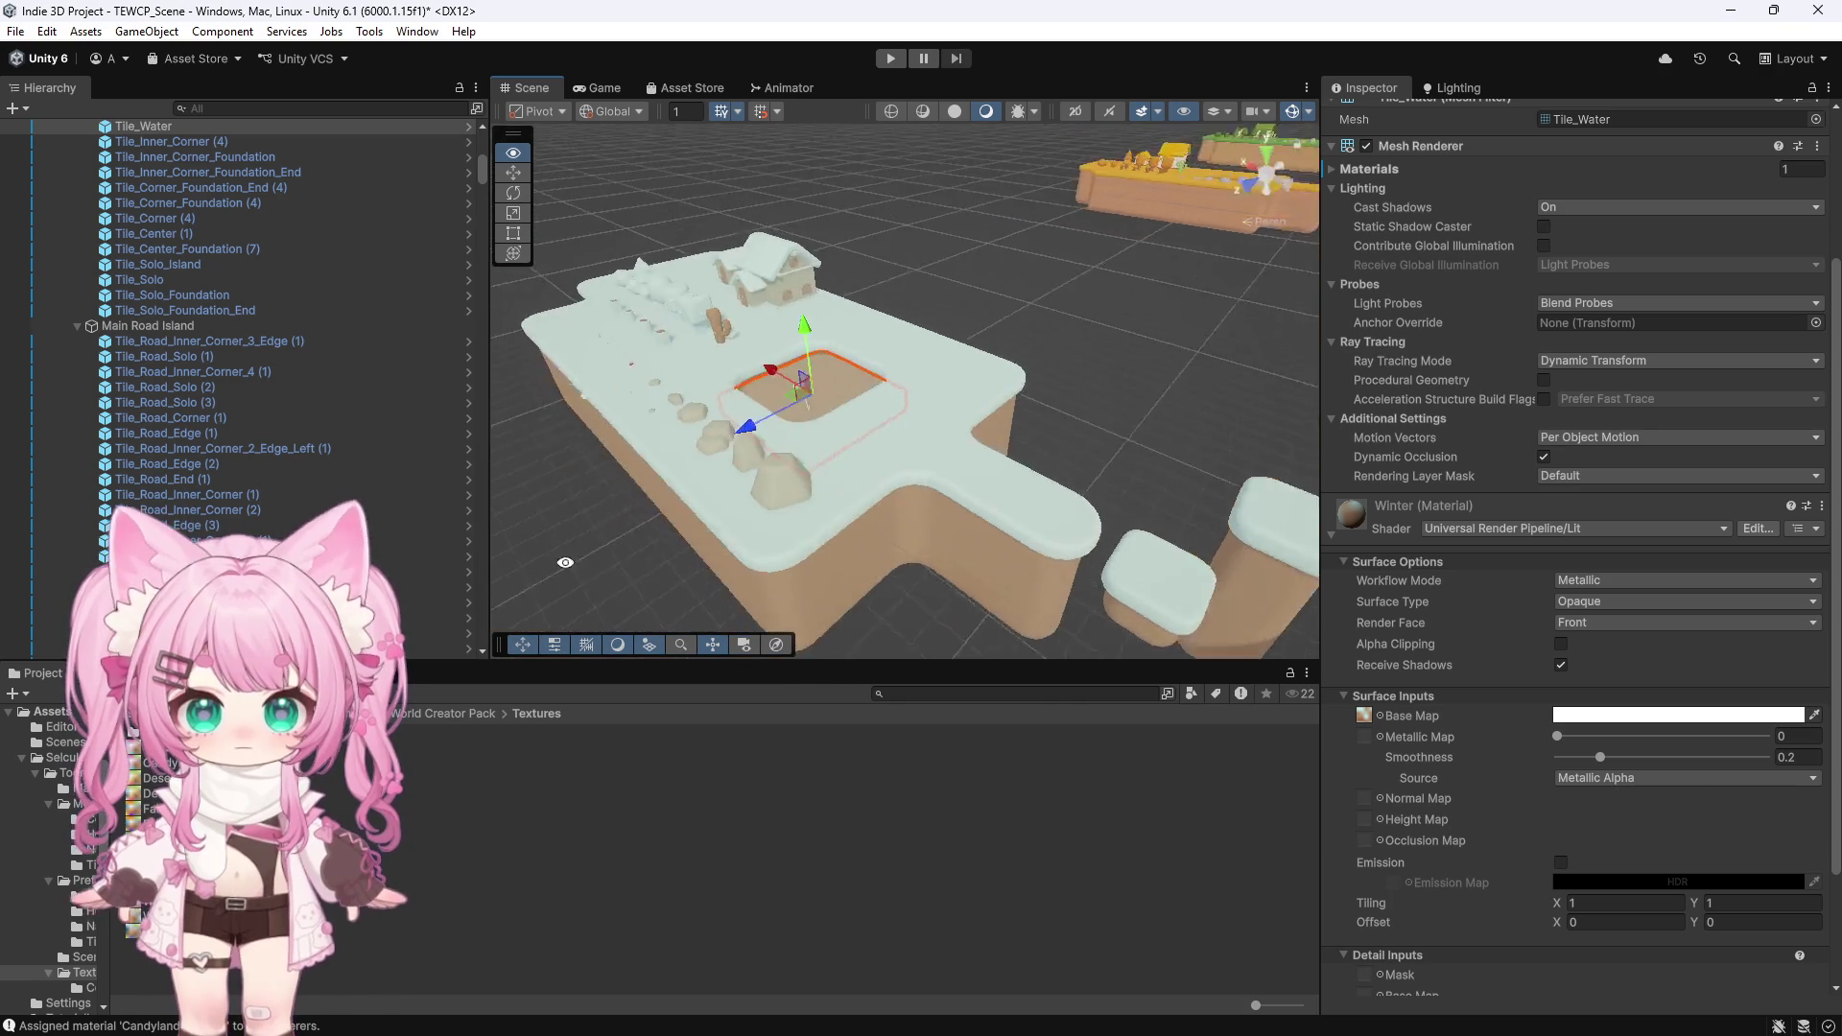
scroll(up, 3)
drag(689, 346, 656, 415)
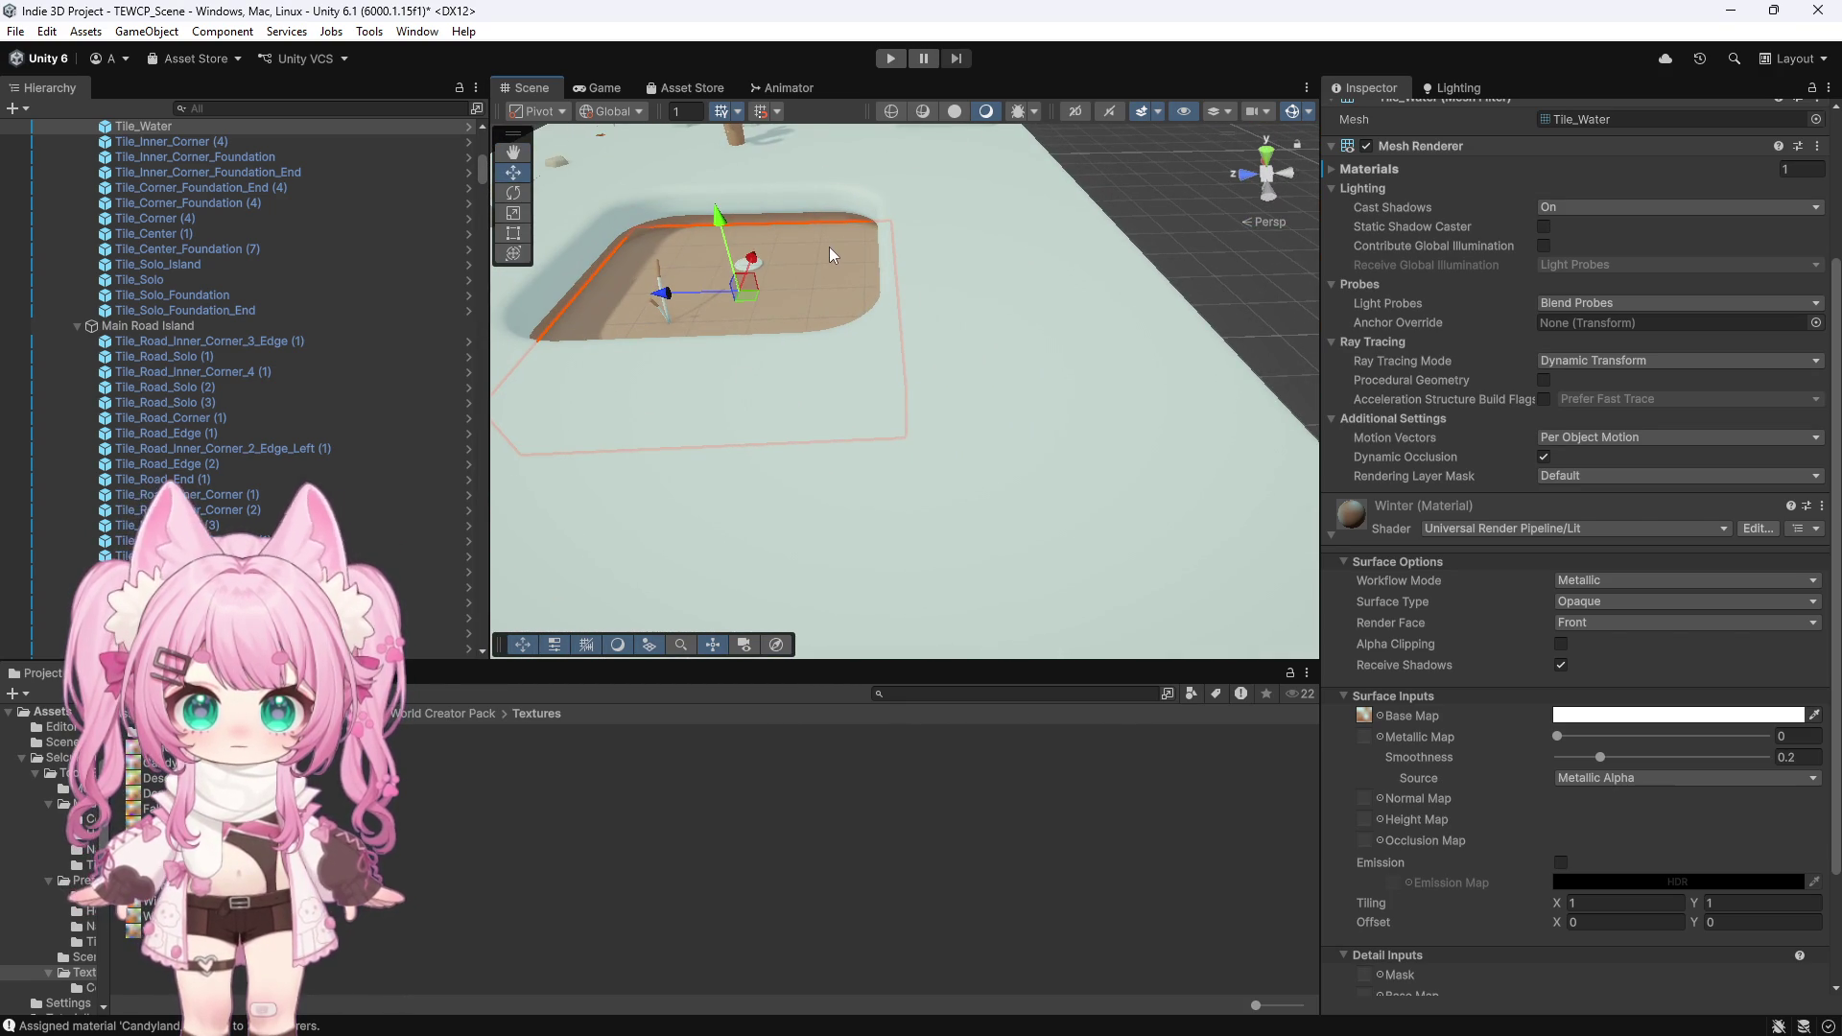
scroll(down, 3)
Test-raise the water tile on Y, undo it, and select the edge piece behind the hole
drag(753, 276, 729, 174)
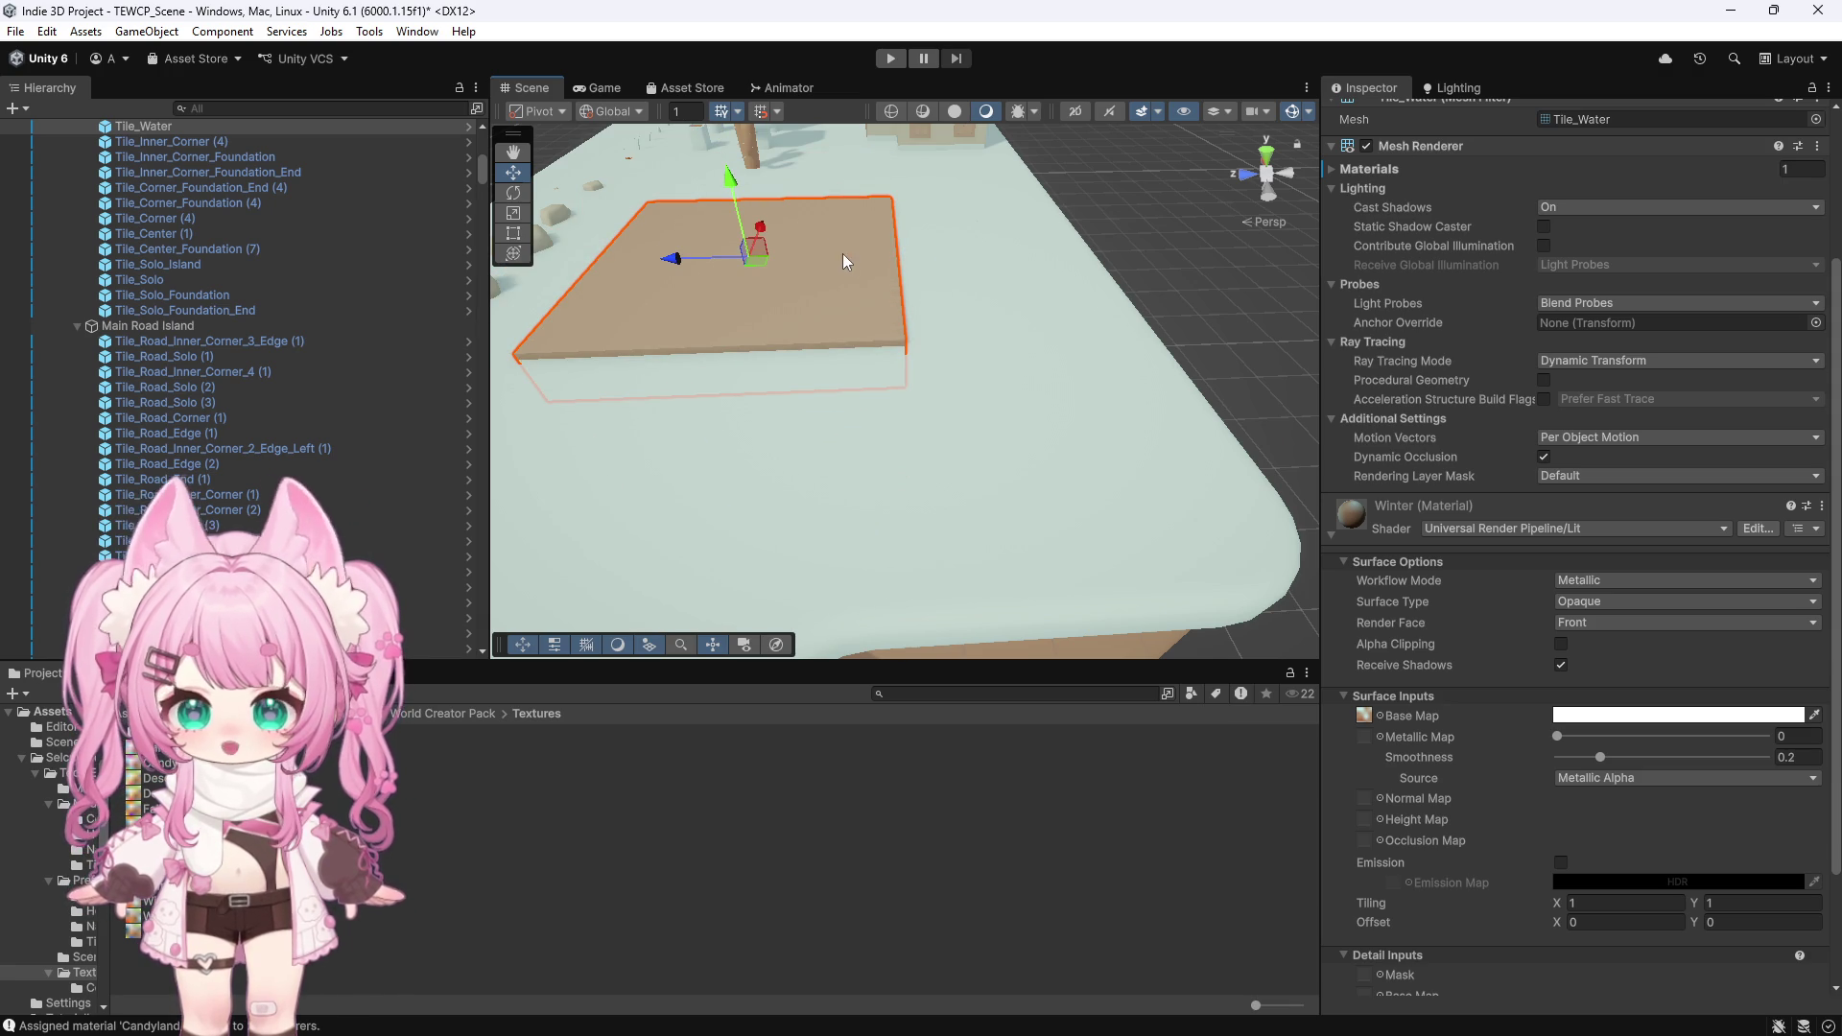
key(ctrl+z)
drag(858, 274, 687, 231)
scroll(up, 3)
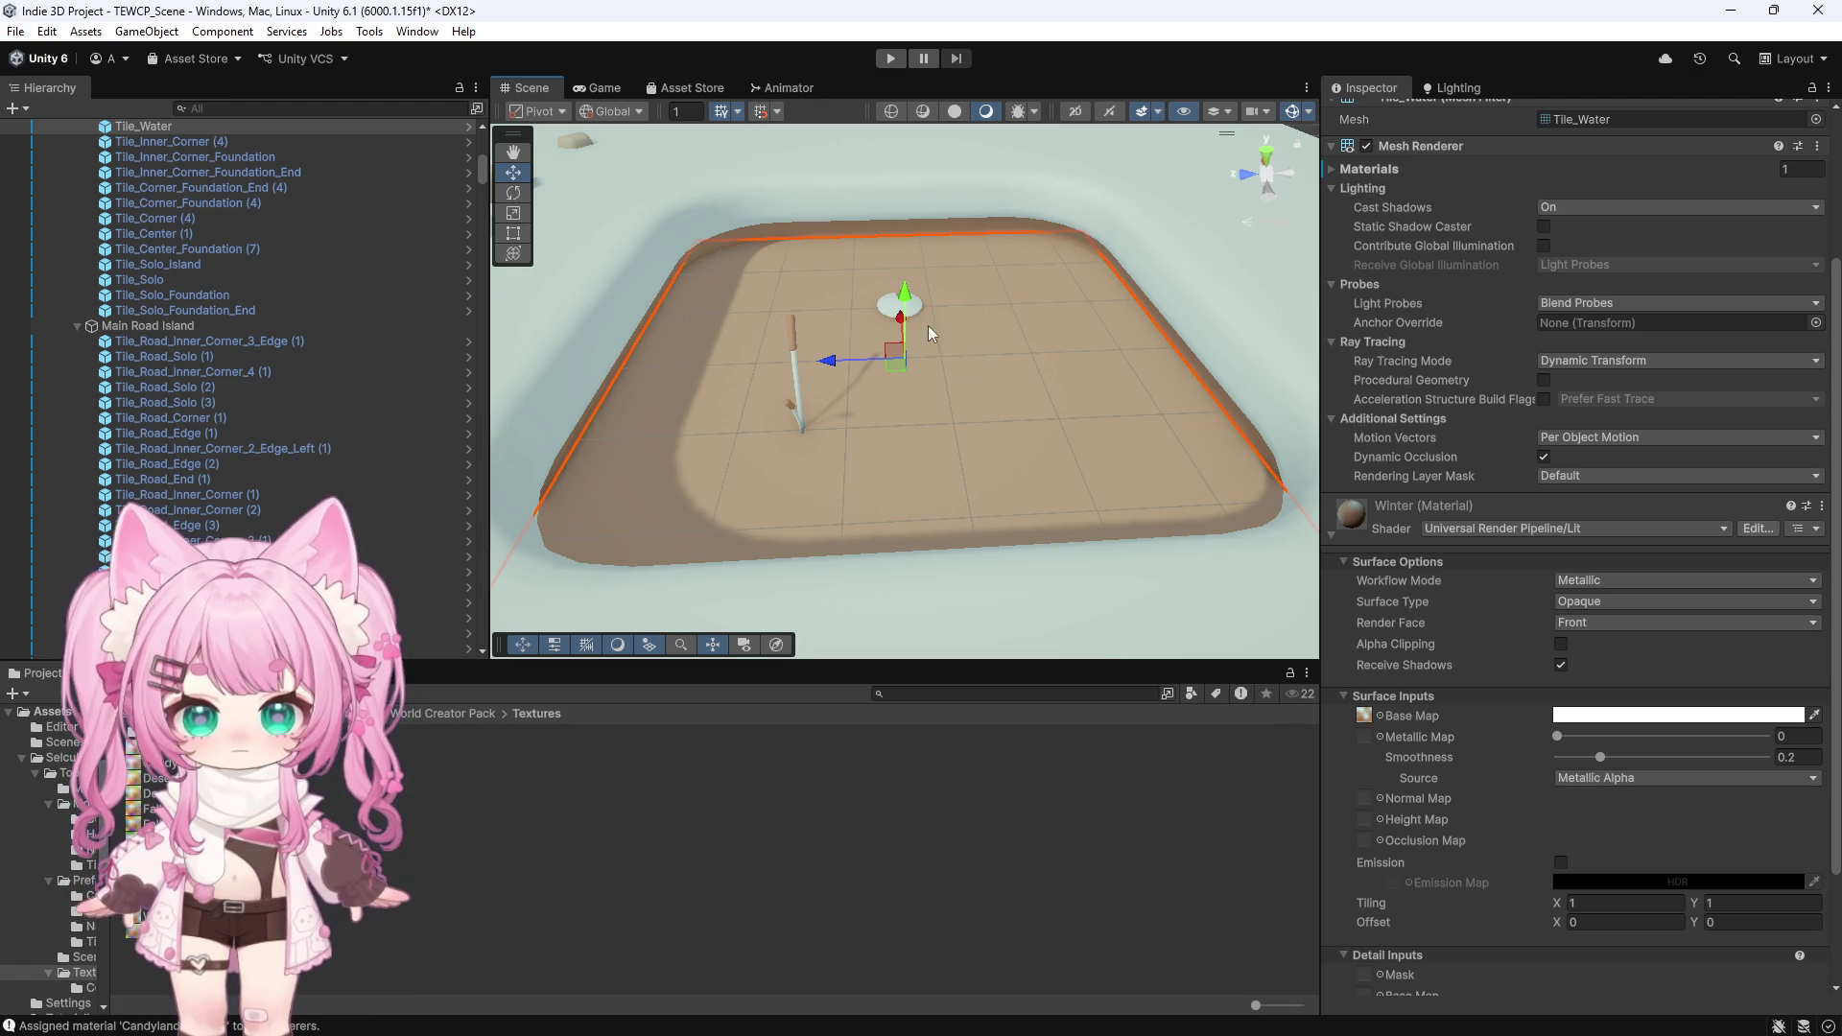
click(902, 231)
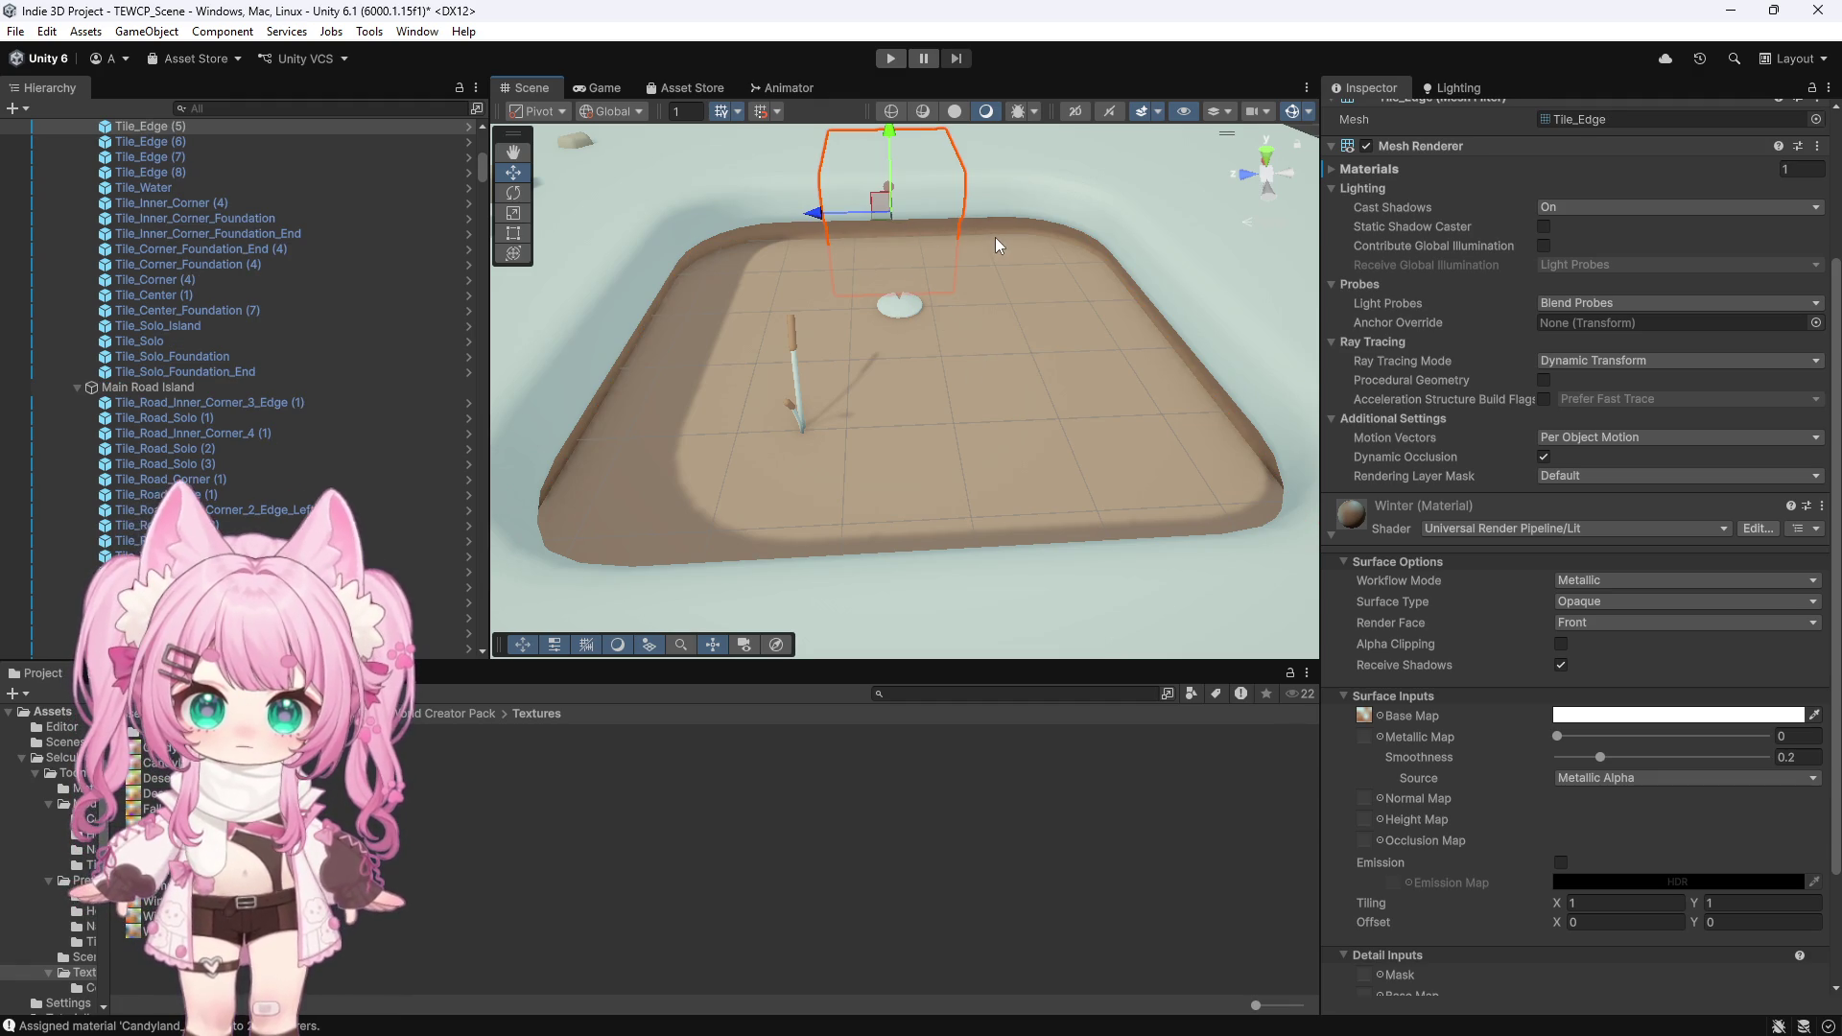
Delete Winter_2.png from World Creator Pack > Textures, confirming the deletion, then reselect the water tile
click(1082, 362)
scroll(down, 3)
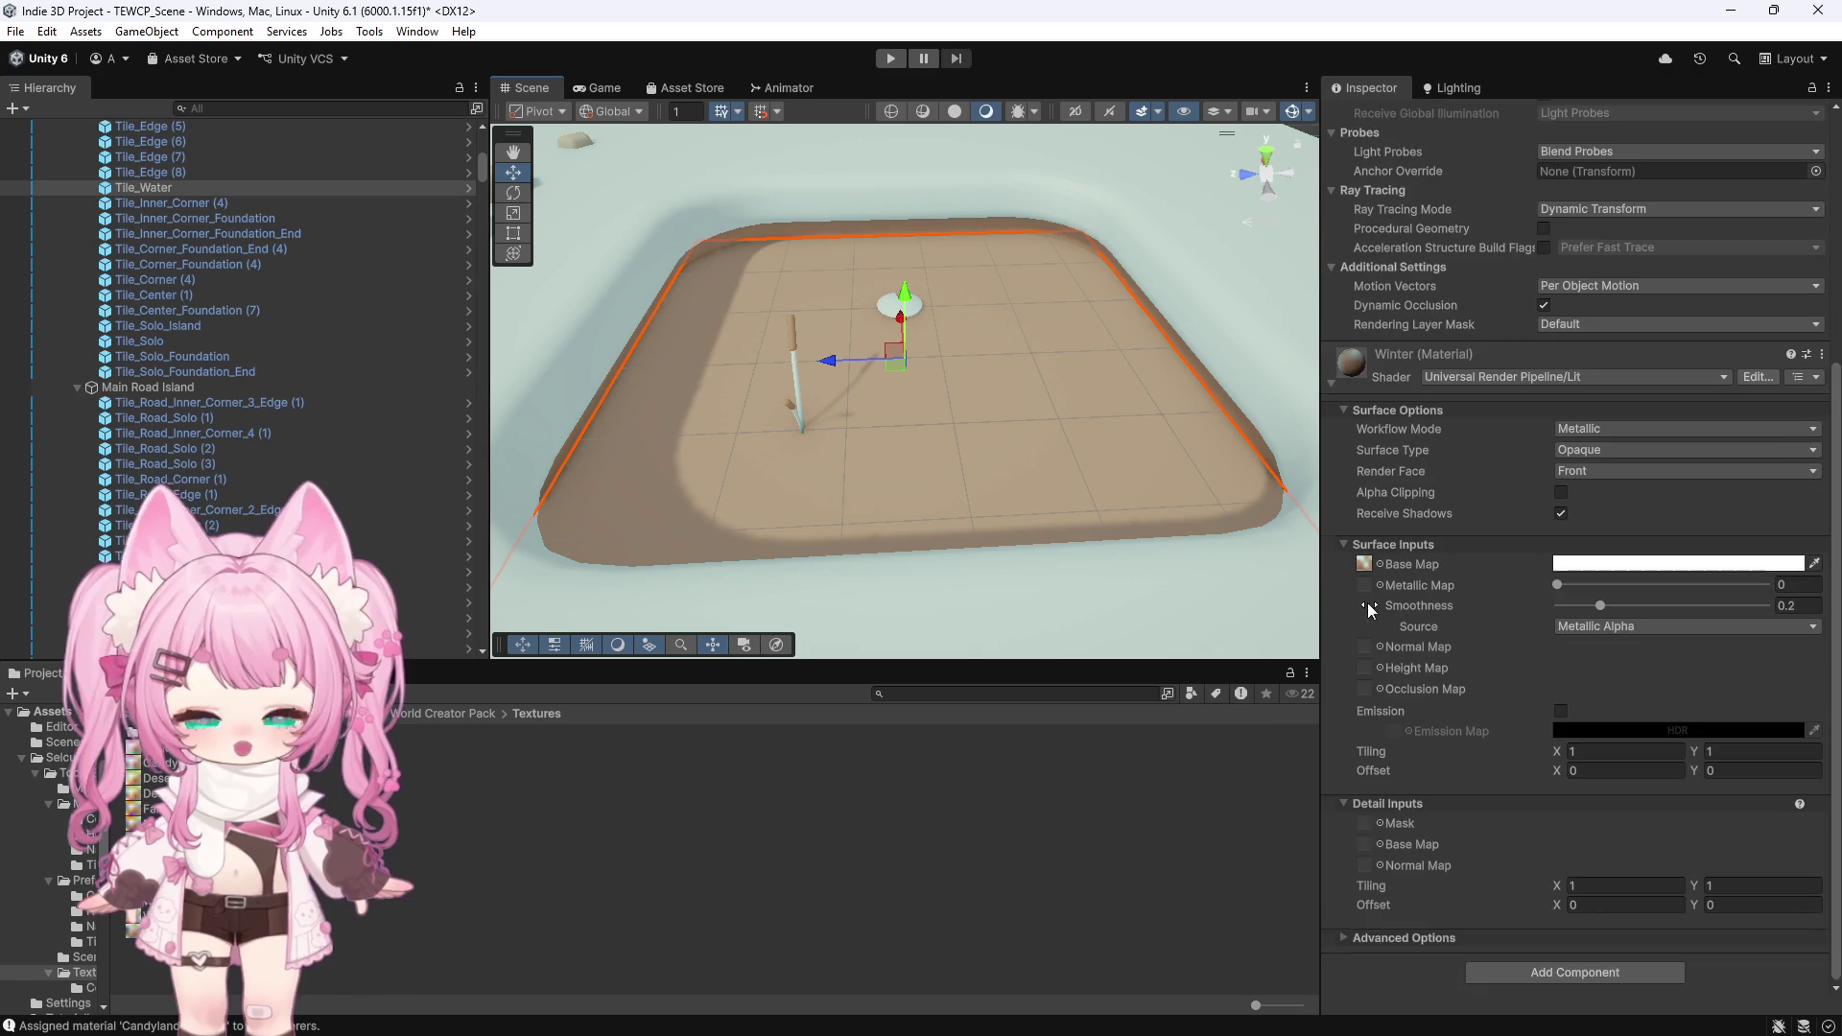
scroll(up, 3)
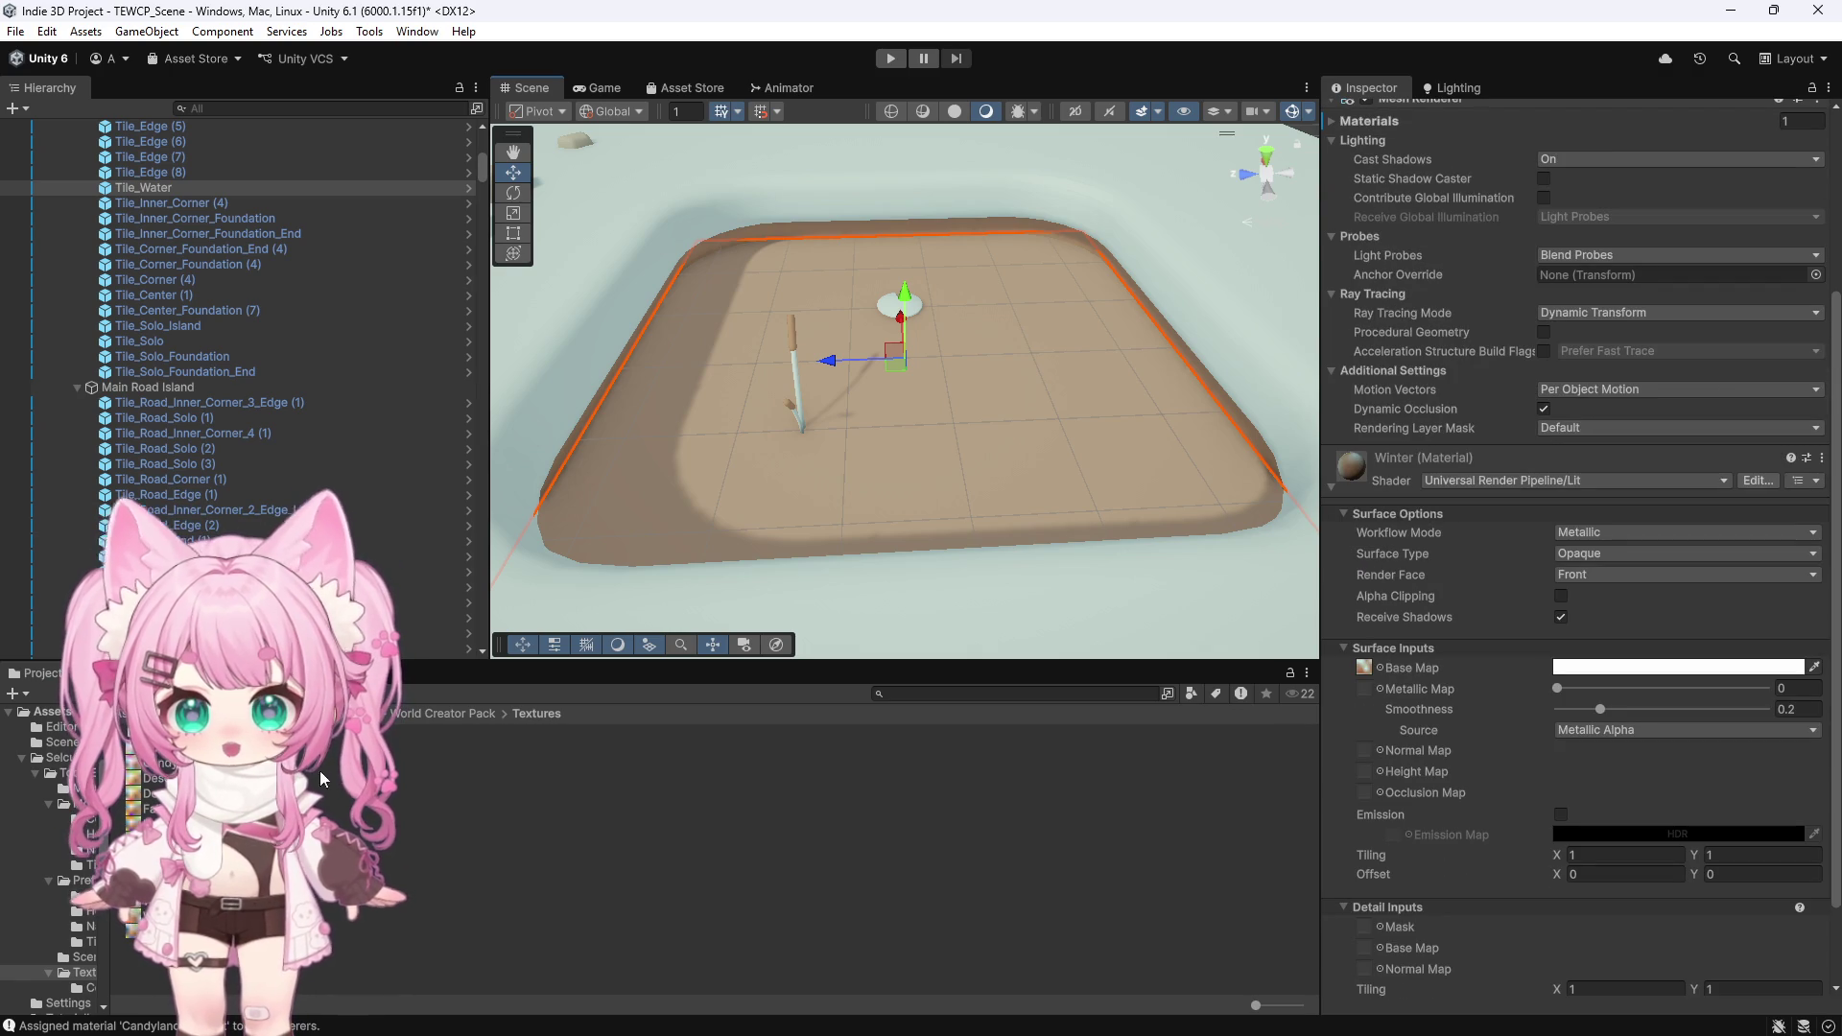
click(412, 714)
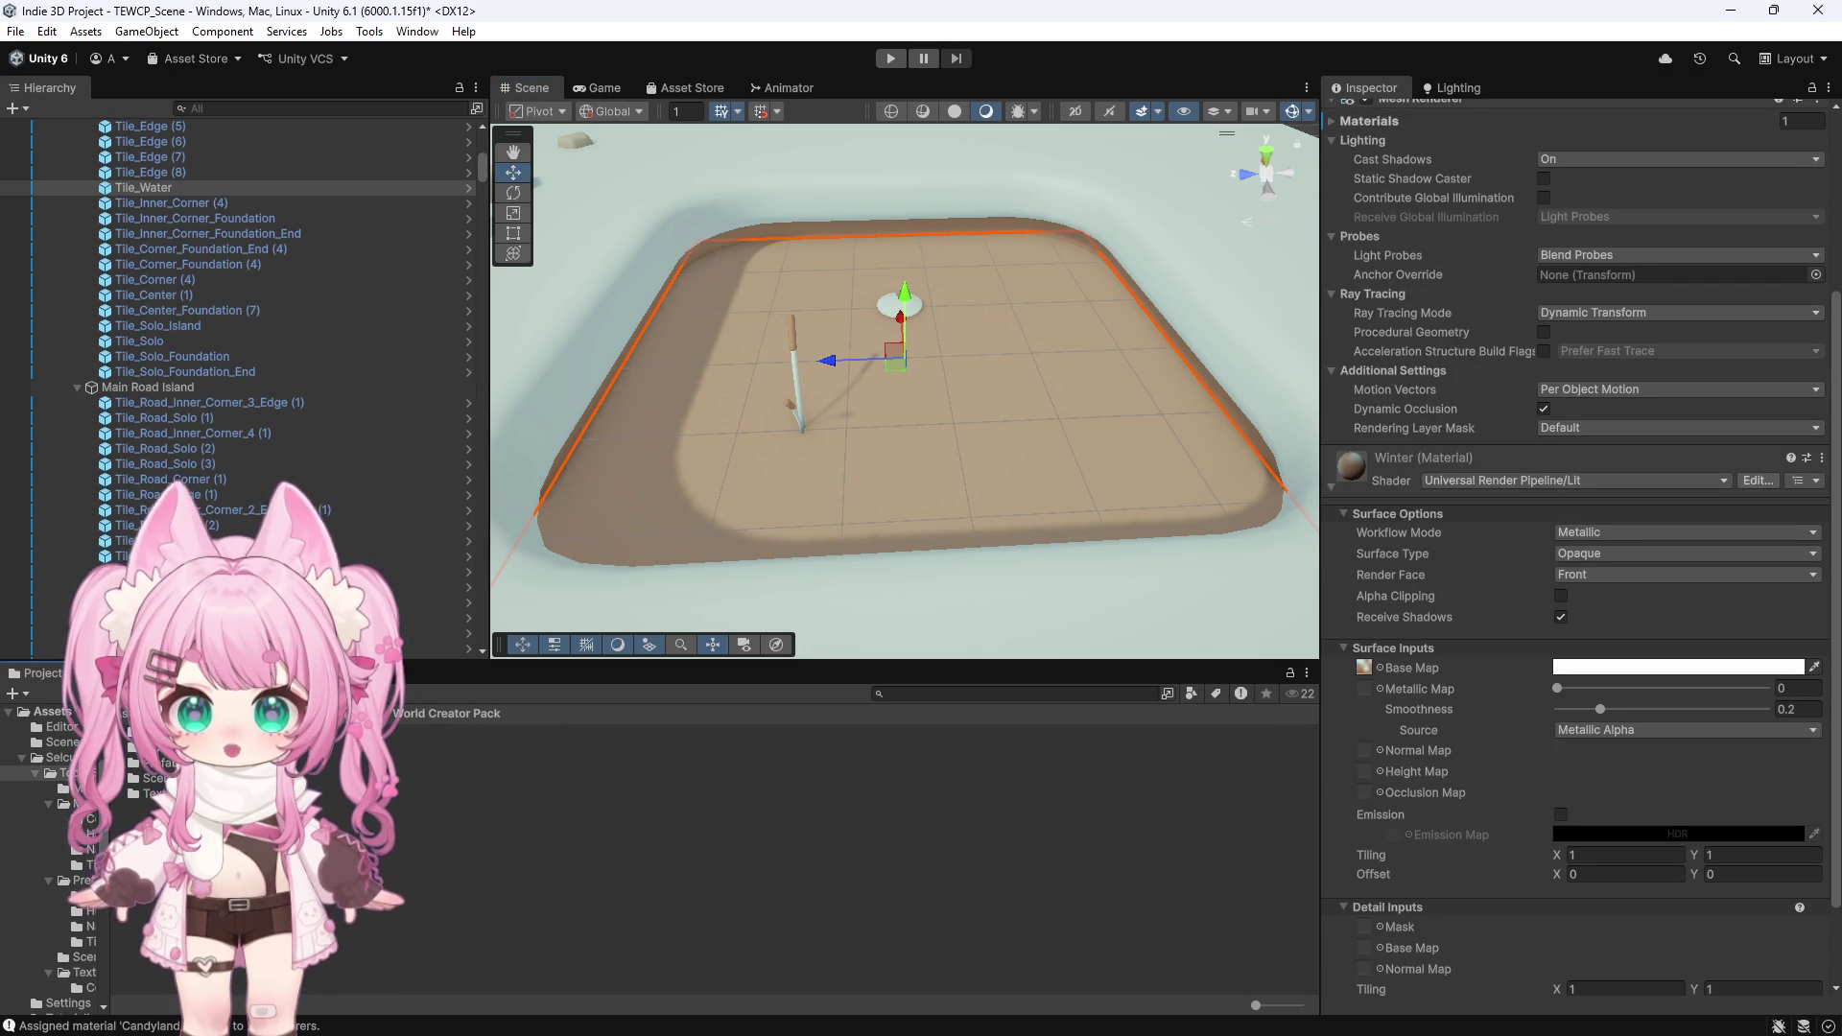
double_click(151, 793)
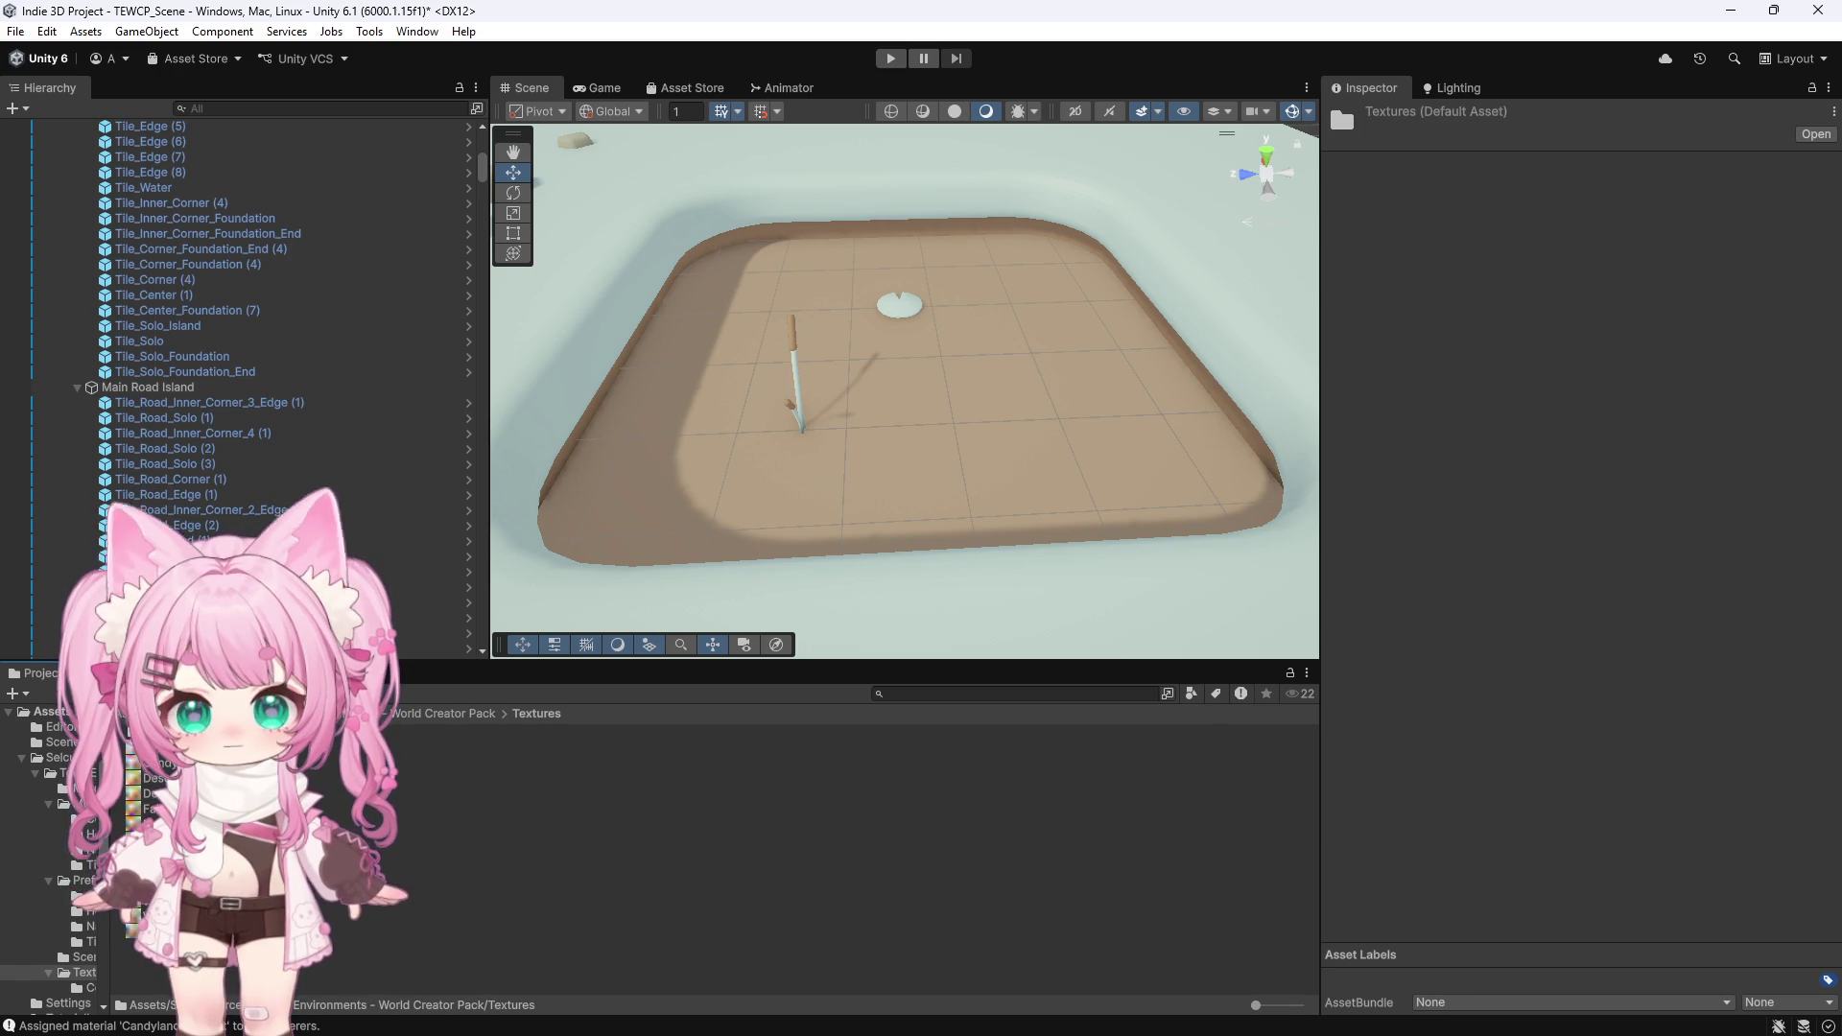
click(134, 916)
key(Delete)
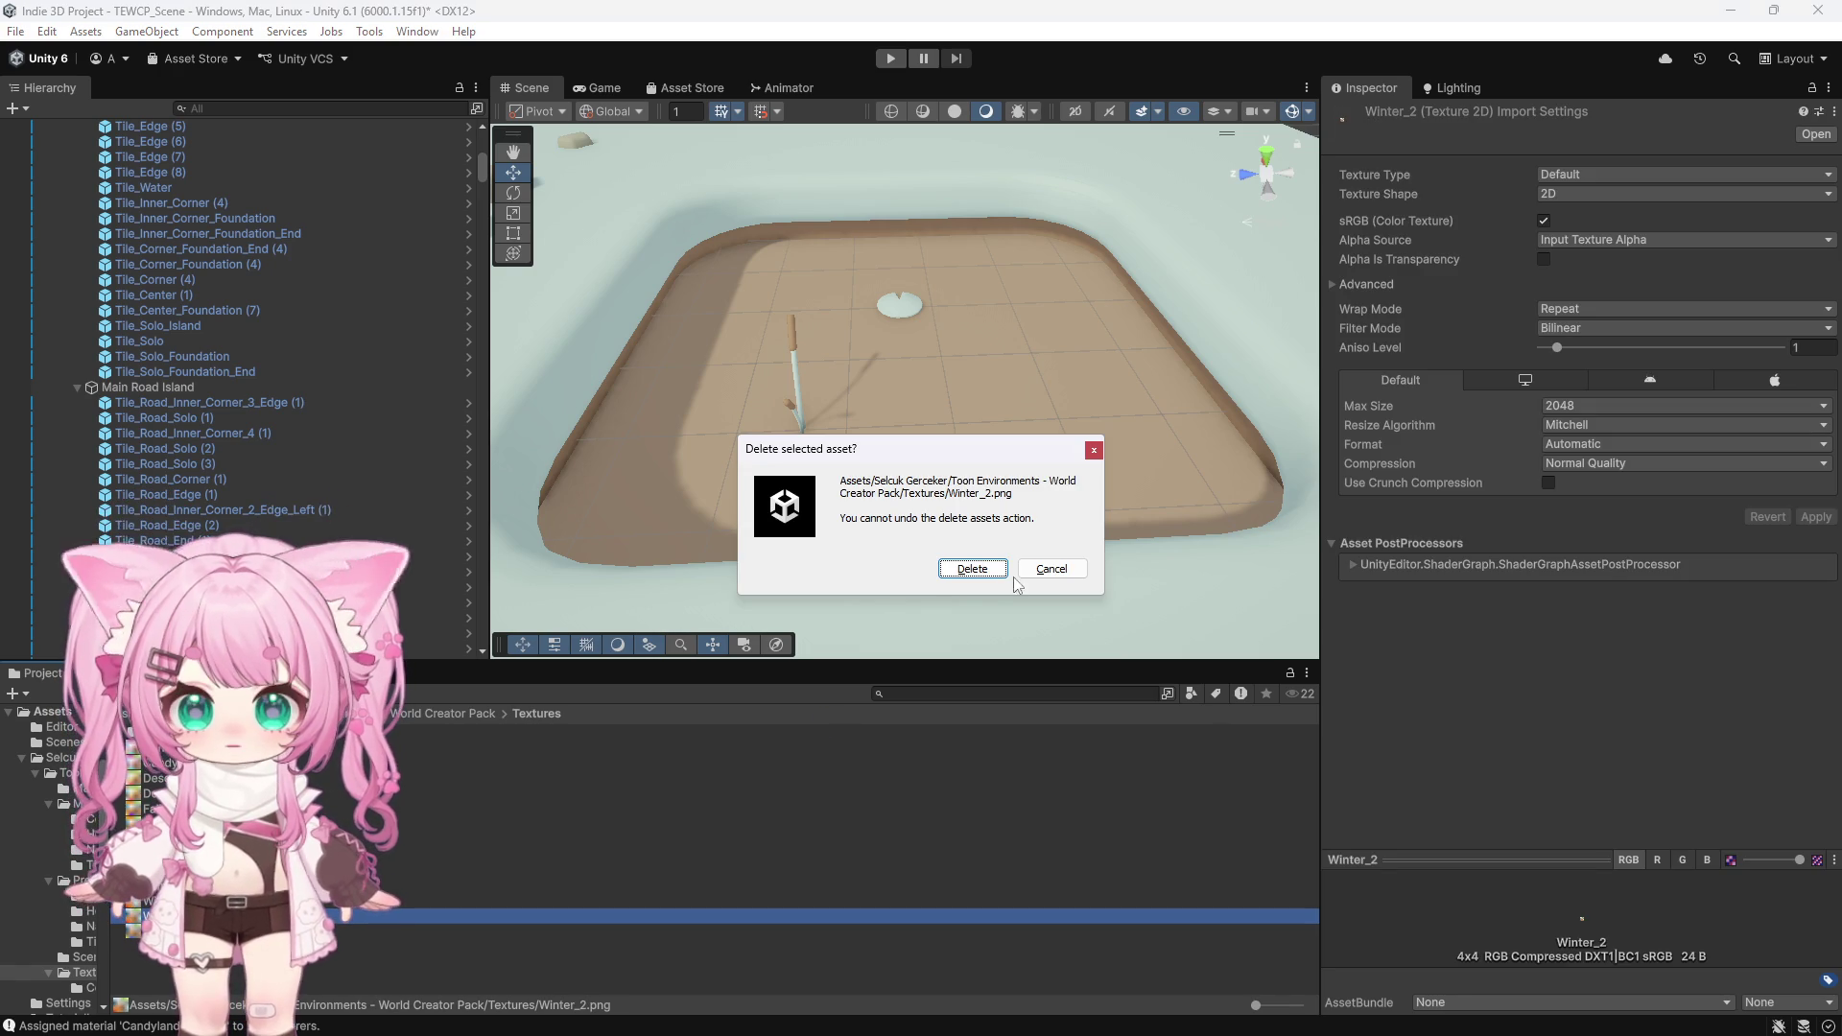
click(971, 568)
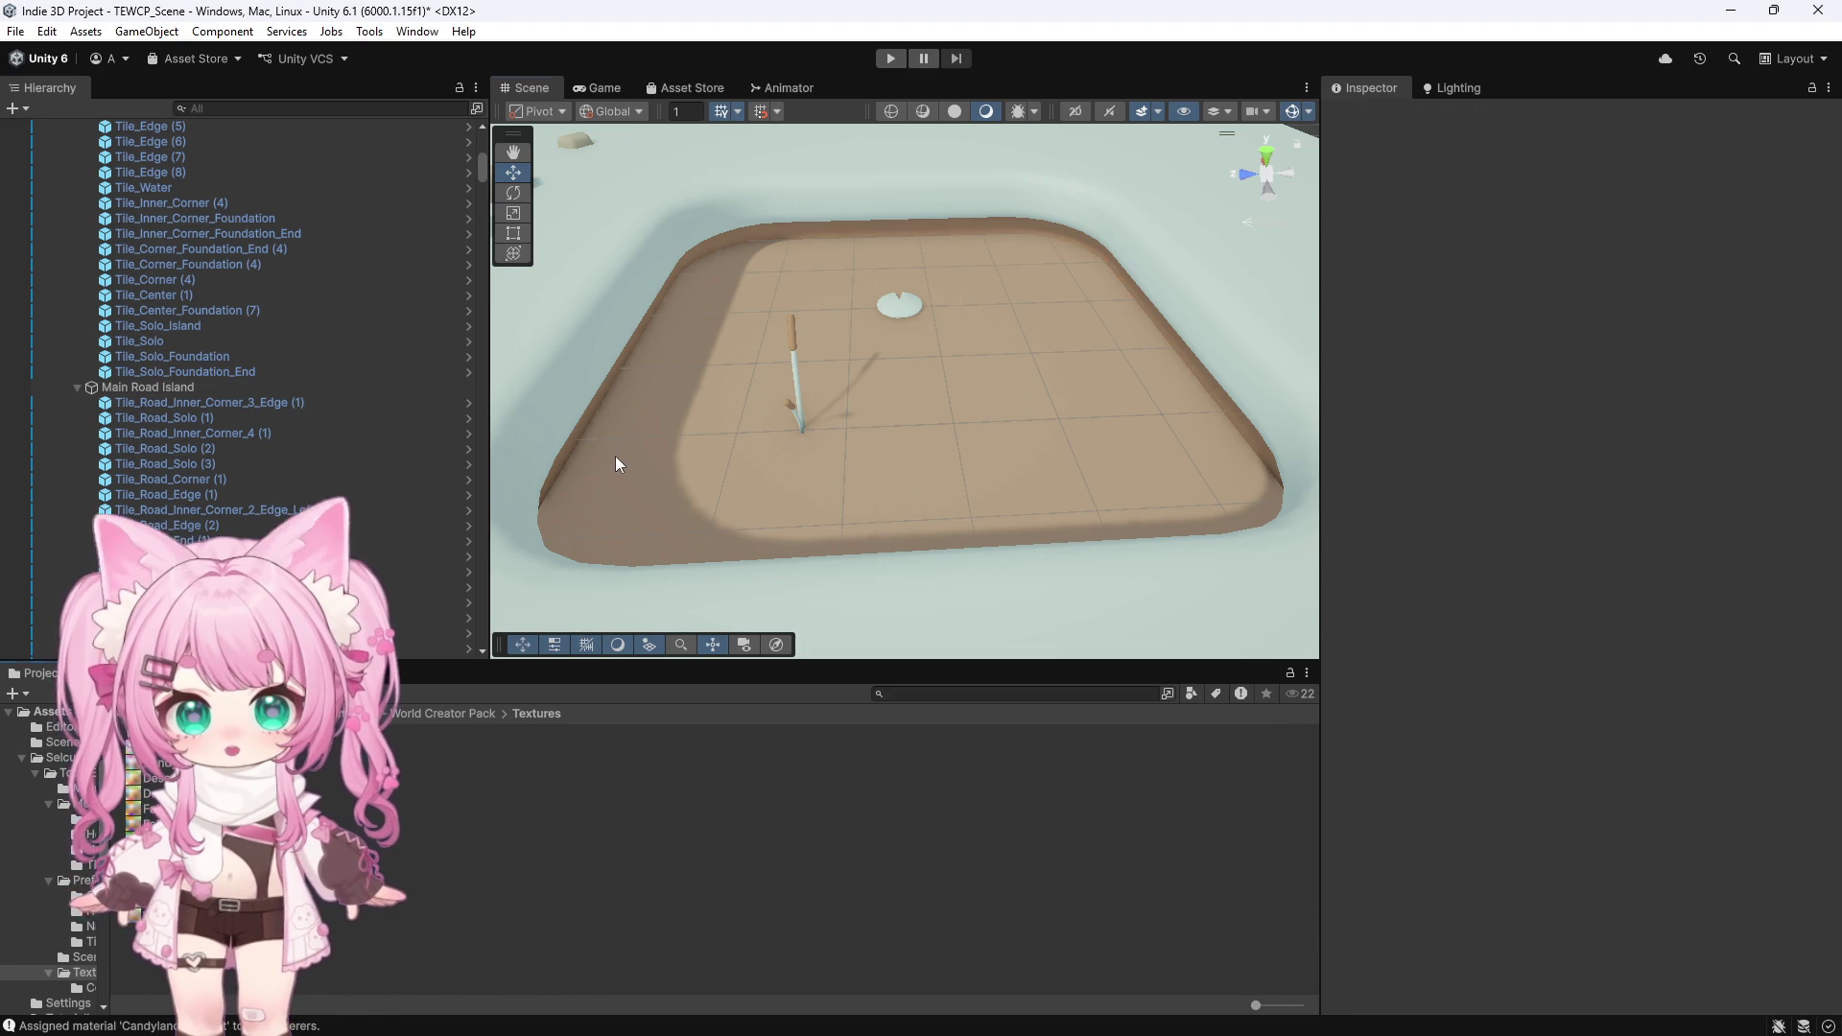
click(625, 462)
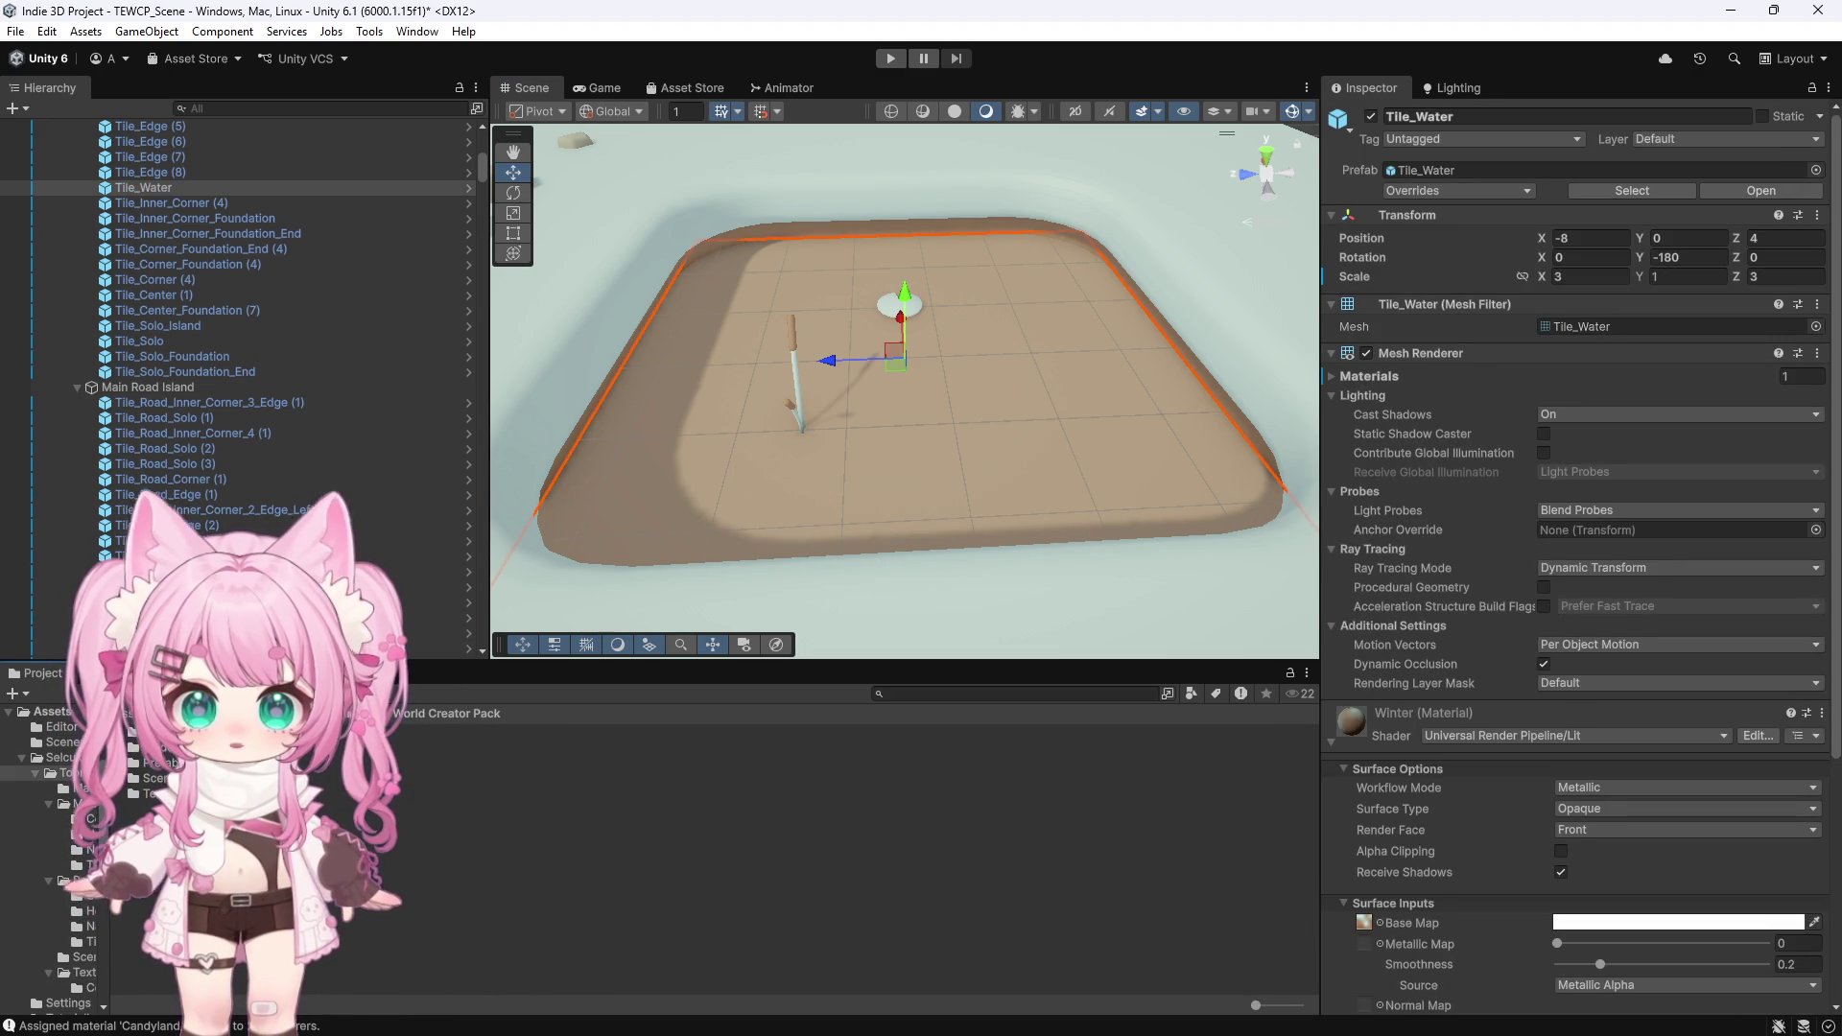
Drag the Winter_Ice material from the Materials folder onto the Tile_Water pool tile and inspect its settings
click(67, 789)
click(741, 463)
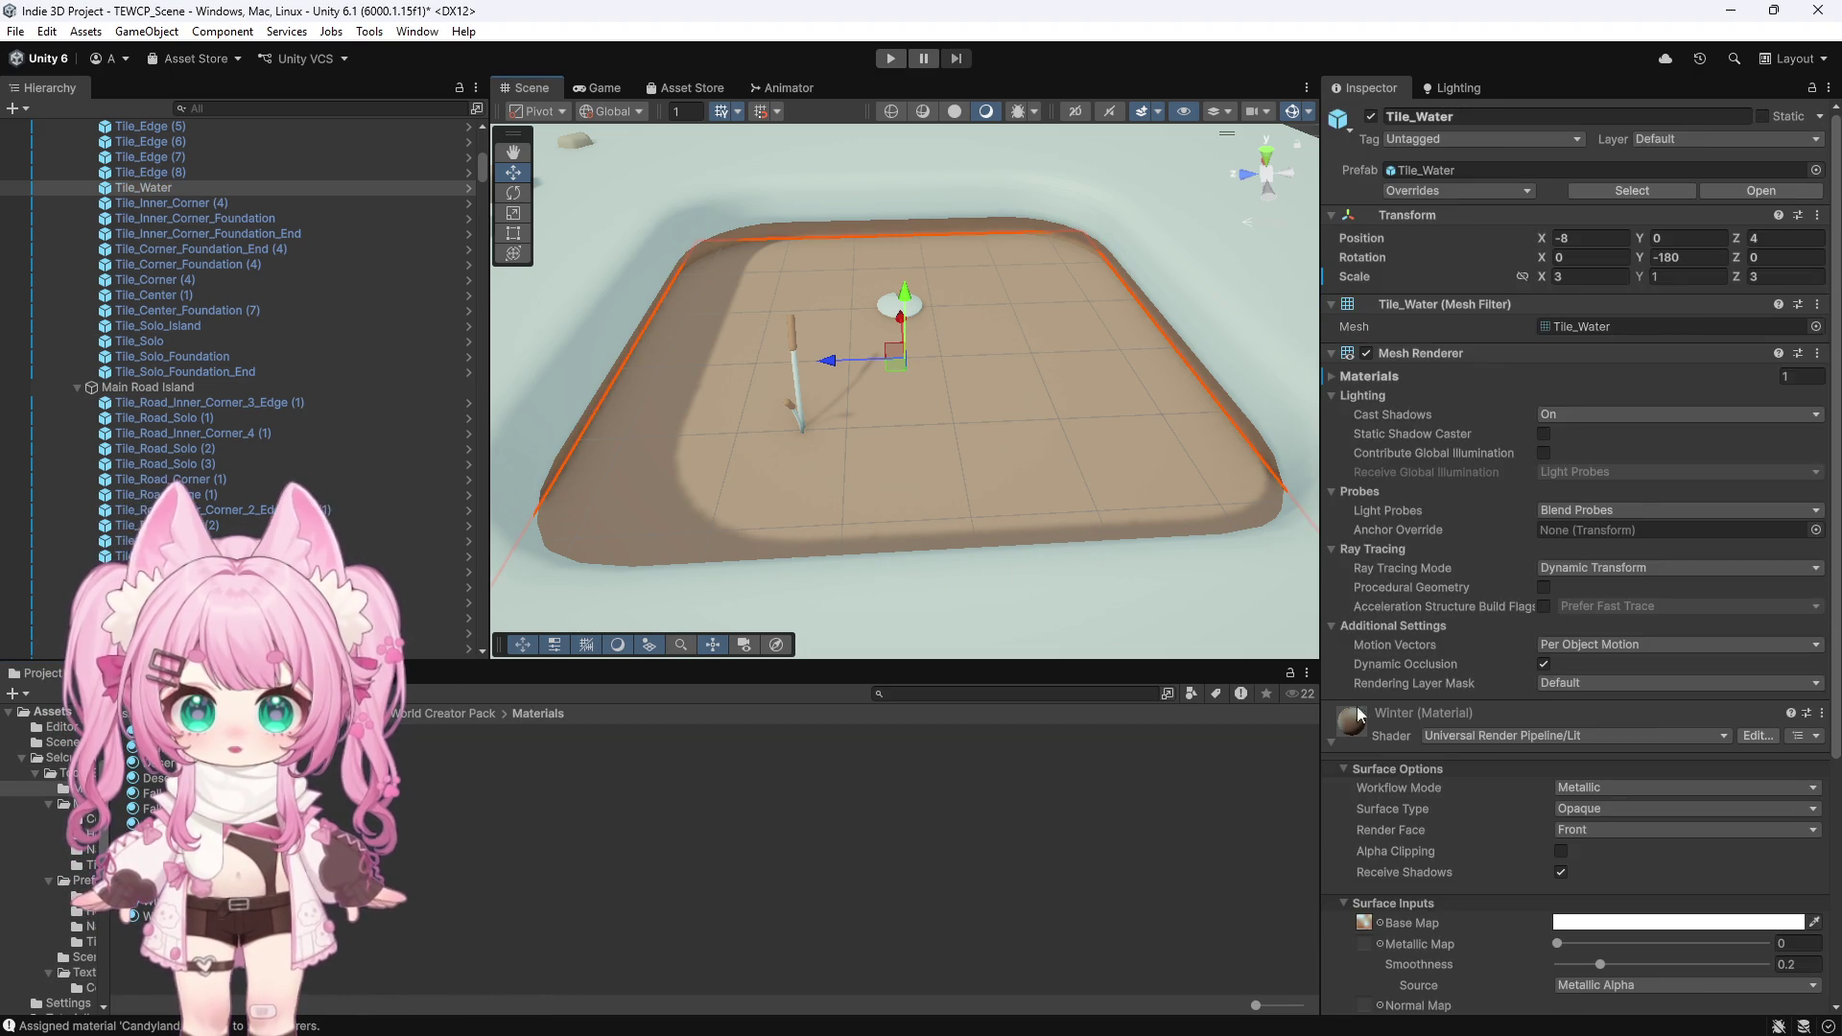
scroll(down, 3)
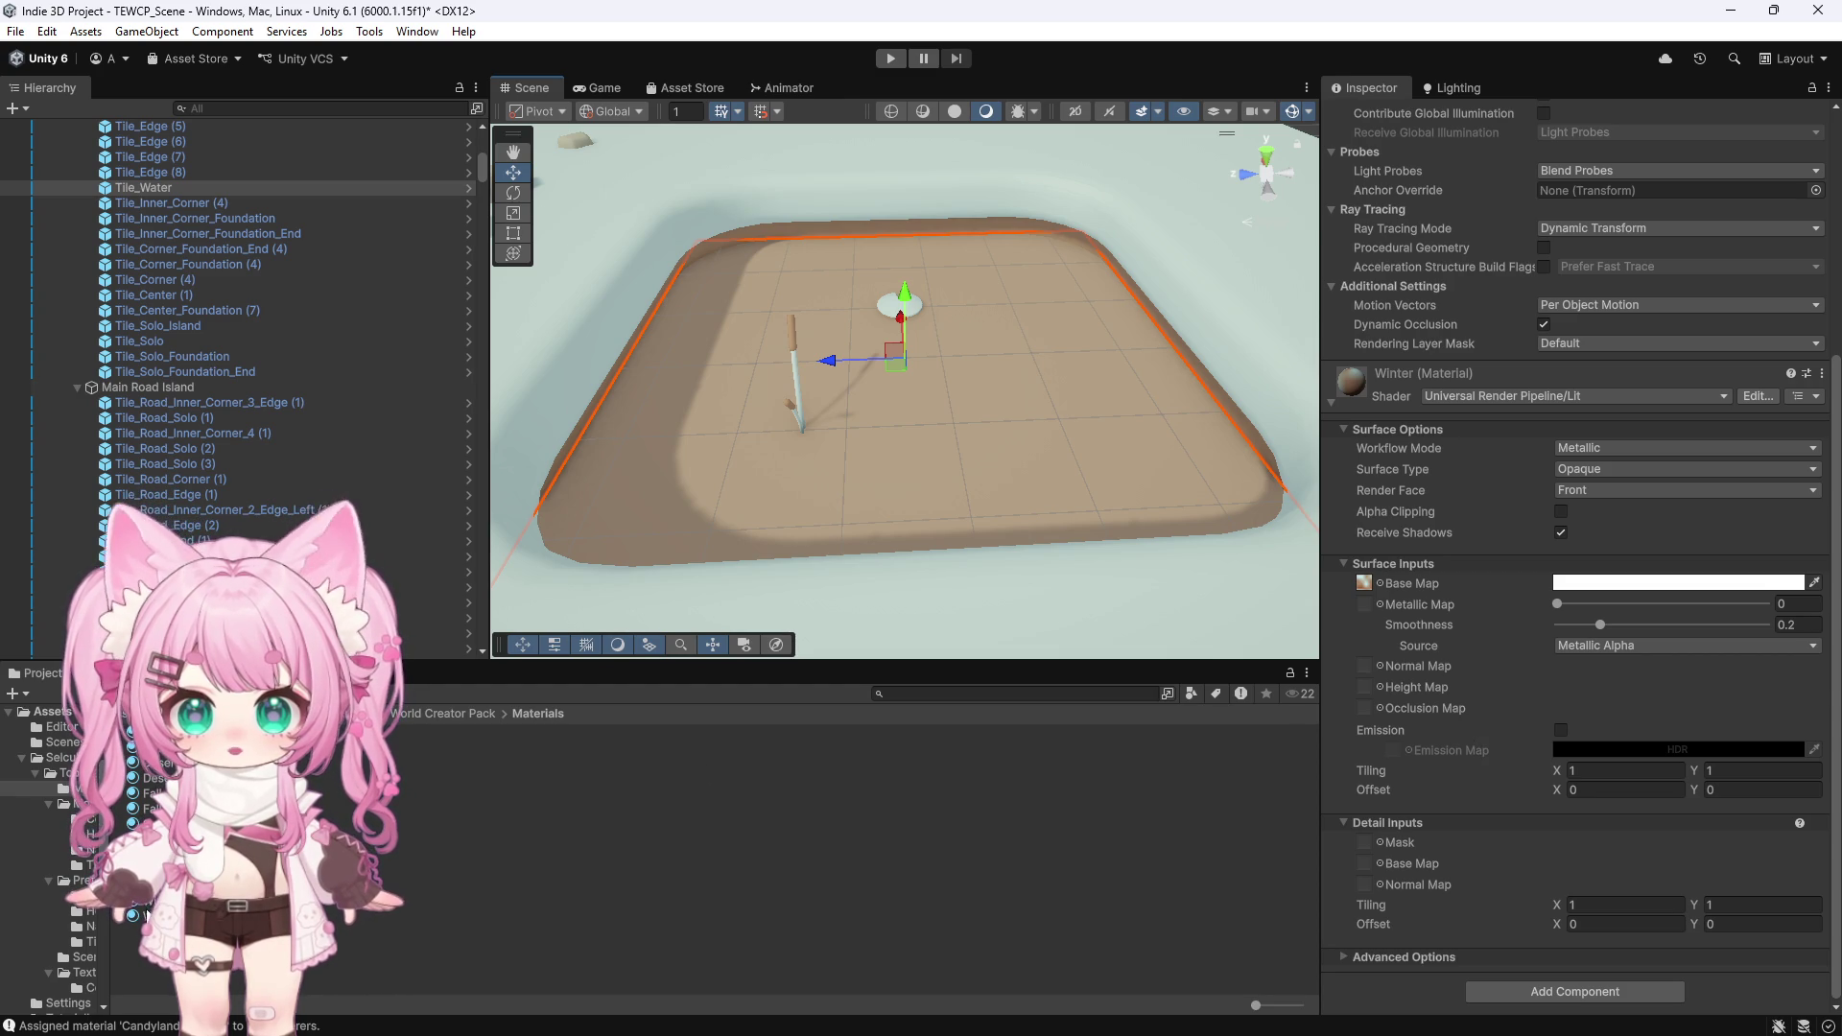
drag(144, 916, 635, 498)
click(959, 915)
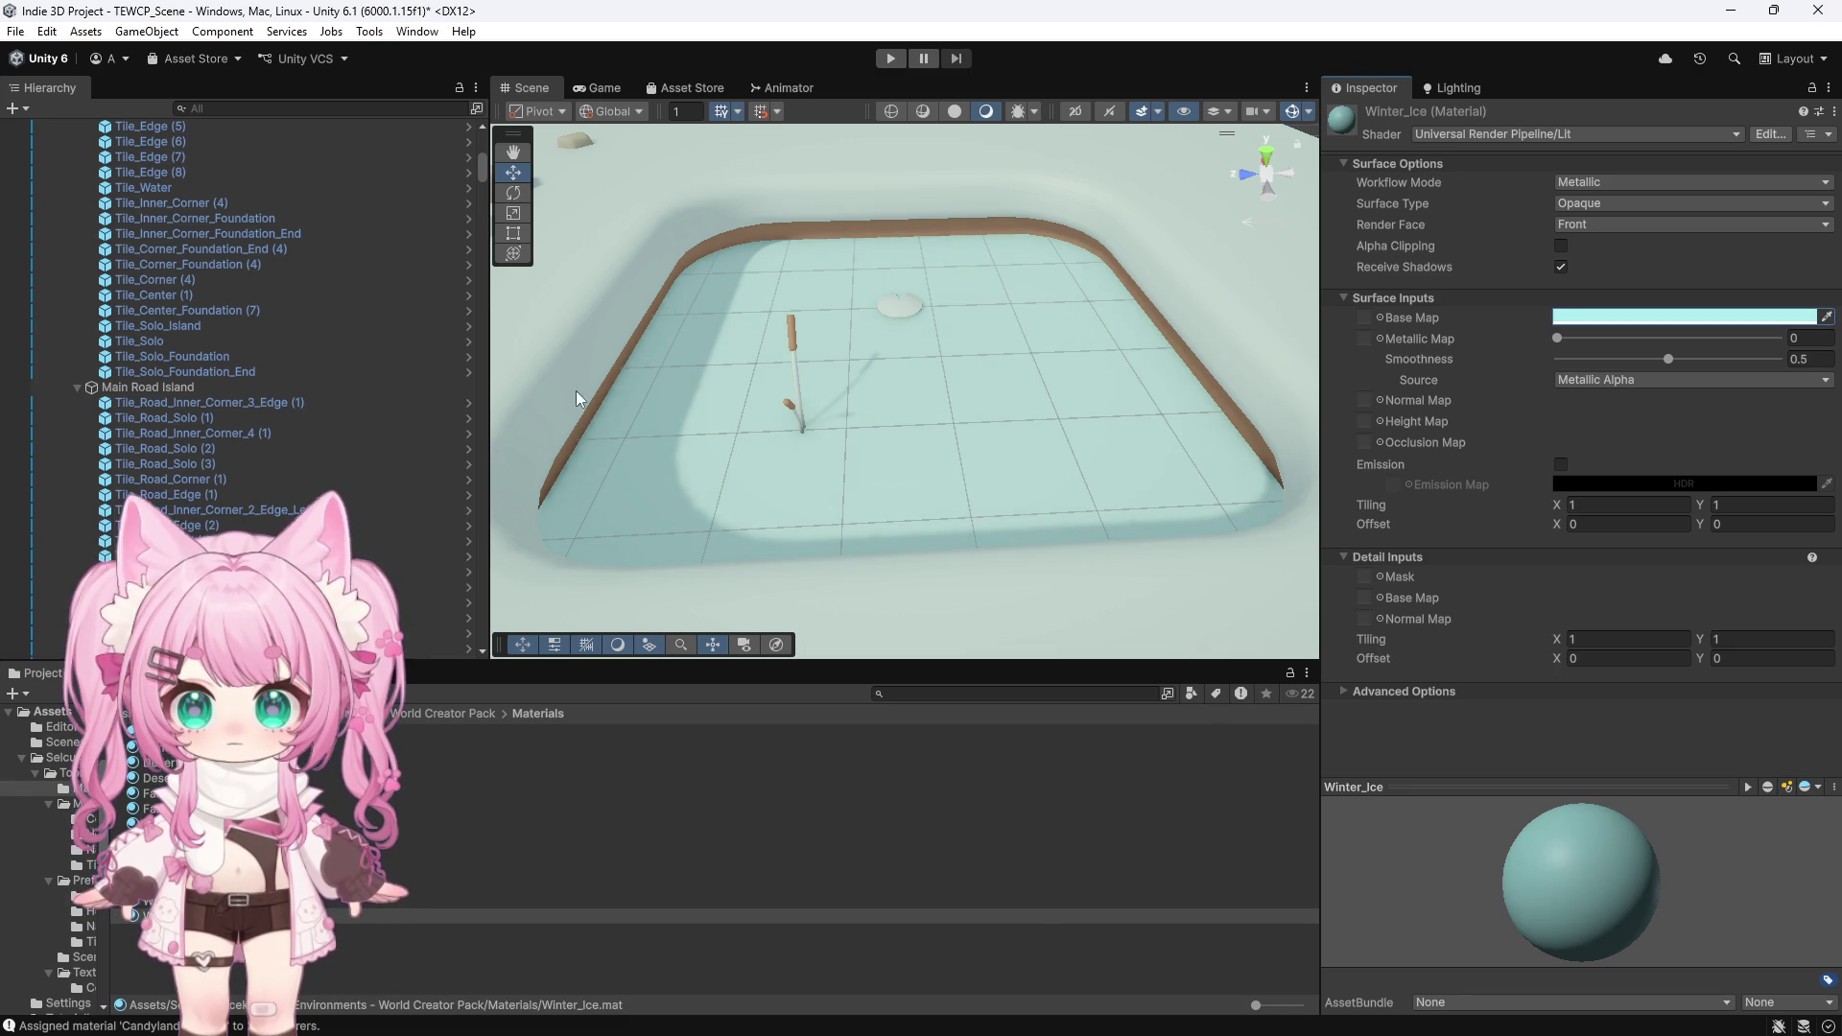
scroll(down, 3)
scroll(up, 3)
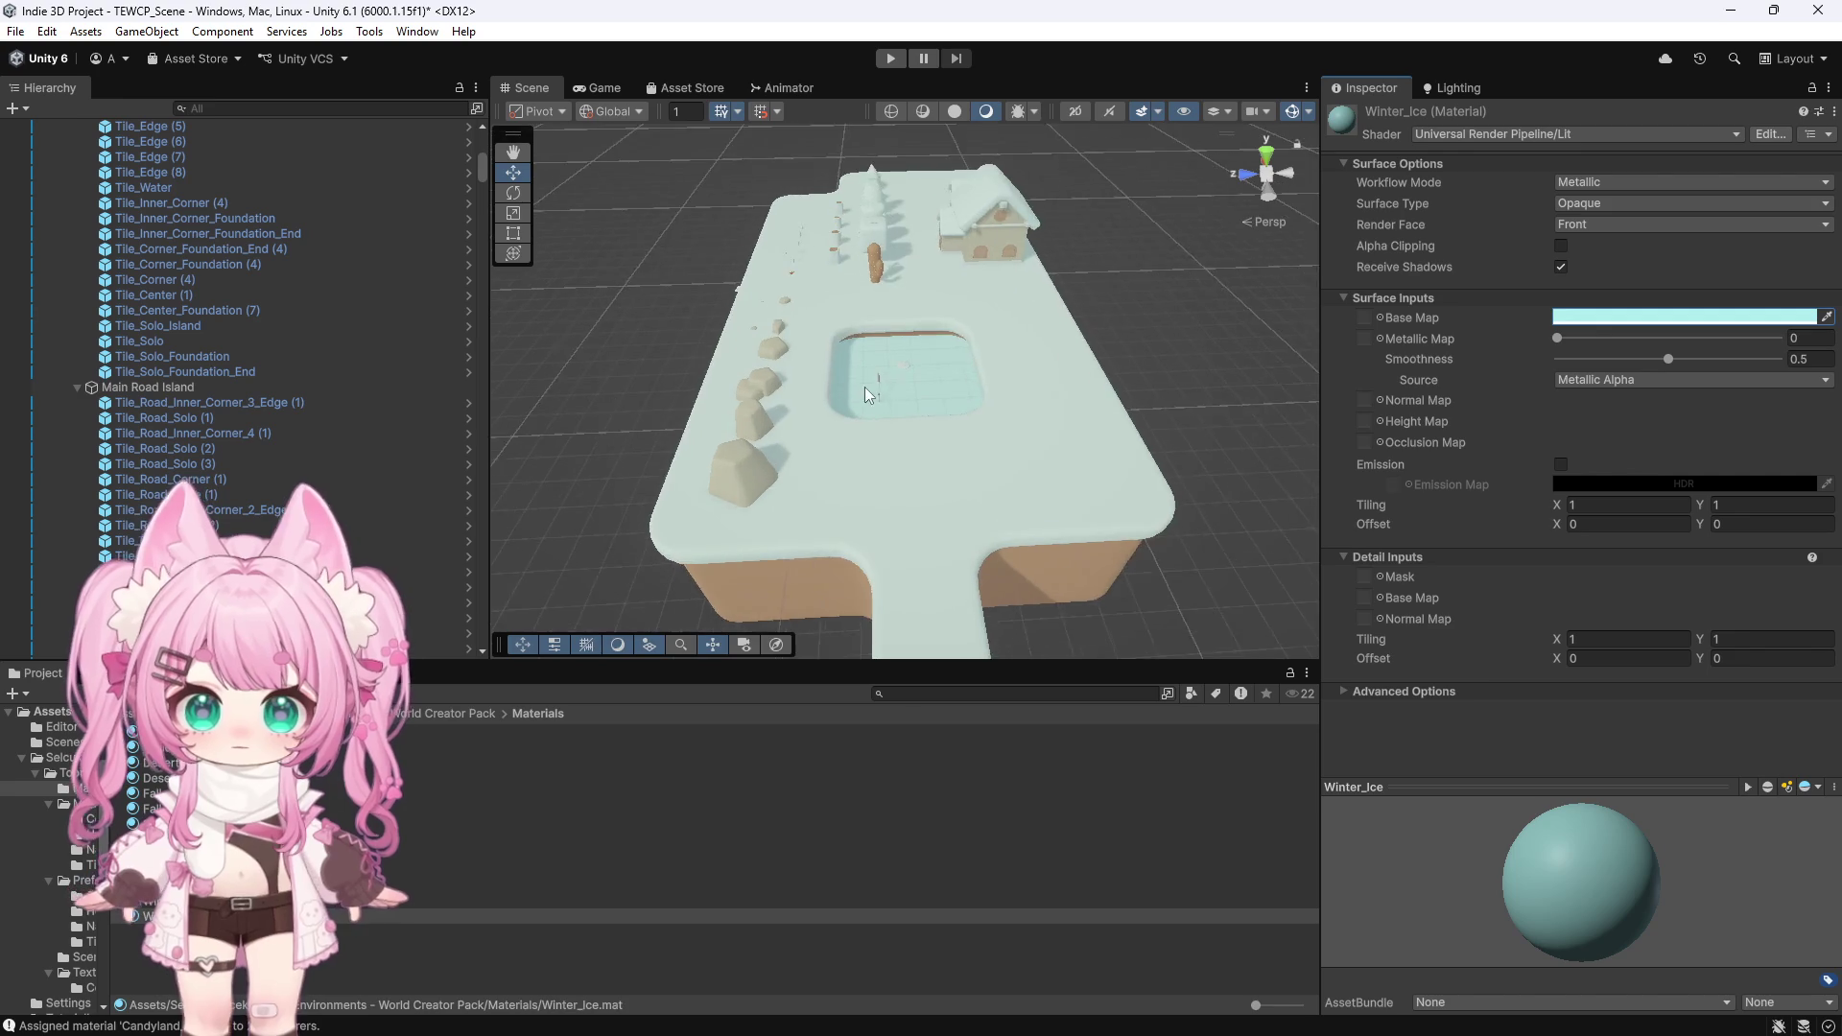
scroll(up, 3)
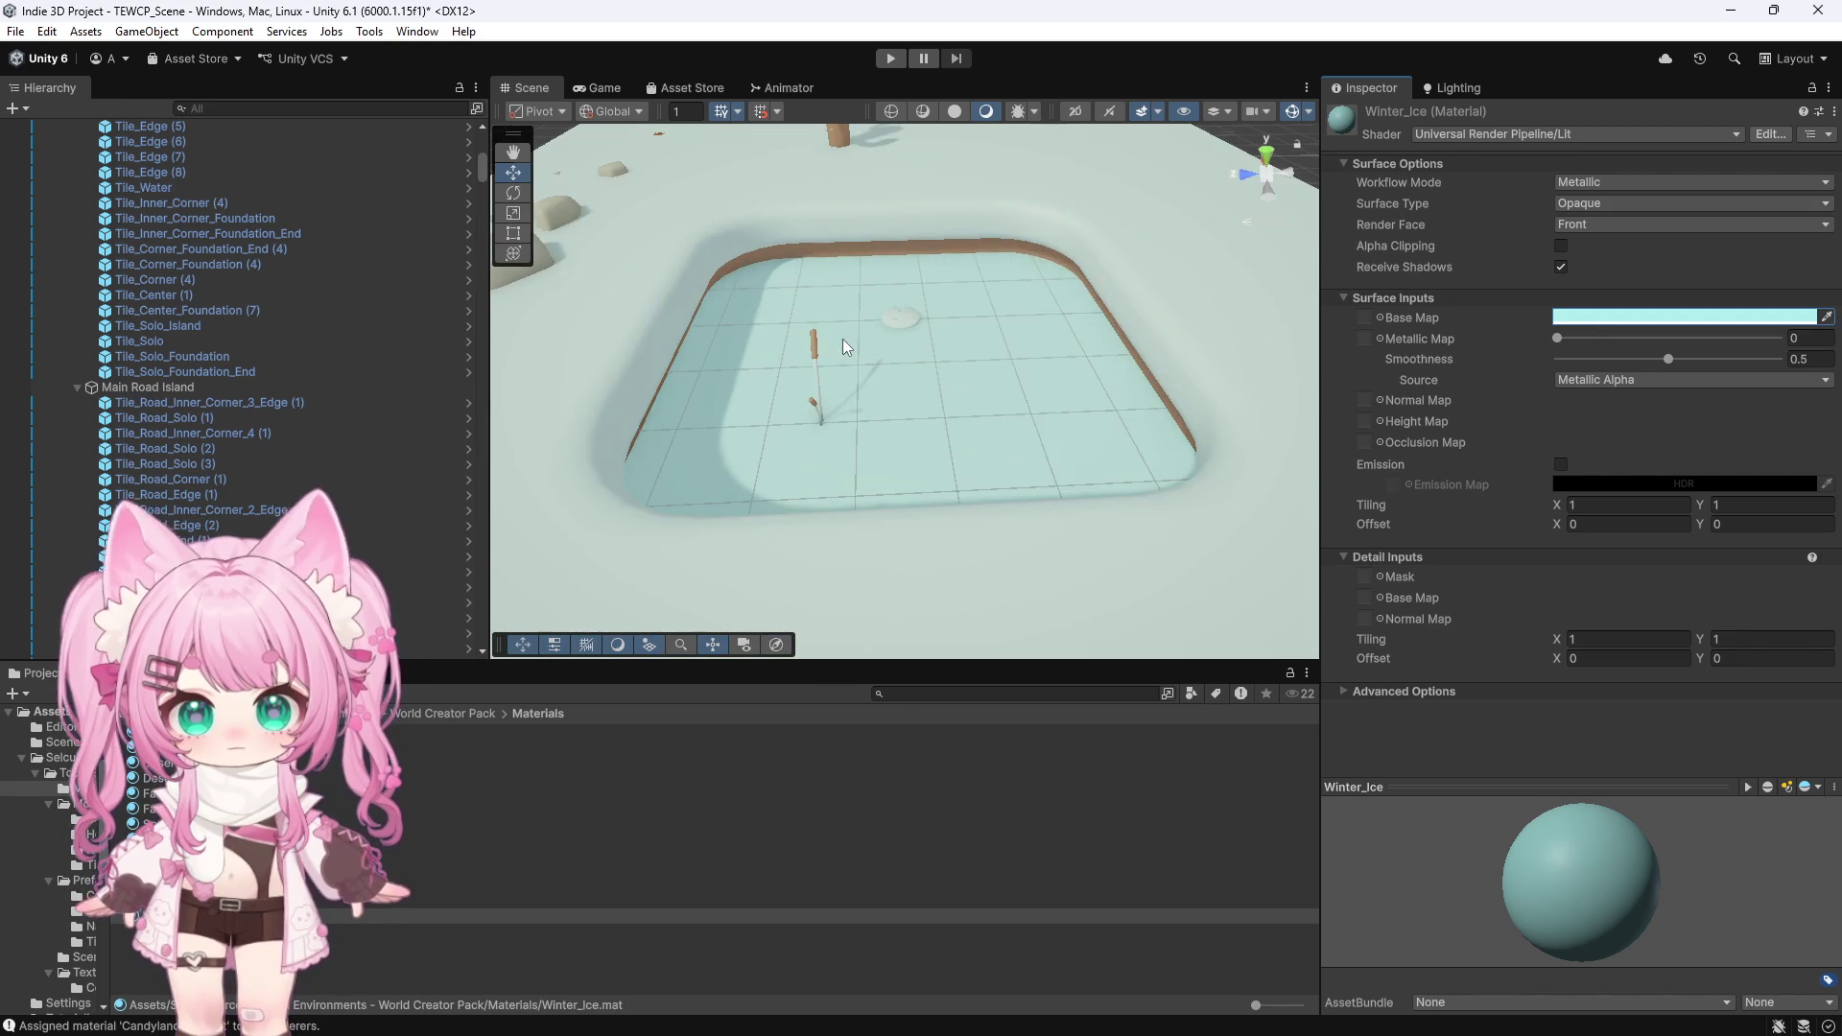
scroll(down, 3)
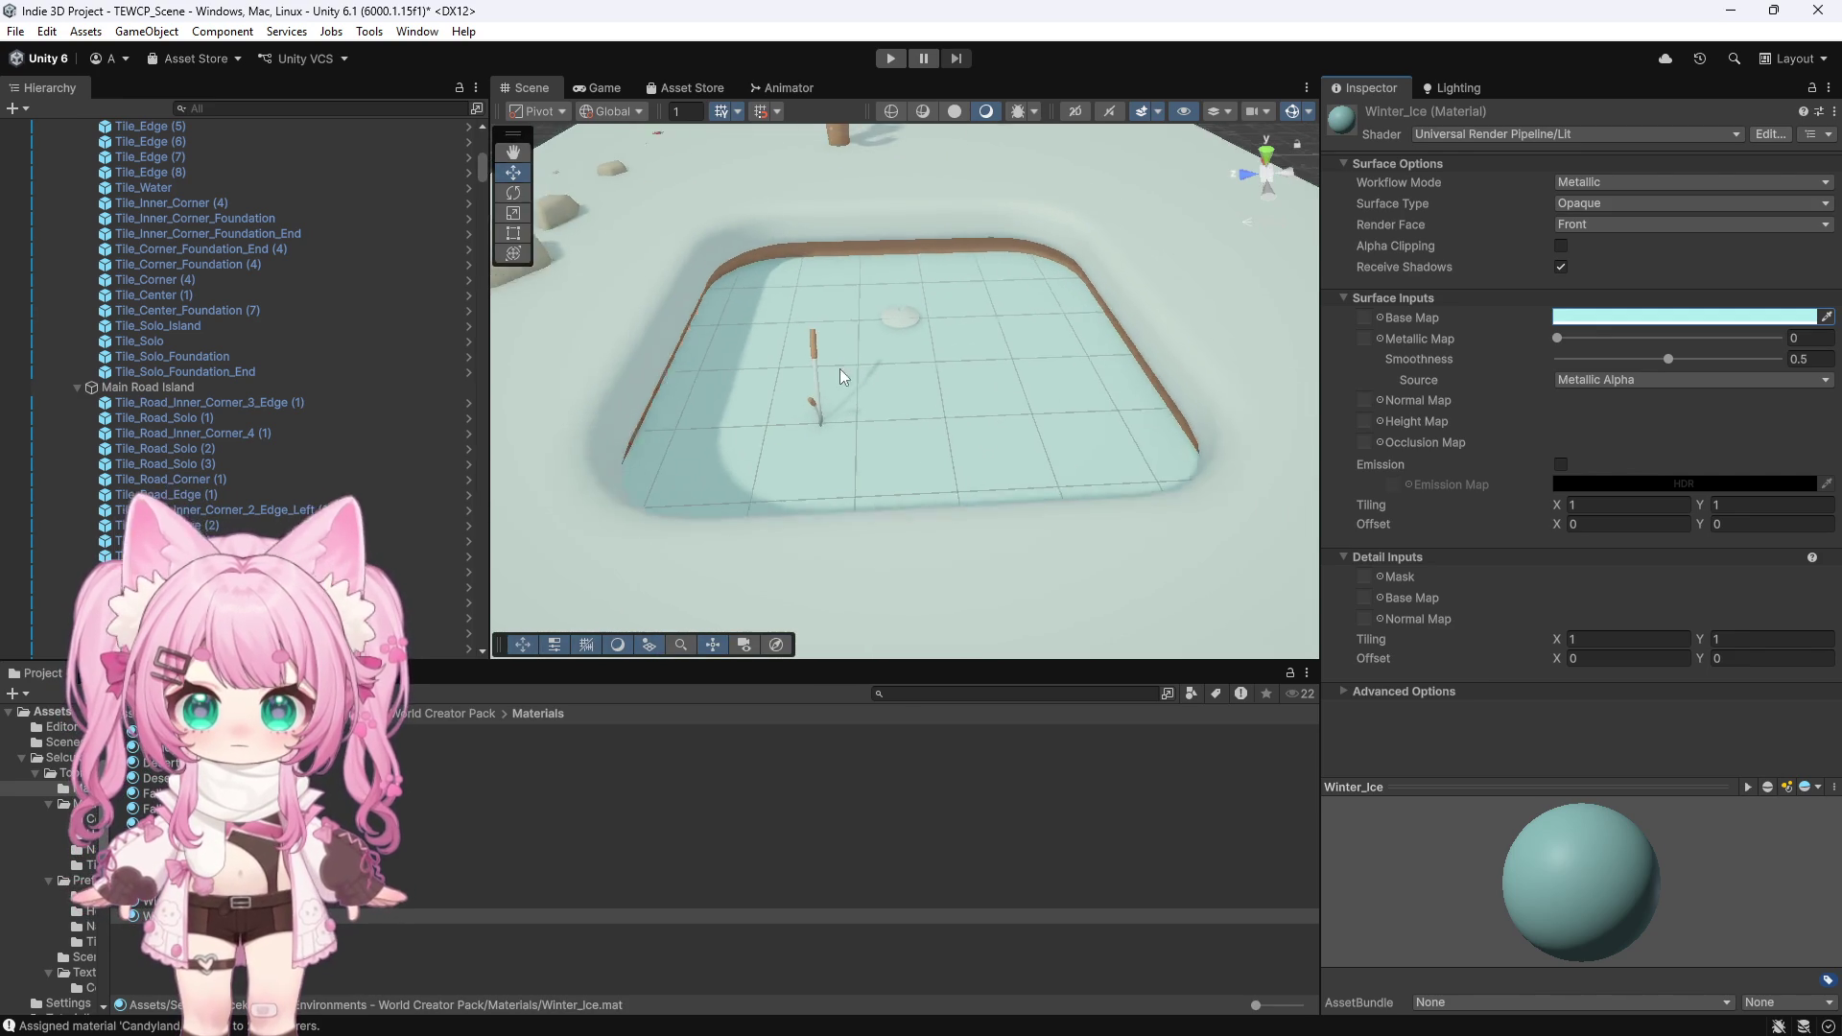
scroll(up, 3)
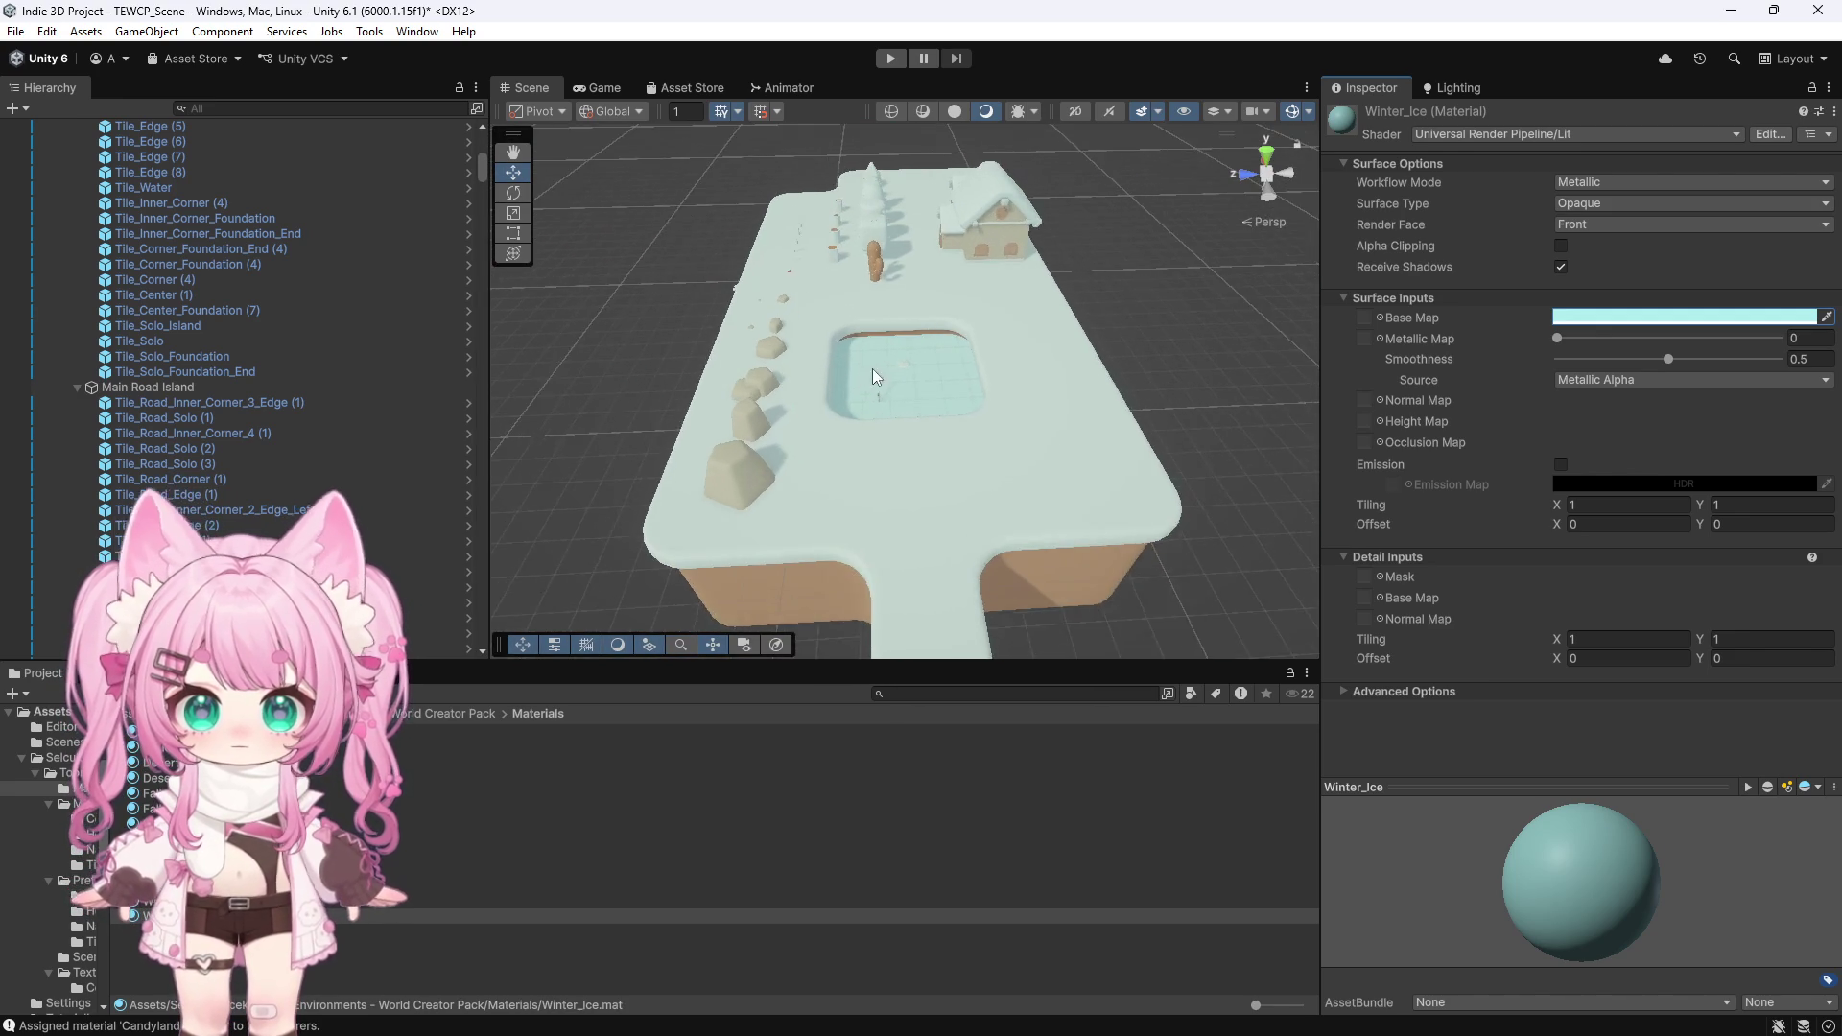
scroll(up, 3)
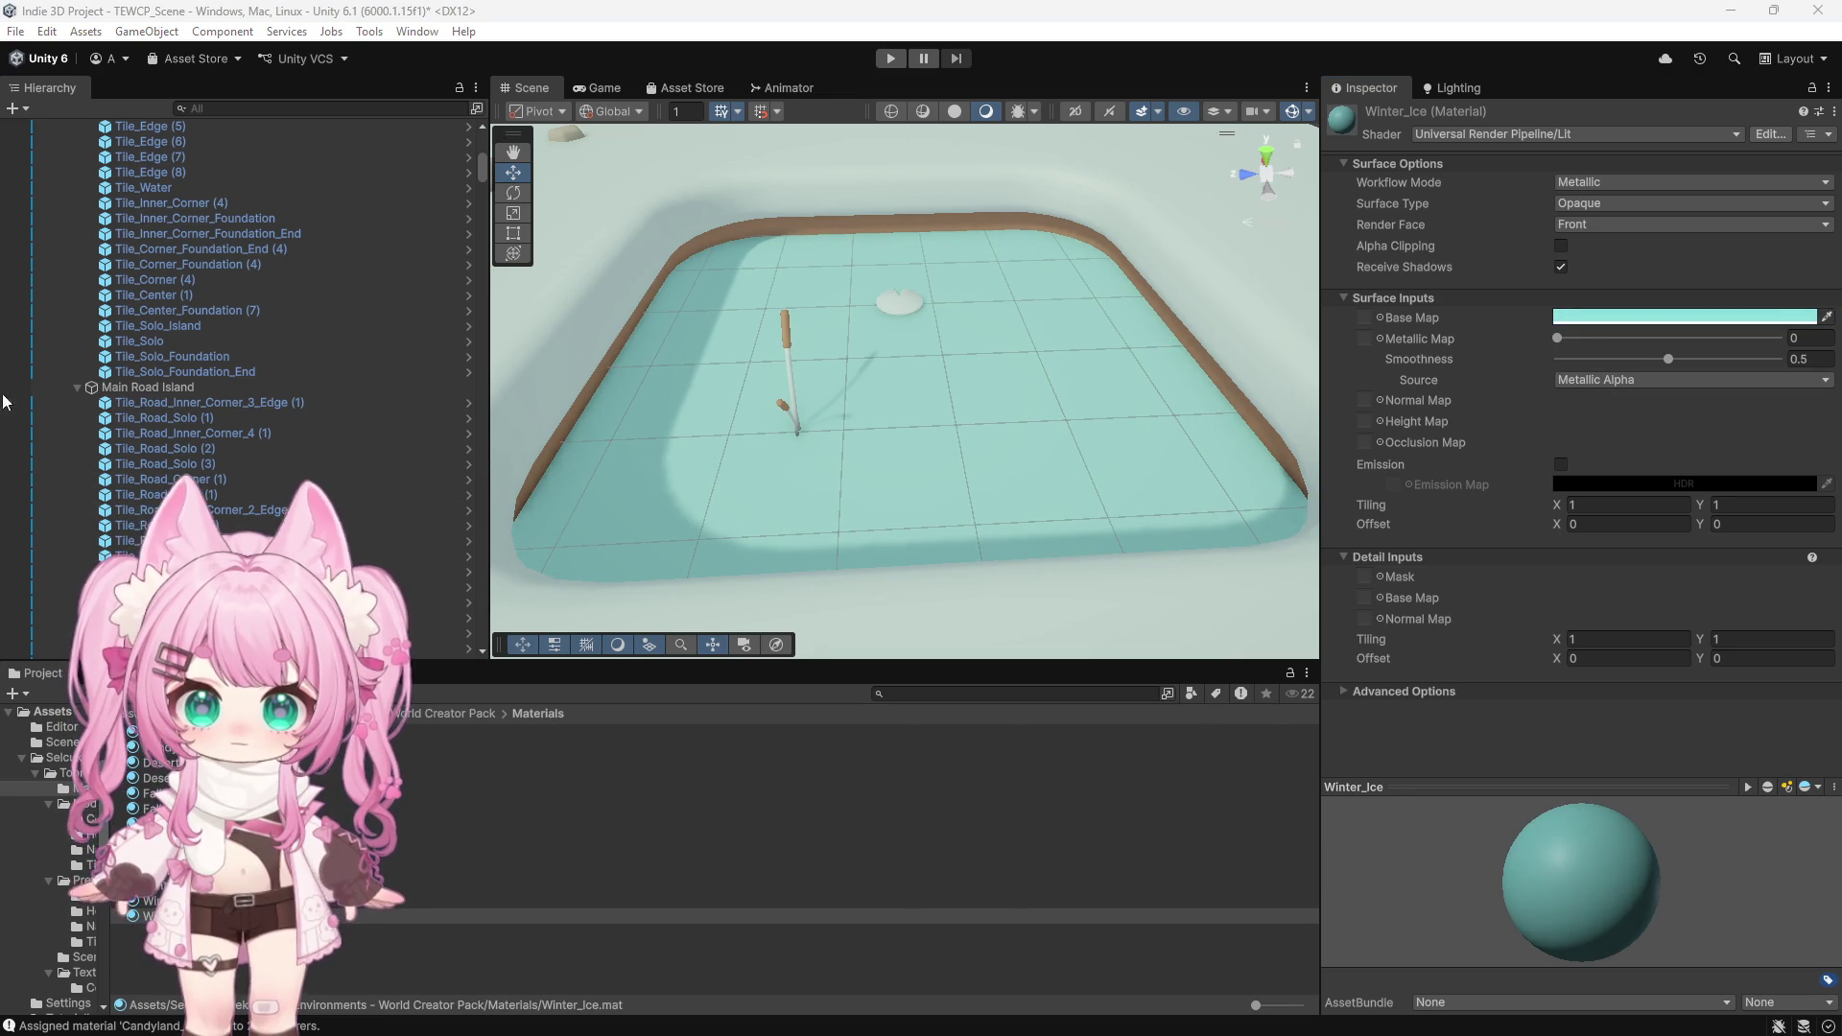
scroll(down, 3)
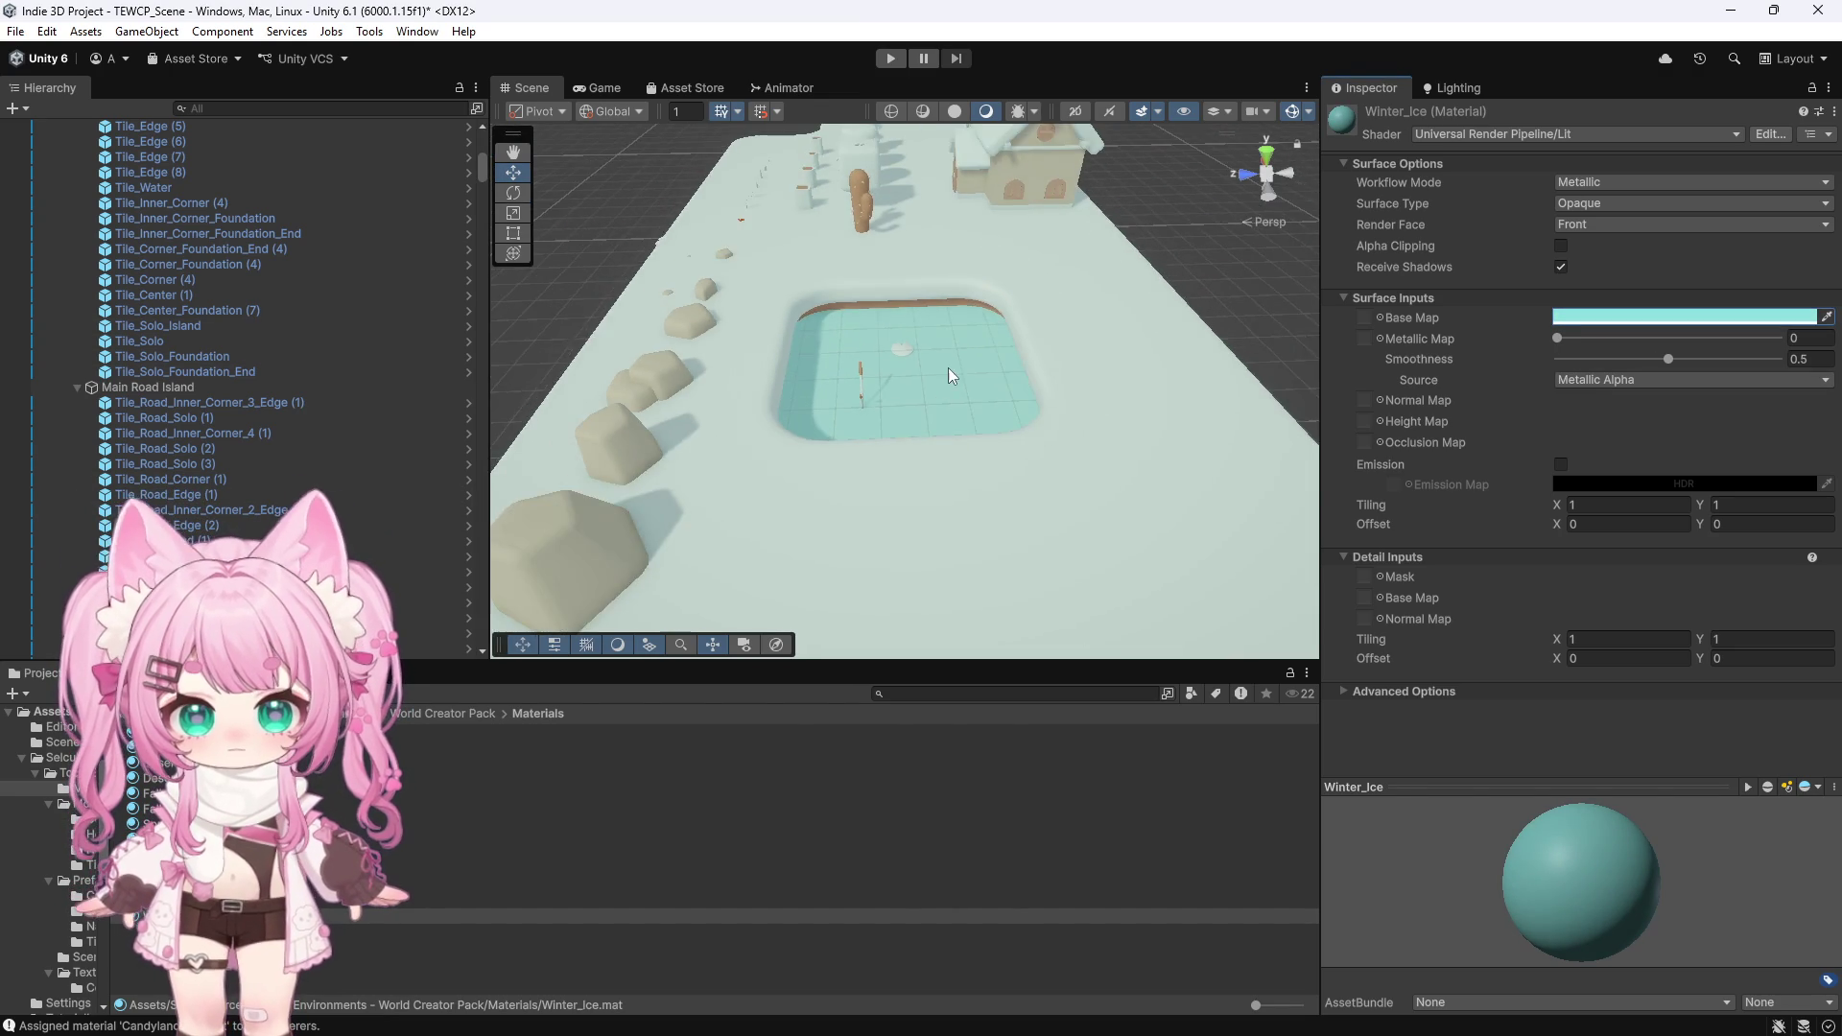
drag(988, 380, 679, 337)
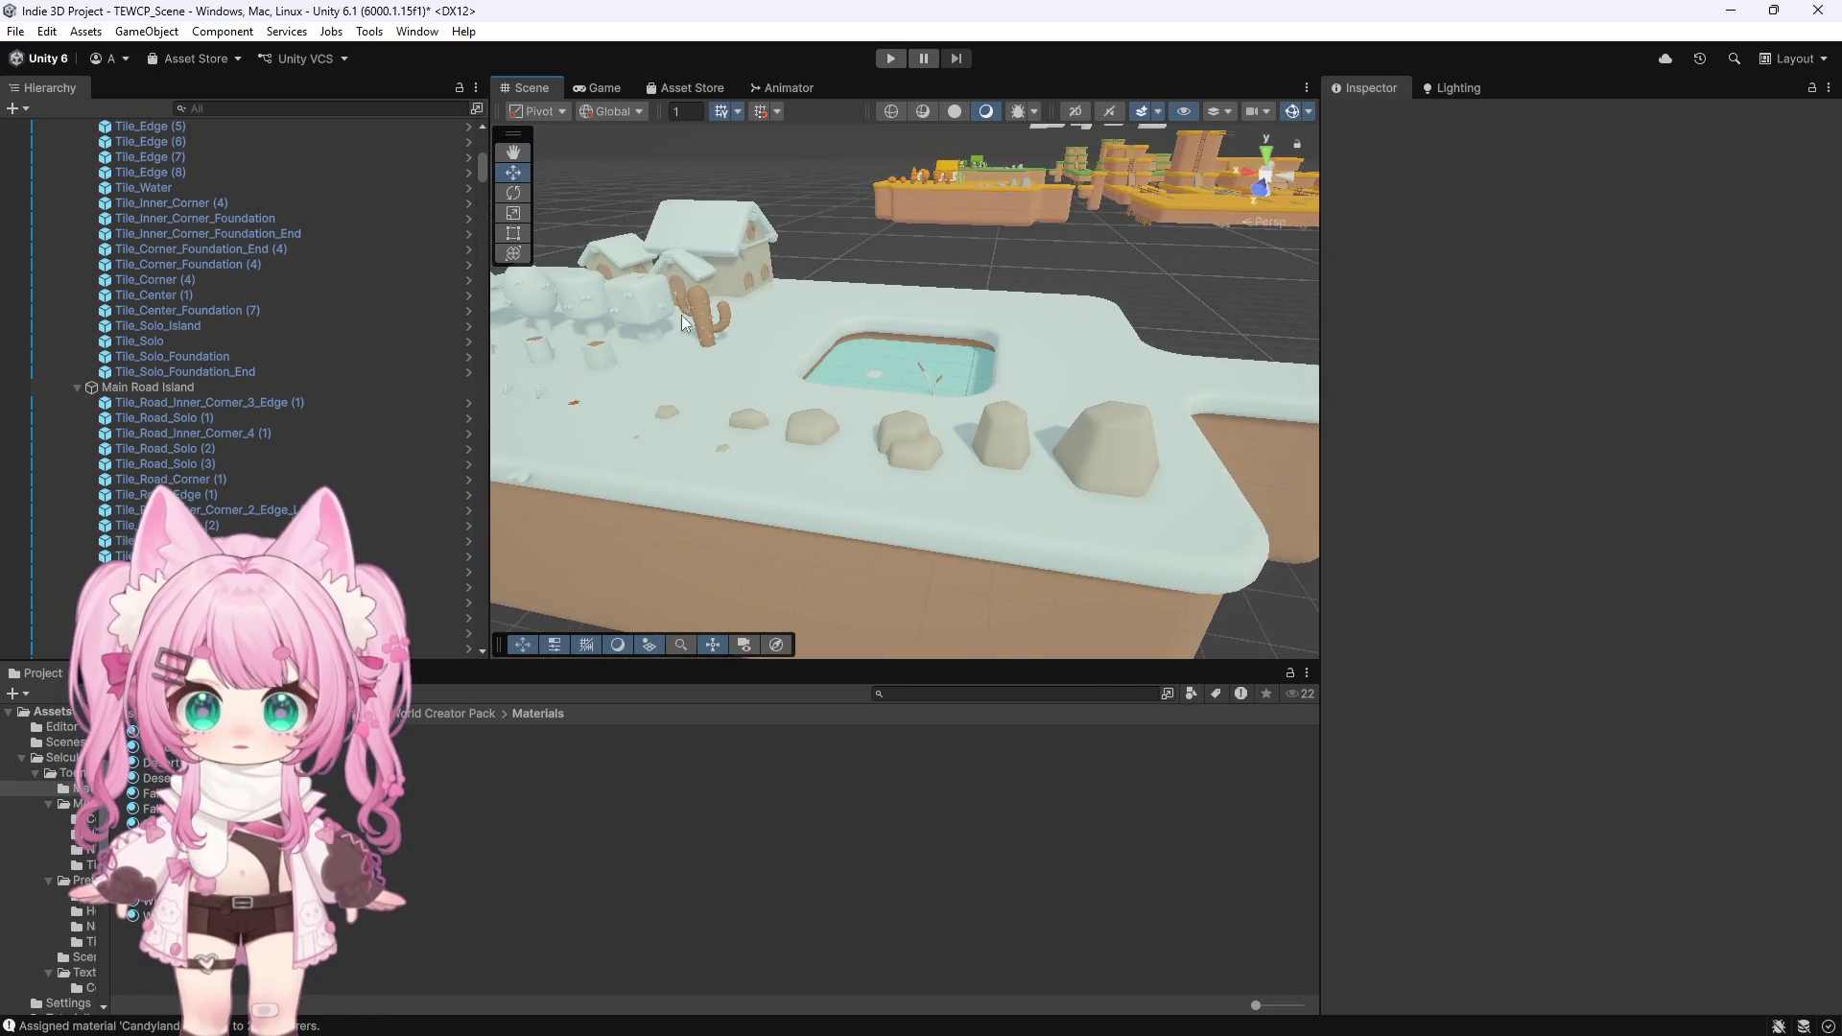
scroll(up, 3)
scroll(down, 3)
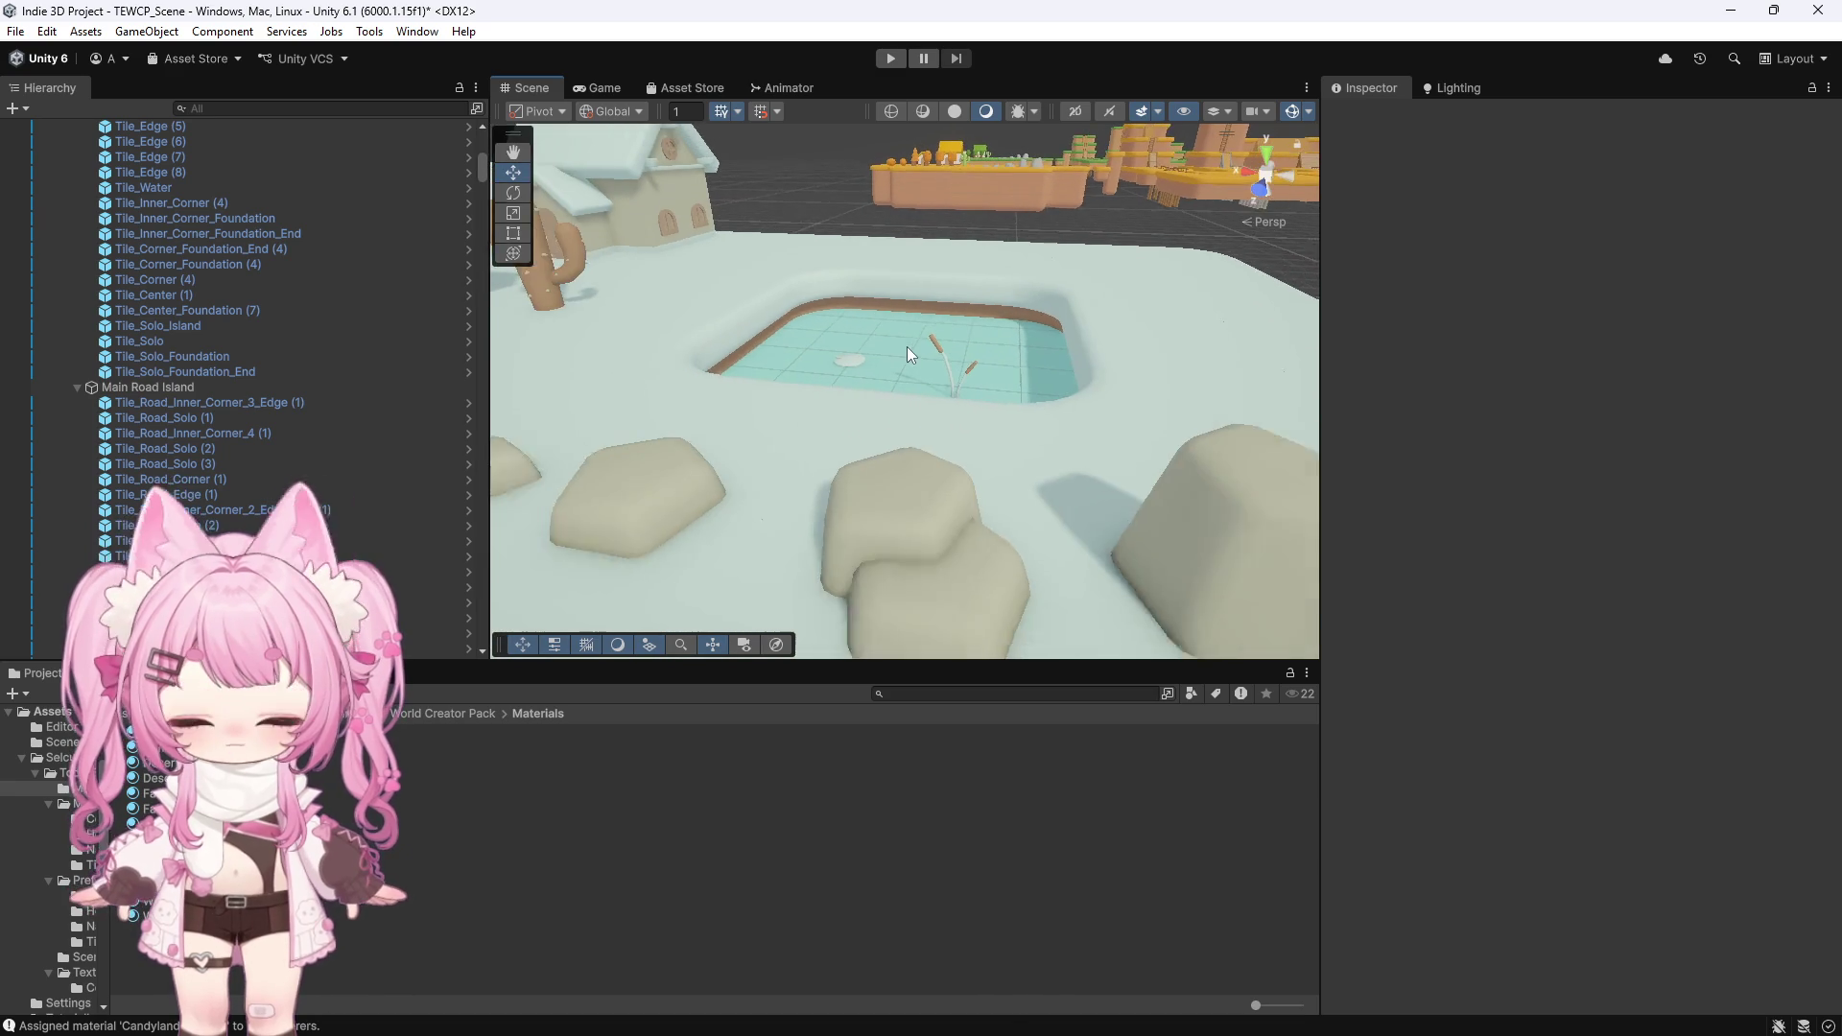
key(ctrl+z)
key(ctrl+z)
key(ctrl+z)
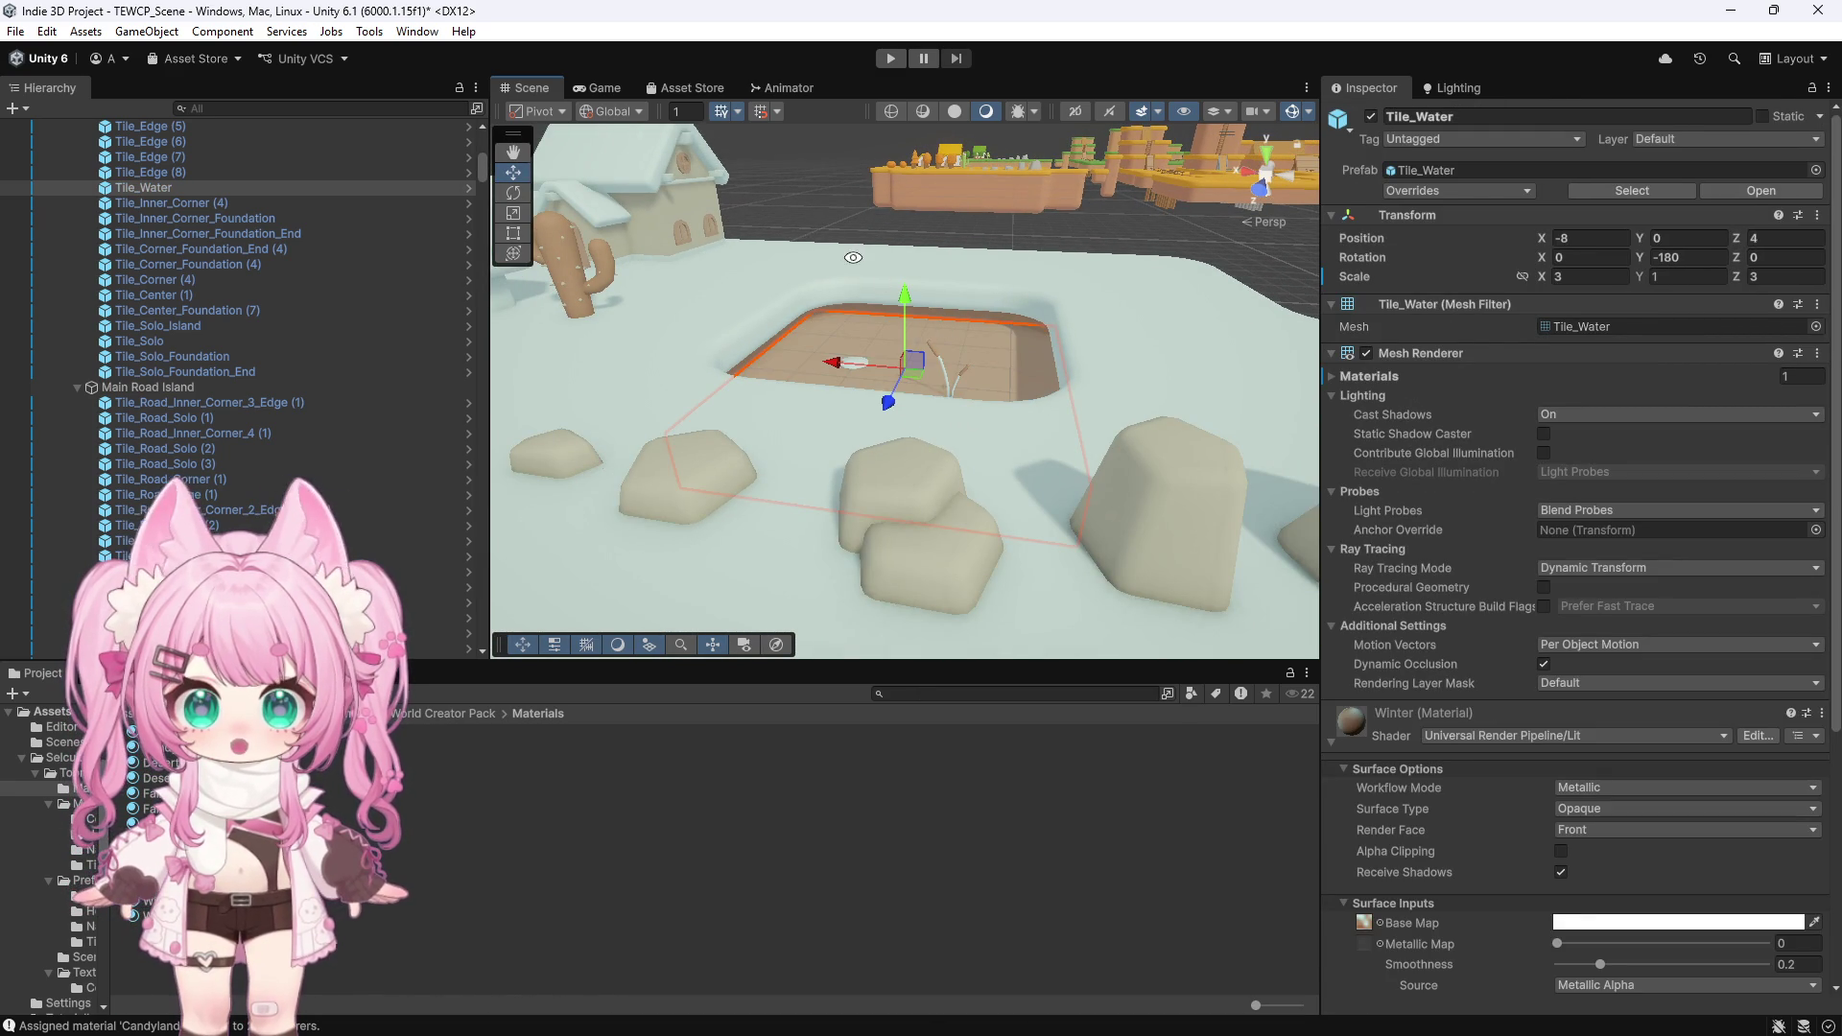
Frame the Tile_Water tile in the Scene view, then switch to Winter_2.png in Photoshop
key(f)
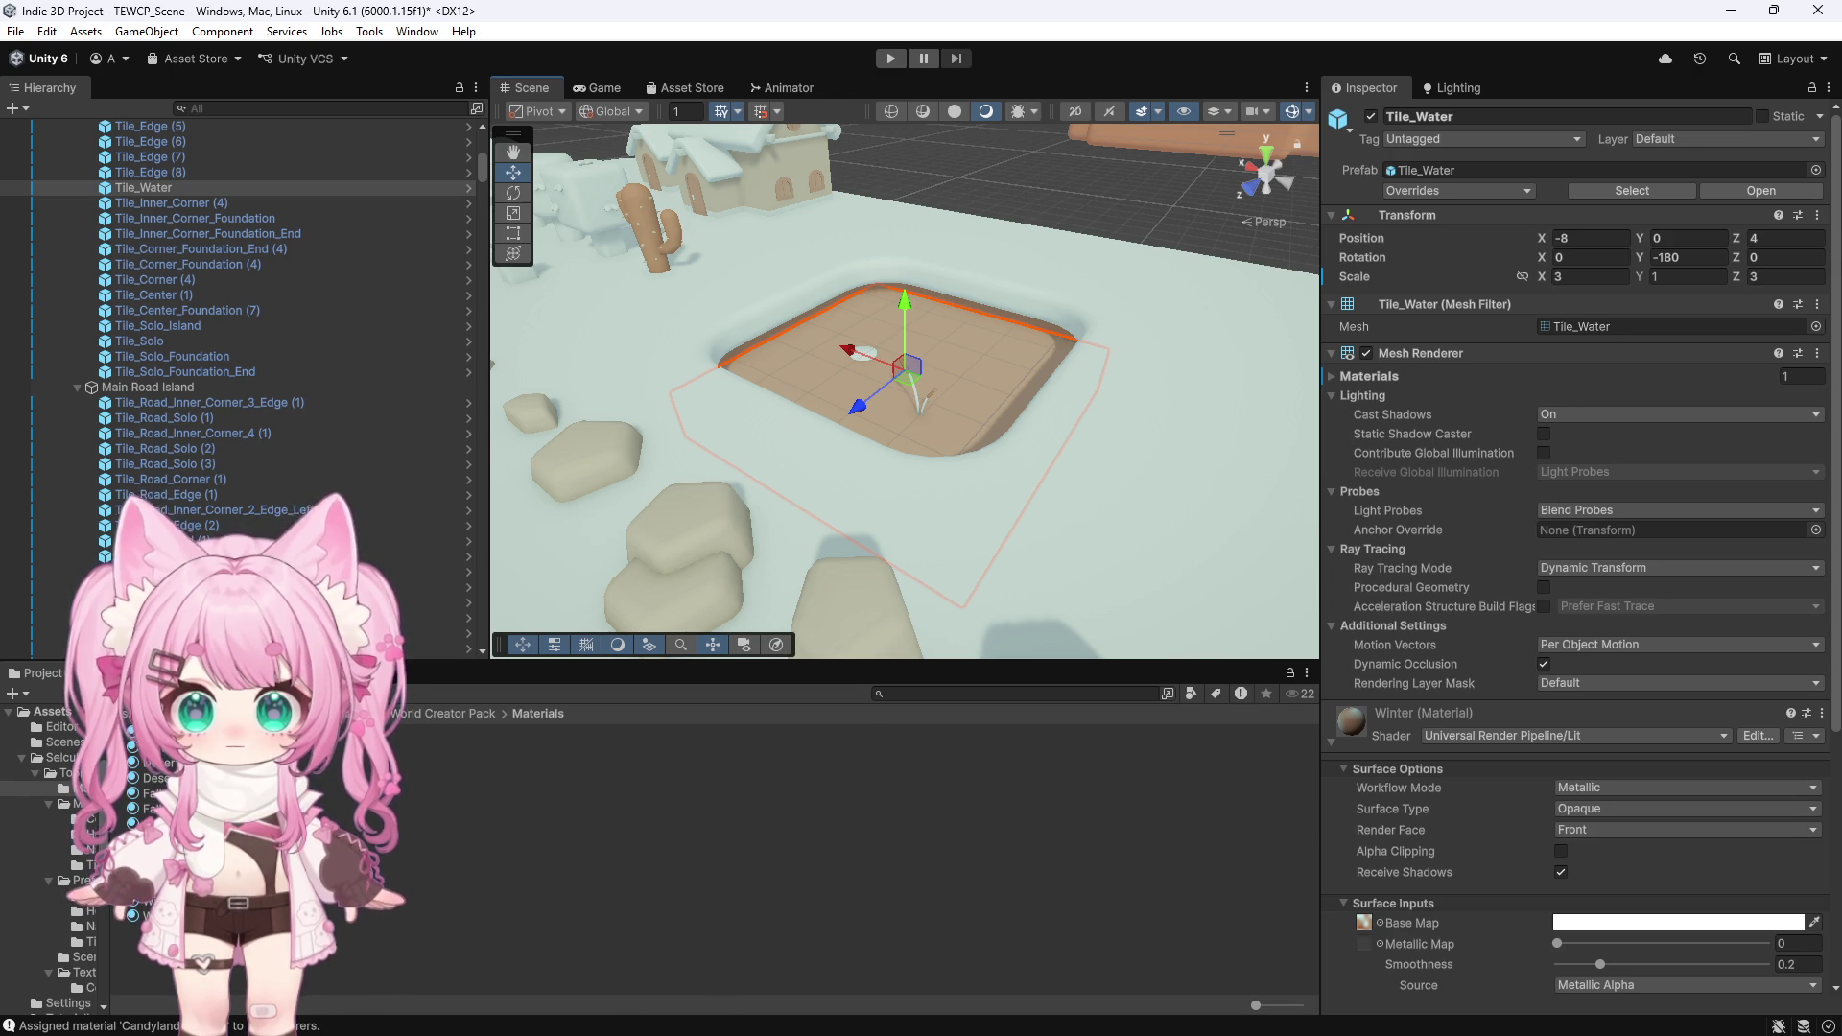
key(alt+Tab)
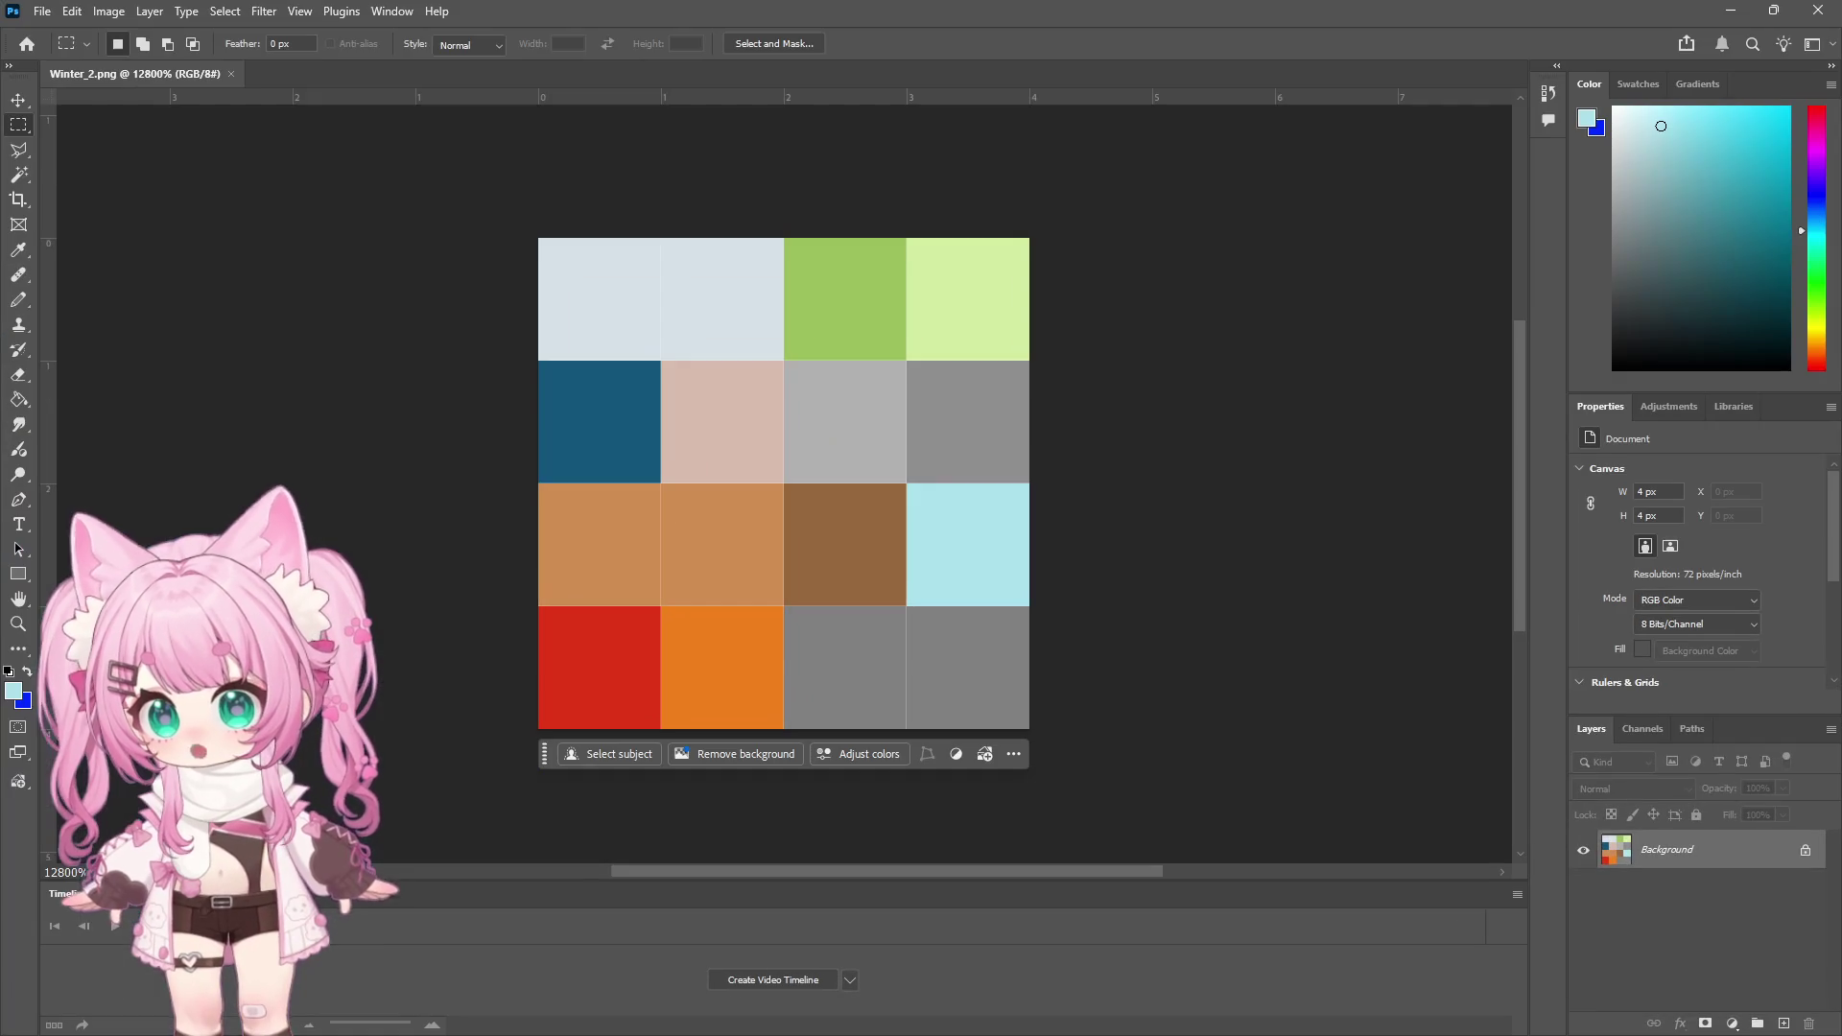
Undo the cyan fill on row three's right cell, deselect, and sample the tan colour
key(ctrl+z)
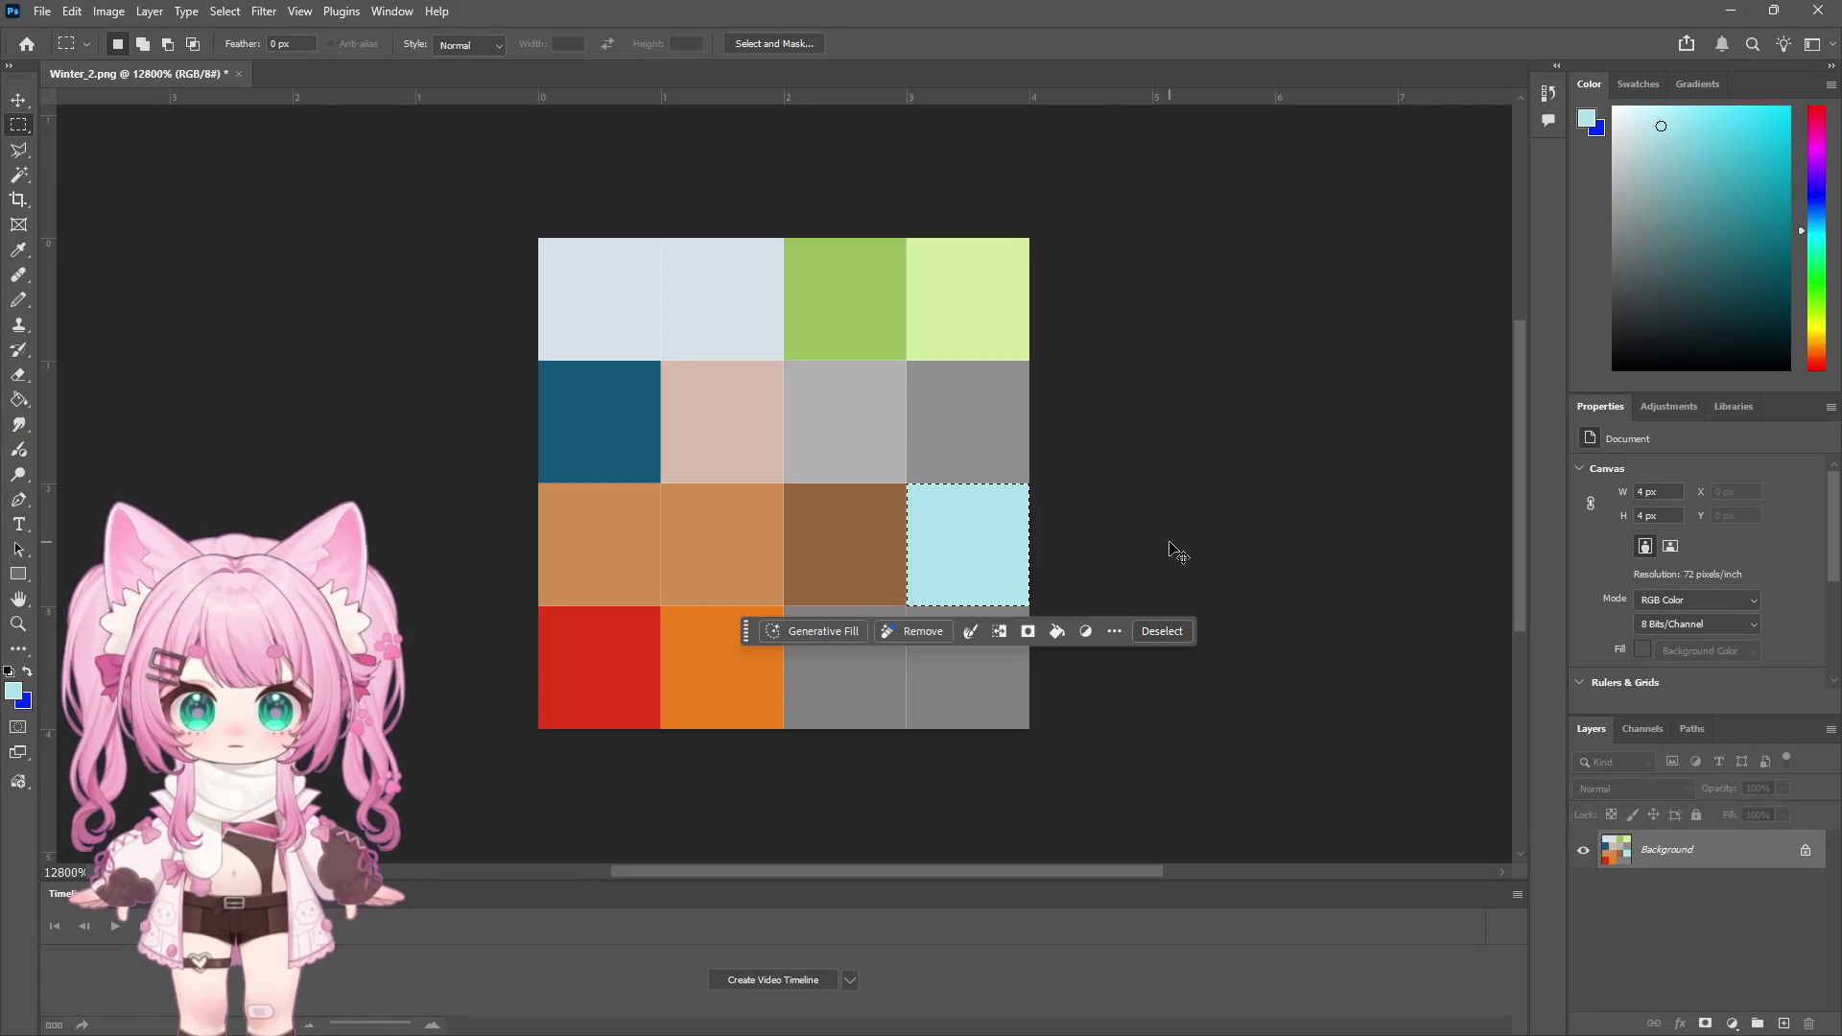
key(ctrl+z)
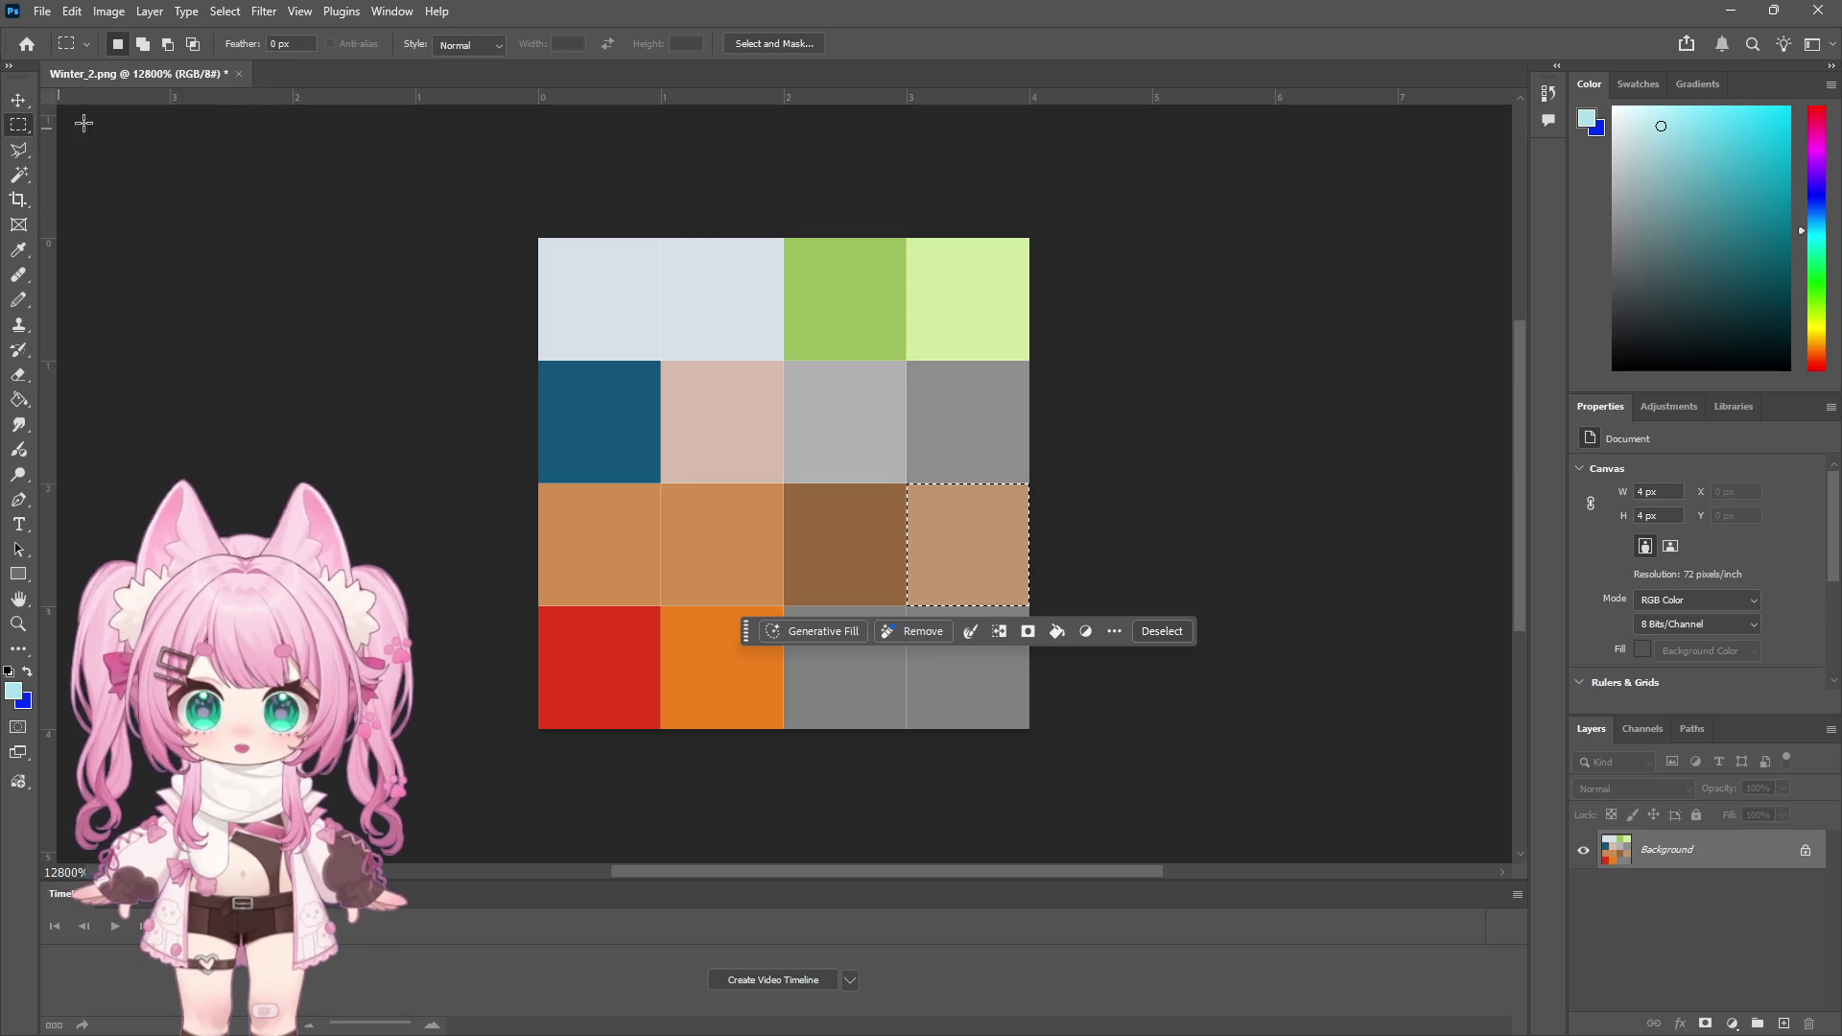
key(ctrl+d)
click(225, 10)
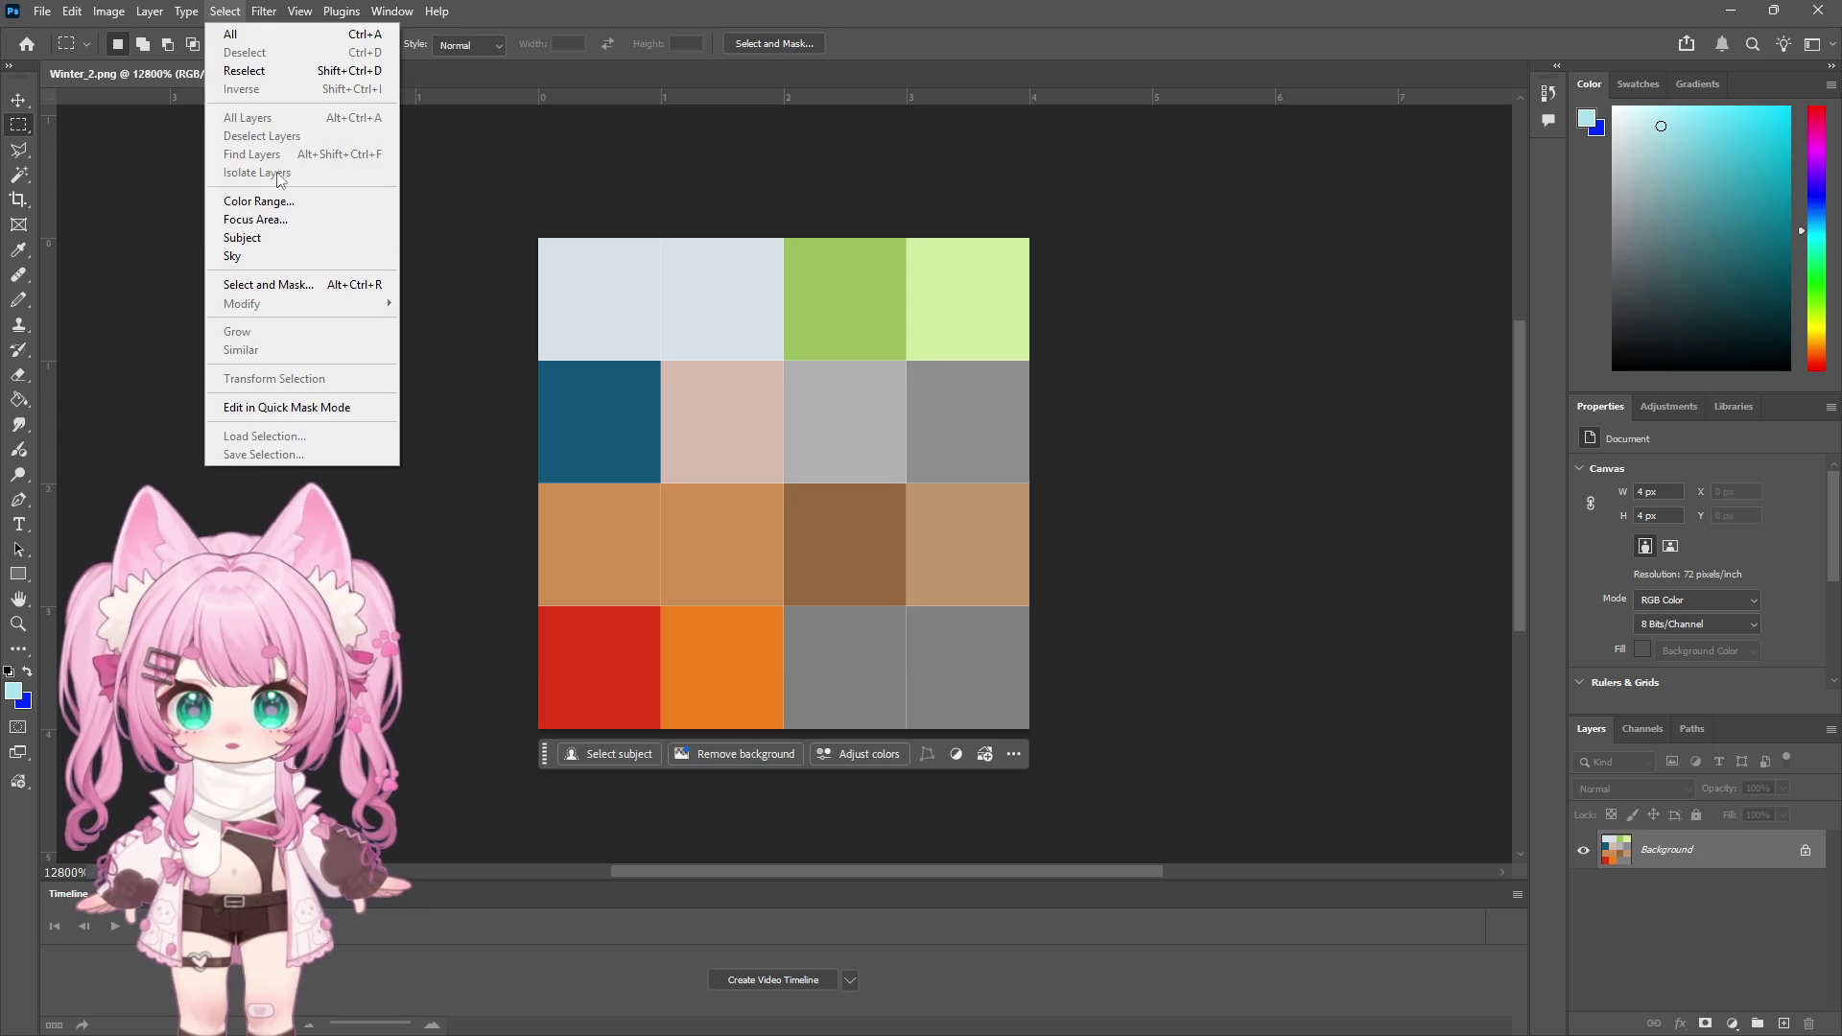
key(Escape)
key(i)
click(602, 519)
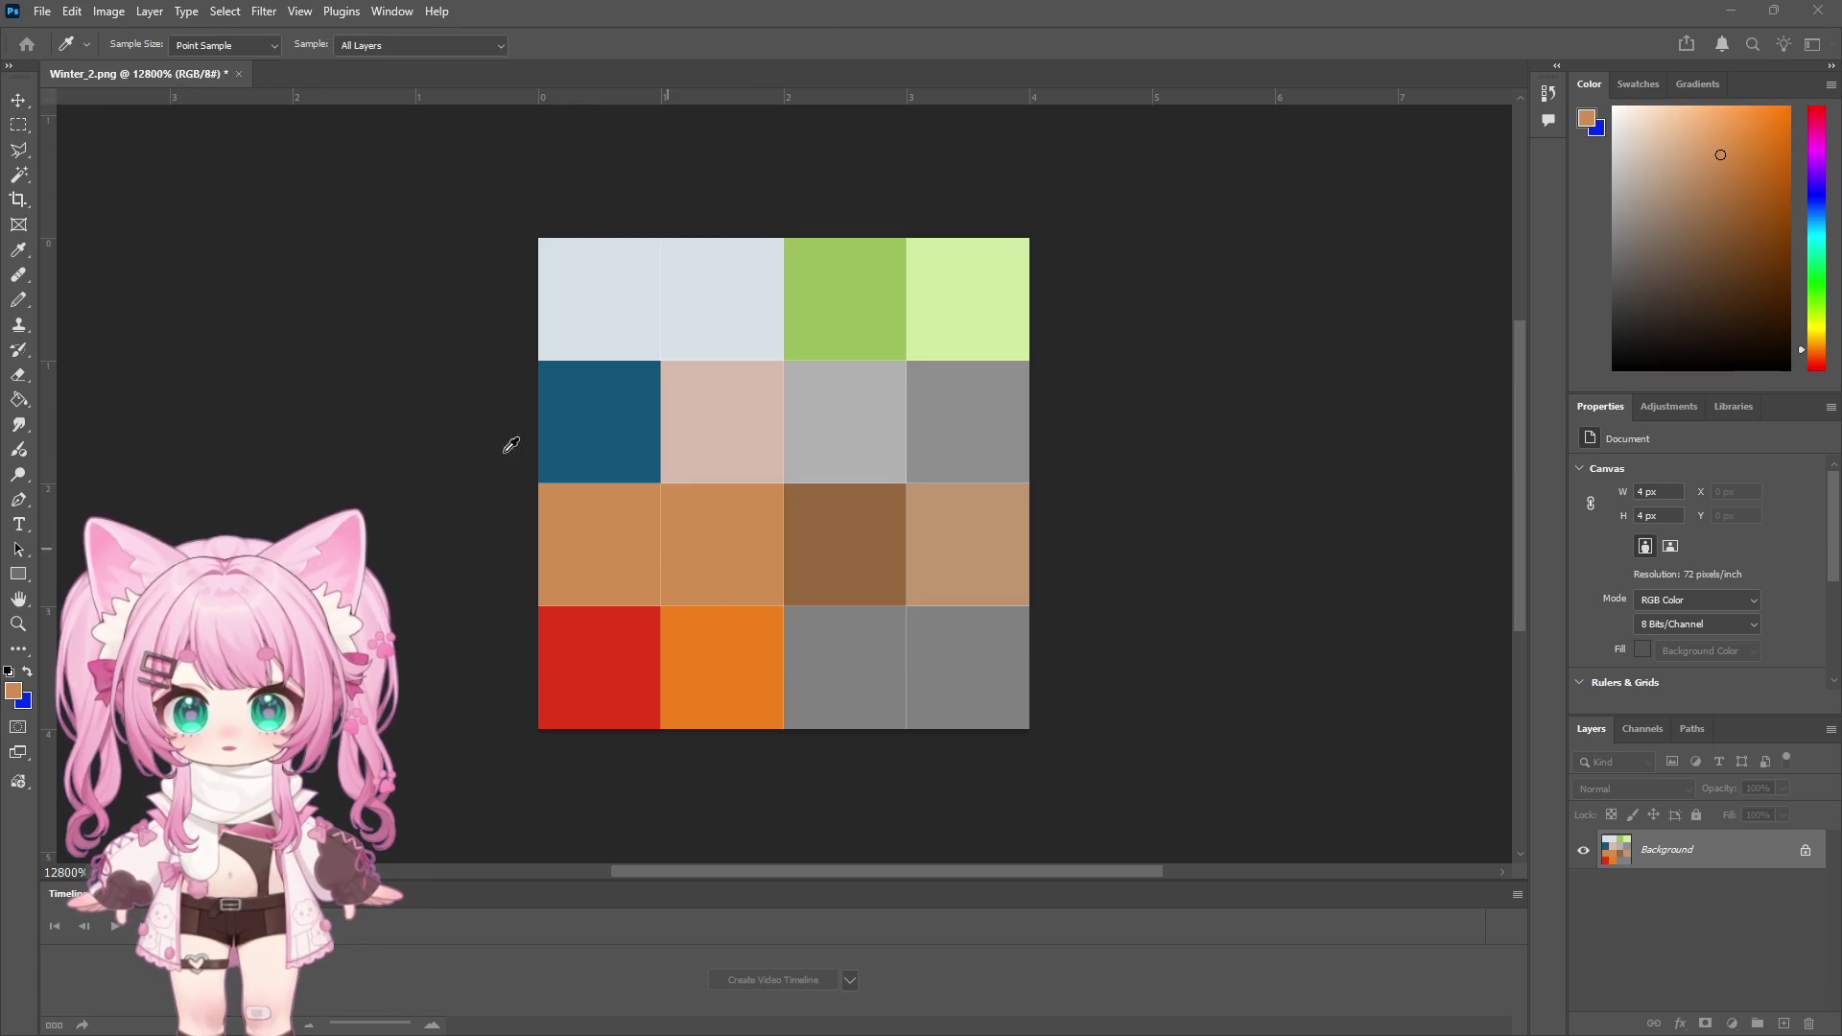
Select just the two left tan cells of row three with the Magic Wand
key(m)
drag(538, 483, 784, 605)
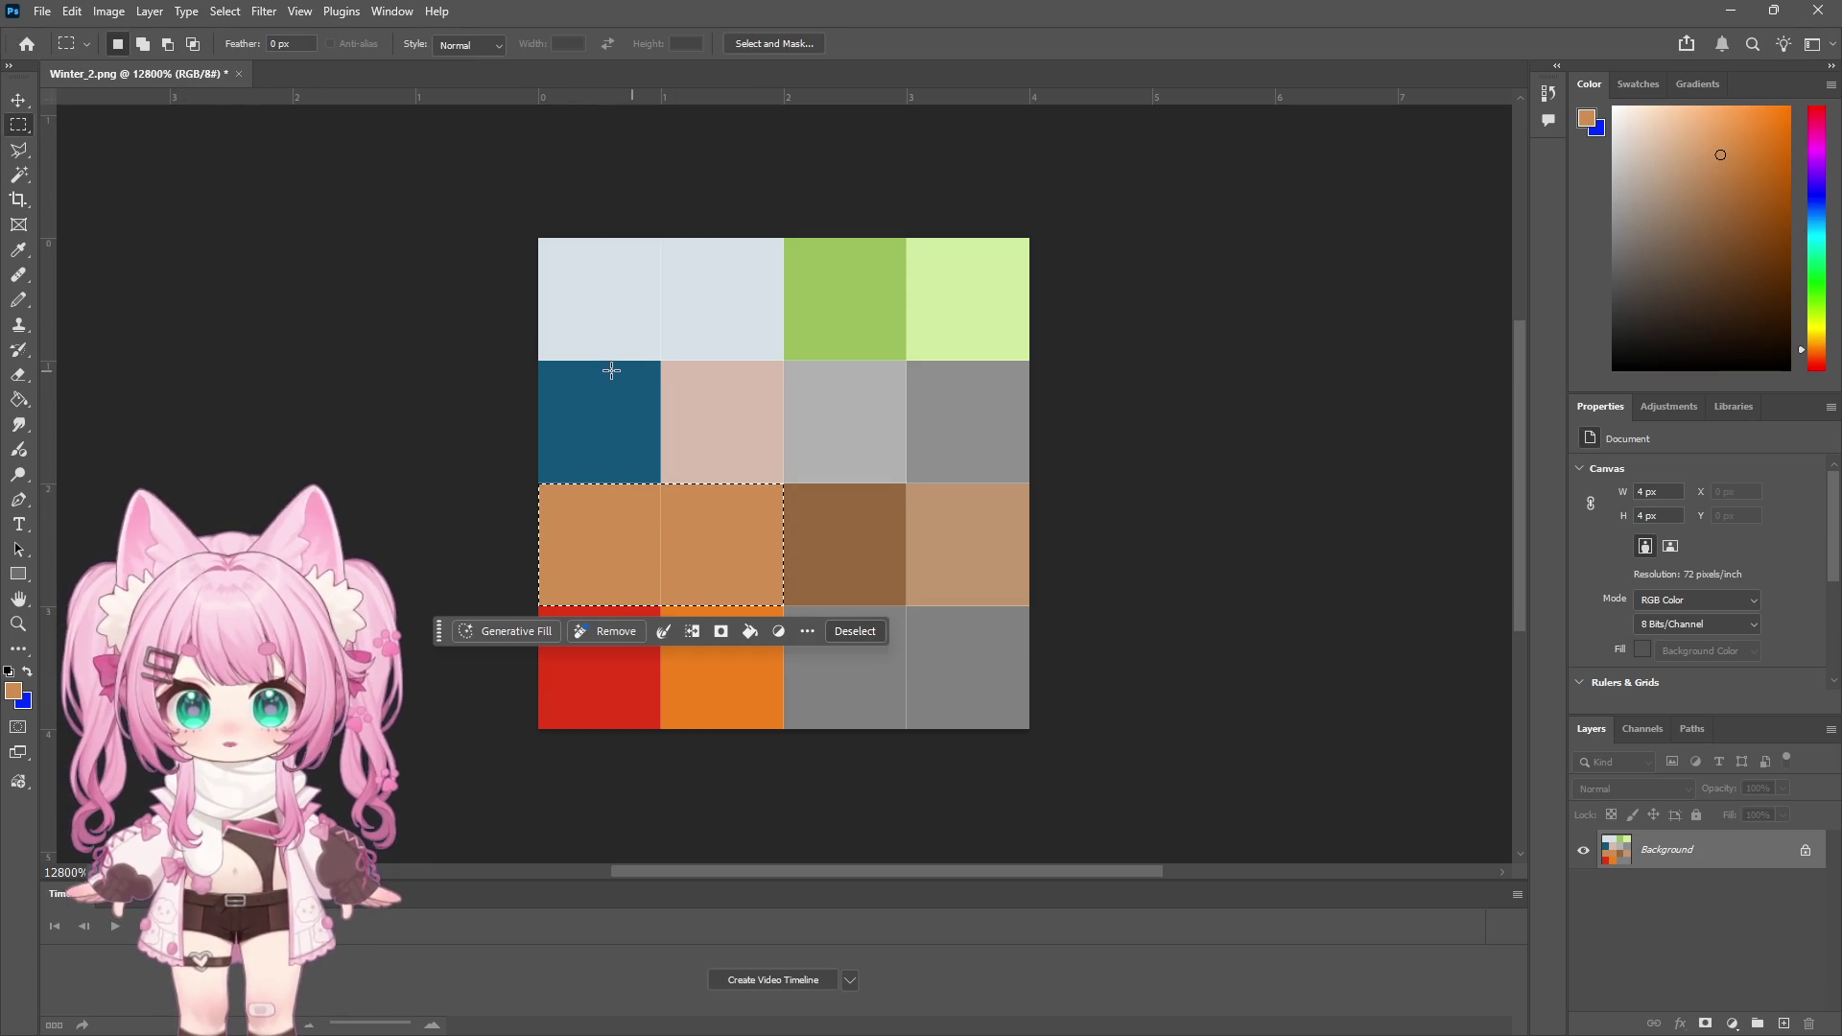
key(ctrl+d)
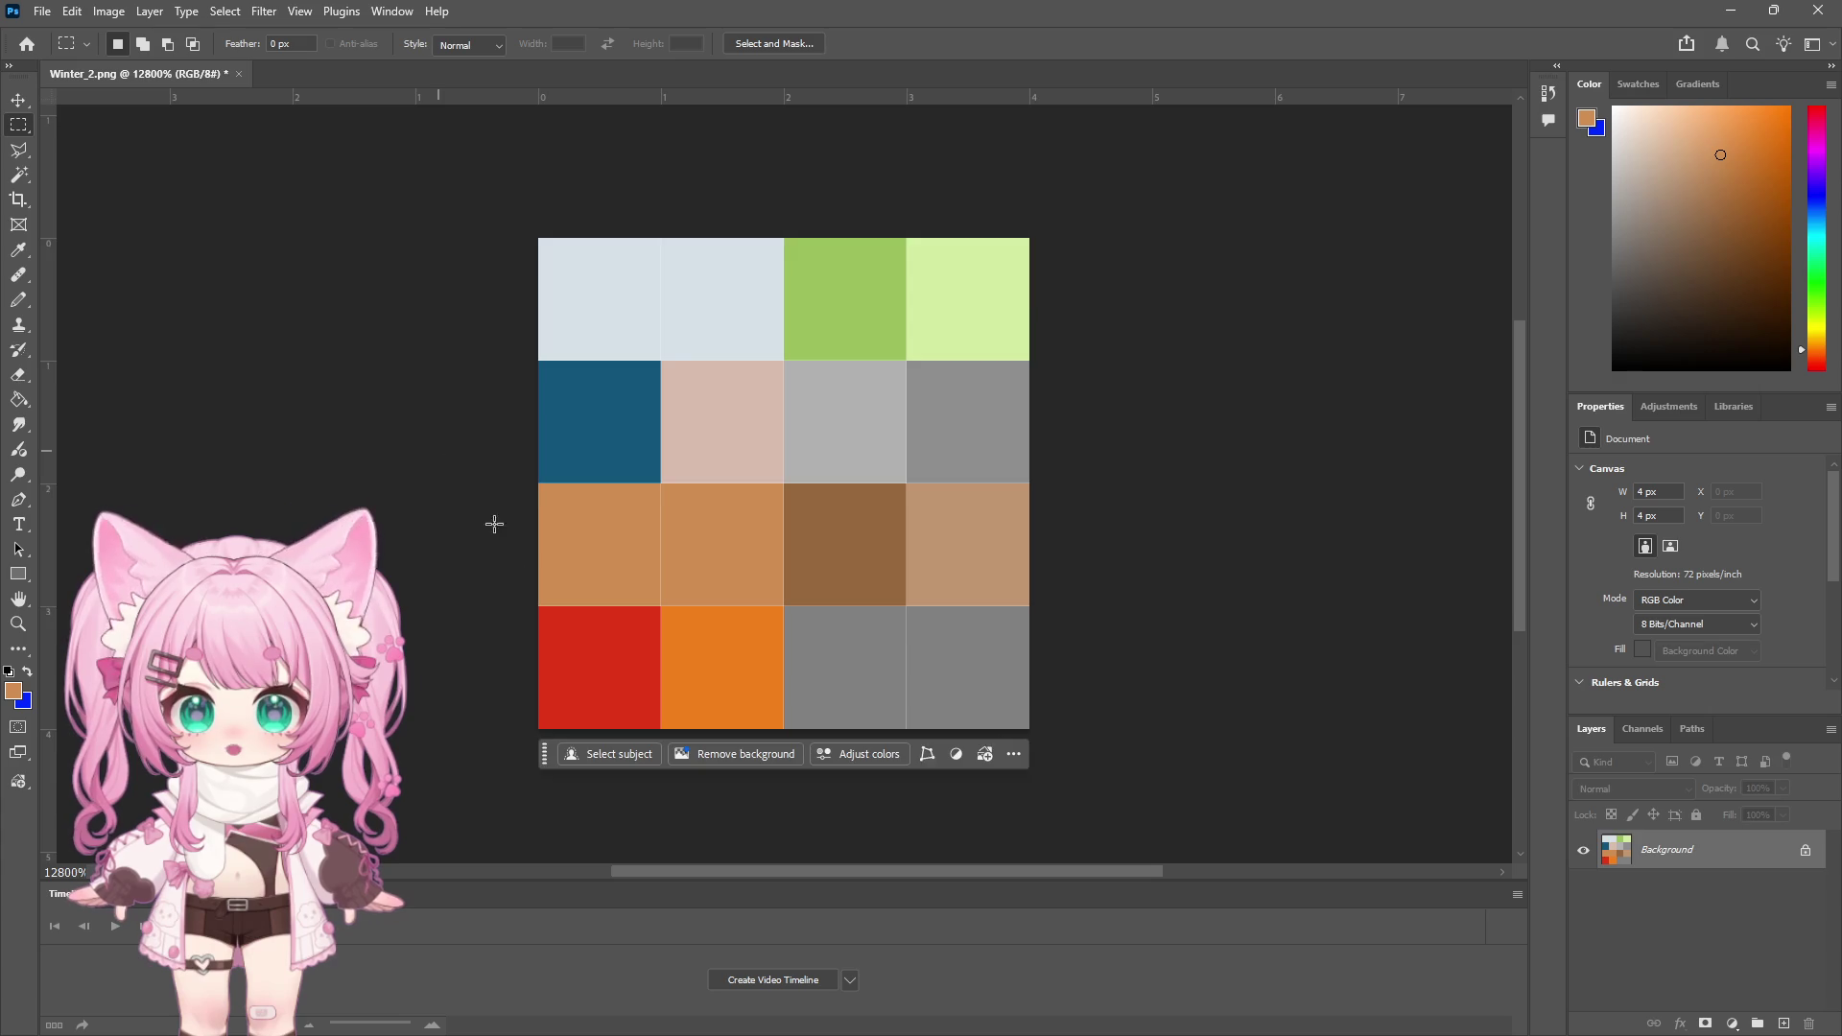
scroll(up, 3)
click(18, 624)
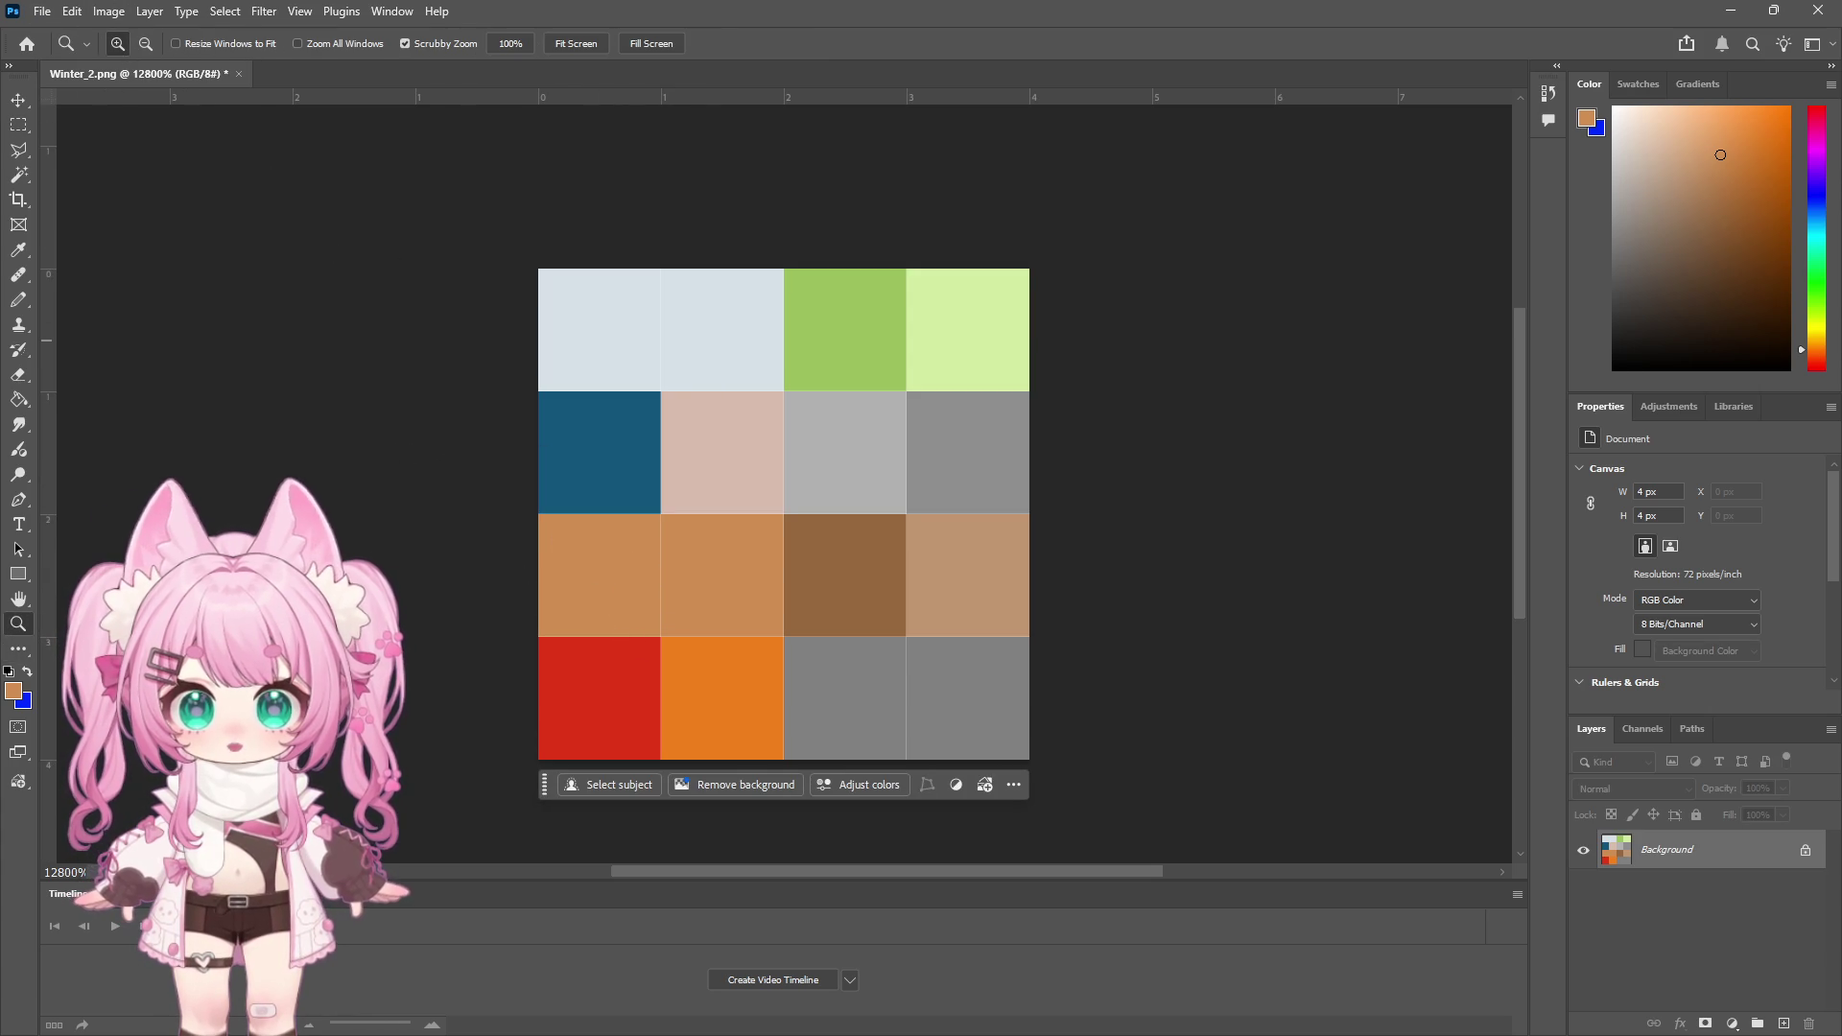
click(20, 176)
click(651, 604)
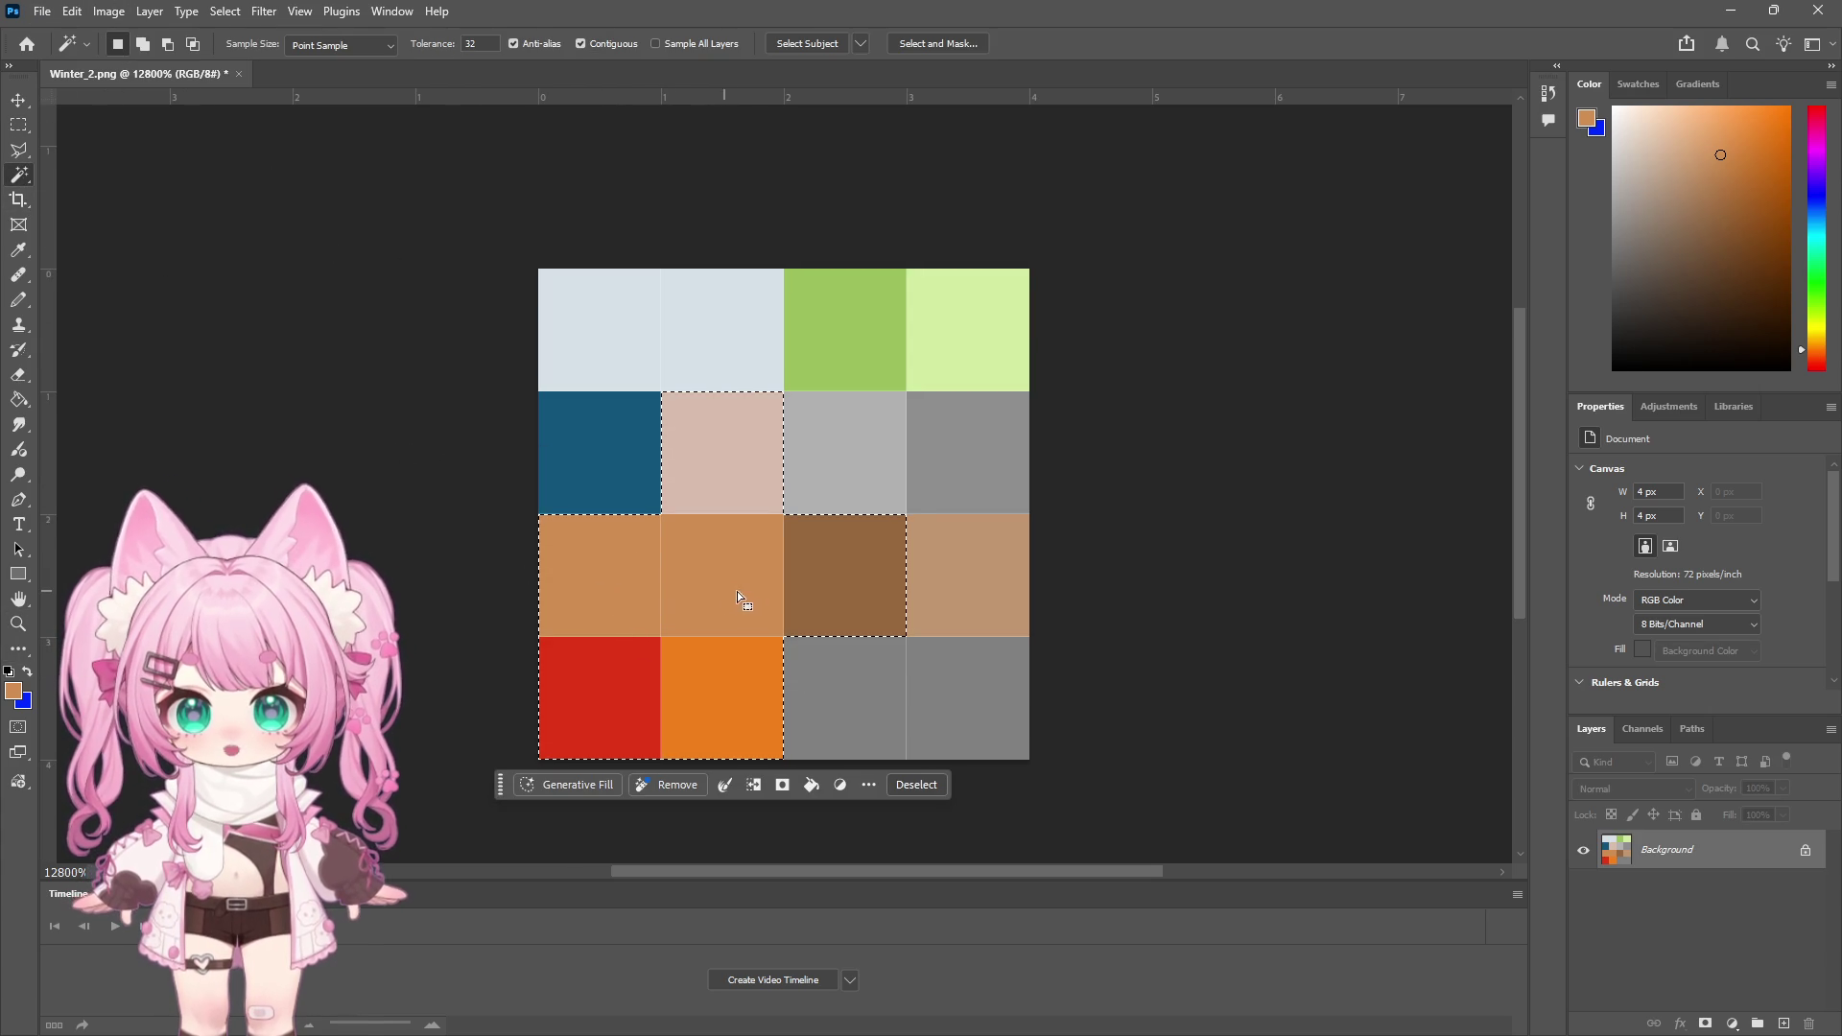
key(ctrl+d)
click(228, 11)
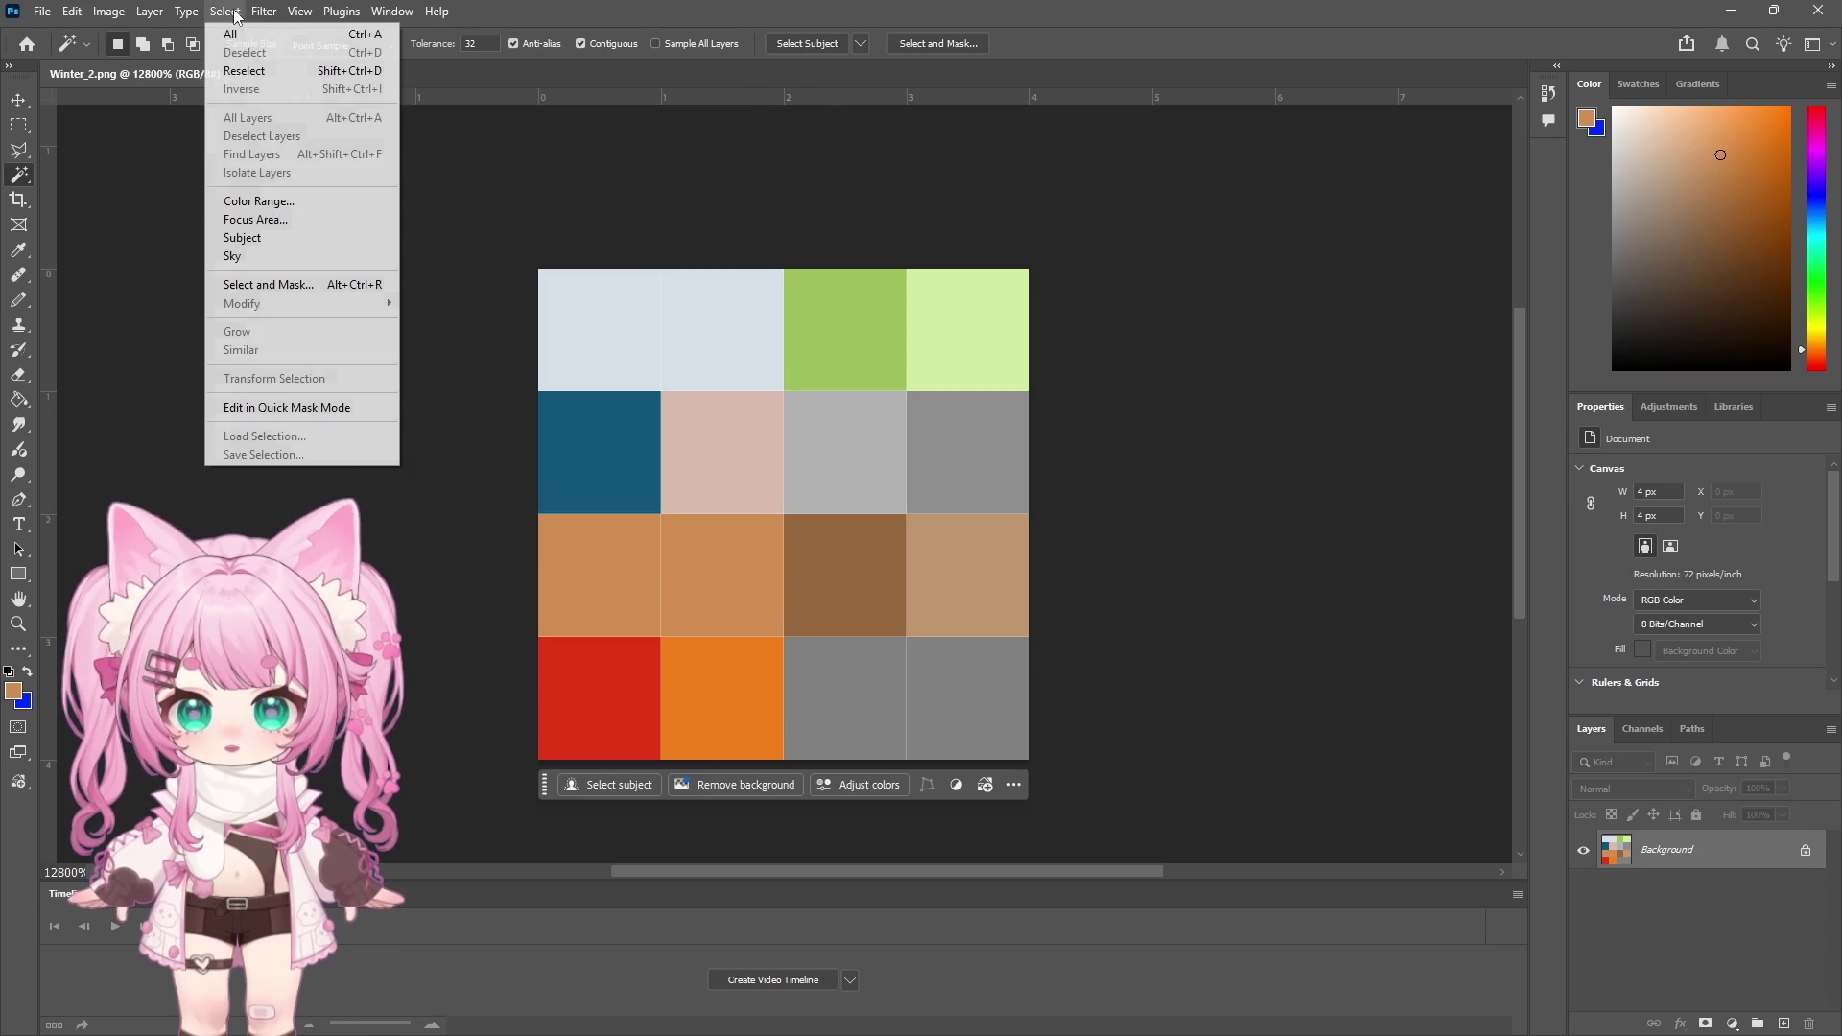
key(Escape)
key(i)
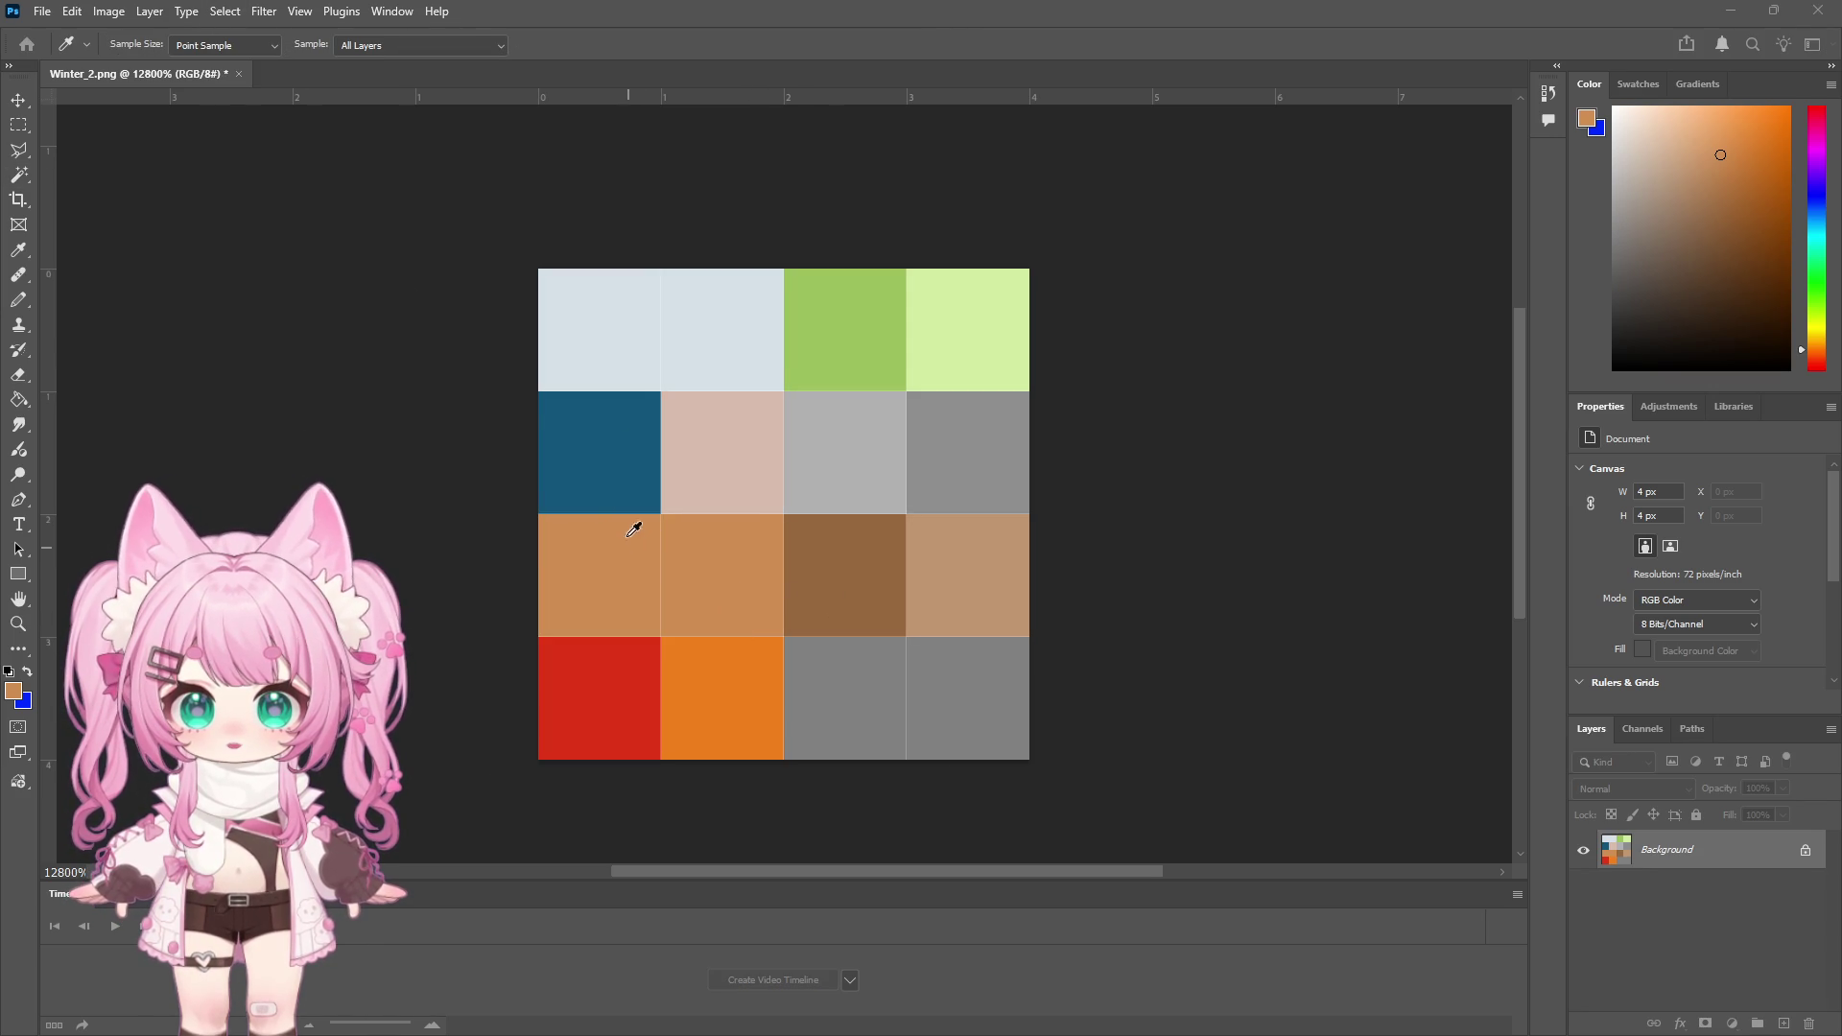
key(w)
click(652, 575)
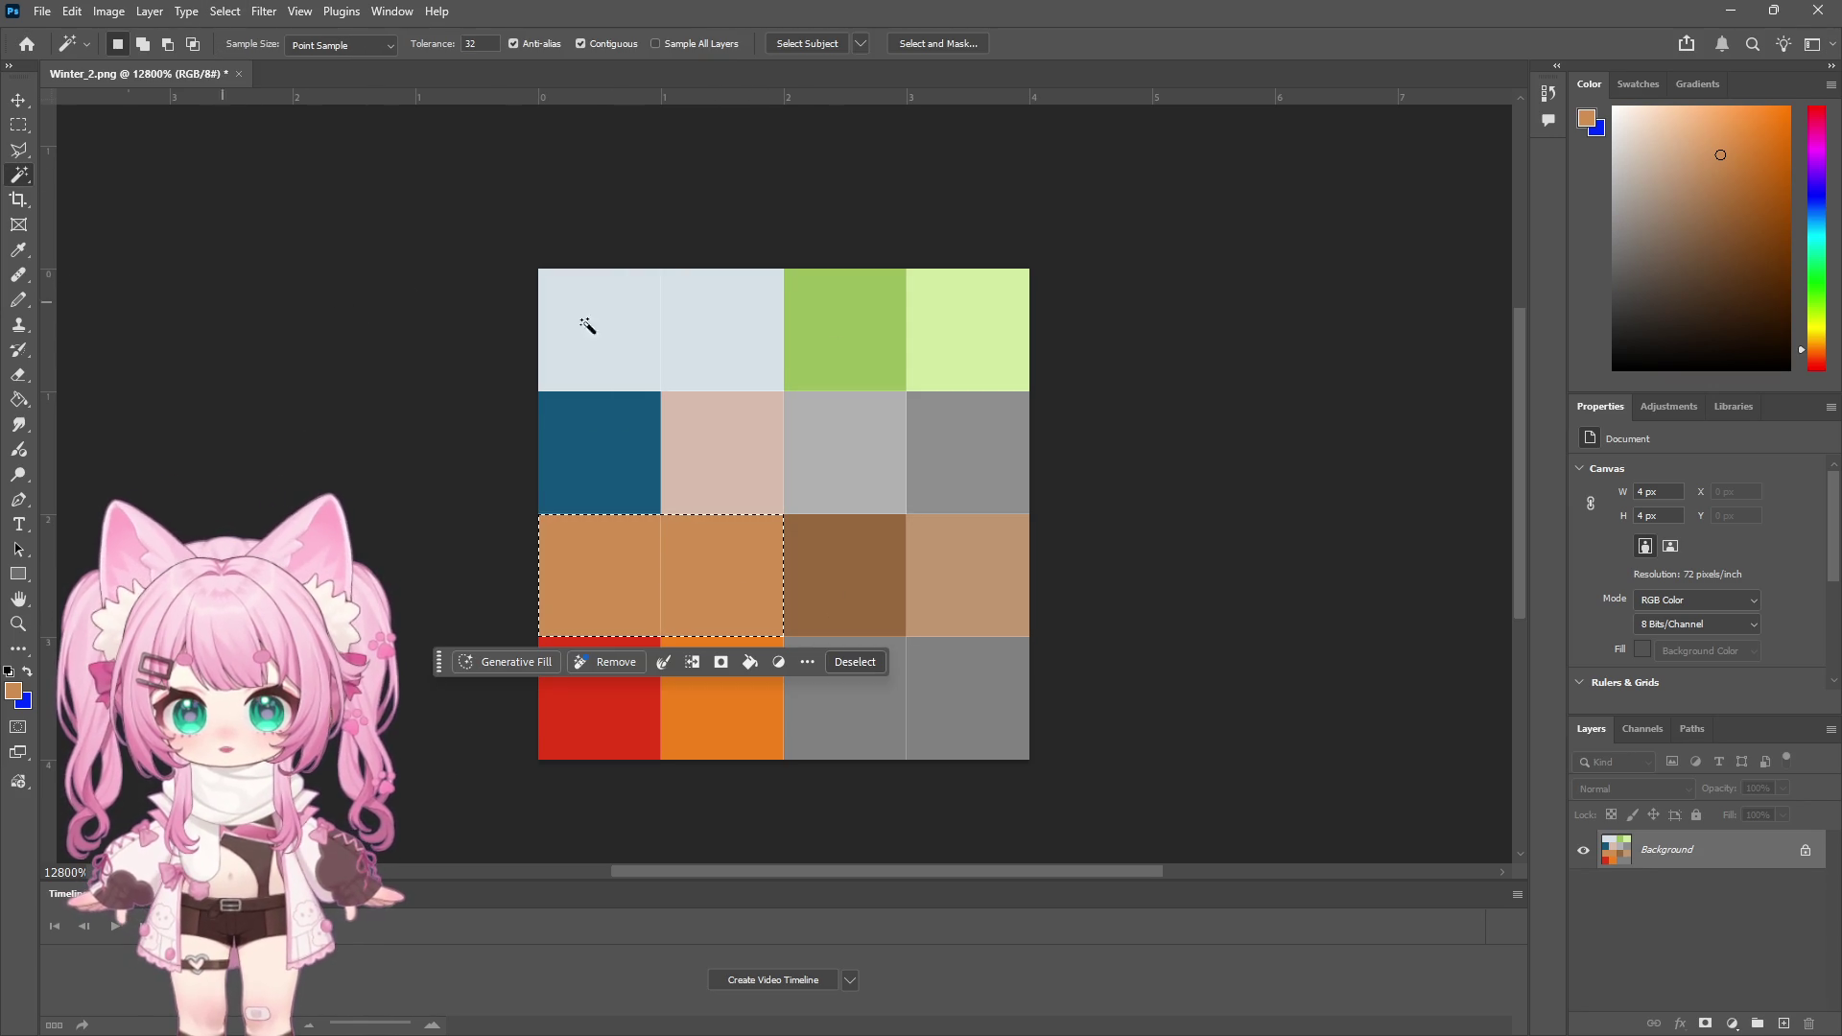
Fill the two selected cells with light cyan using the Paint Bucket, then deselect
click(1816, 238)
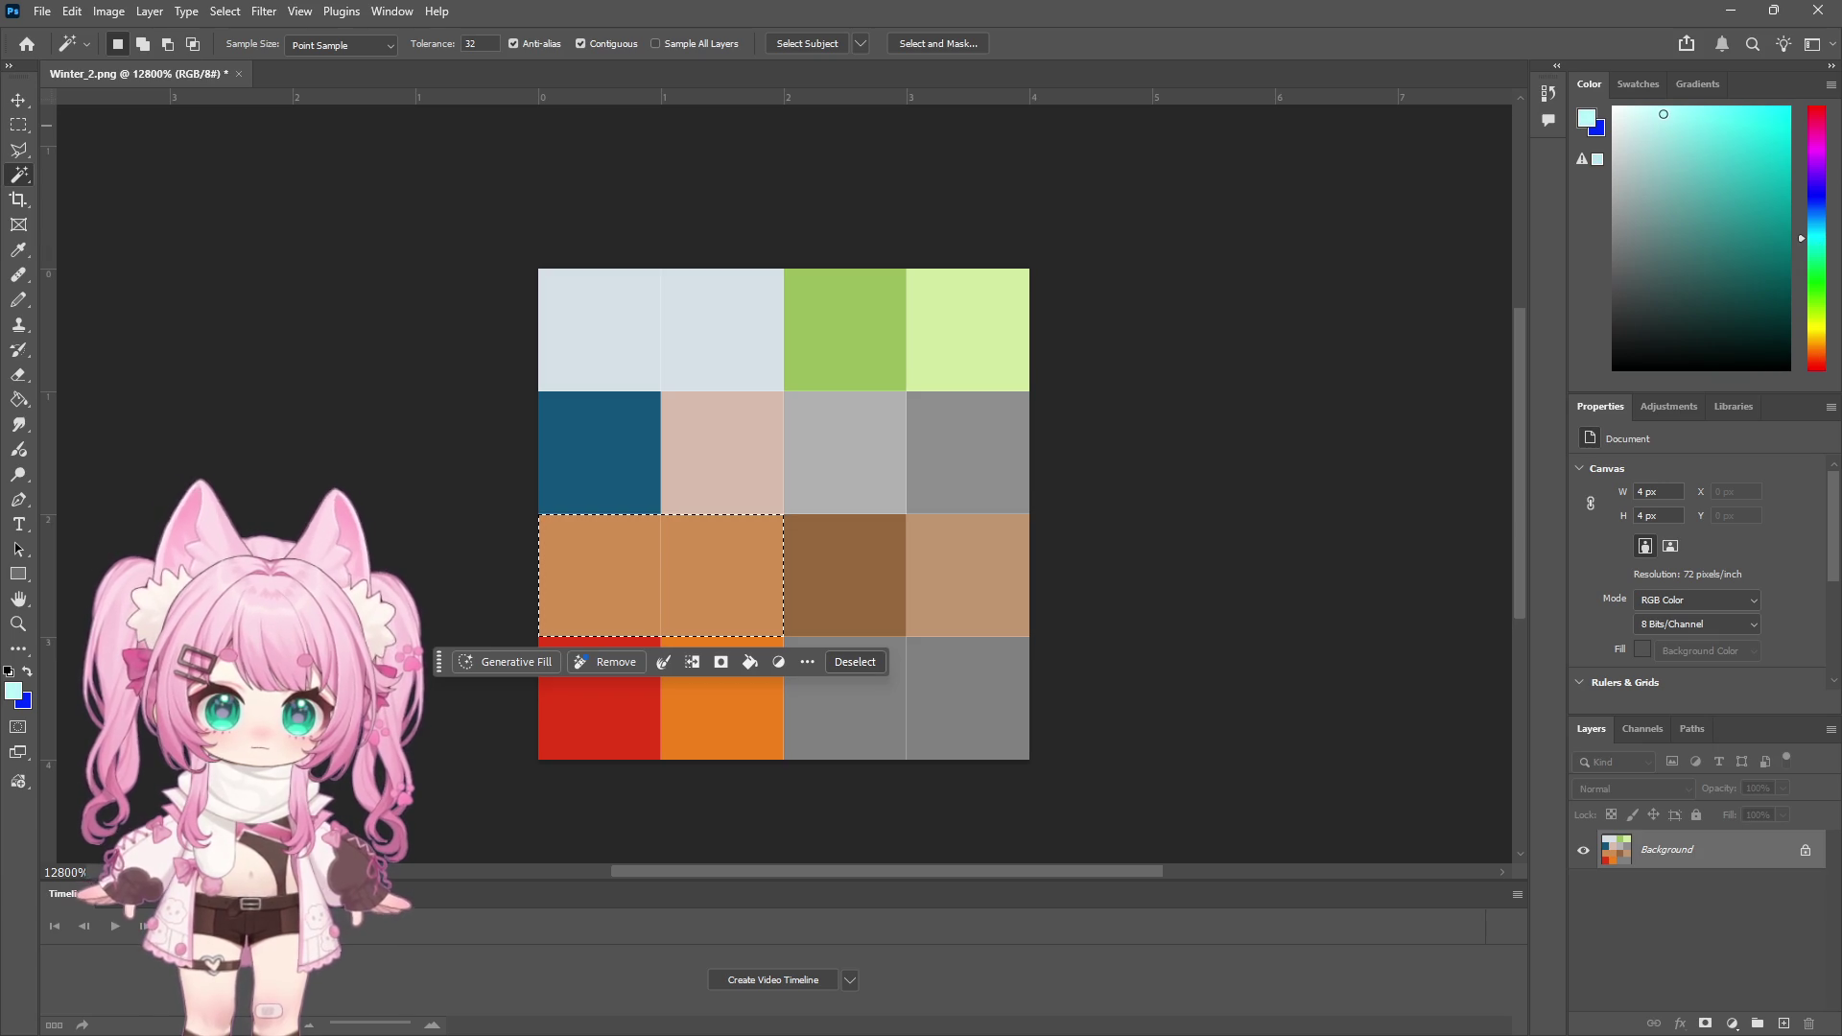
click(11, 399)
click(698, 565)
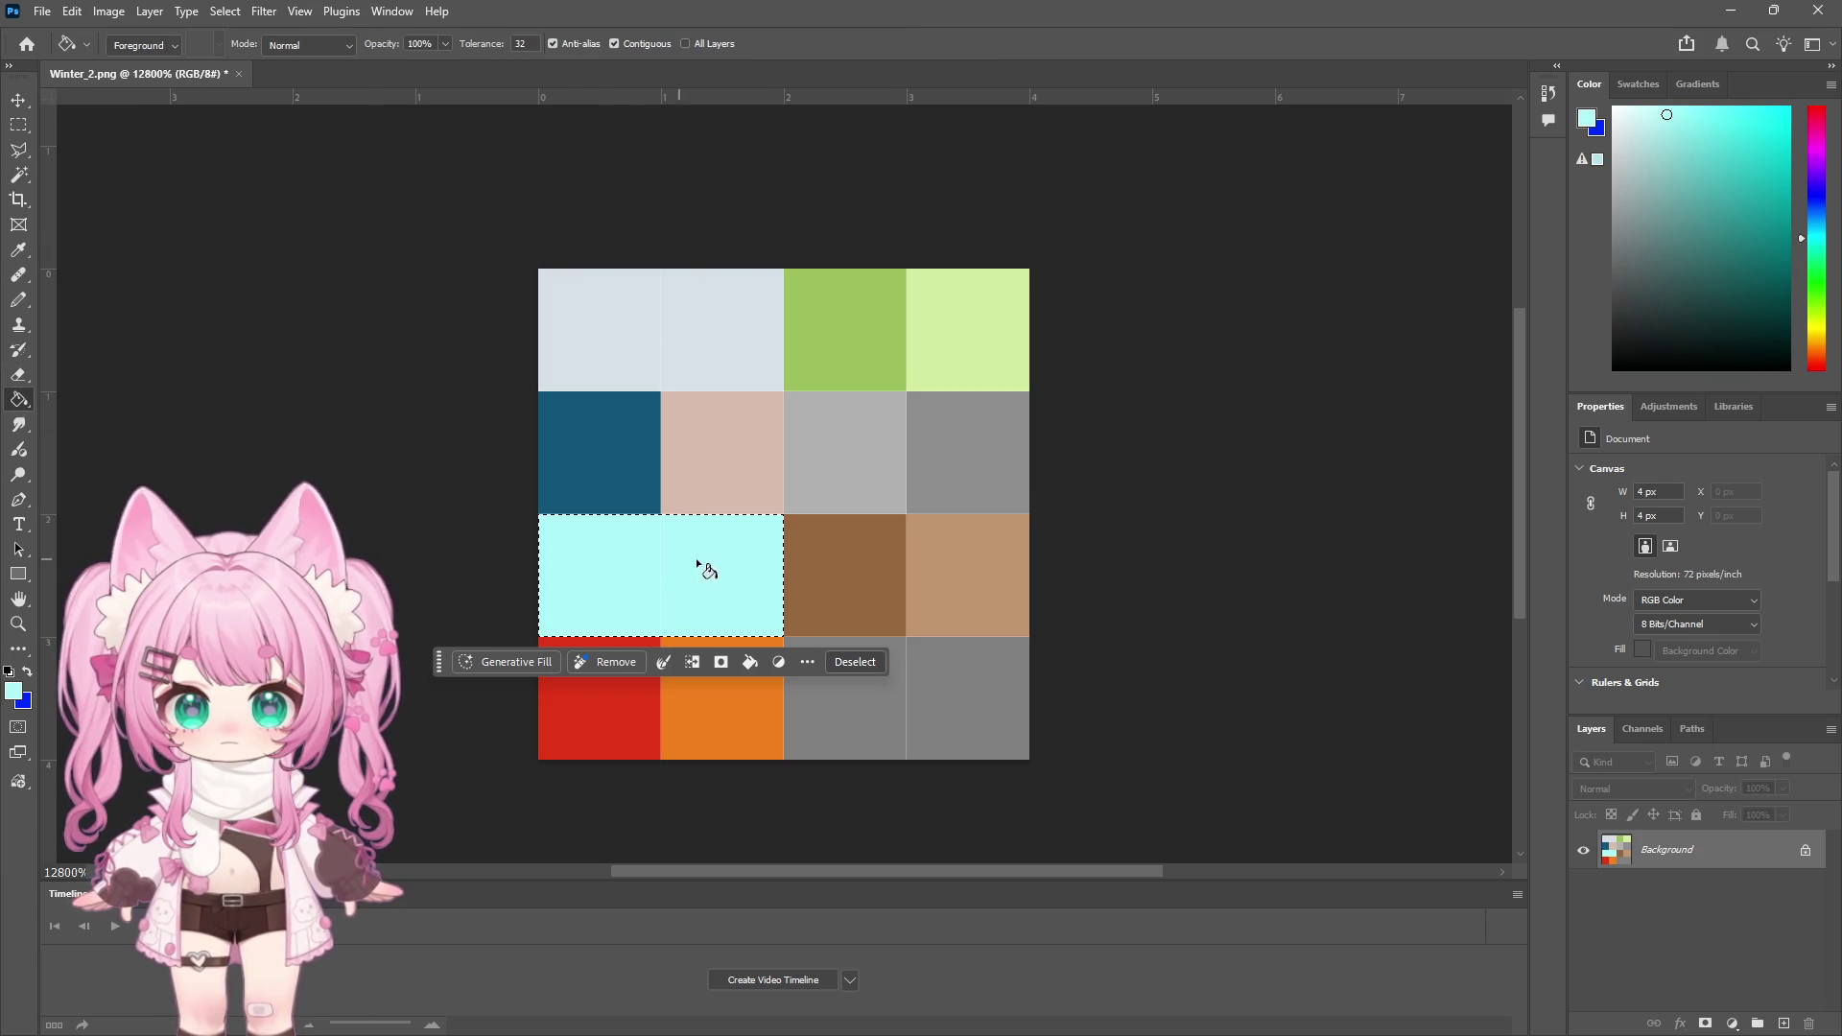
click(19, 124)
click(267, 205)
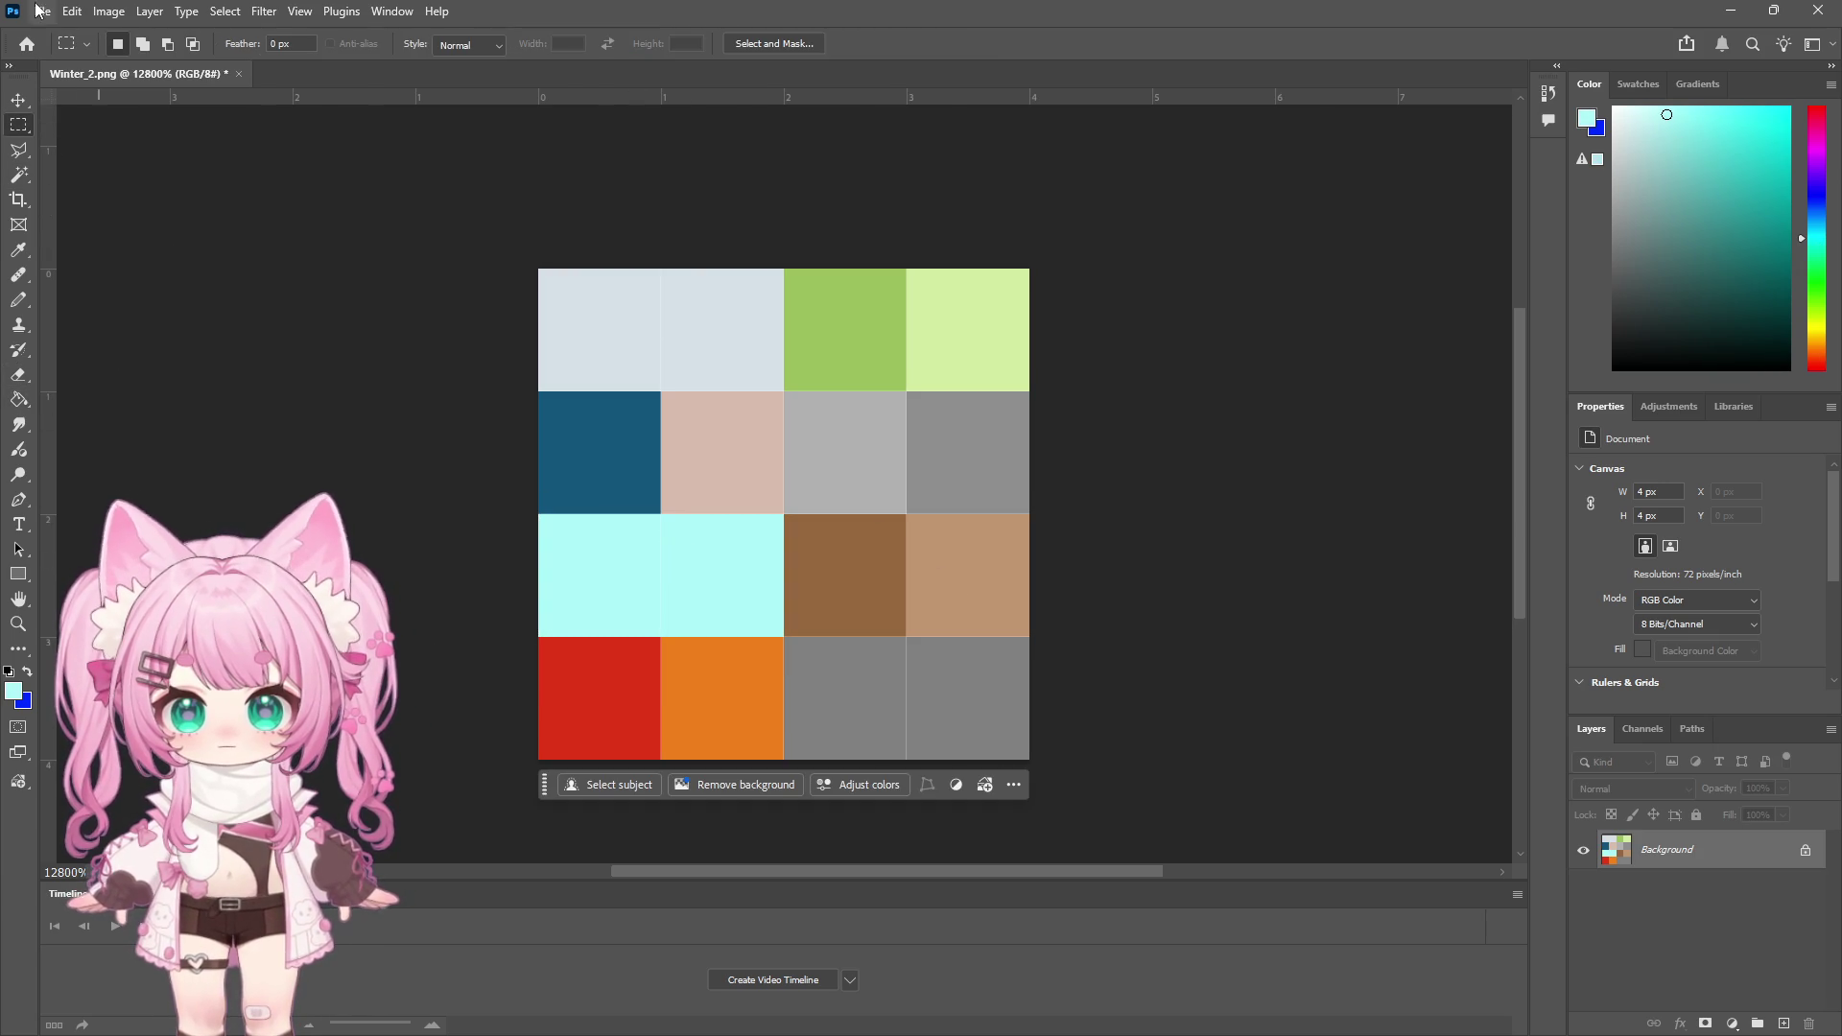
Save Winter_2.png, accepting the PNG save options
click(42, 10)
click(137, 279)
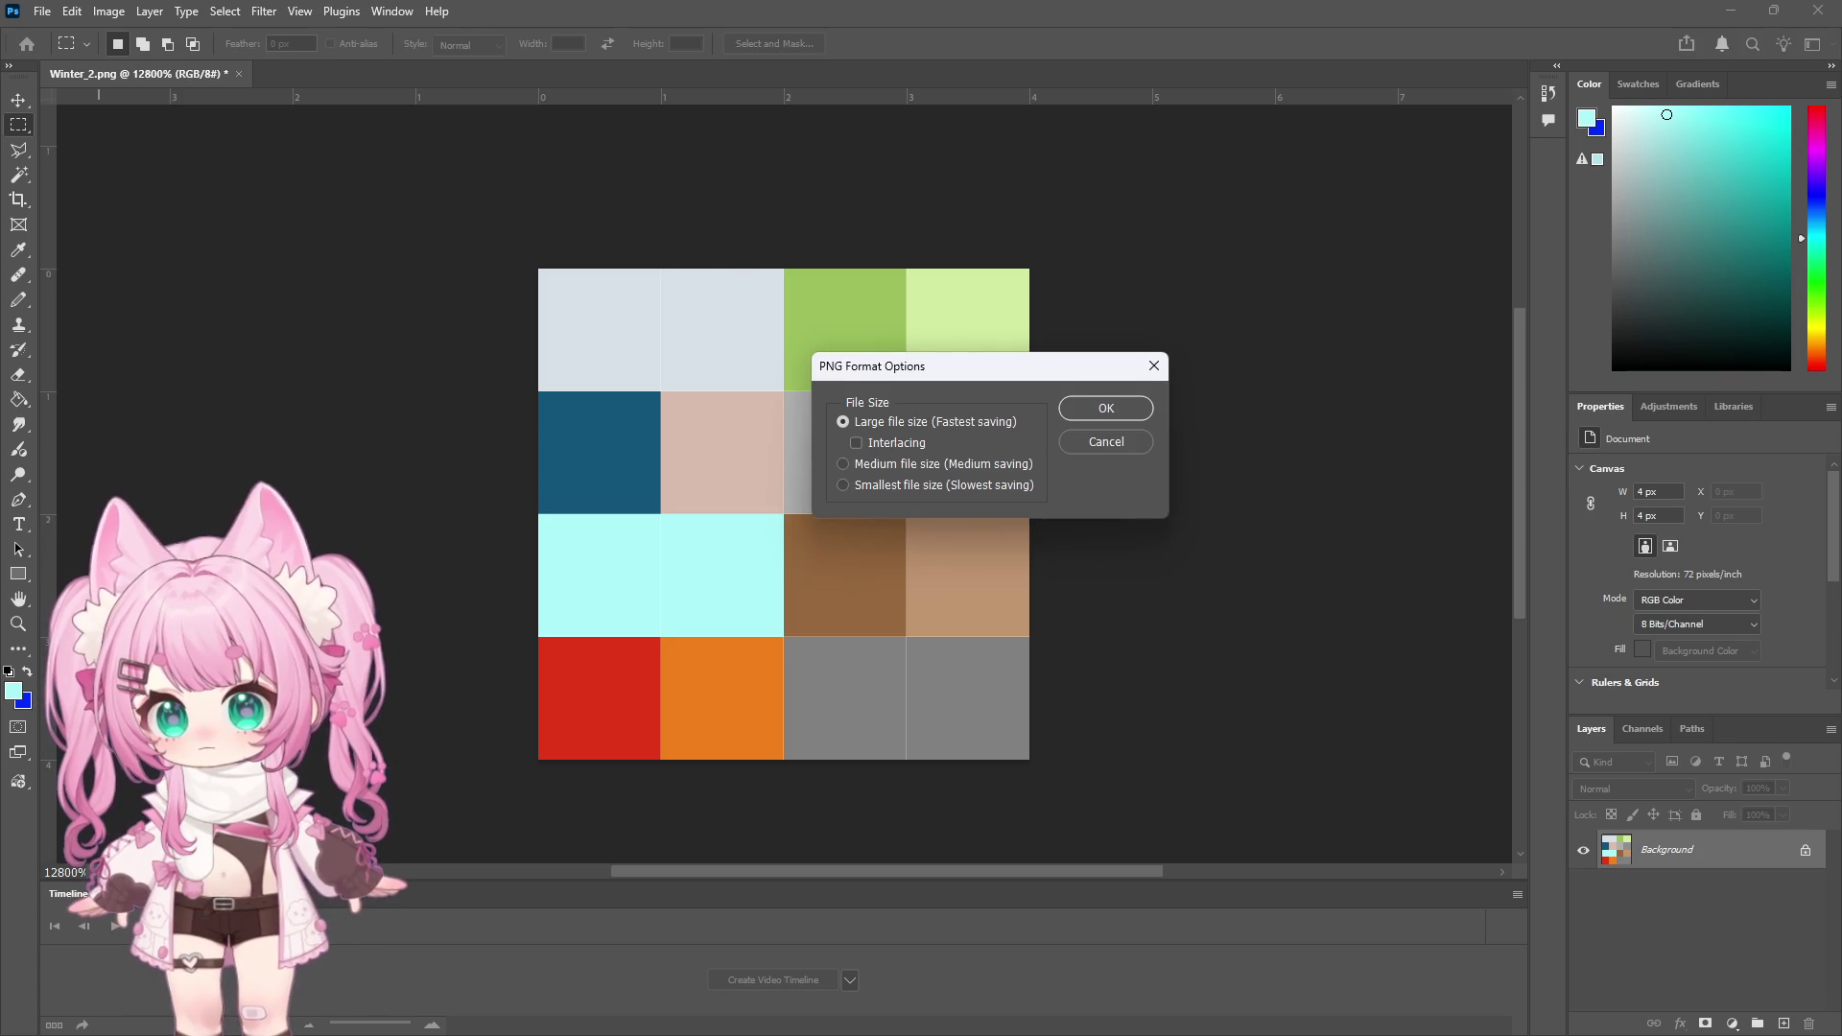
click(1117, 411)
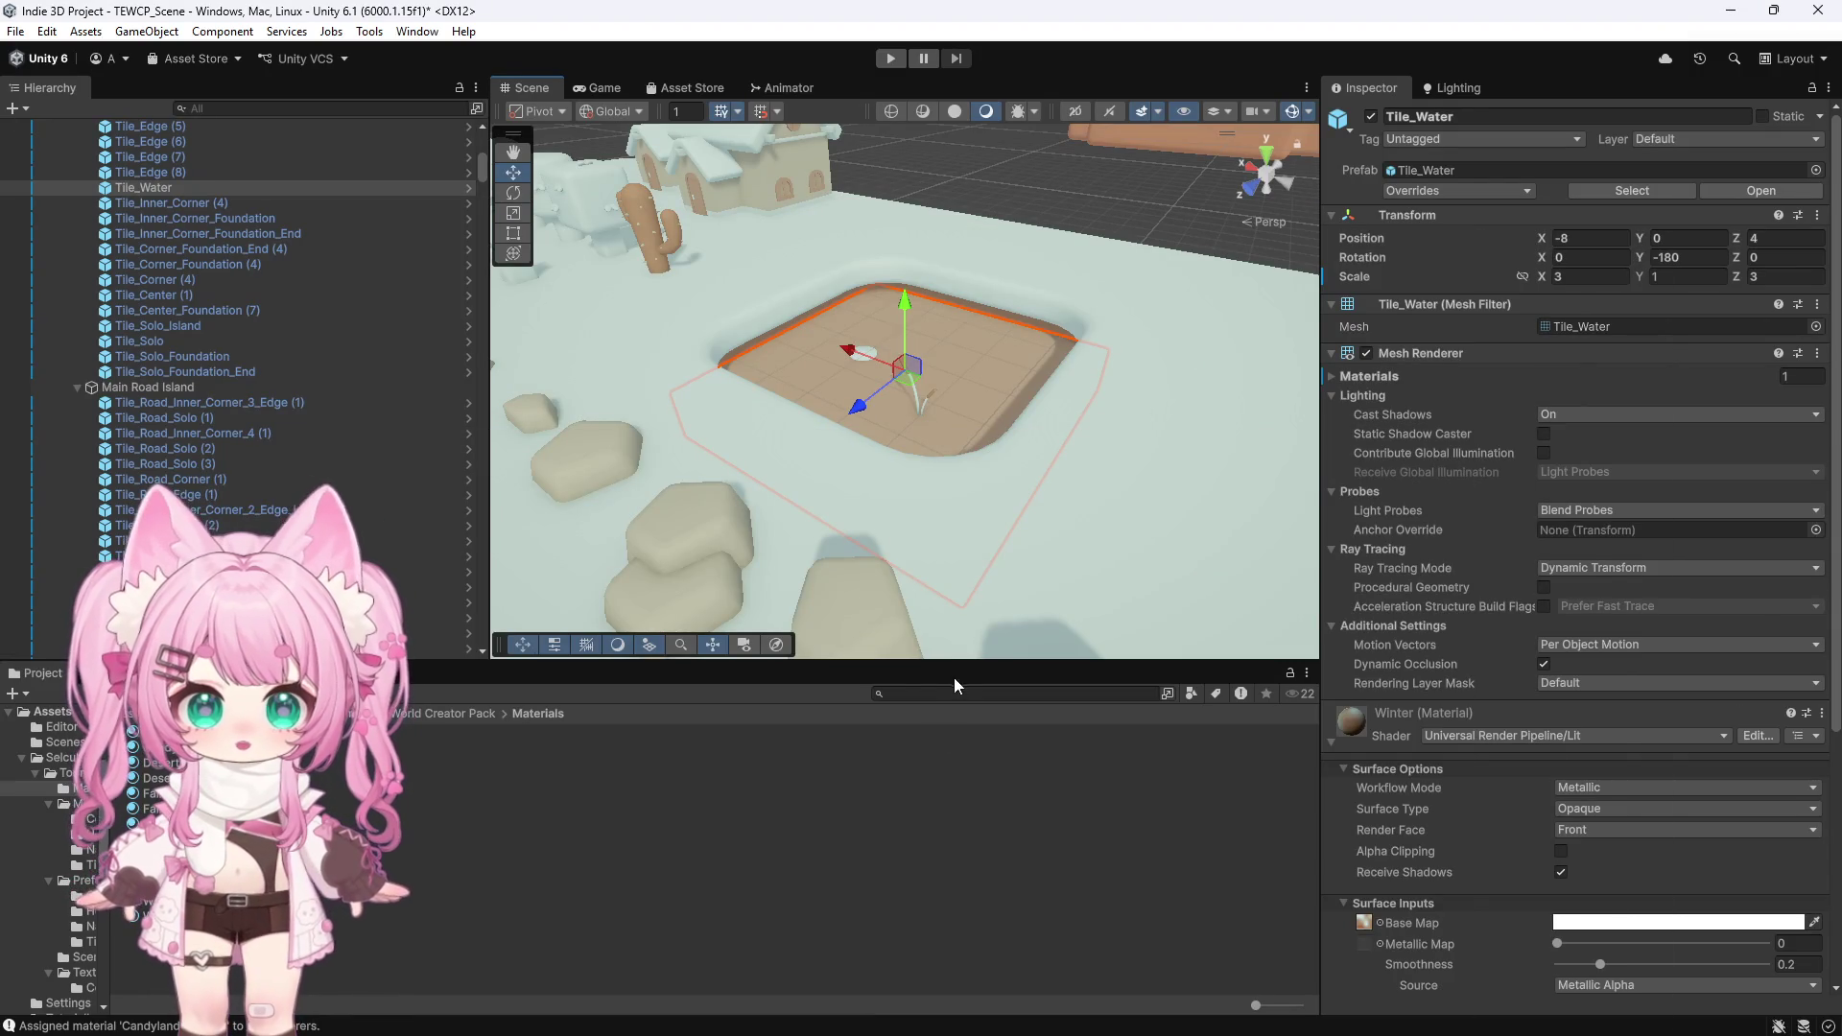
Open the Textures folder, then select and frame the Tile_Water tile
click(441, 713)
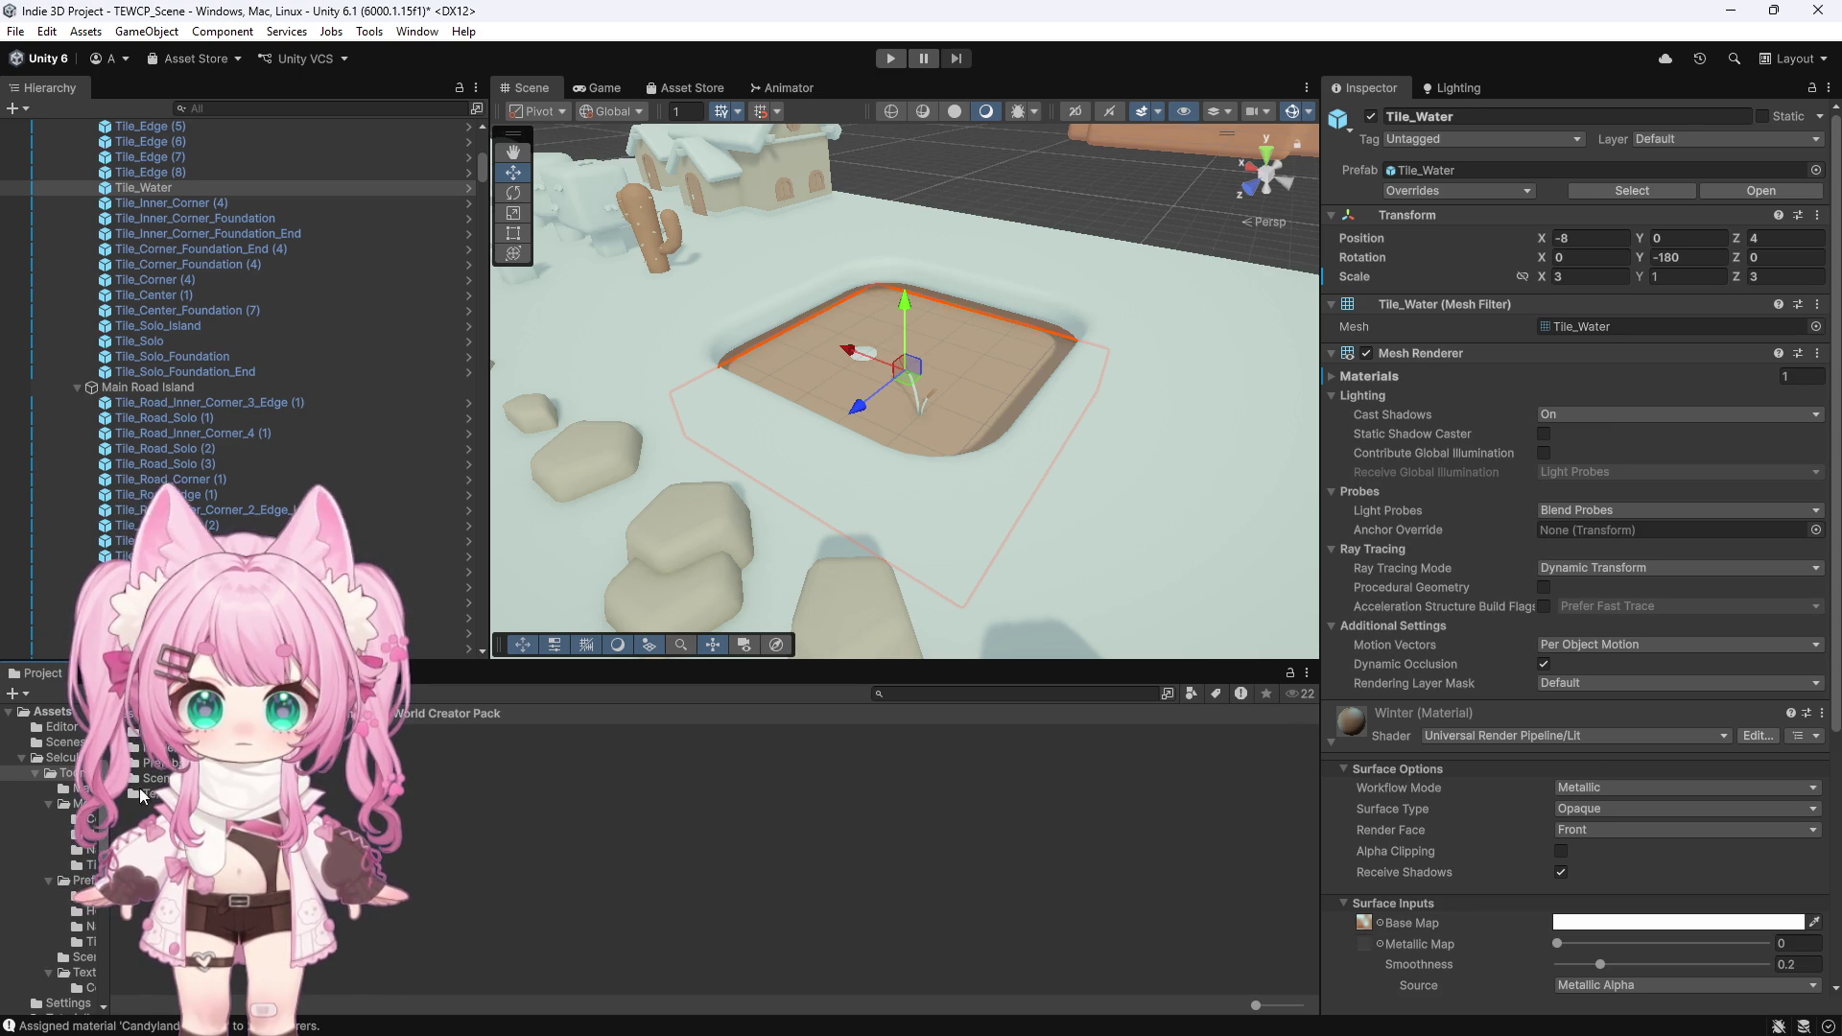
double_click(149, 747)
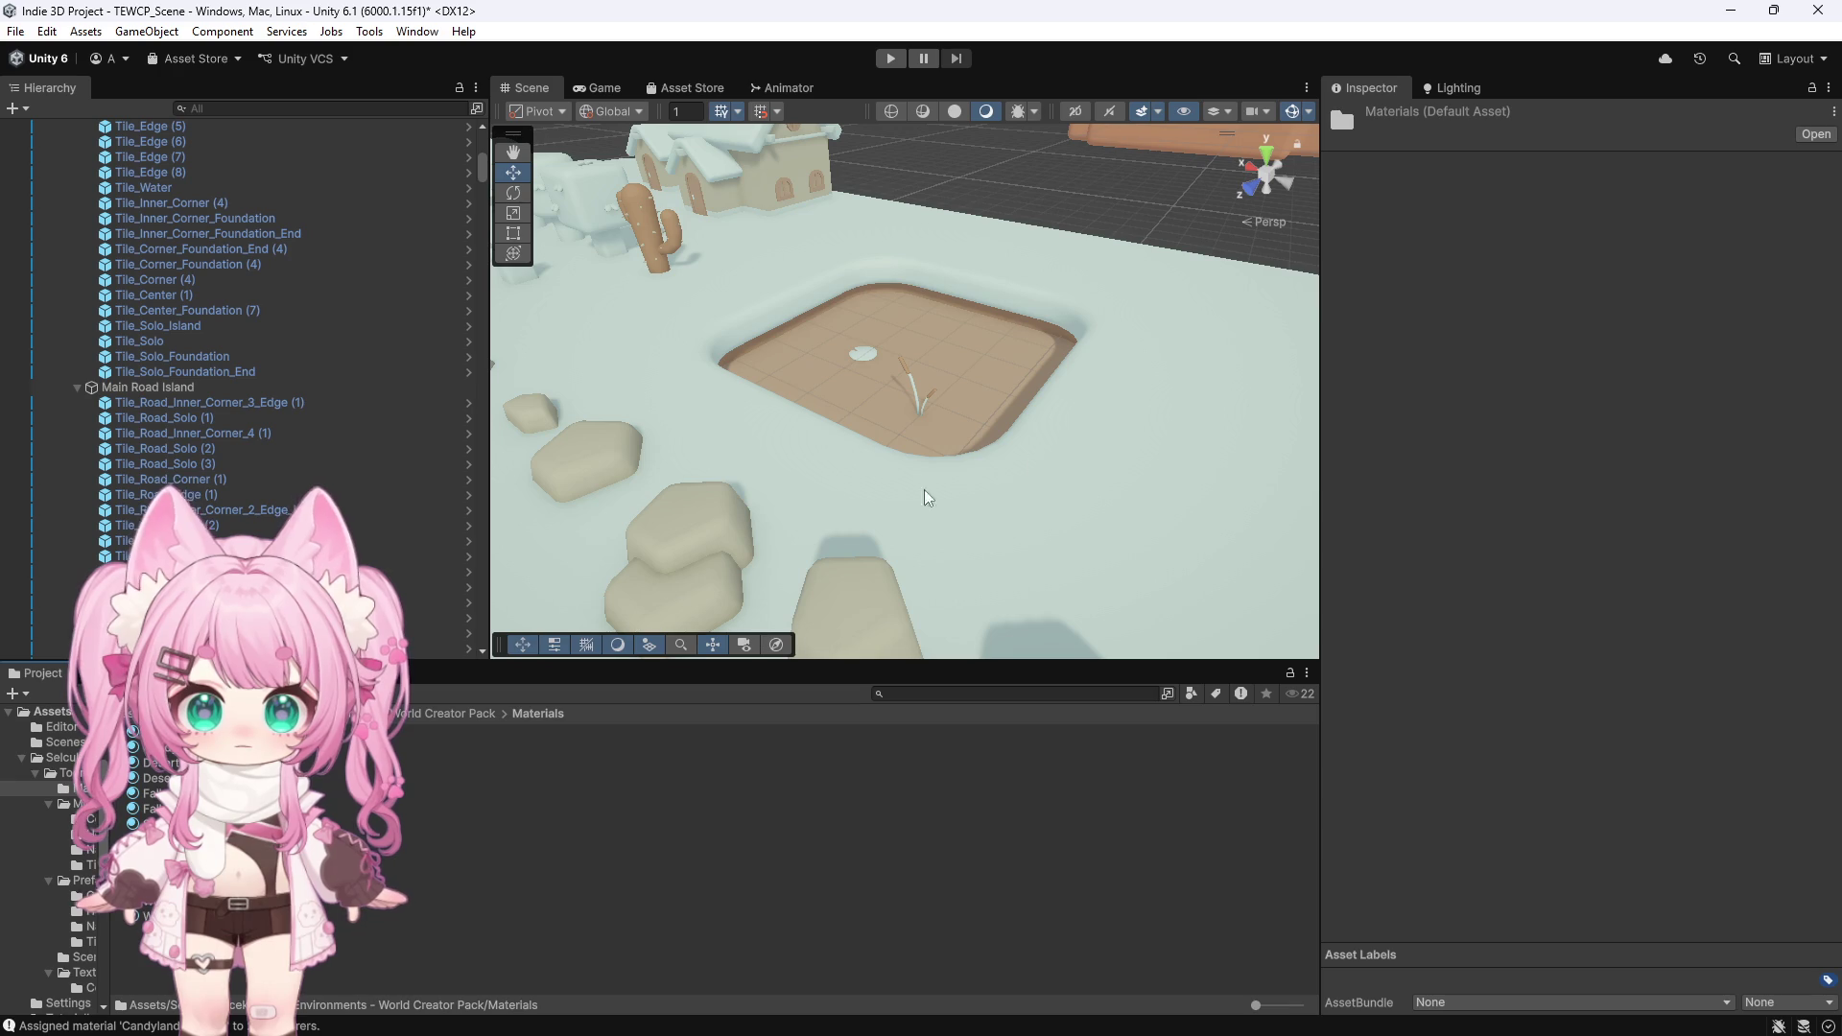
click(85, 972)
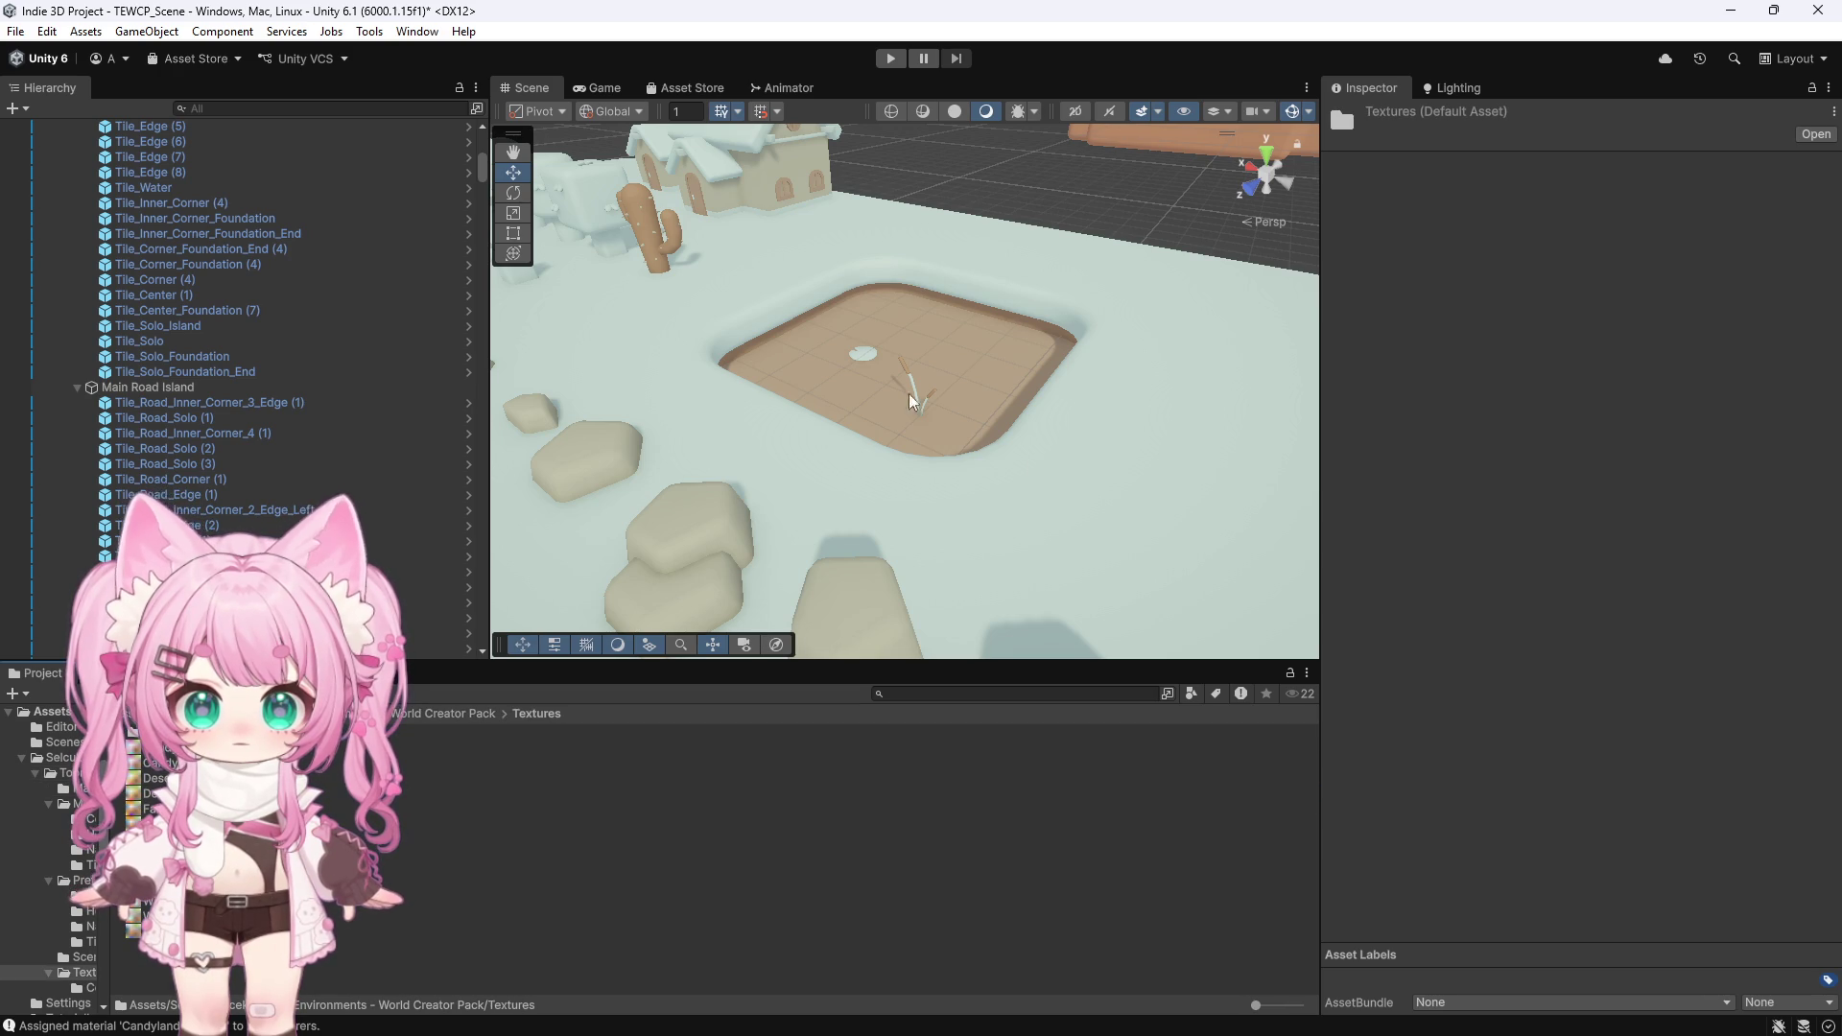
click(854, 360)
key(f)
scroll(down, 3)
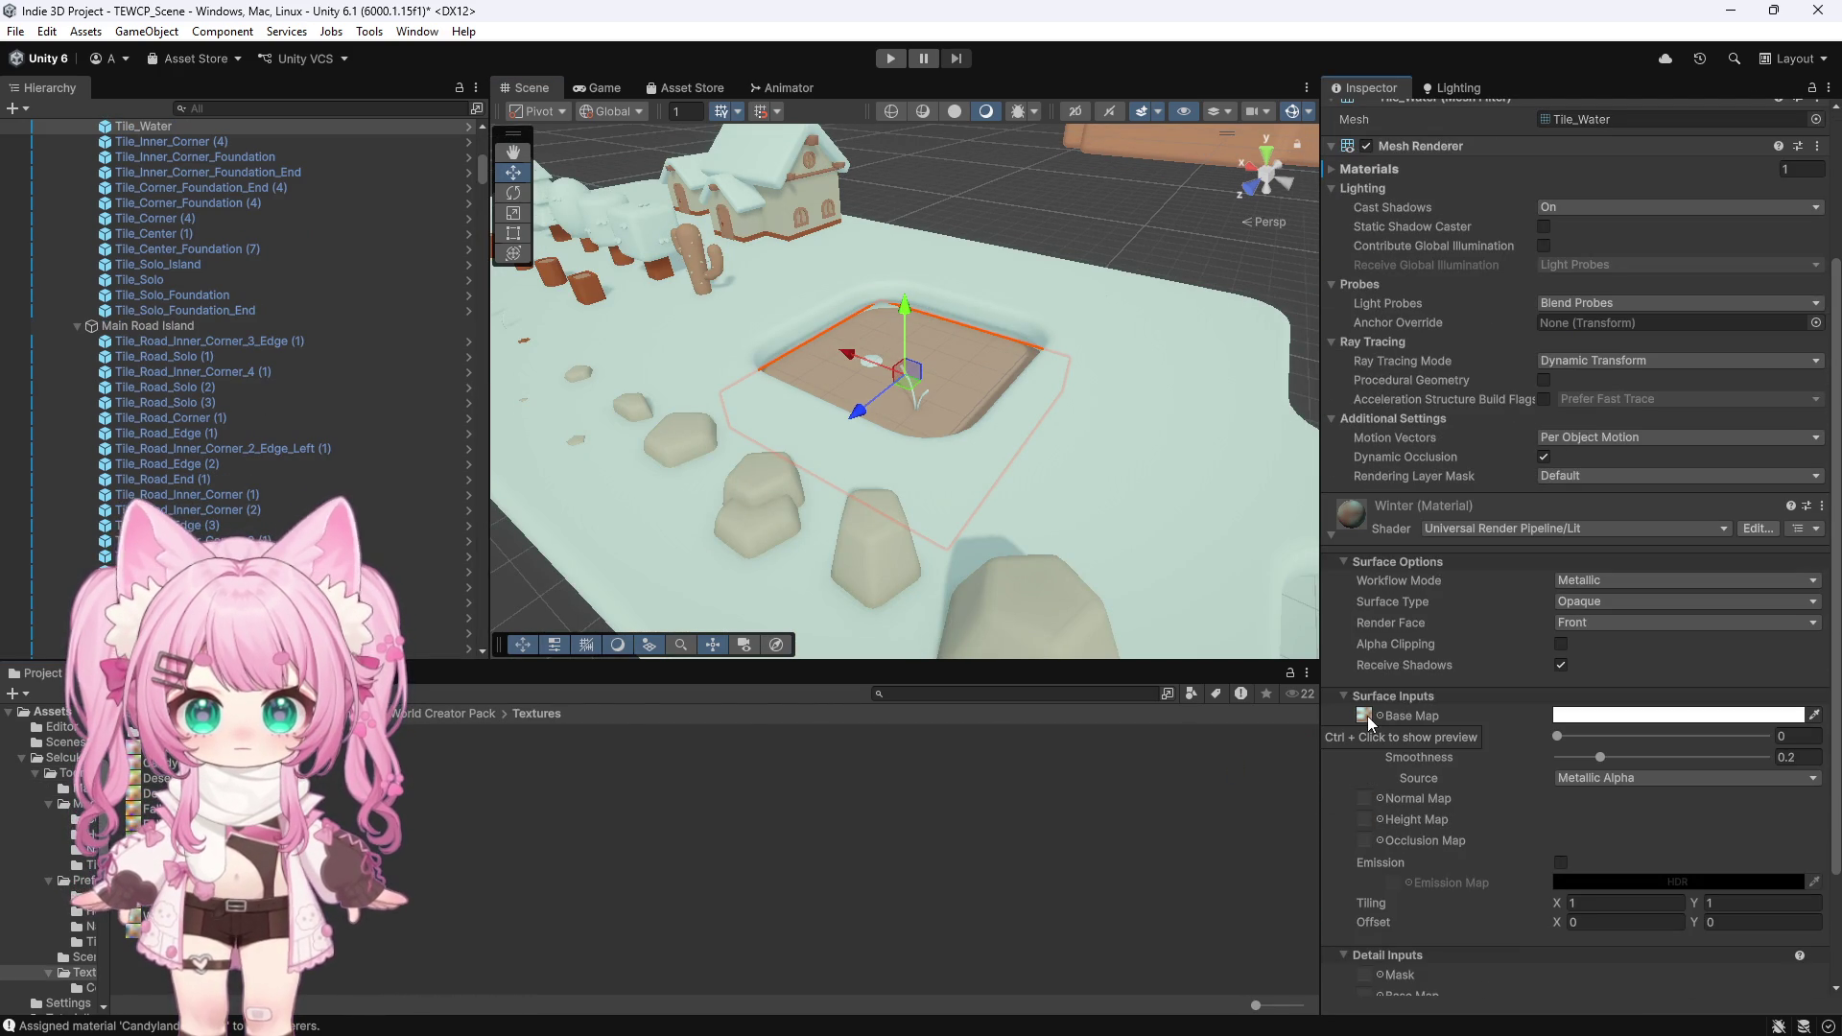
scroll(down, 3)
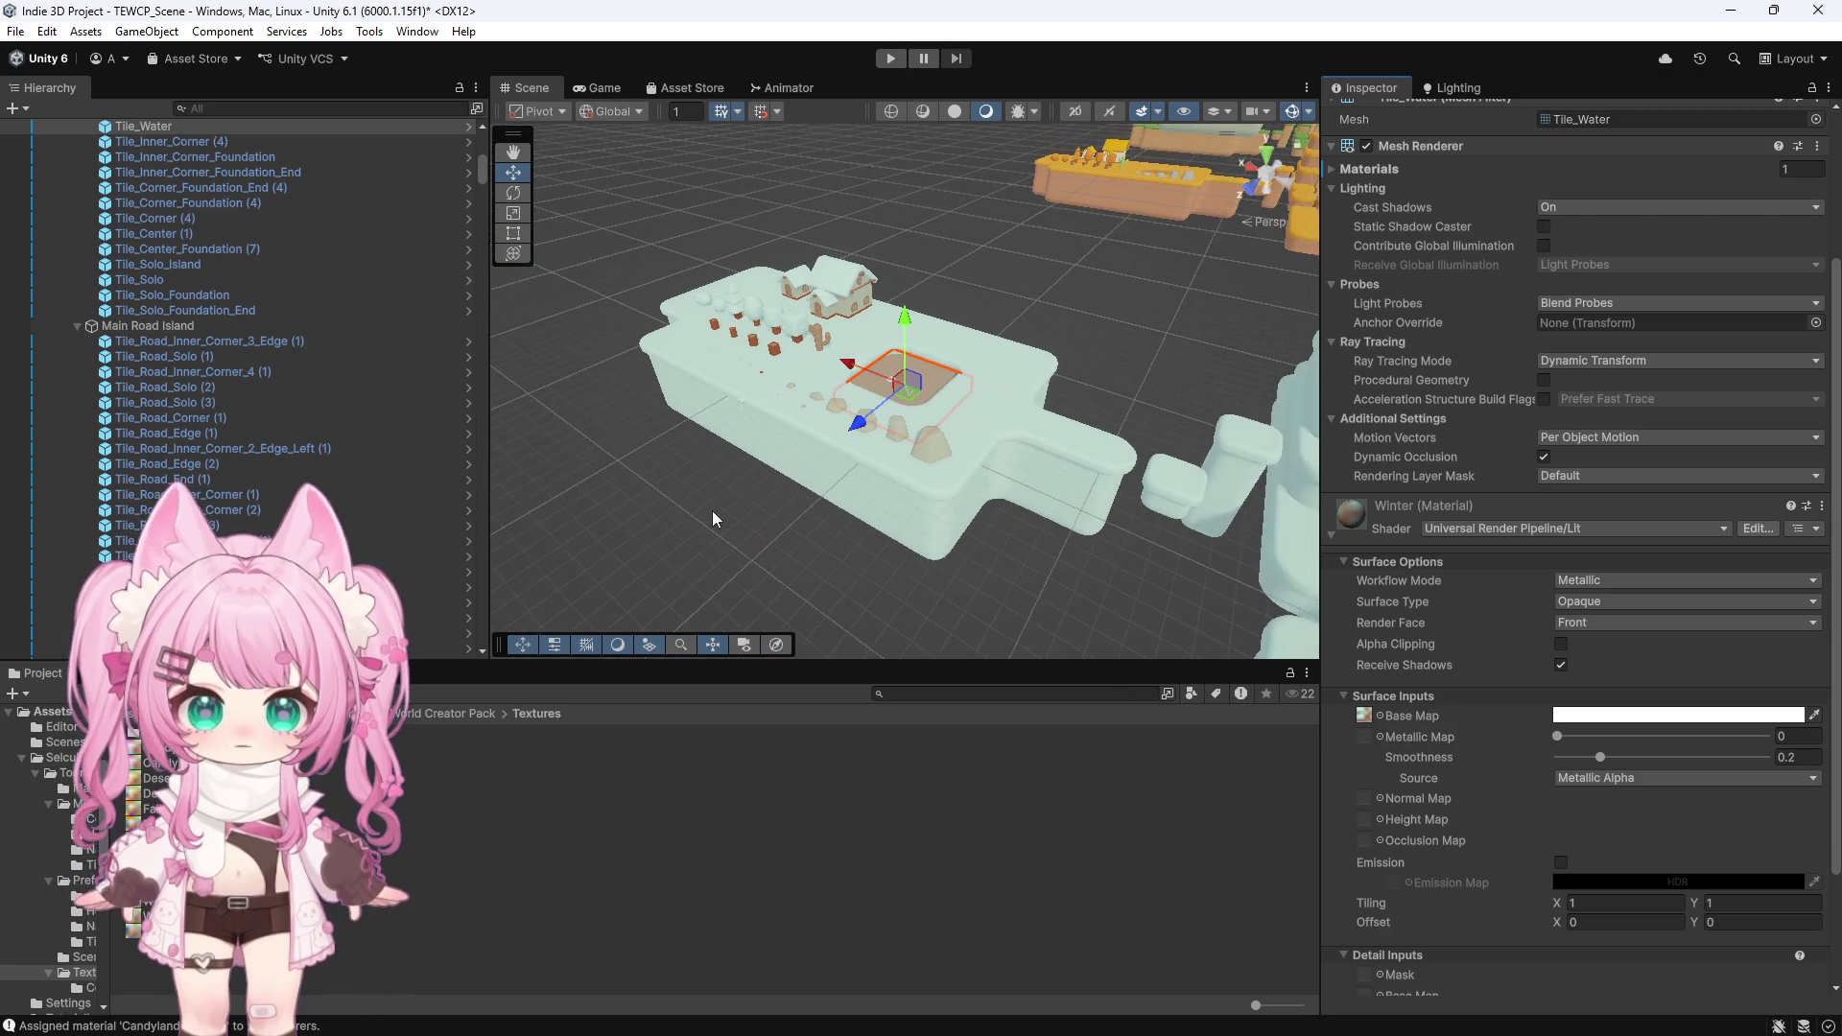
Assign the palette texture as the Winter material's Base Map, viewing the tile from a low side angle
drag(1042, 554, 950, 364)
scroll(down, 3)
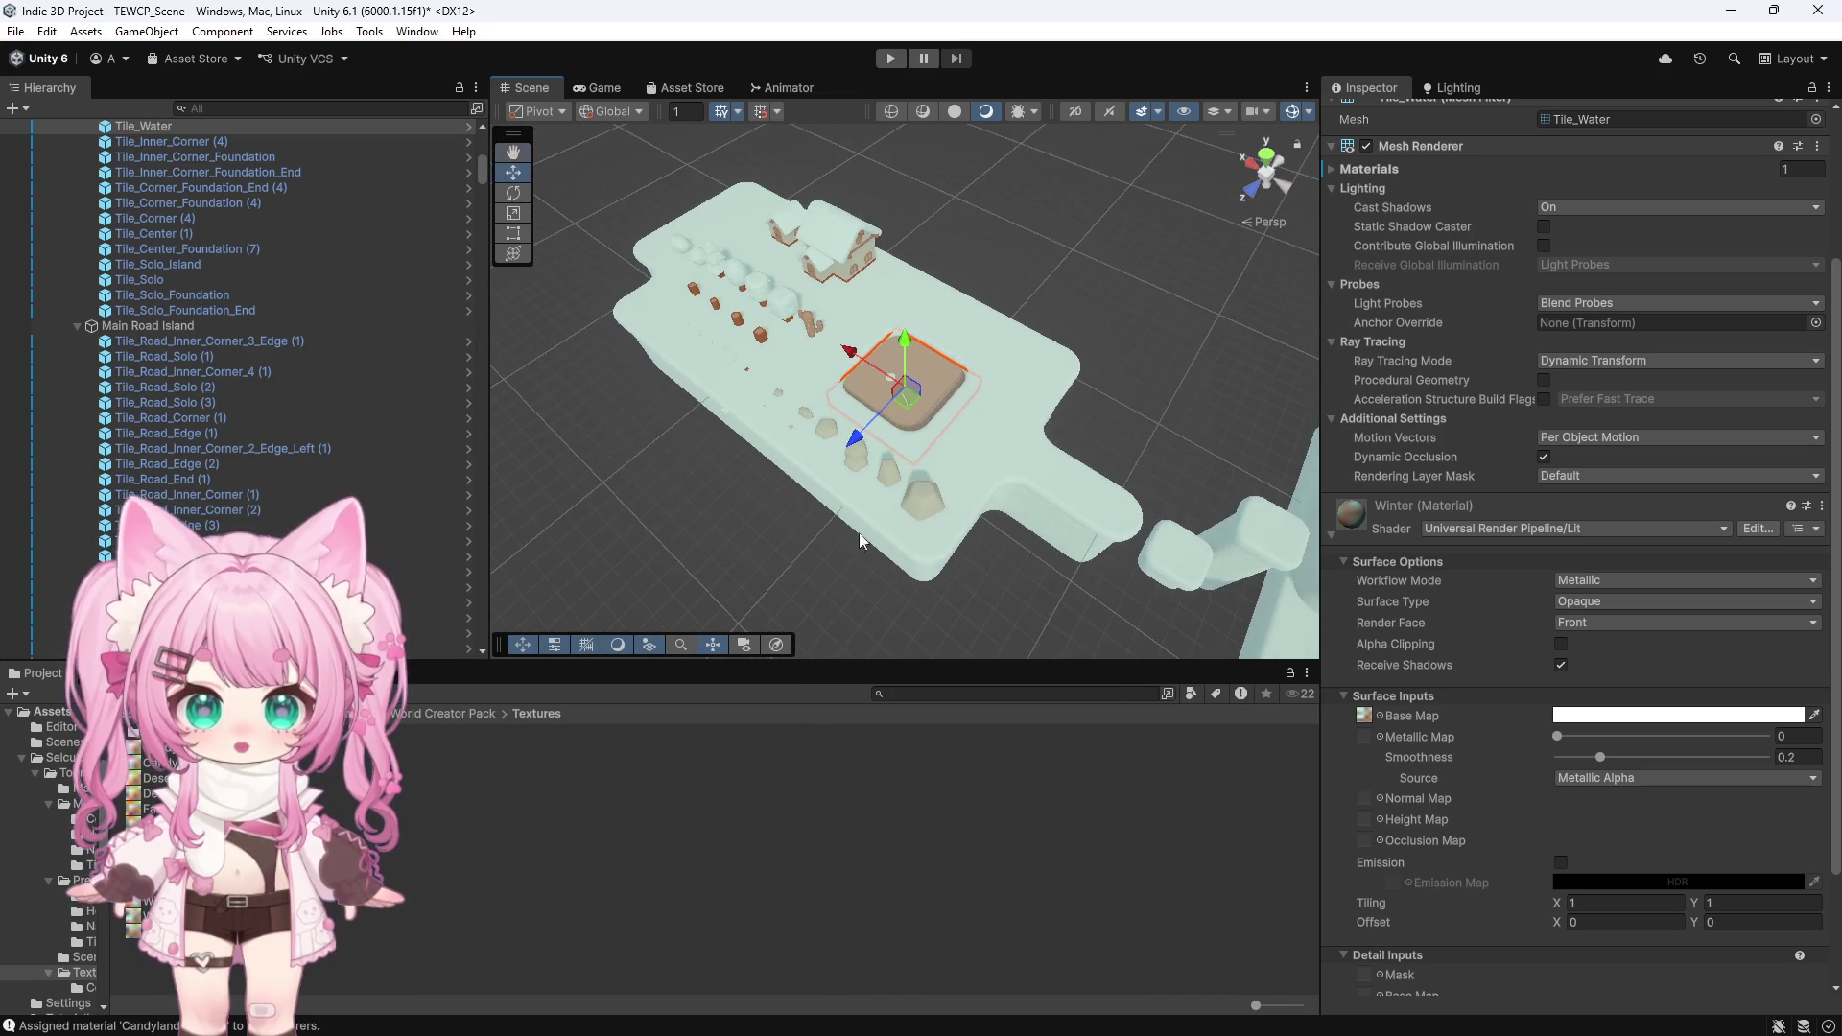
scroll(up, 3)
scroll(up, 3)
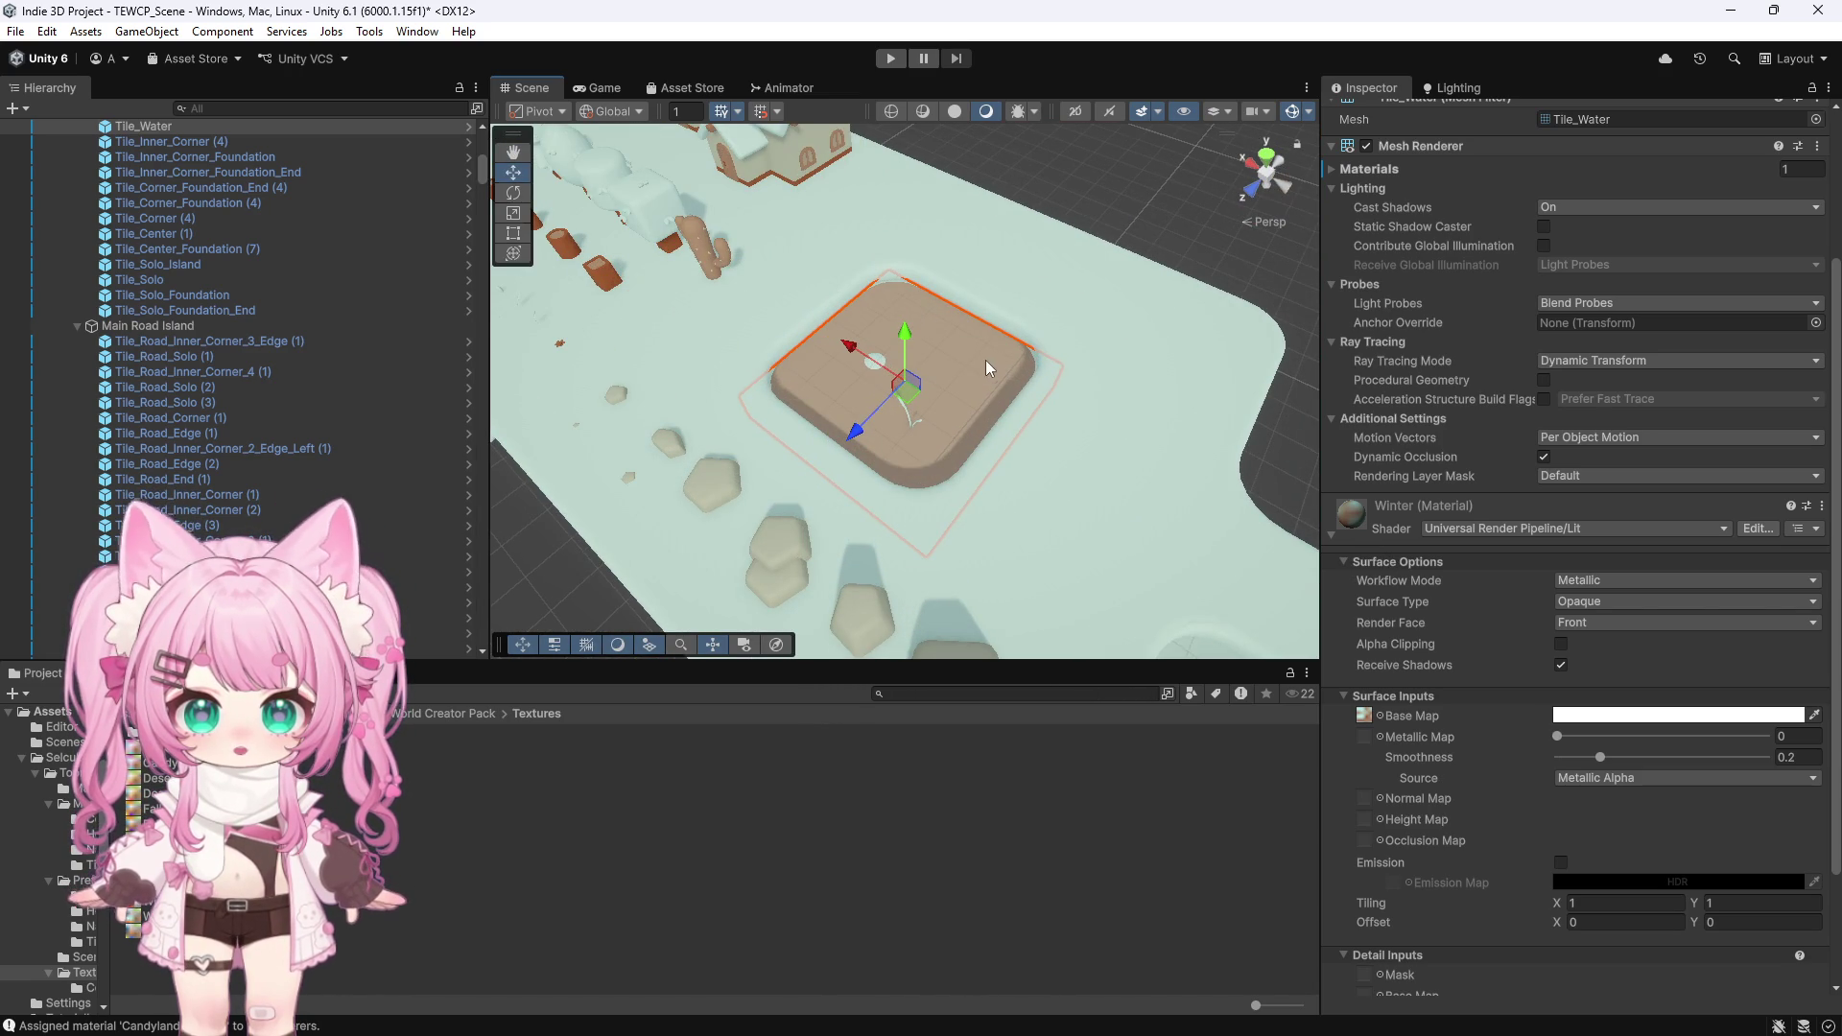
scroll(down, 3)
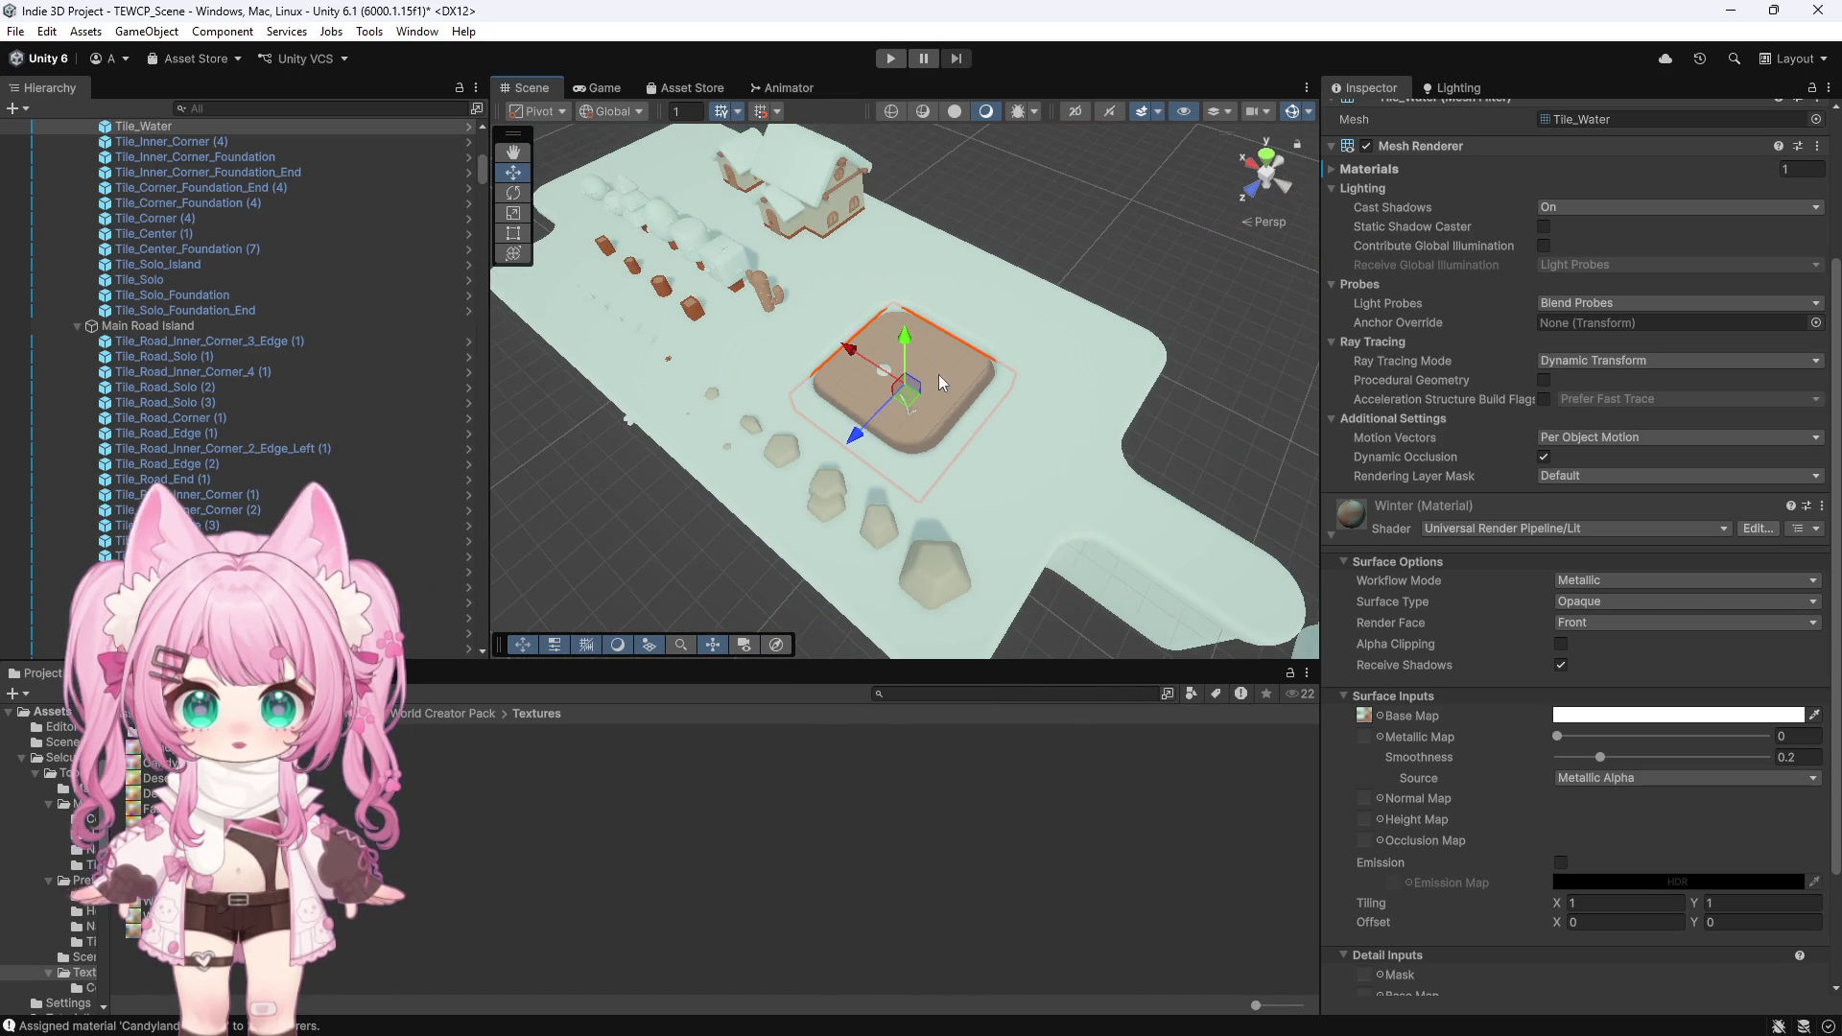
drag(698, 343, 889, 307)
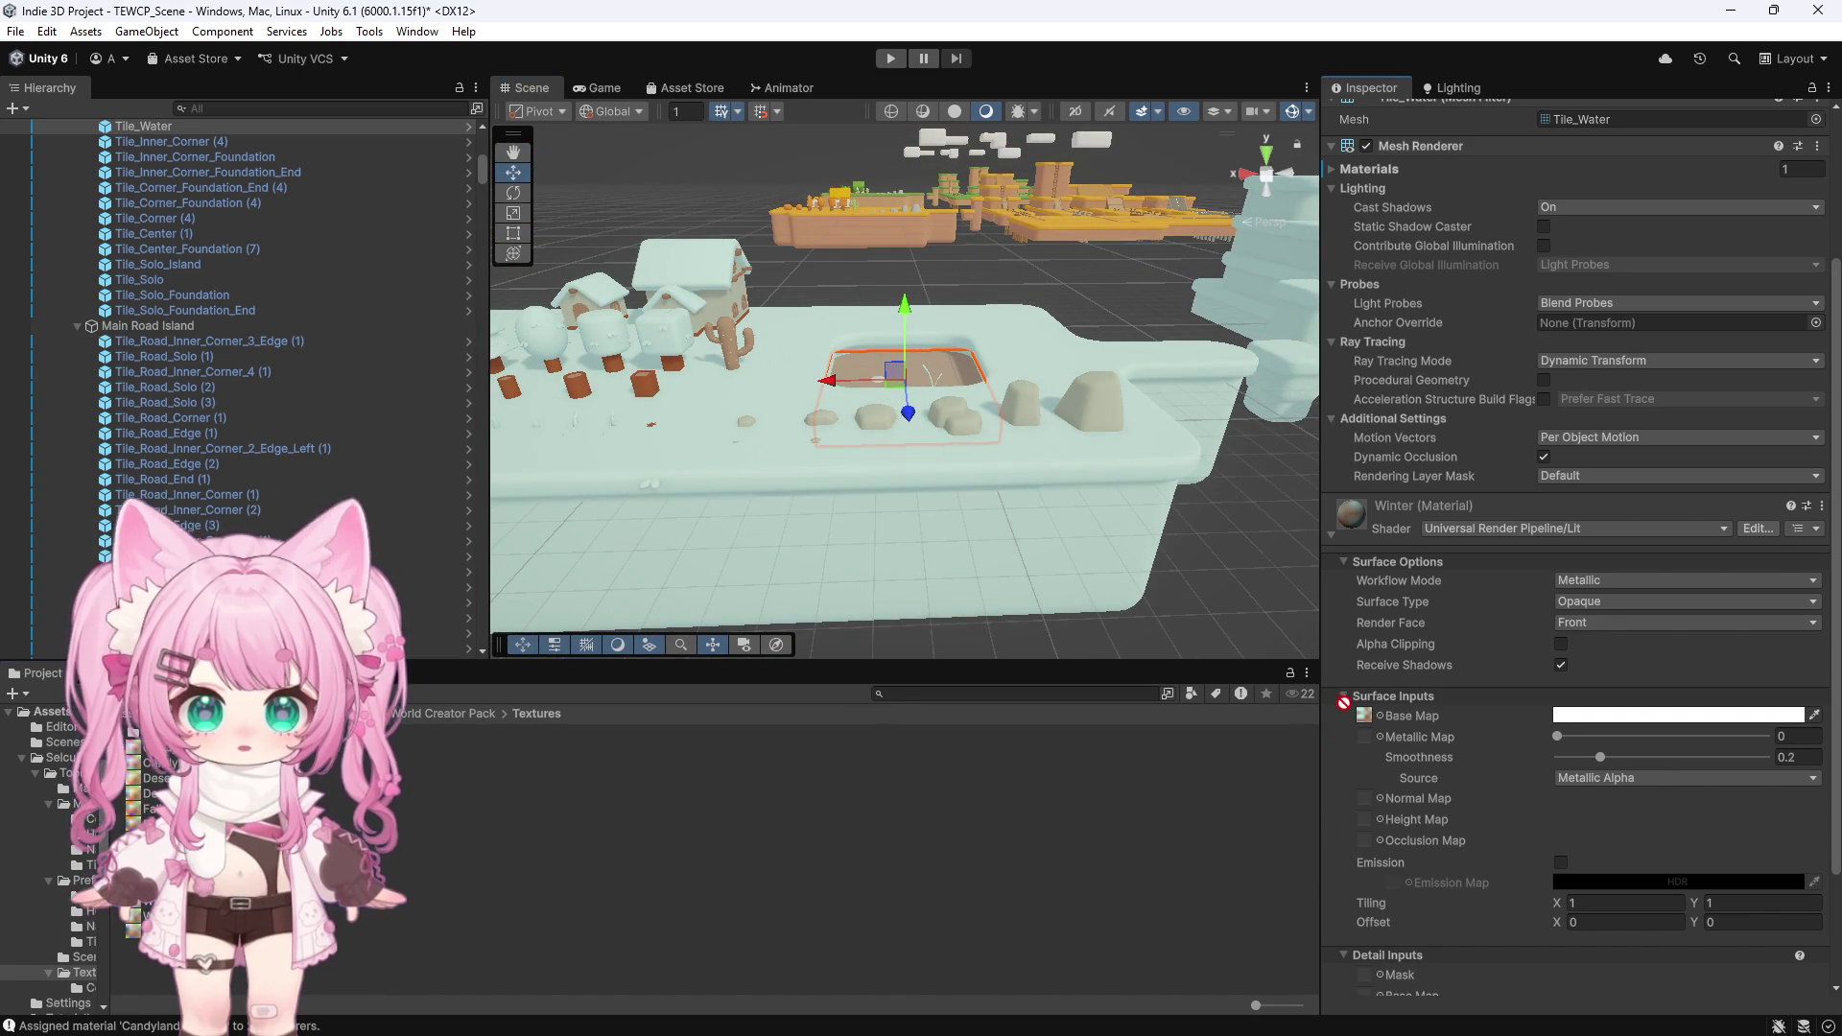
drag(1366, 725, 1367, 727)
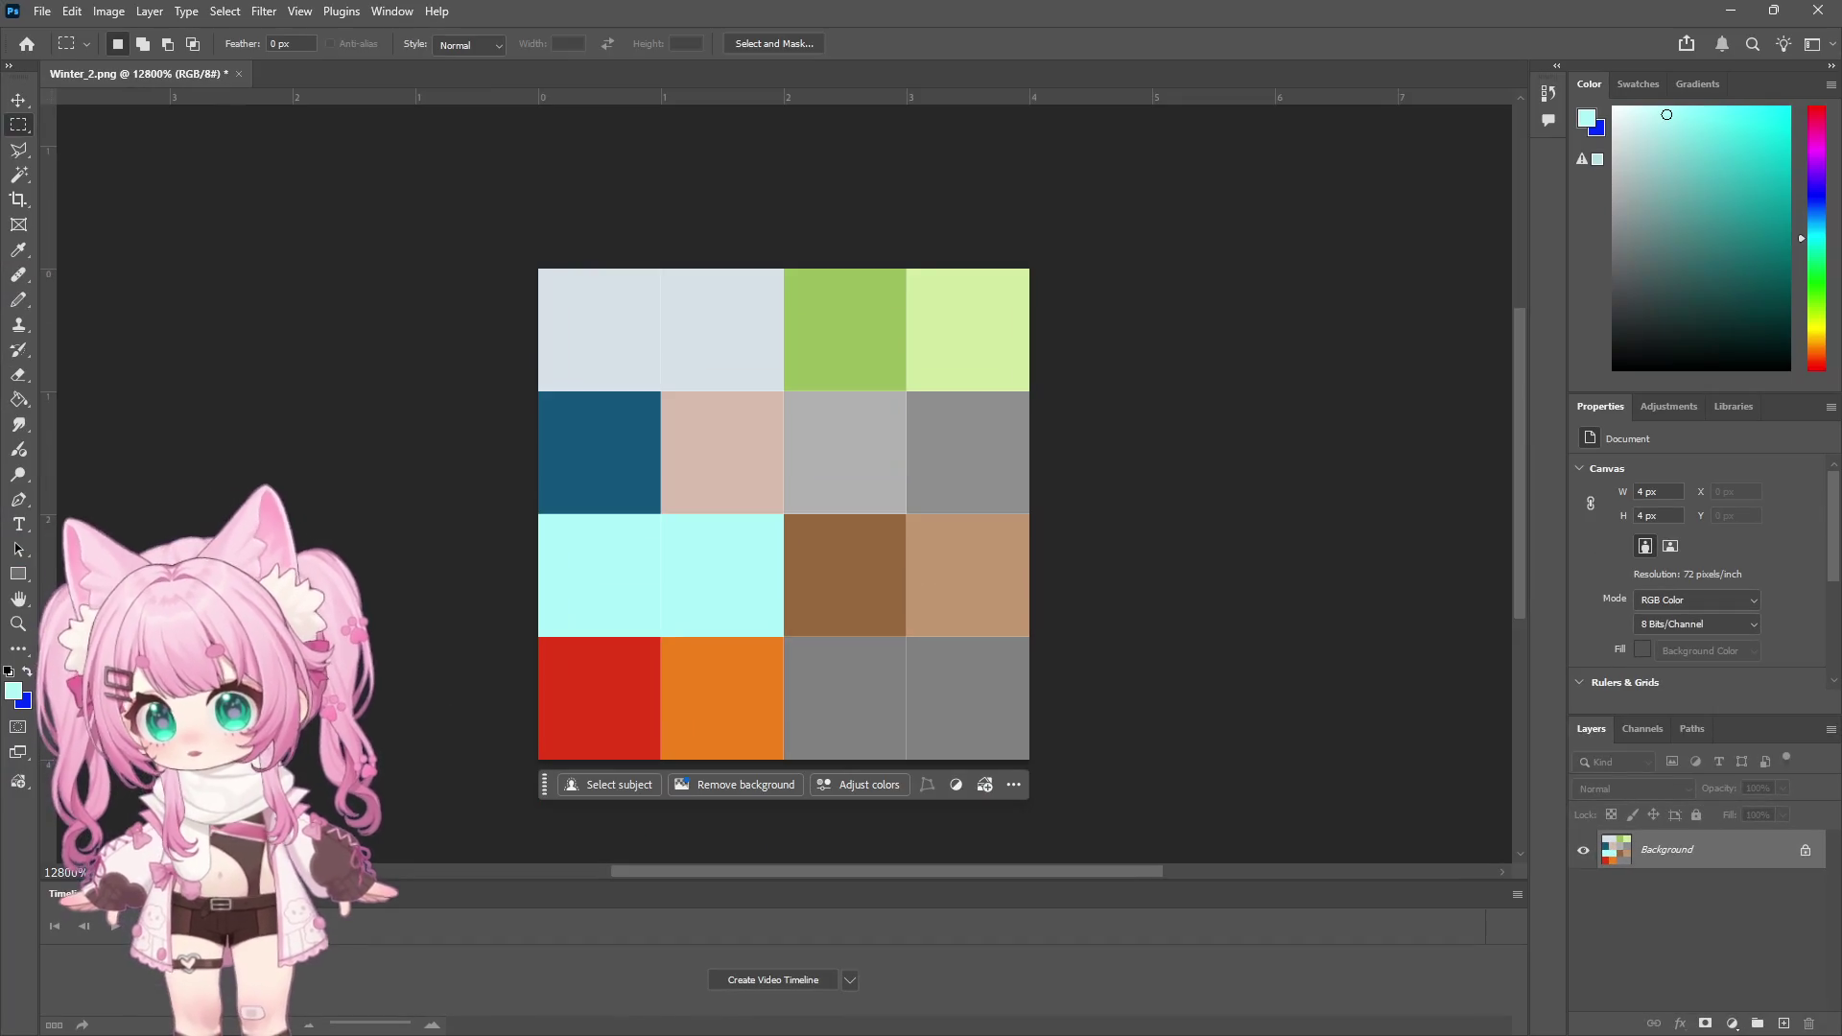
Fill row three's two cyan cells with tan, deselect, and shrink the Photoshop window
drag(297, 501, 779, 633)
key(Delete)
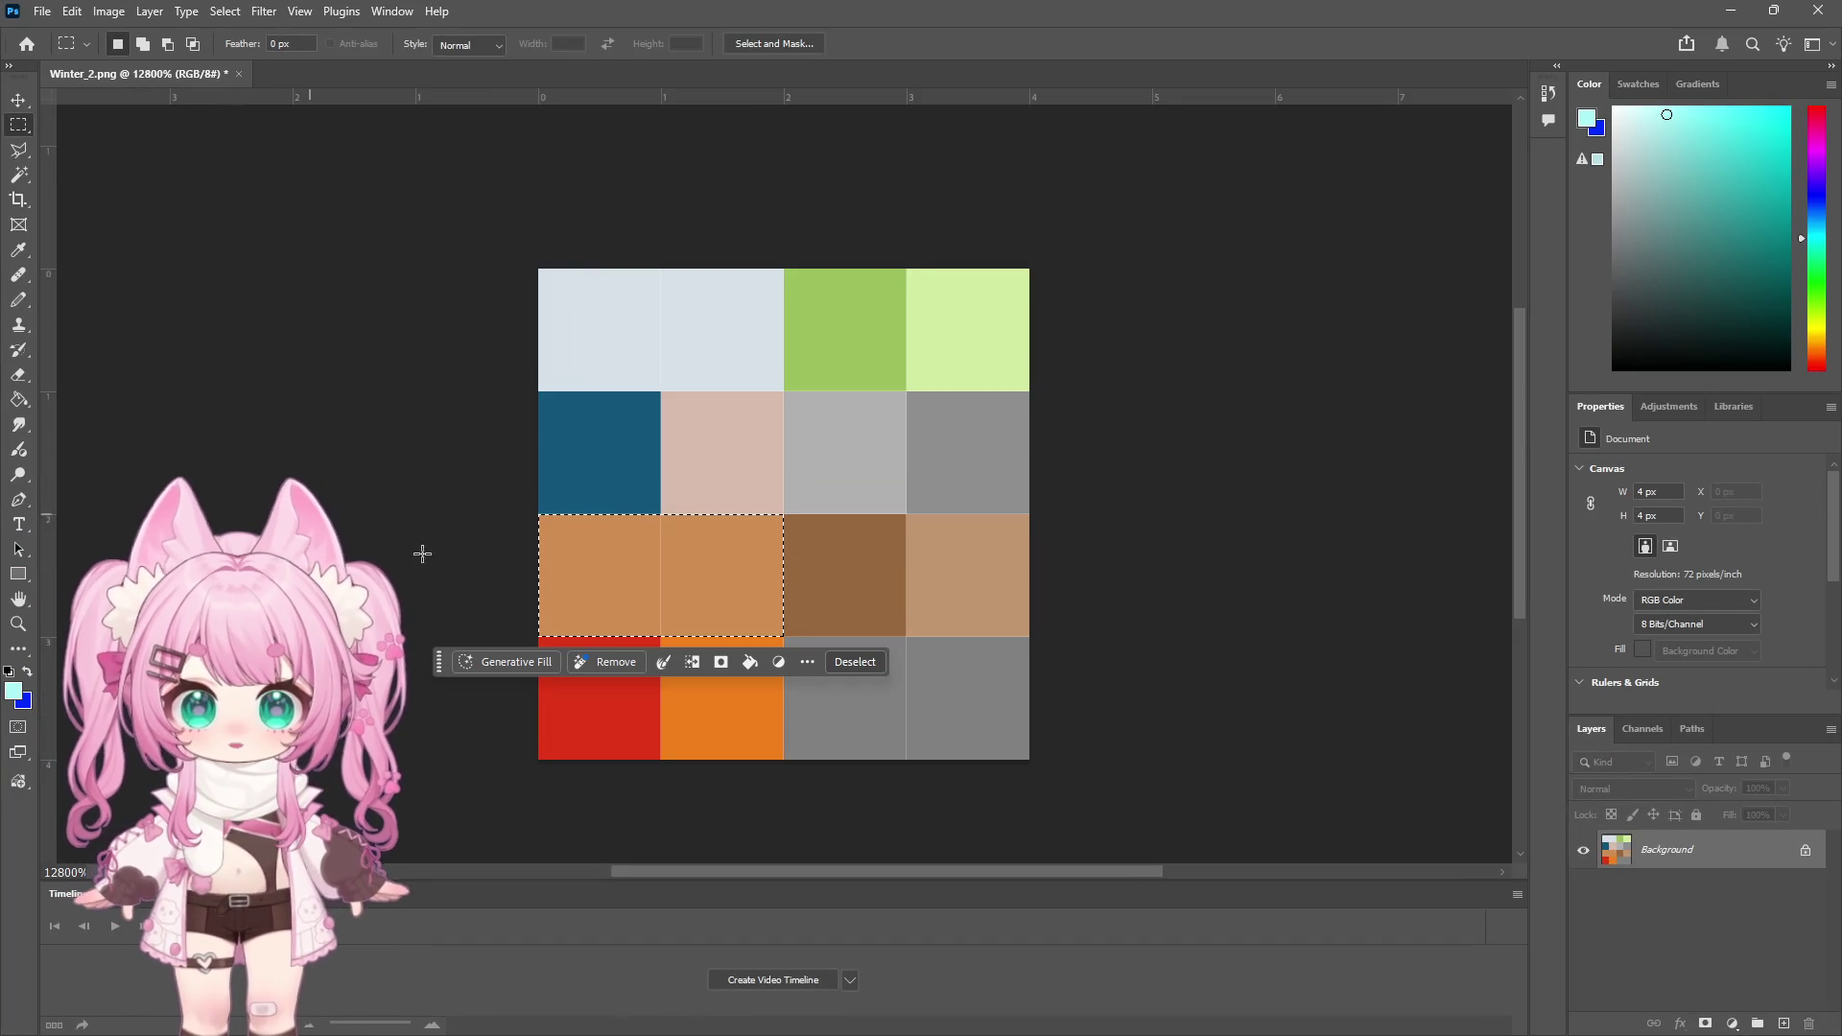
click(599, 552)
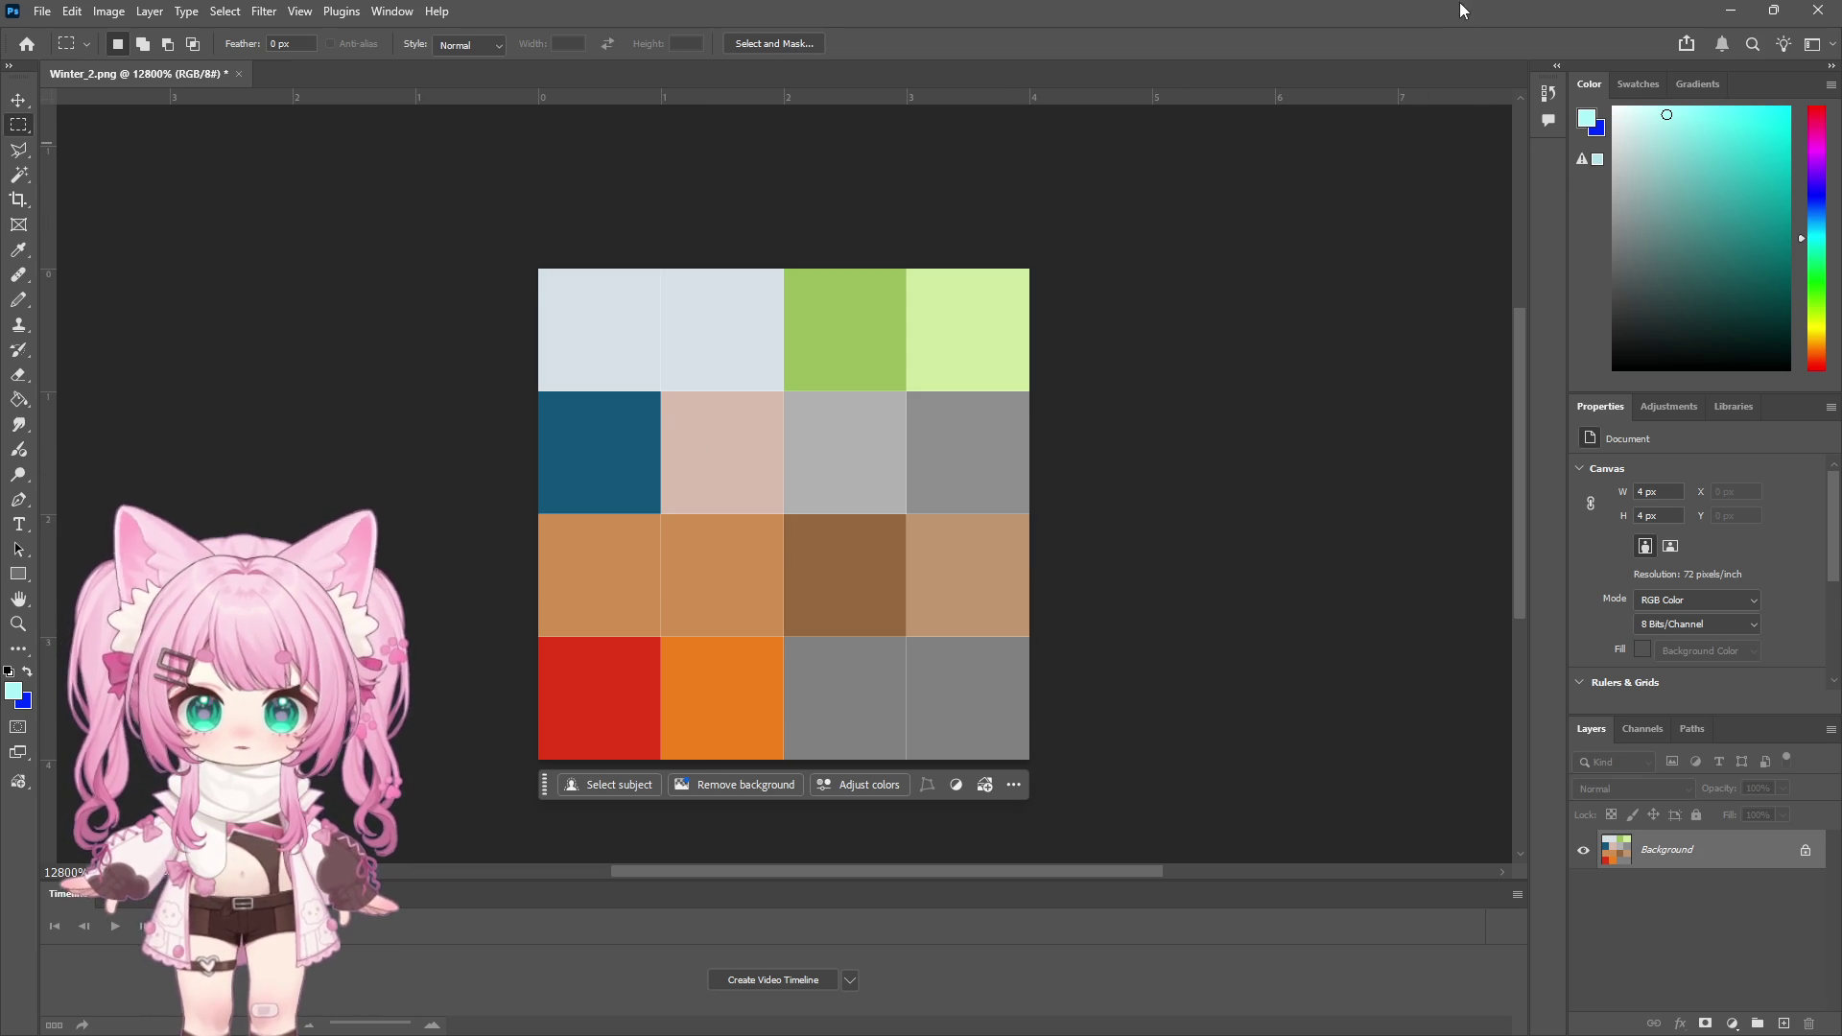
drag(1459, 10, 1308, 717)
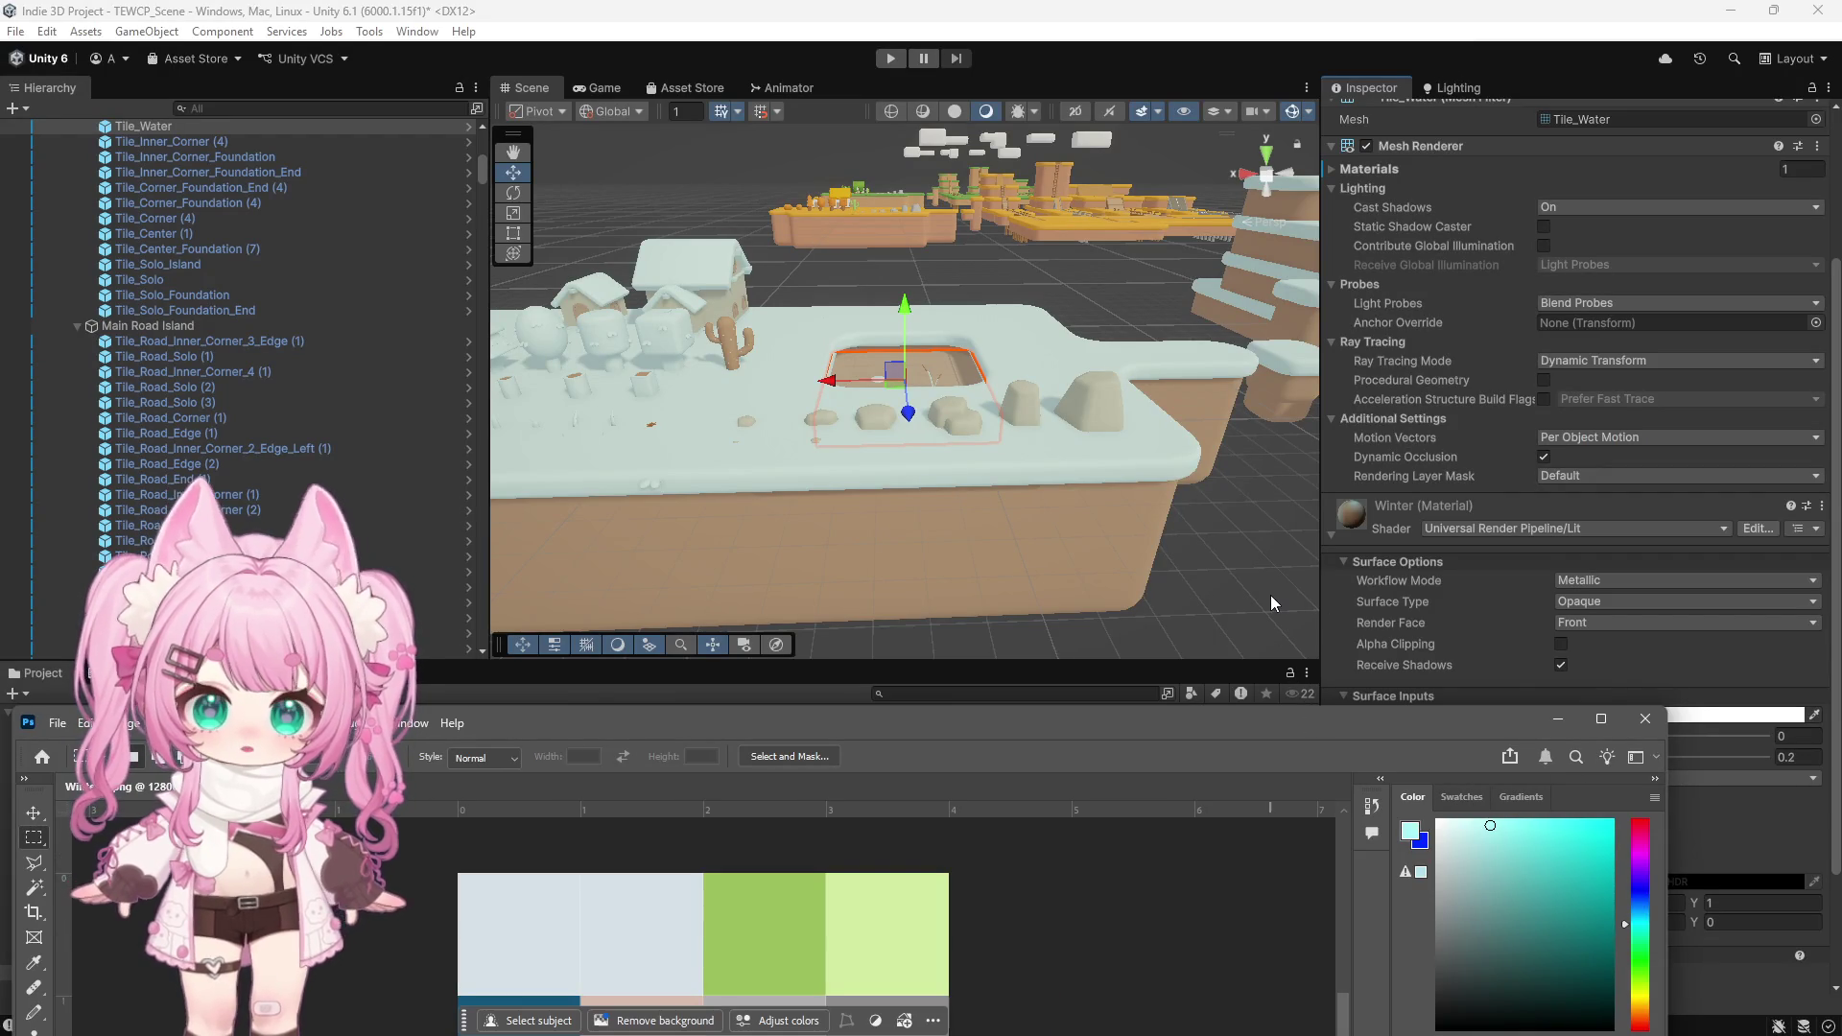
Zoom in on the water tile in the Scene view, then move Photoshop back over Unity
scroll(up, 3)
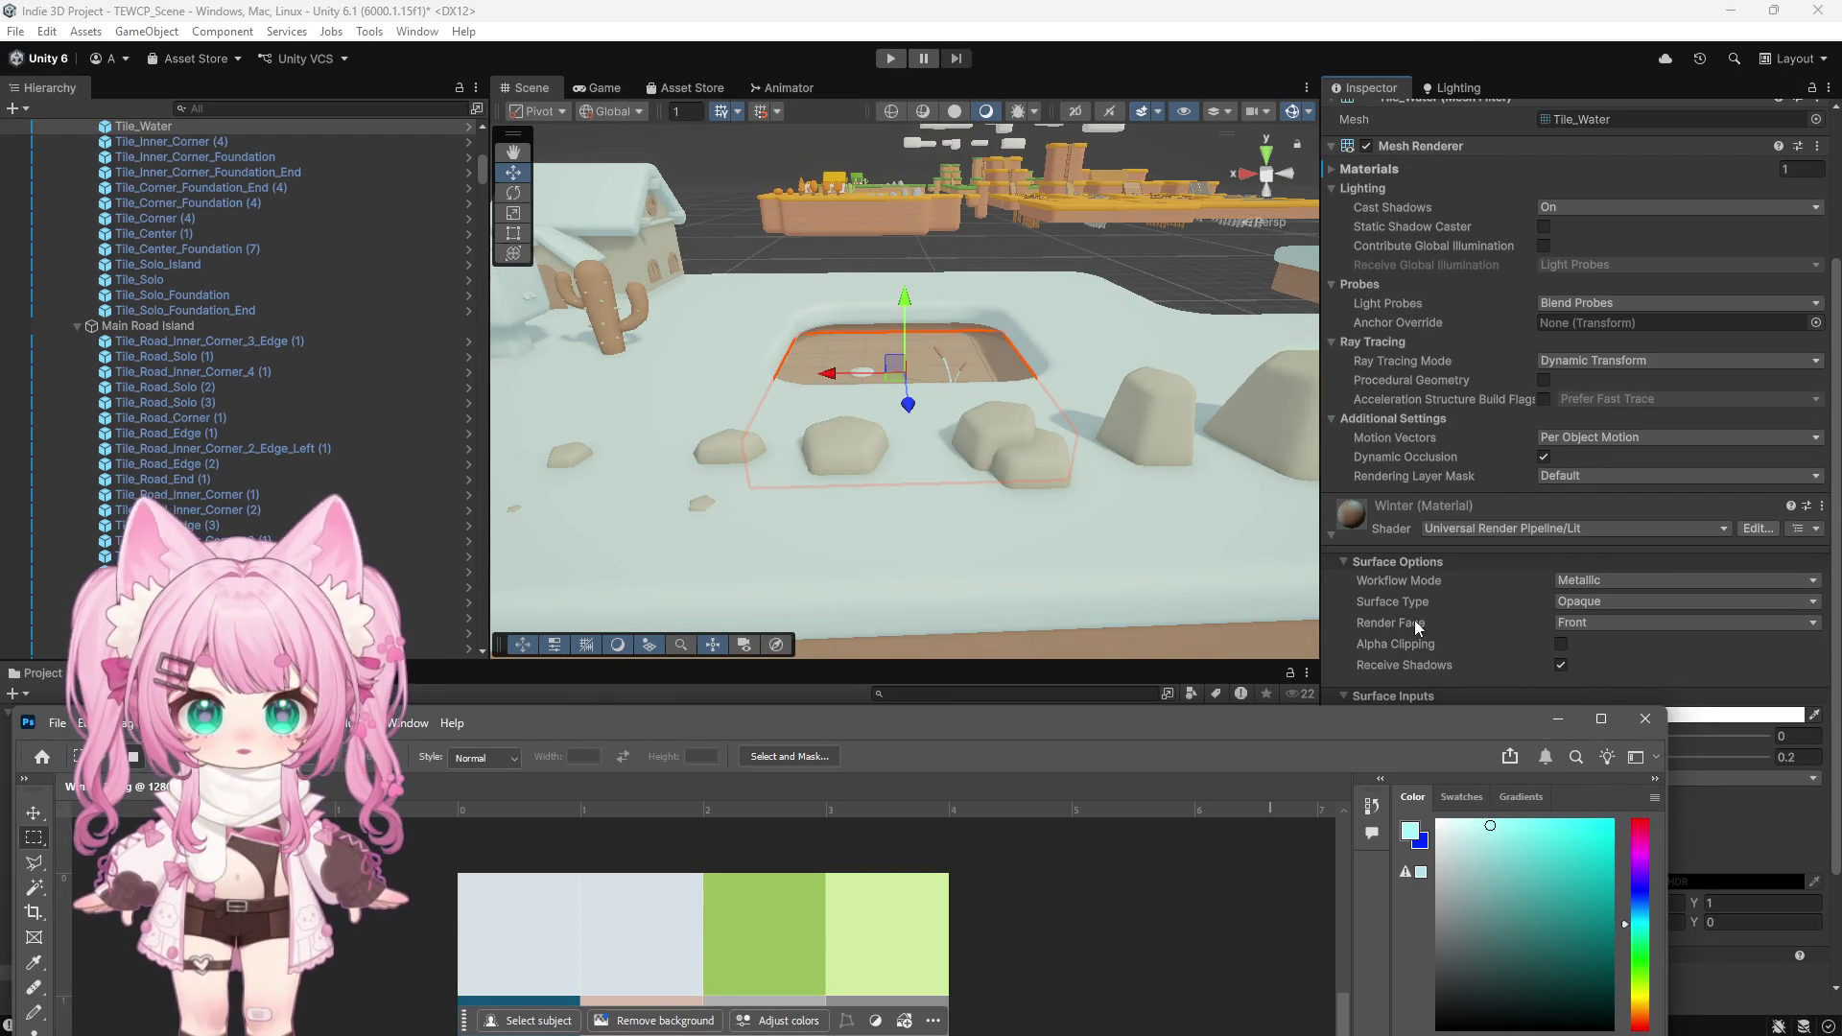
scroll(down, 3)
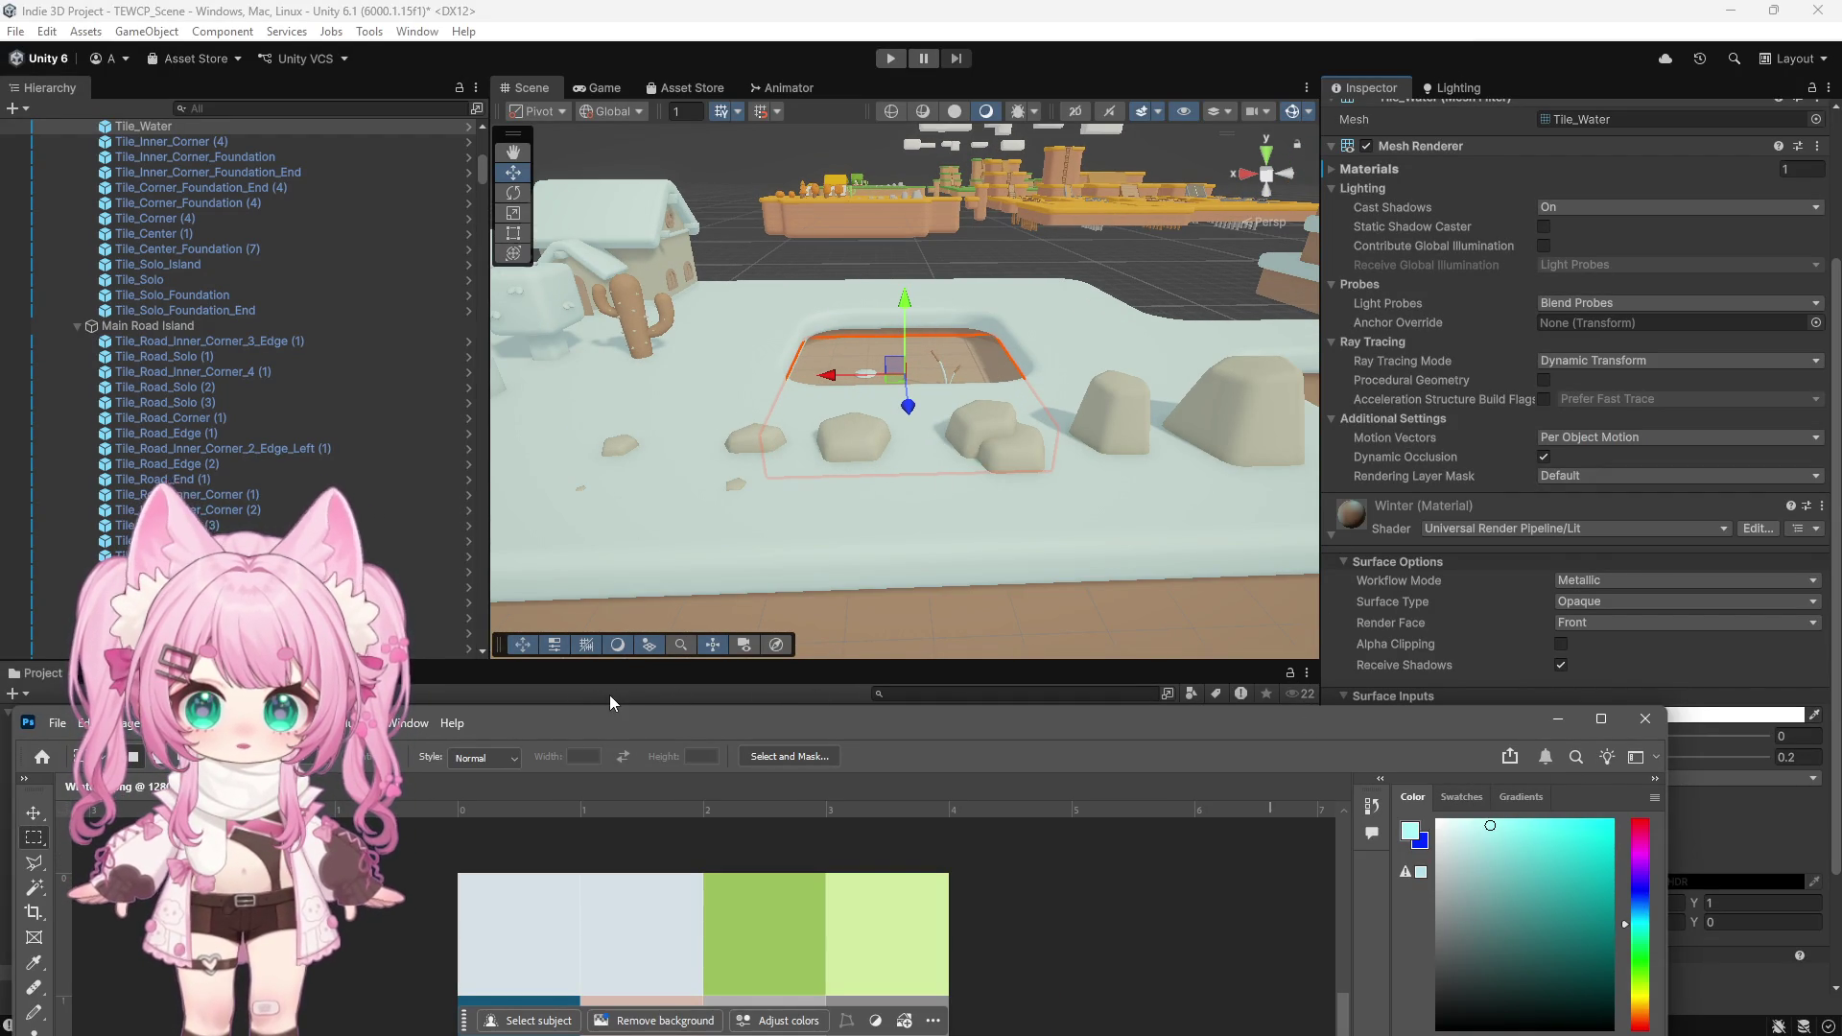
drag(650, 728, 763, 219)
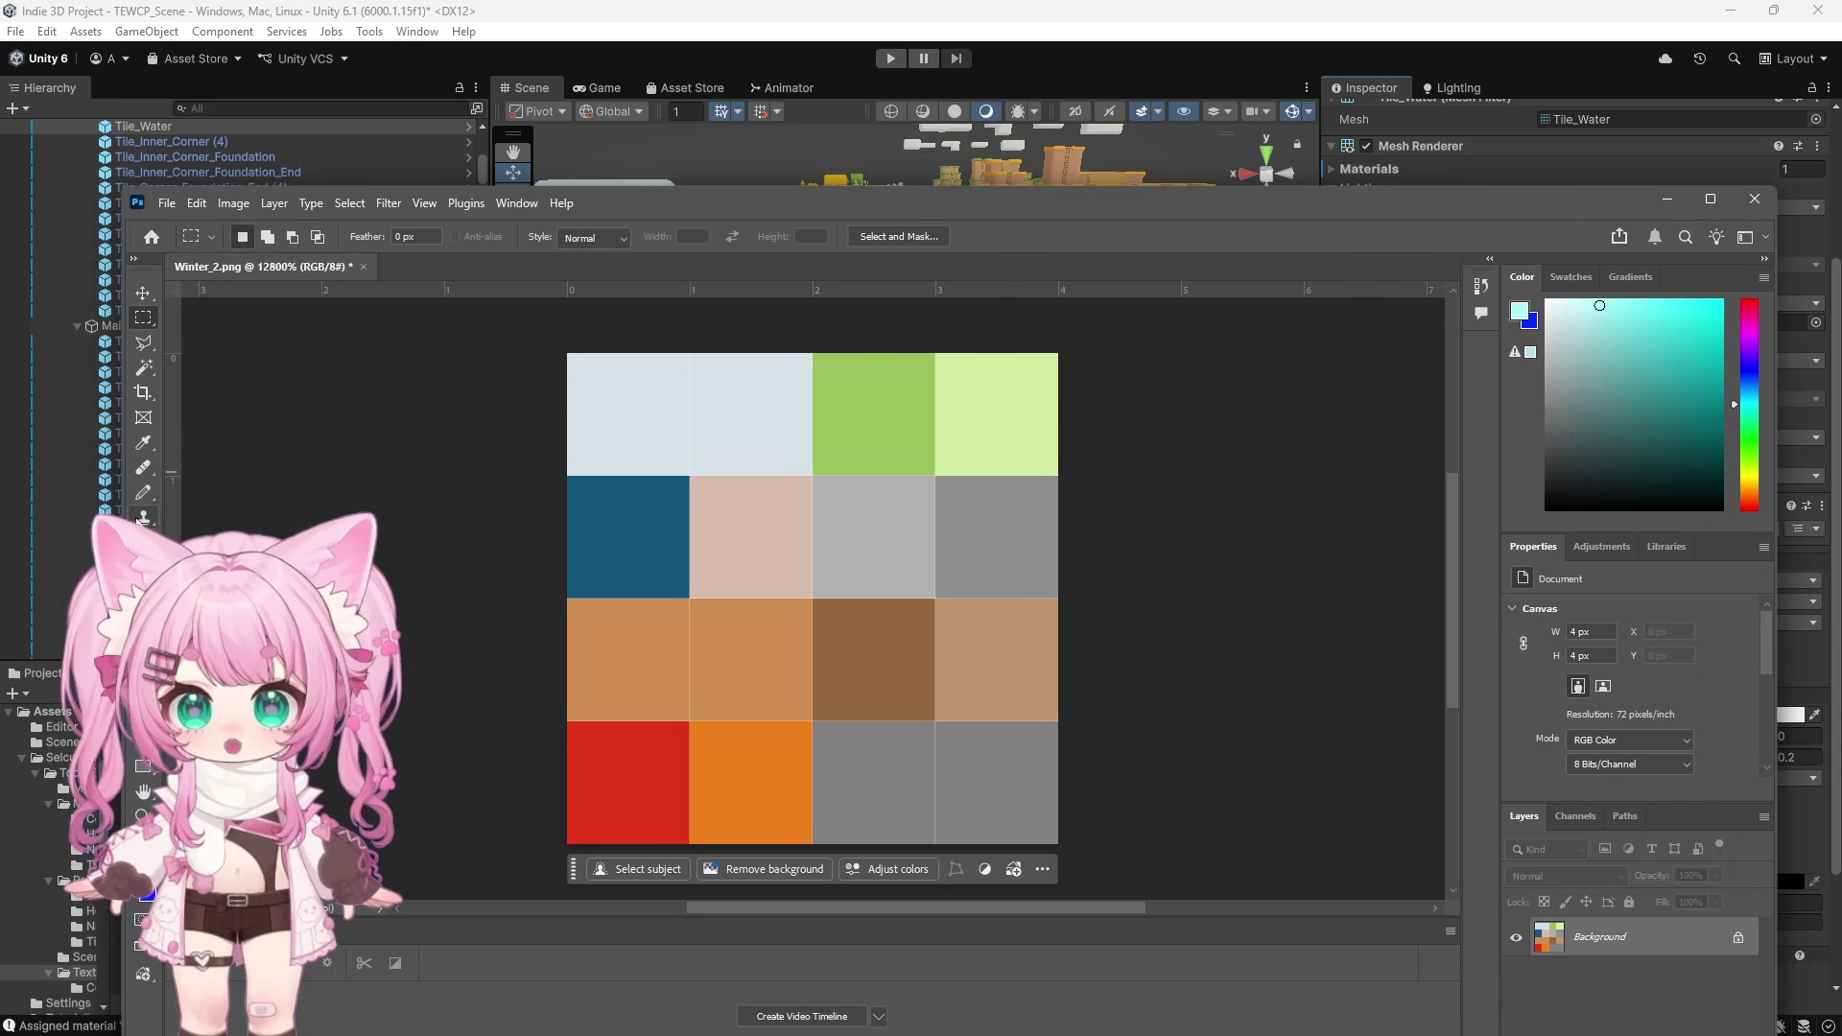
Choose a saturated cyan and a 1 px Pencil, then drag Photoshop down to reveal Unity
drag(1599, 305, 1722, 300)
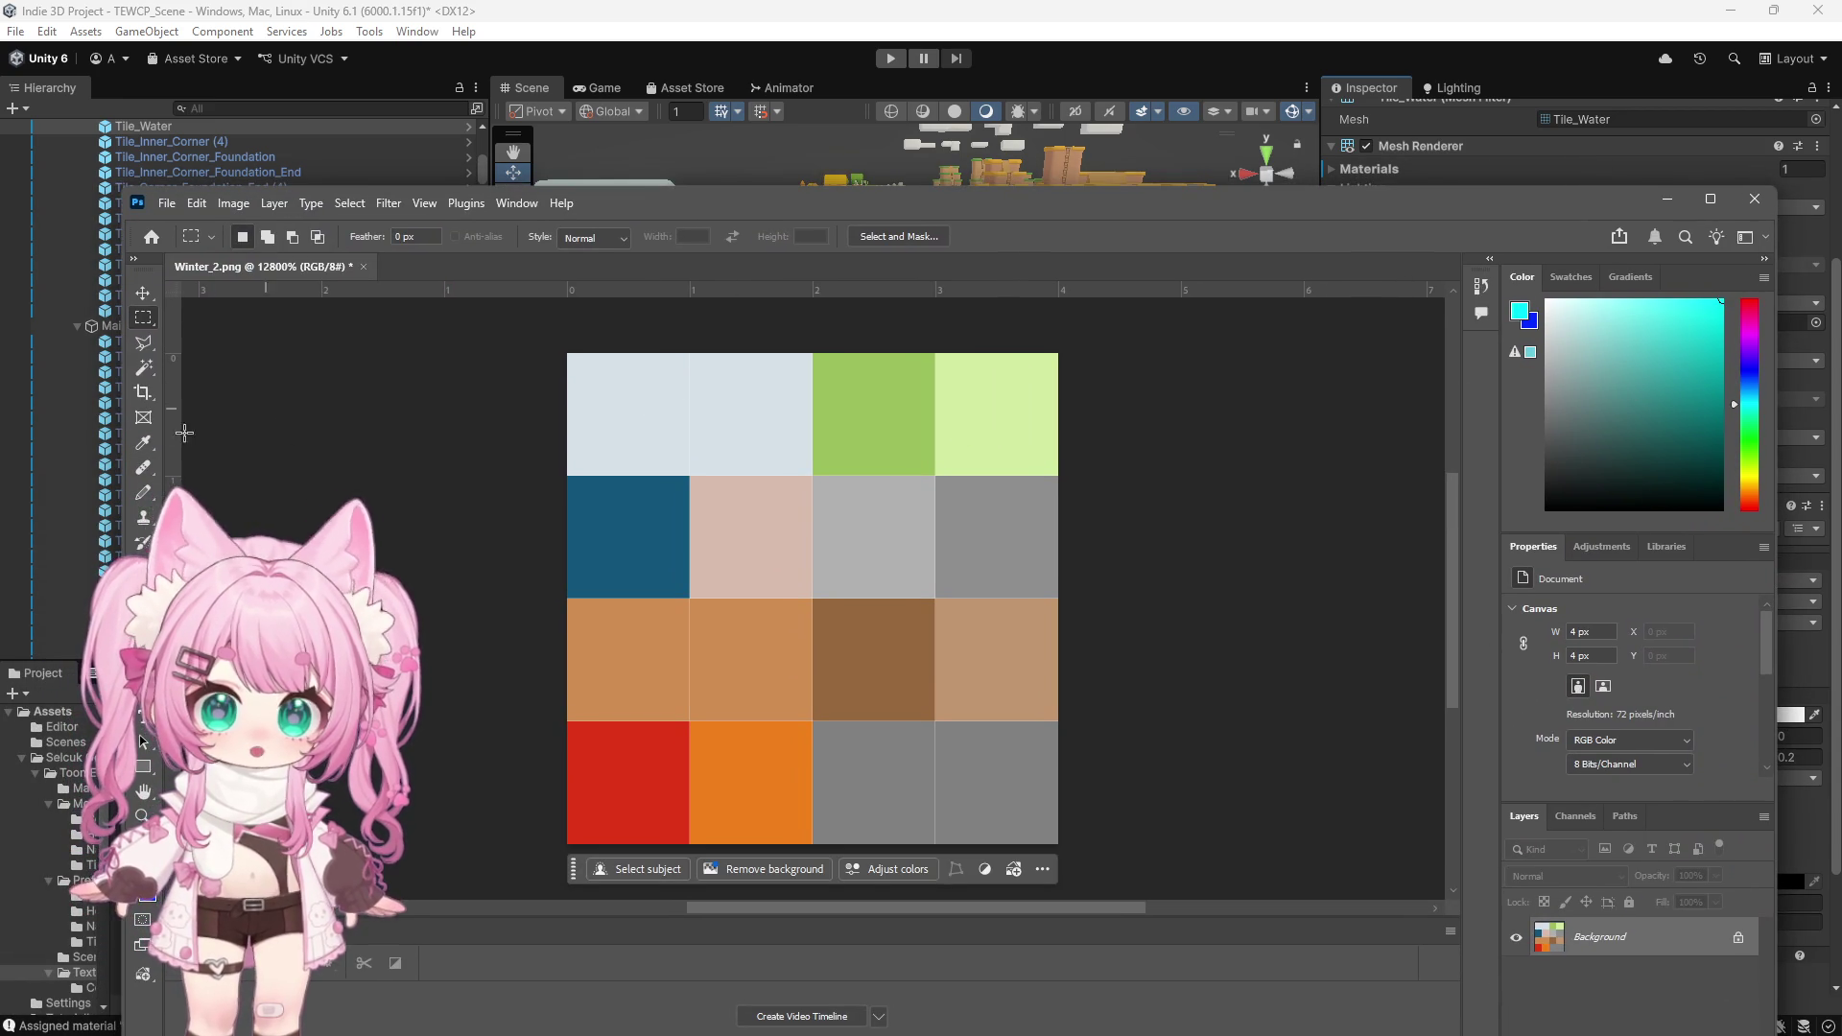
click(142, 493)
right_click(1065, 505)
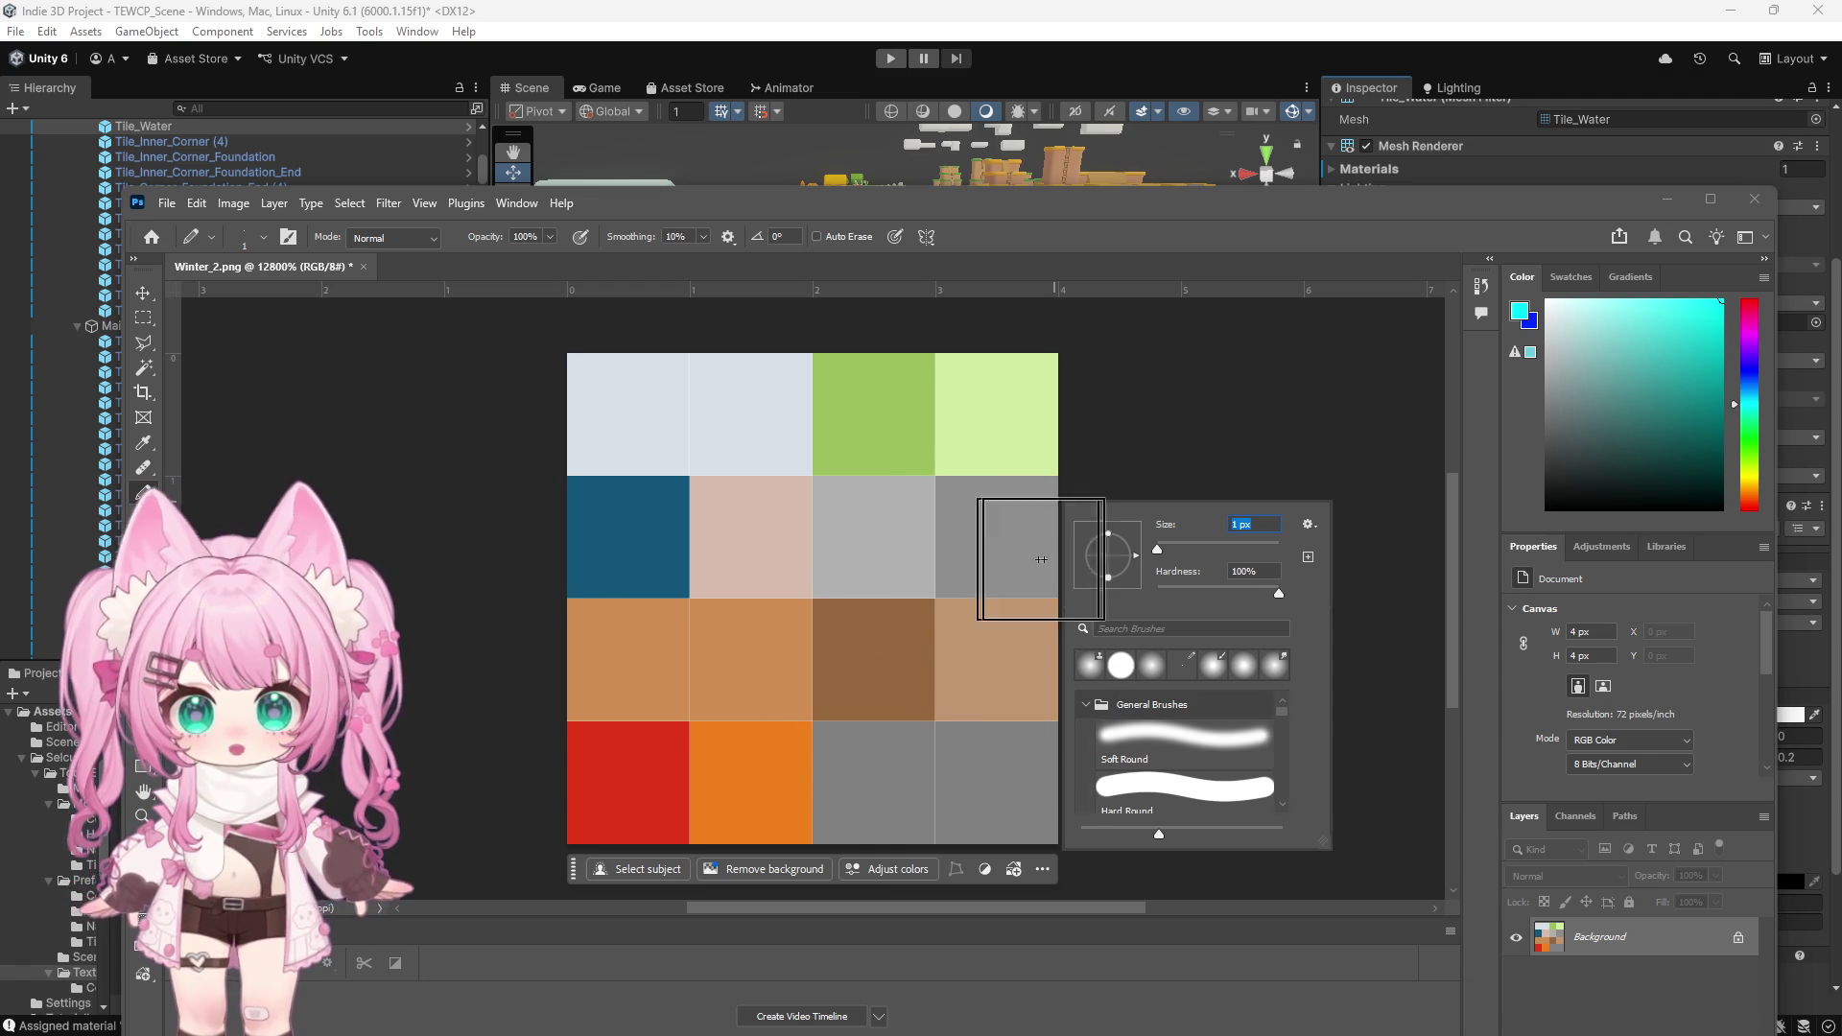
click(1279, 432)
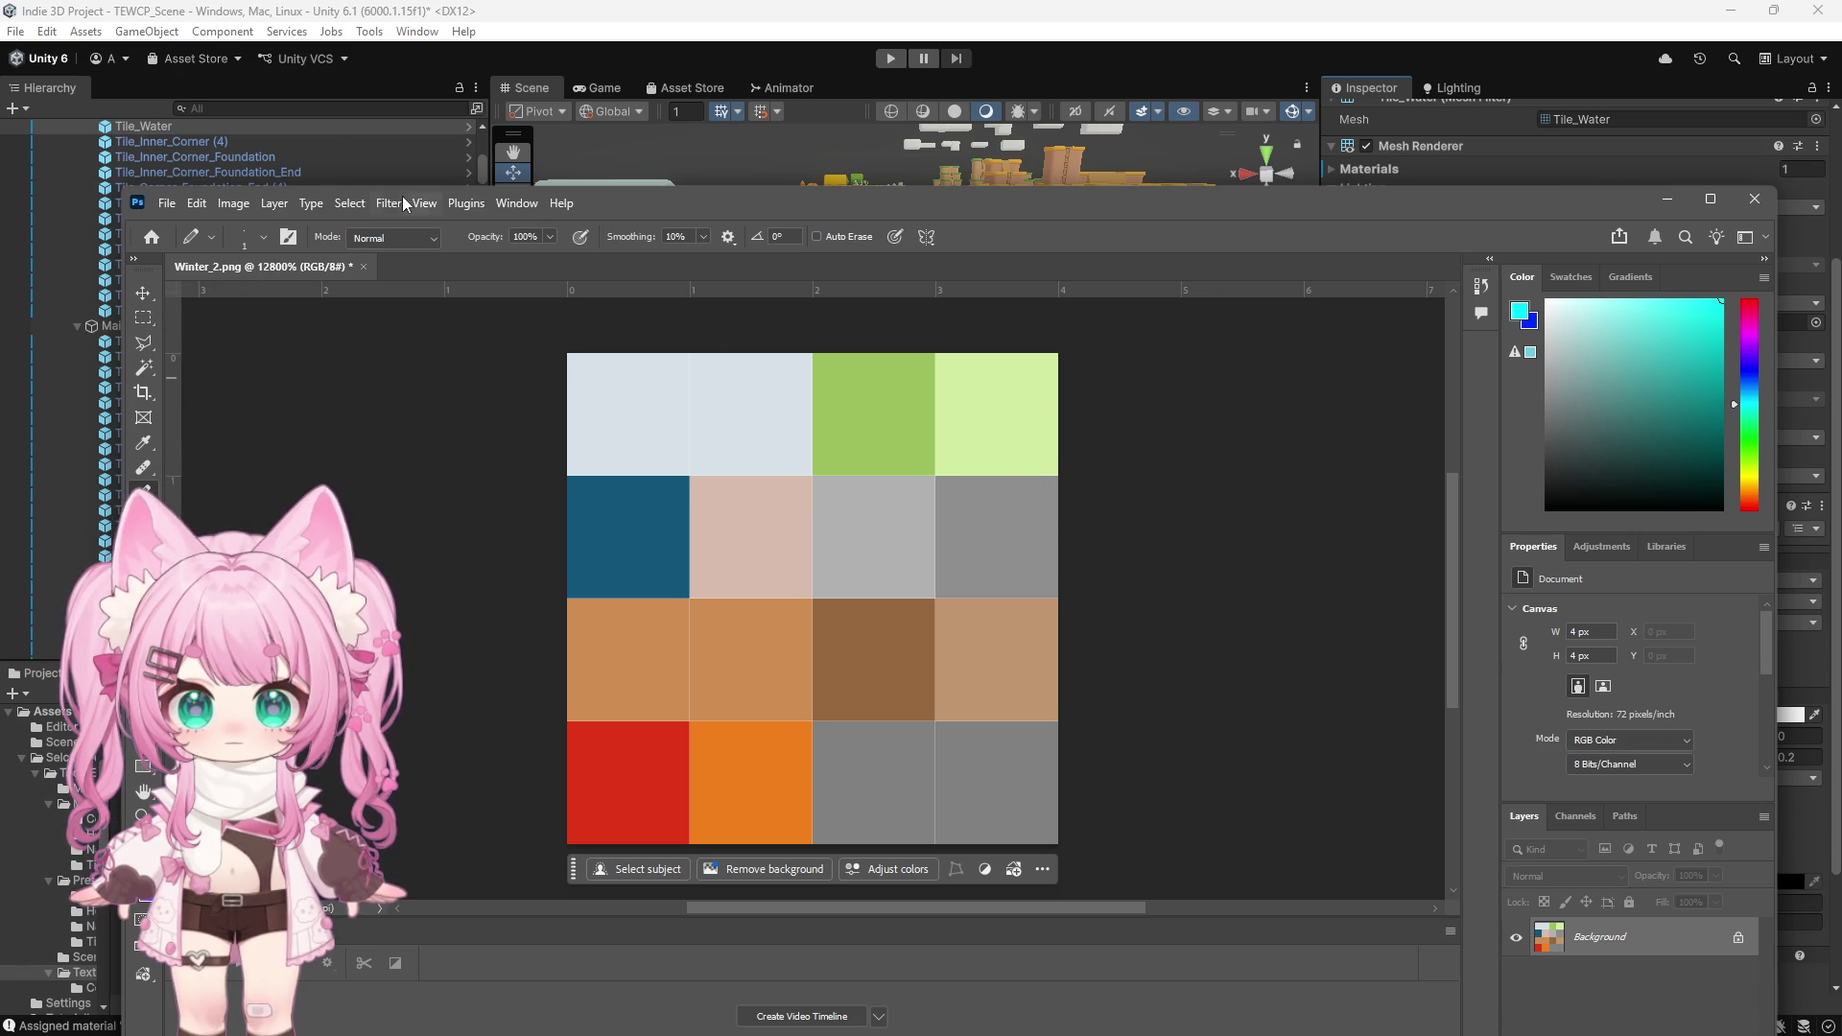
drag(649, 219, 533, 712)
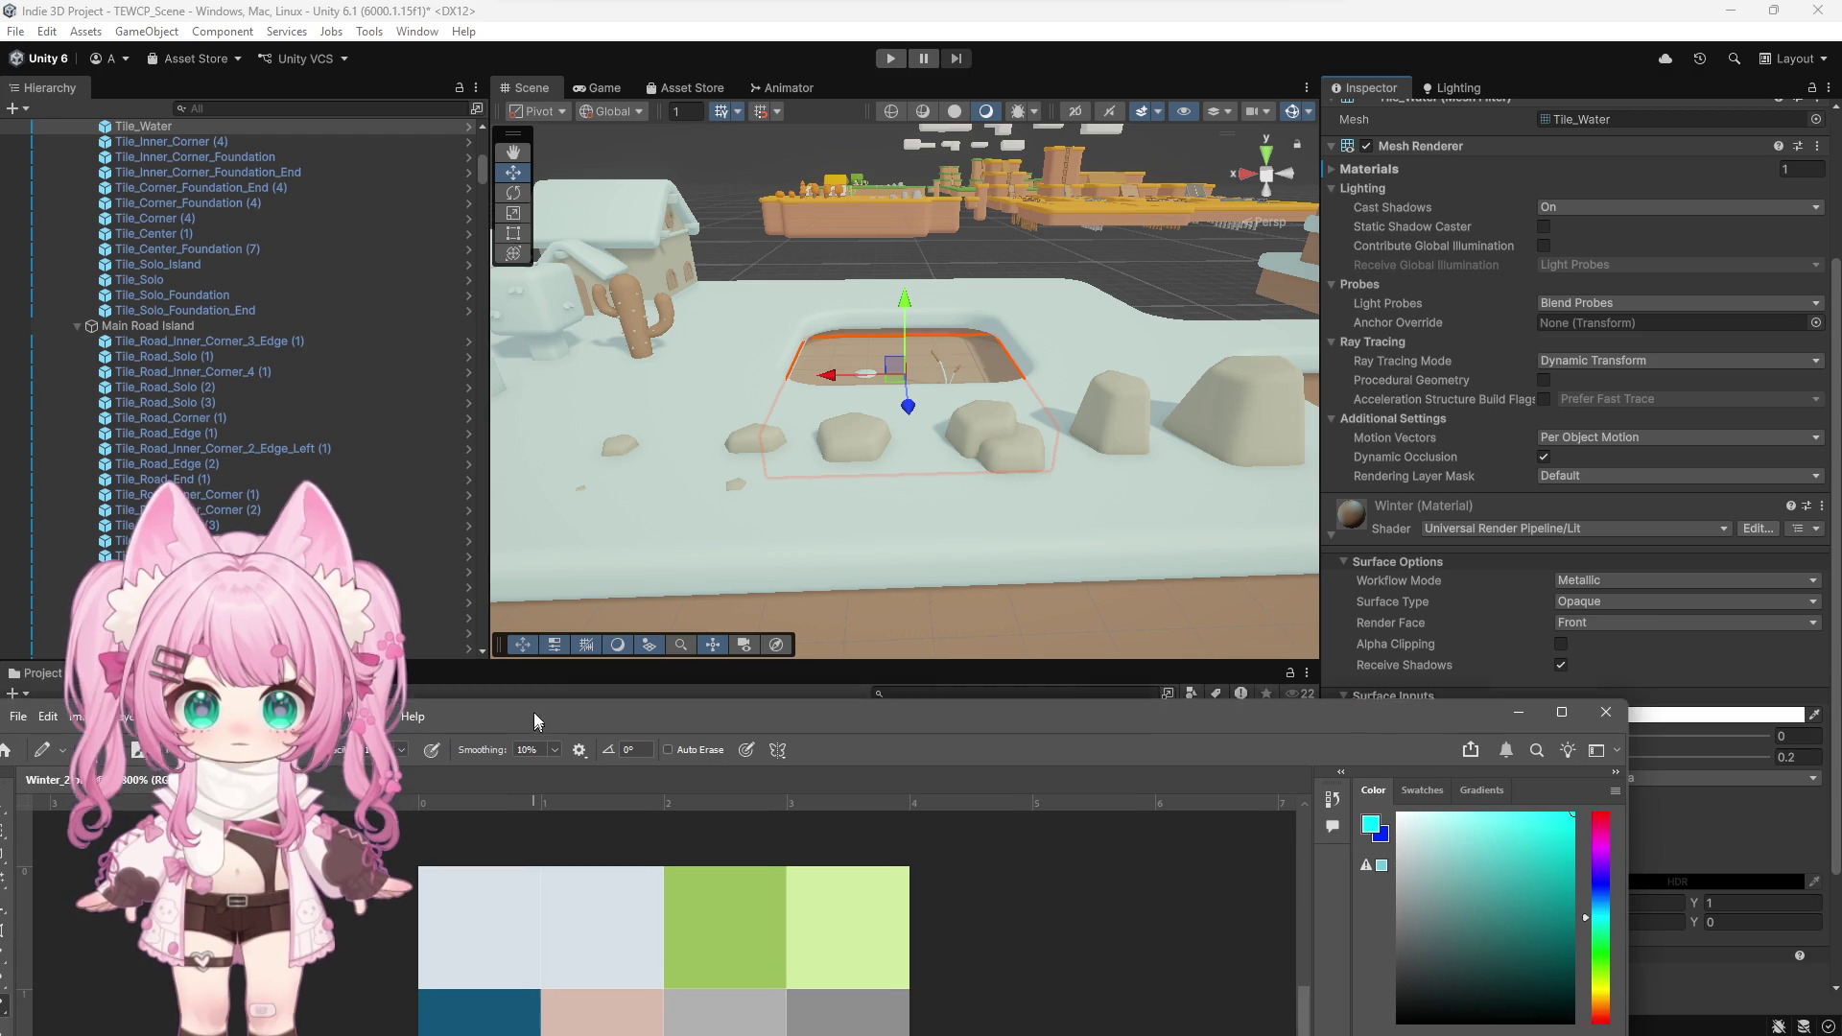
Zoom the Scene view out over the snowy islands and back, then maximise Photoshop again
scroll(down, 3)
scroll(down, 3)
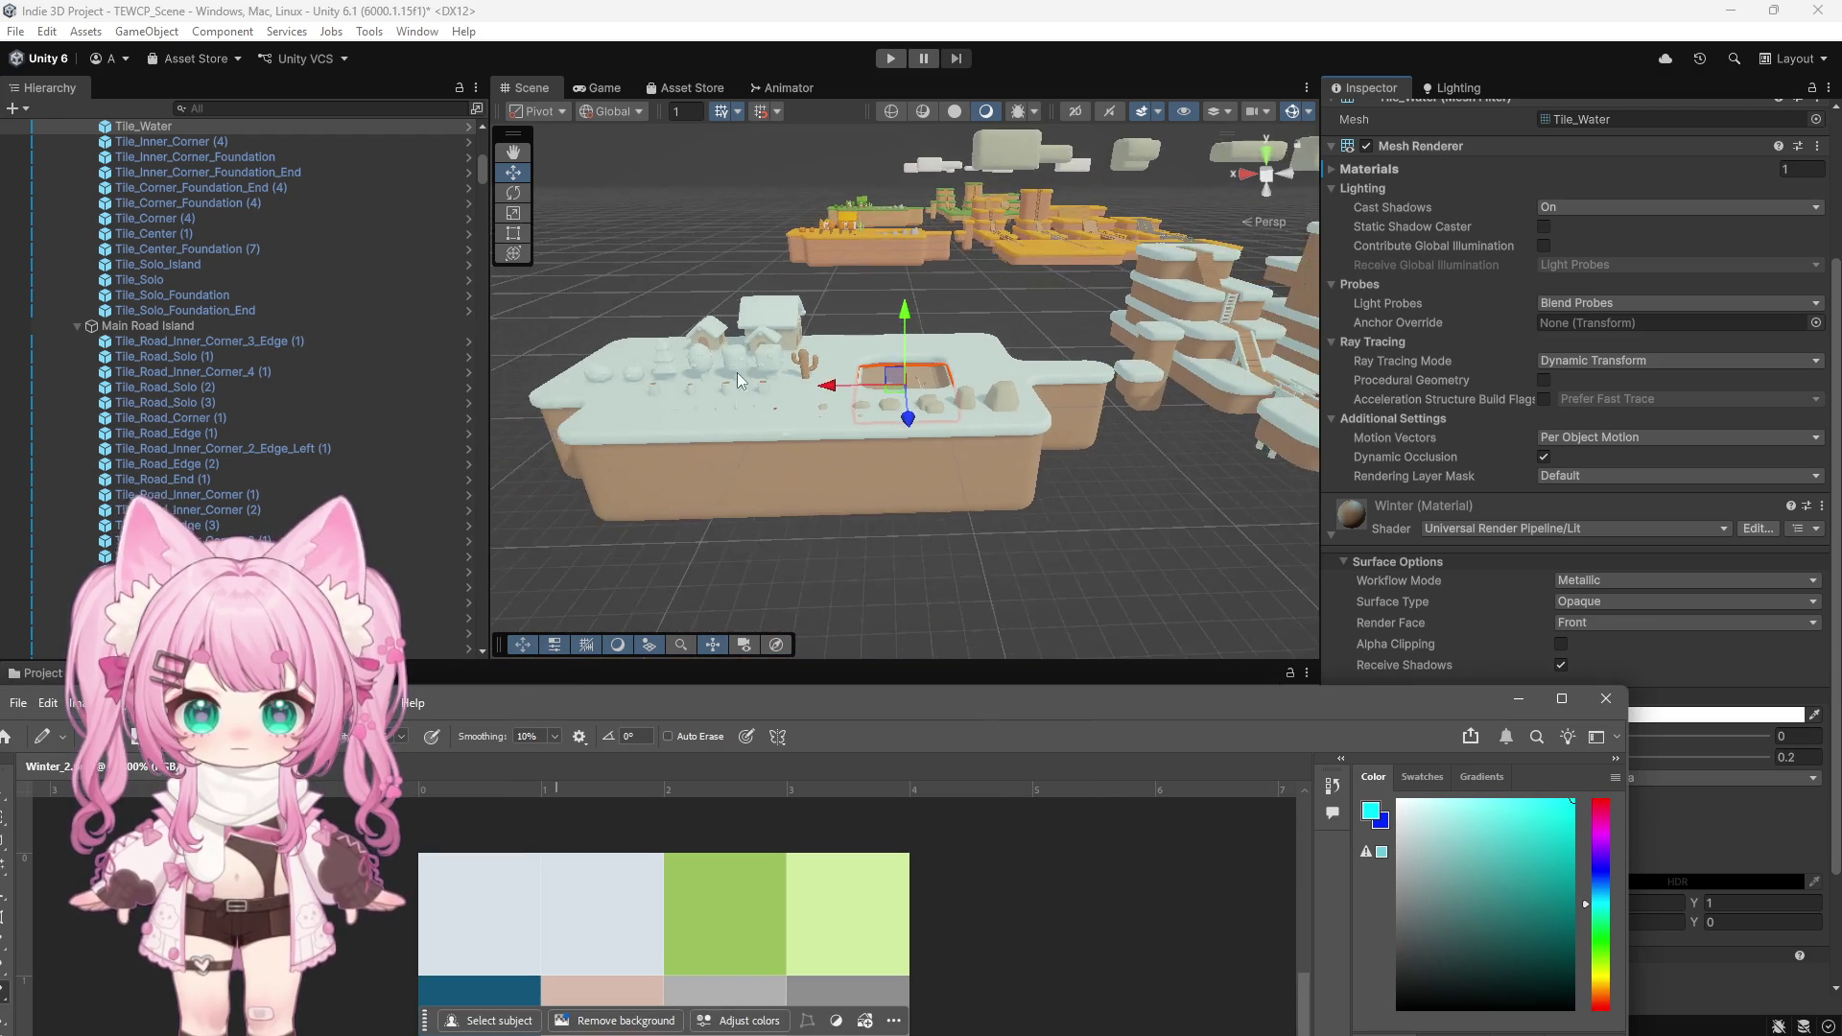
scroll(down, 3)
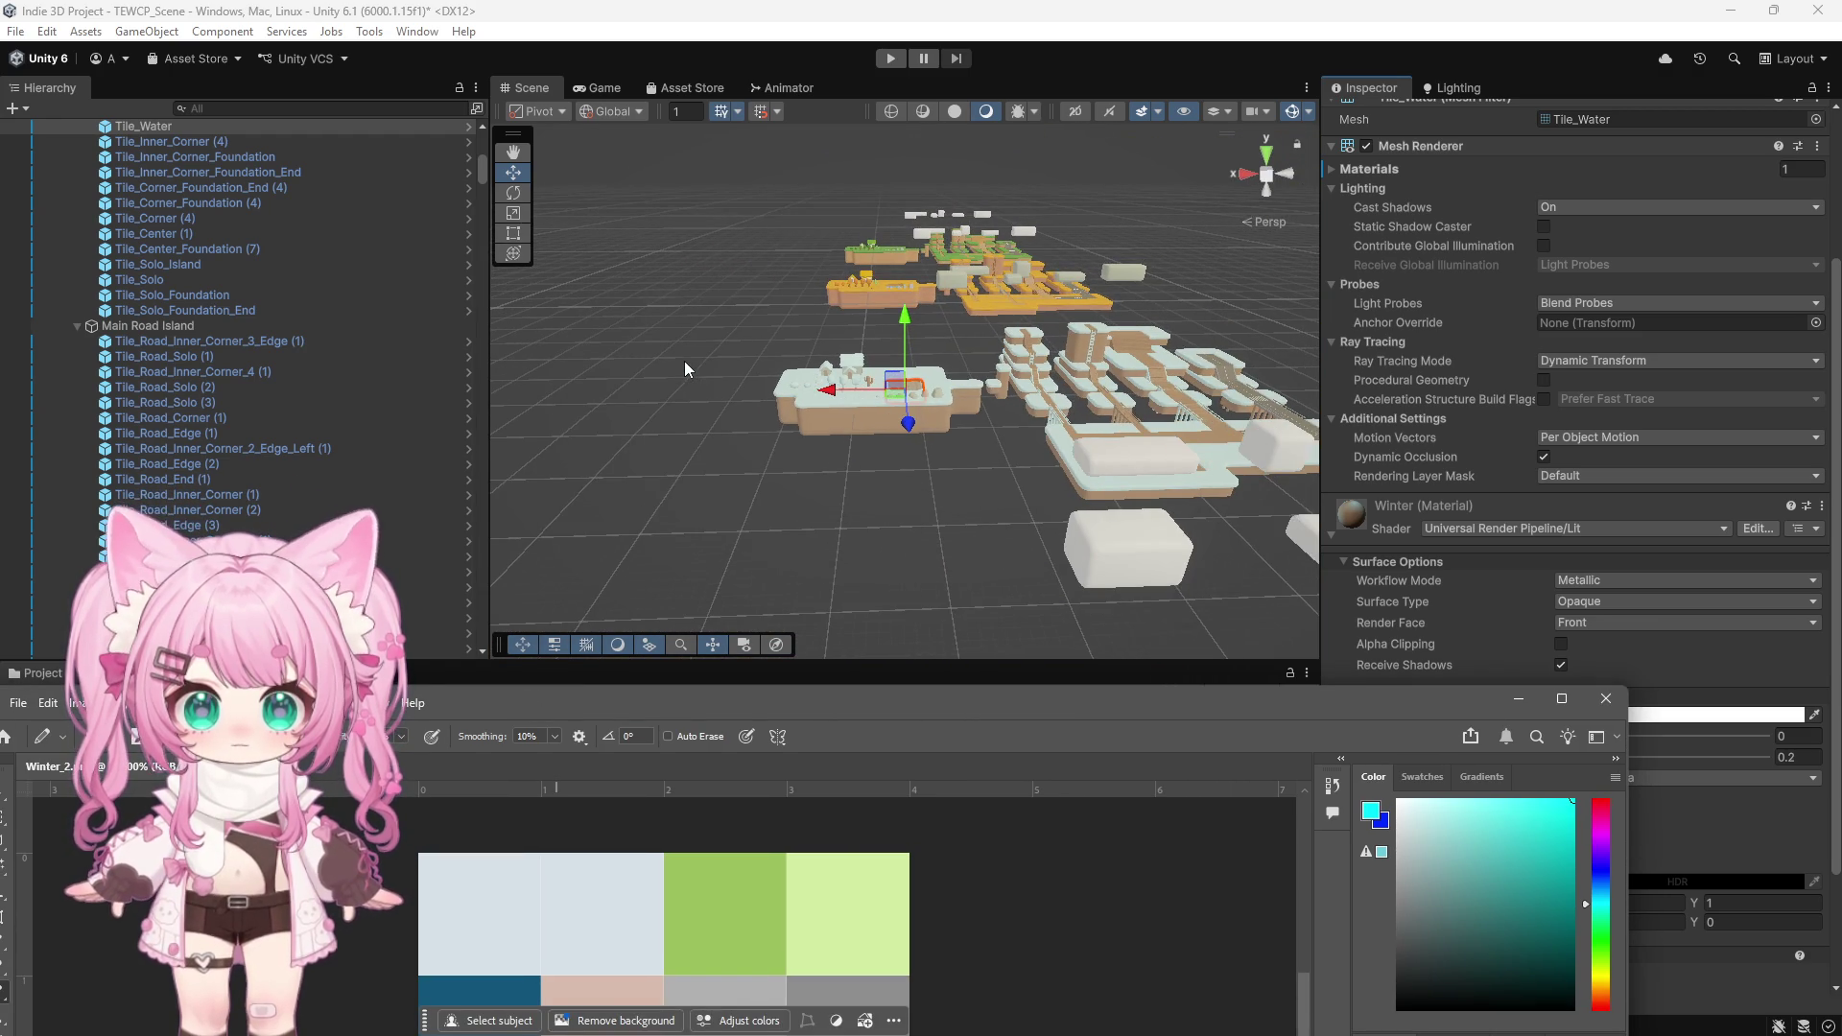
scroll(up, 3)
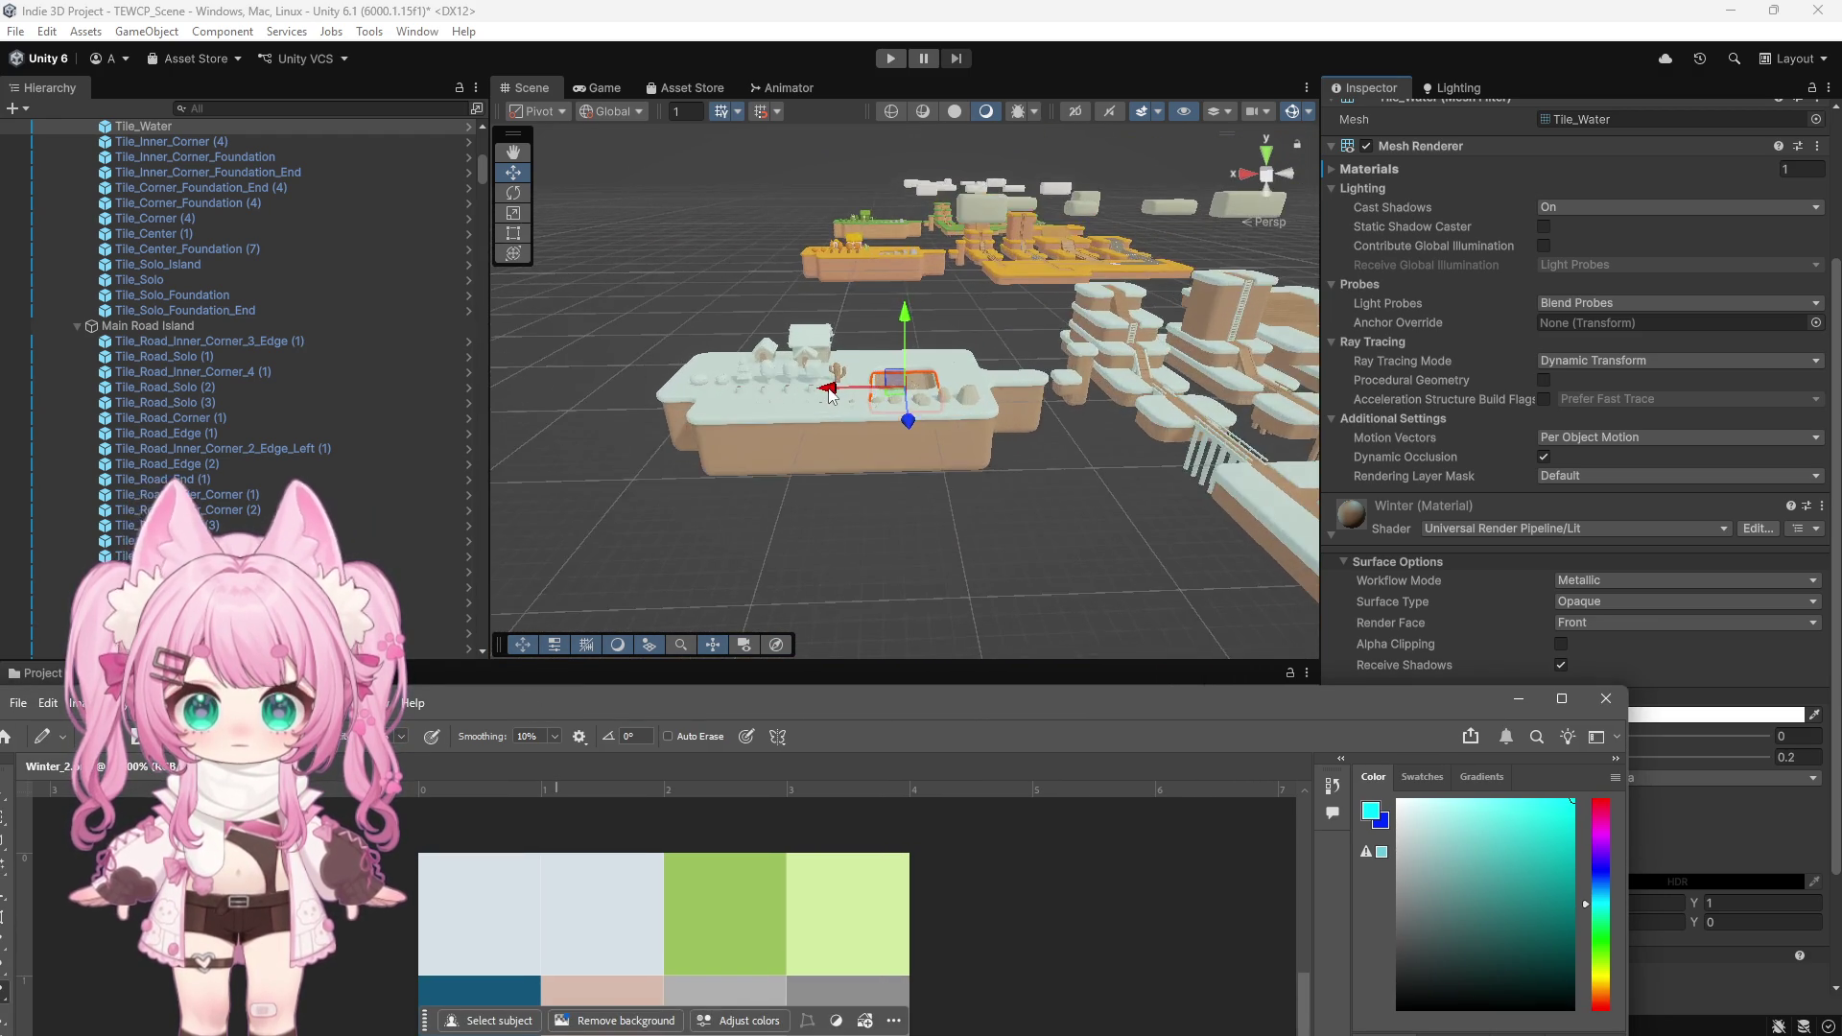
scroll(up, 3)
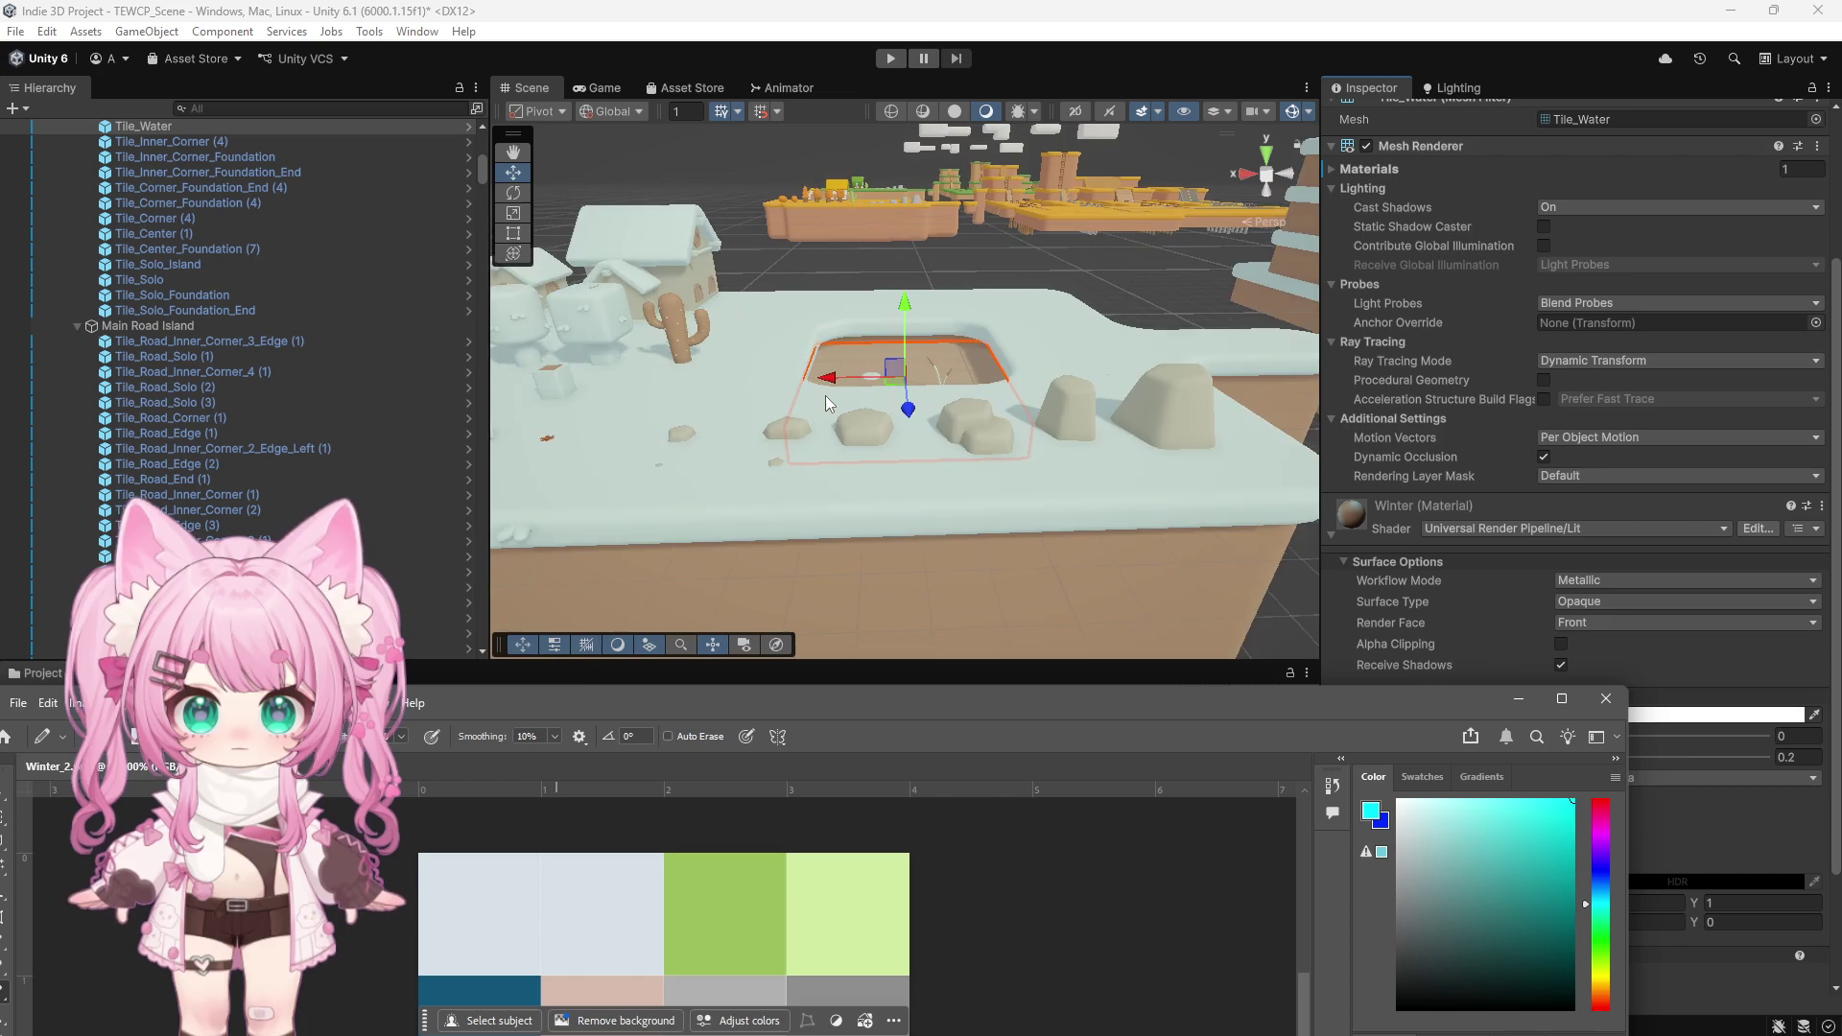
drag(711, 681, 827, 205)
double_click(826, 205)
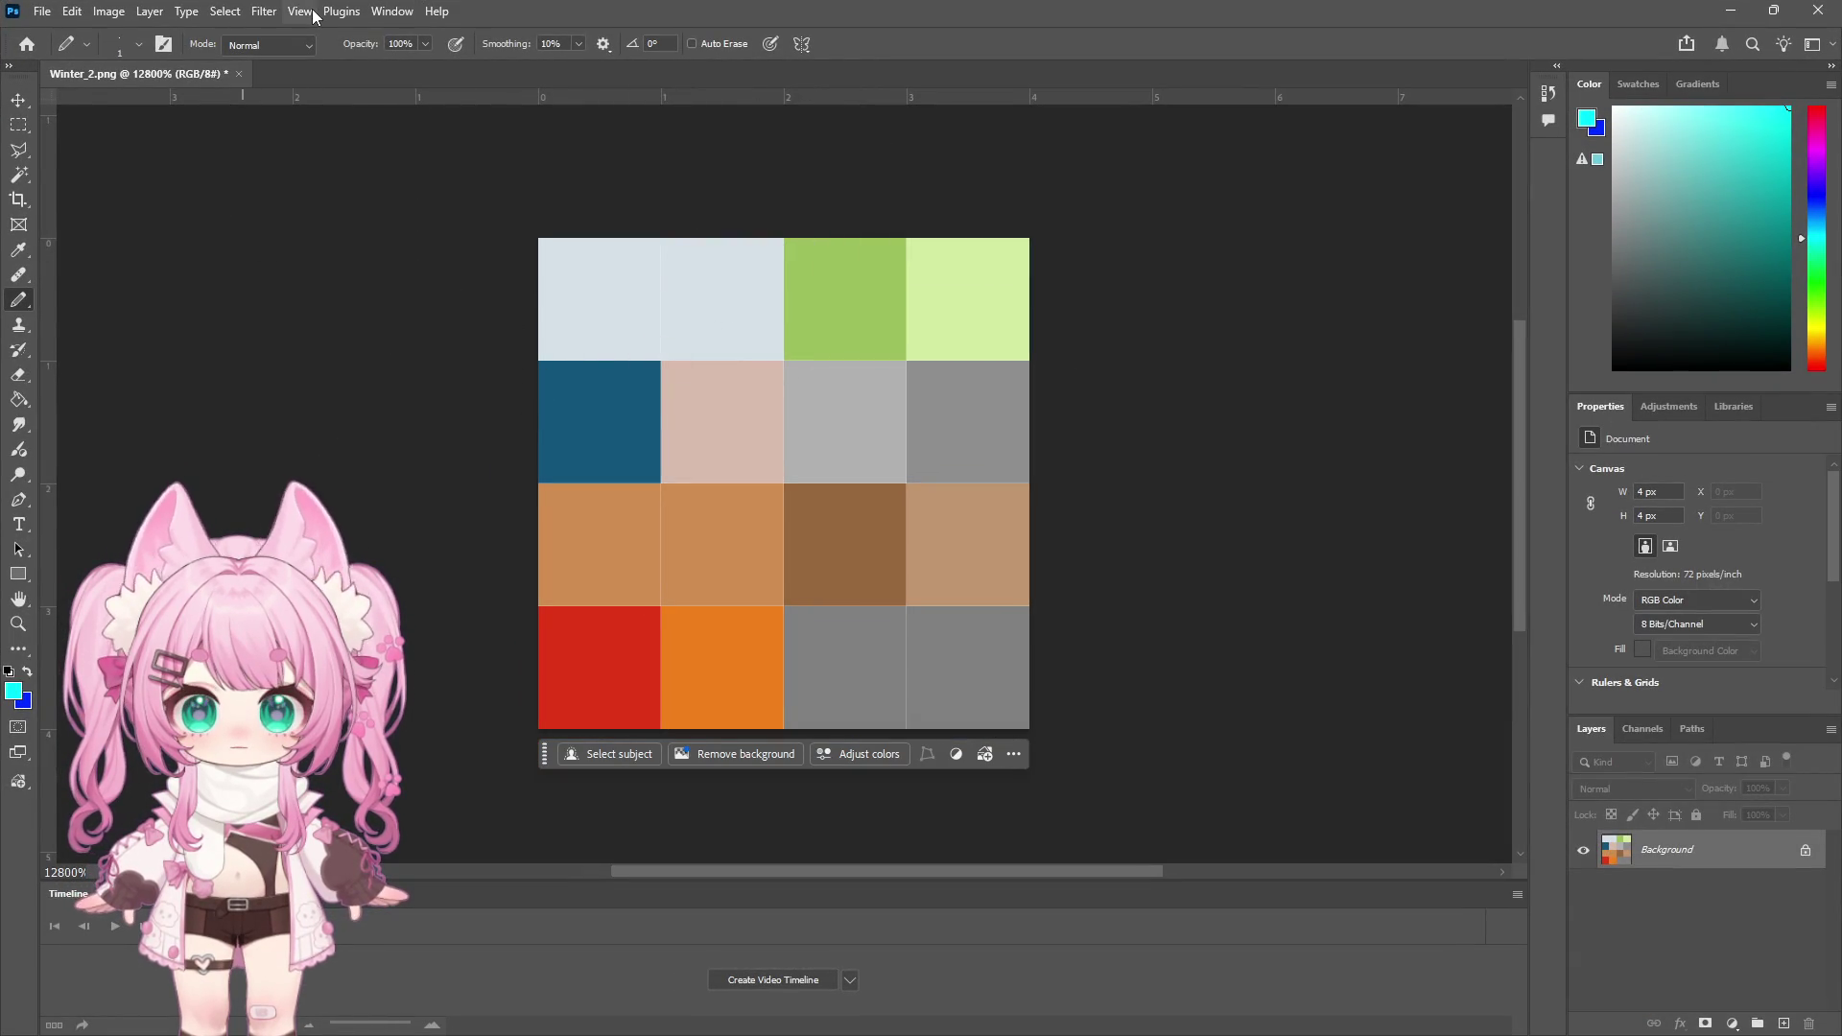
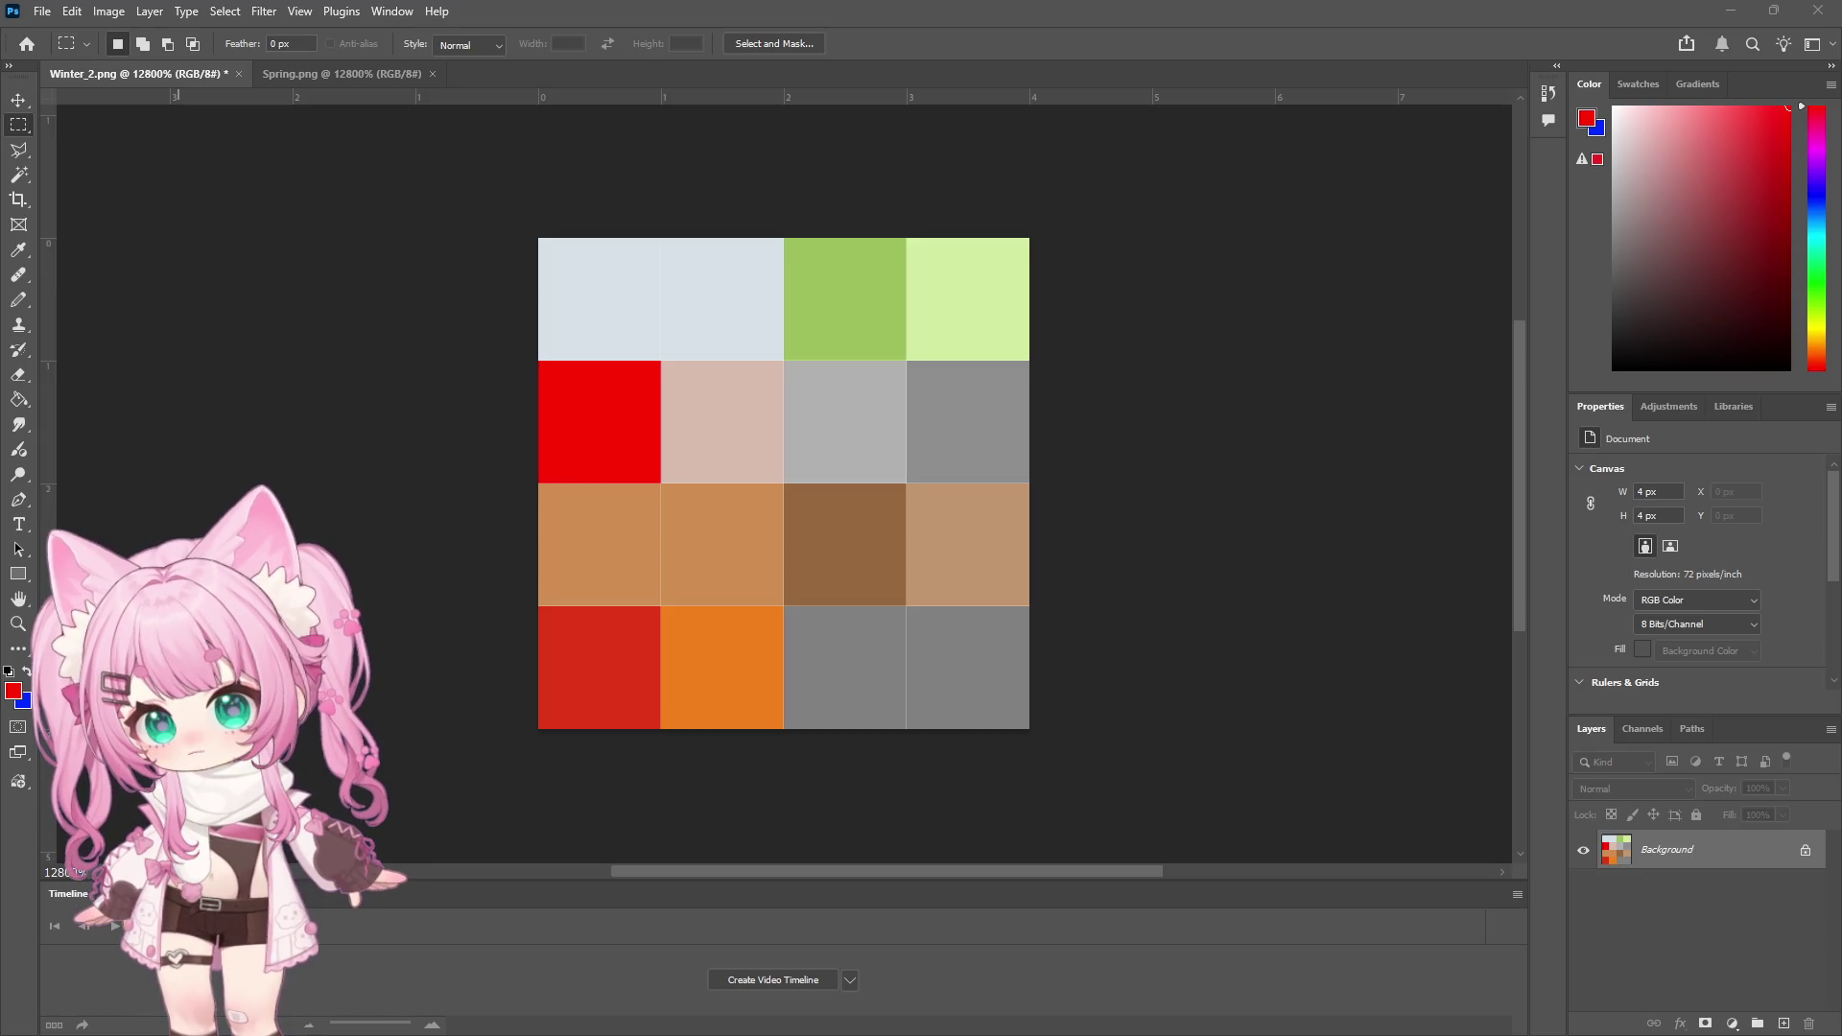
Save the red-swatch Winter_2 palette as PNG and minimize Photoshop
key(ctrl+s)
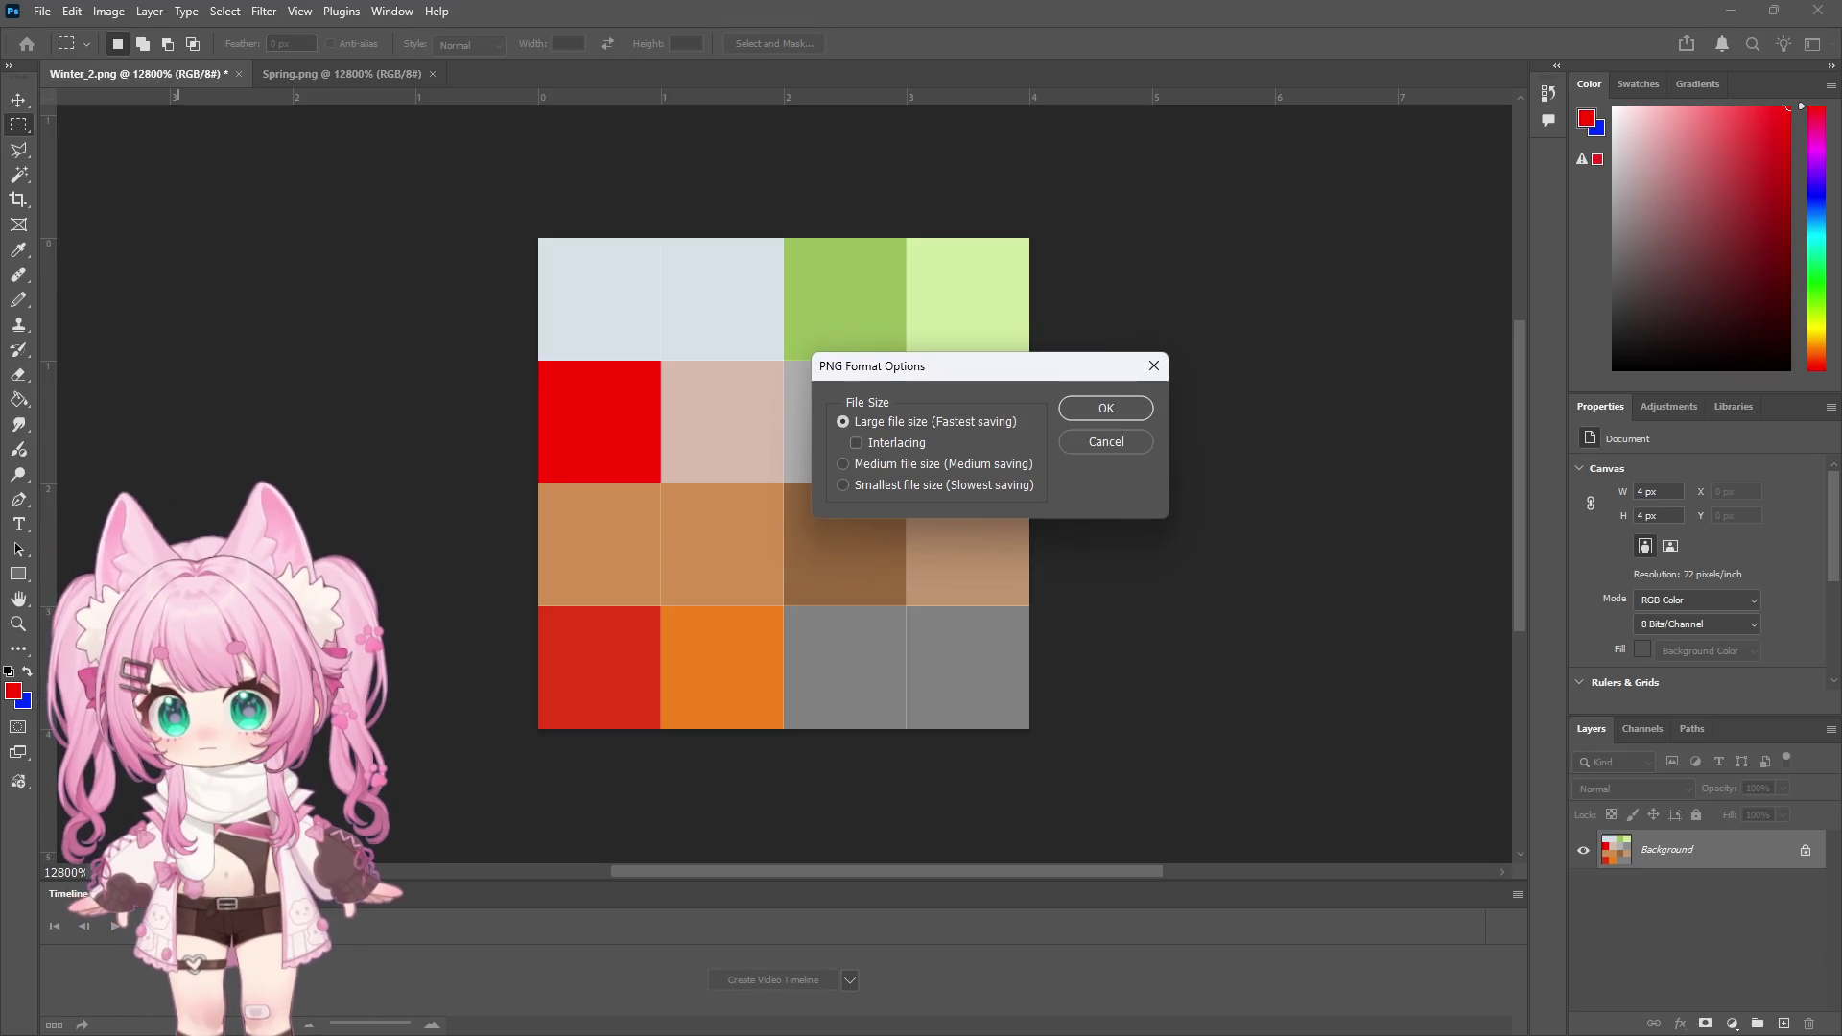
click(1106, 409)
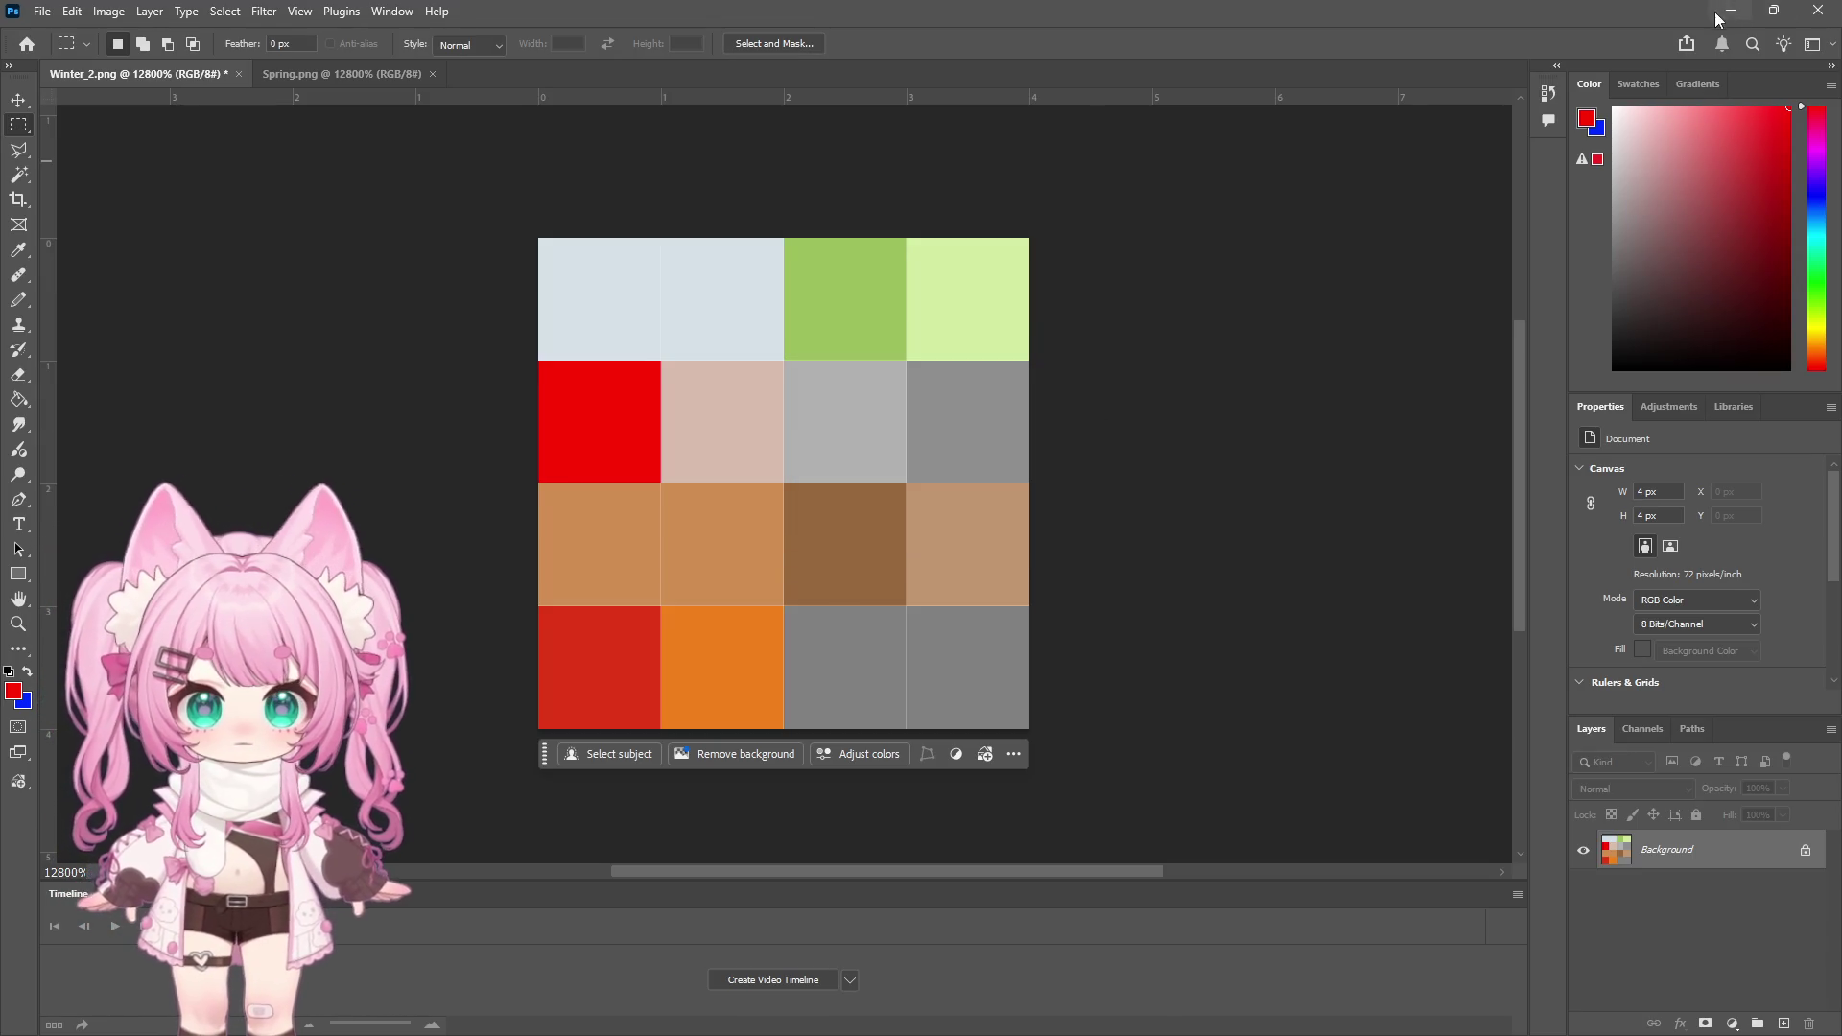
click(1727, 11)
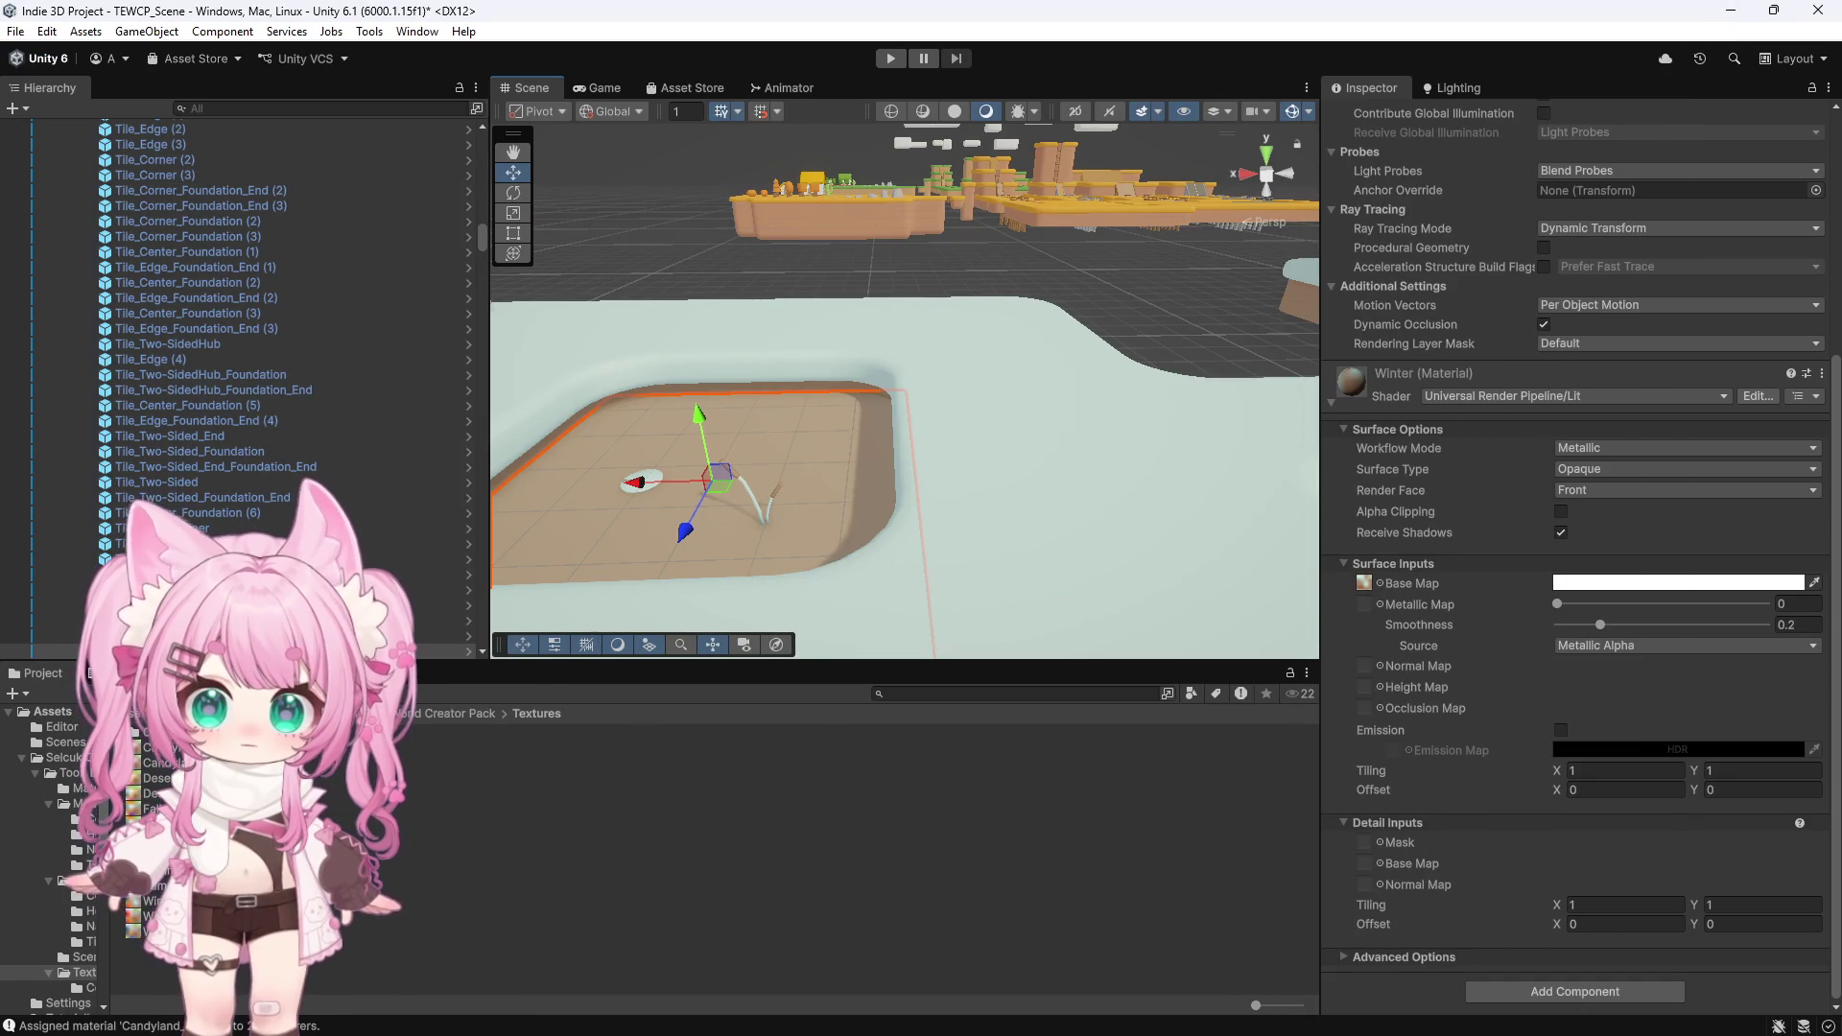
Set the edited palette texture as the Winter material's Base Map and inspect the pool tile
drag(192, 916, 1380, 662)
drag(1377, 599, 1363, 586)
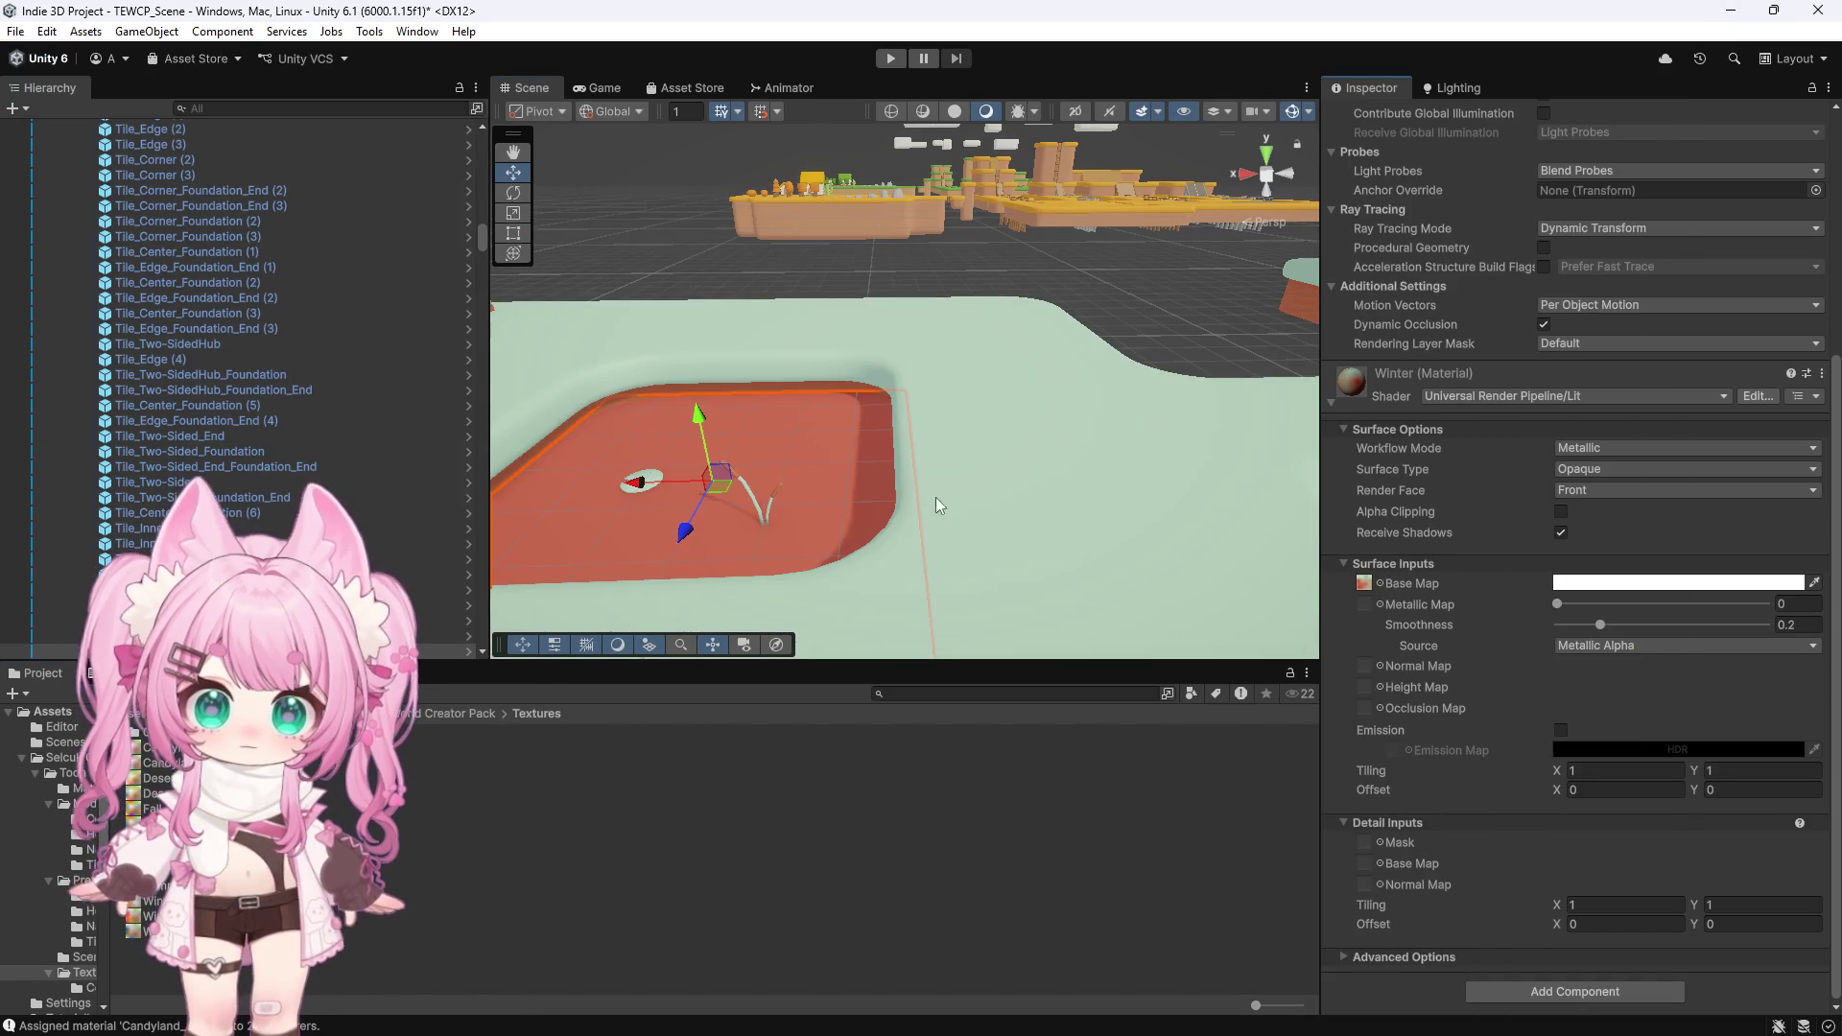
scroll(down, 3)
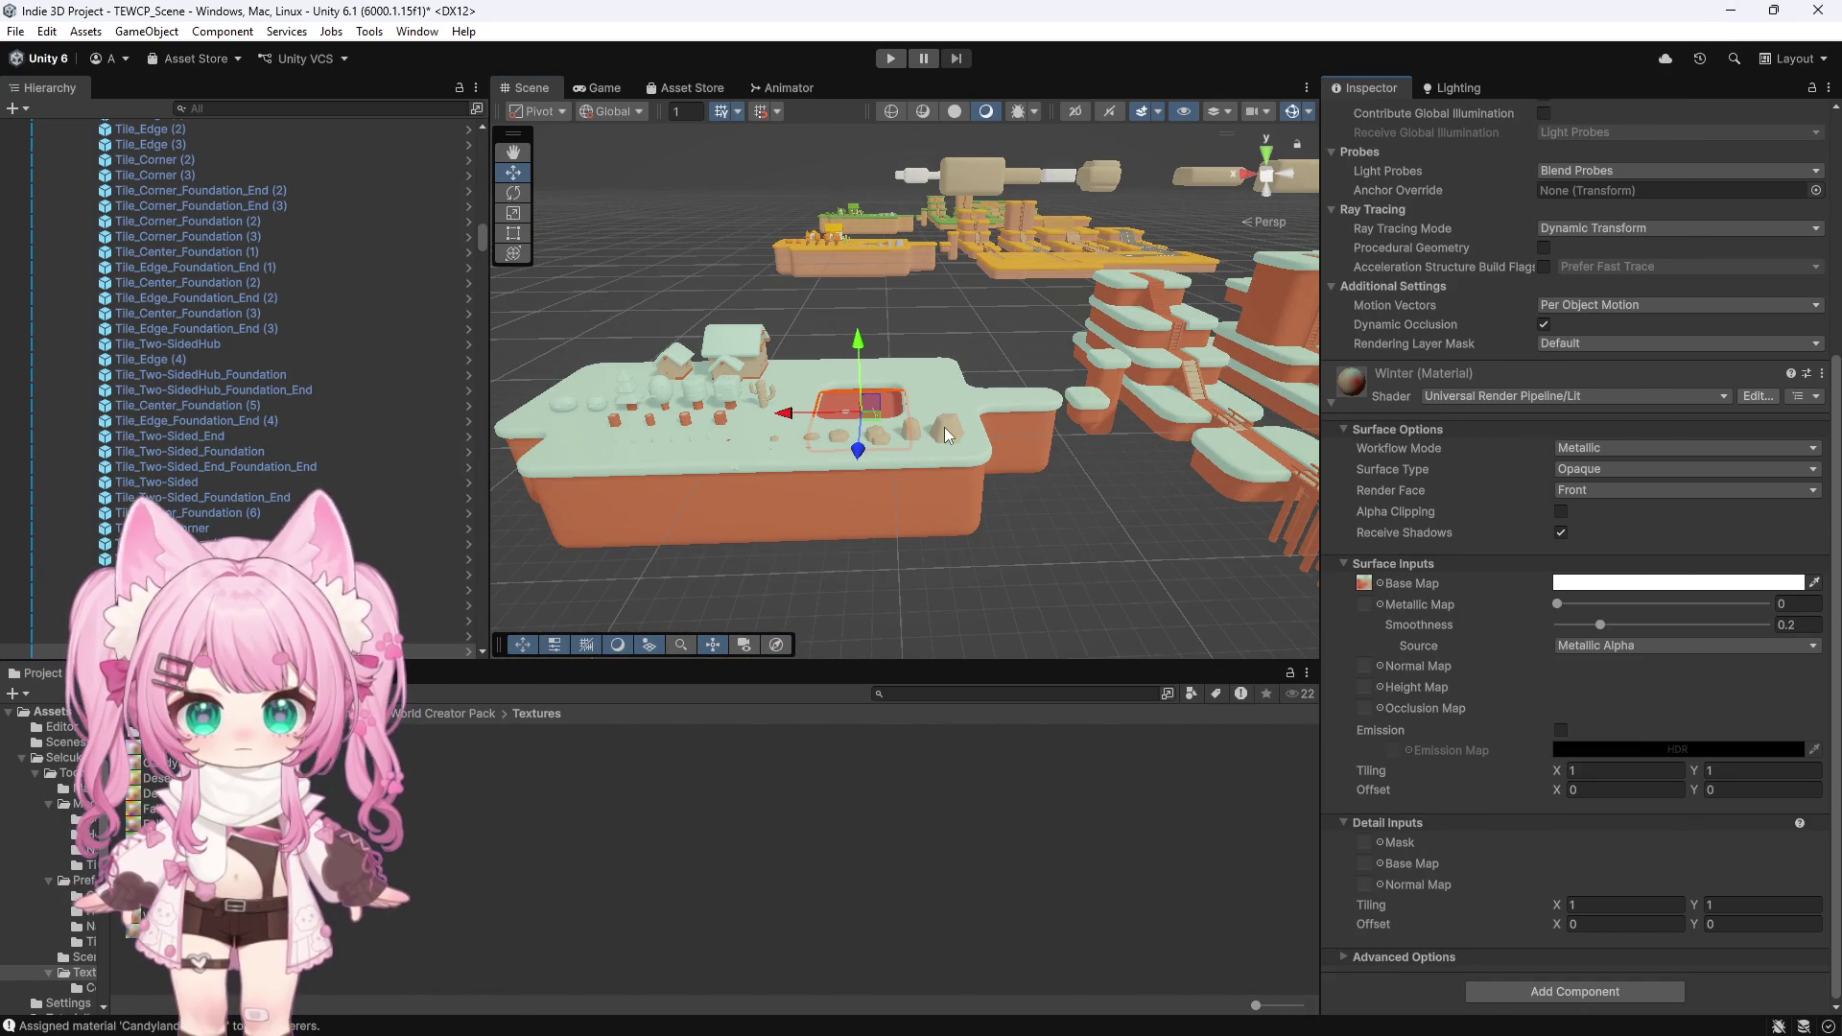
scroll(up, 3)
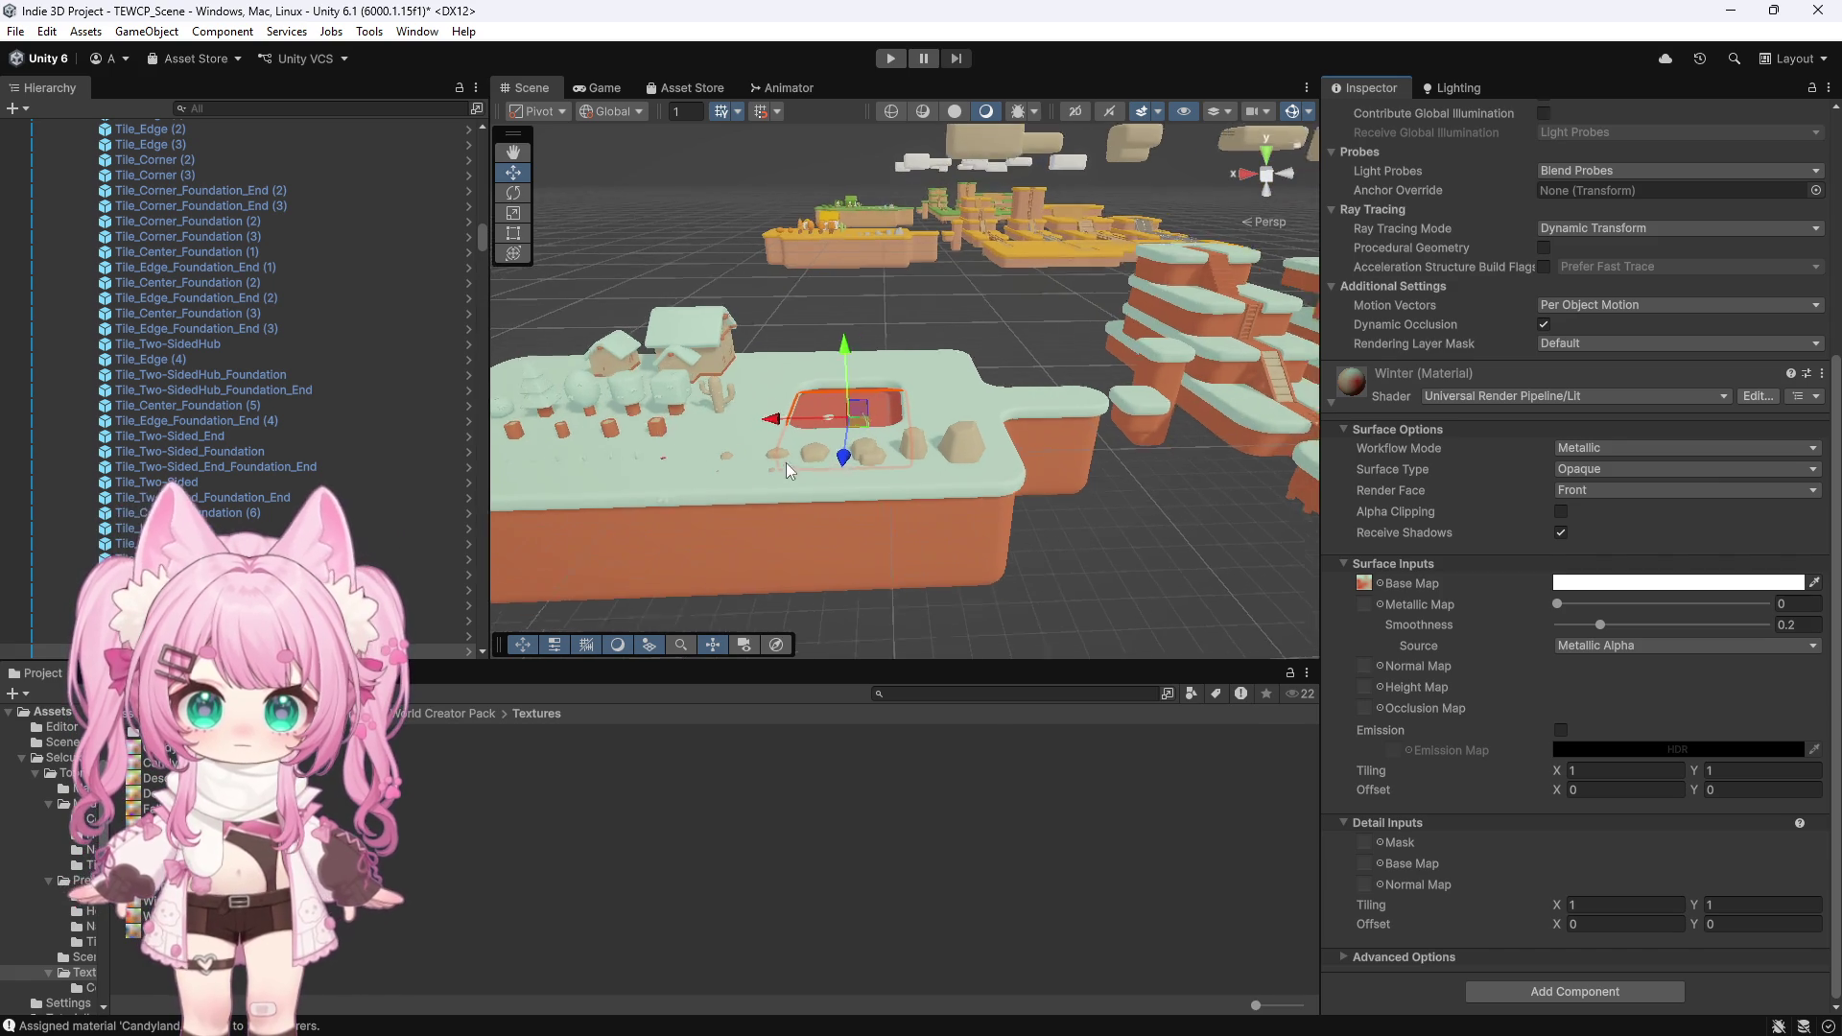
scroll(up, 3)
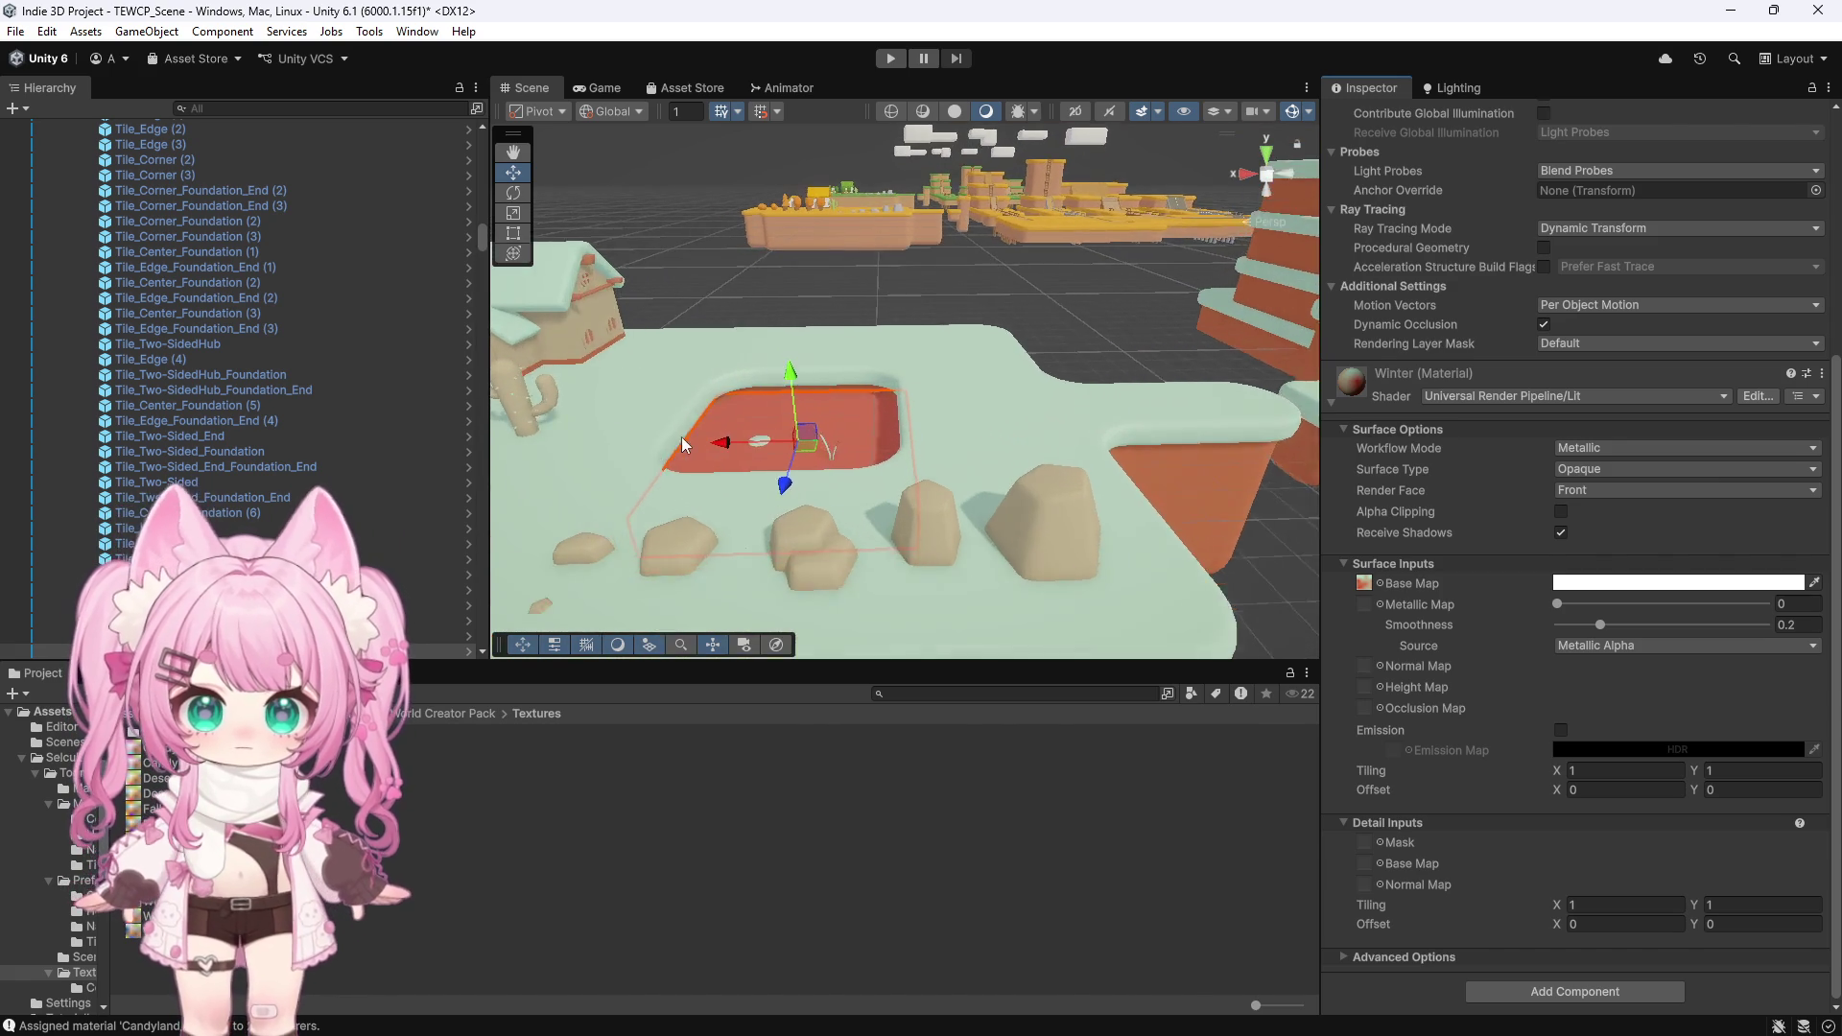
scroll(down, 3)
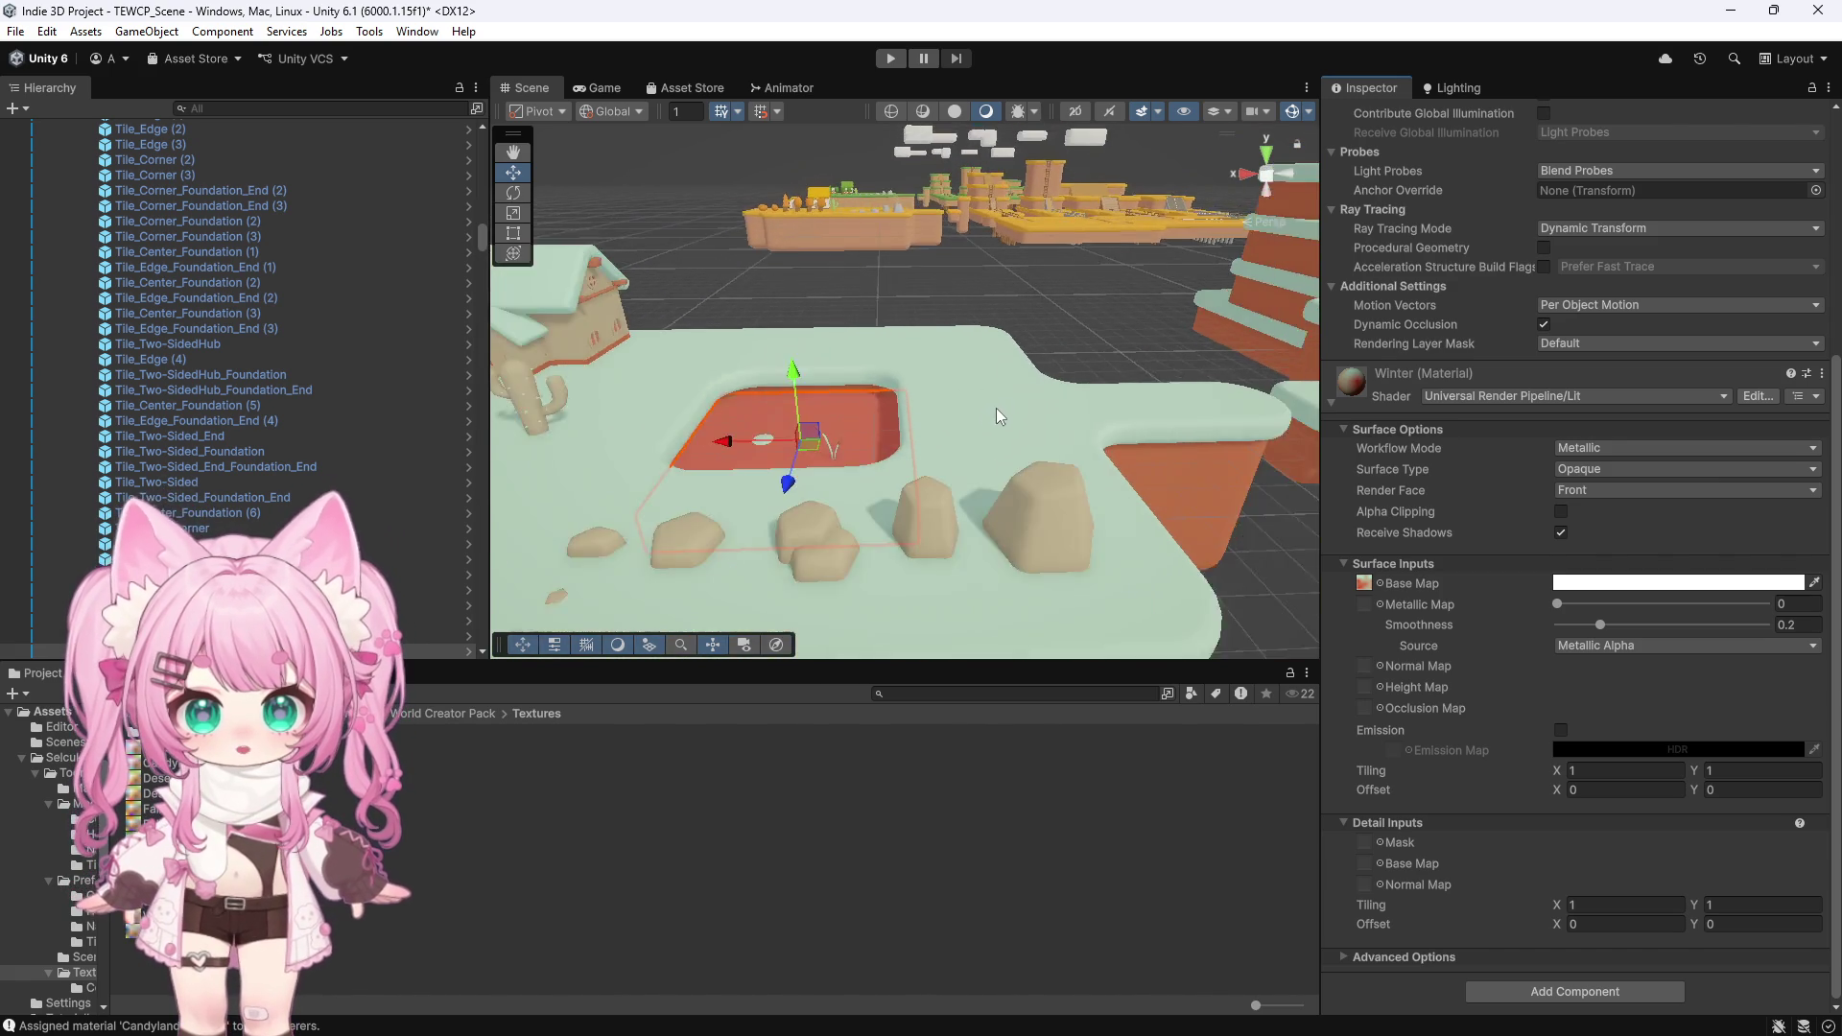
scroll(down, 3)
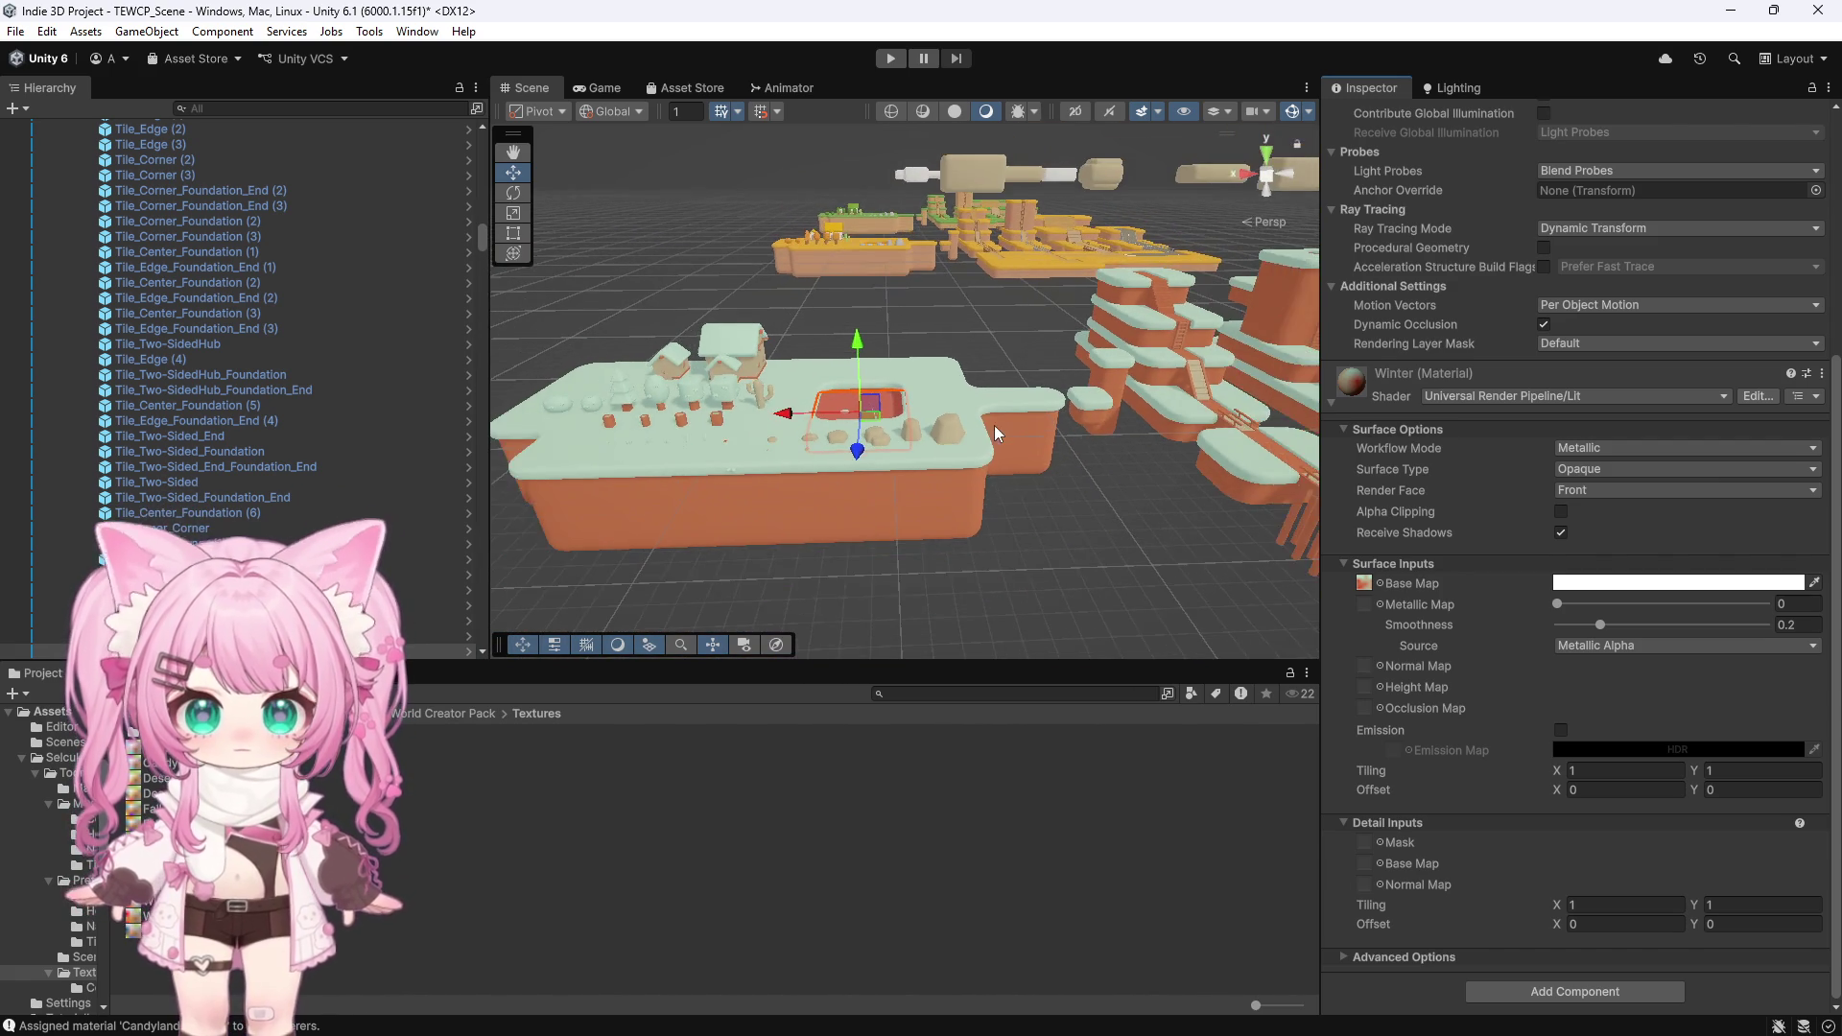
scroll(up, 3)
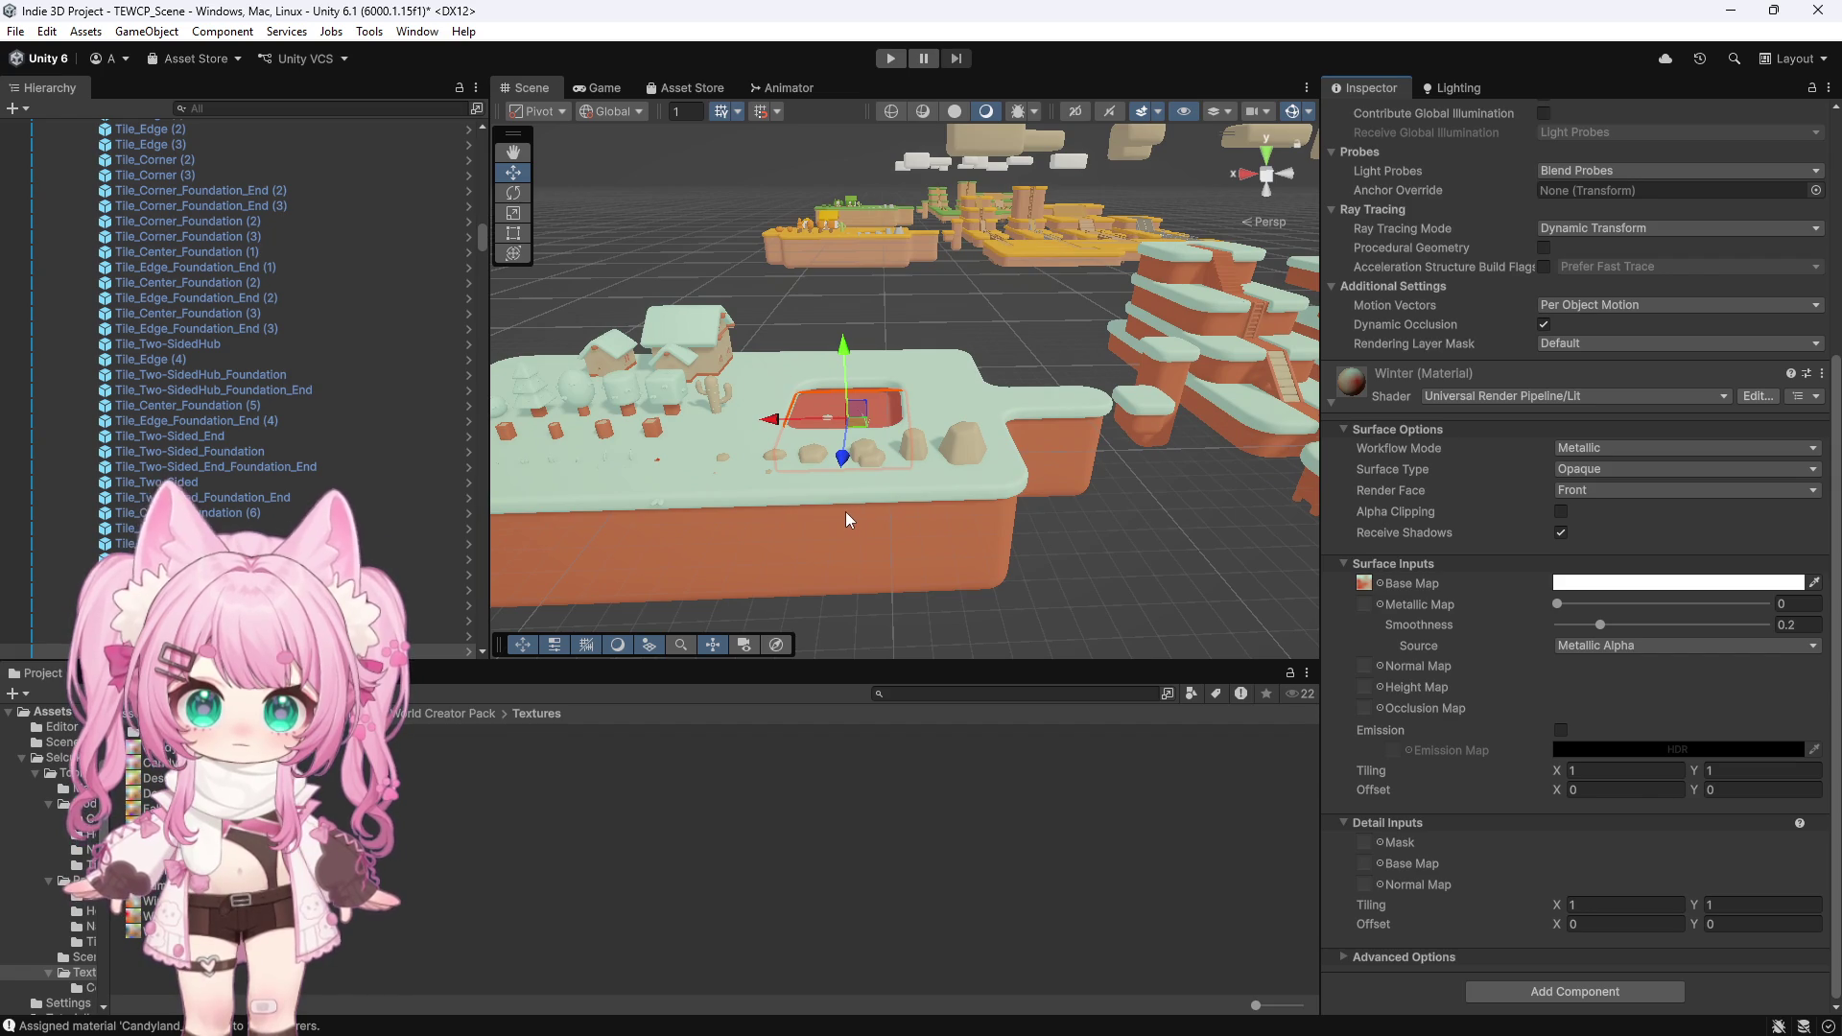
Drop the texture onto the Base Map again and select the Winter_2 texture asset
scroll(up, 3)
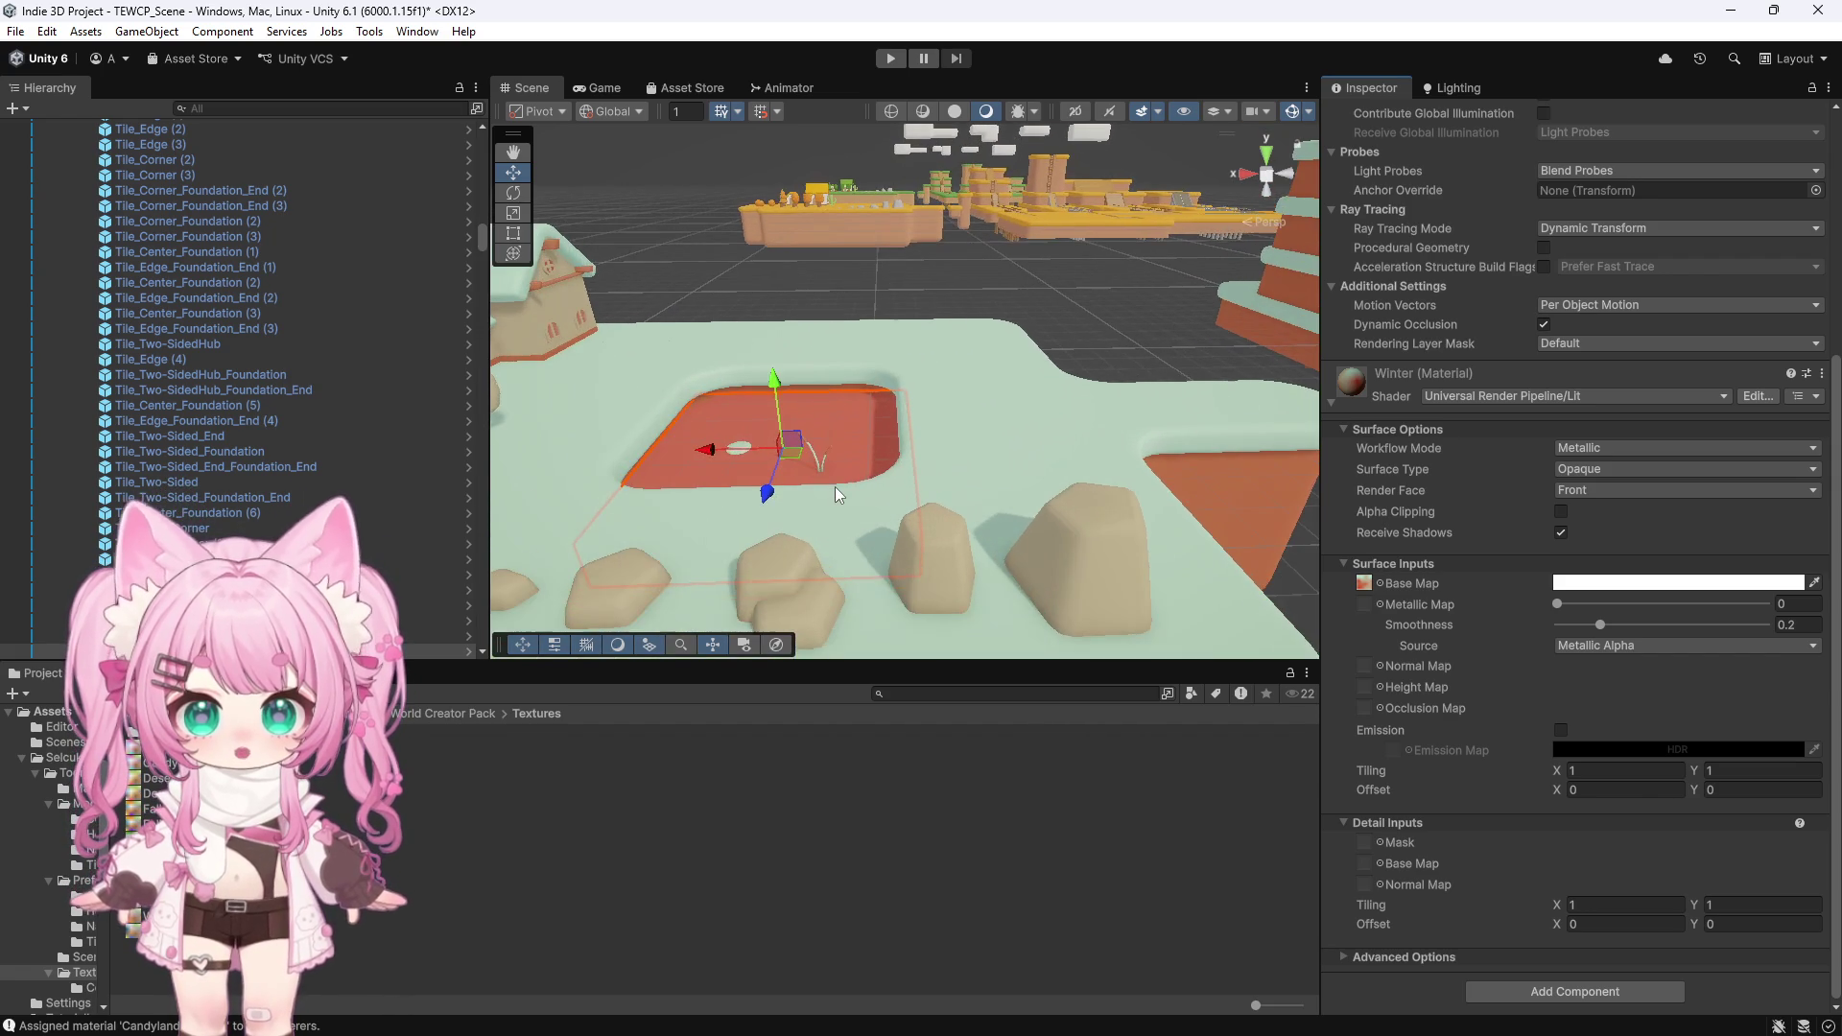
scroll(down, 3)
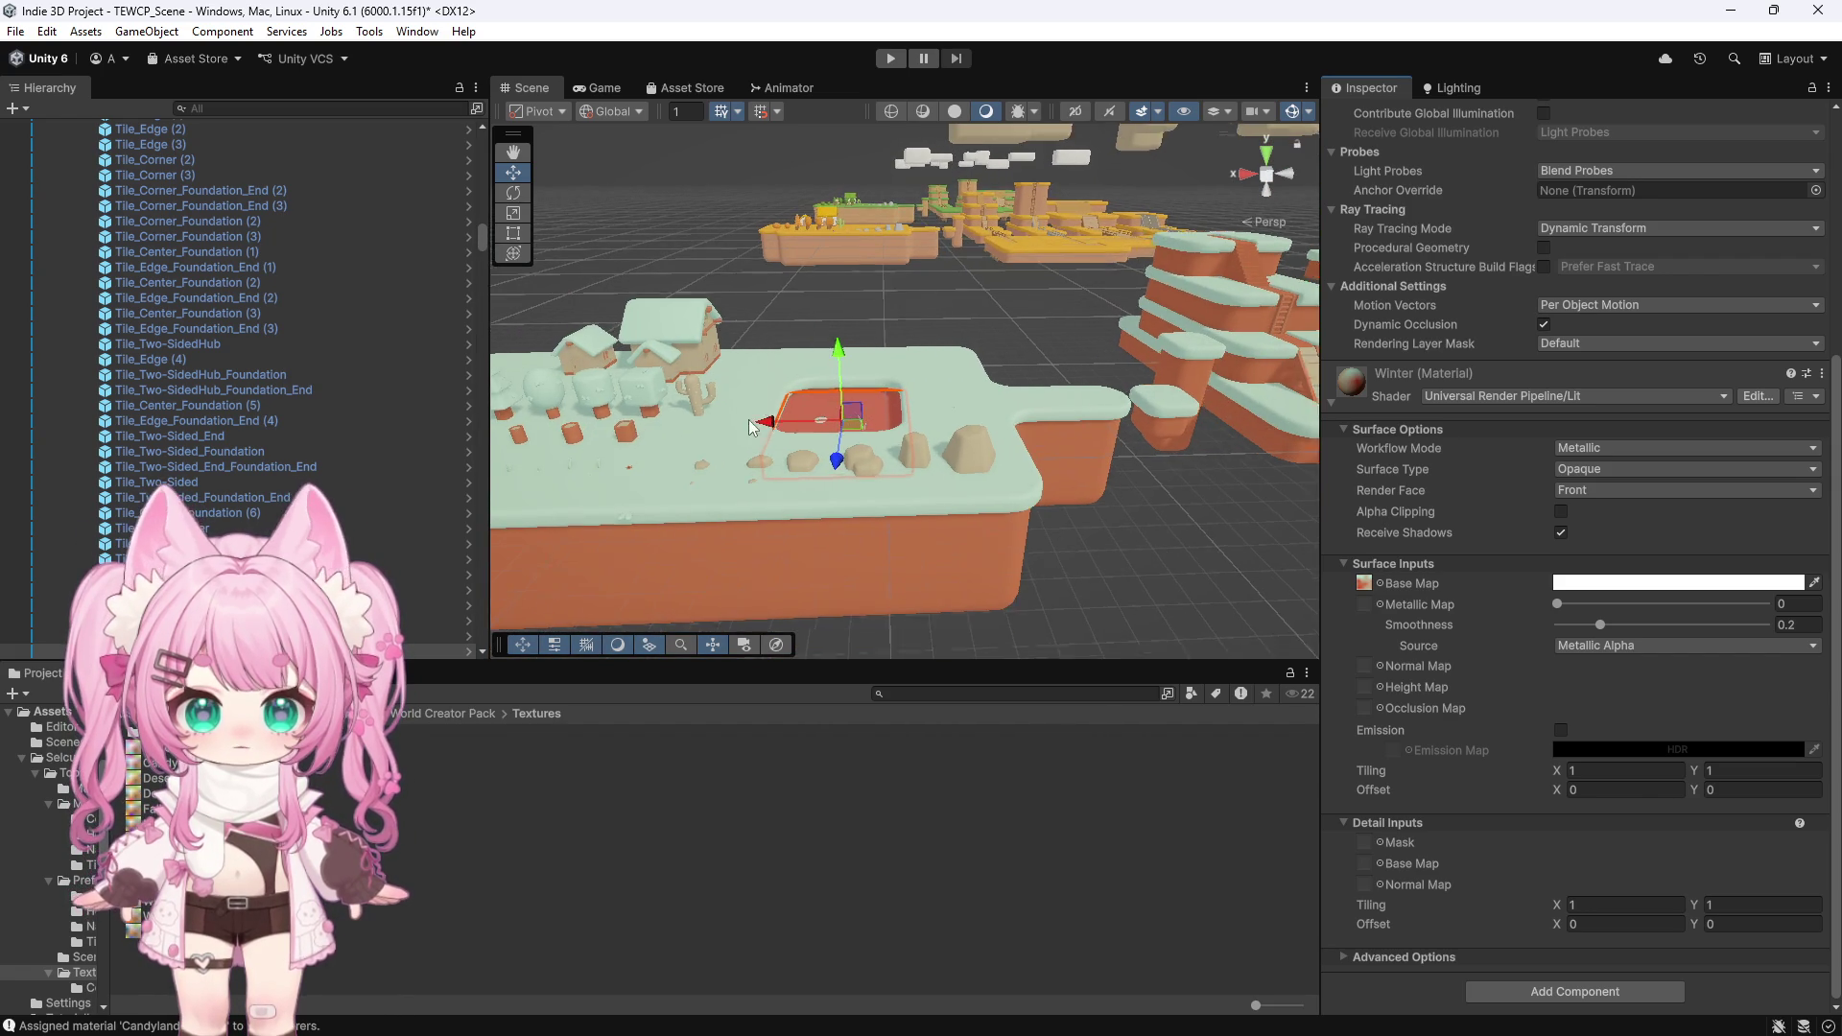
scroll(up, 3)
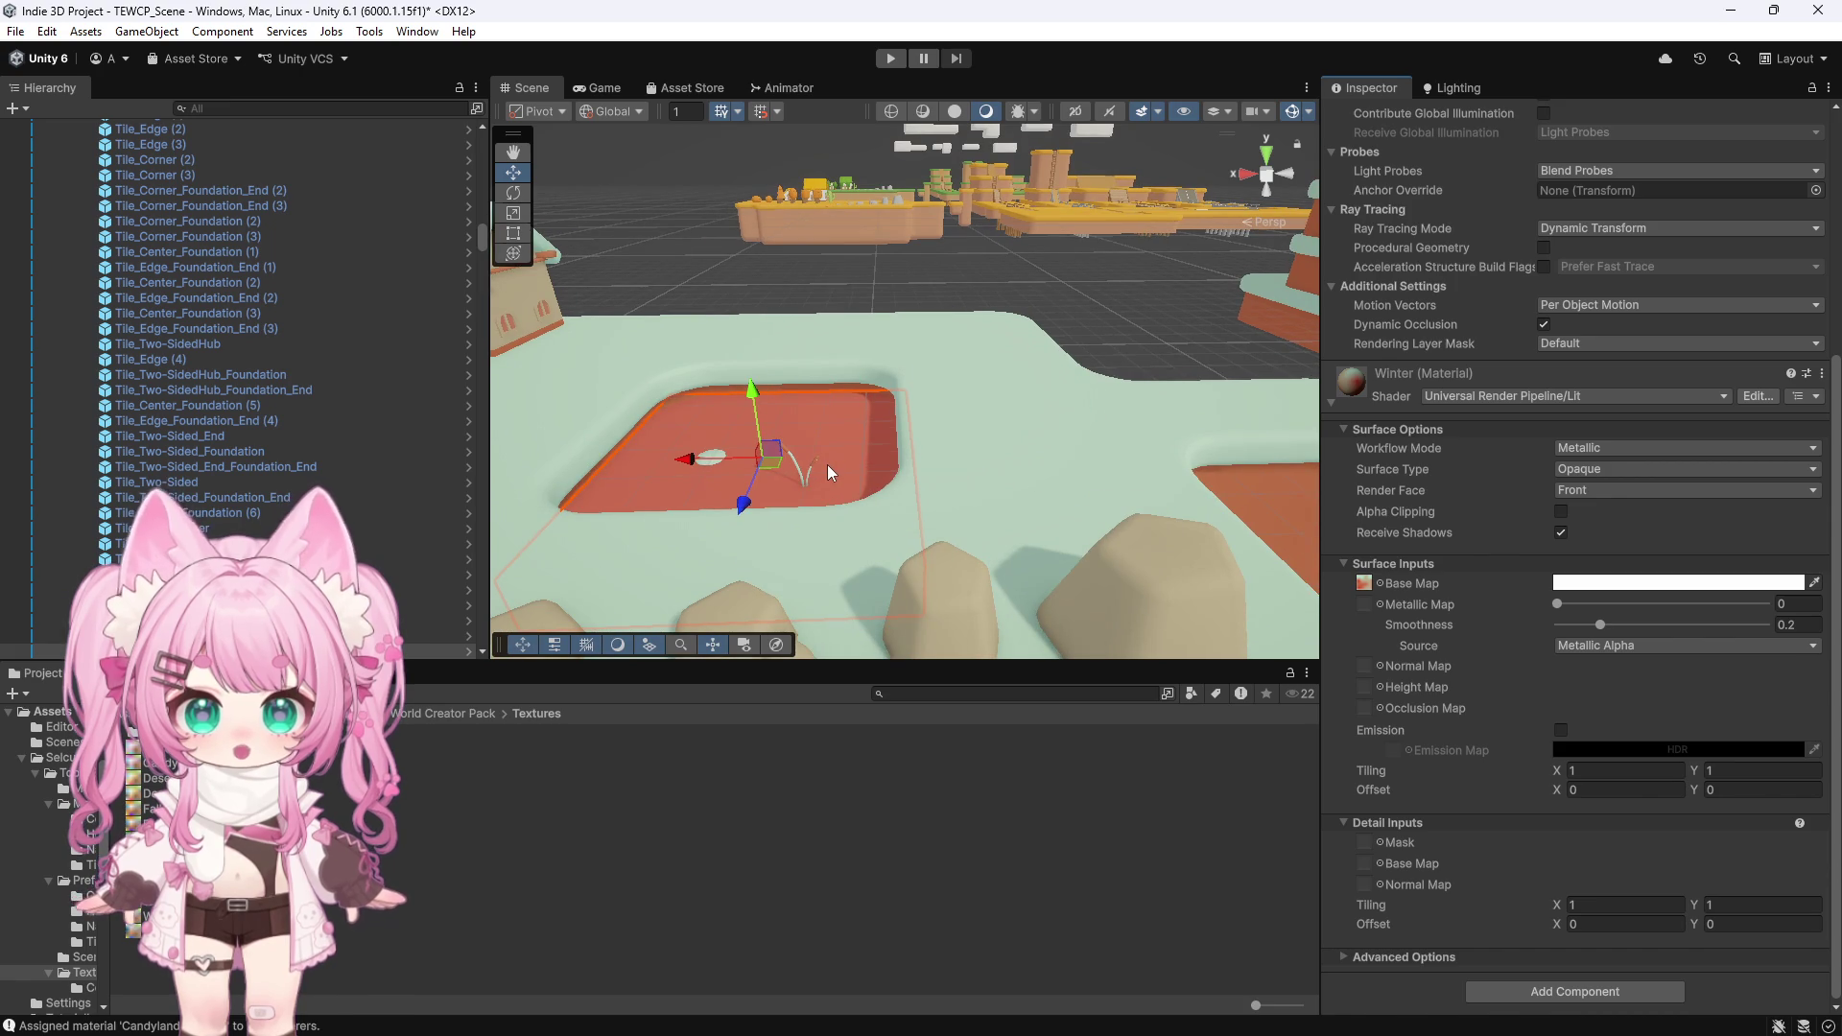
scroll(down, 3)
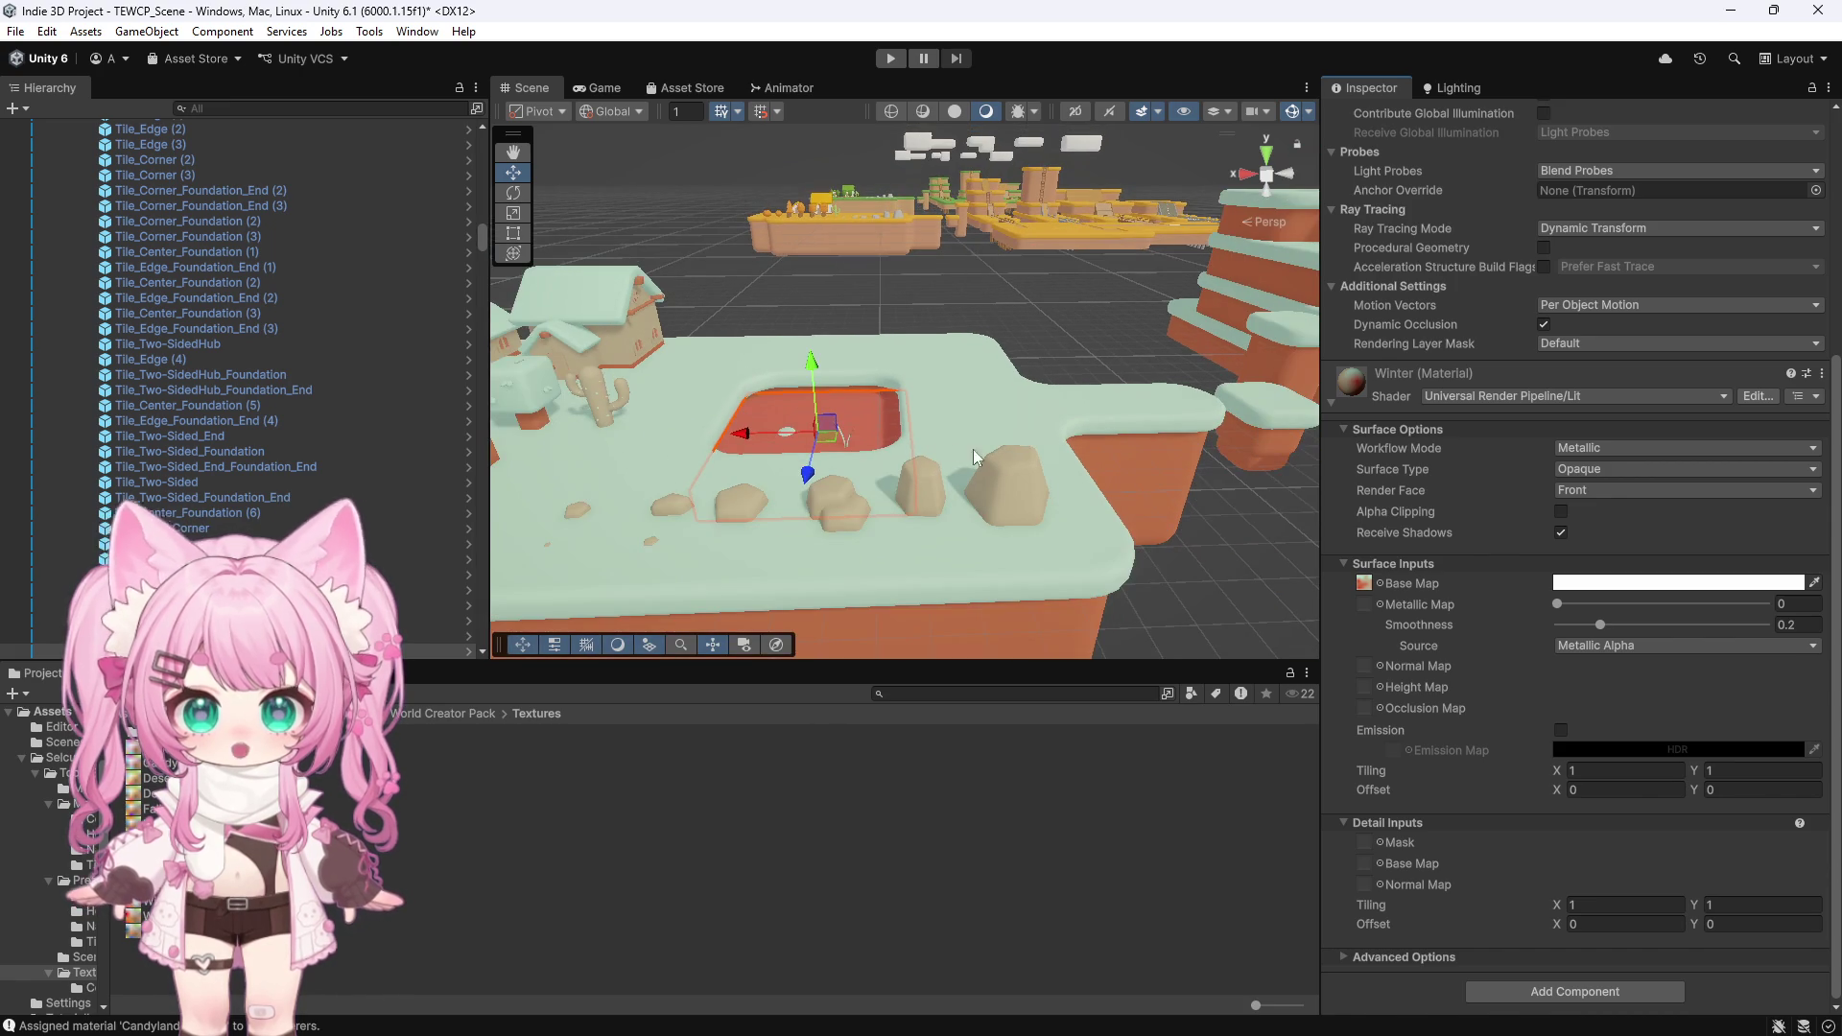
drag(143, 900, 1366, 584)
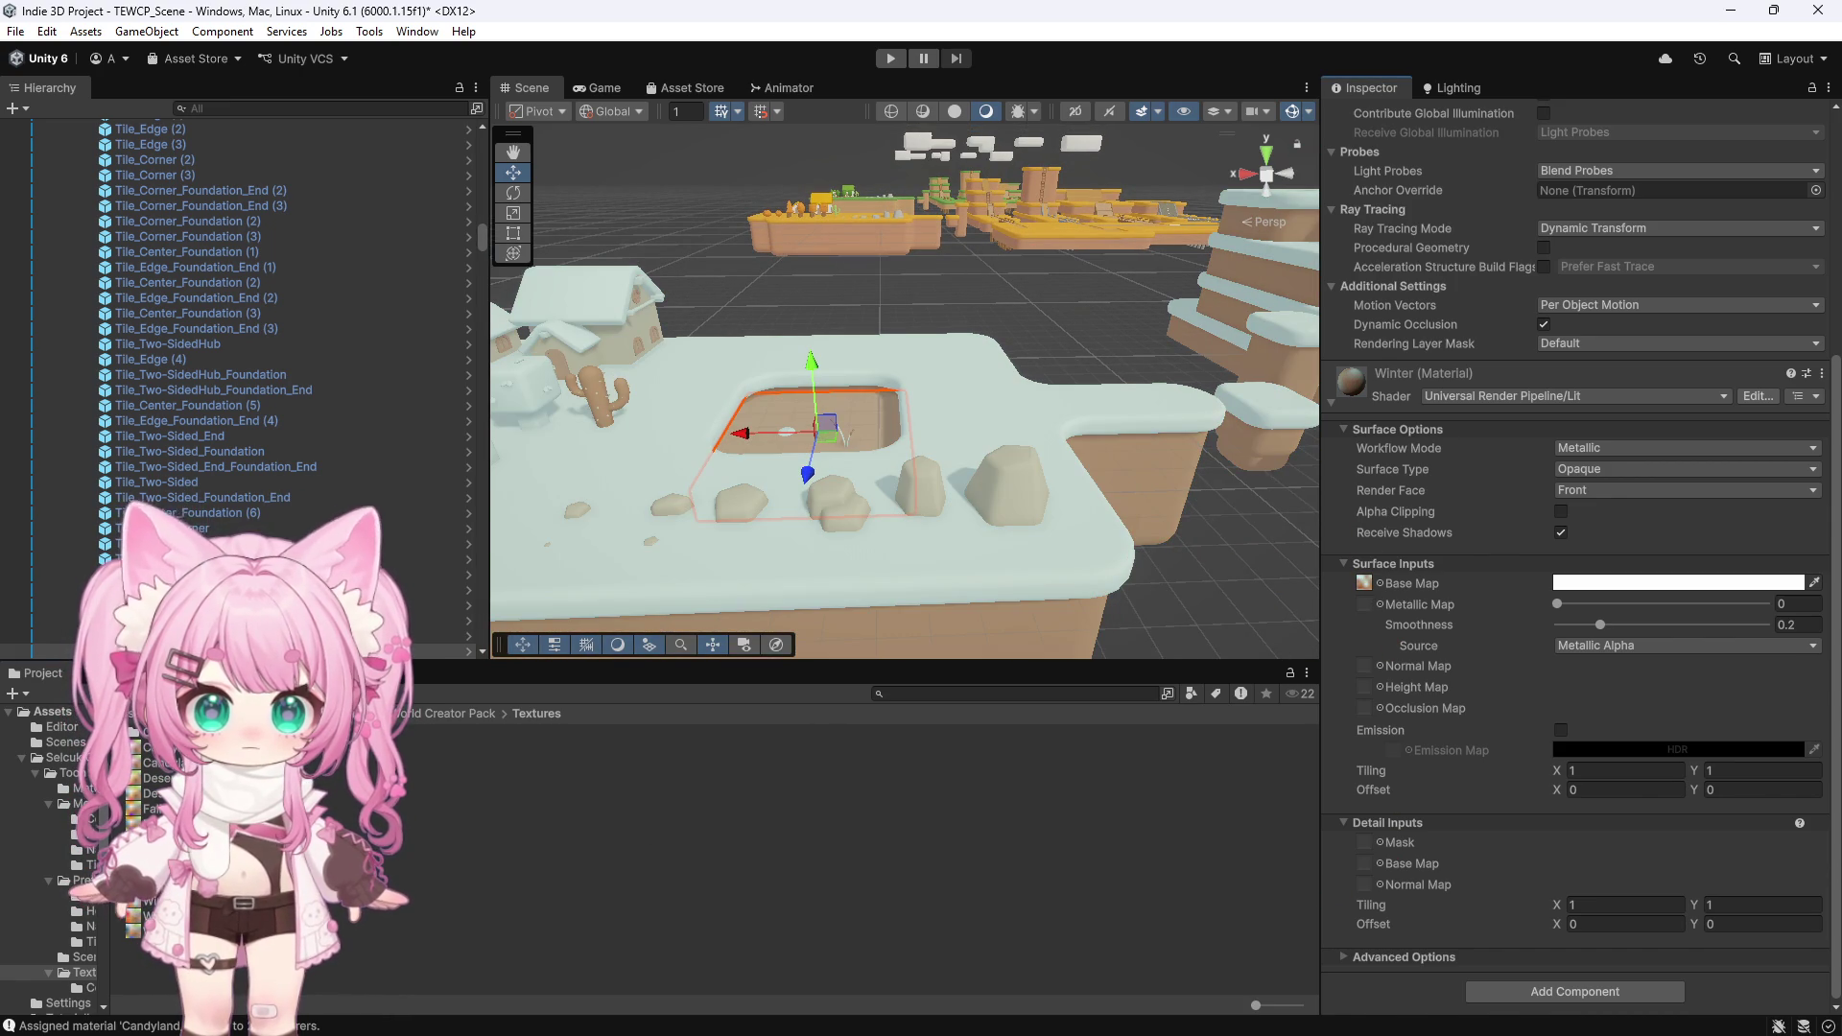
click(134, 920)
Delete the Winter_2 texture asset and select the pool water tile
key(Delete)
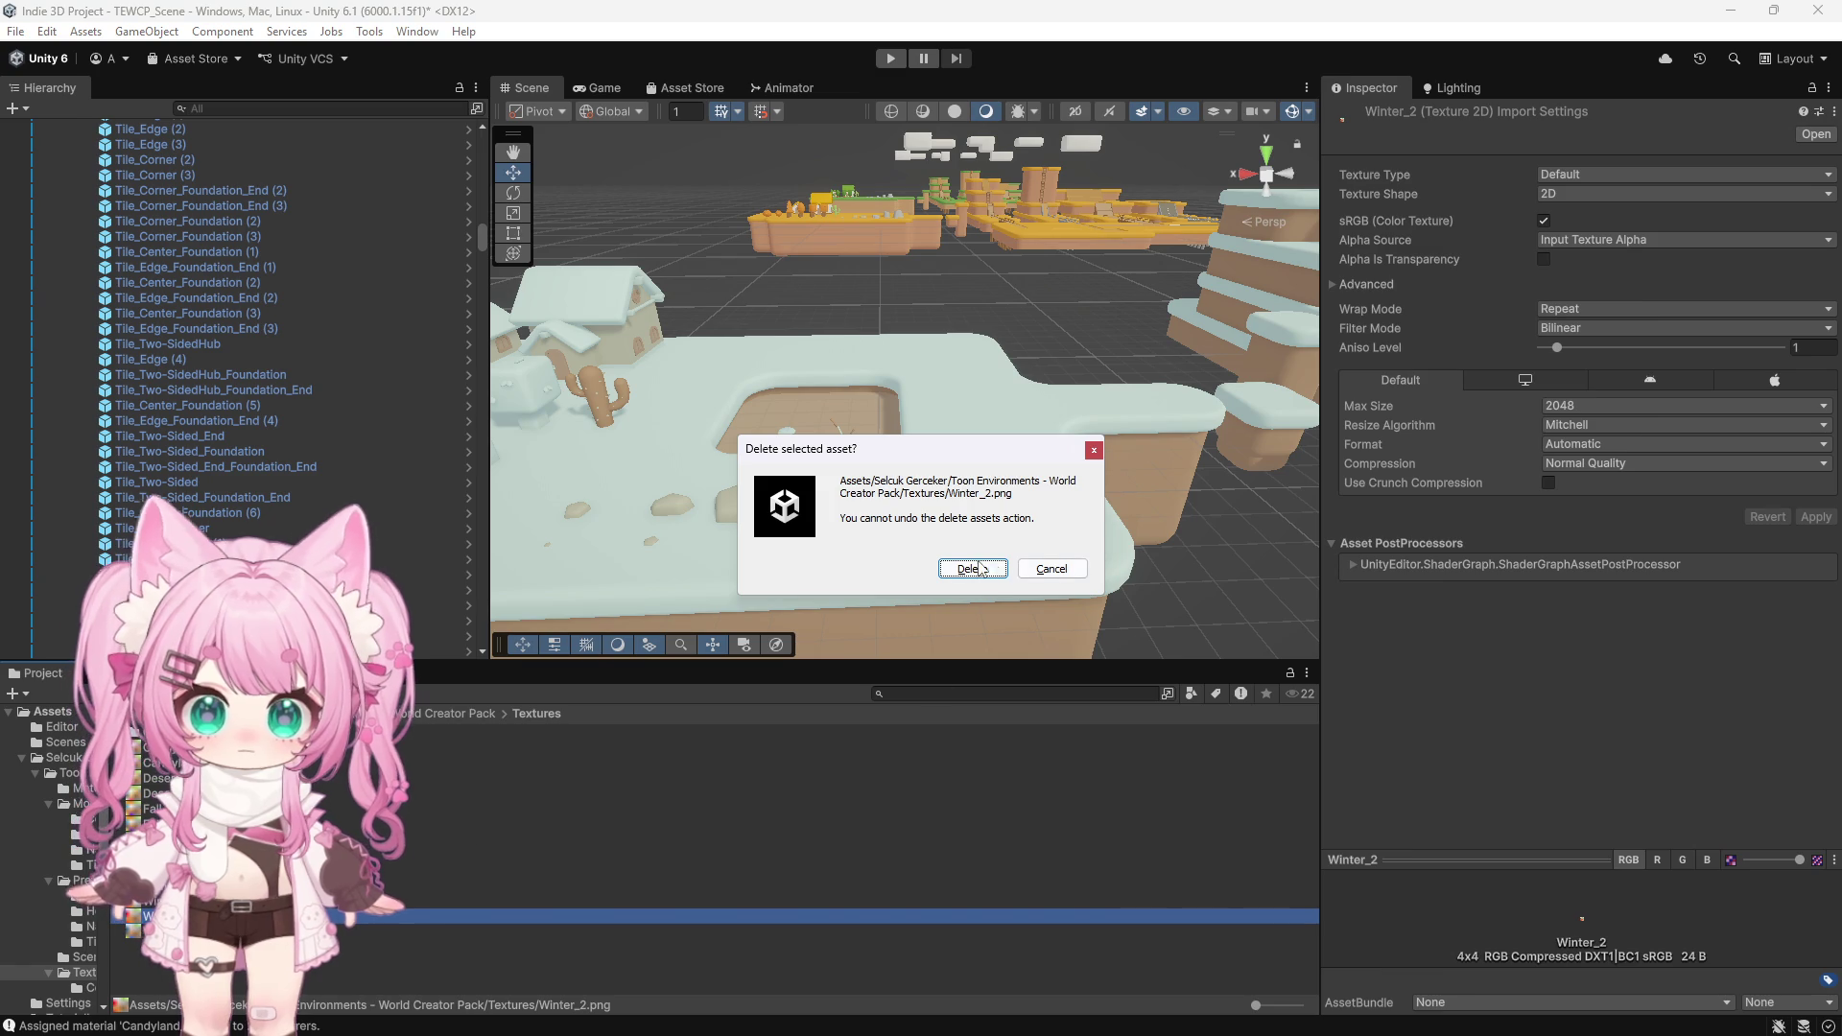
click(981, 568)
scroll(up, 3)
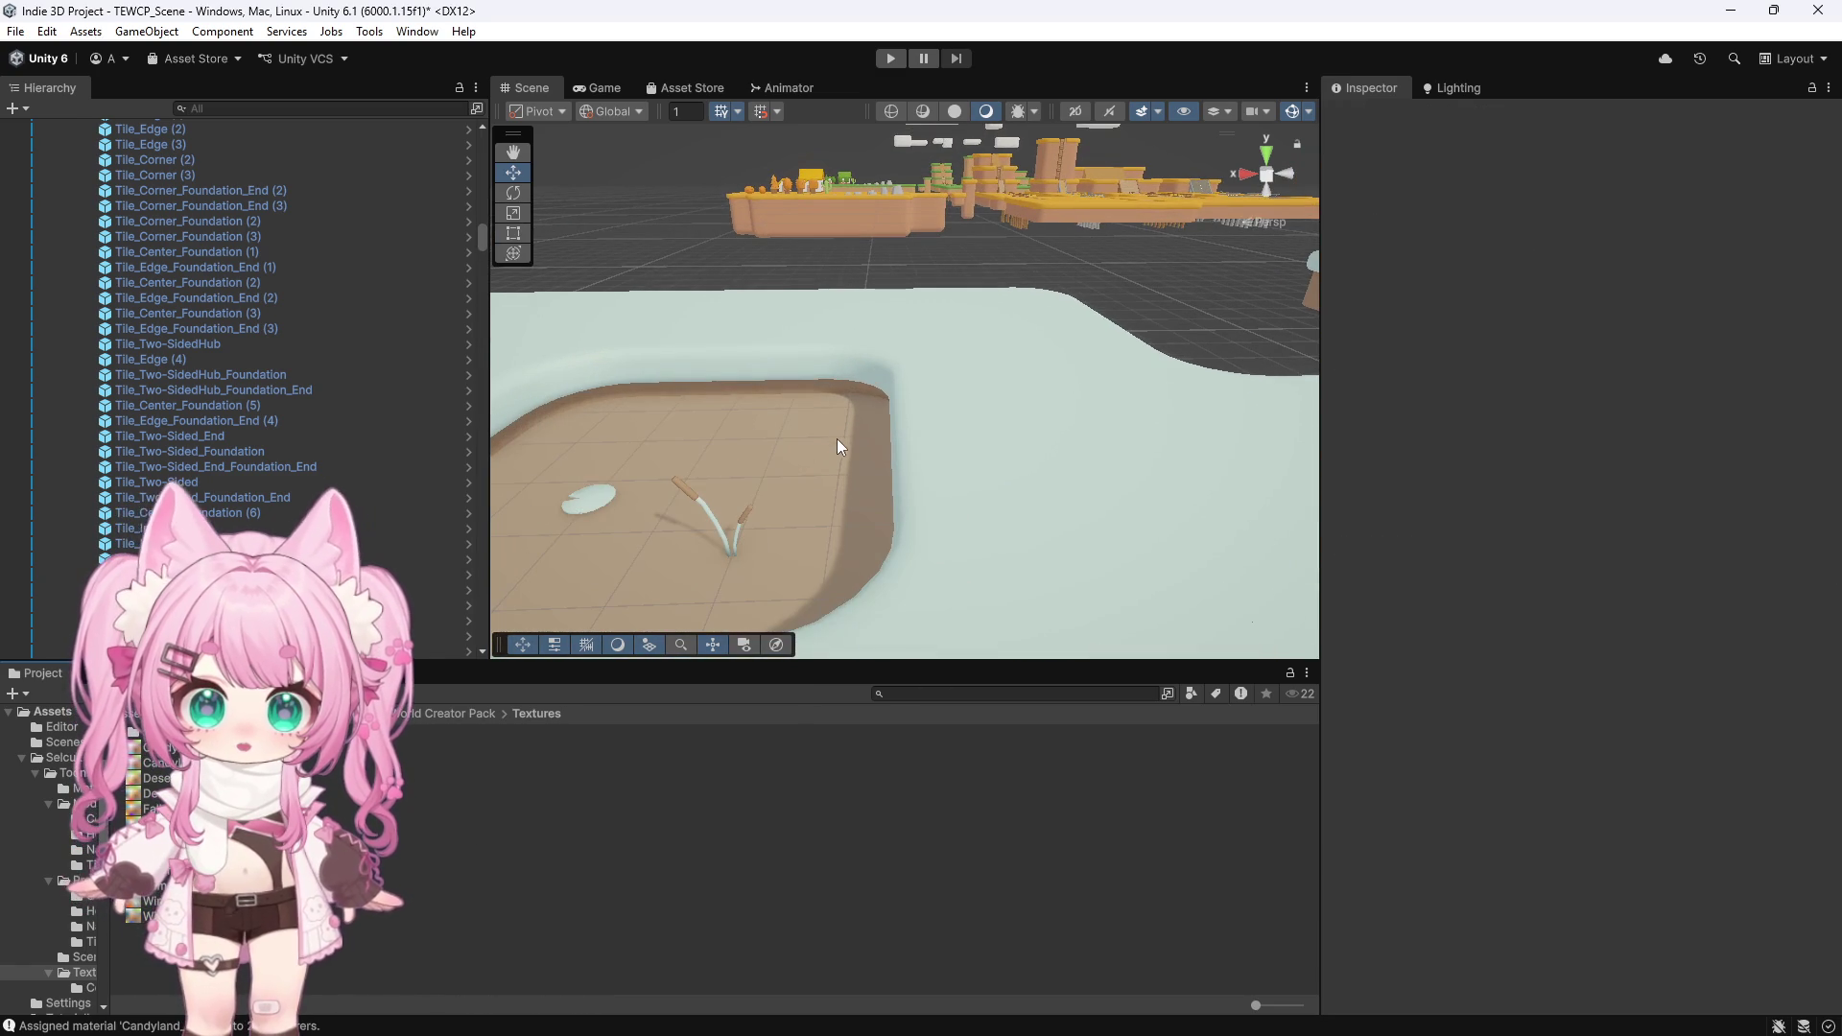
click(831, 446)
scroll(down, 3)
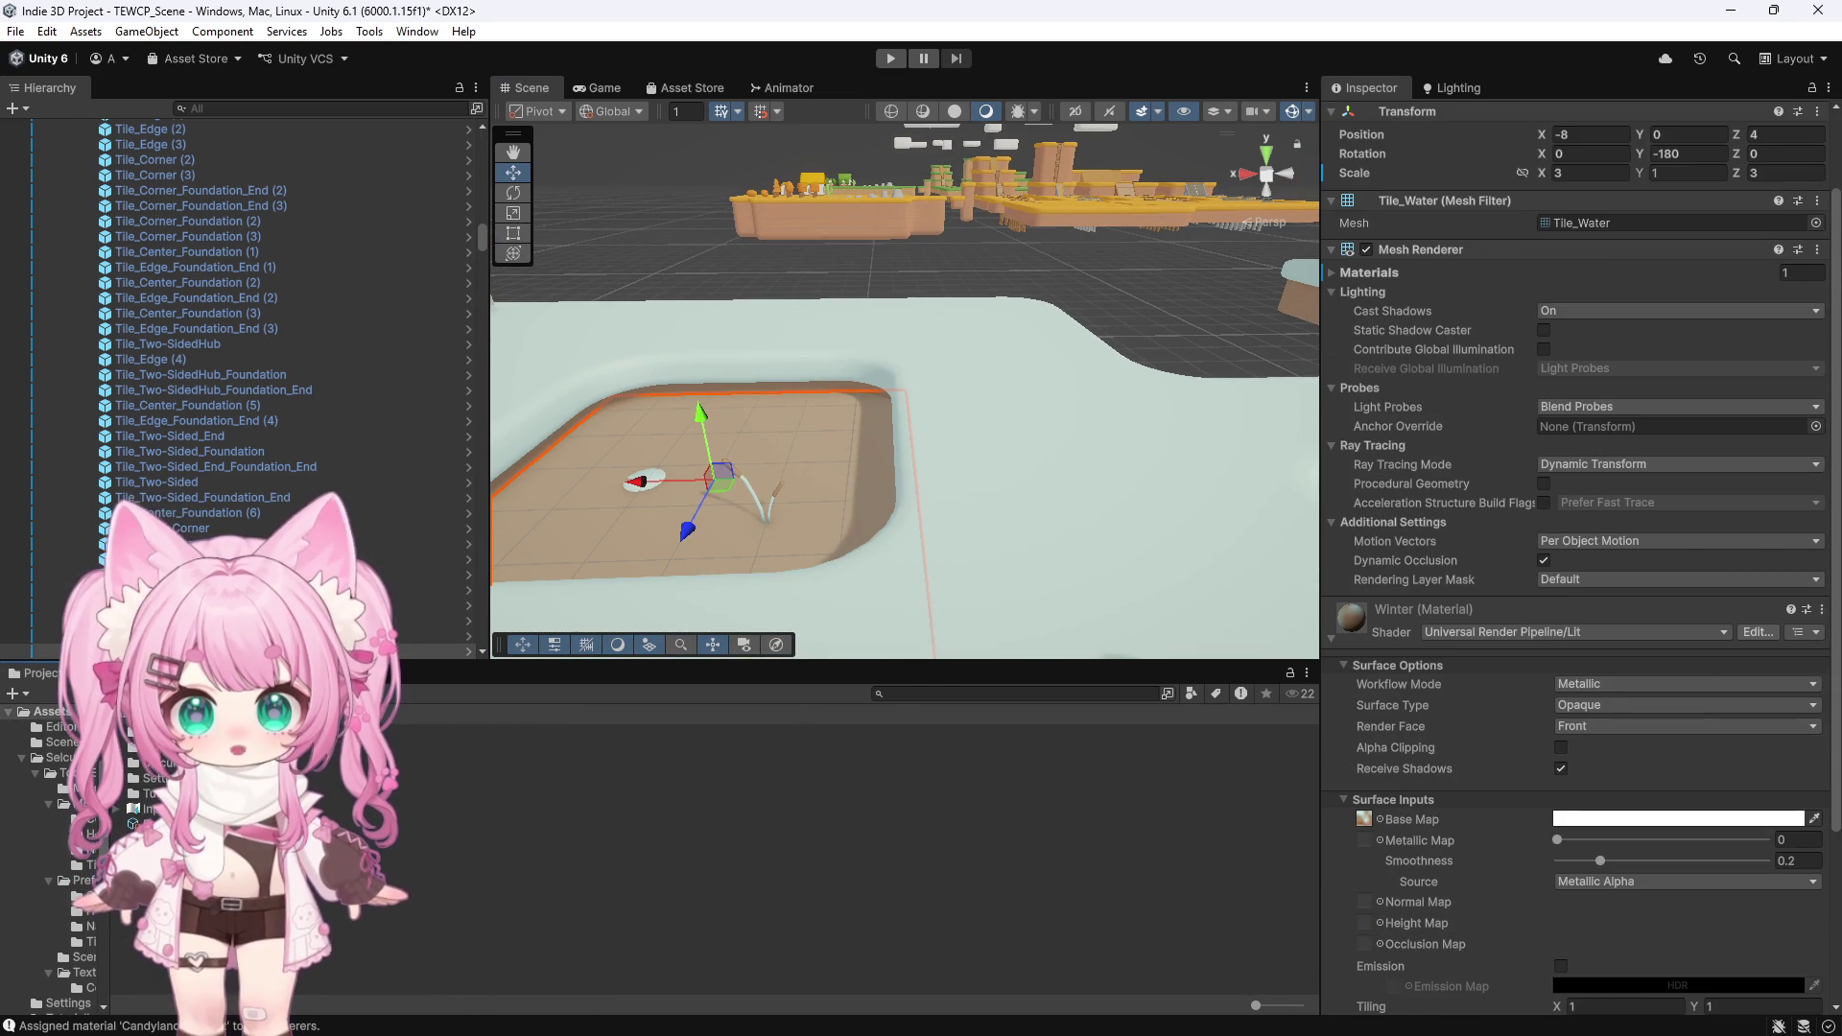
Apply the Winter_Ice material from the Materials folder to the pool tile and review its settings
click(288, 731)
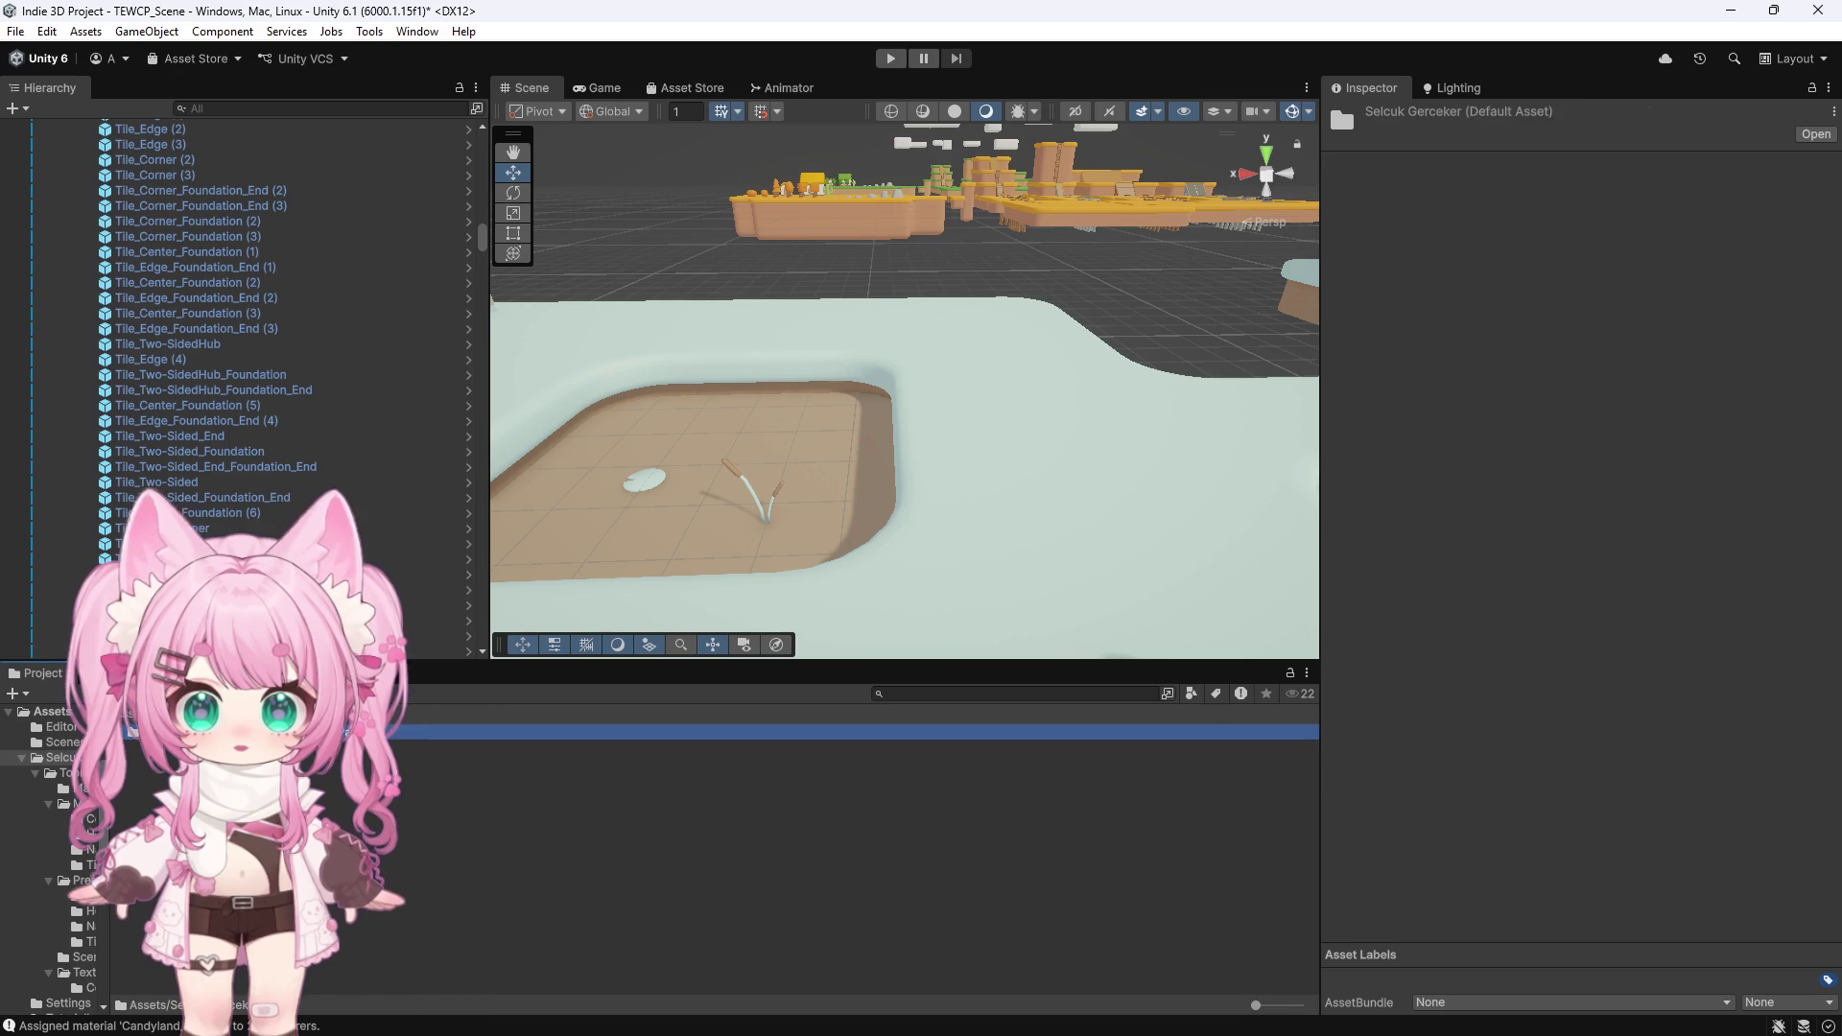
double_click(288, 731)
drag(144, 767, 614, 530)
scroll(down, 3)
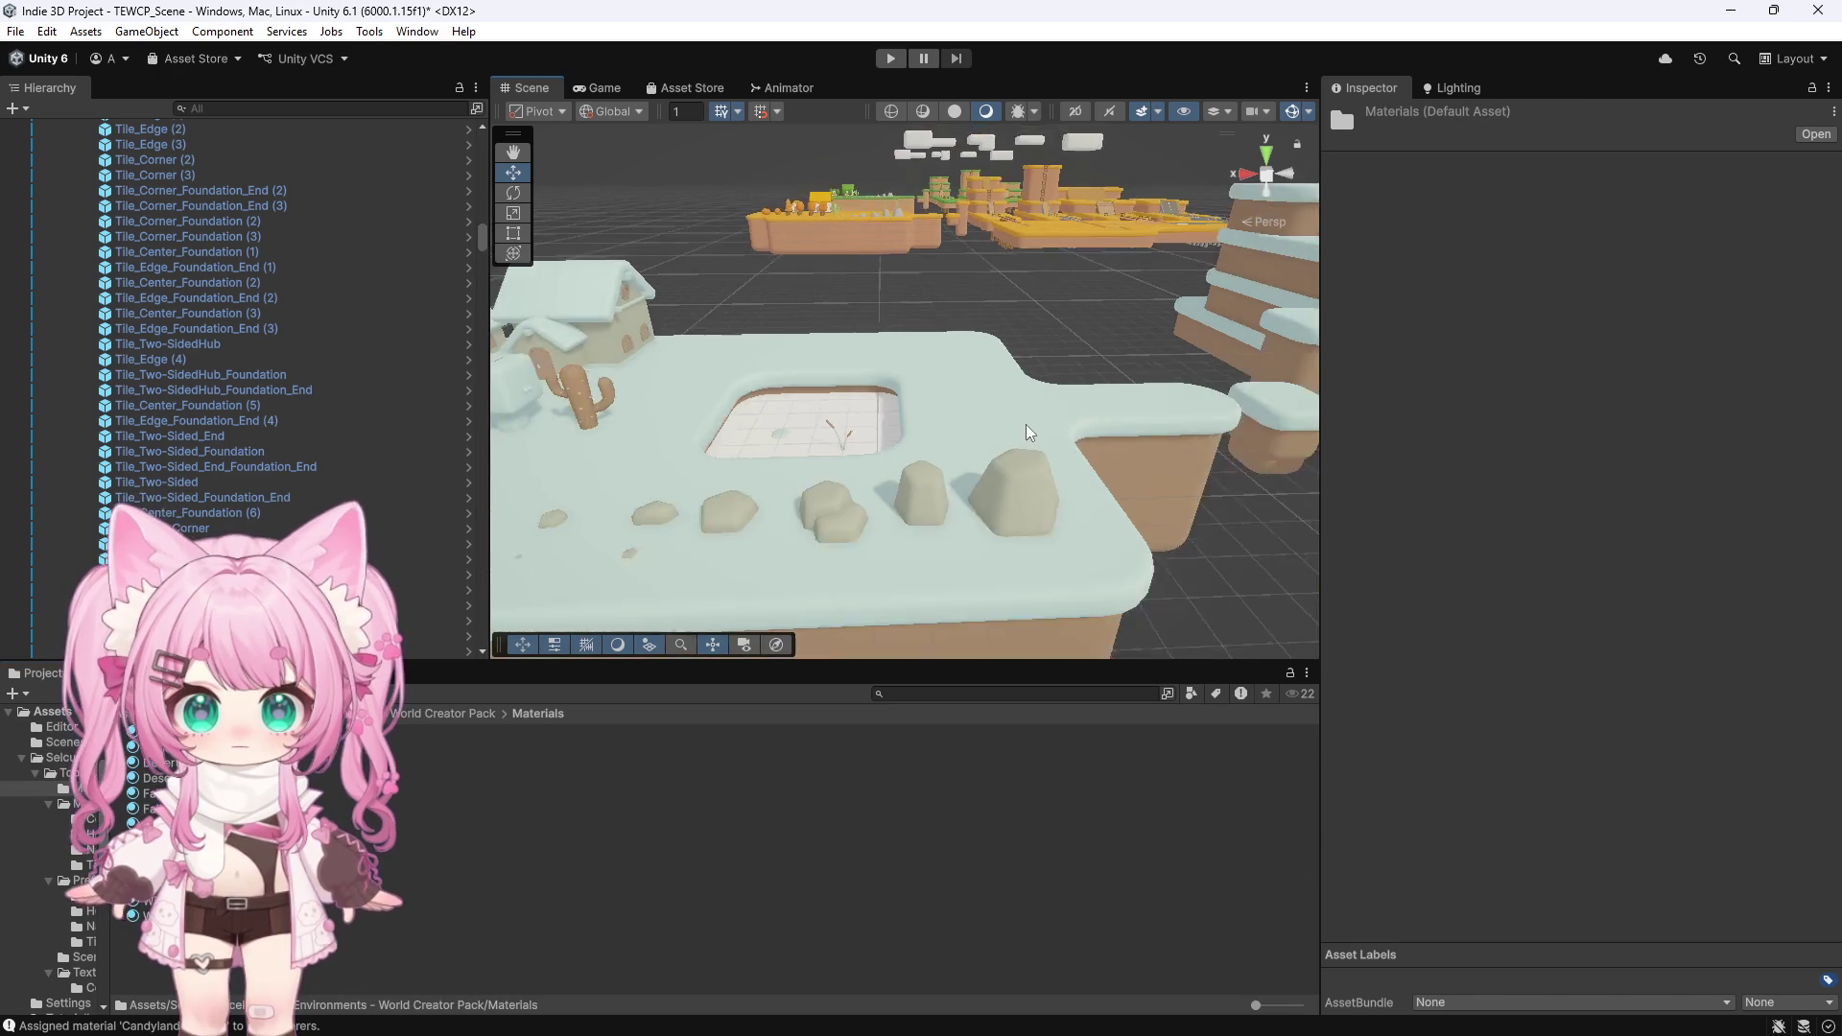
scroll(up, 3)
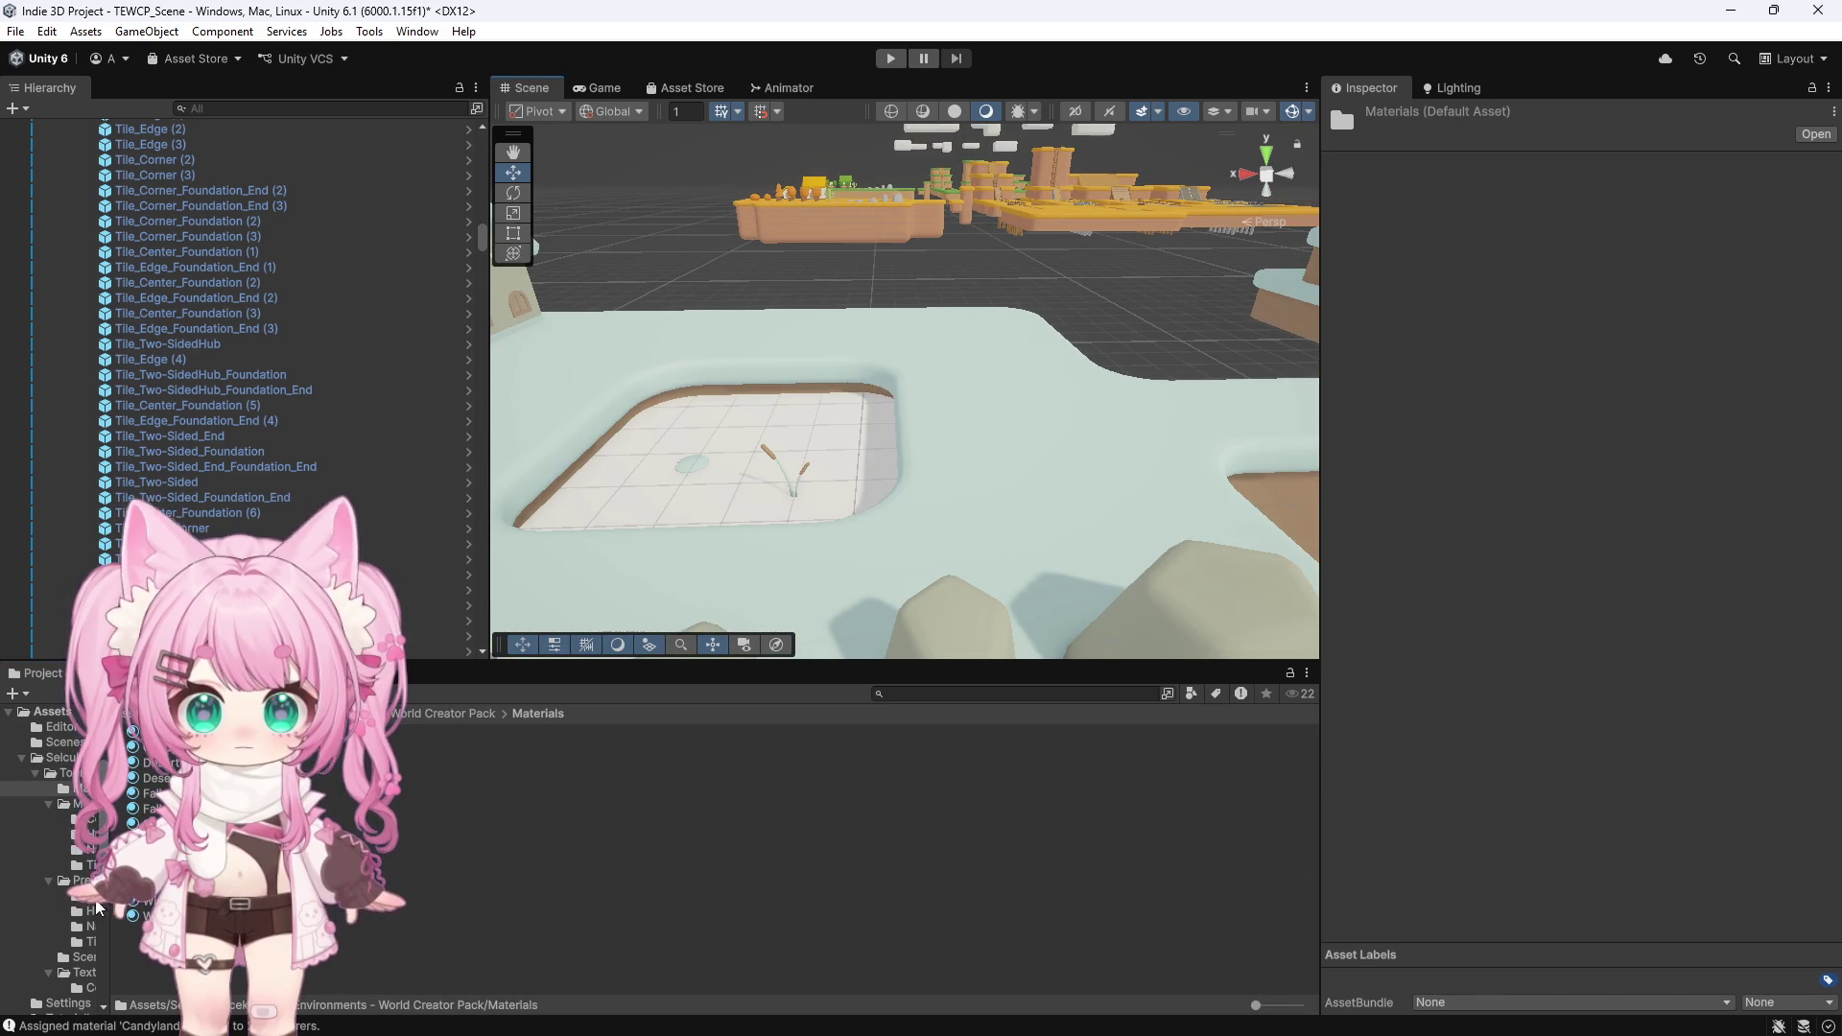
click(364, 915)
click(1793, 499)
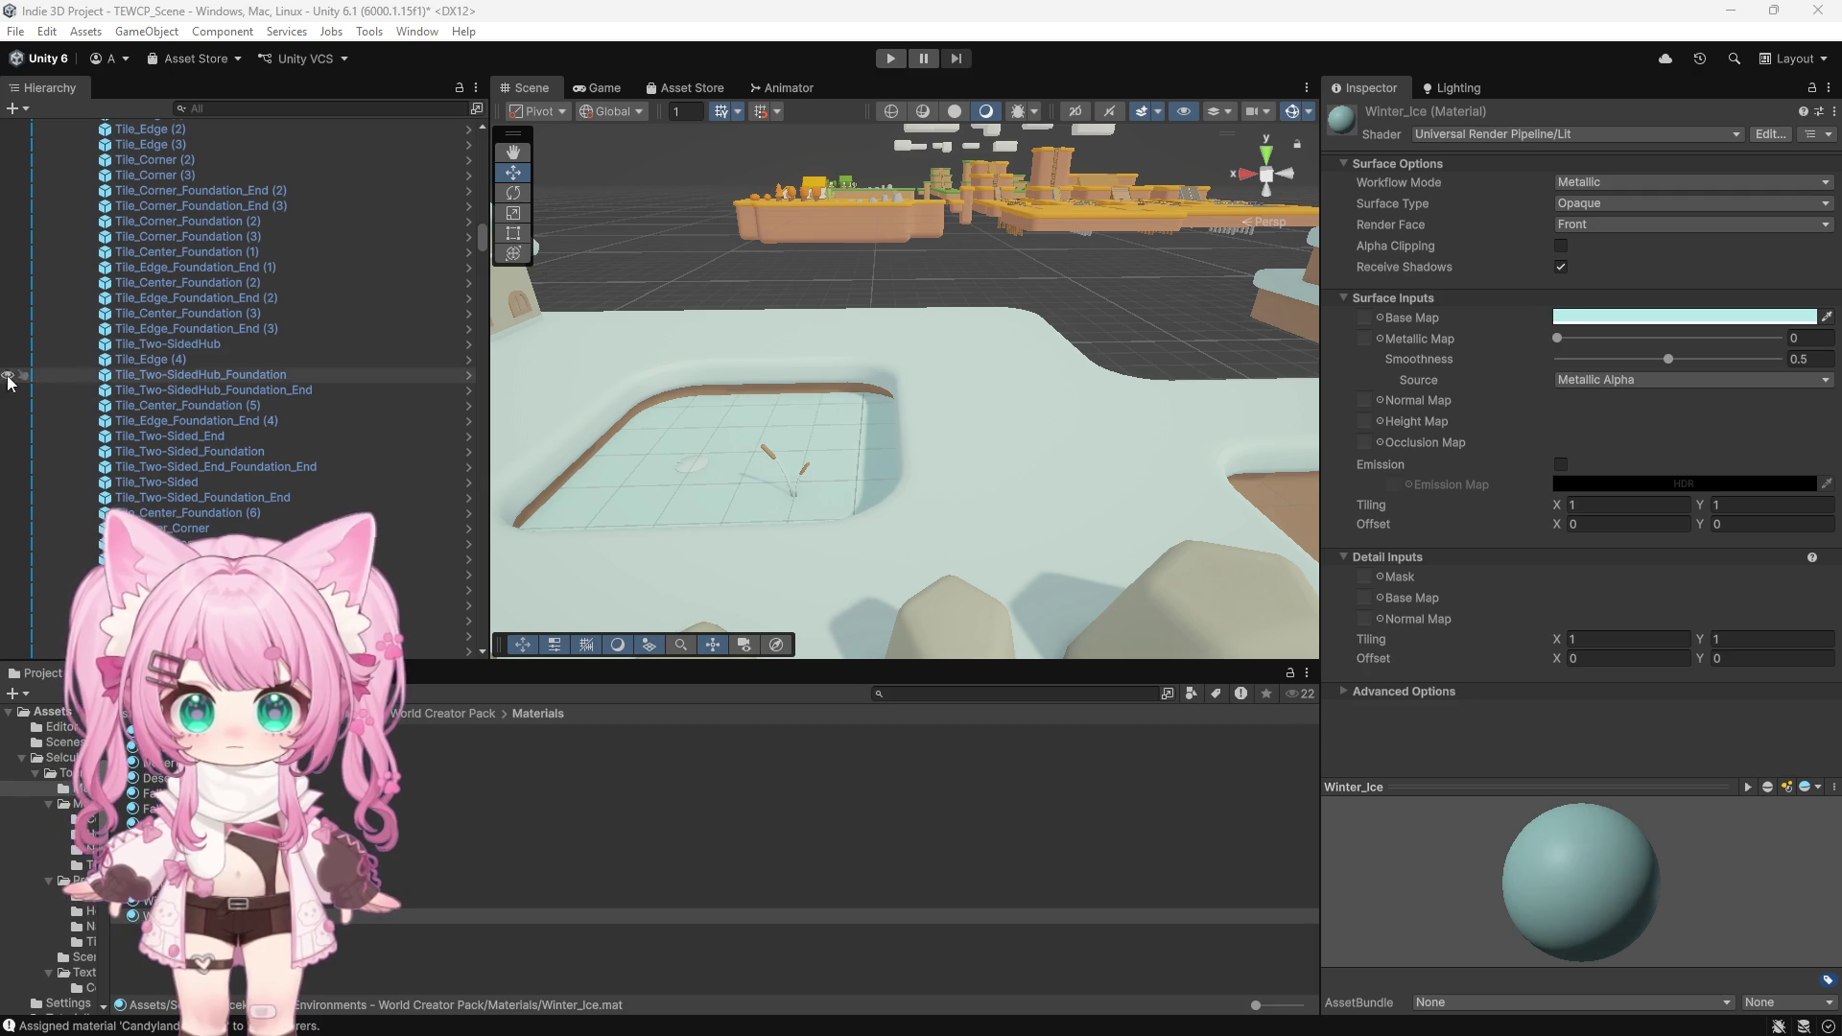
click(653, 282)
scroll(up, 3)
scroll(up, 3)
scroll(up, 3)
scroll(up, 3)
drag(742, 492, 460, 482)
drag(812, 443, 740, 488)
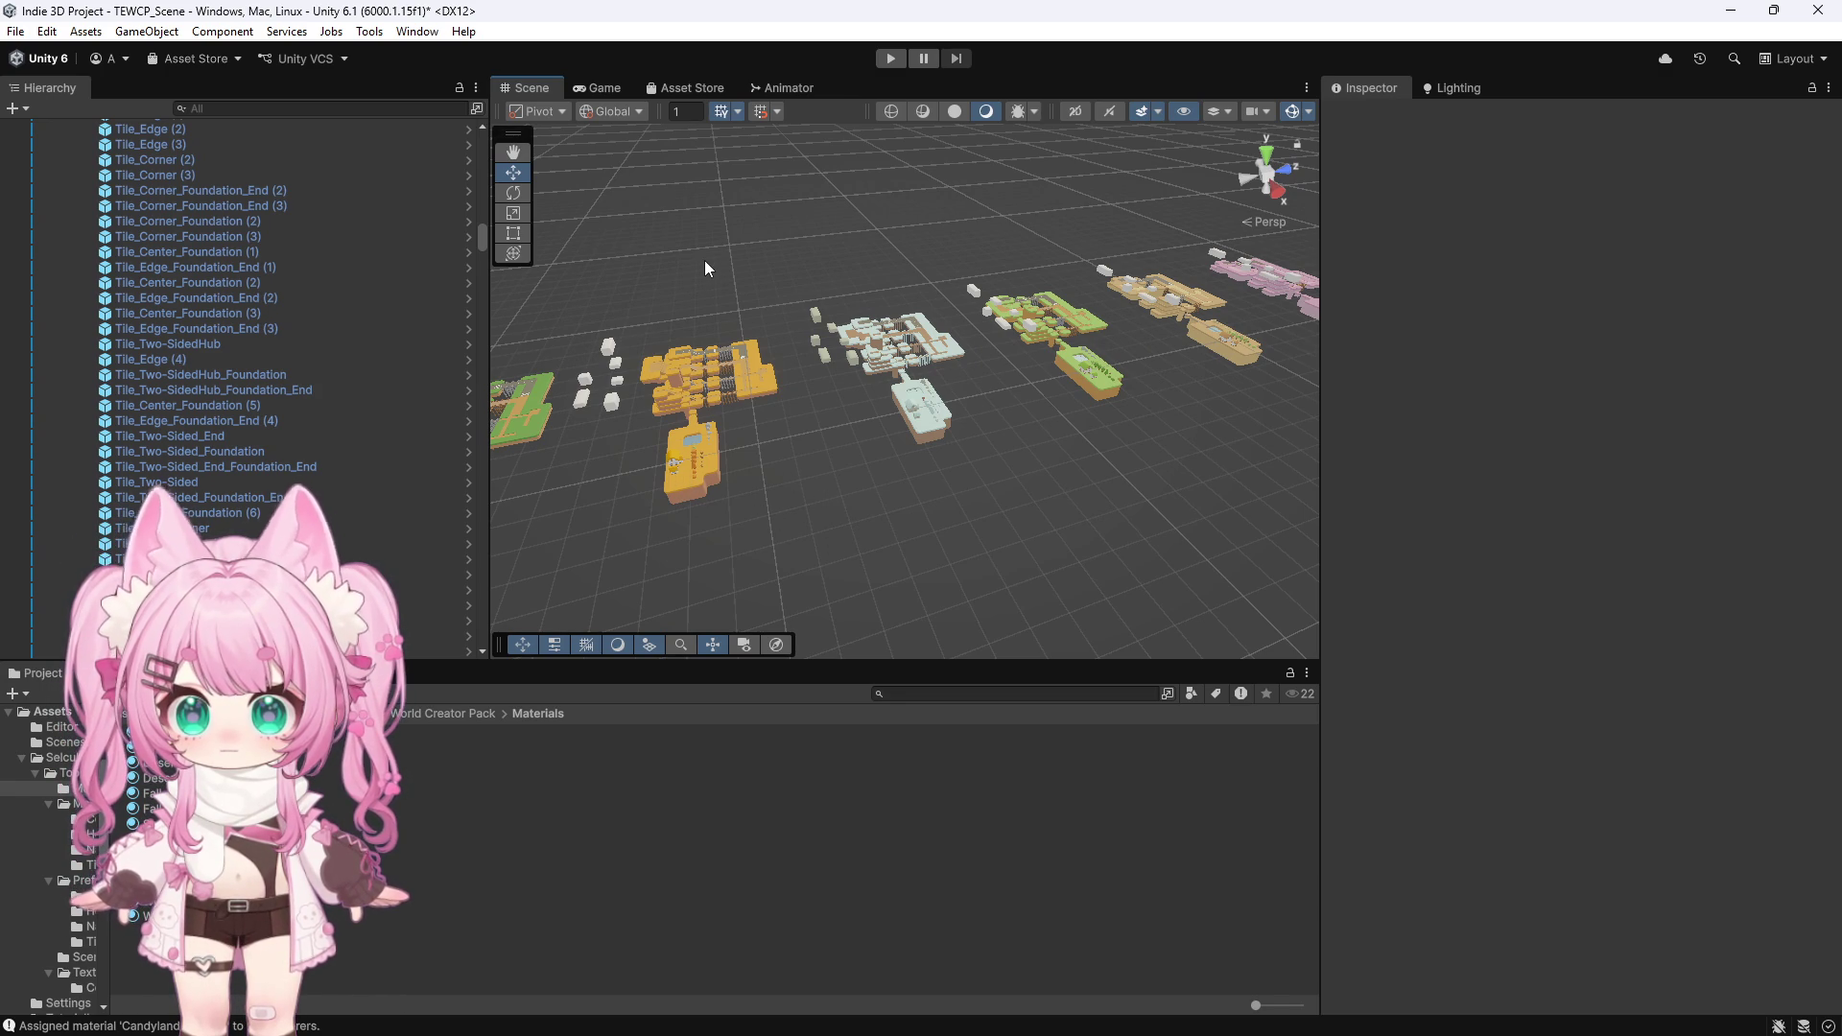
Survey the snowy and pink island variants, then select the Concrete_Bridge on the green island
scroll(up, 3)
scroll(up, 3)
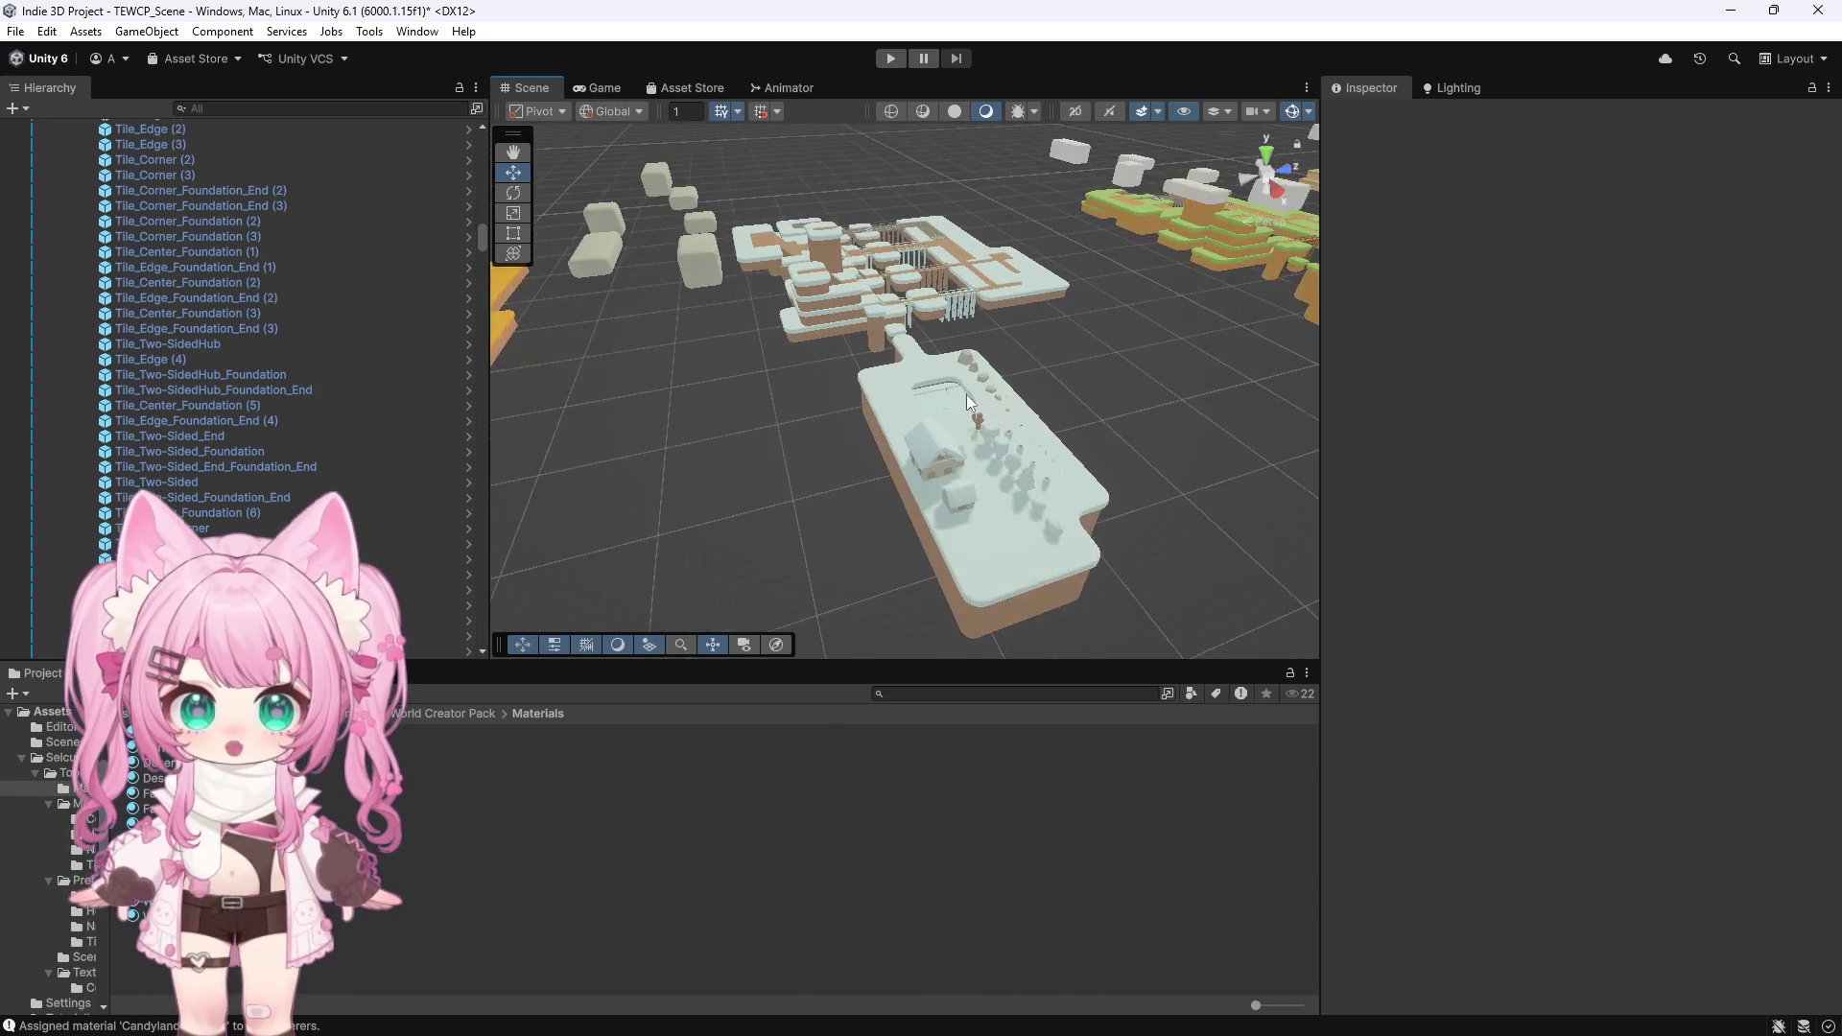
scroll(up, 3)
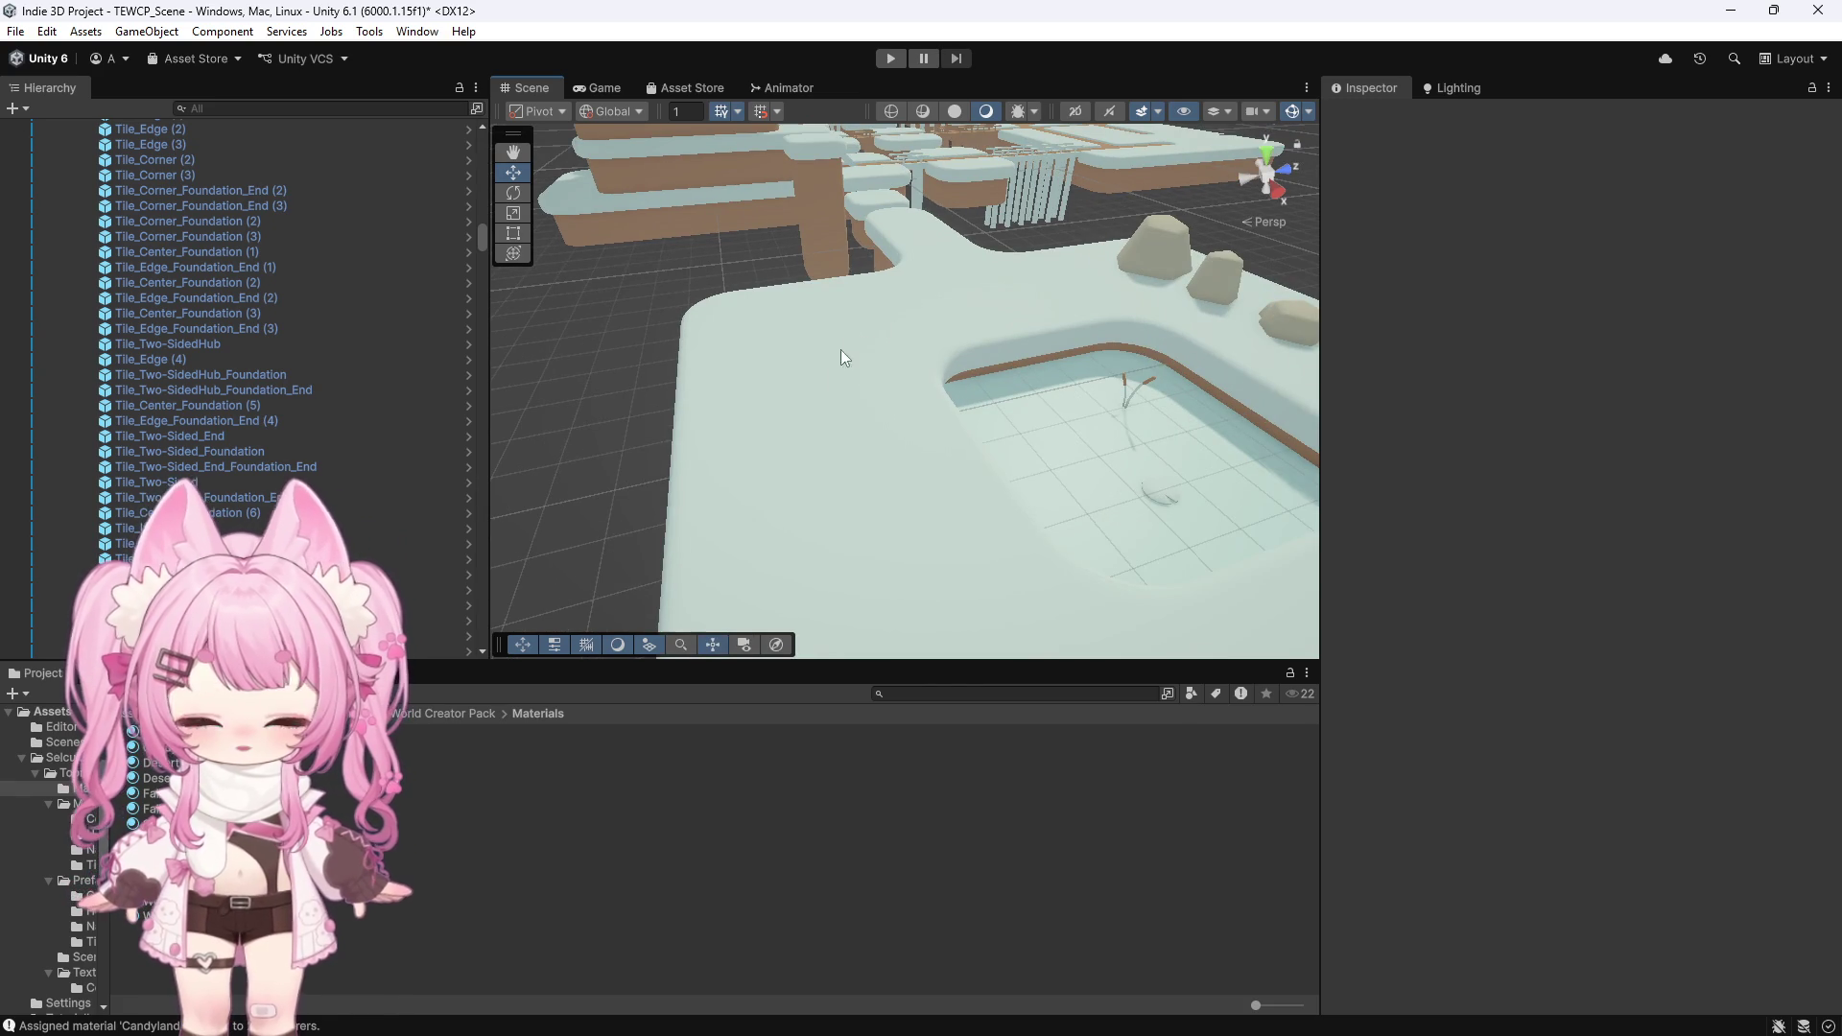
scroll(down, 3)
scroll(down, 3)
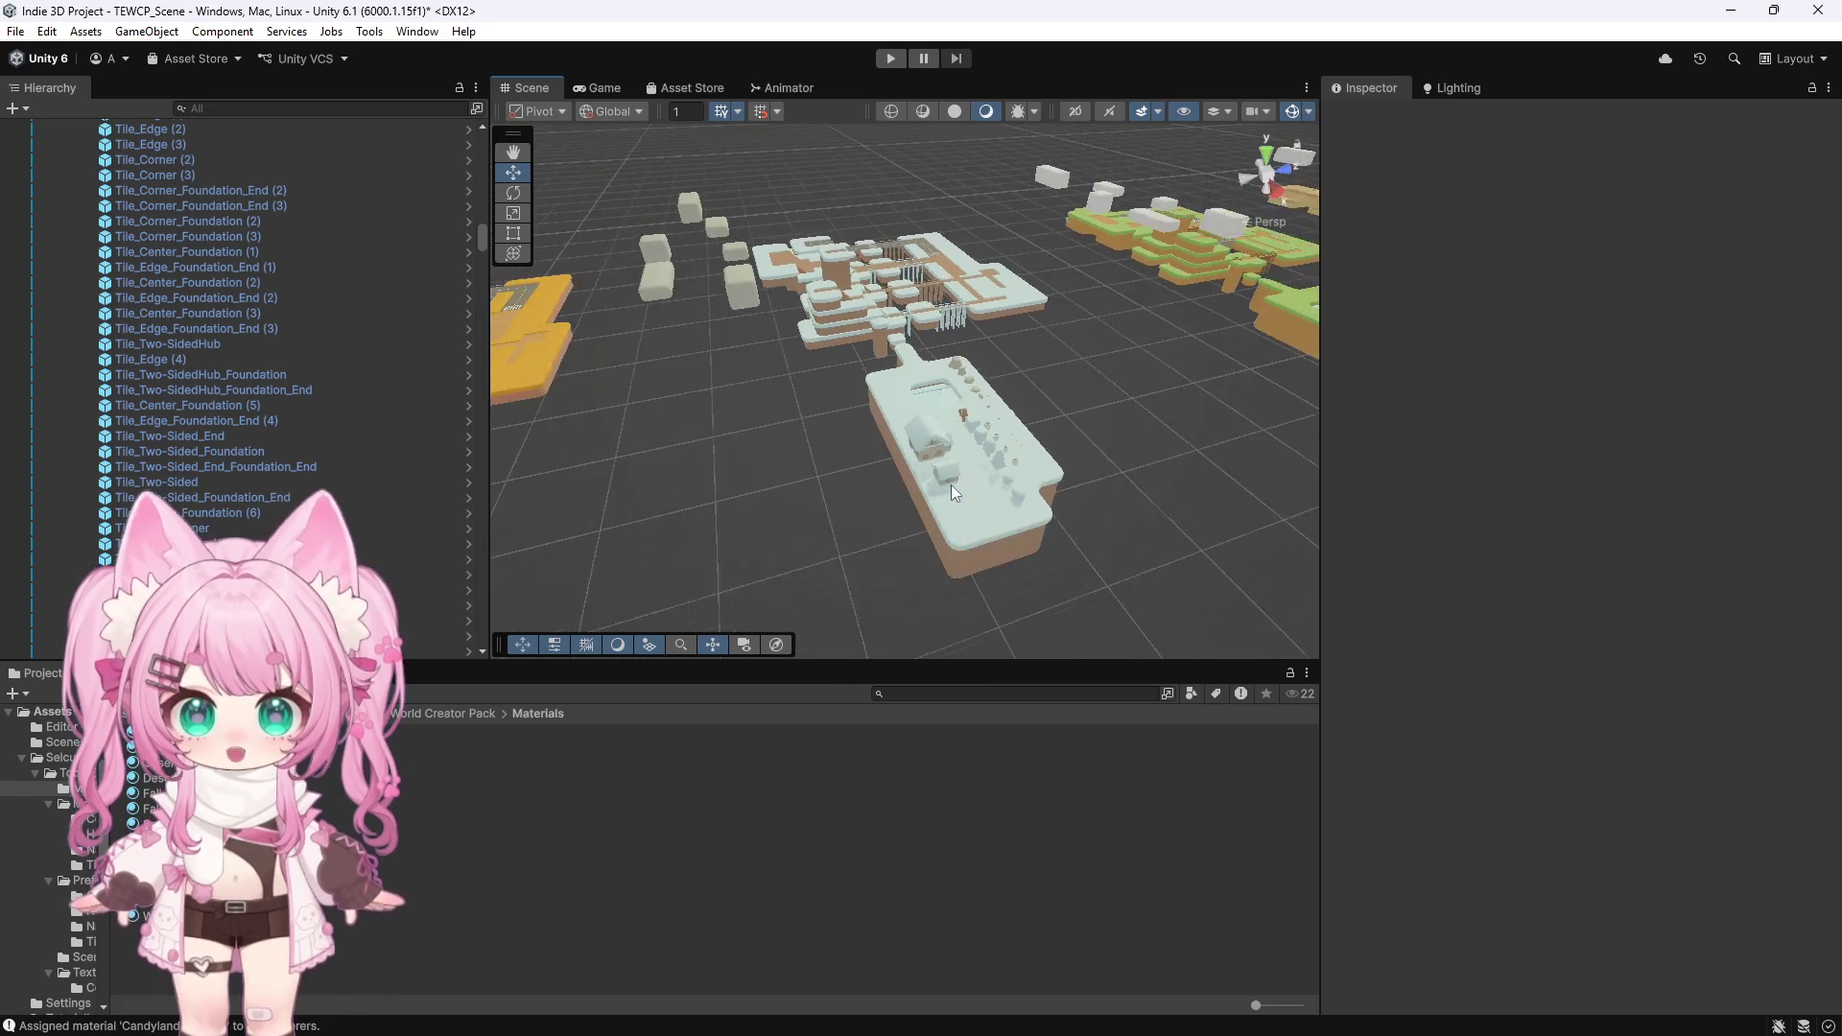
drag(616, 422, 847, 360)
scroll(up, 3)
scroll(down, 3)
scroll(up, 3)
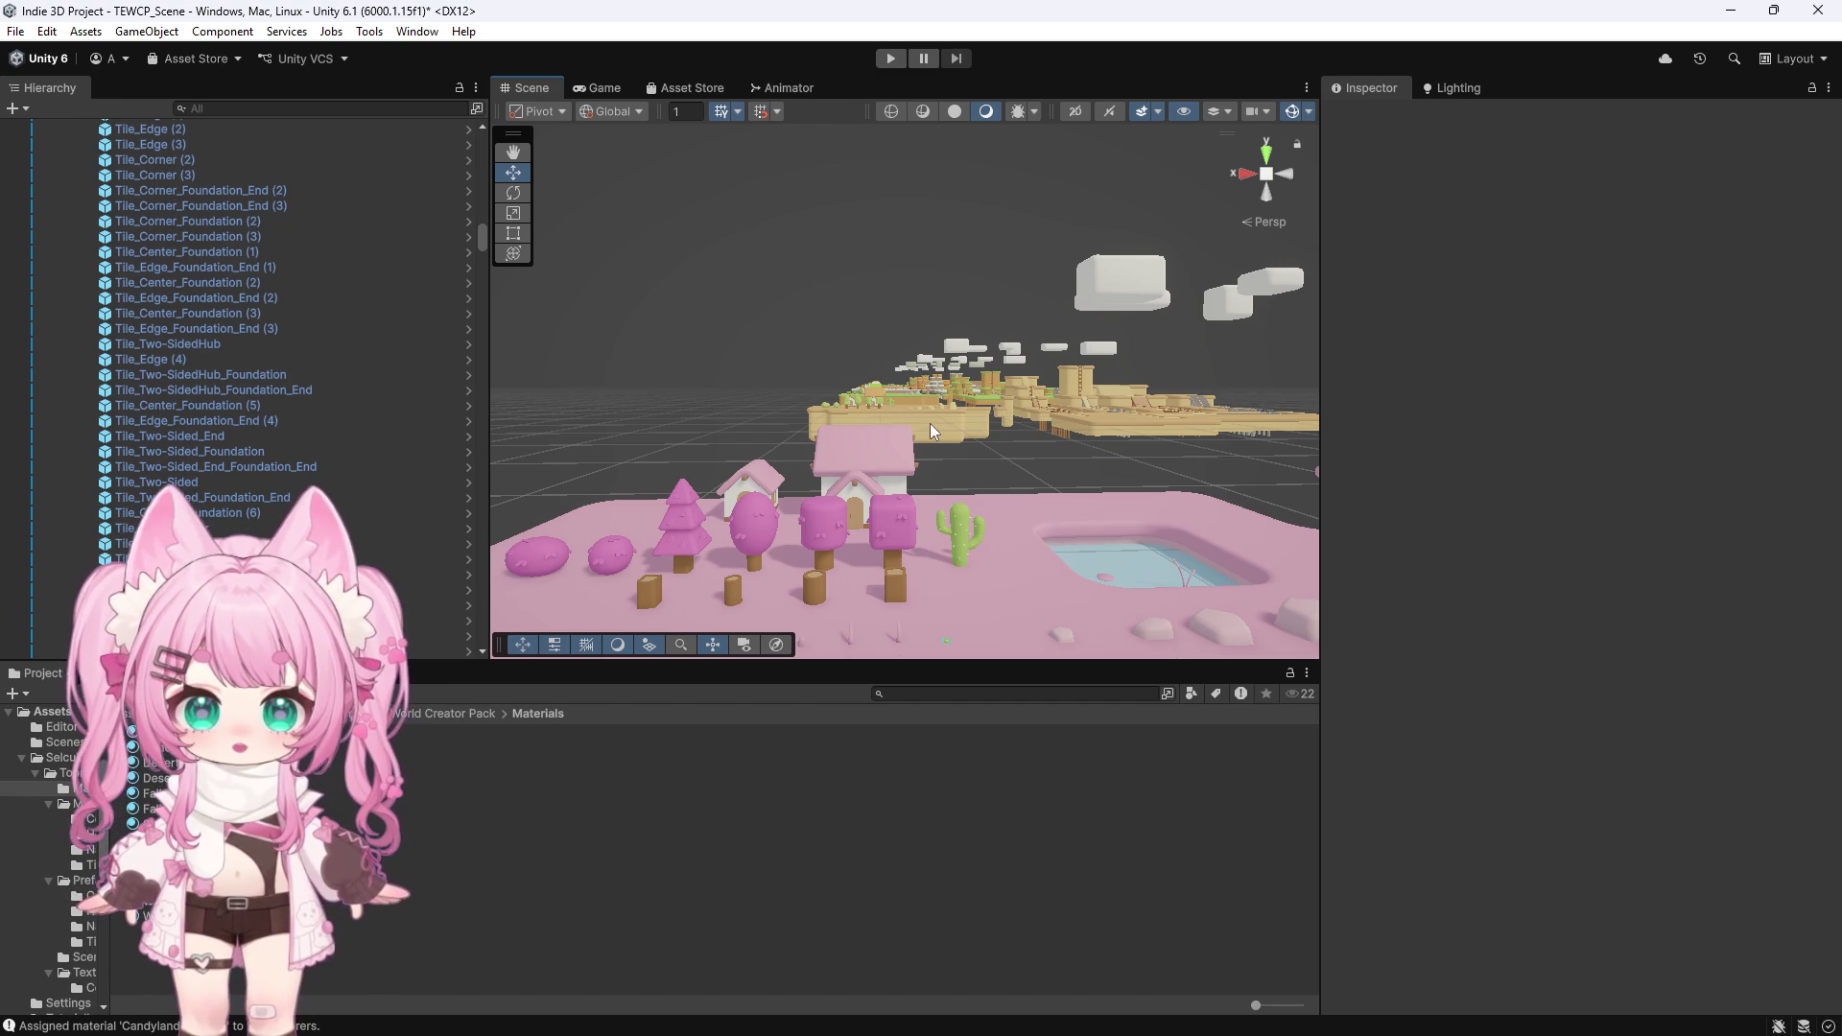
drag(912, 413, 555, 343)
scroll(up, 3)
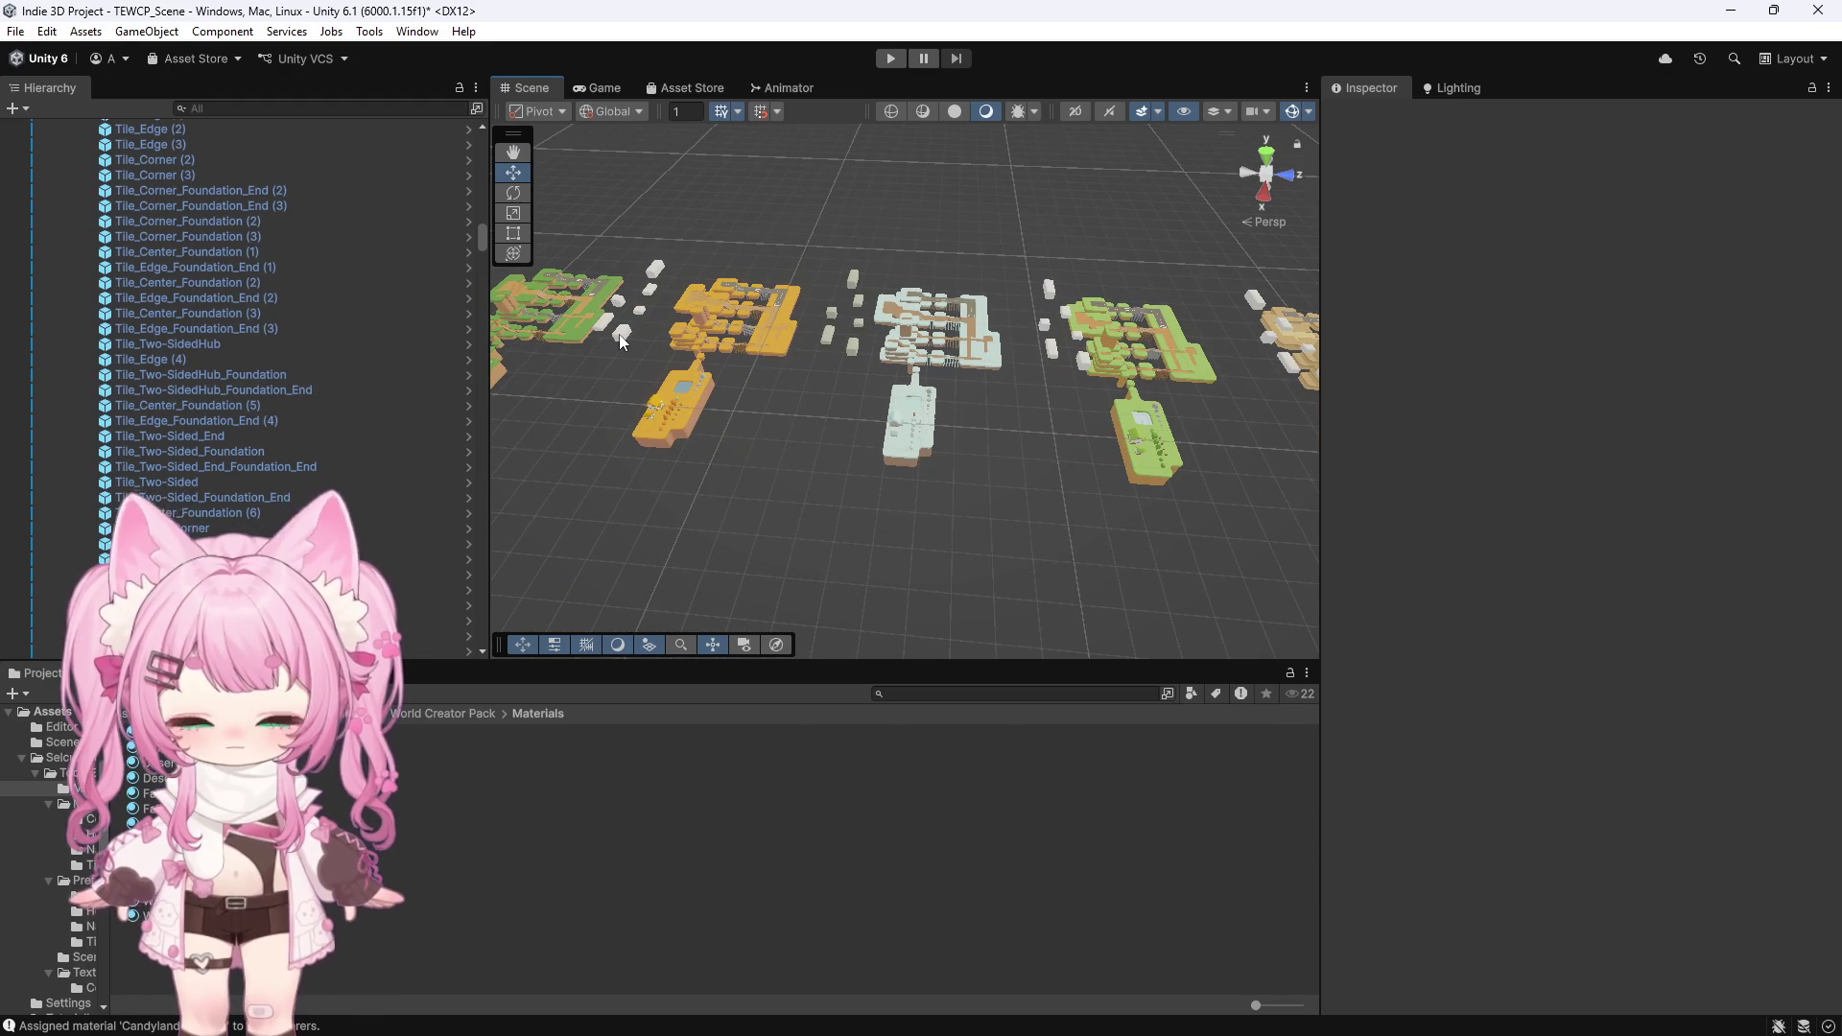
drag(629, 353, 621, 383)
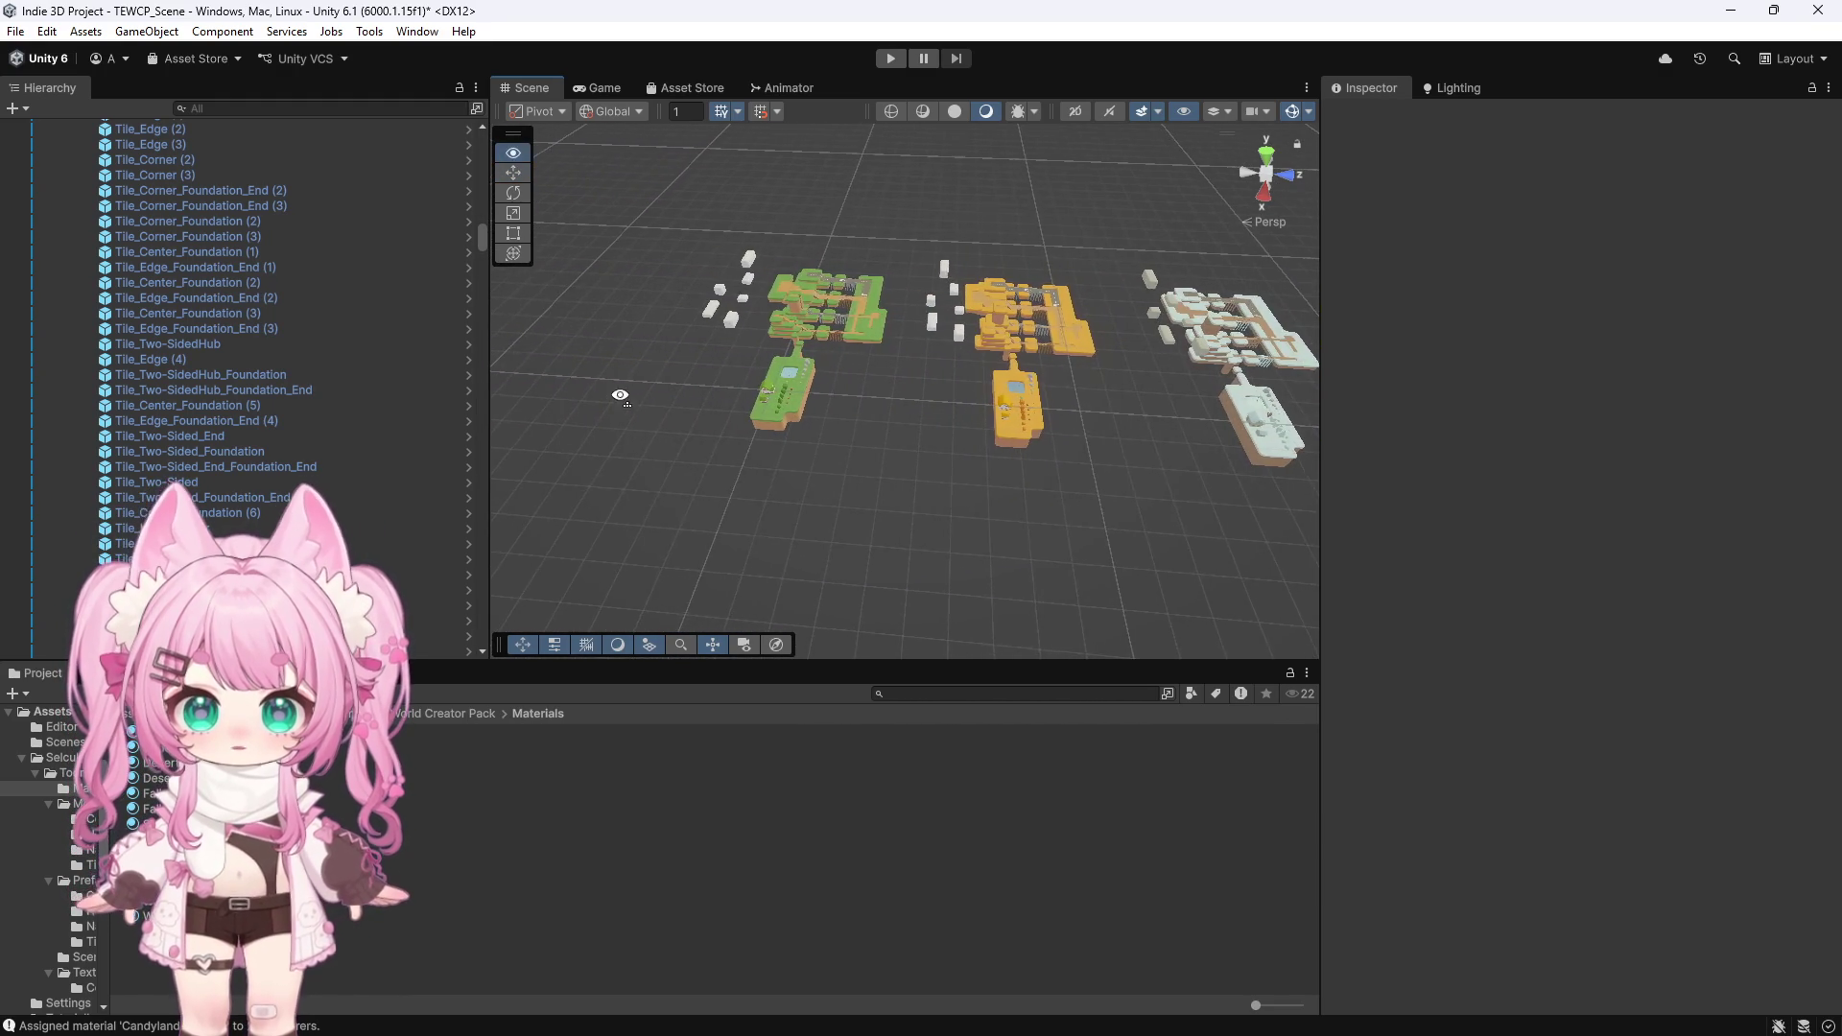
click(825, 326)
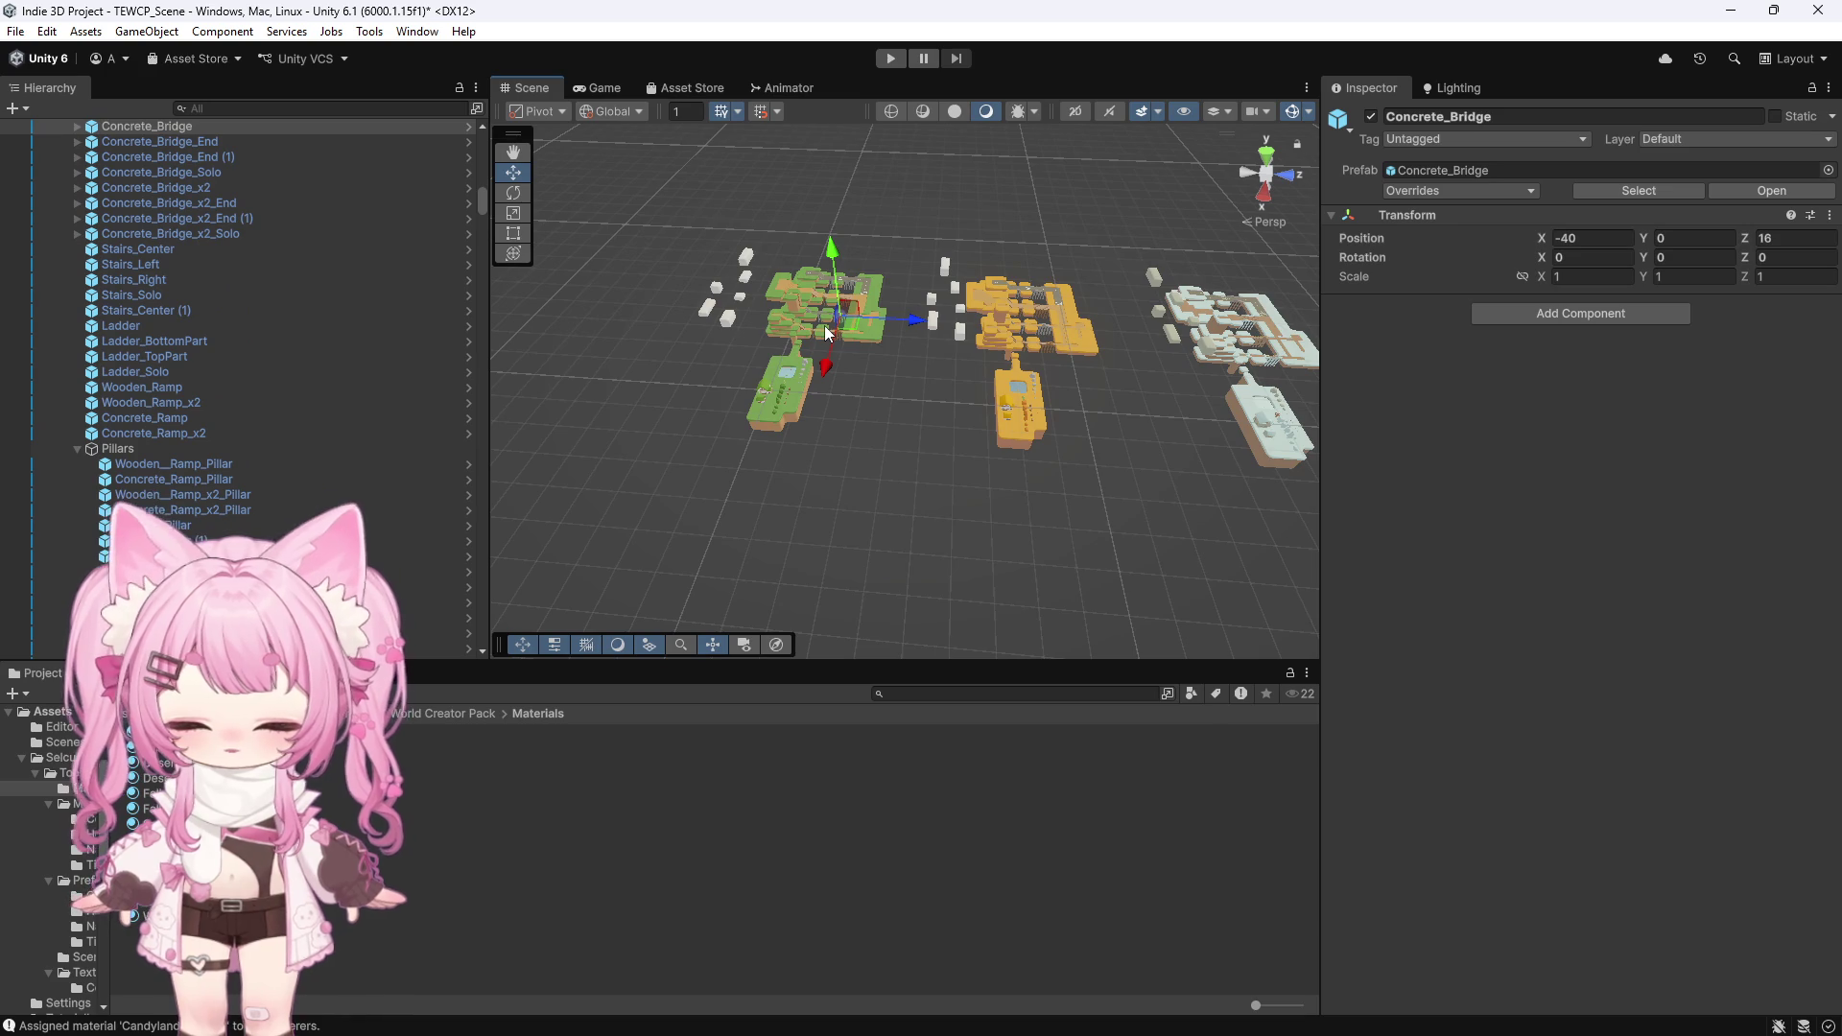
Frame the Concrete_Bridge and swing the view out over the green islands
key(f)
drag(822, 325, 823, 335)
scroll(down, 3)
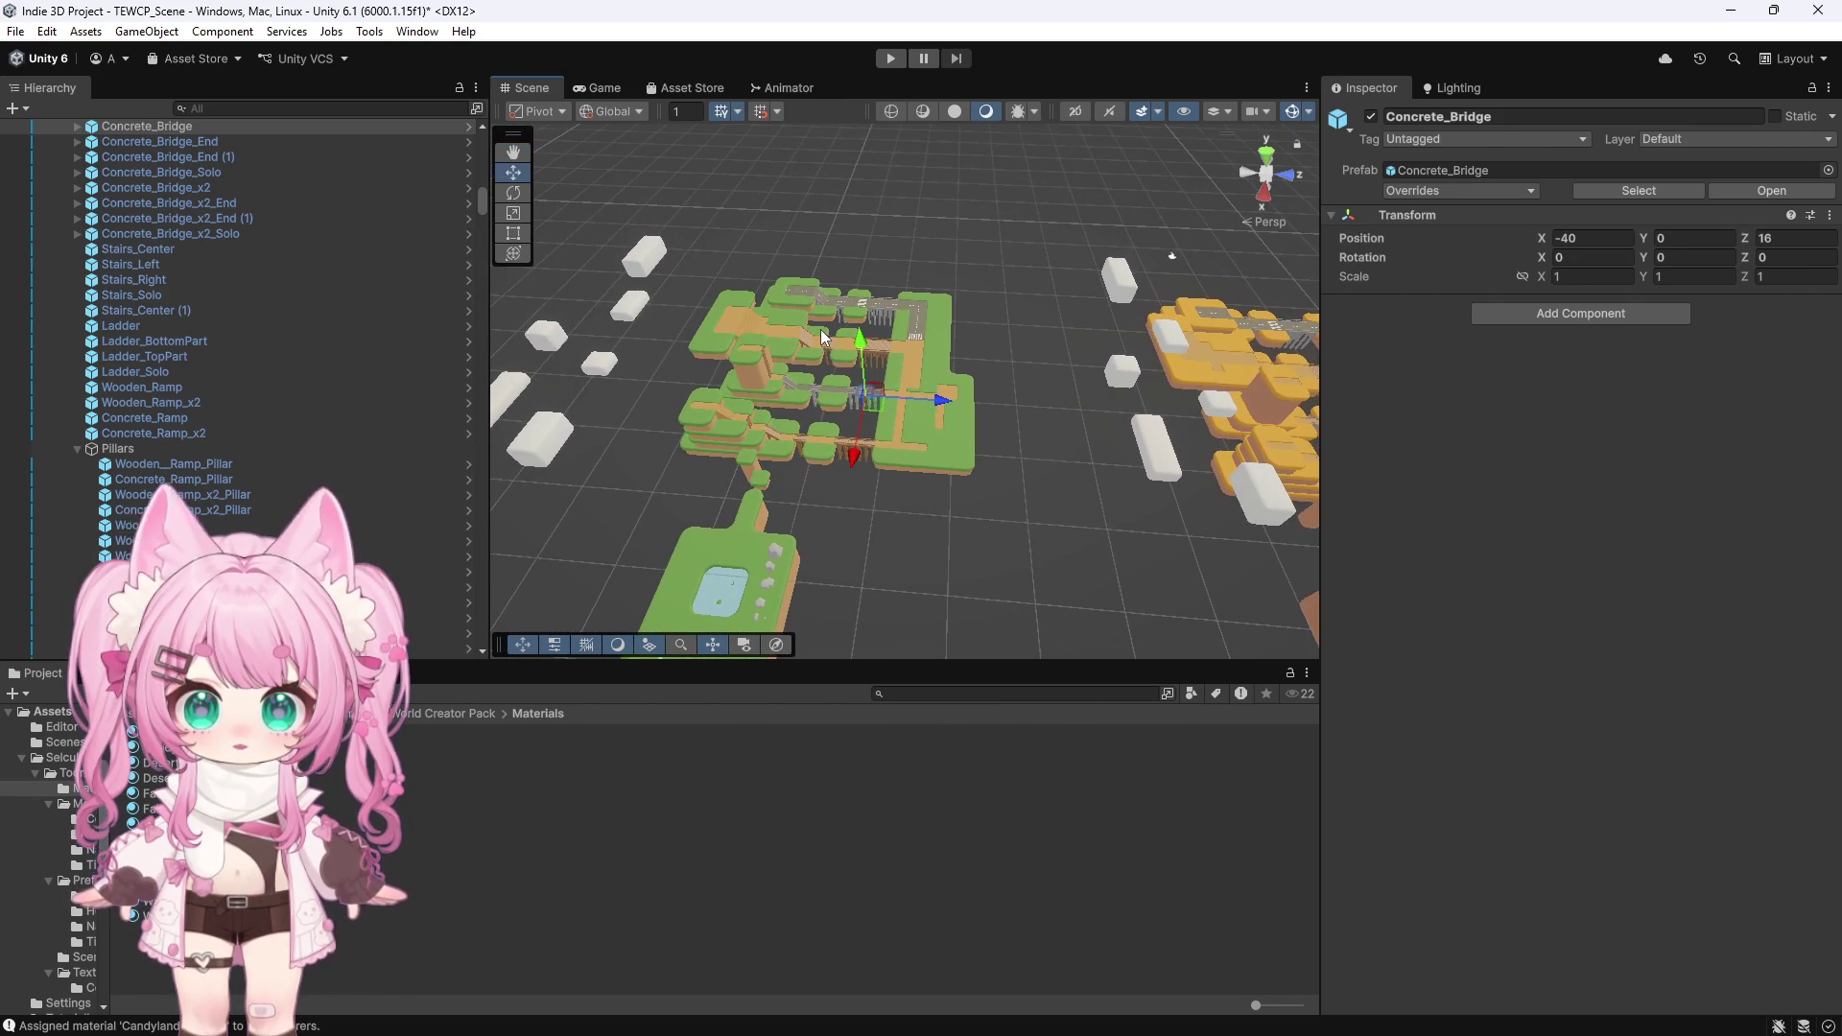
scroll(up, 3)
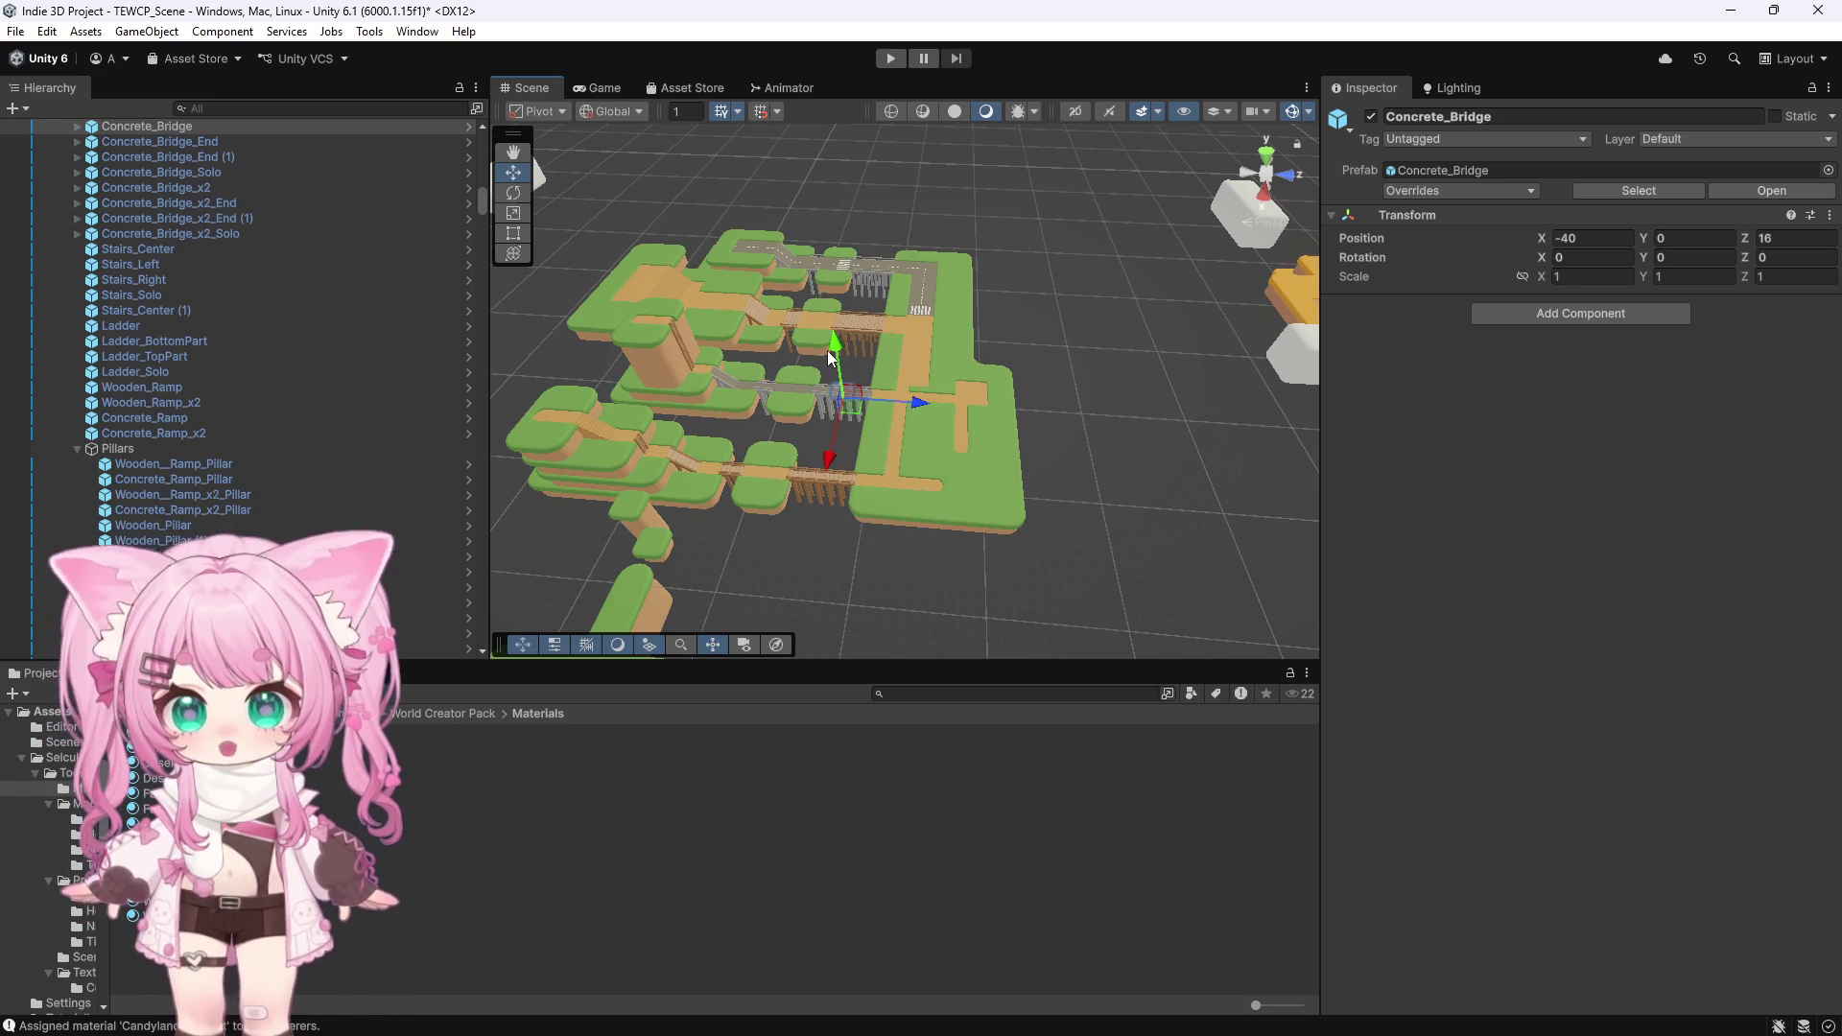
scroll(up, 3)
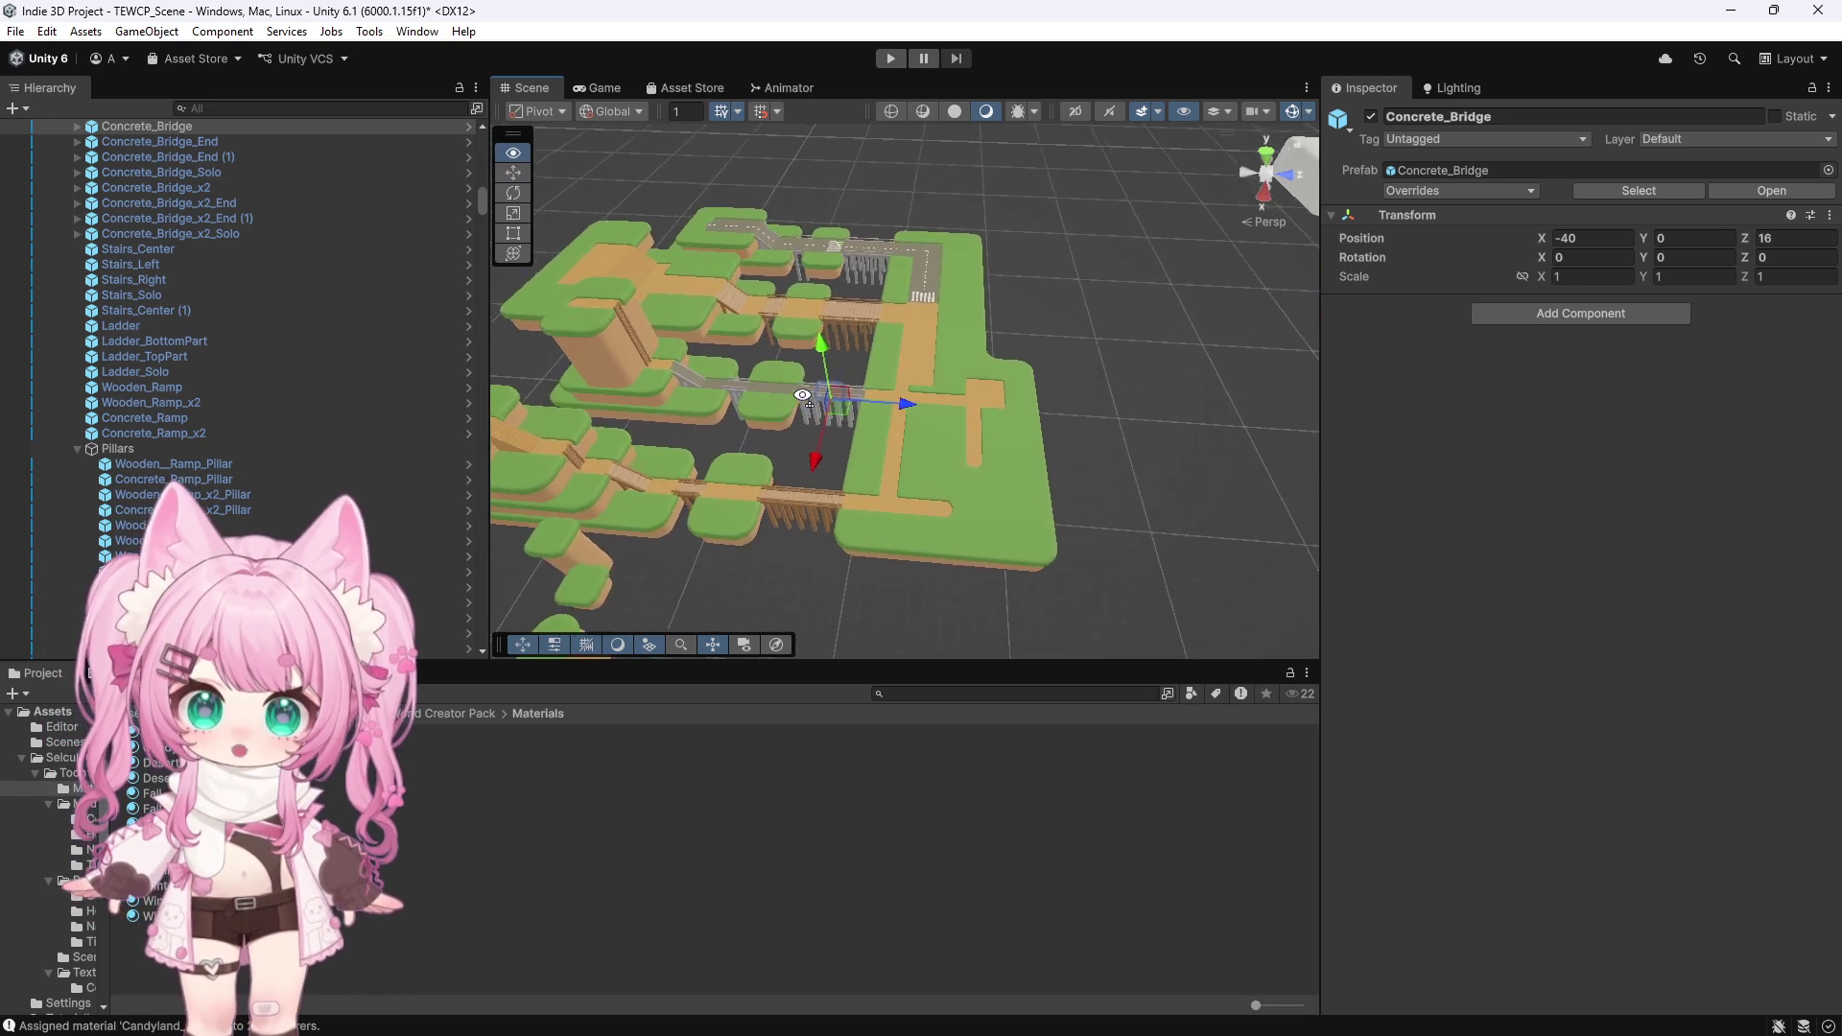
scroll(down, 3)
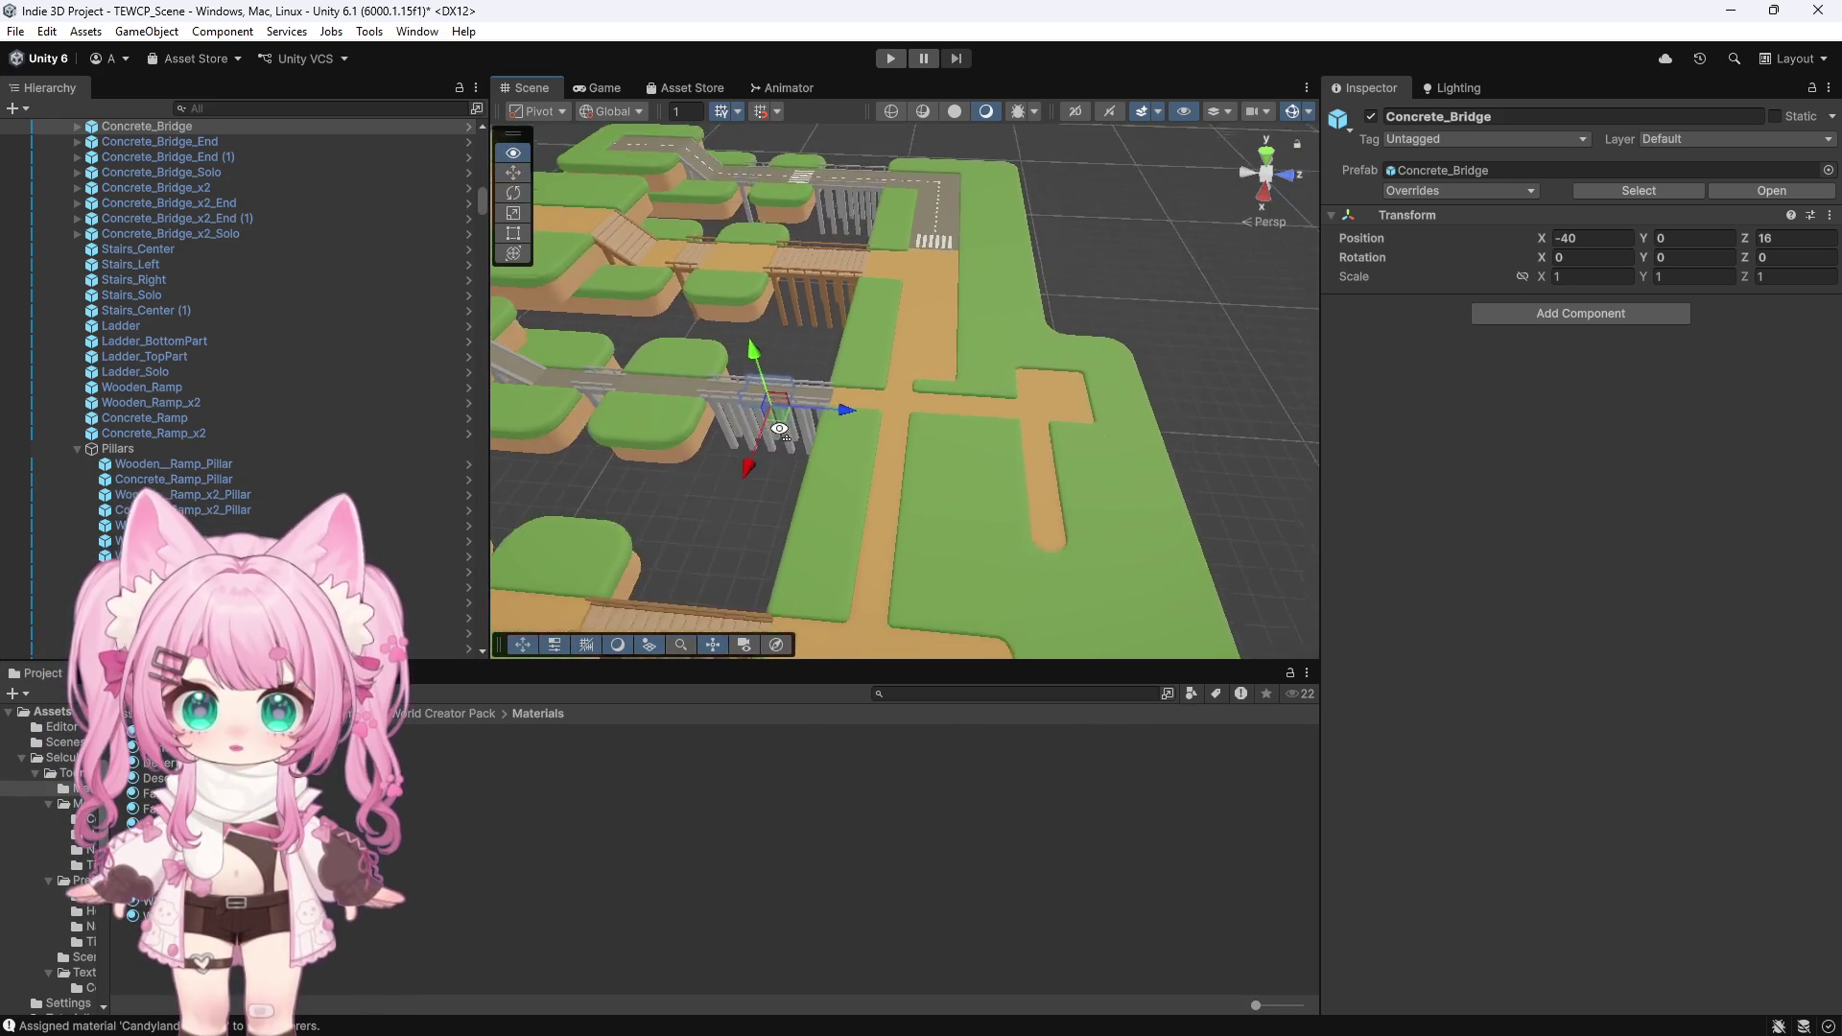
scroll(up, 3)
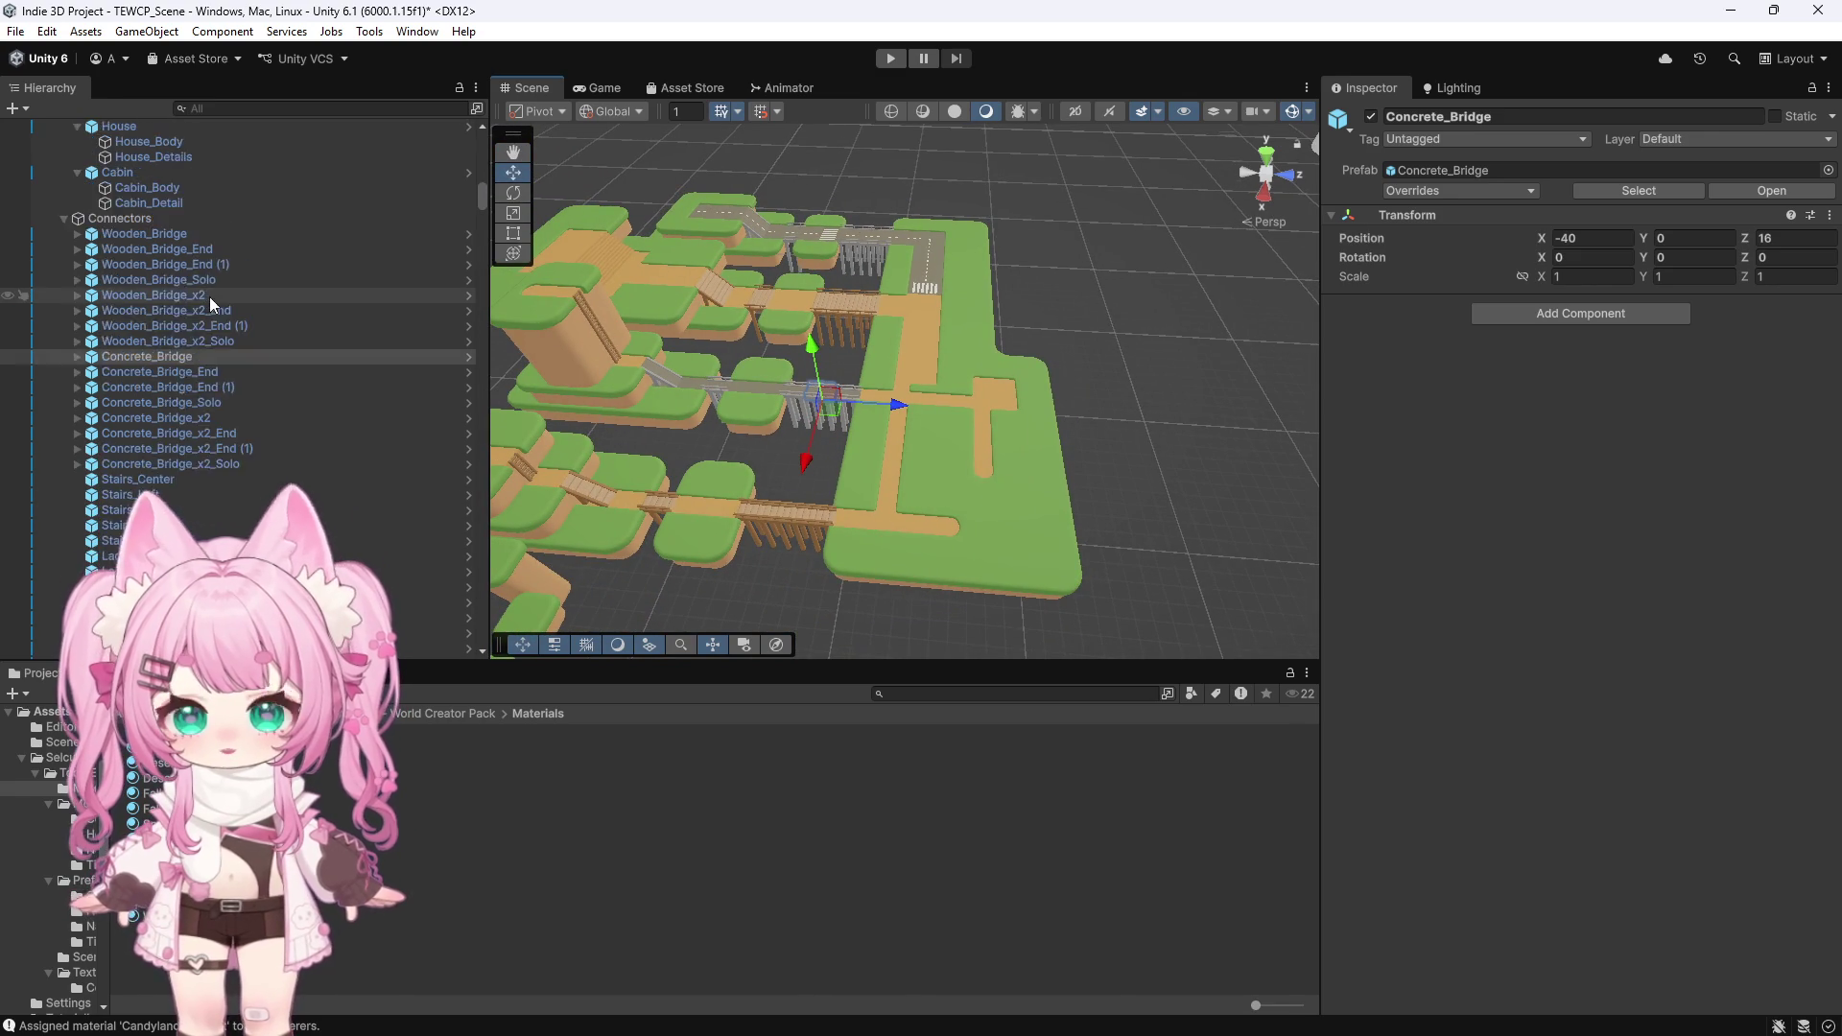
drag(482, 191, 481, 148)
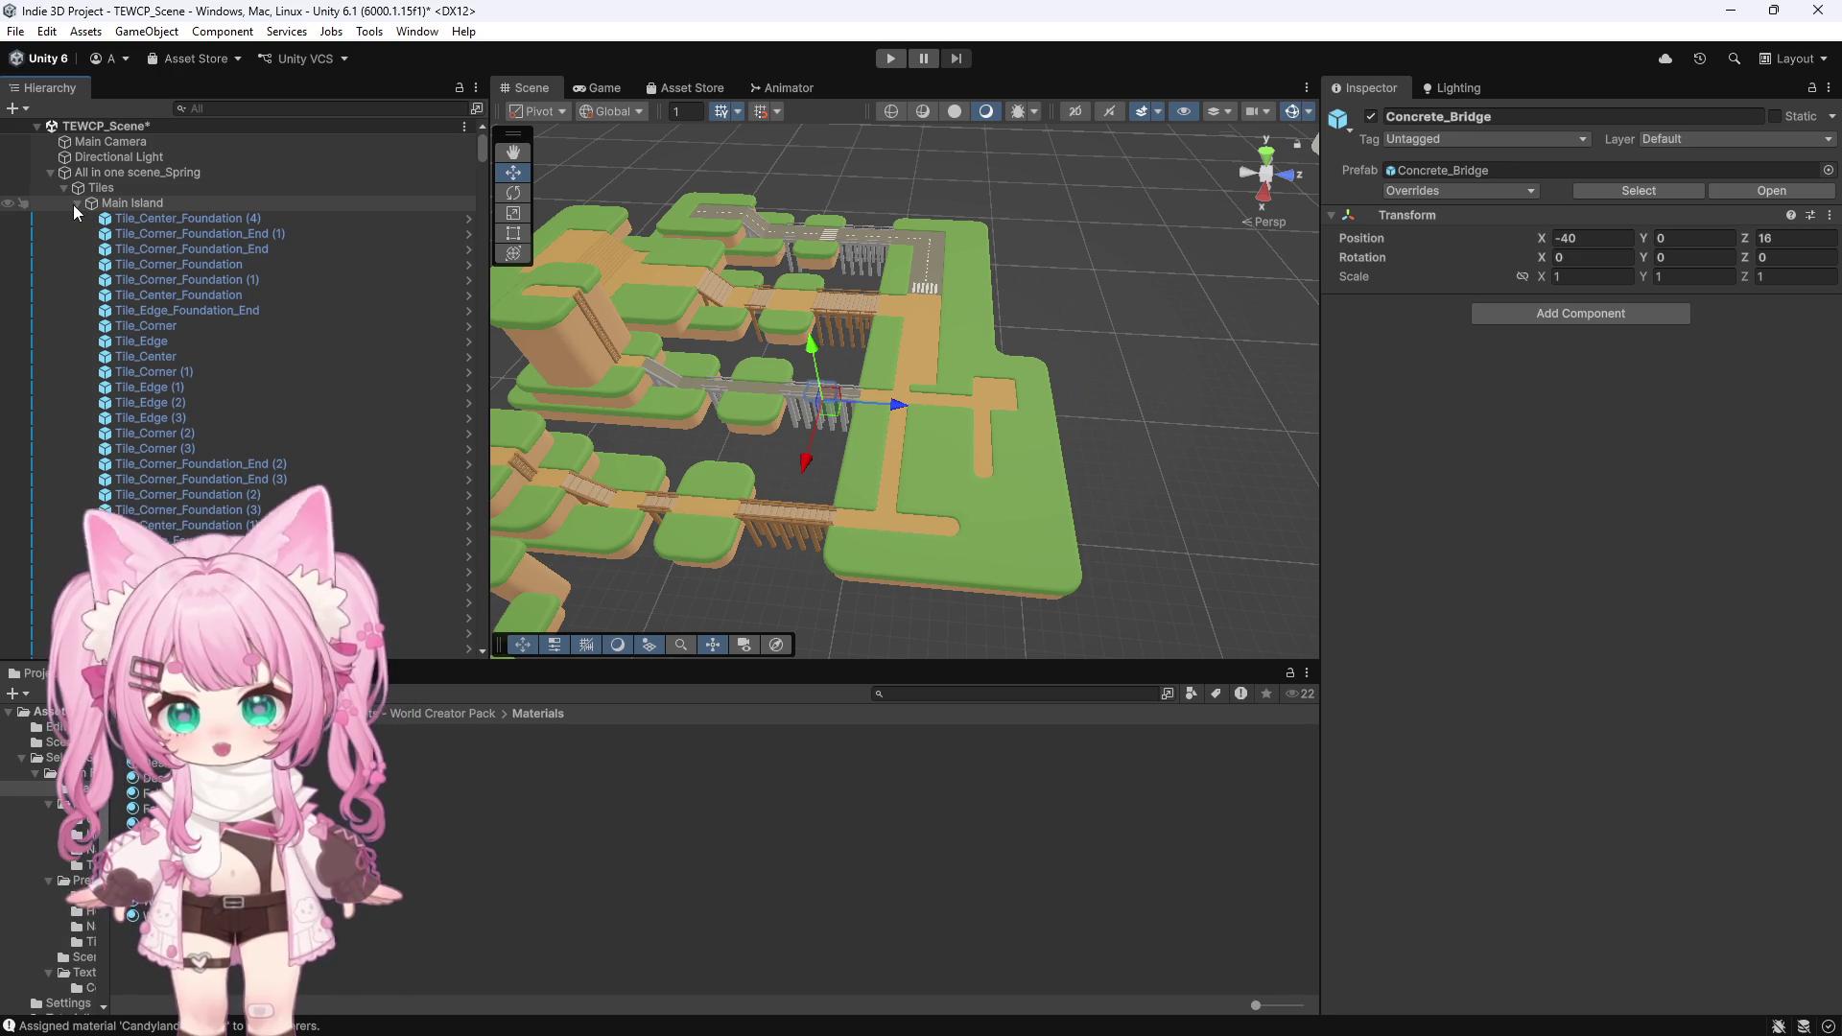
Collapse and re-expand the Main Island tile list, then widen the Scene view
click(78, 203)
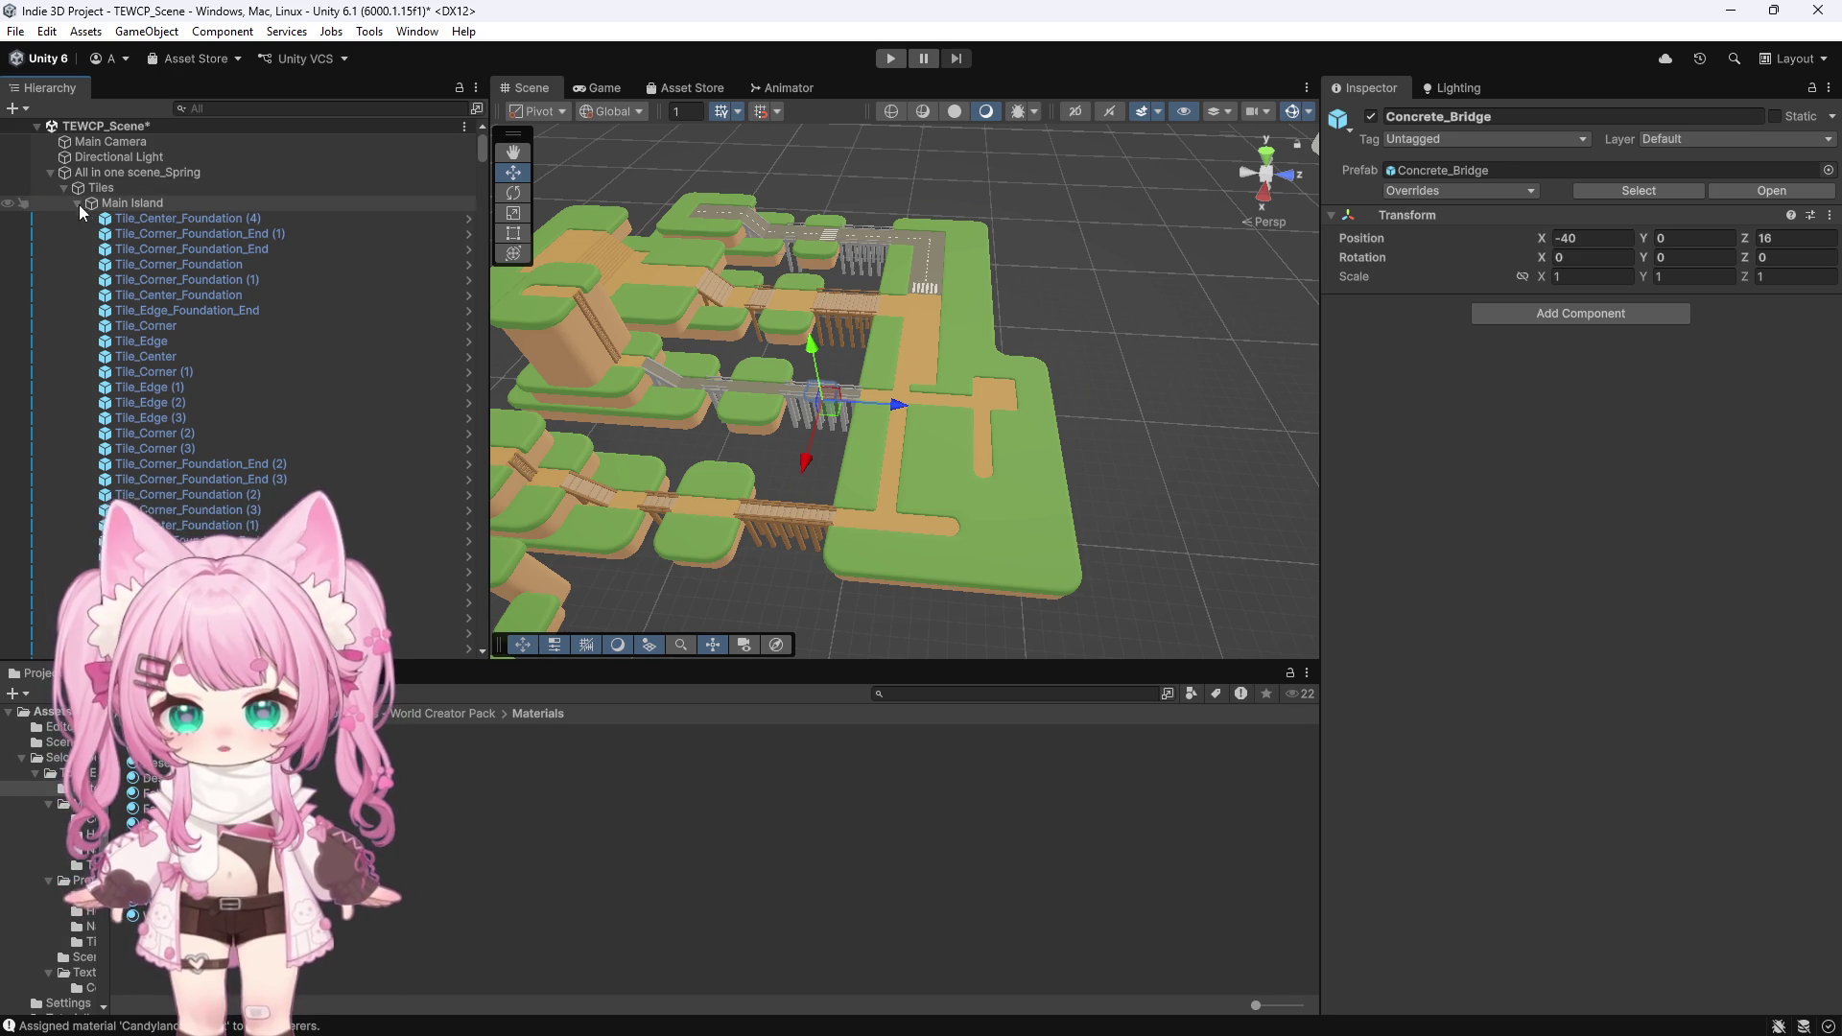
click(77, 202)
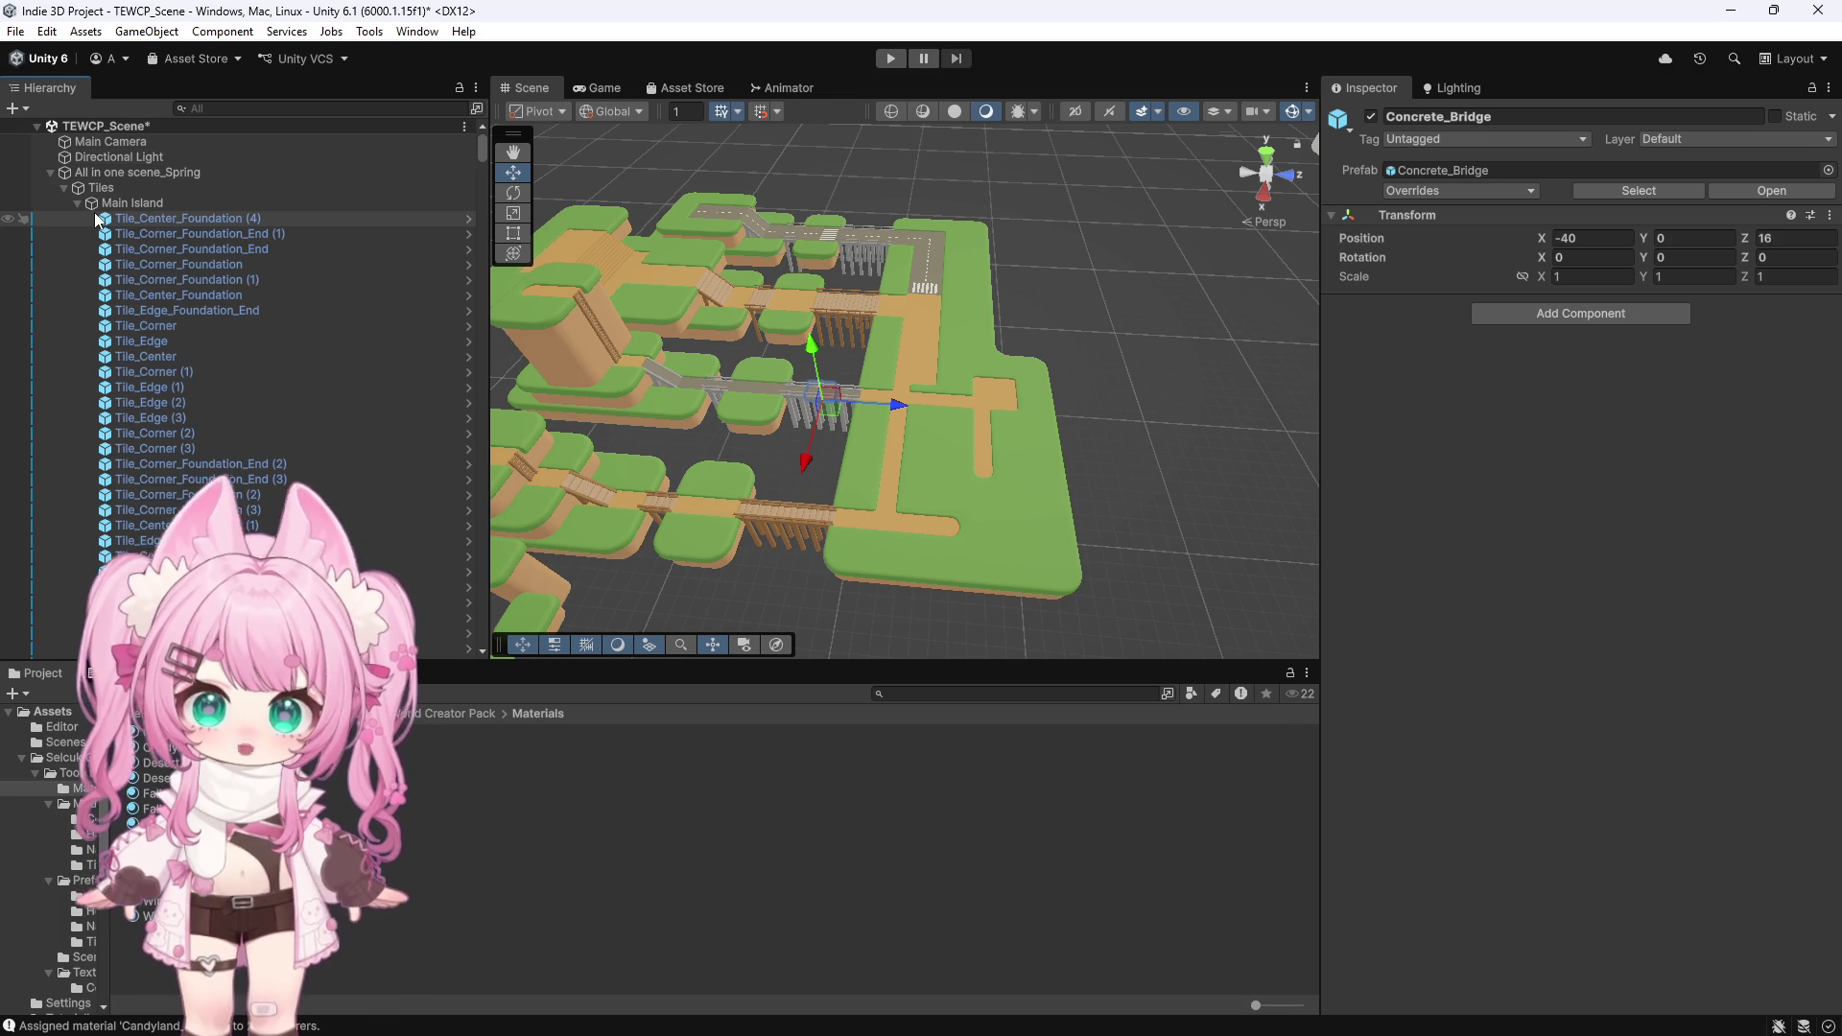
scroll(down, 3)
scroll(down, 3)
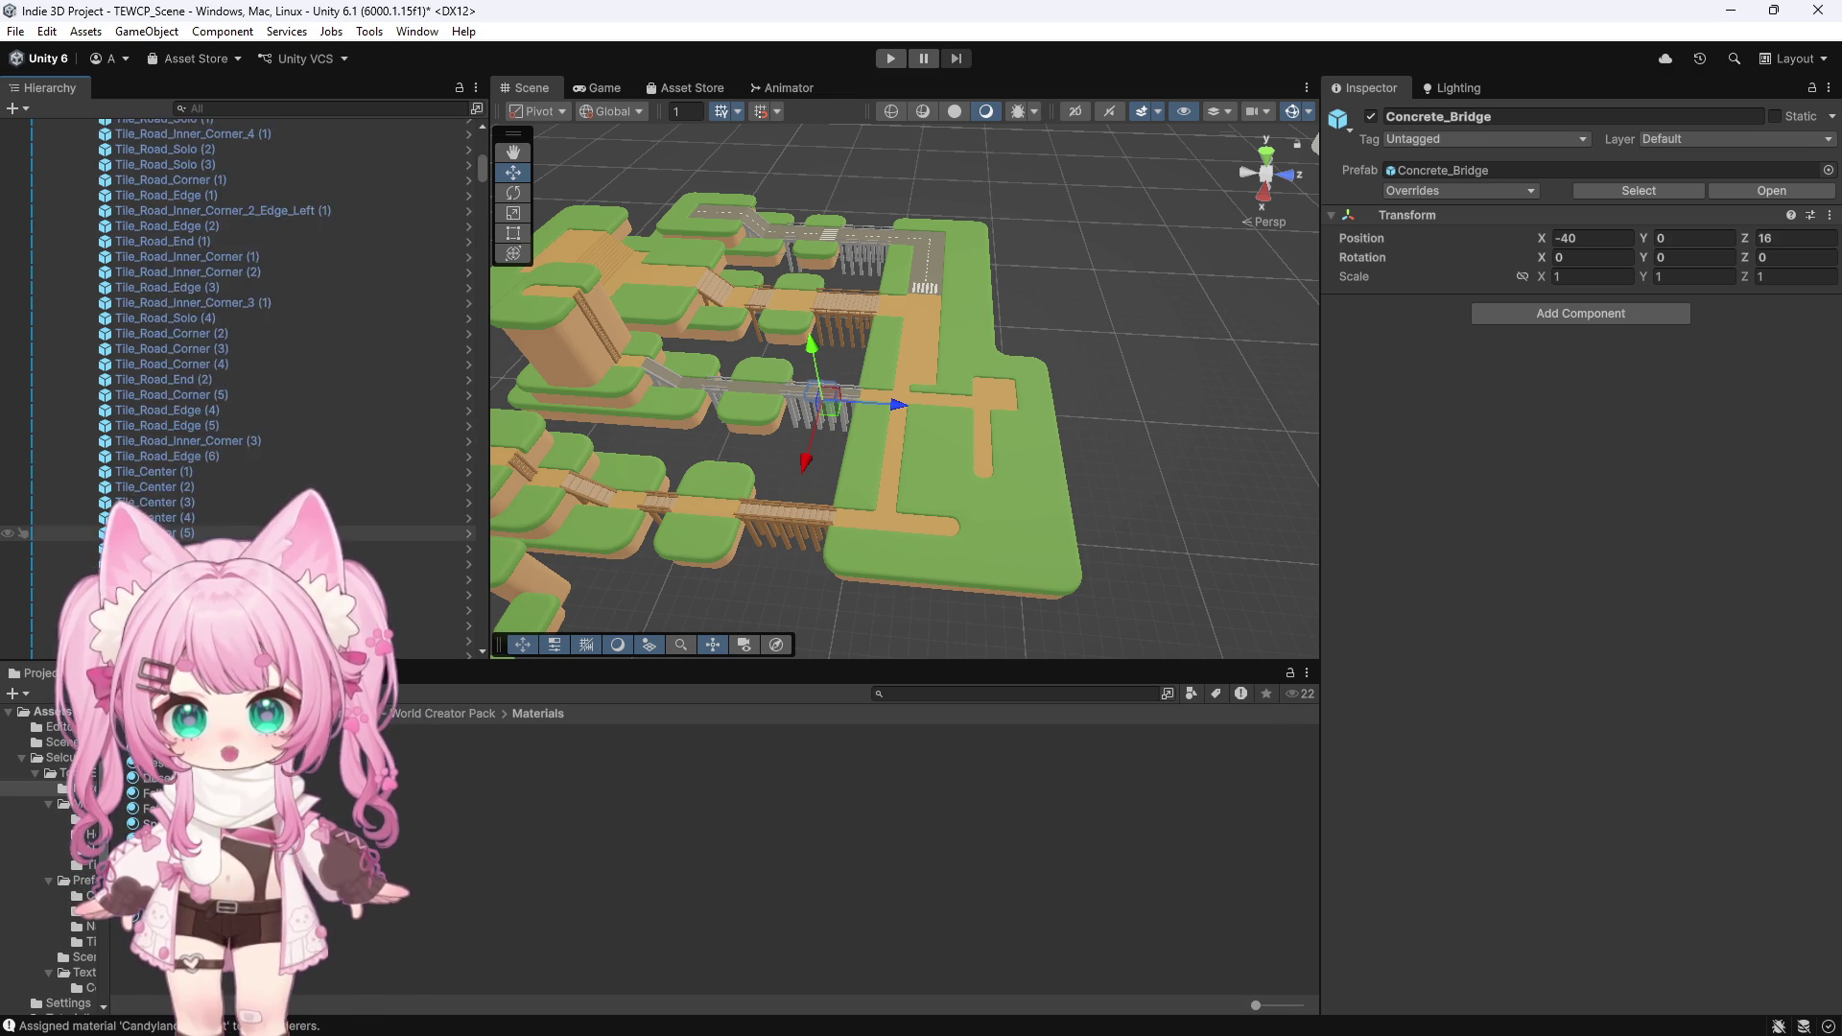
scroll(down, 3)
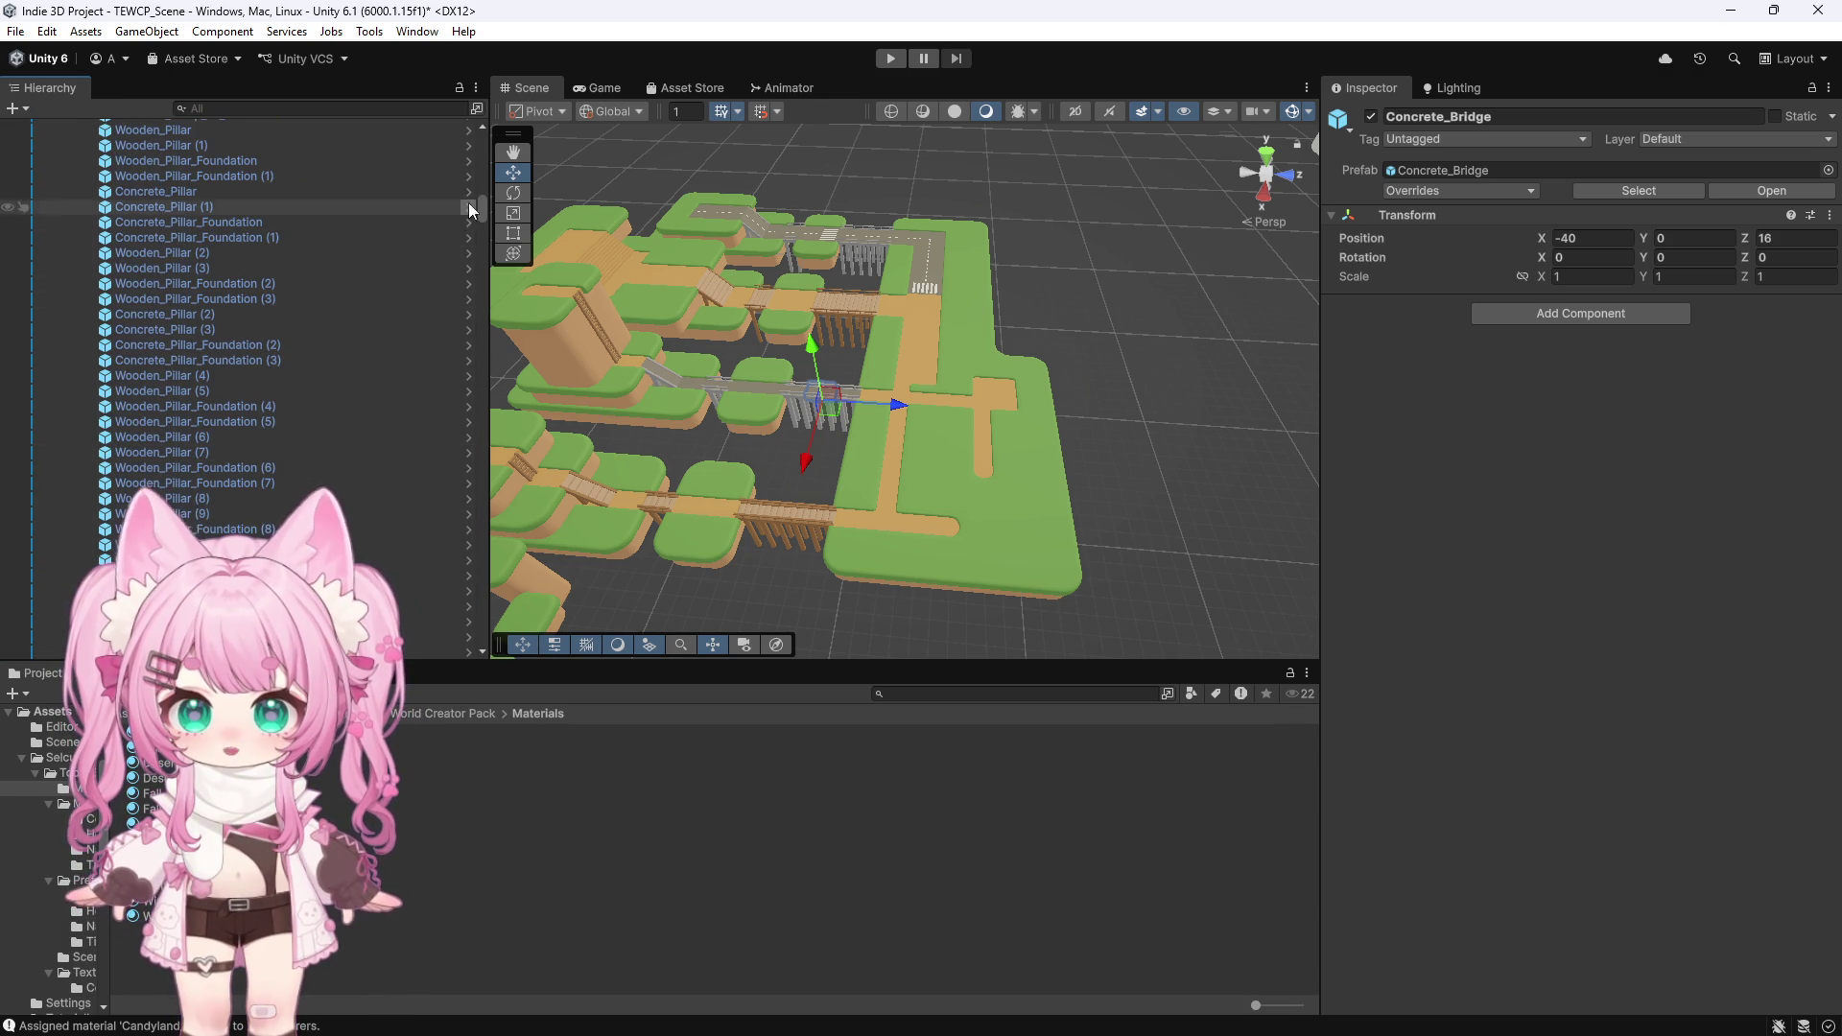
drag(491, 230, 439, 642)
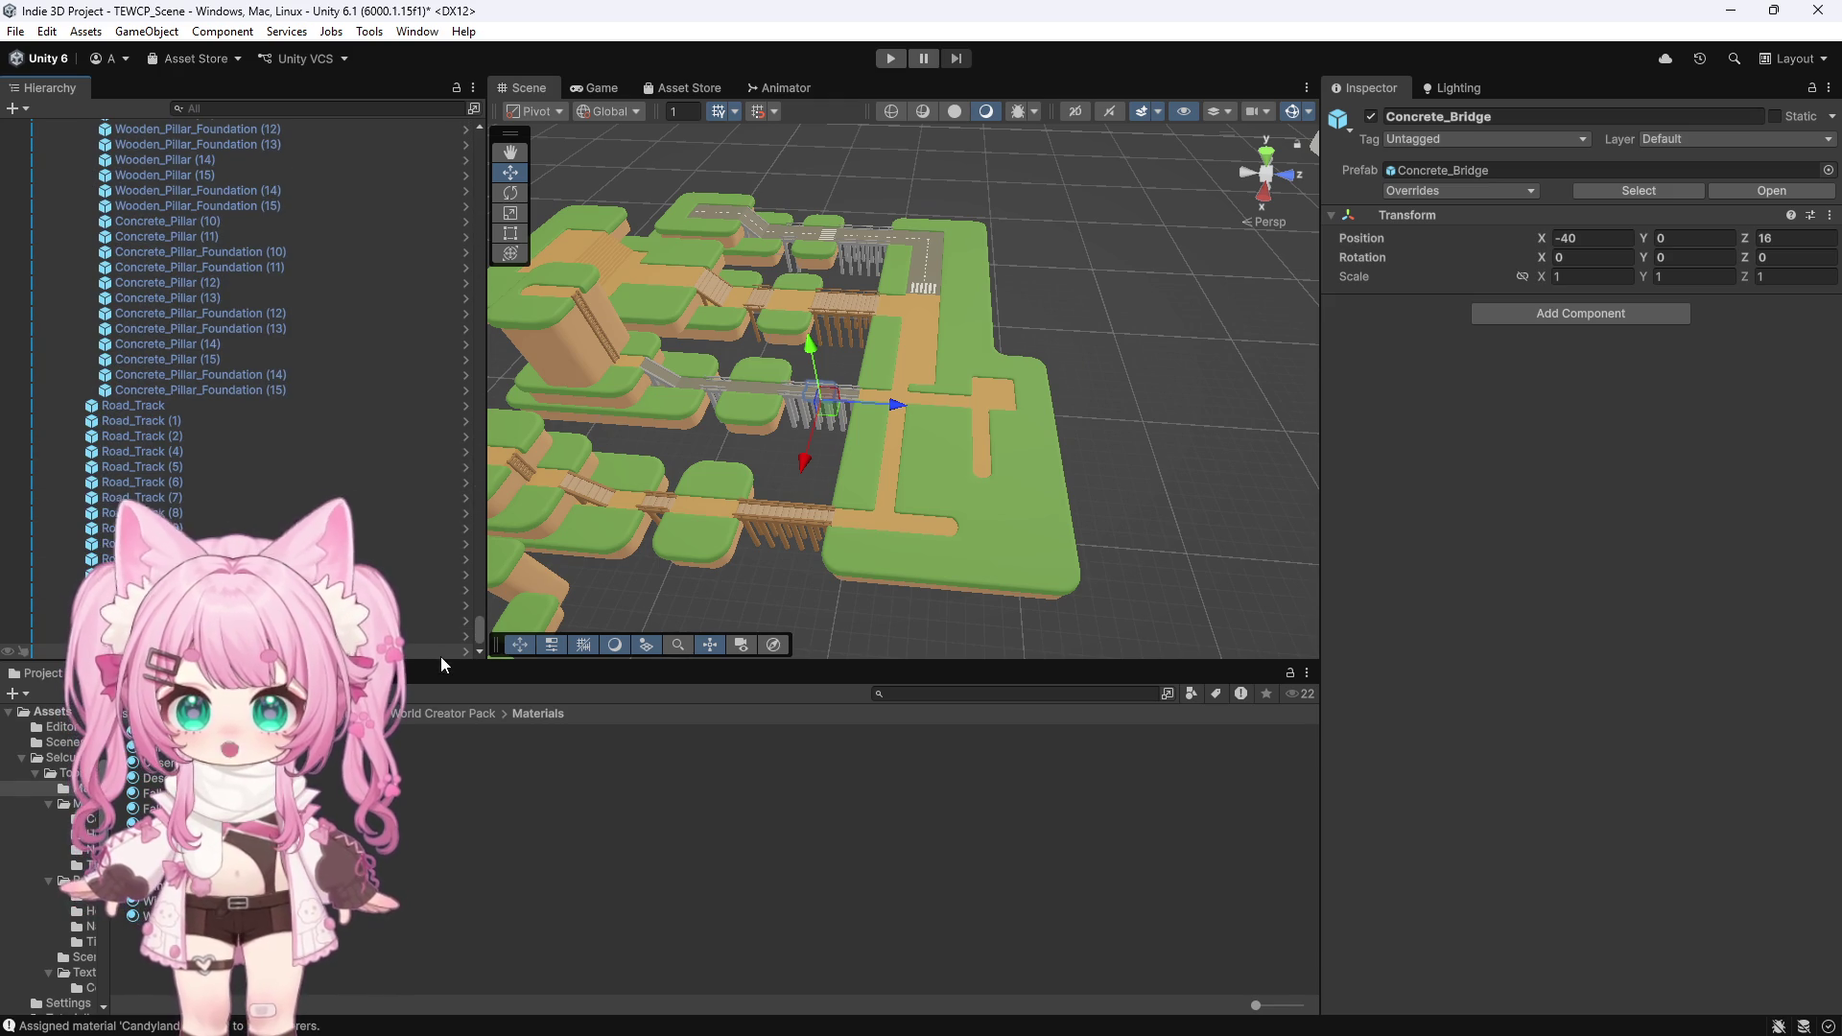
Click through Cloud_Long and Cloud_Long2_Slim, ending on Cloud_Long_Slim at -42, 14, -18
click(1049, 326)
click(1136, 360)
drag(1136, 359, 1081, 368)
scroll(down, 3)
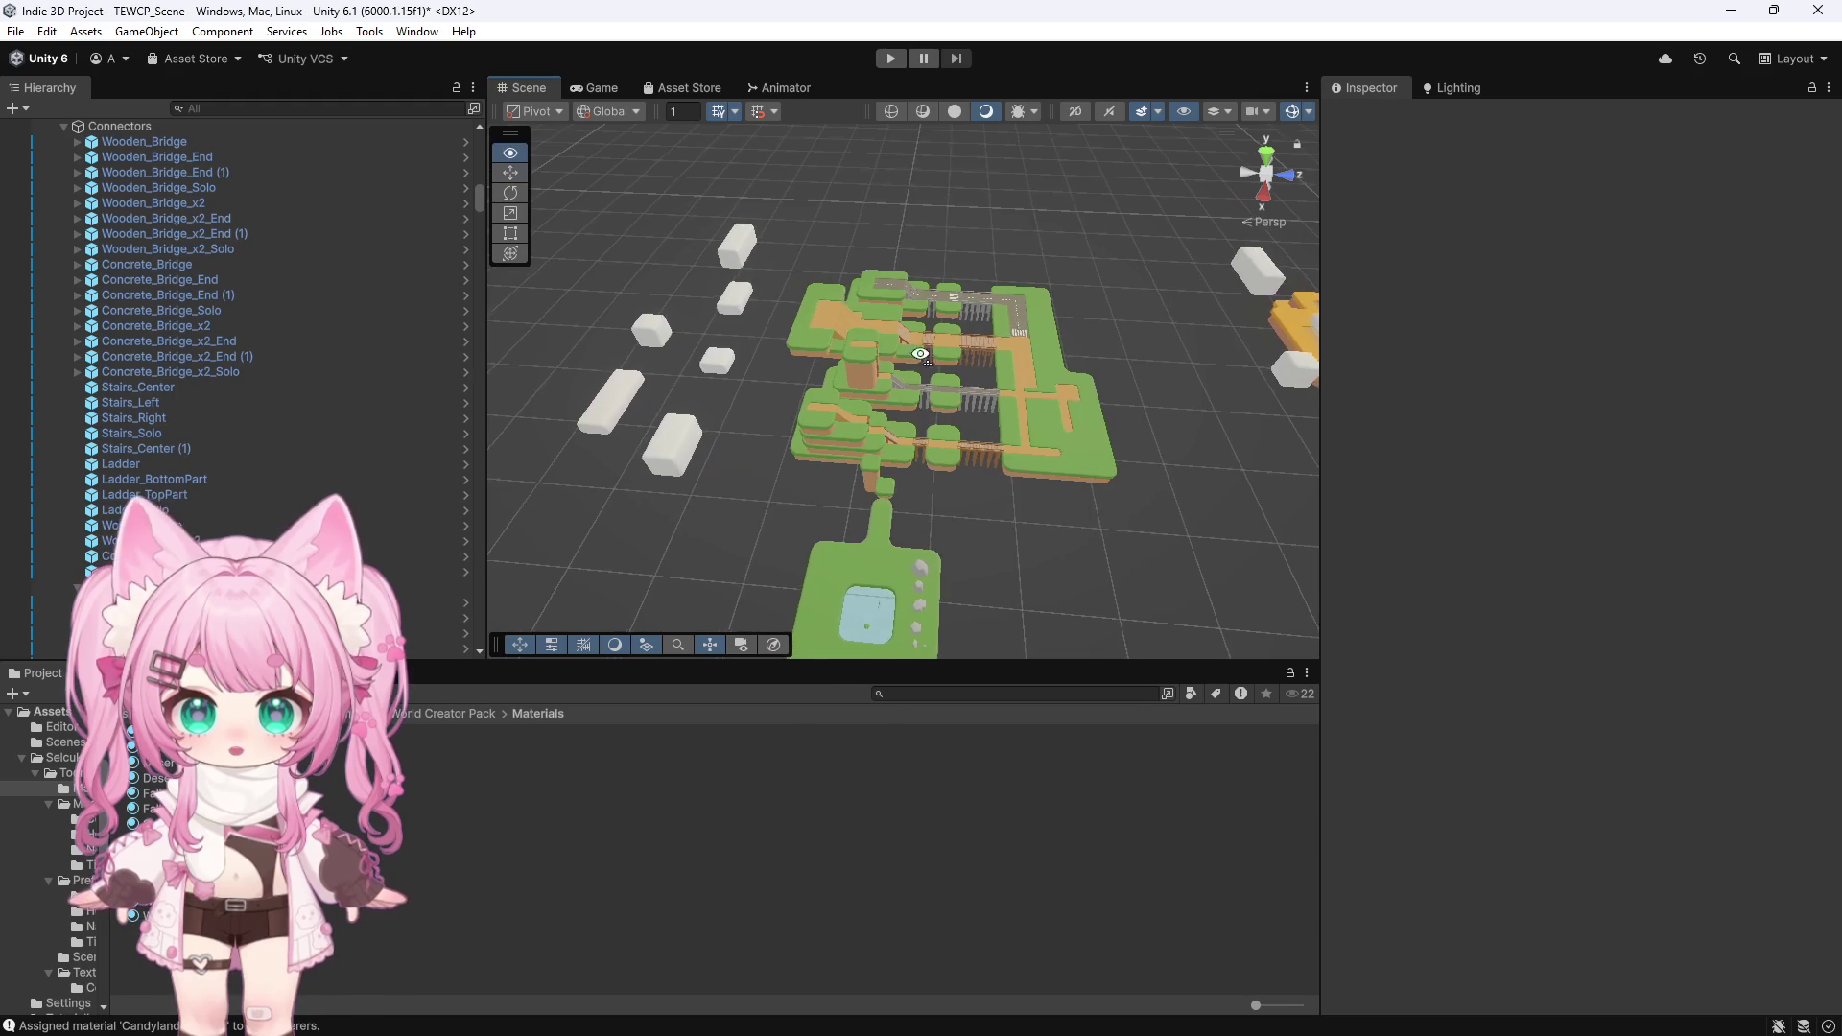
click(635, 441)
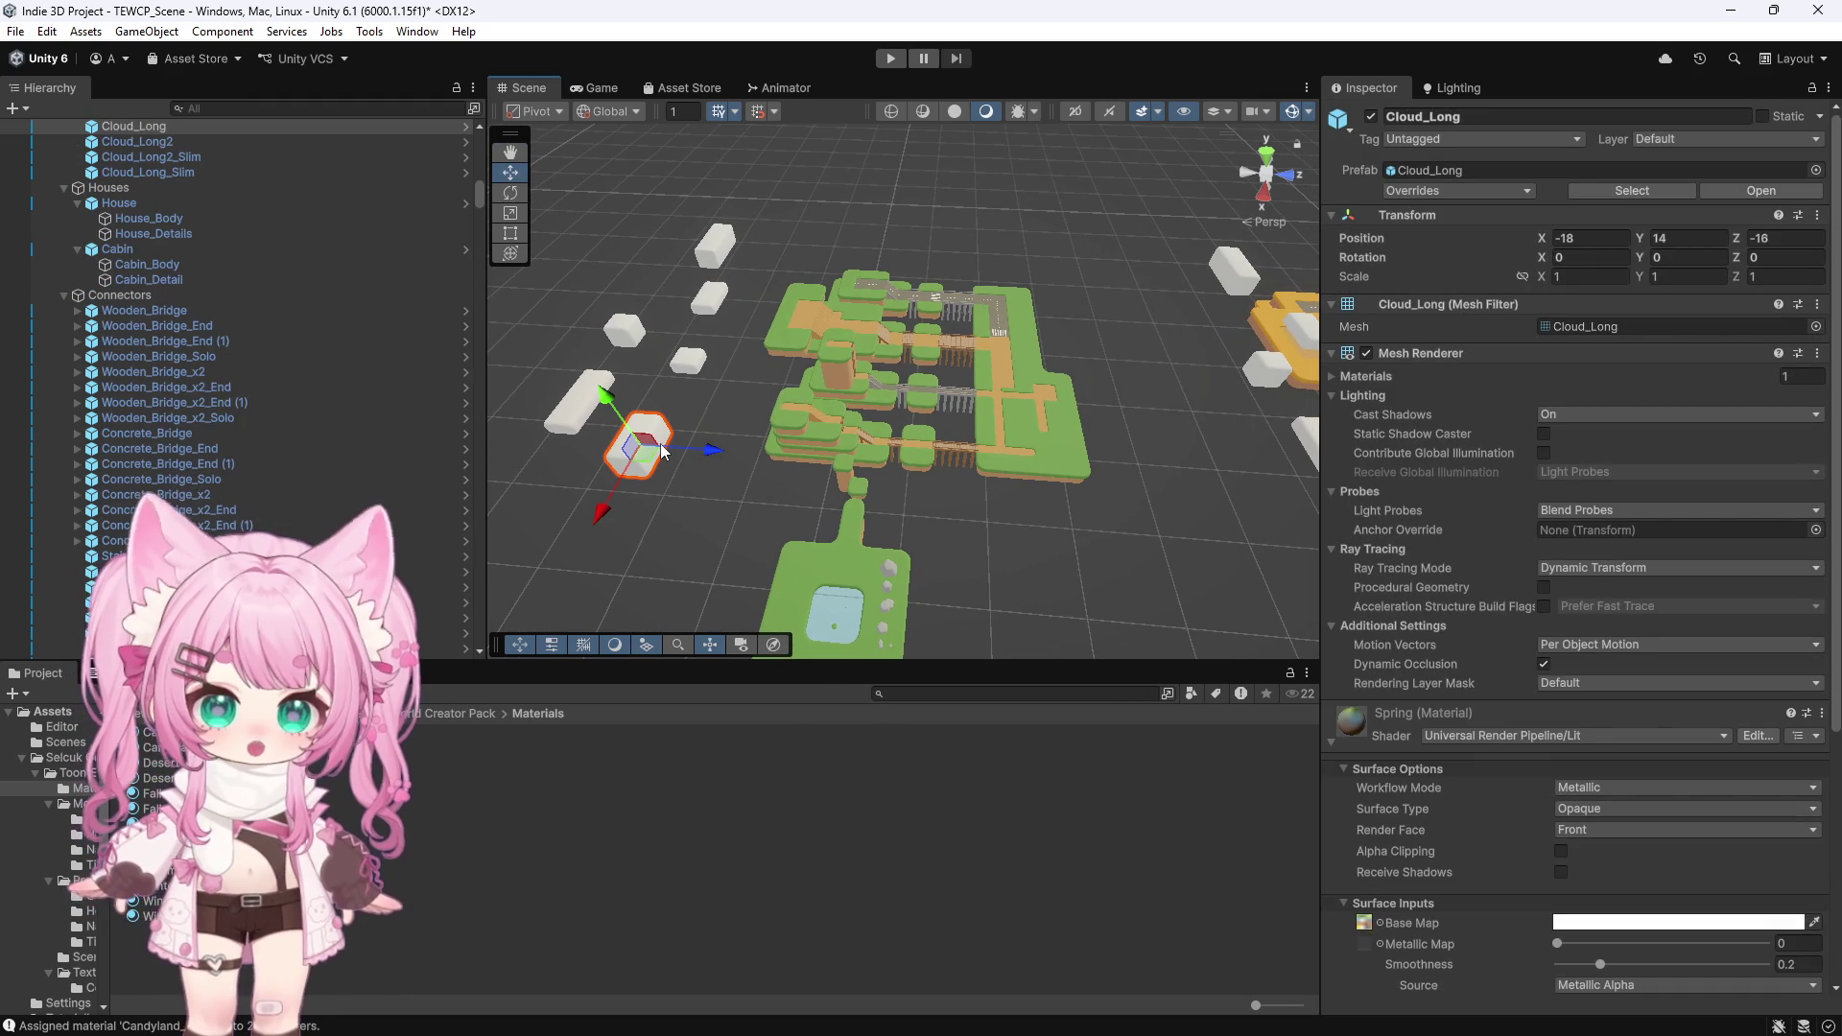
click(568, 398)
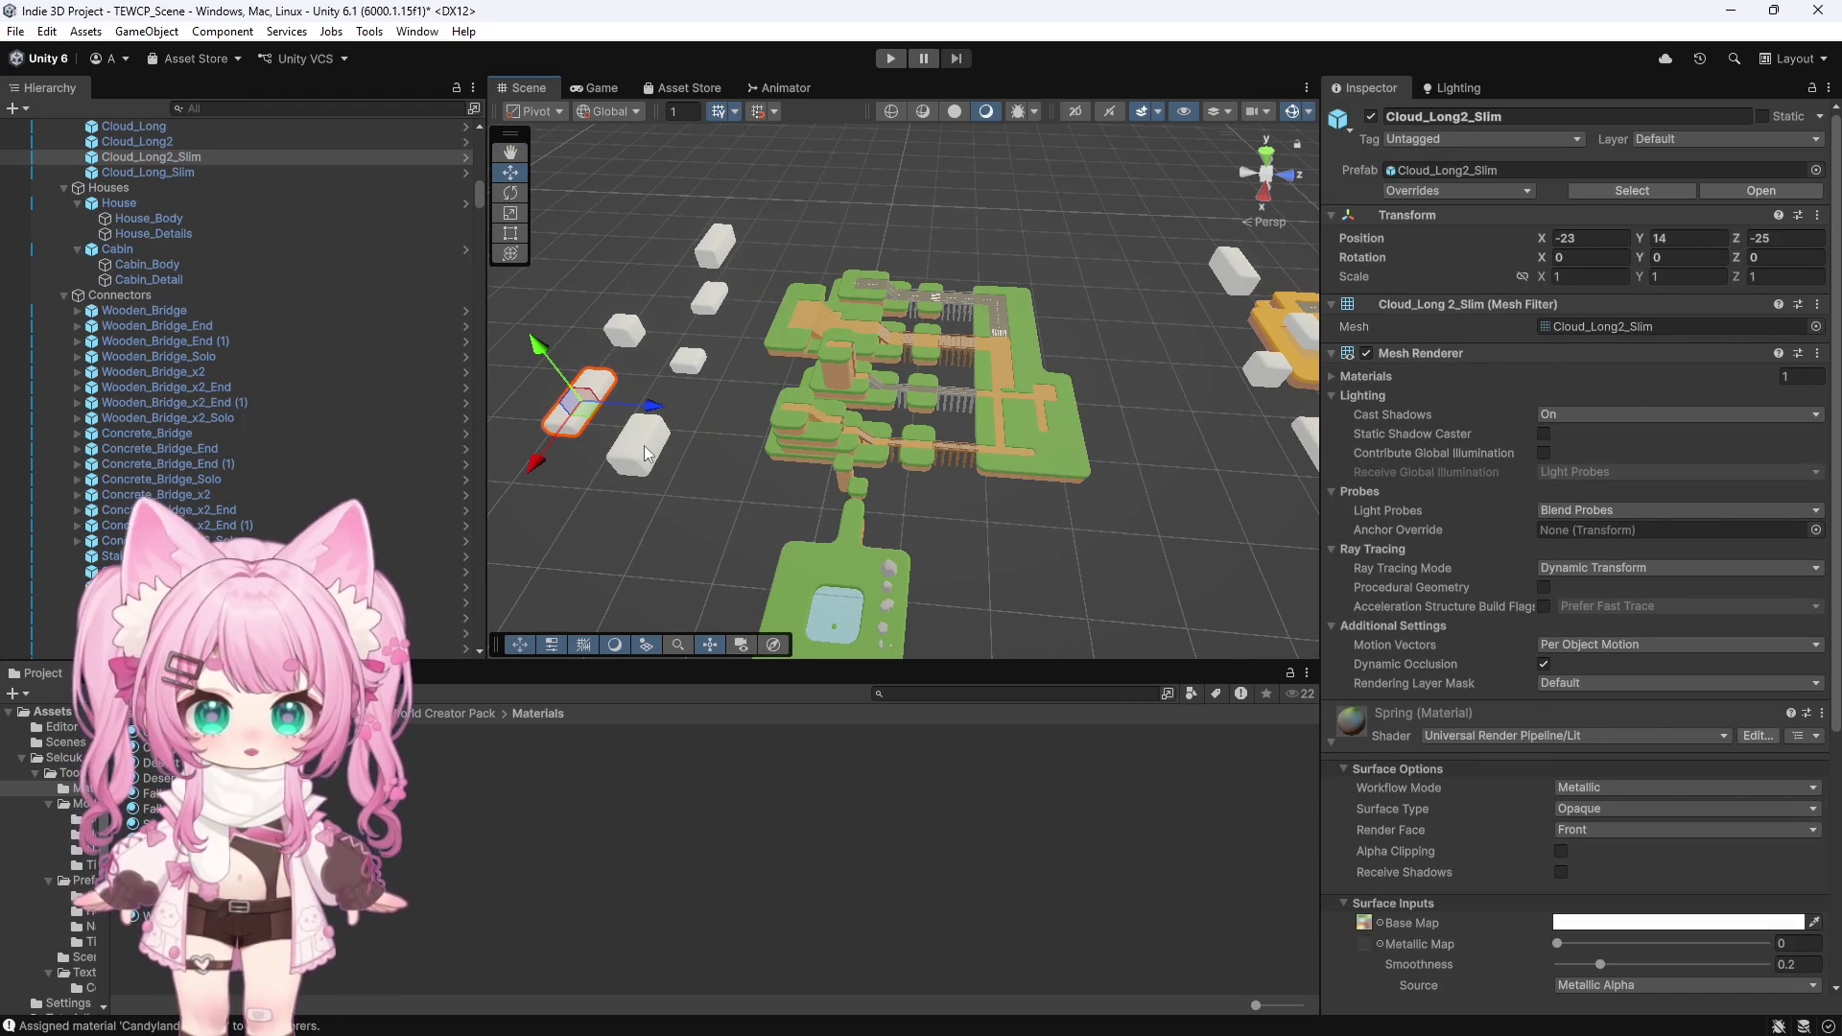
click(640, 449)
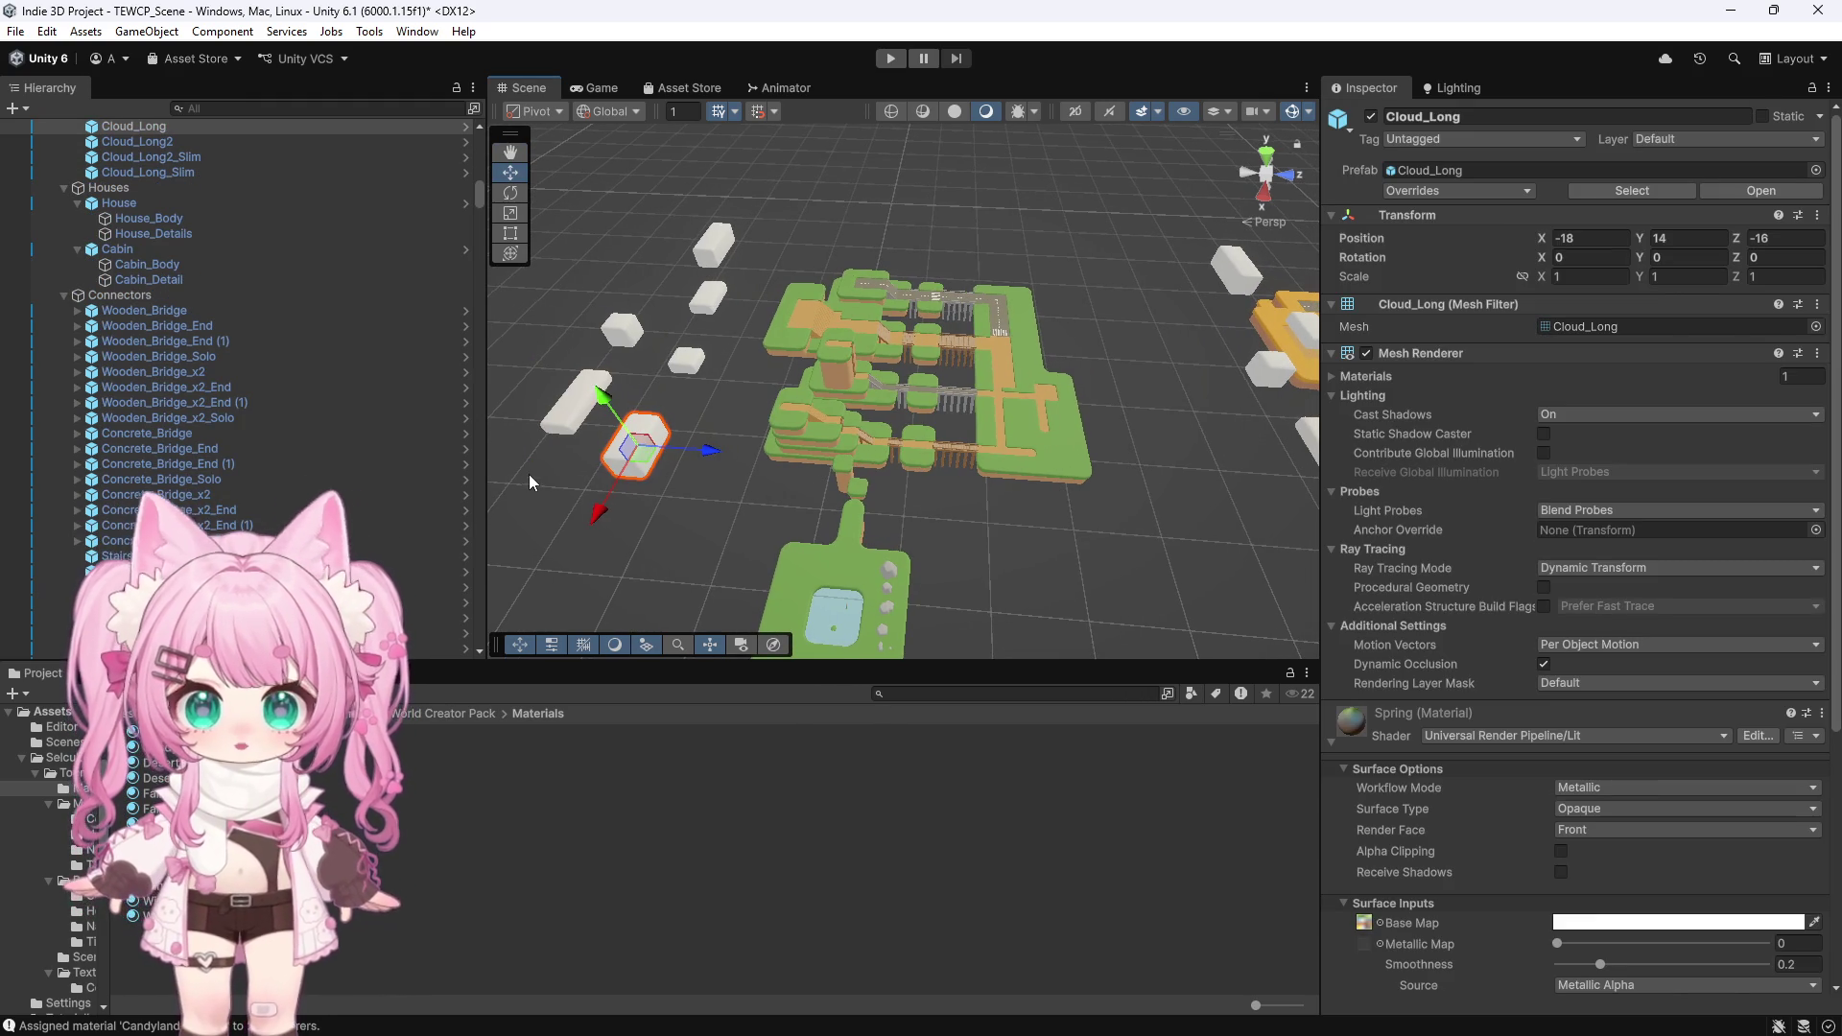
scroll(up, 3)
scroll(up, 3)
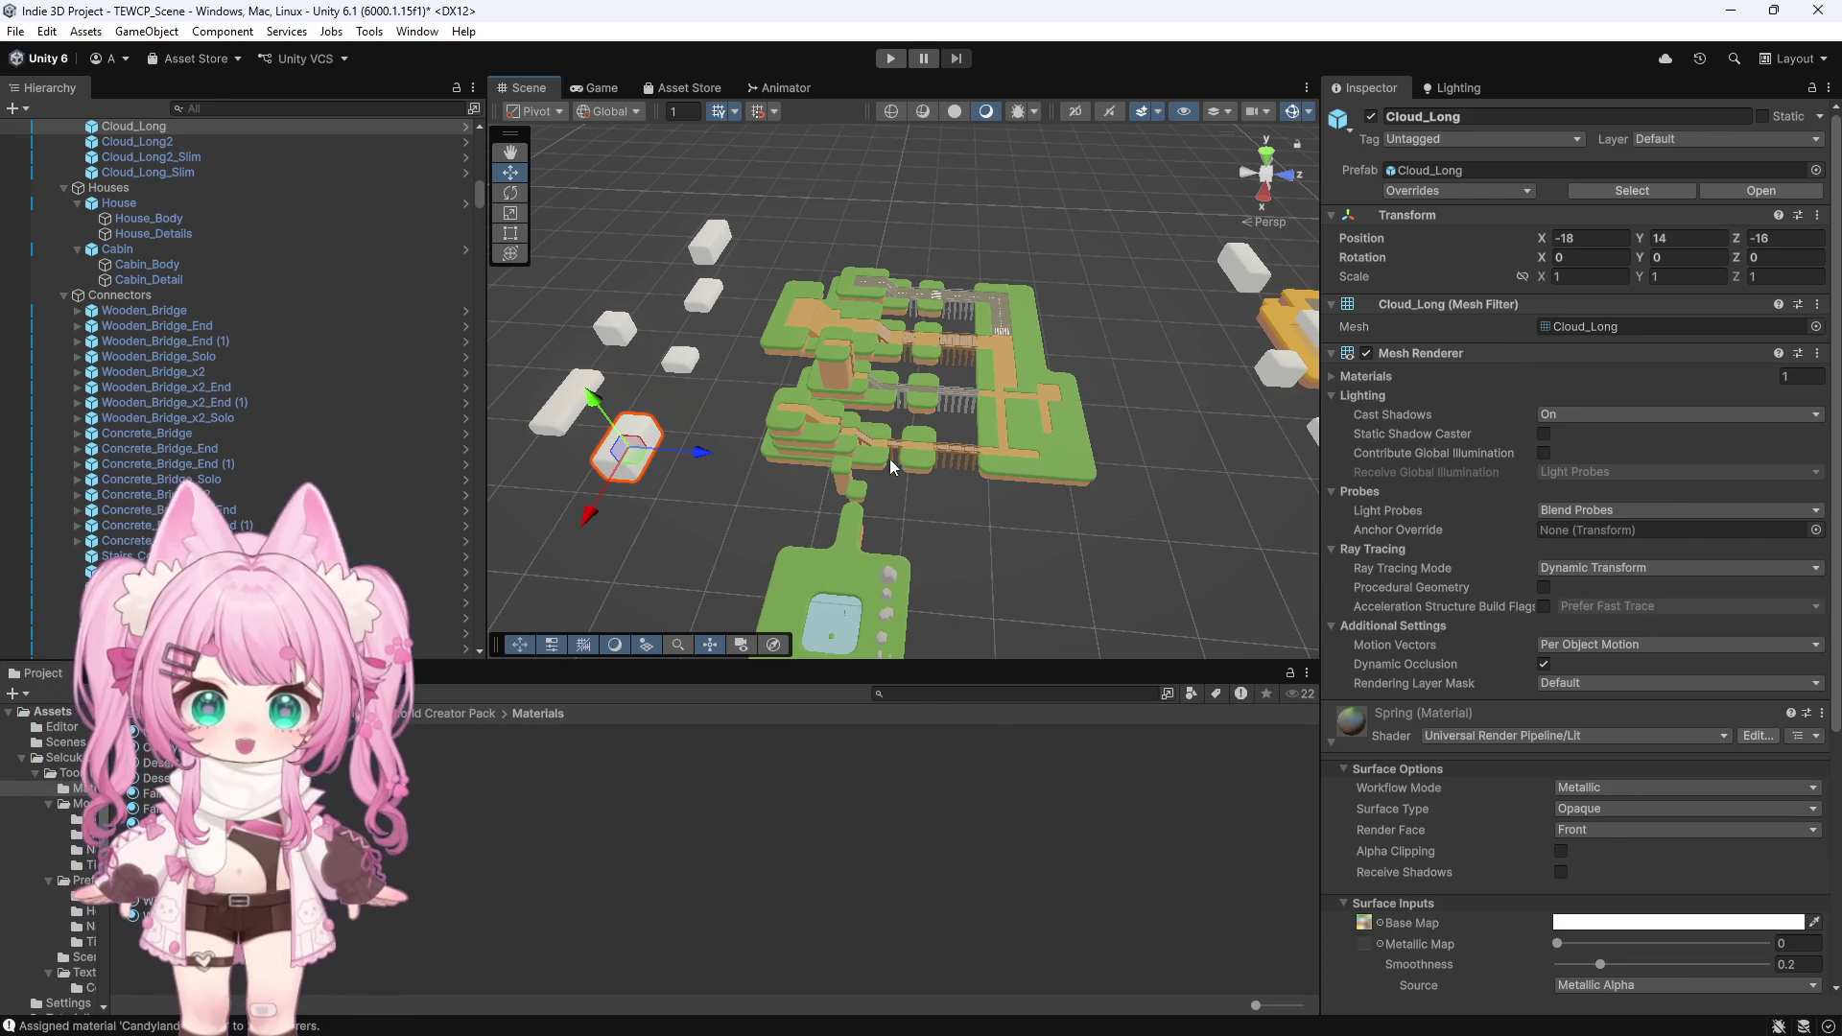
scroll(down, 3)
click(711, 298)
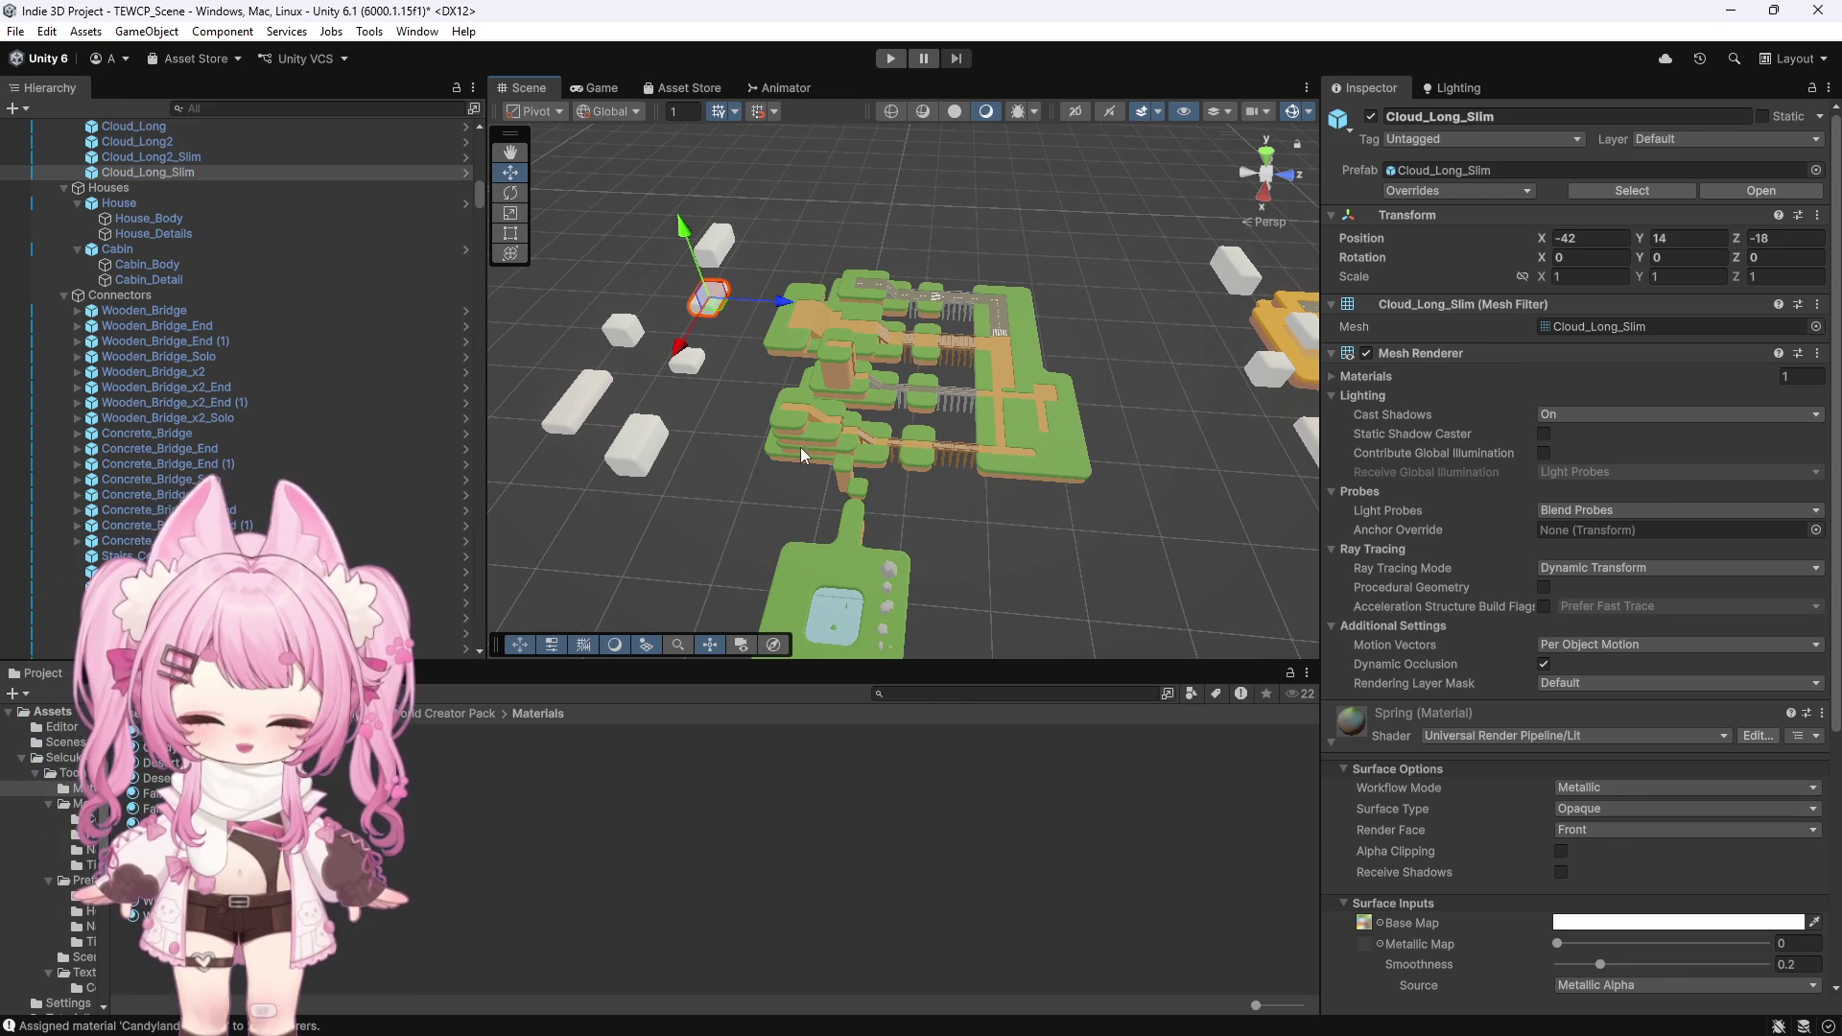
drag(881, 483, 879, 499)
key(z)
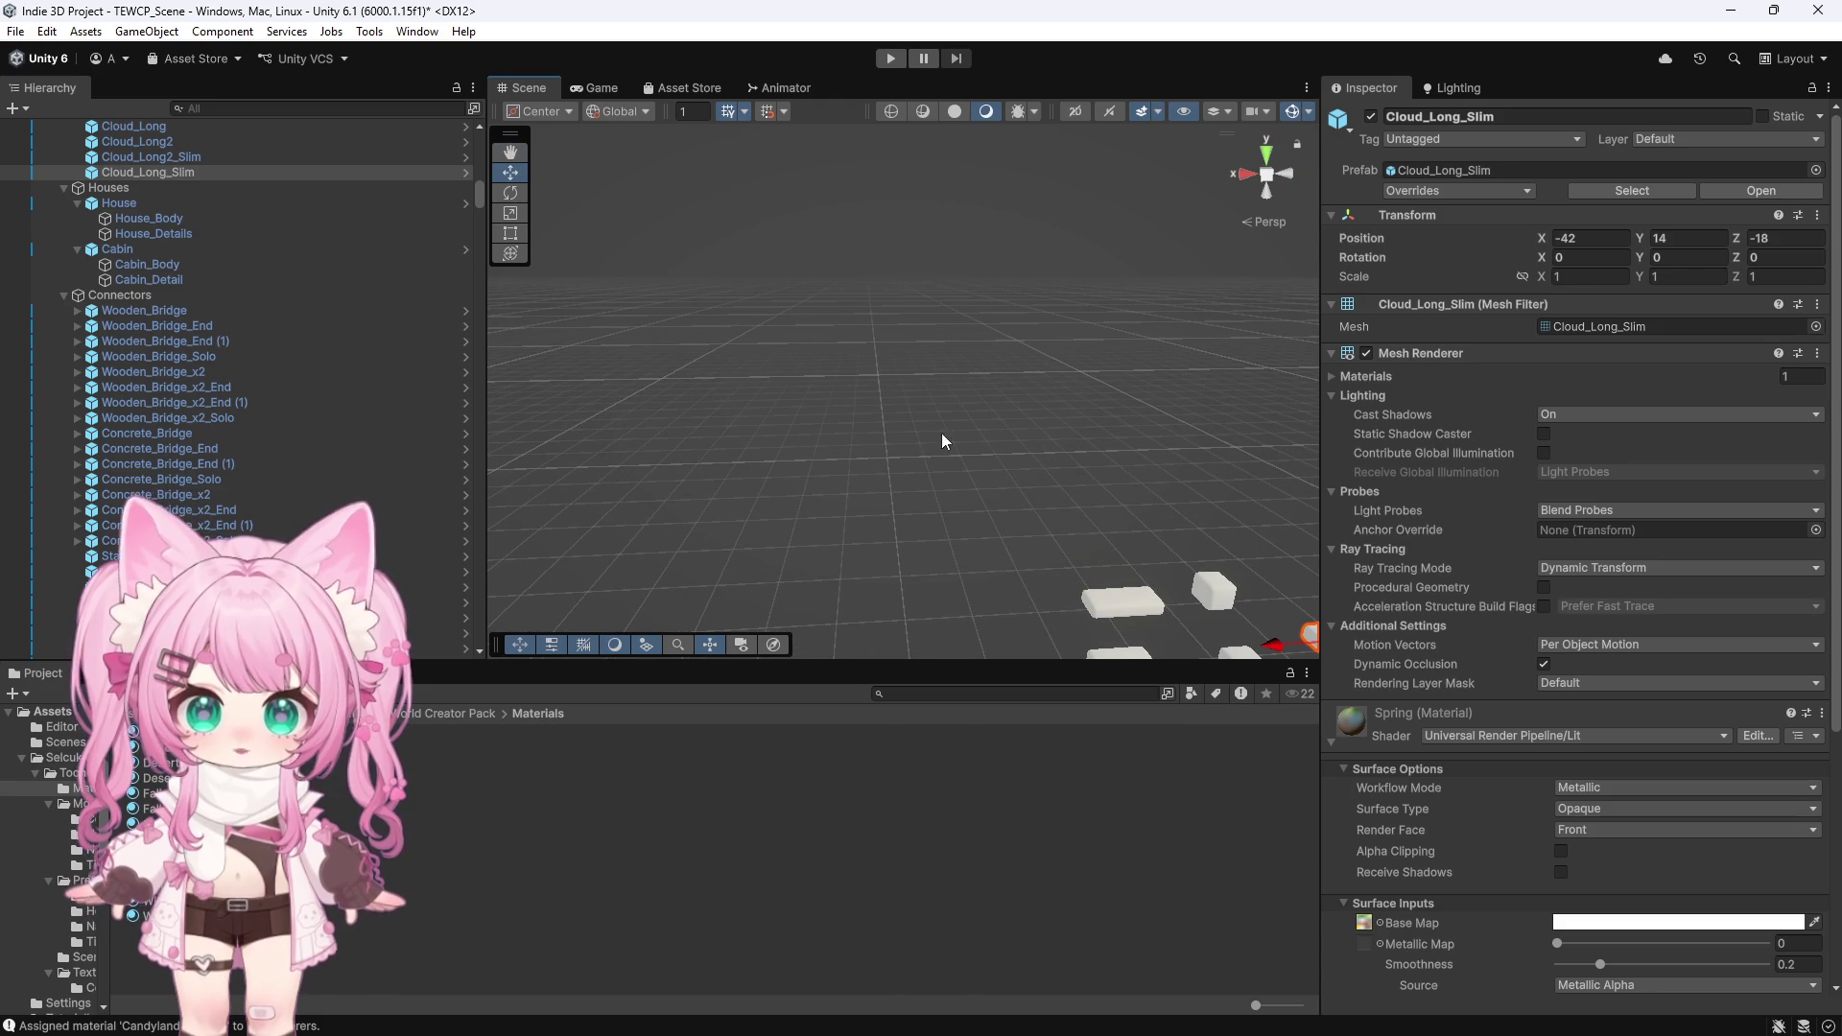
key(q)
drag(954, 325, 786, 359)
key(z)
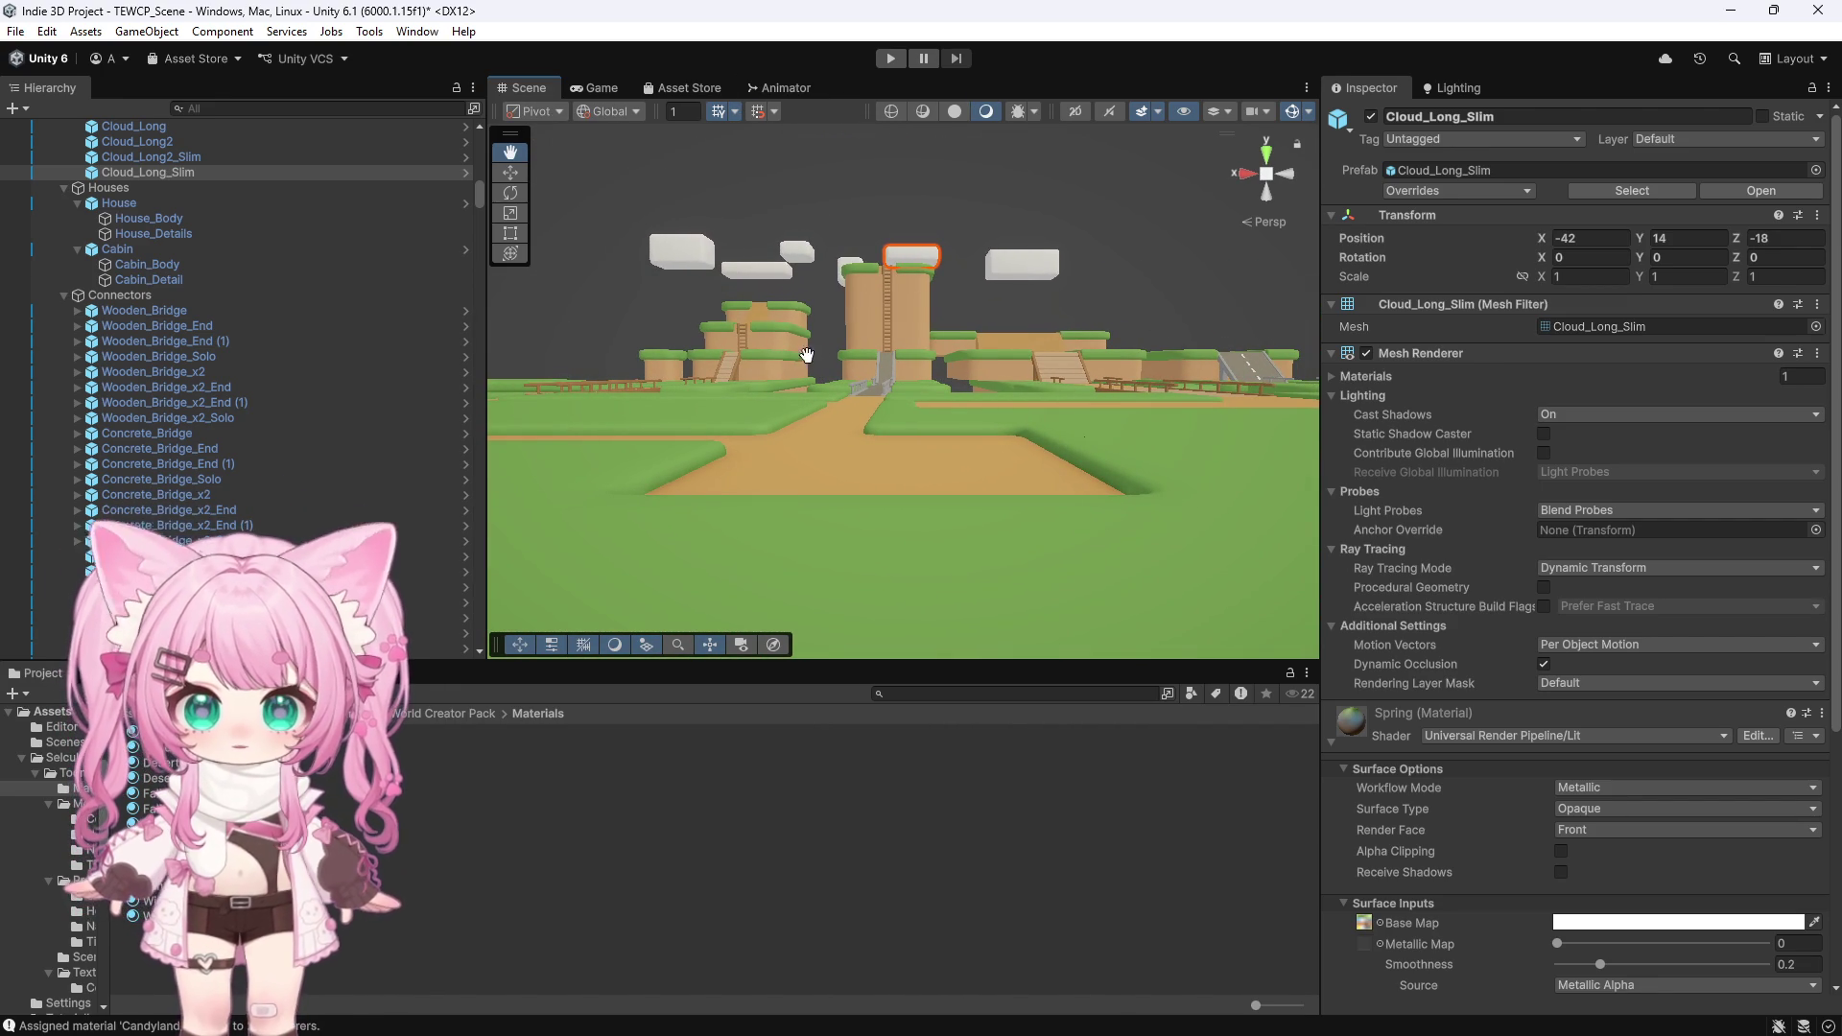
scroll(up, 3)
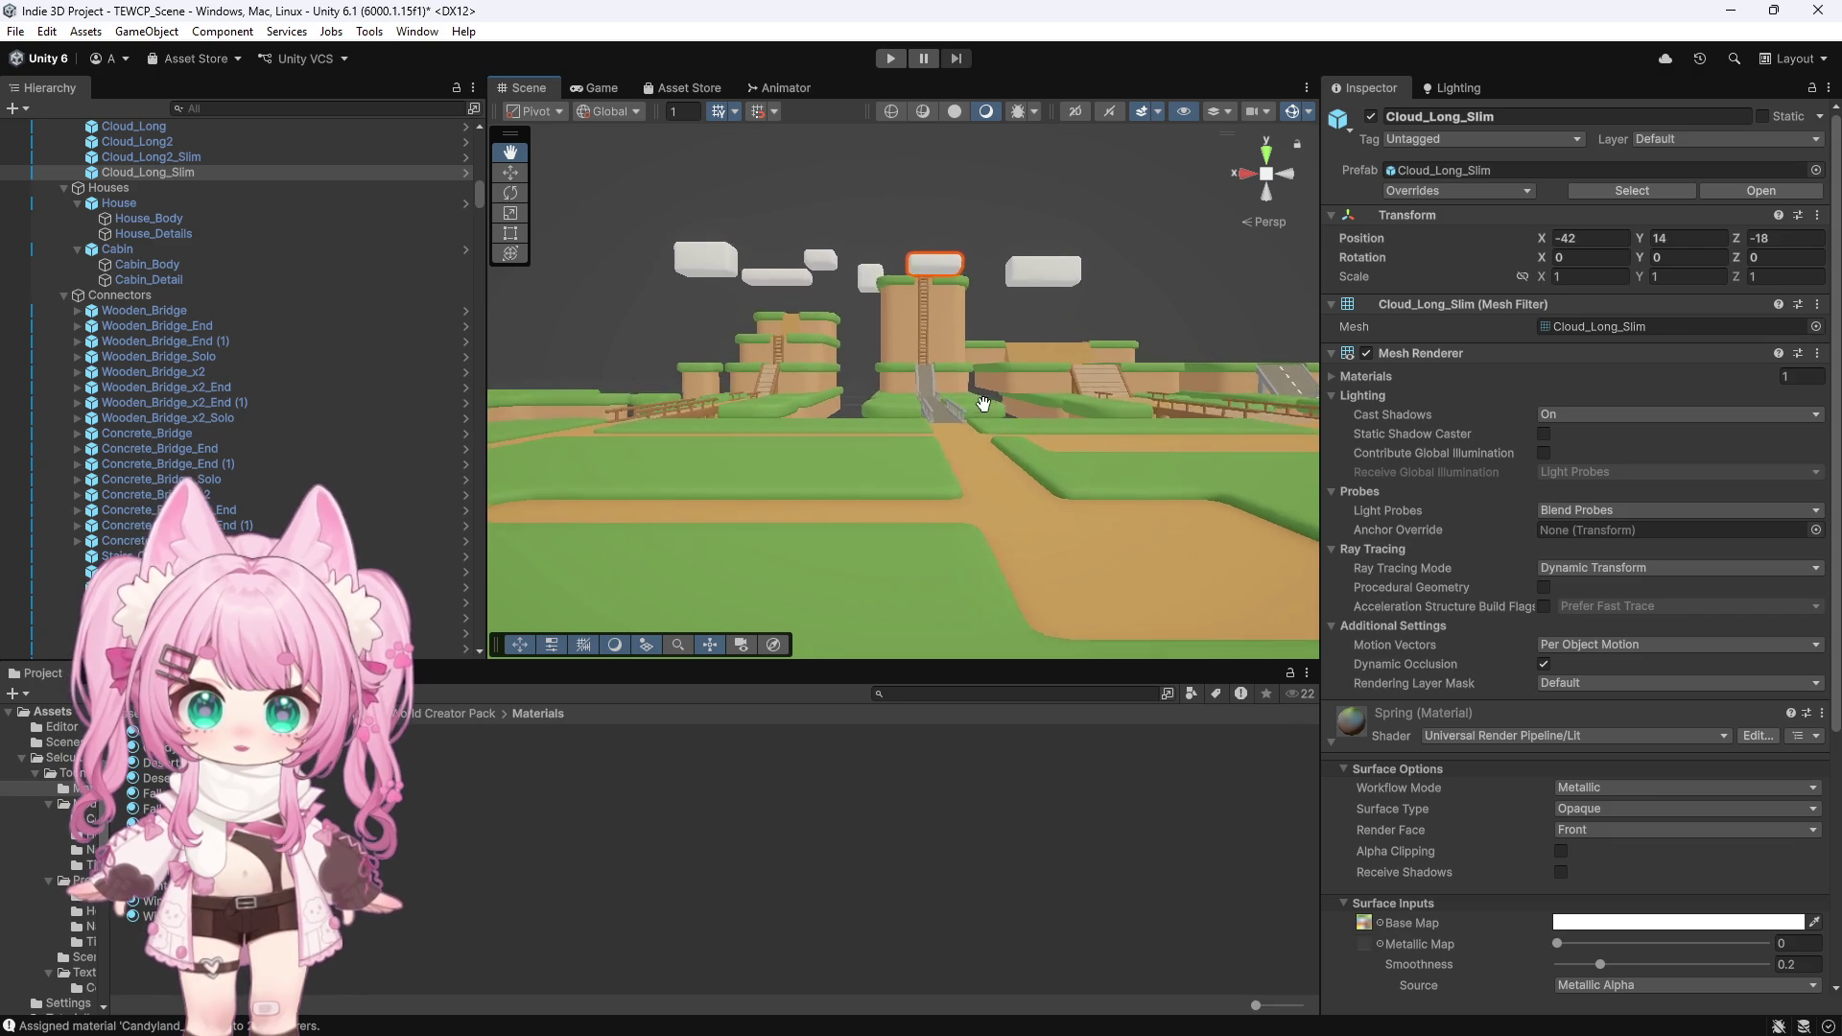
drag(987, 417, 584, 346)
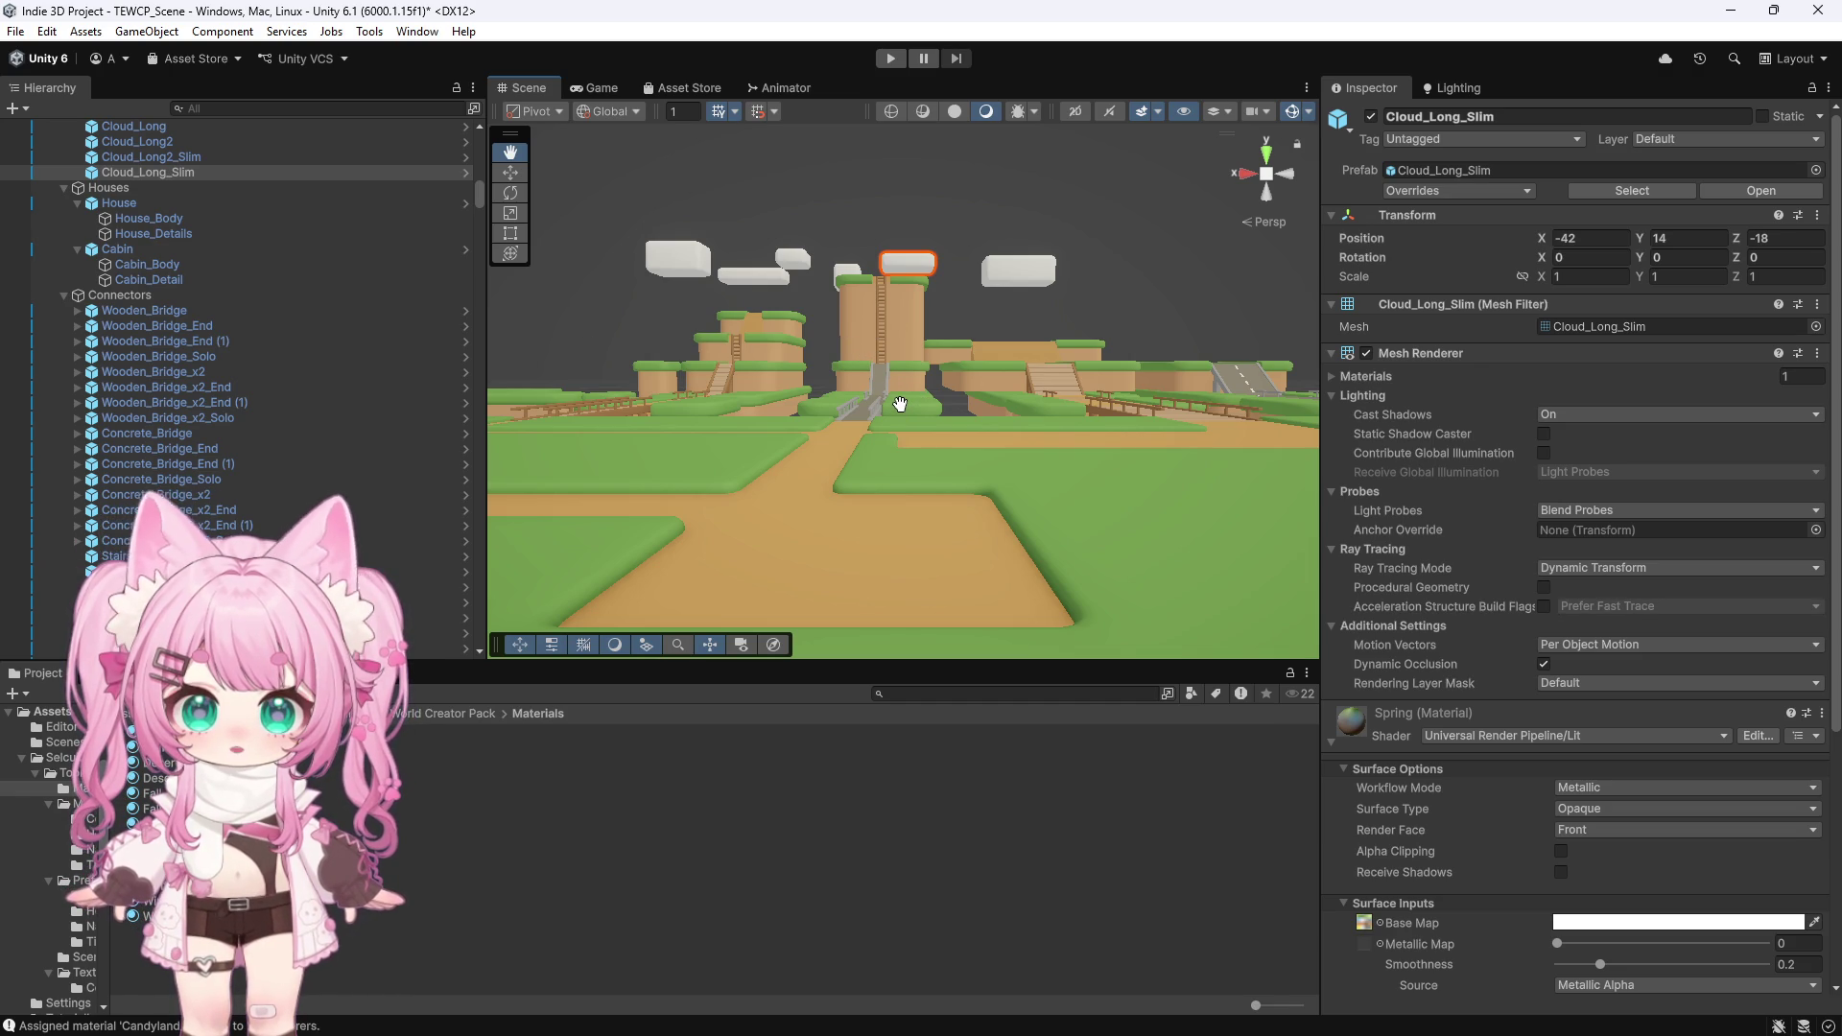
scroll(up, 3)
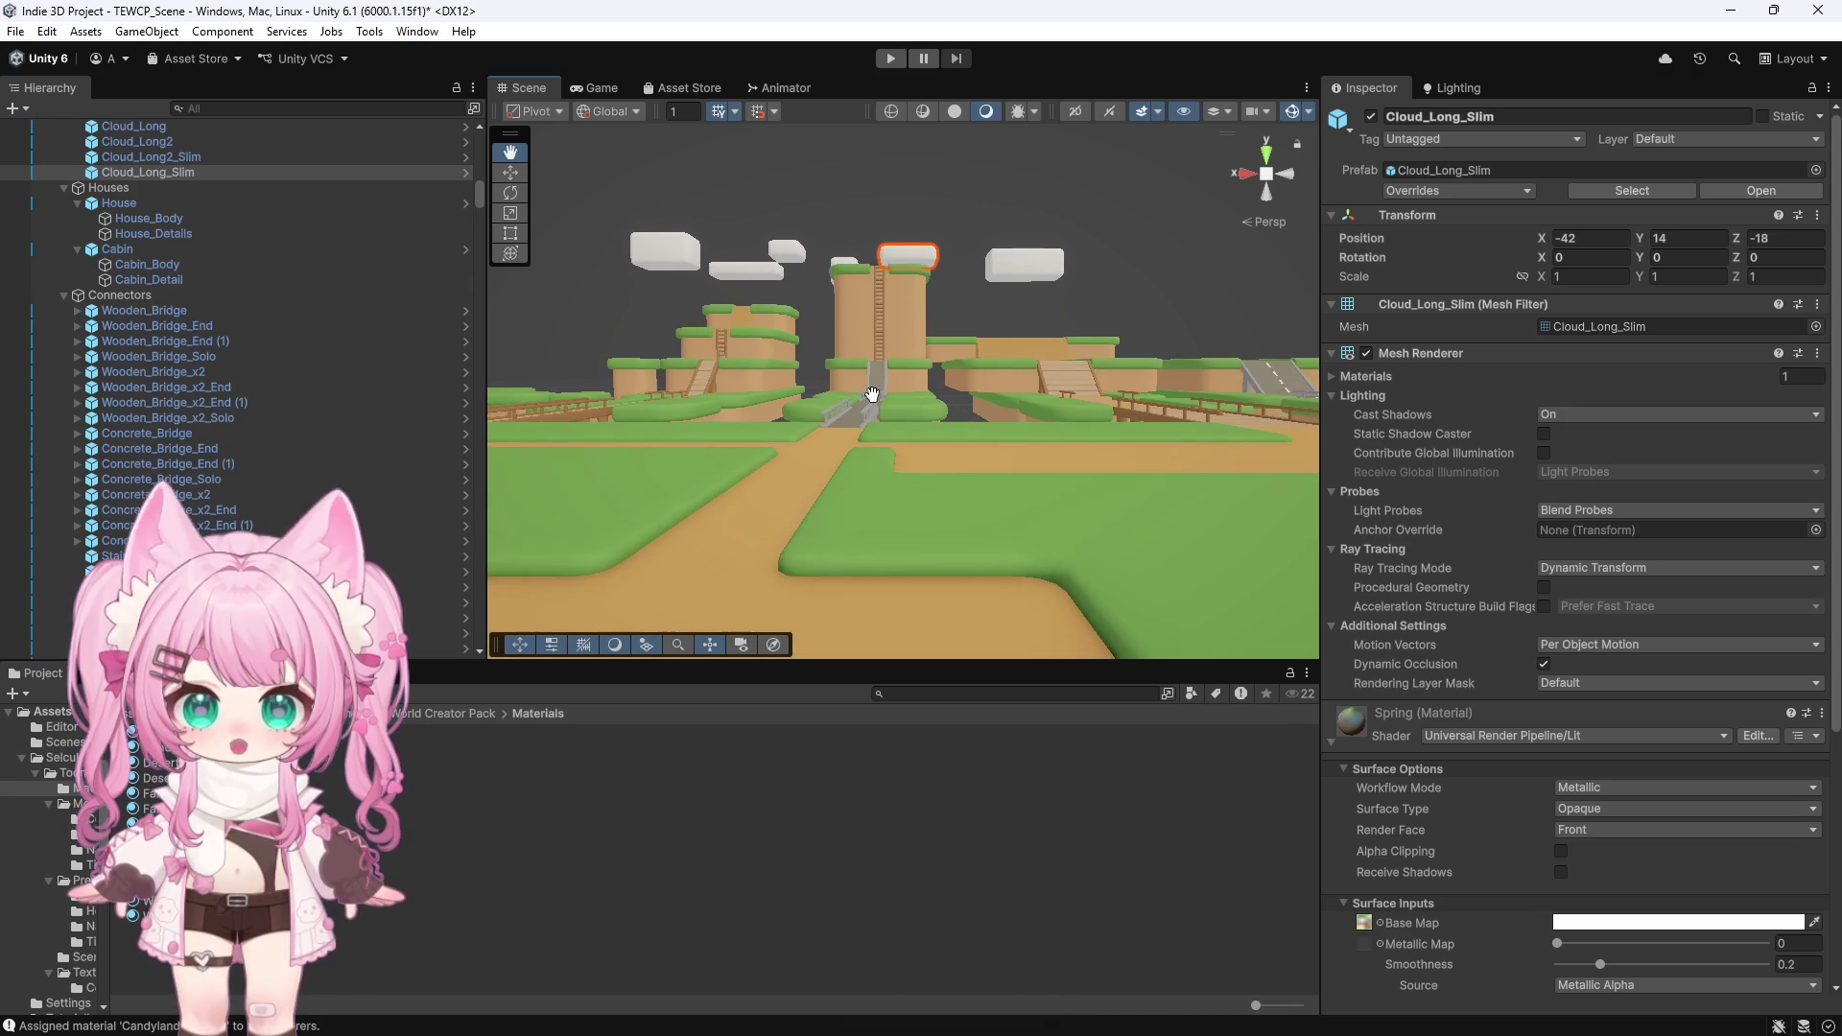
scroll(down, 3)
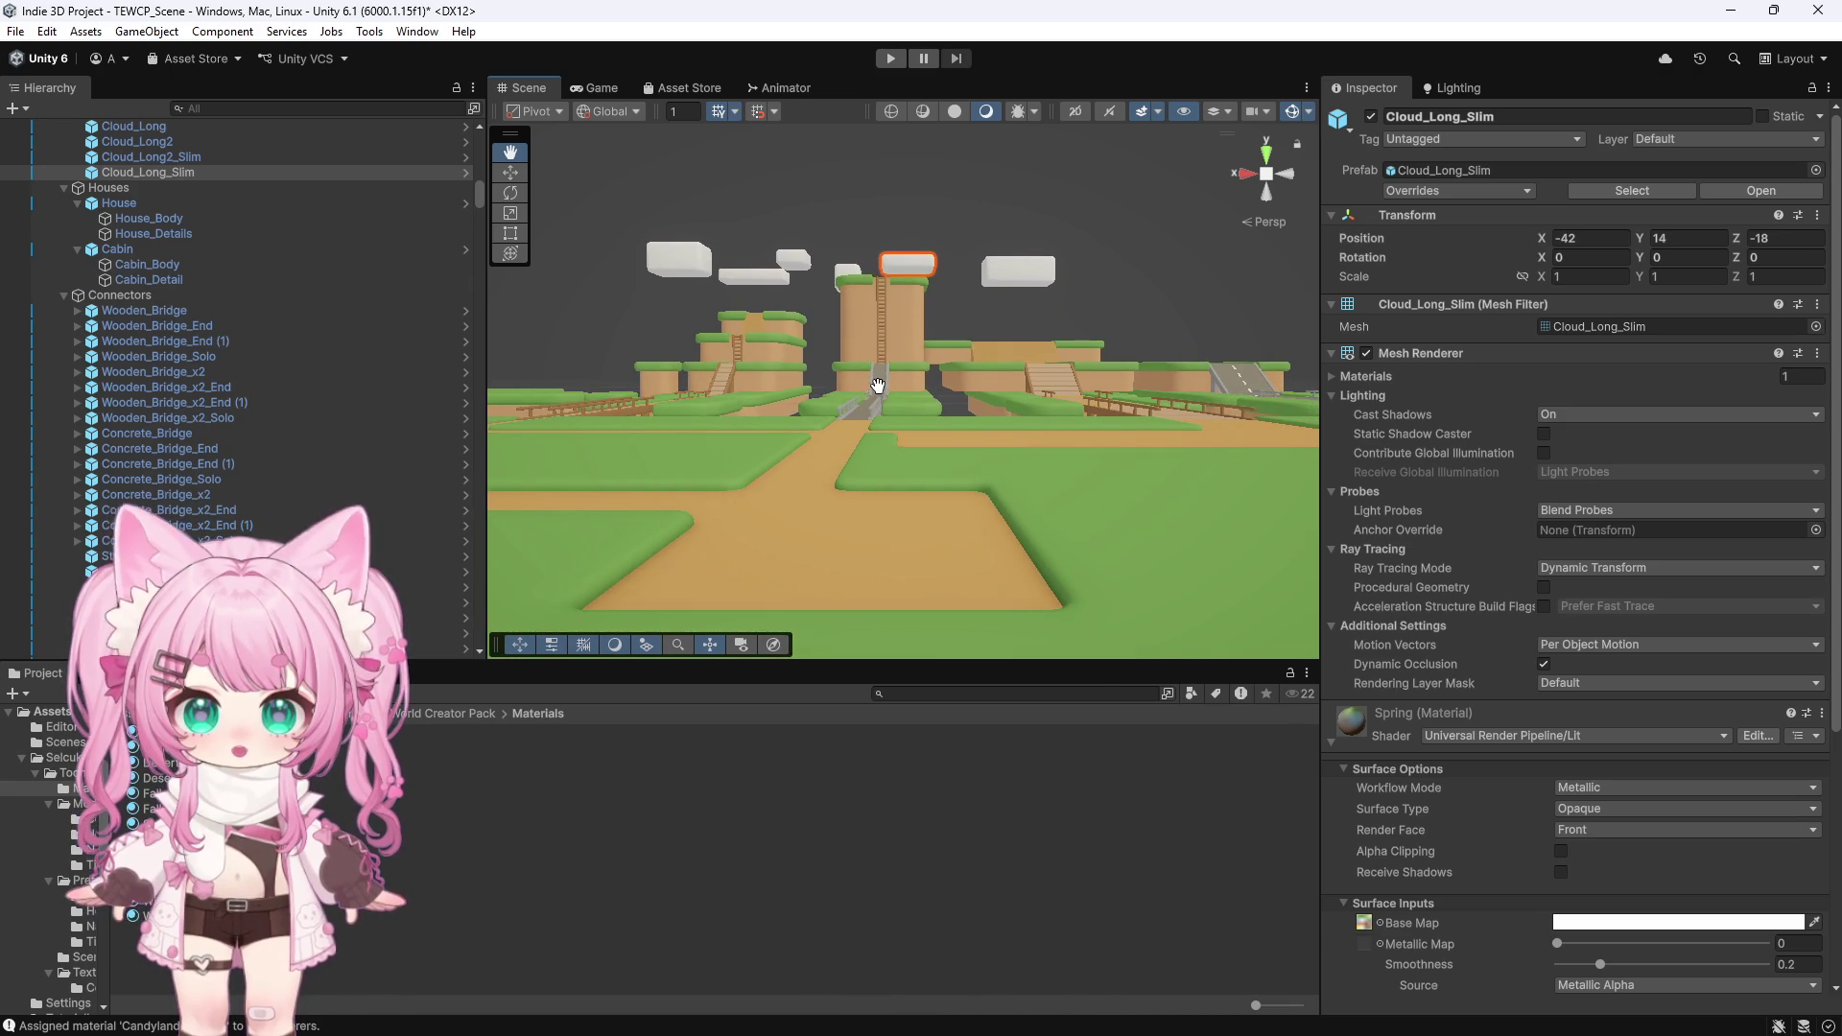
drag(715, 329, 1068, 508)
drag(757, 360, 839, 529)
scroll(down, 3)
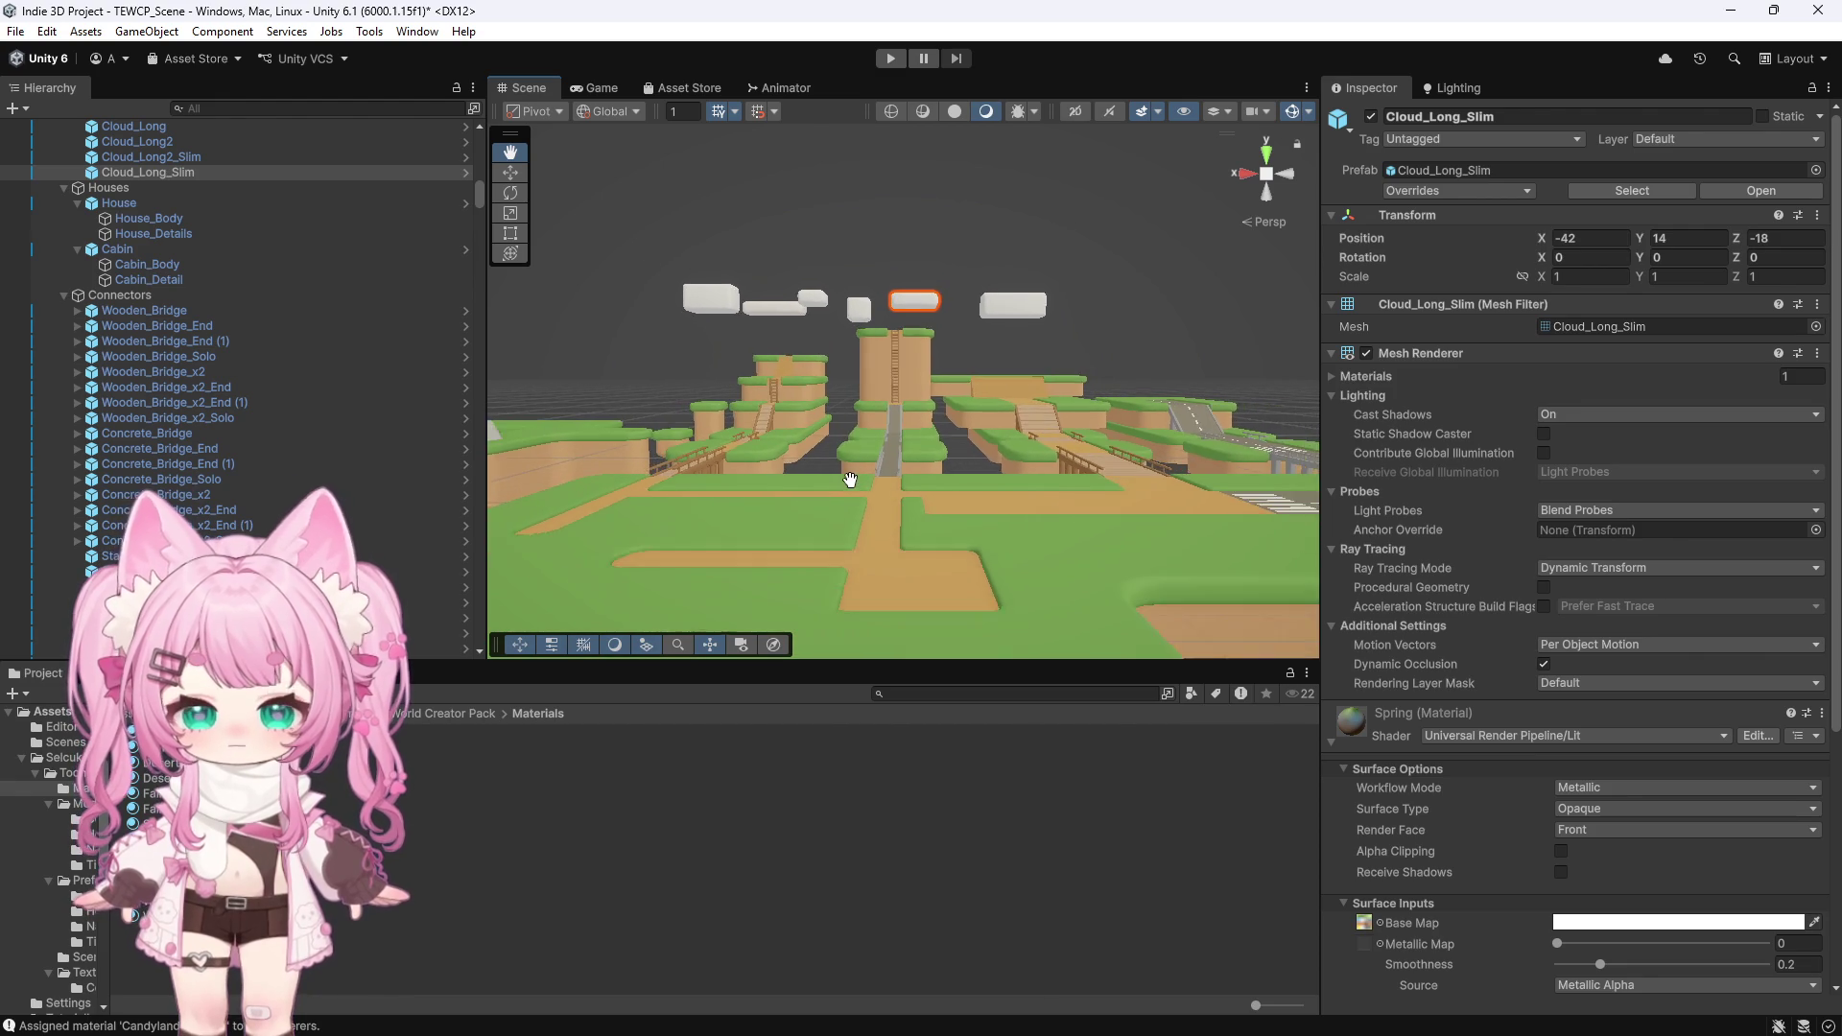
scroll(down, 3)
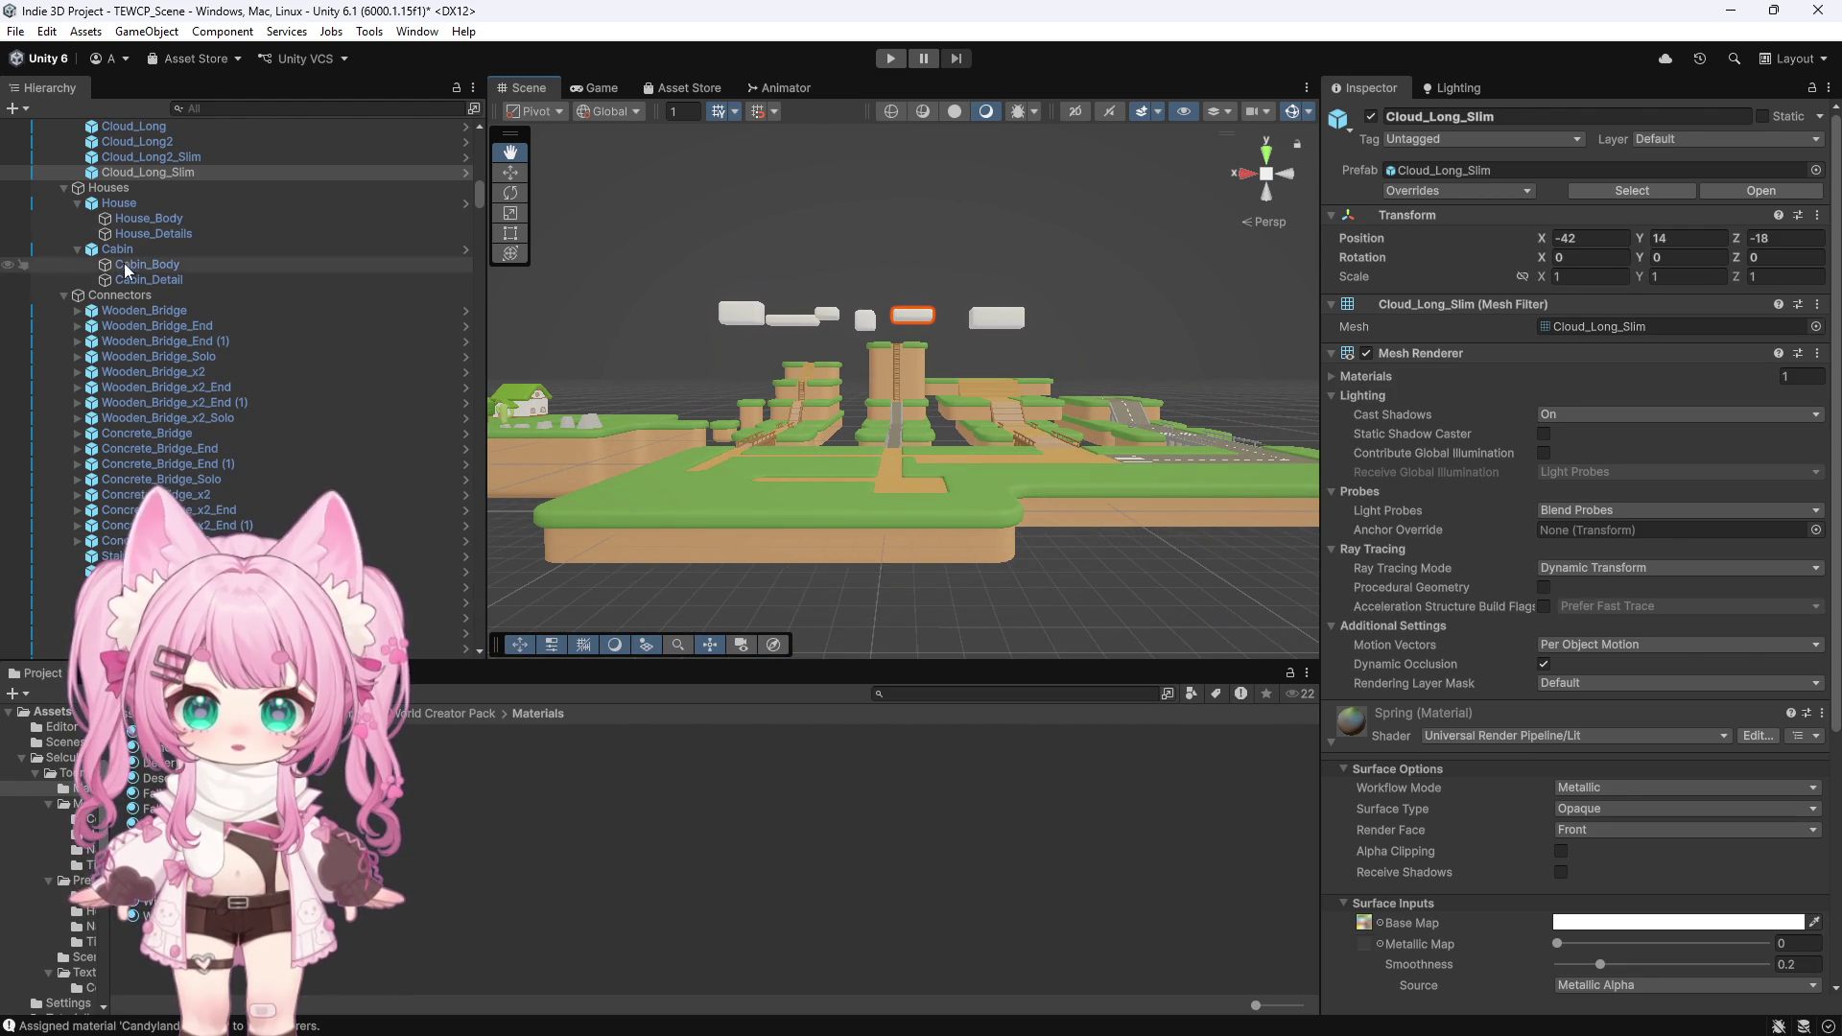
scroll(up, 3)
scroll(up, 3)
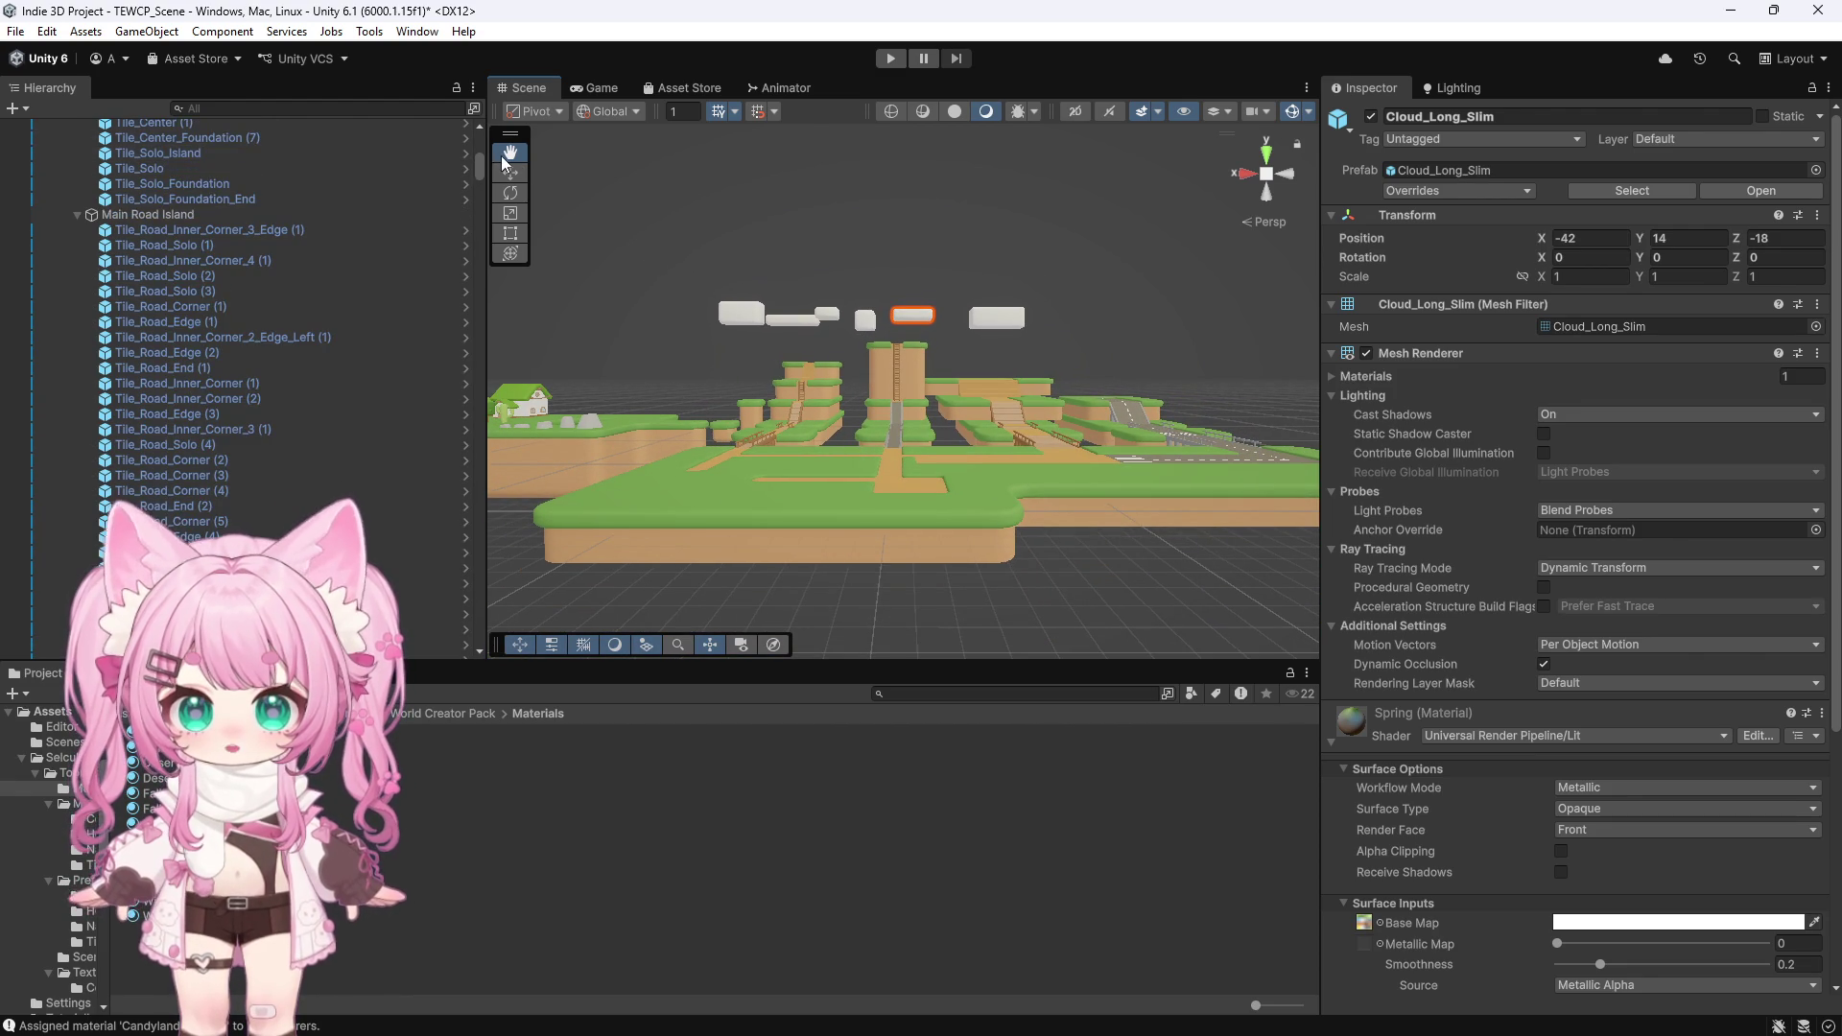
Collapse the Winter island group in the Hierarchy
scroll(up, 3)
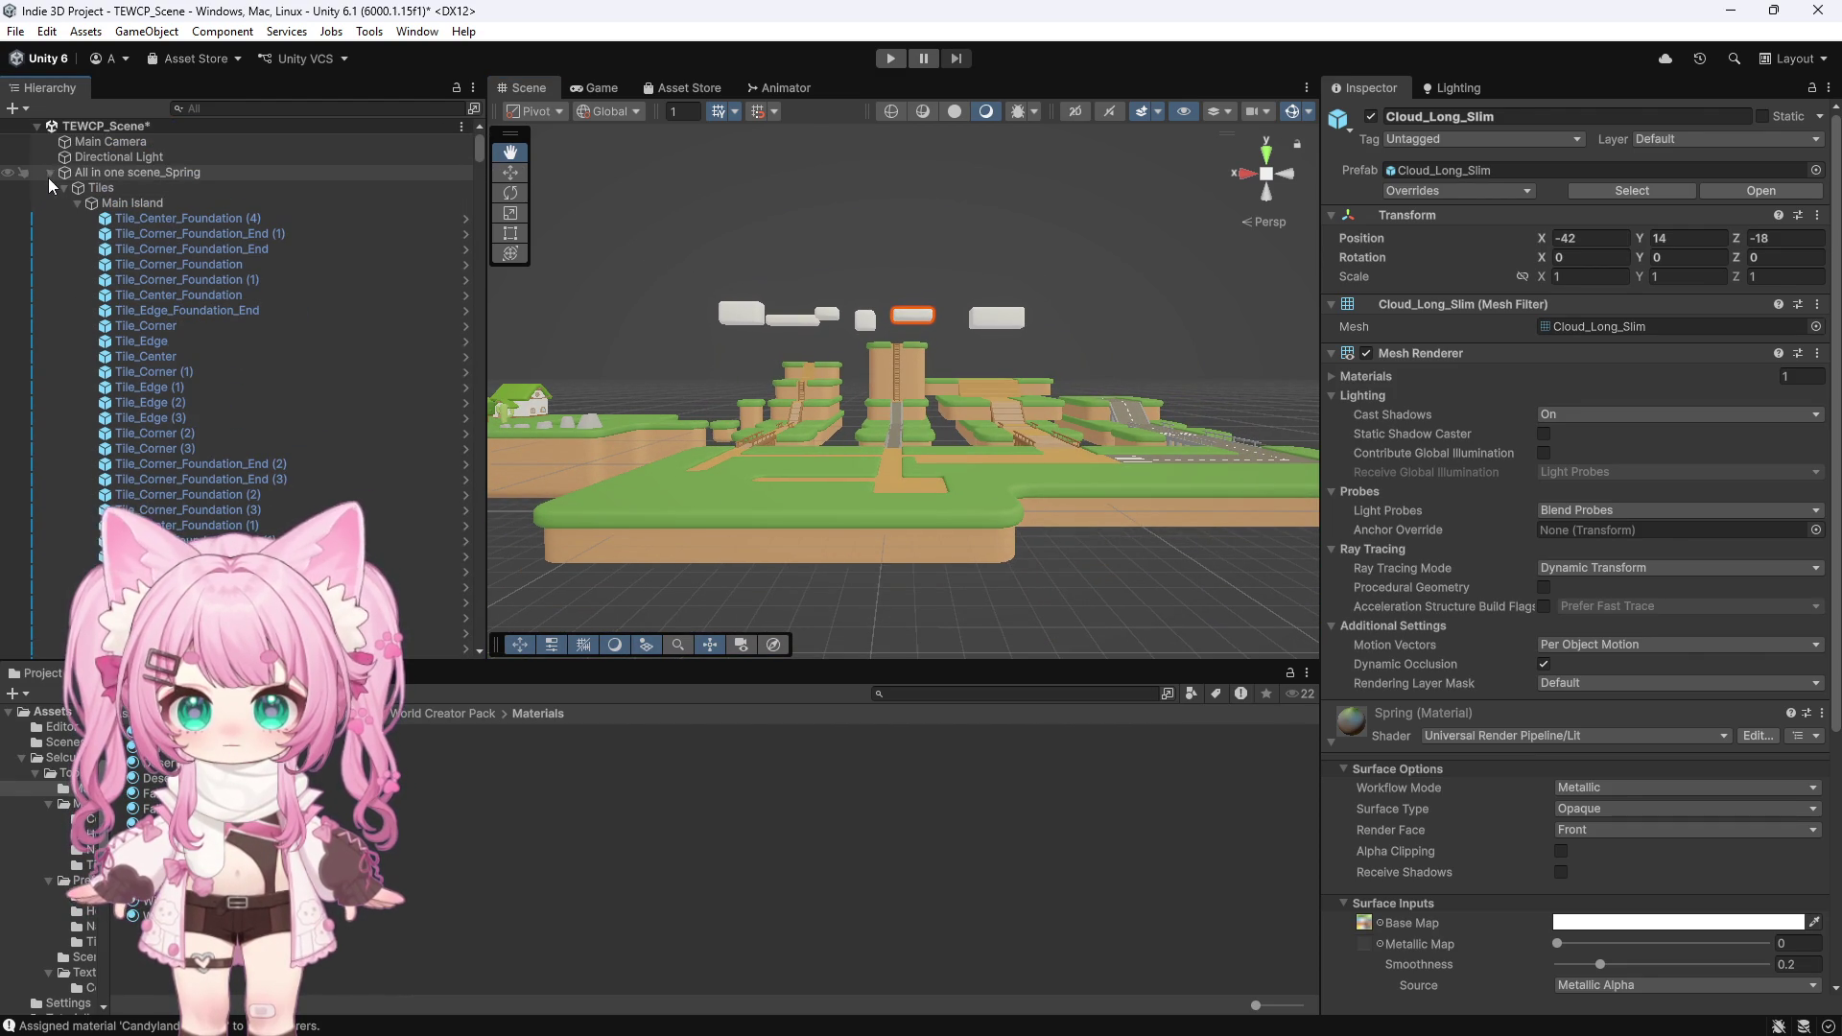
scroll(up, 3)
click(49, 203)
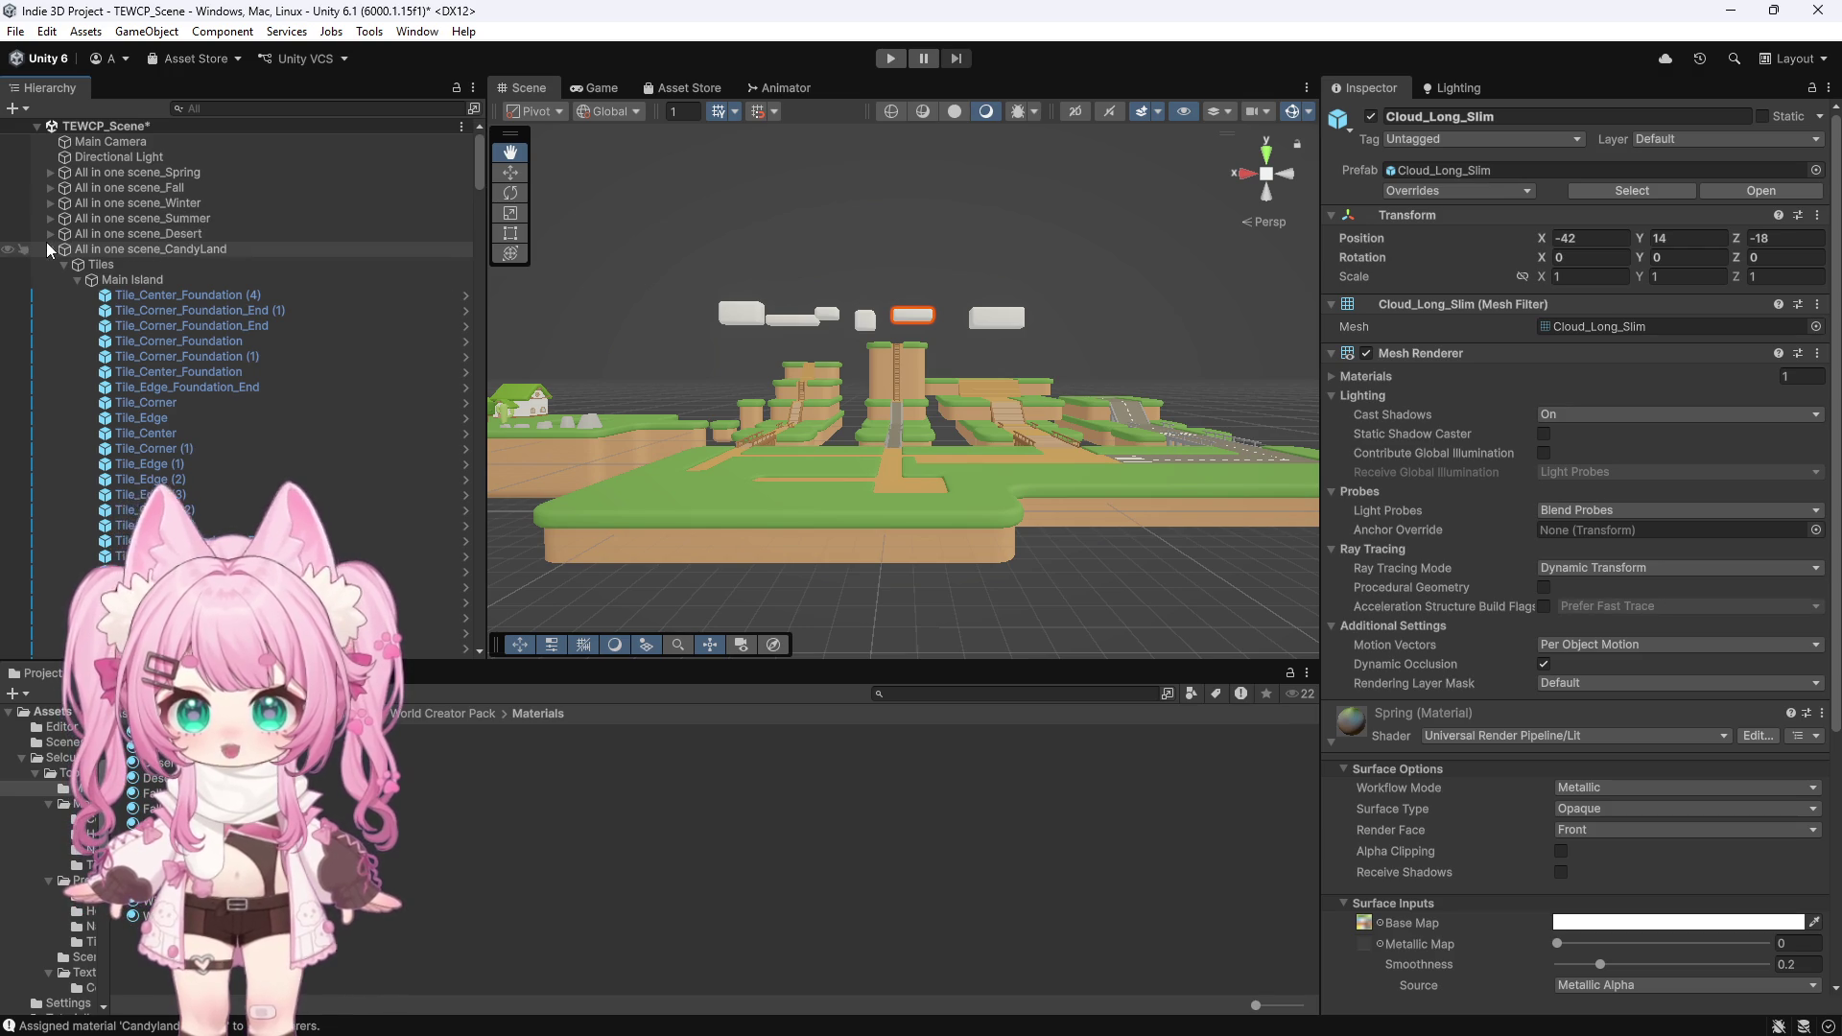
scroll(down, 3)
Centre the pink CandyLand island in Top view and select its island group
drag(759, 322, 576, 364)
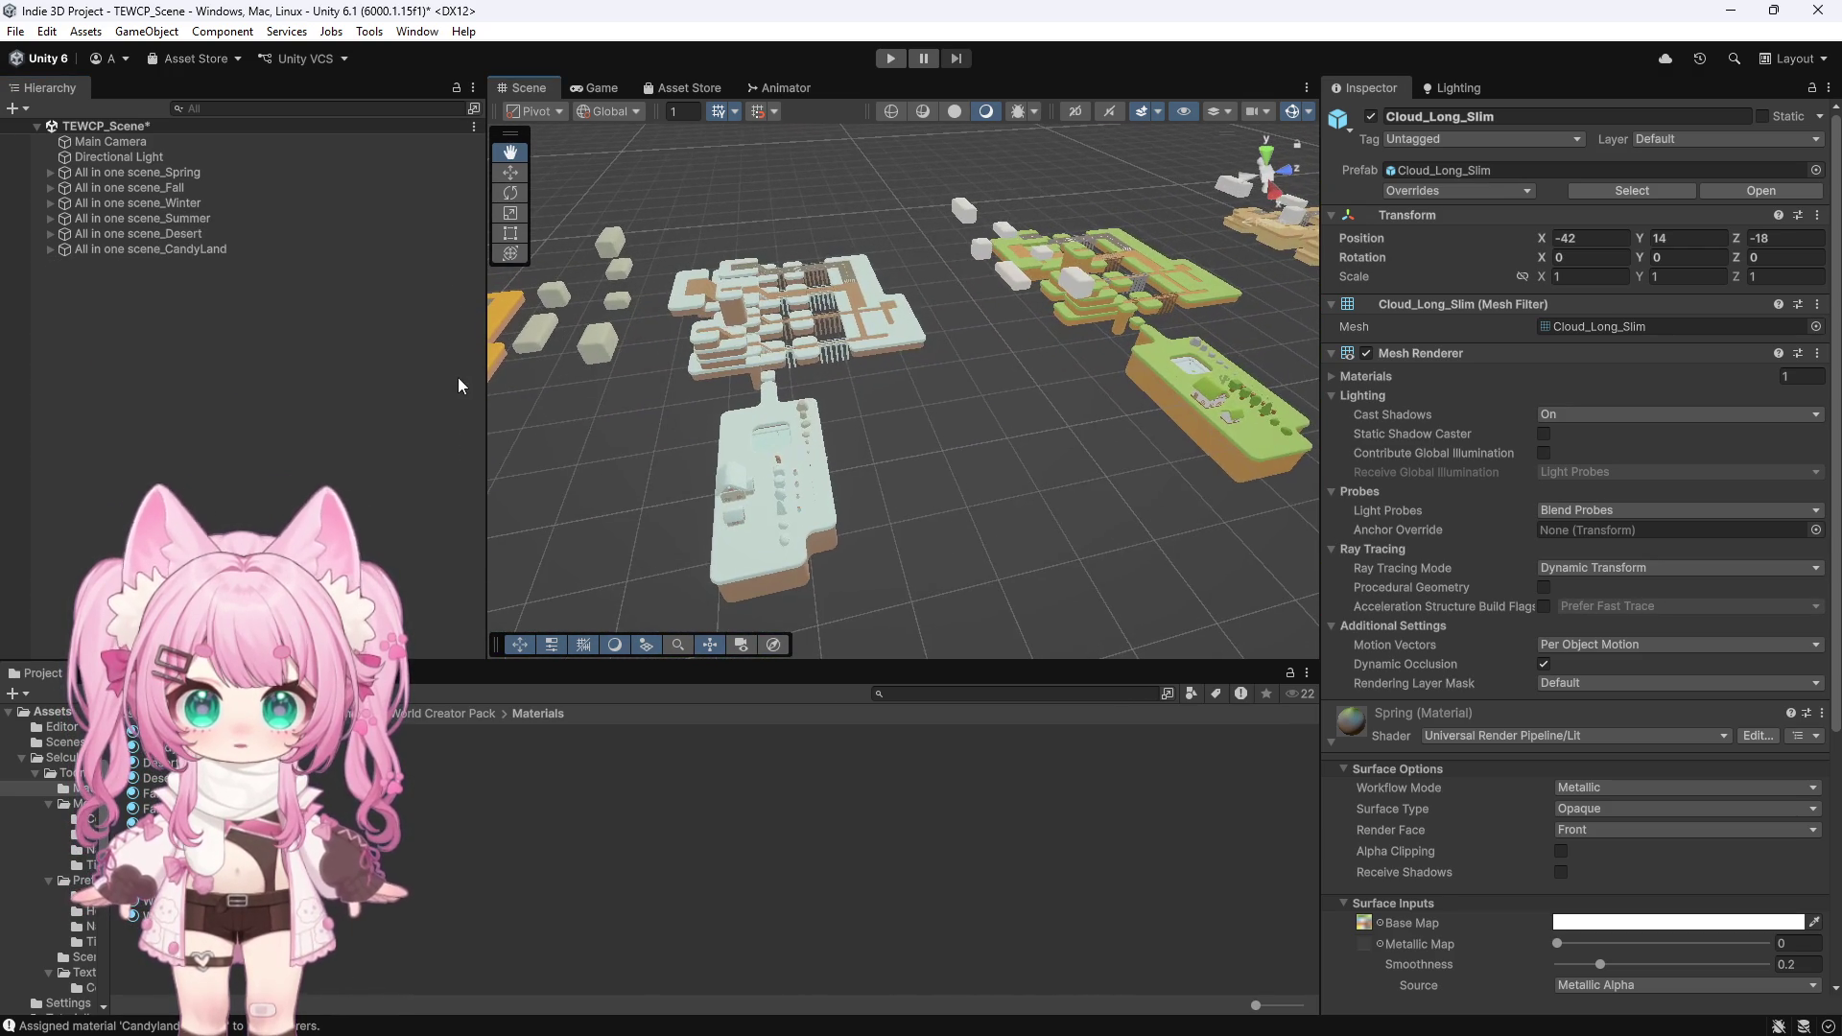
drag(739, 321, 438, 334)
drag(827, 386, 558, 463)
scroll(up, 3)
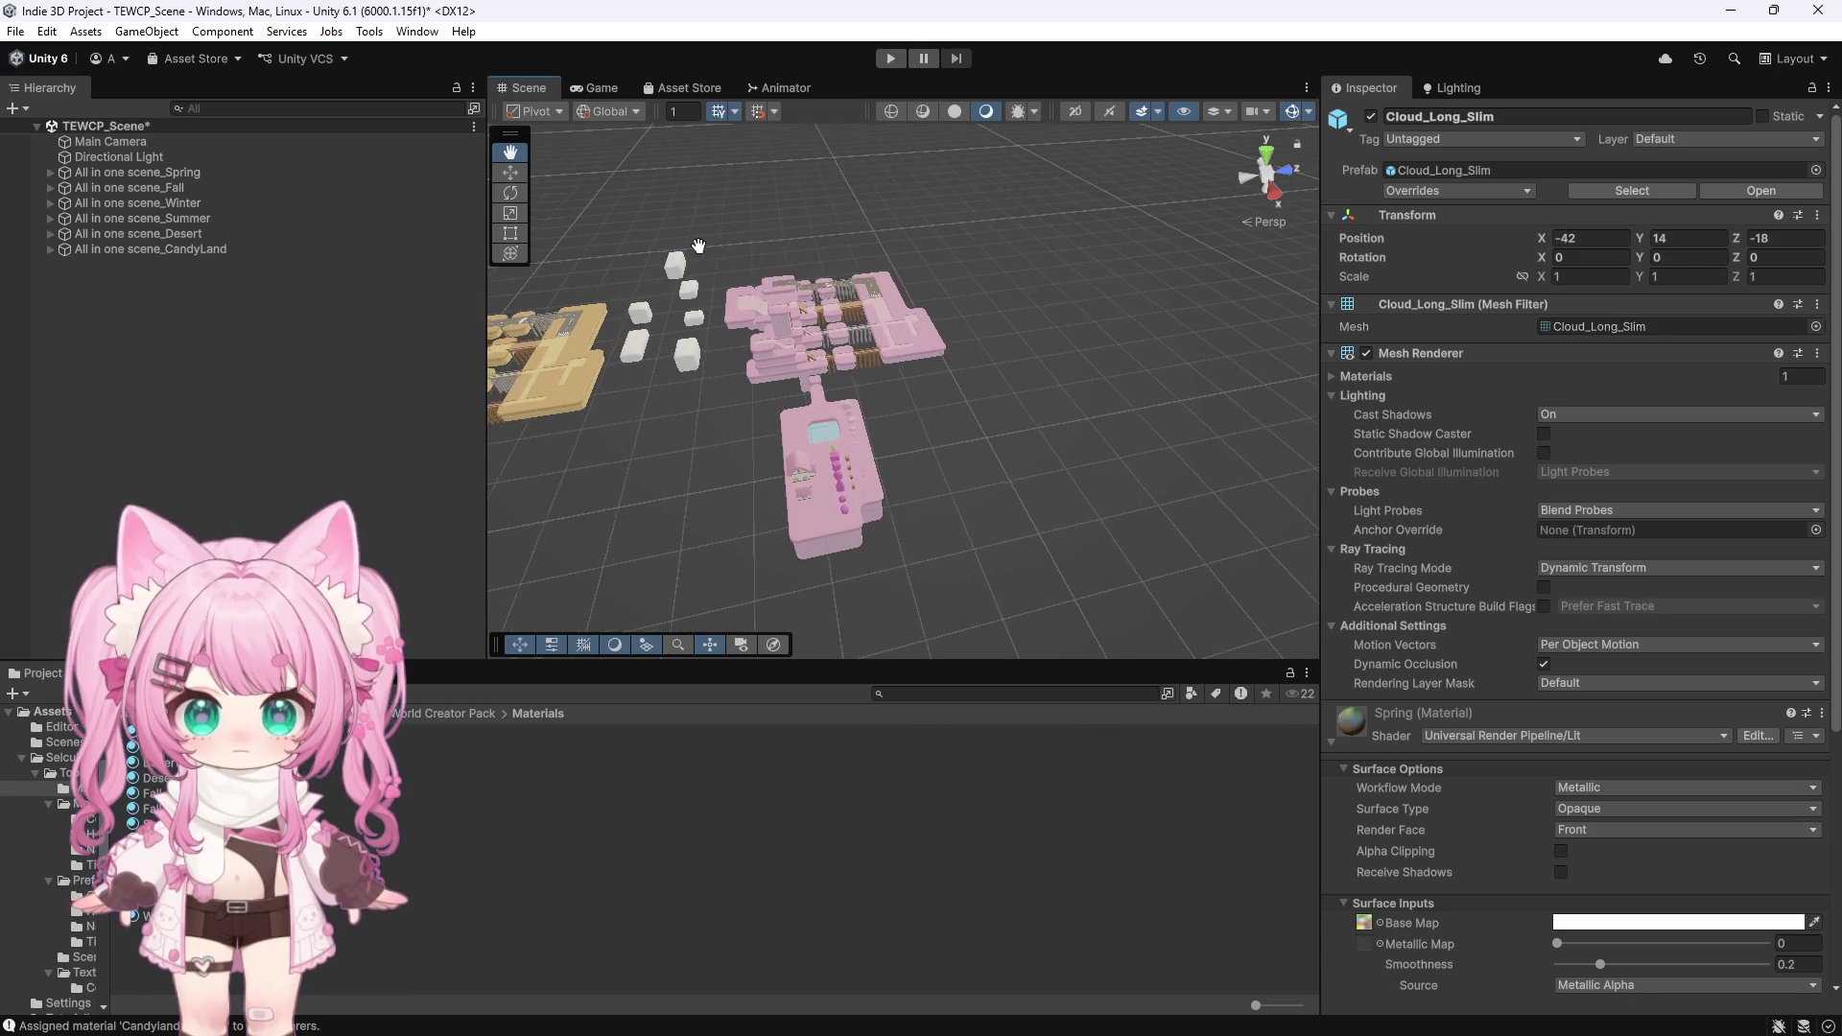
click(1266, 151)
scroll(down, 3)
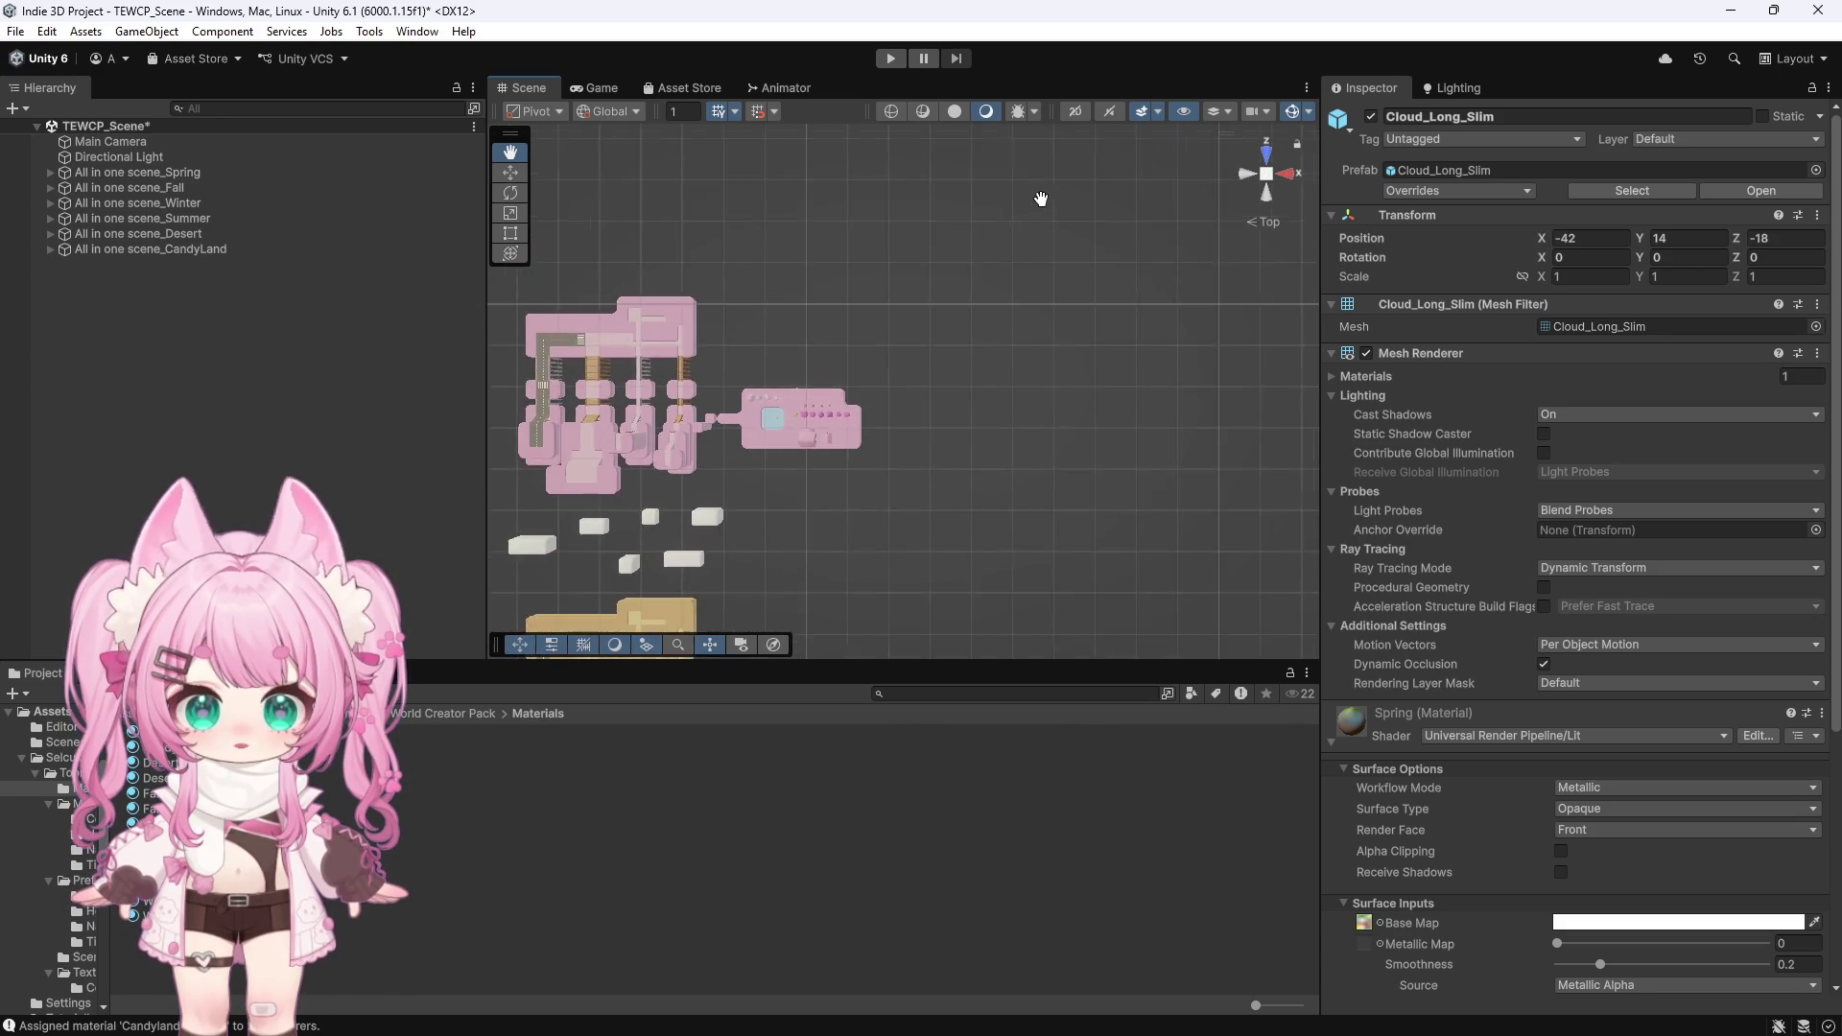
click(204, 250)
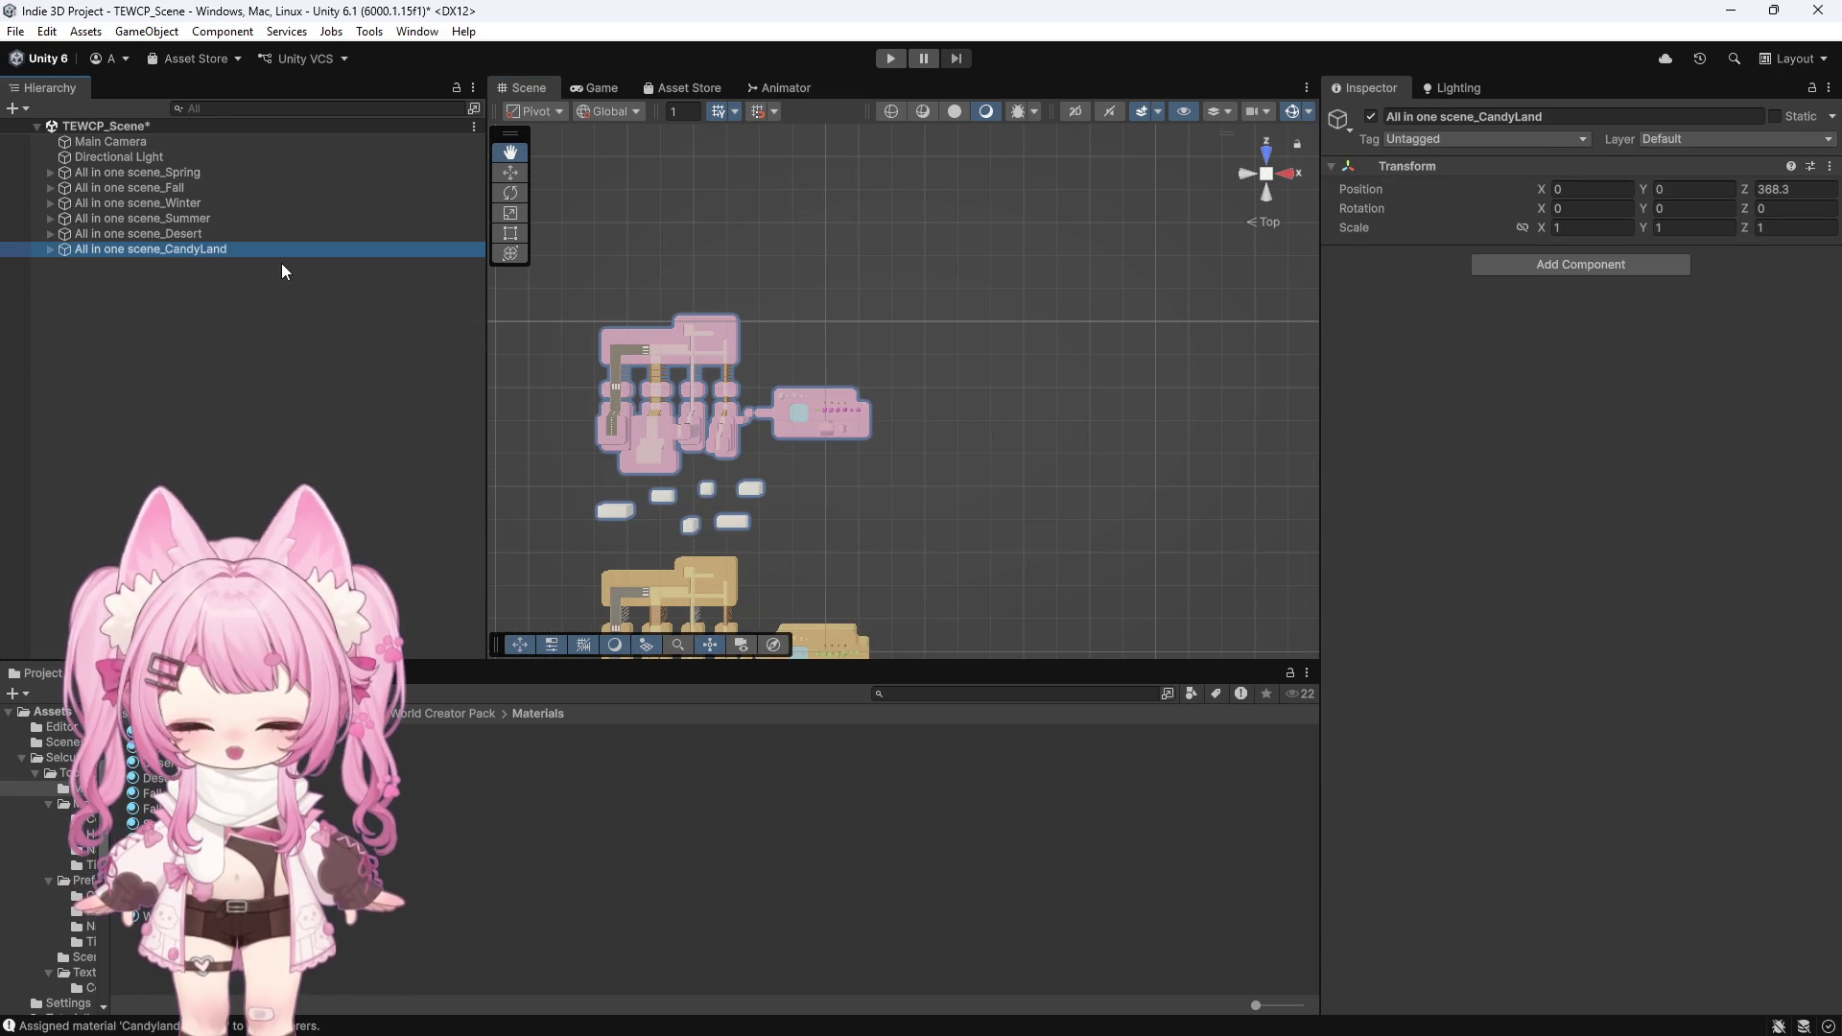
Duplicate the CandyLand island group and rename the copy All in one scene_Blue
key(ctrl+d)
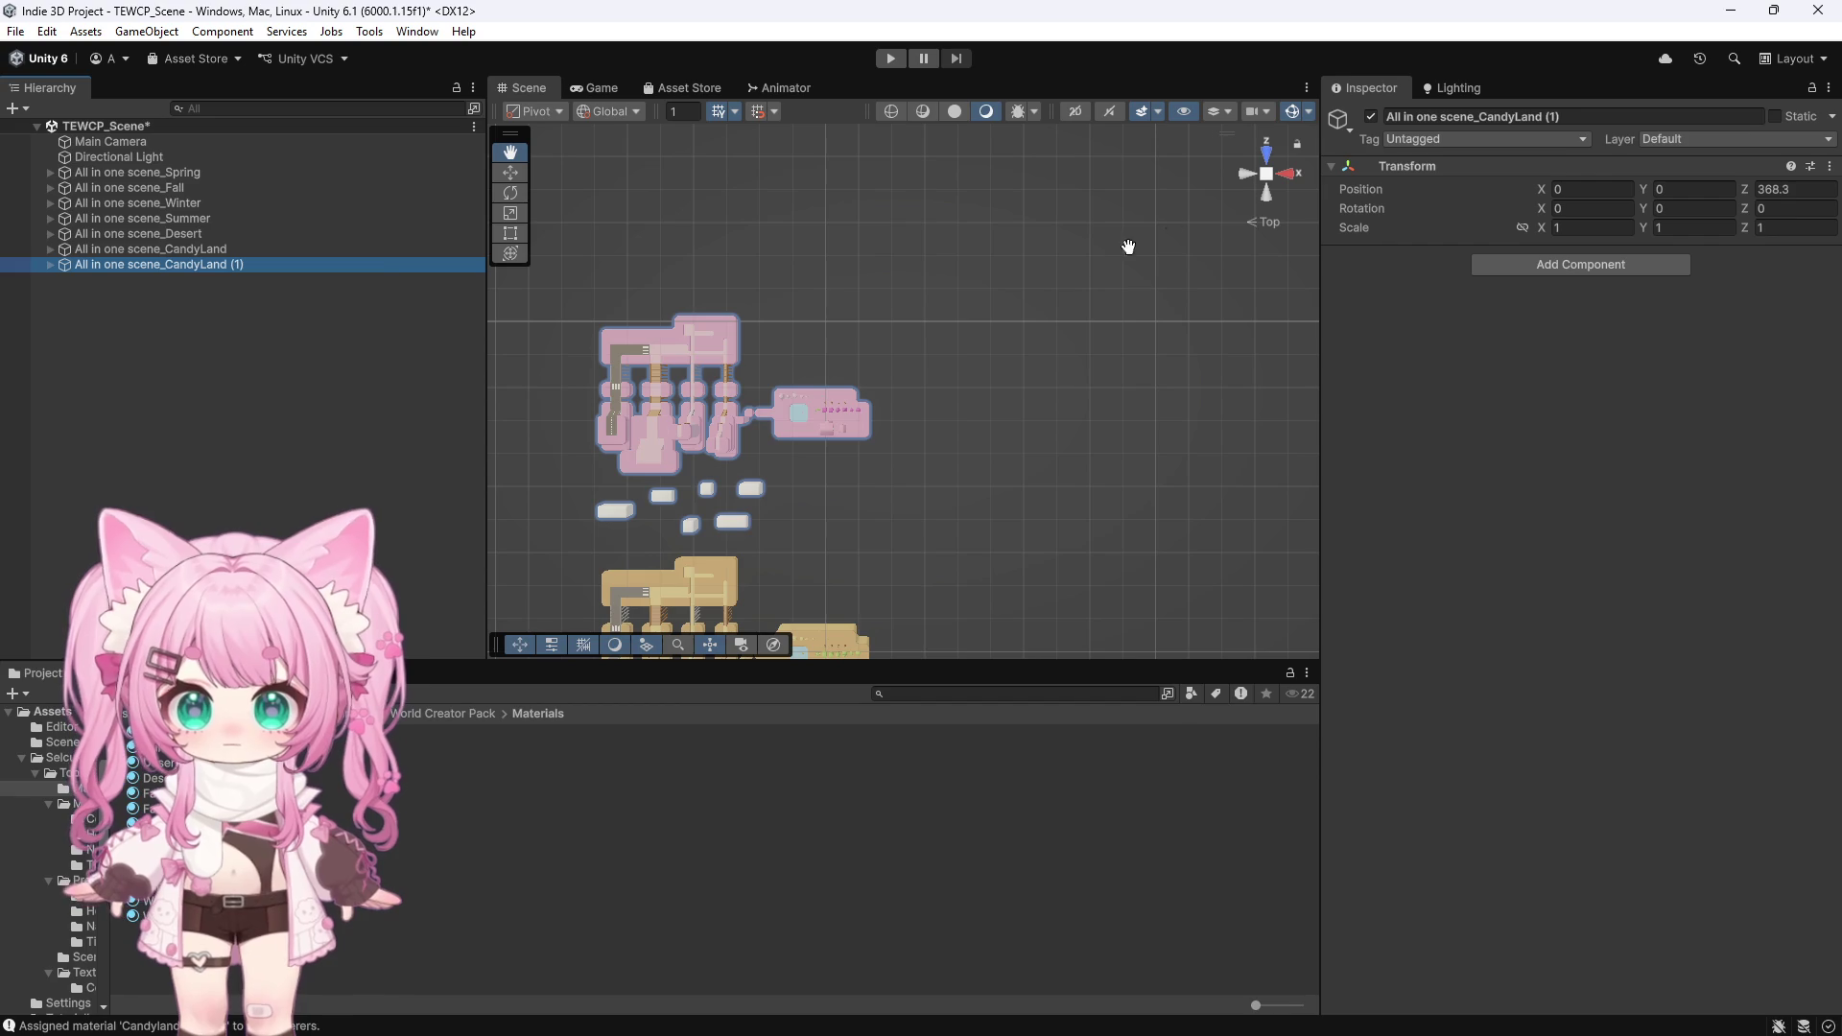
click(1441, 115)
text(Blue)
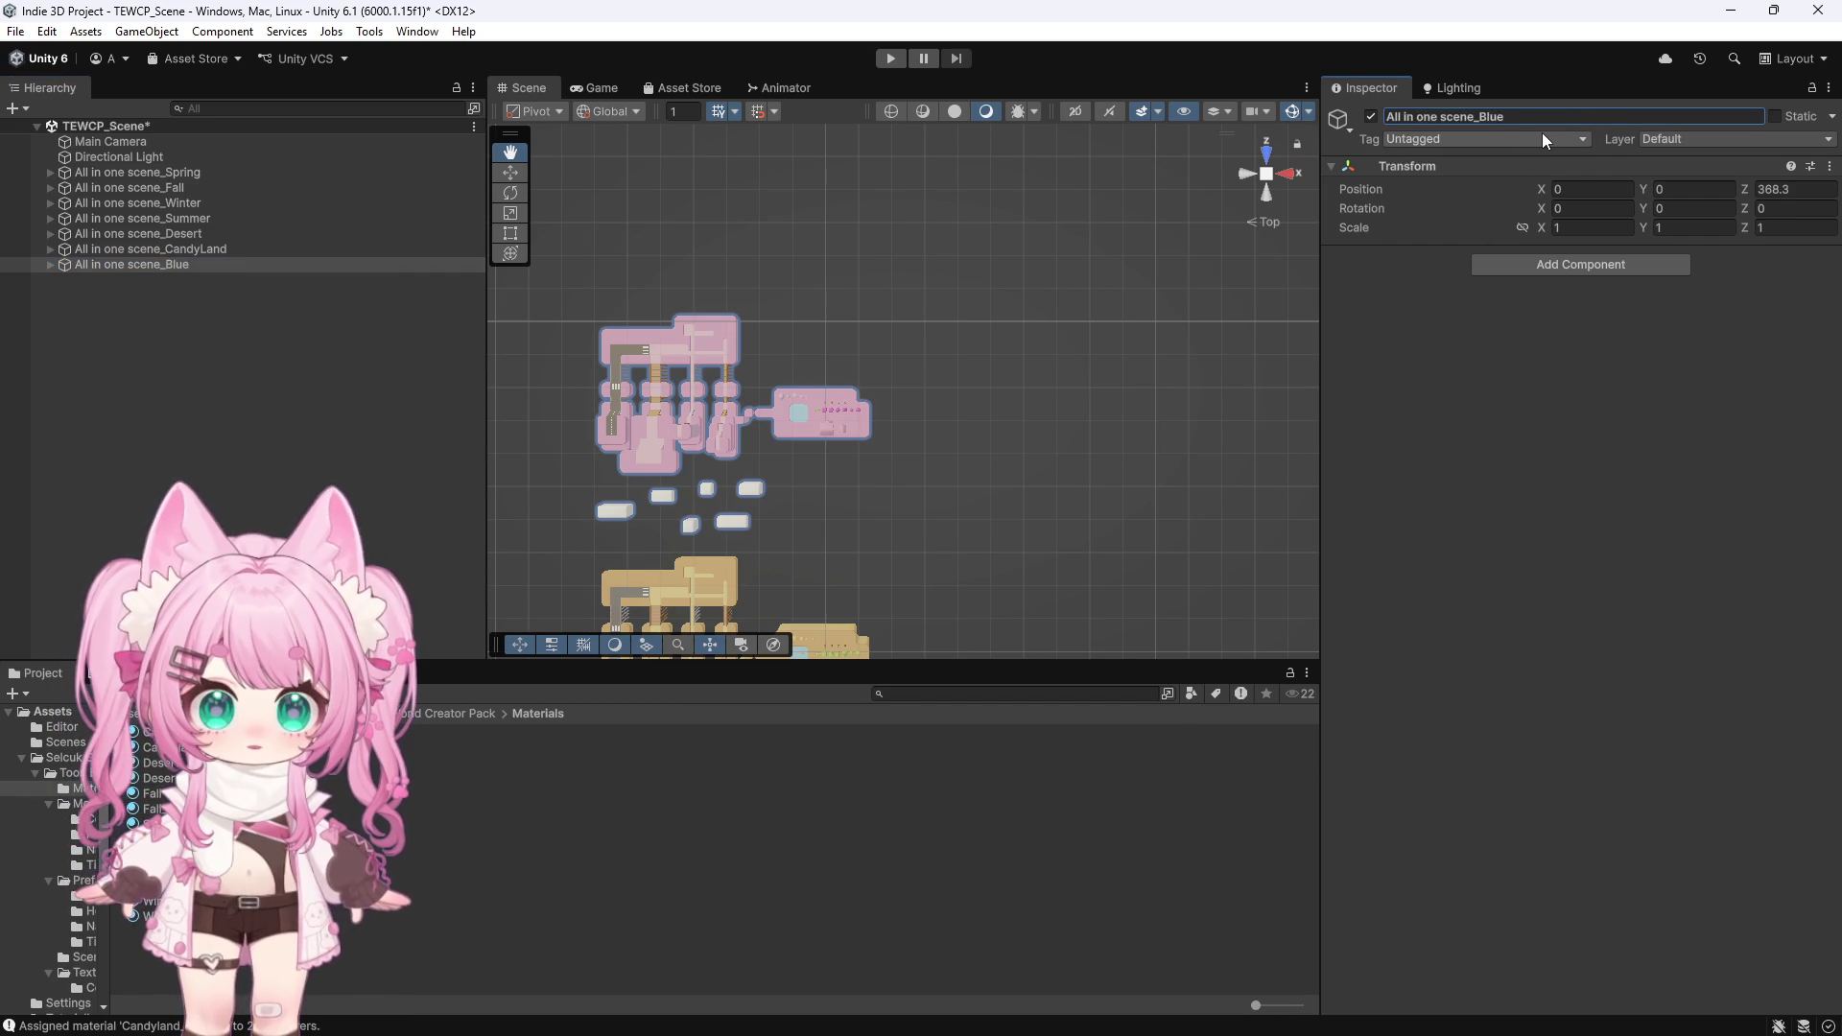
click(156, 263)
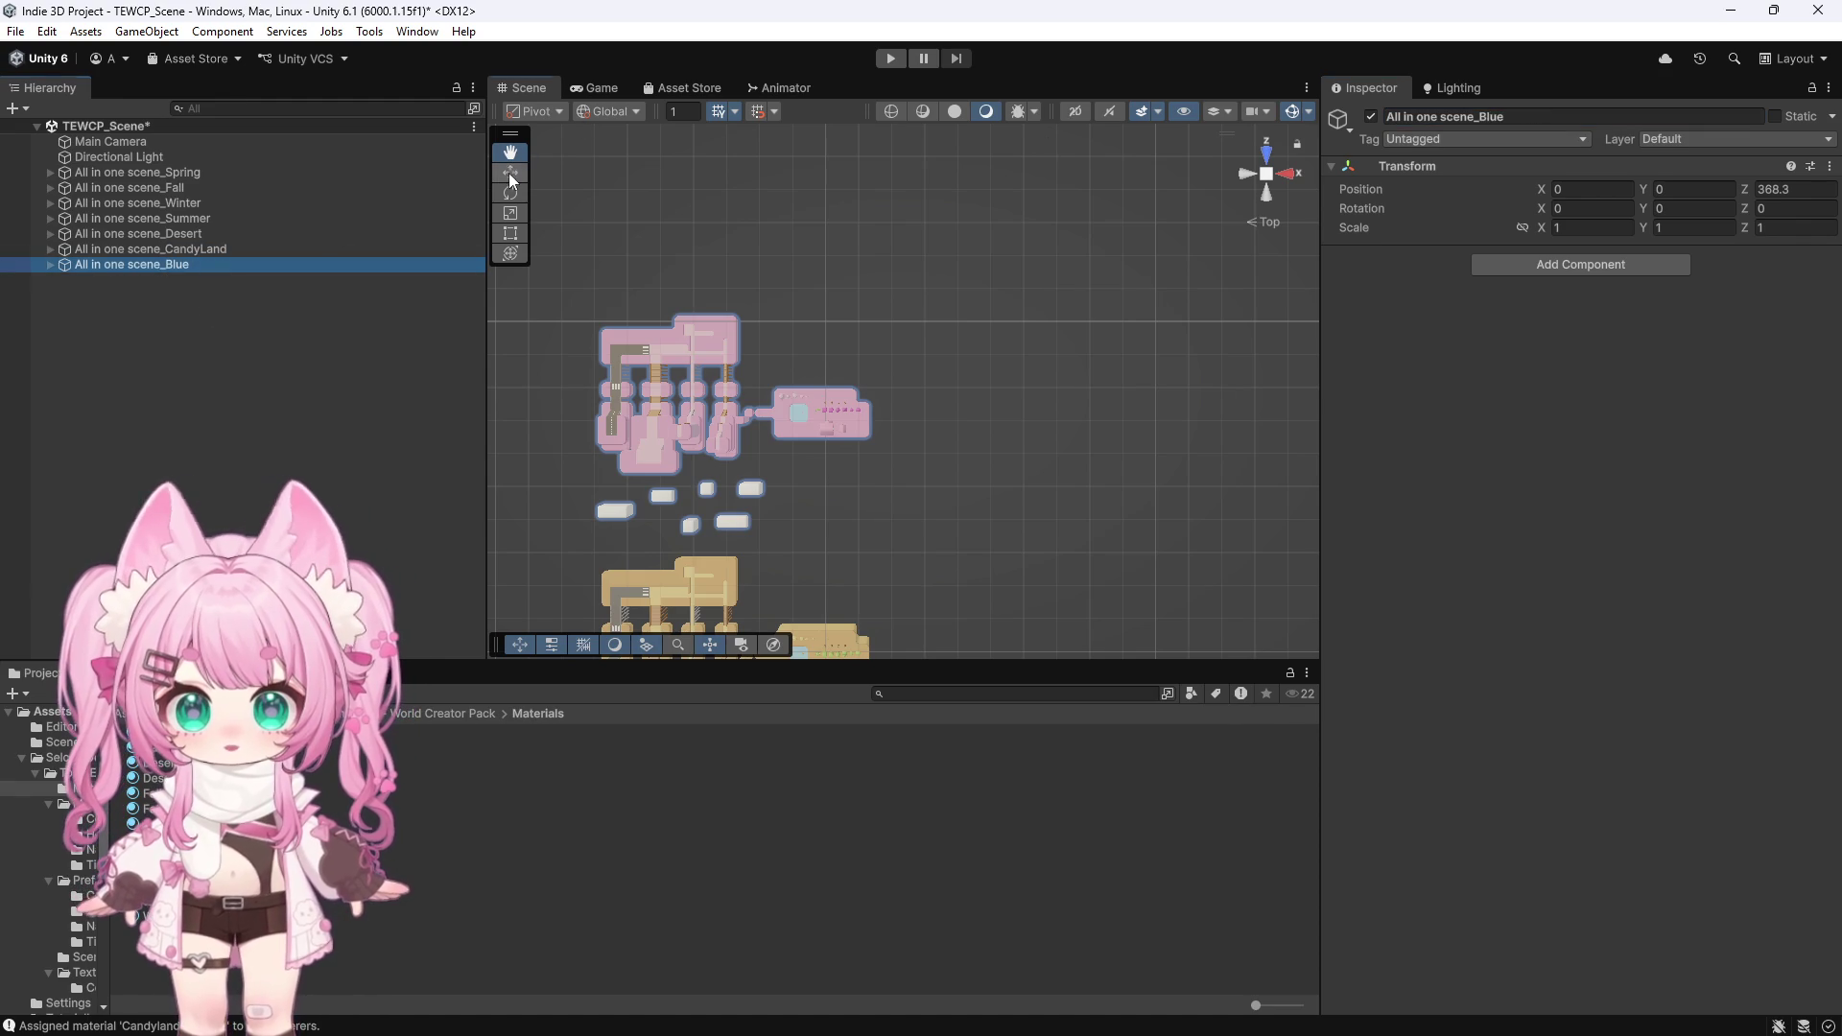
Move the Blue island along Z to 441.5 with the Move tool
click(510, 173)
drag(824, 356, 825, 131)
scroll(down, 3)
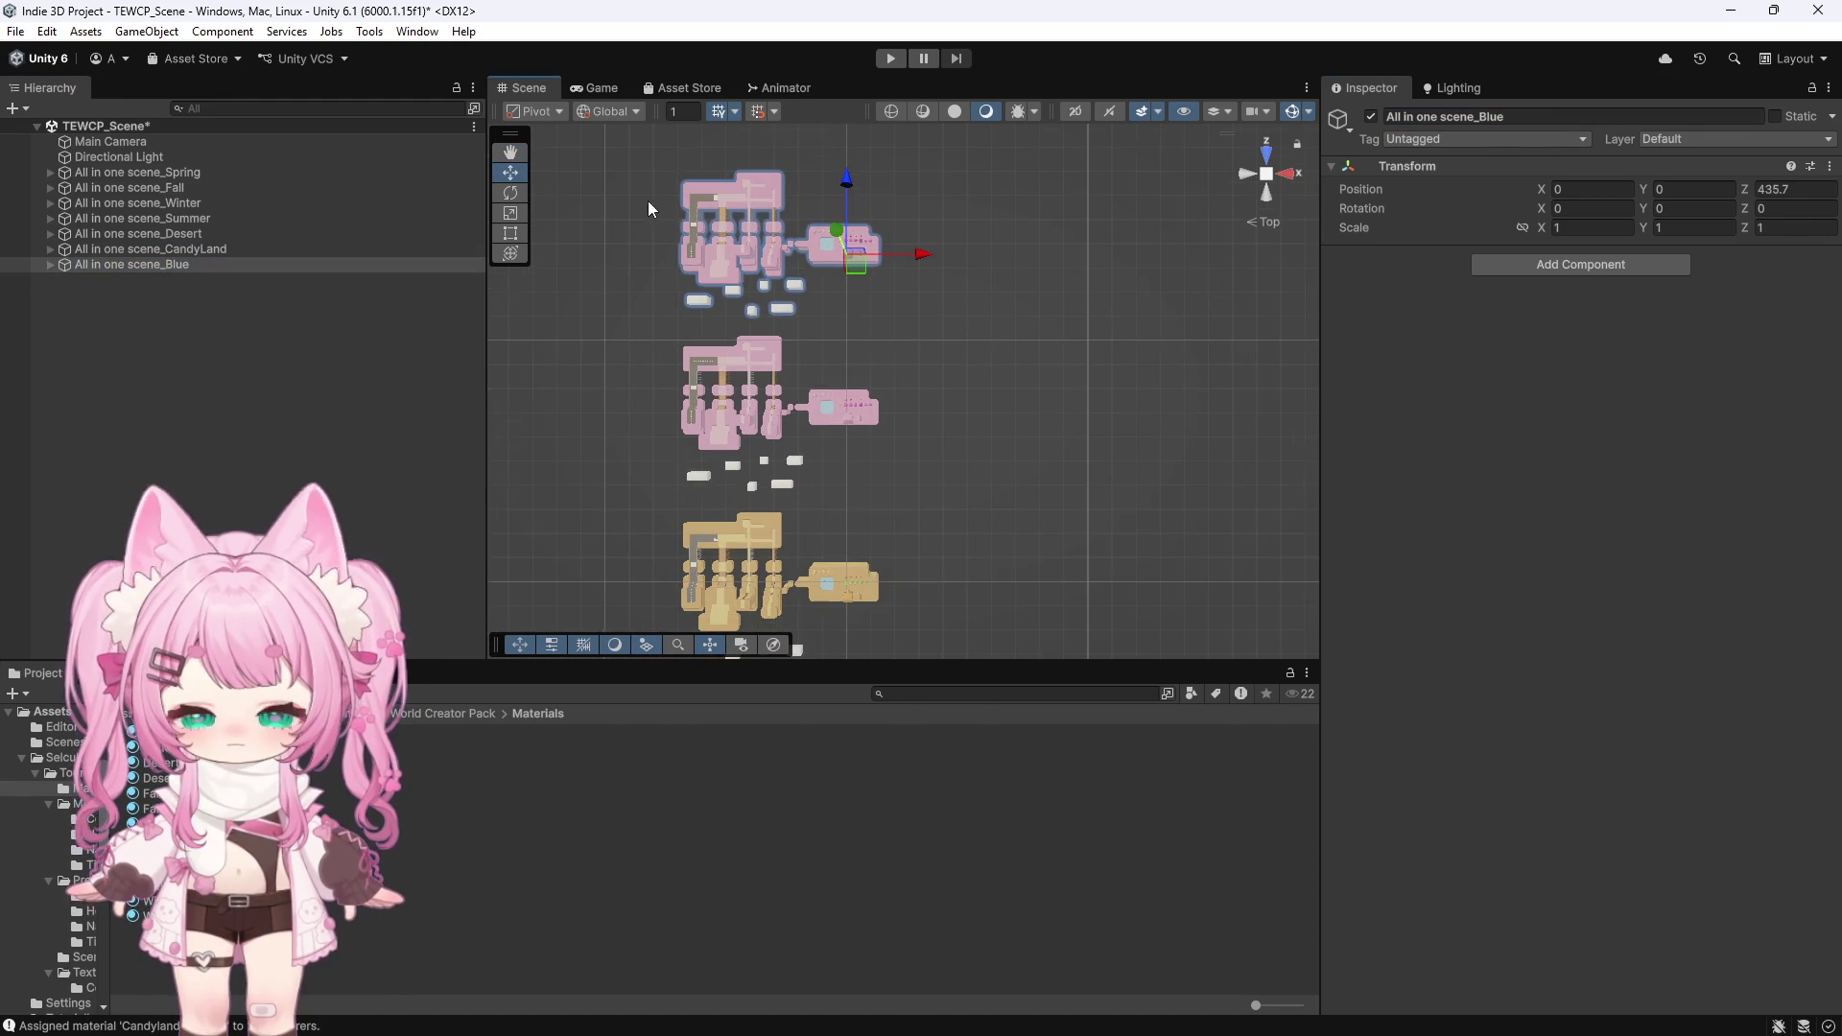
scroll(up, 3)
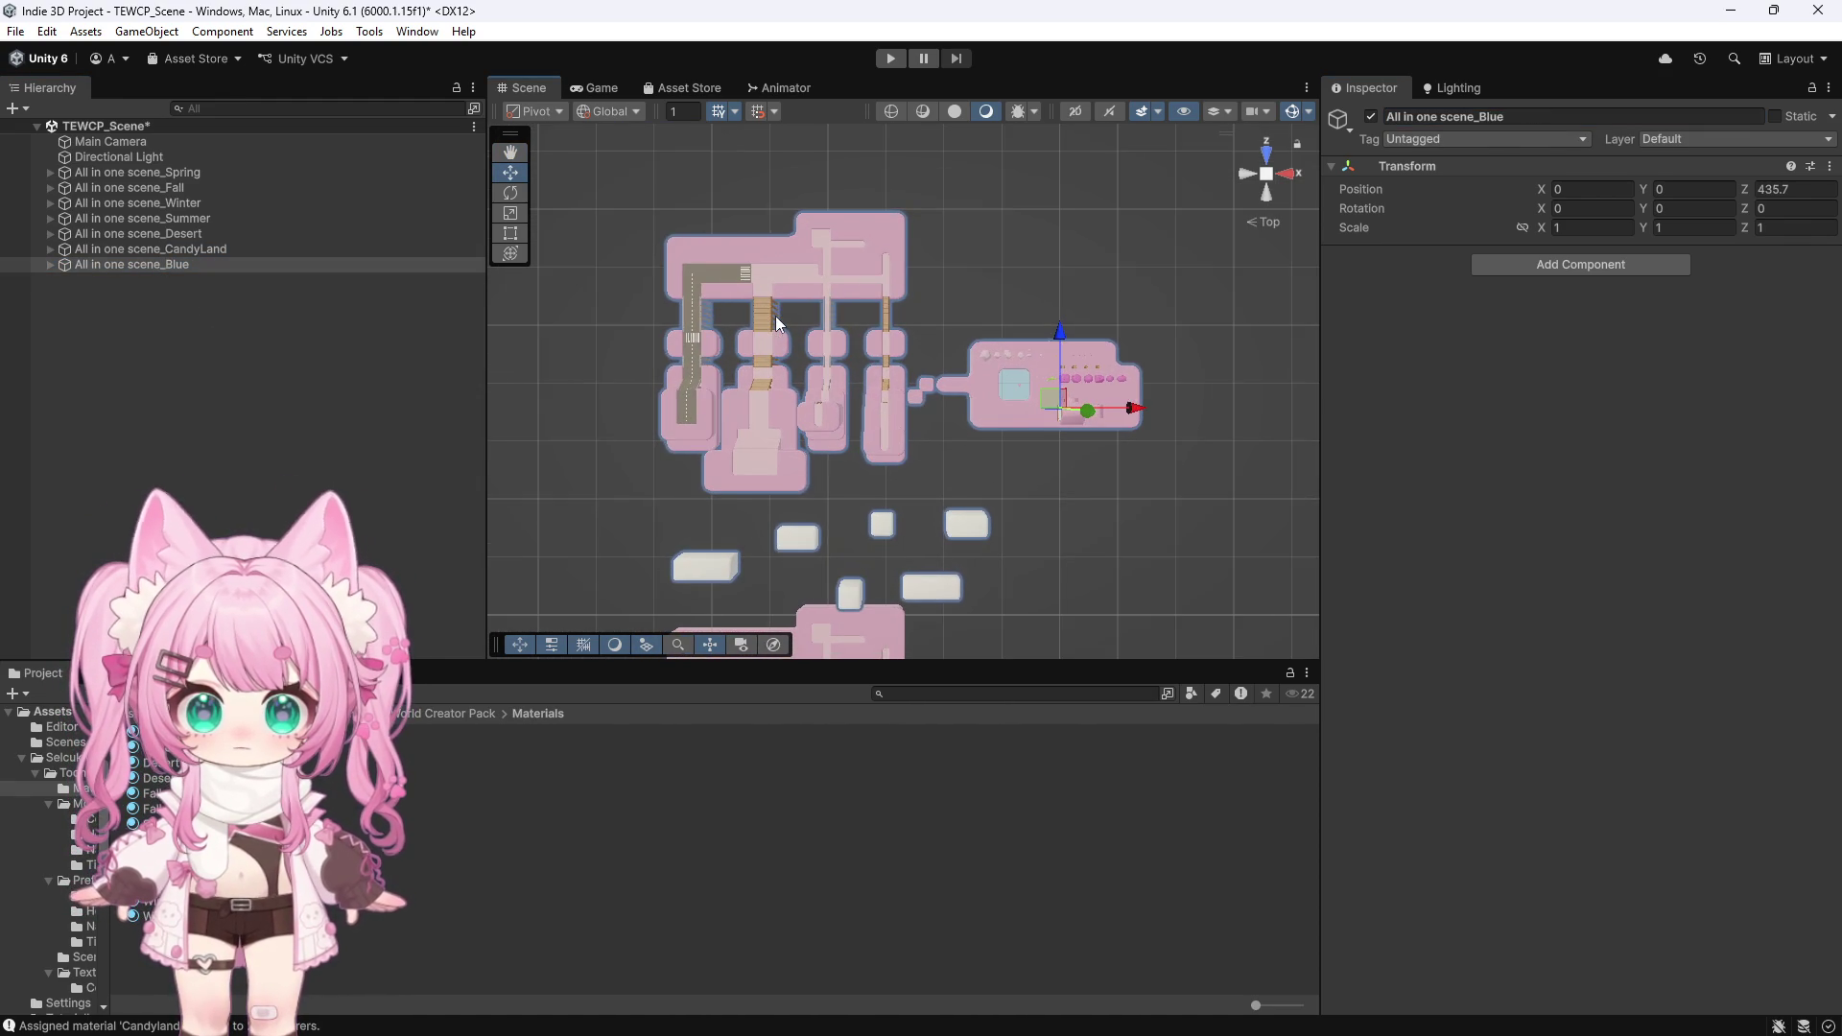
scroll(down, 3)
drag(1038, 326, 1044, 305)
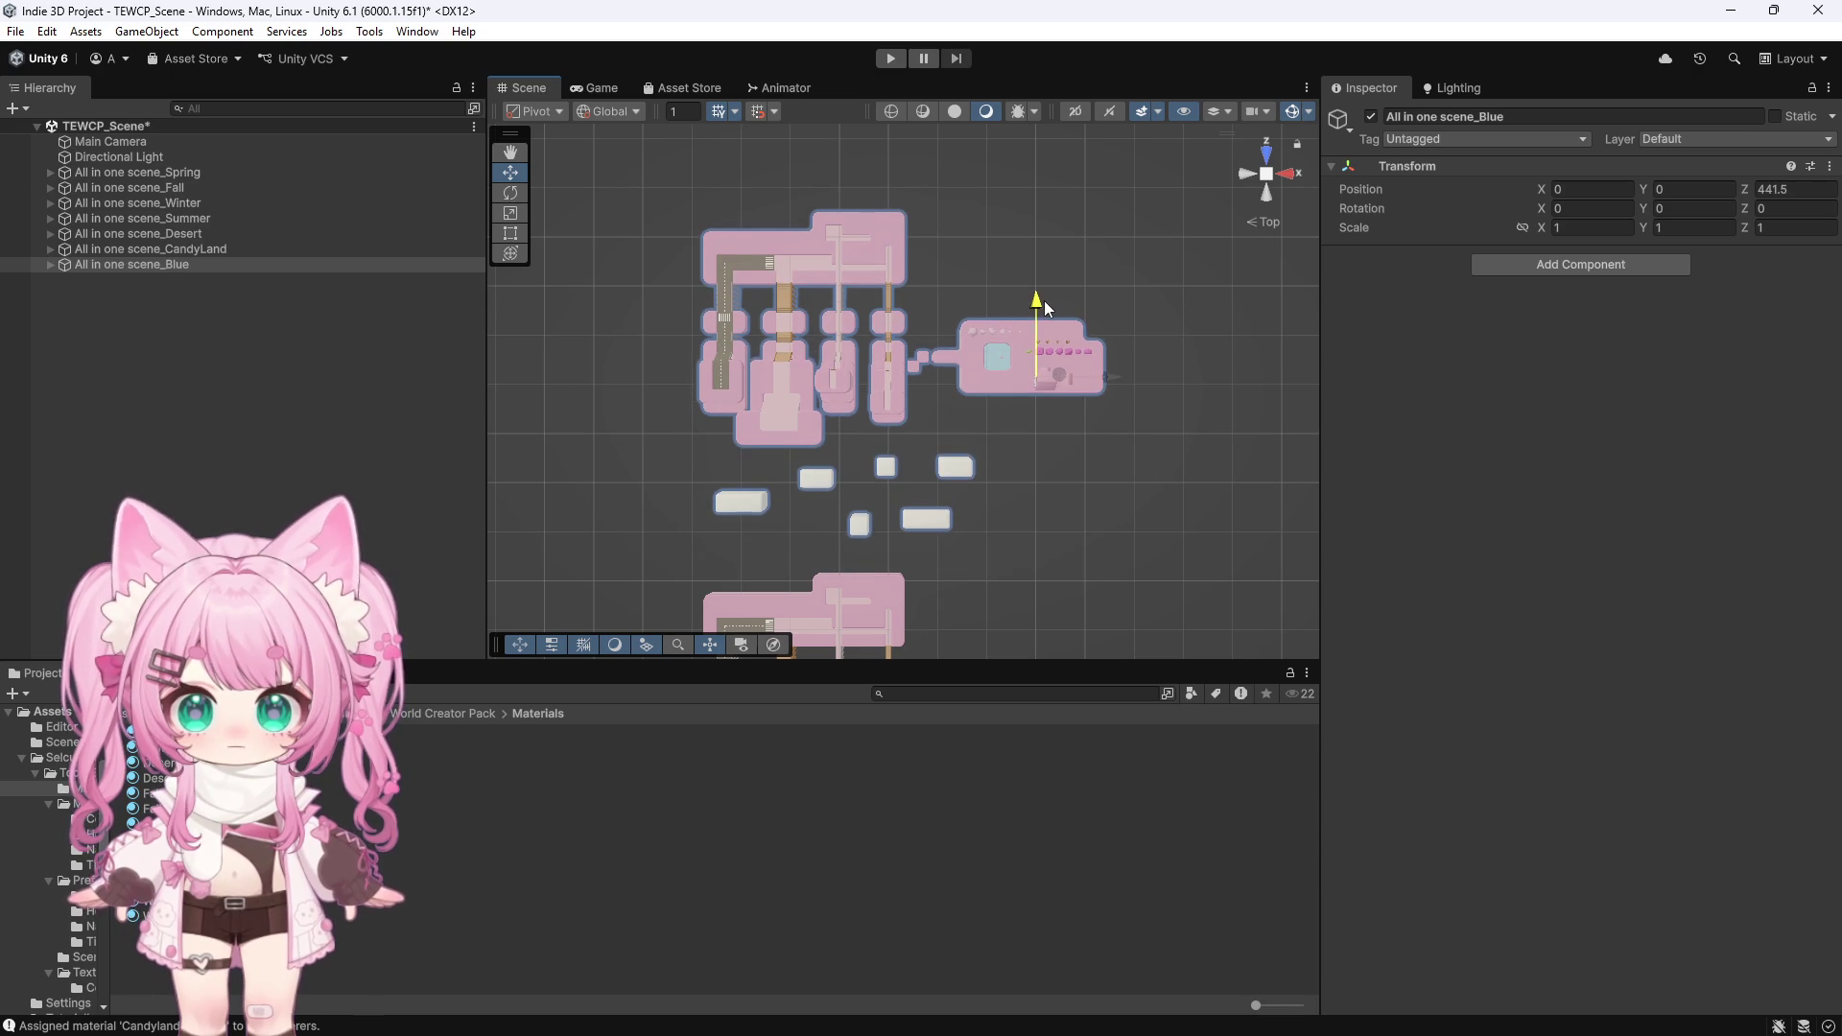
click(1160, 479)
scroll(up, 3)
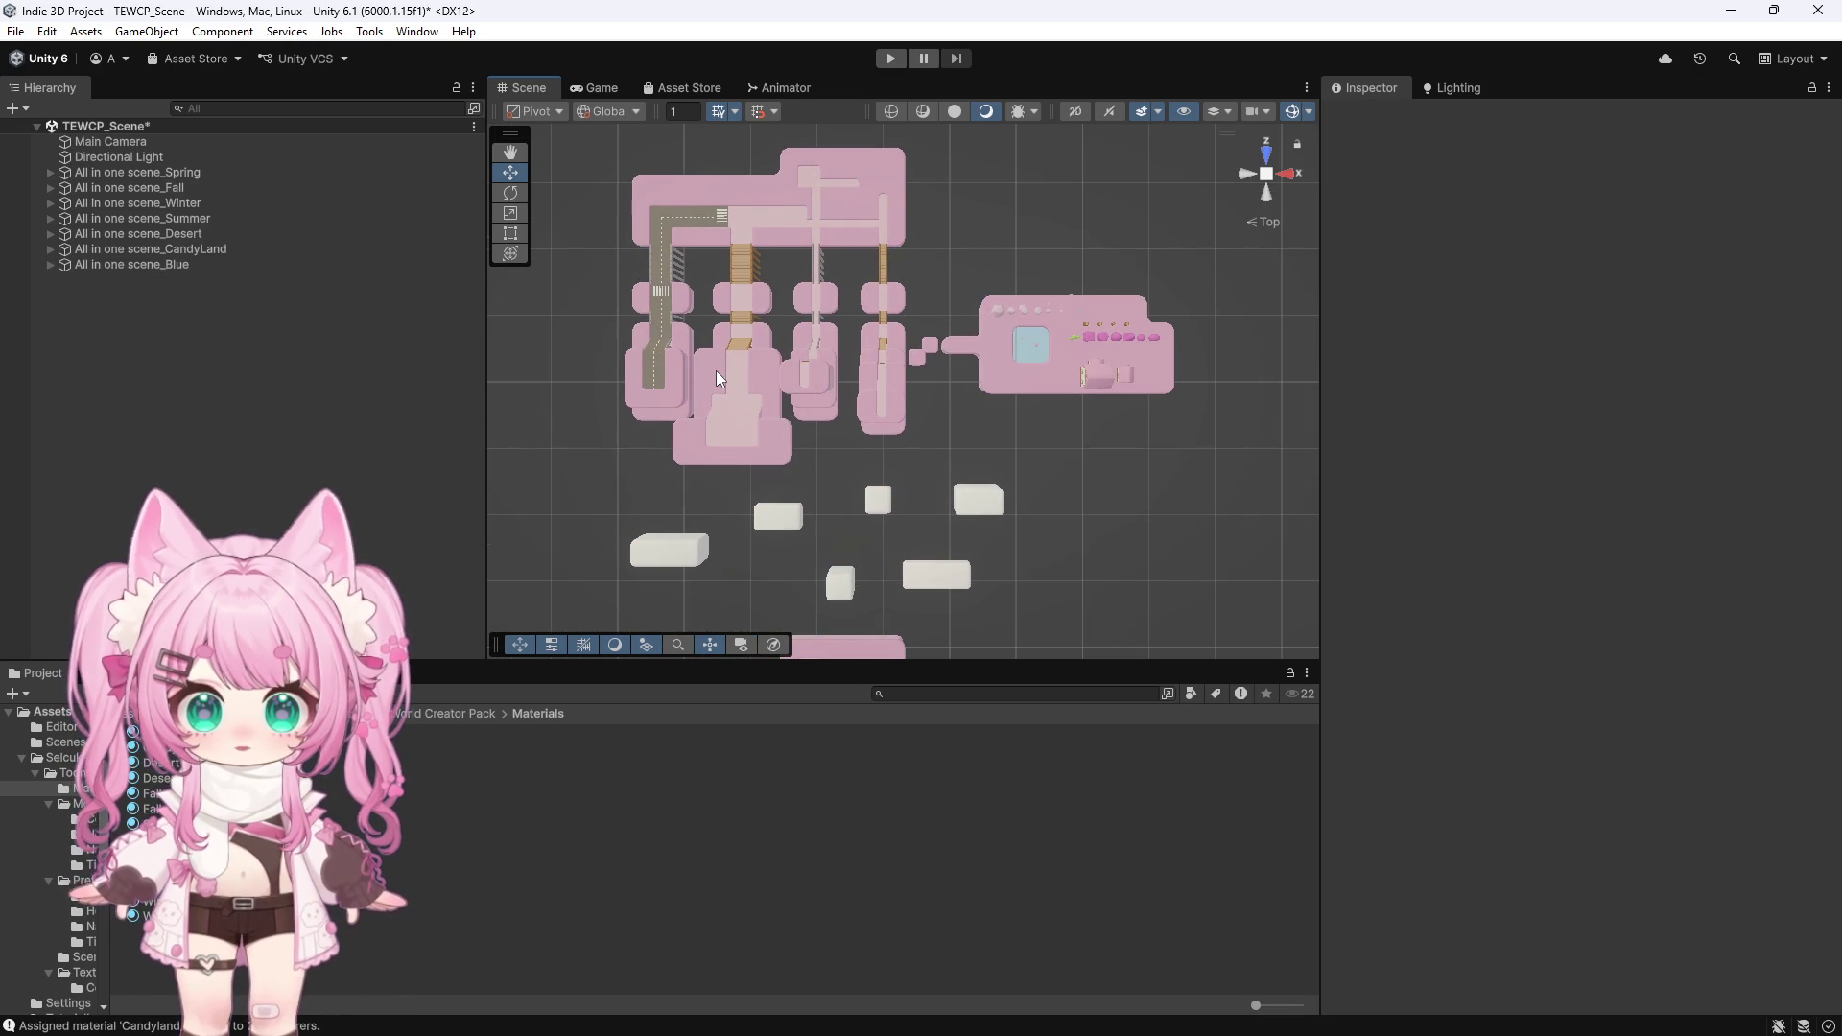
Inspect a cloud block's Candyland material properties
click(775, 518)
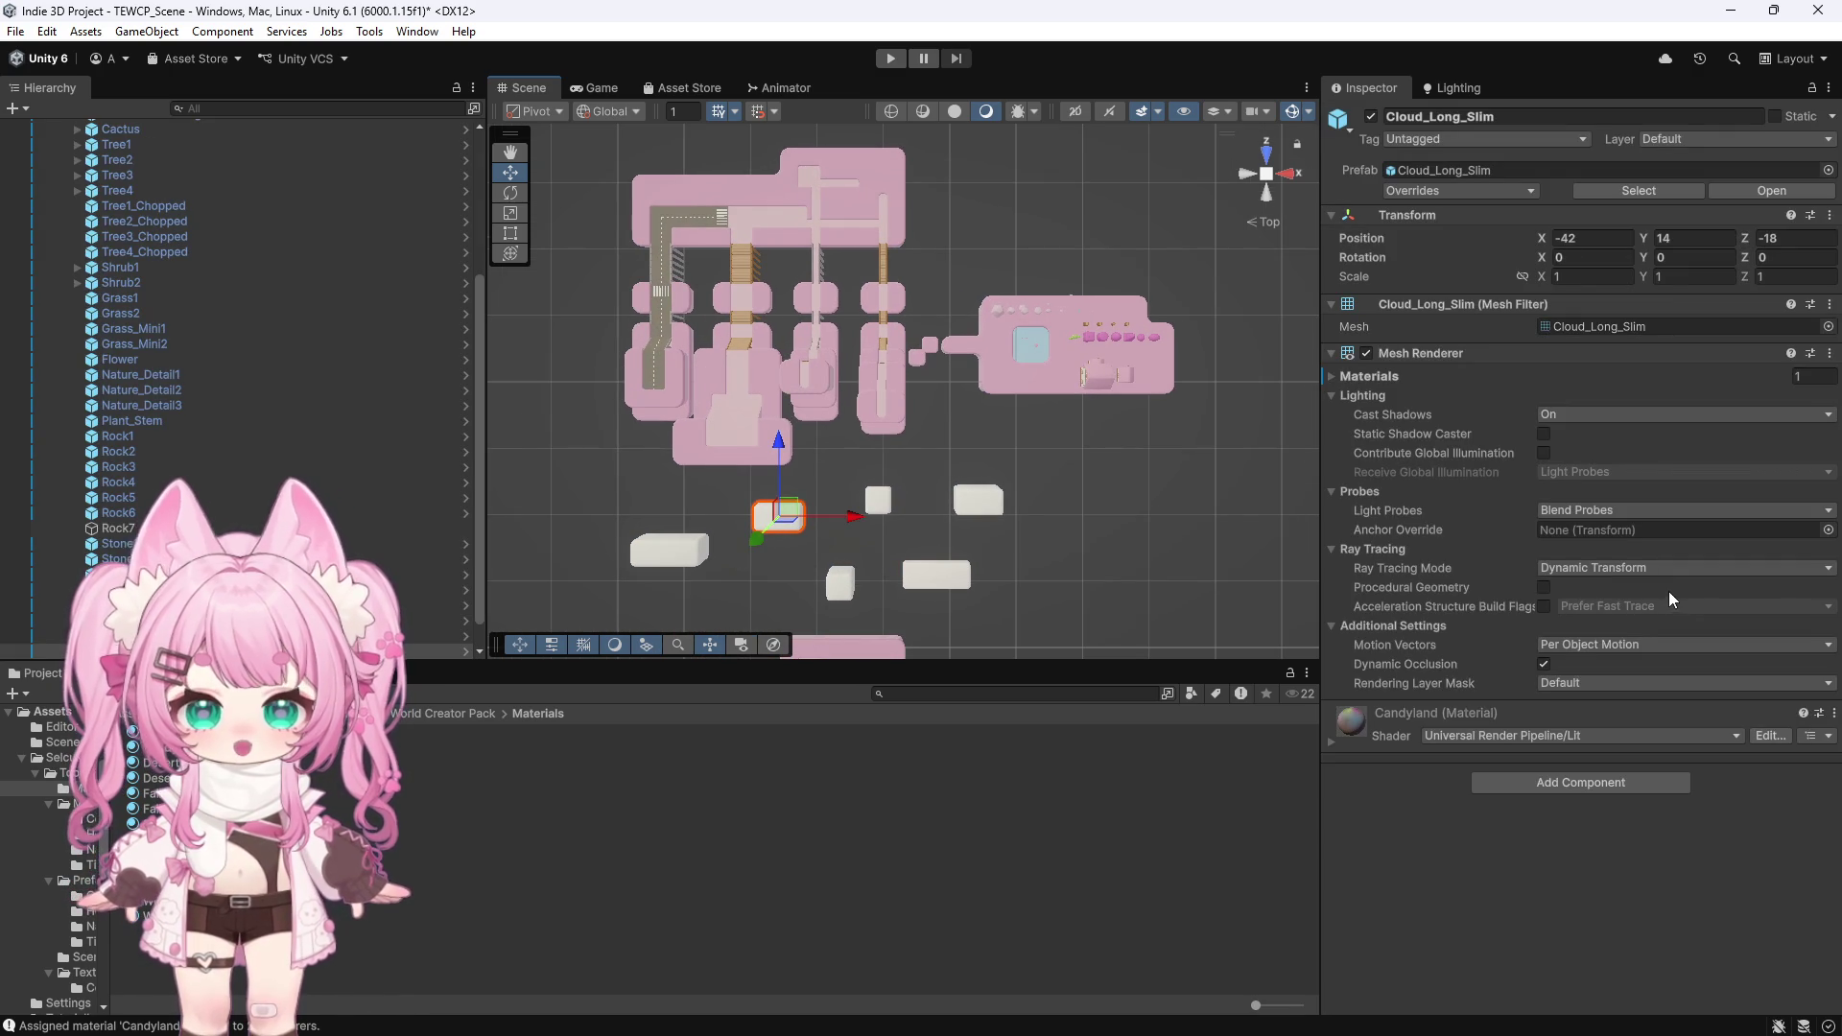
click(1332, 740)
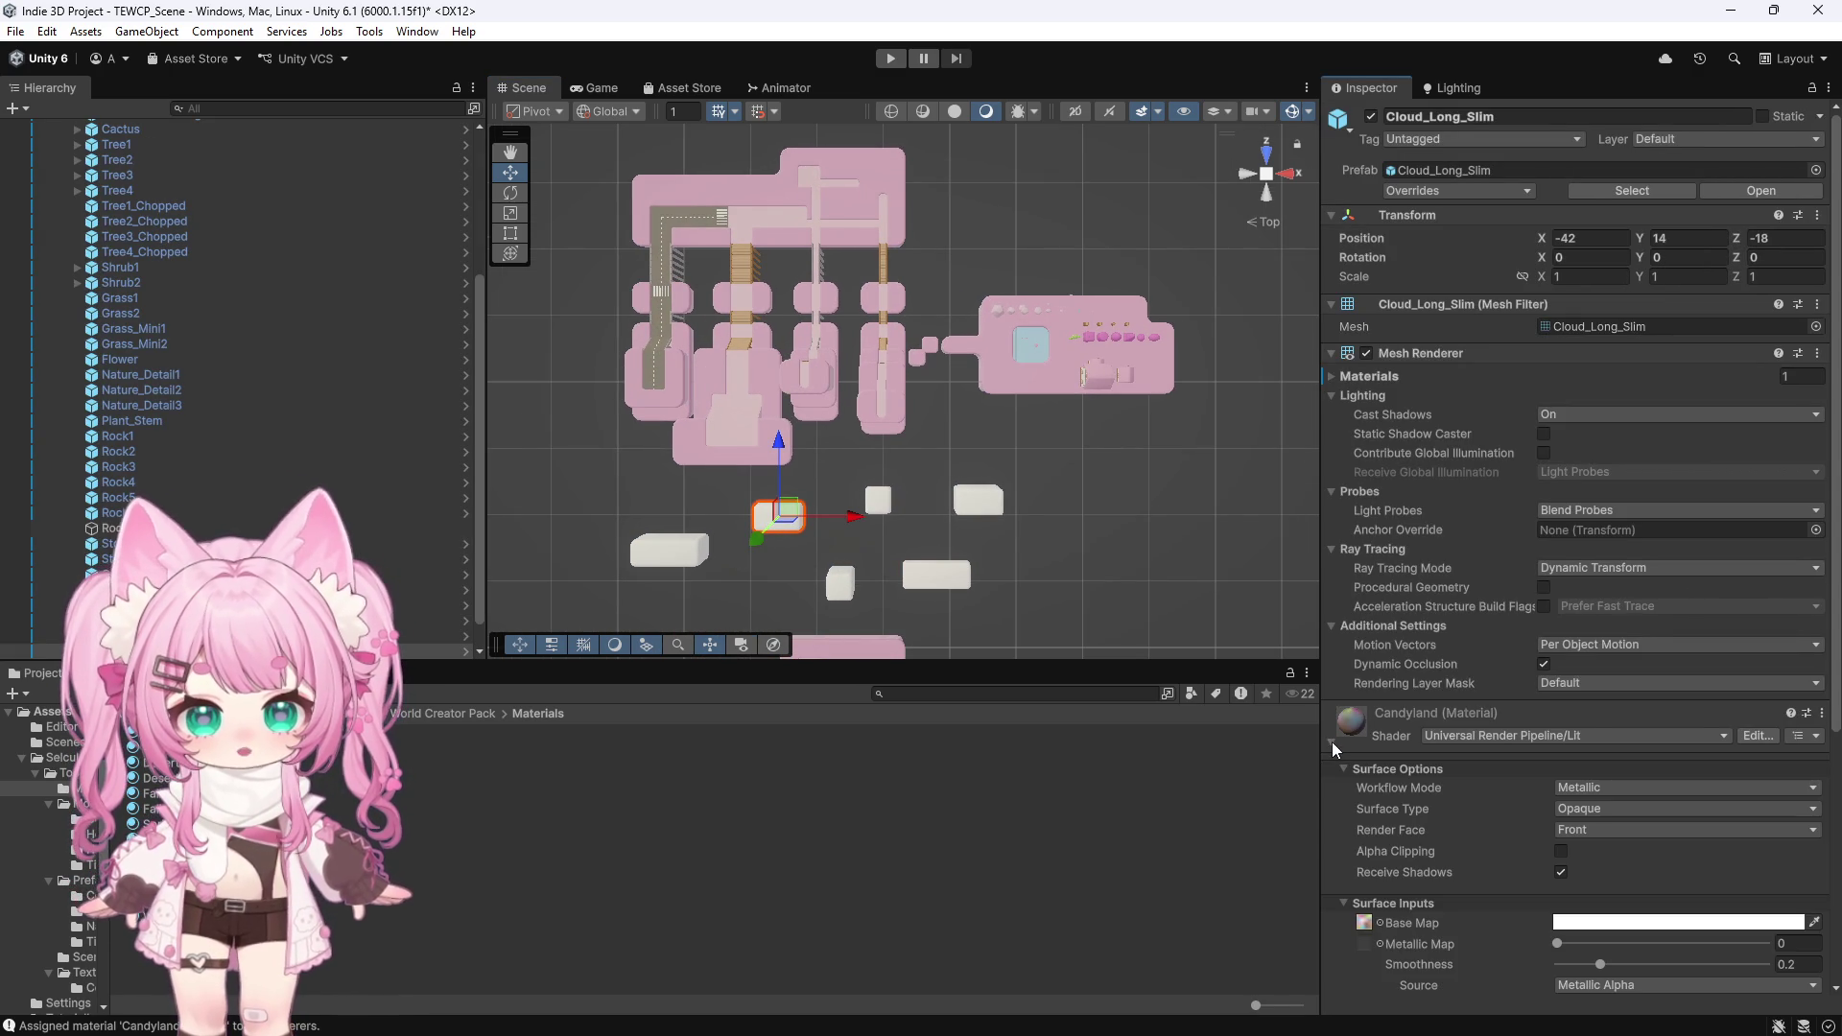
click(1332, 738)
click(1053, 538)
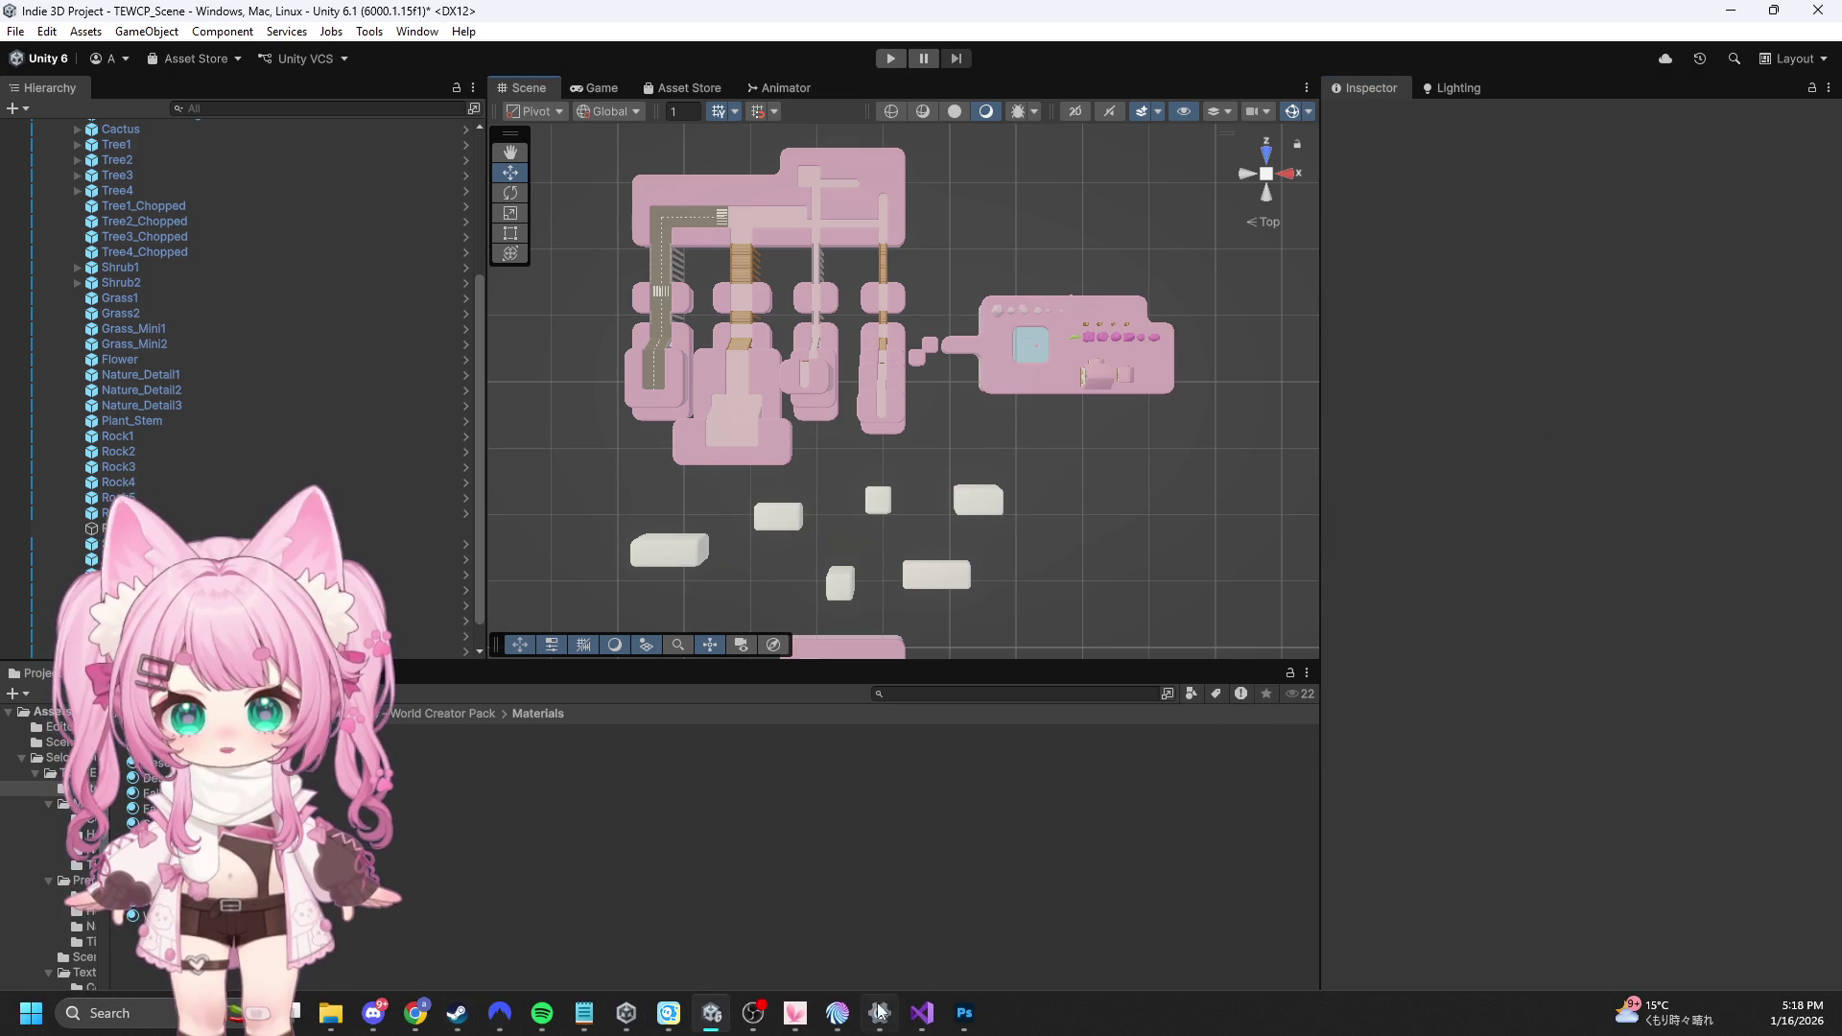
click(964, 1013)
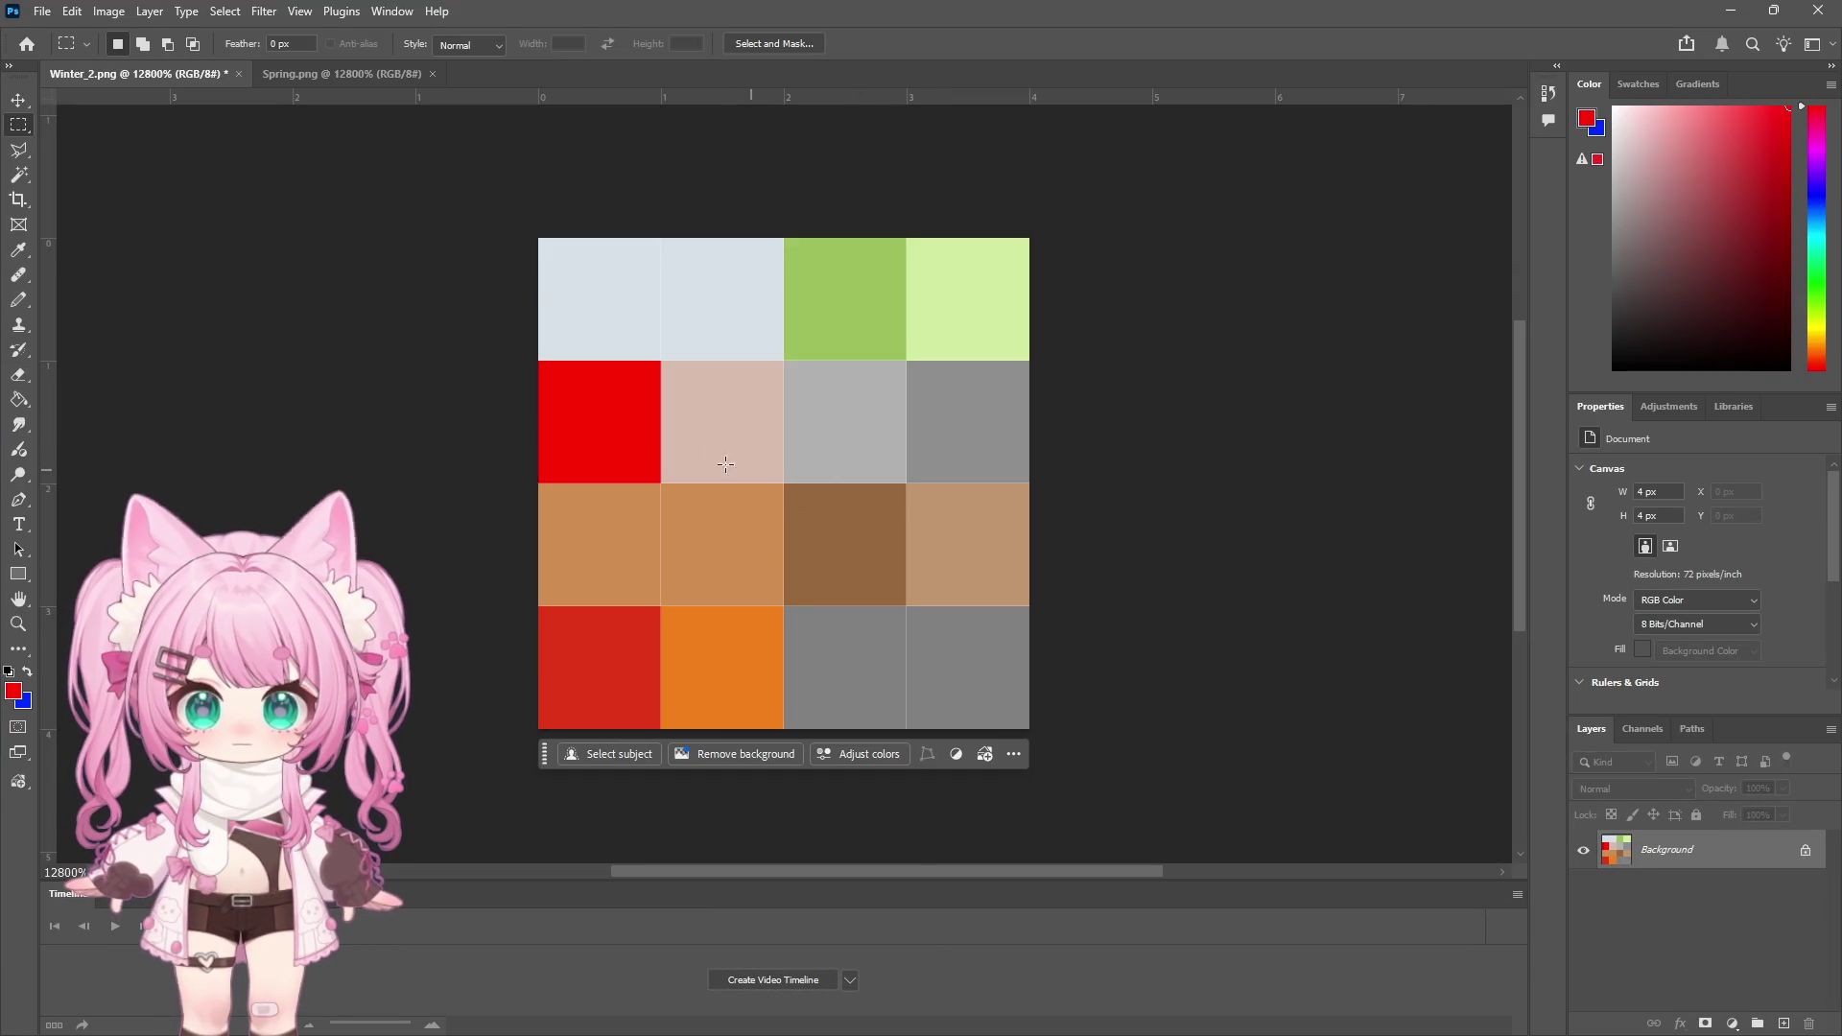
Undo the red swatch, close Winter_2 without saving and Spring.png, then minimize Photoshop
key(ctrl+z)
key(ctrl+z)
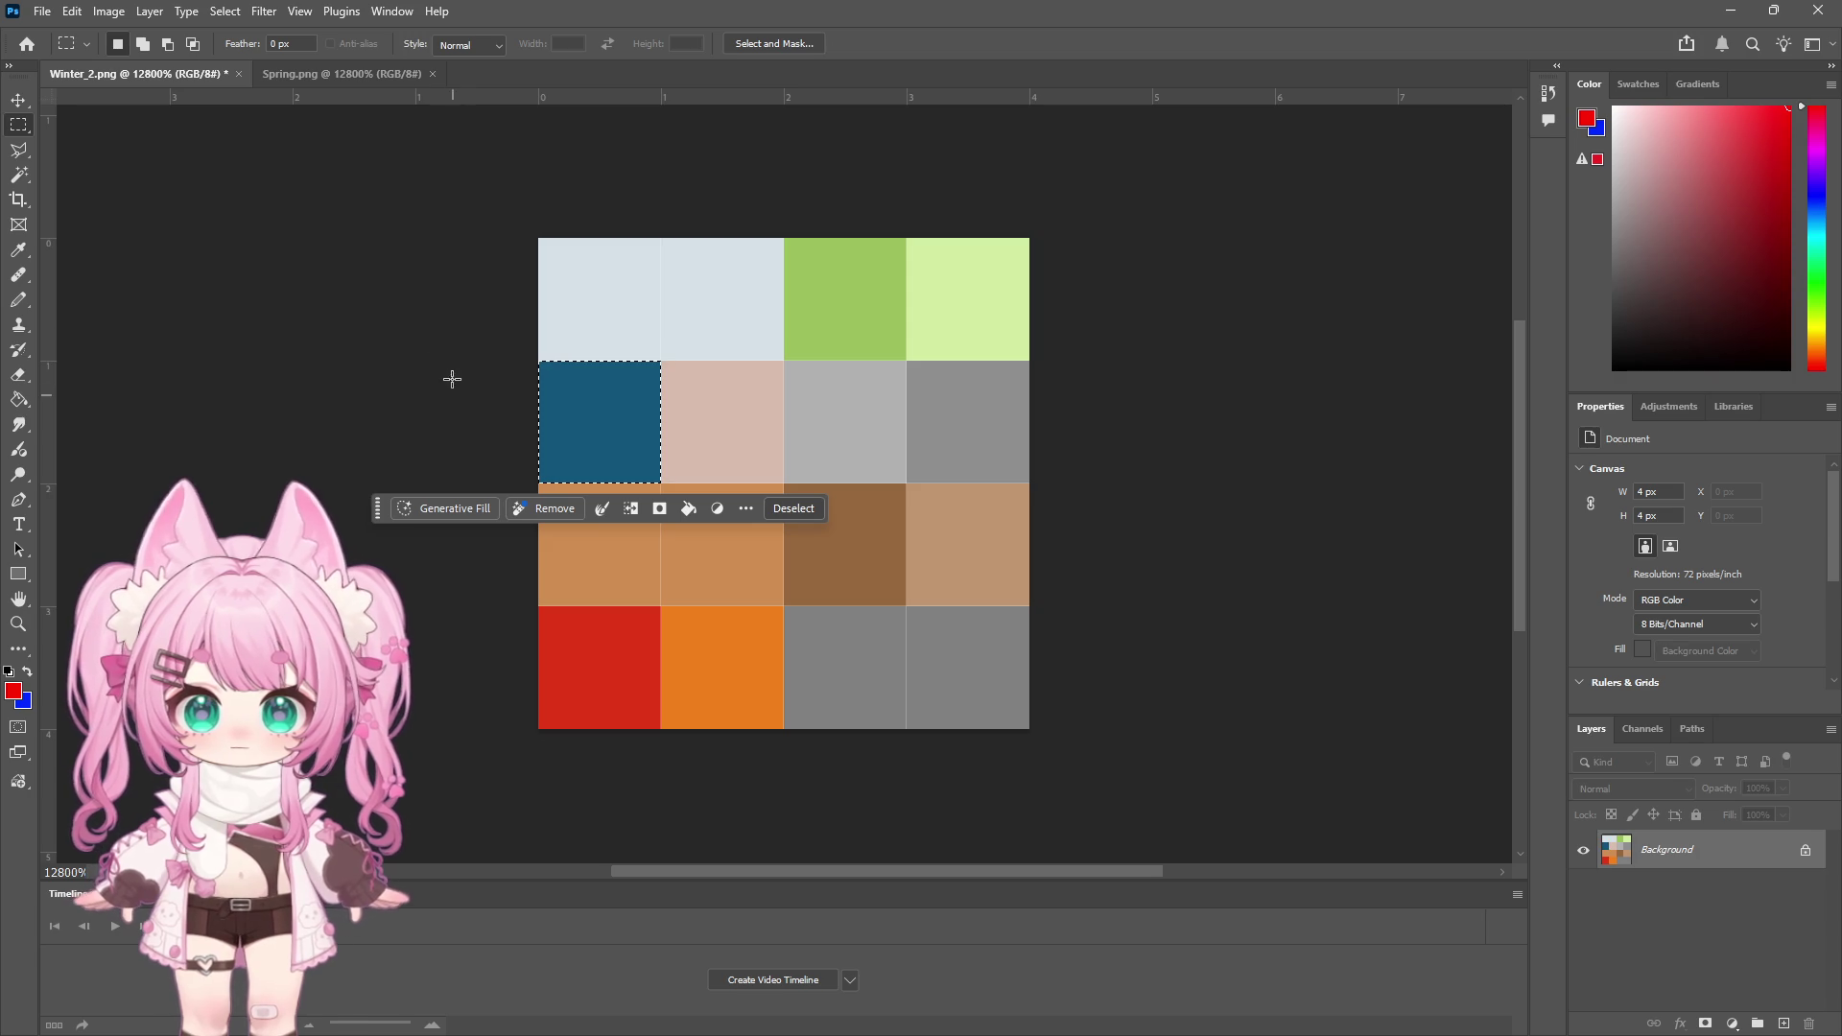
click(240, 73)
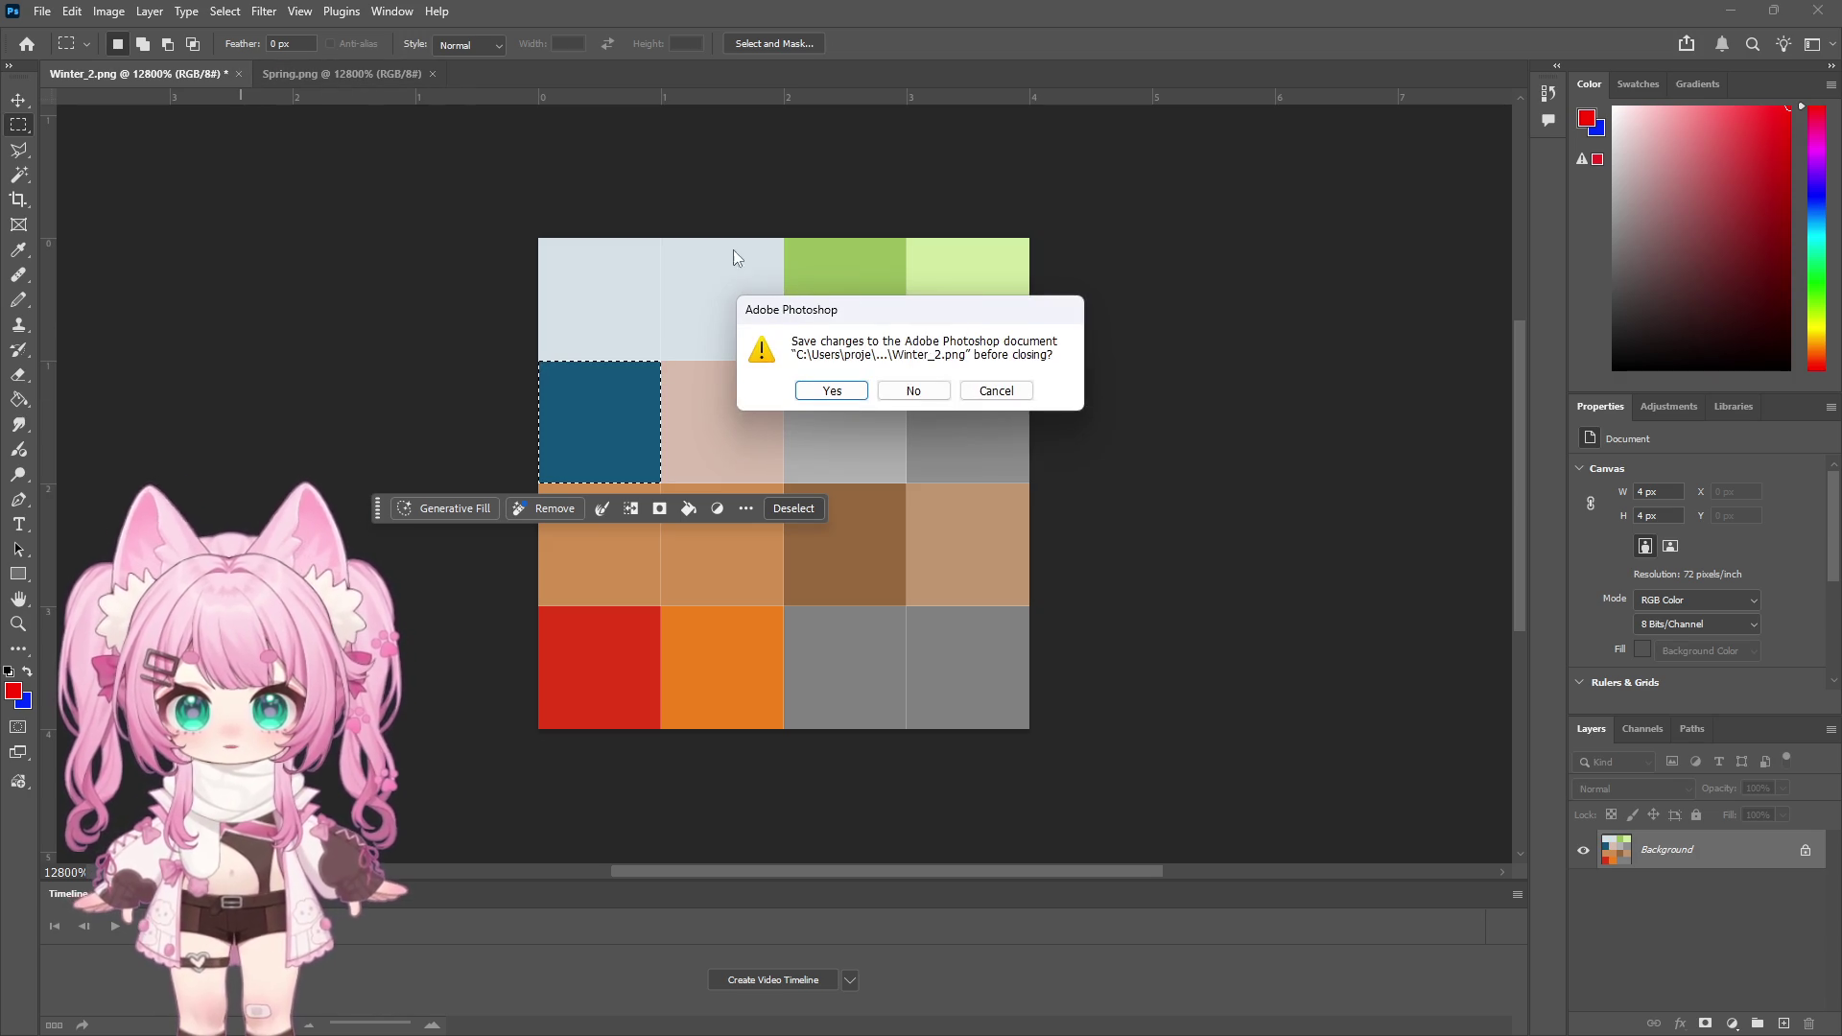
click(912, 434)
click(219, 74)
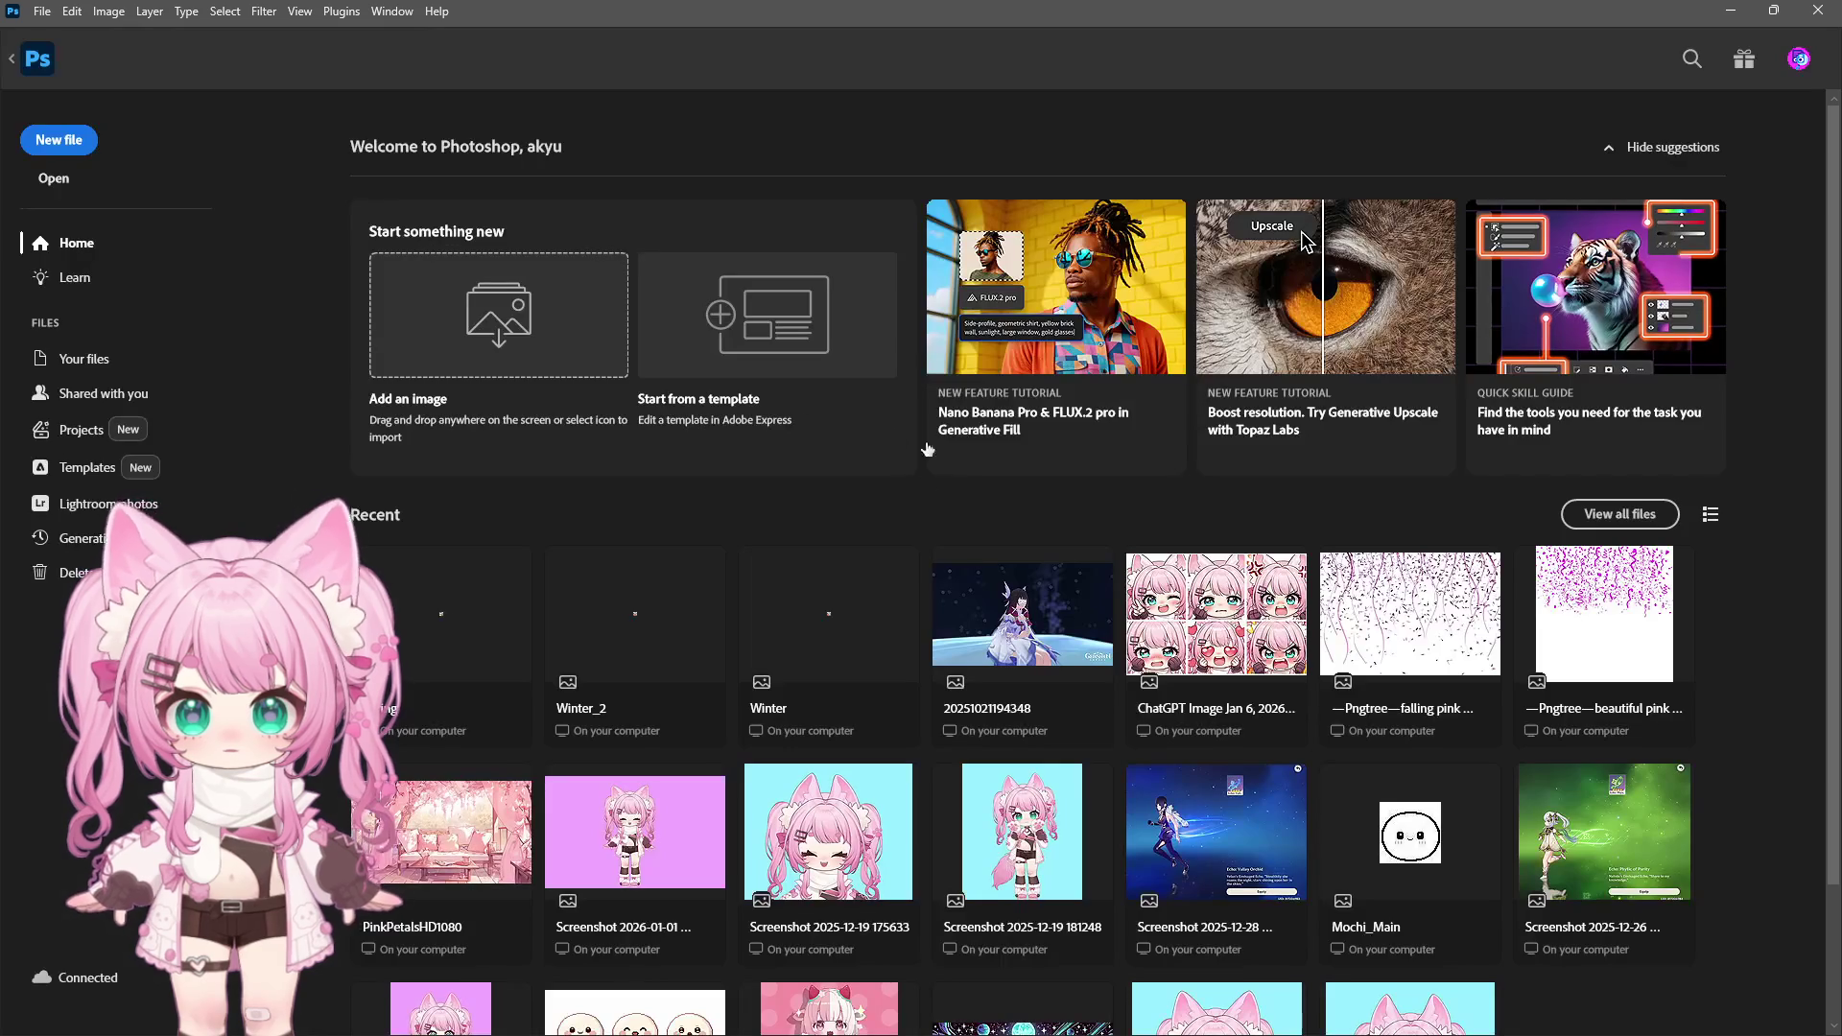
click(1730, 10)
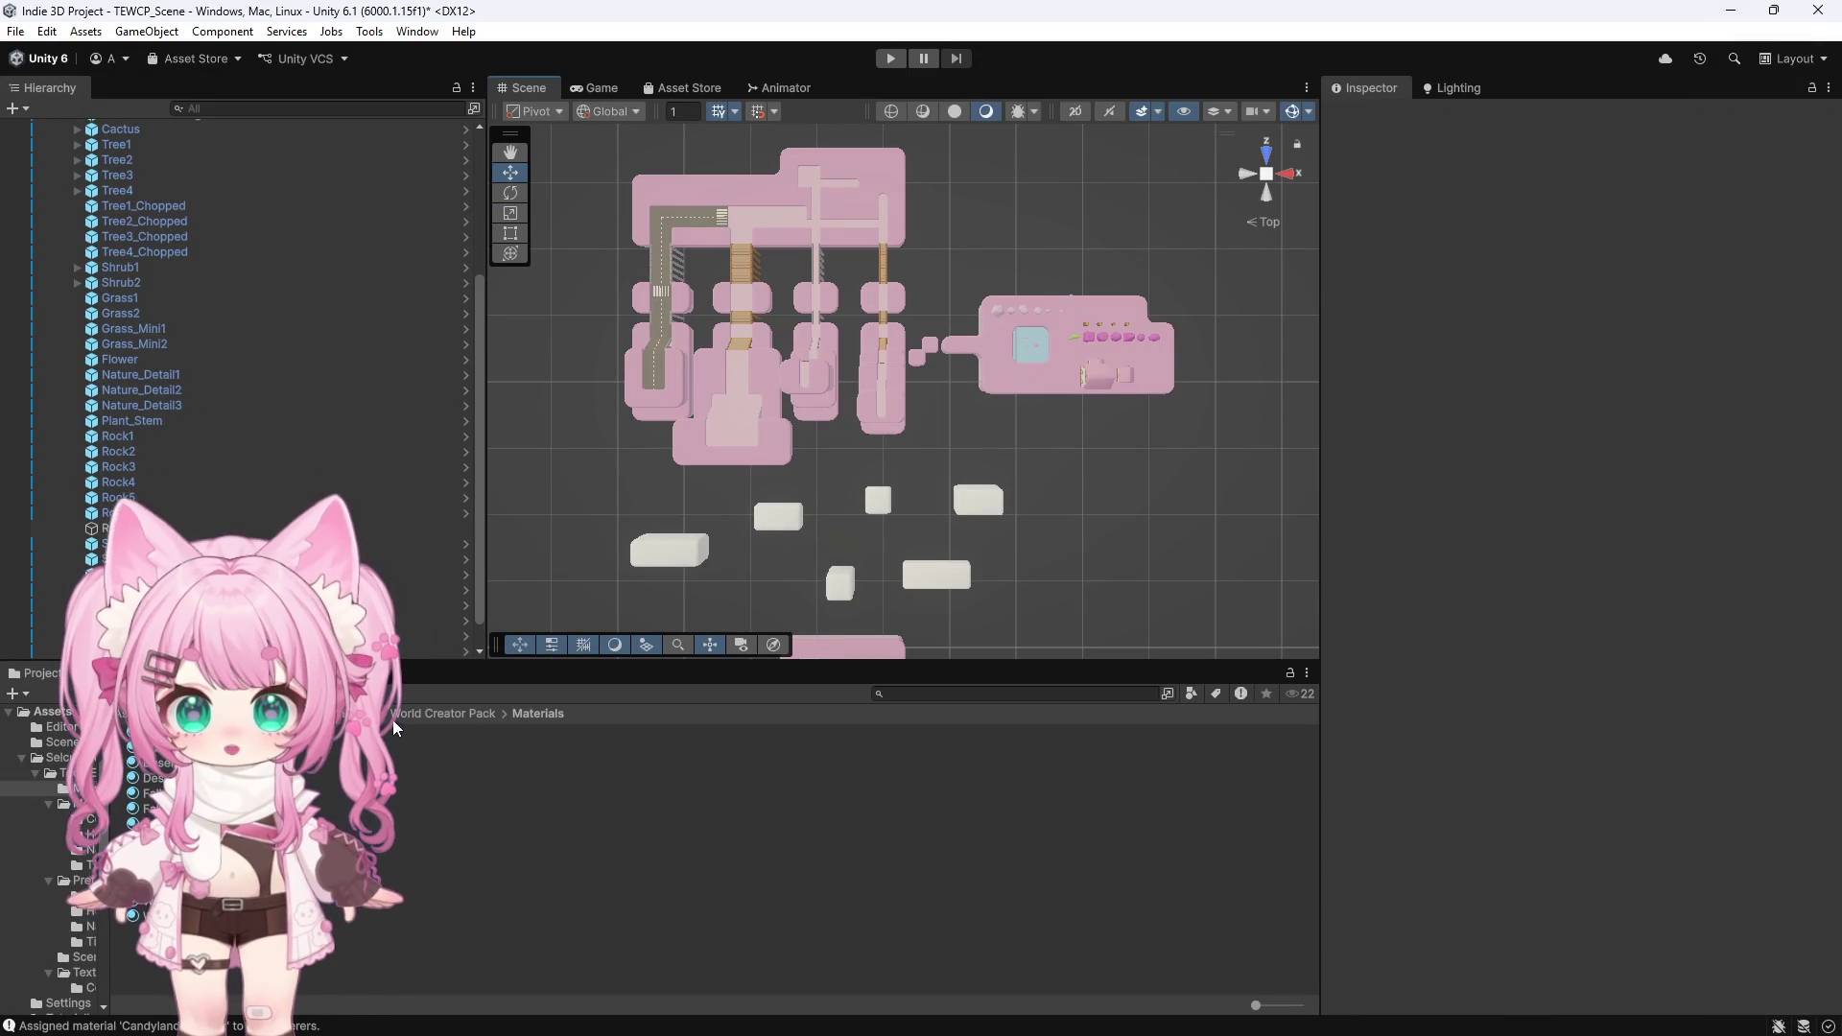
Open the World Creator Pack's Textures folder and reveal Candyland in Explorer
click(67, 772)
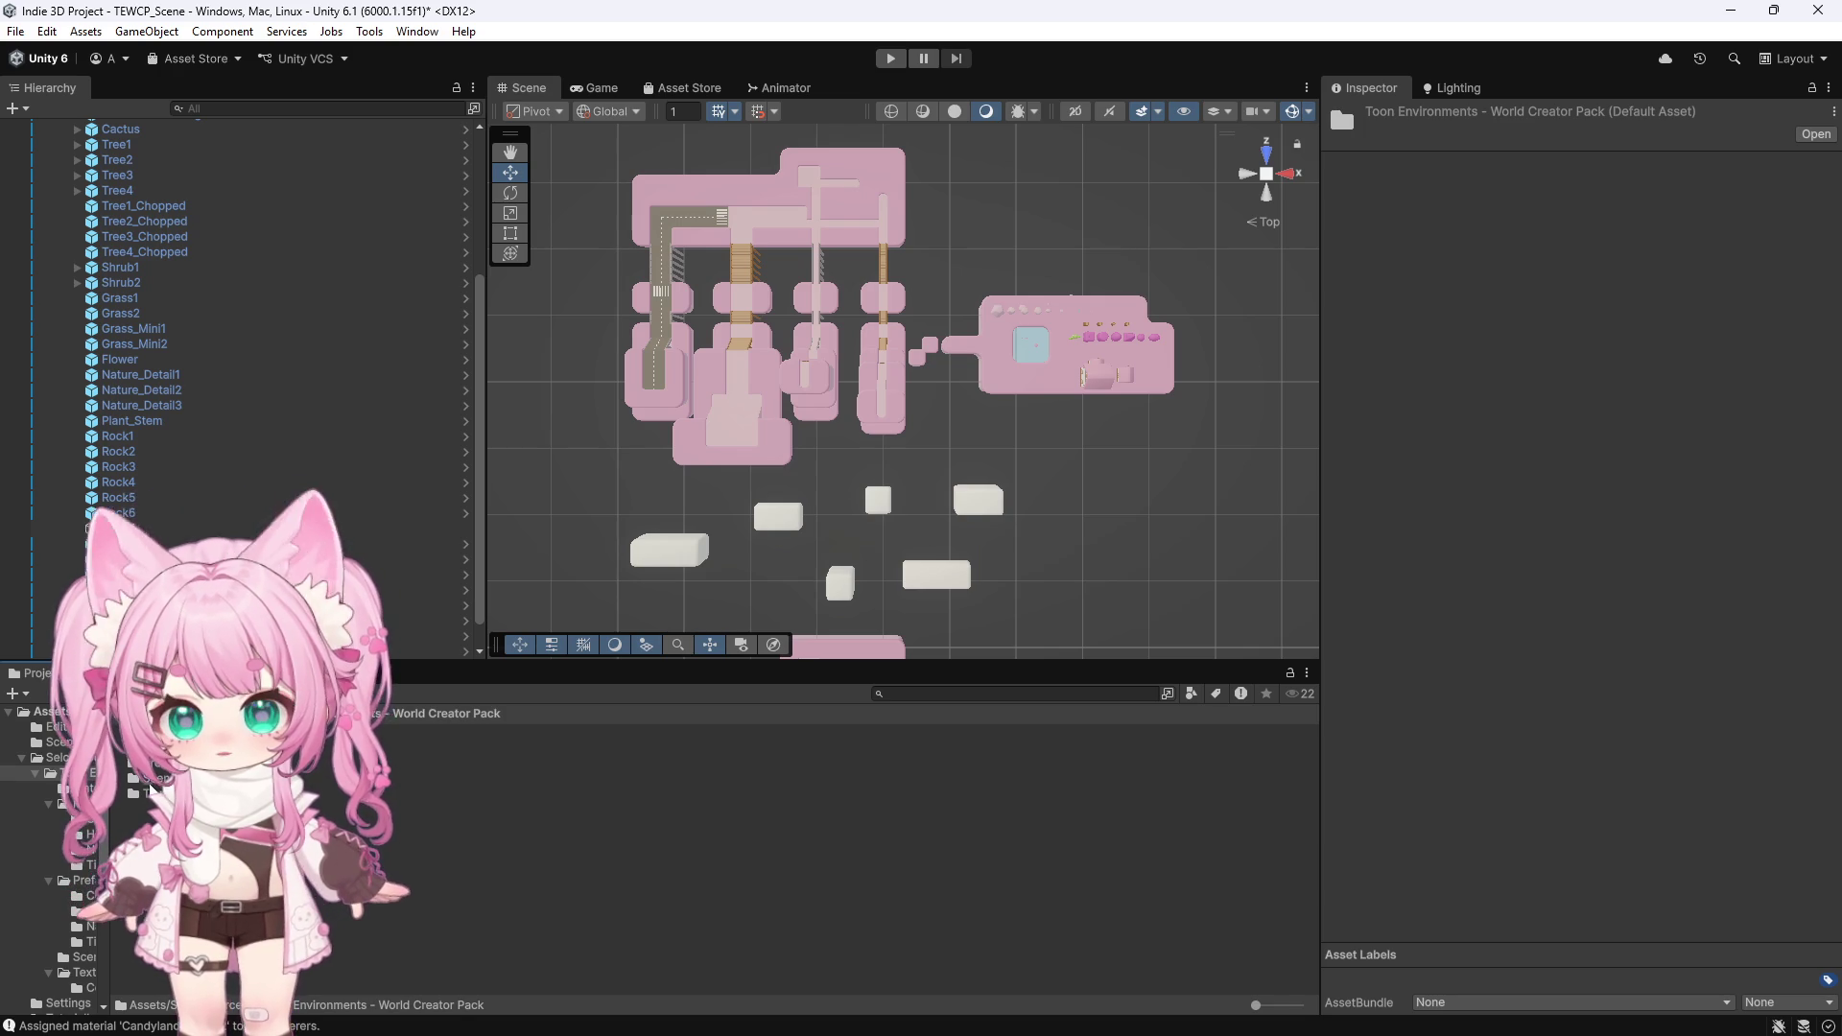
double_click(151, 790)
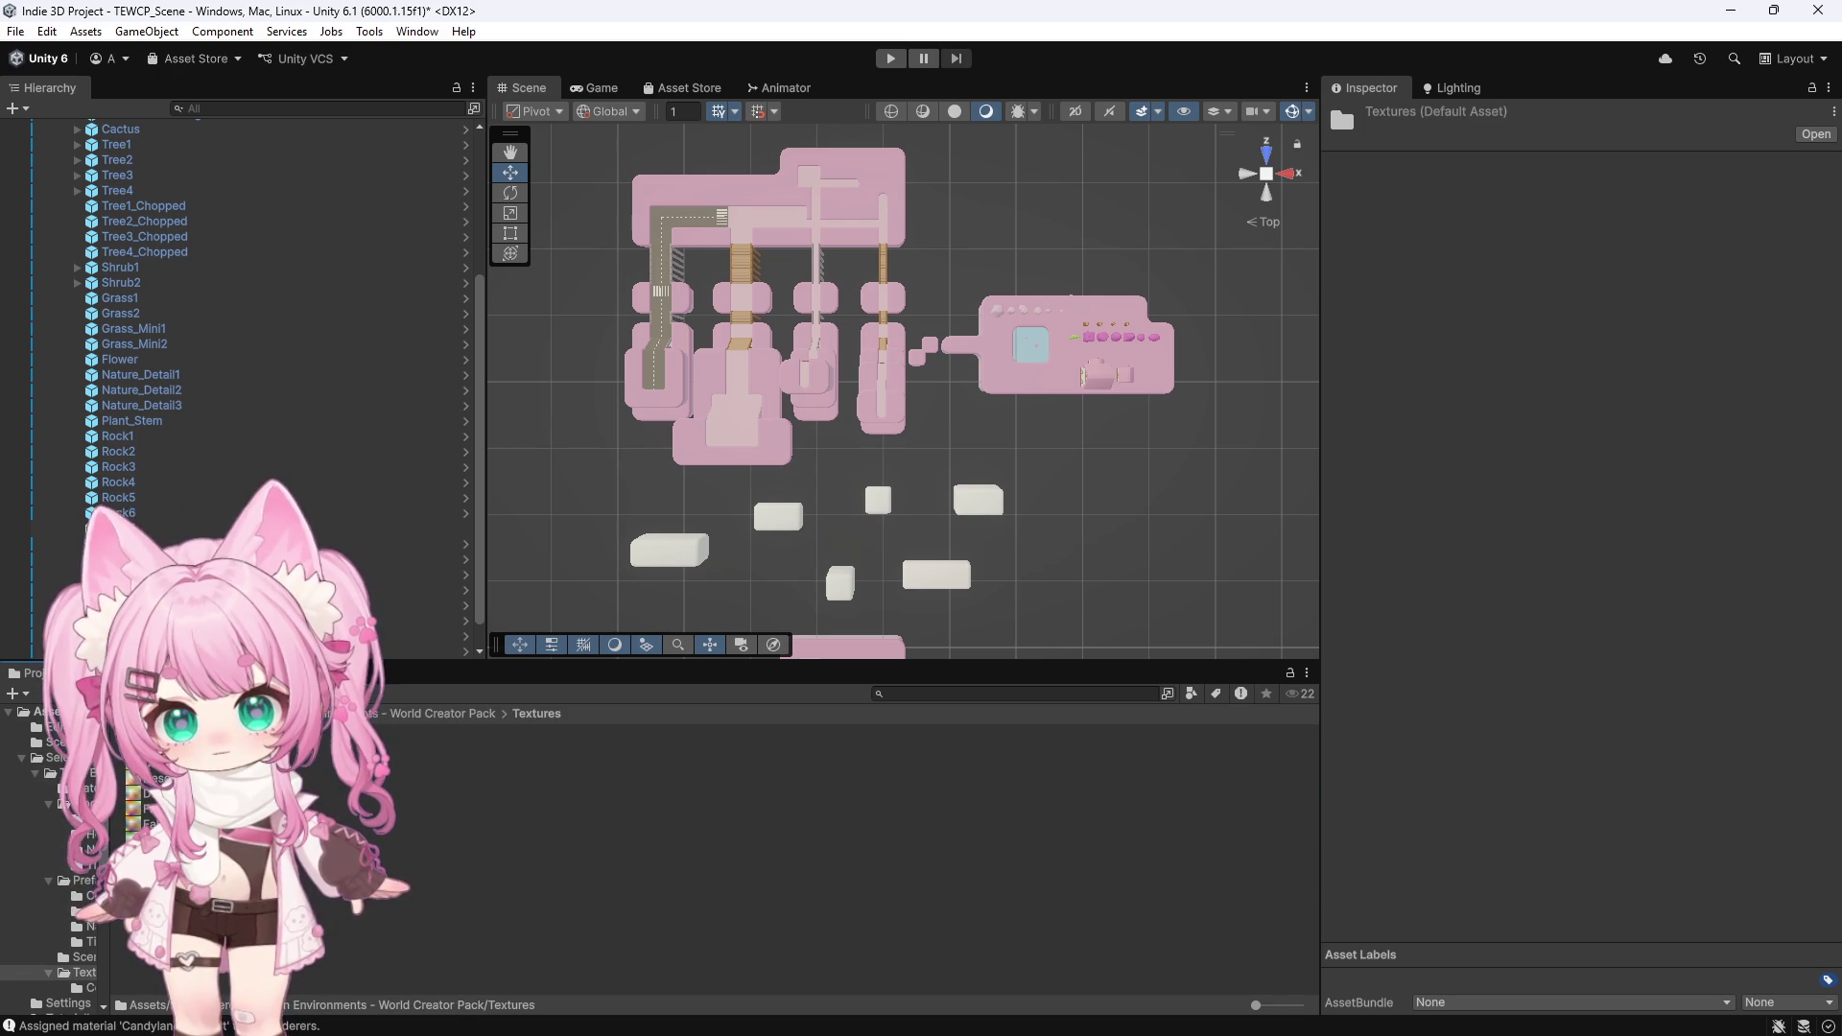
right_click(187, 747)
click(221, 275)
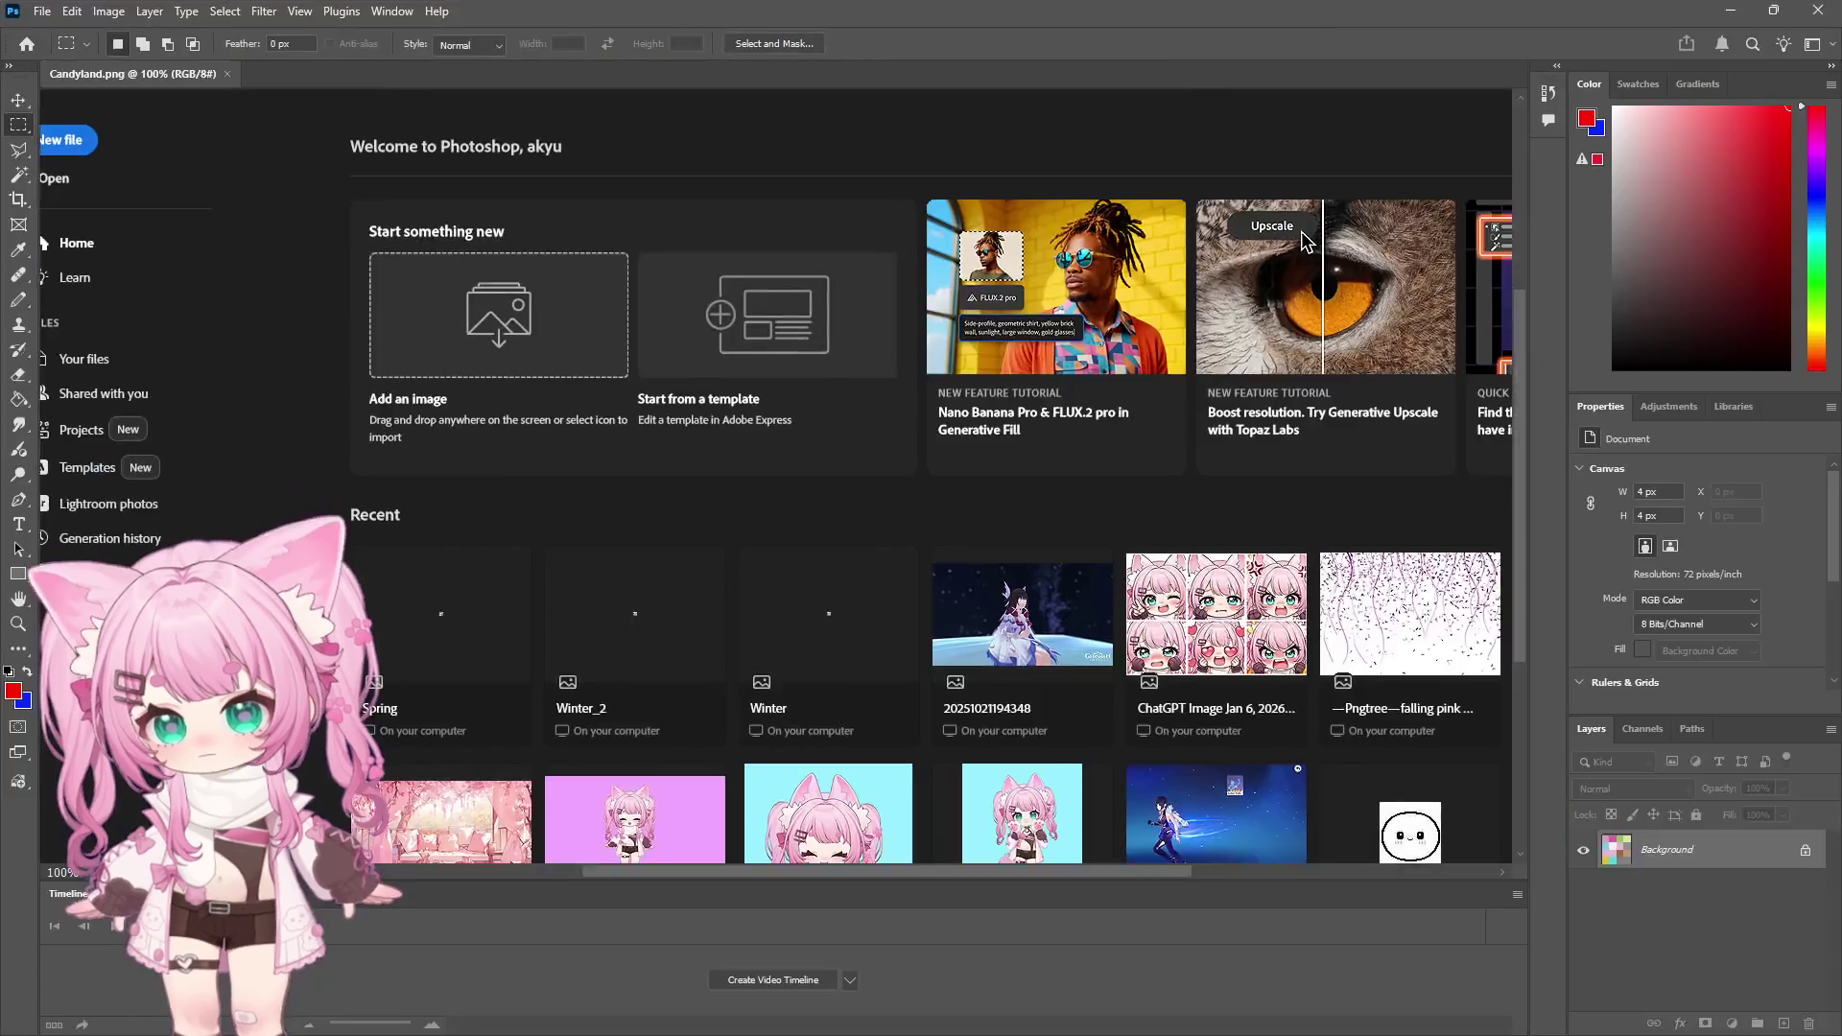
Check the Candyland image's 4×4 px dimensions under Image Size
click(23, 625)
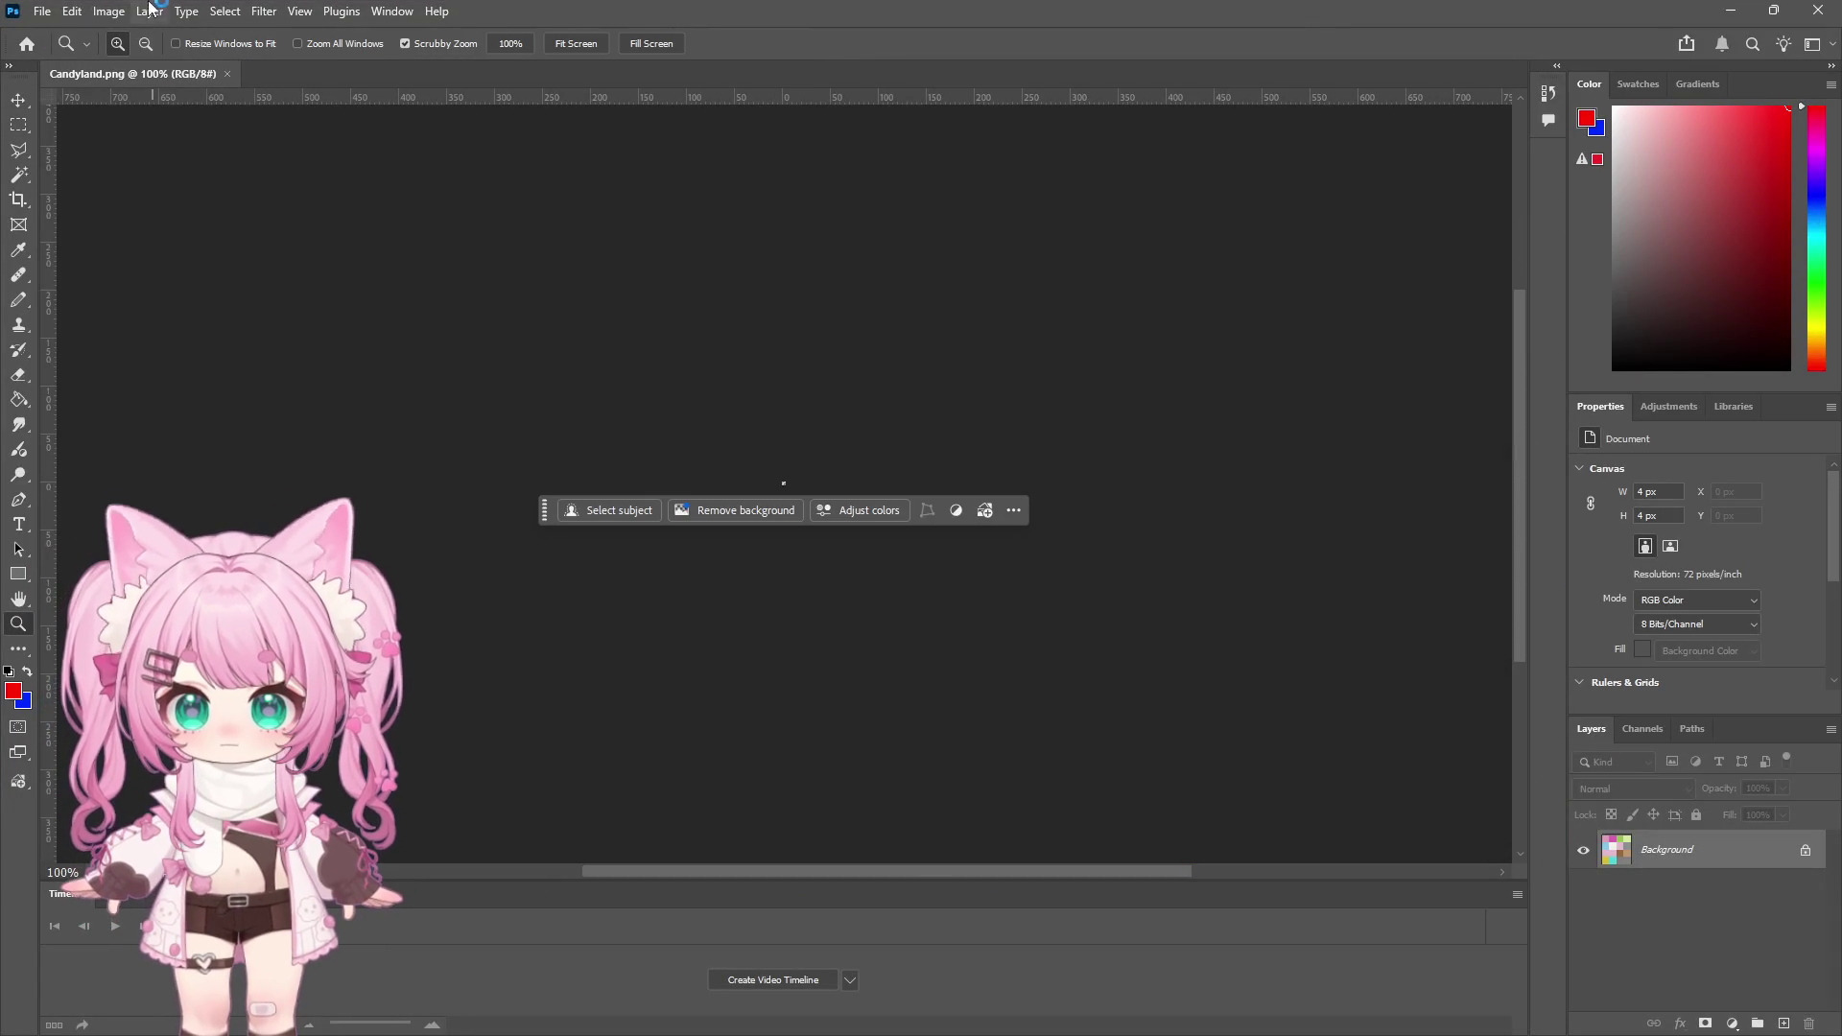
click(108, 11)
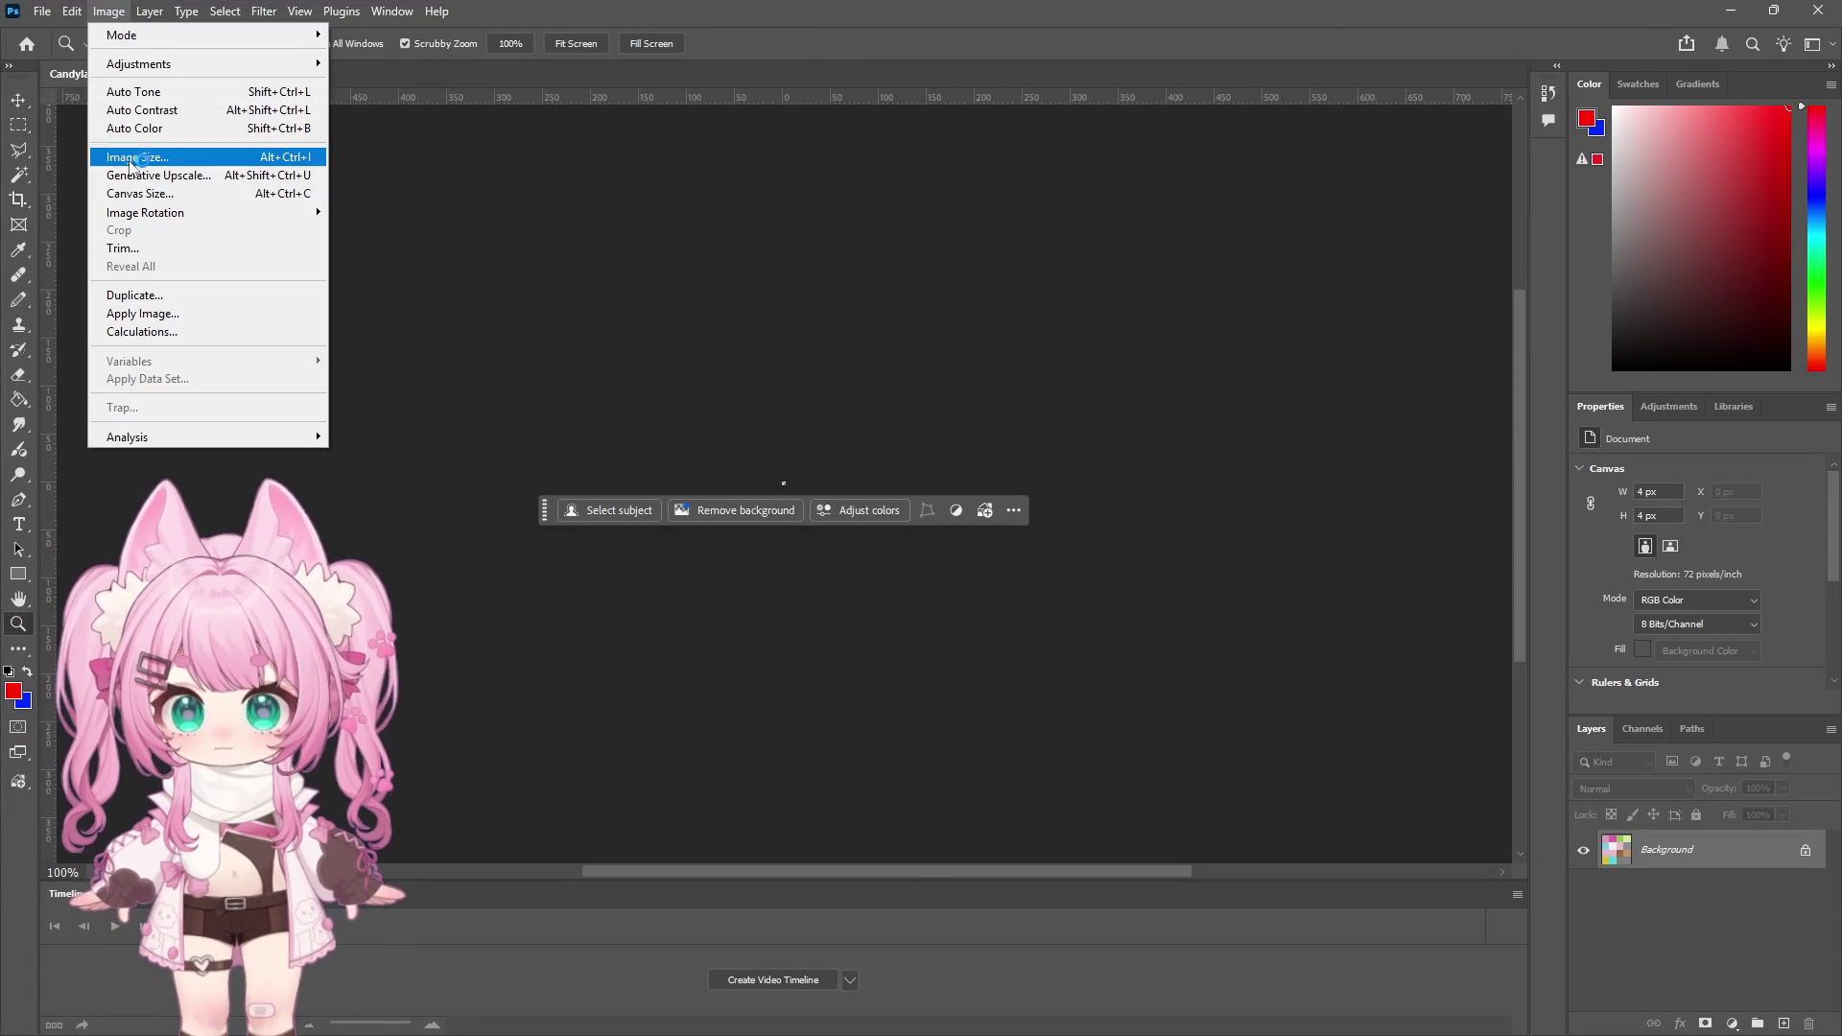
click(133, 160)
key(h)
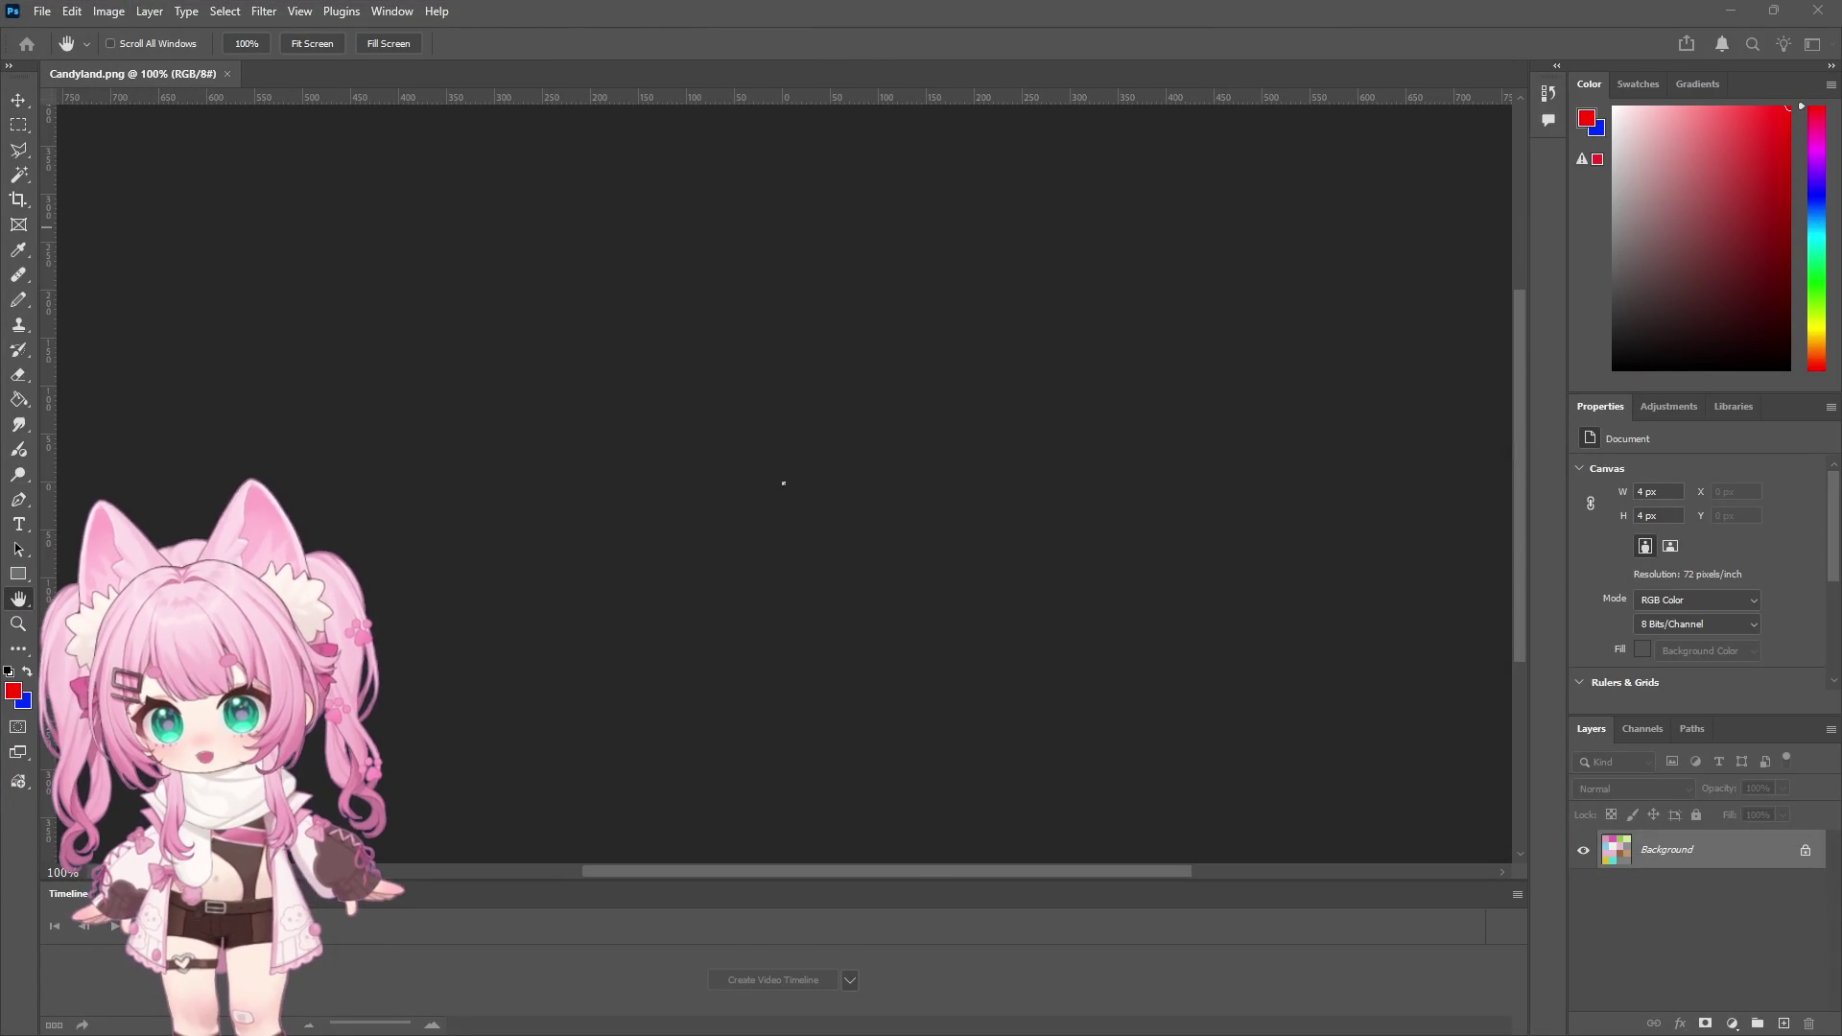
key(z)
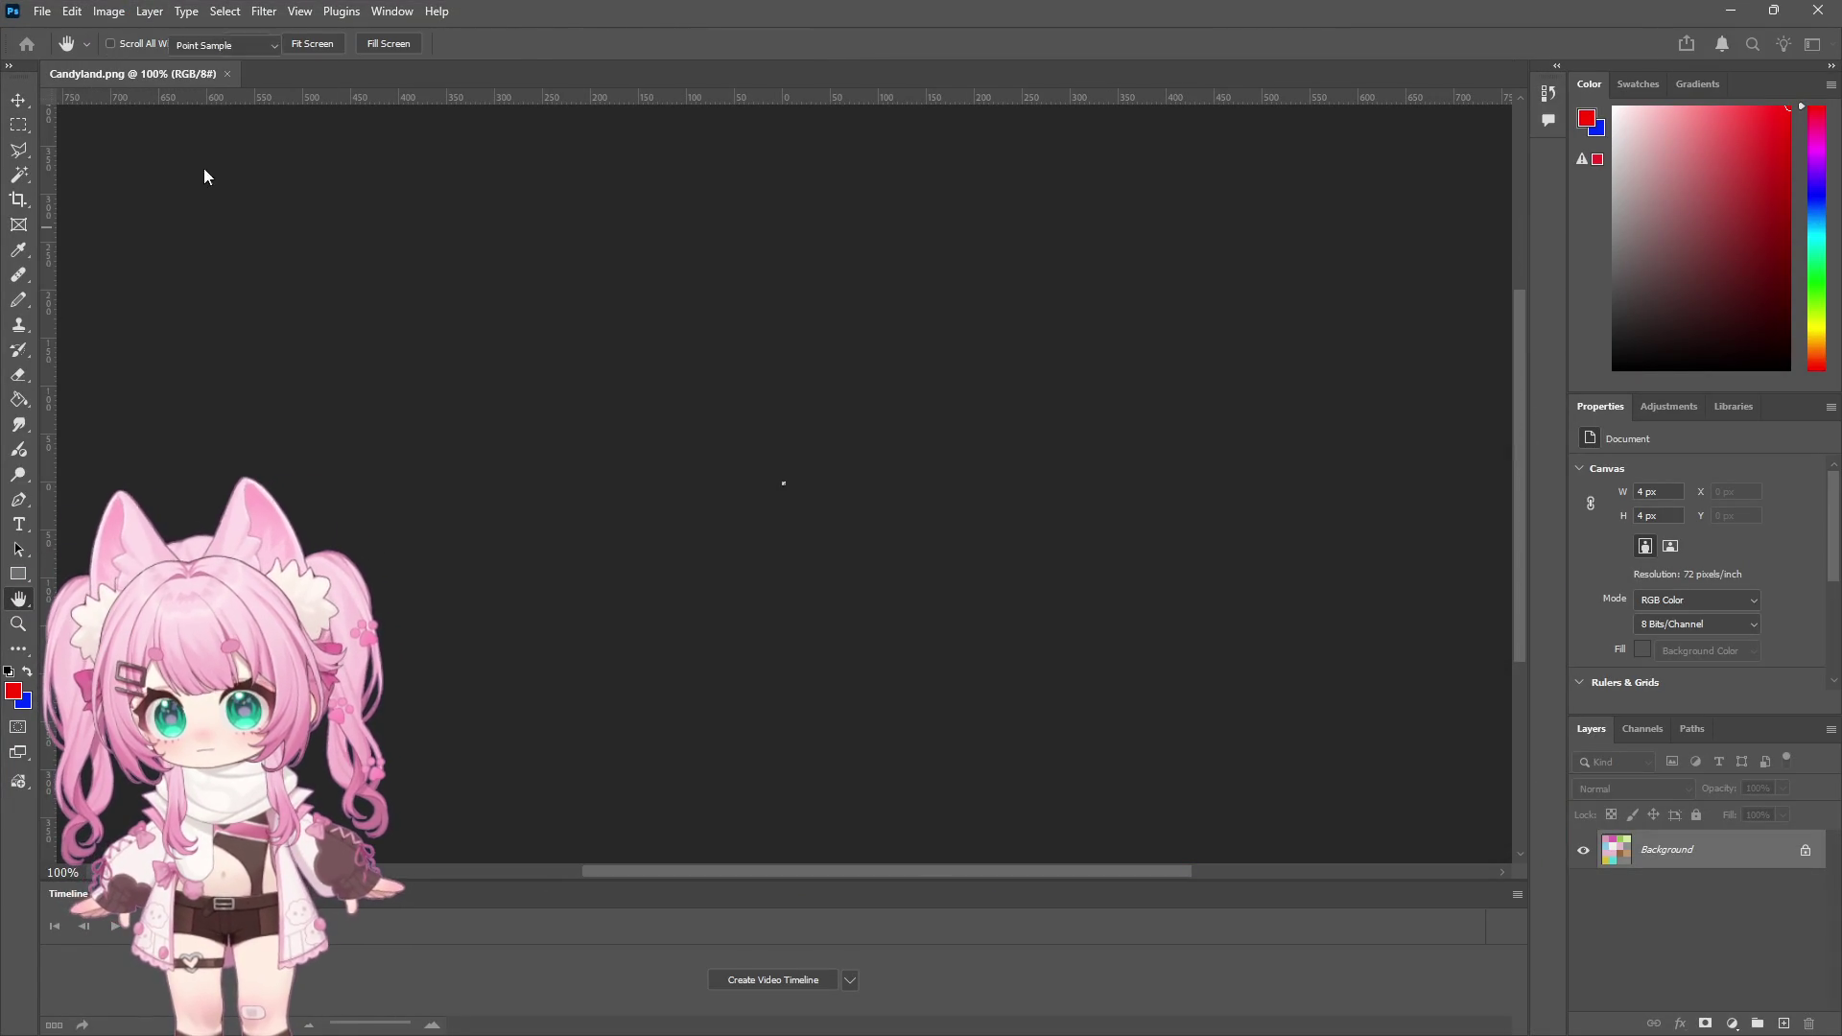
Zoom the Candyland palette to 12800% so its sixteen squares fill the view
click(802, 485)
click(779, 499)
click(779, 487)
click(782, 484)
click(782, 485)
click(769, 474)
click(677, 375)
click(644, 299)
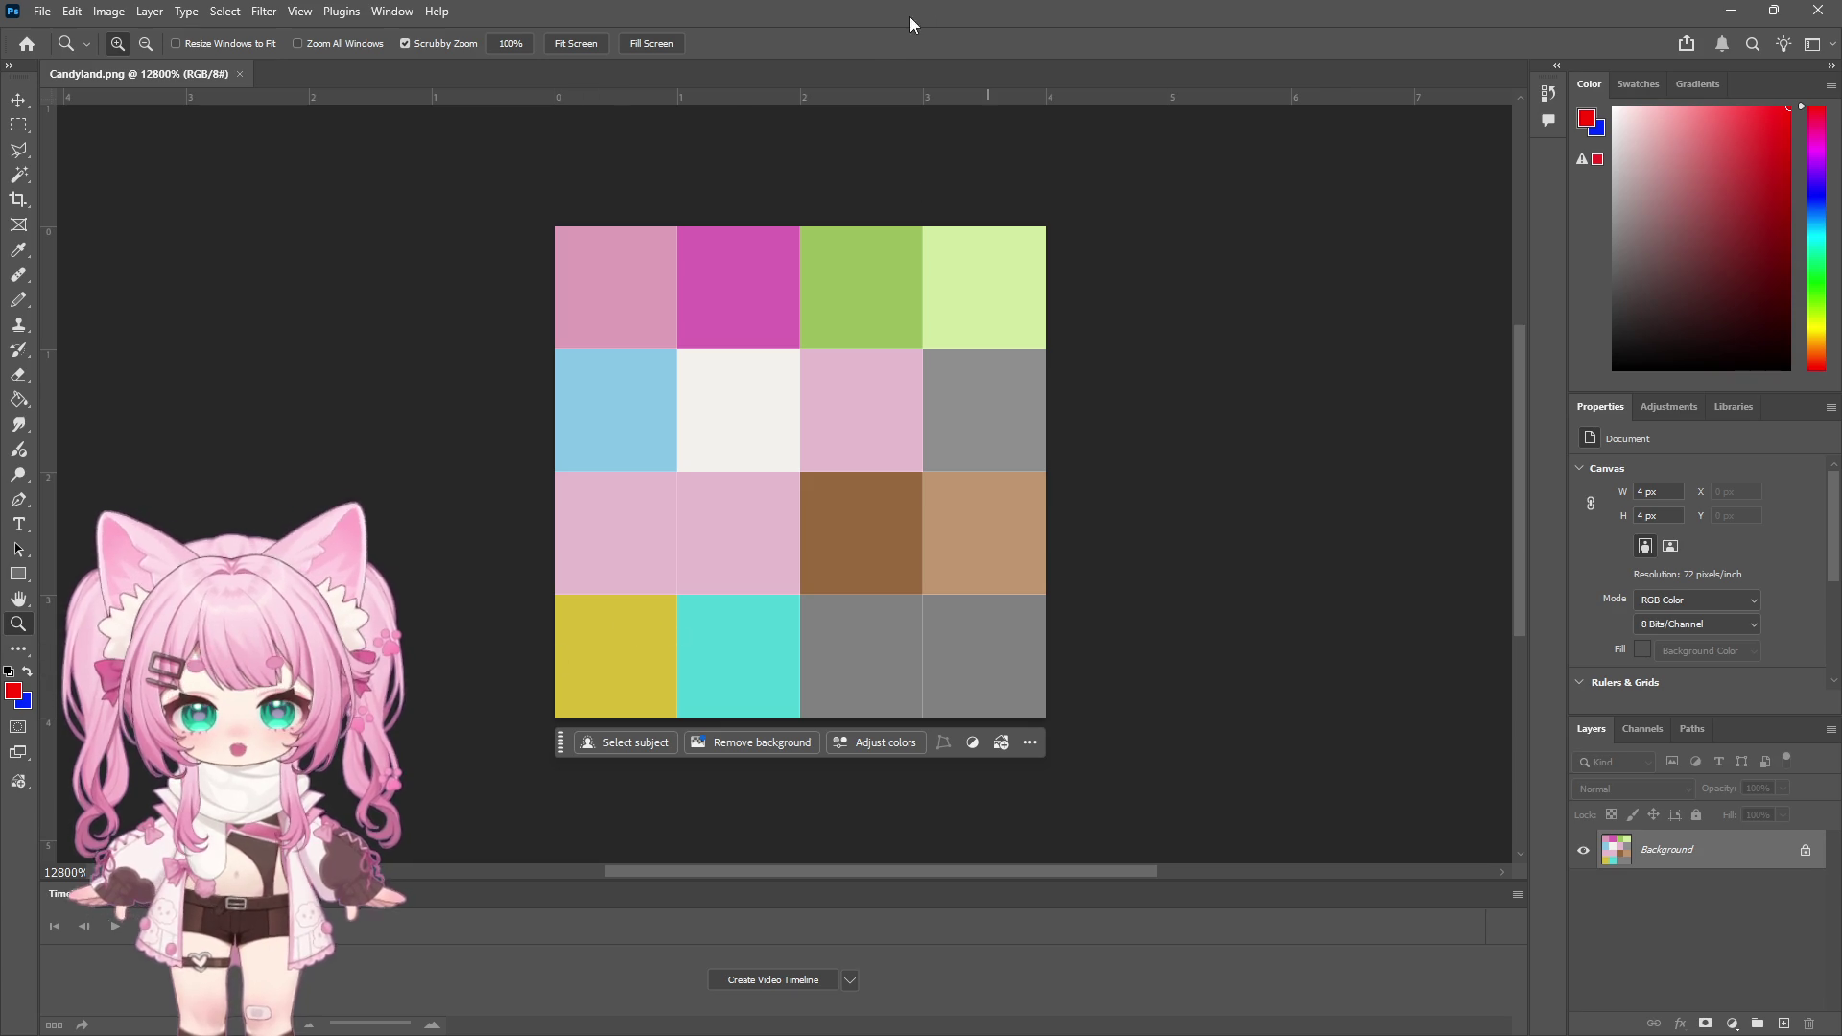
Float the Photoshop window over Unity, reposition it, then maximize it again
double_click(911, 25)
drag(867, 455, 936, 240)
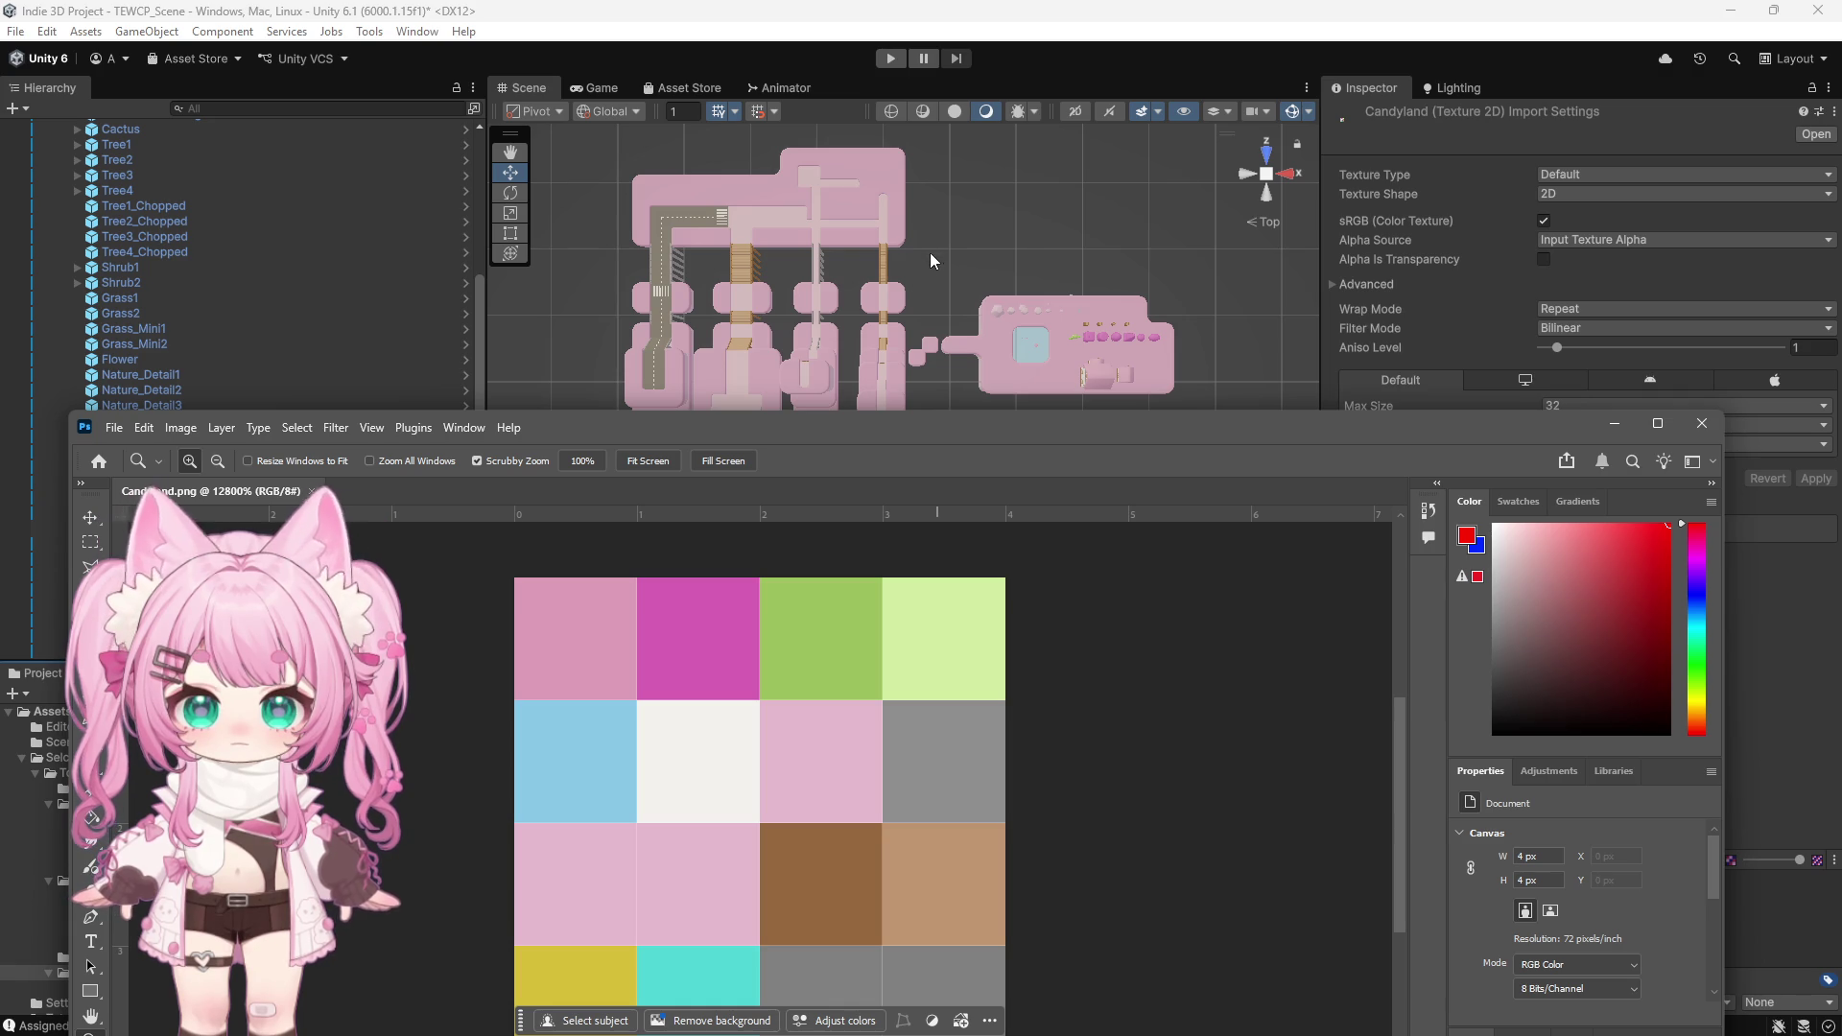
double_click(637, 420)
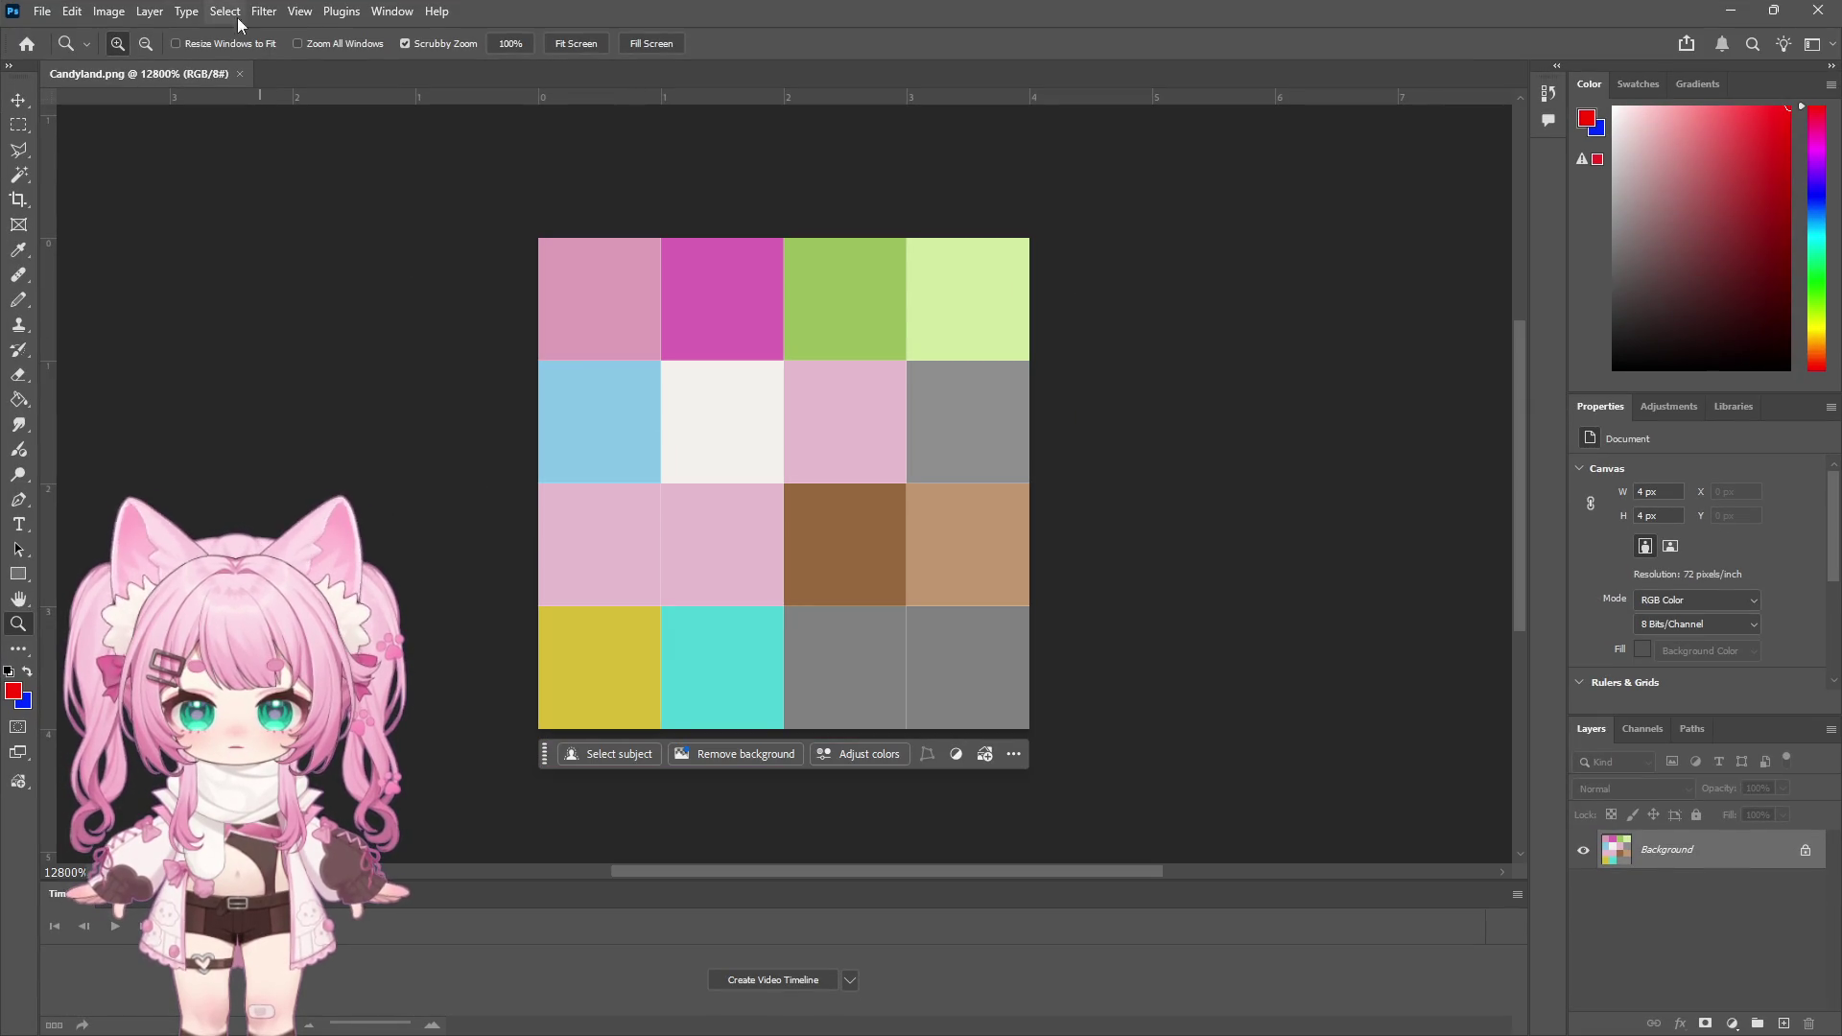
Sample the top-left pink palette tile and marquee-select it
click(264, 11)
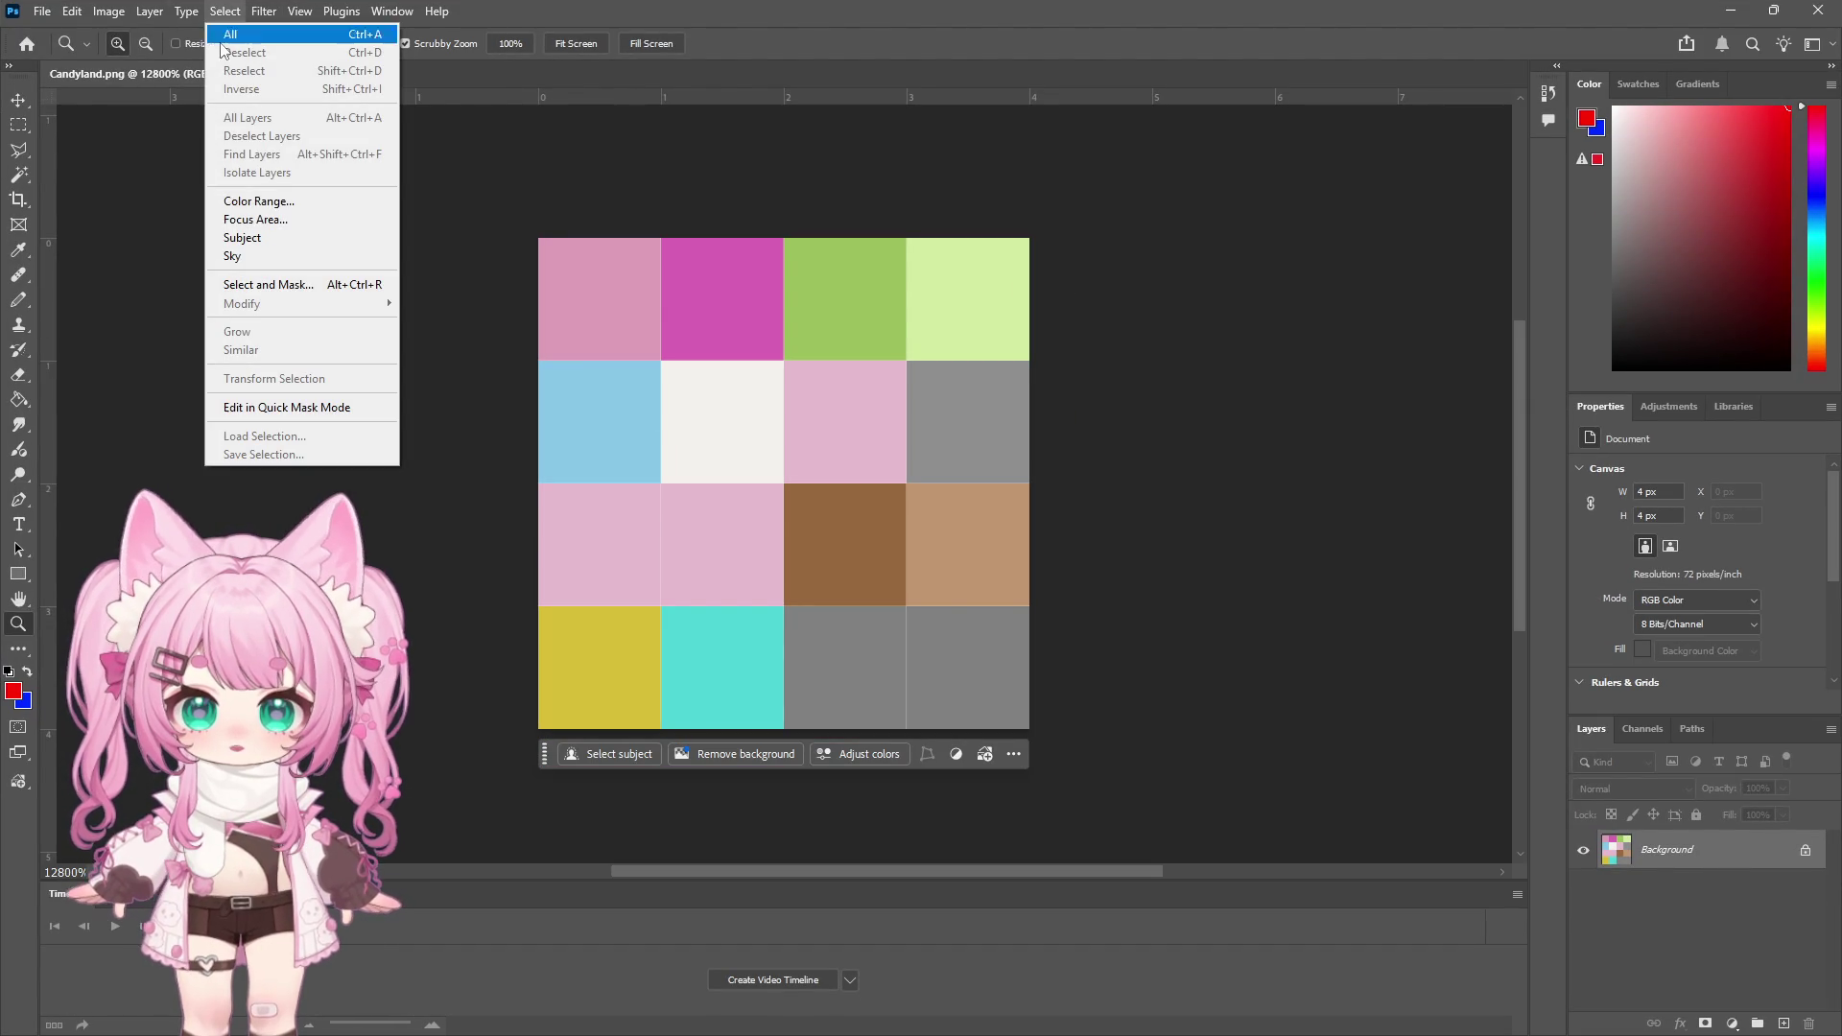
key(Escape)
key(i)
click(581, 273)
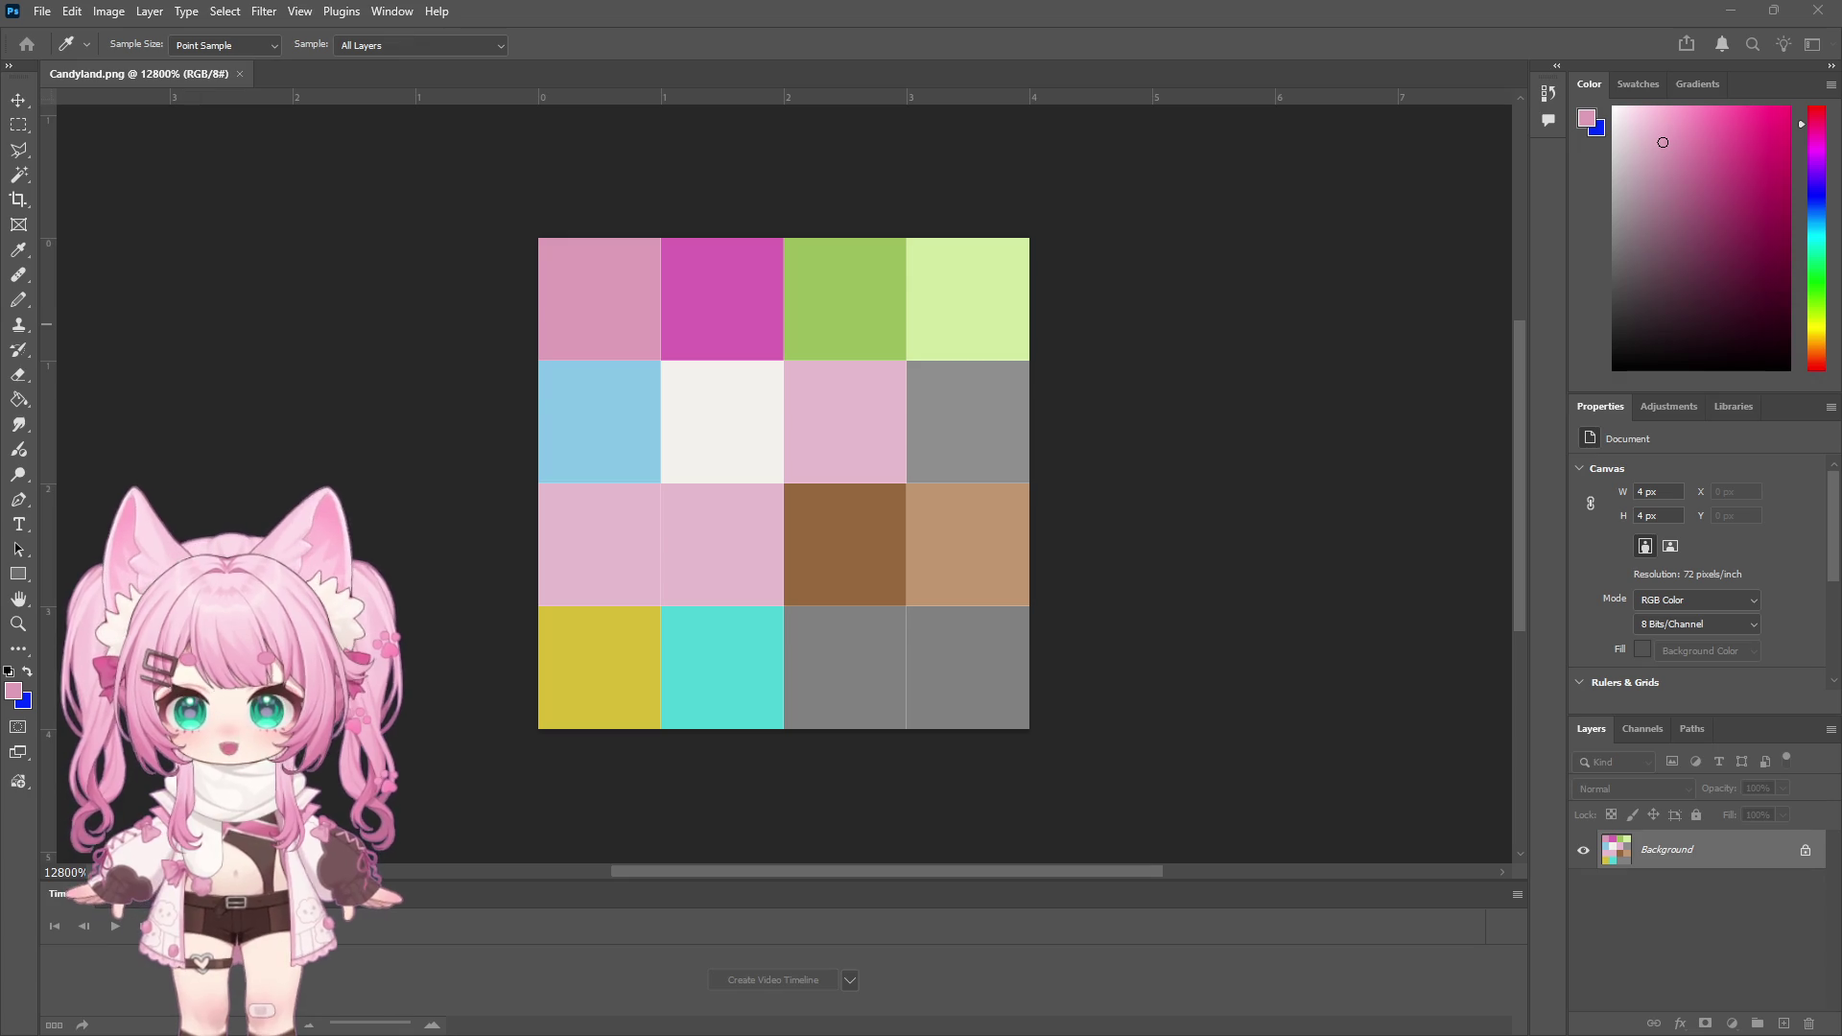
key(m)
drag(633, 336, 329, 268)
key(z)
Shift the selected tile's hue toward blue in Hue/Saturation, making it pale teal
click(186, 12)
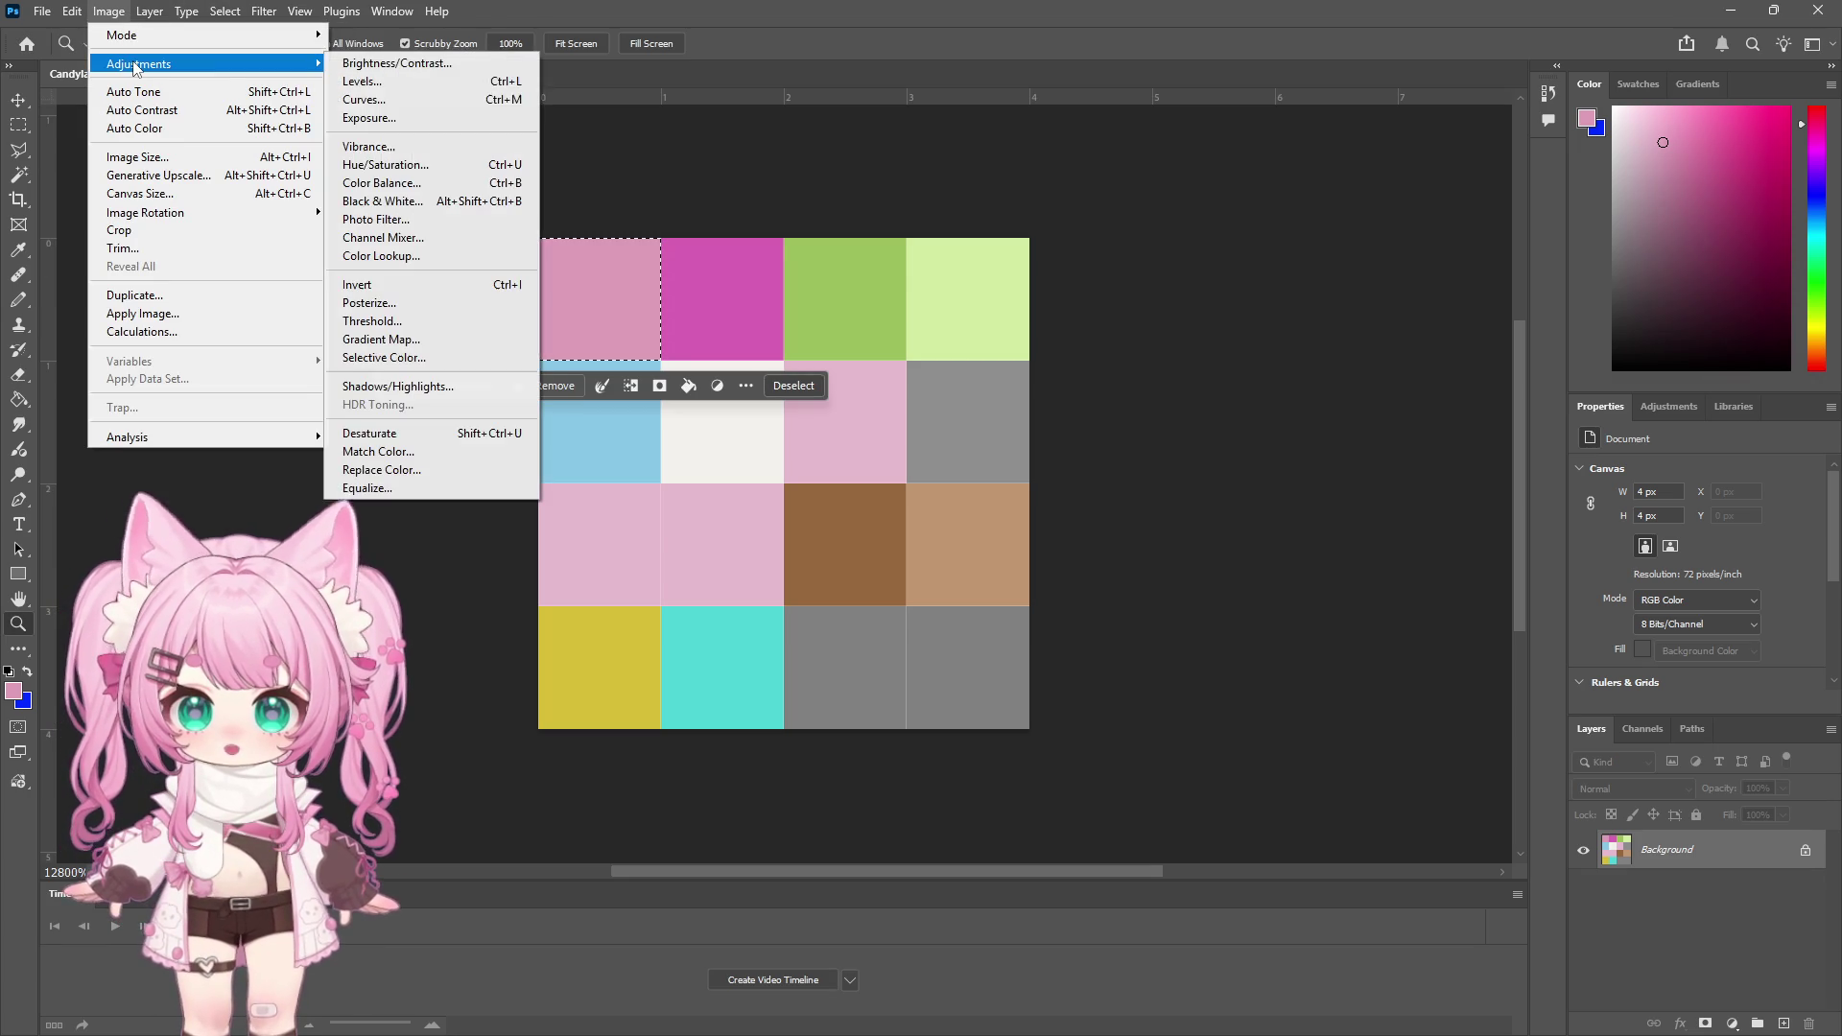
click(627, 183)
key(i)
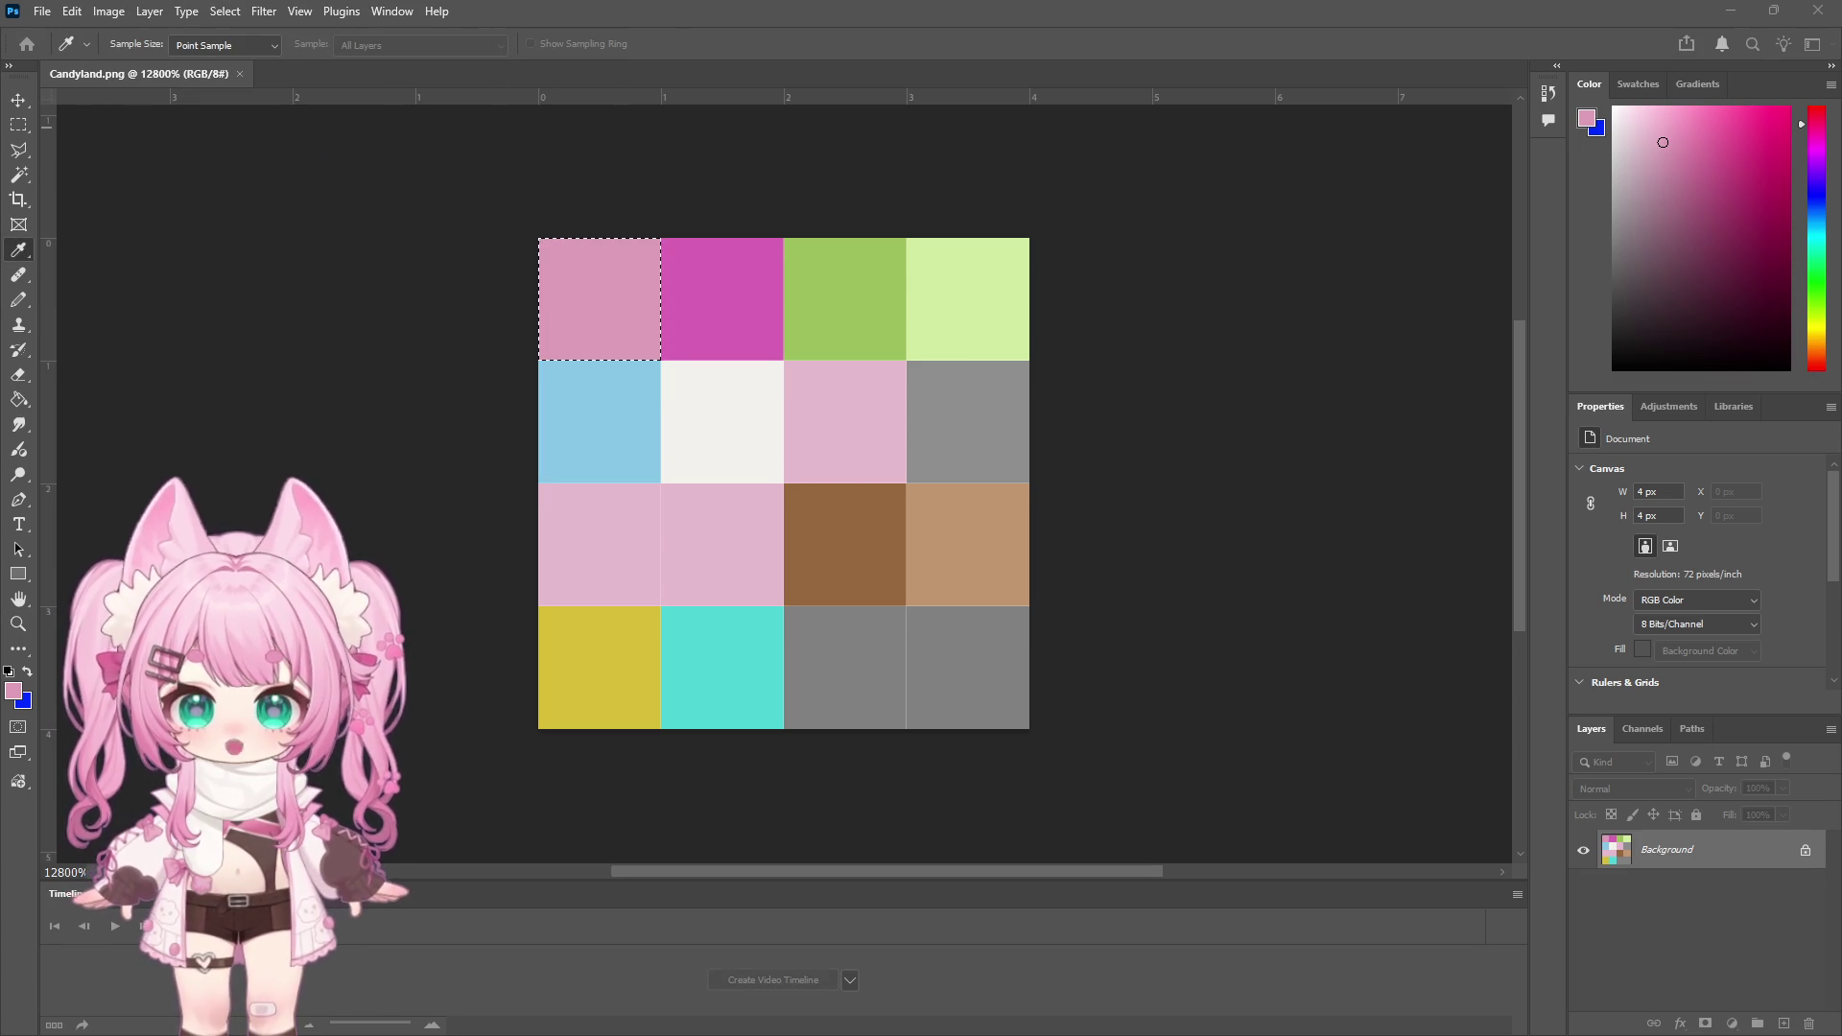
key(ctrl+u)
drag(1242, 247, 1202, 241)
drag(1108, 375, 1026, 364)
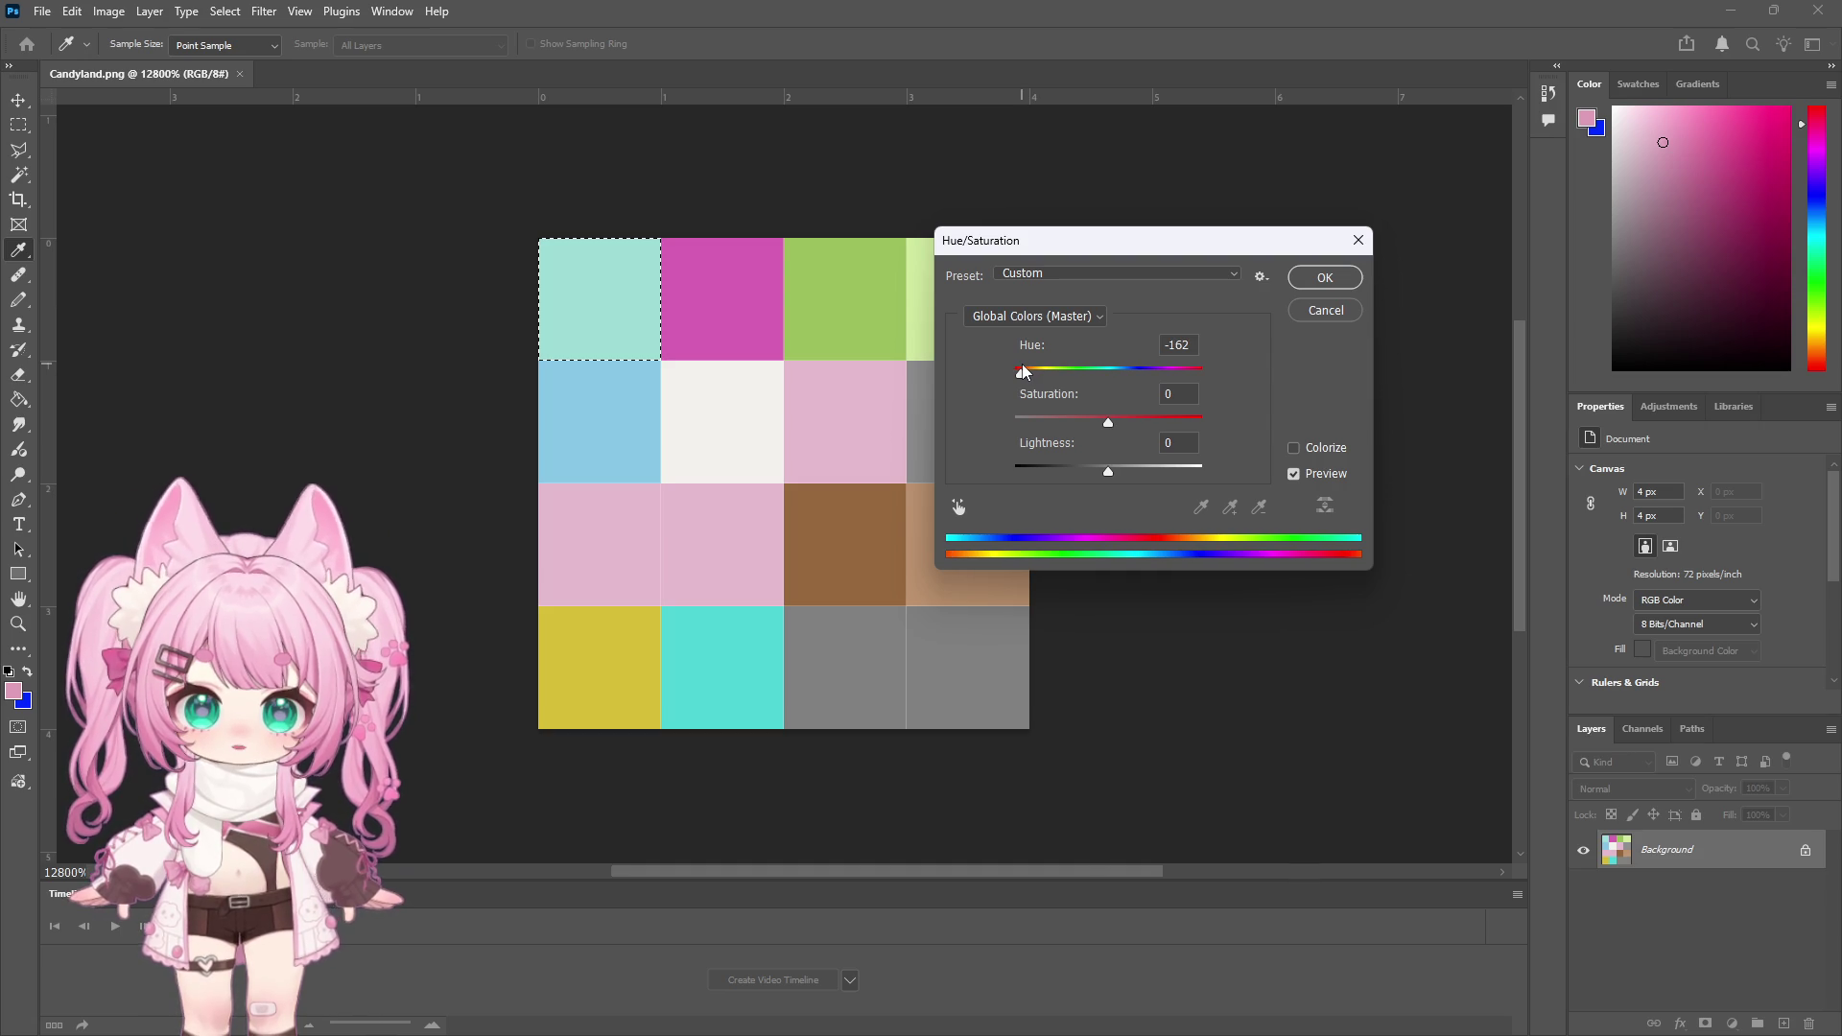
drag(1021, 371, 1024, 371)
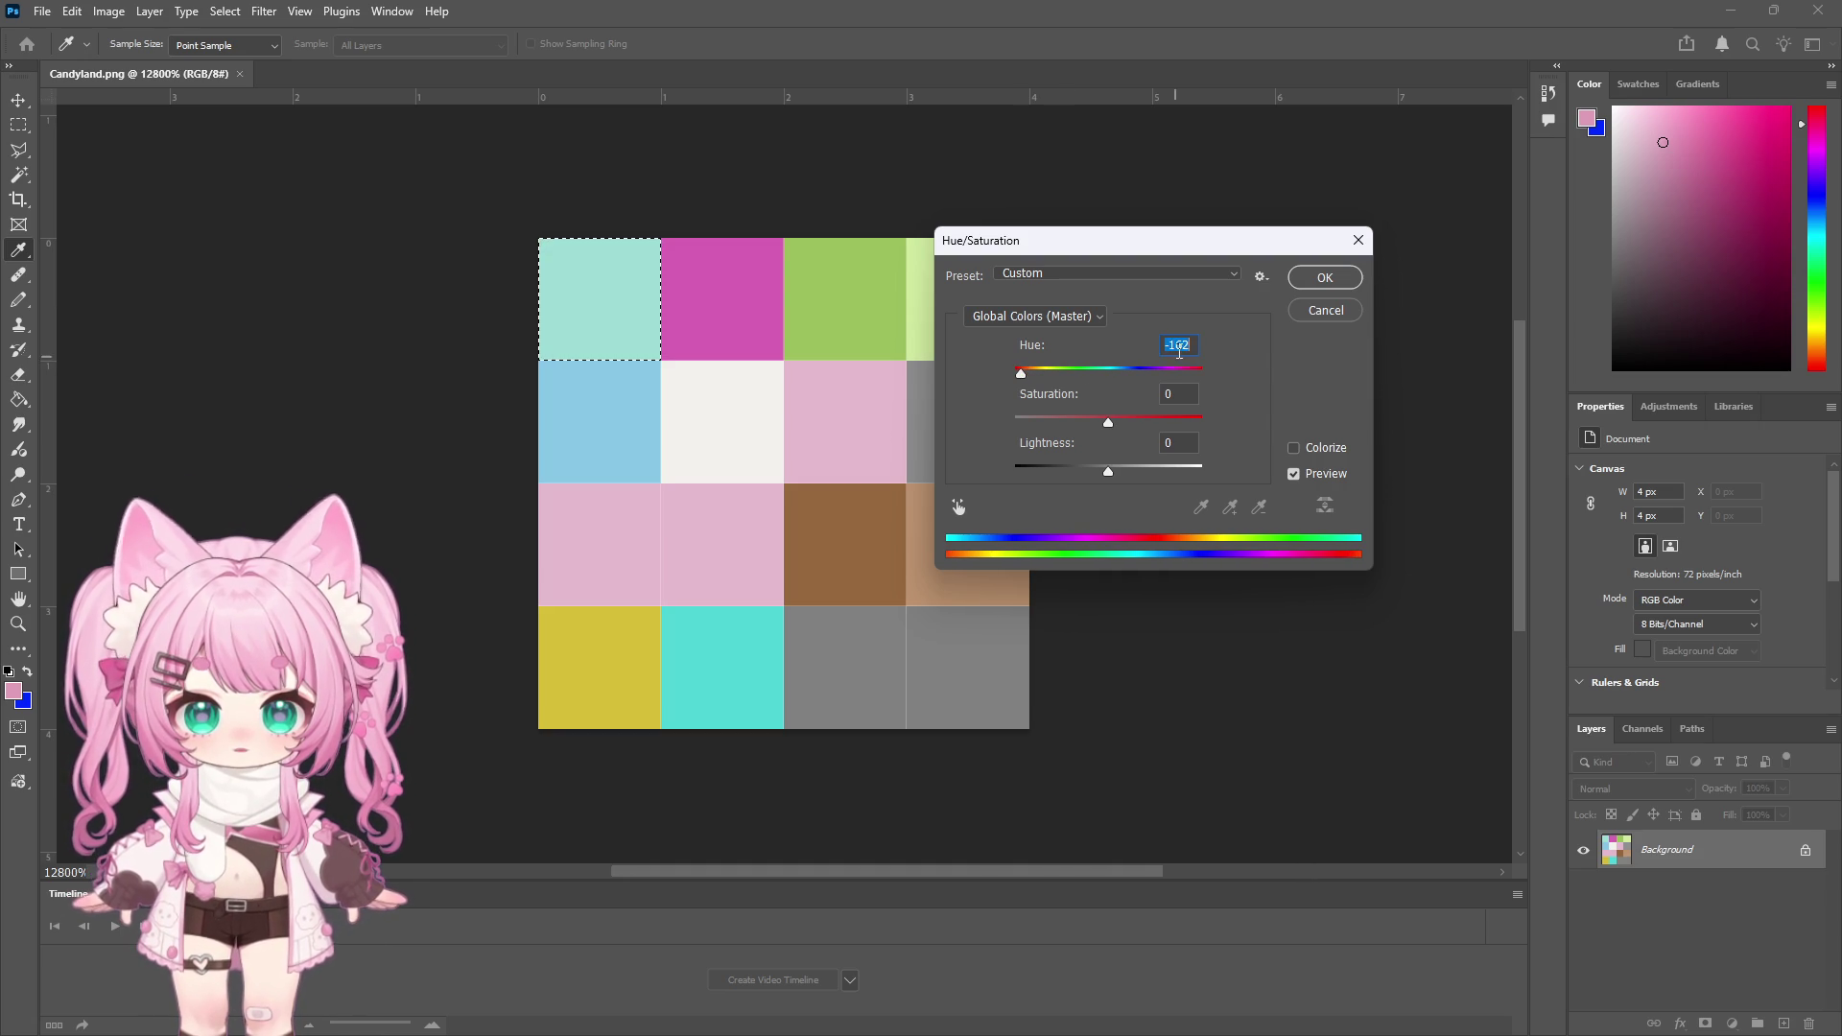
click(1319, 280)
key(z)
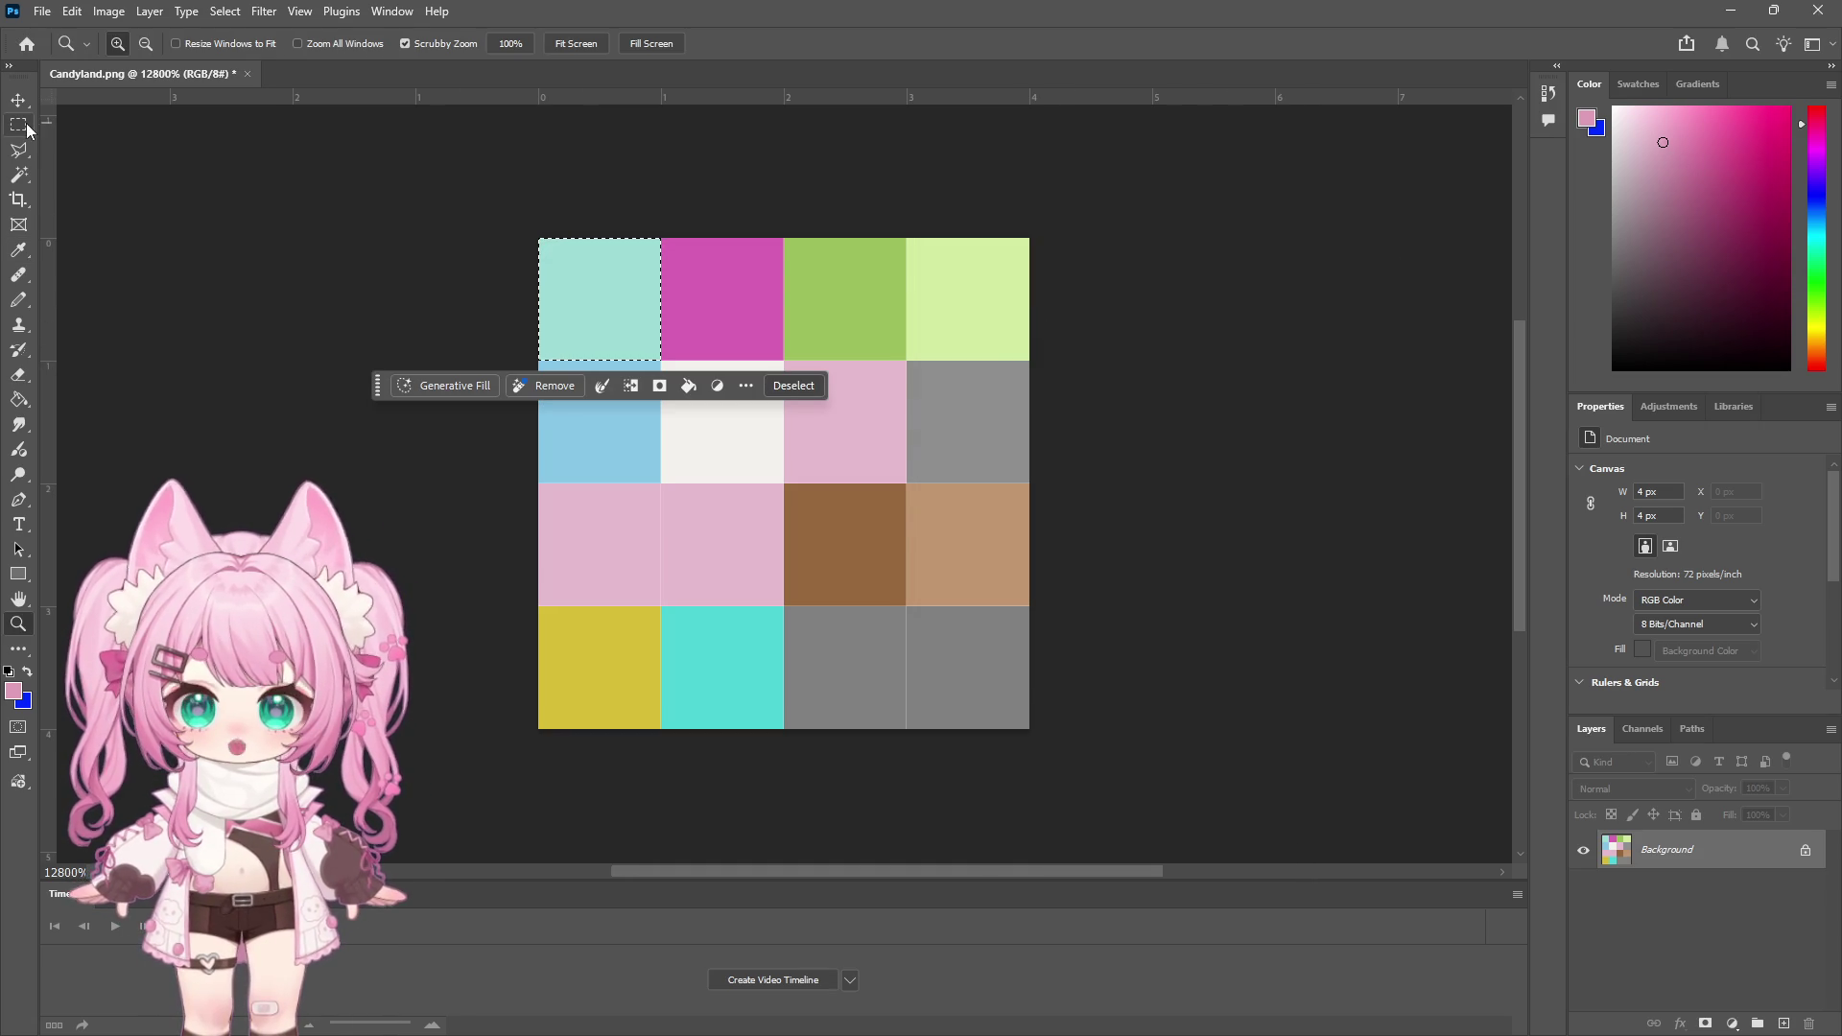
Deselect, then sample and marquee-select the magenta tile in the top row
click(23, 126)
click(314, 229)
click(148, 11)
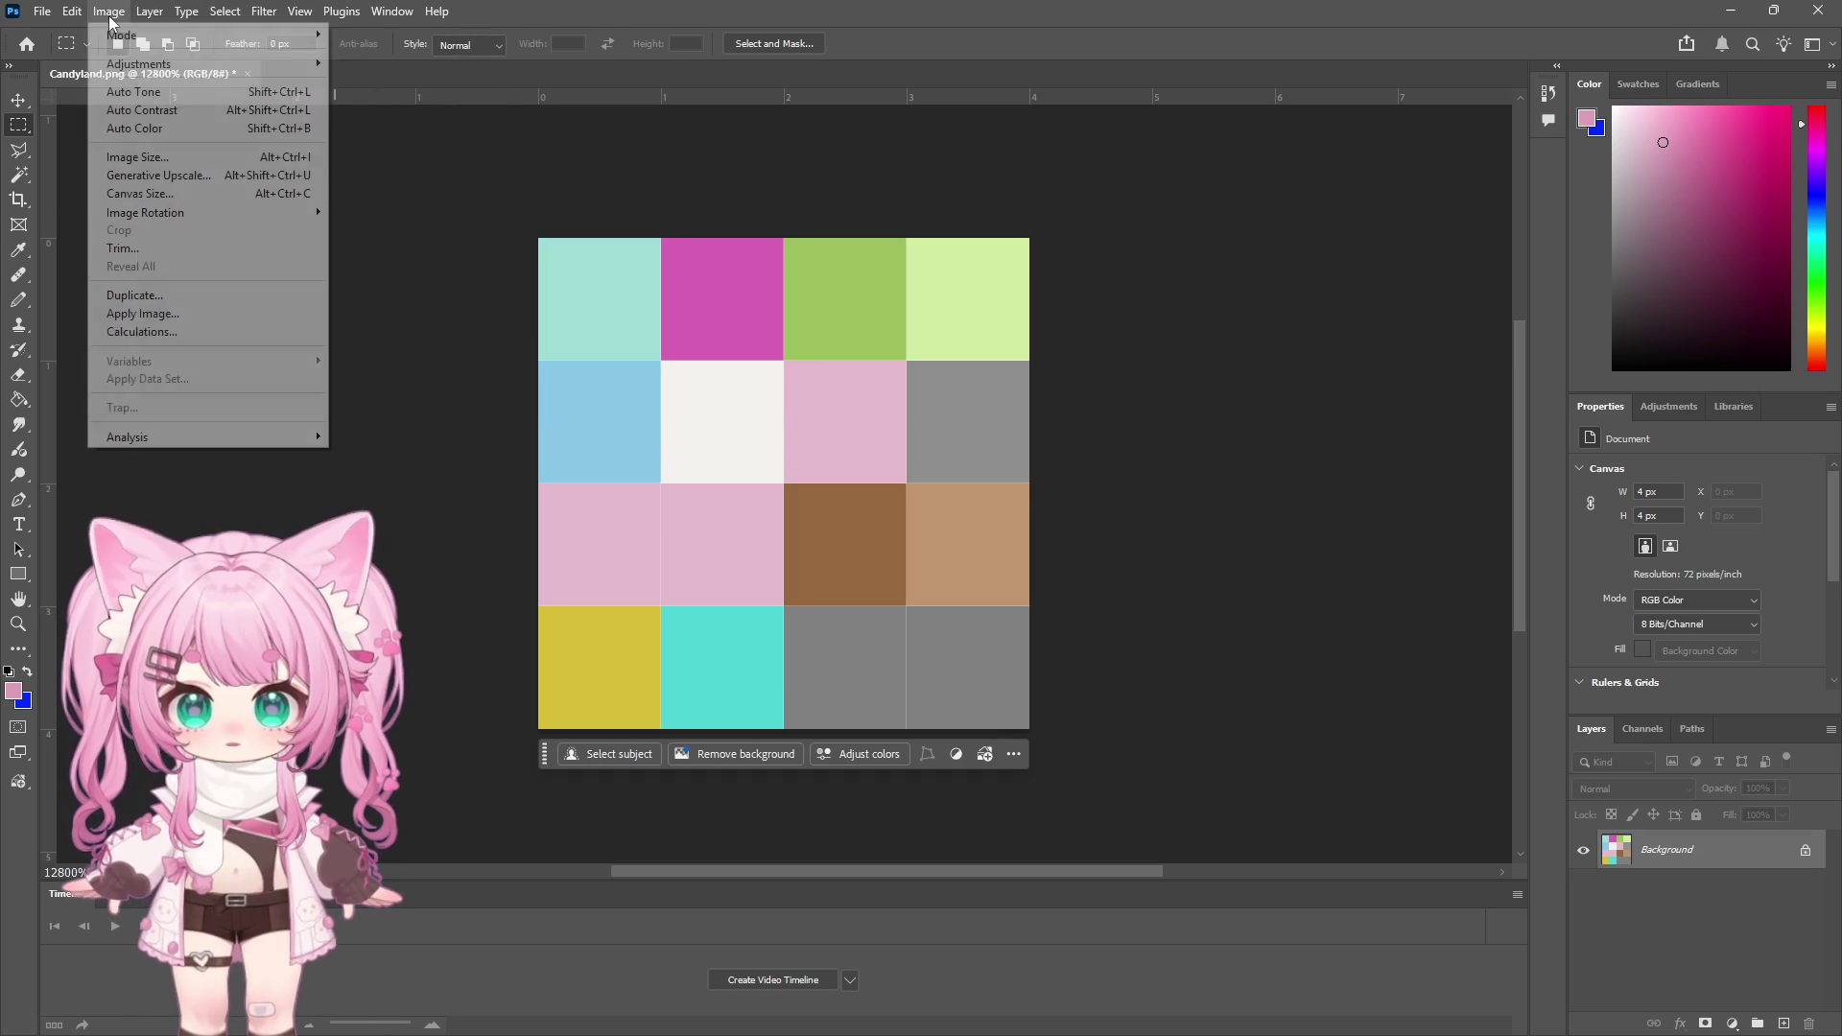
key(Escape)
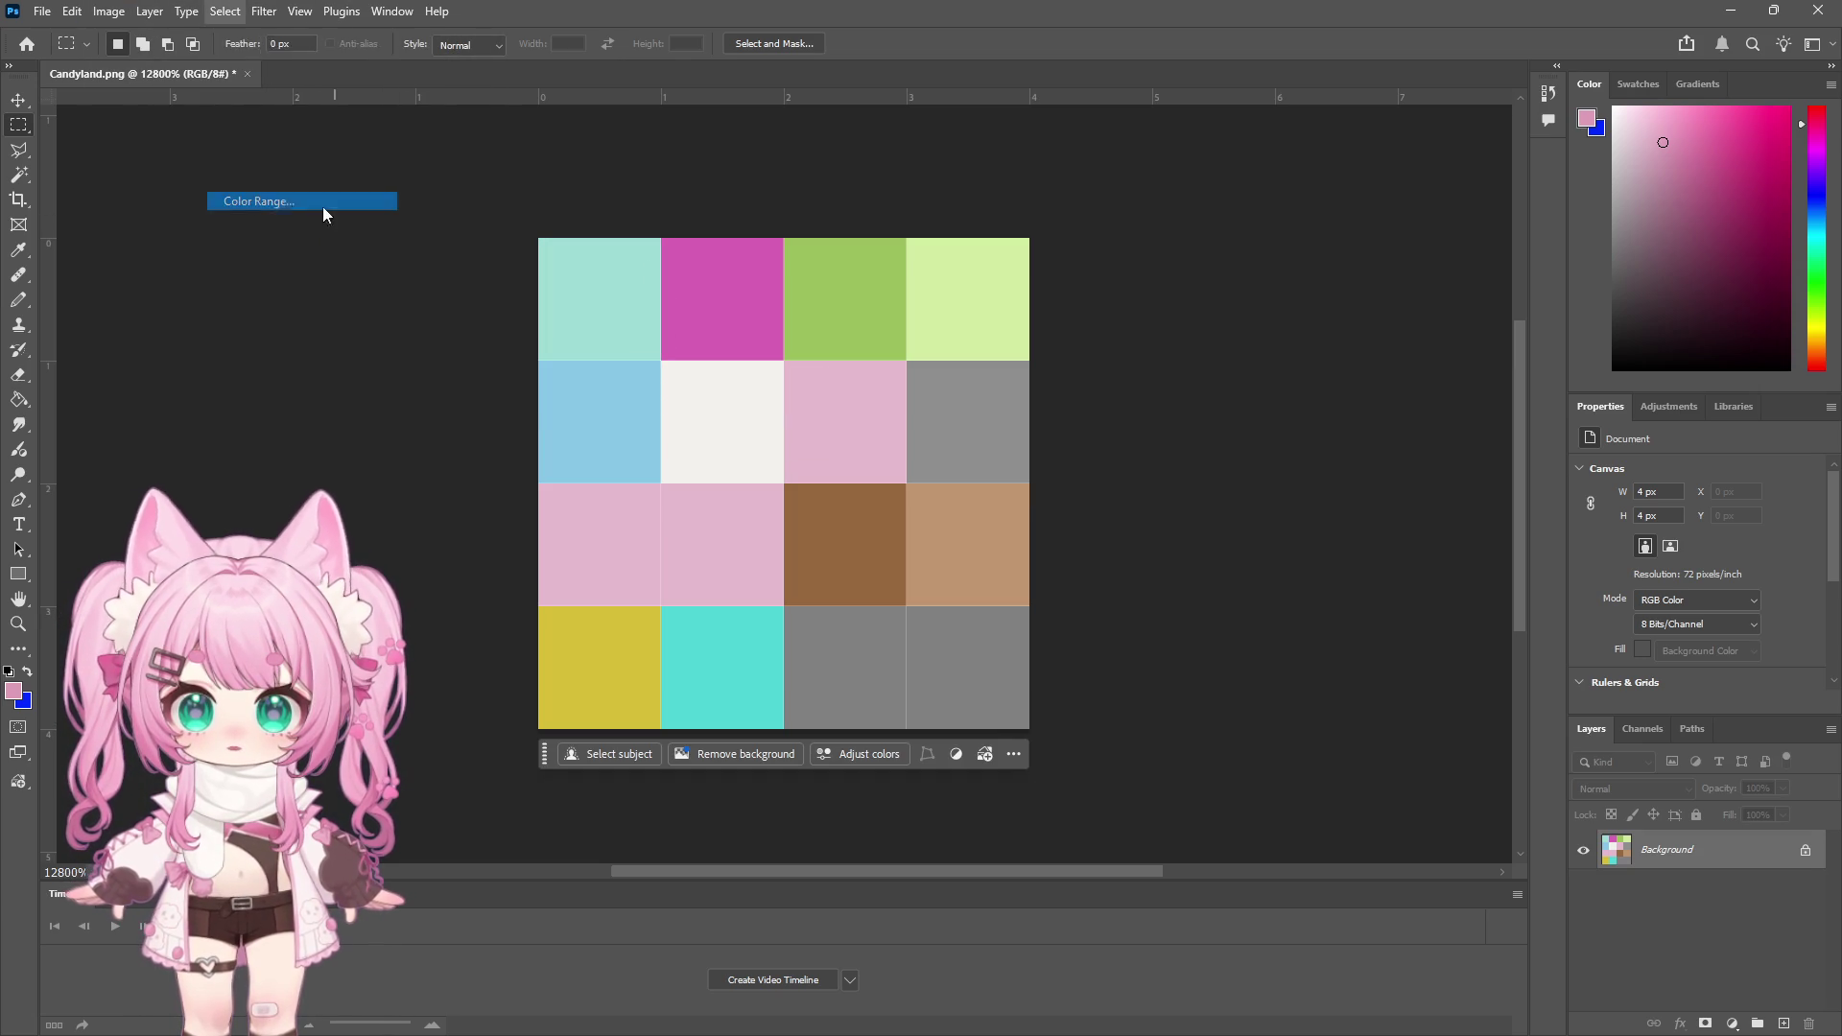
key(i)
click(772, 326)
key(m)
drag(664, 241, 782, 359)
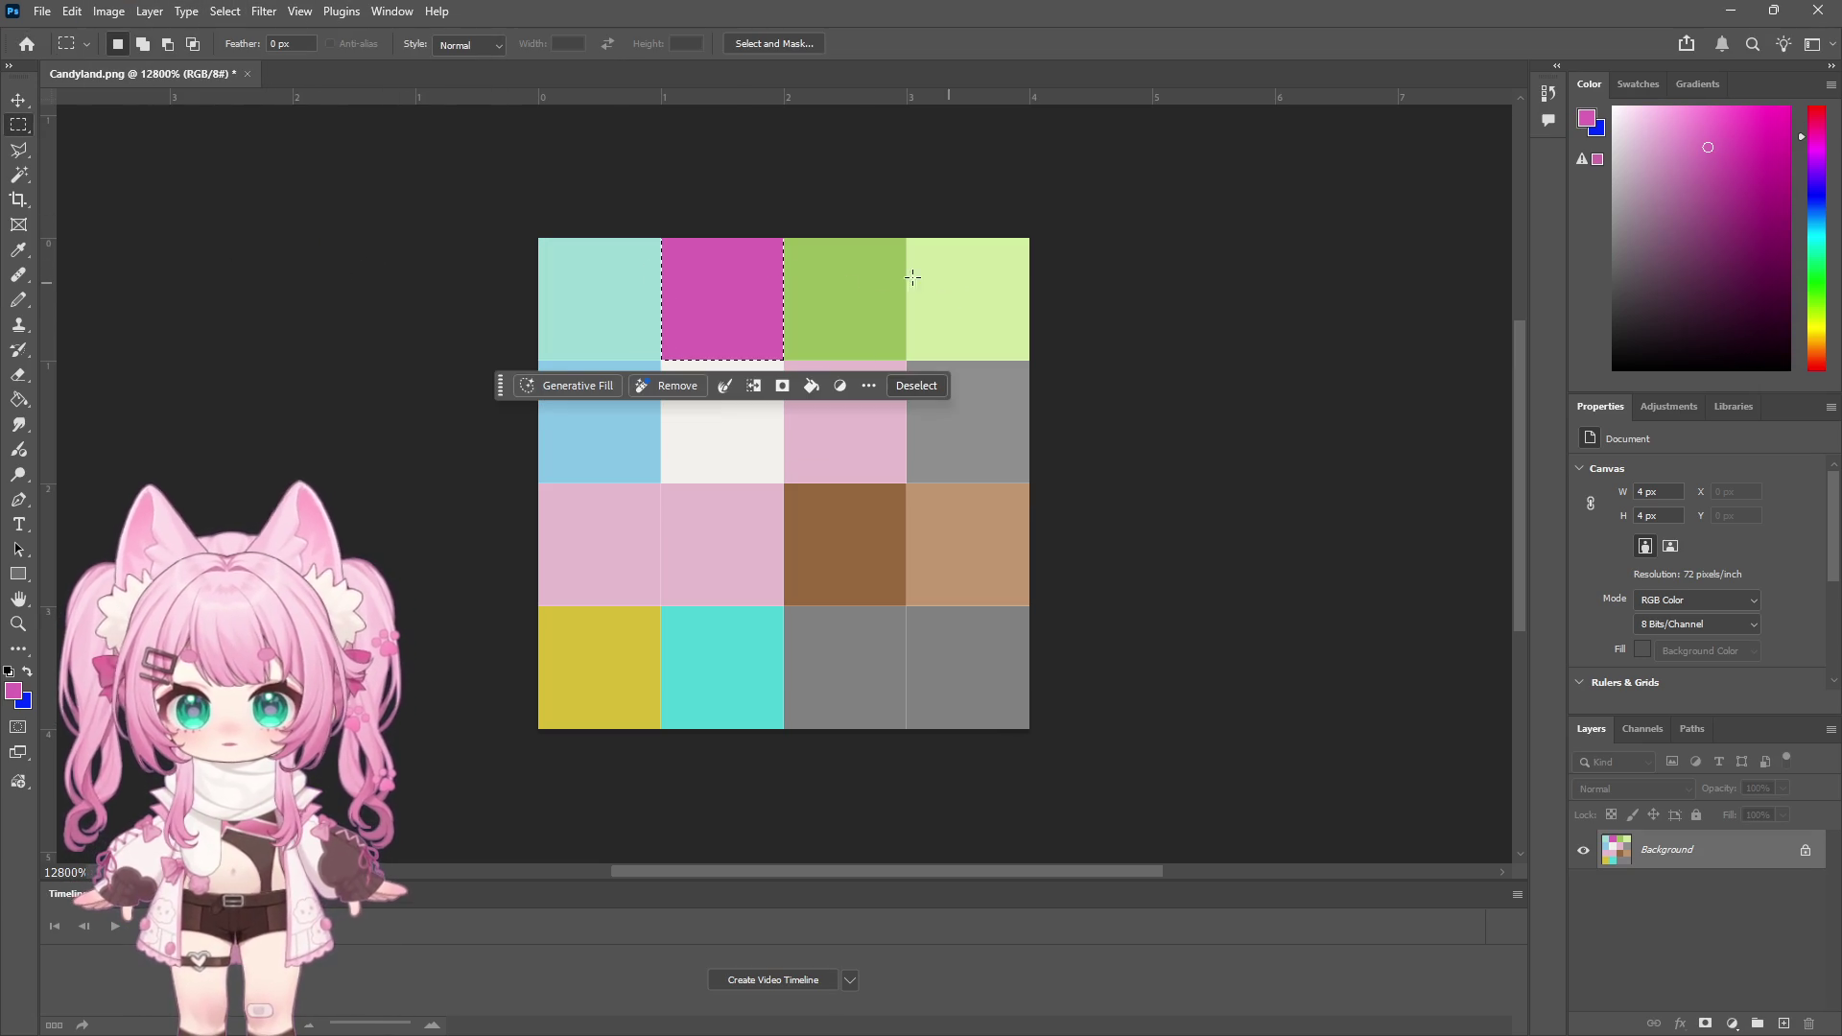
Try a -162 hue shift on the magenta tile, then cancel it
click(109, 10)
mouse_move(149, 64)
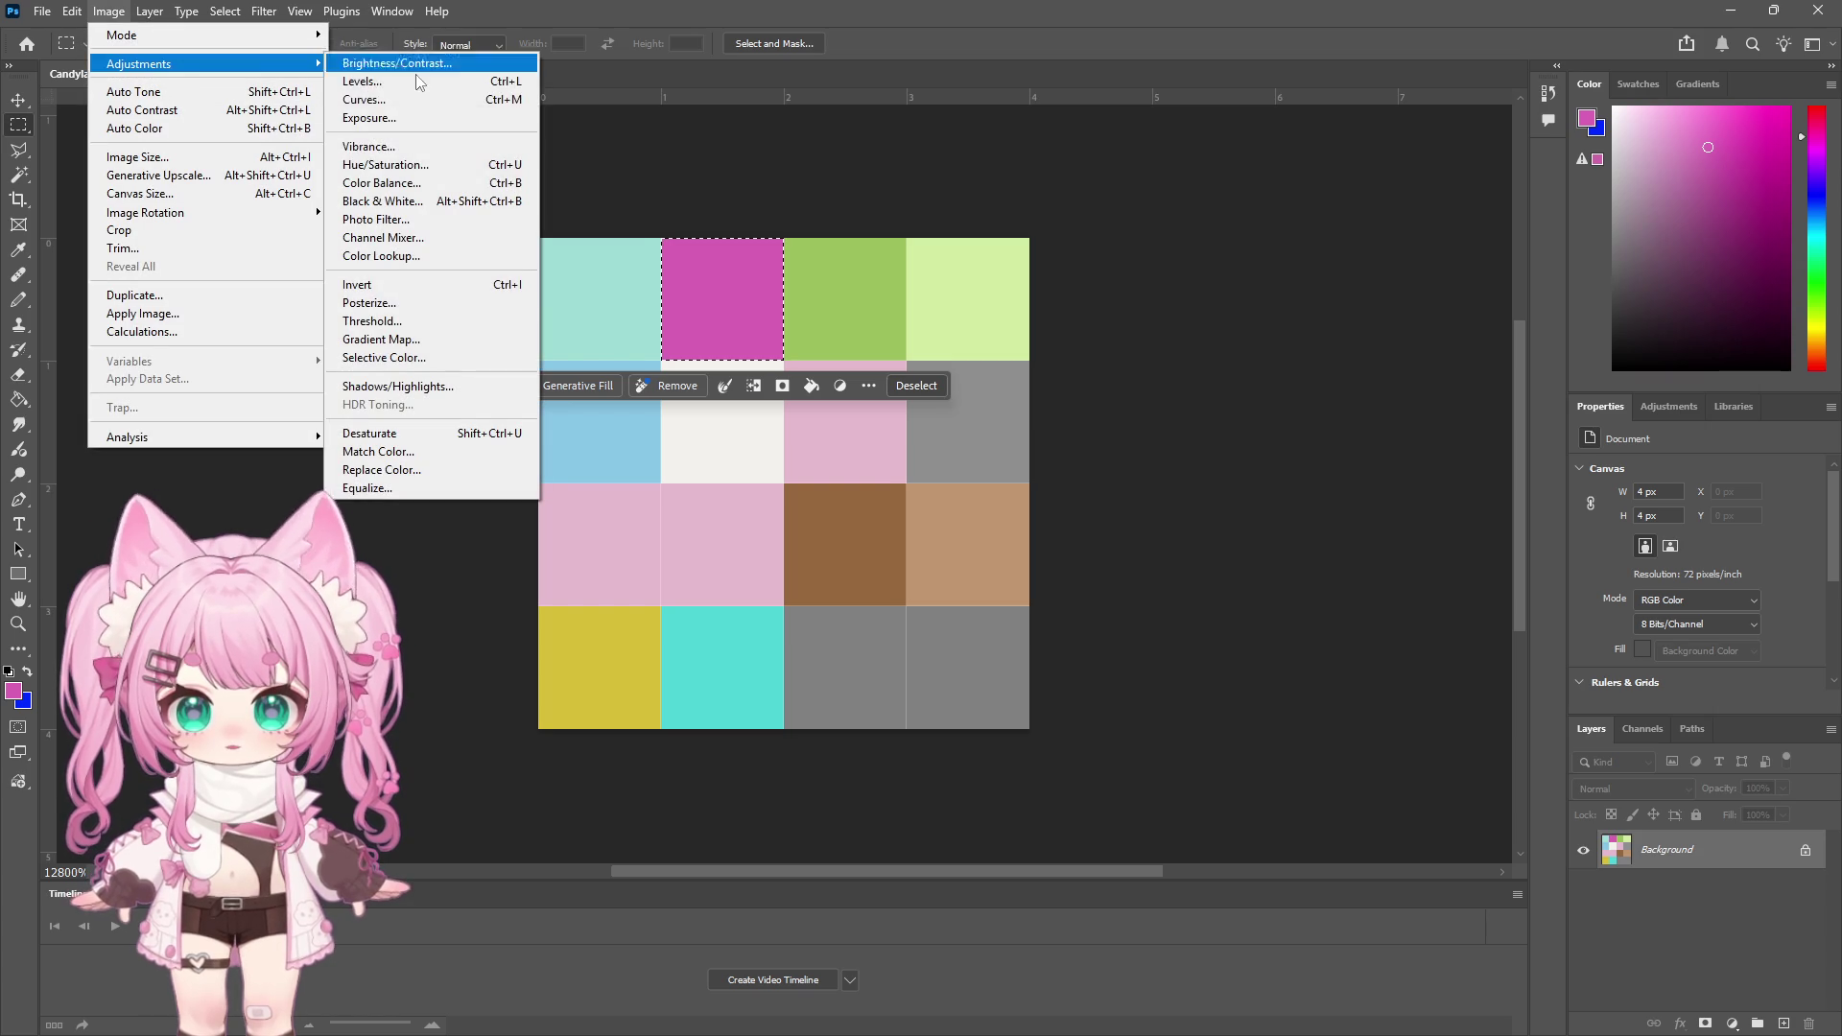
click(439, 166)
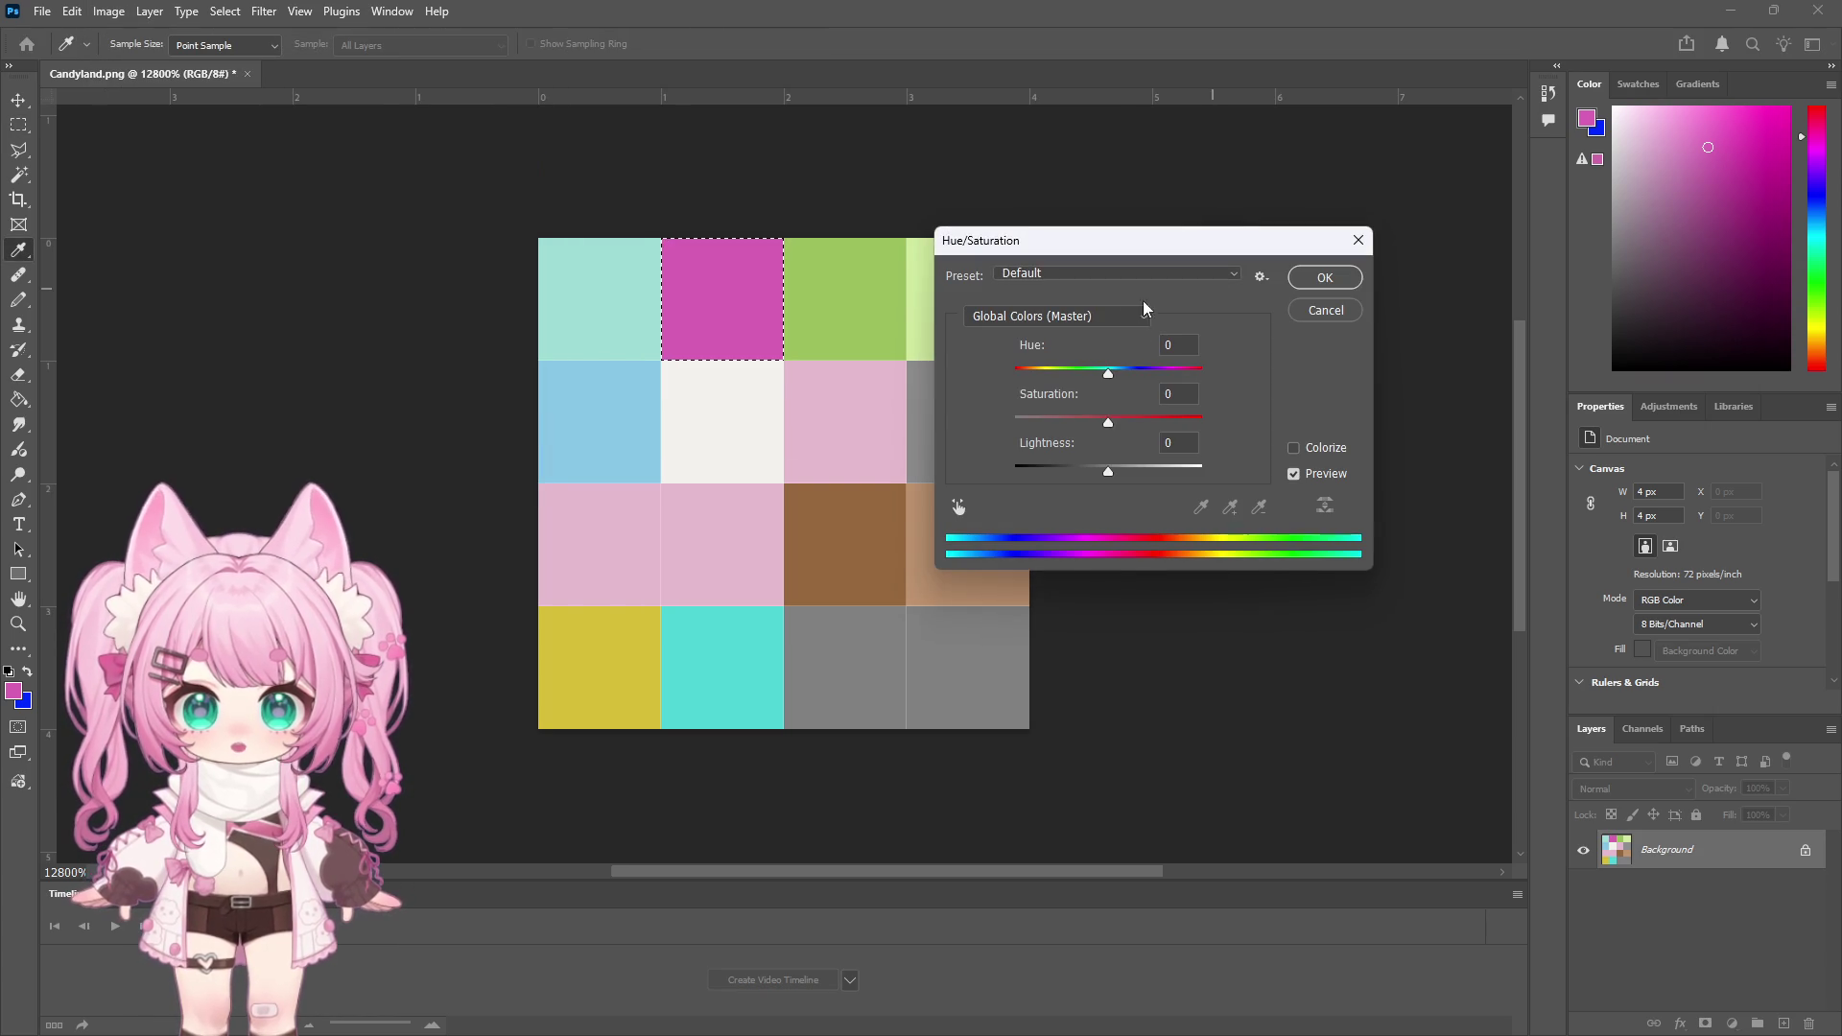
text(-162)
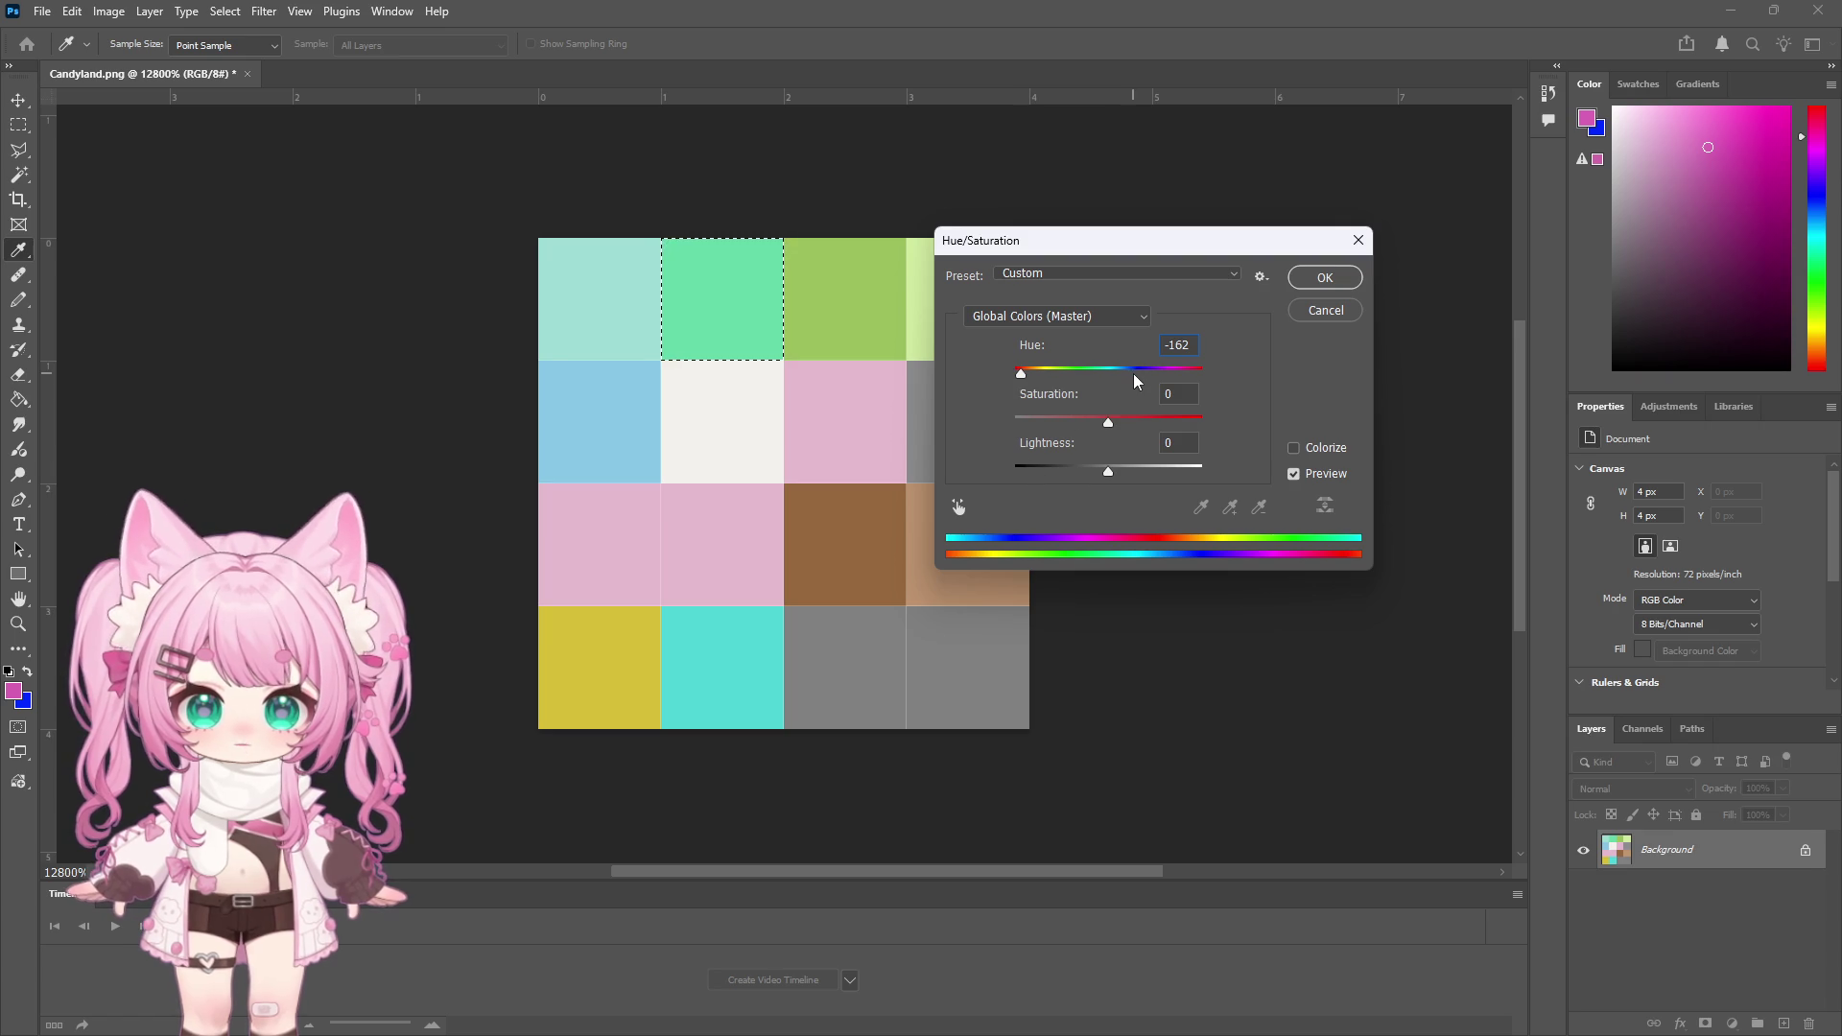
click(1279, 311)
Undo the top-left tile's recolour back to pink and clear the selection
key(m)
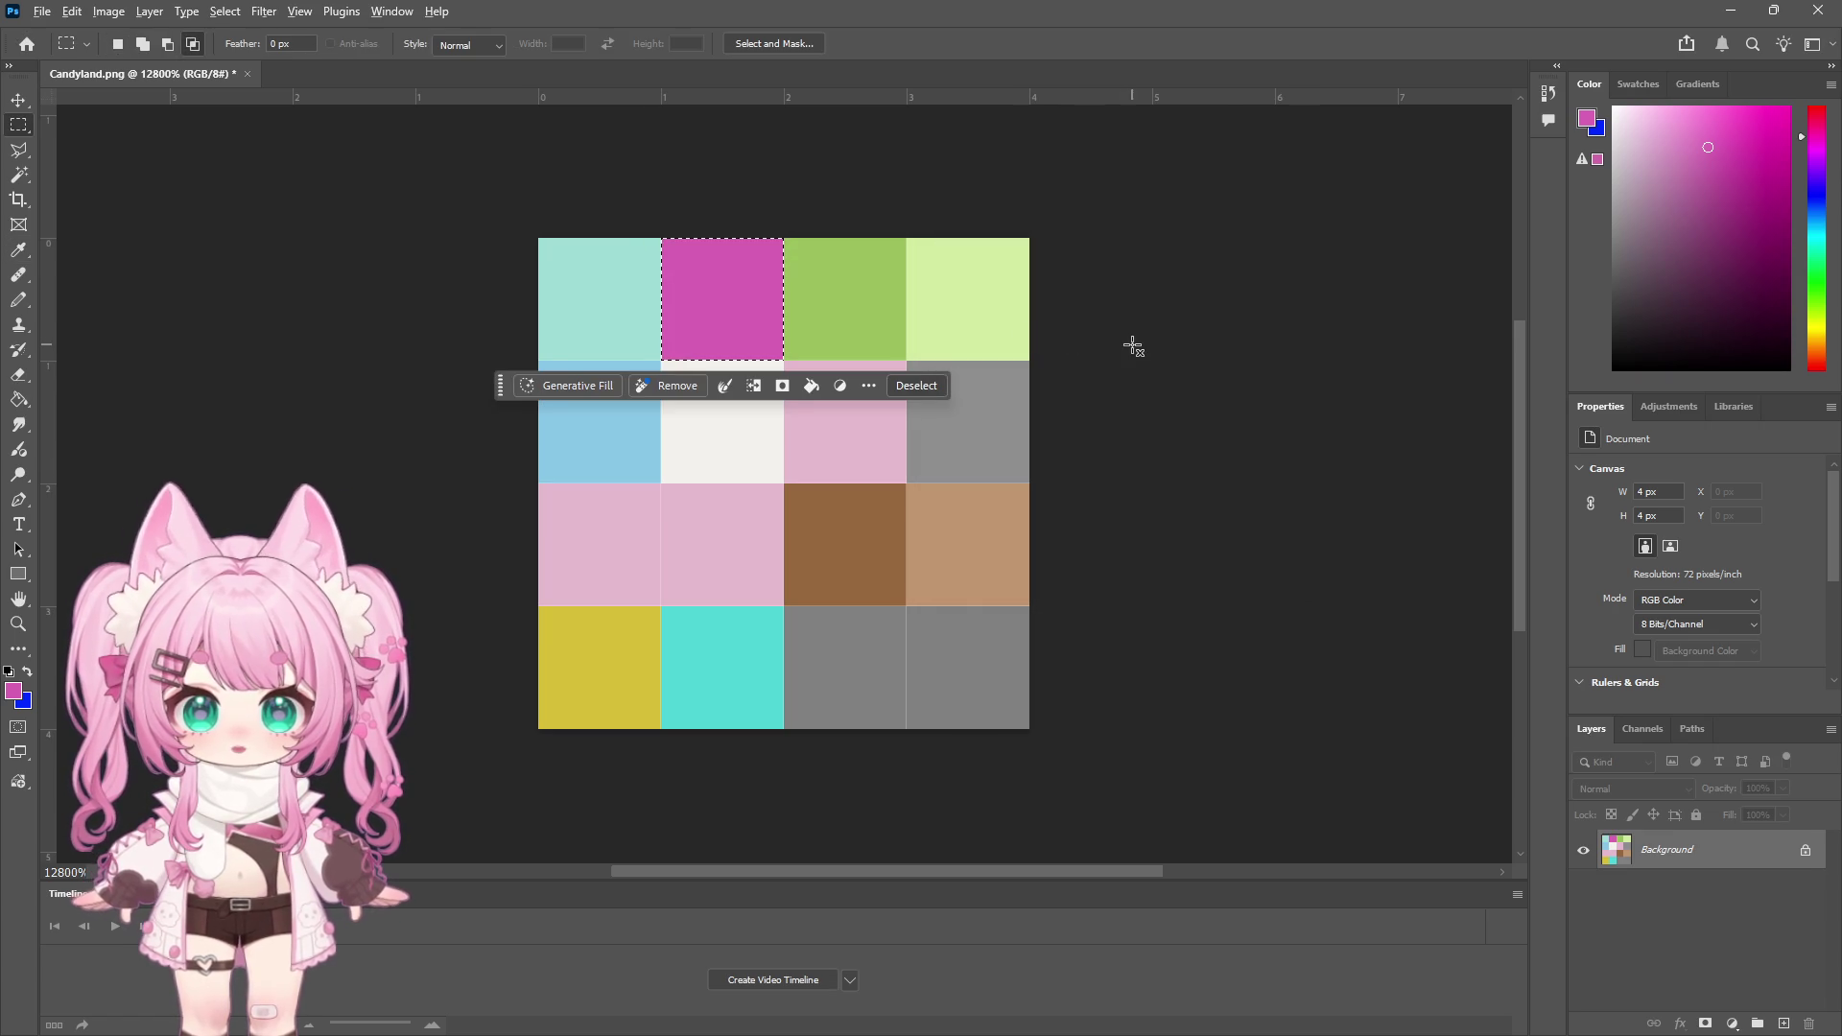
key(ctrl+z)
key(ctrl+z)
key(ctrl+z)
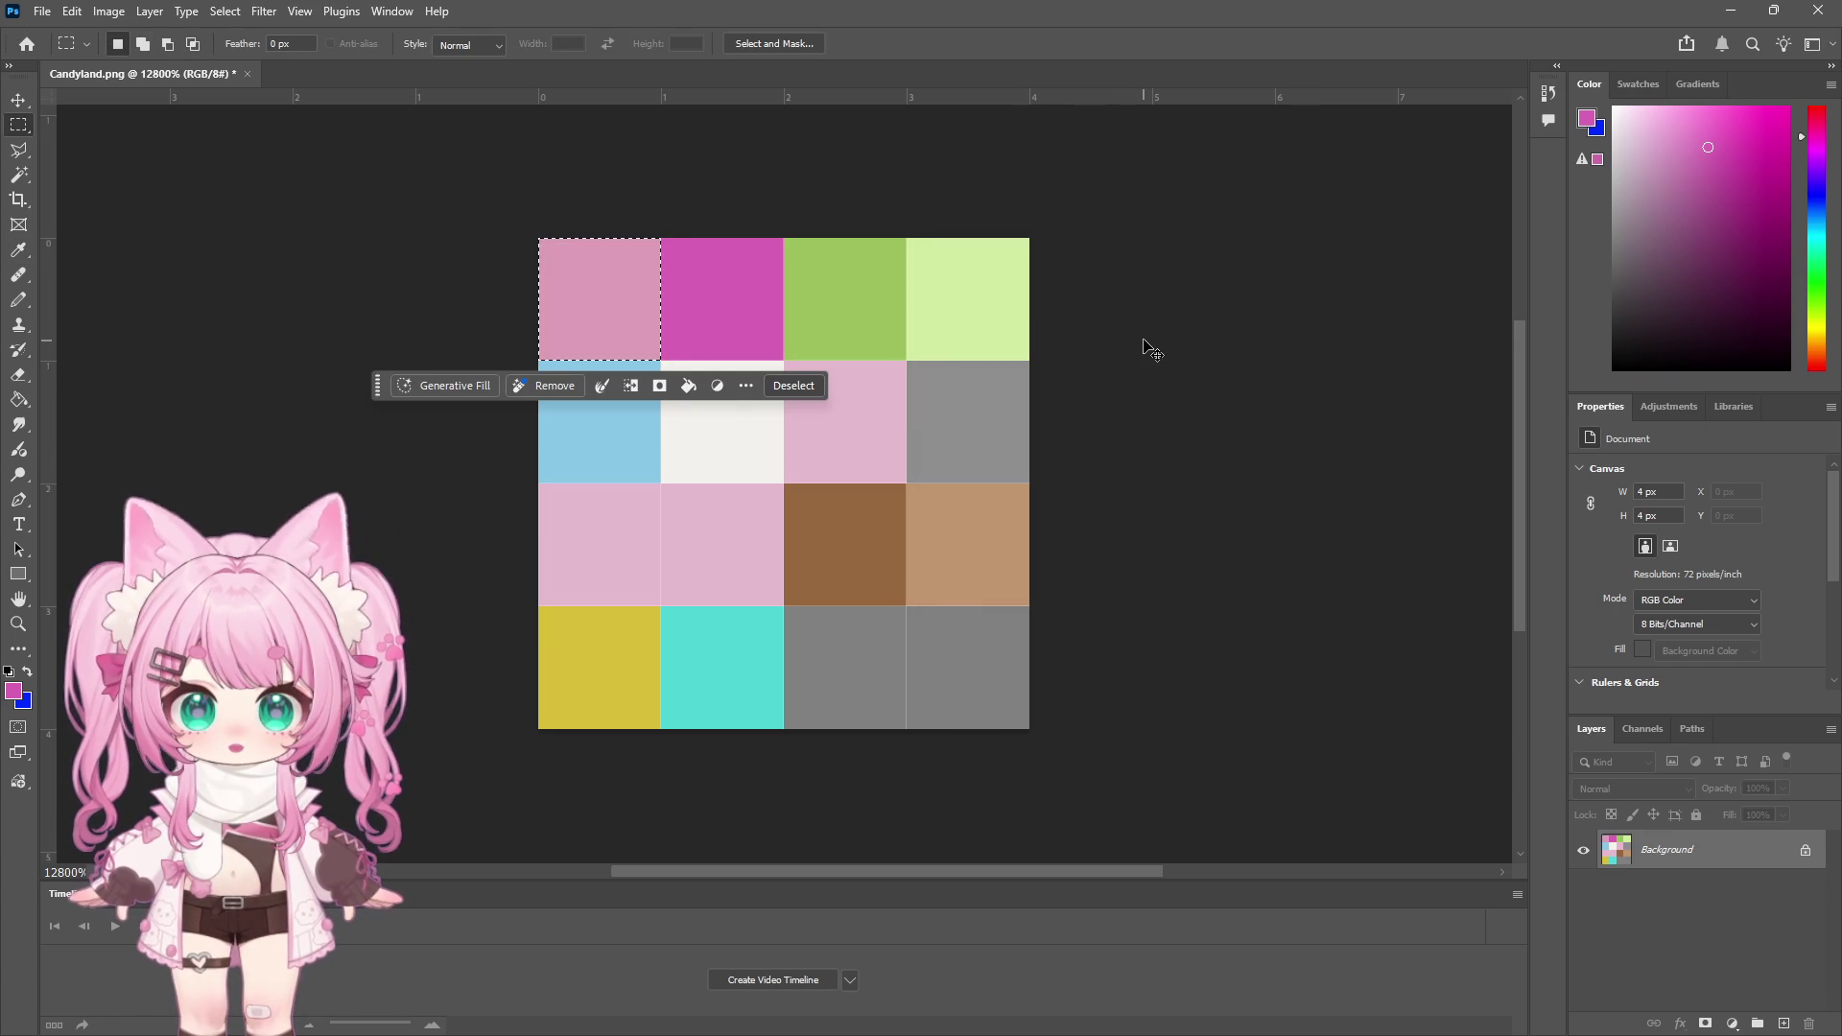
key(ctrl+d)
click(224, 11)
click(106, 13)
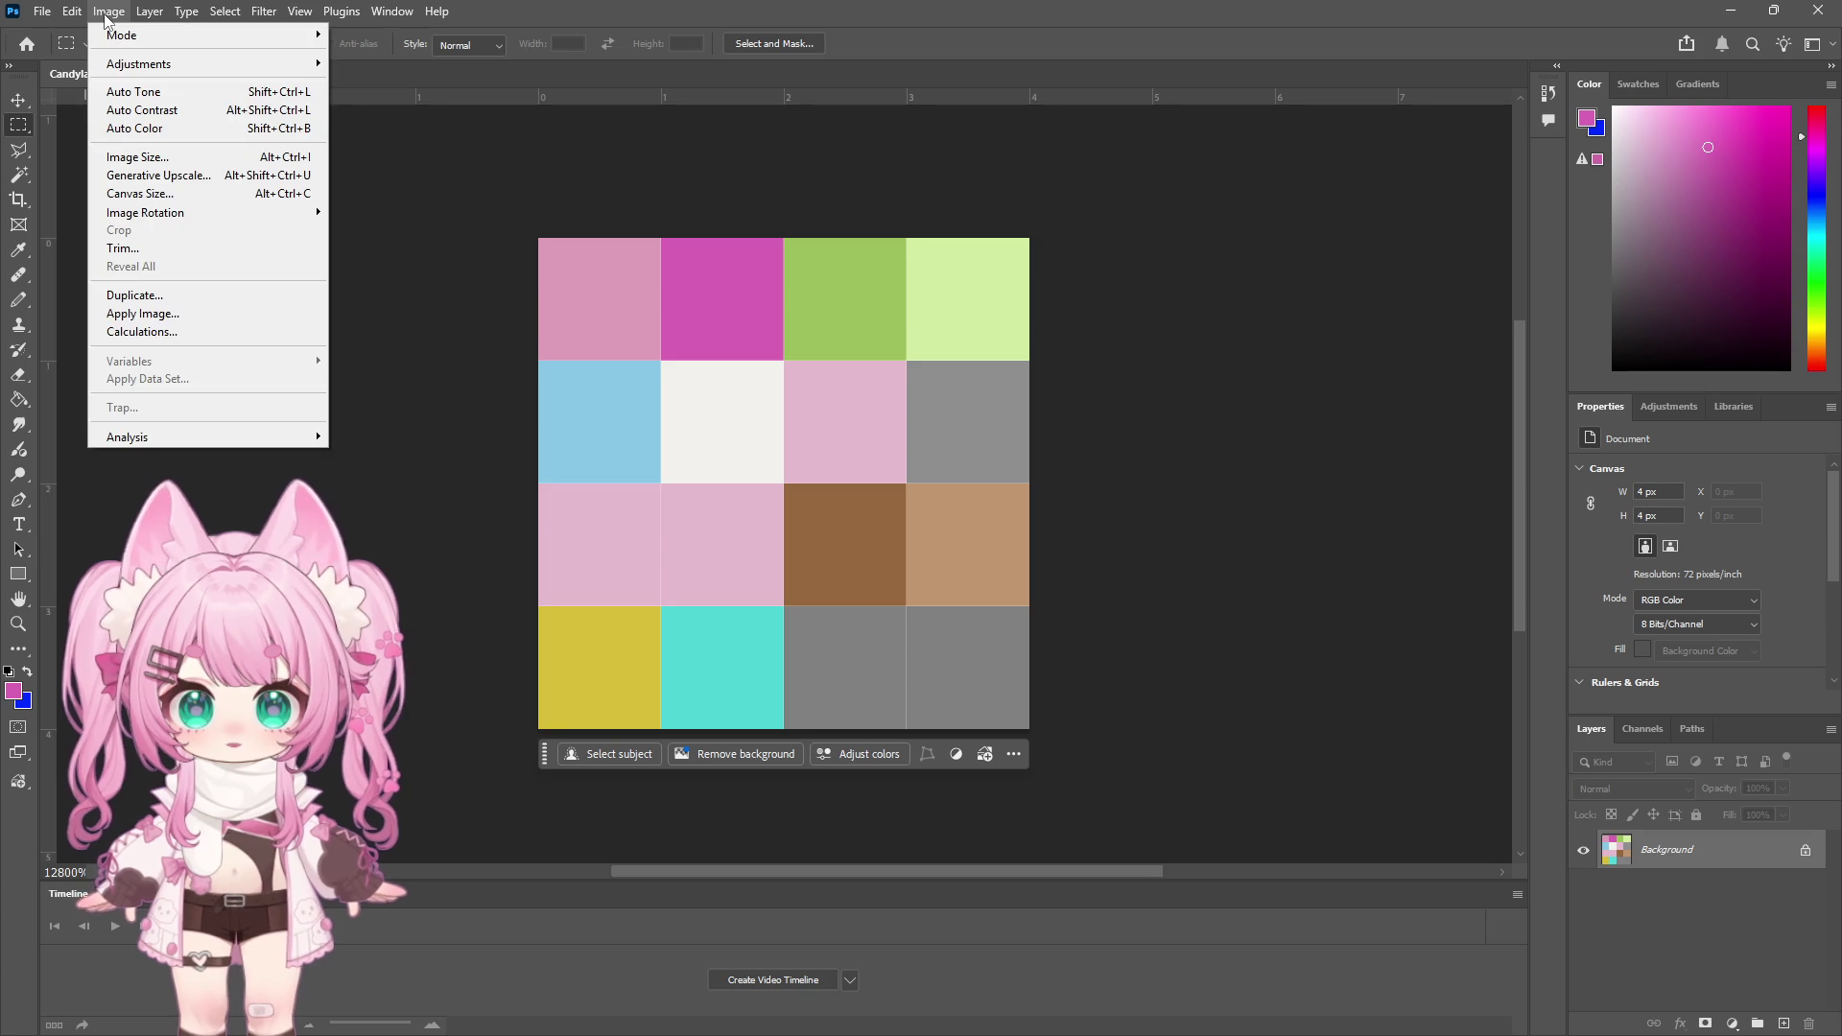
mouse_move(225, 11)
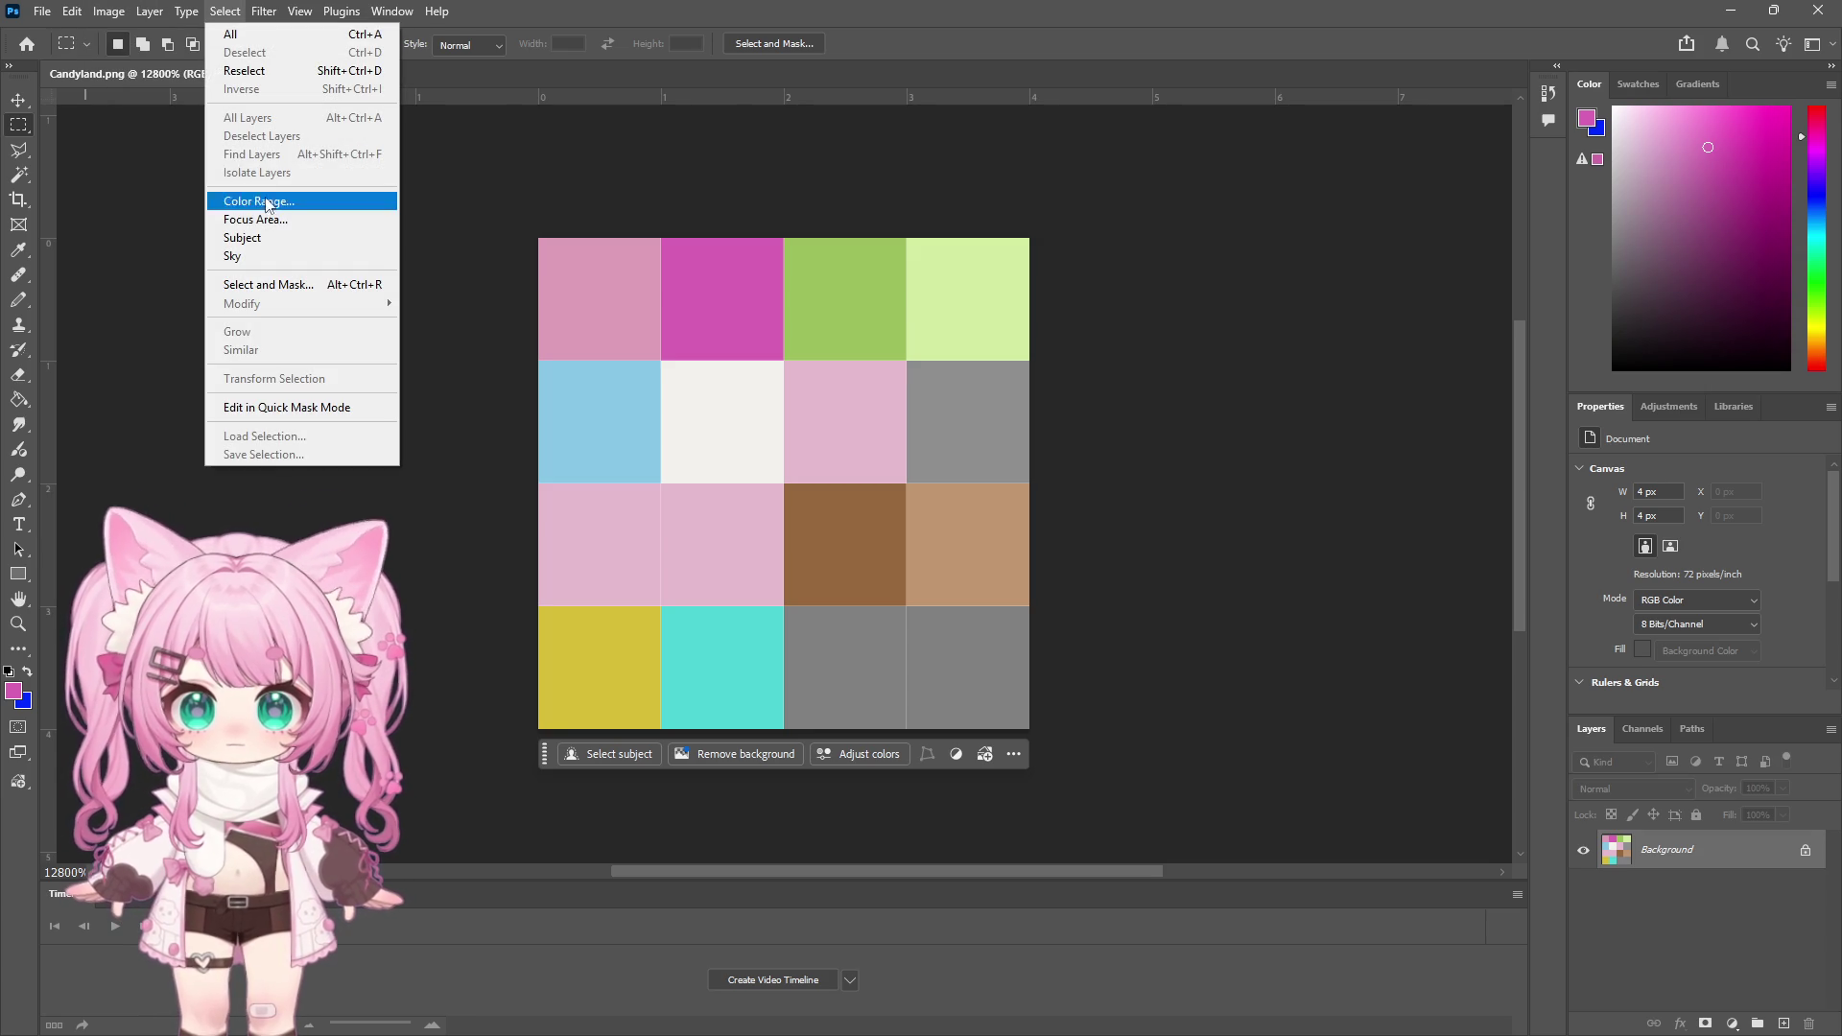
key(Escape)
Reselect the magenta tile, shift its hue about -142 to mint teal, and deselect
key(i)
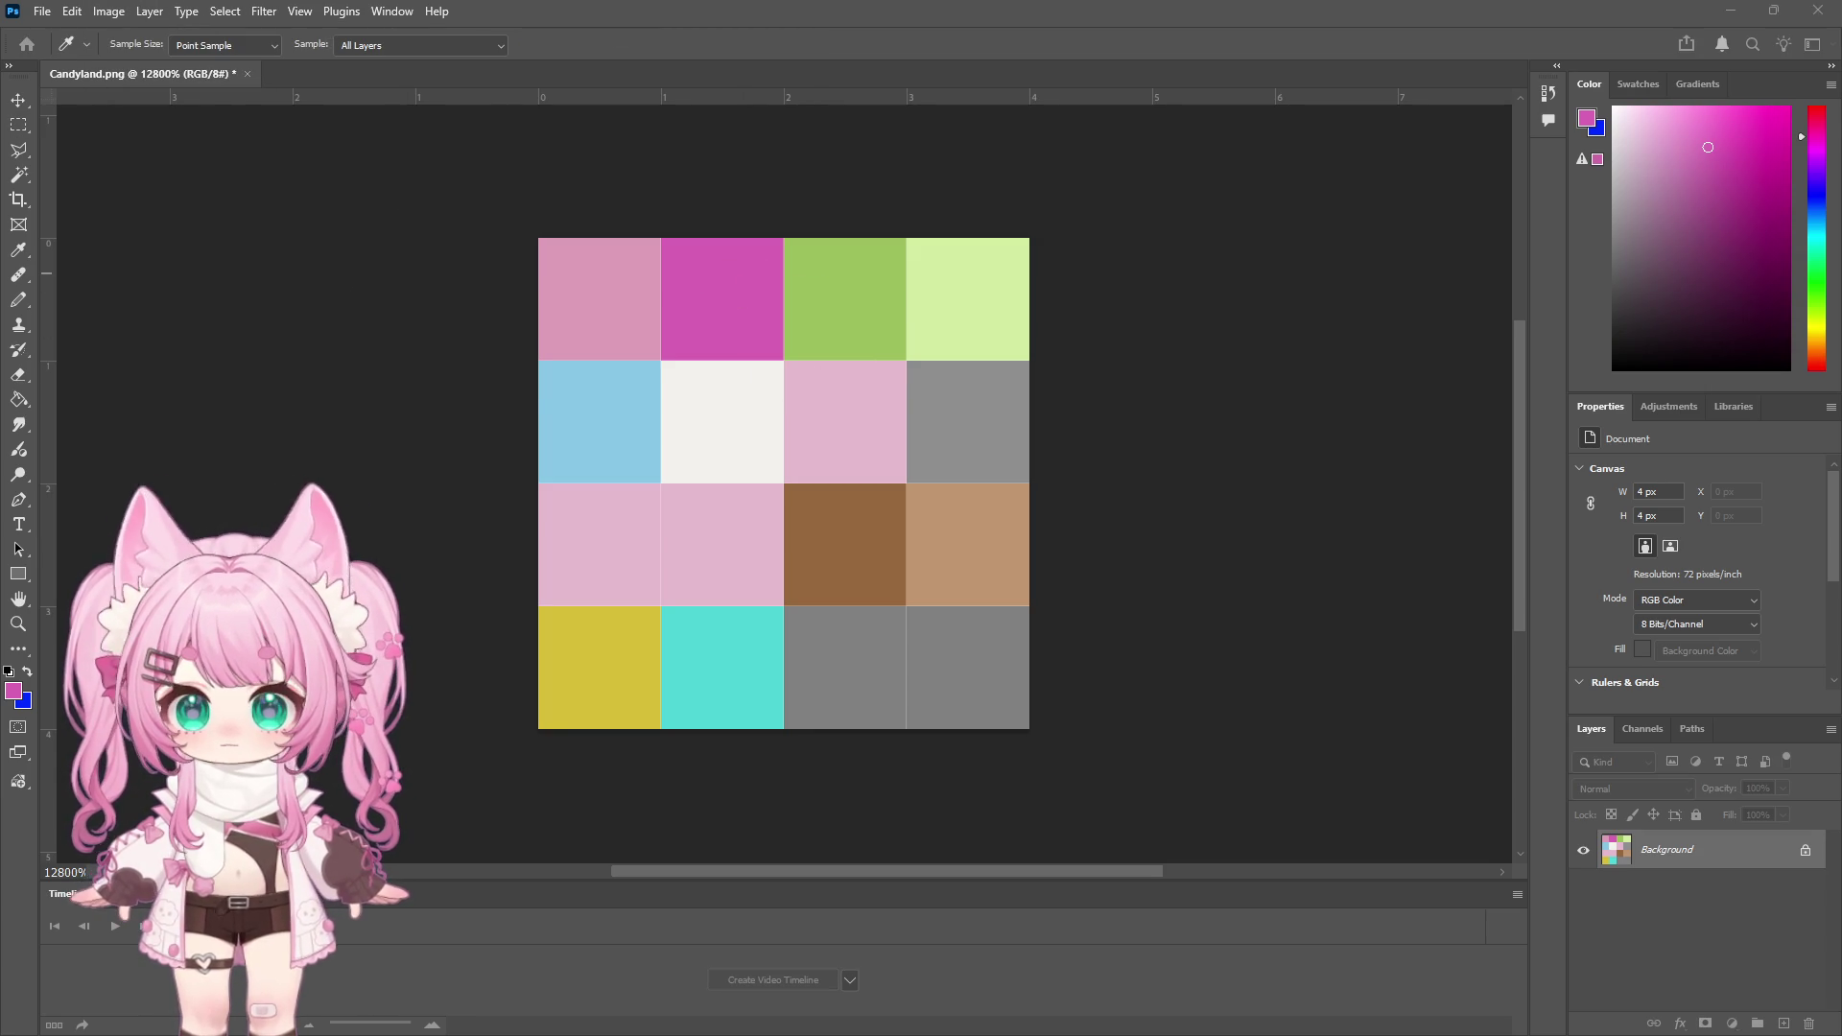
key(m)
drag(672, 248, 810, 356)
click(109, 11)
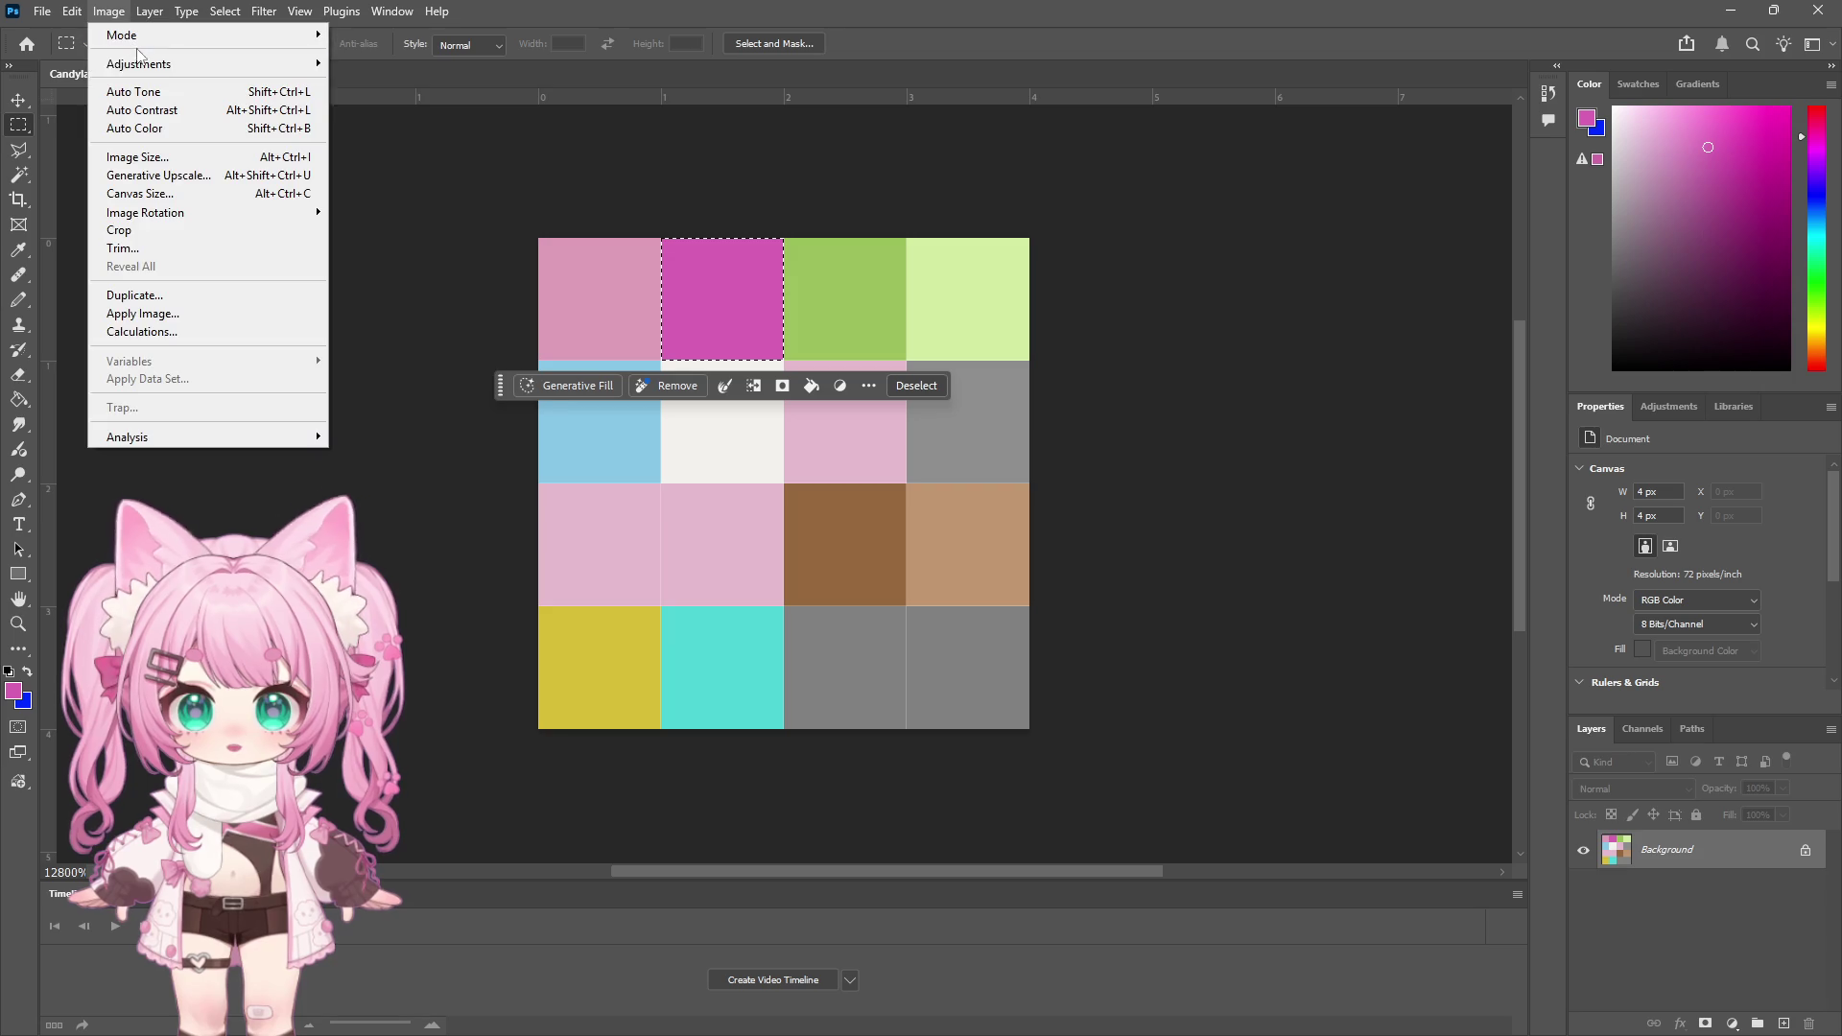
mouse_move(153, 65)
click(427, 164)
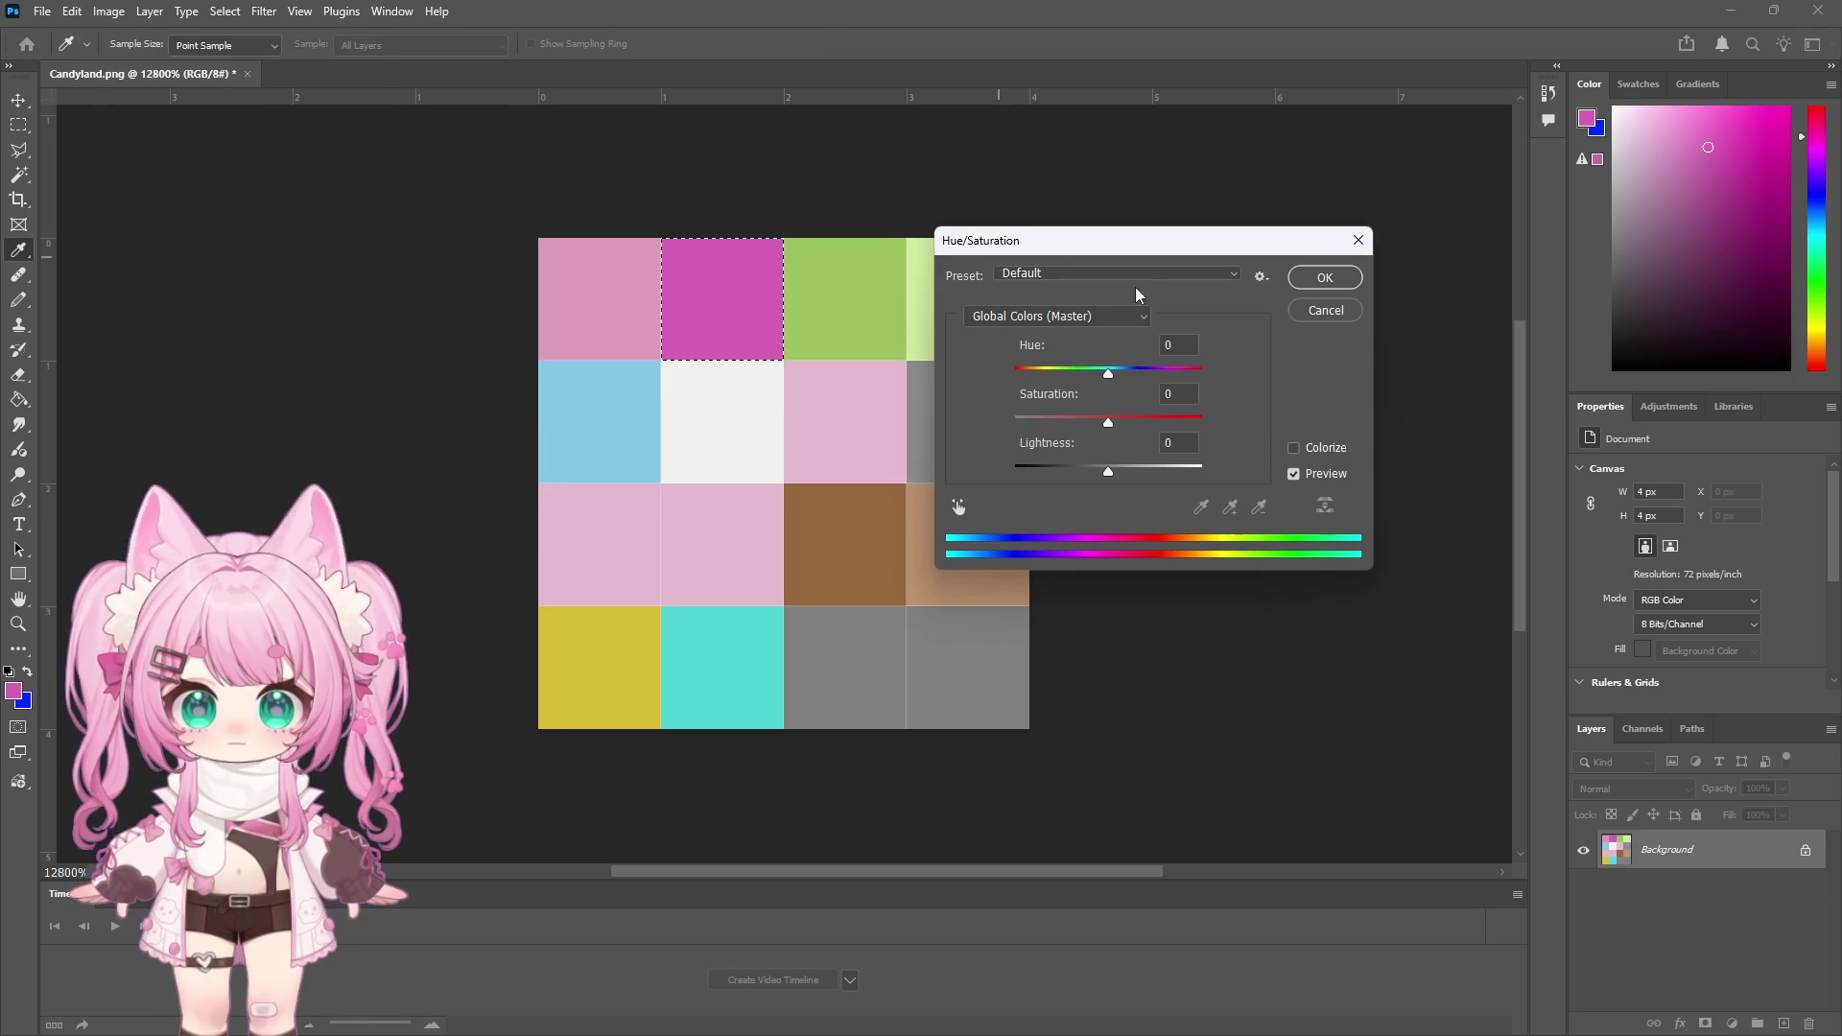
drag(1108, 374, 1028, 371)
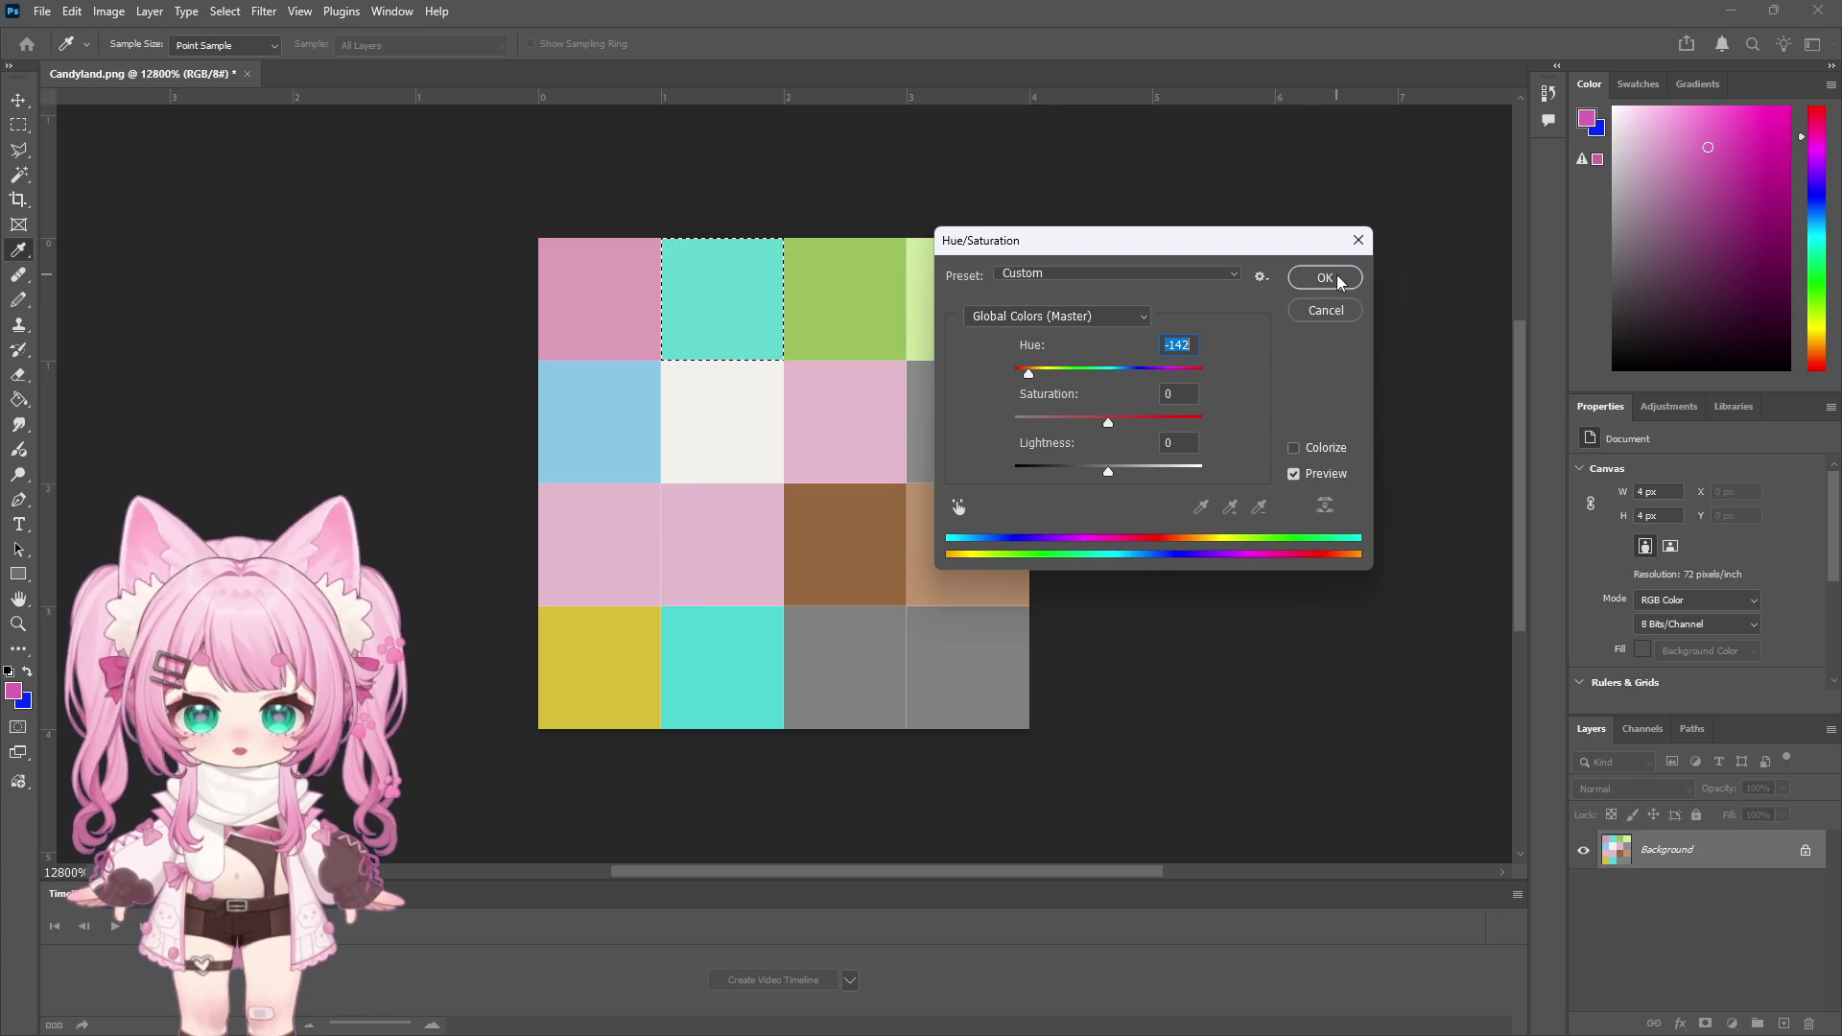
click(1323, 277)
key(m)
key(ctrl+d)
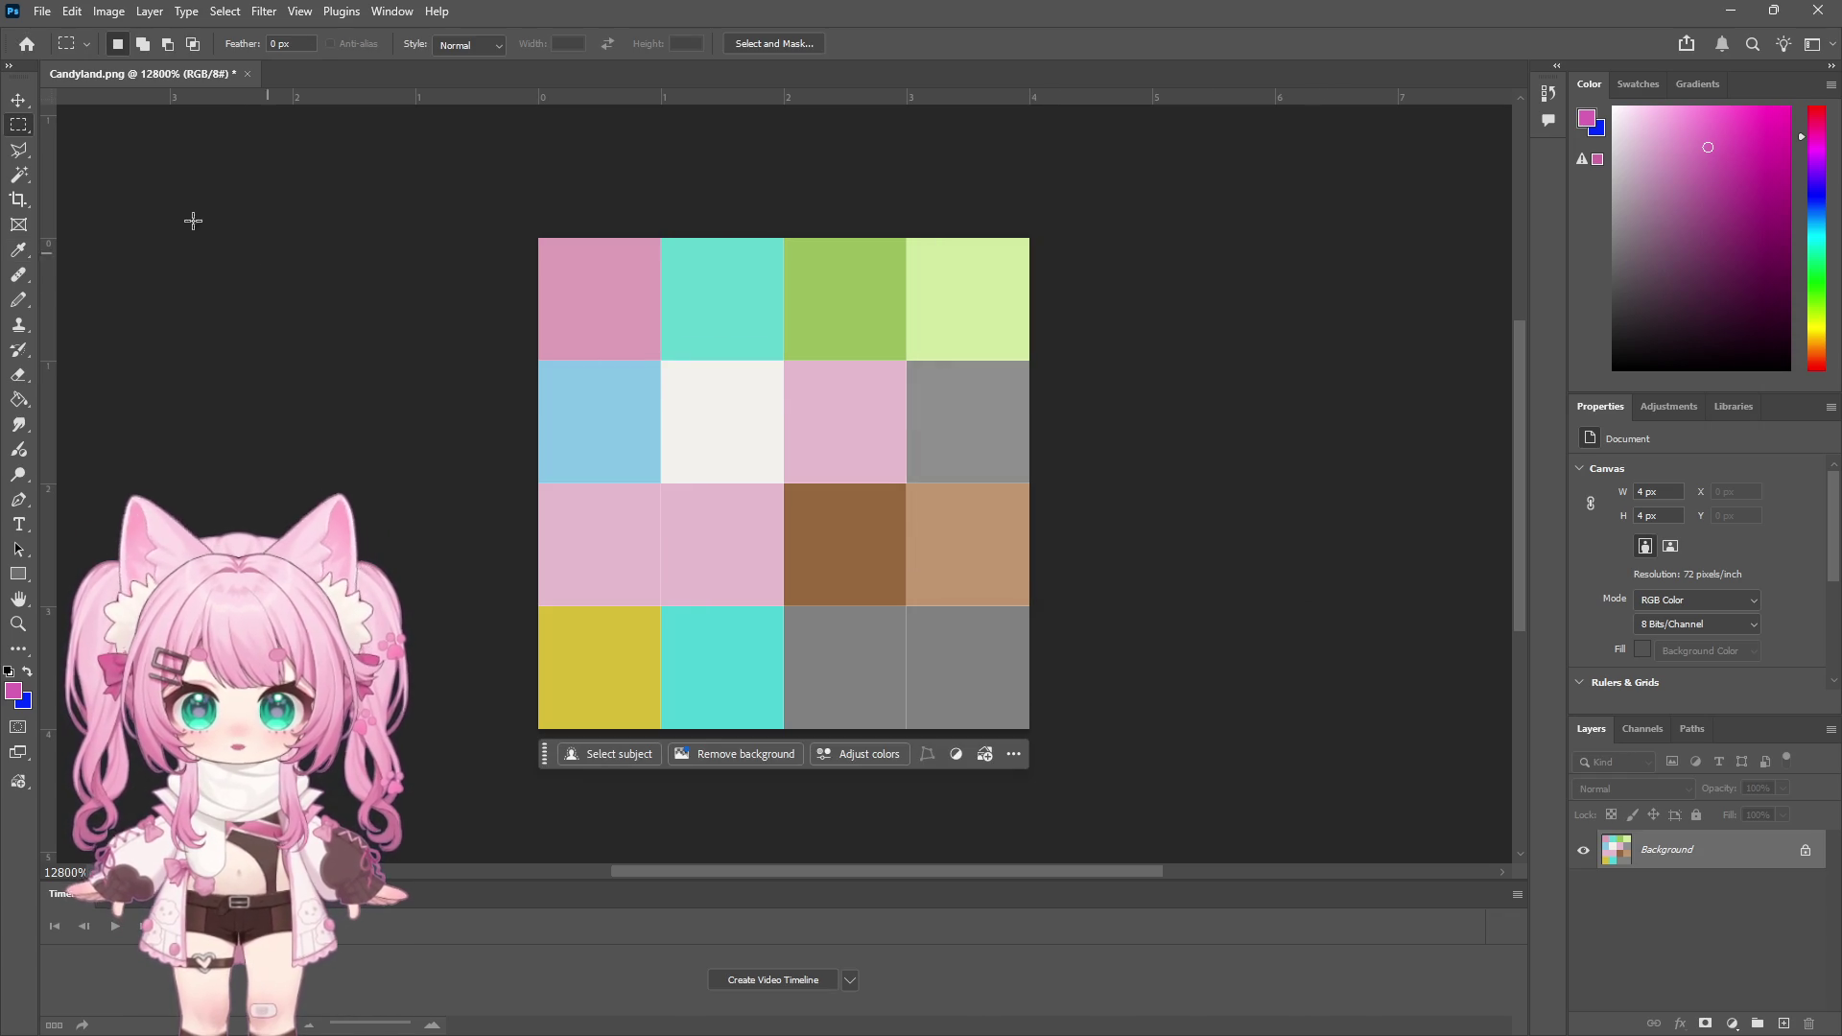
click(18, 175)
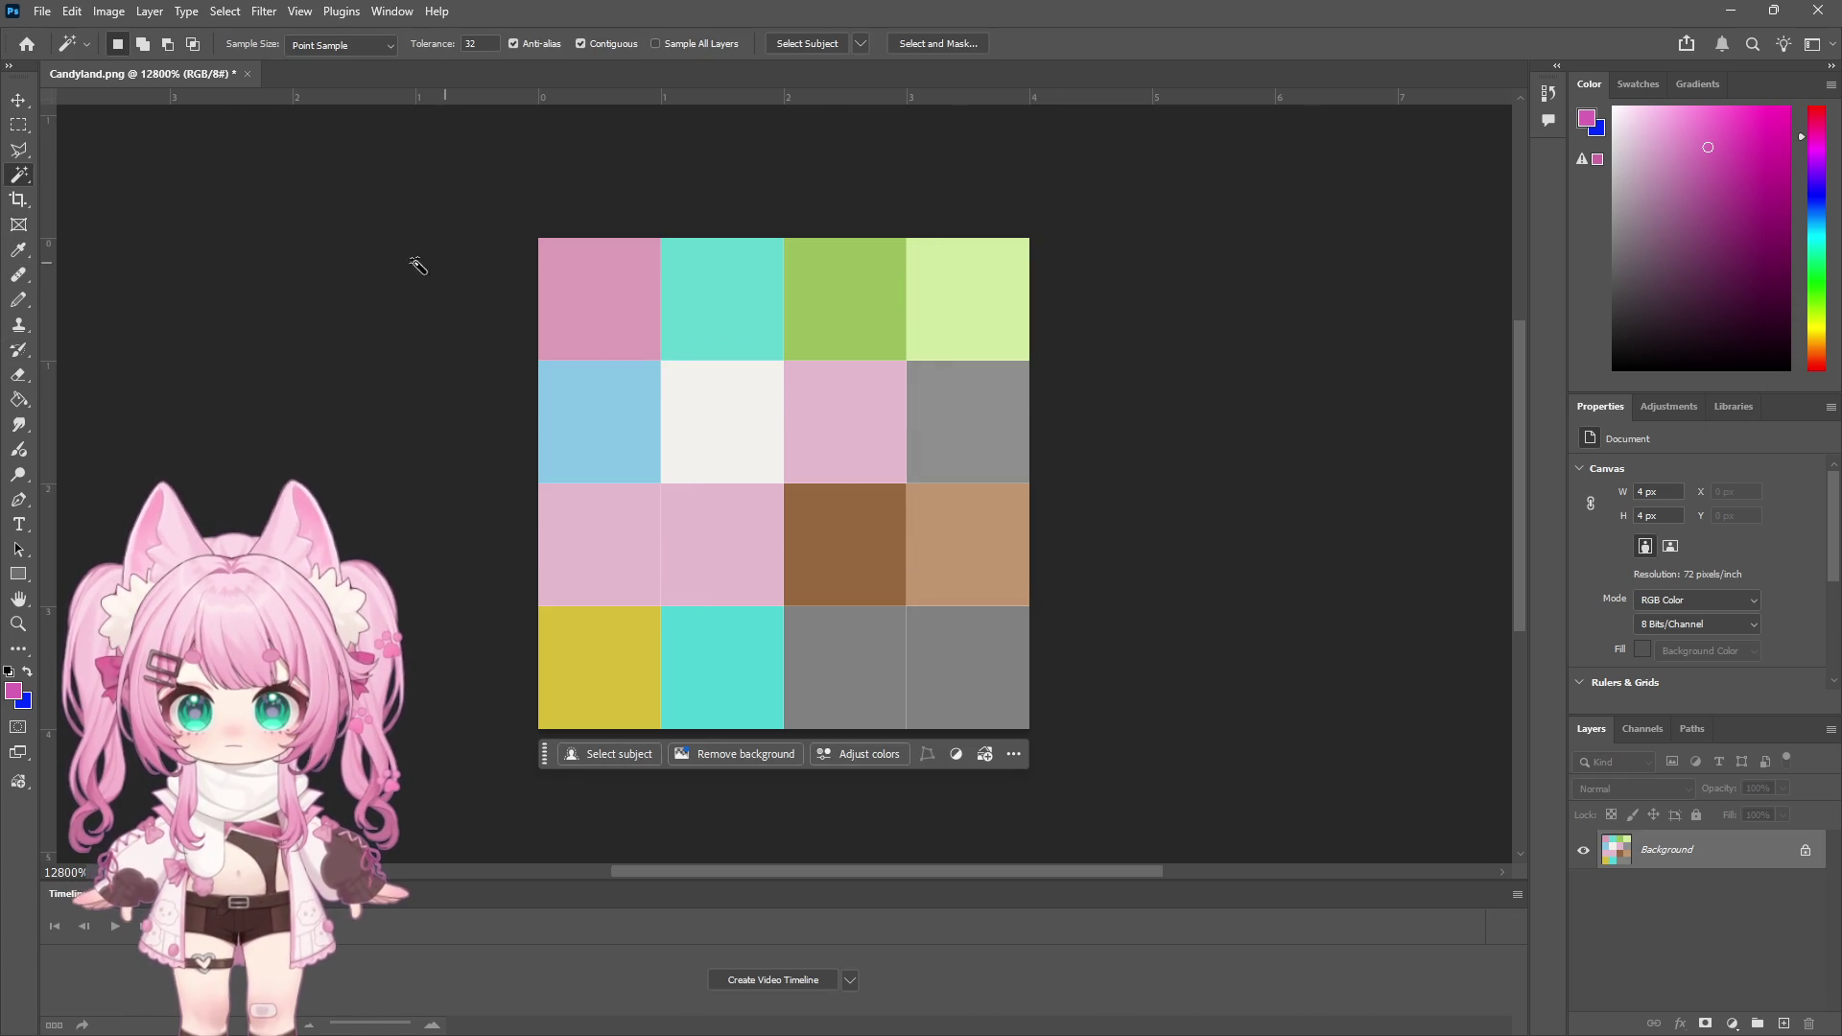
Select the top-left pink tile with the Magic Wand
click(197, 17)
mouse_move(229, 17)
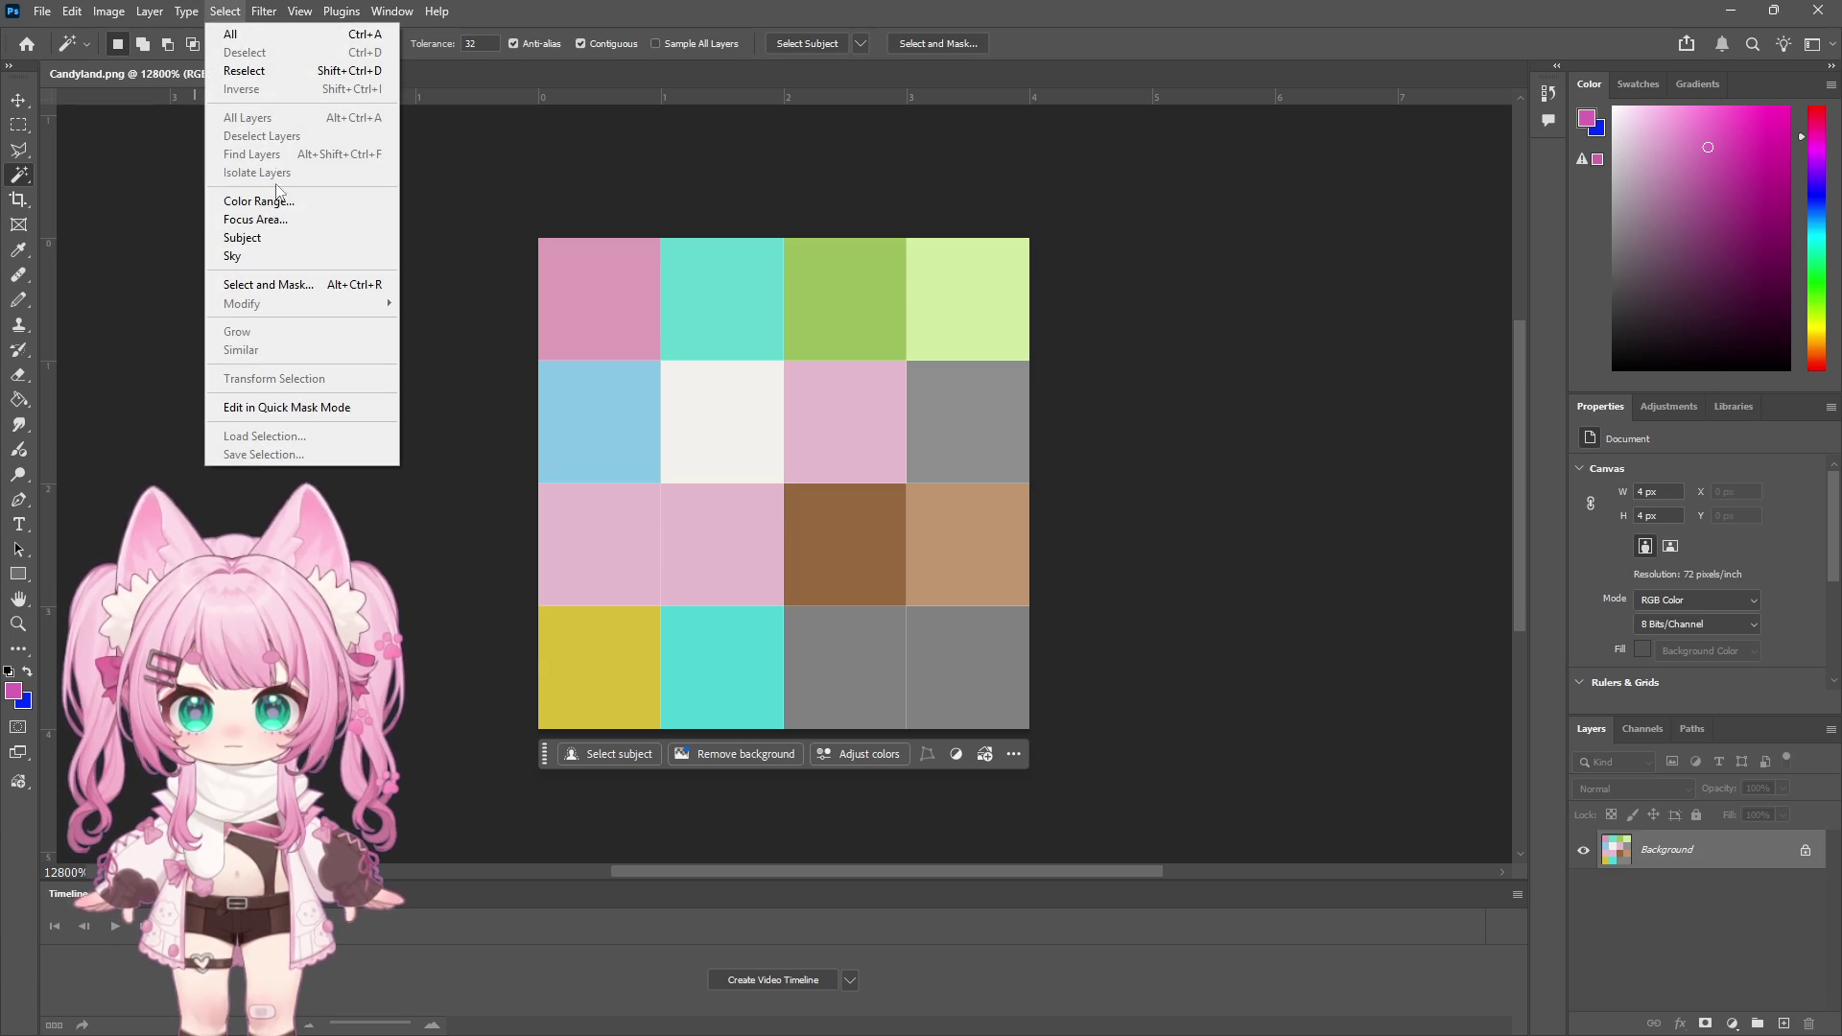
key(Escape)
key(i)
click(616, 280)
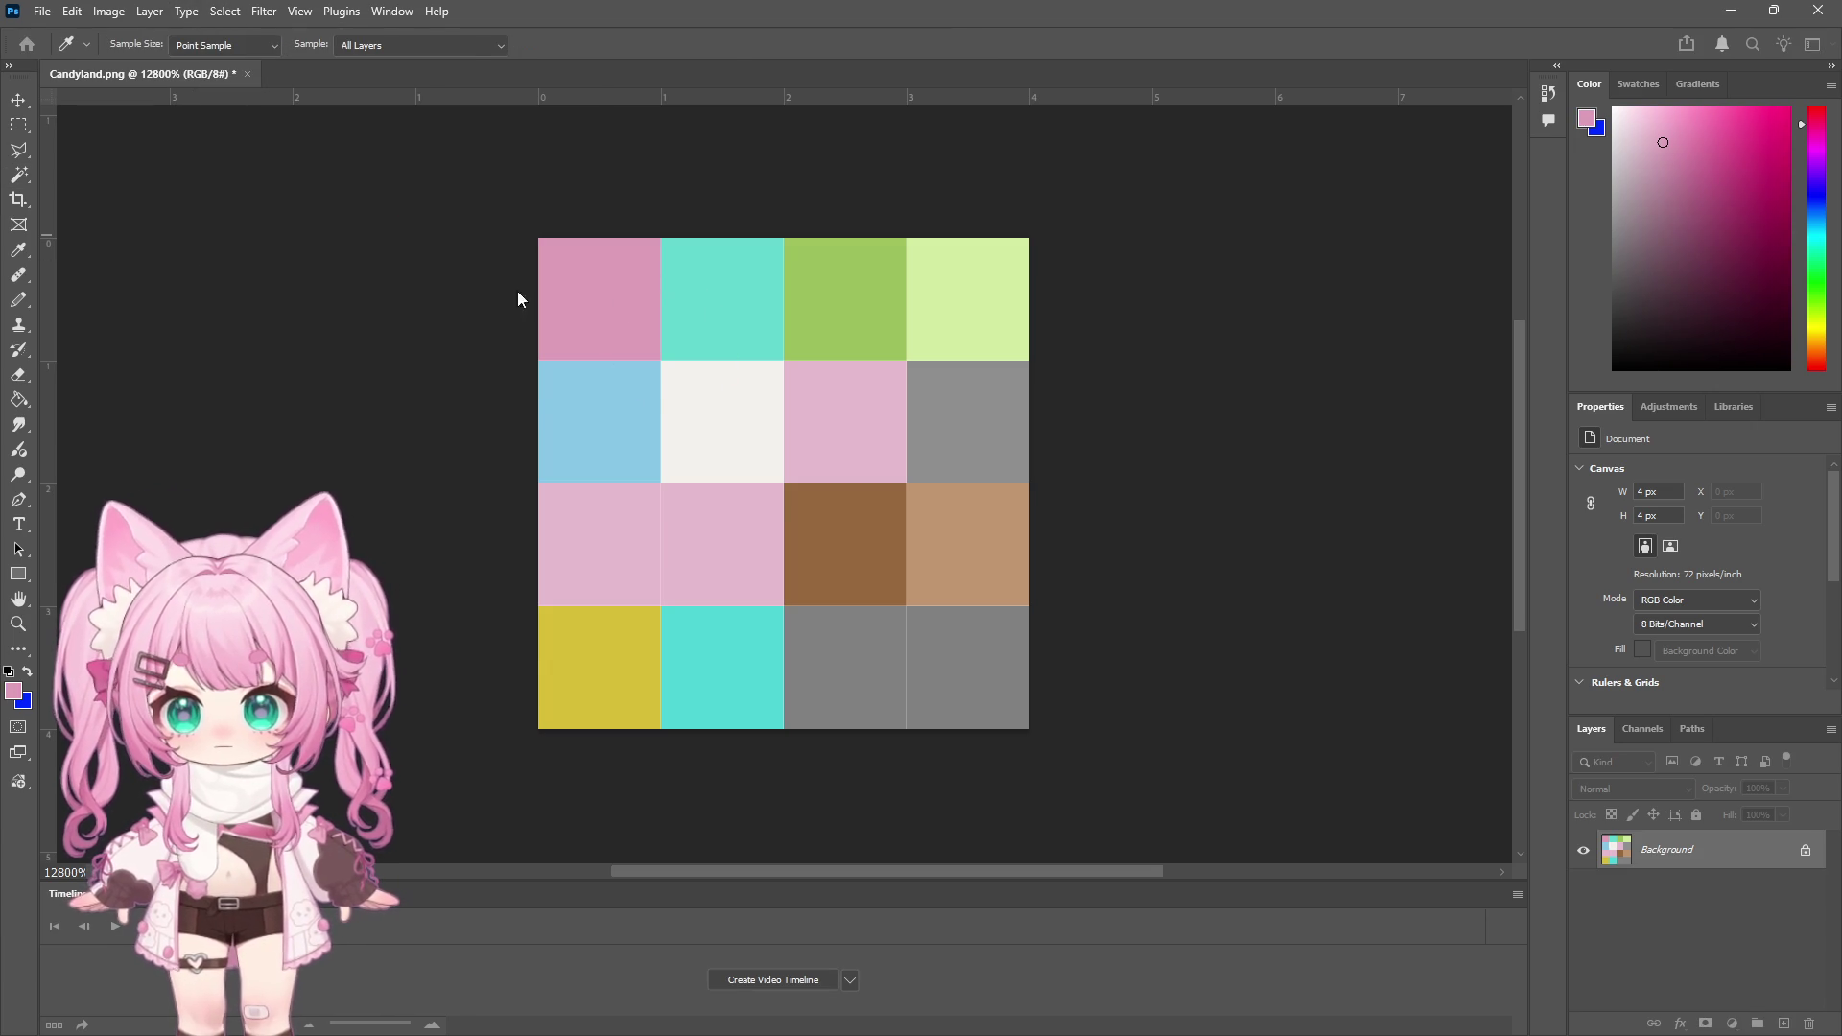
key(w)
click(585, 303)
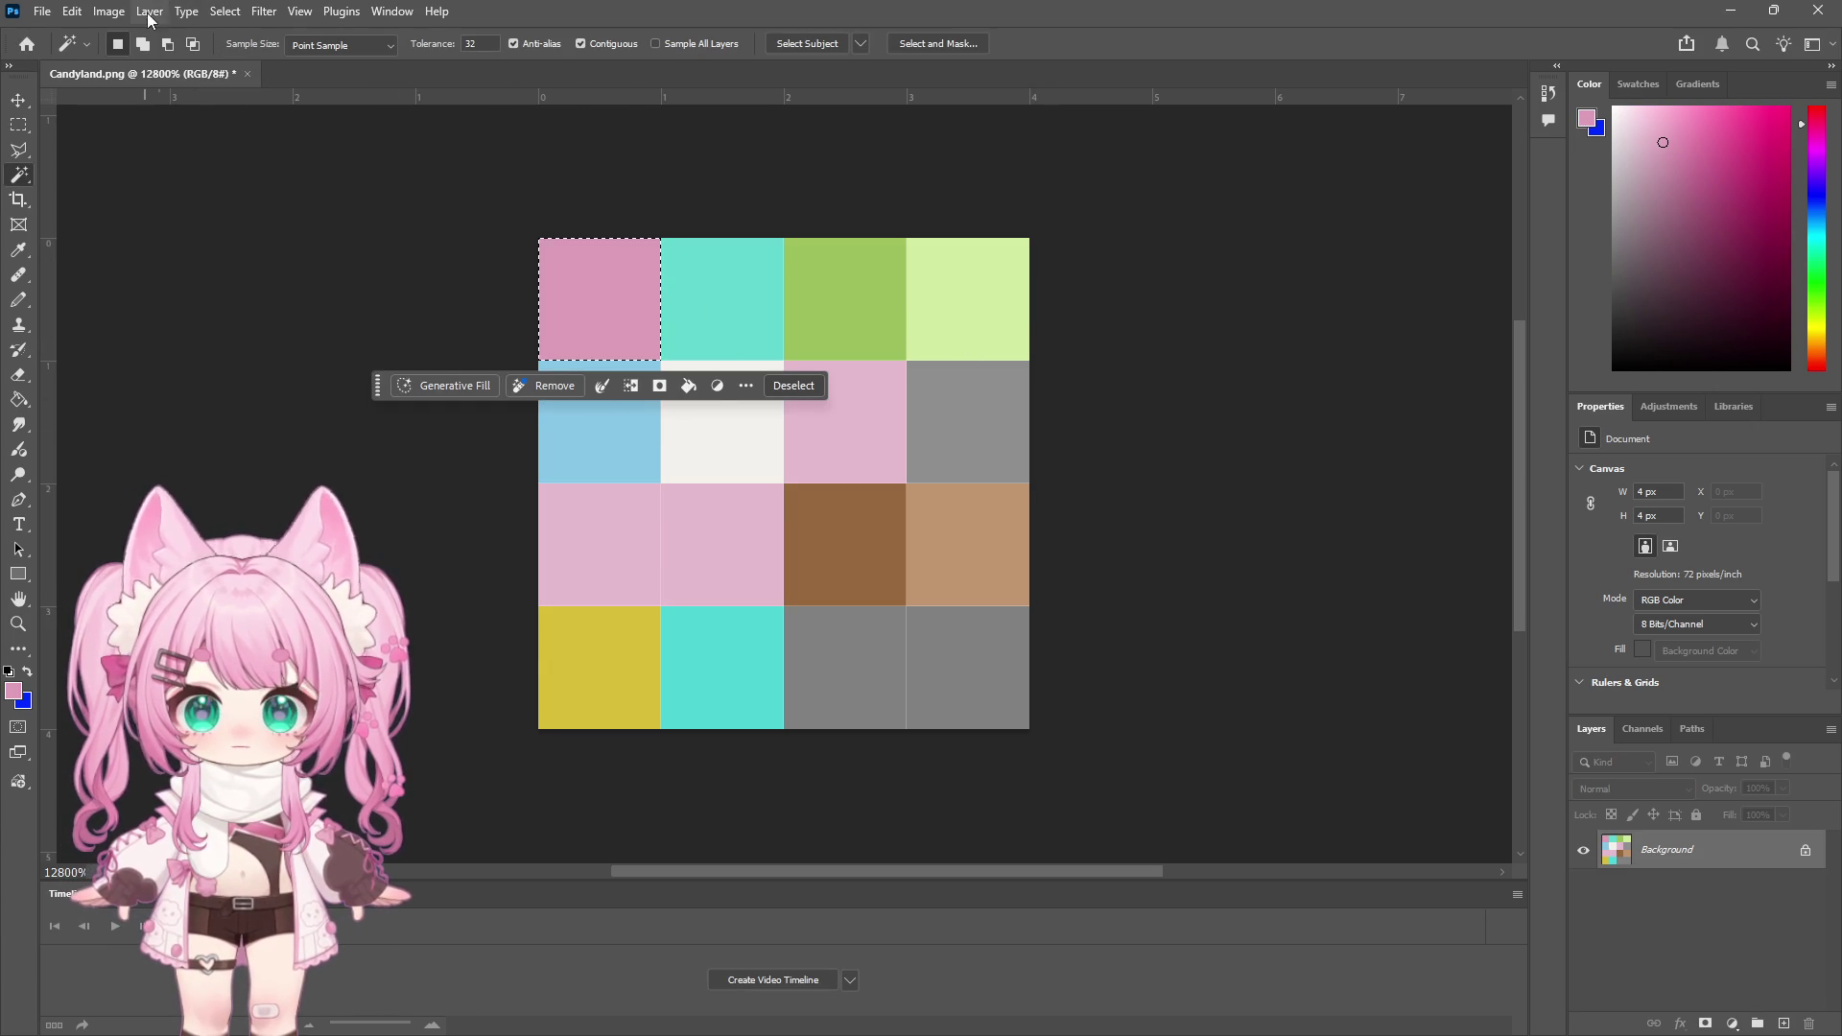
Apply a -142 Hue/Saturation shift to turn the tile pale blue, then deselect
click(151, 14)
mouse_move(94, 14)
mouse_move(144, 63)
click(383, 164)
click(1178, 345)
text(-1)
text(42)
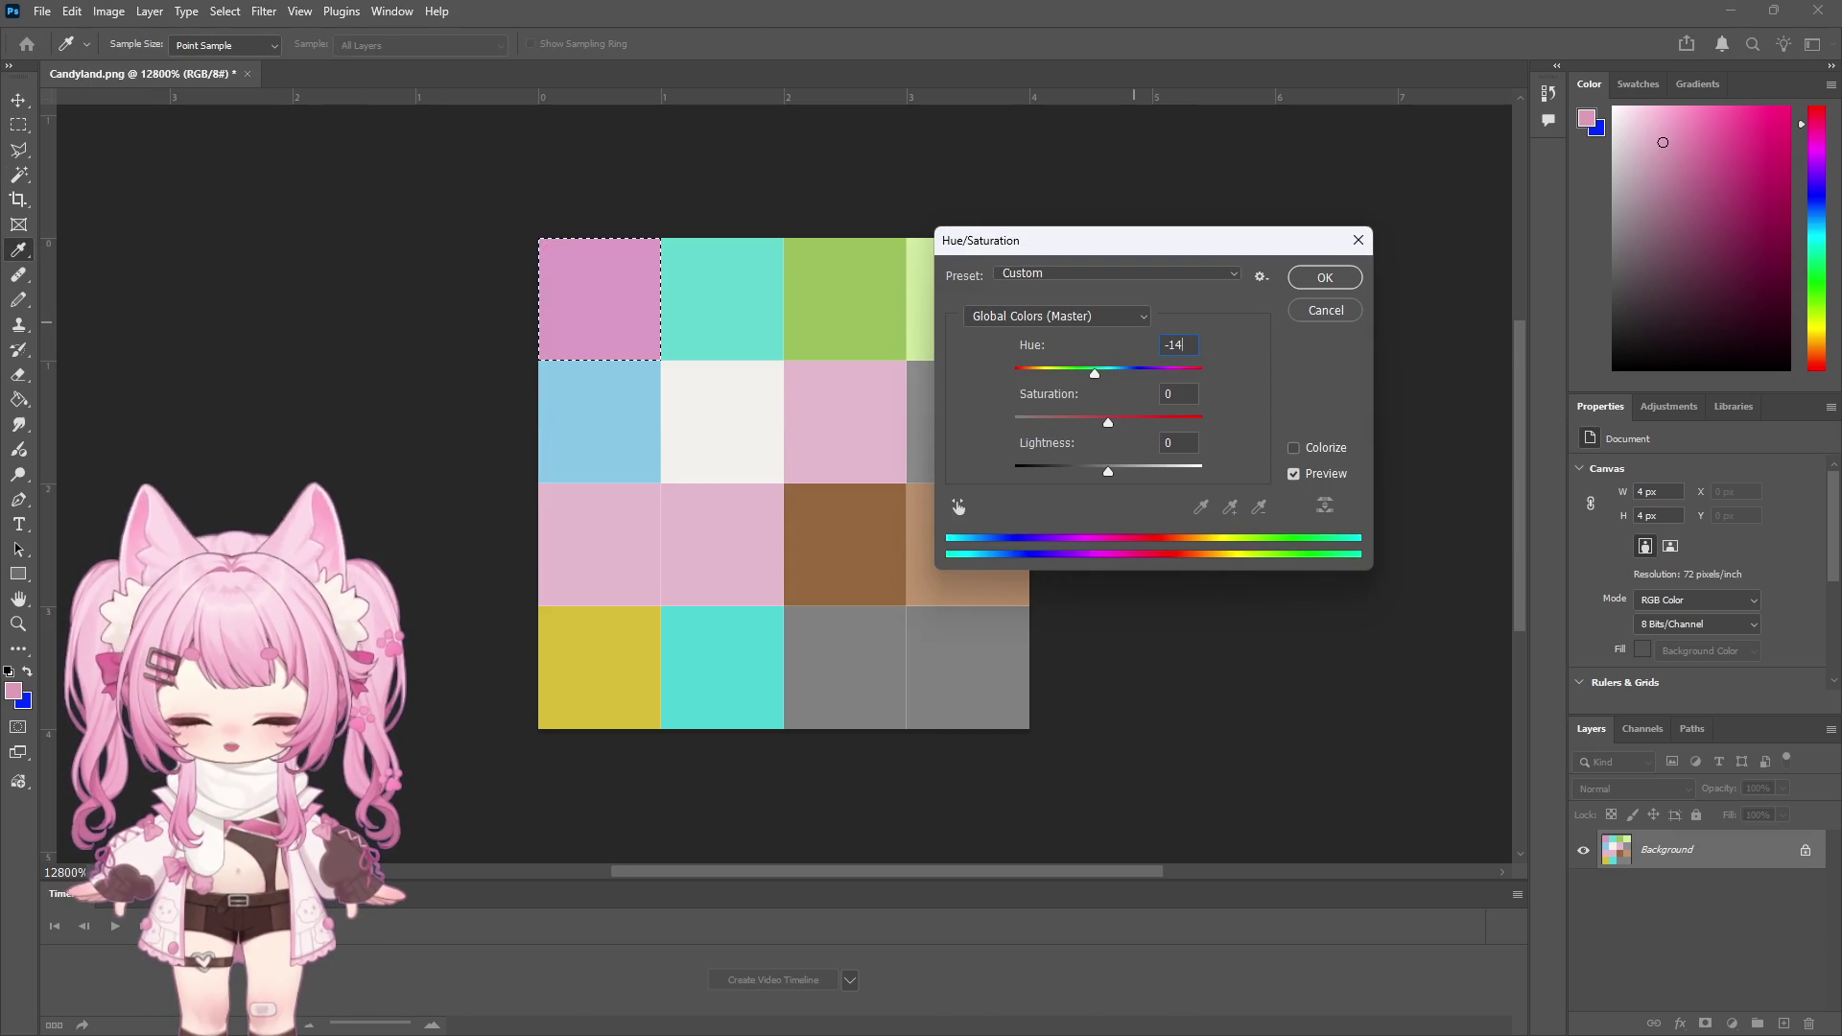
click(1329, 279)
key(w)
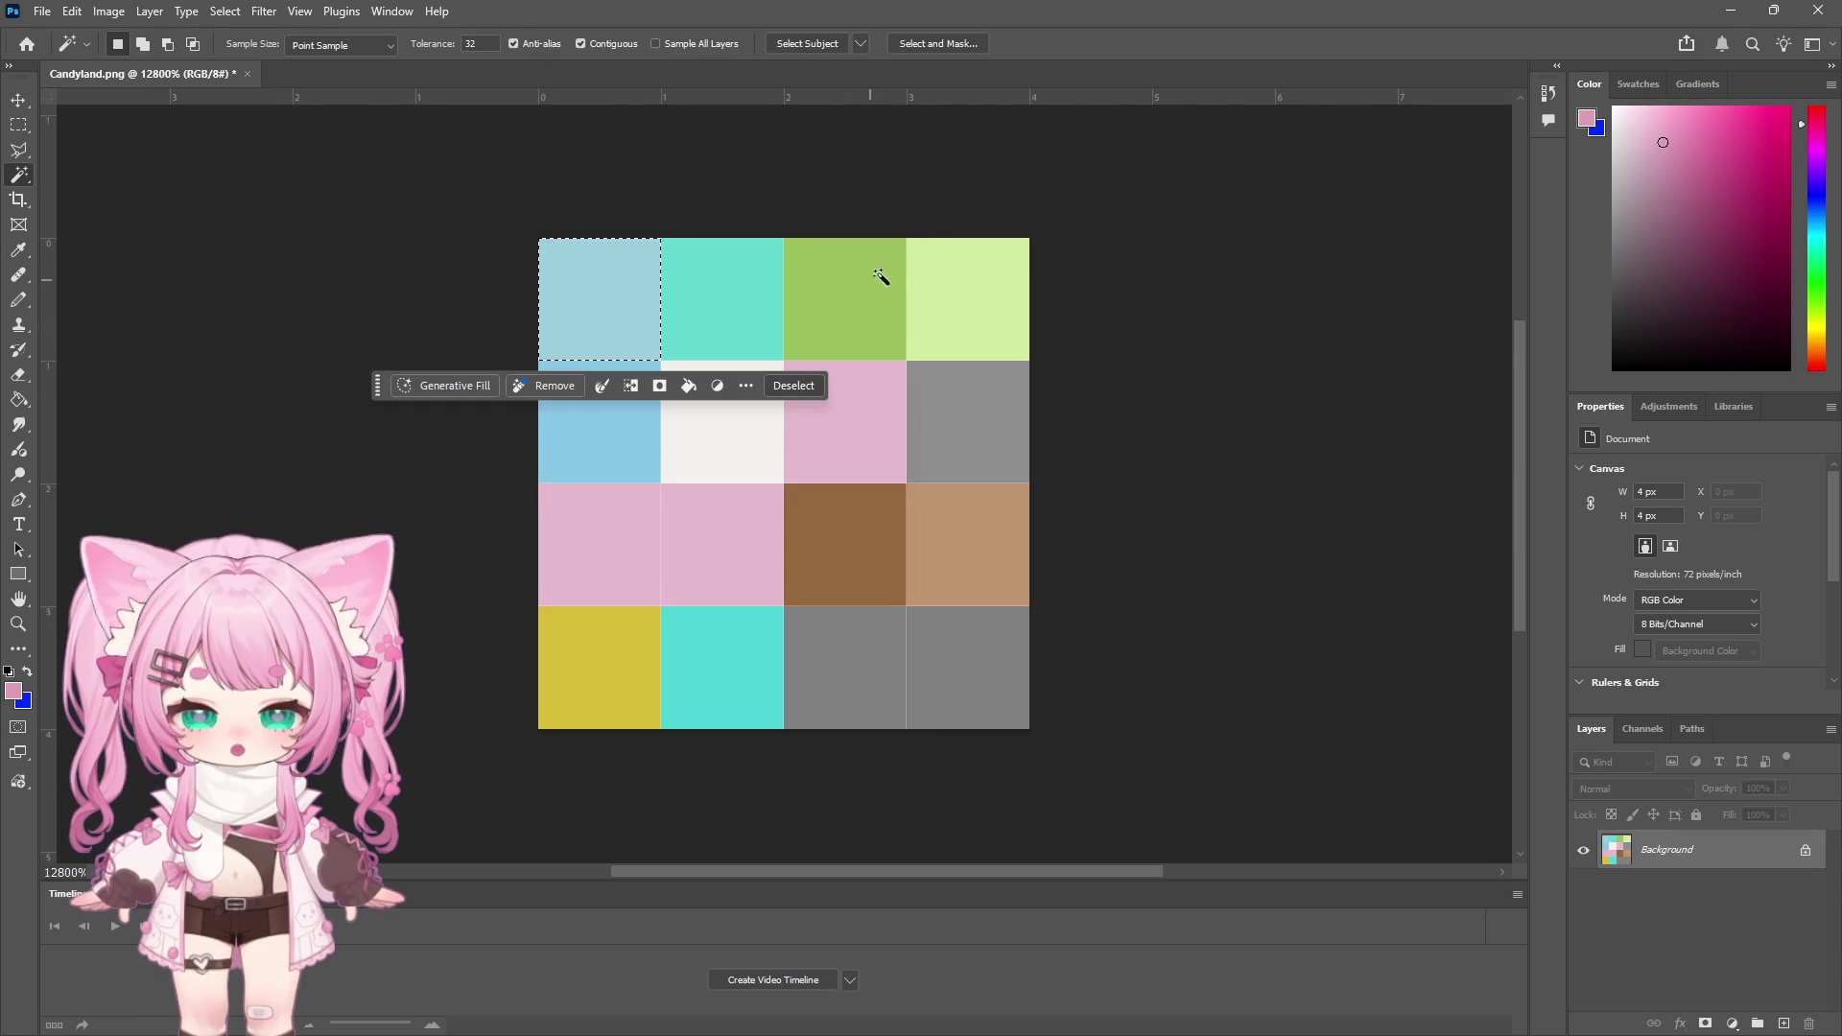
click(20, 130)
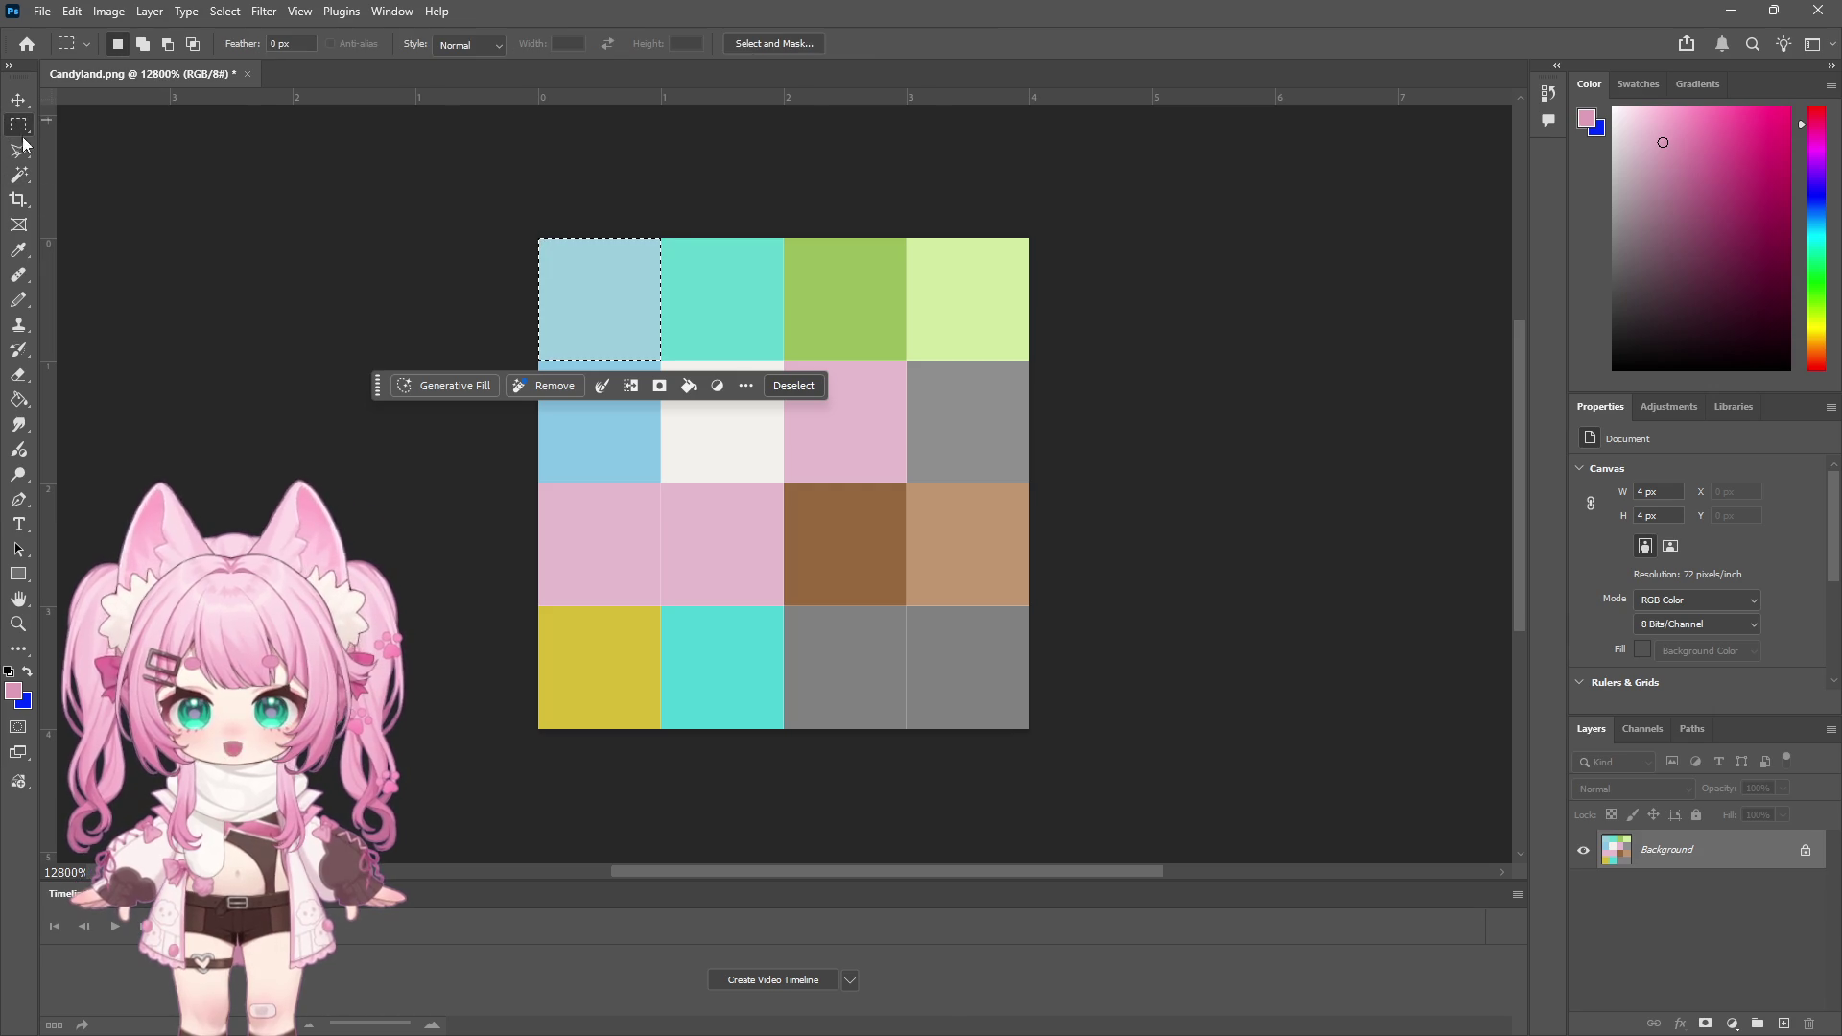
click(276, 264)
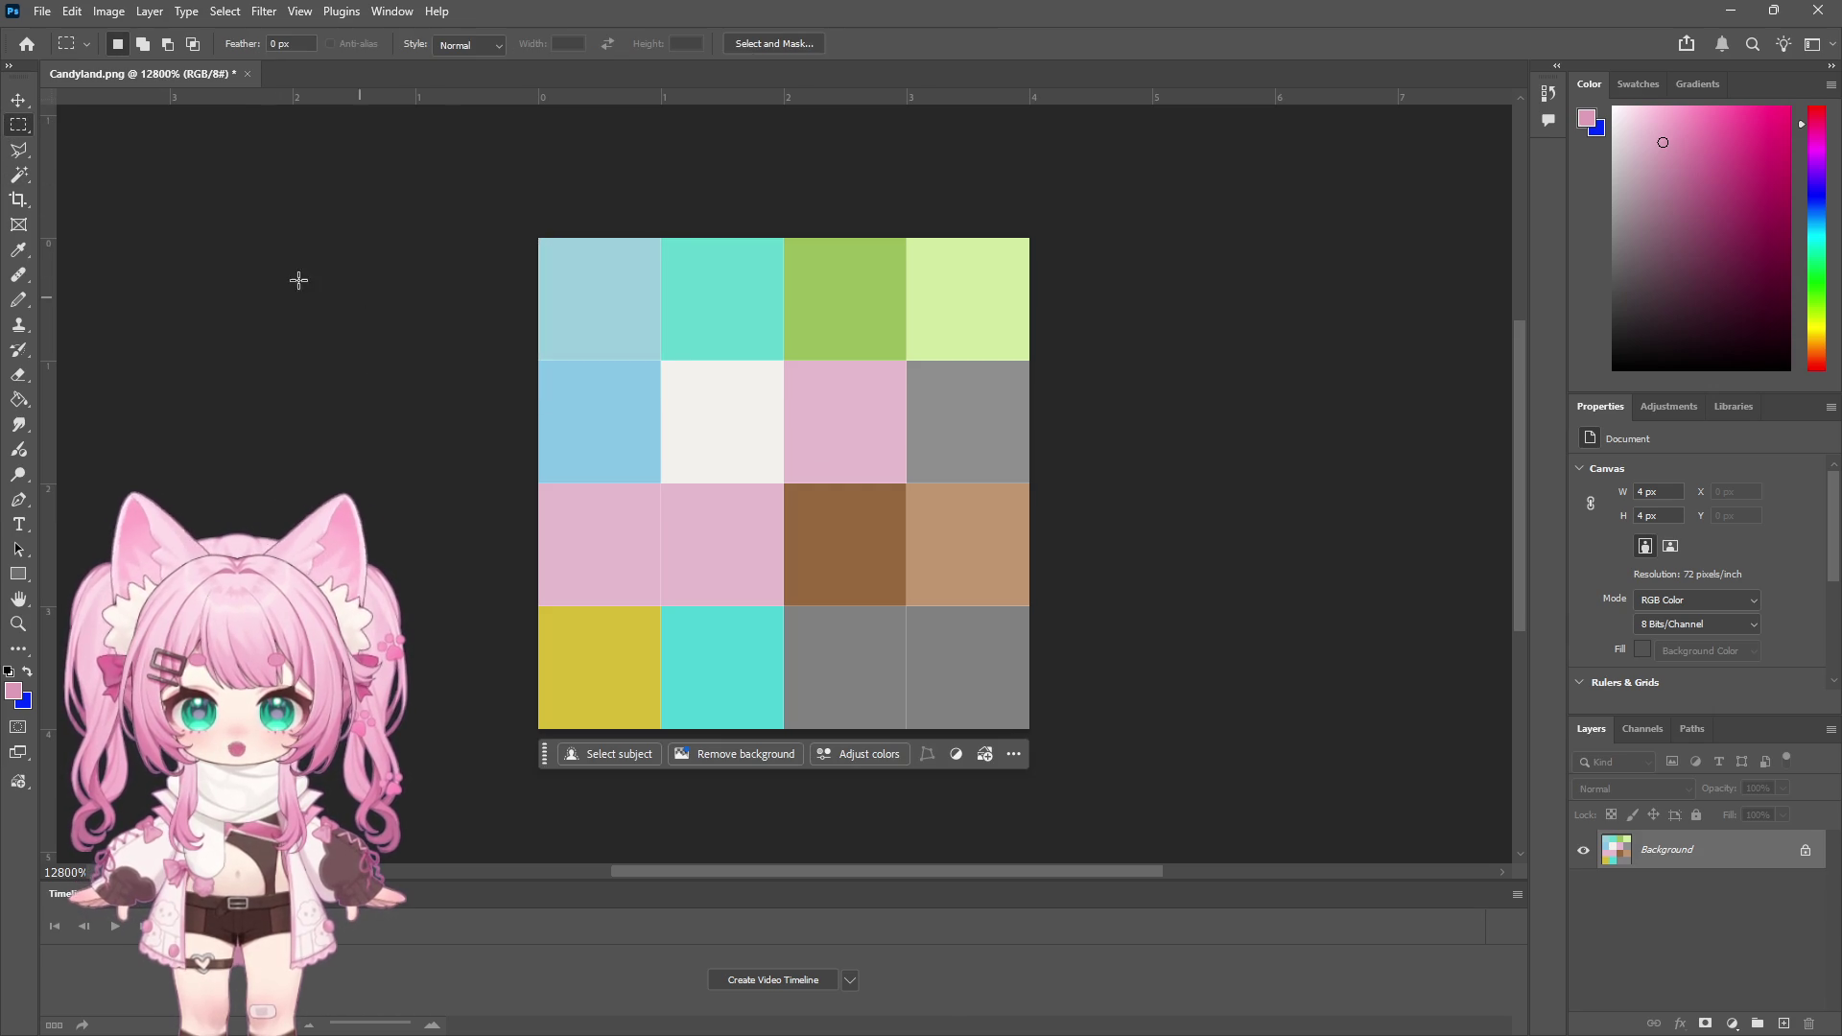
Sample the light pink tile's colour from the palette
click(149, 12)
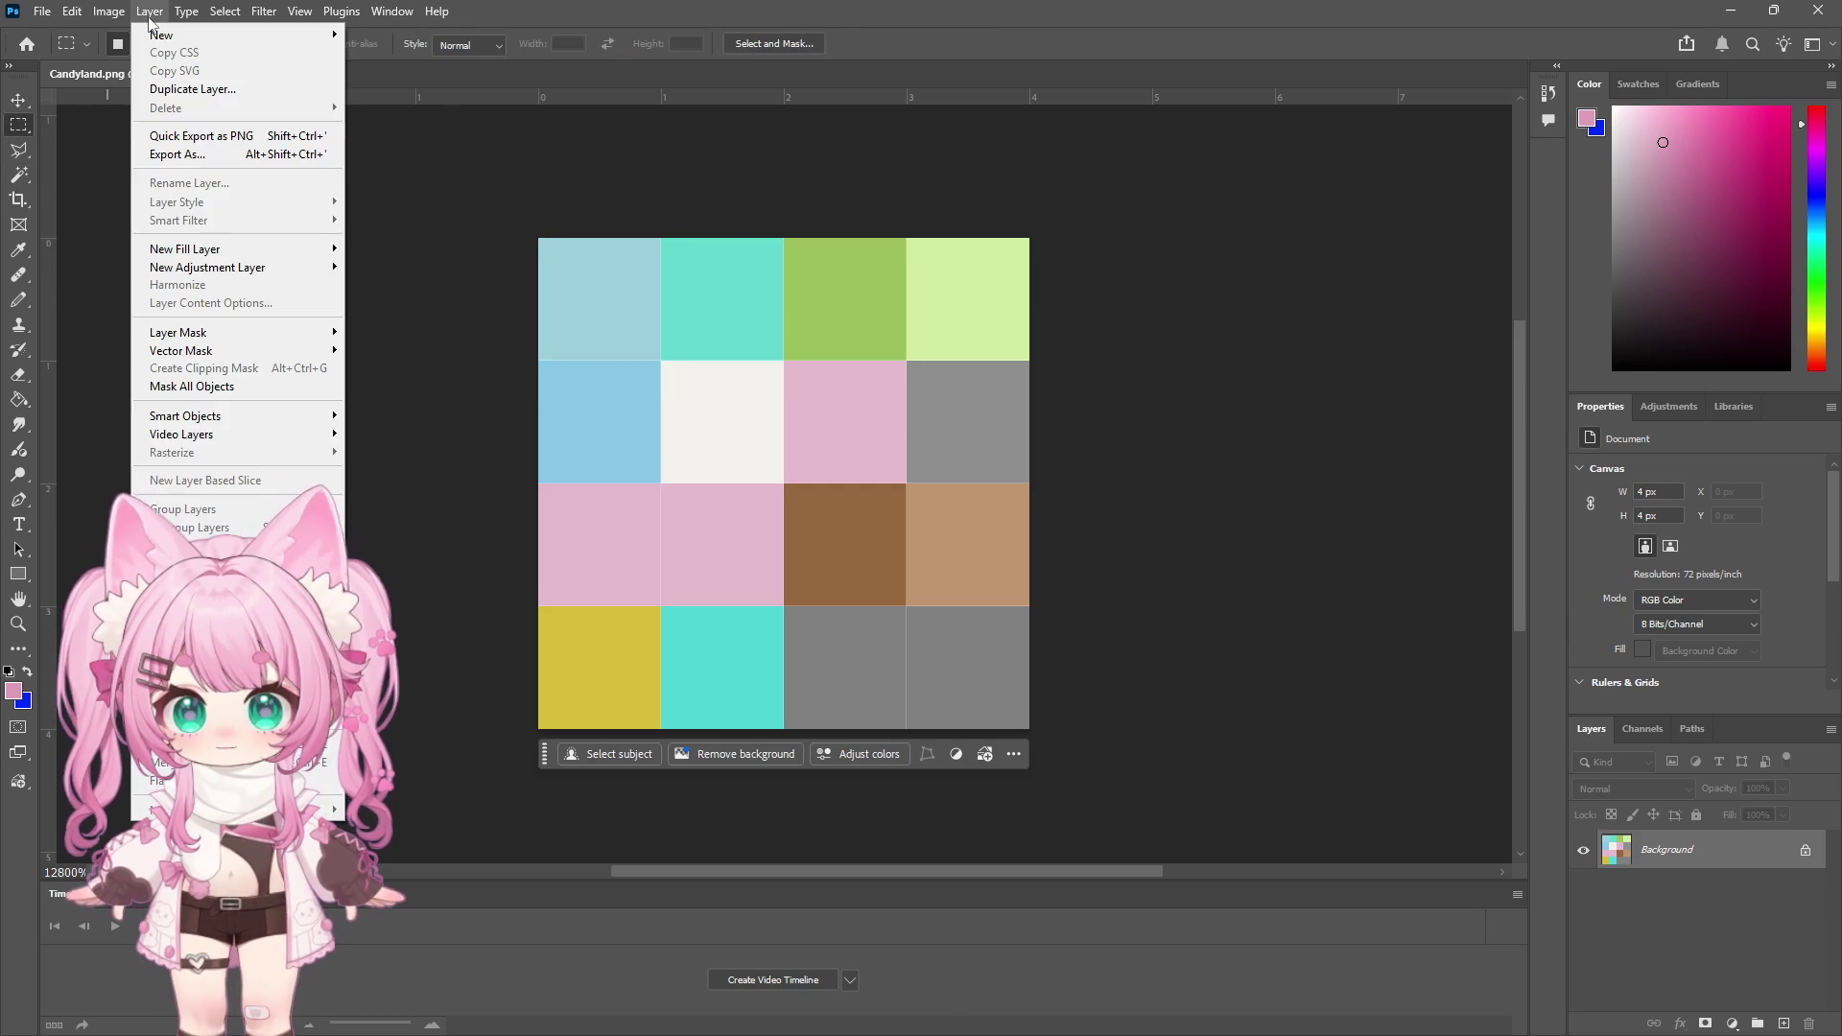
mouse_move(278, 13)
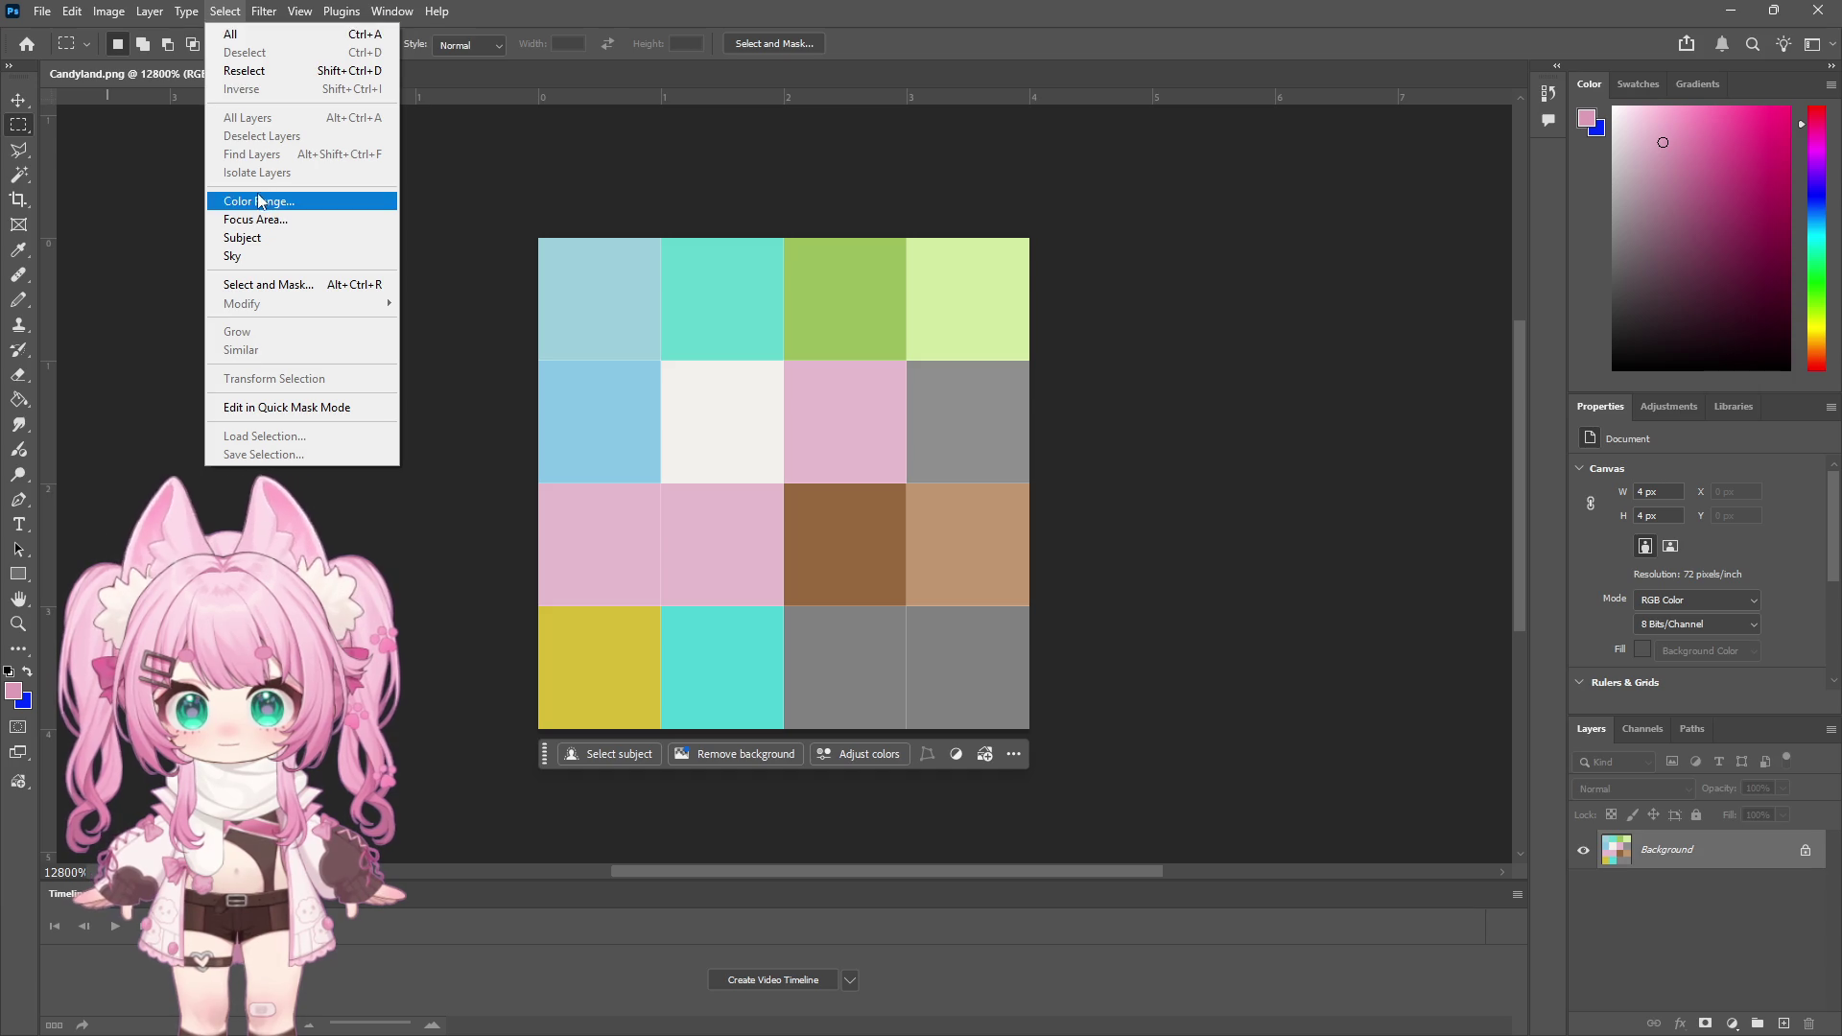
key(Escape)
key(i)
click(874, 423)
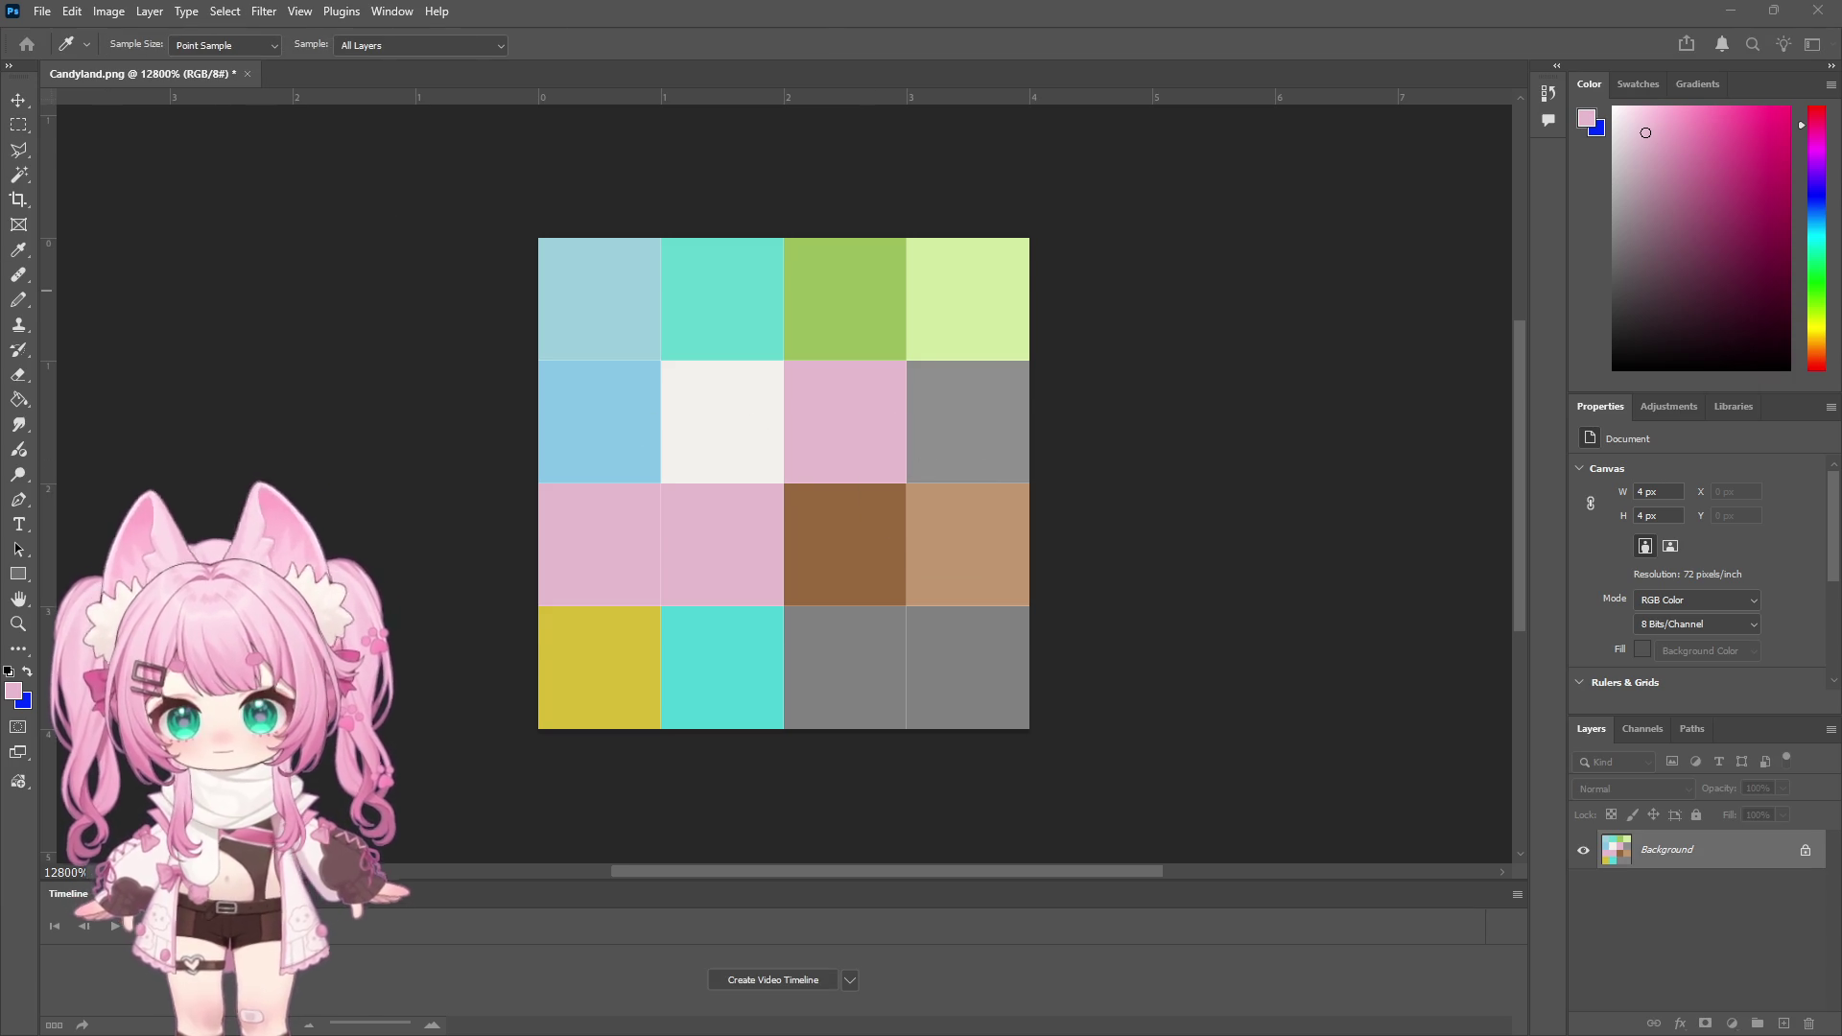
Shift the light pink cells' hue by -142 and clear the selection
key(m)
click(108, 11)
mouse_move(192, 67)
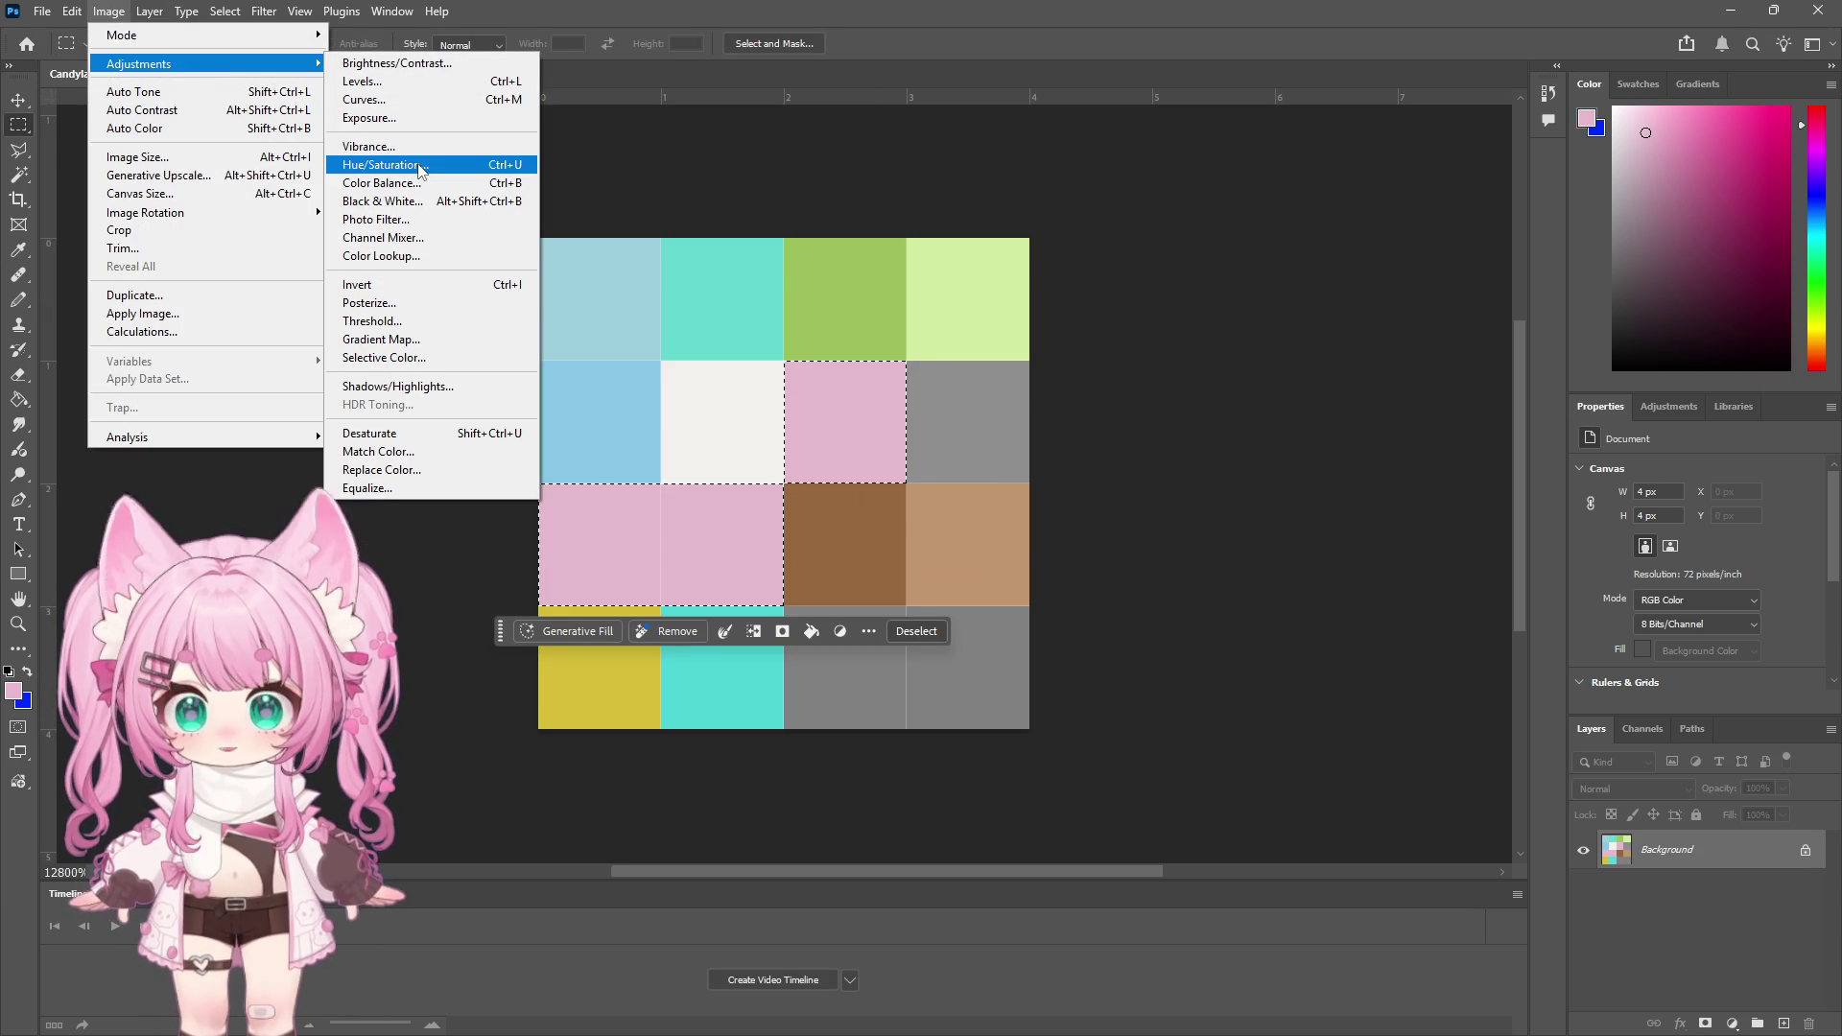
click(419, 169)
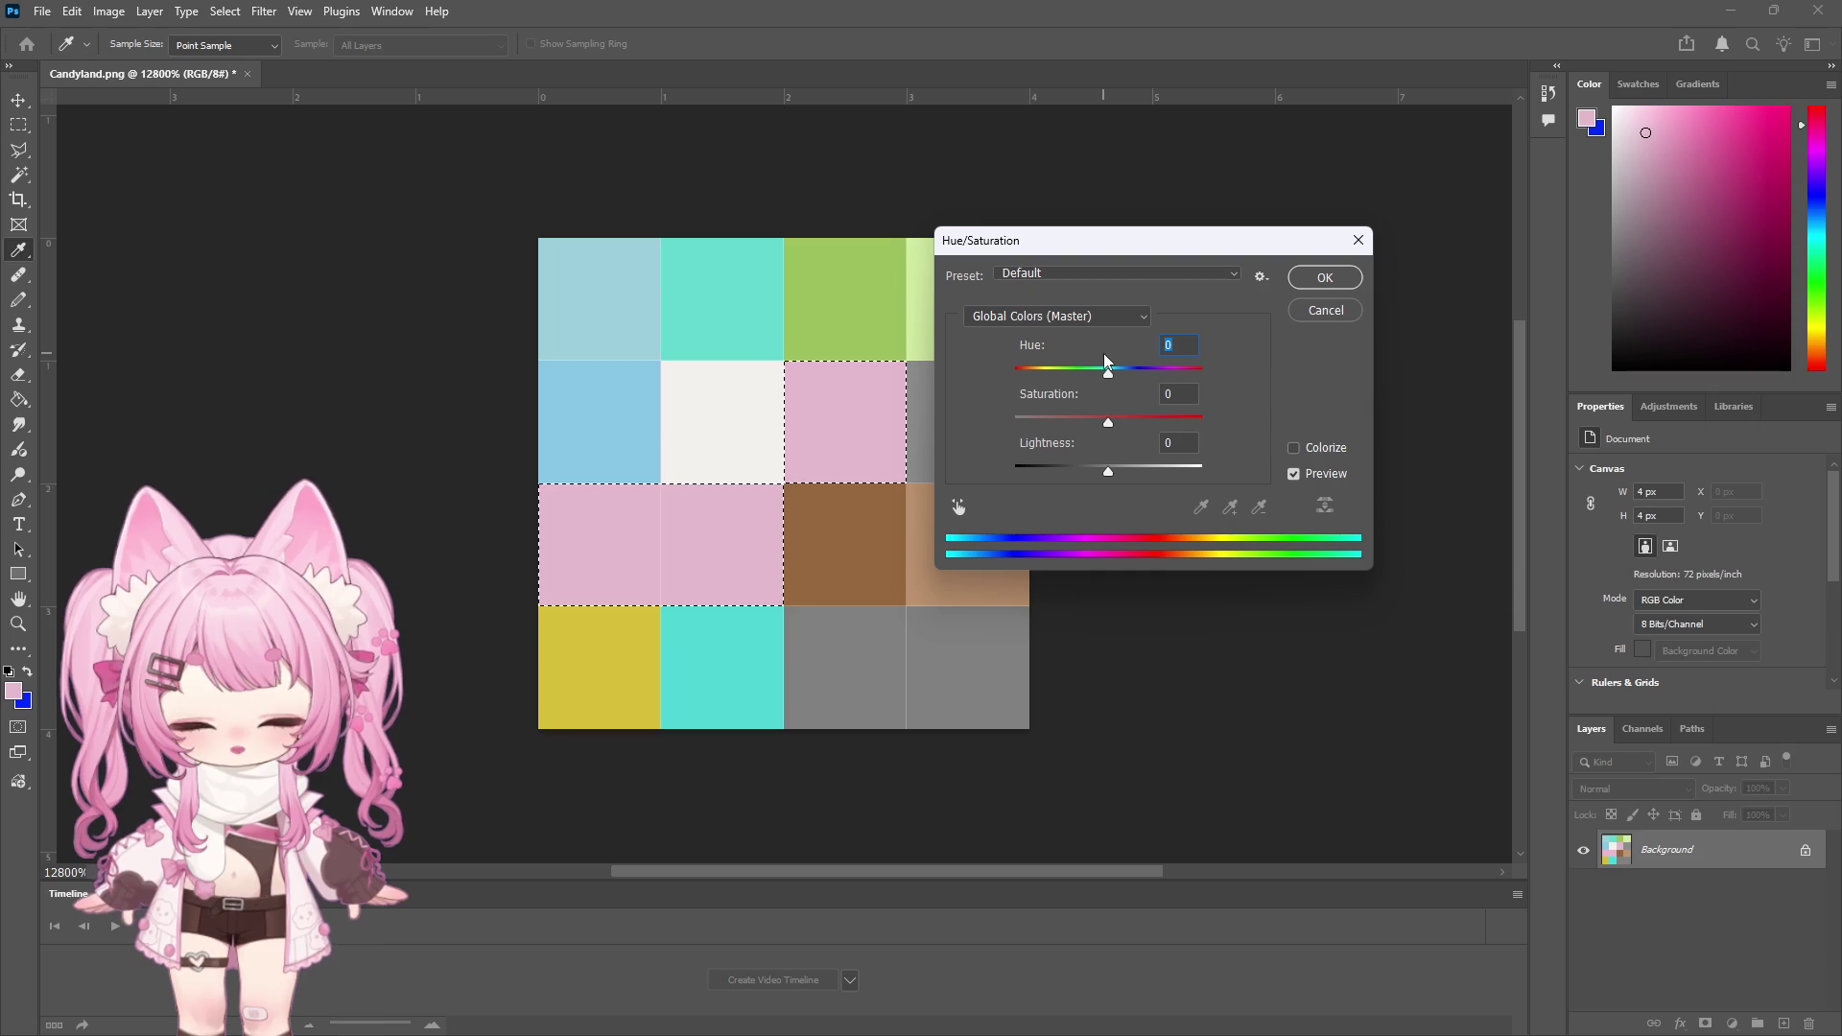
text(-142)
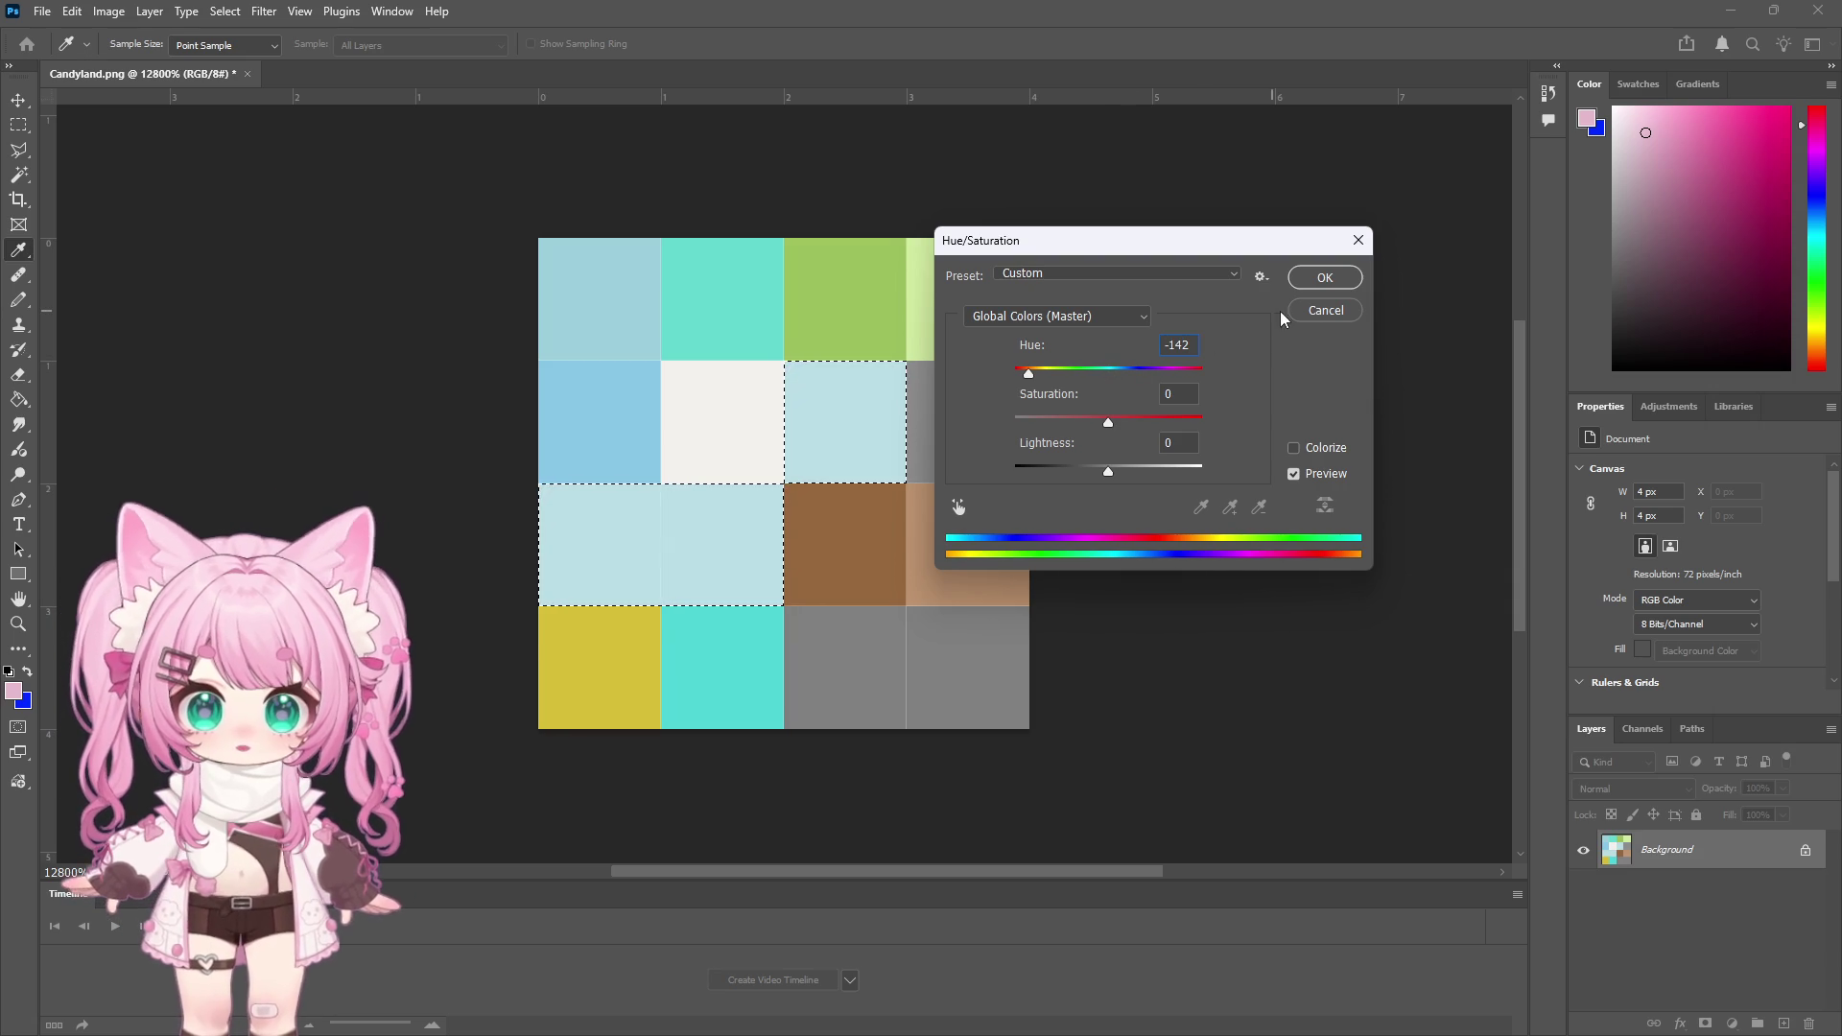
click(1322, 278)
key(m)
click(491, 252)
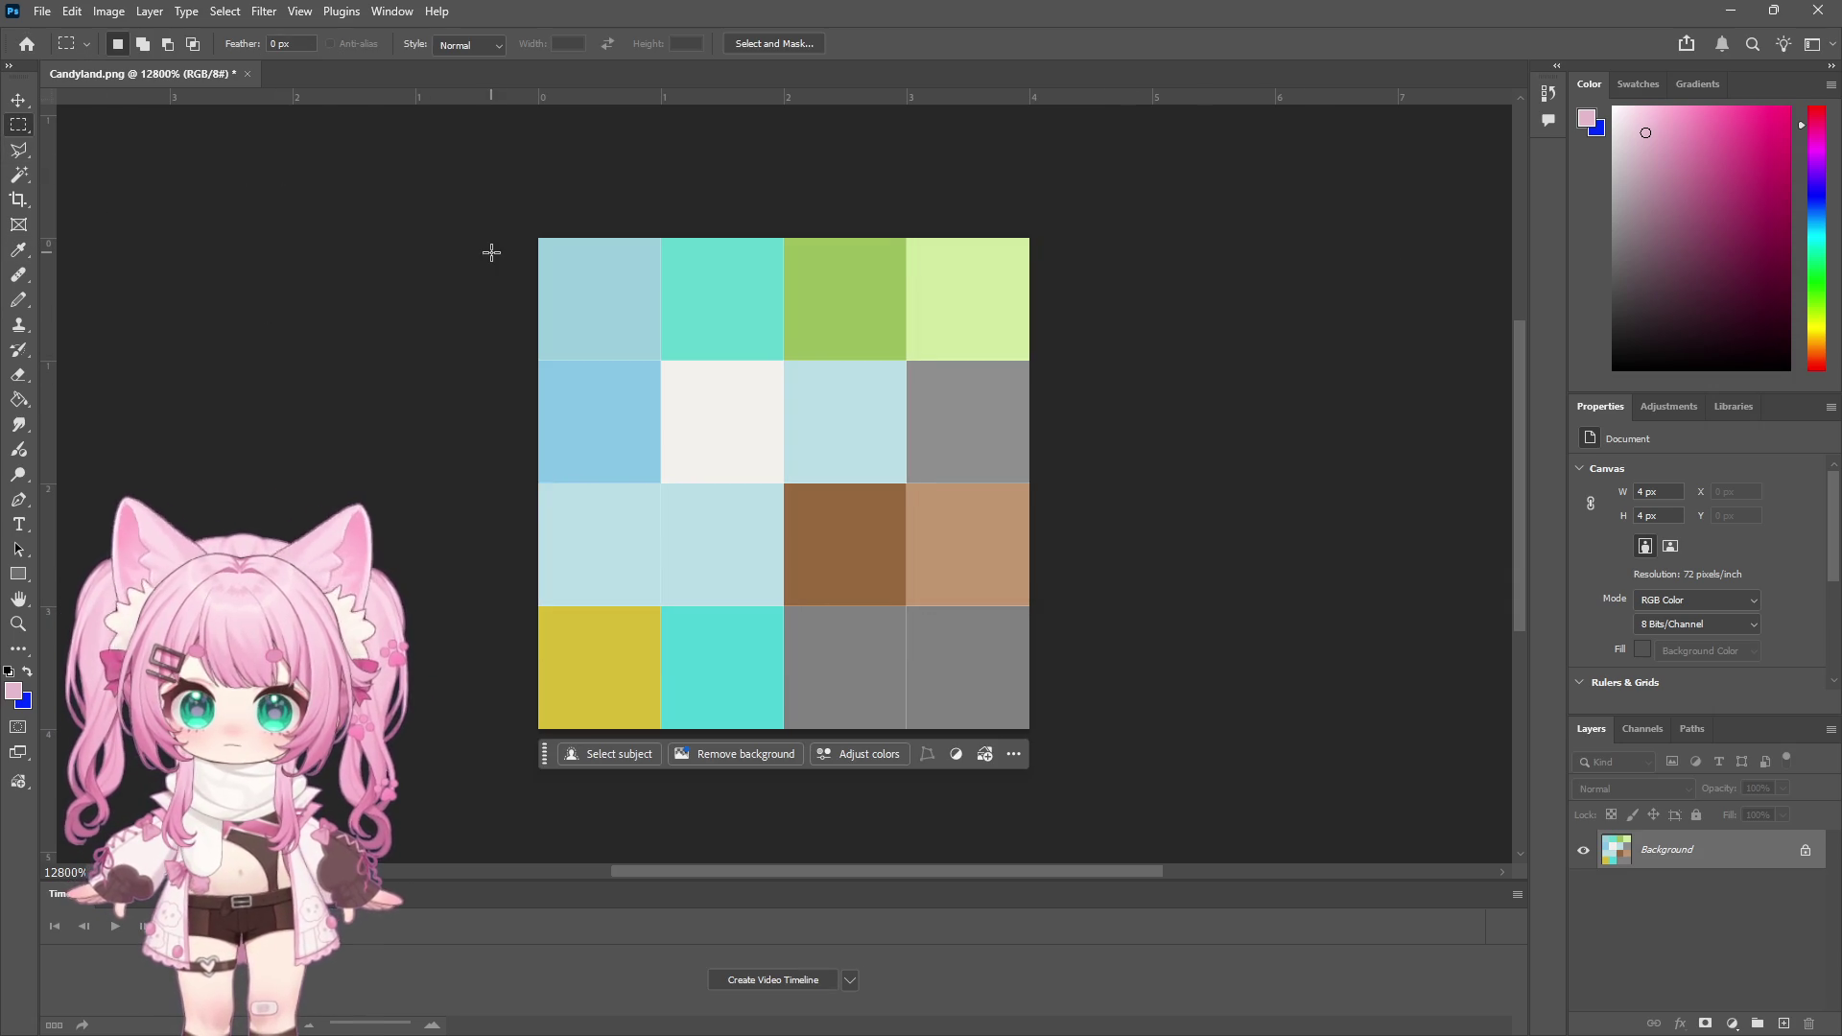
Save a copy of the palette texture as PNG, accepting the PNG options
click(42, 12)
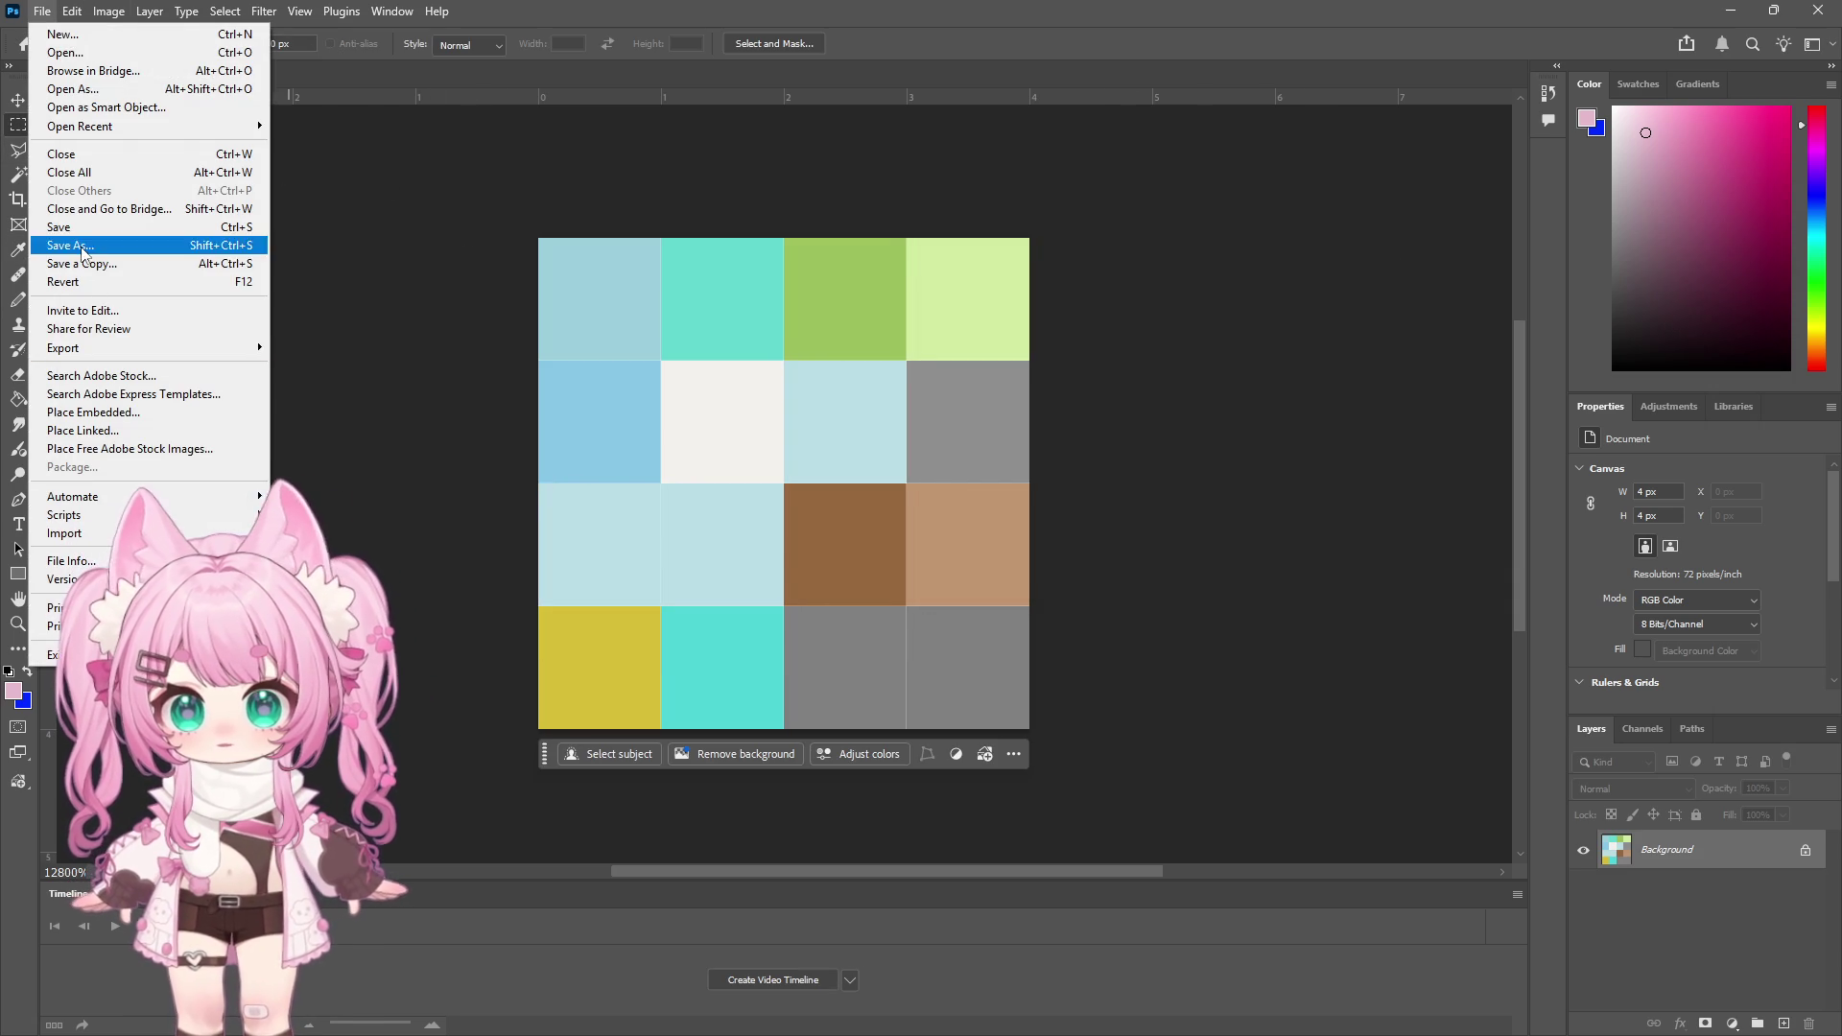
click(185, 263)
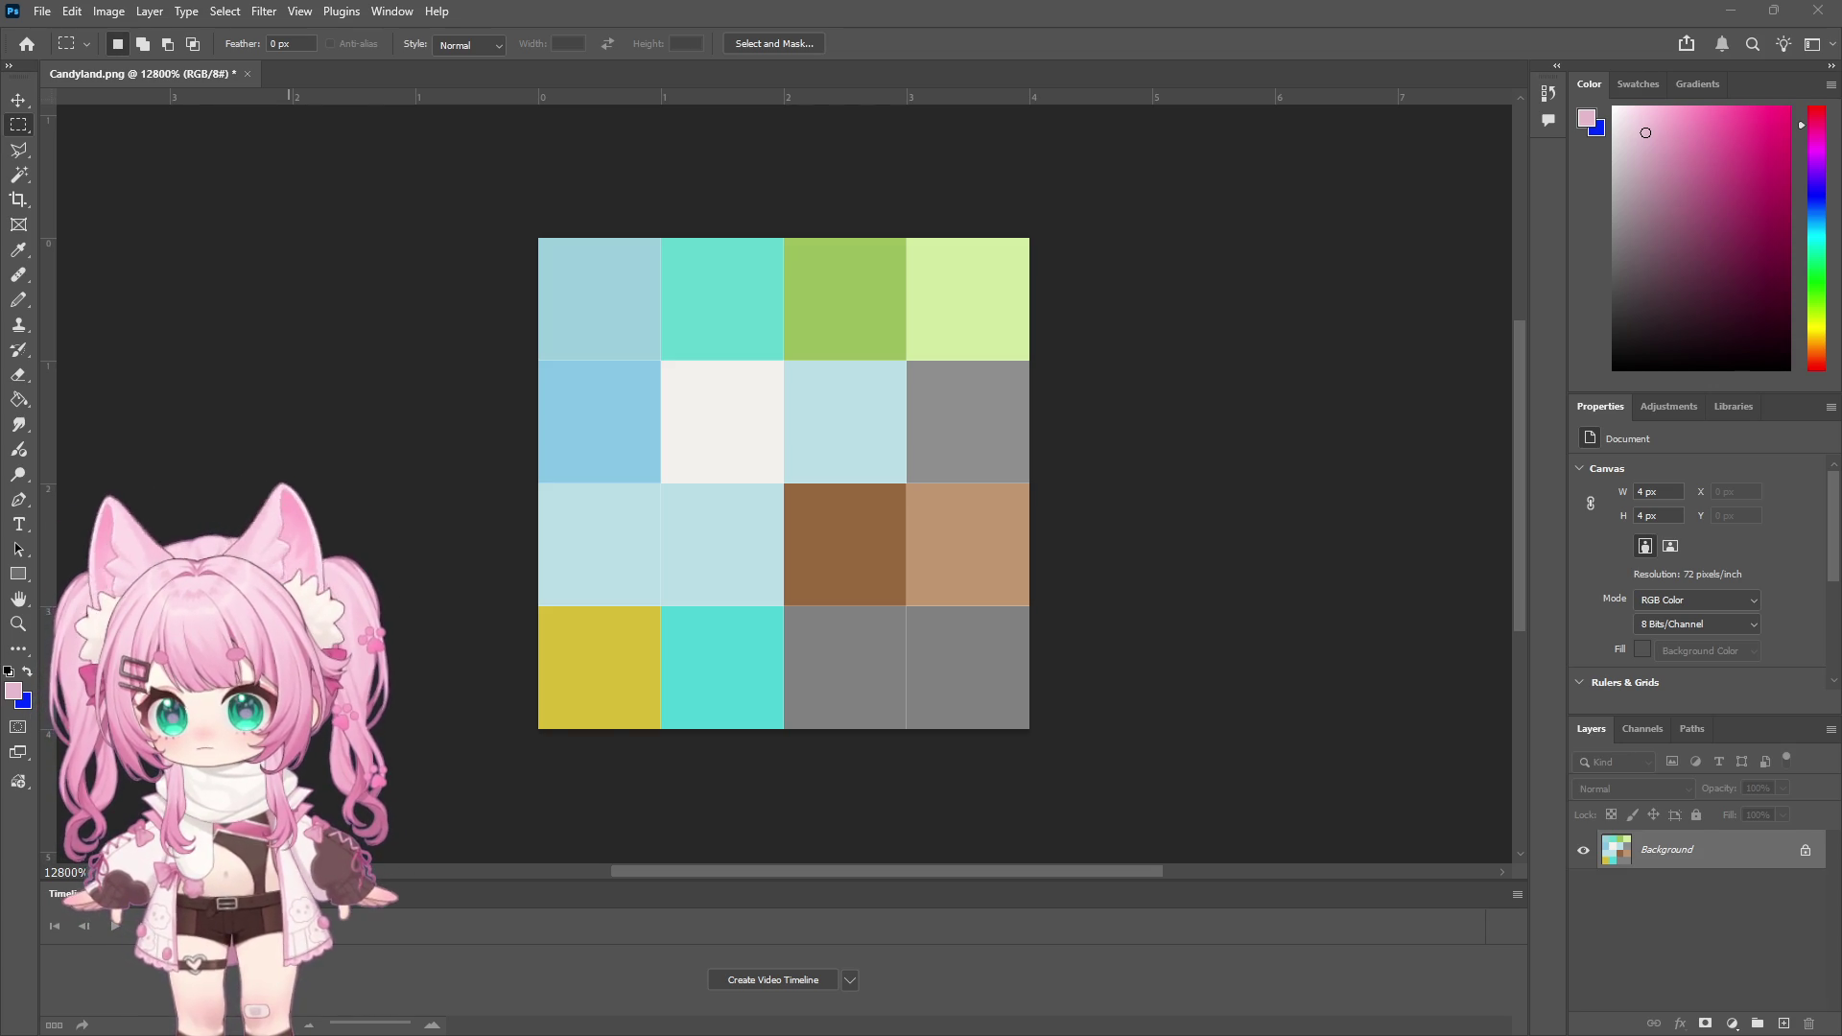
key(ctrl+s)
click(1140, 418)
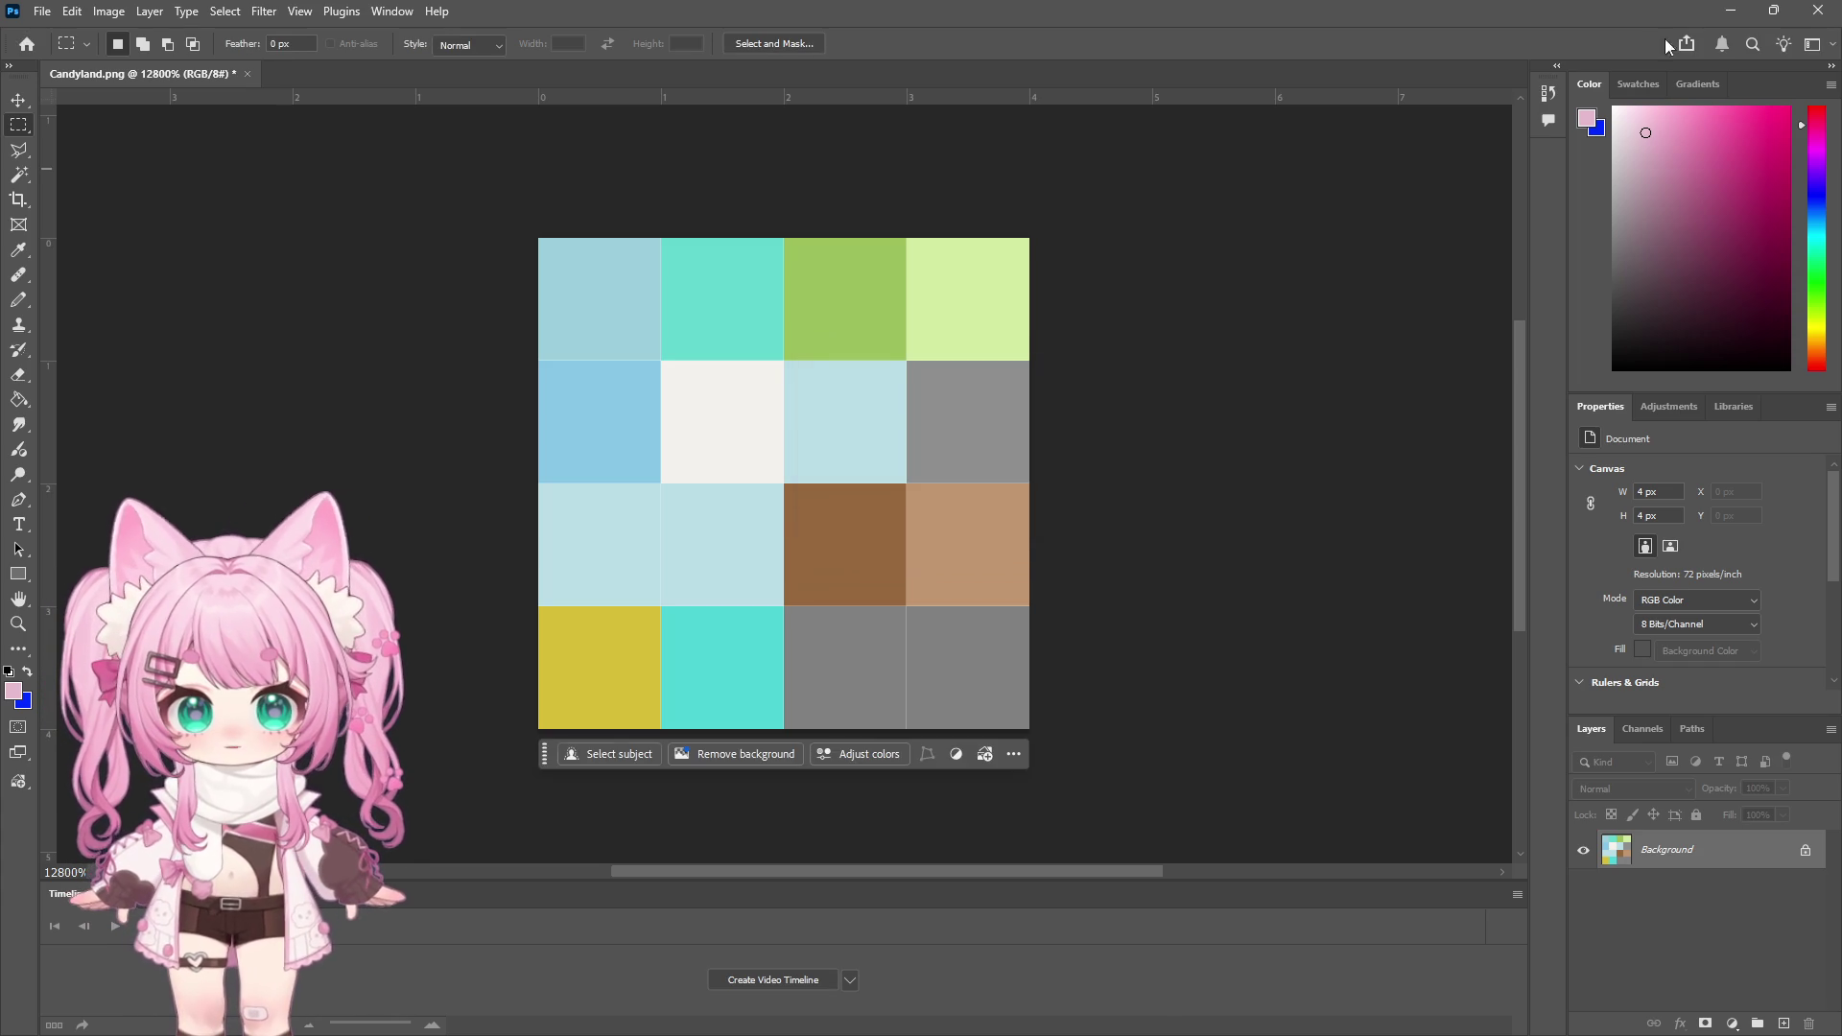
Back in Unity, compare the BlueLand and Candyland texture import settings
click(1728, 11)
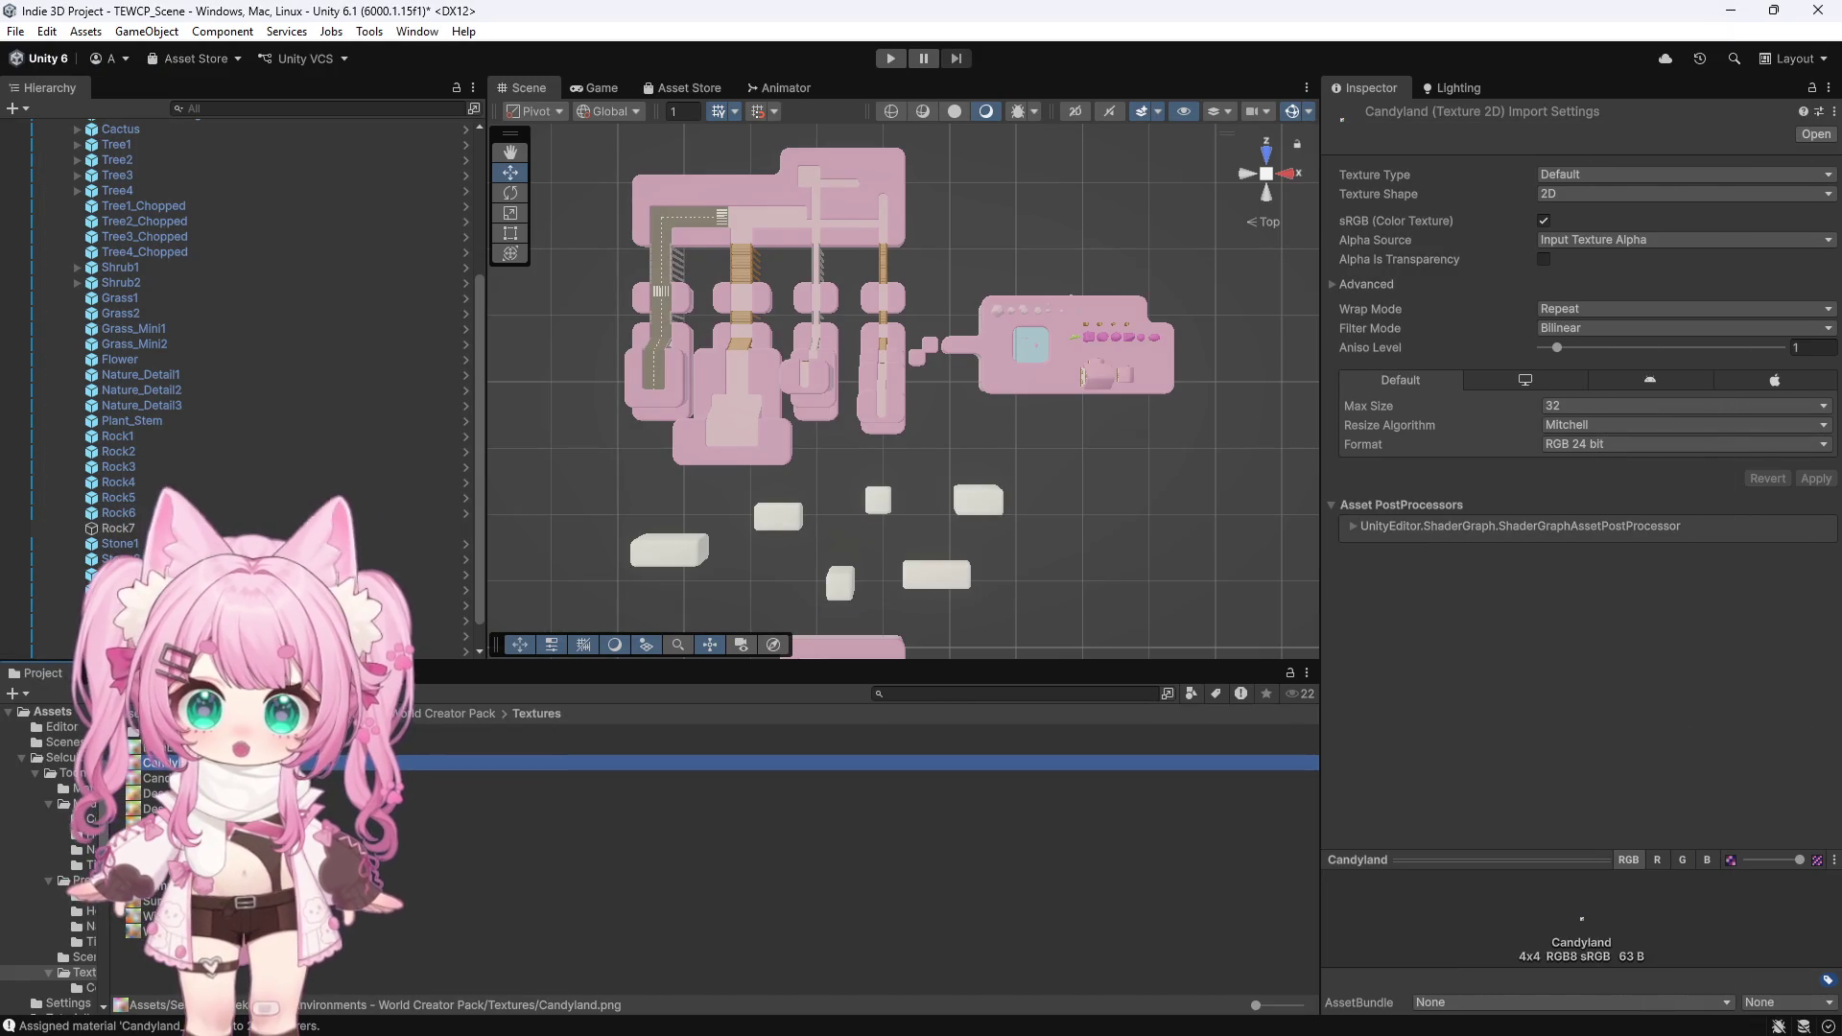
click(671, 748)
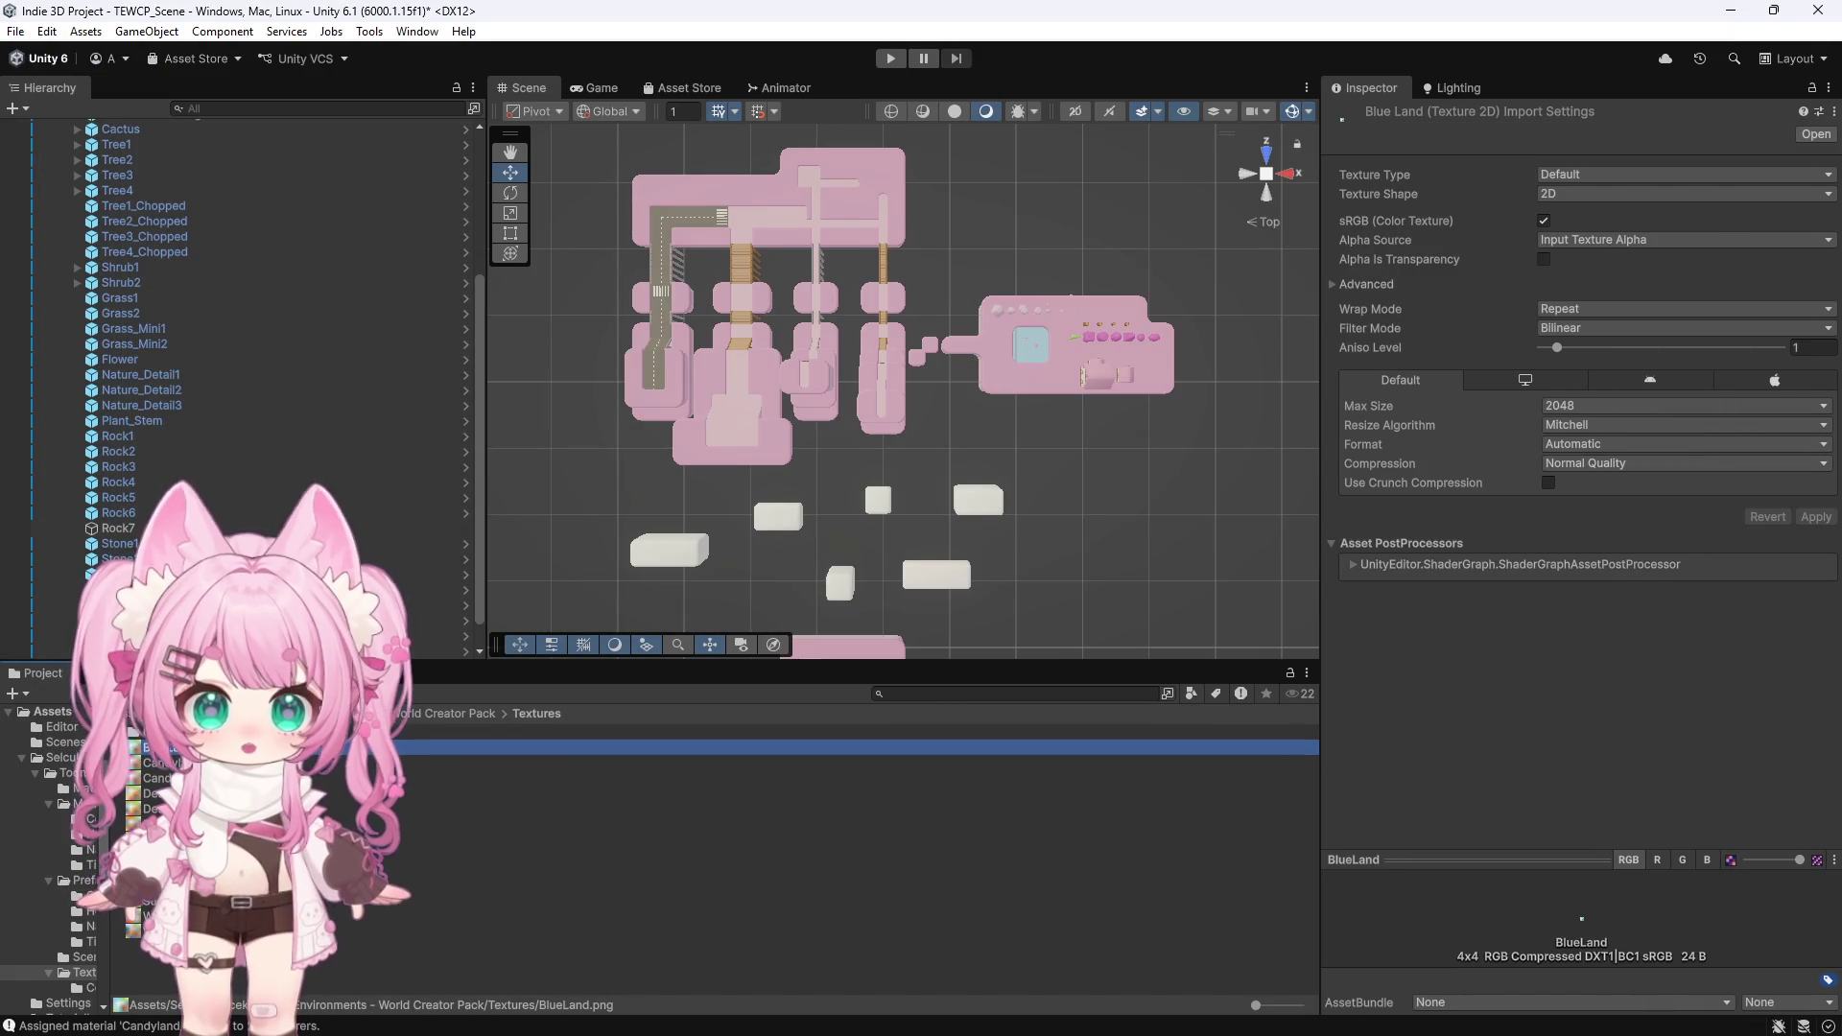
click(671, 763)
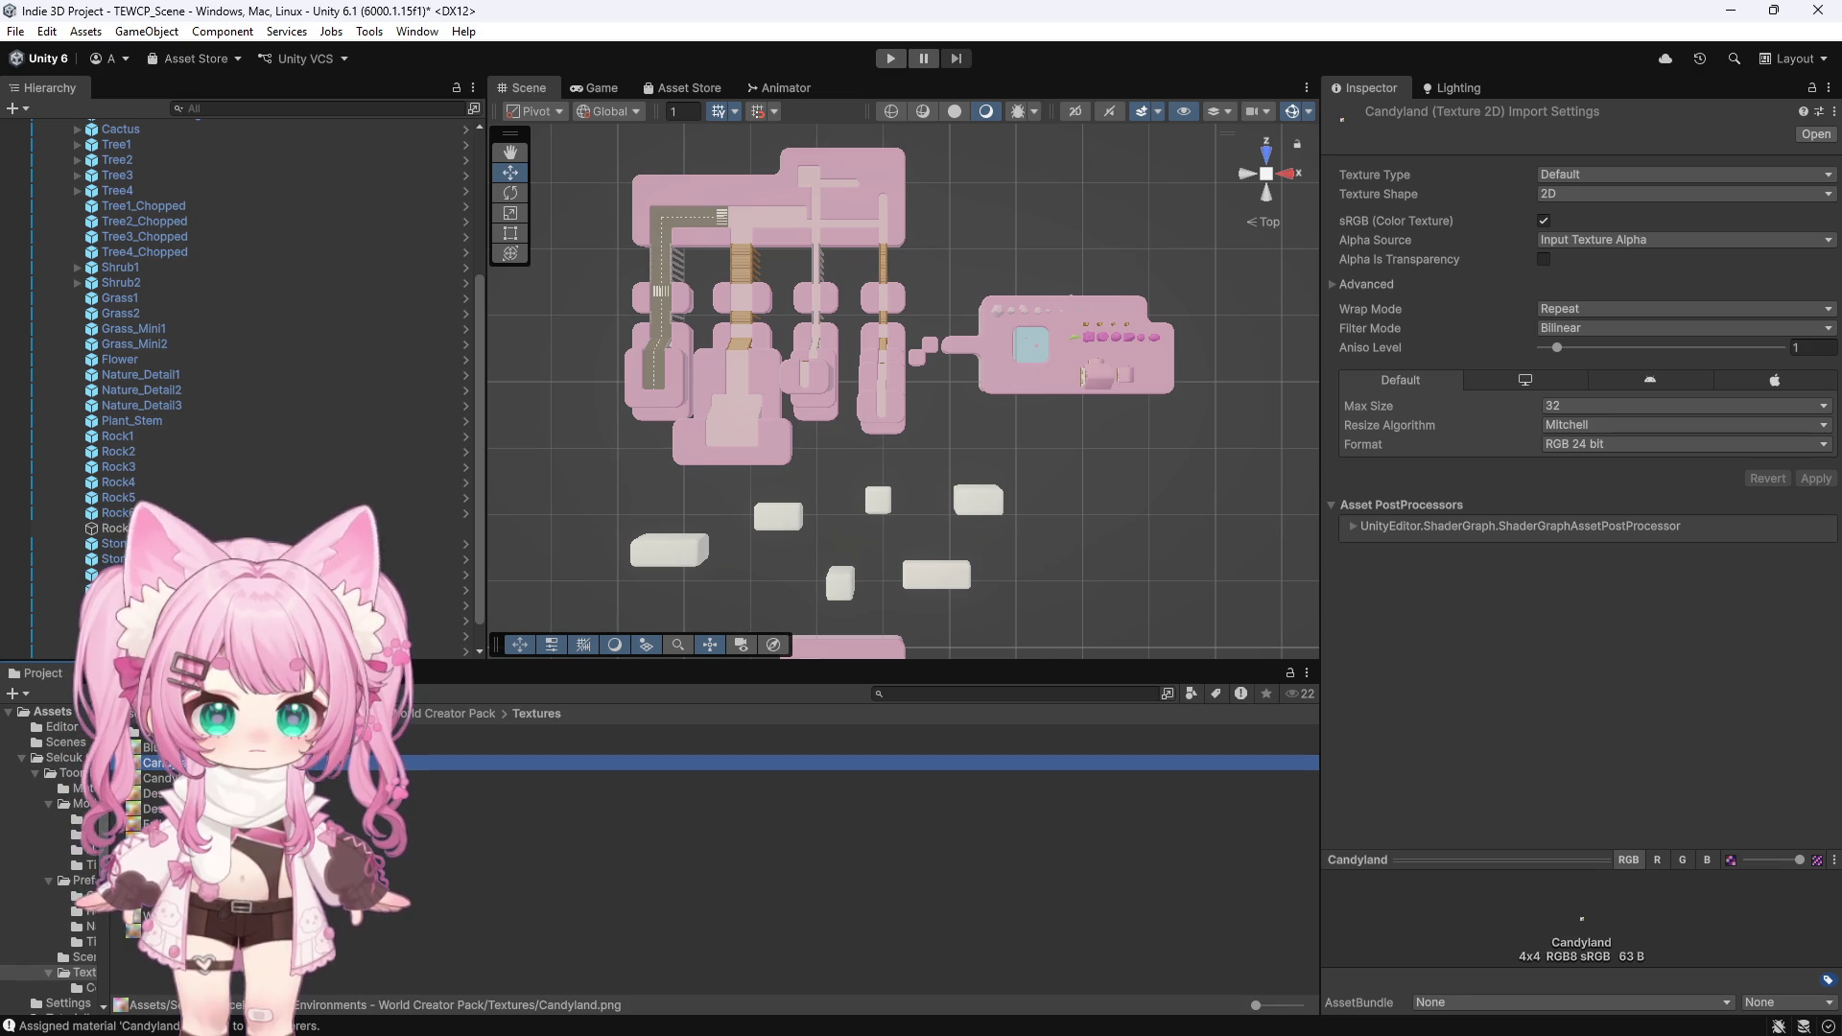
click(182, 747)
click(671, 762)
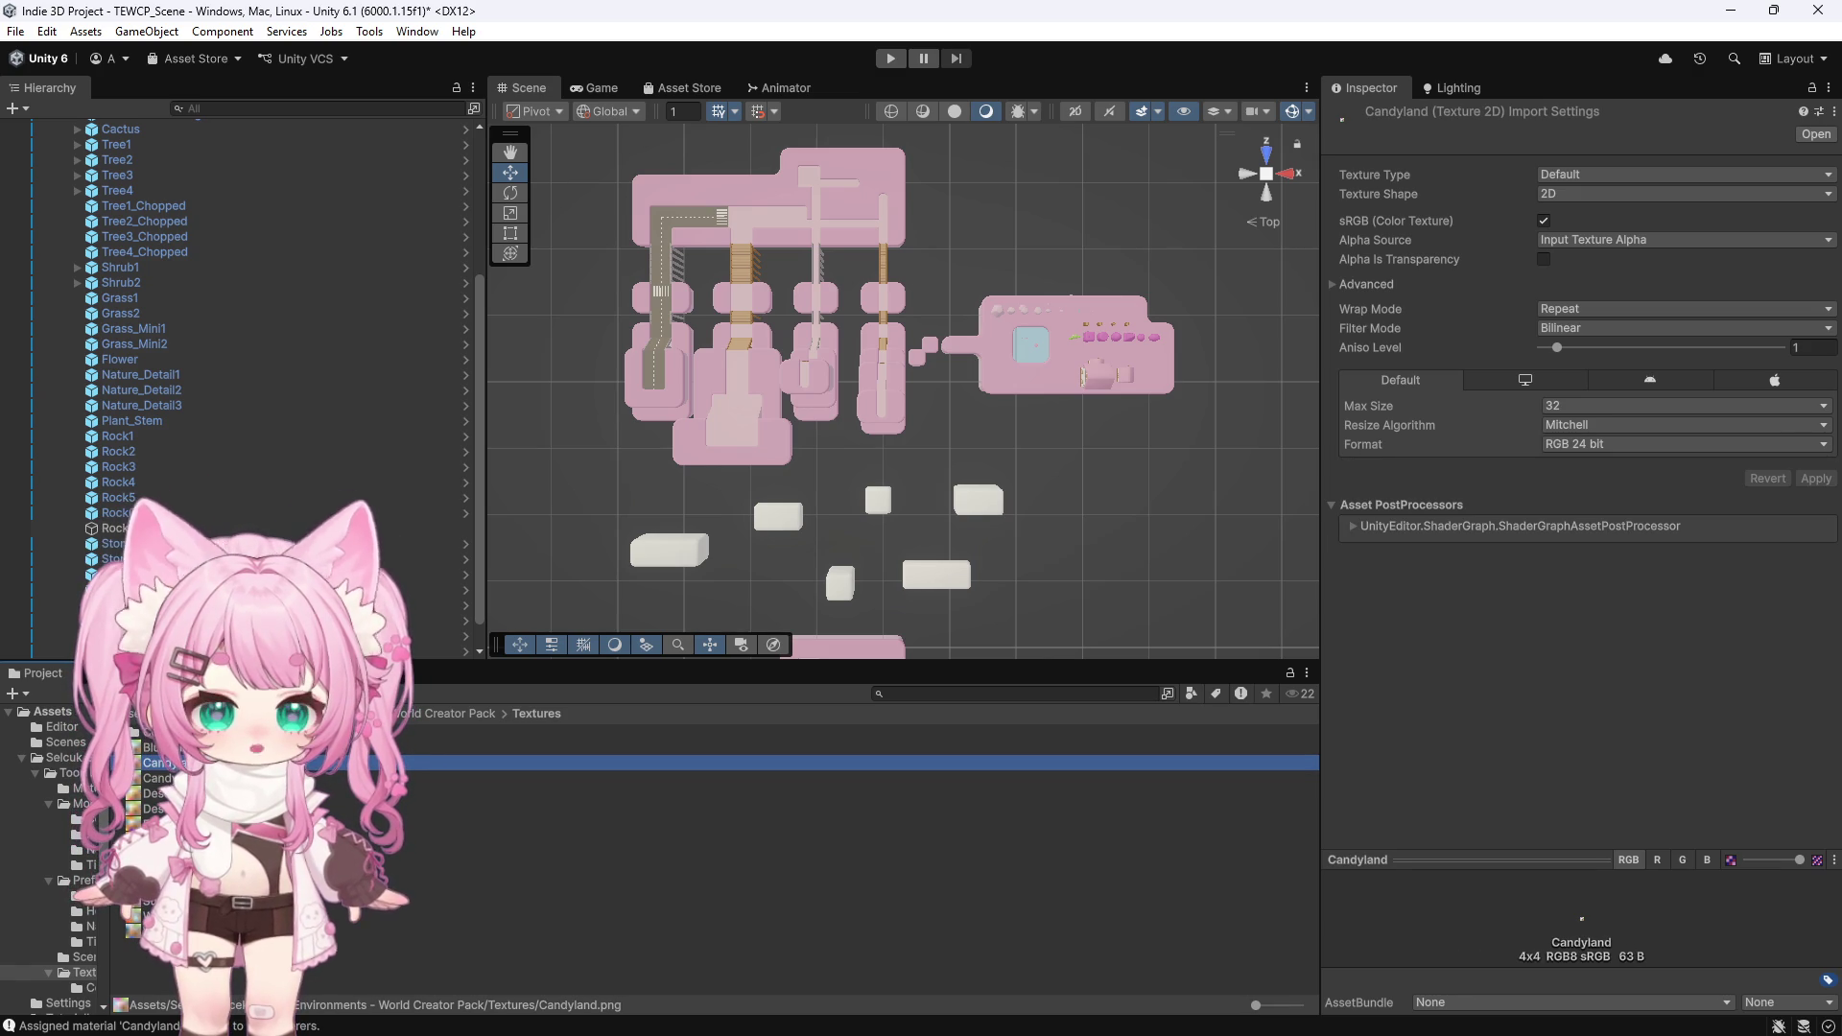
click(681, 745)
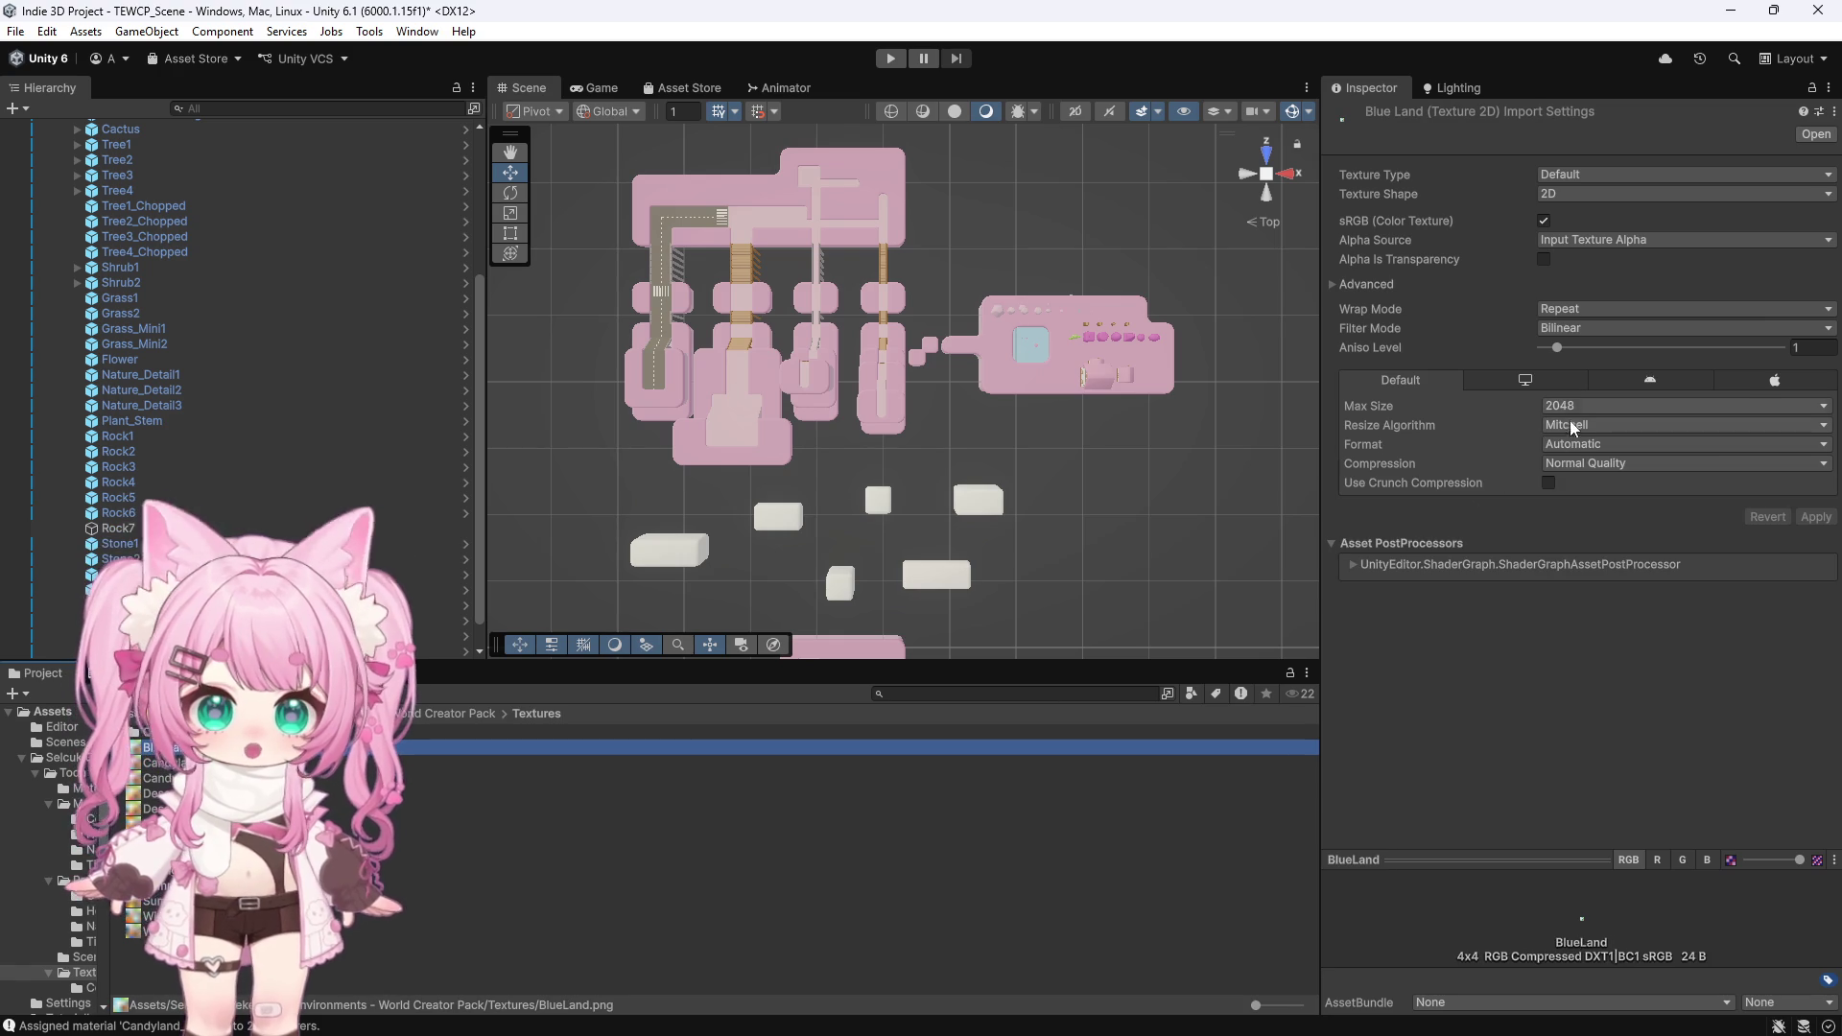
Set BlueLand to max size 32 and RGB 24 bit, apply, then select the island tiles
click(1573, 407)
click(1563, 418)
click(1585, 446)
click(672, 762)
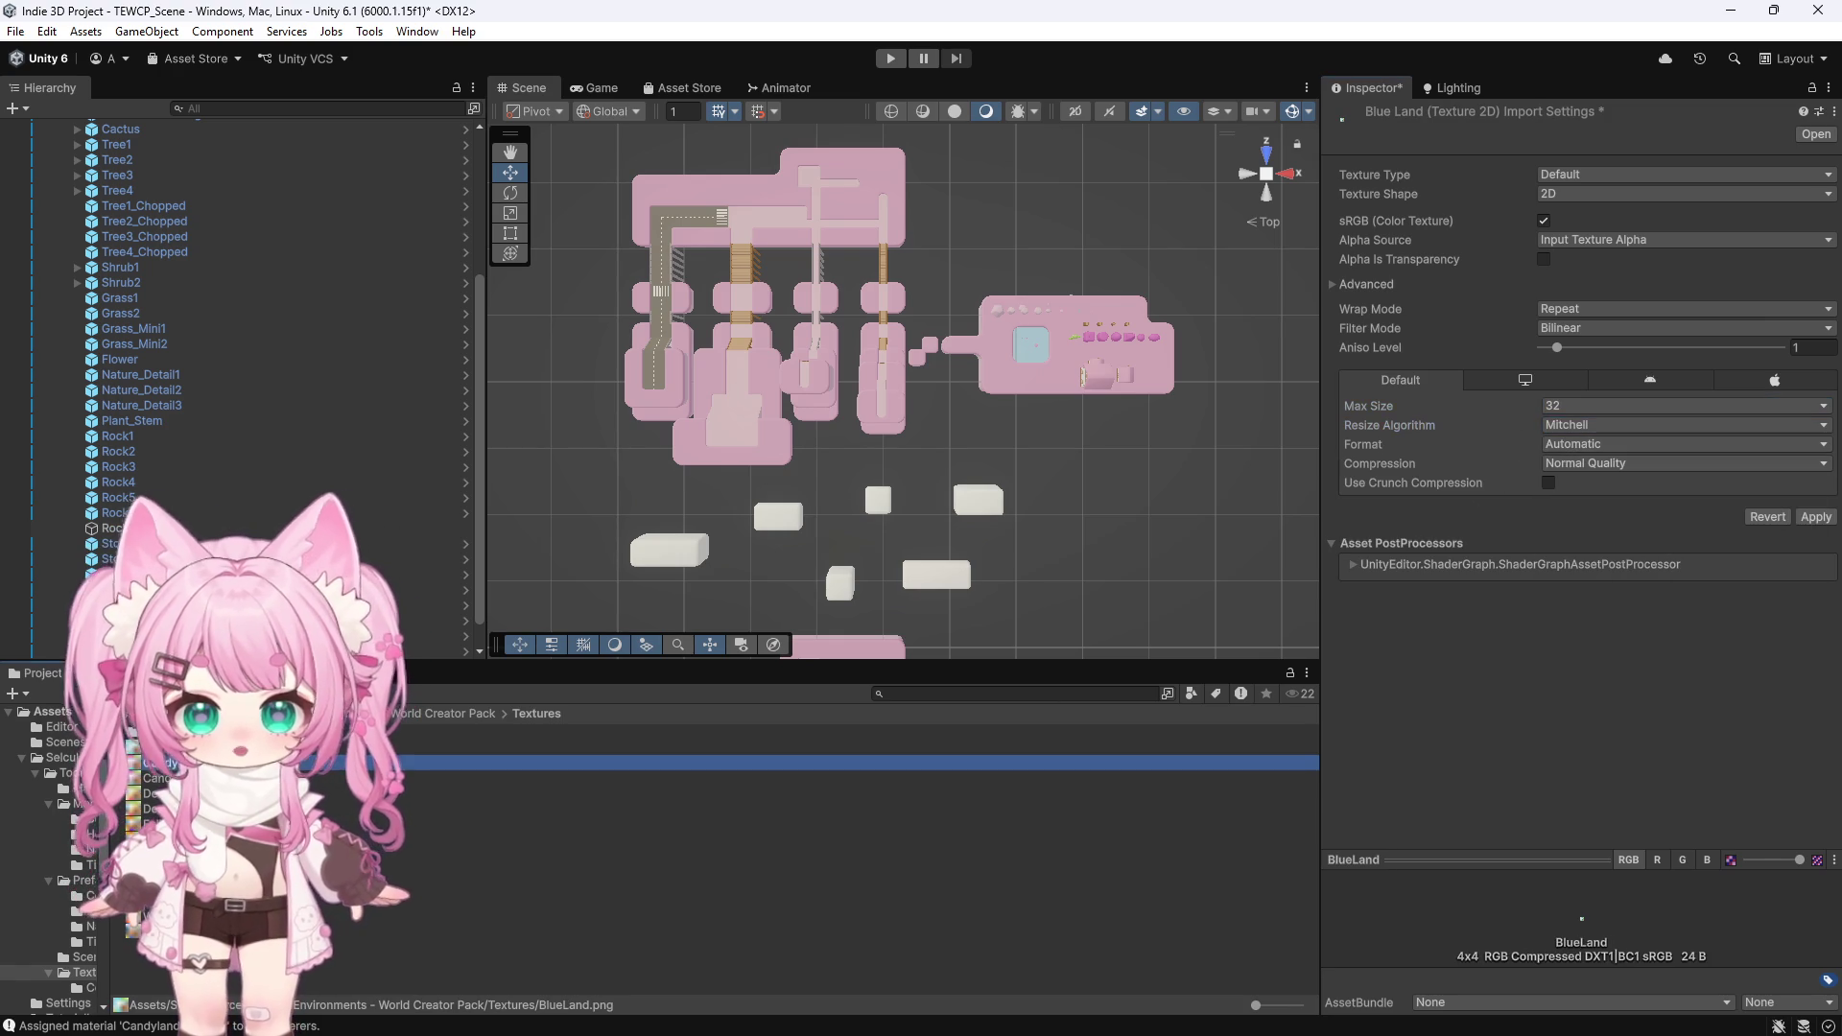
click(884, 564)
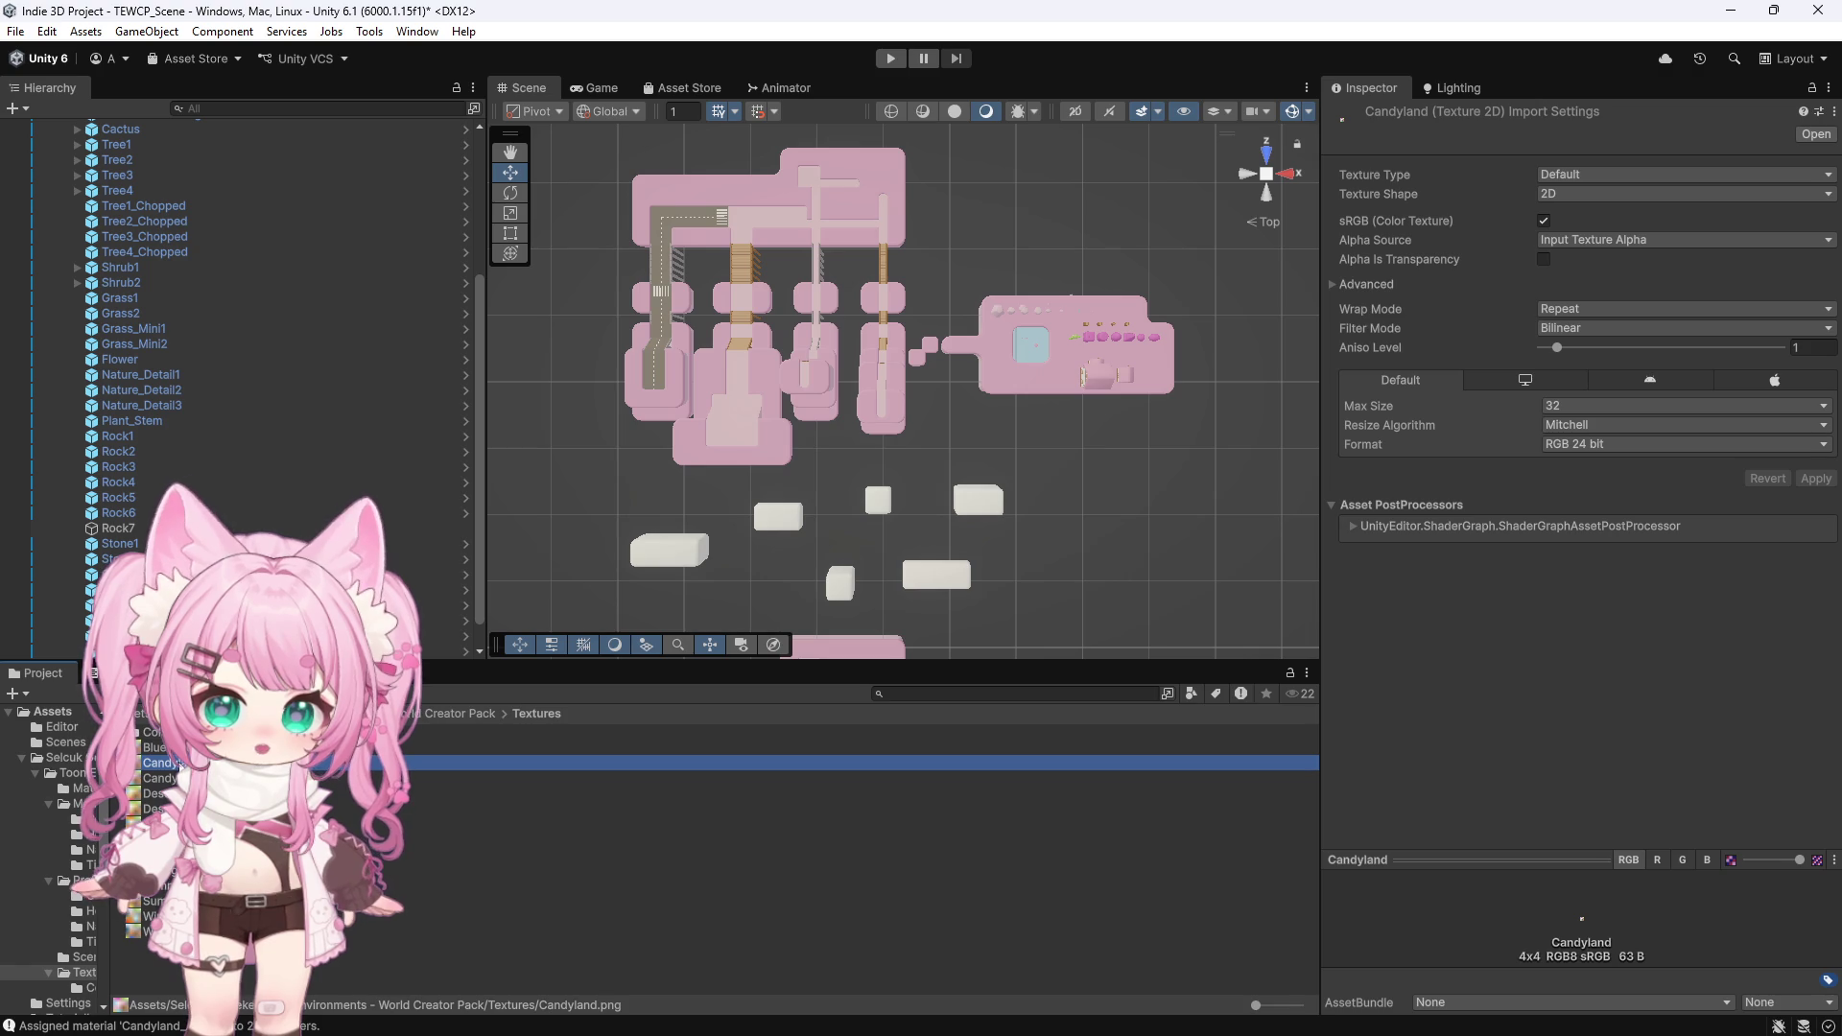
click(178, 747)
click(1585, 451)
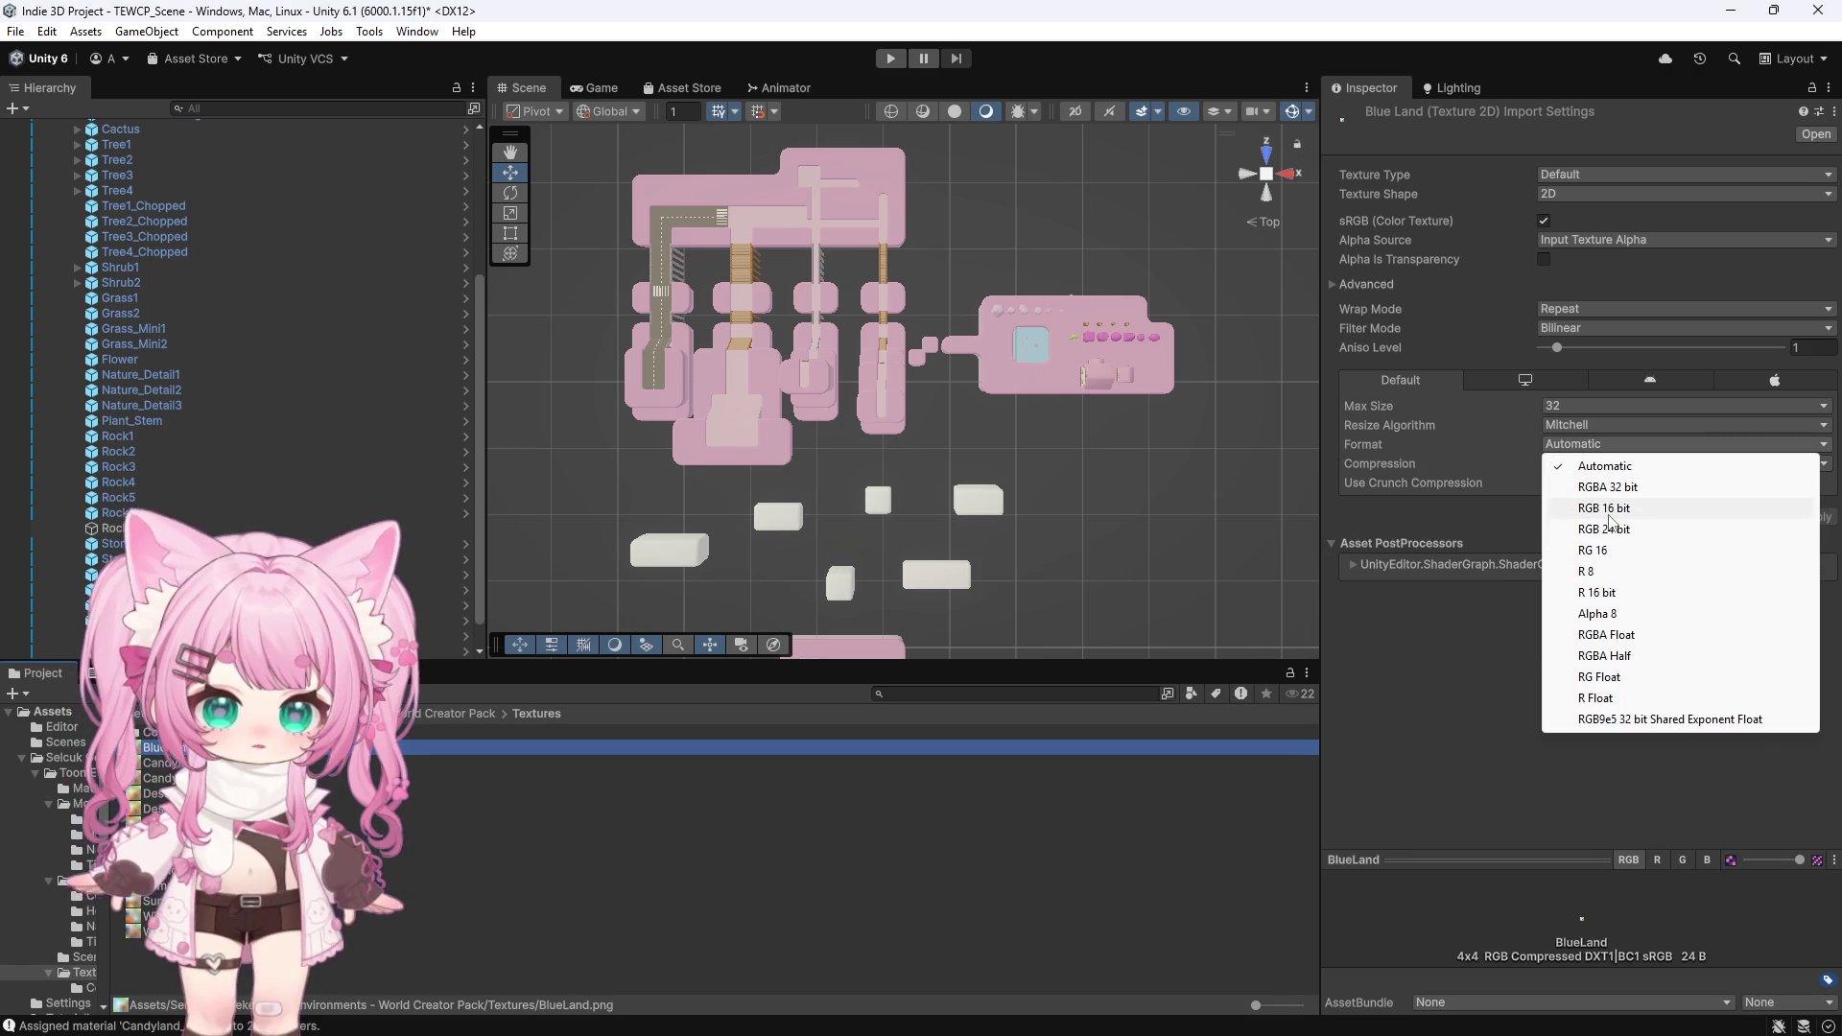
click(1610, 529)
click(1815, 478)
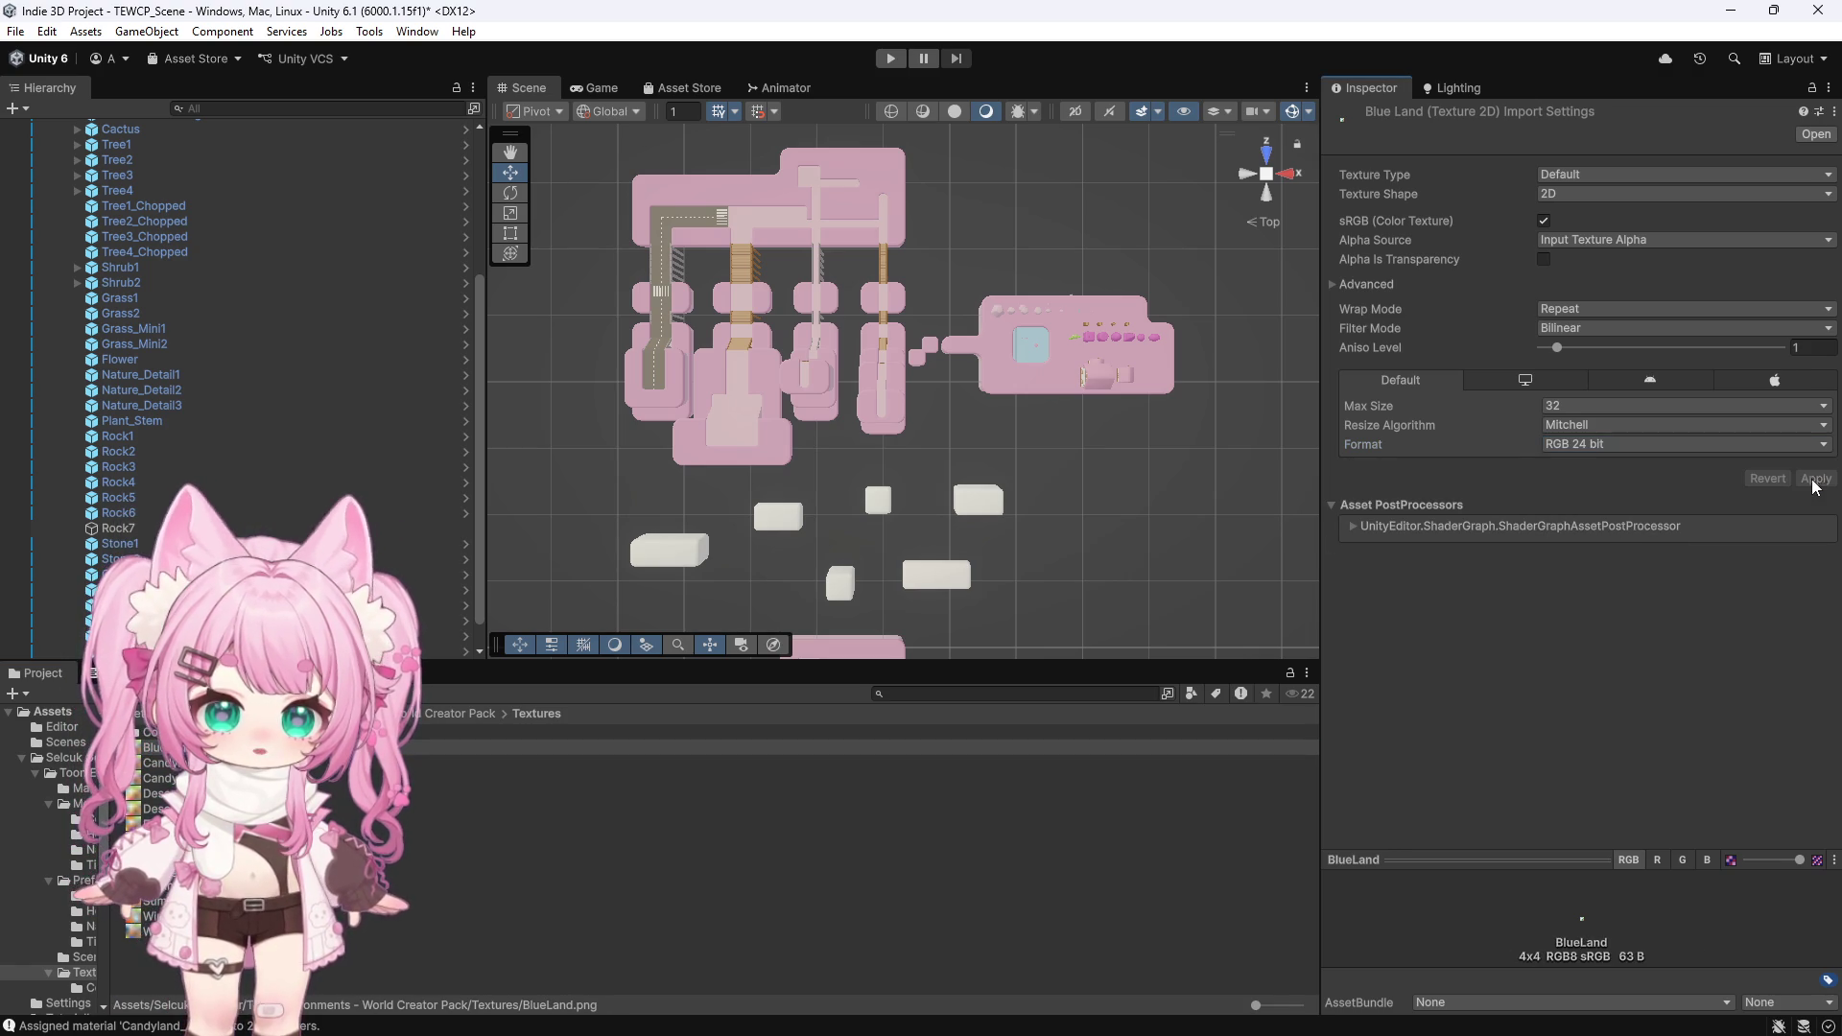
scroll(down, 3)
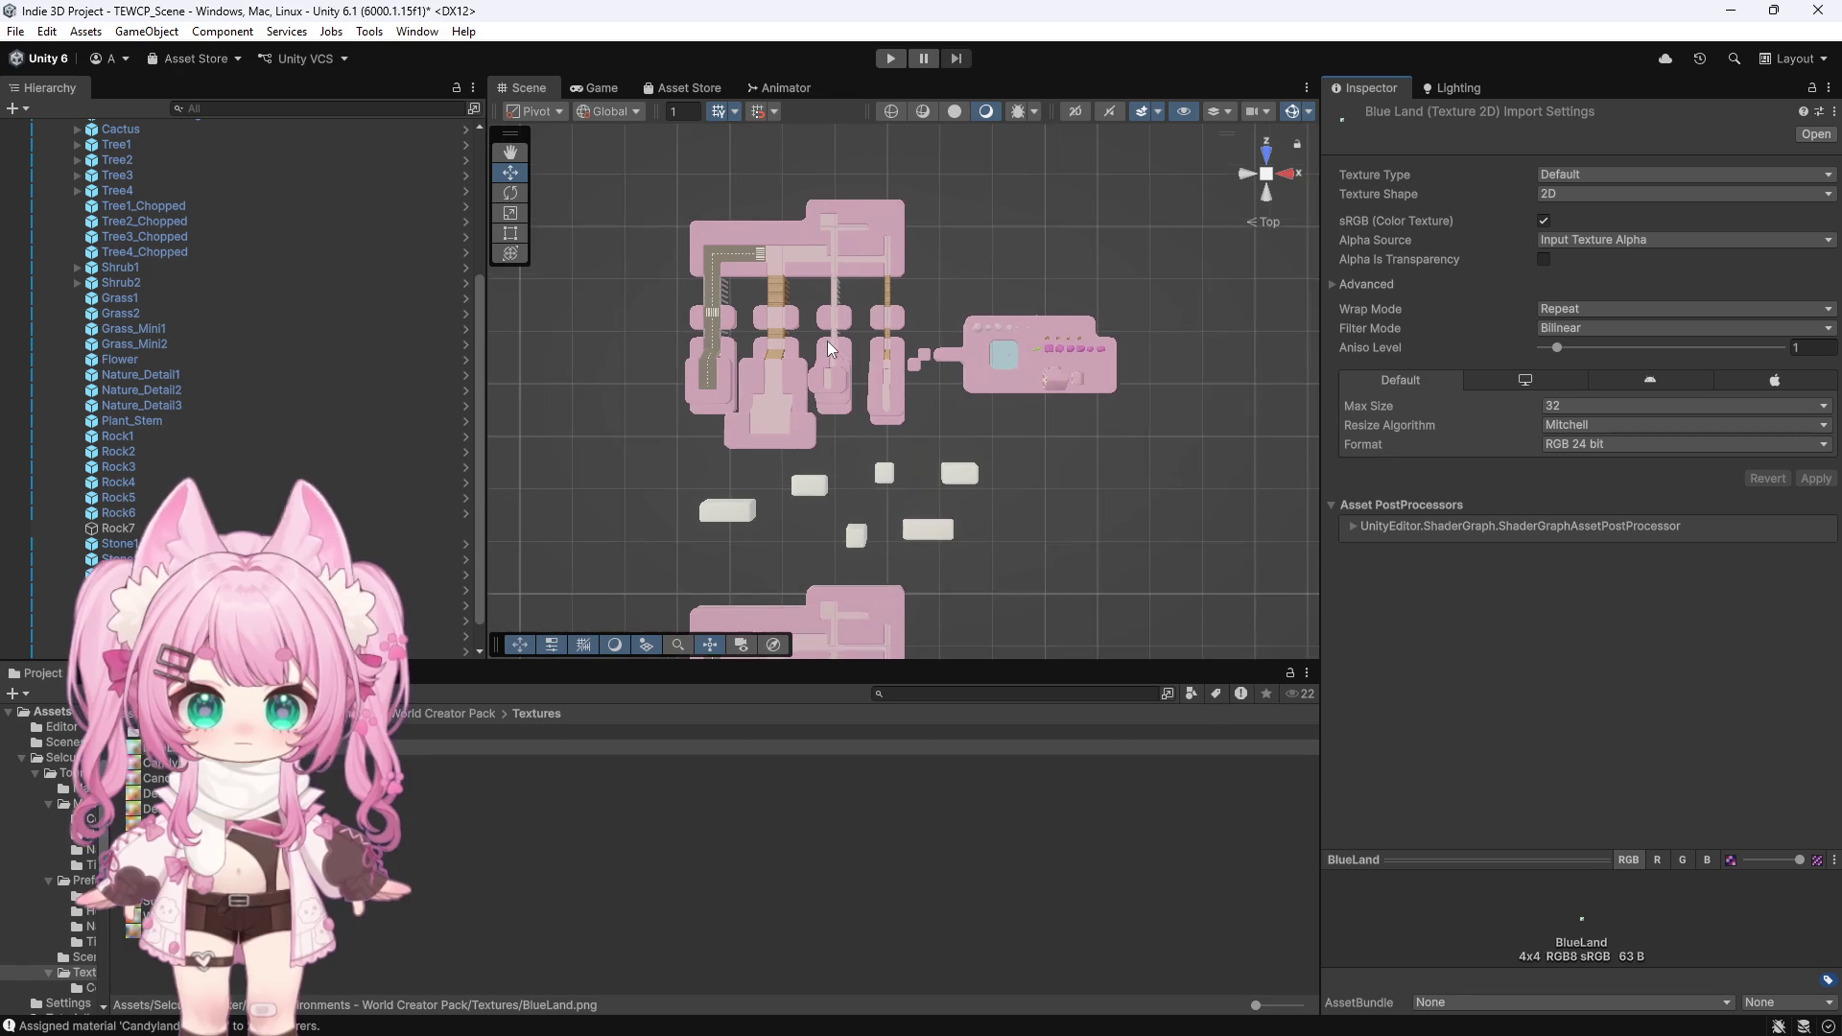
drag(1191, 145, 630, 553)
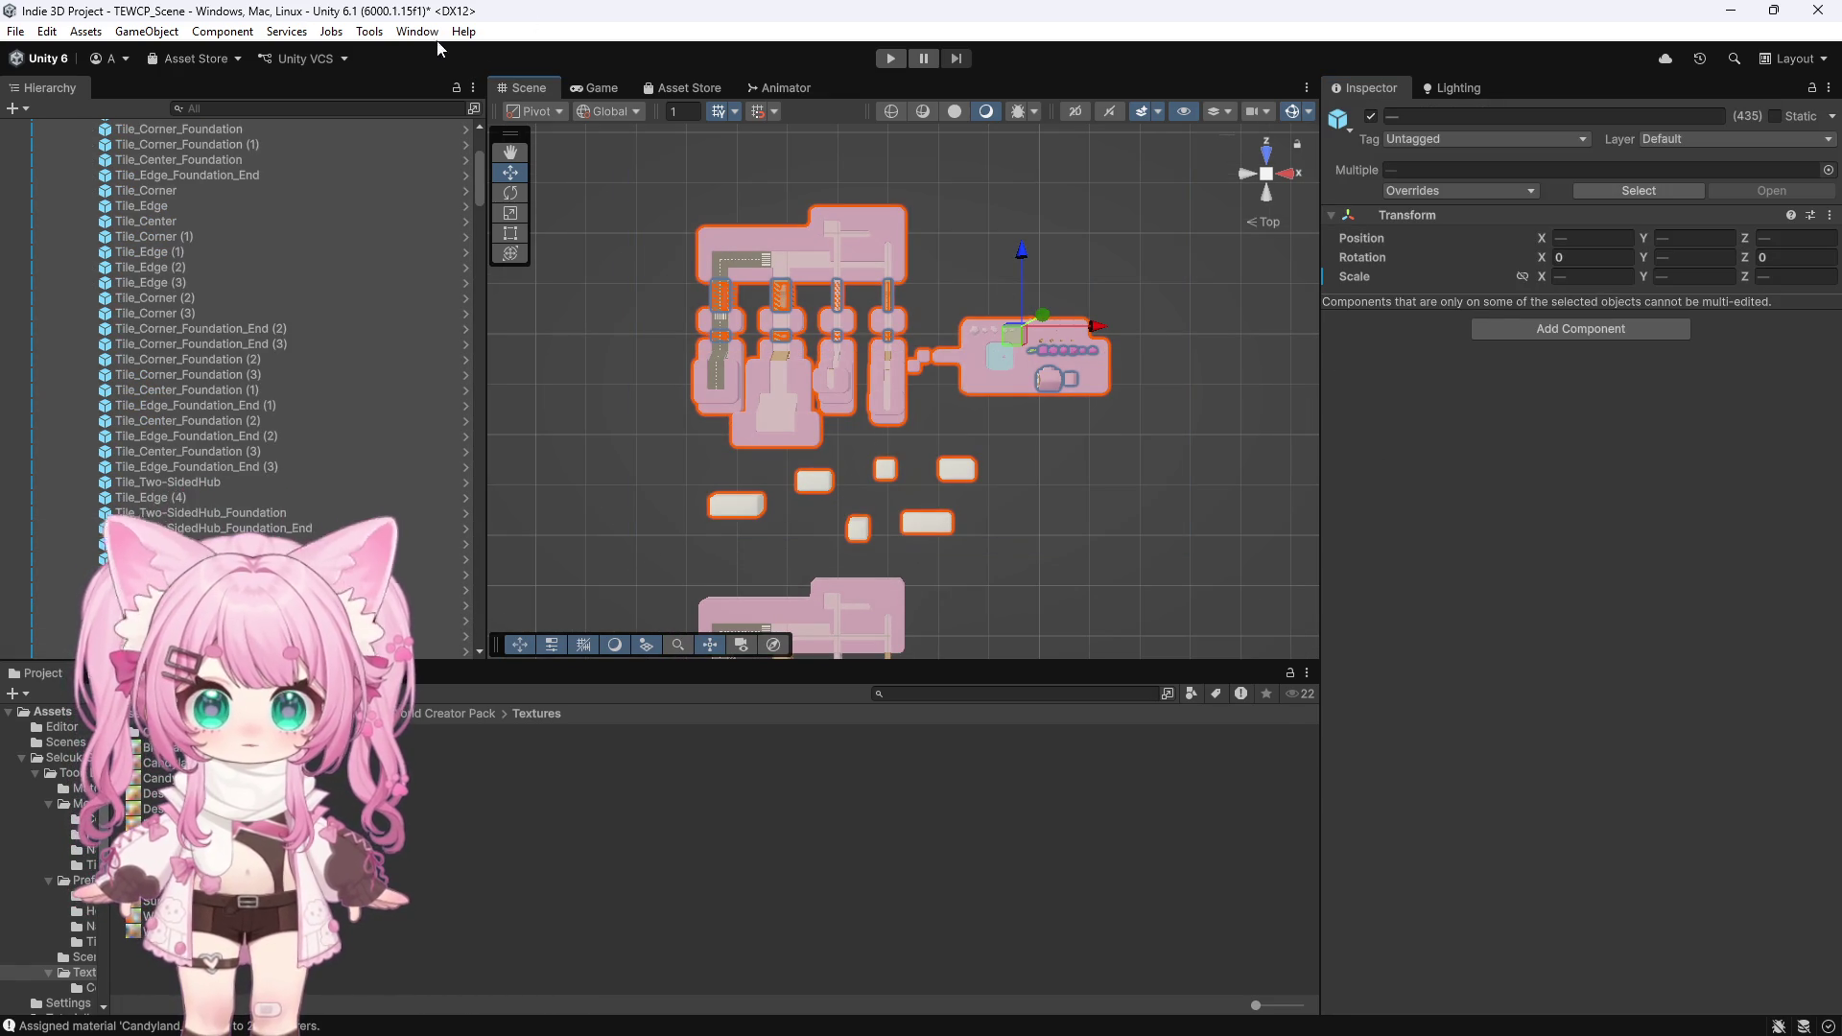
Open and close Batch Assign Material, then open the World Creator Pack's Materials folder
click(371, 31)
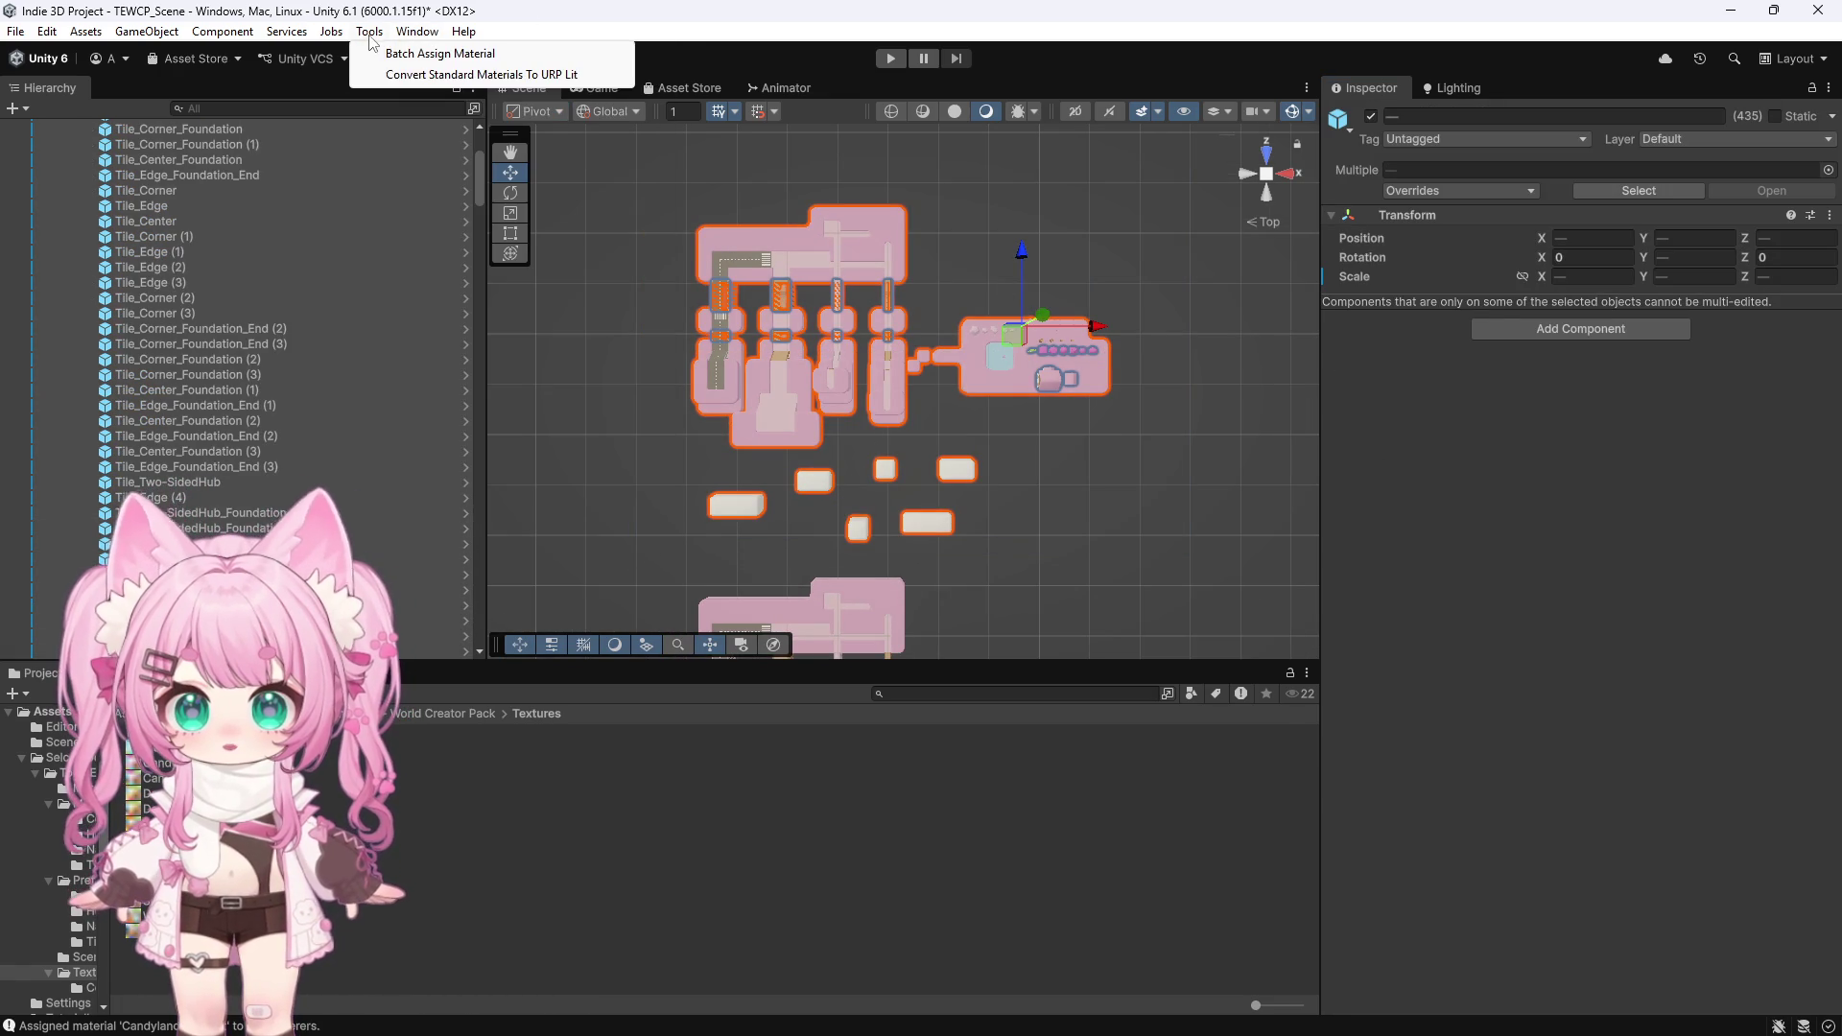
click(415, 53)
click(450, 366)
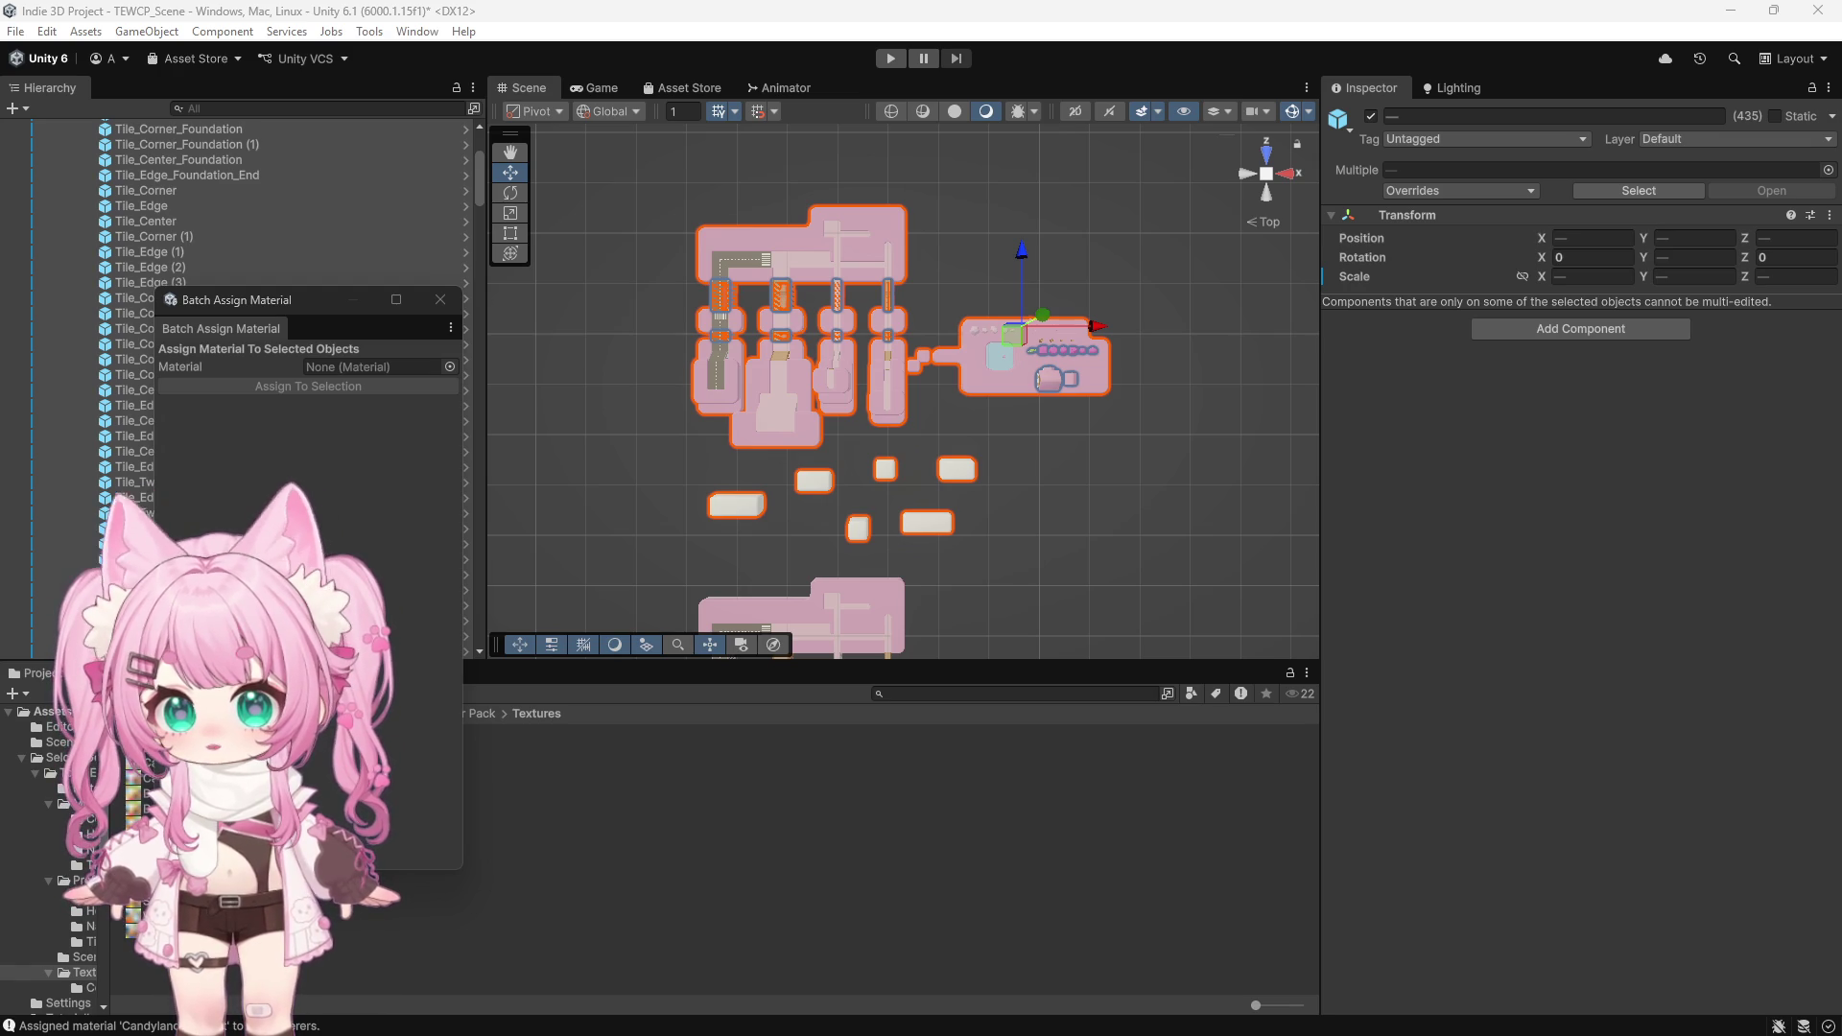
click(440, 299)
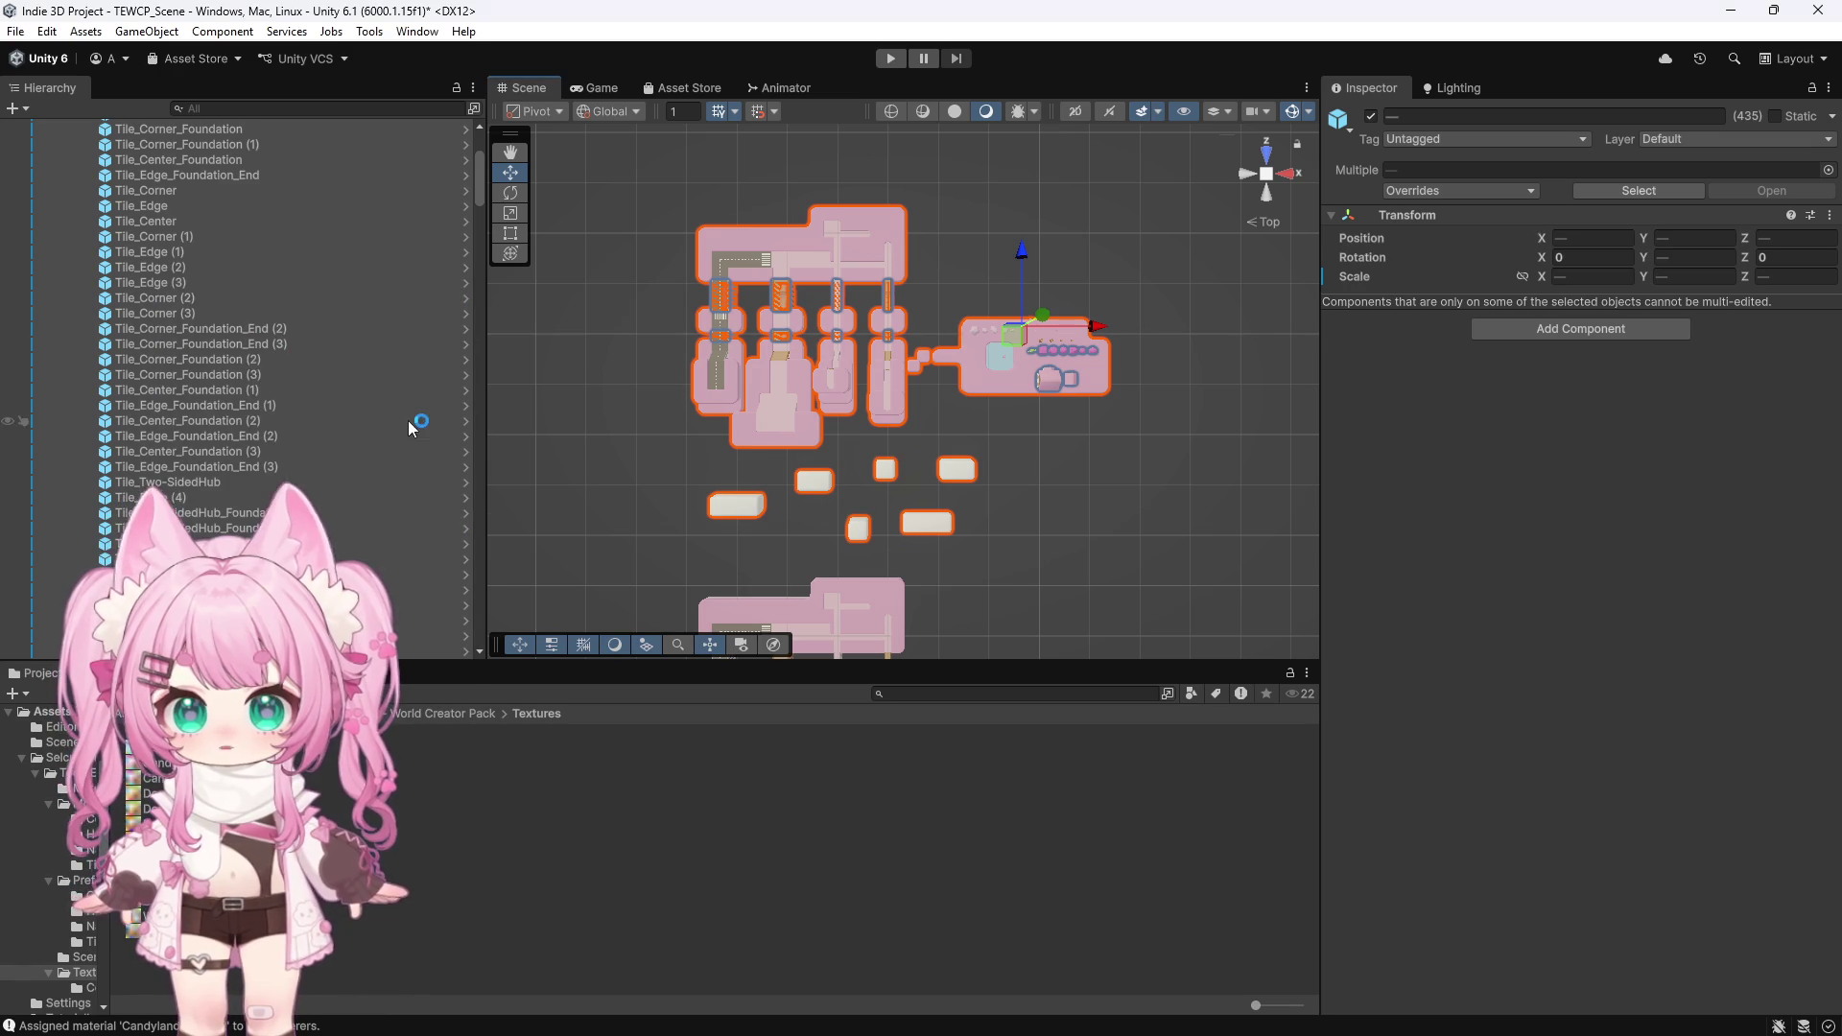
click(398, 715)
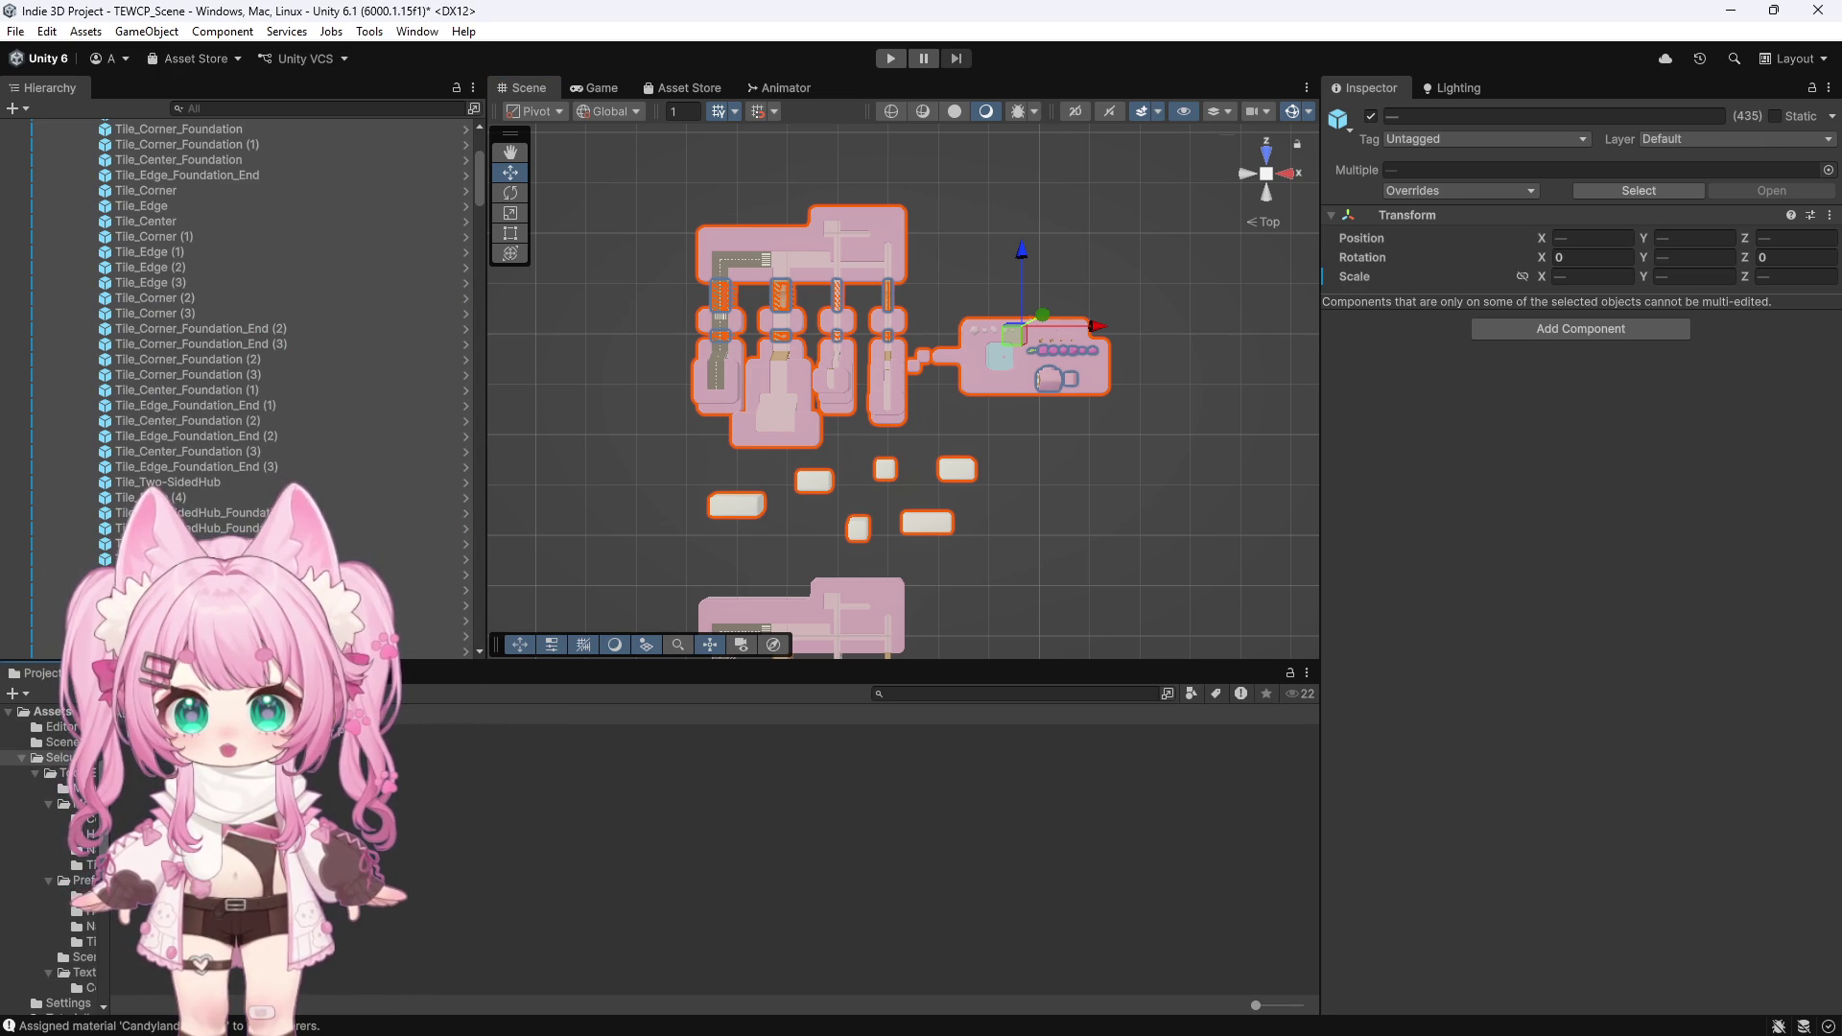
double_click(153, 731)
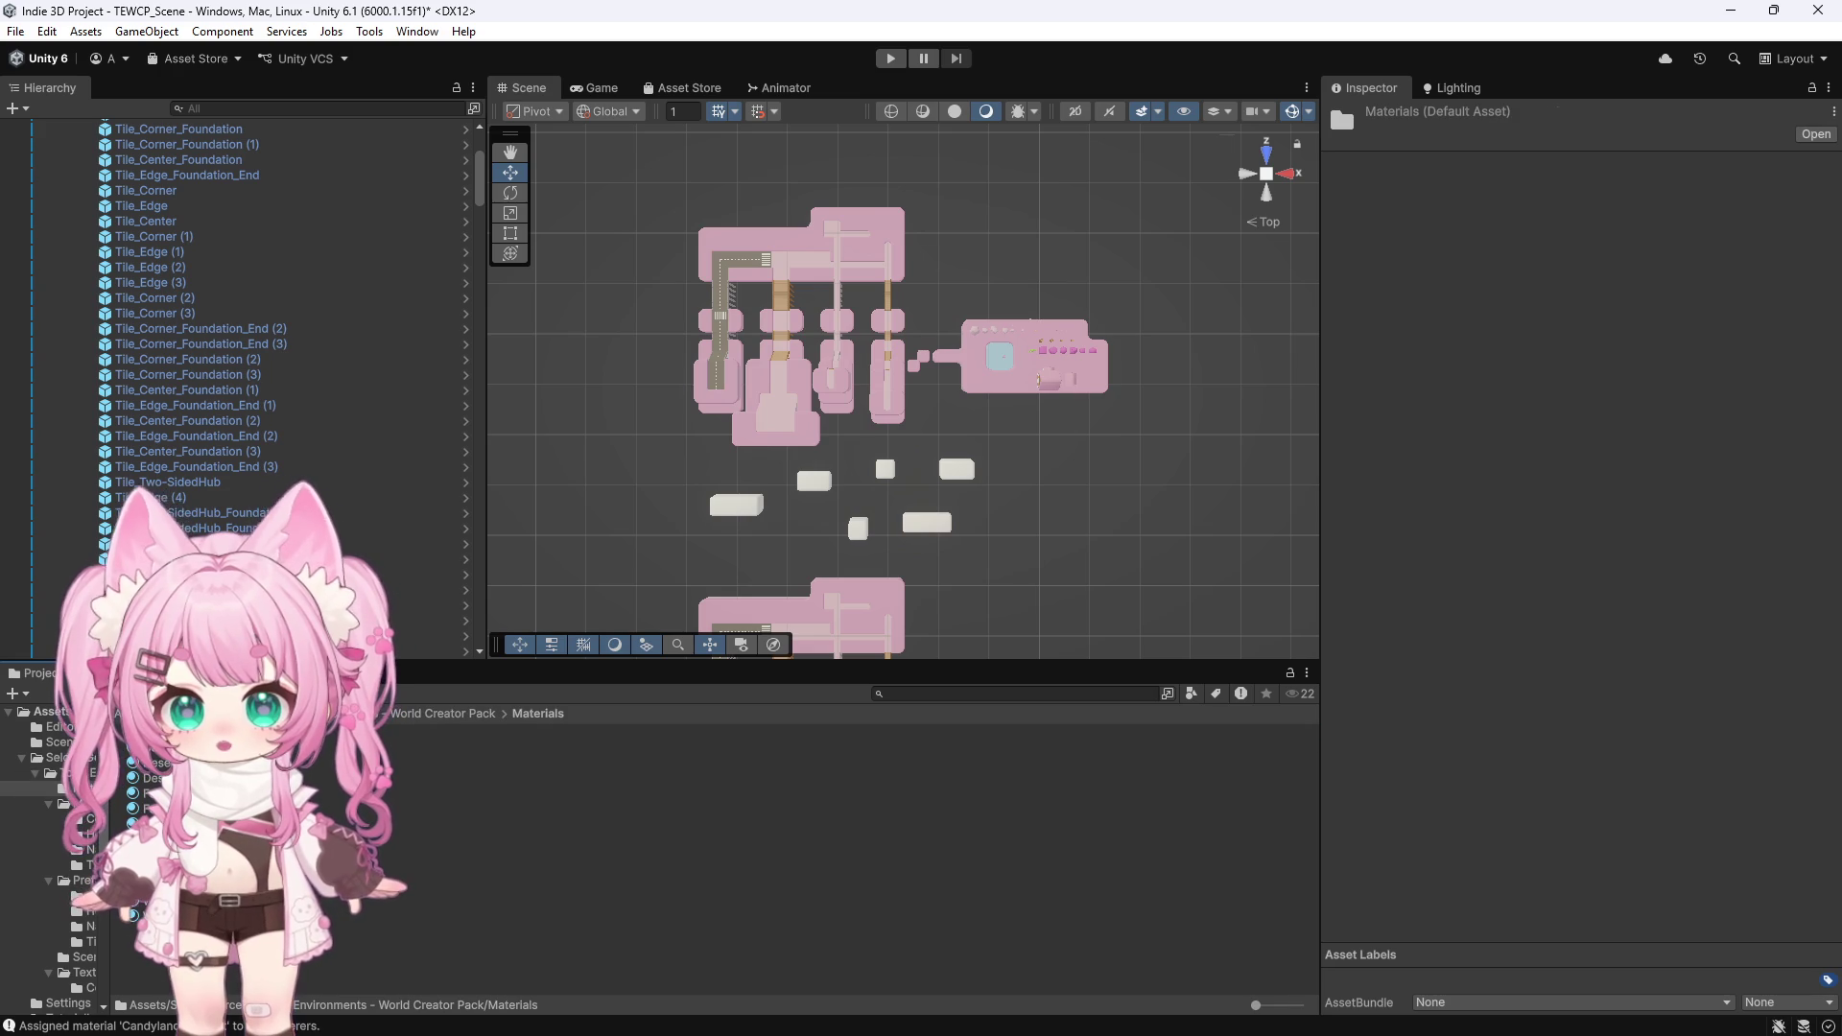
Duplicate Candyland as BlueLand with the BlueLand texture as Base Map, then select the Main Road Island tiles
click(173, 731)
key(ctrl+d)
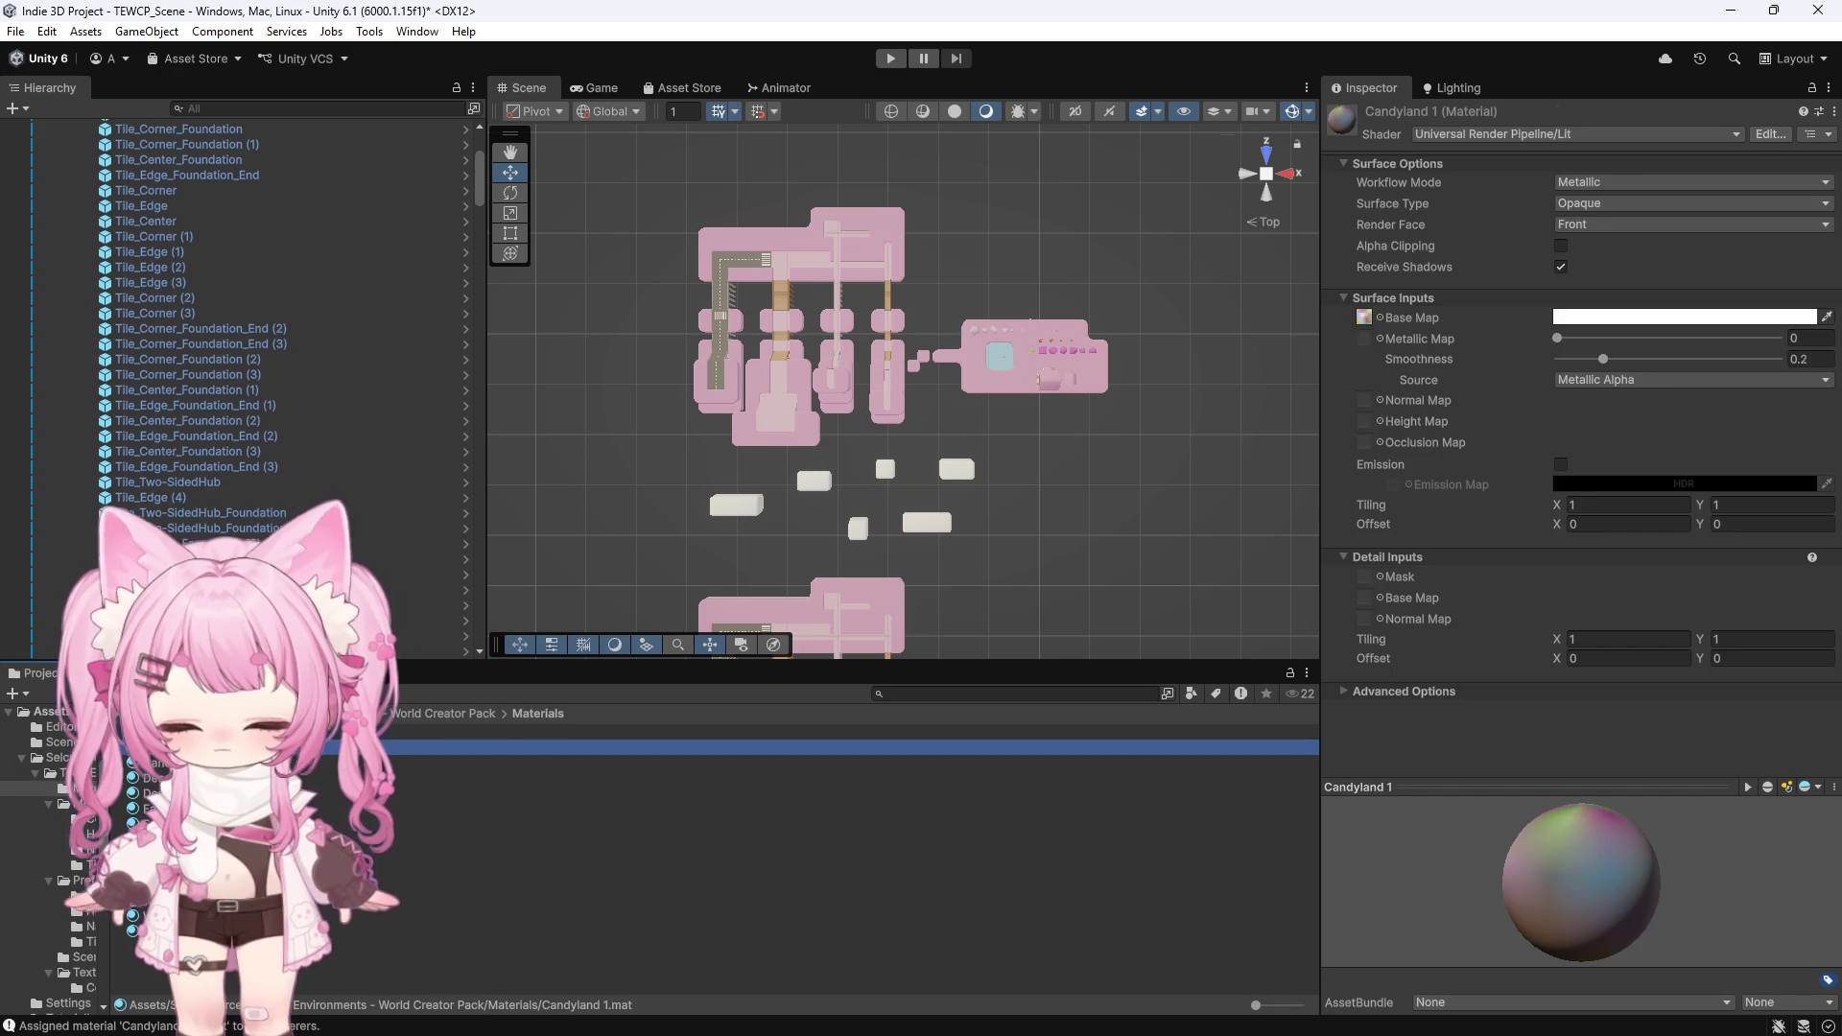
right_click(198, 748)
click(259, 347)
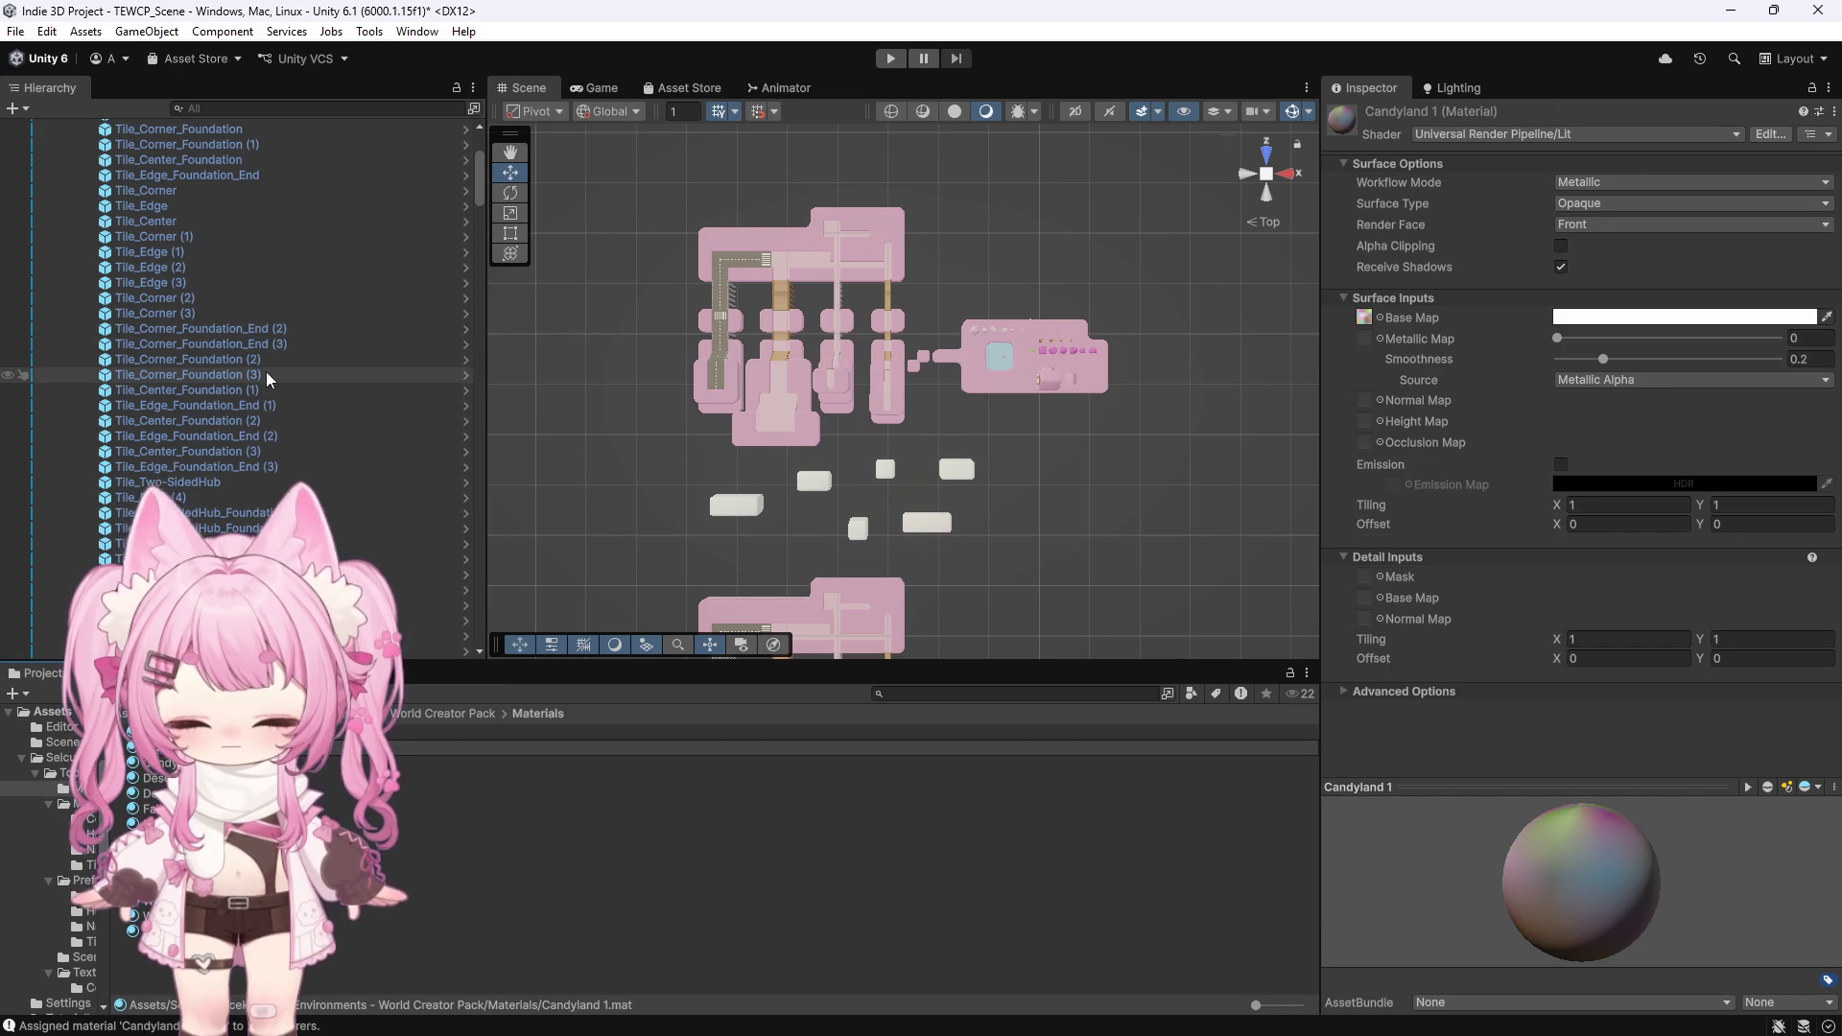
key(Return)
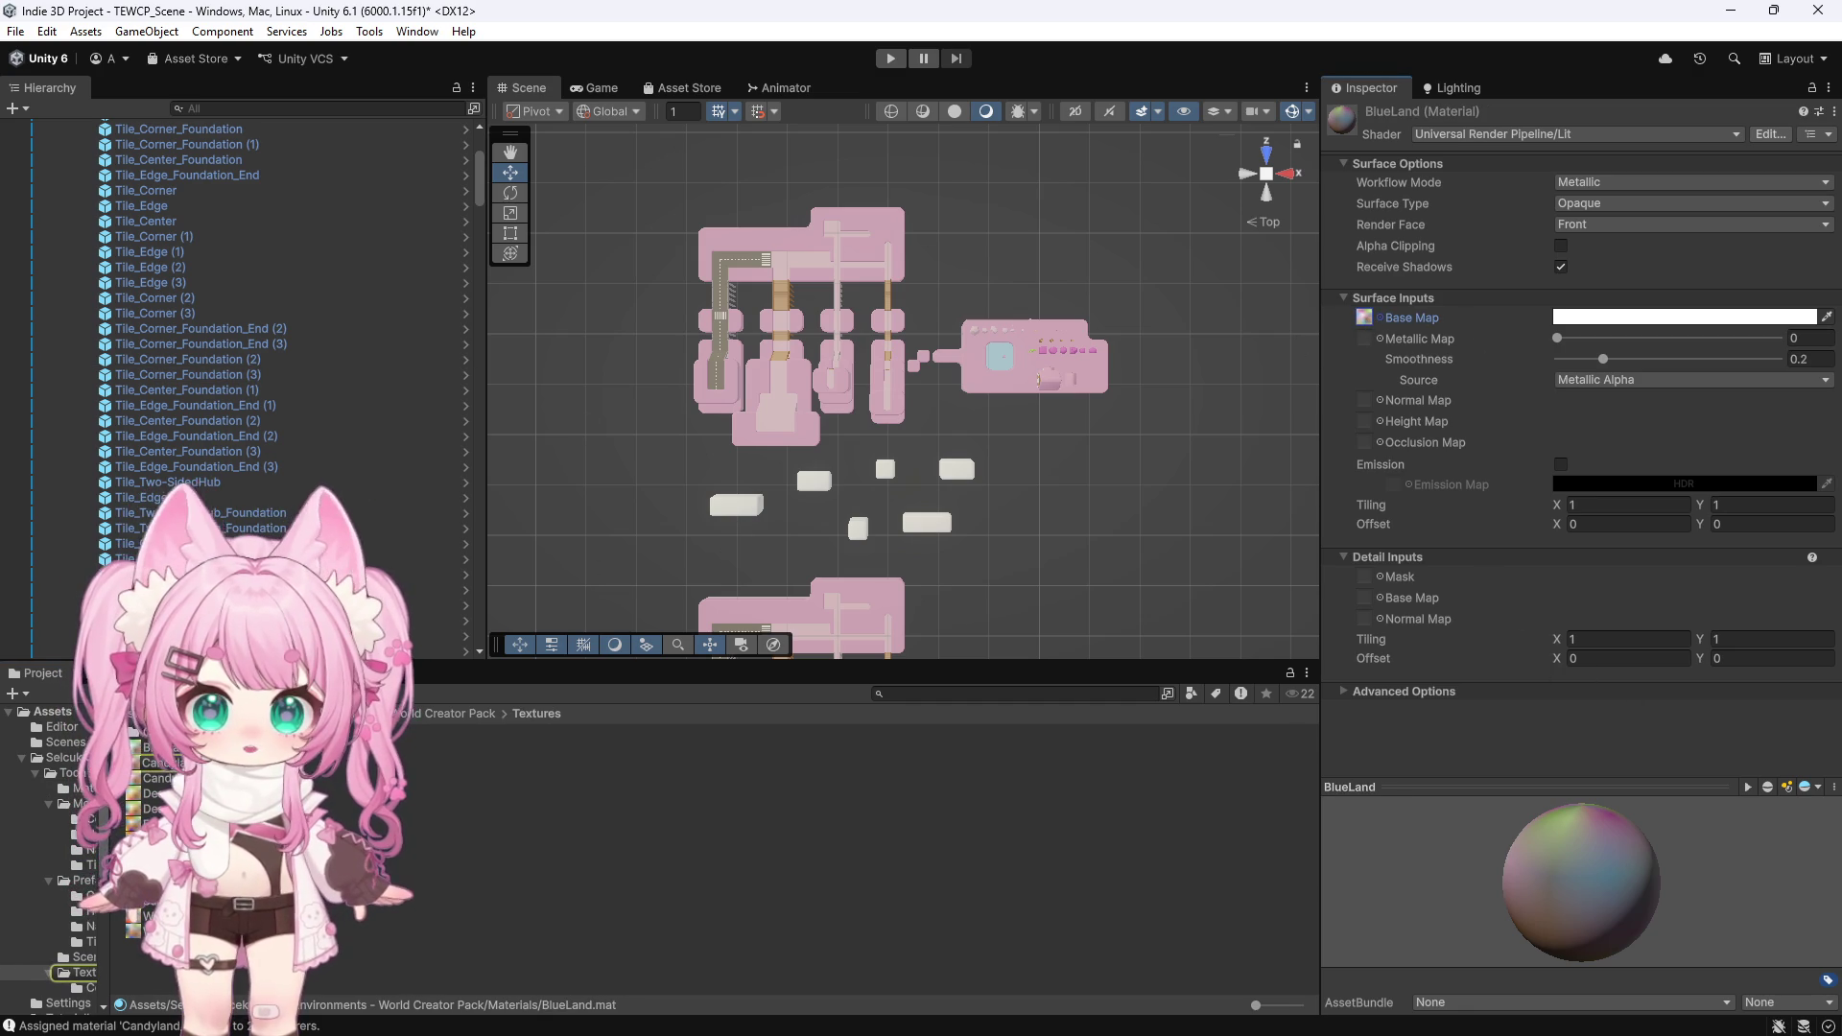
drag(176, 760, 1436, 316)
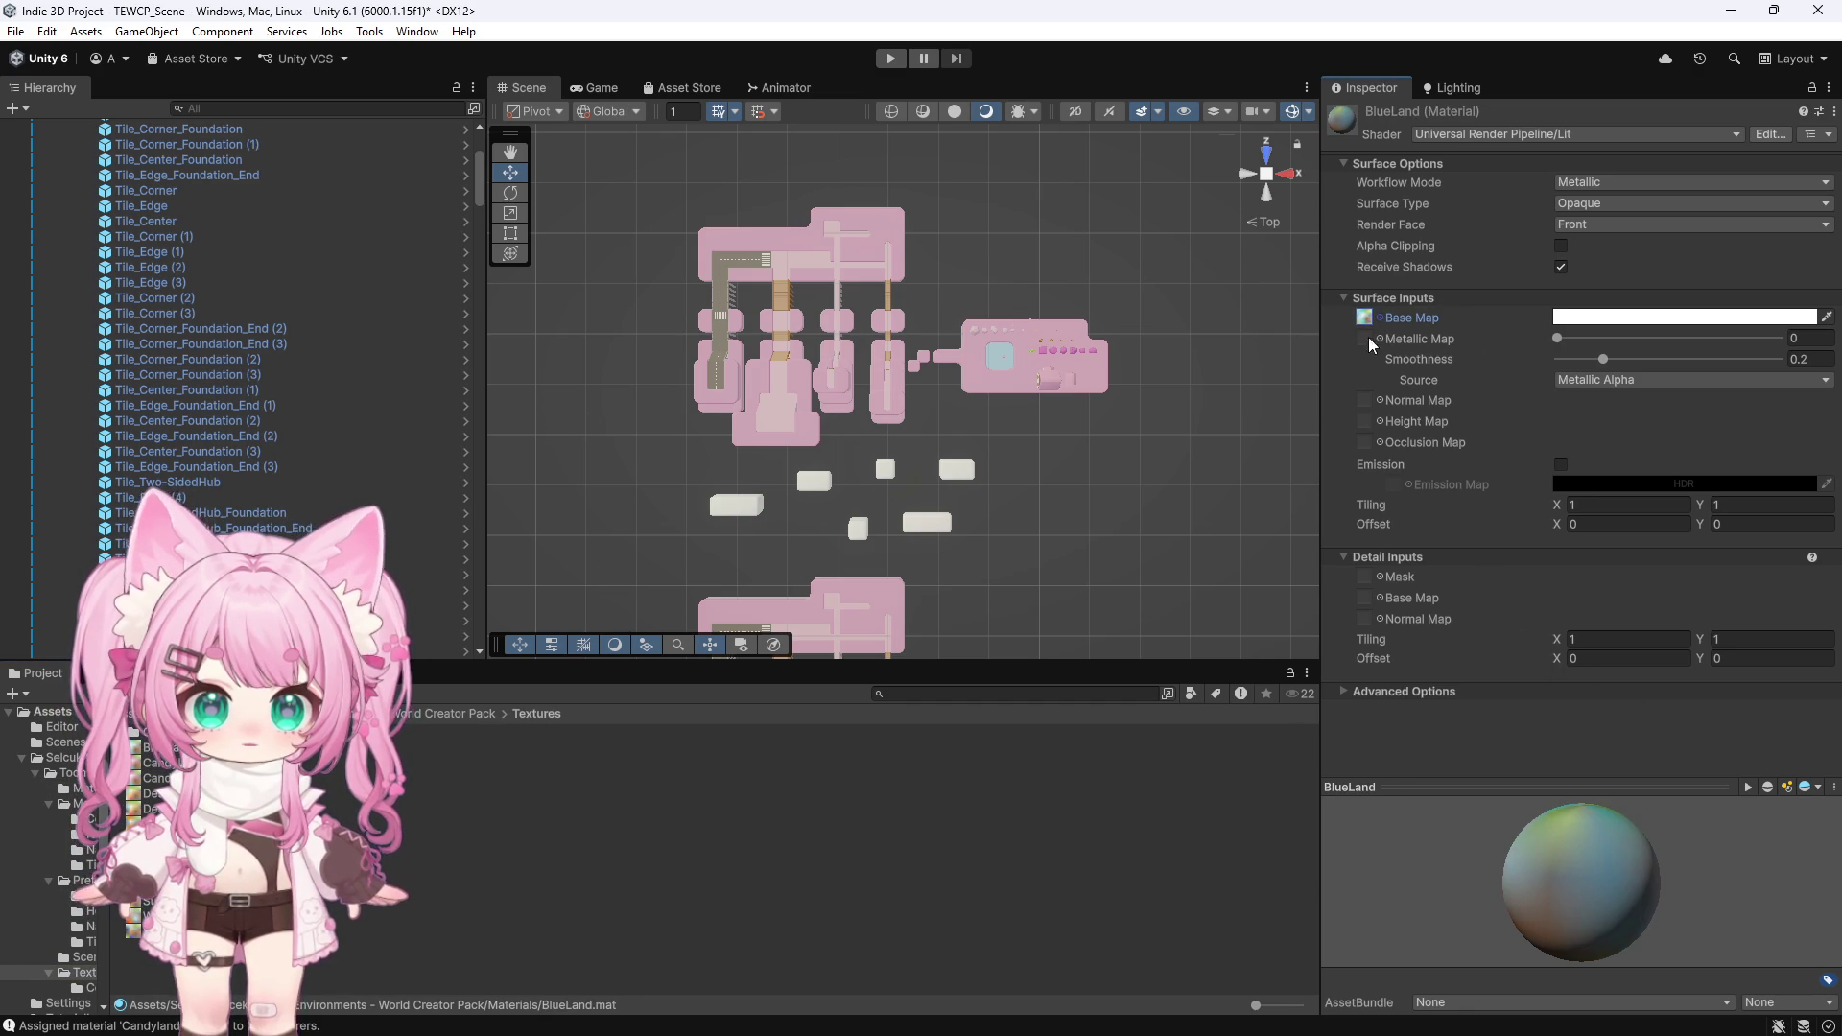
drag(1151, 159, 598, 547)
click(417, 32)
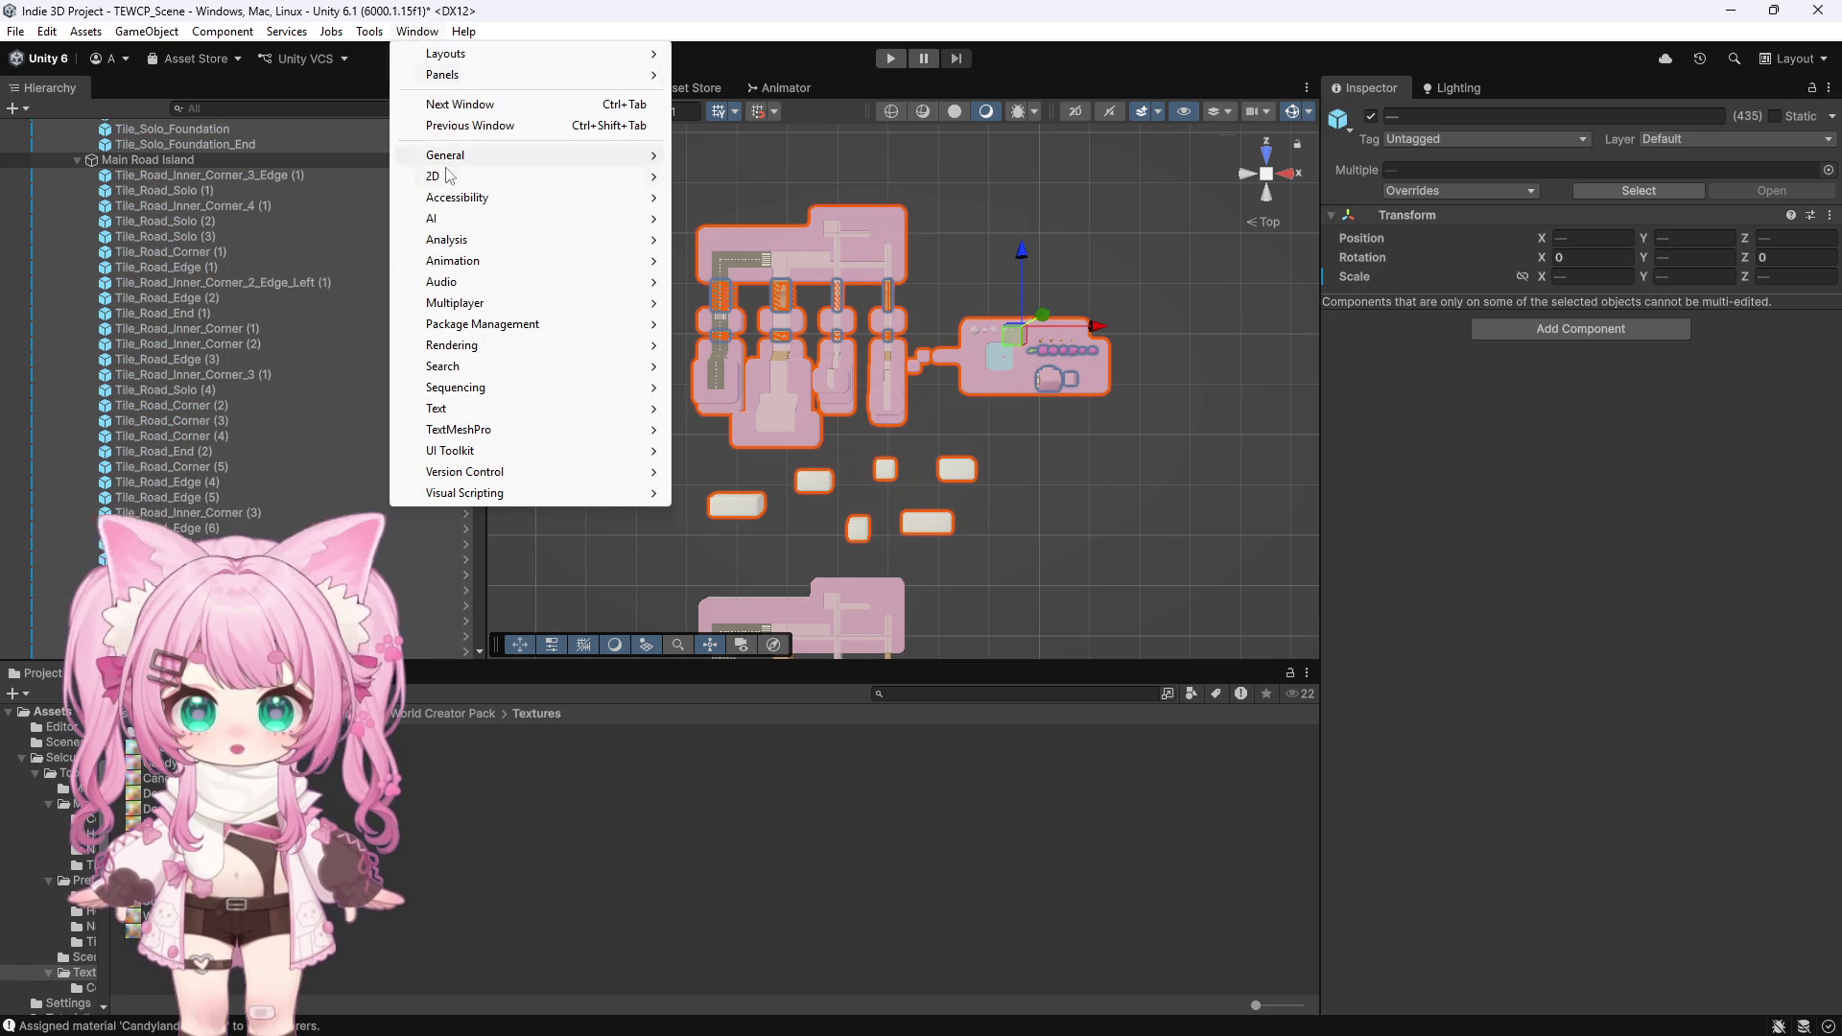
Assign BlueLand to the selected tiles with Batch Assign Material, then deselect and orbit the view
mouse_move(460, 156)
click(370, 31)
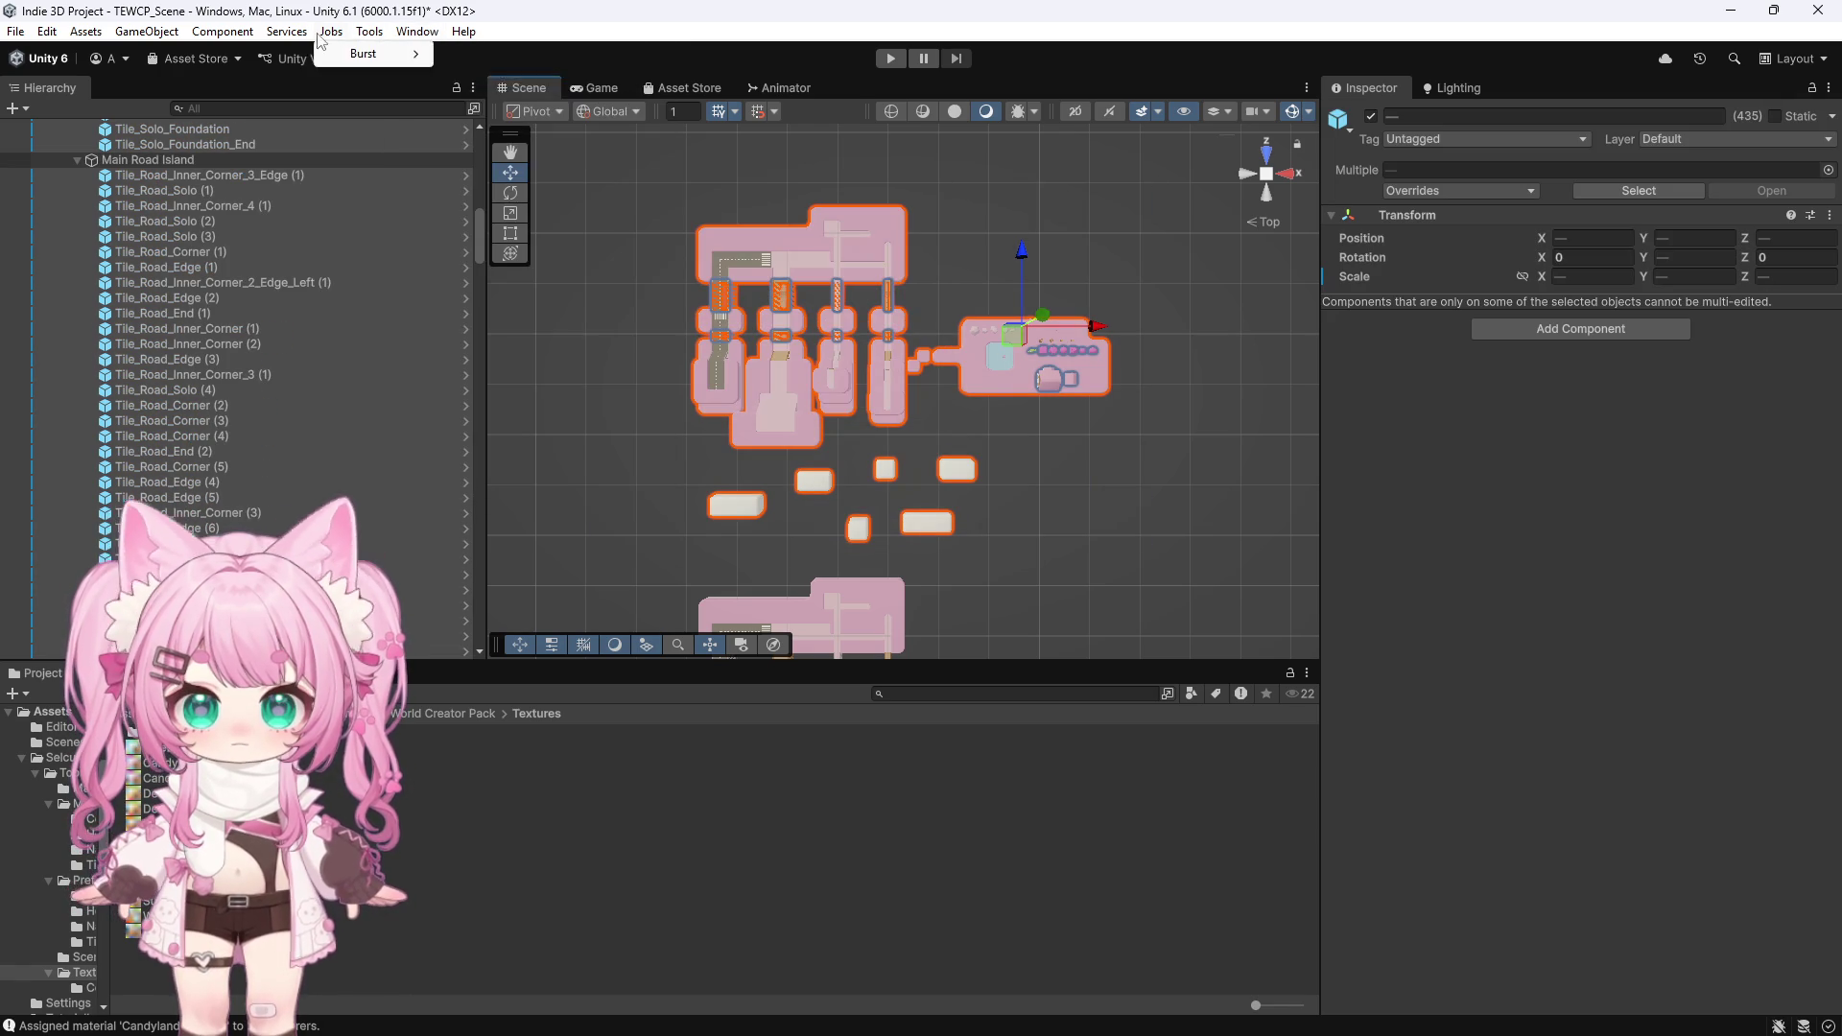
click(451, 54)
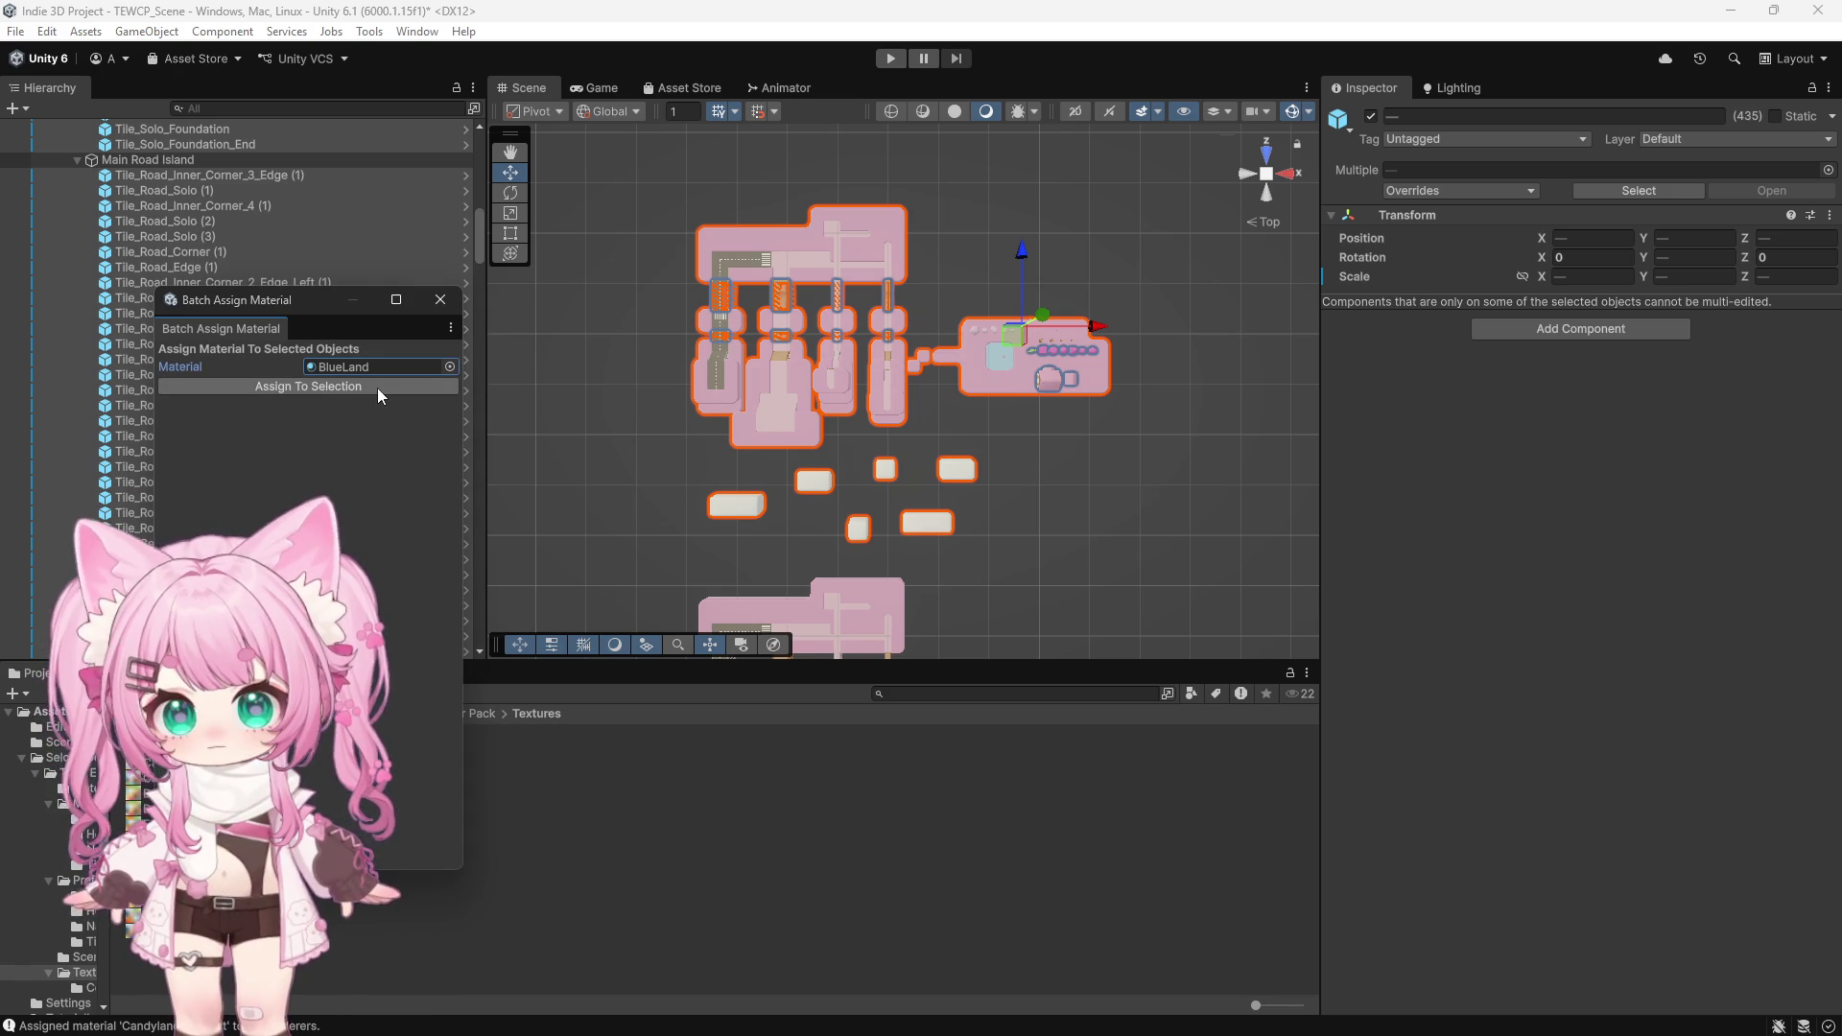
click(377, 388)
click(441, 300)
click(1046, 273)
drag(1046, 273, 597, 485)
scroll(up, 3)
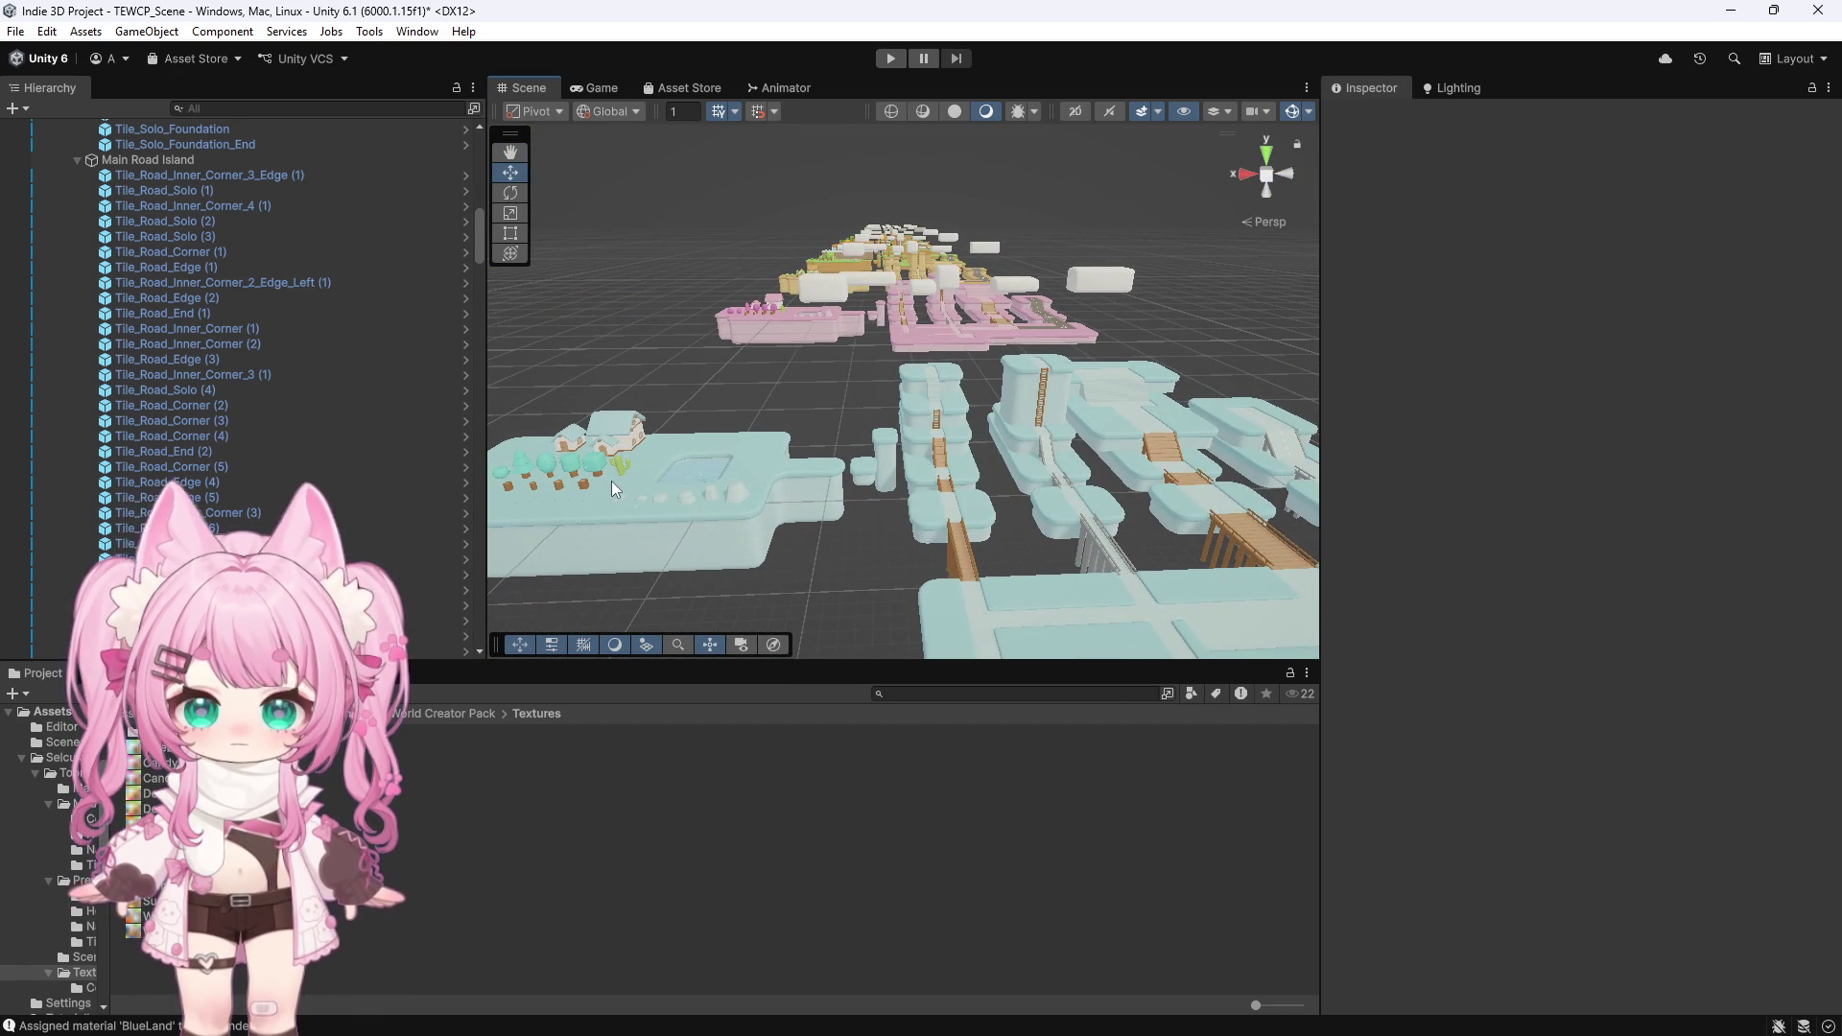
Orbit and zoom the Scene view to inspect the pale blue island from several angles
scroll(down, 3)
drag(614, 403, 742, 523)
scroll(up, 3)
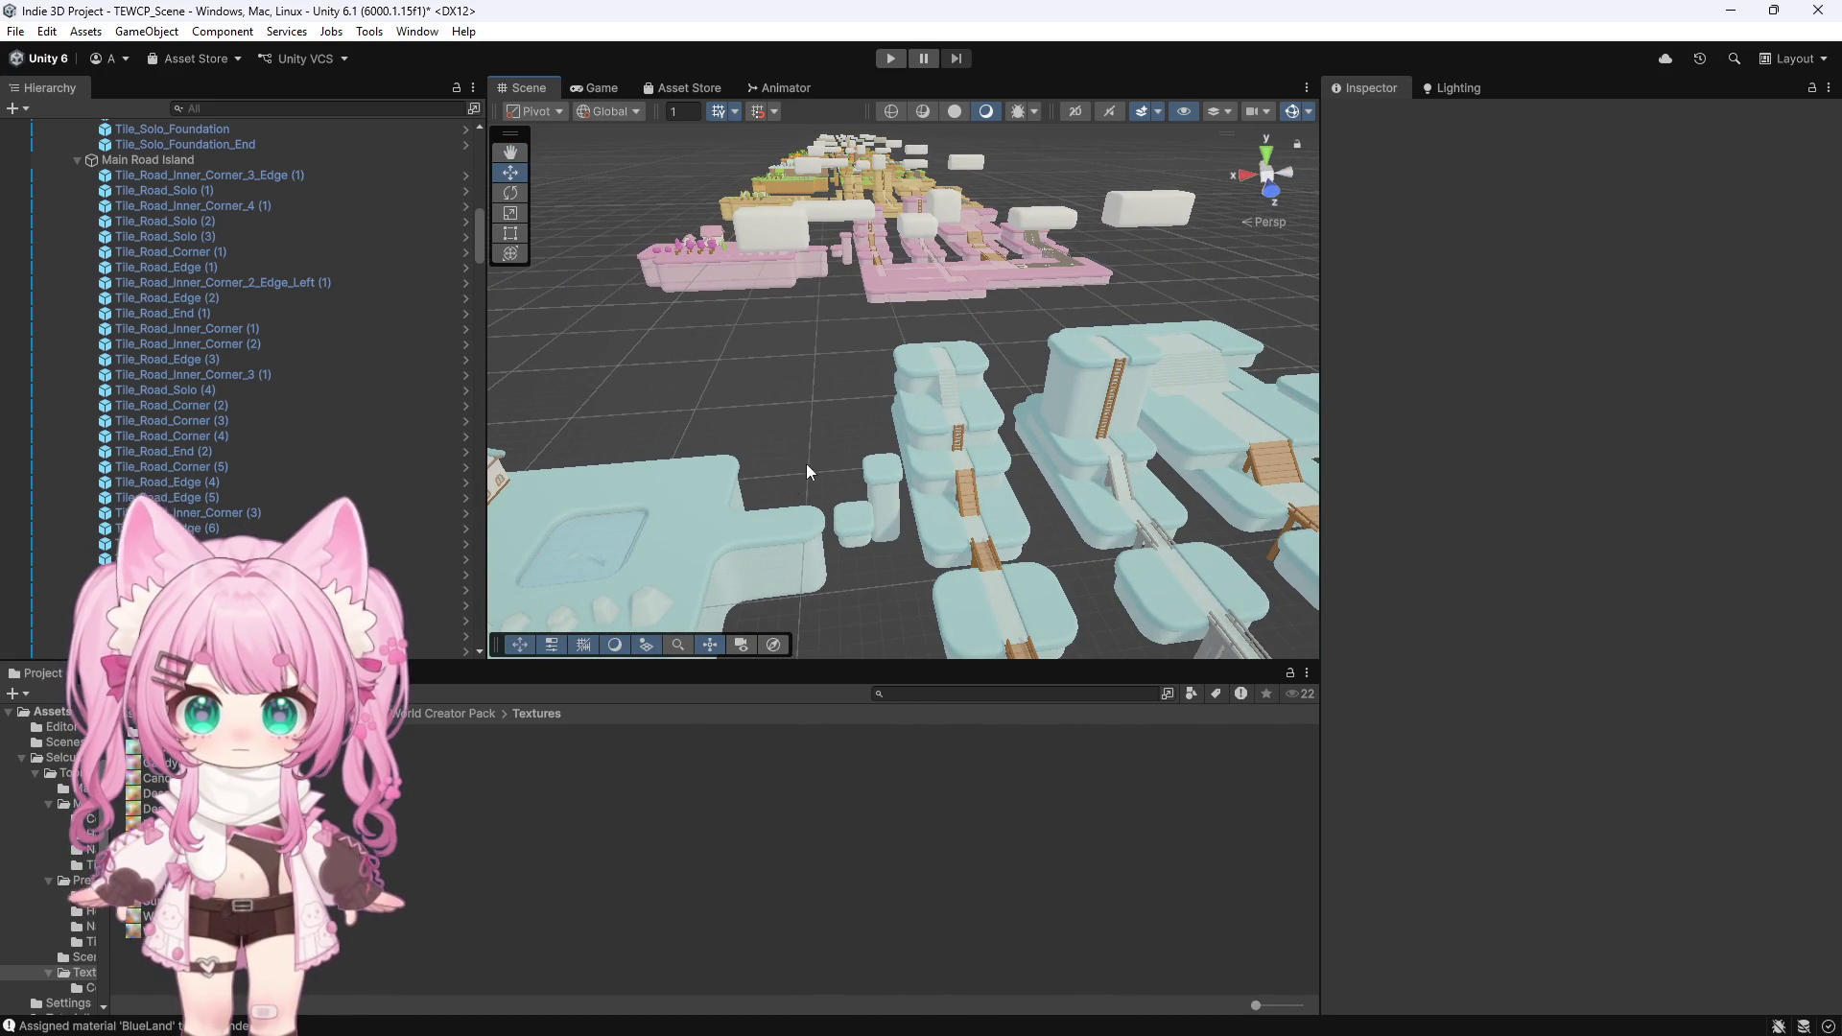
scroll(down, 3)
scroll(down, 3)
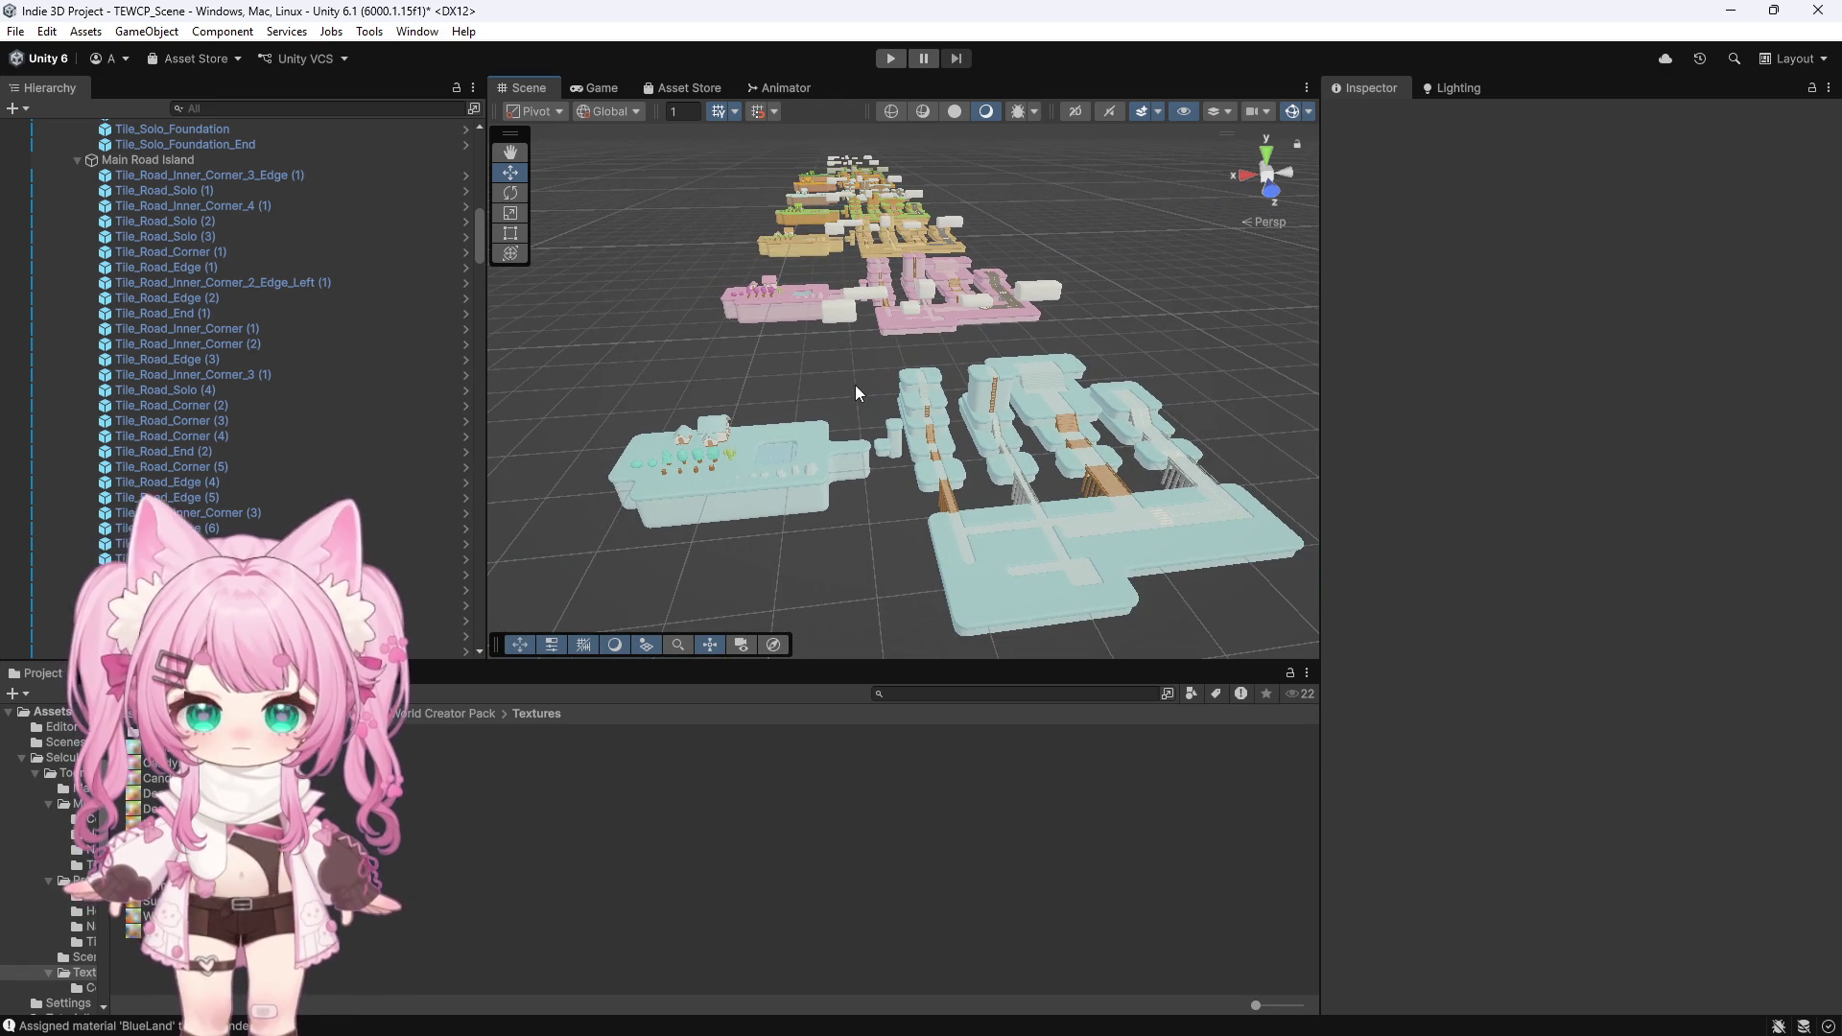
scroll(up, 3)
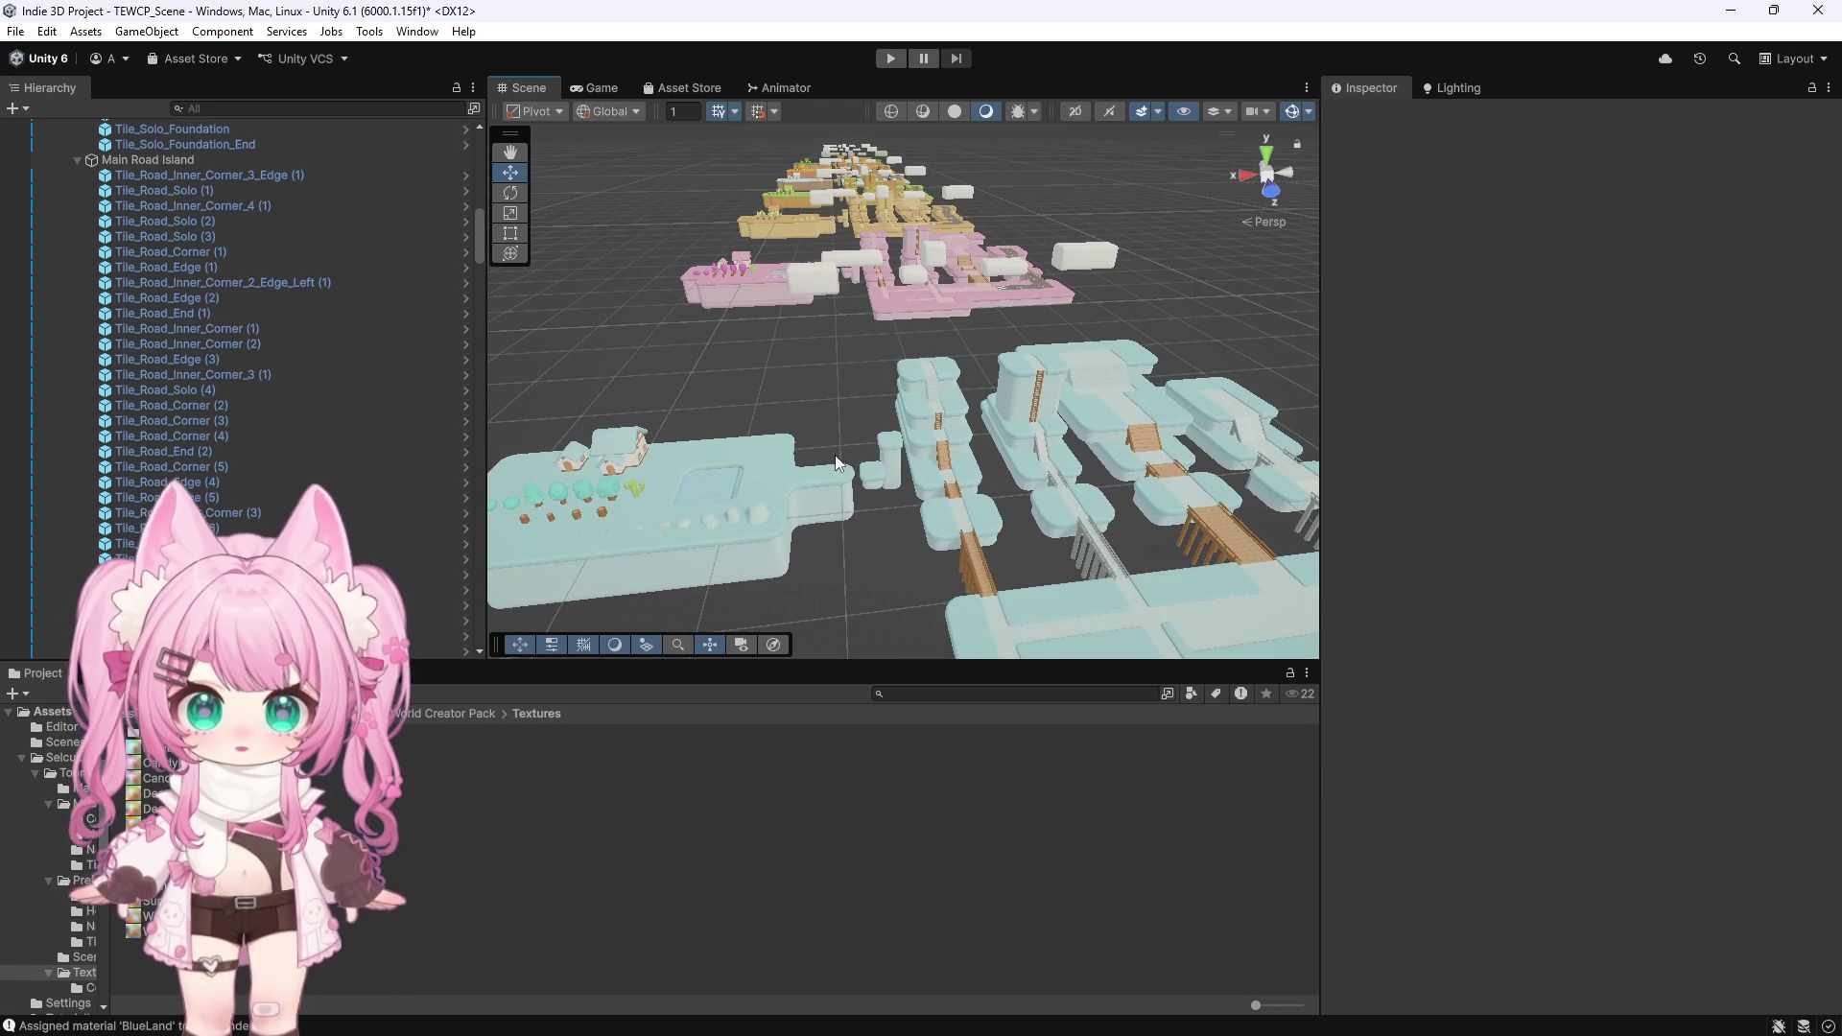
scroll(down, 3)
drag(679, 395, 564, 401)
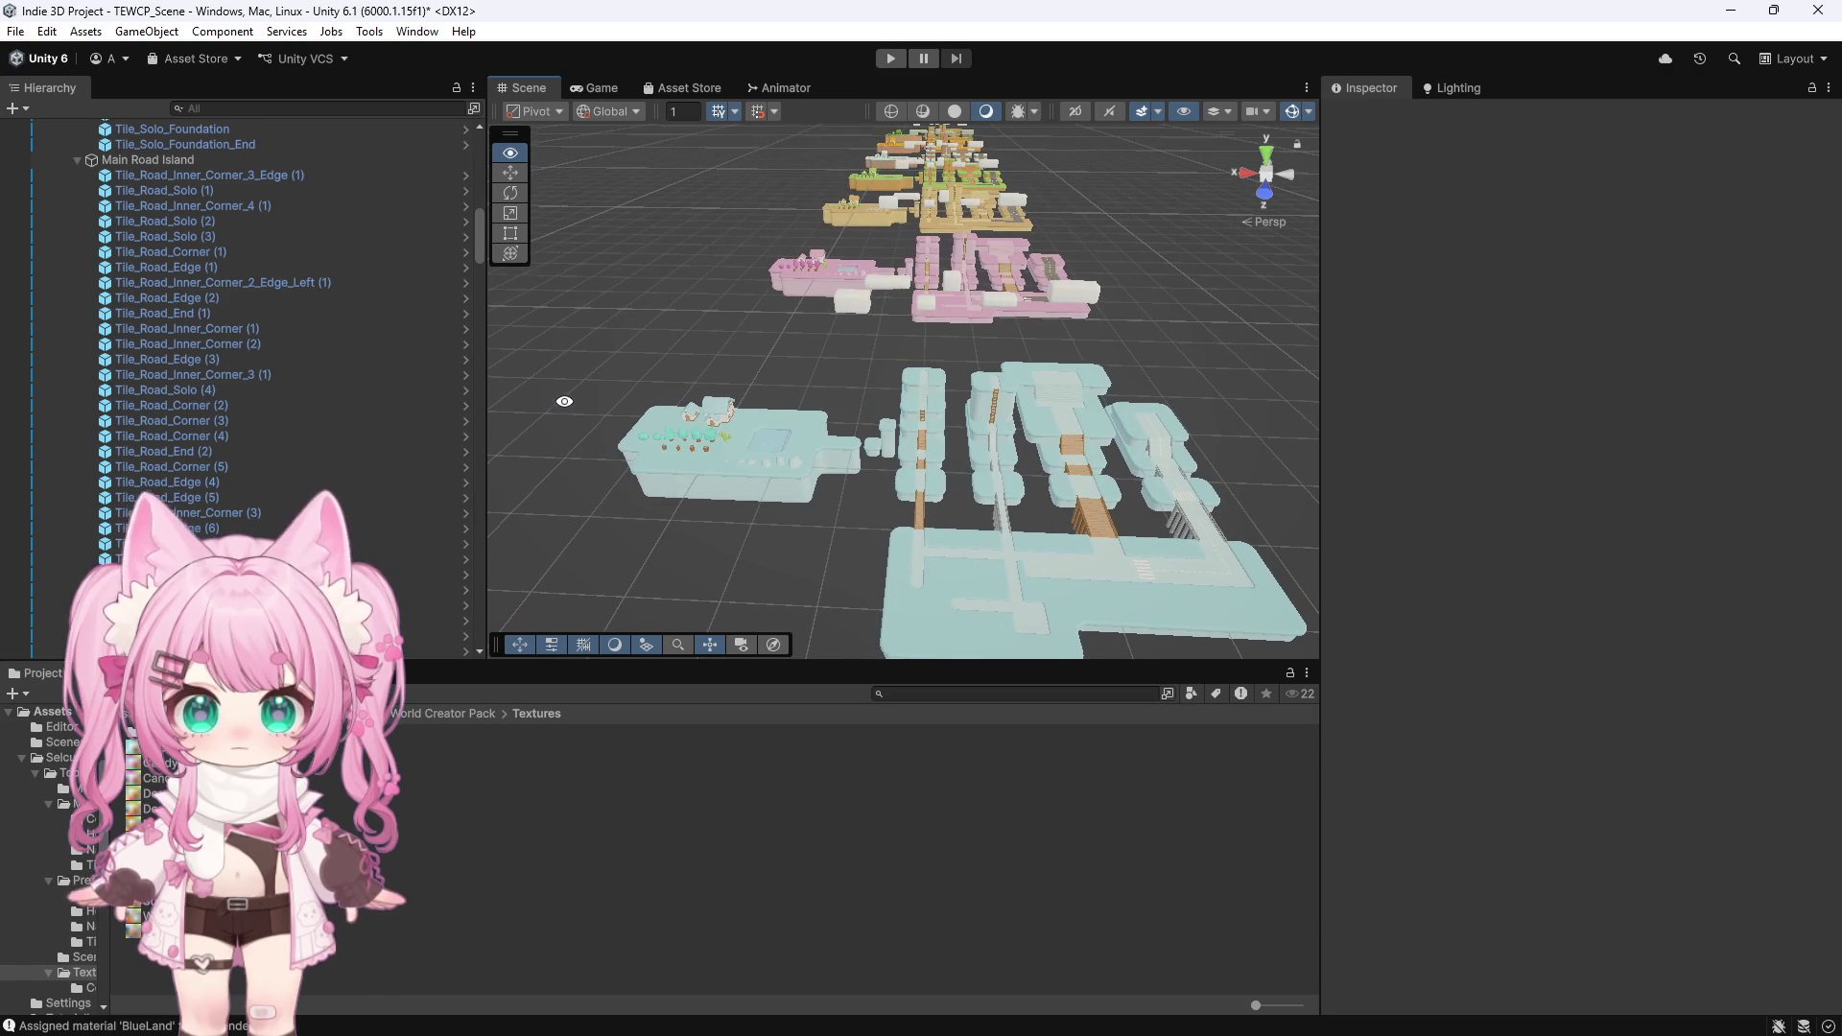
Open the Spring texture from Unity's Project window in Photoshop and switch to Spring.png
mouse_move(976, 1024)
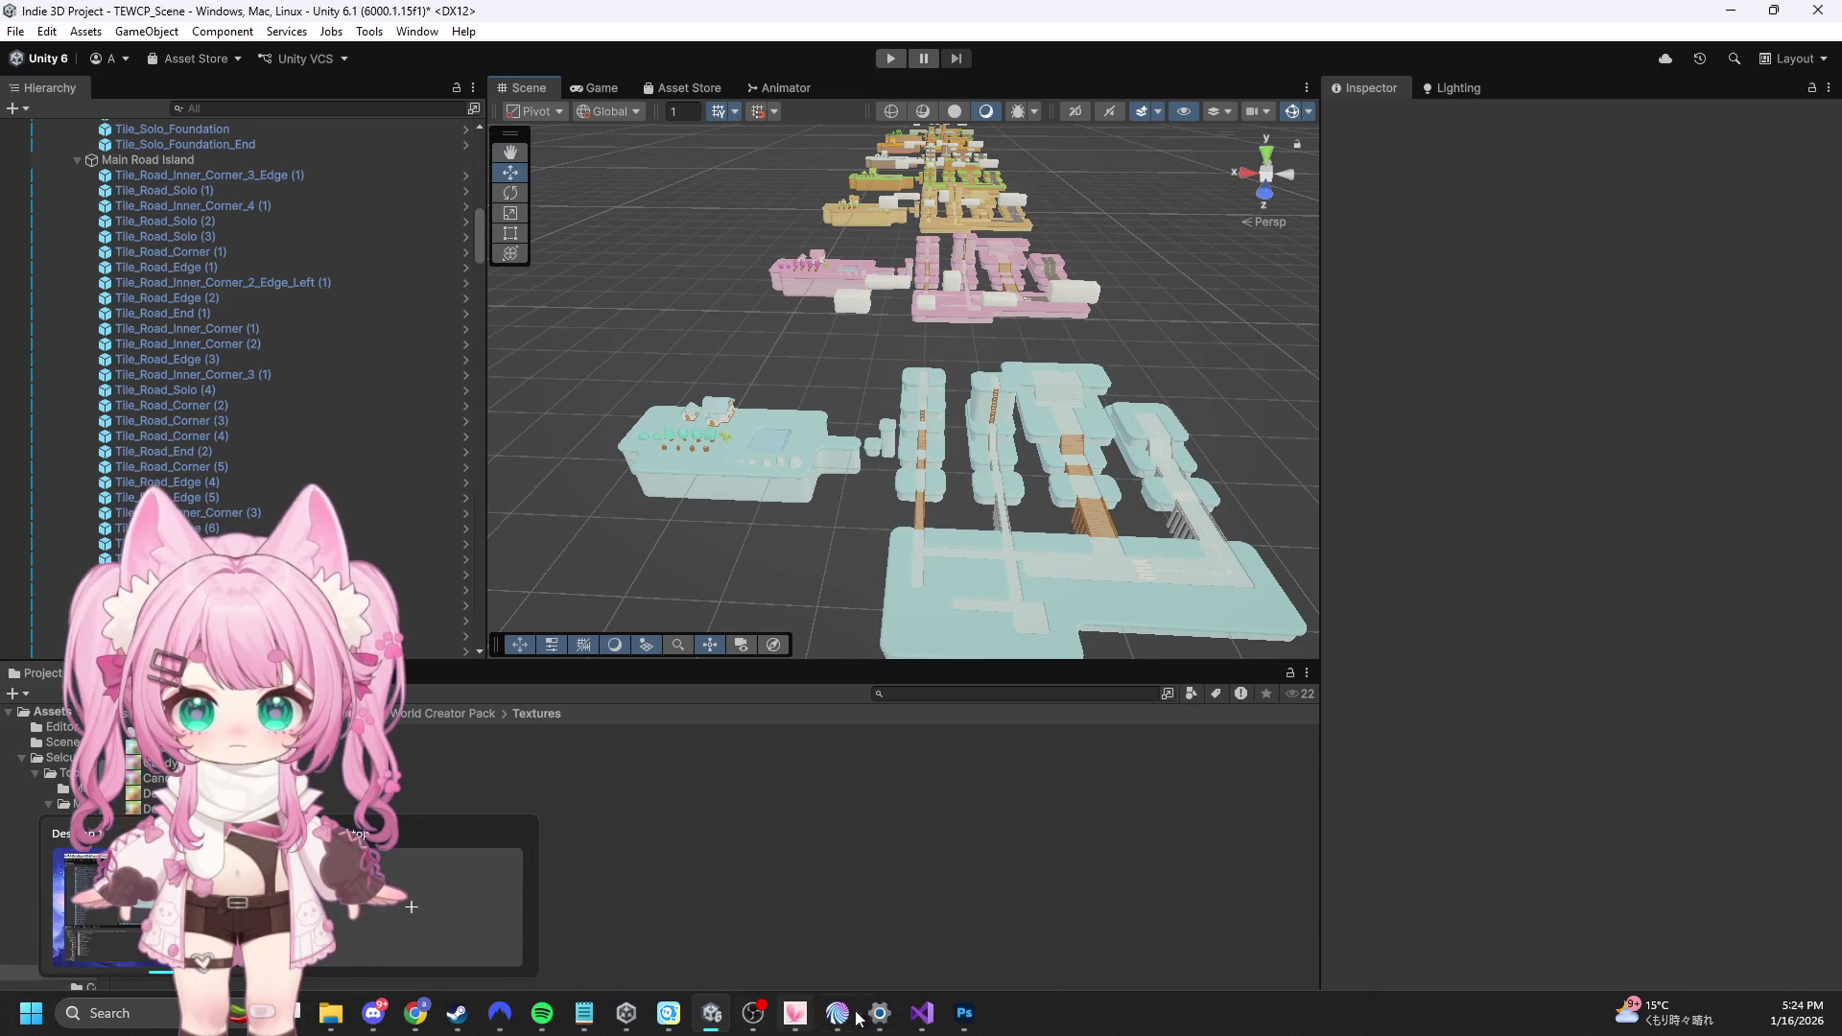
click(976, 1025)
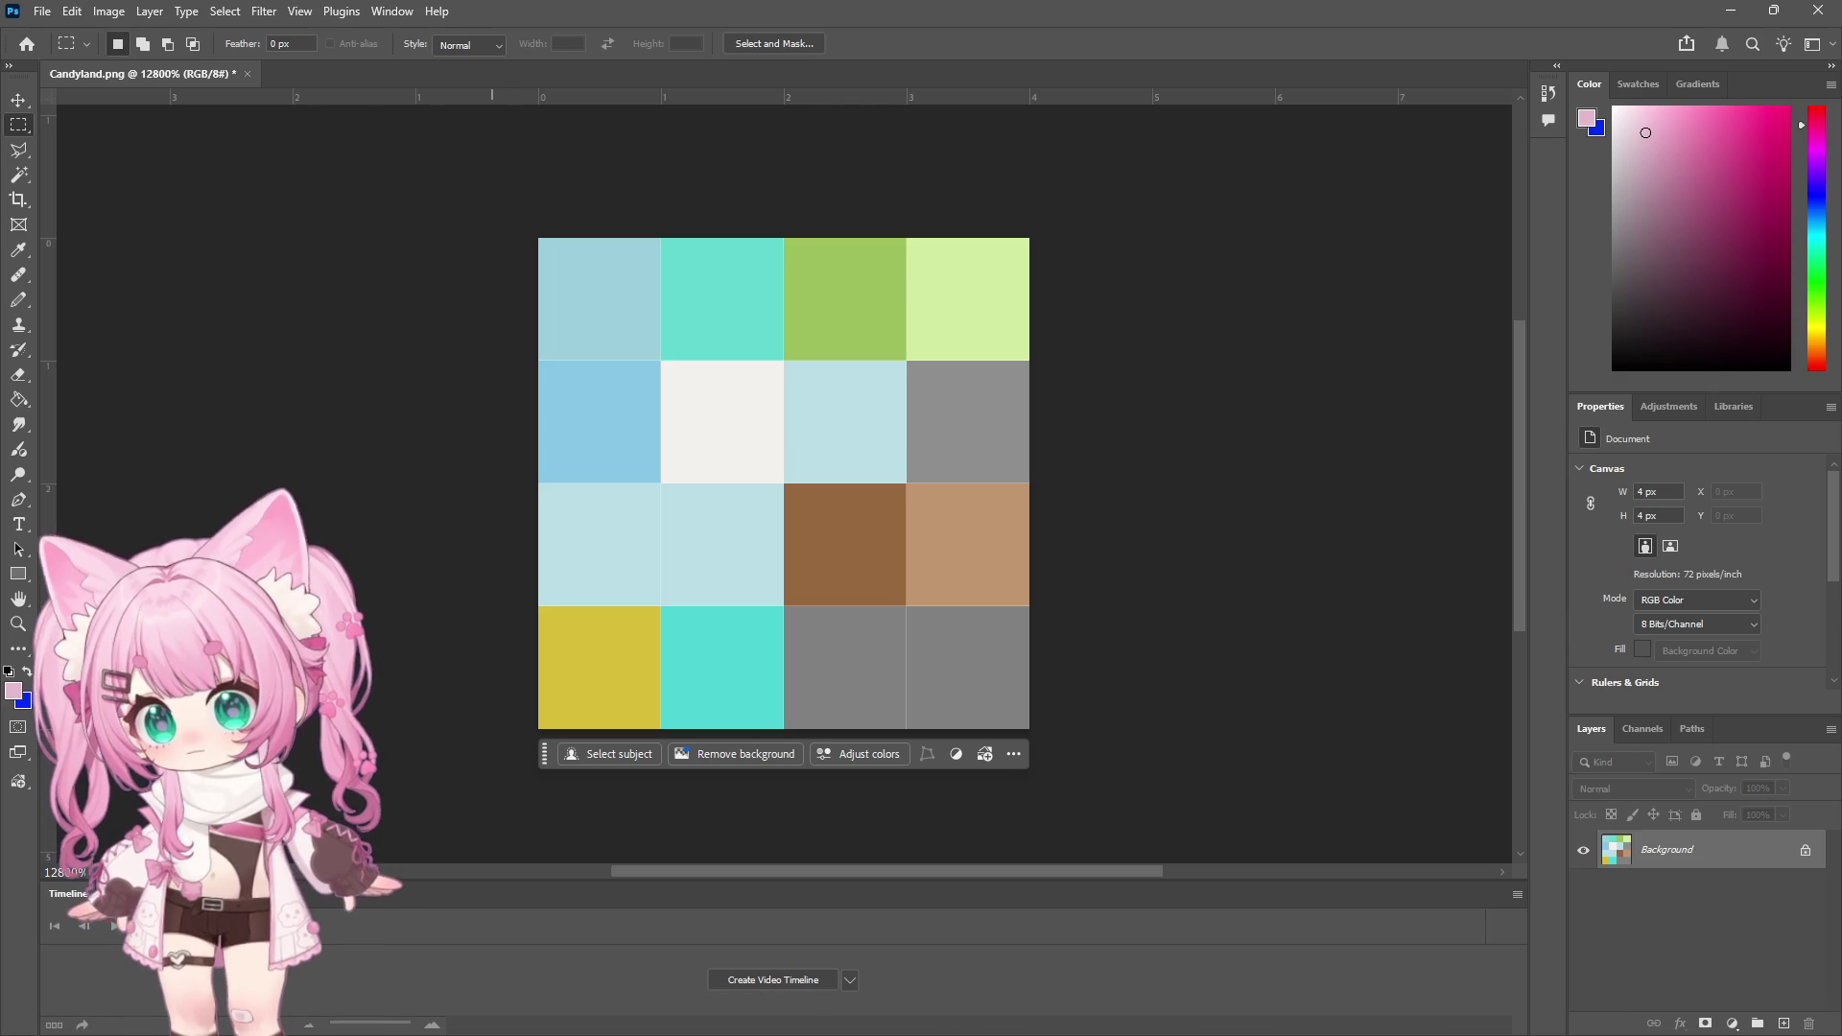
key(alt+Tab)
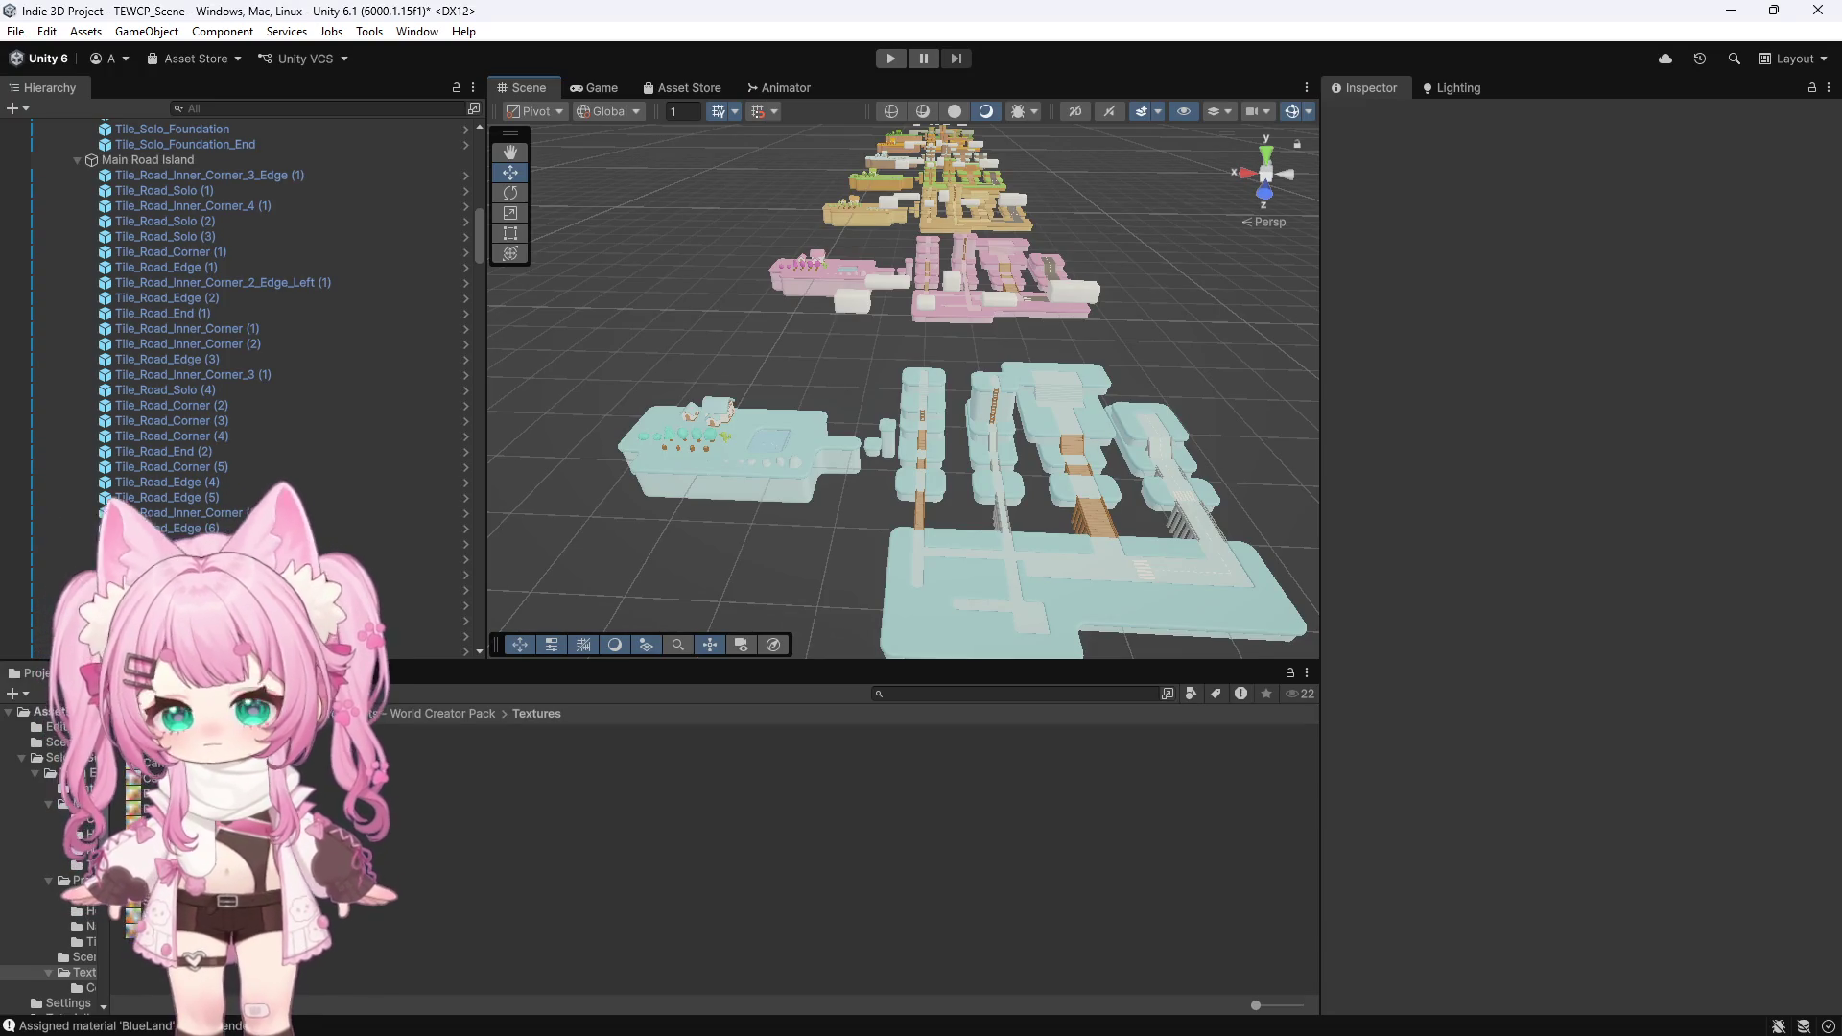
right_click(179, 851)
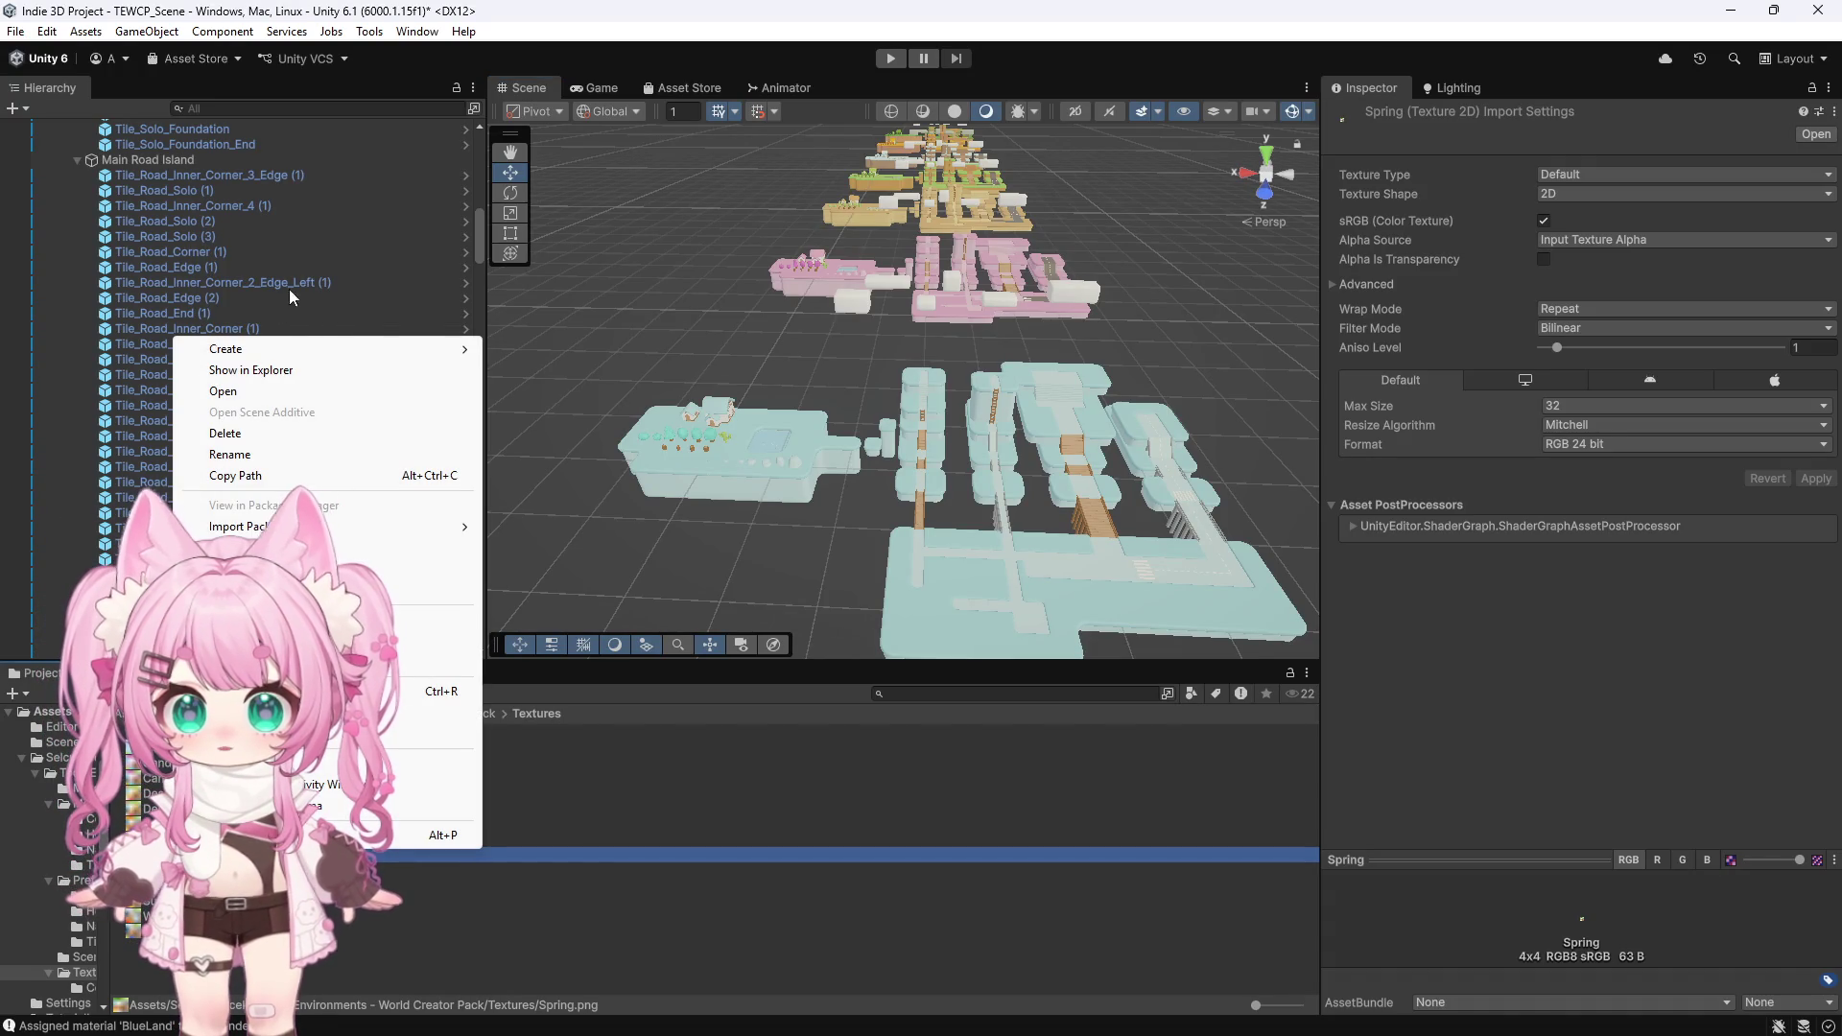
click(246, 372)
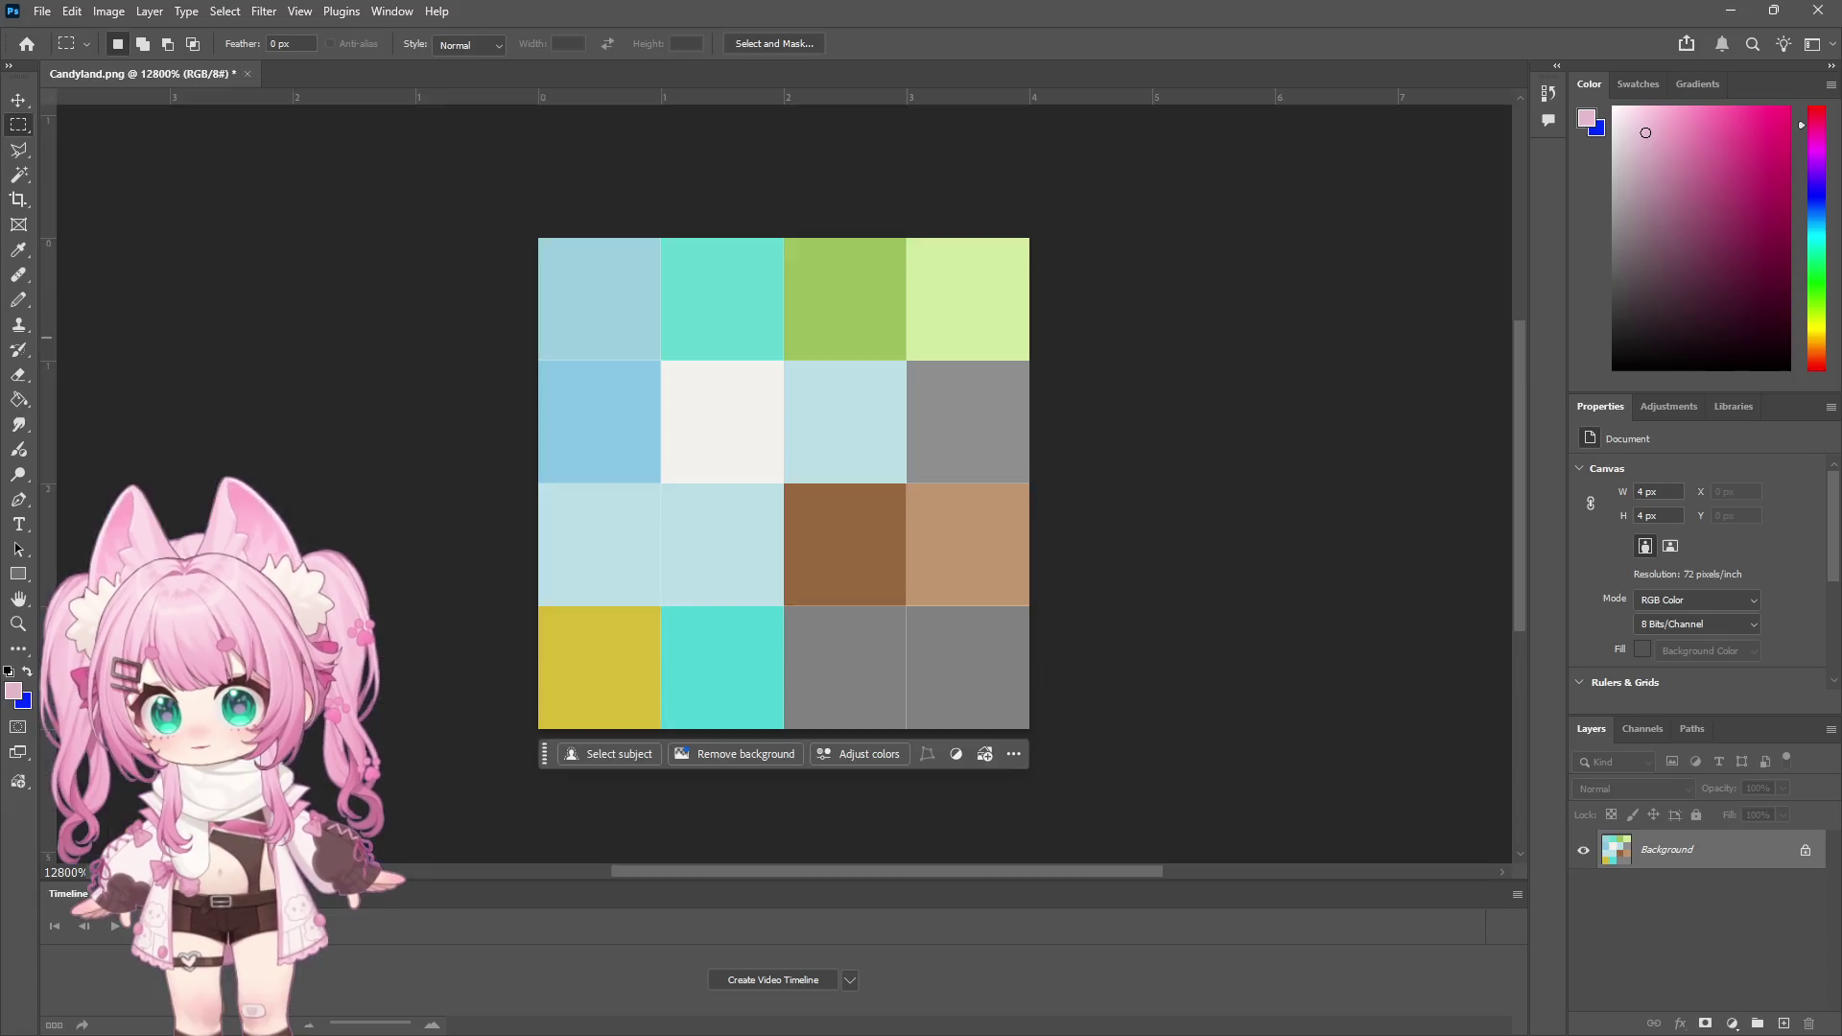
key(ctrl+1)
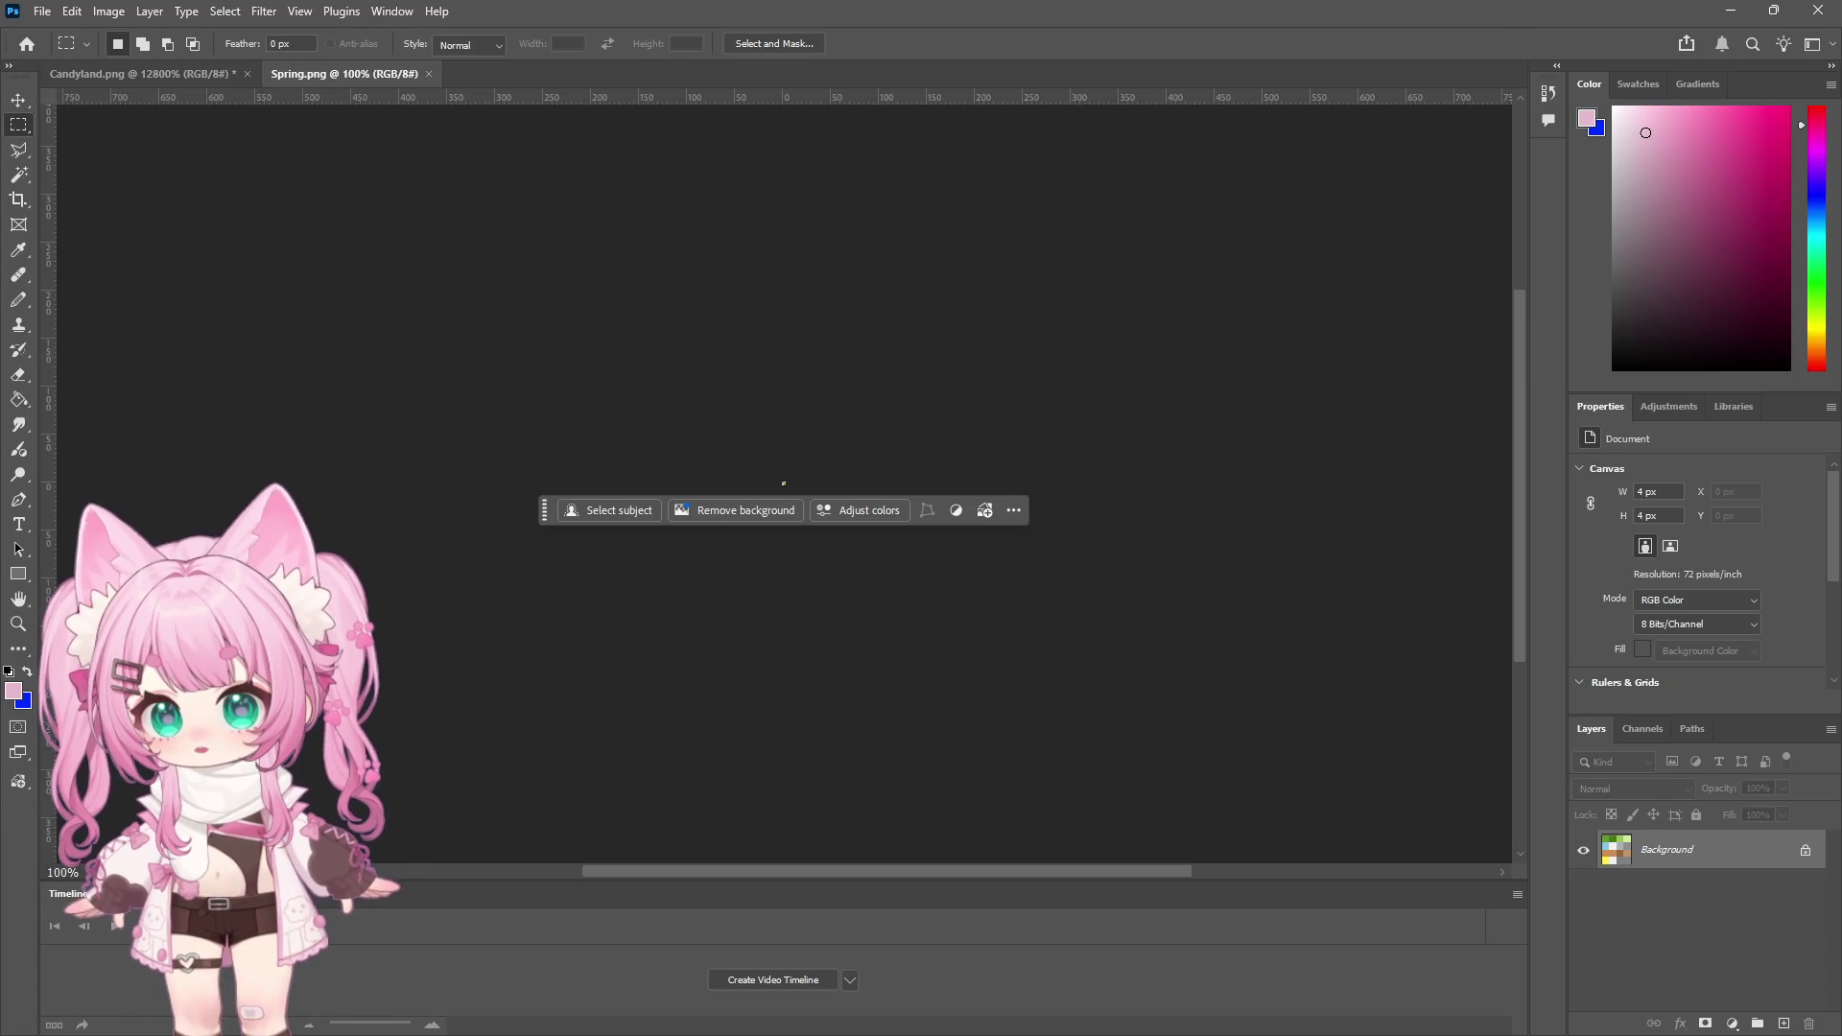
Zoom in until the 4×4 Spring palette fills the canvas
click(20, 625)
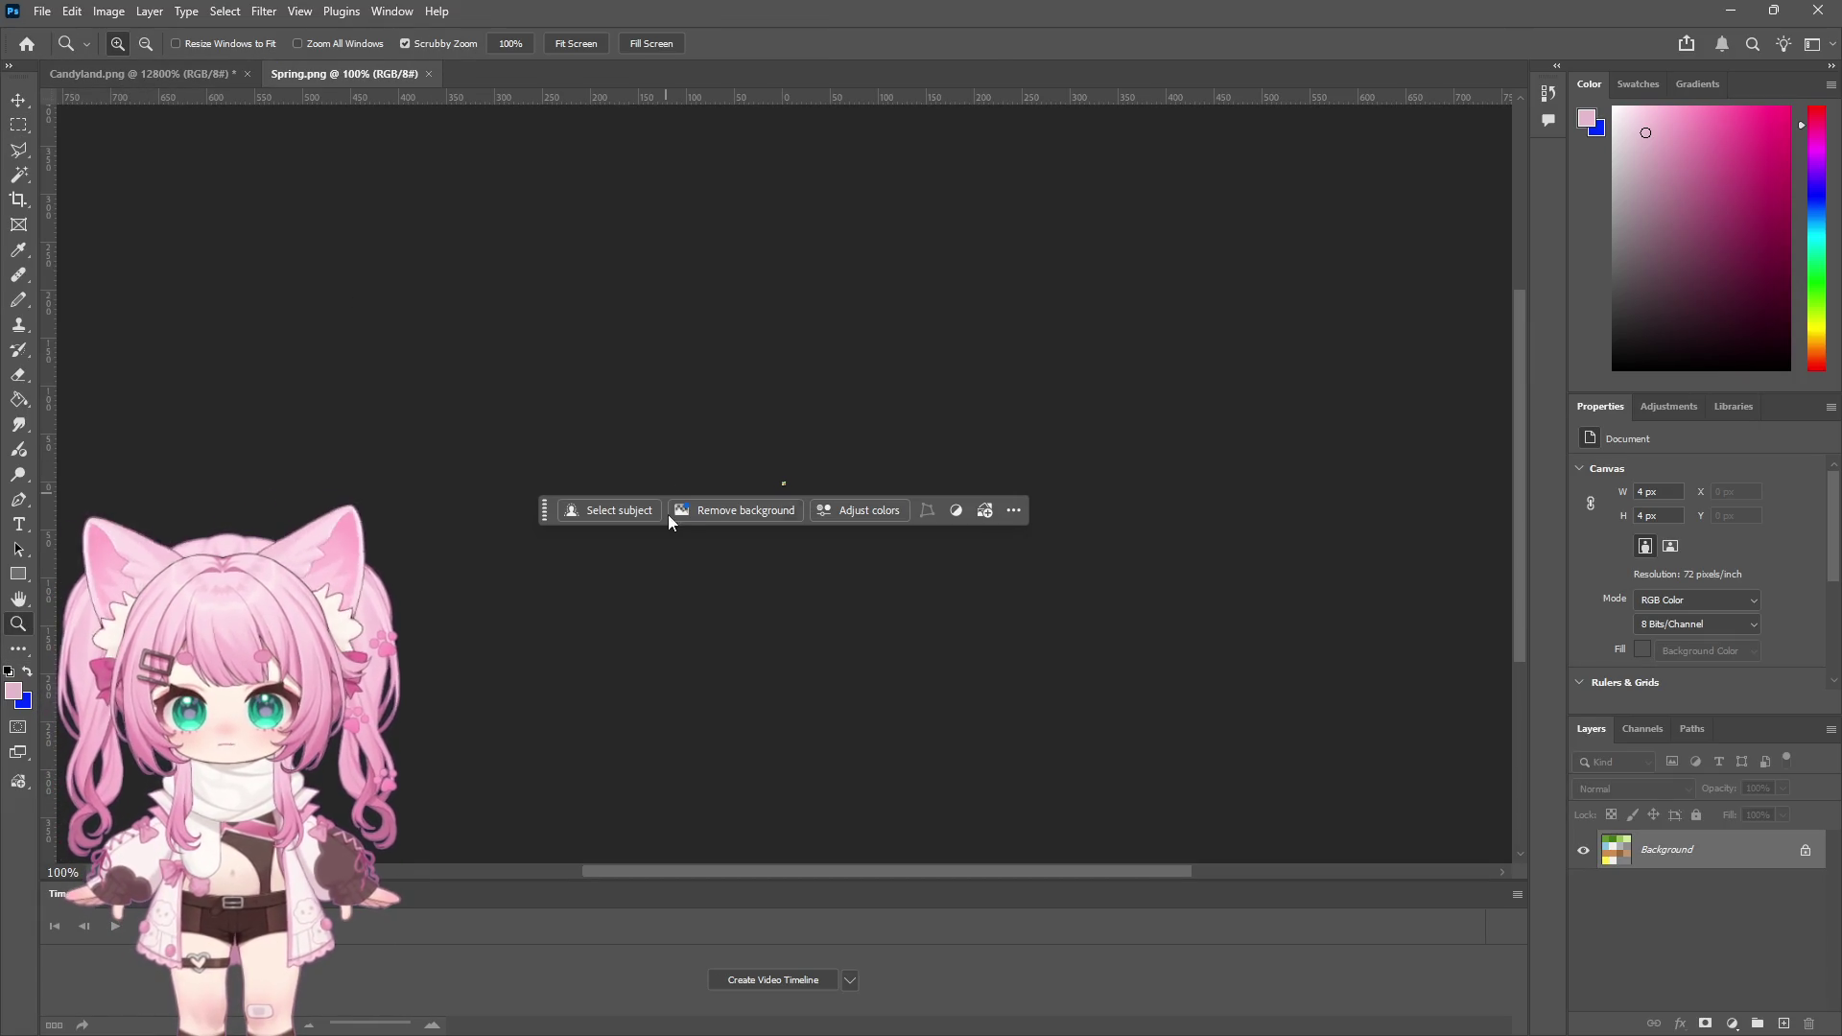
click(777, 489)
click(784, 489)
click(780, 485)
click(767, 486)
drag(767, 485, 787, 416)
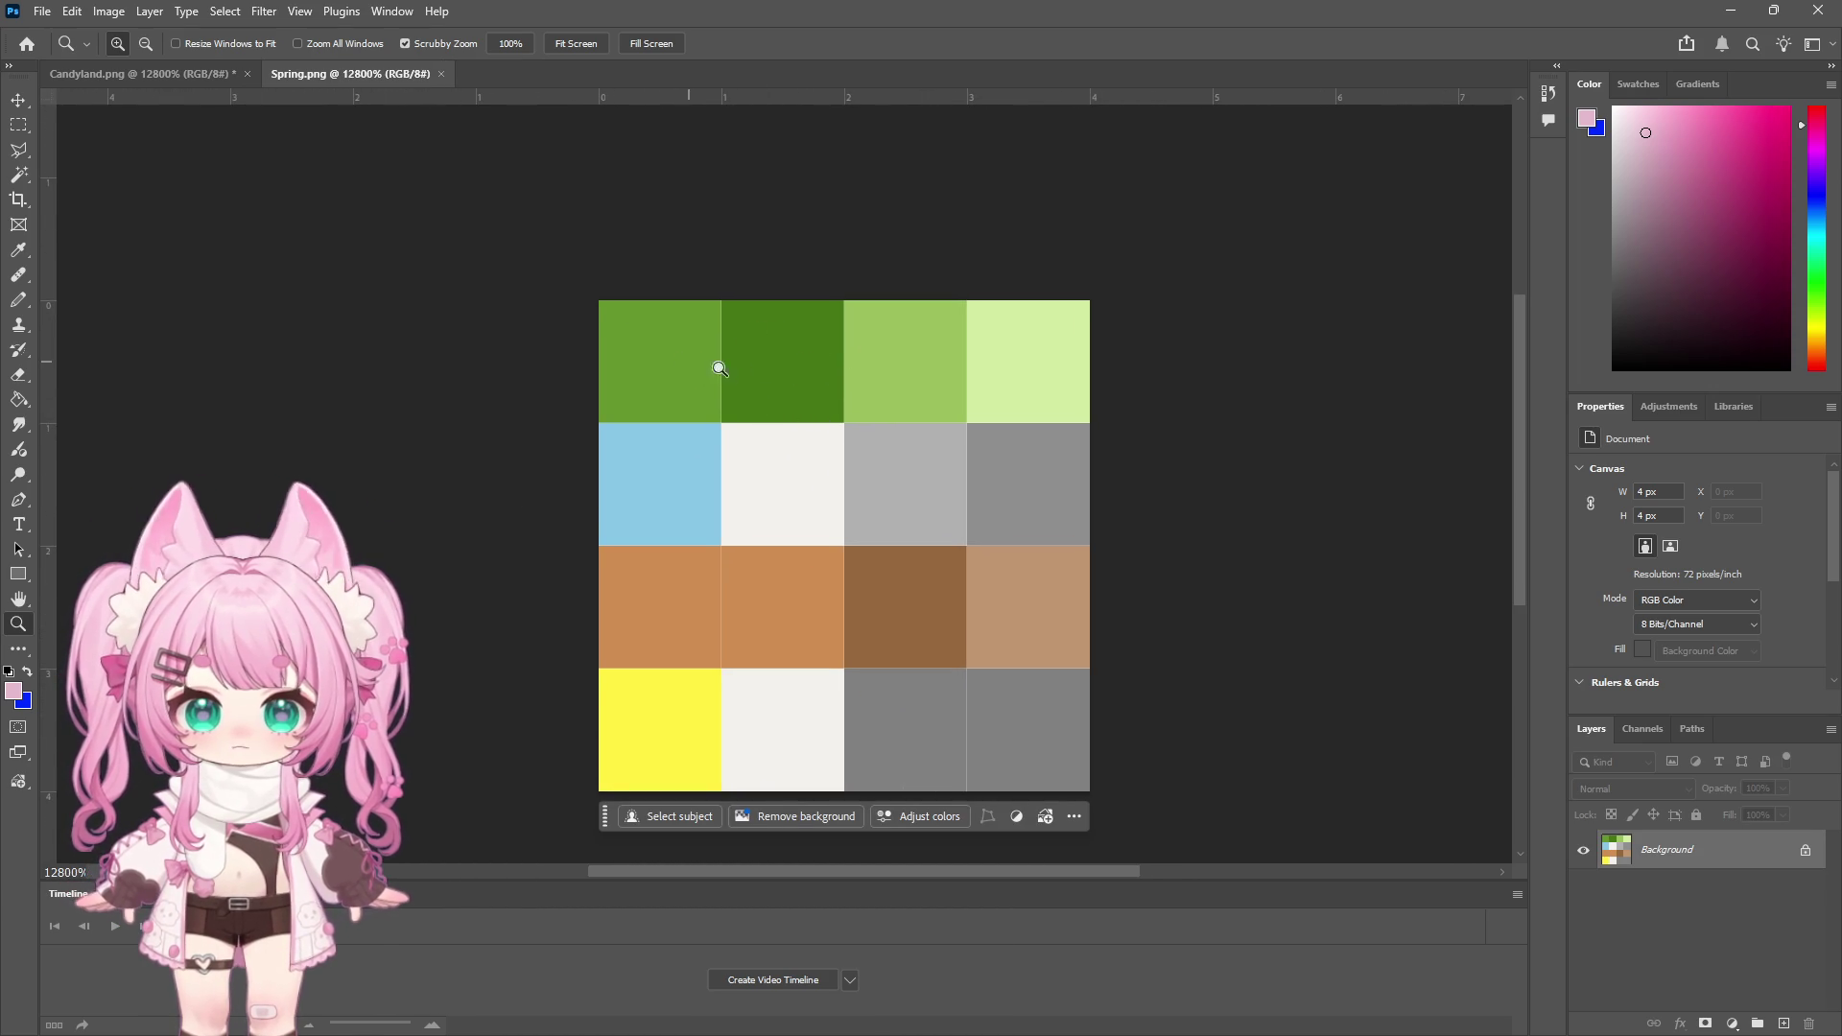
Select only the dark green second top-row tile via Color Range and bring up Image > Adjustments
click(21, 176)
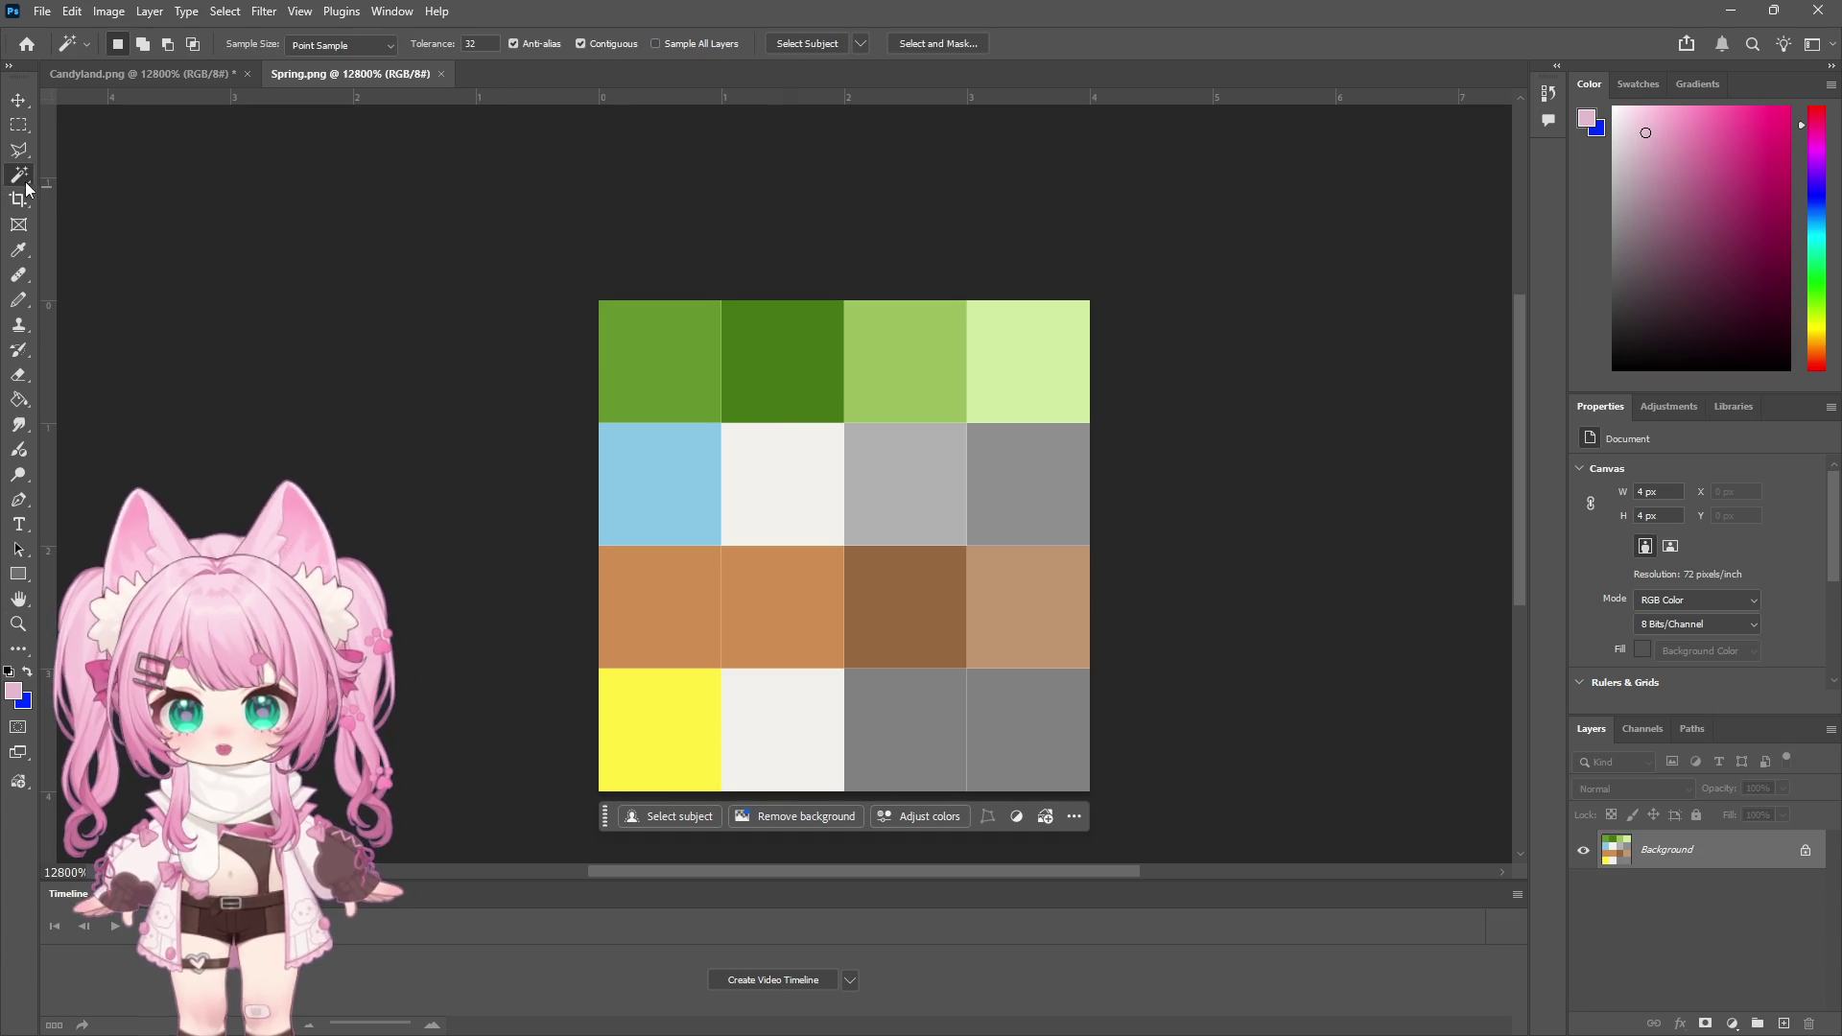
click(224, 14)
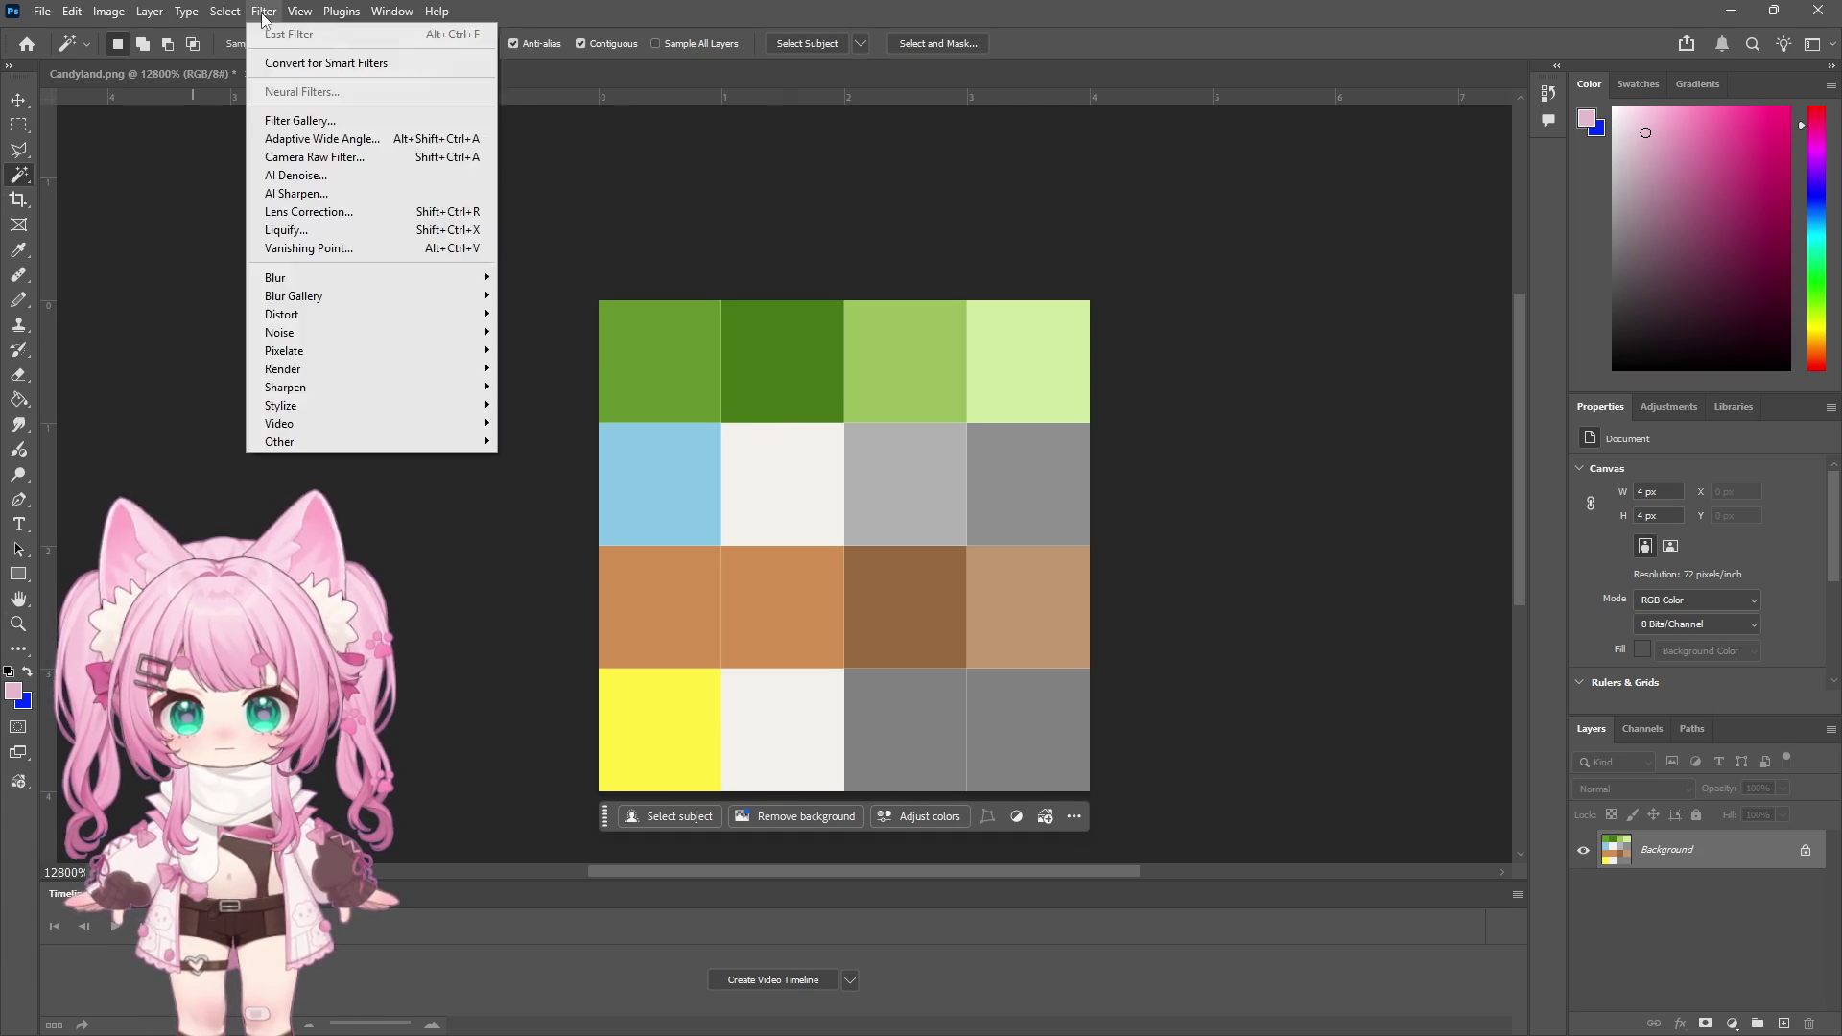
click(305, 203)
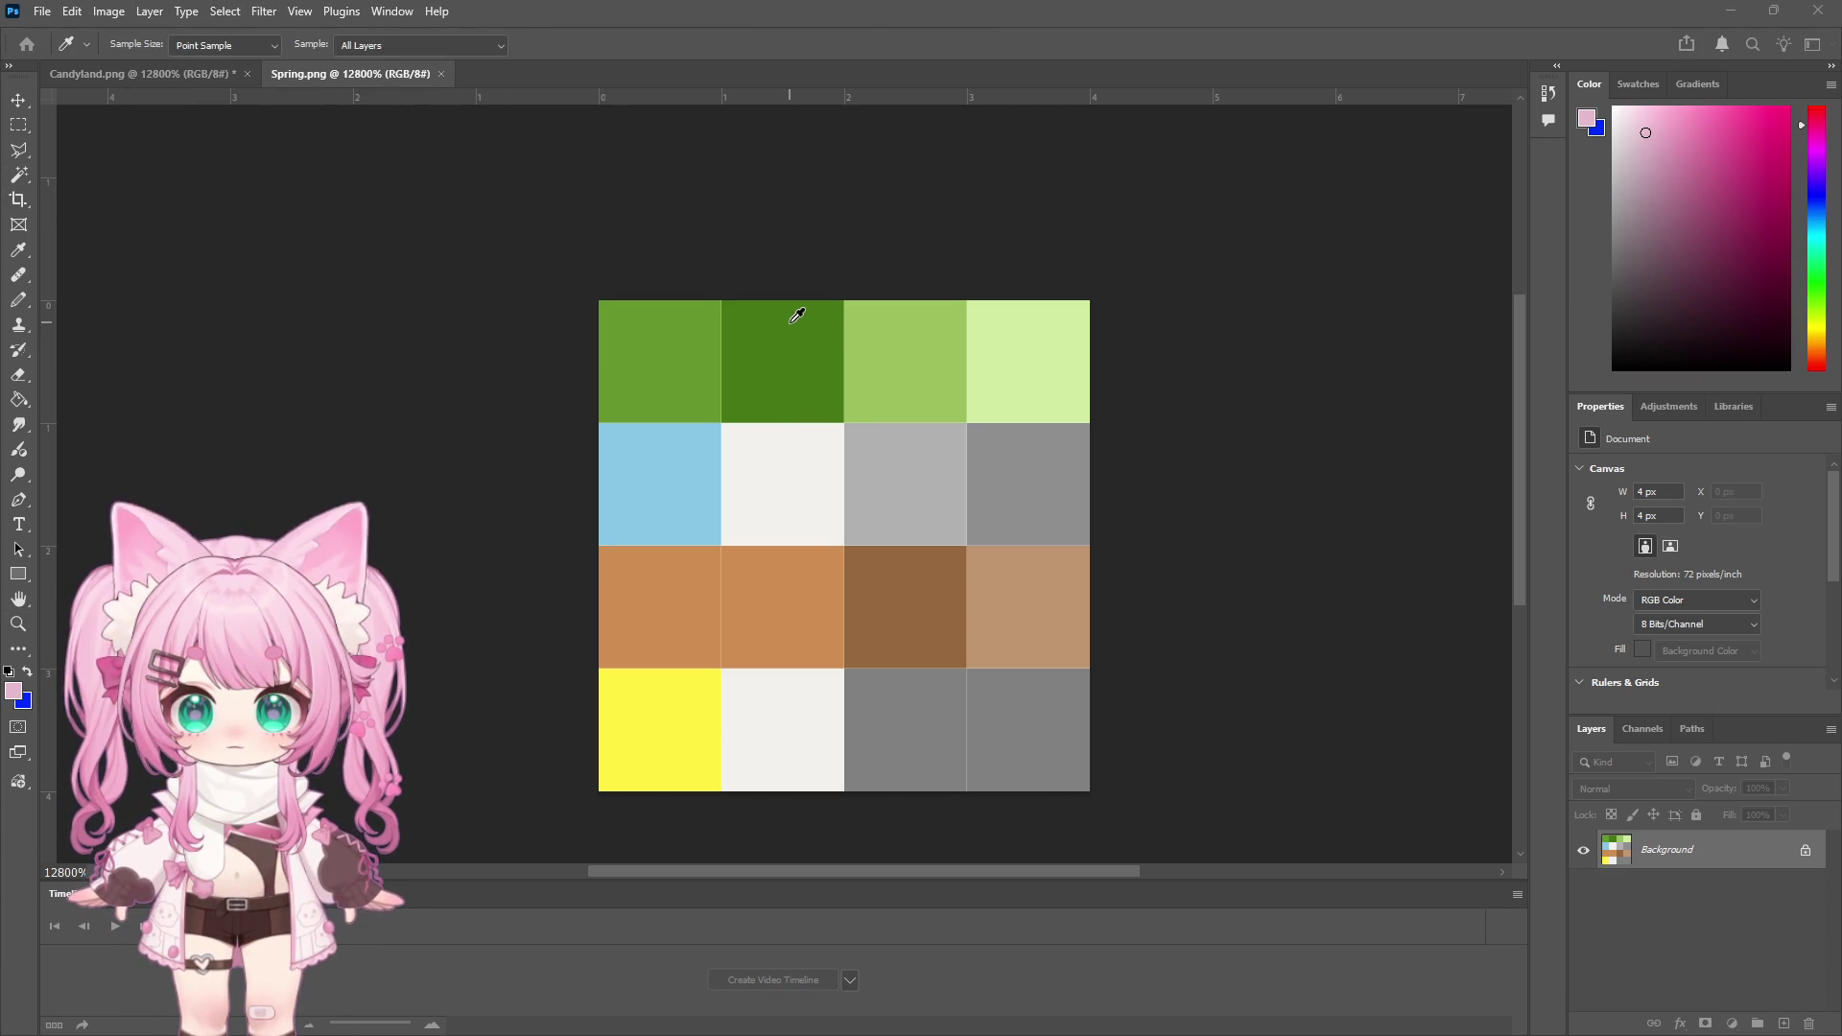
click(806, 329)
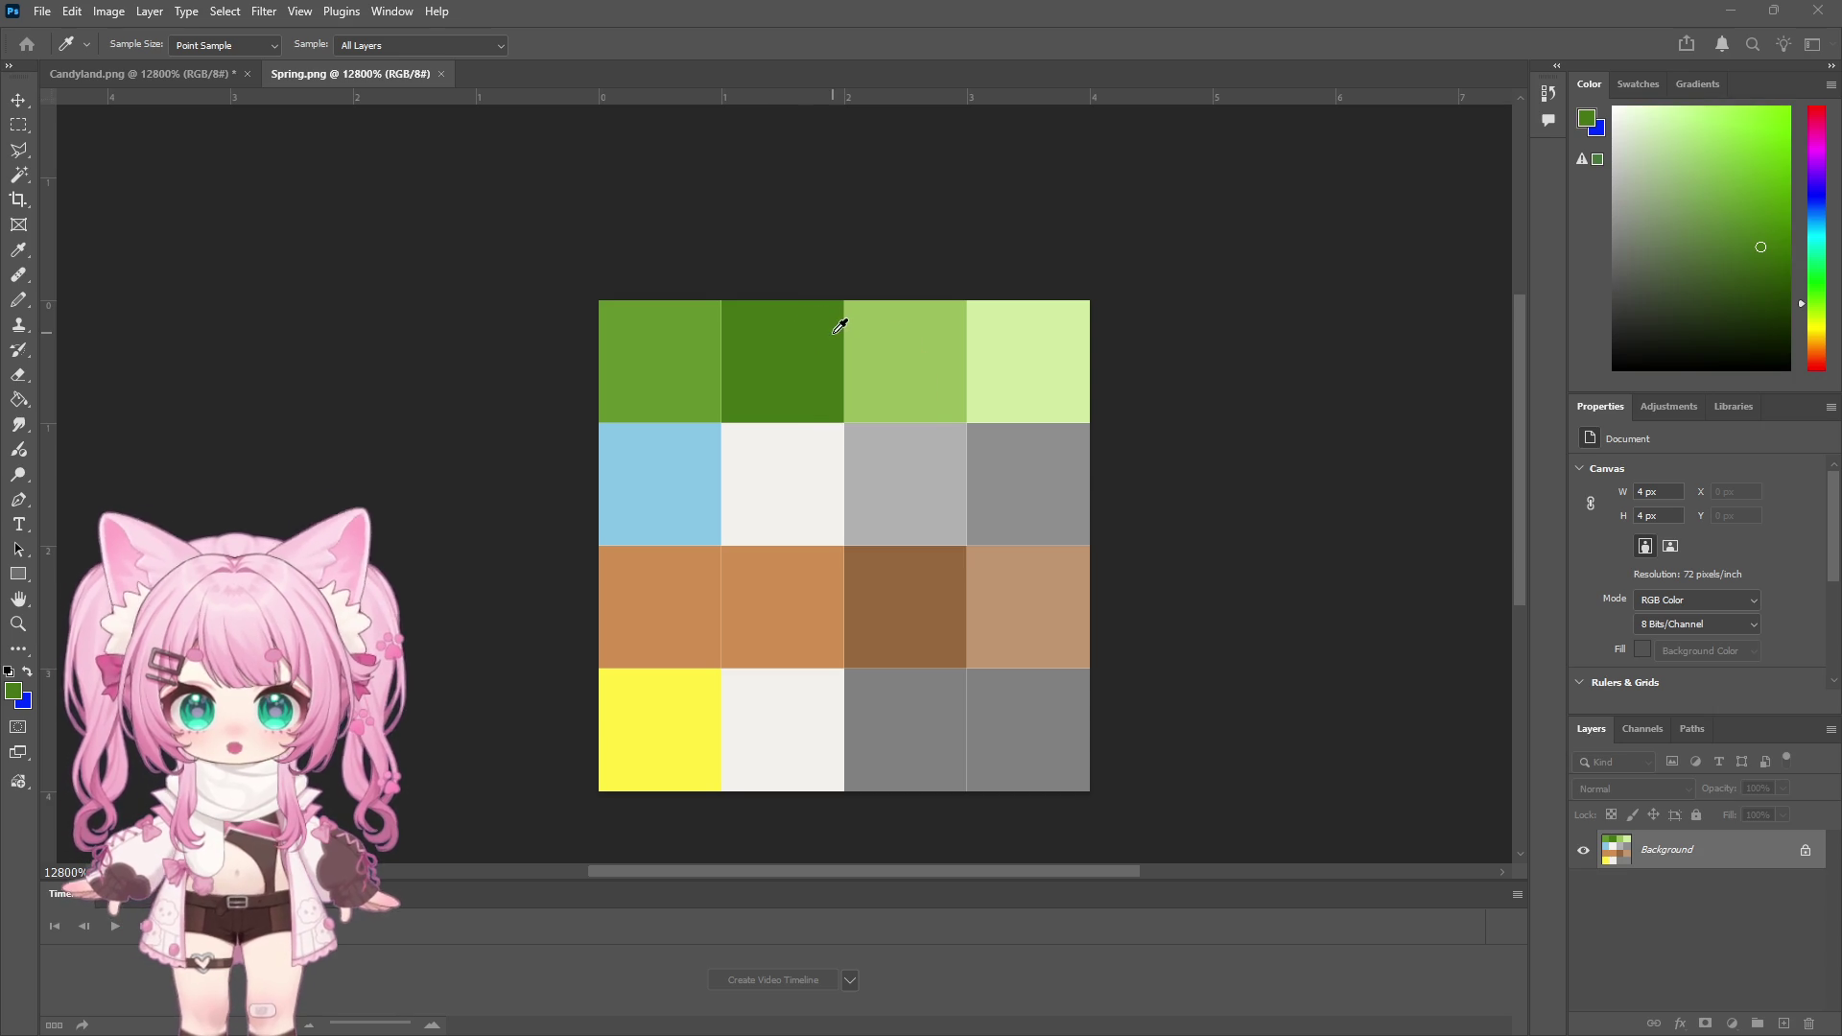
key(w)
click(806, 329)
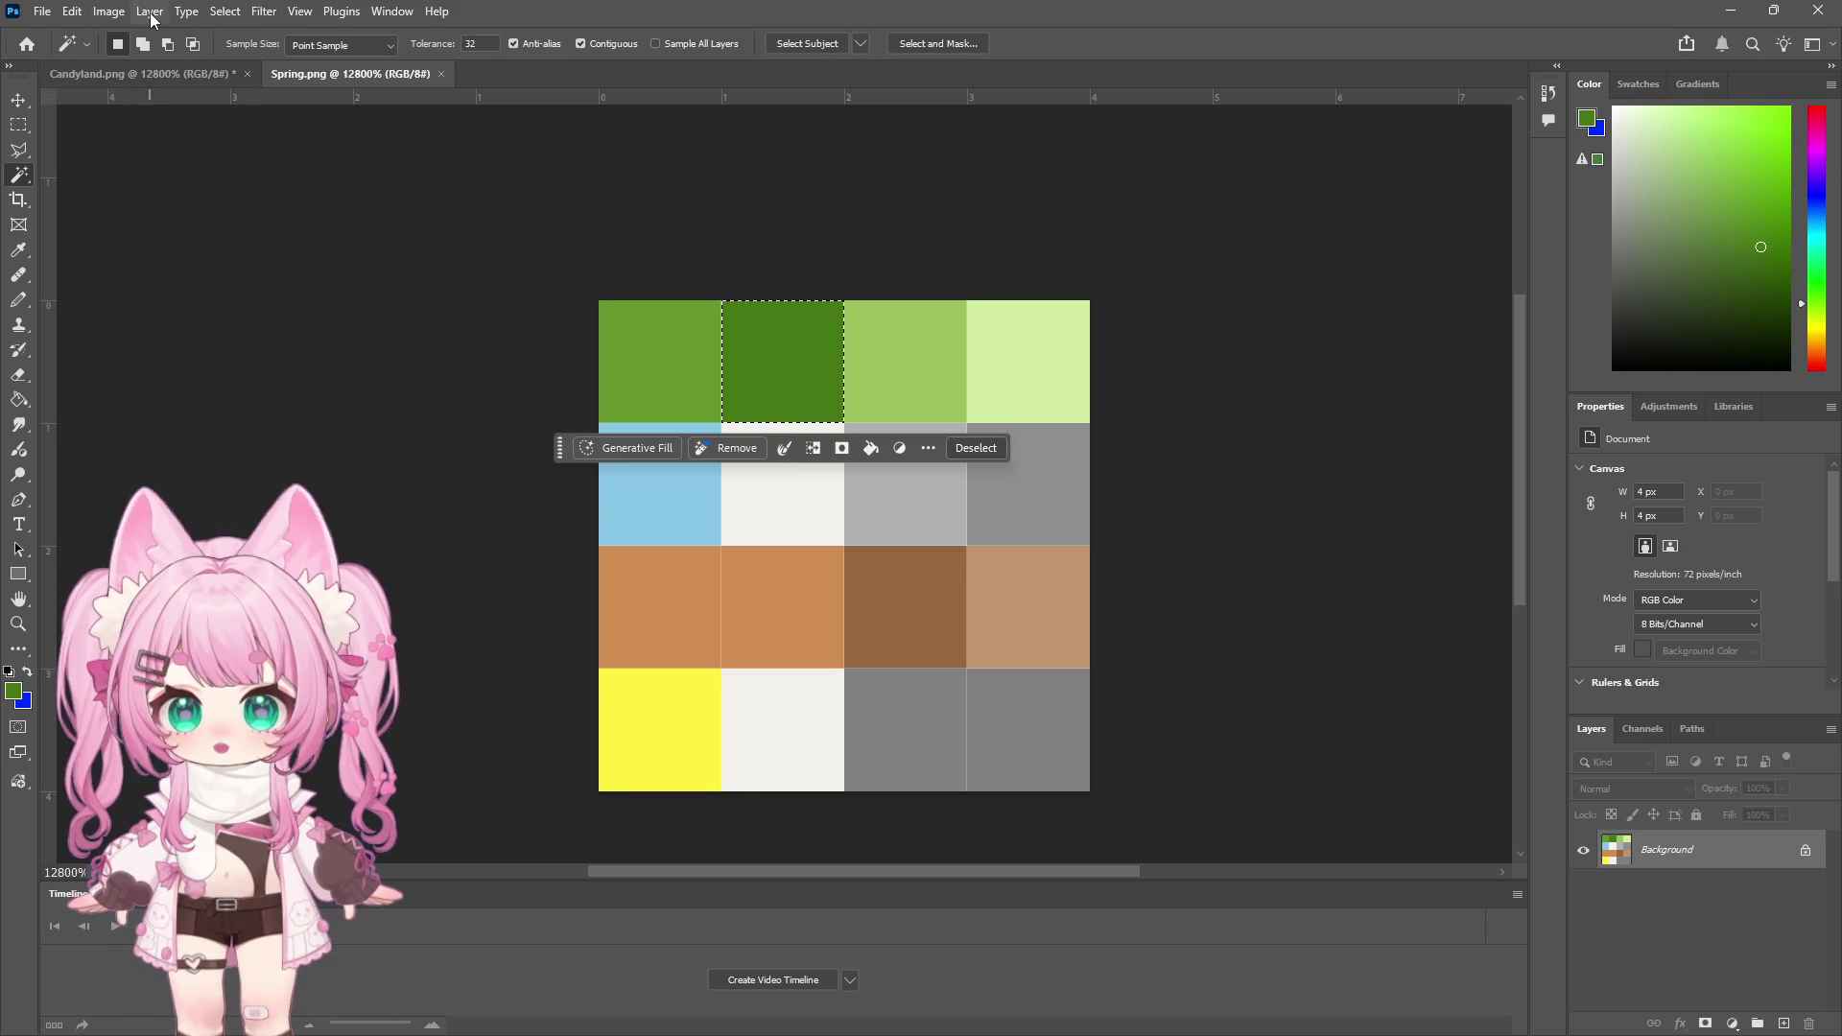
click(150, 19)
mouse_move(144, 66)
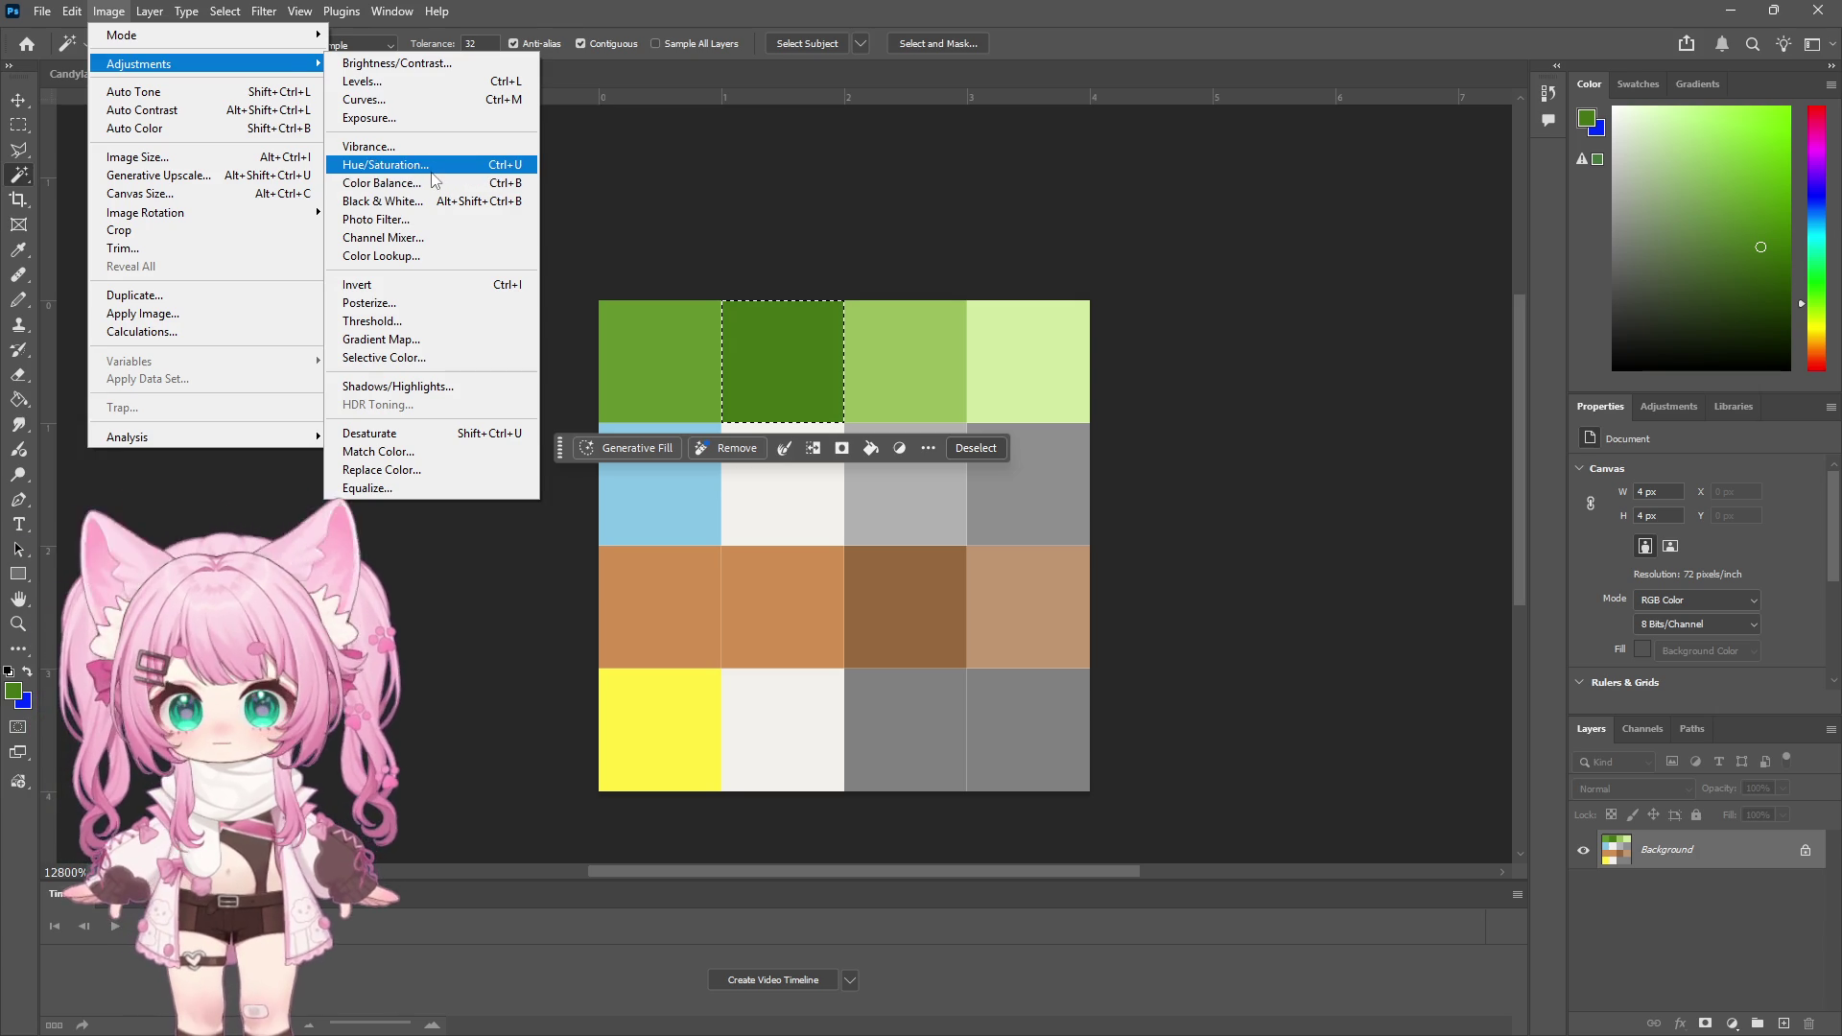
Shift the selected dark green tile's hue by +87 to teal, then deselect
click(431, 167)
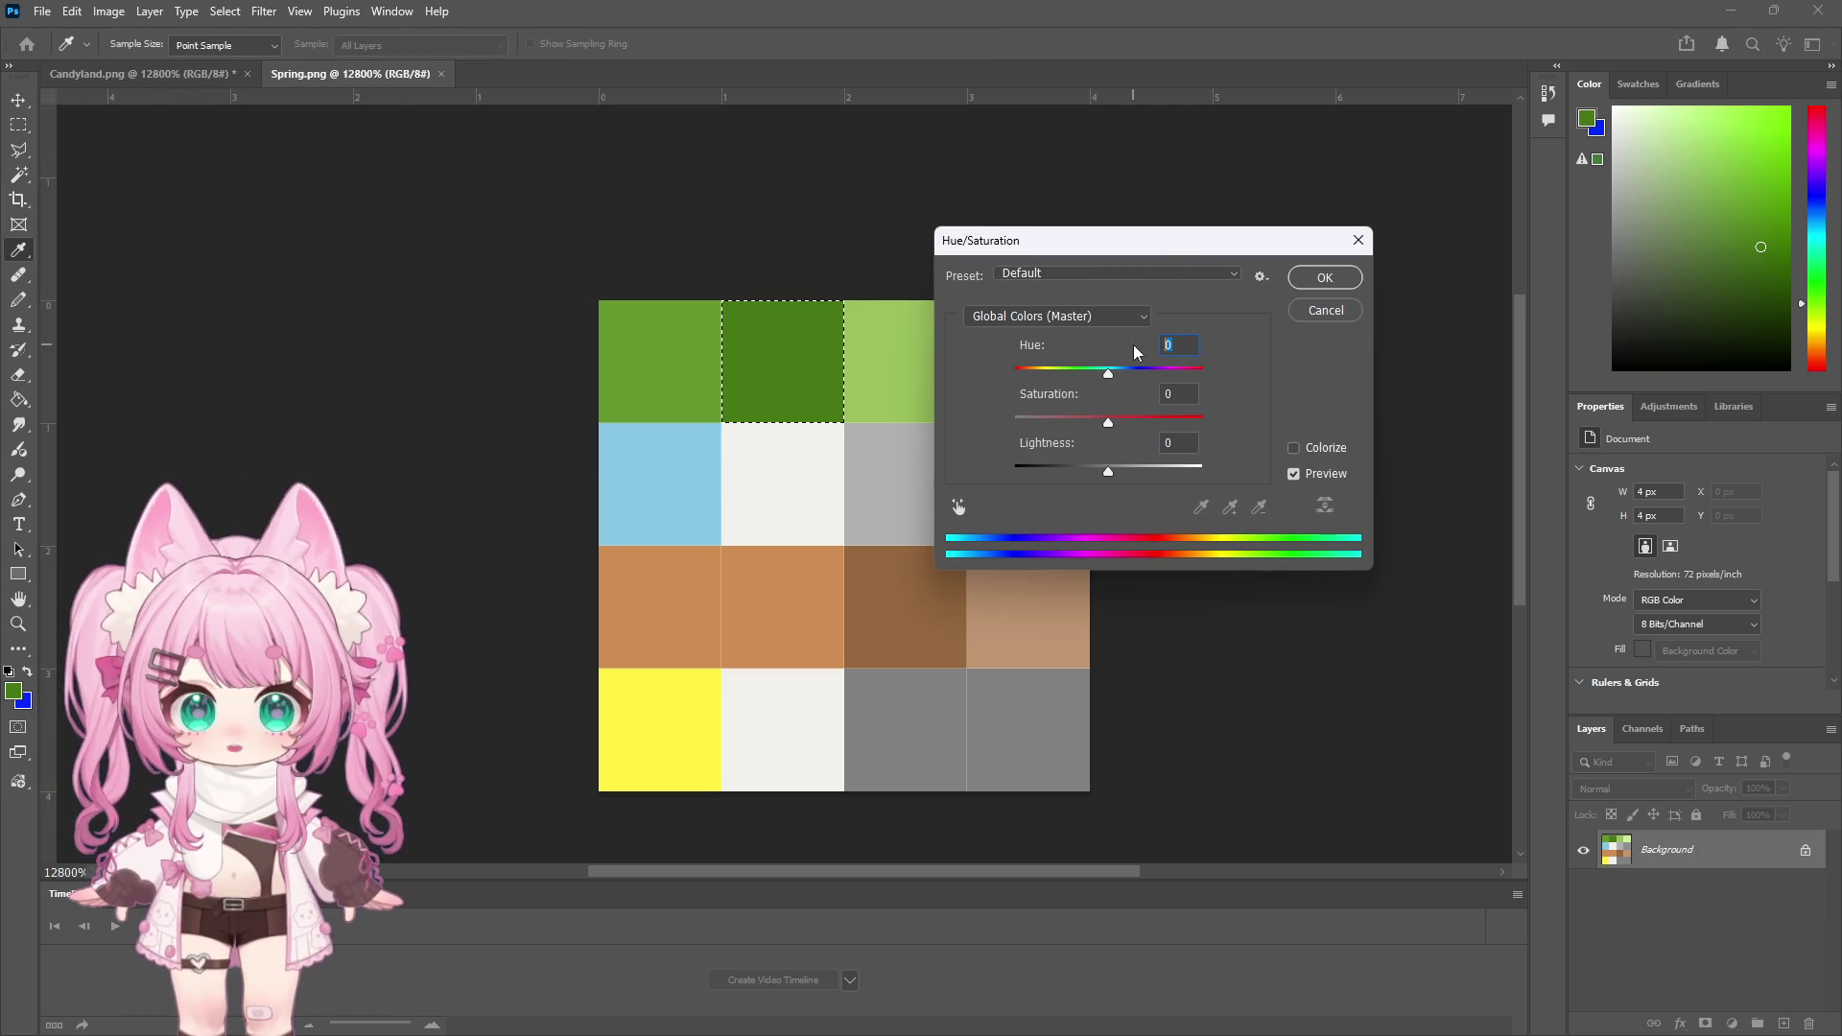
drag(1108, 377, 1168, 372)
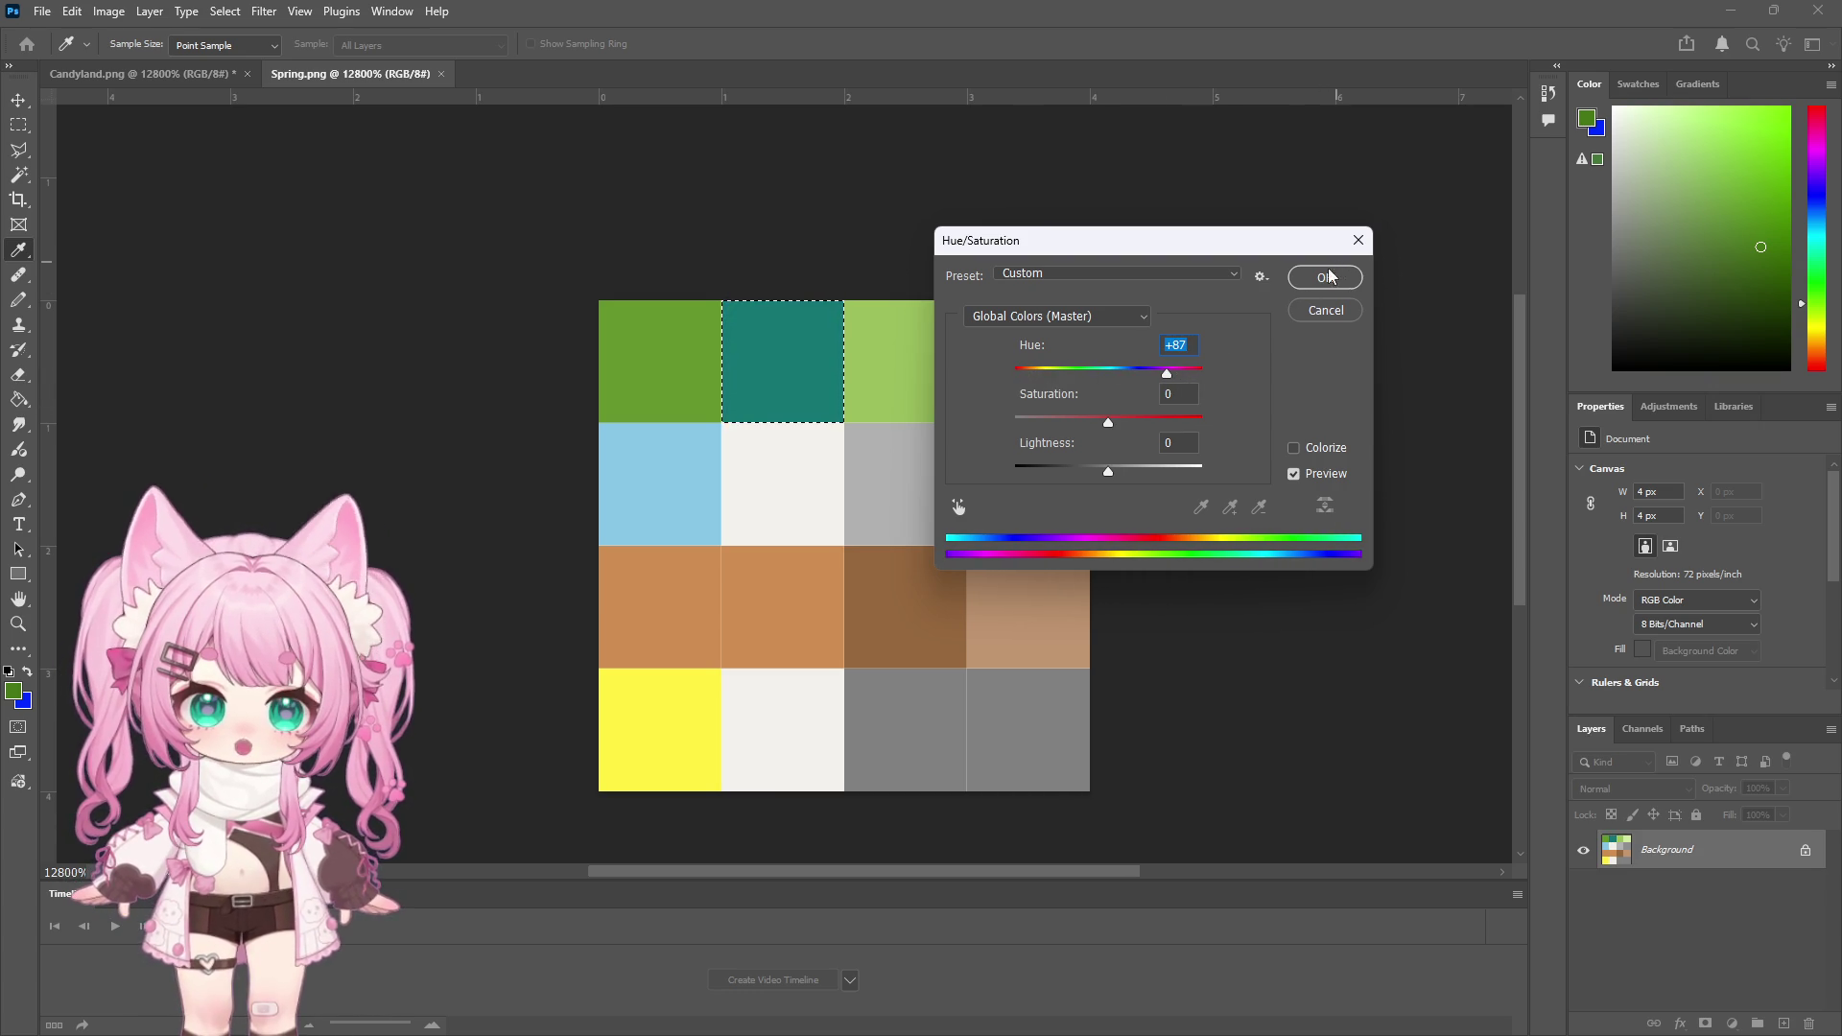
click(1332, 288)
key(ctrl+d)
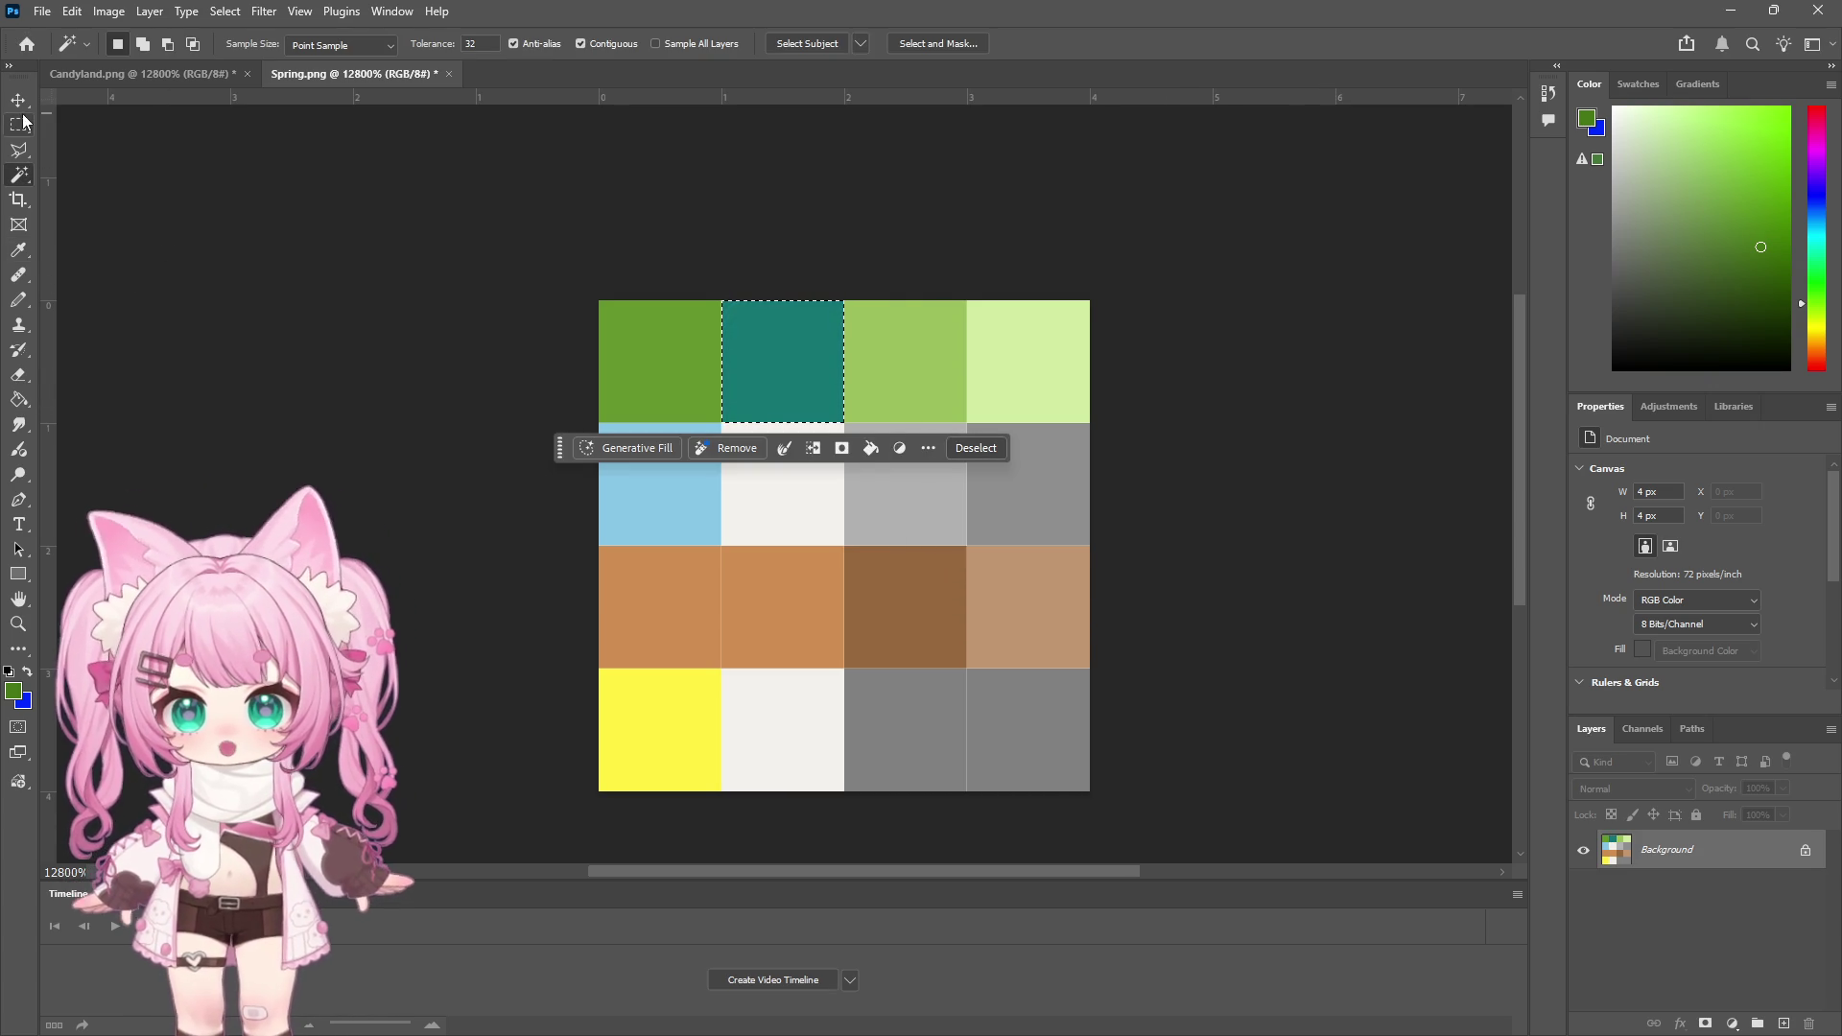
key(m)
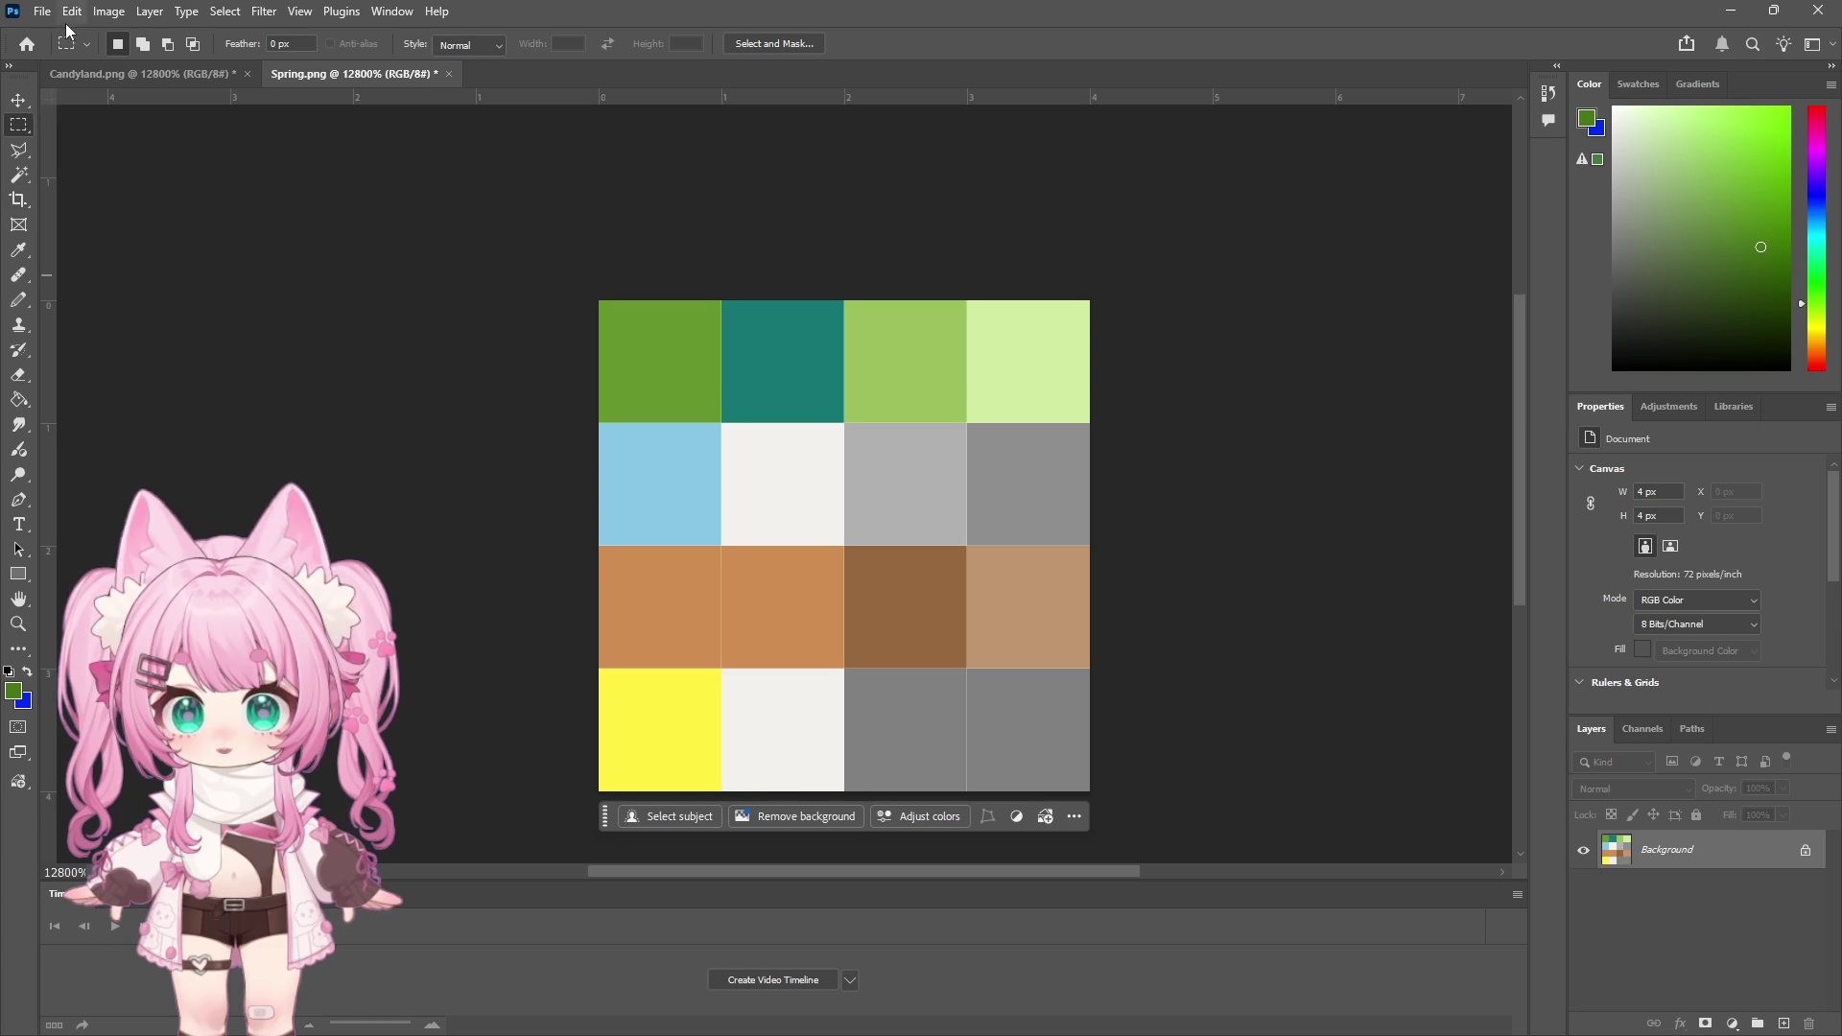
Select the light green third top-row tile with Color Range
click(265, 16)
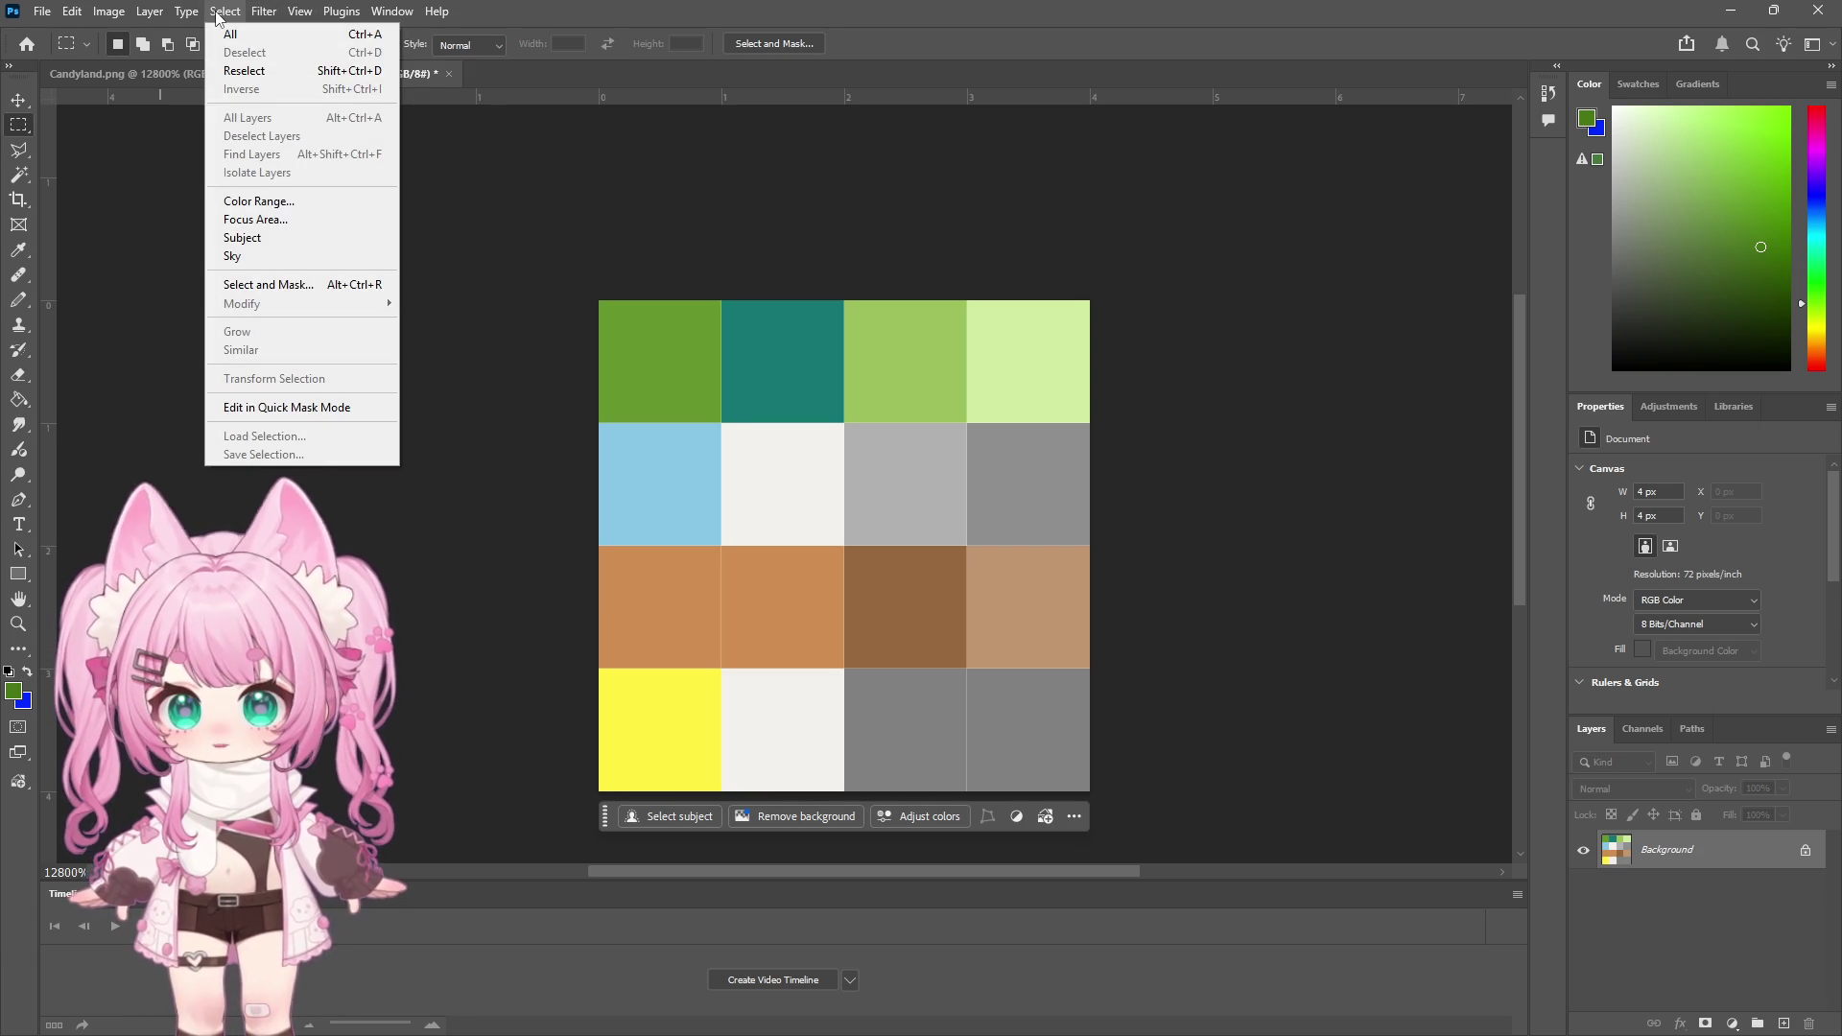
click(268, 206)
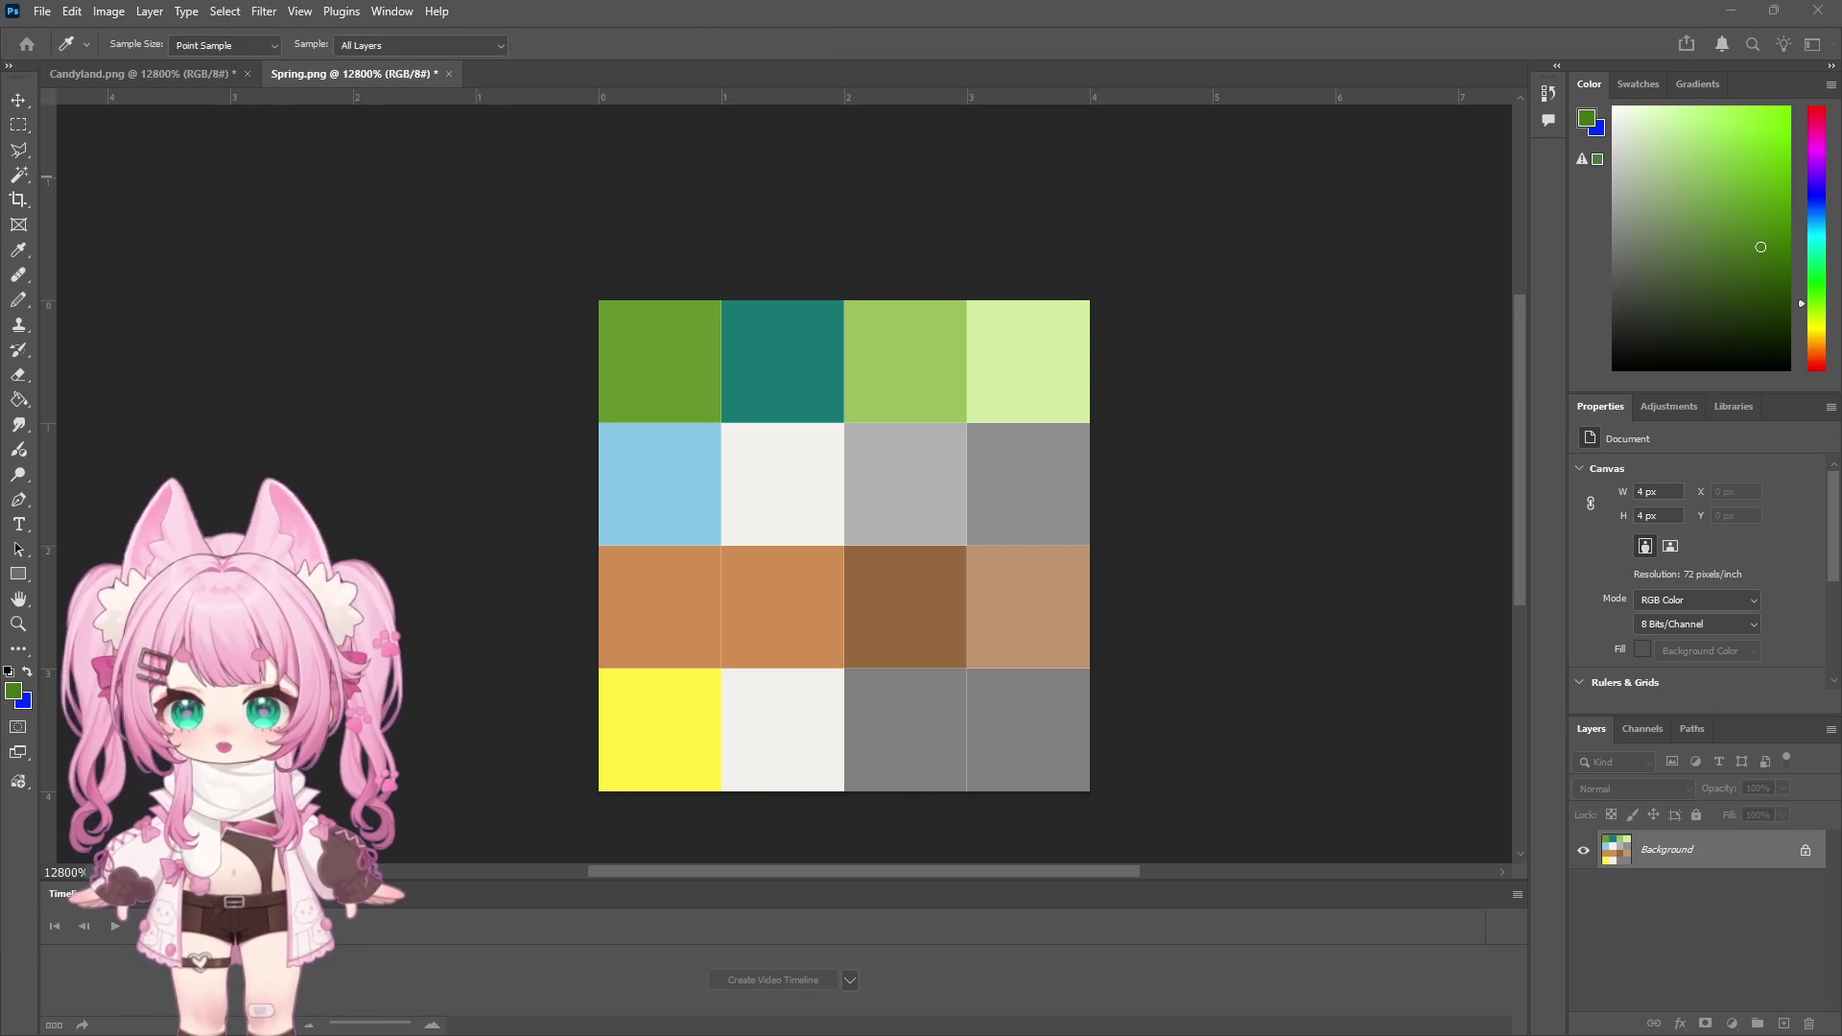
click(225, 11)
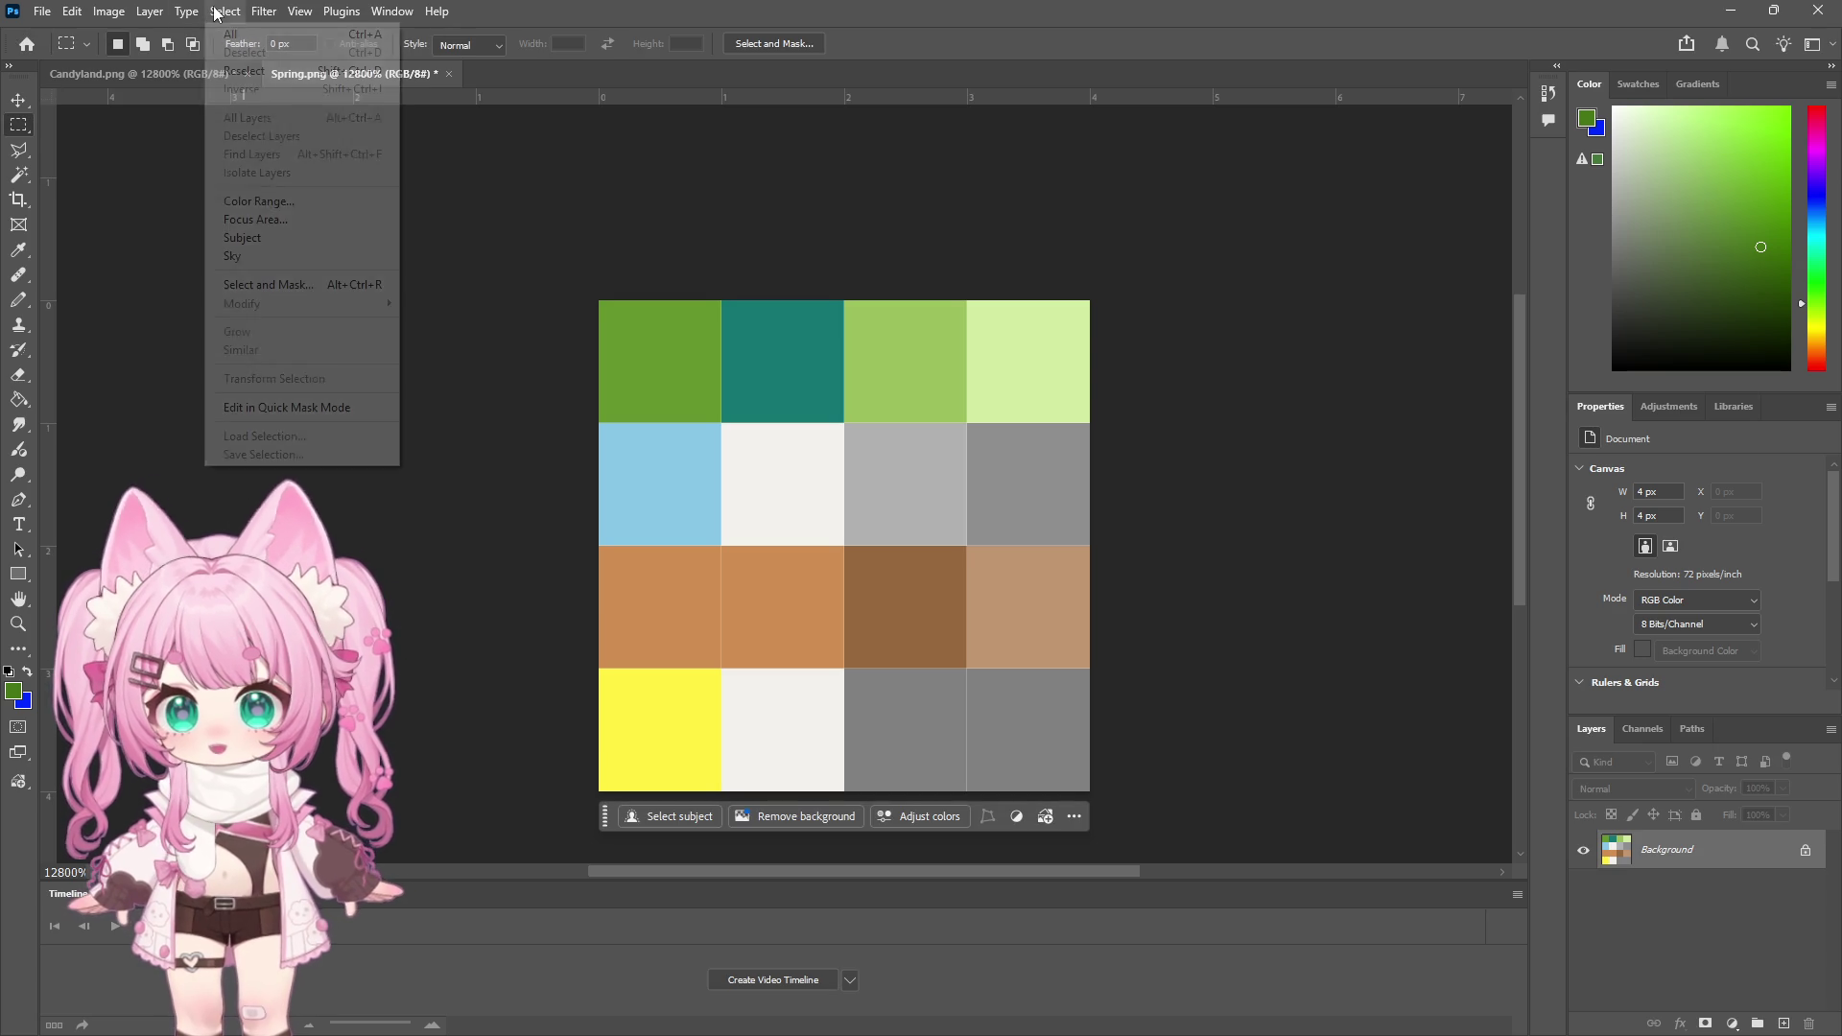
key(i)
click(902, 379)
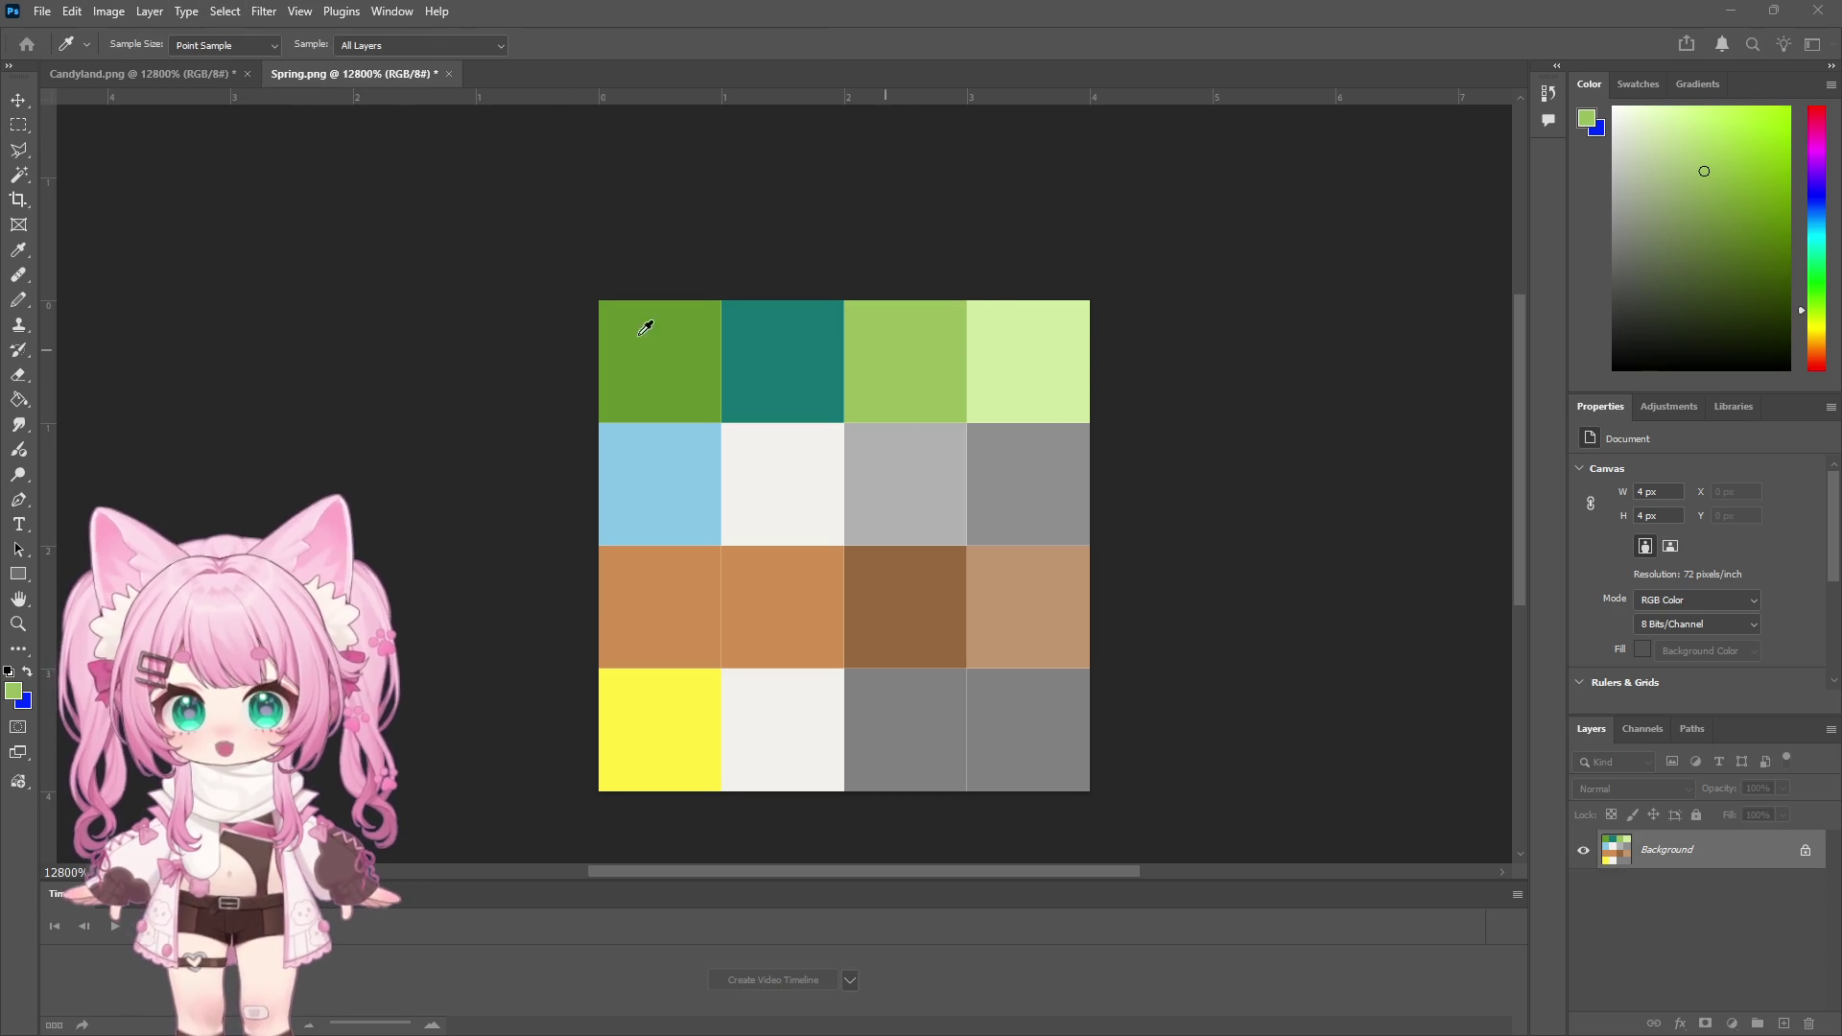
key(m)
drag(846, 302, 965, 421)
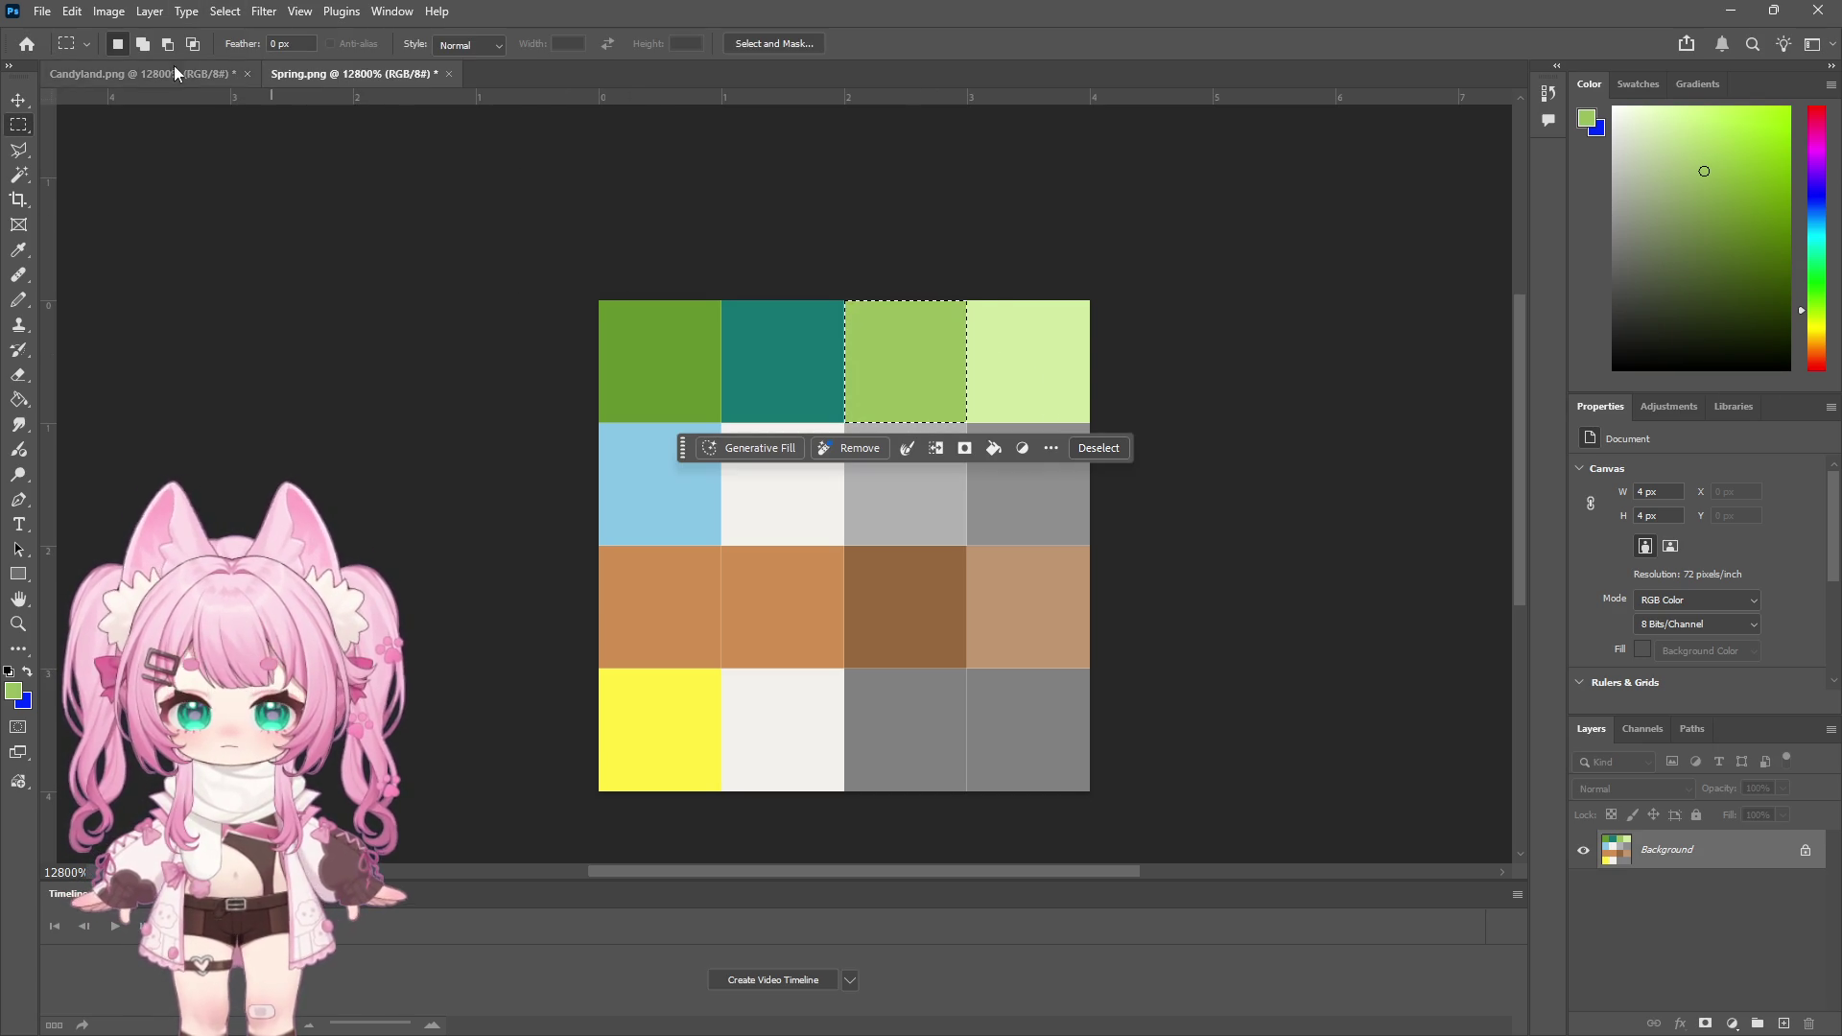
Apply a +87 Hue/Saturation shift to the light green tile and deselect
click(109, 10)
mouse_move(122, 67)
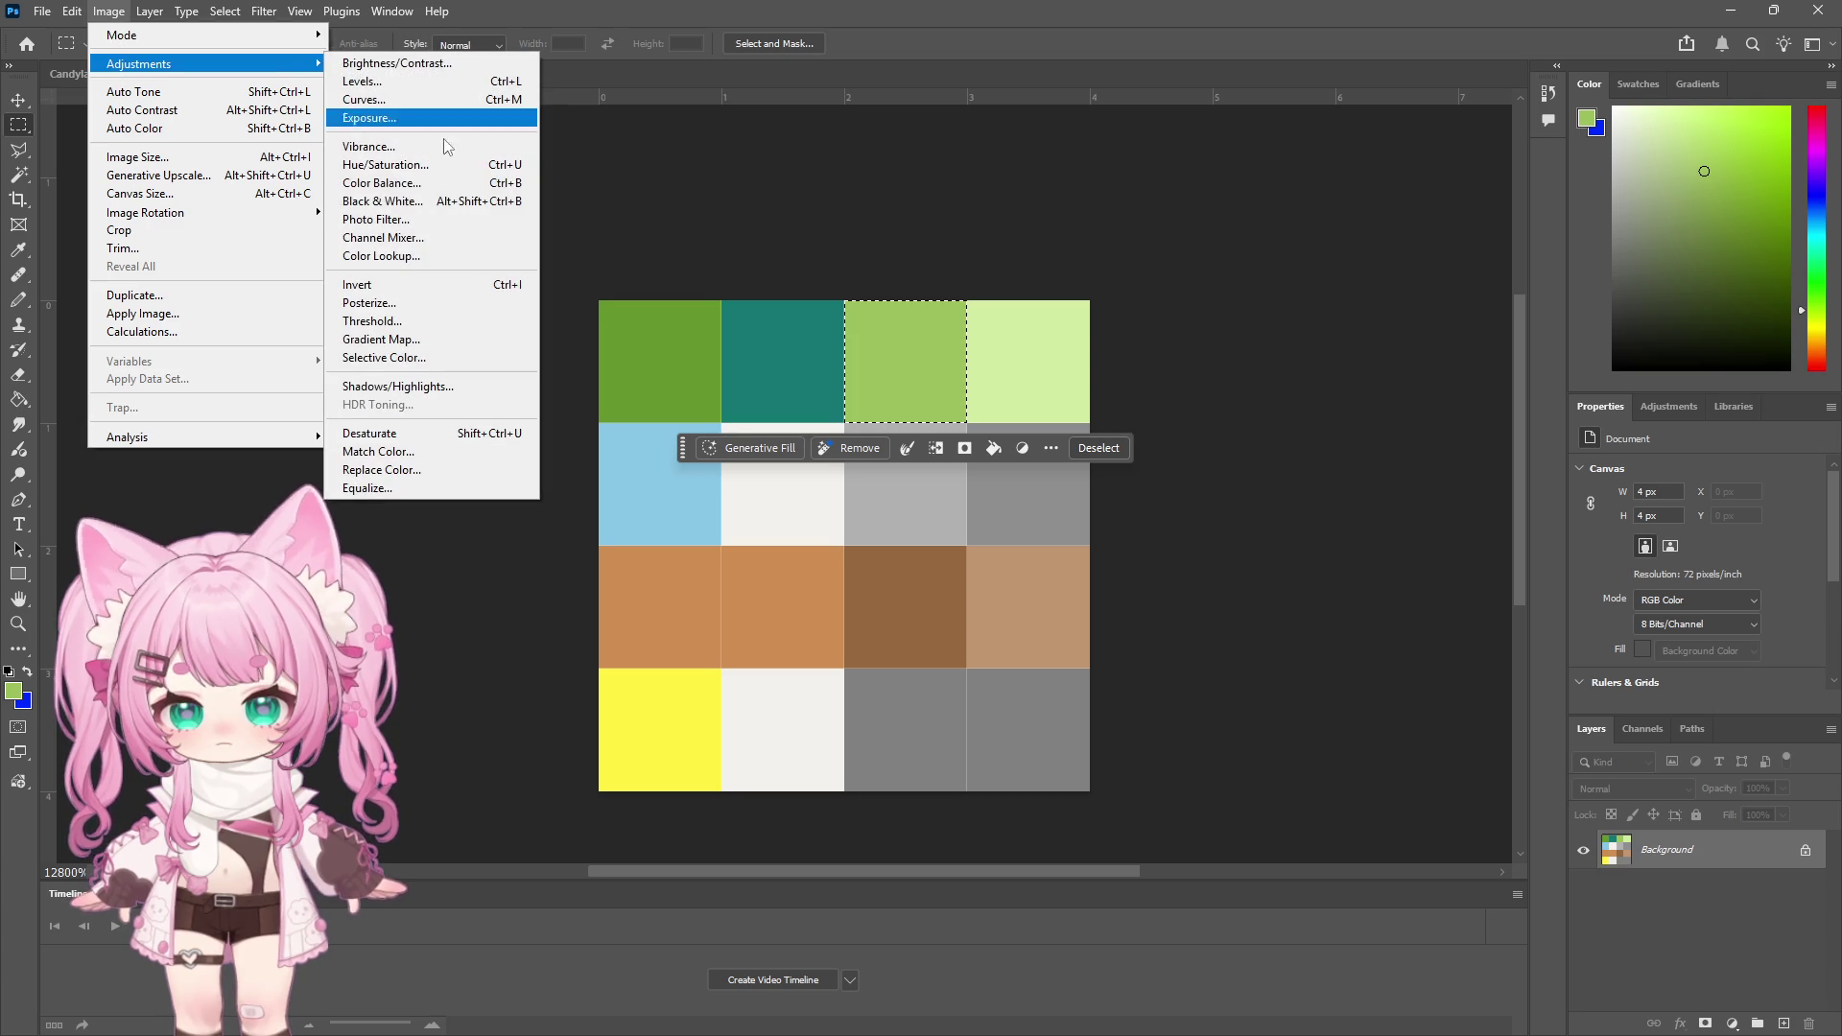
click(436, 166)
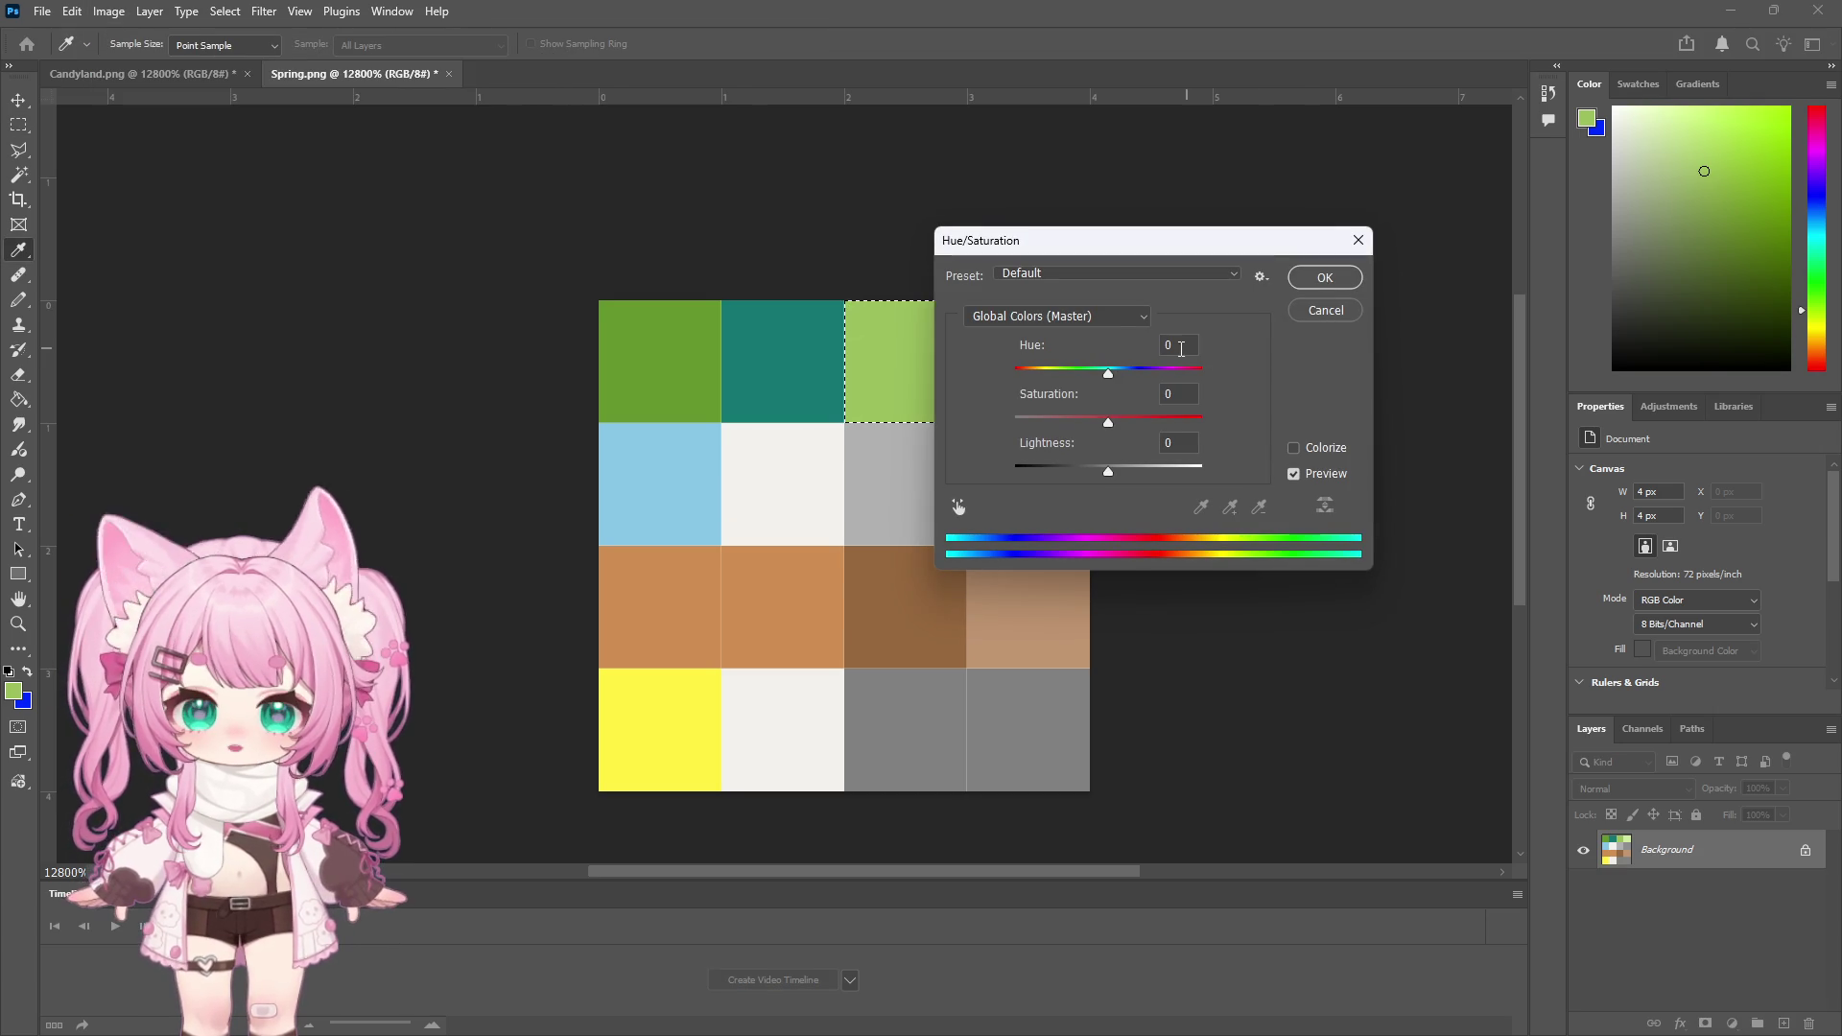
text(87)
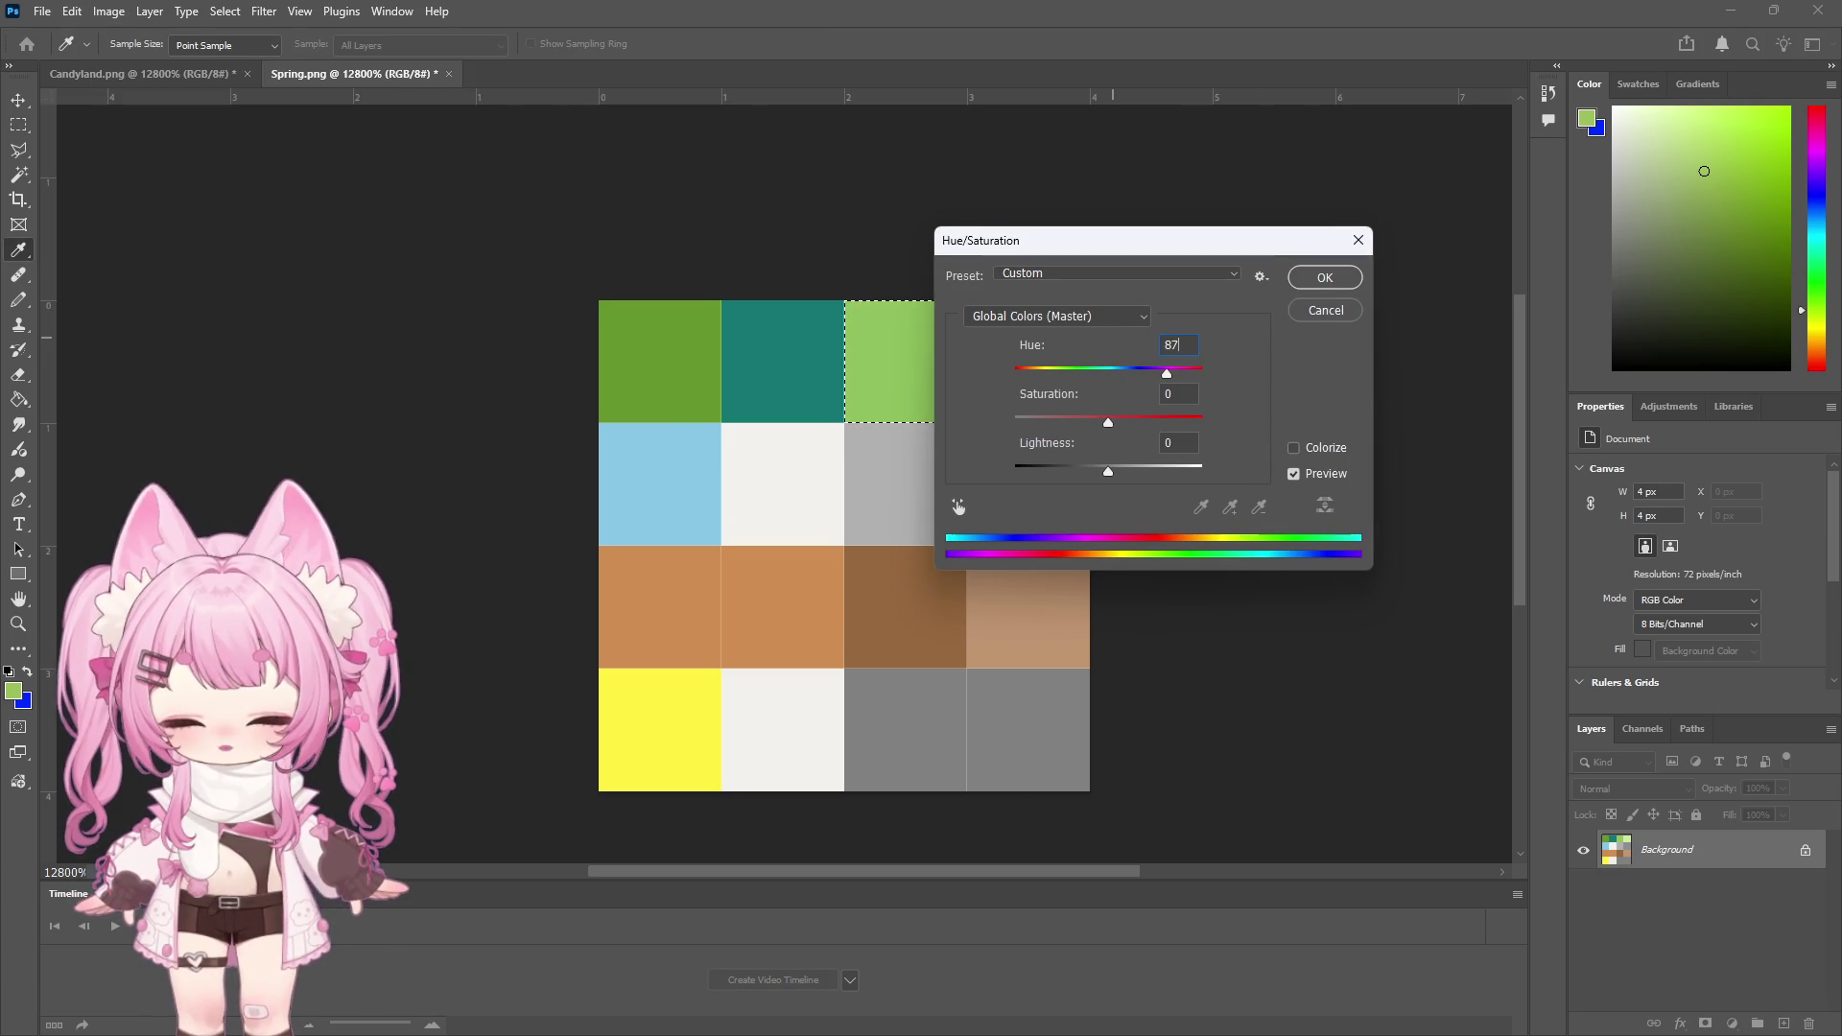
click(1323, 276)
key(m)
key(ctrl+d)
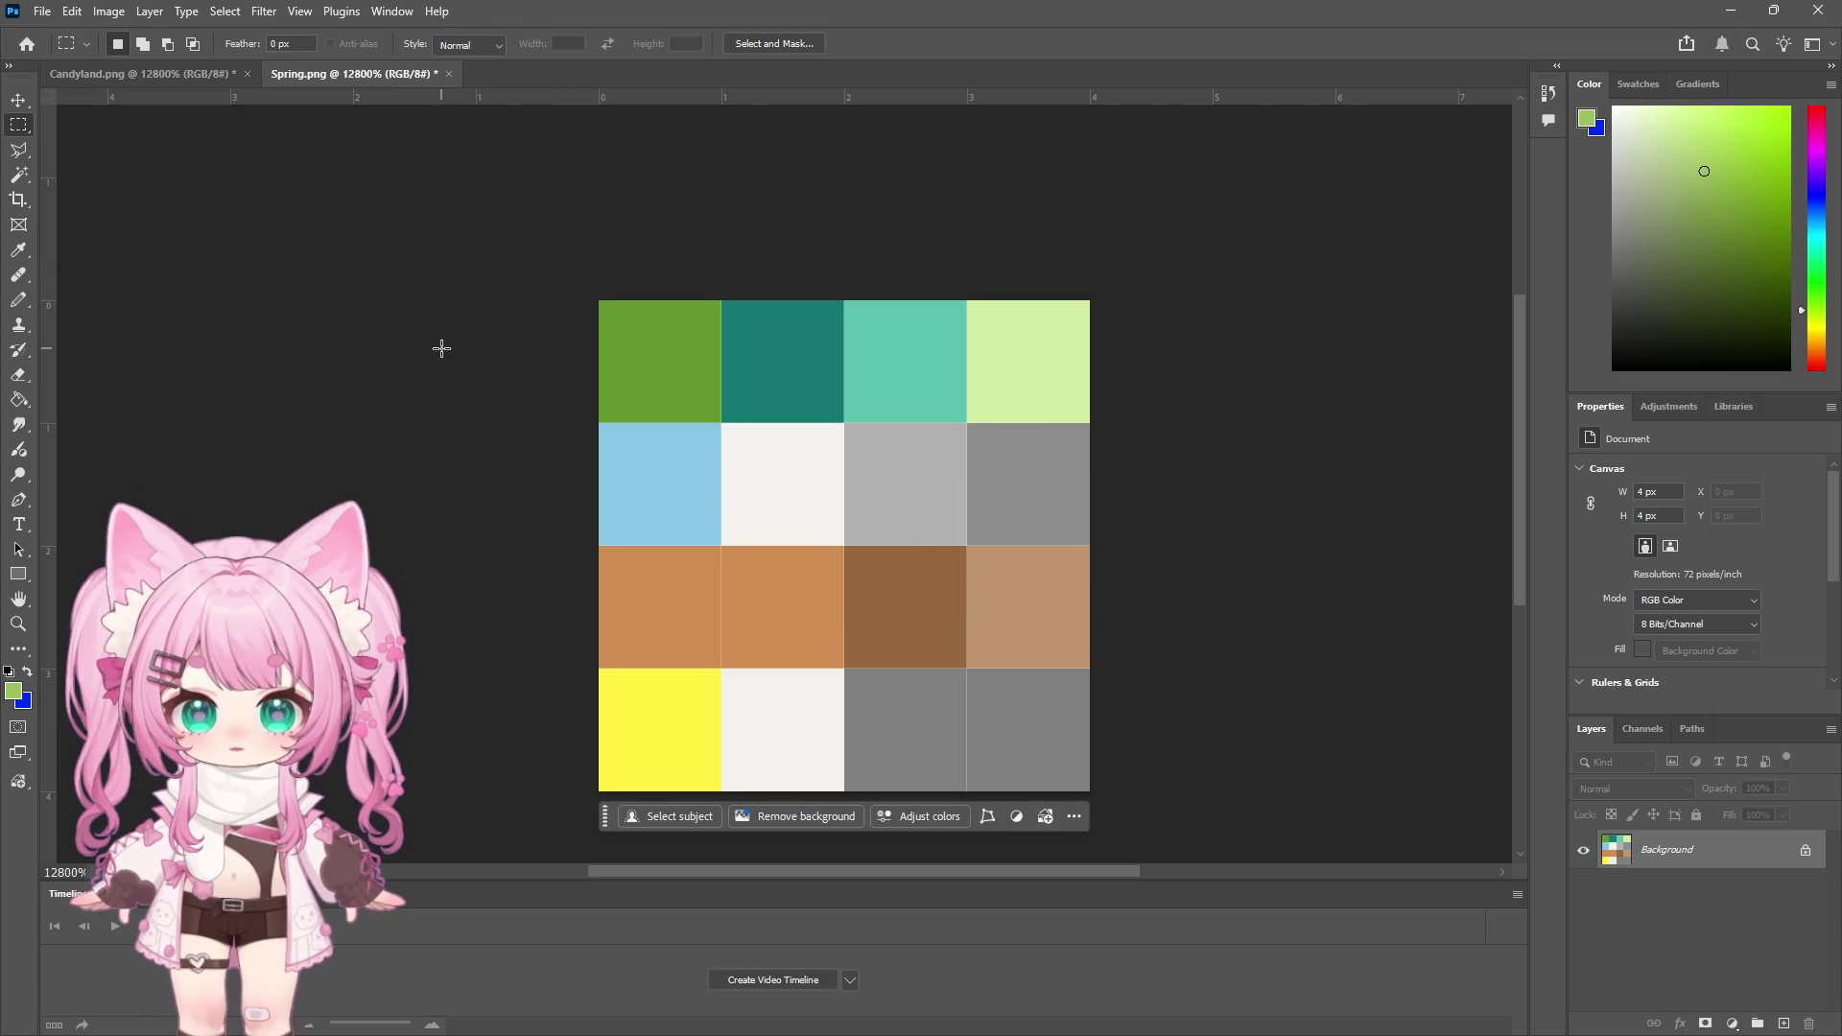
Select the top-left green tile and give it the same +87 hue shift
click(225, 12)
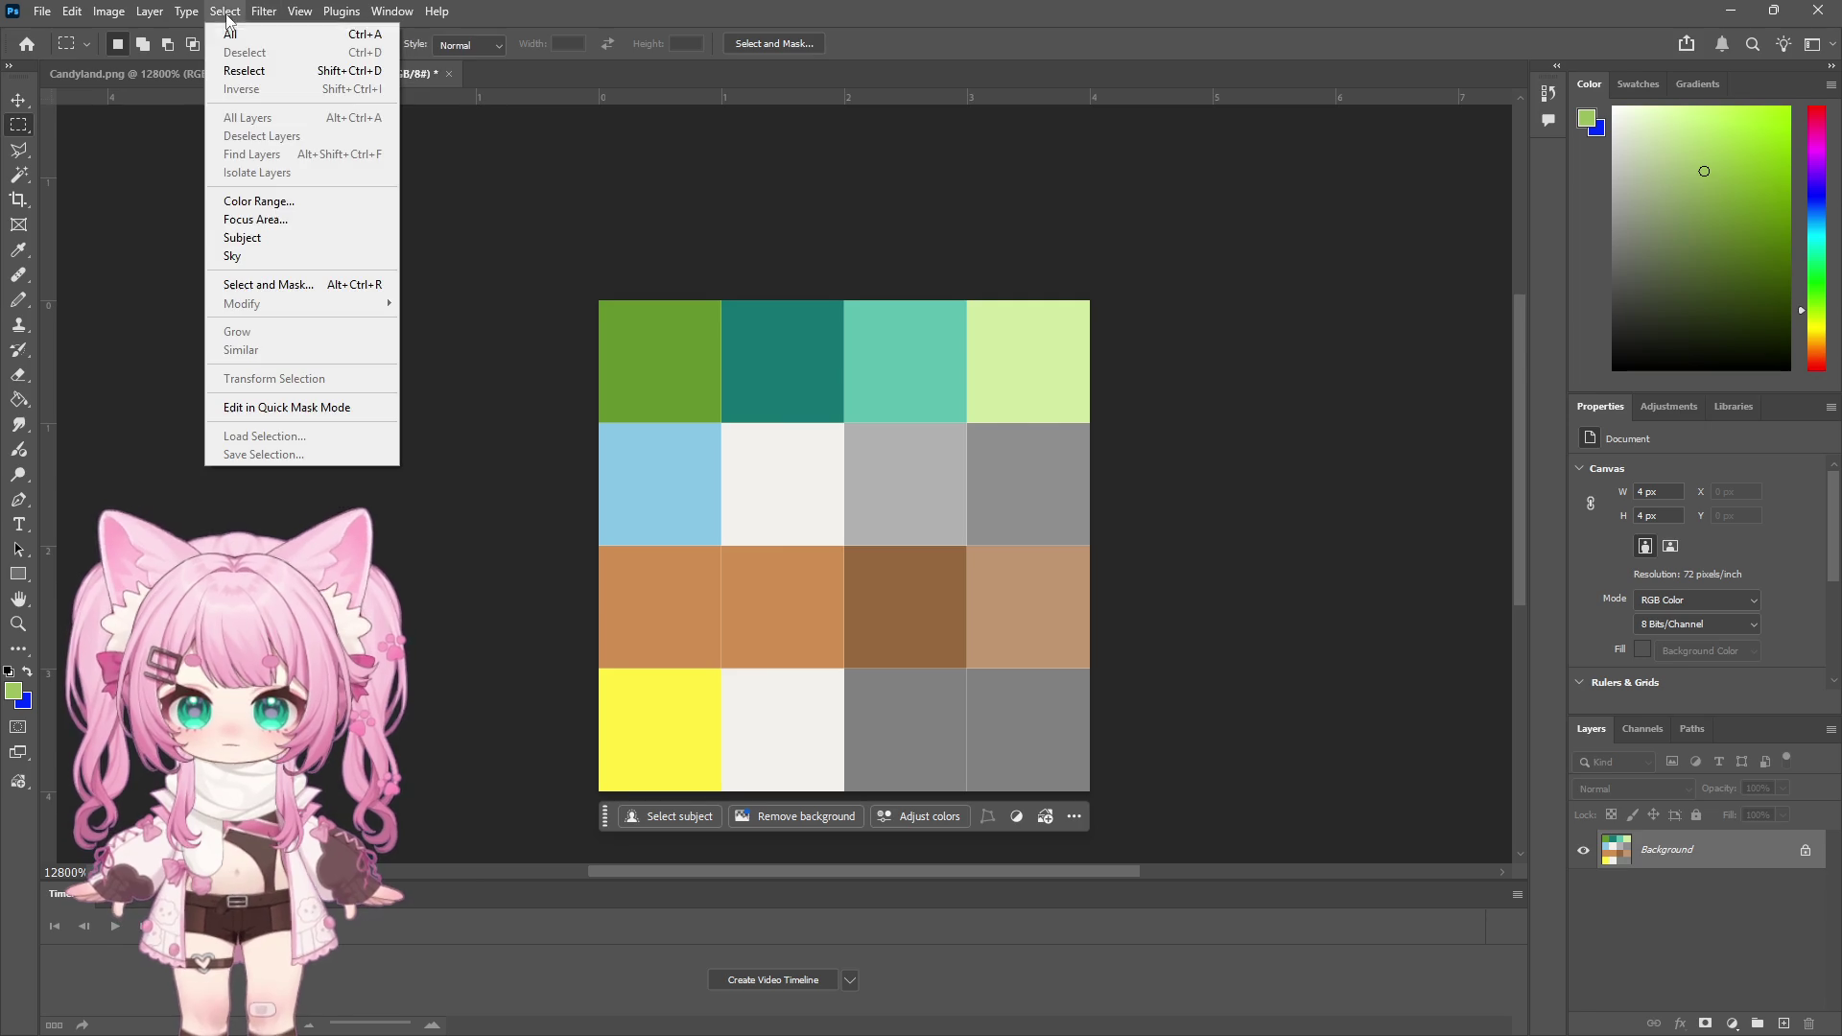
click(273, 201)
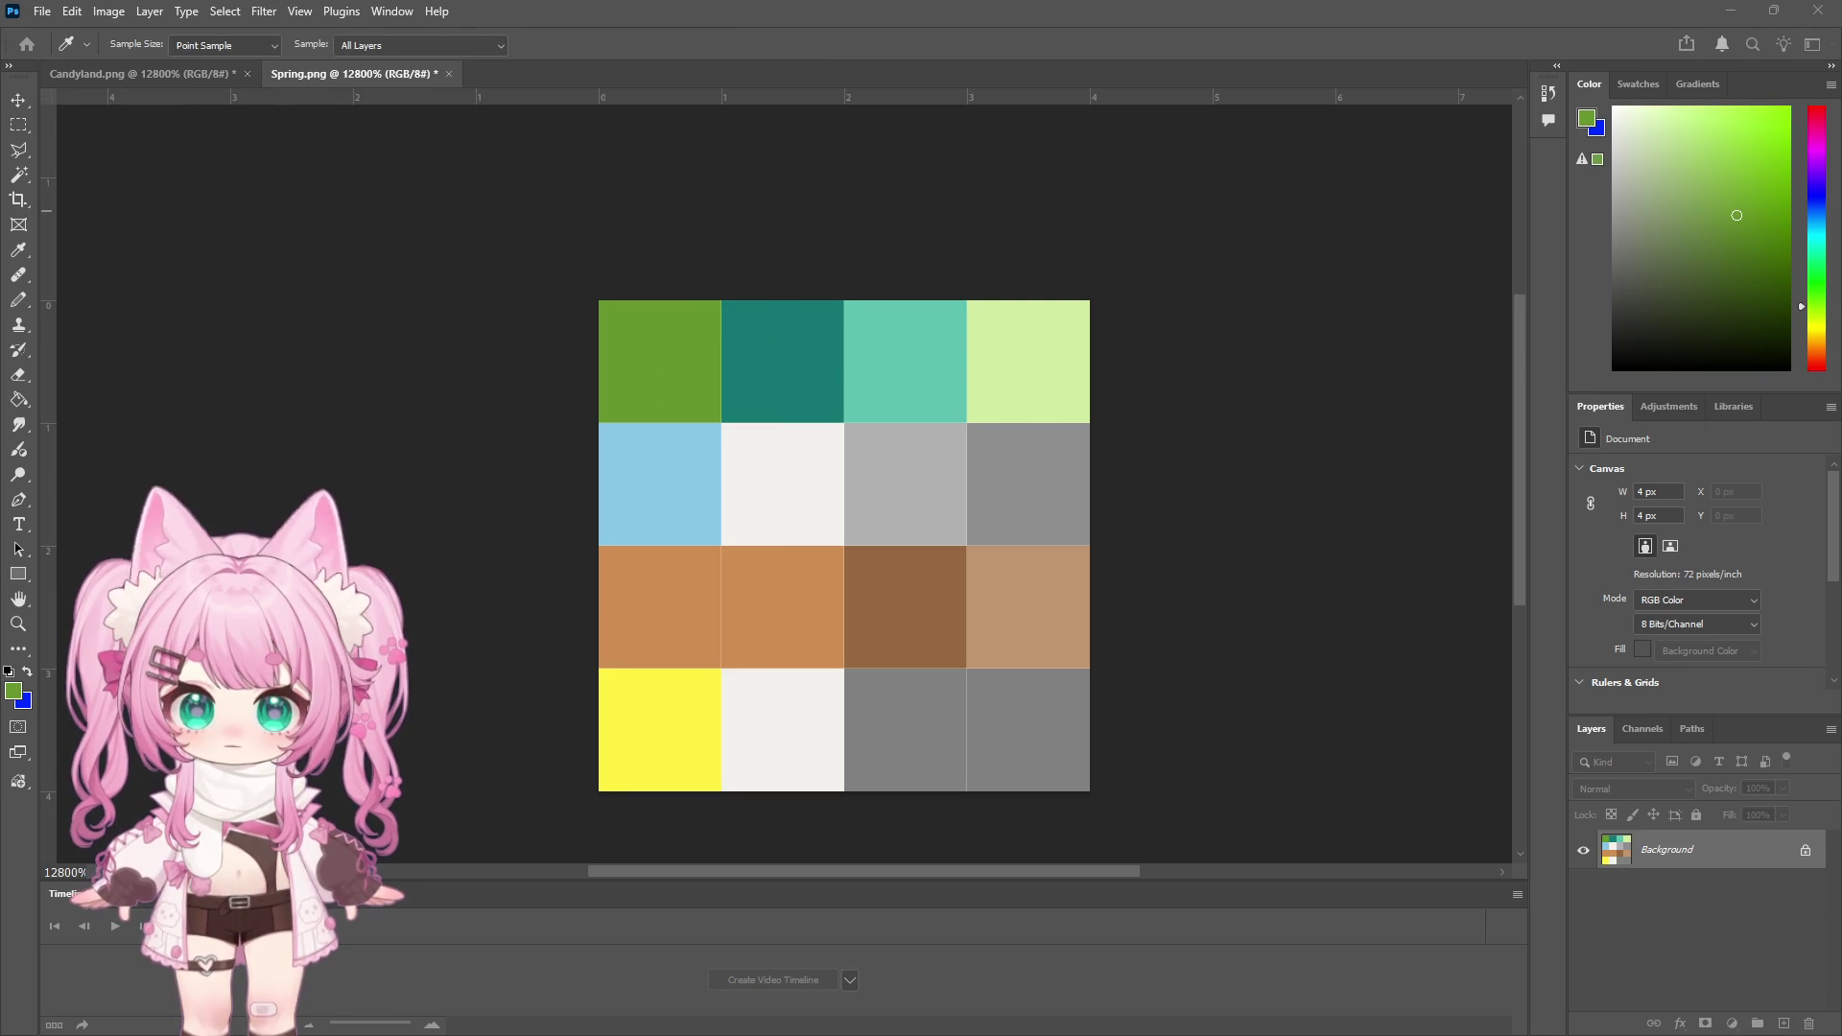
key(Return)
click(109, 12)
mouse_move(145, 65)
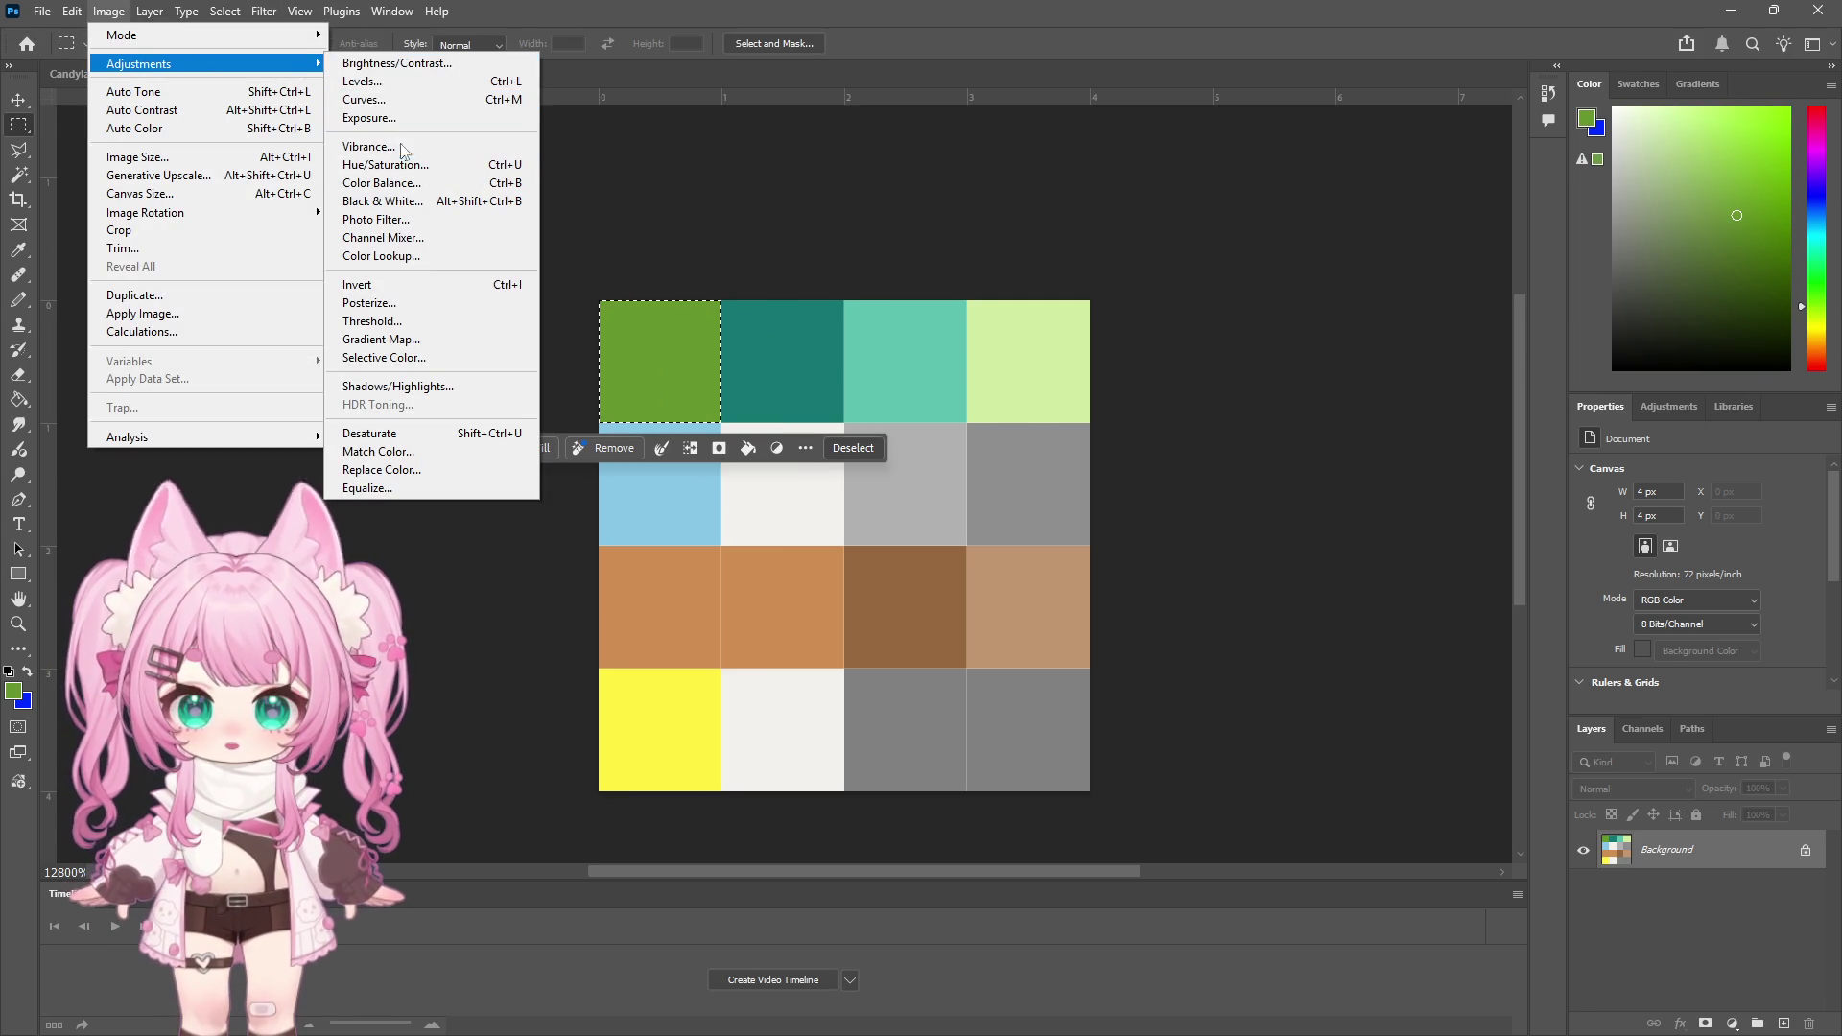
click(403, 165)
text(87)
click(1323, 281)
key(m)
key(ctrl+d)
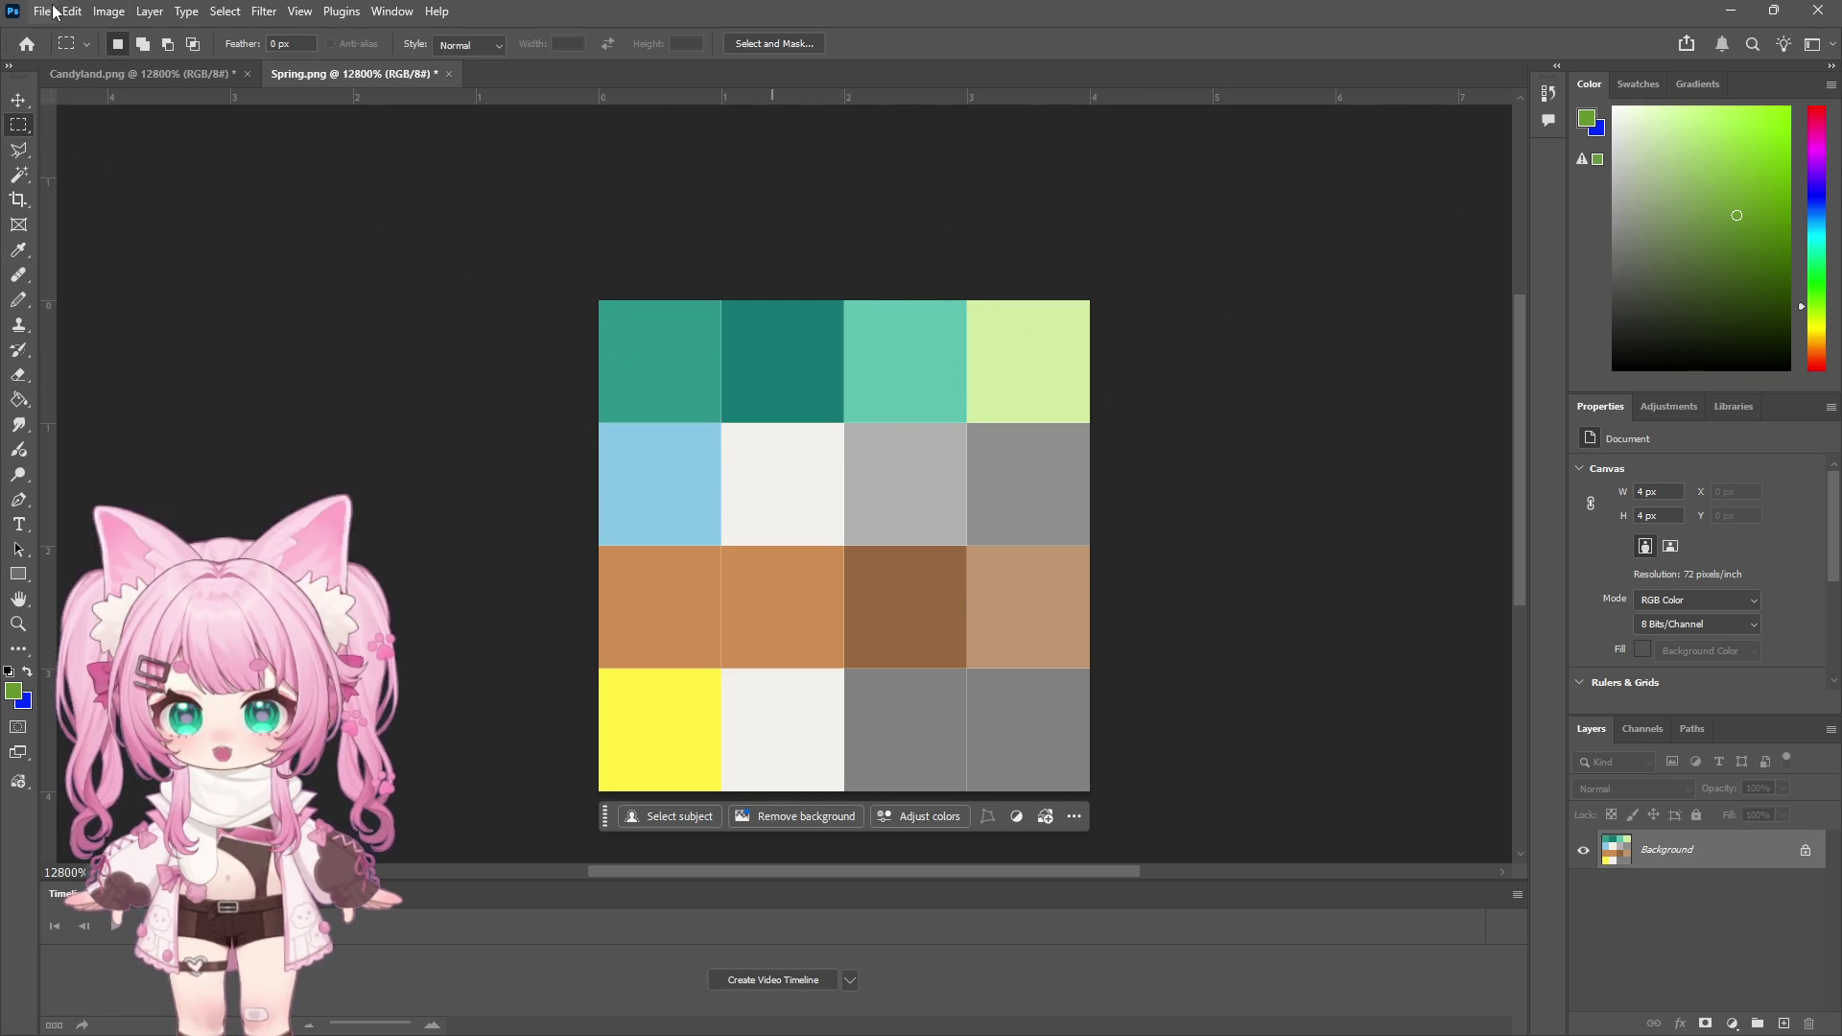
click(44, 11)
click(96, 267)
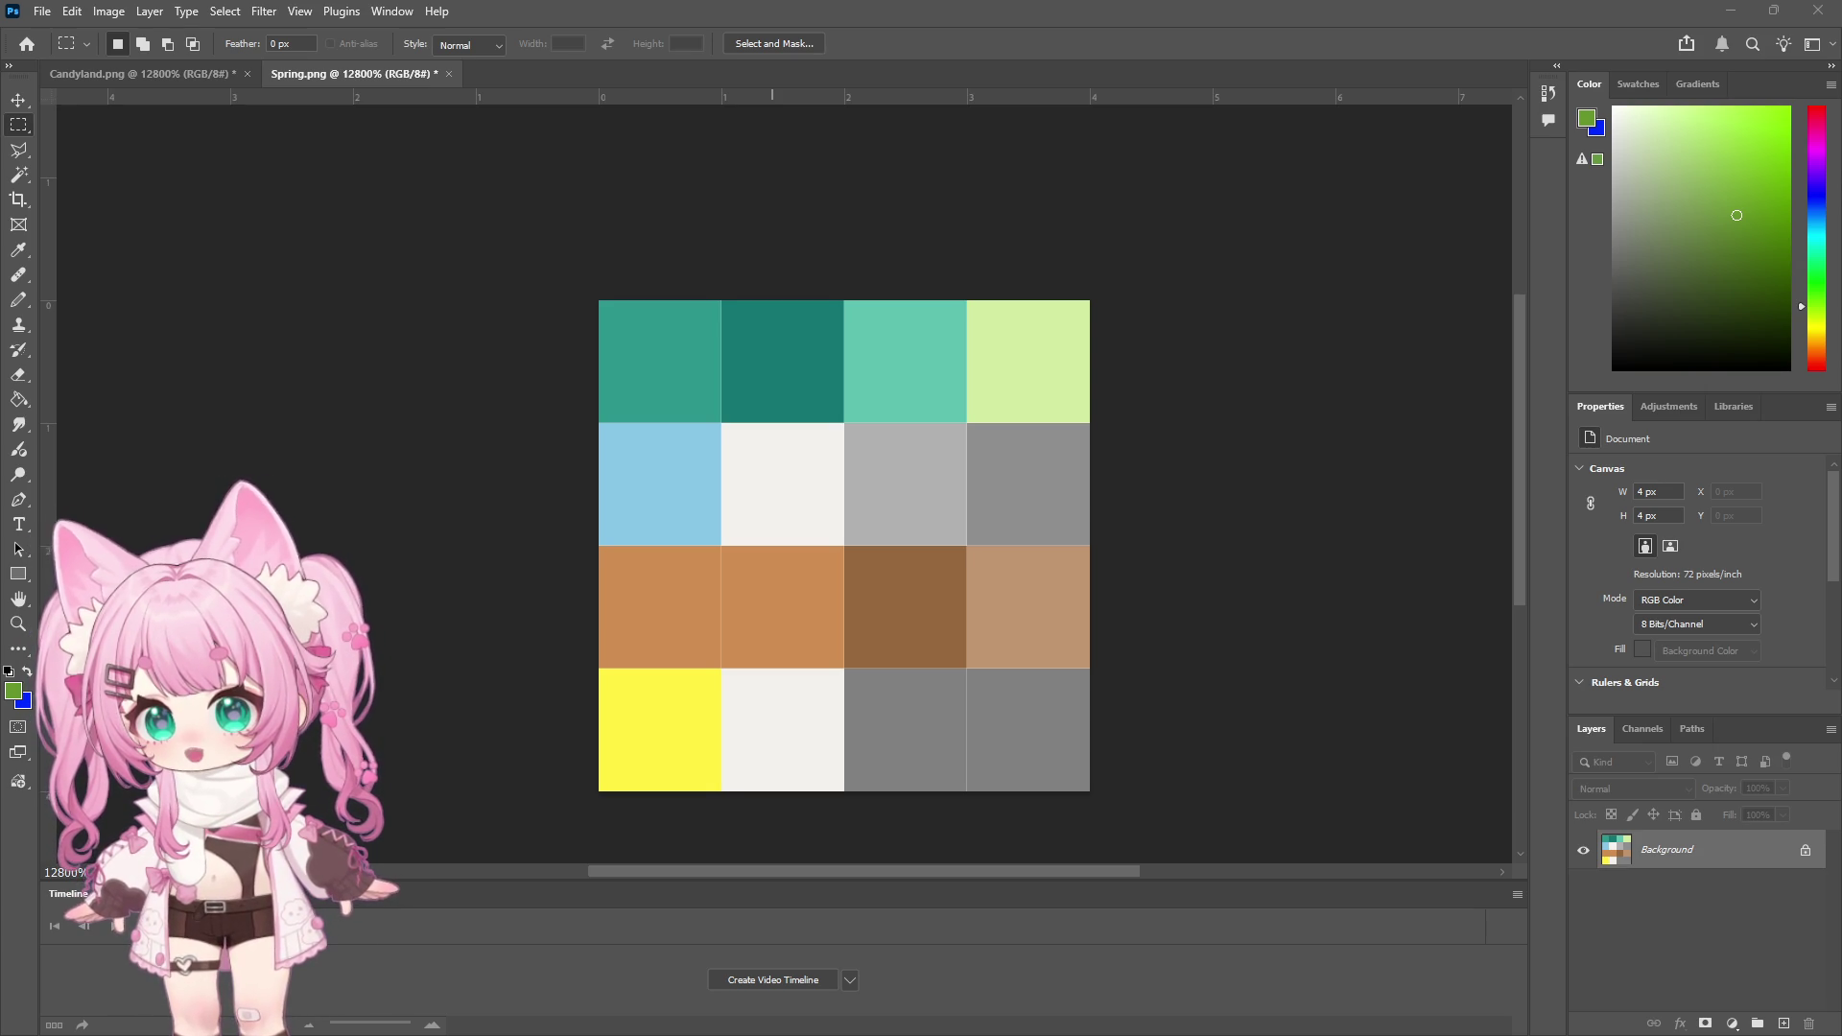
Save the recolored Spring.png as PNG and return to Unity
key(ctrl+s)
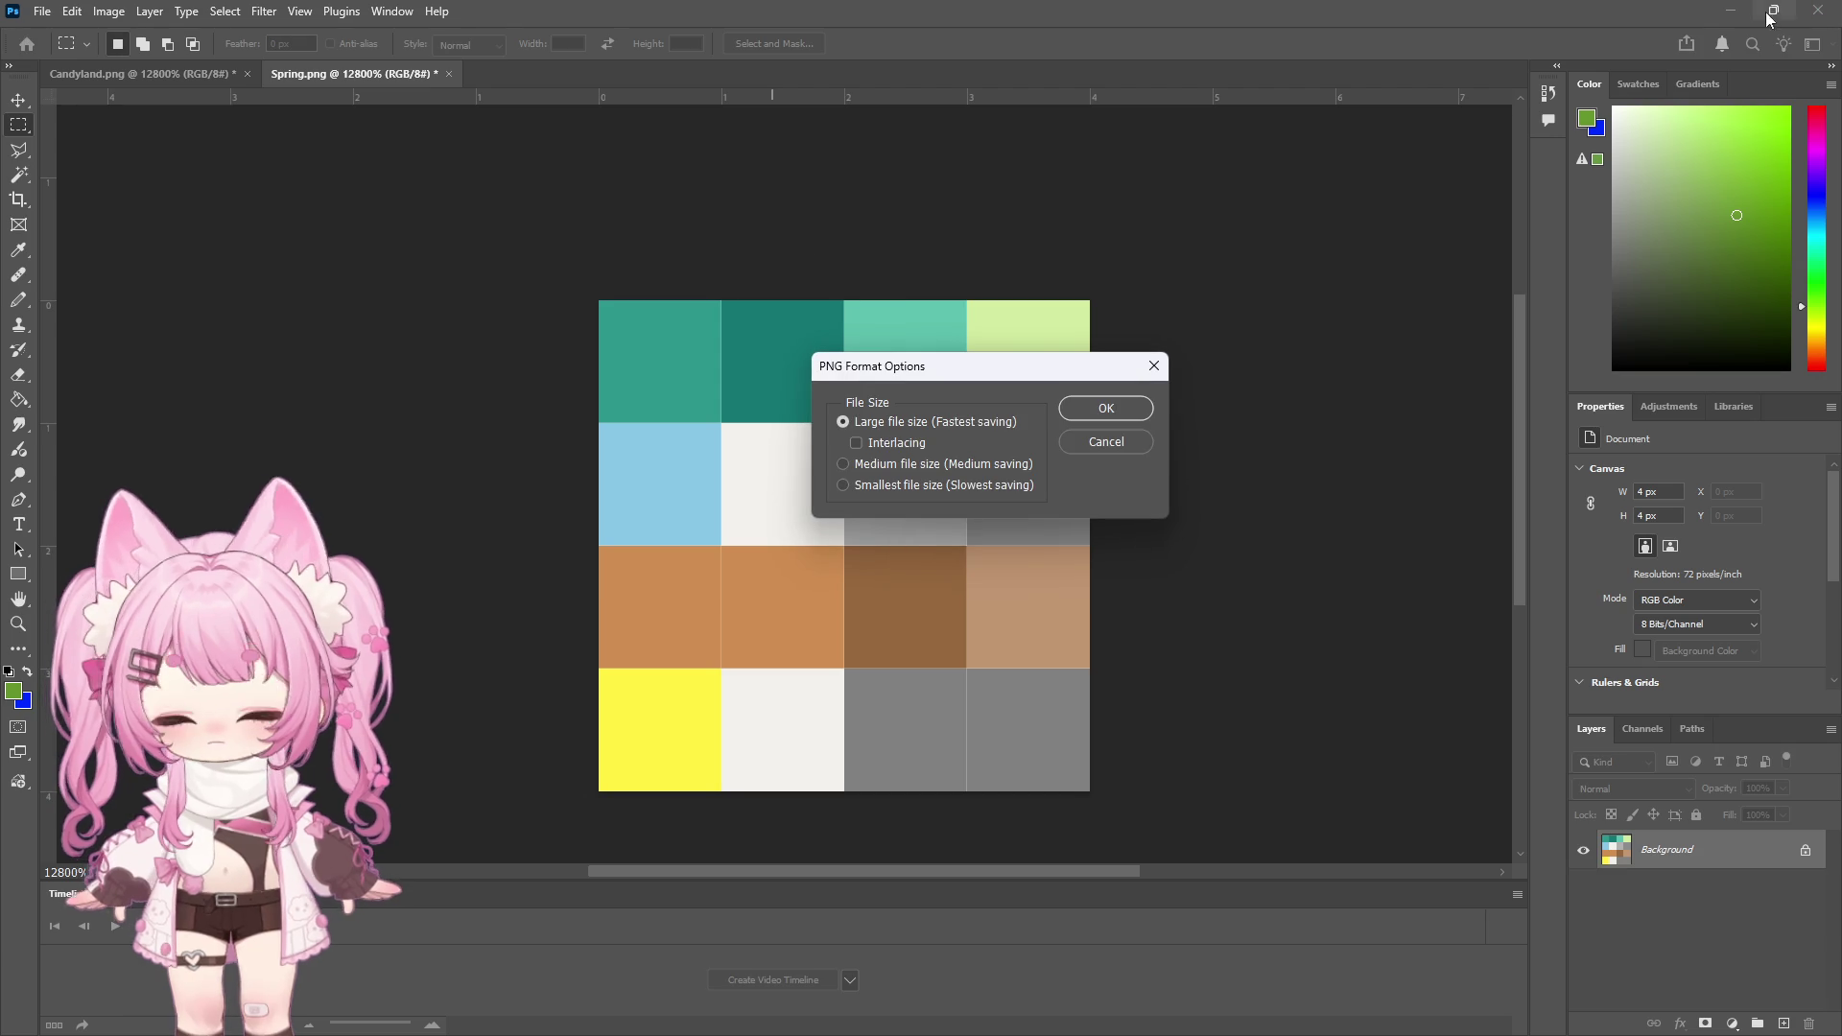
click(1105, 408)
key(alt+Tab)
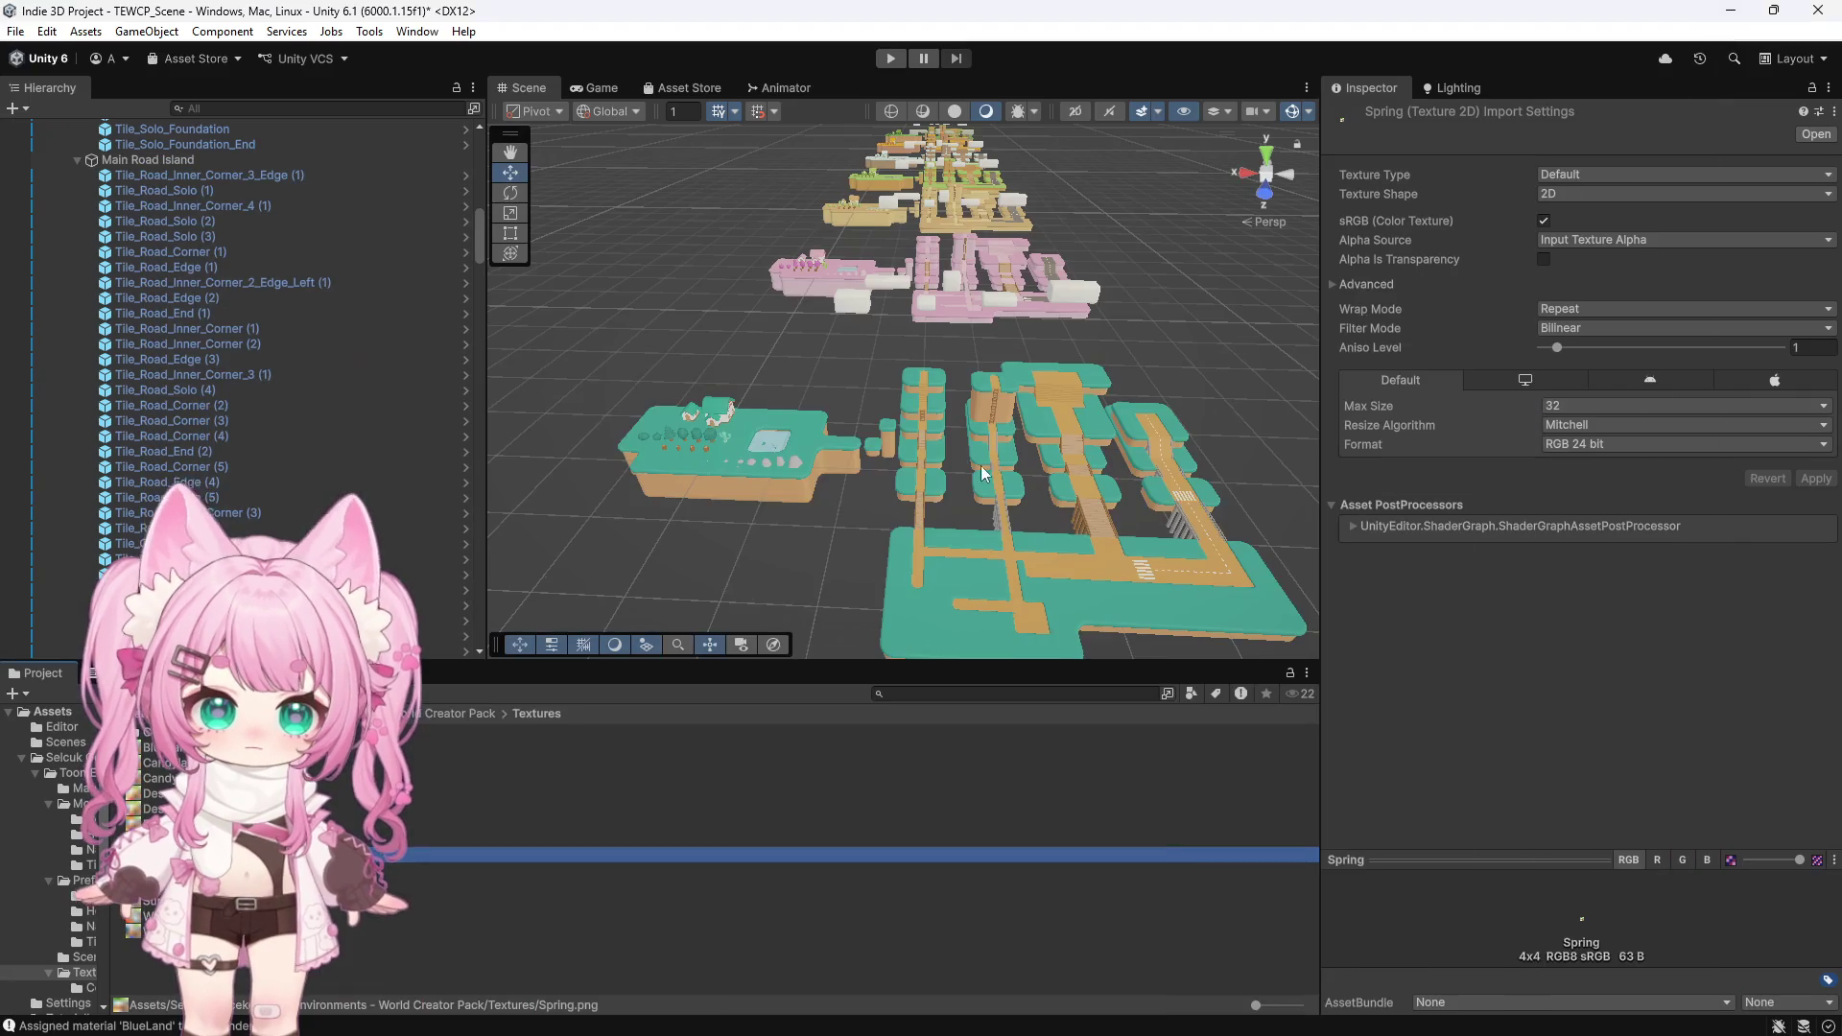
Zoom around the Scene view to check the teal islands and select a pink road tile
scroll(up, 3)
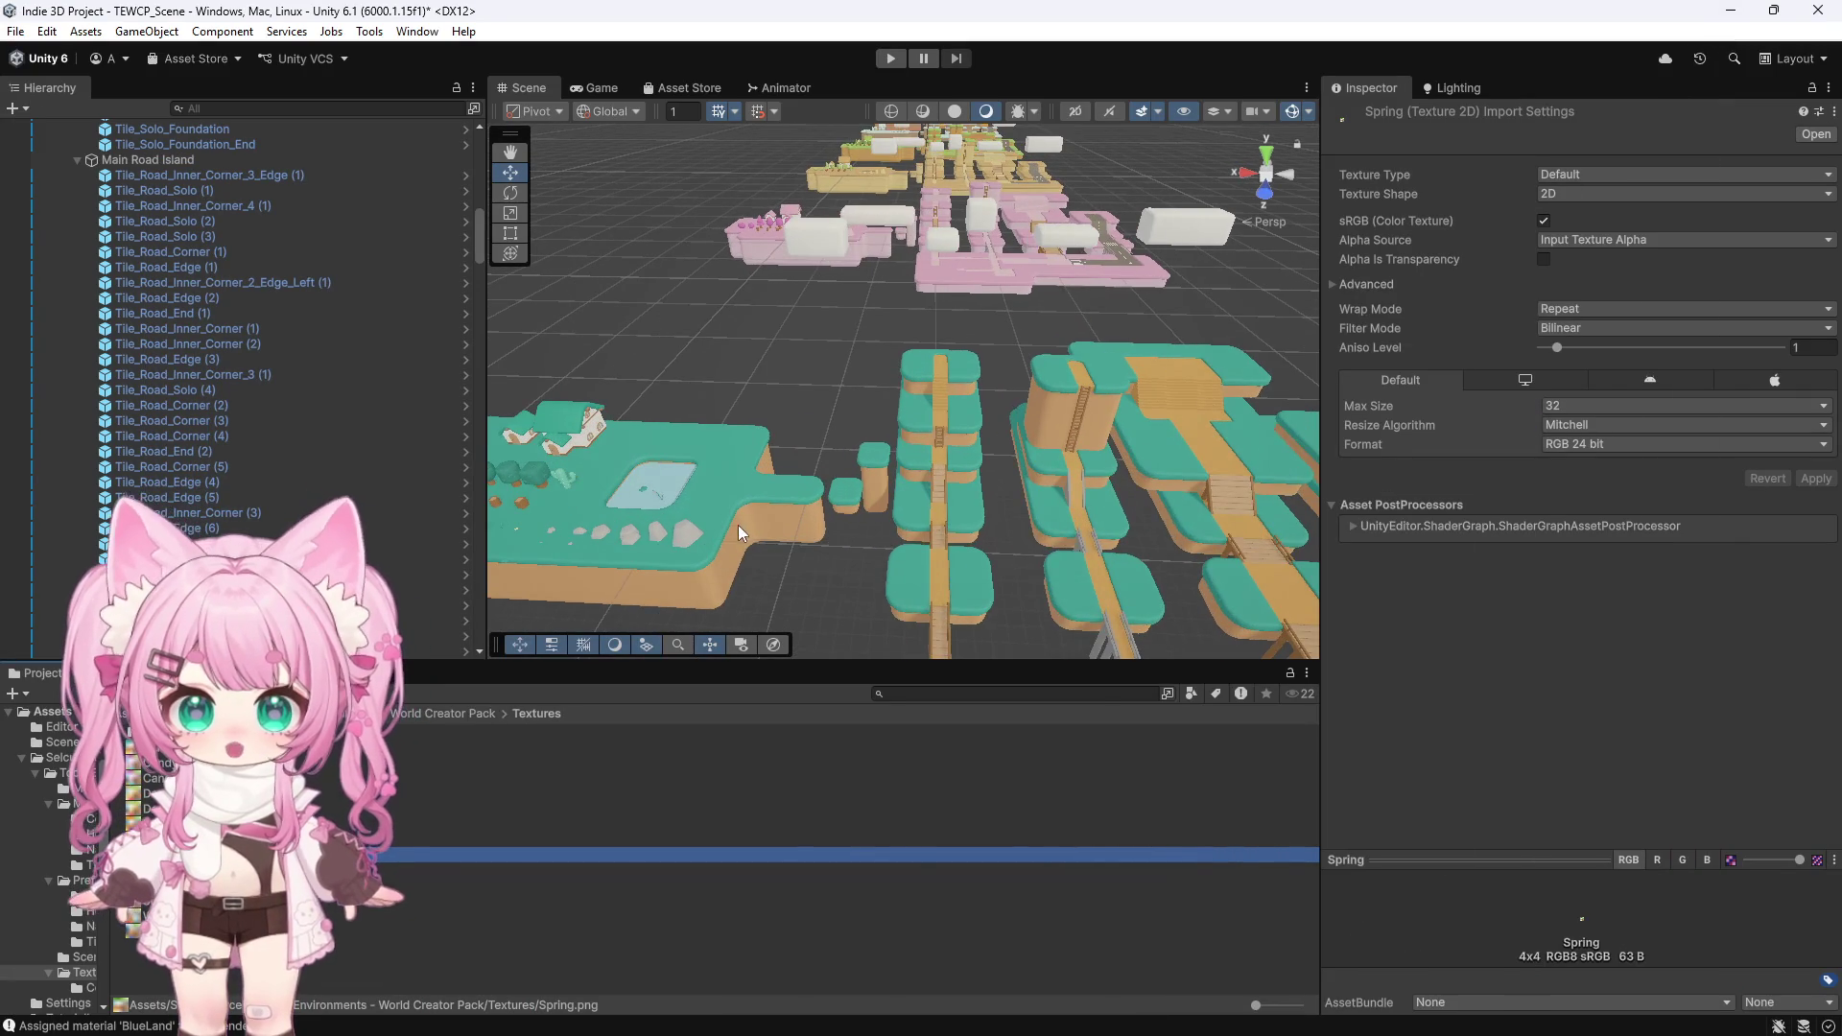
scroll(up, 3)
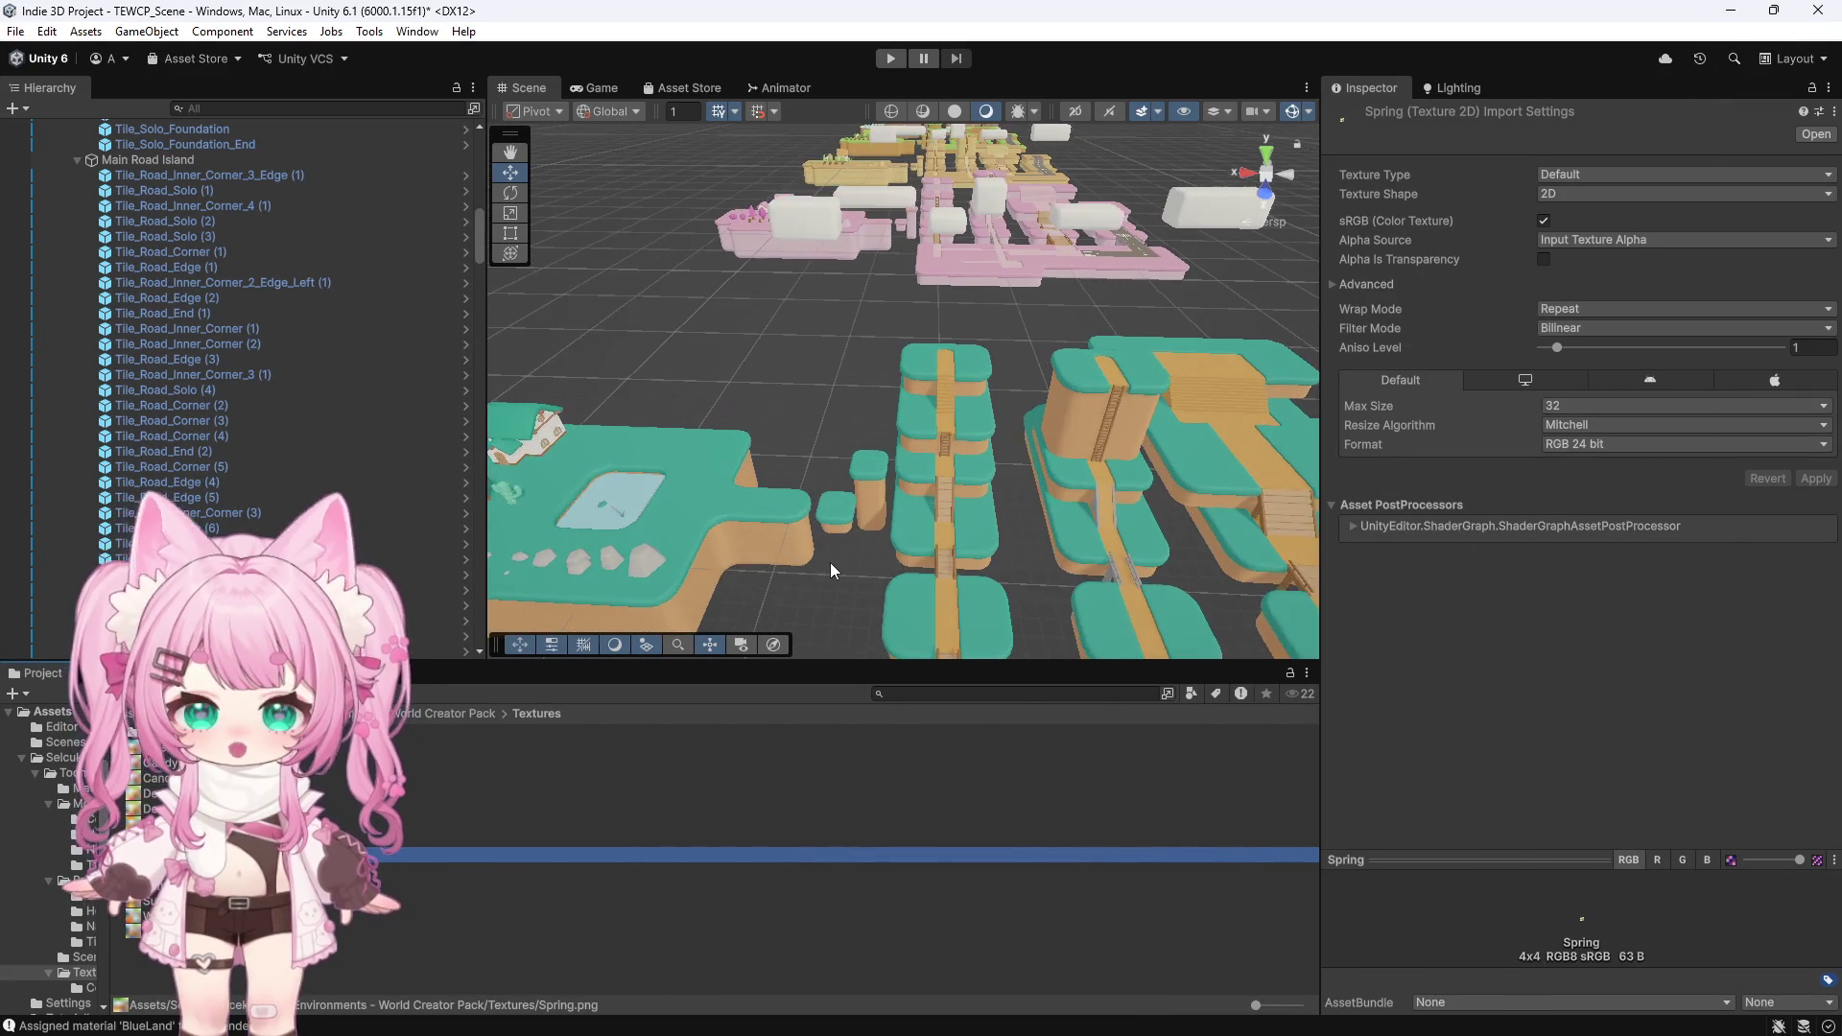
scroll(down, 3)
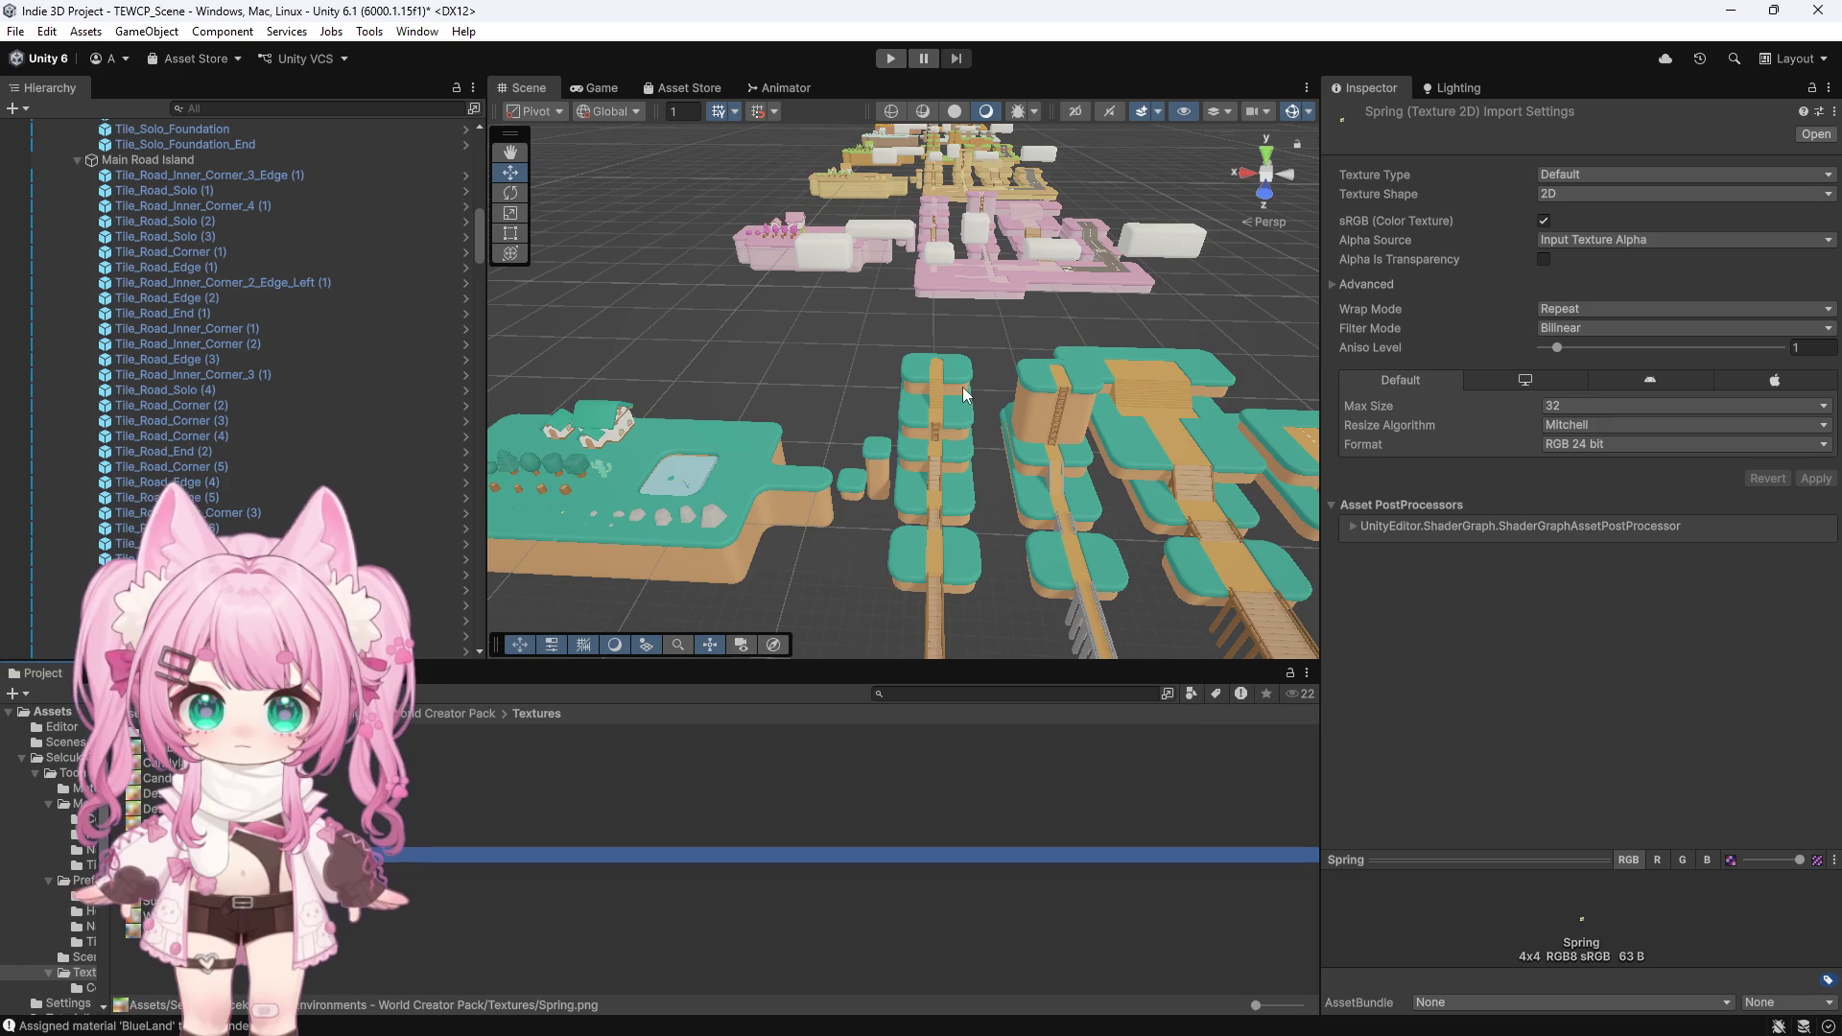
scroll(down, 3)
scroll(up, 3)
scroll(down, 3)
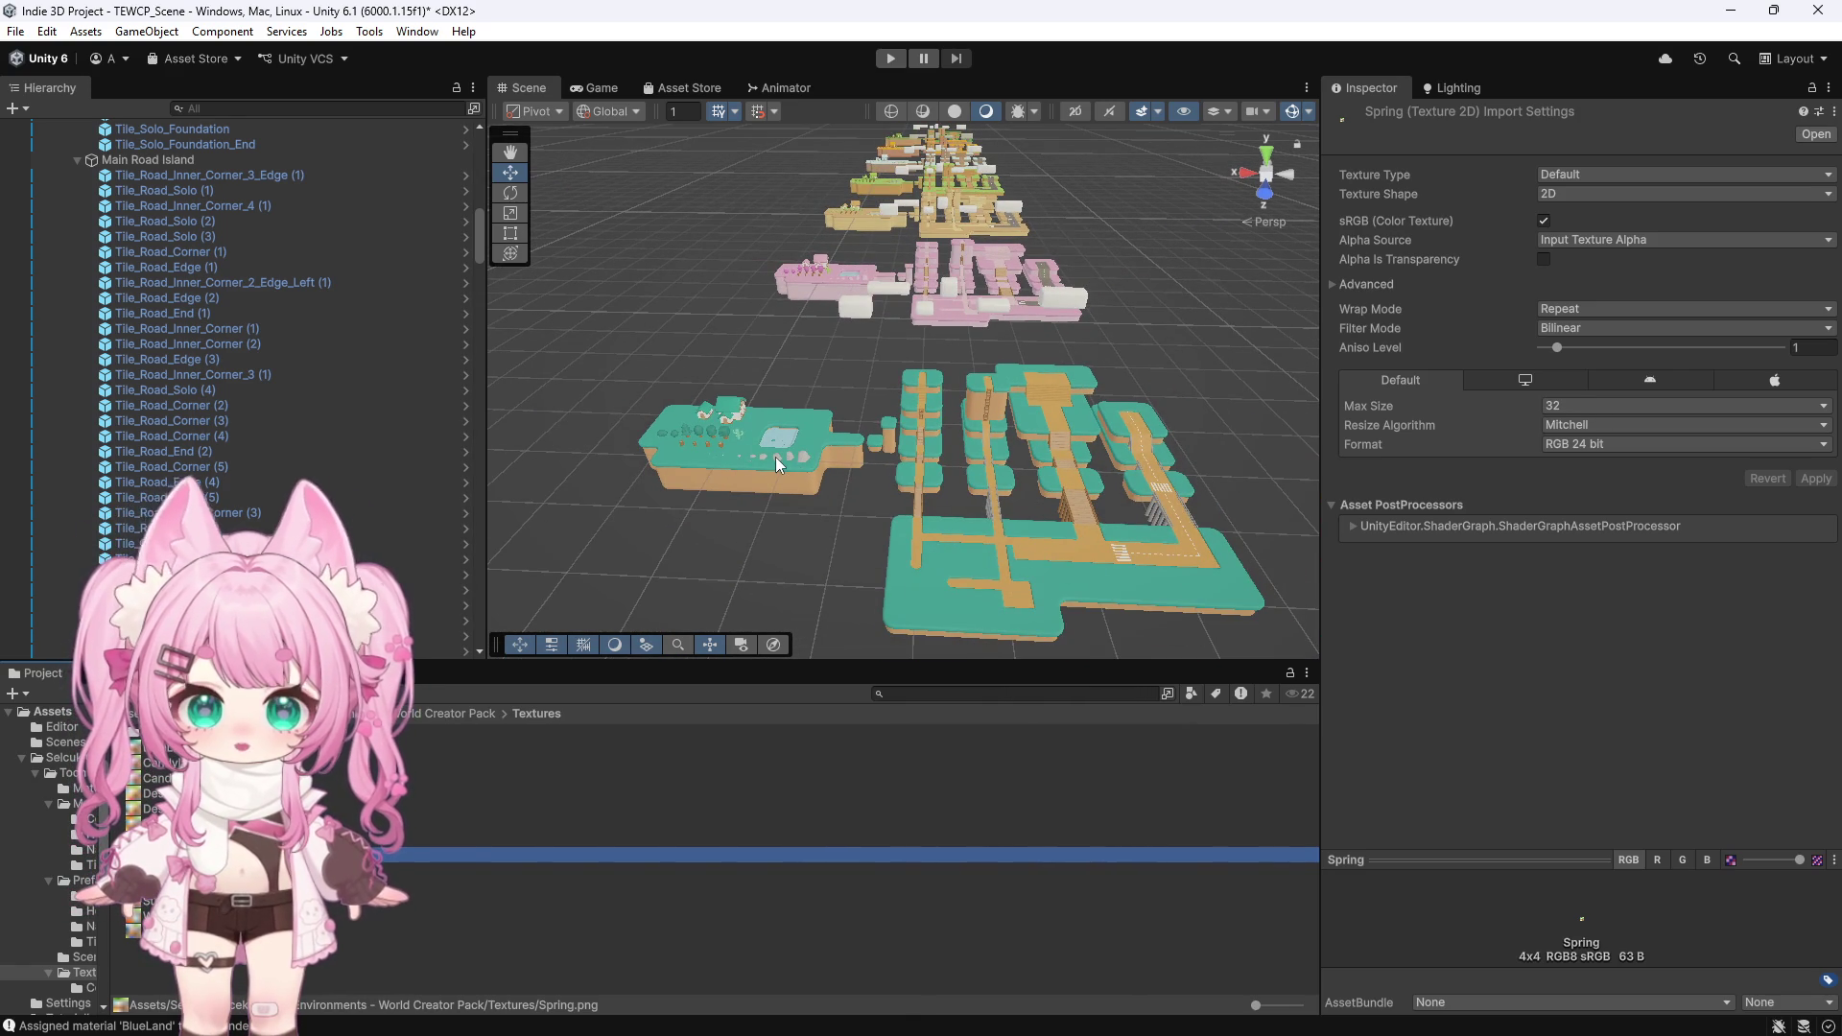
scroll(up, 3)
scroll(up, 3)
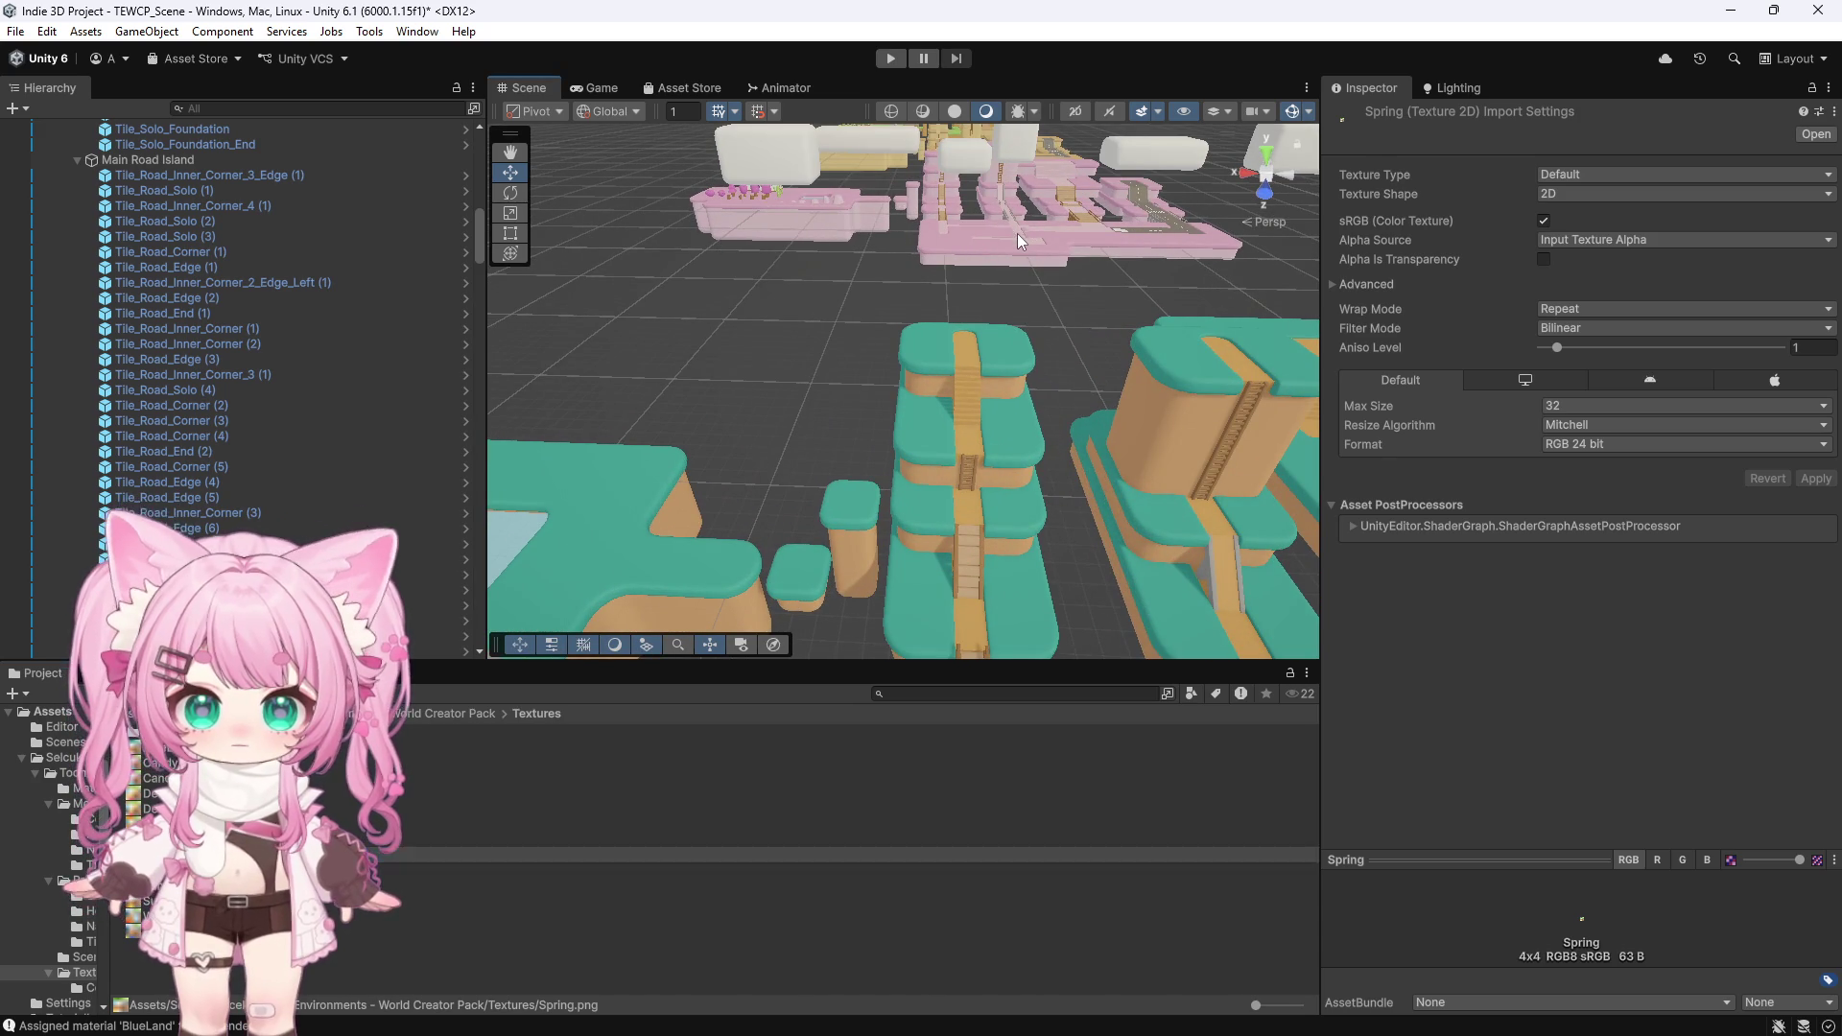
click(1016, 233)
scroll(down, 3)
scroll(down, 3)
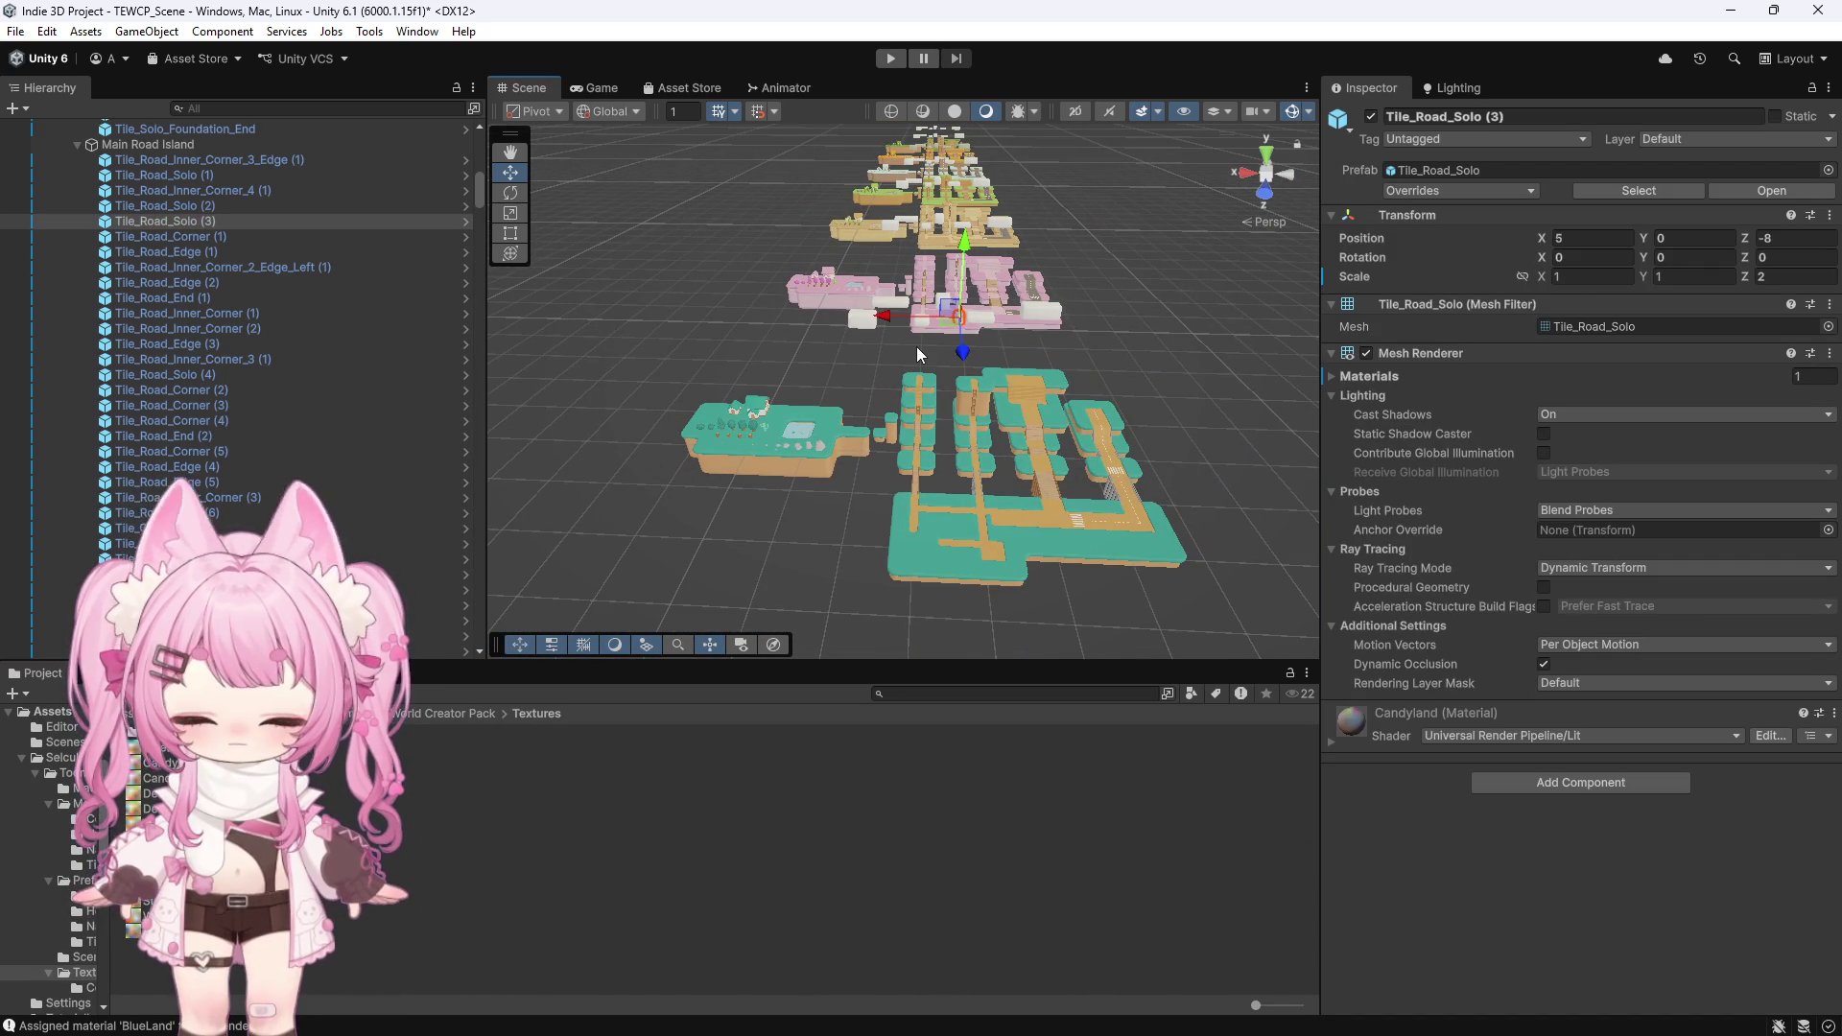
scroll(up, 3)
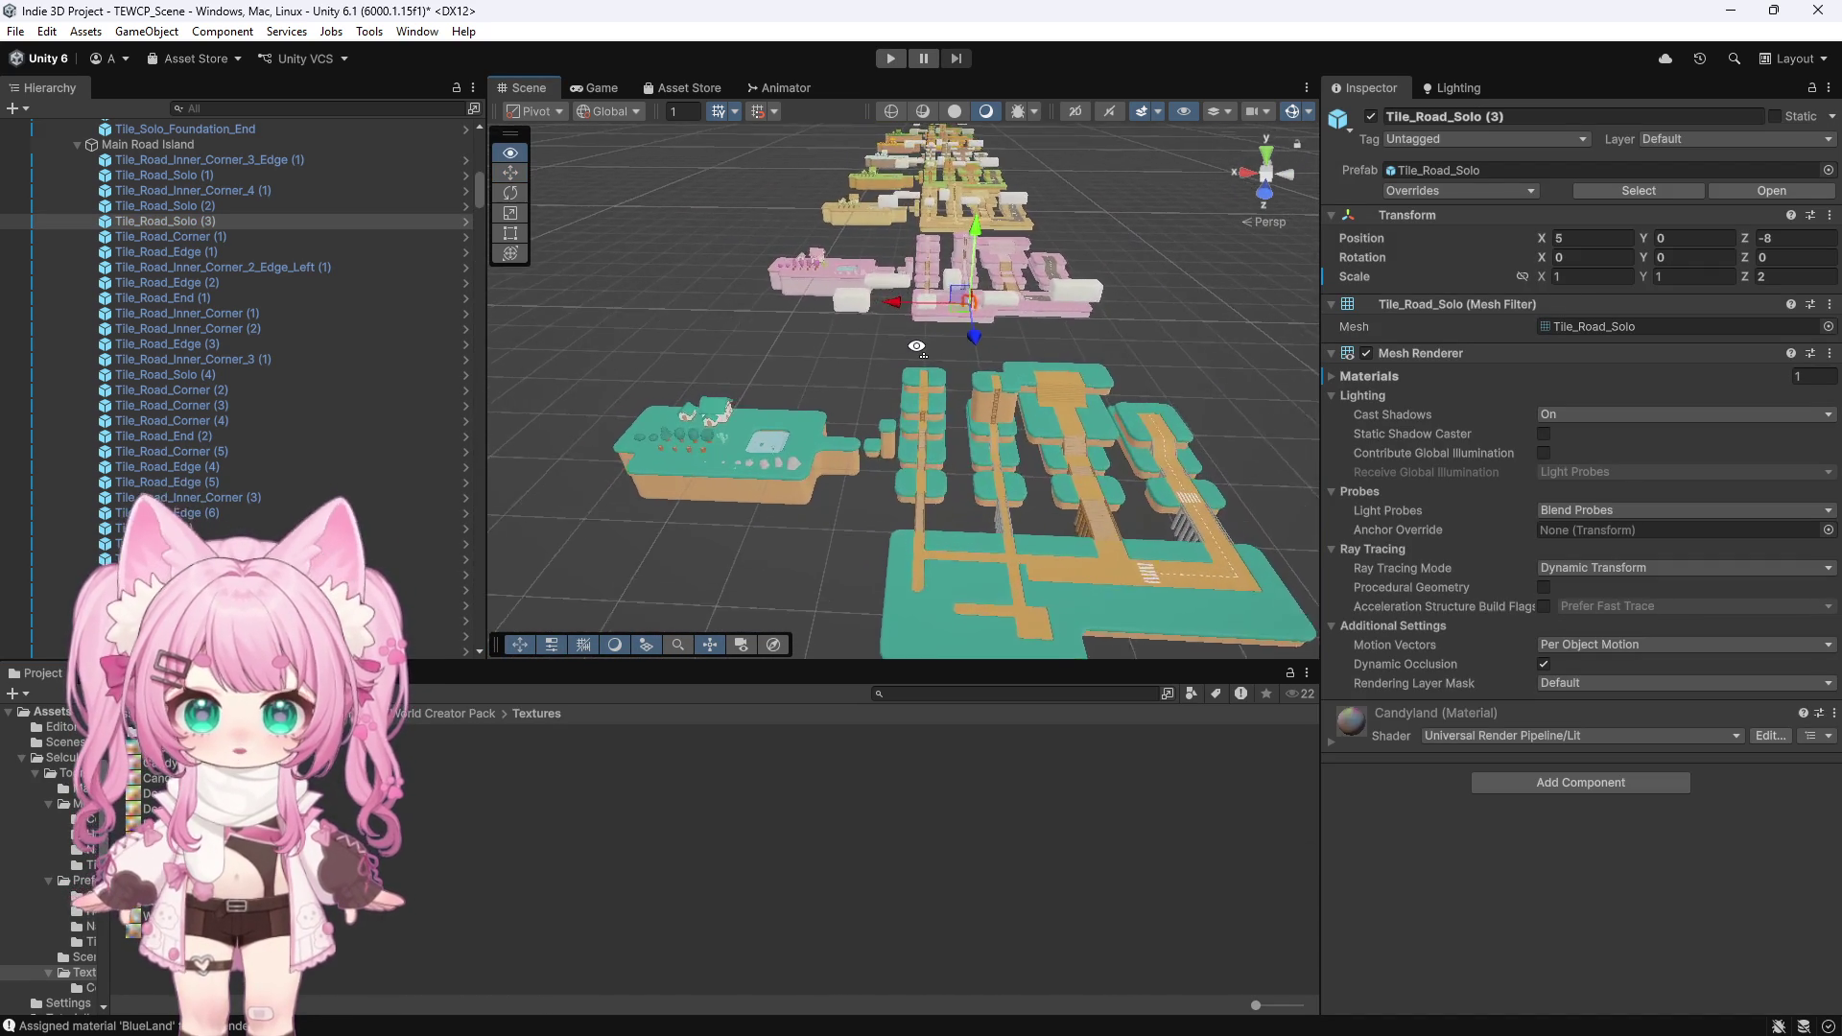
scroll(up, 3)
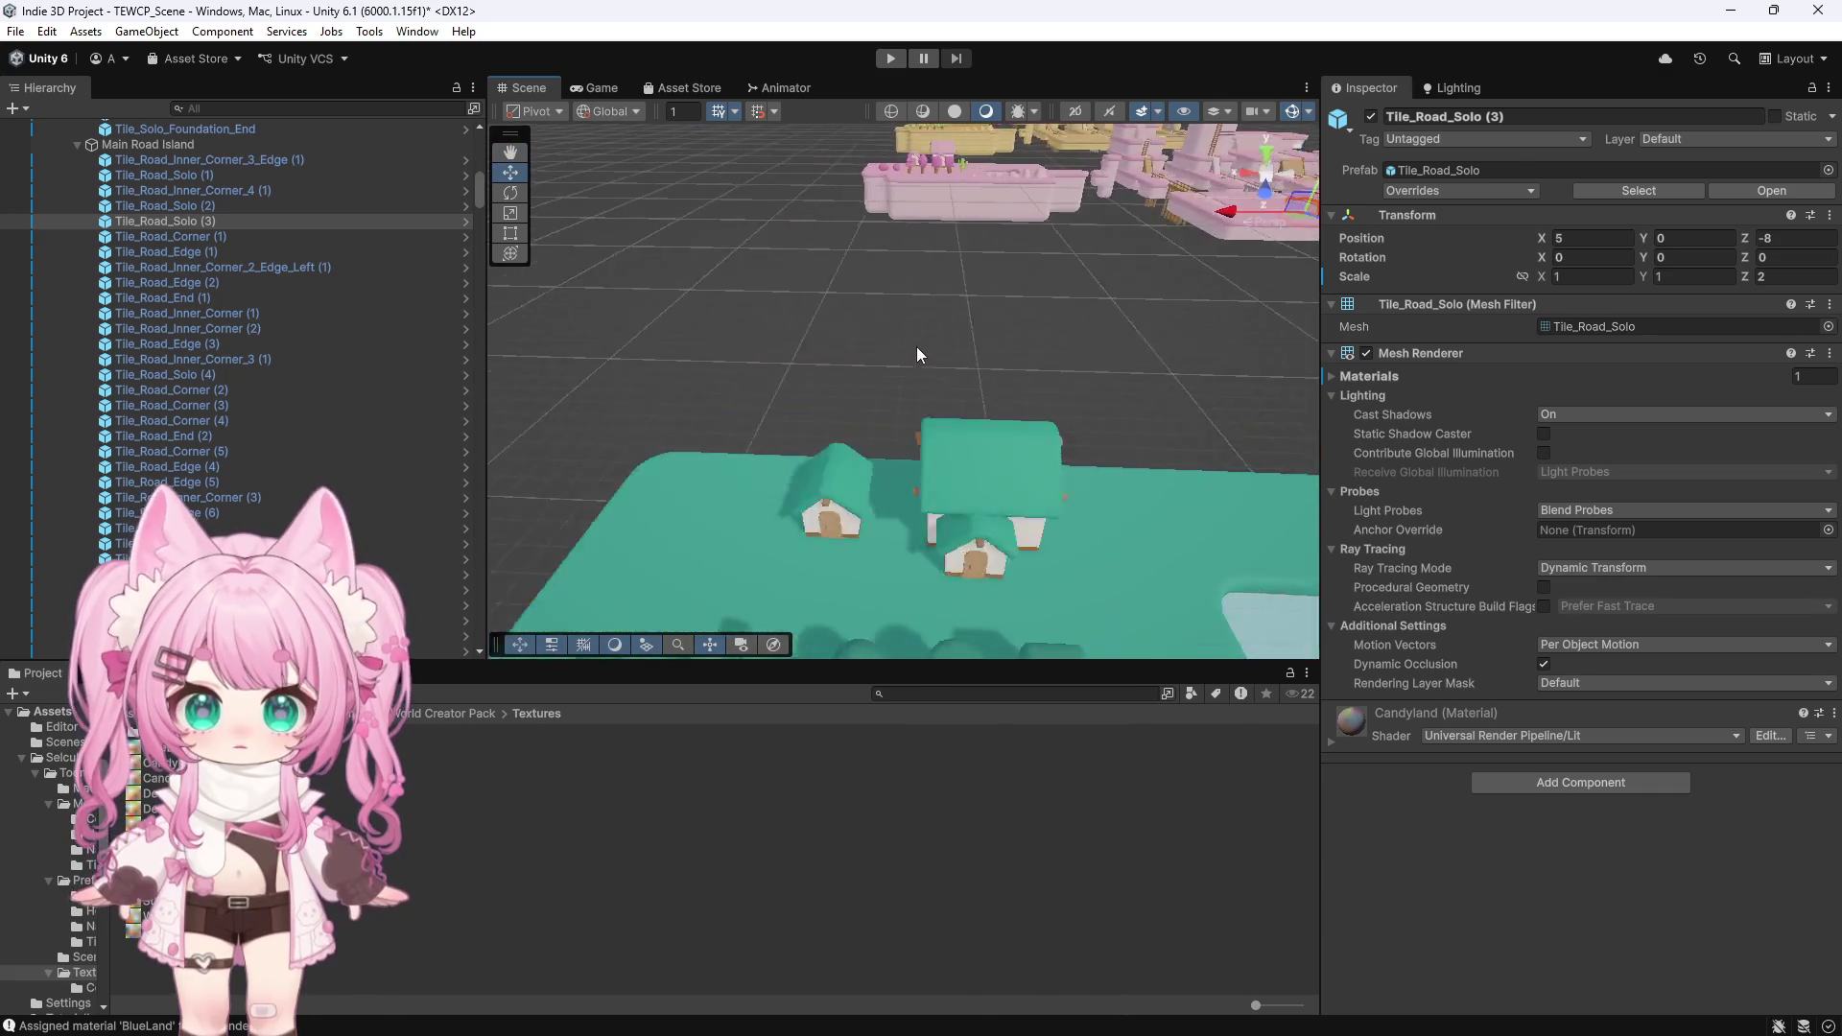
scroll(down, 3)
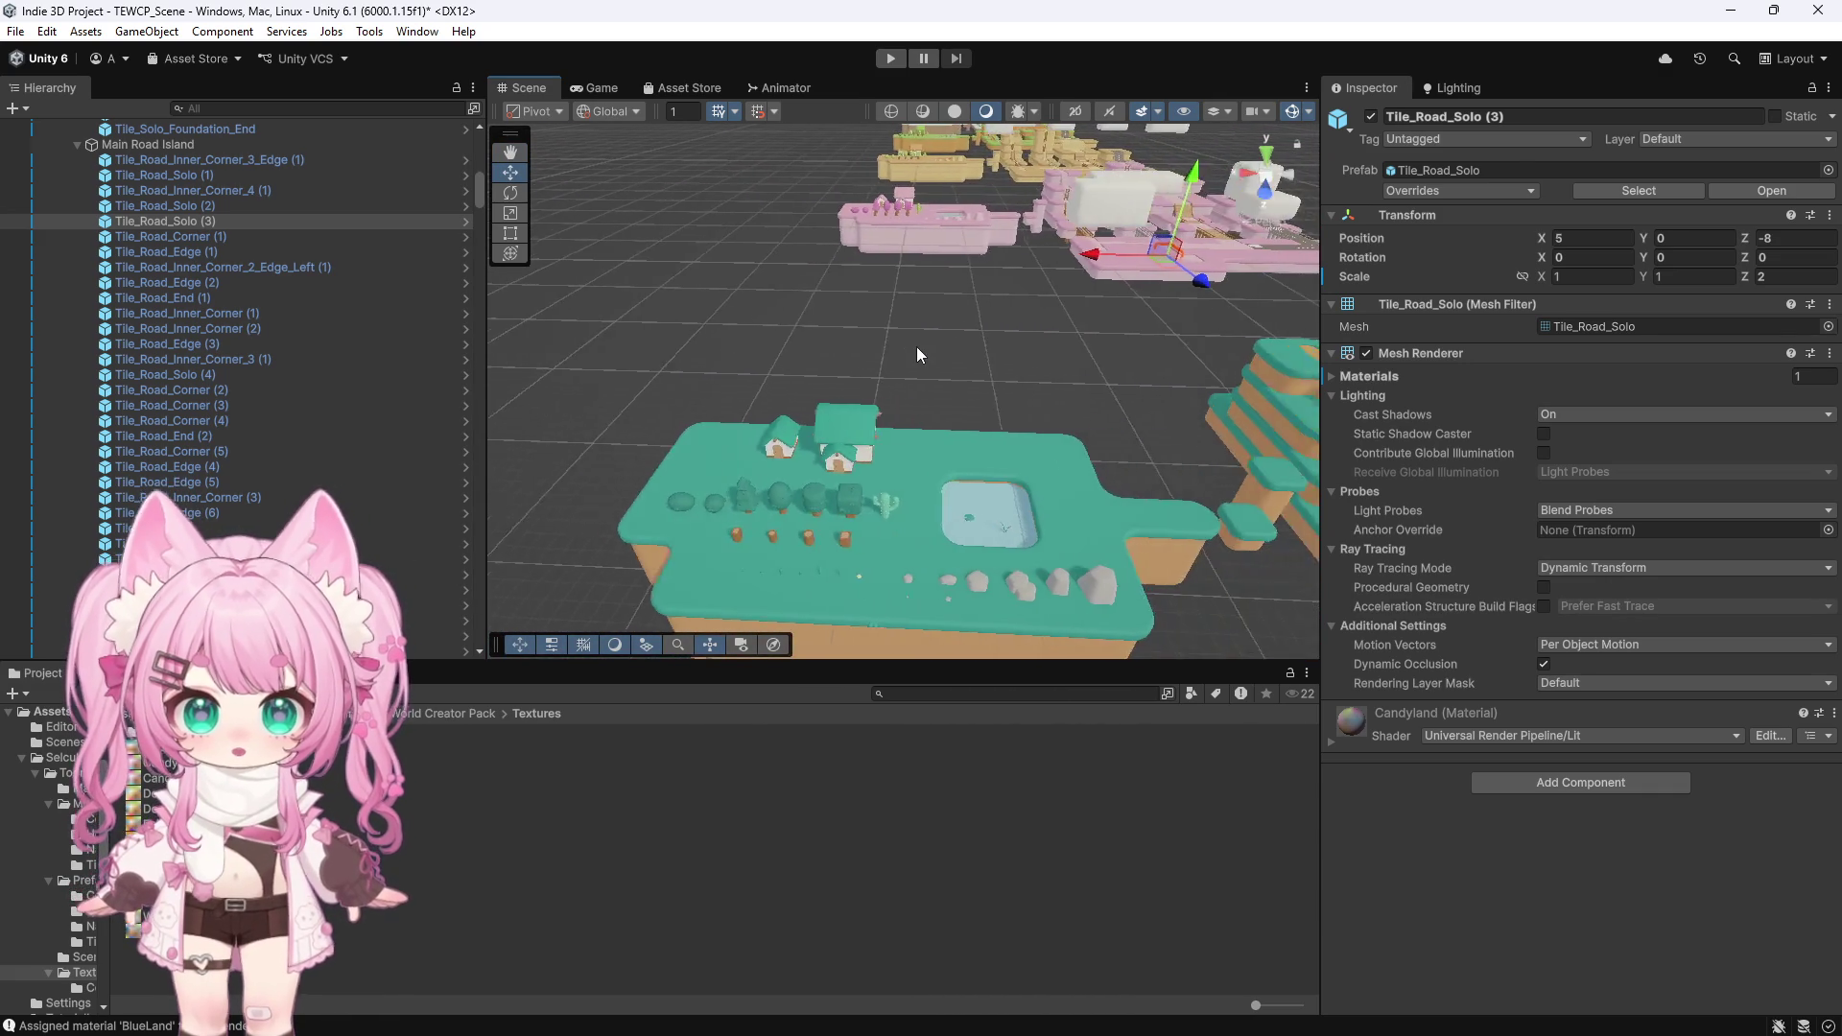
key(d)
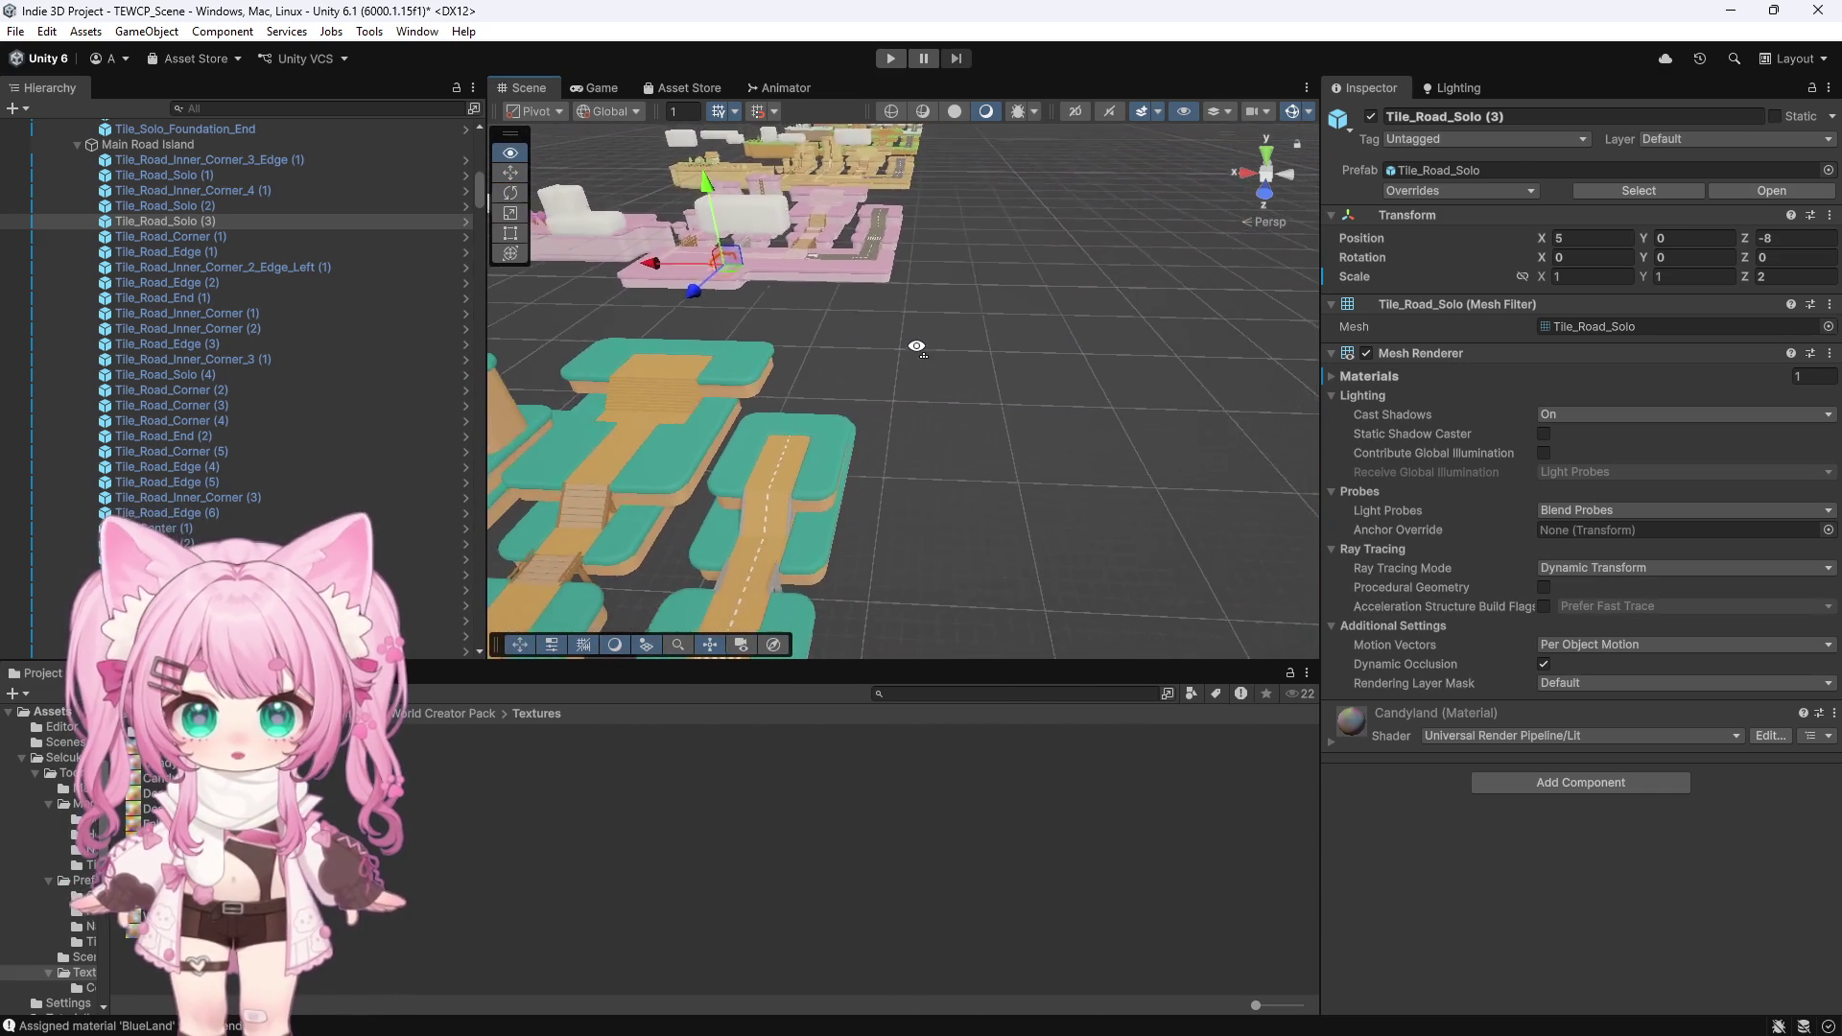
key(a)
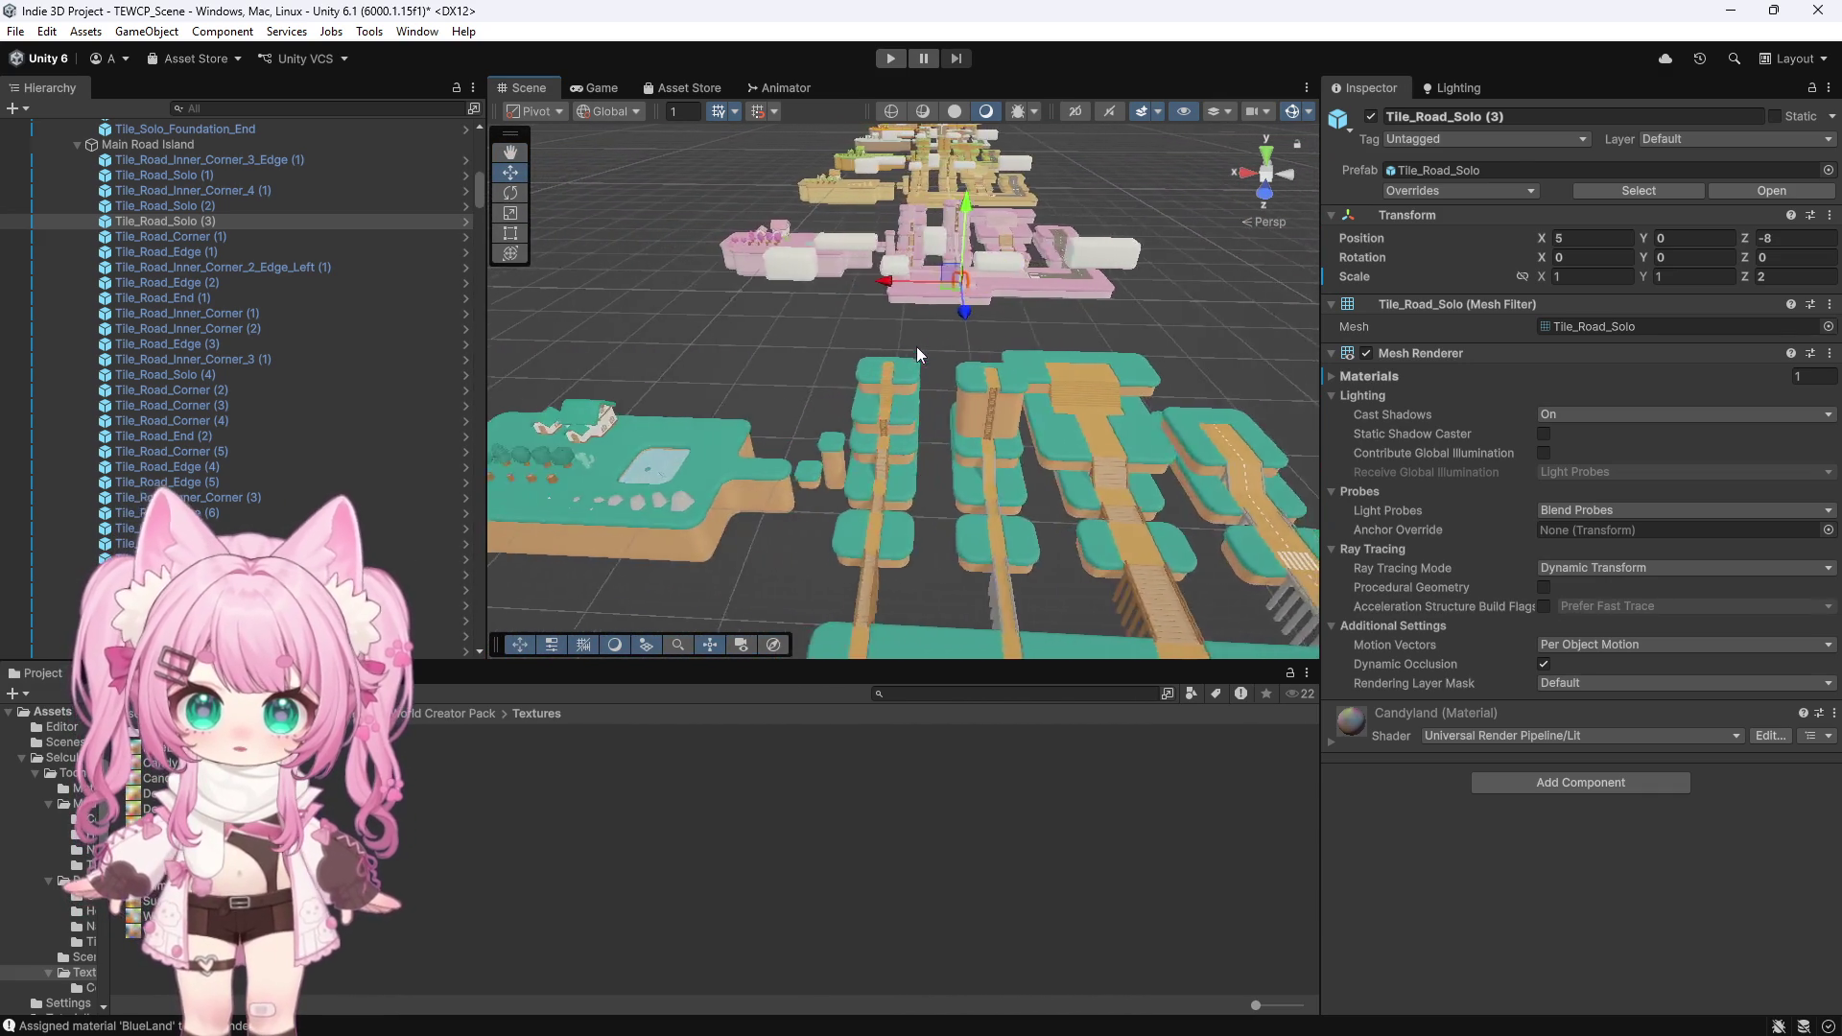
key(w)
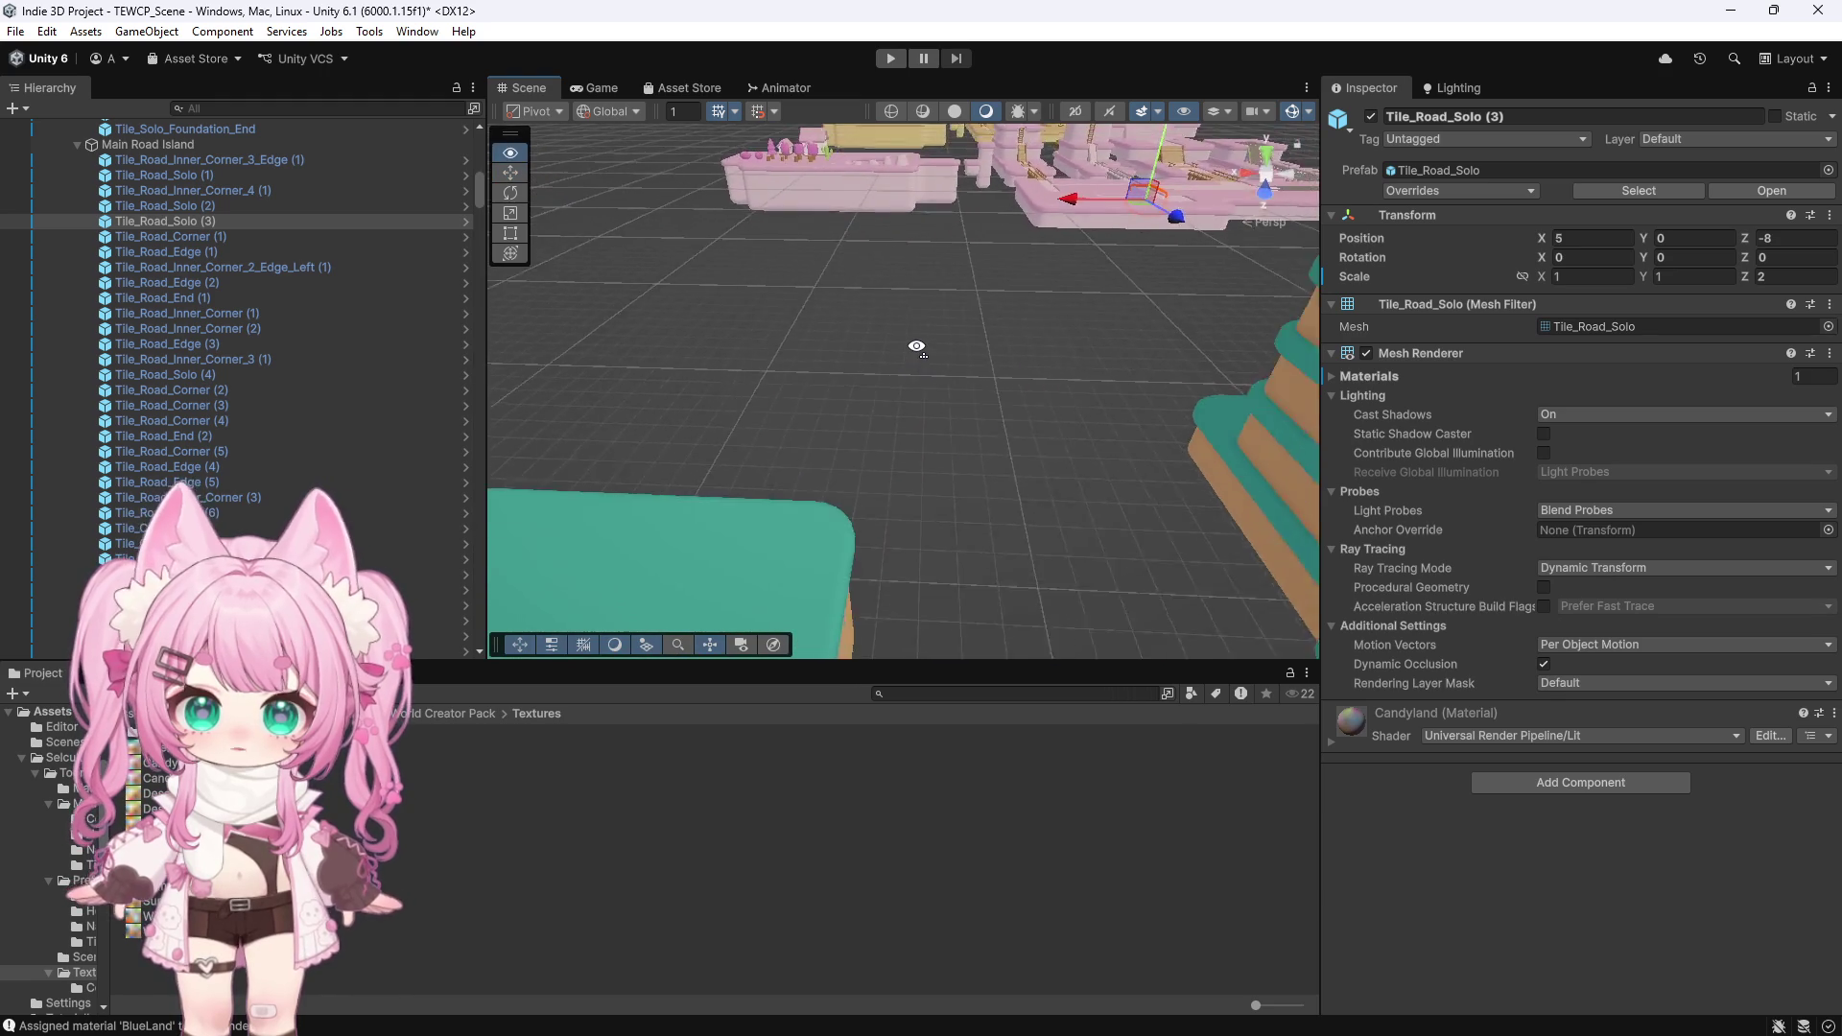
key(s)
key(w)
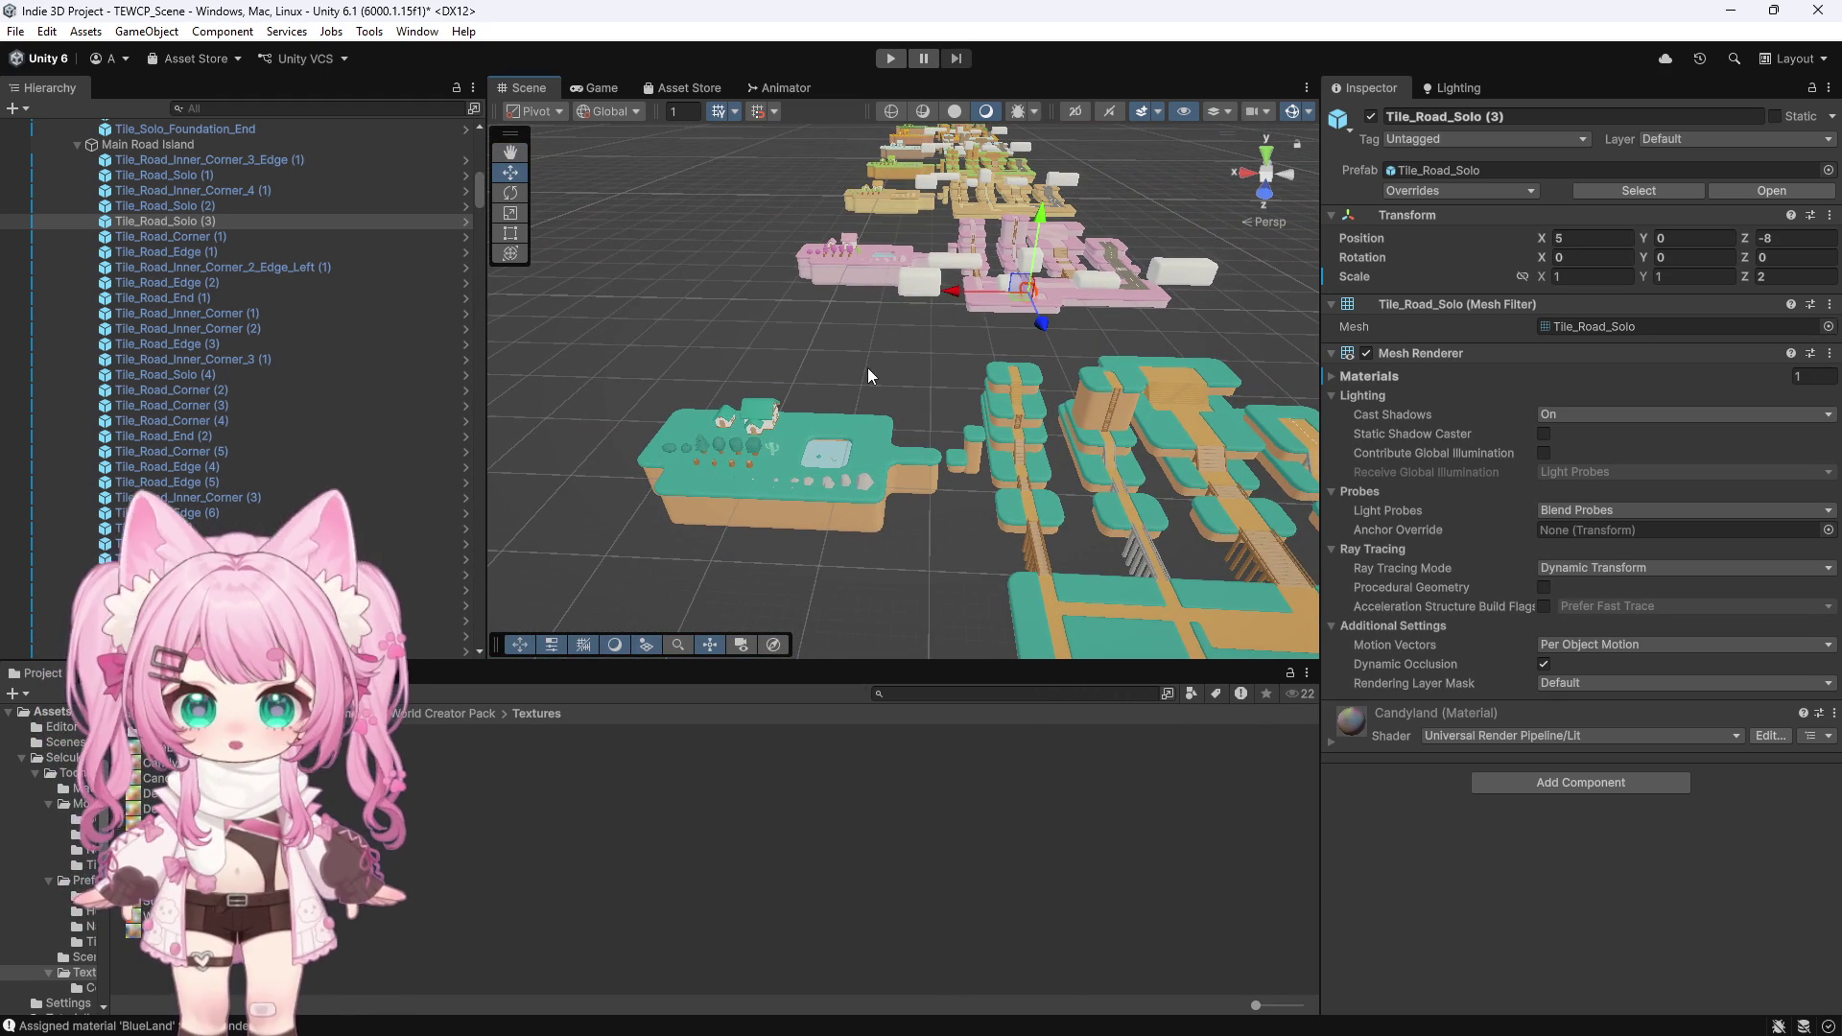
scroll(up, 3)
scroll(down, 3)
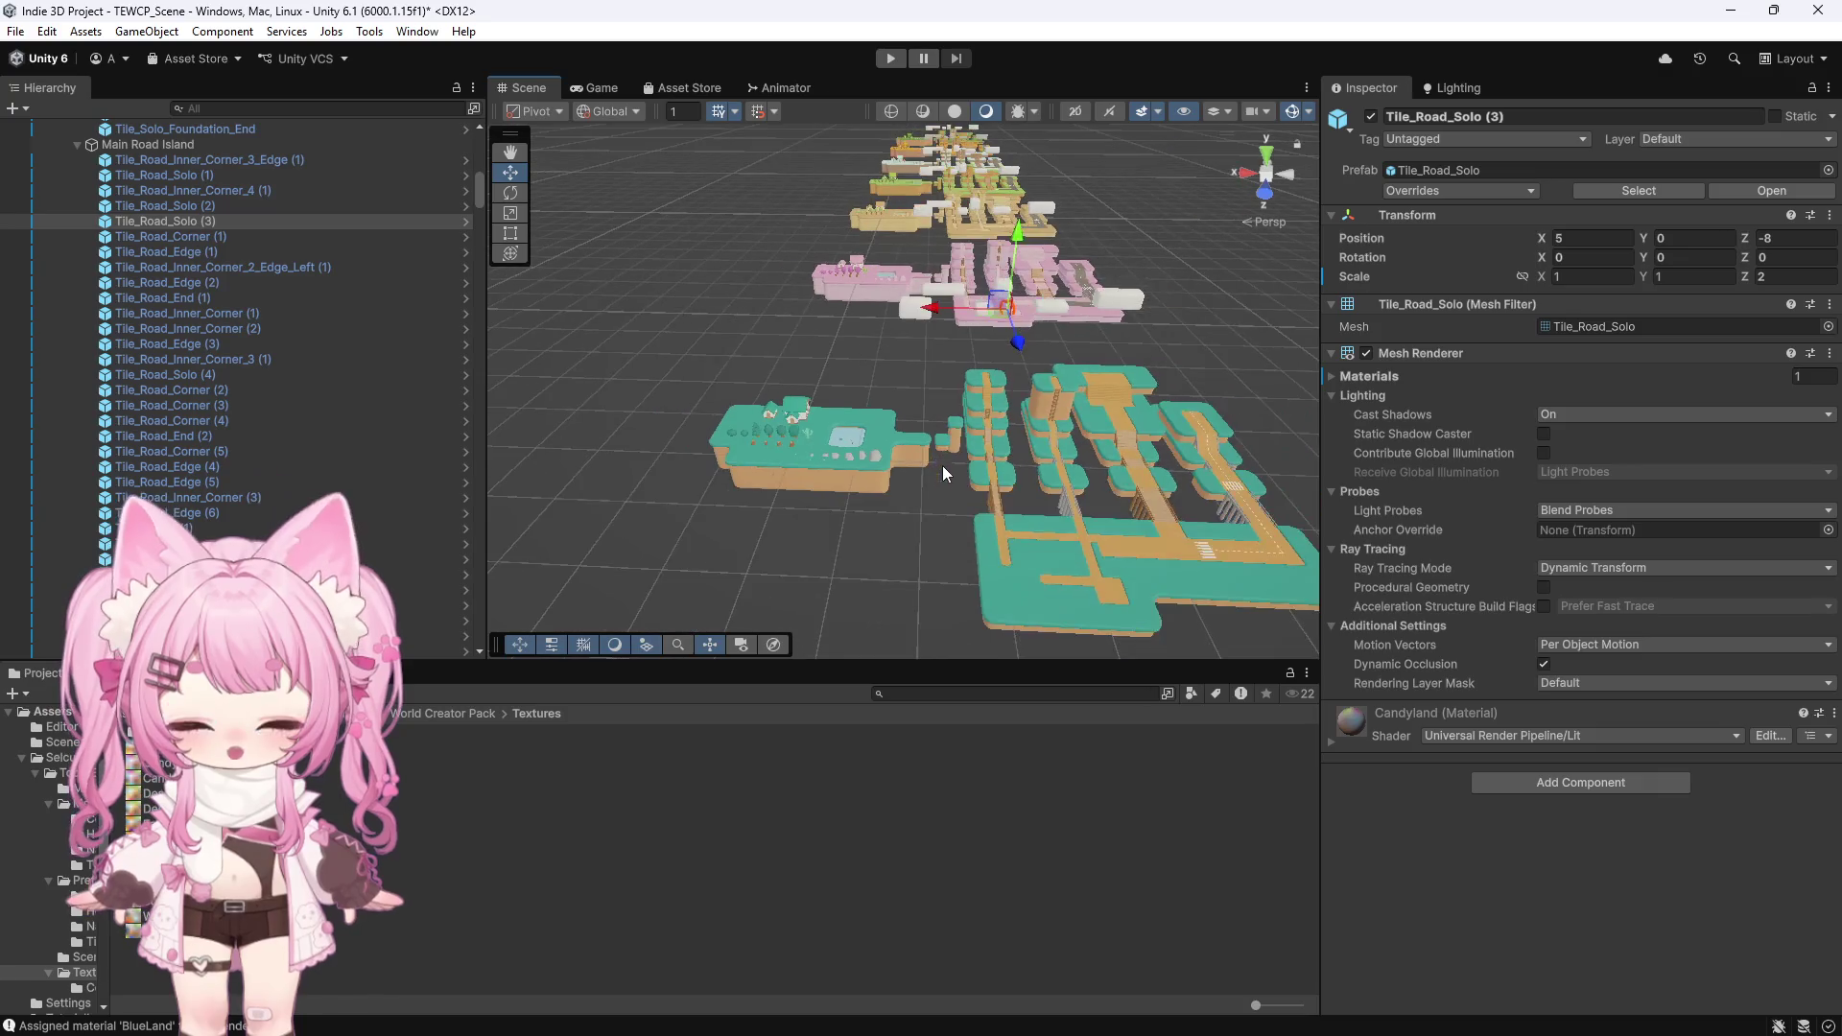
scroll(up, 3)
scroll(down, 3)
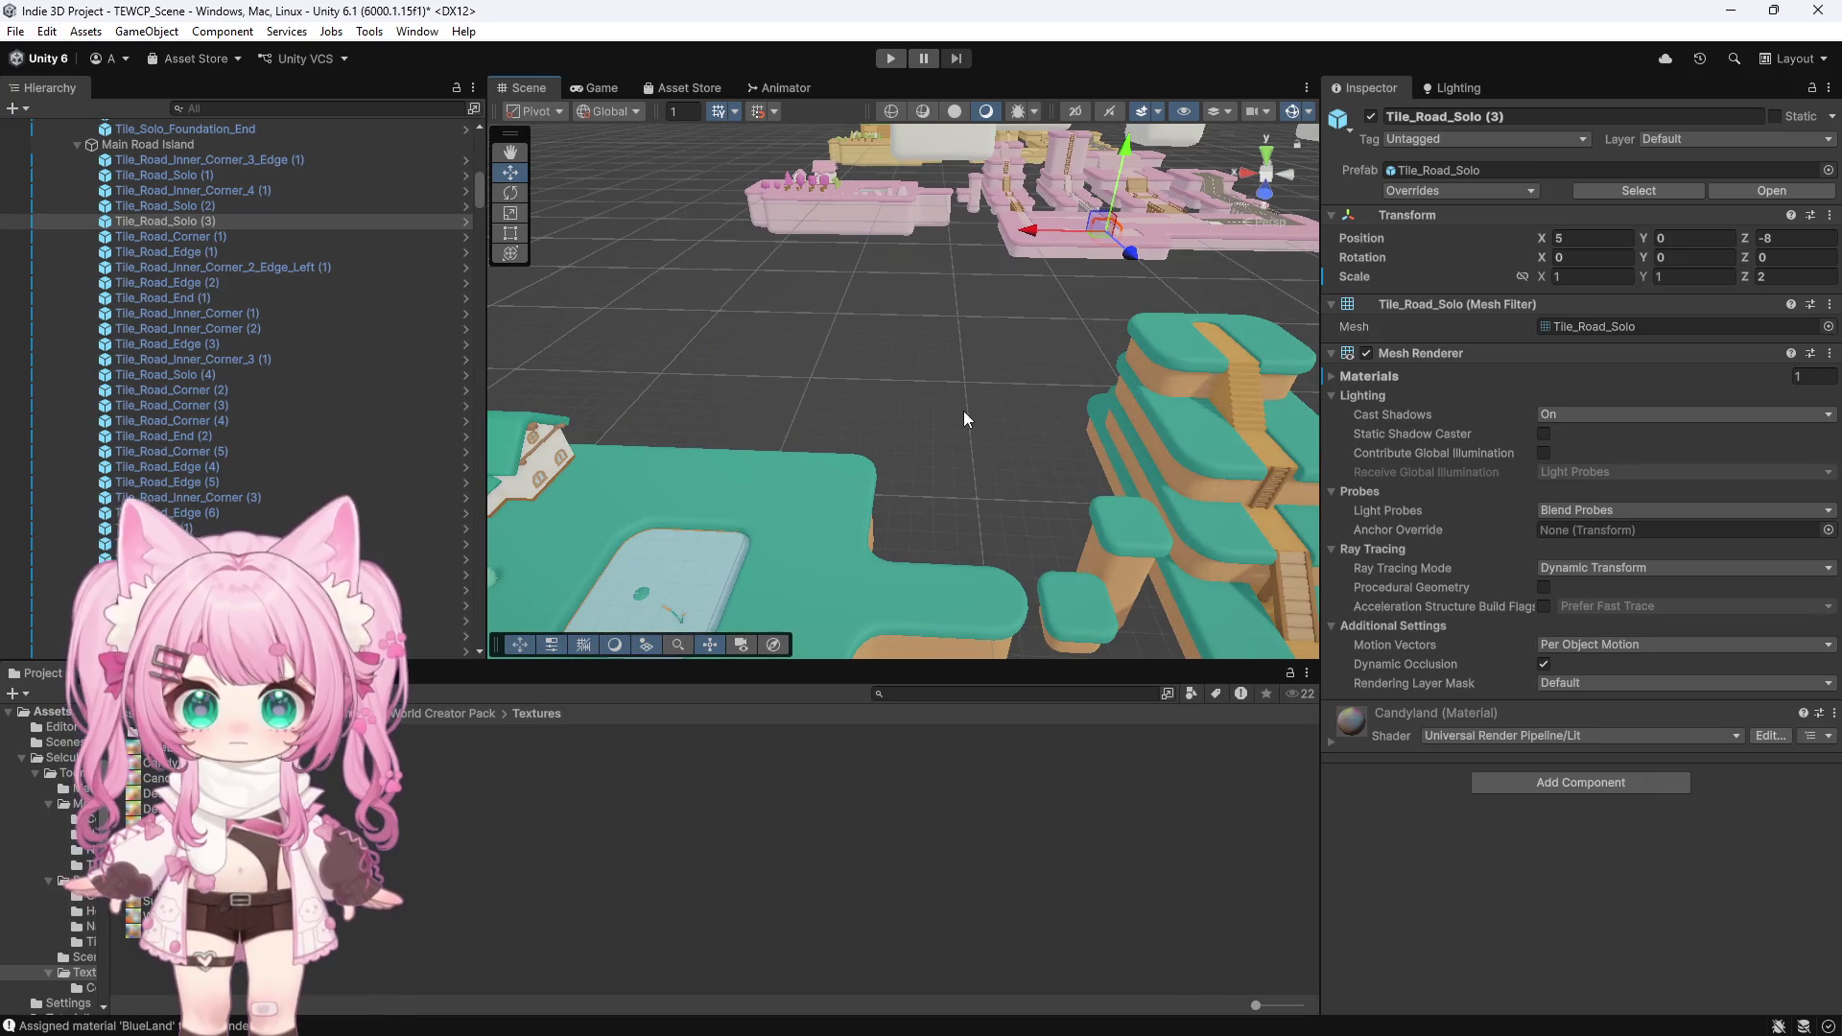
scroll(up, 3)
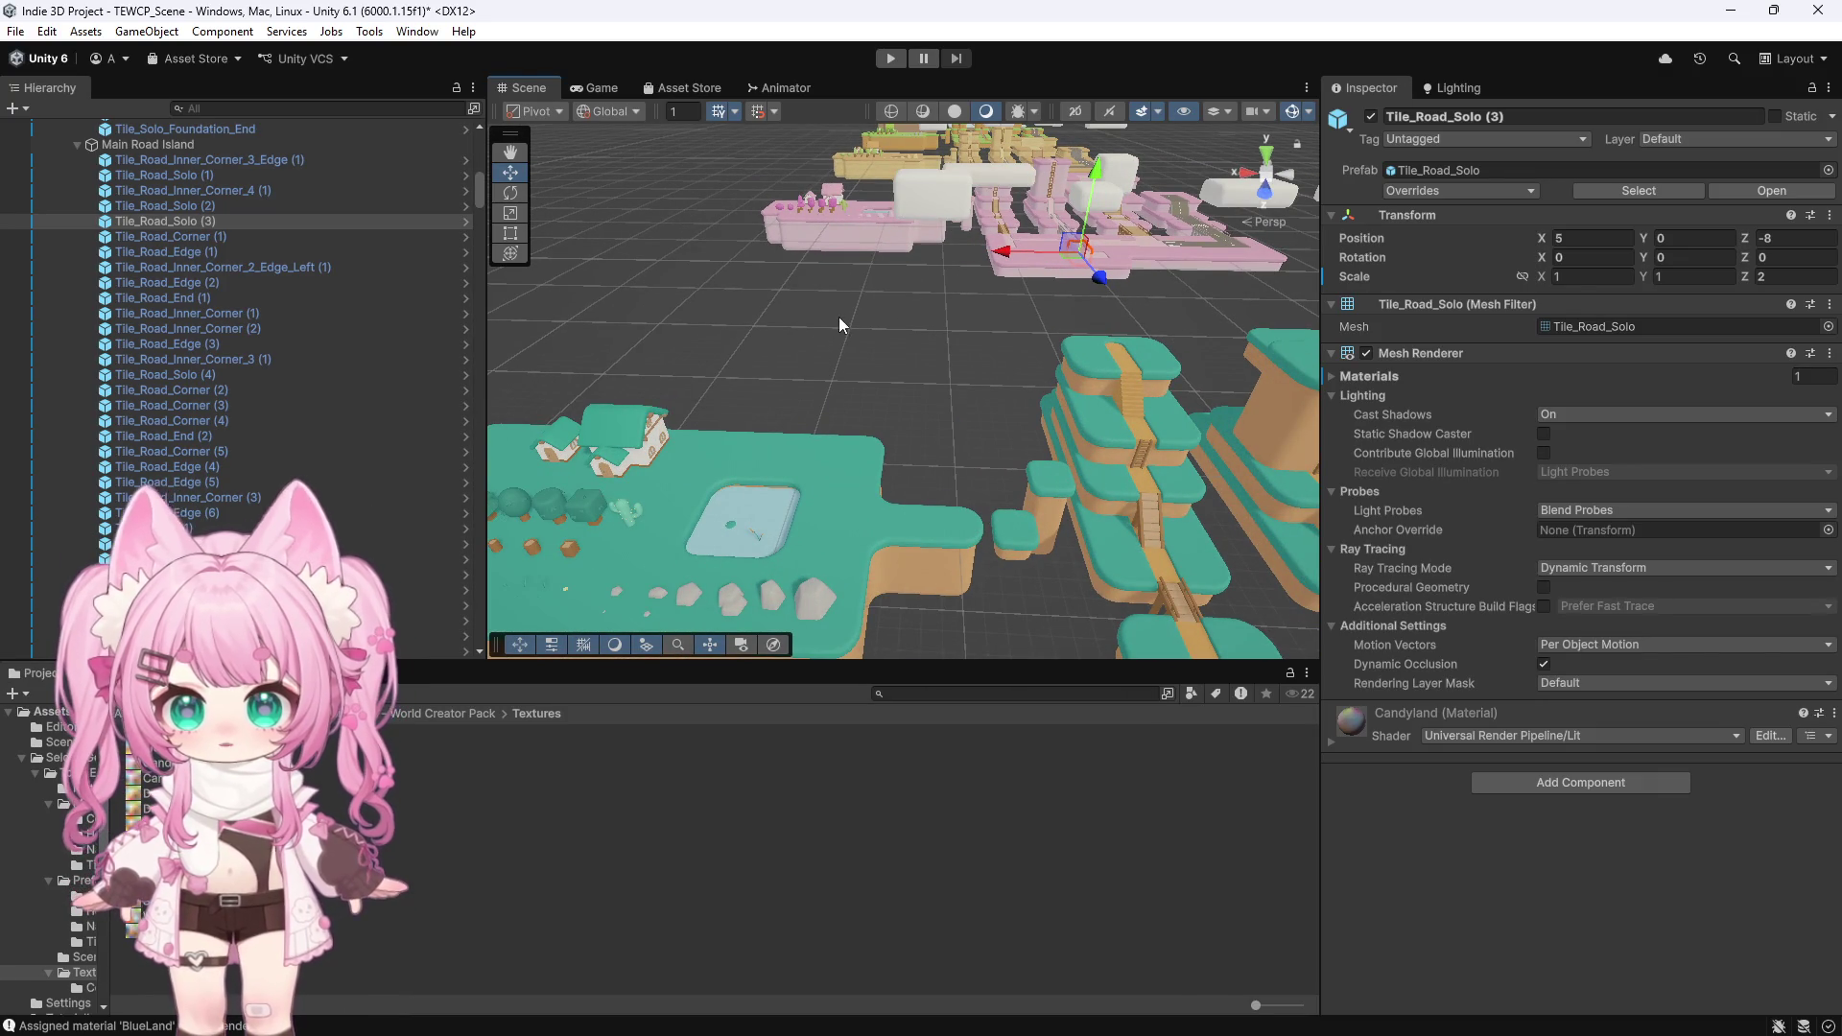
scroll(down, 3)
scroll(down, 3)
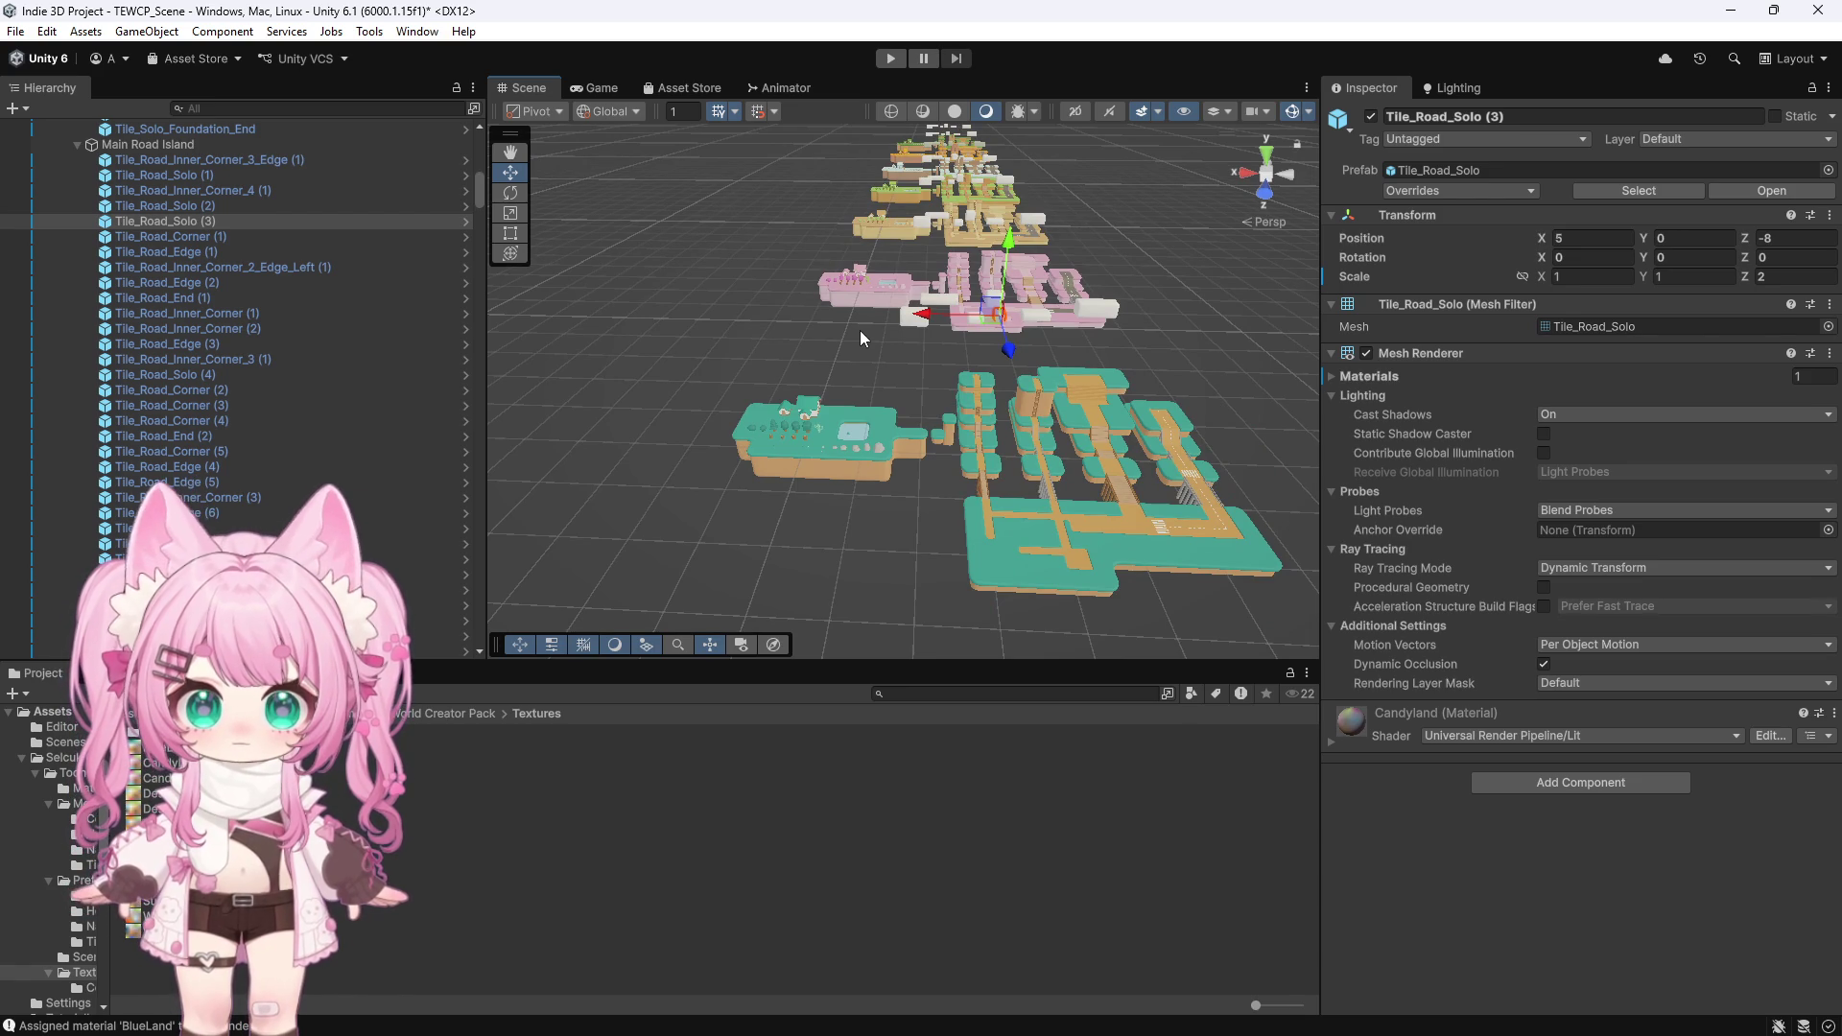
scroll(up, 3)
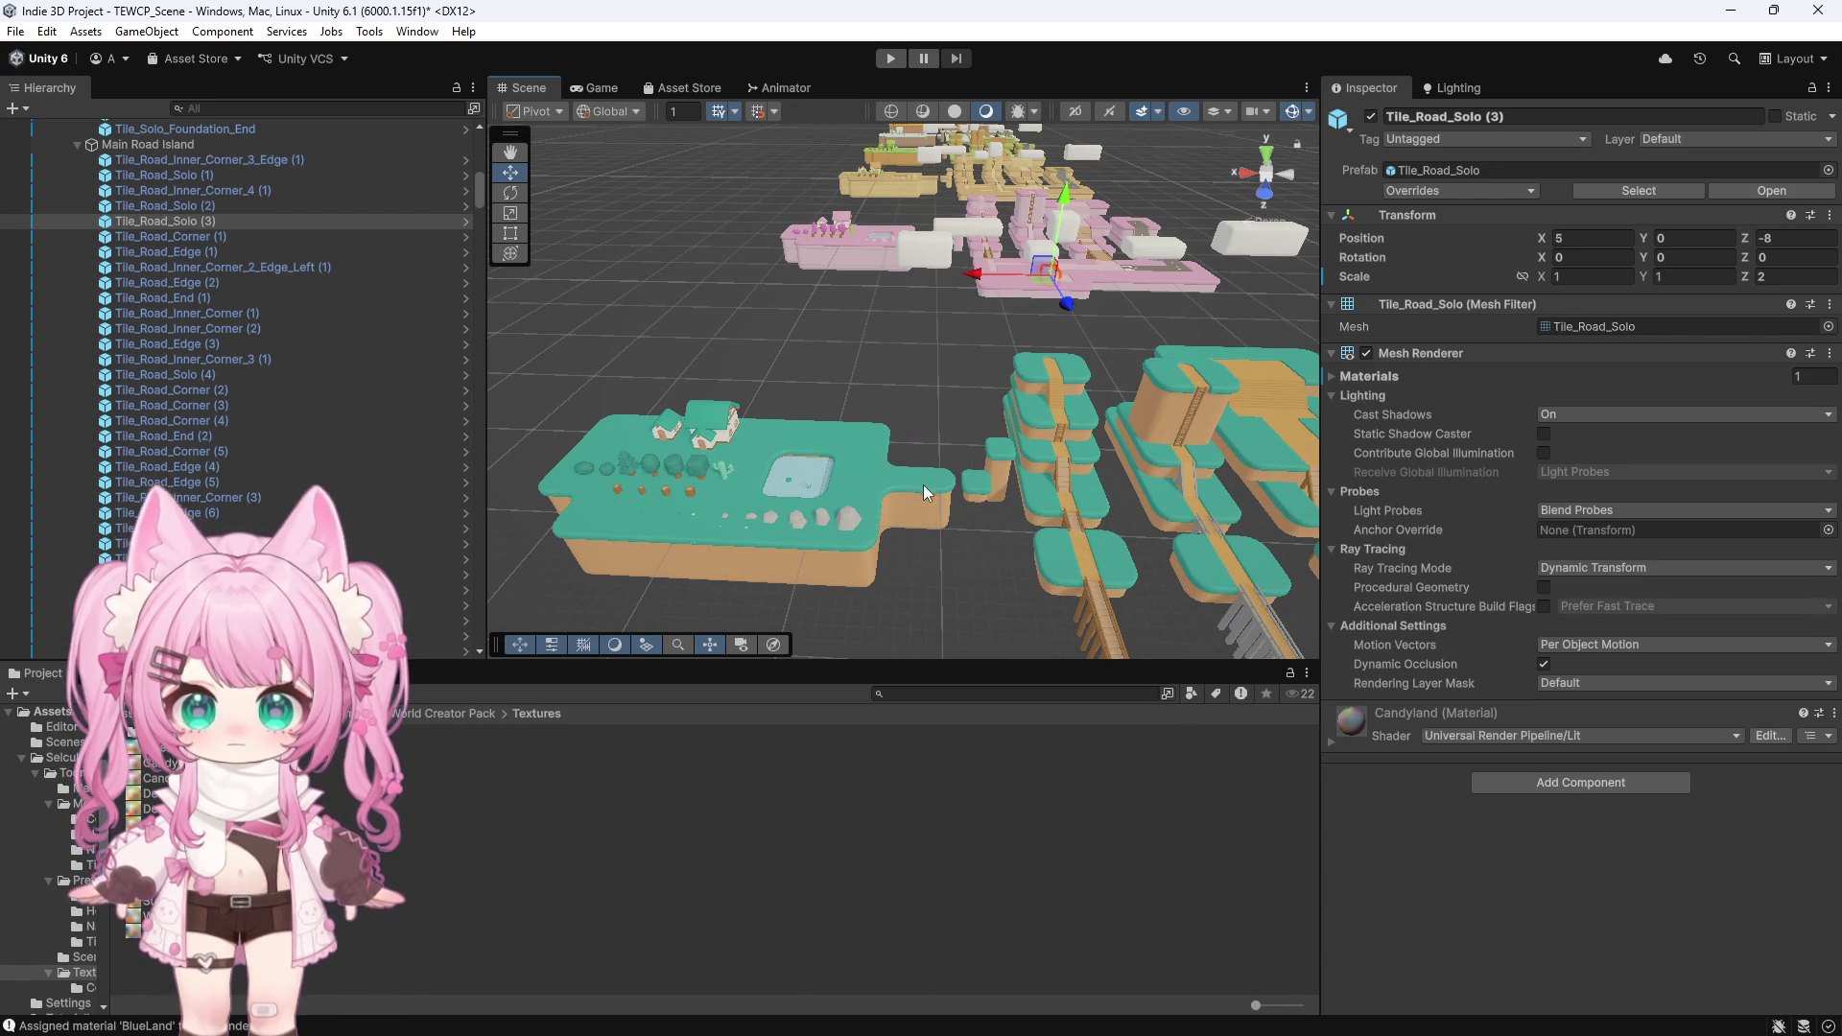
scroll(down, 3)
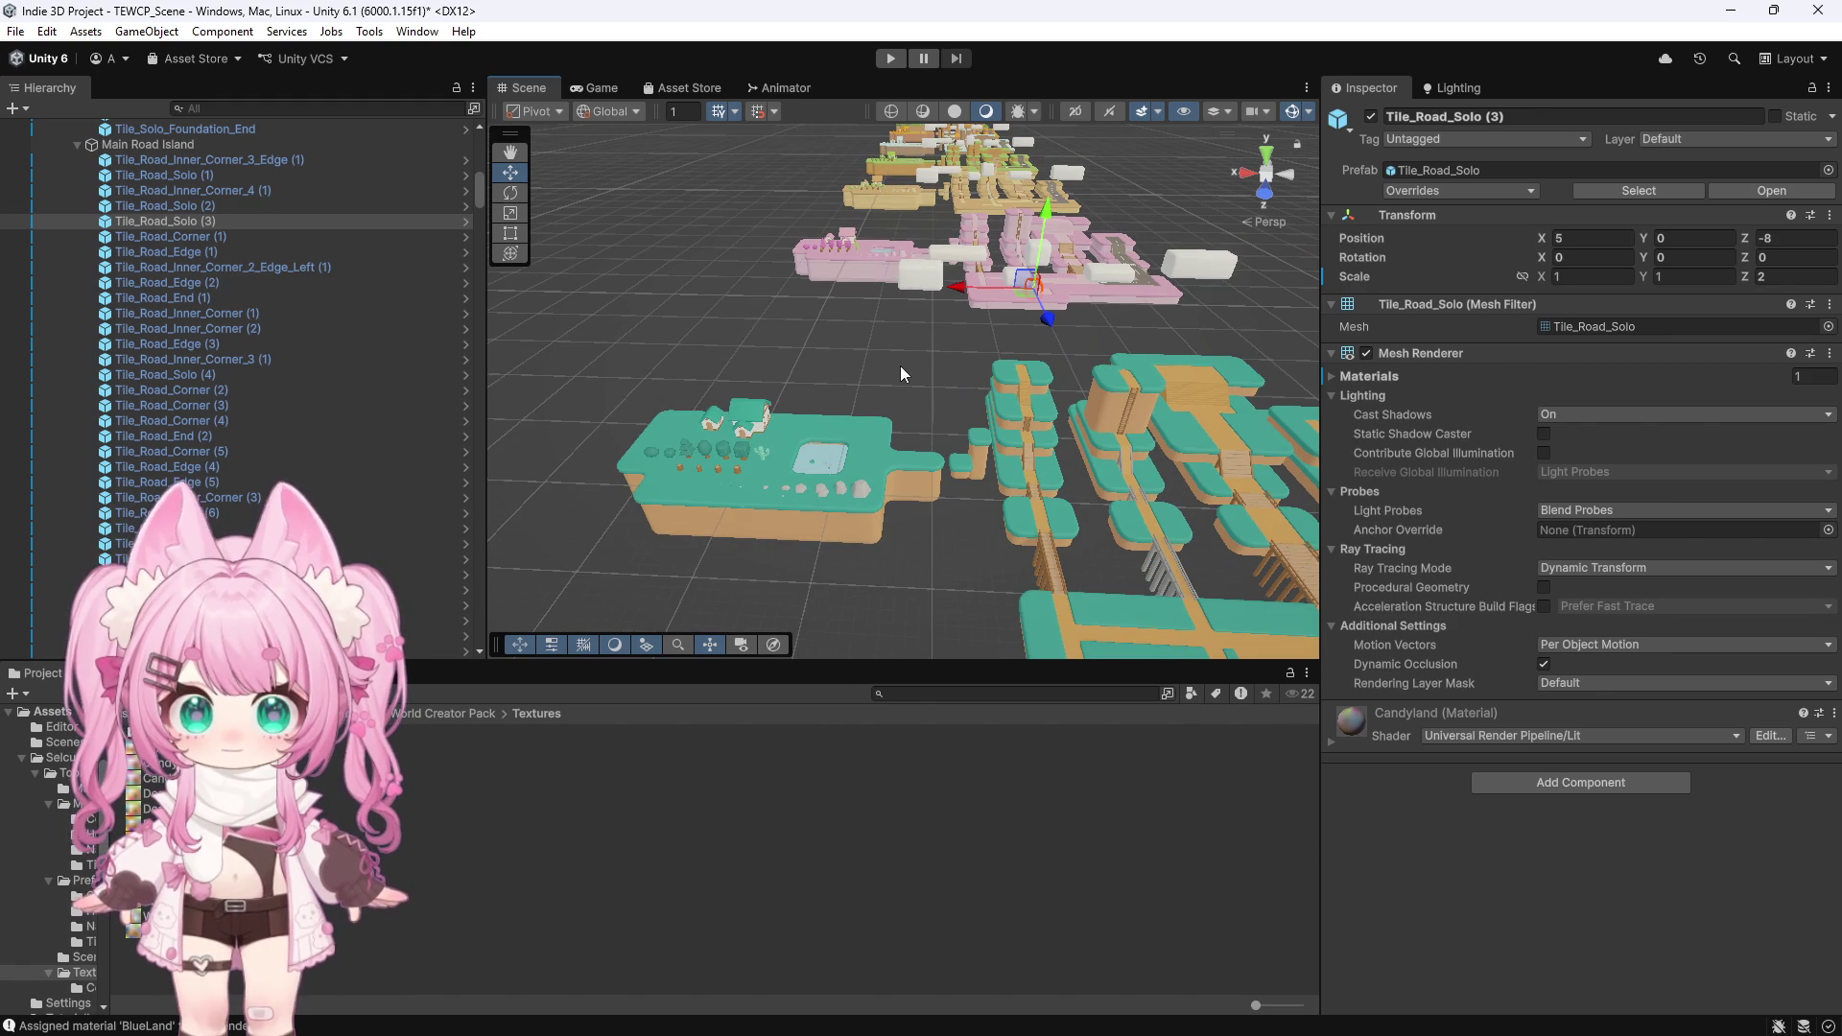
scroll(up, 3)
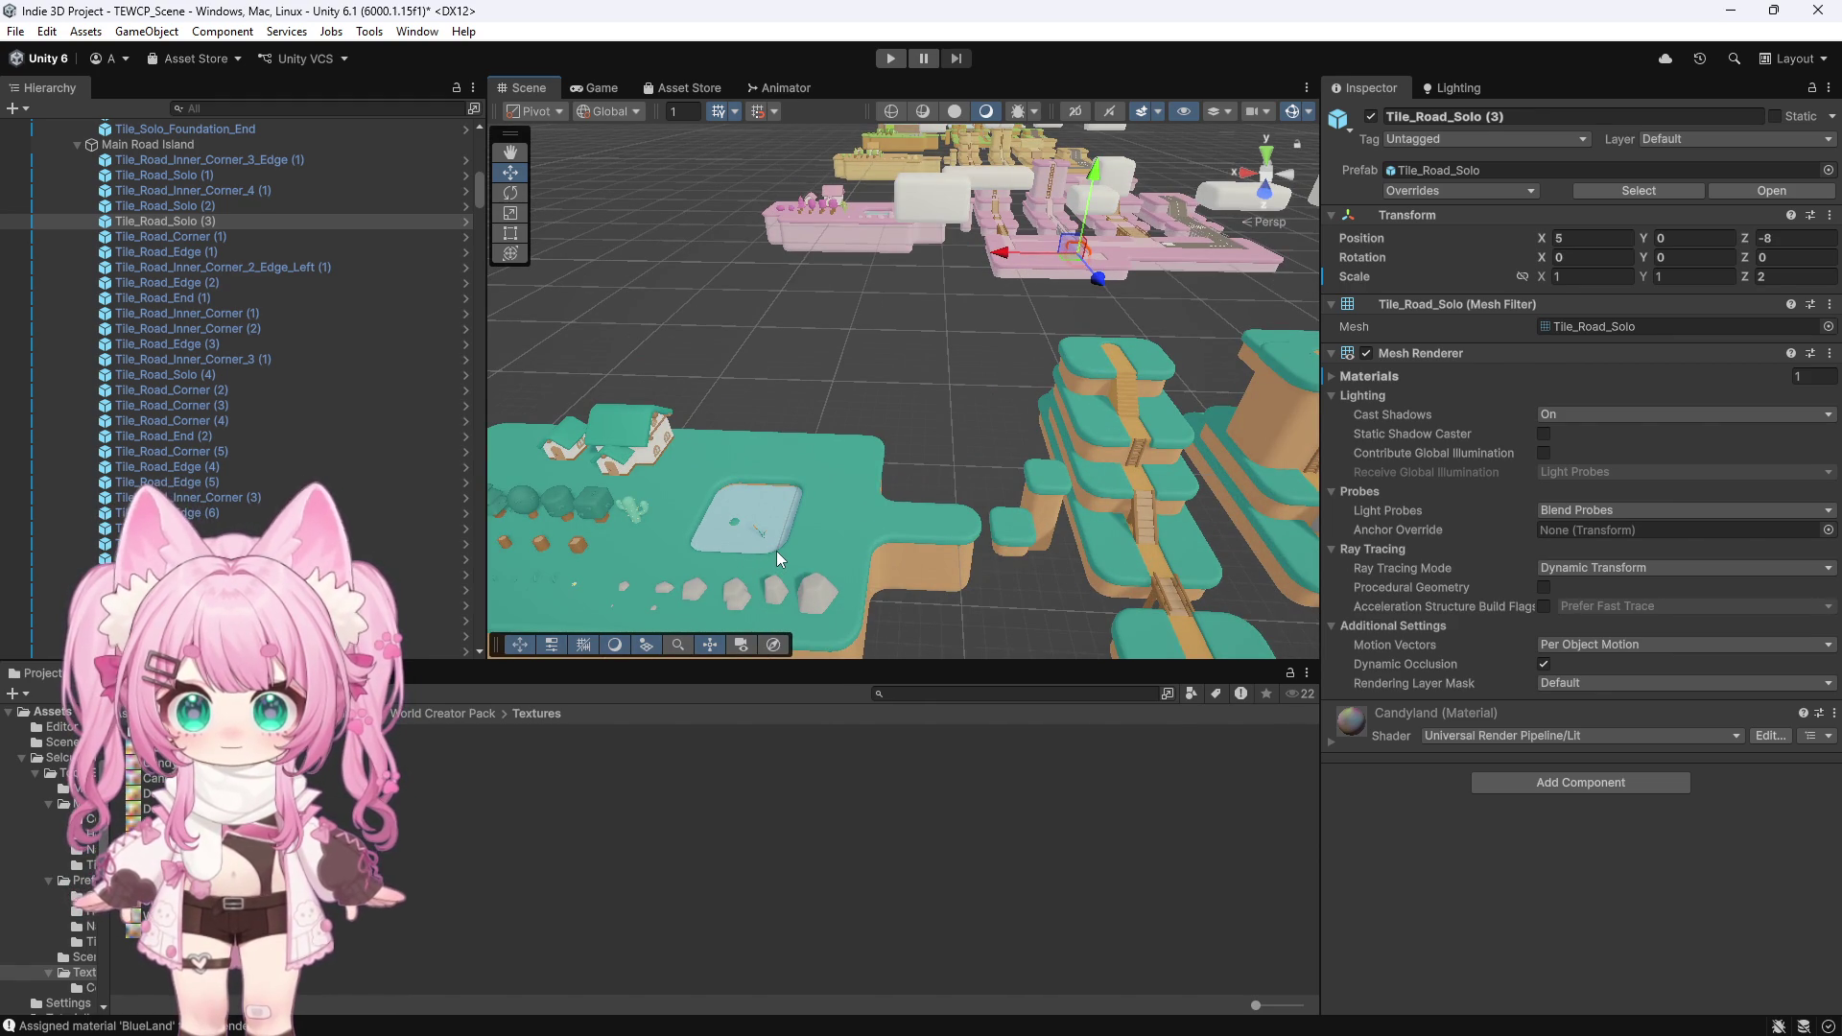
scroll(up, 3)
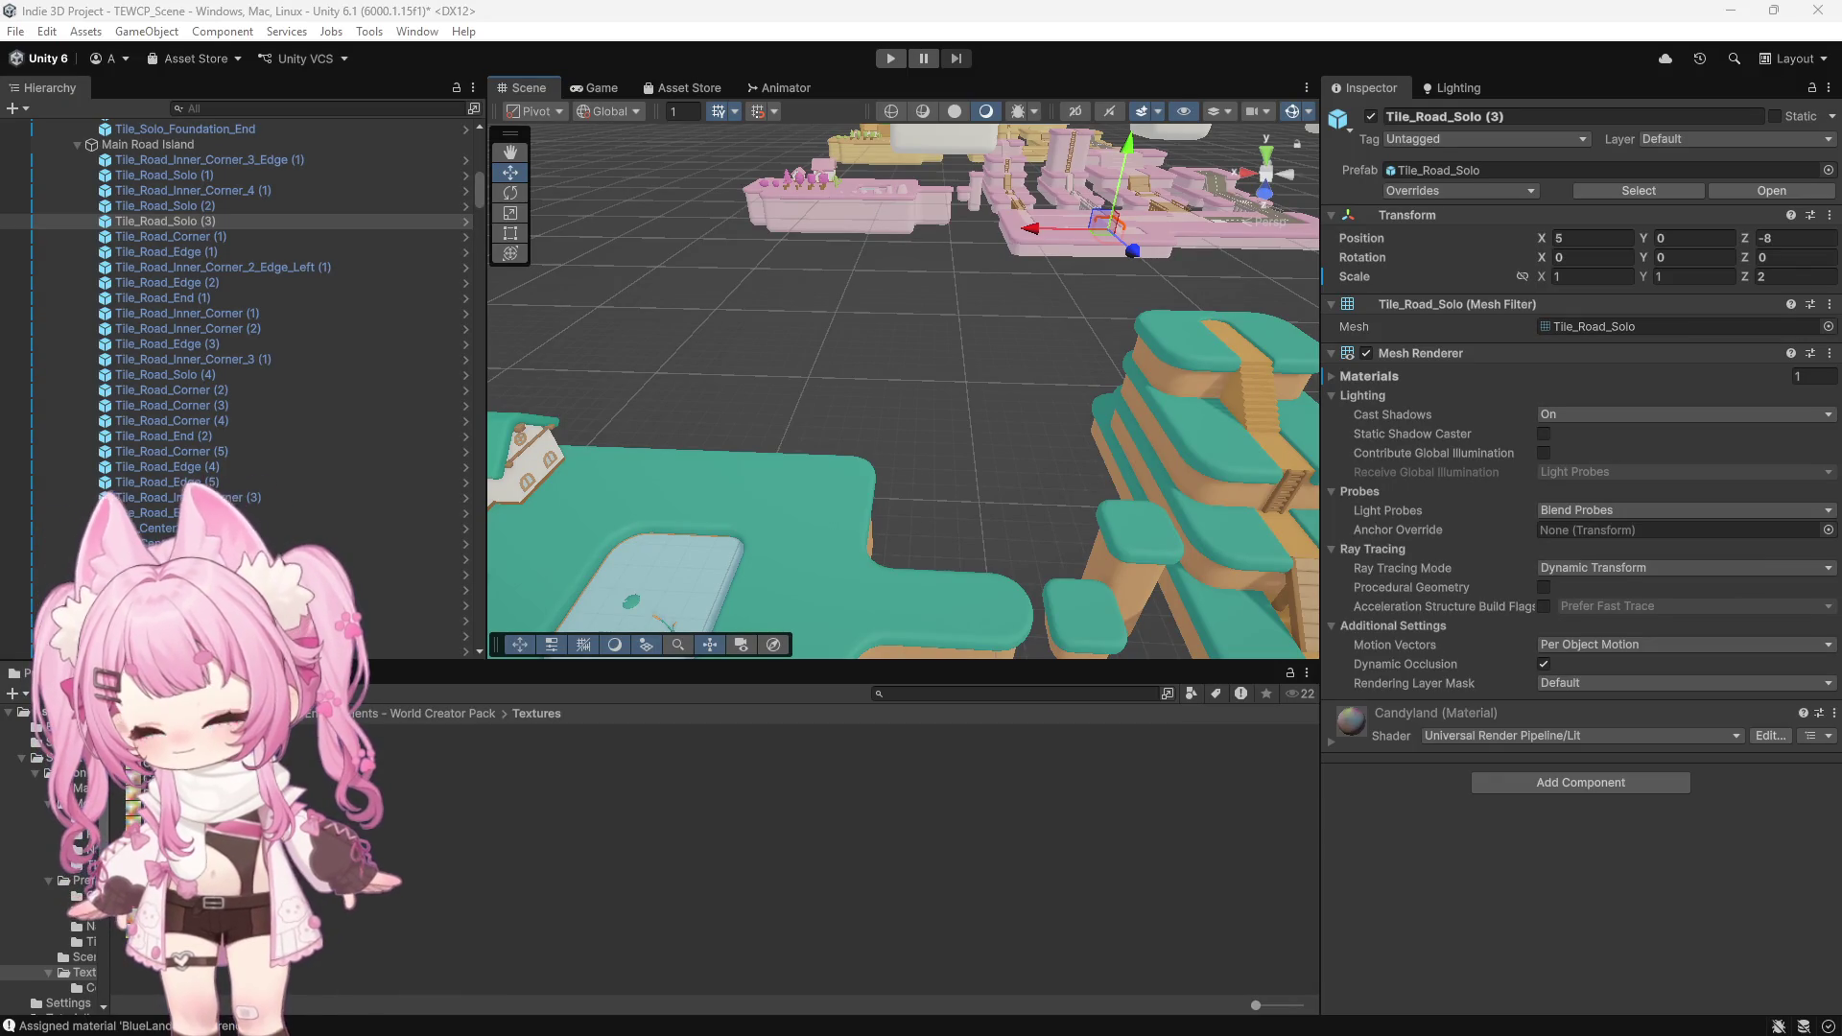
drag(19, 360, 1343, 158)
double_click(1229, 150)
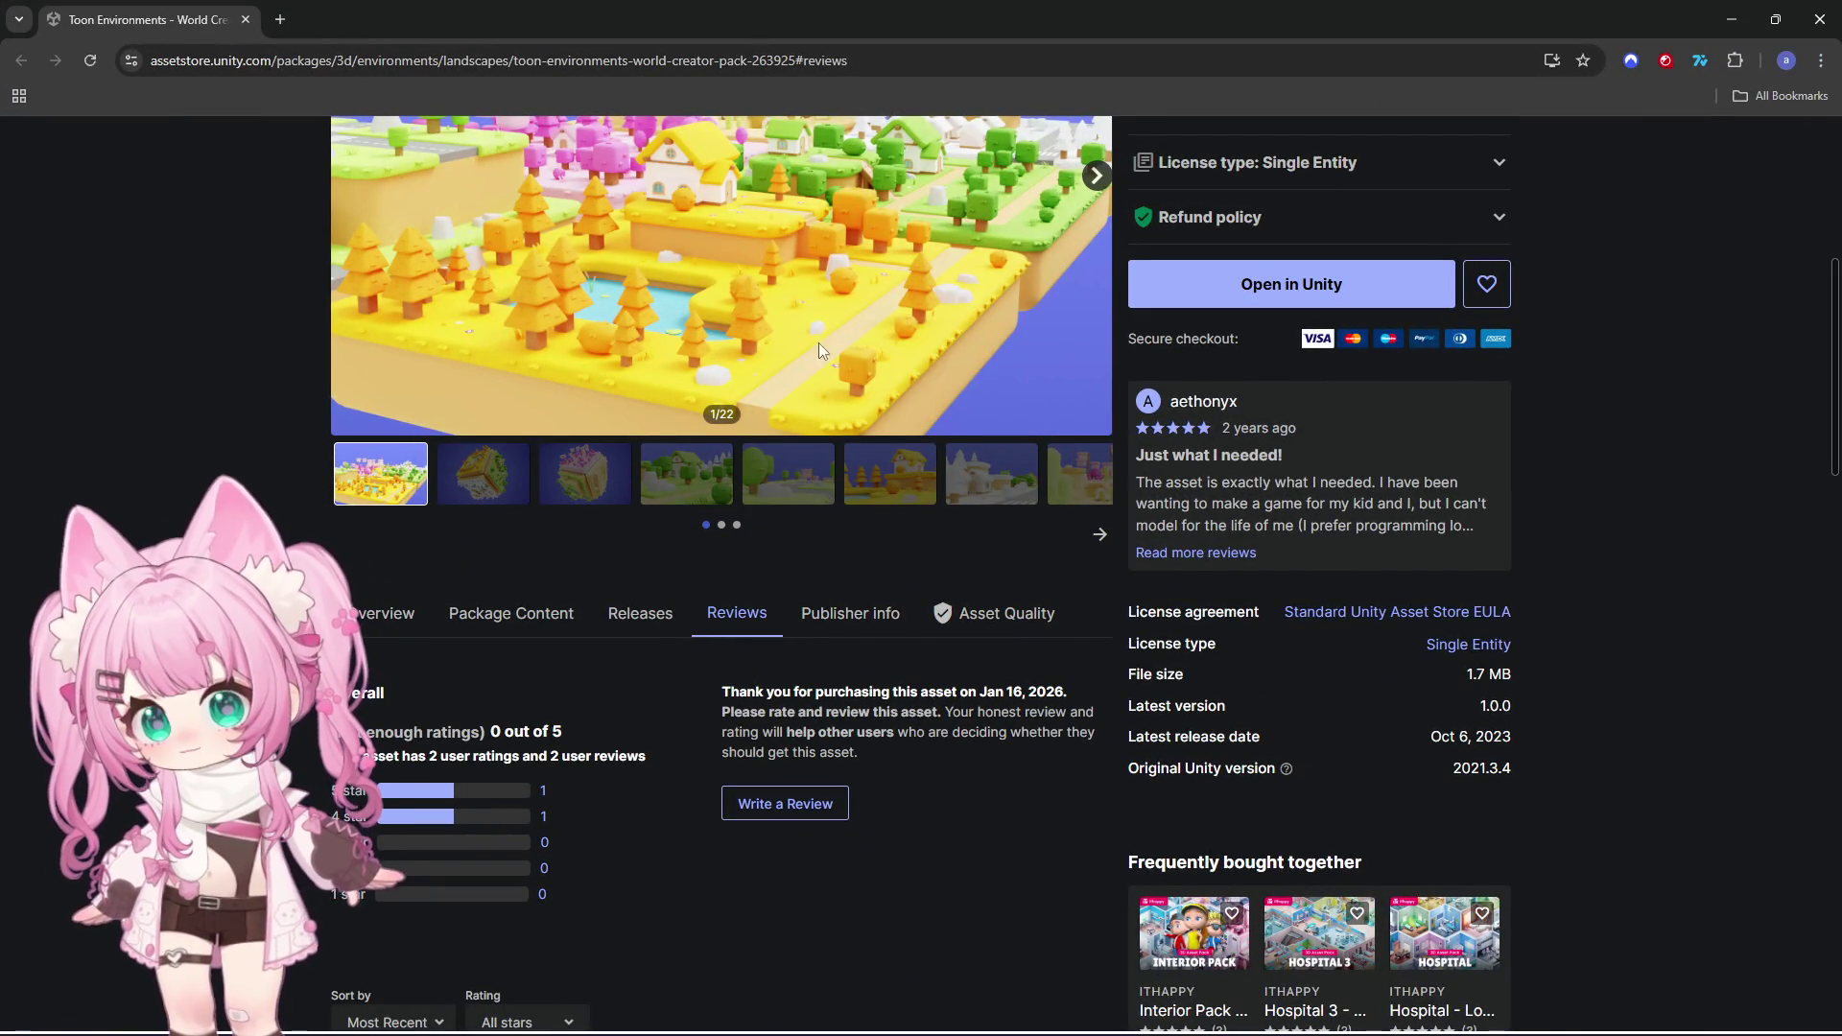
Page through the Toon Environments gallery from the second to the seventh preview image
scroll(up, 3)
scroll(up, 3)
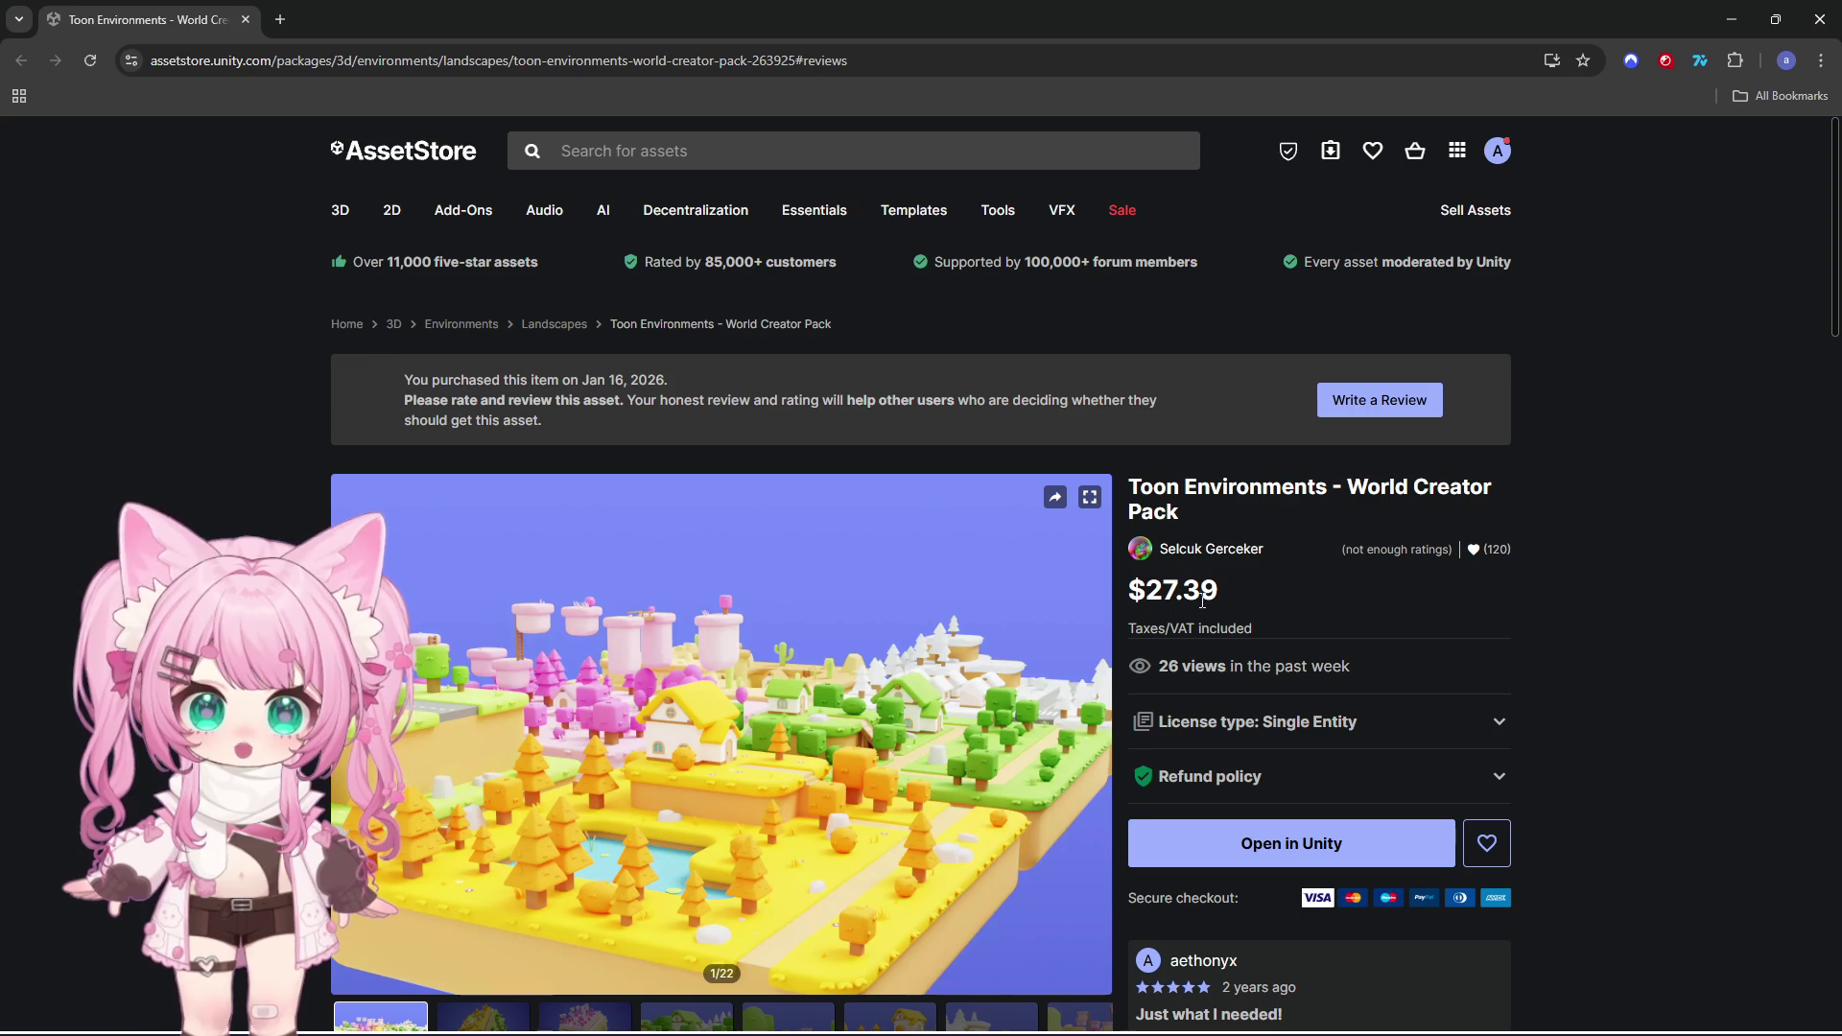
scroll(down, 3)
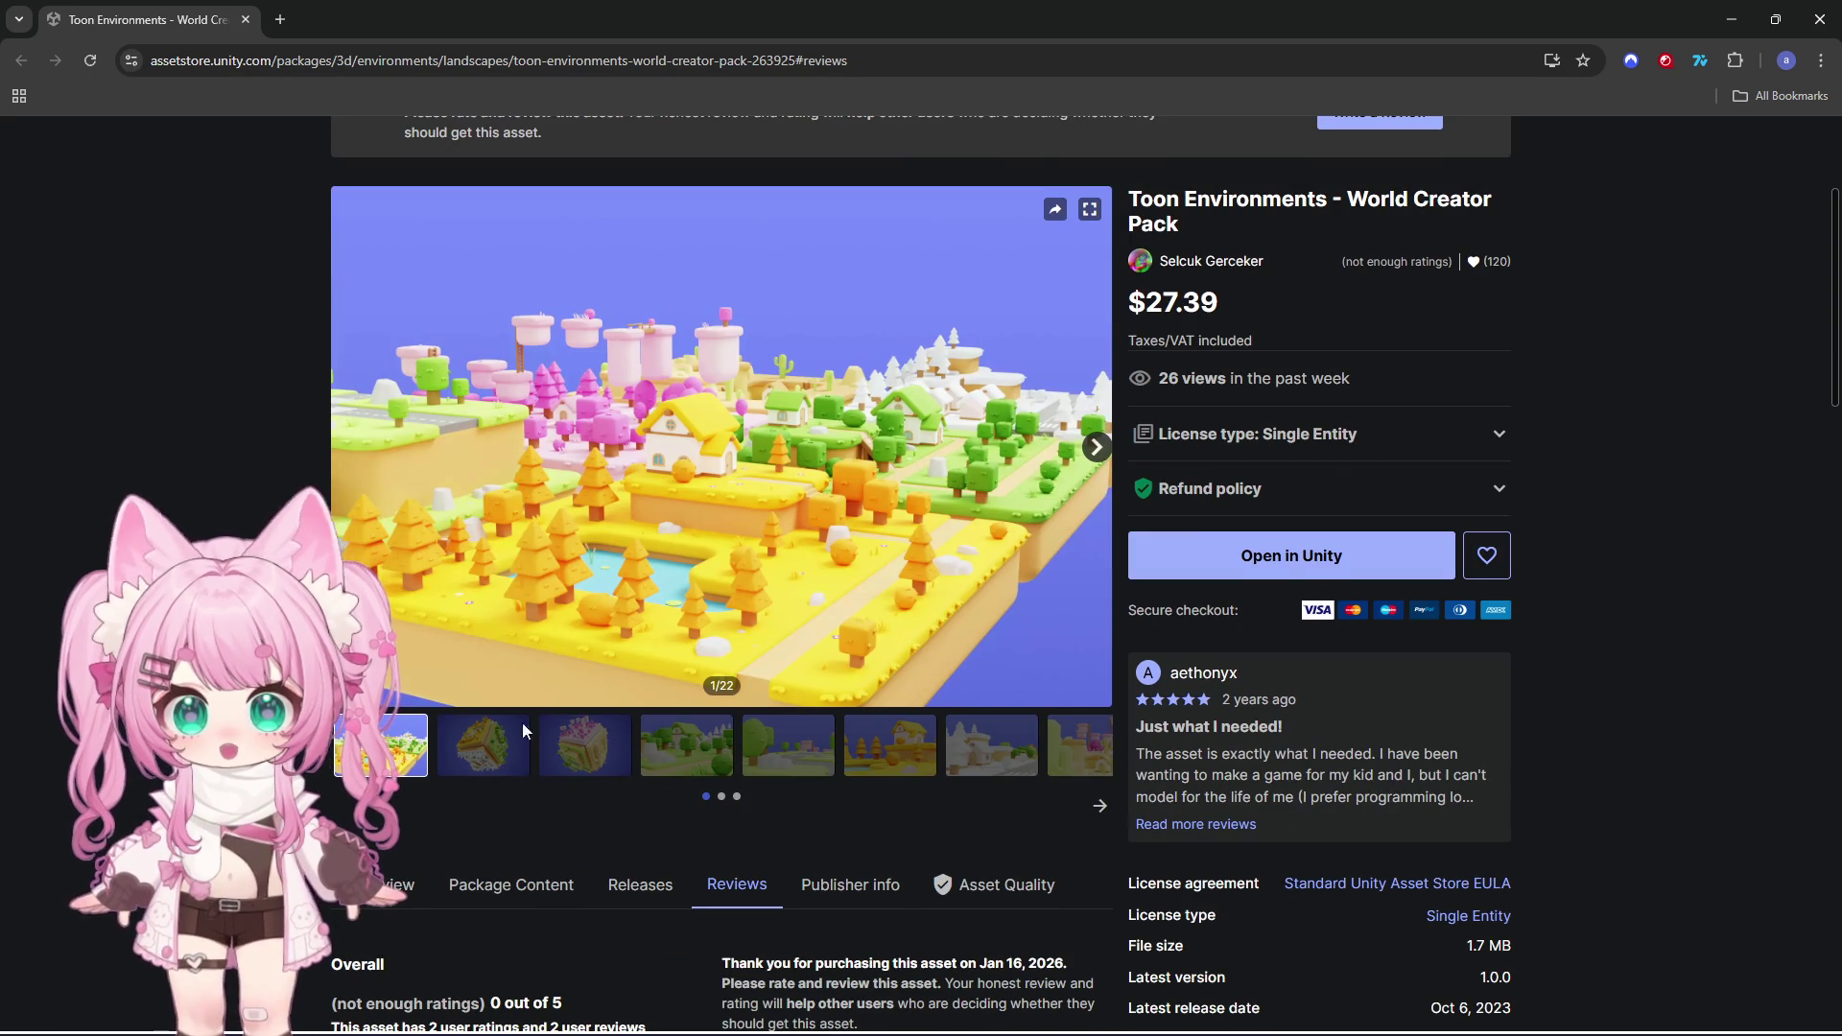
click(507, 756)
click(564, 745)
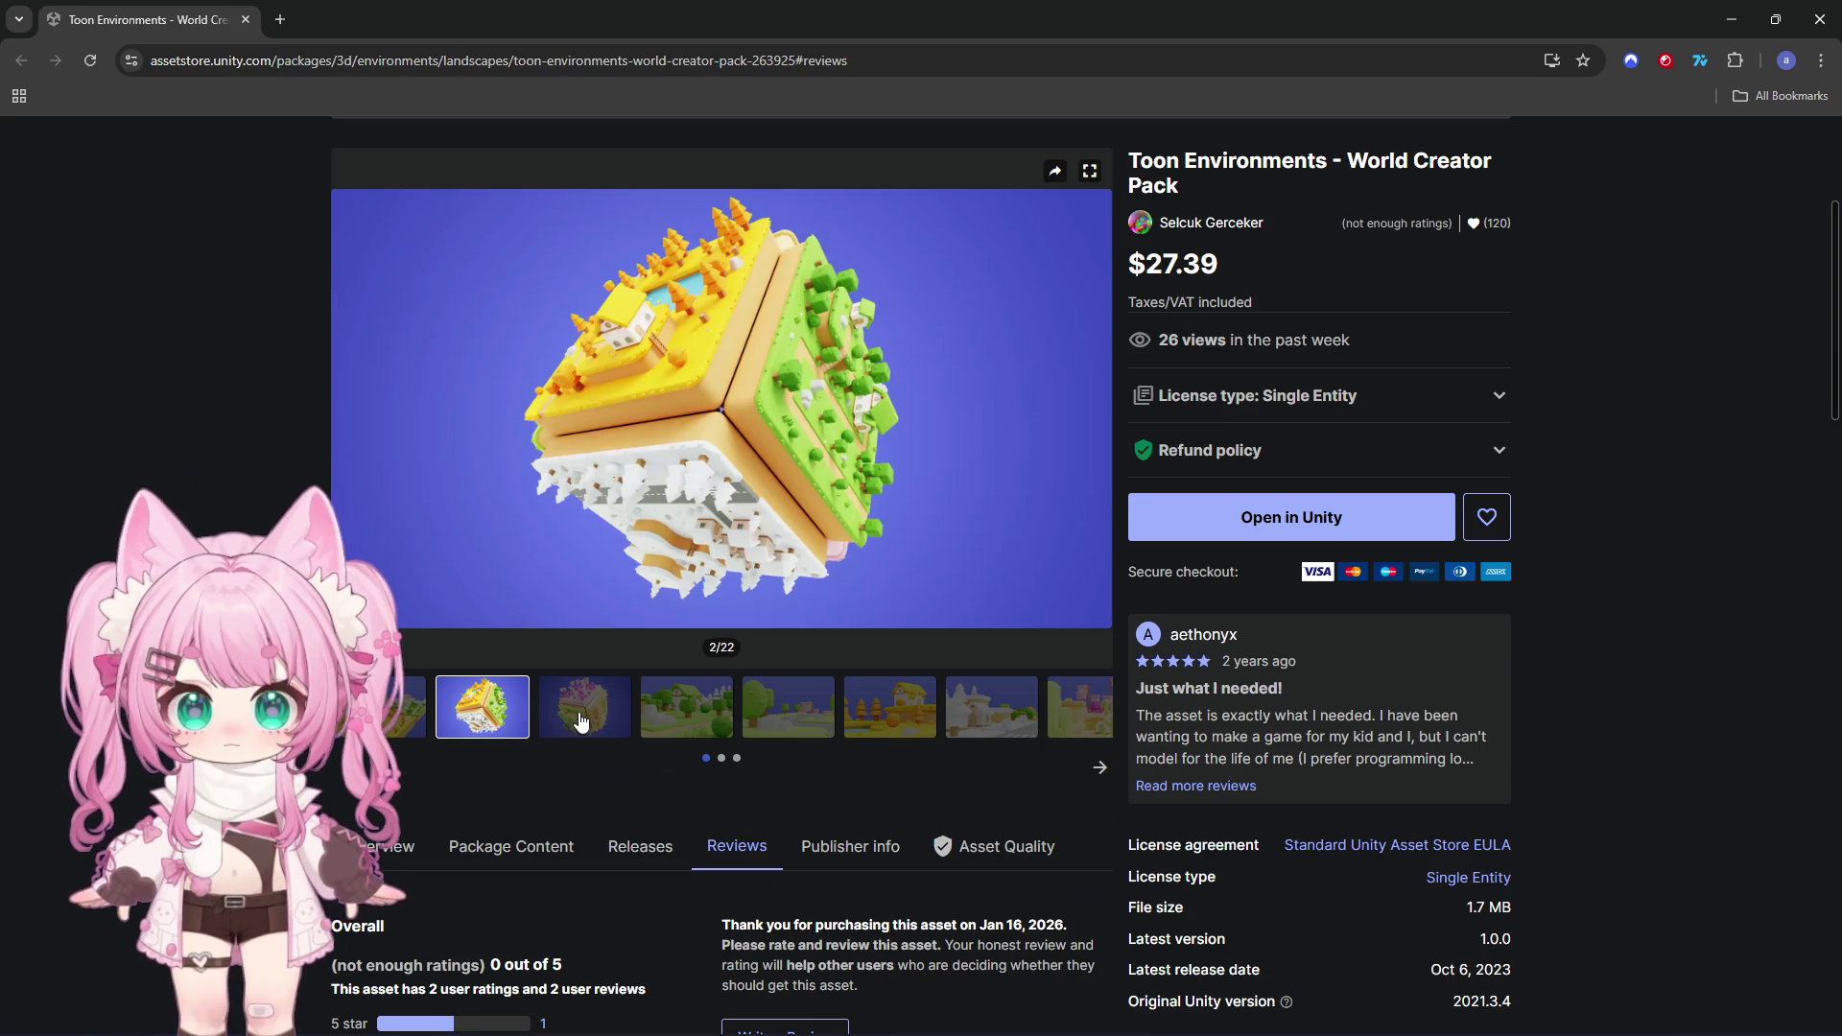
click(686, 712)
click(787, 712)
click(890, 712)
click(994, 716)
Return the gallery to its first preview image and close the browser
scroll(down, 3)
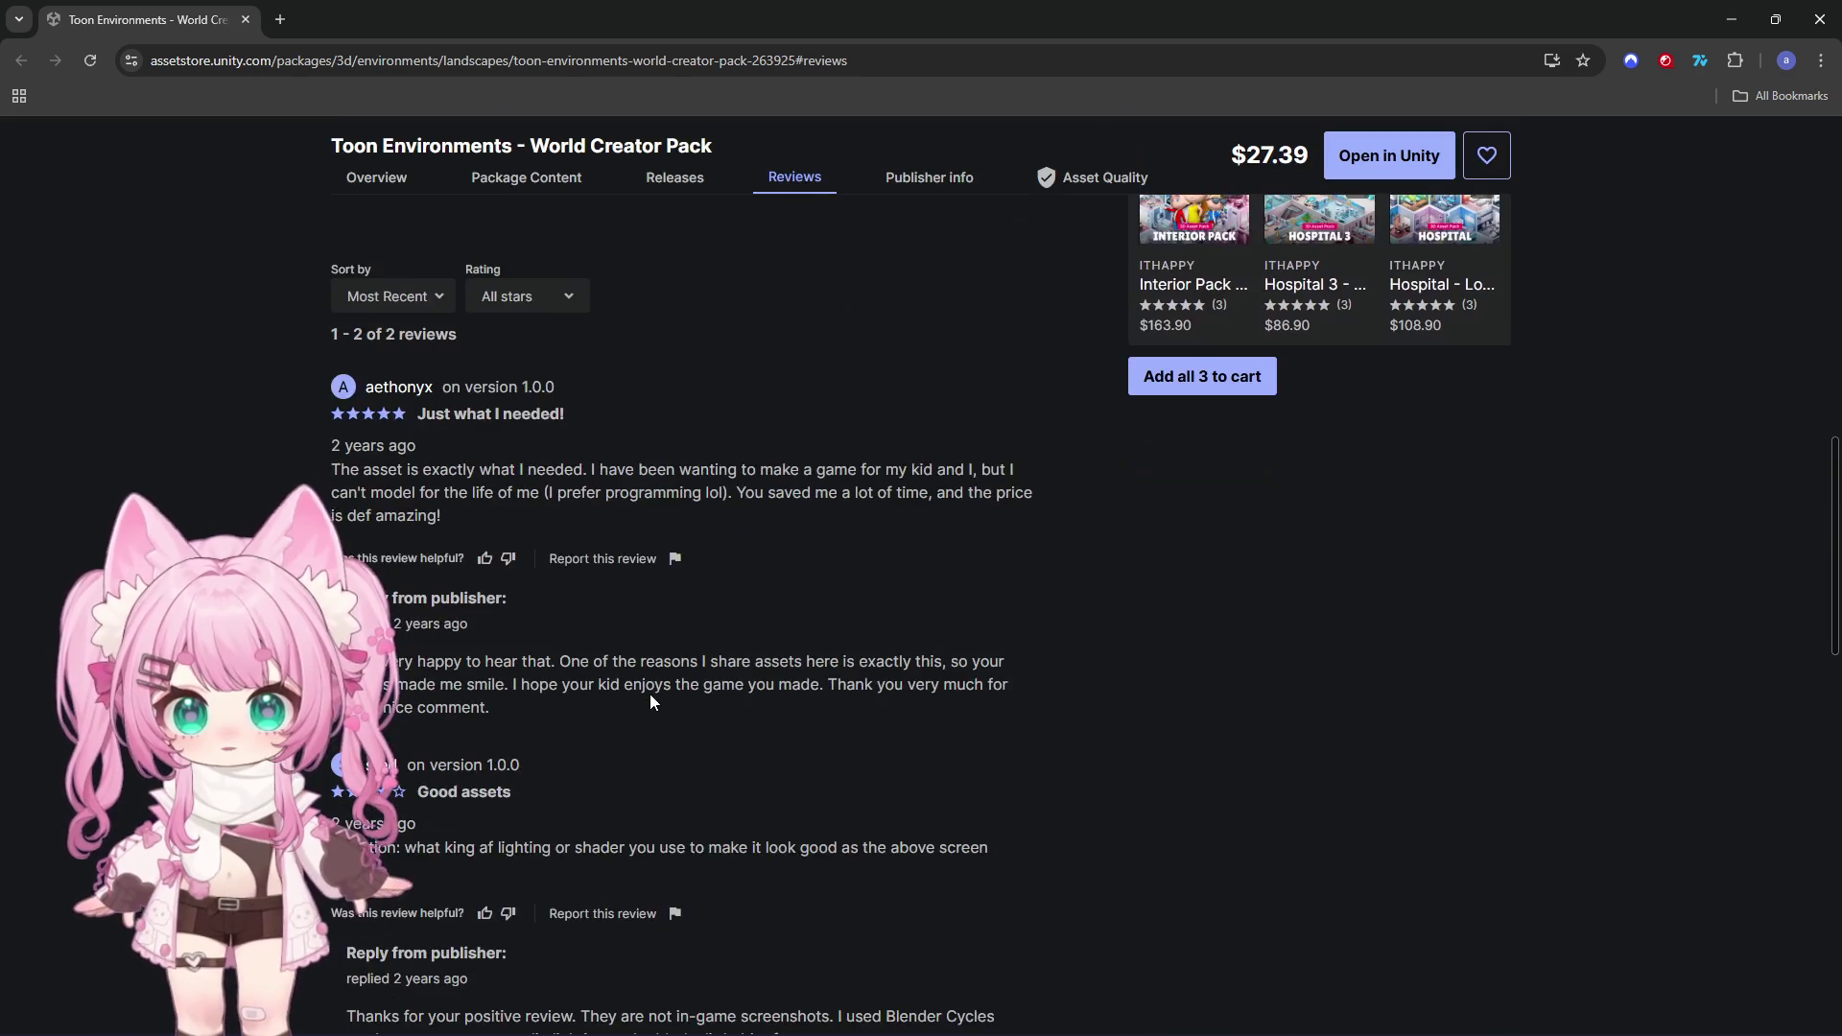
scroll(up, 3)
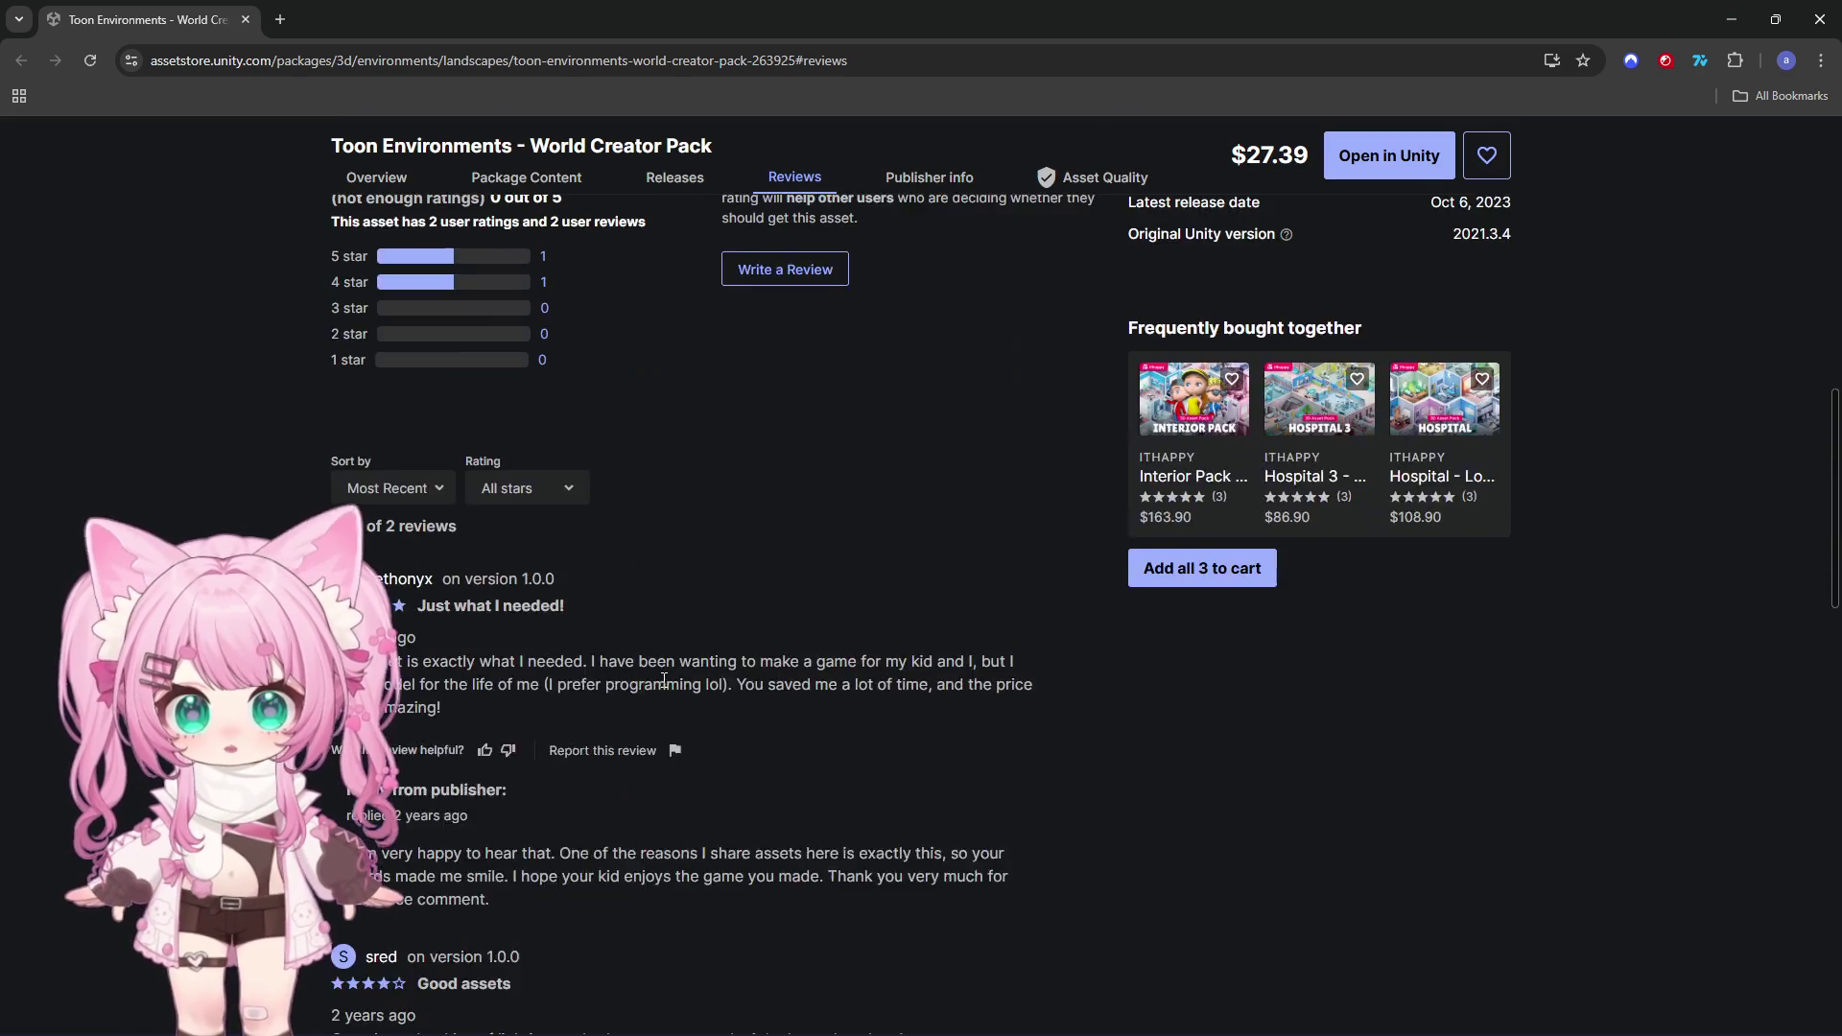
scroll(up, 3)
scroll(down, 3)
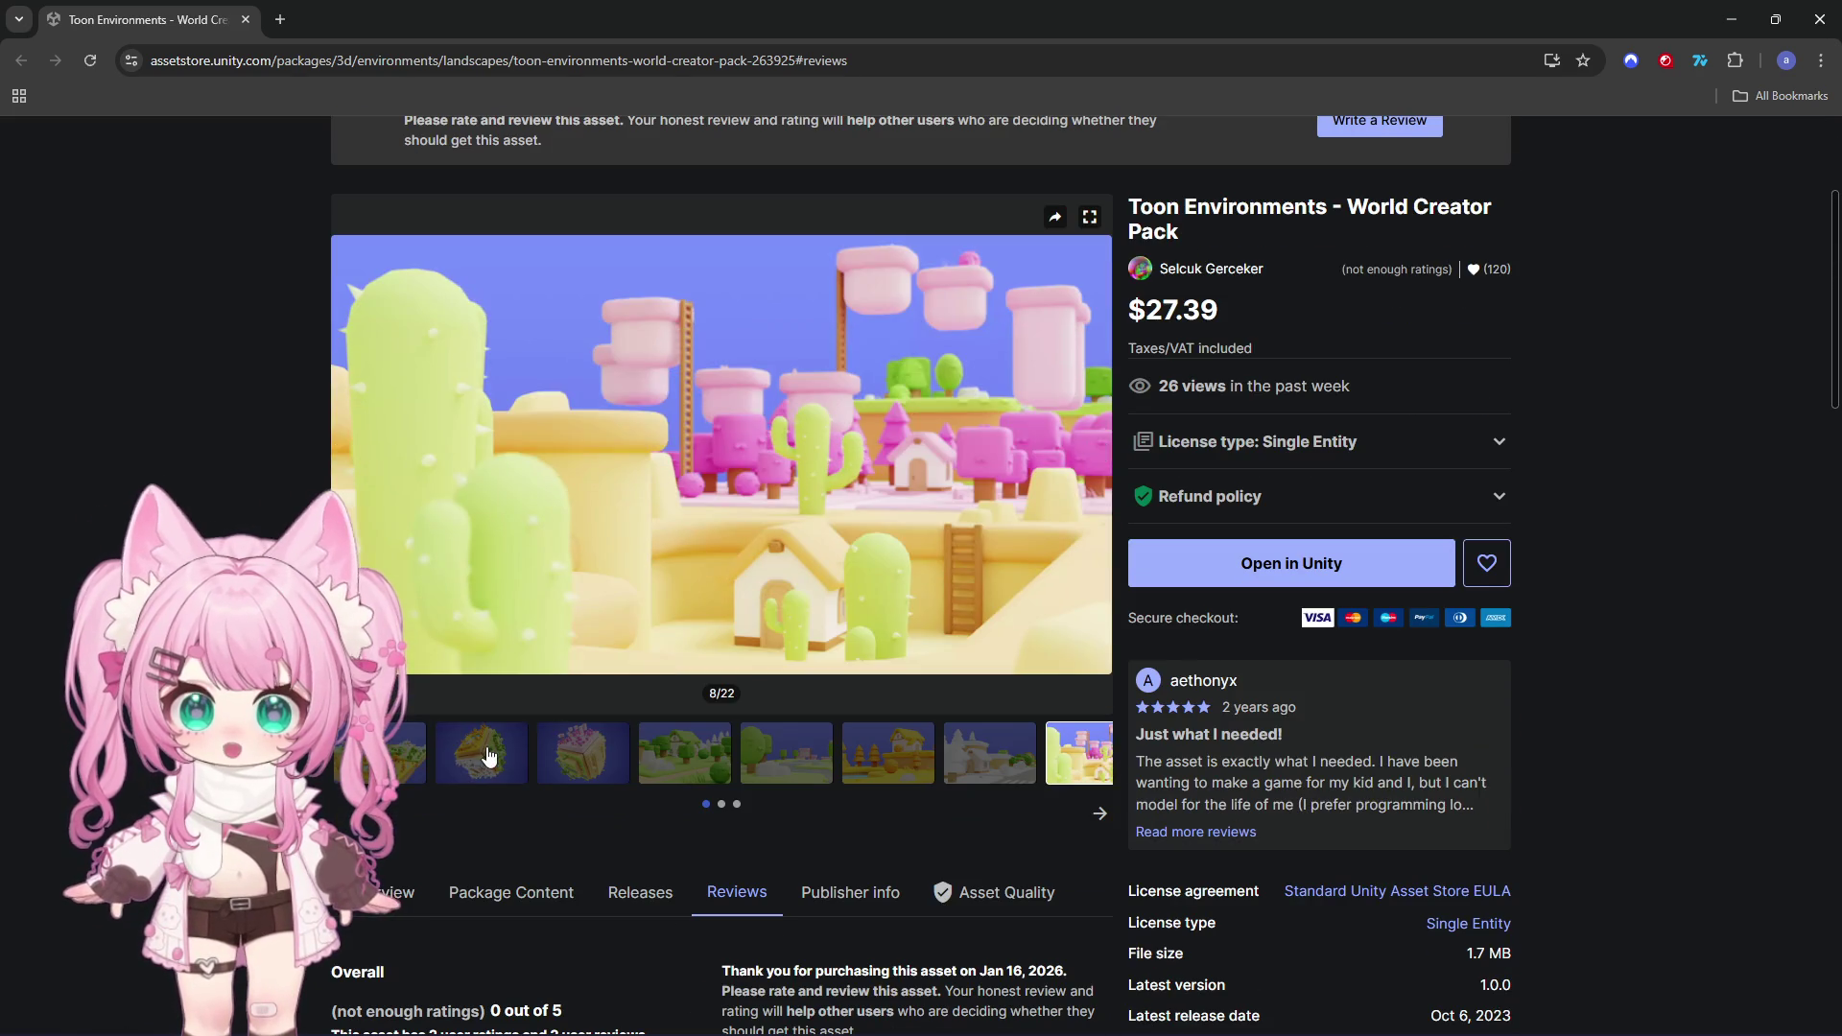
click(394, 745)
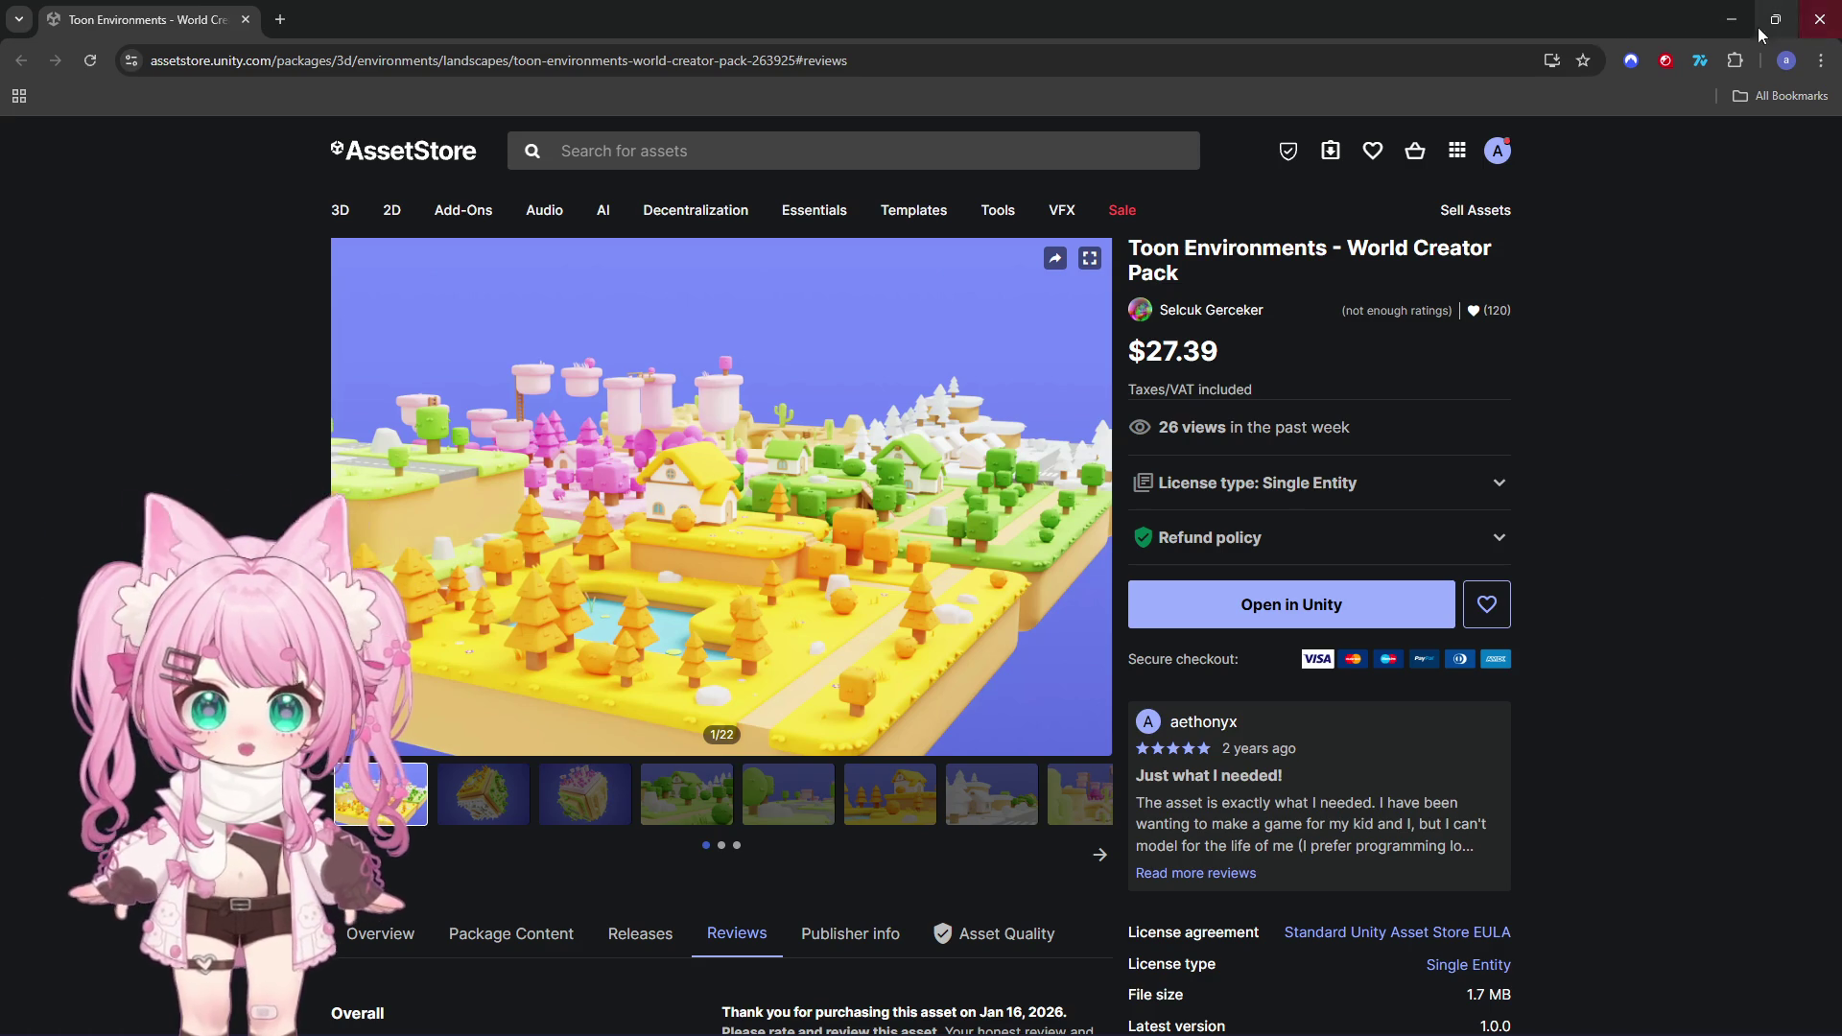
click(1819, 19)
Orbit around the level and select, then deselect, the long cloud block above the pink island
scroll(down, 3)
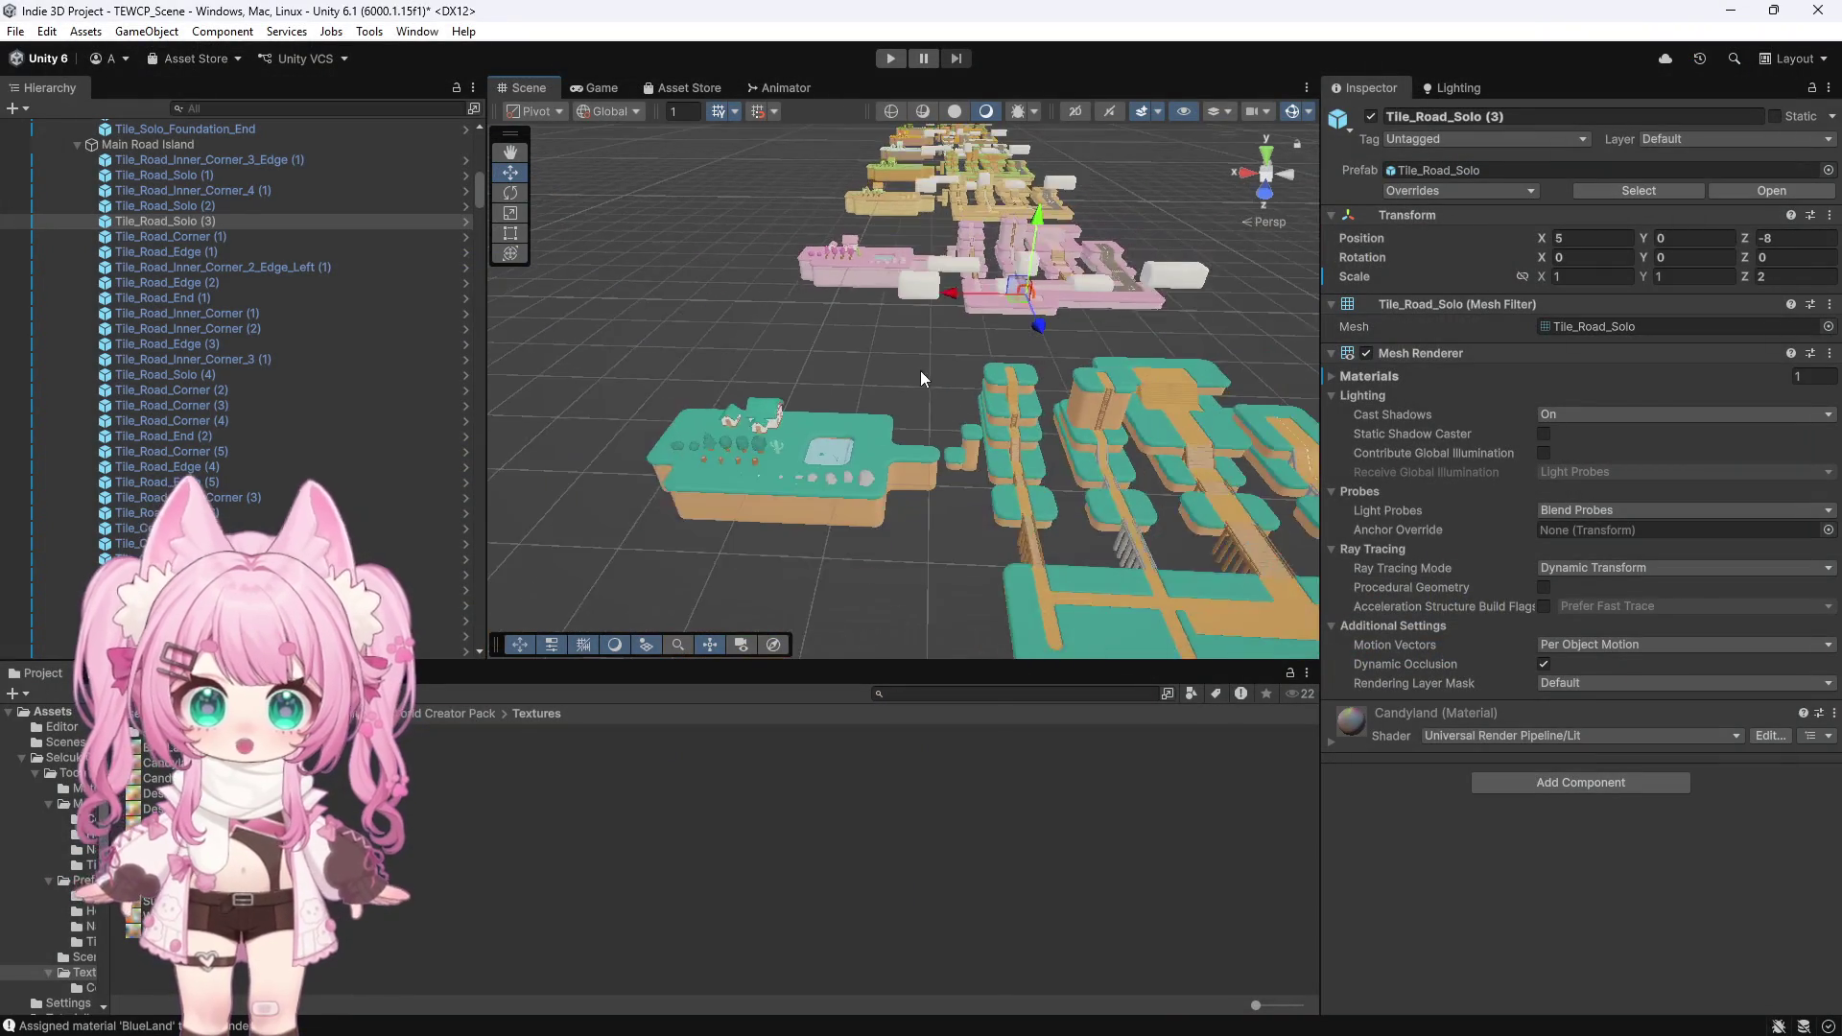
drag(959, 466, 899, 337)
scroll(up, 3)
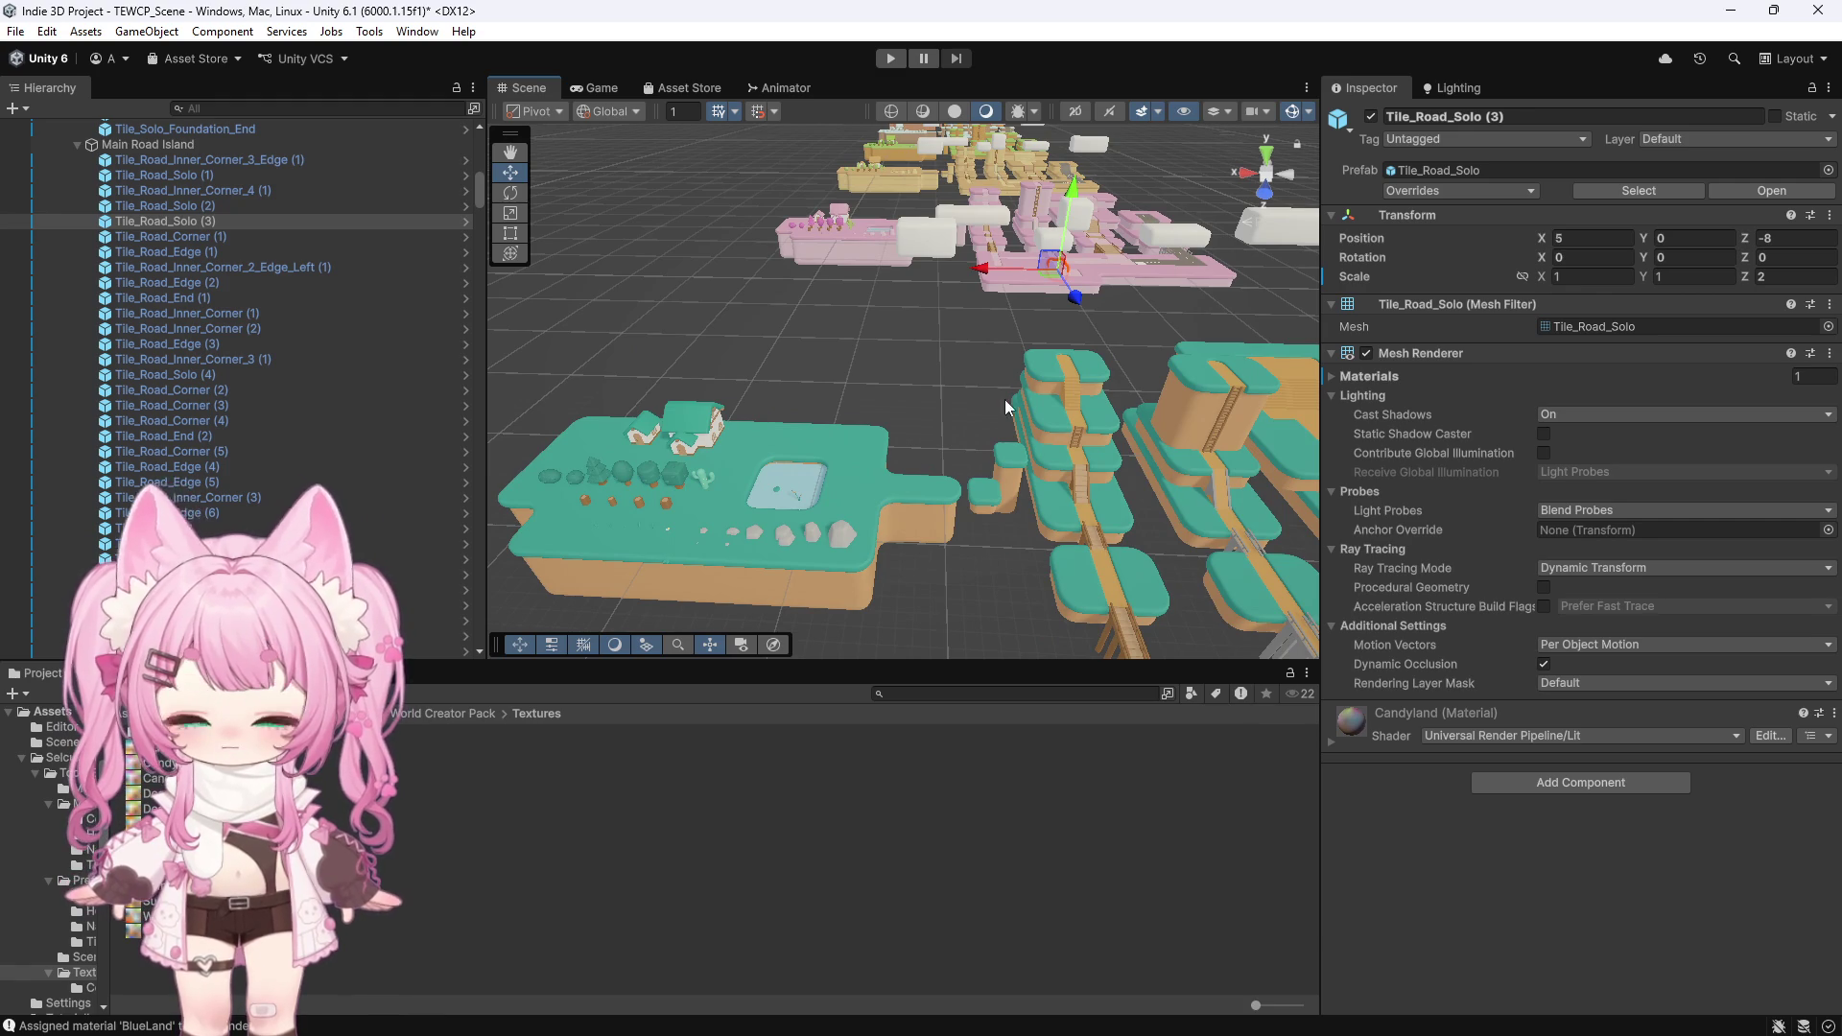
scroll(down, 3)
scroll(up, 3)
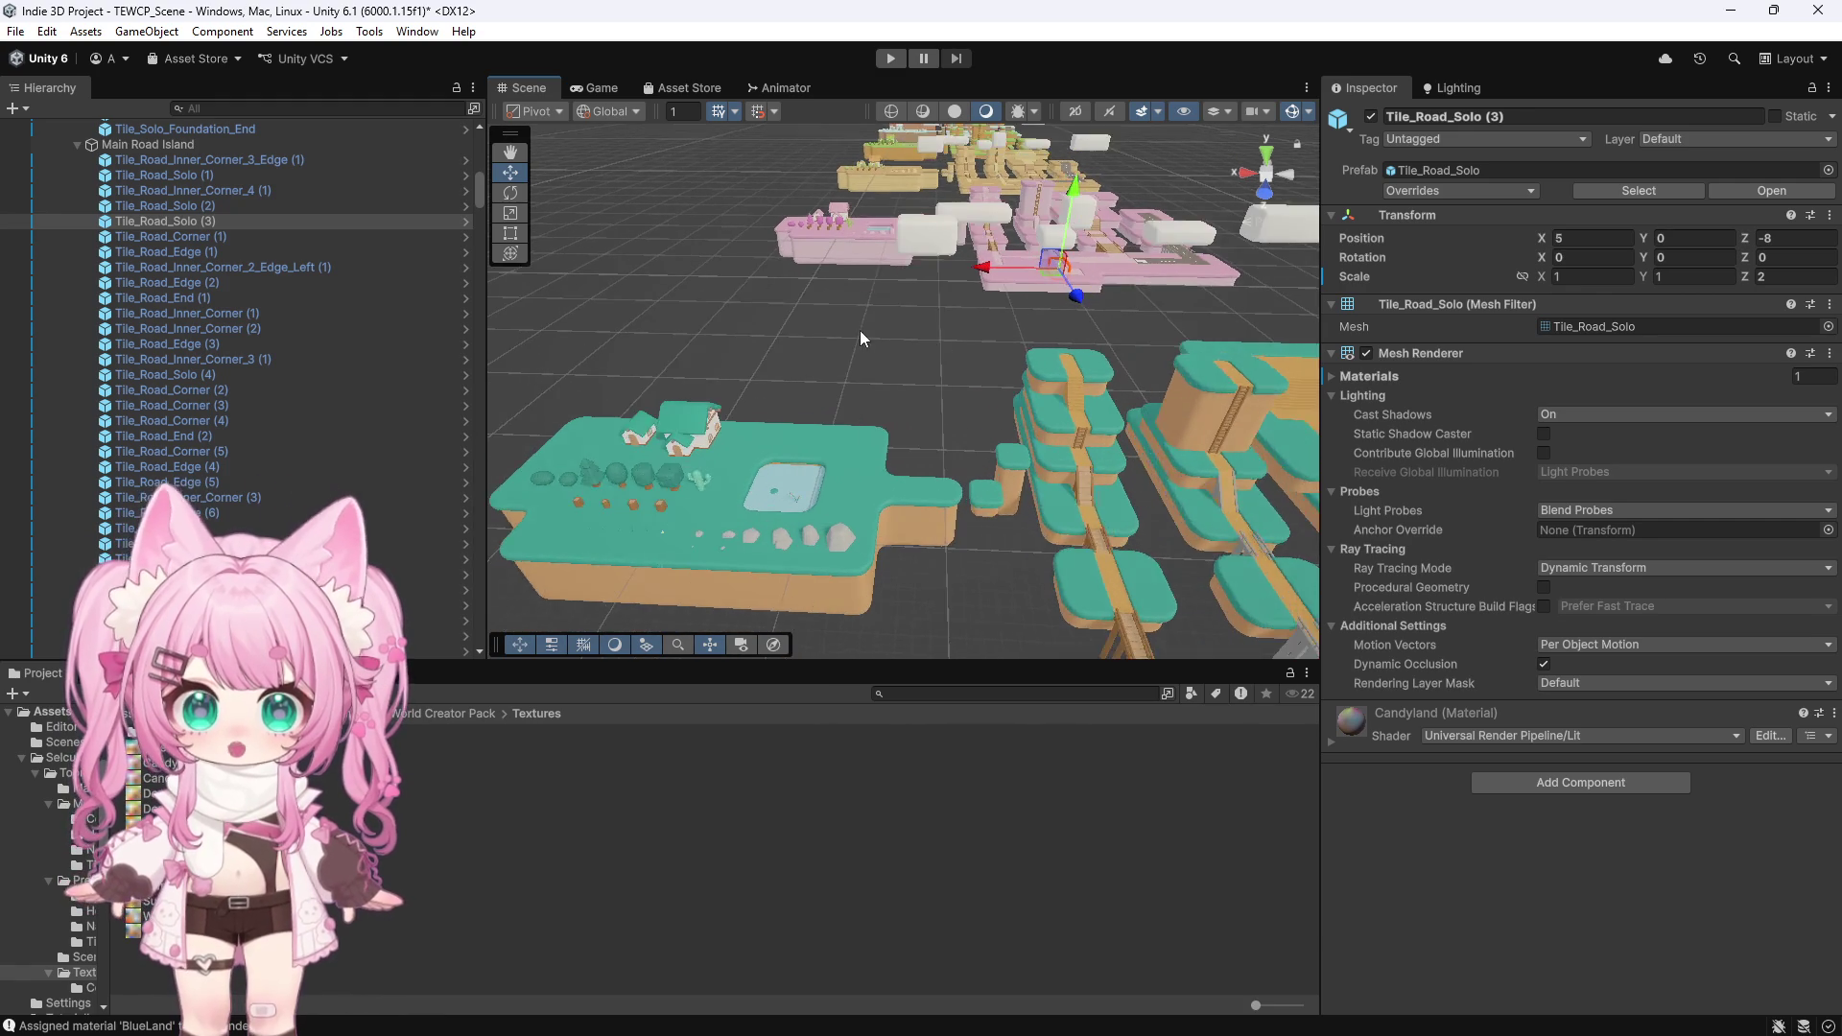
scroll(up, 3)
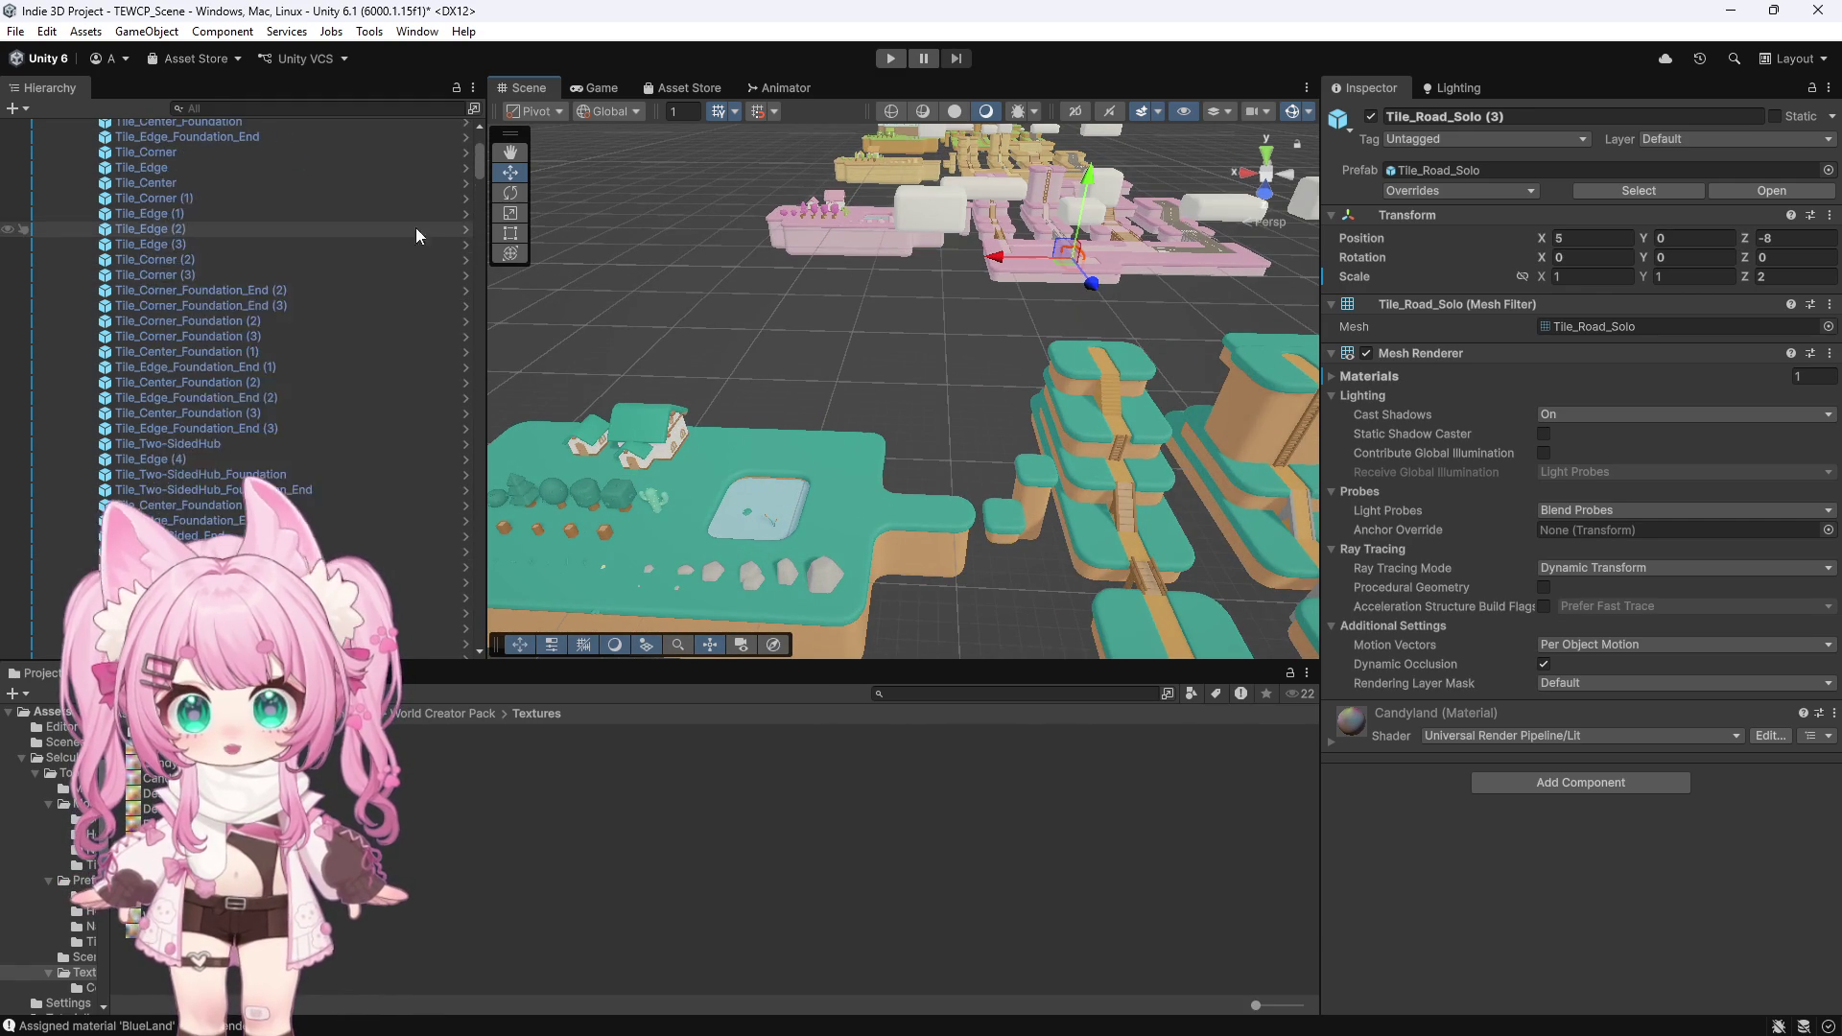
scroll(down, 3)
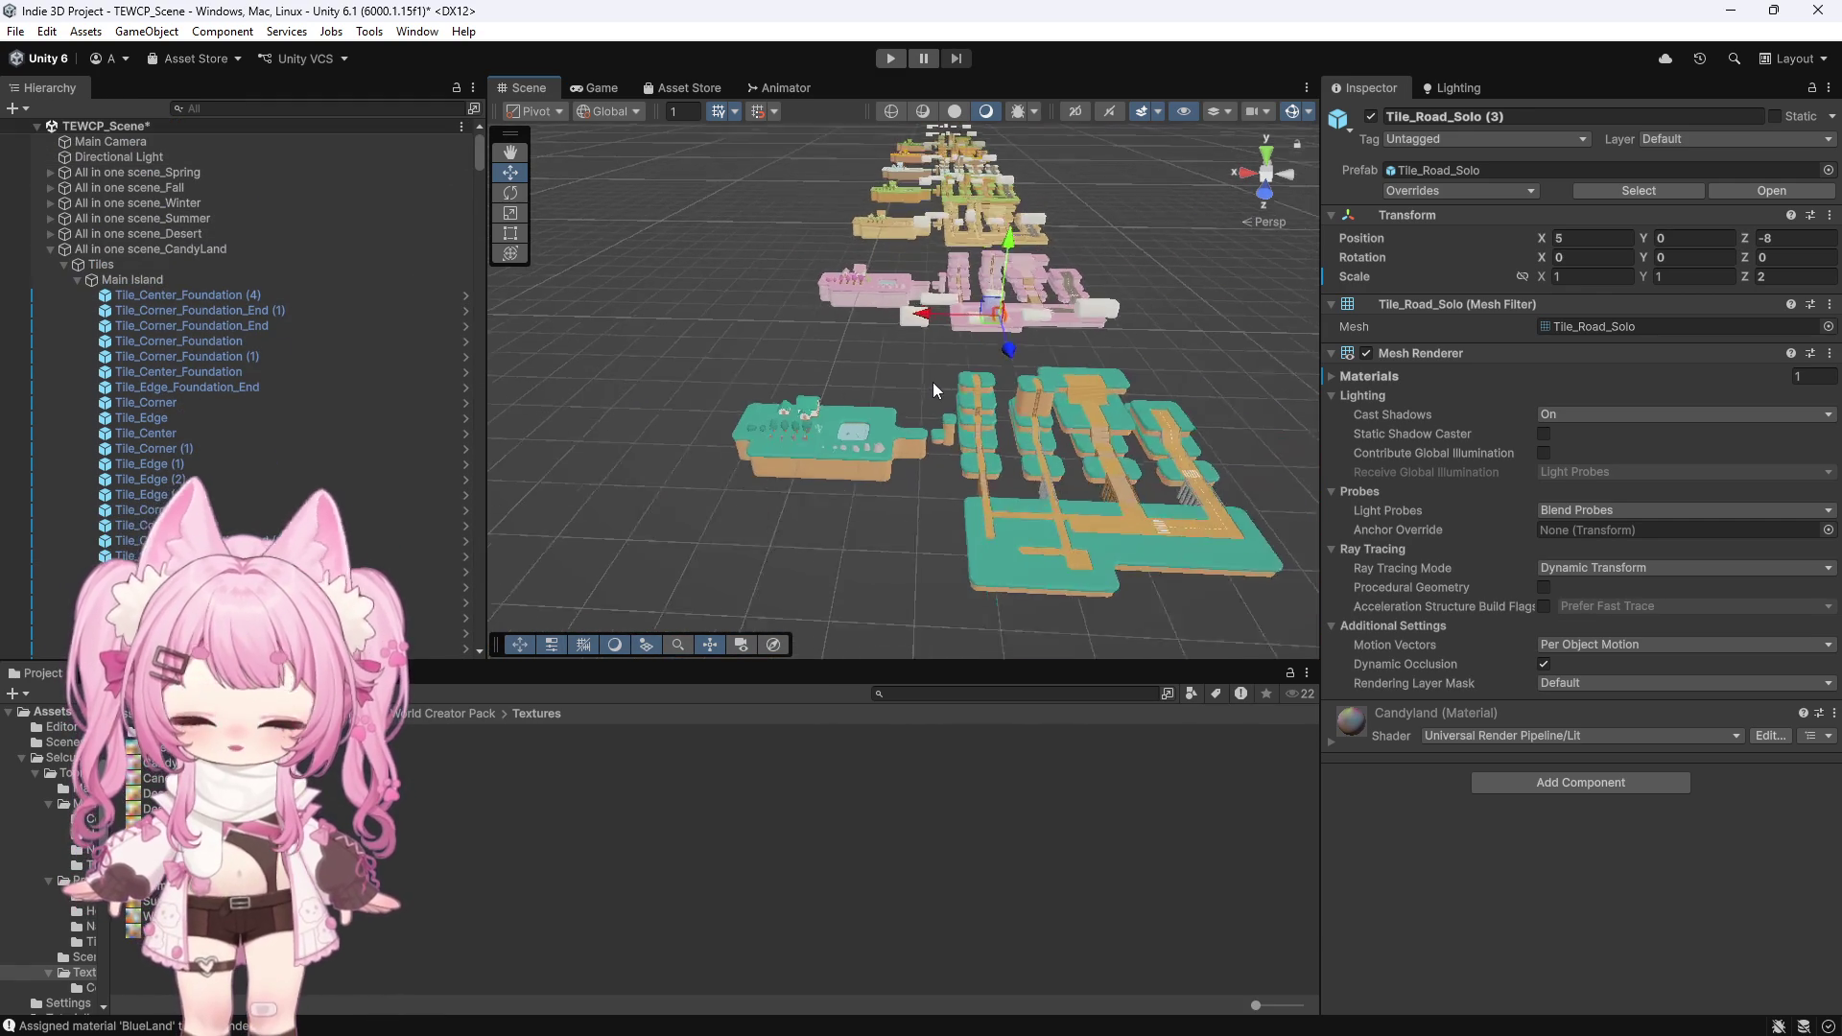
scroll(up, 3)
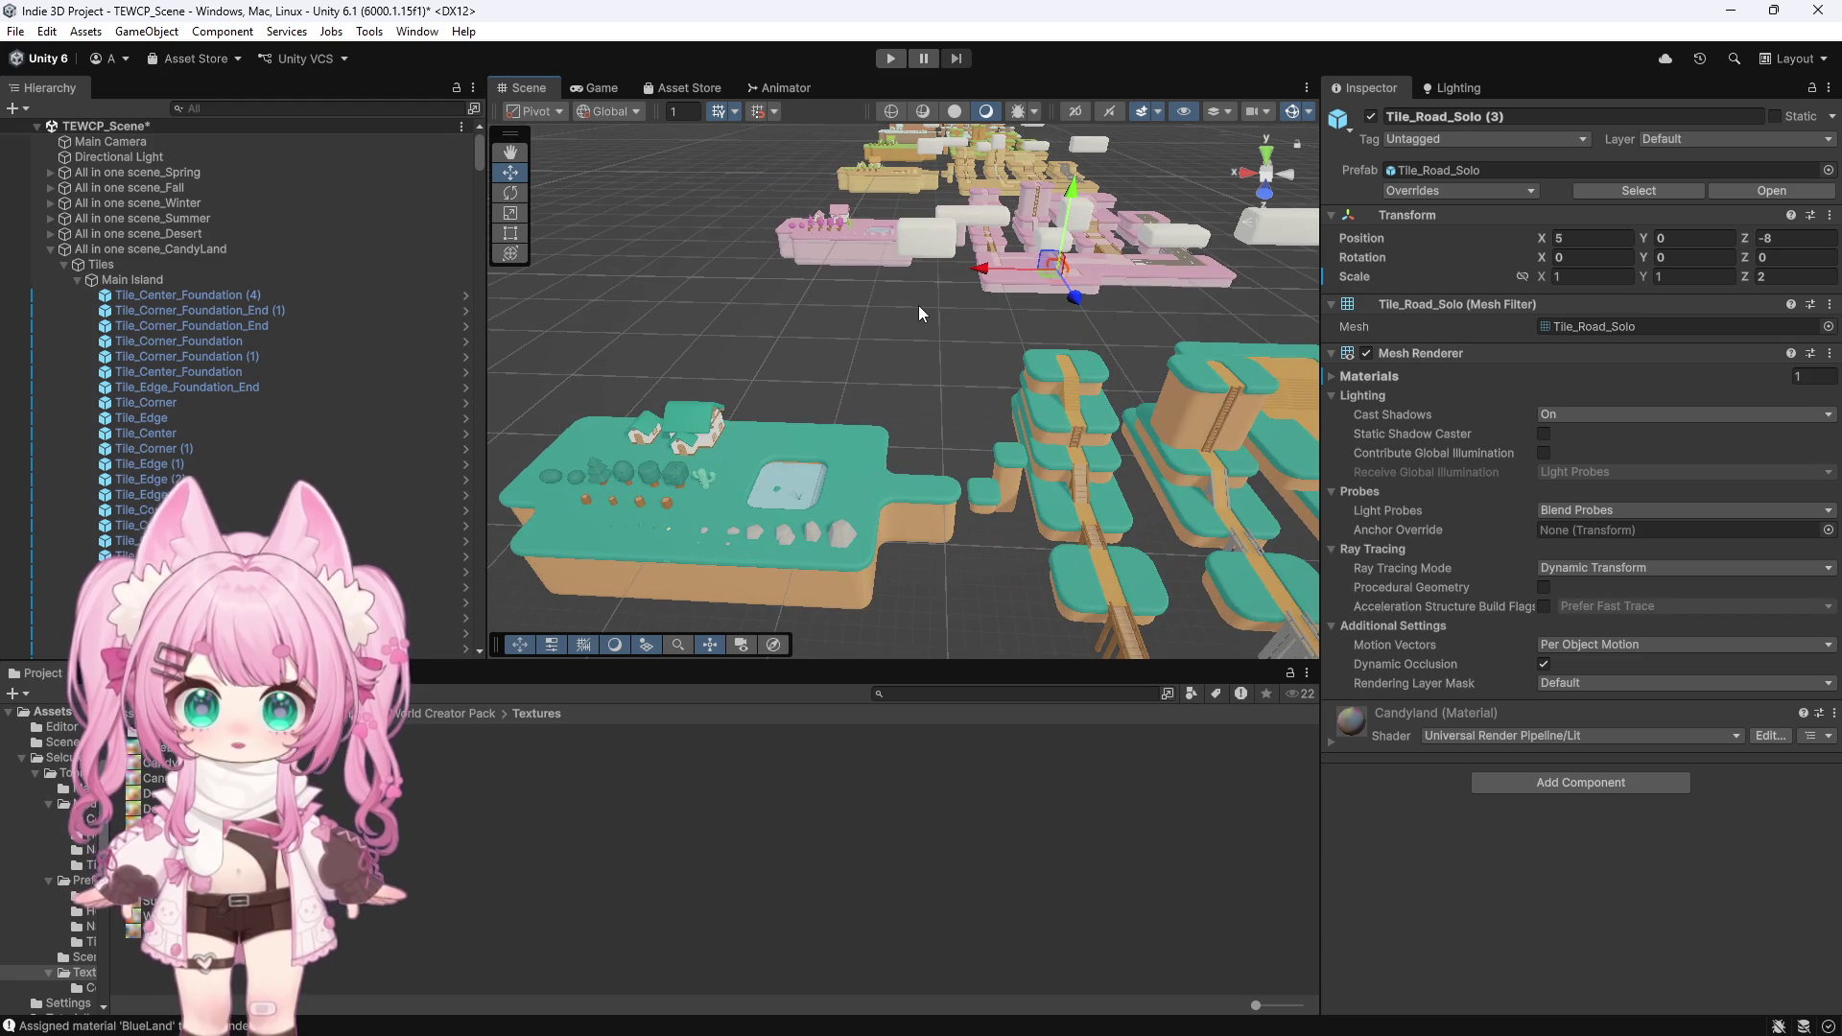
scroll(down, 3)
click(914, 273)
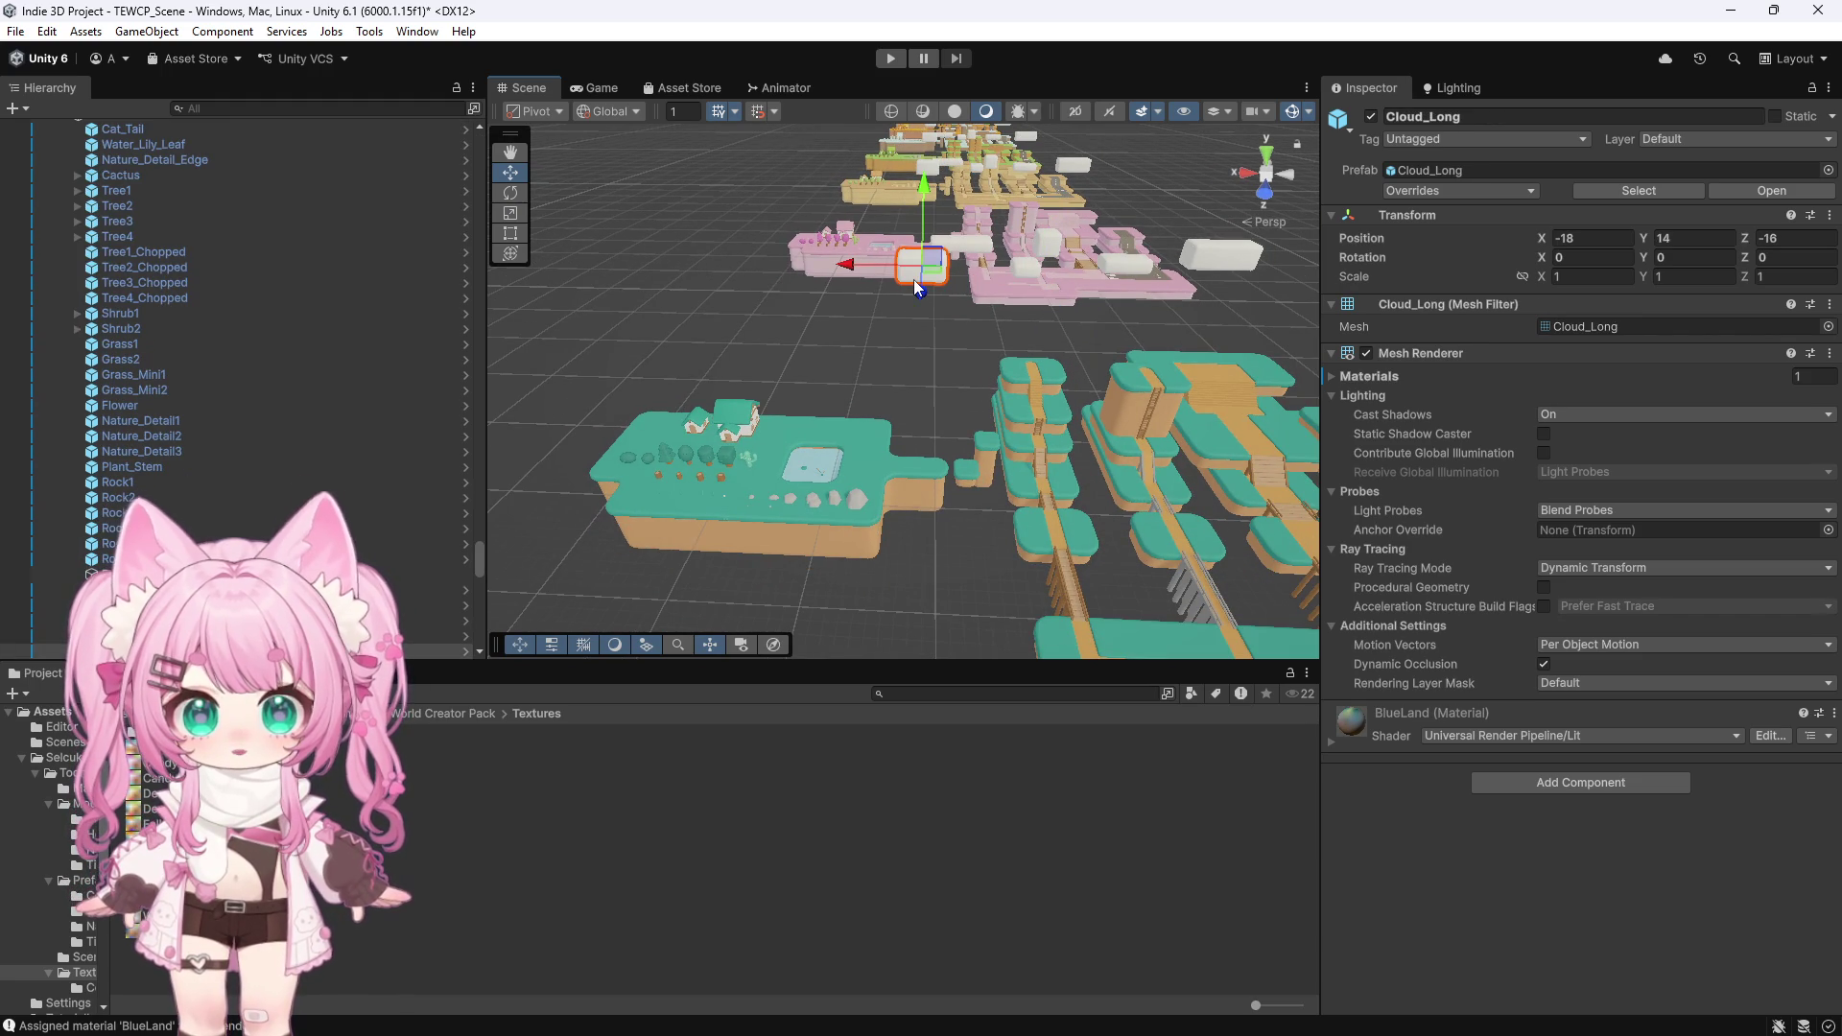
click(1025, 275)
key(x)
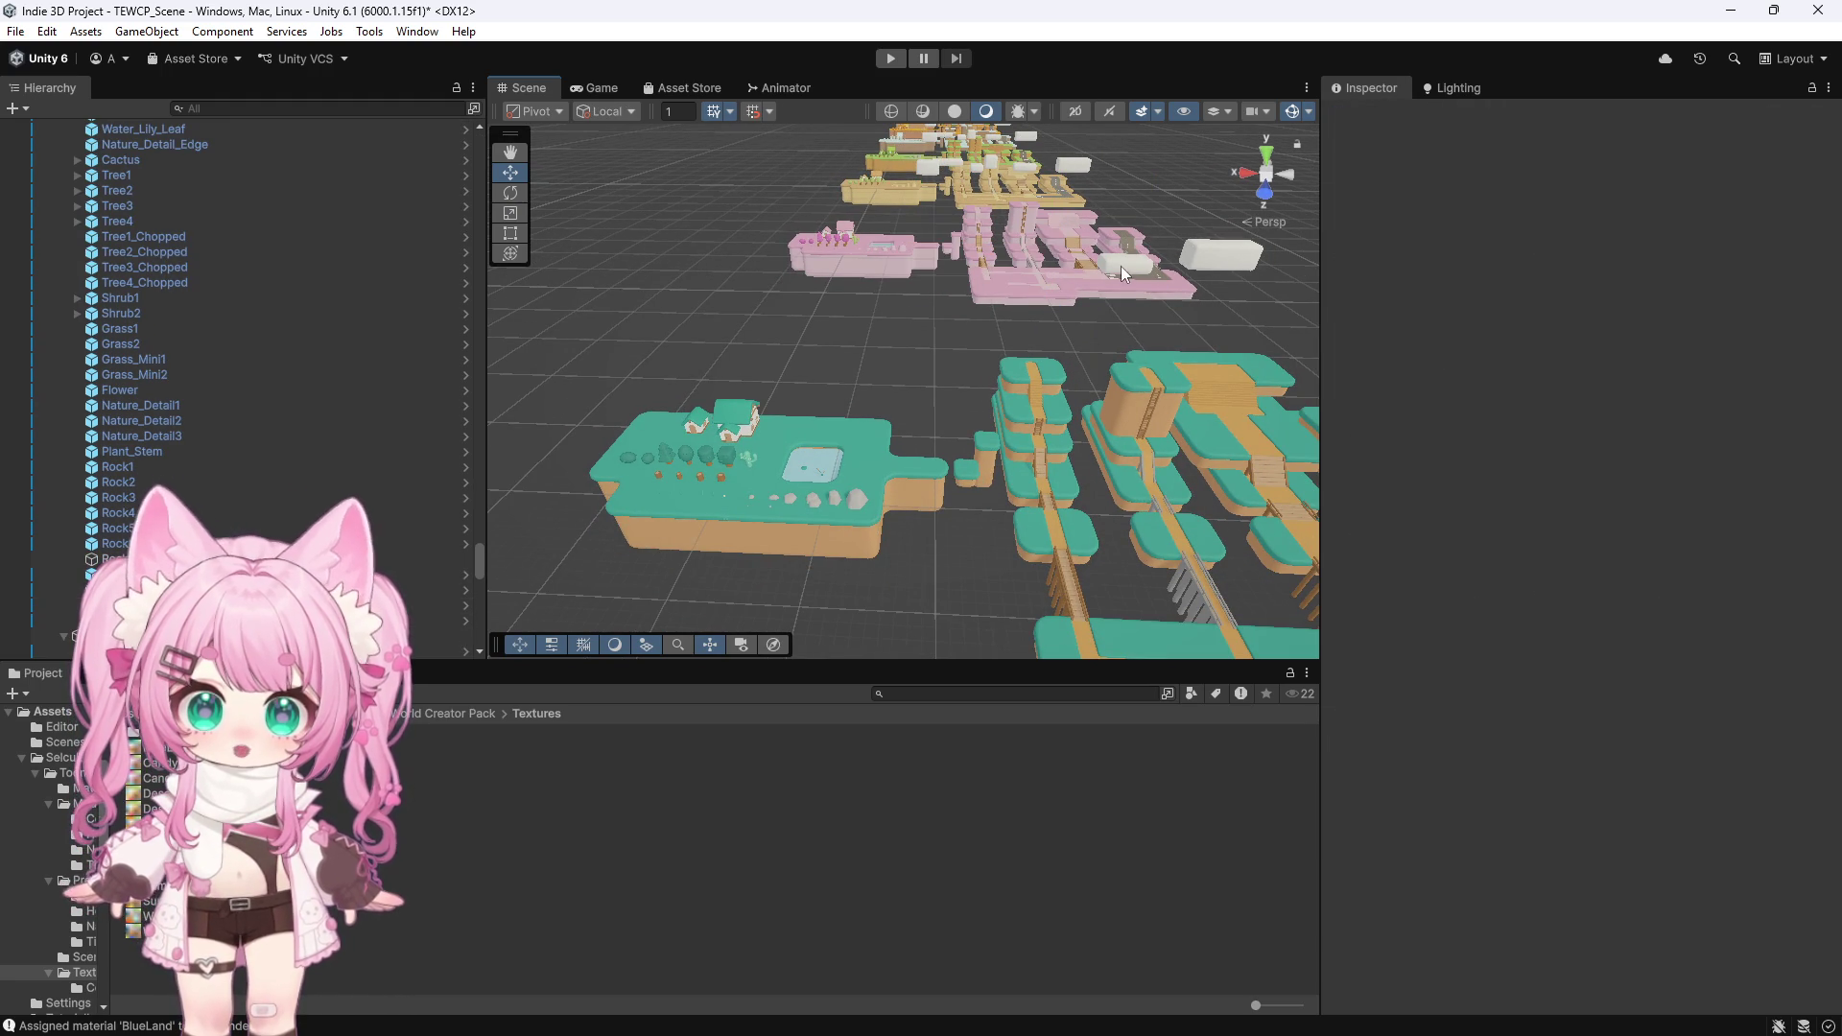
Delete Cloud_Box_Slim, the white cloud near the camera, and Cloud_Box
click(1055, 175)
click(1036, 178)
click(989, 165)
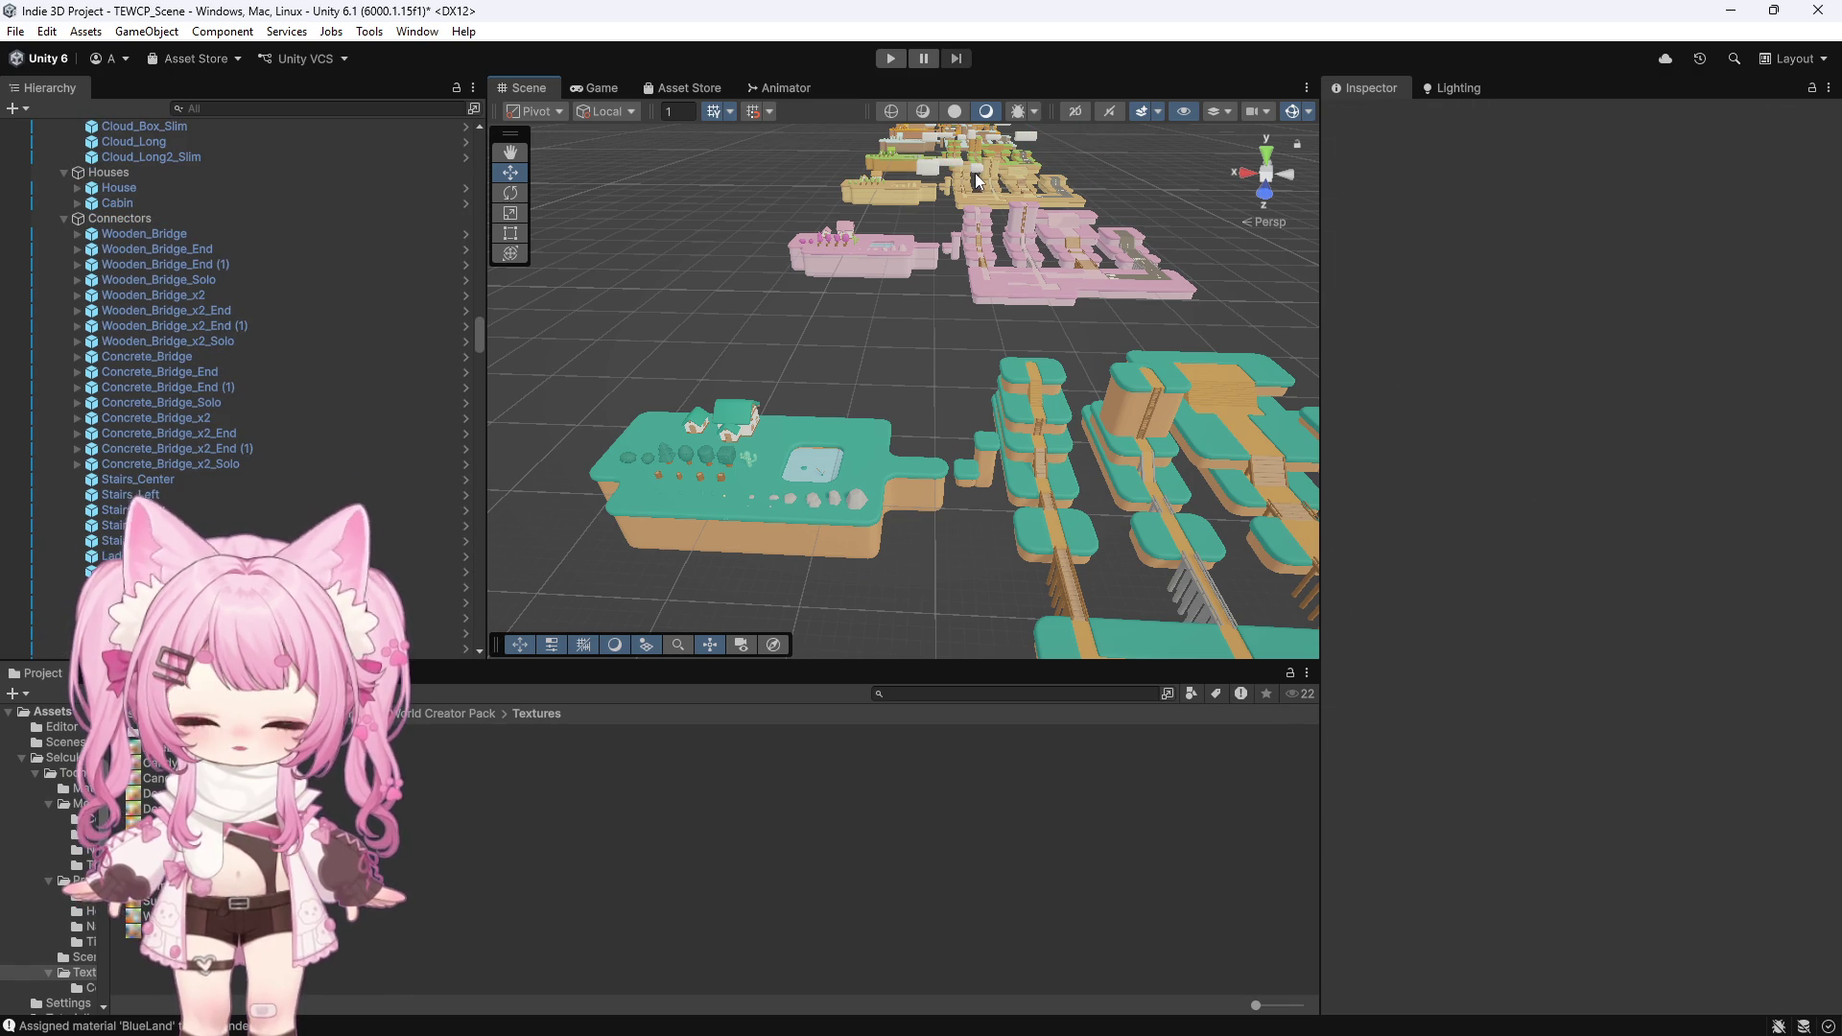
click(983, 176)
key(f)
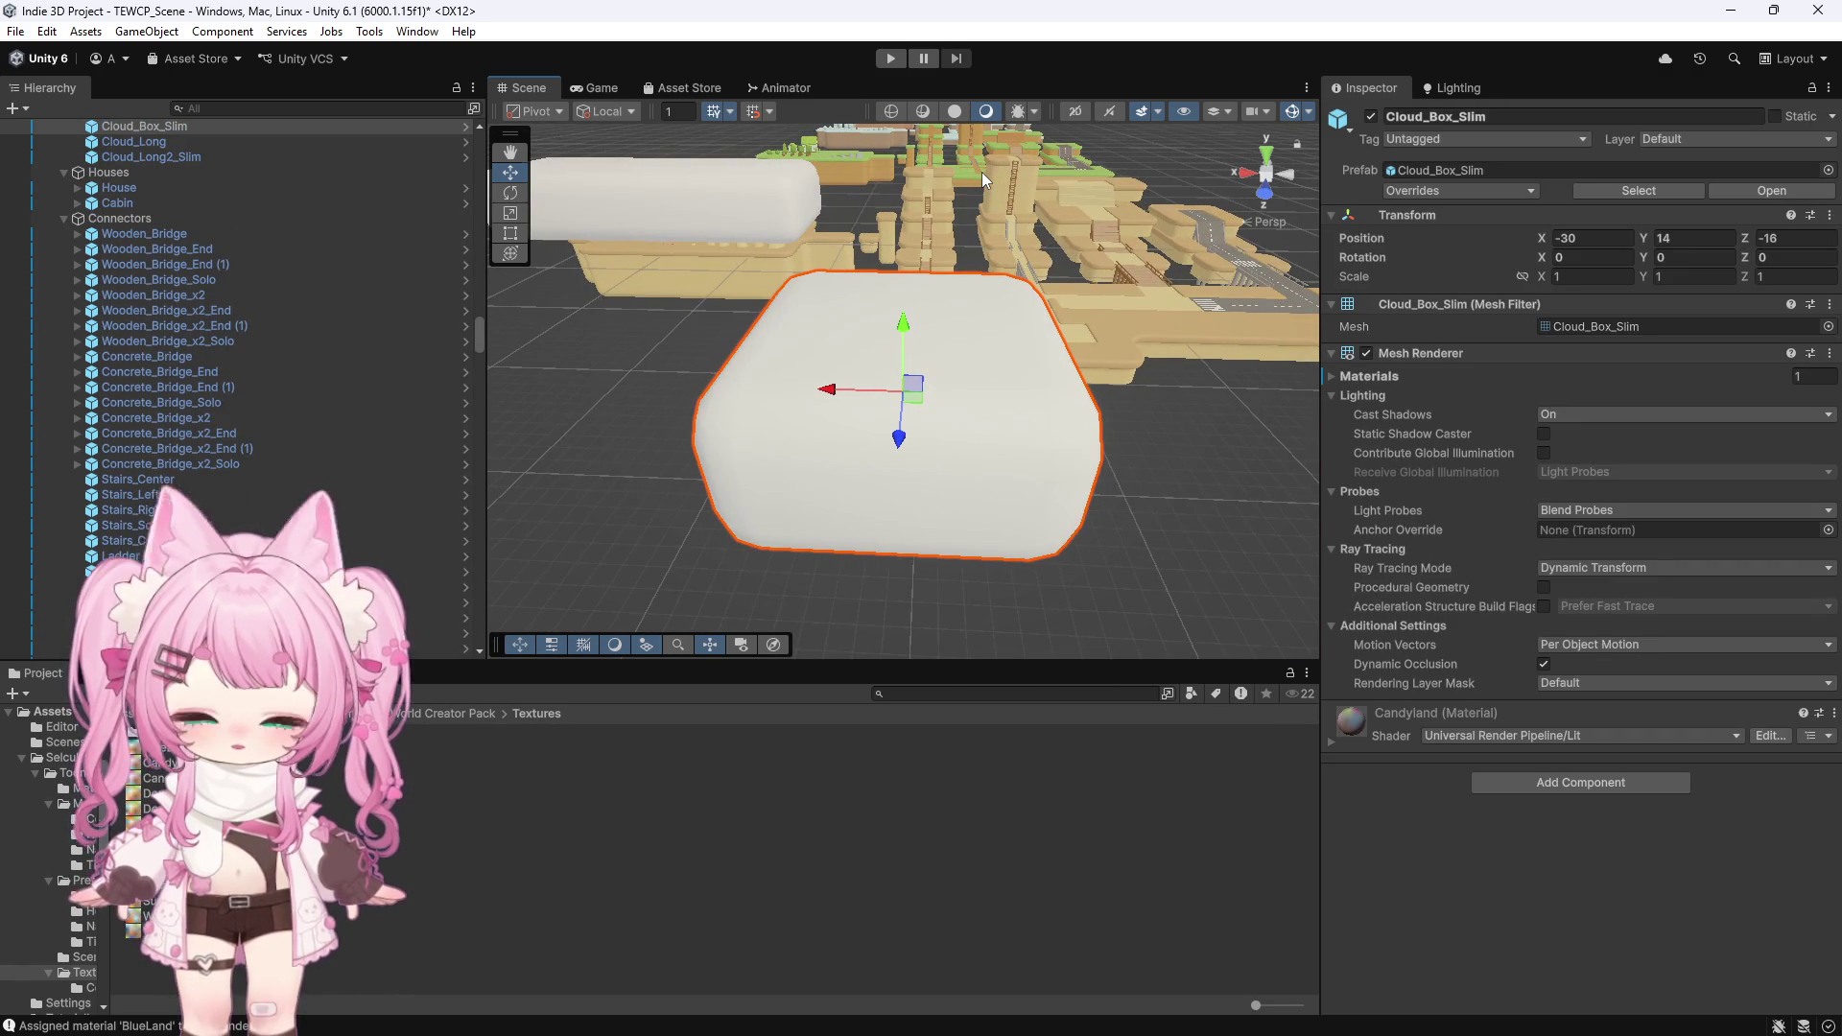
key(Delete)
click(728, 196)
key(Delete)
scroll(down, 3)
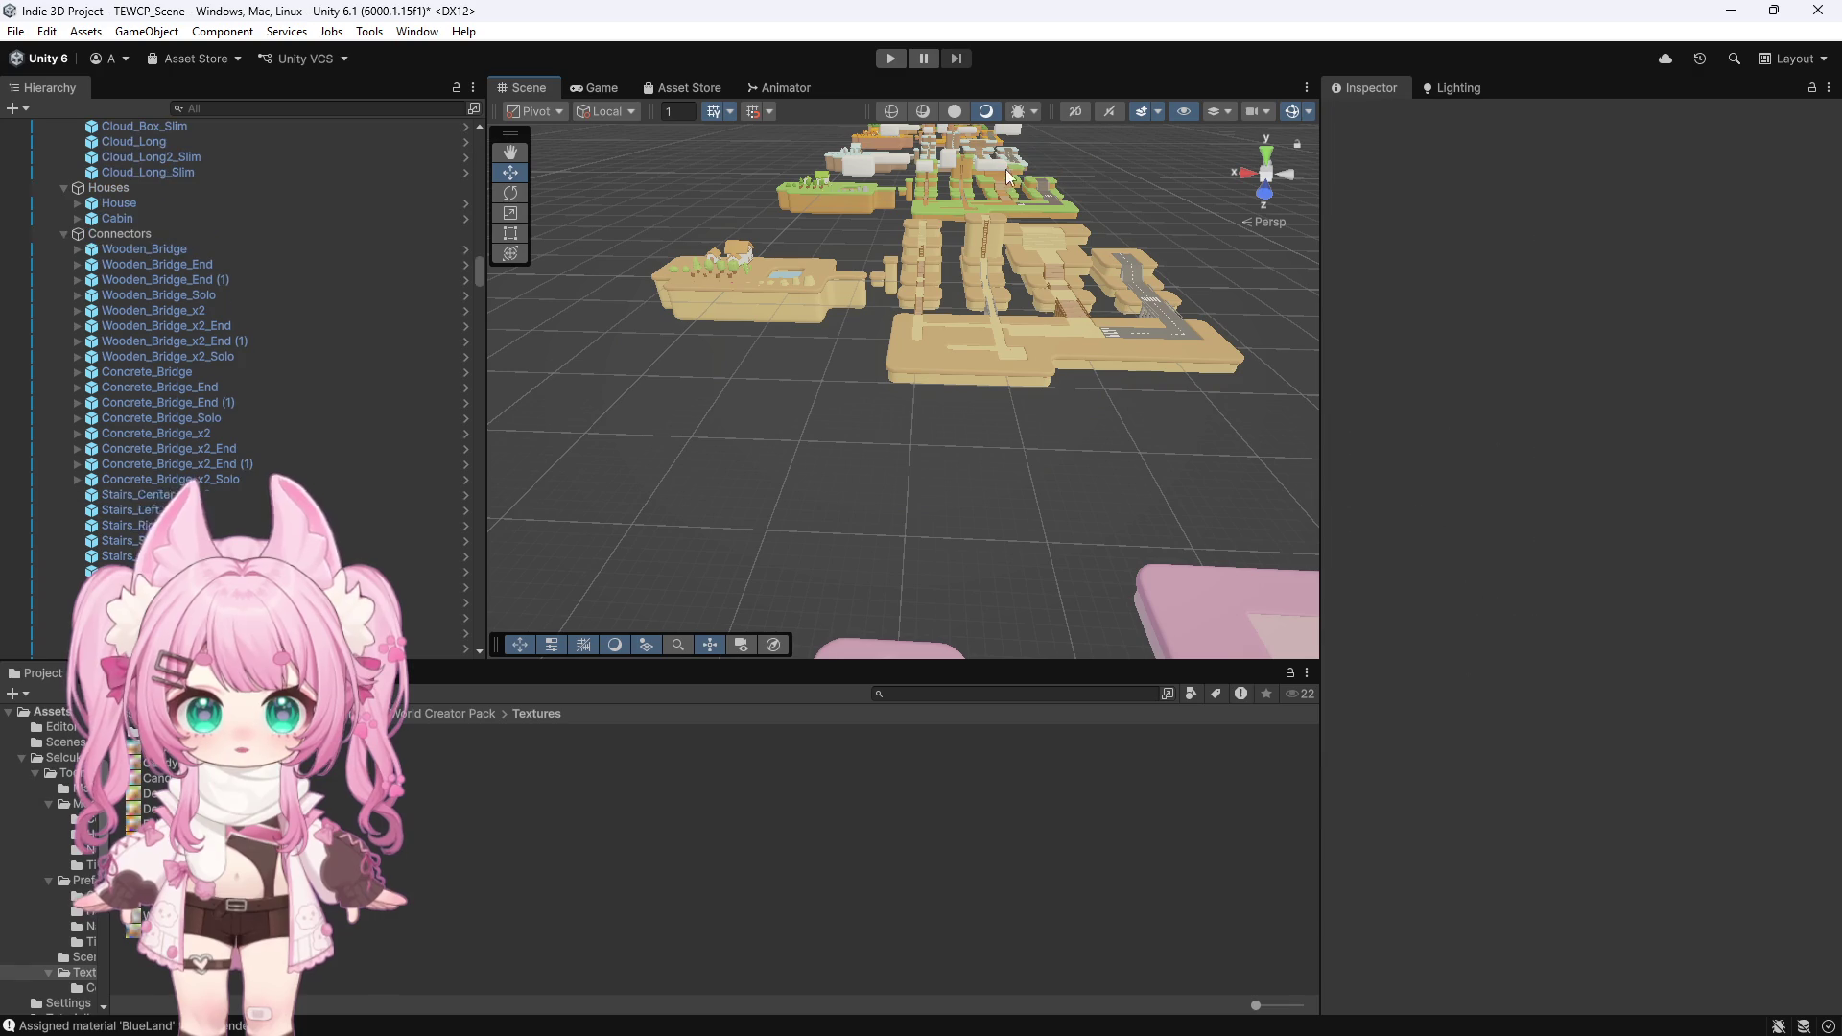
click(945, 170)
key(Delete)
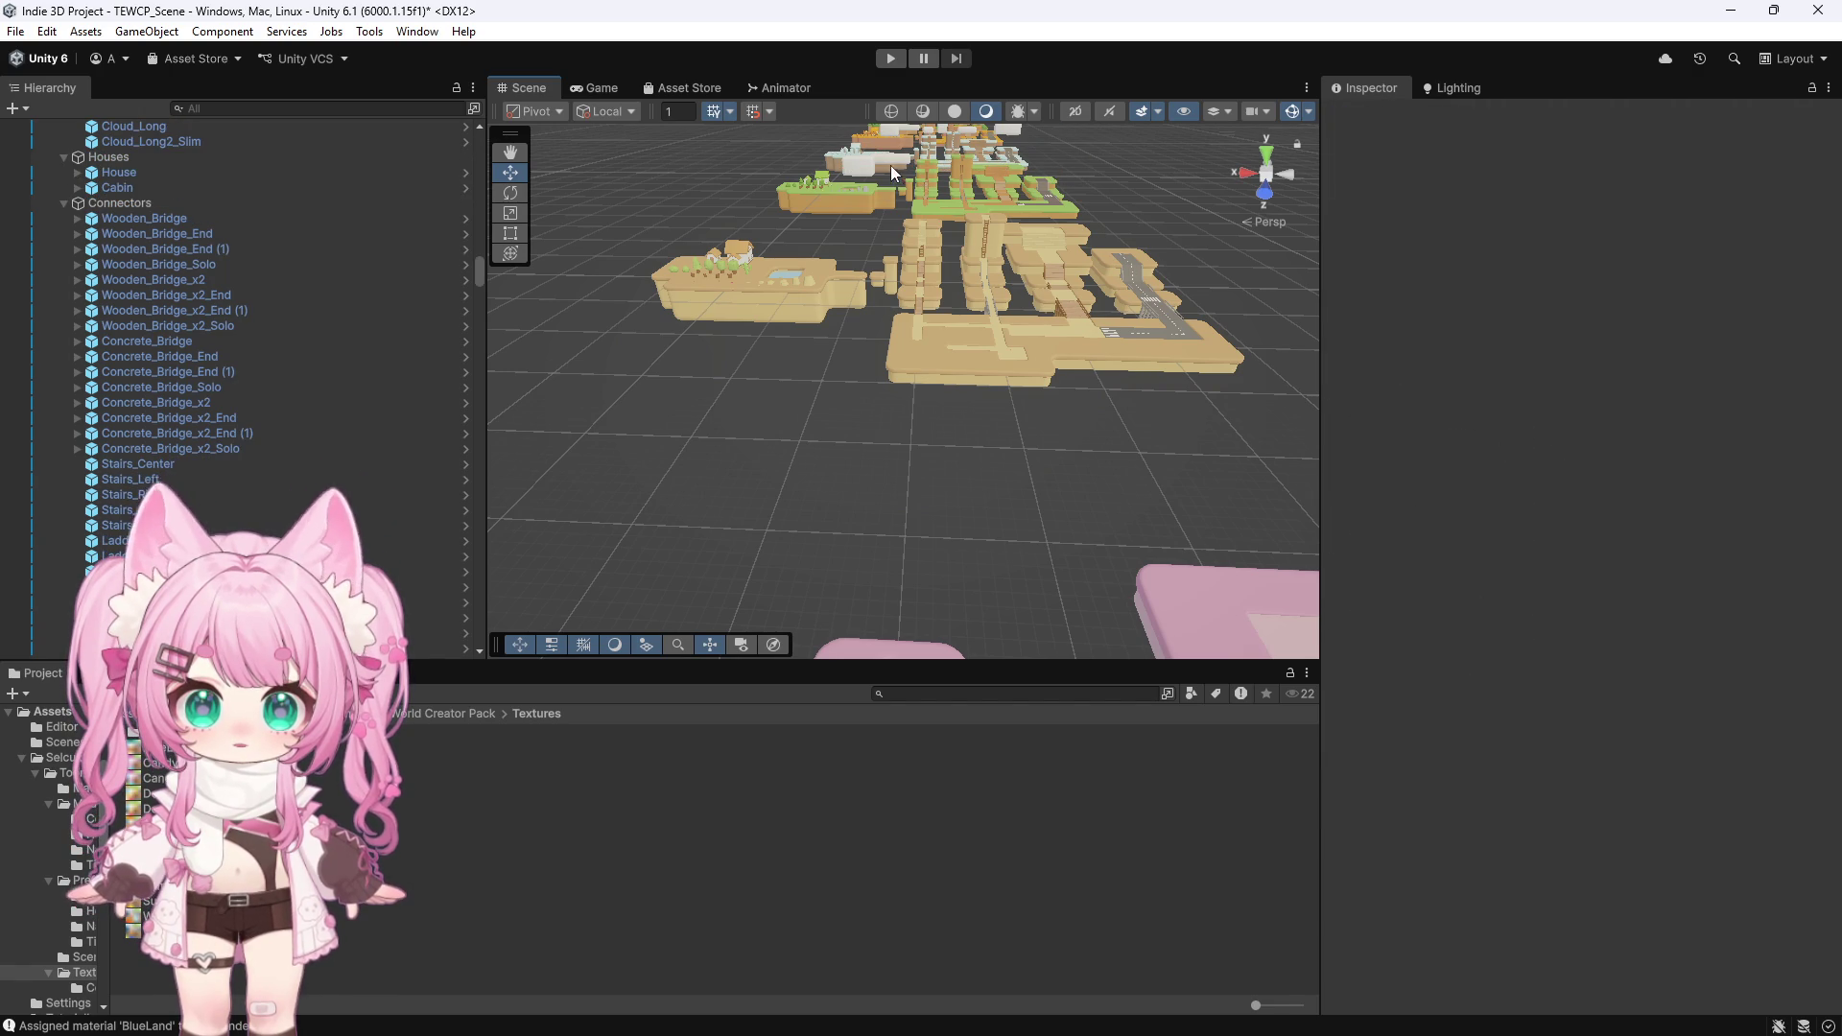
Delete the Cloud_Long2_Slim and Cloud_Long2 clouds
click(890, 161)
key(Delete)
click(861, 175)
scroll(down, 3)
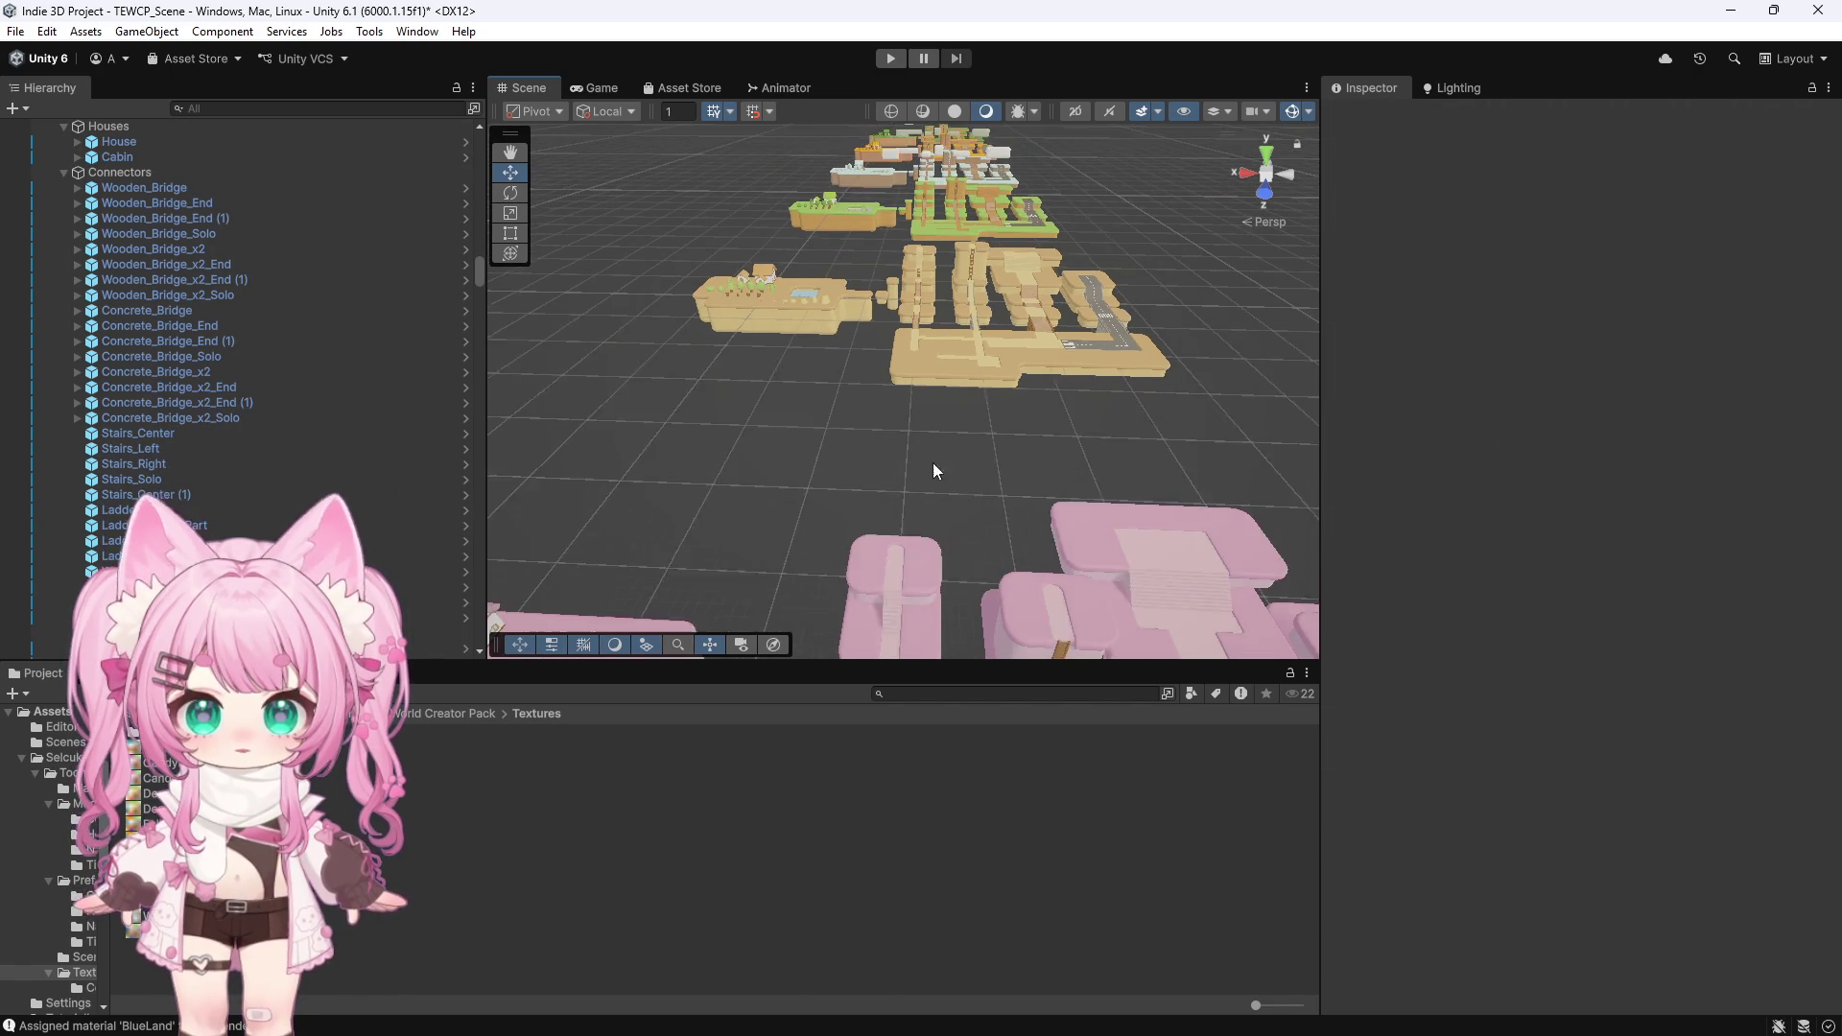
click(1000, 168)
key(f)
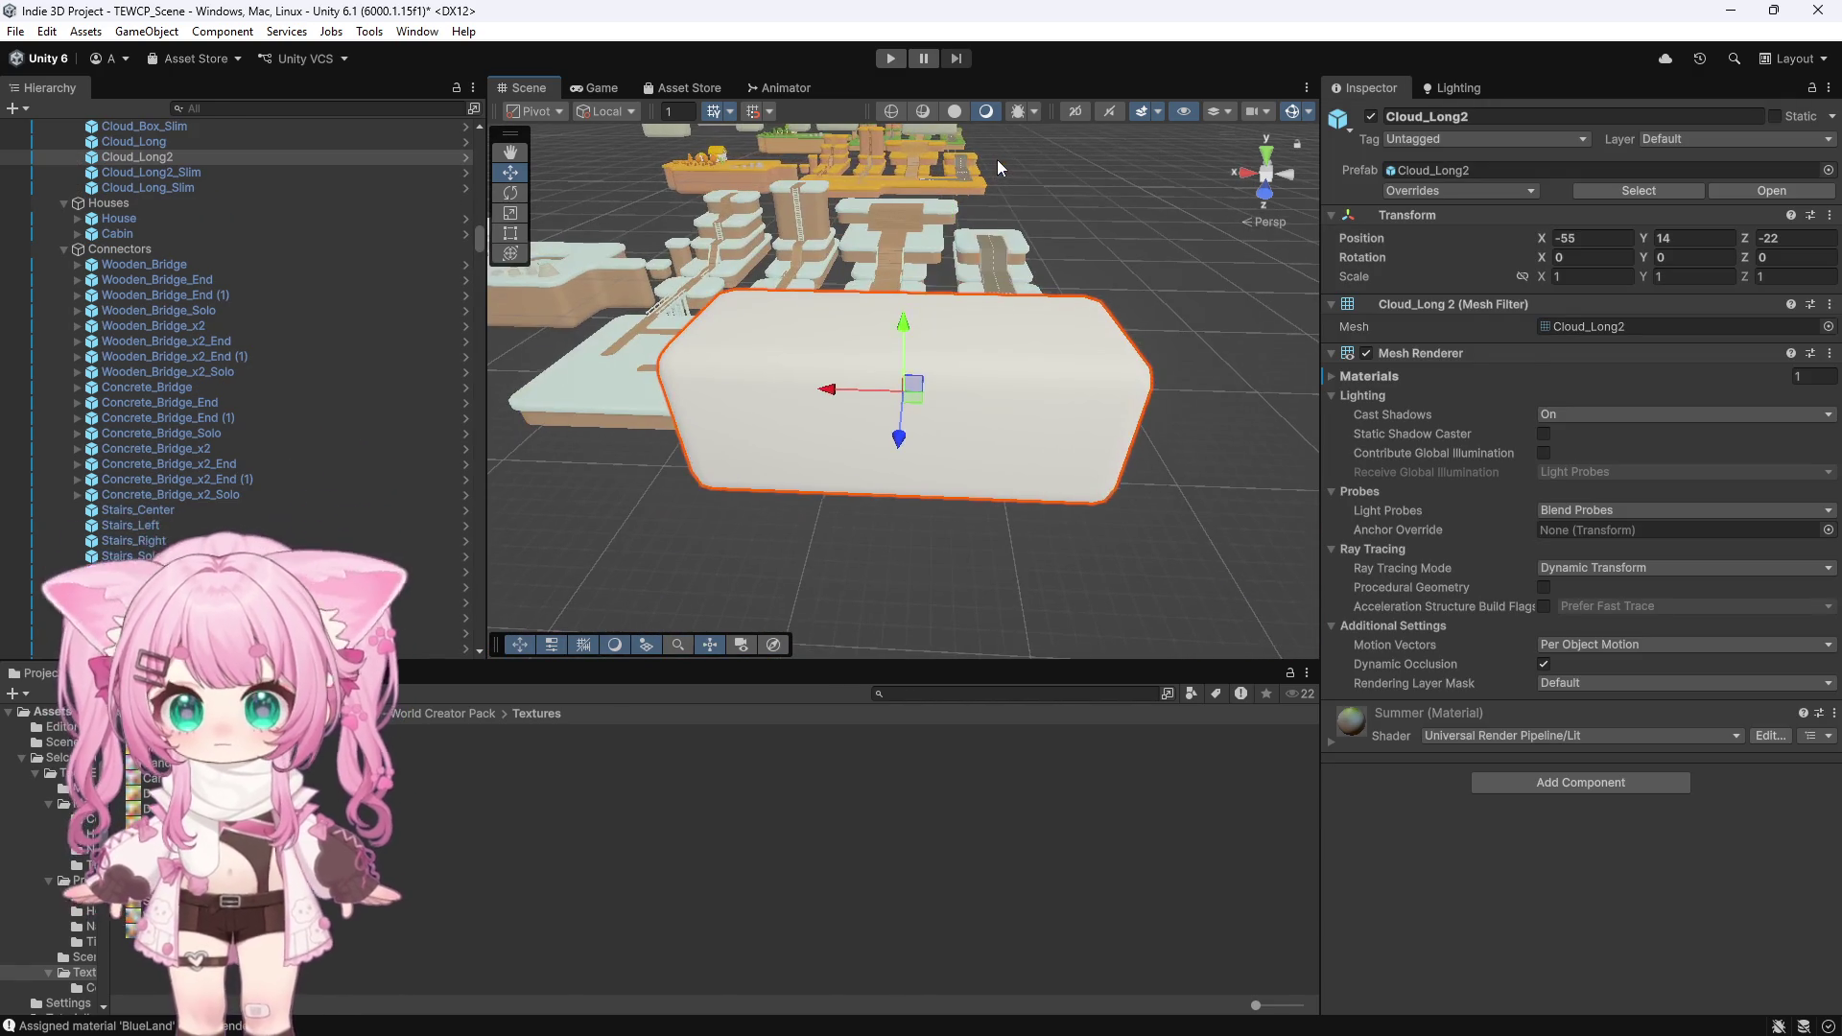
scroll(down, 3)
scroll(down, 3)
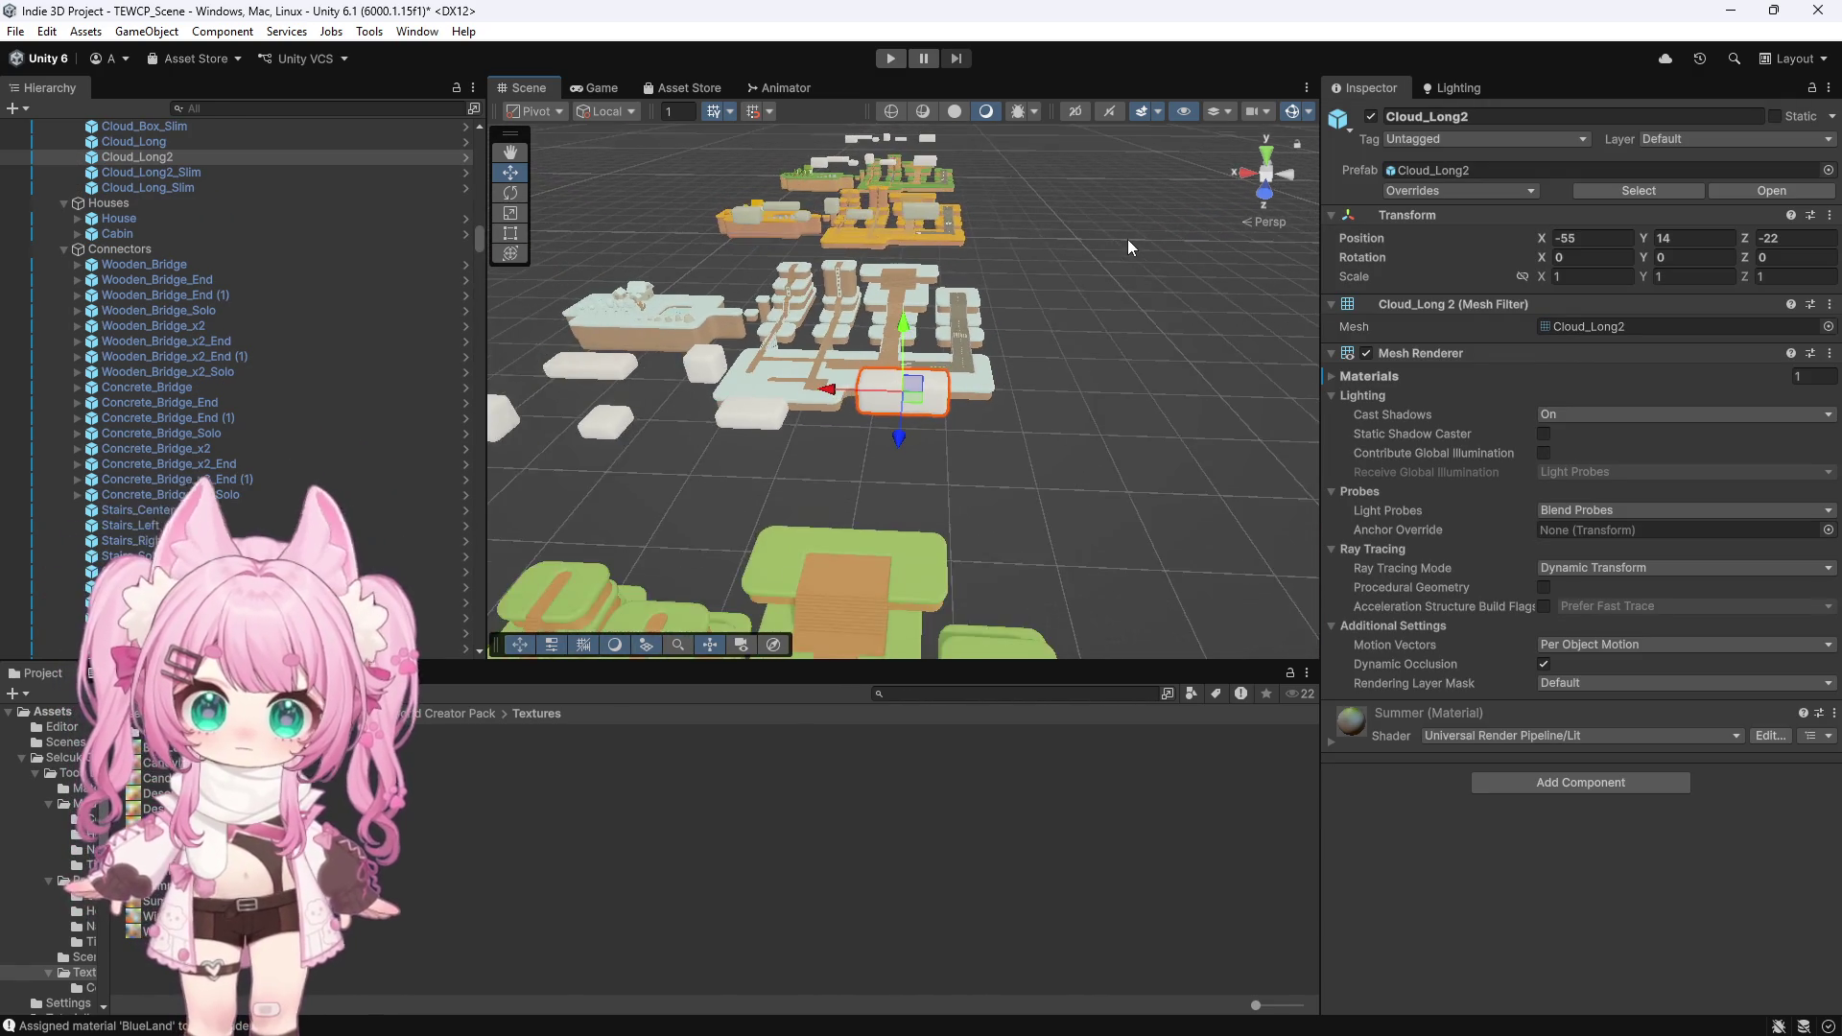
key(Delete)
Delete Cloud_Long_Slim and the remaining small clouds
click(786, 412)
key(Delete)
click(688, 401)
key(Delete)
click(668, 372)
key(Delete)
click(596, 422)
key(Delete)
Undo the deletions, restoring the clouds and turning the bottom island pink again
key(ctrl+z)
key(ctrl+z)
key(ctrl+z)
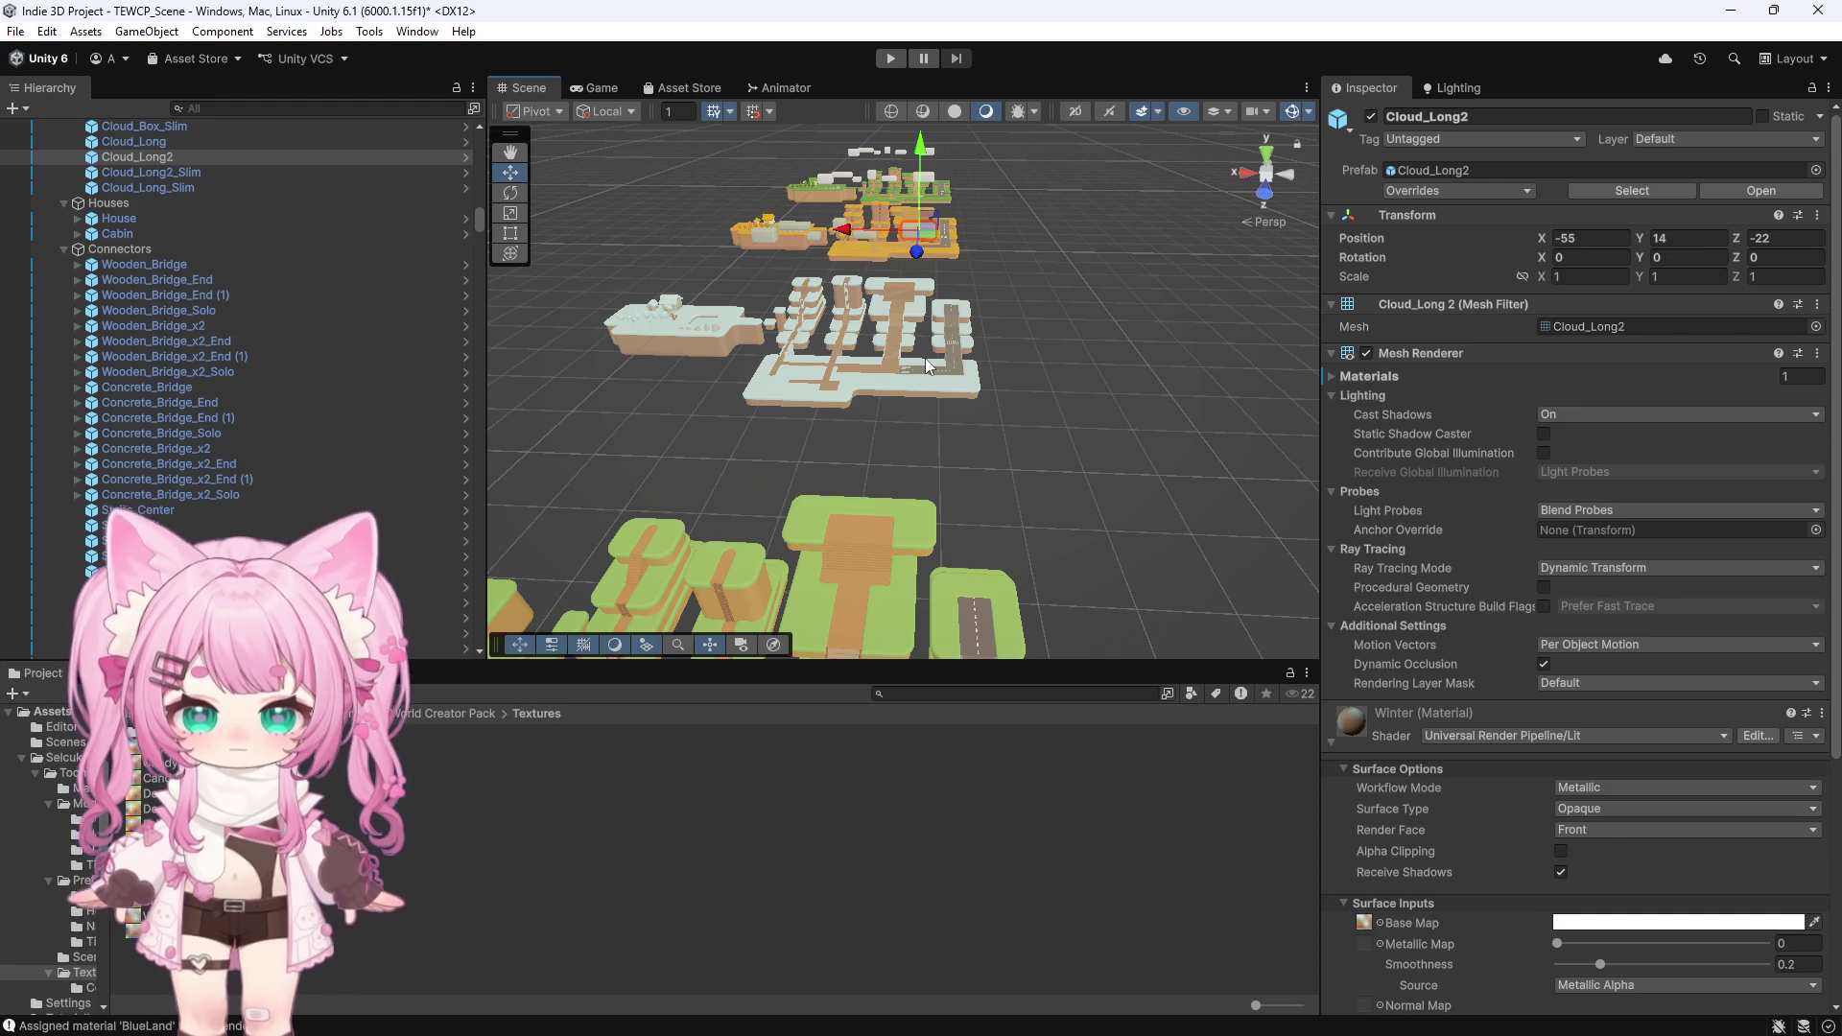
scroll(down, 3)
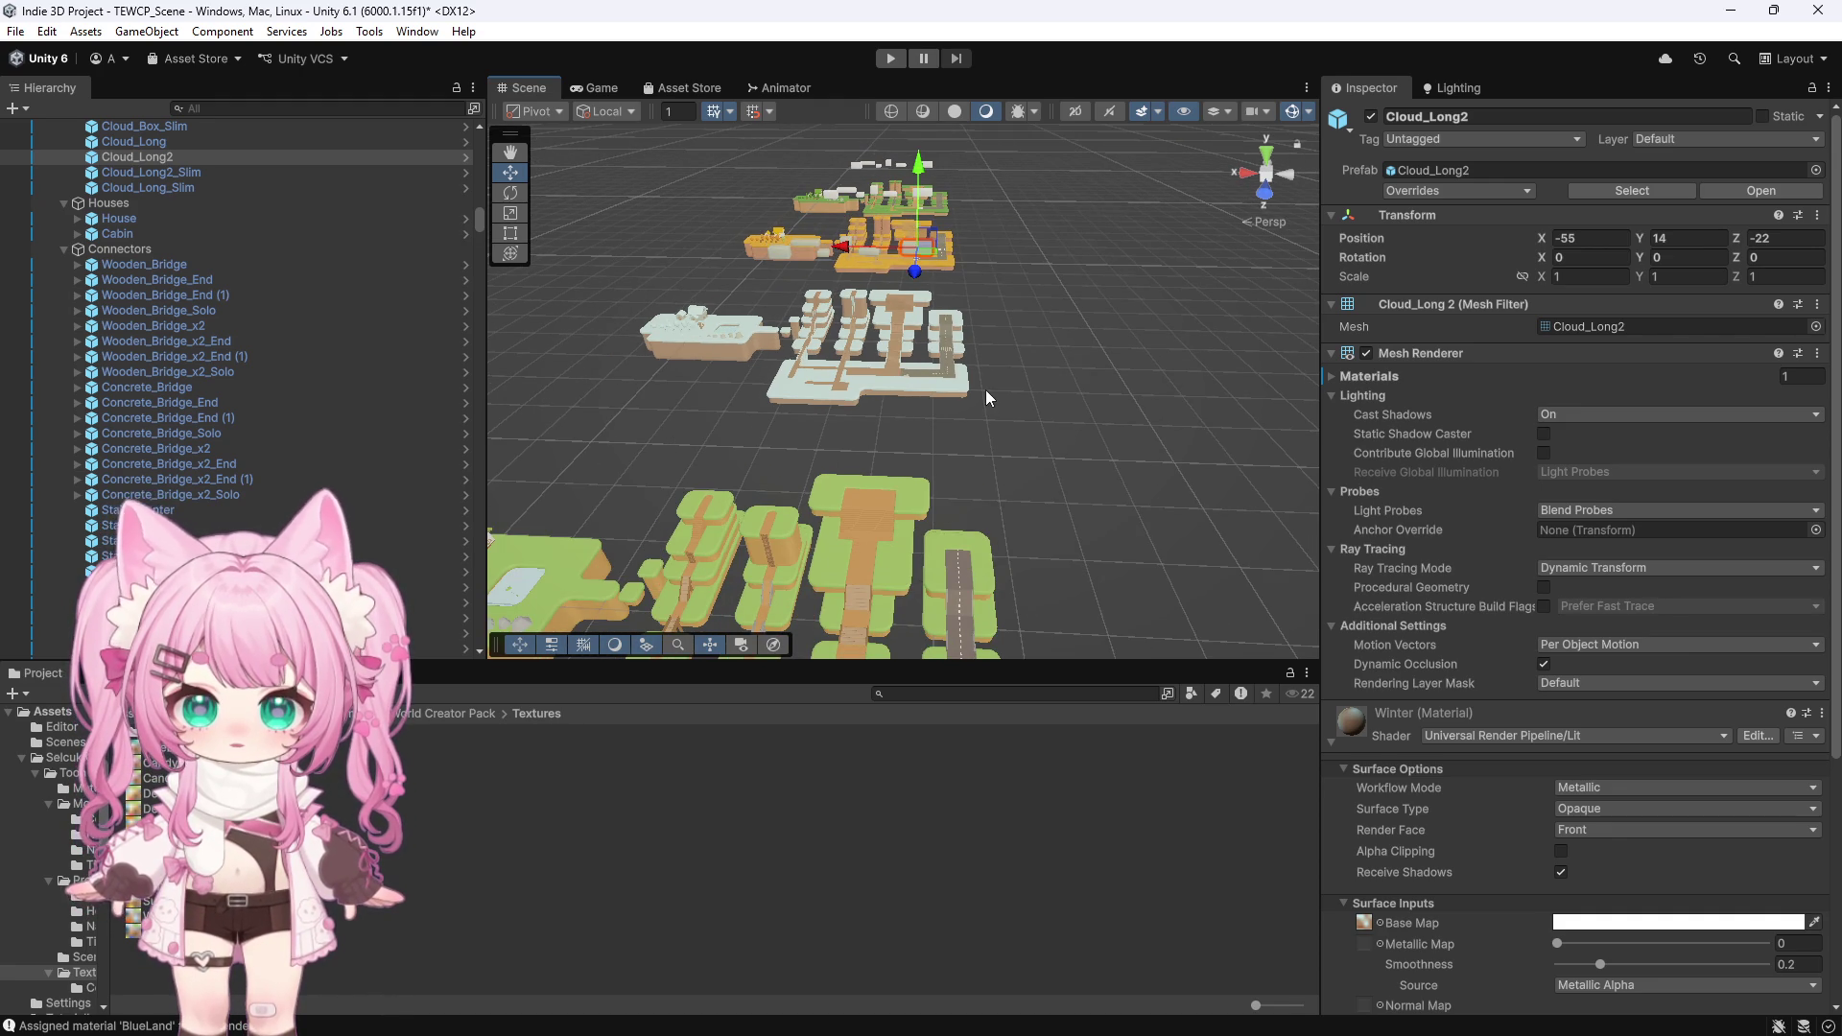
key(ctrl+z)
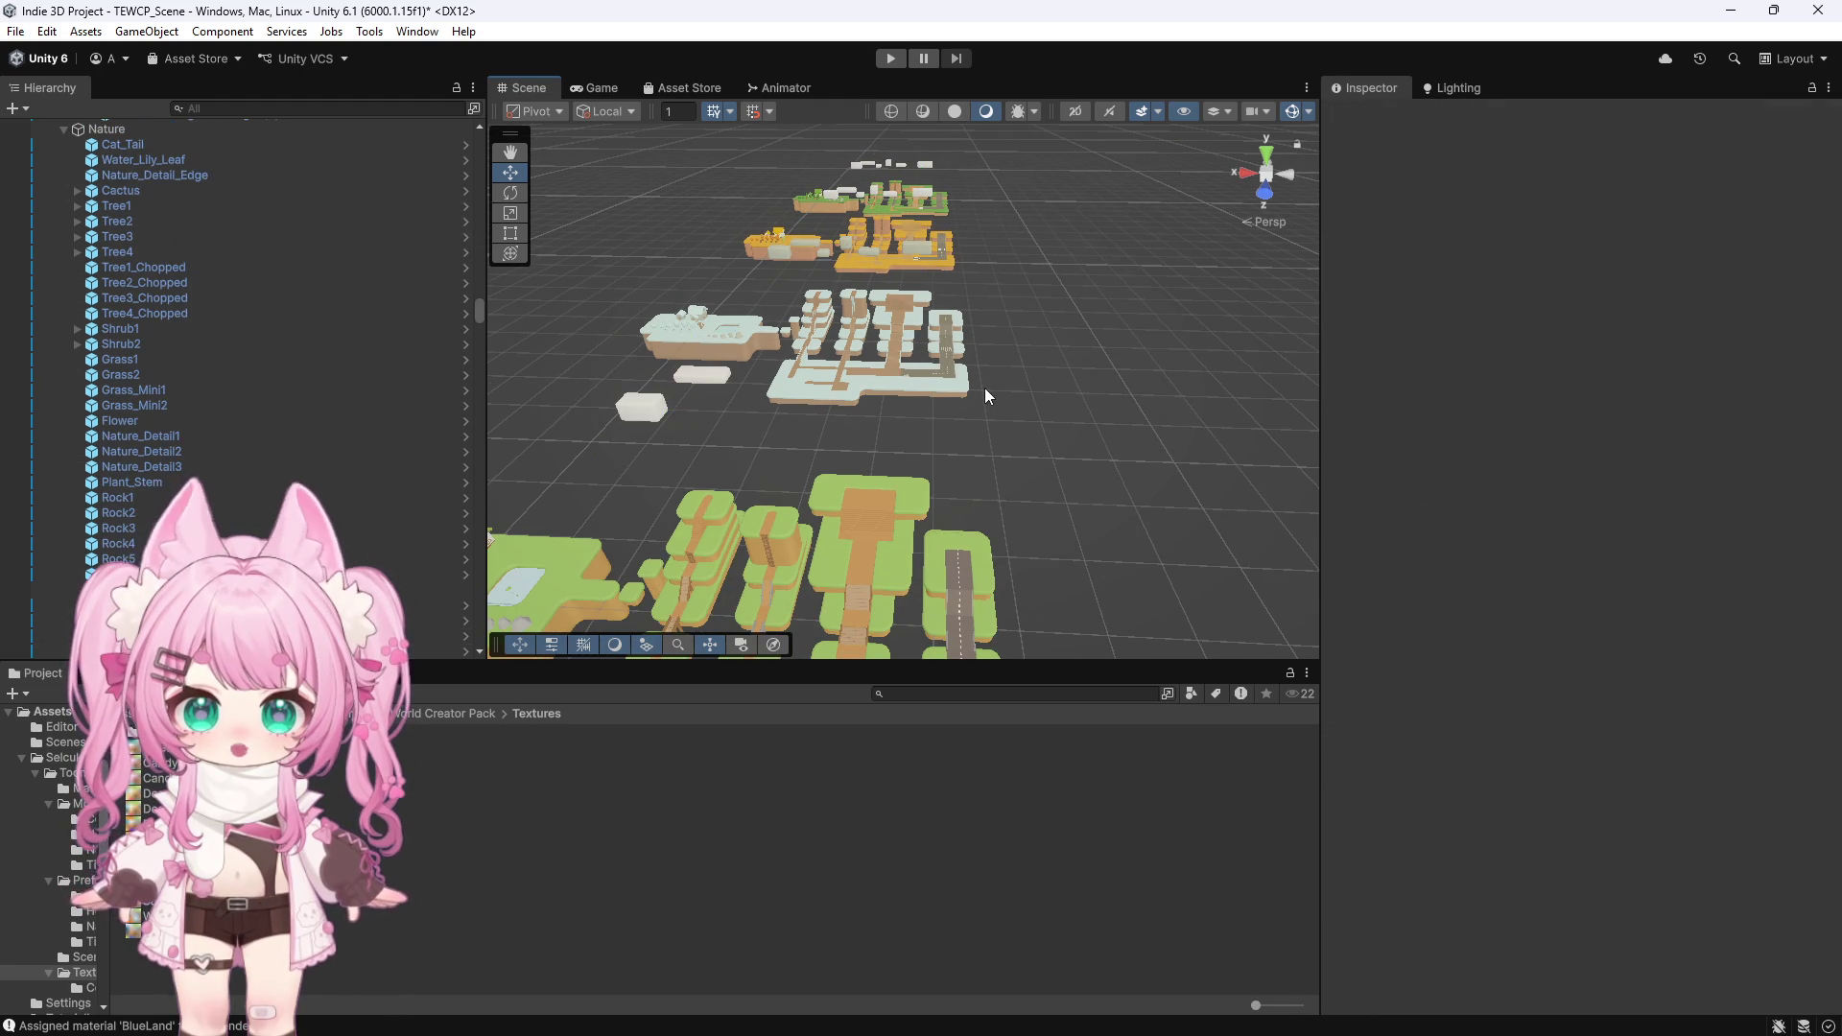
key(ctrl+z)
scroll(down, 3)
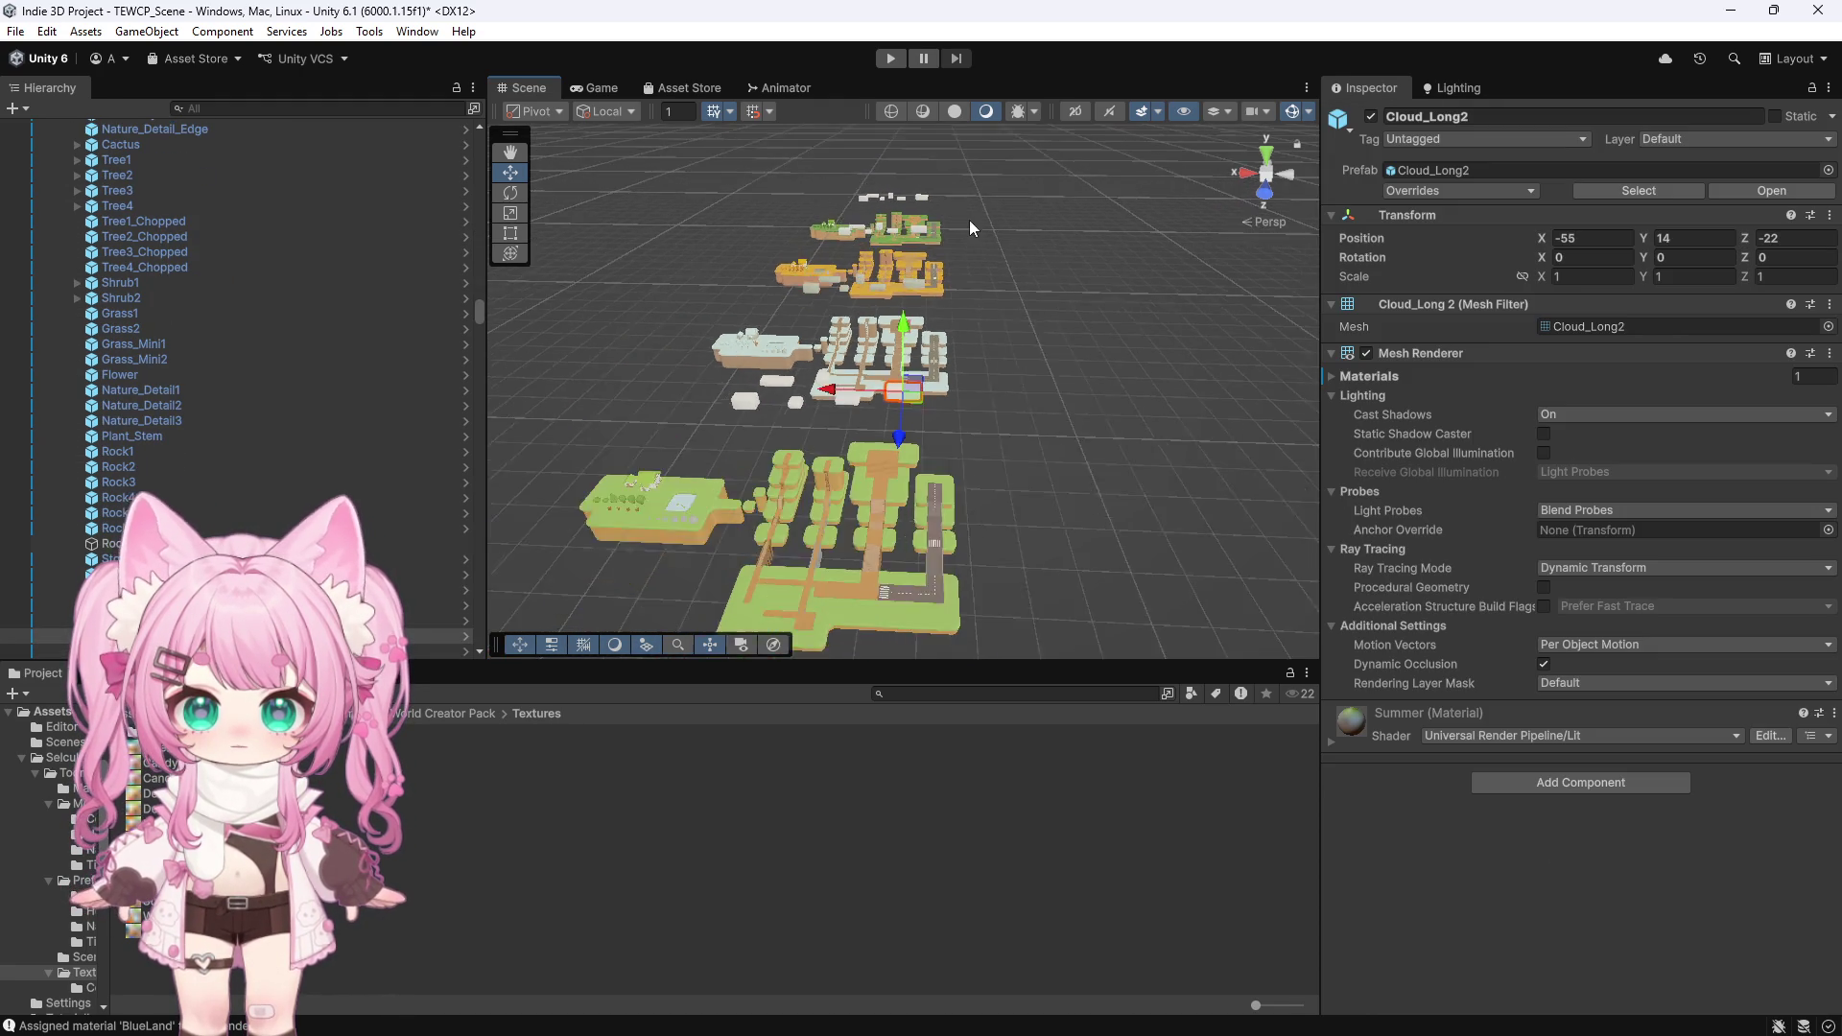
key(ctrl+z)
key(ctrl+z)
key(ctrl+z)
key(ctrl+z)
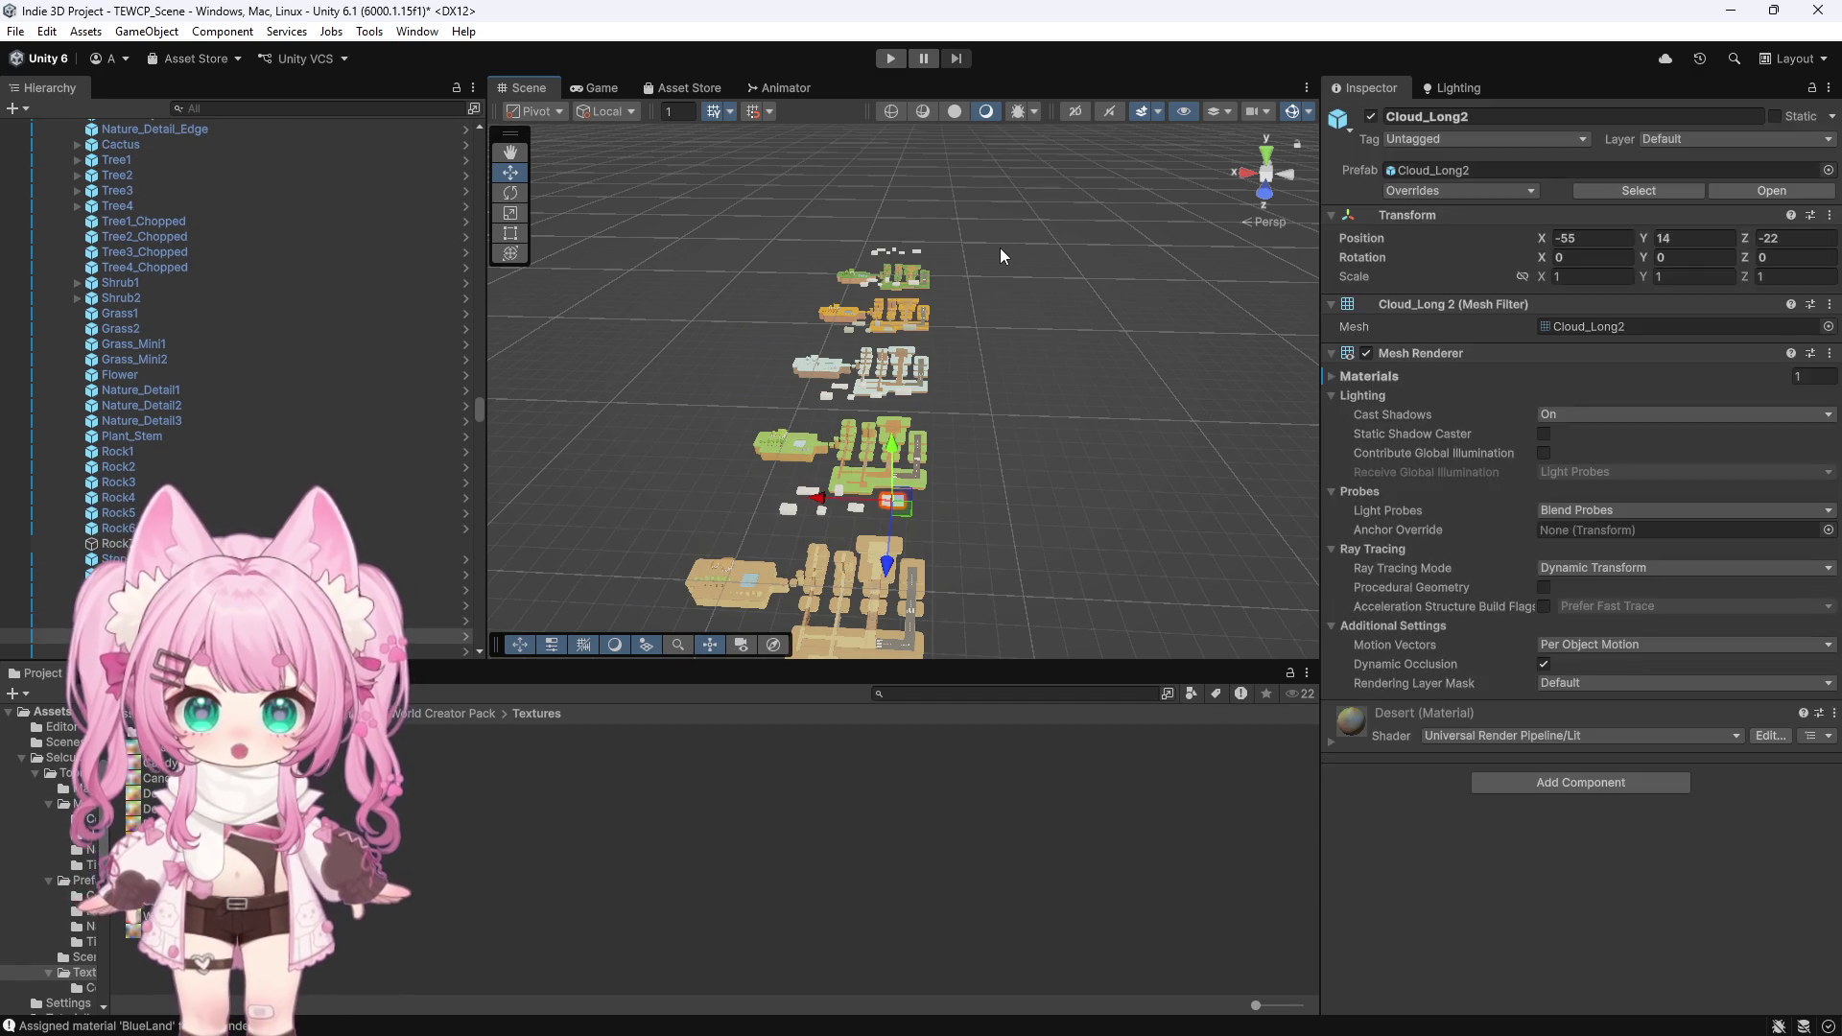
key(ctrl+z)
Keep undoing earlier edits back to the Spring texture selection
scroll(down, 3)
key(ctrl+z)
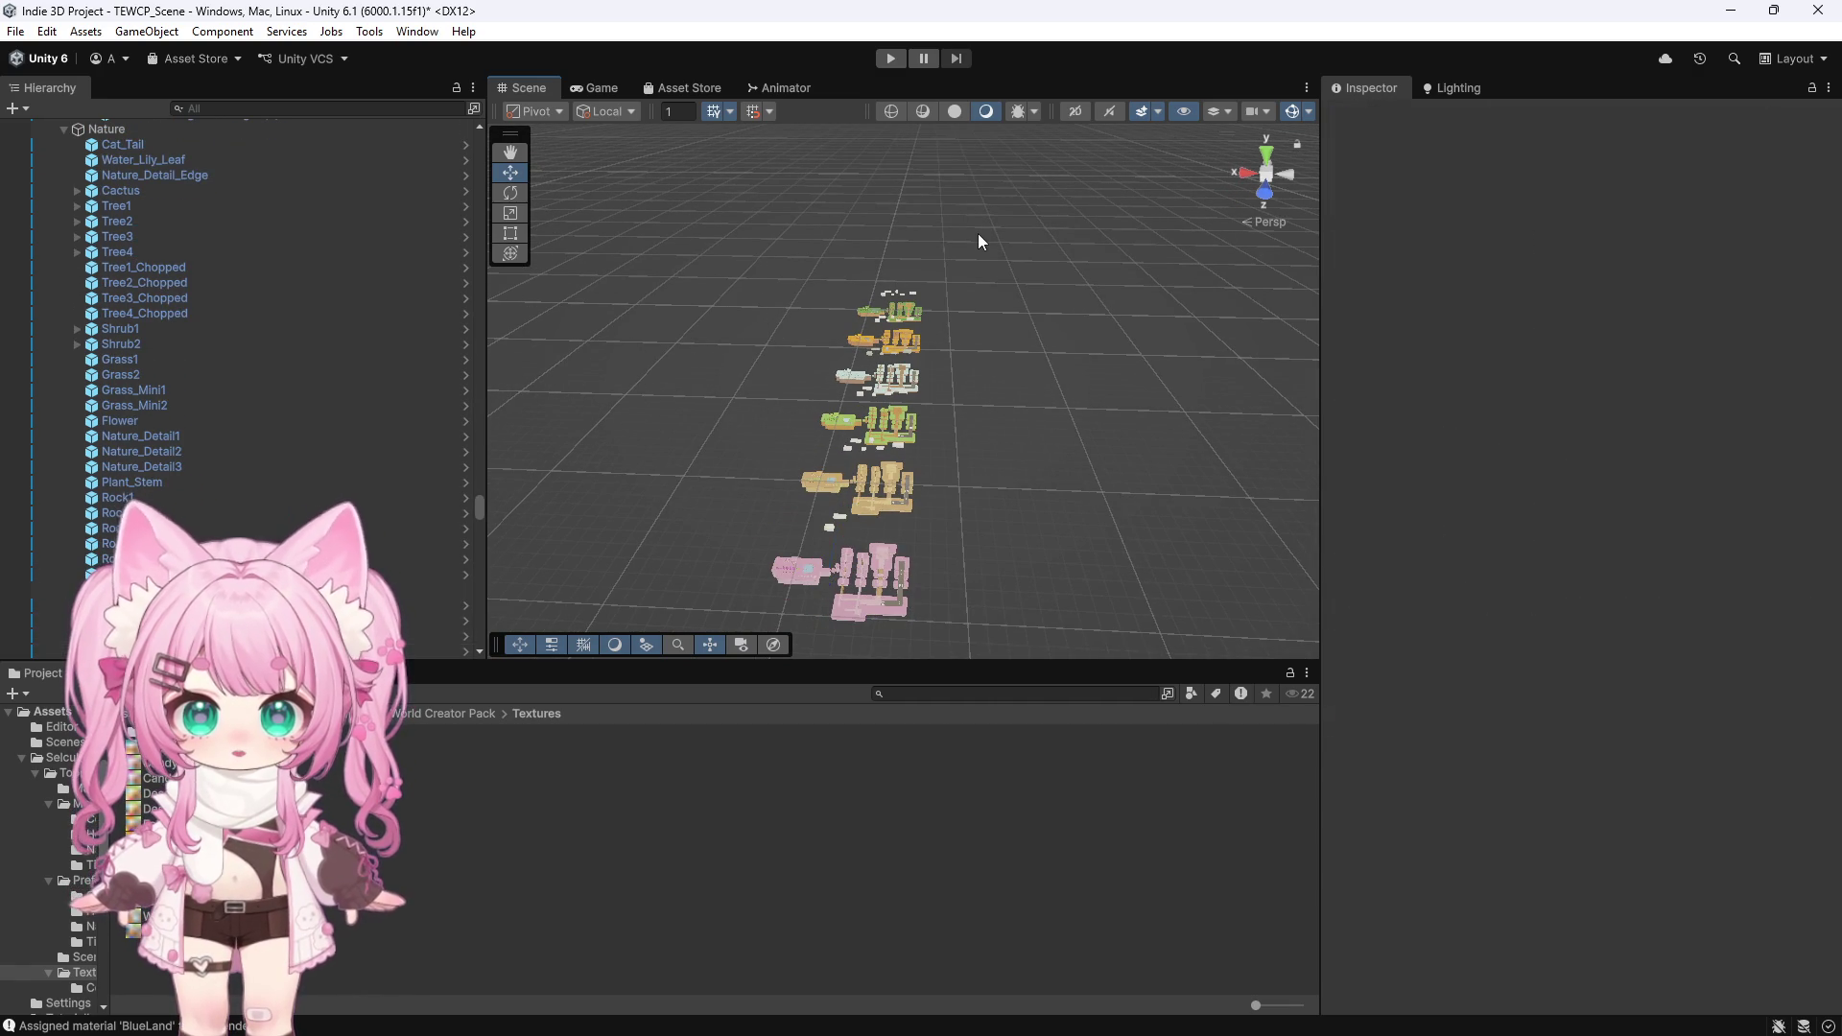
key(ctrl+z)
key(ctrl+z)
key(ctrl+z)
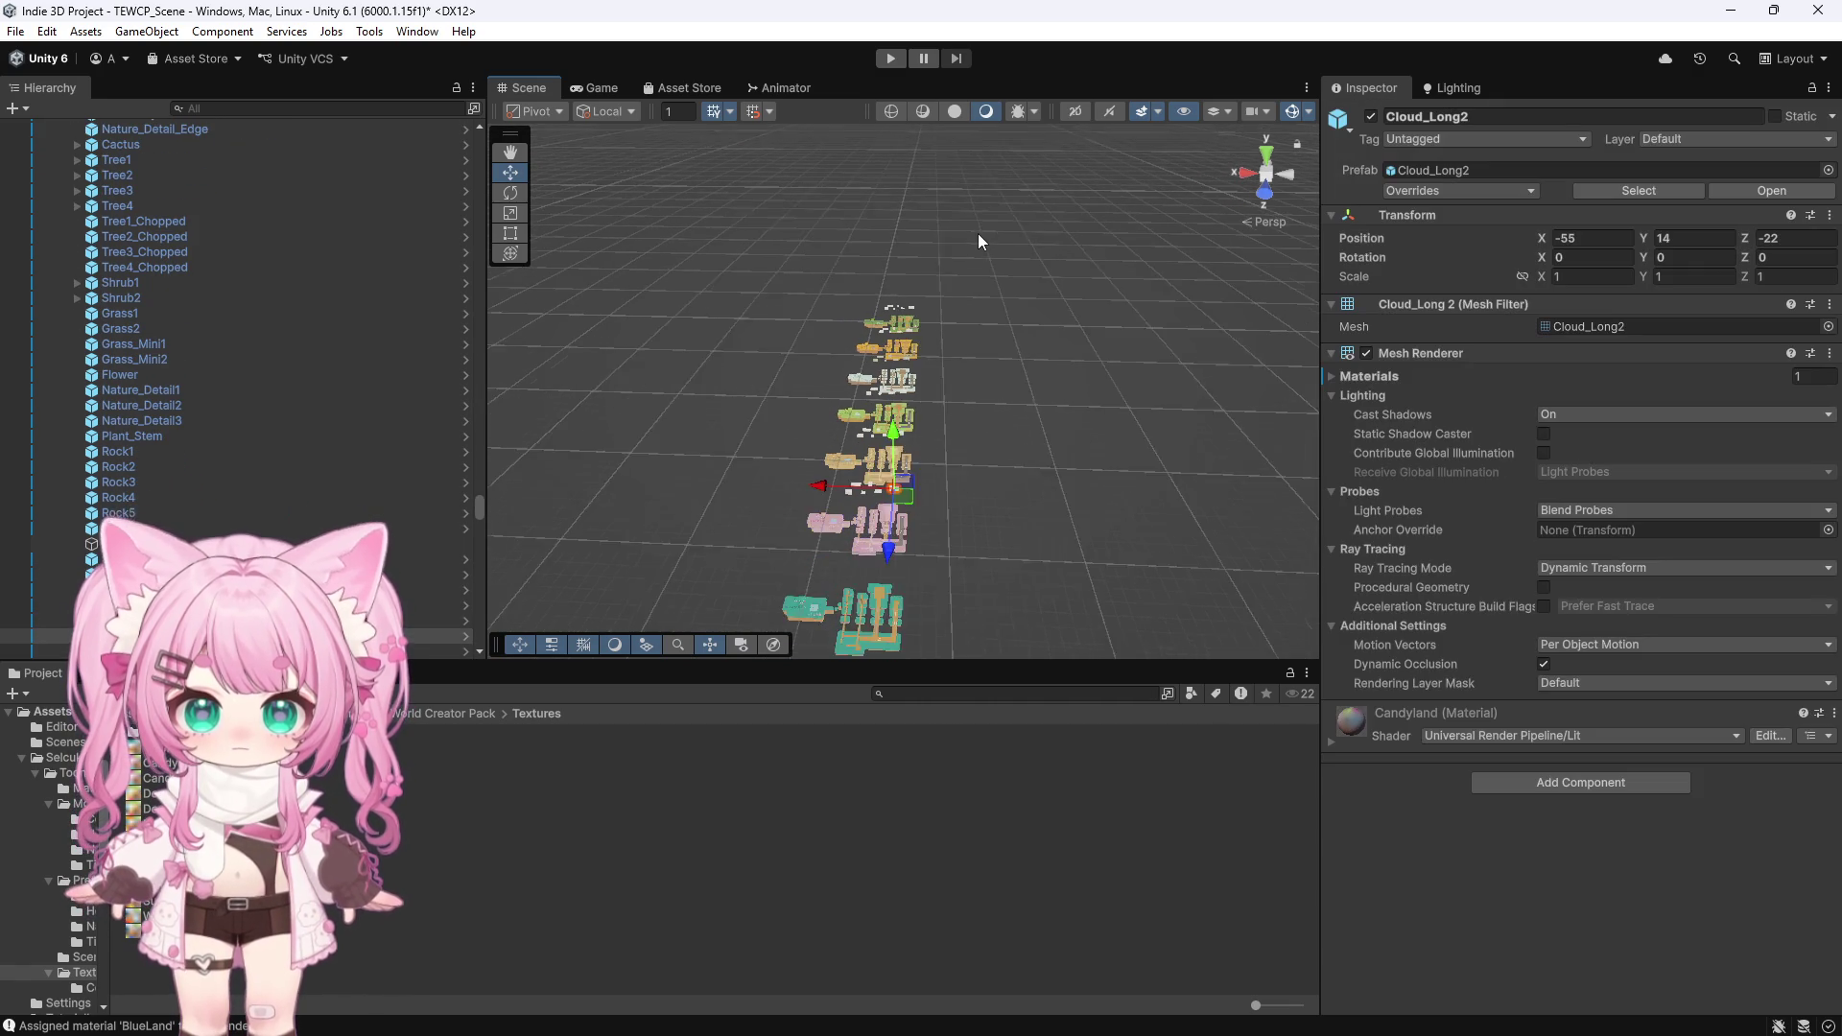
key(ctrl+z)
key(ctrl+z)
key(ctrl+z)
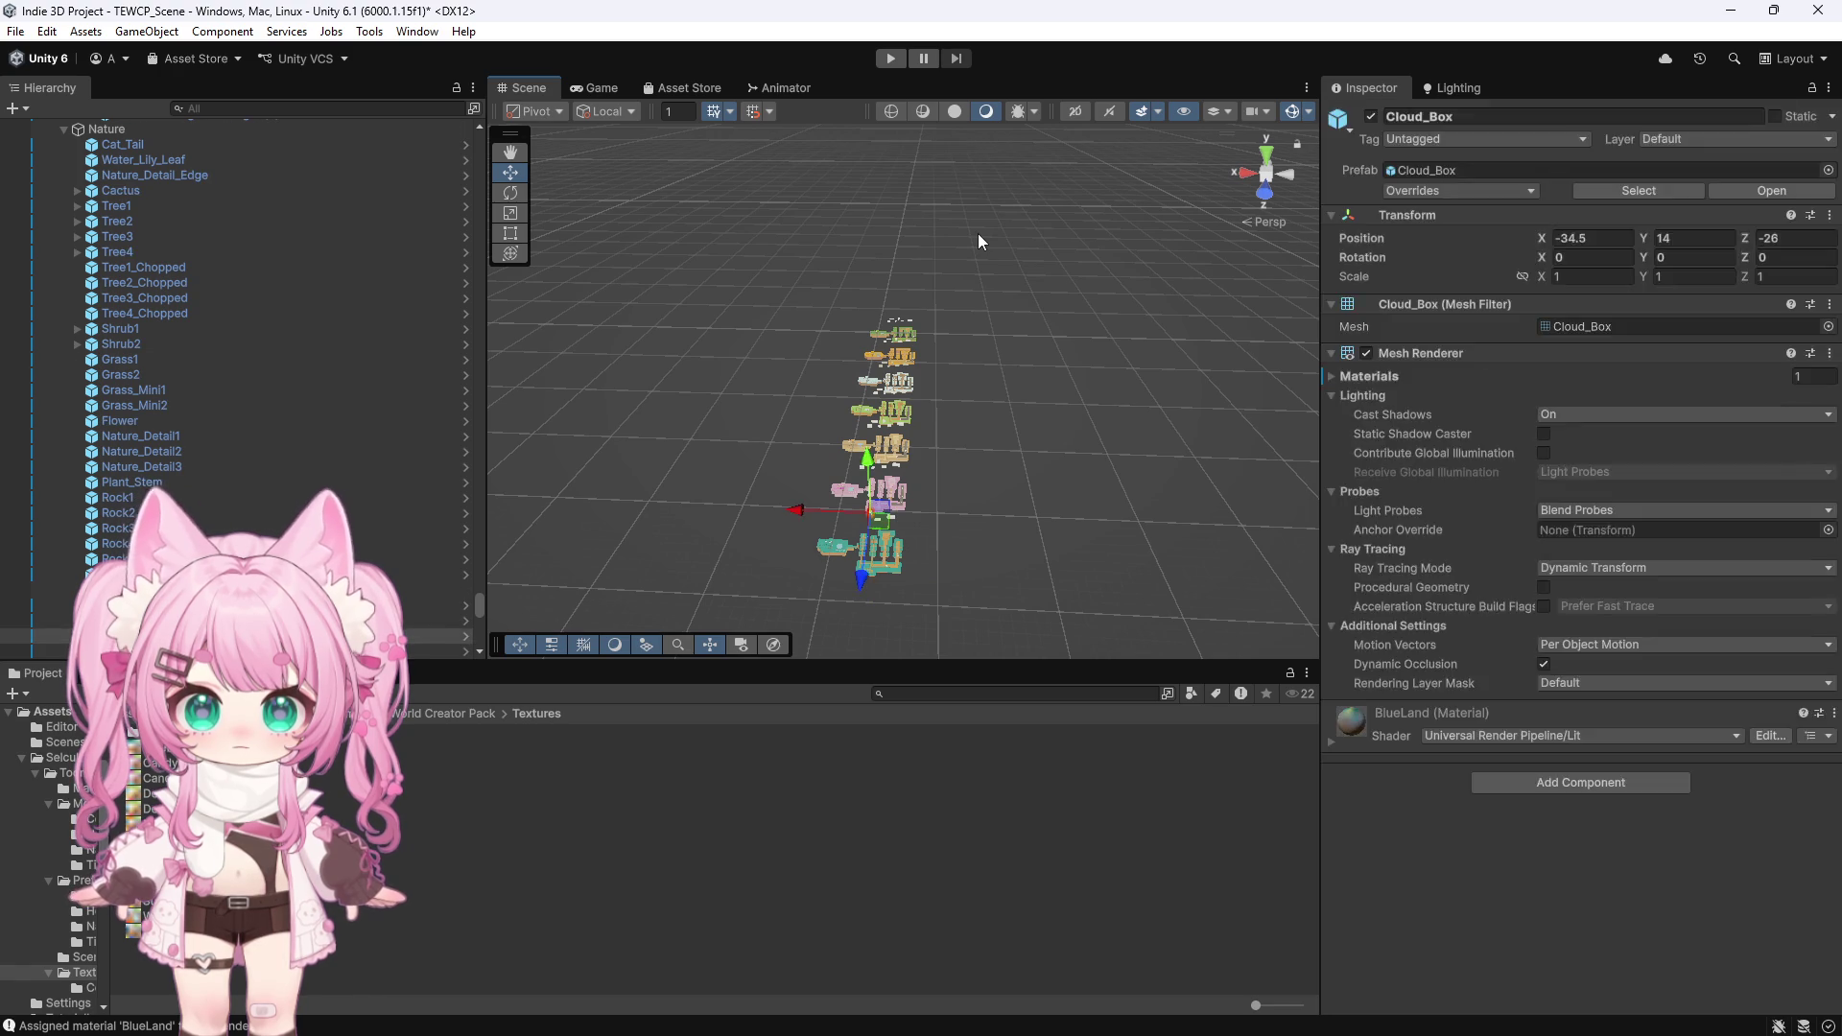
key(ctrl+z)
key(ctrl+z)
key(ctrl+z)
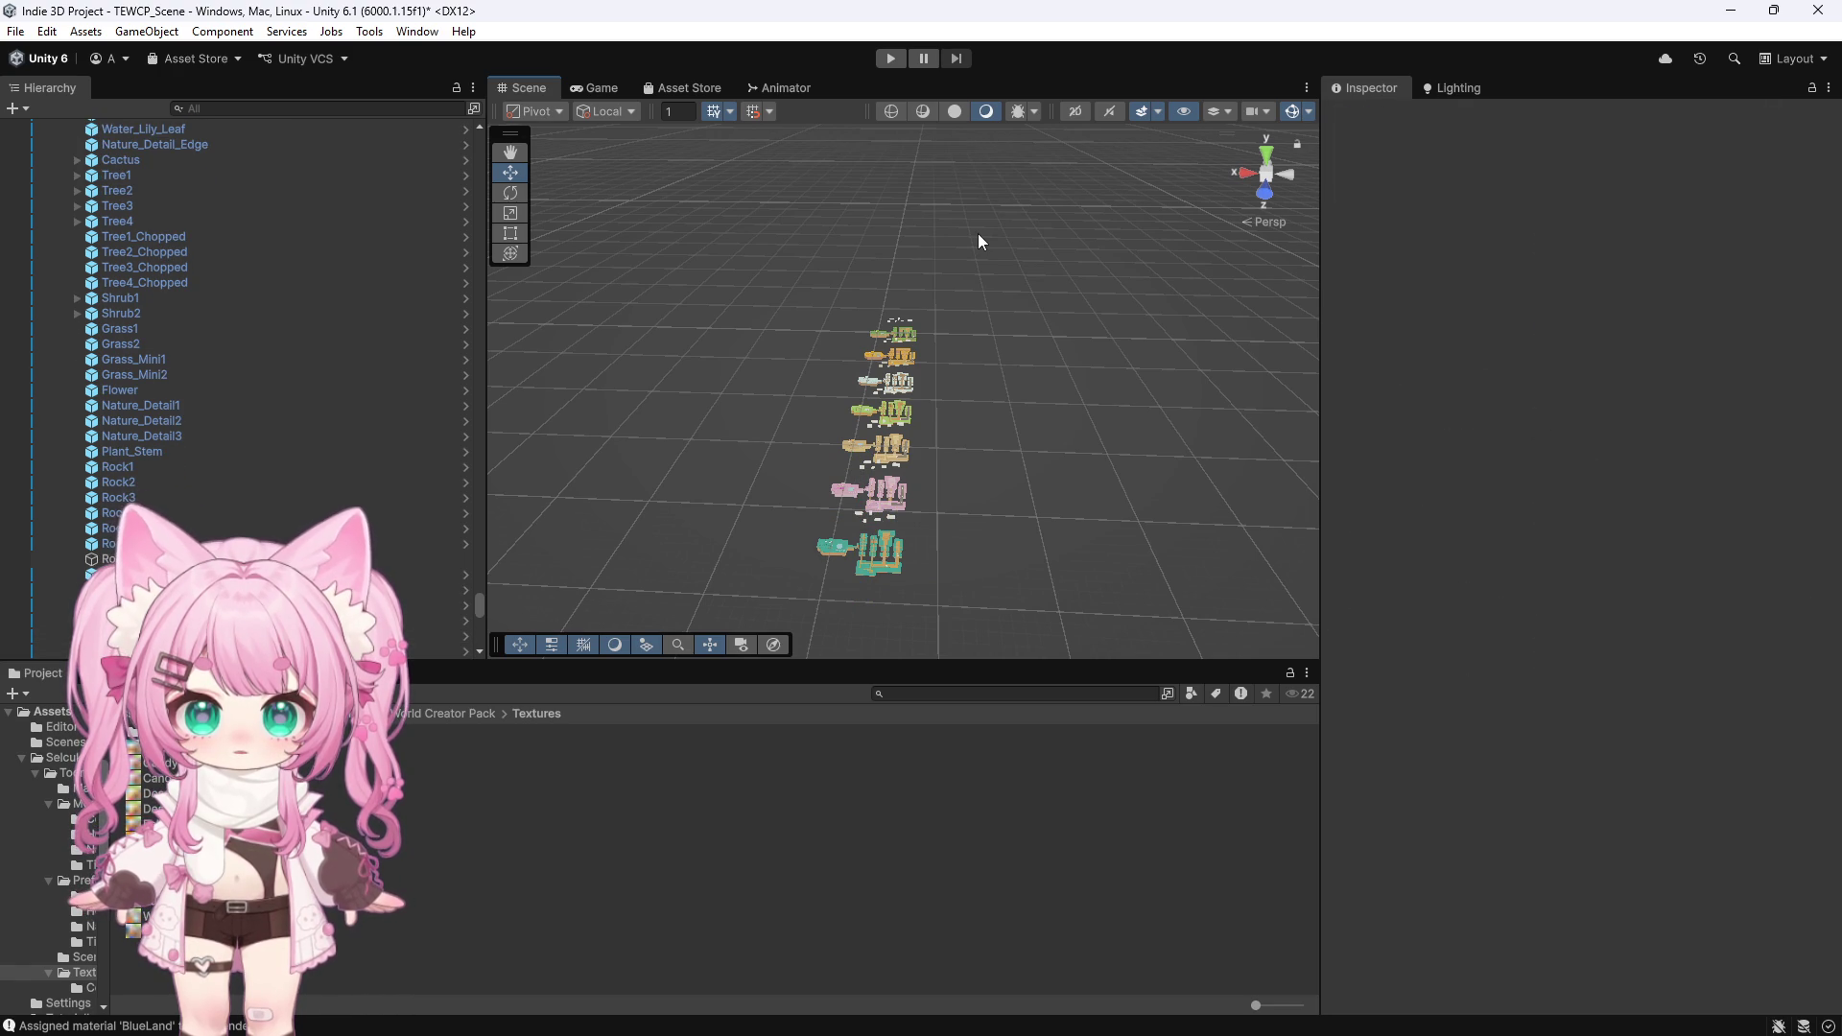
key(ctrl+z)
key(ctrl+z)
key(ctrl+z)
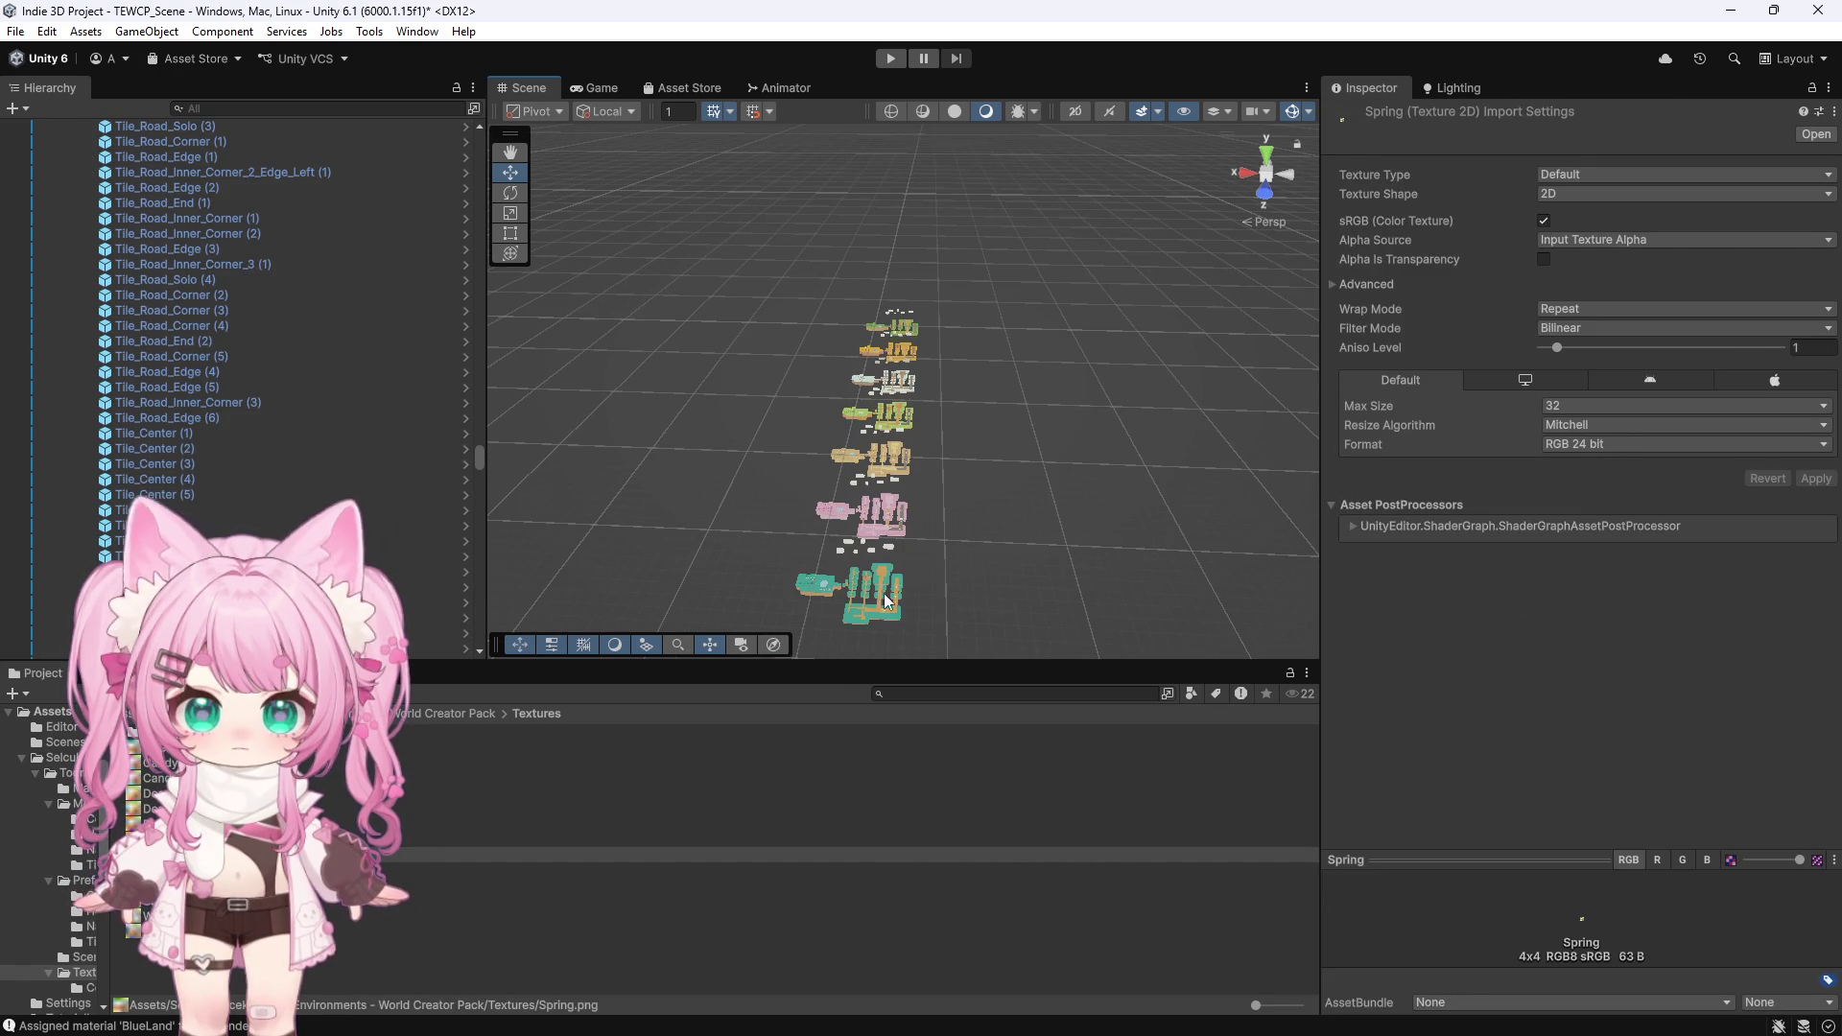
Select and frame the Tile_Corner (16) tile, then select the Tile_Road_Edge_End_Right (1) tile
click(885, 600)
key(f)
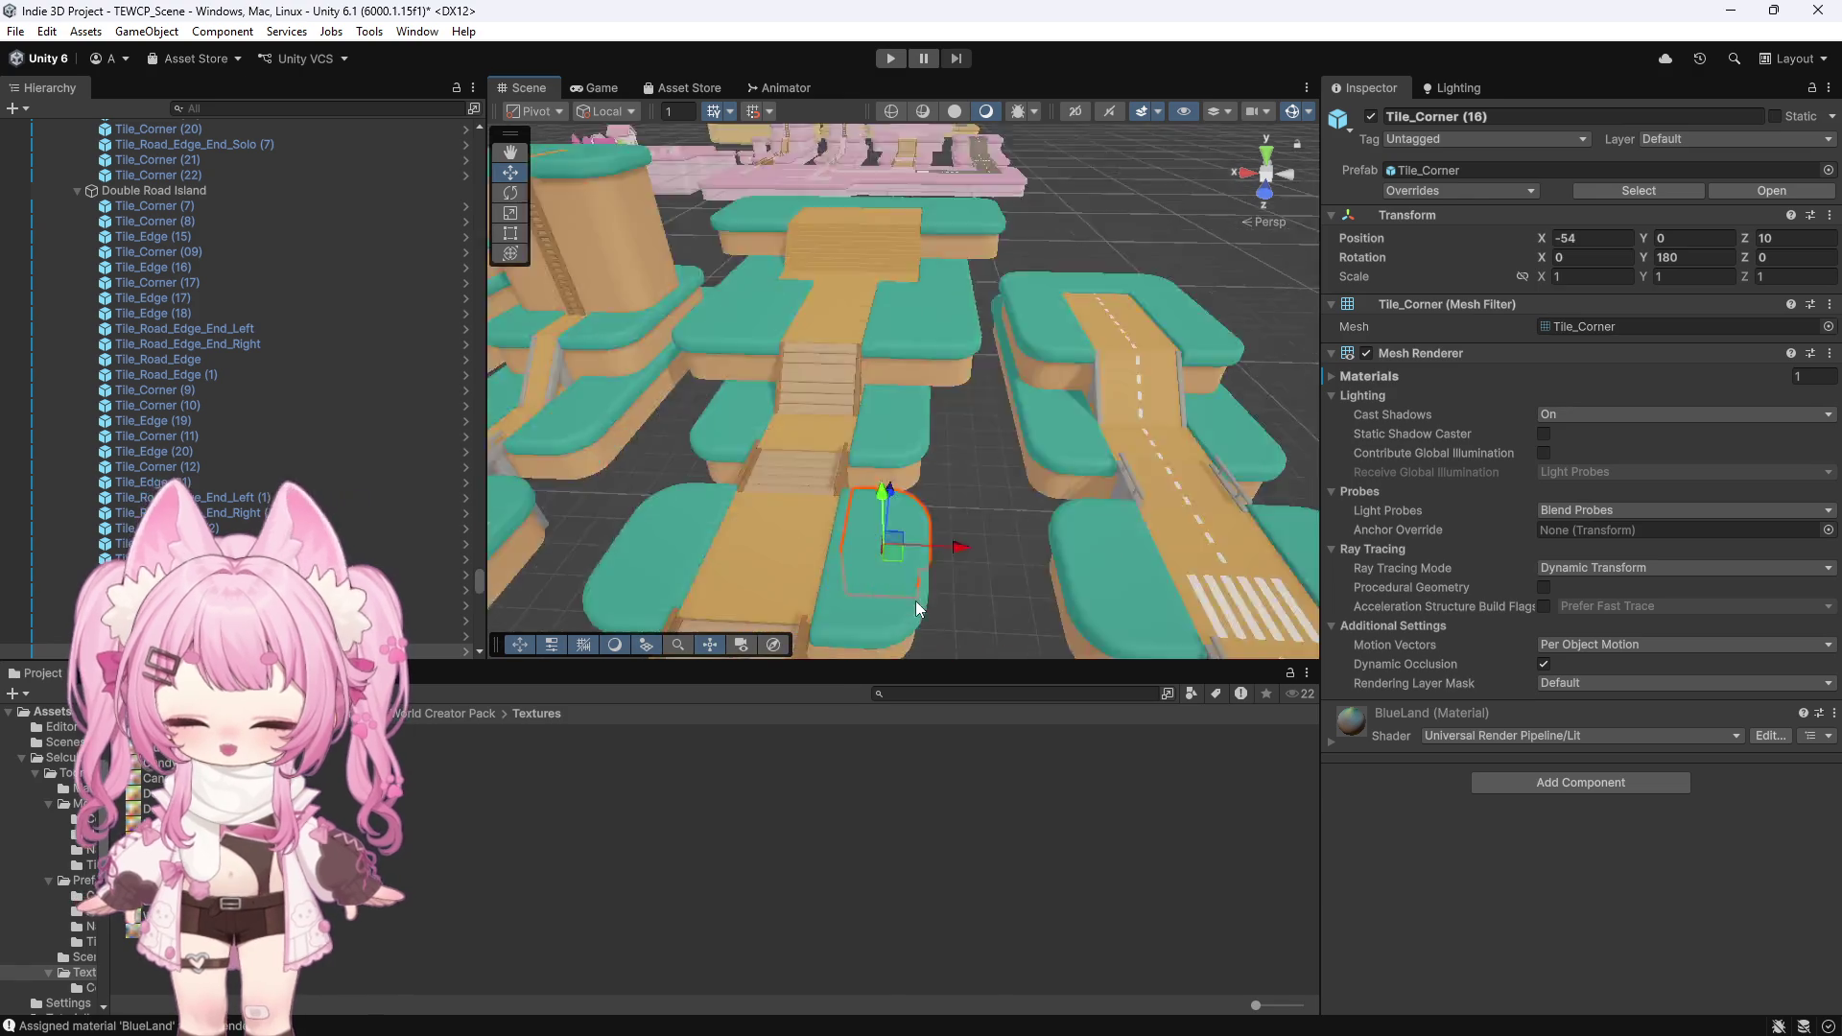
scroll(down, 3)
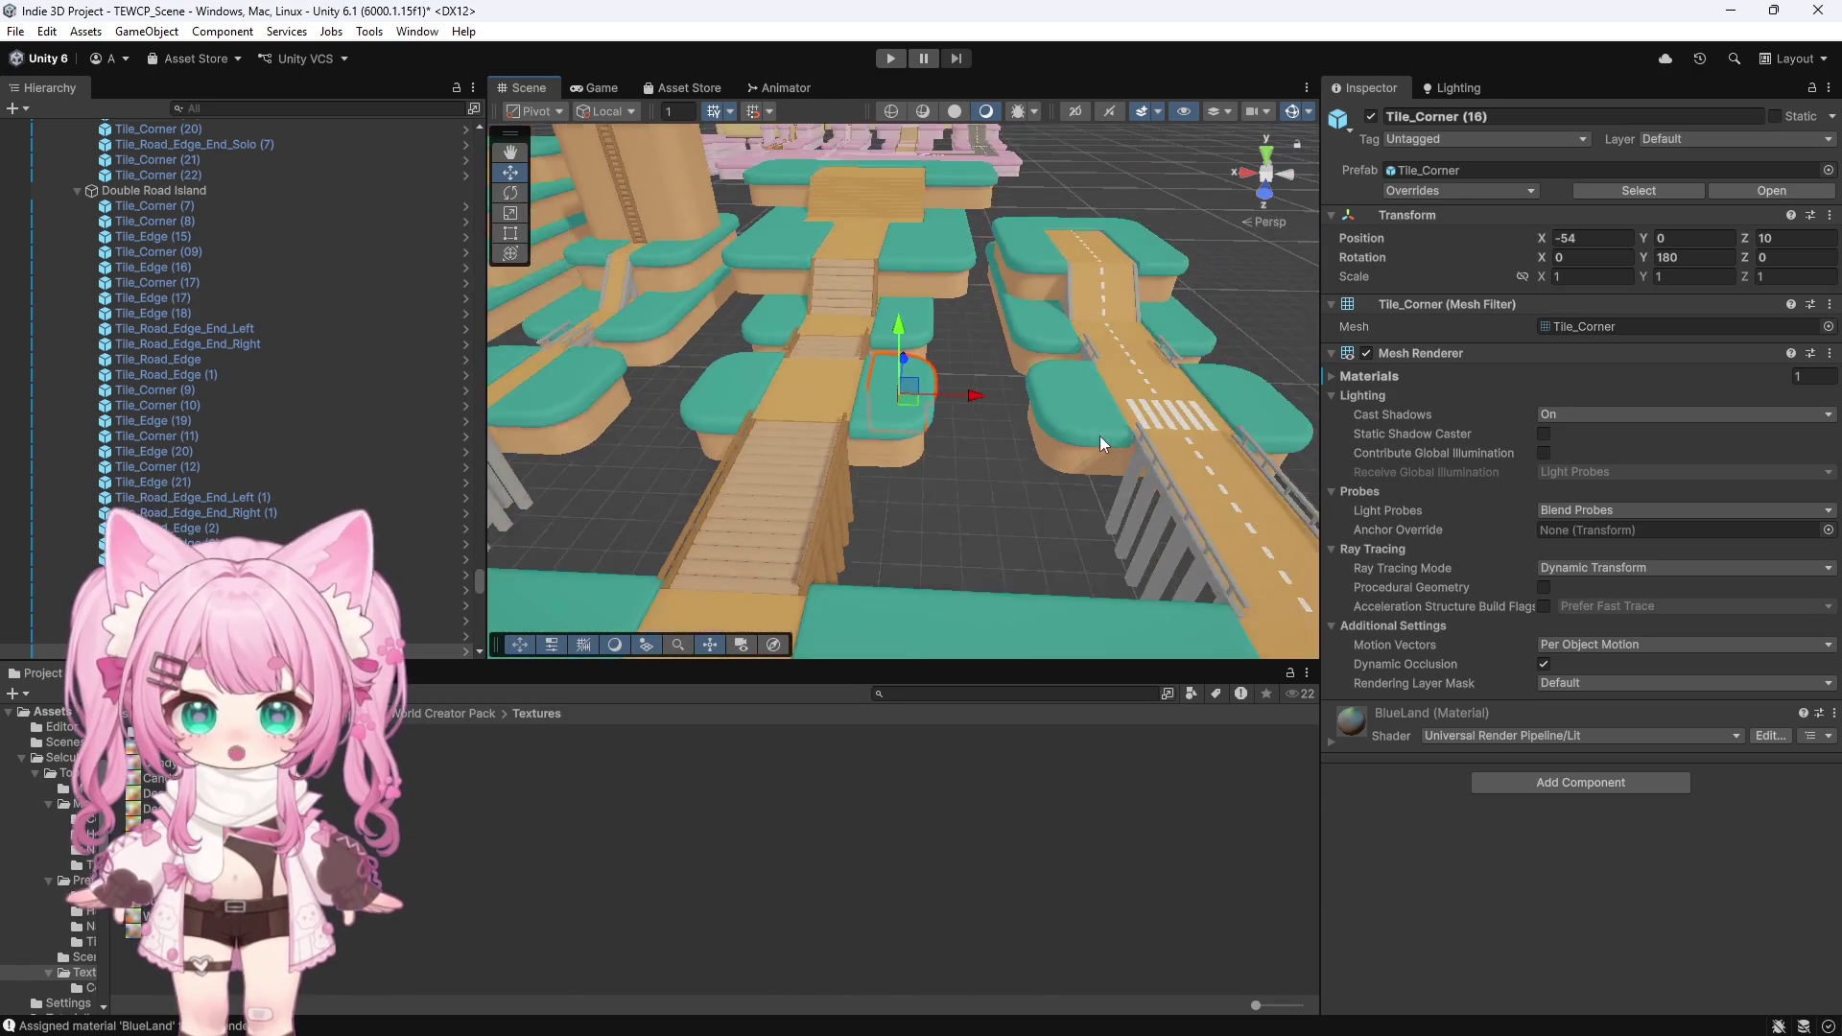
scroll(down, 3)
scroll(up, 3)
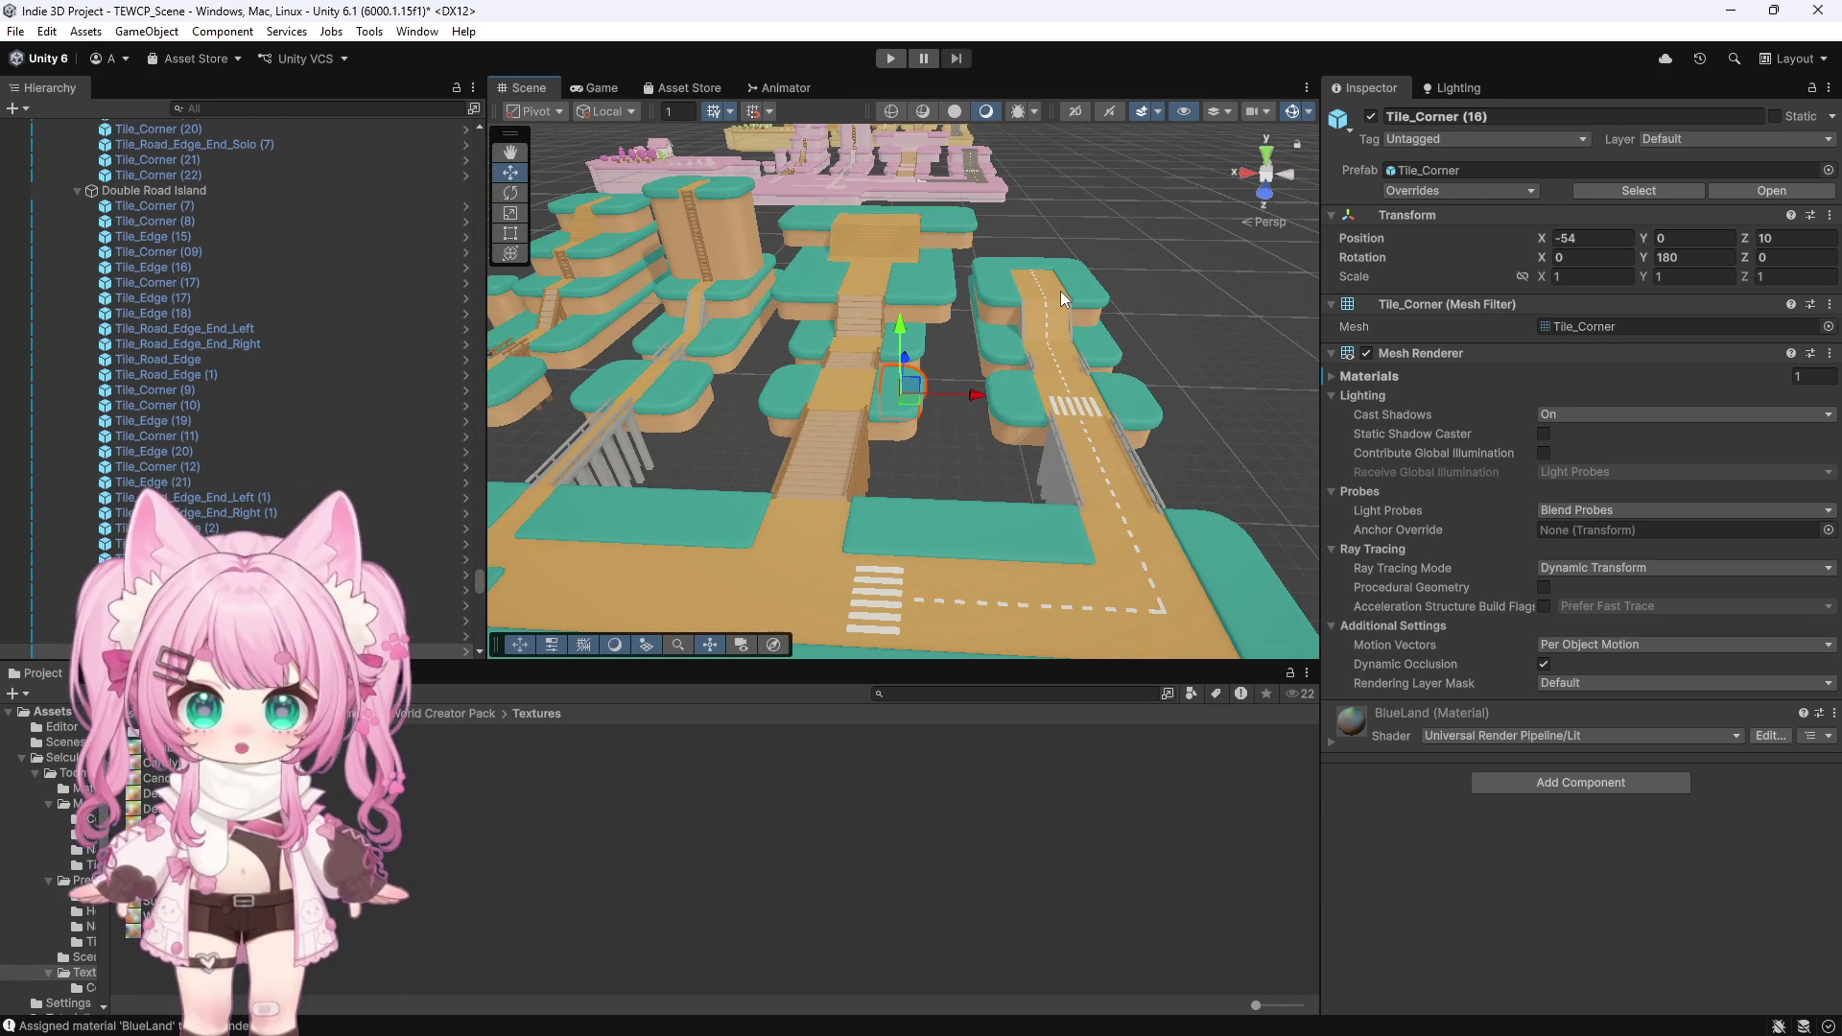
click(1061, 291)
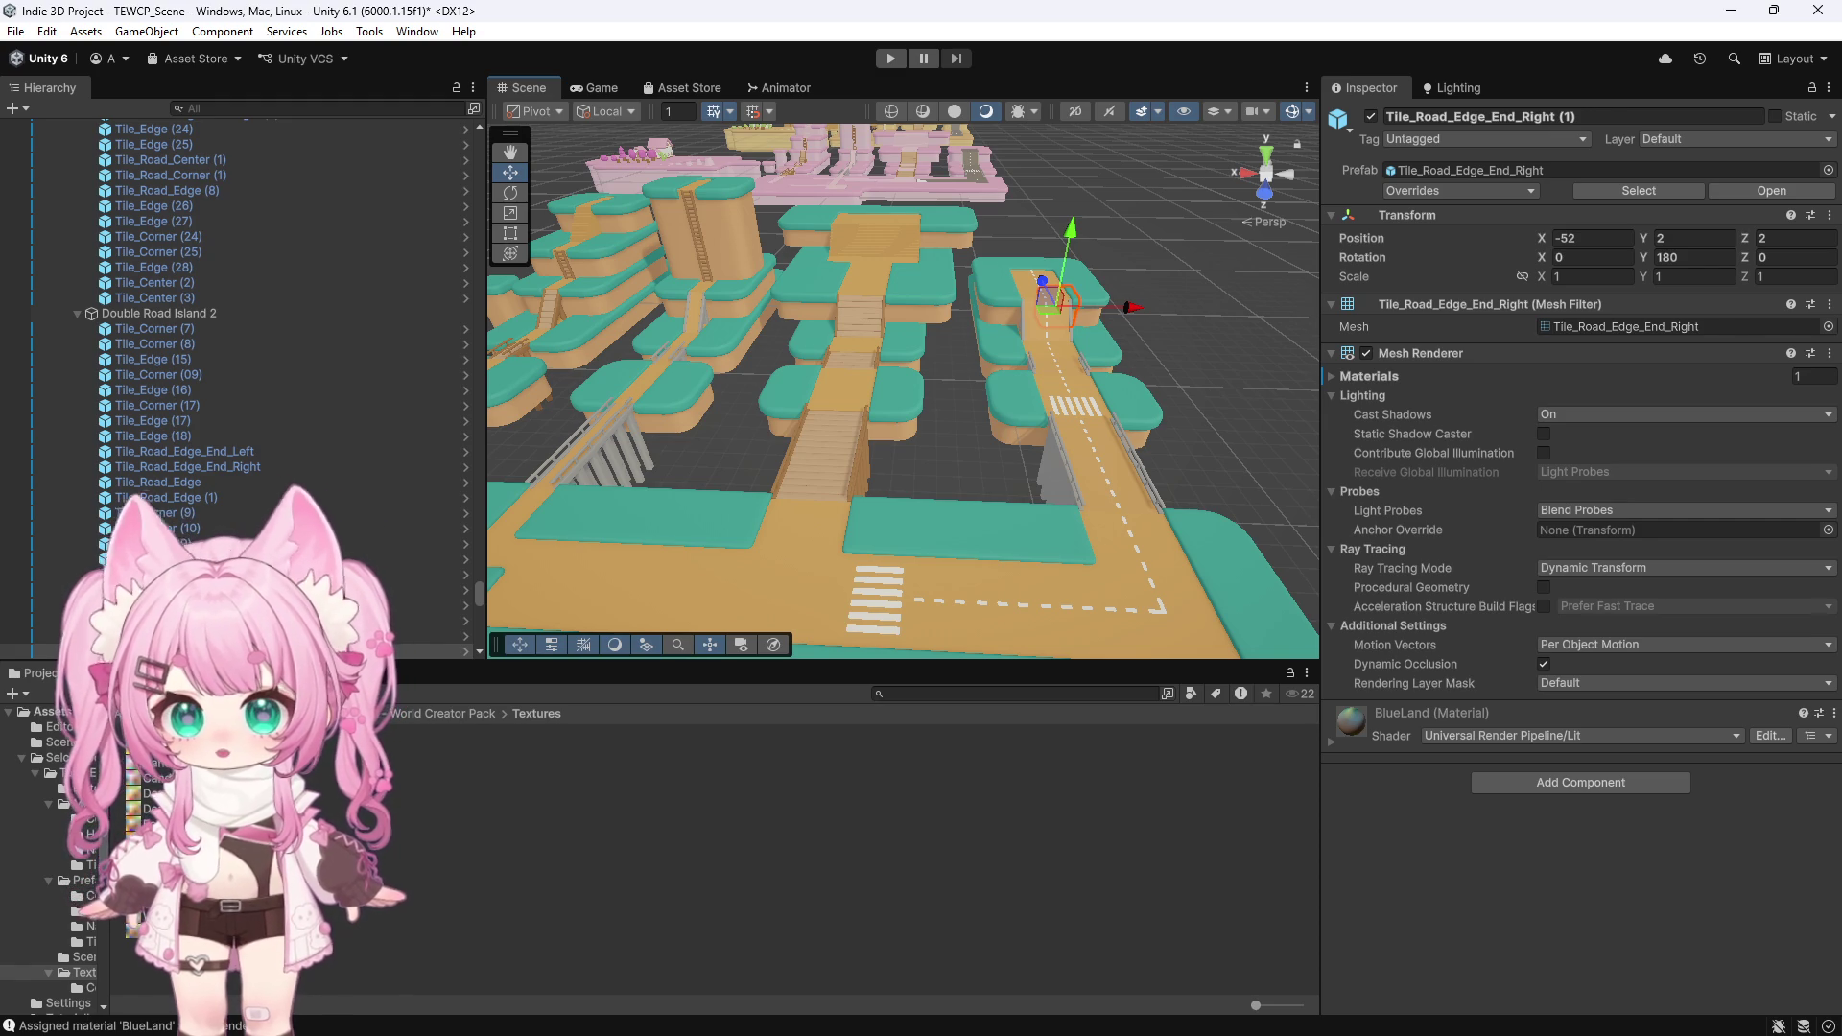
Reveal the Spring_Asphalt texture's file in Explorer
click(153, 869)
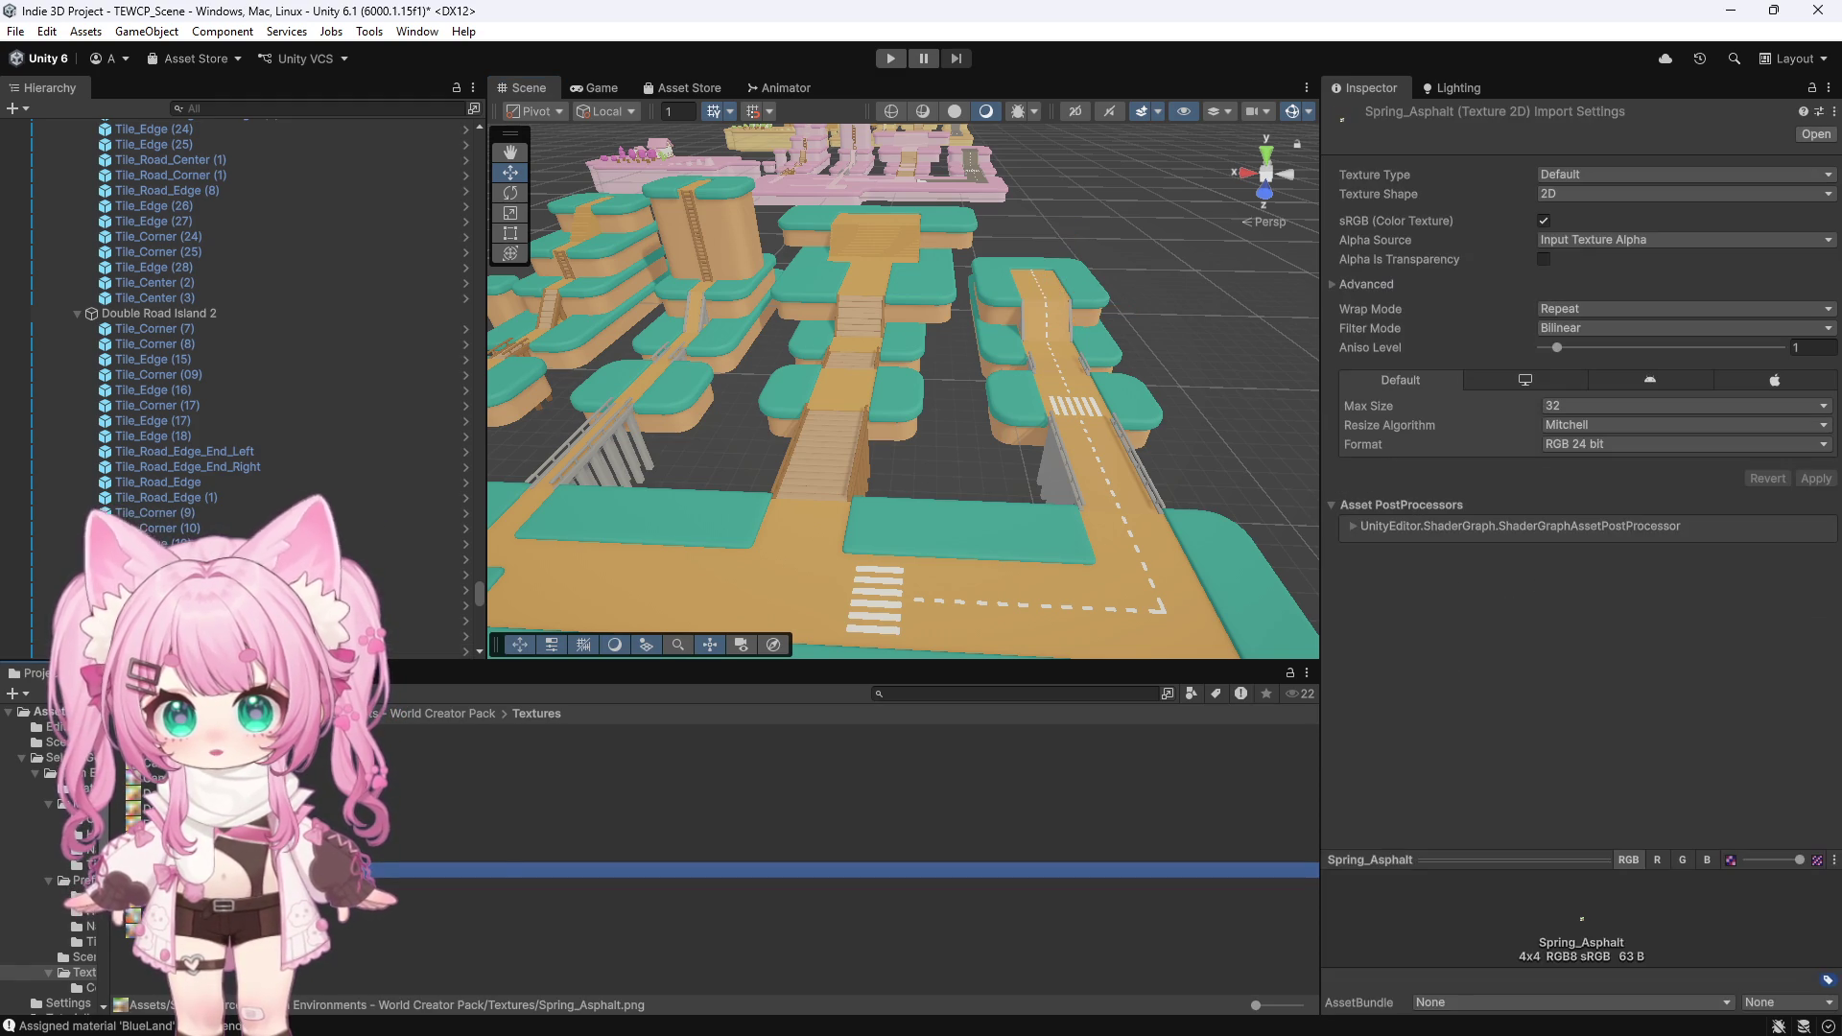
right_click(201, 869)
click(312, 395)
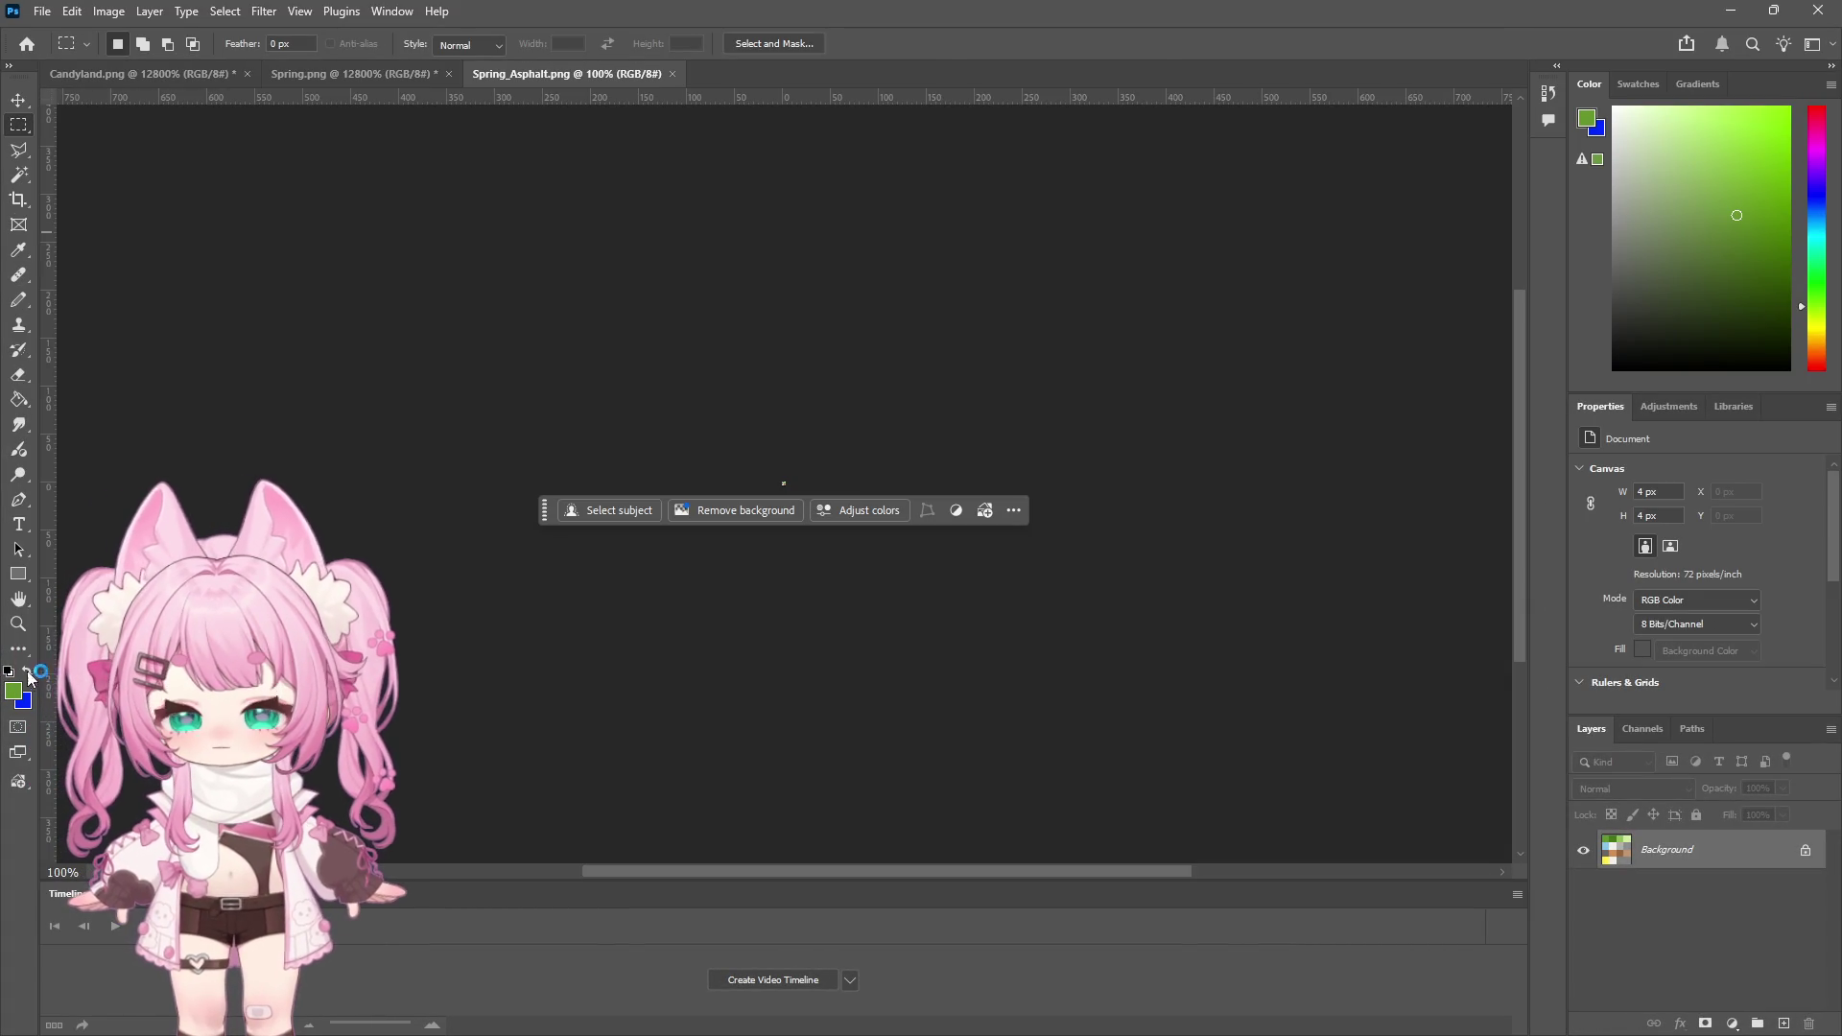
Zoom the tiny 4×4 Spring_Asphalt palette to 12800% so its swatches are visible
key(z)
click(819, 493)
click(810, 493)
click(793, 485)
click(758, 475)
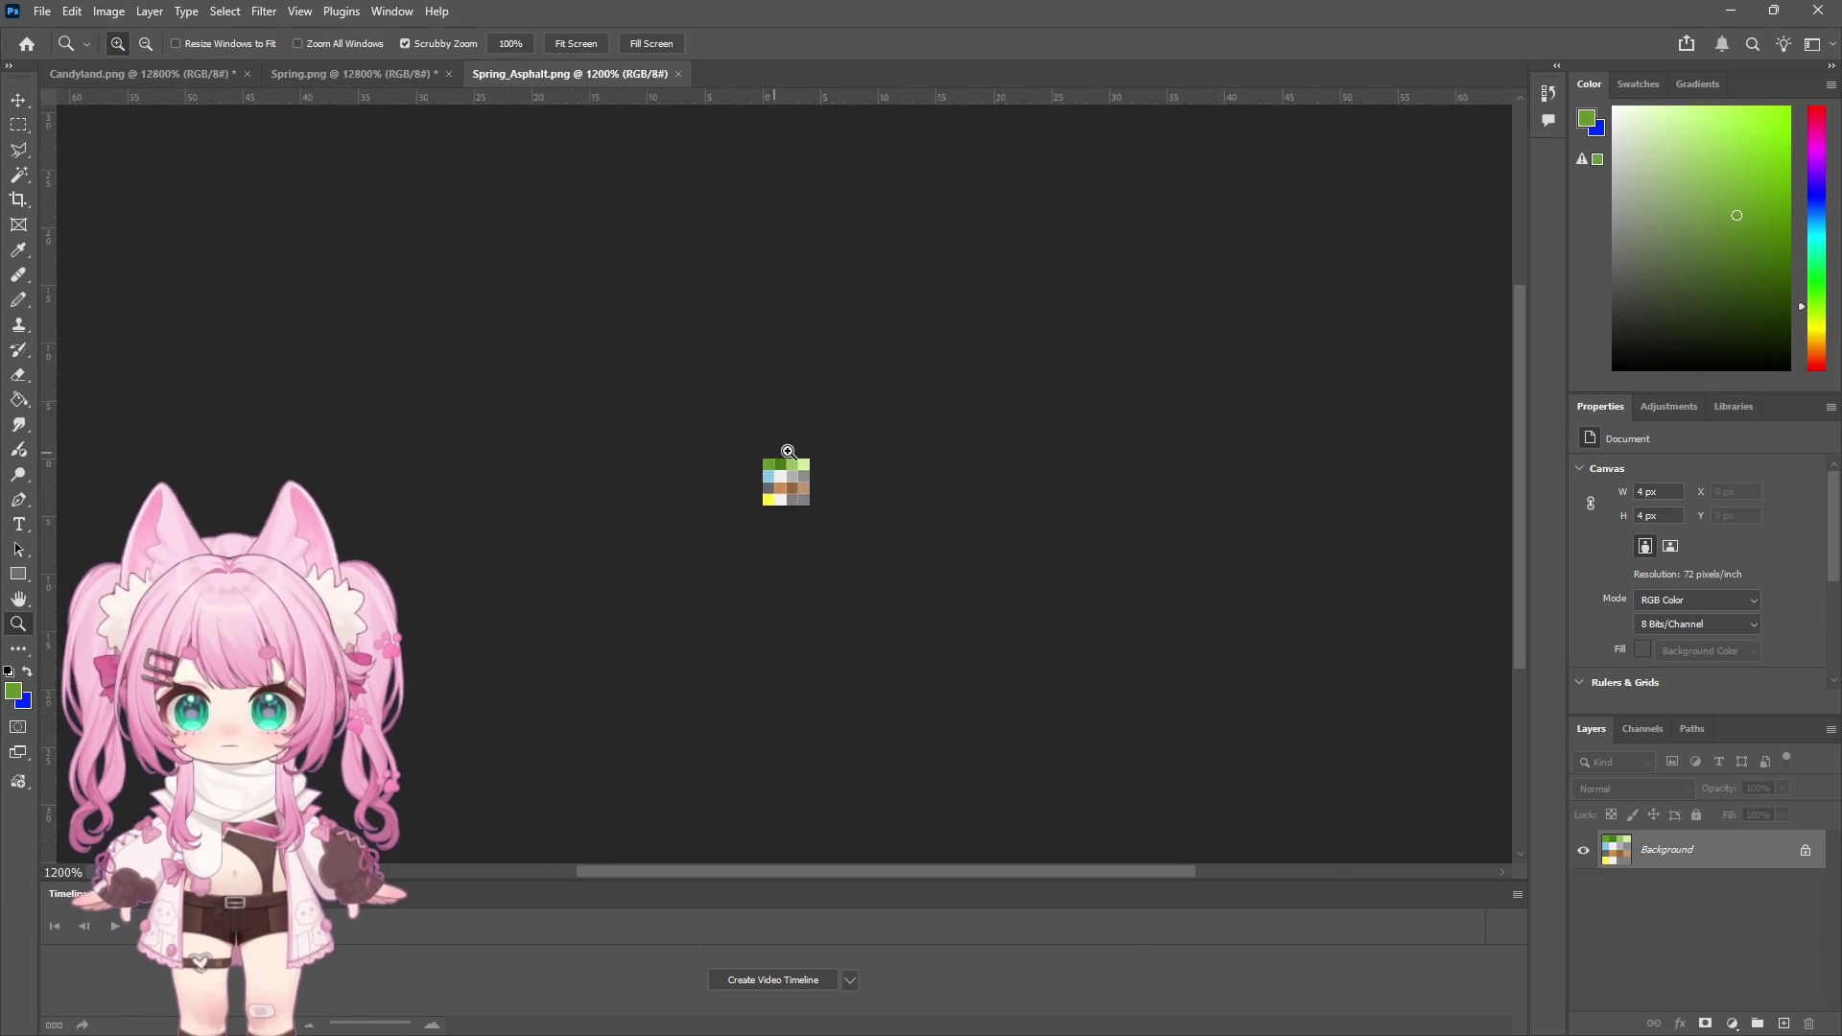
click(826, 444)
click(848, 521)
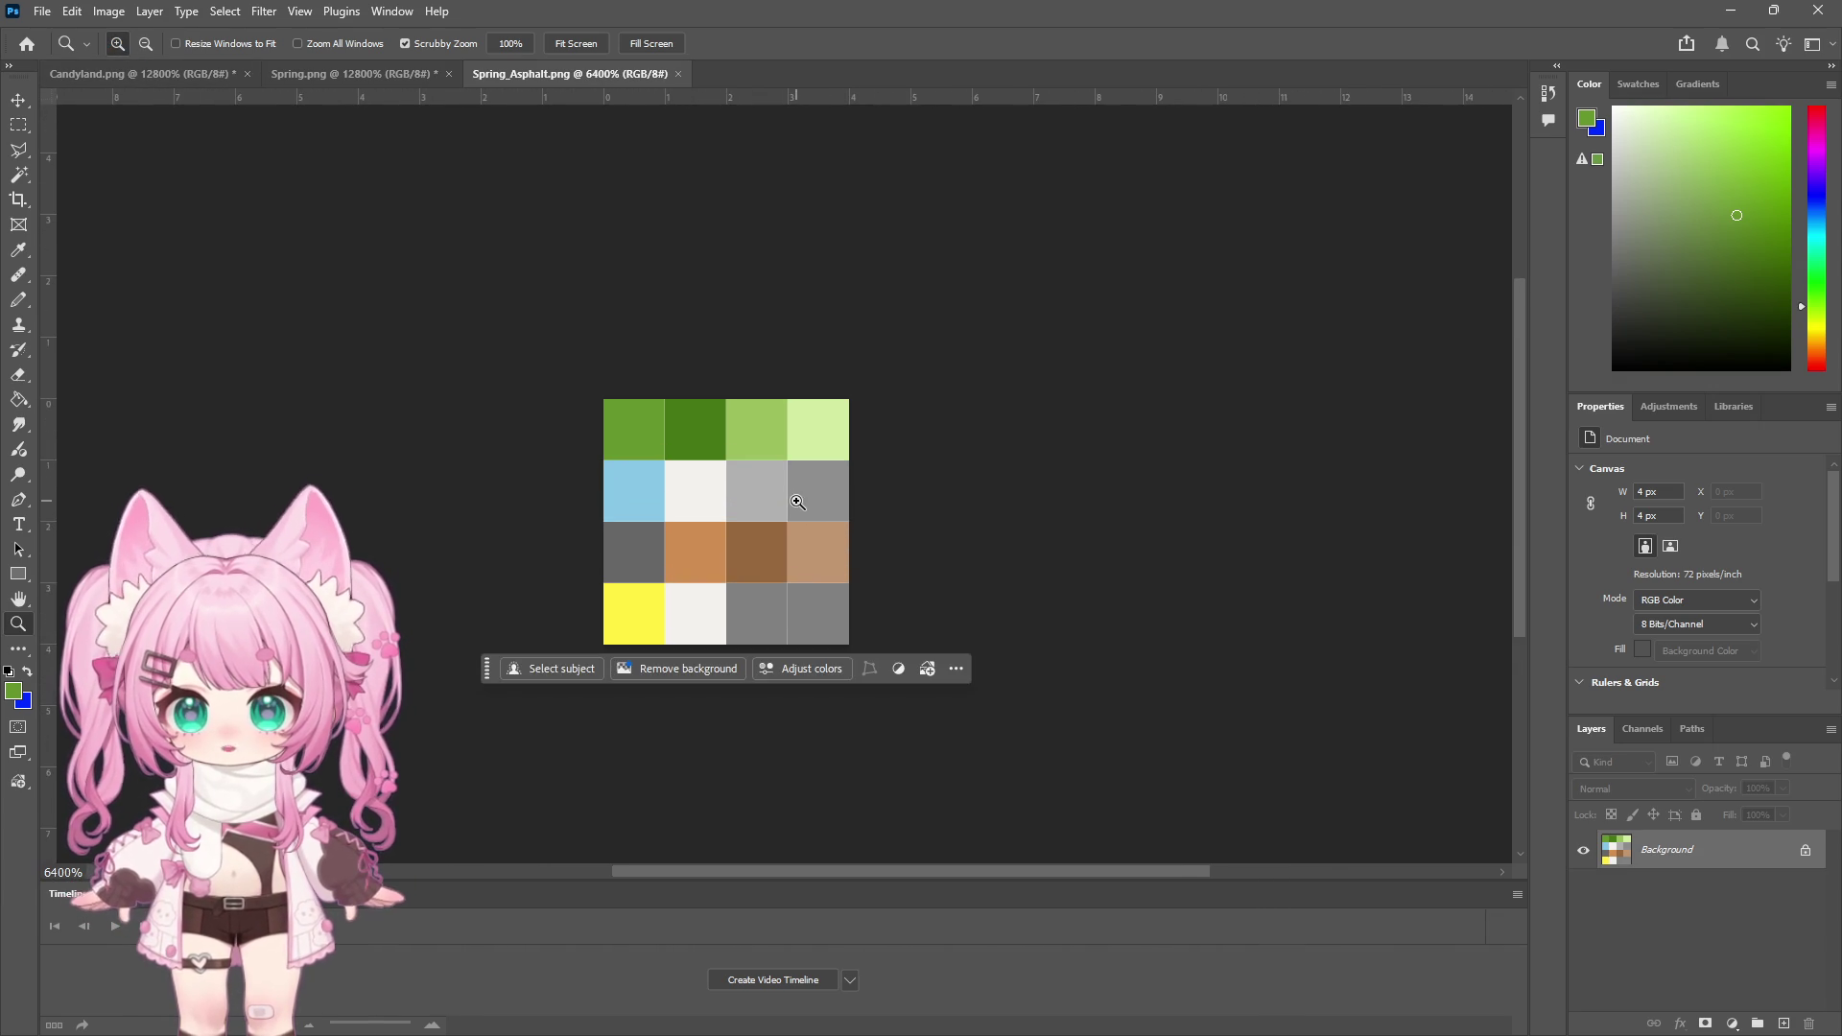
click(792, 496)
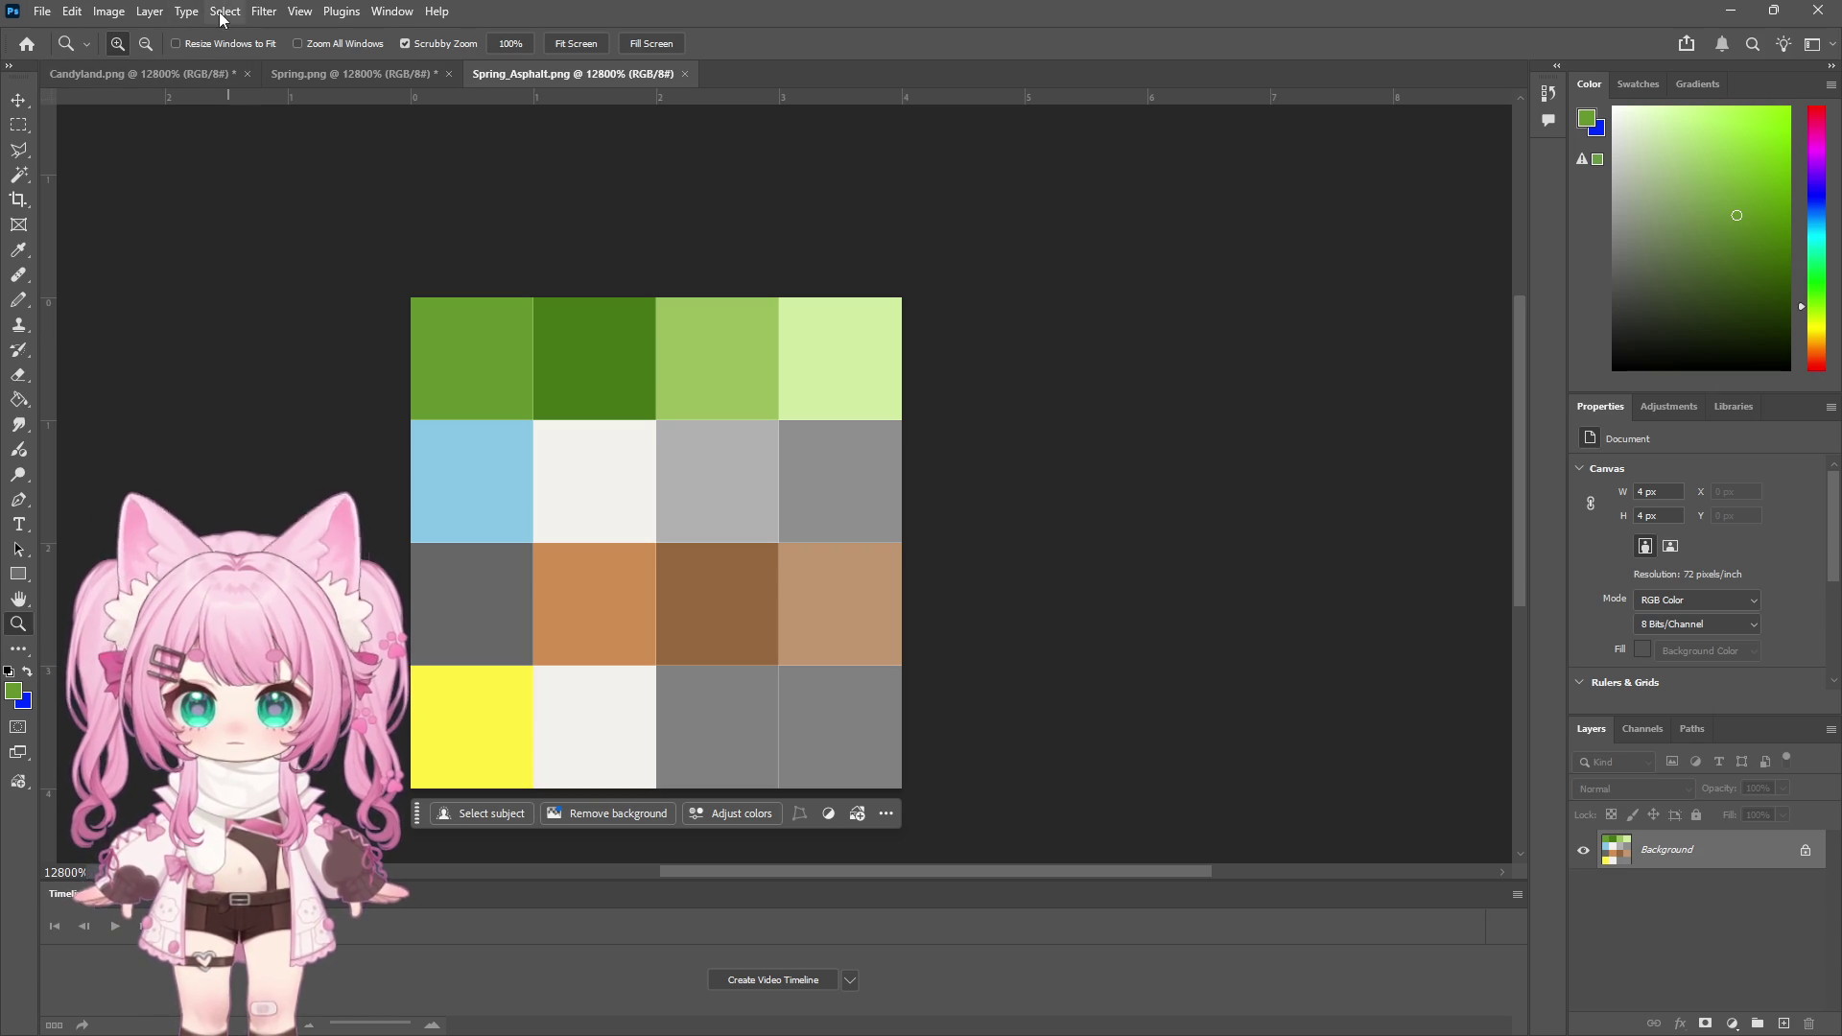
Use Select > Color Range to select the dark green swatch
click(224, 12)
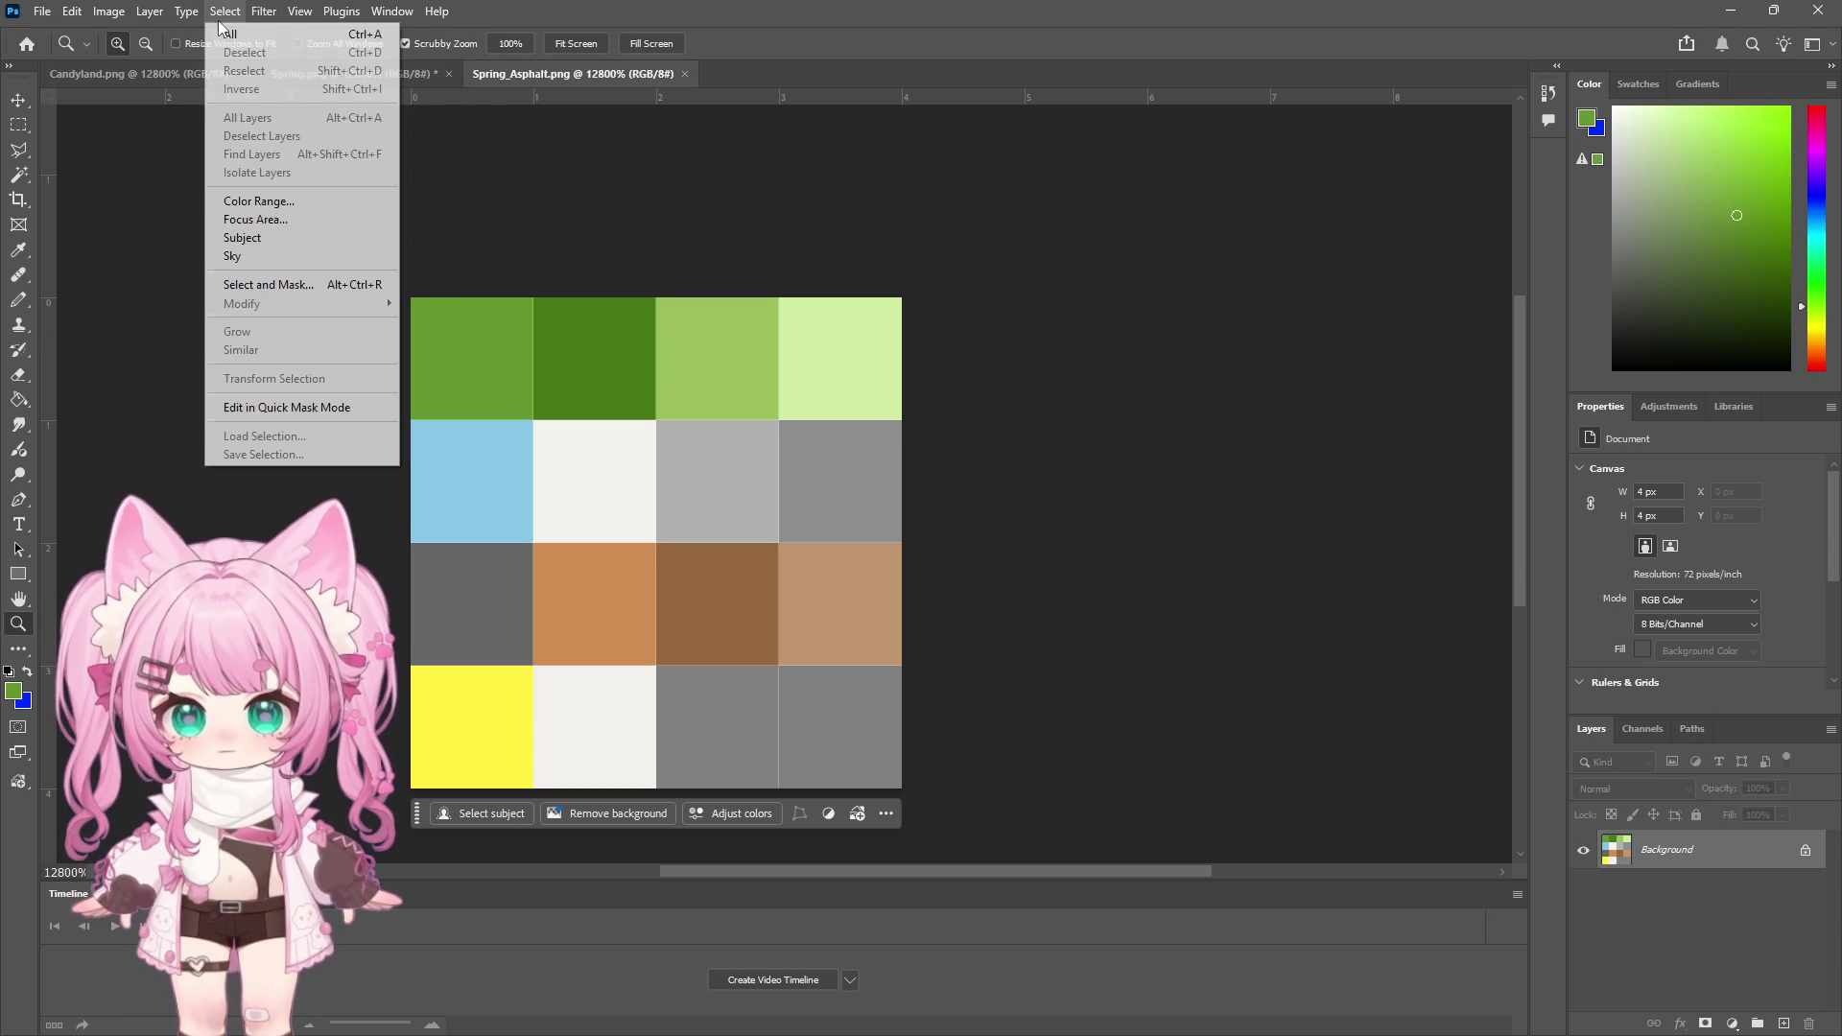
mouse_move(181, 19)
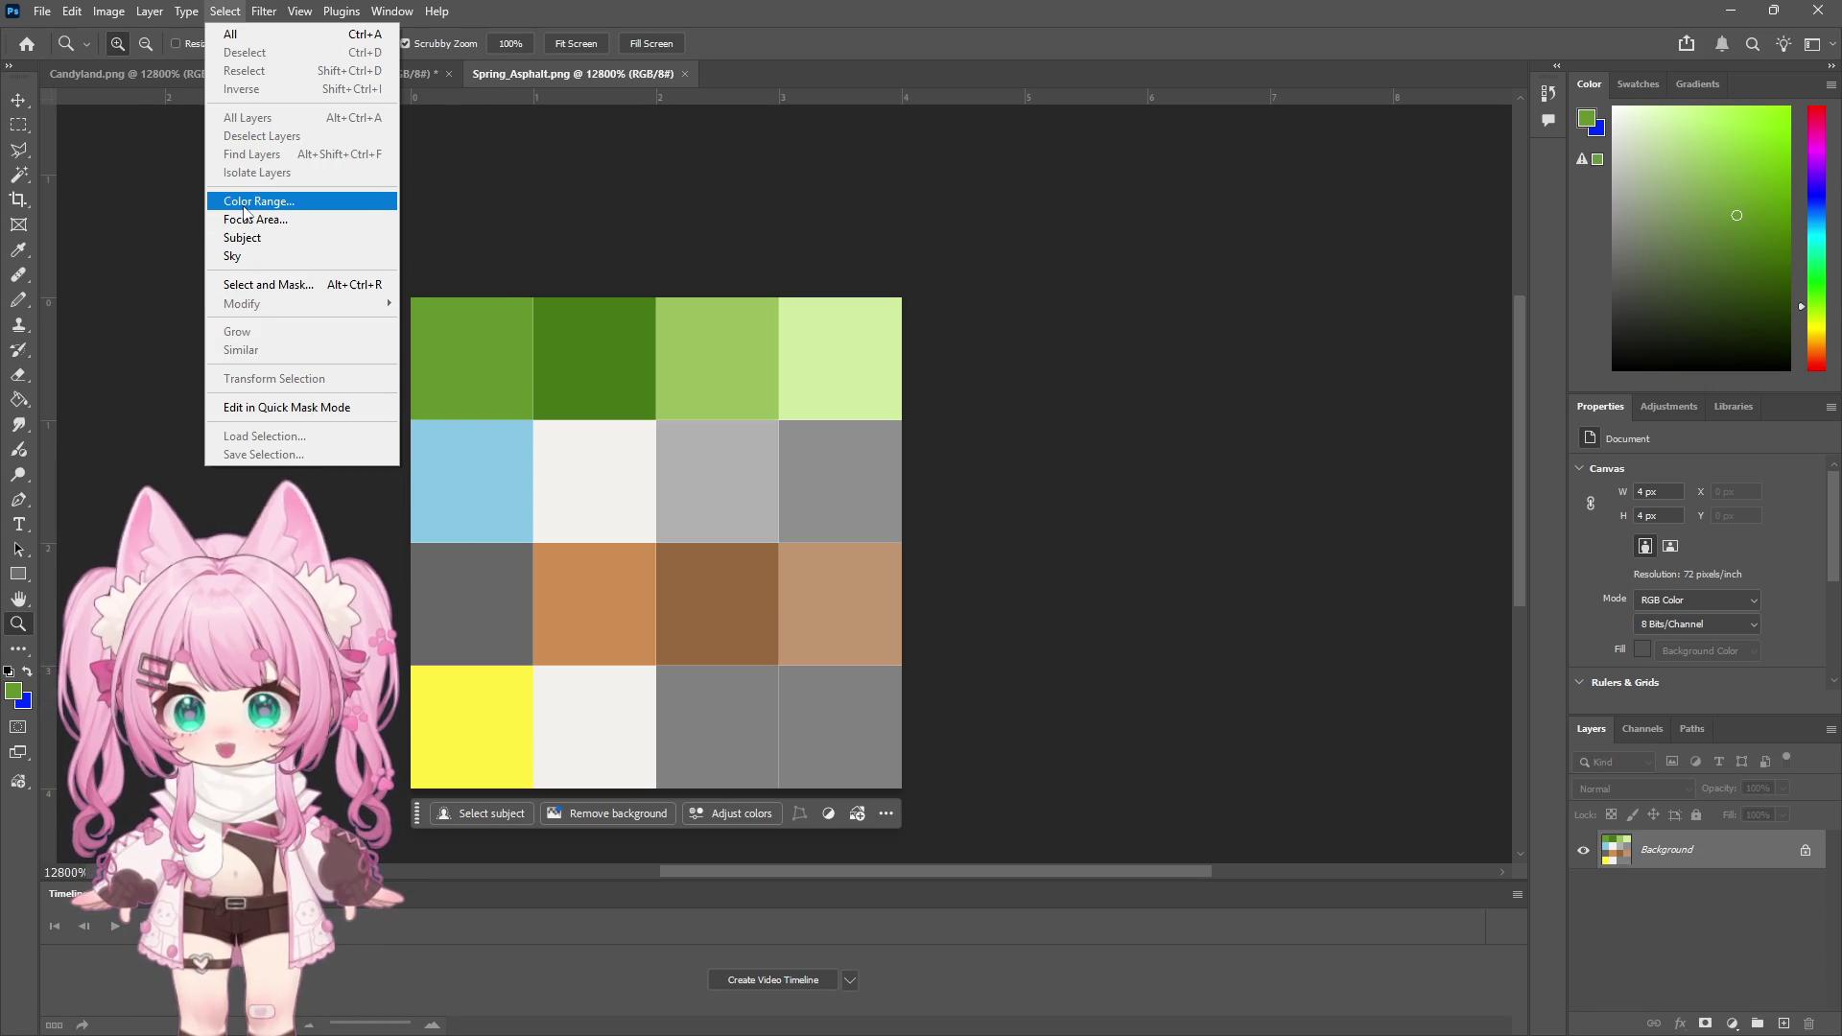
click(221, 11)
click(218, 13)
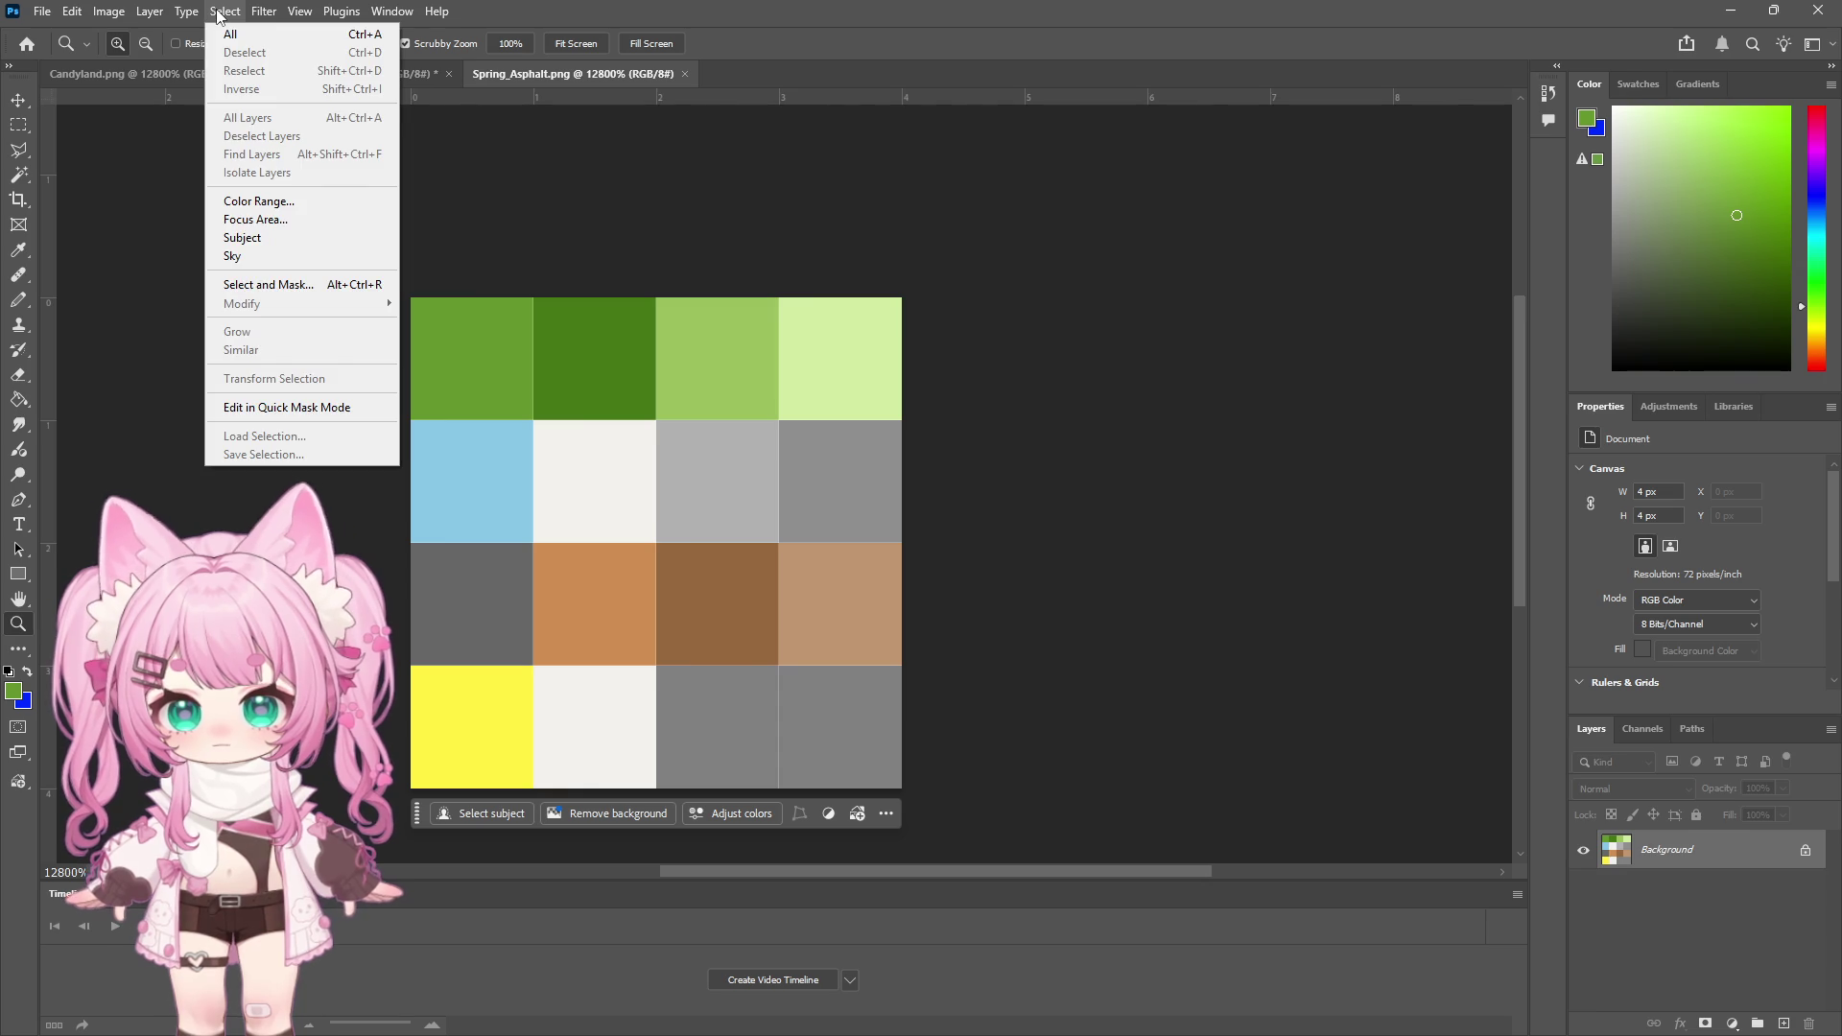
click(242, 202)
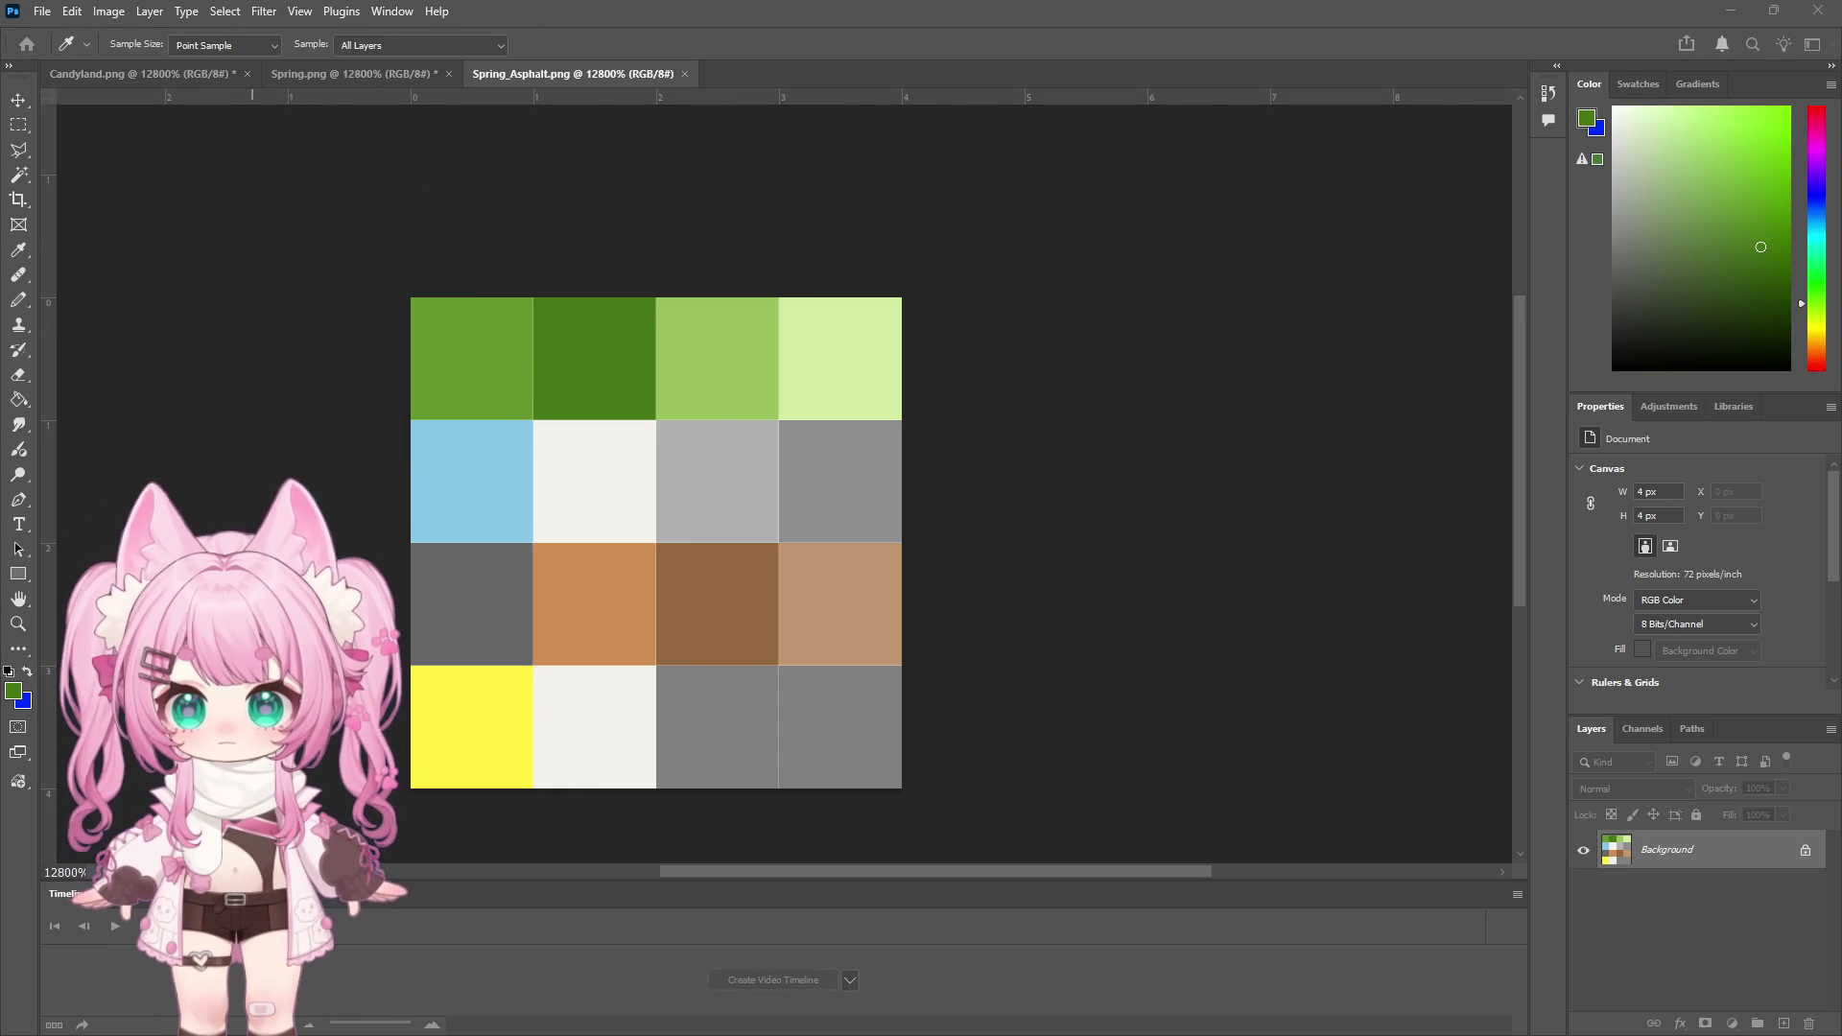
click(109, 11)
Shift the selected dark green swatch's hue to teal with Hue/Saturation
mouse_move(154, 67)
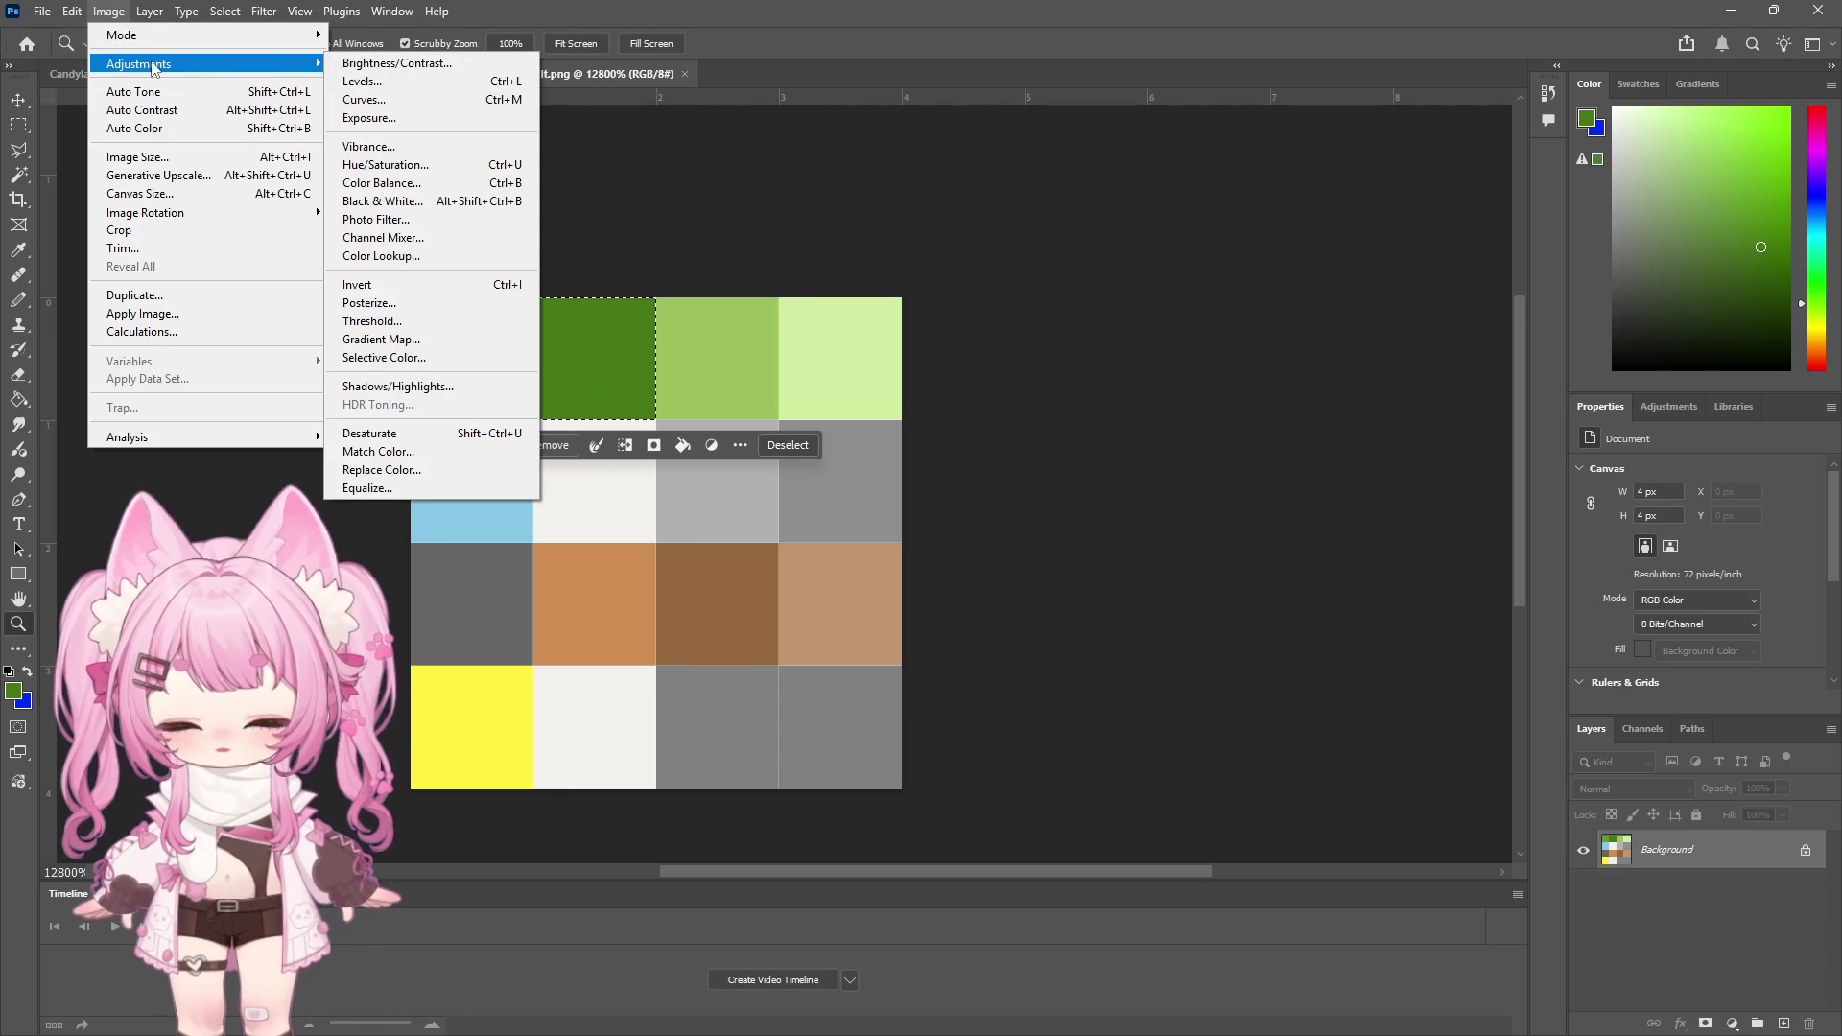
click(383, 164)
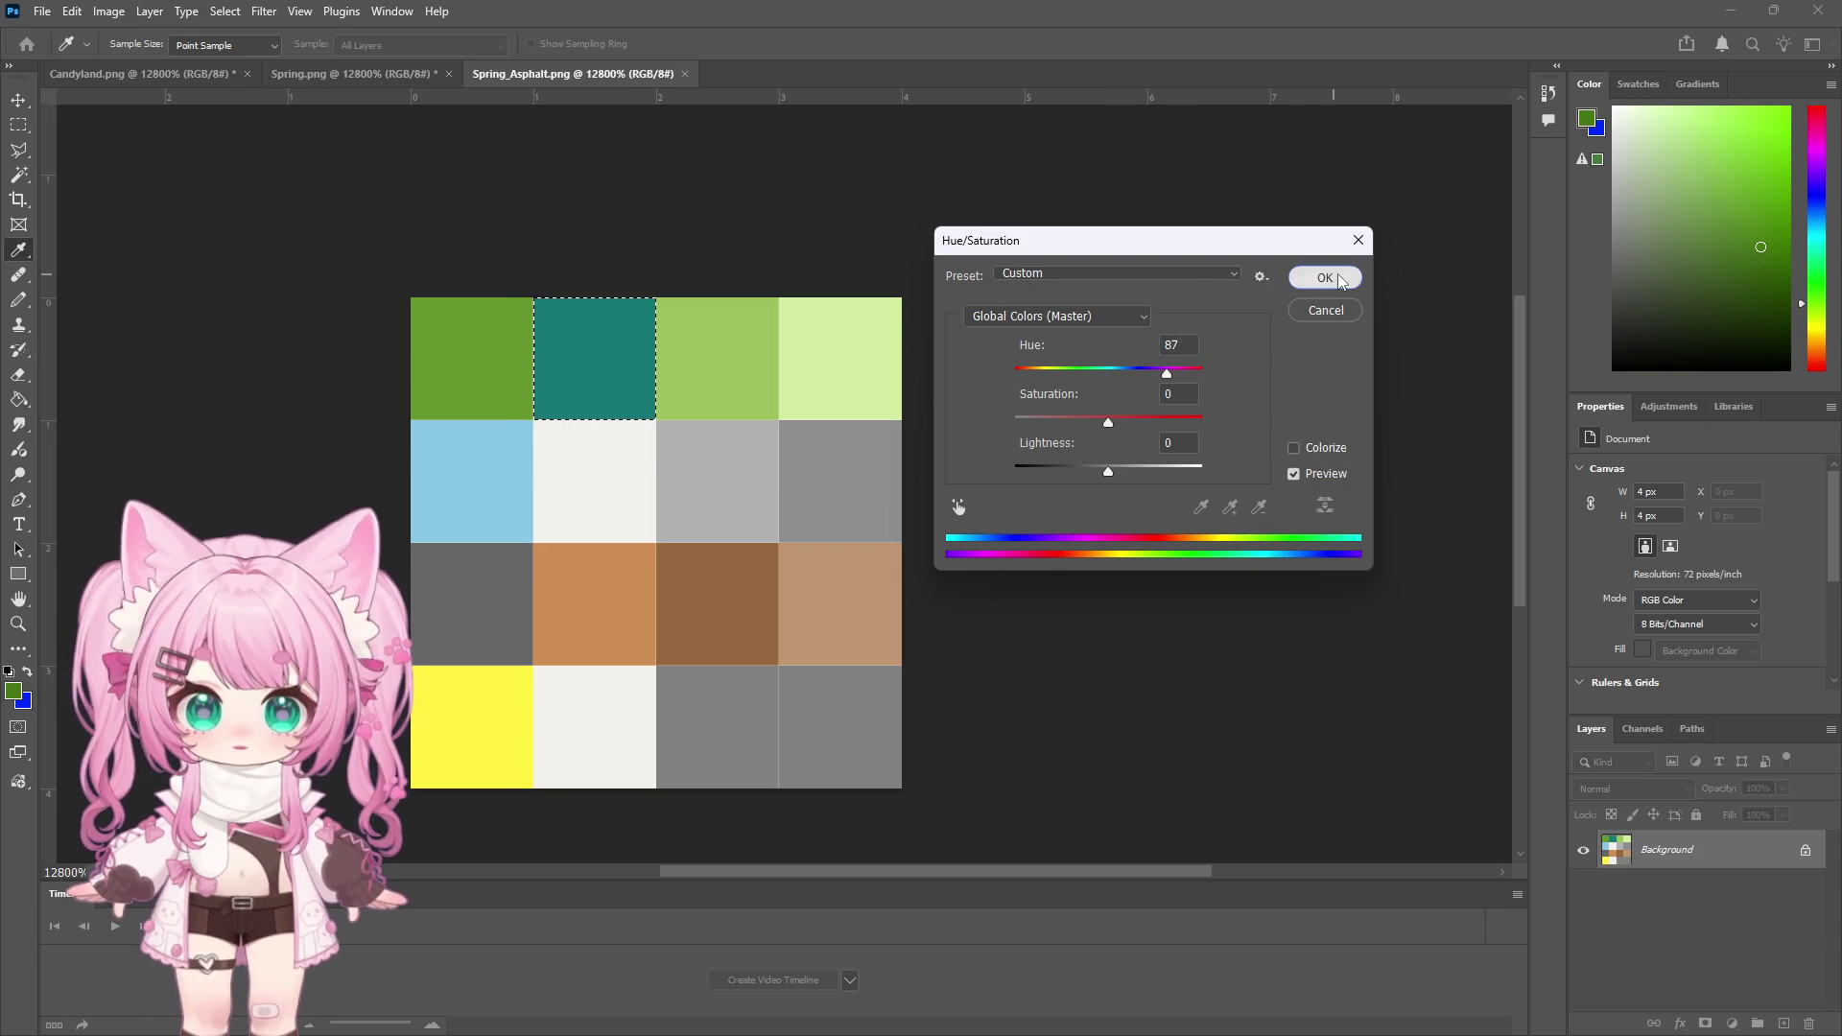
click(1340, 280)
key(m)
click(111, 146)
Marquee-select the light-green top-row swatch and hue-shift it to teal
click(224, 11)
key(Escape)
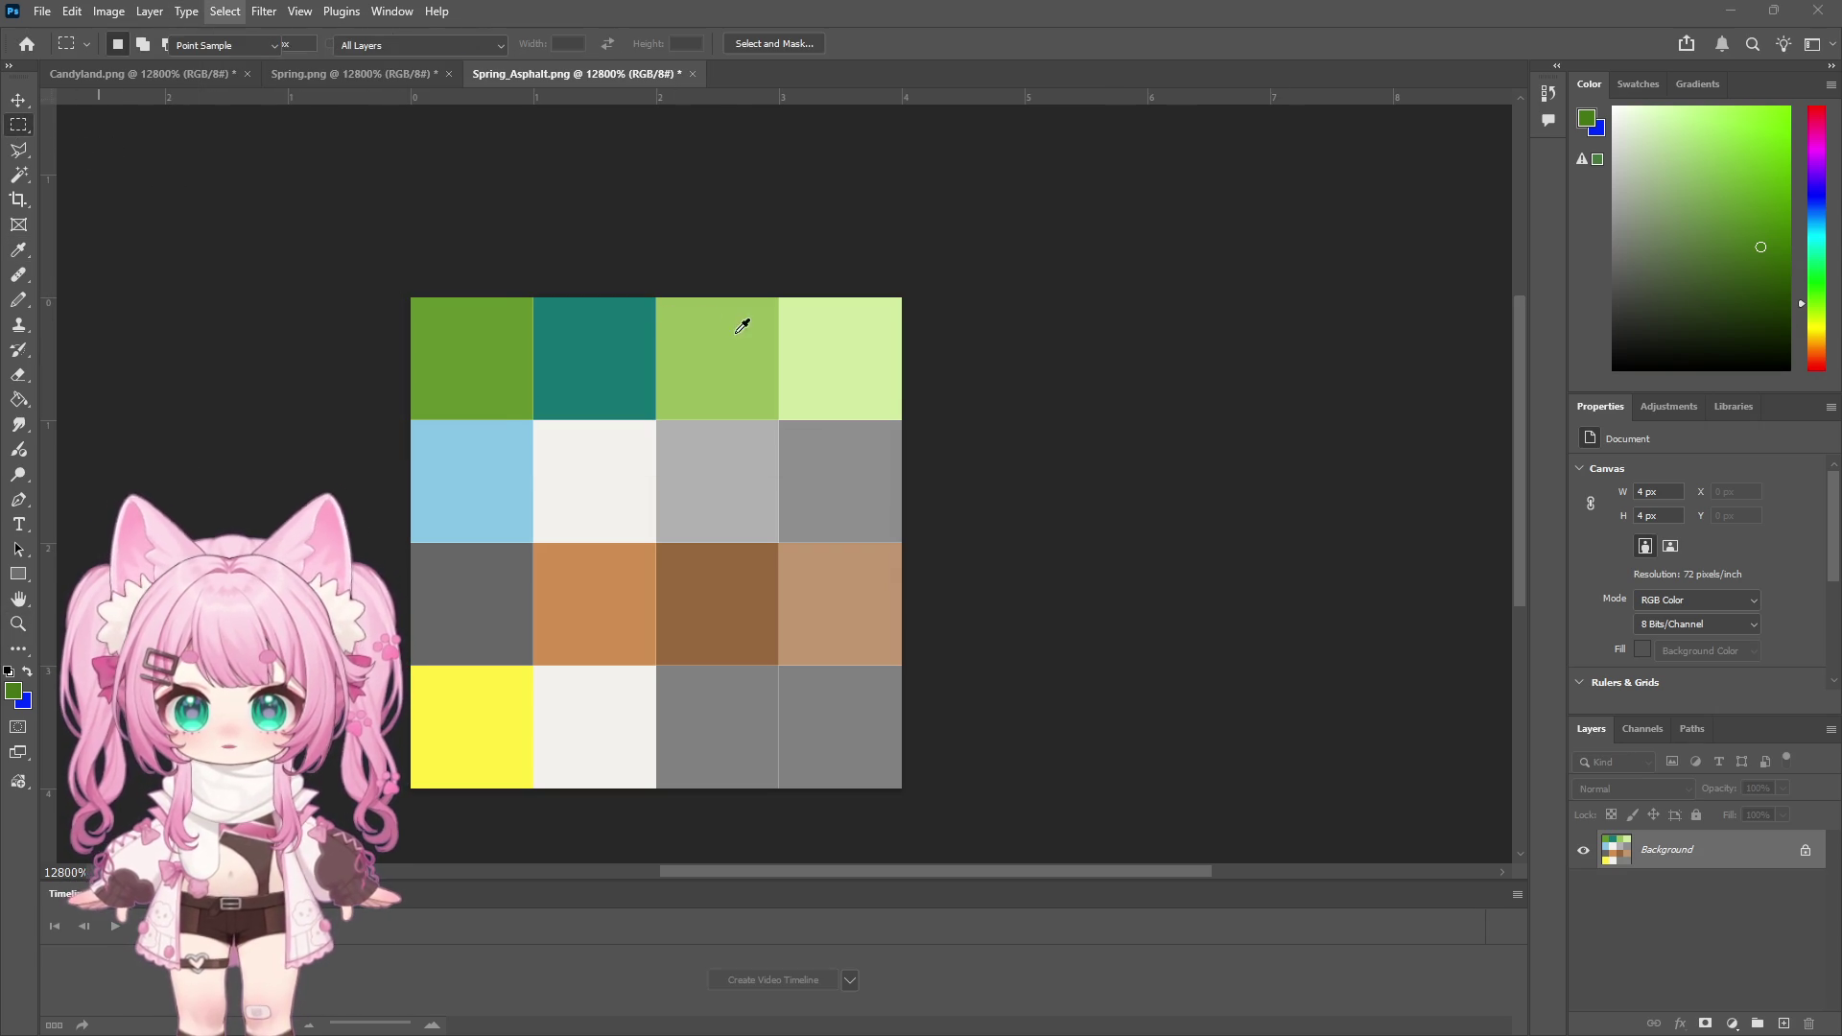
key(i)
click(740, 322)
key(m)
drag(662, 303, 773, 415)
click(108, 11)
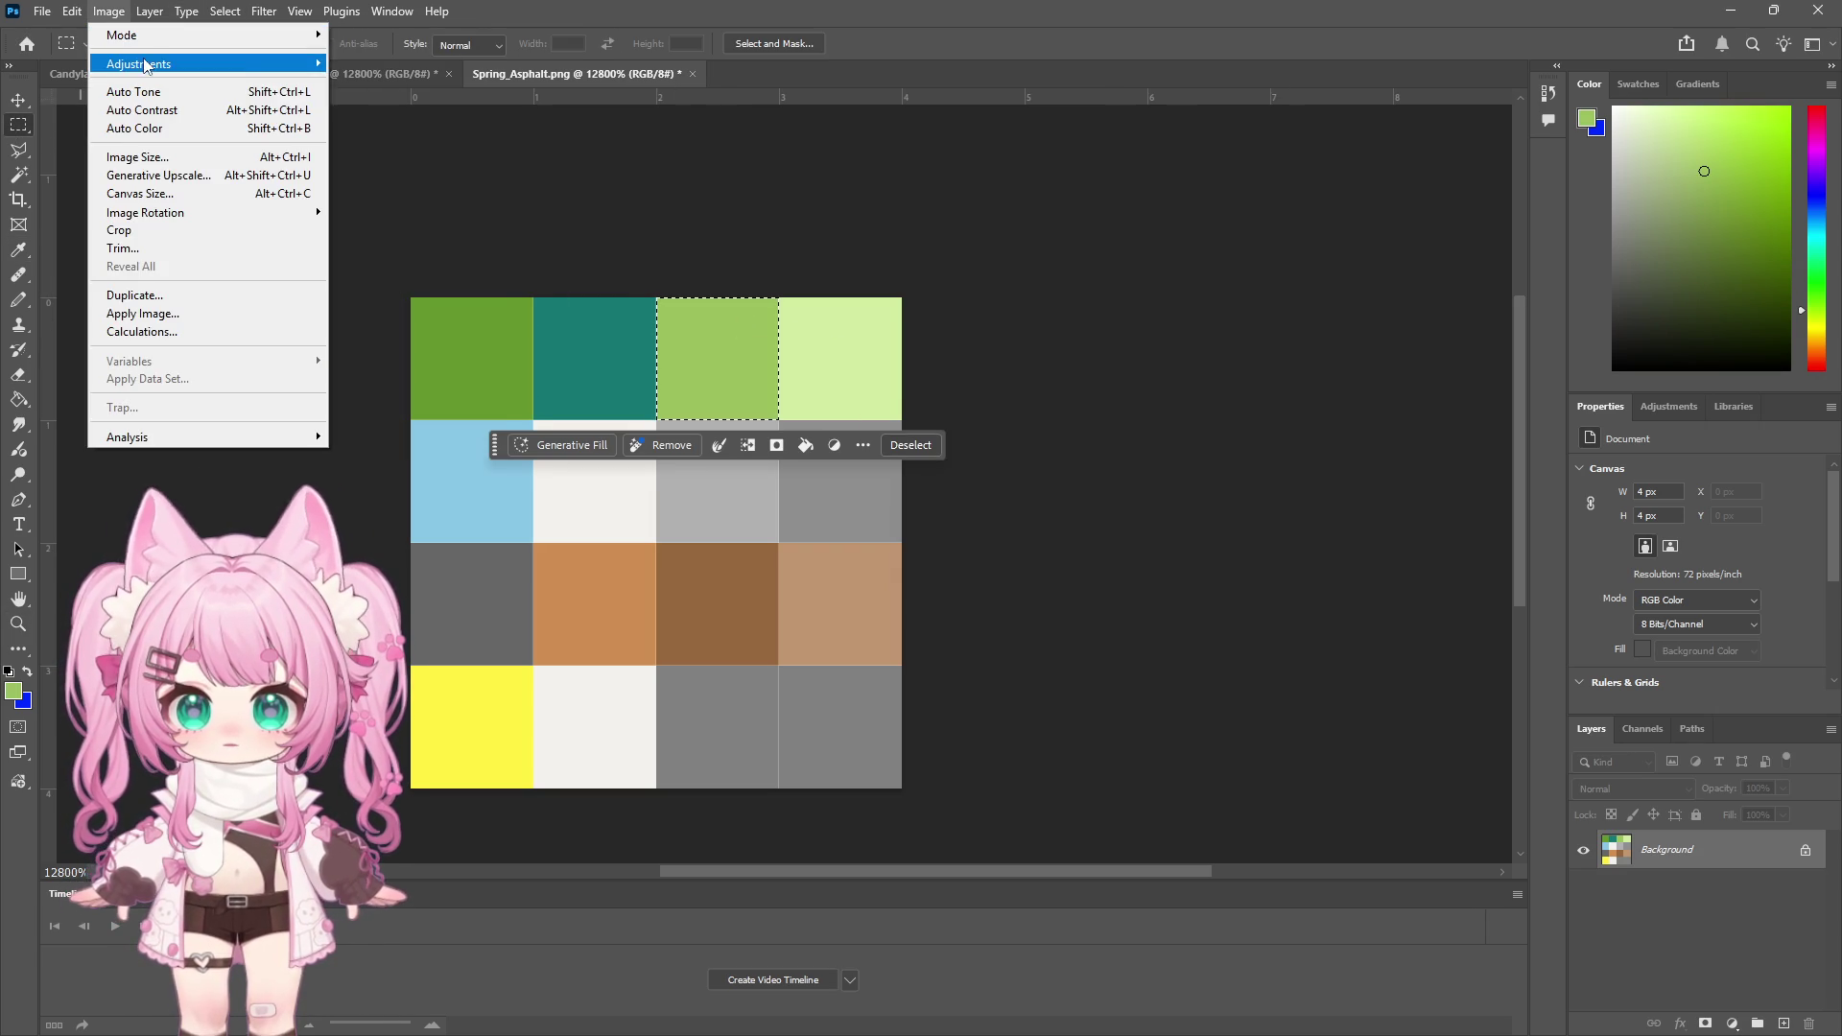
mouse_move(139, 63)
click(433, 168)
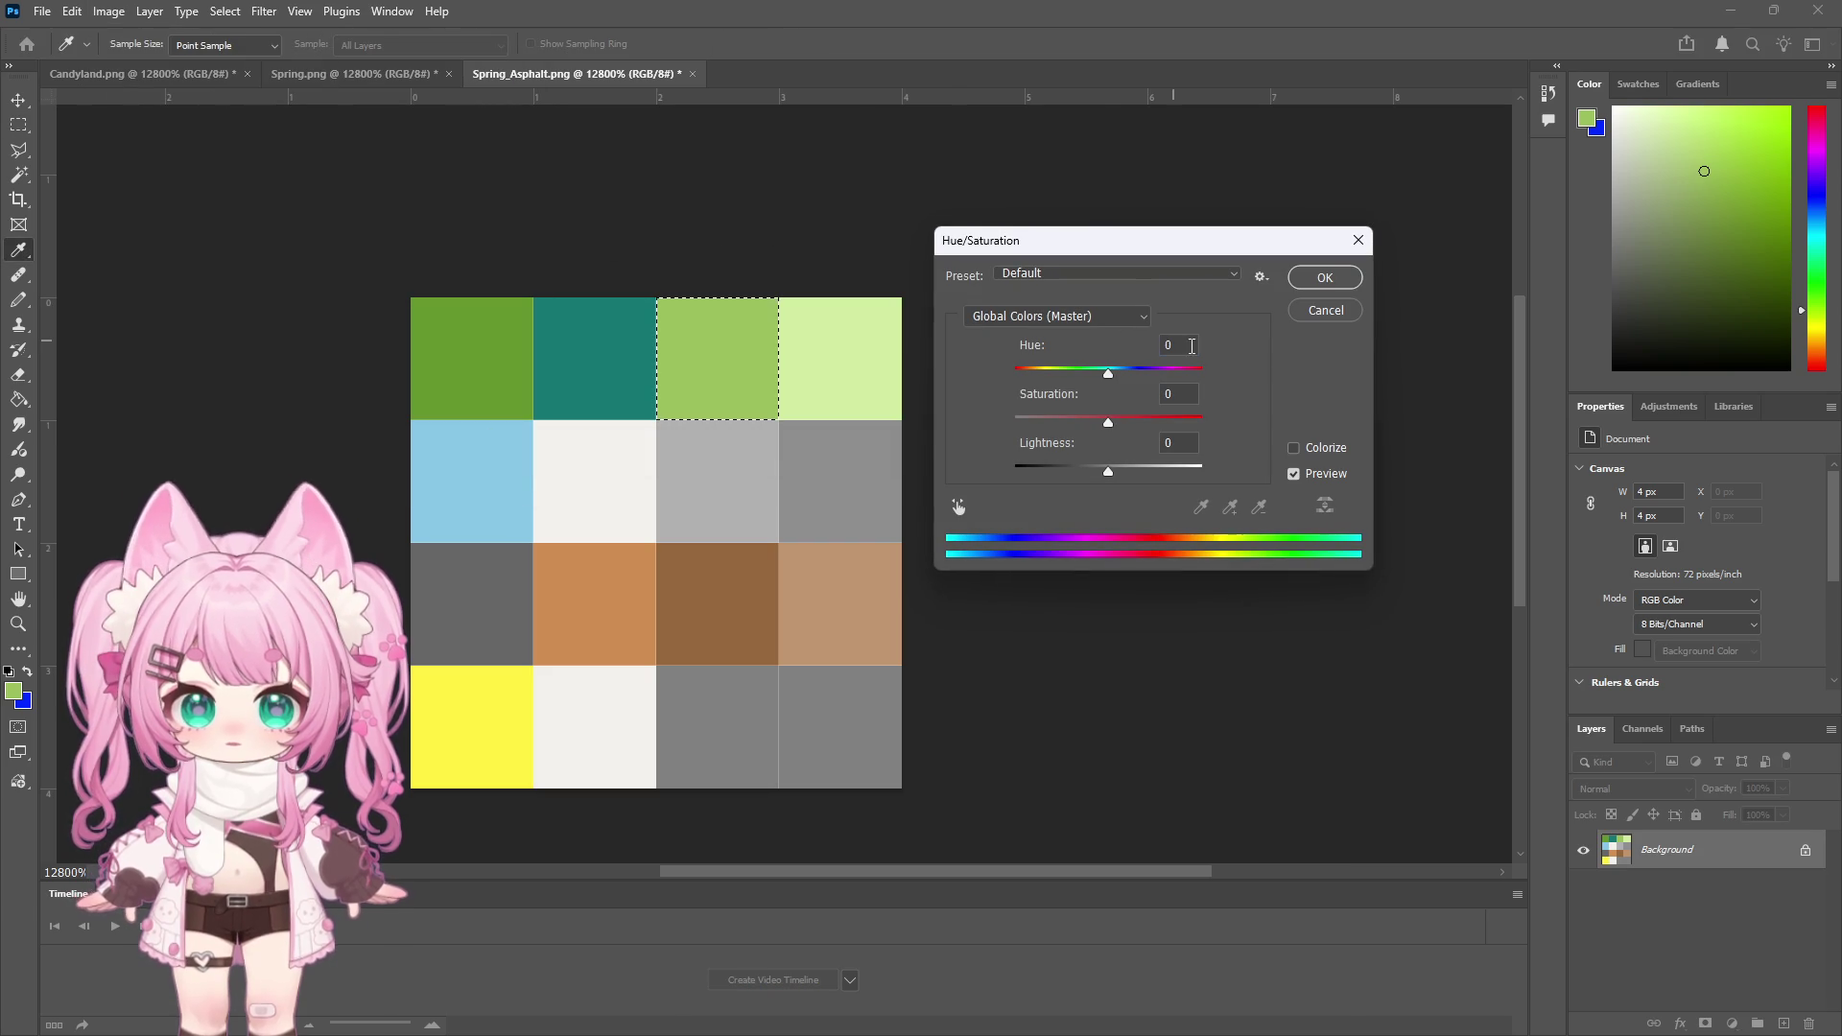
click(1324, 279)
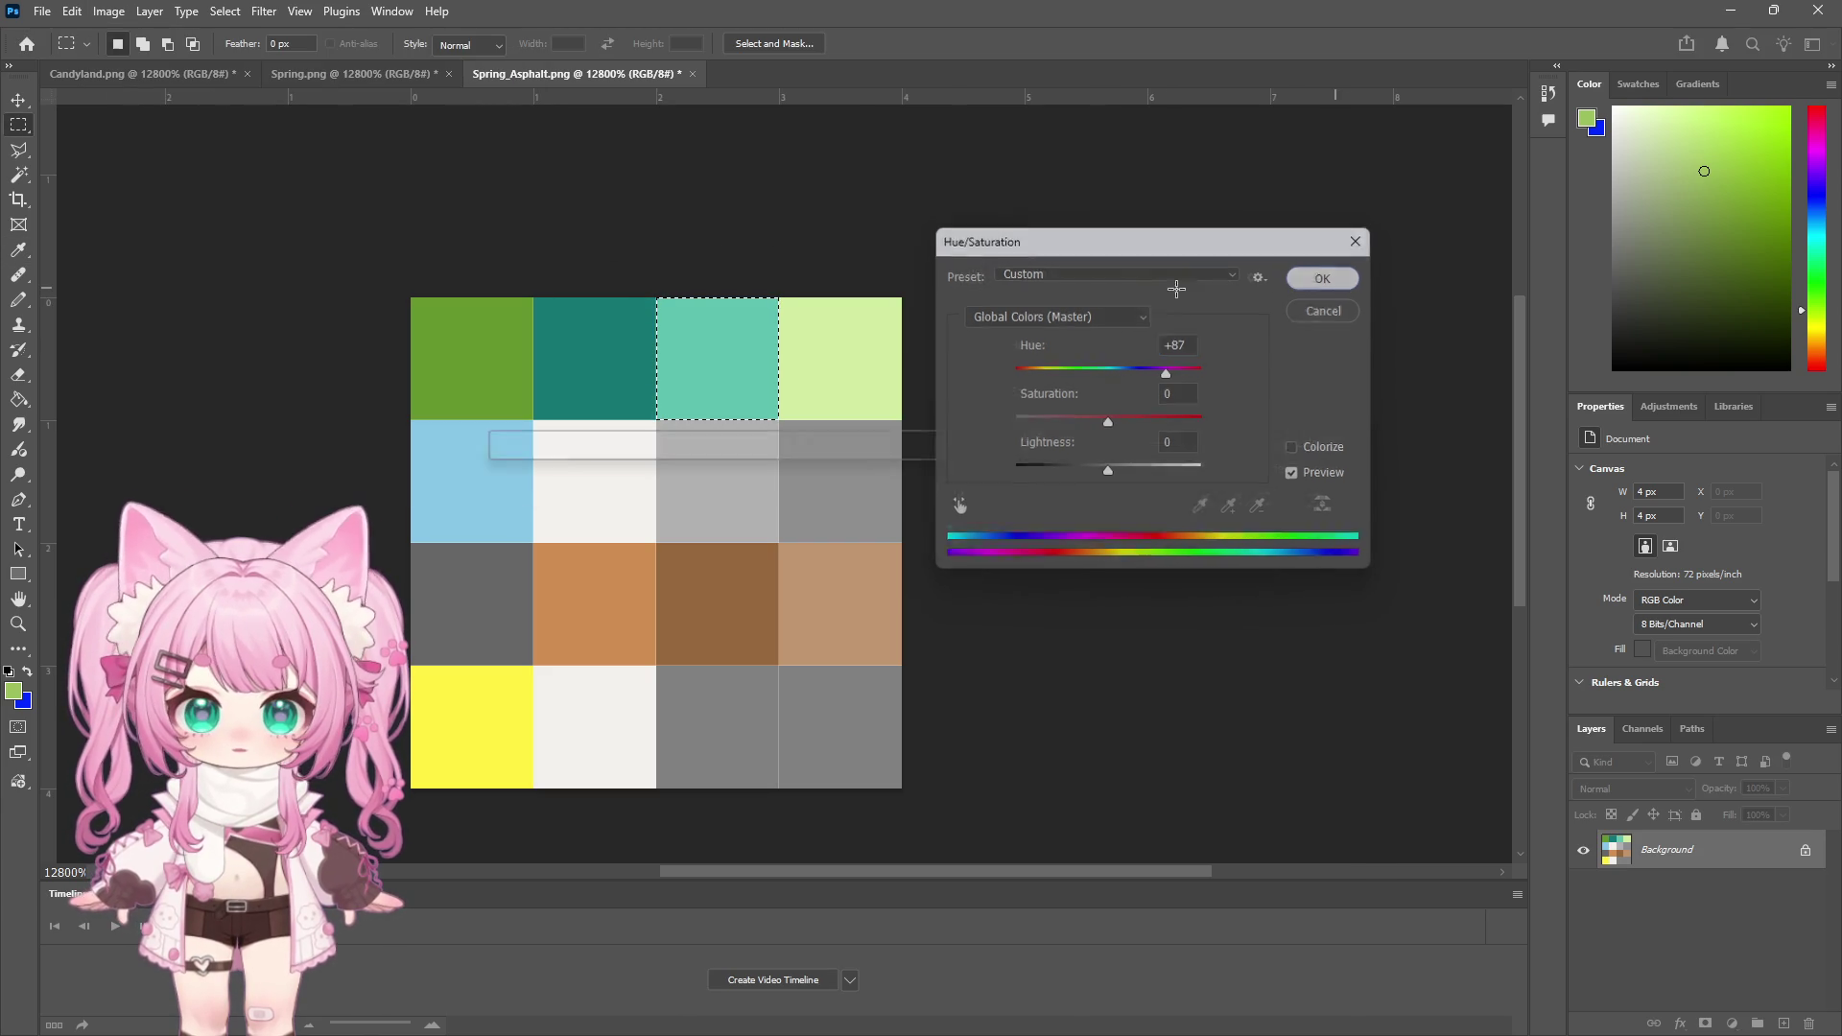
click(468, 226)
Hue-shift the top-left green swatch using a hue value of 8, then save a copy of the texture
click(186, 12)
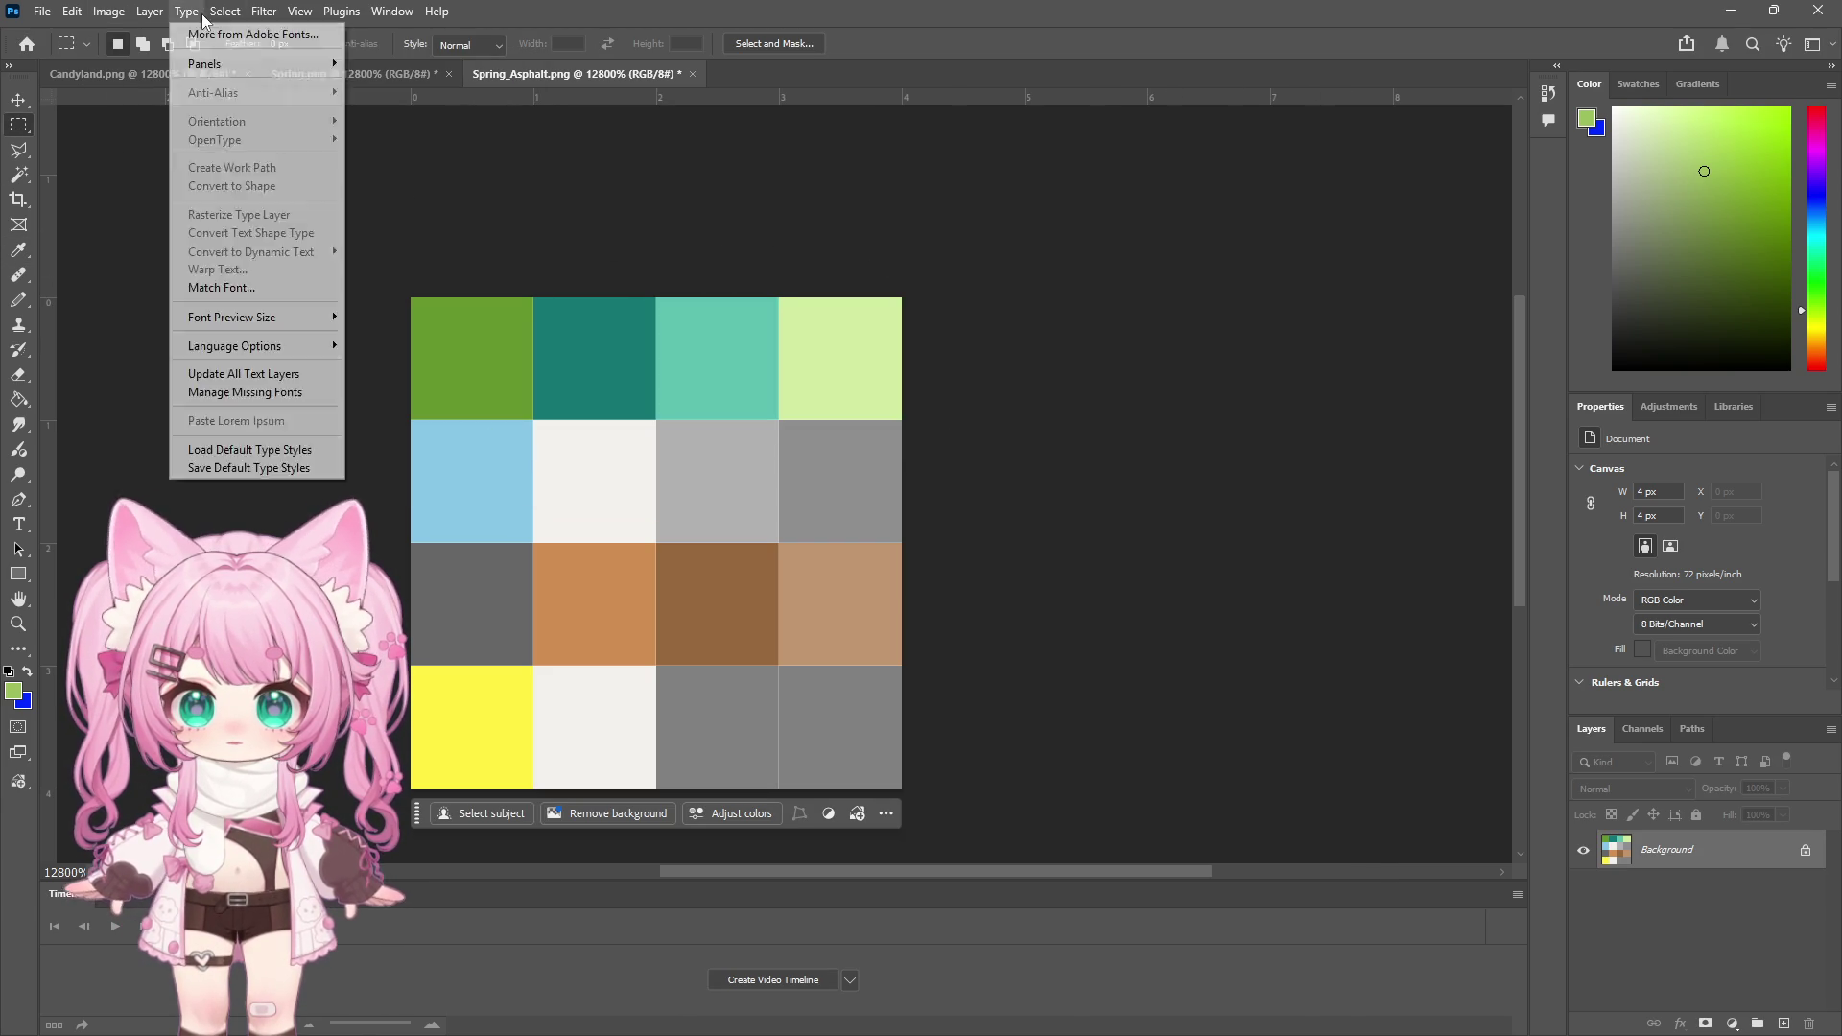
key(i)
click(499, 319)
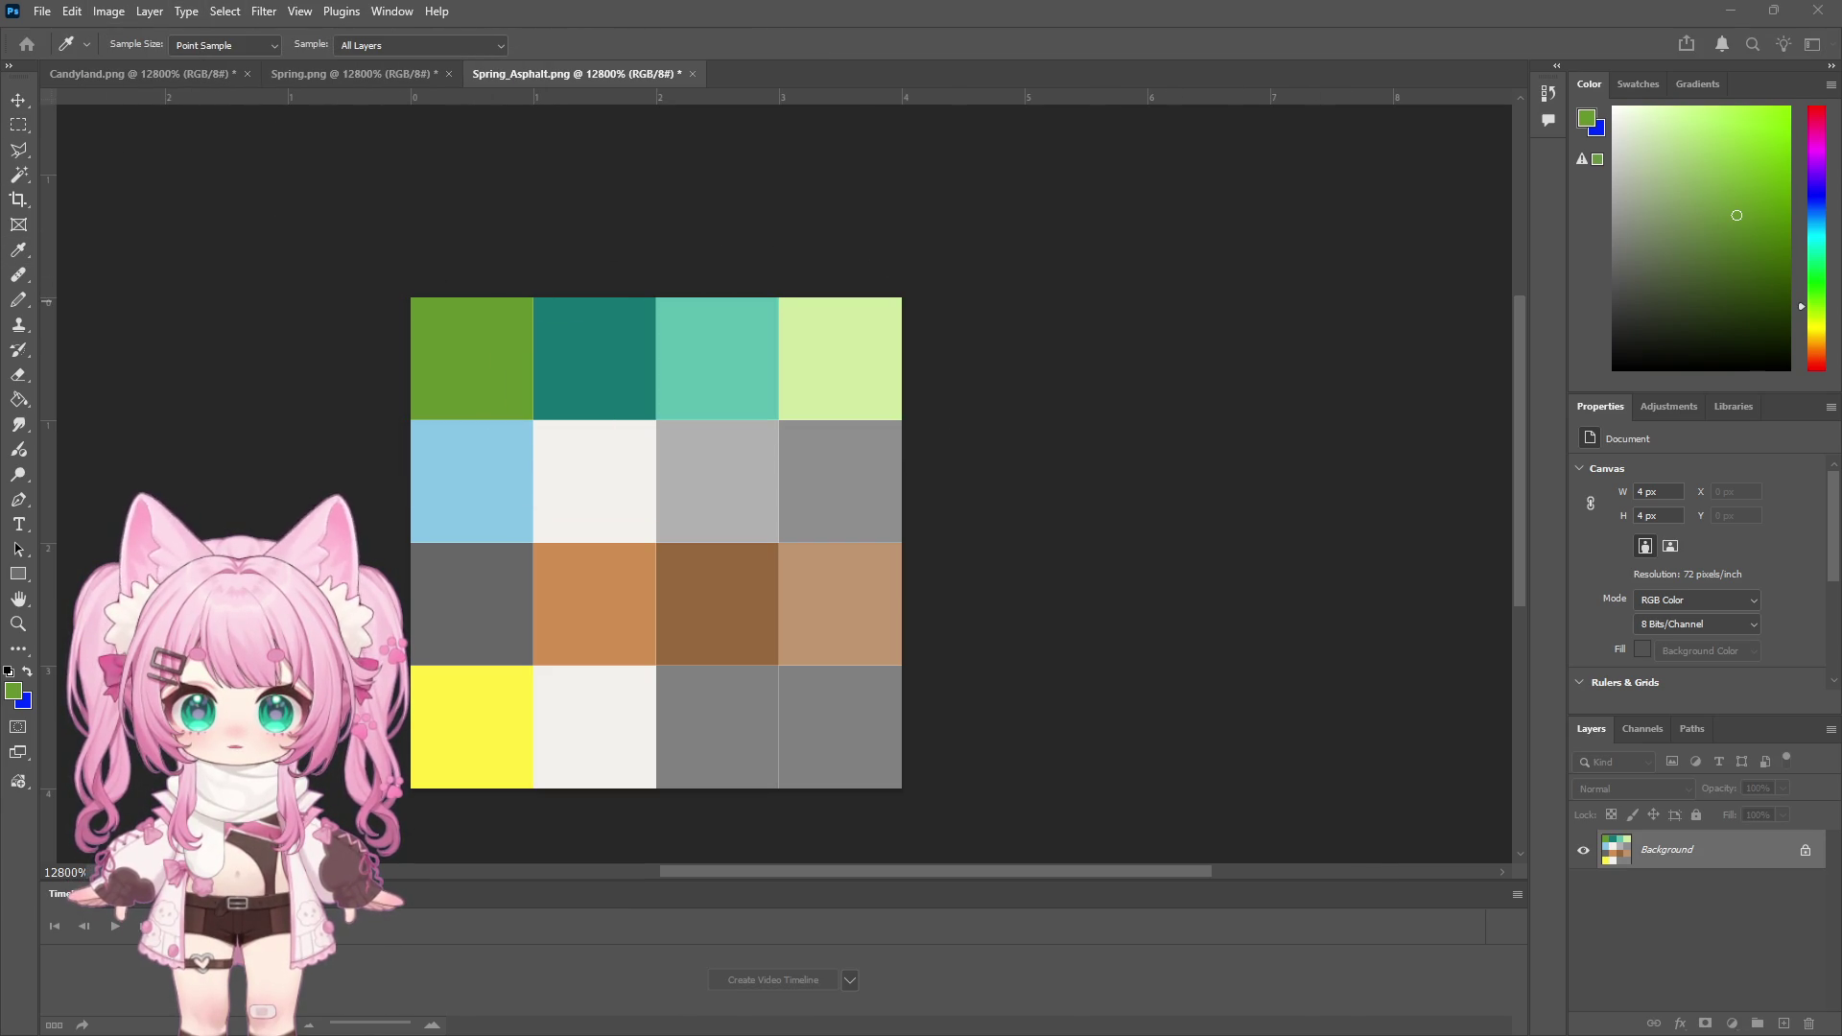
key(m)
key(ctrl+shift+d)
click(108, 12)
mouse_move(144, 63)
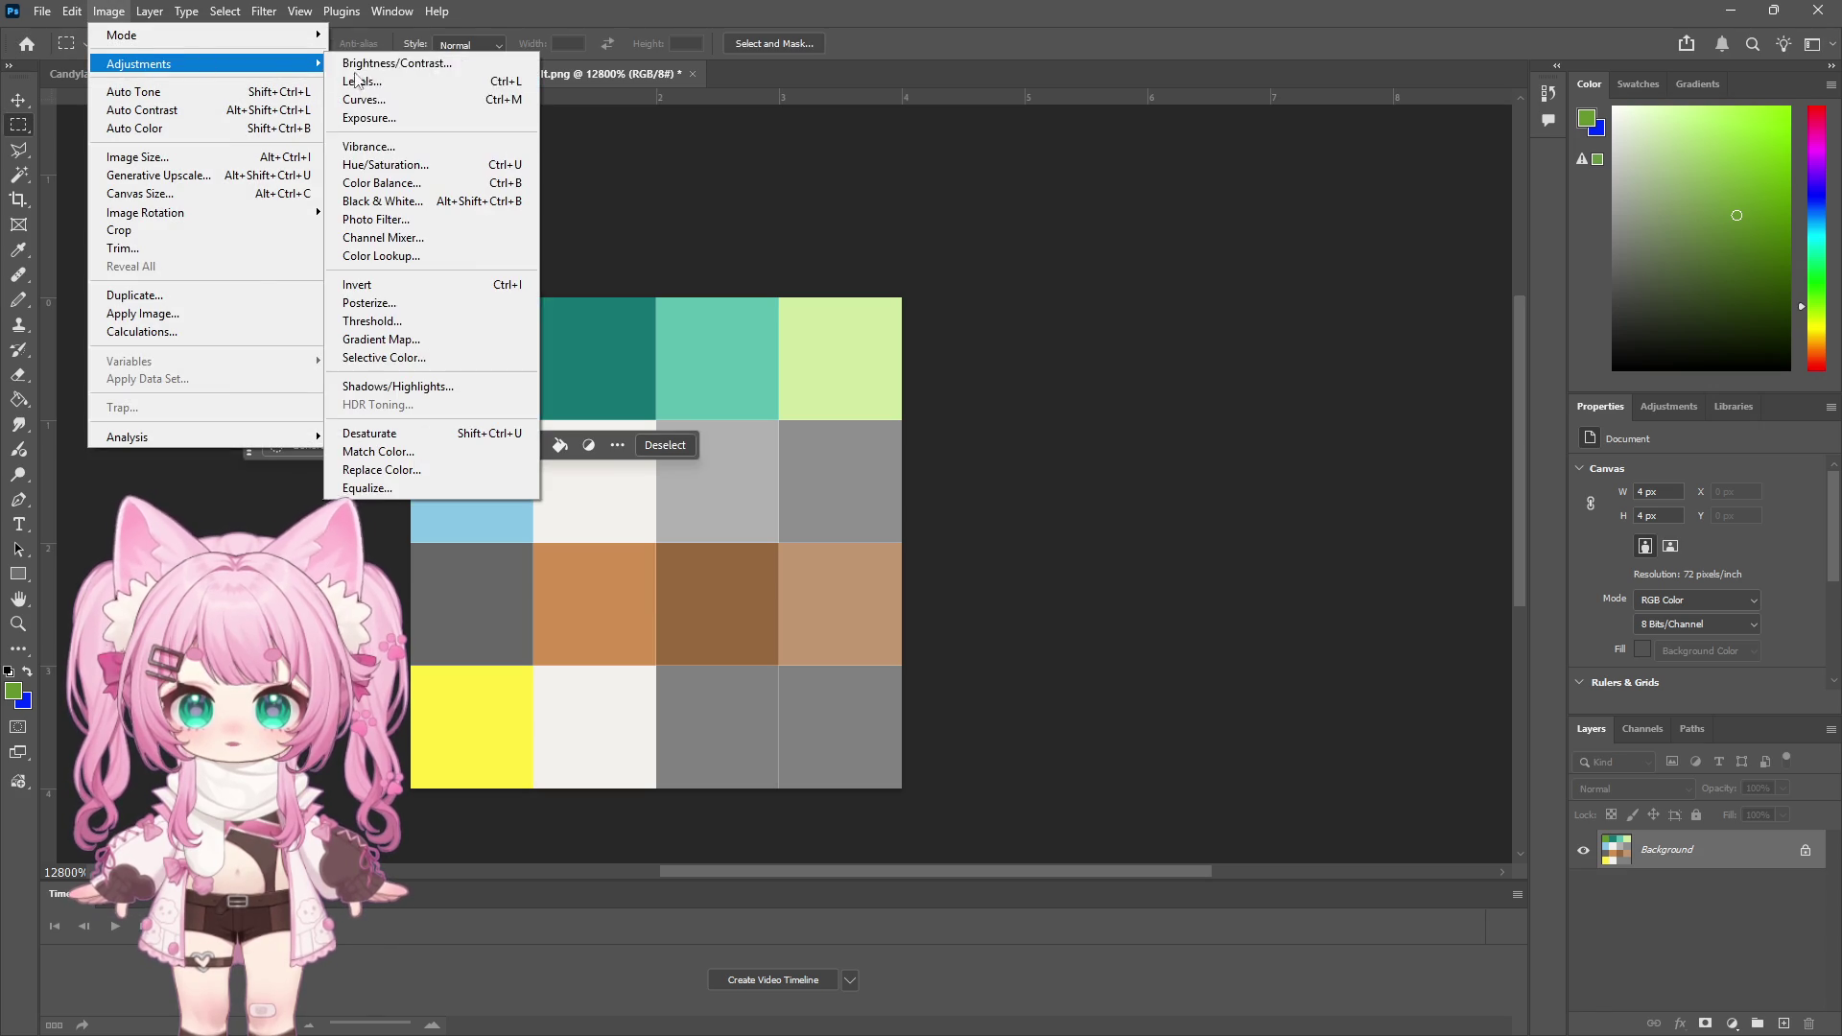
click(414, 170)
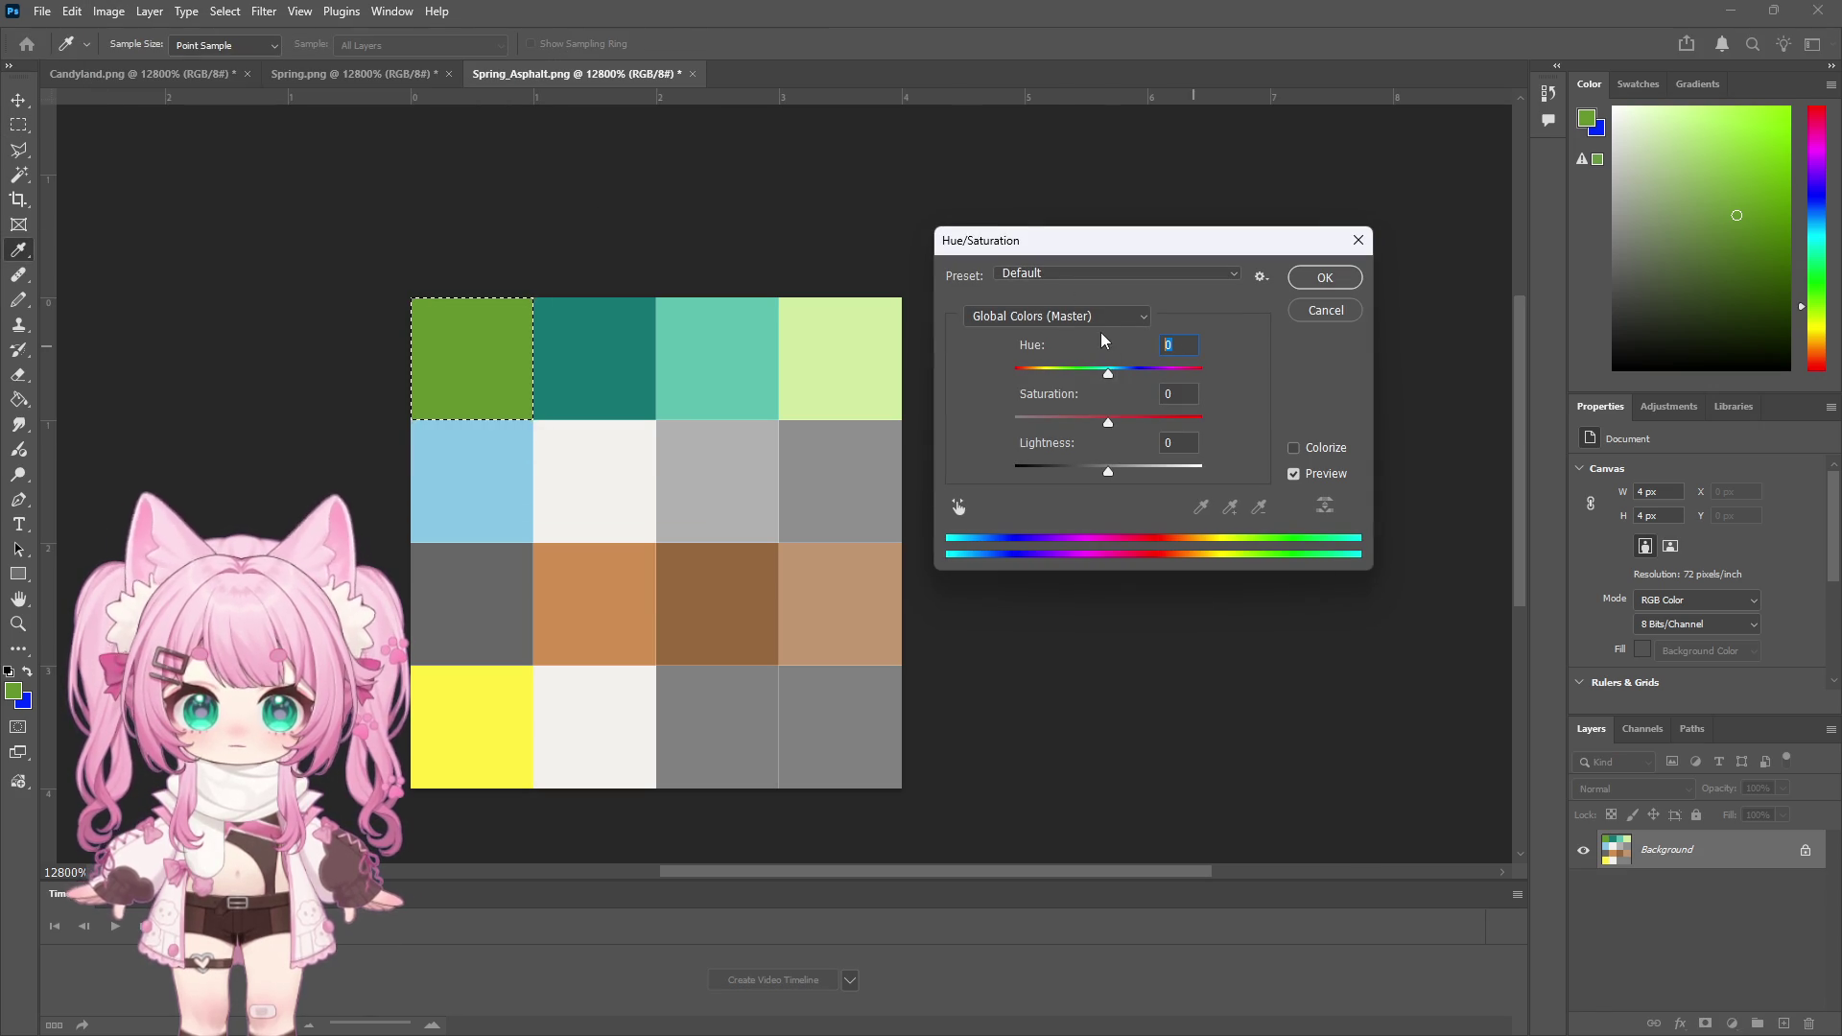
text(87)
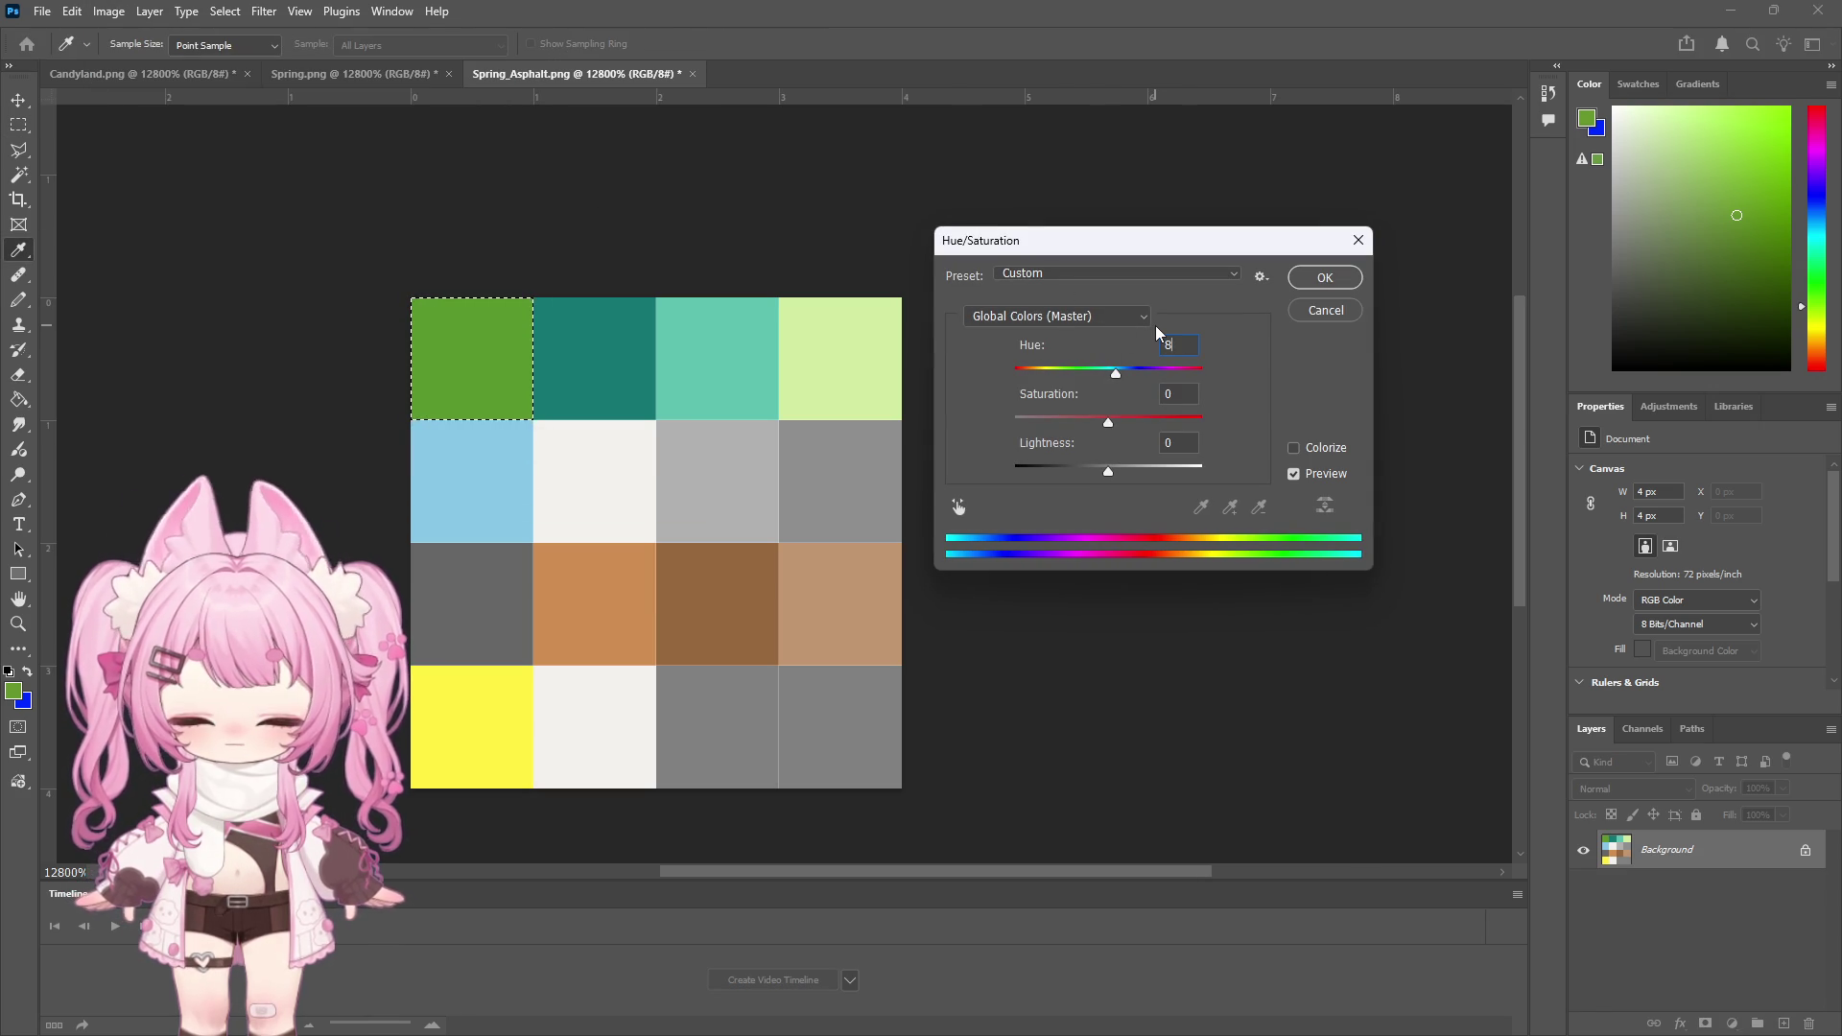
click(1324, 278)
click(380, 187)
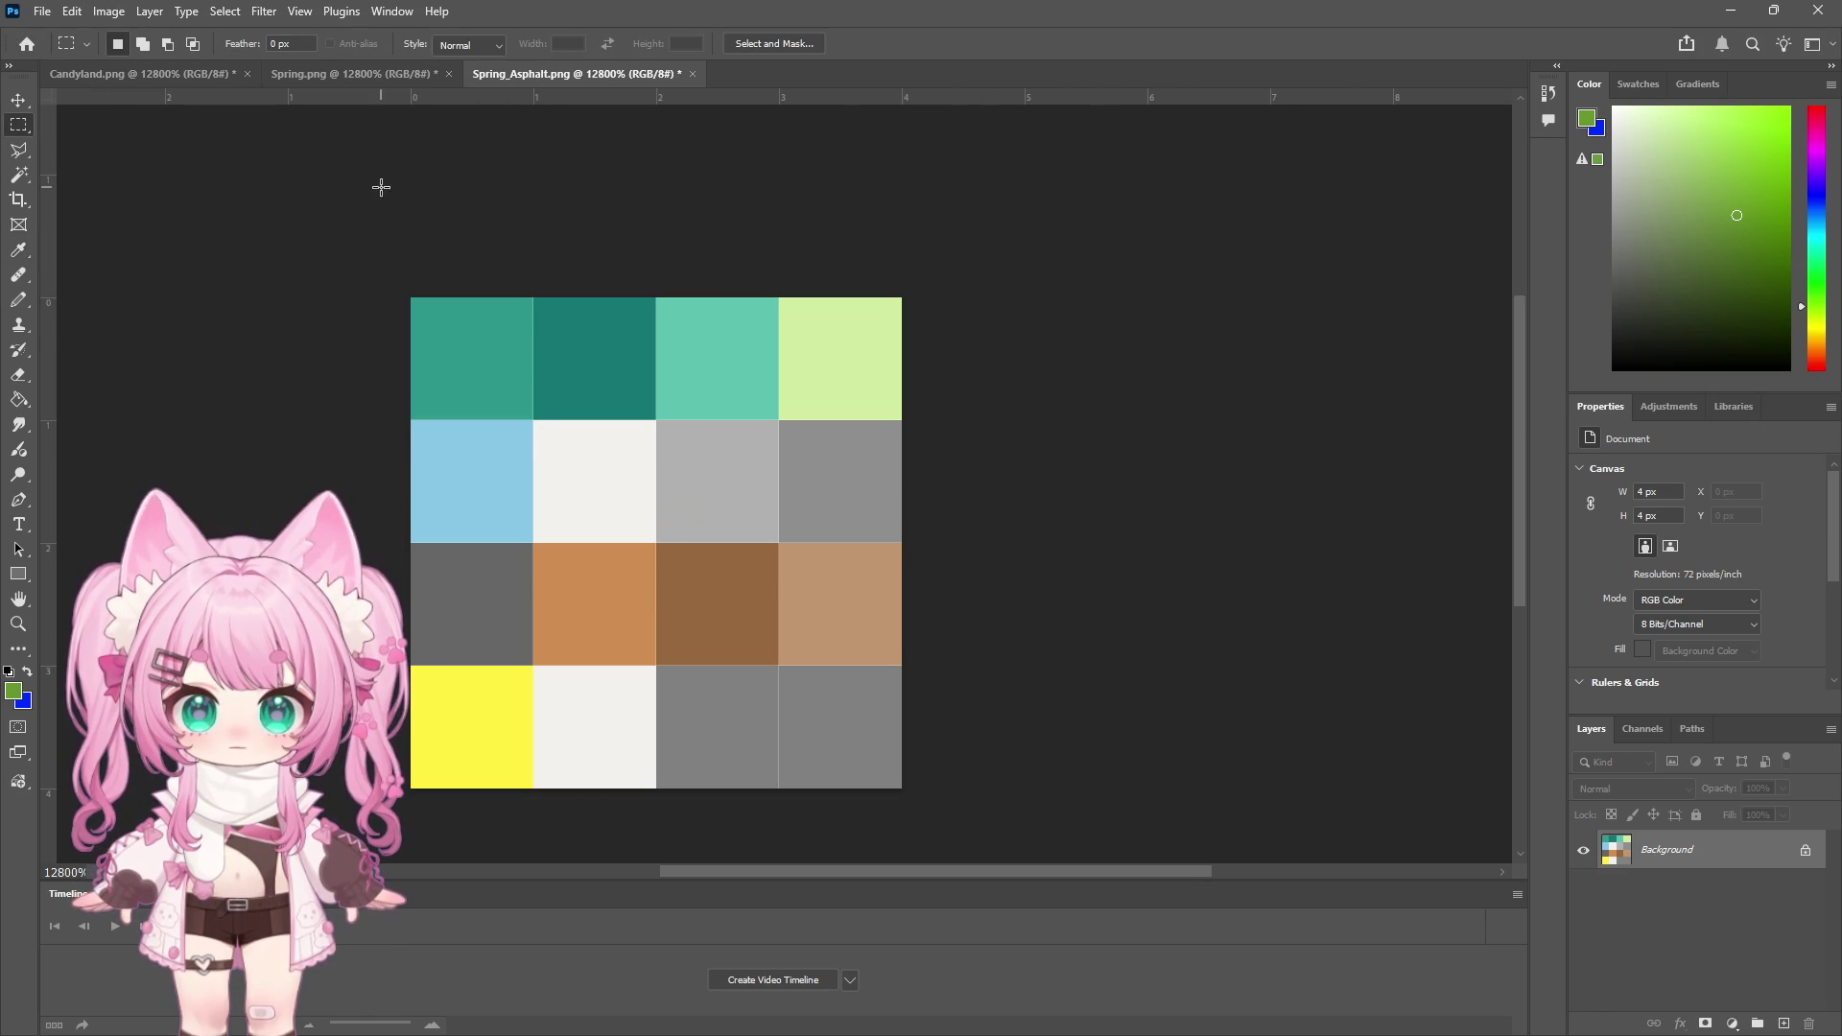
click(40, 12)
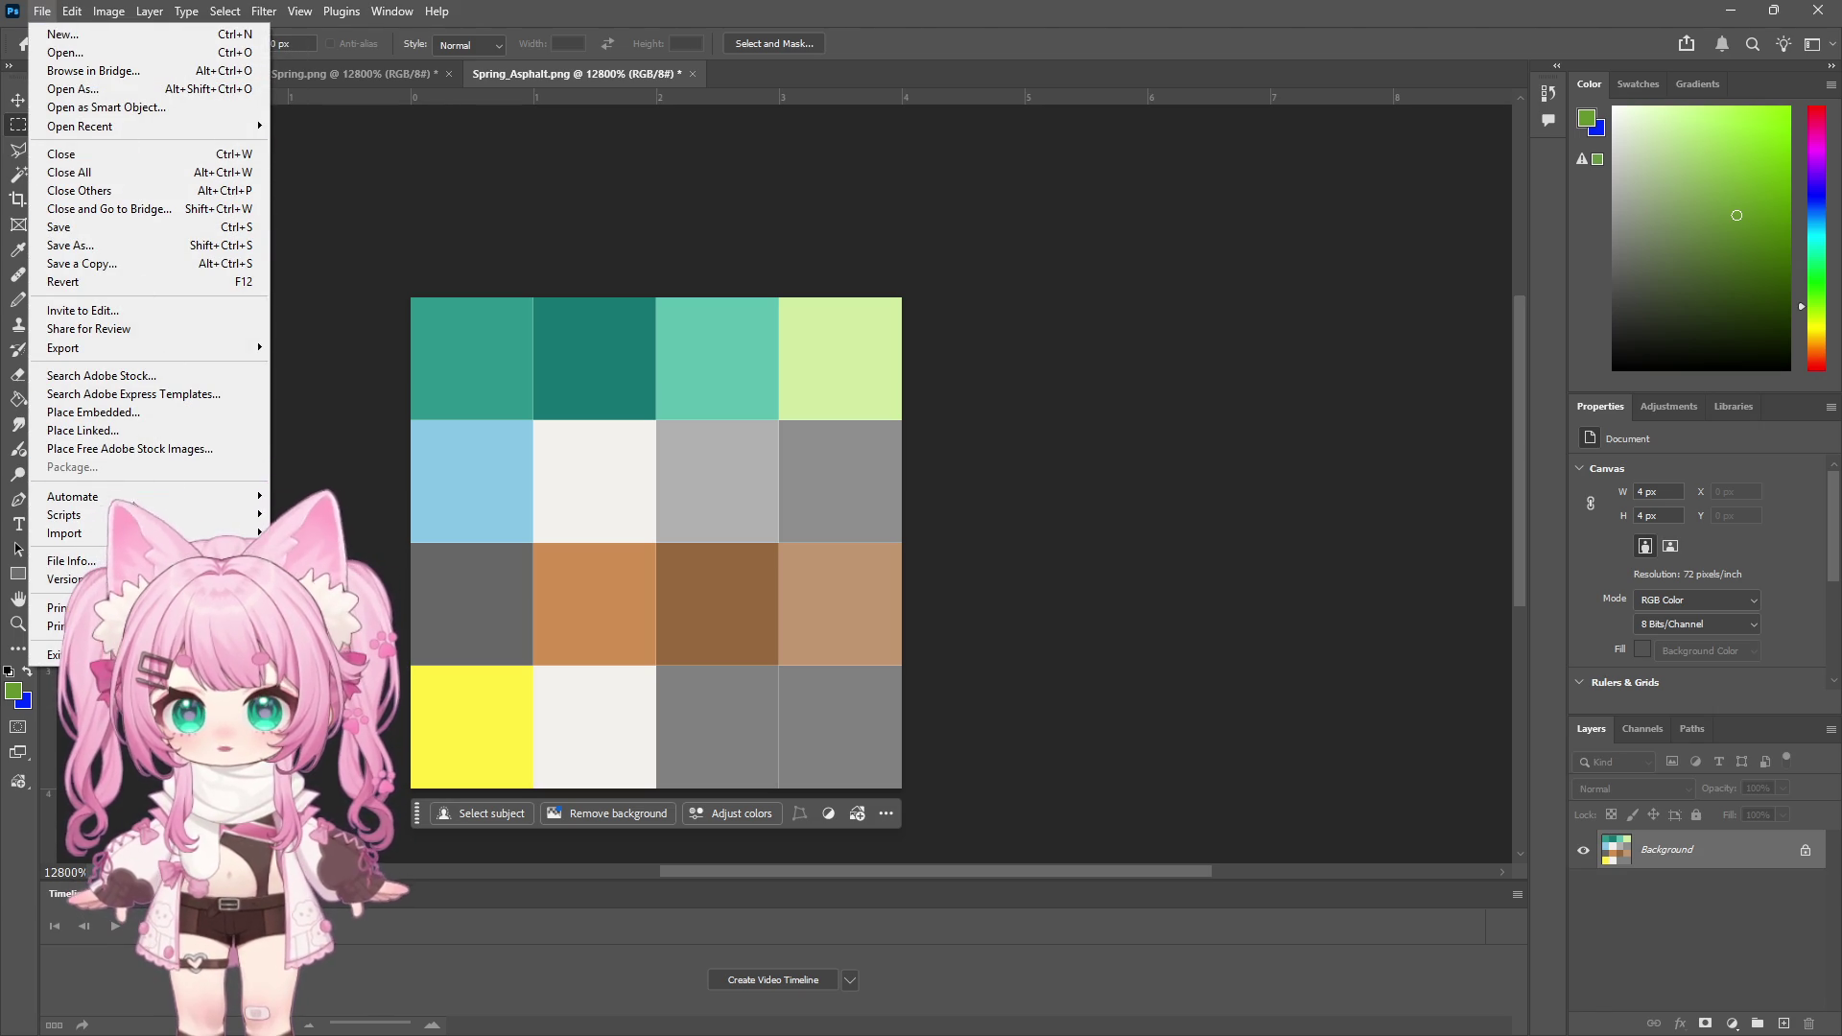
click(158, 262)
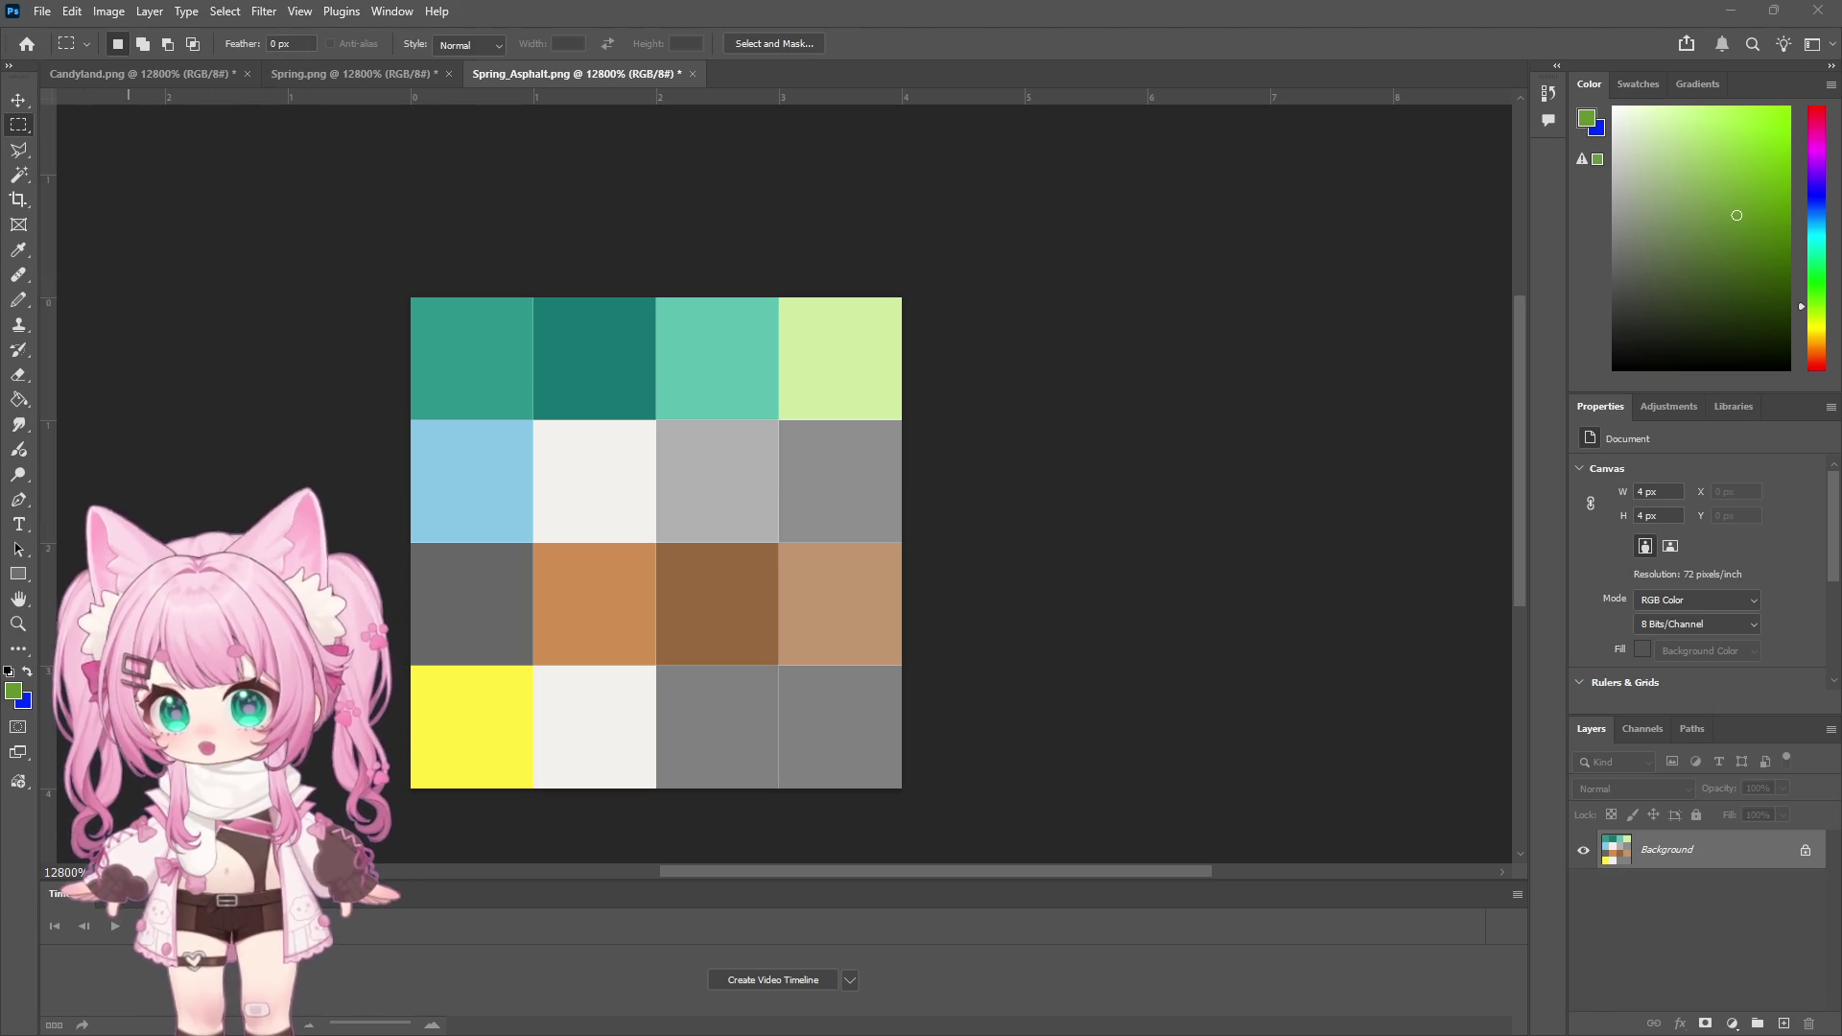
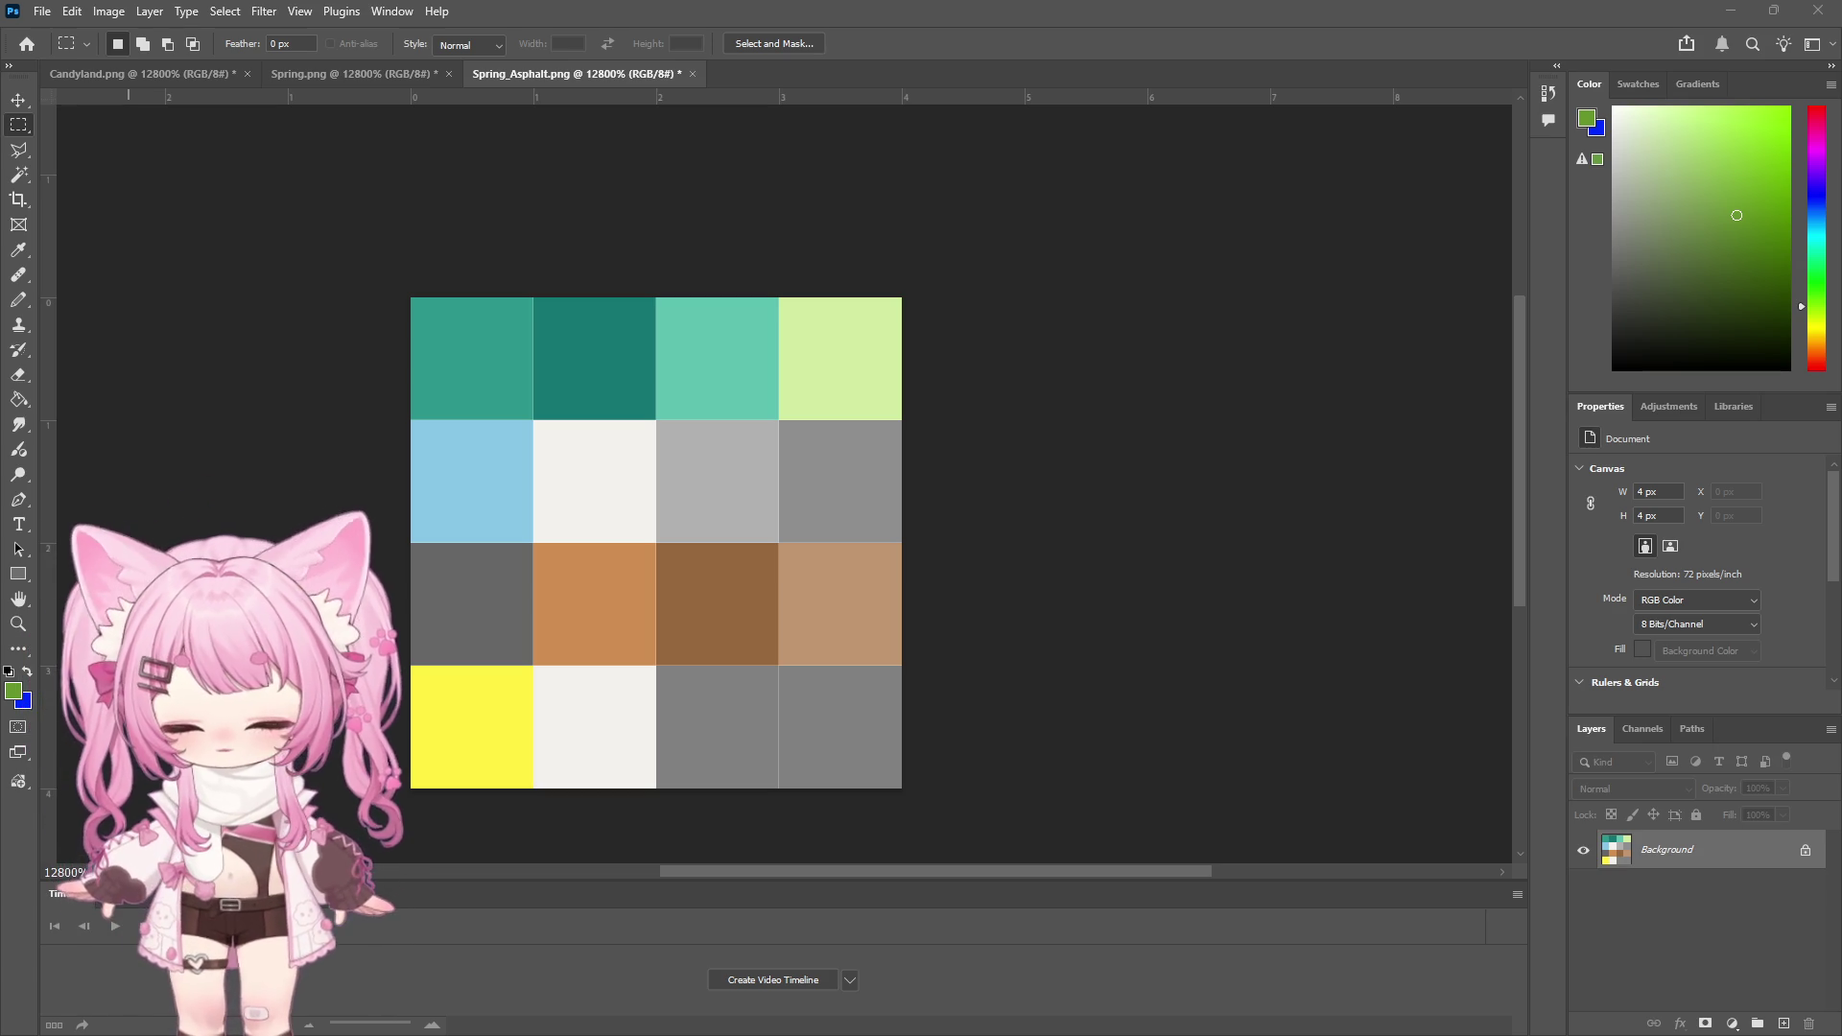
Save the edited Spring_Asphalt palette as PNG in Photoshop and return to Unity
key(ctrl+s)
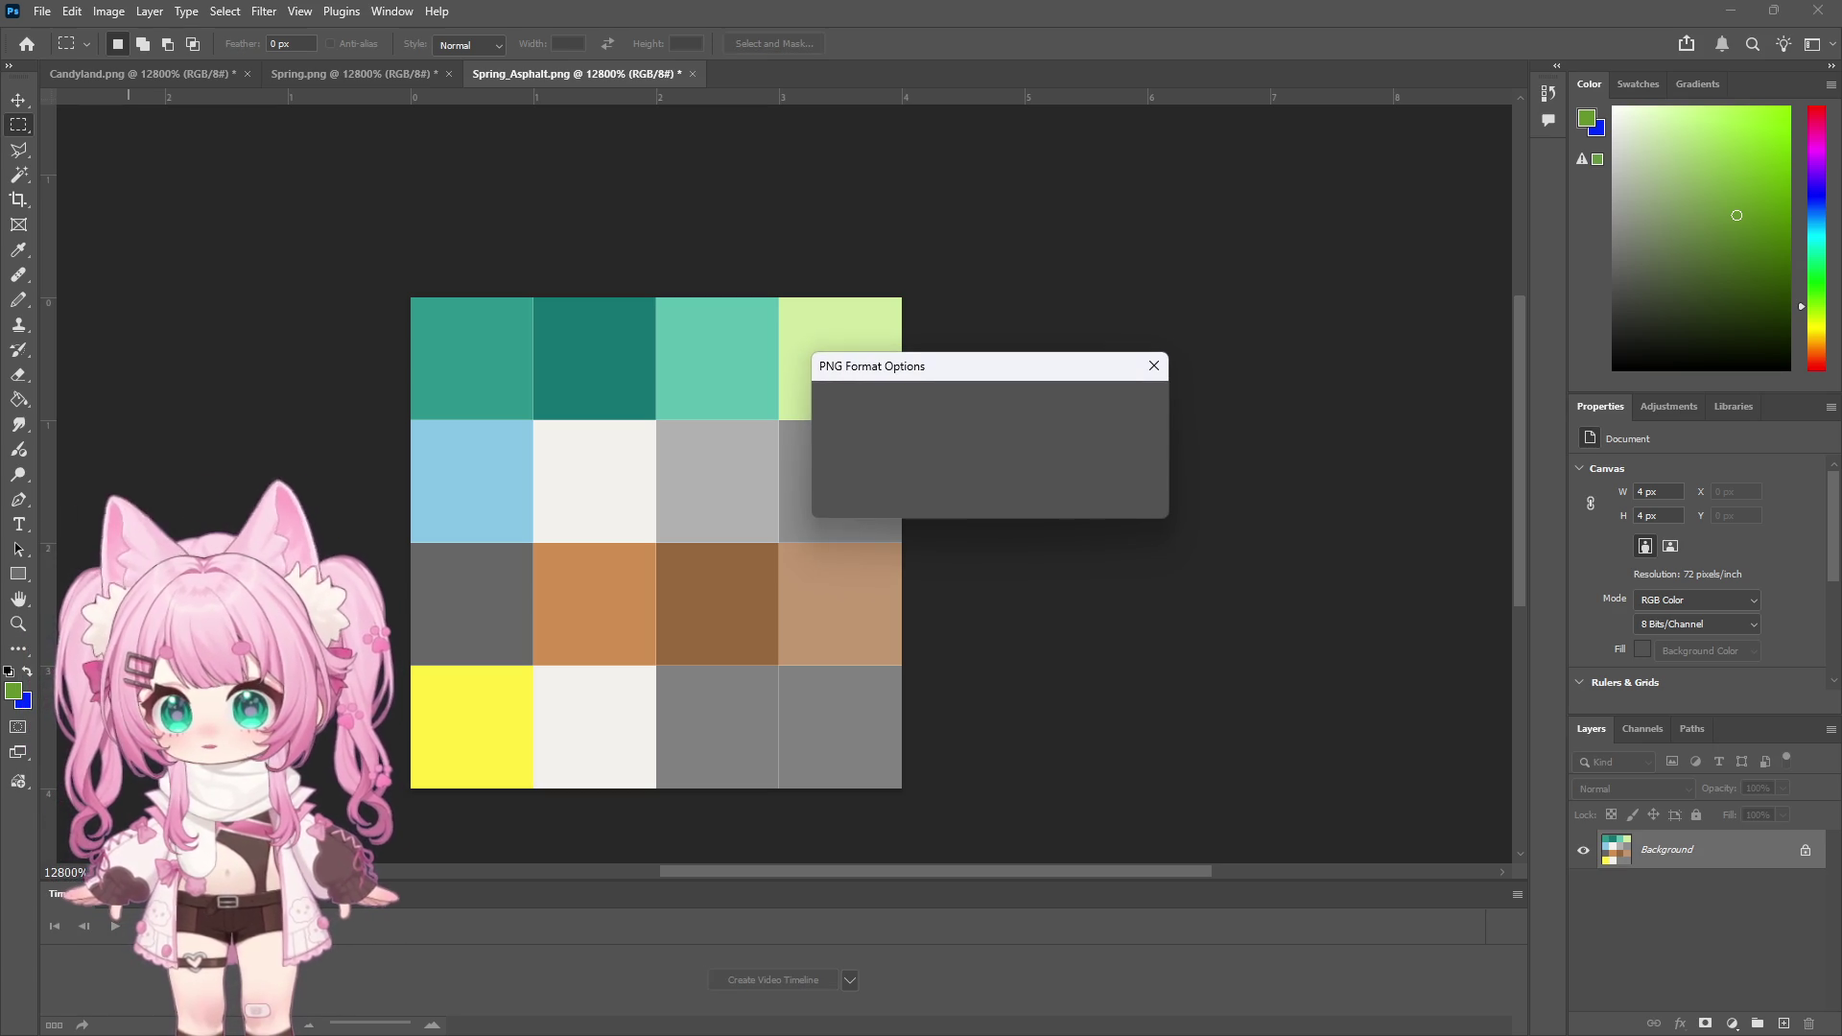
click(1099, 416)
click(1729, 11)
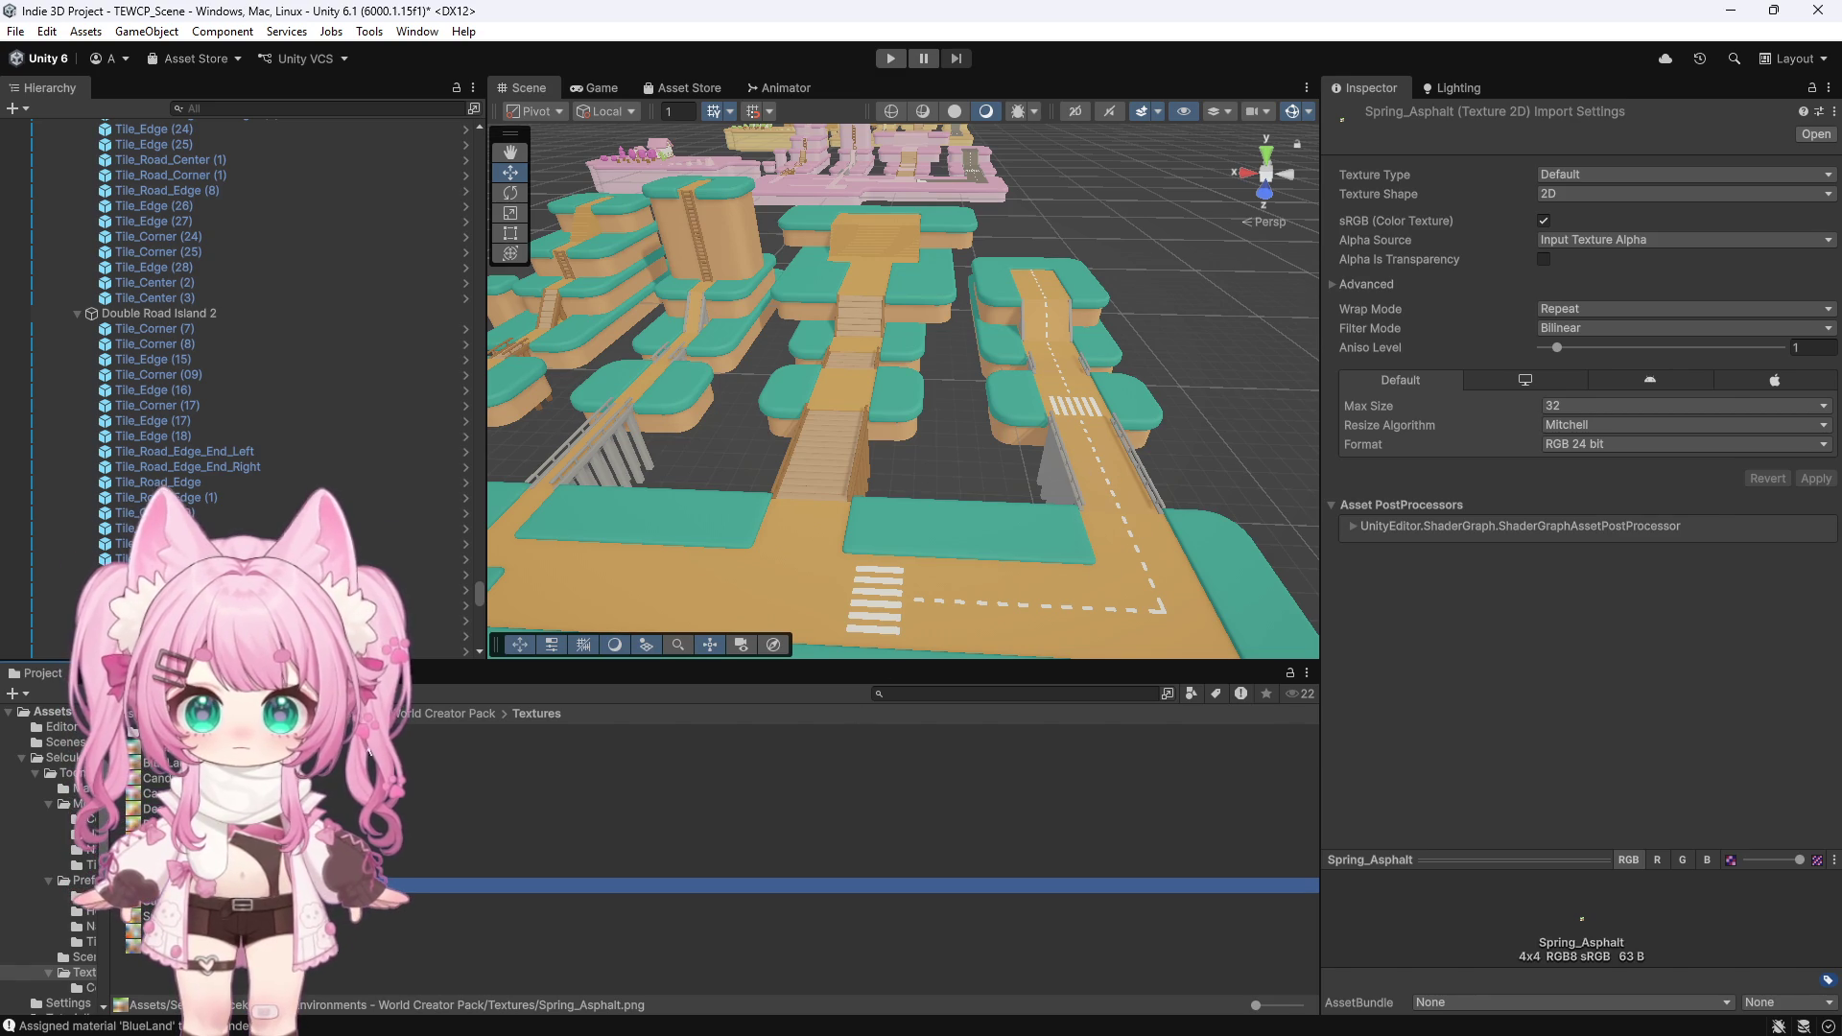
Duplicate Candyland_Asphalt in the Materials folder and rename the copy BlueLand_Asphalt
click(81, 788)
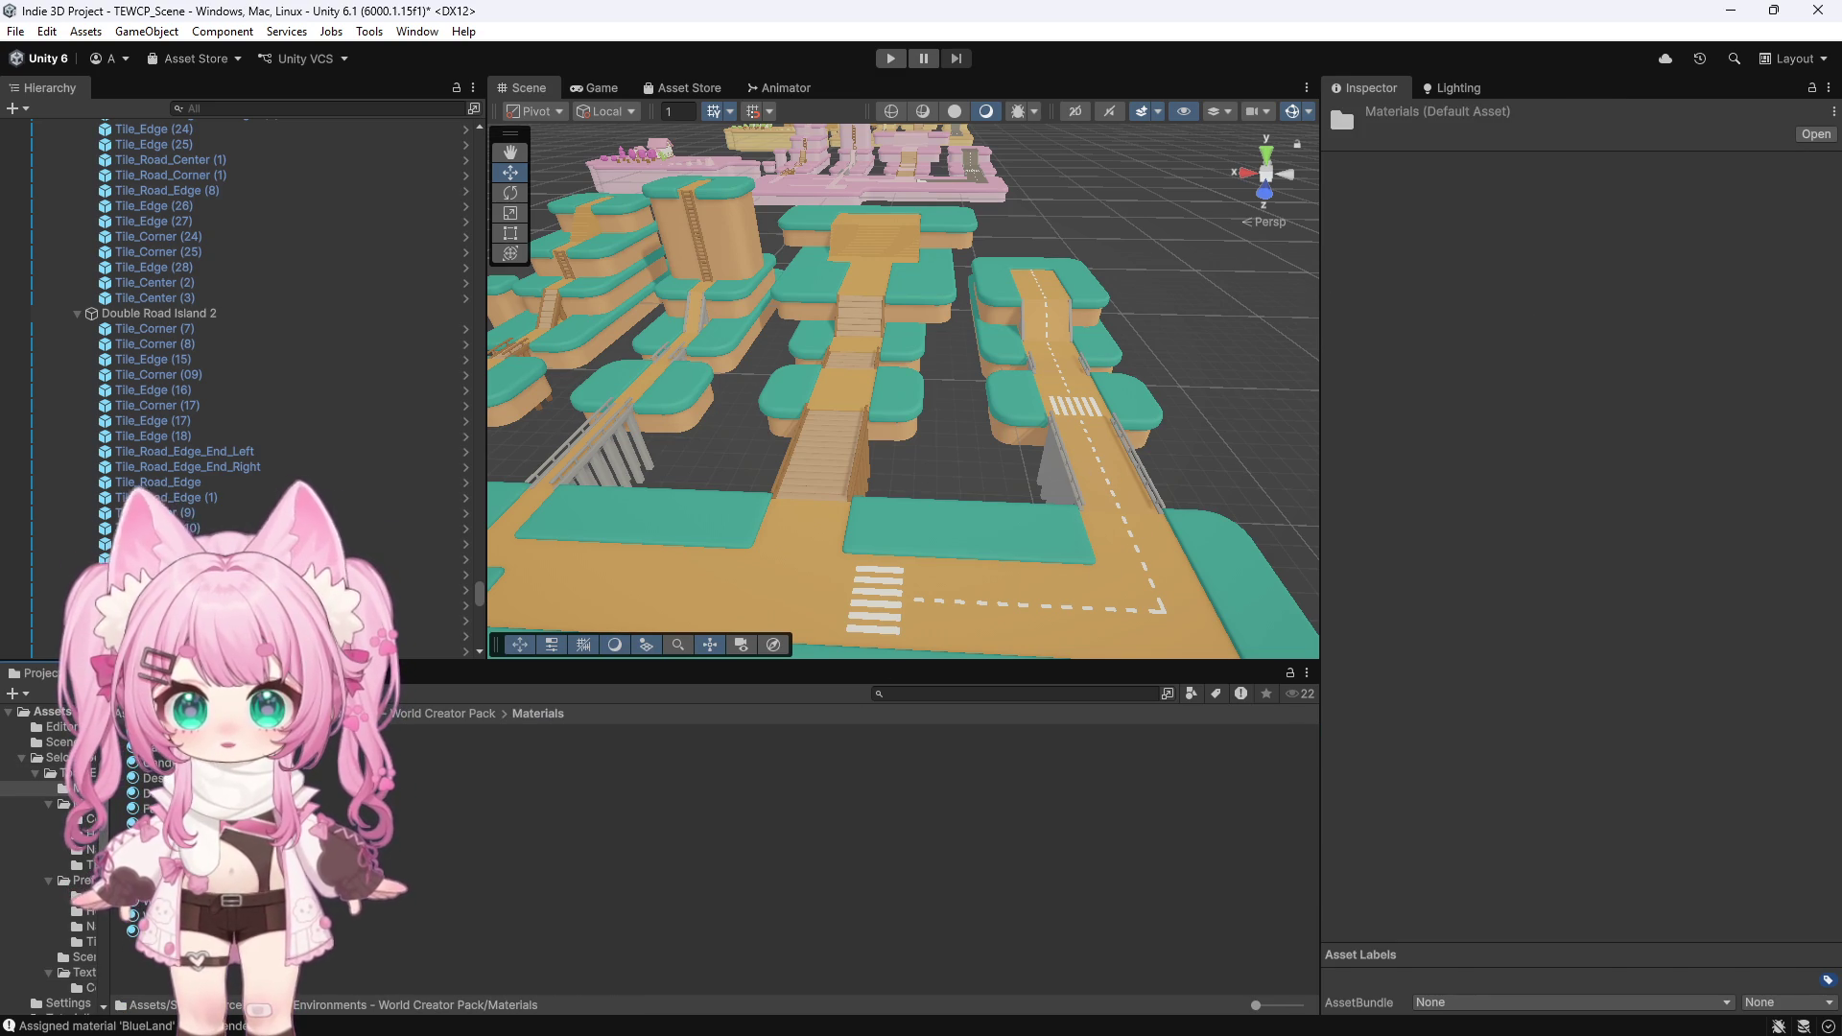
click(192, 763)
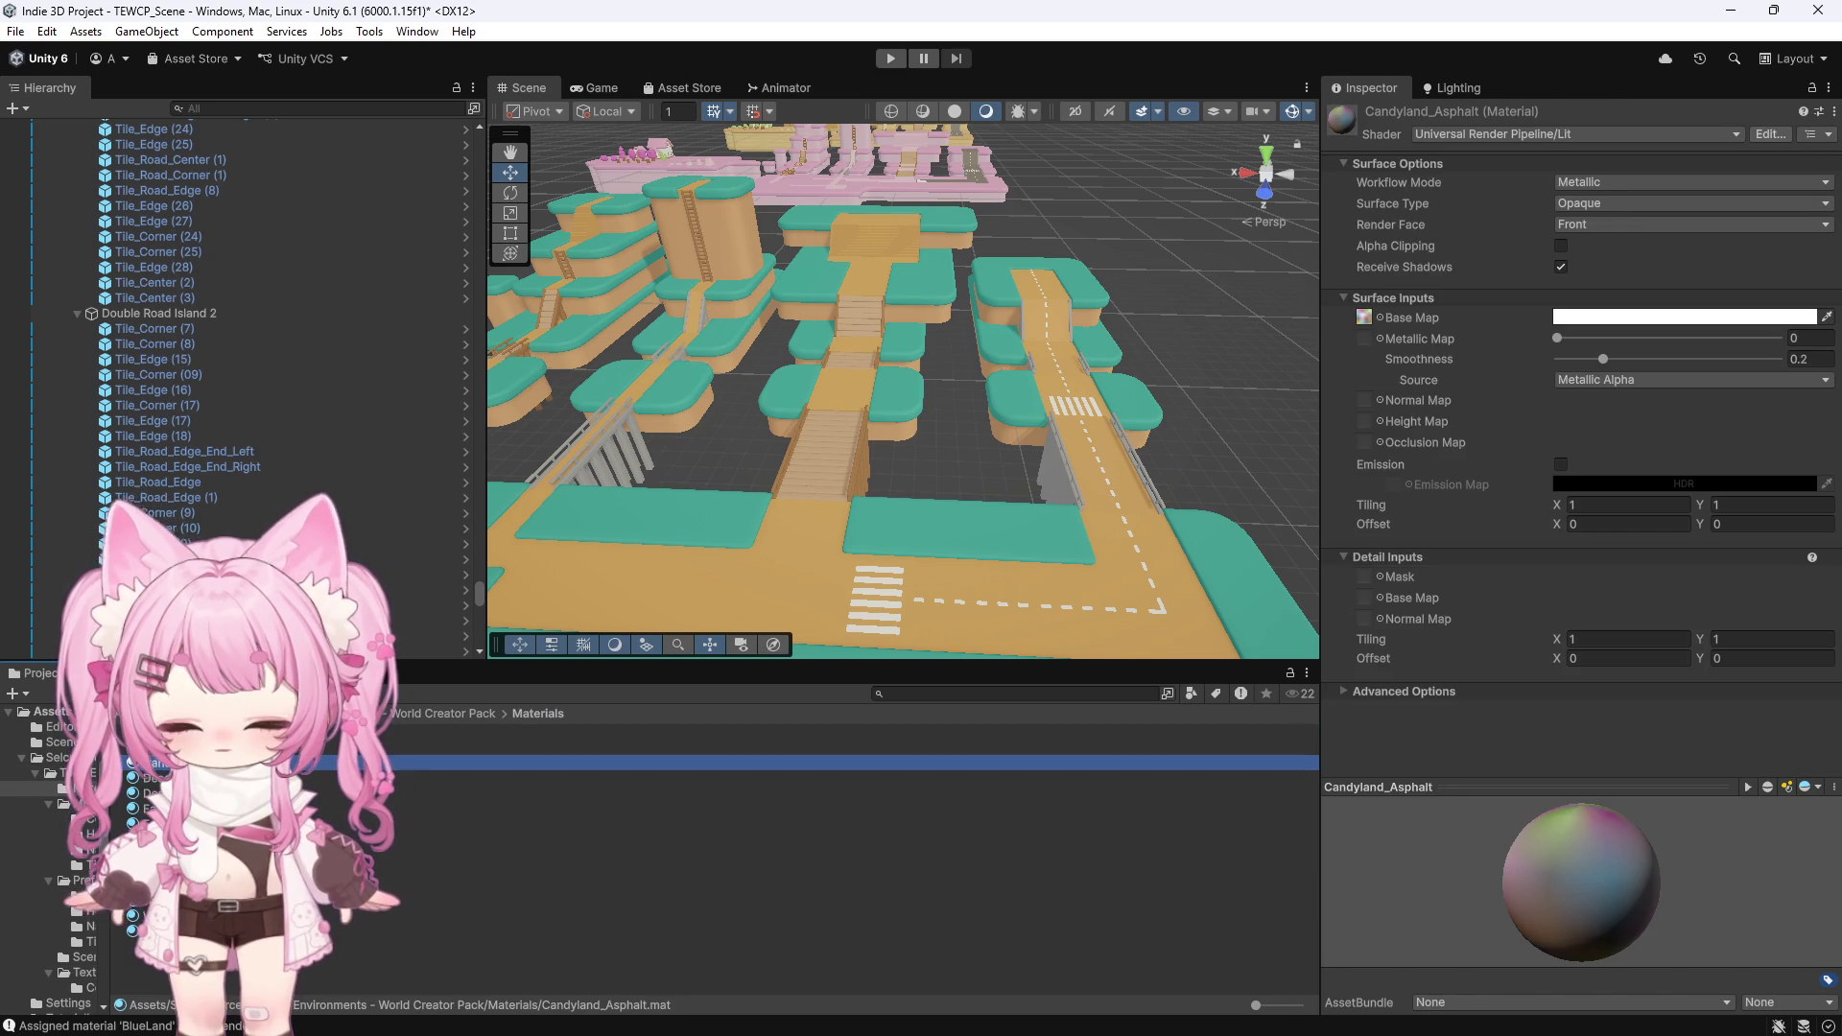
key(ctrl+d)
right_click(250, 778)
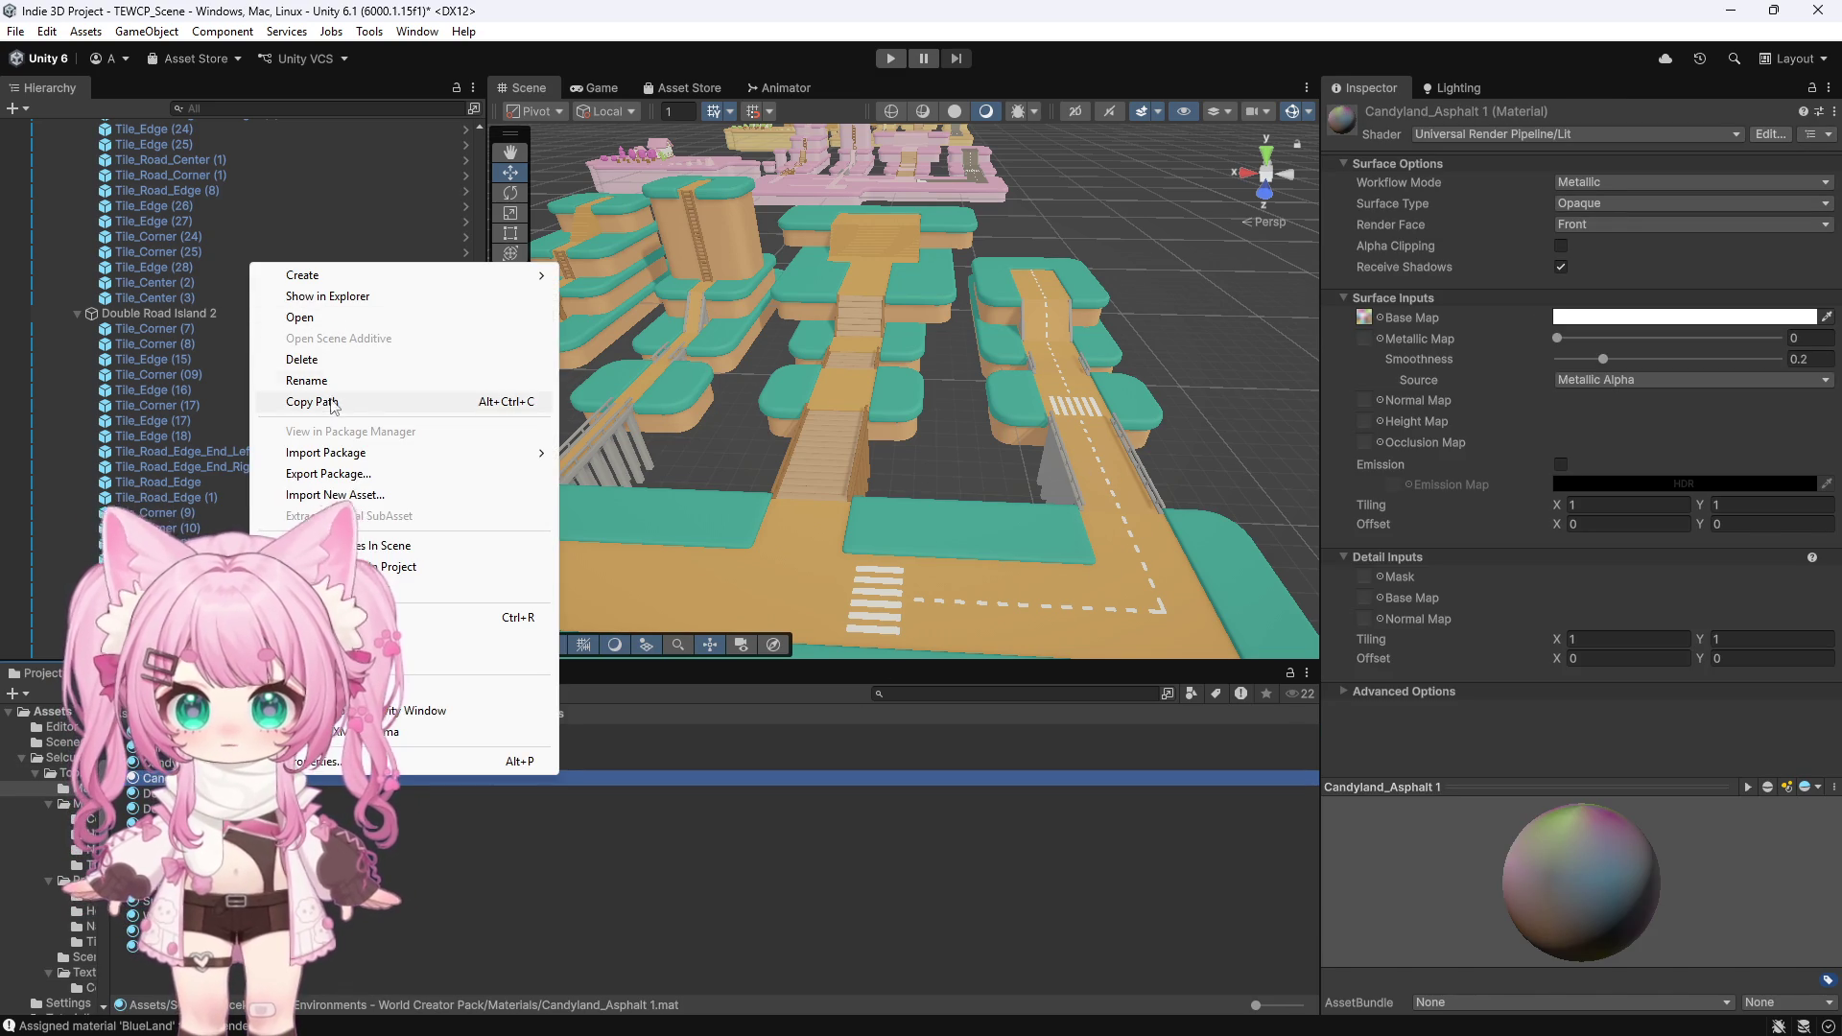
click(323, 381)
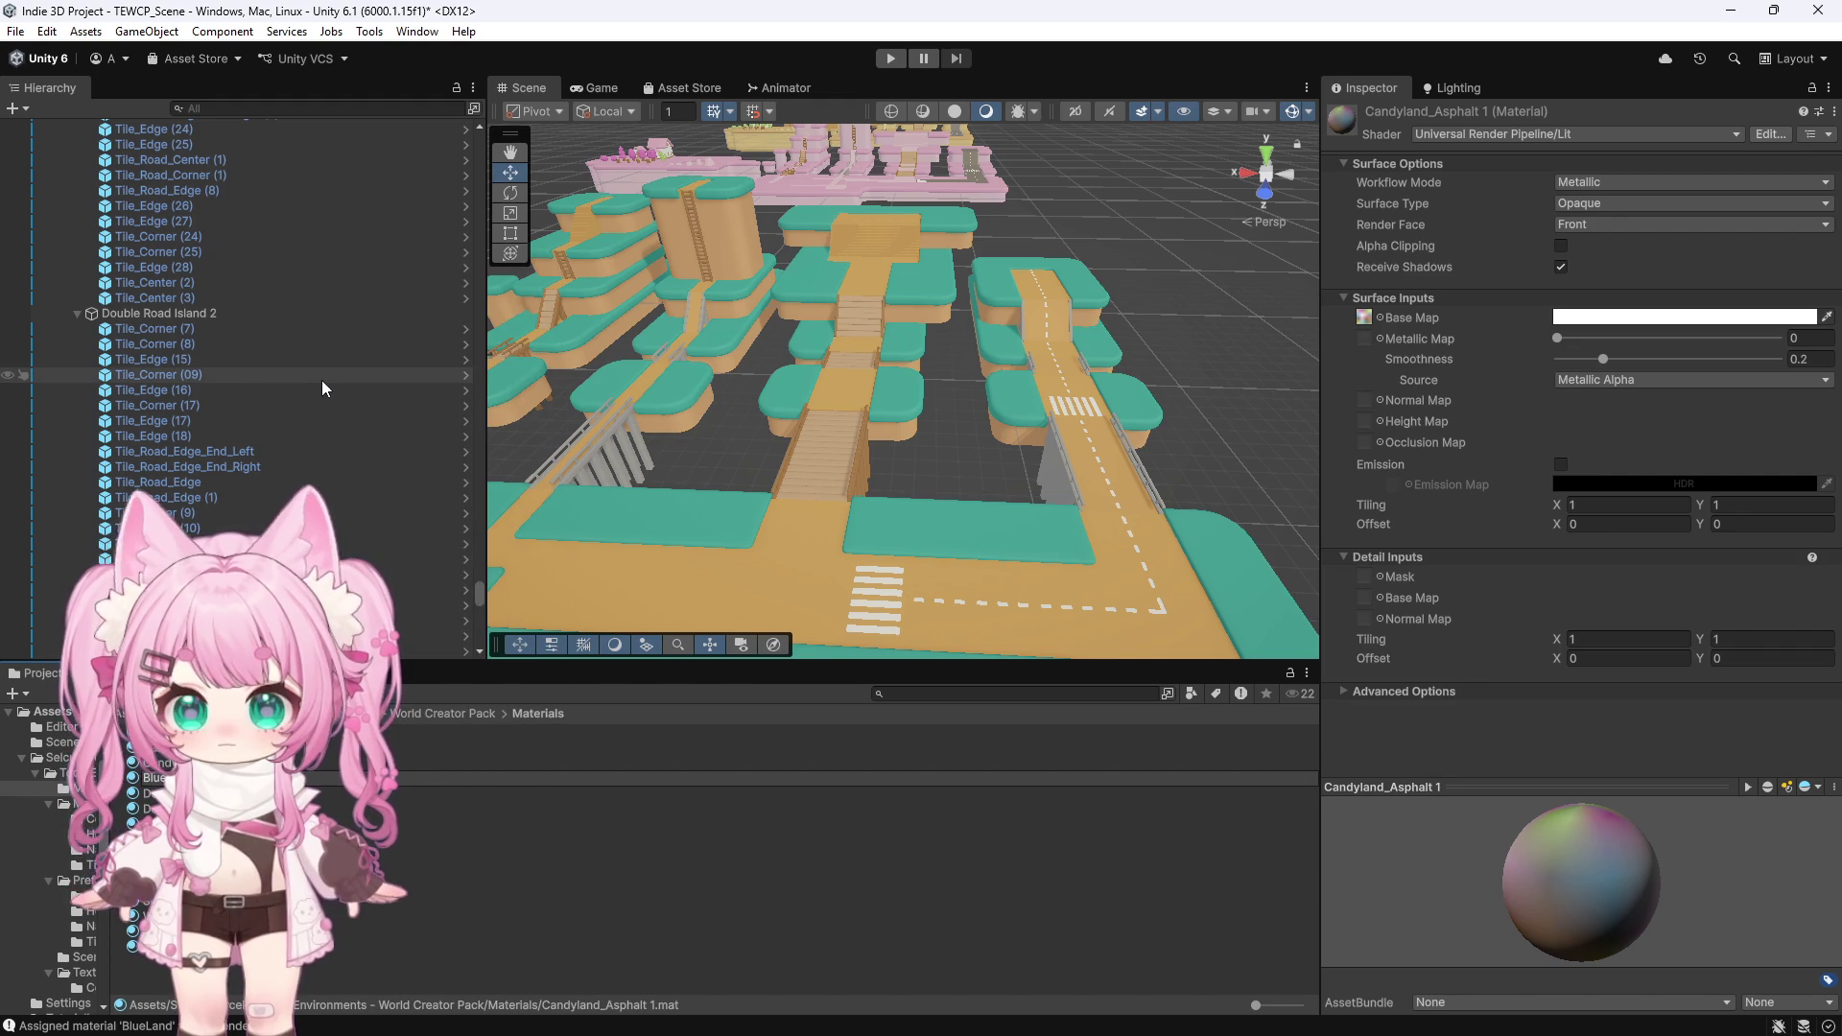
key(Return)
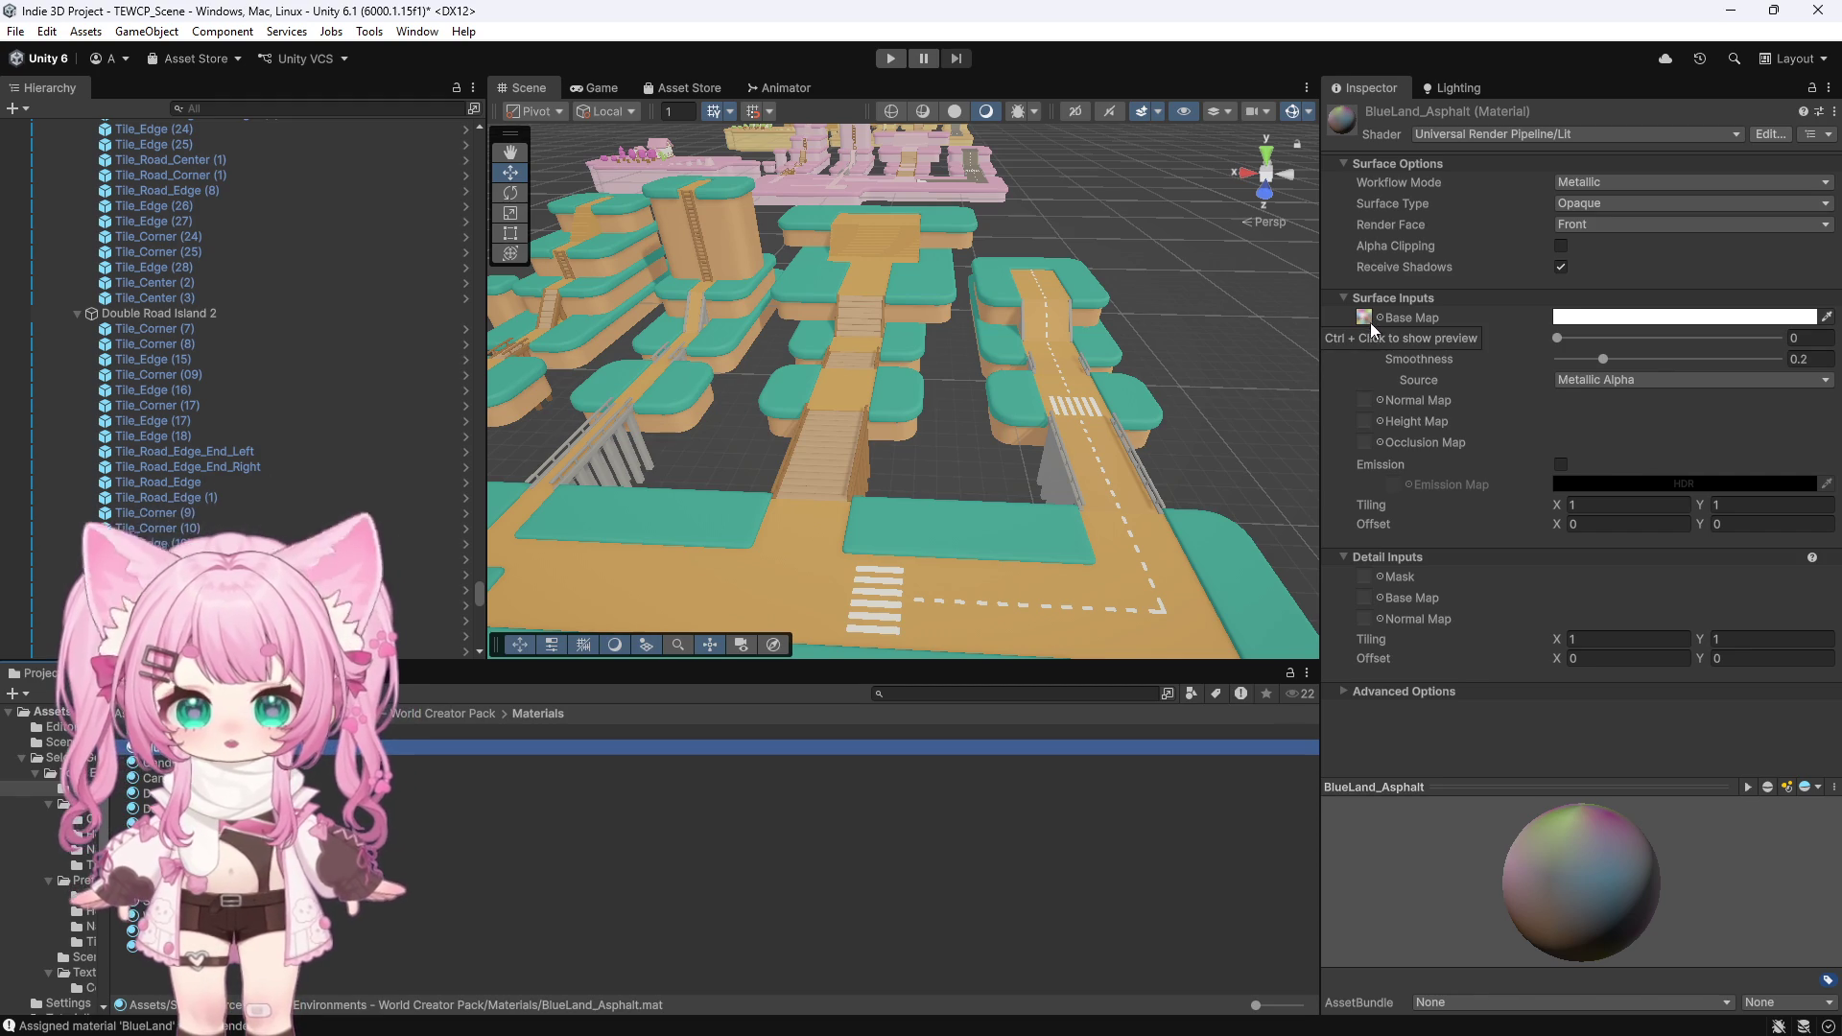
click(1367, 316)
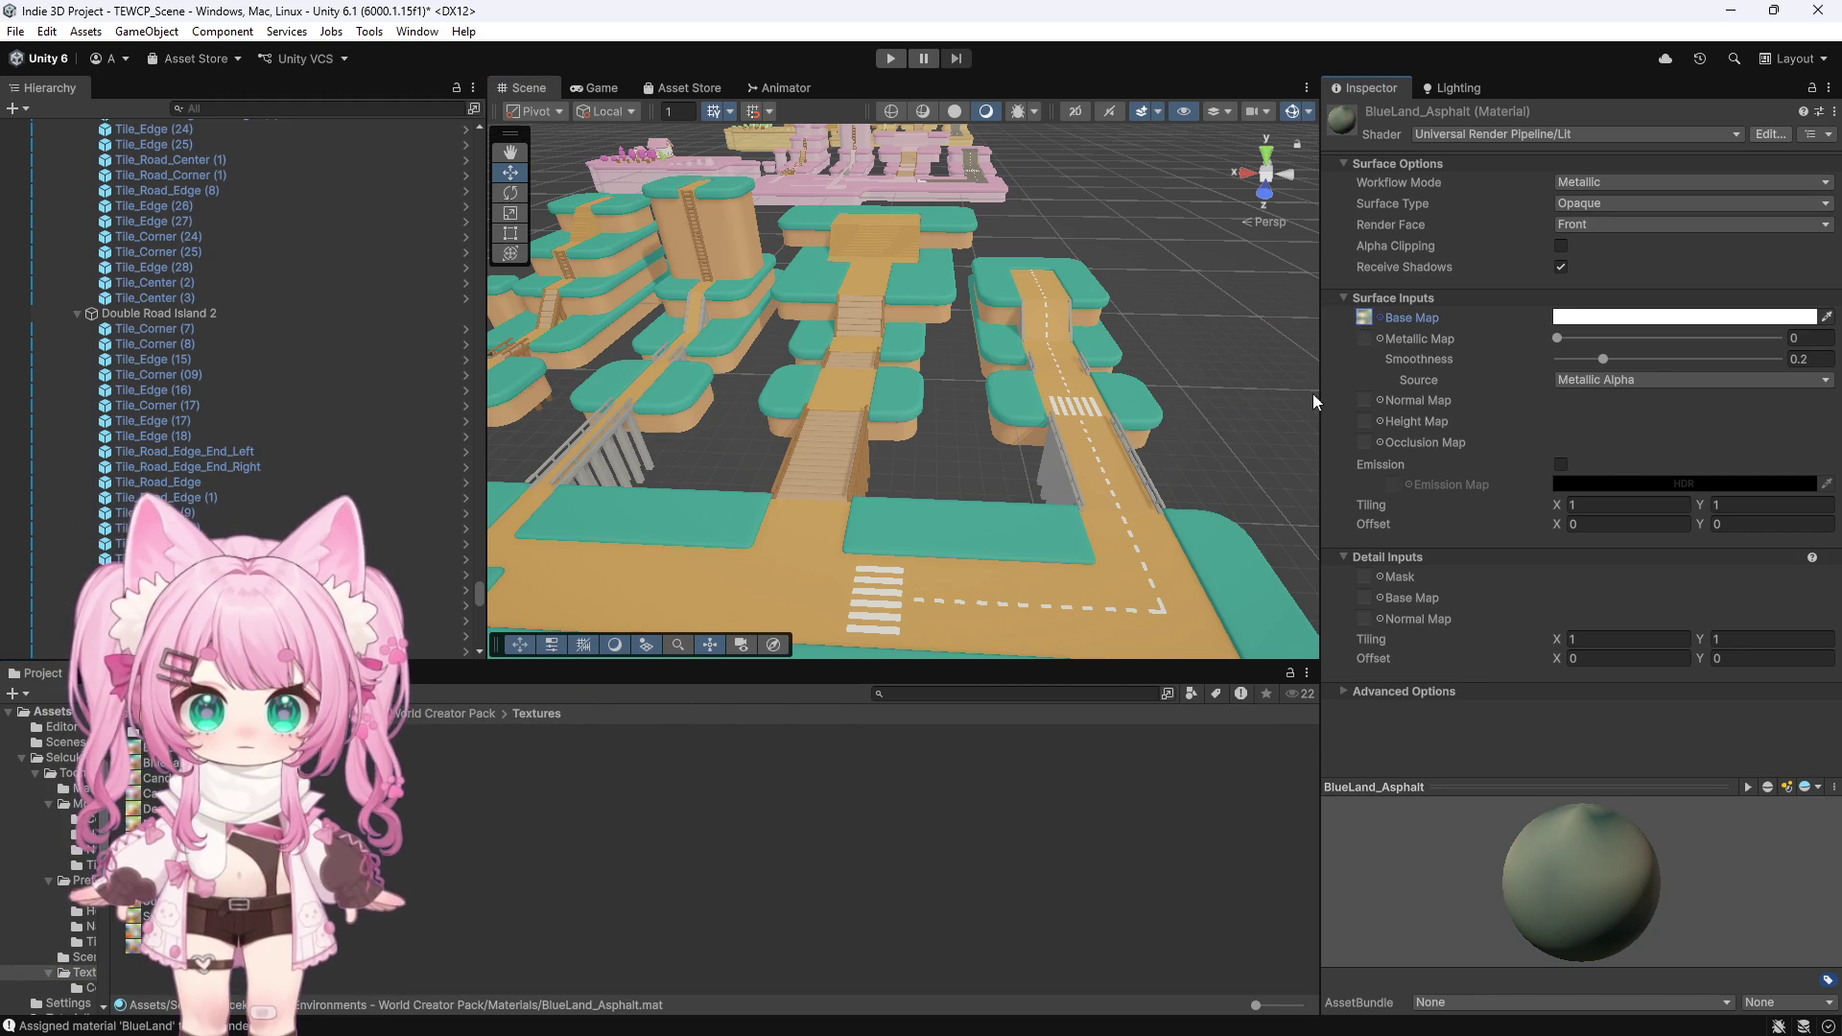
click(1059, 288)
Frame the chosen road tile and add the surrounding and lower road tiles to the selection
key(f)
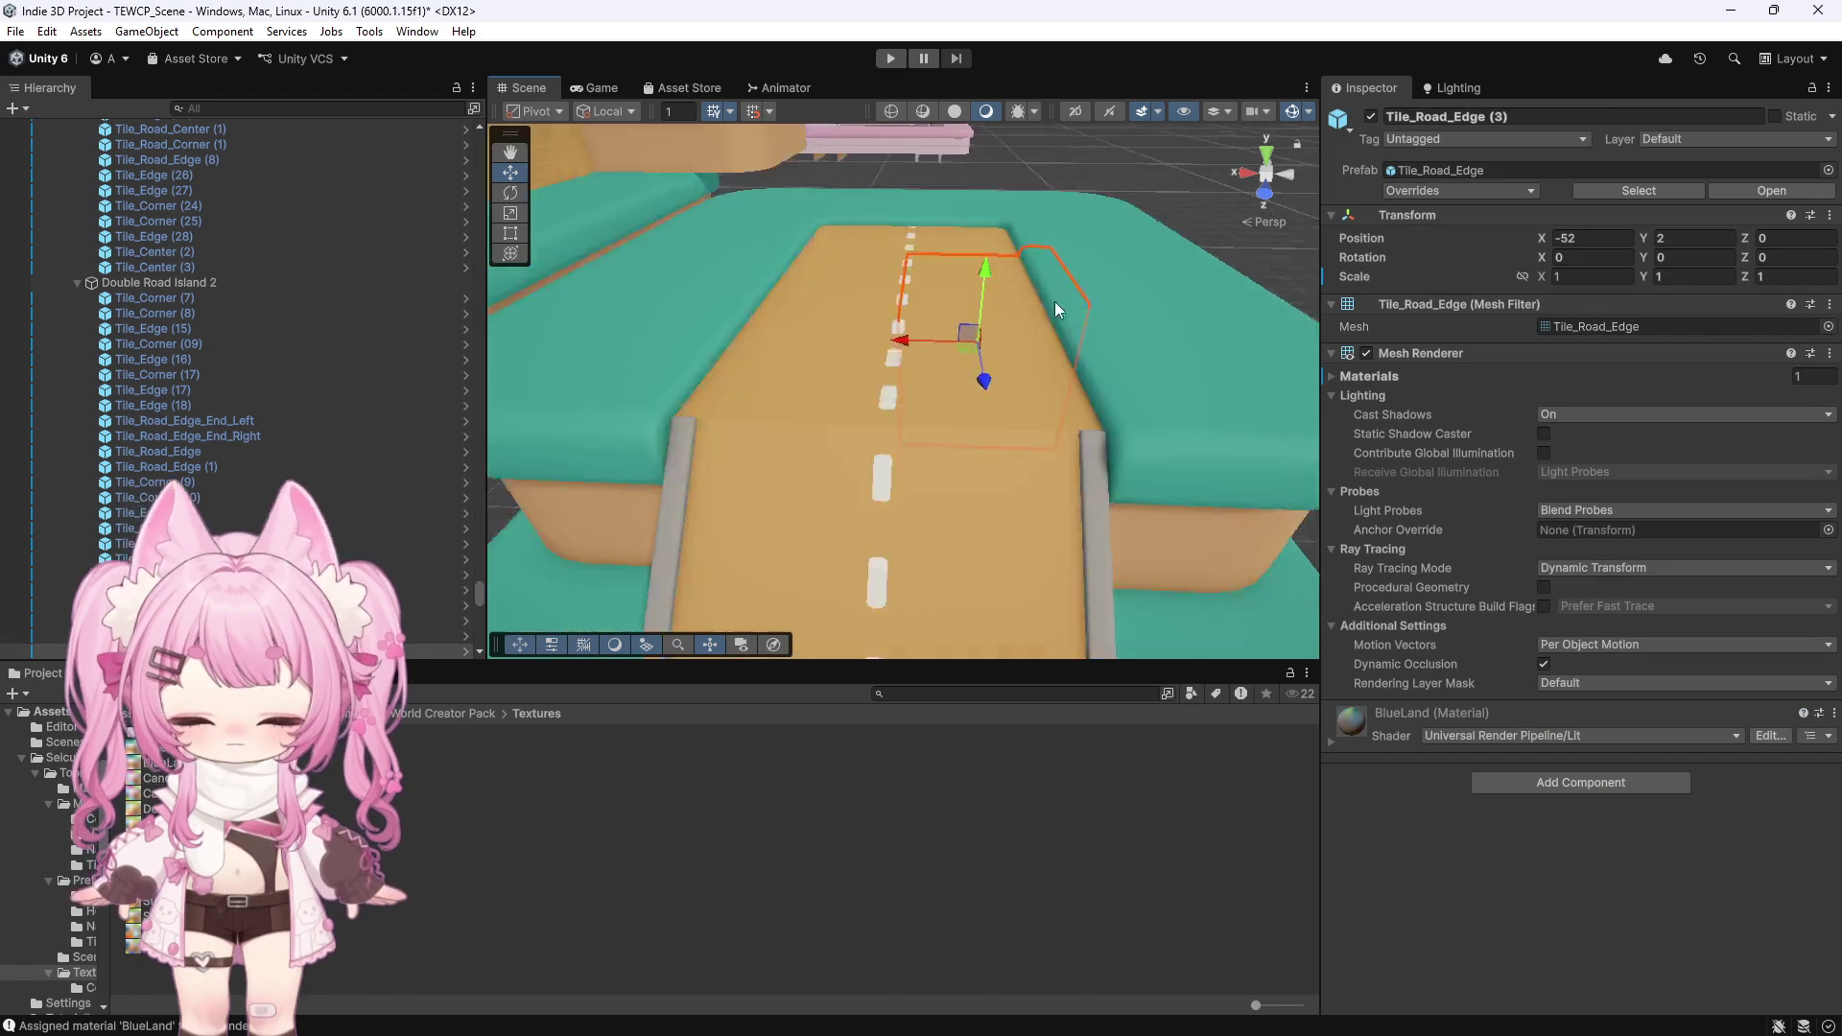
click(802, 256)
click(679, 394)
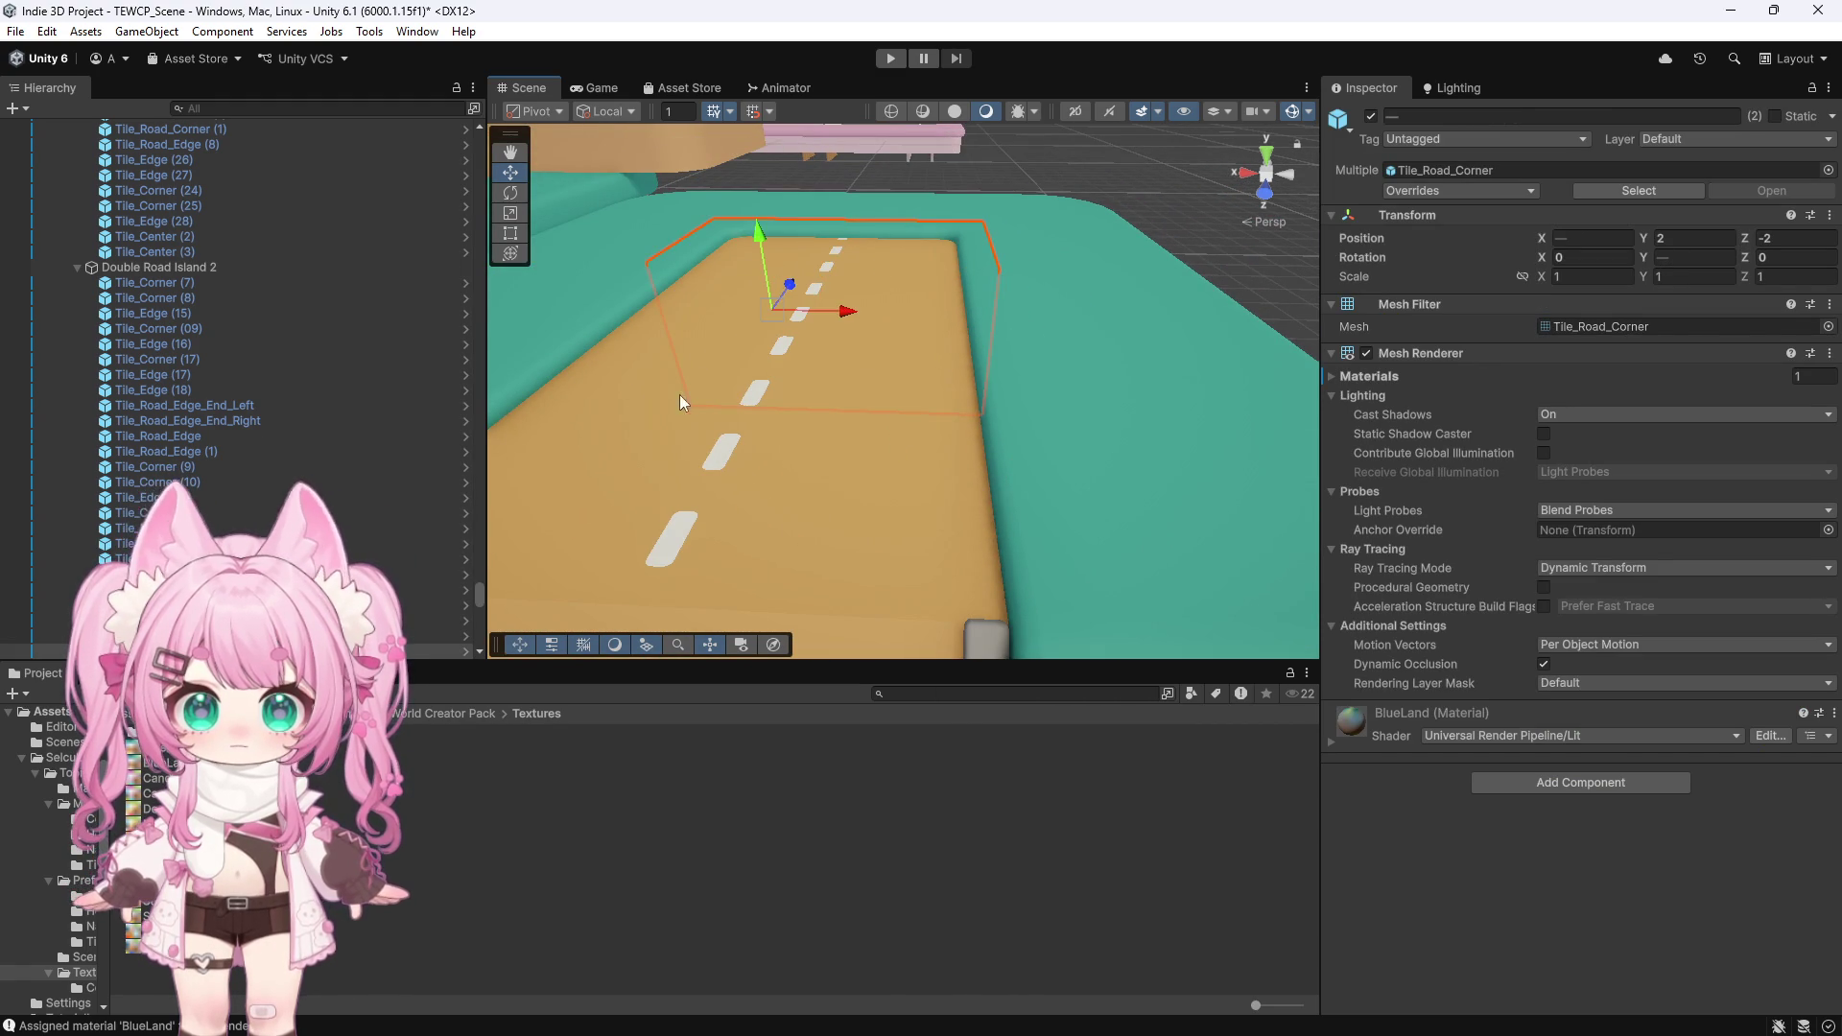
click(836, 453)
scroll(down, 3)
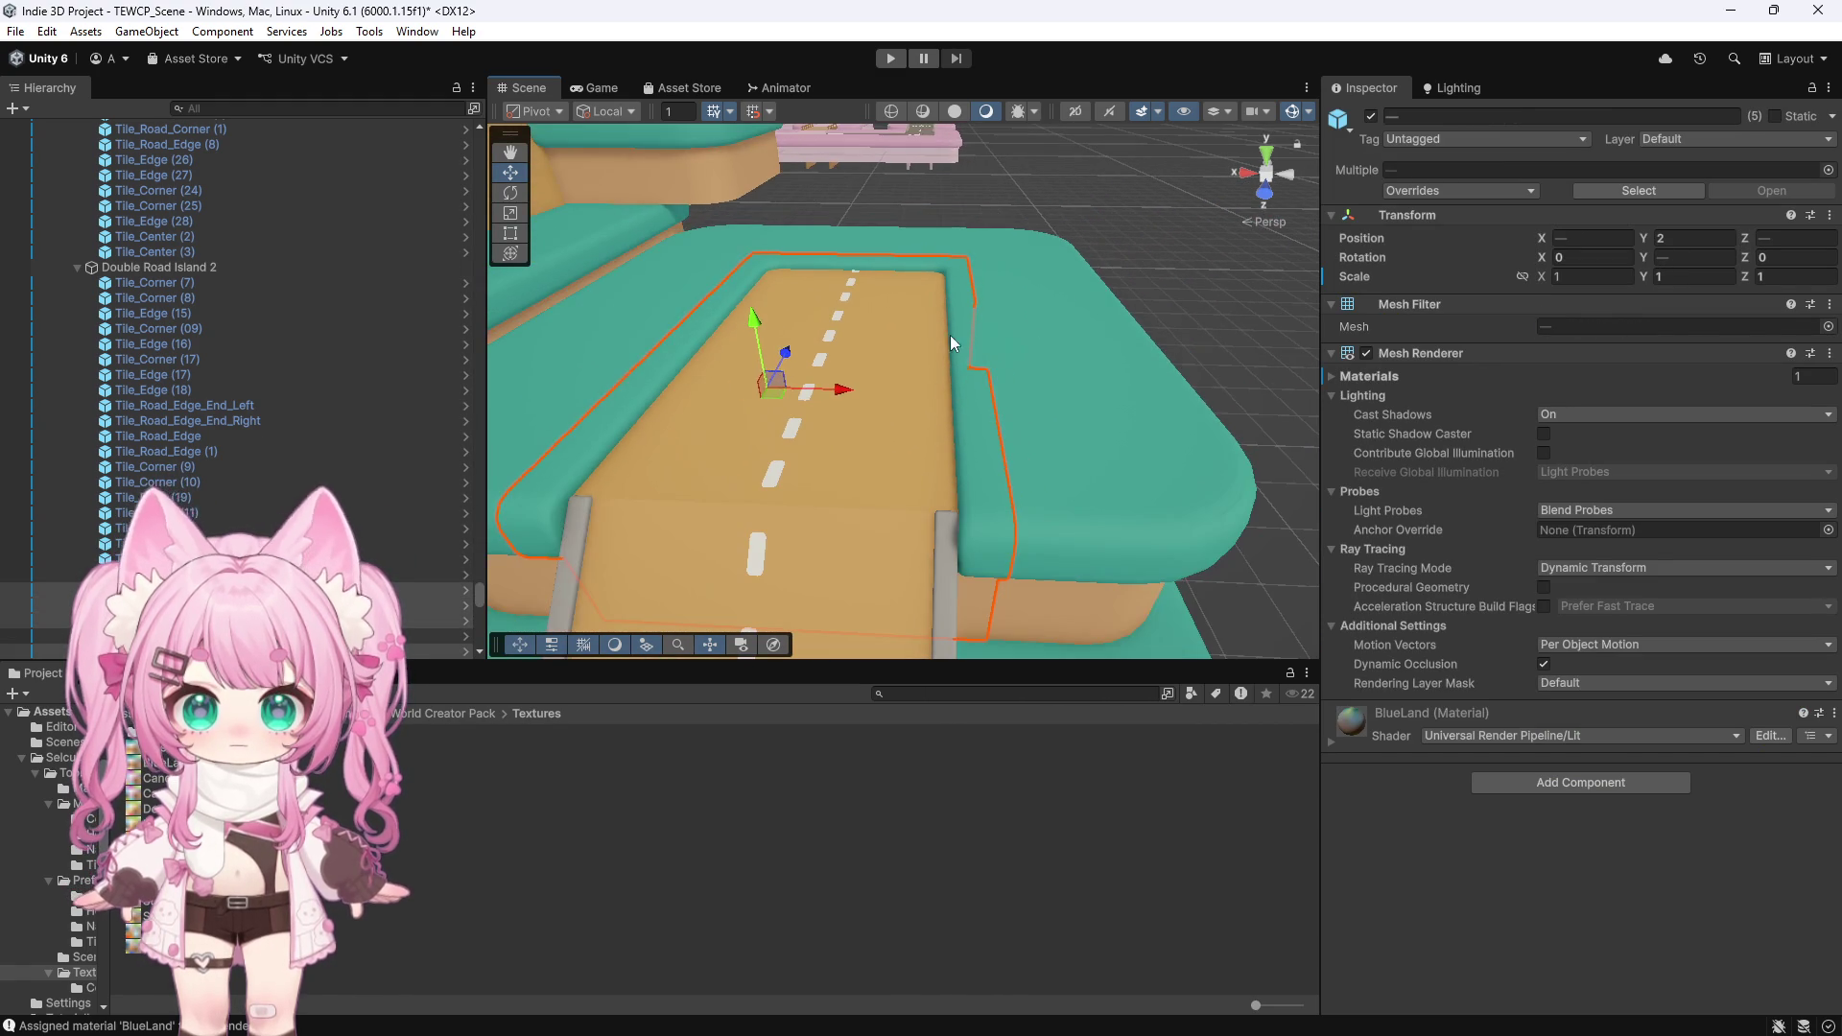
click(950, 342)
drag(949, 348, 883, 507)
click(882, 506)
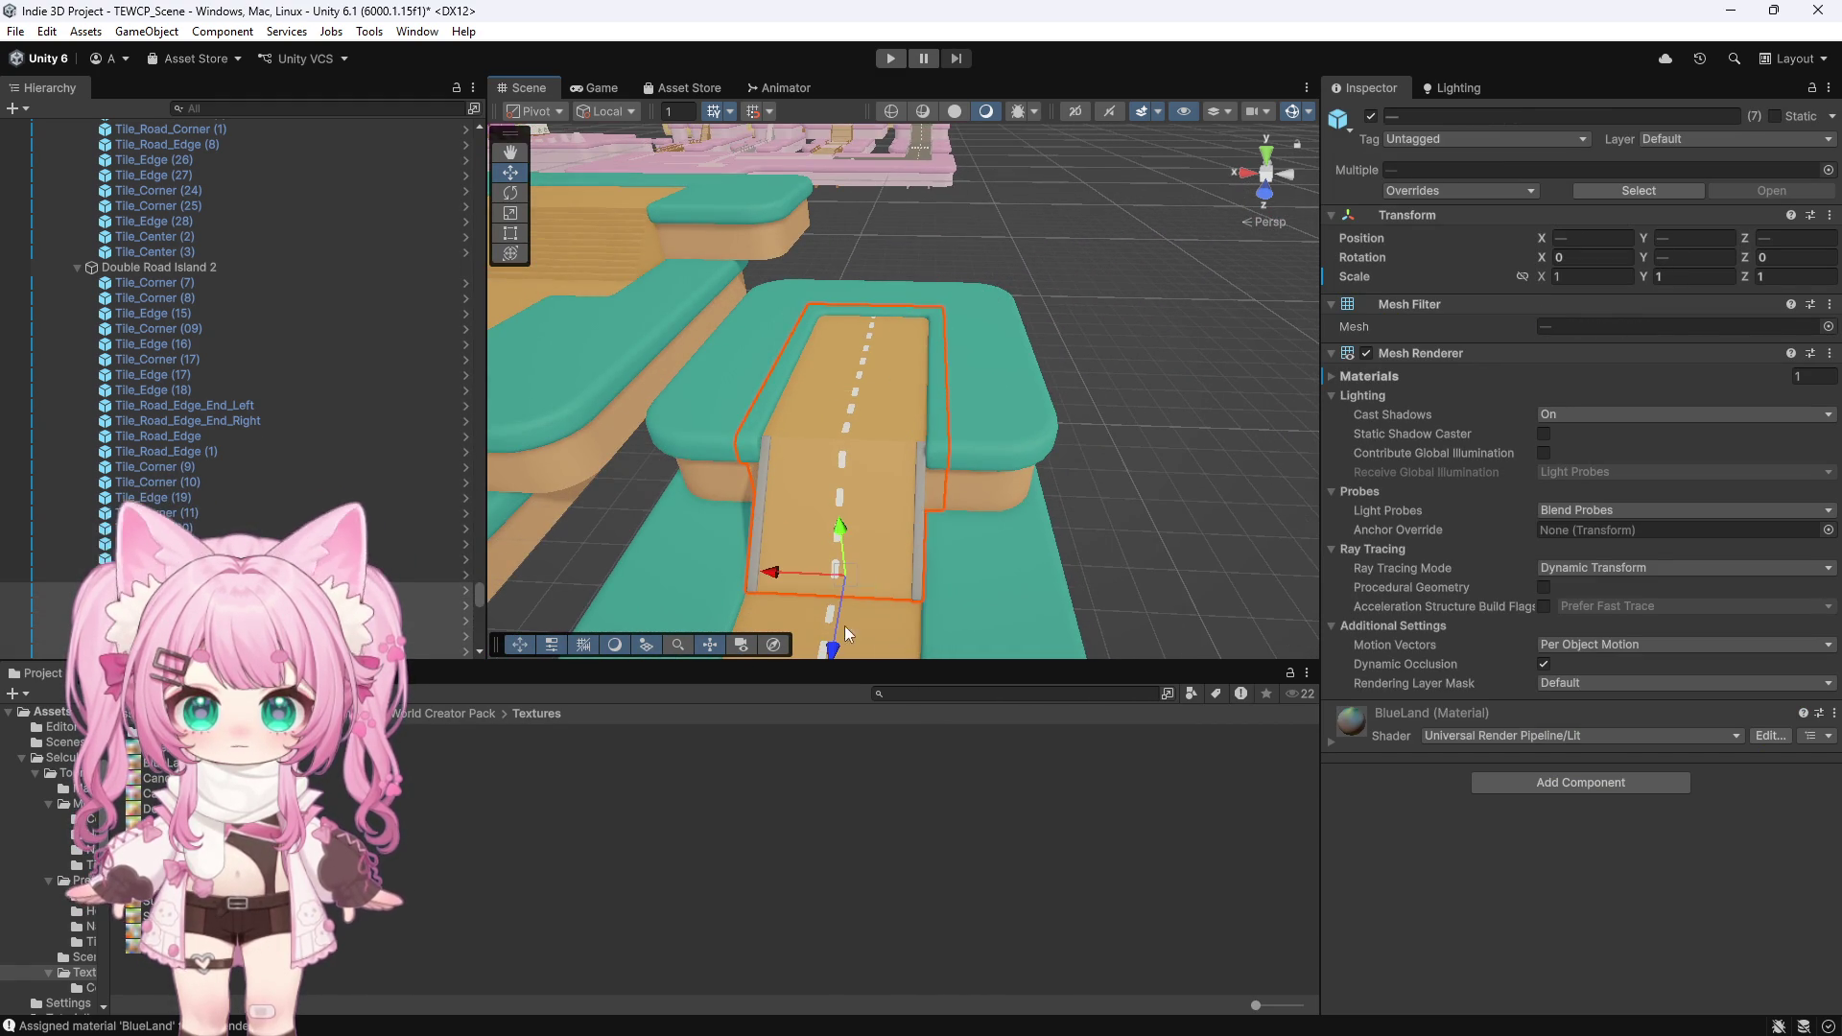
scroll(down, 3)
click(840, 502)
drag(900, 283, 700, 326)
click(843, 506)
click(868, 584)
click(844, 555)
Add the road end tile, the crosswalk tile and nearby road pieces to the selection
scroll(down, 3)
scroll(up, 3)
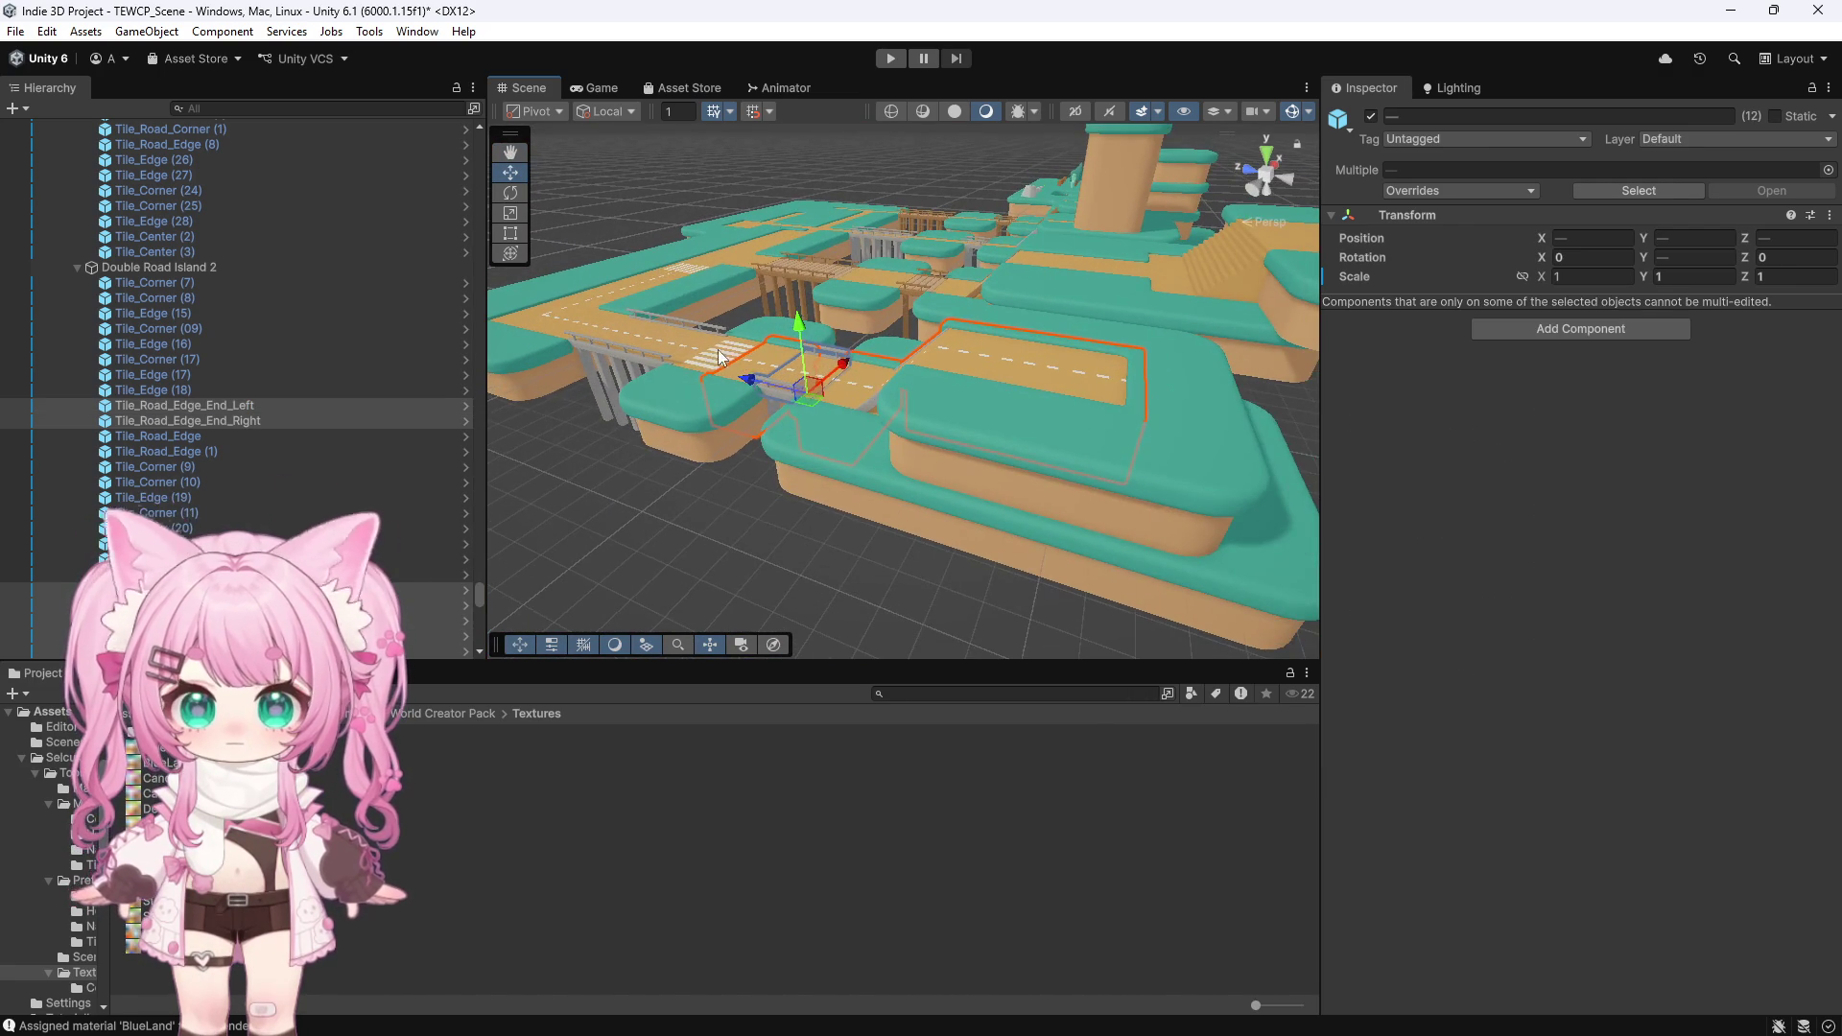
click(683, 341)
click(605, 325)
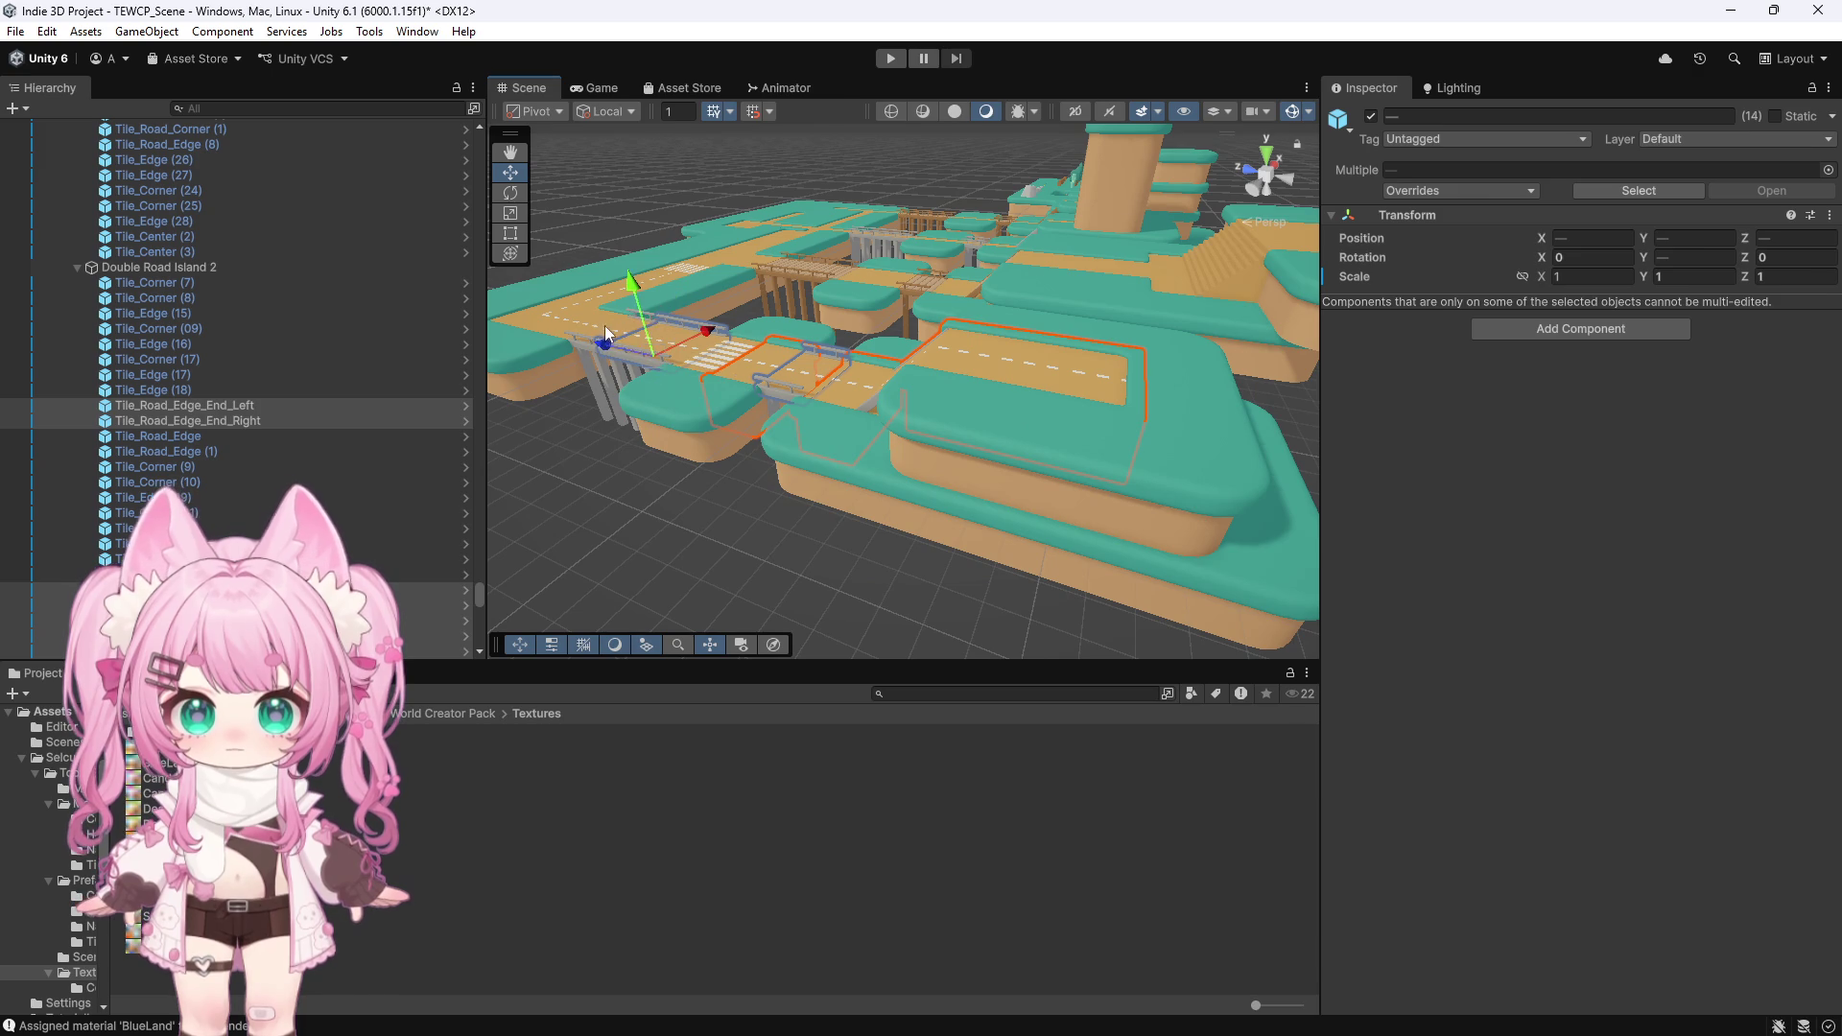
scroll(down, 3)
drag(557, 328, 784, 391)
scroll(up, 3)
click(769, 399)
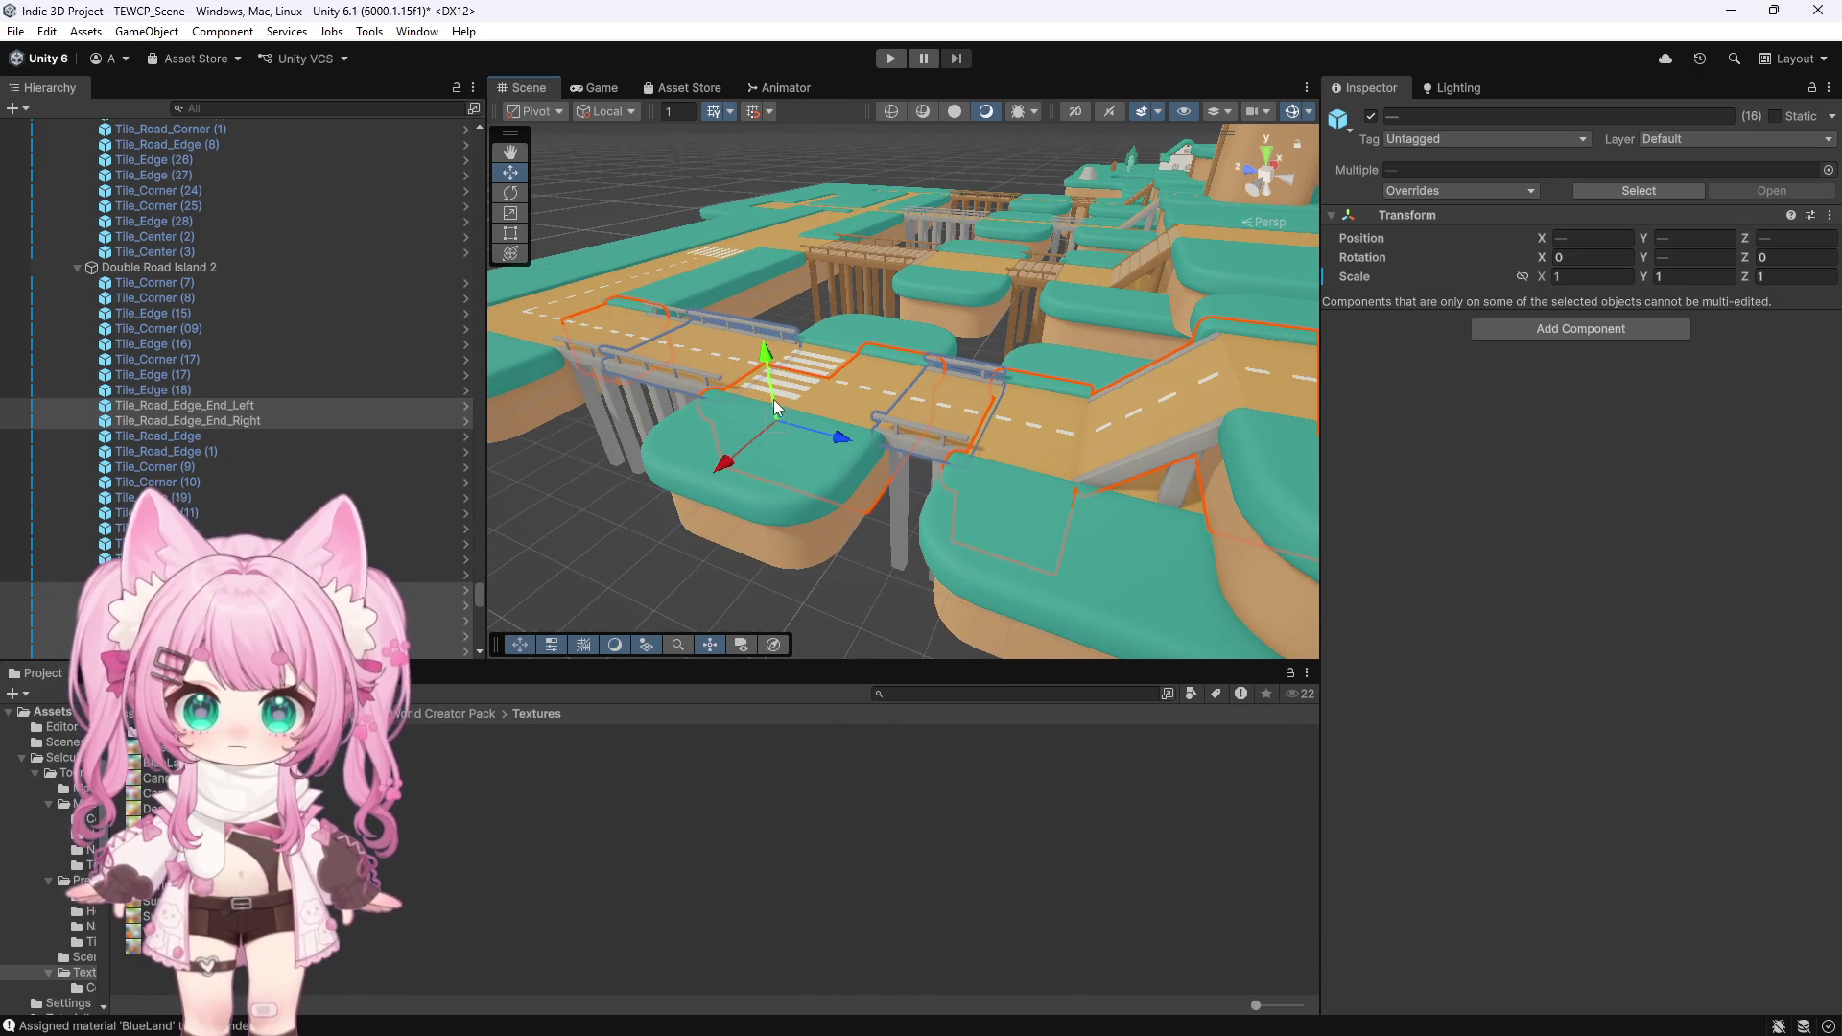
click(843, 353)
Add the left road section and the tiles near the crosswalk, completing the 23-tile selection
scroll(down, 3)
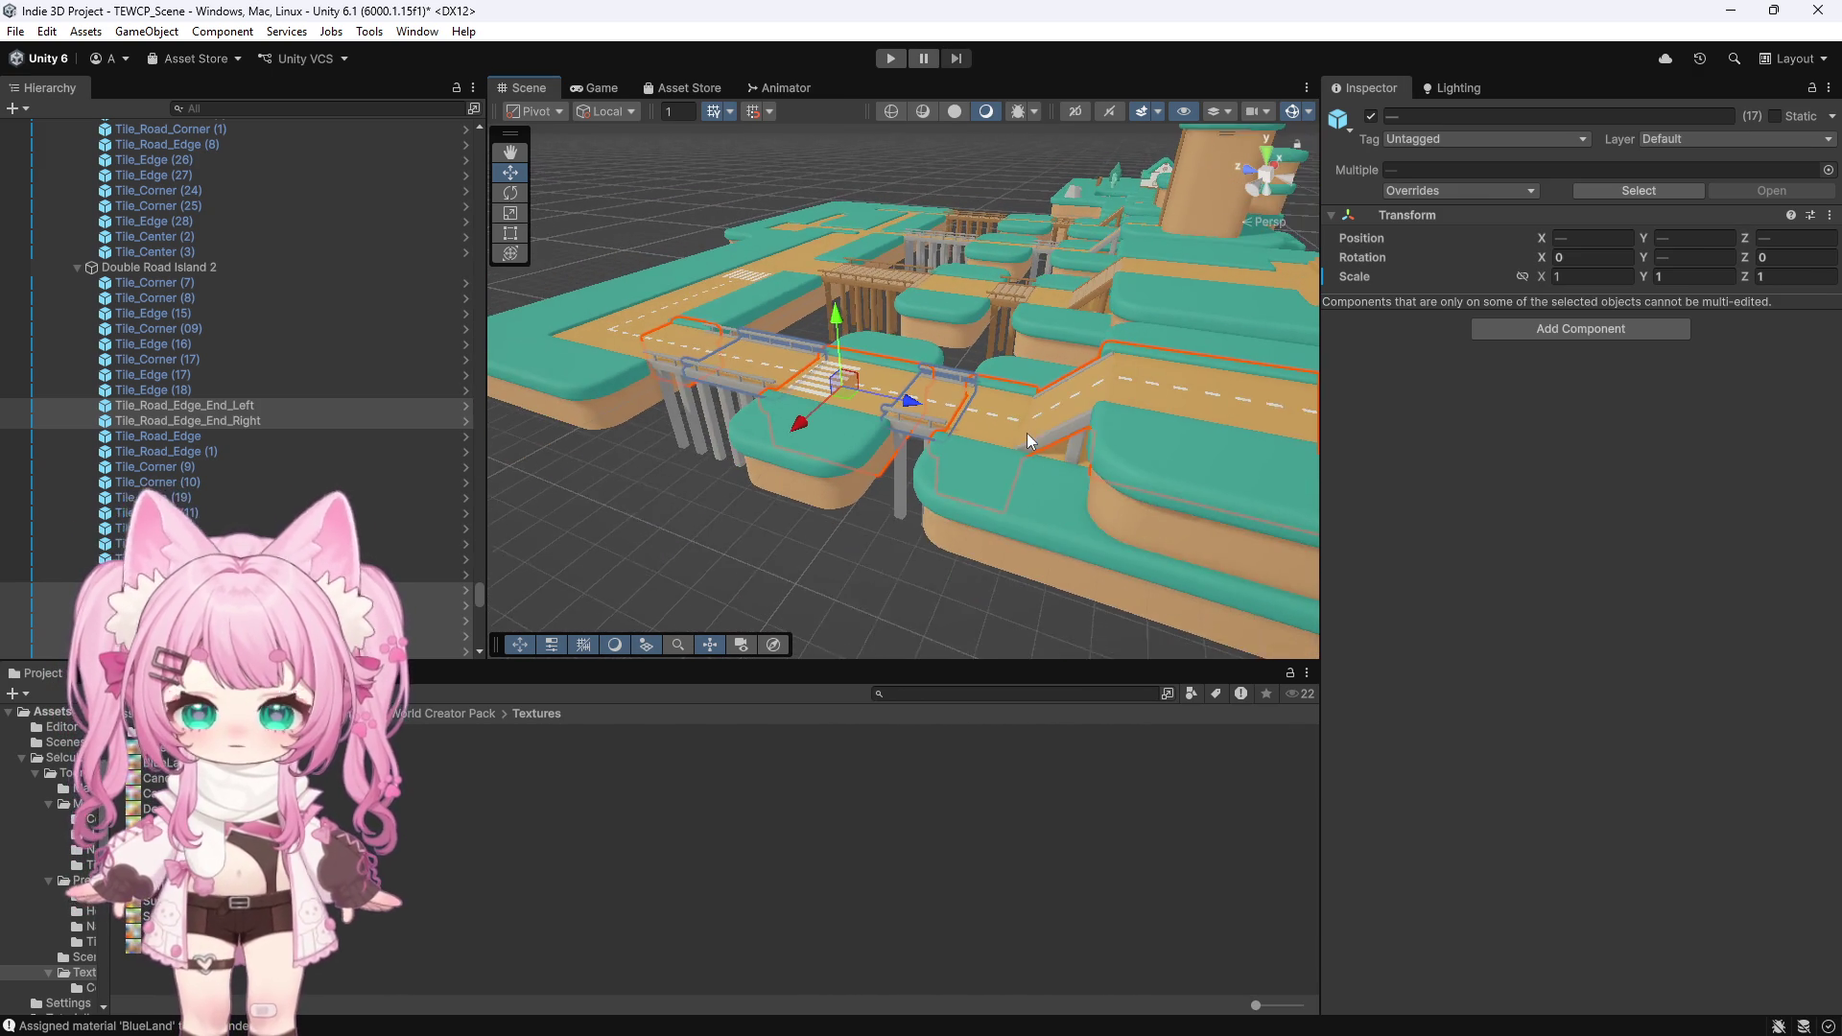
scroll(up, 3)
drag(864, 384, 942, 406)
click(515, 173)
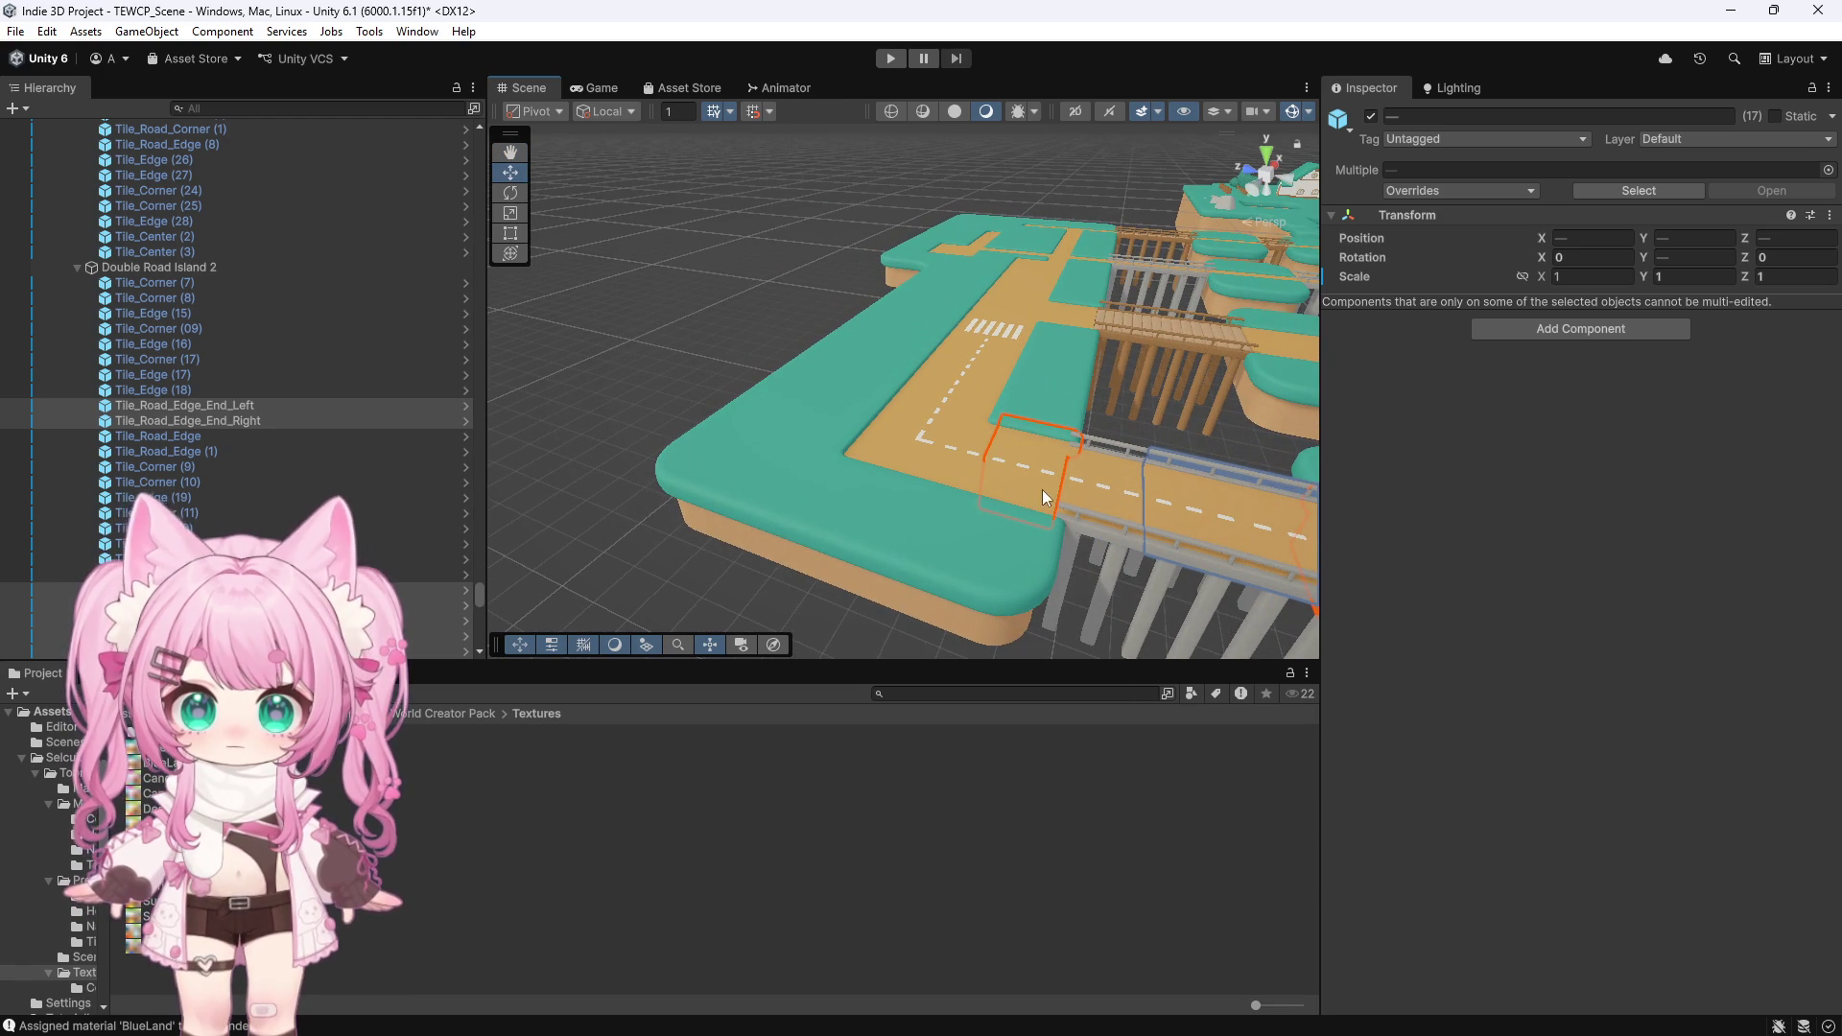
click(967, 456)
click(888, 451)
click(906, 413)
click(986, 394)
click(998, 335)
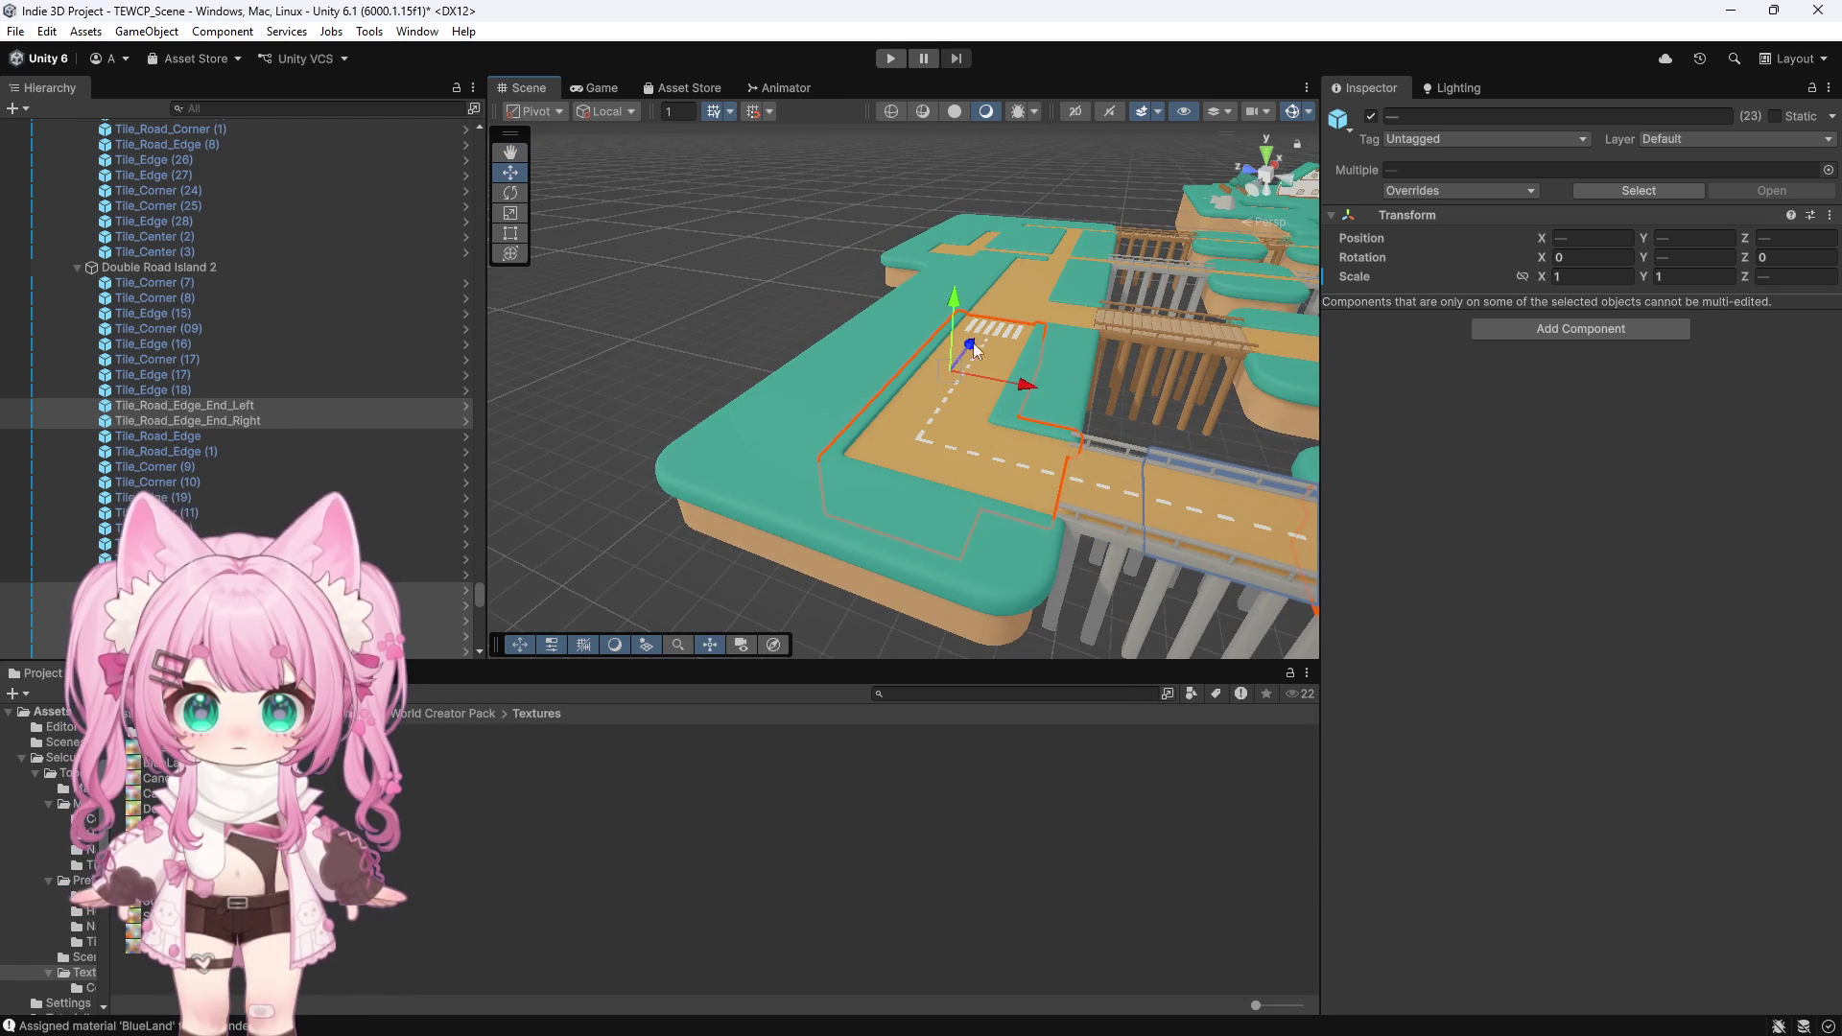
click(146, 31)
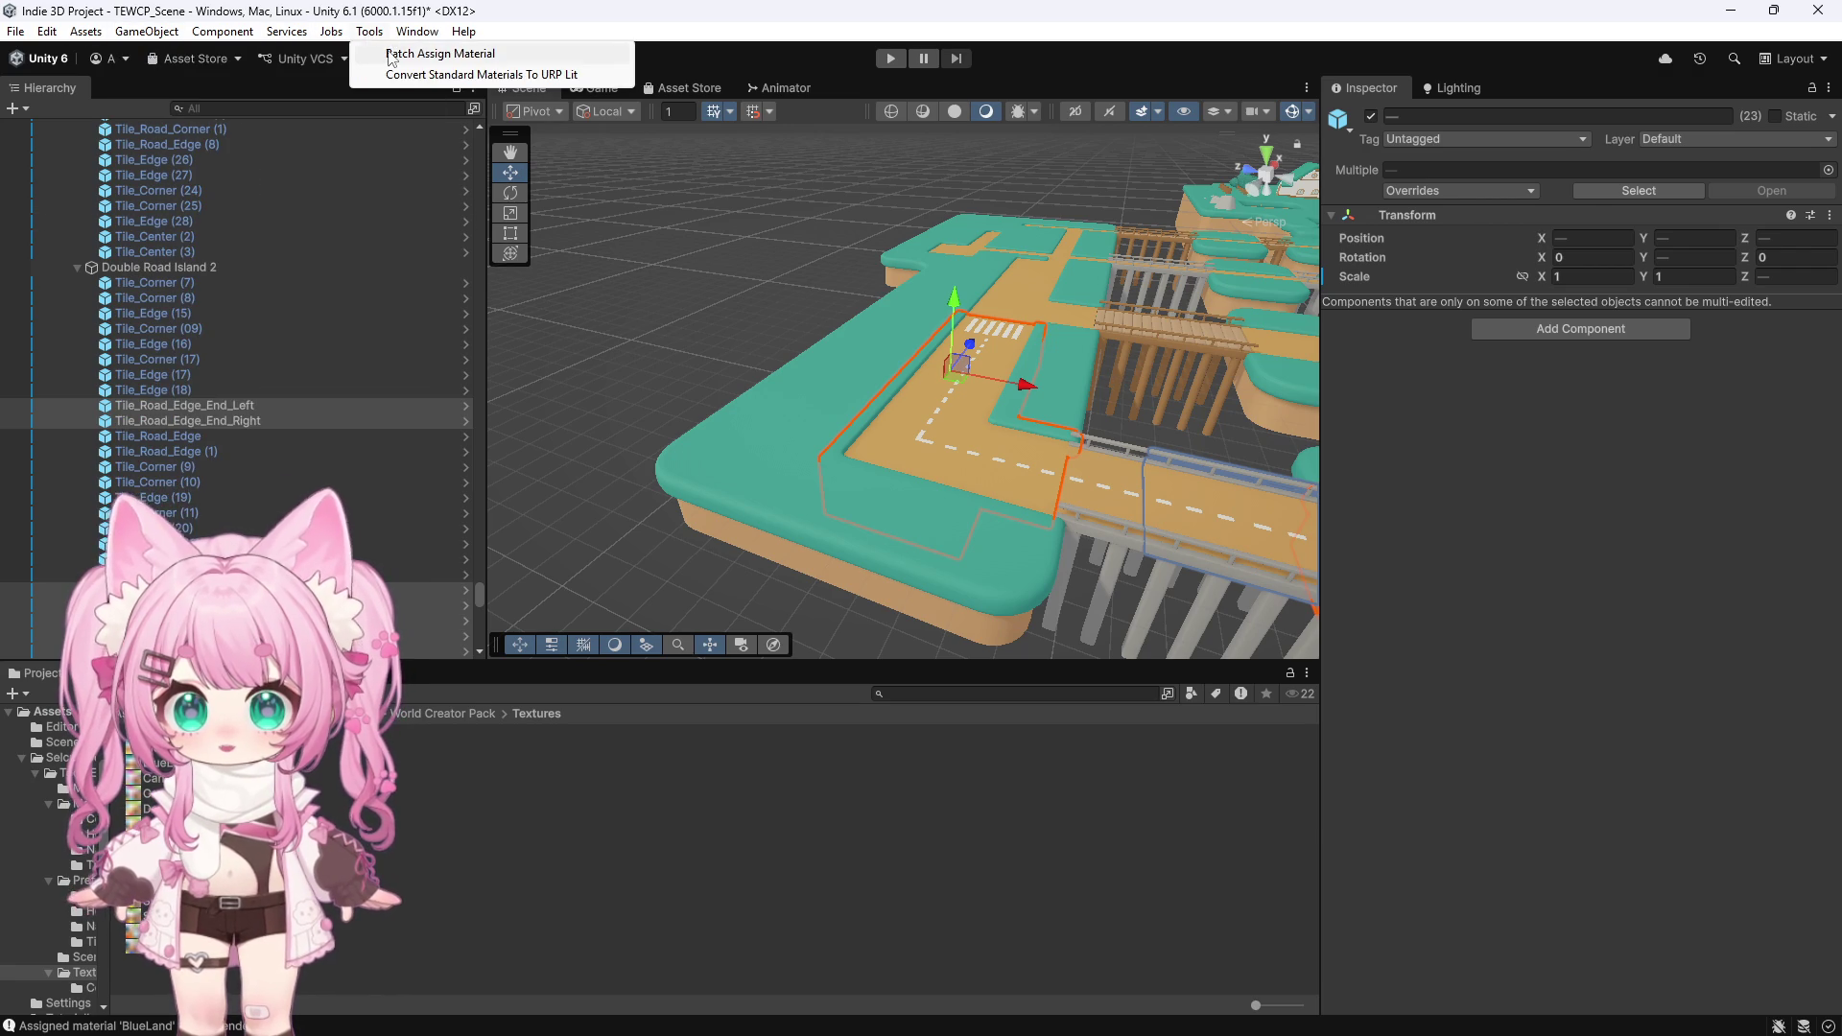
Batch assign BlueLand_Asphalt to the selected road tiles and close the batch window
click(422, 53)
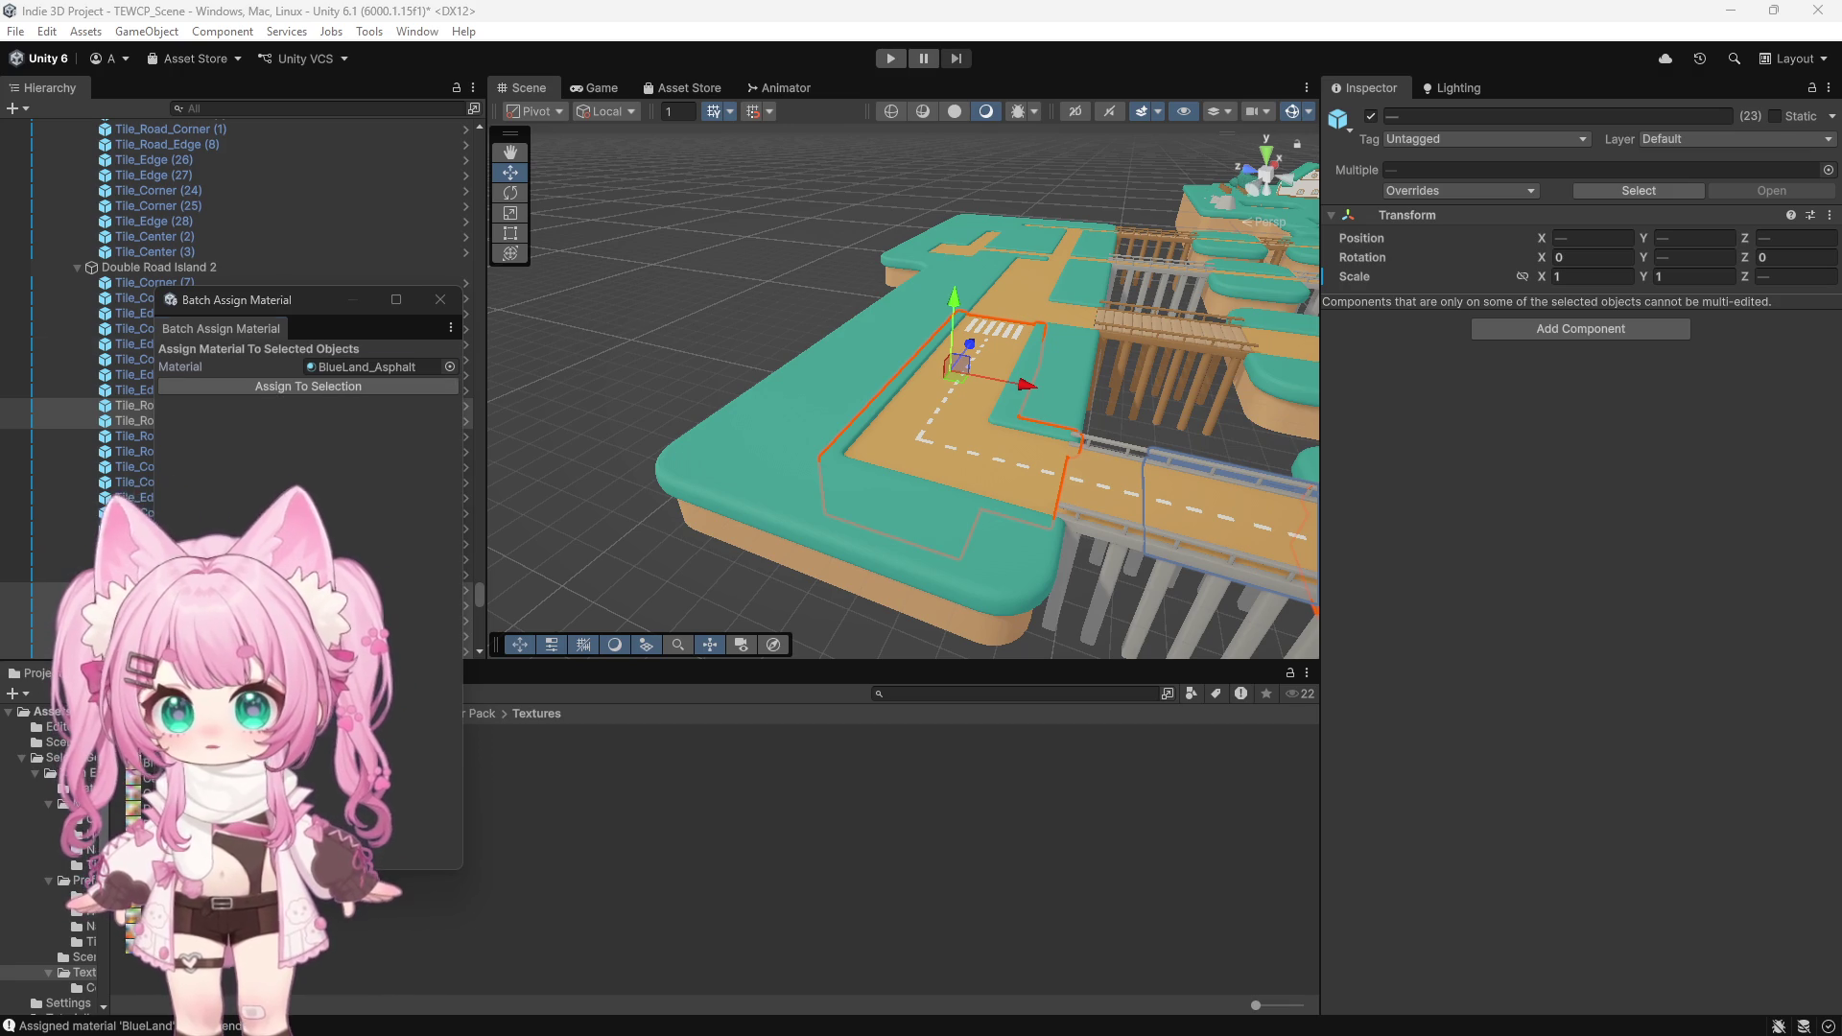
click(320, 385)
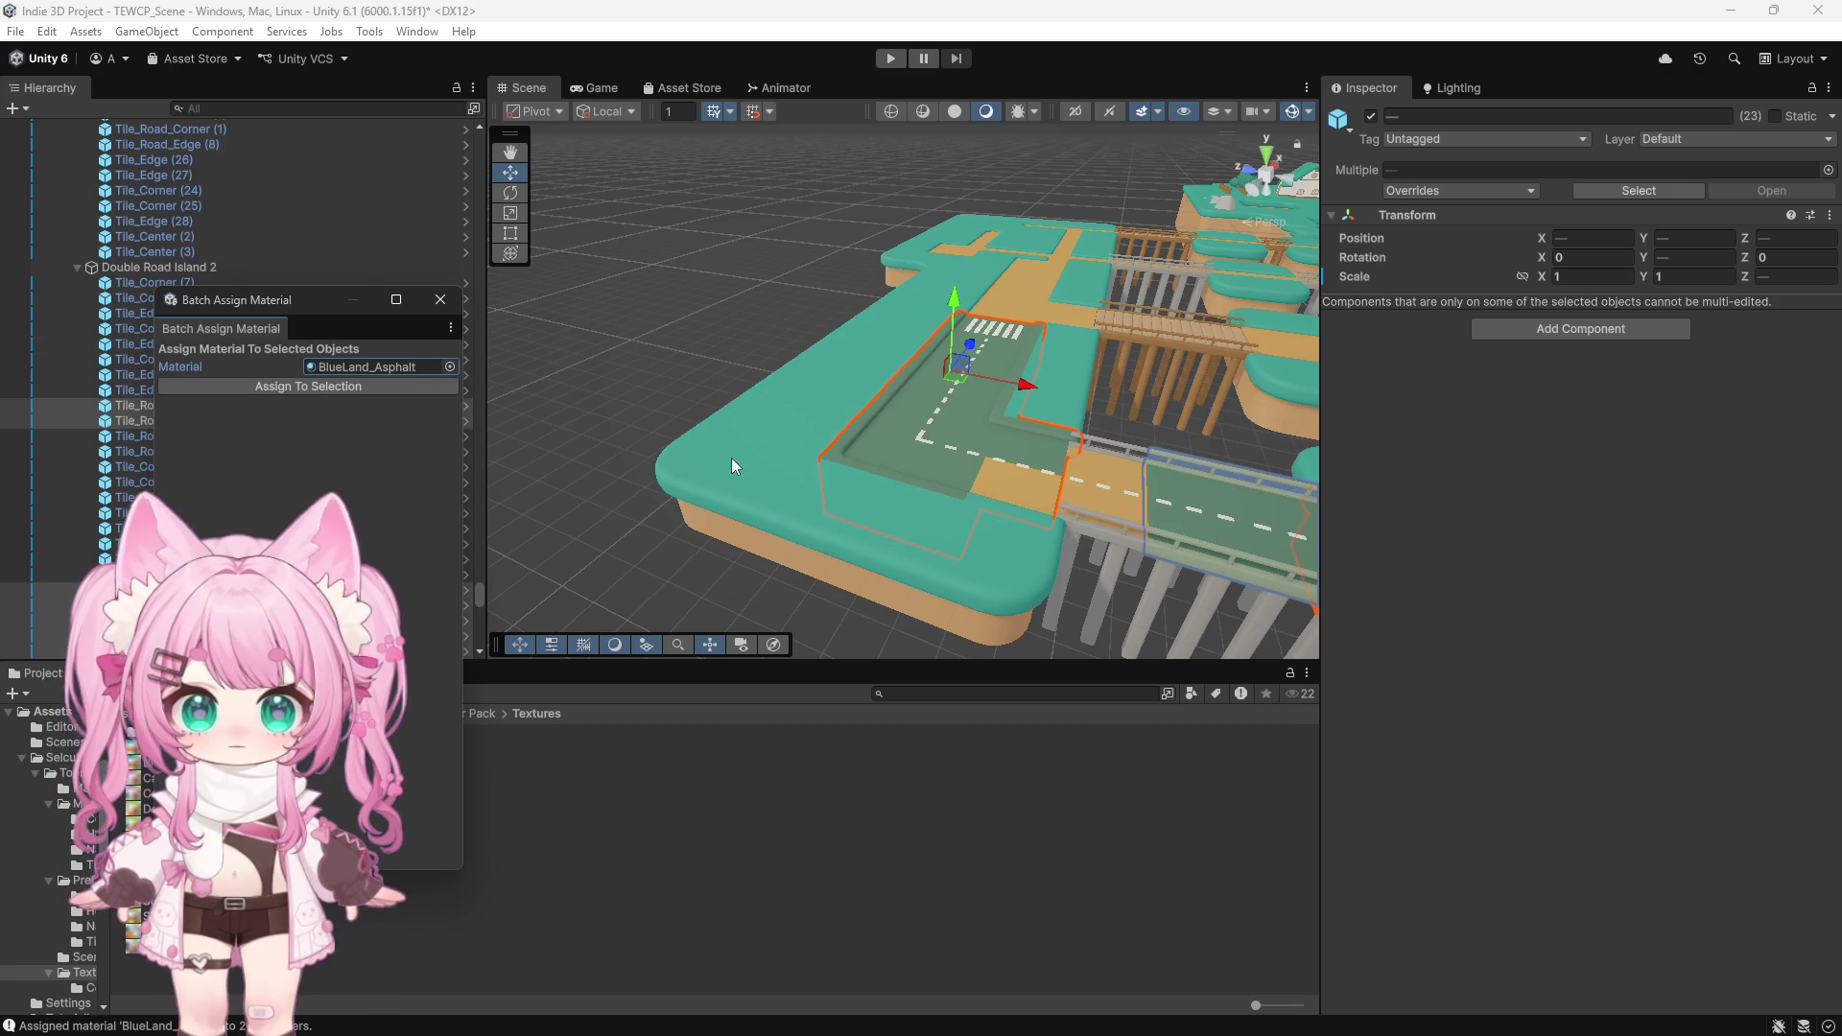
click(696, 591)
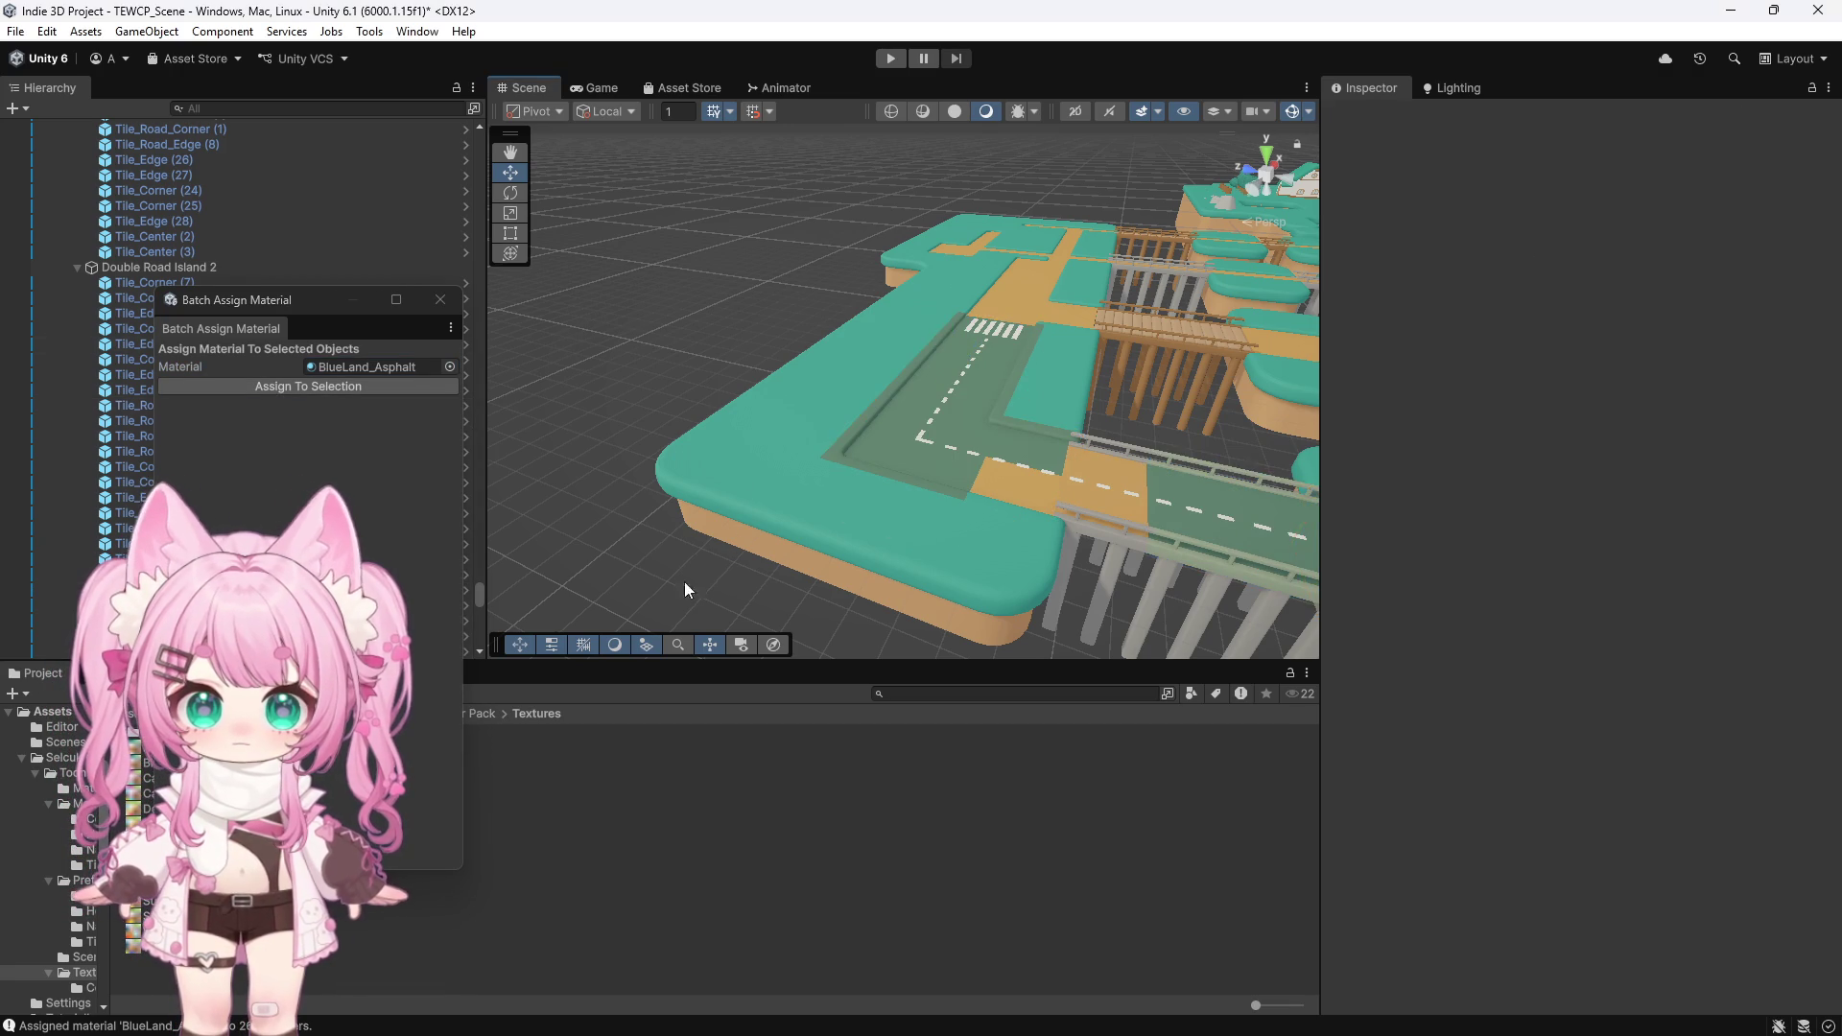
scroll(down, 3)
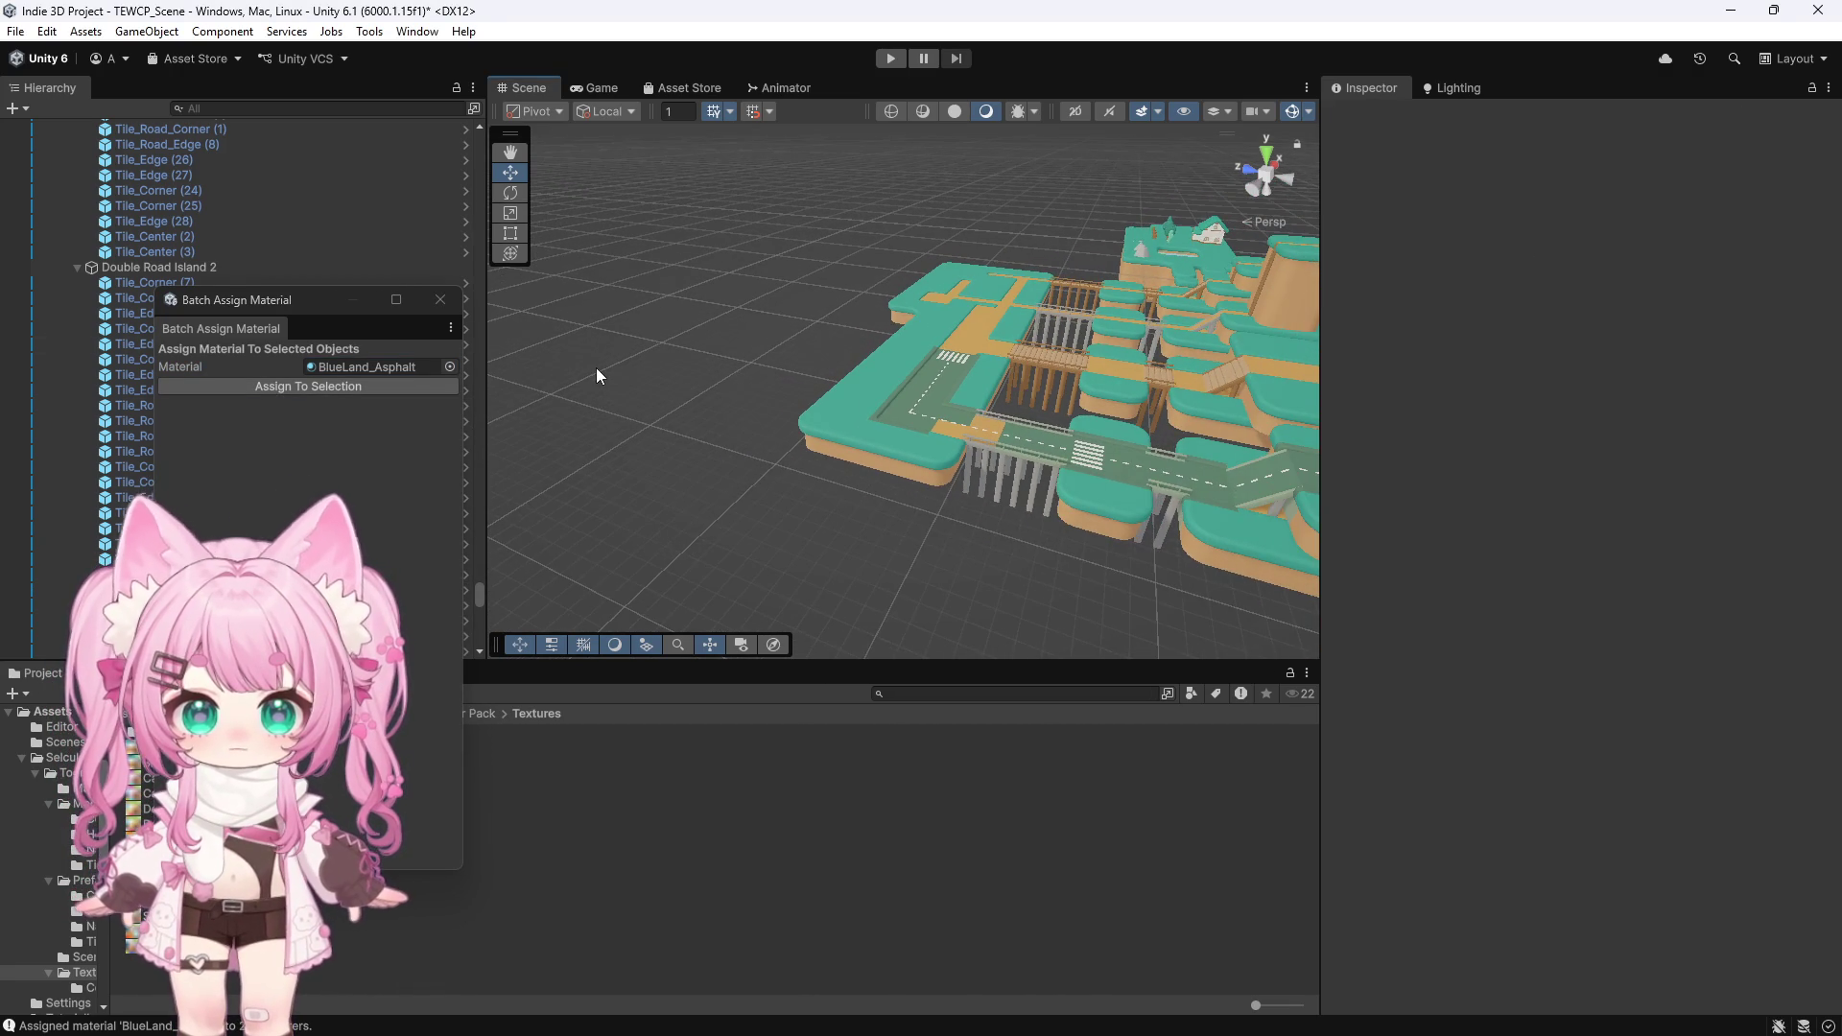
scroll(down, 3)
click(440, 299)
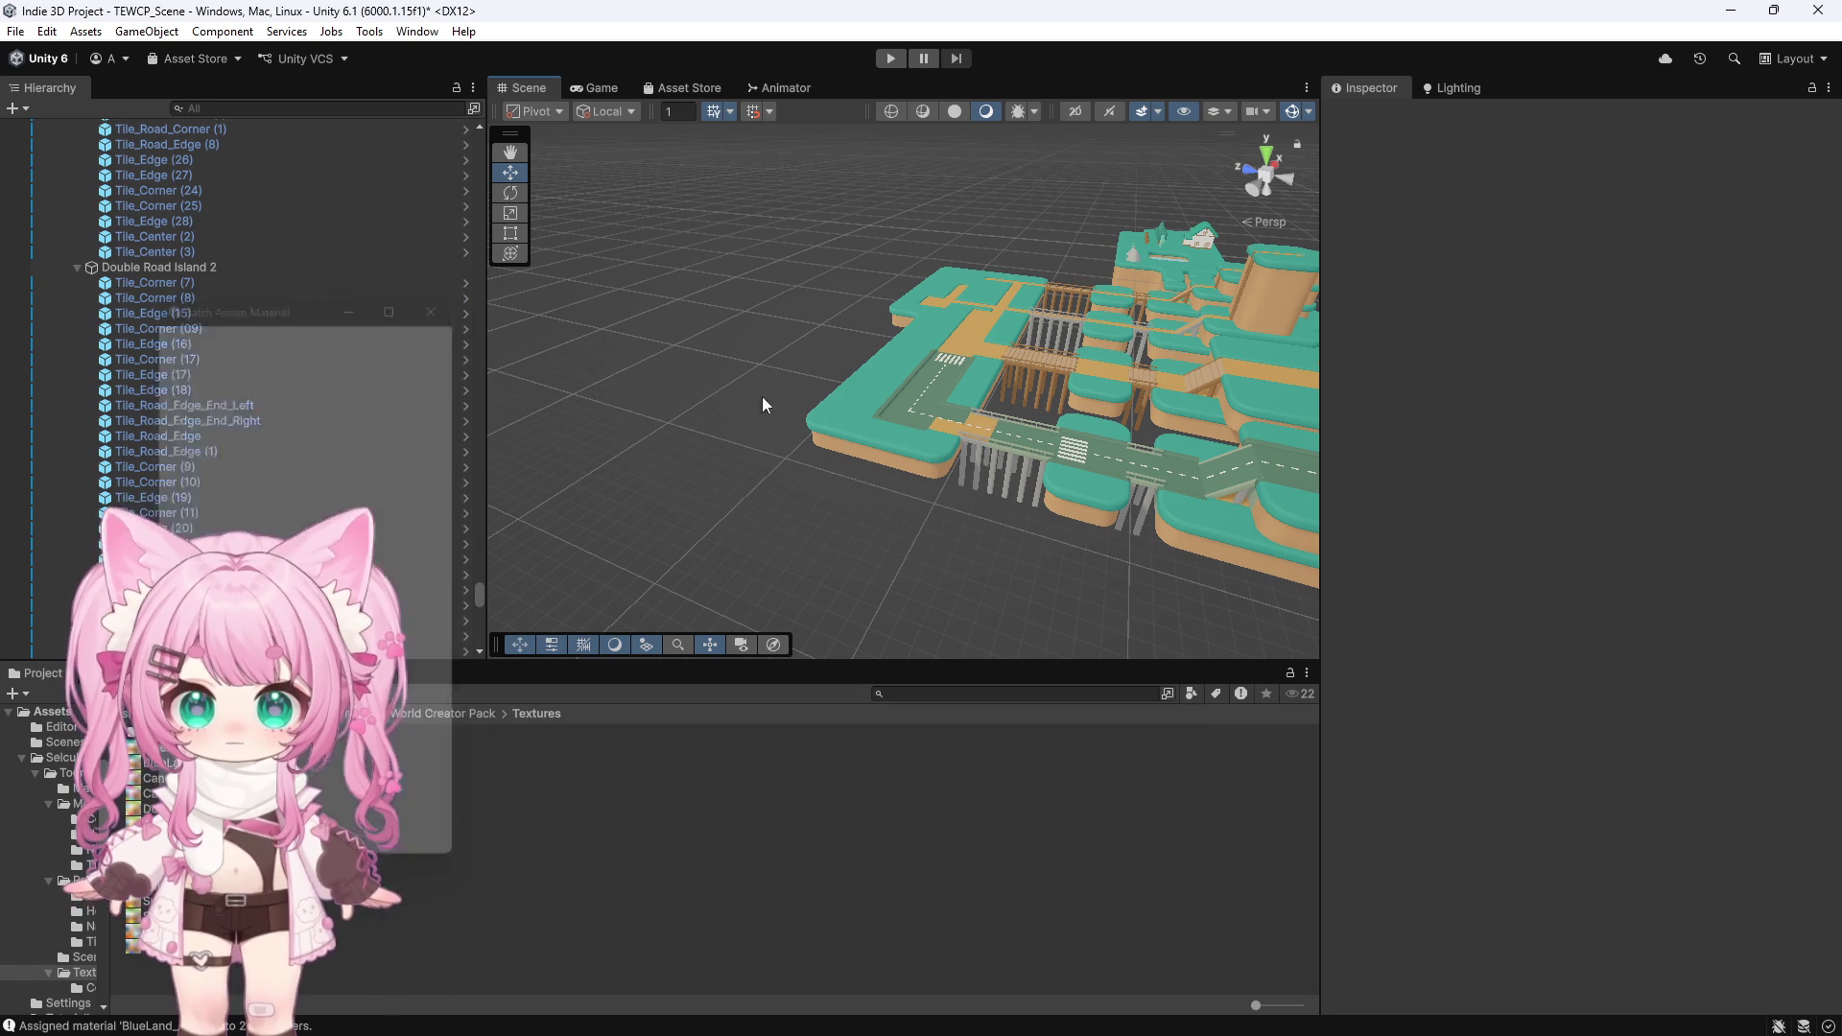
Inspect the recoloured roadway from several angles, then switch back to Photoshop
scroll(up, 3)
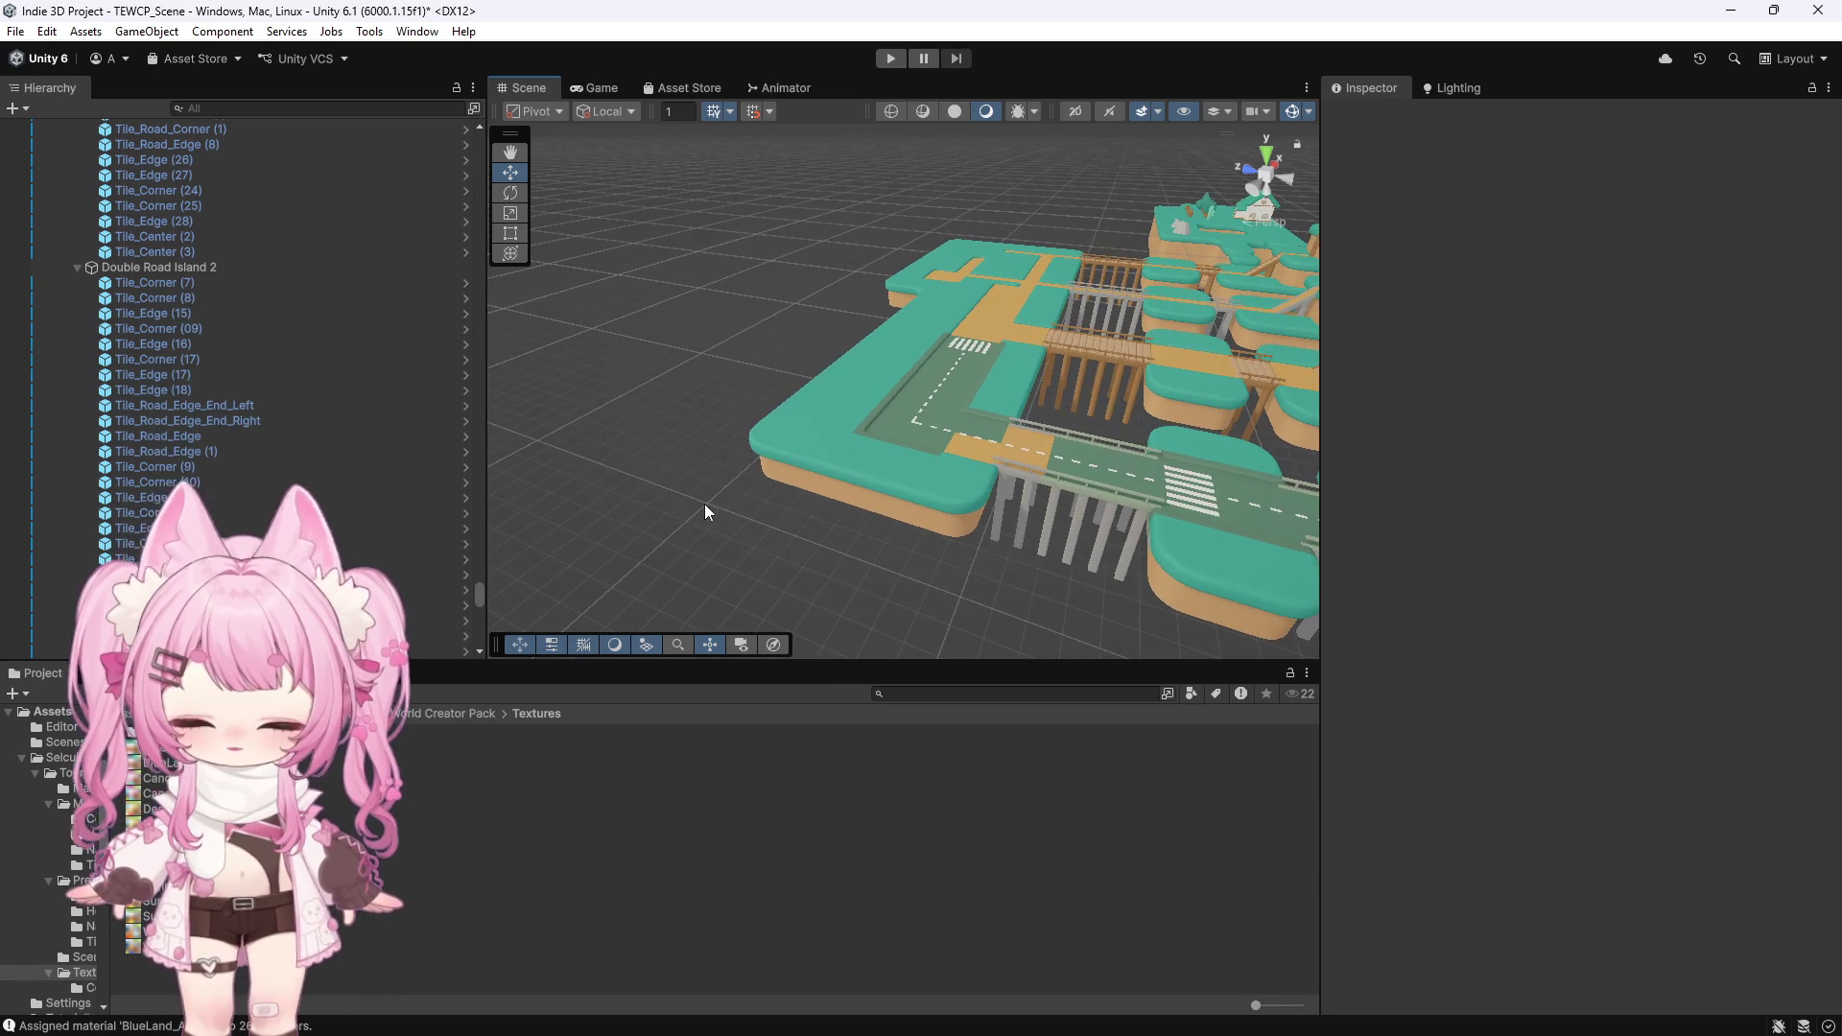
scroll(up, 3)
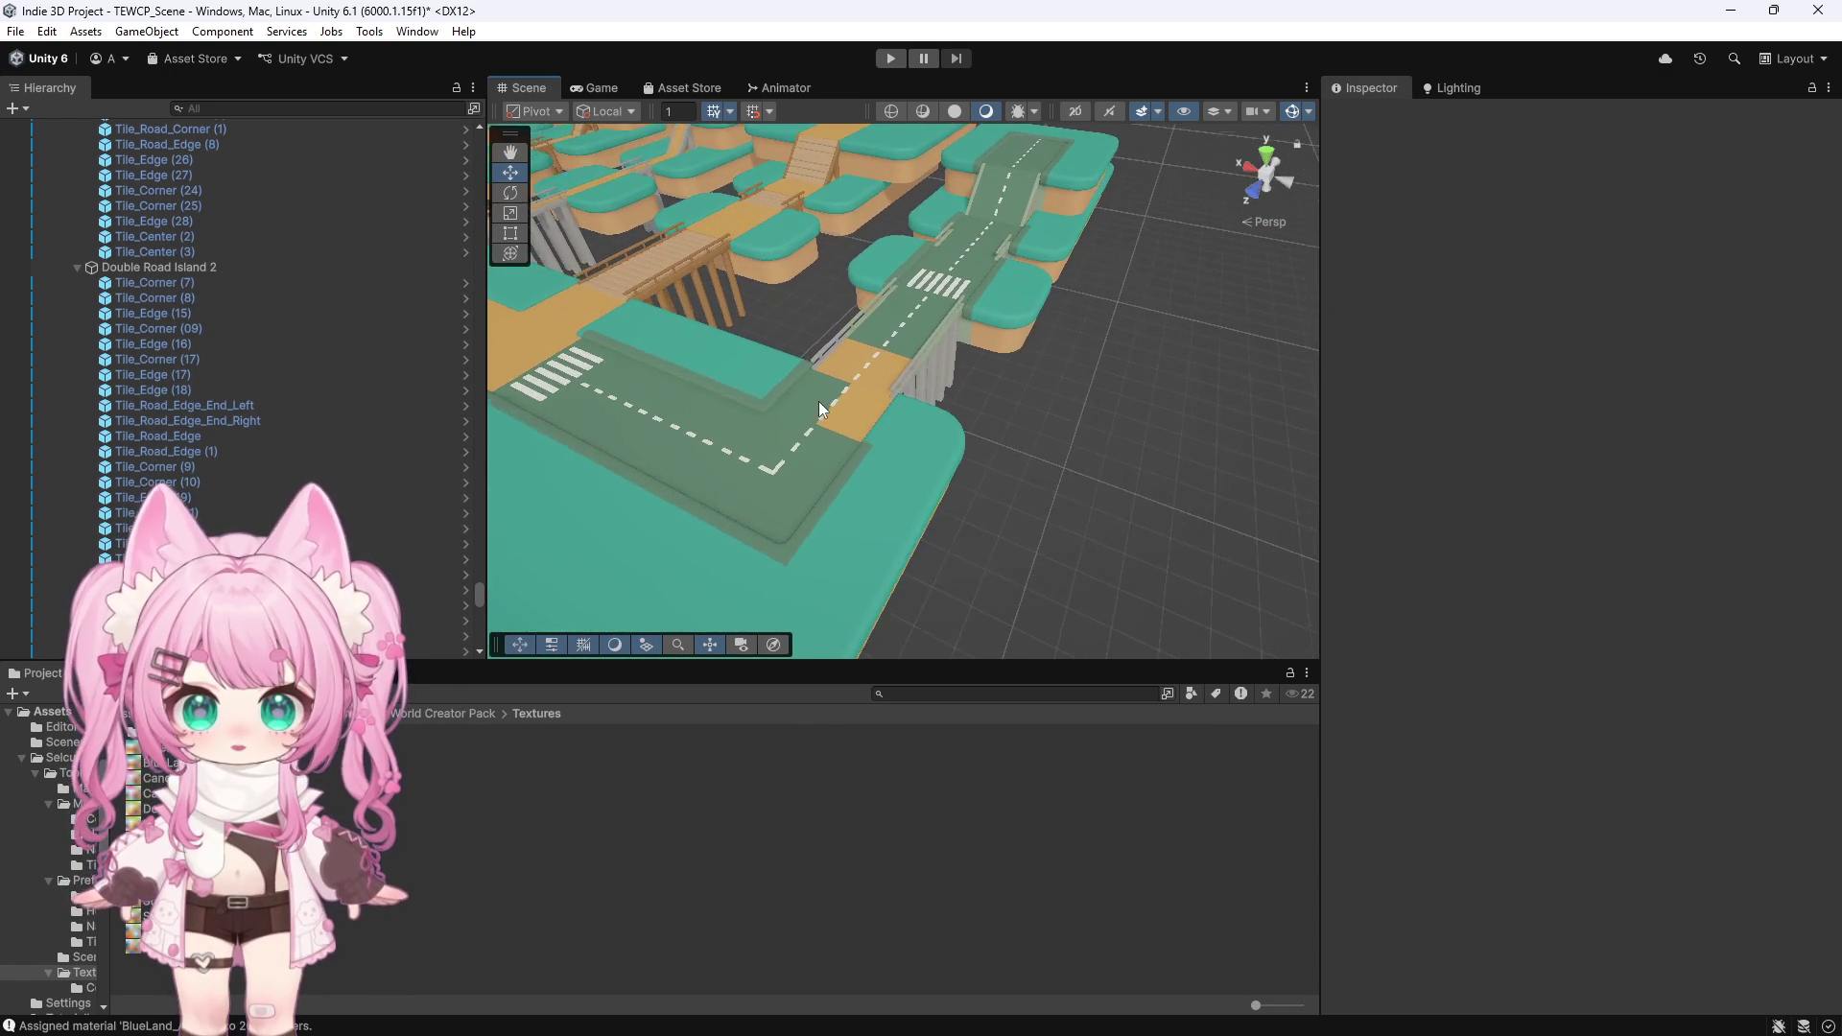
scroll(up, 3)
drag(902, 437, 979, 434)
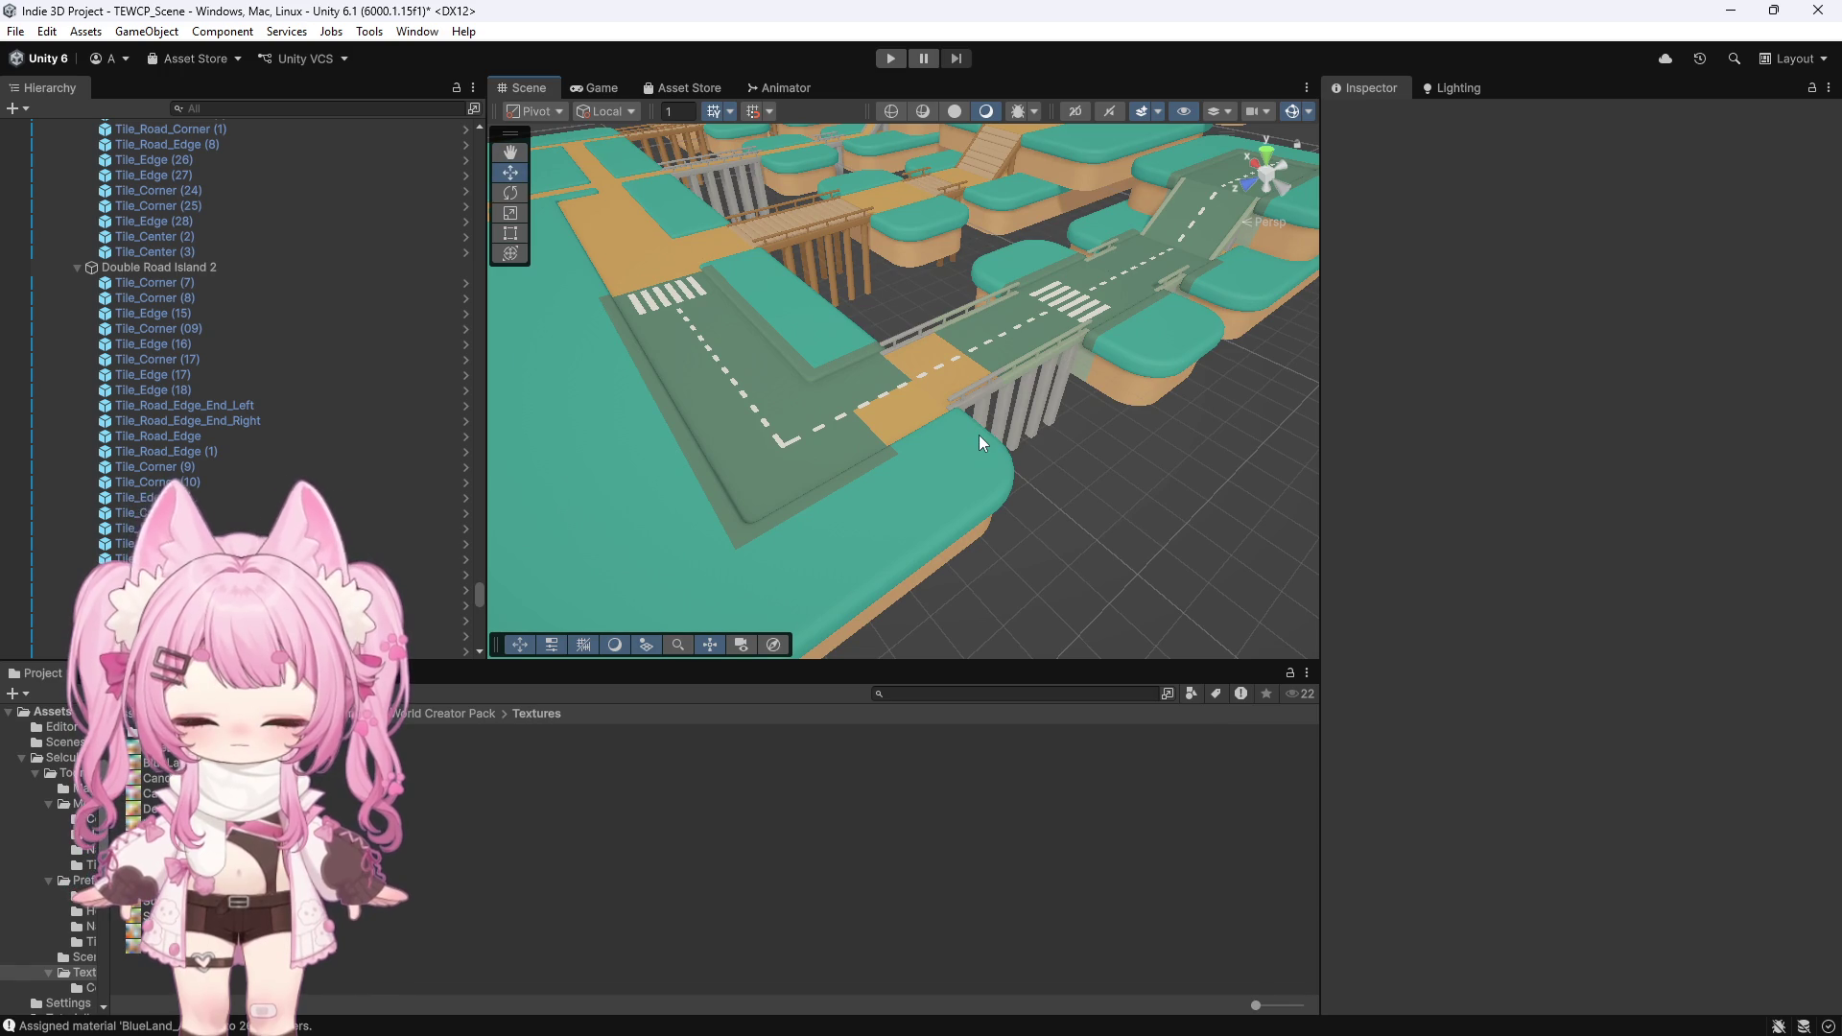
click(979, 434)
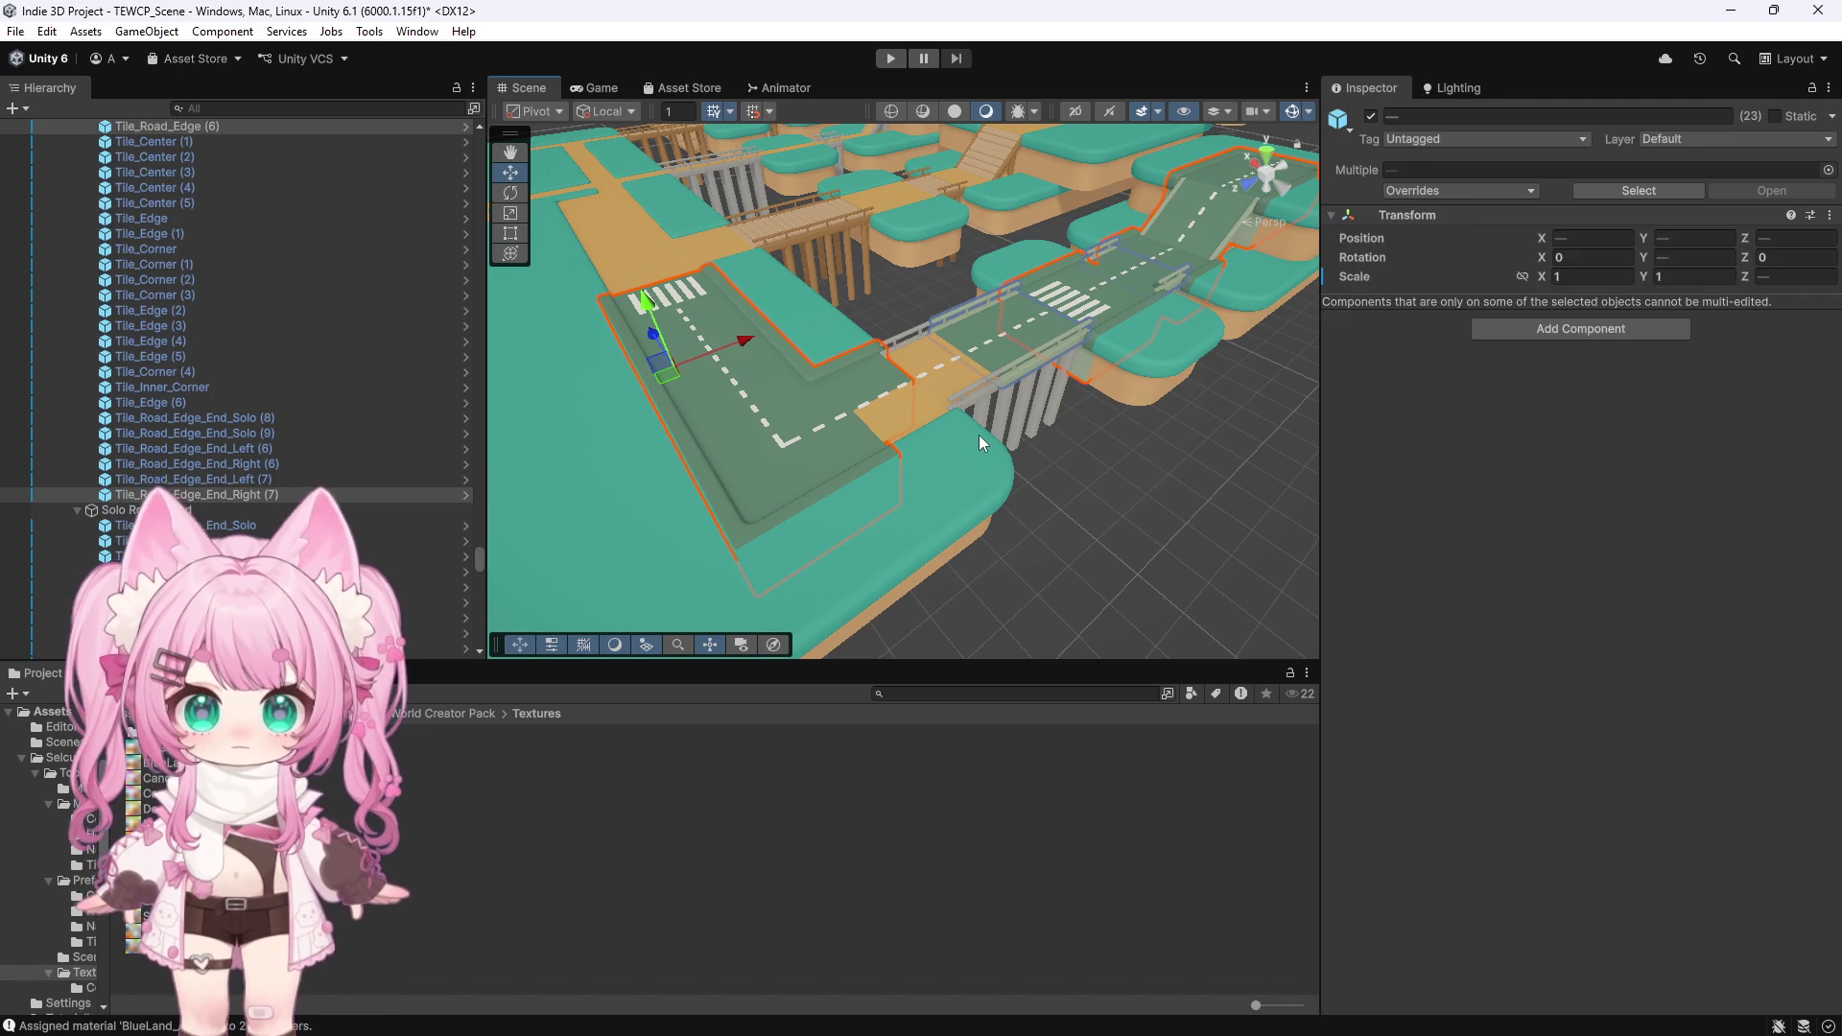
drag(979, 435, 815, 495)
scroll(down, 3)
scroll(down, 3)
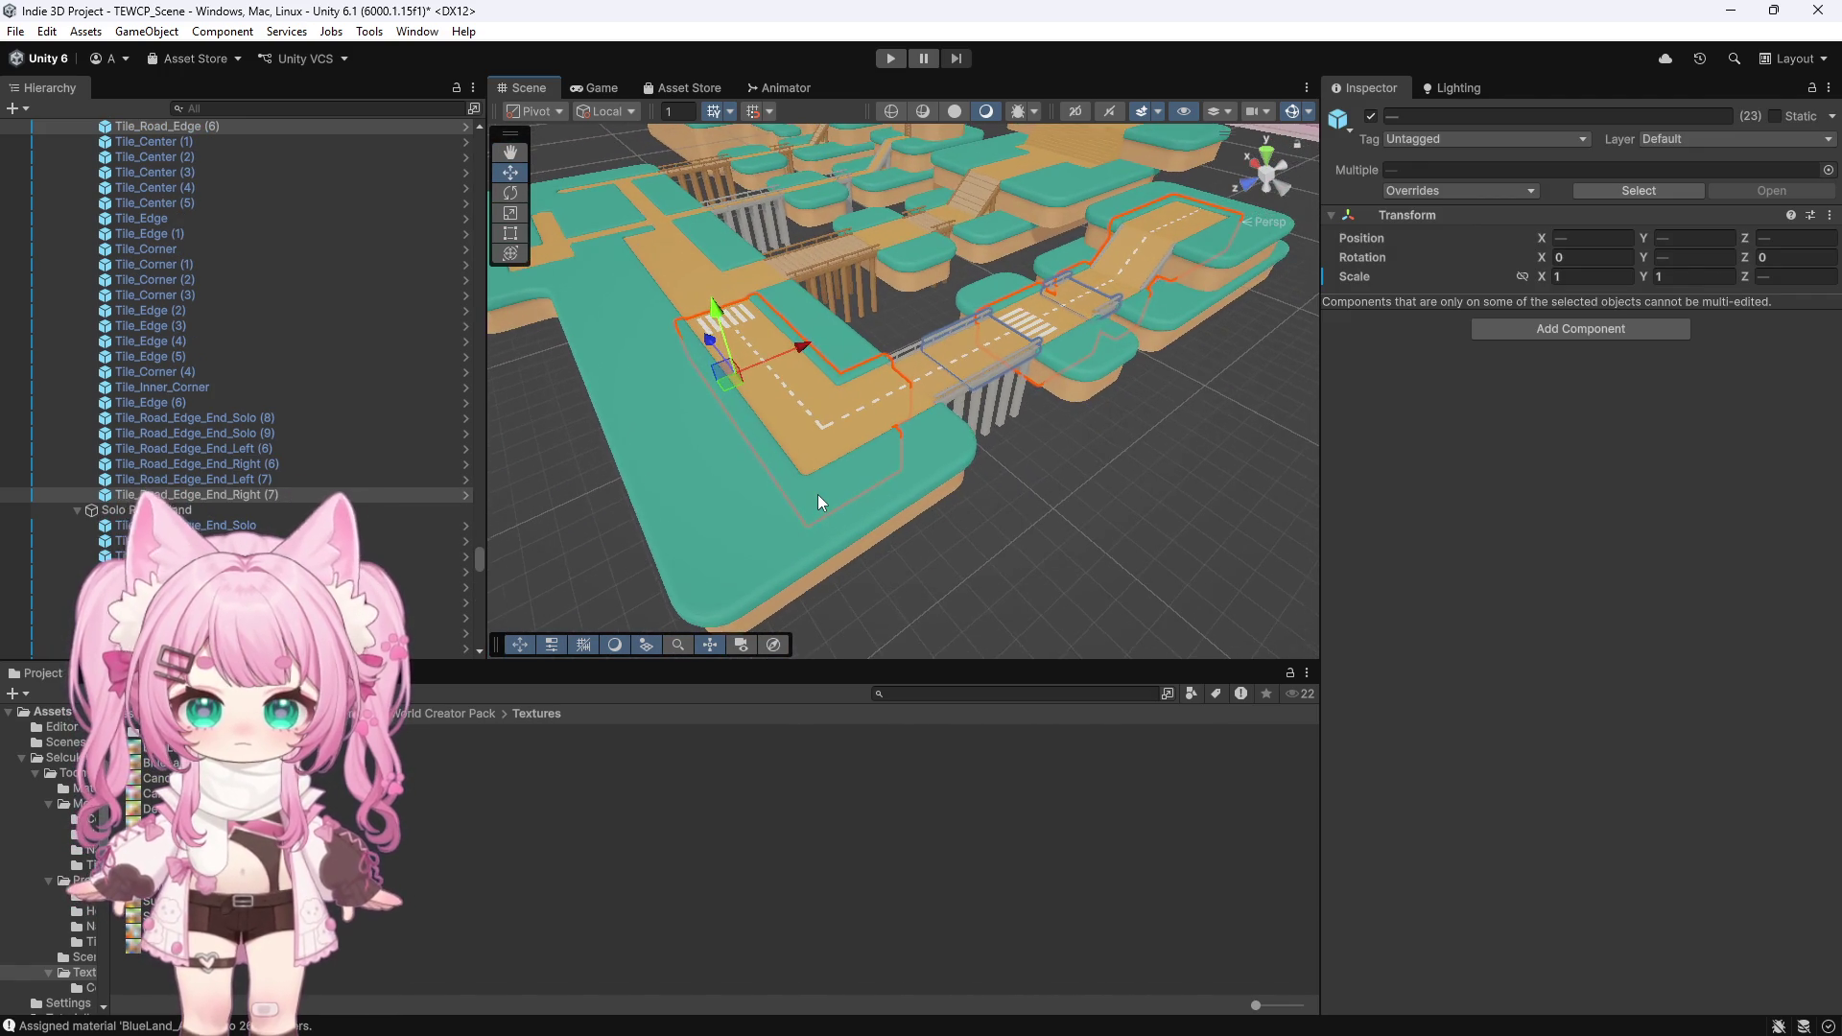
scroll(down, 3)
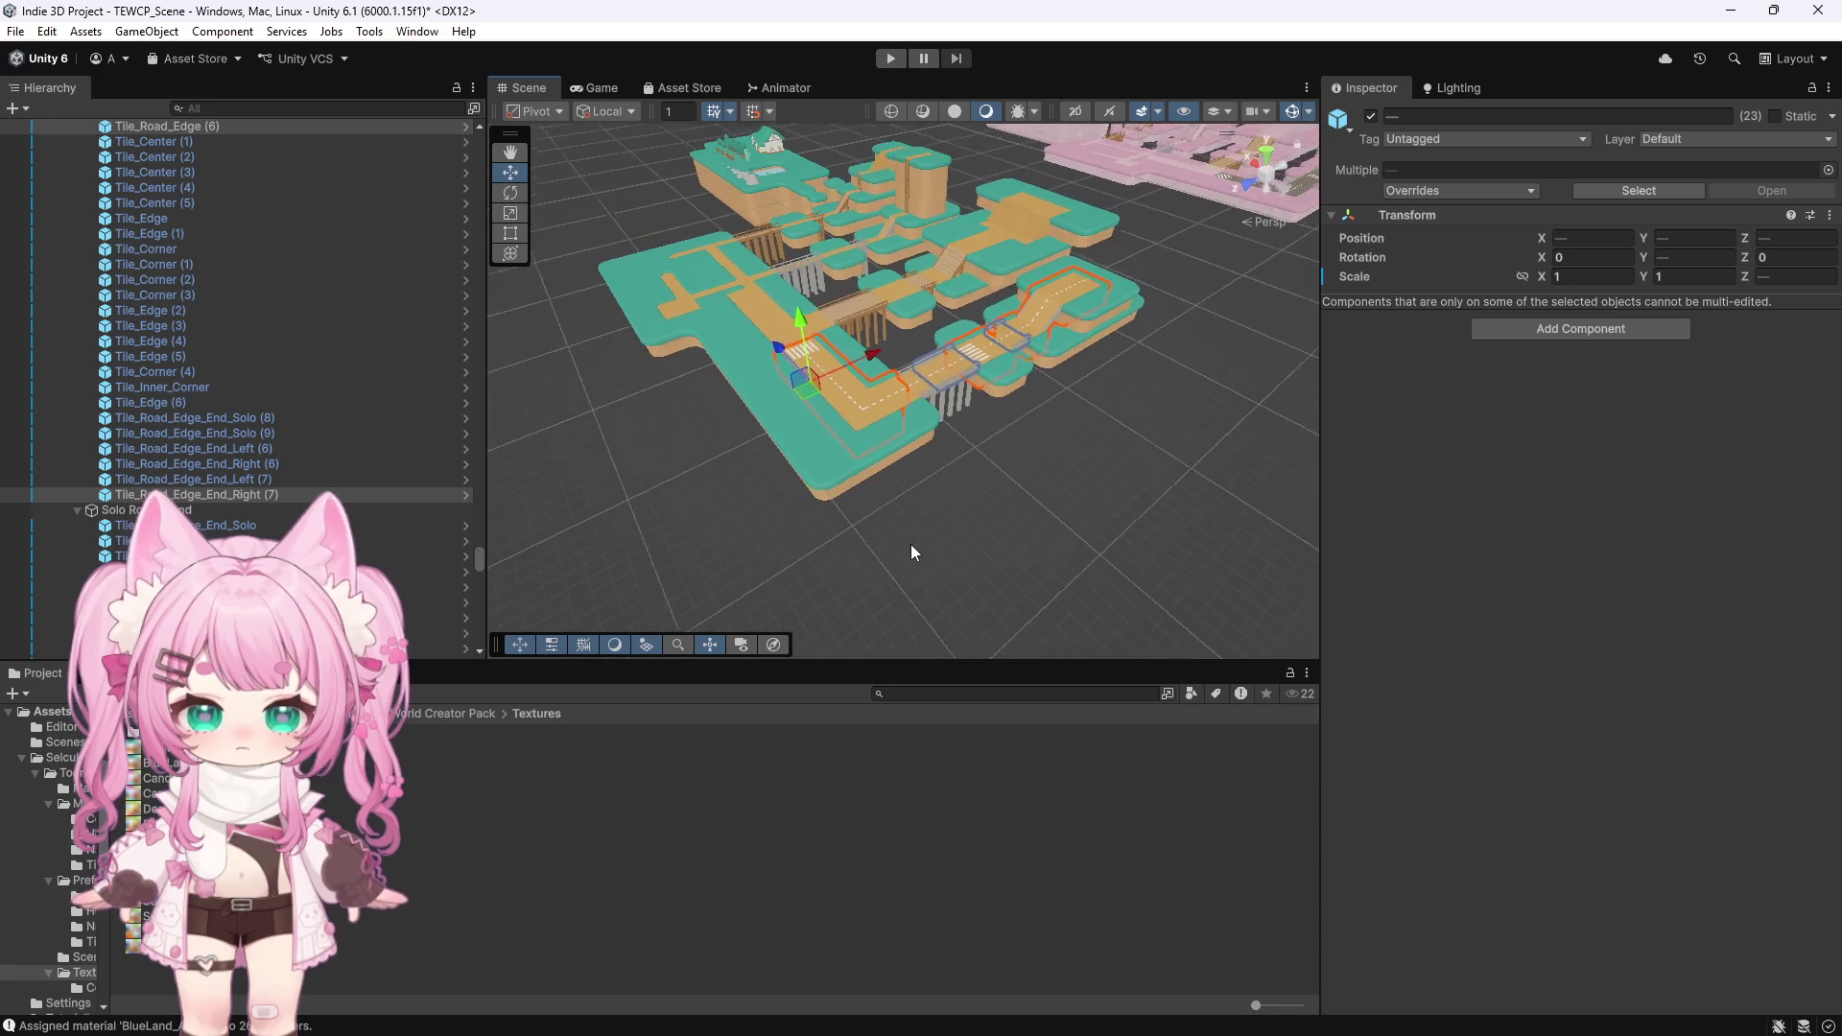
scroll(up, 3)
scroll(up, 3)
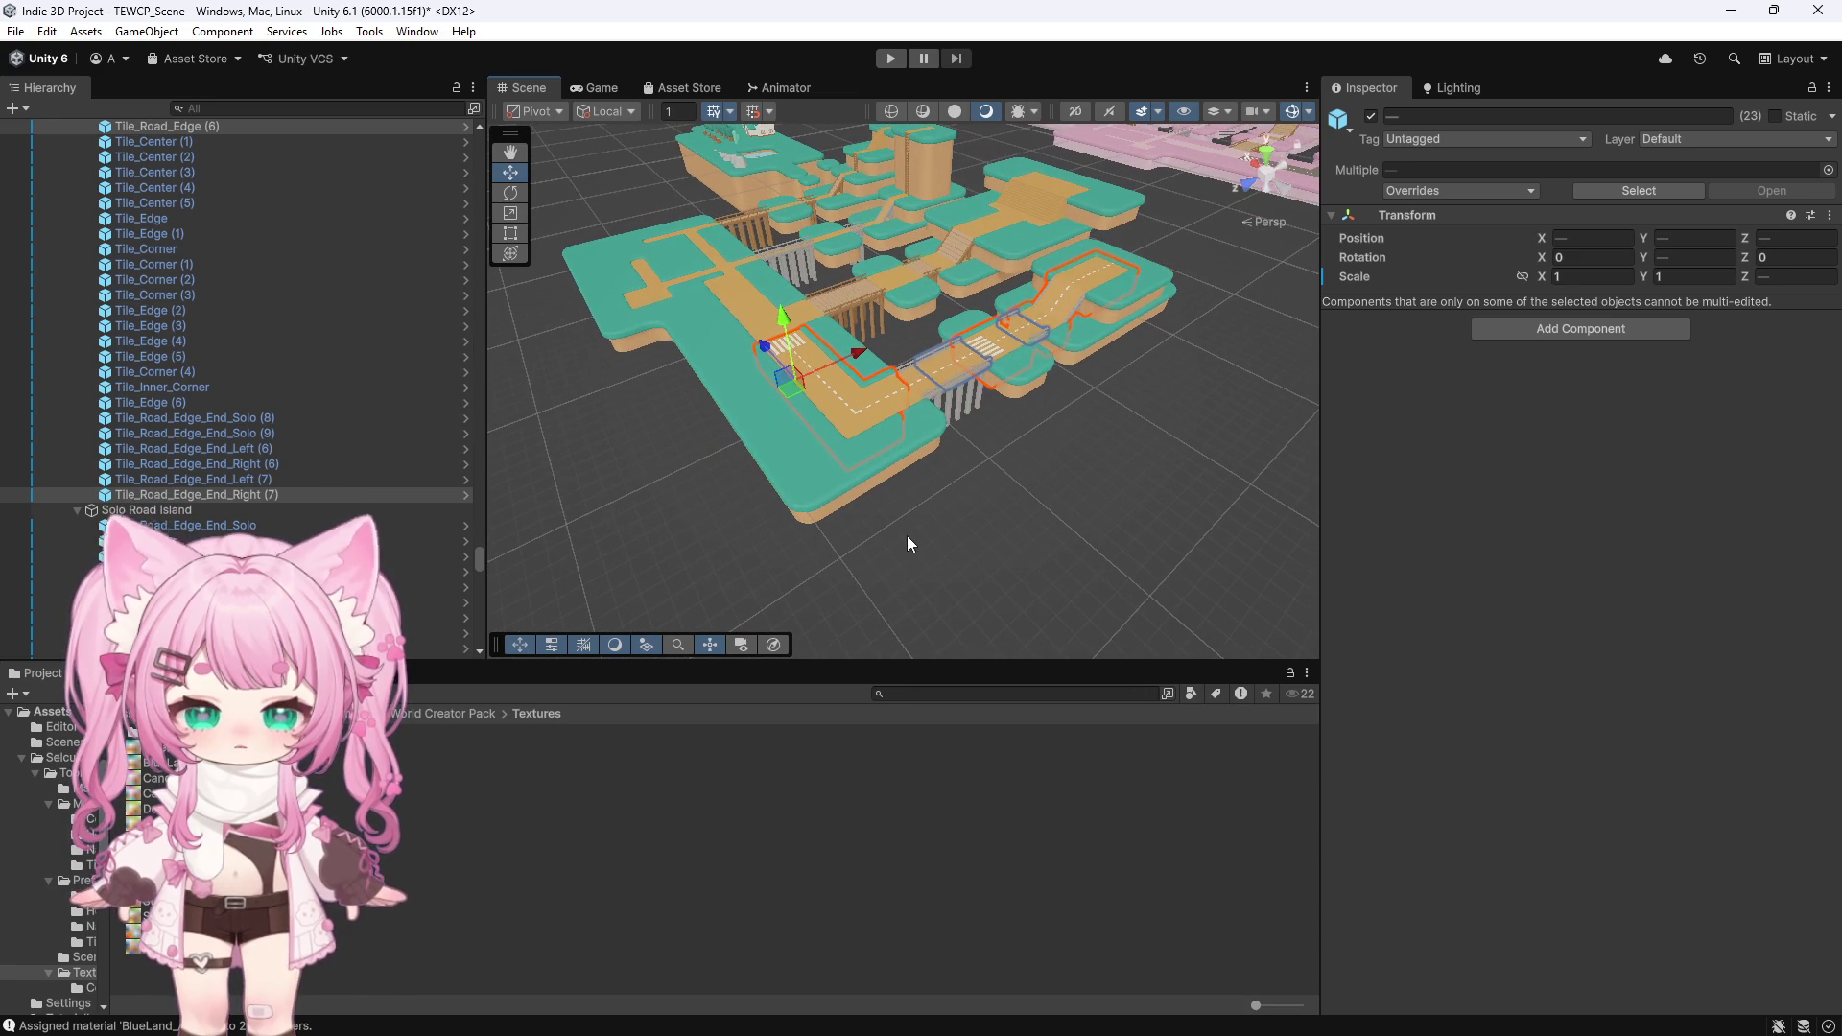
mouse_move(729, 1033)
click(962, 1027)
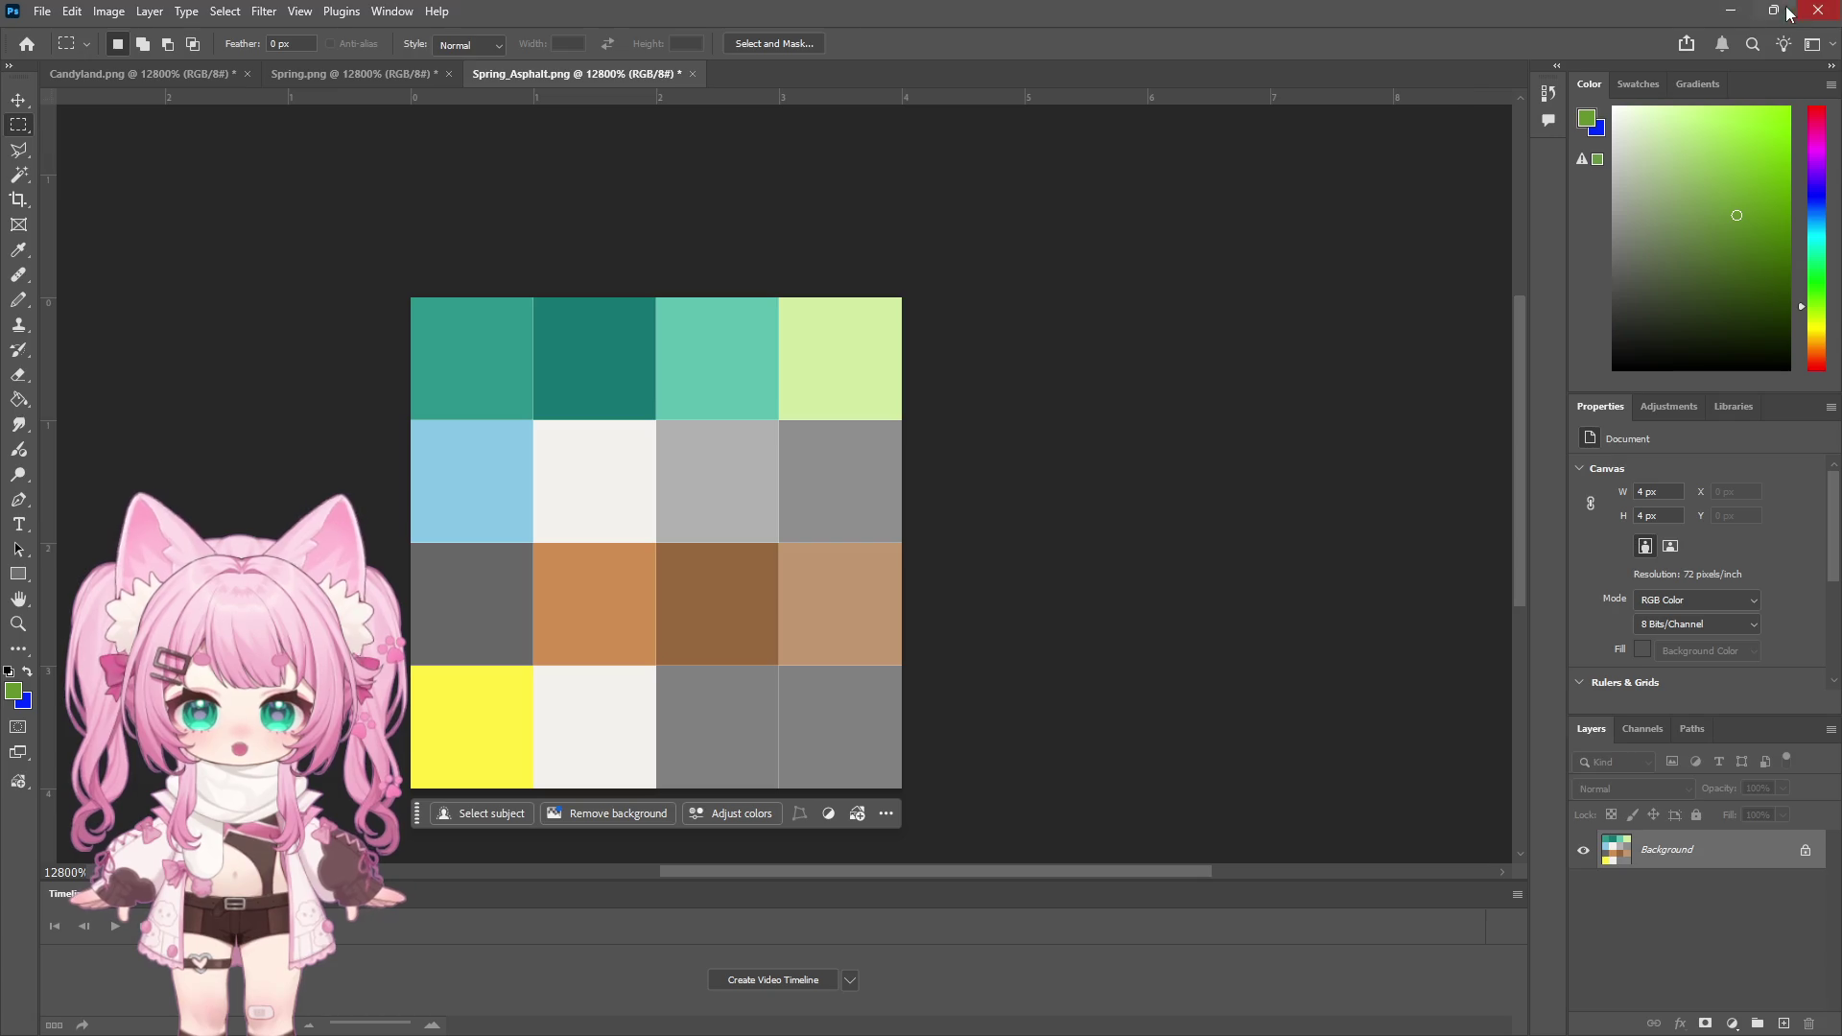
Find the Spring_Asphalt texture in the Project window and show its file in Explorer
click(1731, 11)
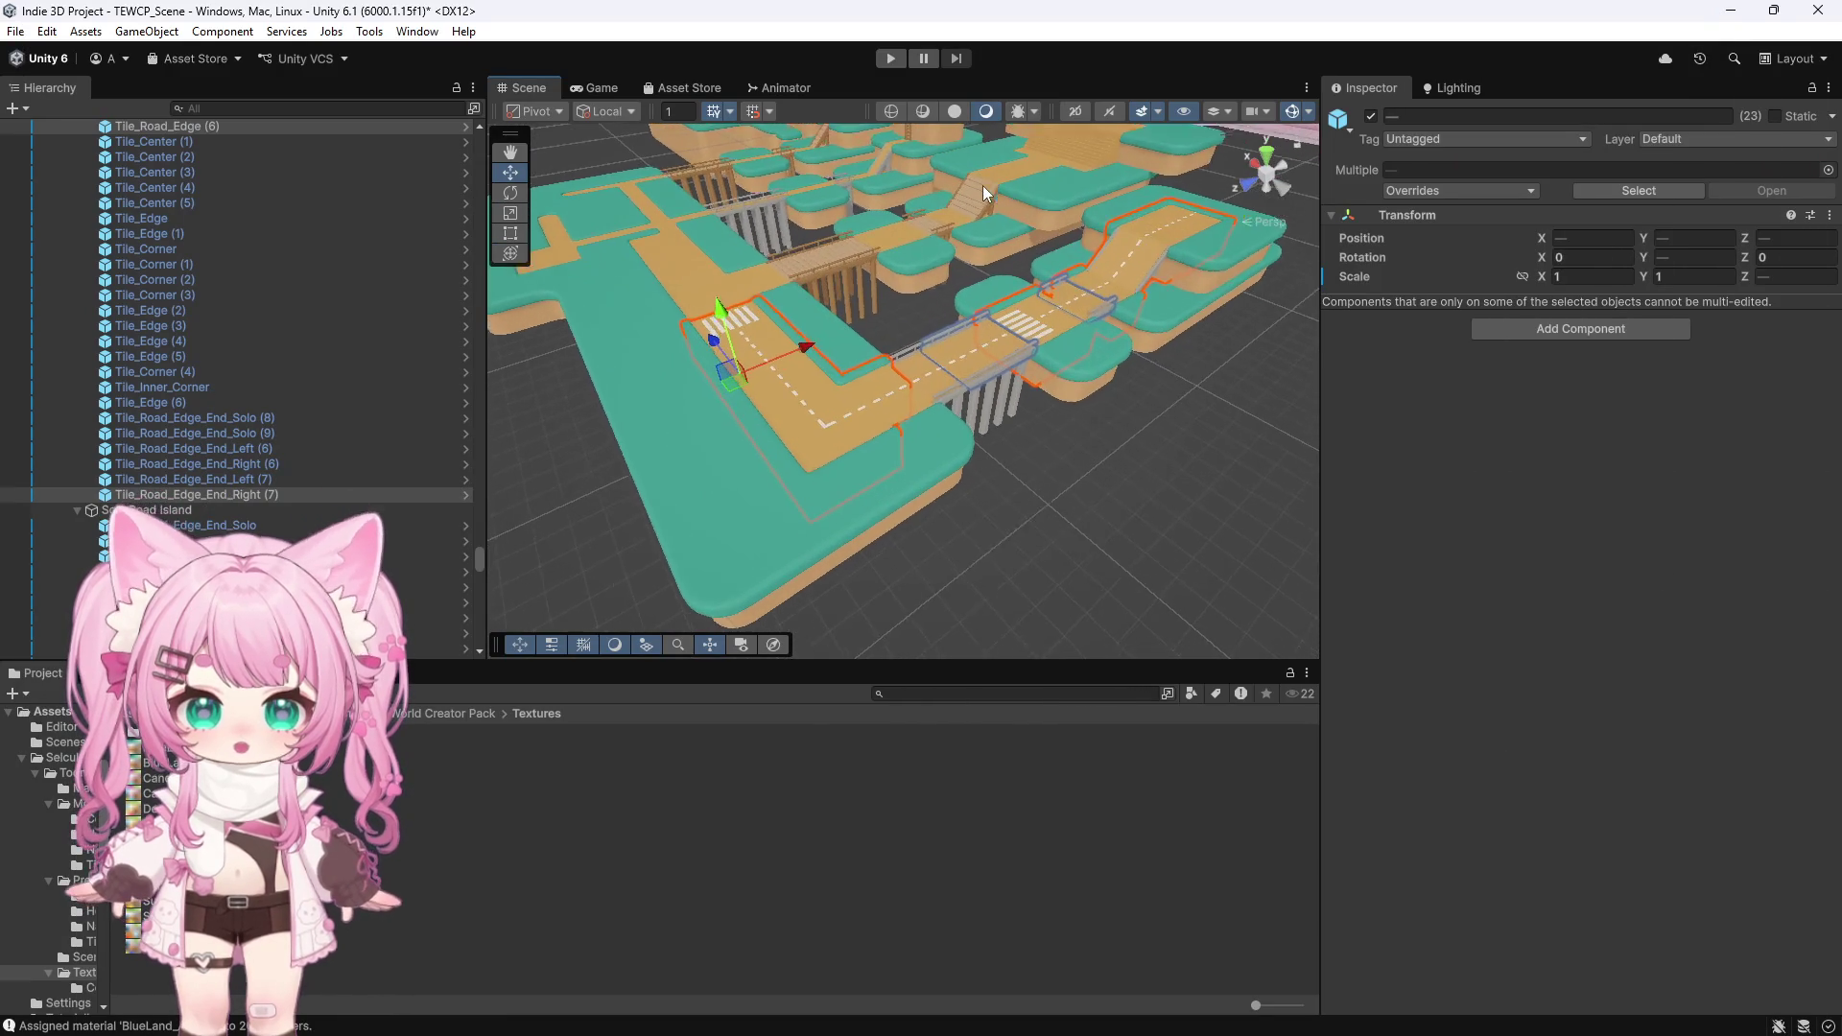
scroll(down, 3)
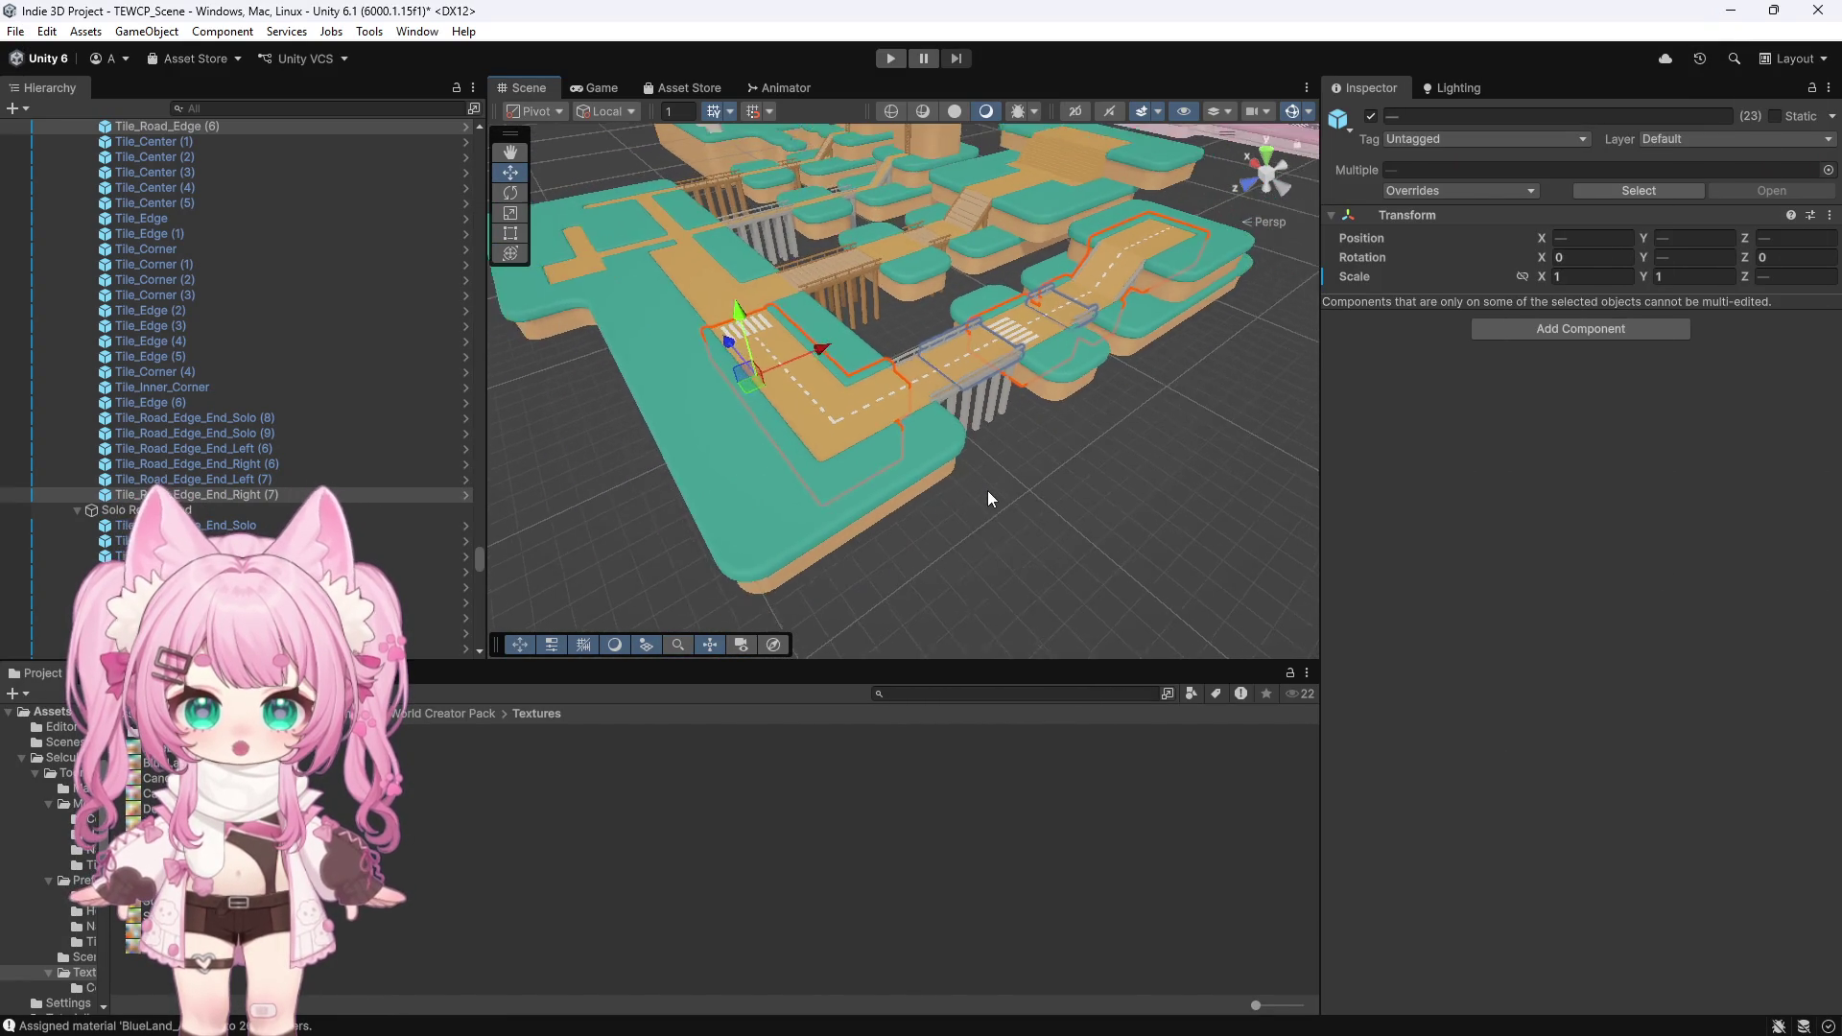
scroll(down, 3)
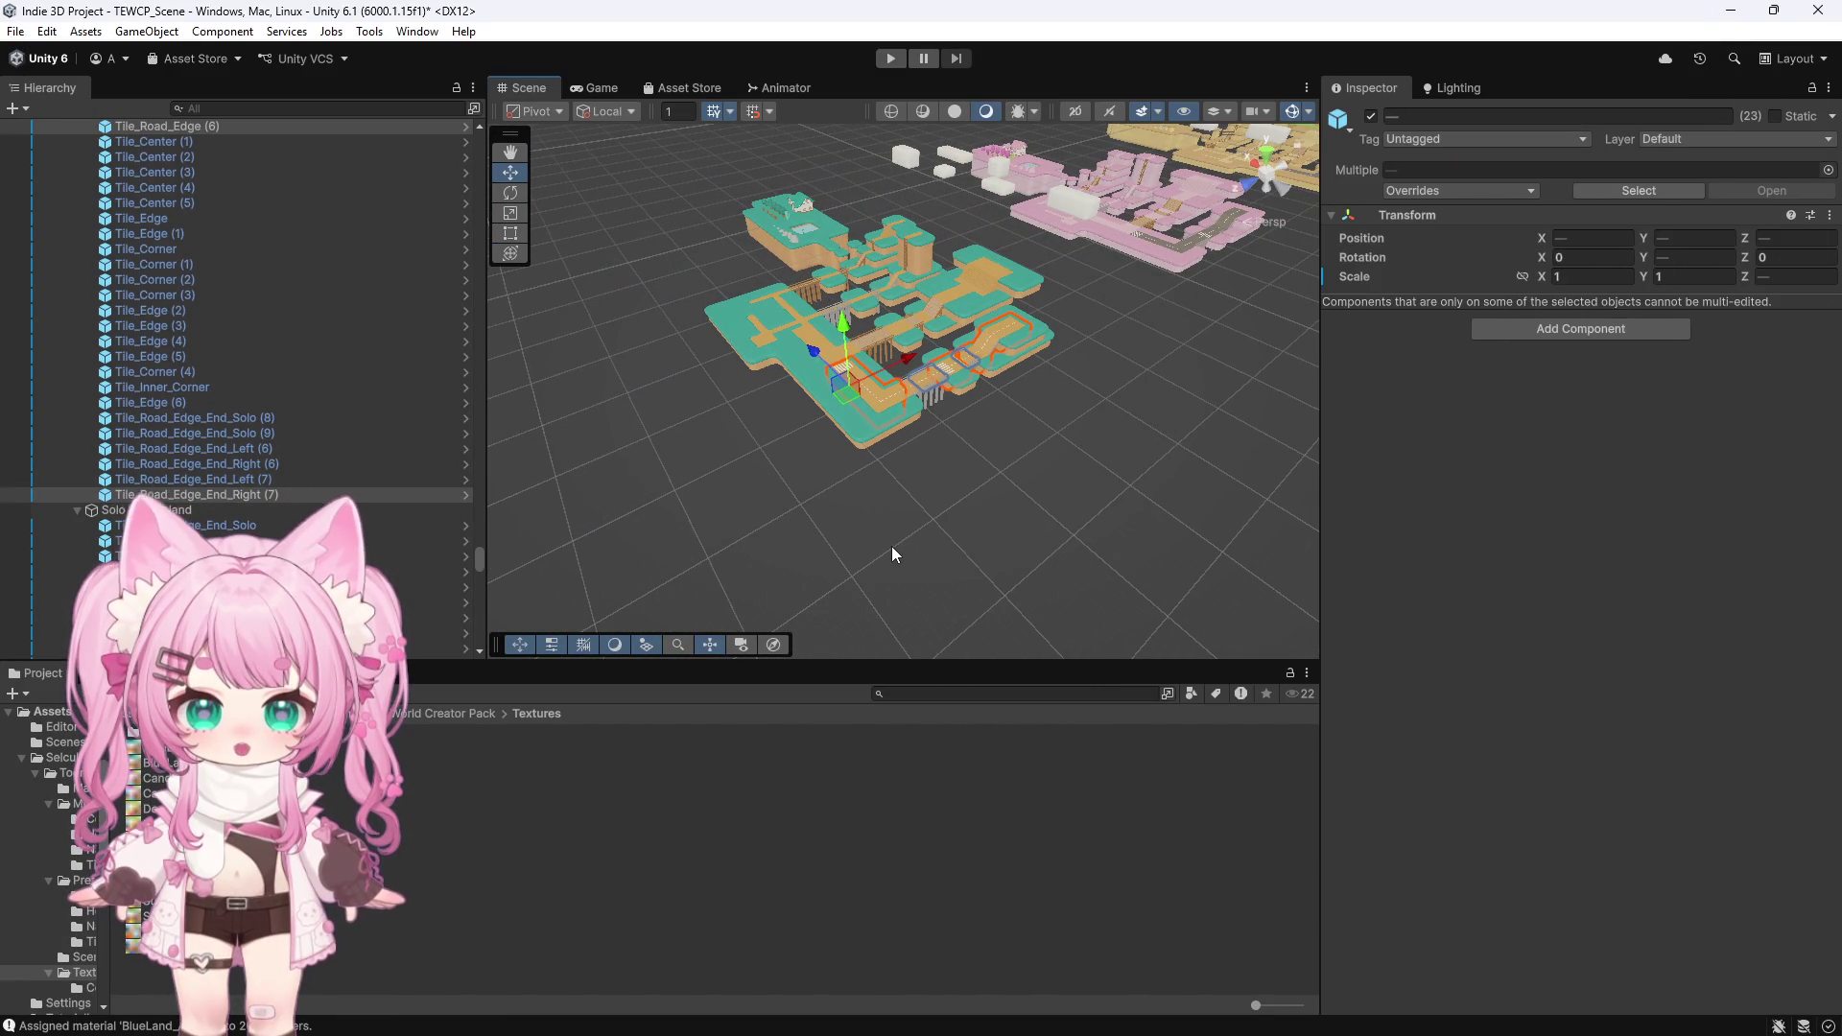
scroll(up, 3)
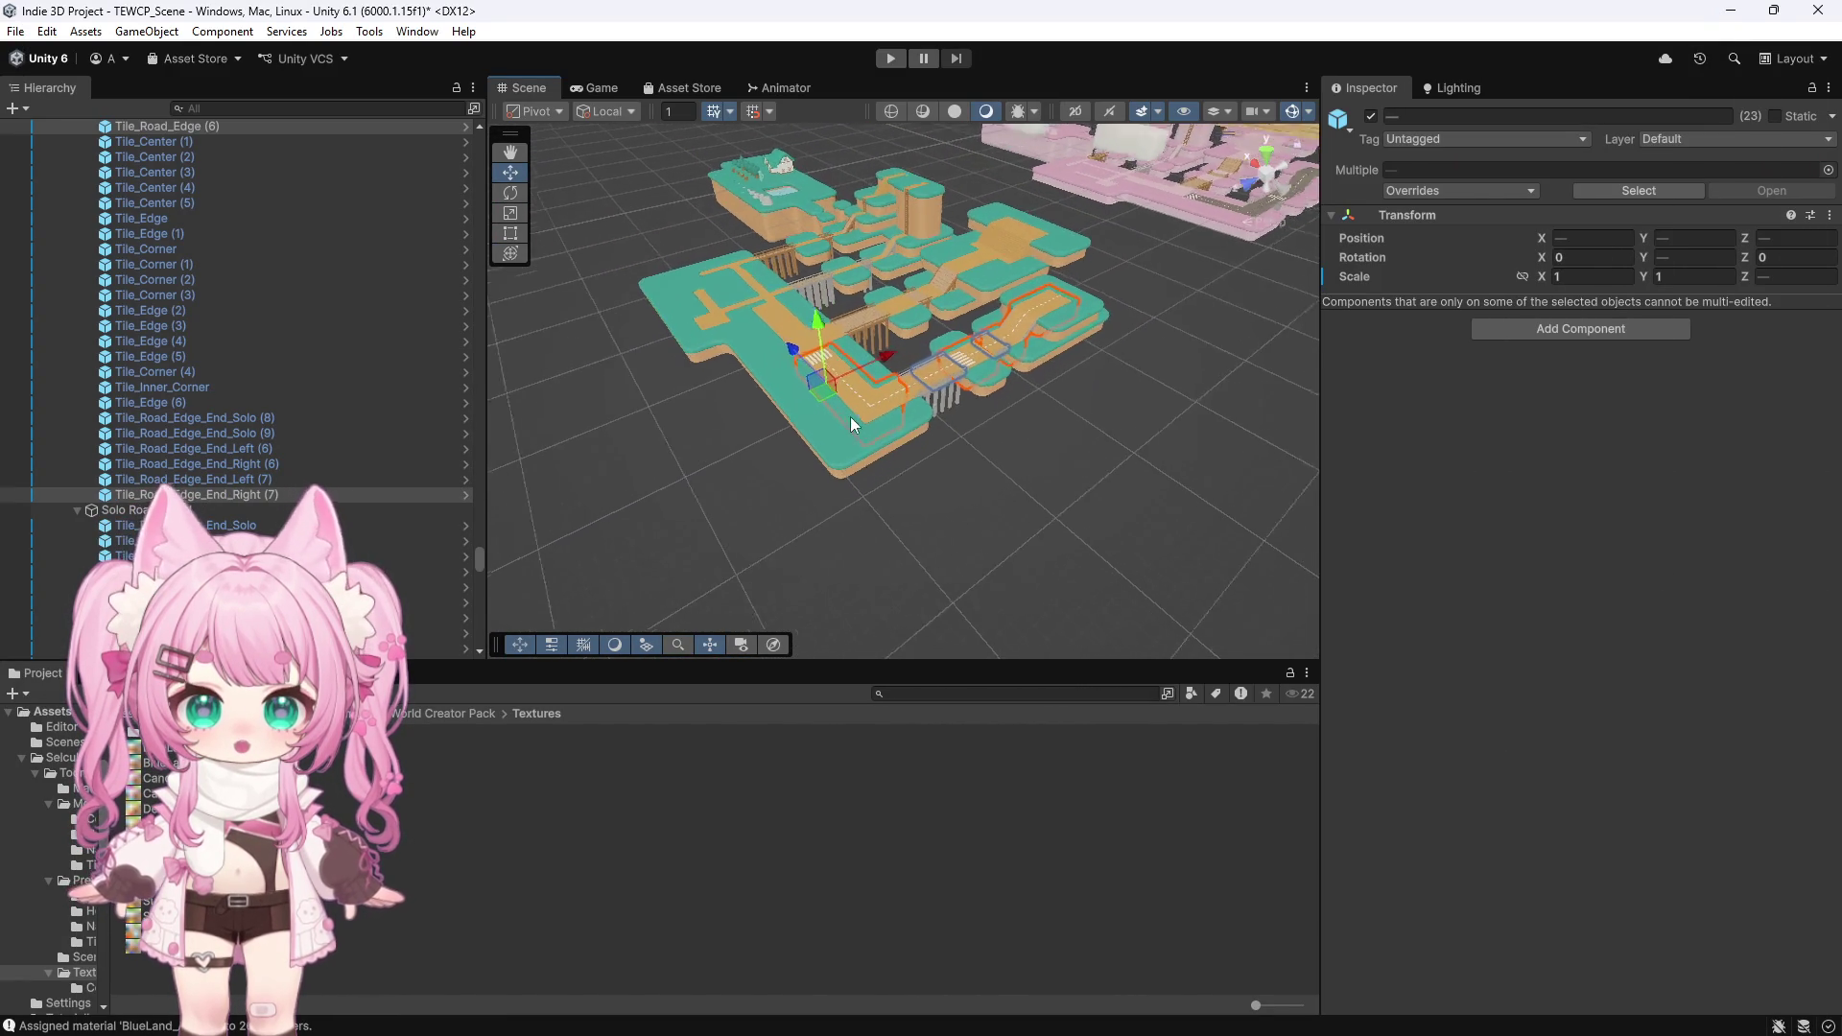
scroll(up, 3)
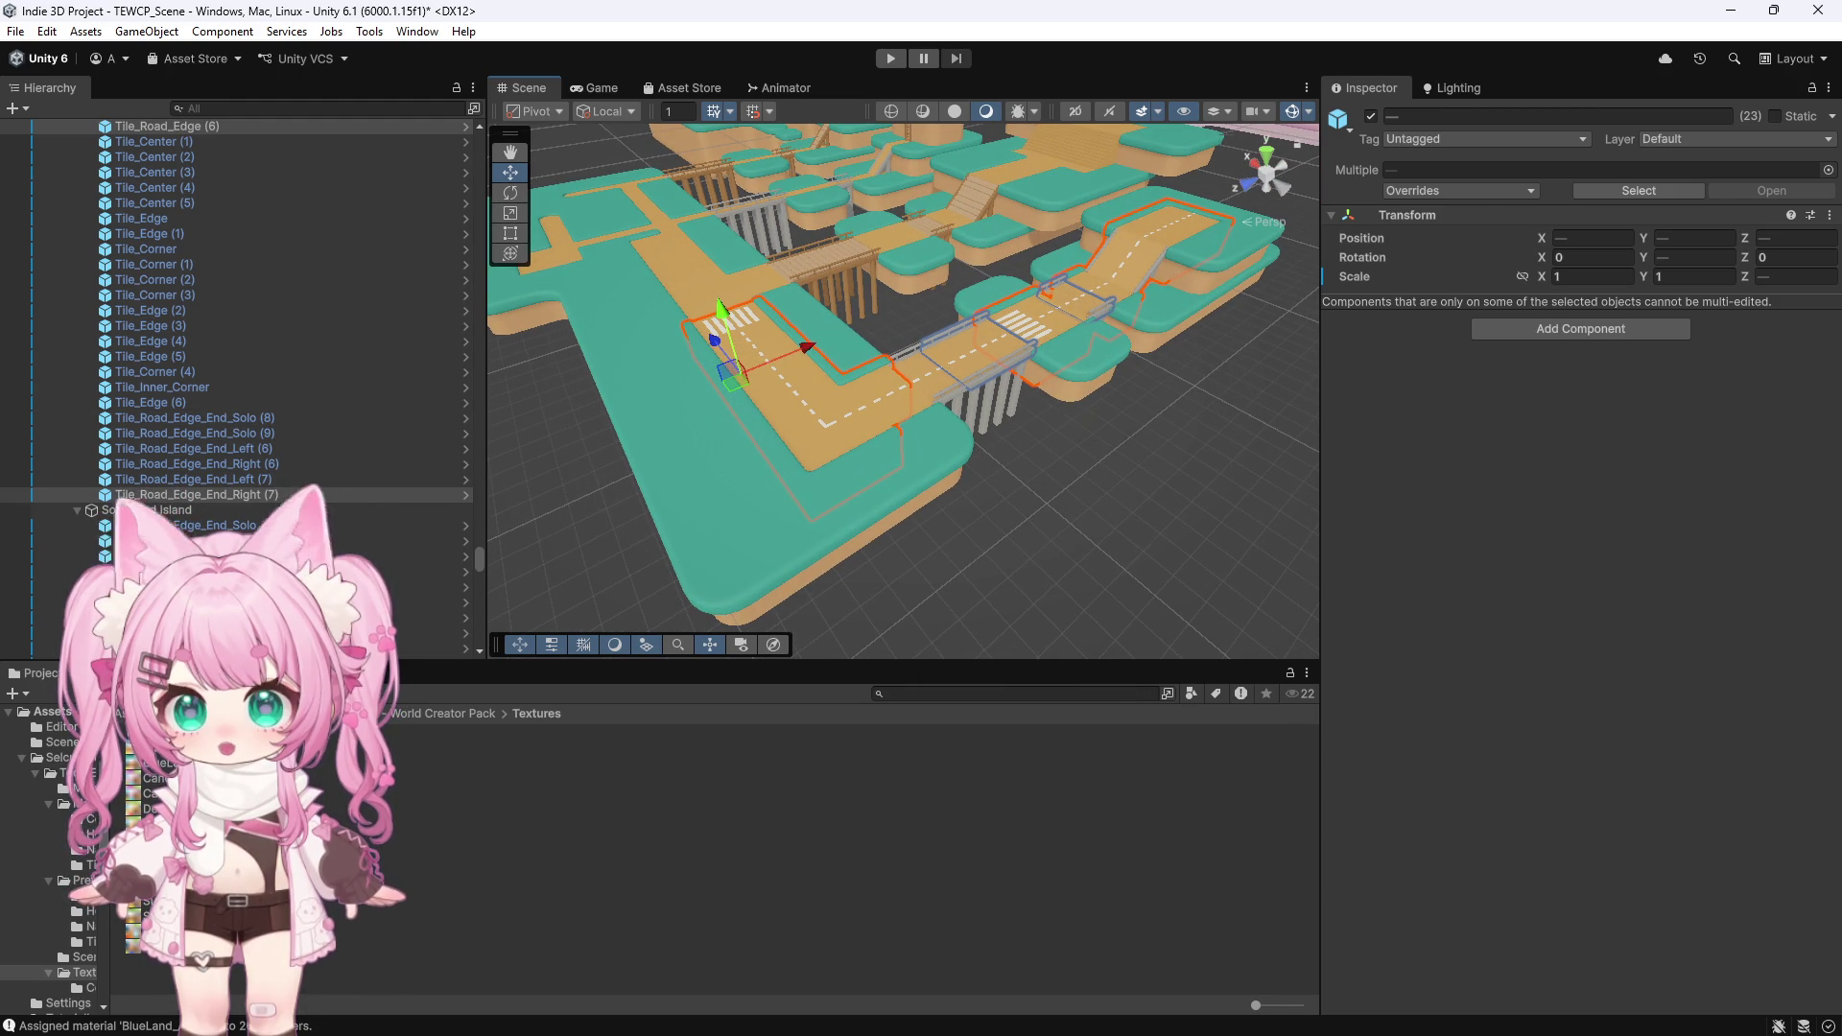
click(163, 884)
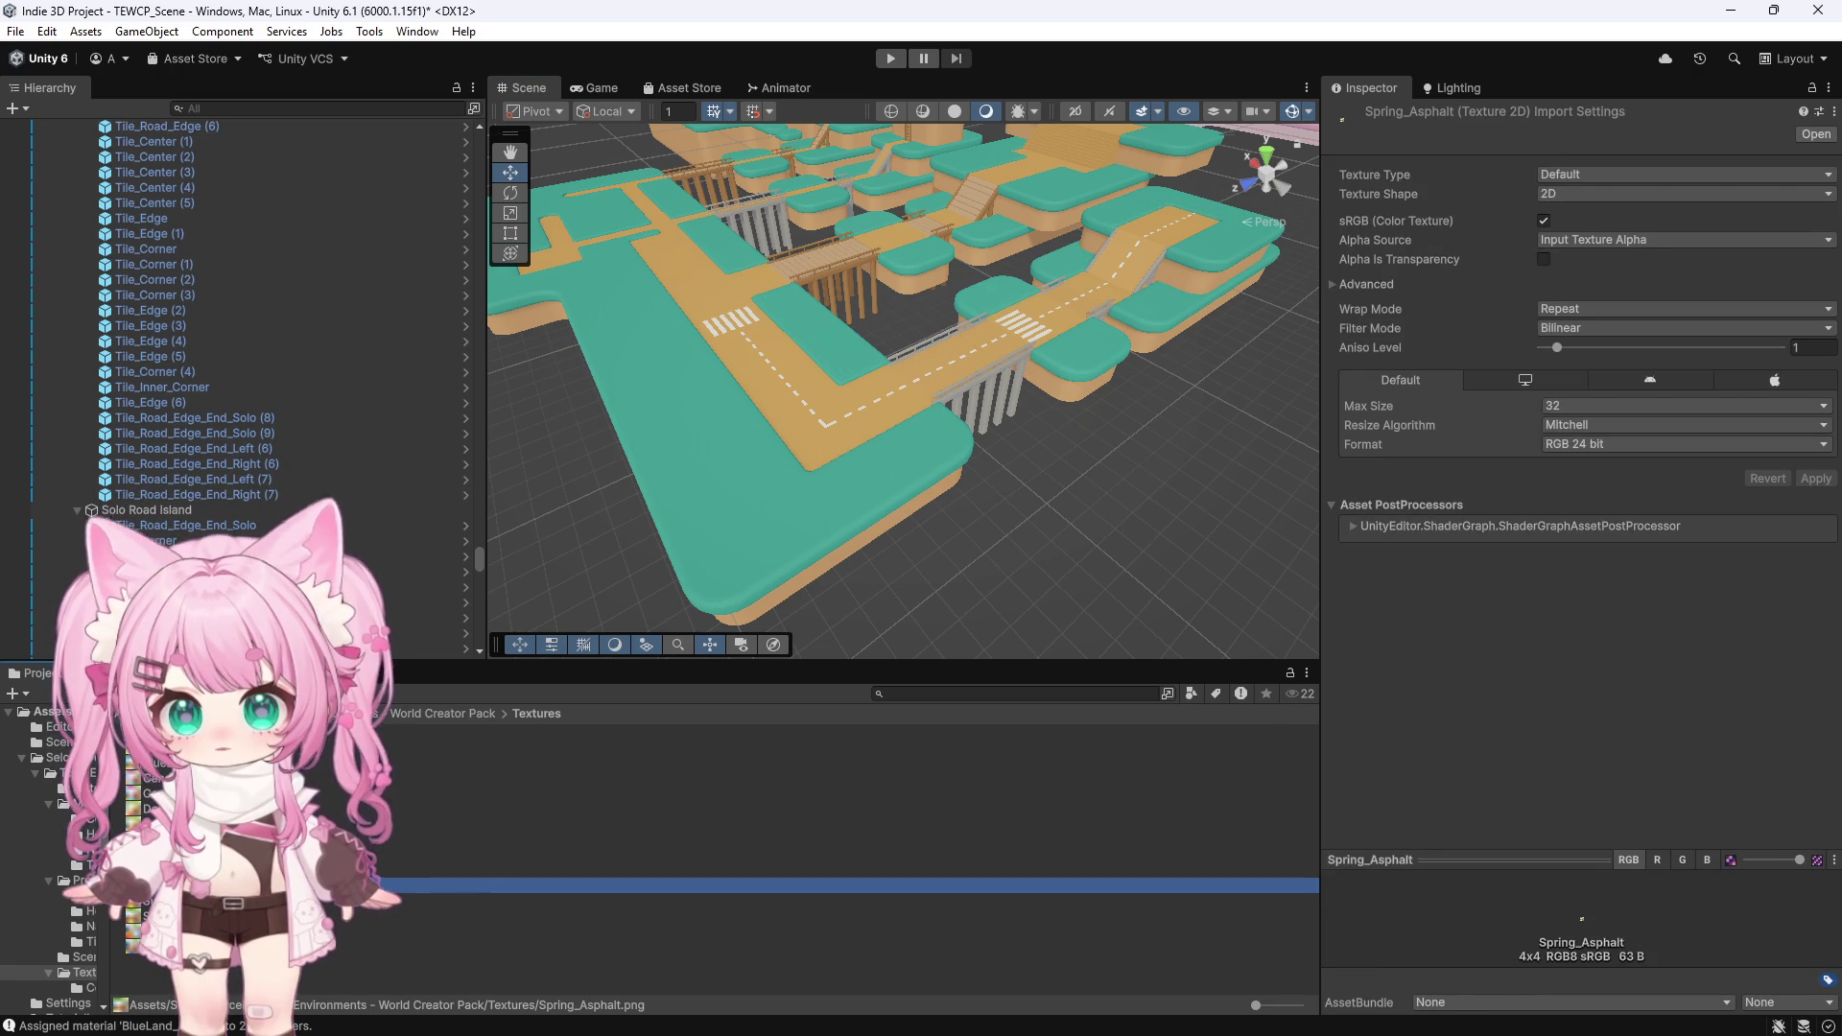
right_click(169, 884)
click(247, 408)
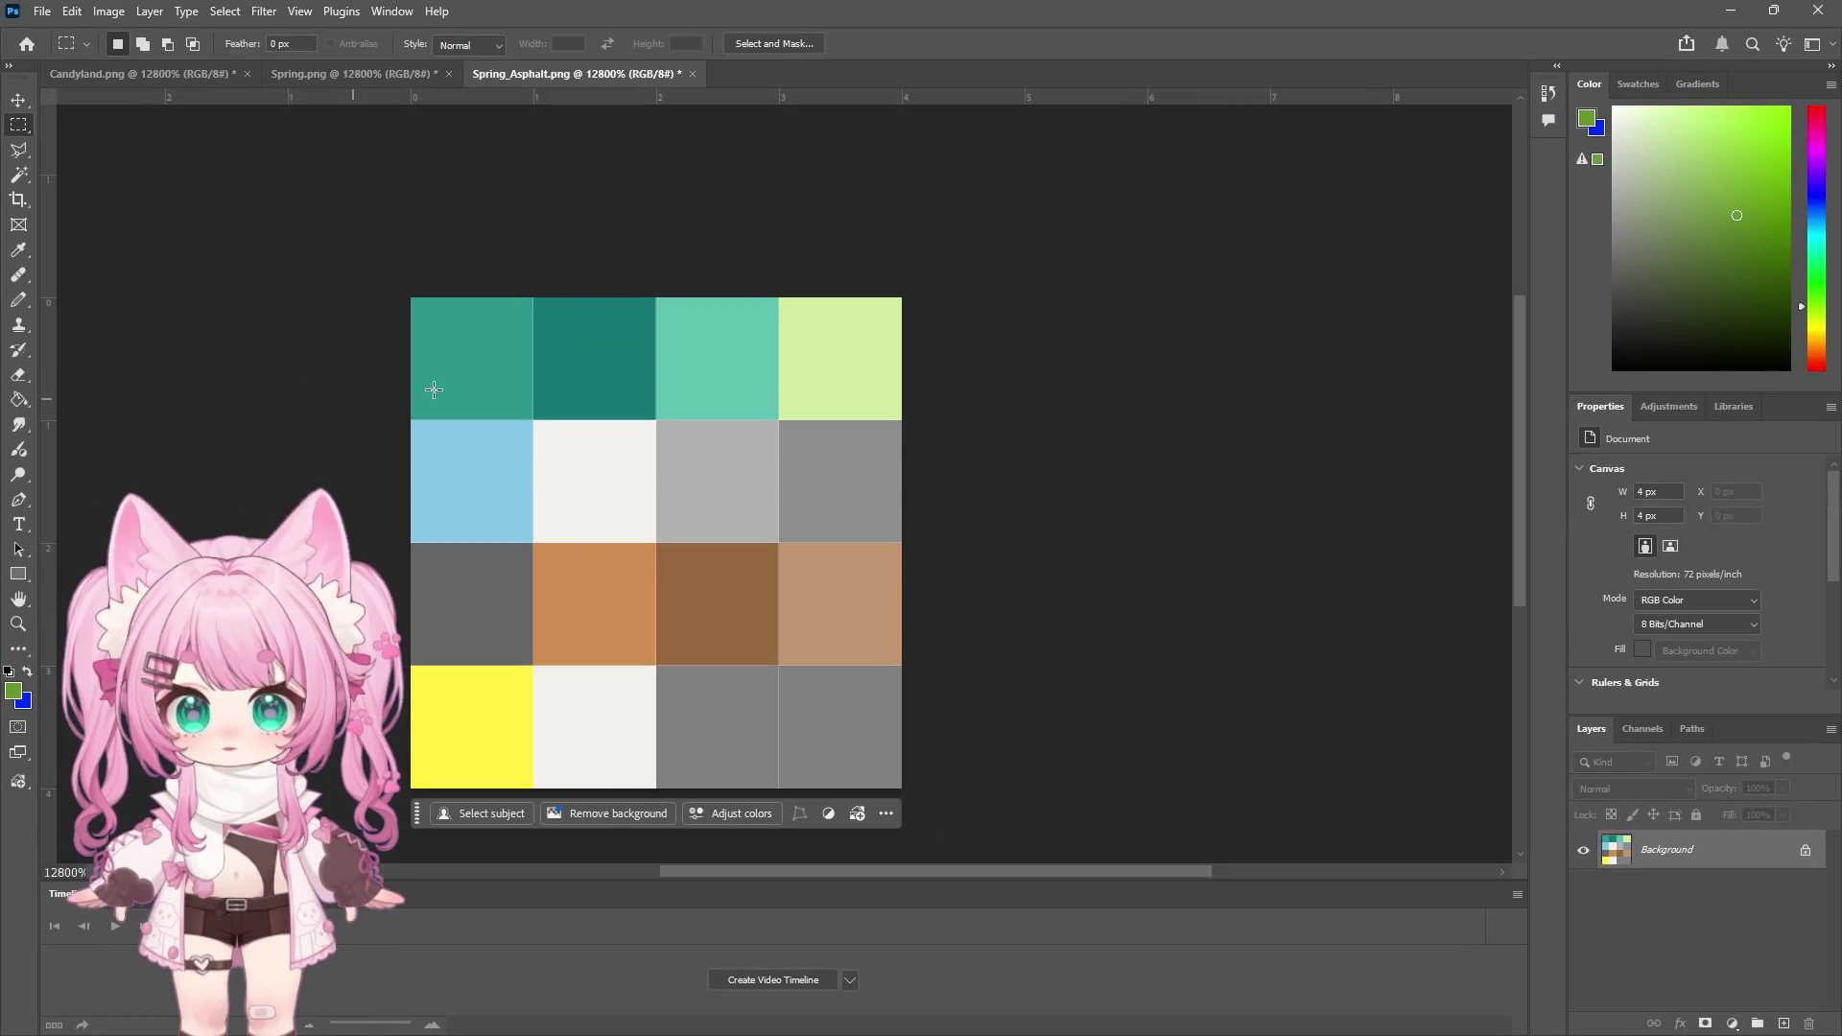
click(358, 74)
click(518, 74)
Close the Spring_Asphalt, Spring and Candyland documents without saving, then return to Unity
click(692, 74)
click(912, 396)
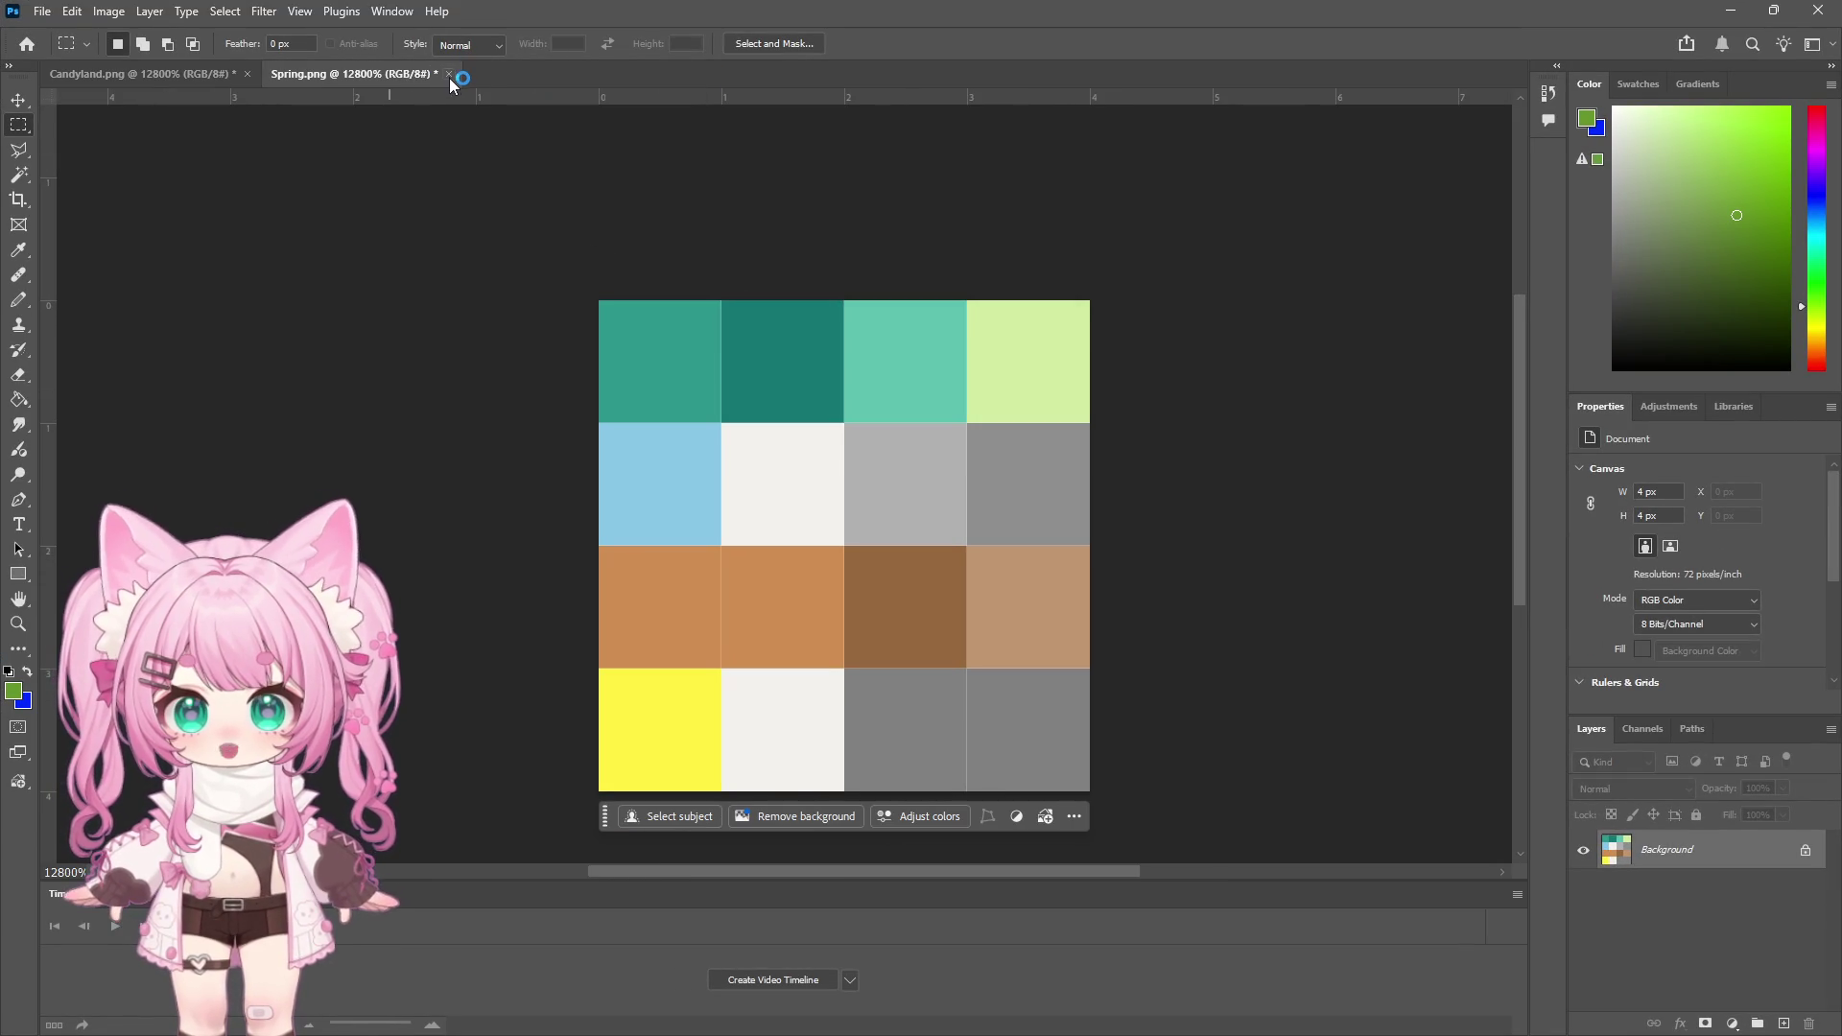
click(449, 75)
click(912, 392)
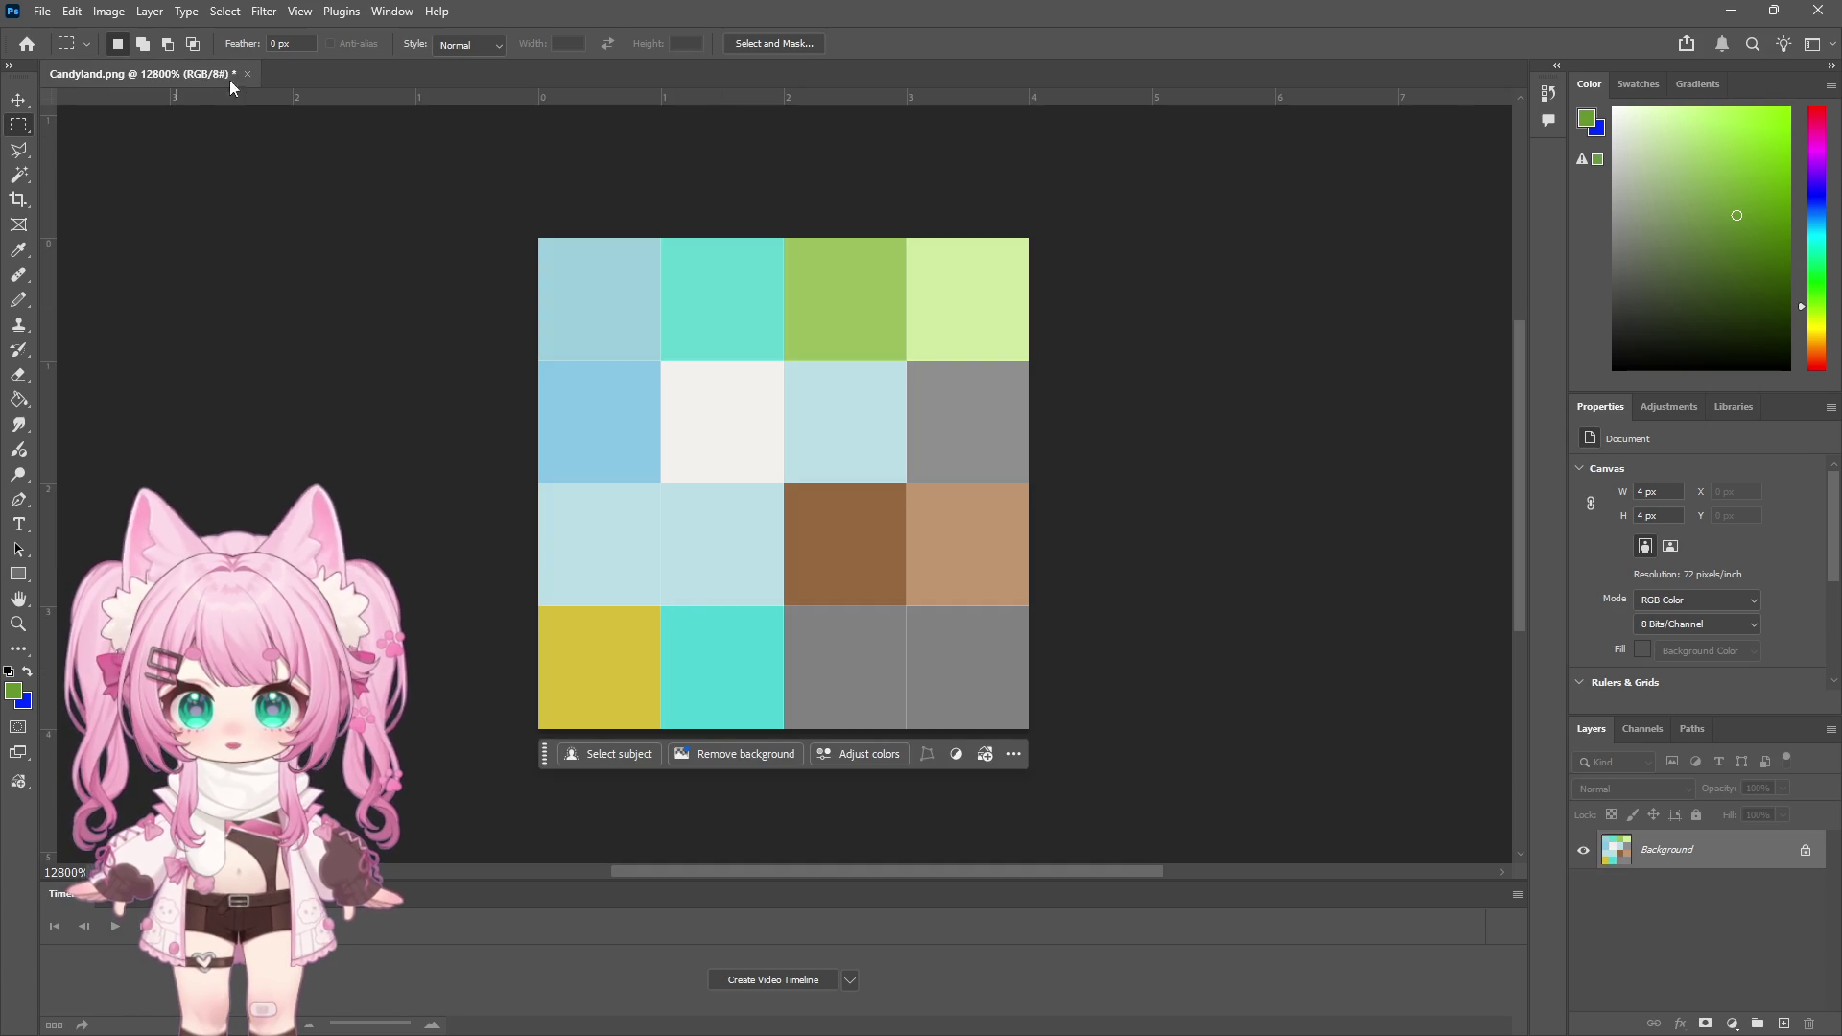
click(244, 74)
click(912, 392)
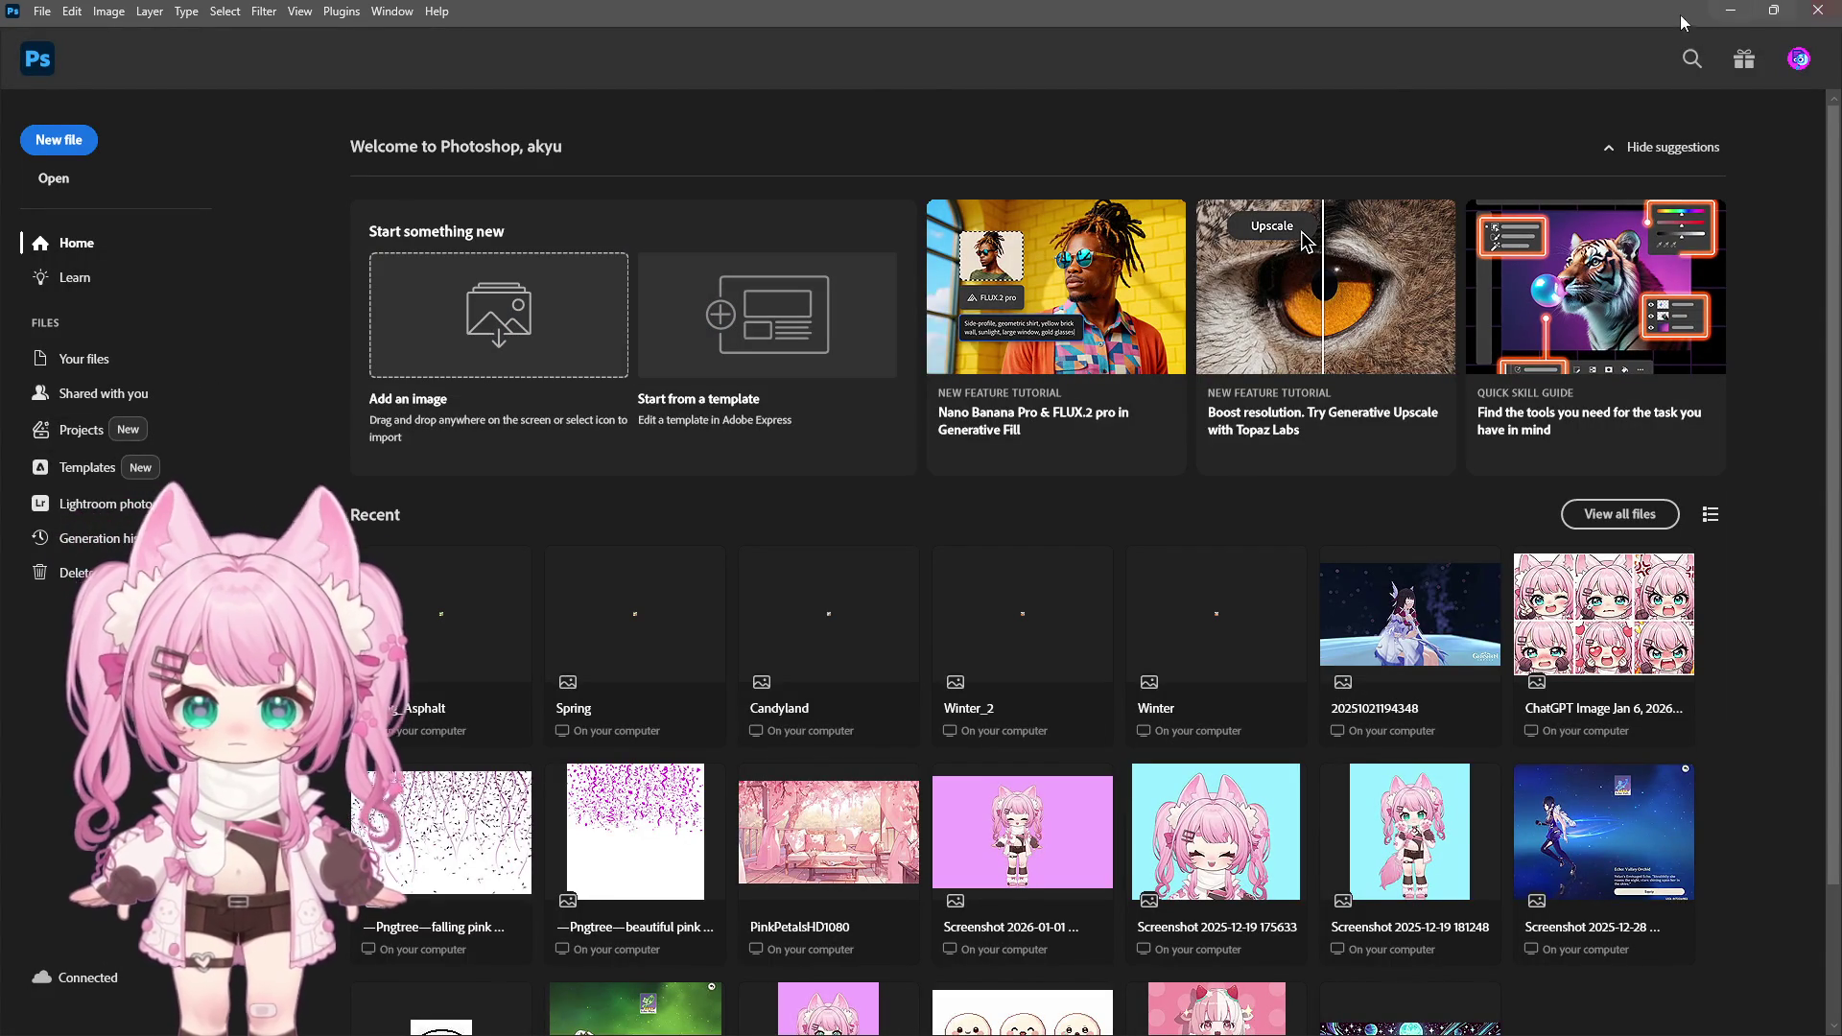
click(1730, 11)
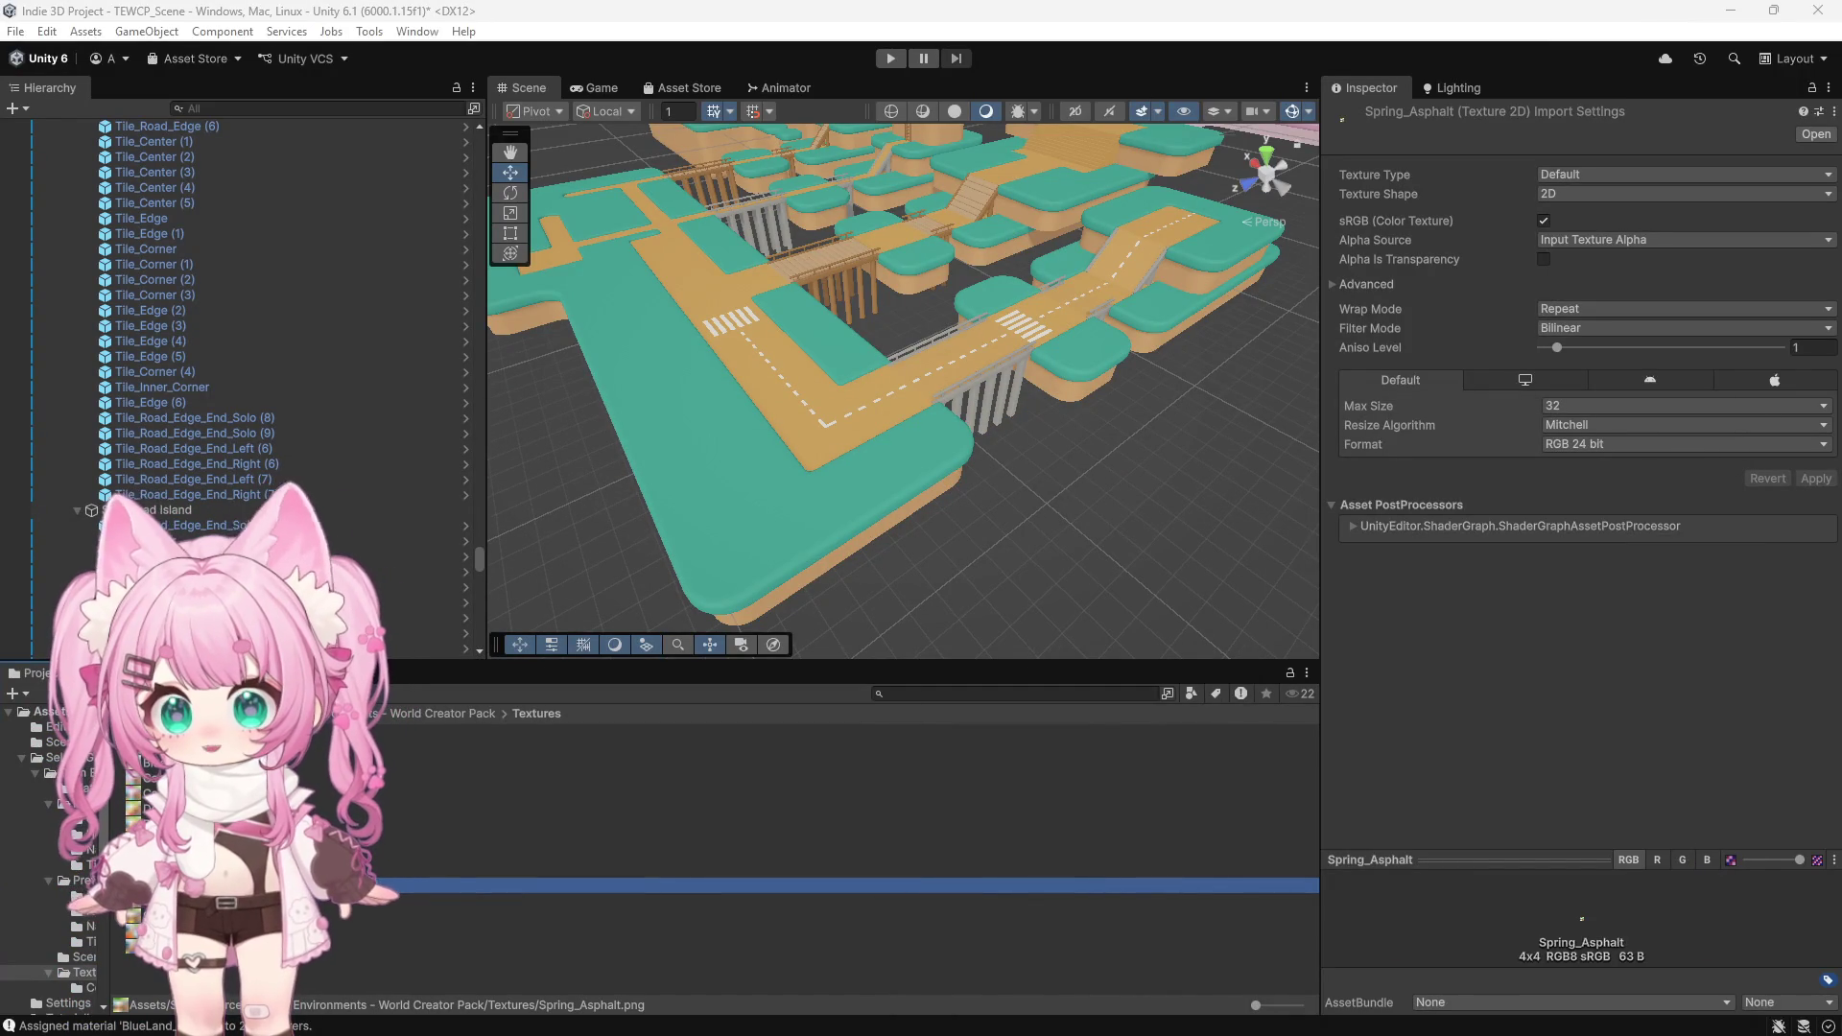
Show the Spring_Asphalt texture's file in Explorer from the Project window
right_click(217, 372)
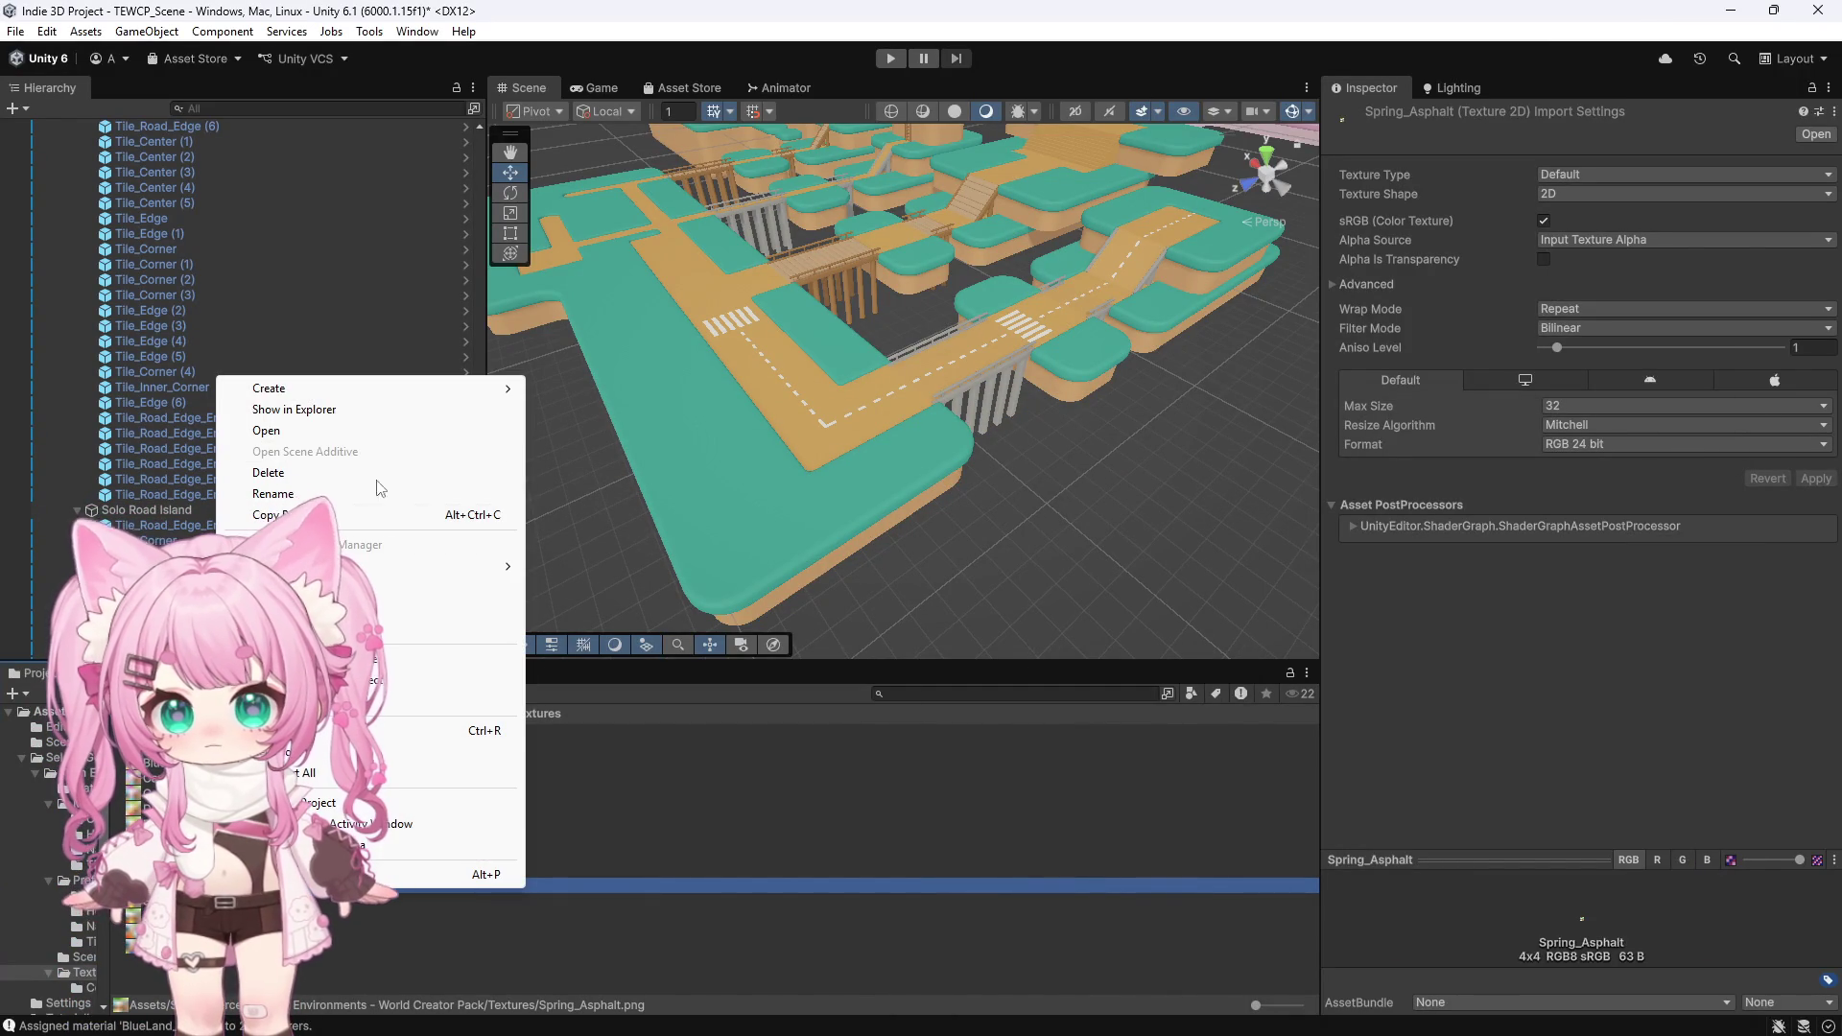
click(342, 410)
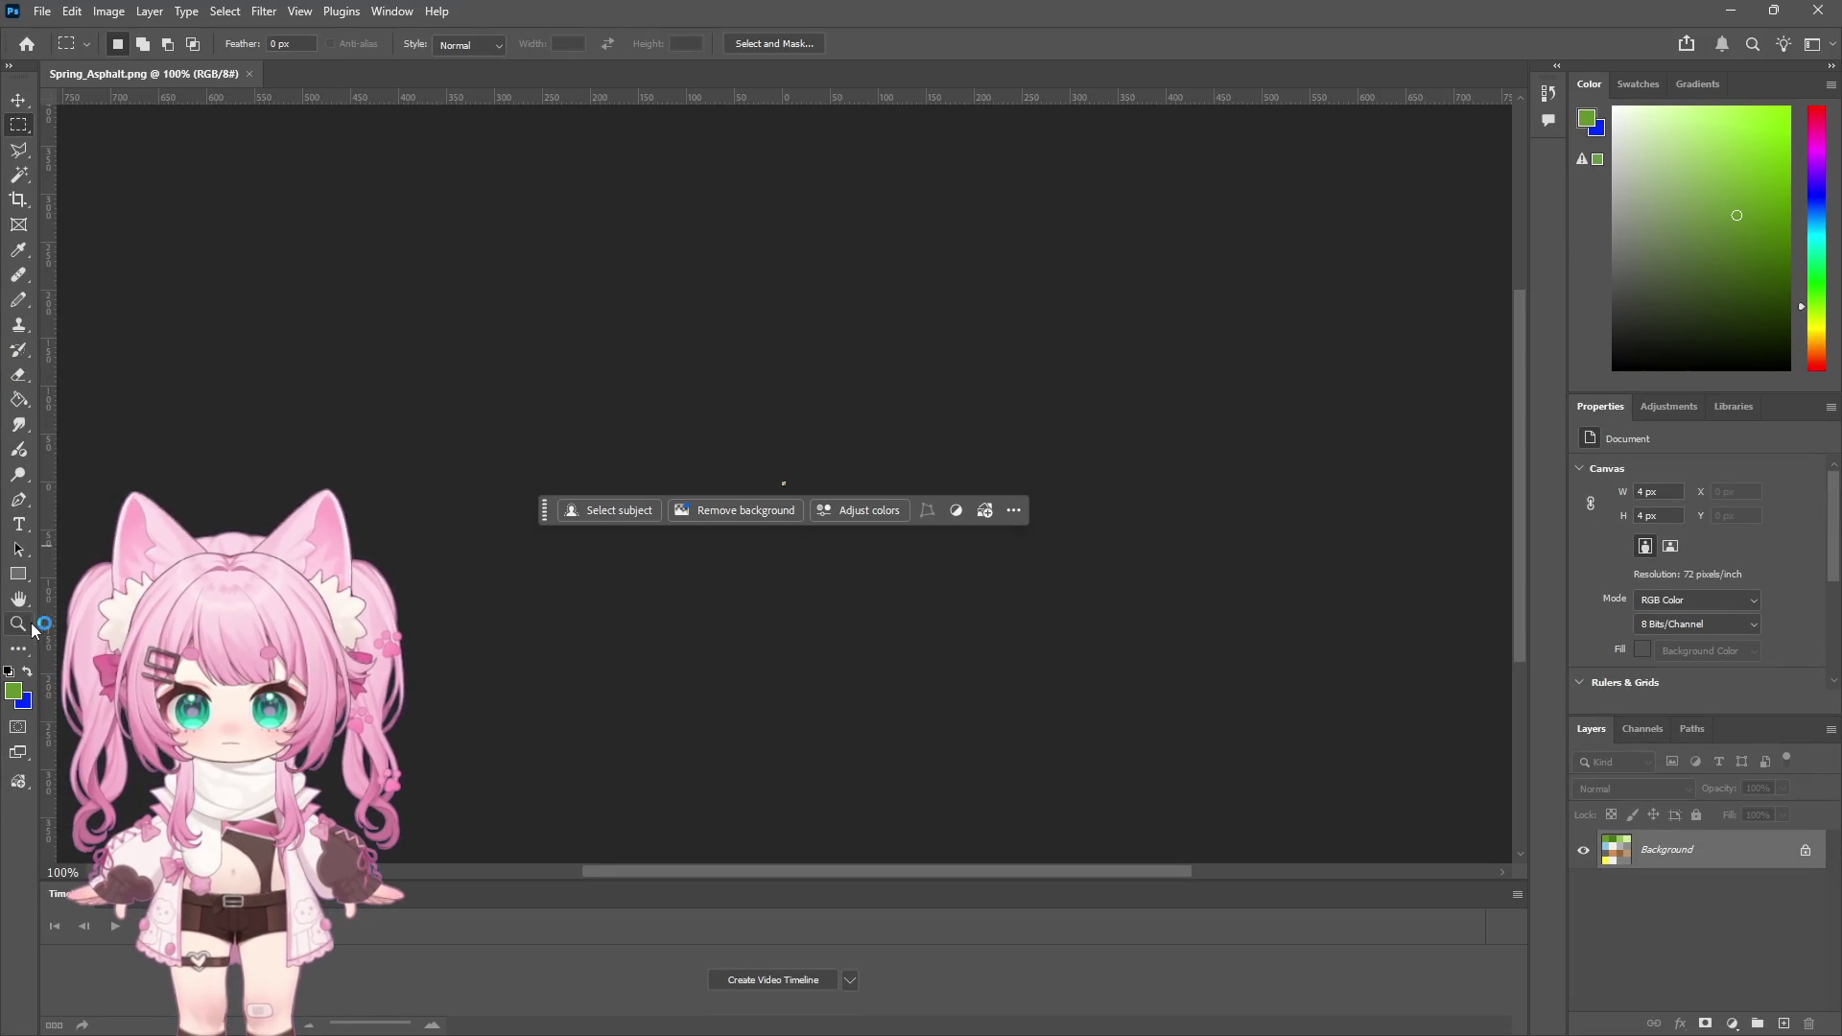
Zoom the 4x4 Spring_Asphalt palette to 12800% in Photoshop, then minimize back to Unity
click(29, 626)
click(758, 461)
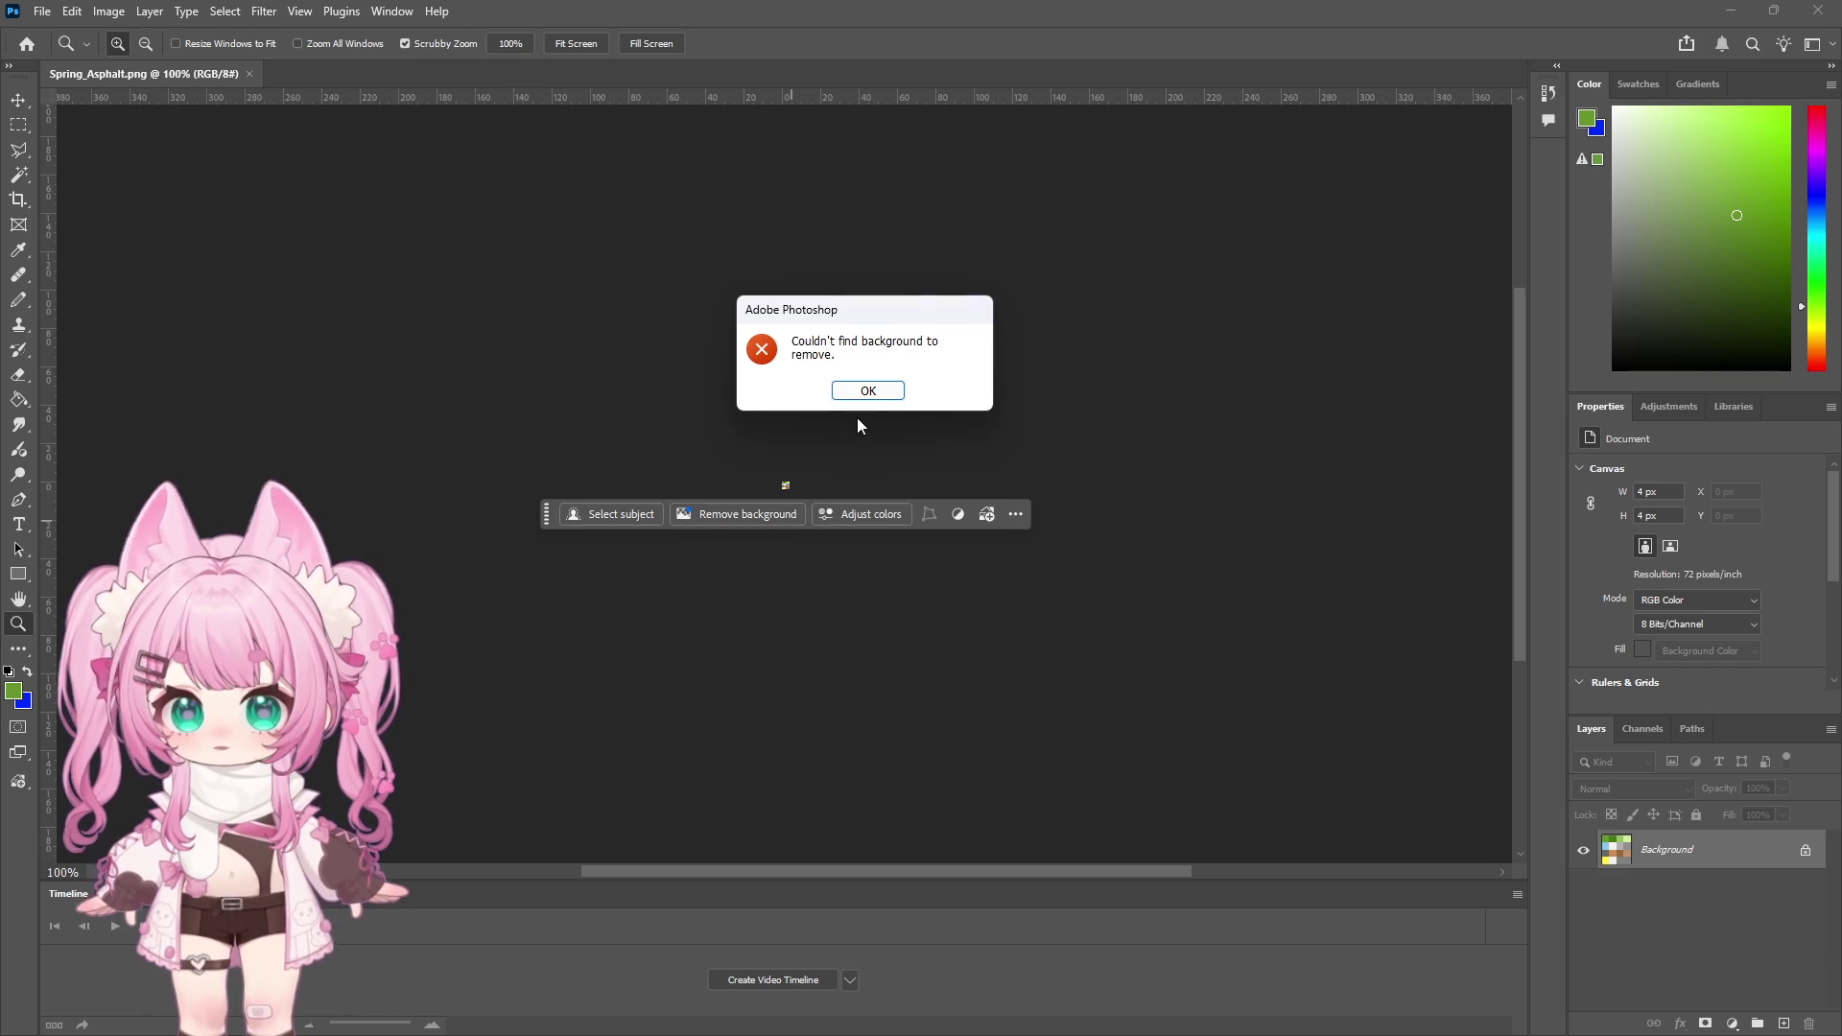
click(867, 390)
click(786, 487)
drag(787, 487, 690, 410)
click(690, 409)
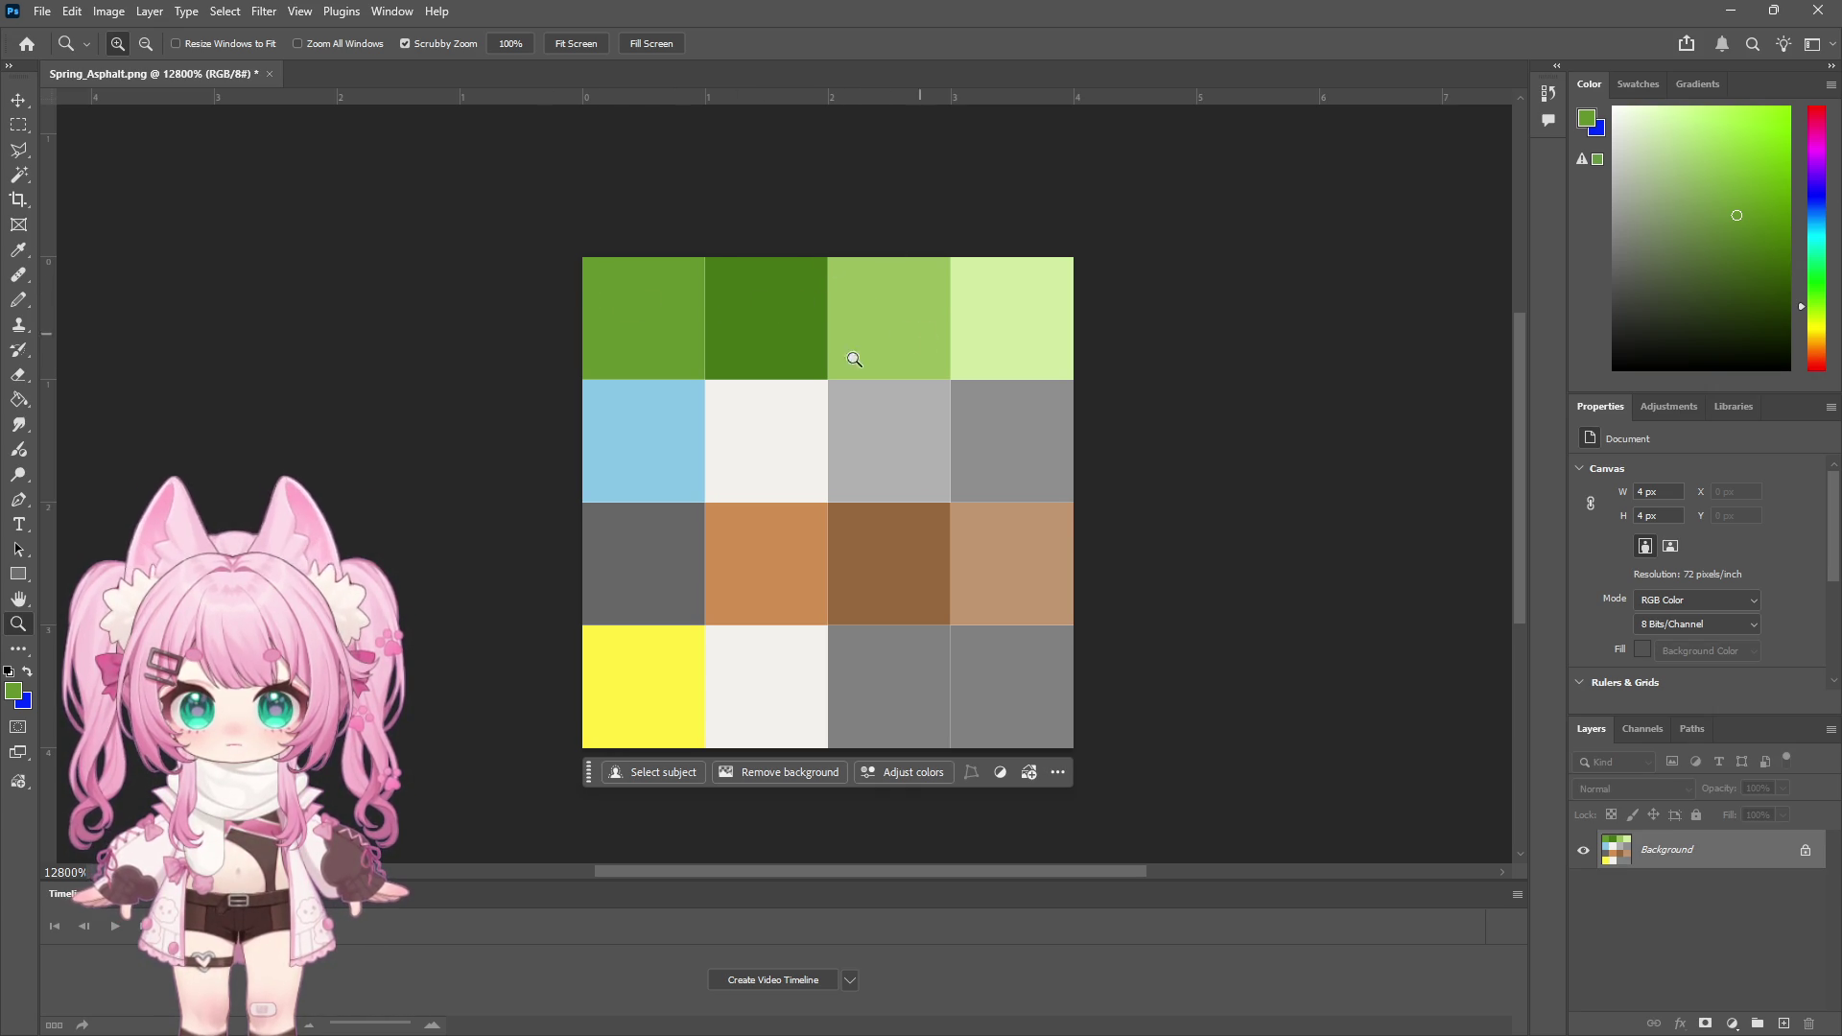
key(super+Down)
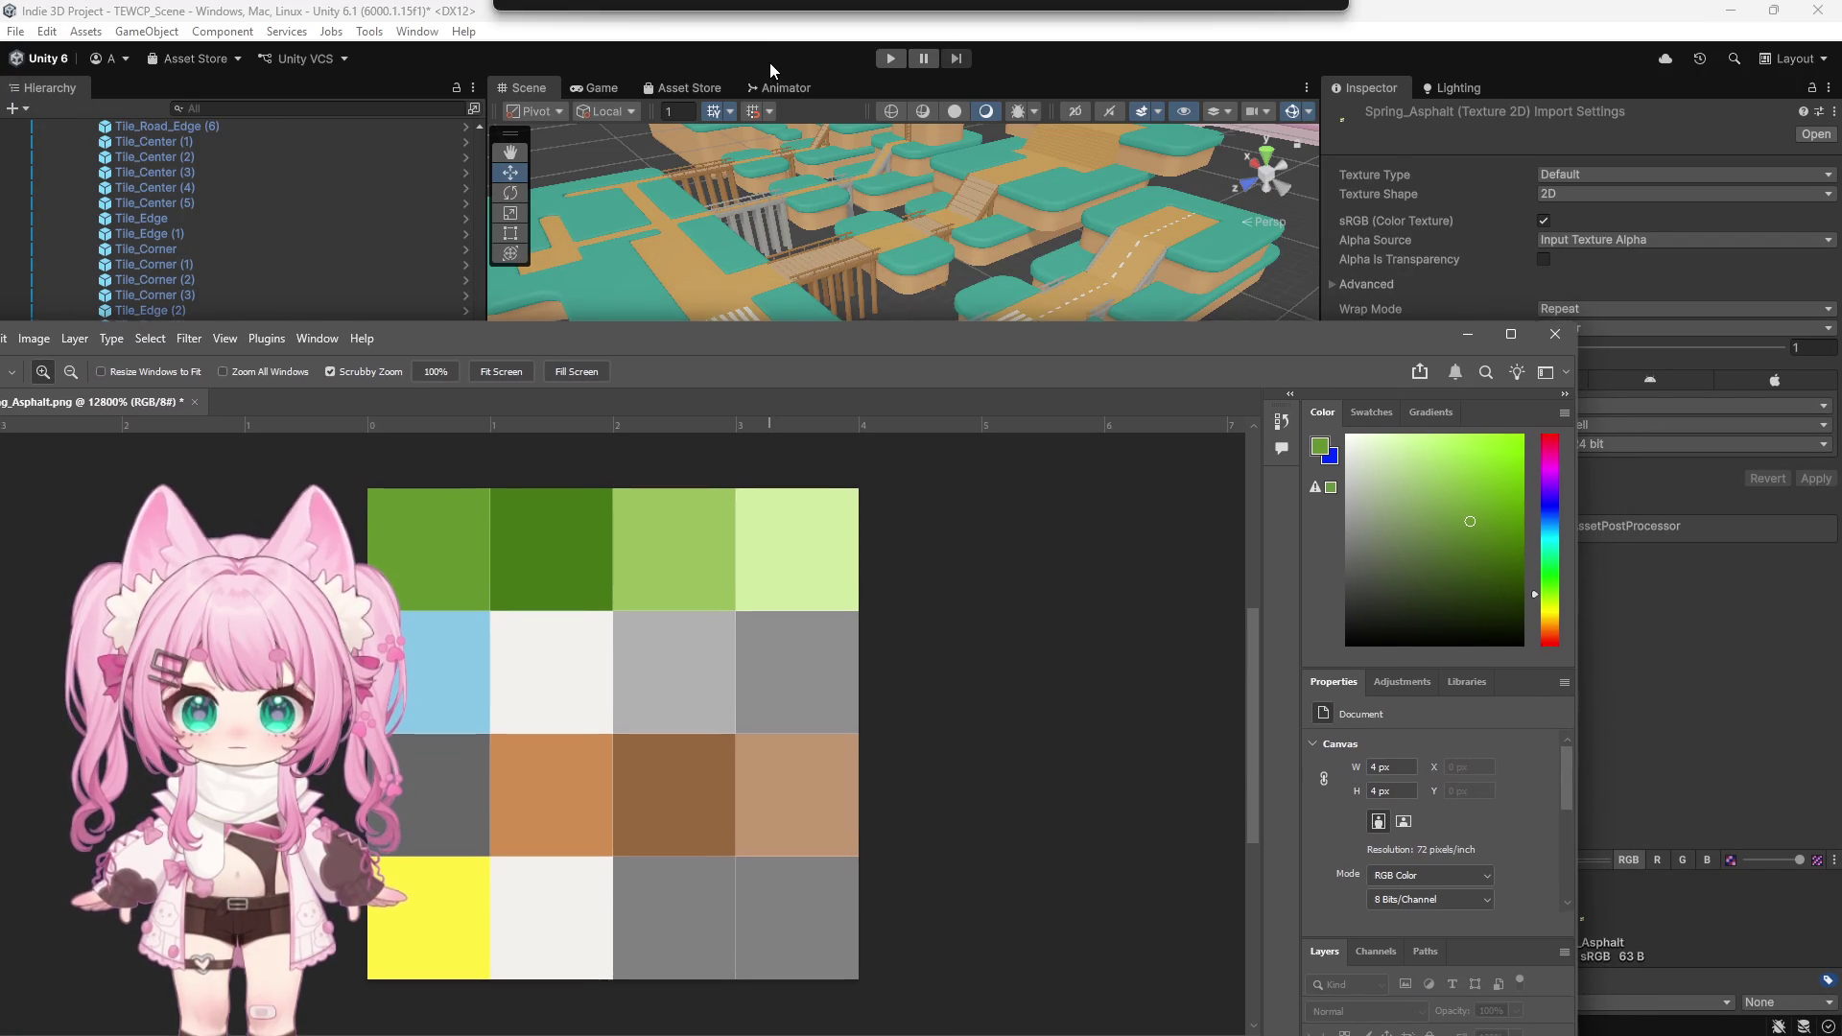
click(1470, 335)
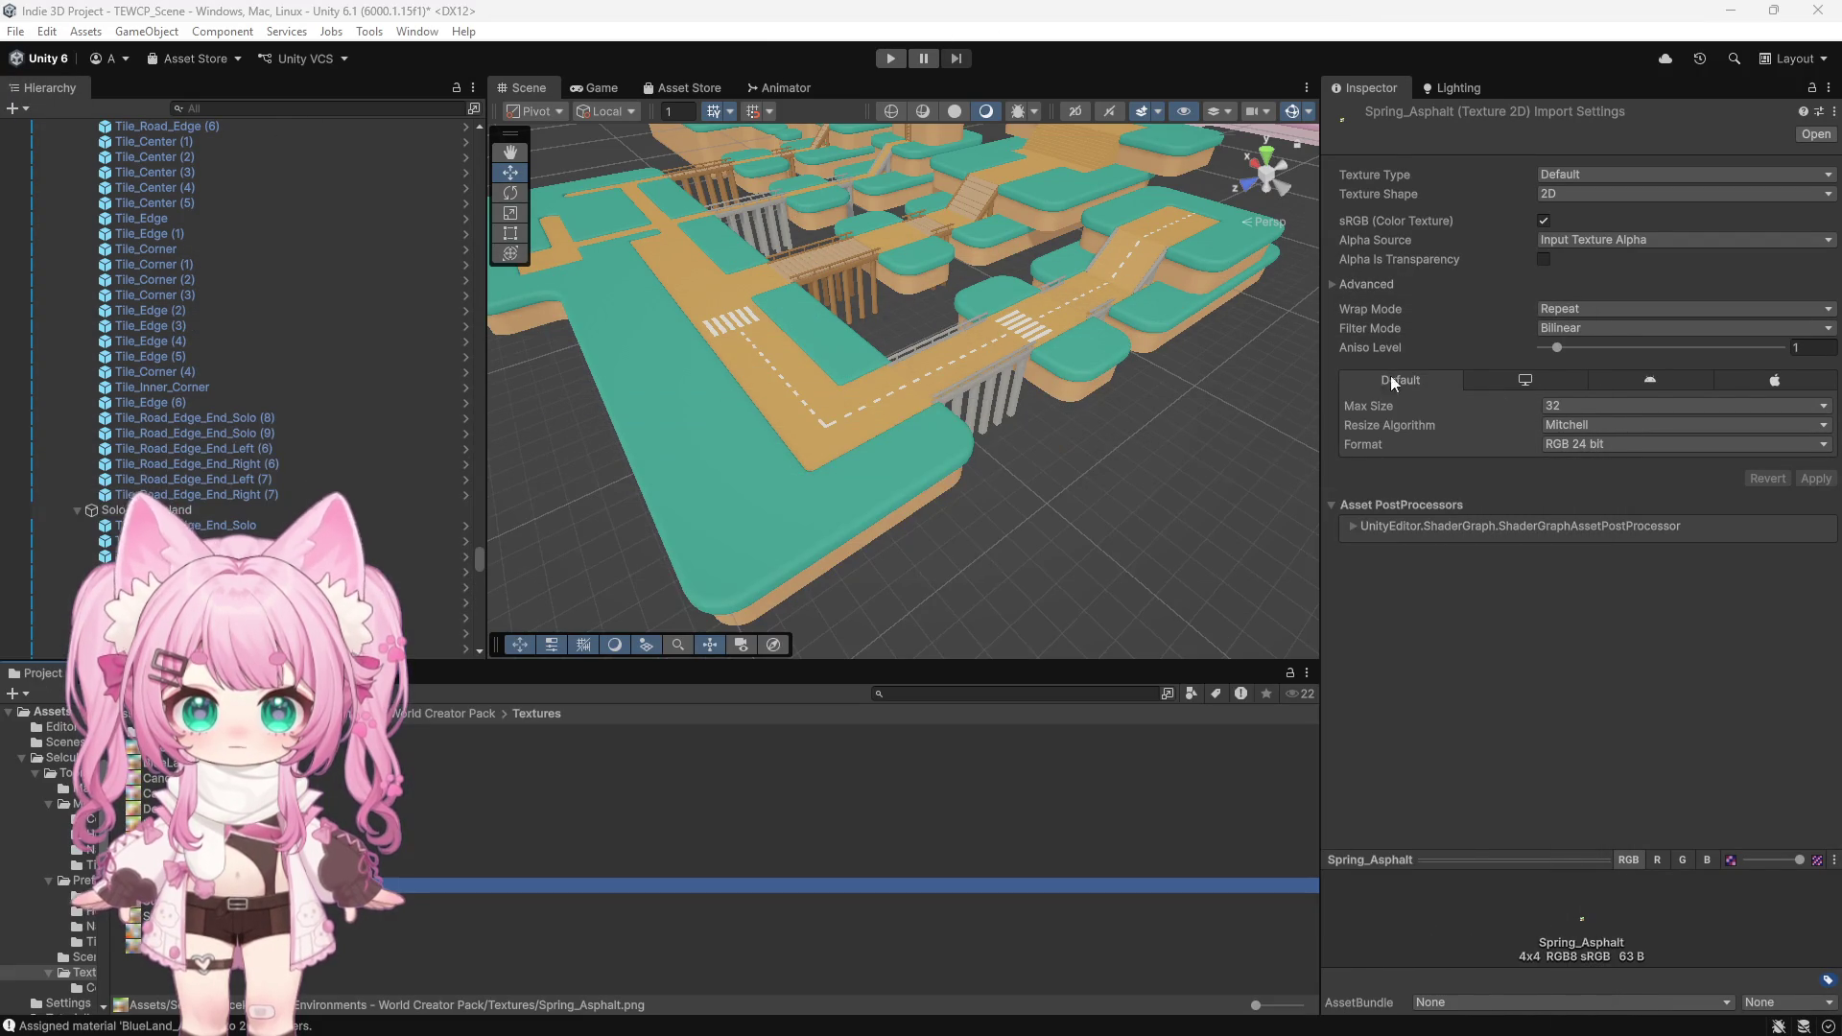
Select the road corner tile and try a base map texture on BlueLand, then undo it
click(860, 443)
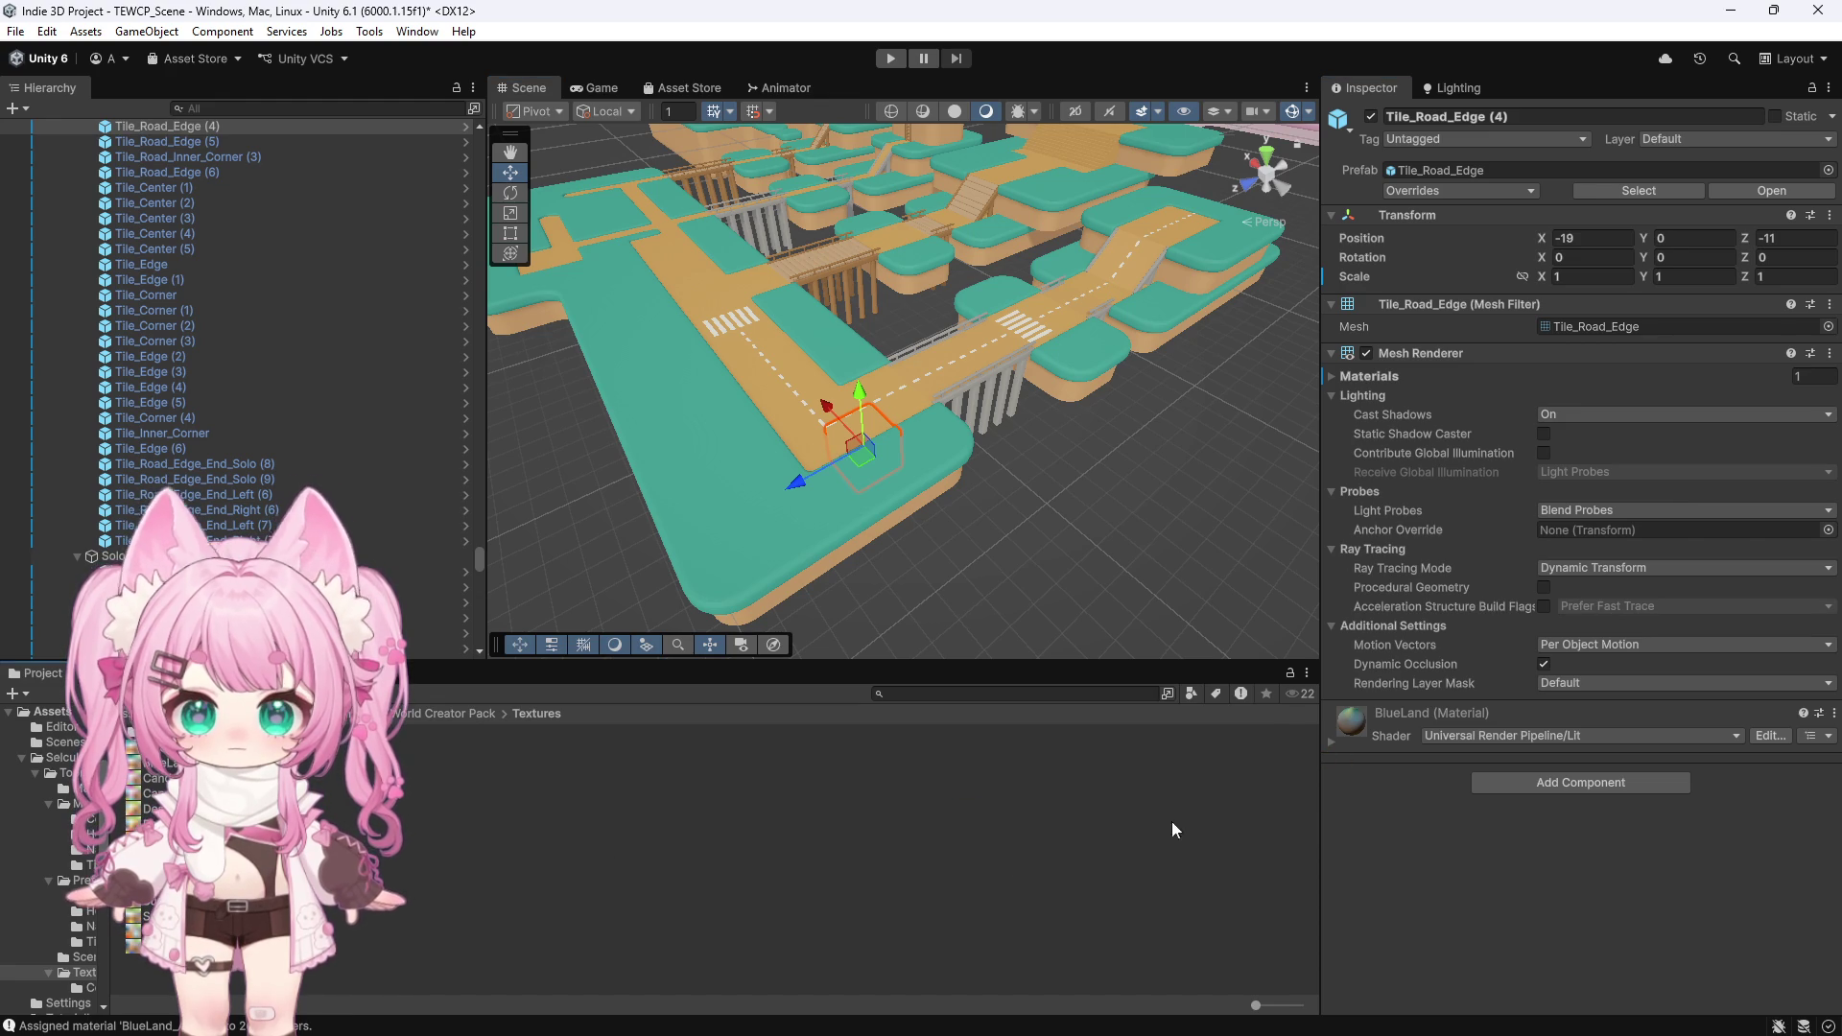
click(1333, 740)
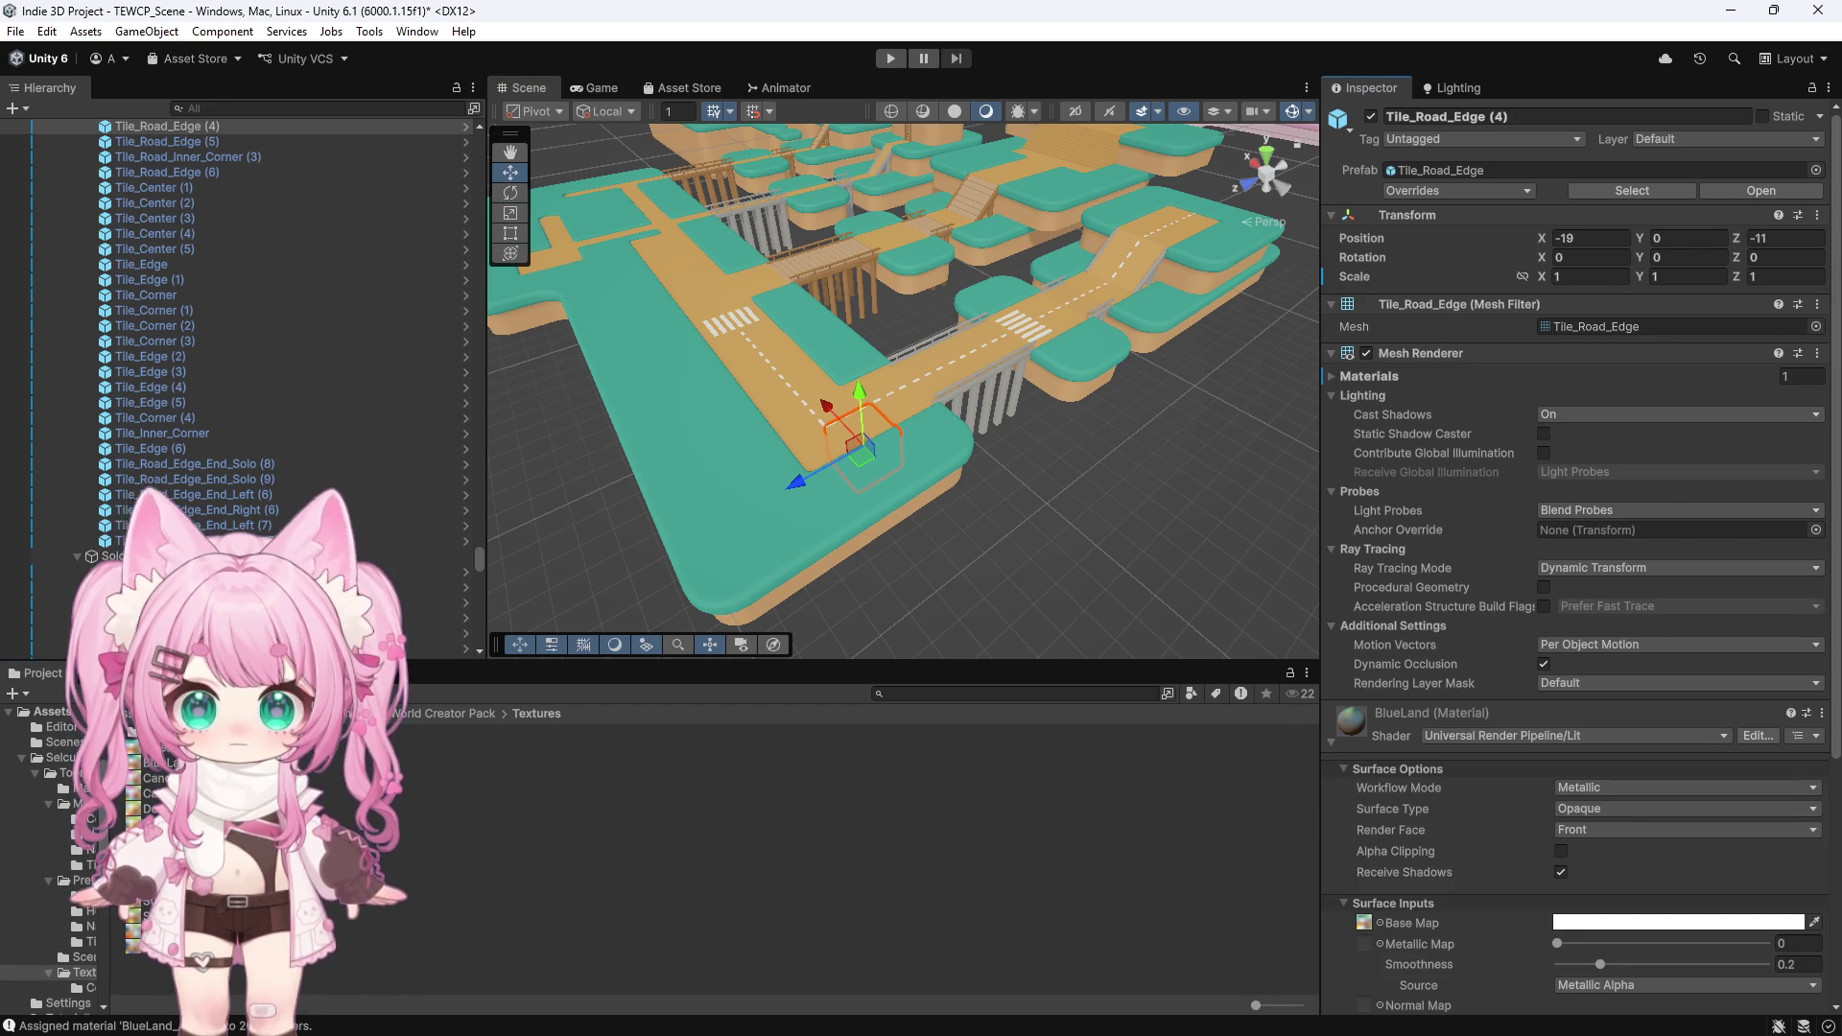
drag(1370, 926, 1360, 927)
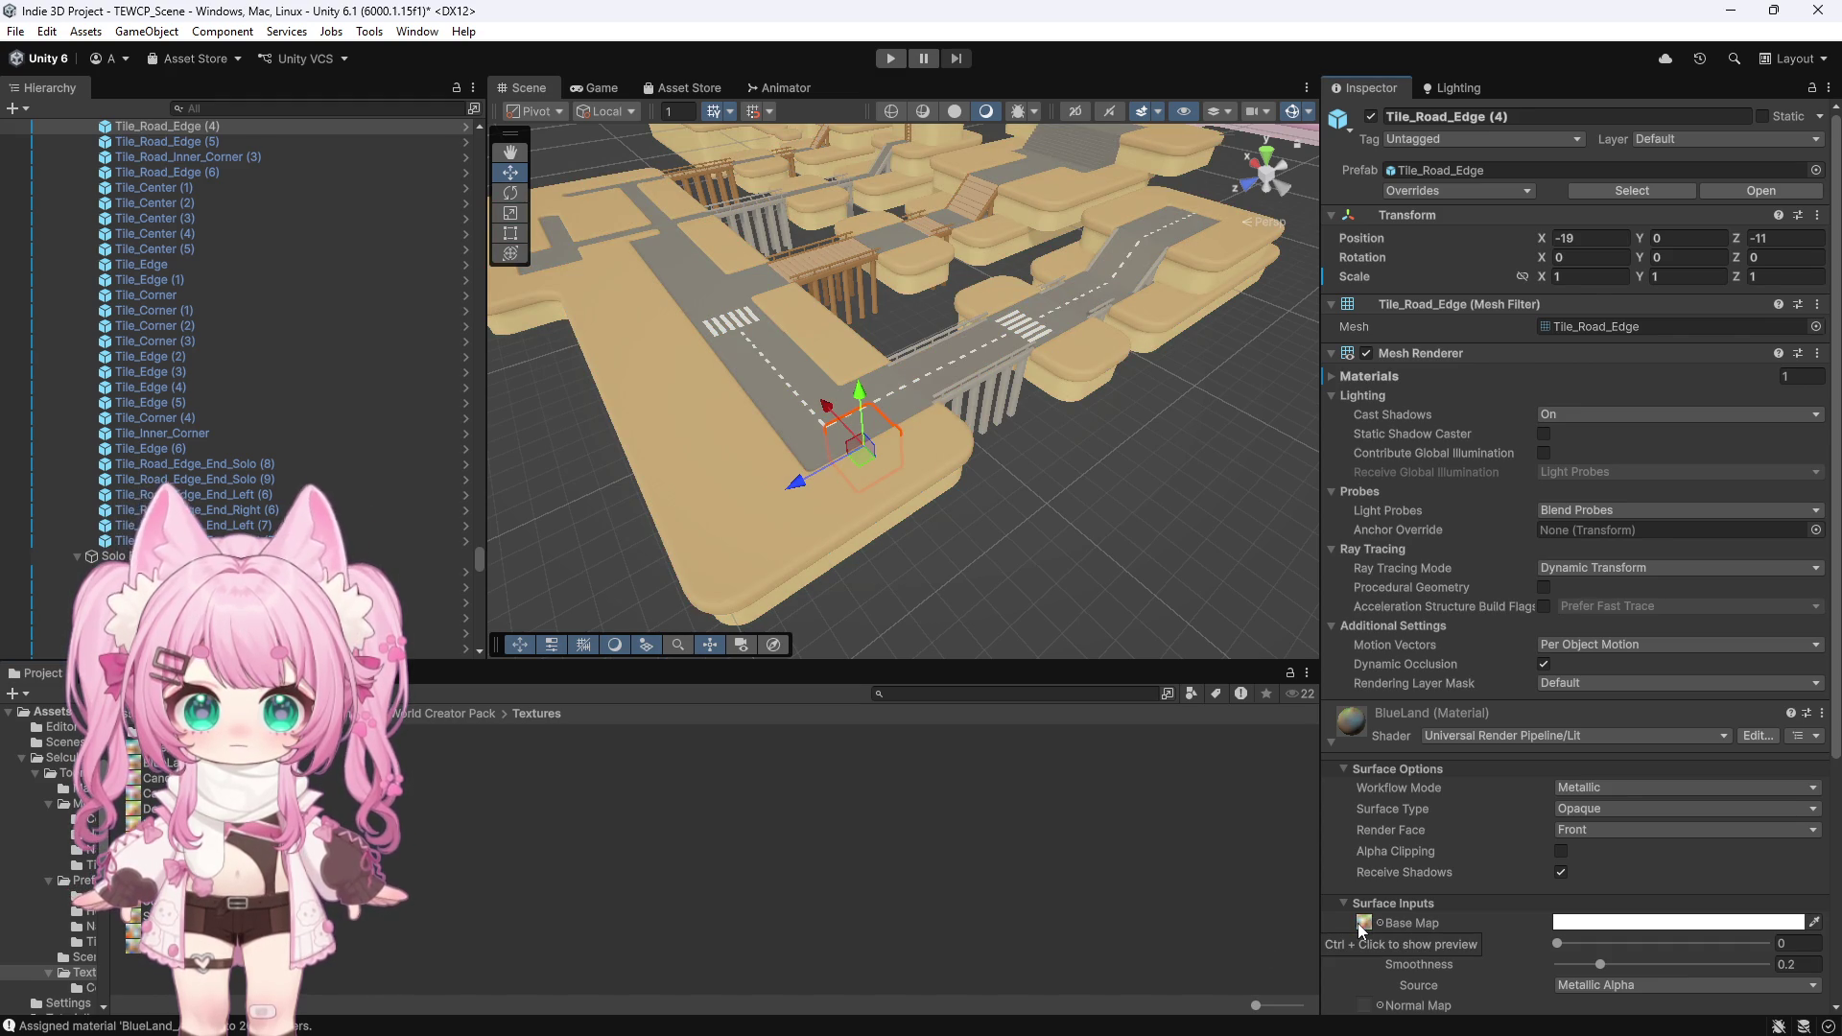
key(ctrl+z)
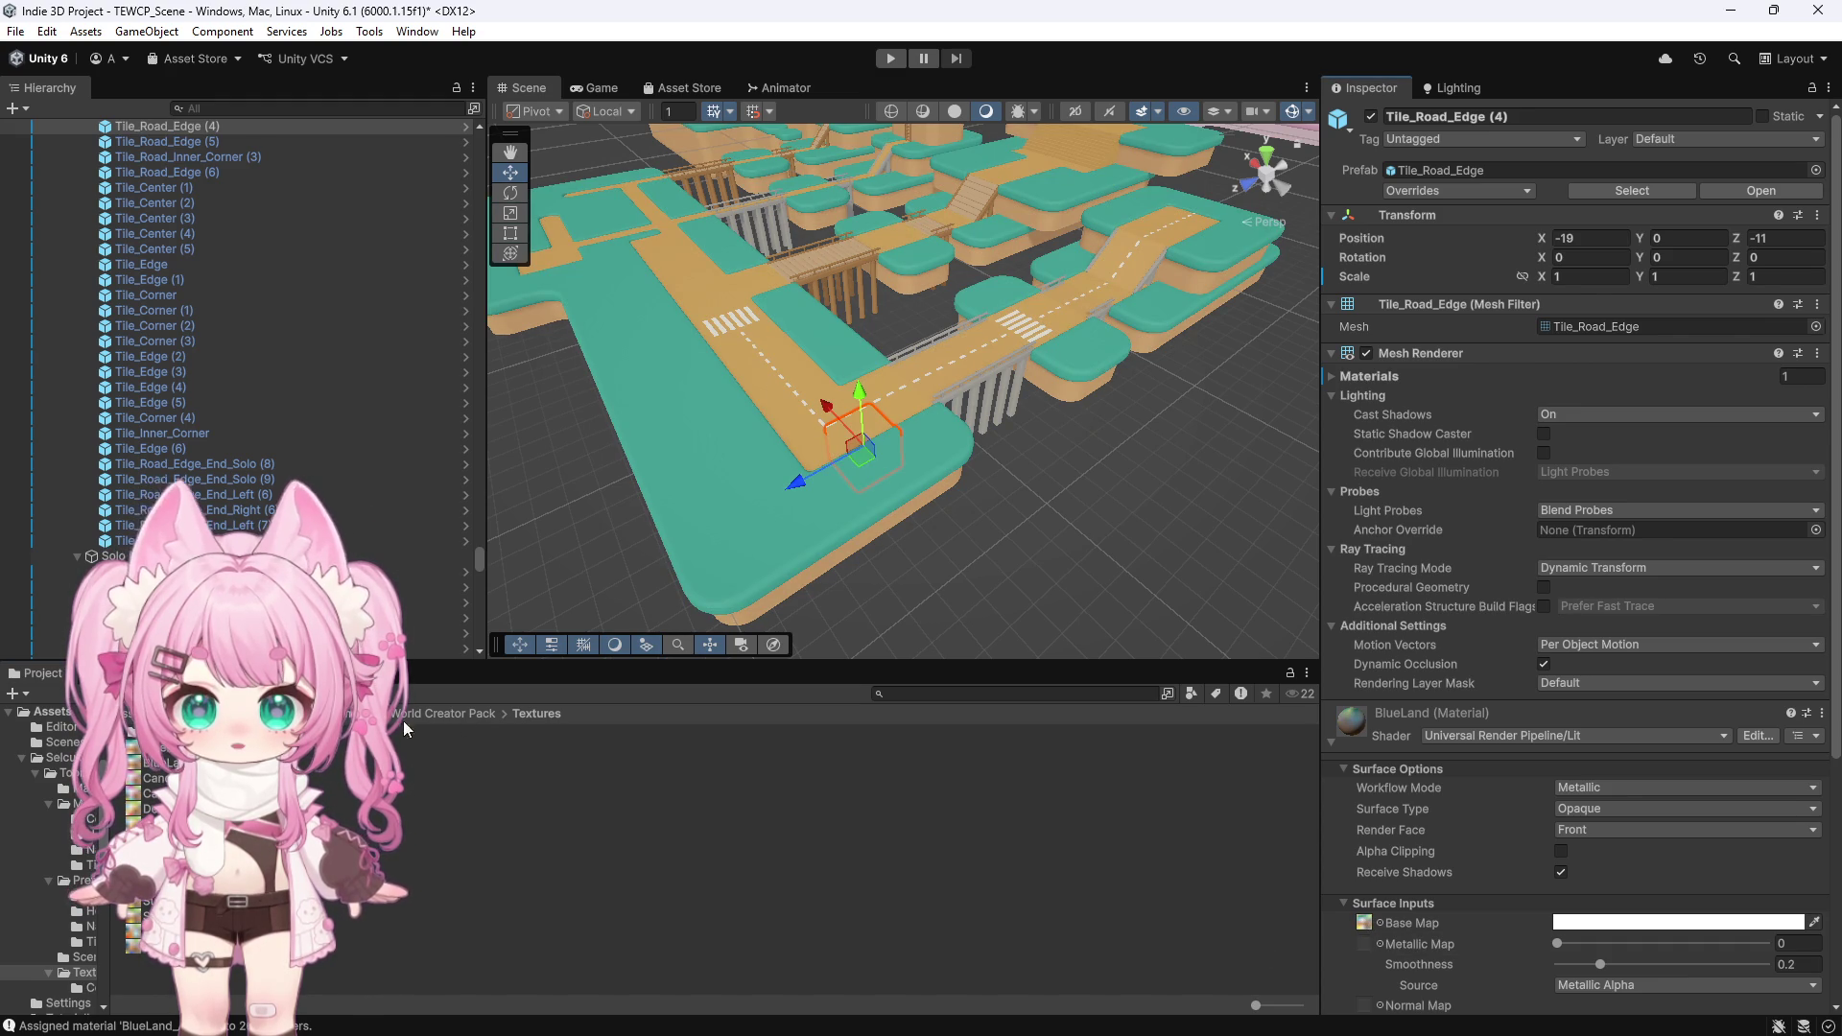
Drag BlueLand_Asphalt from the Materials folder onto the road corner tile
click(422, 710)
double_click(153, 747)
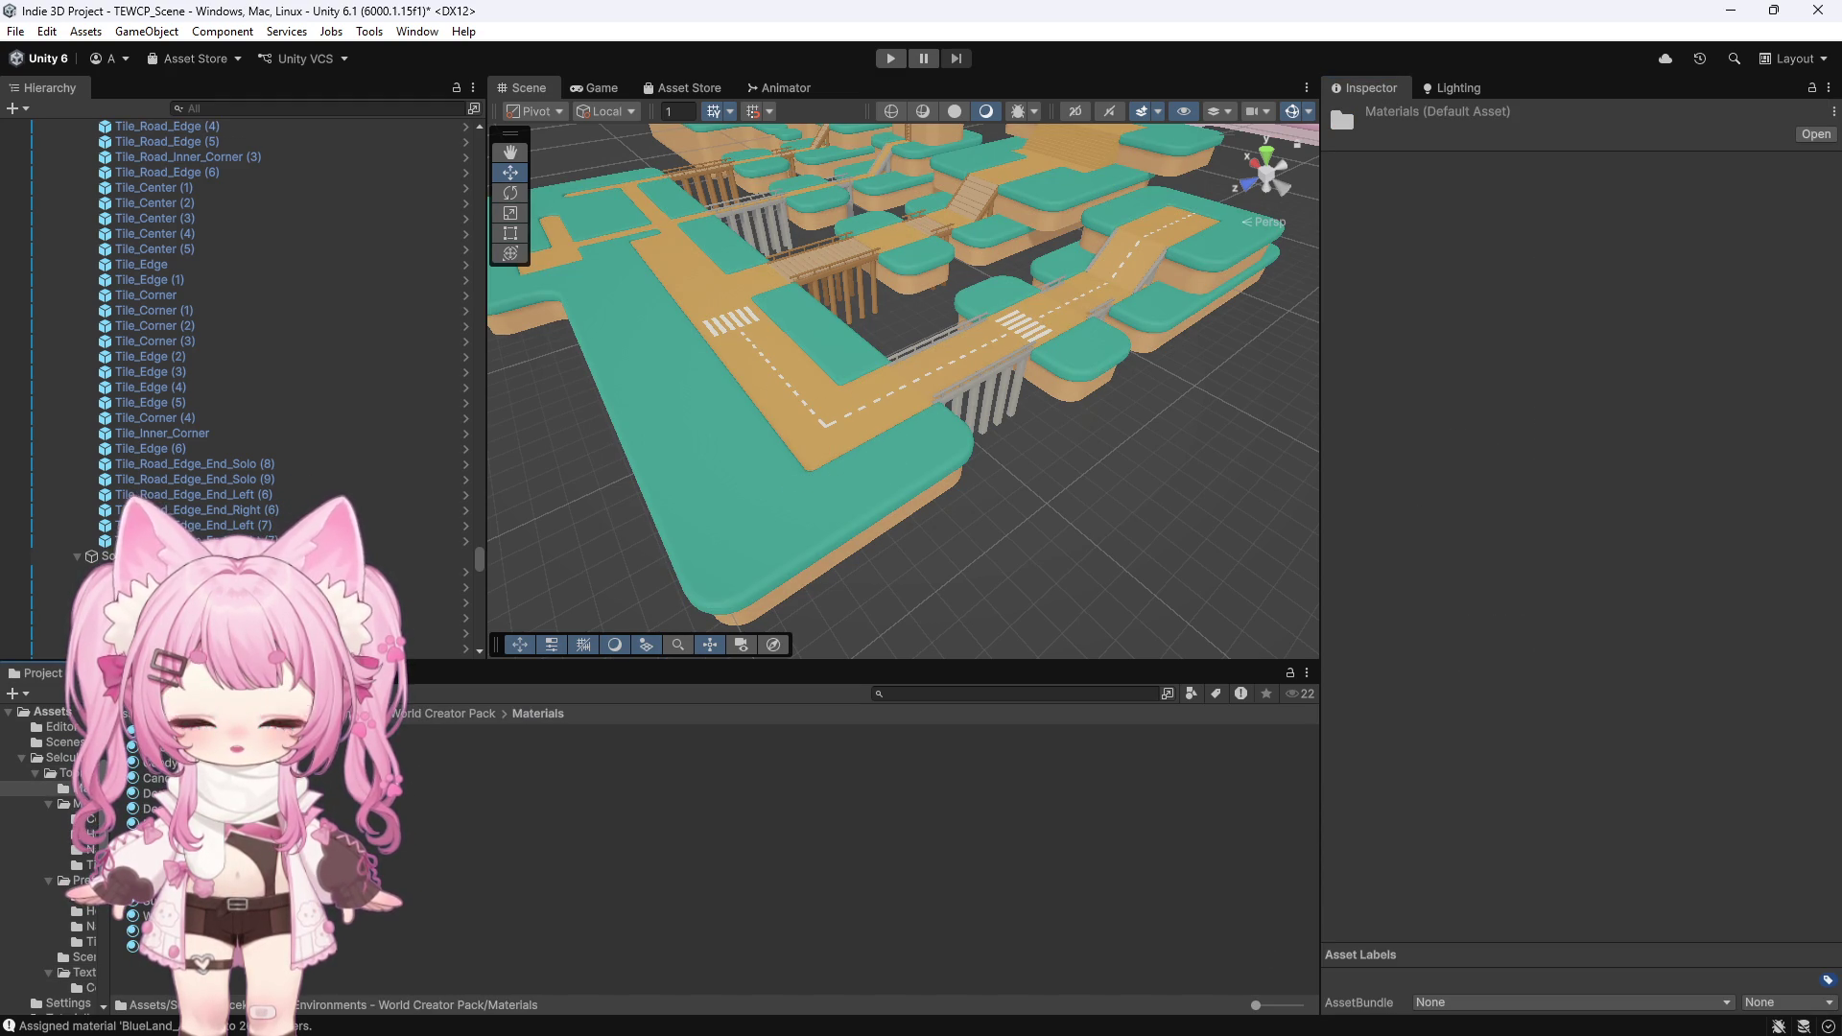
click(154, 747)
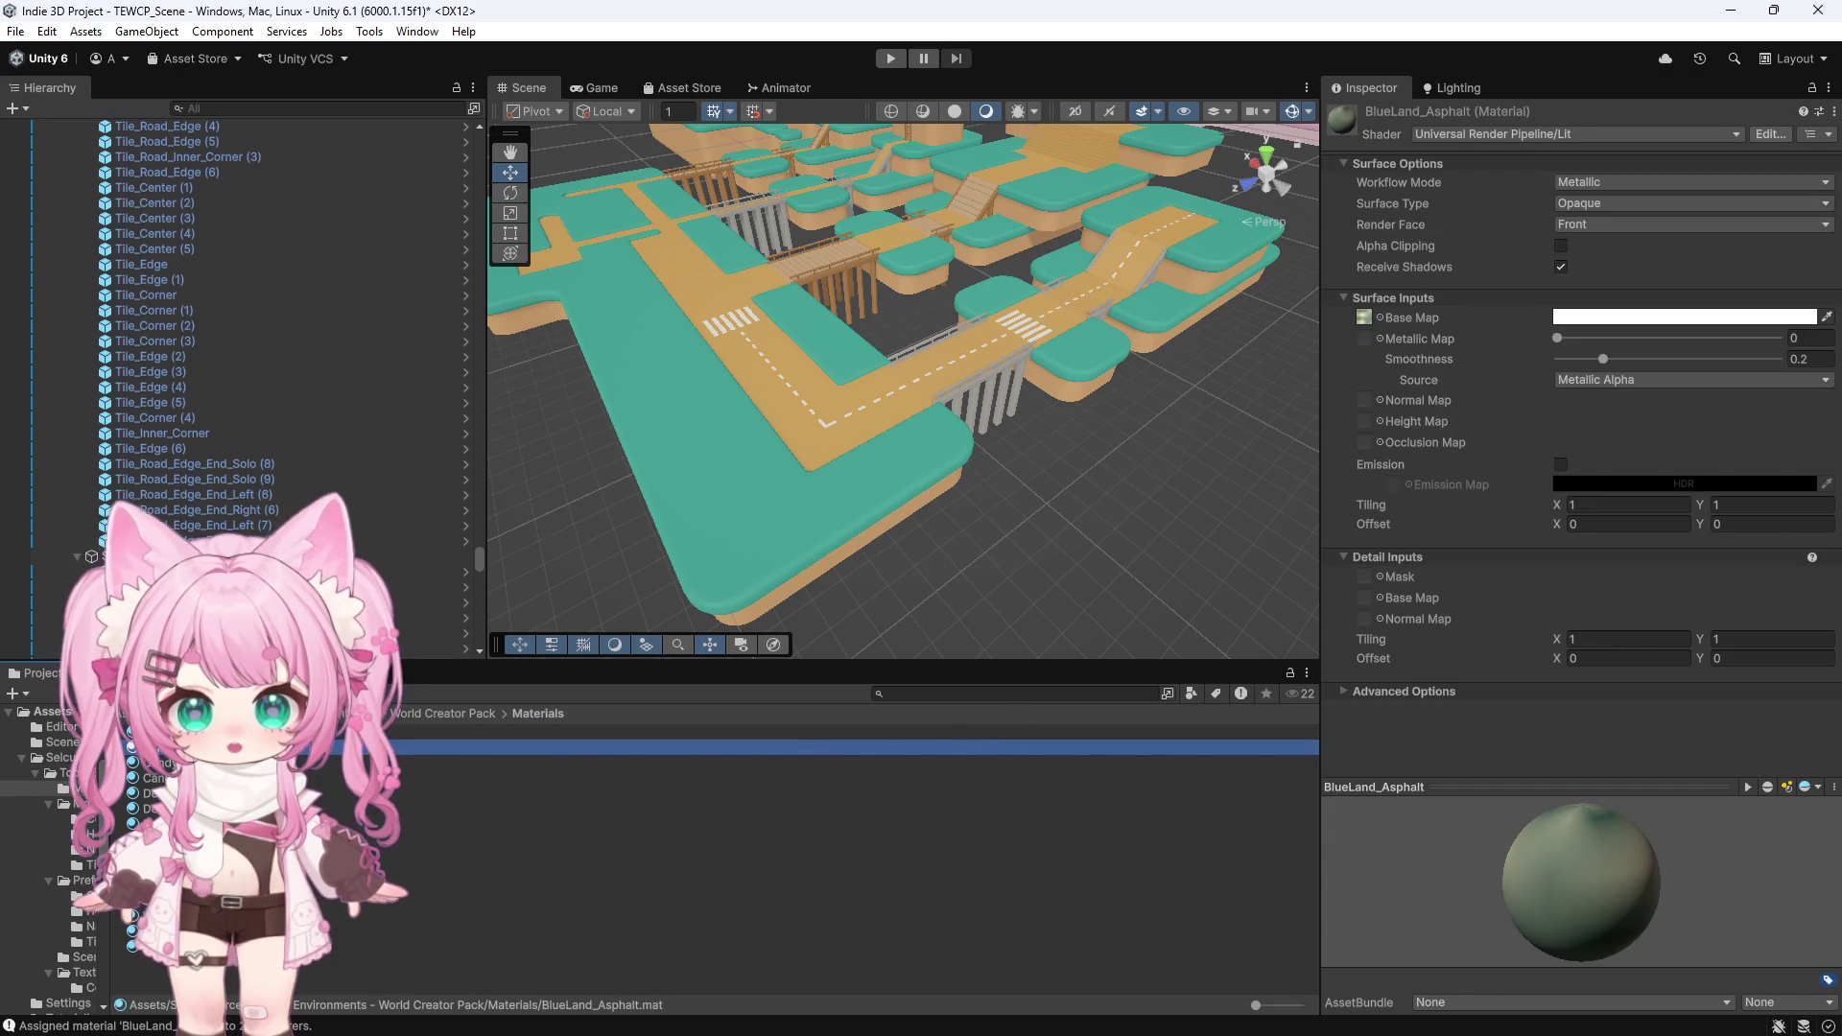
drag(154, 746, 825, 433)
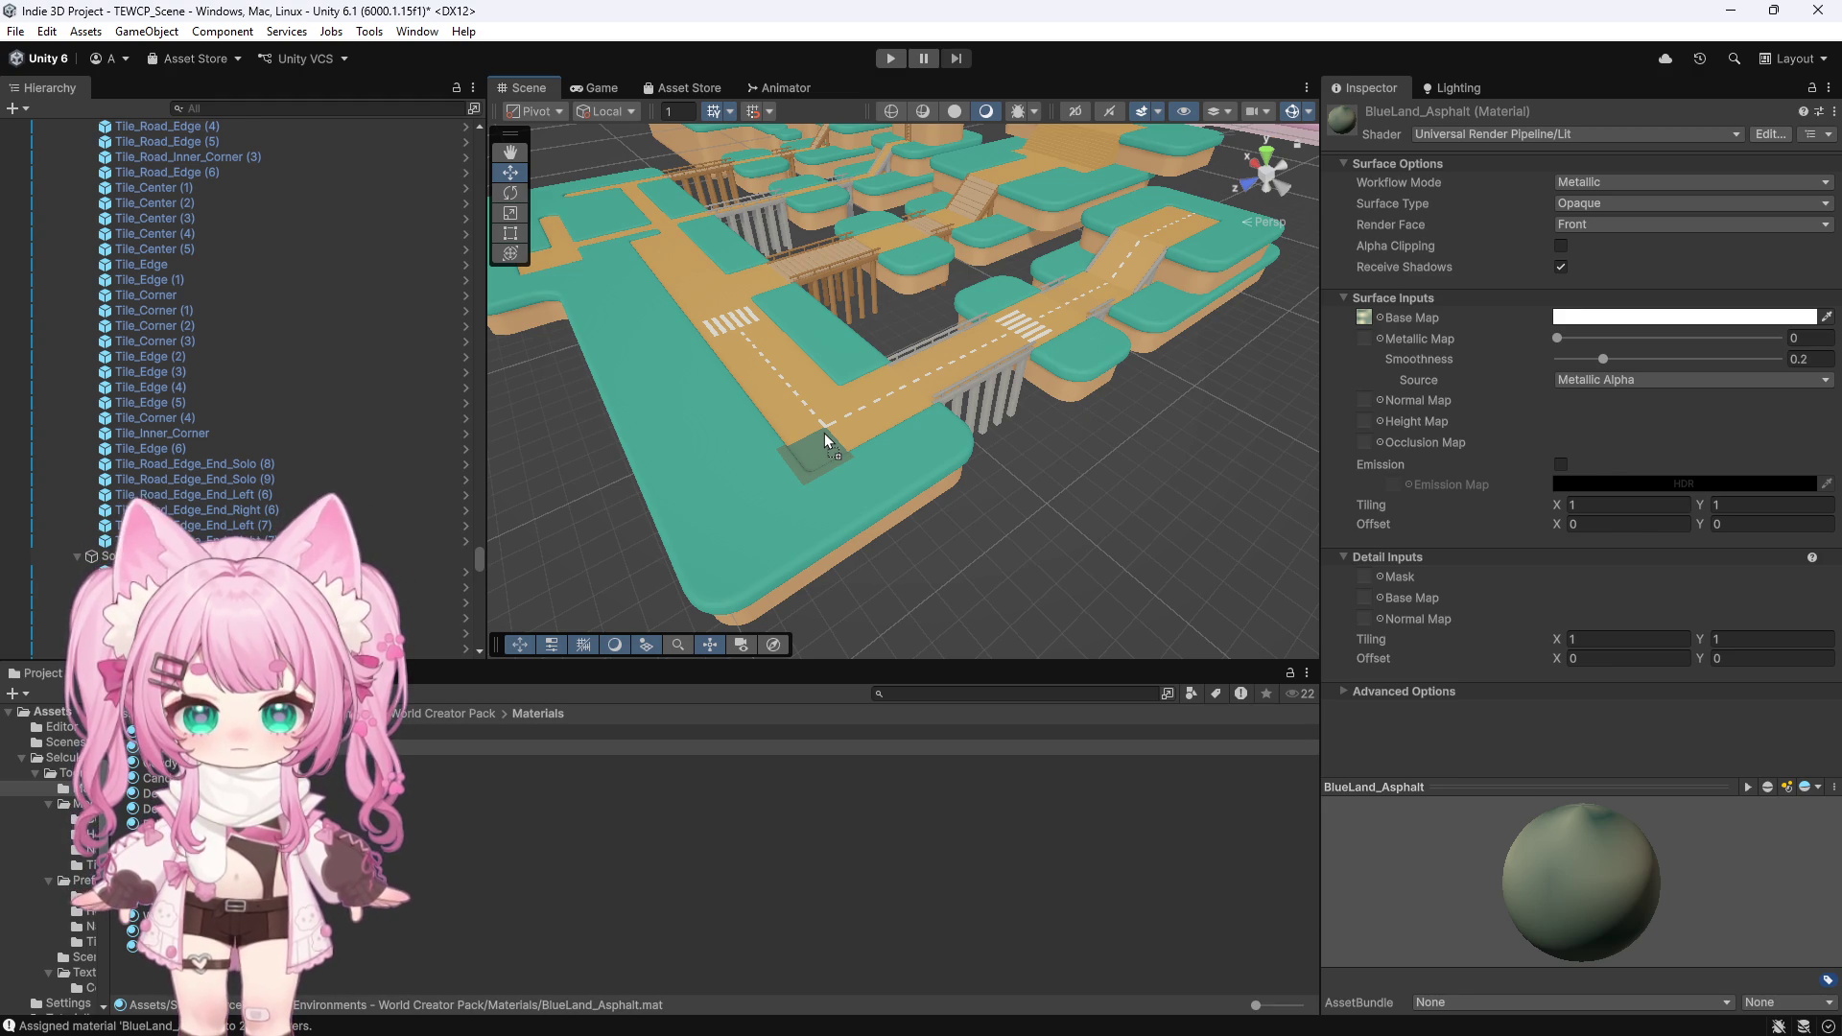
scroll(up, 3)
scroll(up, 3)
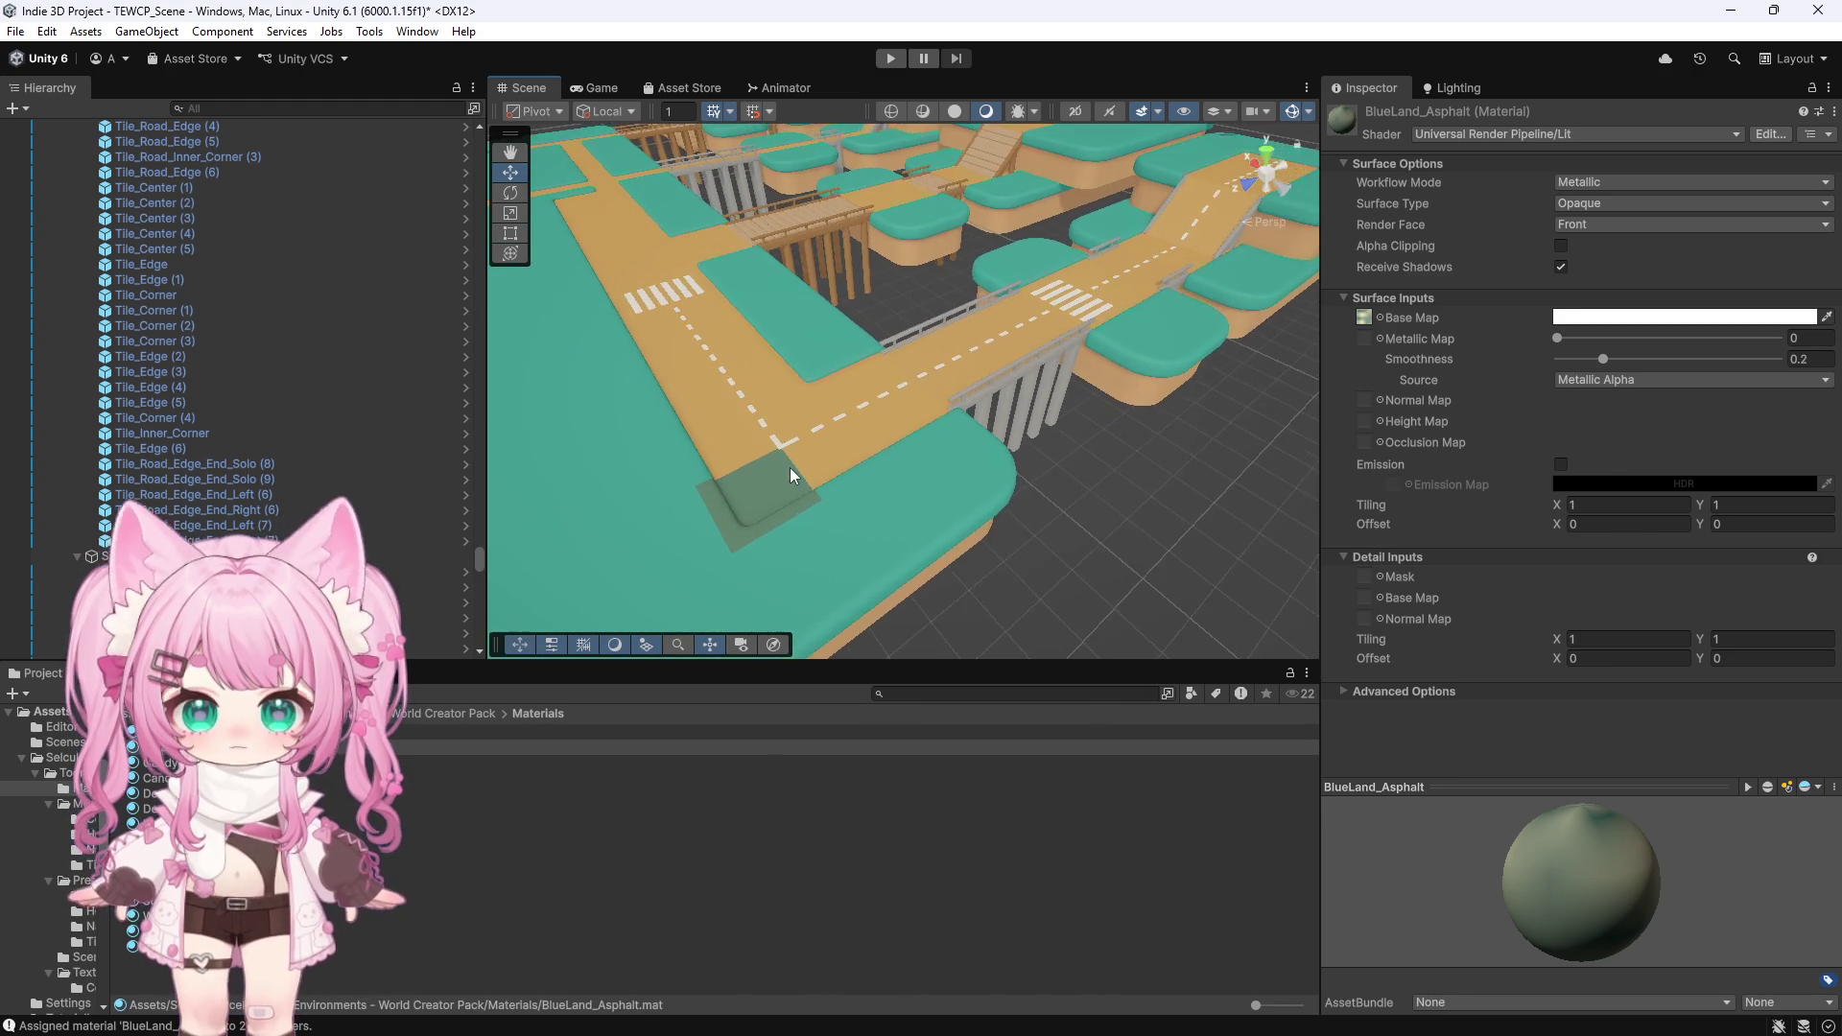
scroll(down, 3)
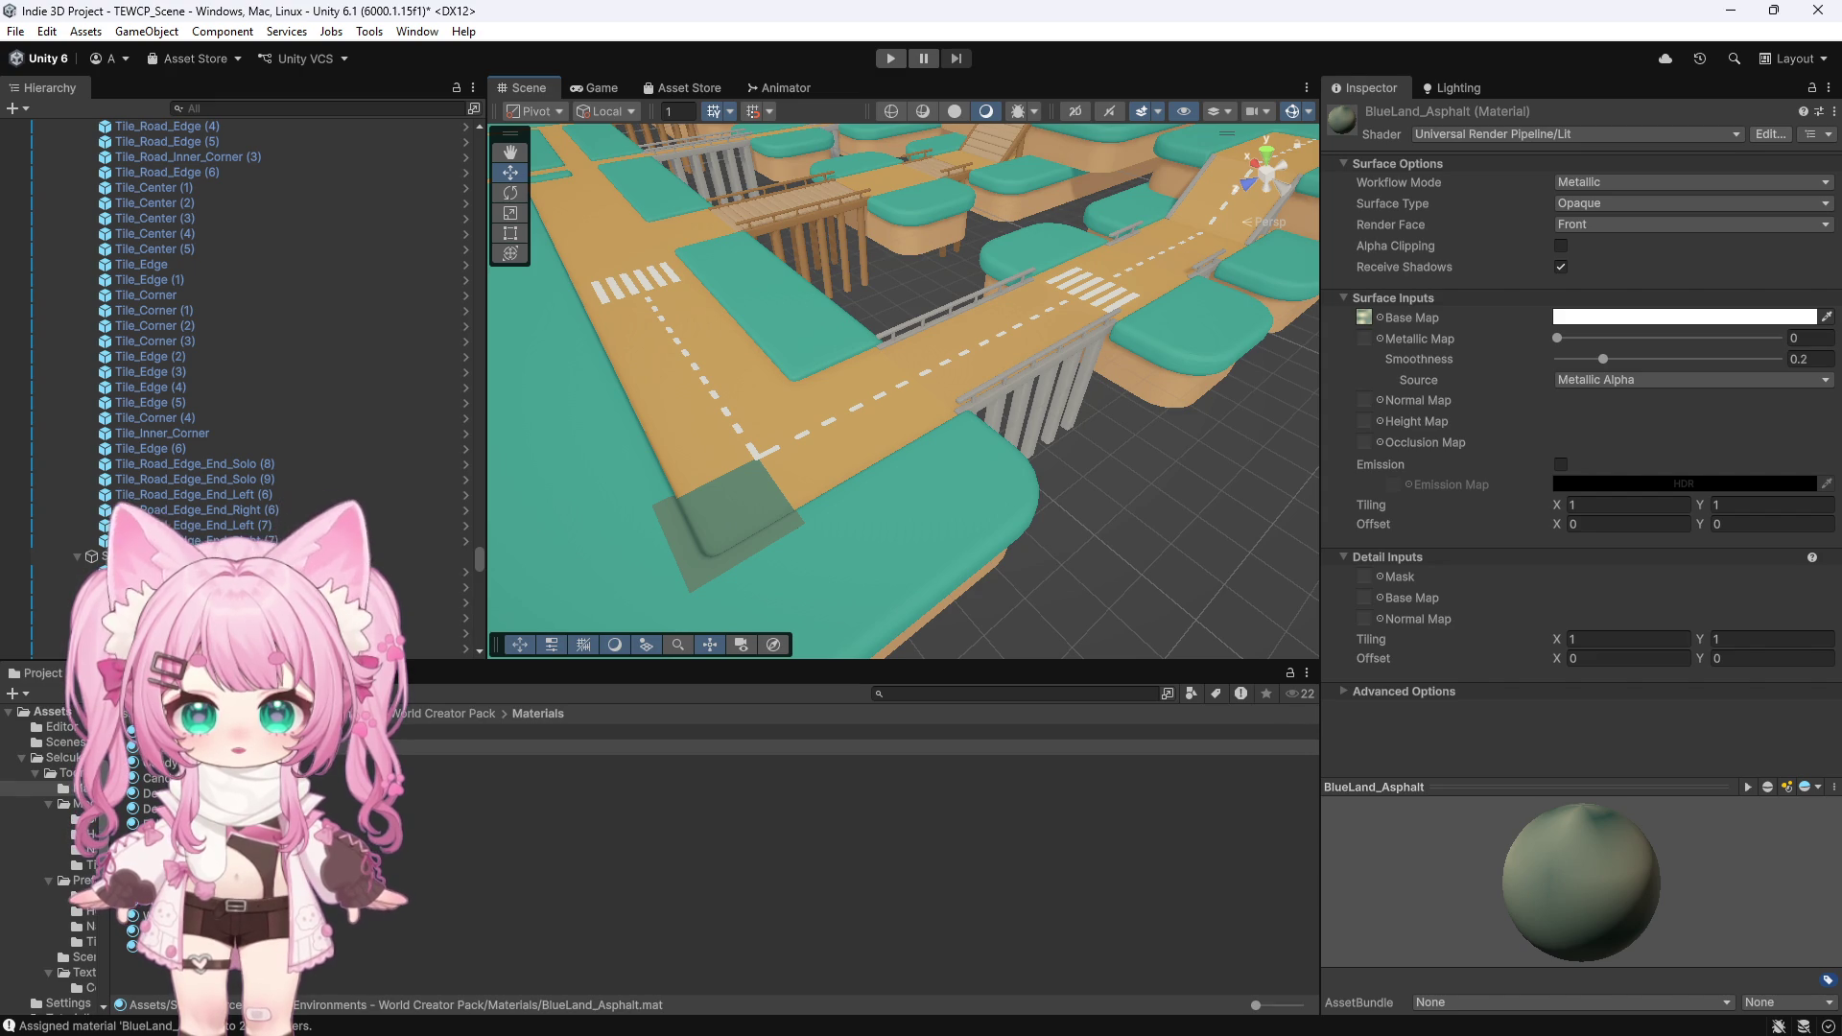
Reselect BlueLand_Asphalt in Materials, open the Textures folder, and reselect the corner tile
click(390, 720)
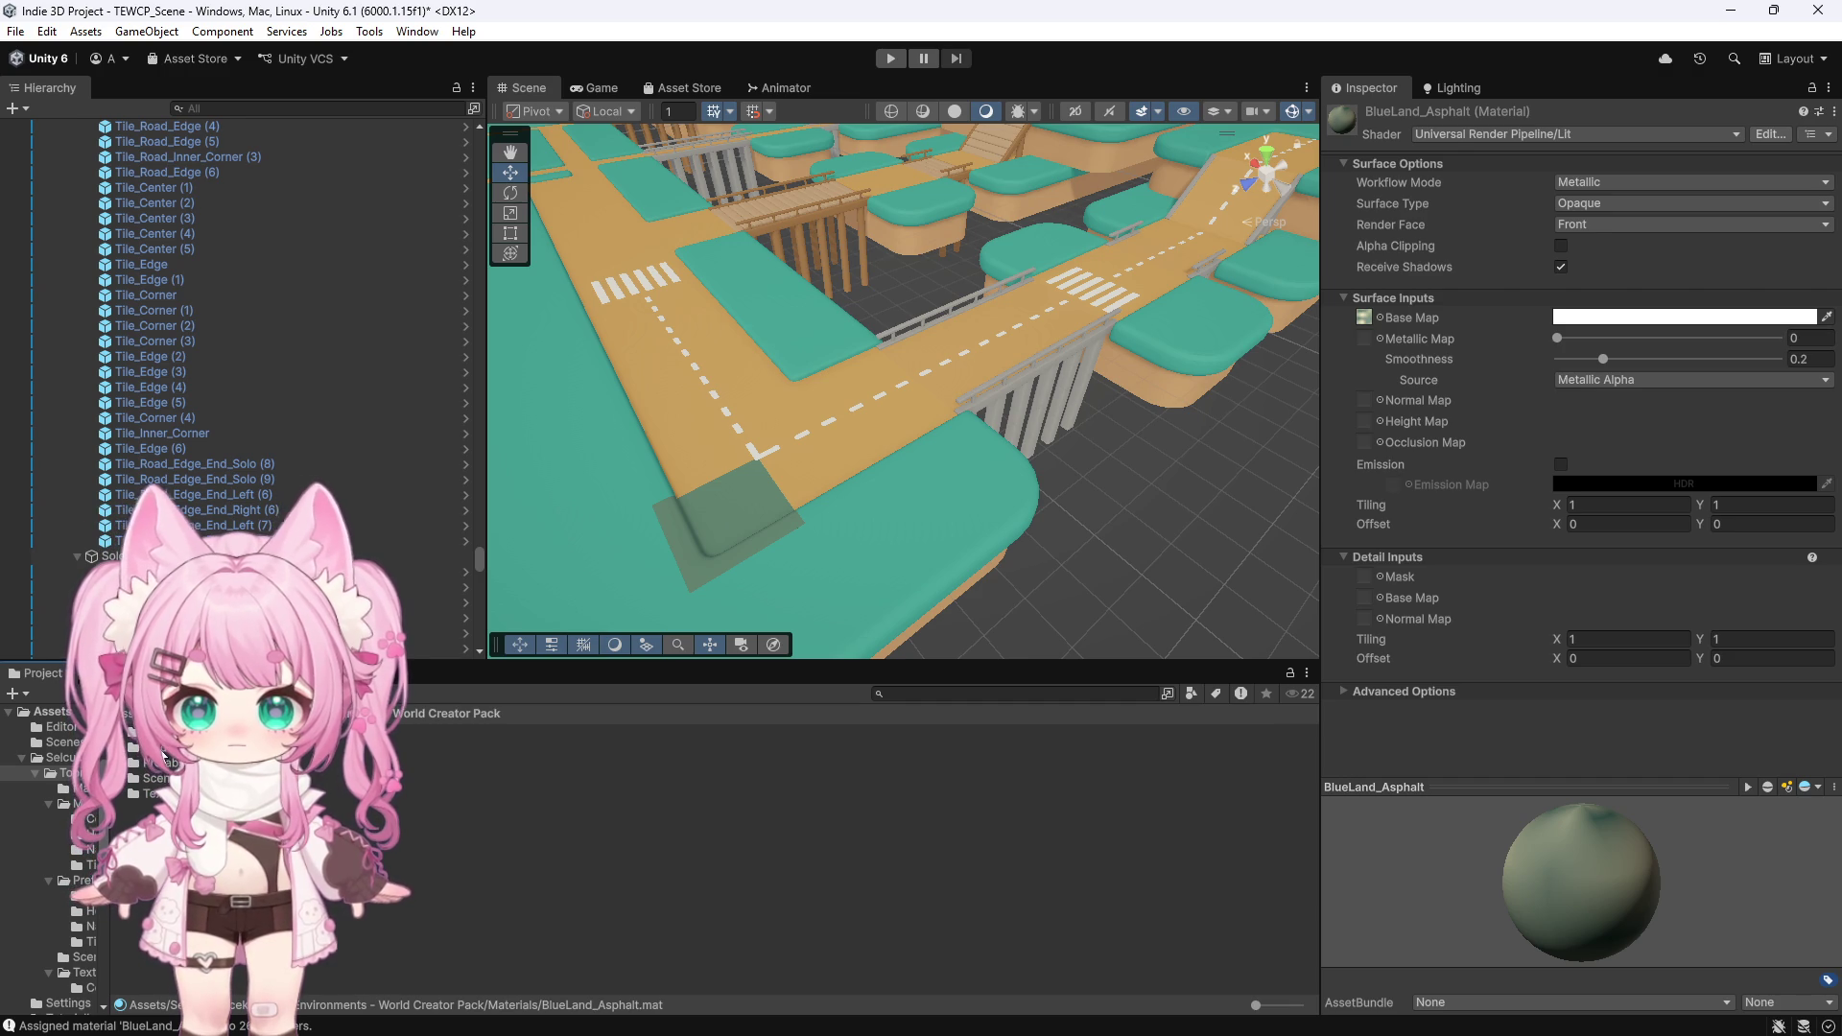
click(576, 731)
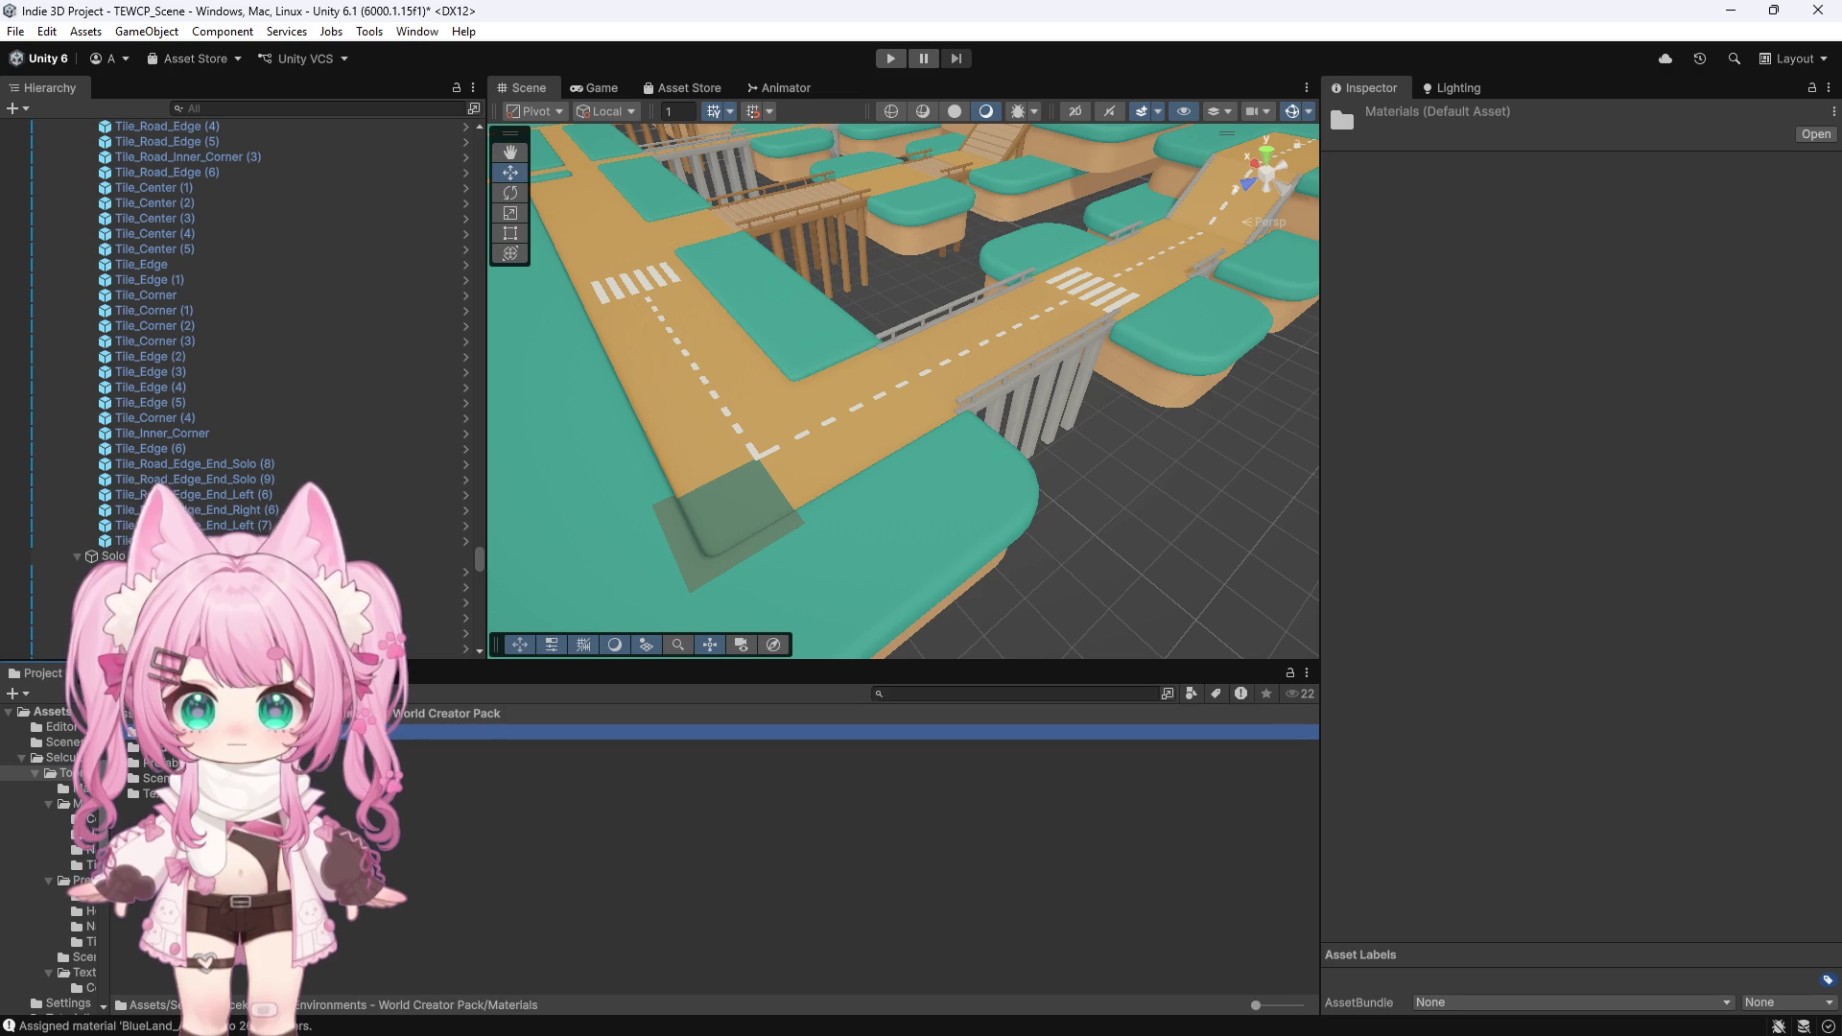
key(Return)
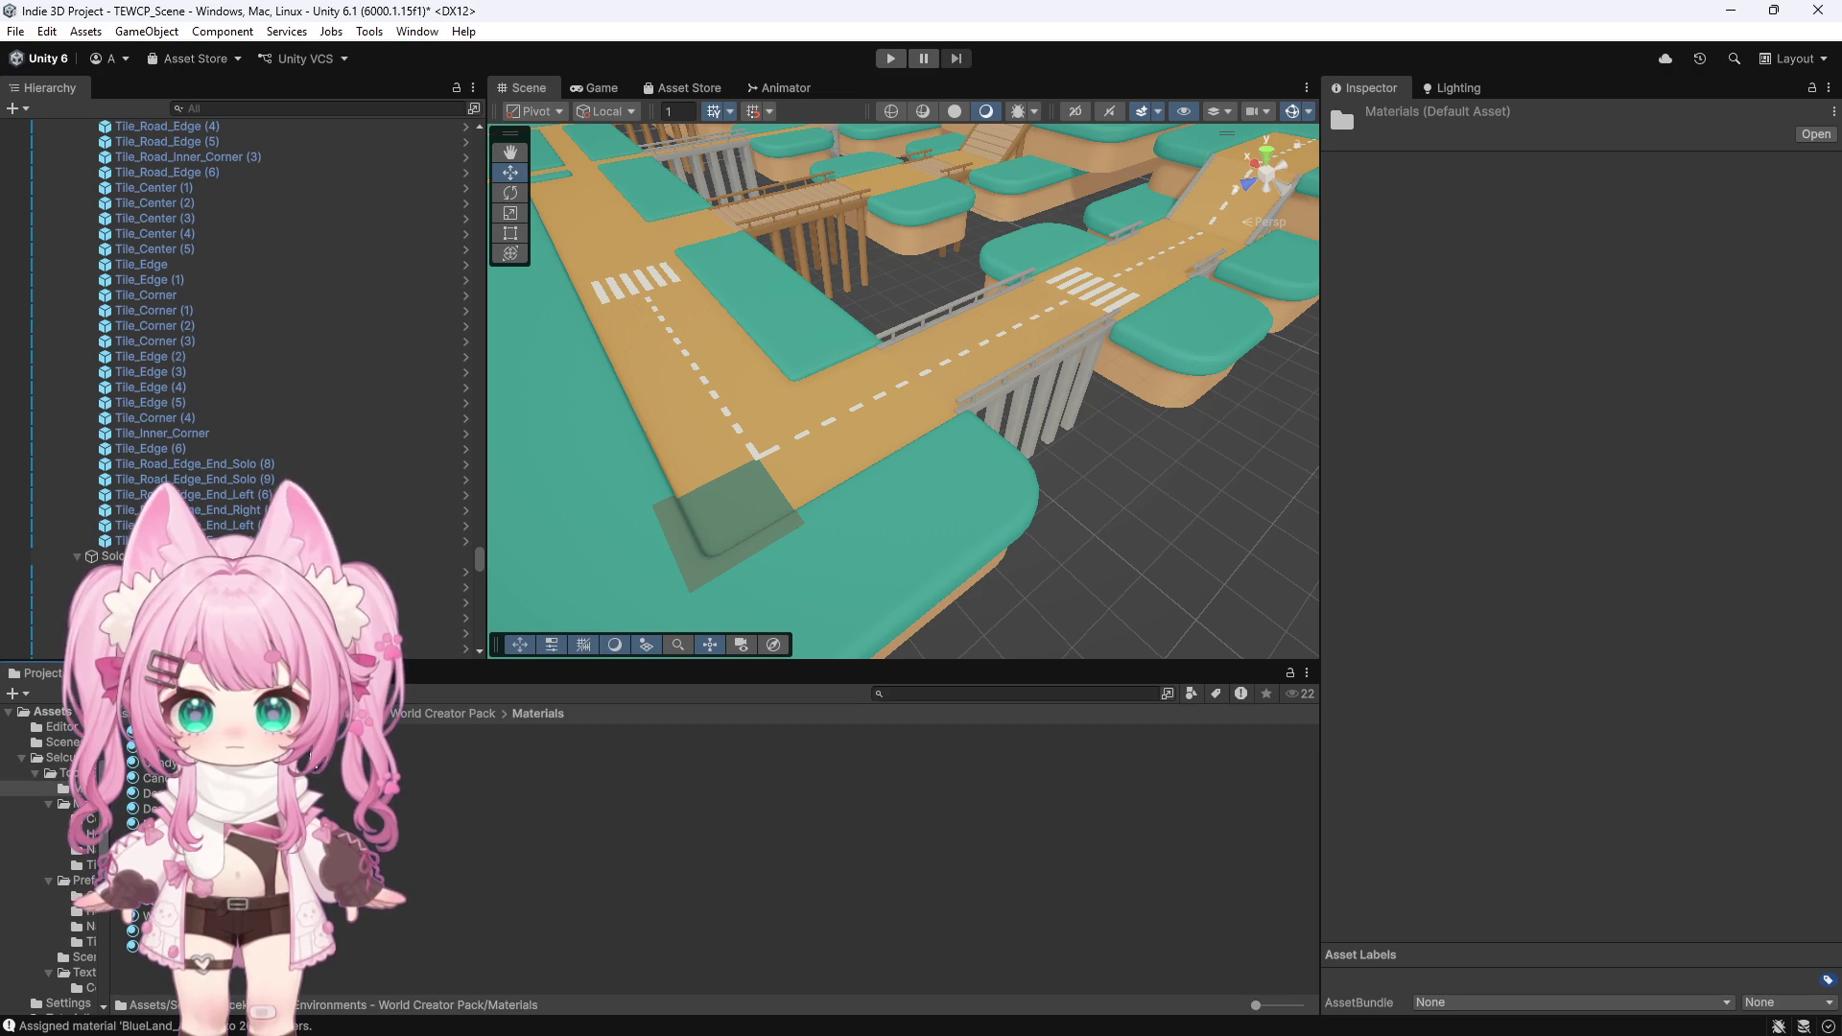
click(394, 748)
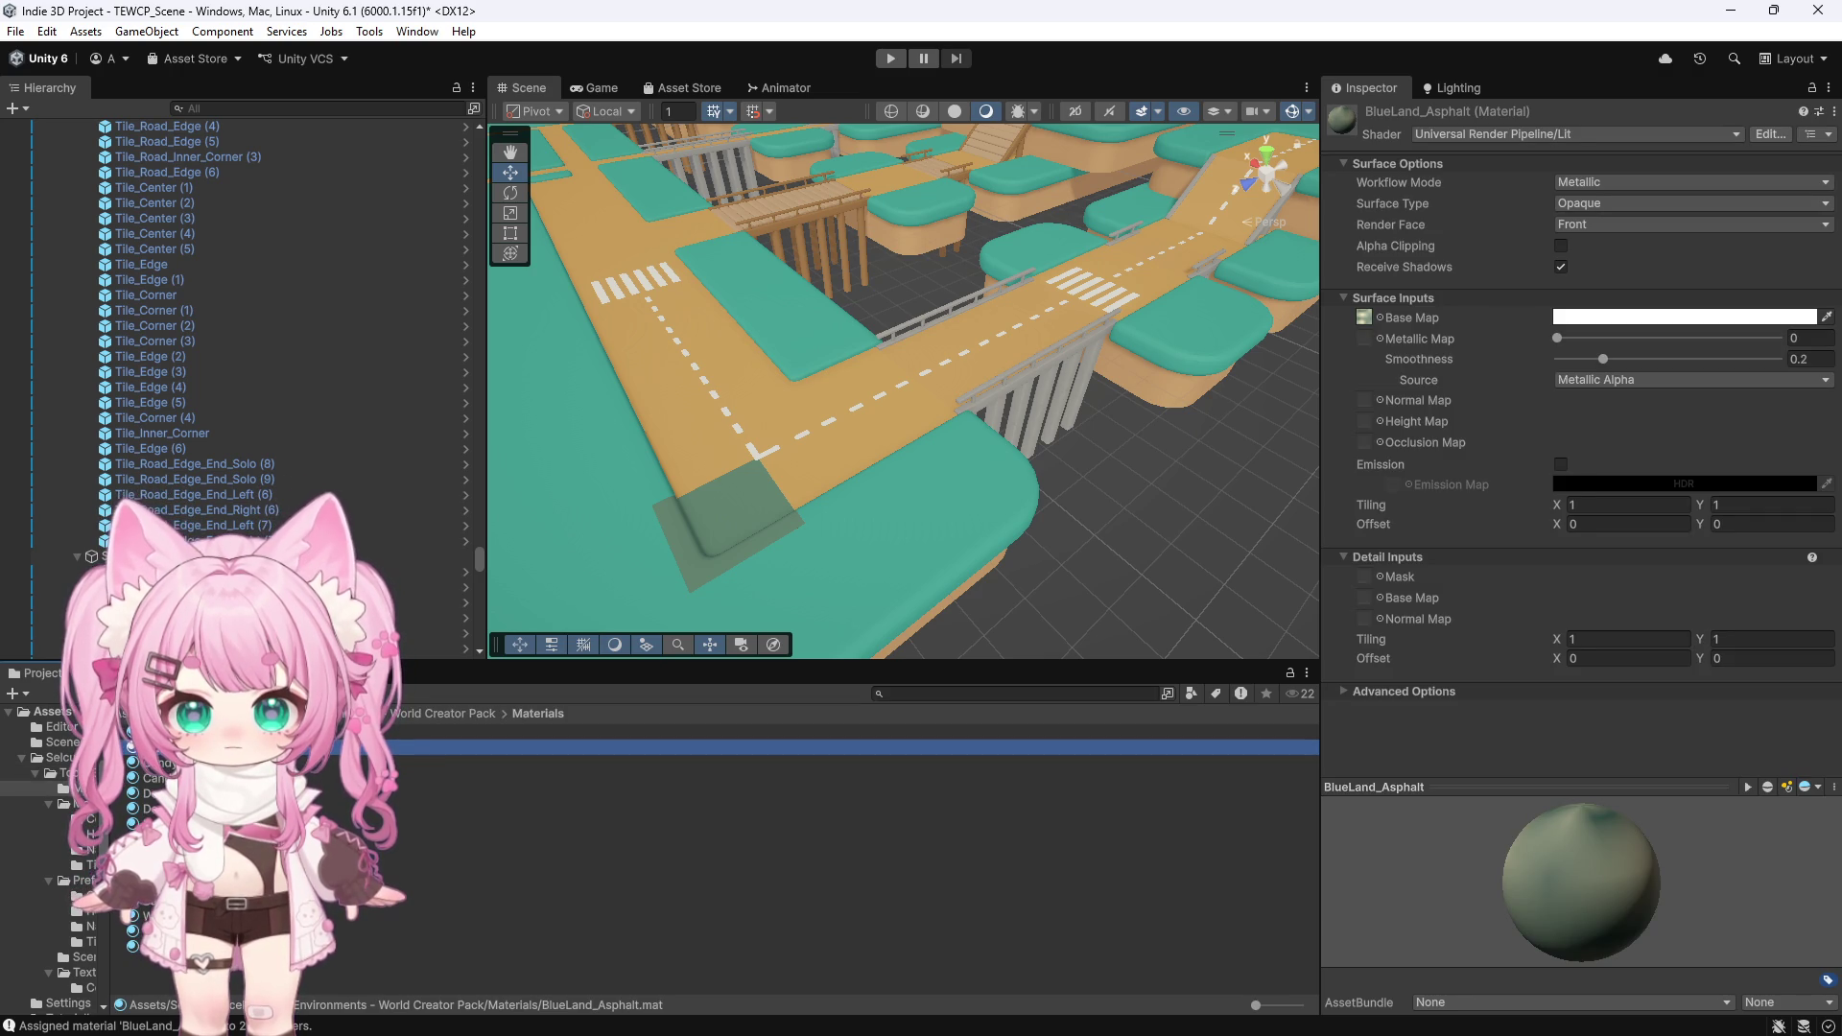
click(64, 772)
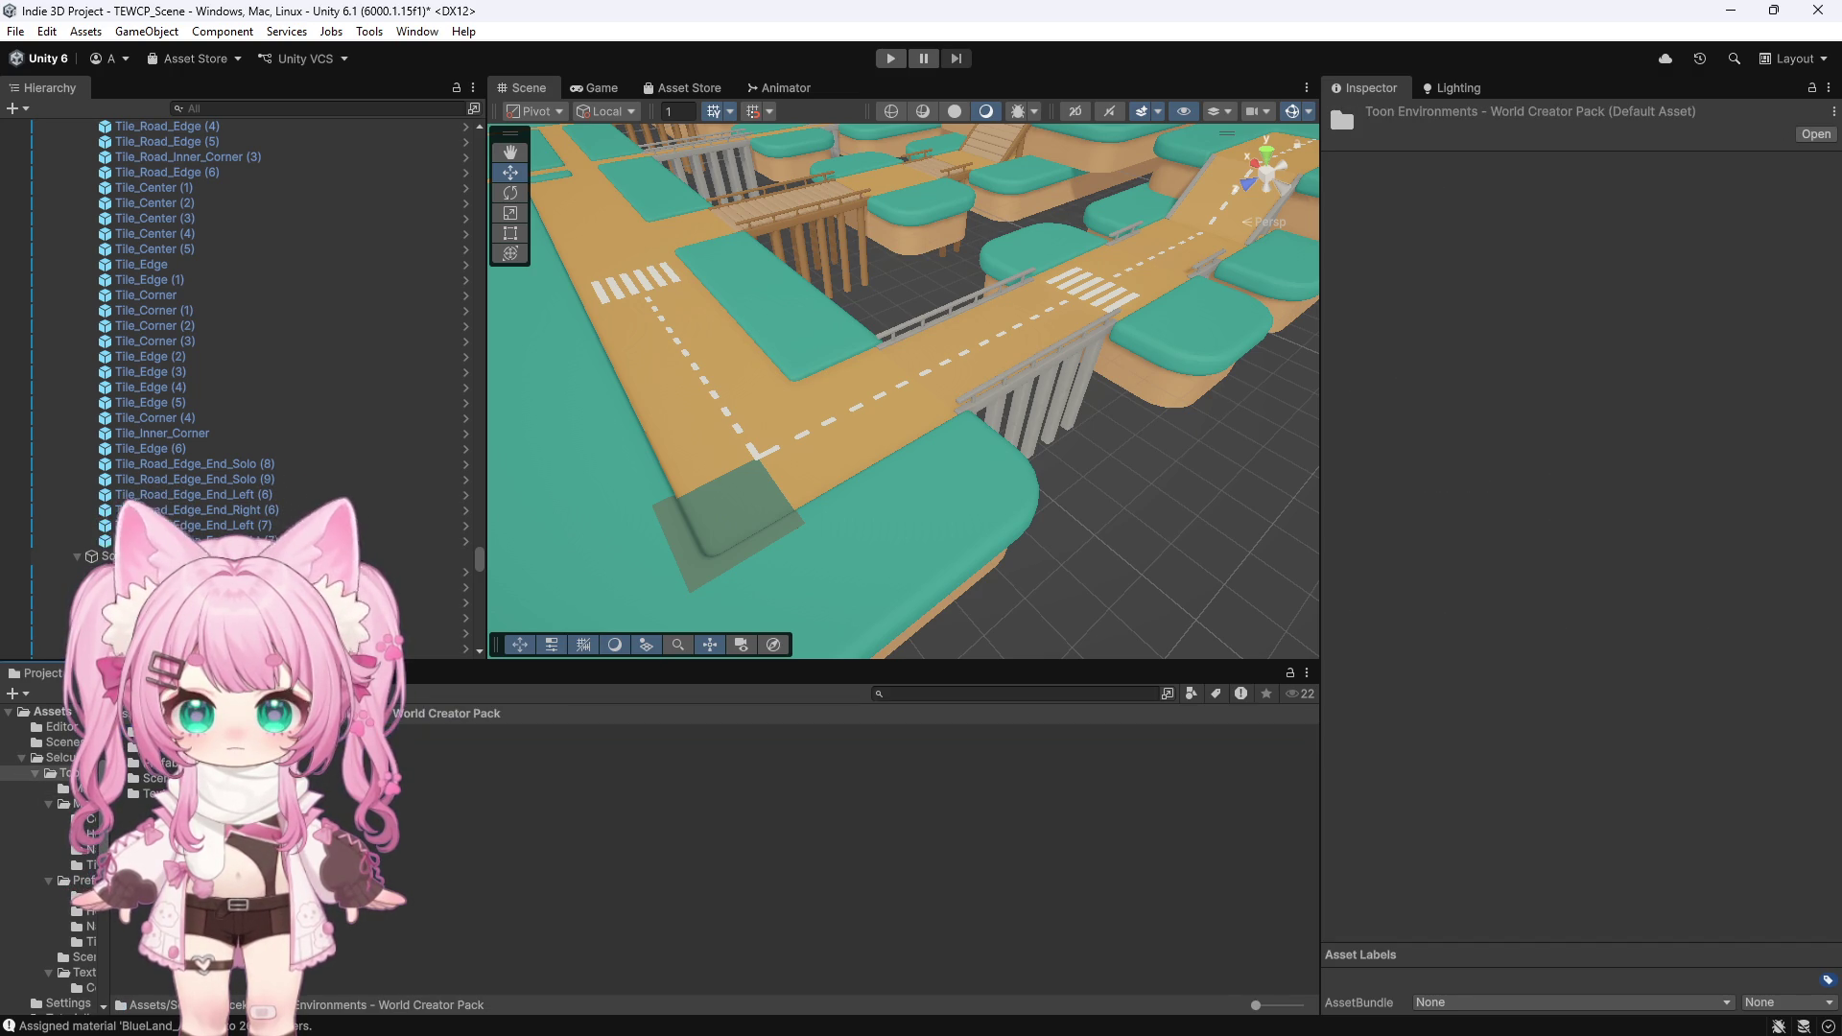
double_click(151, 794)
click(758, 513)
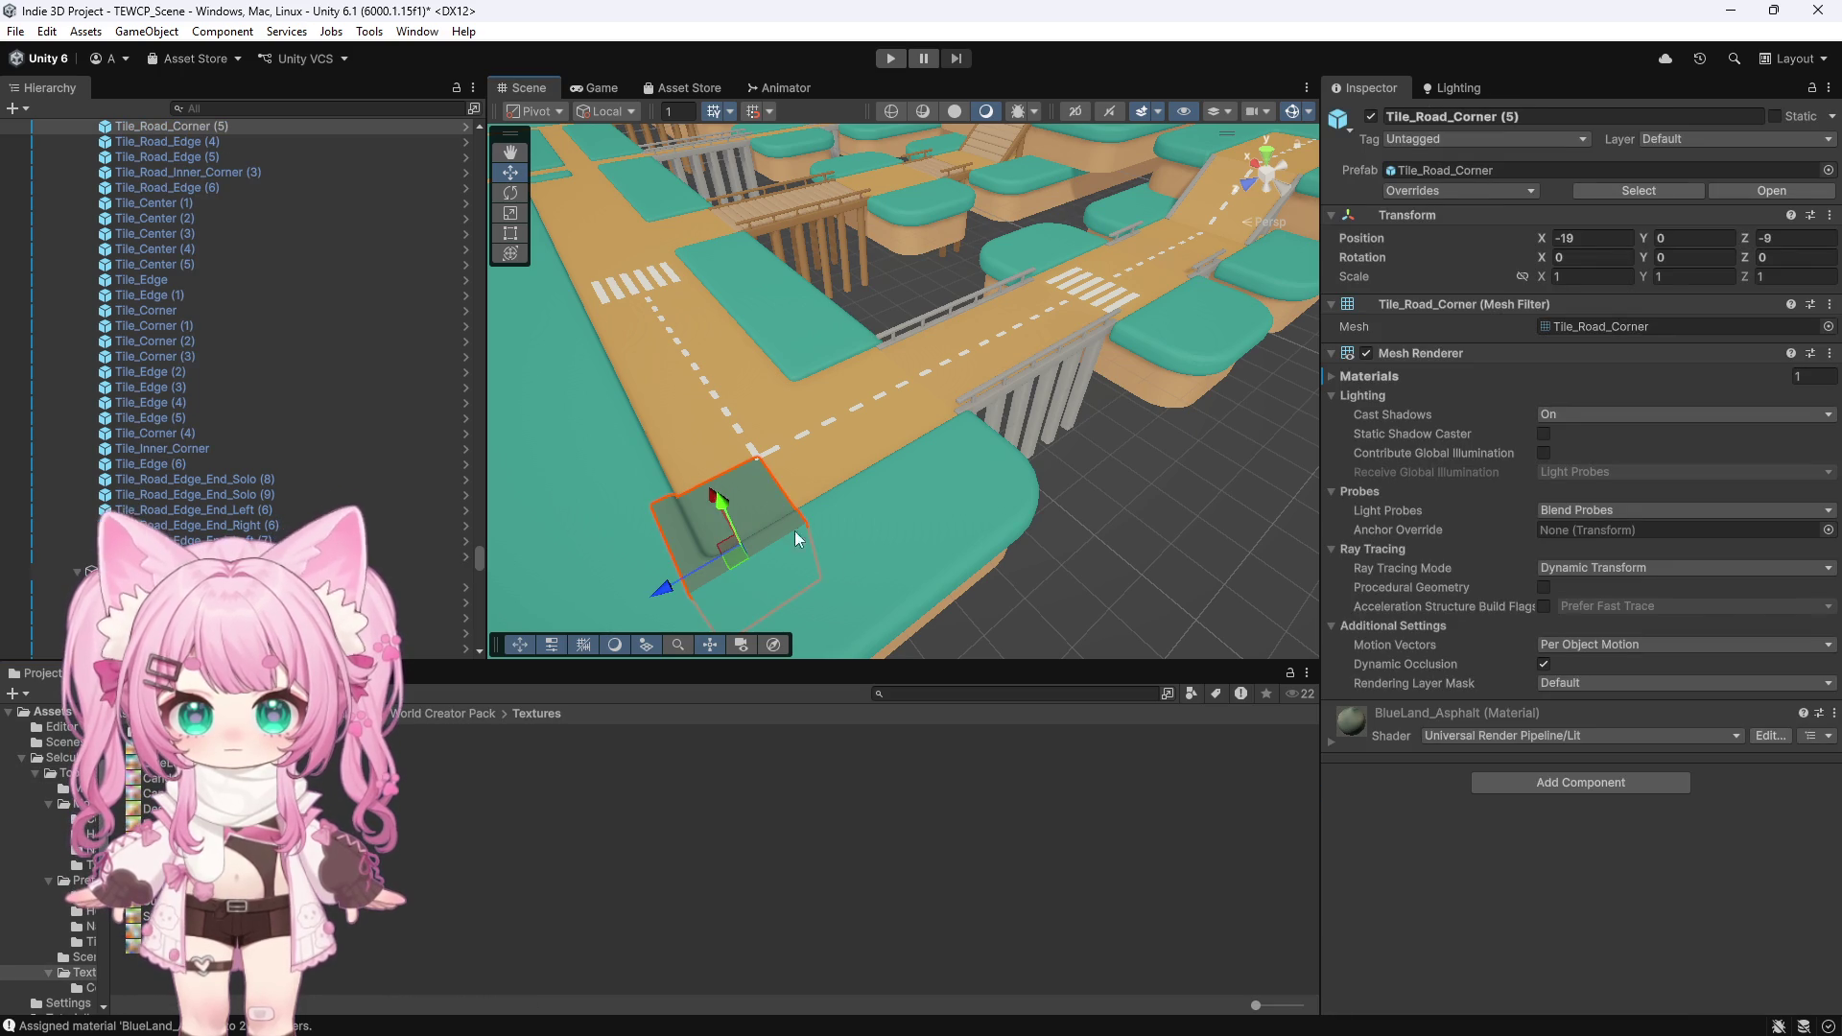
Drag asphalt textures onto BlueLand's Base Map slot, trying Summer_Asphalt
scroll(down, 3)
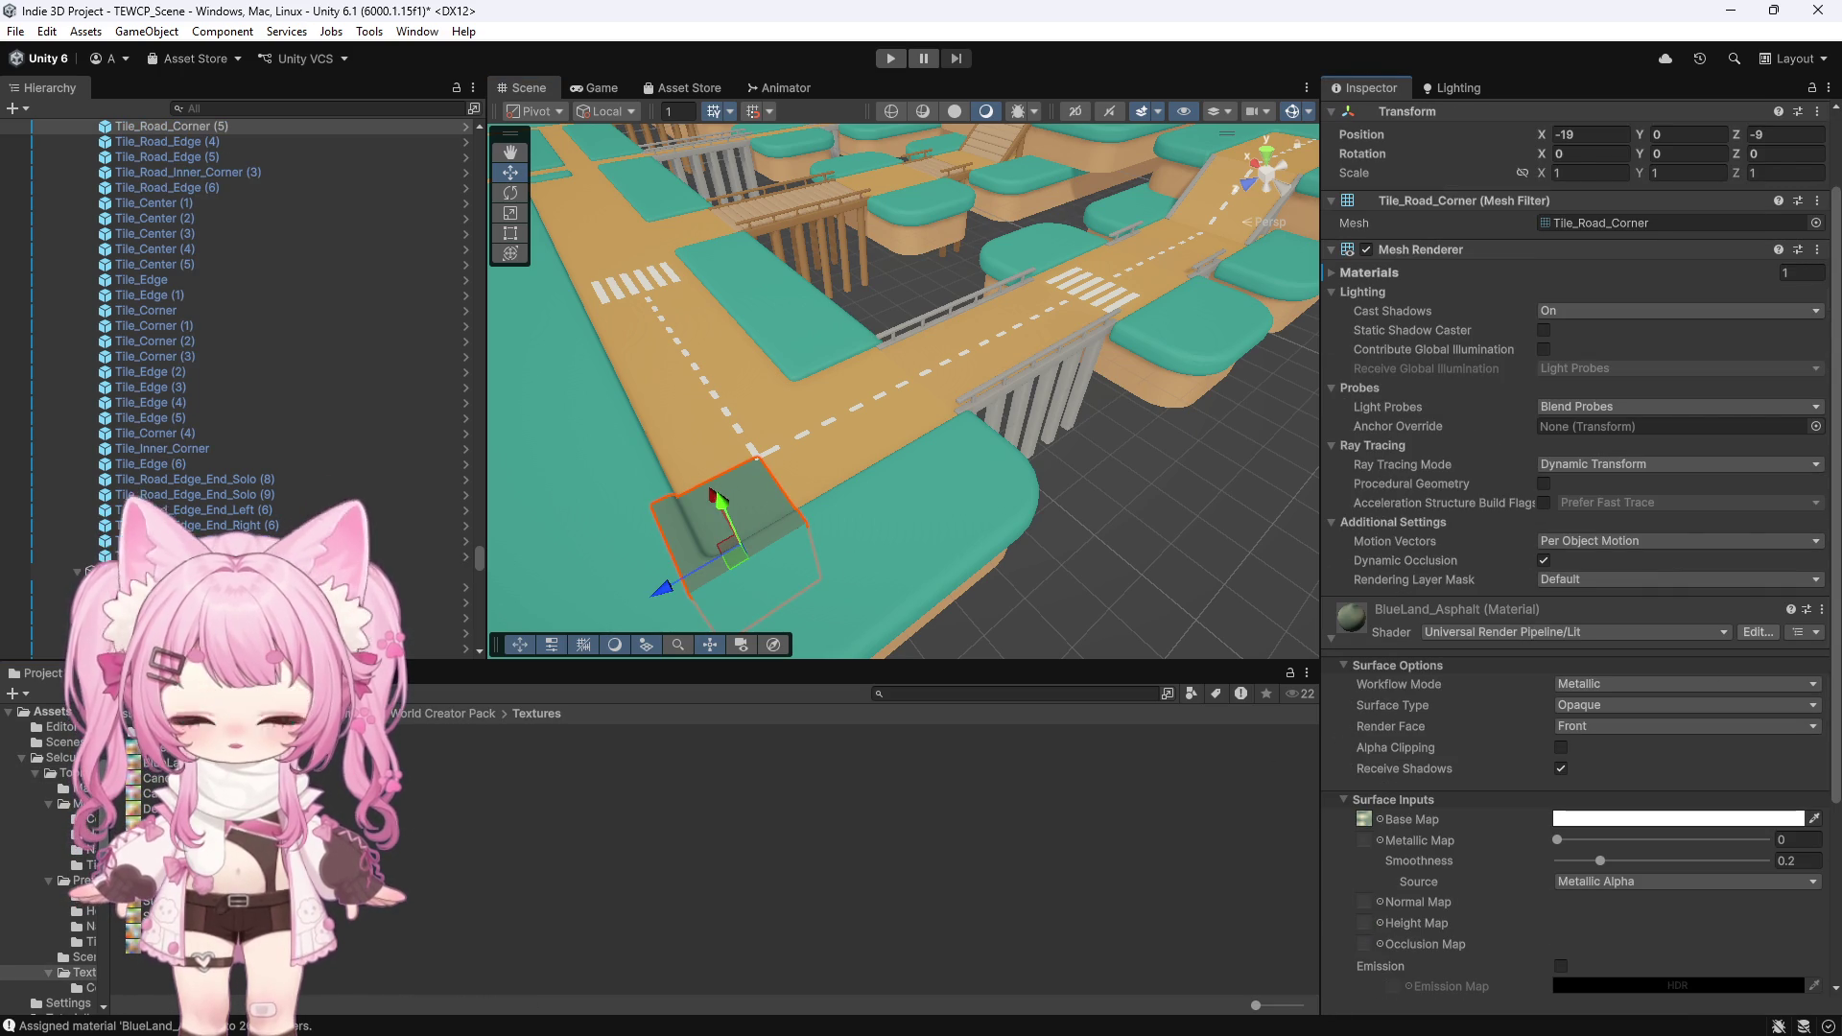
drag(144, 818, 1360, 819)
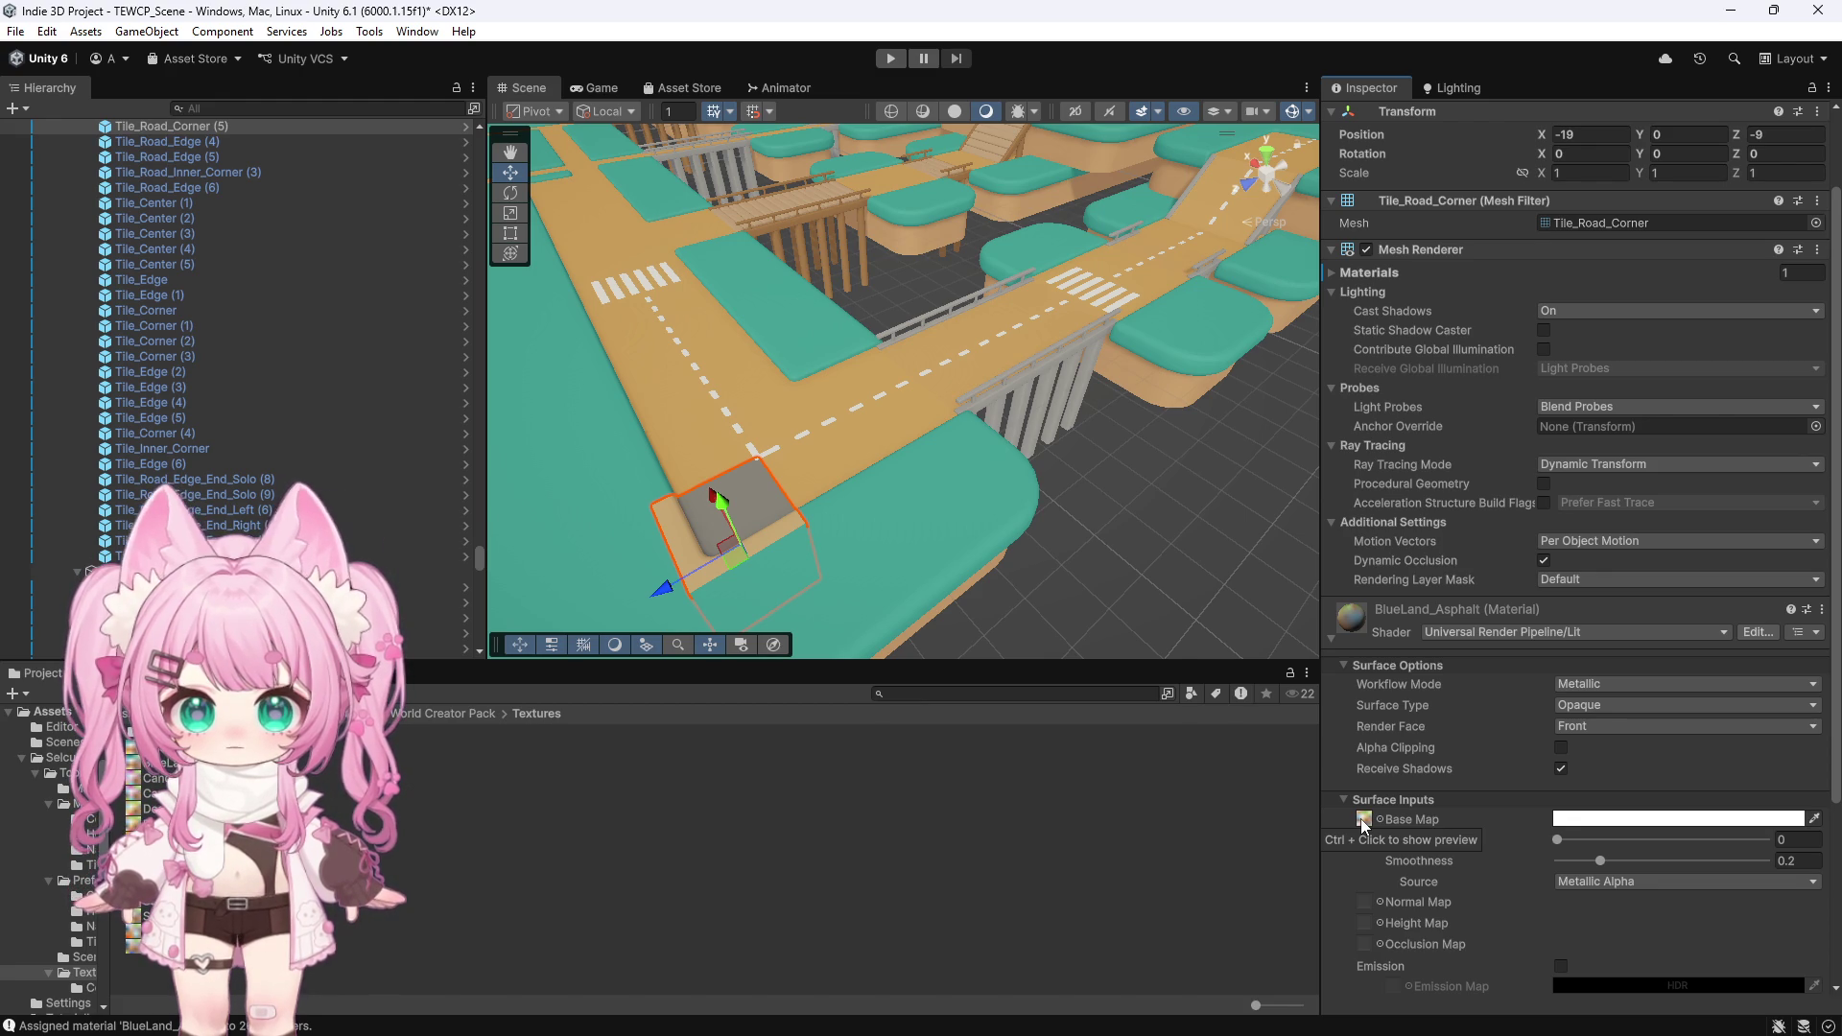
drag(135, 915, 1362, 820)
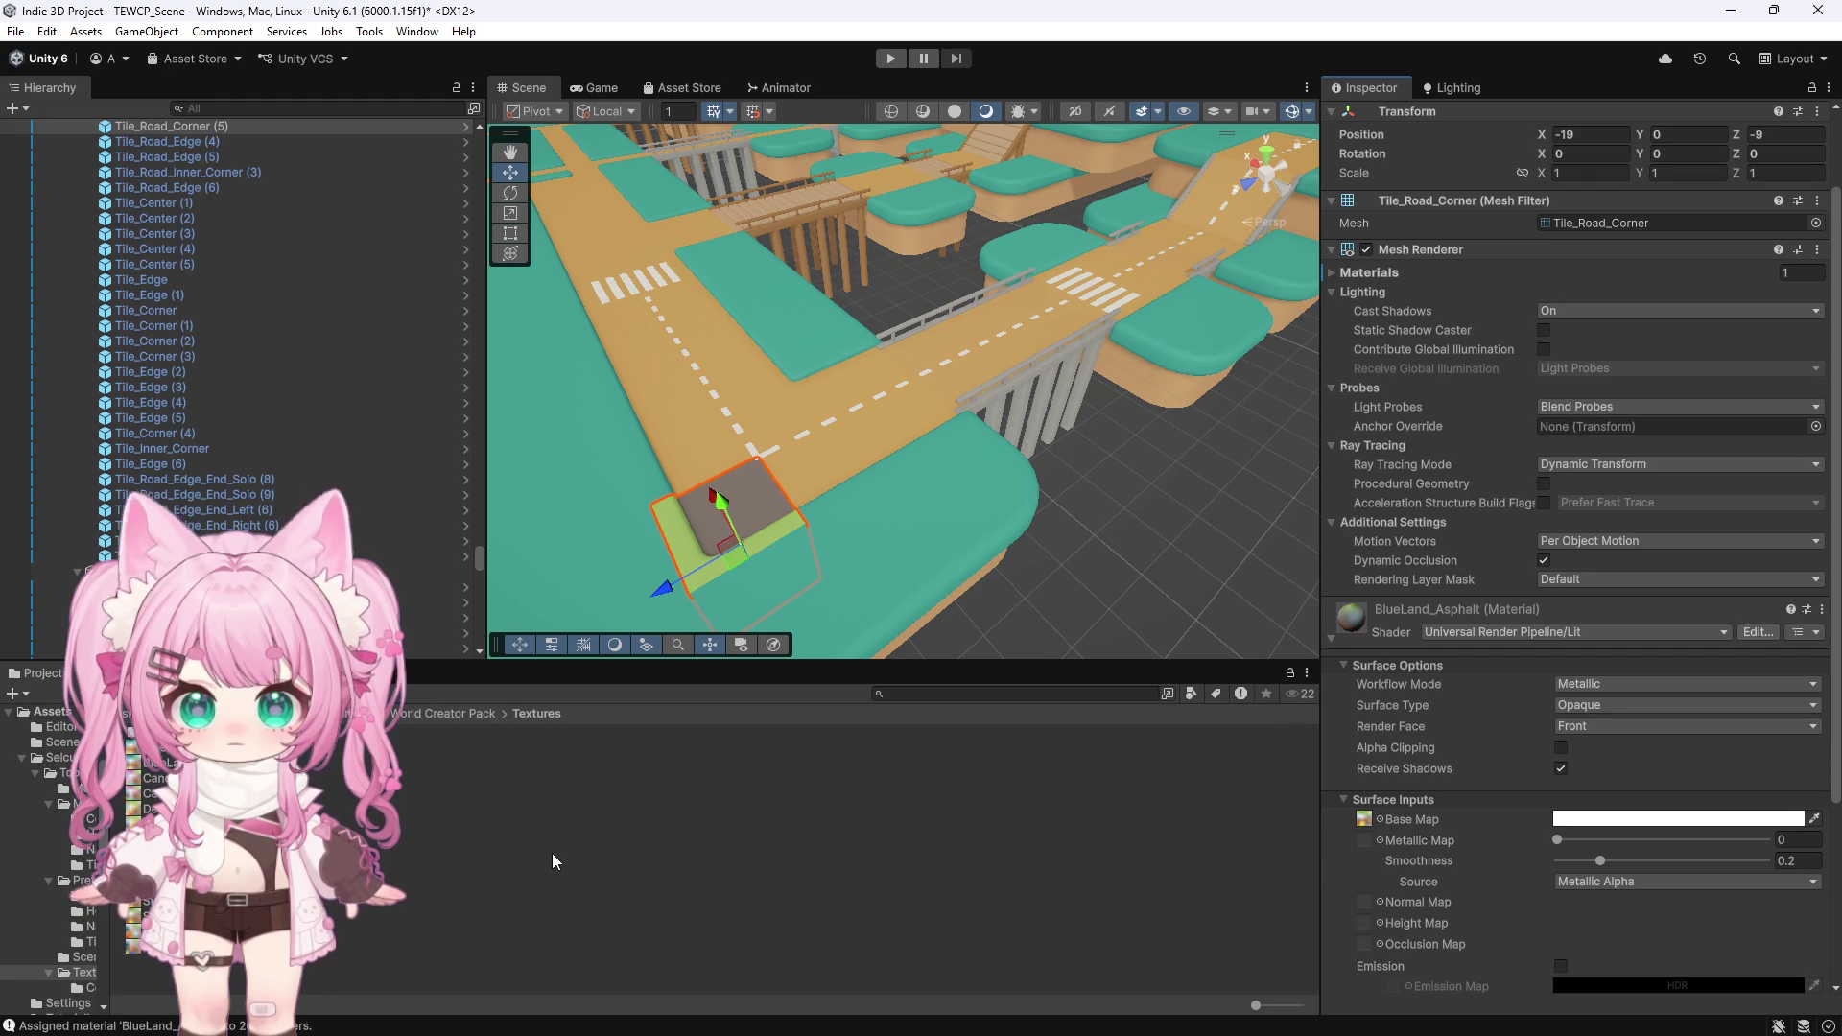
click(134, 915)
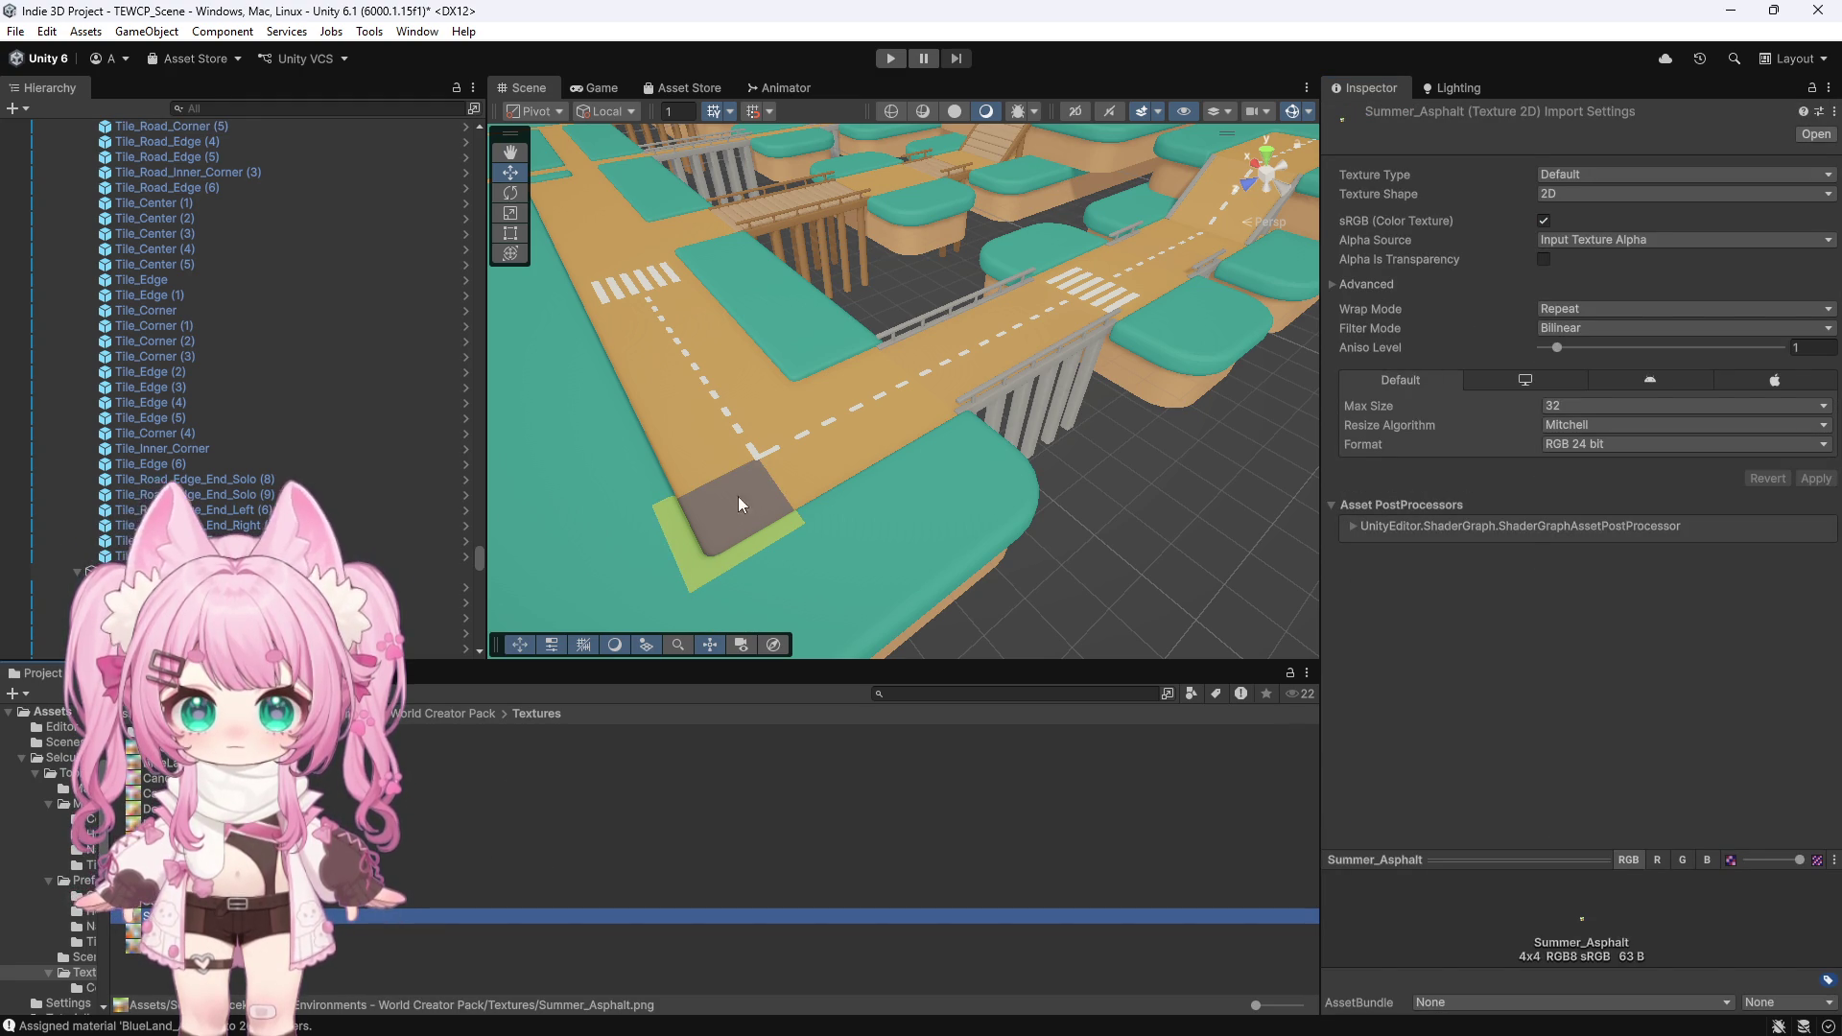
click(744, 497)
Select the Winter_Asphalt texture and dismiss its context menu without choosing anything
scroll(down, 3)
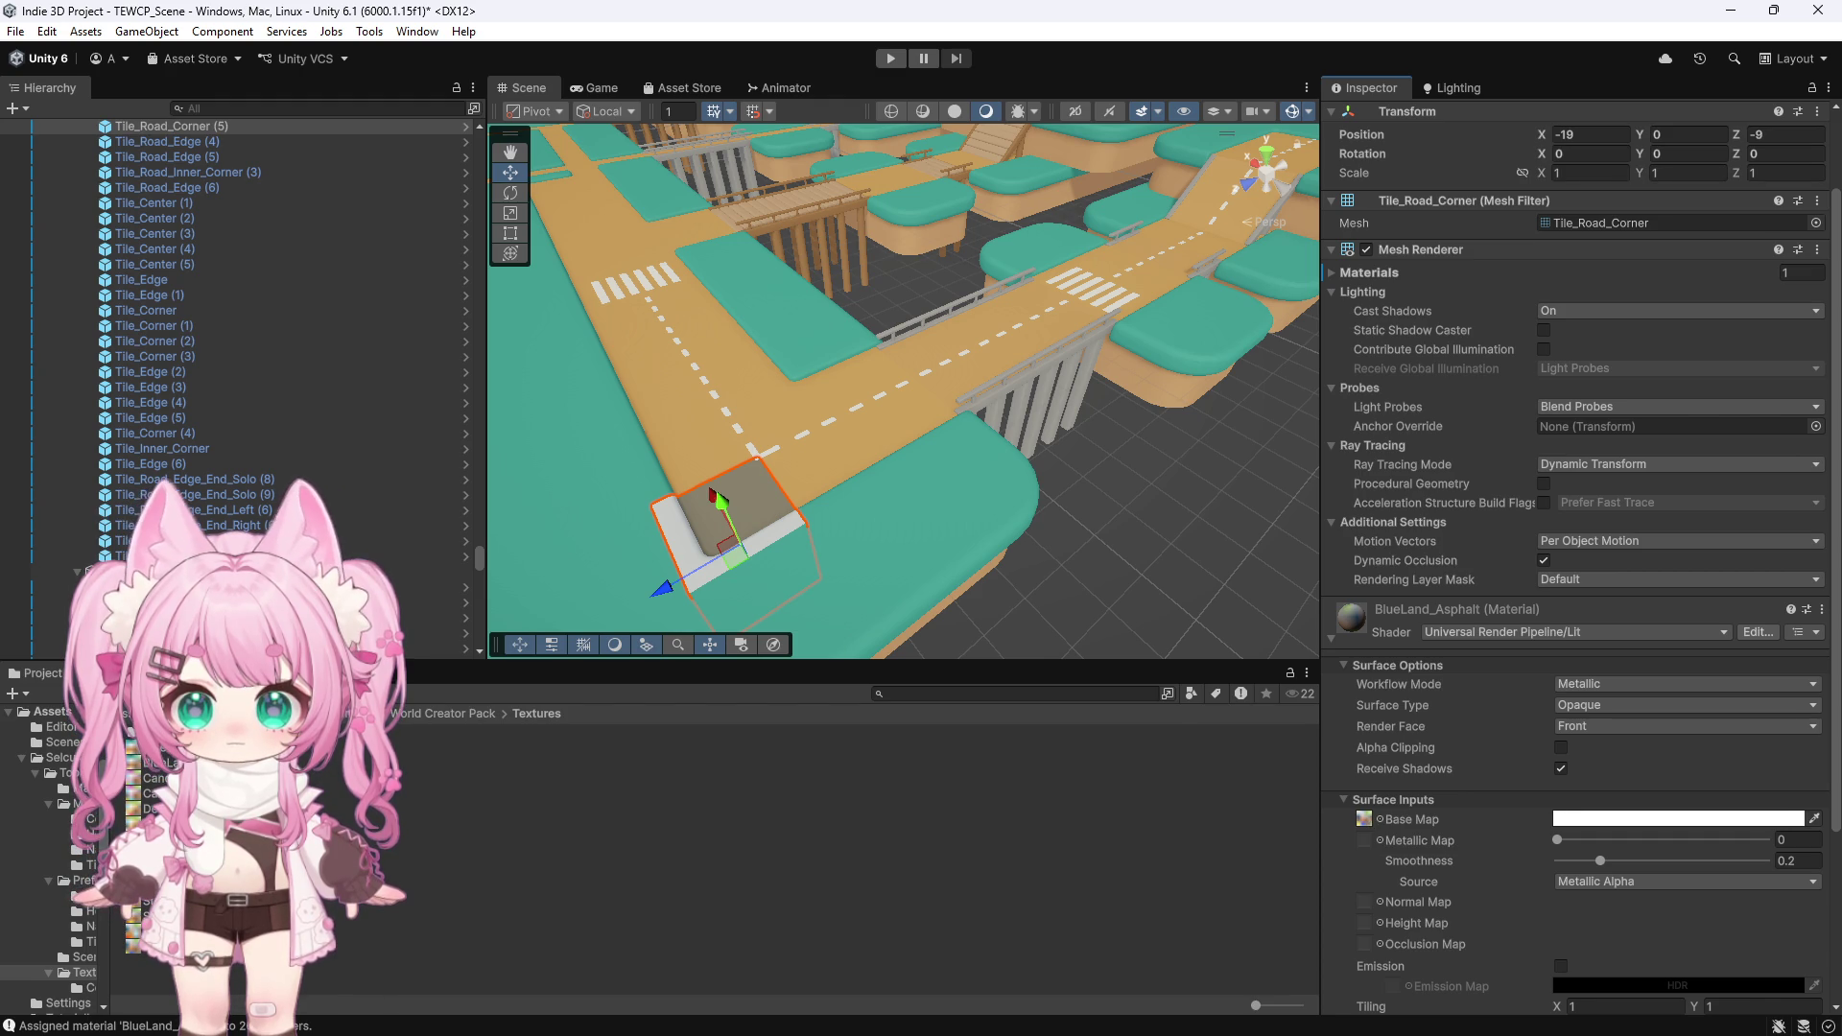
click(179, 947)
right_click(179, 947)
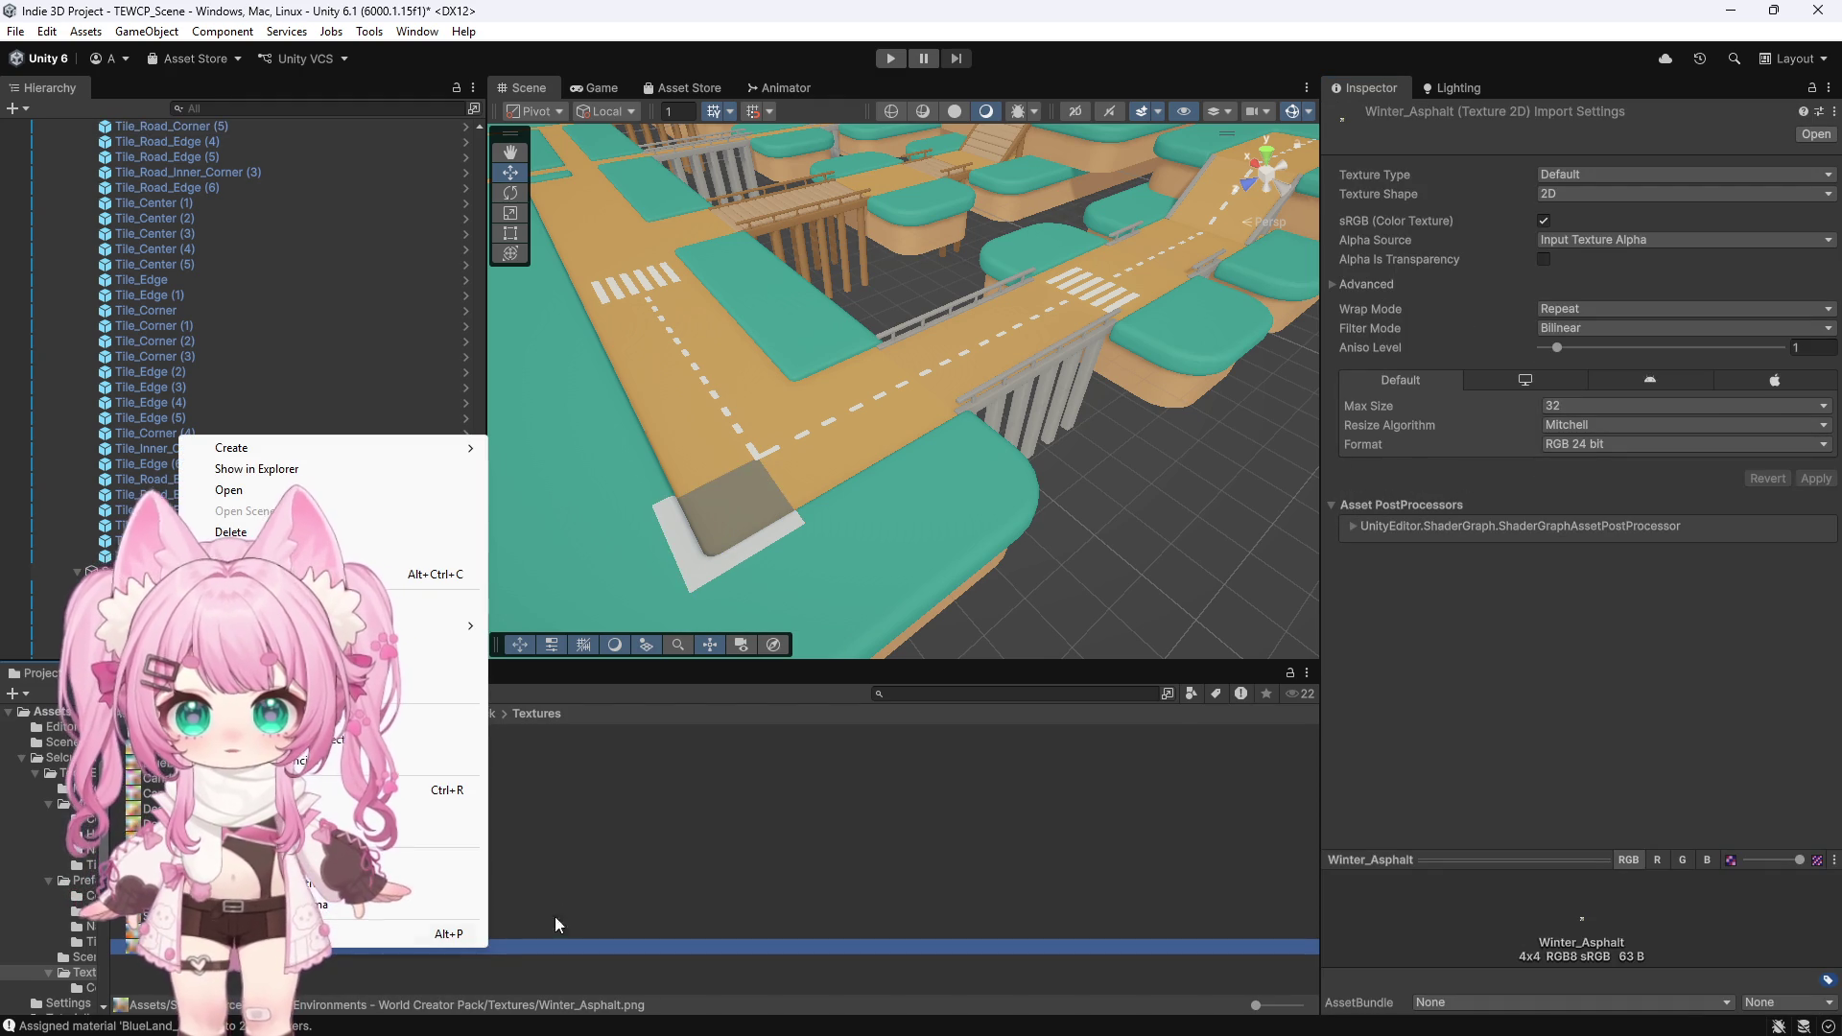
click(1080, 498)
scroll(down, 3)
scroll(down, 3)
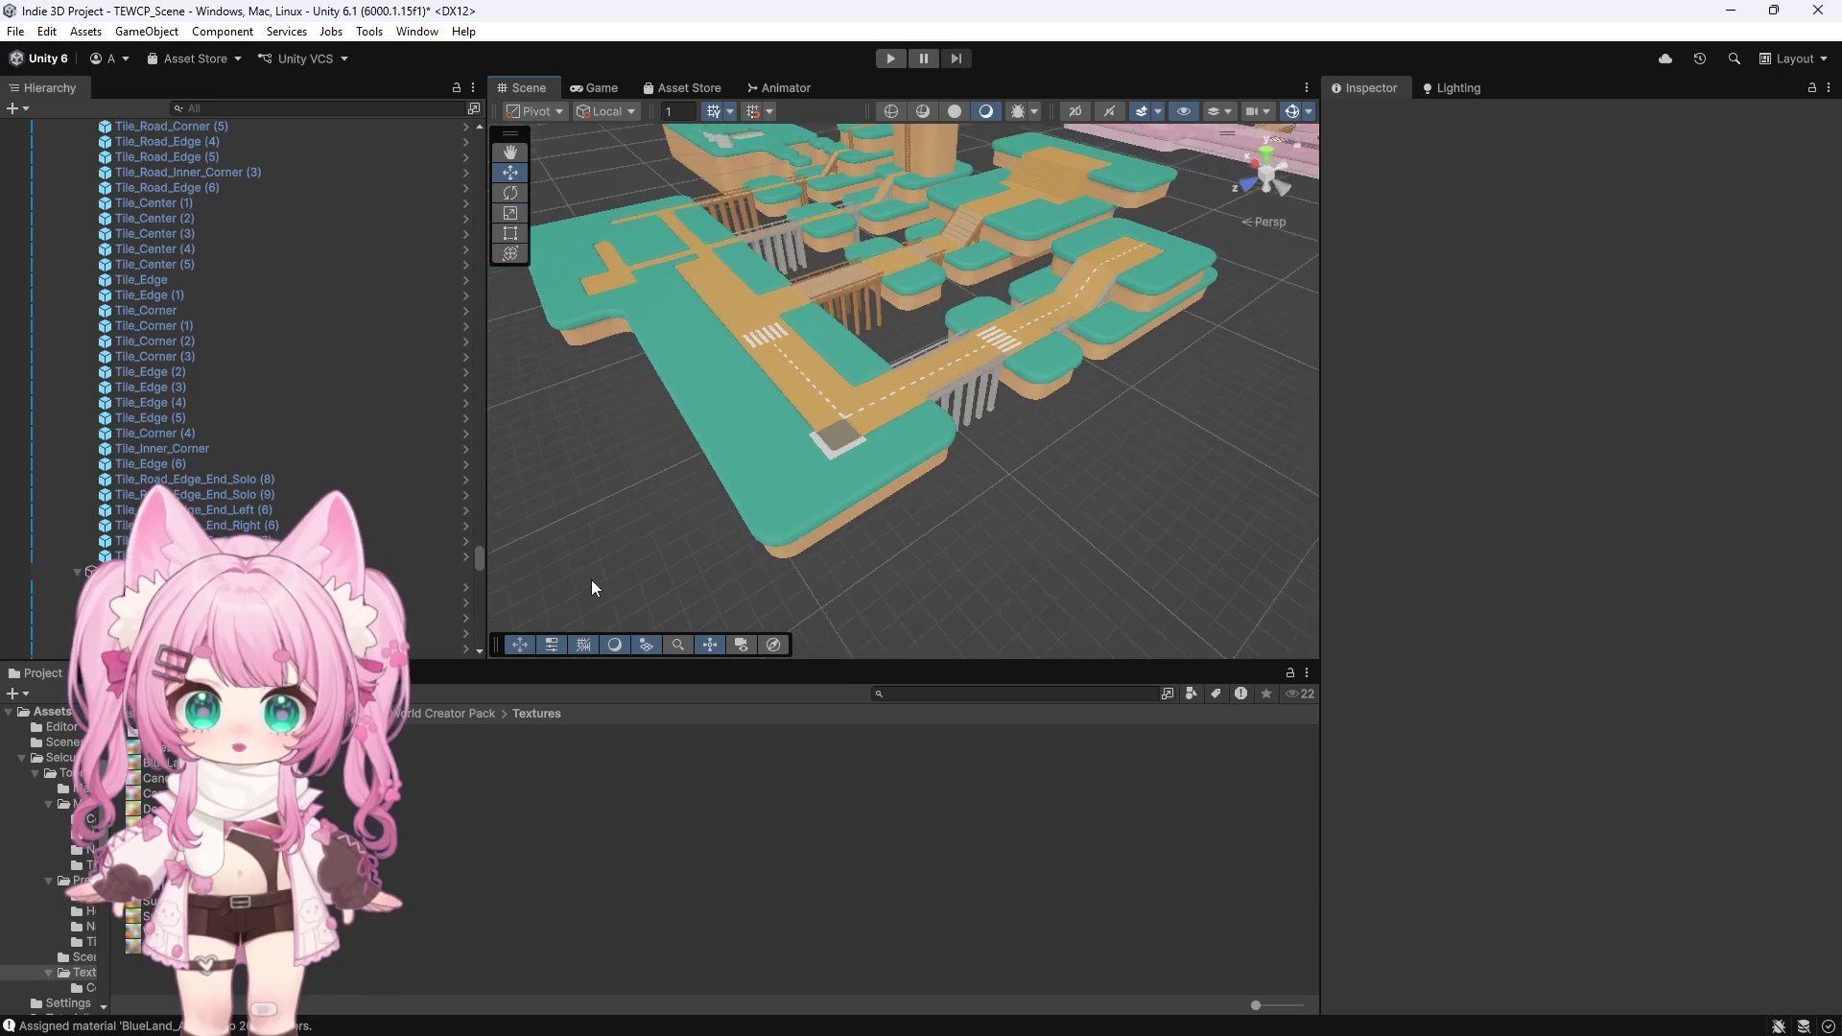
Open the Candyland_Asphalt palette texture from the Project panel in Photoshop
scroll(down, 3)
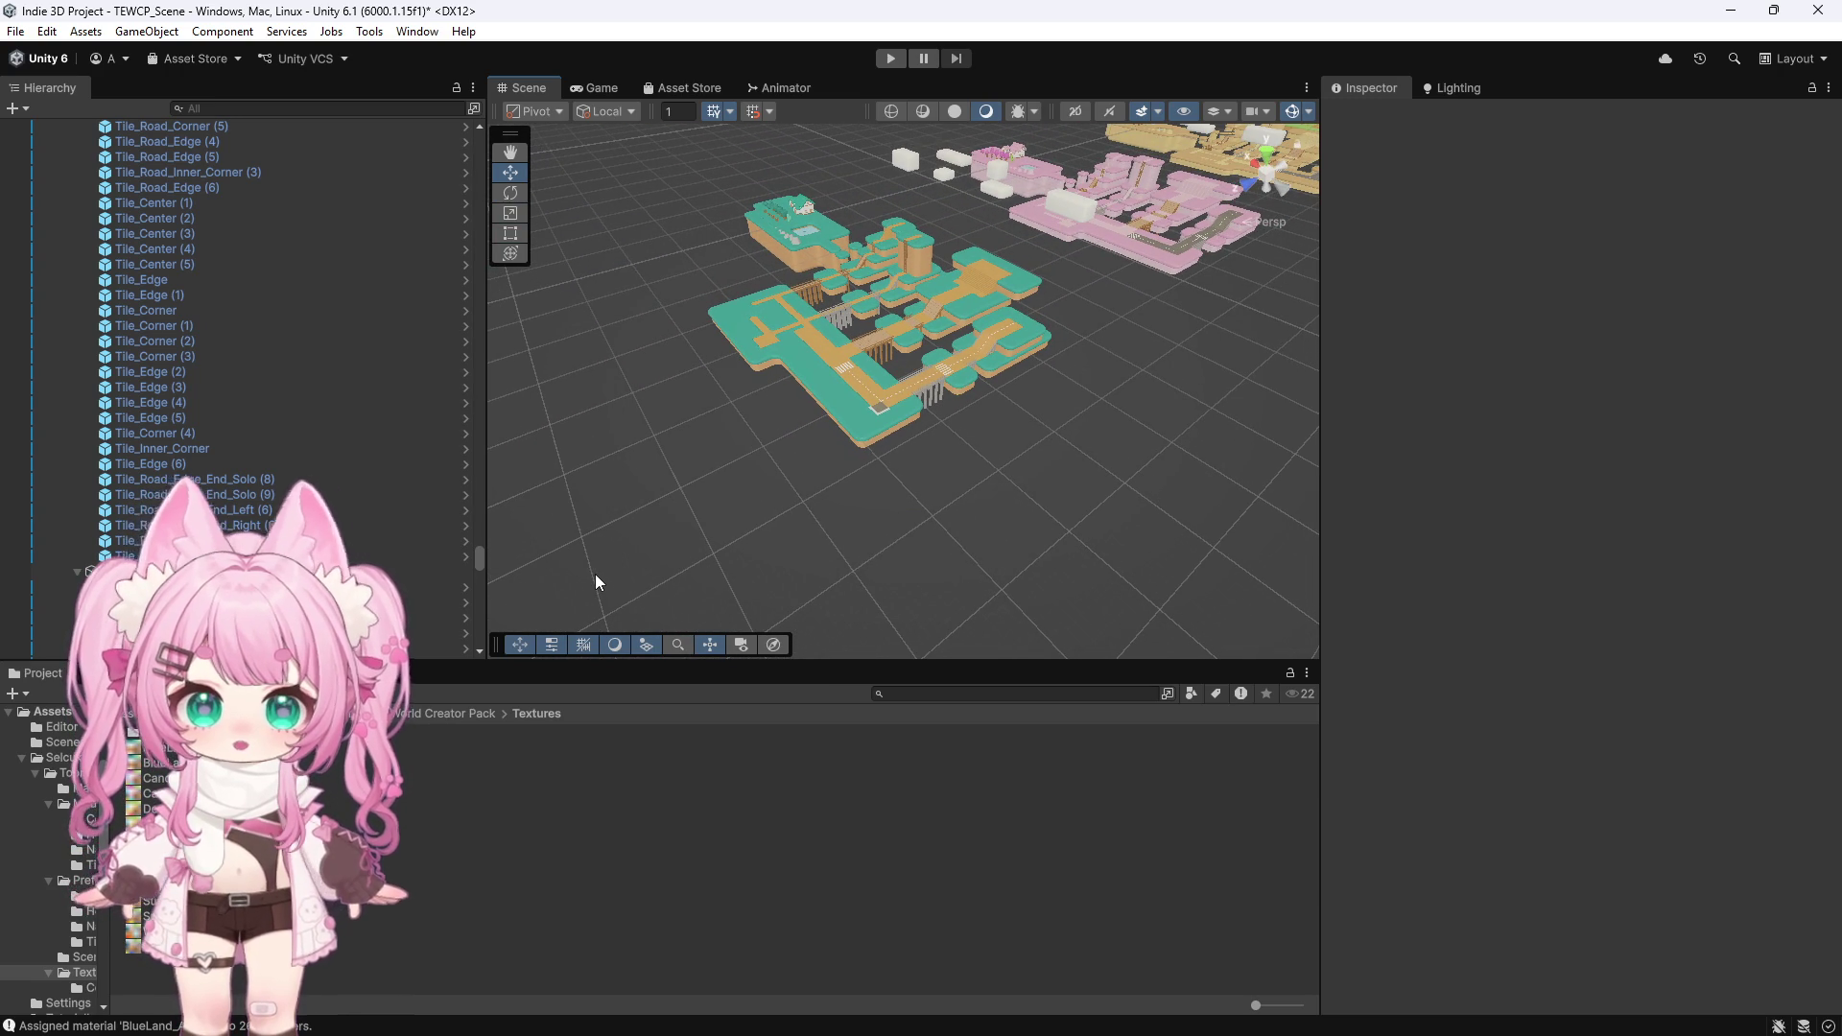
scroll(up, 3)
scroll(down, 3)
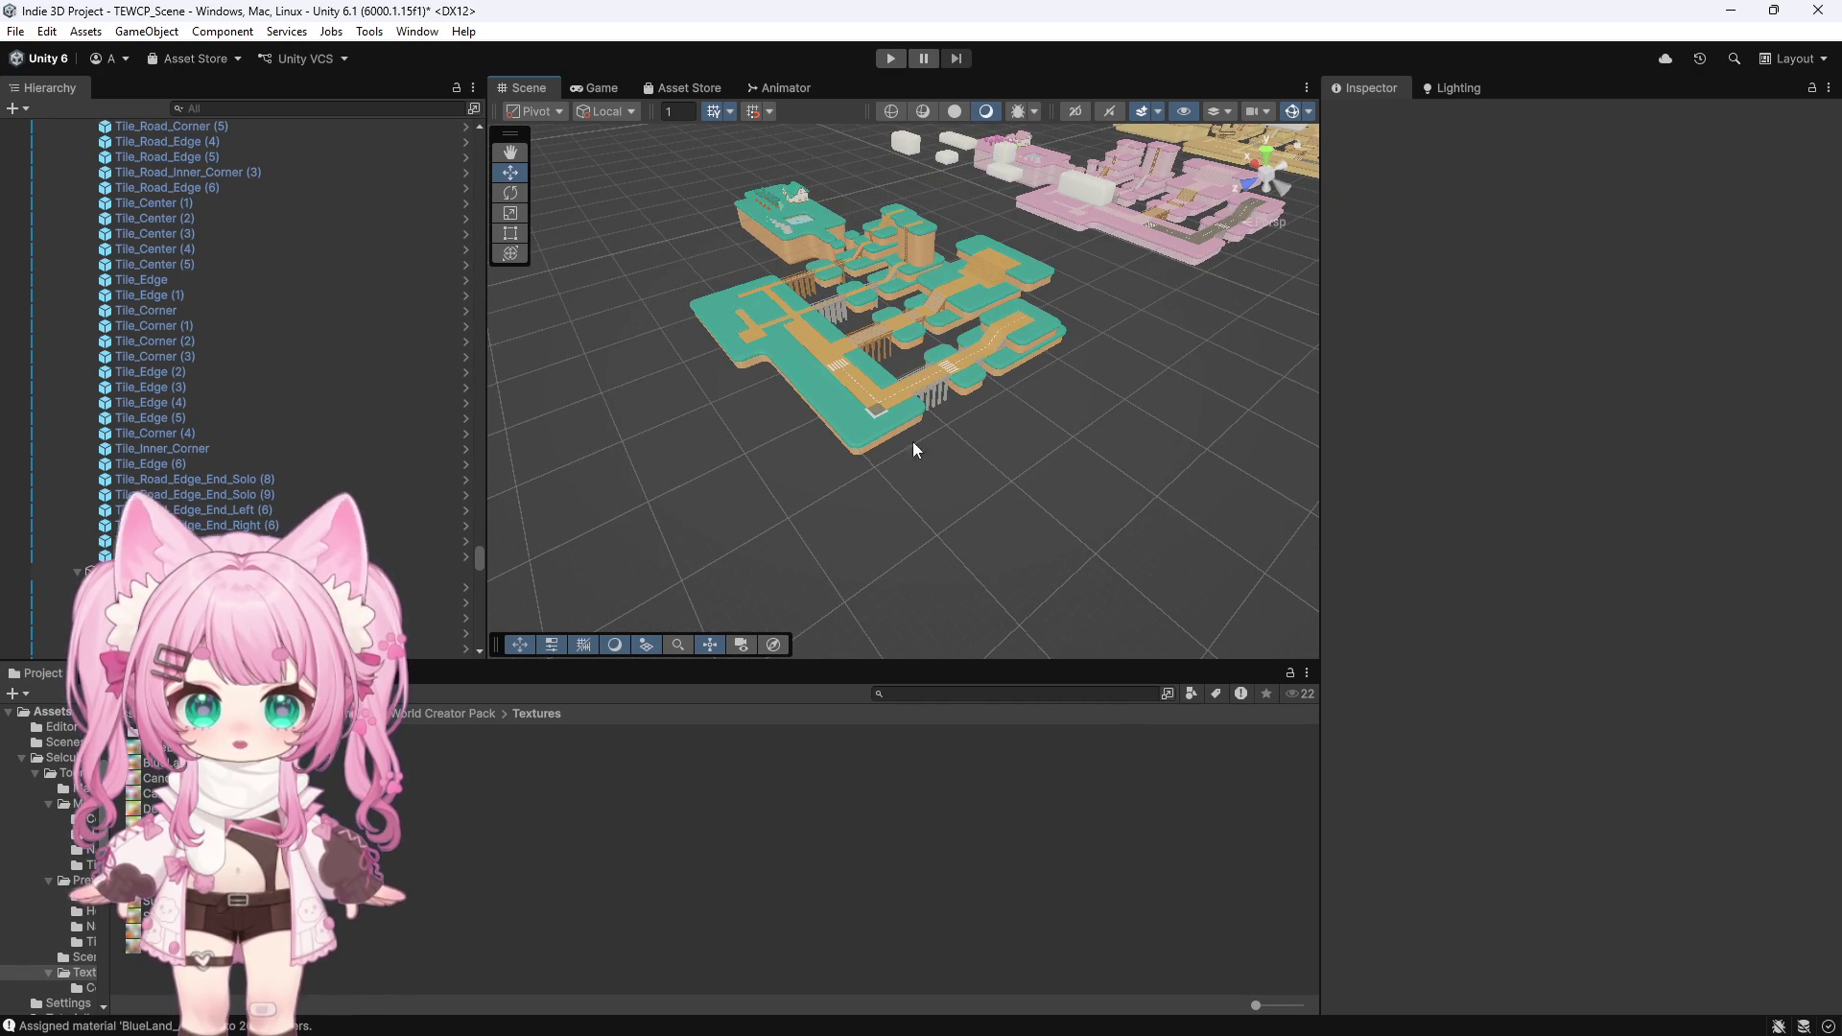
click(183, 794)
right_click(182, 793)
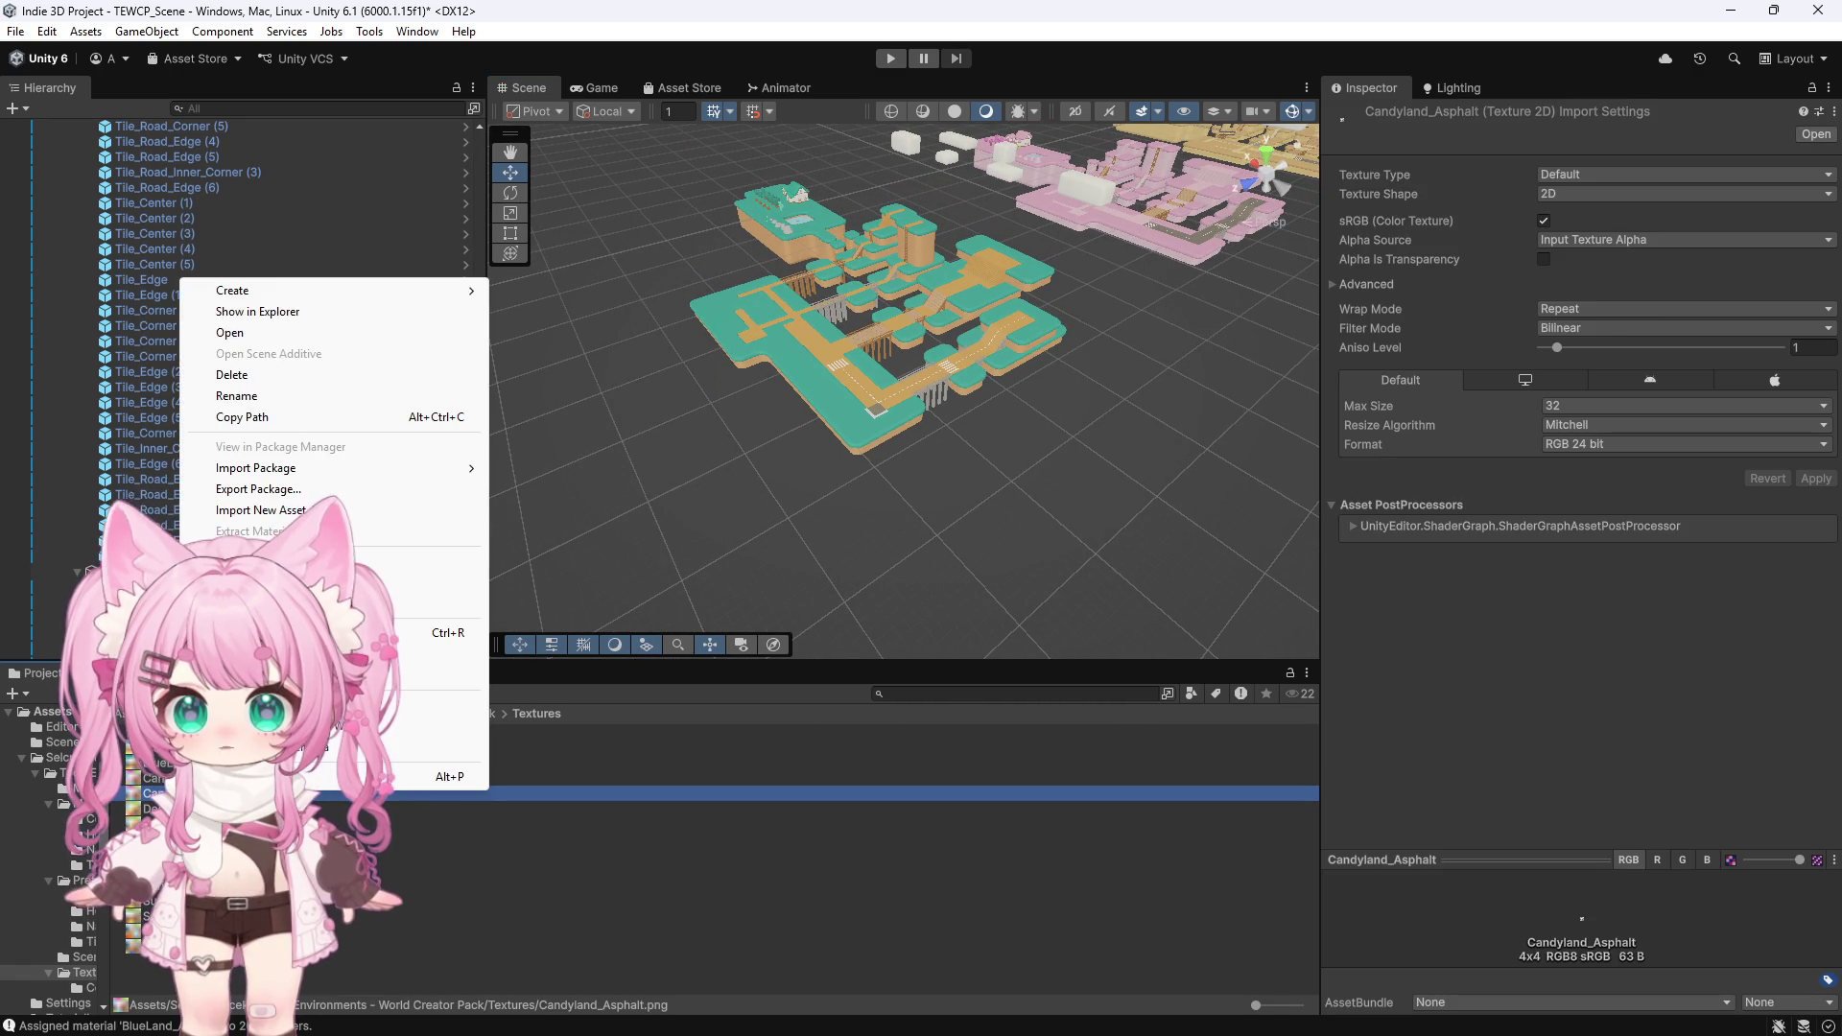
click(287, 311)
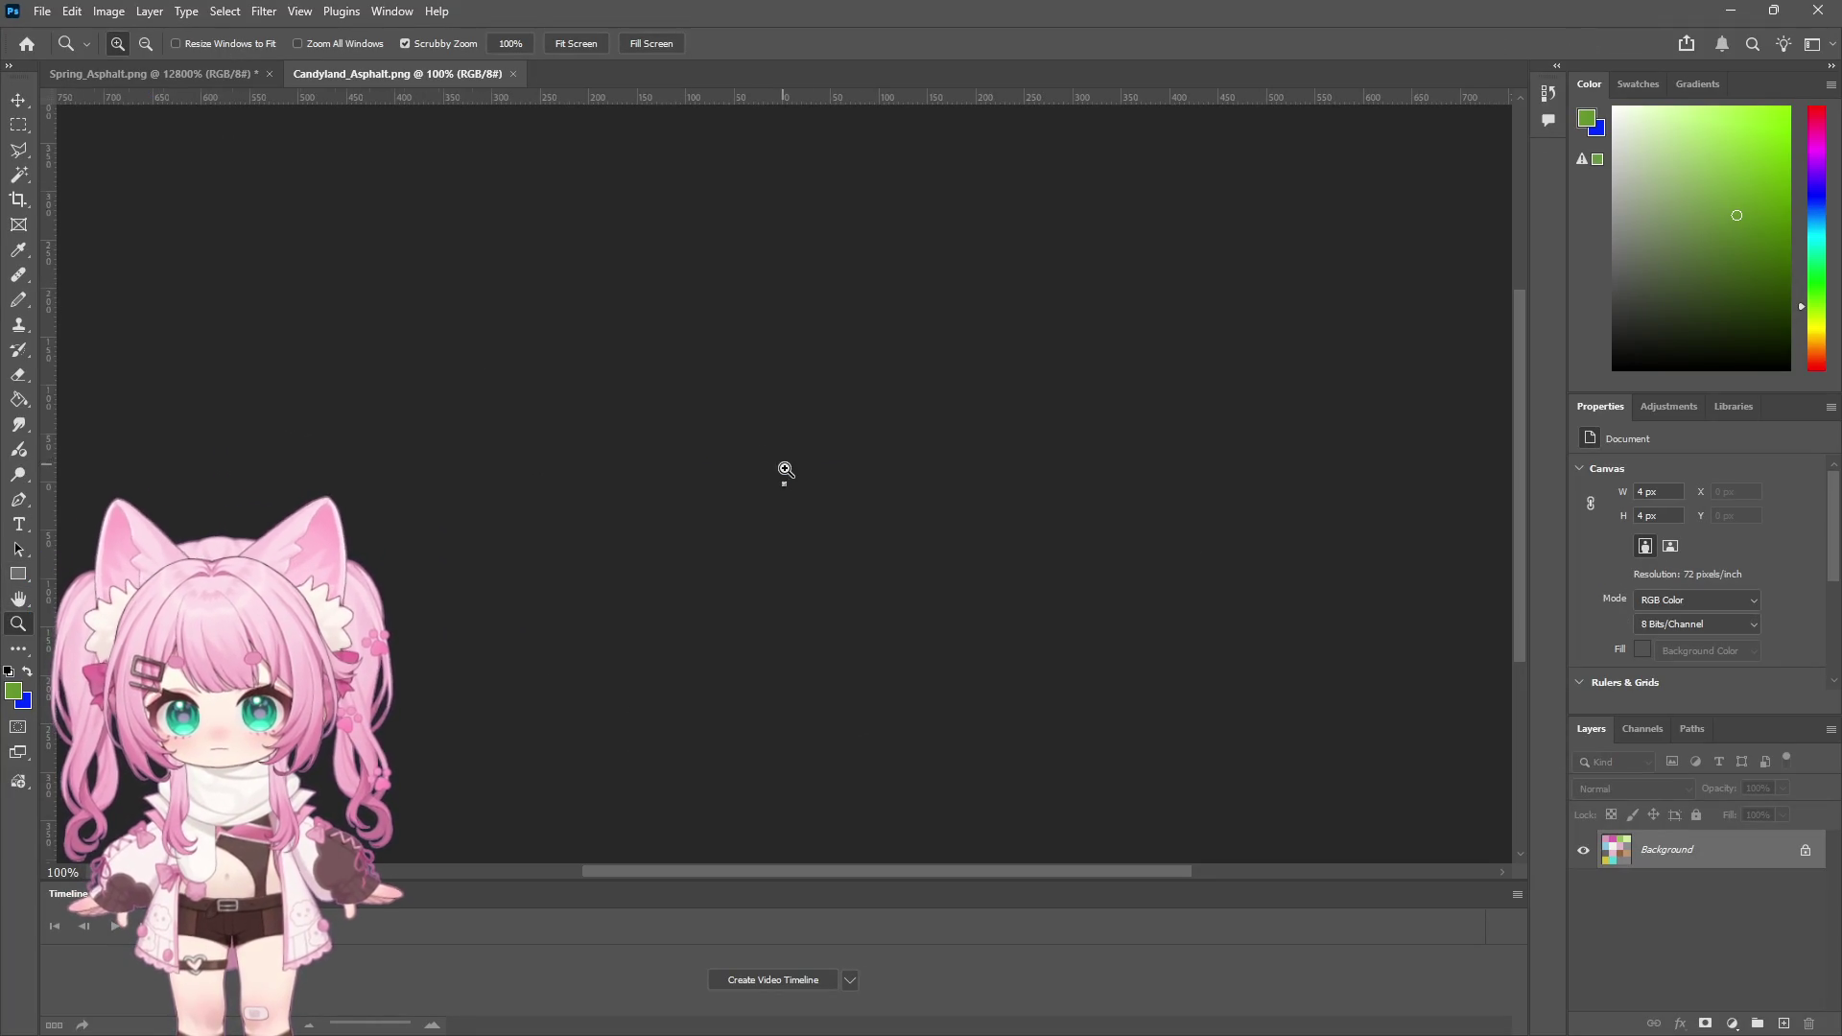
Zoom in on the 4×4 Candyland_Asphalt palette in Photoshop, then return to Unity
click(780, 477)
click(780, 477)
click(780, 476)
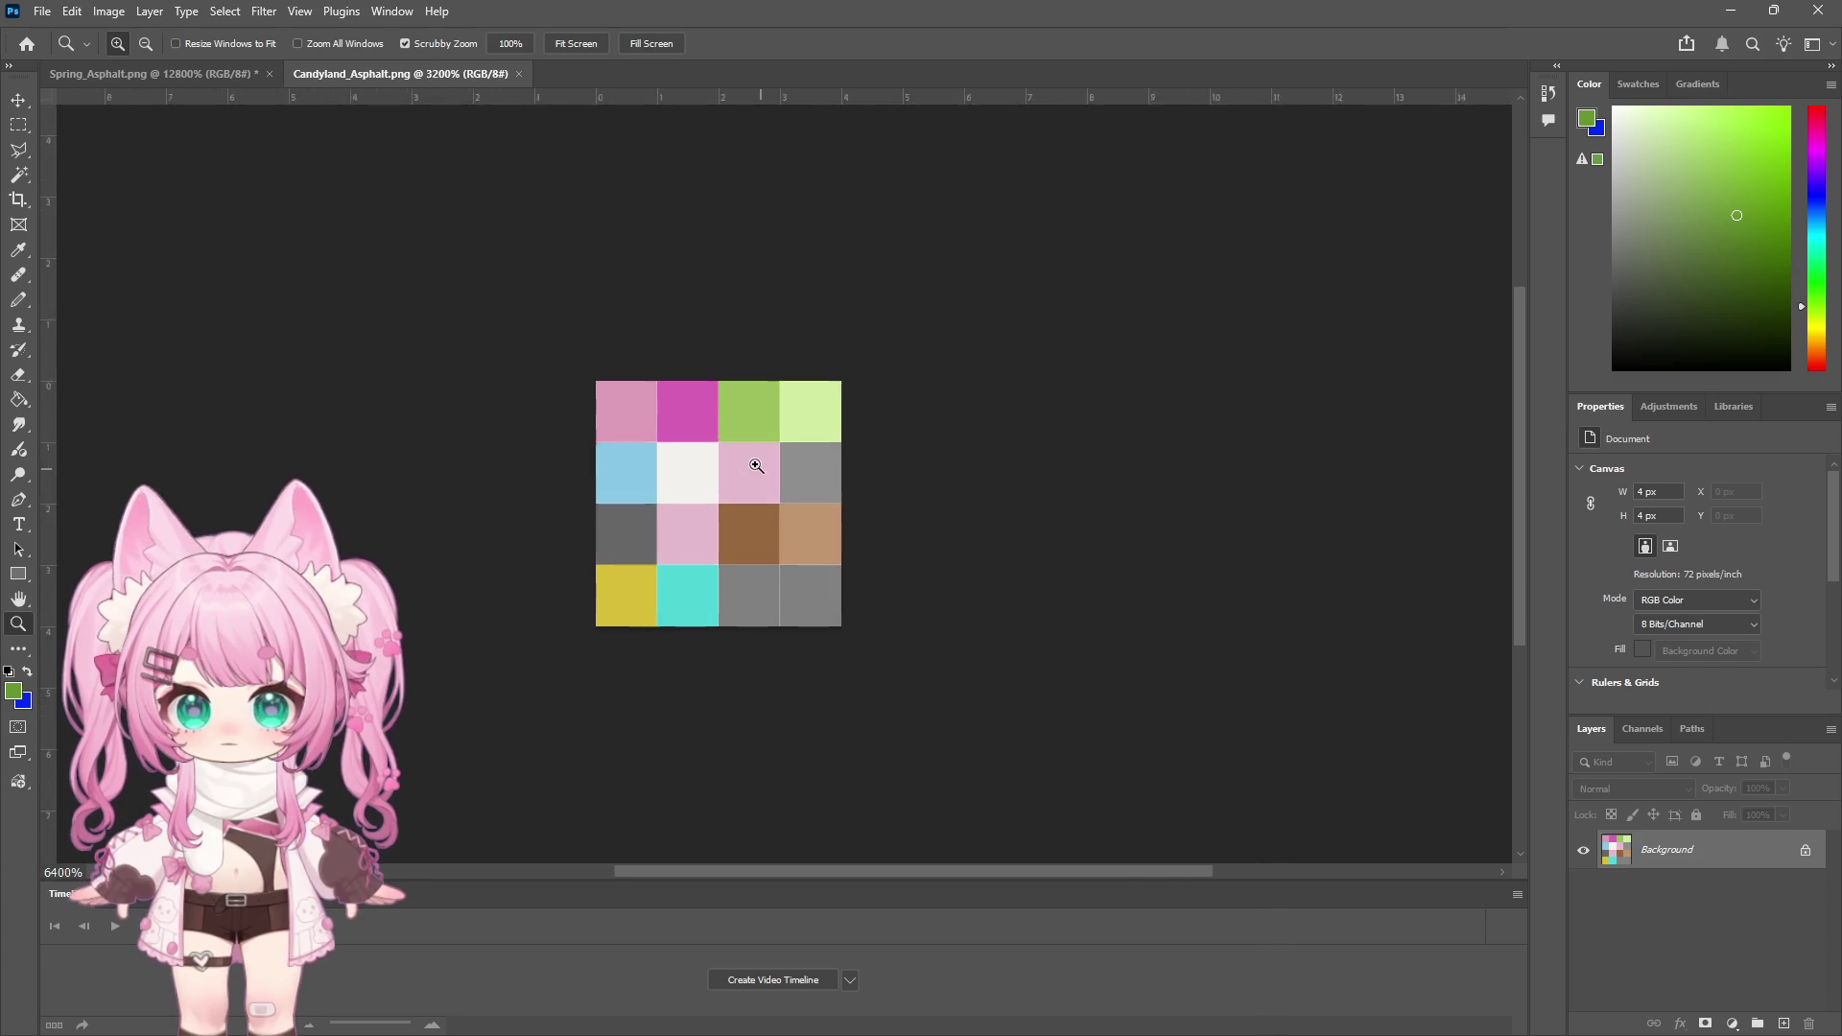
click(757, 464)
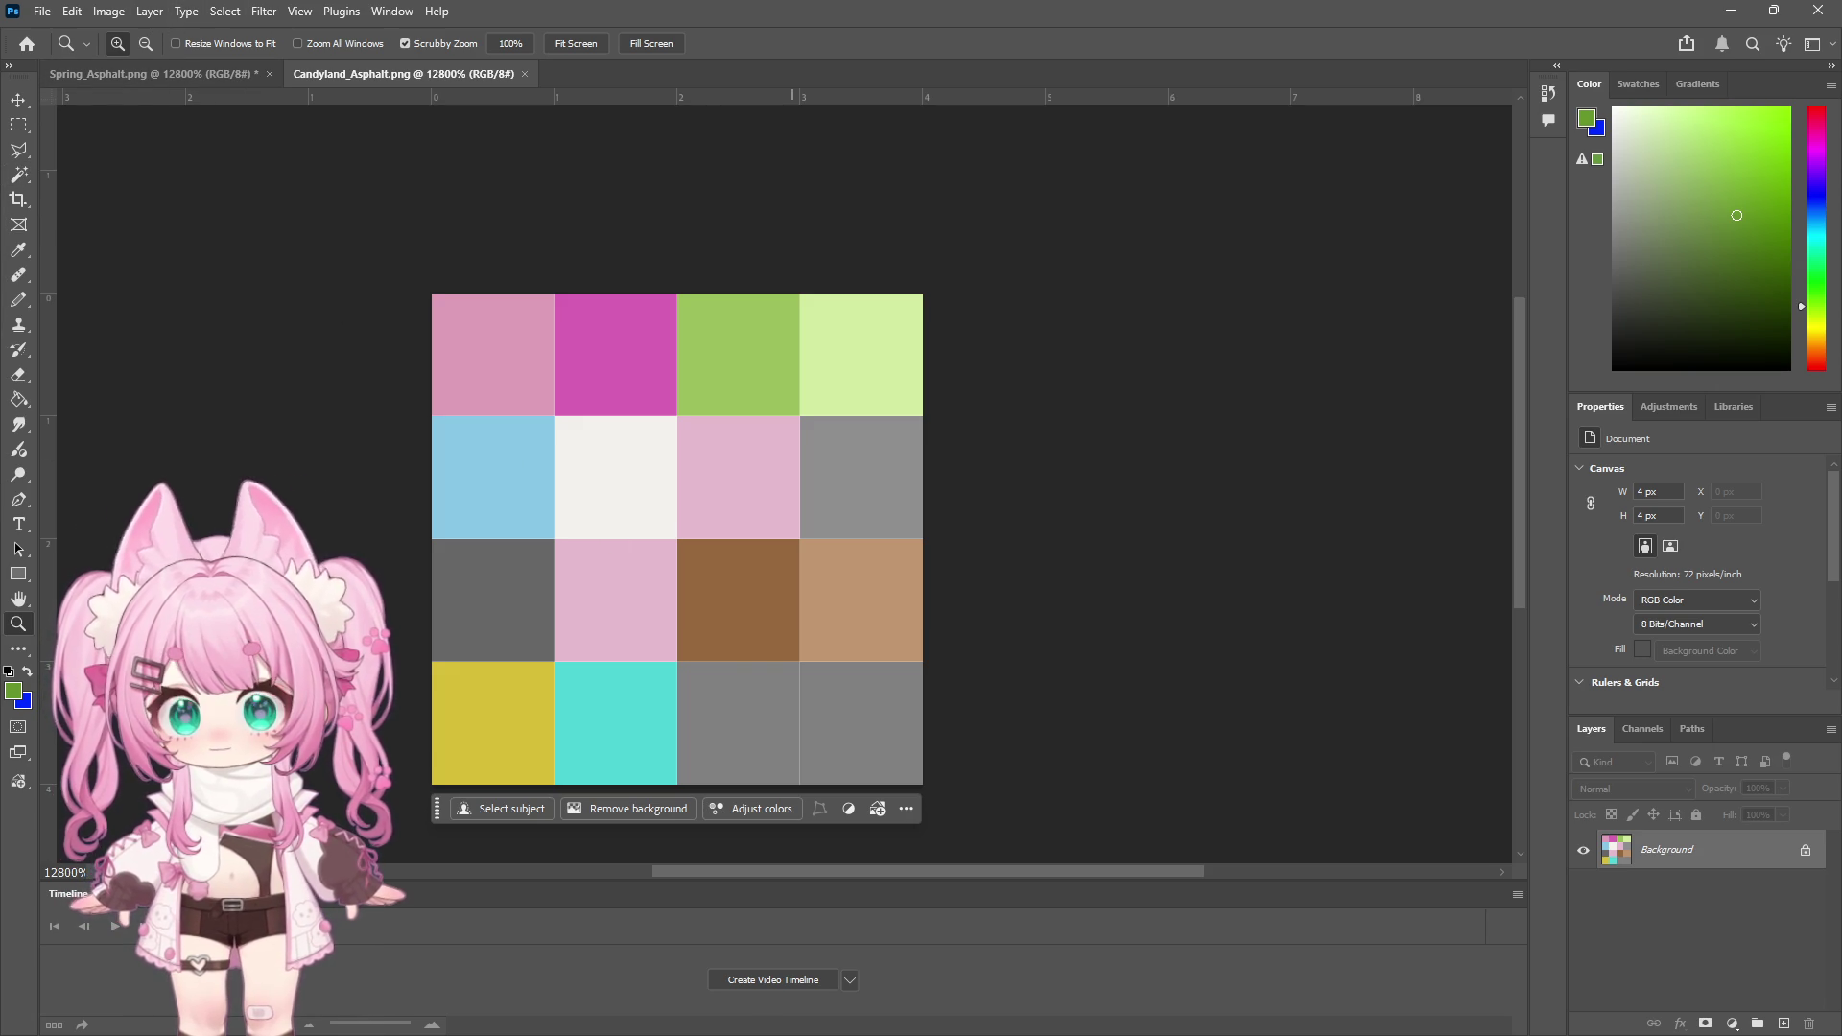
mouse_move(794, 1030)
click(711, 1013)
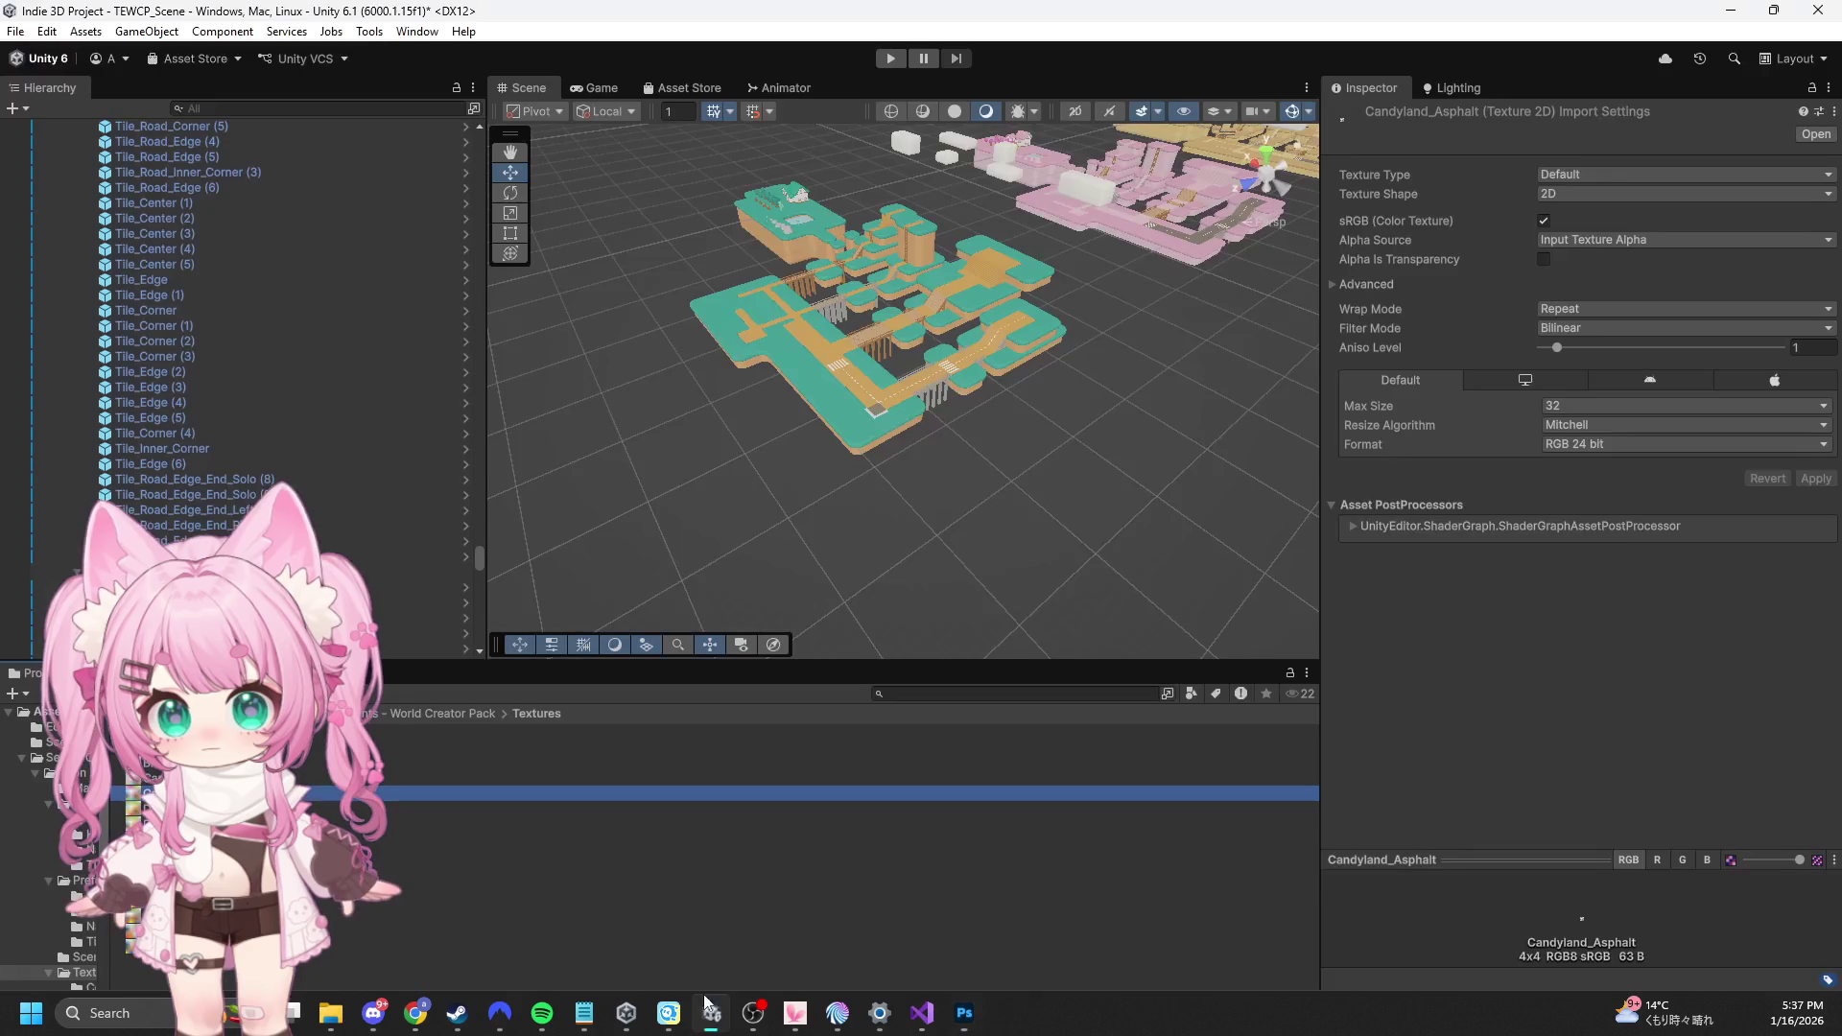
Open the BlueLand texture from the Project panel in Photoshop
click(187, 748)
right_click(187, 747)
click(240, 273)
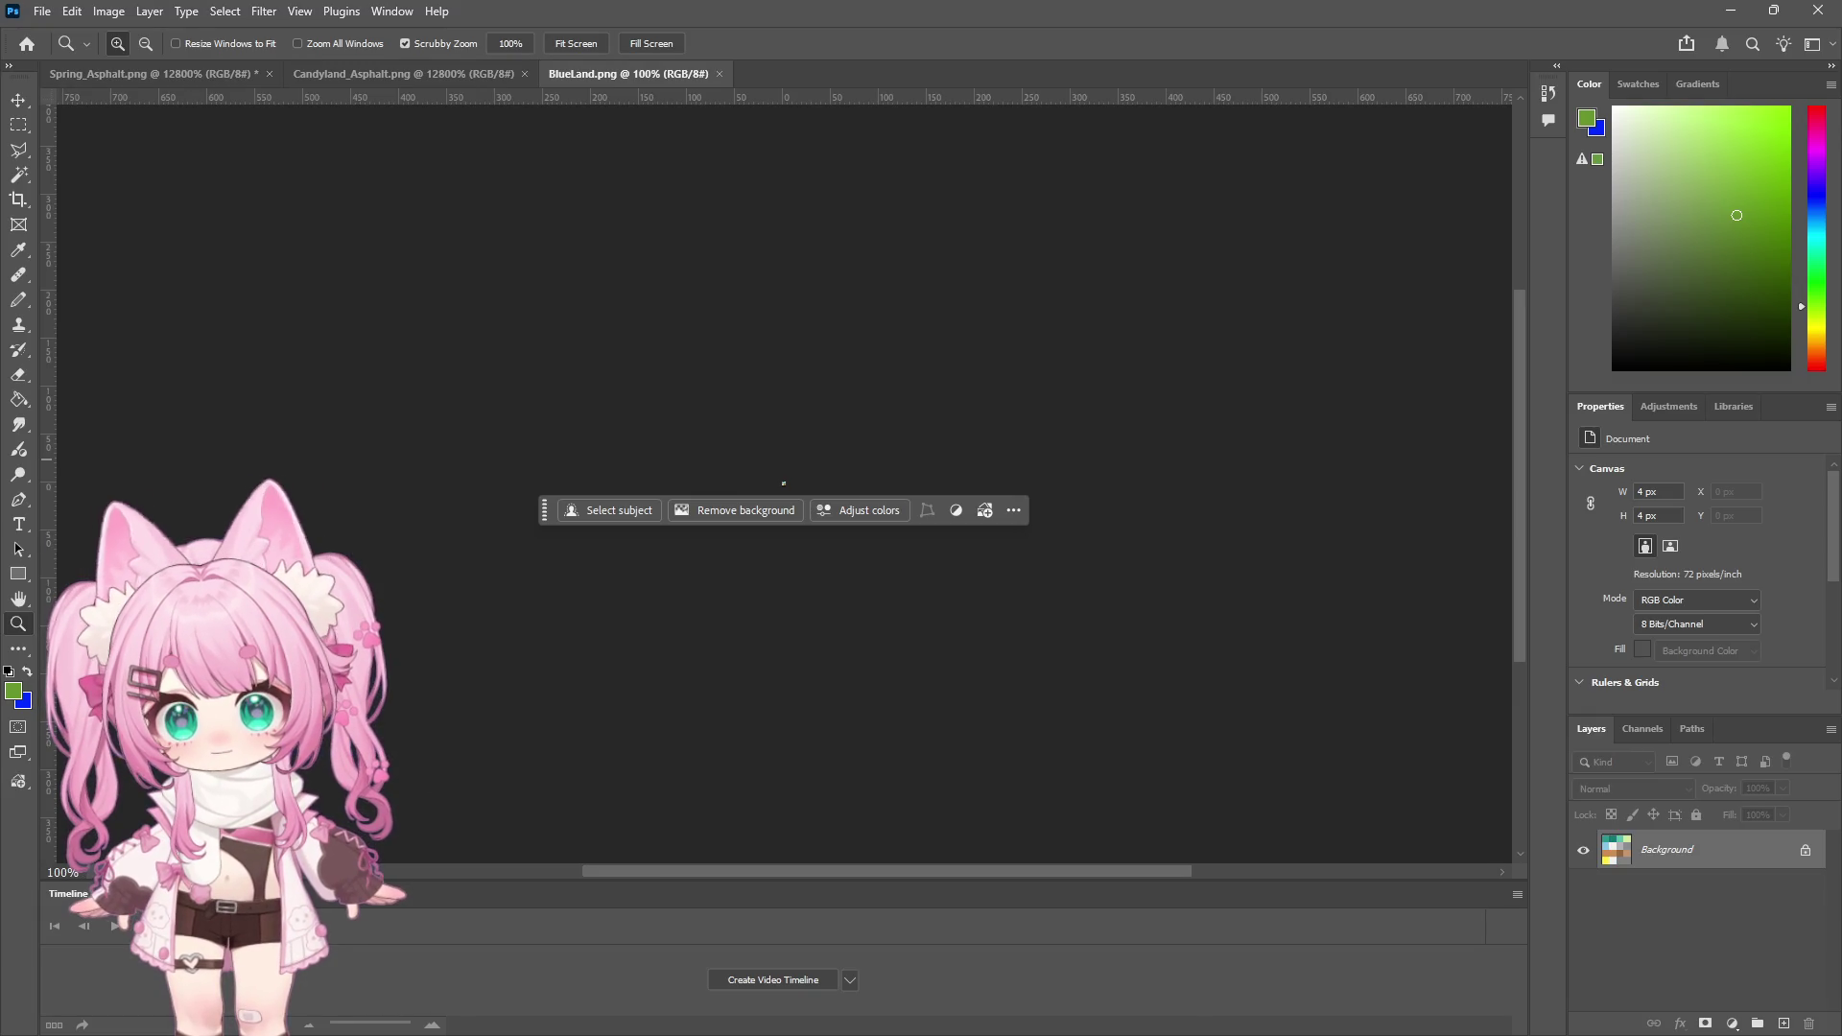
Zoom in on the 4×4 BlueLand palette to see its teal, blue, grey, tan and yellow swatches
click(806, 477)
click(806, 481)
drag(806, 482, 786, 481)
scroll(down, 3)
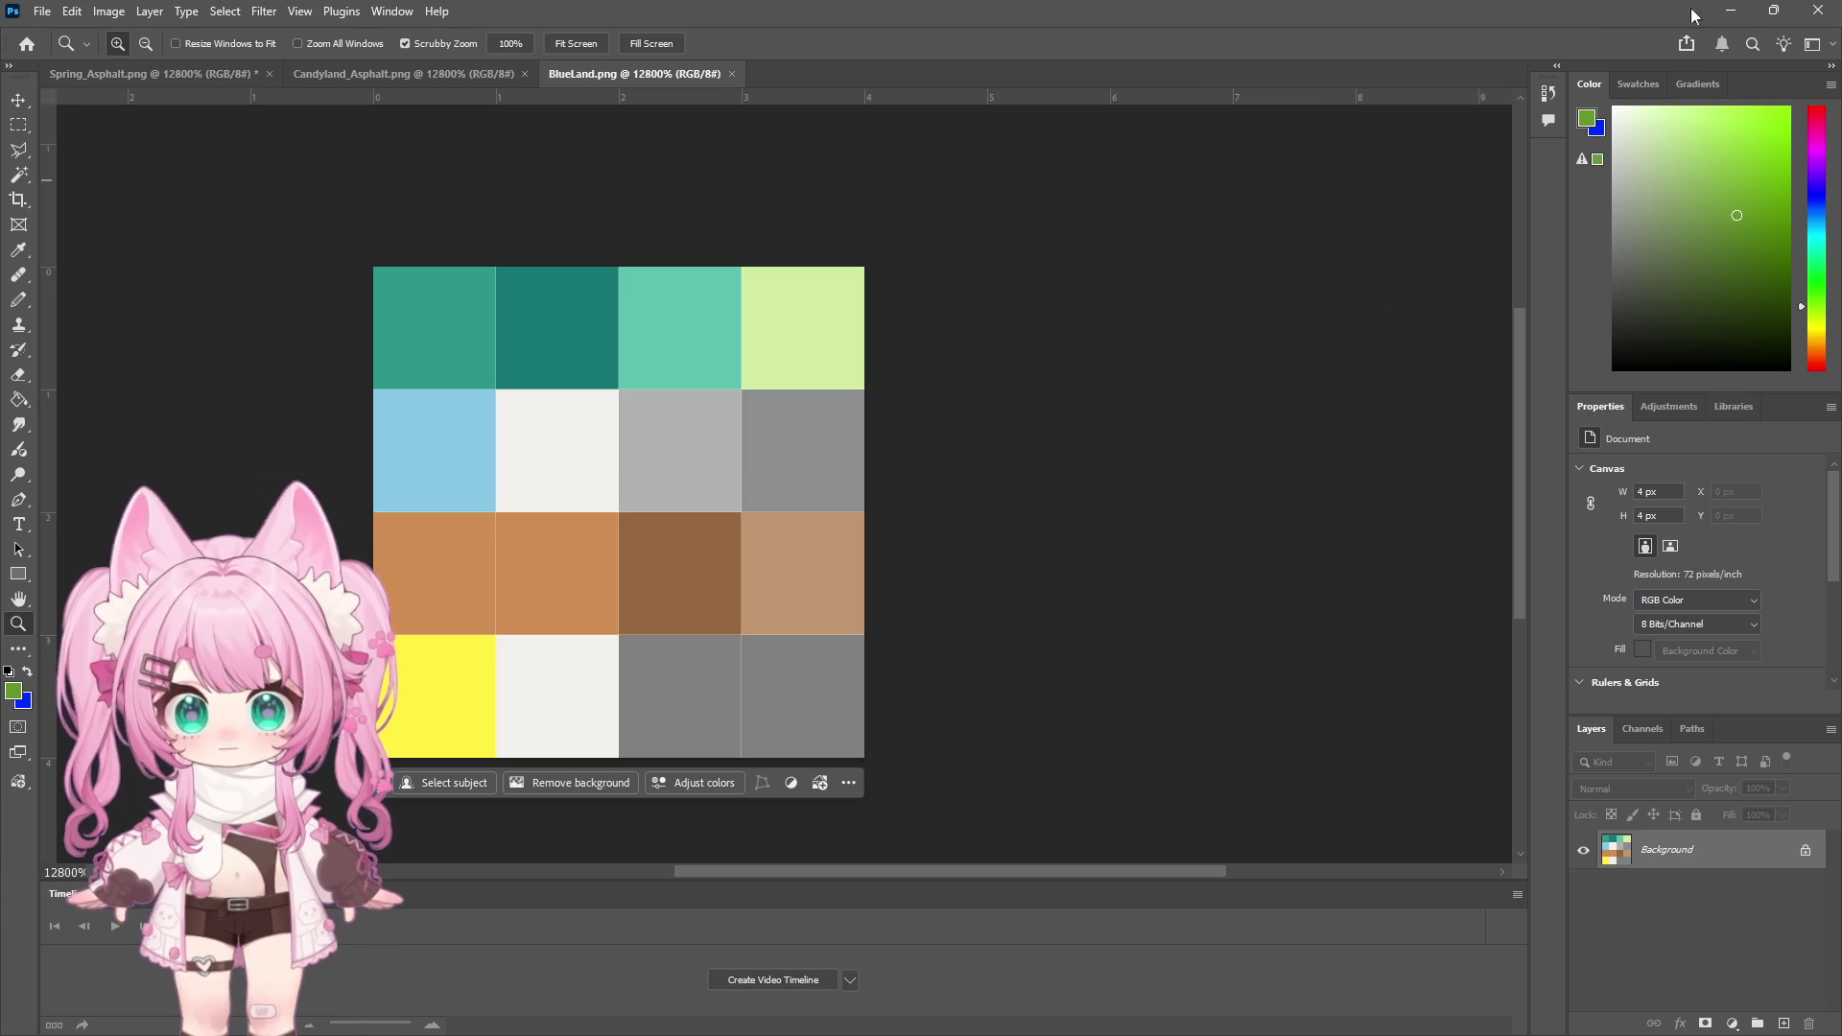
click(1730, 11)
scroll(up, 3)
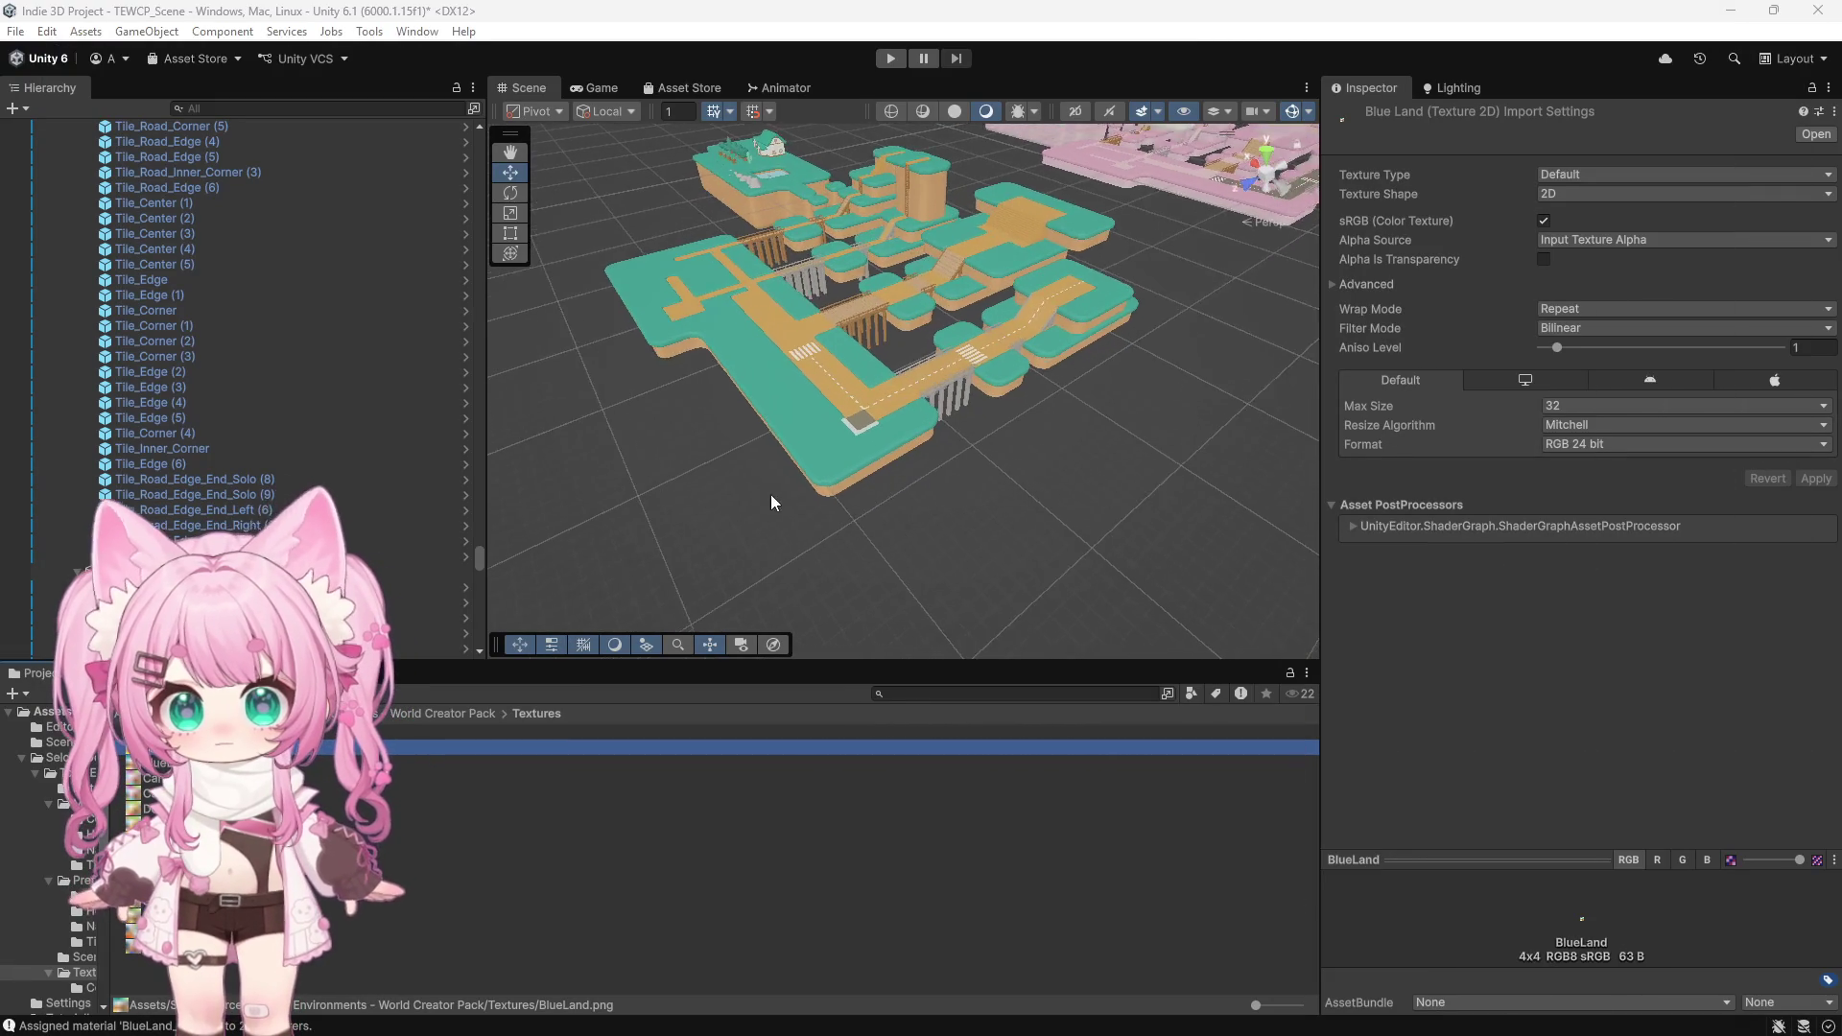
scroll(up, 3)
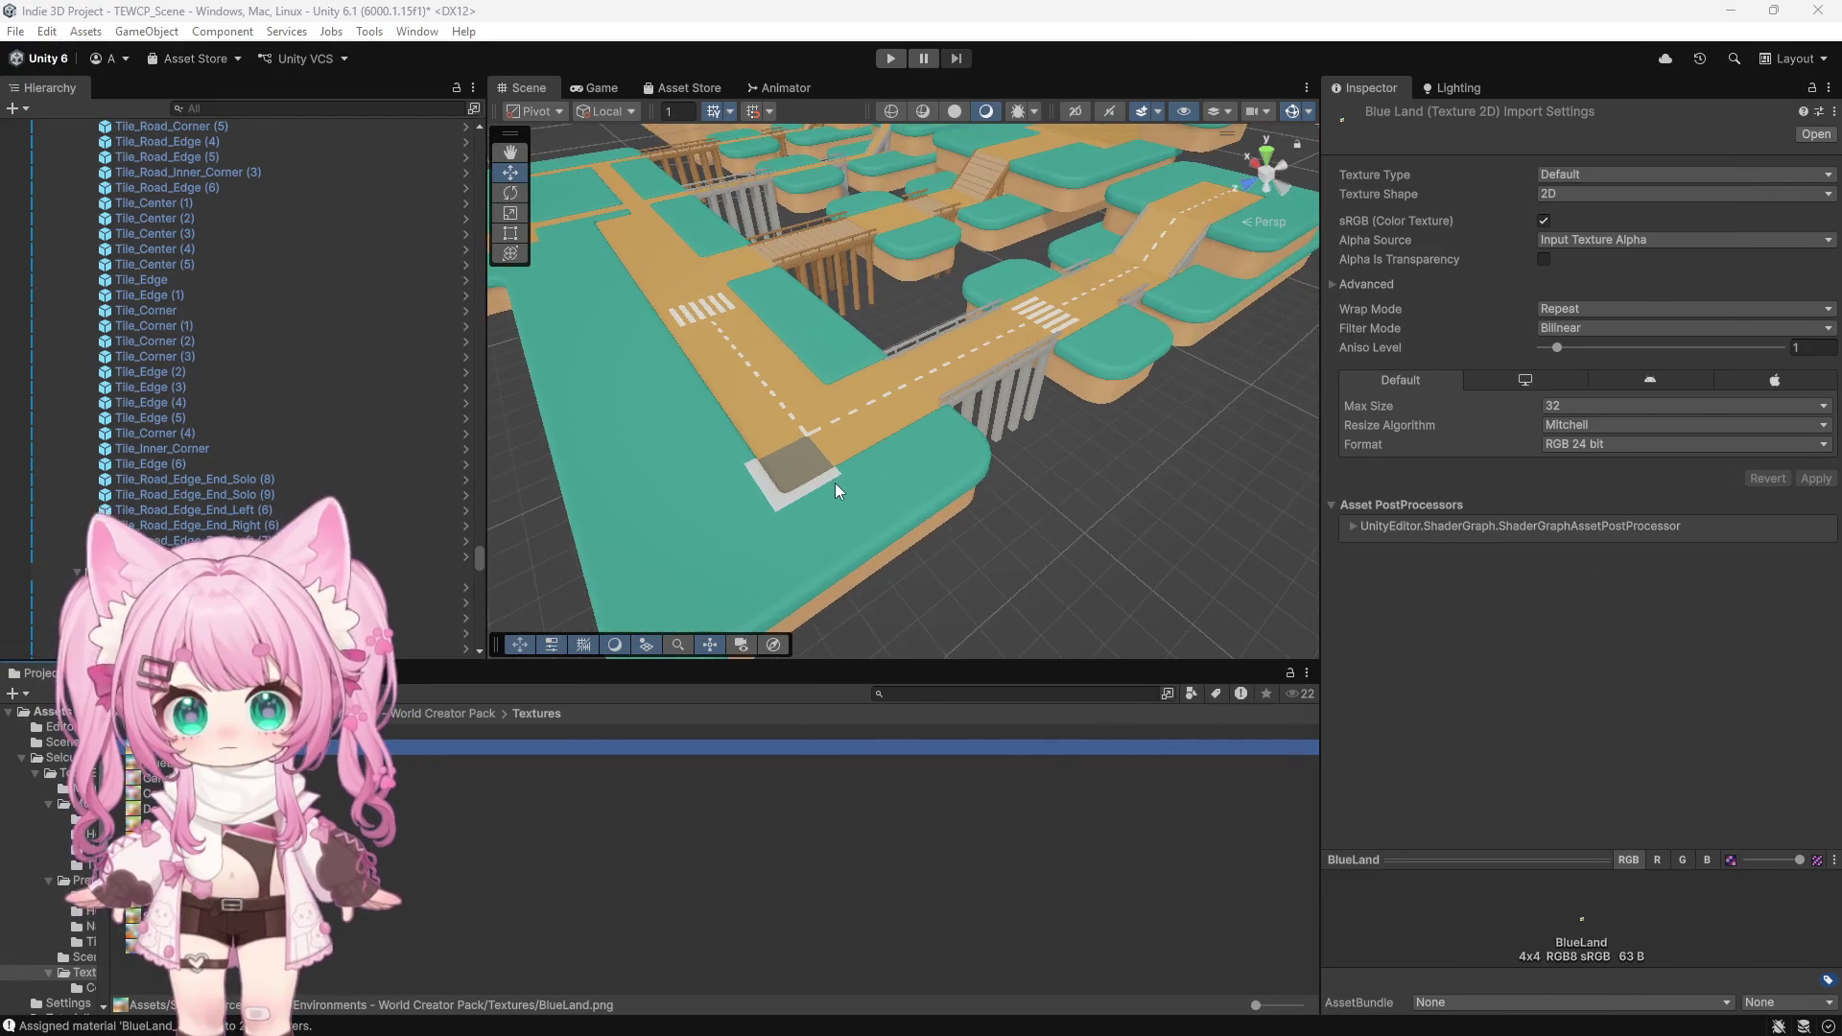
click(782, 499)
scroll(down, 3)
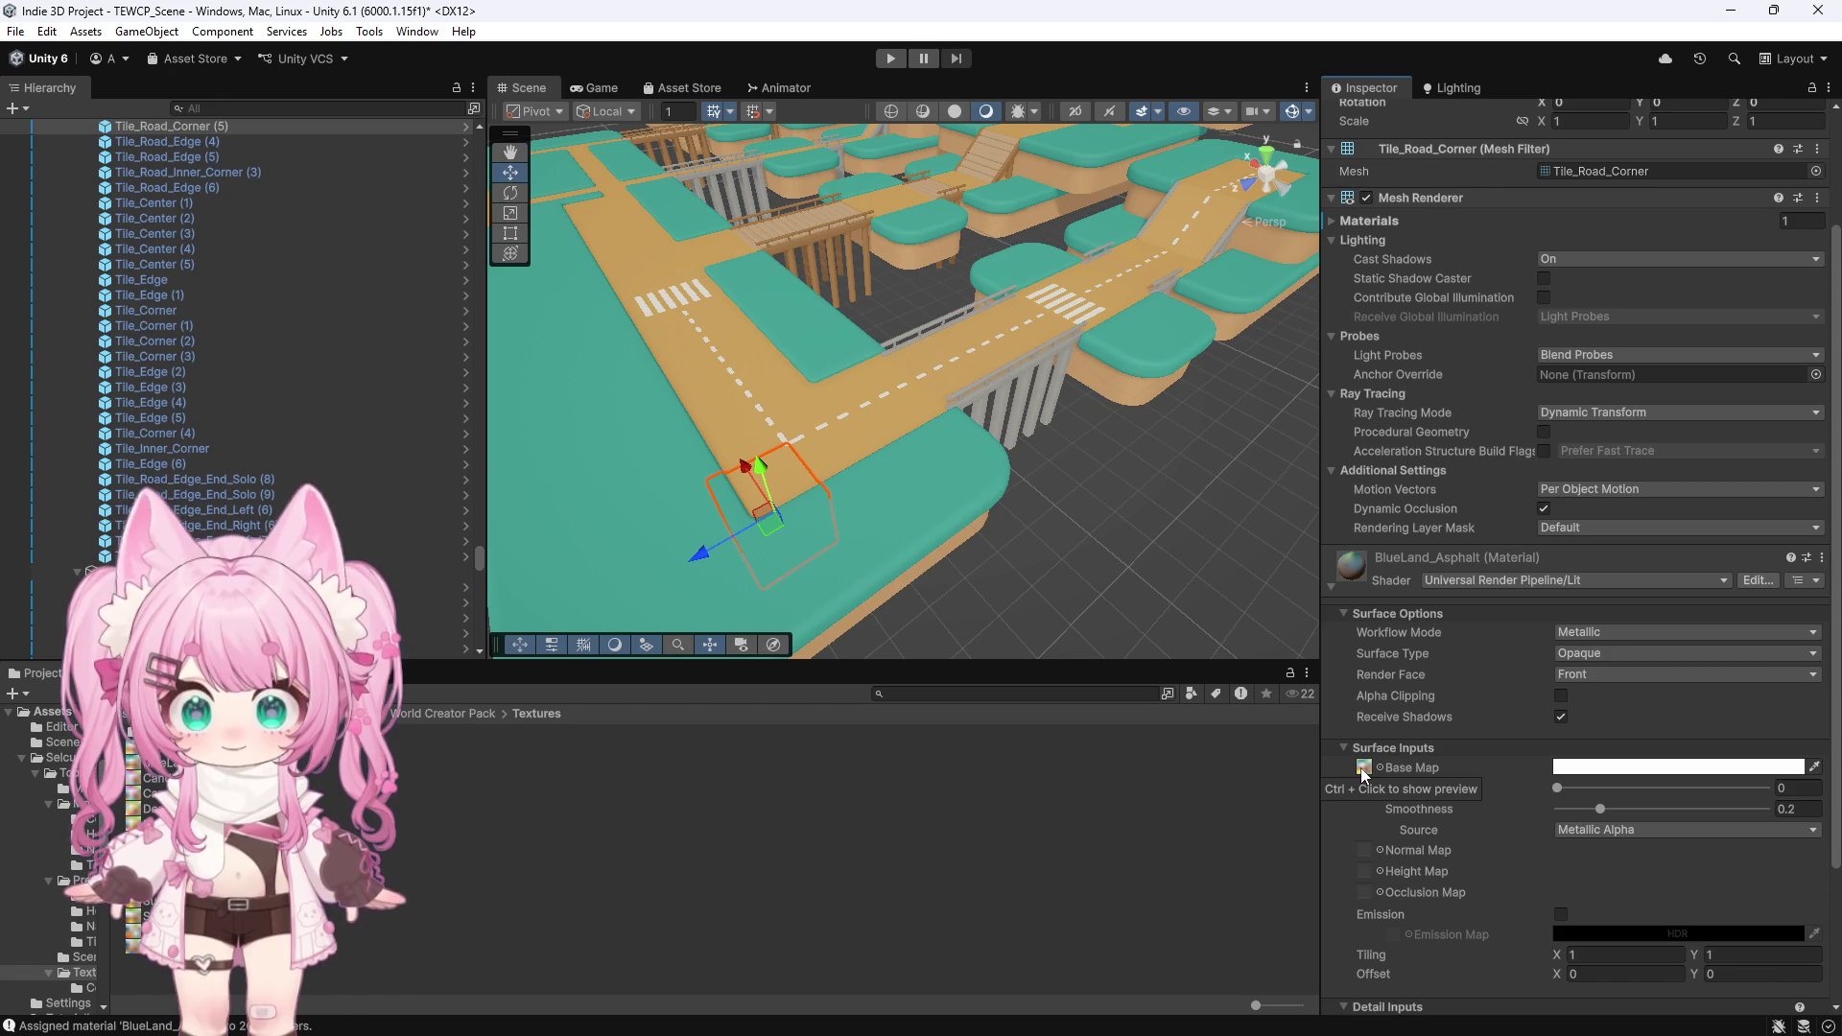
scroll(down, 3)
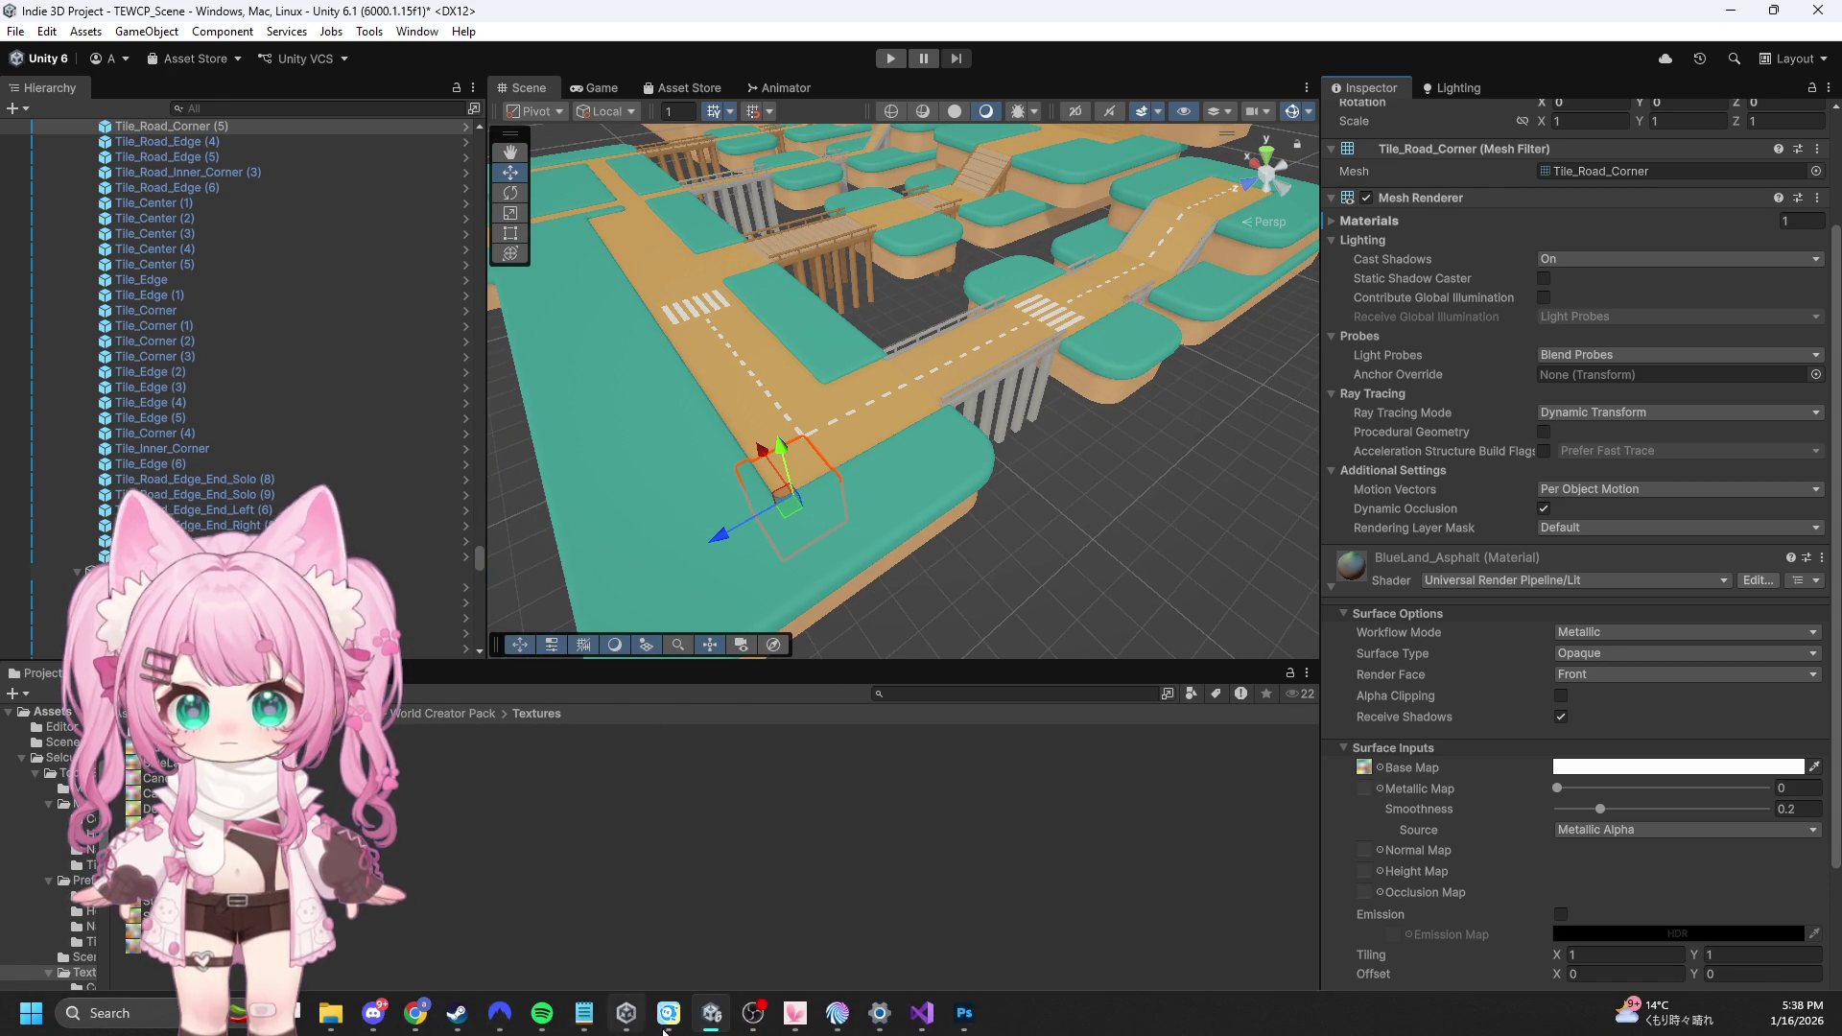
click(964, 1012)
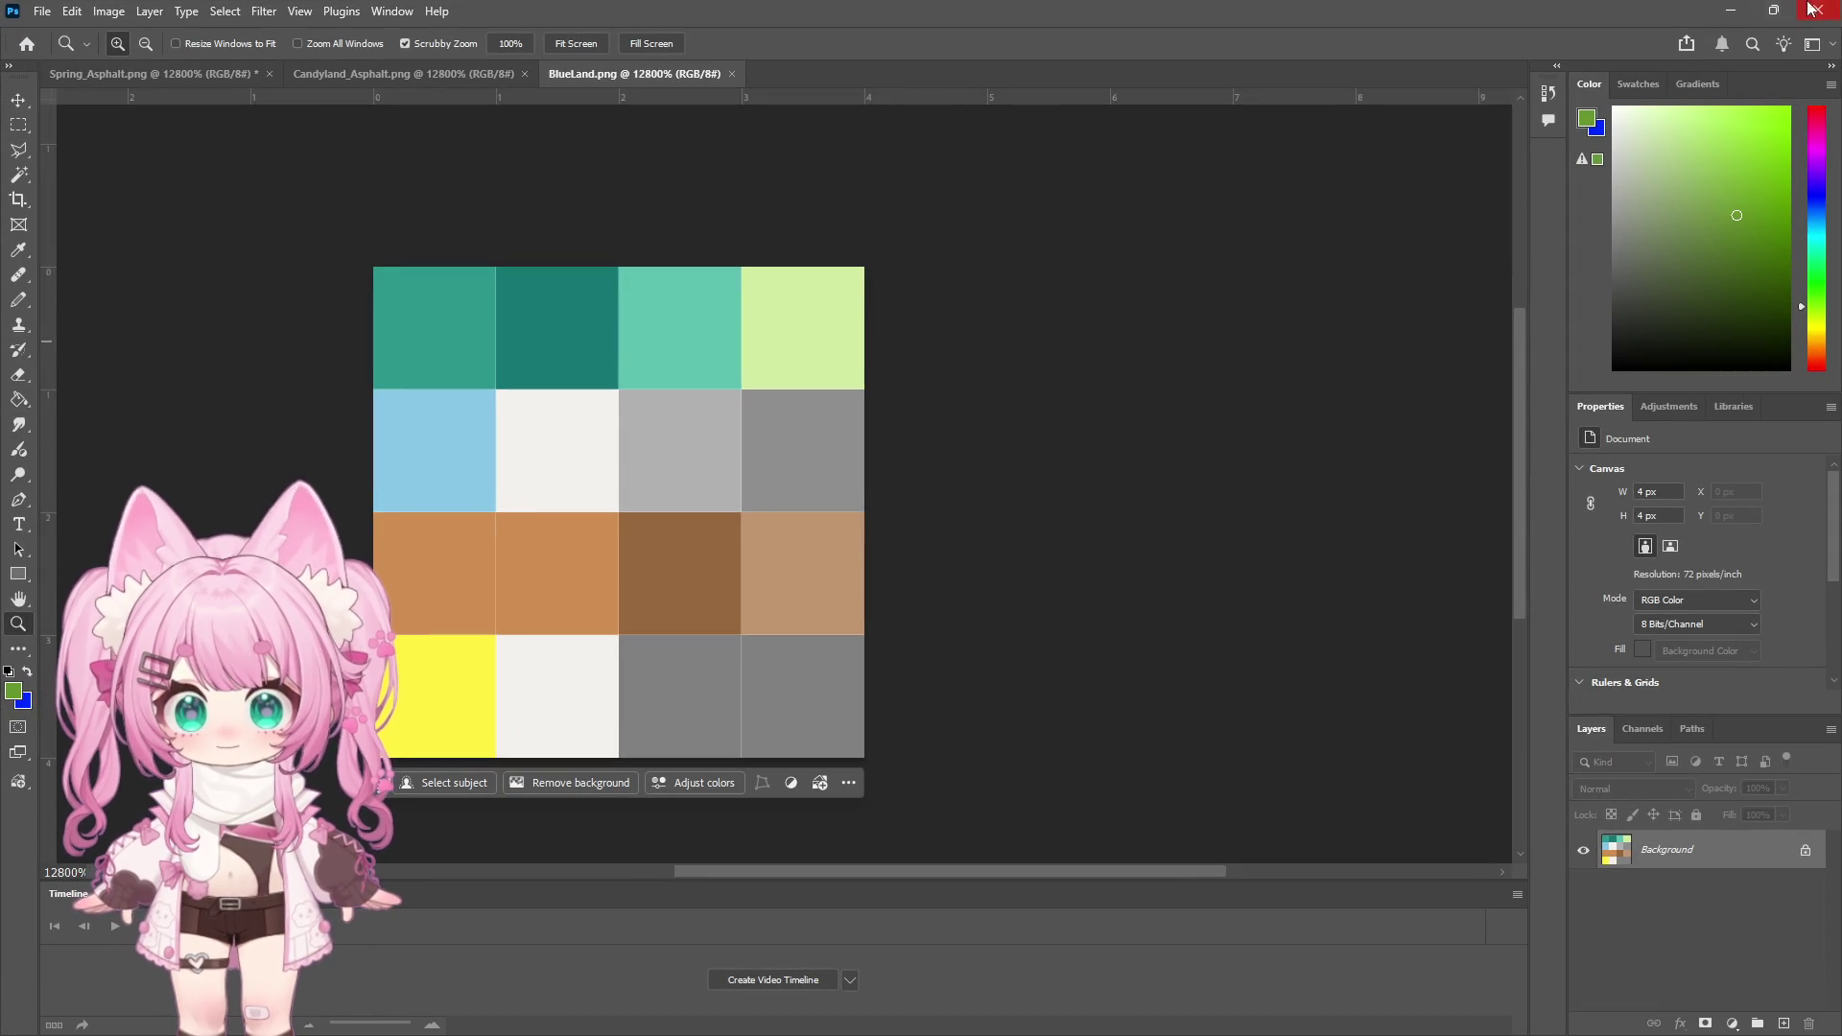
click(1731, 12)
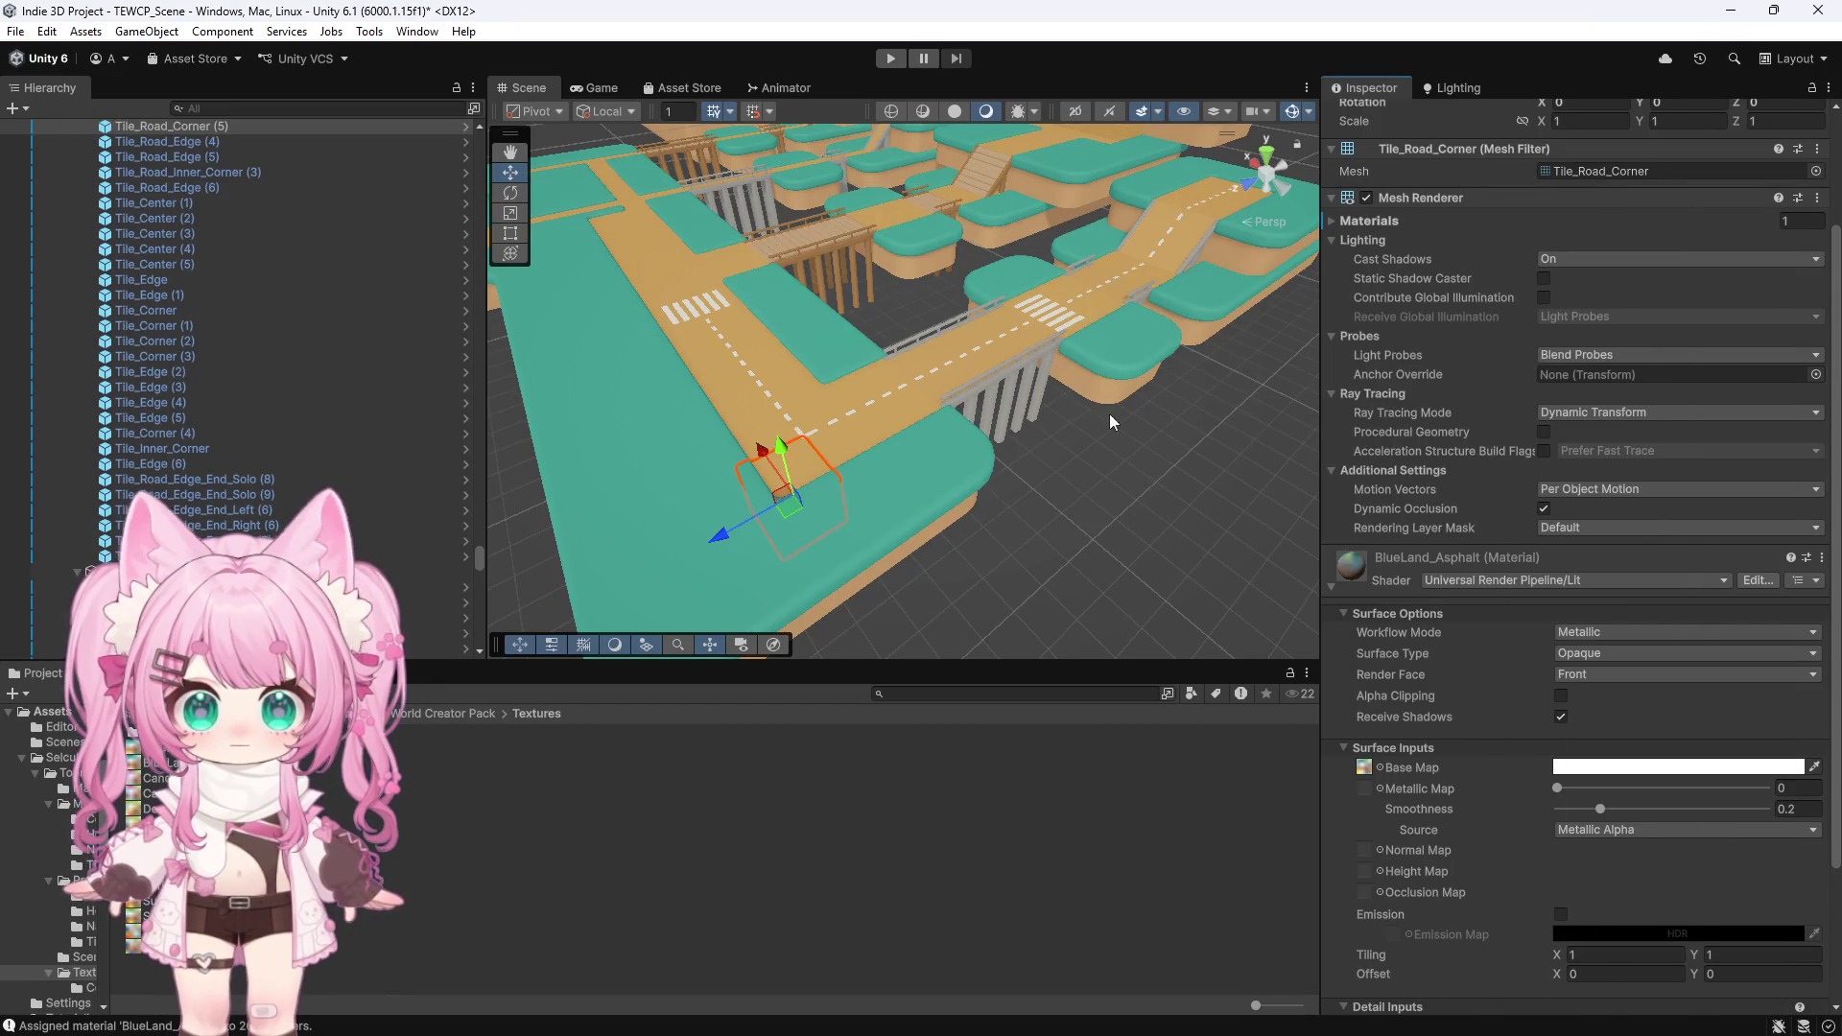
scroll(down, 3)
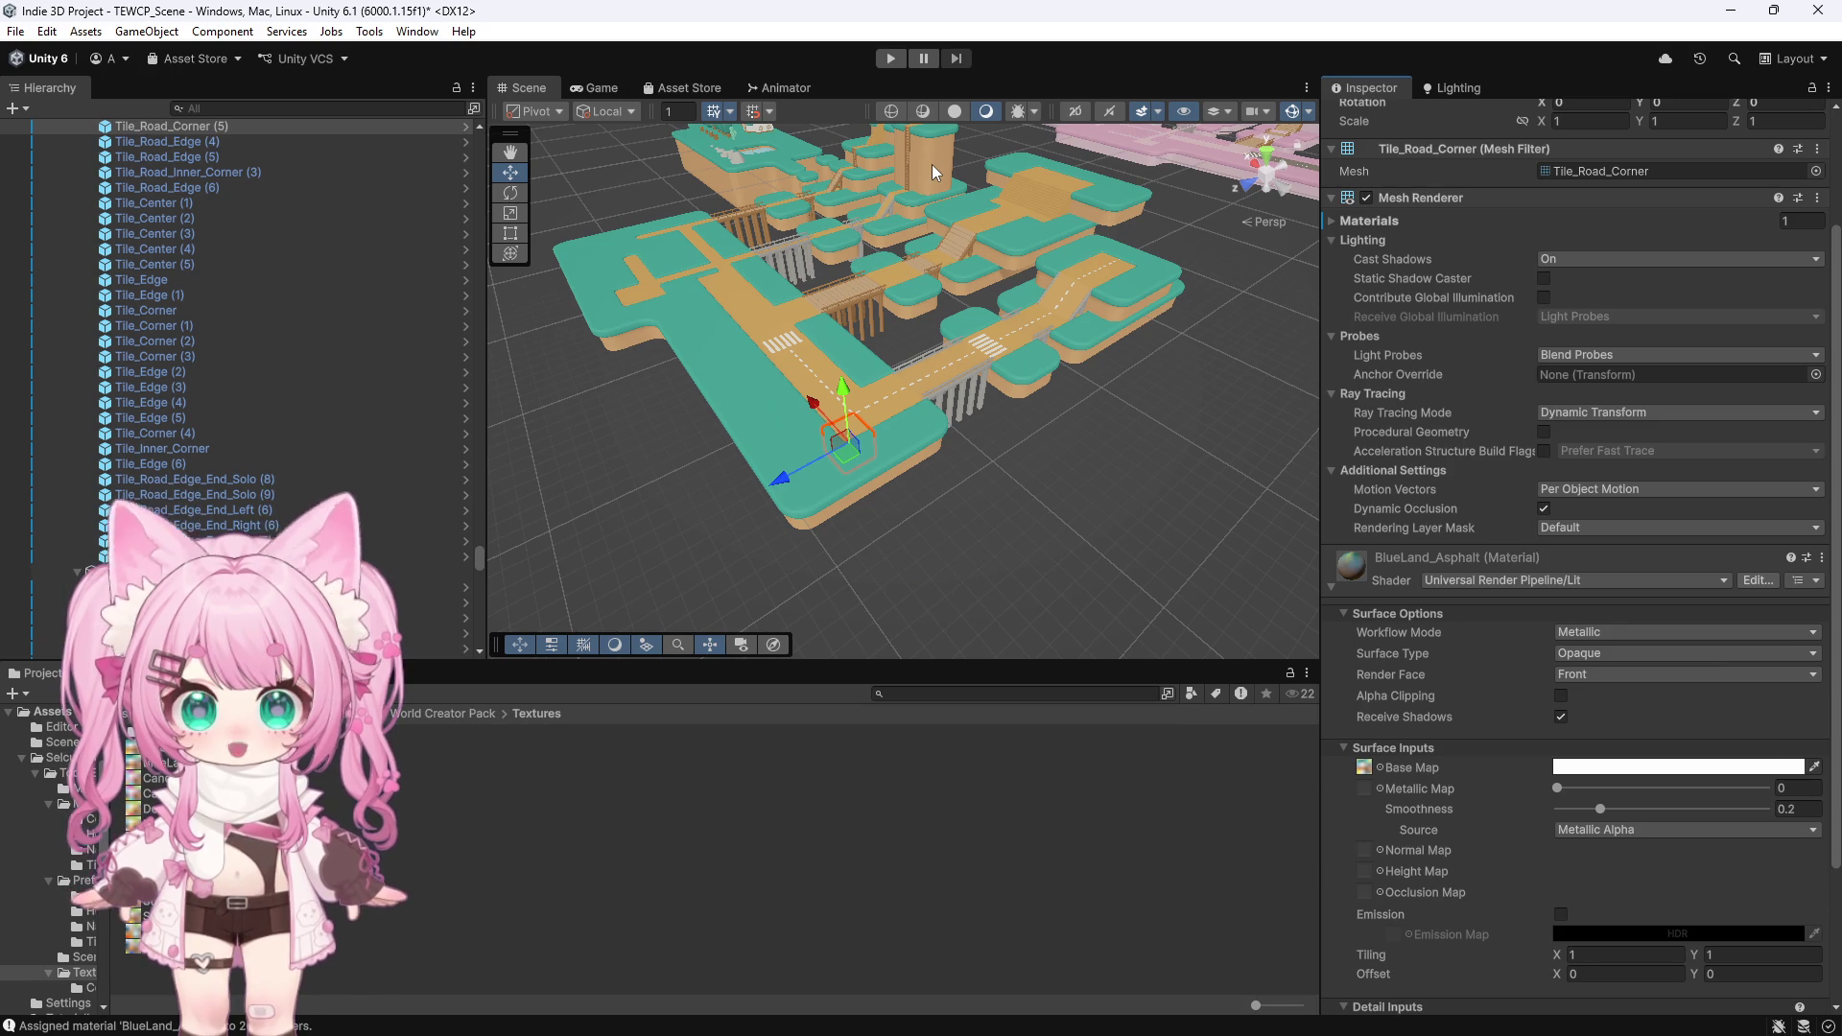
scroll(up, 3)
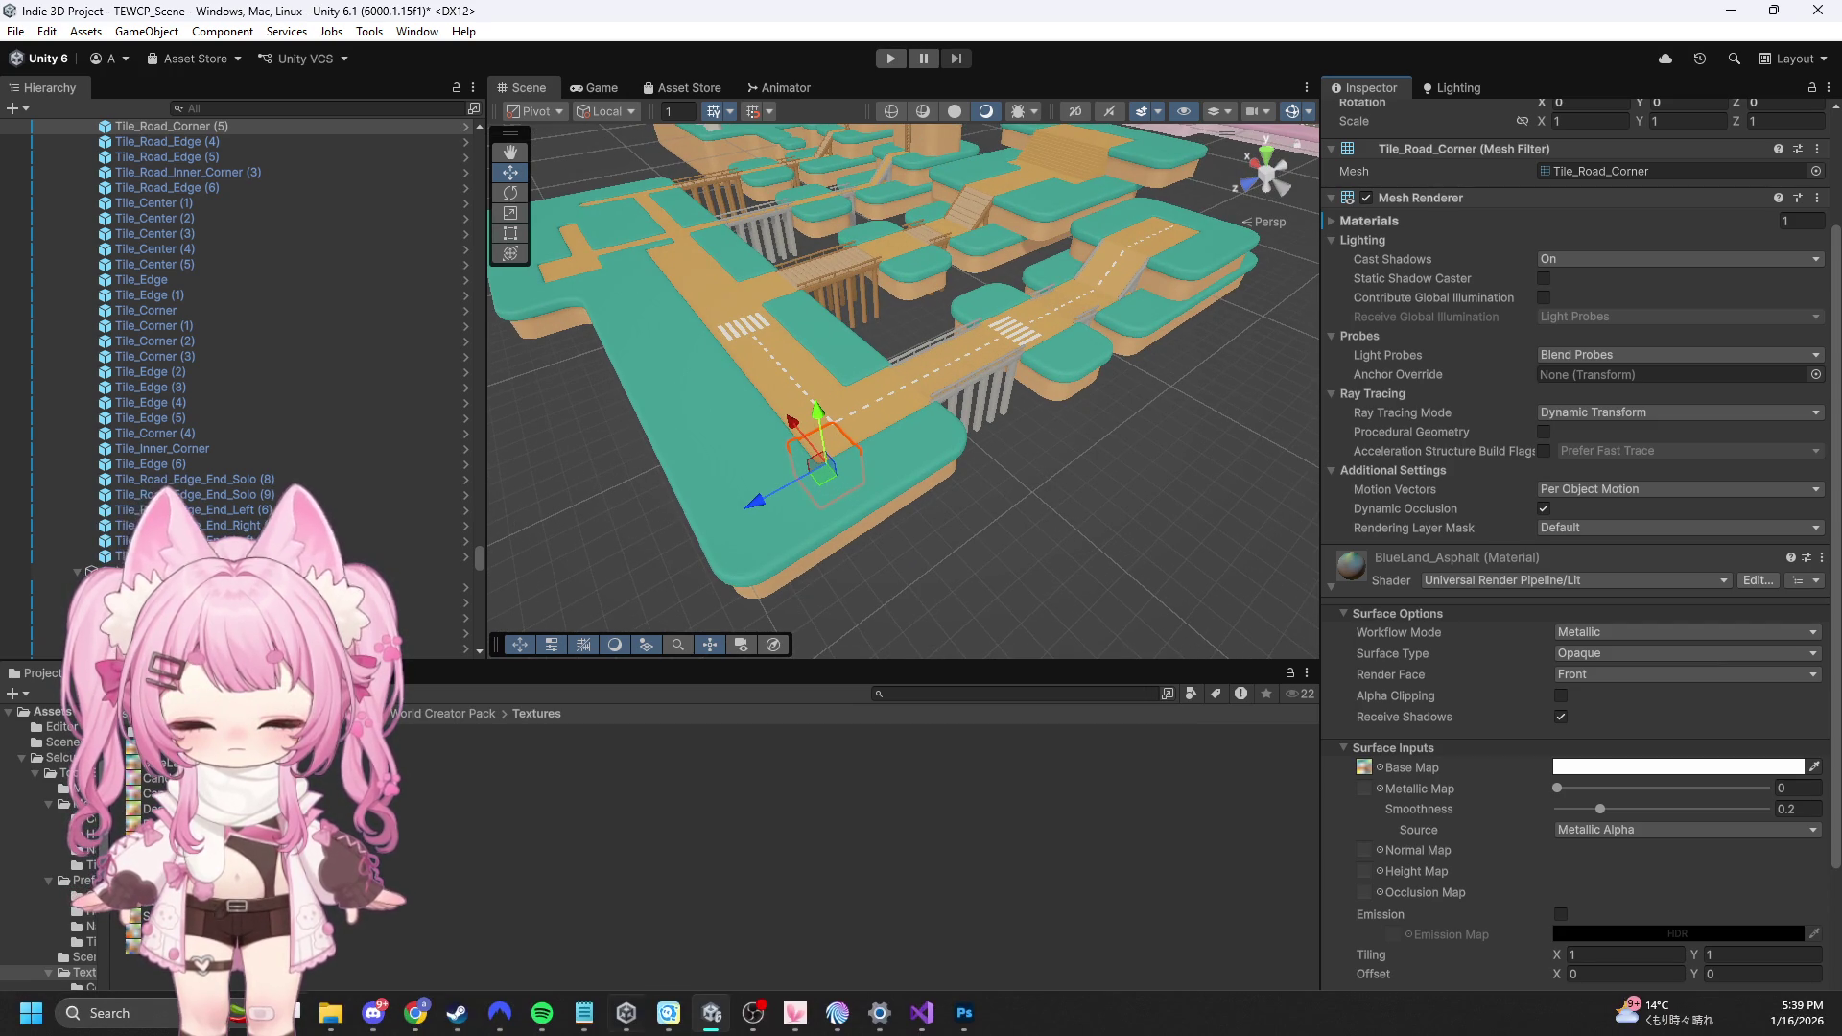
click(964, 1013)
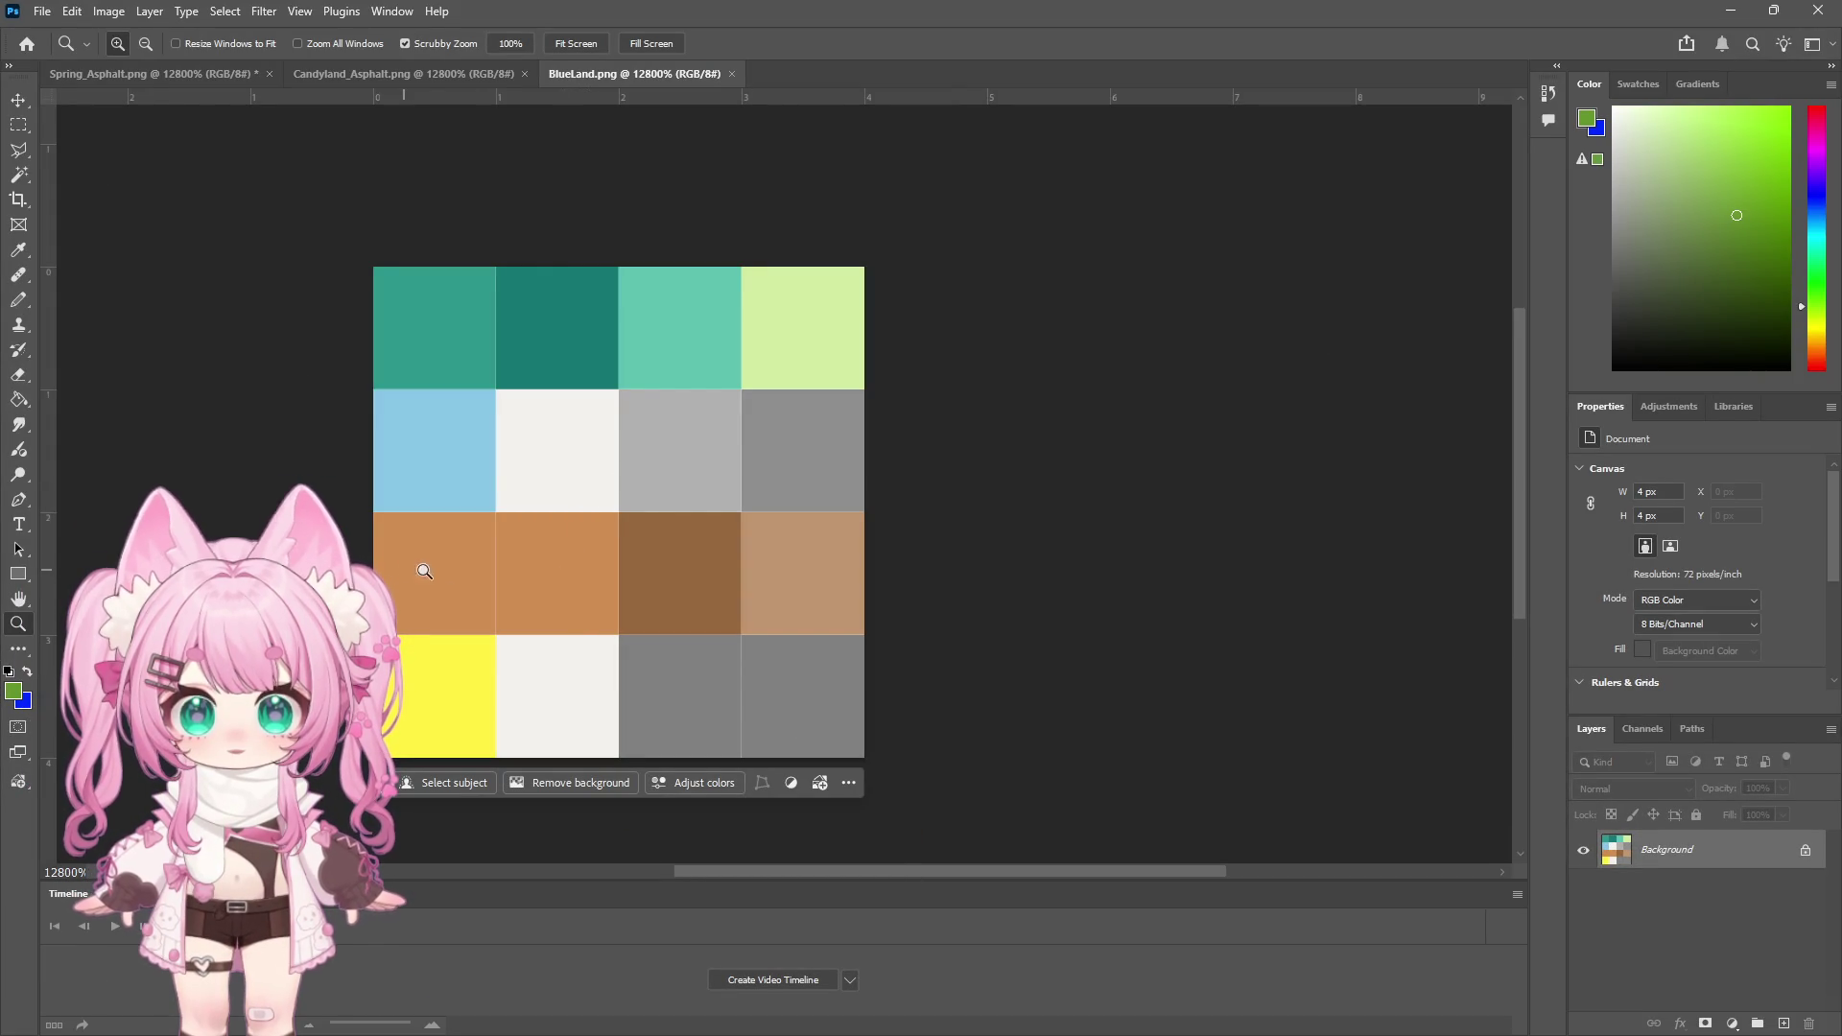
click(1729, 11)
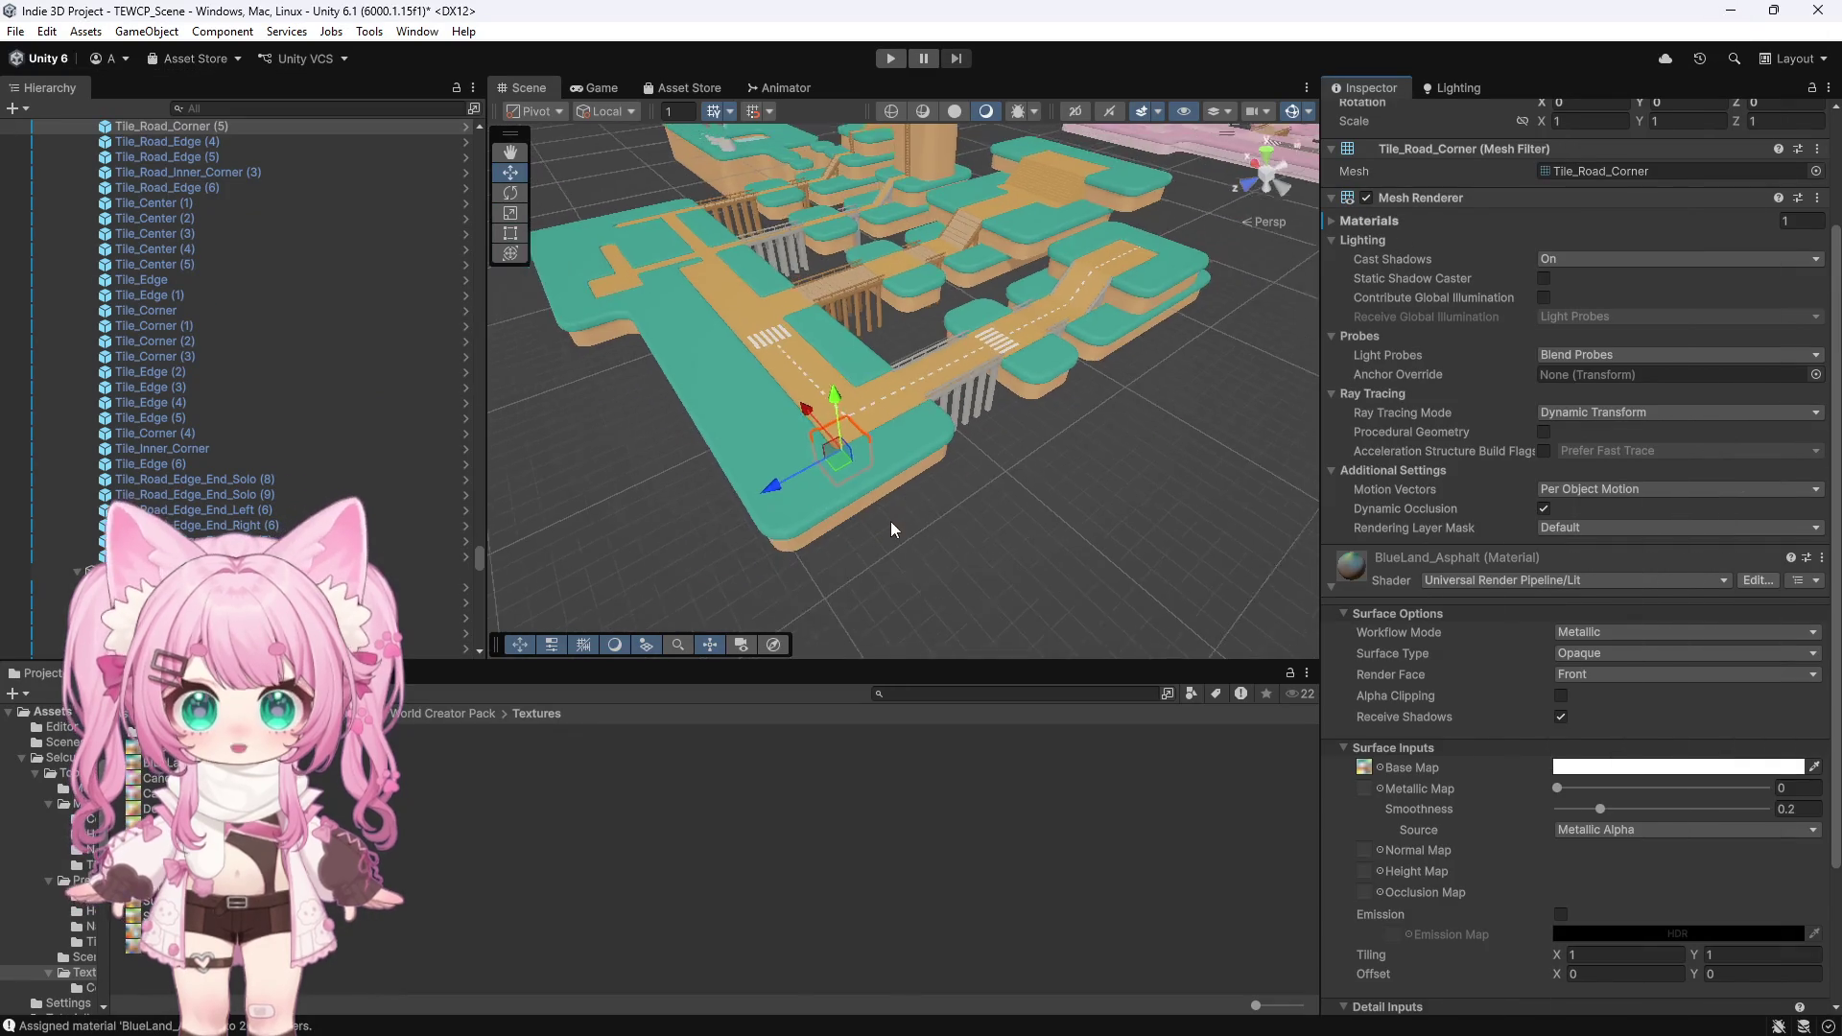
scroll(down, 3)
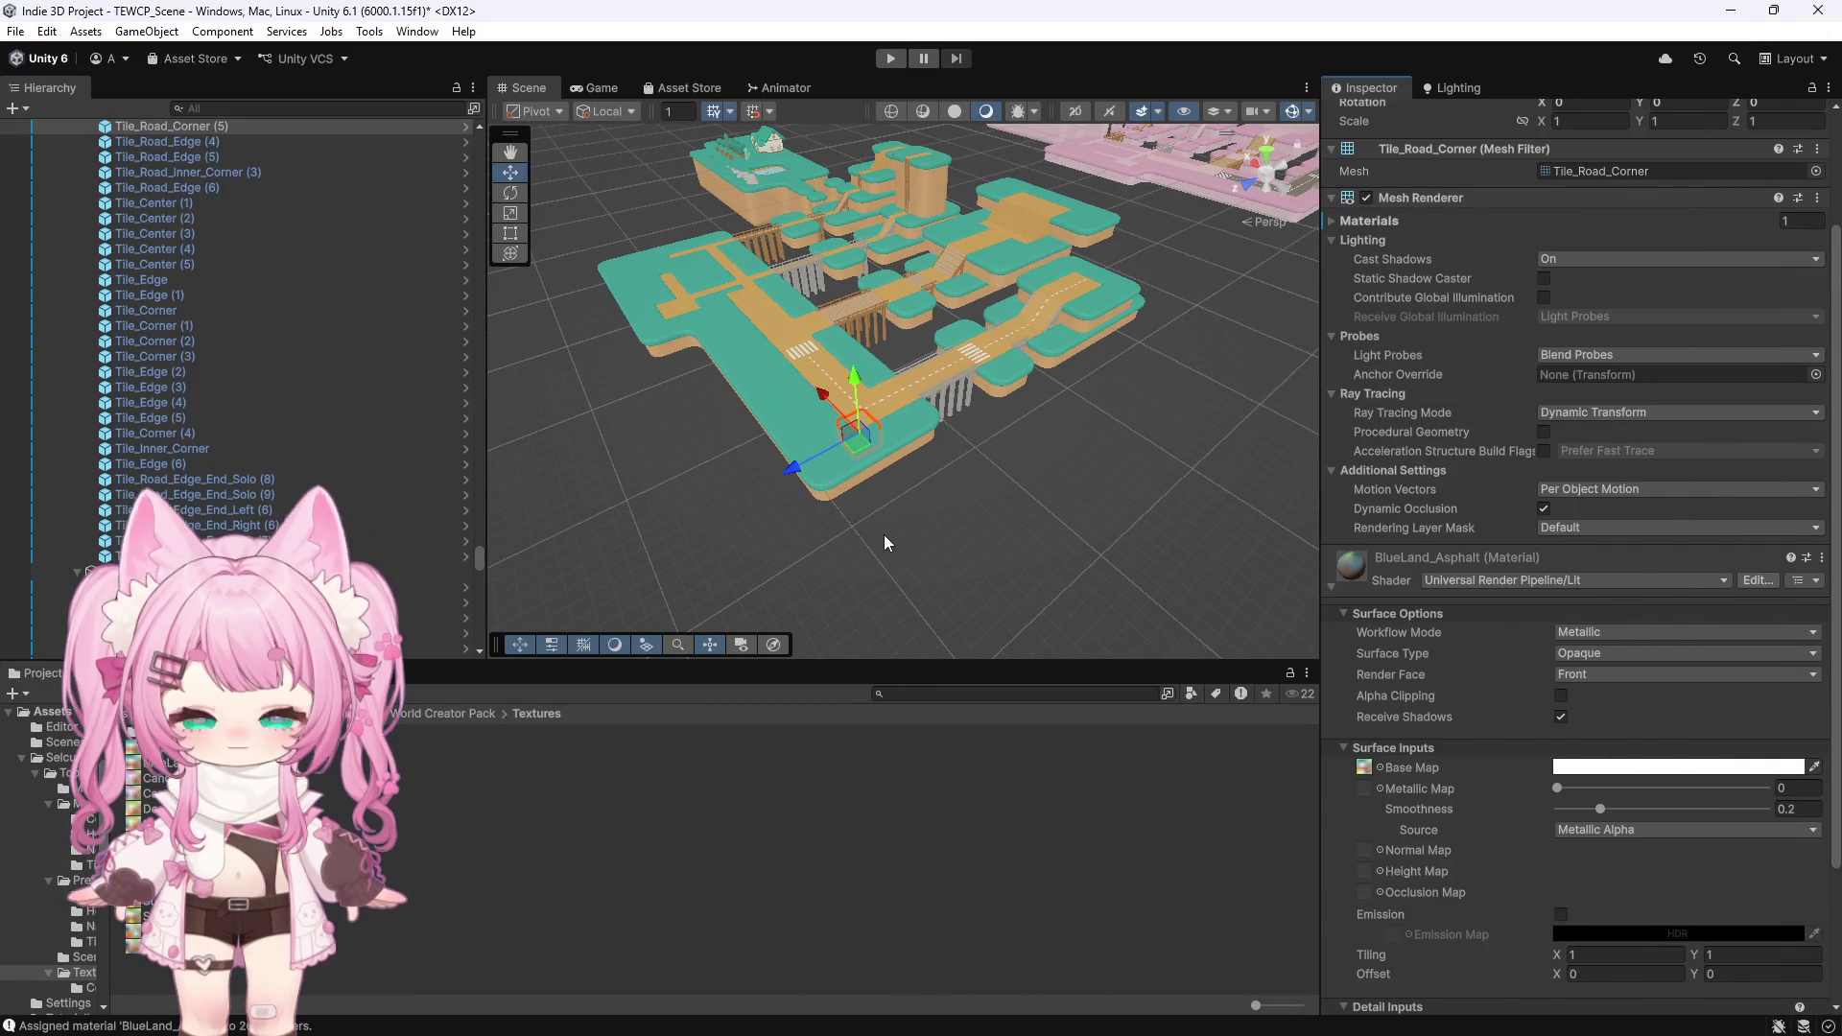
scroll(up, 3)
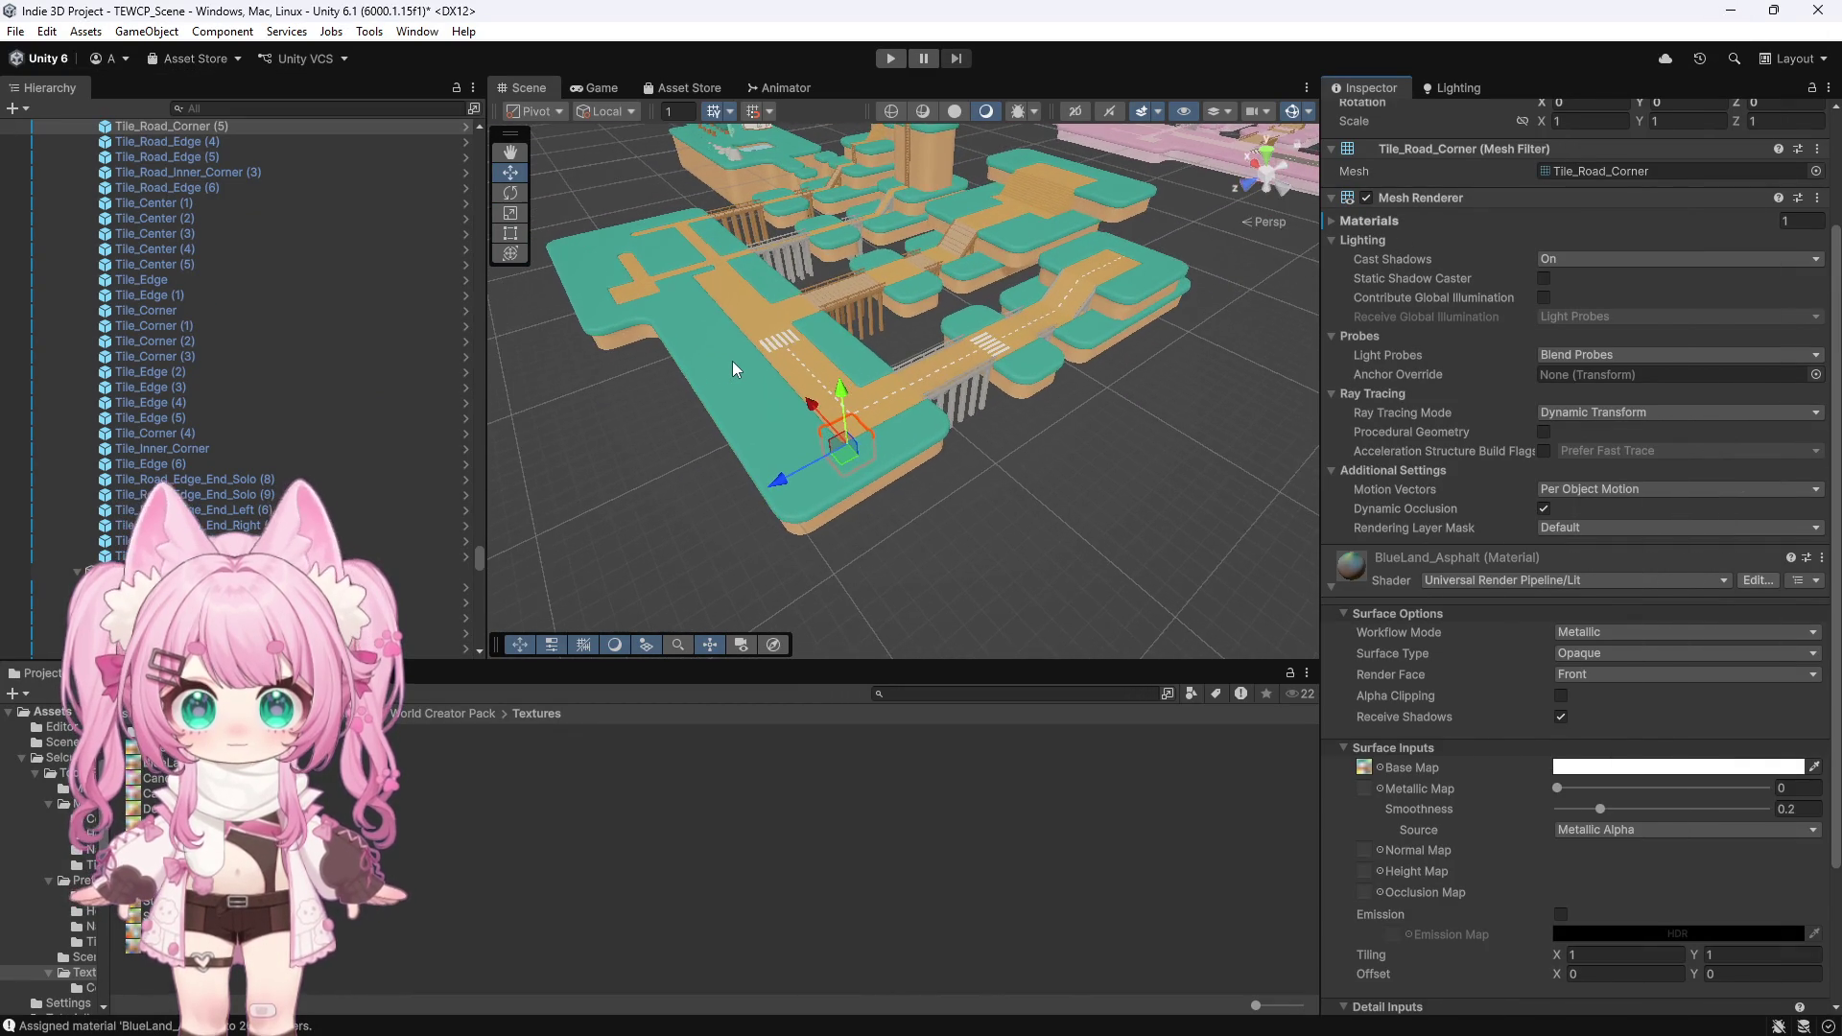
scroll(up, 3)
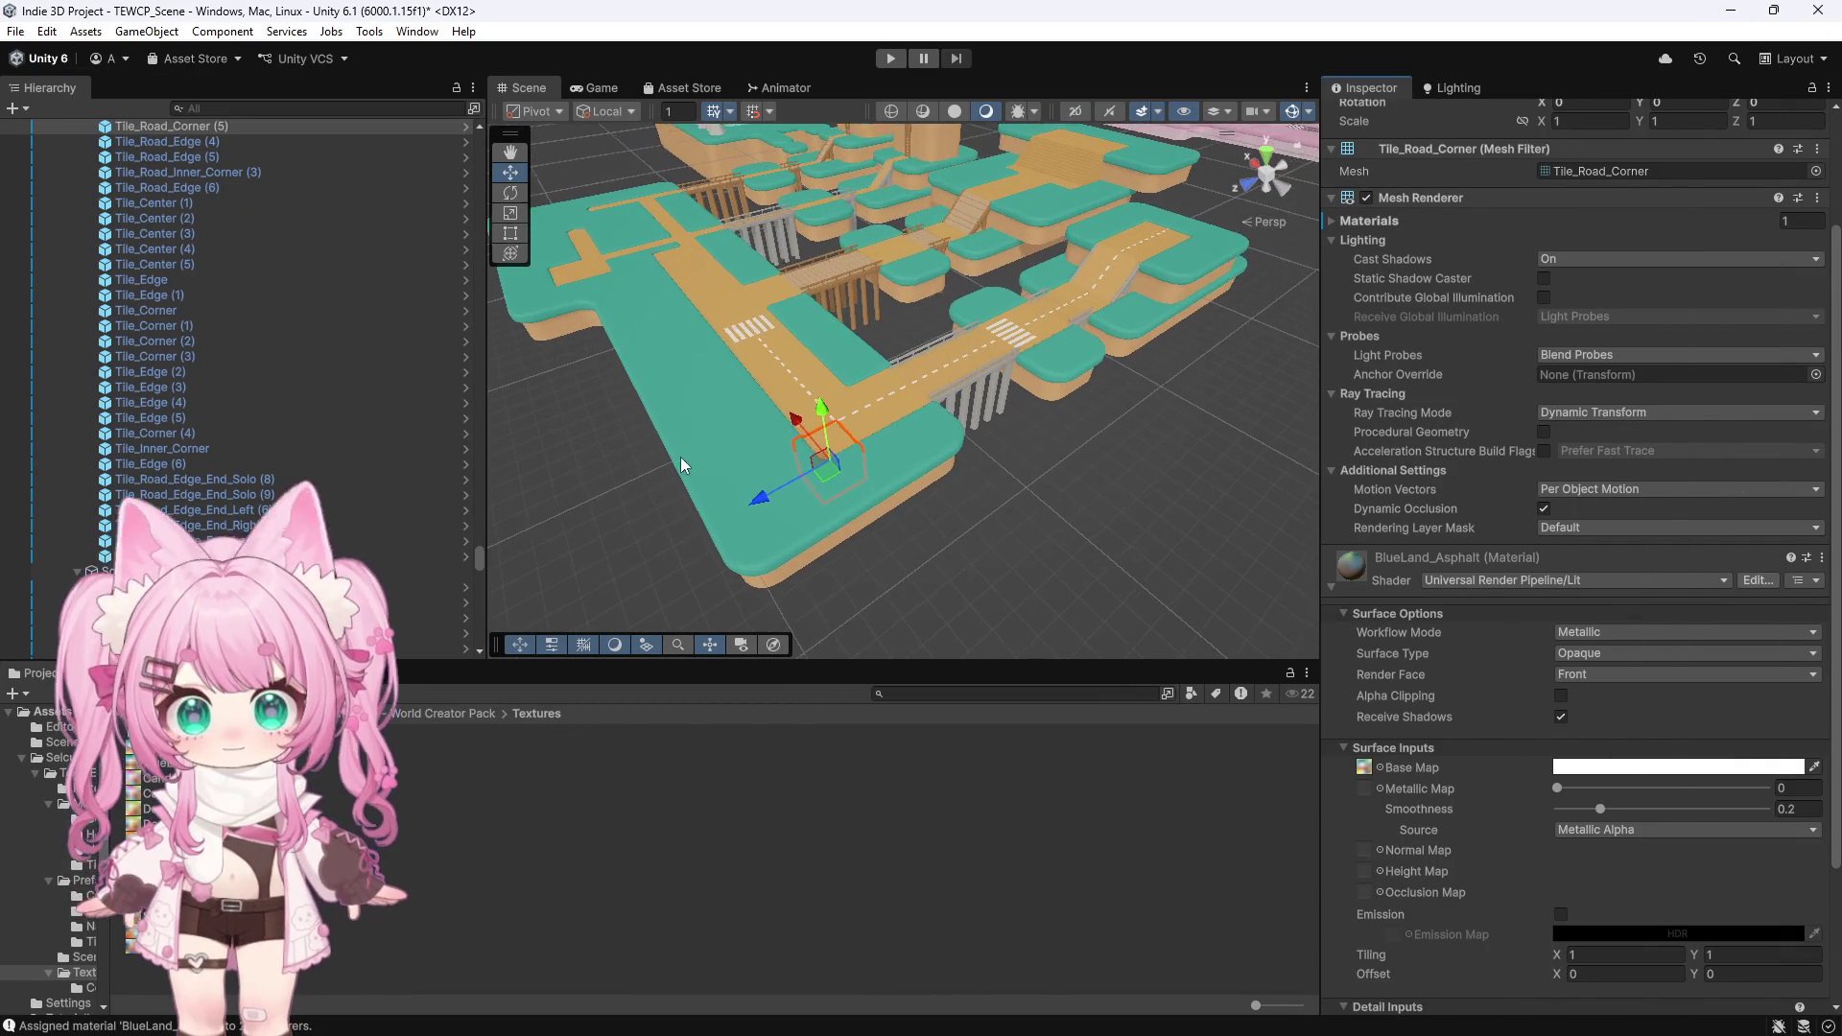
scroll(up, 3)
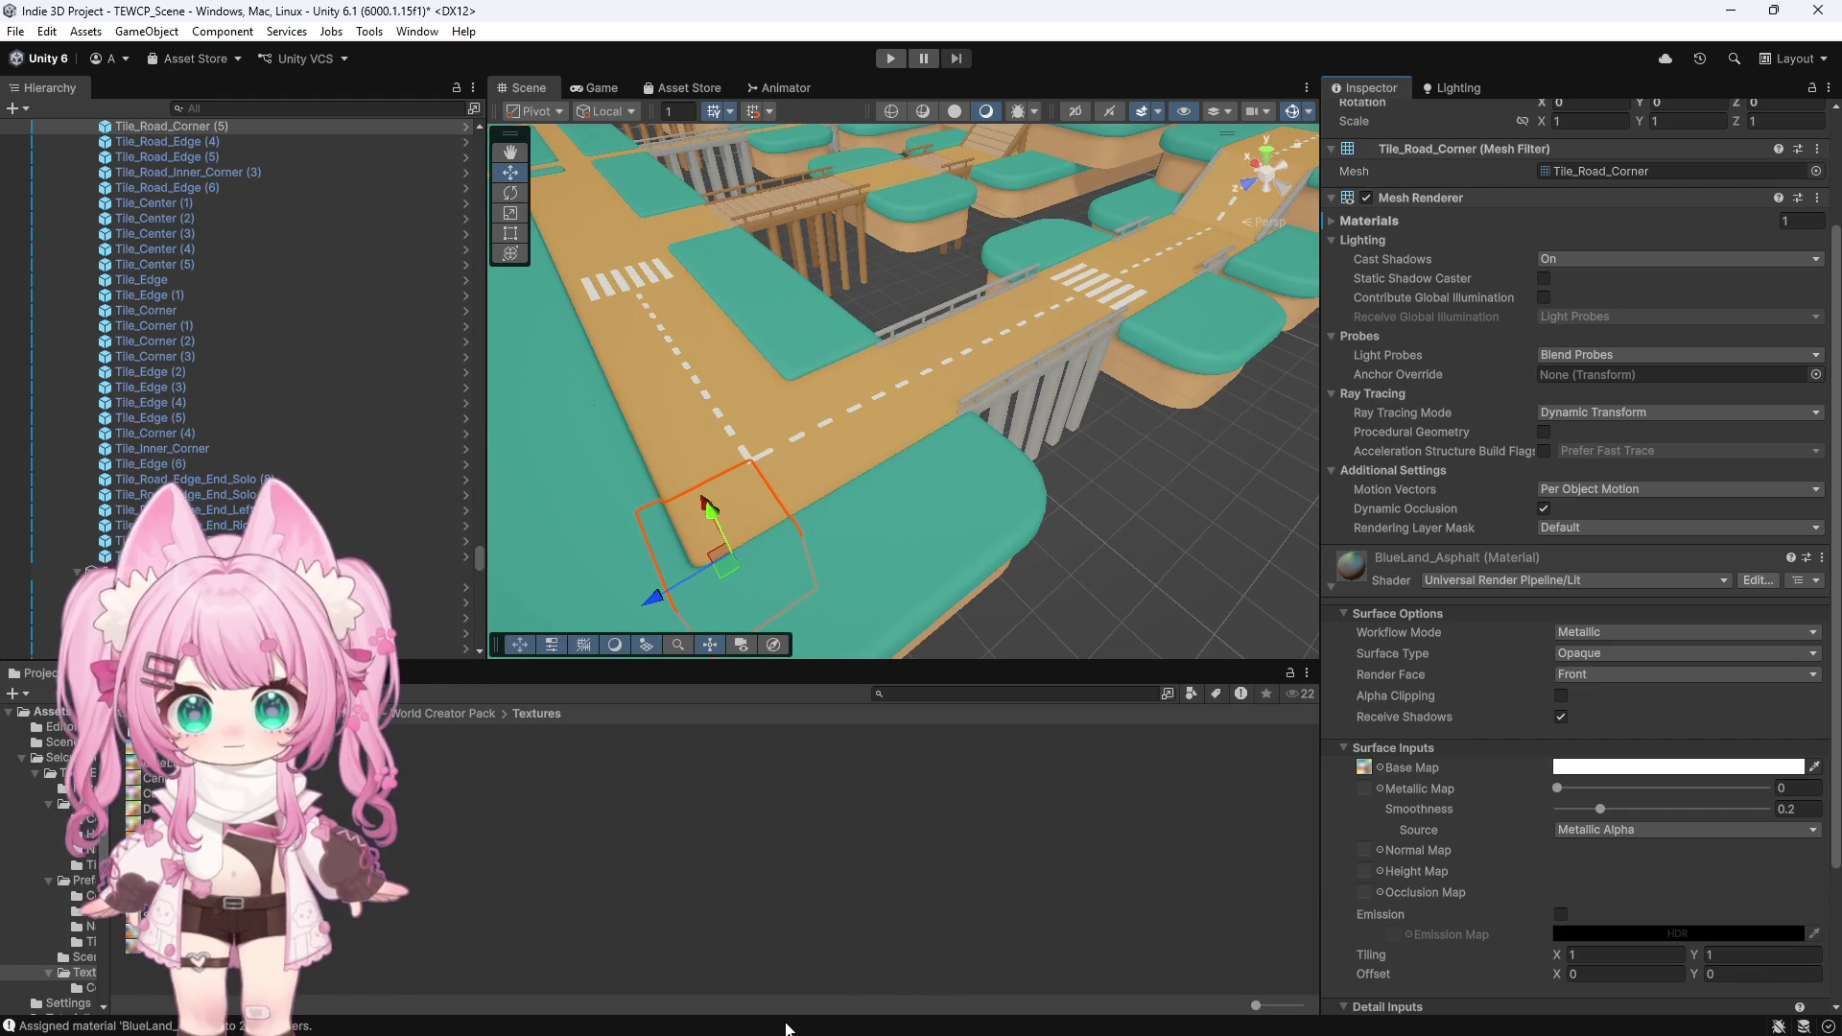
mouse_move(792, 1028)
click(960, 1017)
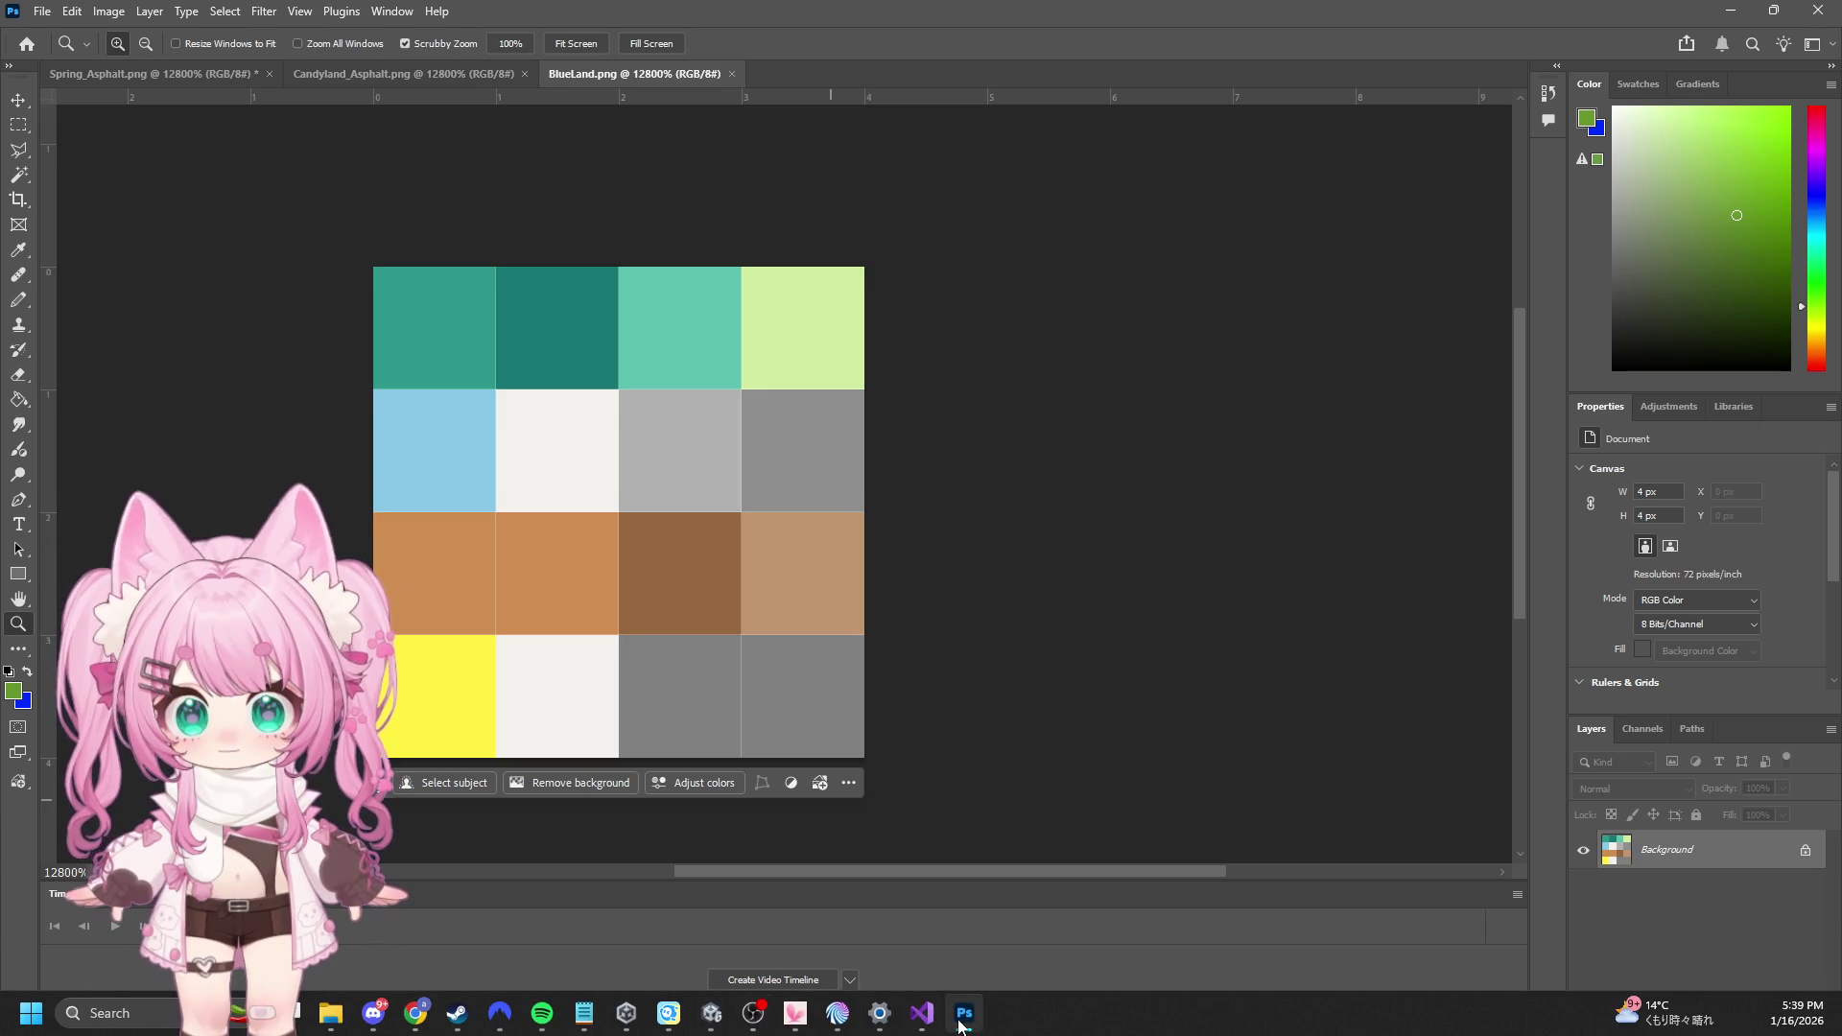
click(960, 1024)
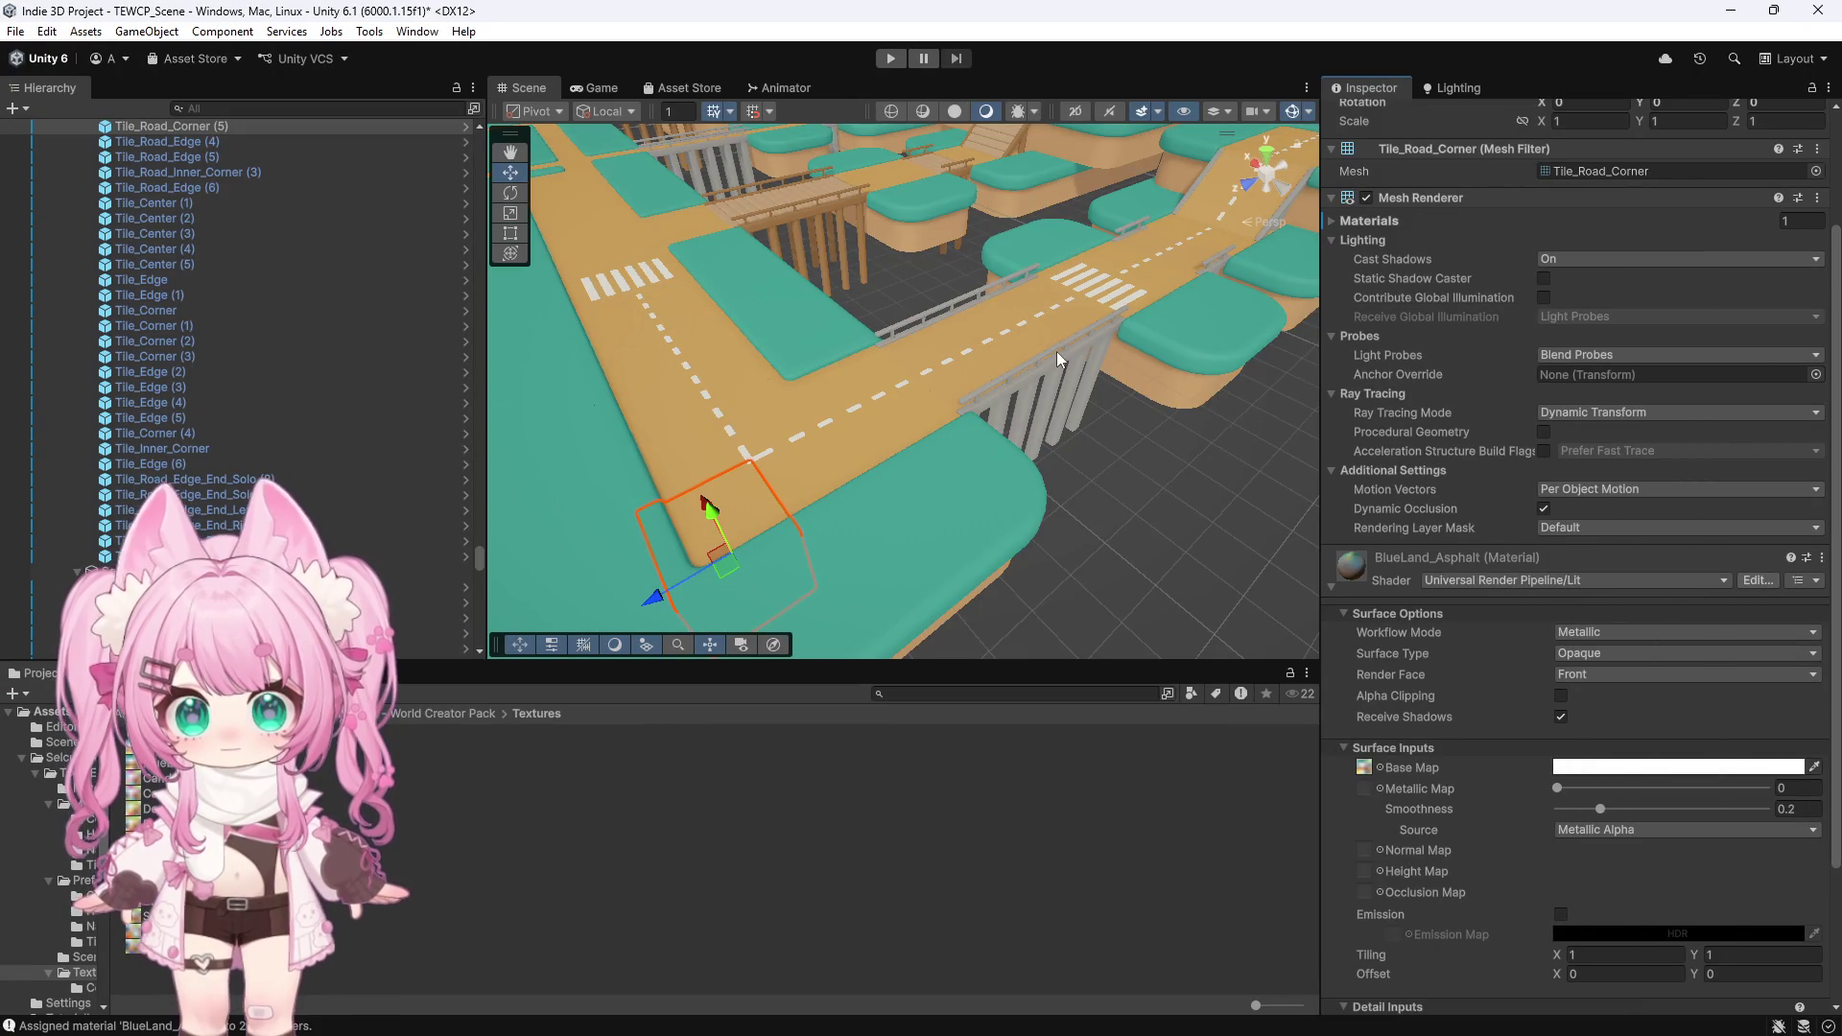
scroll(down, 3)
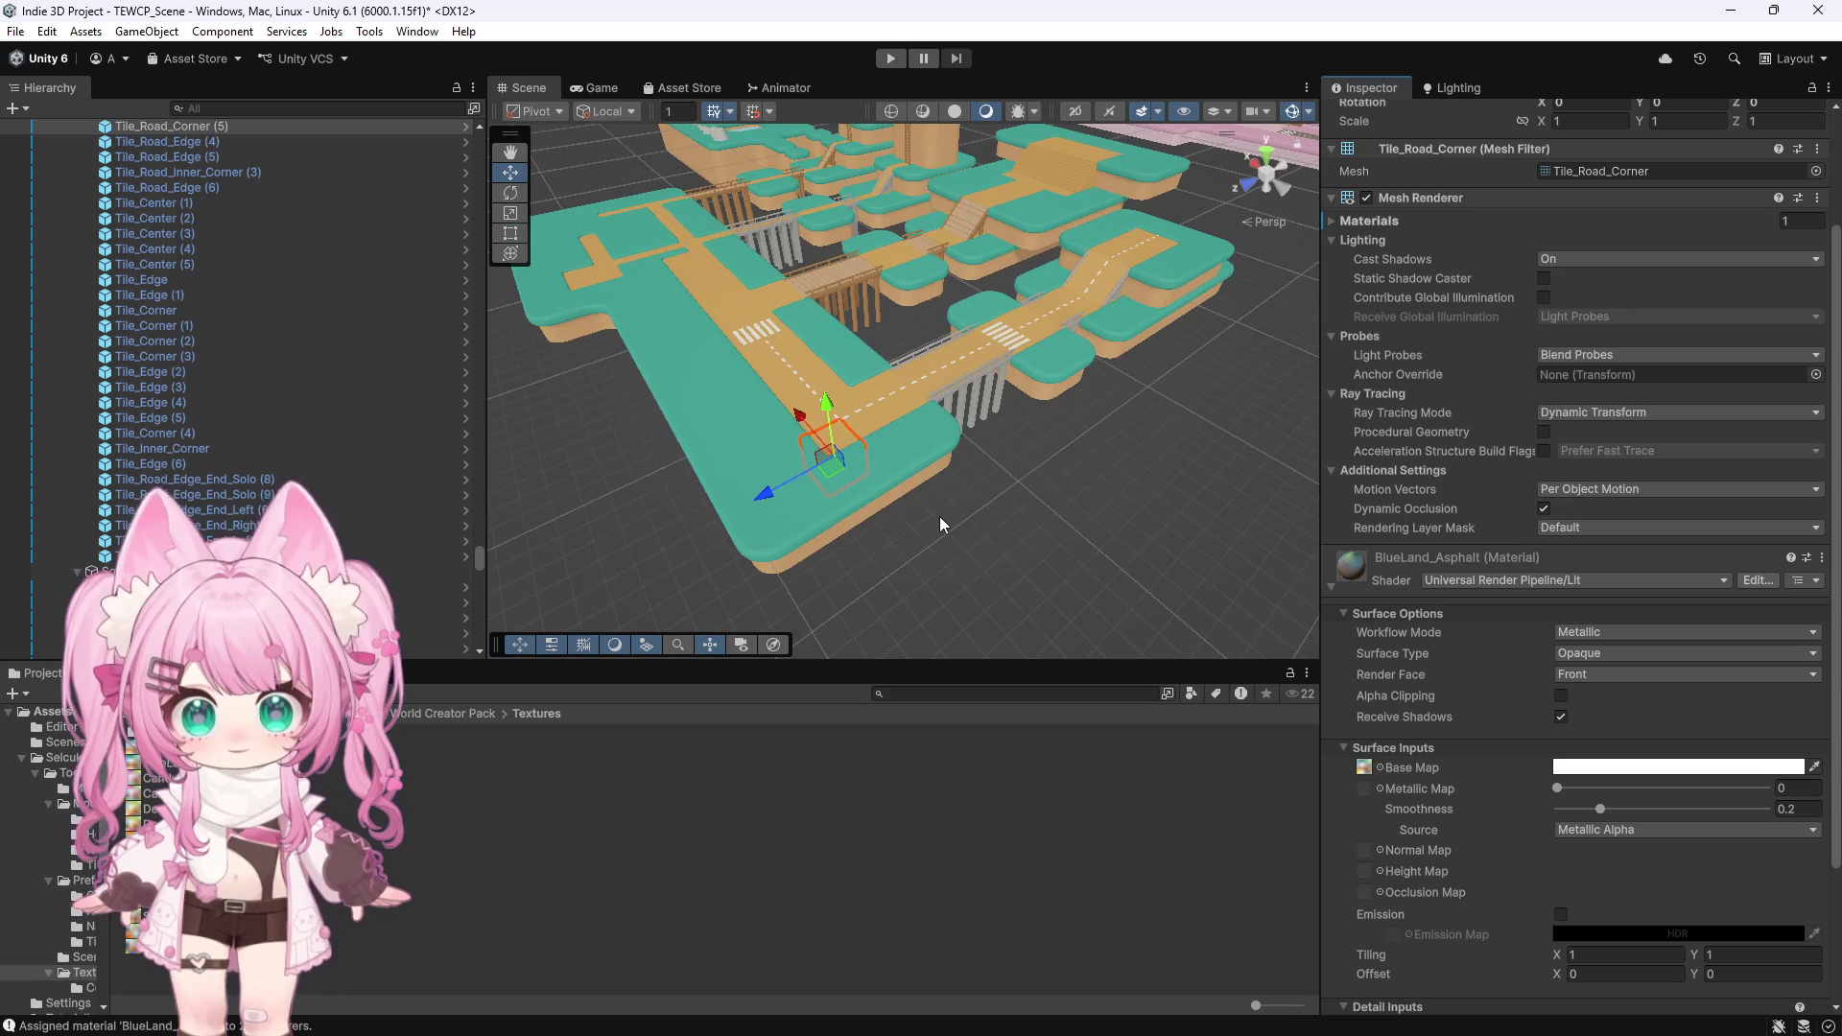
scroll(down, 3)
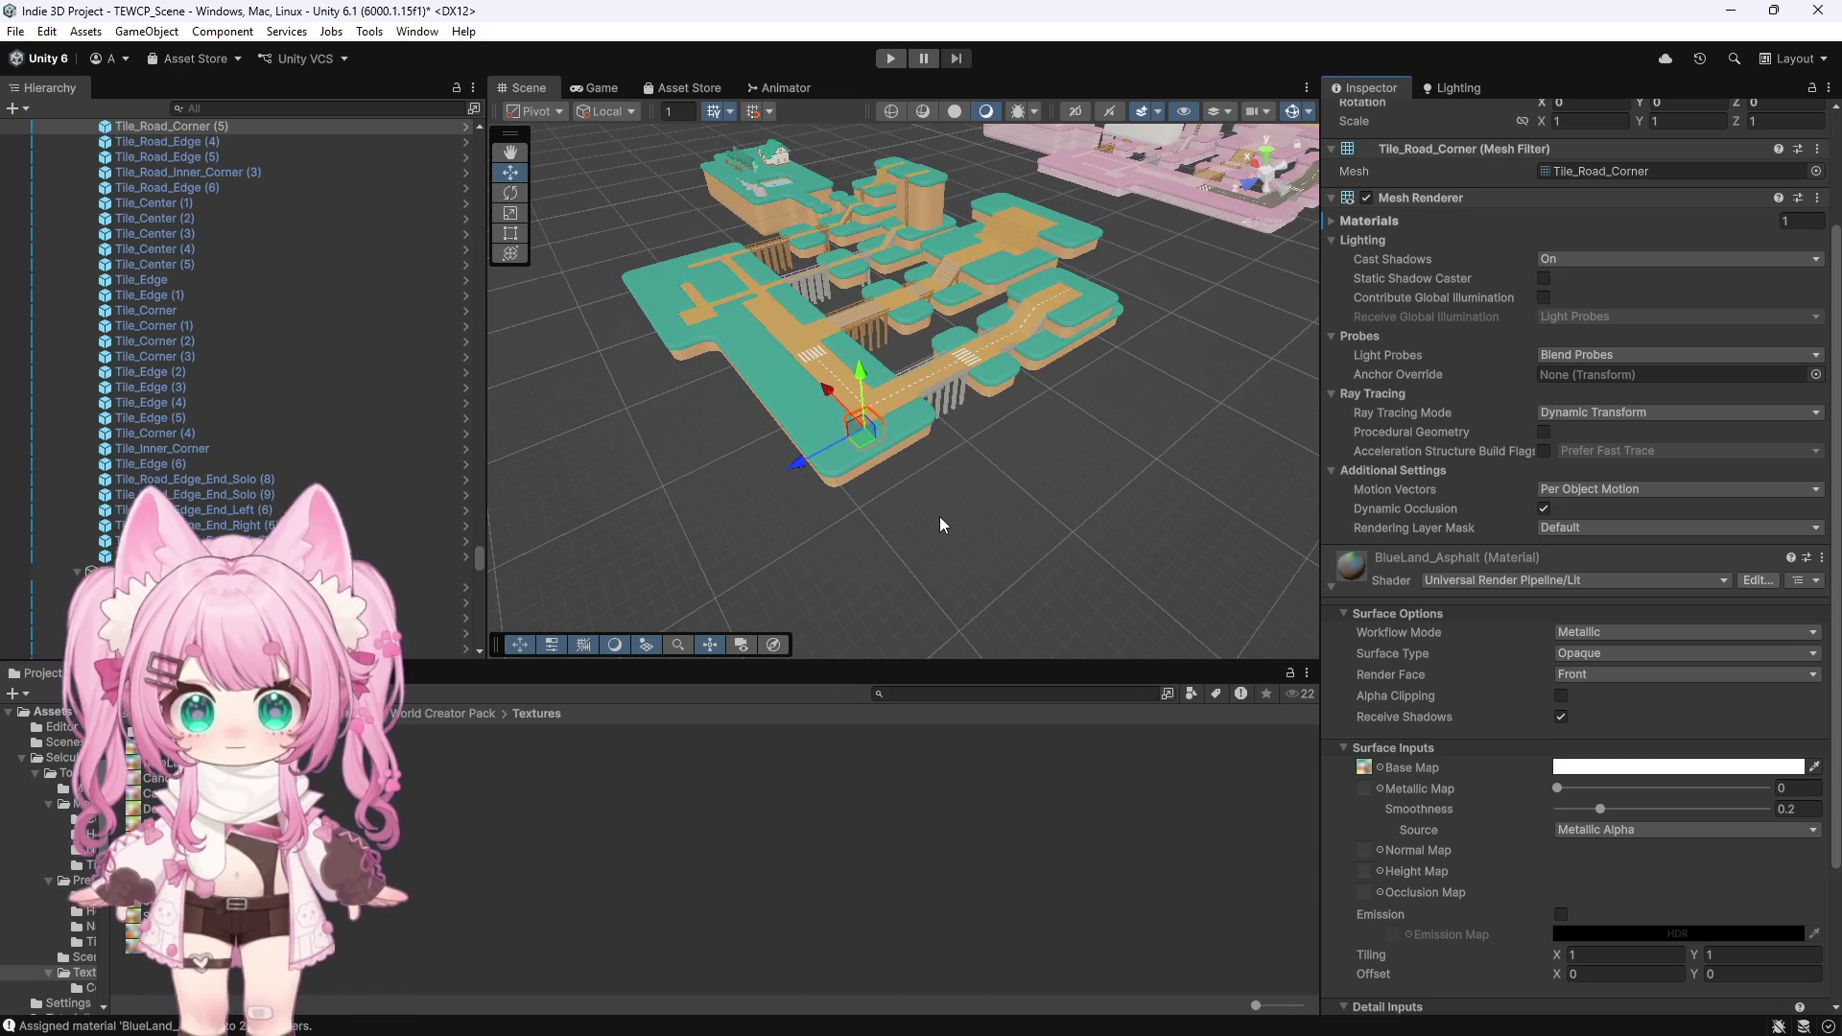
scroll(up, 3)
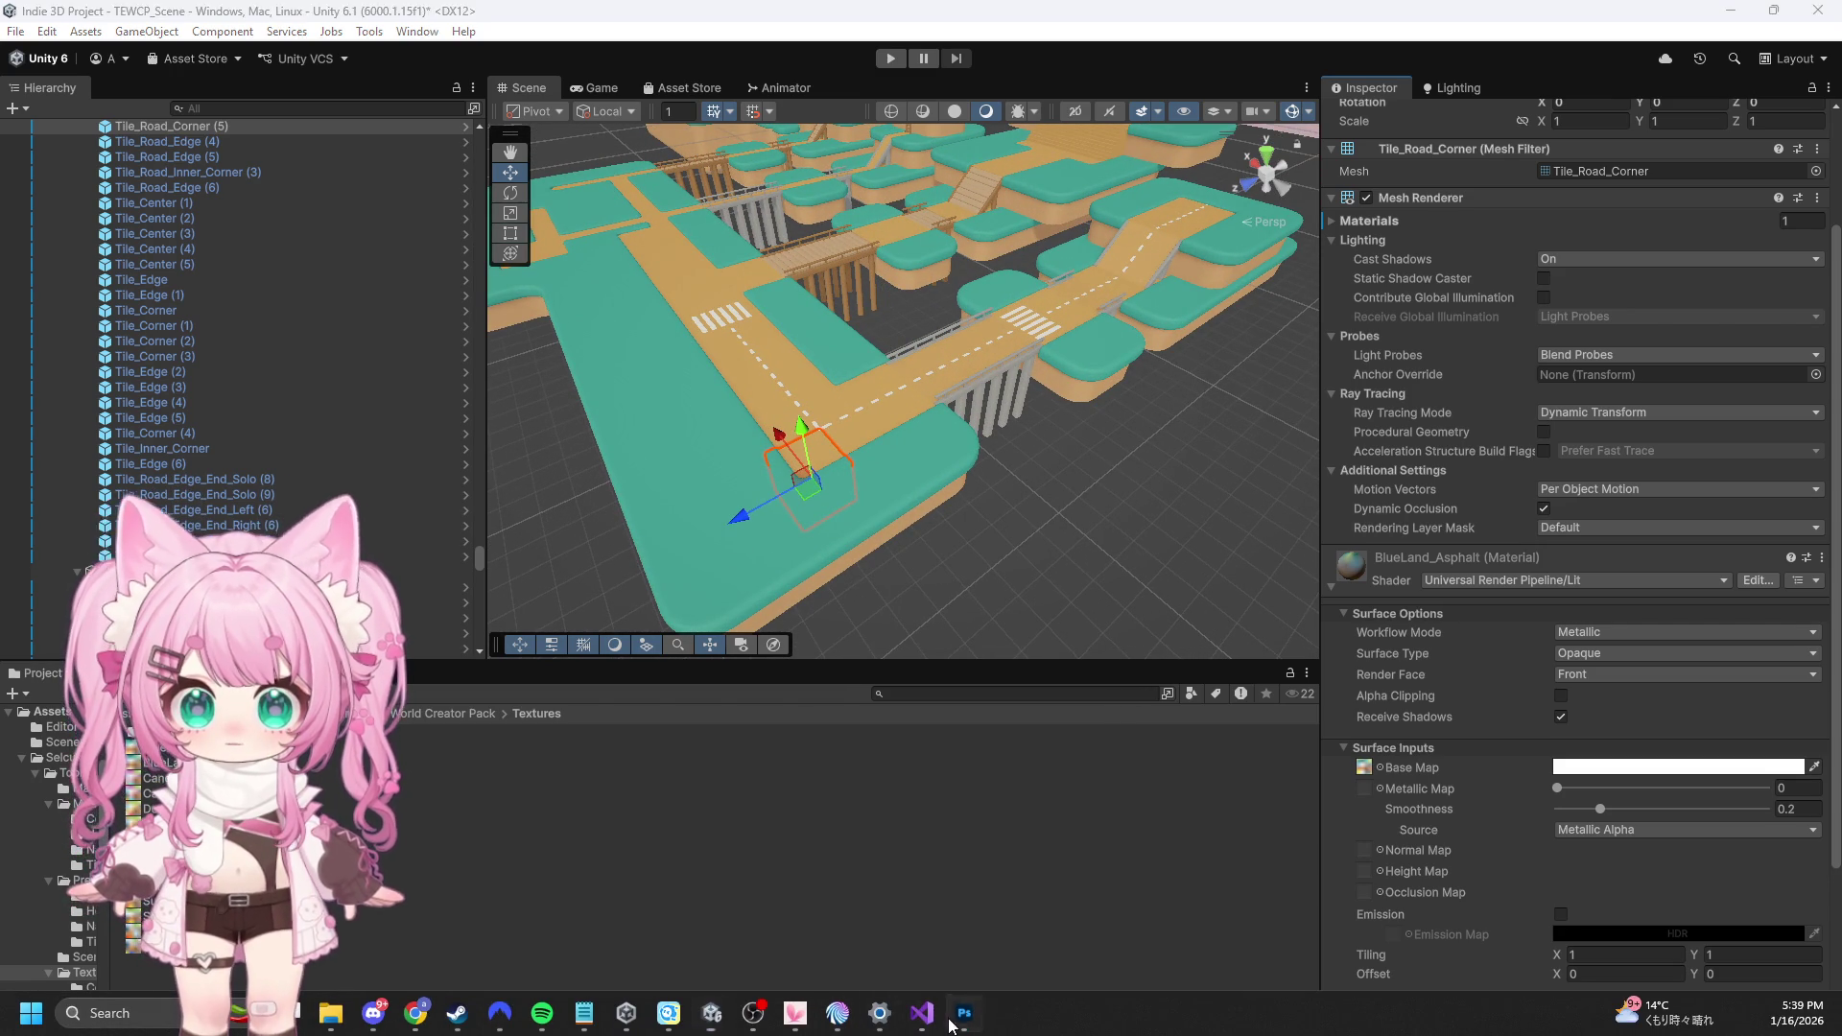
Bring BlueLand.png to the front in Photoshop and sample its brown swatch colour
click(963, 1012)
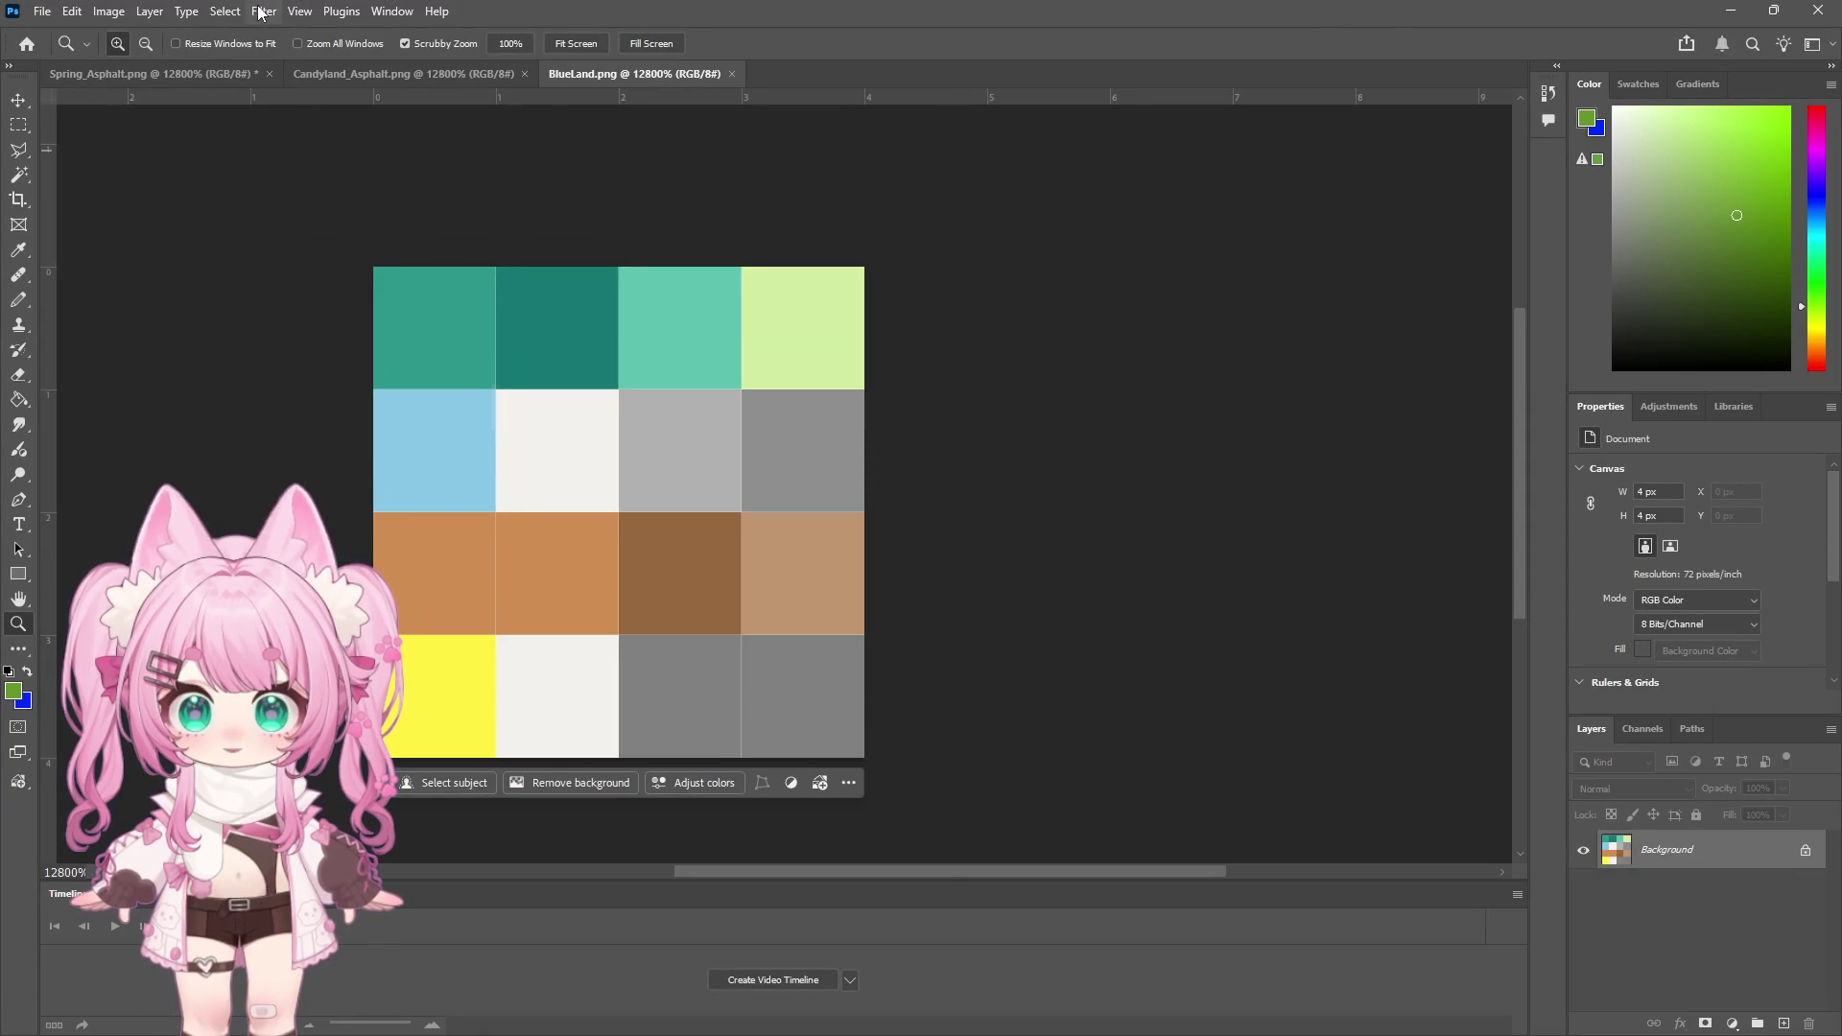
click(221, 11)
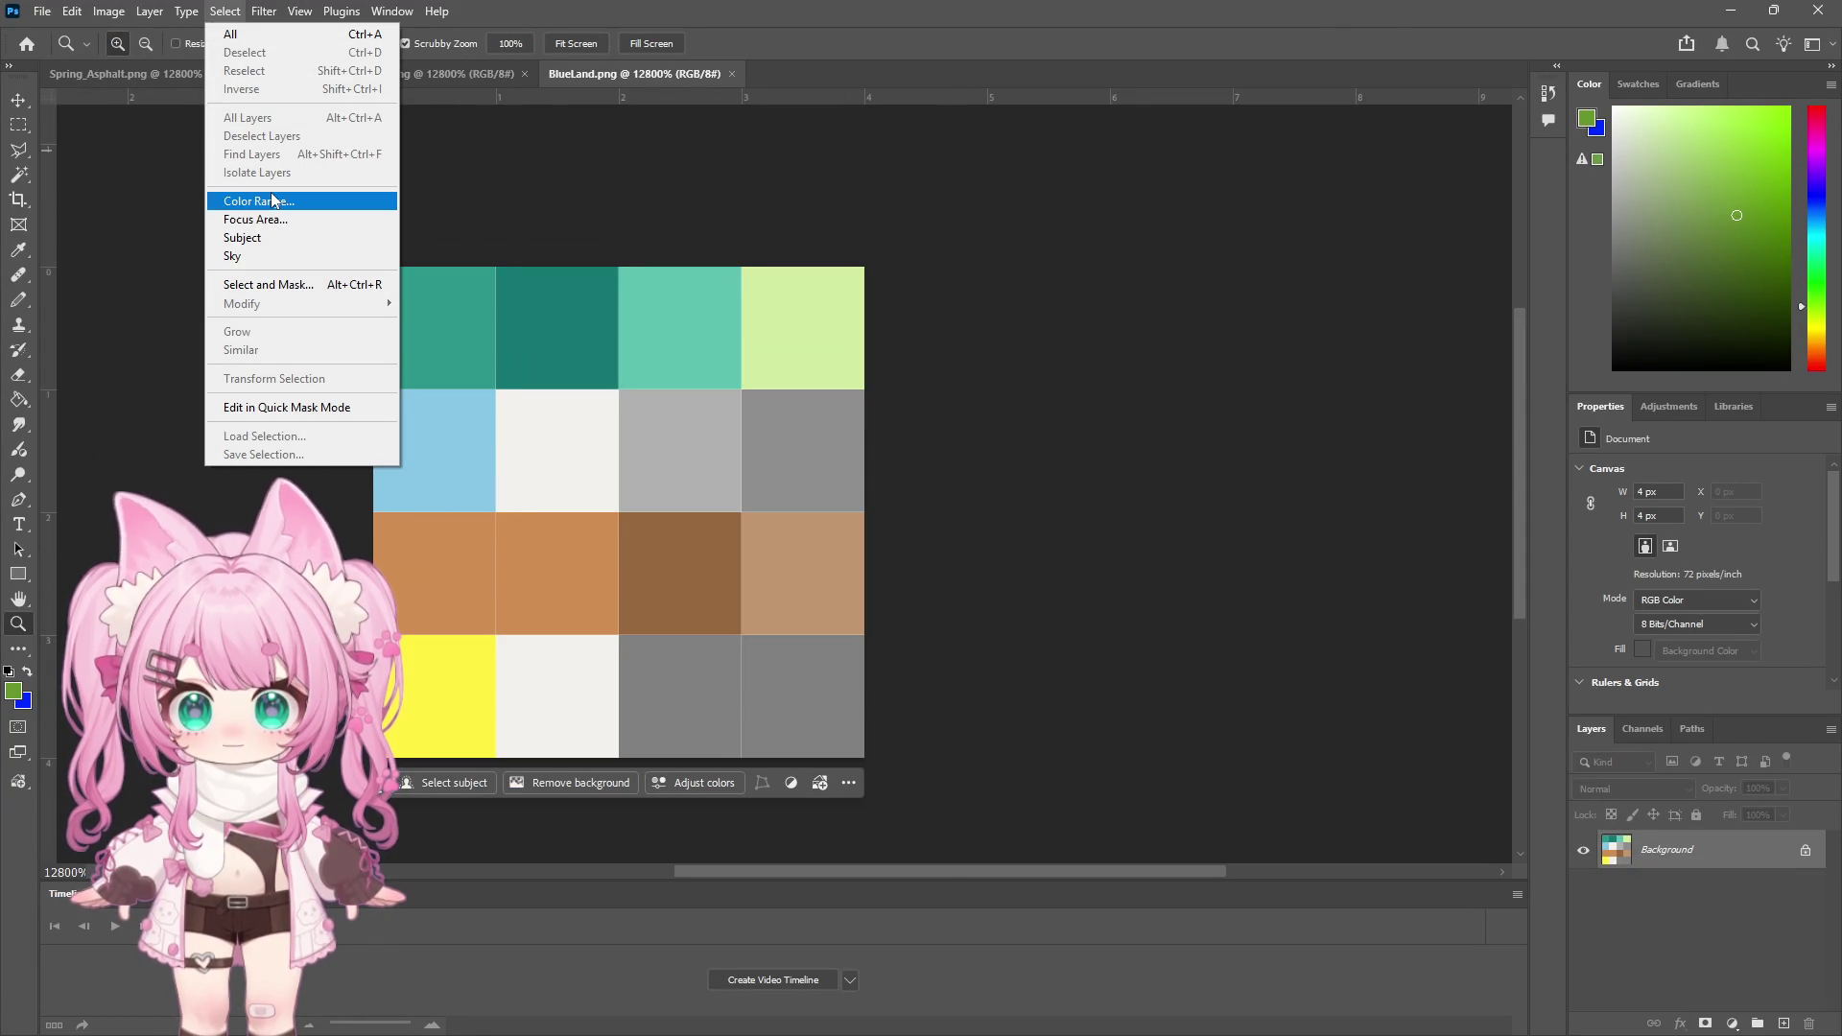
key(Escape)
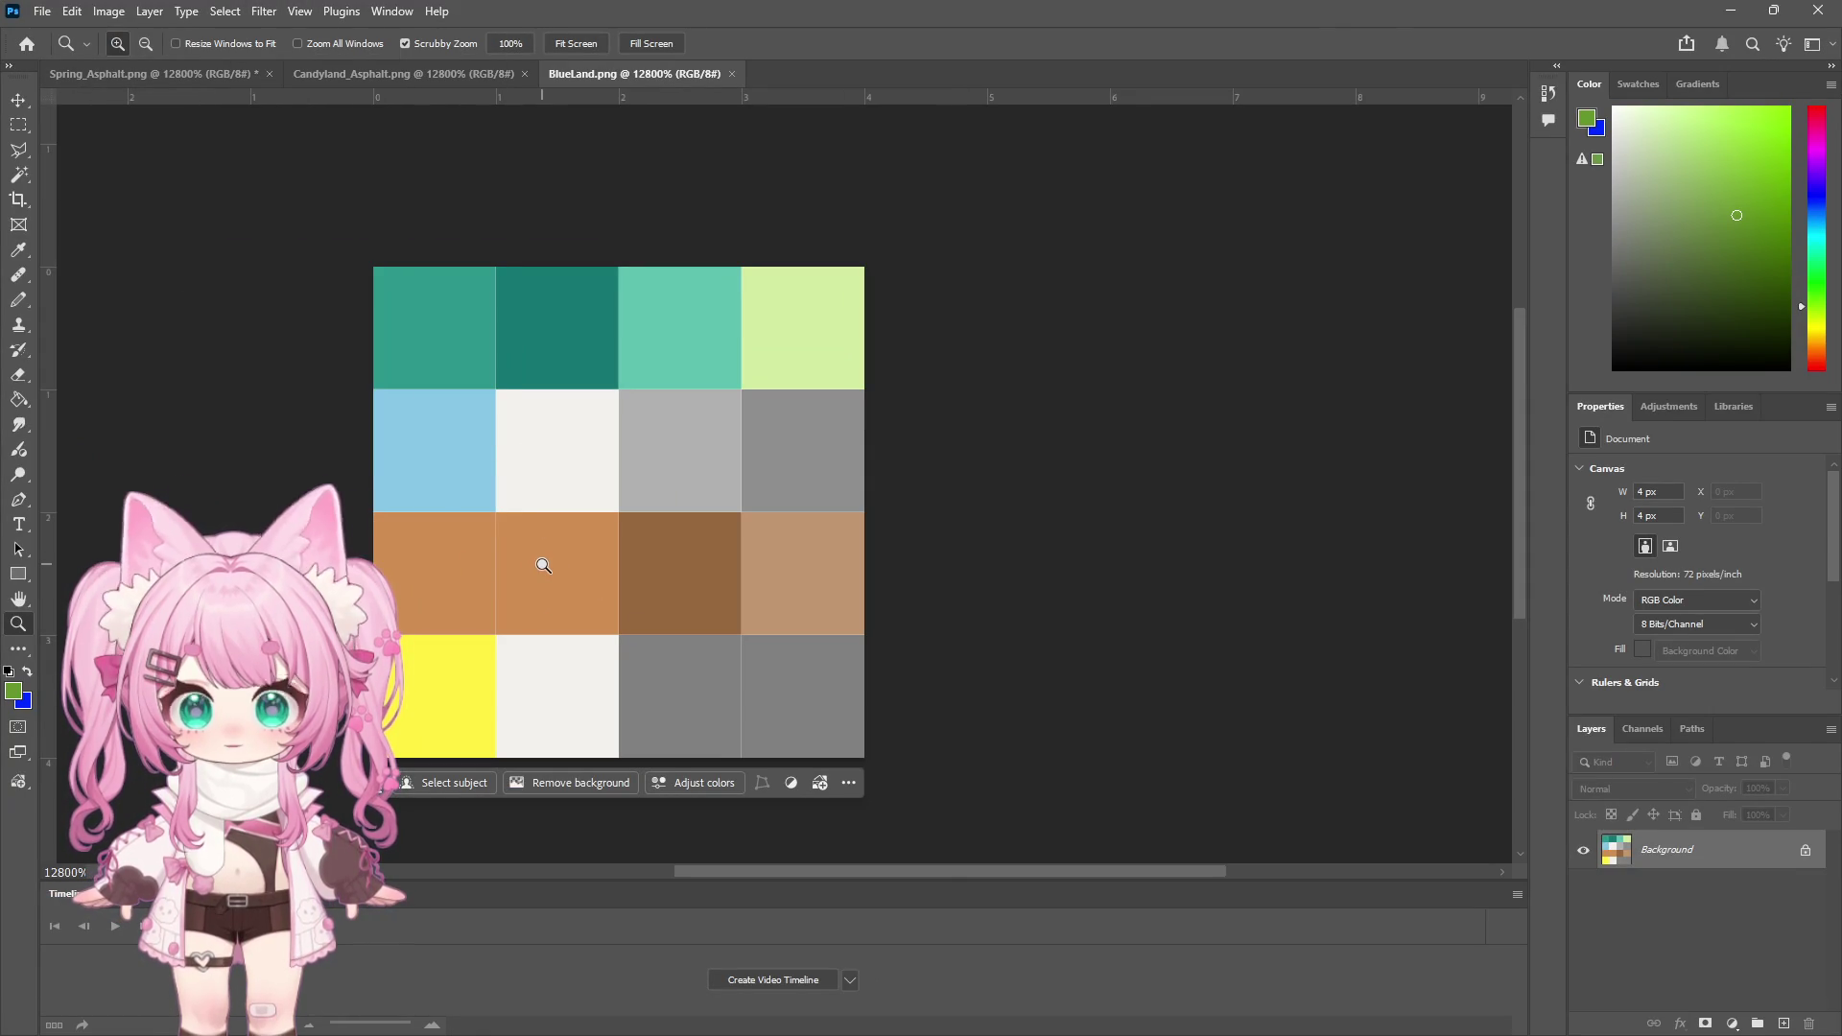
click(235, 10)
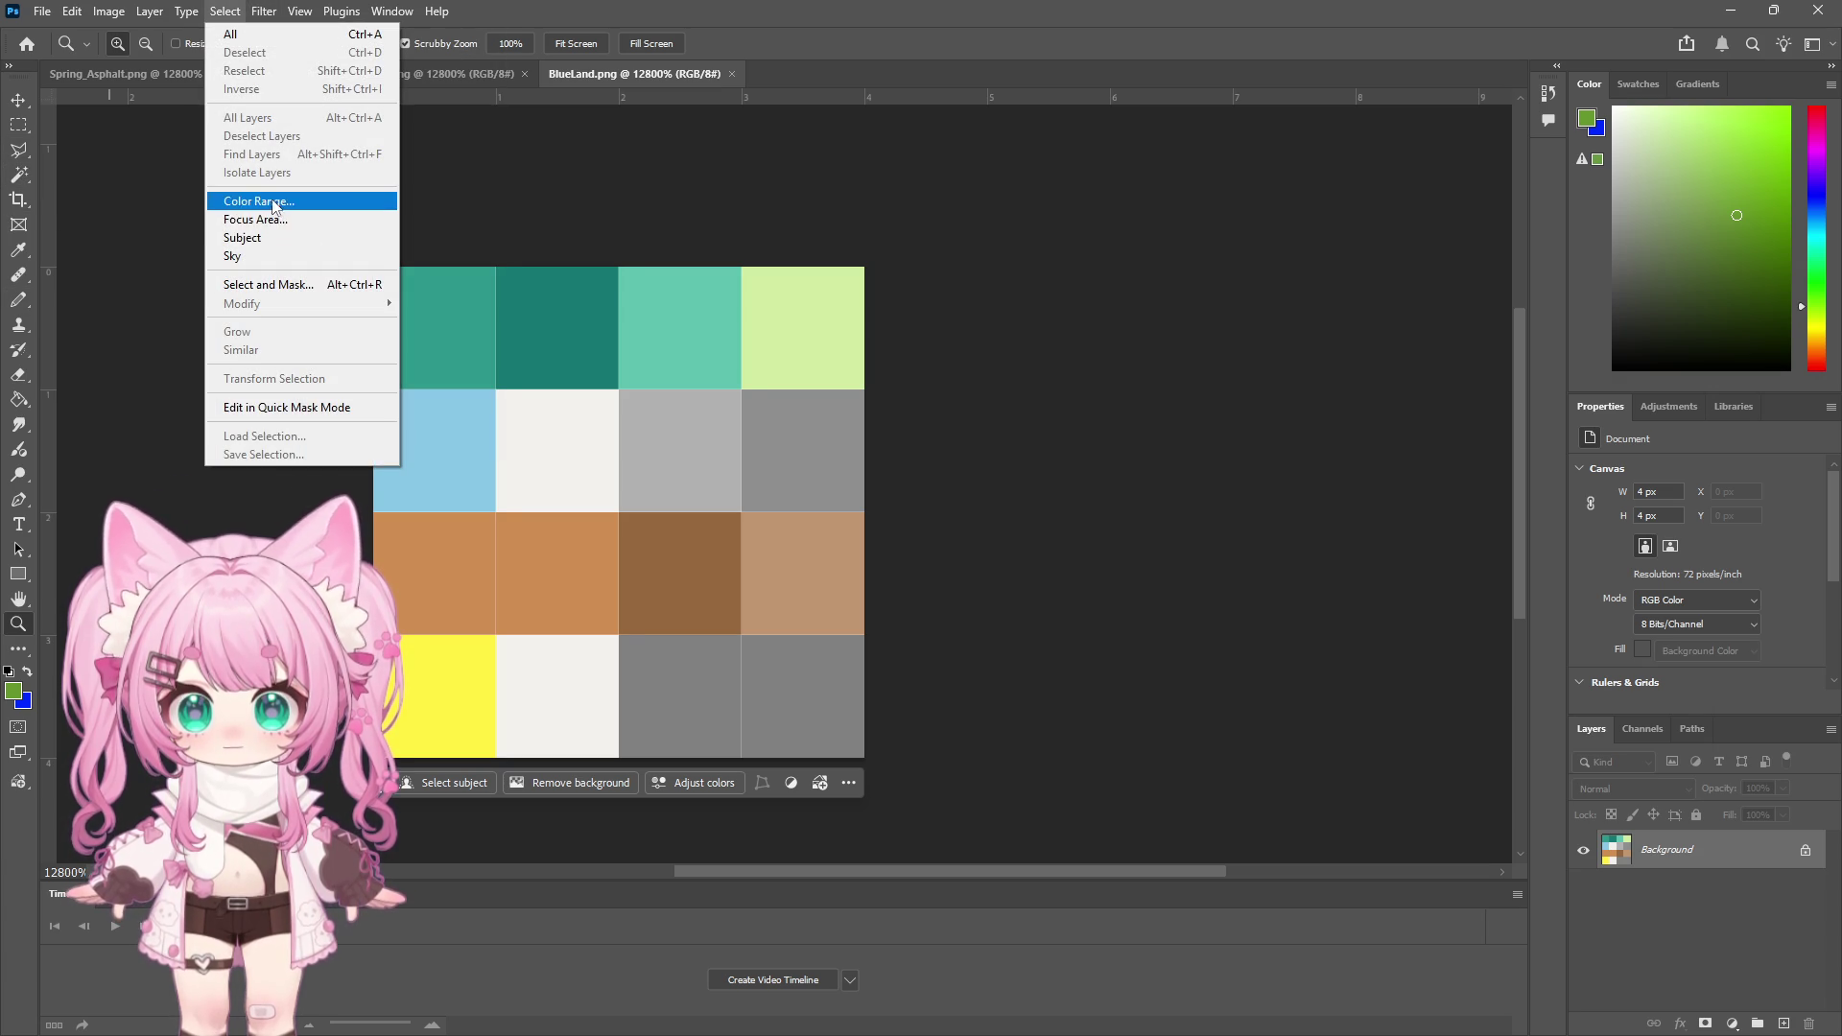
key(Escape)
key(i)
click(595, 554)
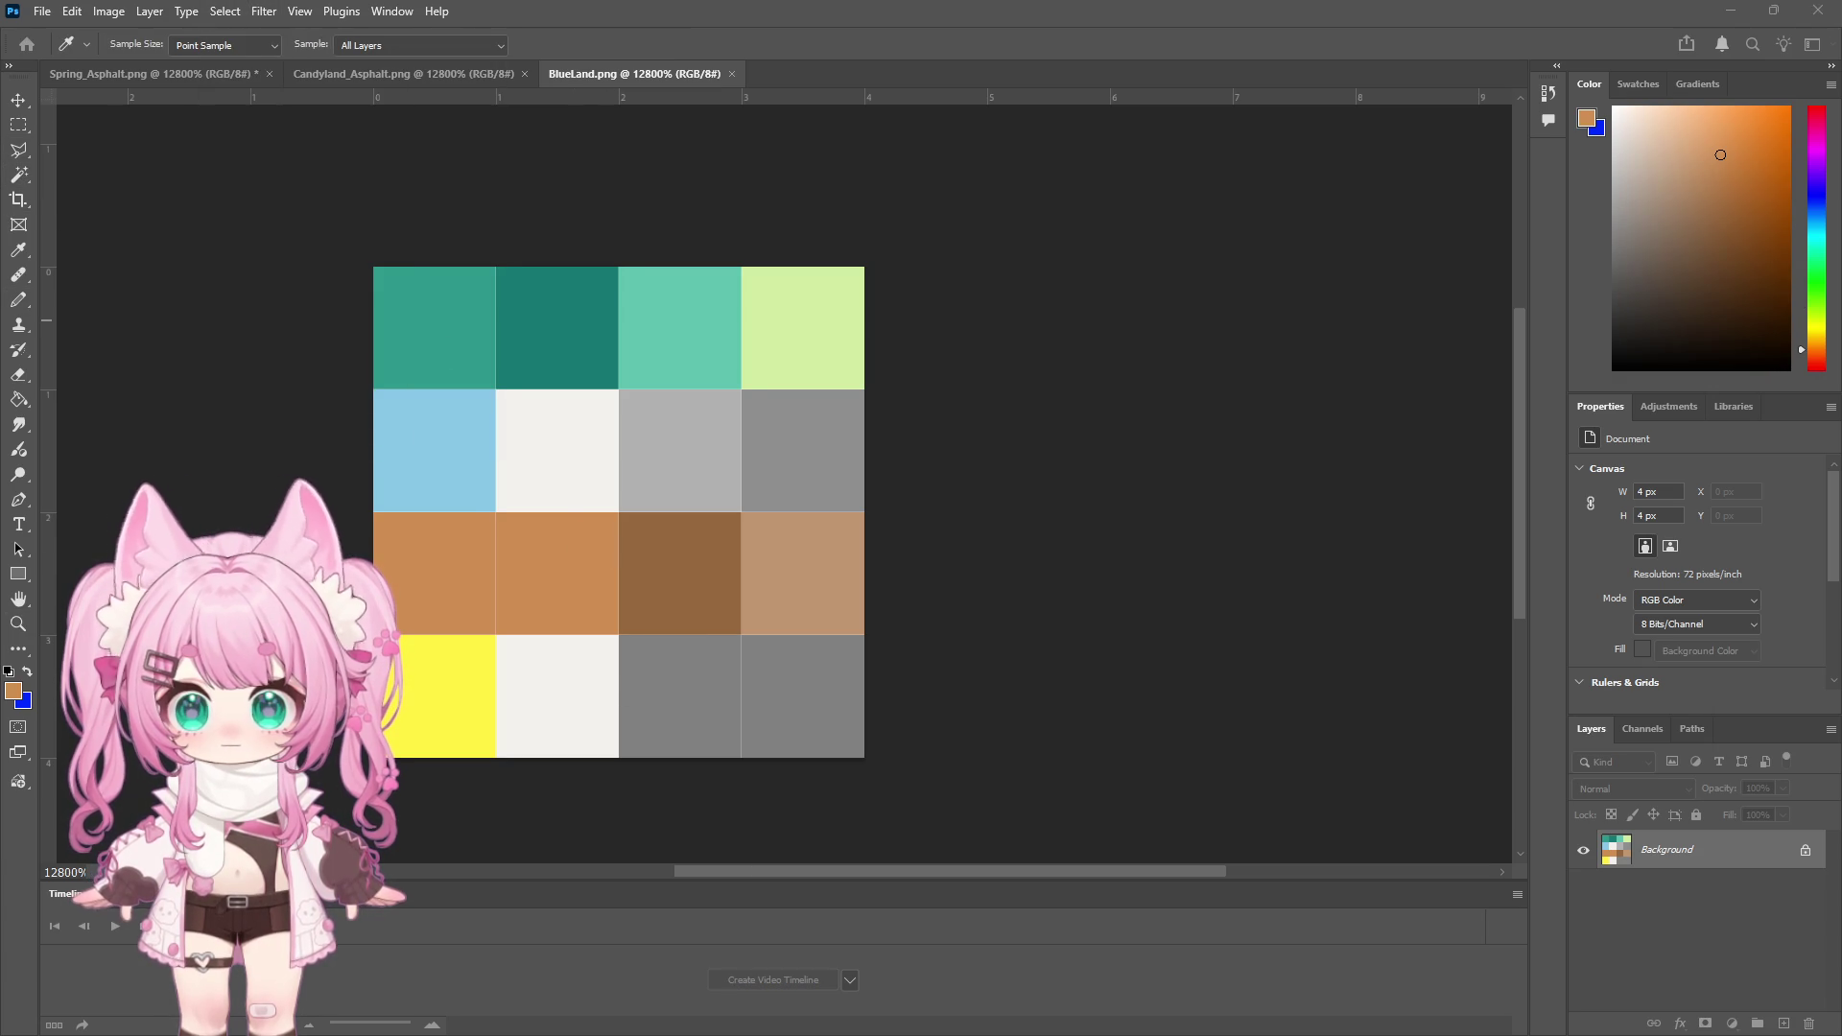
key(z)
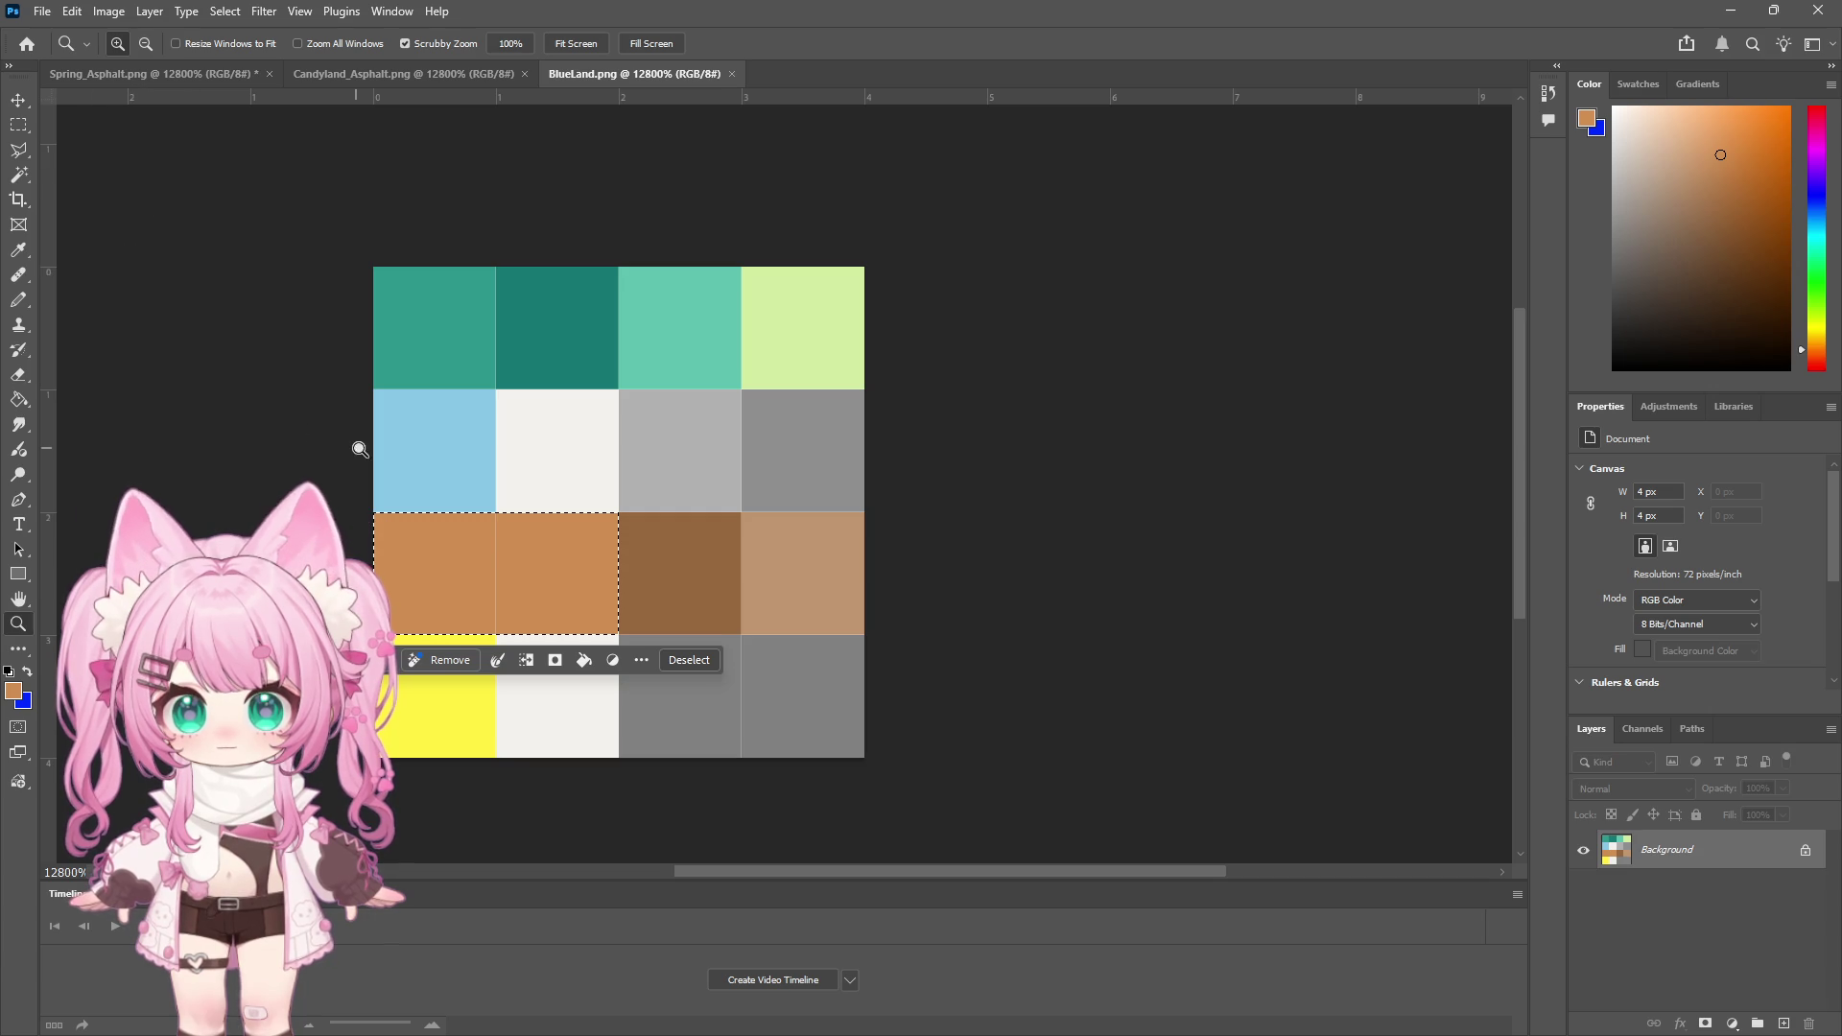
Marquee the second brown swatch and fill it with grey
key(m)
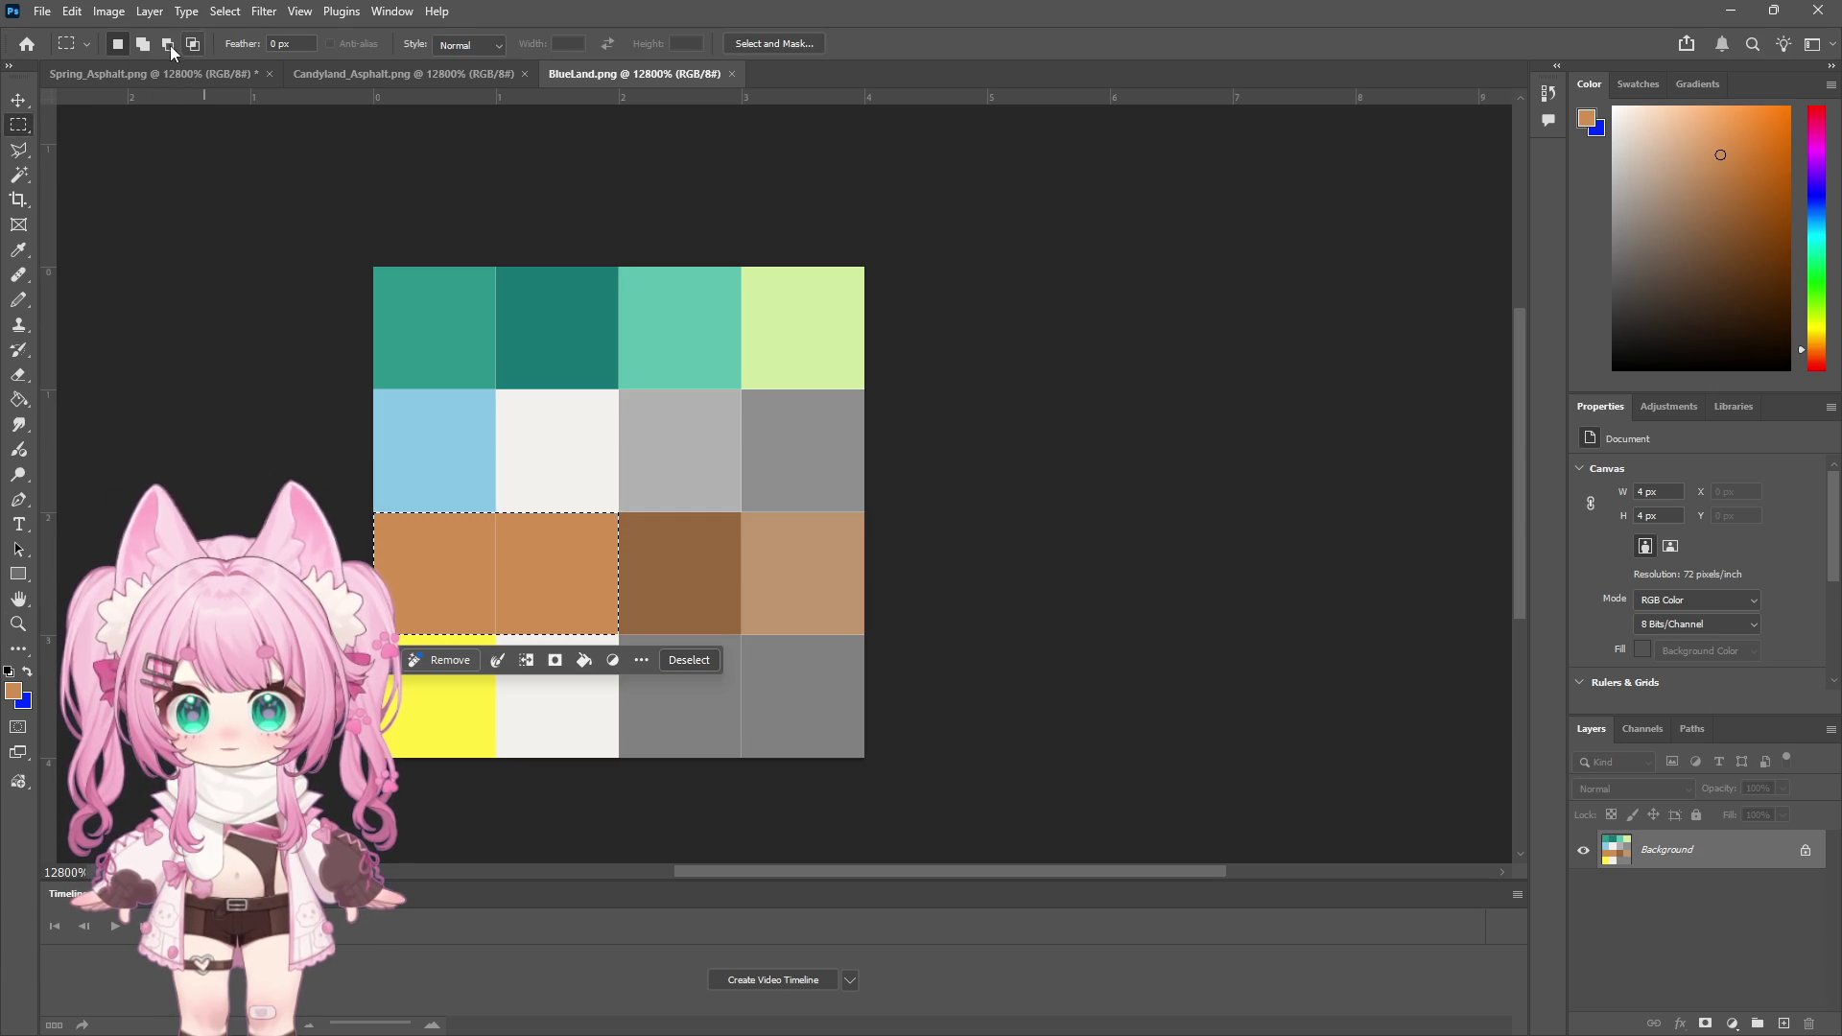
drag(374, 268, 480, 783)
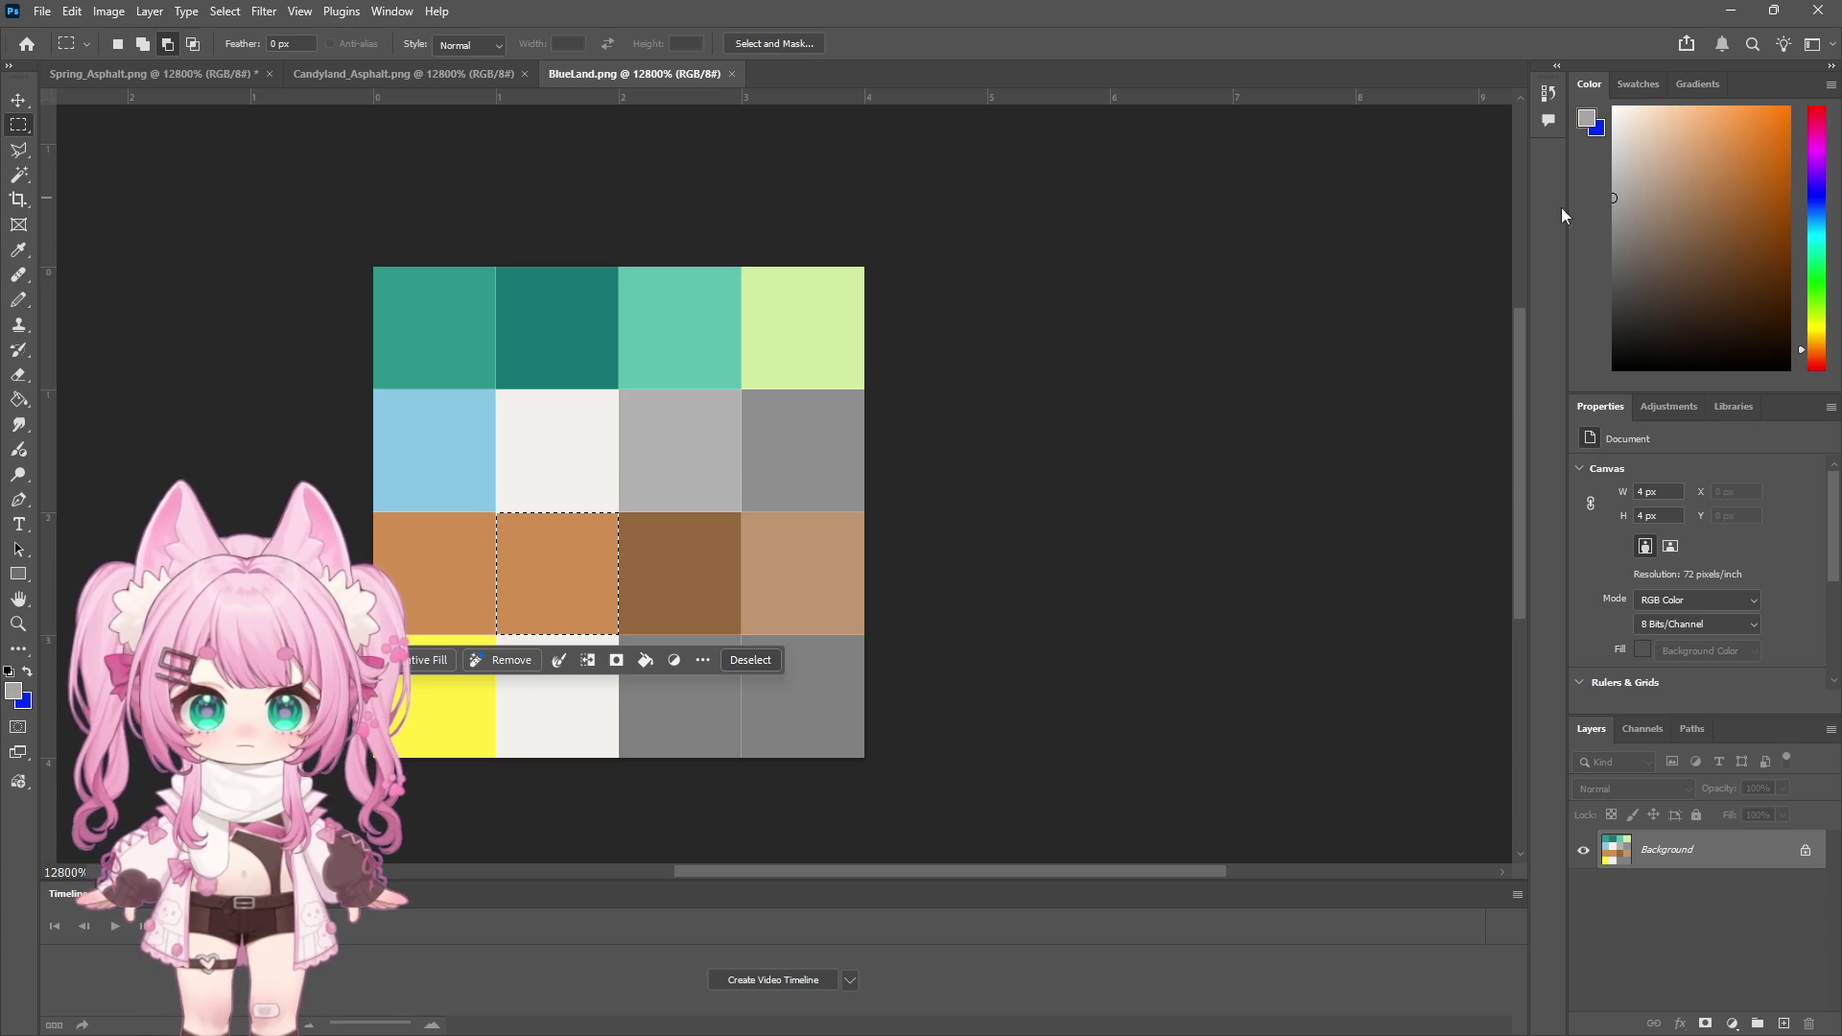
click(24, 395)
click(609, 536)
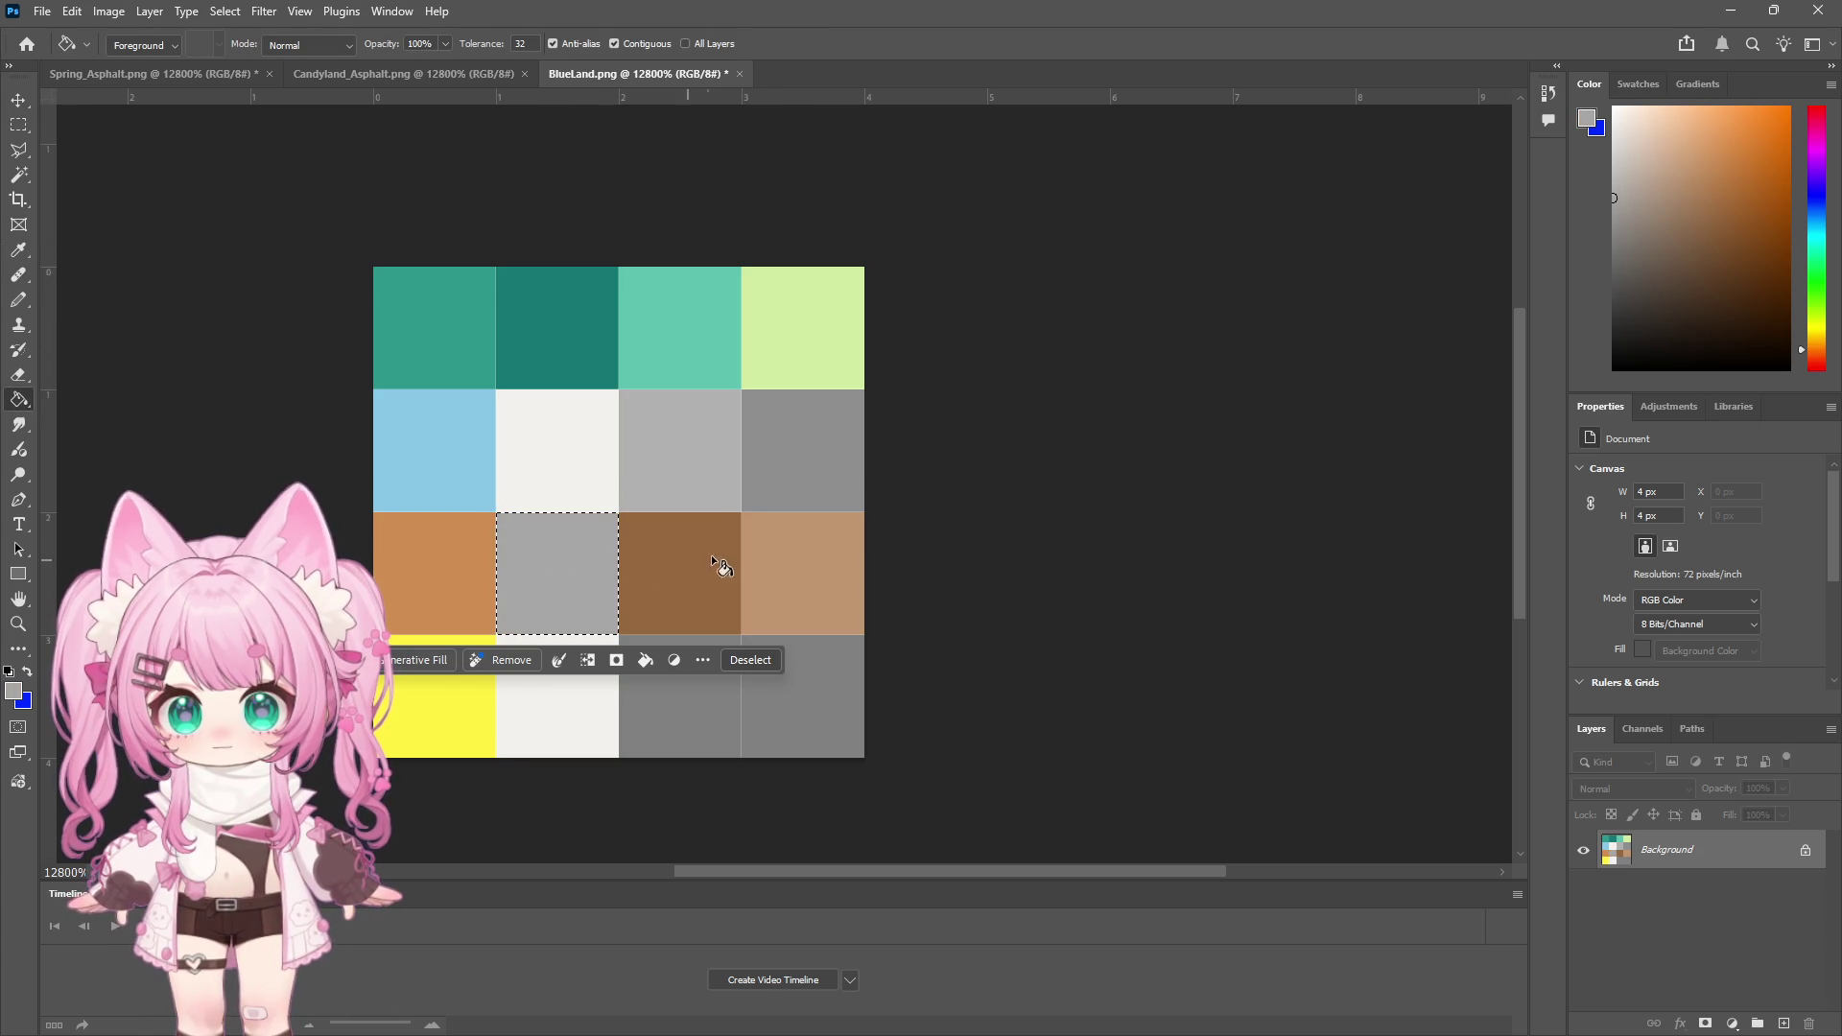
click(17, 124)
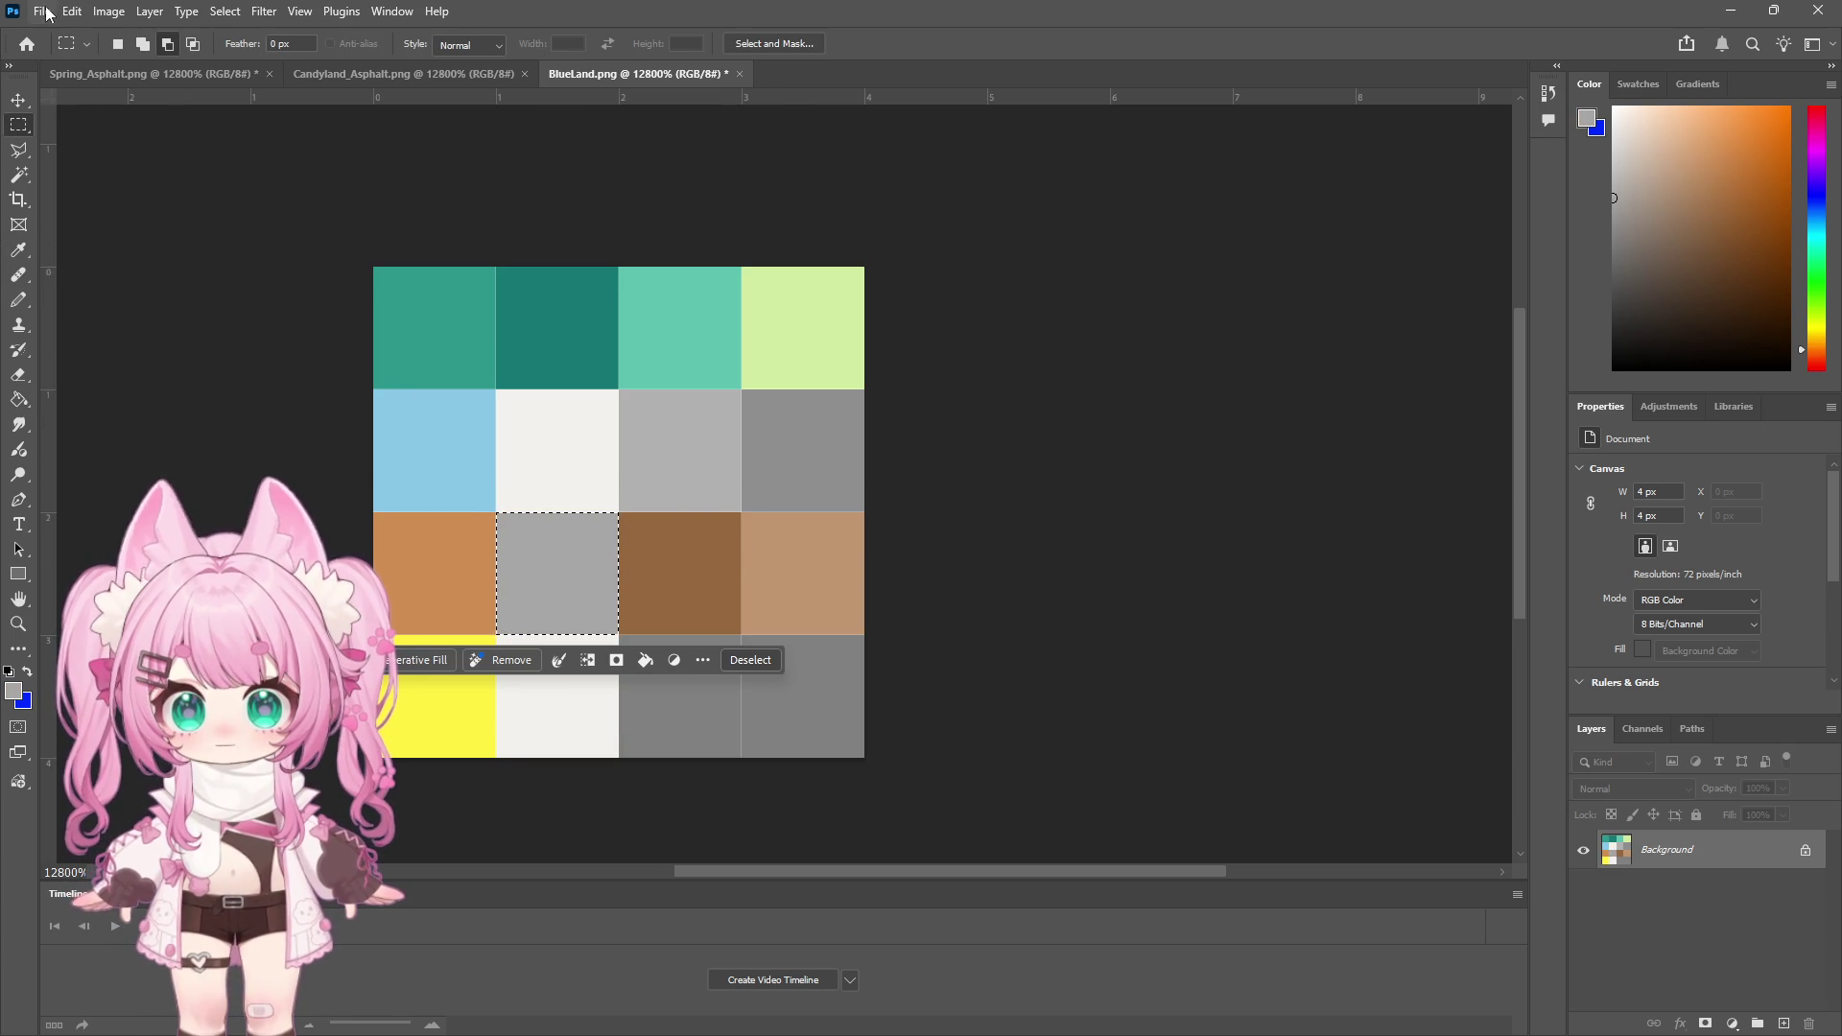
Save BlueLand.png as a PNG and return to Unity
click(42, 10)
click(105, 264)
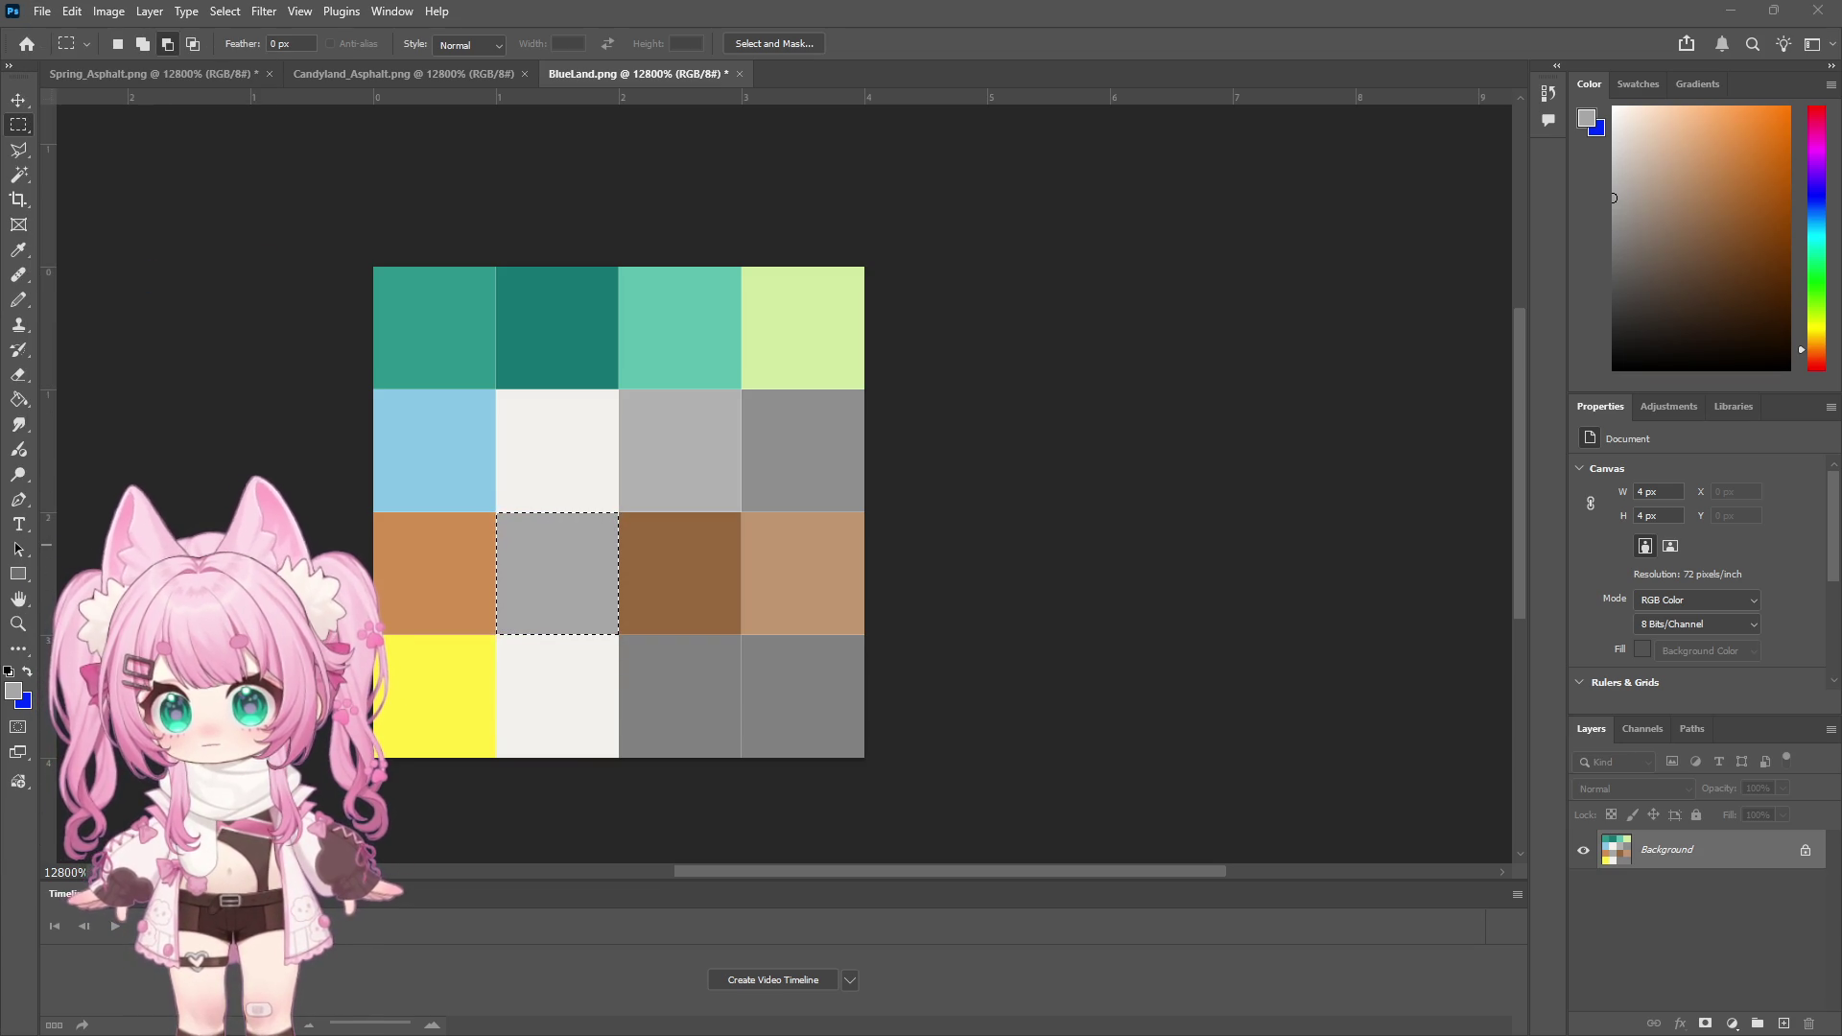
key(ctrl+s)
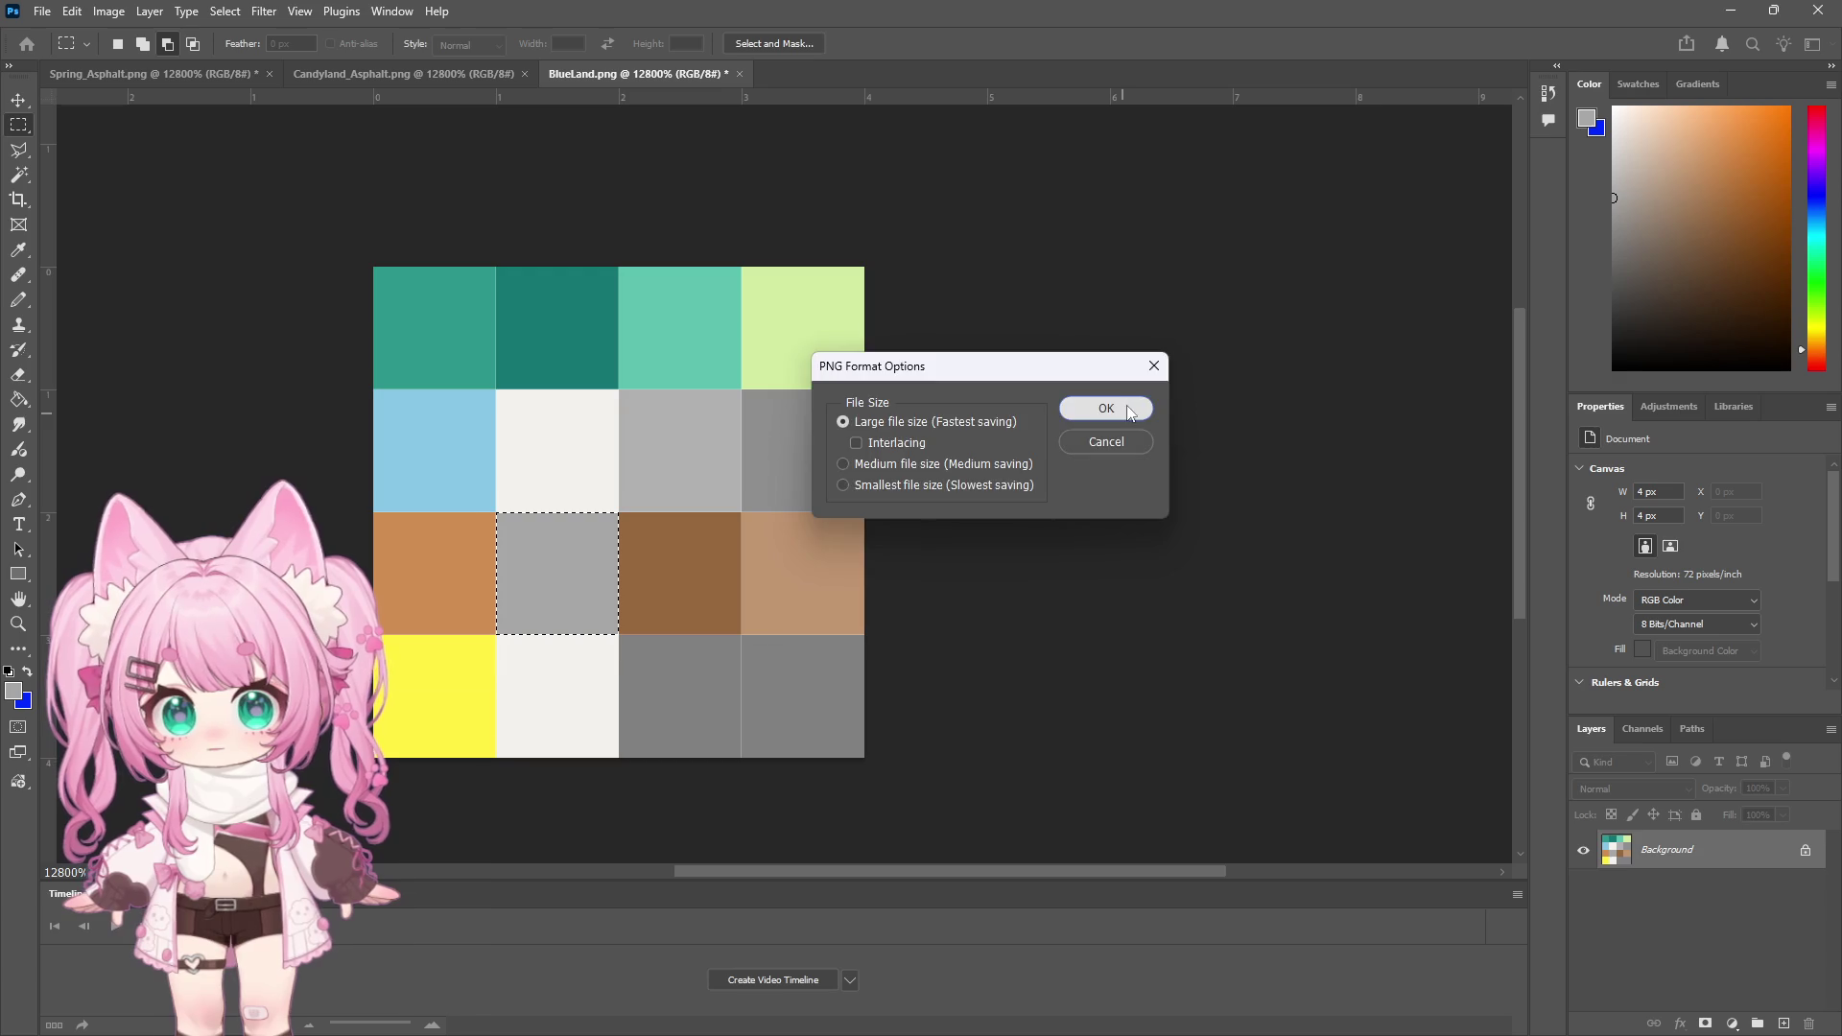
click(1102, 406)
key(alt+Tab)
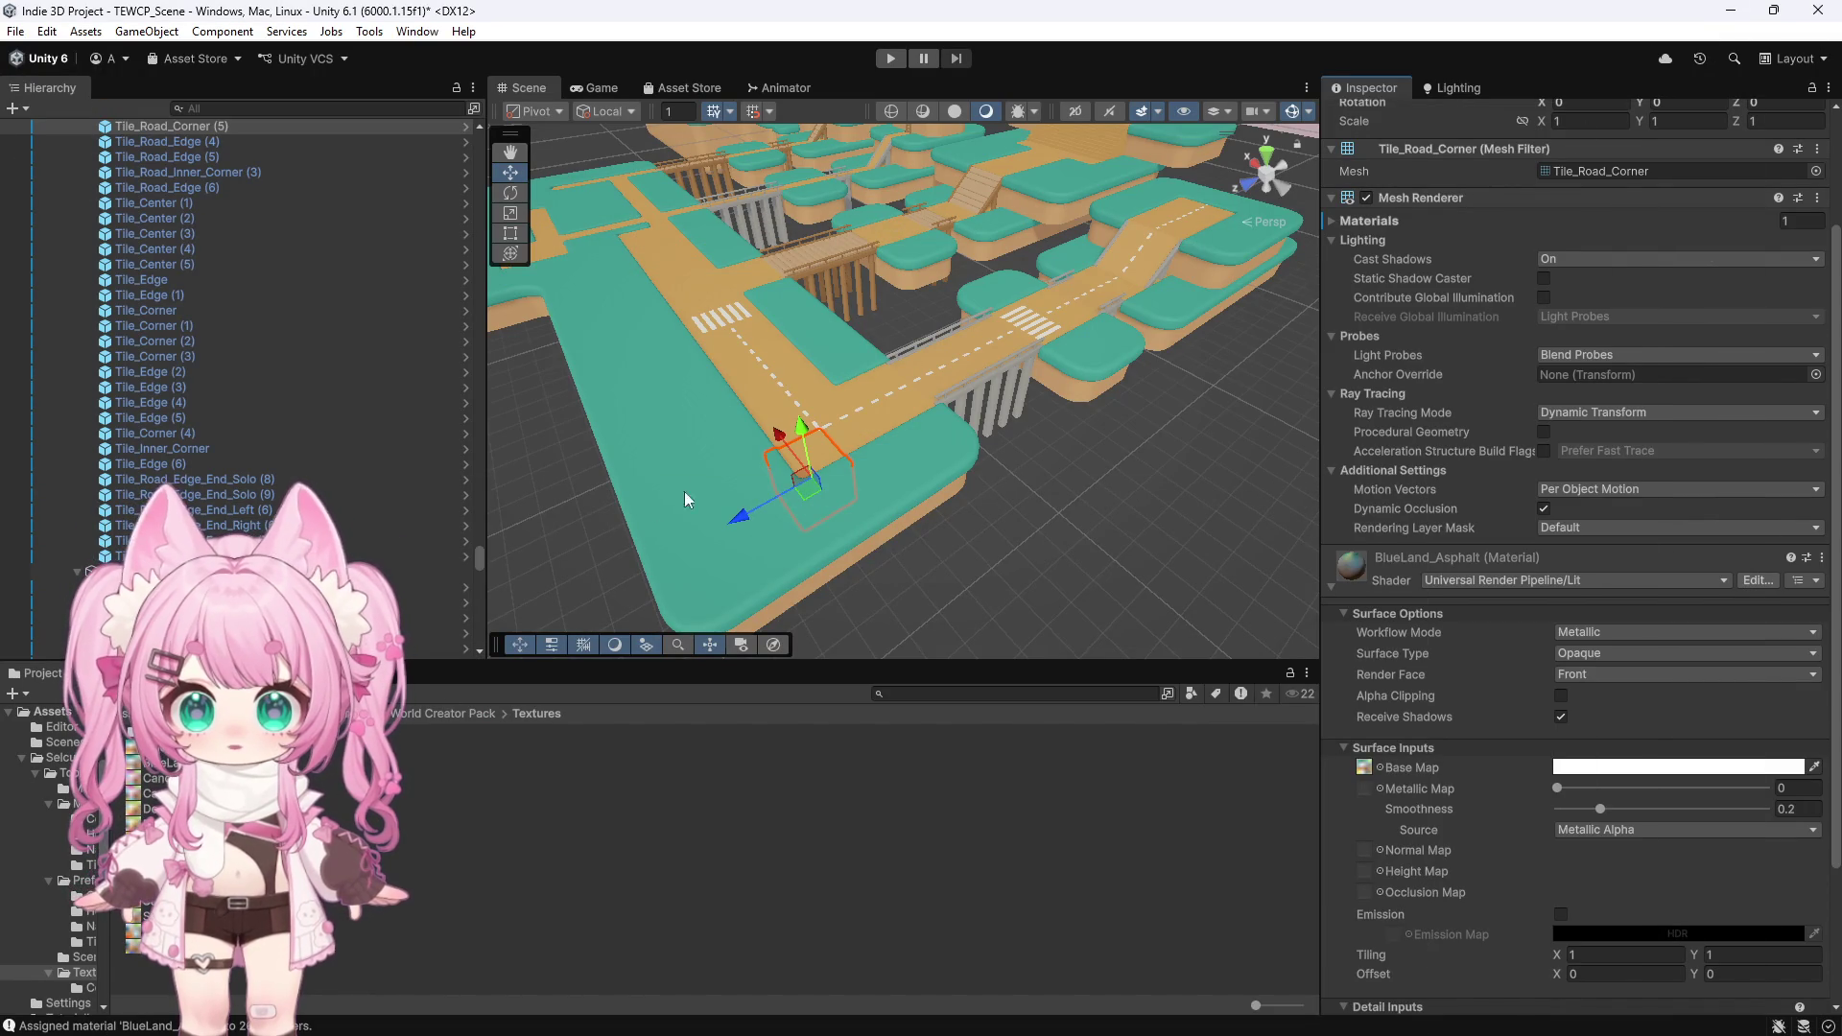
Drag the edited palette texture onto BlueLand_Asphalt's Base Map slot, turning the corner tile grey
scroll(up, 3)
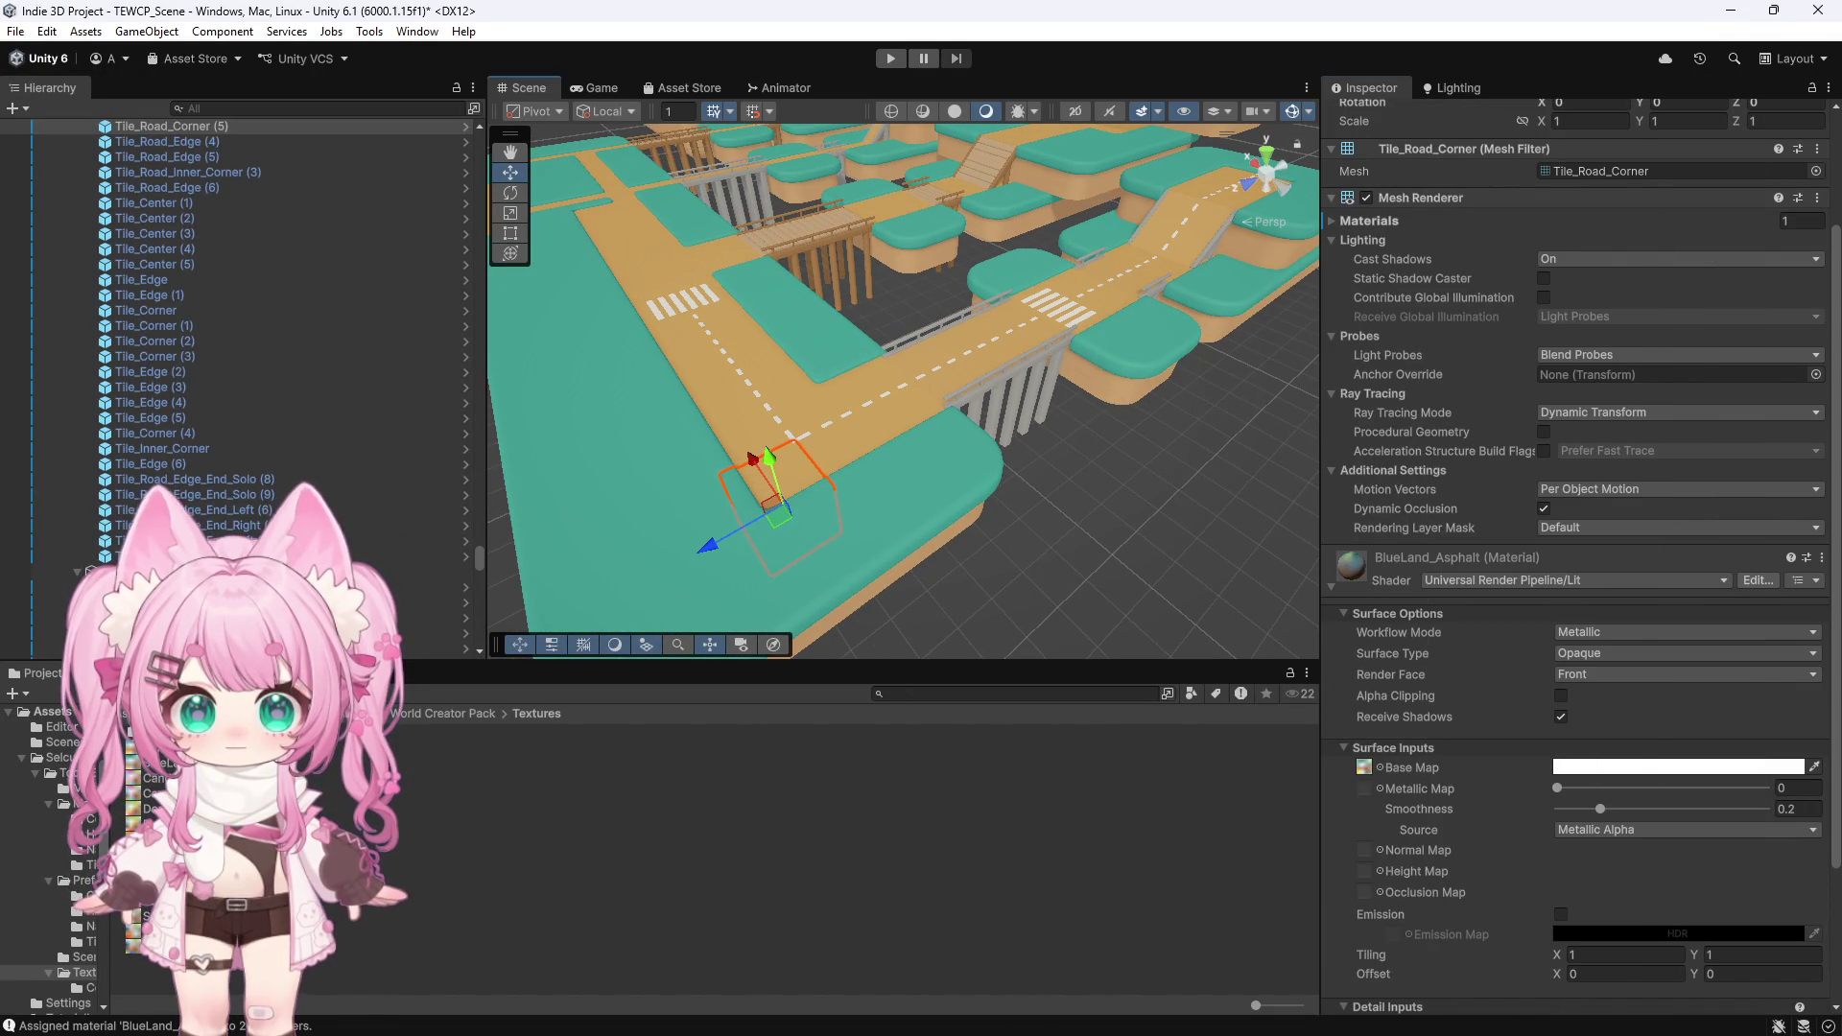
drag(422, 762, 1368, 768)
scroll(up, 3)
scroll(up, 3)
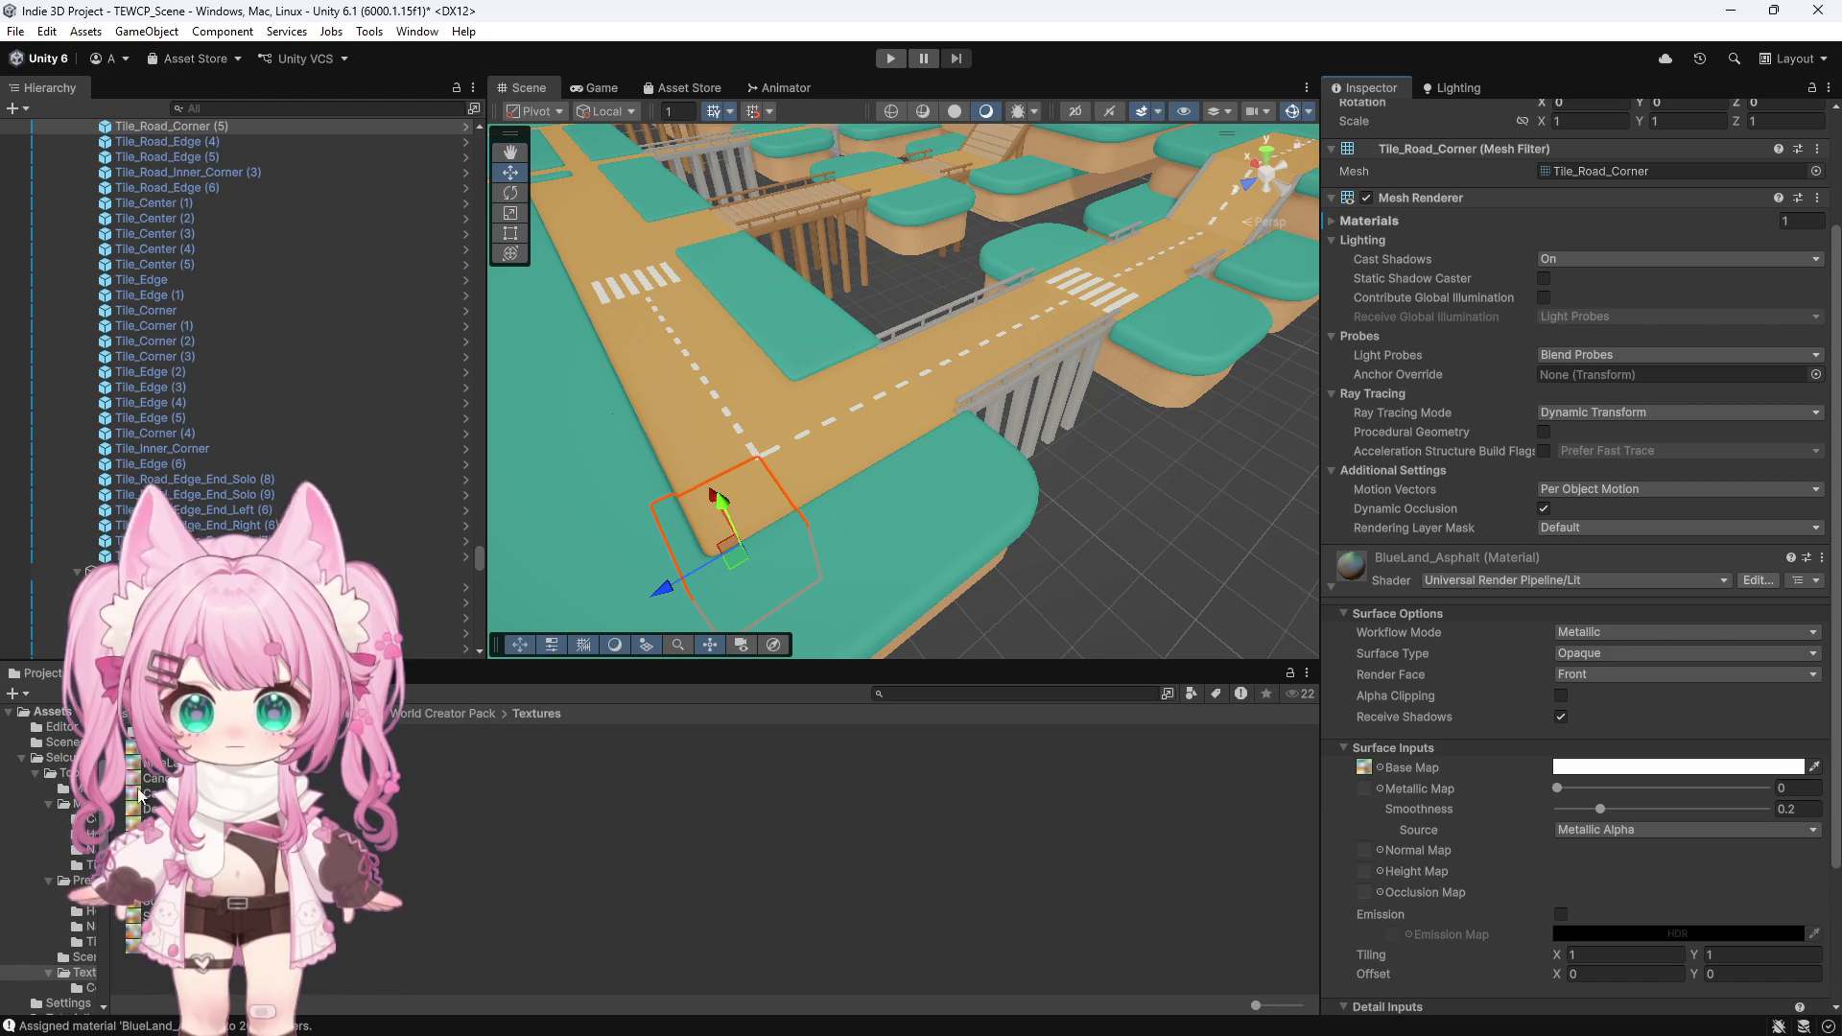
drag(1288, 763, 1363, 771)
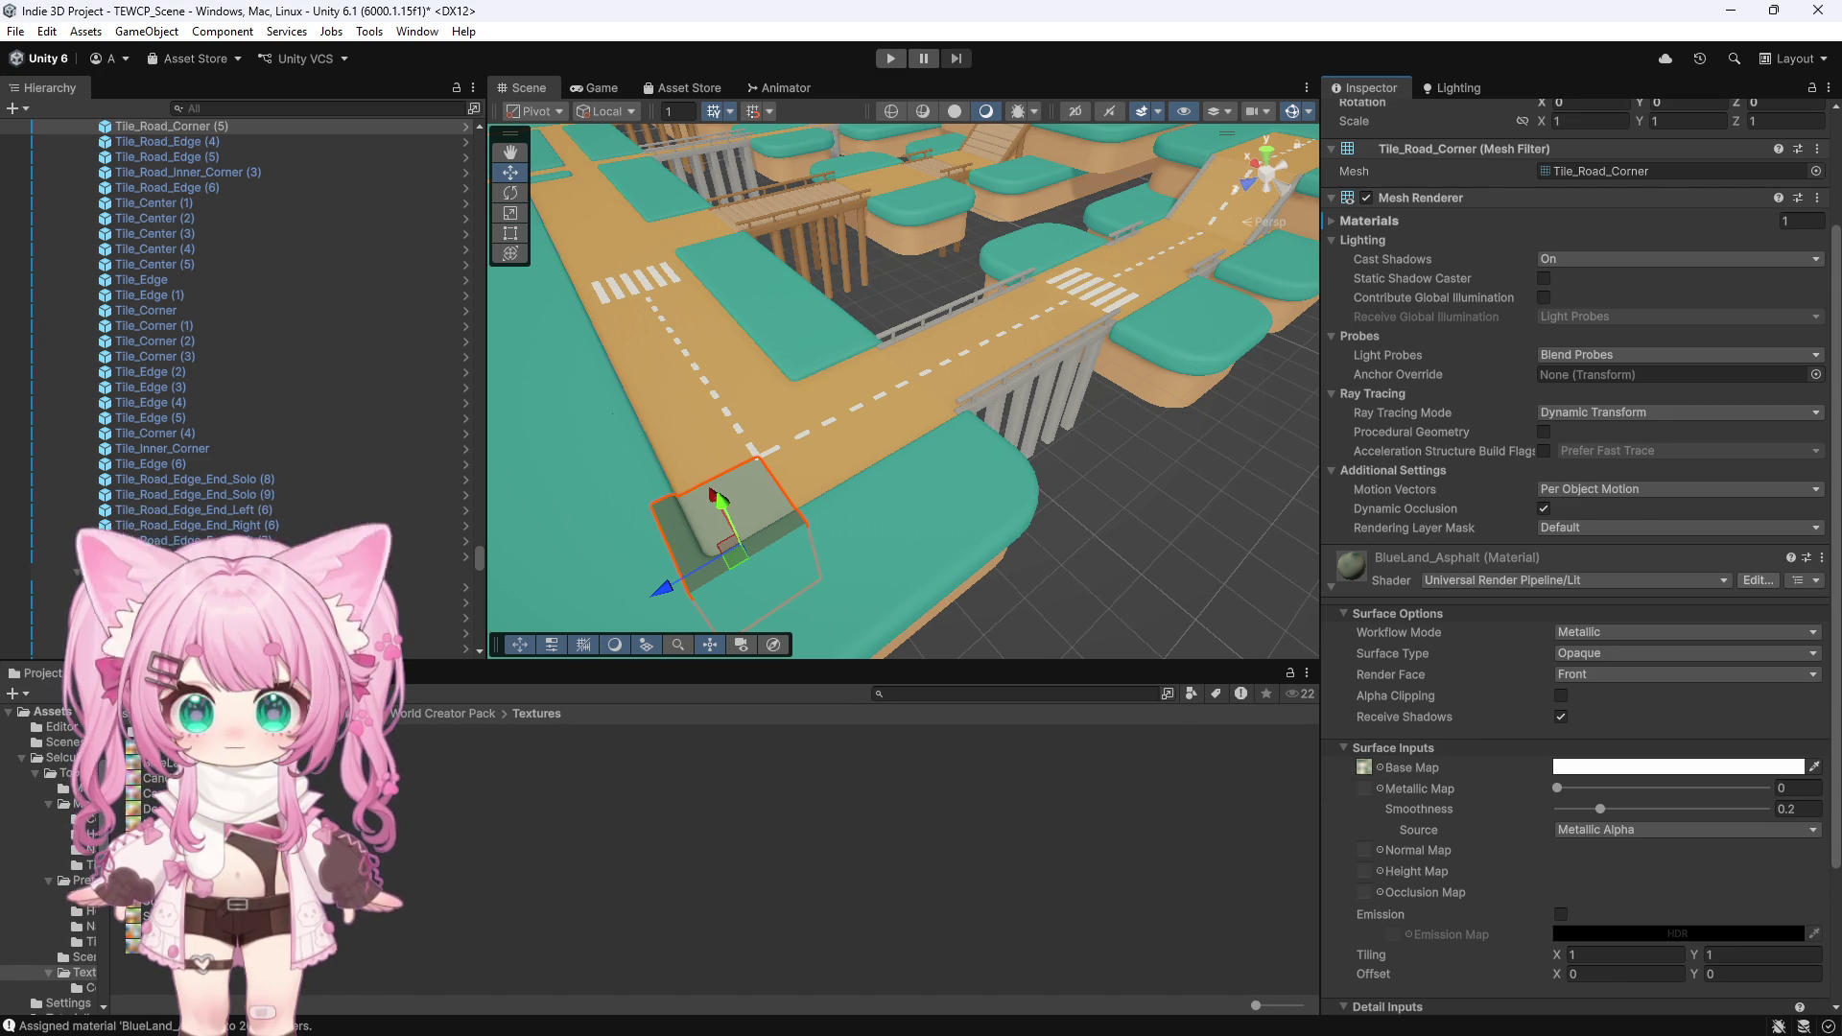
click(425, 711)
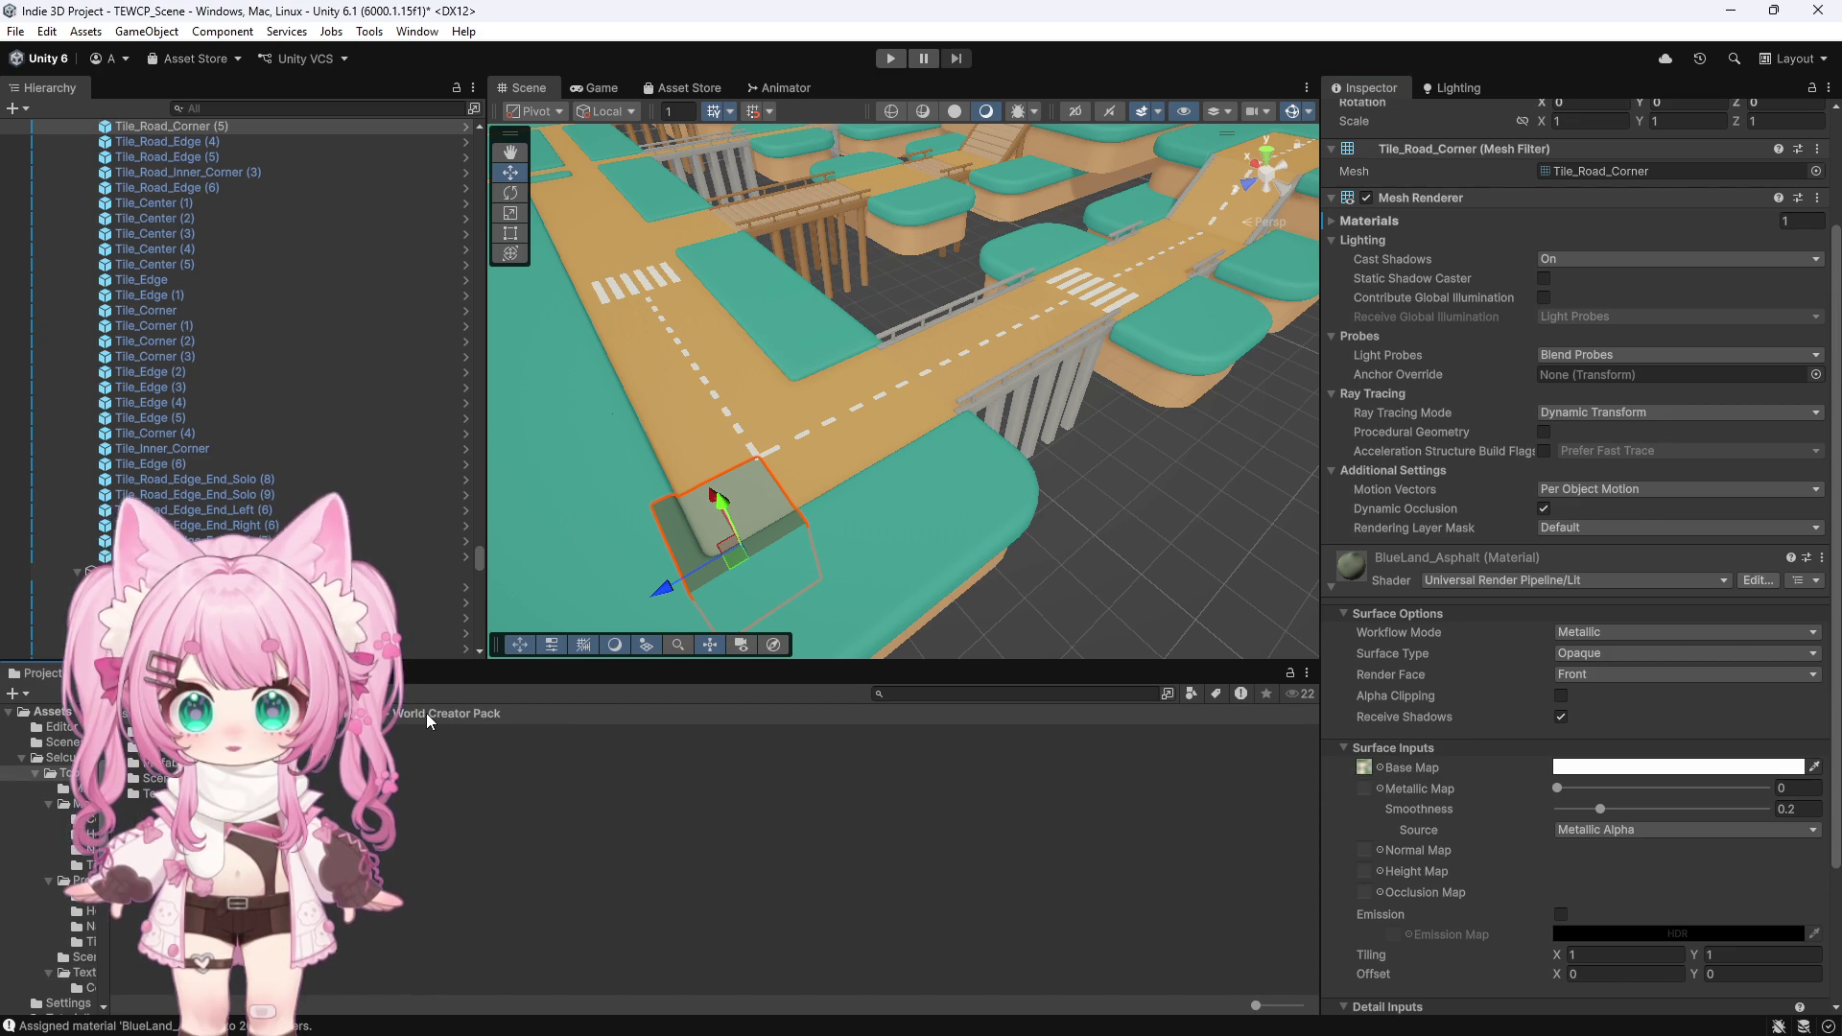
Delete BlueLand_Asphalt from the Materials folder and select the new BlueLand 1 material
double_click(426, 747)
click(426, 746)
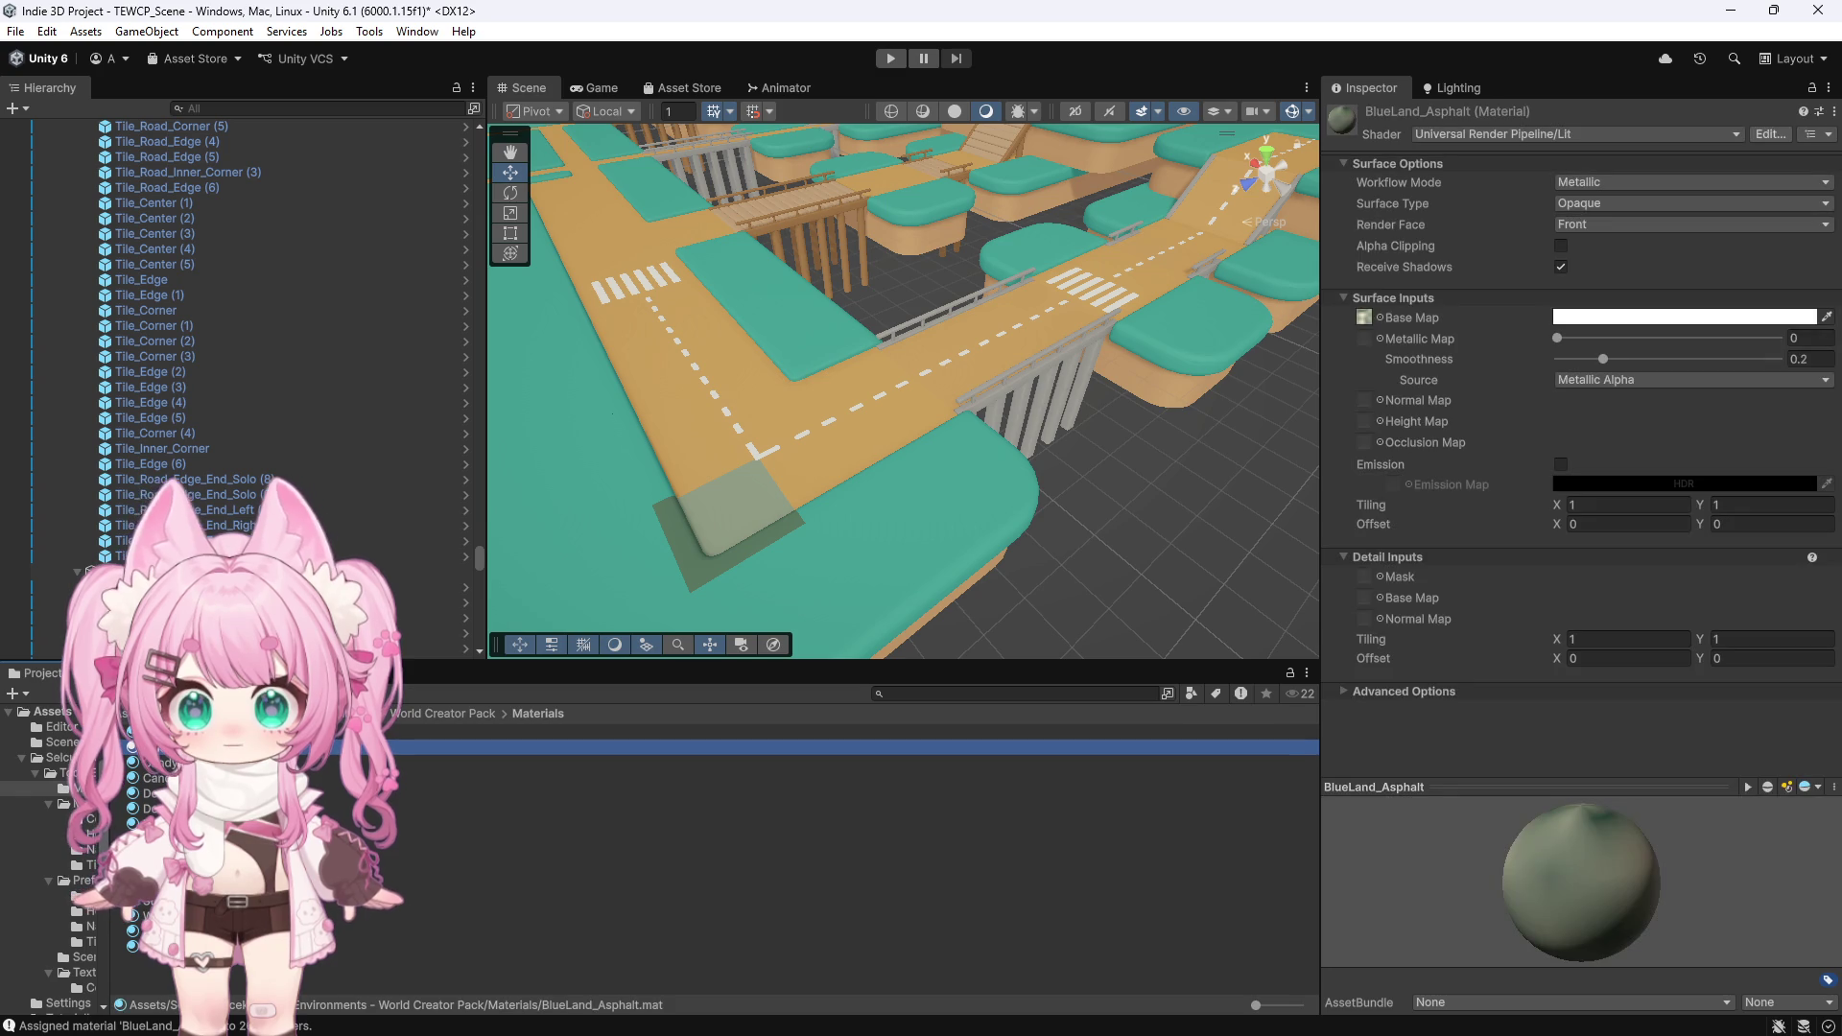
key(Delete)
key(Return)
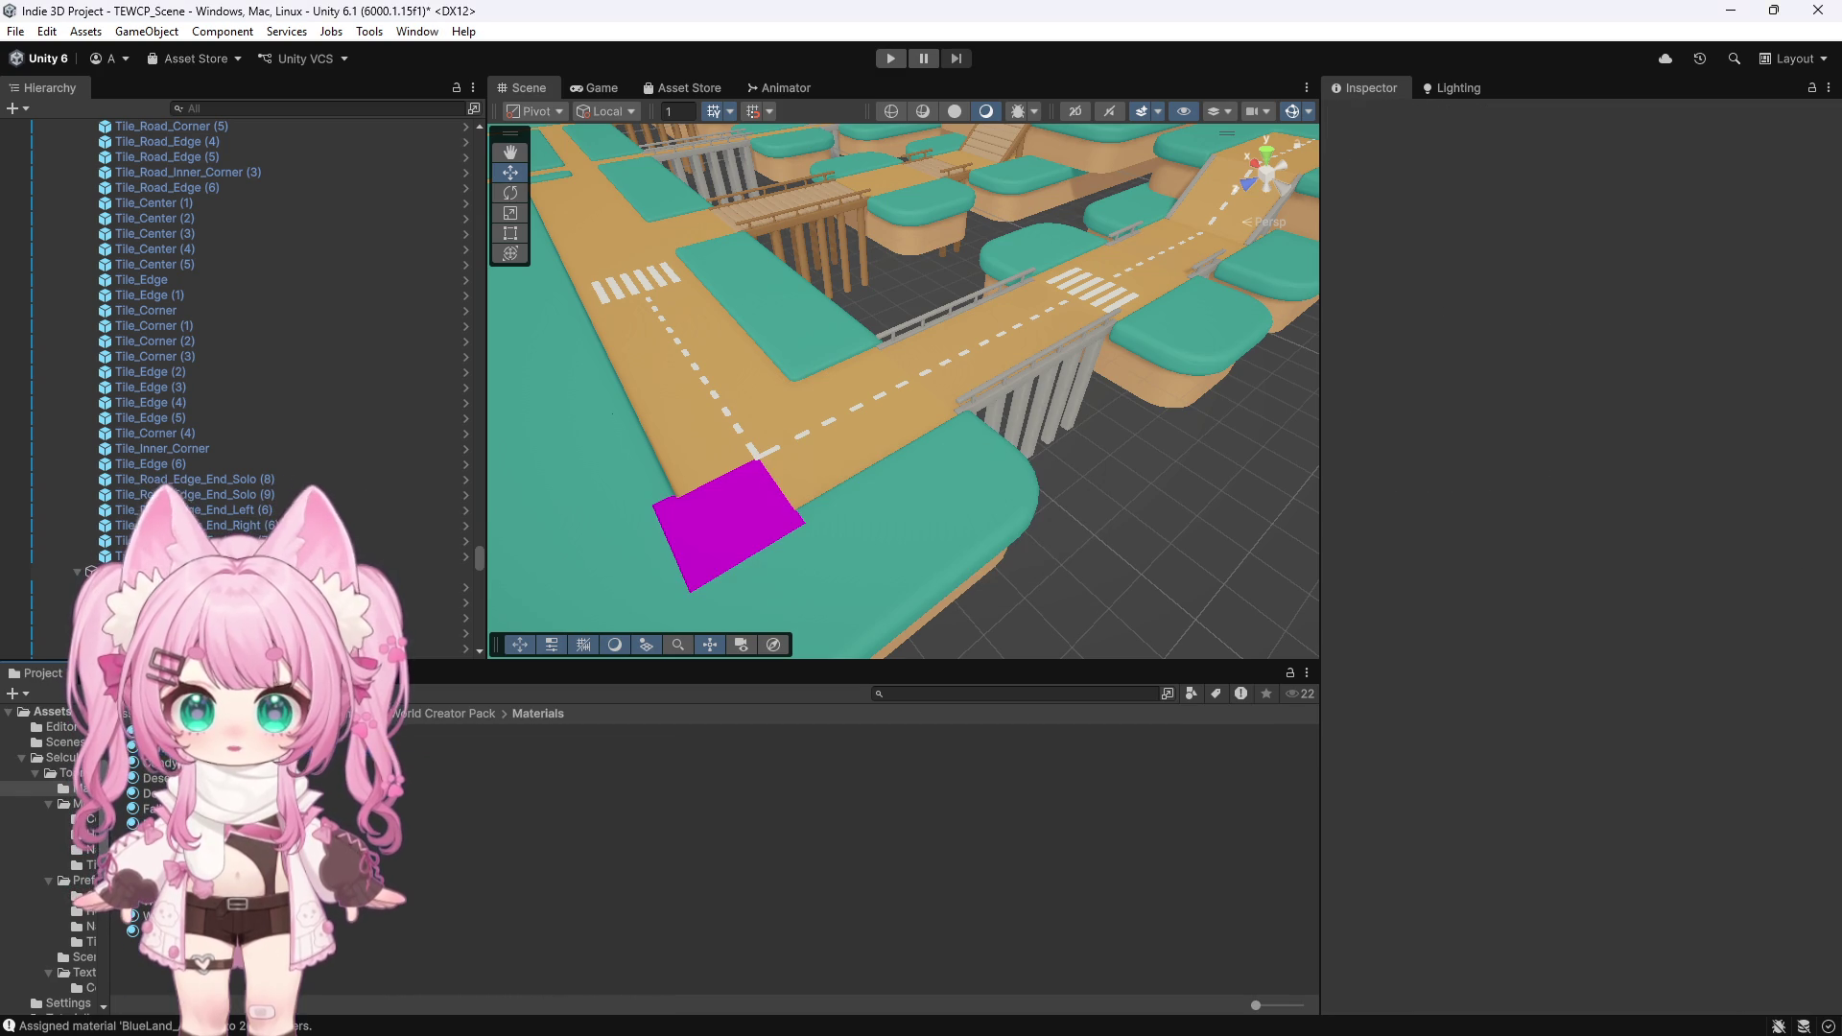
click(671, 746)
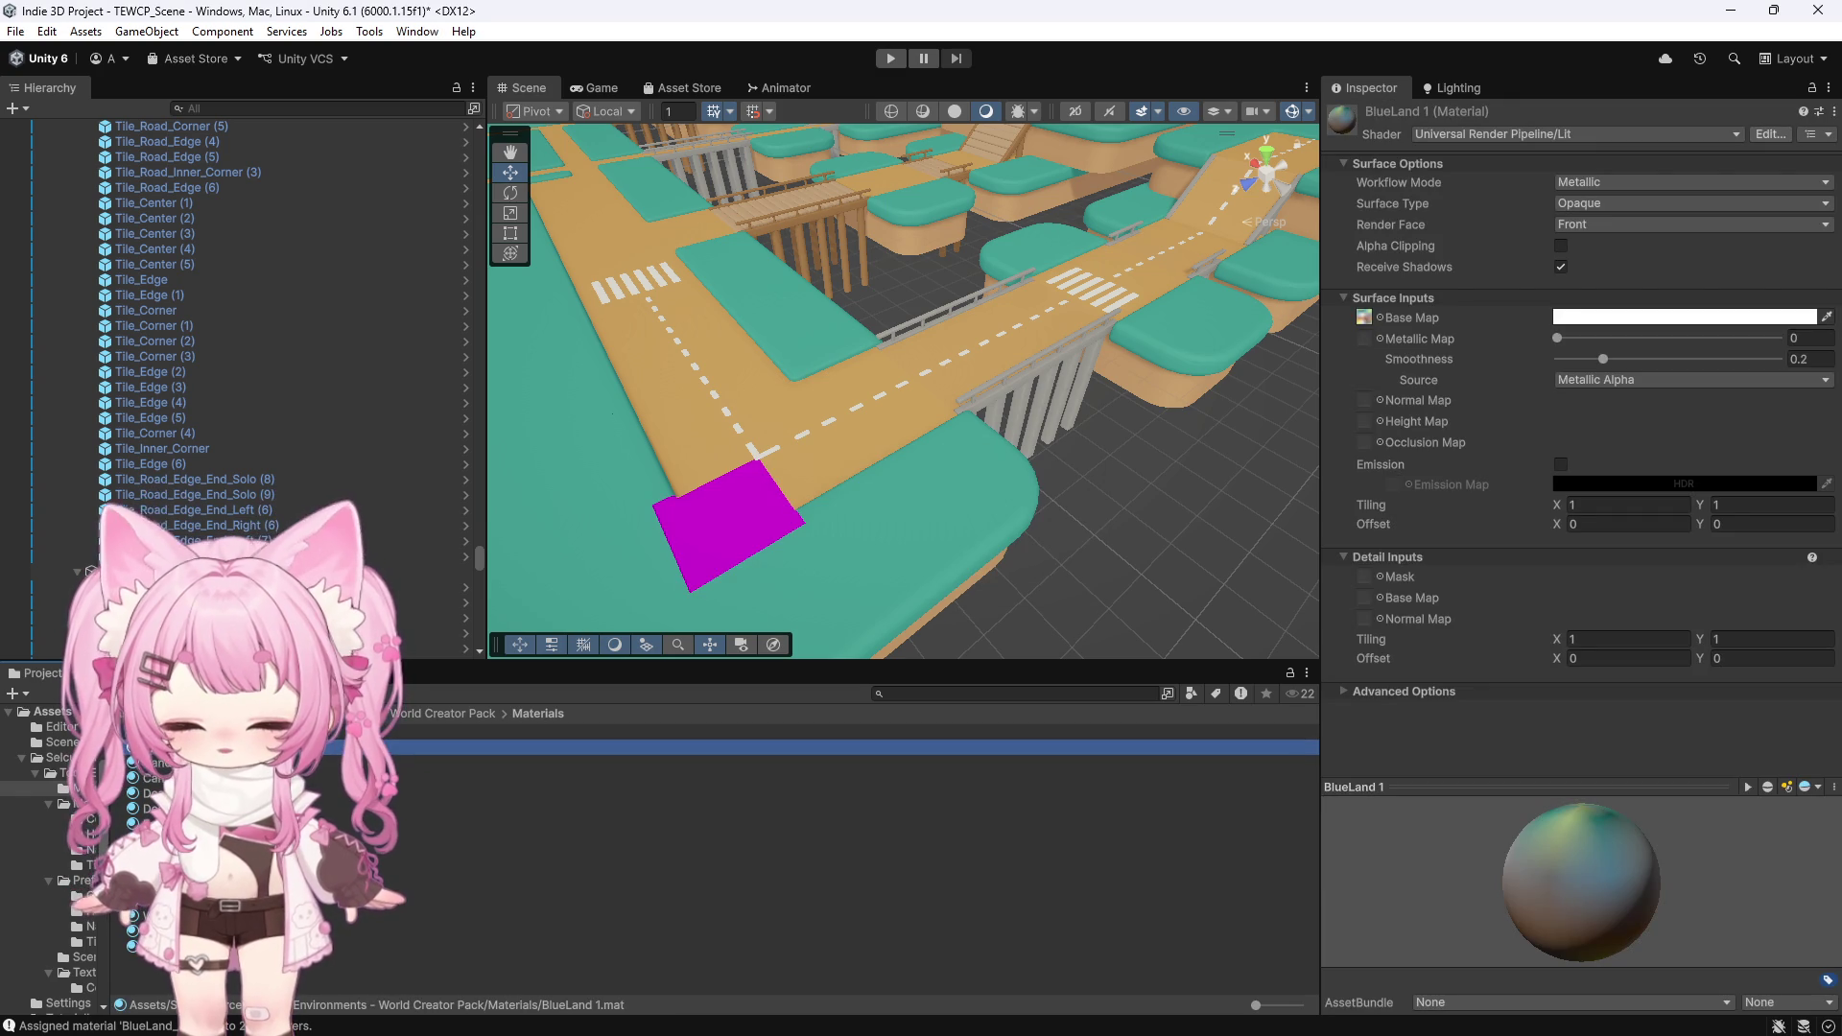
right_click(194, 744)
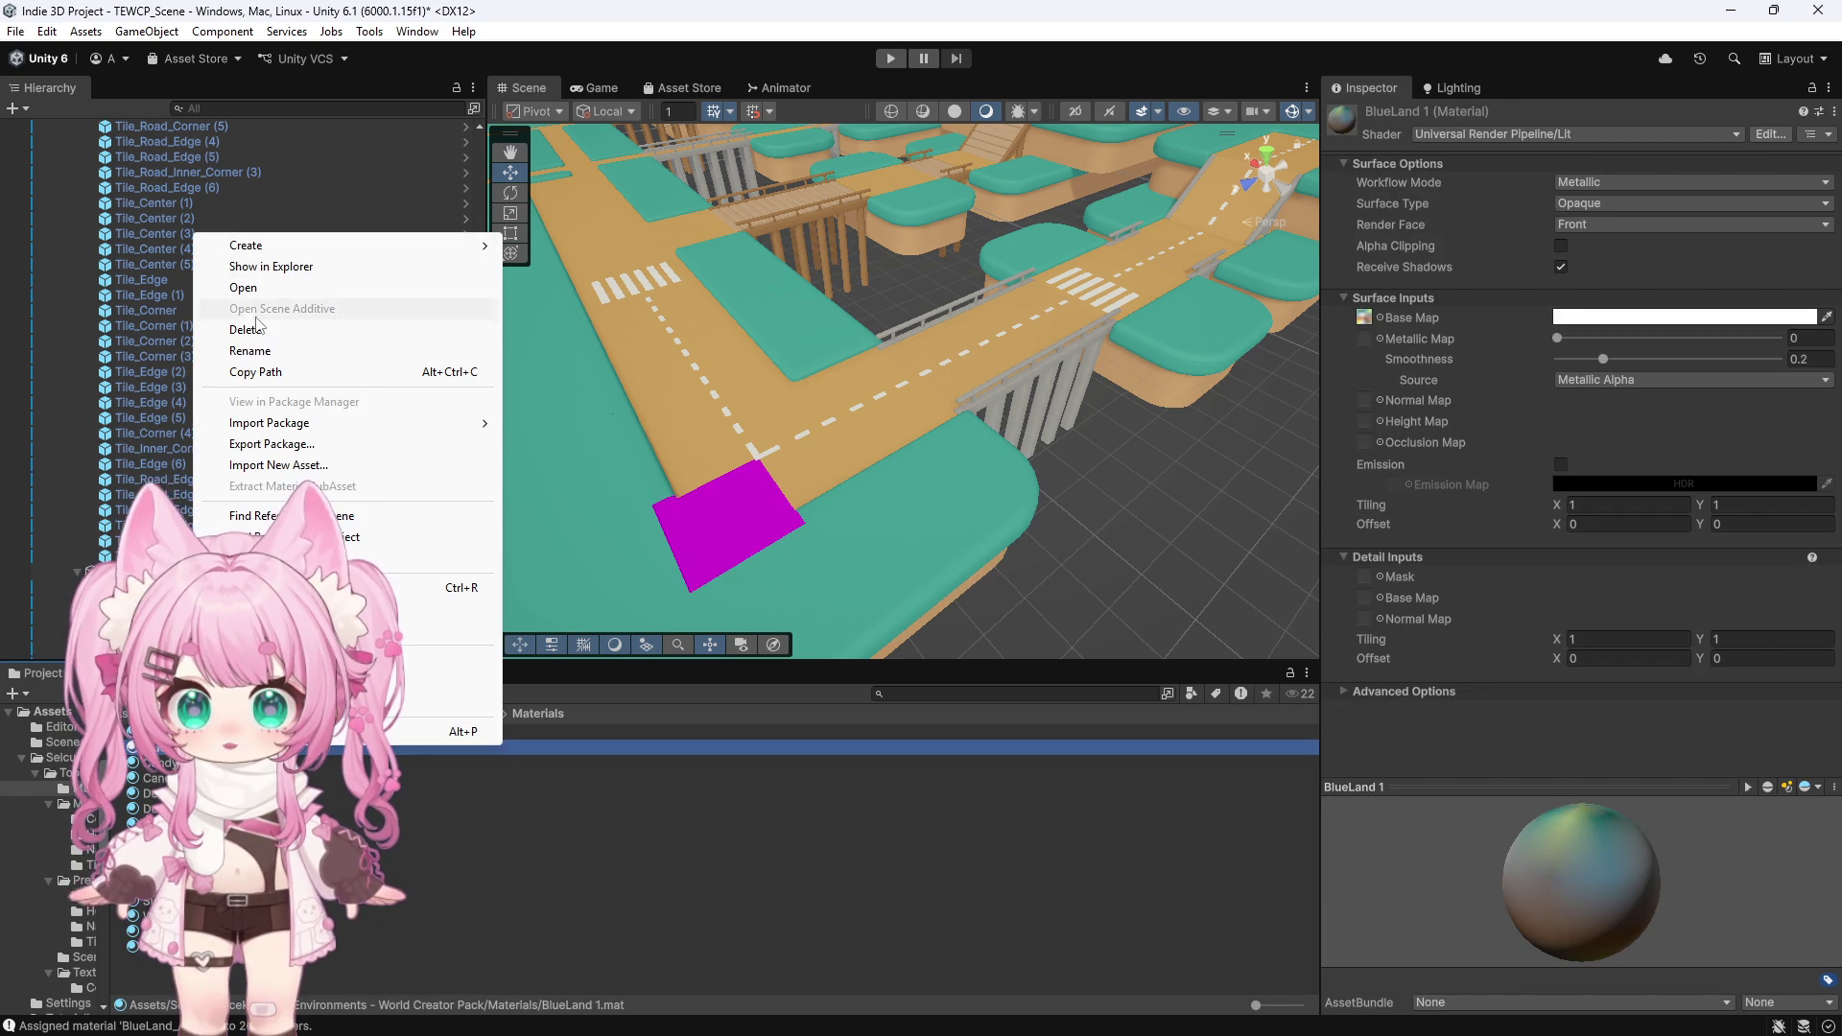
Rename BlueLand 1 to BlueLand_Asphalt and apply it to the magenta corner road tile
click(257, 351)
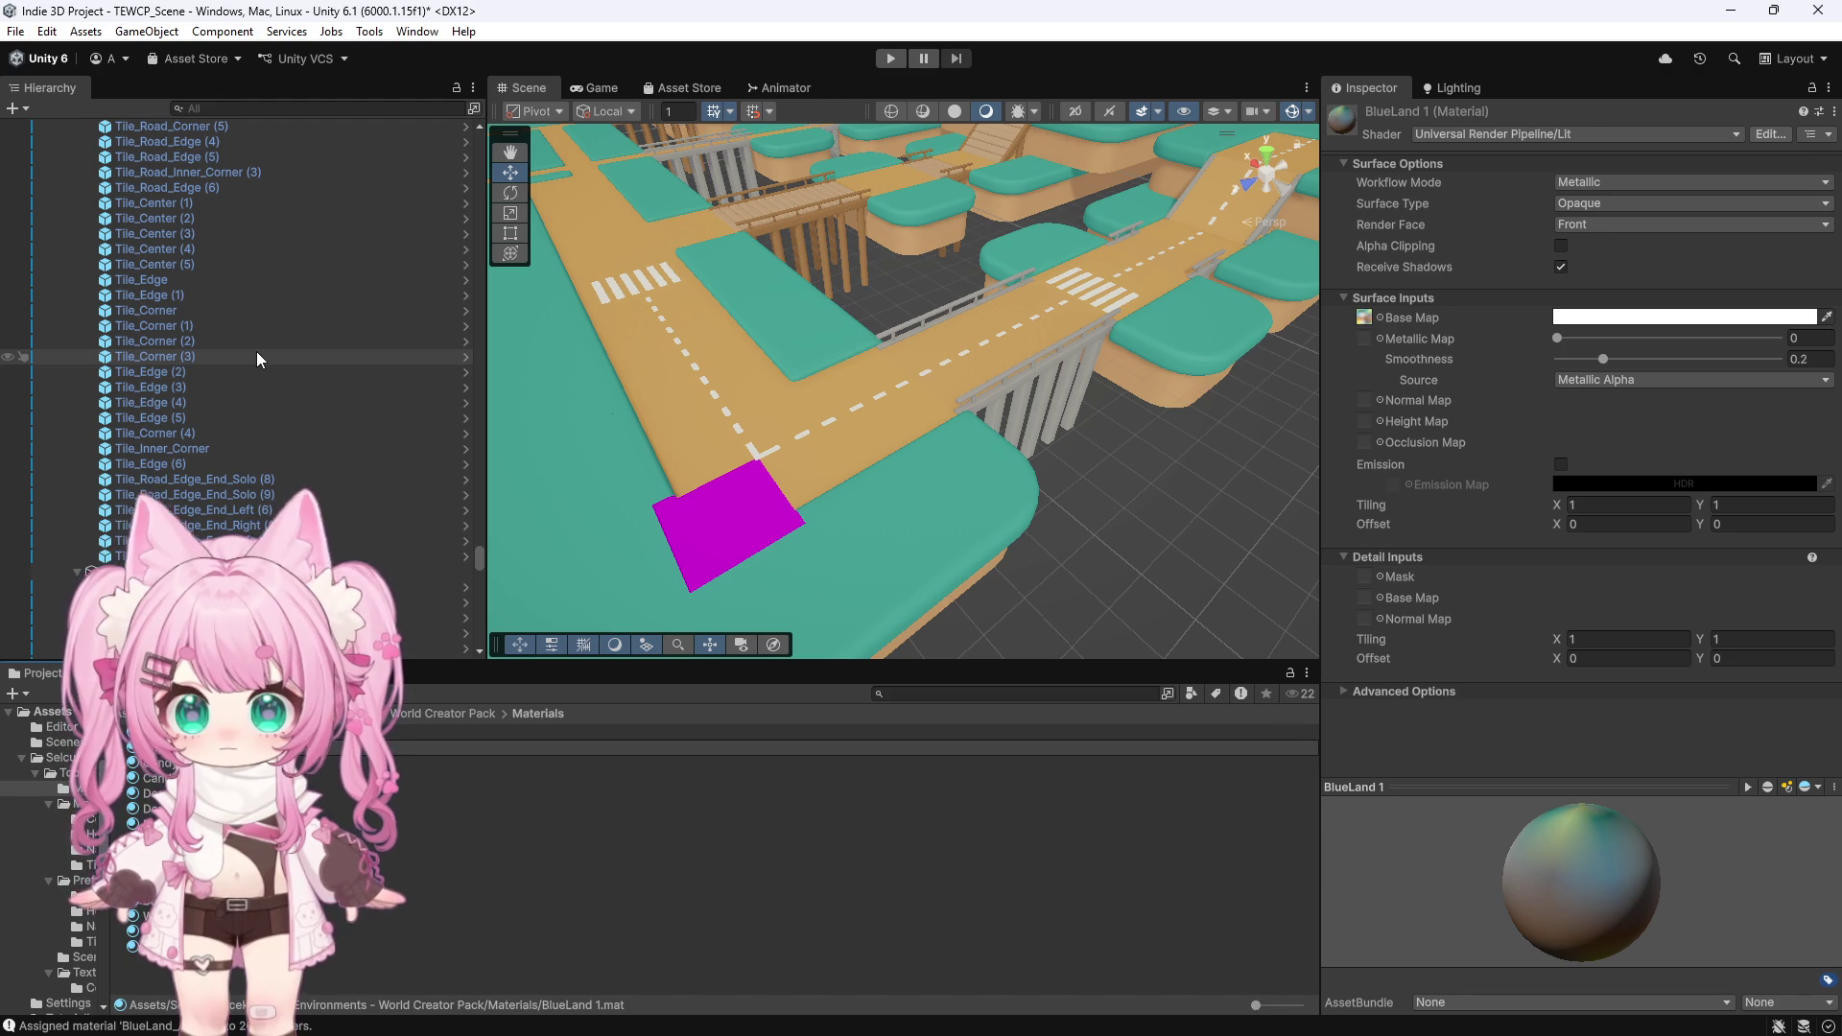
key(Return)
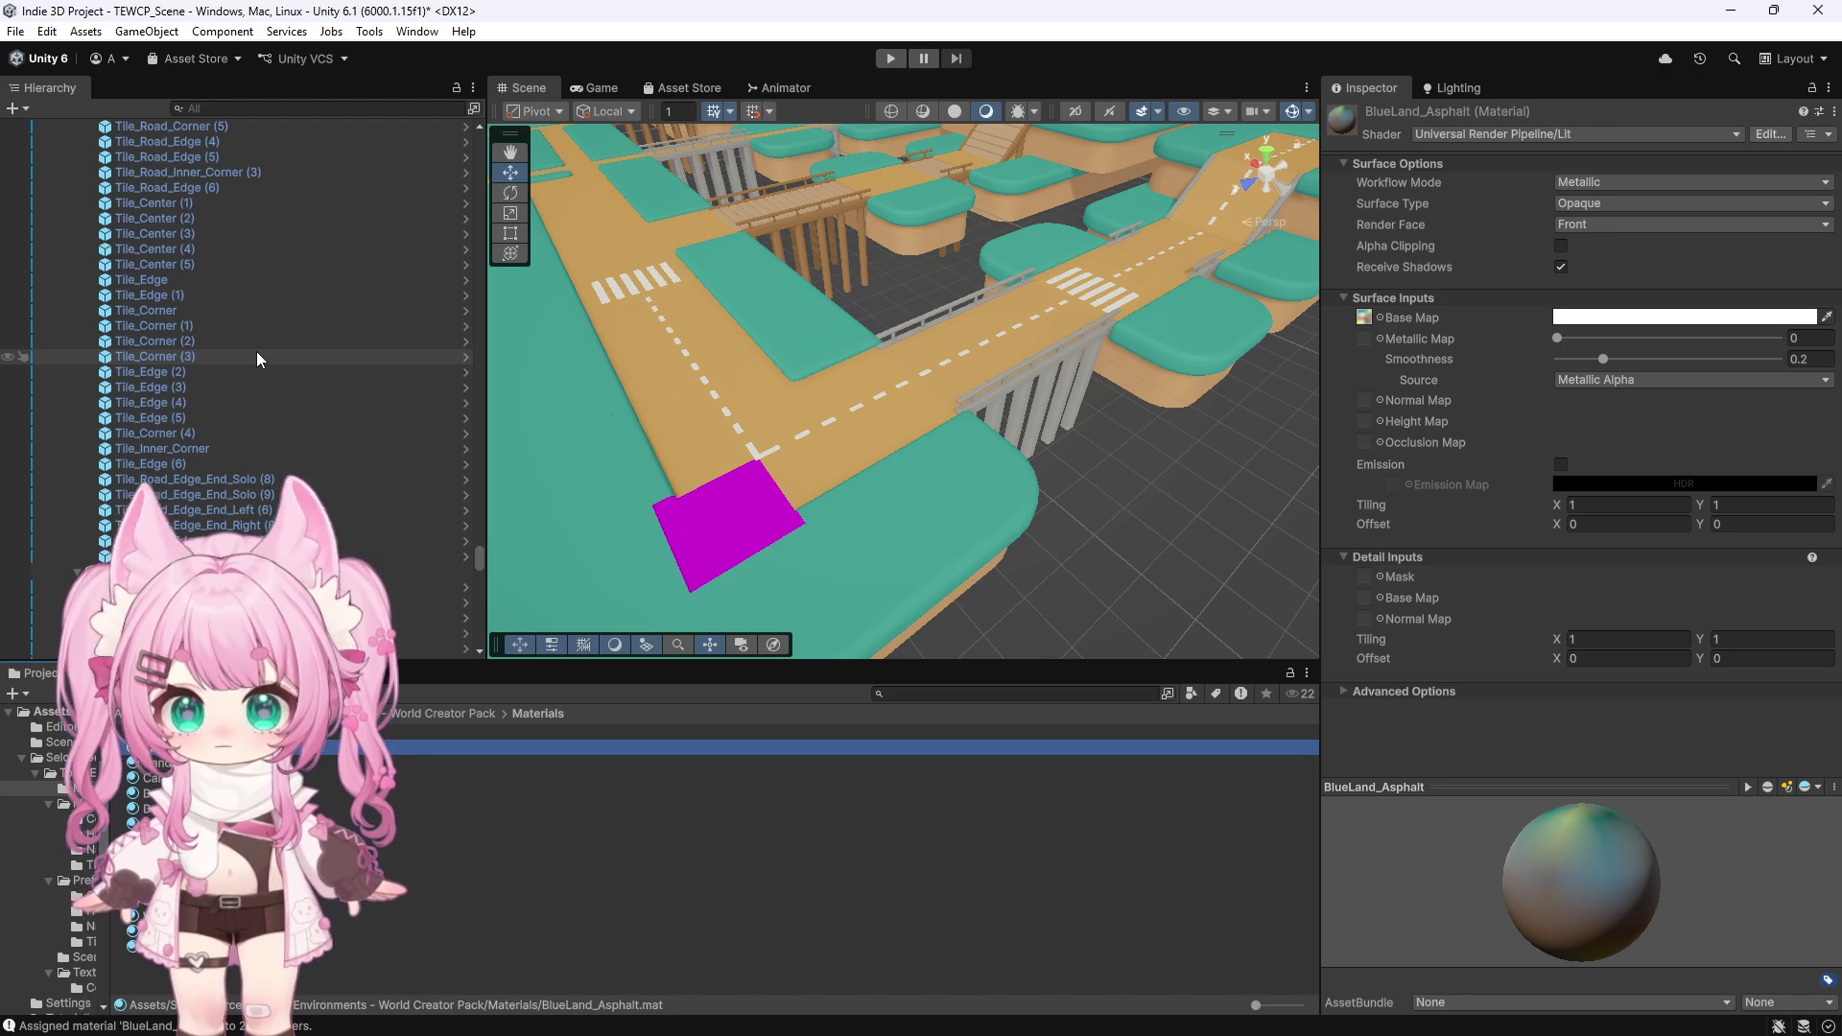
drag(144, 746, 769, 493)
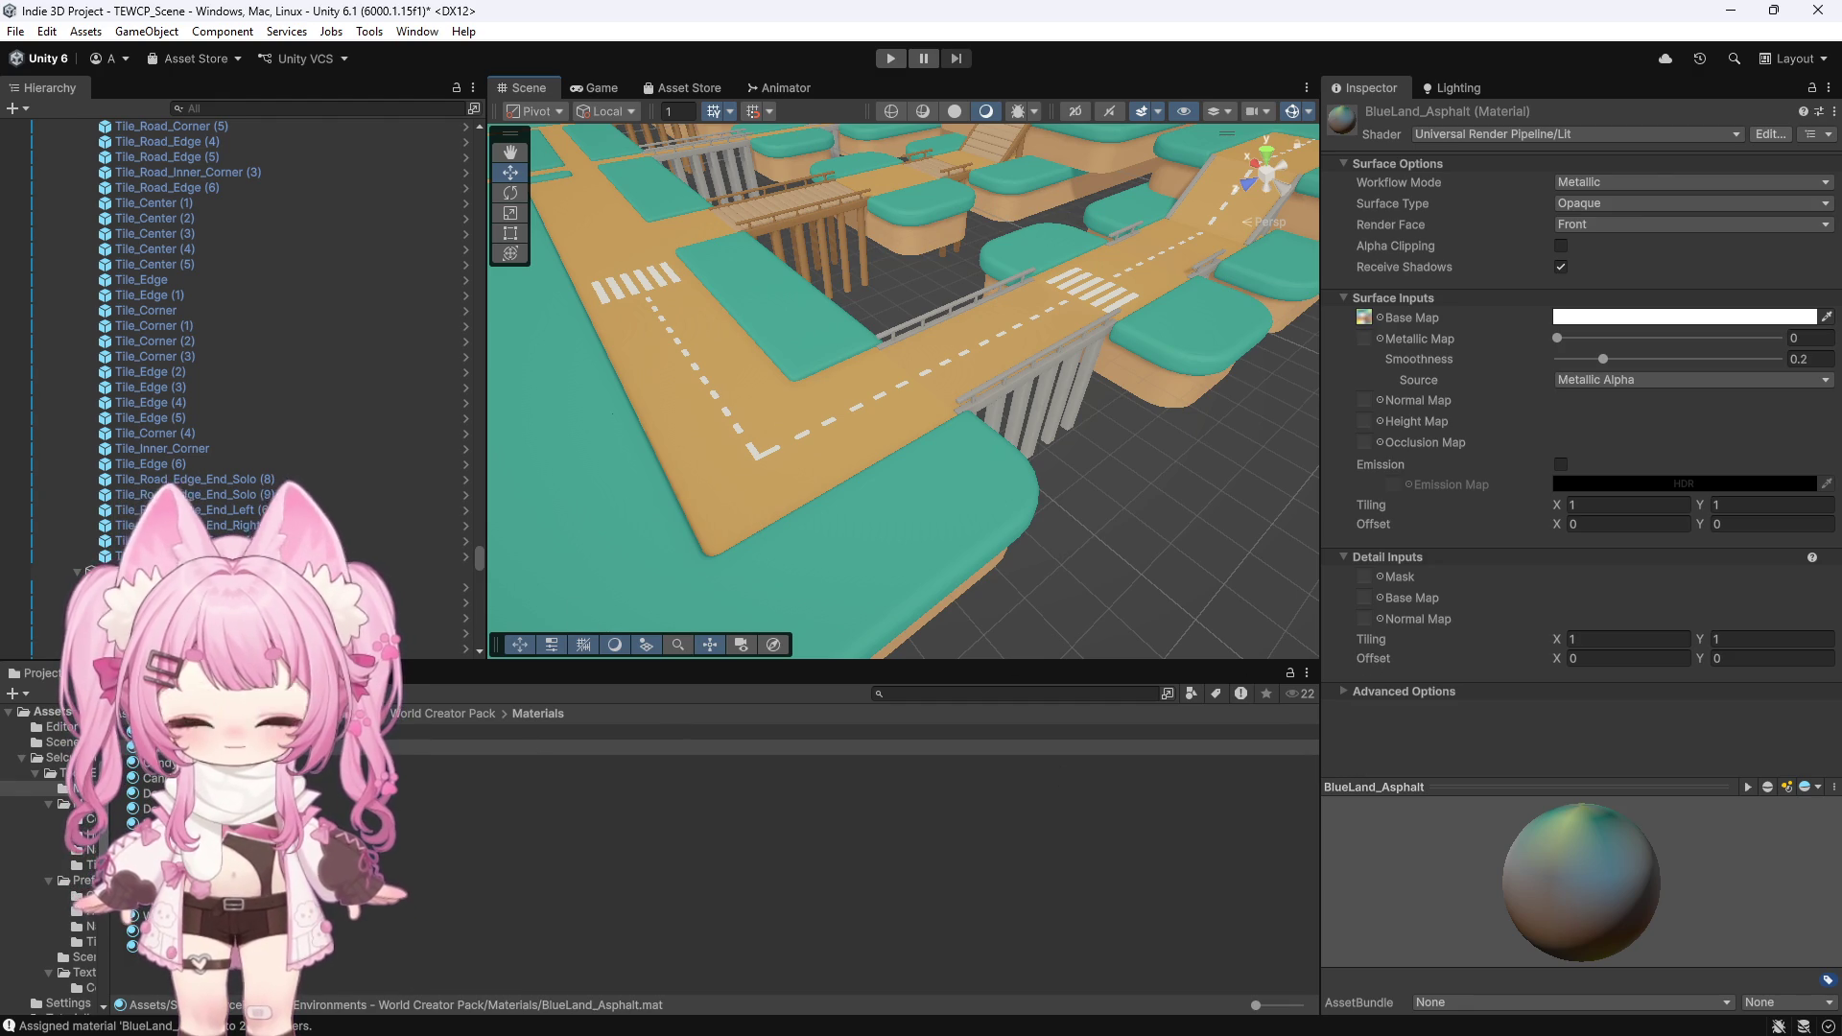
Reselect the corner tile and drag a texture from the Textures folder into its Base Map
click(65, 772)
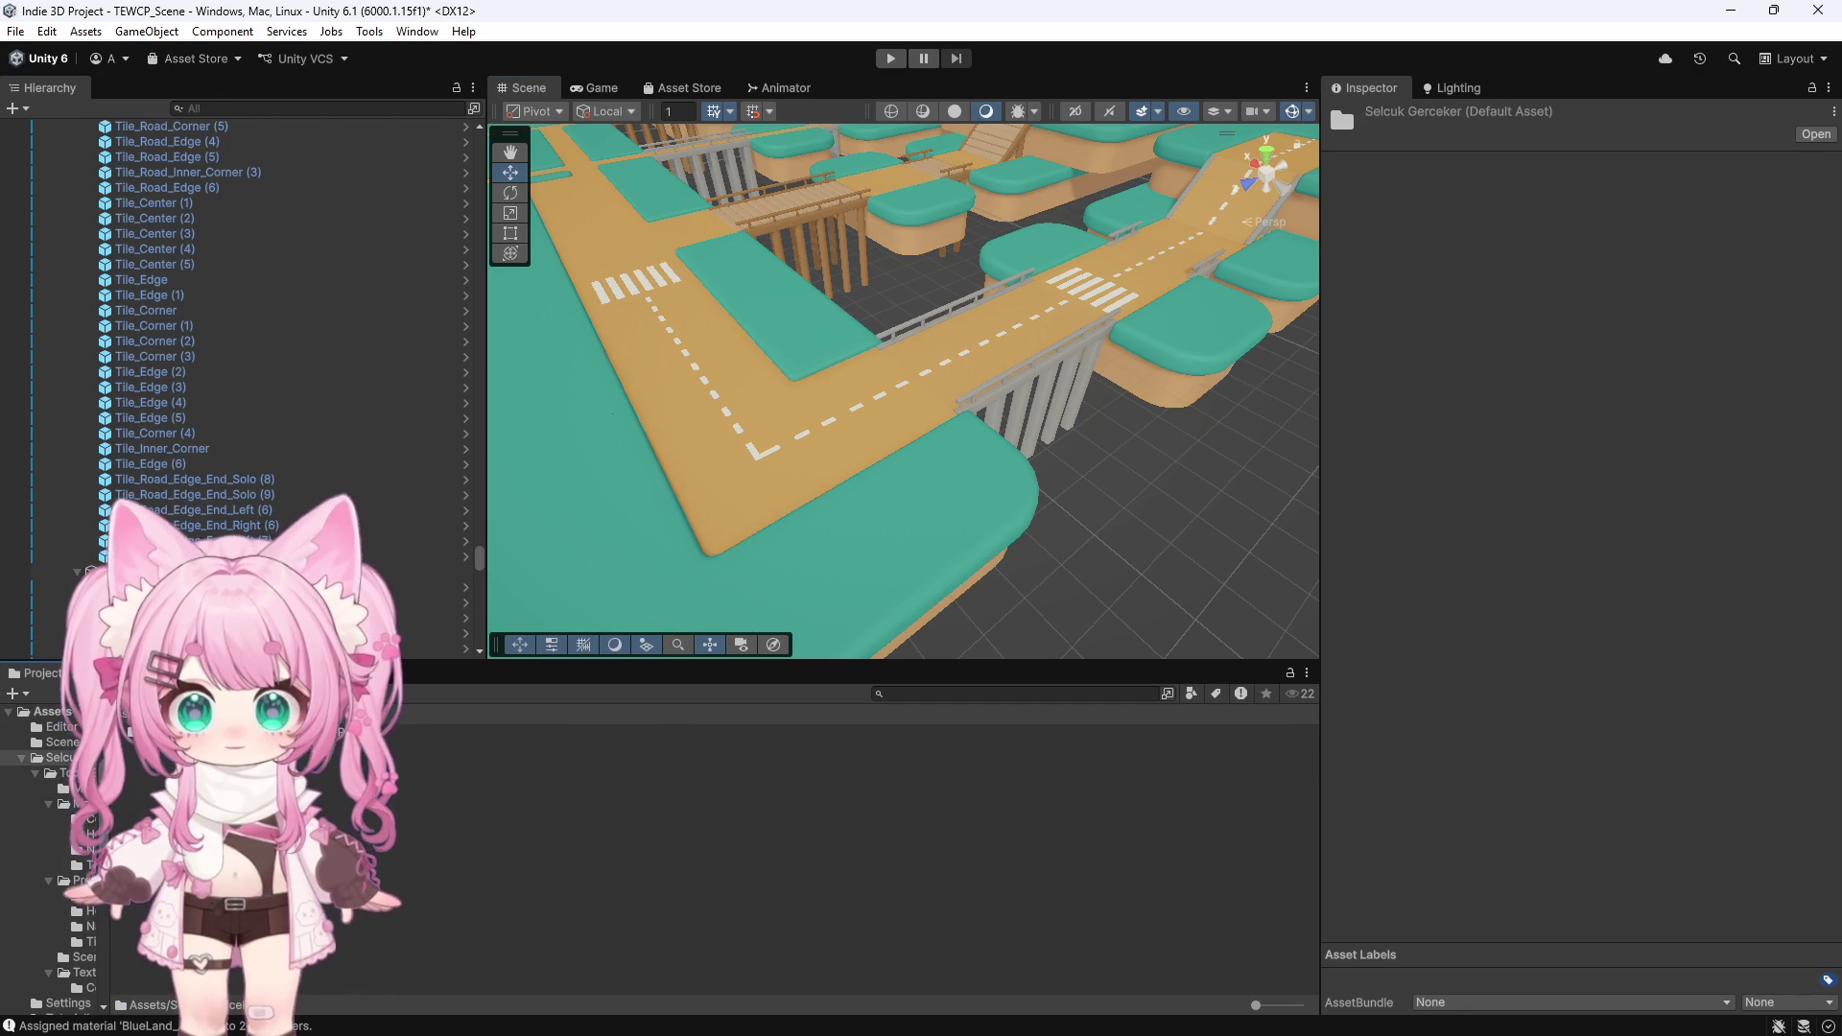
click(85, 972)
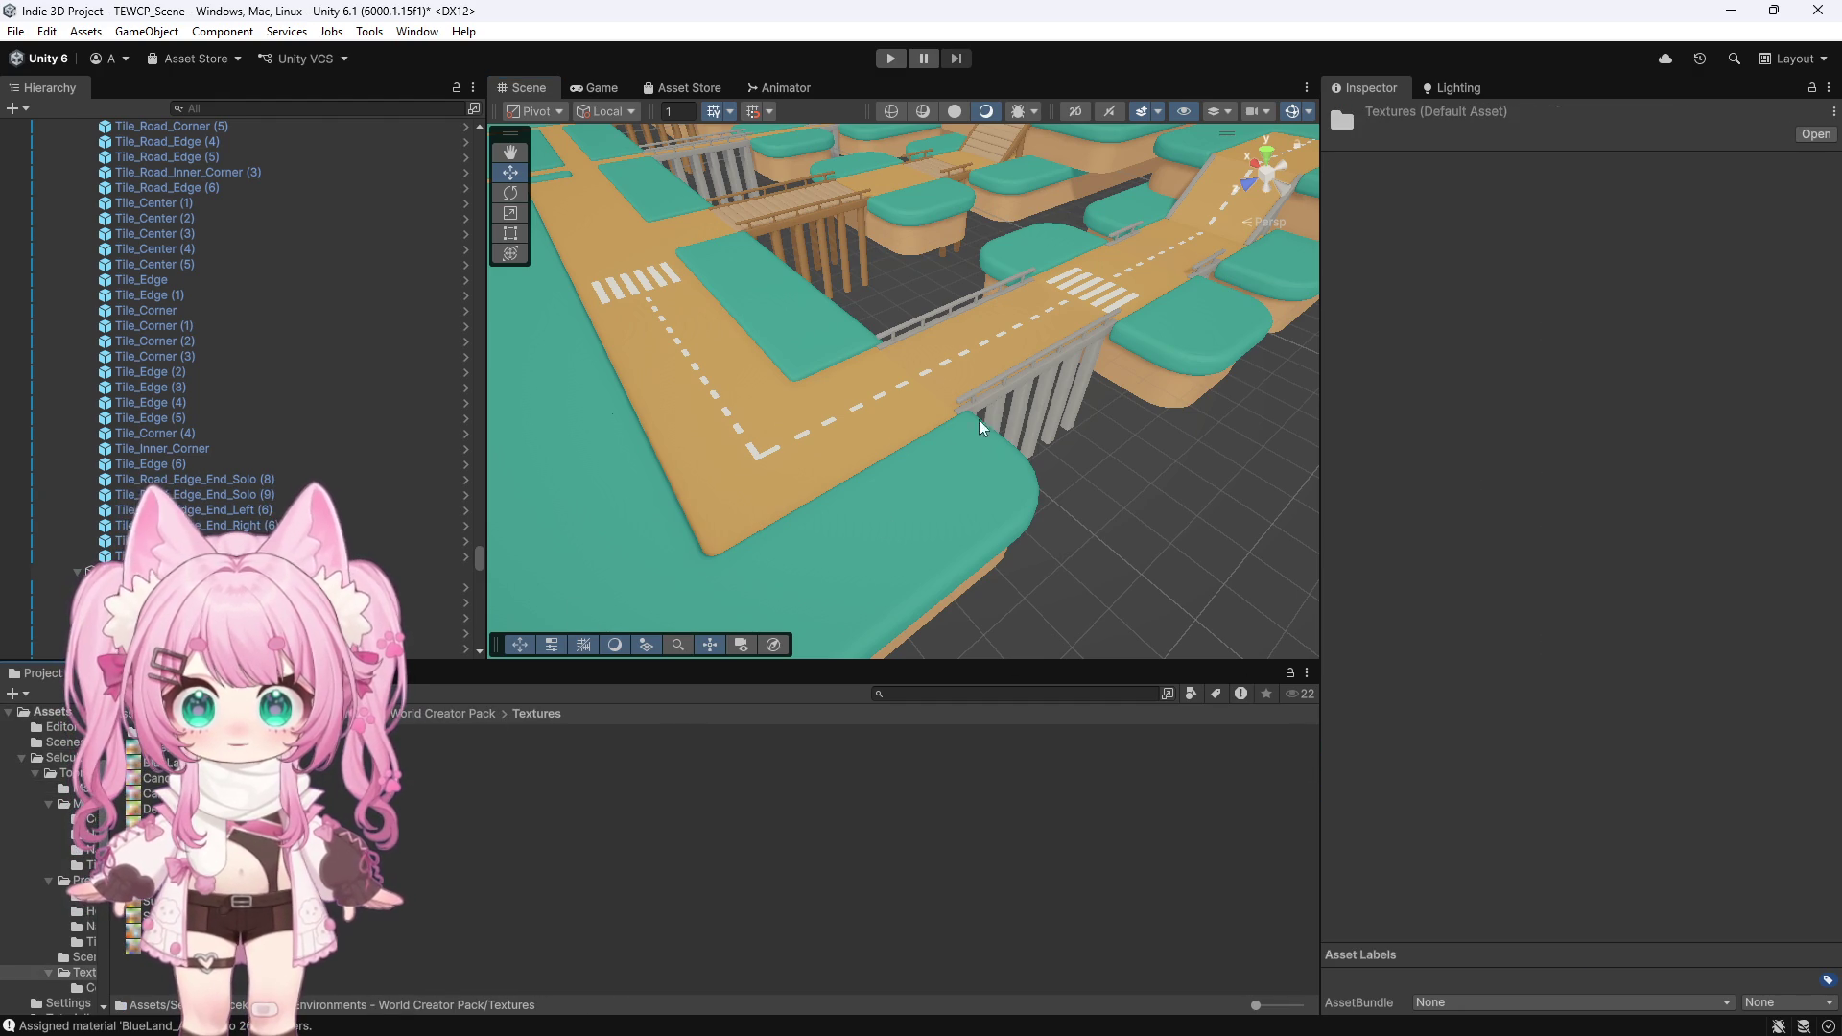
click(739, 518)
click(1338, 722)
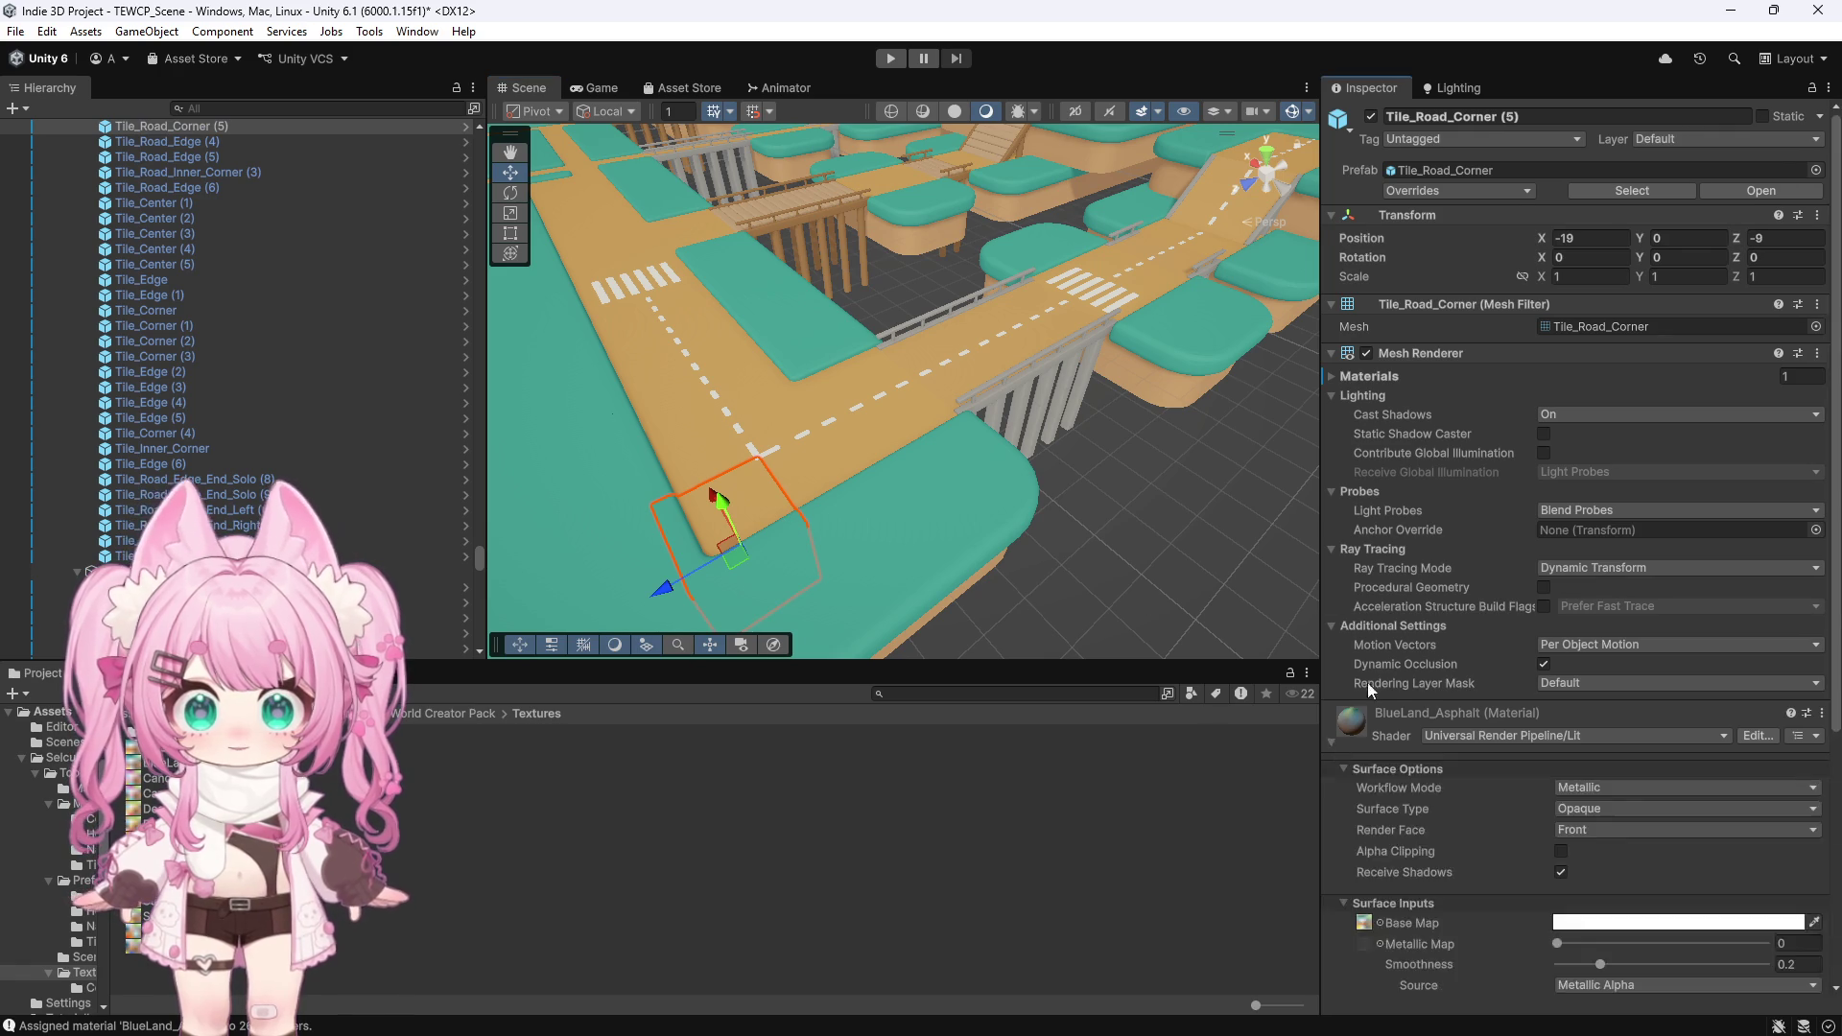
scroll(down, 3)
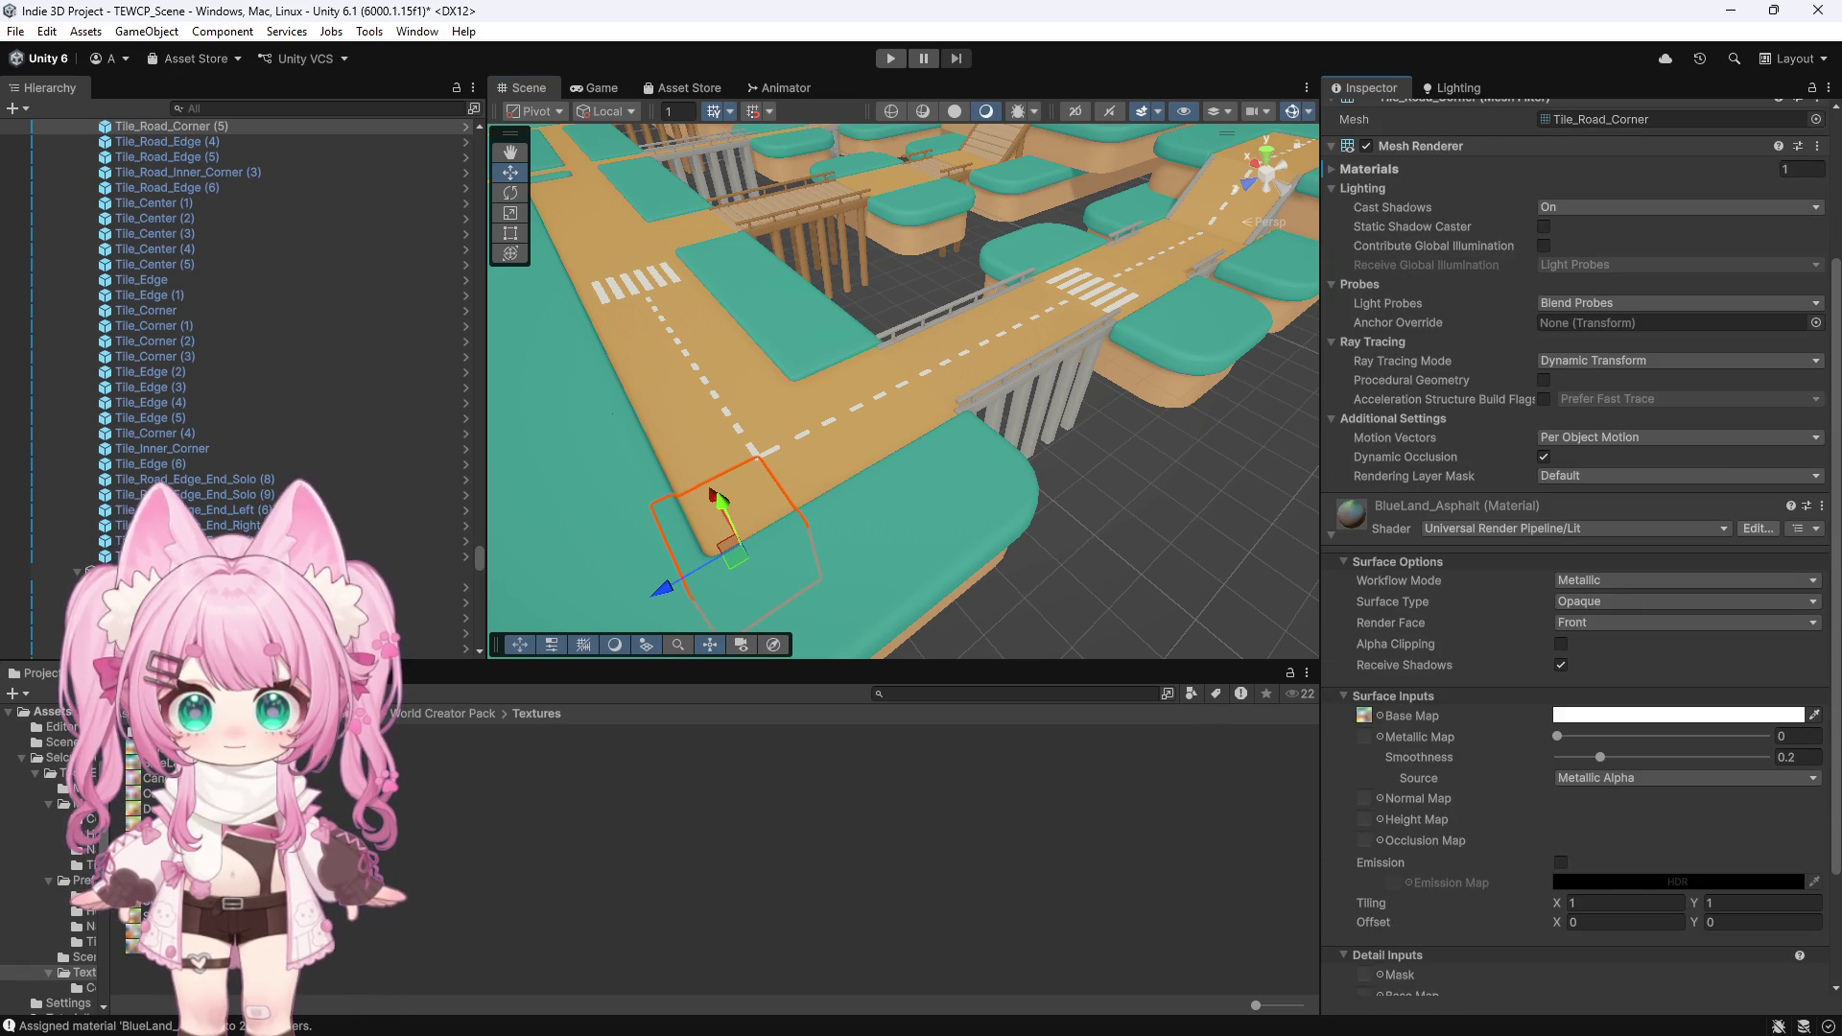
drag(575, 763, 1366, 716)
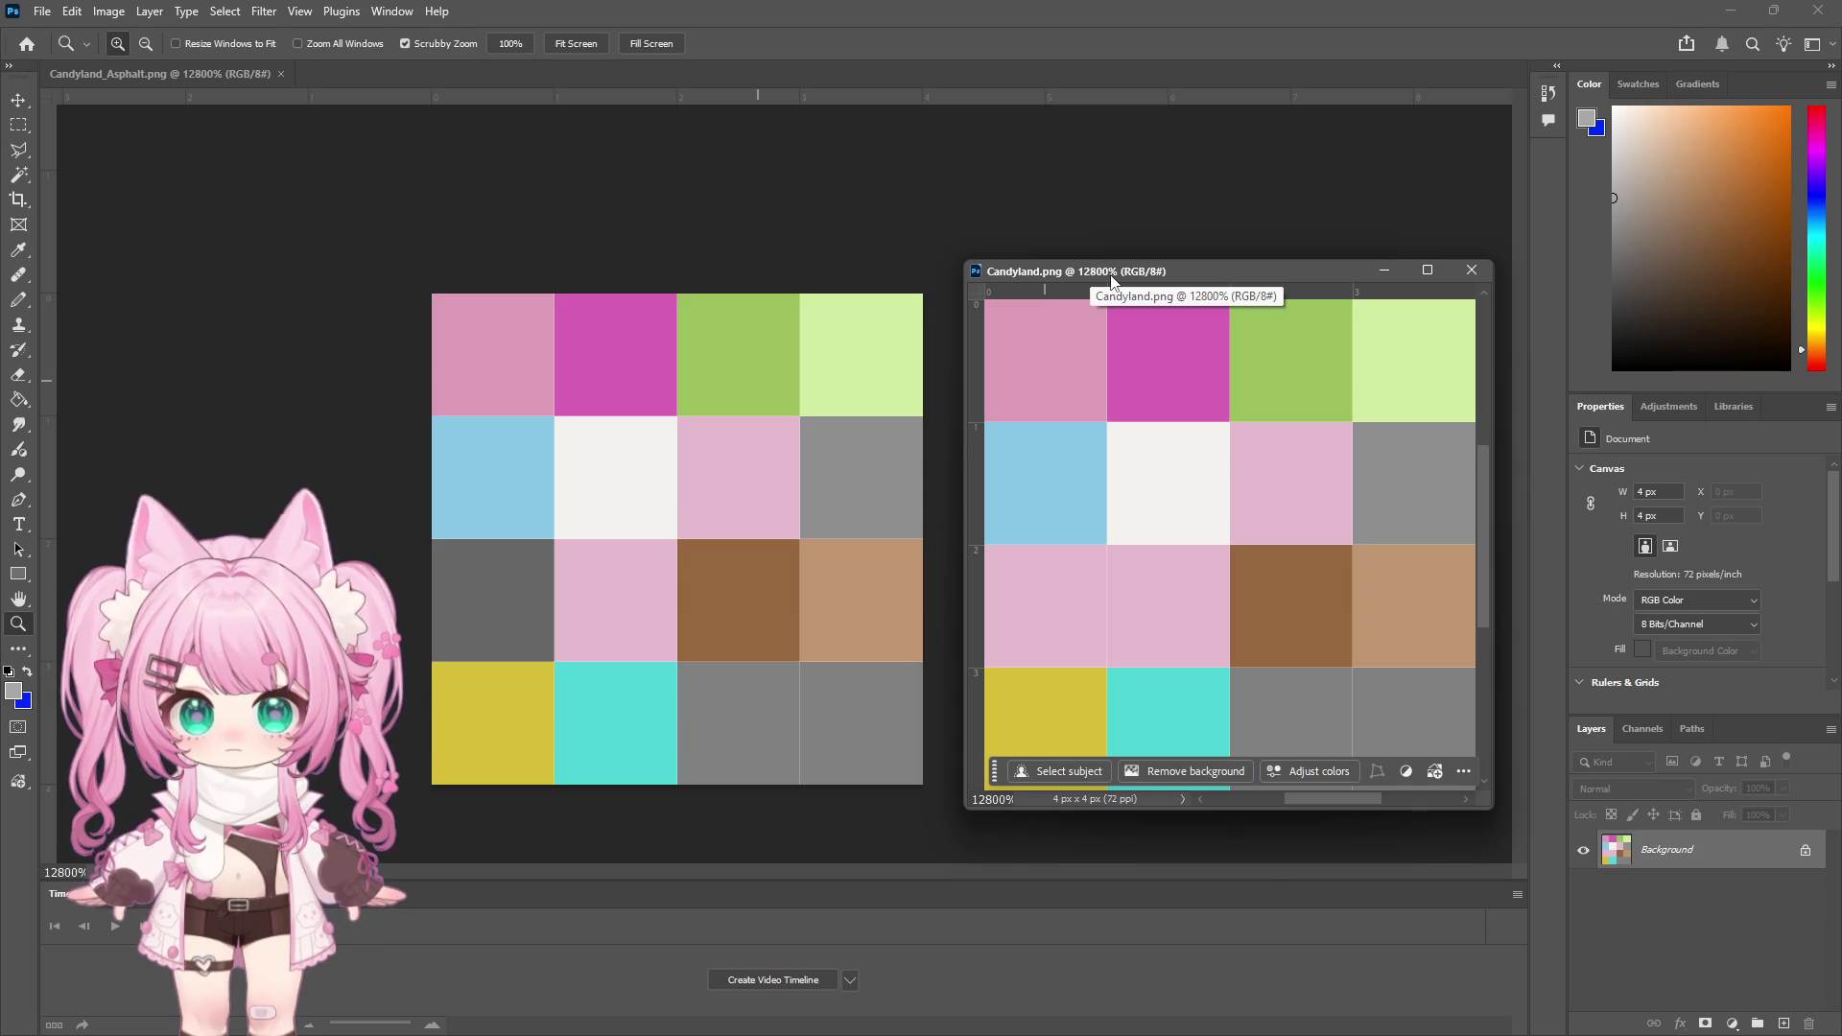
Close the Candyland.png window and eyedropper the dark grey cell of Candyland_Asphalt
scroll(down, 3)
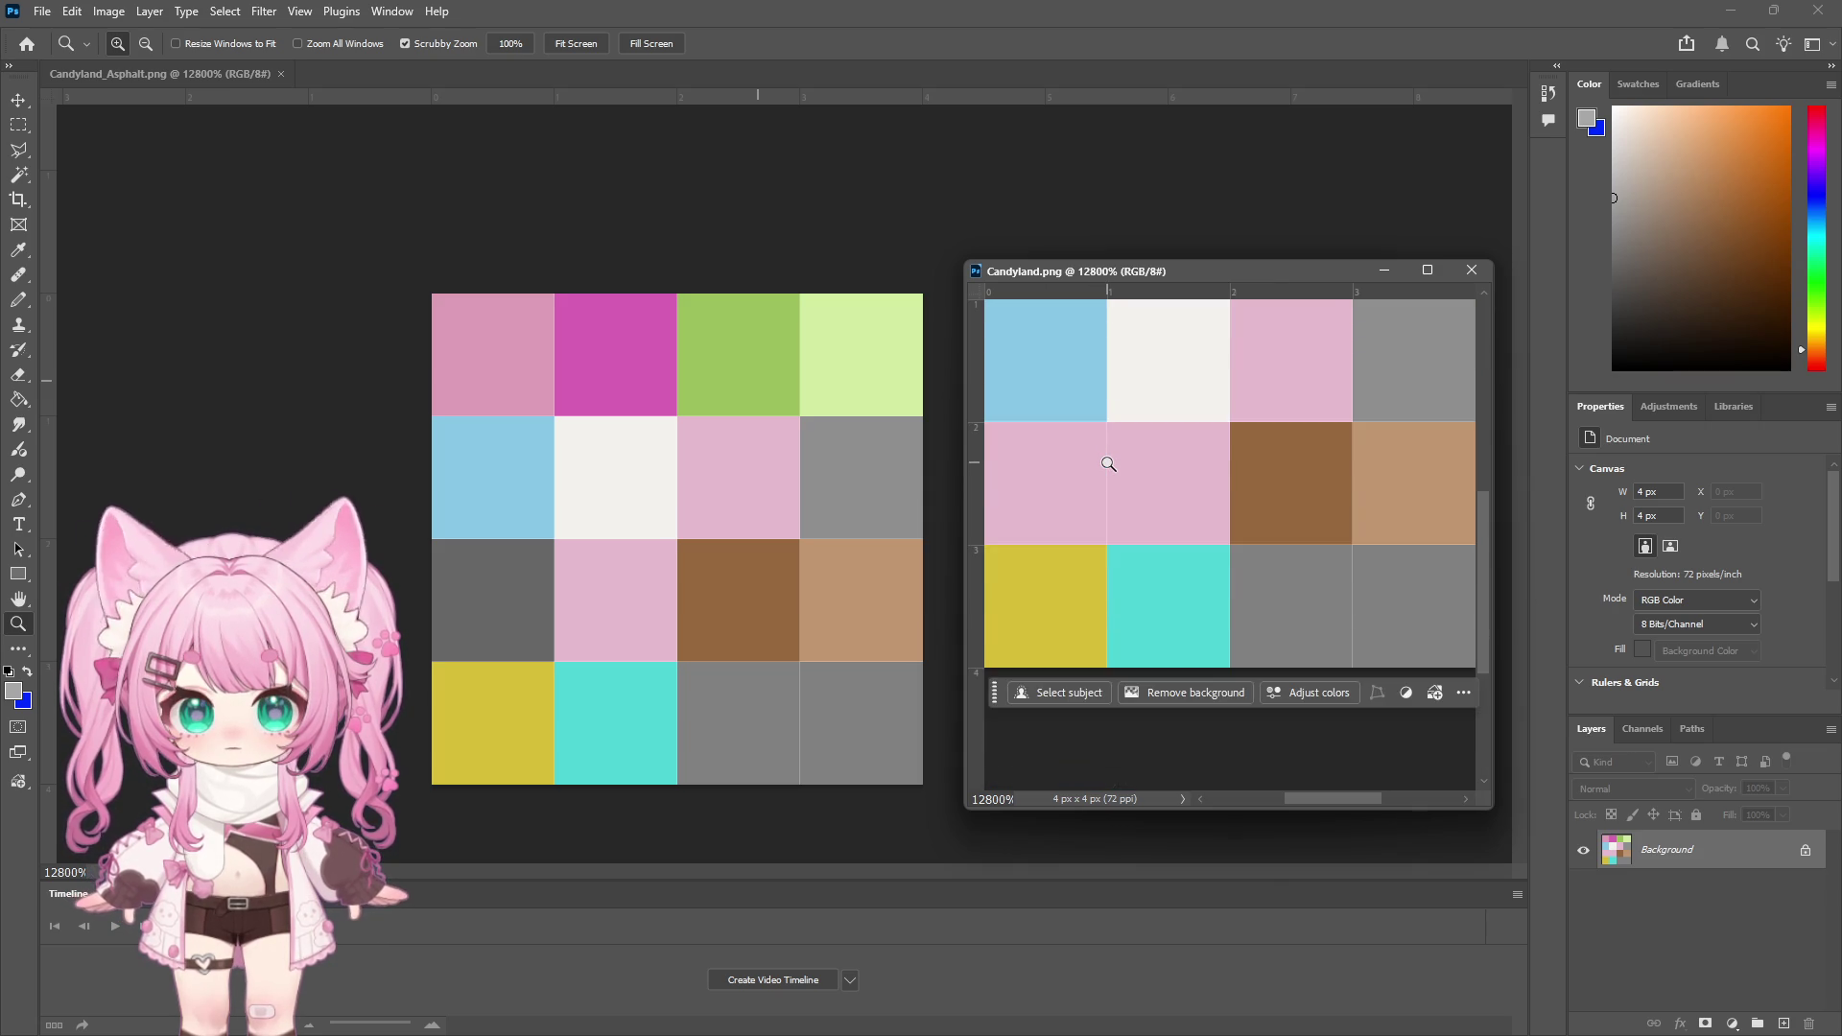
scroll(up, 3)
scroll(up, 3)
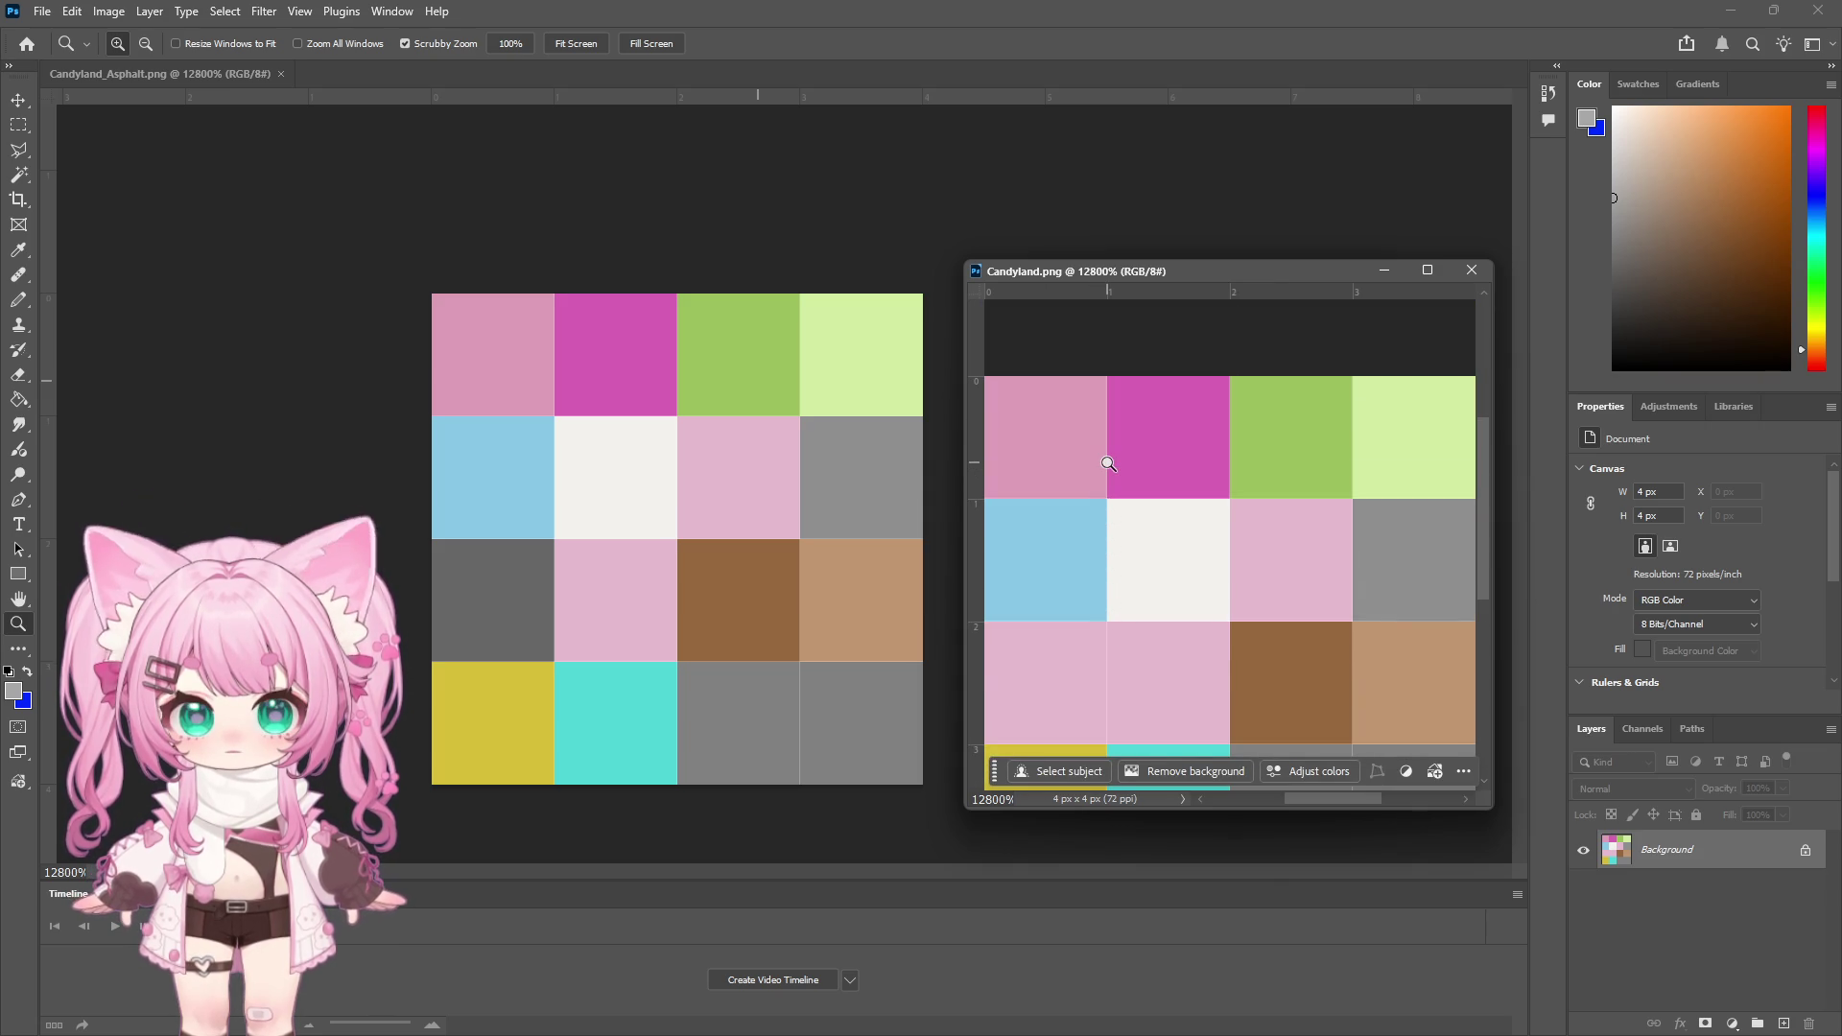
scroll(down, 3)
scroll(up, 3)
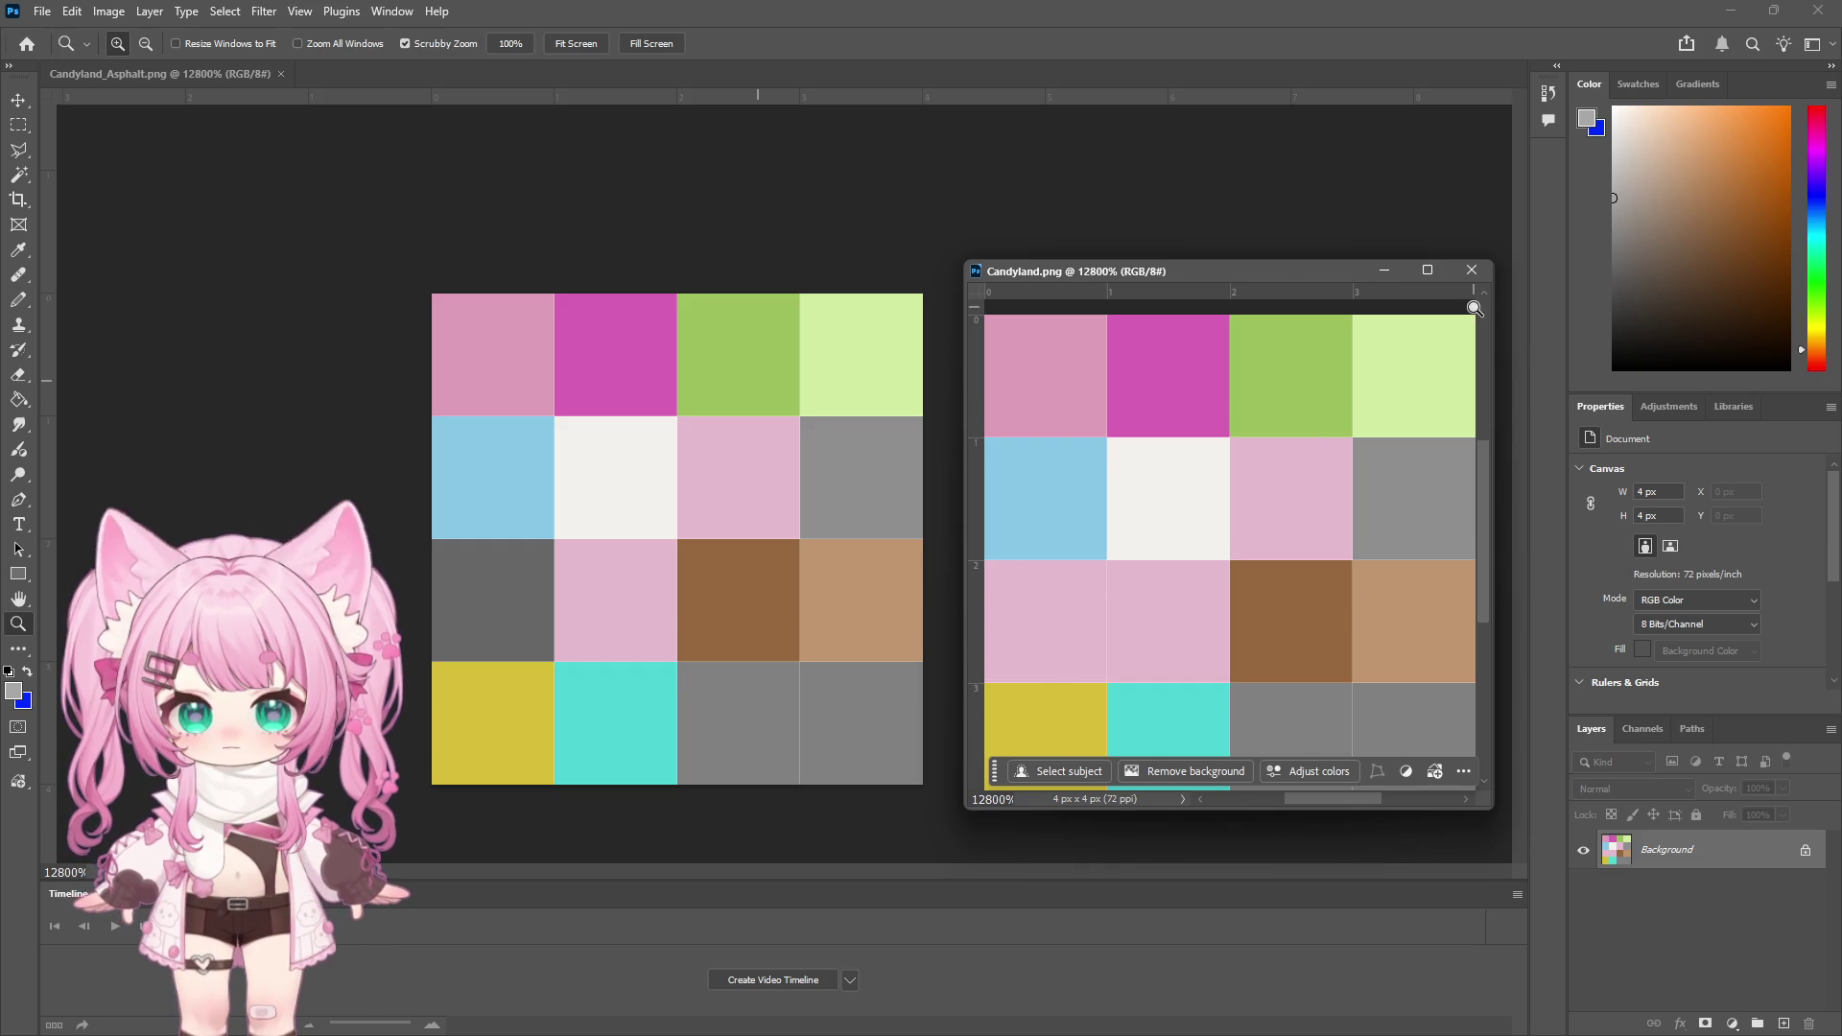
click(1470, 274)
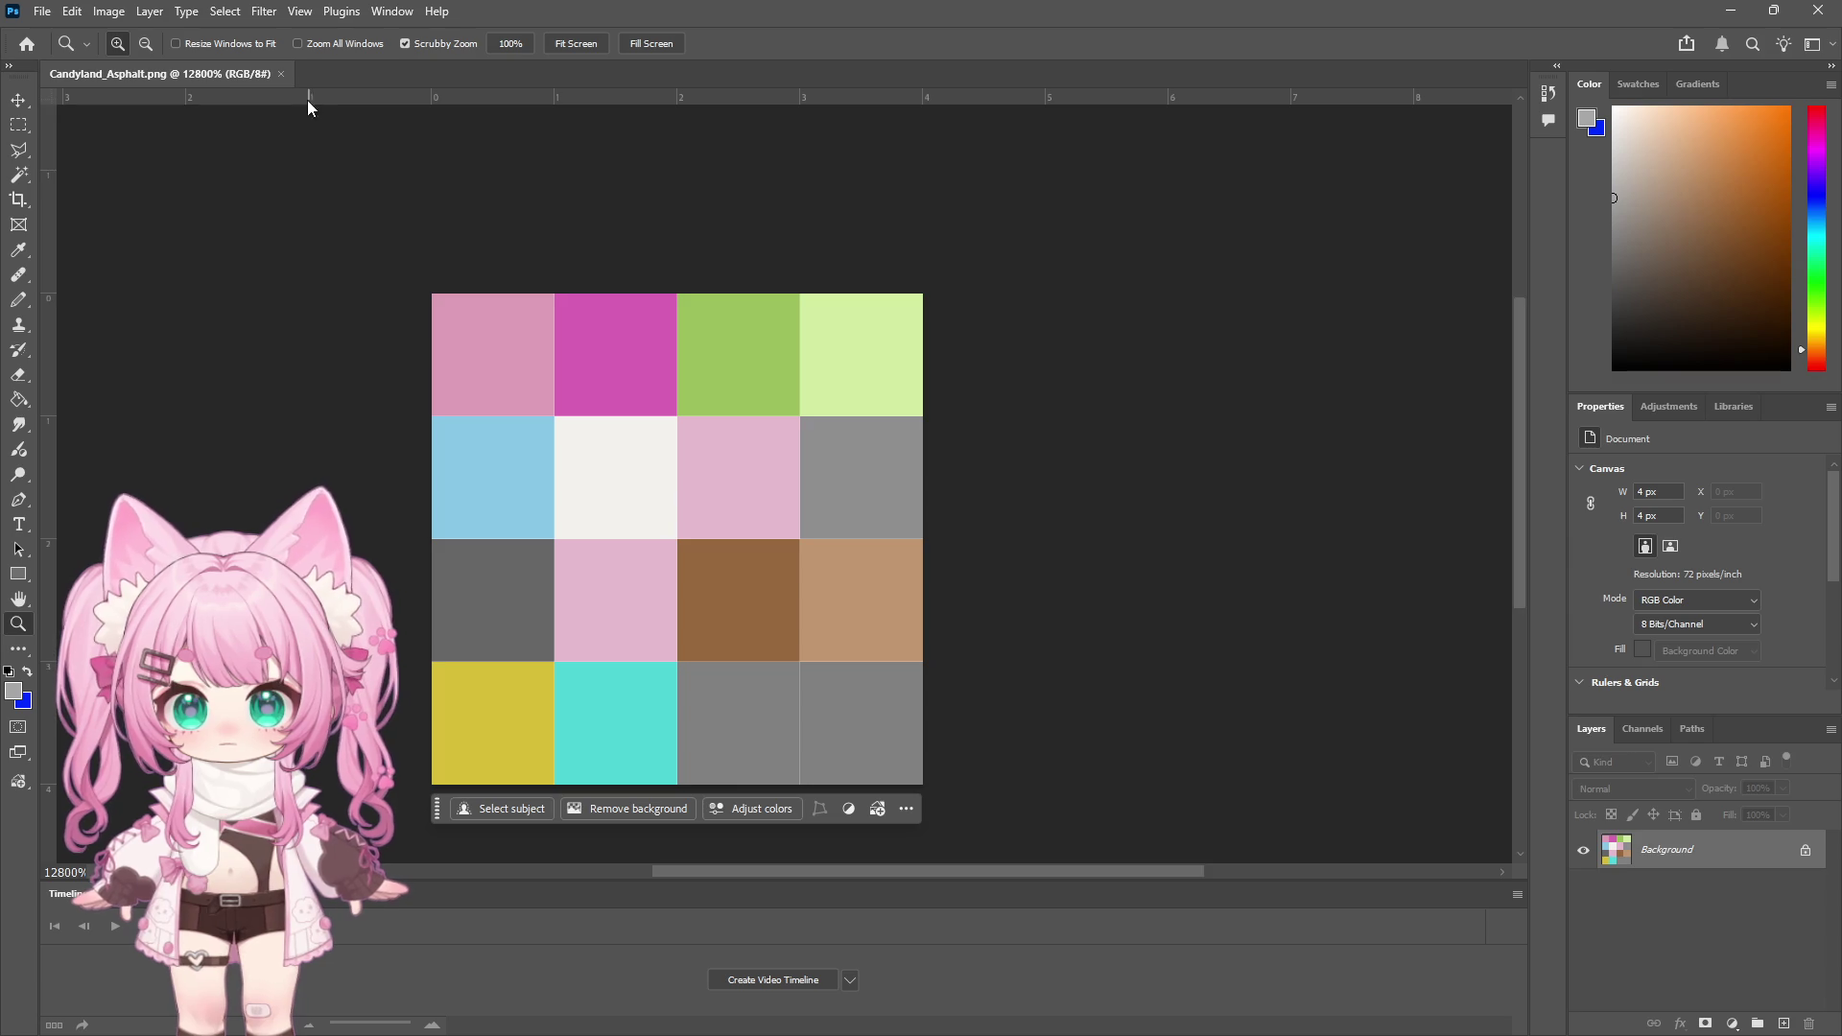
key(i)
click(486, 588)
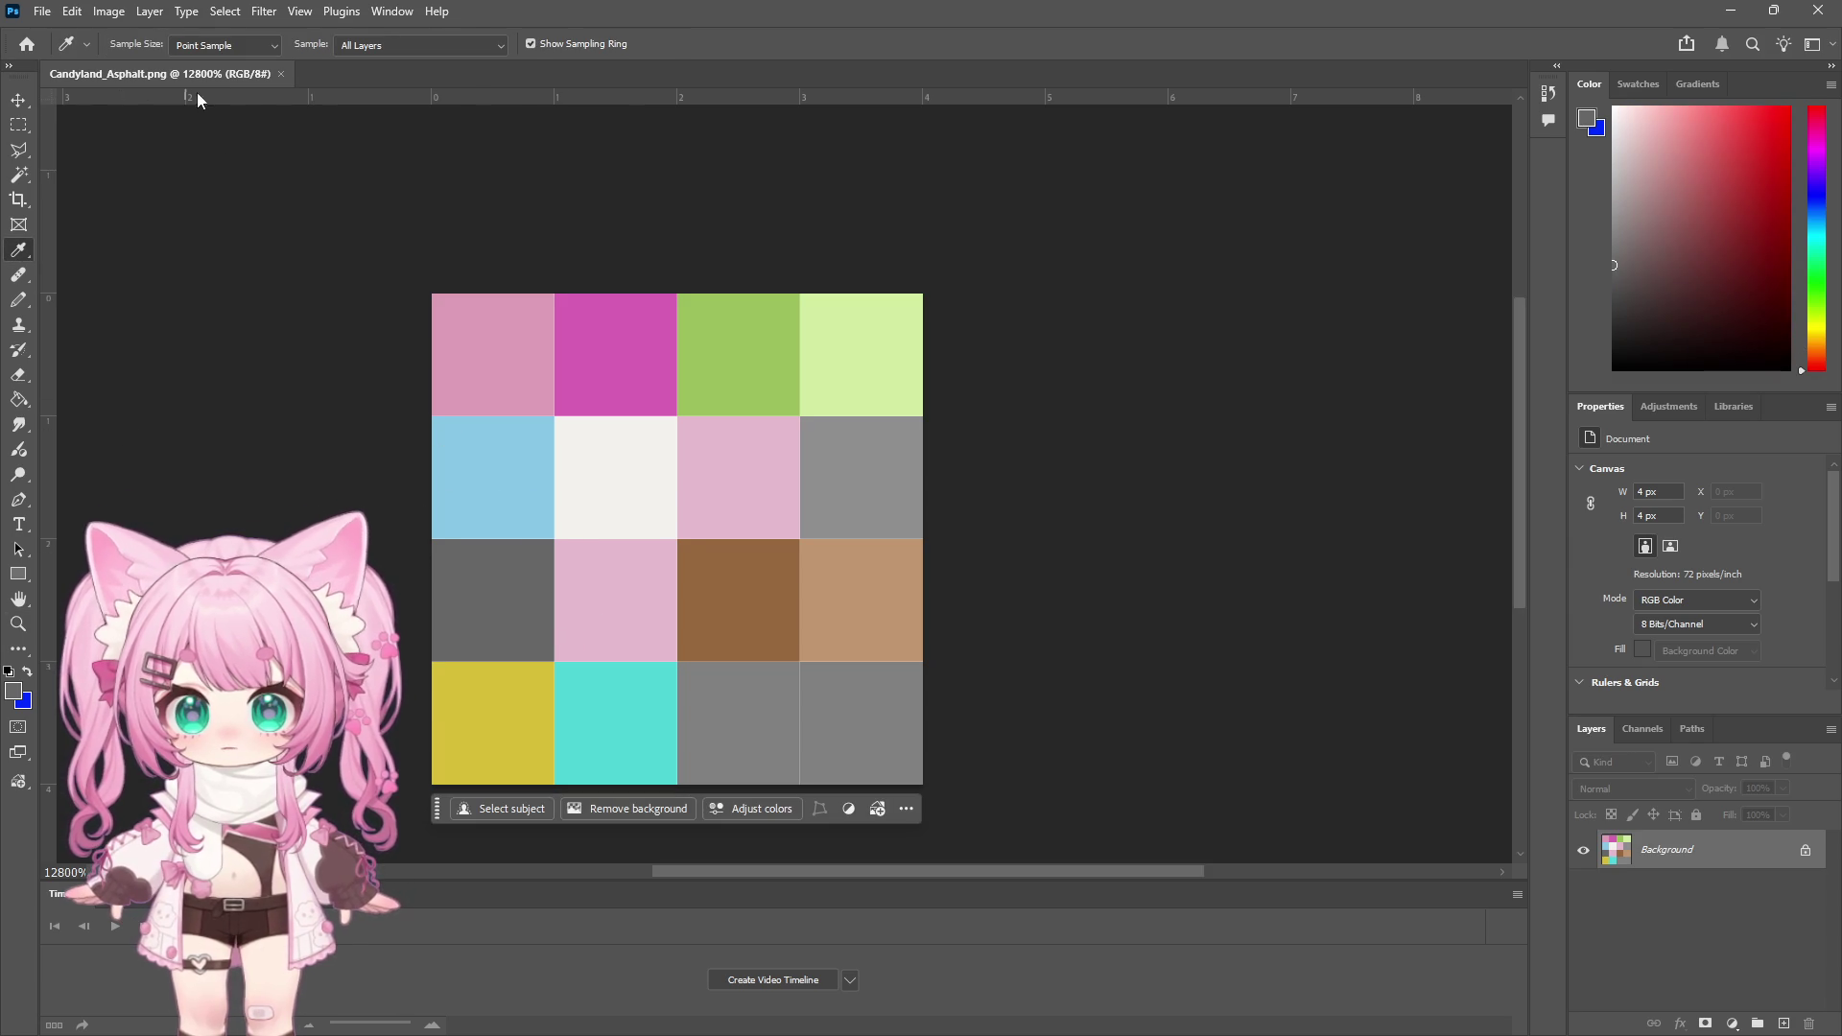
Close Candyland_Asphalt, then show BlueLand_Asphalt in Explorer from Unity and open it in Photoshop
click(281, 73)
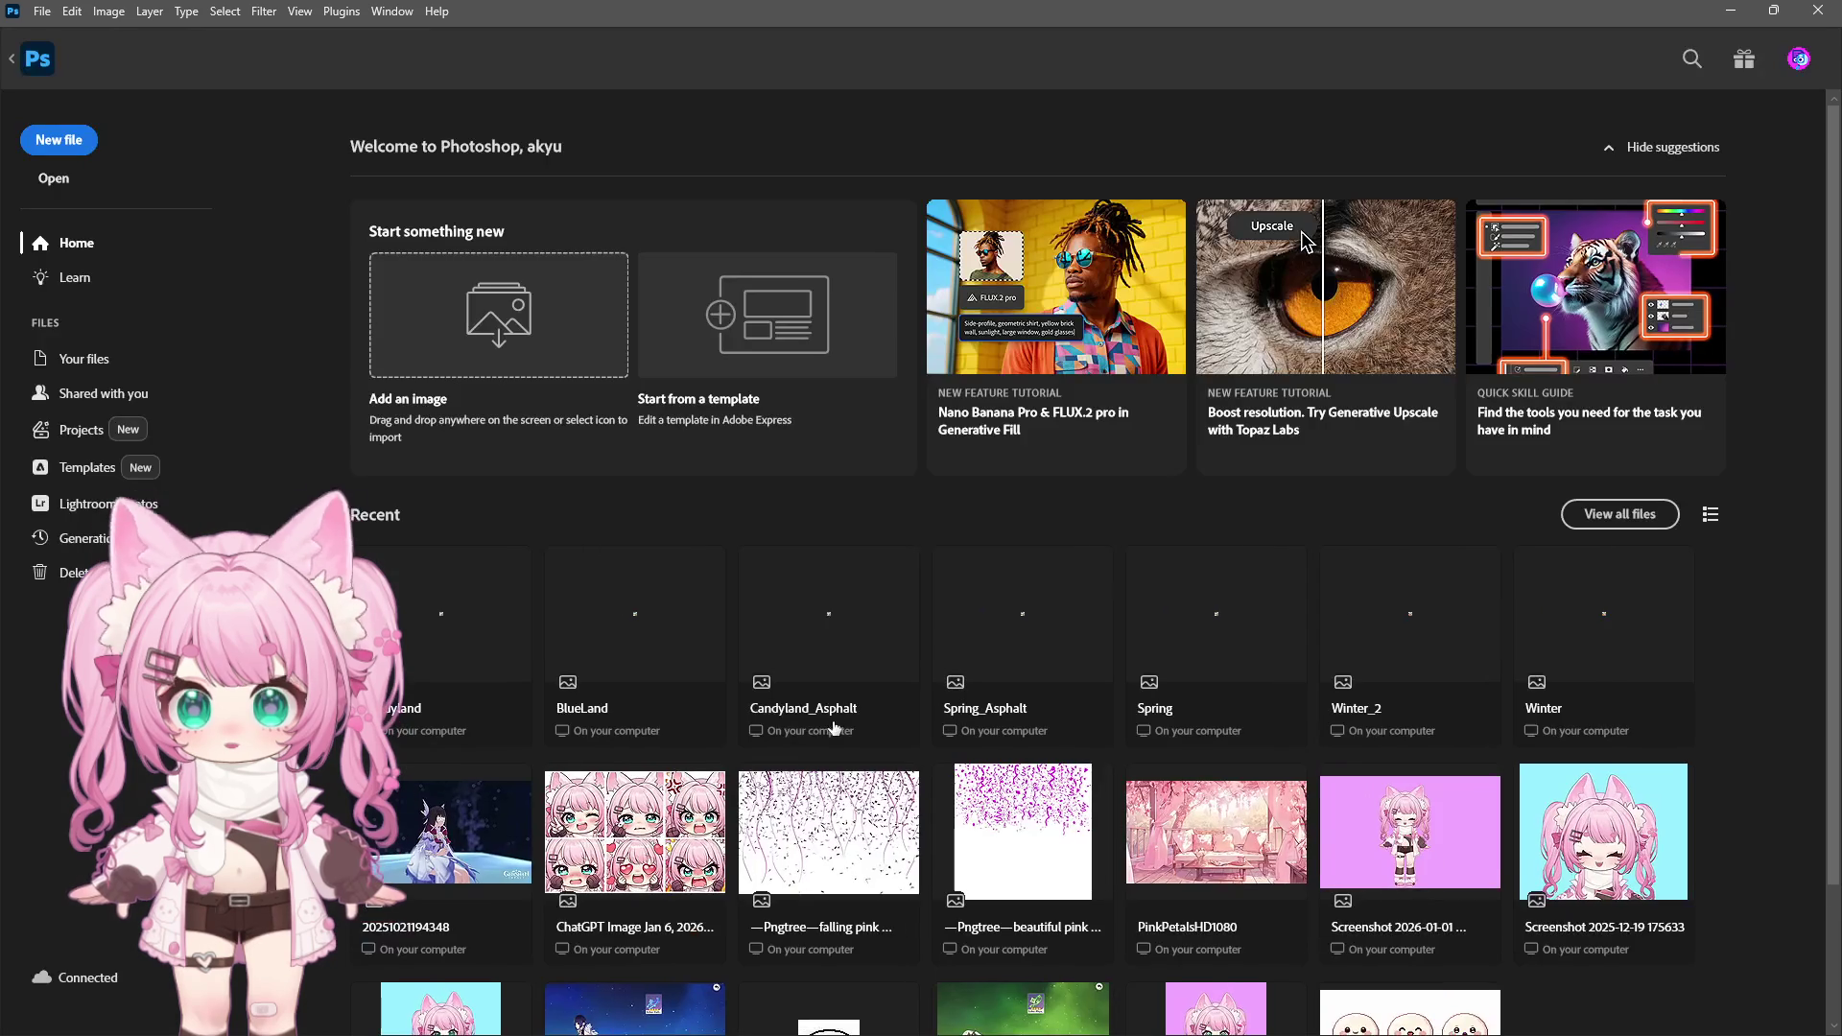
click(1731, 10)
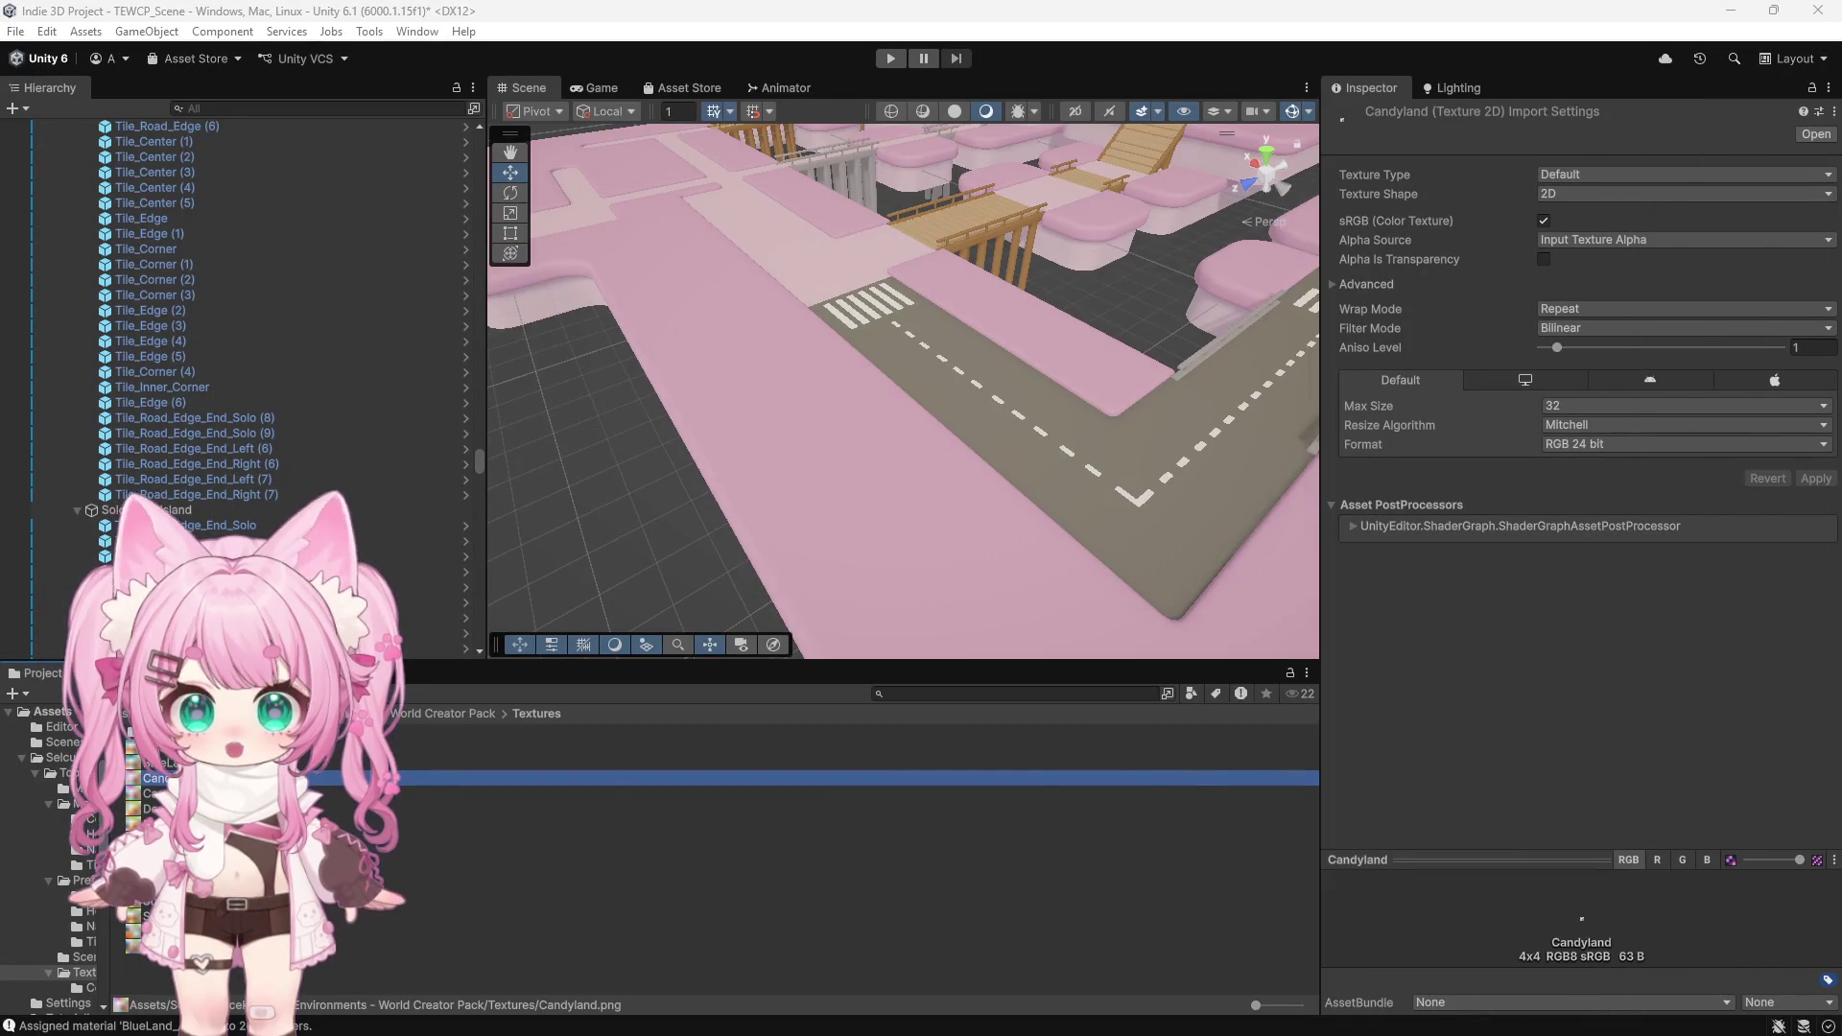
right_click(204, 764)
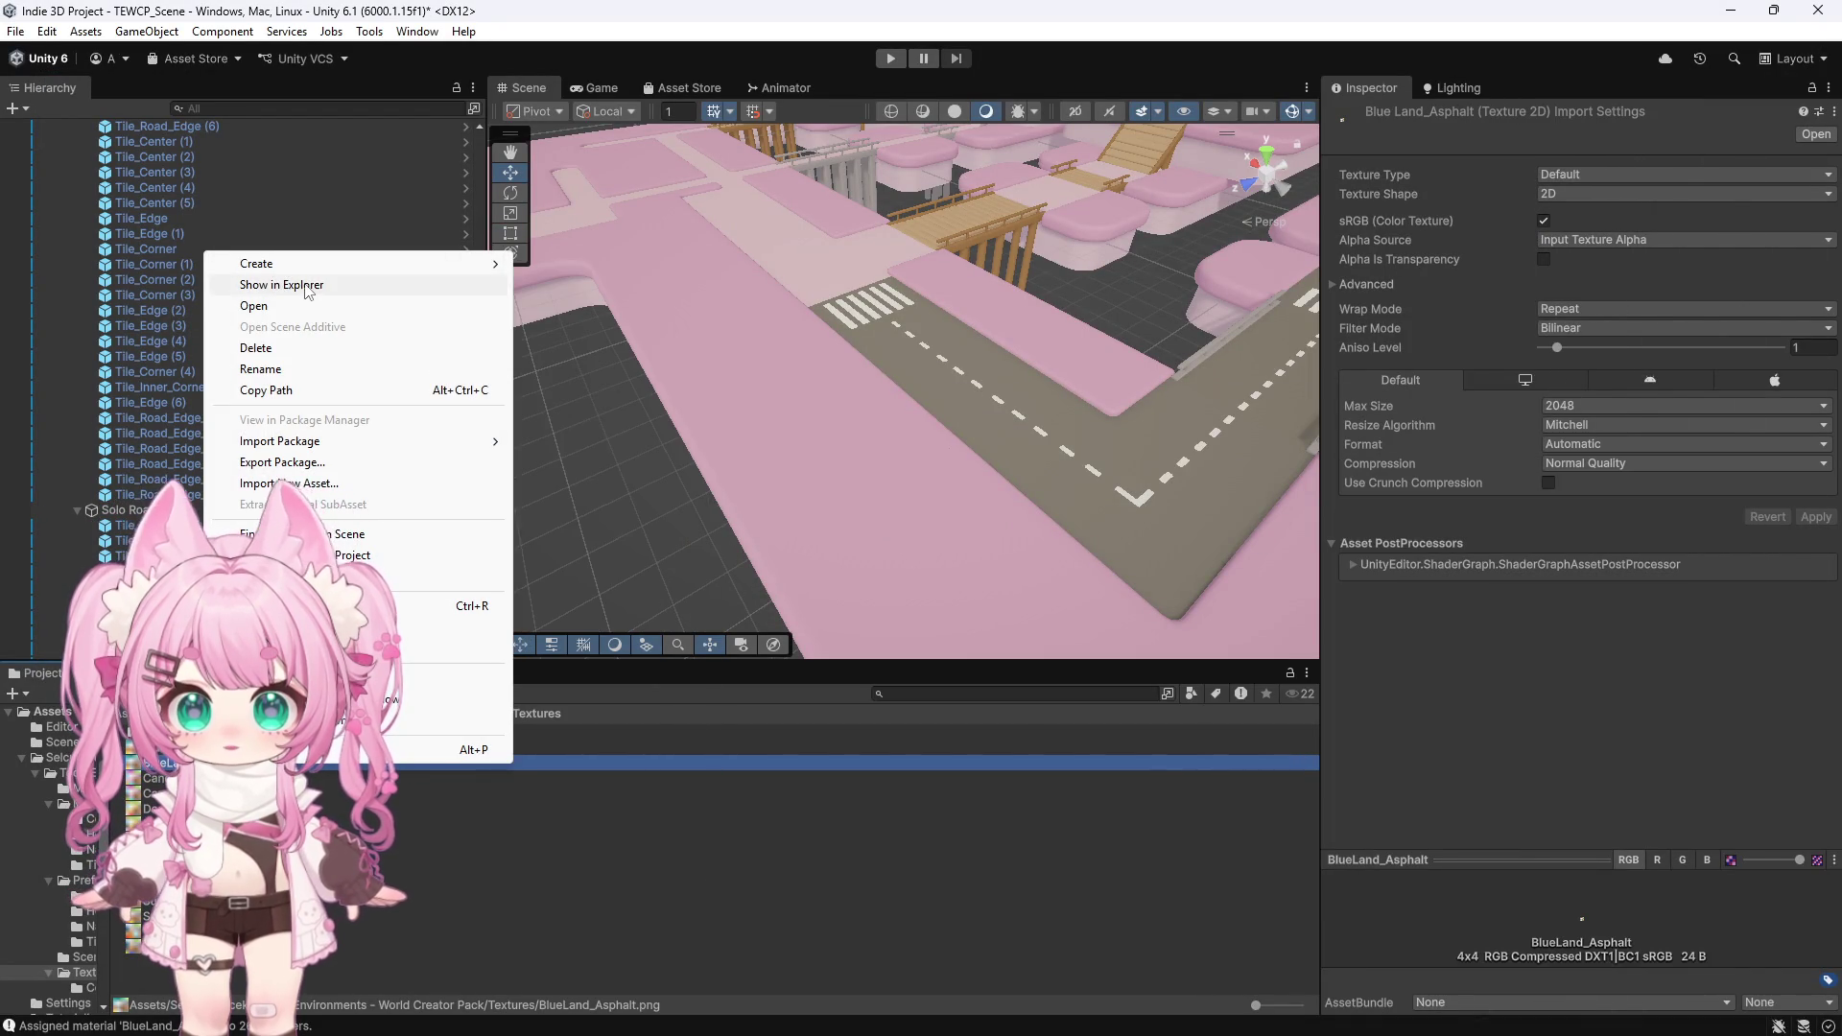
click(305, 288)
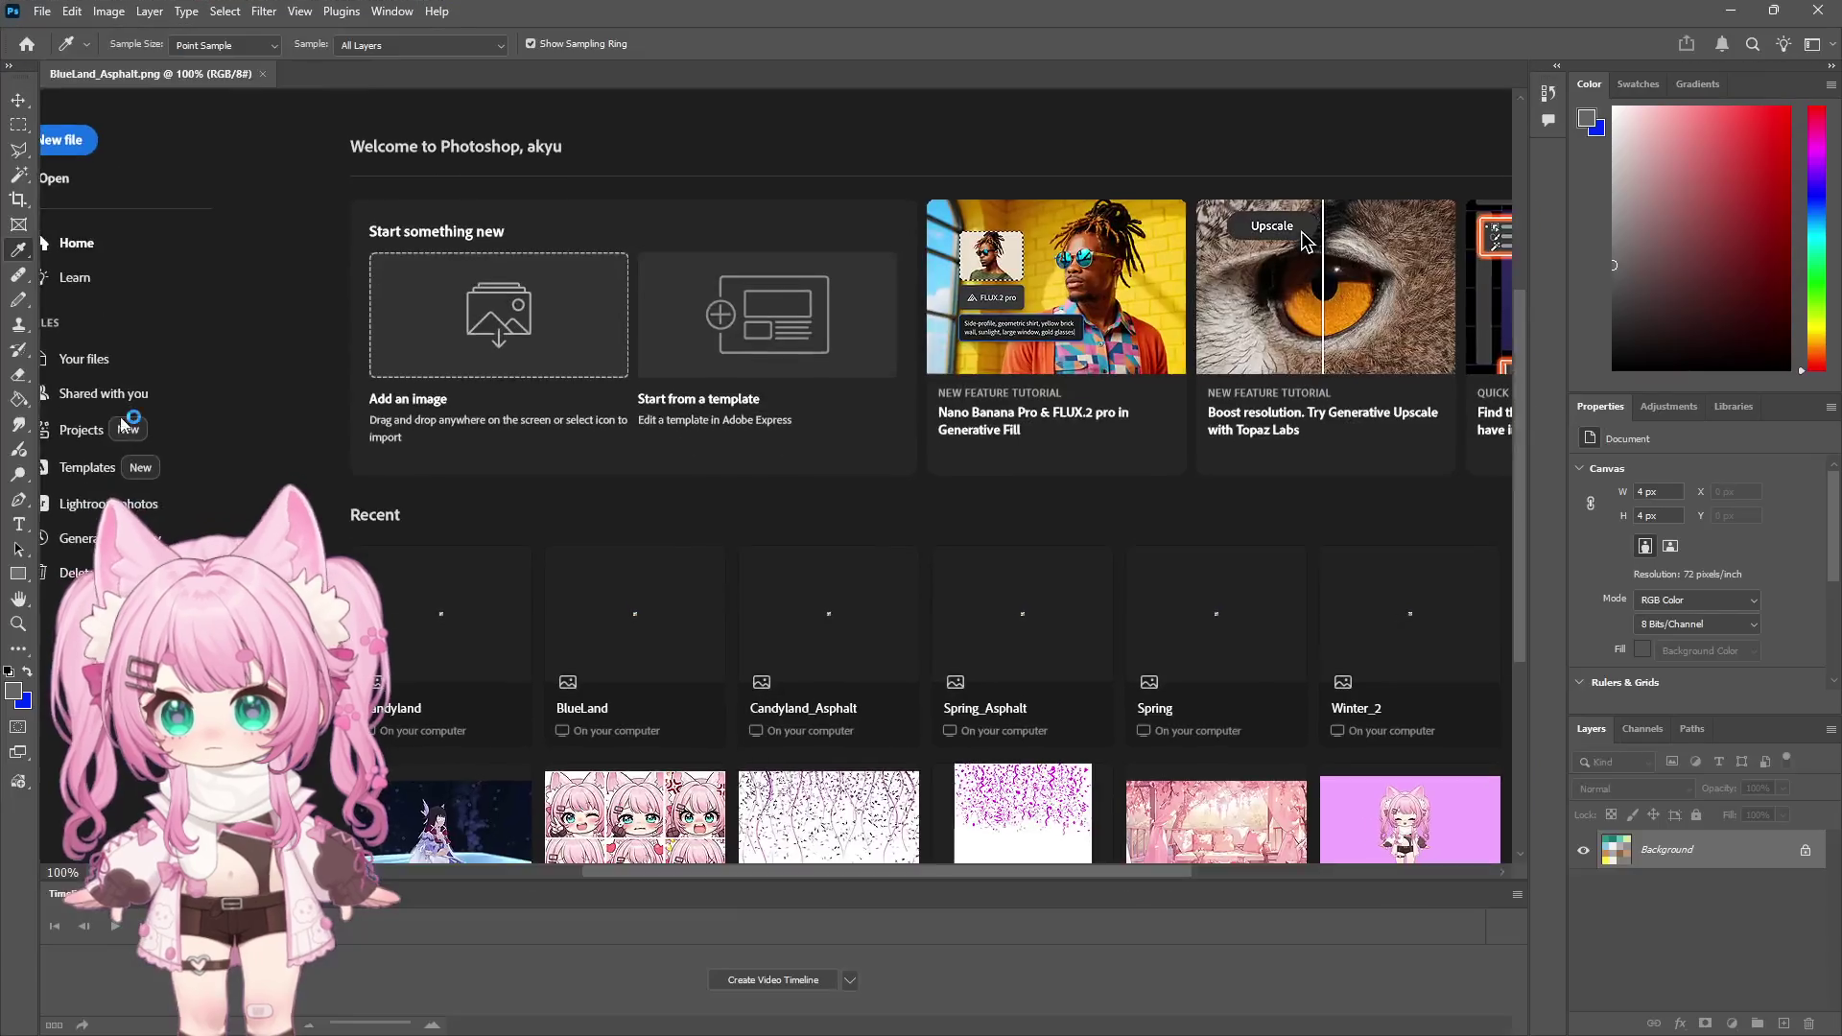
click(17, 629)
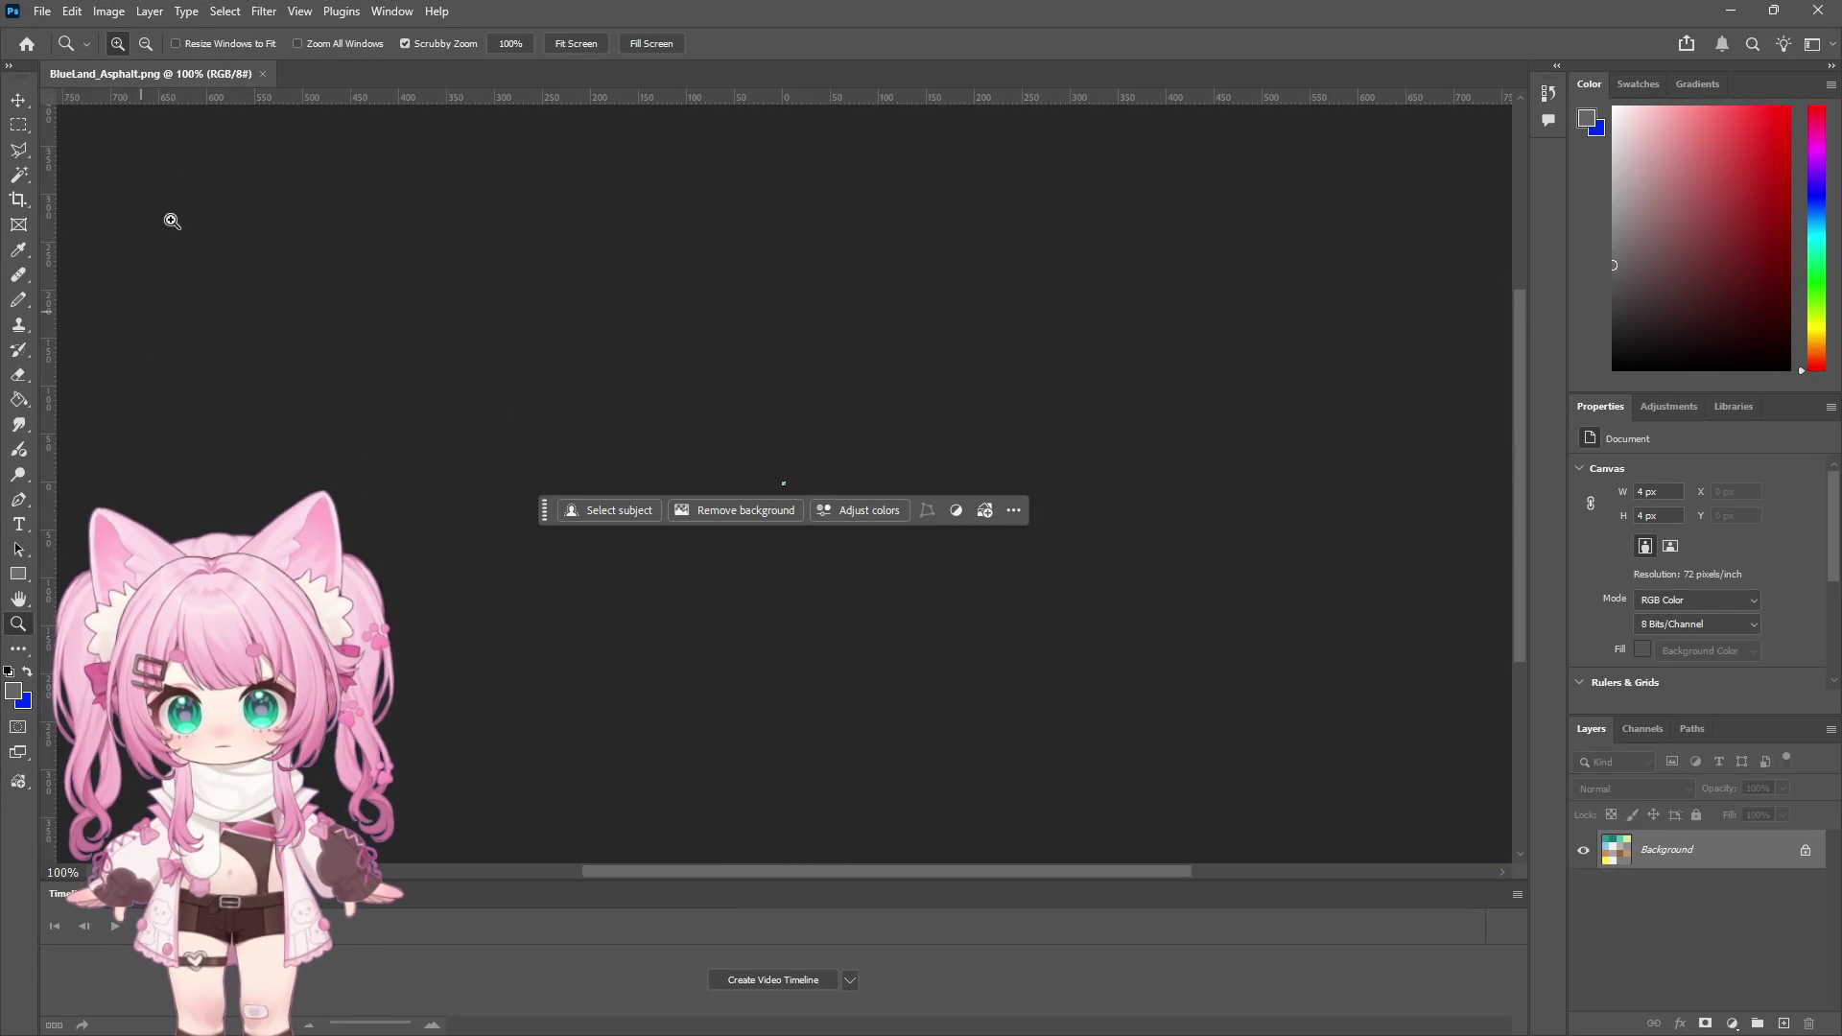
Zoom the 4px BlueLand_Asphalt canvas up into a large 4×4 grid
click(783, 481)
click(781, 480)
click(781, 487)
click(786, 486)
click(796, 483)
drag(800, 482, 742, 463)
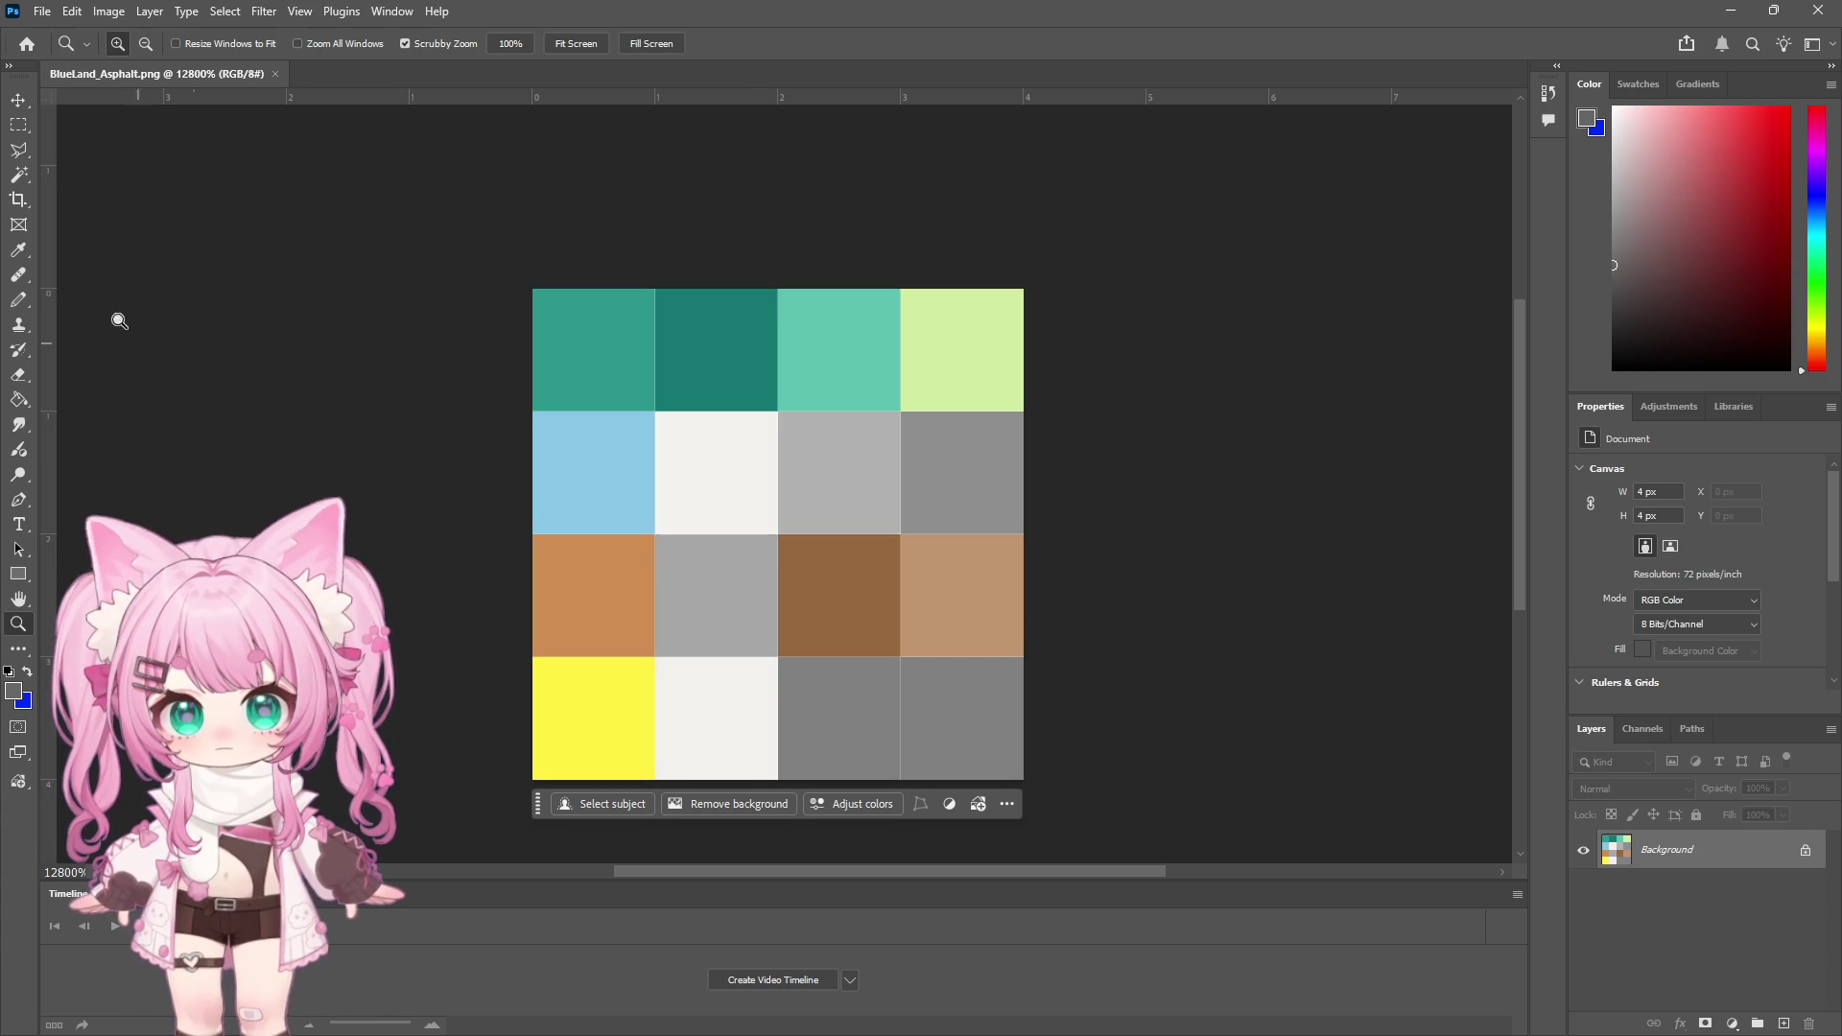
Select the orange cell with the Magic Wand and fill it with dark grey
click(19, 175)
click(223, 12)
click(254, 201)
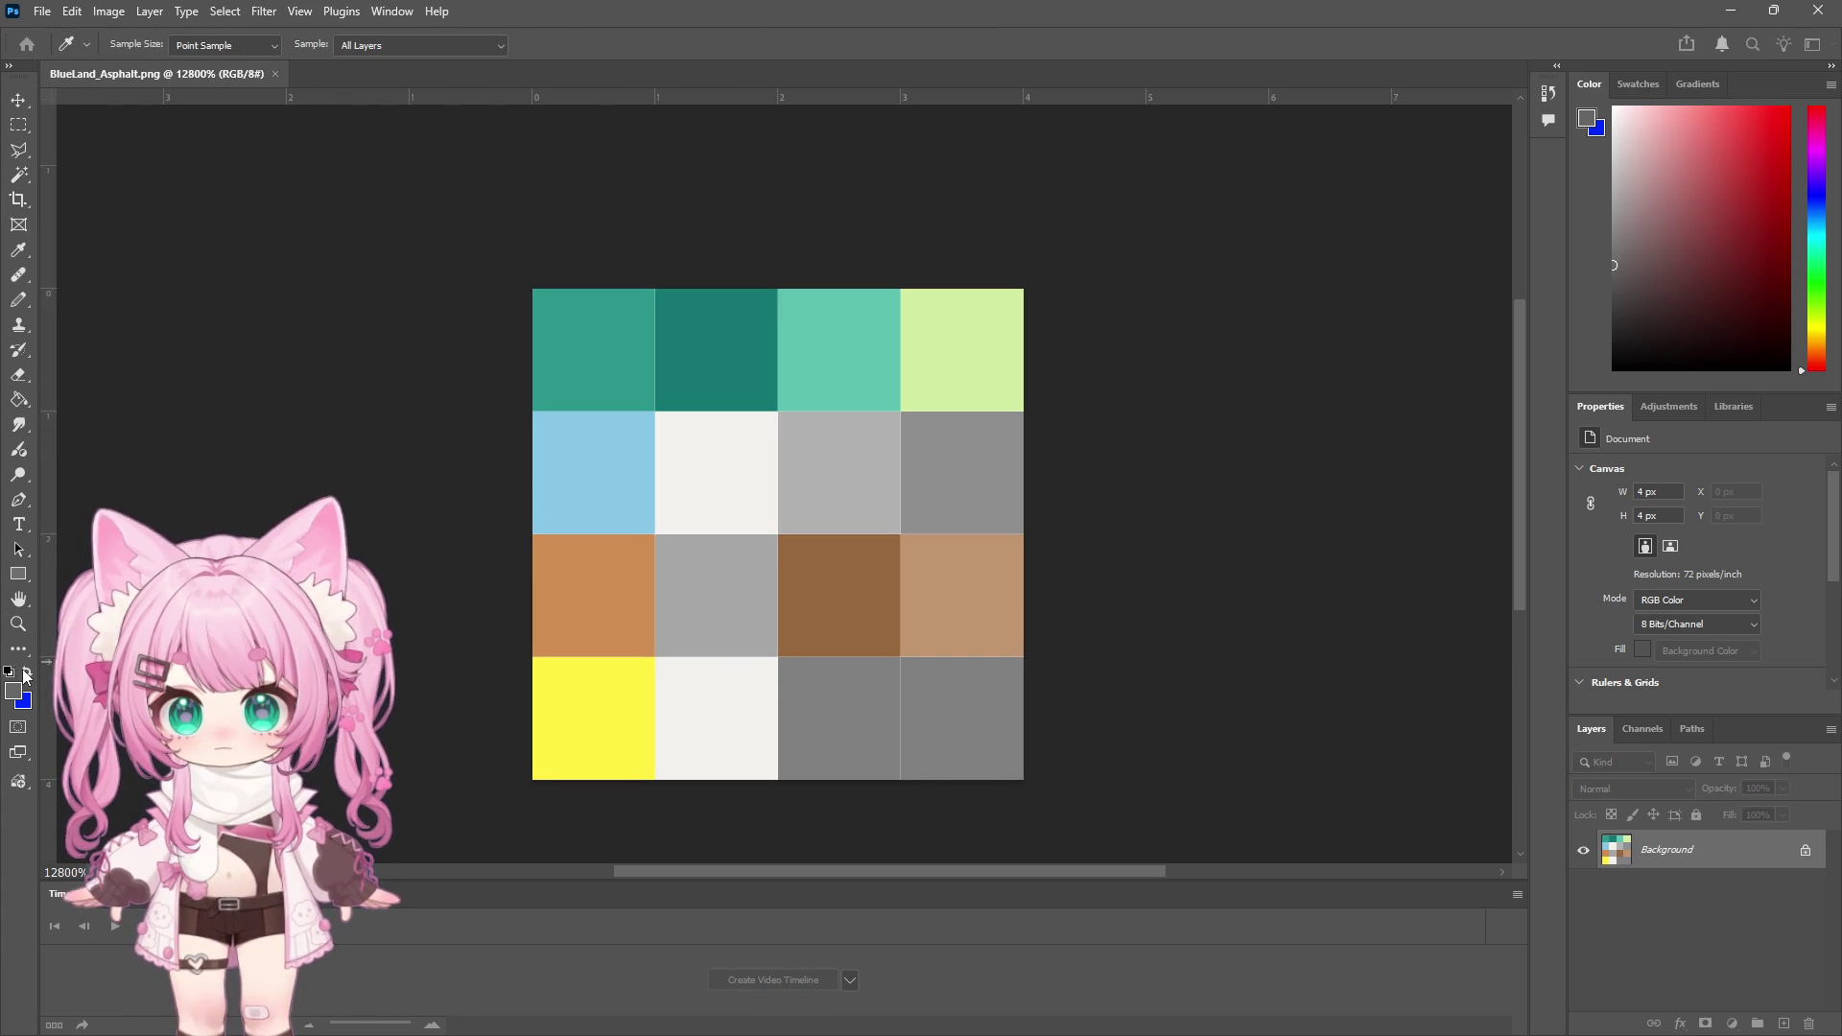
key(w)
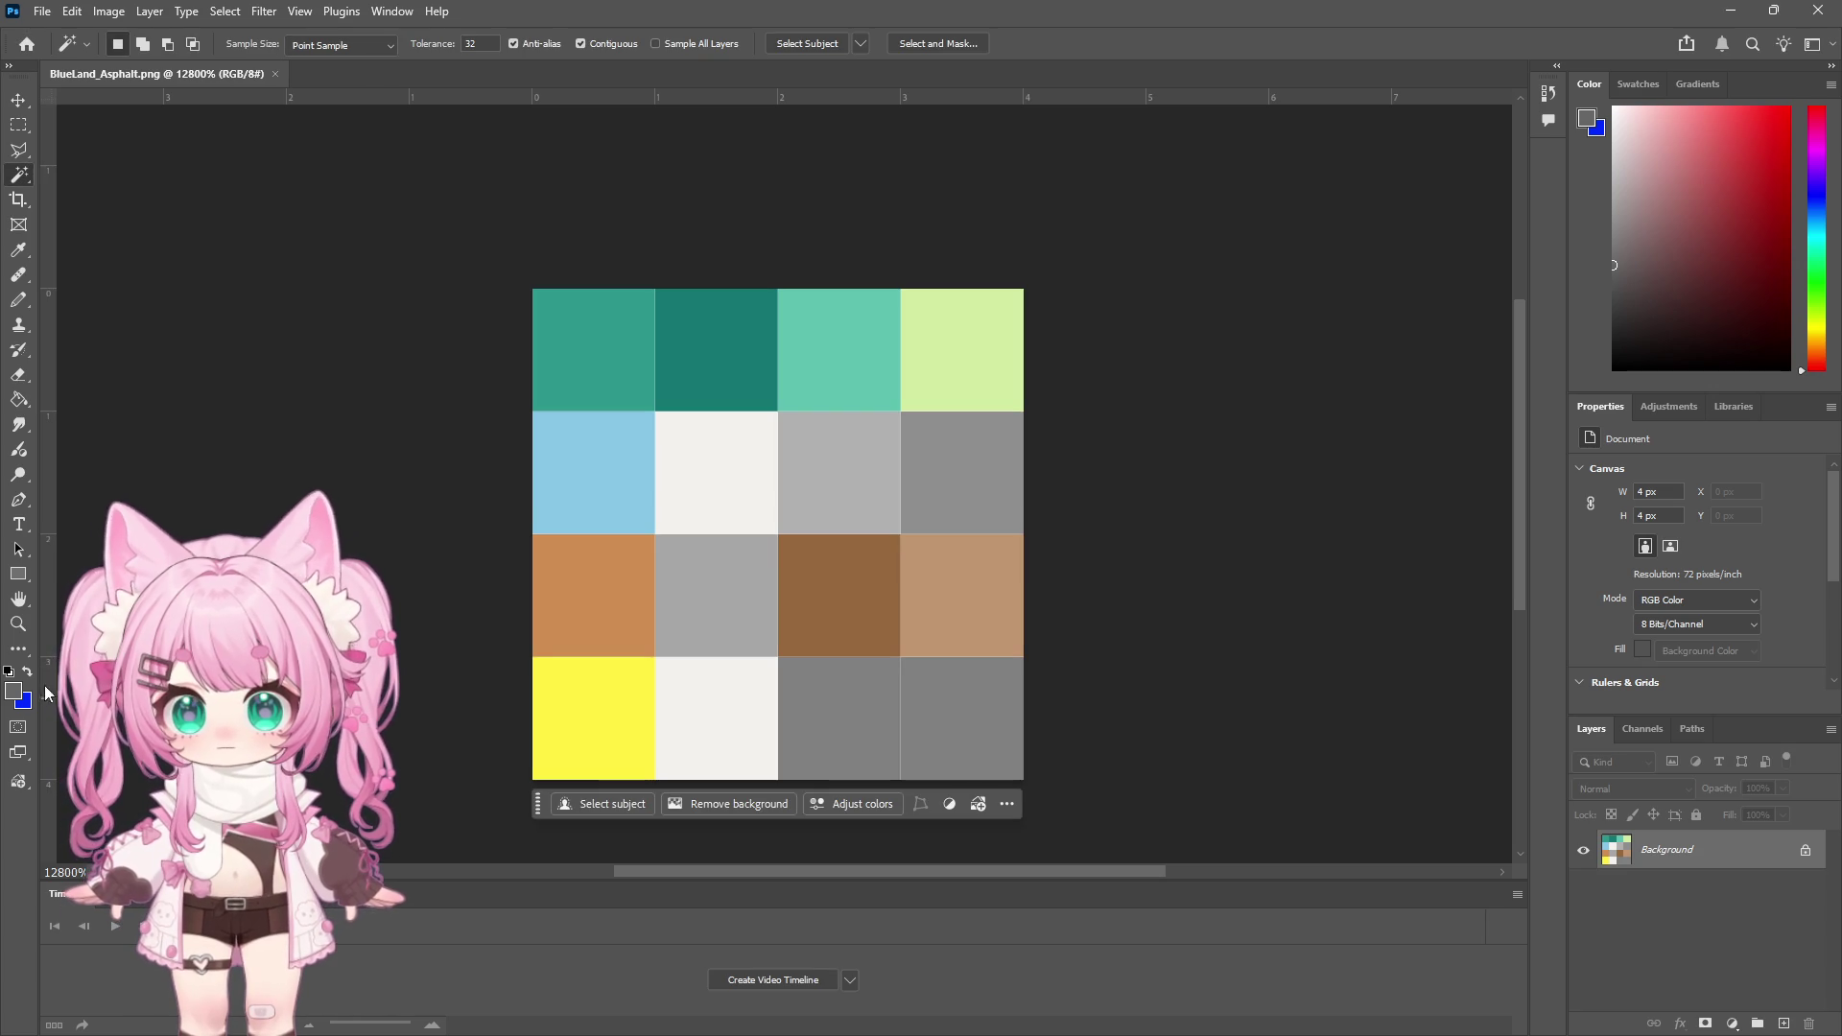
click(27, 672)
click(225, 11)
click(237, 204)
key(i)
click(596, 556)
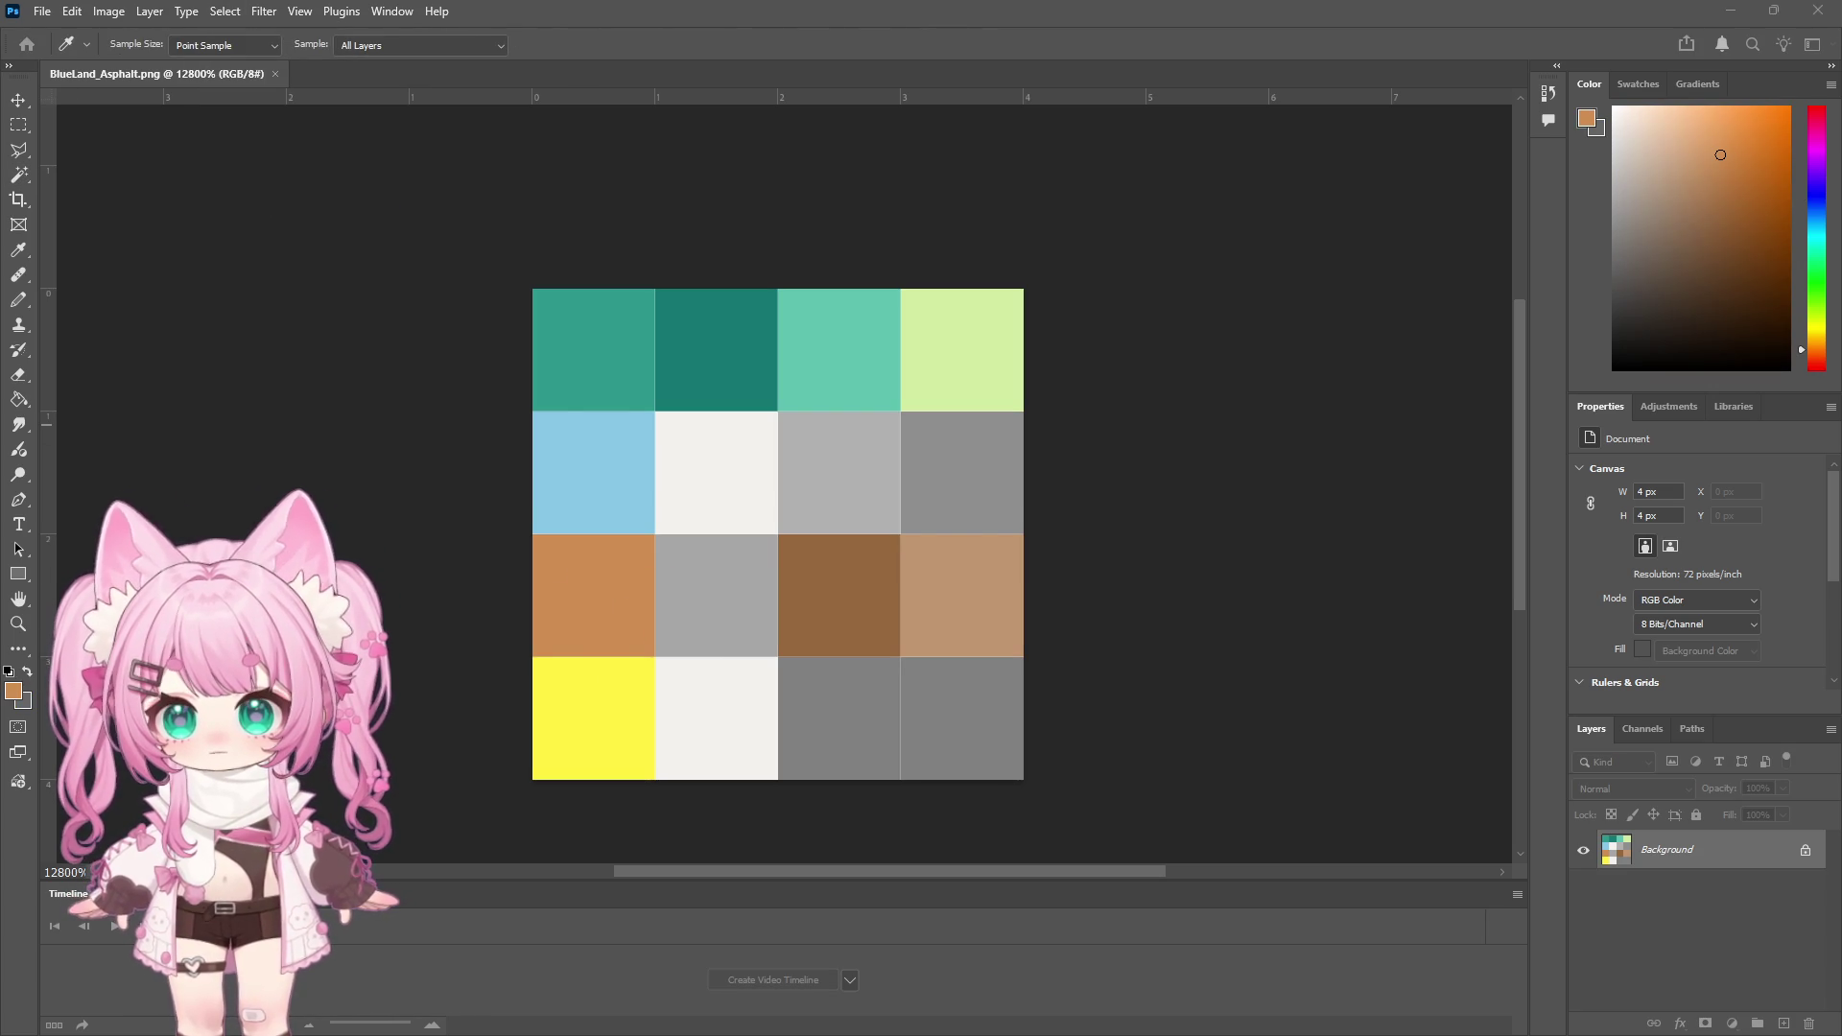
key(w)
click(594, 594)
click(26, 672)
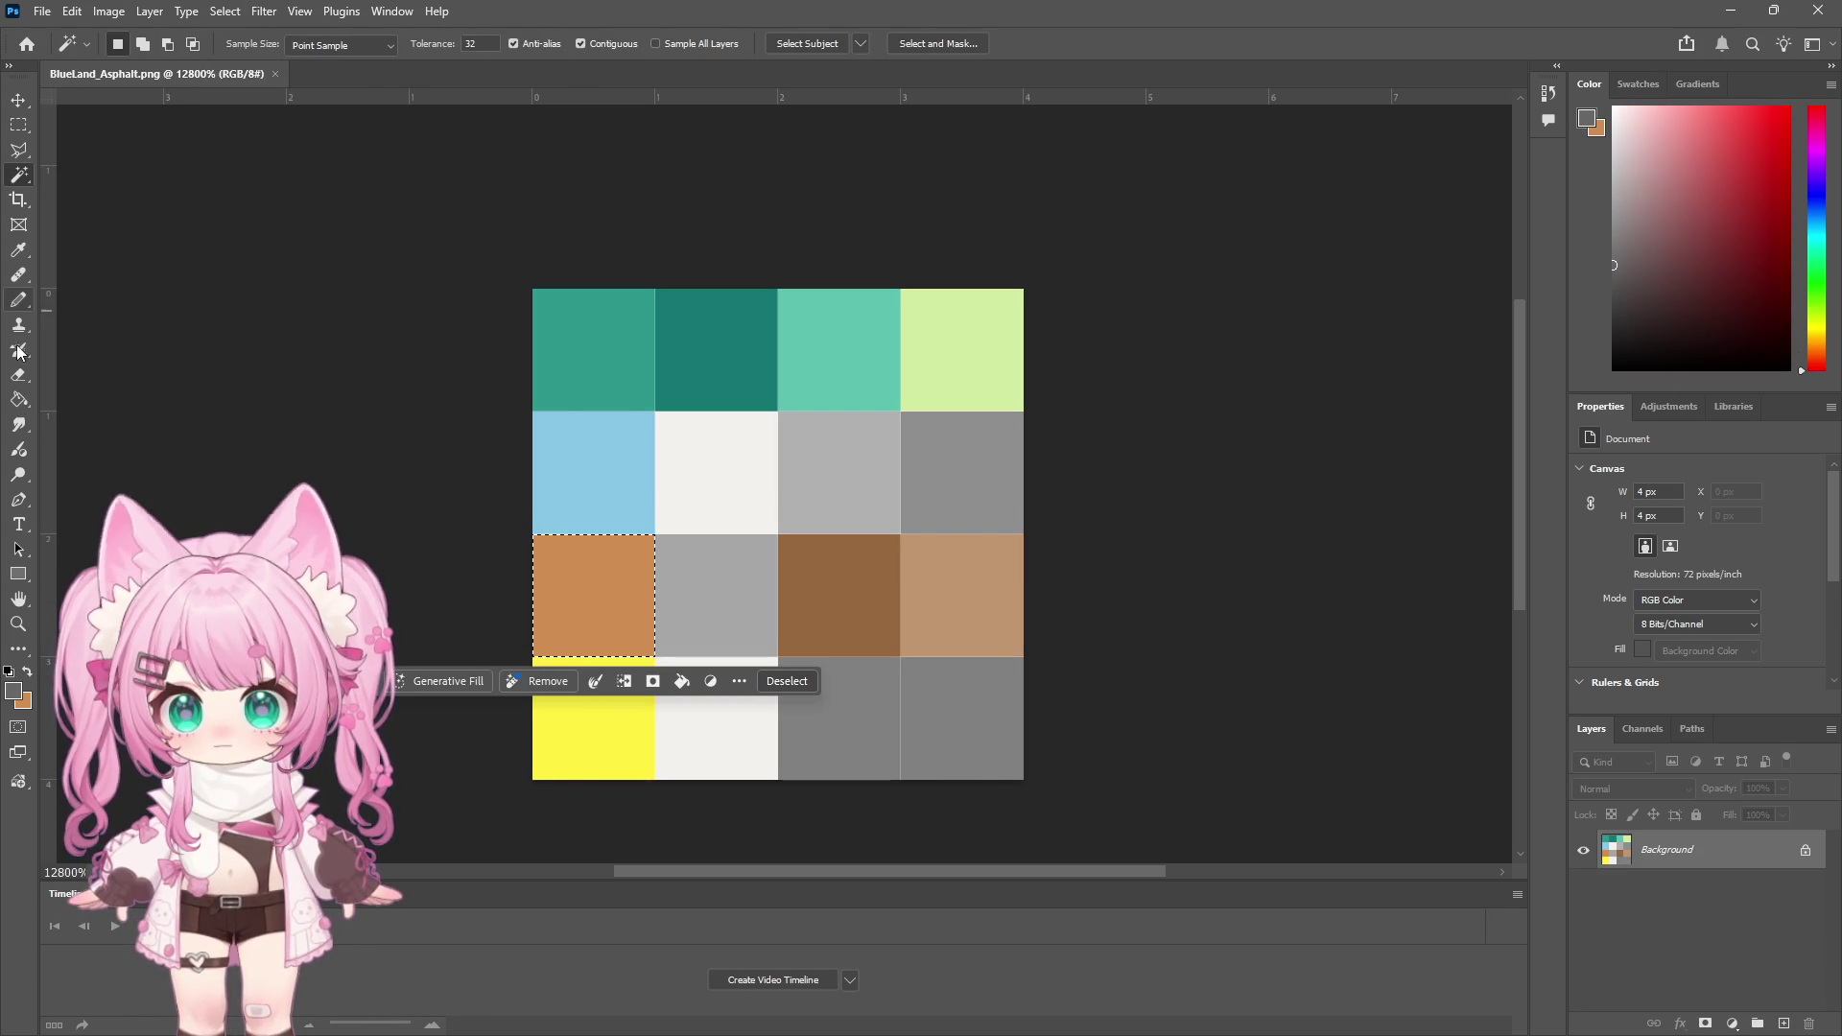
click(19, 399)
click(596, 633)
Save a copy of BlueLand_Asphalt as PNG and return to Unity
key(m)
click(42, 12)
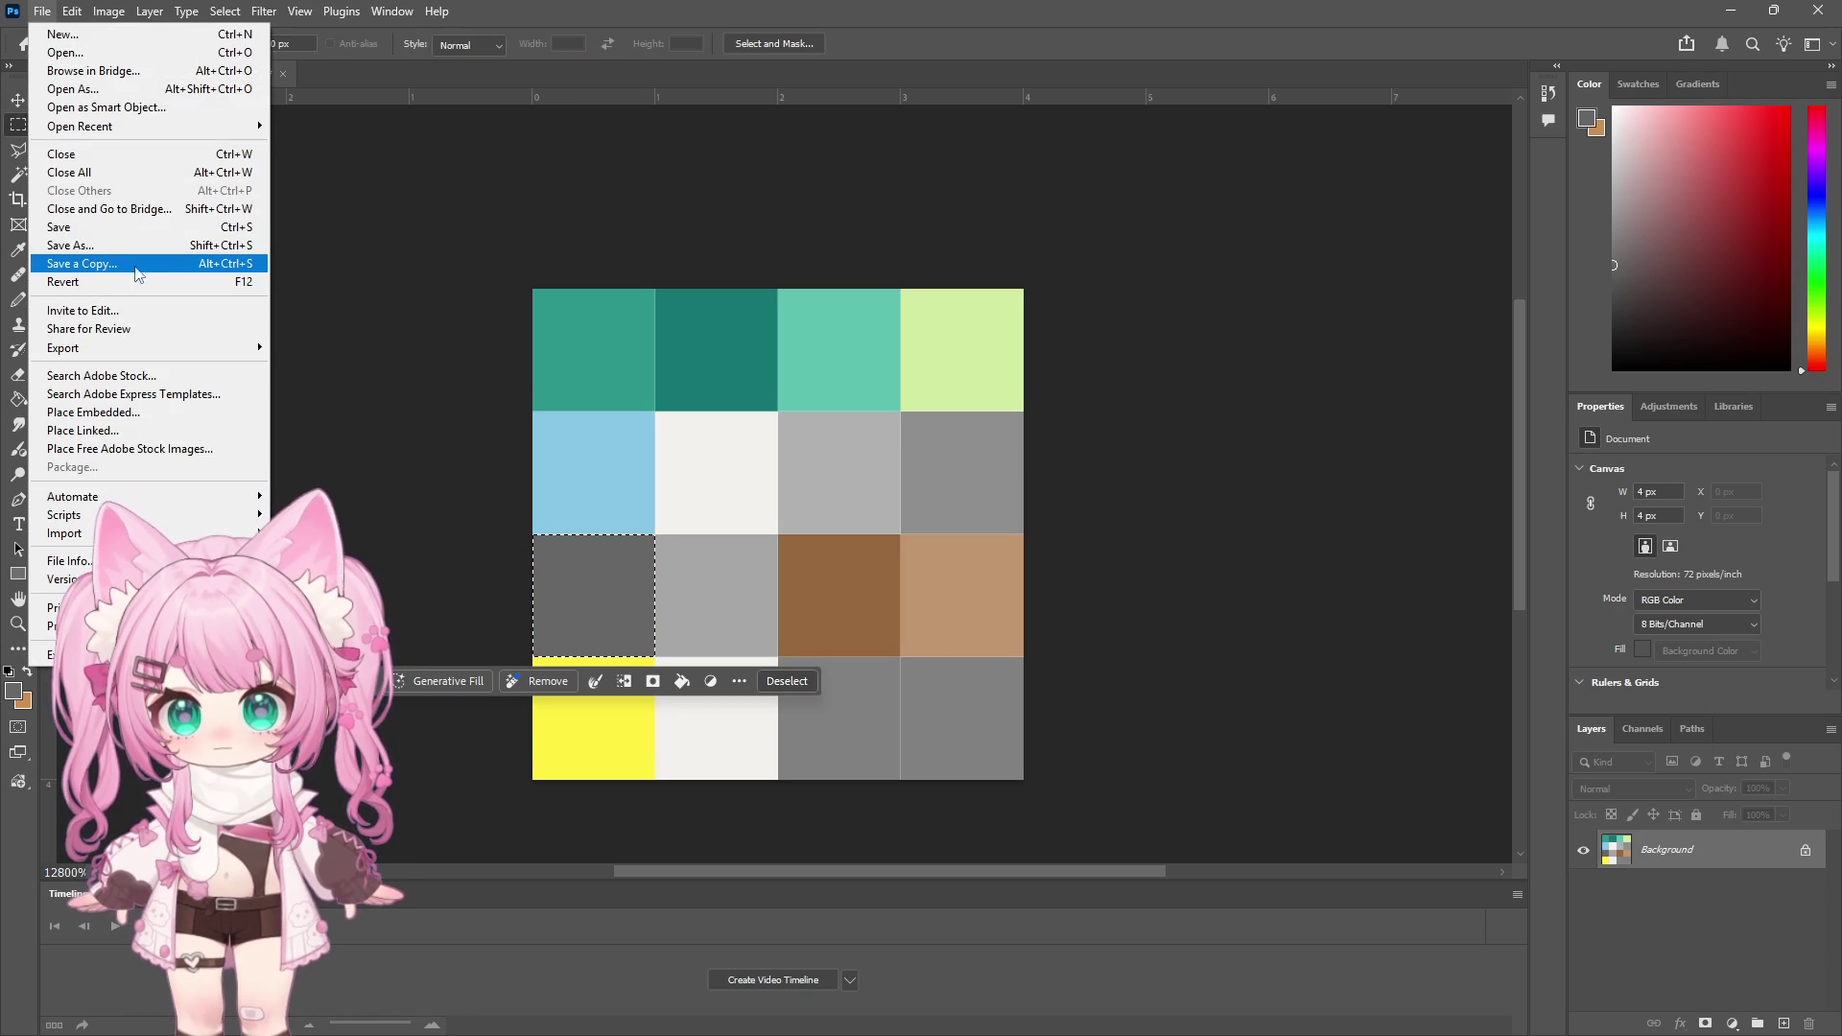
click(136, 266)
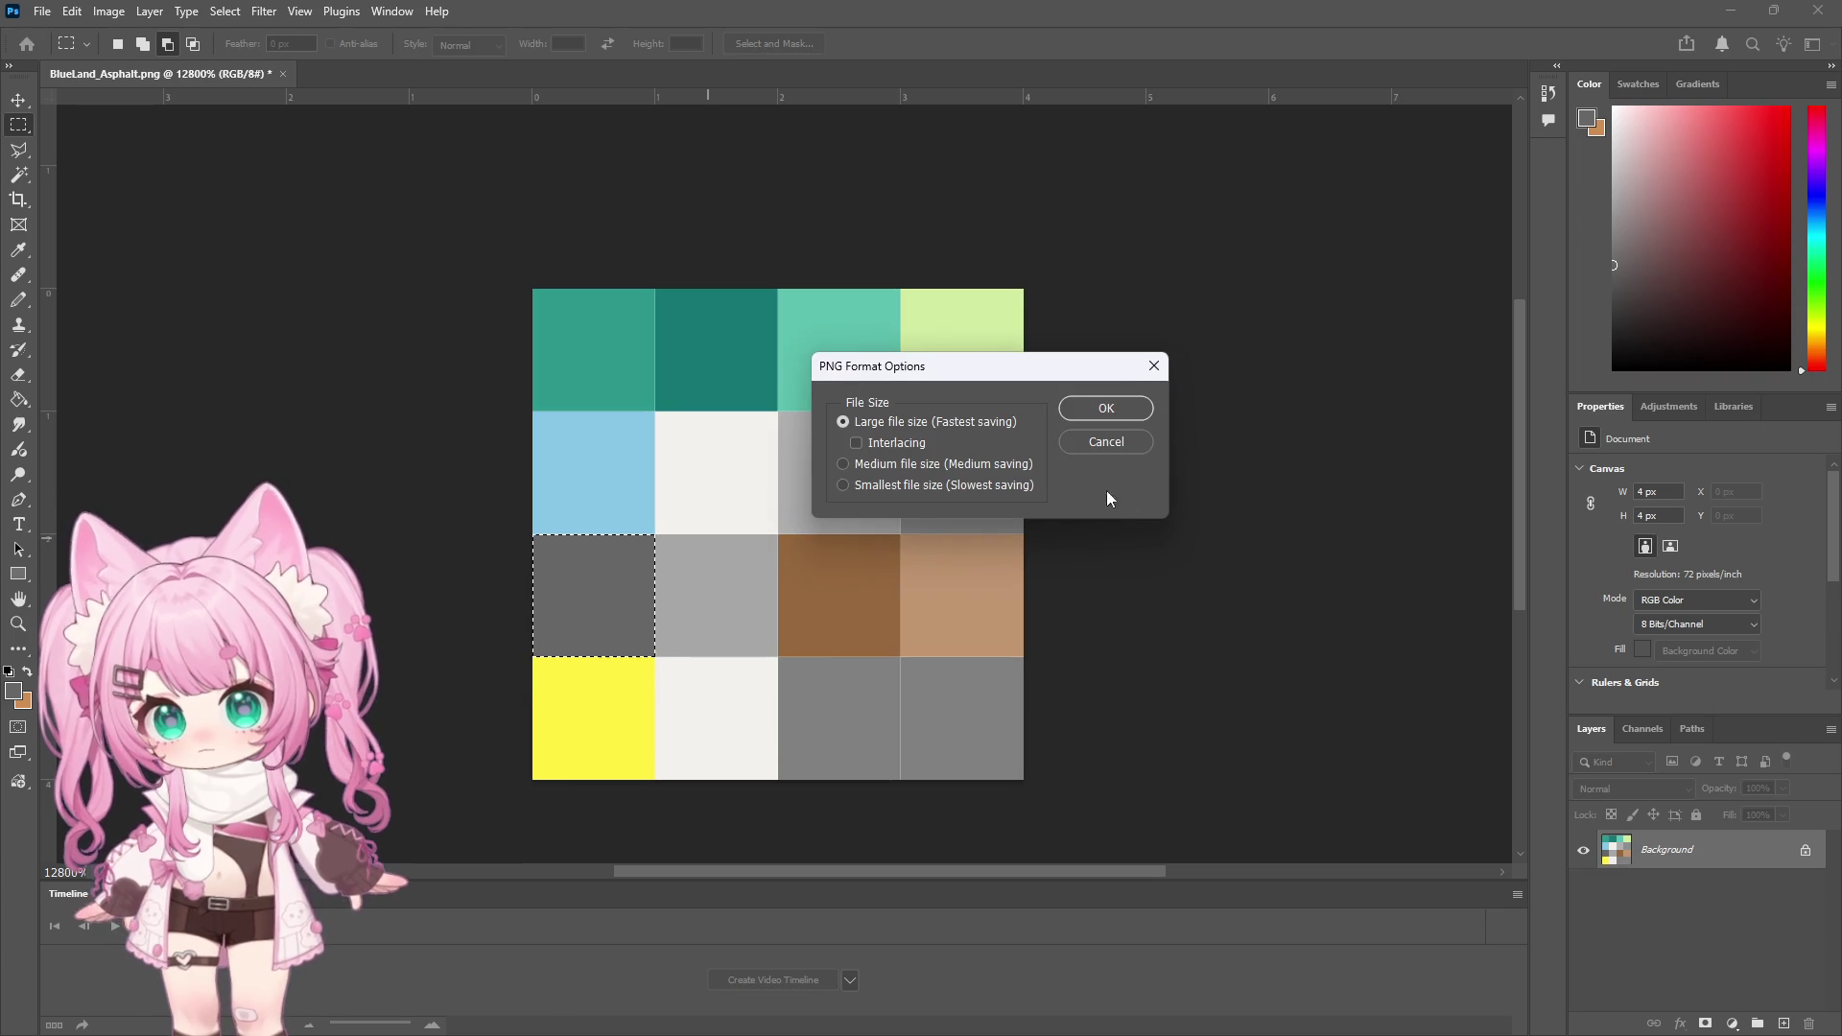
click(1105, 414)
click(1738, 17)
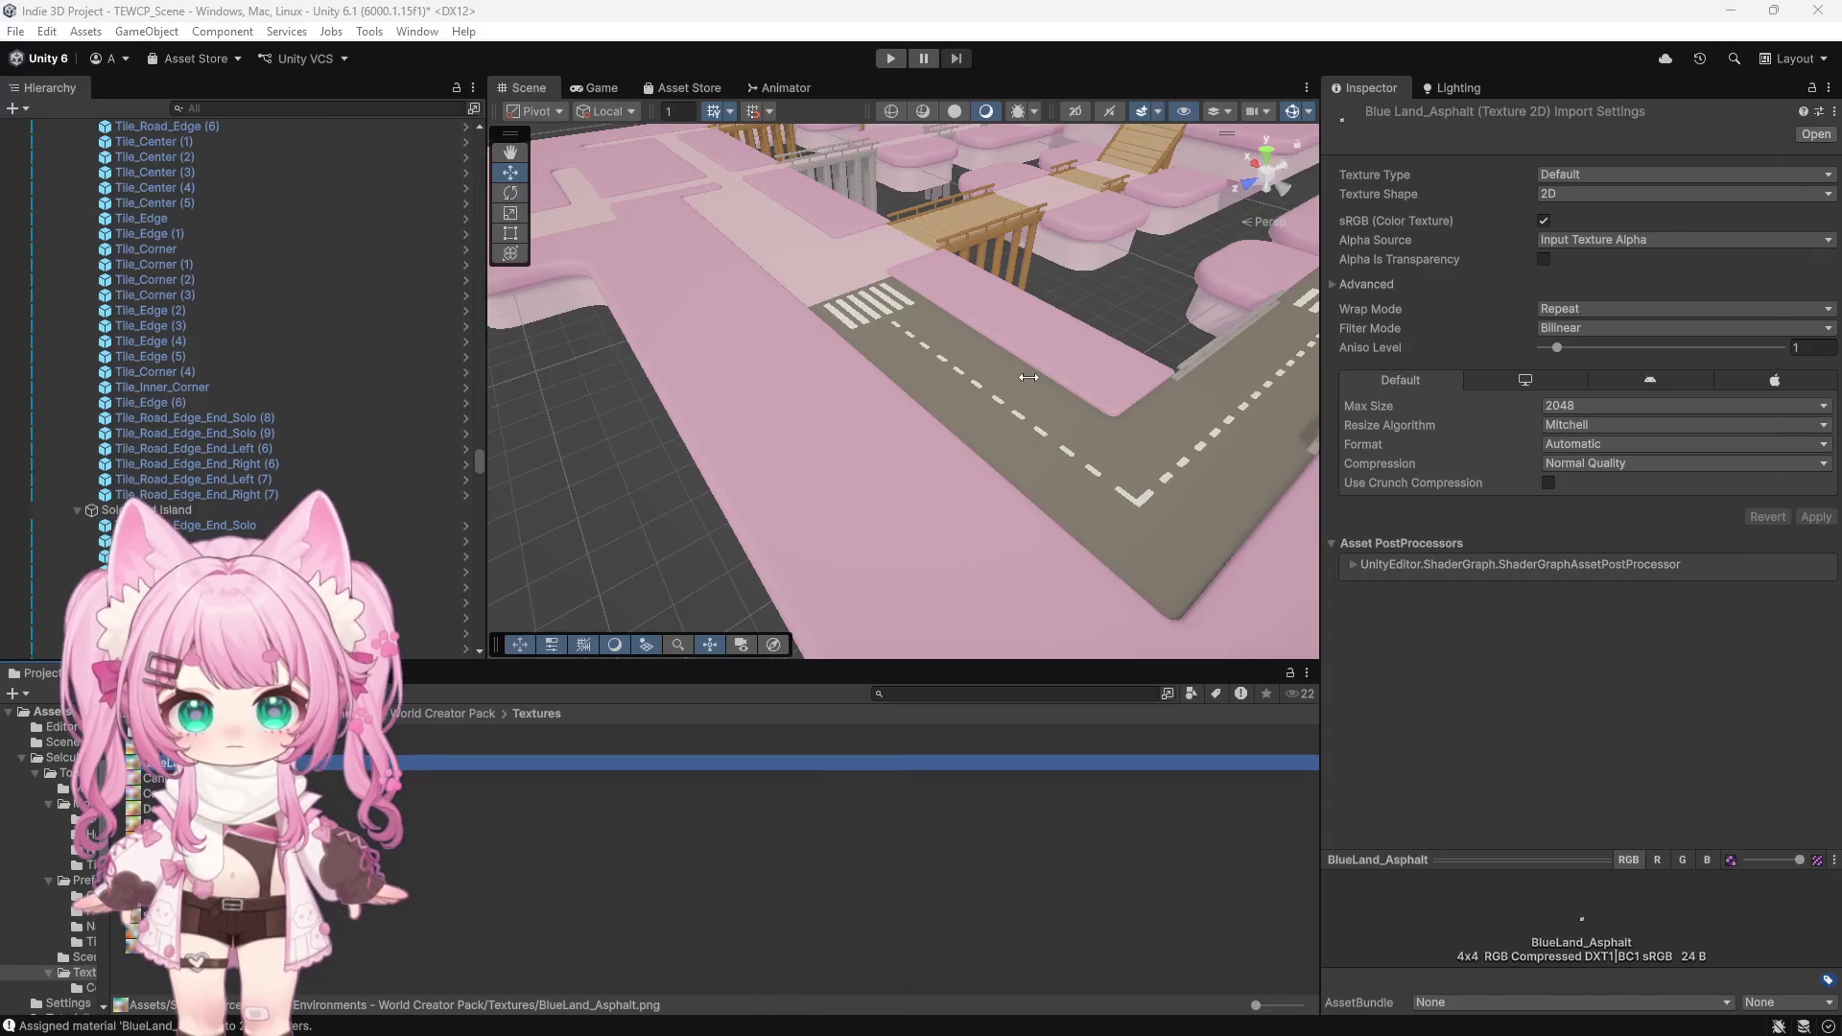
Zoom out, pan the Scene view to the teal island, and select Tile_Road_Corner (5)
scroll(down, 3)
scroll(down, 3)
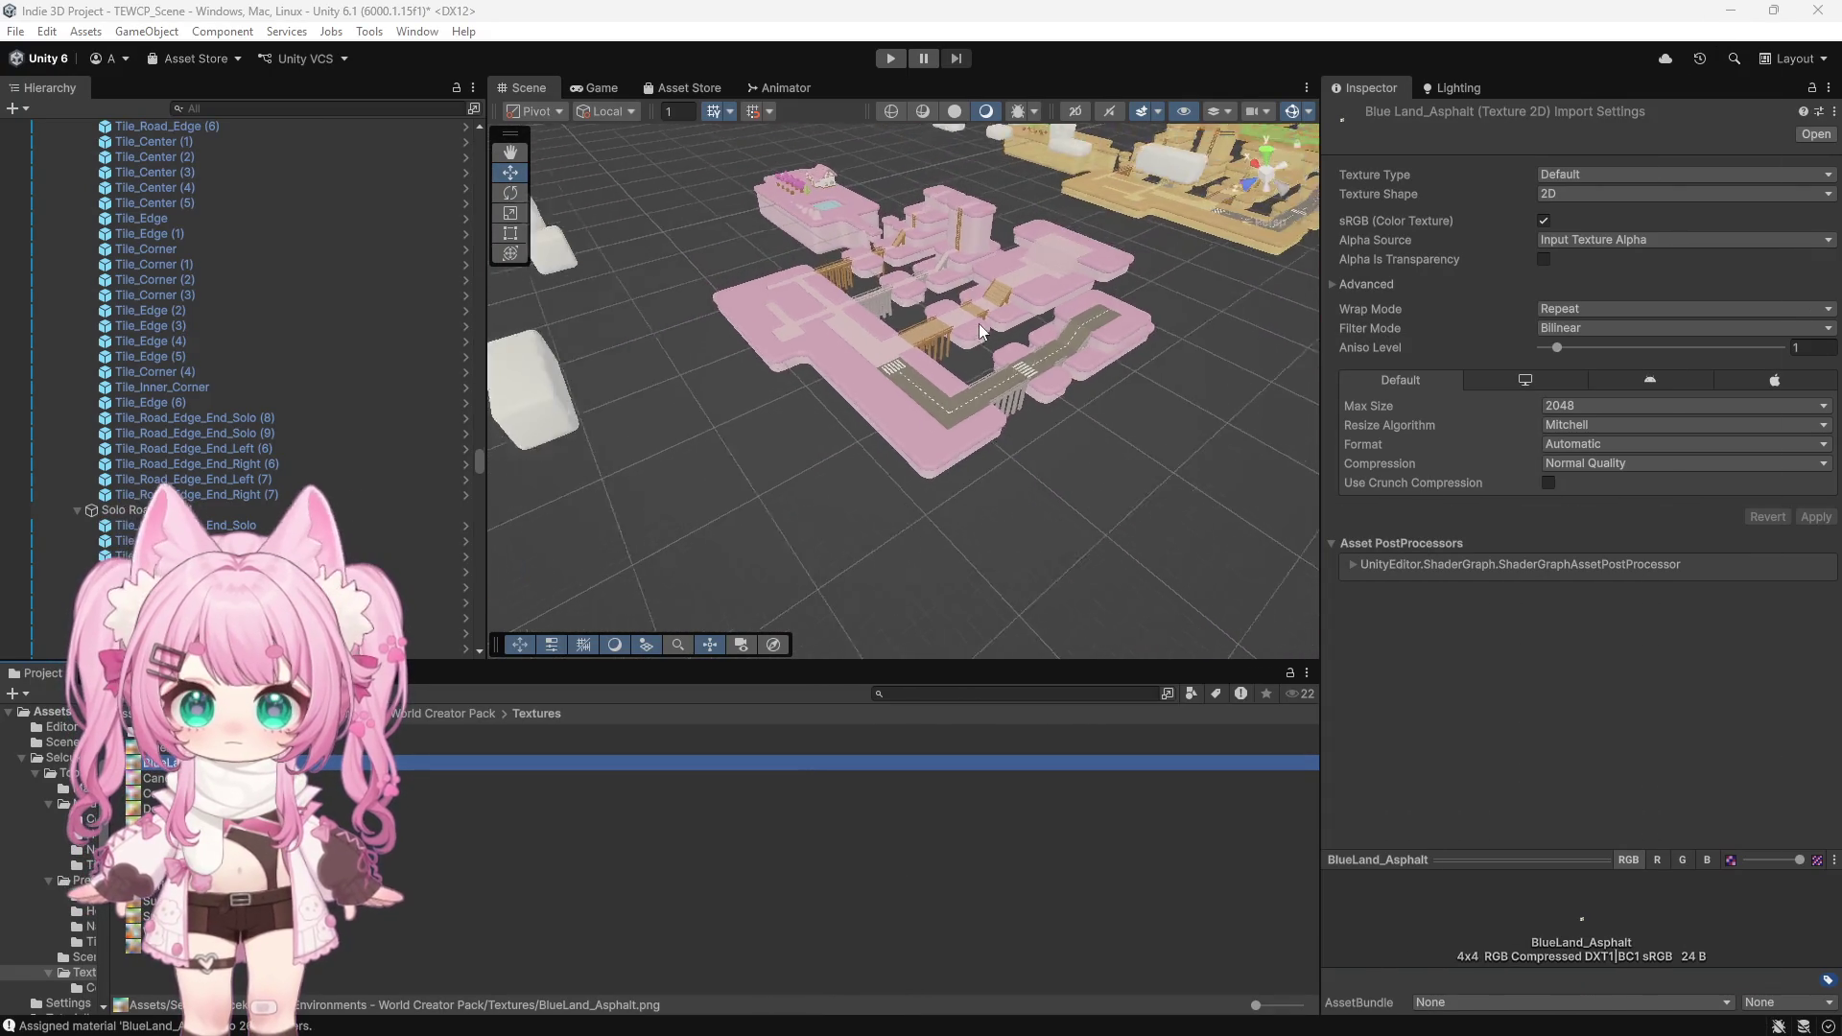
click(510, 151)
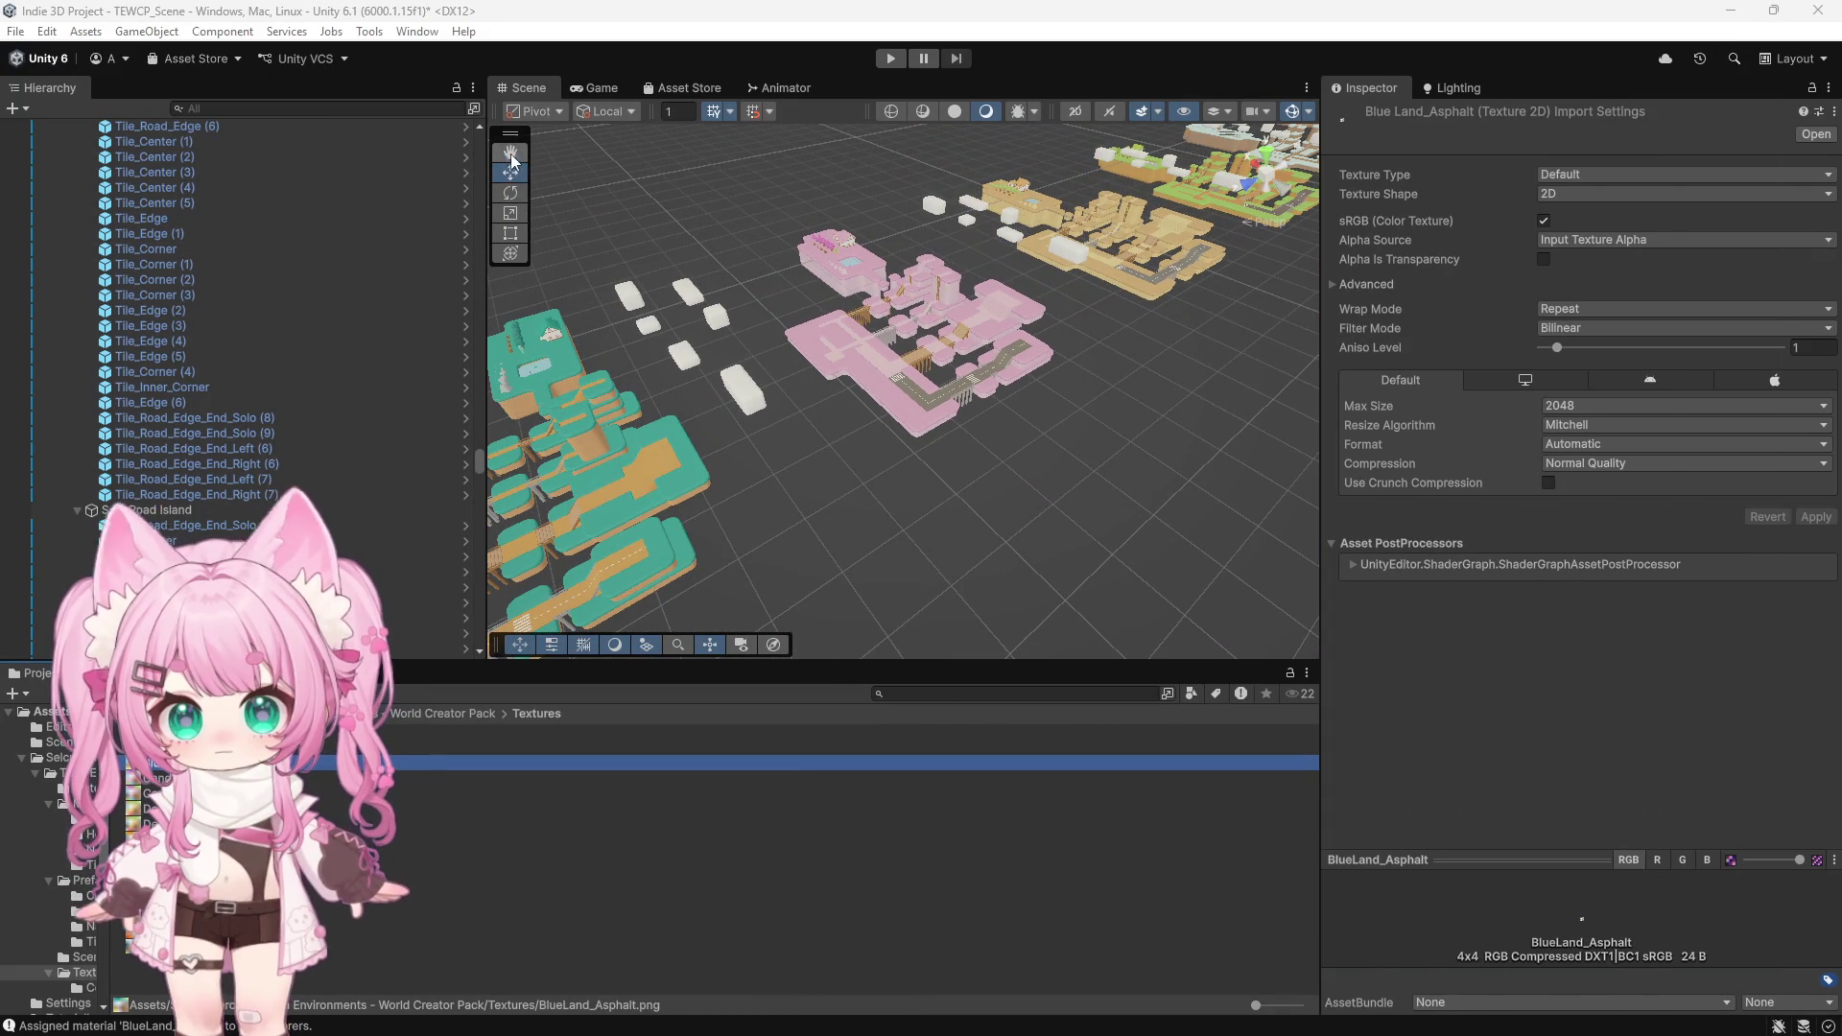
drag(676, 547, 924, 448)
scroll(up, 3)
scroll(up, 3)
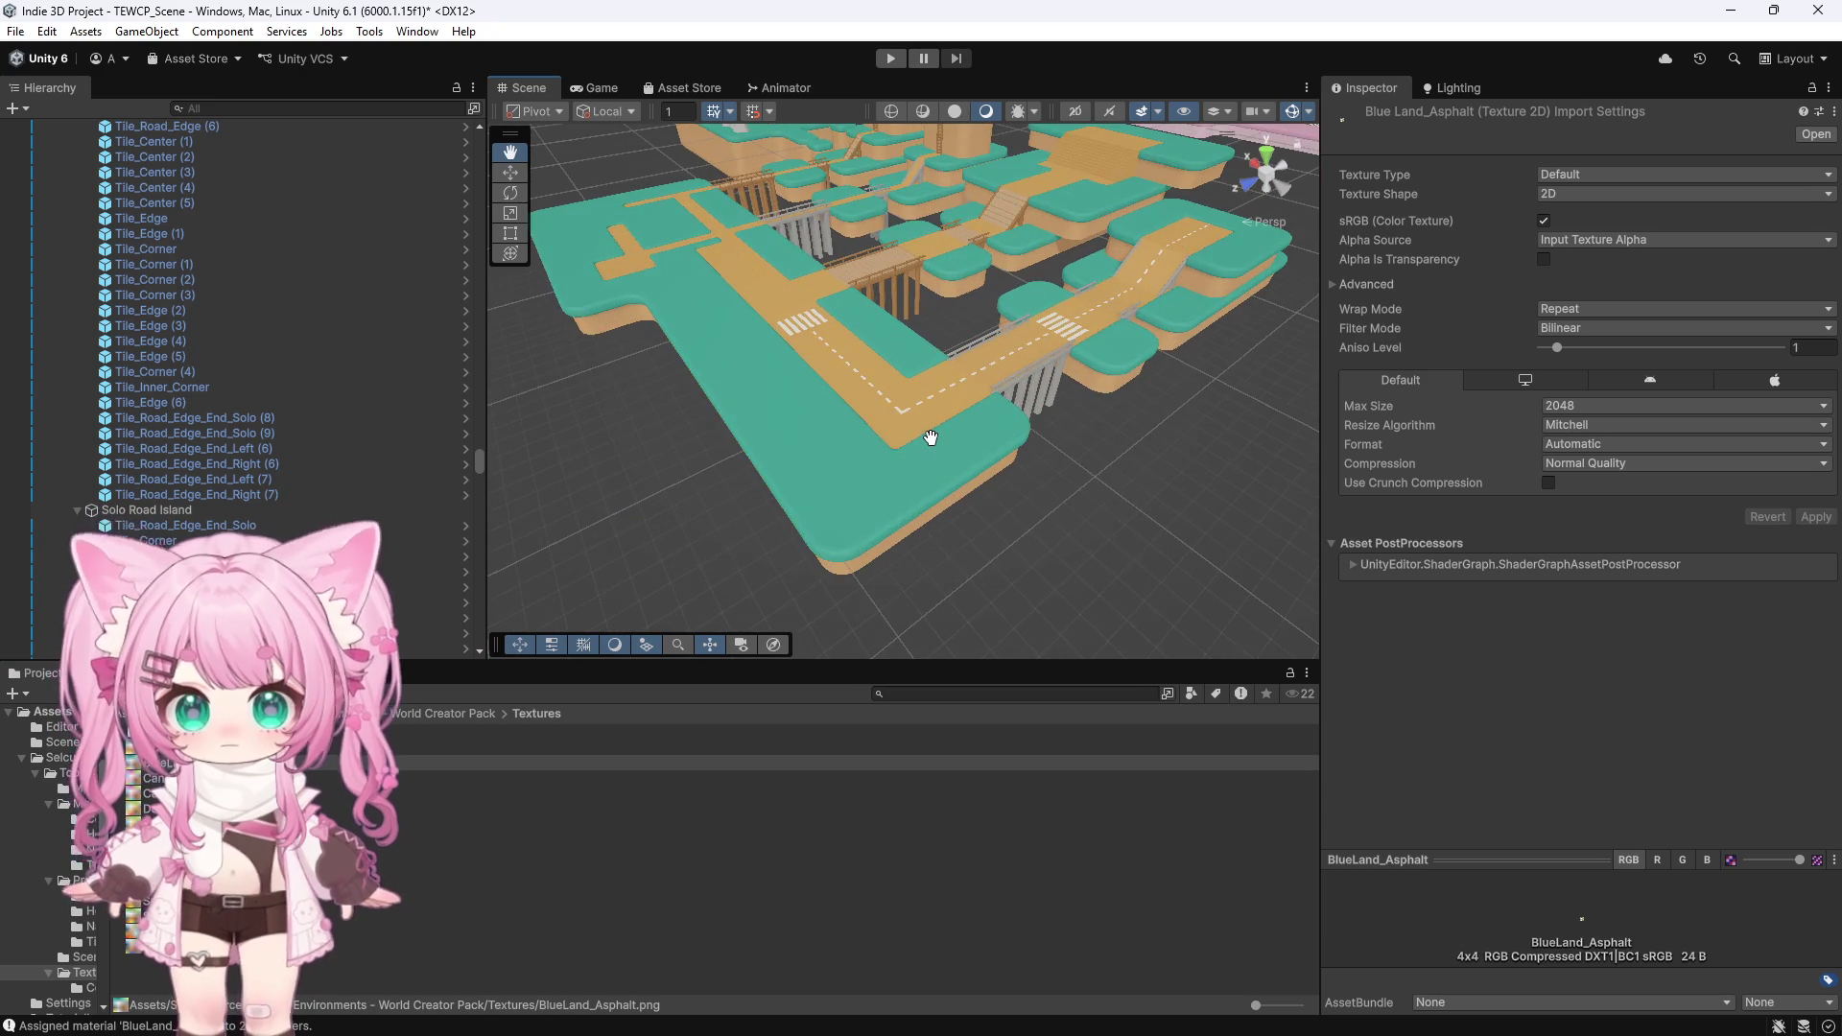
click(510, 172)
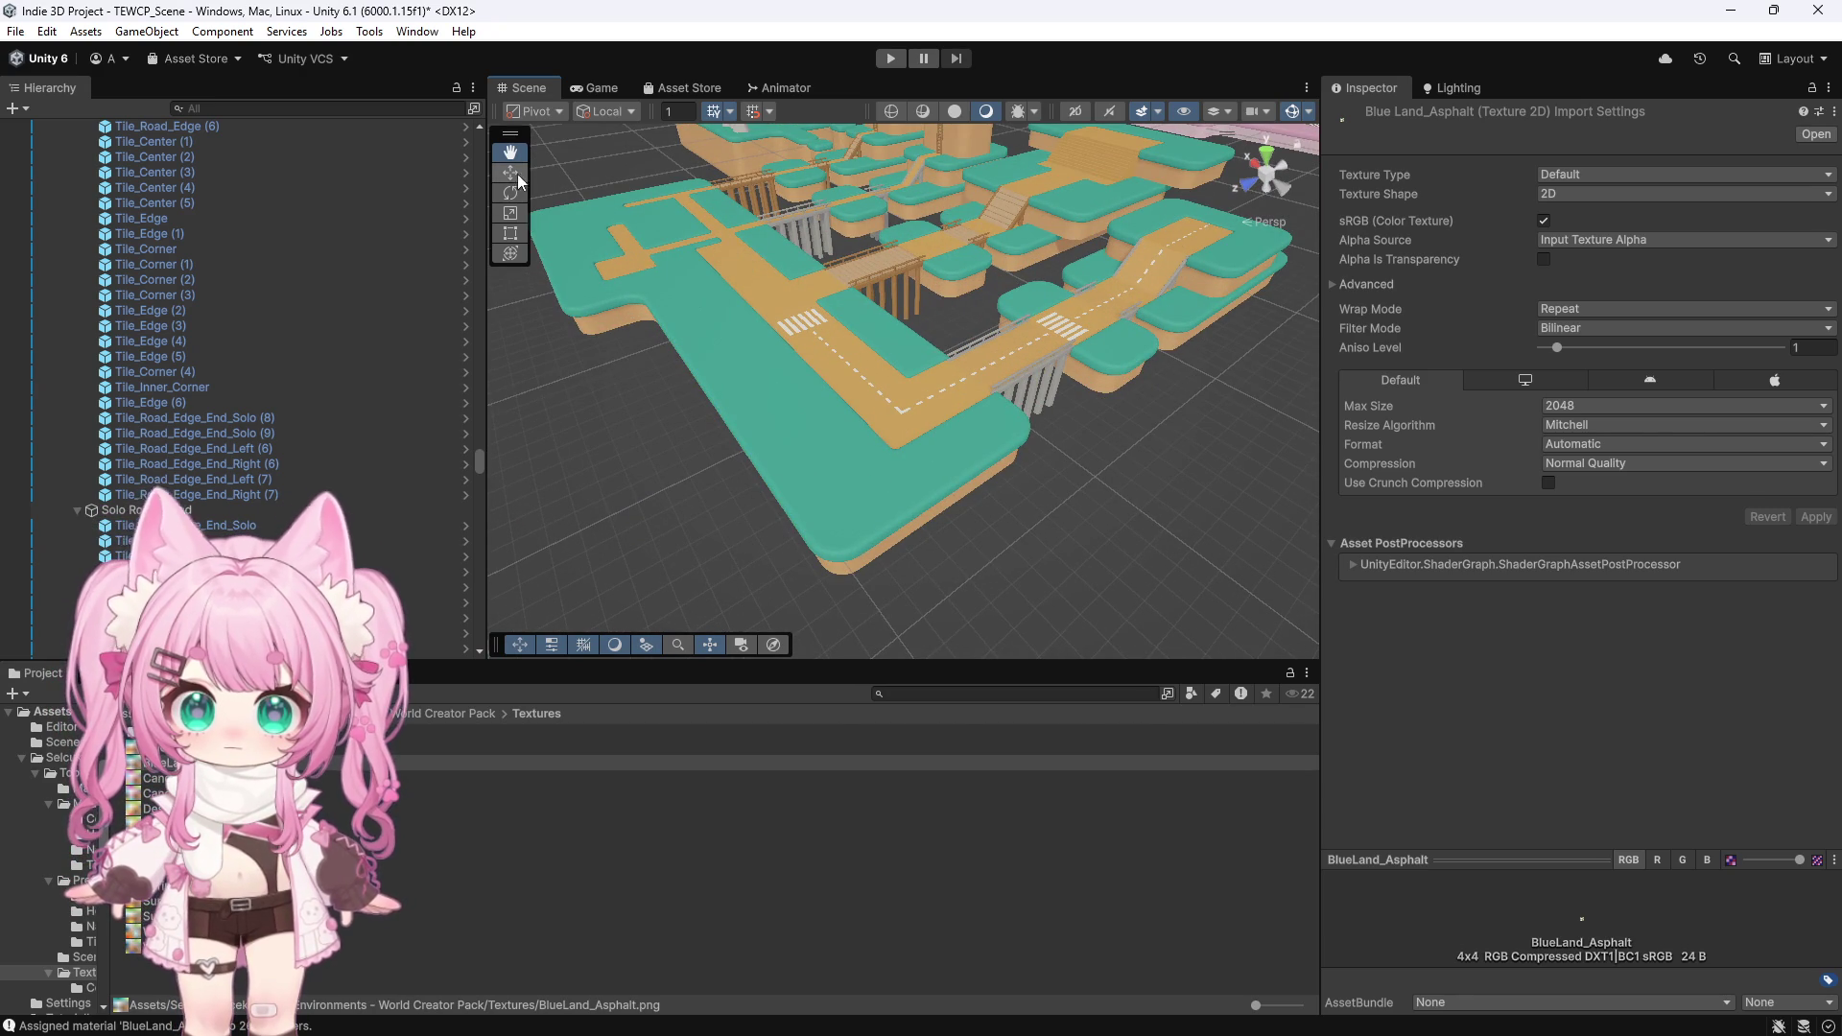
click(924, 443)
scroll(up, 3)
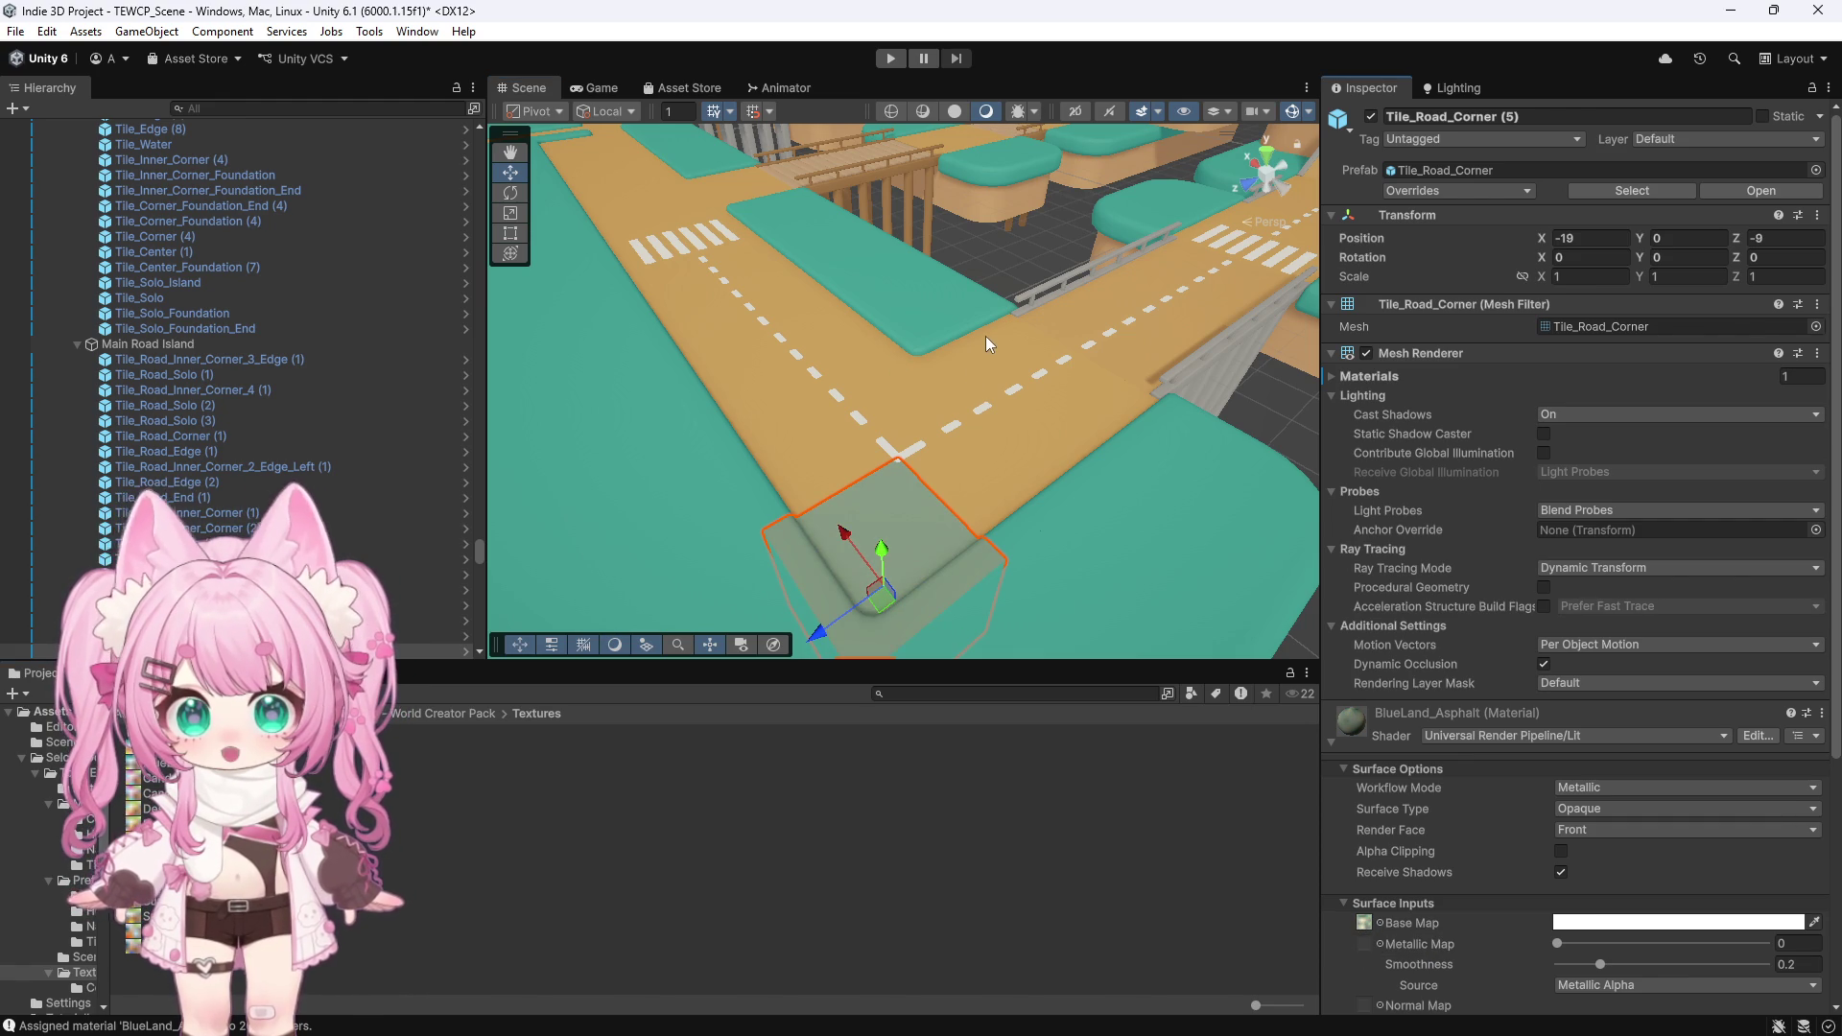
Try a higher Smoothness on the asphalt material, then set it back to 0.2
scroll(down, 3)
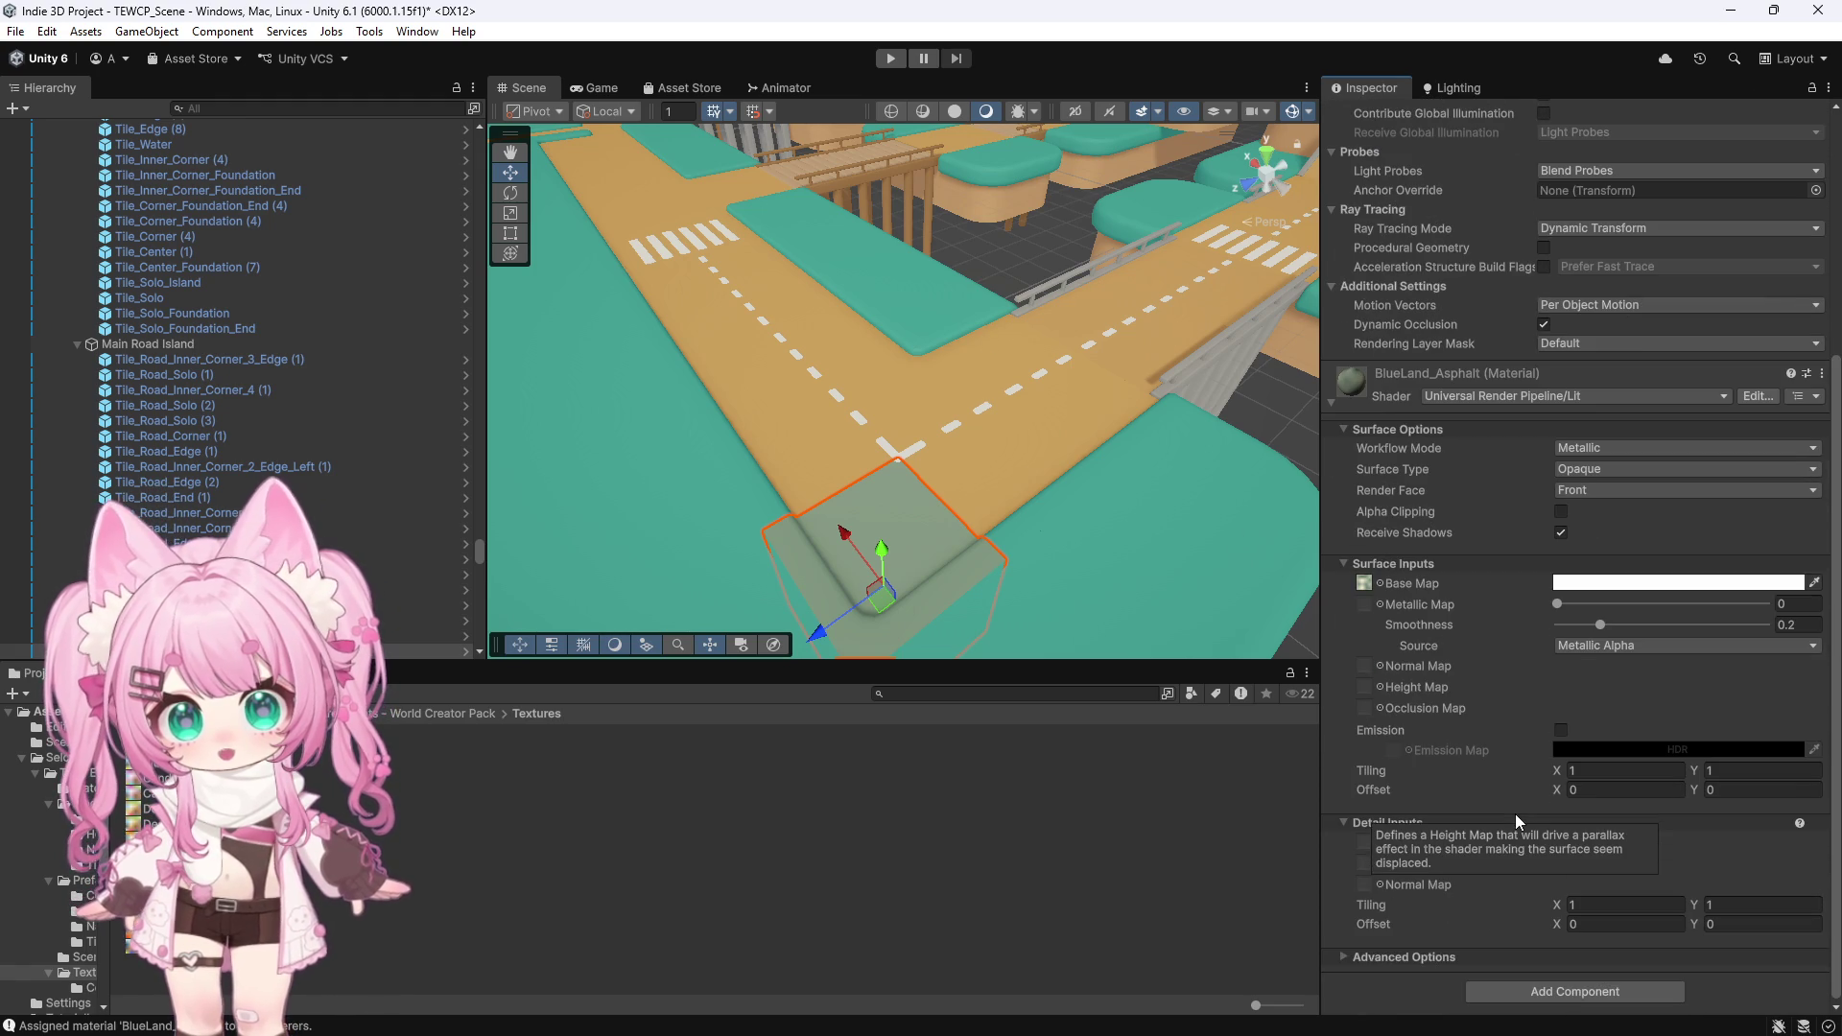
mouse_move(1460, 860)
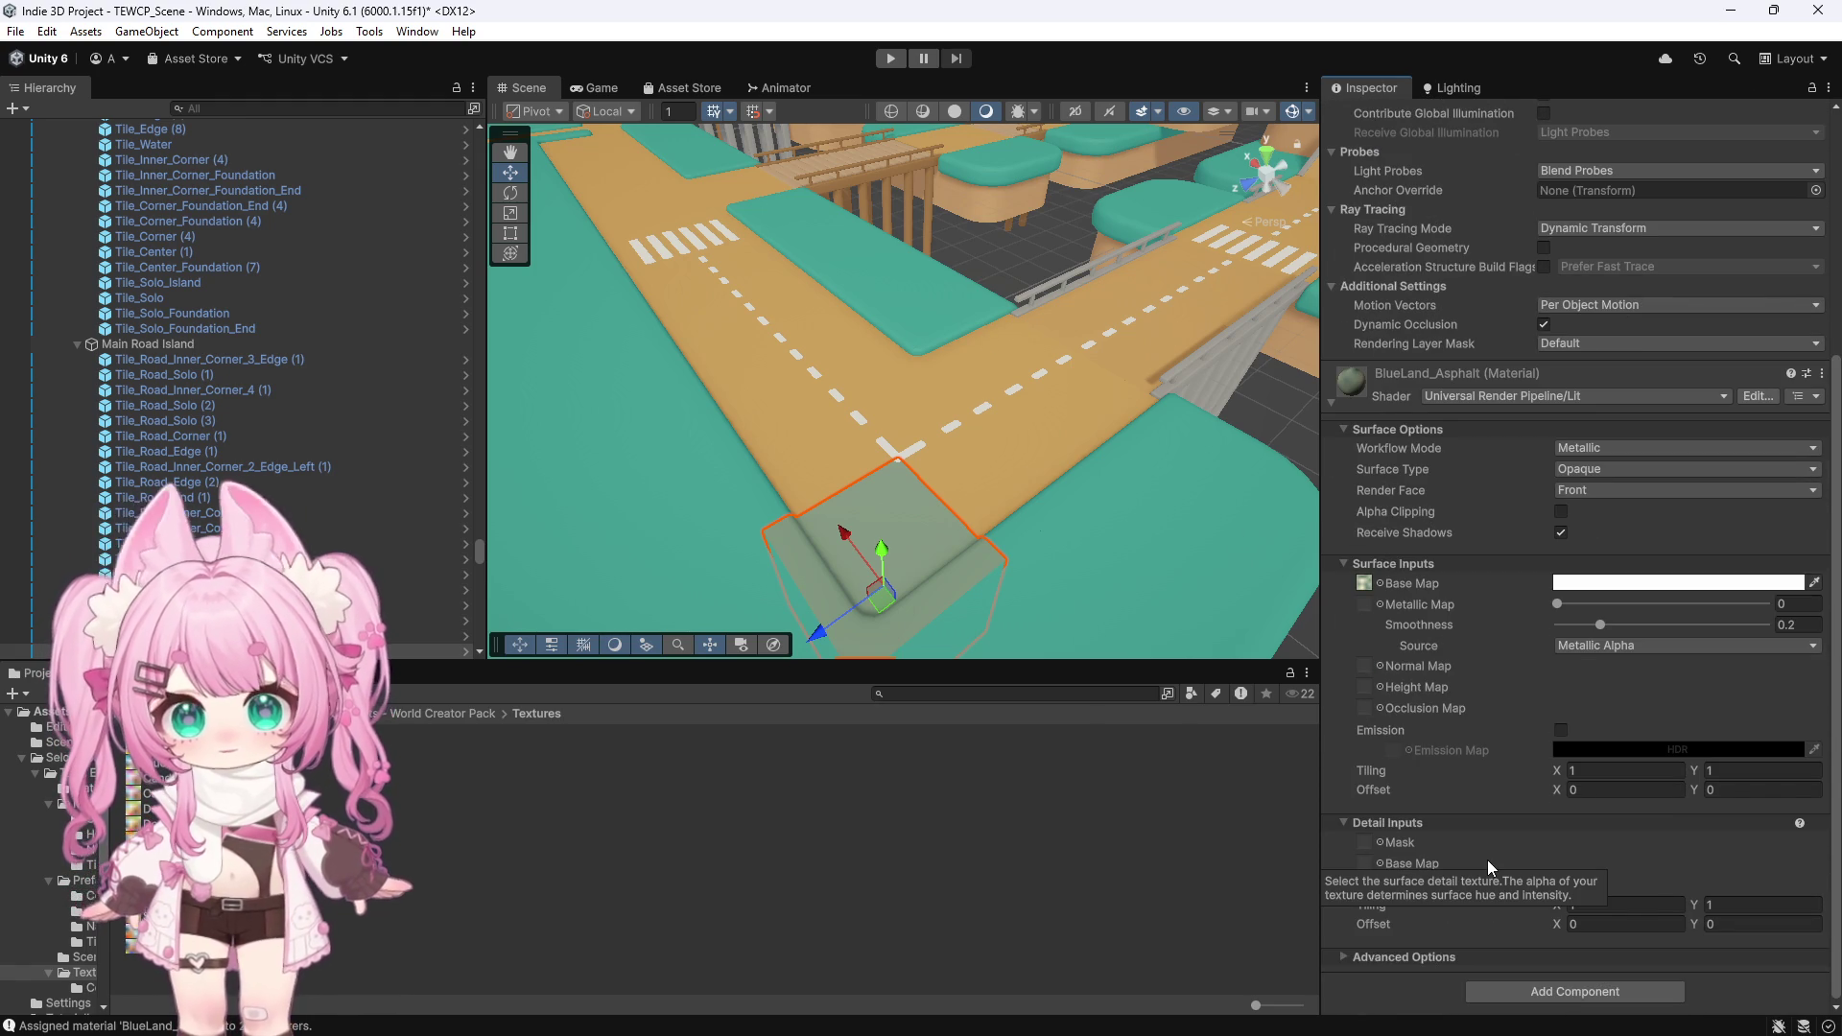
scroll(down, 3)
scroll(up, 3)
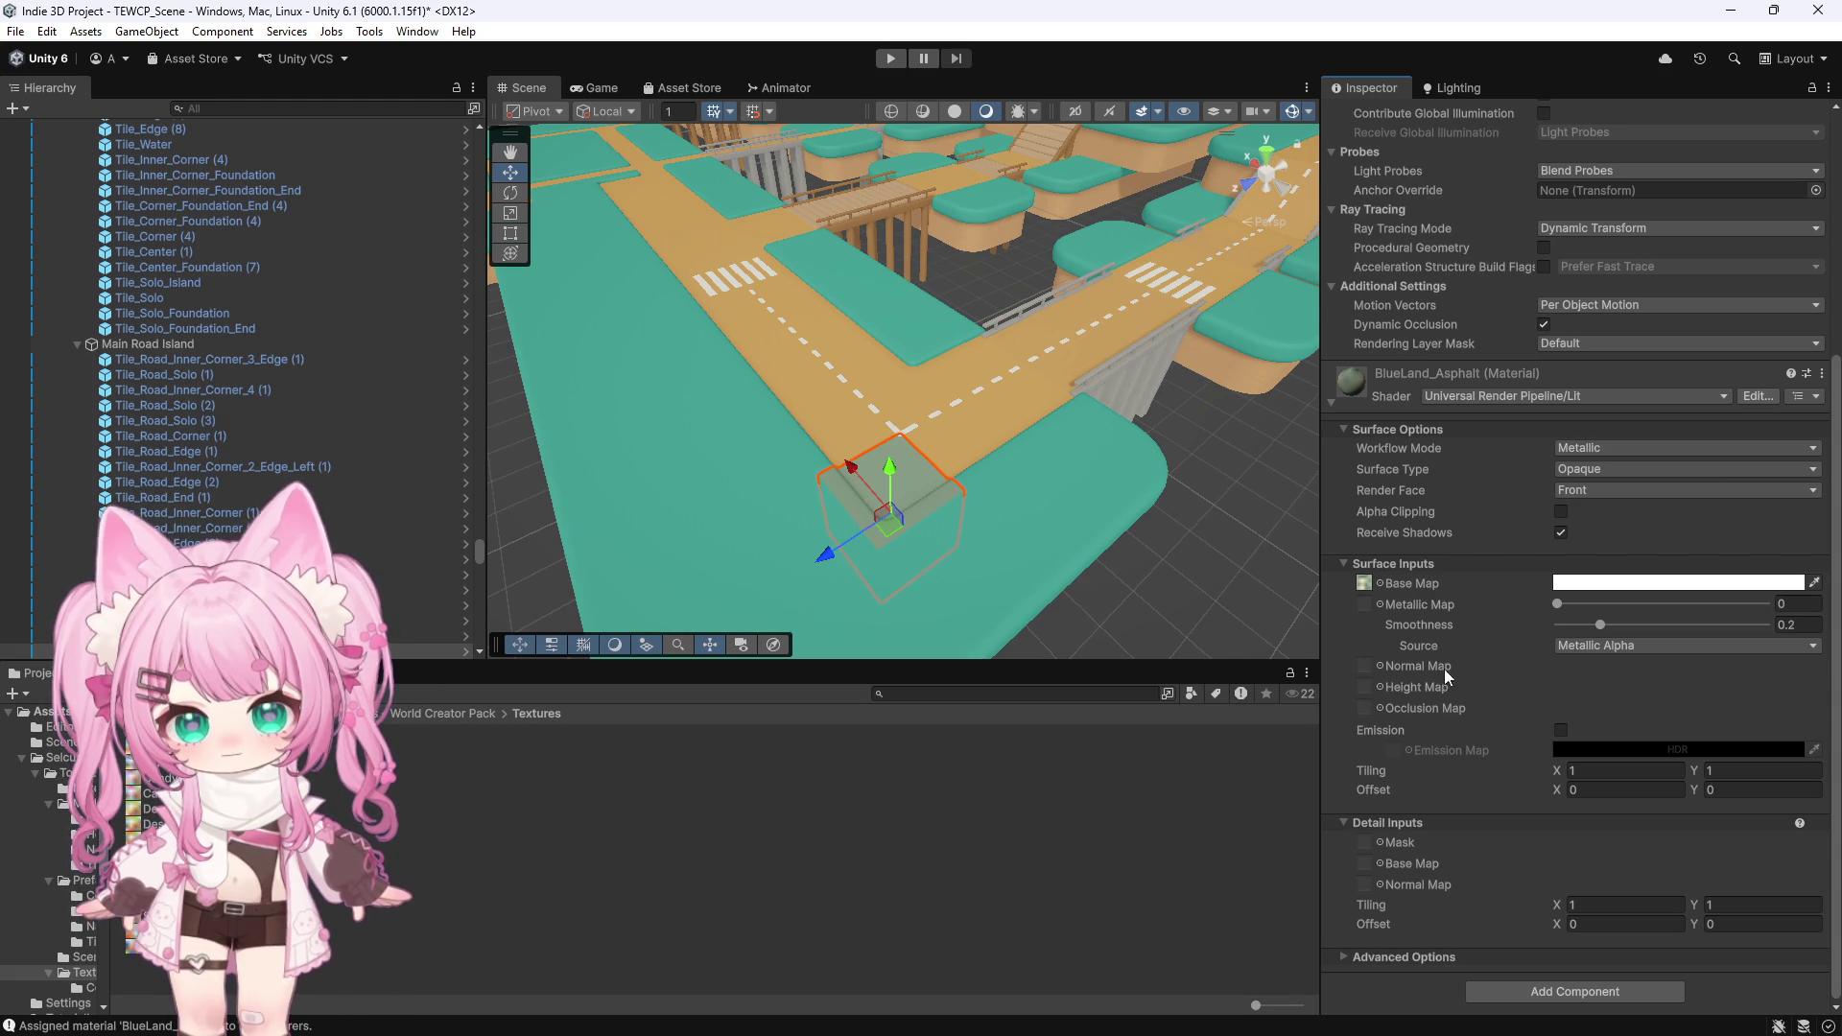
drag(1599, 624, 1591, 630)
text(0.2)
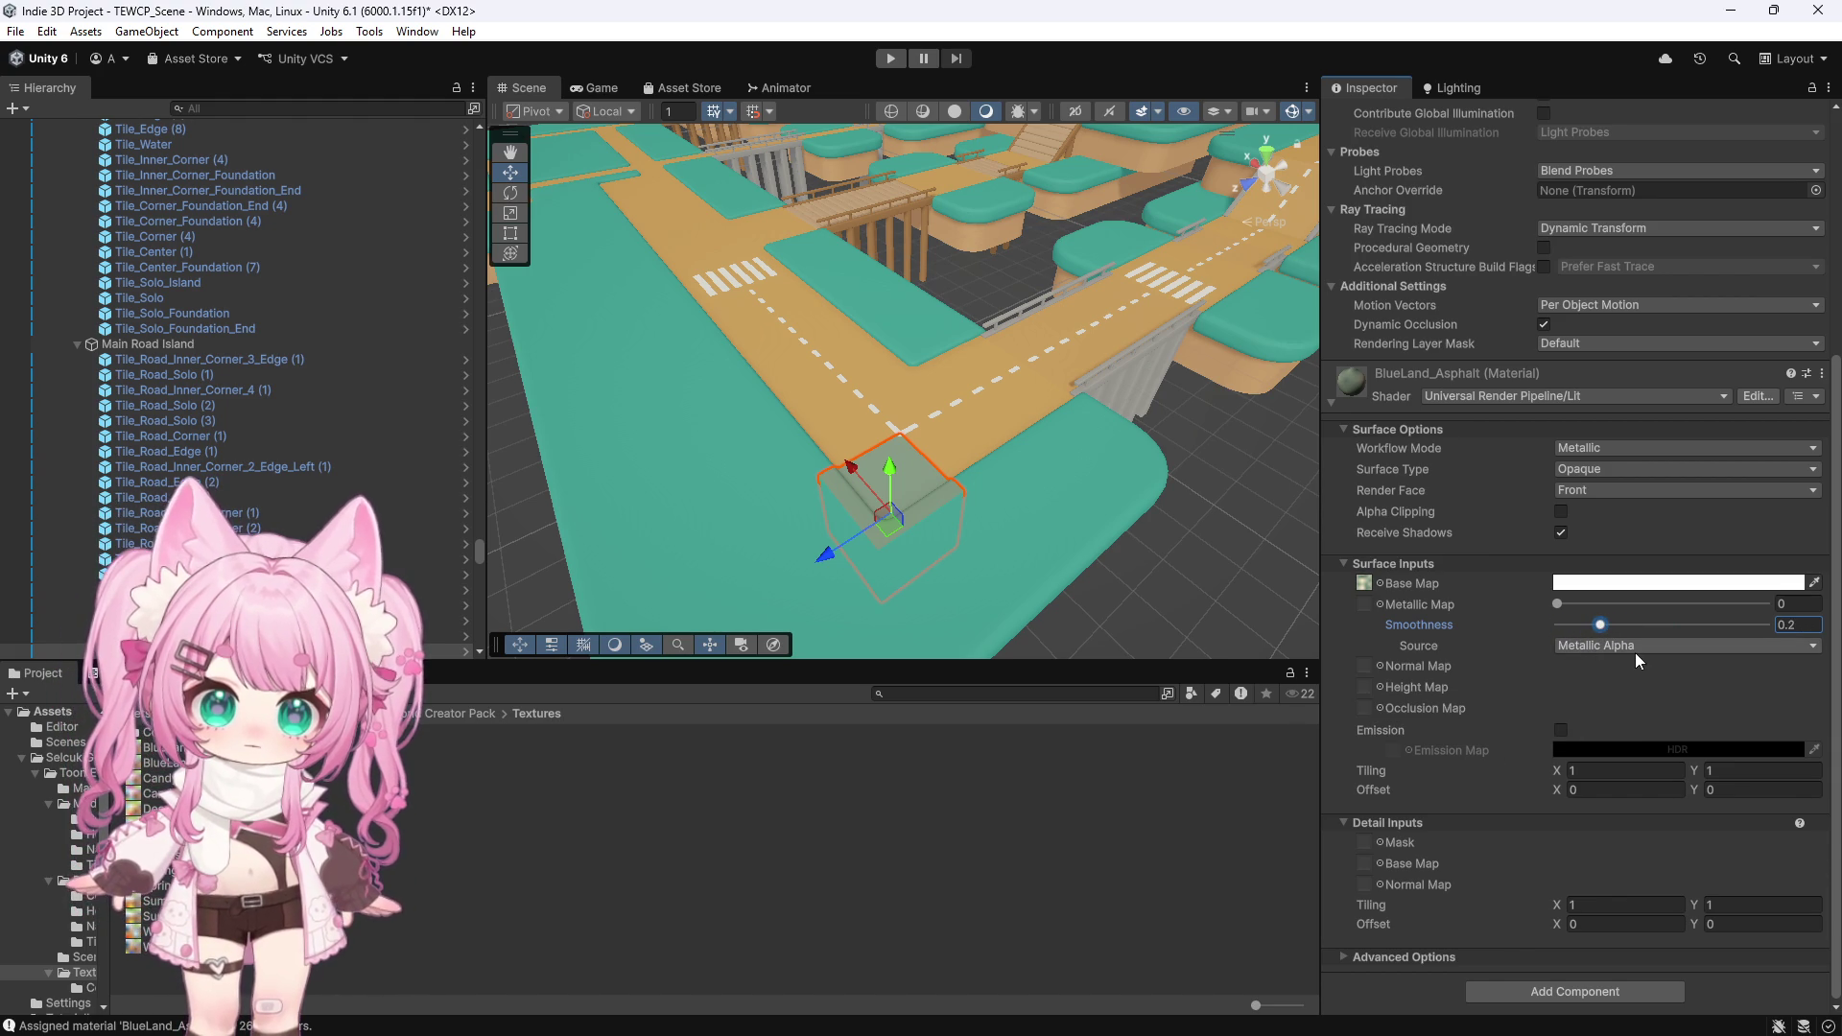
Open the pack's Materials folder and inspect the BlueLand material
click(460, 713)
click(173, 731)
double_click(173, 731)
click(172, 731)
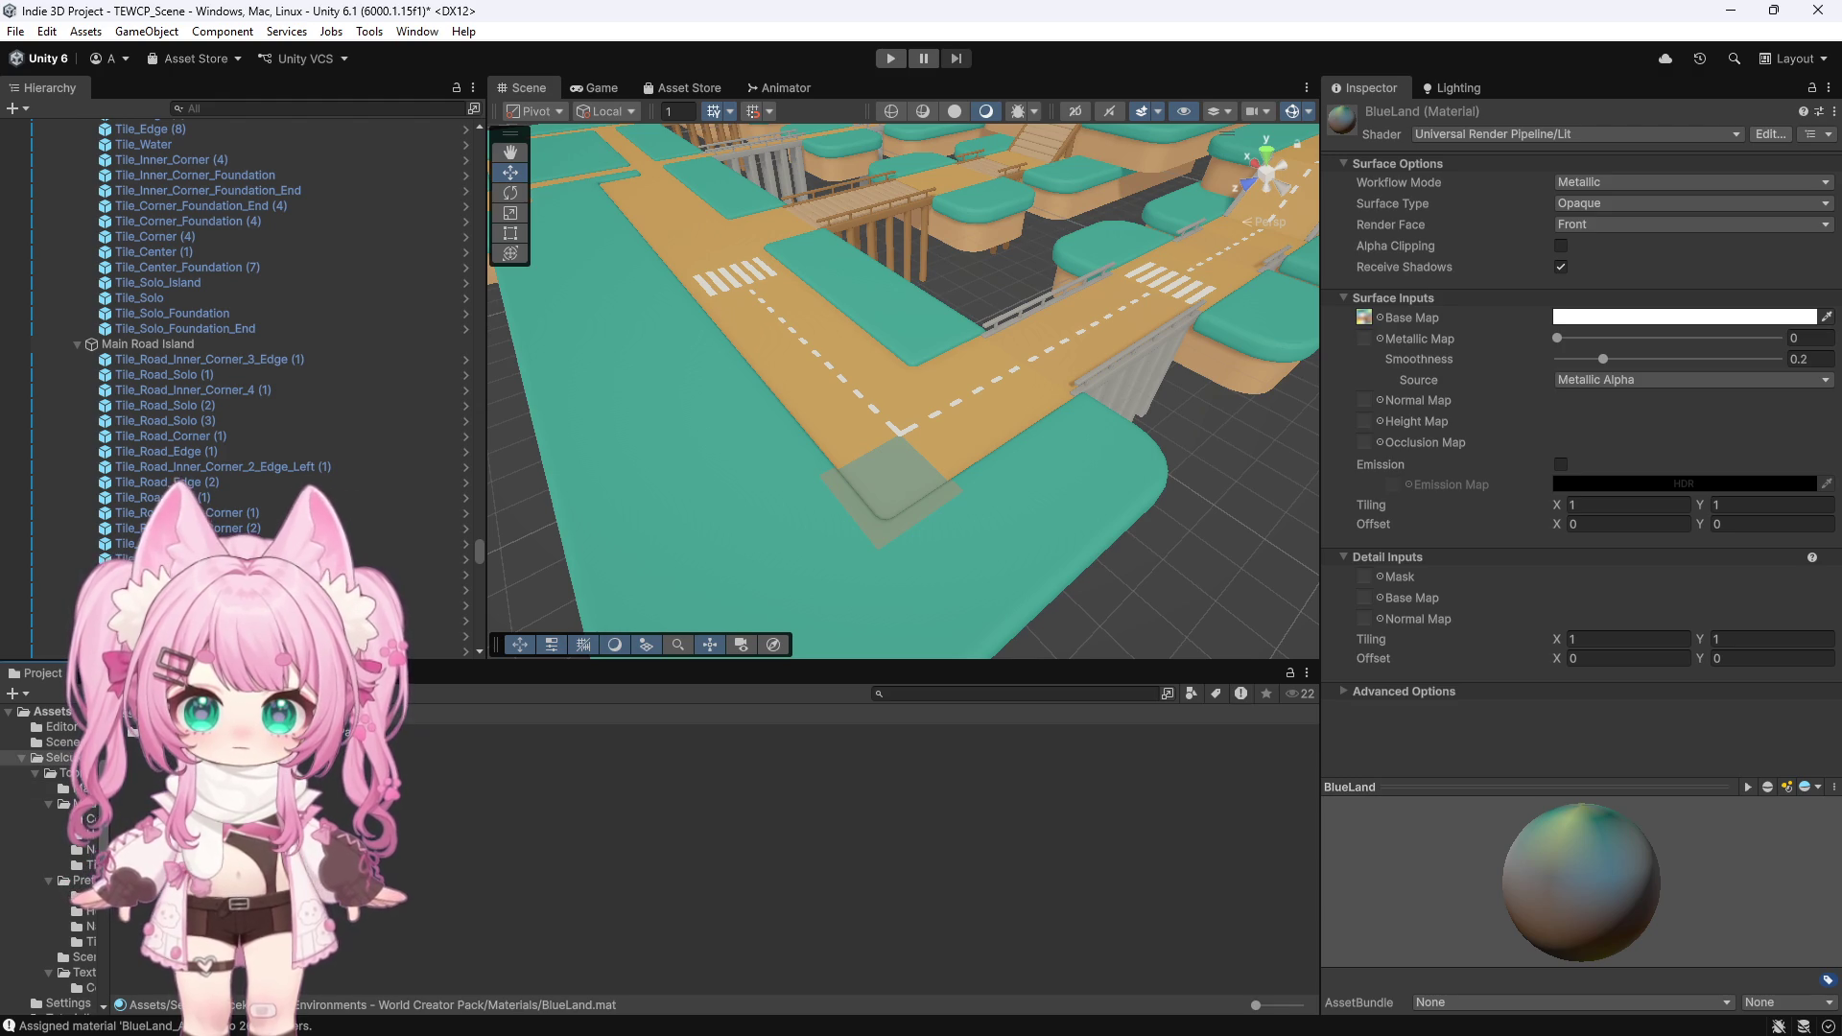
Inspect the BlueLand_Asphalt material, then reselect the road corner tile
click(65, 772)
double_click(153, 731)
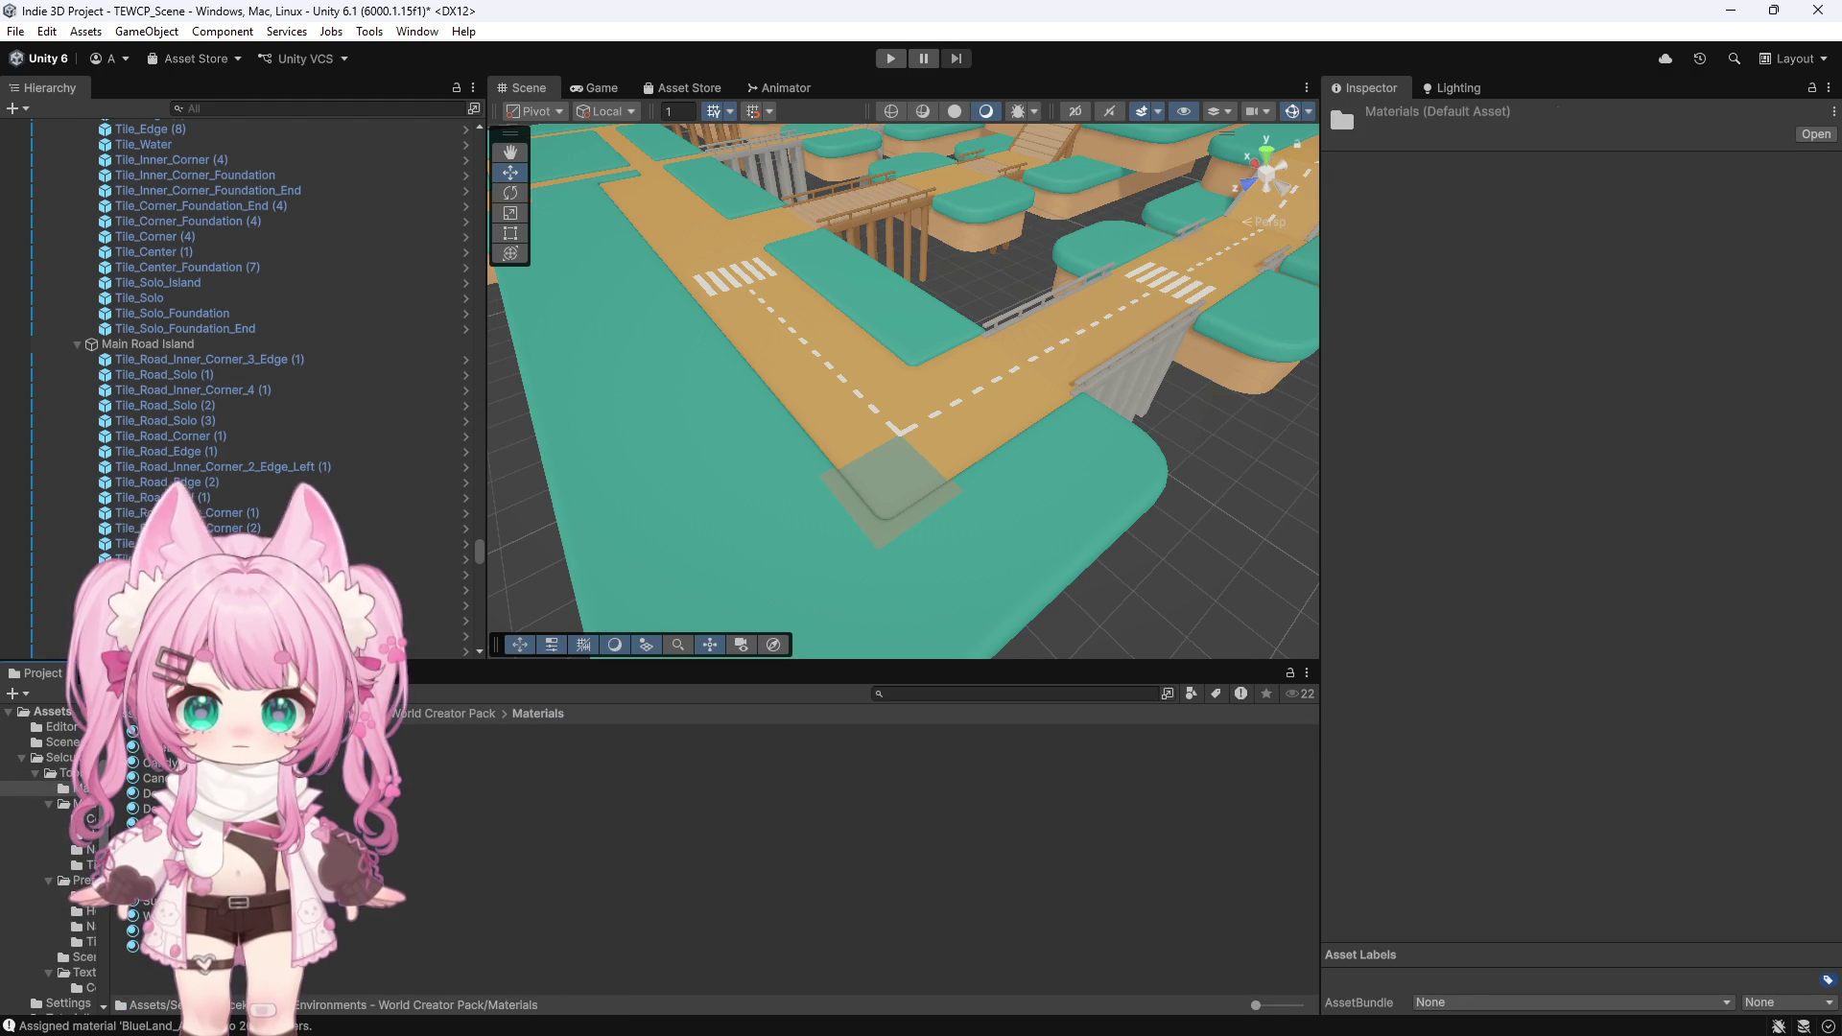
click(412, 746)
click(883, 482)
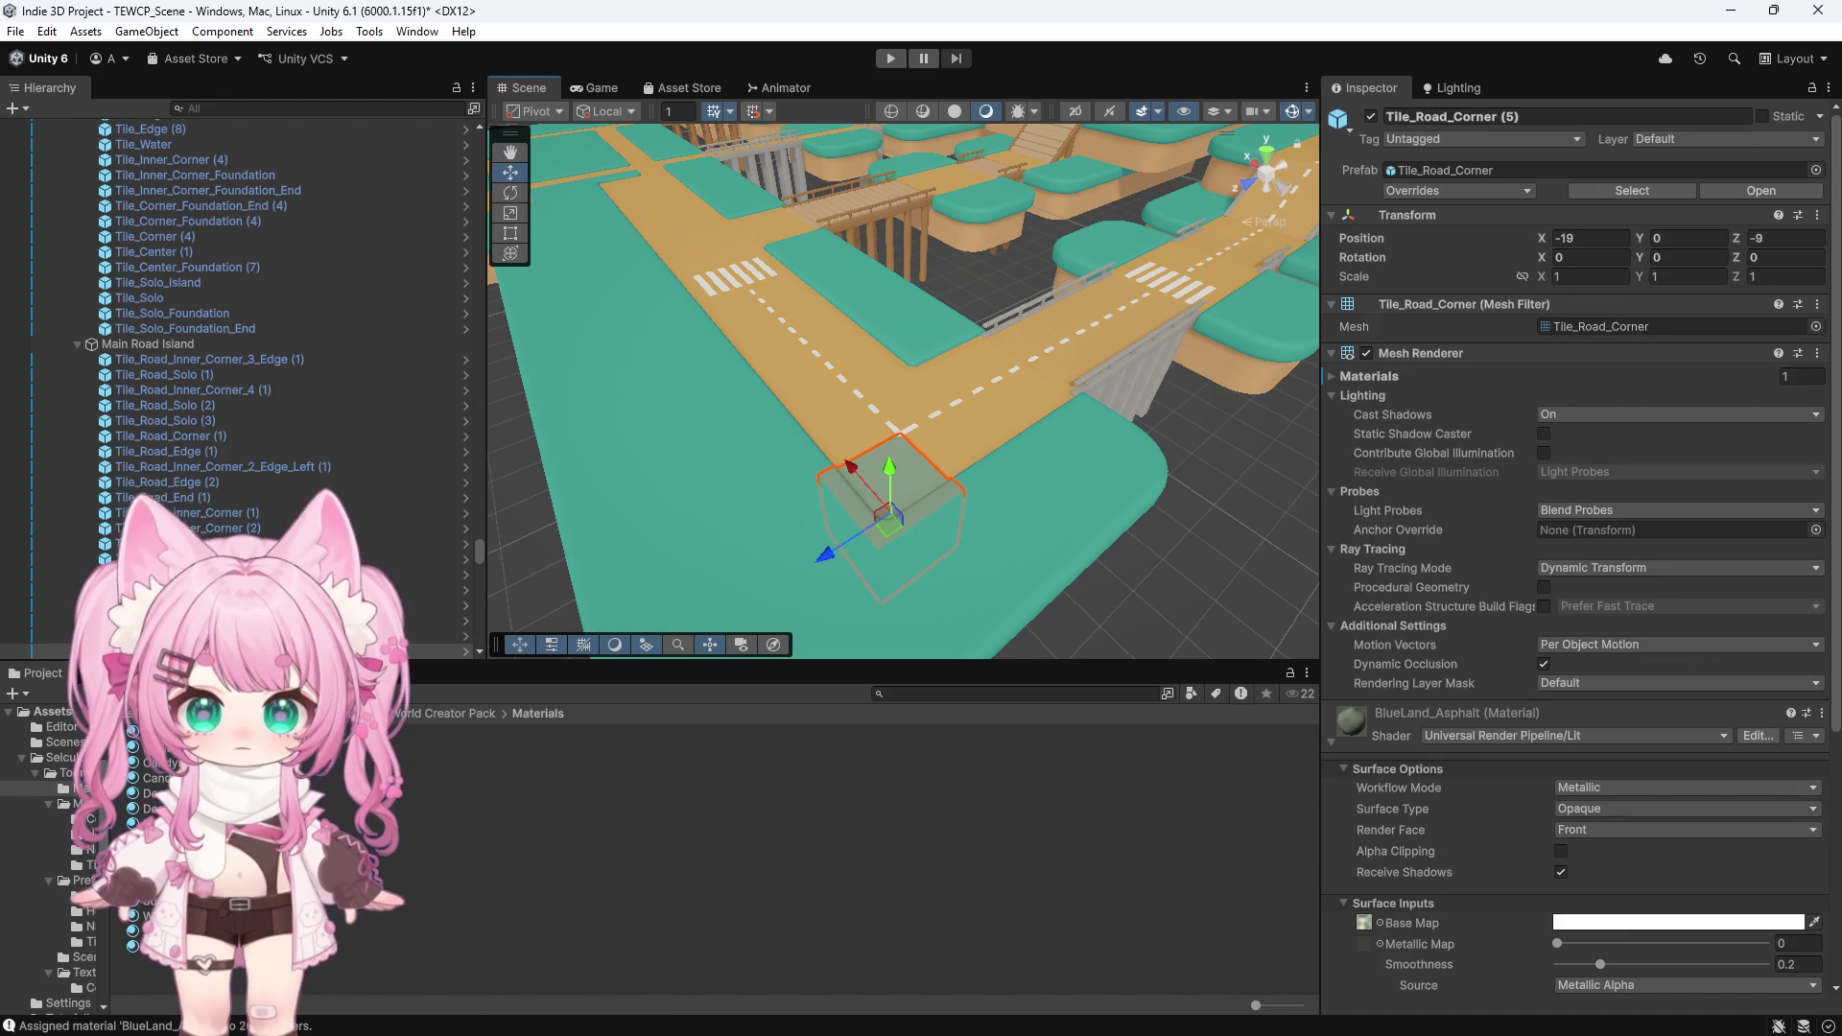